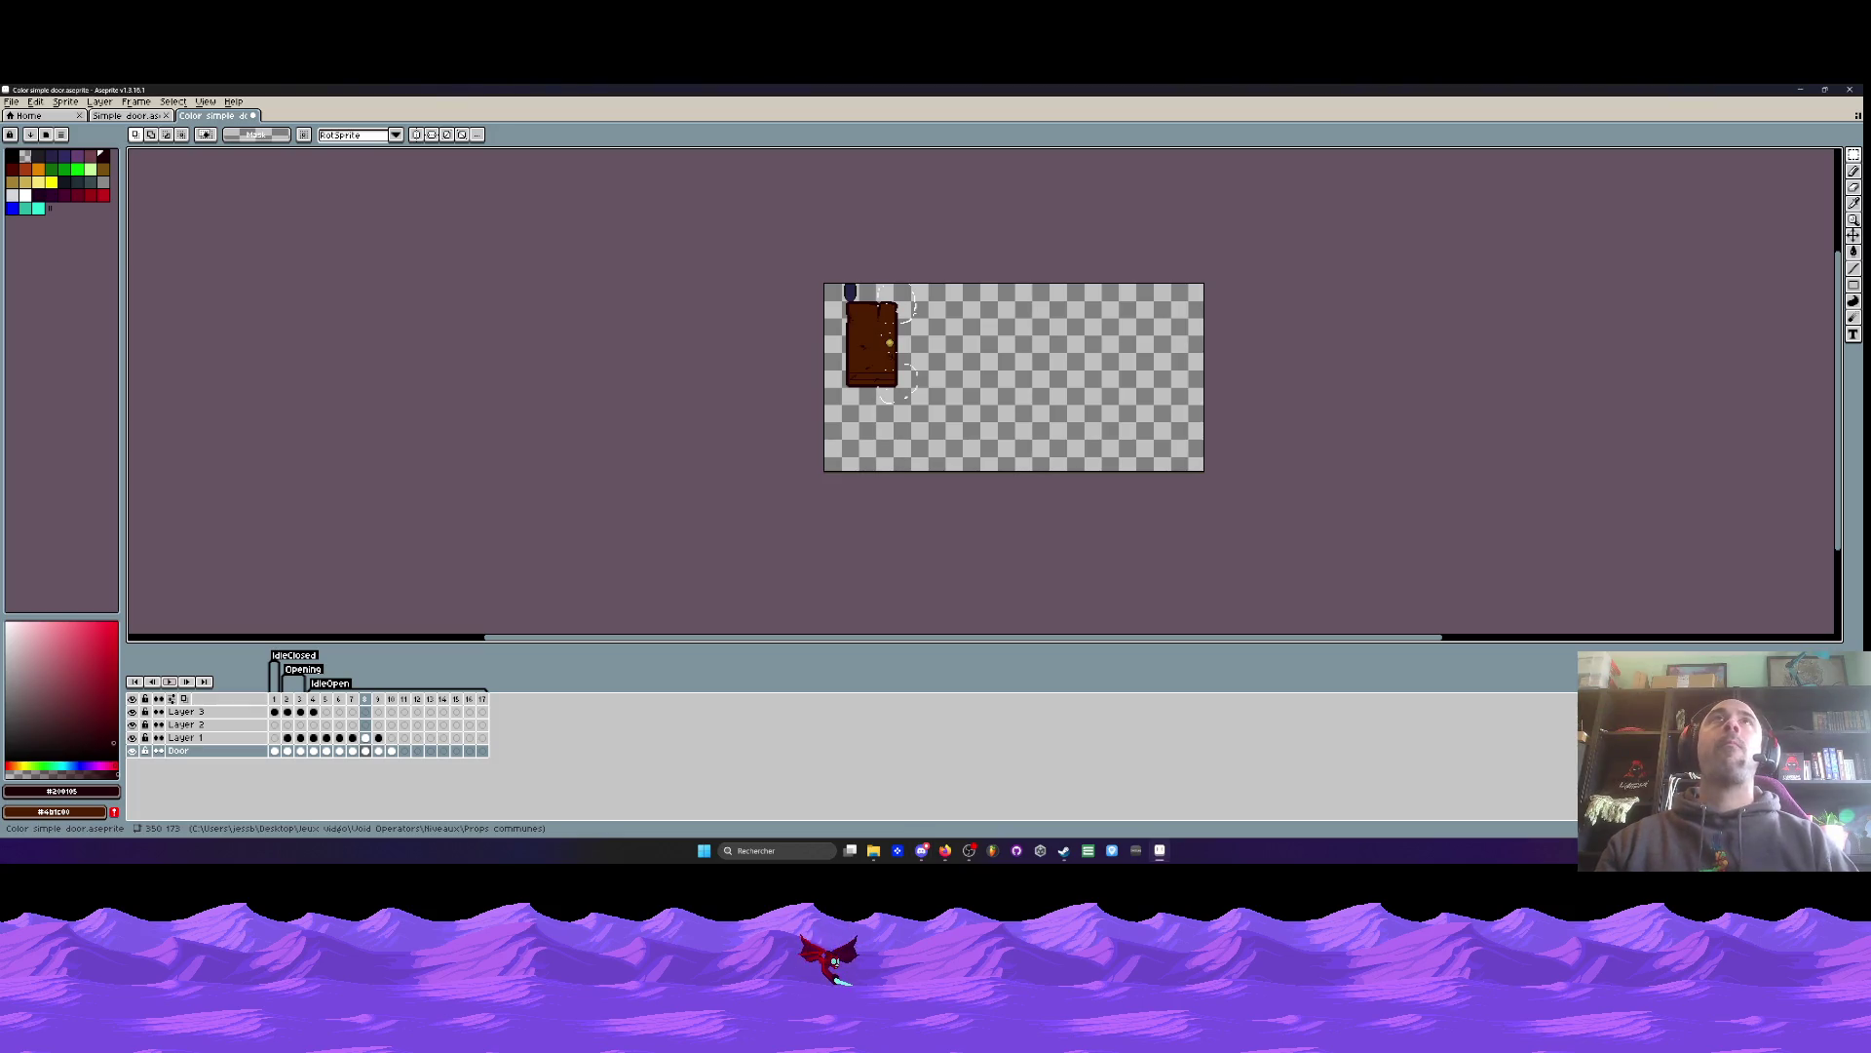
# - Compare the door across frames 1 and 2, toggling Layer 3 to check its content
pyautogui.scroll(3, 734, 236)
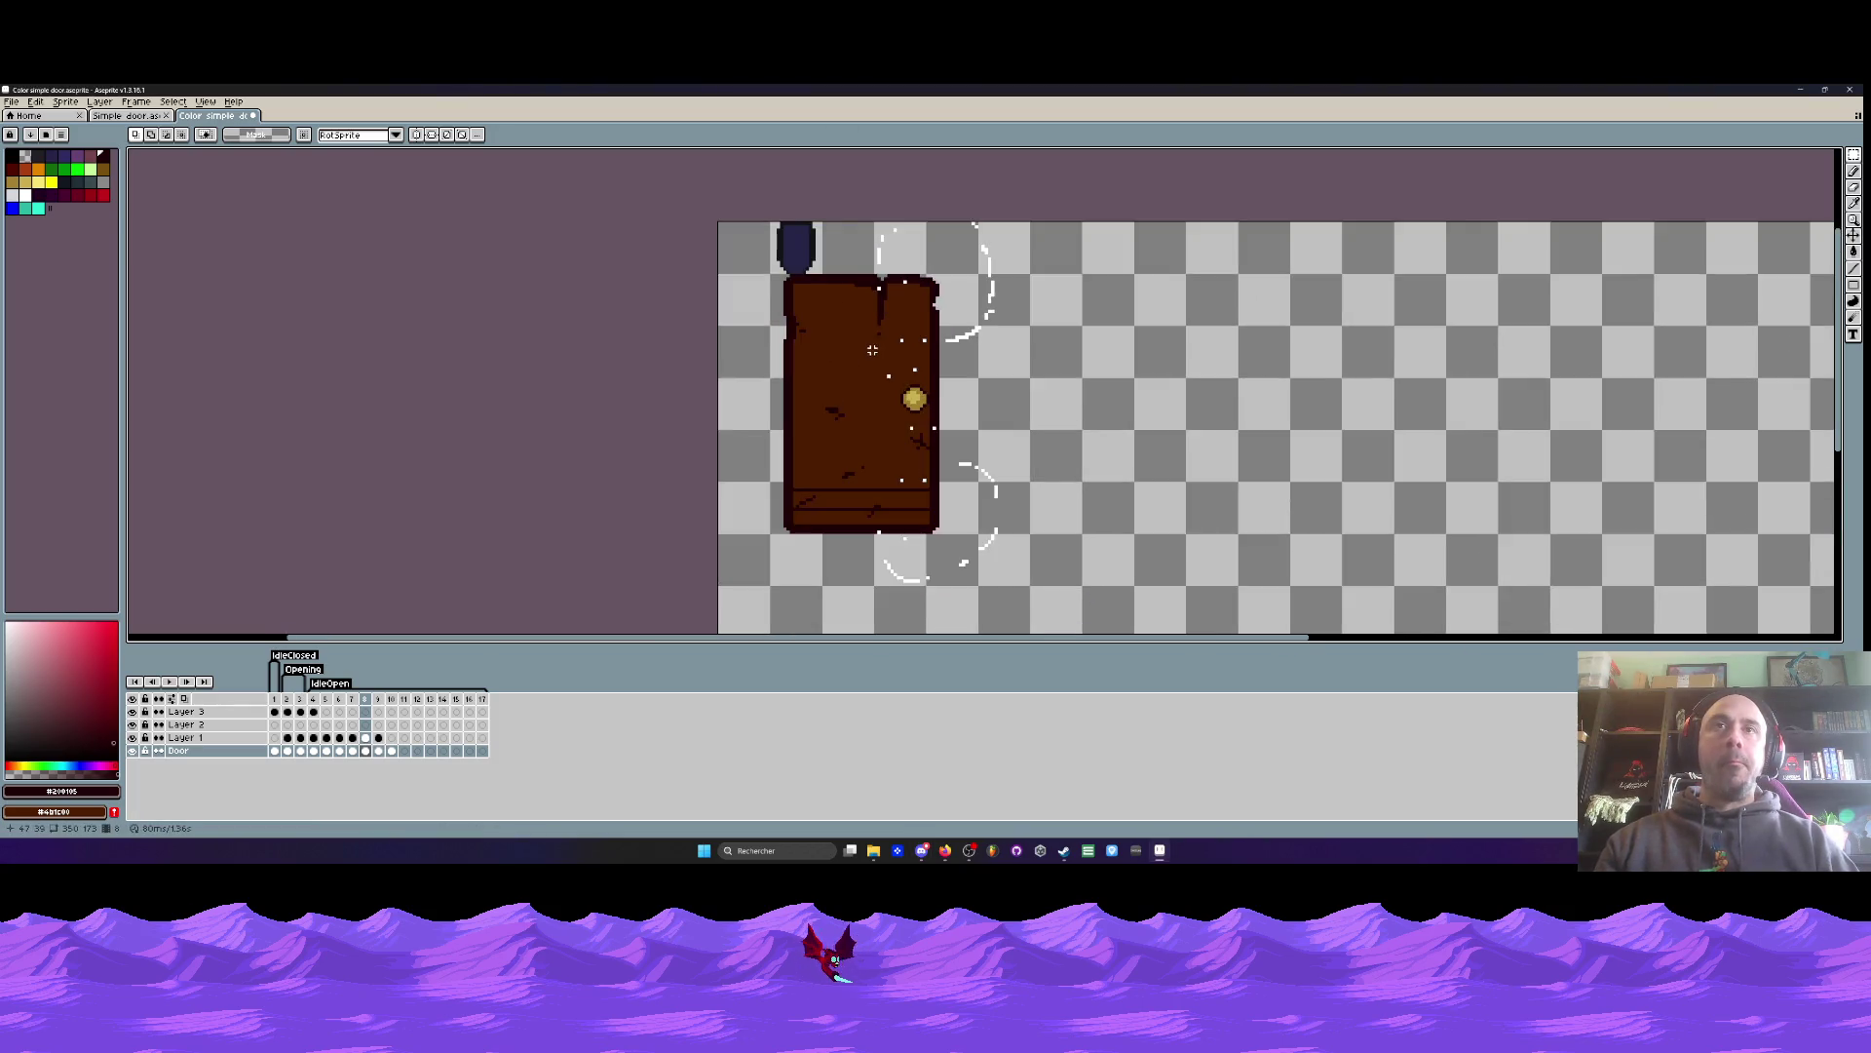
pyautogui.scroll(-1, 733, 235)
pyautogui.moveTo(274, 699); pyautogui.dragTo(289, 709)
pyautogui.click(274, 699)
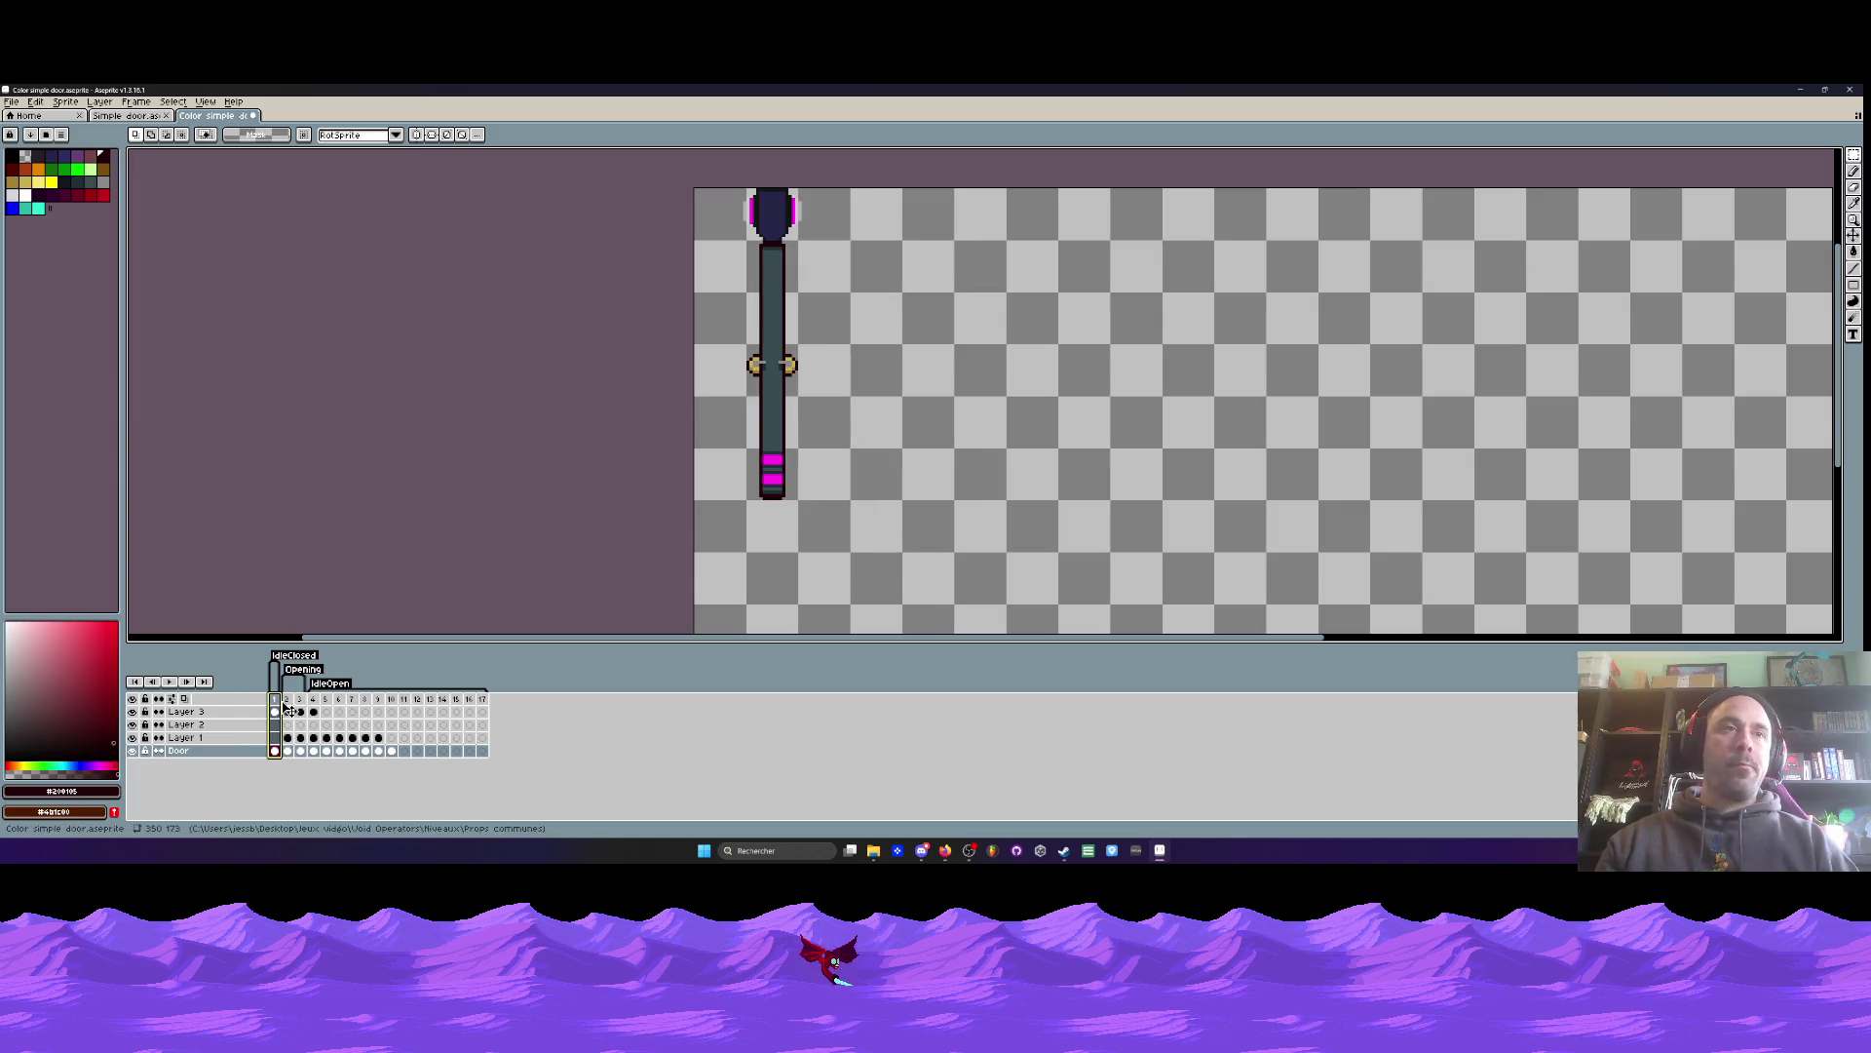
pyautogui.click(287, 699)
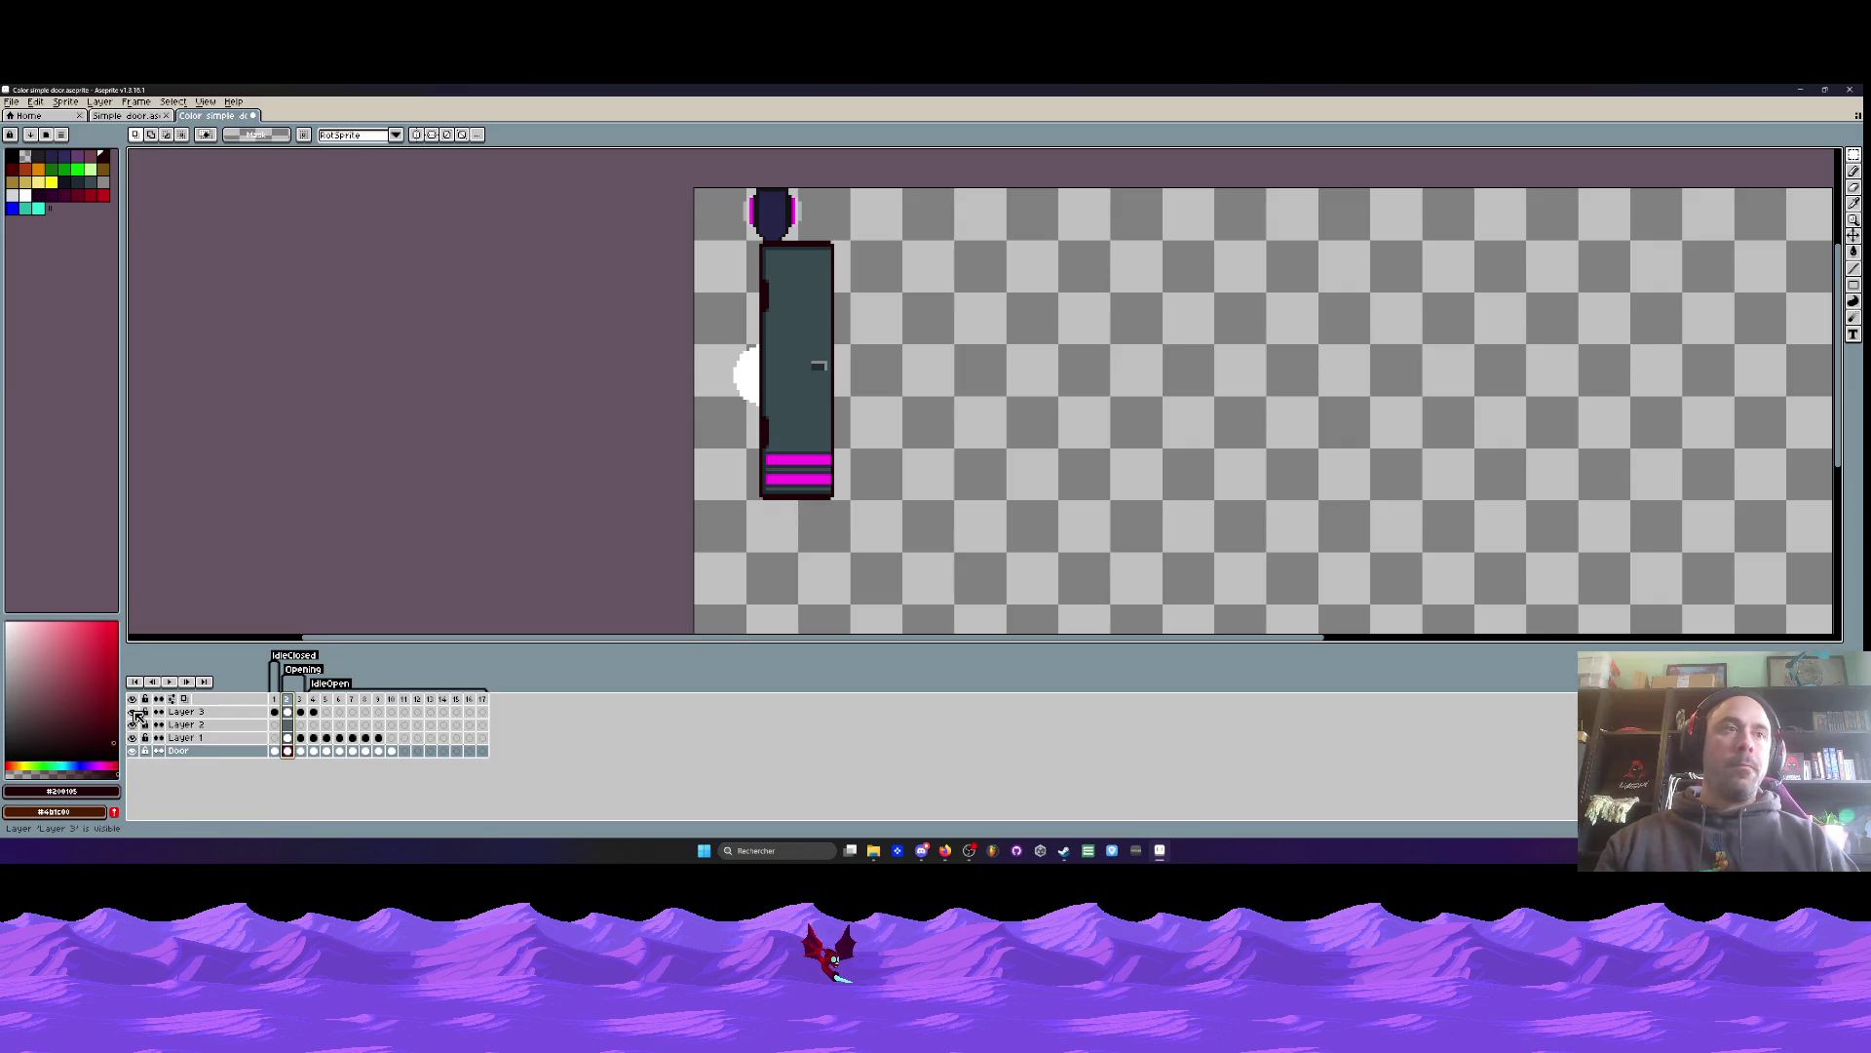
pyautogui.click(137, 714)
pyautogui.click(137, 715)
pyautogui.click(138, 714)
pyautogui.click(138, 714)
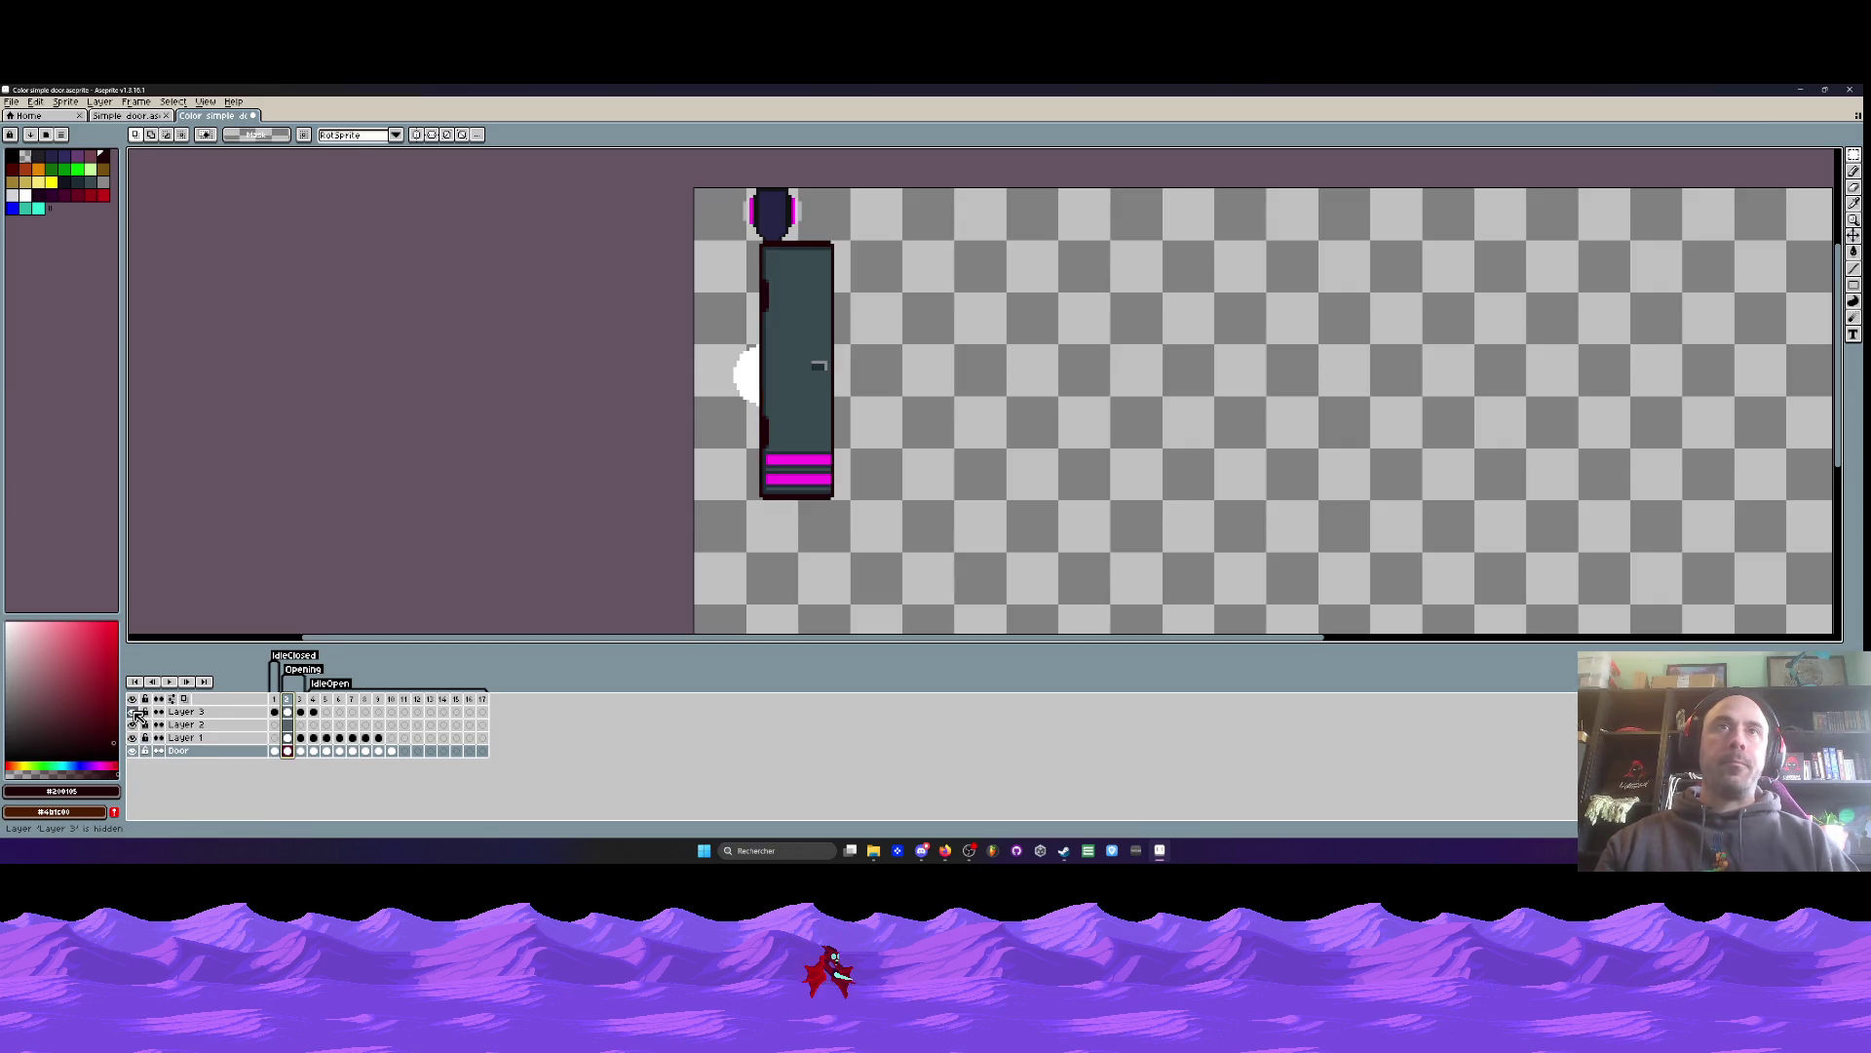
# - On frame 2, select all of Layer 3 and shift the grey door right
pyautogui.click(287, 712)
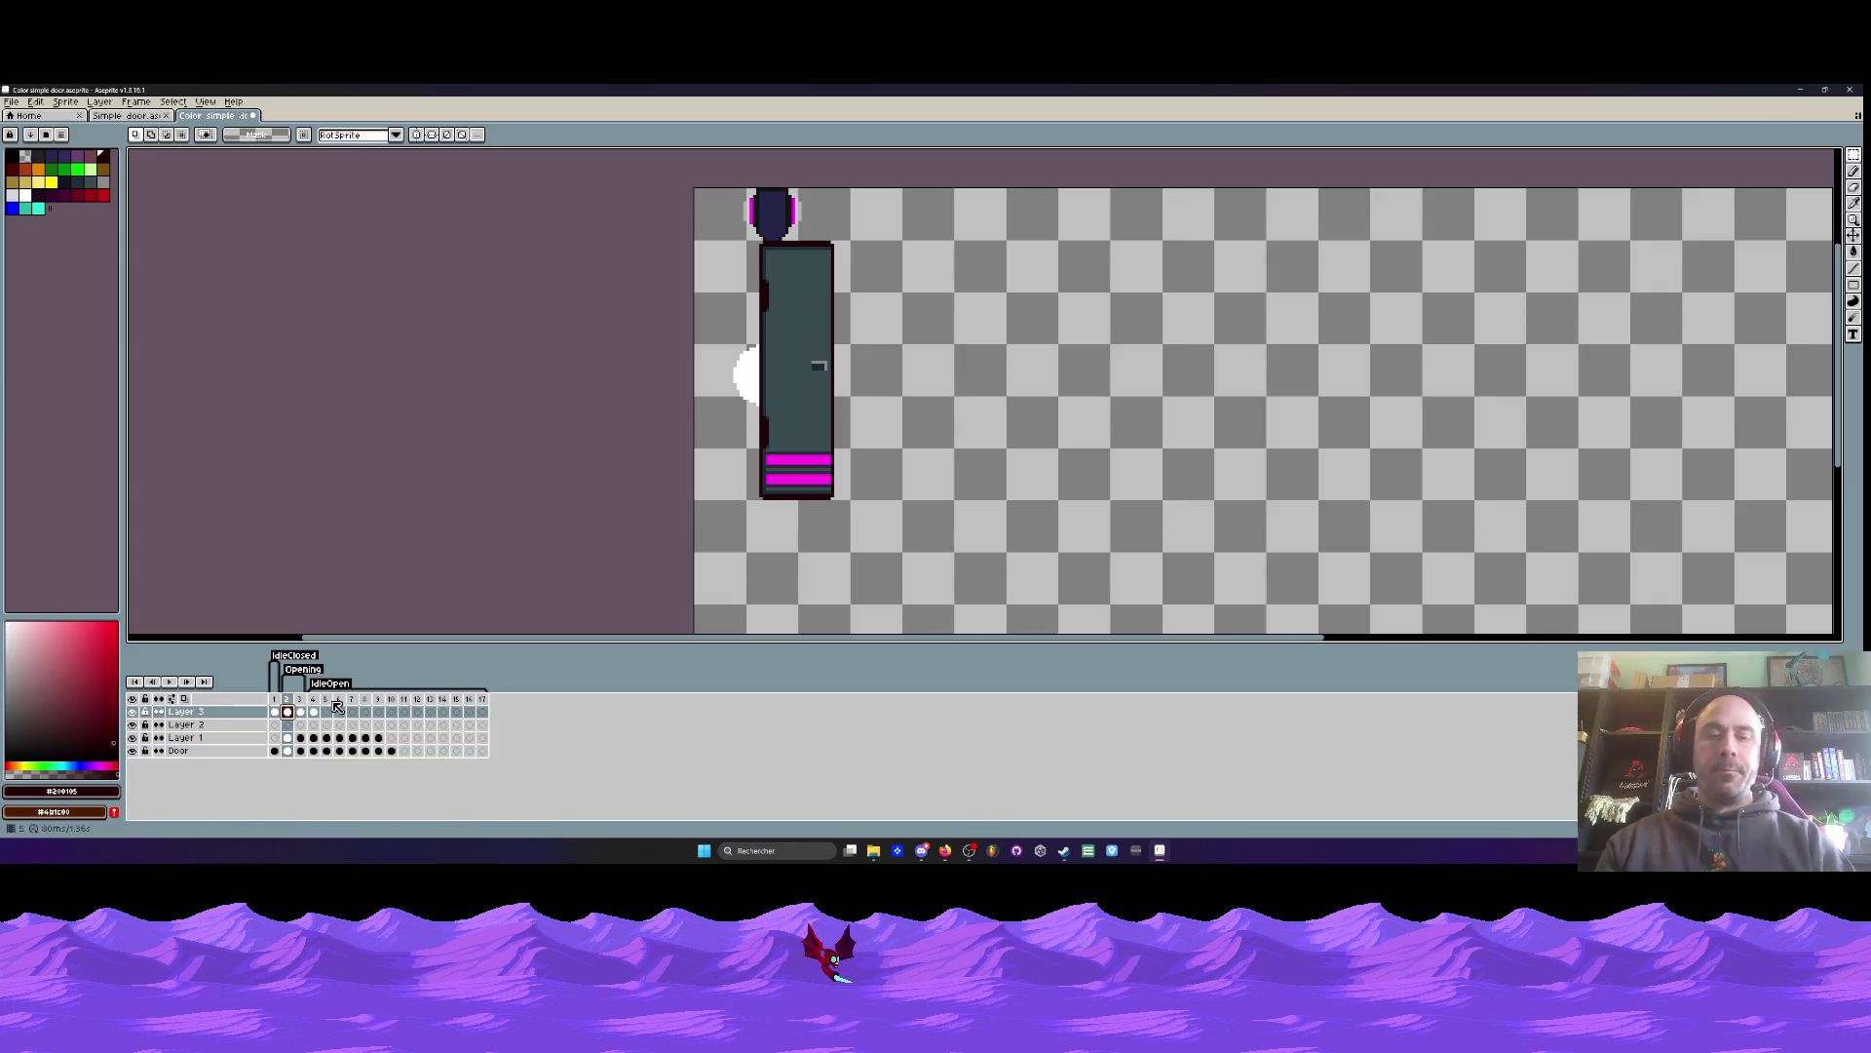
pyautogui.hotkey('ctrl', 'a')
pyautogui.moveTo(812, 374); pyautogui.dragTo(1011, 373)
pyautogui.press('Return')
# - Marquee-select the whole grey door in its new position
pyautogui.scroll(2, 1012, 373)
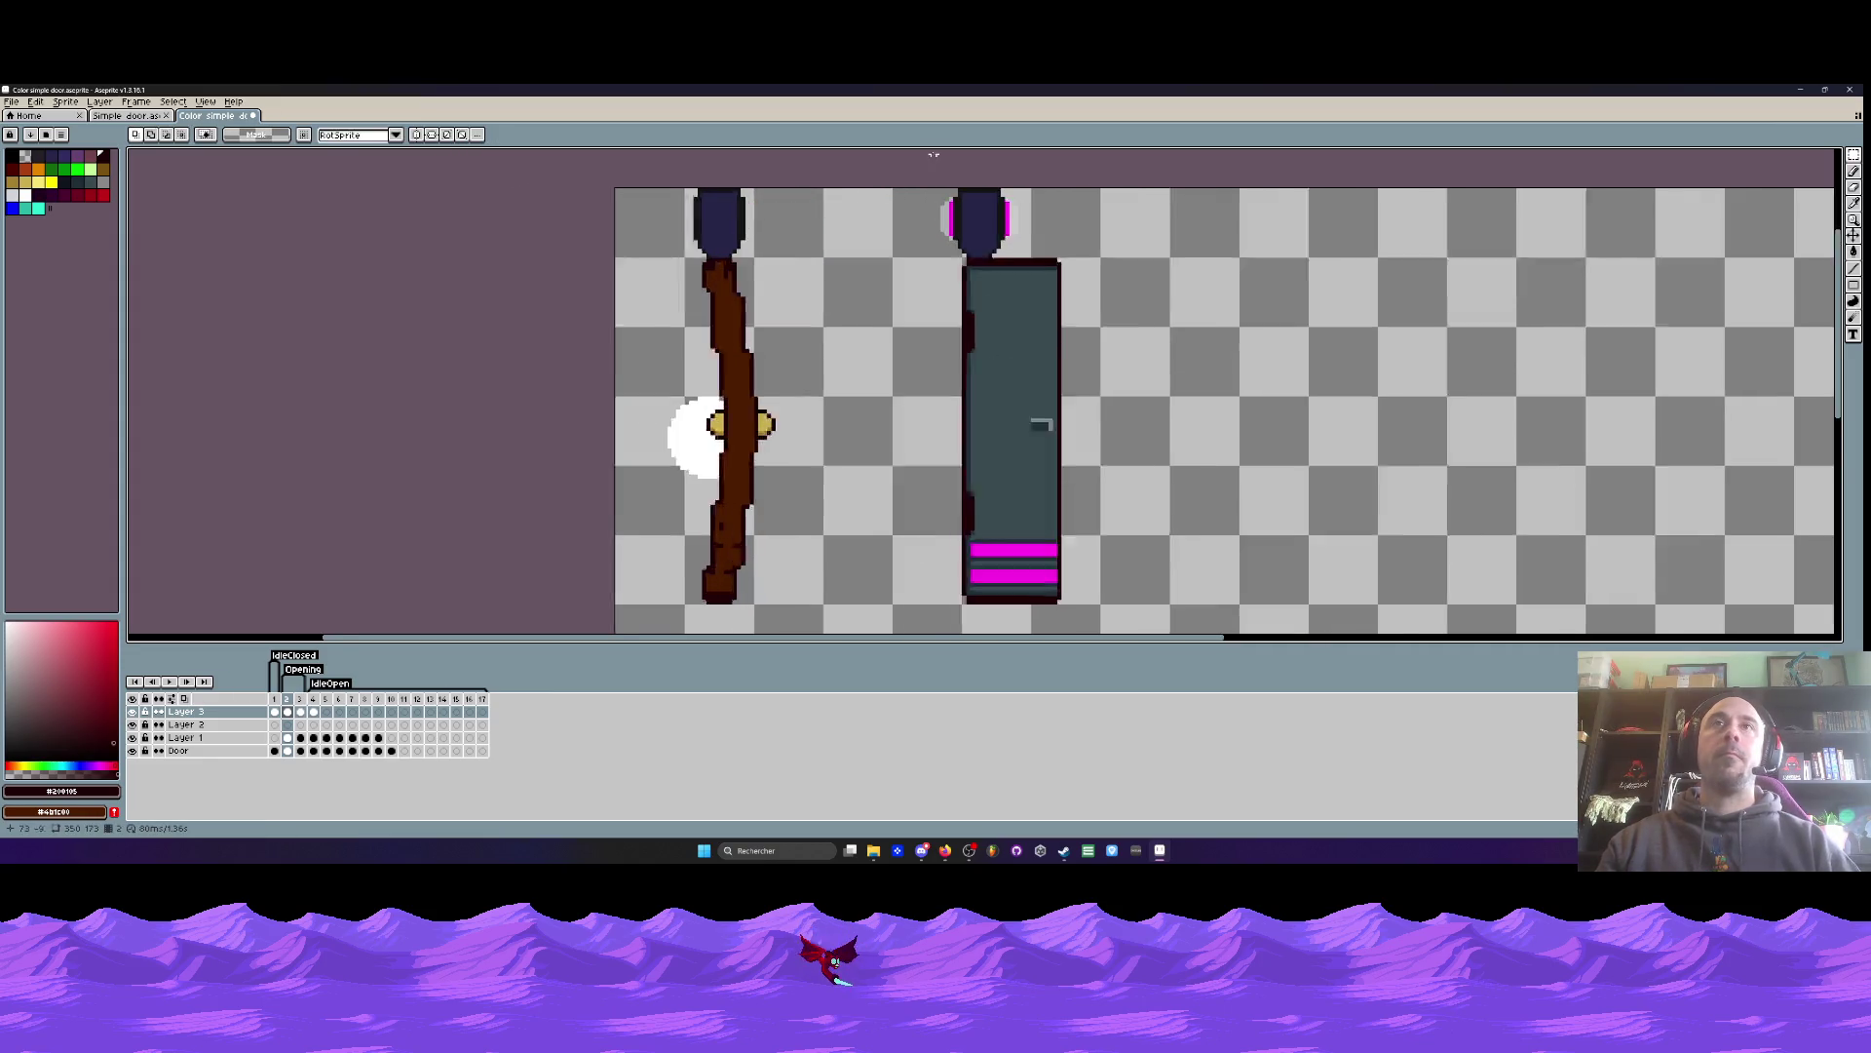
pyautogui.moveTo(930, 222)
pyautogui.mouseDown()
pyautogui.moveTo(1072, 293)
pyautogui.moveTo(1069, 312)
pyautogui.mouseUp()
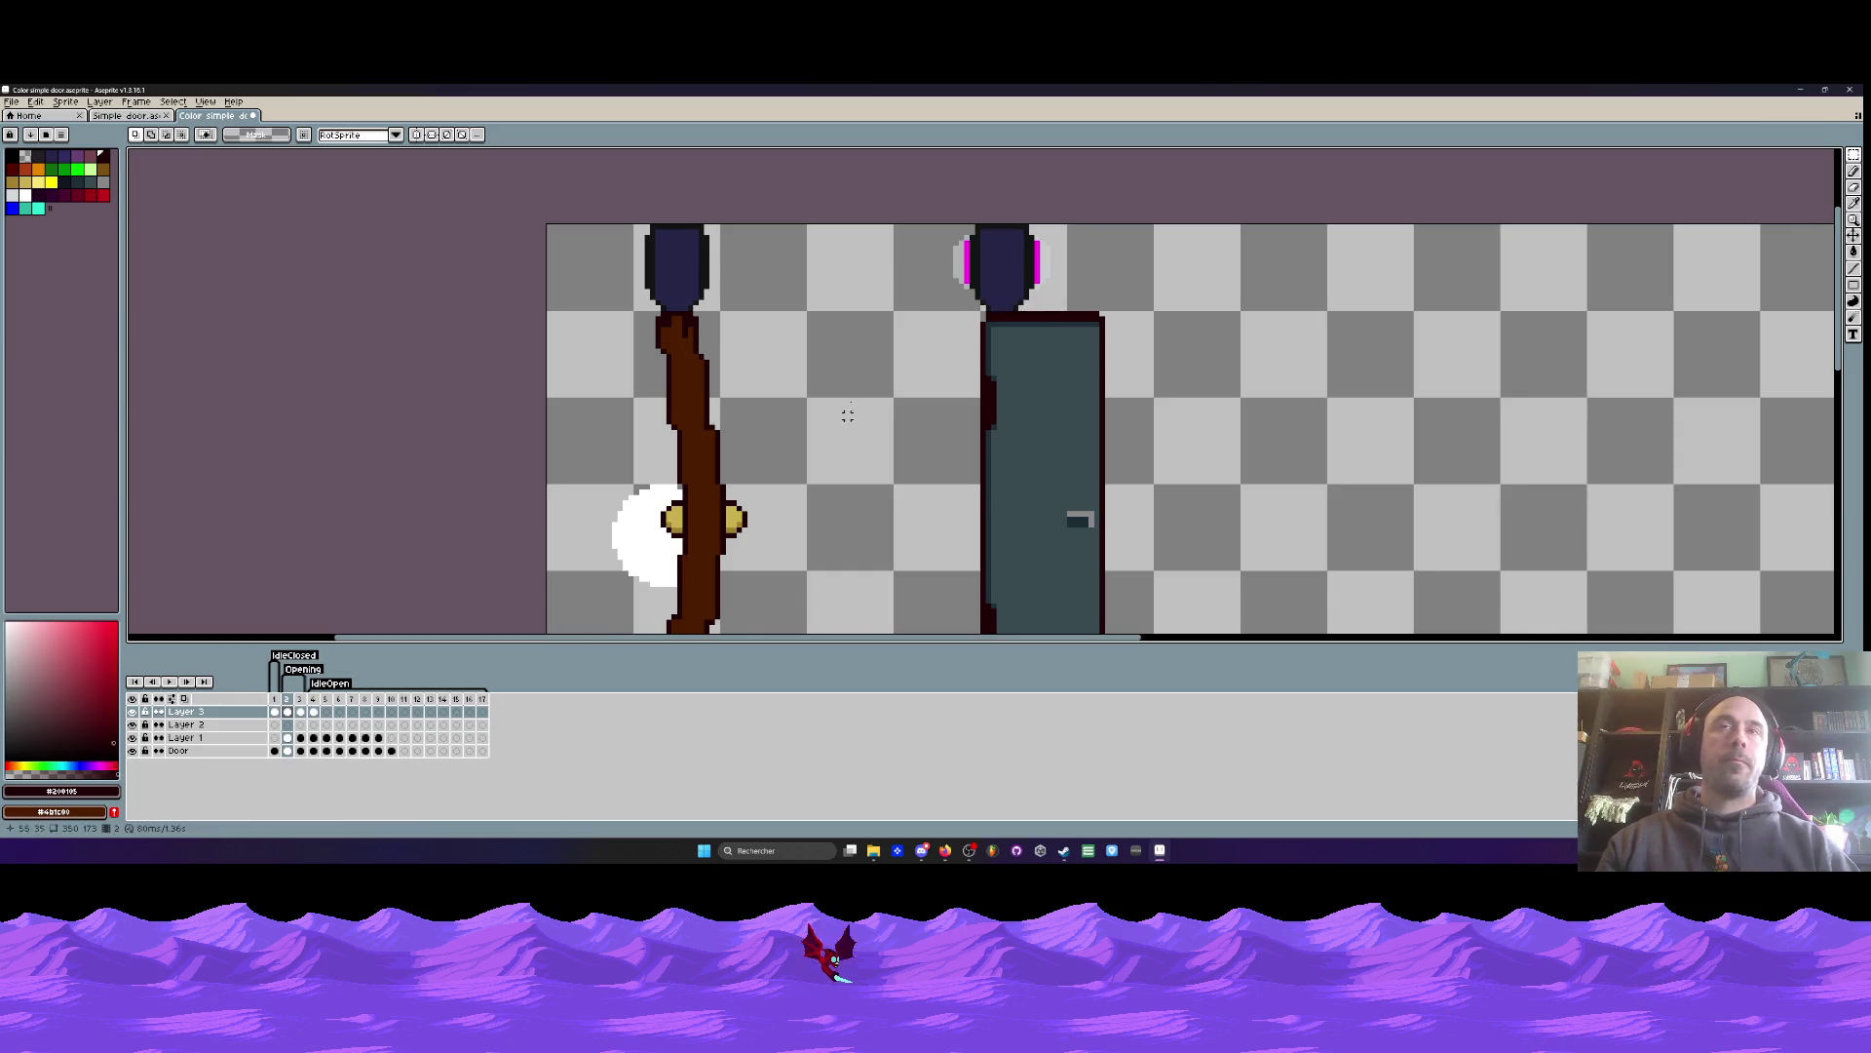
pyautogui.scroll(-2, 877, 293)
pyautogui.moveTo(874, 261); pyautogui.dragTo(1073, 599)
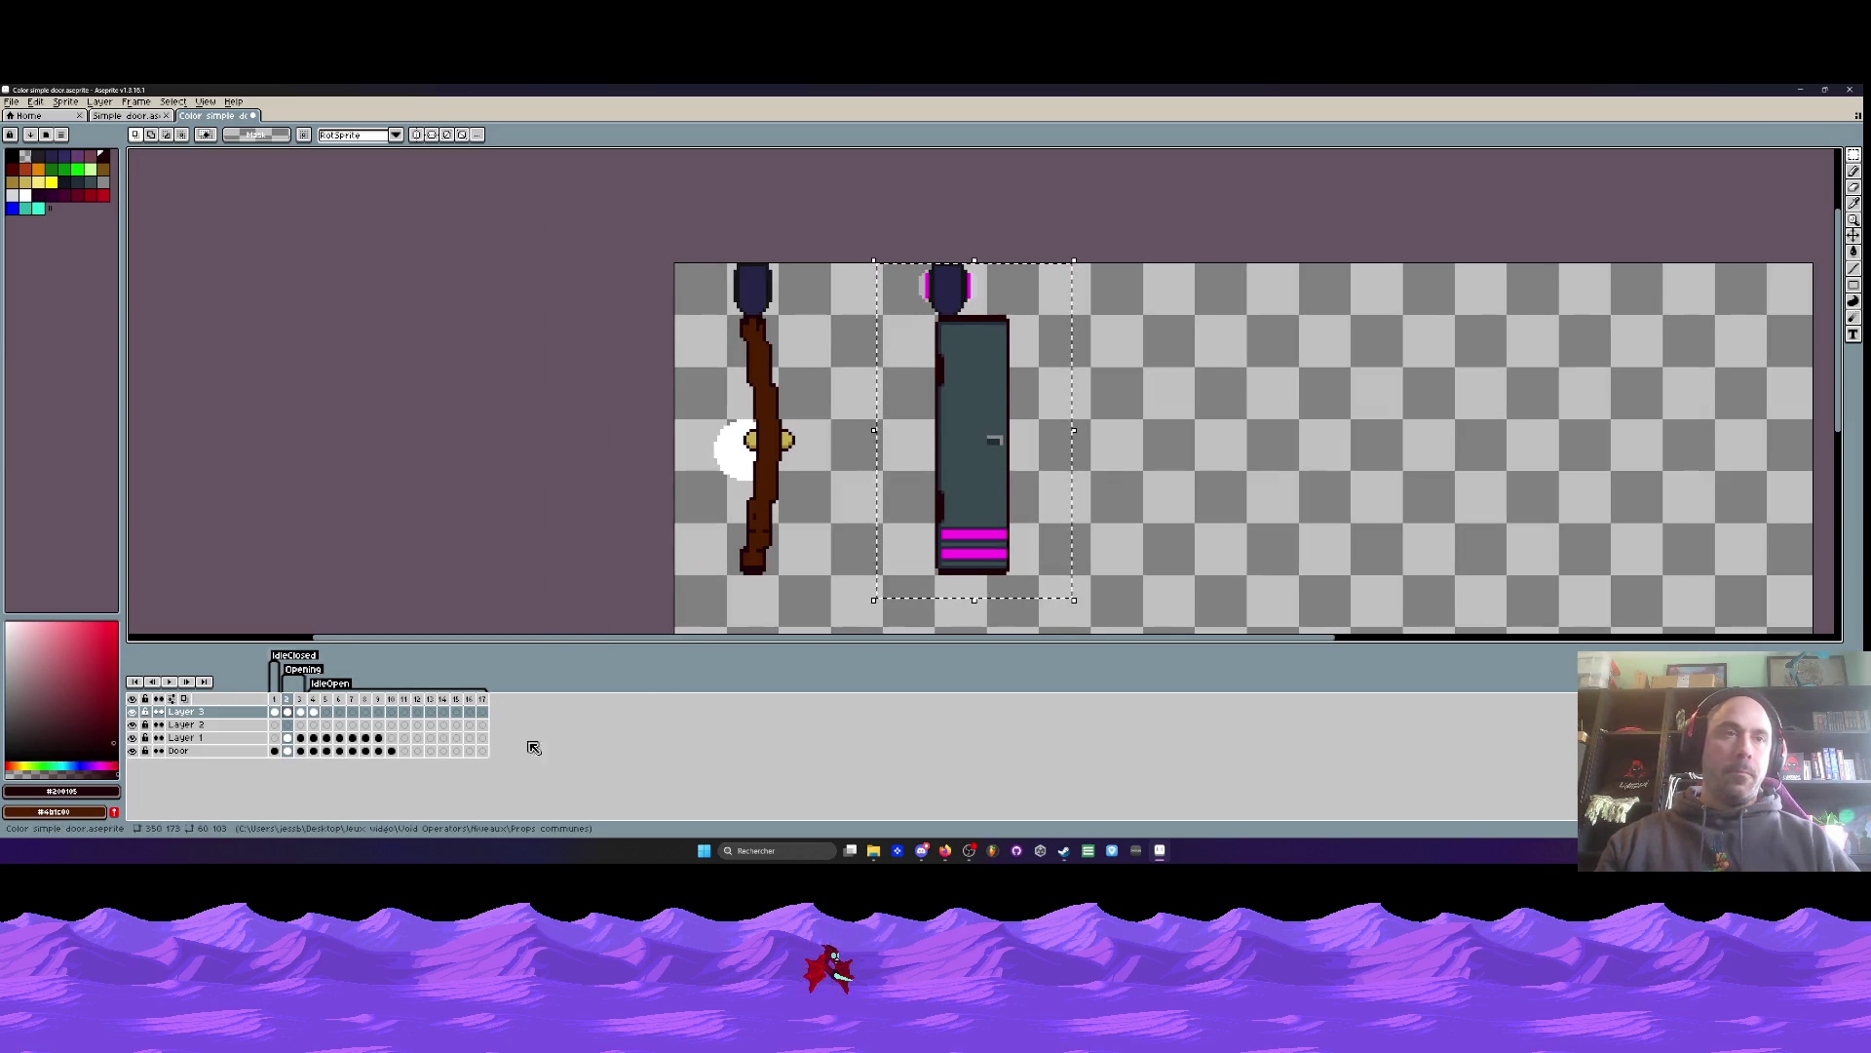
# - Clear the selection and hide Layer 3, working on the Door layer at frame 2
pyautogui.click(287, 750)
pyautogui.hotkey('ctrl', 'd')
pyautogui.click(287, 712)
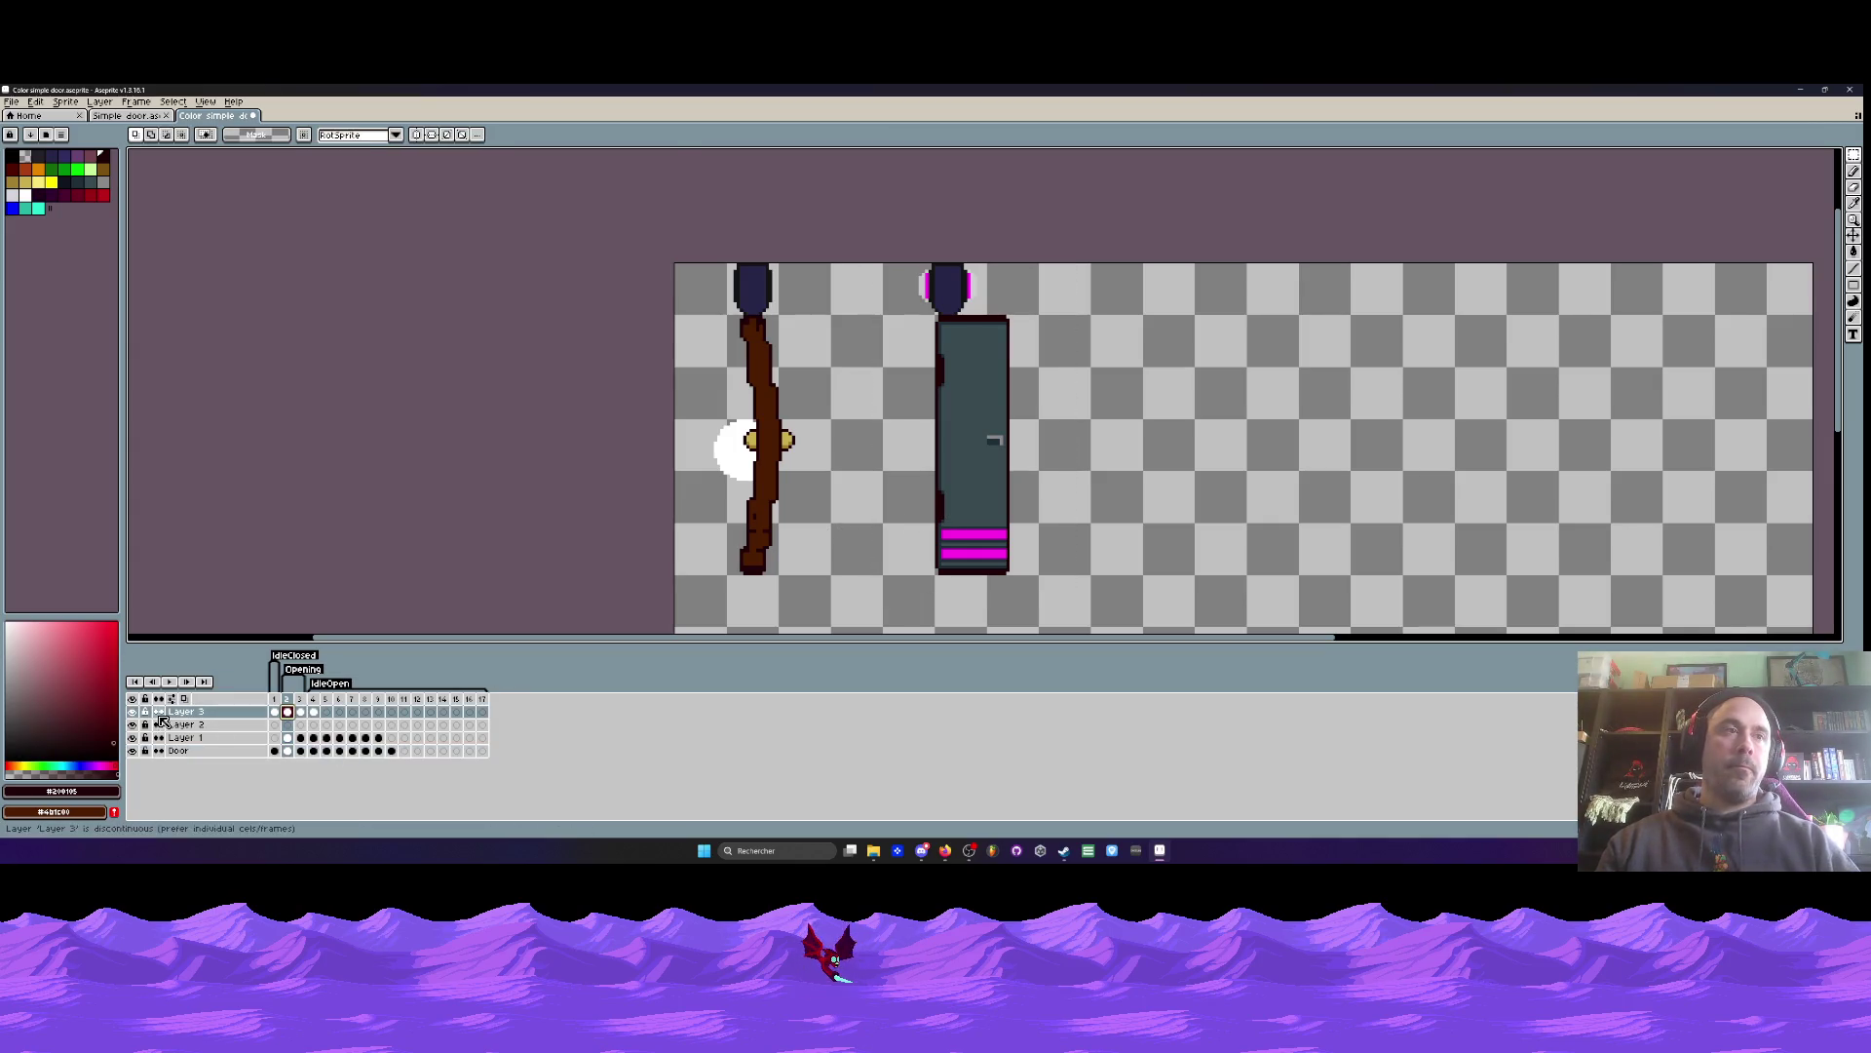
pyautogui.click(131, 711)
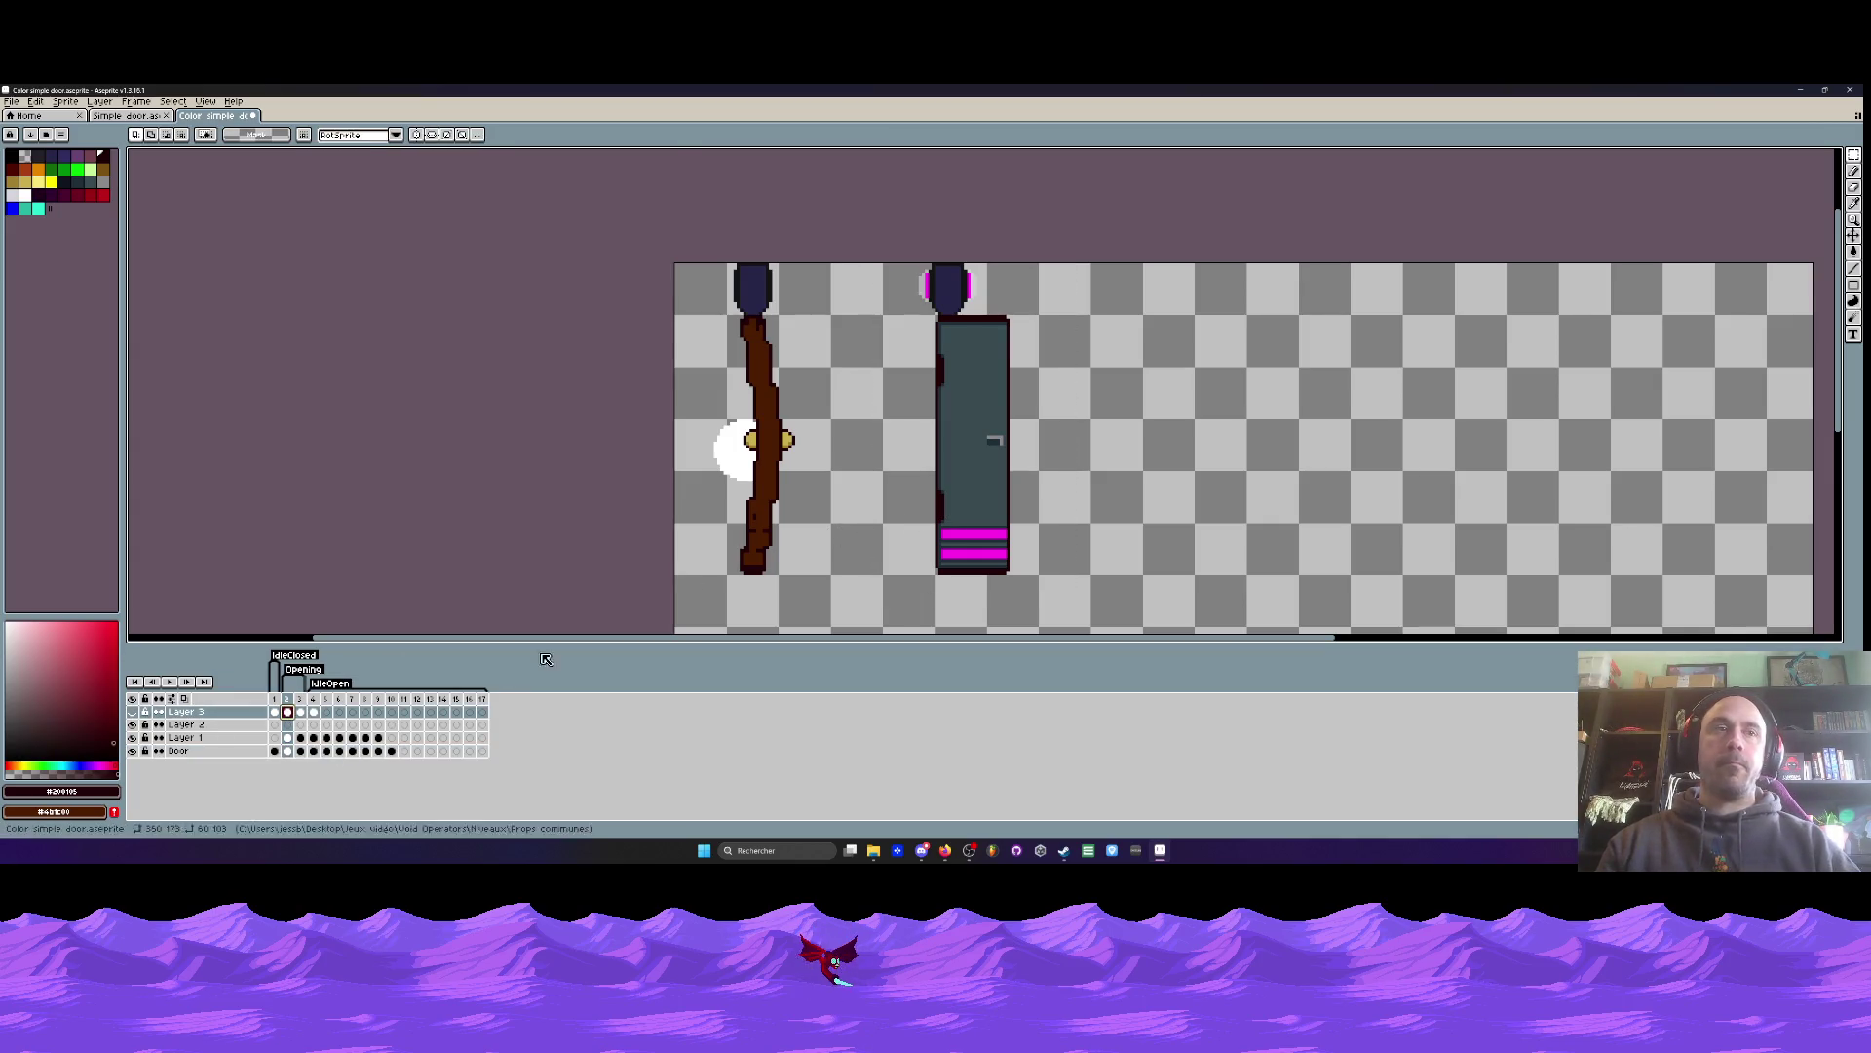
pyautogui.click(288, 751)
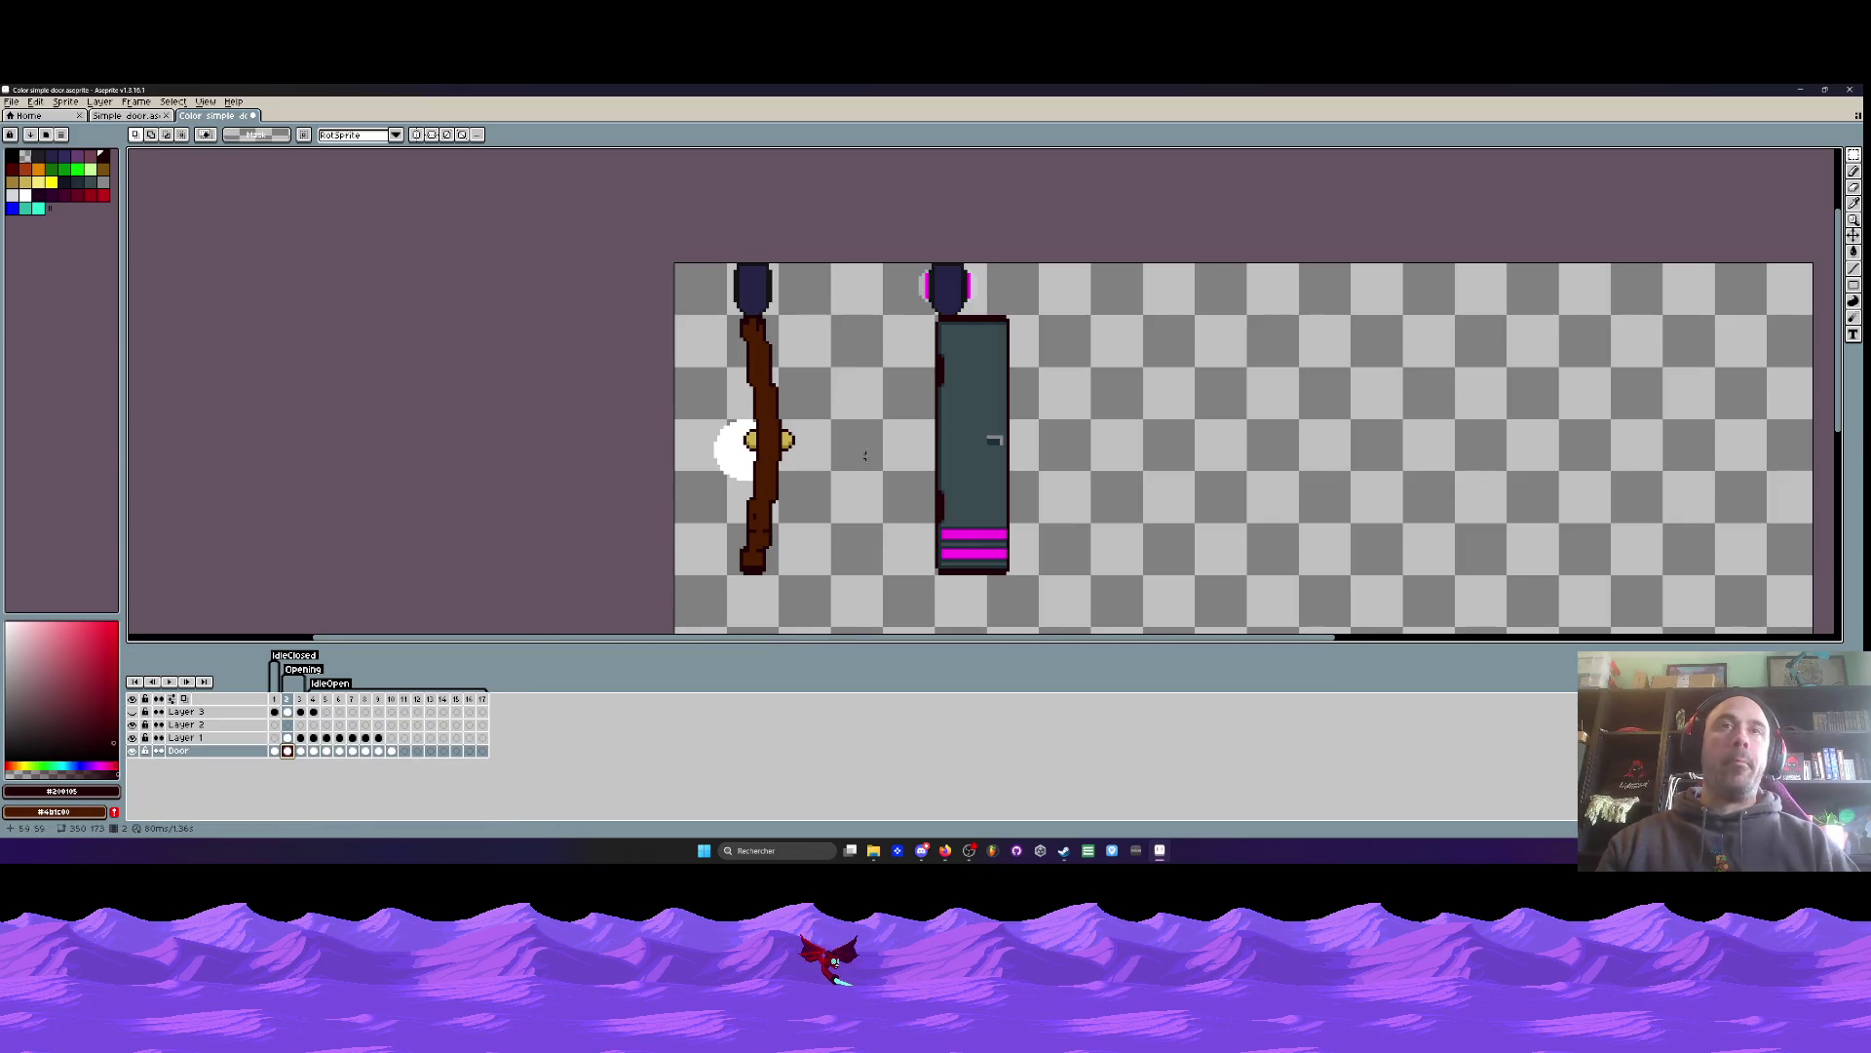
pyautogui.scroll(1, 895, 412)
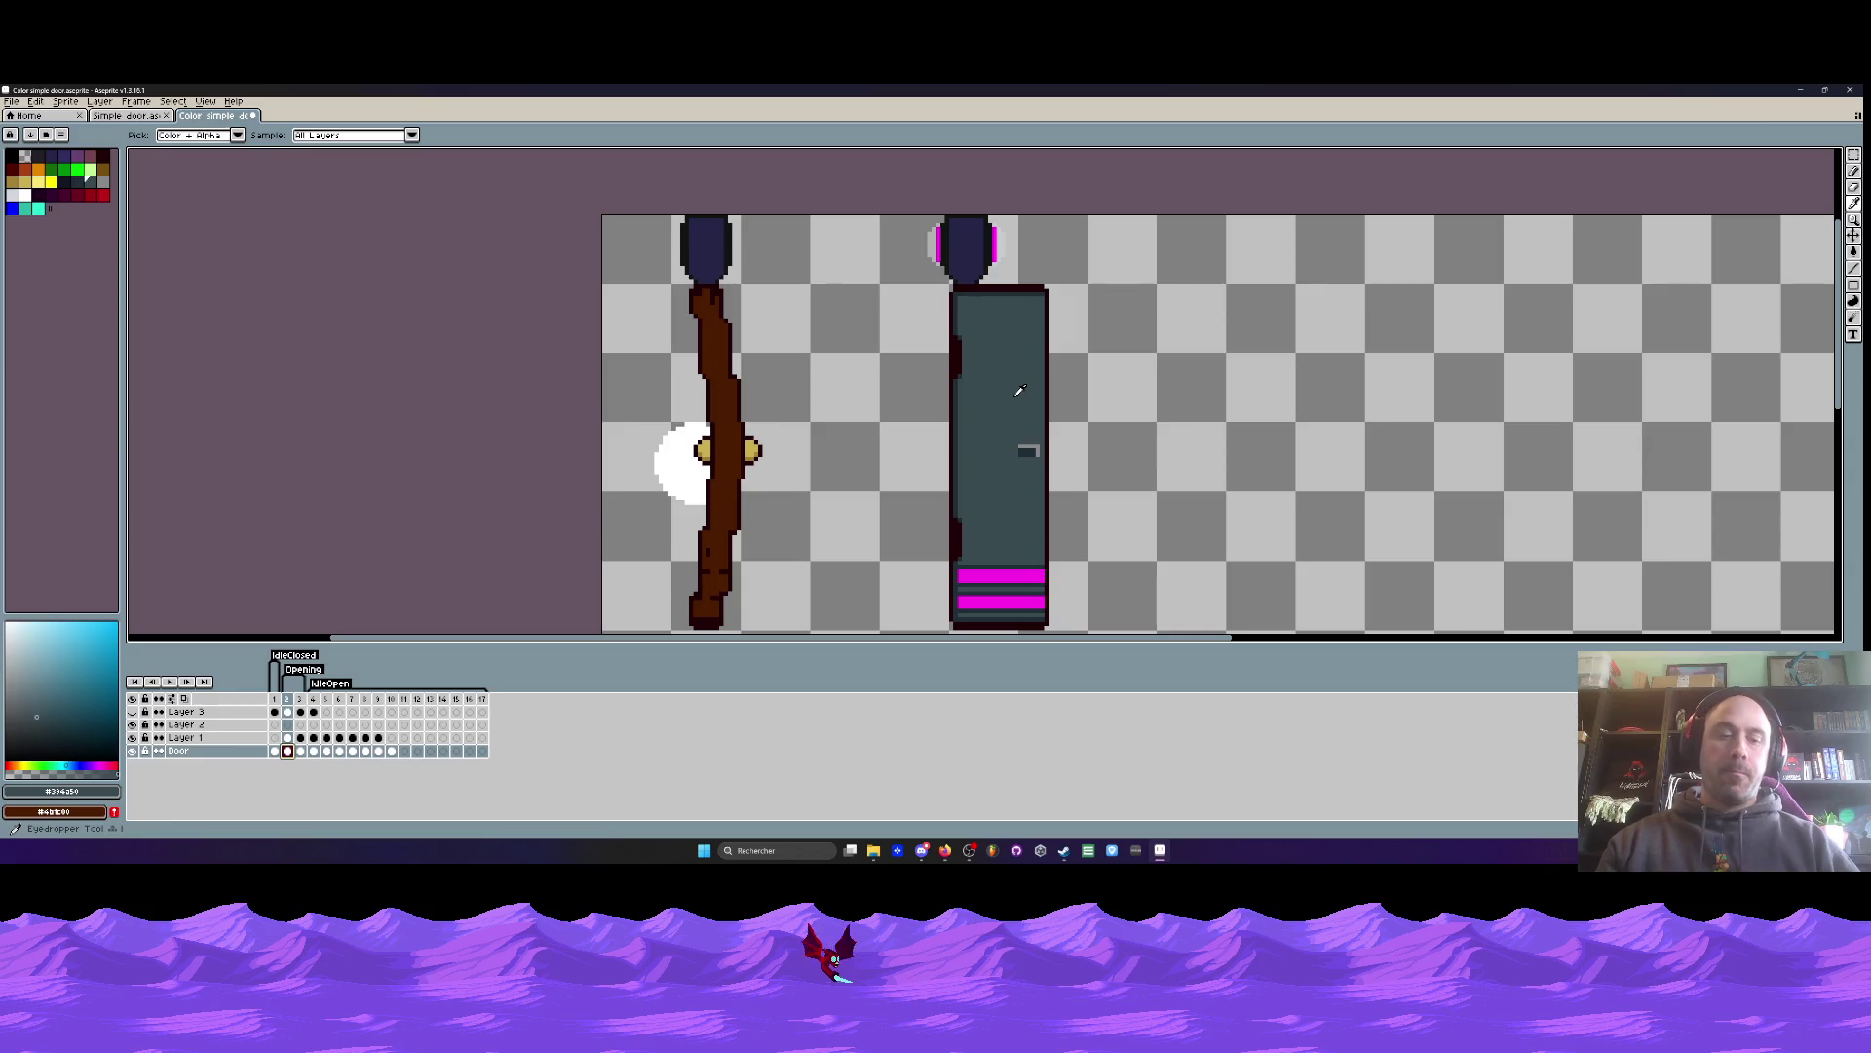
# - Preview the door-opening frames, then return to frame 2
pyautogui.press('g')
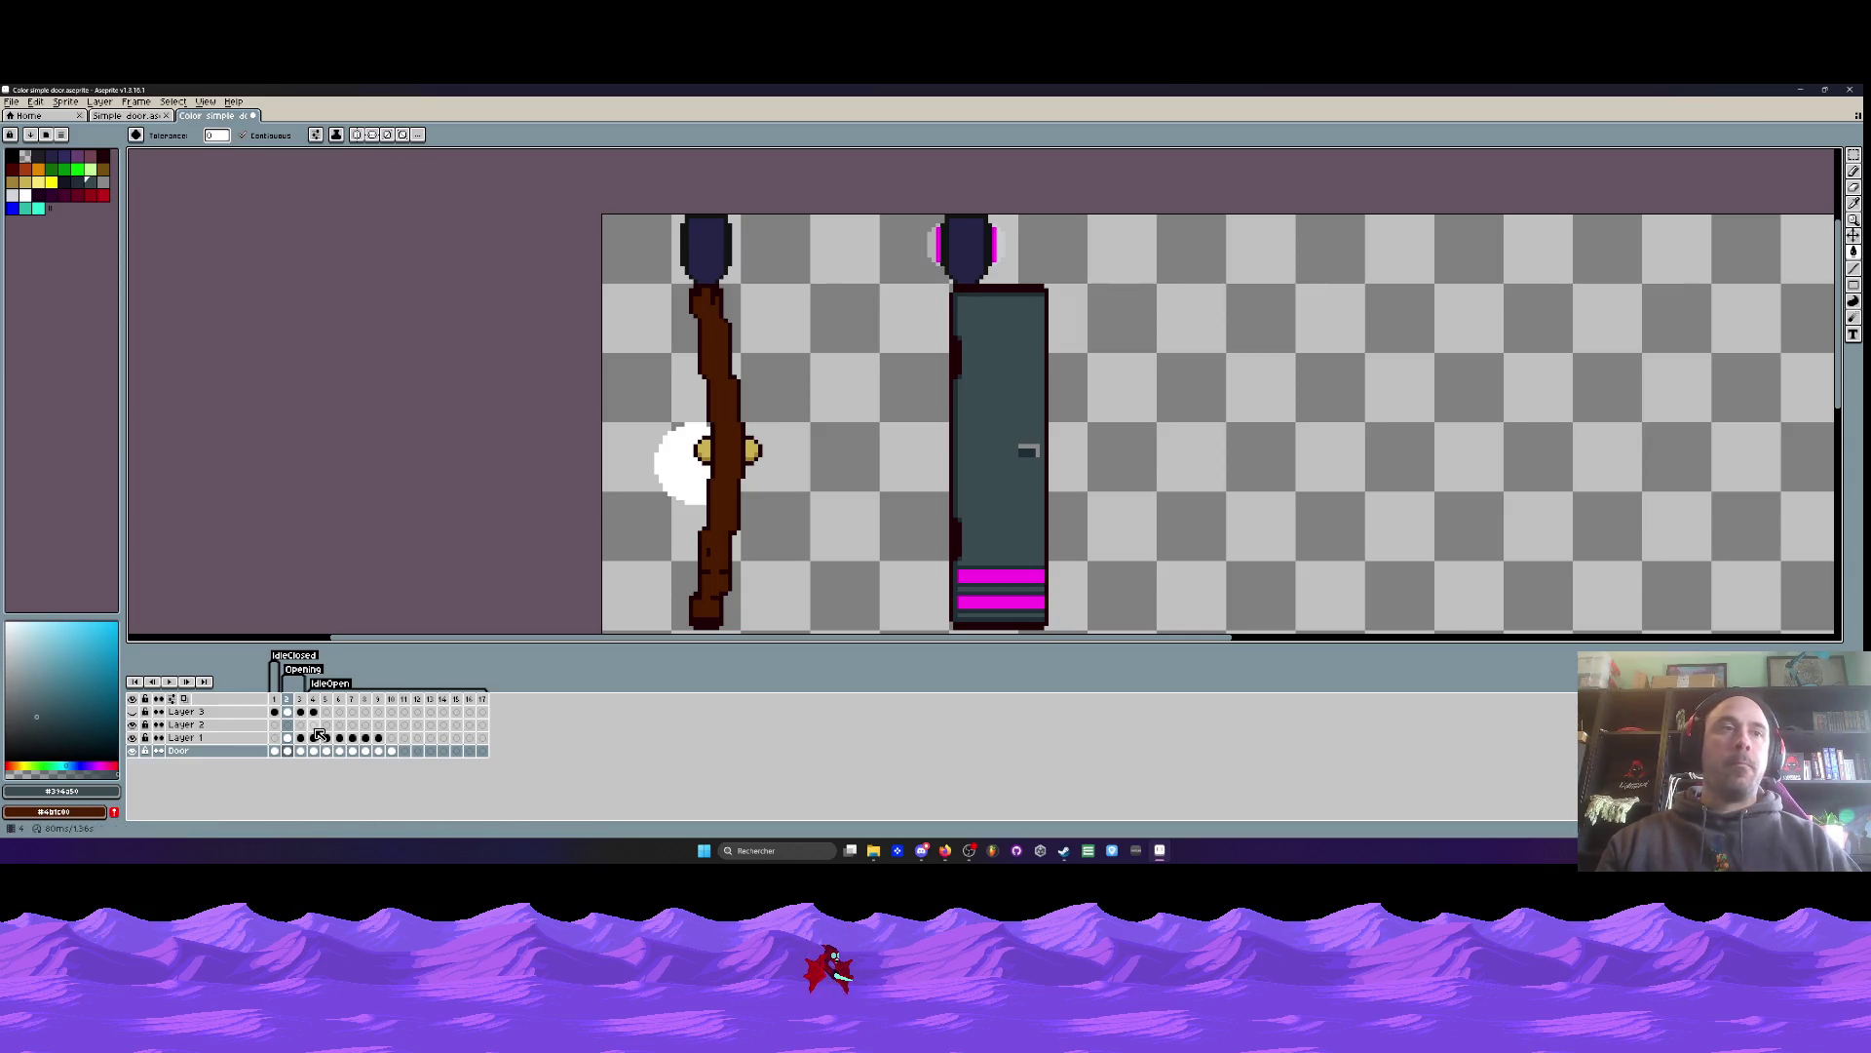
pyautogui.click(300, 750)
pyautogui.click(288, 750)
pyautogui.press('i')
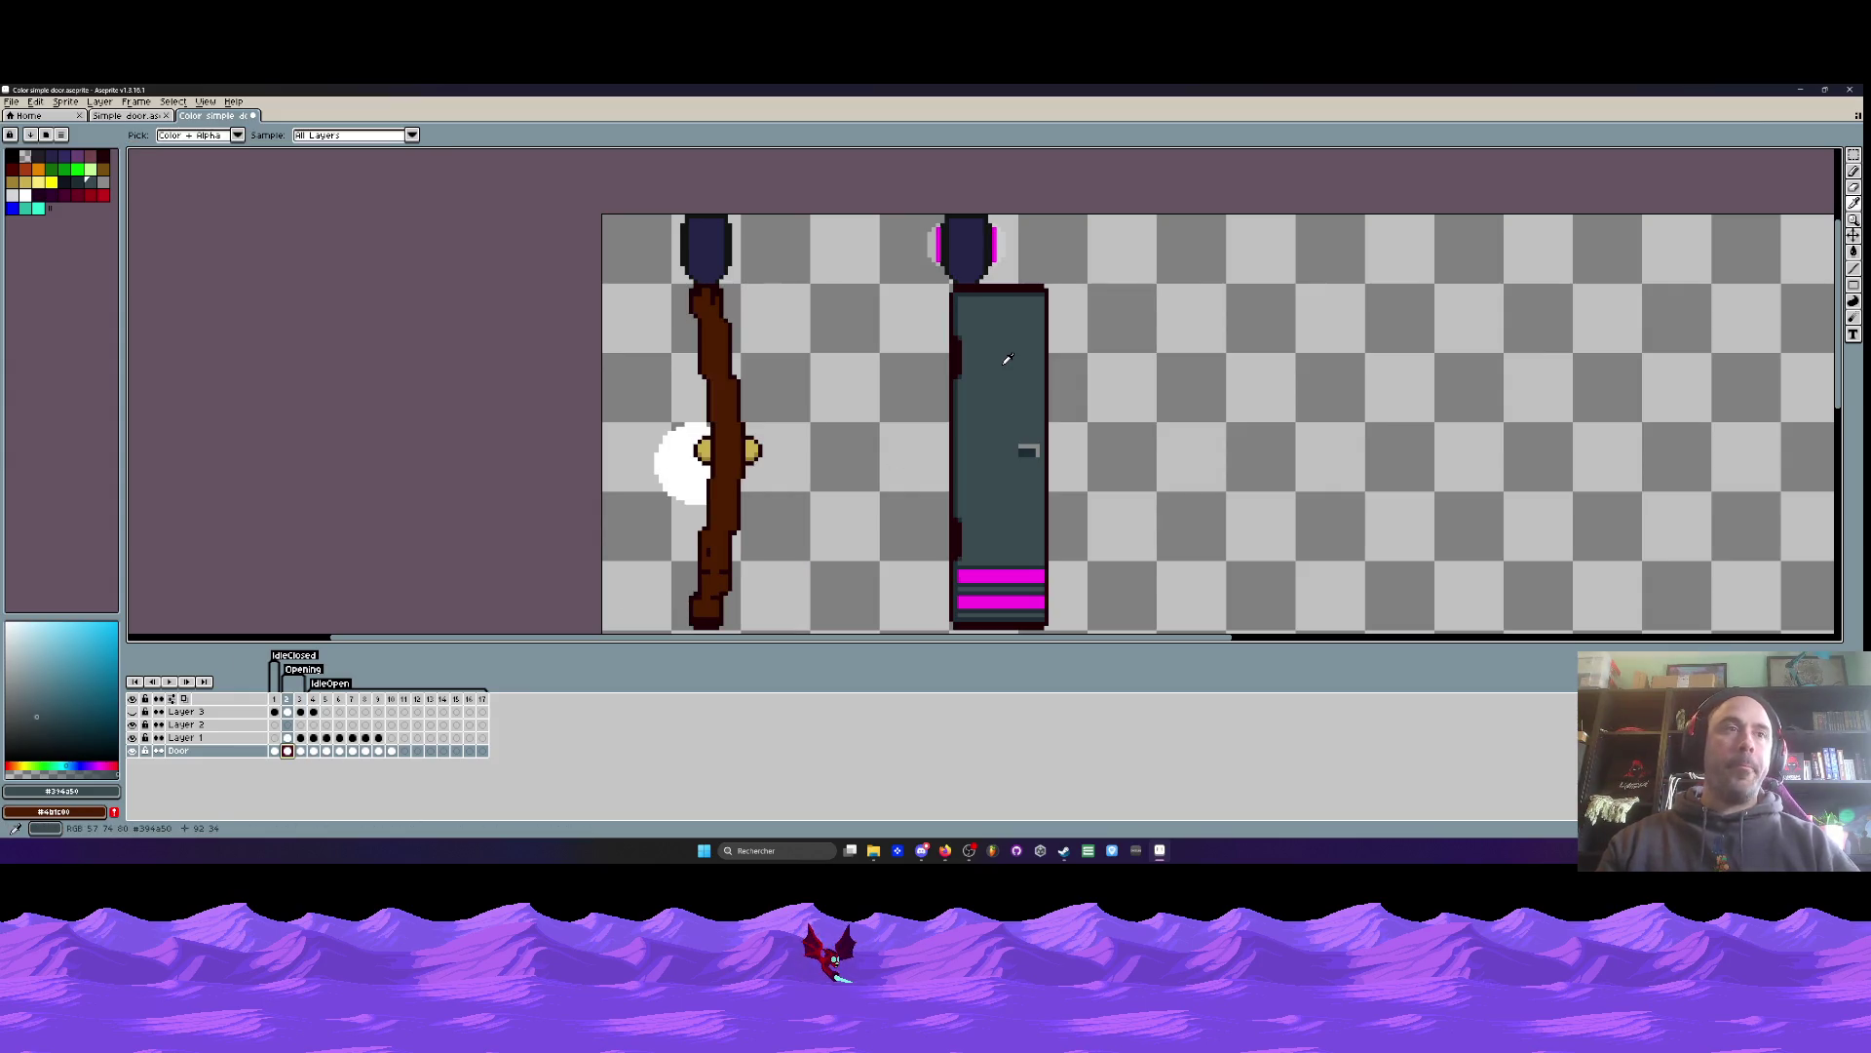
pyautogui.press('v')
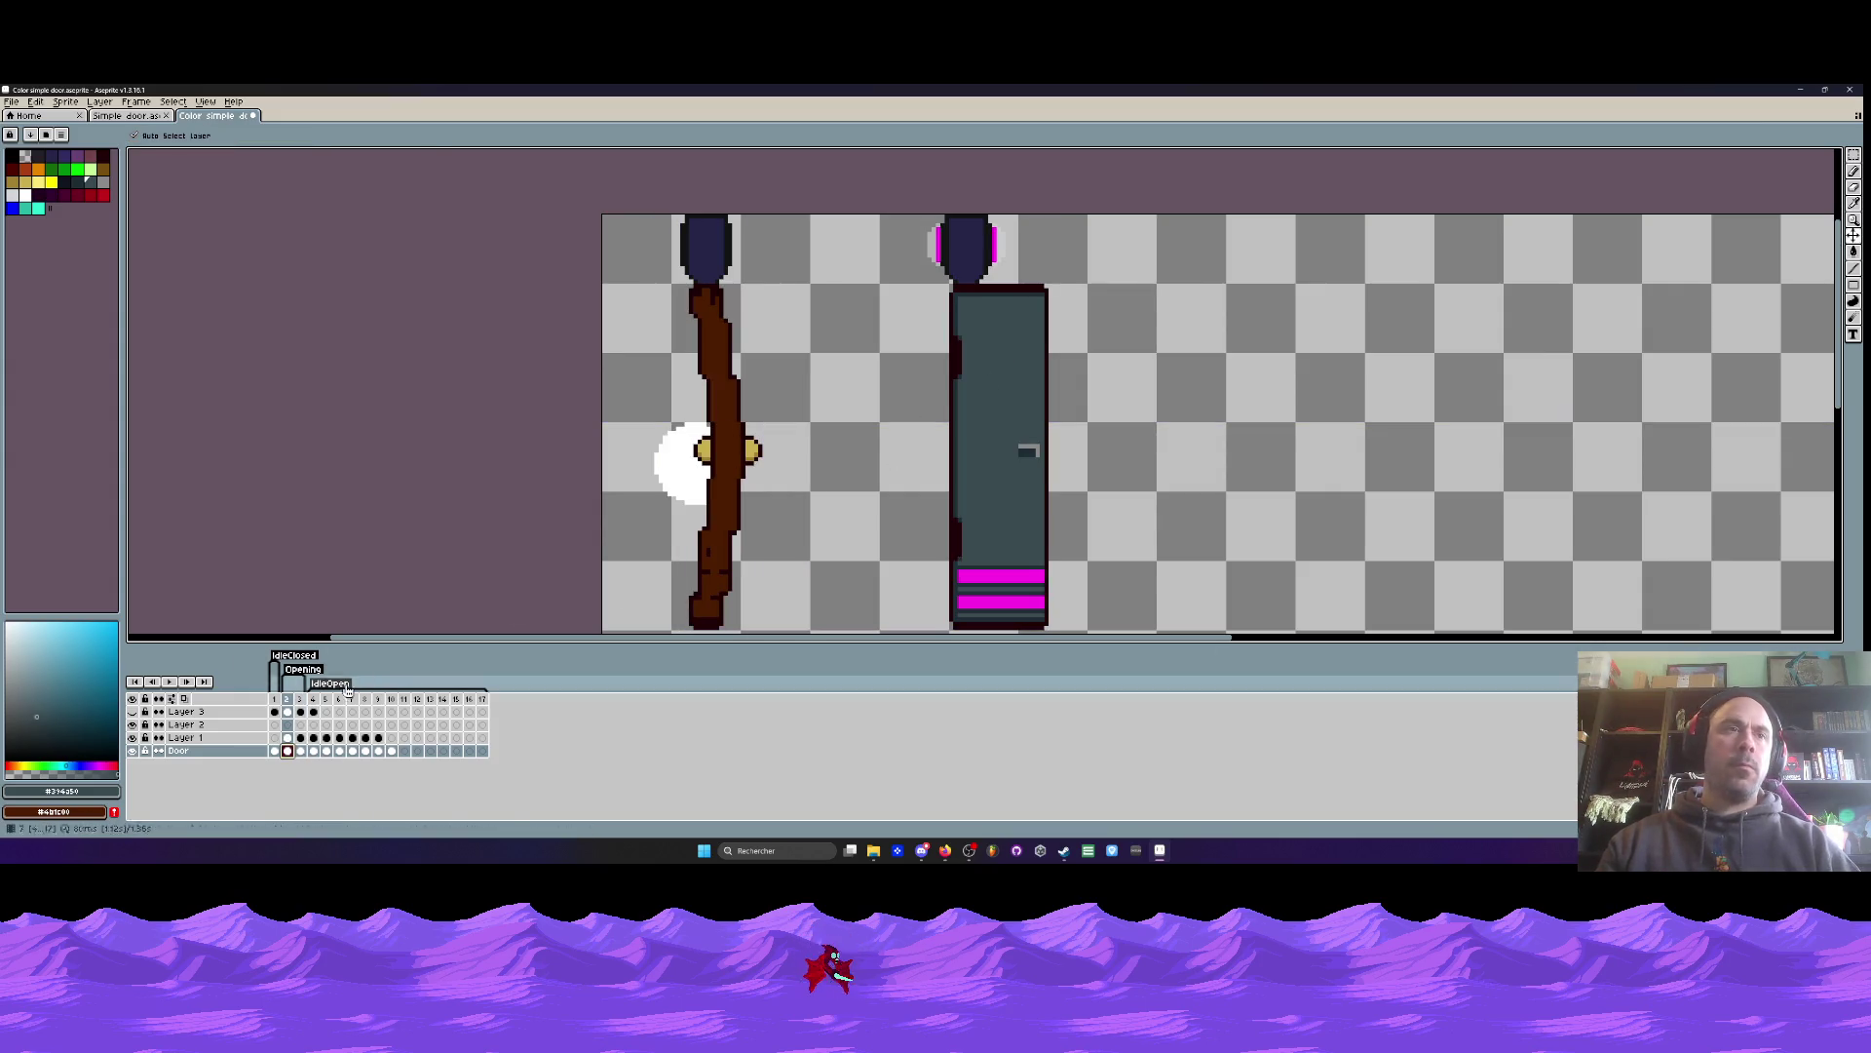
# - Hide the white handle-glow layer while keeping the Door layer visible
pyautogui.click(132, 738)
pyautogui.click(133, 738)
pyautogui.click(133, 738)
pyautogui.click(134, 750)
pyautogui.click(134, 750)
# - Paint Bucket fill the brown open door with slate grey #394a50
pyautogui.press('g')
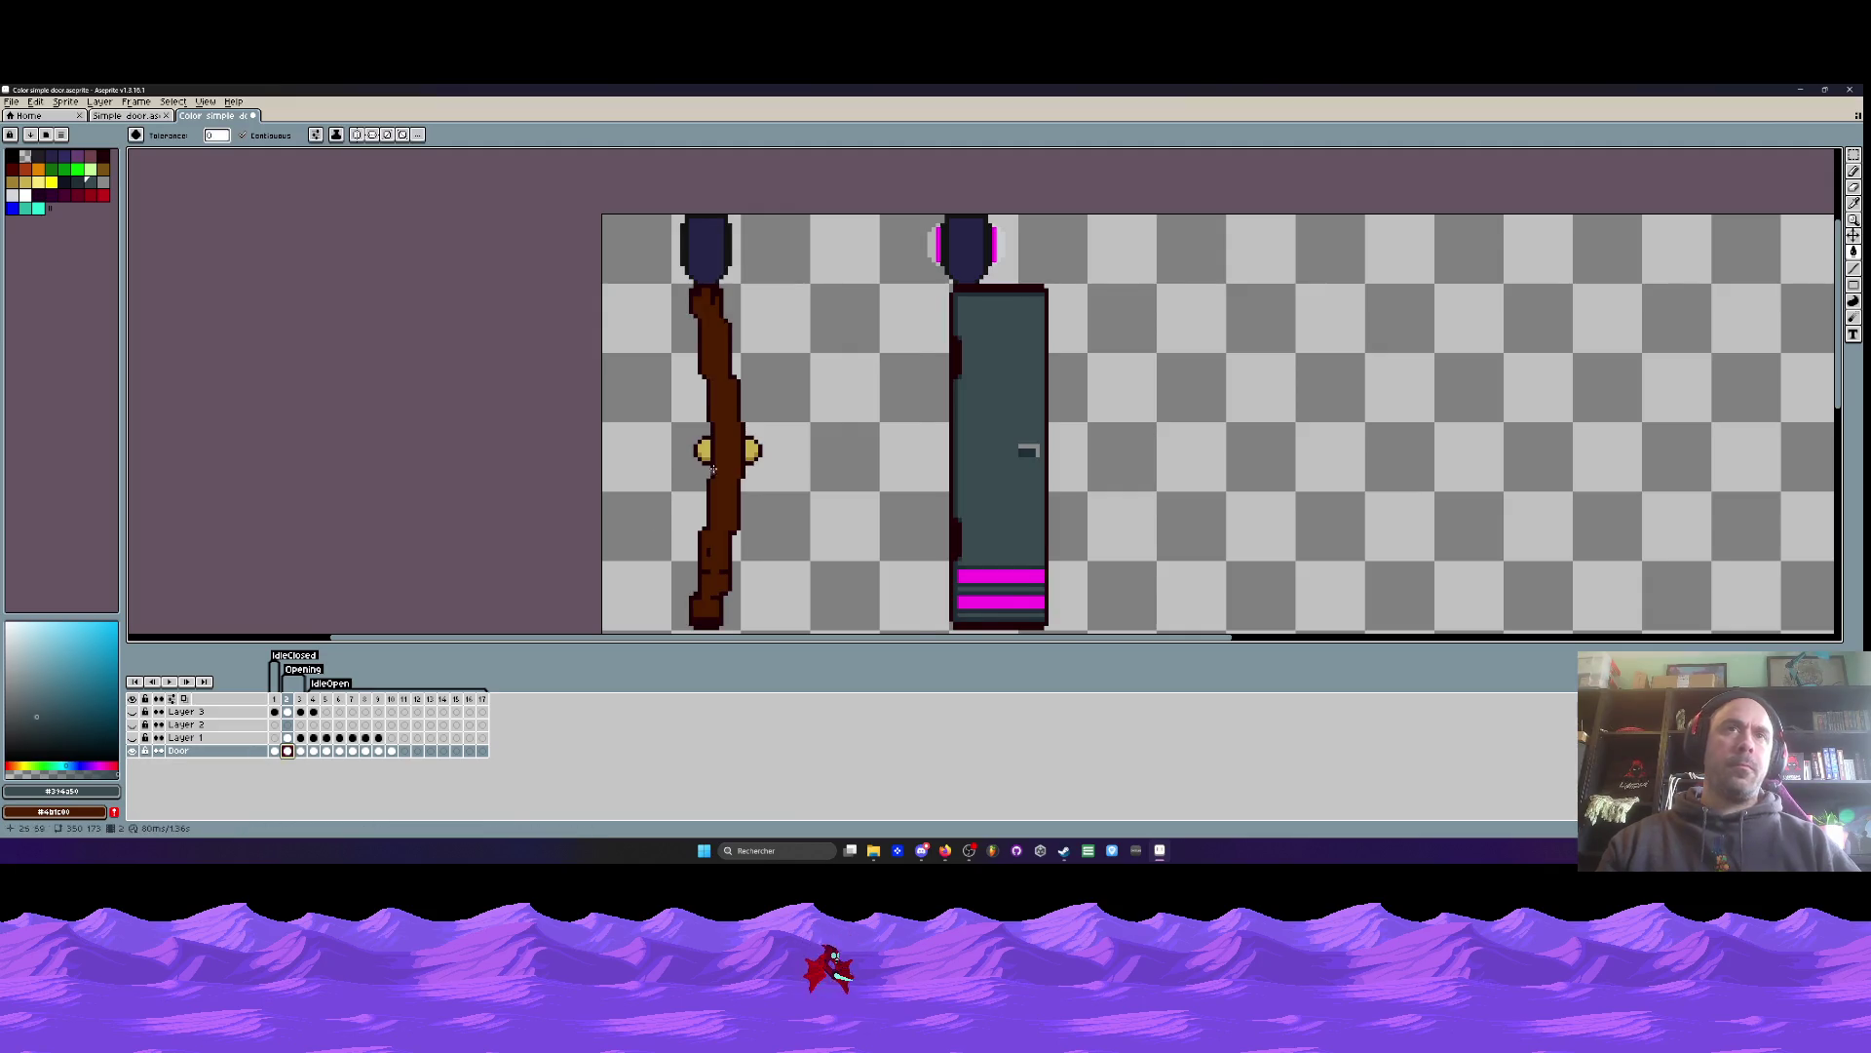
pyautogui.scroll(1, 709, 472)
pyautogui.click(708, 472)
pyautogui.scroll(-2, 780, 478)
pyautogui.scroll(1, 879, 492)
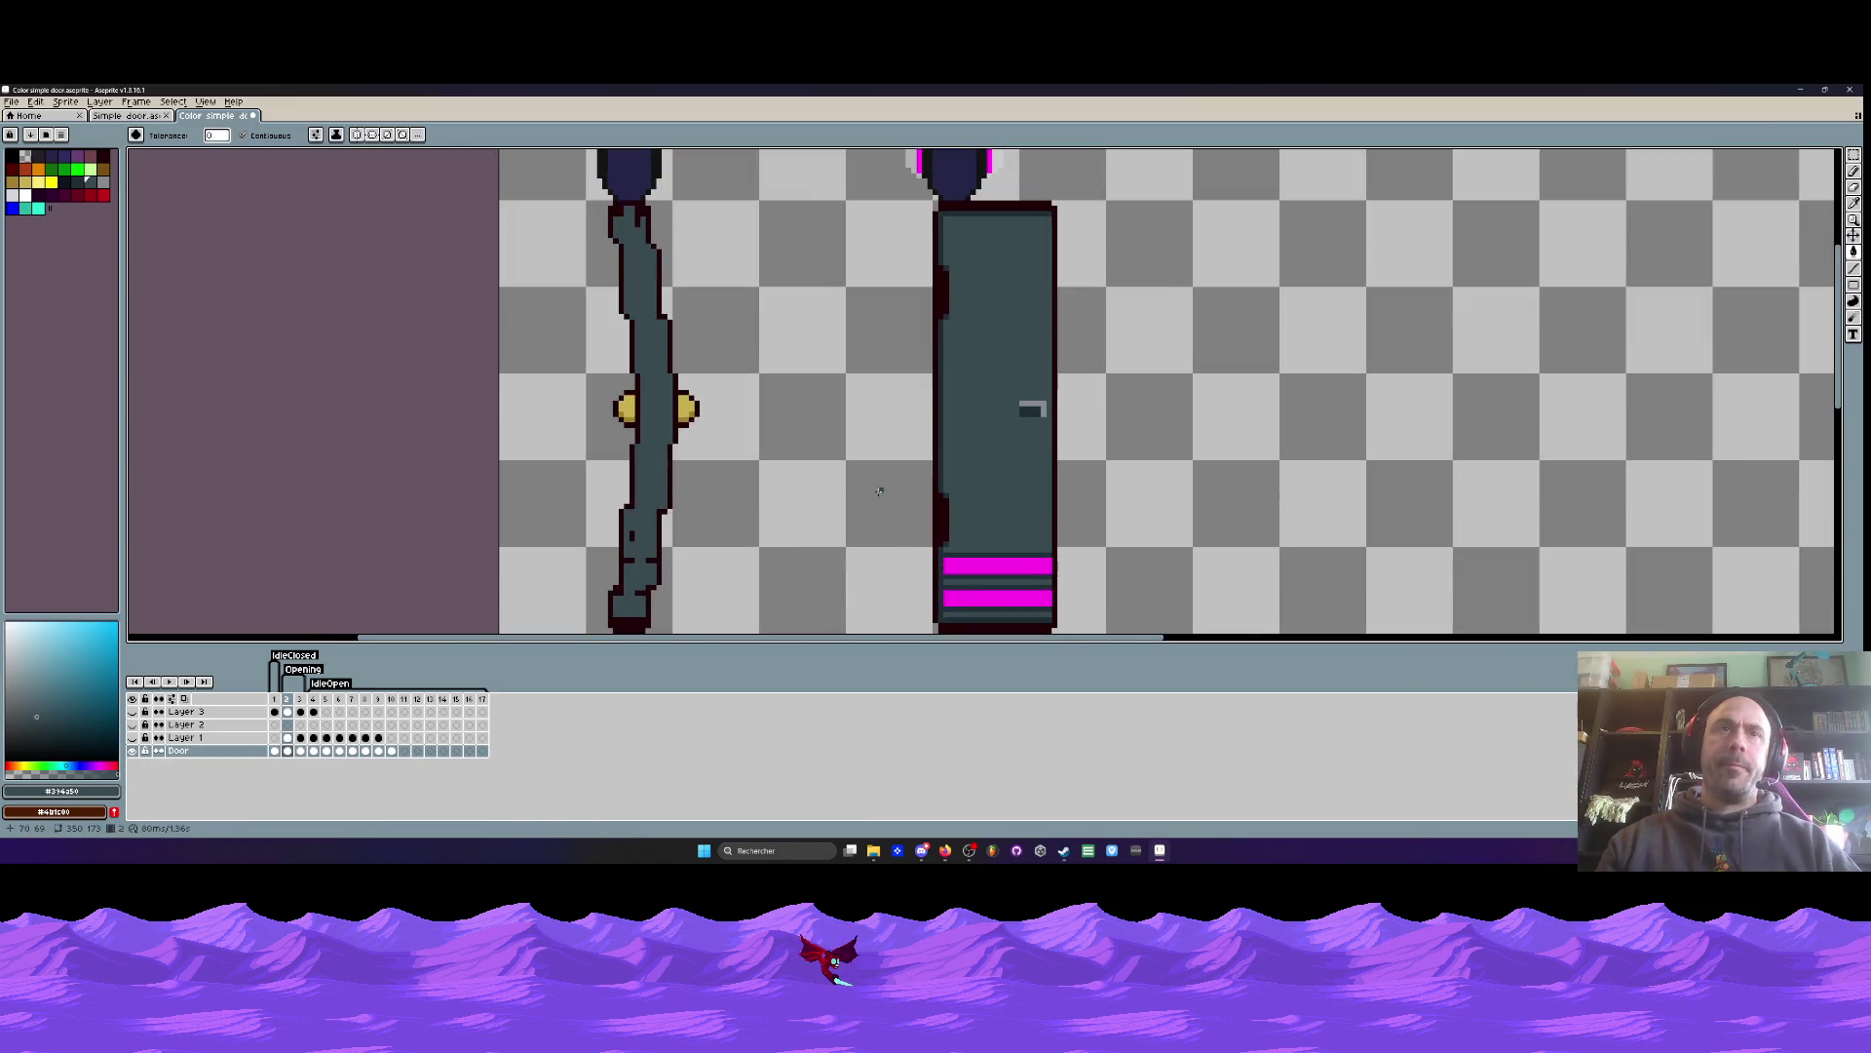
# - Eyedrop the door magenta and draw a stripe across the open door's base
pyautogui.scroll(-1, 877, 518)
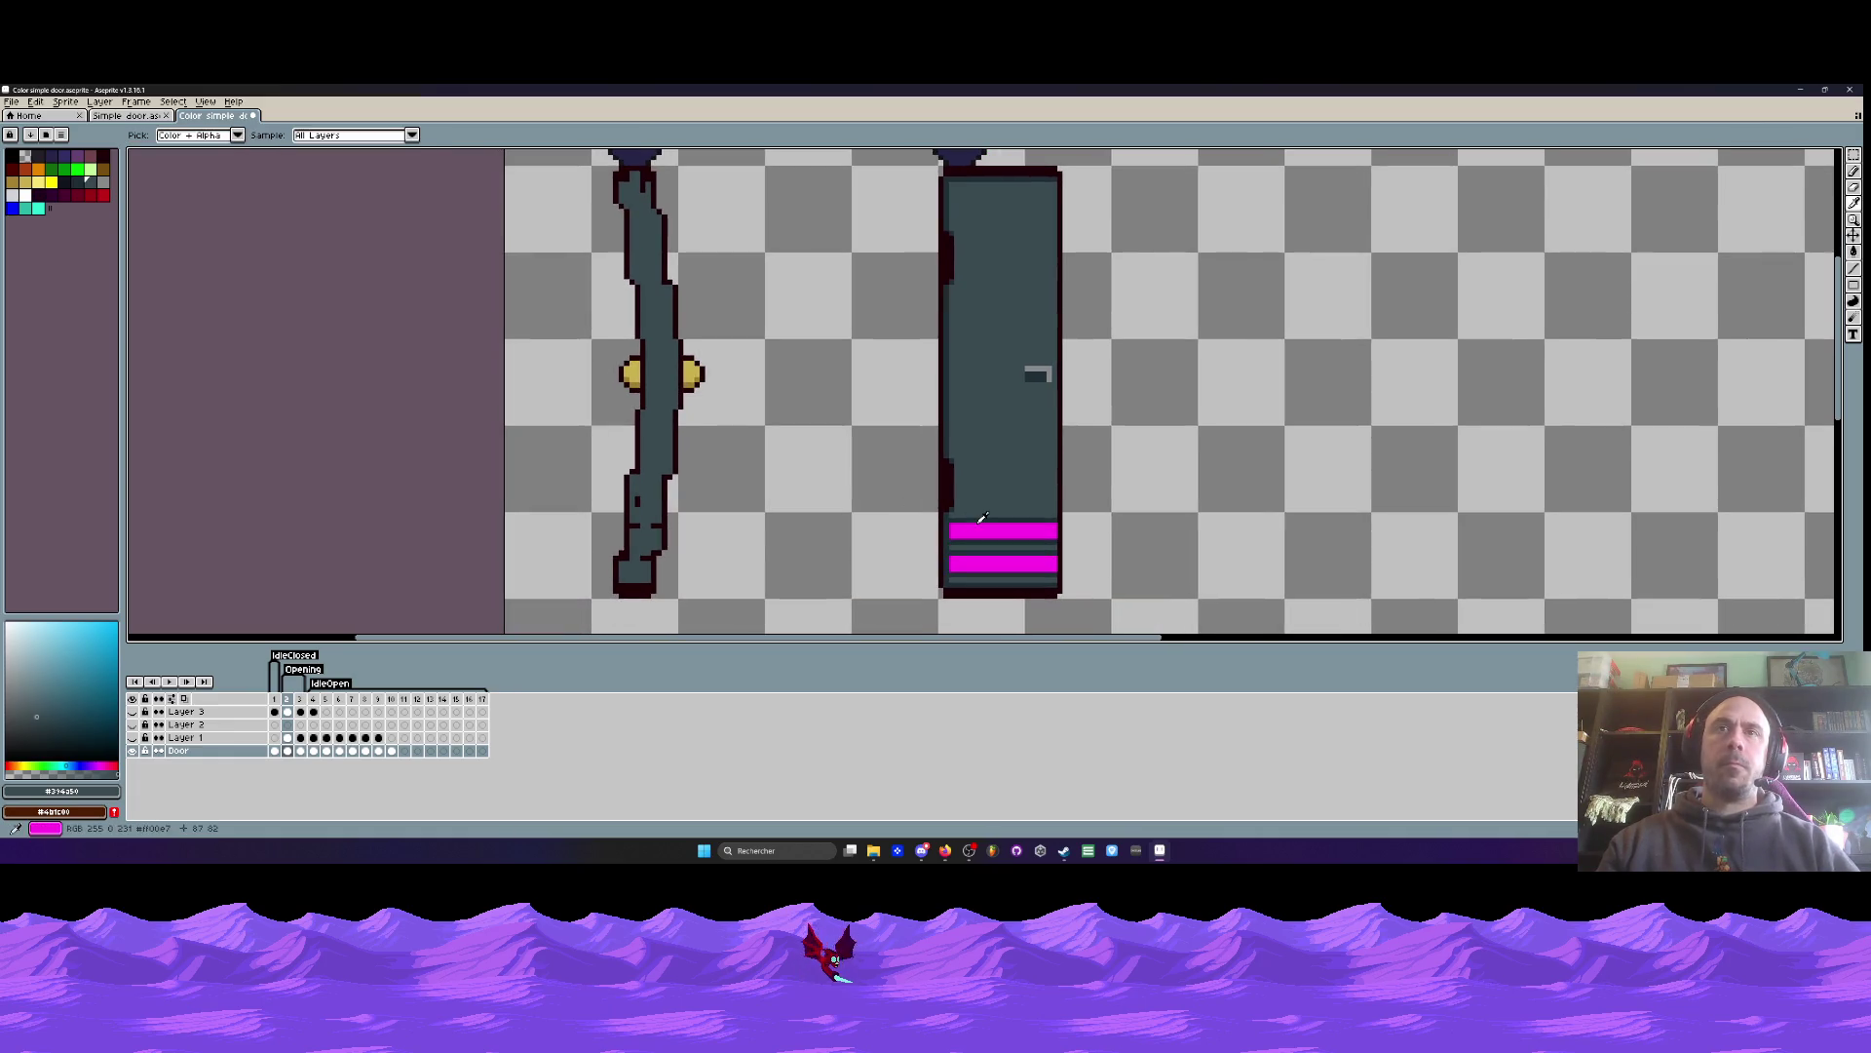
pyautogui.keyDown('alt'); pyautogui.click(980, 521); pyautogui.keyUp('alt')
pyautogui.scroll(2, 641, 519)
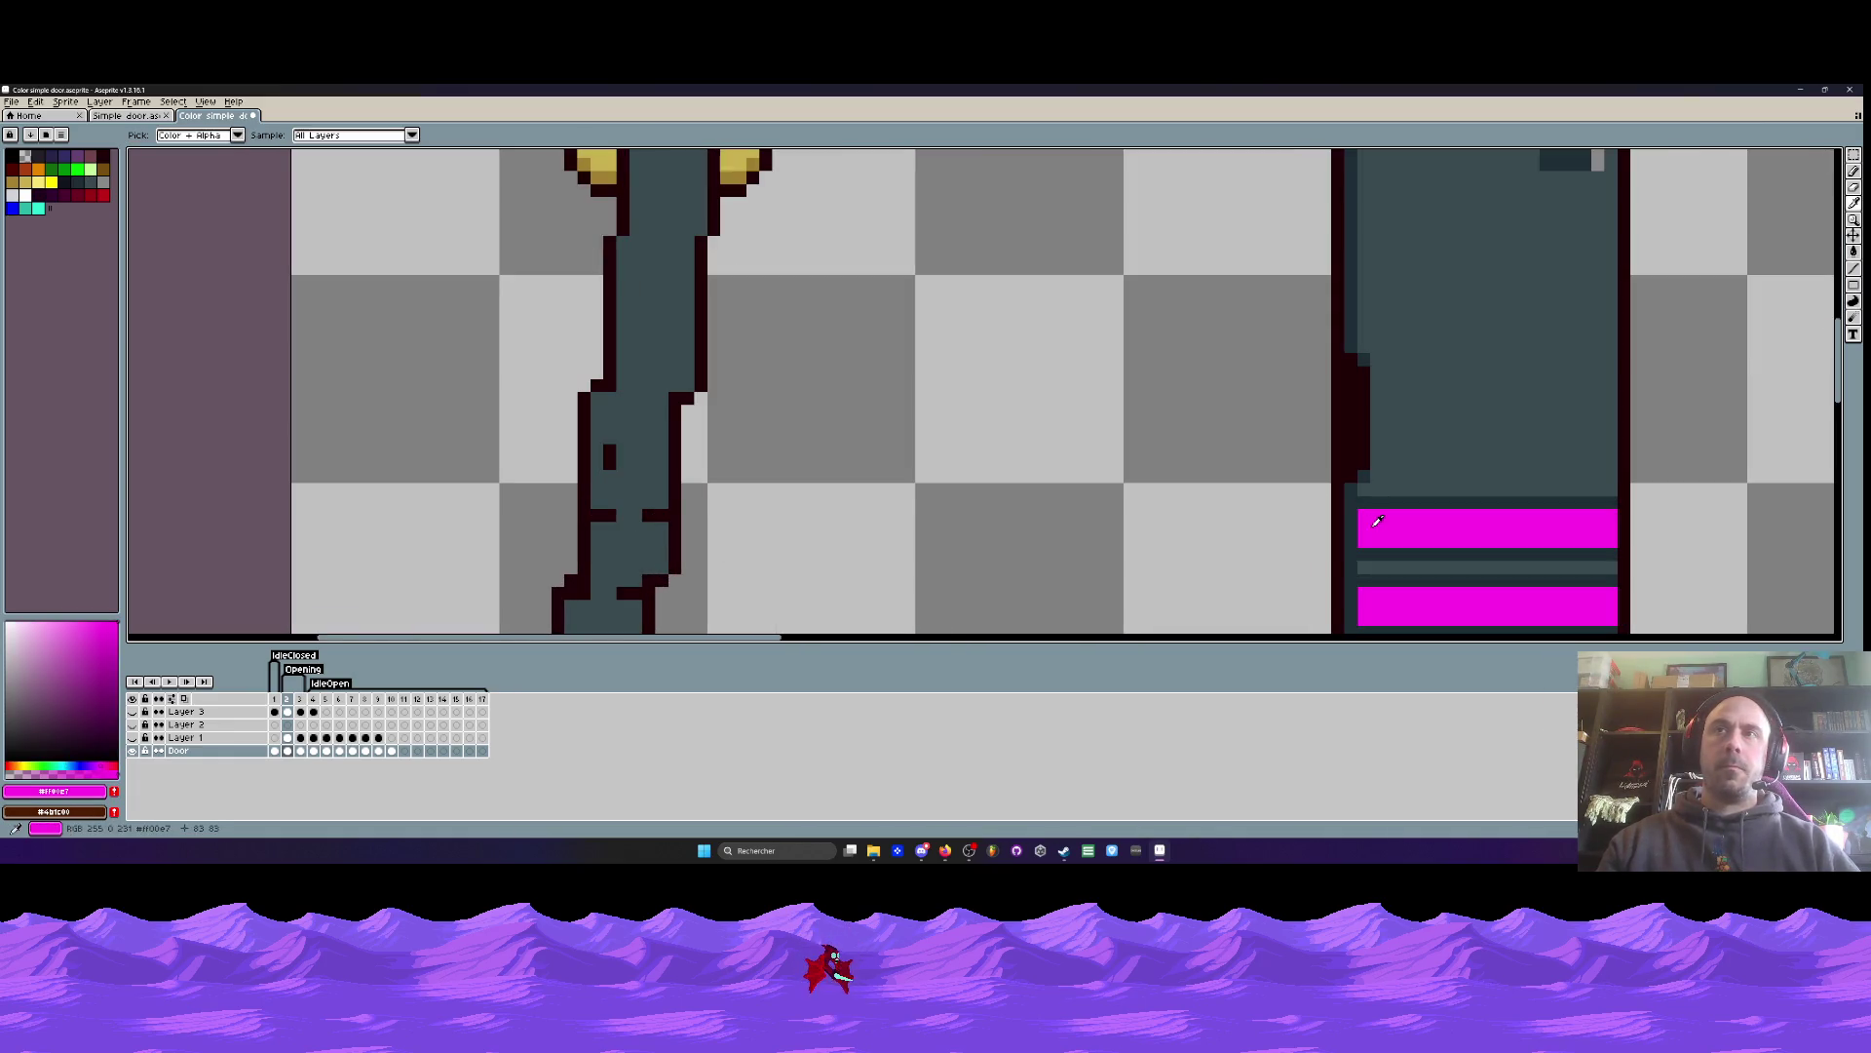
pyautogui.moveTo(600, 523)
pyautogui.mouseDown()
pyautogui.moveTo(648, 528)
pyautogui.moveTo(648, 443)
pyautogui.mouseUp()
pyautogui.press('space')
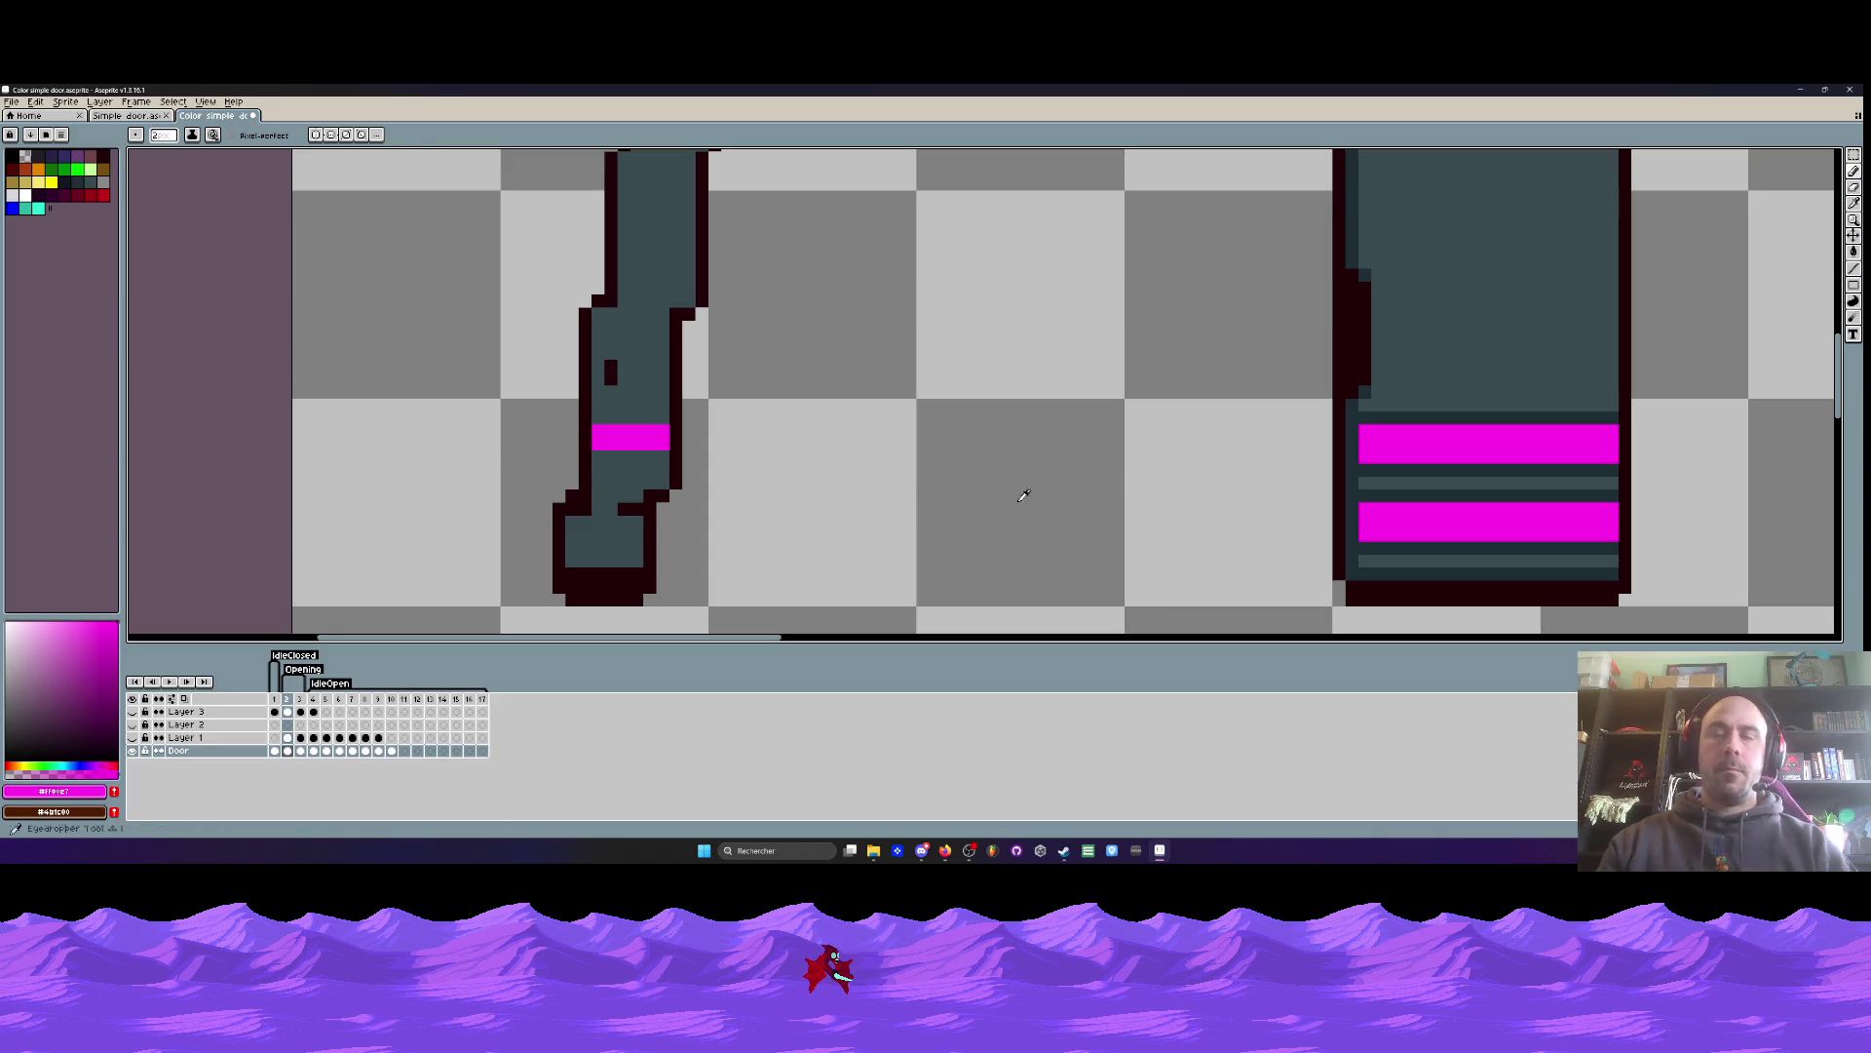
# - Sample the dark slate outline colour, comparing frames 1 and 2
pyautogui.keyDown('alt'); pyautogui.click(1414, 468); pyautogui.keyUp('alt')
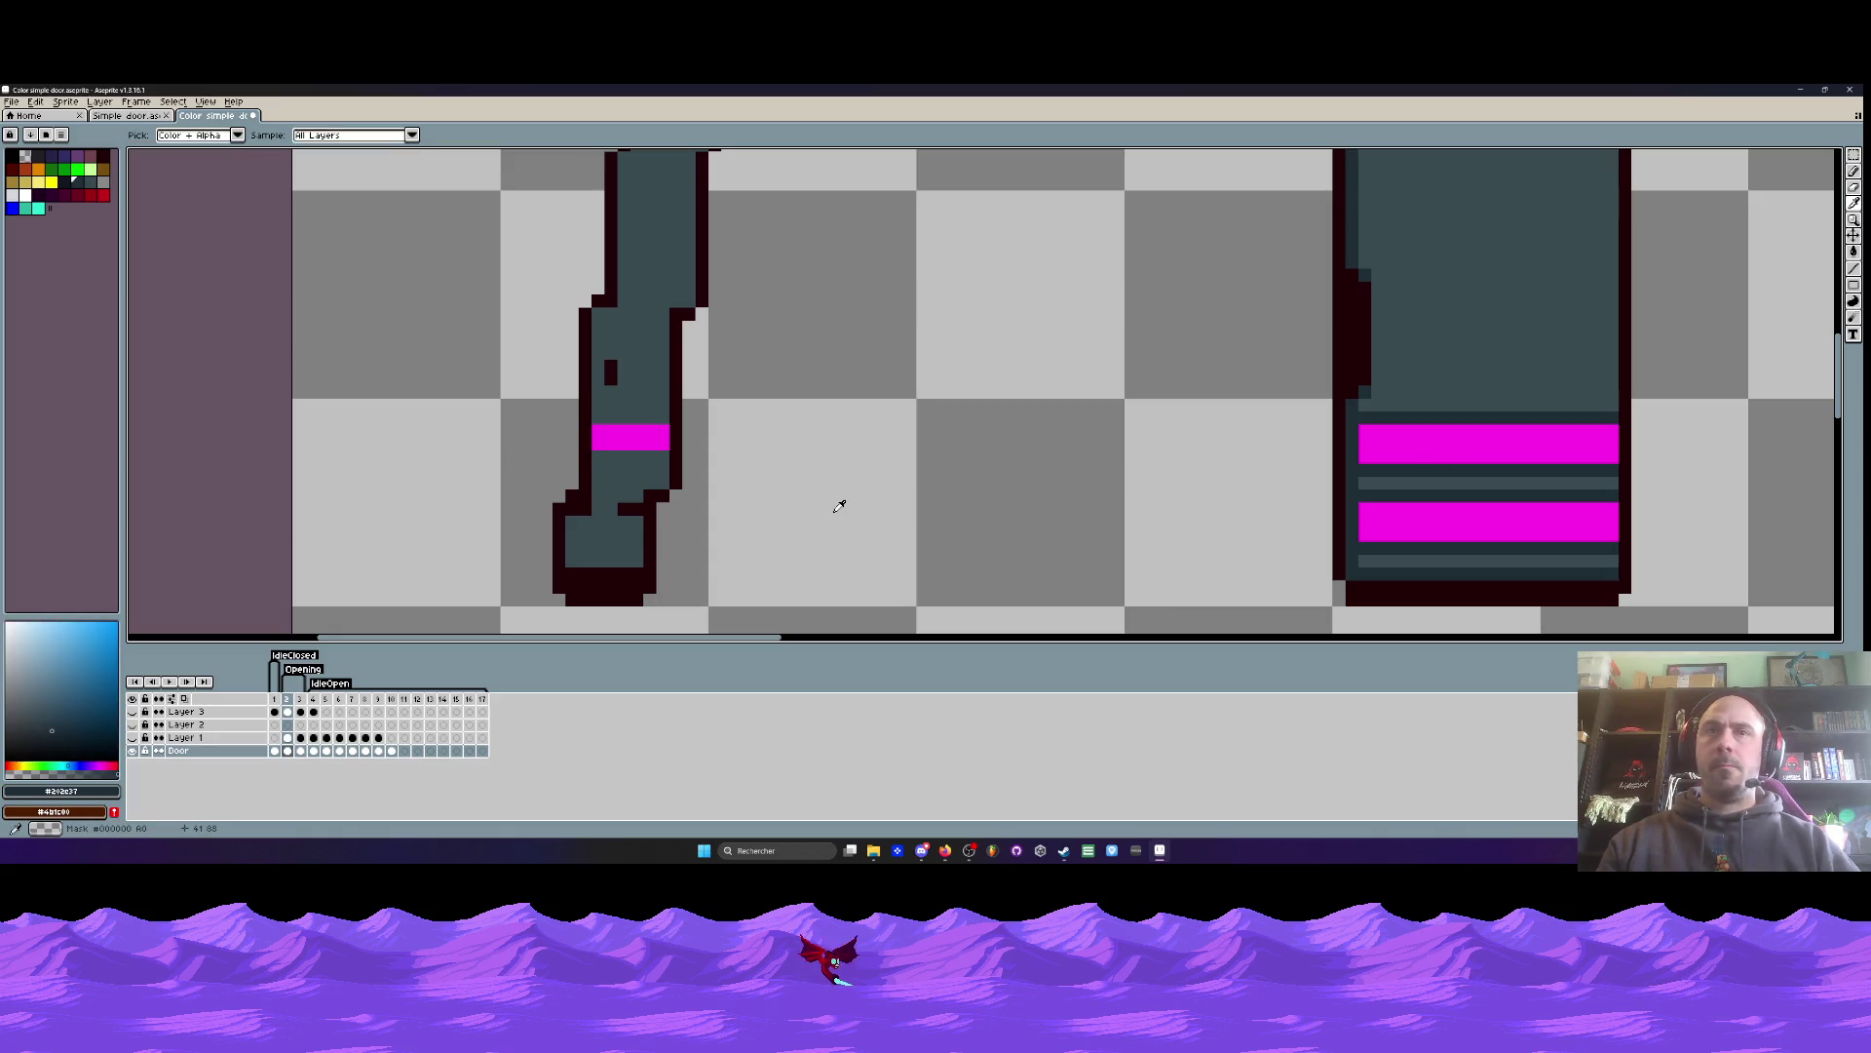
pyautogui.scroll(-4, 839, 506)
pyautogui.press('Left')
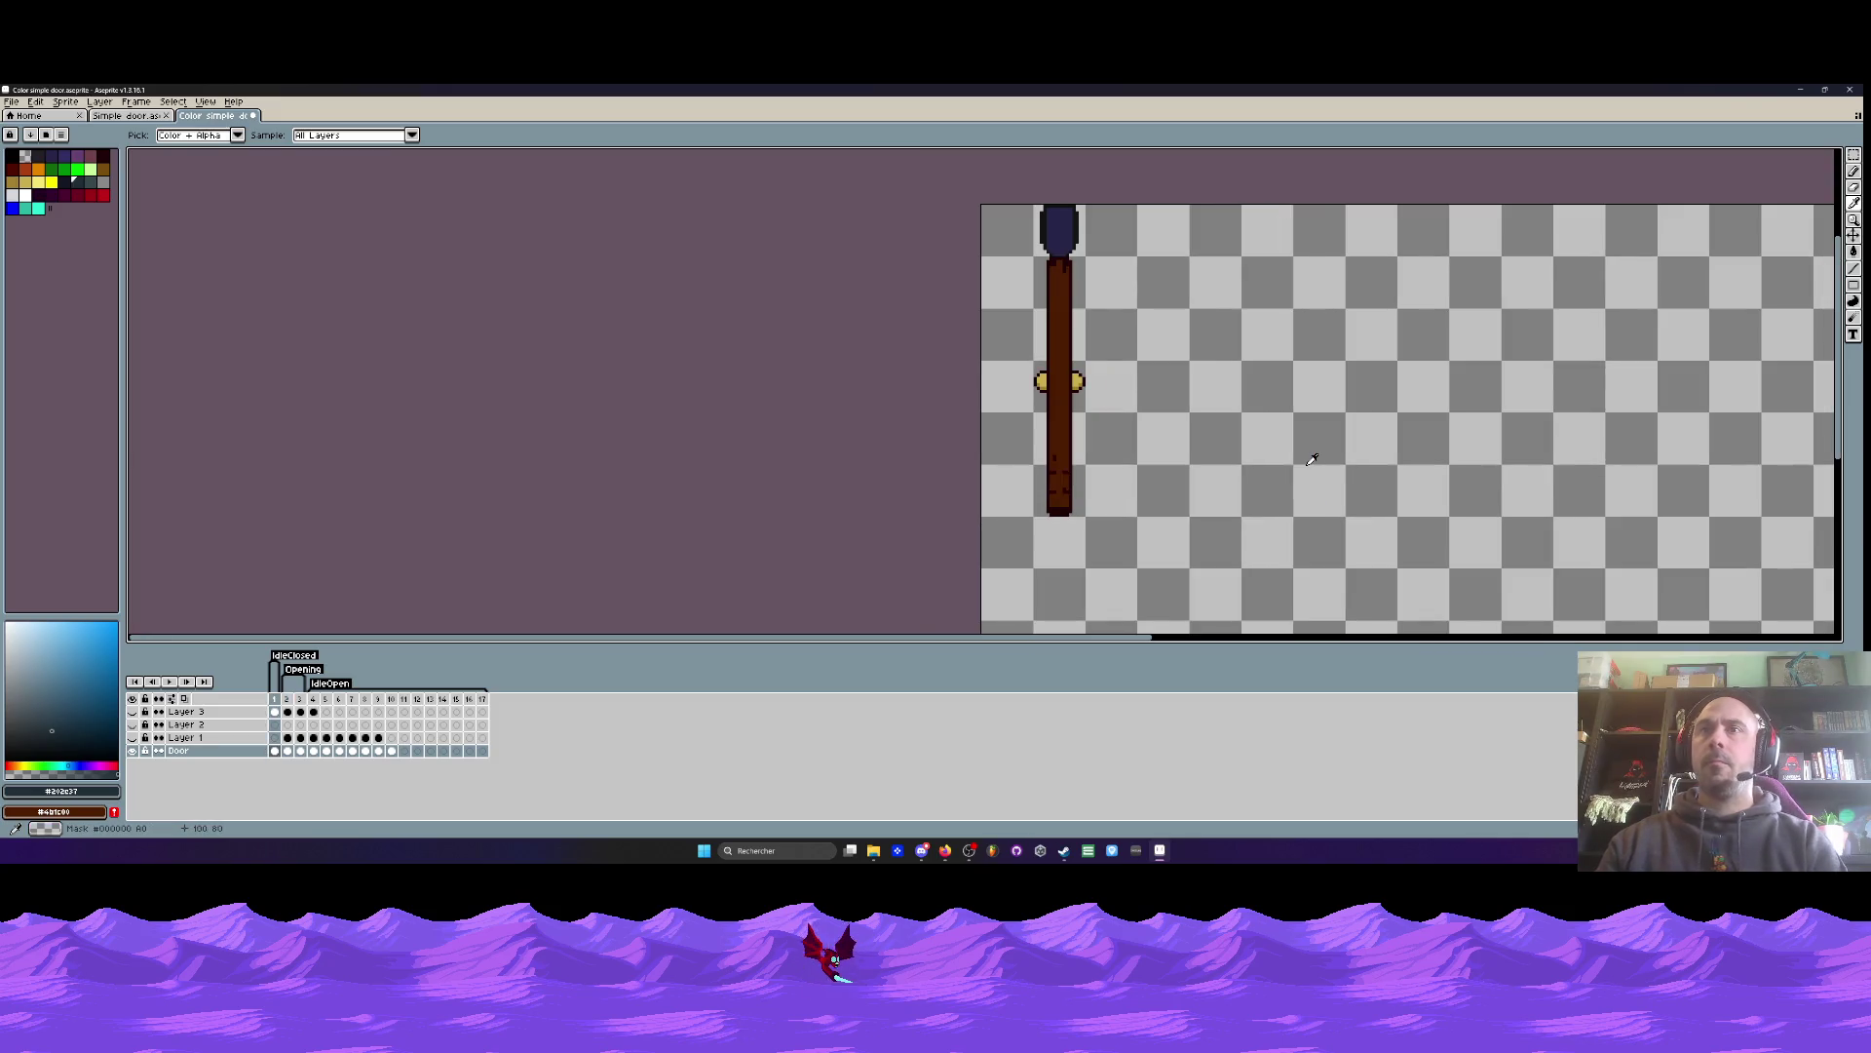
pyautogui.press('Right')
pyautogui.scroll(5, 1306, 468)
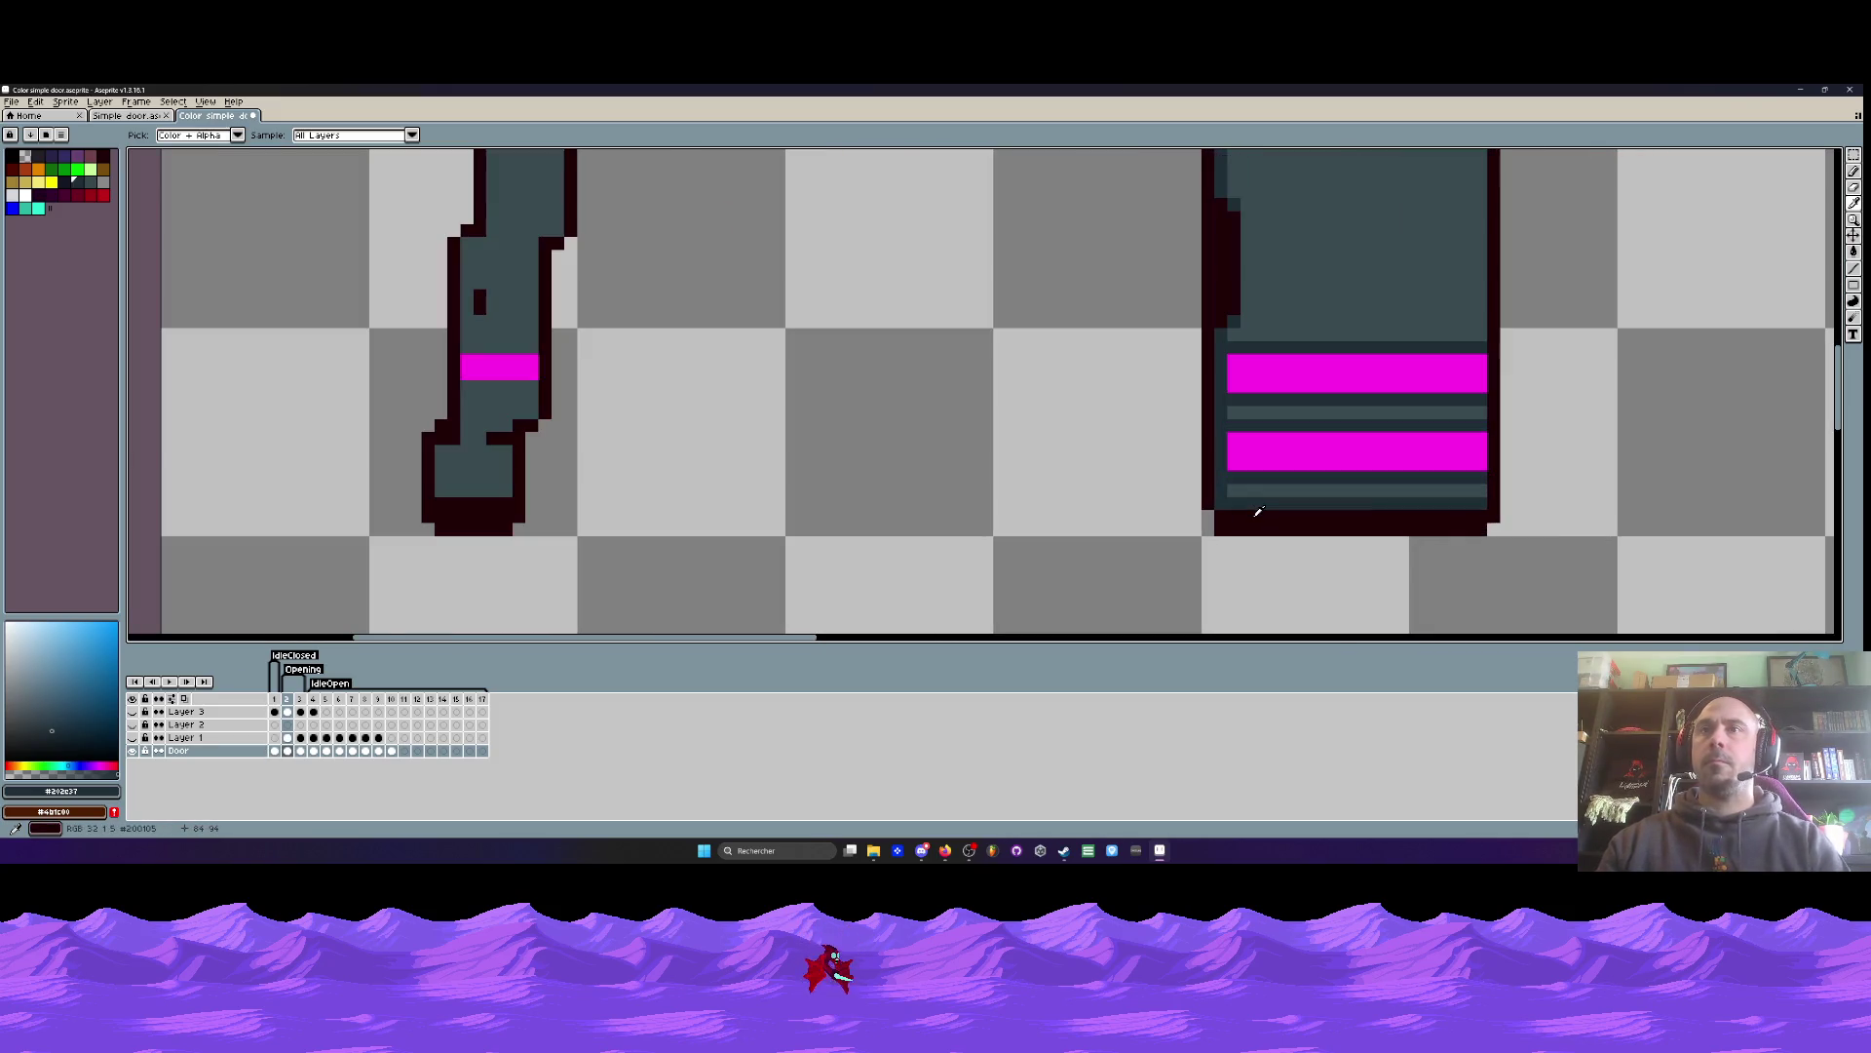
pyautogui.click(1246, 512)
pyautogui.press('b')
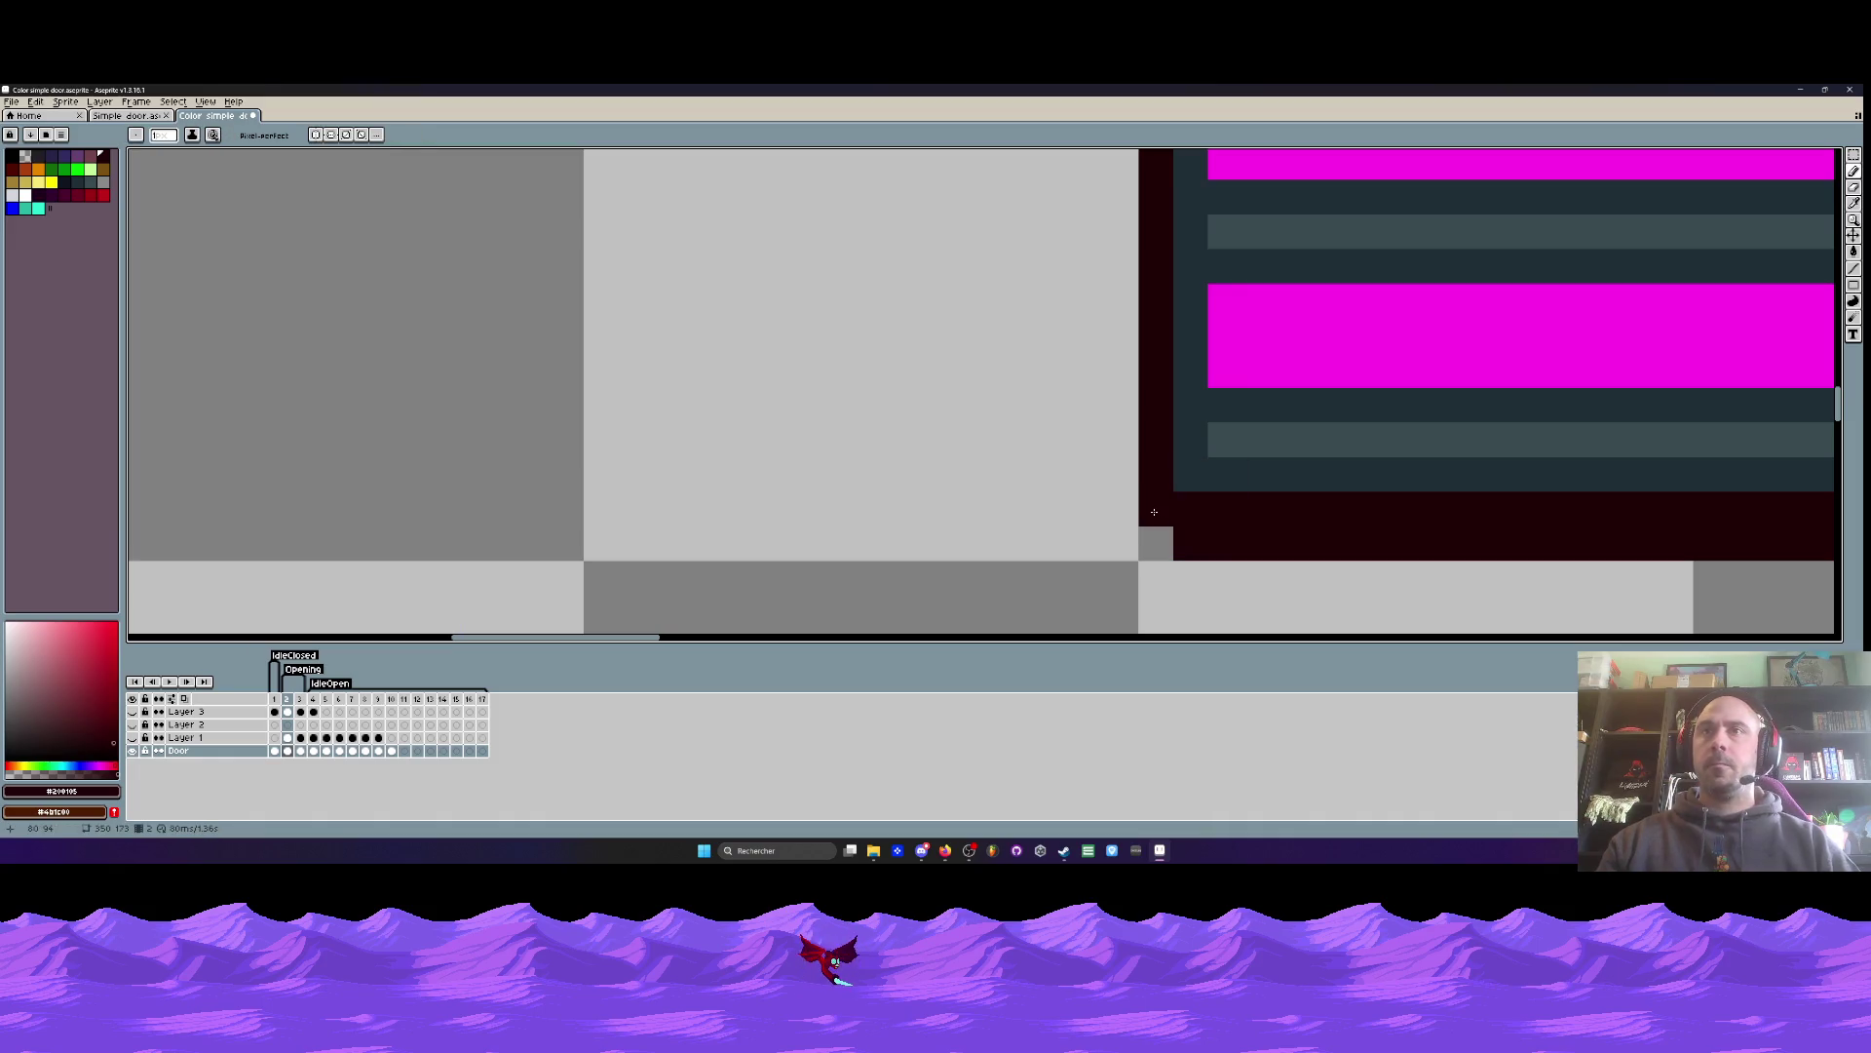
pyautogui.scroll(-3, 1200, 509)
pyautogui.scroll(-2, 1337, 518)
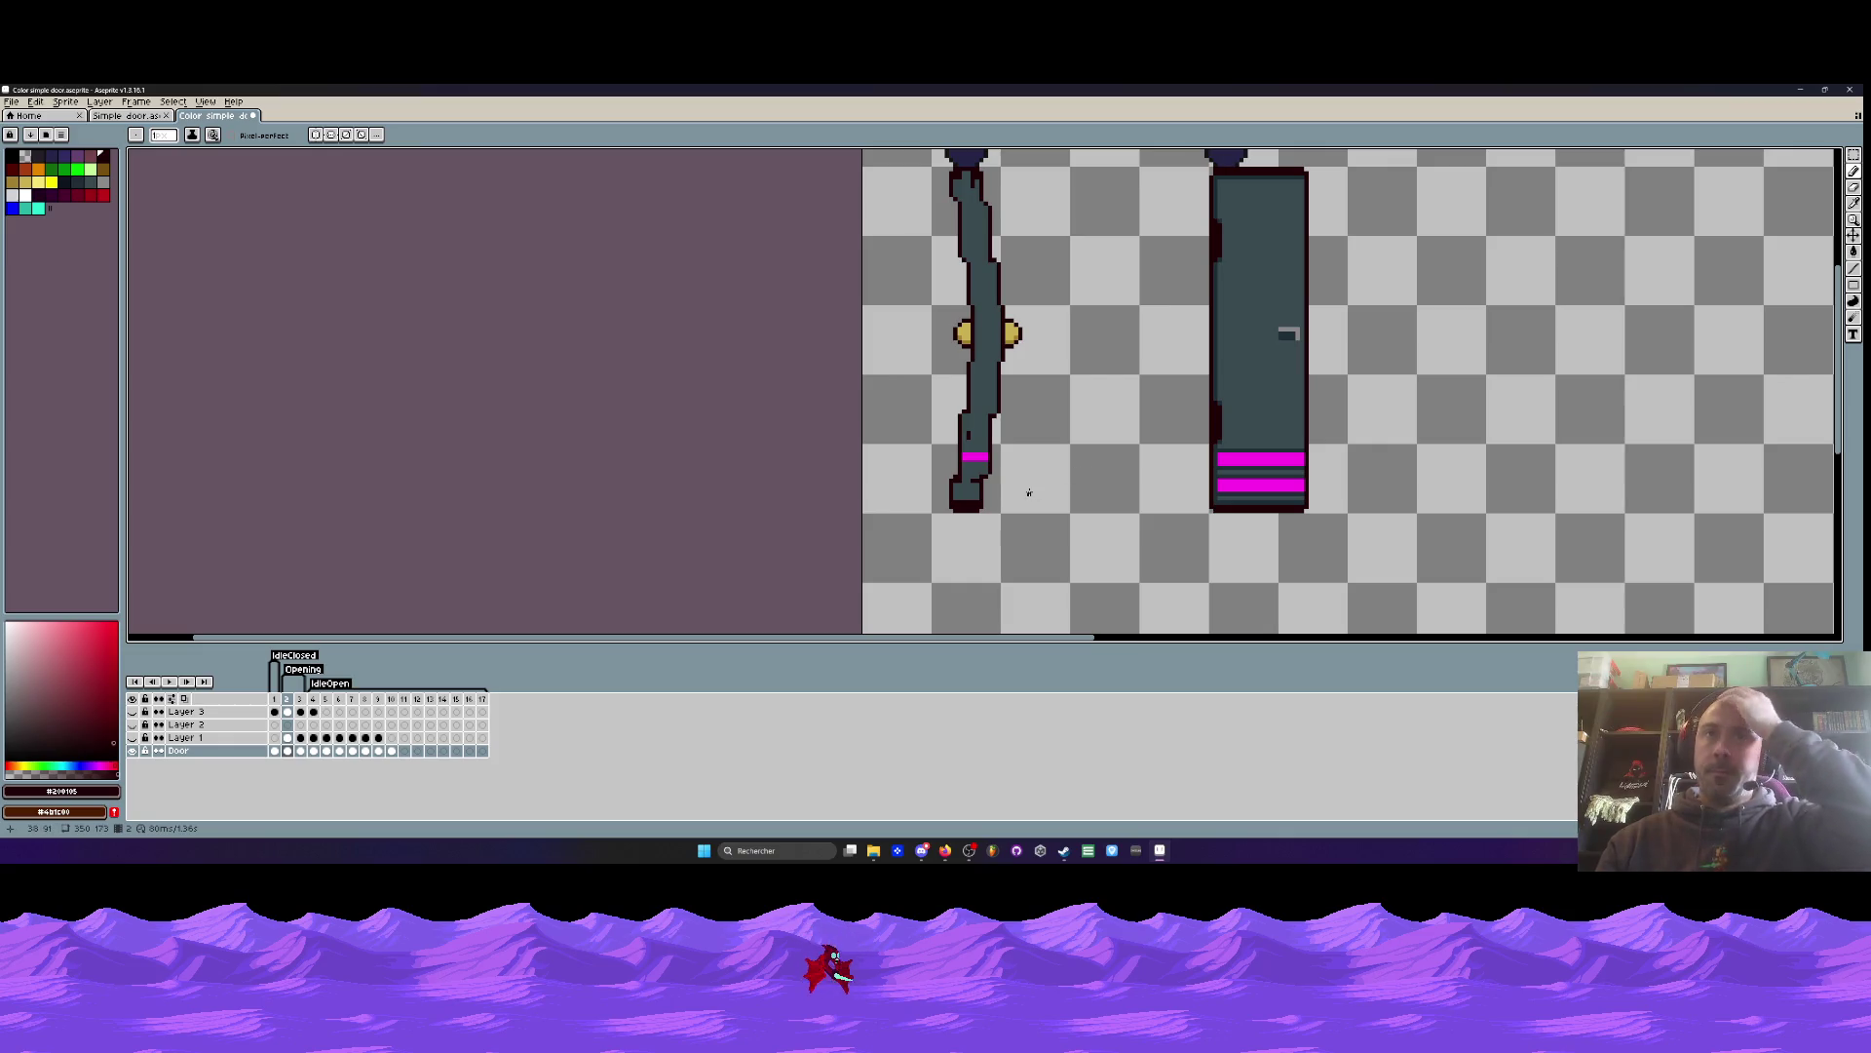
pyautogui.scroll(3, 972, 477)
# - Repaint four stray dark outline pixels with the door grey using the Pencil
pyautogui.press('i')
pyautogui.click(963, 434)
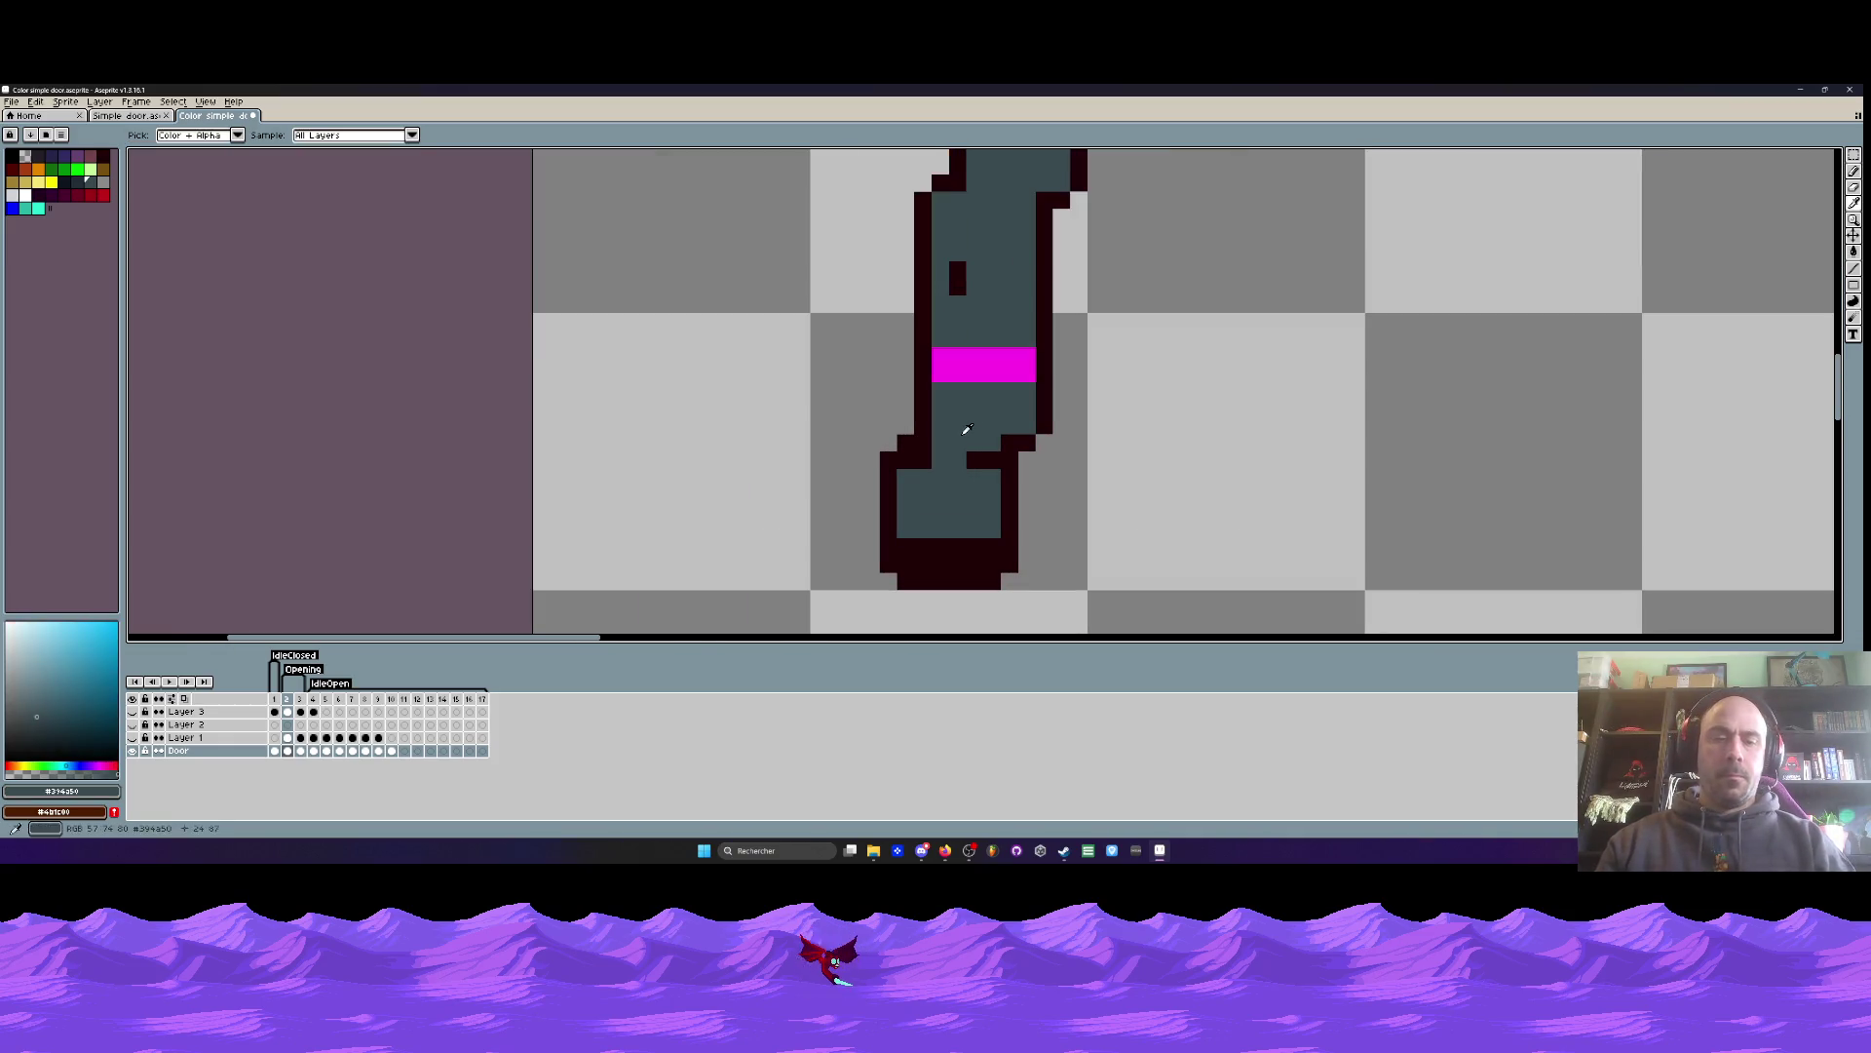
pyautogui.press('b')
pyautogui.click(975, 459)
pyautogui.click(1010, 443)
pyautogui.click(992, 459)
pyautogui.click(926, 458)
# - Play the door animation to preview the result
pyautogui.scroll(-4, 921, 466)
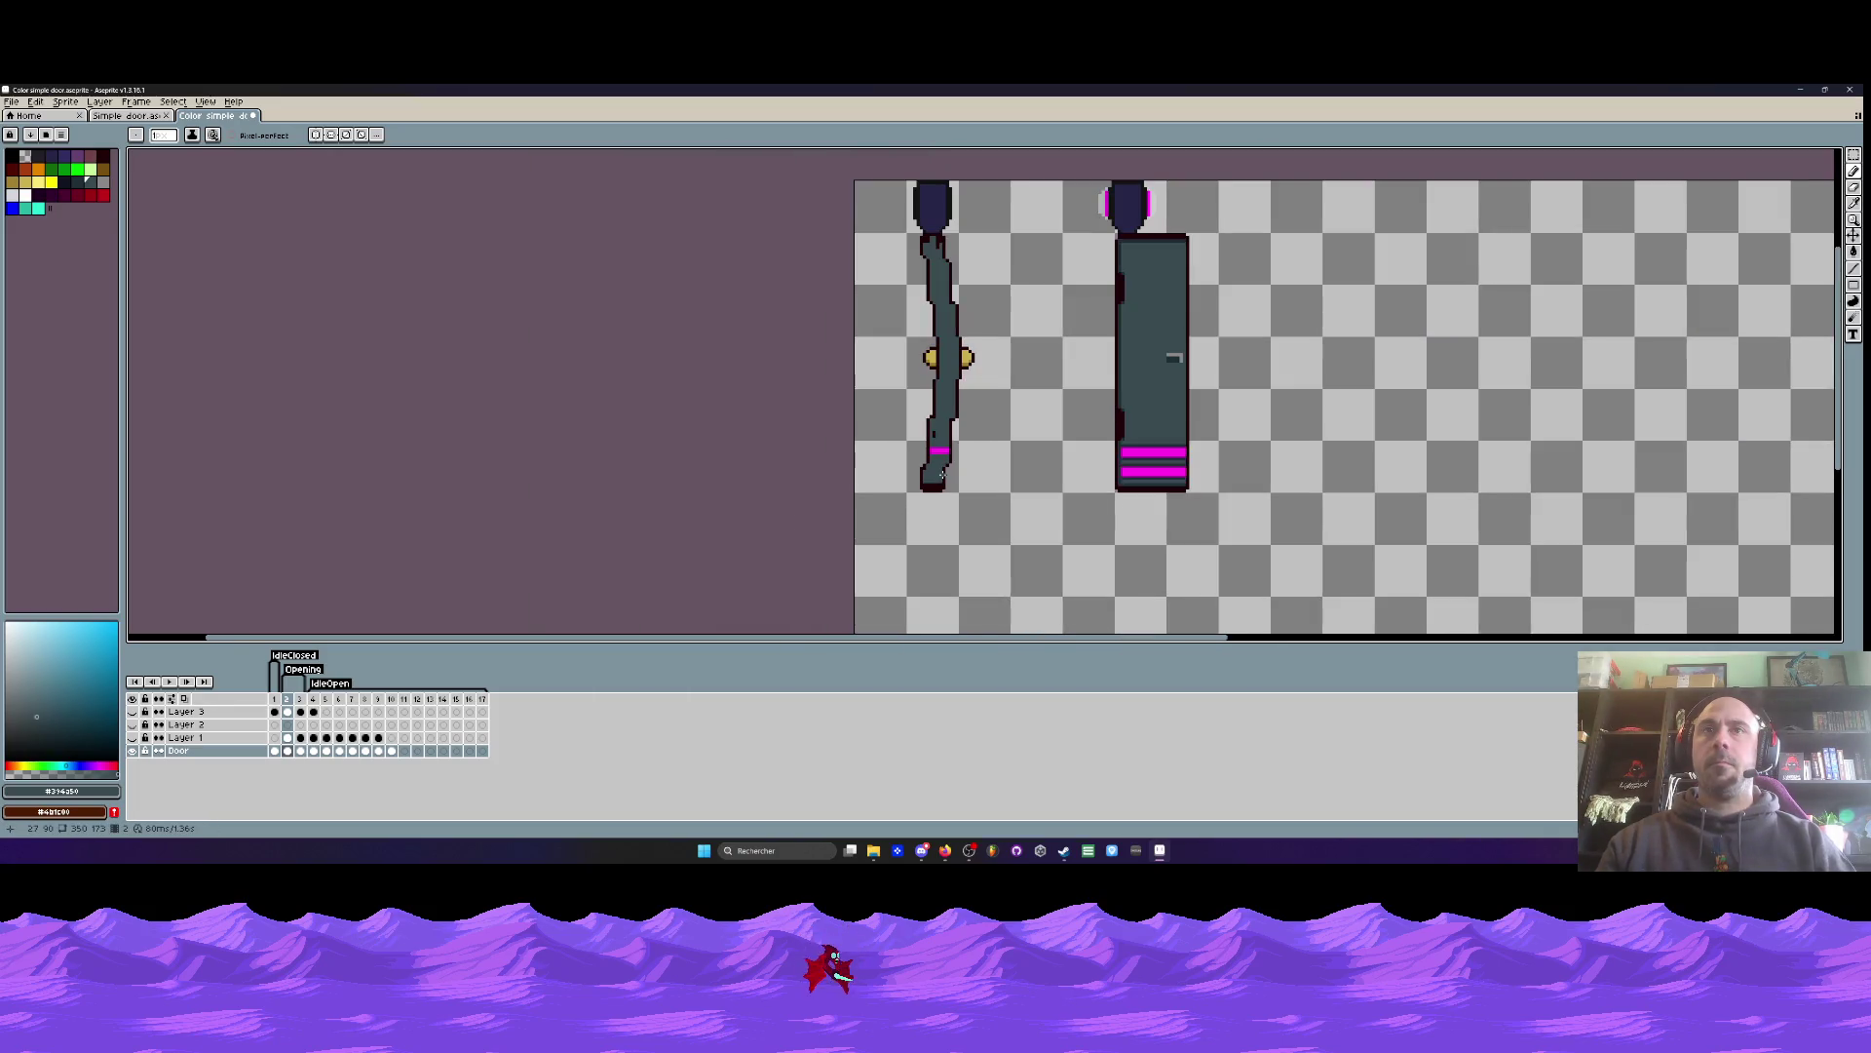
pyautogui.scroll(5, 942, 476)
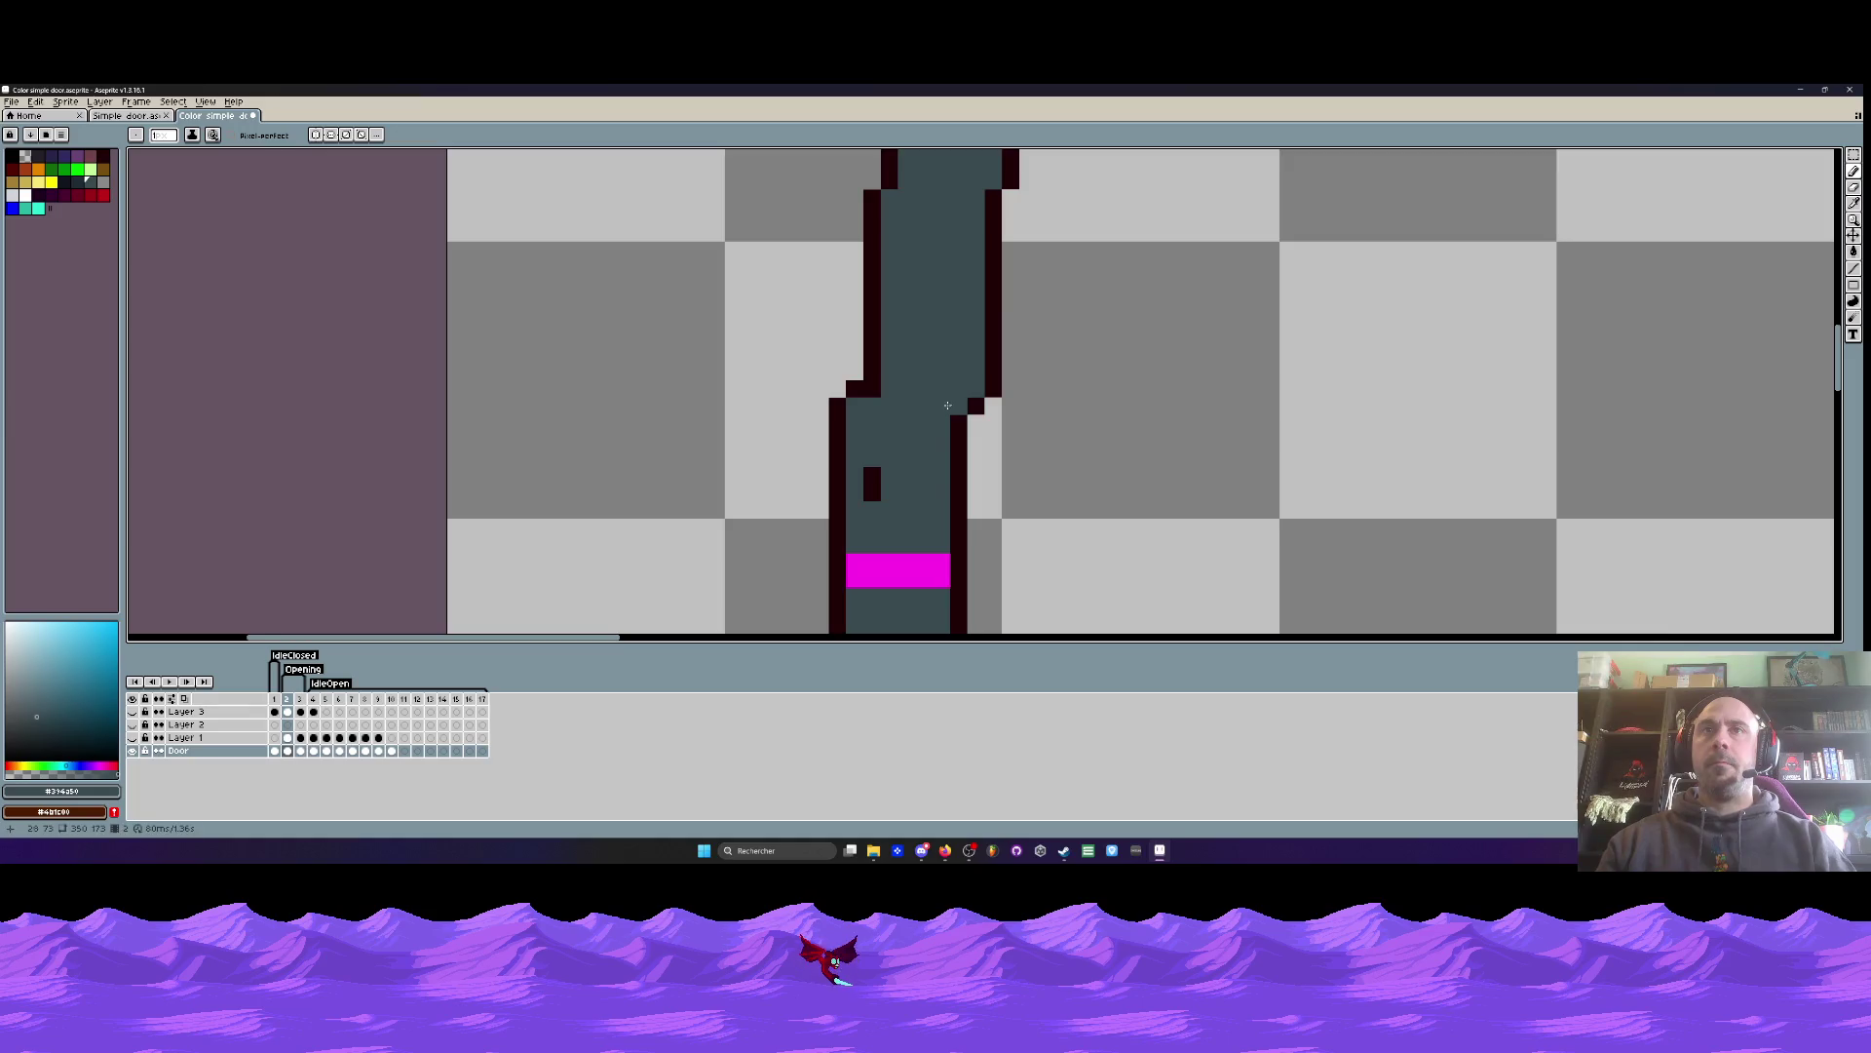
pyautogui.scroll(-5, 947, 405)
pyautogui.press('Return')
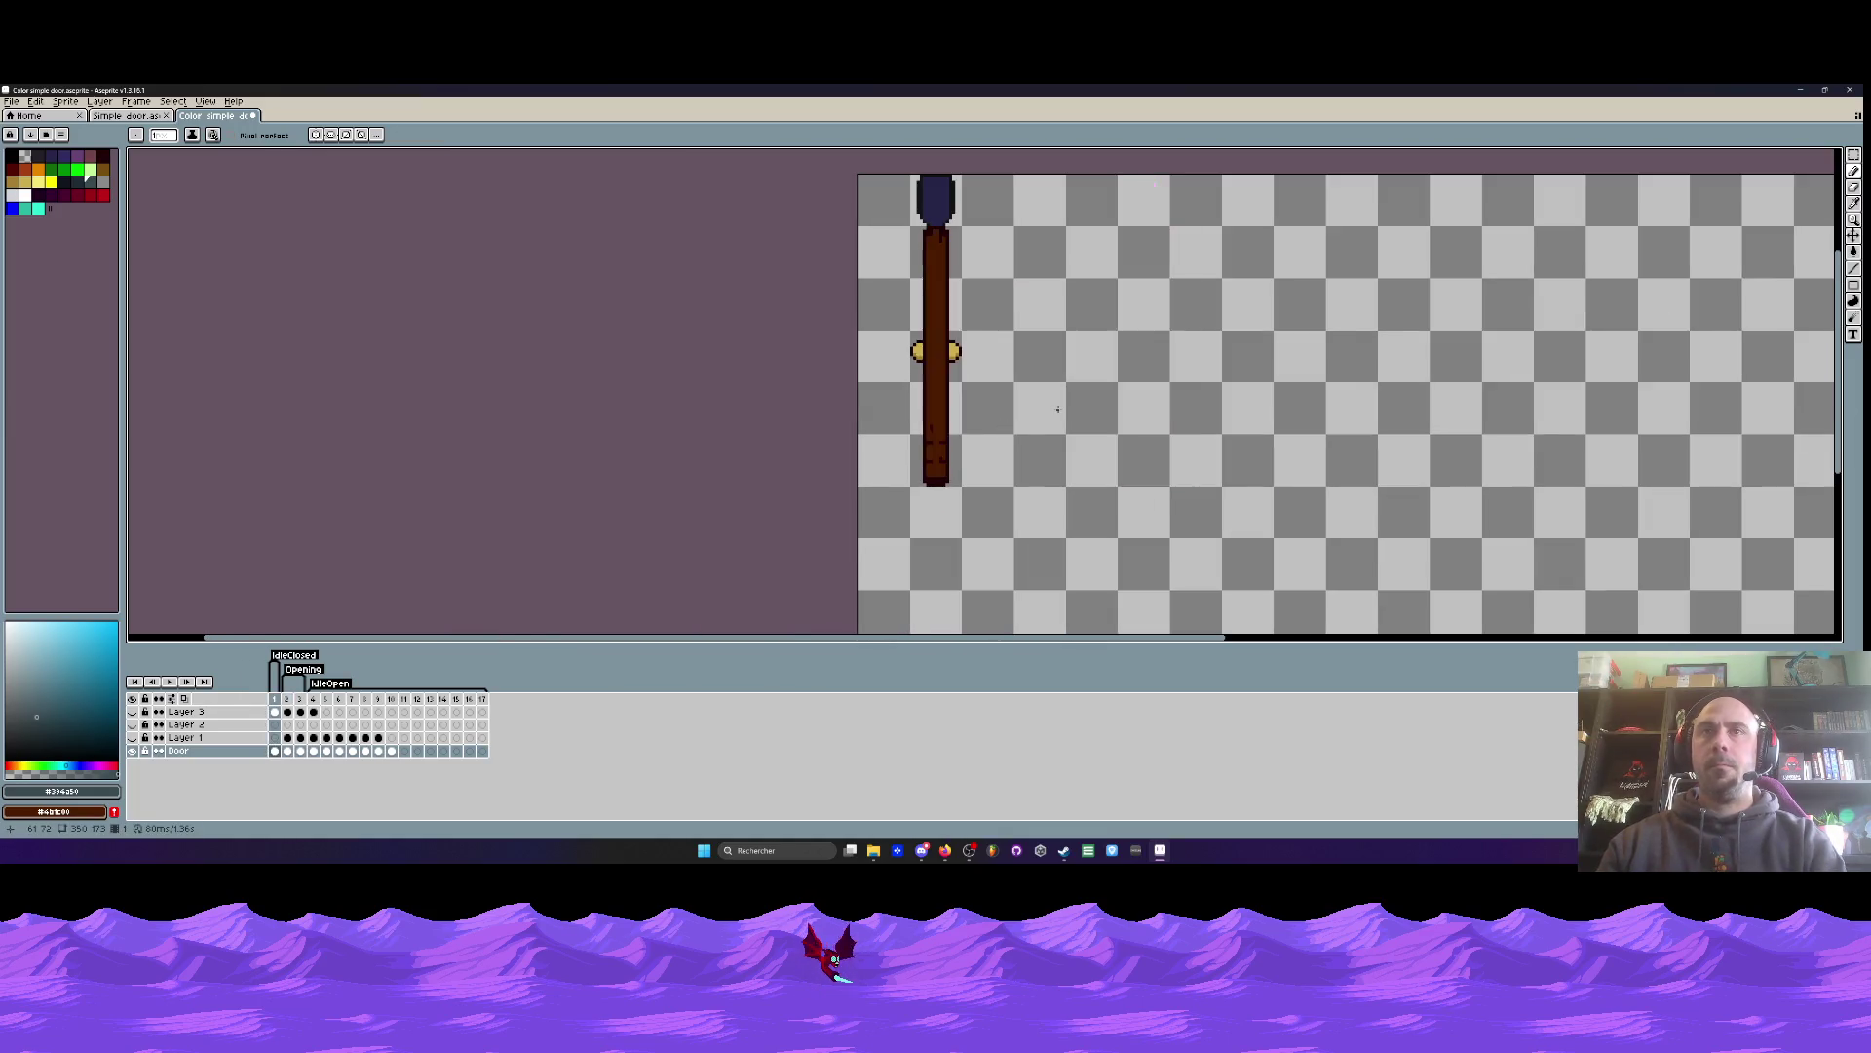
pyautogui.scroll(3, 1072, 419)
# - Copy the right door's striped magenta bottom and move it beside the left door
pyautogui.press('m')
pyautogui.moveTo(1082, 428); pyautogui.dragTo(1297, 526)
pyautogui.moveTo(1201, 451); pyautogui.dragTo(963, 451)
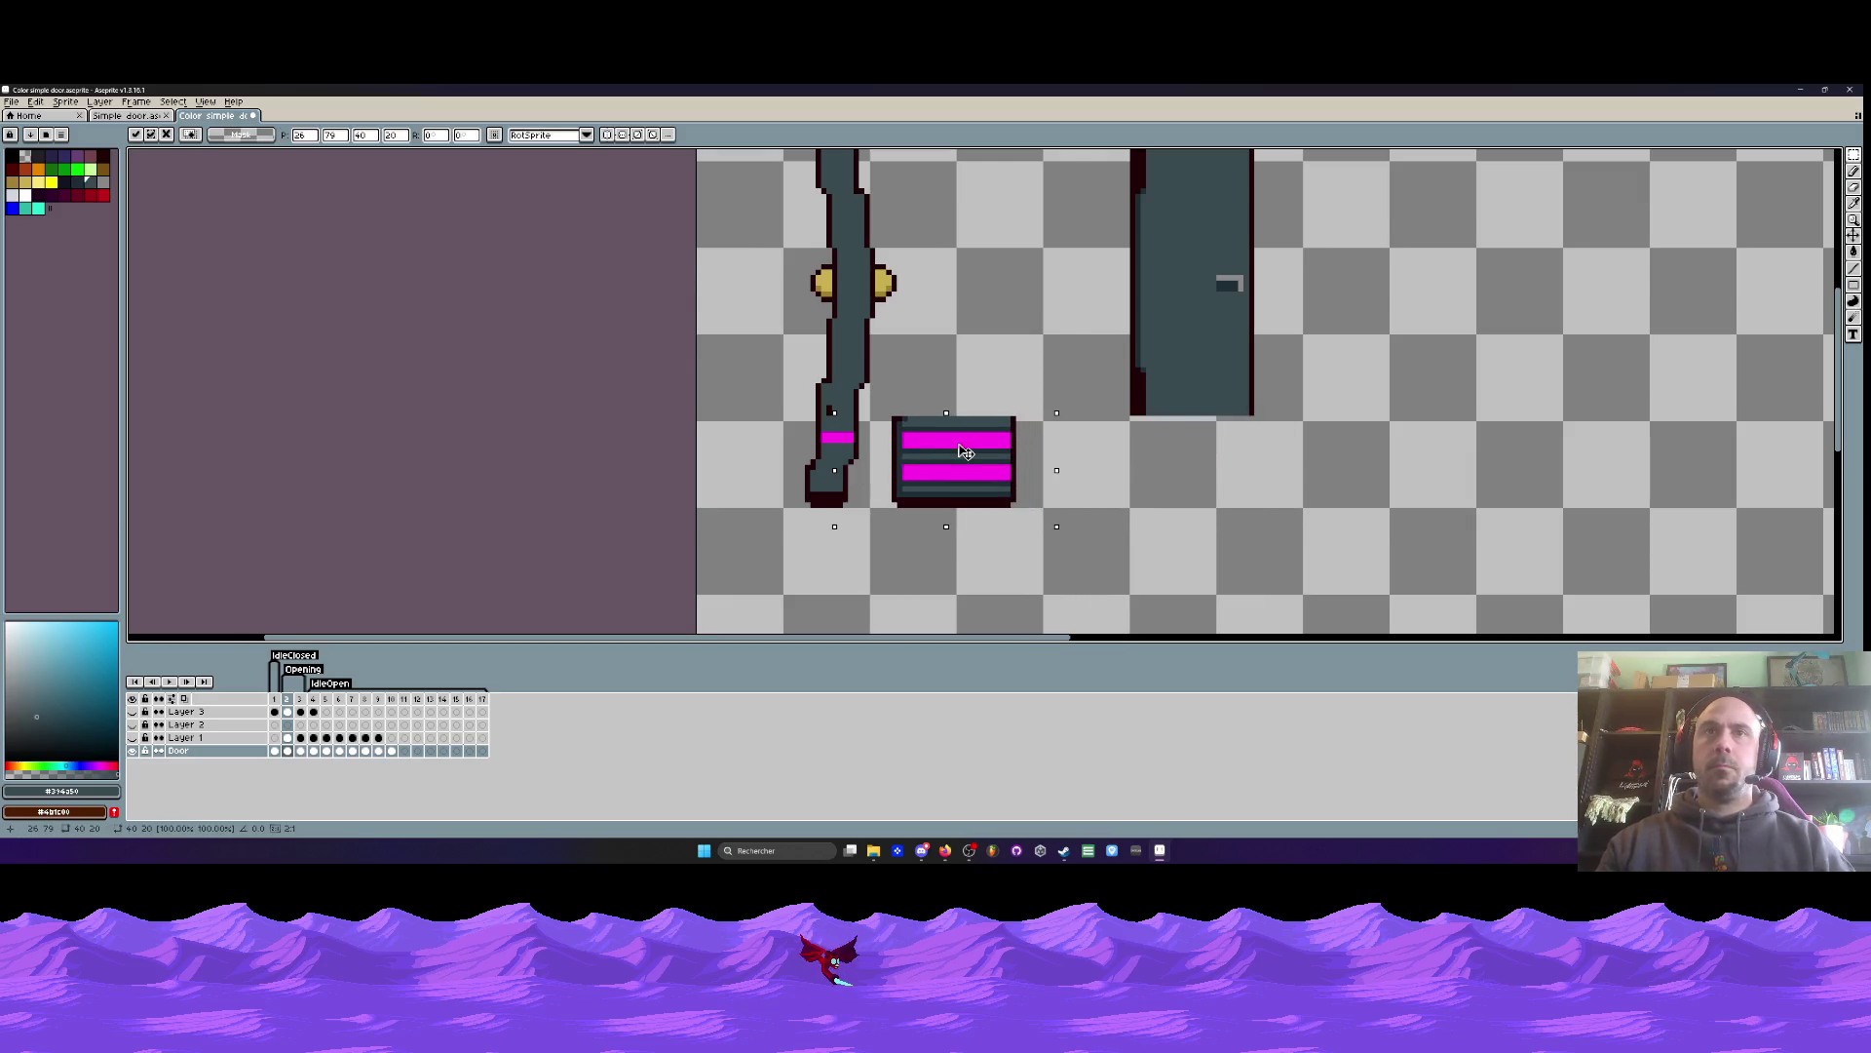
pyautogui.hotkey('ctrl', 'z')
pyautogui.moveTo(1203, 458); pyautogui.dragTo(970, 466)
pyautogui.scroll(2, 890, 458)
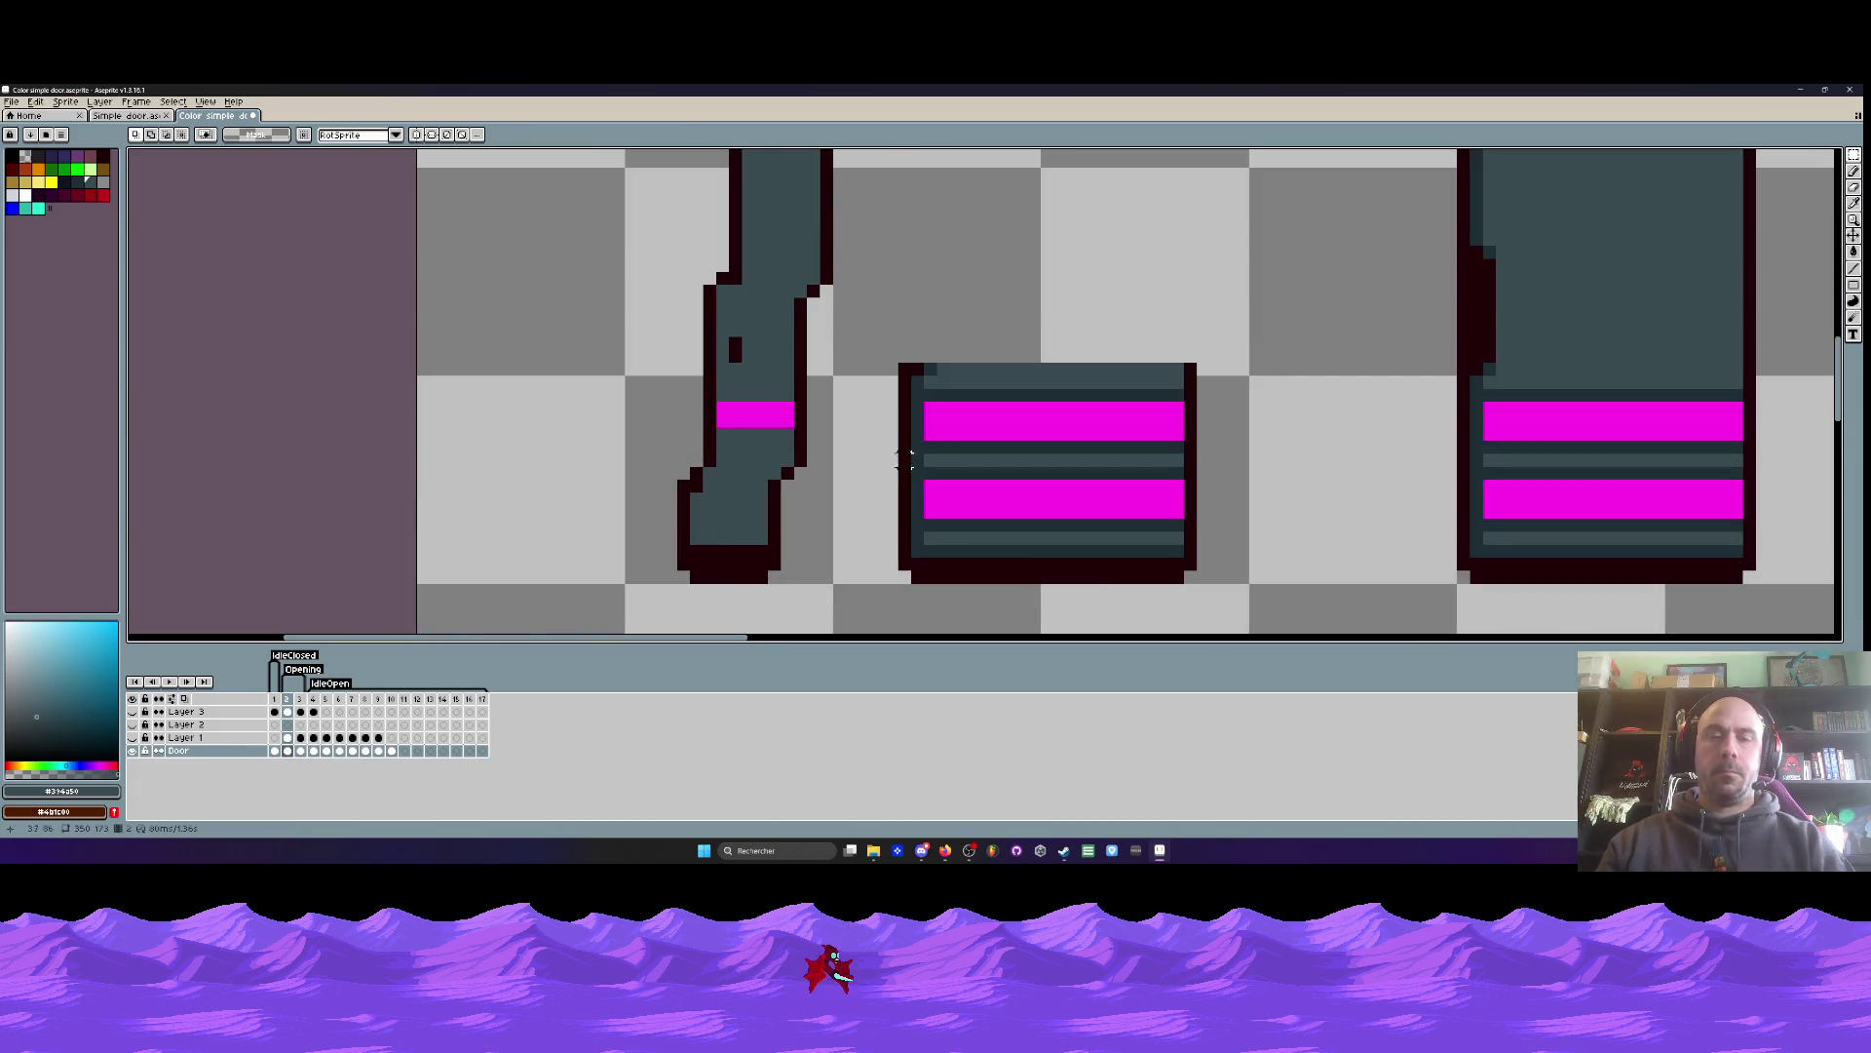
# - Pencil magenta pixels and a magenta row across the left door's lower section
pyautogui.press('b')
pyautogui.keyDown('alt'); pyautogui.click(981, 409); pyautogui.keyUp('alt')
pyautogui.scroll(1, 980, 419)
pyautogui.moveTo(492, 450)
pyautogui.mouseDown()
pyautogui.moveTo(458, 450)
pyautogui.moveTo(583, 459)
pyautogui.moveTo(578, 343)
pyautogui.mouseUp()
pyautogui.click(595, 450)
pyautogui.moveTo(577, 413)
pyautogui.mouseDown()
pyautogui.moveTo(473, 417)
pyautogui.moveTo(445, 446)
pyautogui.moveTo(497, 466)
pyautogui.moveTo(466, 439)
pyautogui.mouseUp()
pyautogui.scroll(-3, 478, 450)
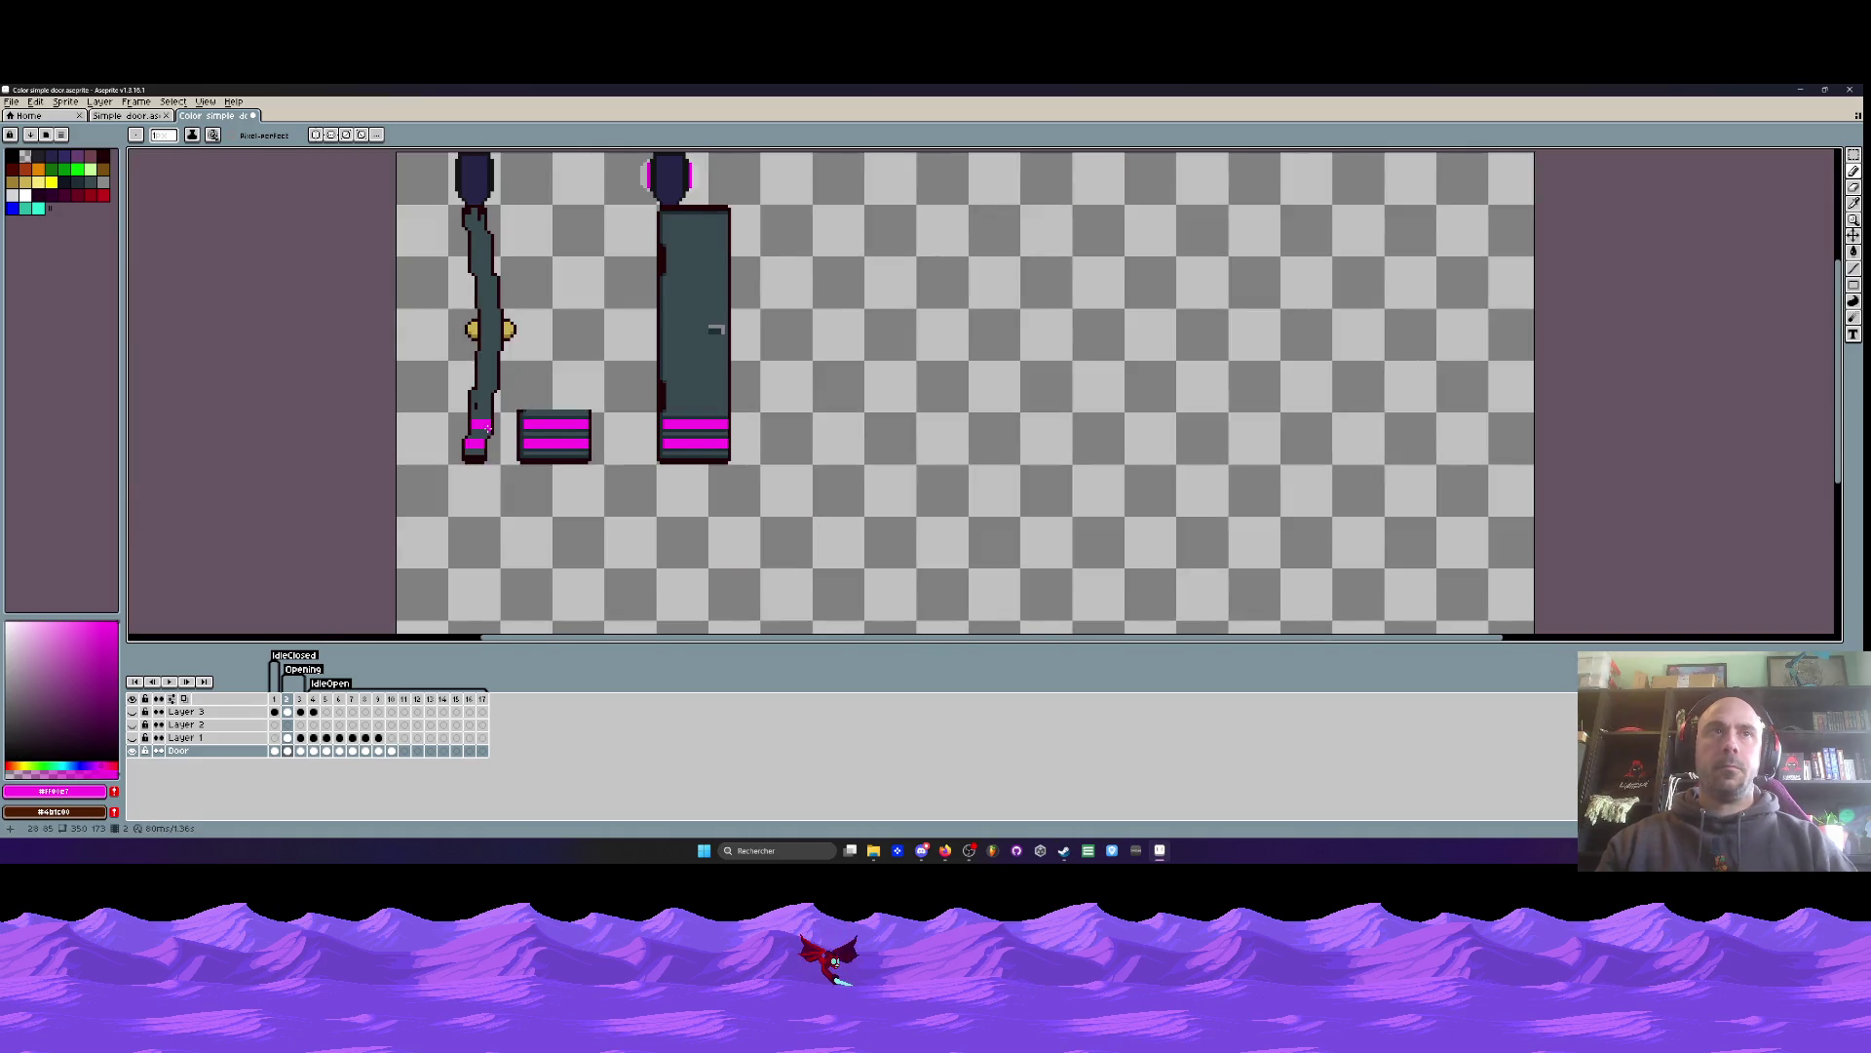
pyautogui.scroll(3, 486, 429)
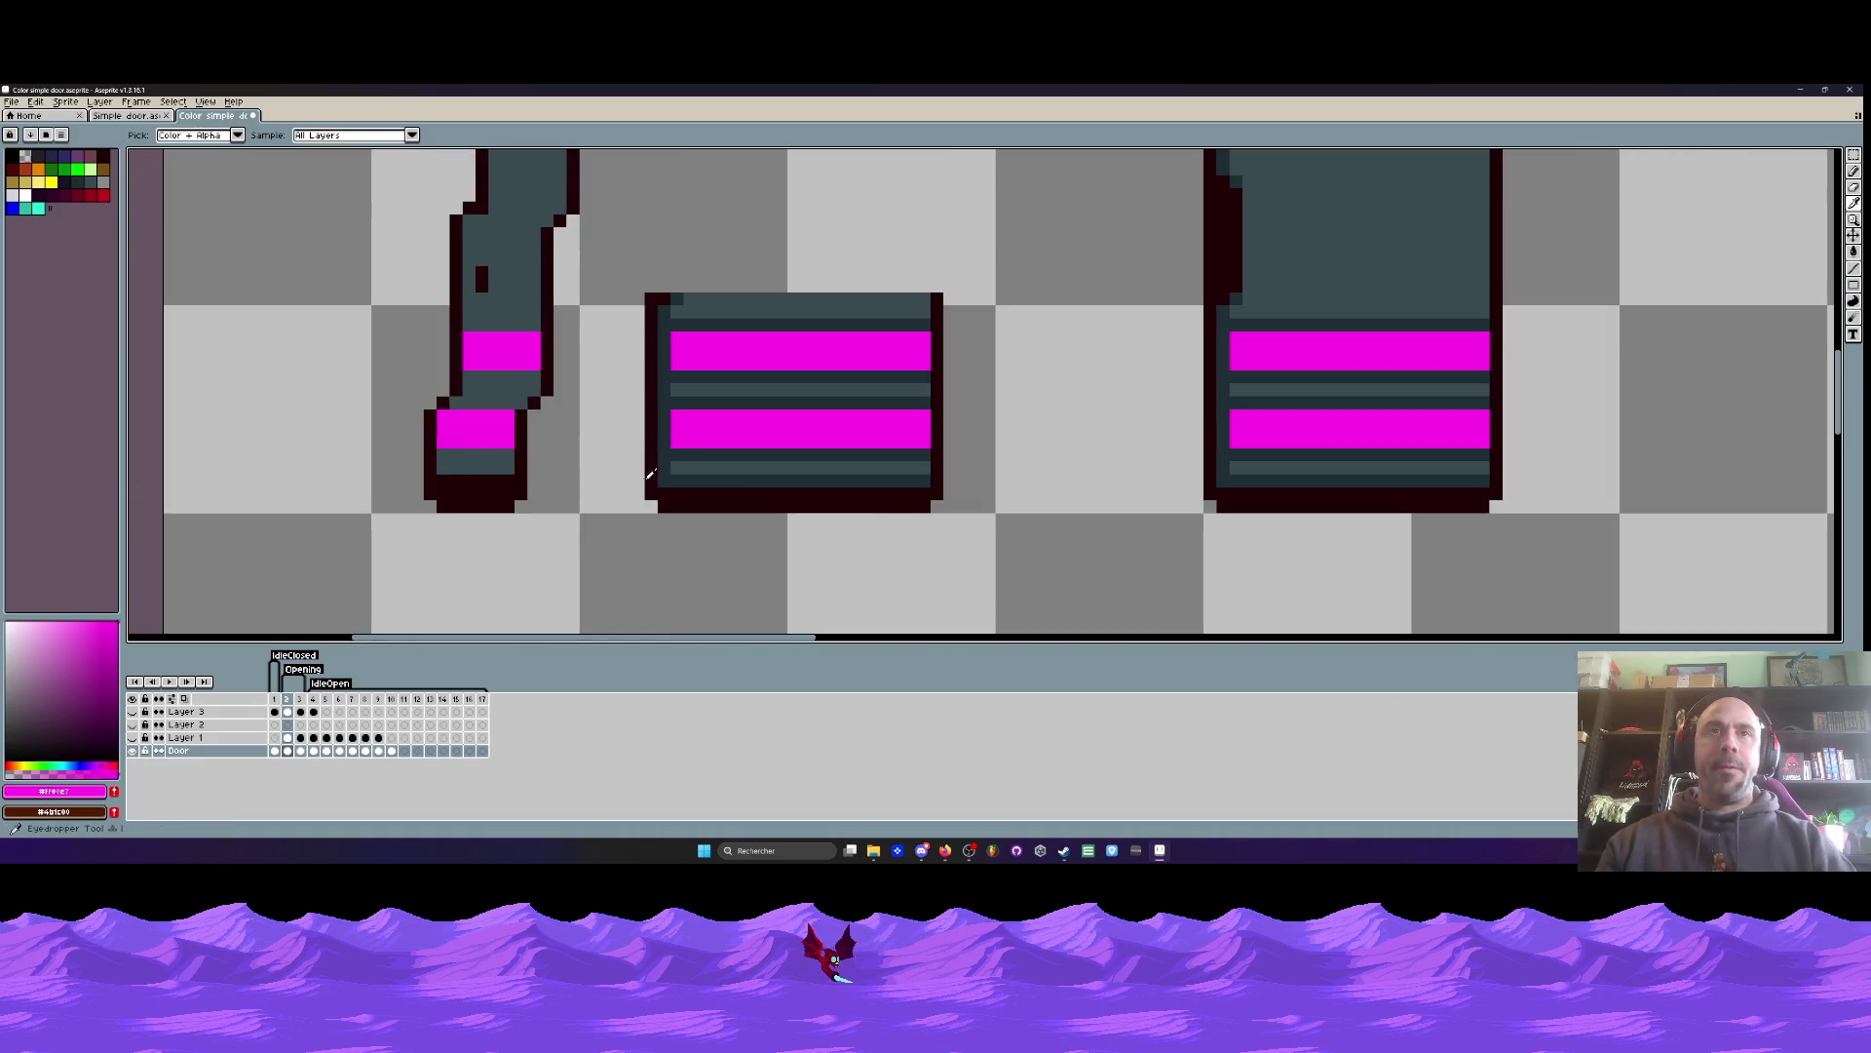
# - Sample the dark teal and paint dark rows at the left door's bottom, neck and upper section
pyautogui.keyDown('alt'); pyautogui.click(679, 474); pyautogui.keyUp('alt')
pyautogui.scroll(2, 679, 473)
pyautogui.moveTo(206, 479); pyautogui.dragTo(335, 481)
pyautogui.moveTo(209, 429); pyautogui.dragTo(342, 427)
pyautogui.moveTo(238, 323); pyautogui.dragTo(352, 328)
pyautogui.moveTo(255, 272); pyautogui.dragTo(406, 272)
pyautogui.scroll(3, 390, 282)
# - Darken one more upper-door row and sample the door handle's grey
pyautogui.moveTo(290, 280)
pyautogui.mouseDown()
pyautogui.moveTo(429, 282)
pyautogui.moveTo(406, 356)
pyautogui.mouseUp()
pyautogui.scroll(-5, 408, 313)
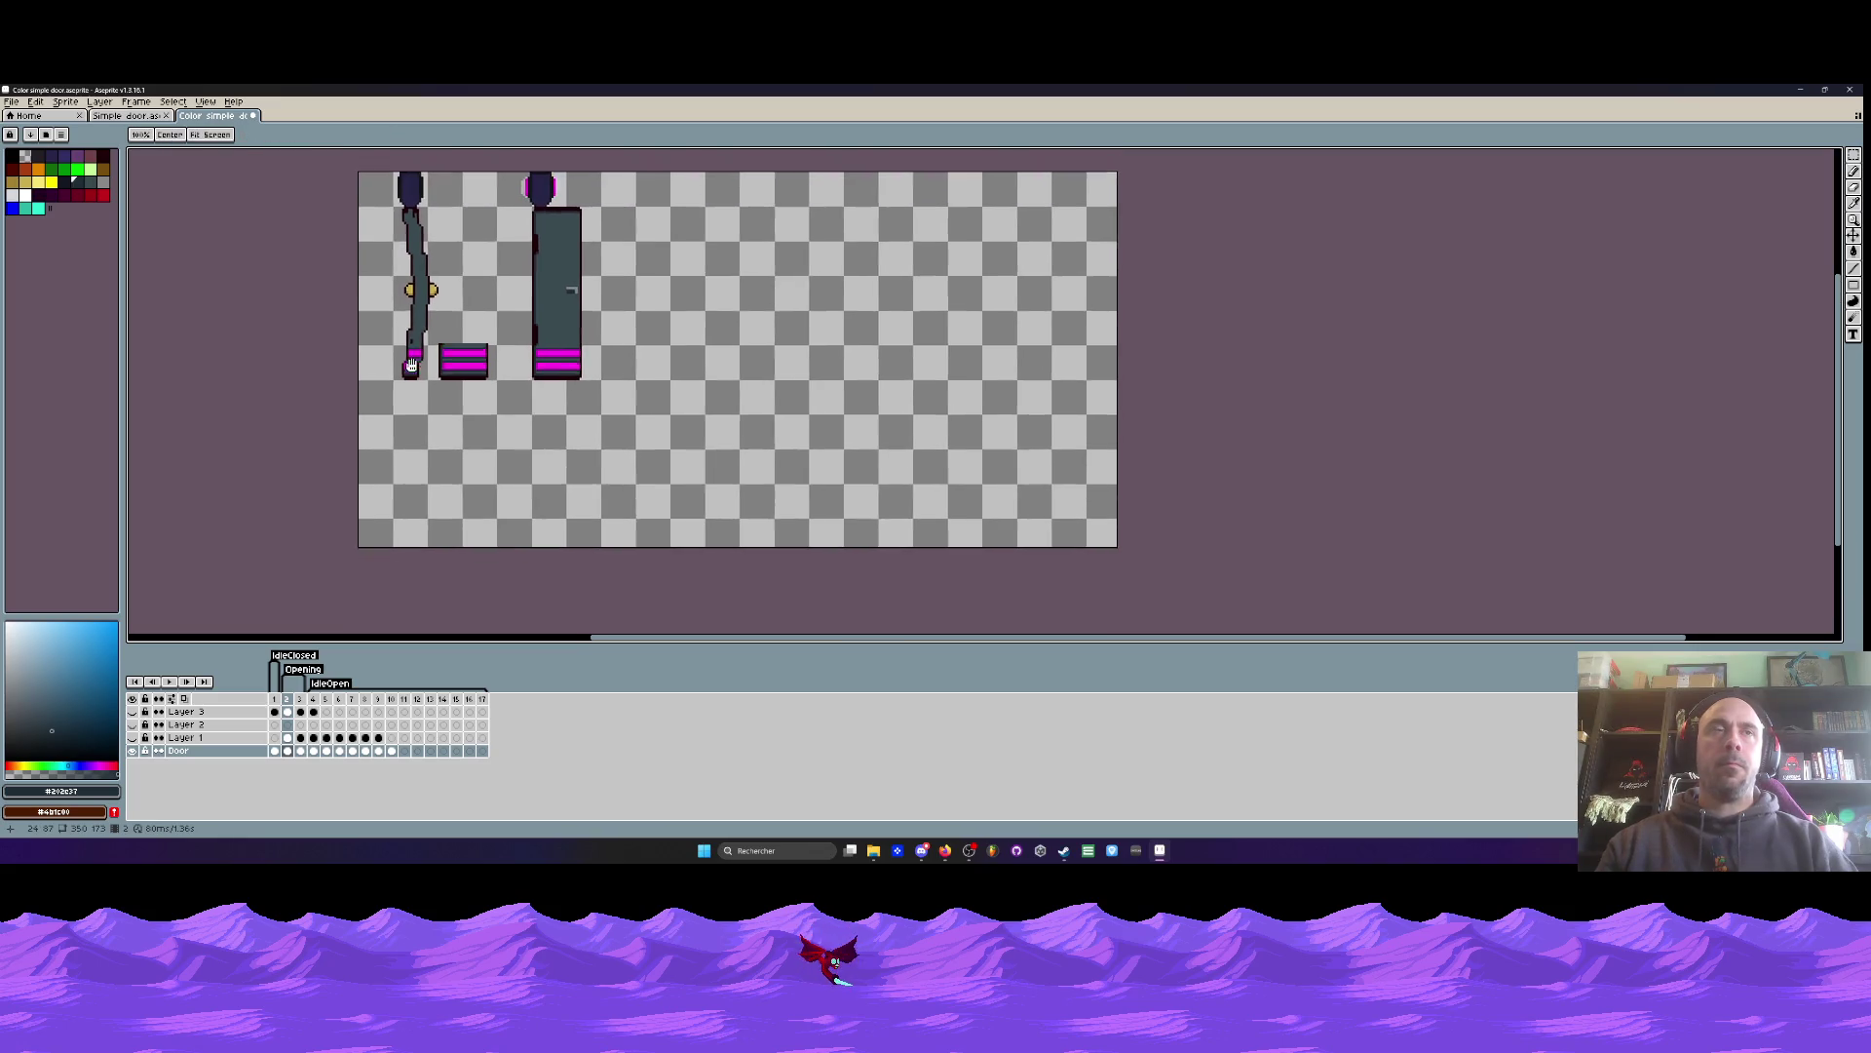
pyautogui.scroll(2, 416, 264)
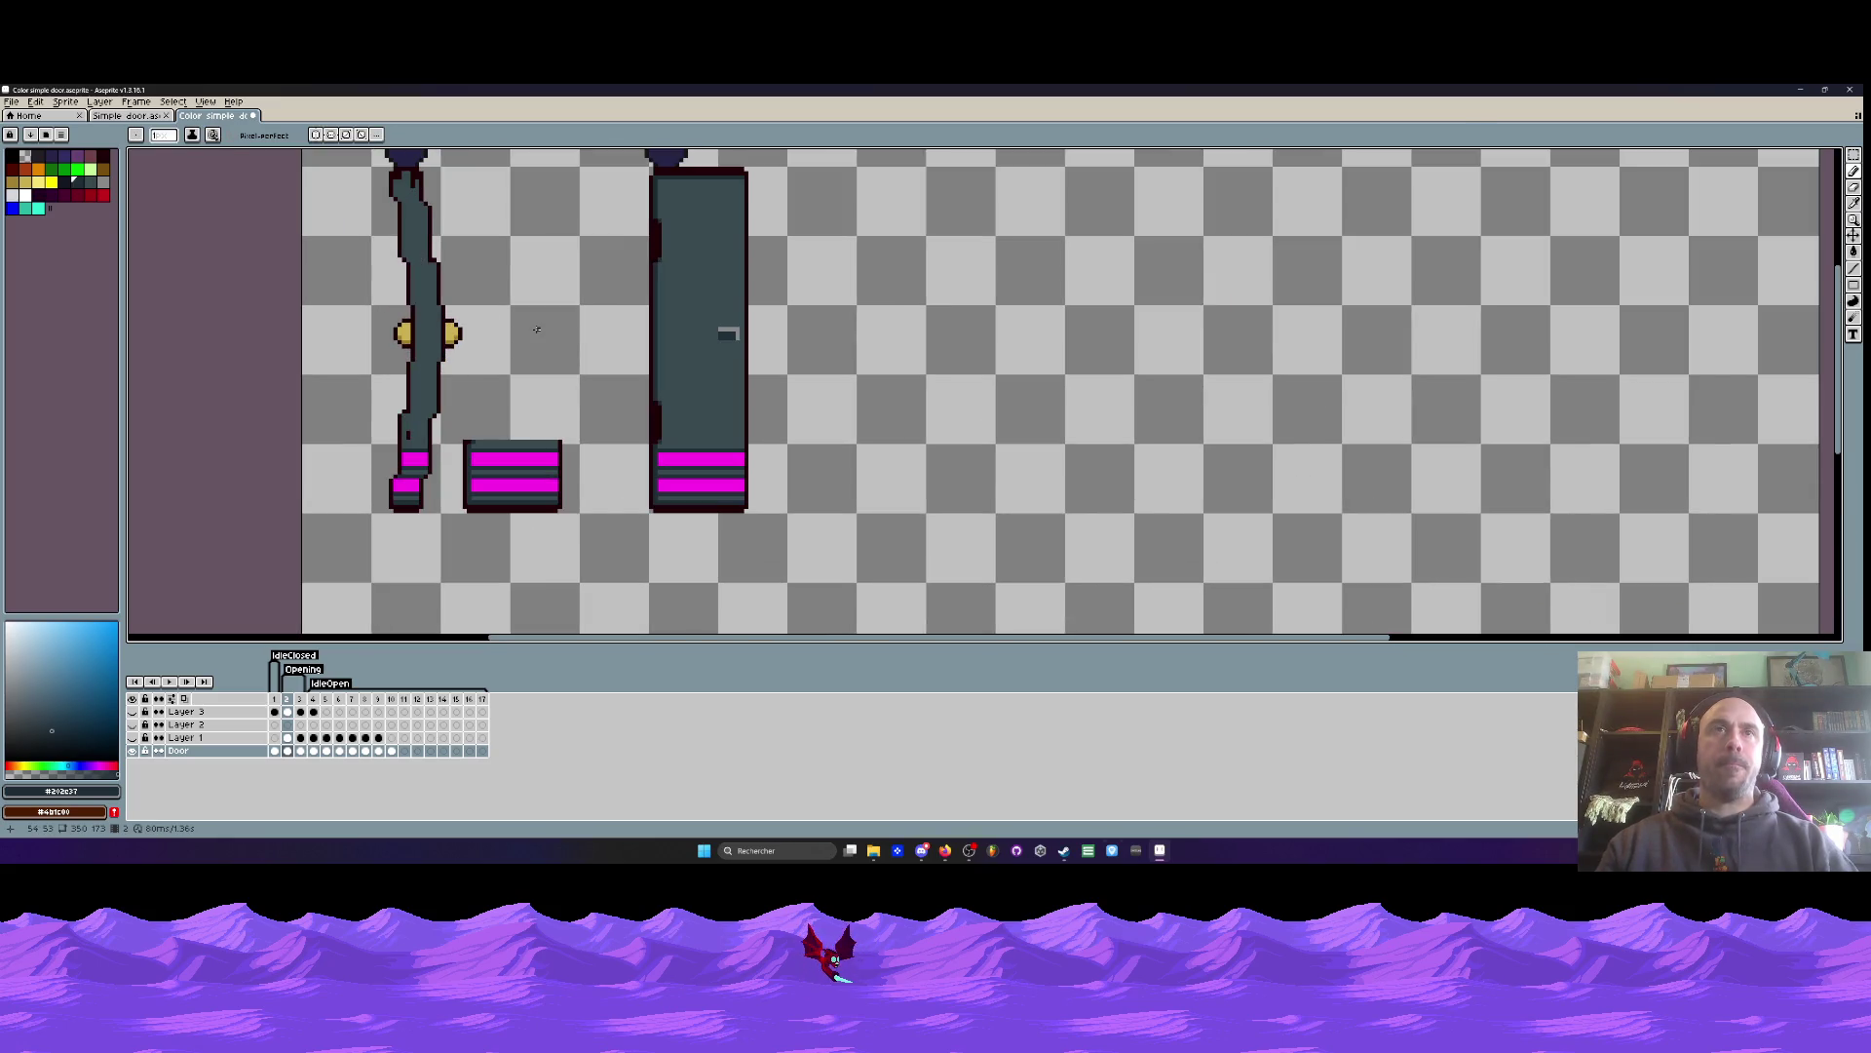
pyautogui.scroll(2, 536, 326)
pyautogui.press('i')
pyautogui.click(830, 323)
pyautogui.scroll(-4, 831, 323)
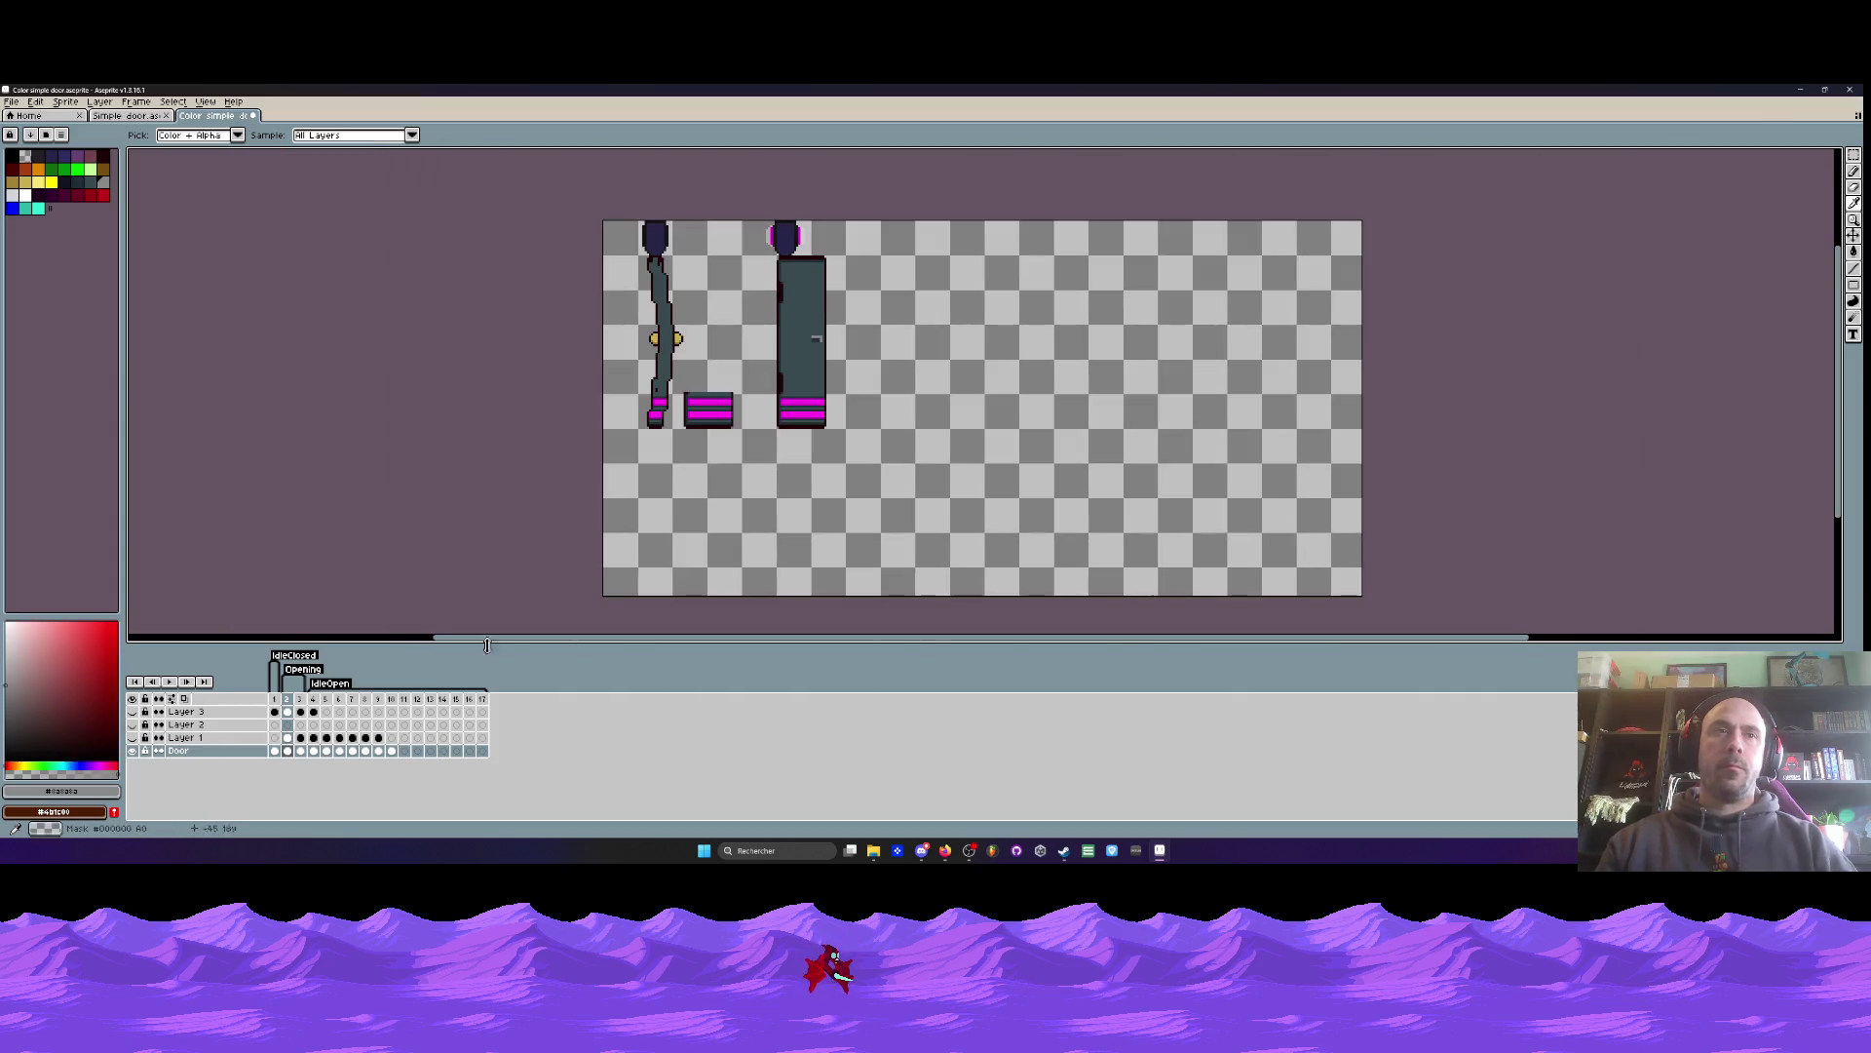
# - On frame 1, hide Layer 3 and select and copy the closed door's knobs
pyautogui.click(275, 700)
pyautogui.click(134, 712)
pyautogui.scroll(3, 612, 362)
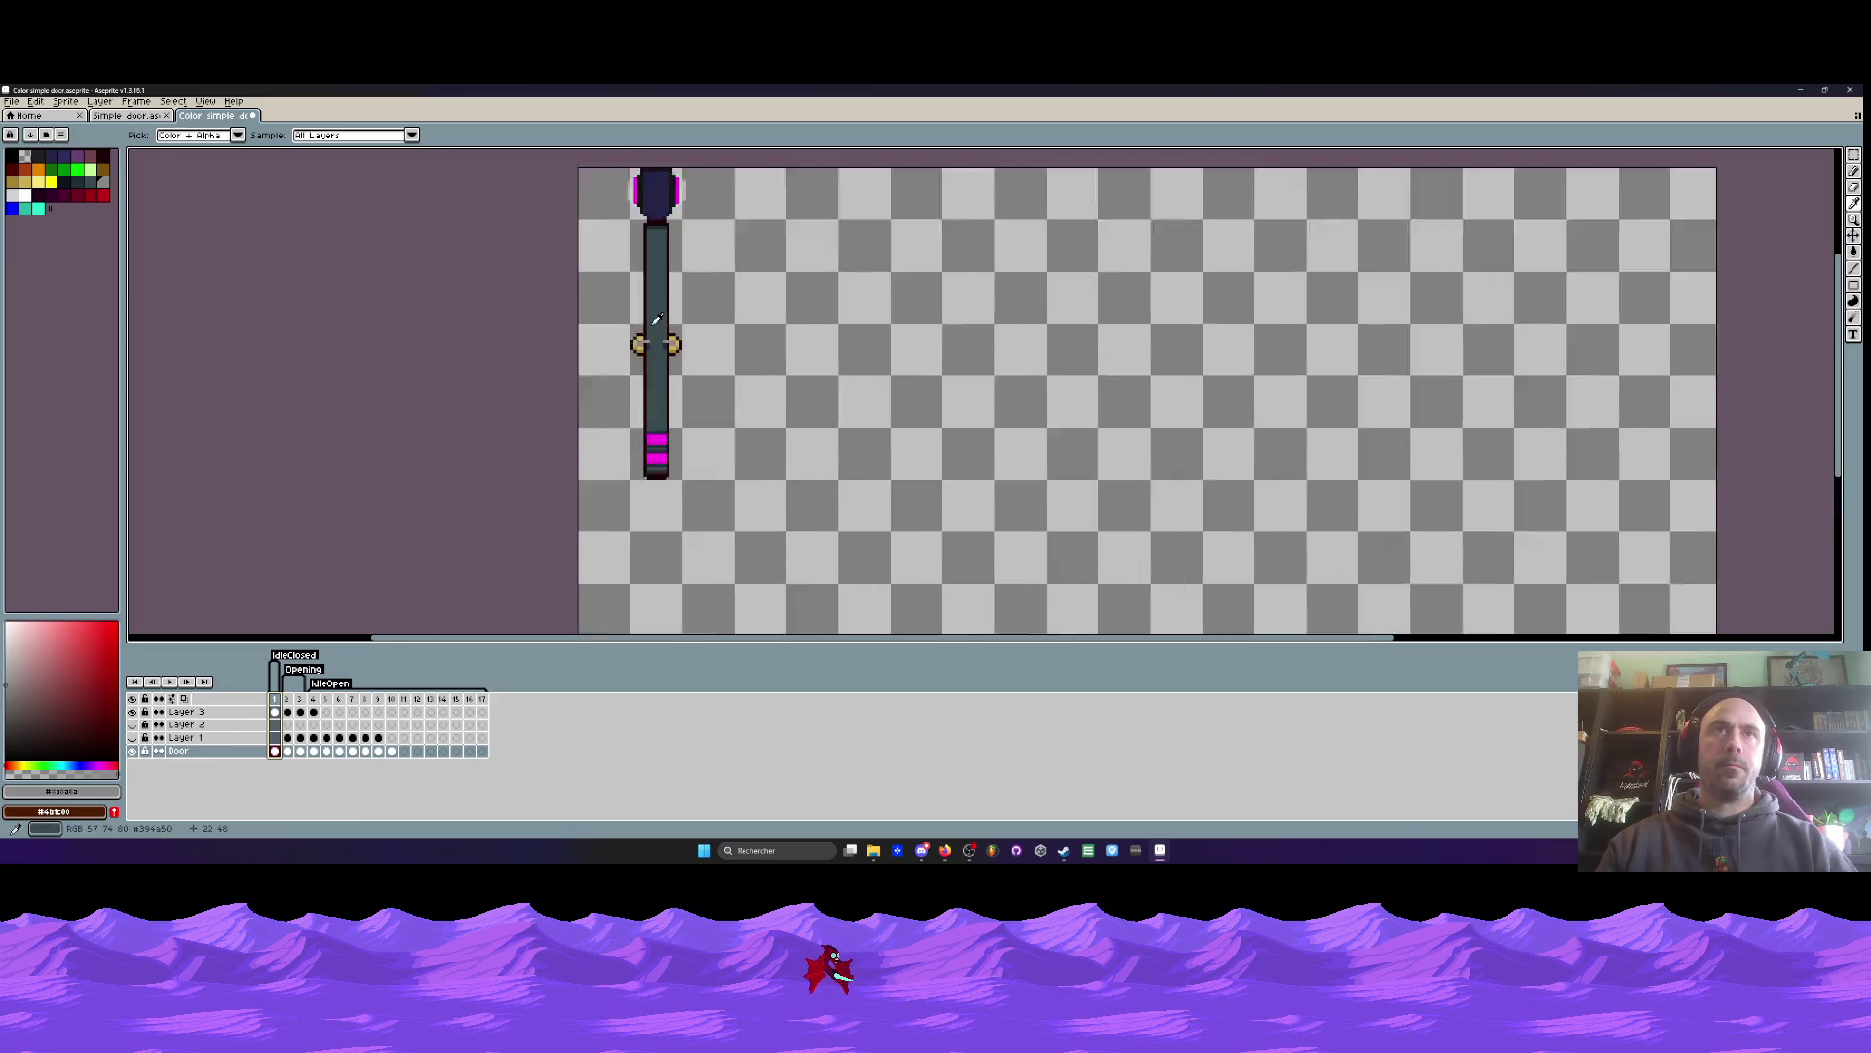
pyautogui.scroll(2, 612, 363)
pyautogui.press('m')
pyautogui.scroll(-1, 613, 363)
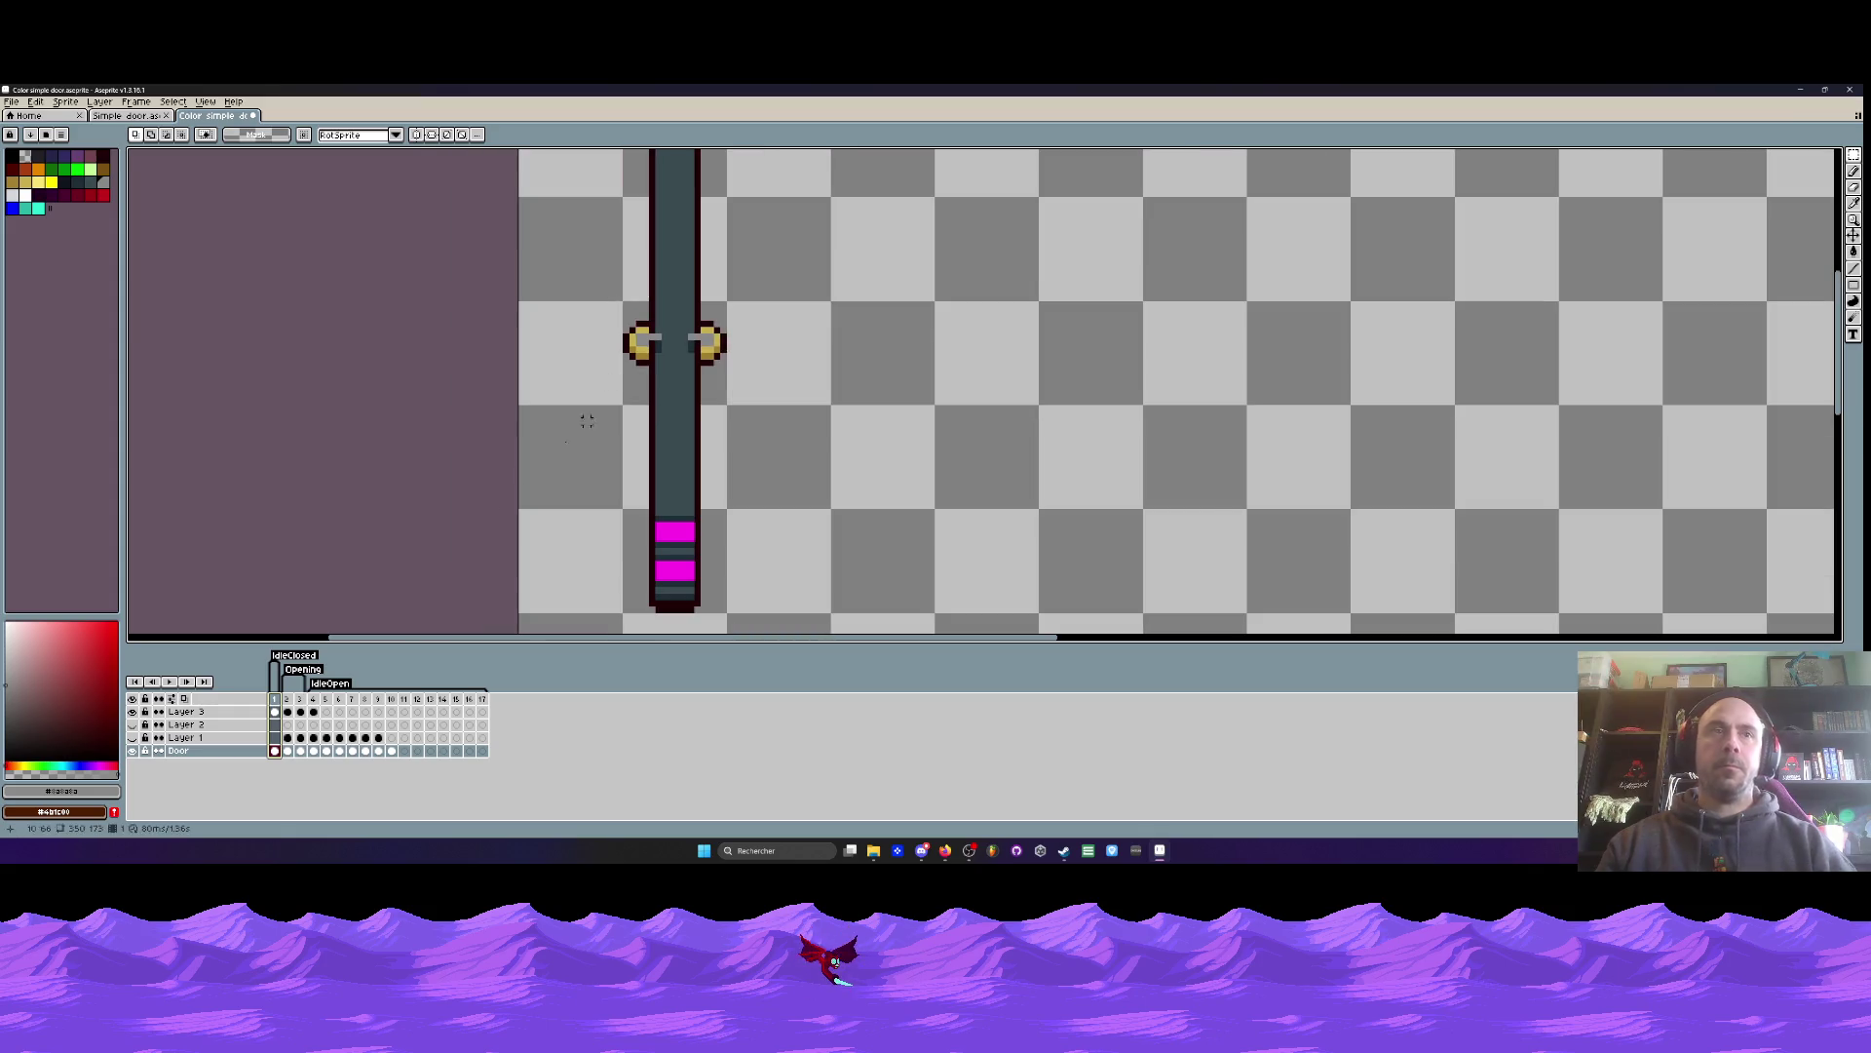
pyautogui.scroll(1, 720, 324)
pyautogui.moveTo(536, 319); pyautogui.dragTo(733, 397)
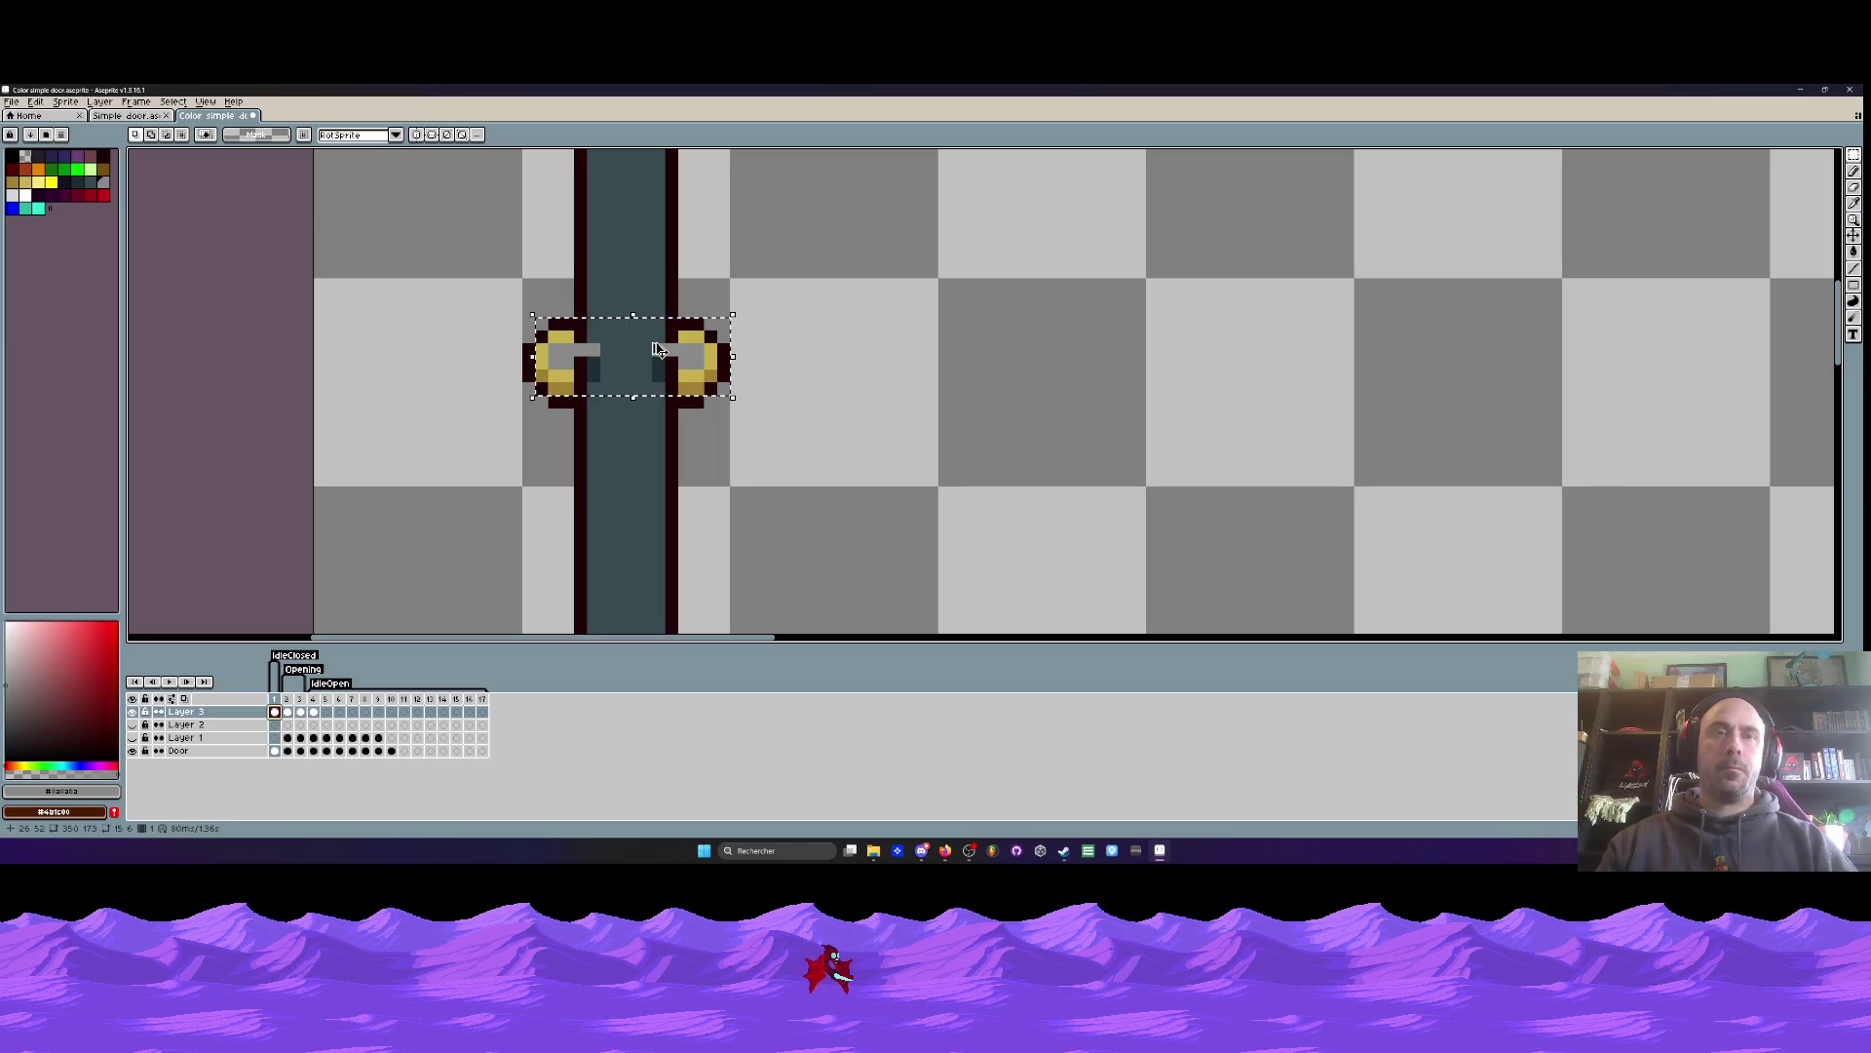
pyautogui.moveTo(651, 395)
pyautogui.mouseDown()
pyautogui.moveTo(848, 356)
pyautogui.moveTo(600, 387)
pyautogui.mouseUp()
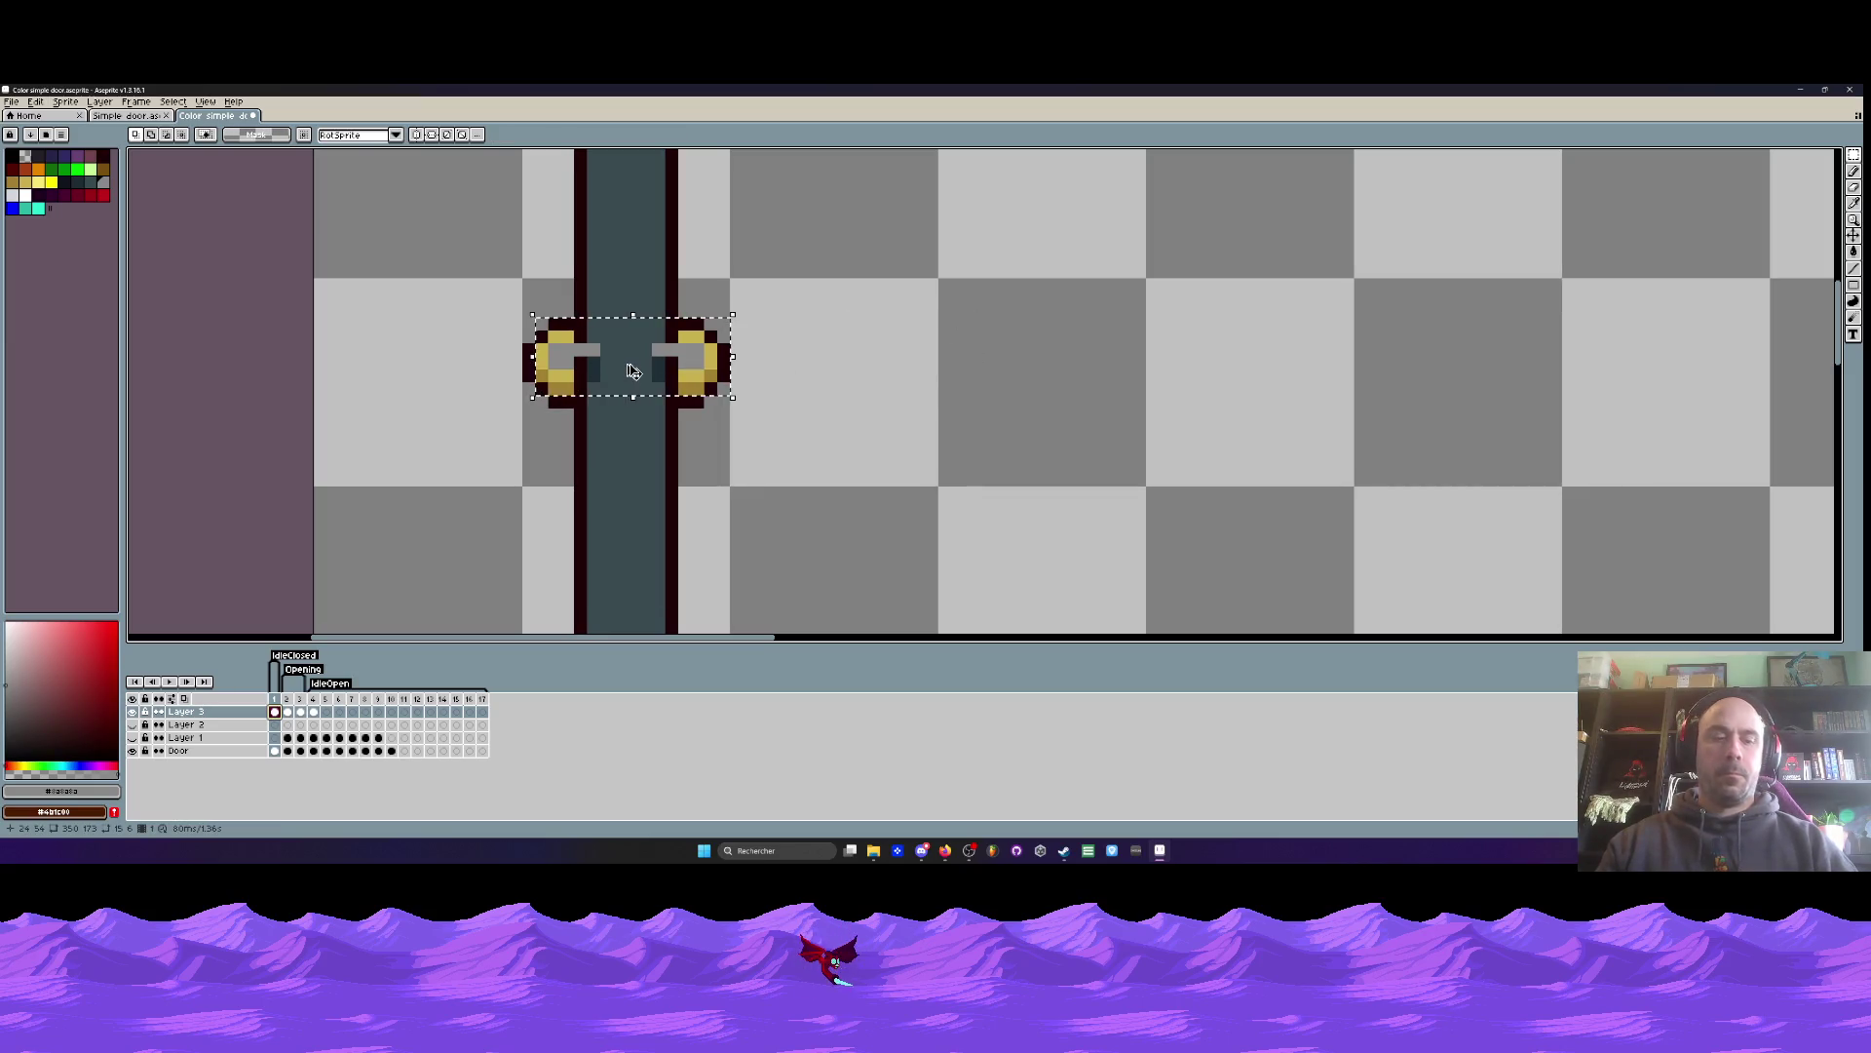
pyautogui.hotkey('ctrl', 'd')
# - Paste the copied knobs into frame 2 of the Door layer
pyautogui.click(289, 752)
pyautogui.scroll(-3, 738, 390)
pyautogui.hotkey('ctrl', 'v')
pyautogui.scroll(3, 738, 390)
pyautogui.hotkey('shift', 'h')
# - Move the pasted right knob further to the right
pyautogui.scroll(1, 799, 358)
pyautogui.moveTo(738, 333); pyautogui.dragTo(864, 509)
pyautogui.moveTo(780, 419); pyautogui.dragTo(944, 419)
pyautogui.hotkey('ctrl', 'd')
pyautogui.press('b')
pyautogui.scroll(-2, 514, 334)
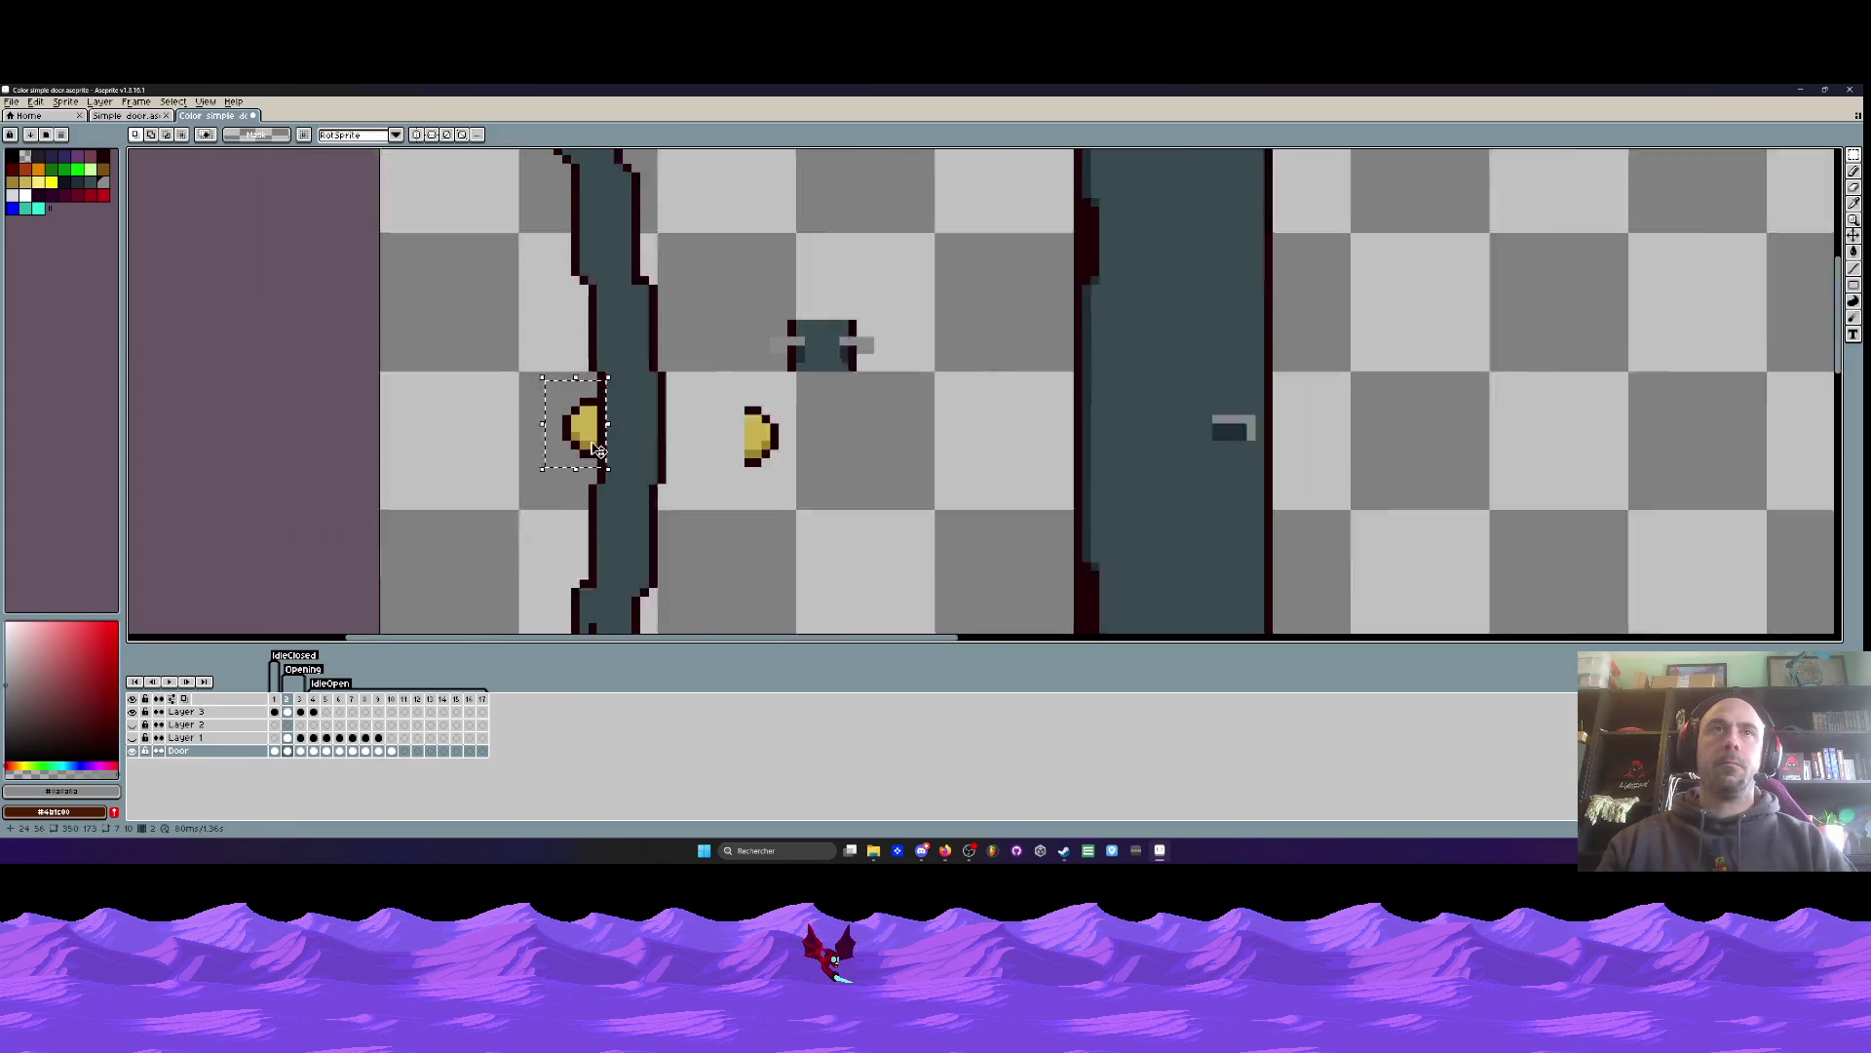
pyautogui.scroll(2, 546, 389)
# - Move the left knob aside and place the top hinge piece on the left door's edge
pyautogui.moveTo(516, 353)
pyautogui.mouseDown()
pyautogui.moveTo(609, 424)
pyautogui.moveTo(633, 501)
pyautogui.mouseUp()
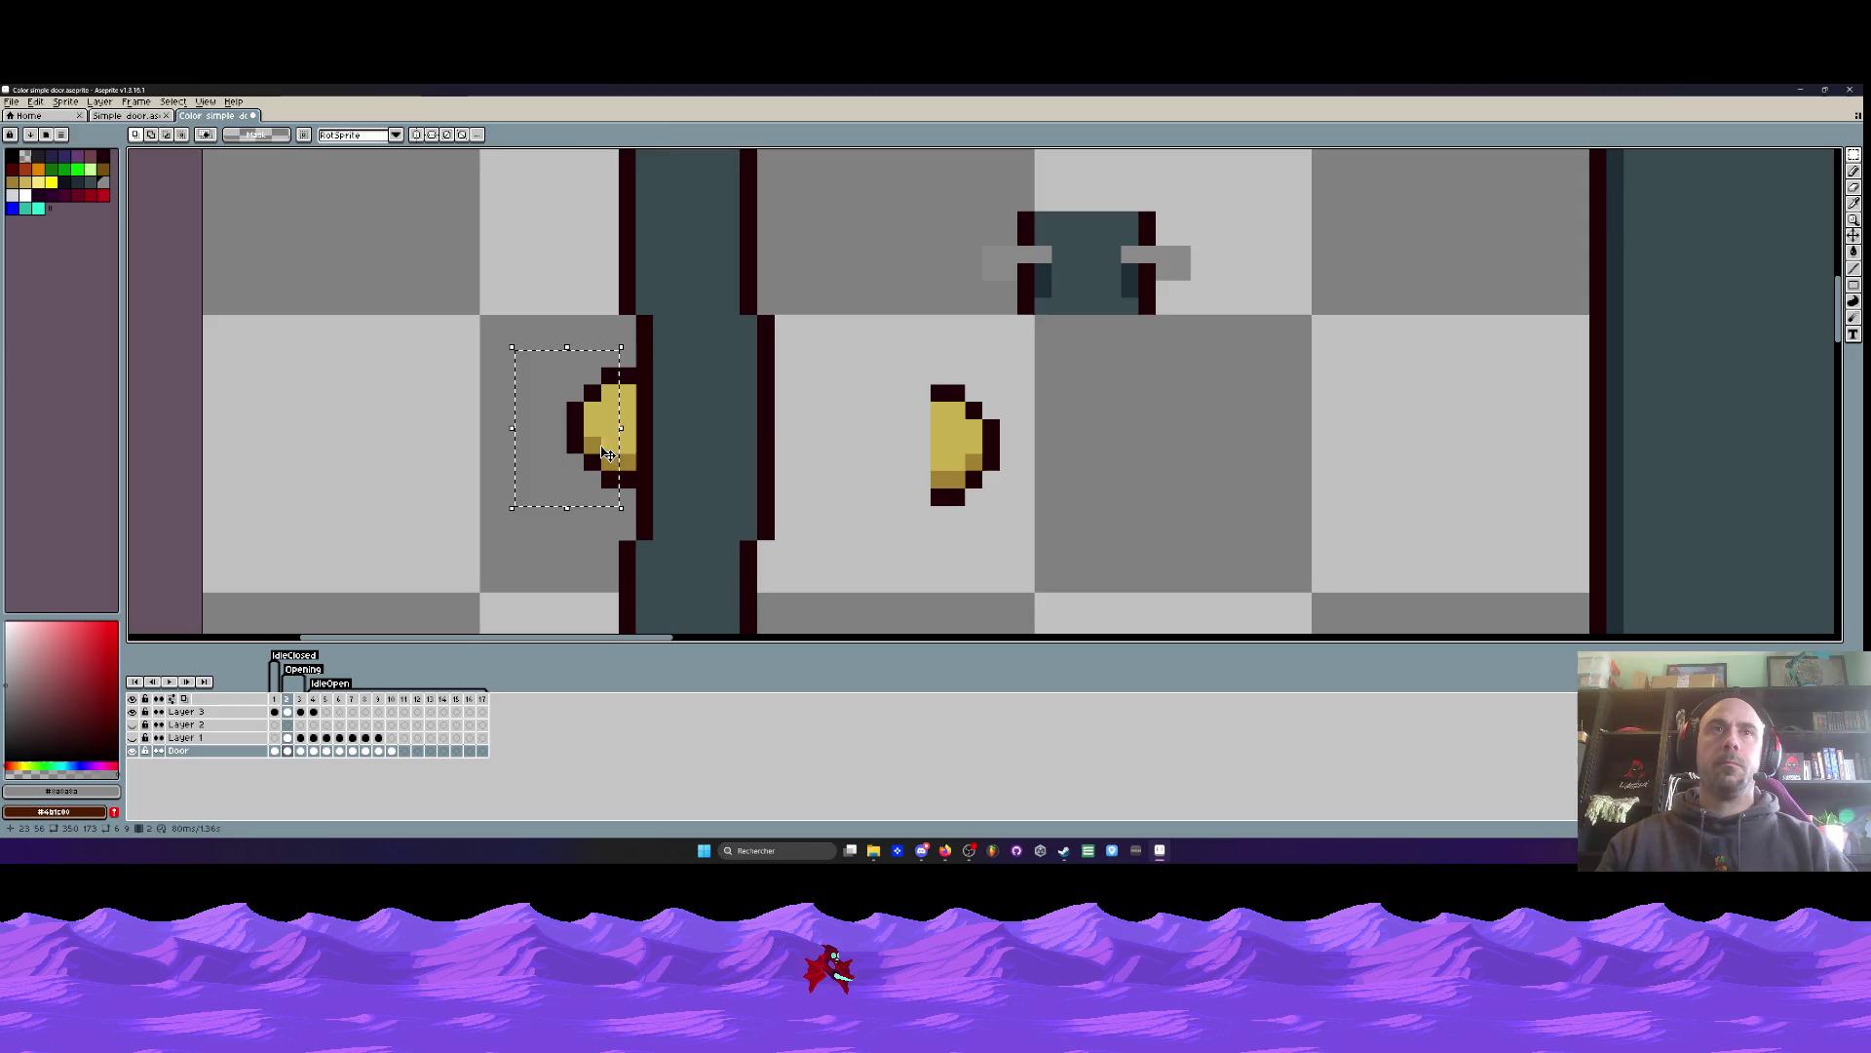
pyautogui.moveTo(575, 428); pyautogui.dragTo(1150, 443)
pyautogui.moveTo(969, 158); pyautogui.dragTo(1254, 342)
pyautogui.moveTo(1159, 287); pyautogui.dragTo(764, 443)
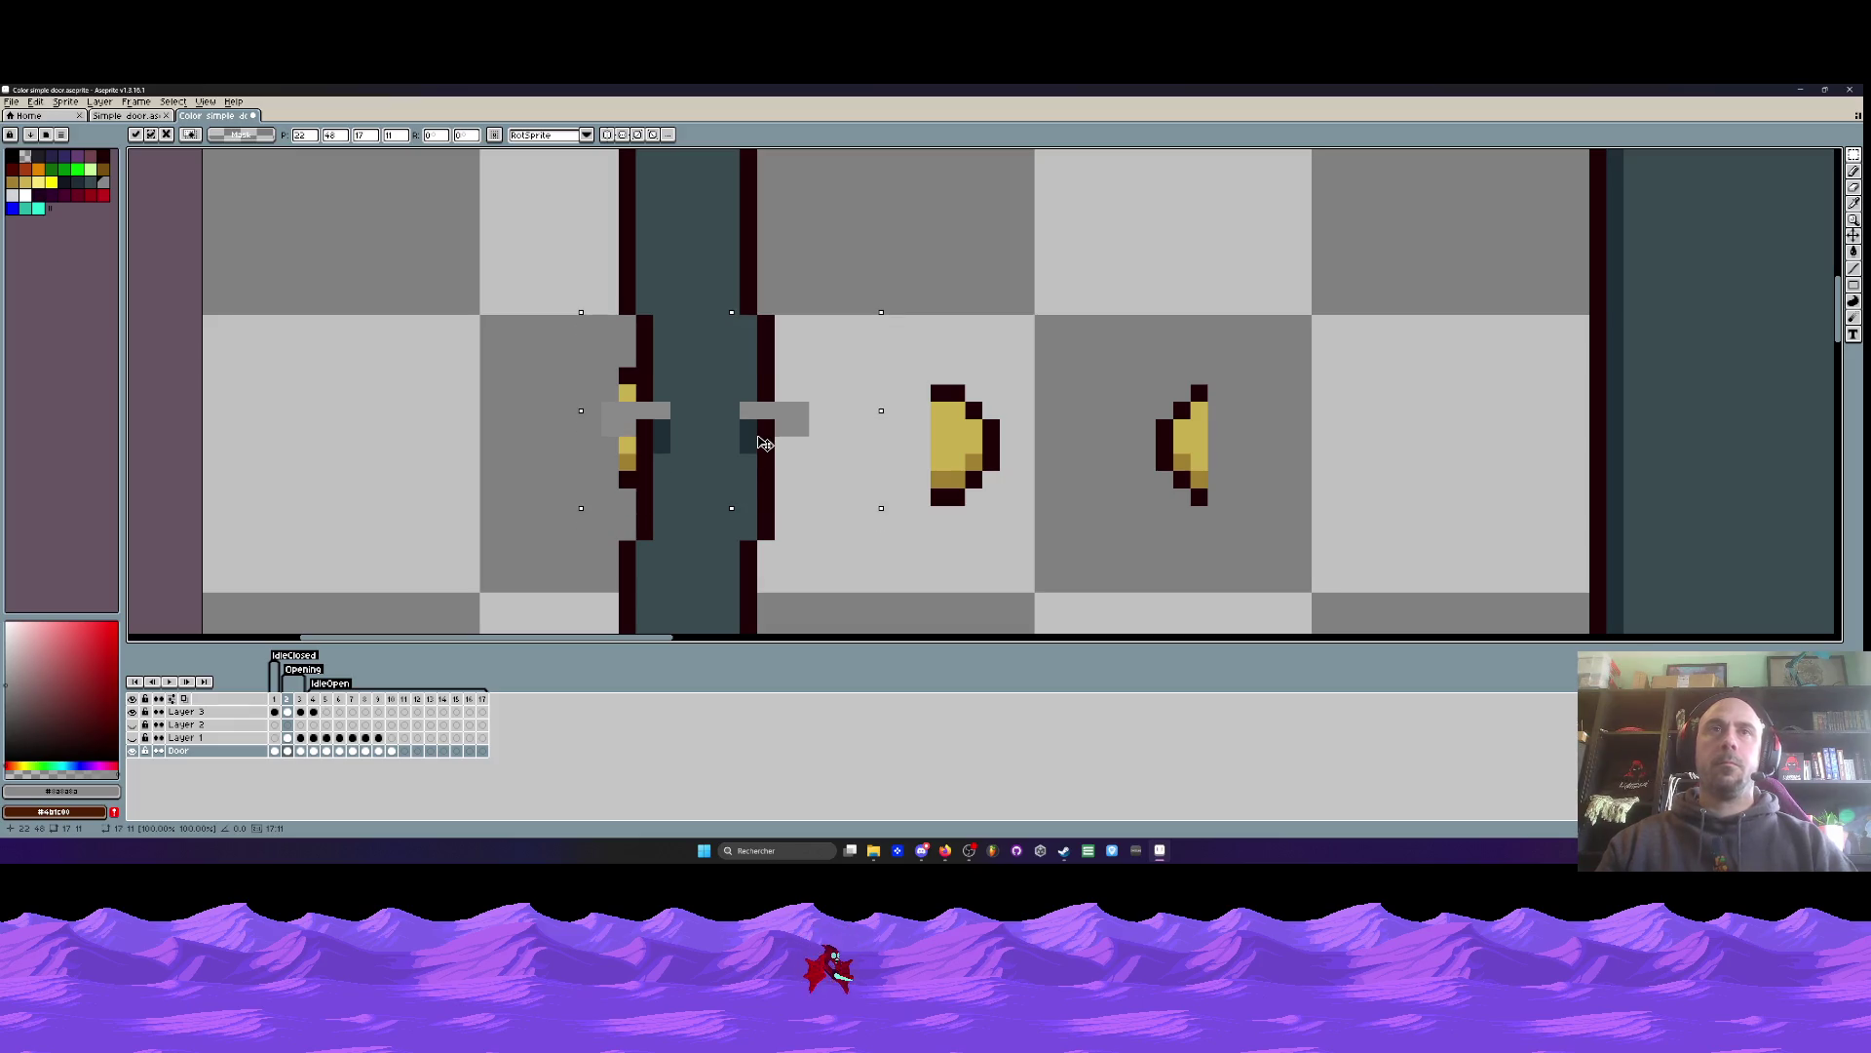
pyautogui.press('Return')
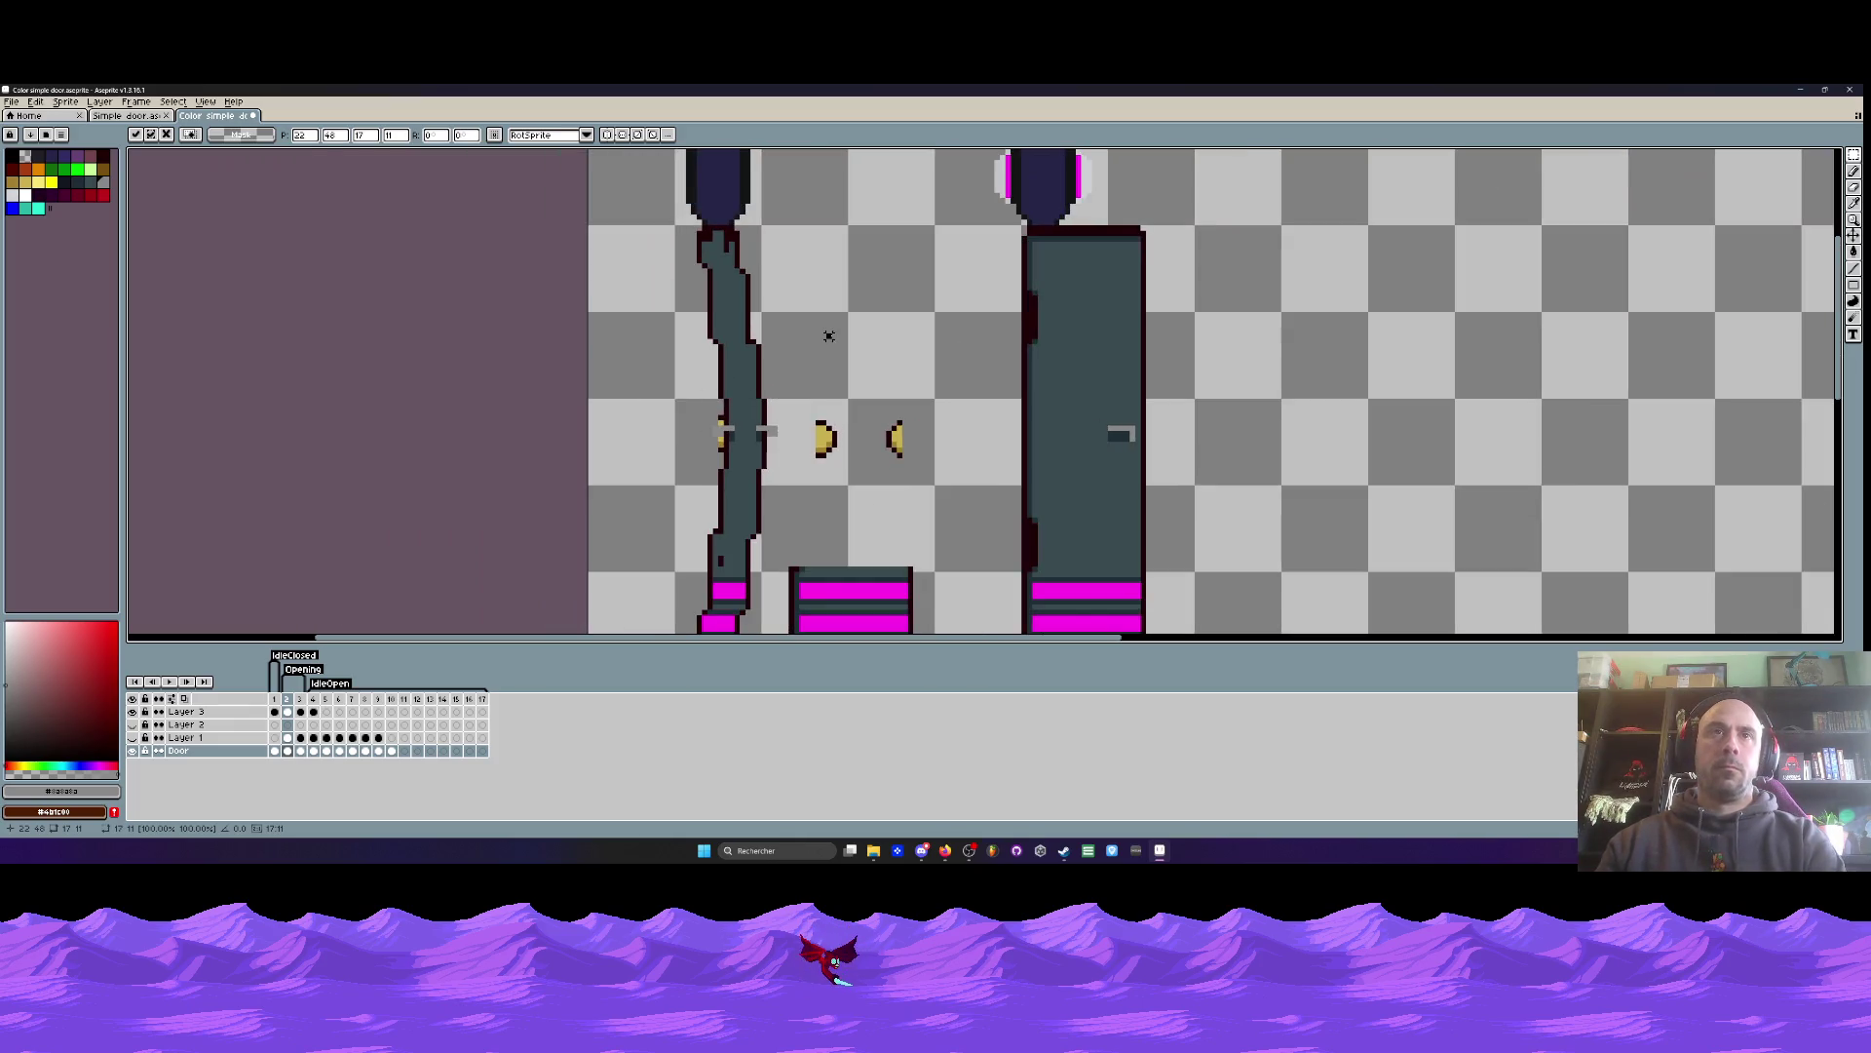
# - Compare frames 1 and 2, then try and undo a yellow pixel beside the hinge
pyautogui.press('Left')
pyautogui.press('Right')
pyautogui.press('b')
pyautogui.scroll(2, 666, 372)
pyautogui.click(666, 372)
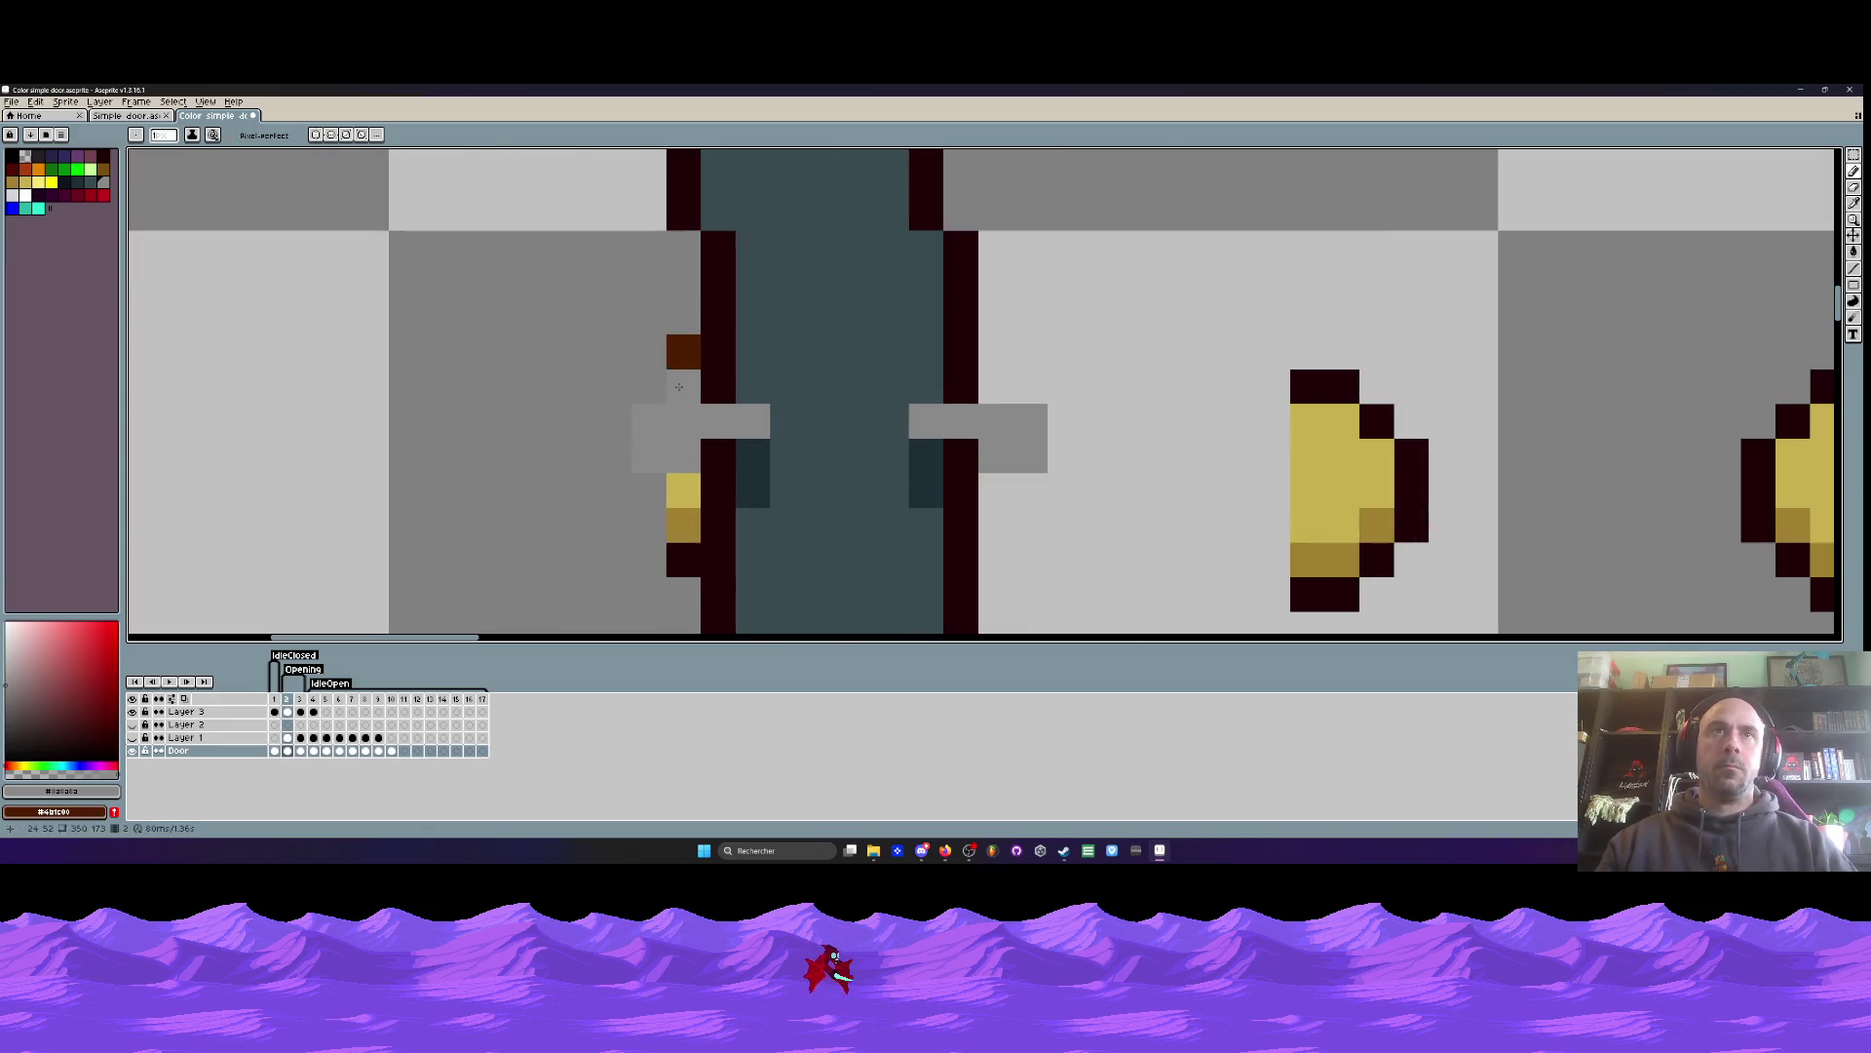
pyautogui.hotkey('ctrl', 'z')
pyautogui.hotkey('ctrl', 'z')
pyautogui.hotkey('ctrl', 'z')
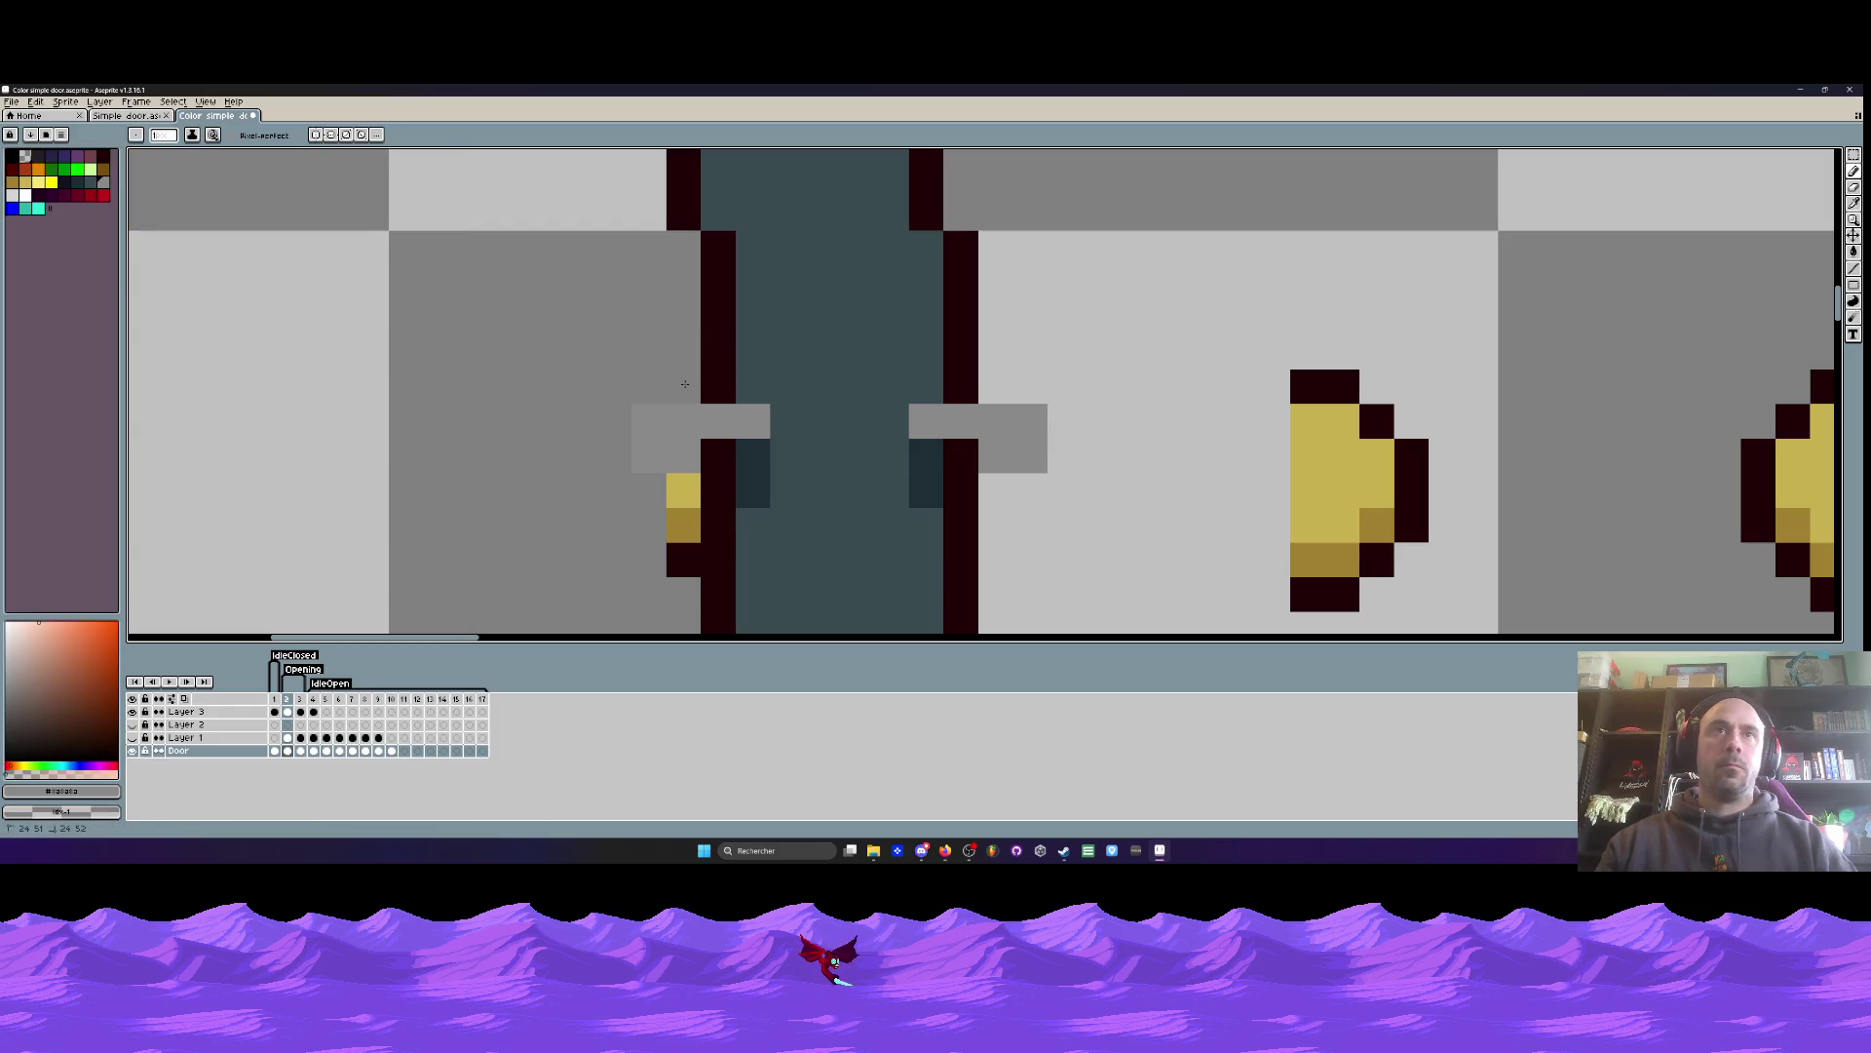
pyautogui.scroll(-5, 649, 389)
pyautogui.scroll(-3, 672, 386)
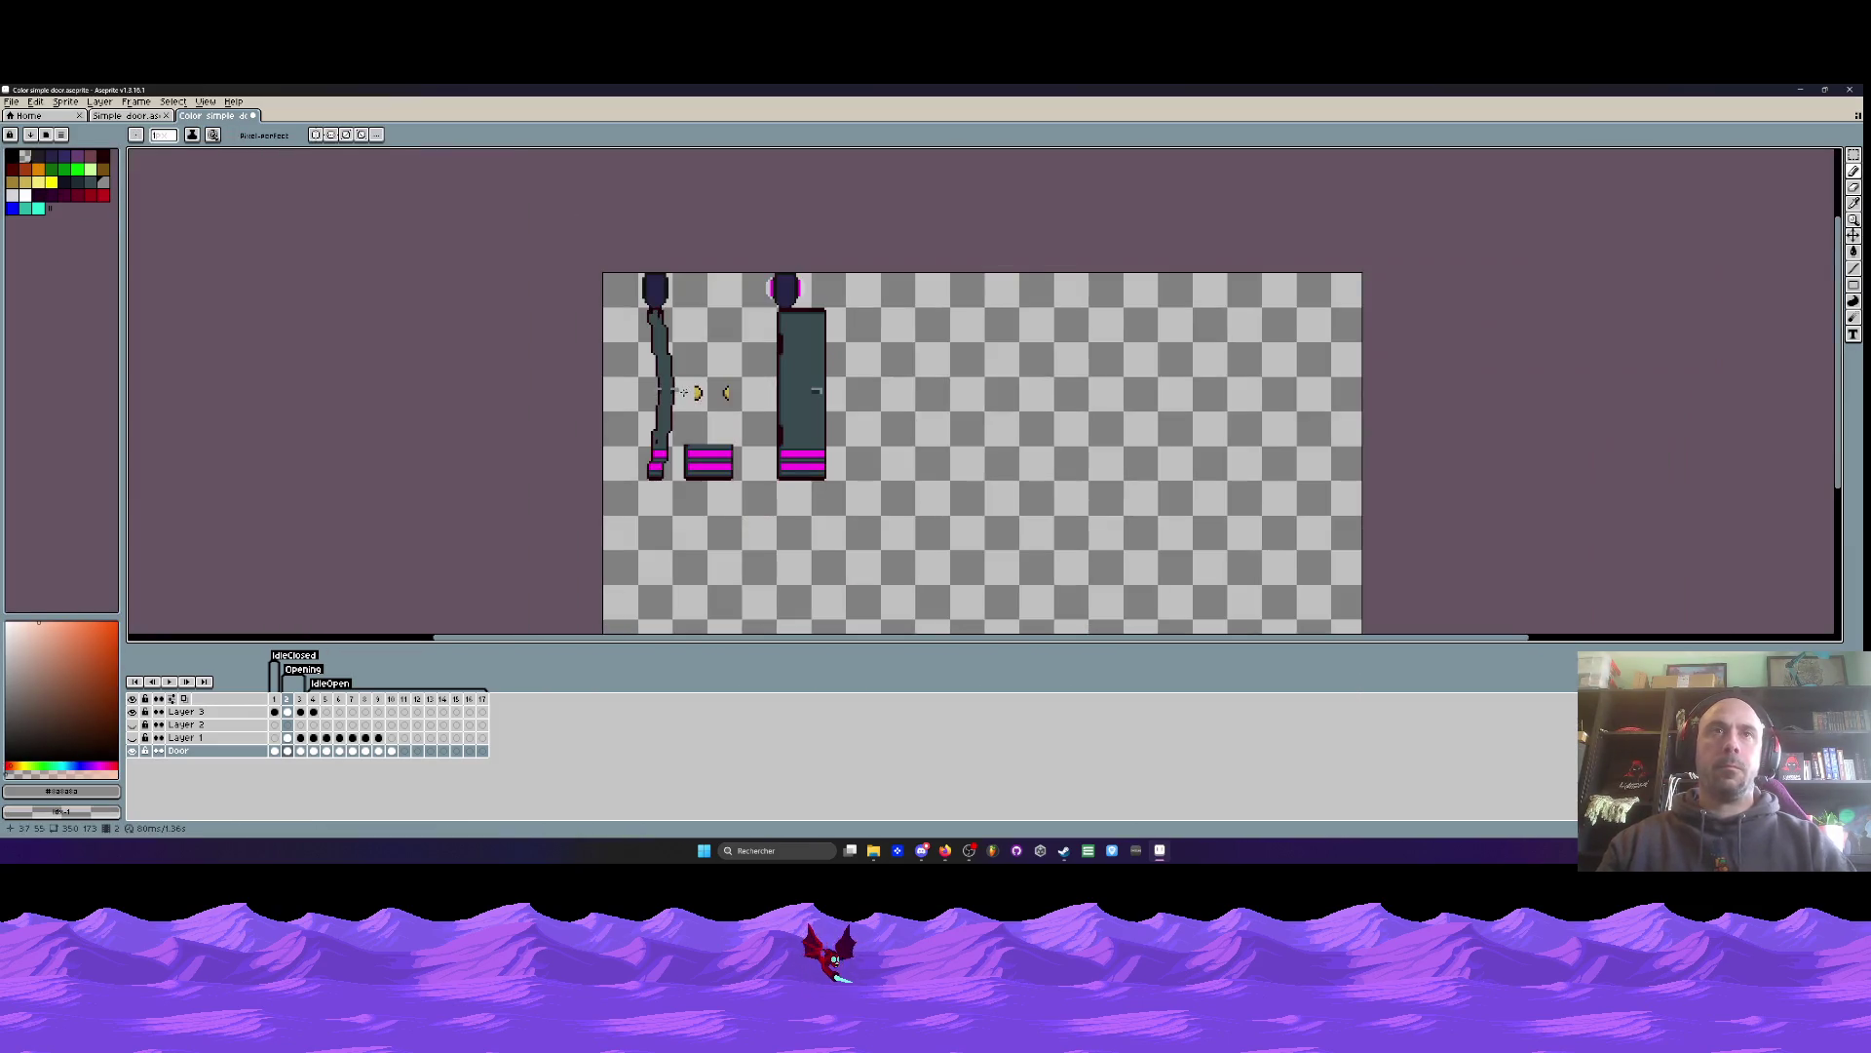
# - Undo the stray yellow knob pixels on the open-door frame
pyautogui.scroll(4, 698, 384)
pyautogui.hotkey('ctrl', 'z')
pyautogui.hotkey('ctrl', 'z')
pyautogui.hotkey('ctrl', 'z')
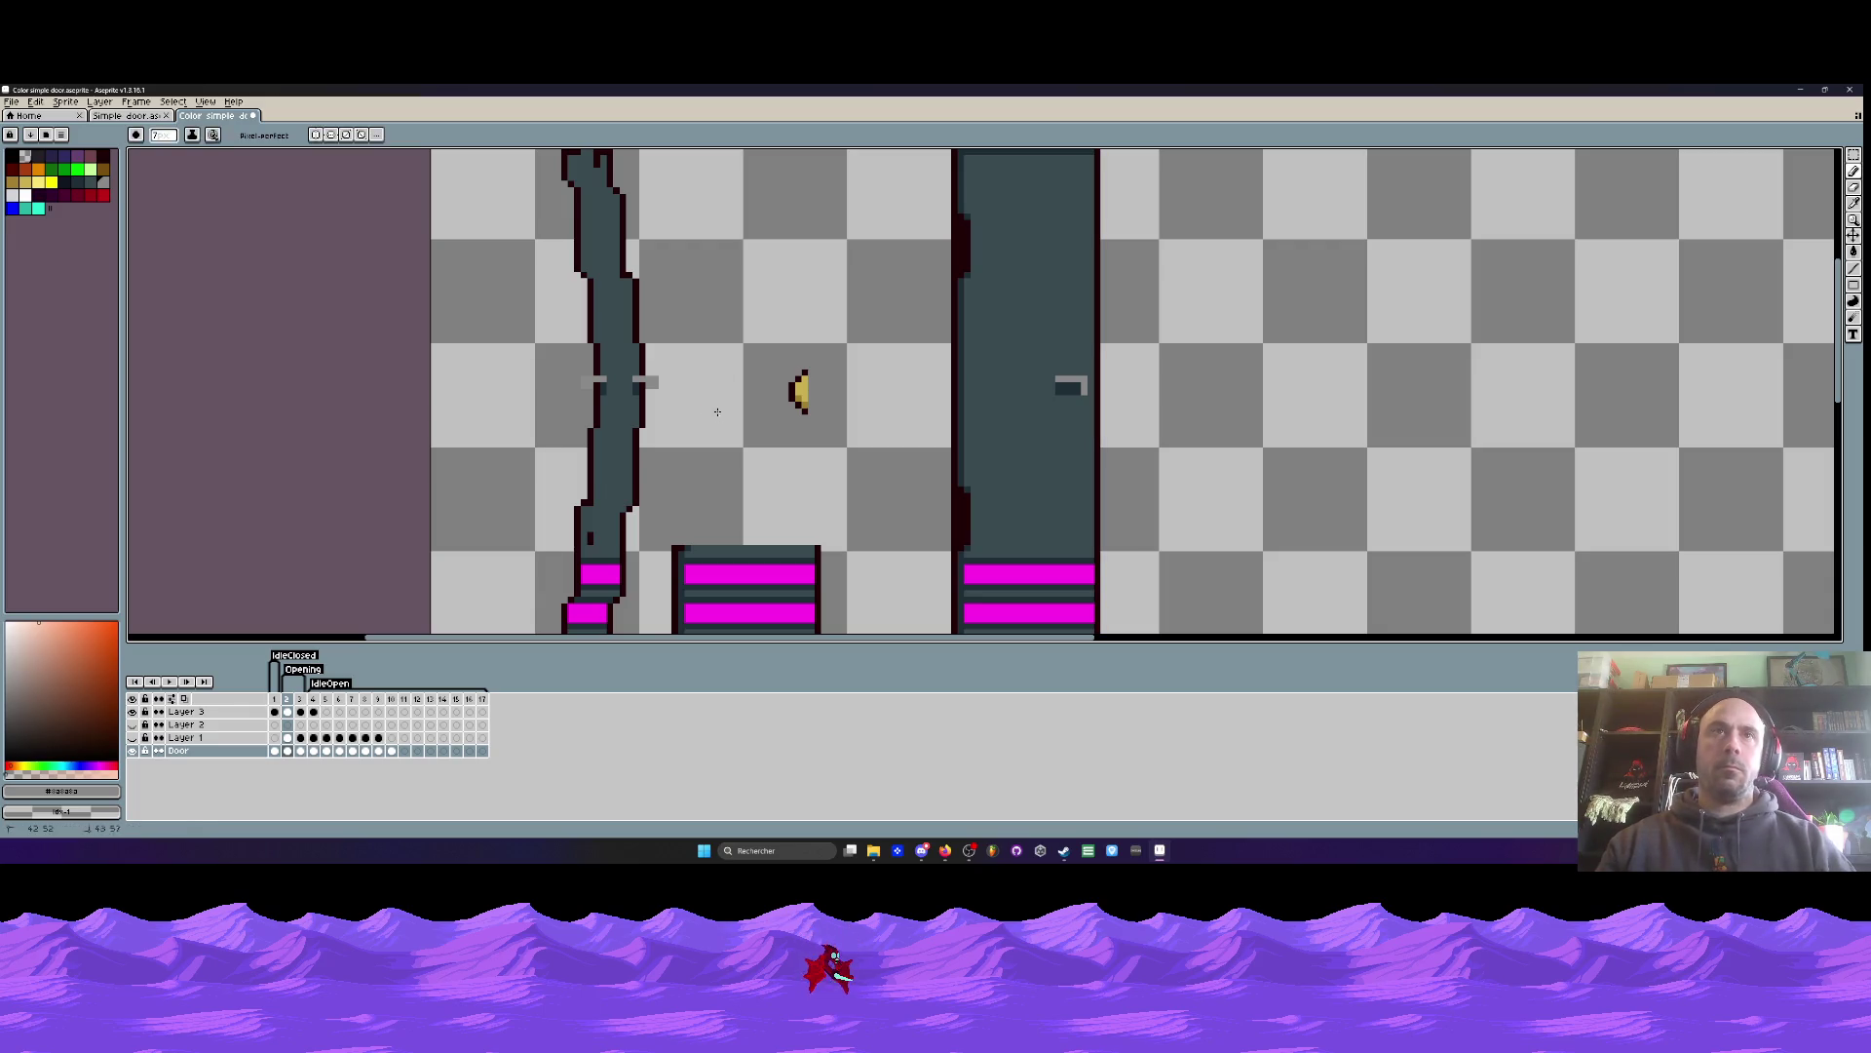
pyautogui.scroll(-6, 741, 373)
pyautogui.scroll(4, 764, 371)
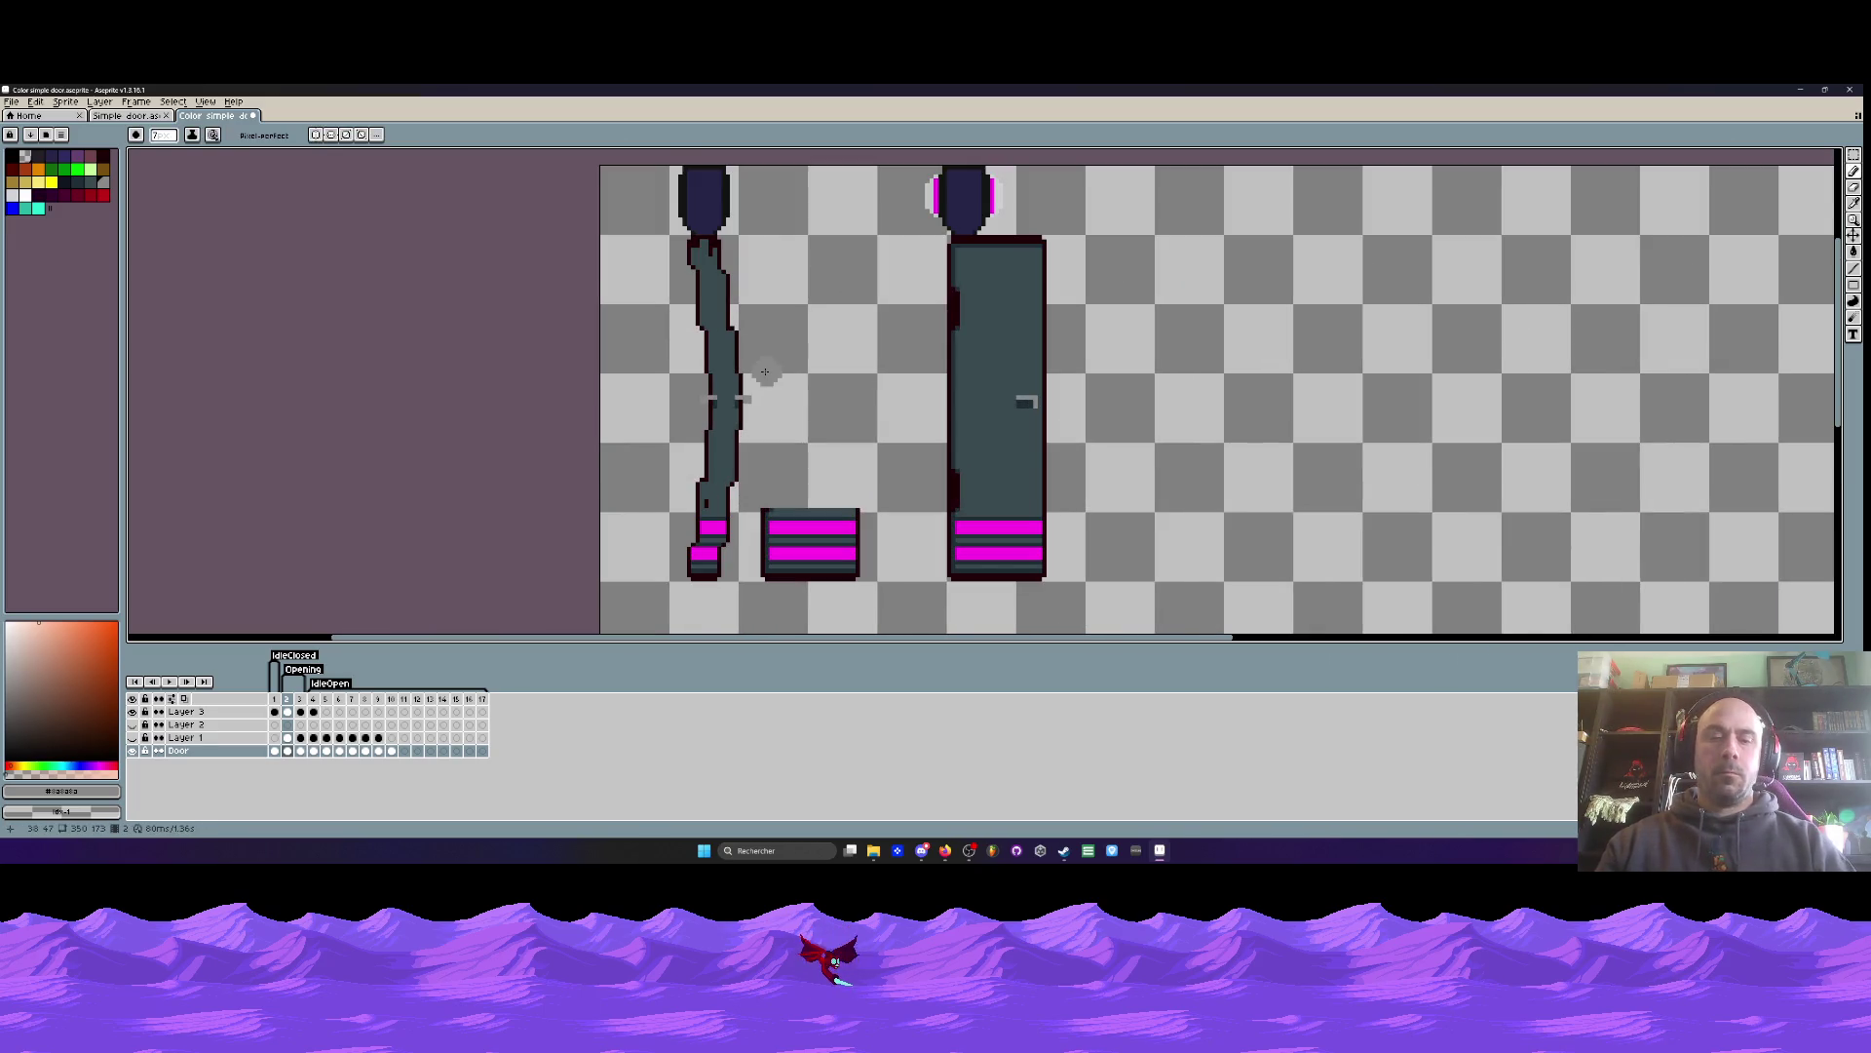
pyautogui.scroll(2, 764, 372)
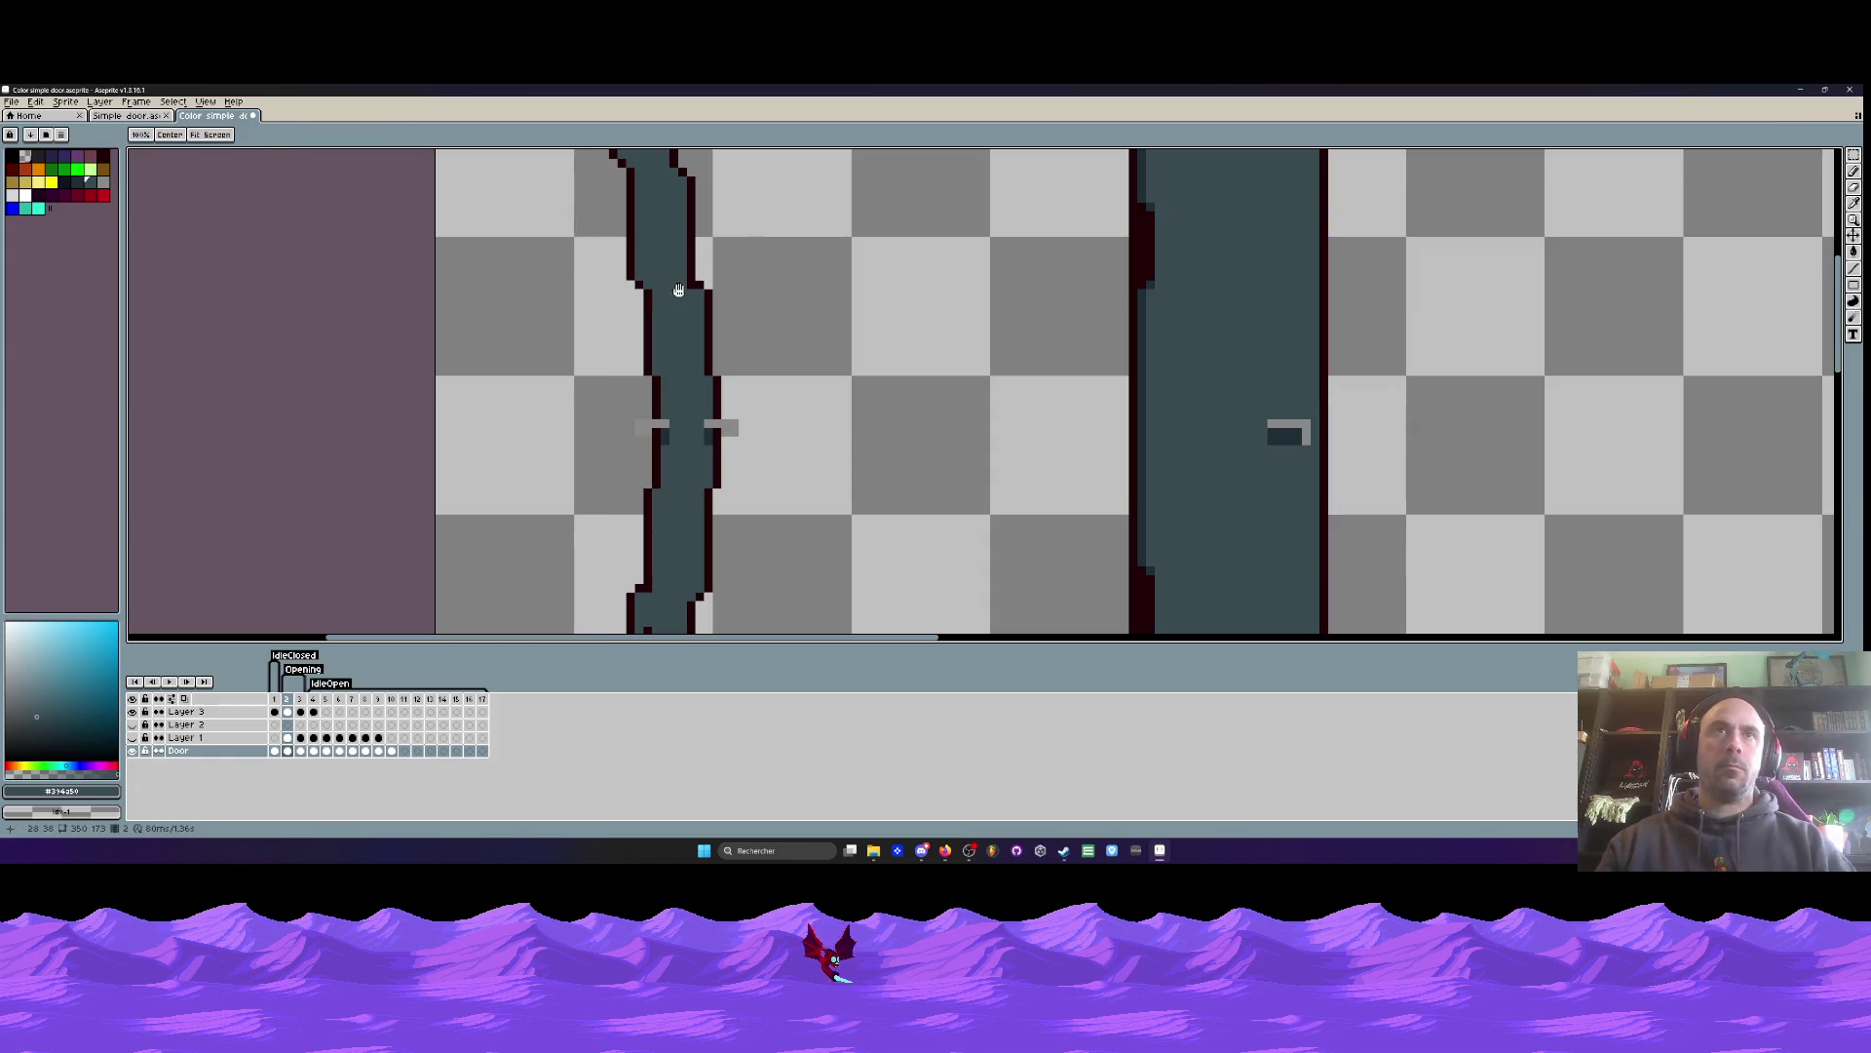
pyautogui.scroll(3, 681, 293)
# - Repaint four rough edge pixels on the swinging door teal
pyautogui.click(554, 415)
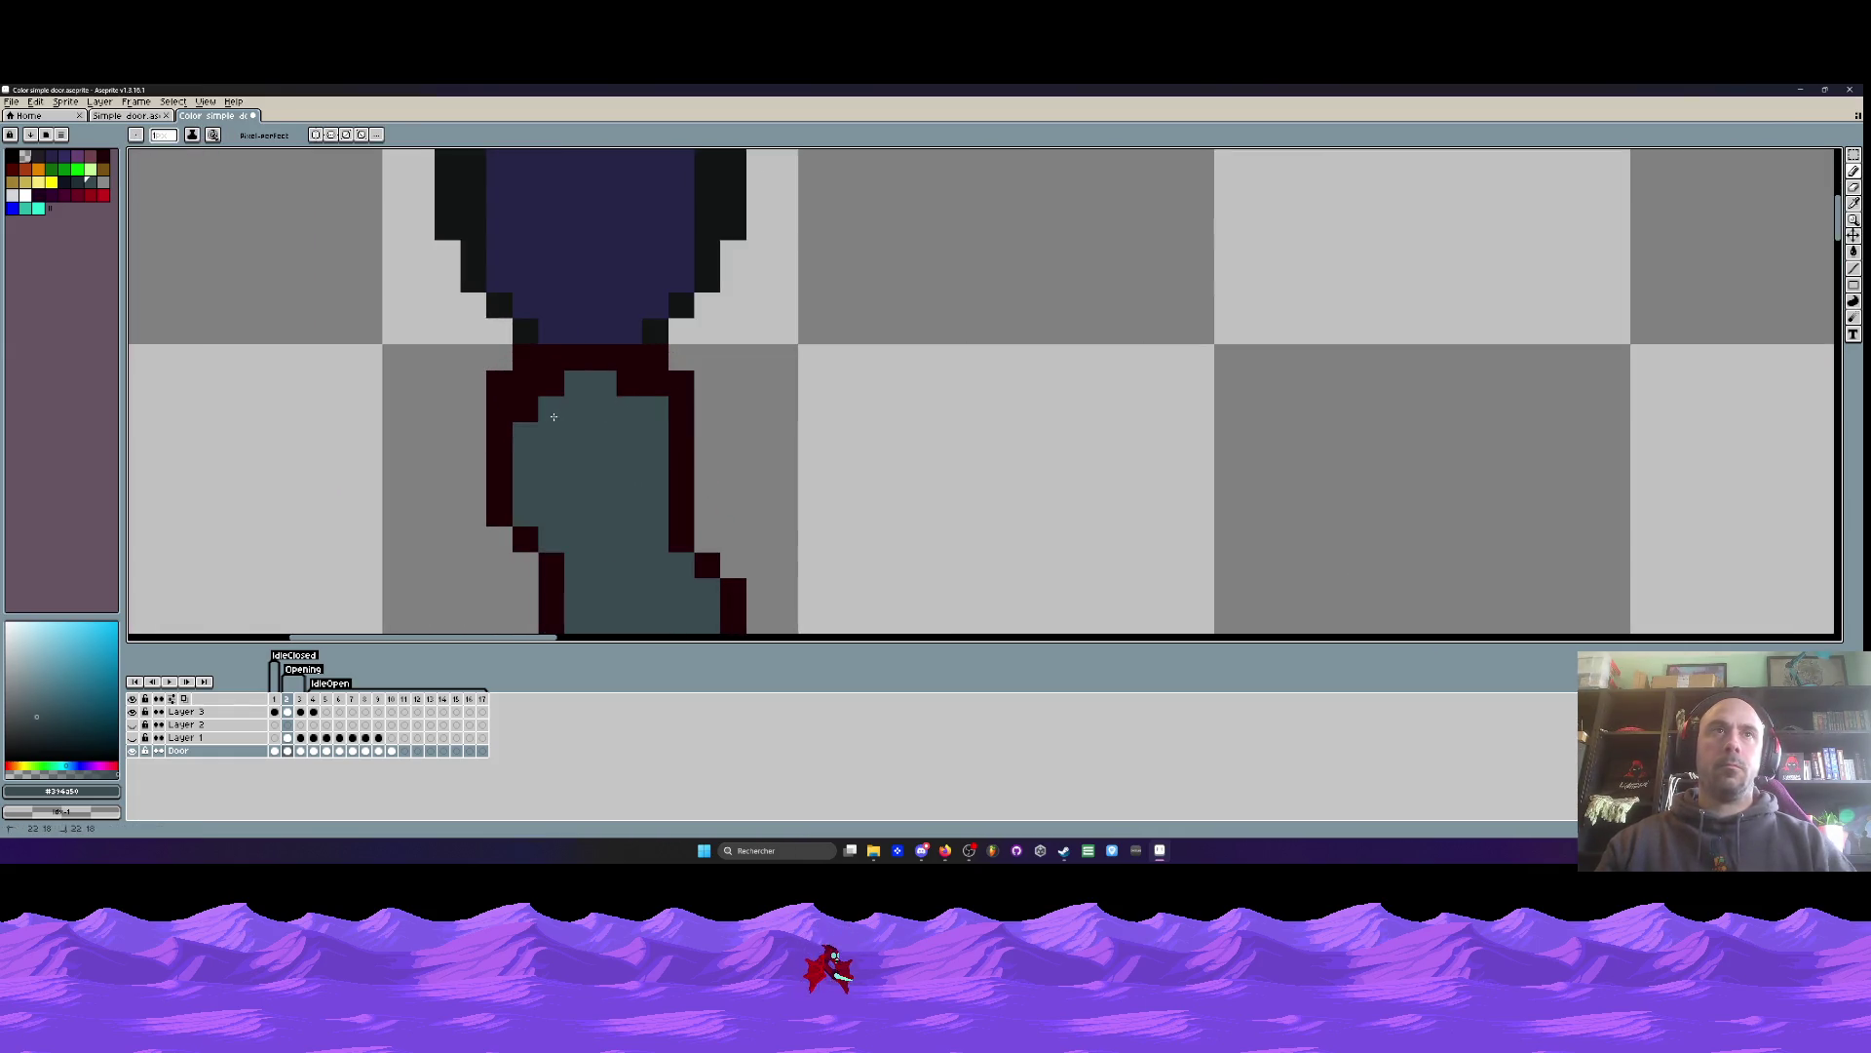
pyautogui.click(551, 383)
pyautogui.click(629, 384)
pyautogui.click(527, 409)
pyautogui.scroll(-5, 532, 409)
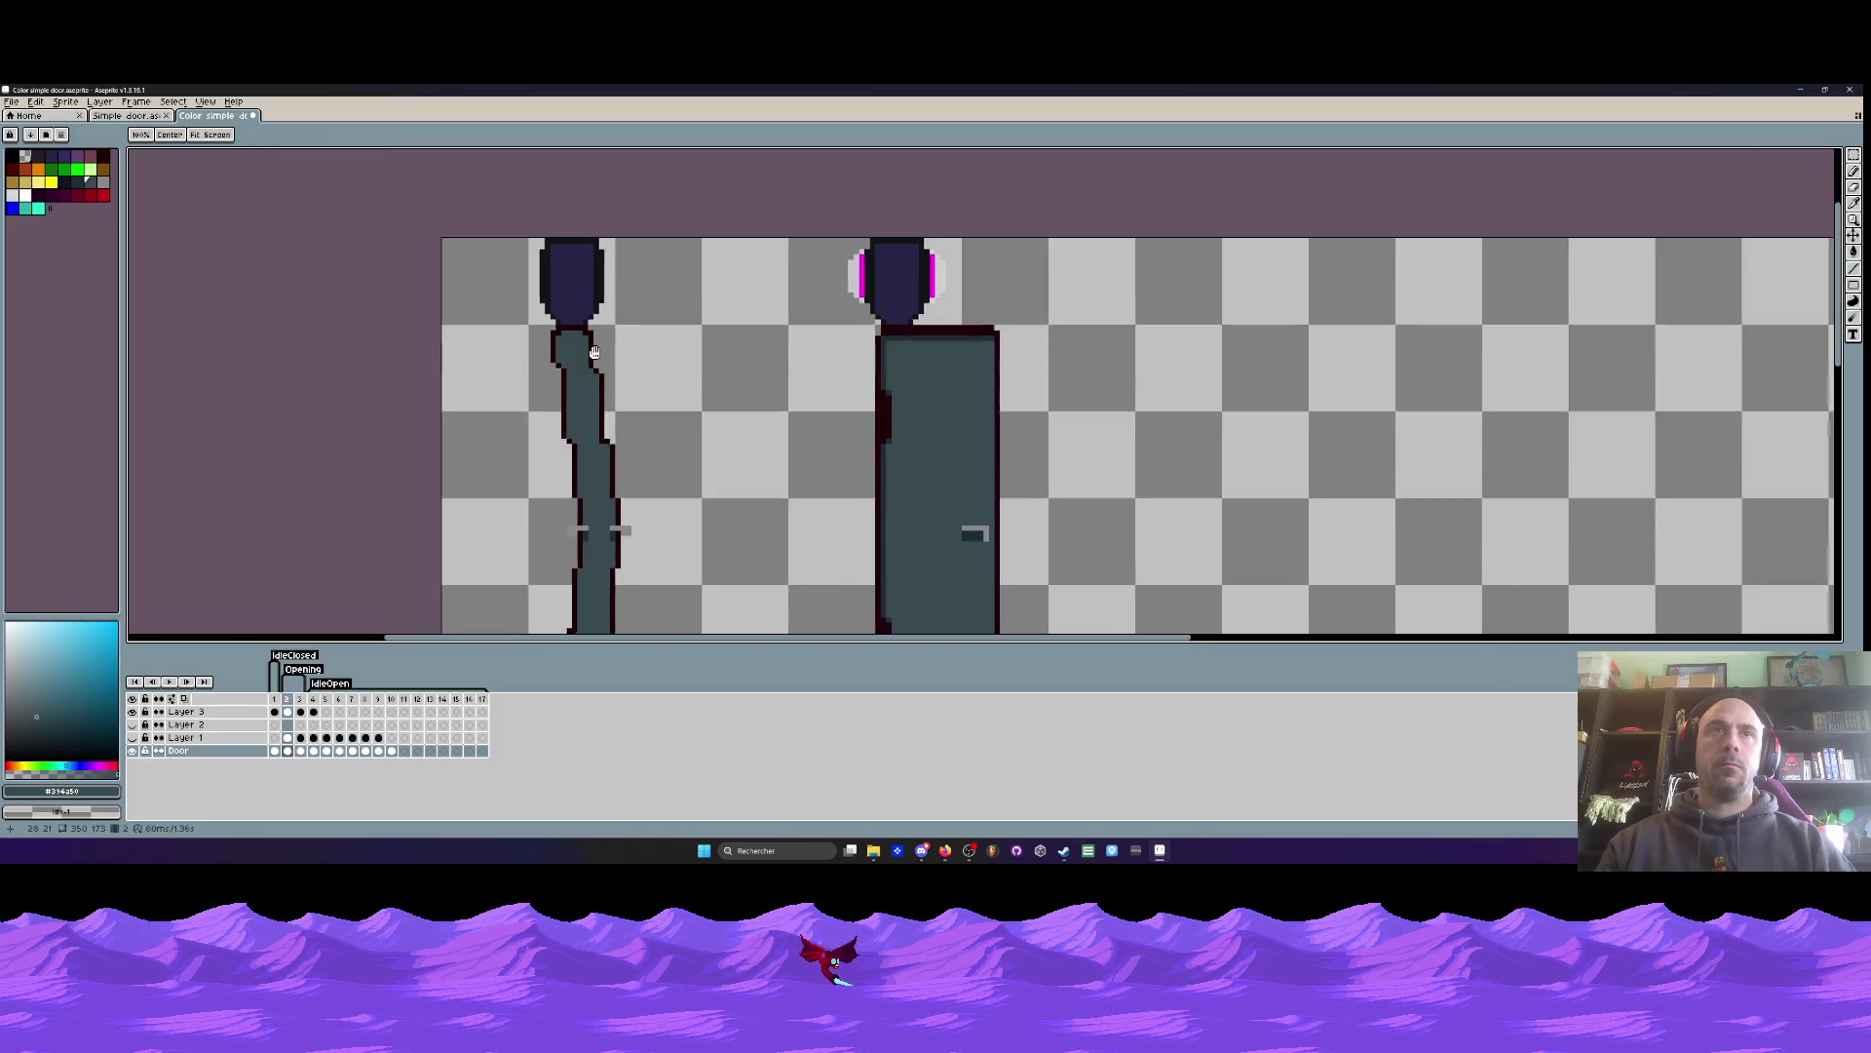
pyautogui.scroll(4, 590, 326)
pyautogui.scroll(-4, 590, 325)
pyautogui.scroll(4, 575, 484)
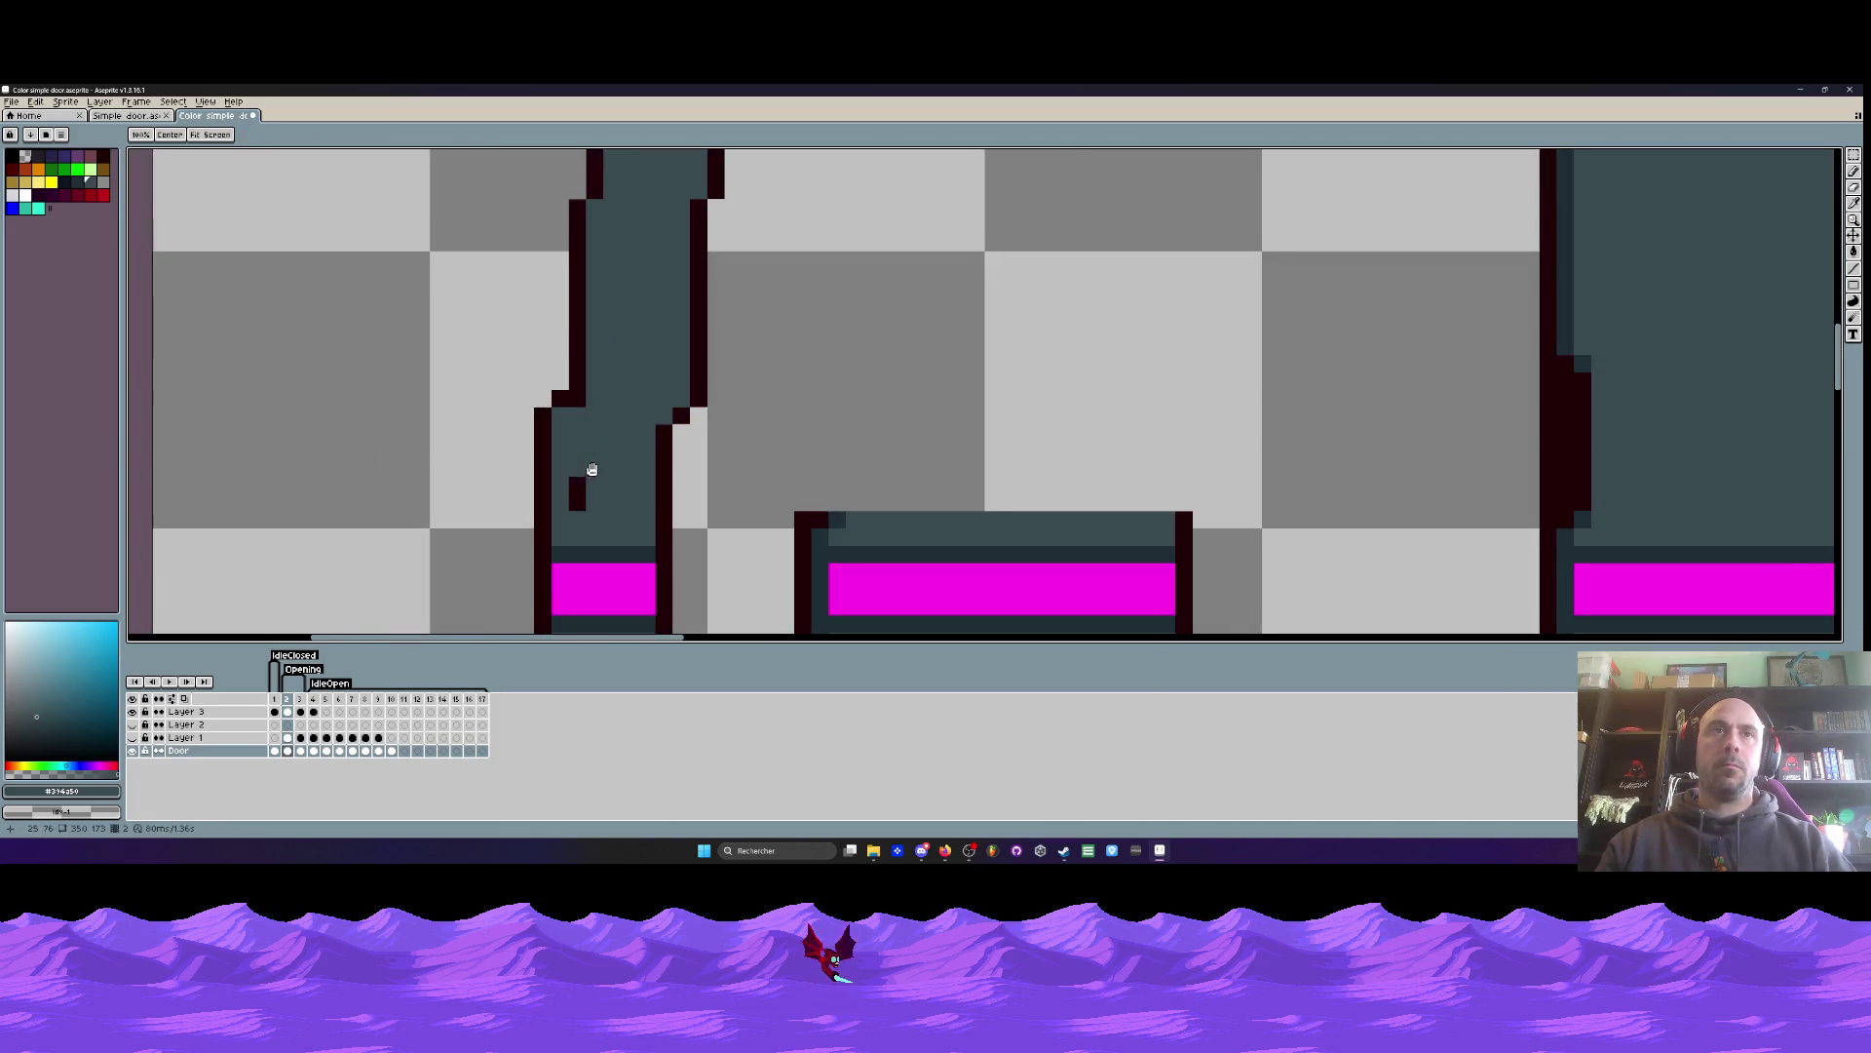
pyautogui.scroll(-4, 571, 487)
pyautogui.scroll(4, 575, 443)
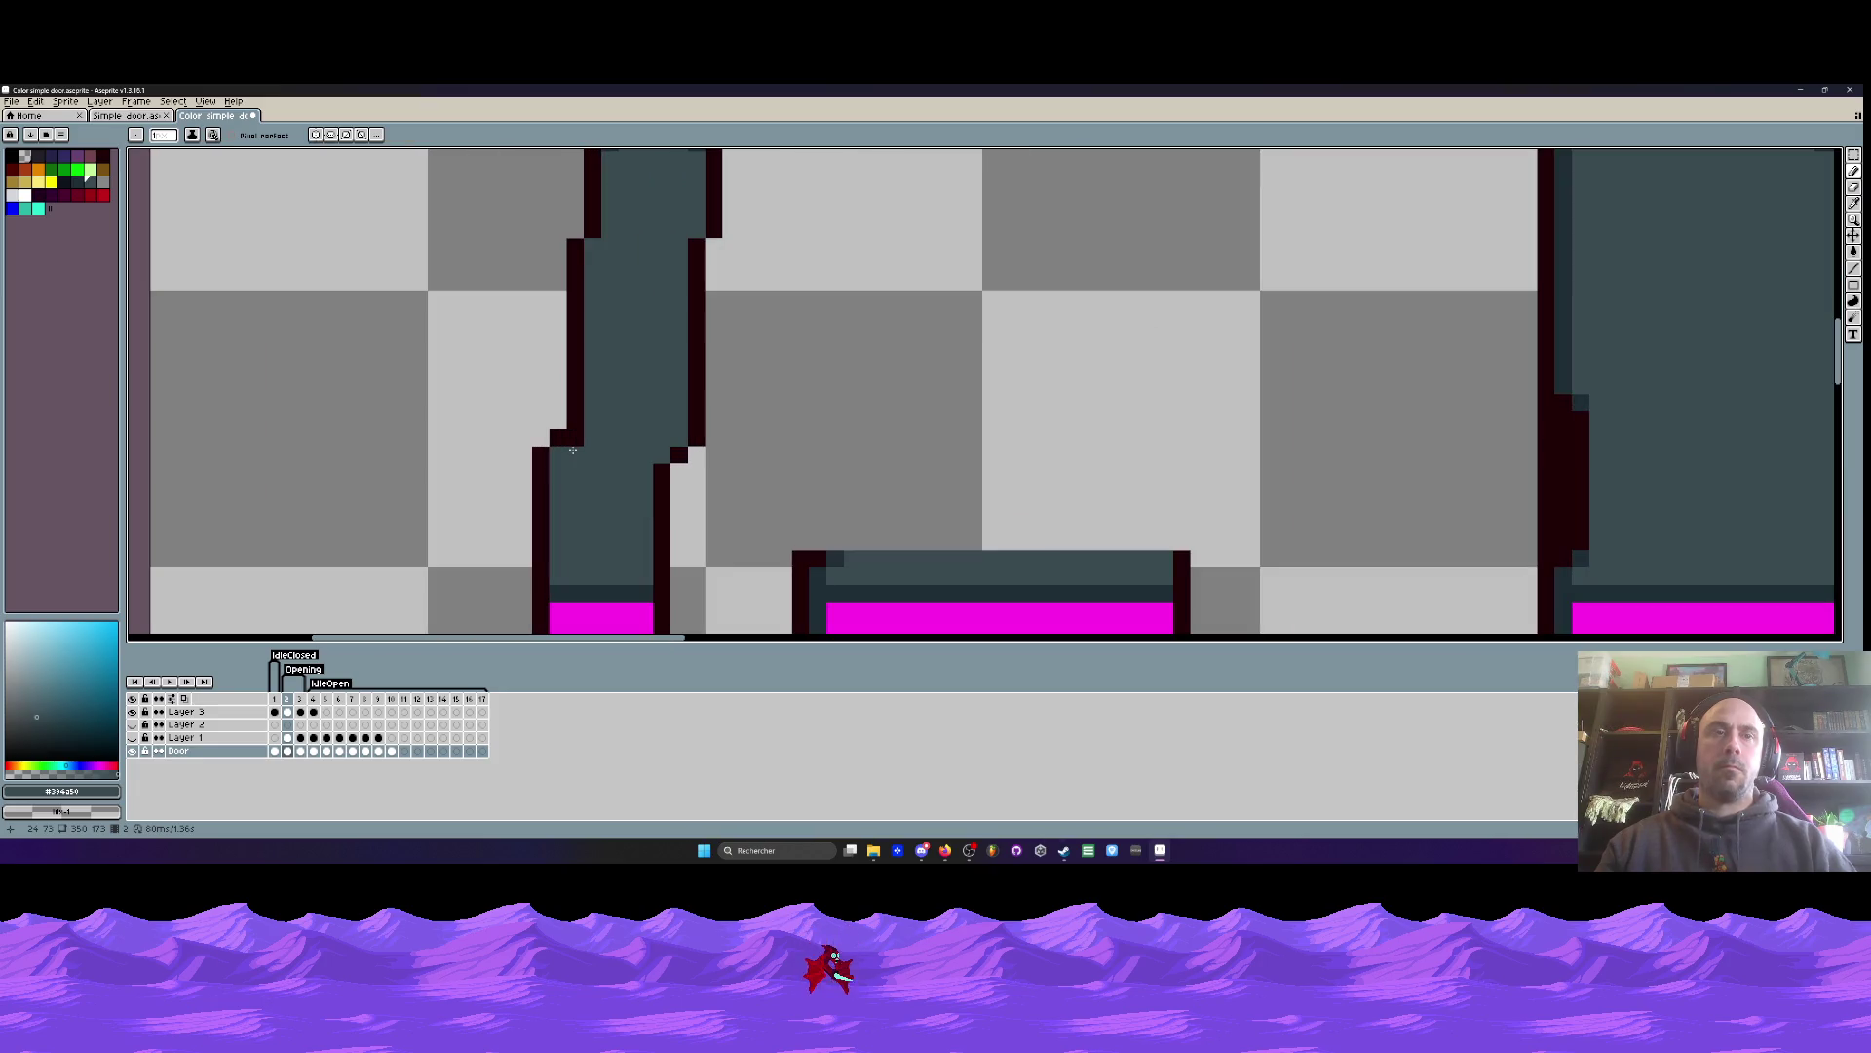
# - Sample the dark outline colour, then the door's teal fill, with the eyedropper
pyautogui.press('i')
pyautogui.click(562, 444)
pyautogui.press('b')
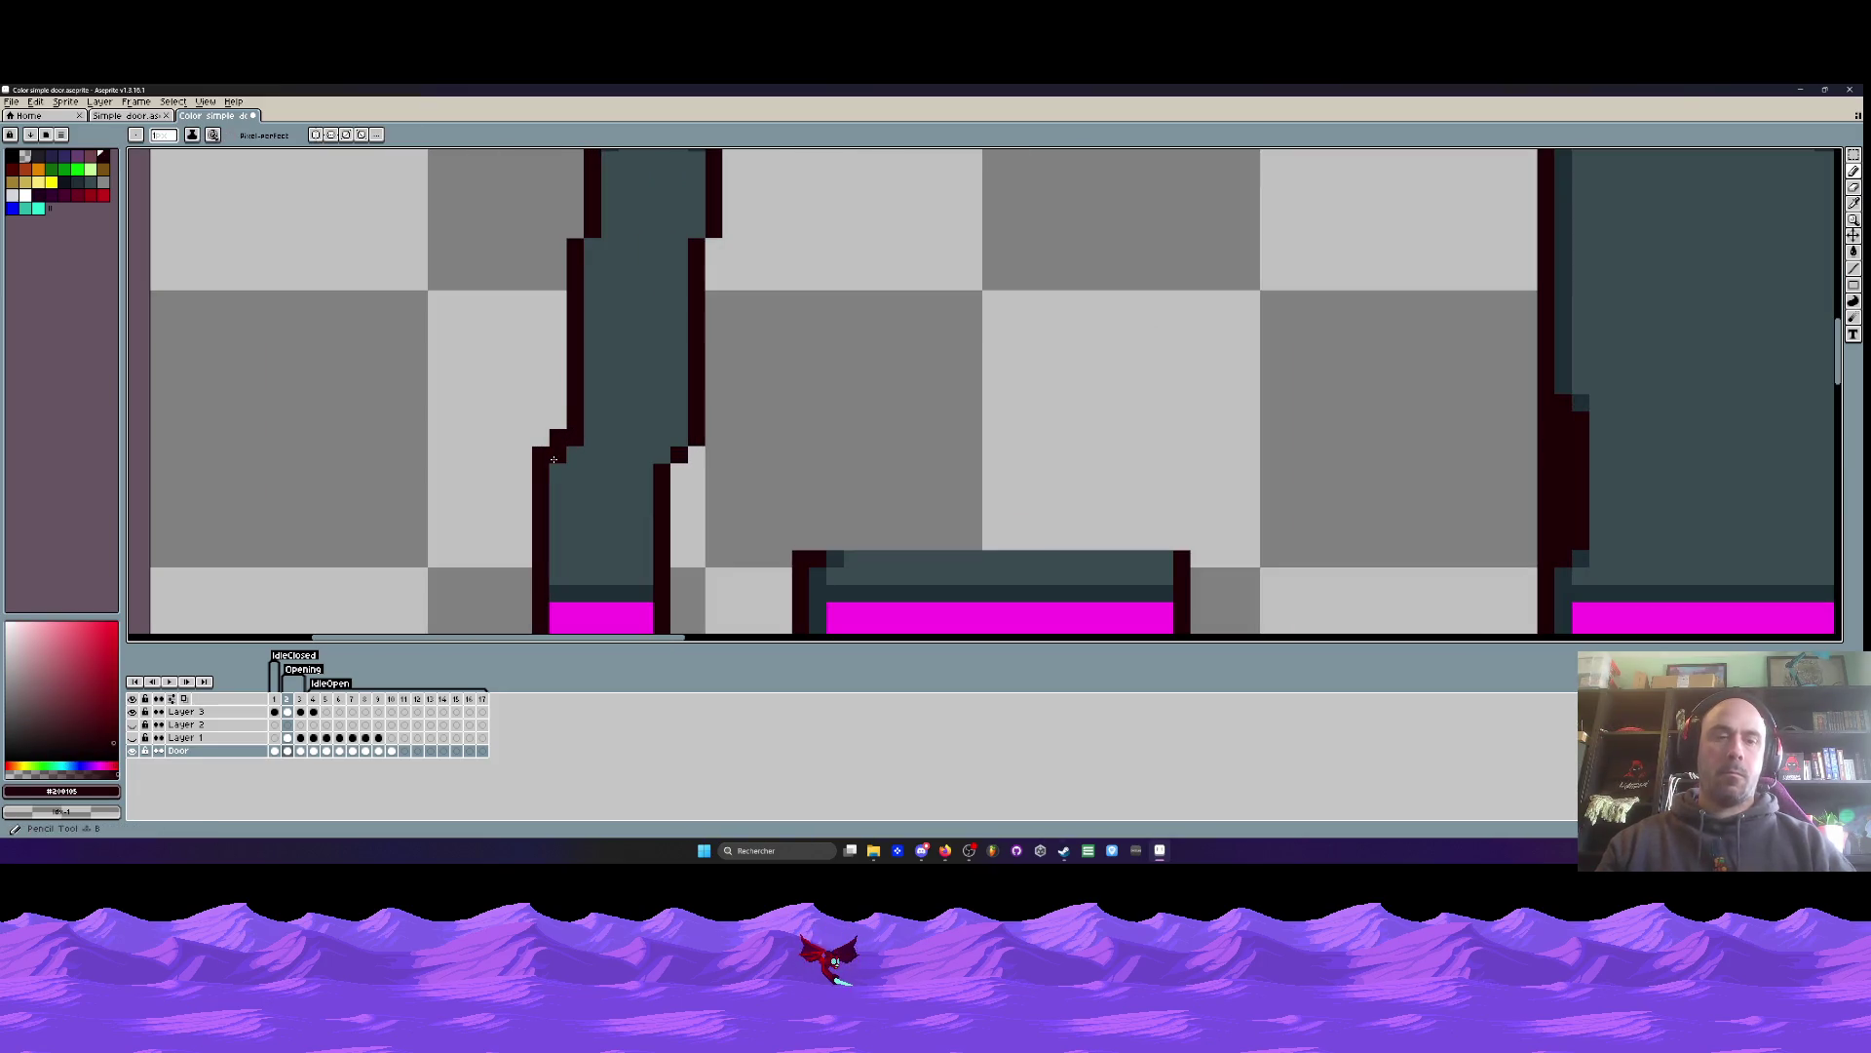
pyautogui.scroll(-3, 481, 412)
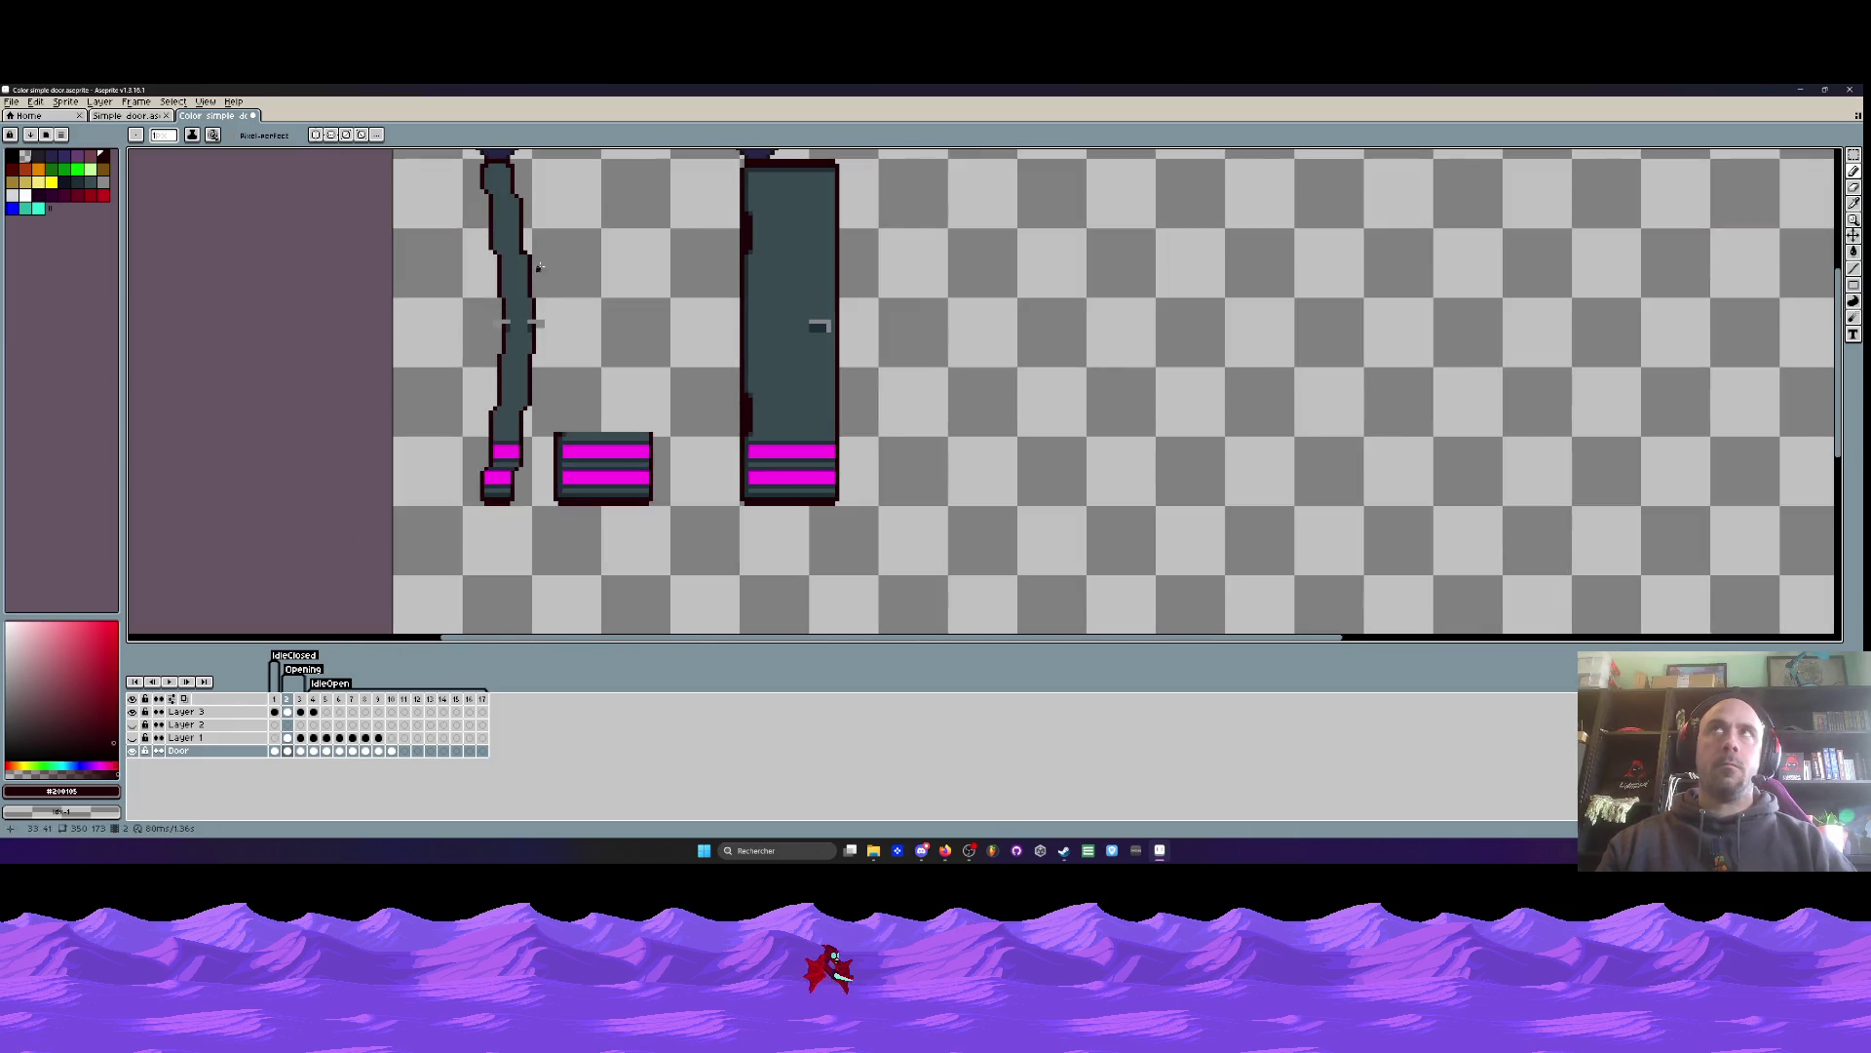
pyautogui.scroll(3, 535, 271)
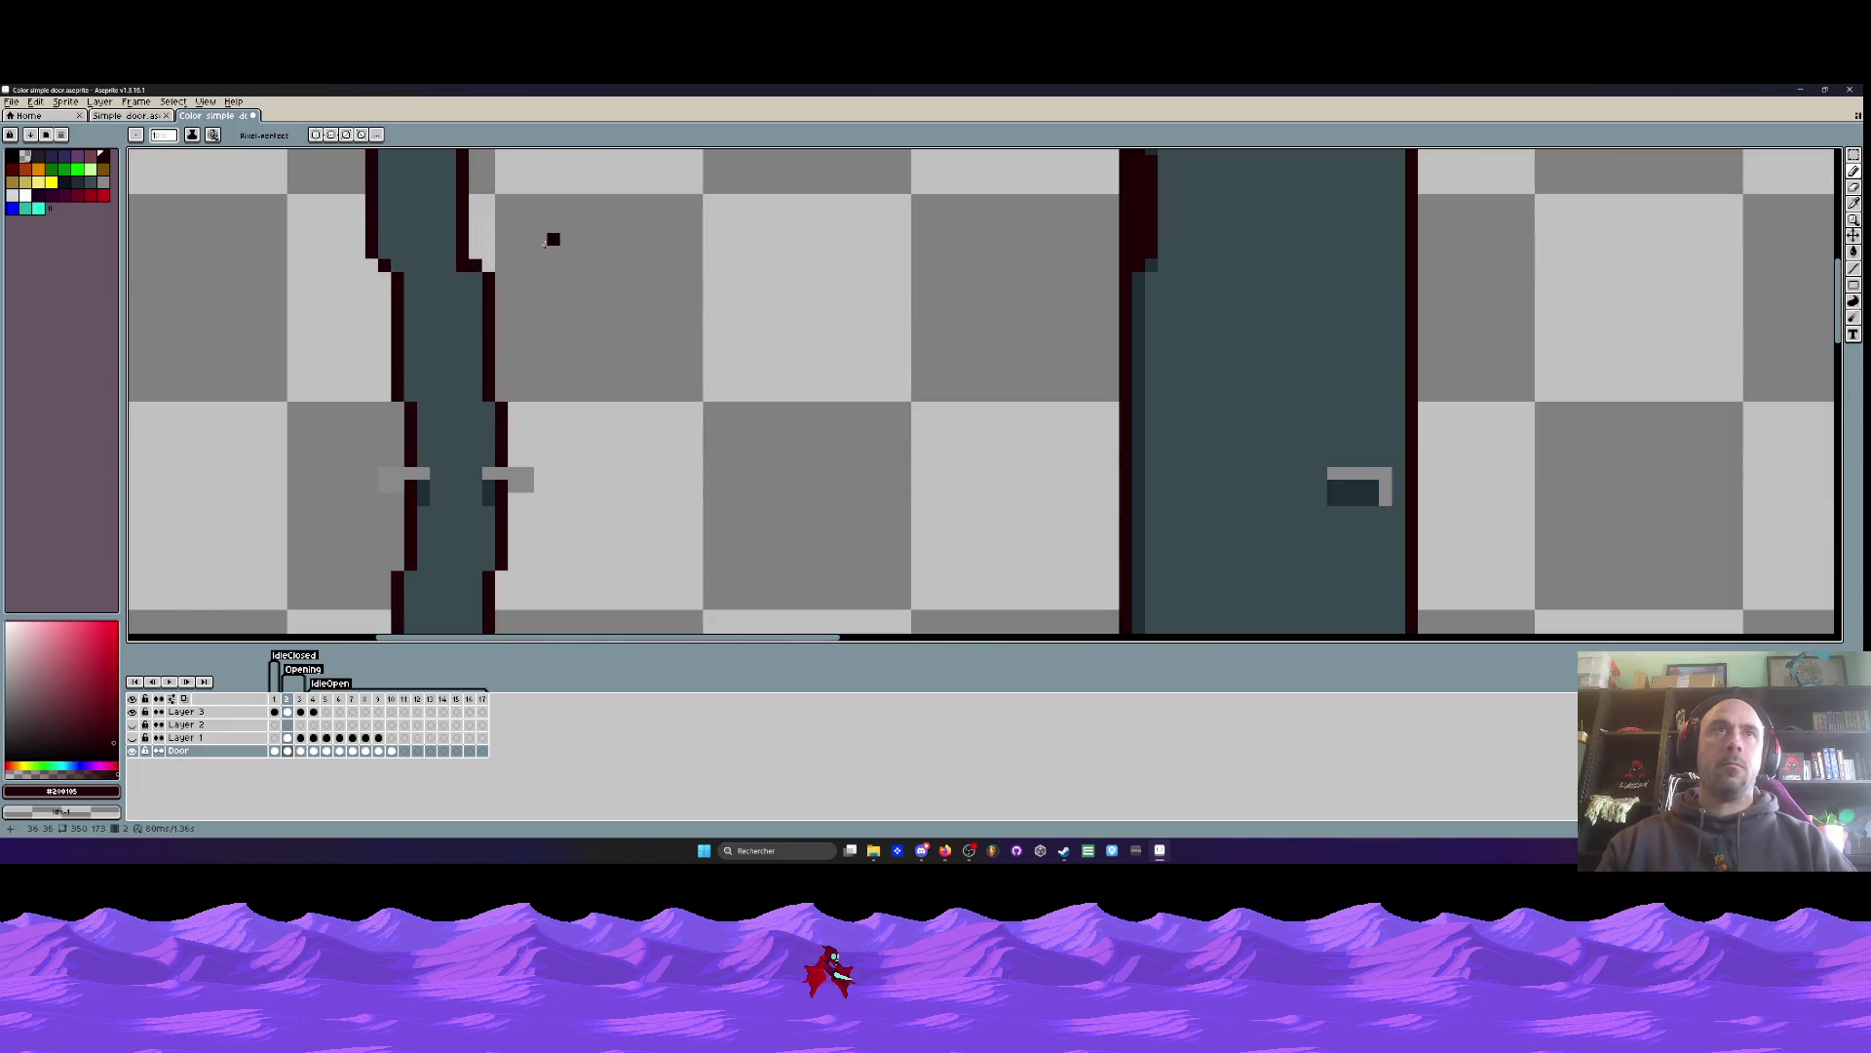
pyautogui.keyDown('alt'); pyautogui.click(433, 319); pyautogui.keyUp('alt')
pyautogui.scroll(-3, 465, 269)
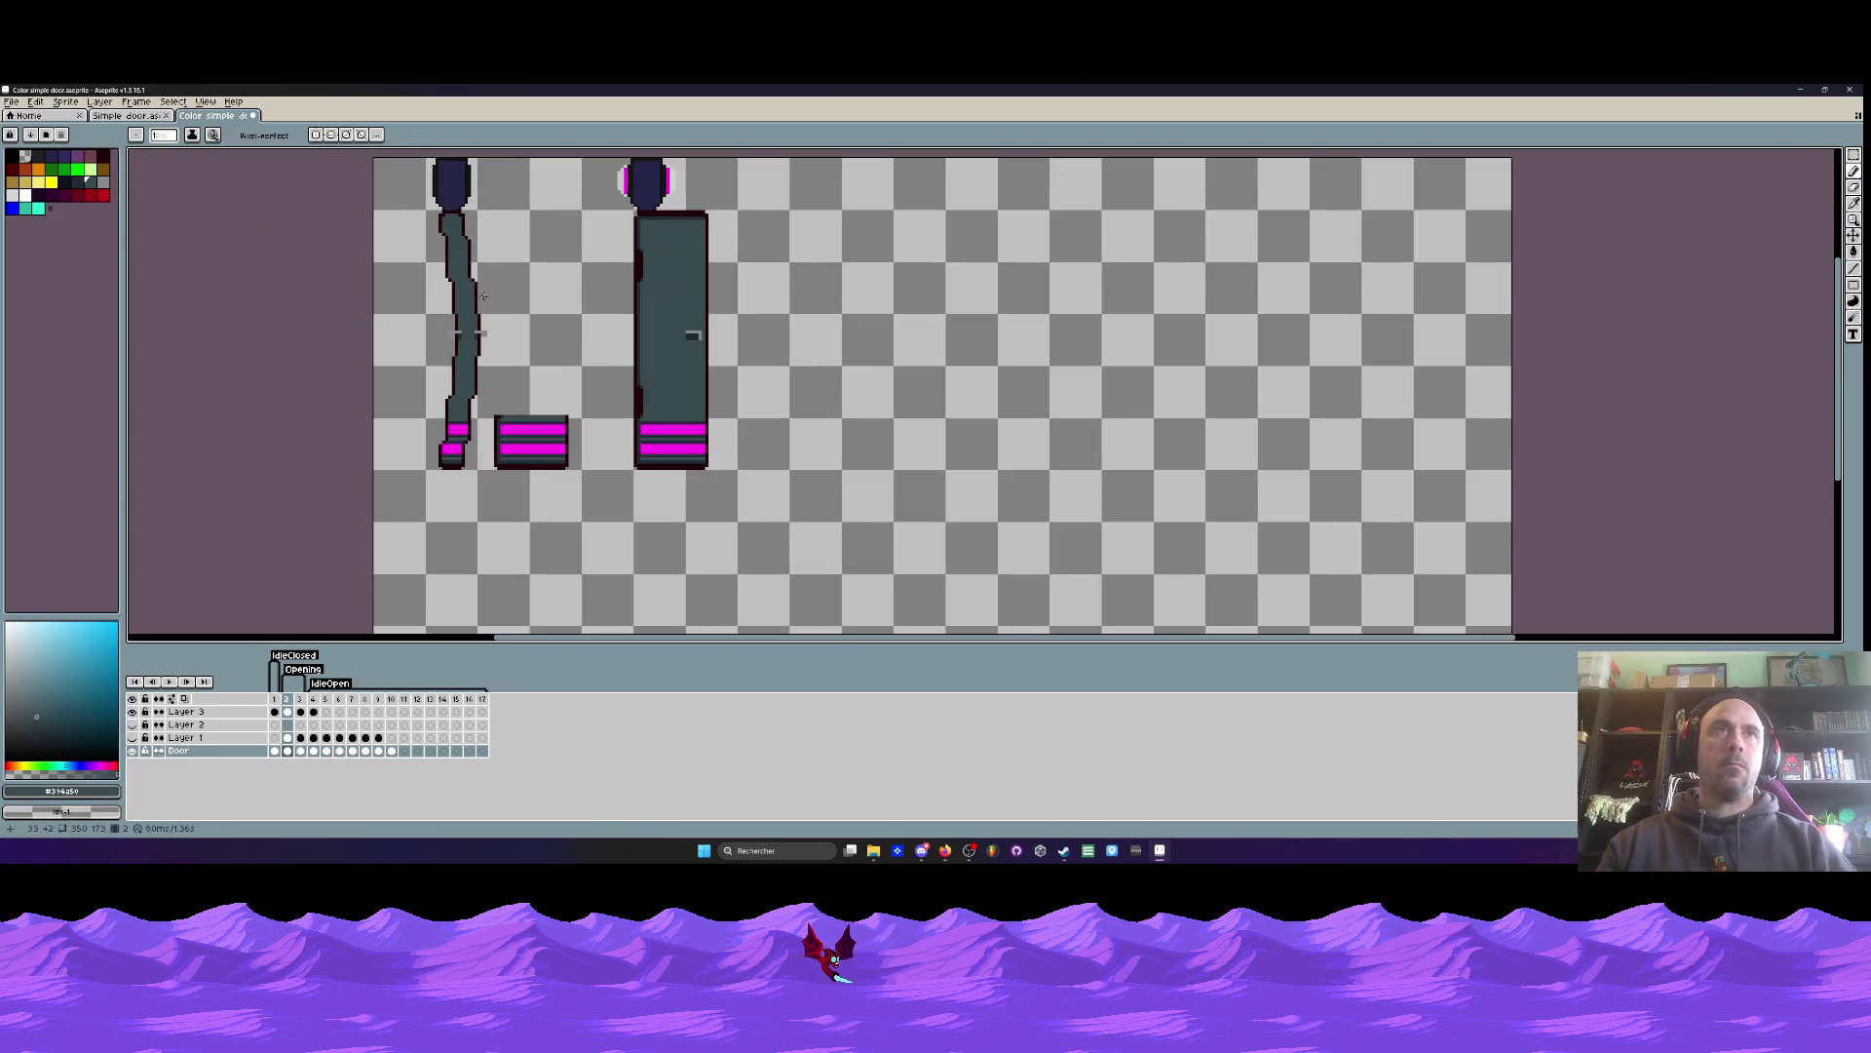
# - Flip through the animation frames and settle on frame 2's open door
pyautogui.press('Left')
pyautogui.press('Right')
pyautogui.press('Left')
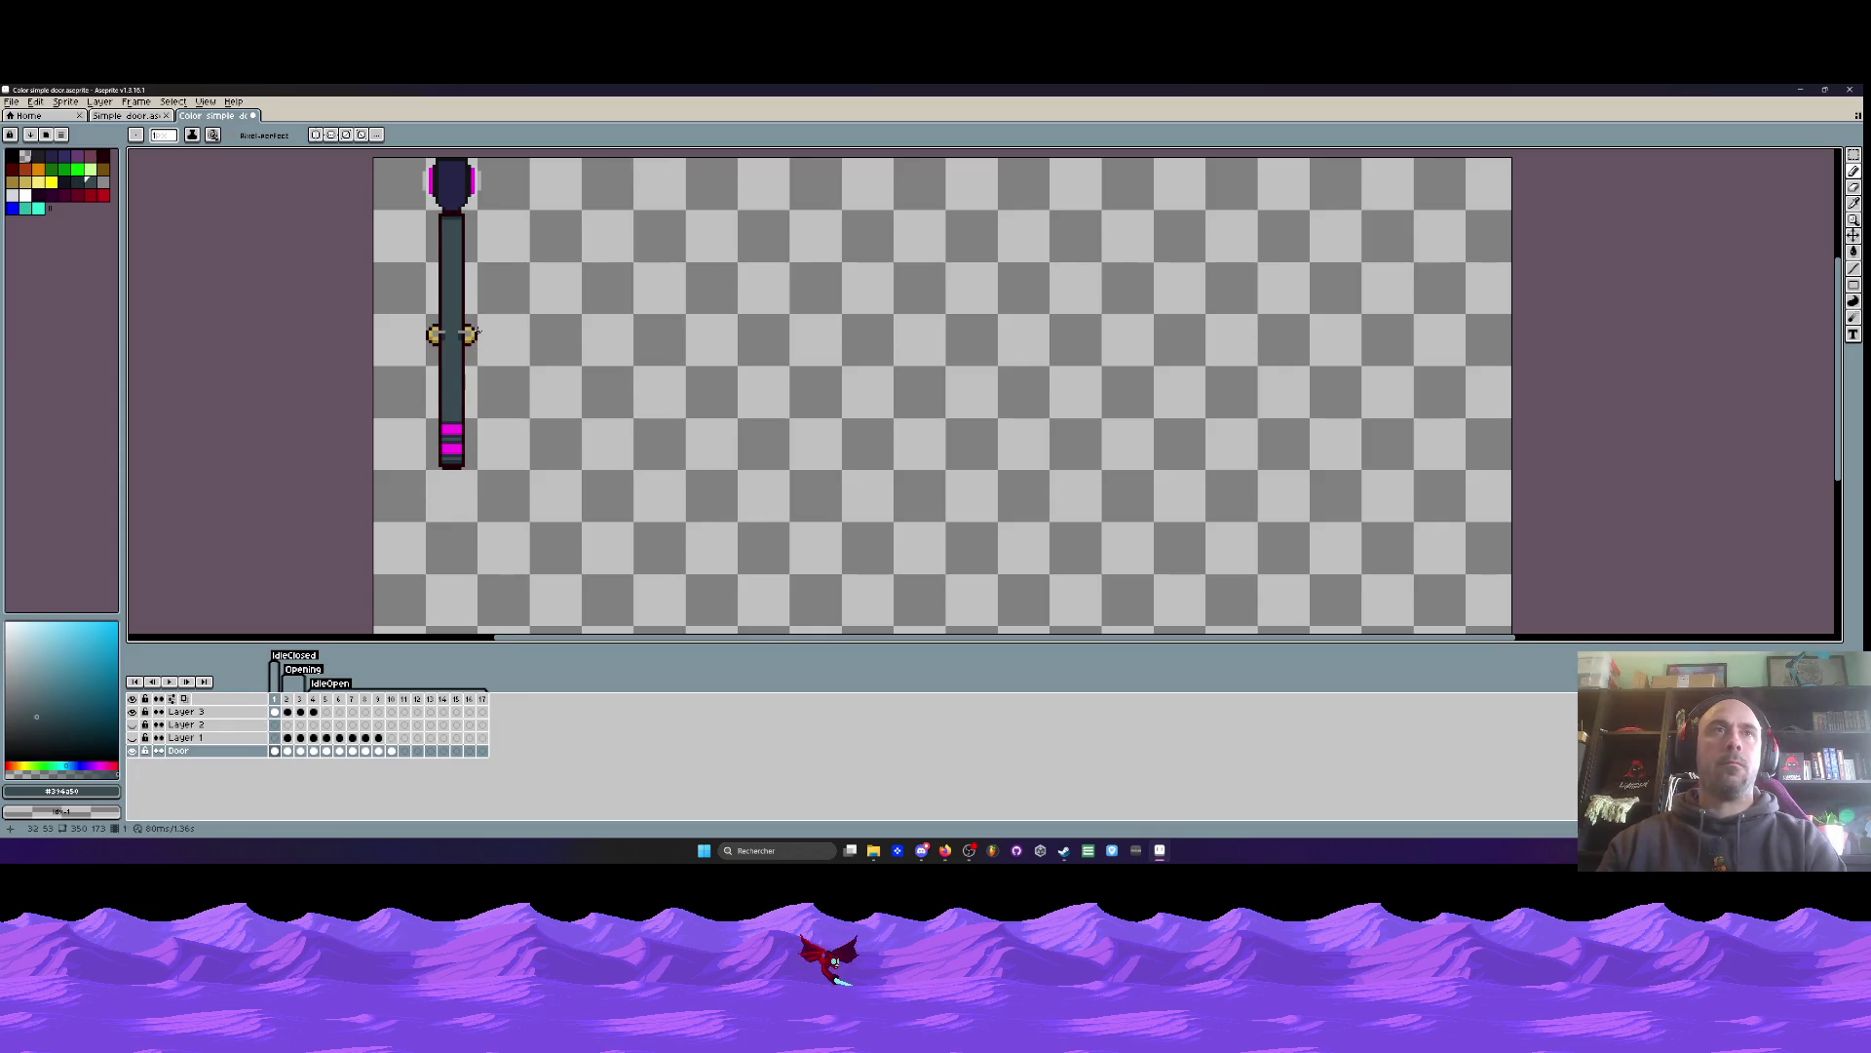
pyautogui.scroll(1, 460, 384)
pyautogui.scroll(-2, 488, 360)
pyautogui.press('Right')
pyautogui.press('Right')
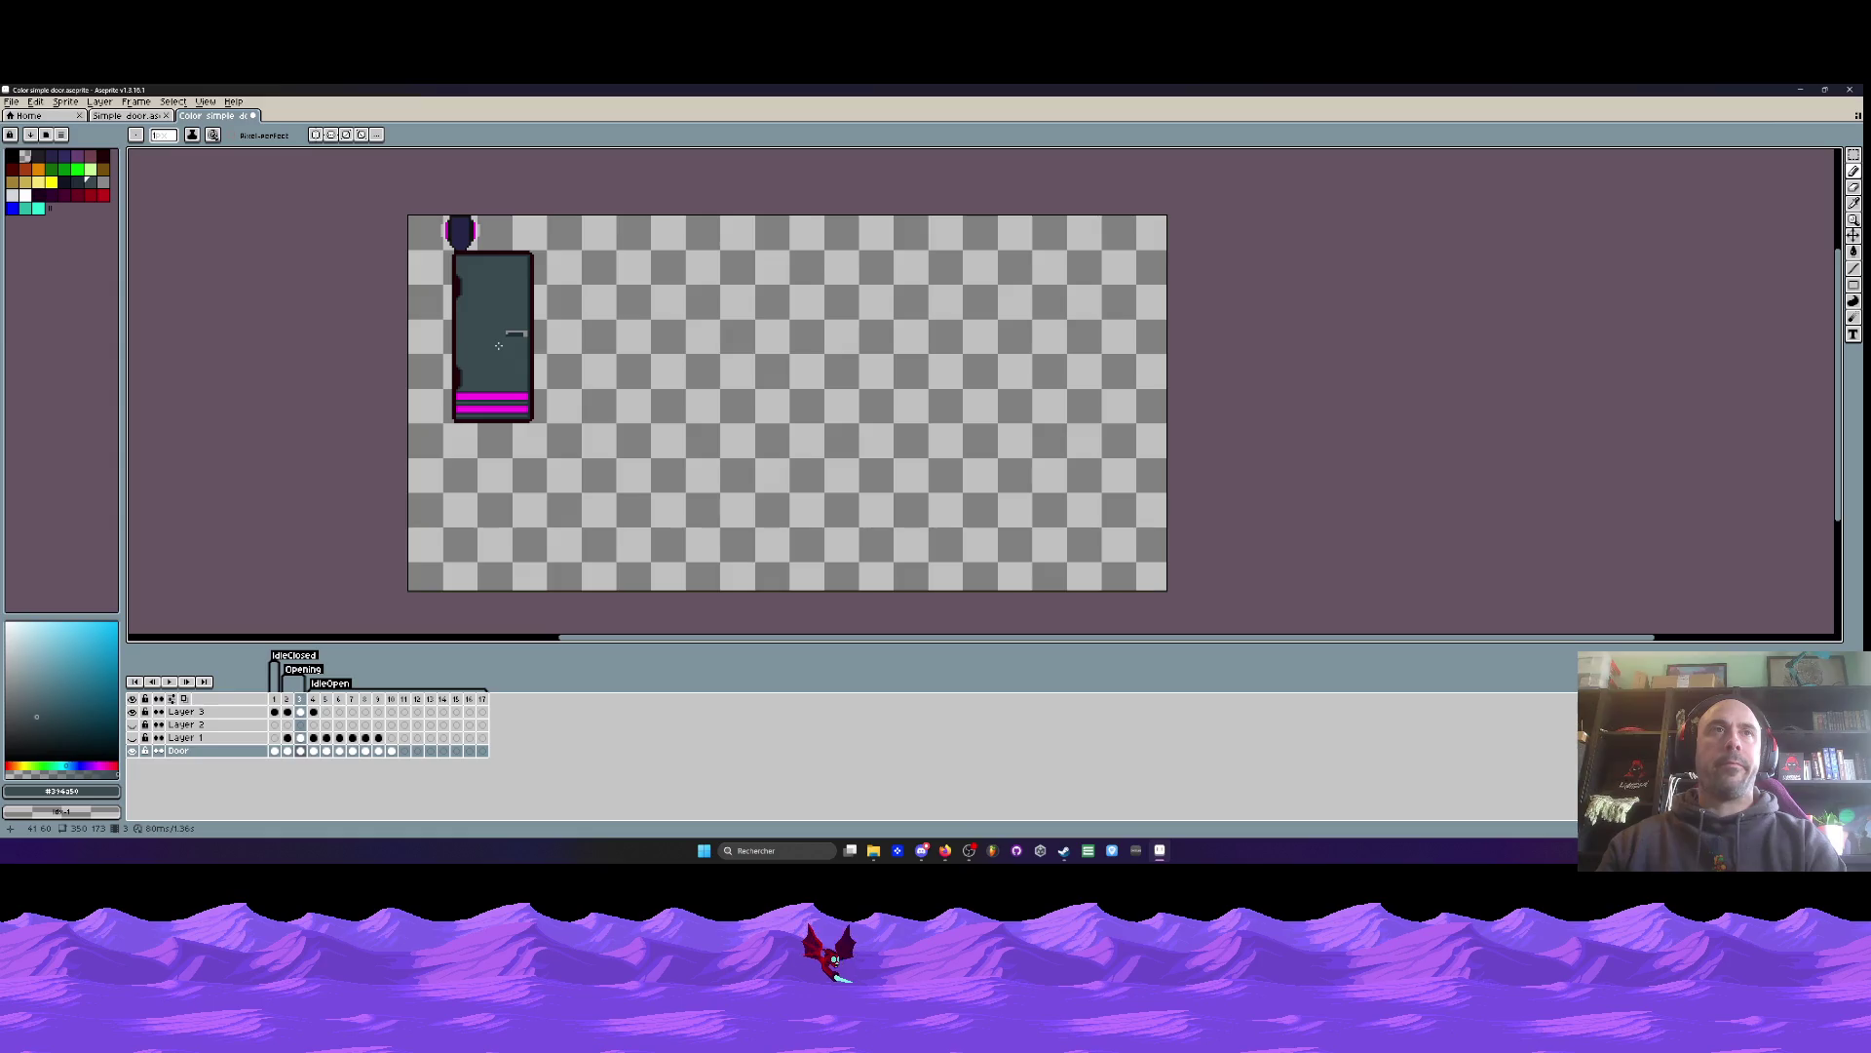
pyautogui.press('Left')
pyautogui.press('Left')
pyautogui.press('Right')
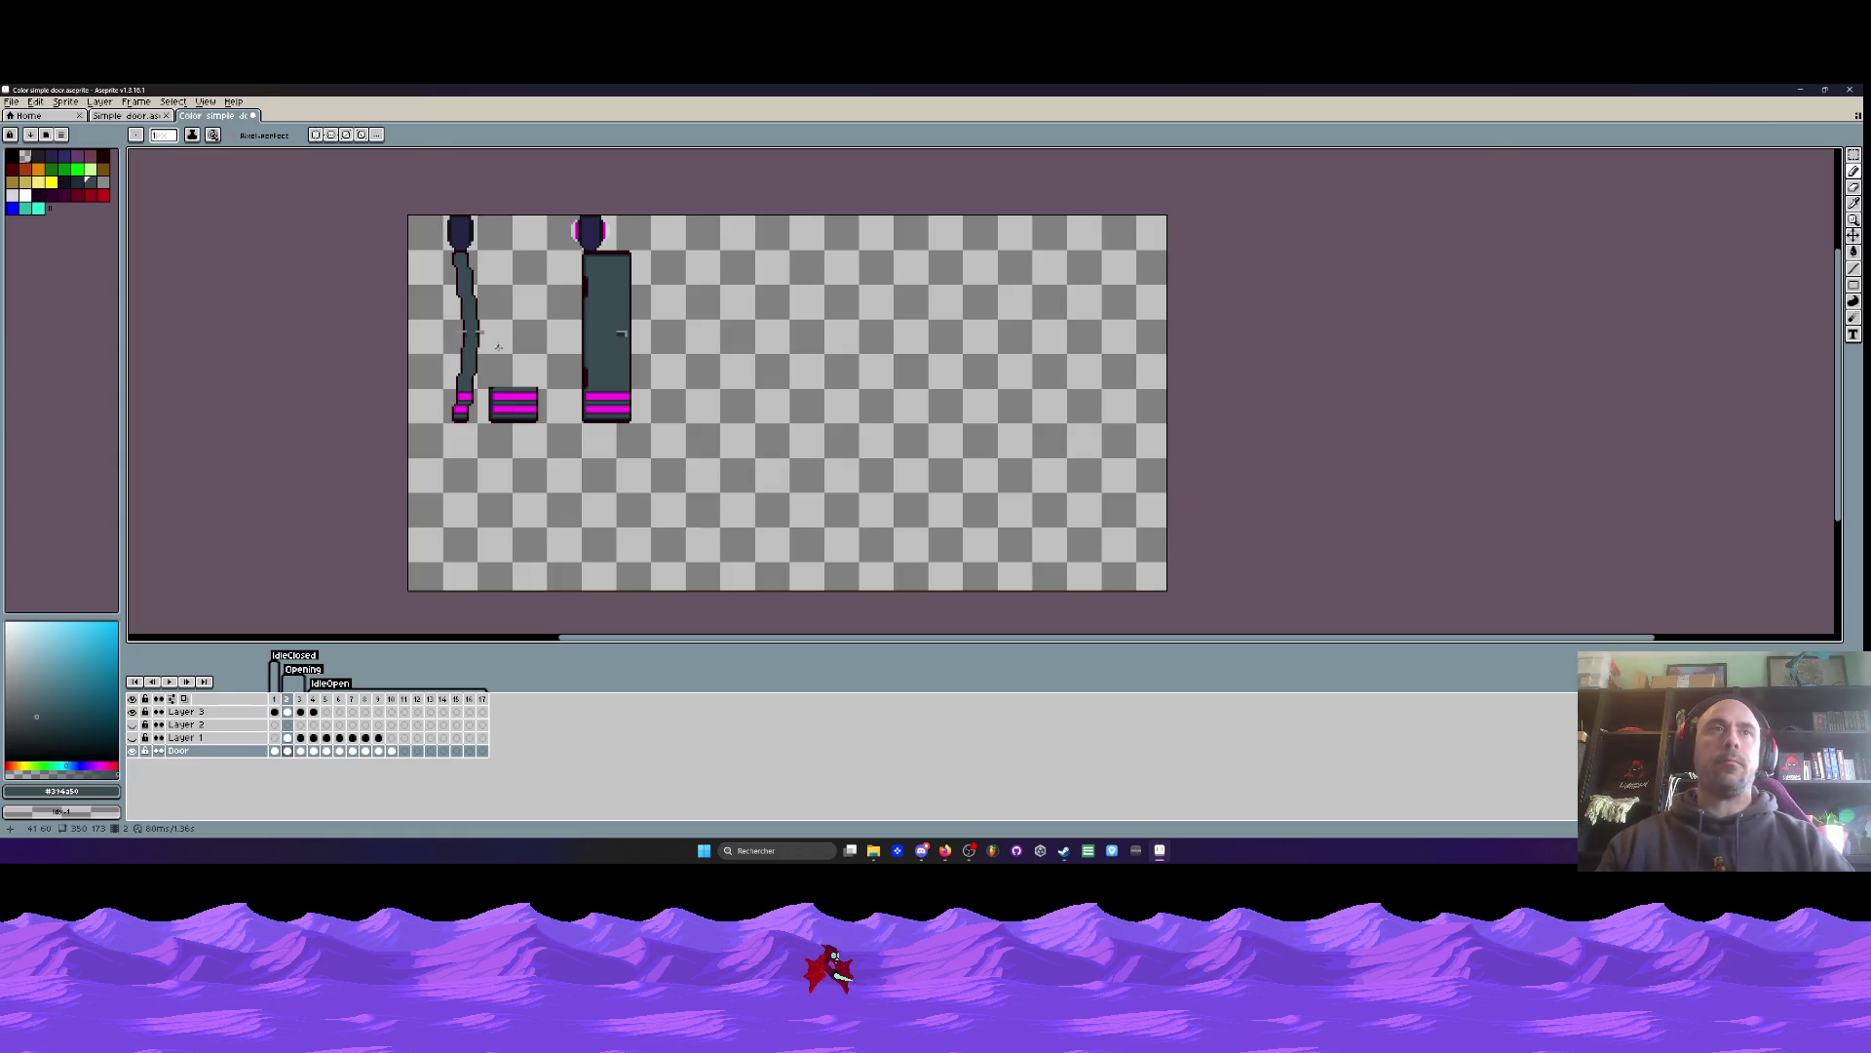
pyautogui.scroll(1, 498, 345)
pyautogui.scroll(-1, 496, 354)
pyautogui.scroll(2, 572, 283)
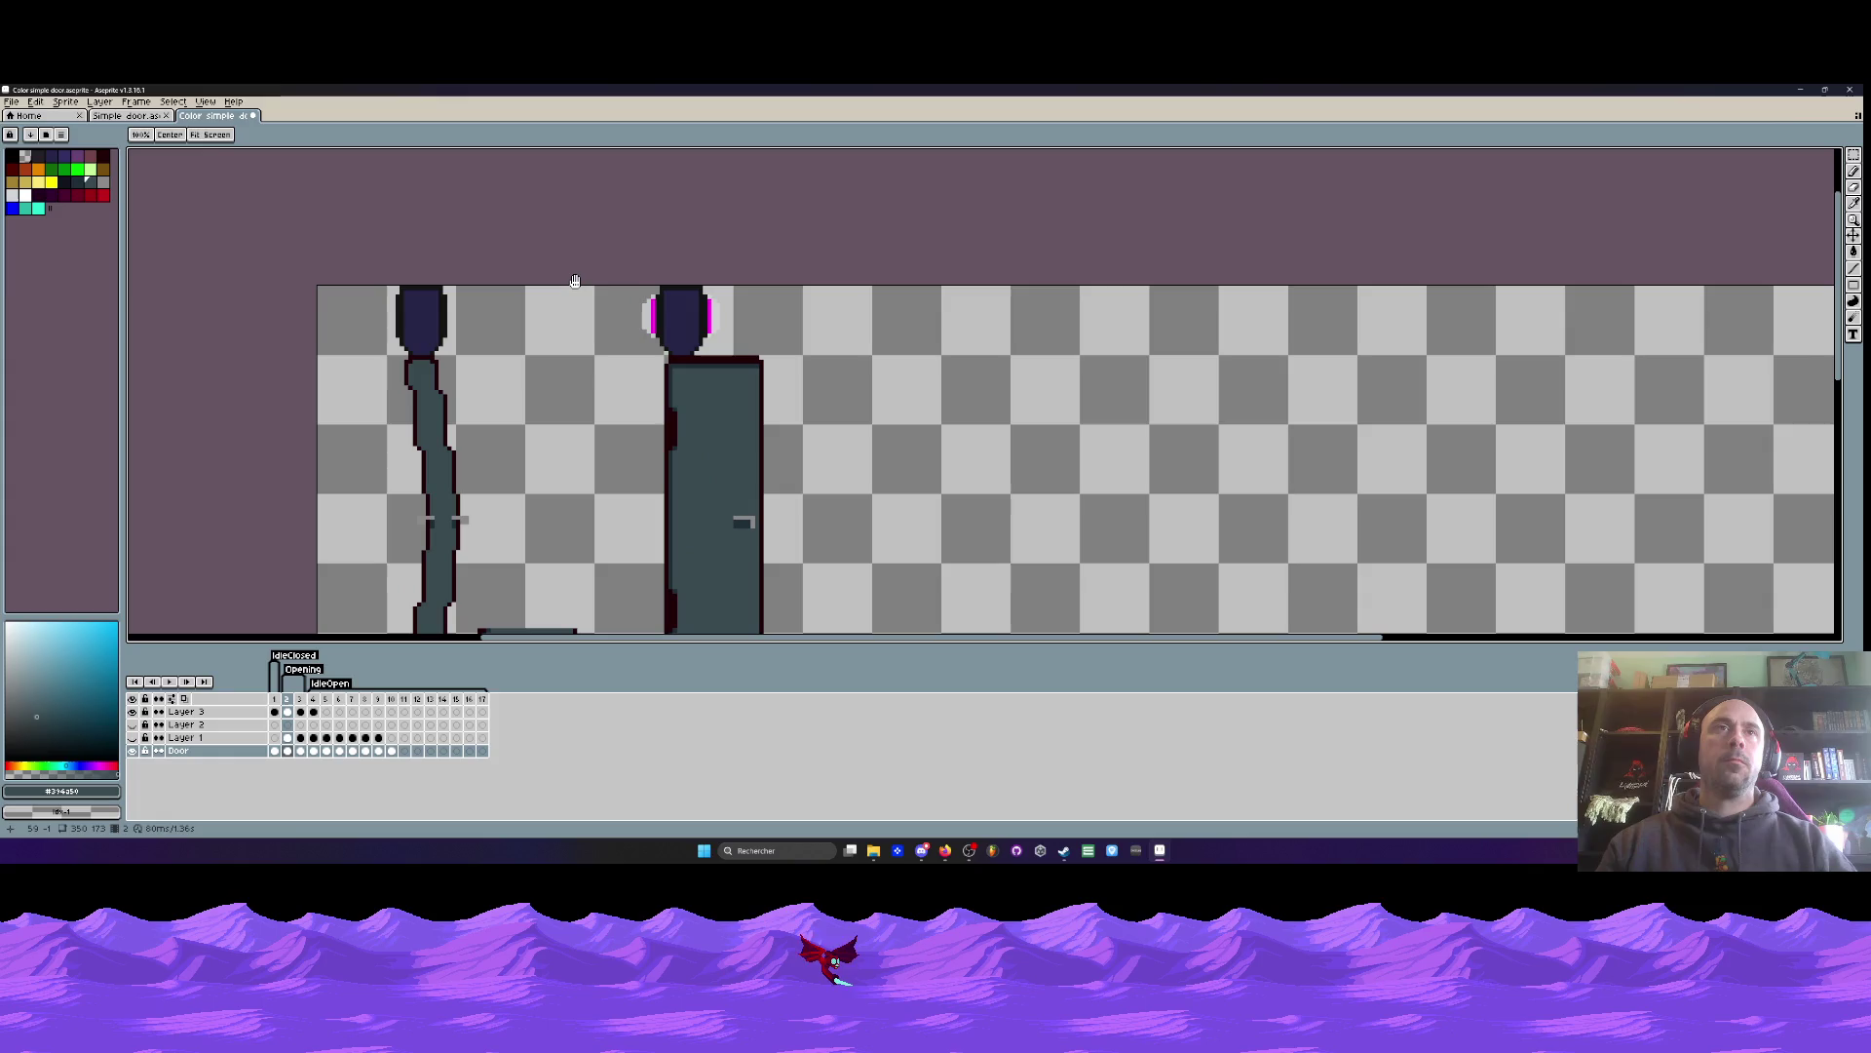
pyautogui.scroll(1, 632, 278)
# - Copy the closed door's magenta-rimmed head onto the open door's head, nudged one pixel left
pyautogui.press('m')
pyautogui.moveTo(597, 282); pyautogui.dragTo(755, 382)
pyautogui.hotkey('ctrl', 'c')
pyautogui.hotkey('ctrl', 'v')
pyautogui.moveTo(389, 349); pyautogui.dragTo(384, 349)
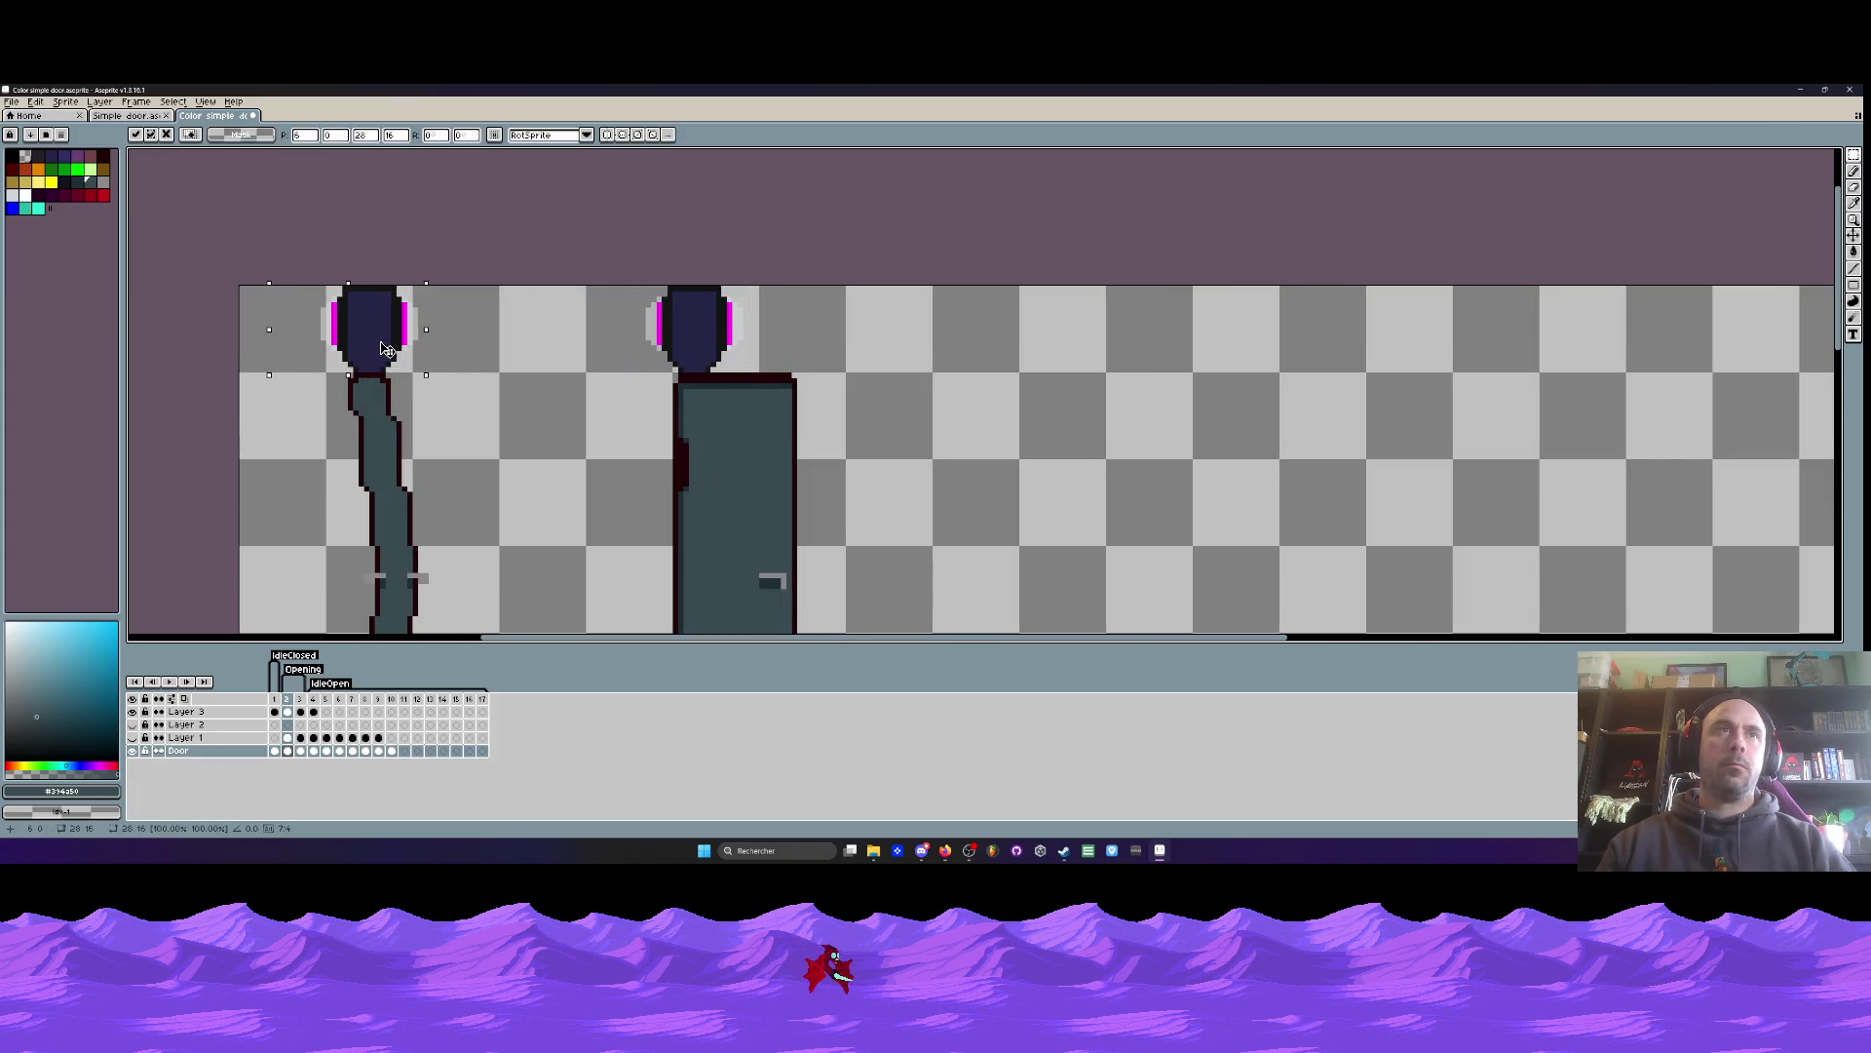
pyautogui.scroll(-3, 389, 360)
pyautogui.press('Return')
pyautogui.scroll(1, 416, 387)
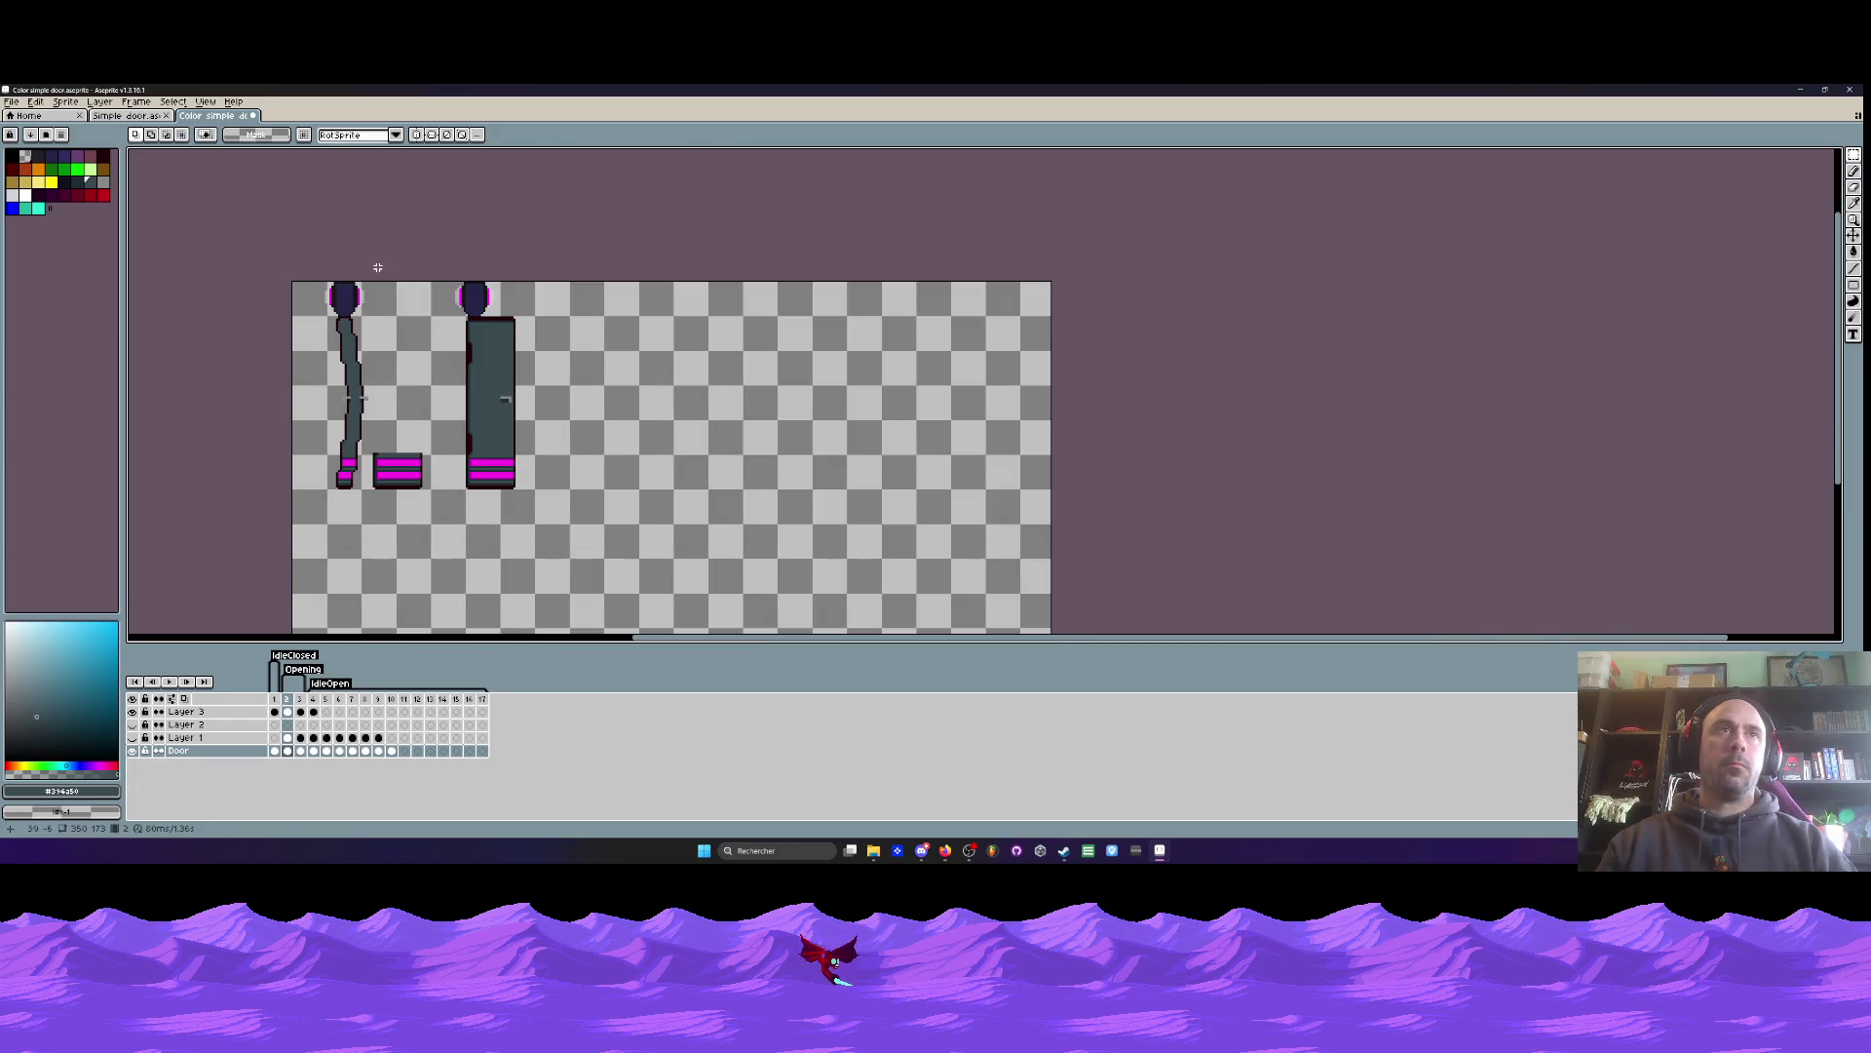
# - Delete the loose magenta block and clear the selection
pyautogui.moveTo(363, 436)
pyautogui.mouseDown()
pyautogui.moveTo(429, 508)
pyautogui.moveTo(579, 484)
pyautogui.mouseUp()
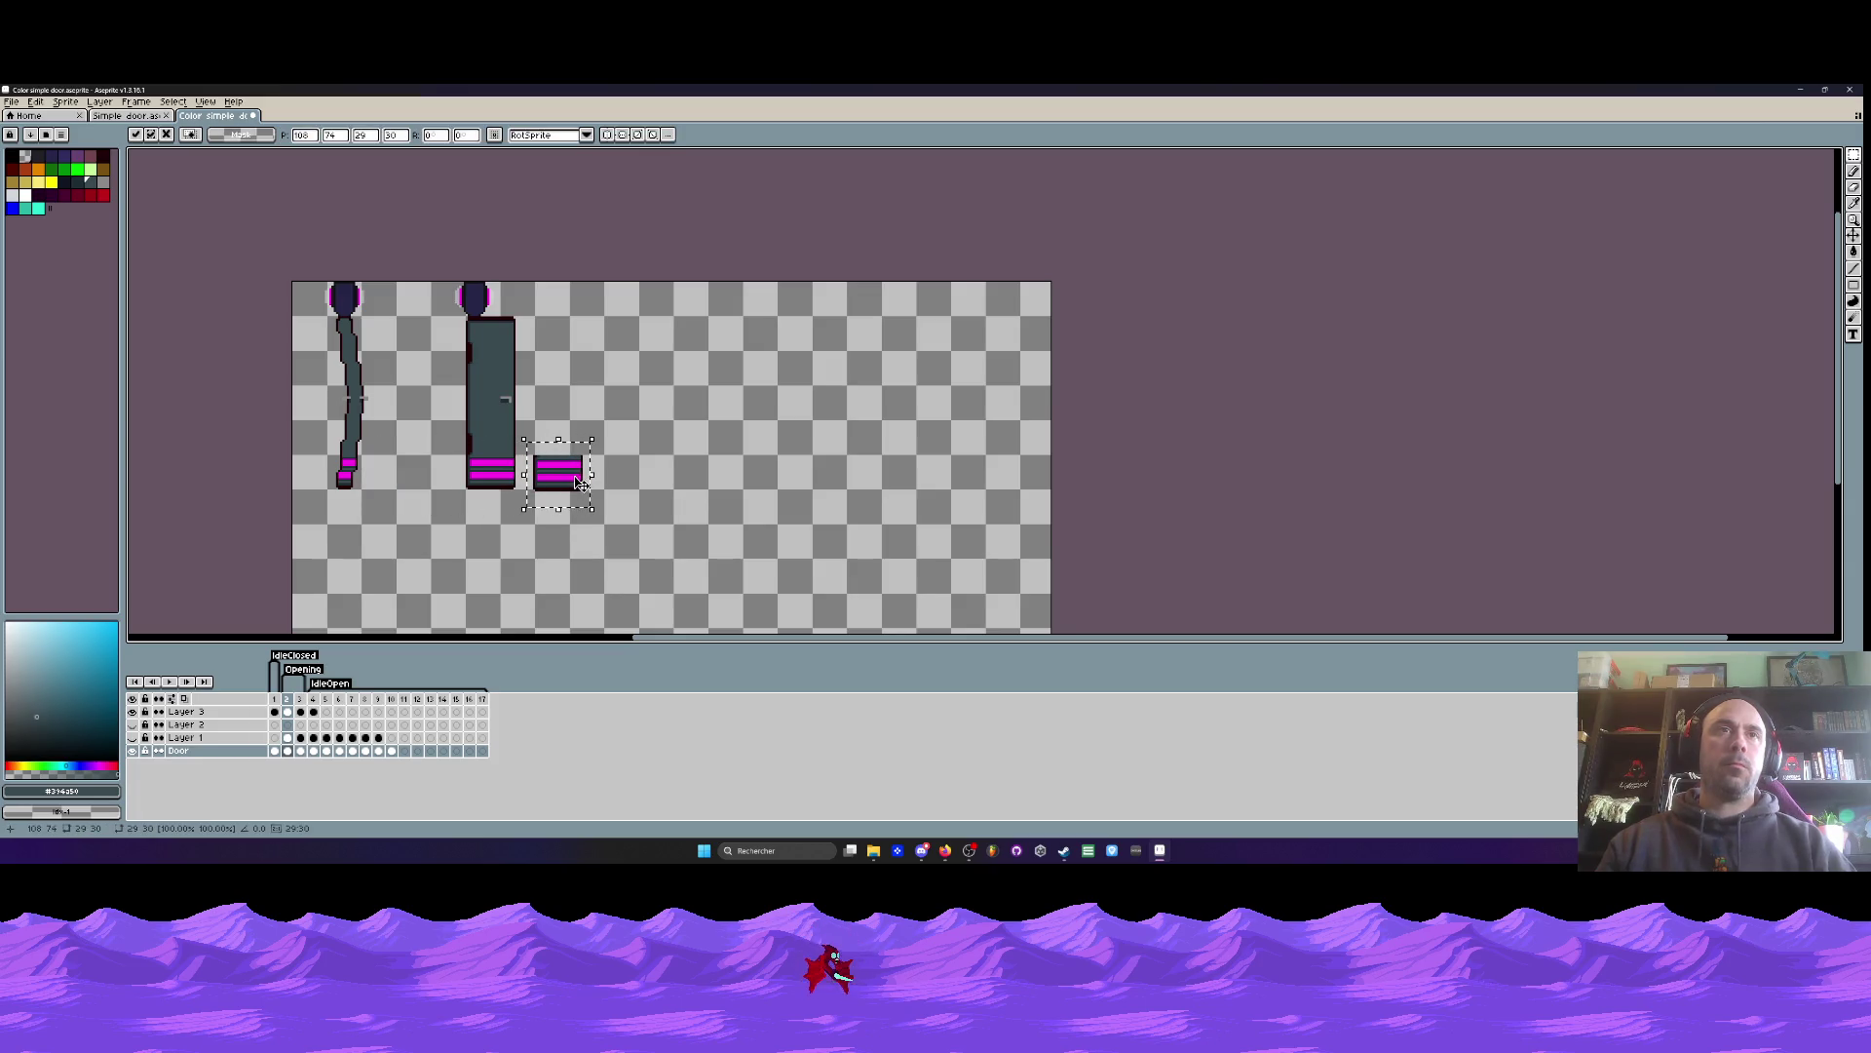
pyautogui.press('Delete')
pyautogui.moveTo(422, 280); pyautogui.dragTo(622, 564)
pyautogui.hotkey('ctrl', 'd')
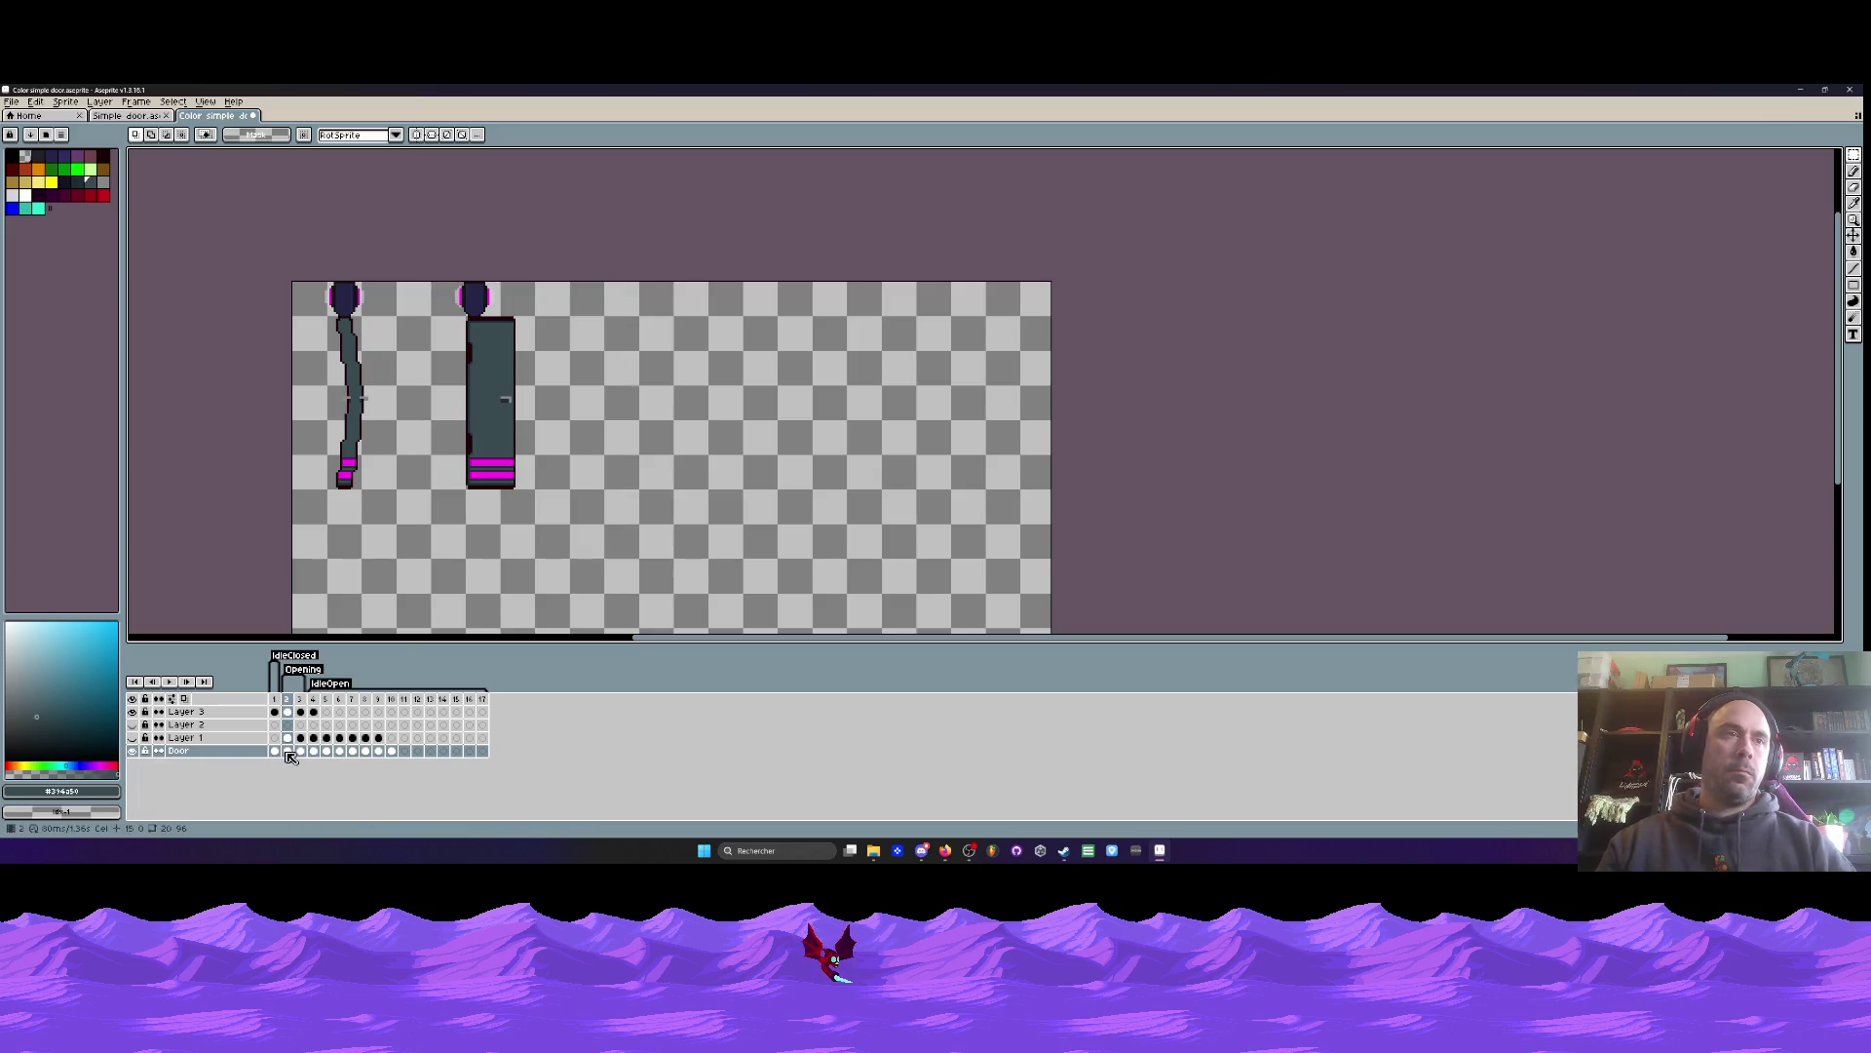
# - Hide Layer 3 and go to frame 3 showing the brown door
pyautogui.click(135, 712)
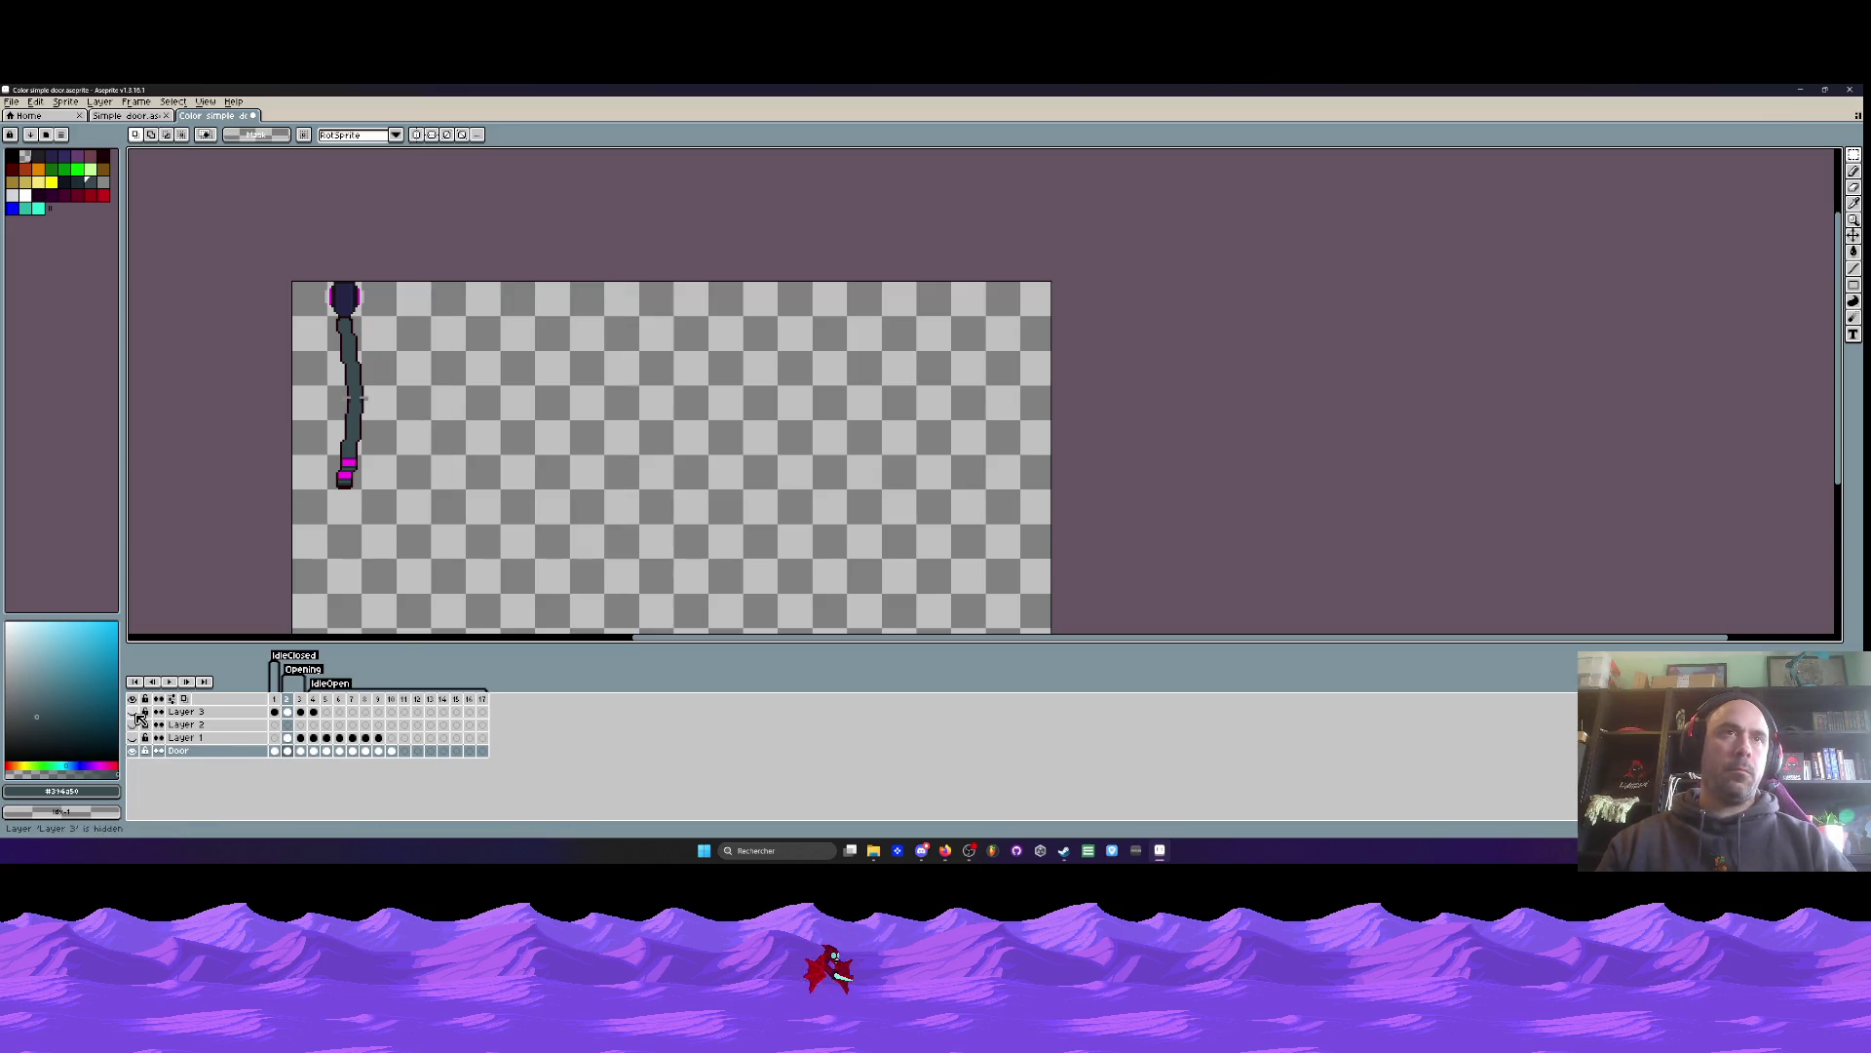
pyautogui.click(274, 751)
pyautogui.click(287, 750)
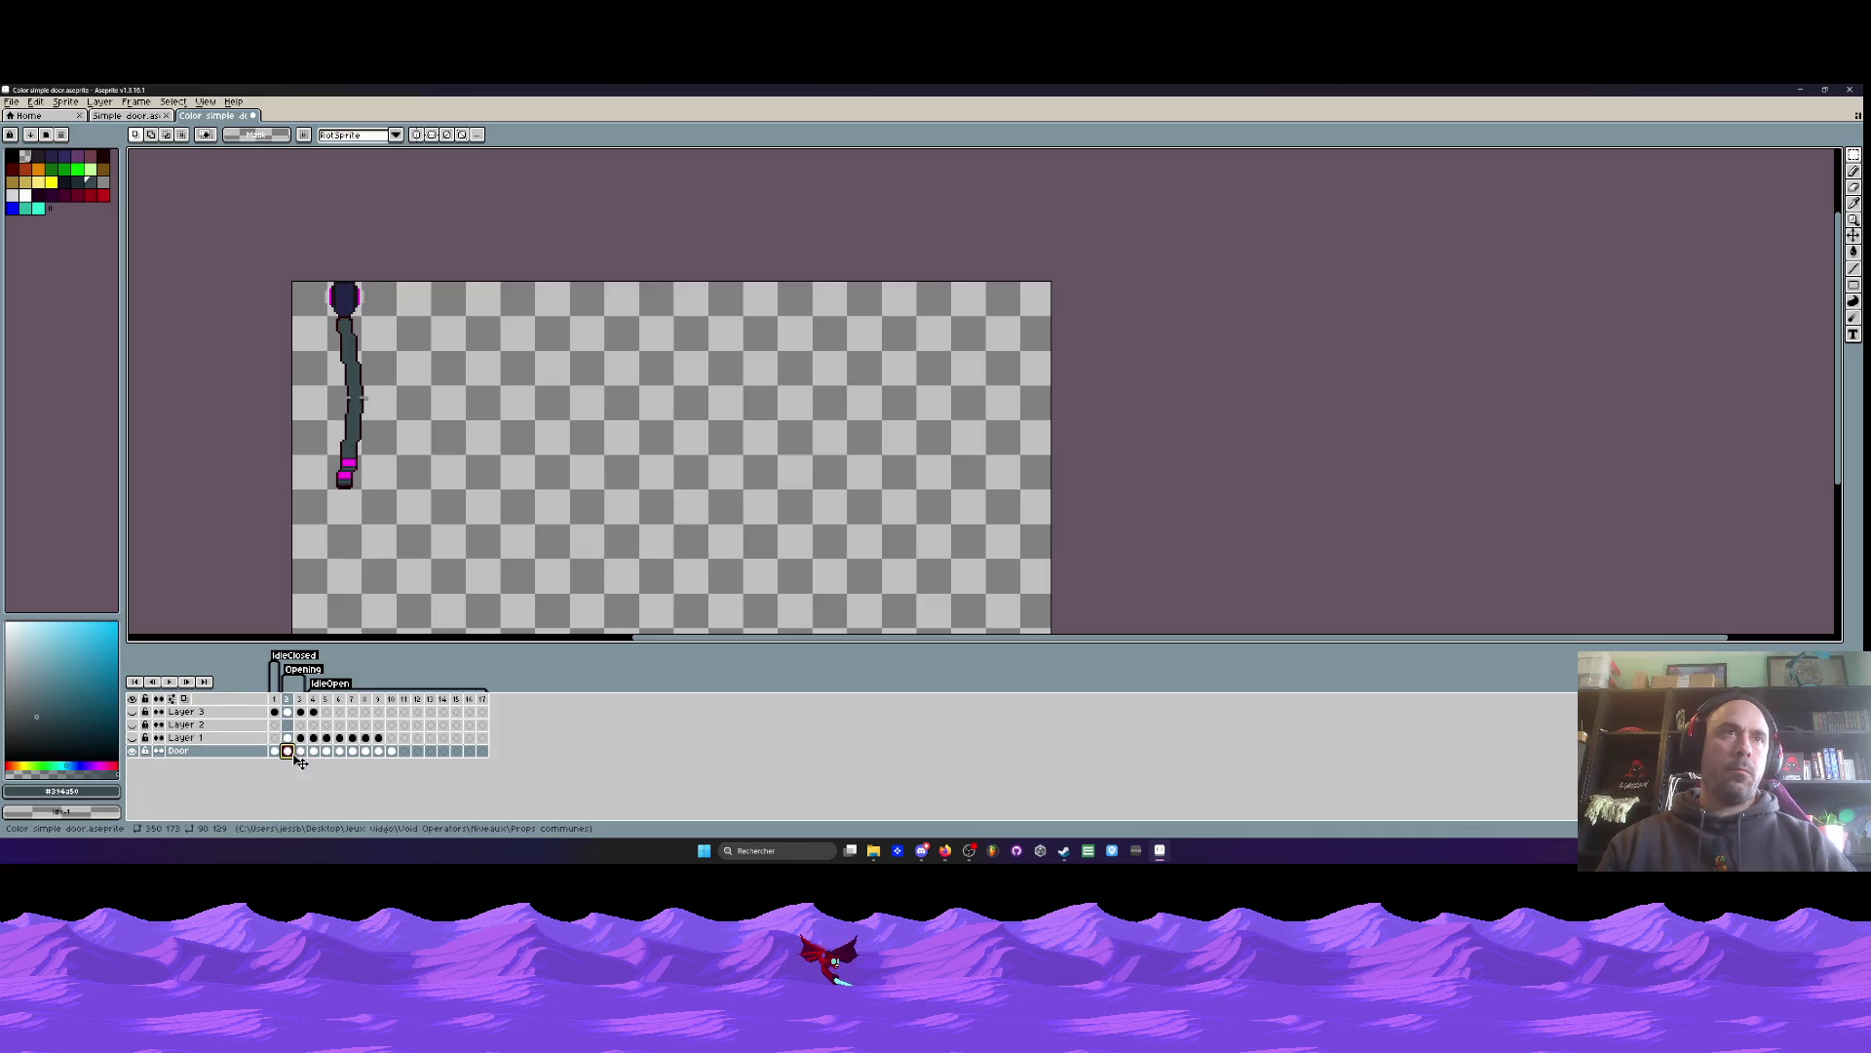
pyautogui.click(300, 751)
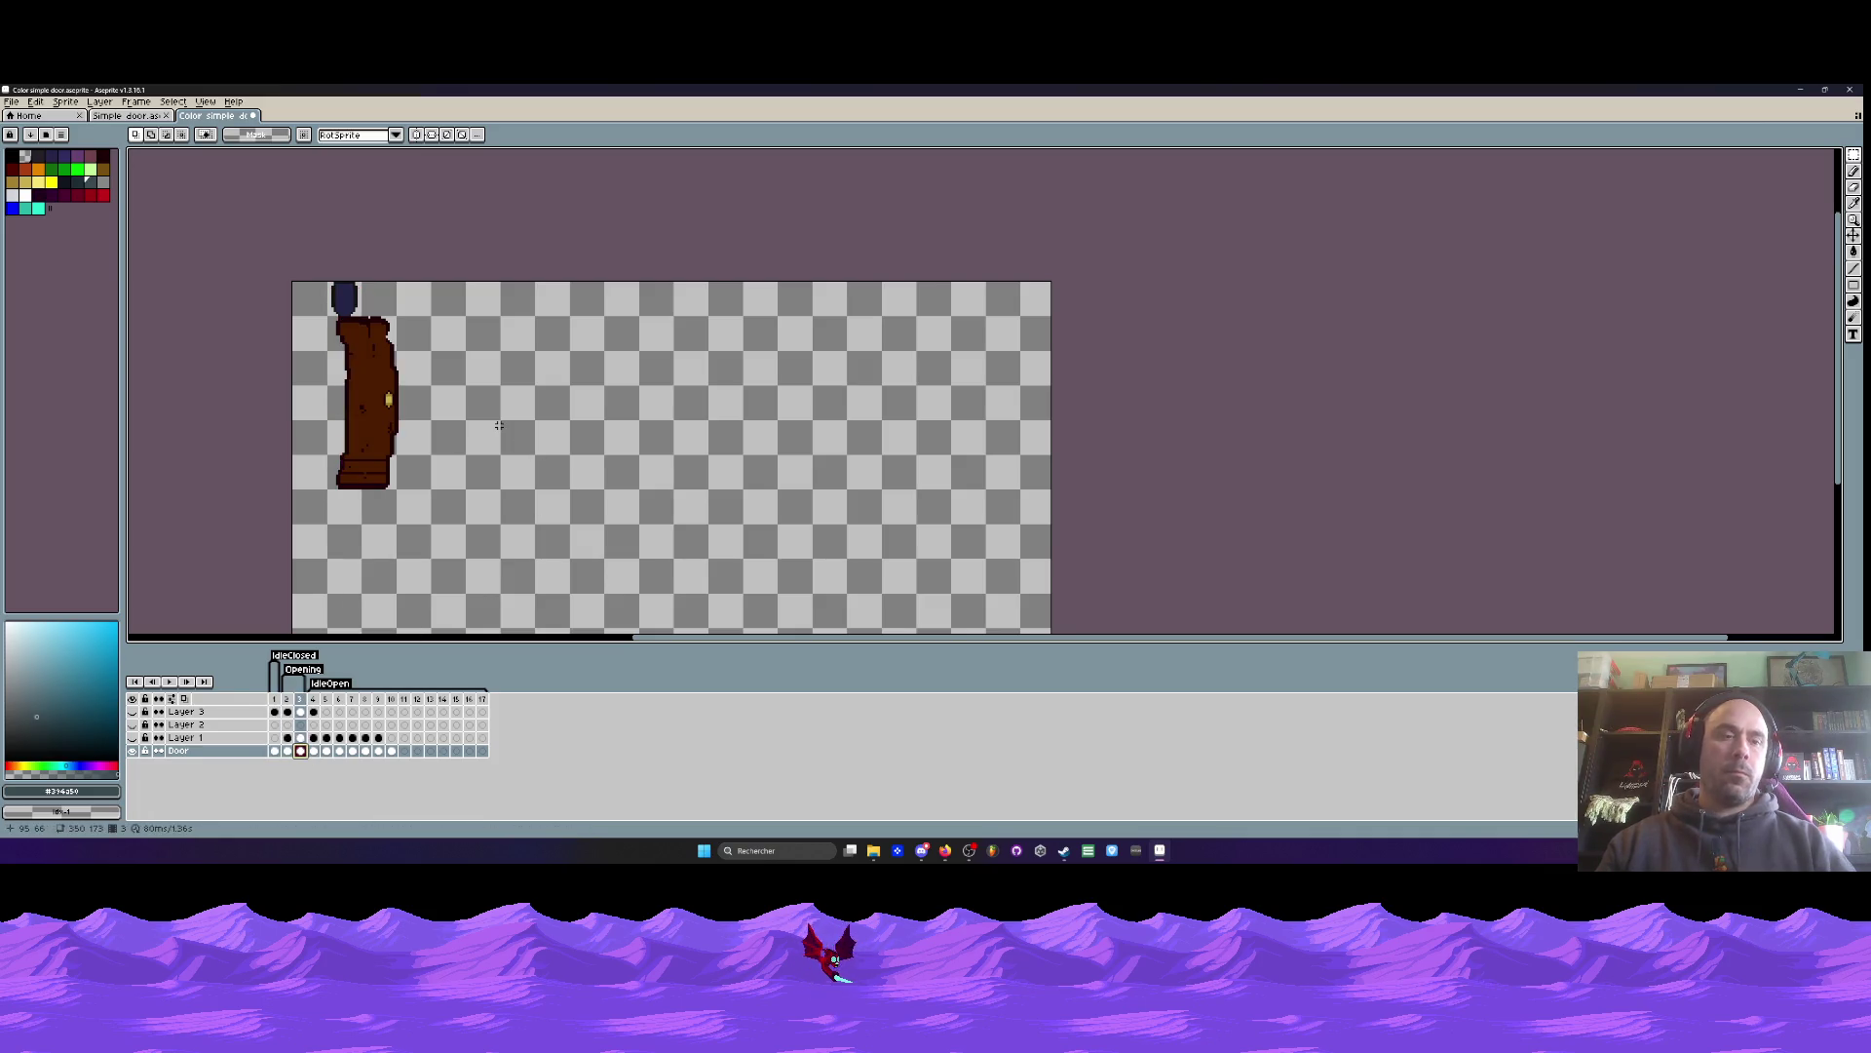
pyautogui.scroll(2, 556, 400)
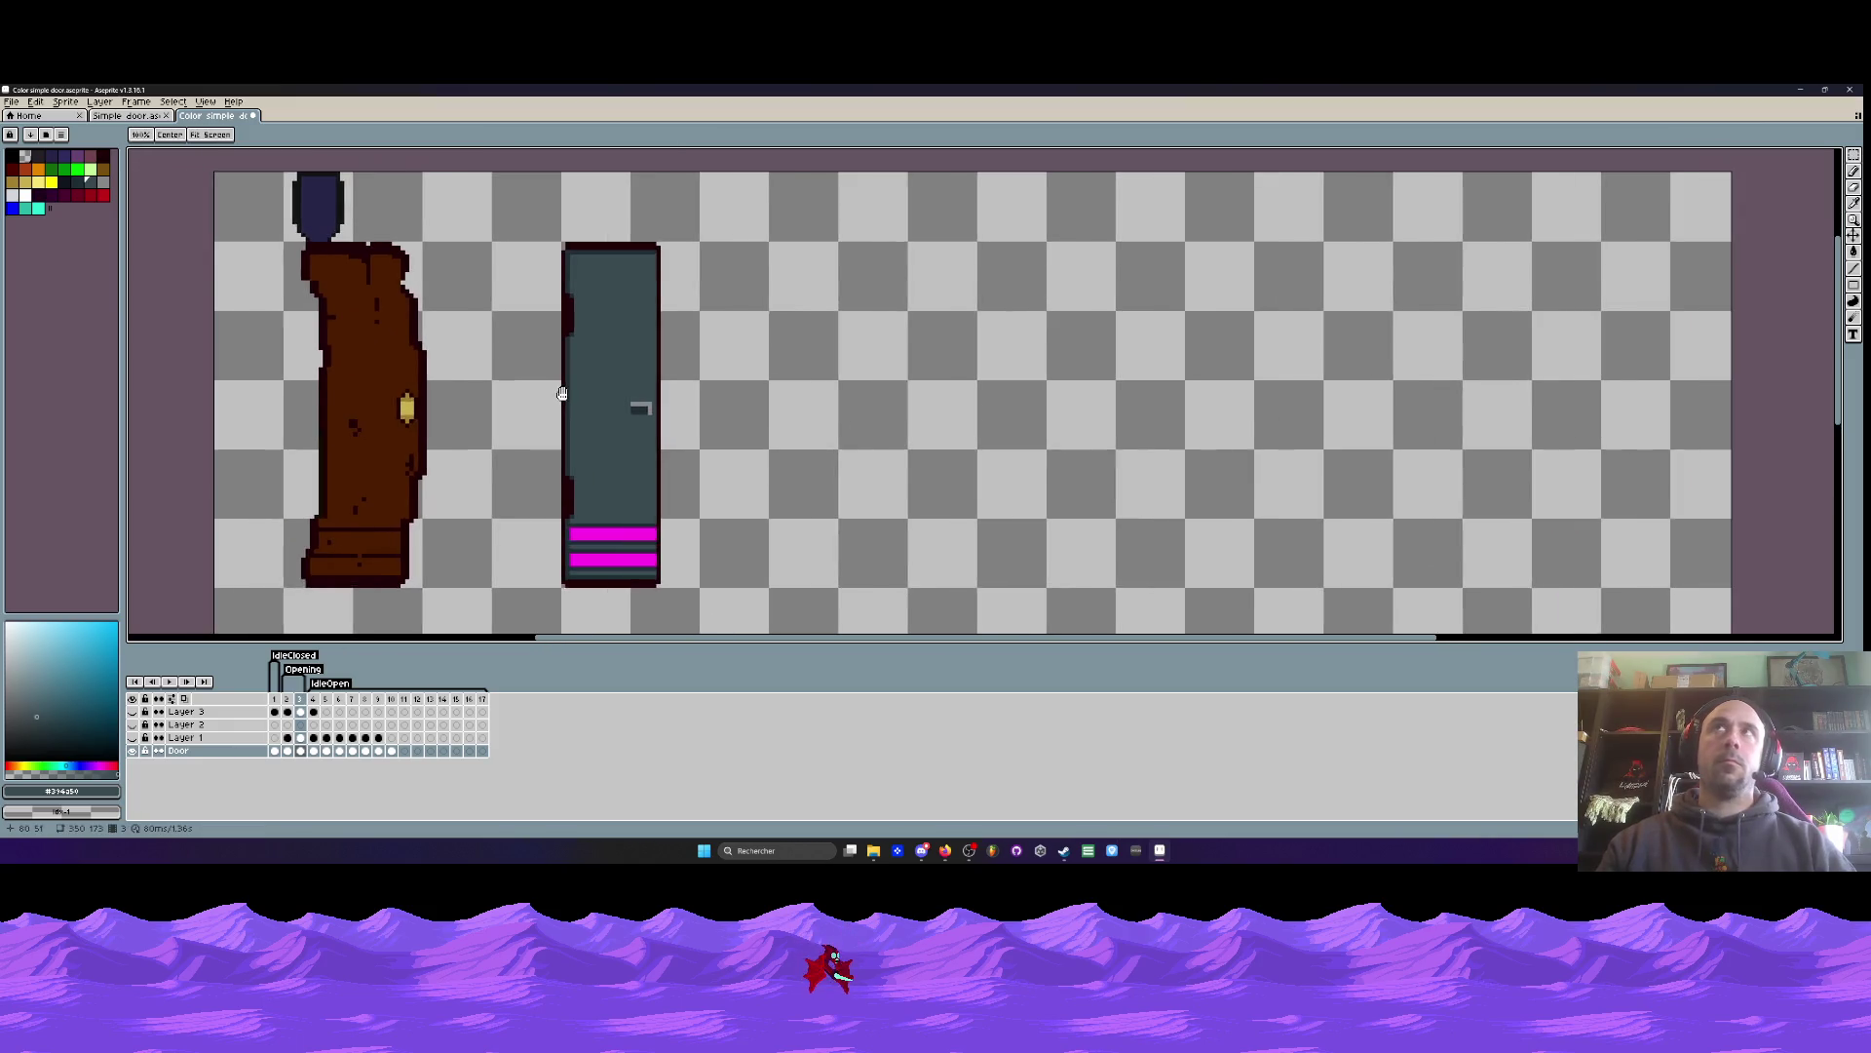
pyautogui.scroll(-1, 561, 393)
# - Pick the teal-grey and flood-fill the brown door body and base with it
pyautogui.press('i')
pyautogui.scroll(1, 677, 331)
pyautogui.scroll(-1, 677, 332)
pyautogui.press('g')
pyautogui.click(472, 370)
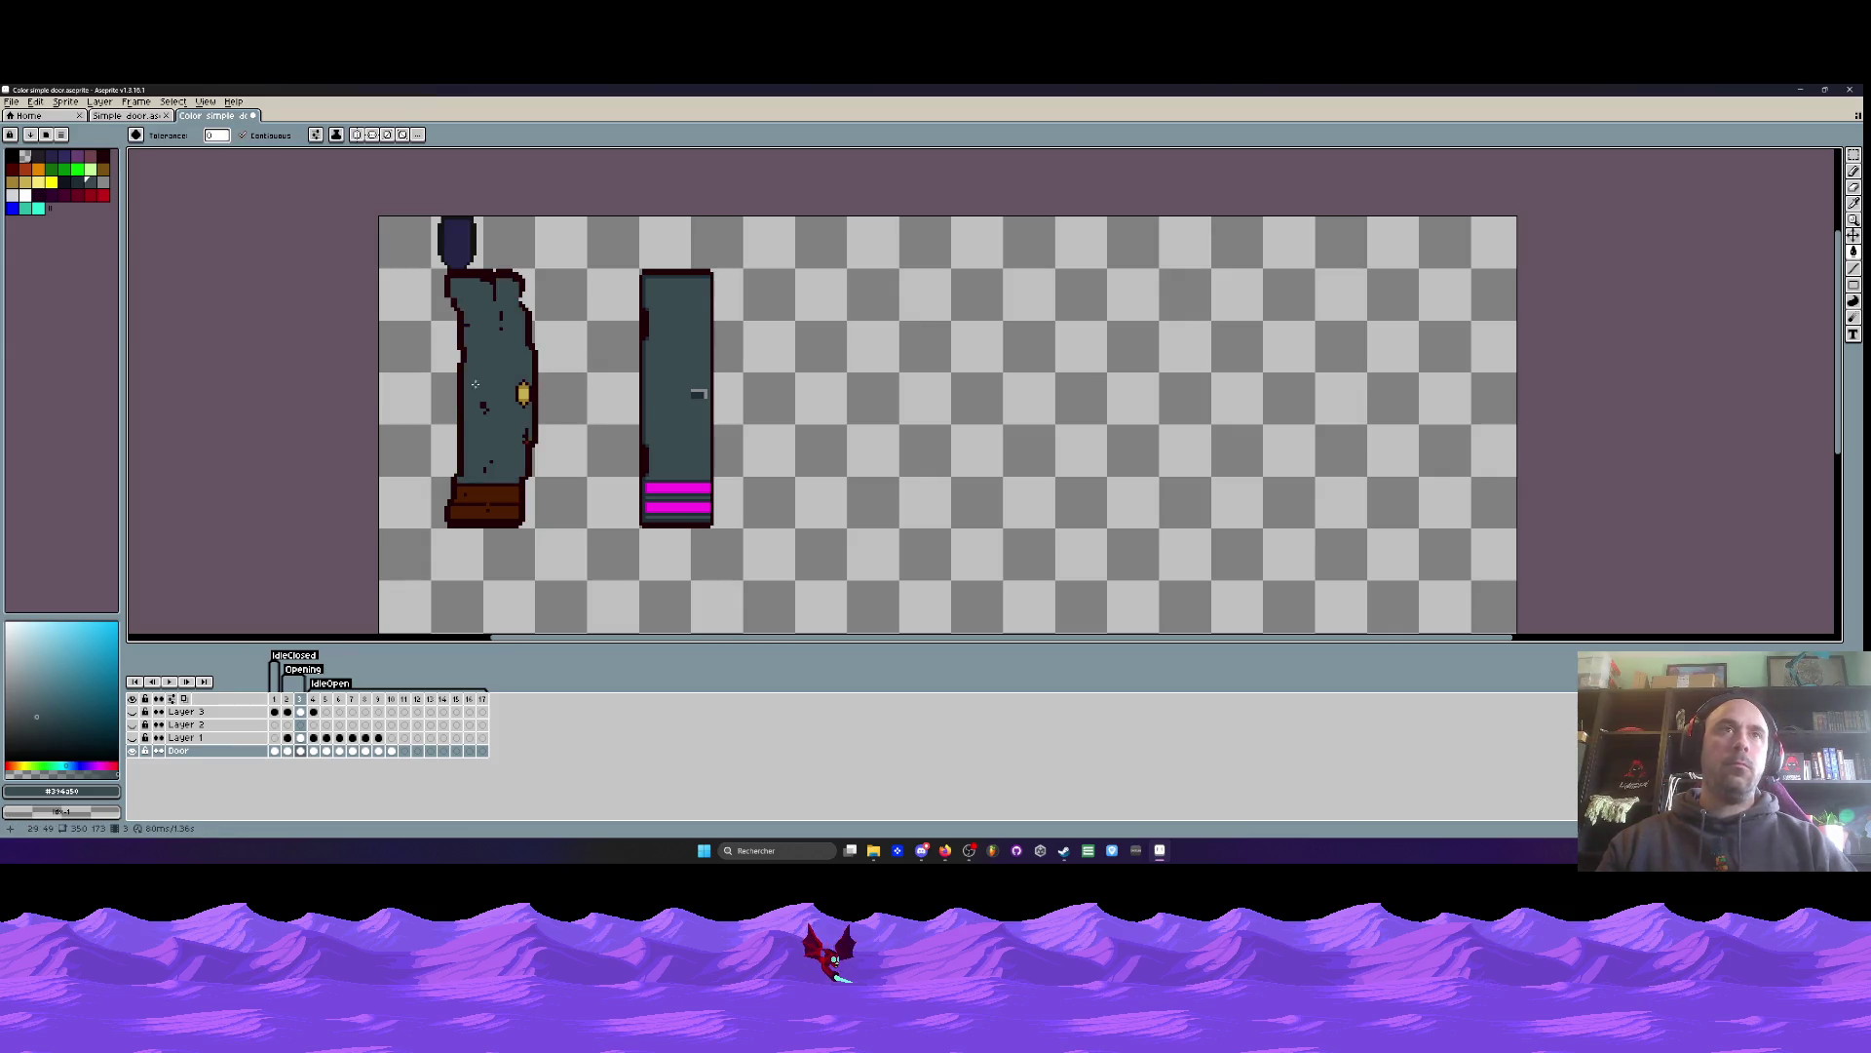
pyautogui.click(469, 497)
pyautogui.scroll(2, 680, 441)
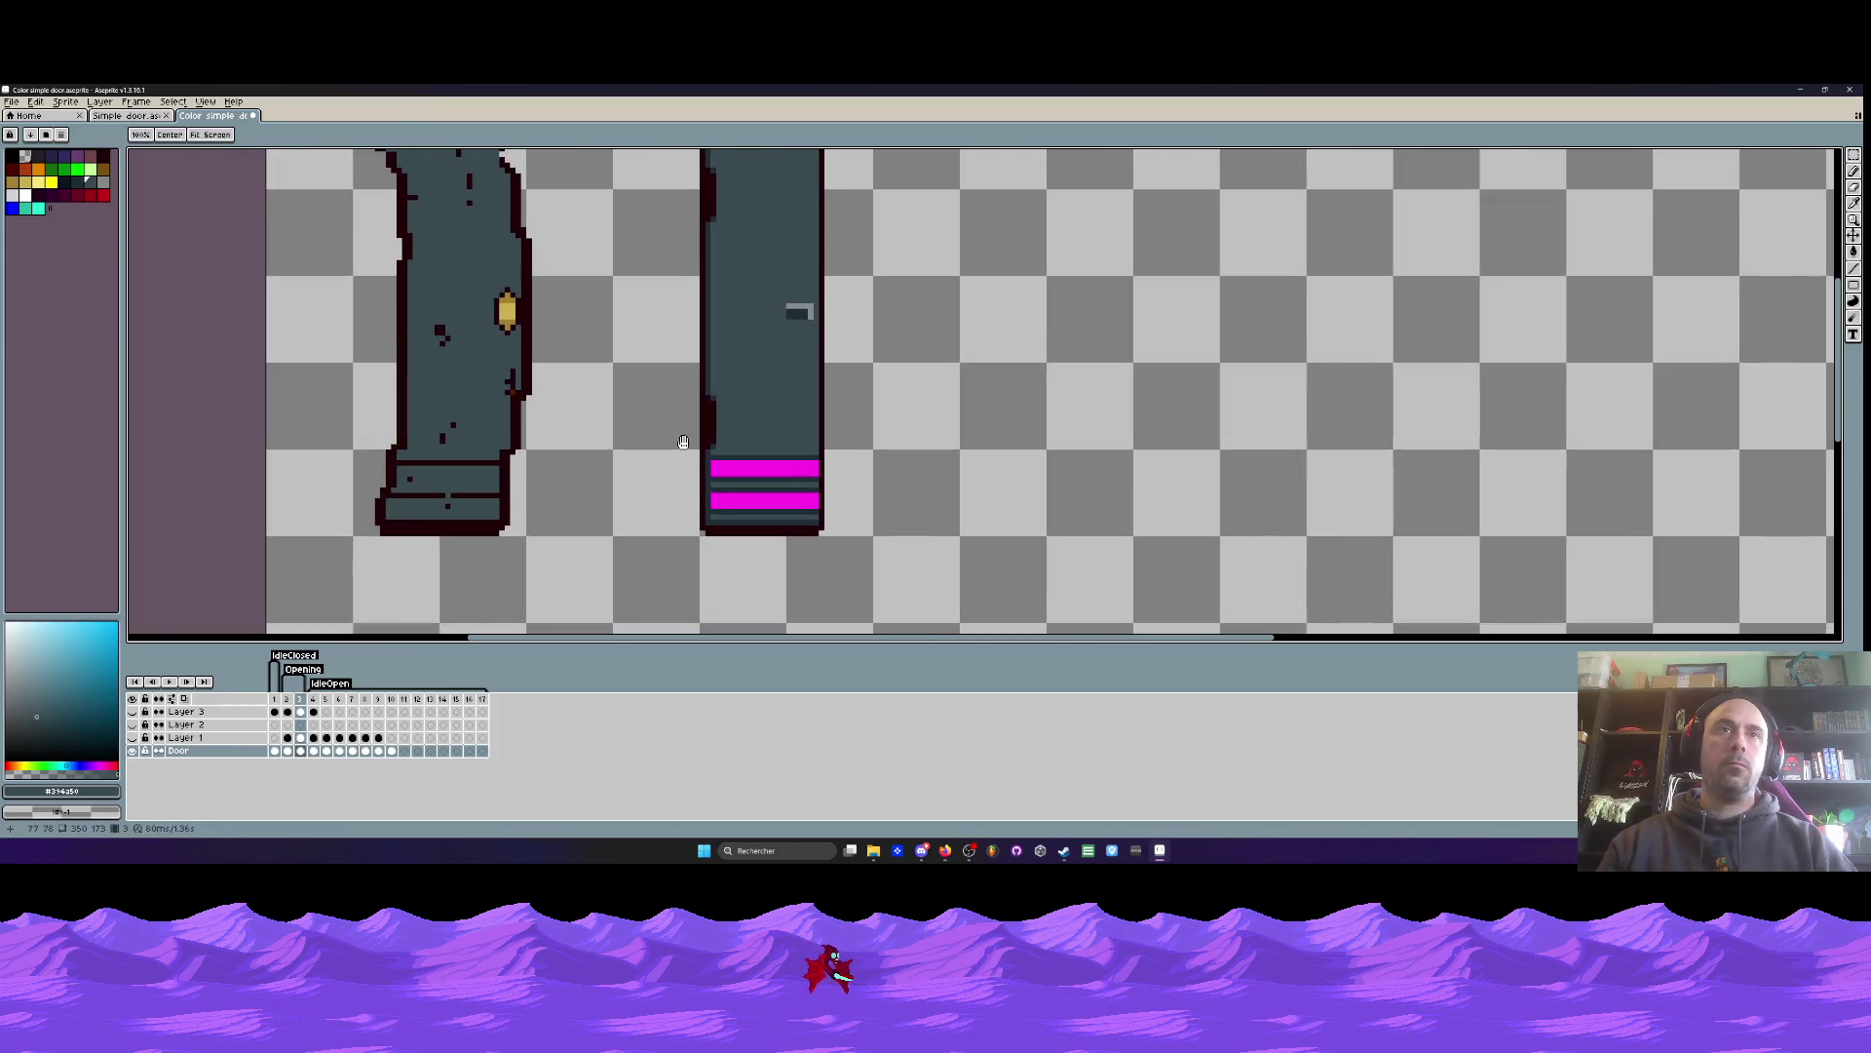
pyautogui.press('m')
pyautogui.scroll(-2, 680, 440)
pyautogui.moveTo(665, 204); pyautogui.dragTo(830, 542)
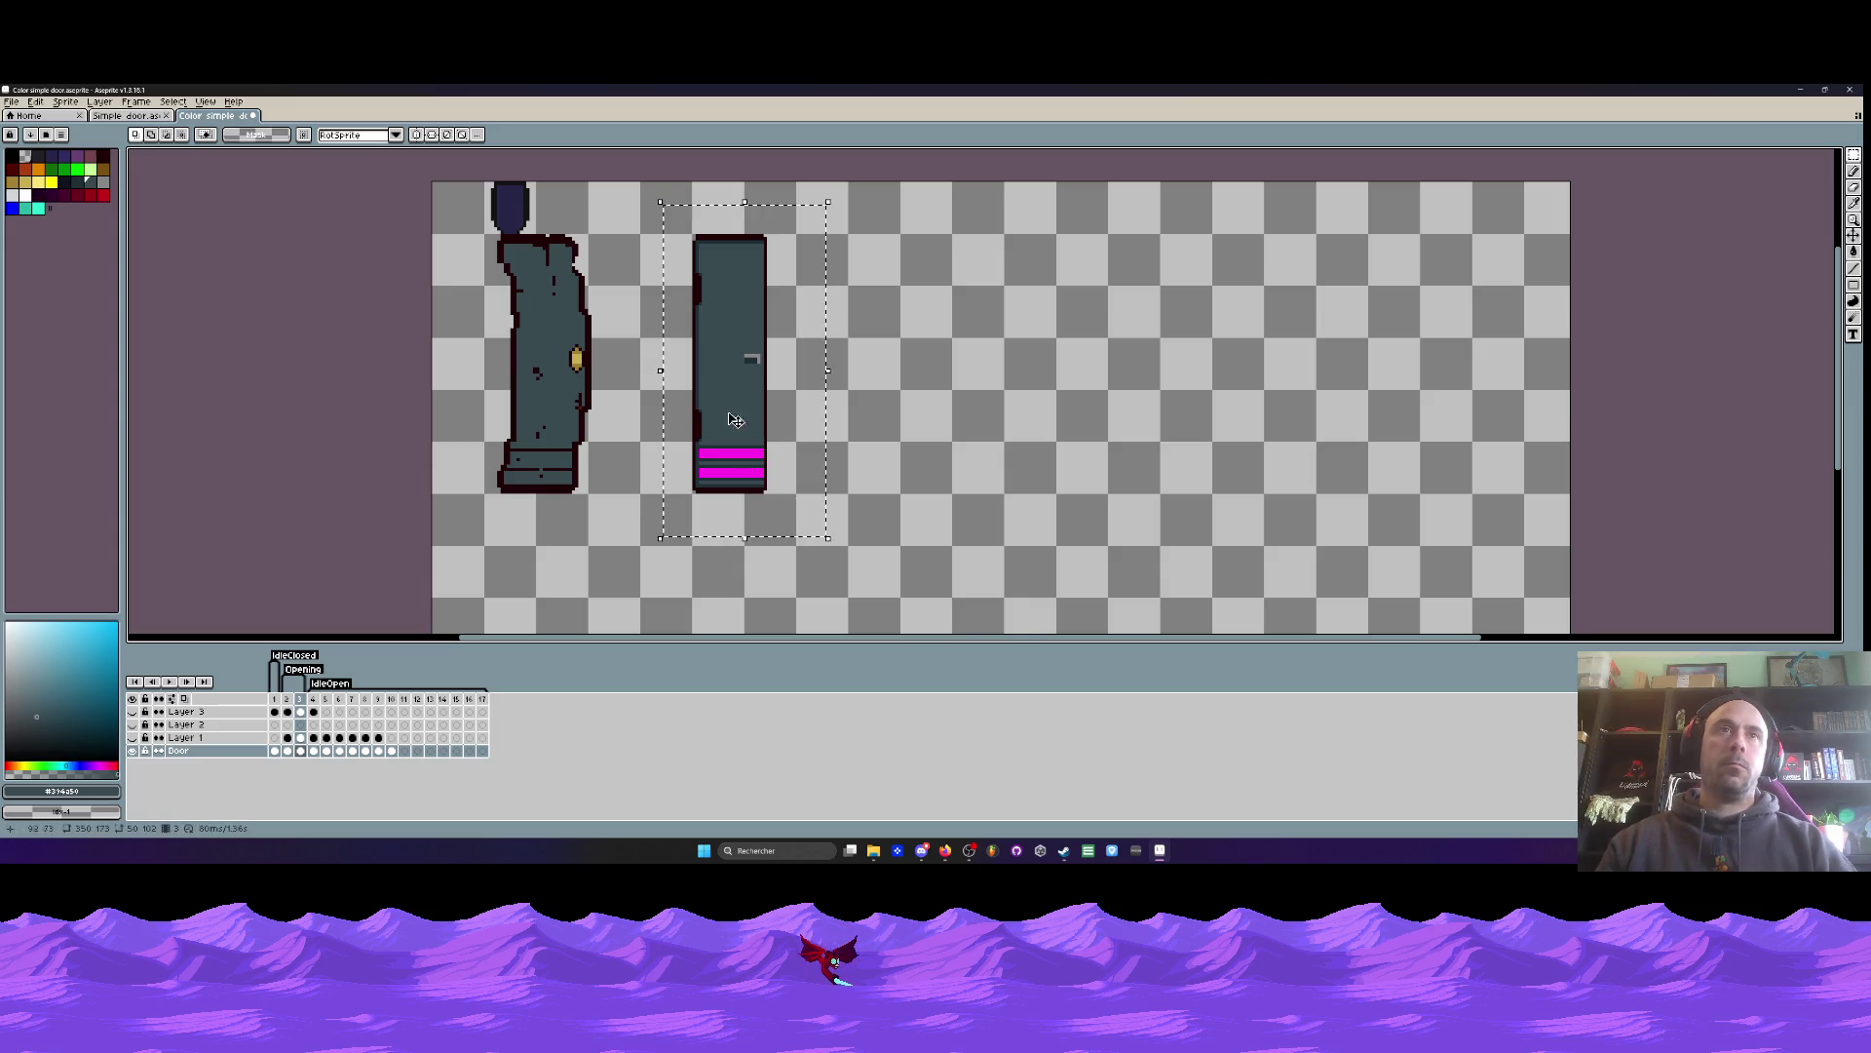
# - Drag the right door's handle onto the left door's handle, commit, then undo the last move
pyautogui.scroll(2, 716, 363)
pyautogui.scroll(1, 716, 363)
pyautogui.moveTo(762, 343)
pyautogui.mouseDown()
pyautogui.moveTo(795, 372)
pyautogui.moveTo(454, 367)
pyautogui.mouseUp()
pyautogui.hotkey('ctrl', 'd')
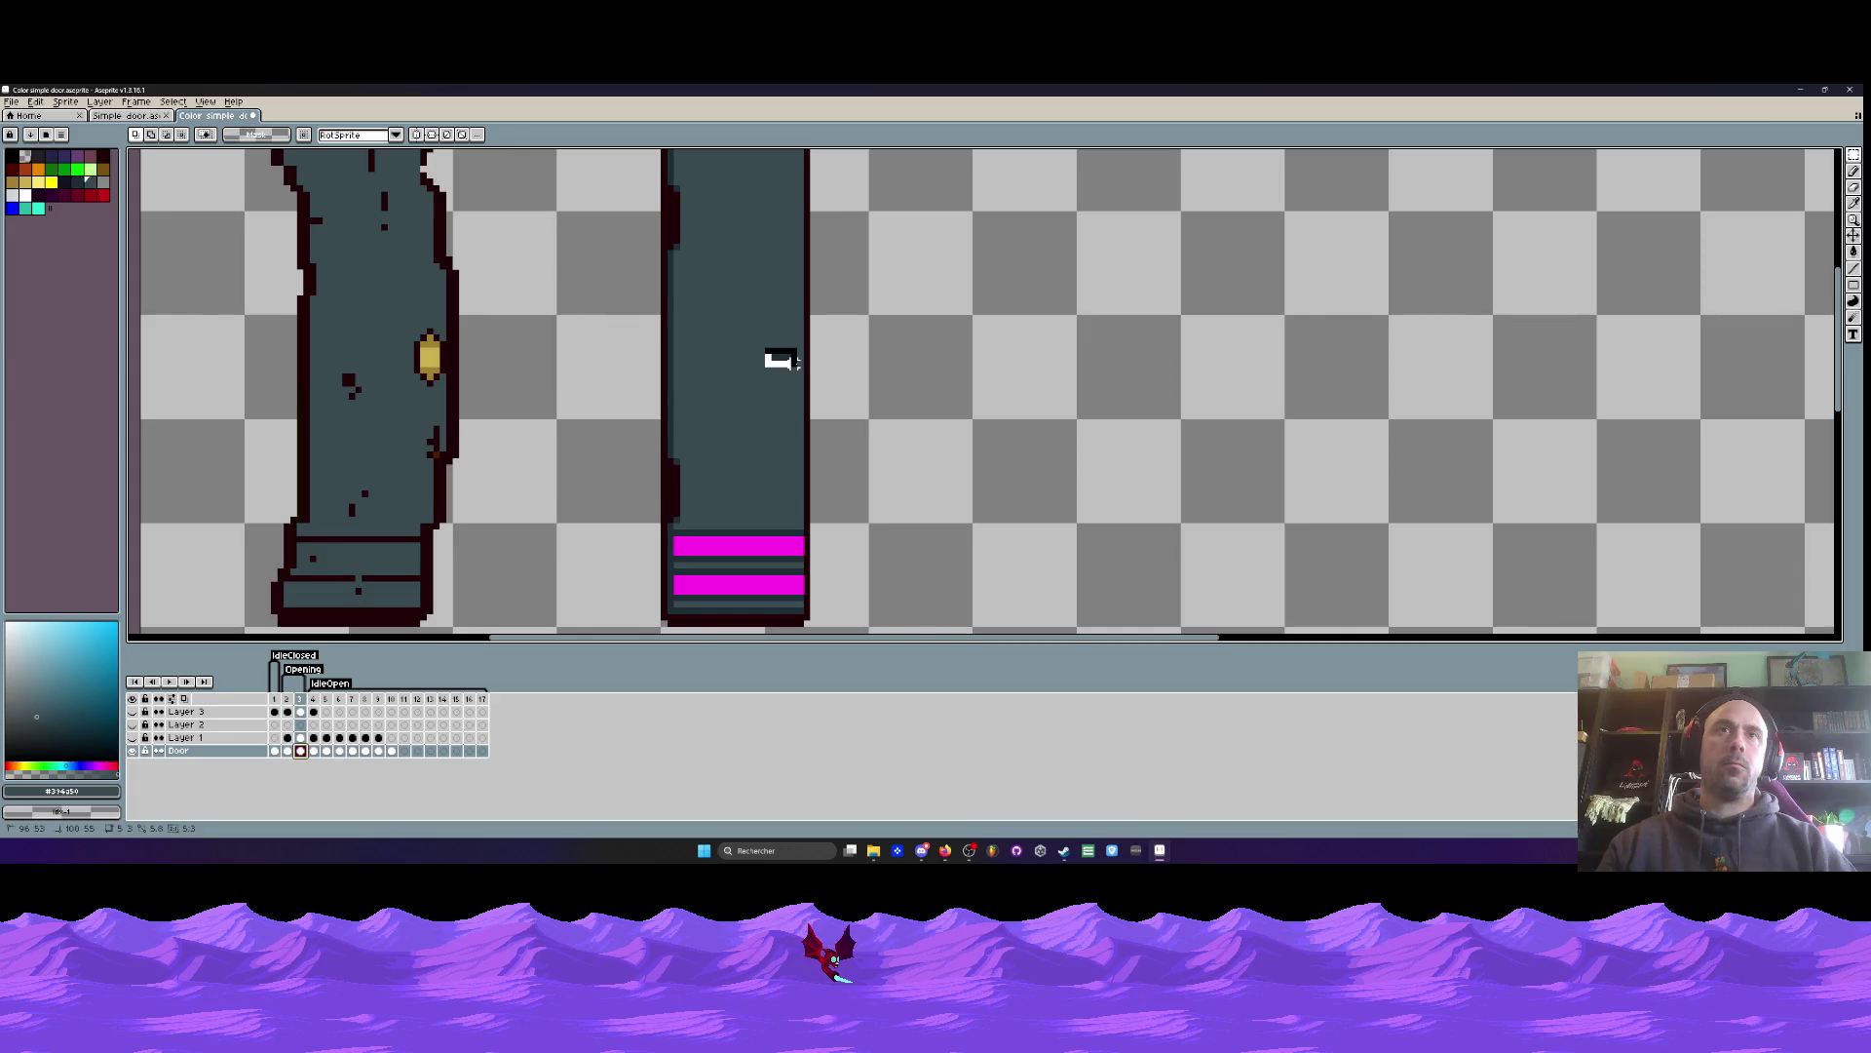
pyautogui.moveTo(794, 361); pyautogui.dragTo(448, 369)
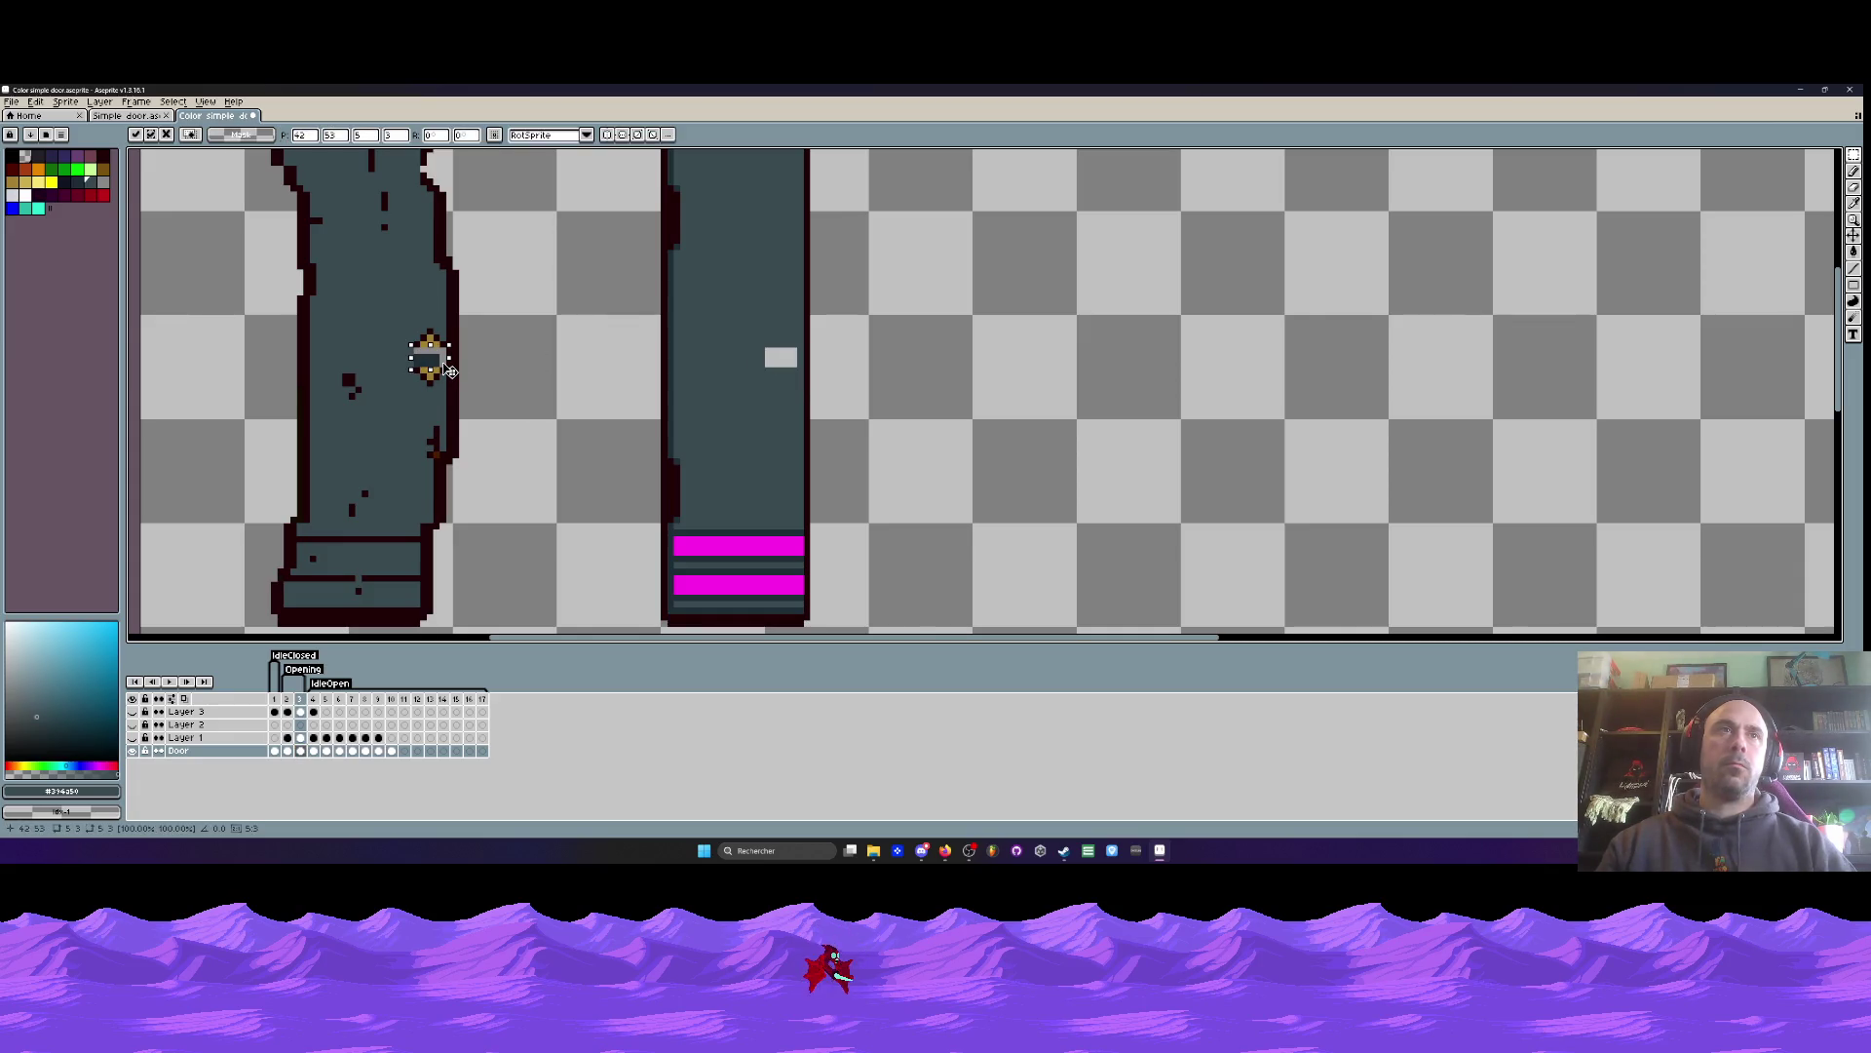
pyautogui.scroll(-1, 495, 362)
pyautogui.press('Return')
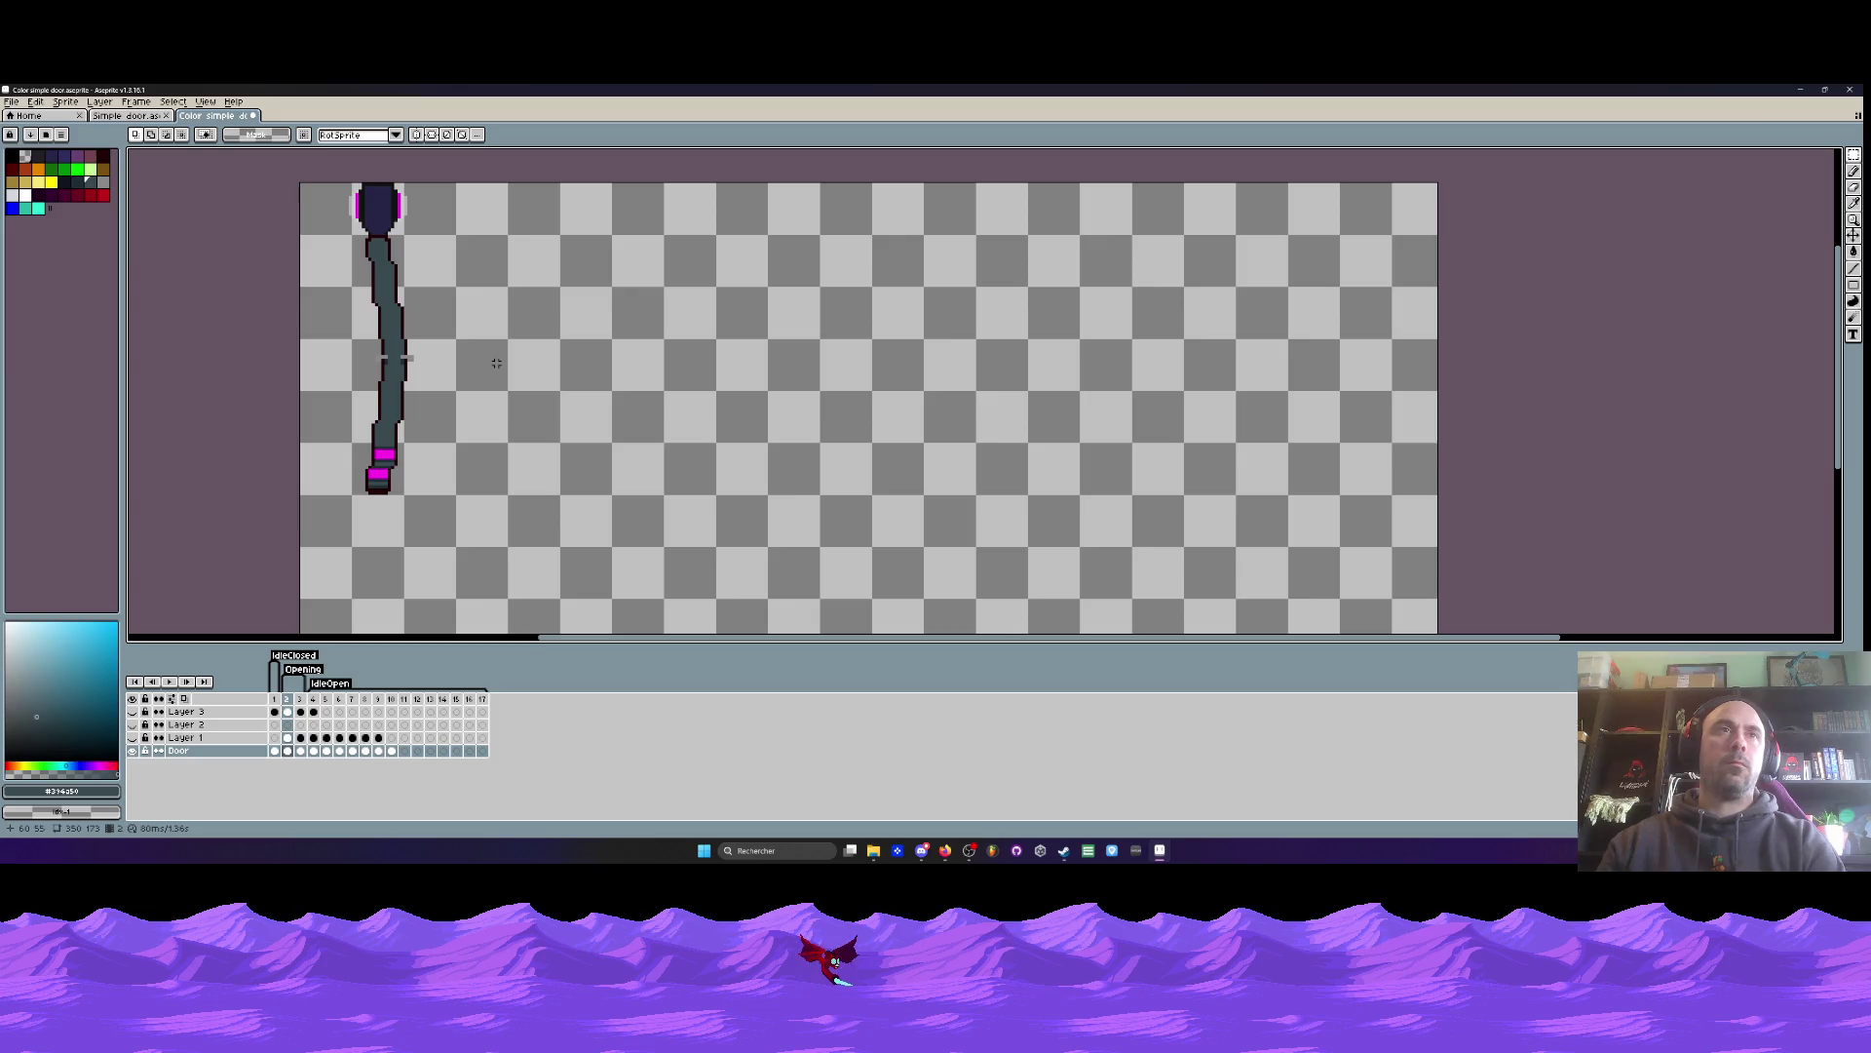
pyautogui.scroll(1, 446, 363)
pyautogui.hotkey('ctrl', 'z')
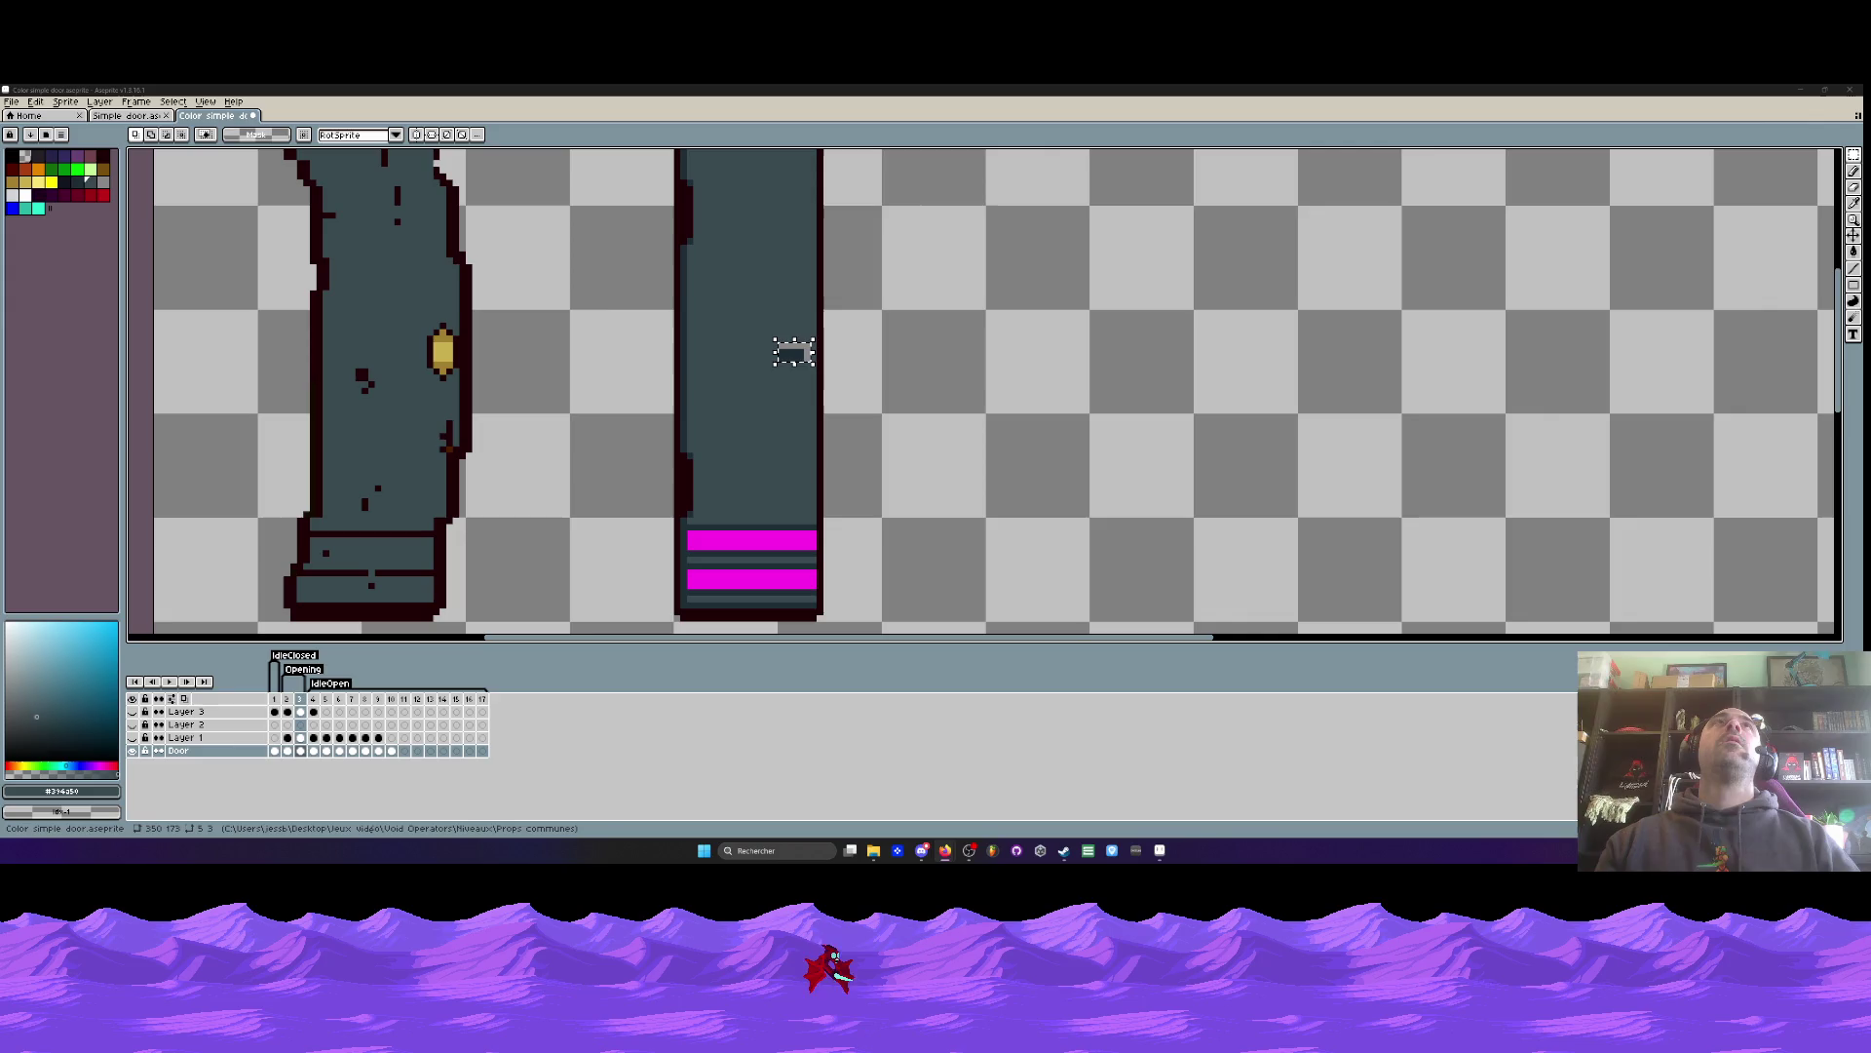
pyautogui.scroll(-2, 770, 353)
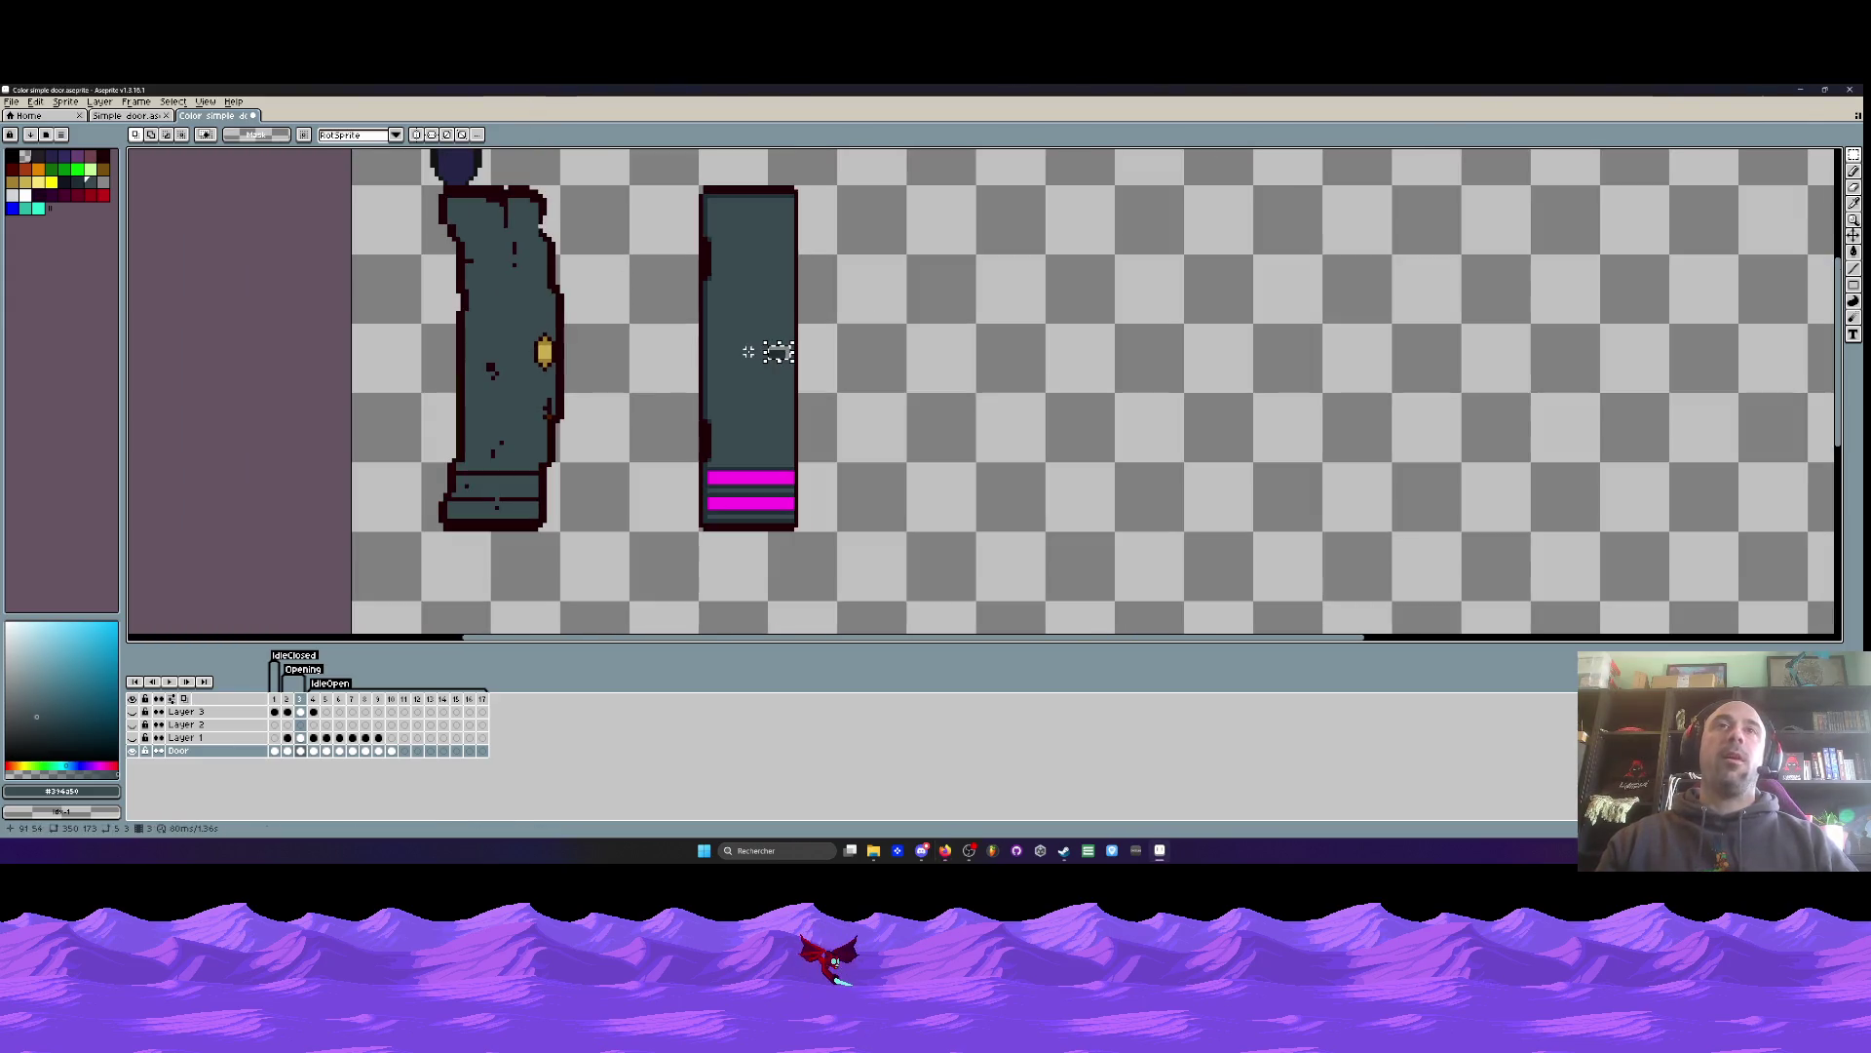
pyautogui.scroll(2, 780, 358)
pyautogui.scroll(2, 772, 349)
pyautogui.click(790, 358)
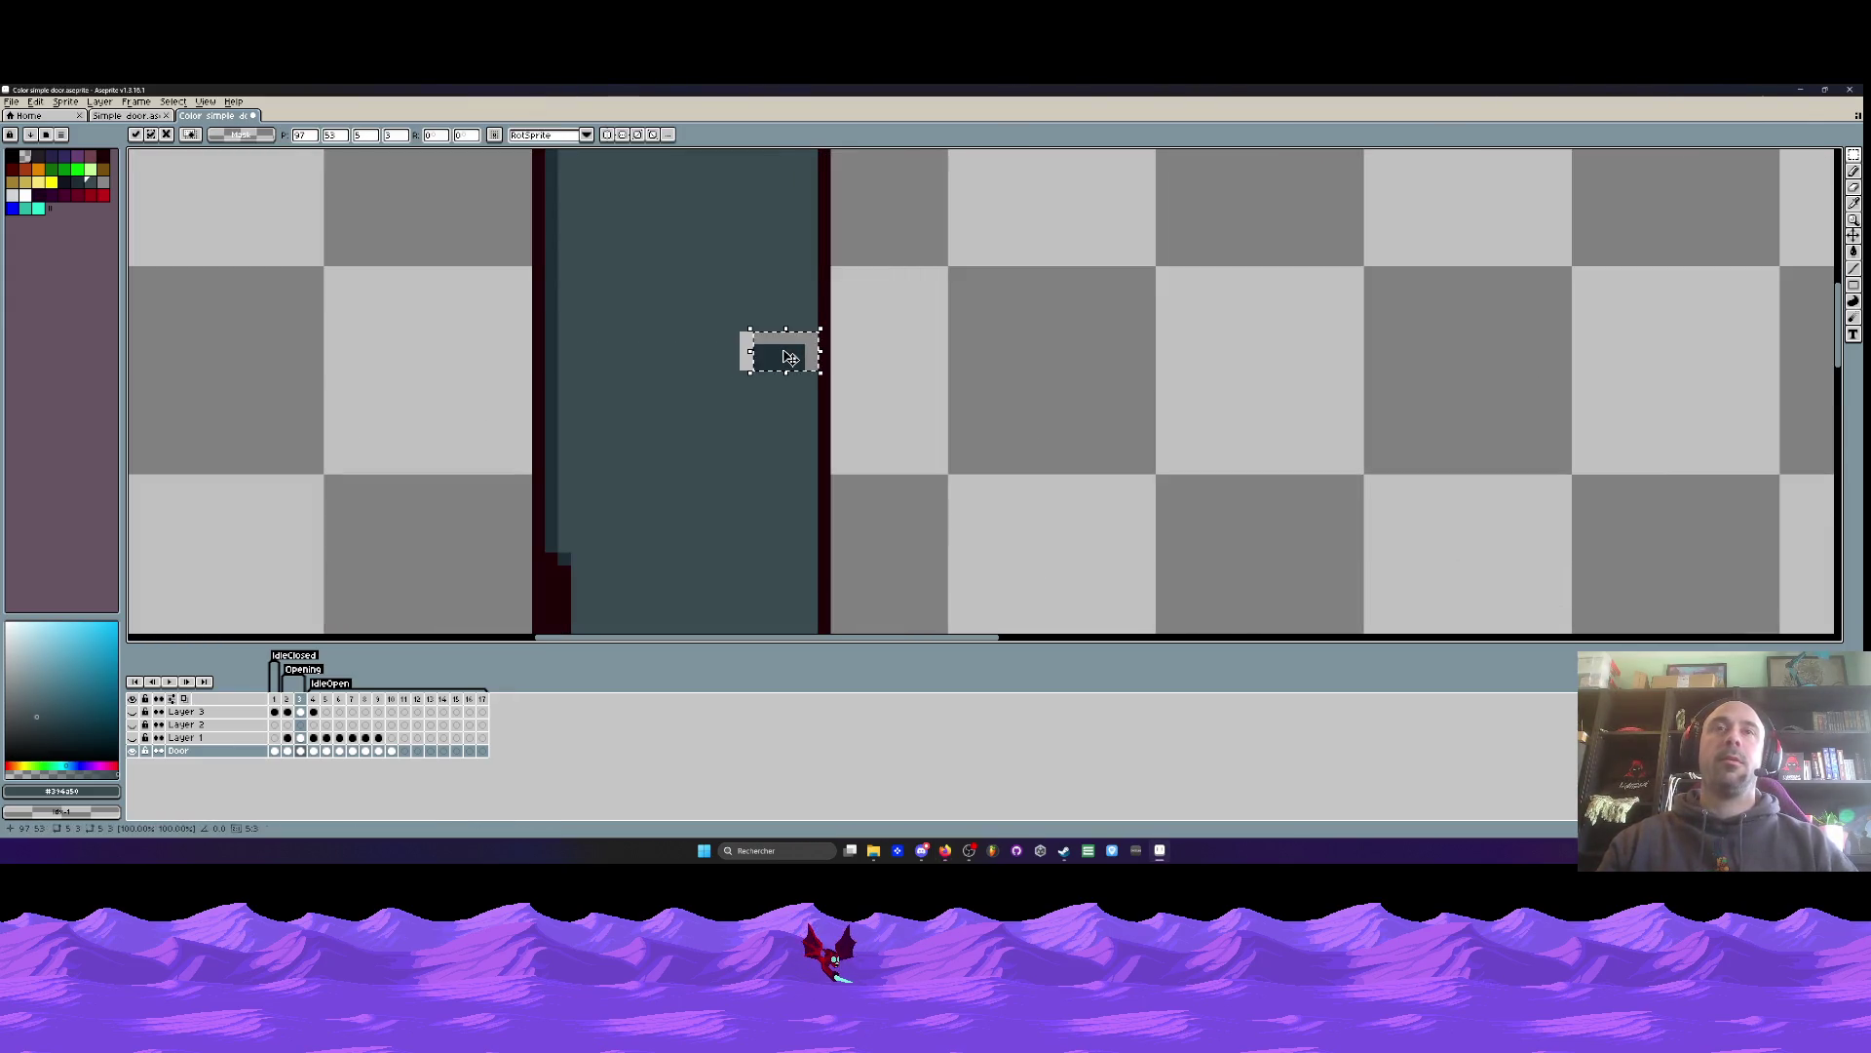
pyautogui.hotkey('ctrl', 'd')
pyautogui.press('i')
pyautogui.scroll(1, 740, 271)
pyautogui.press('b')
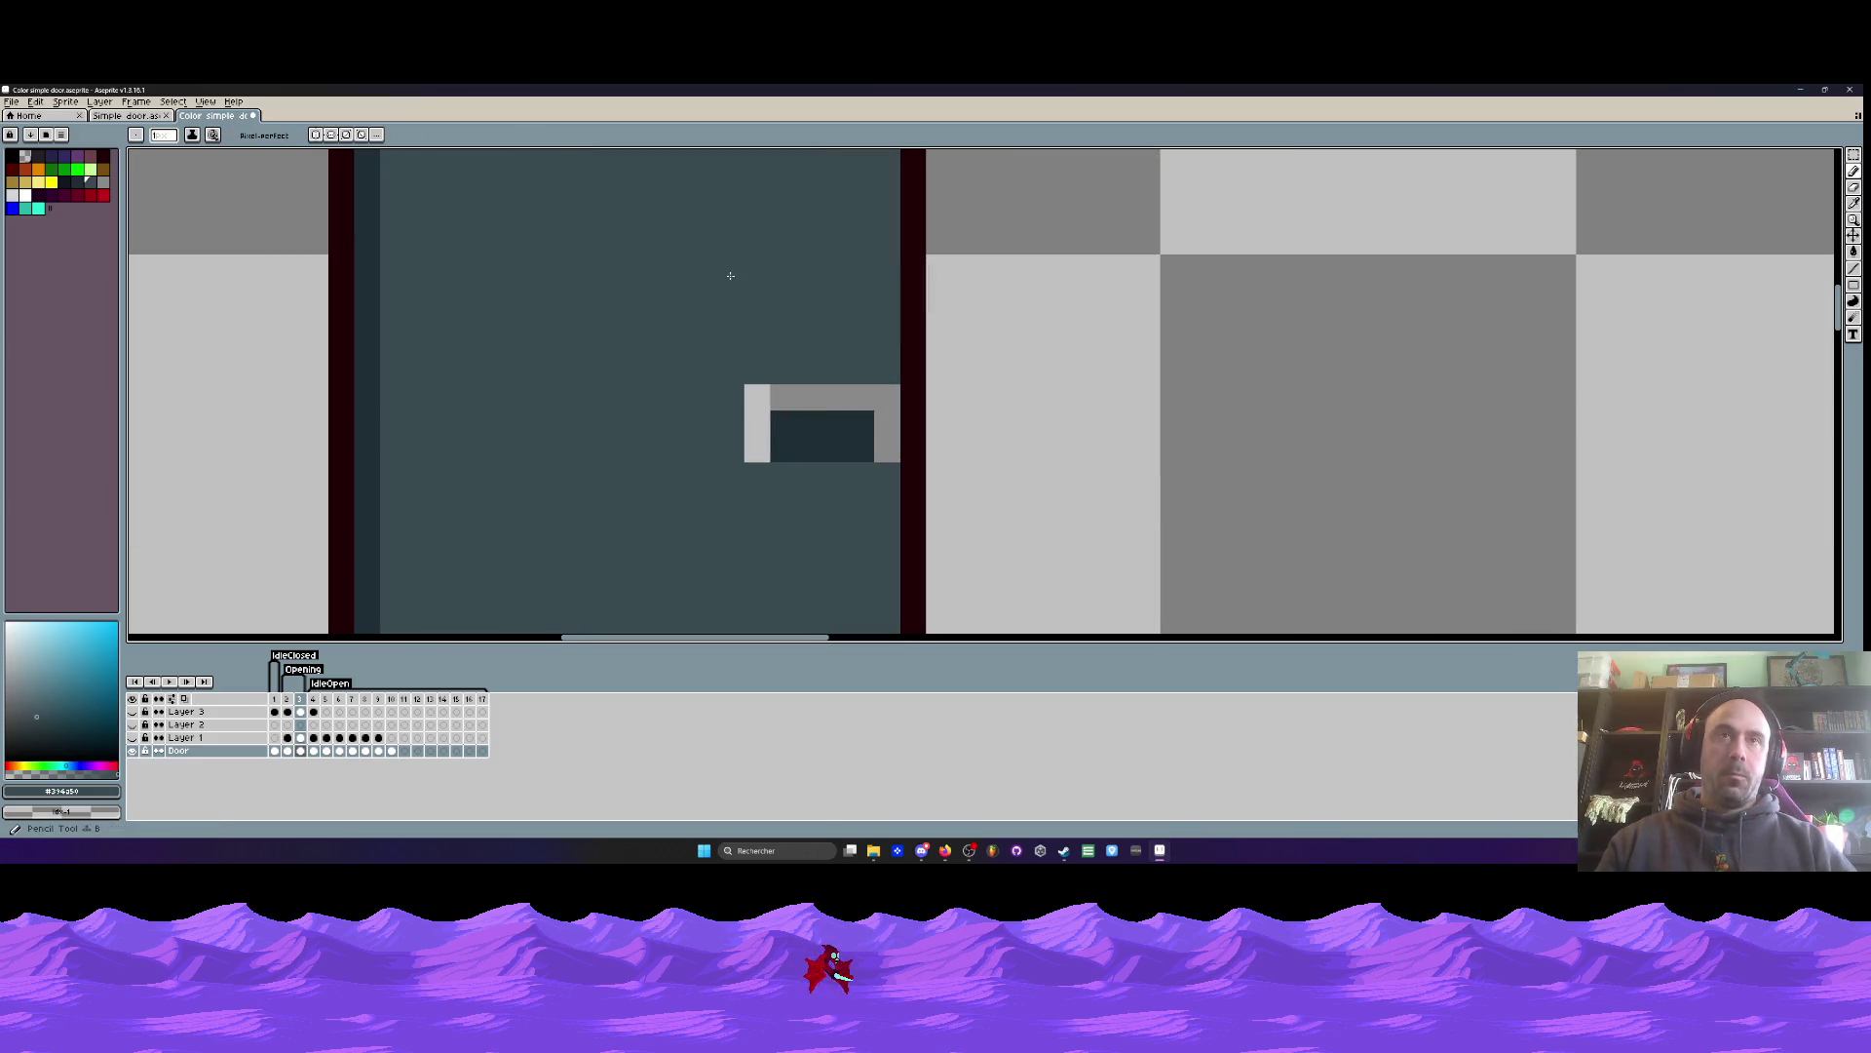
pyautogui.scroll(-3, 750, 302)
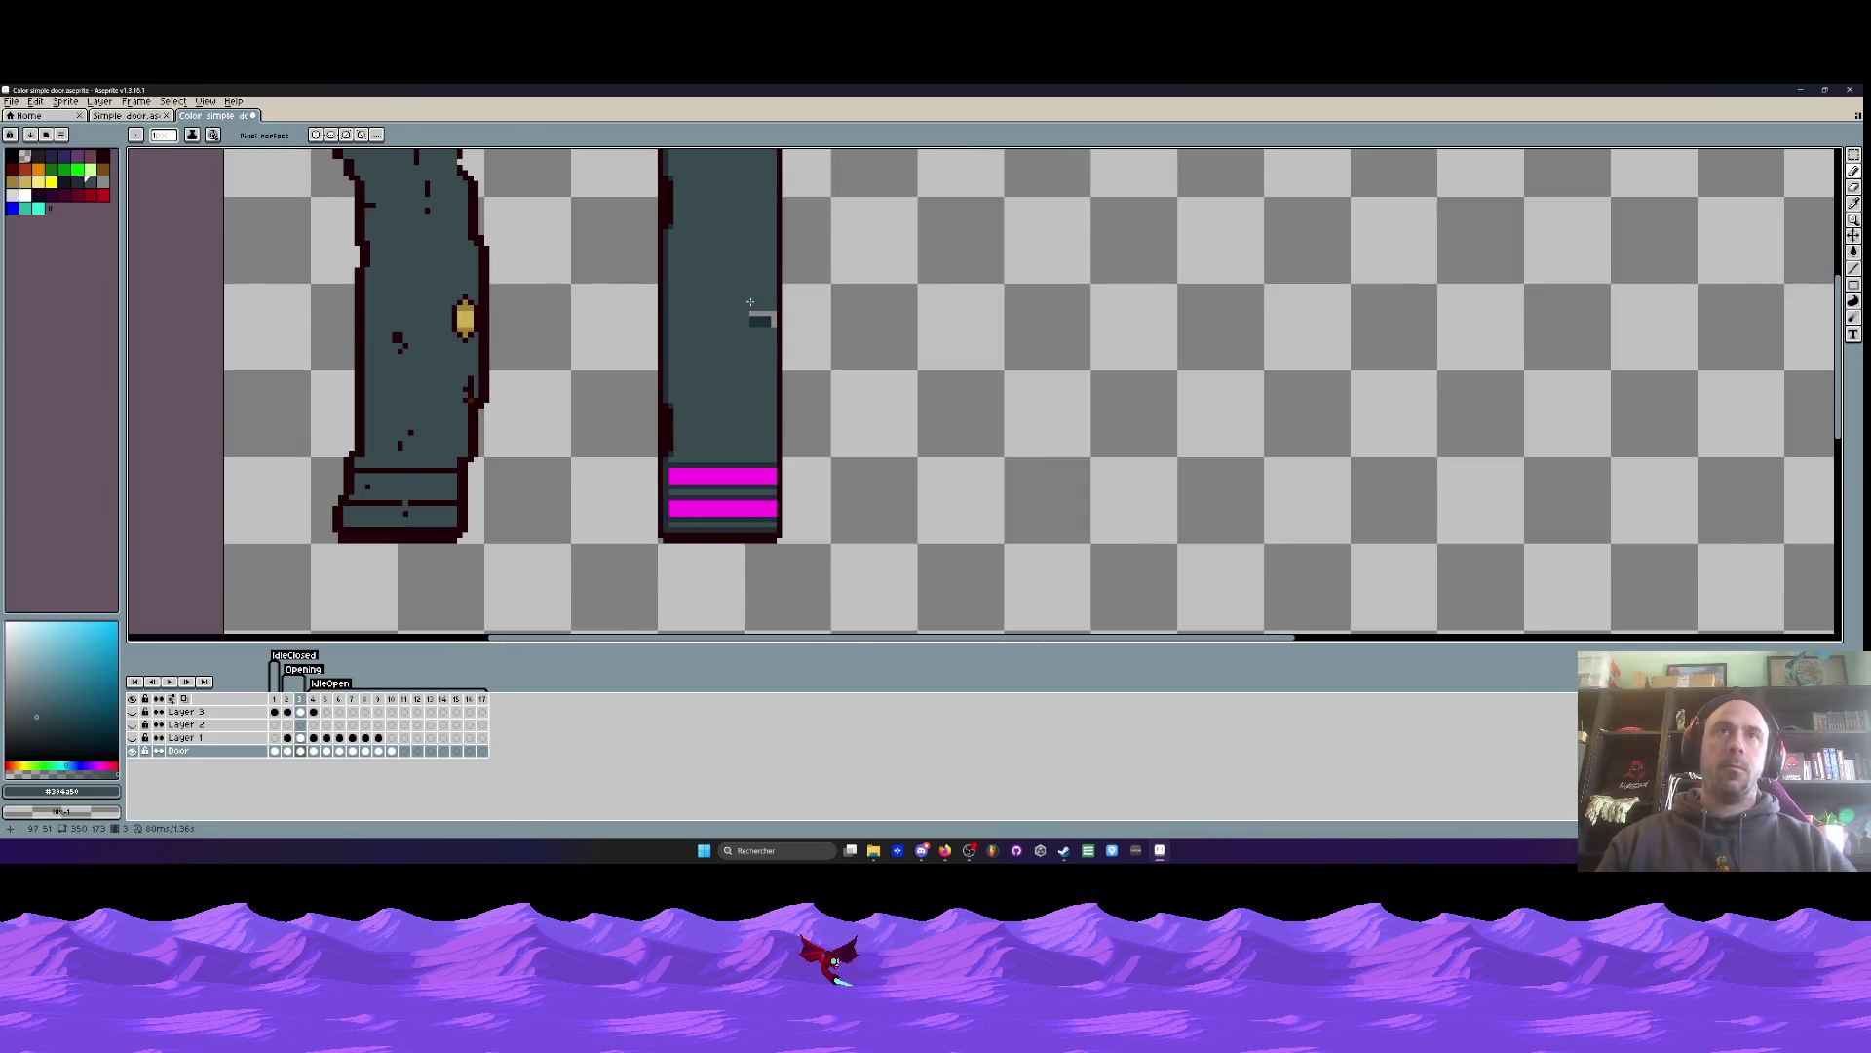
pyautogui.scroll(-4, 750, 302)
pyautogui.scroll(3, 743, 300)
pyautogui.scroll(-5, 736, 299)
pyautogui.scroll(3, 737, 300)
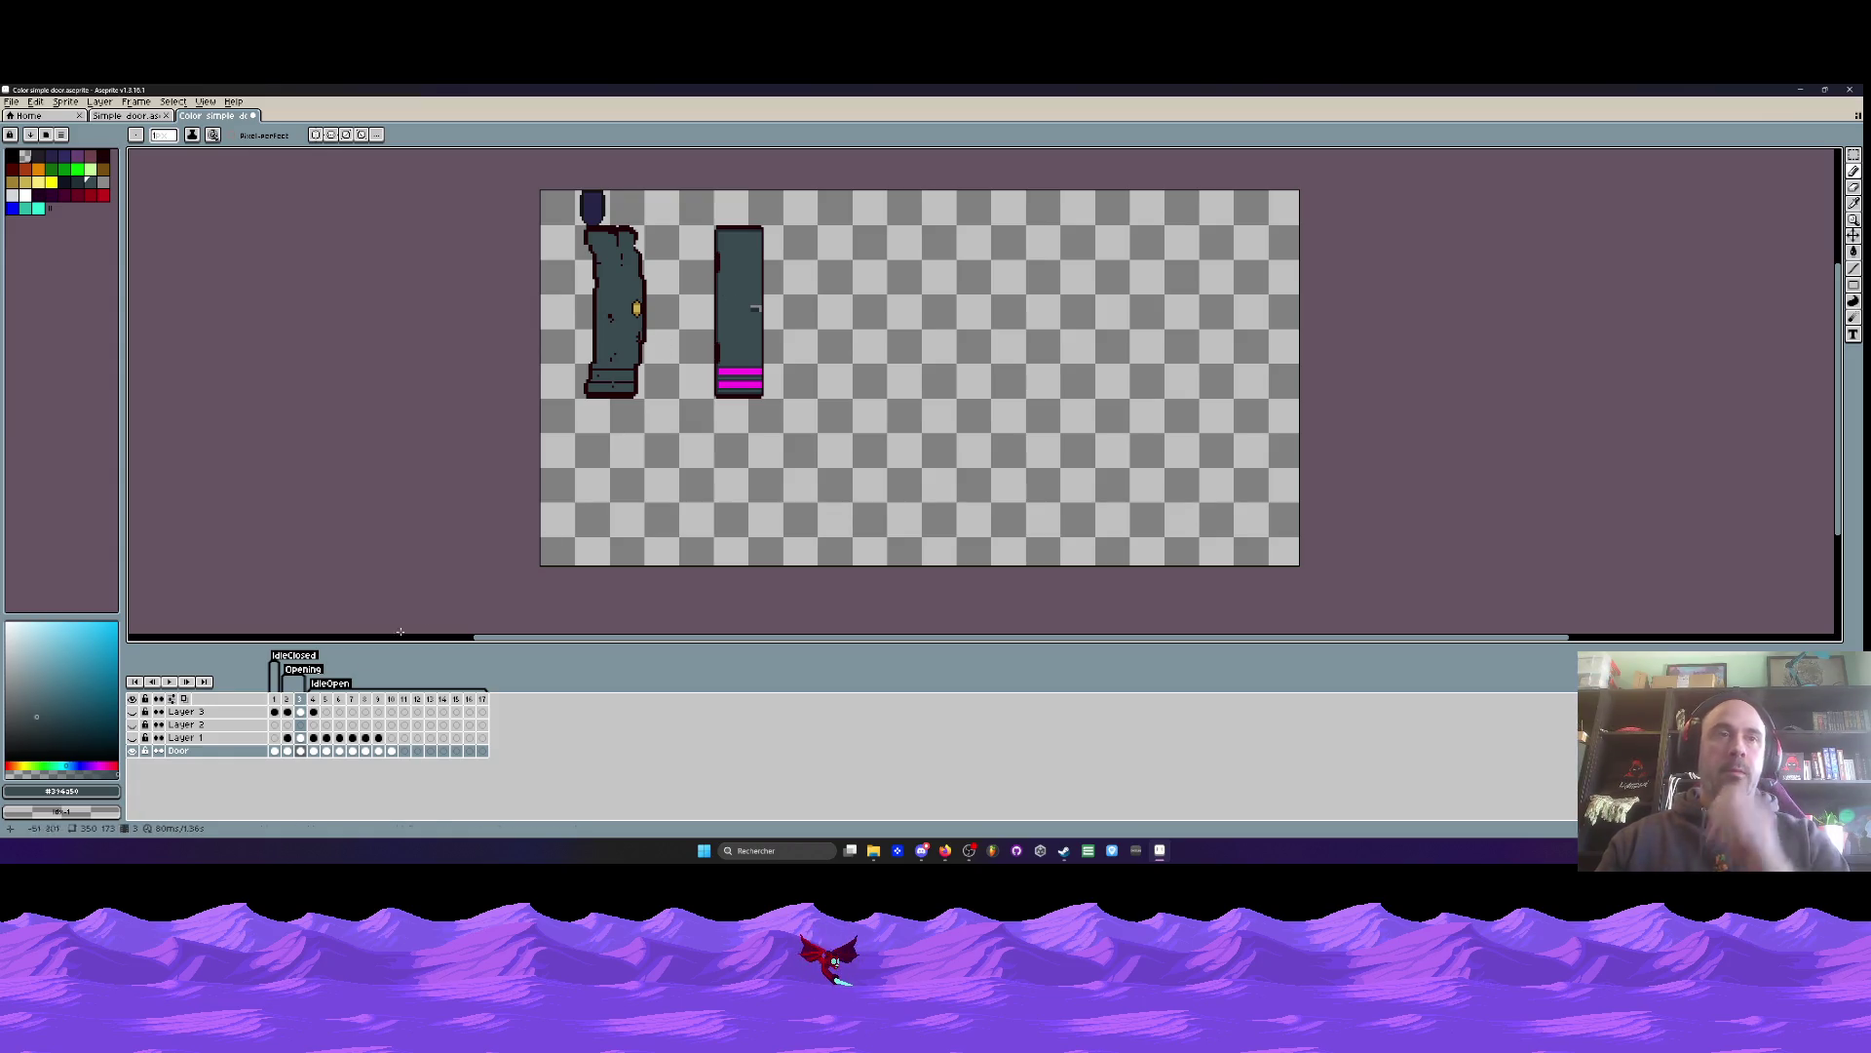
pyautogui.press('Left')
# - Return to frame 3 and move the magenta-striped base beside the left door
pyautogui.scroll(2, 583, 257)
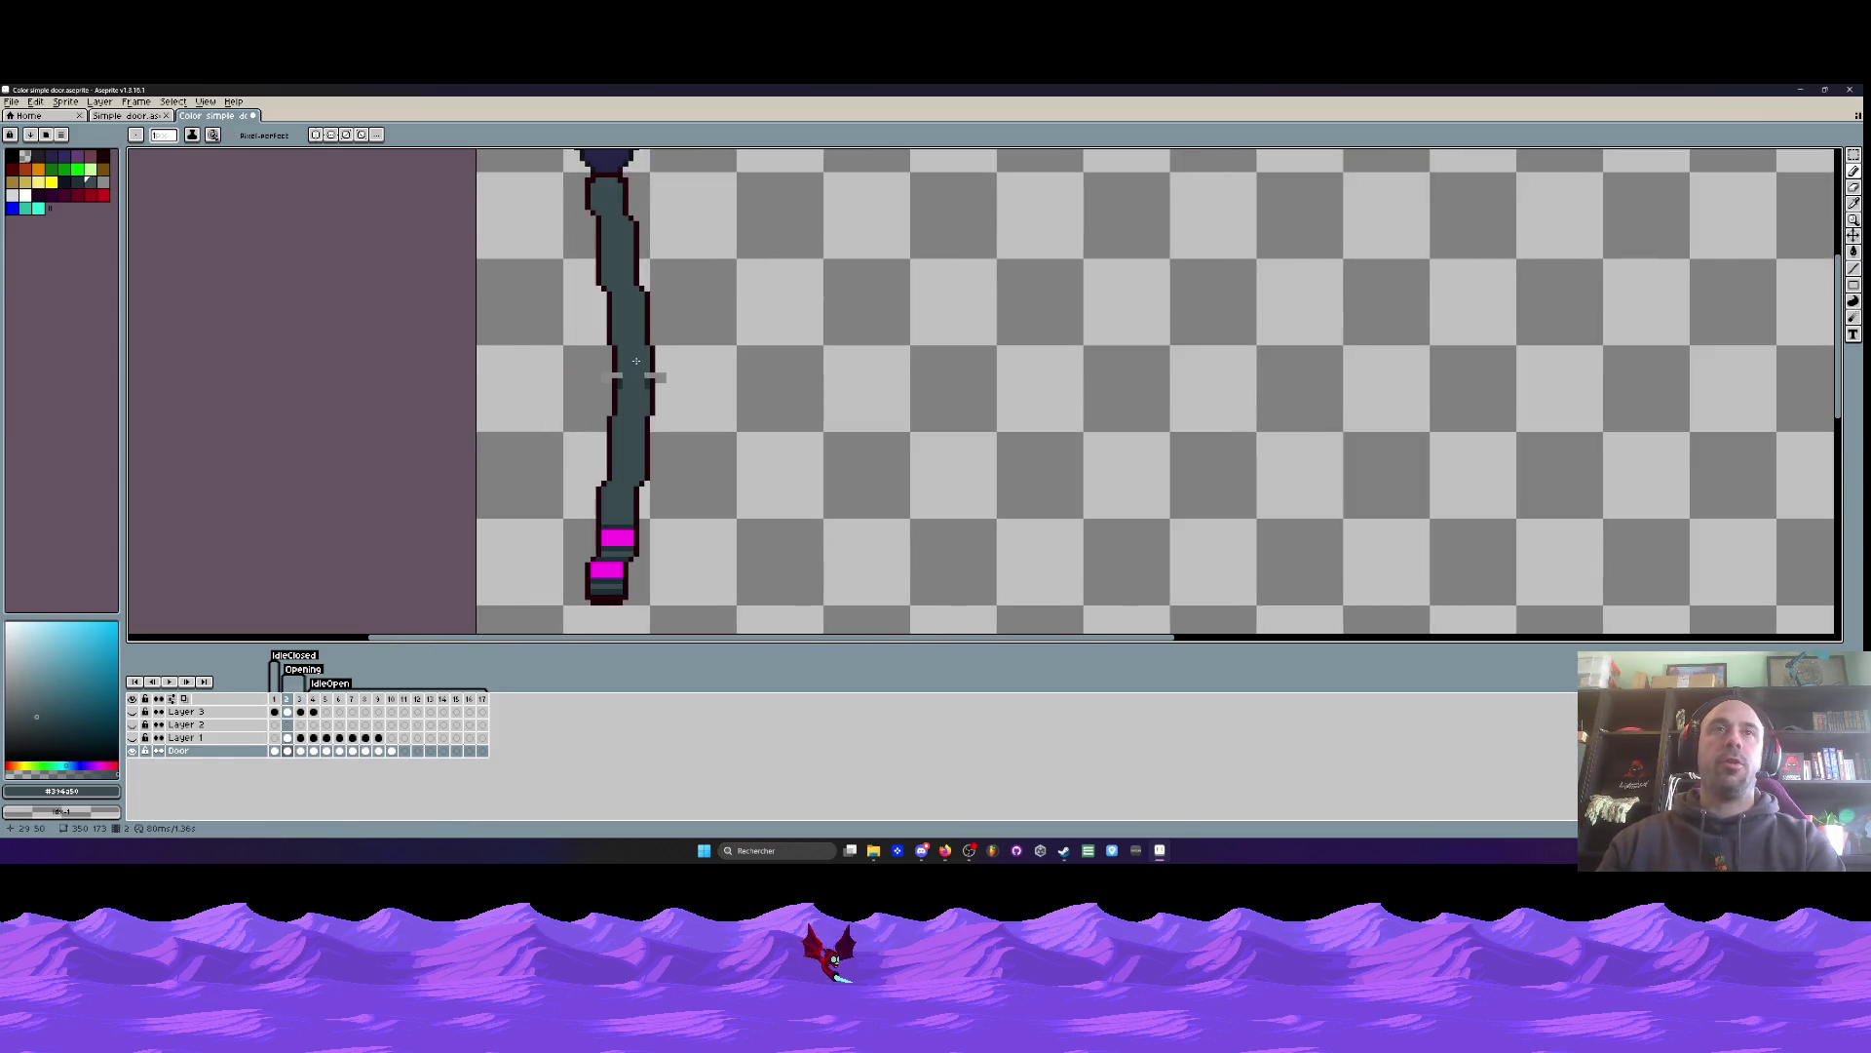
pyautogui.press('Right')
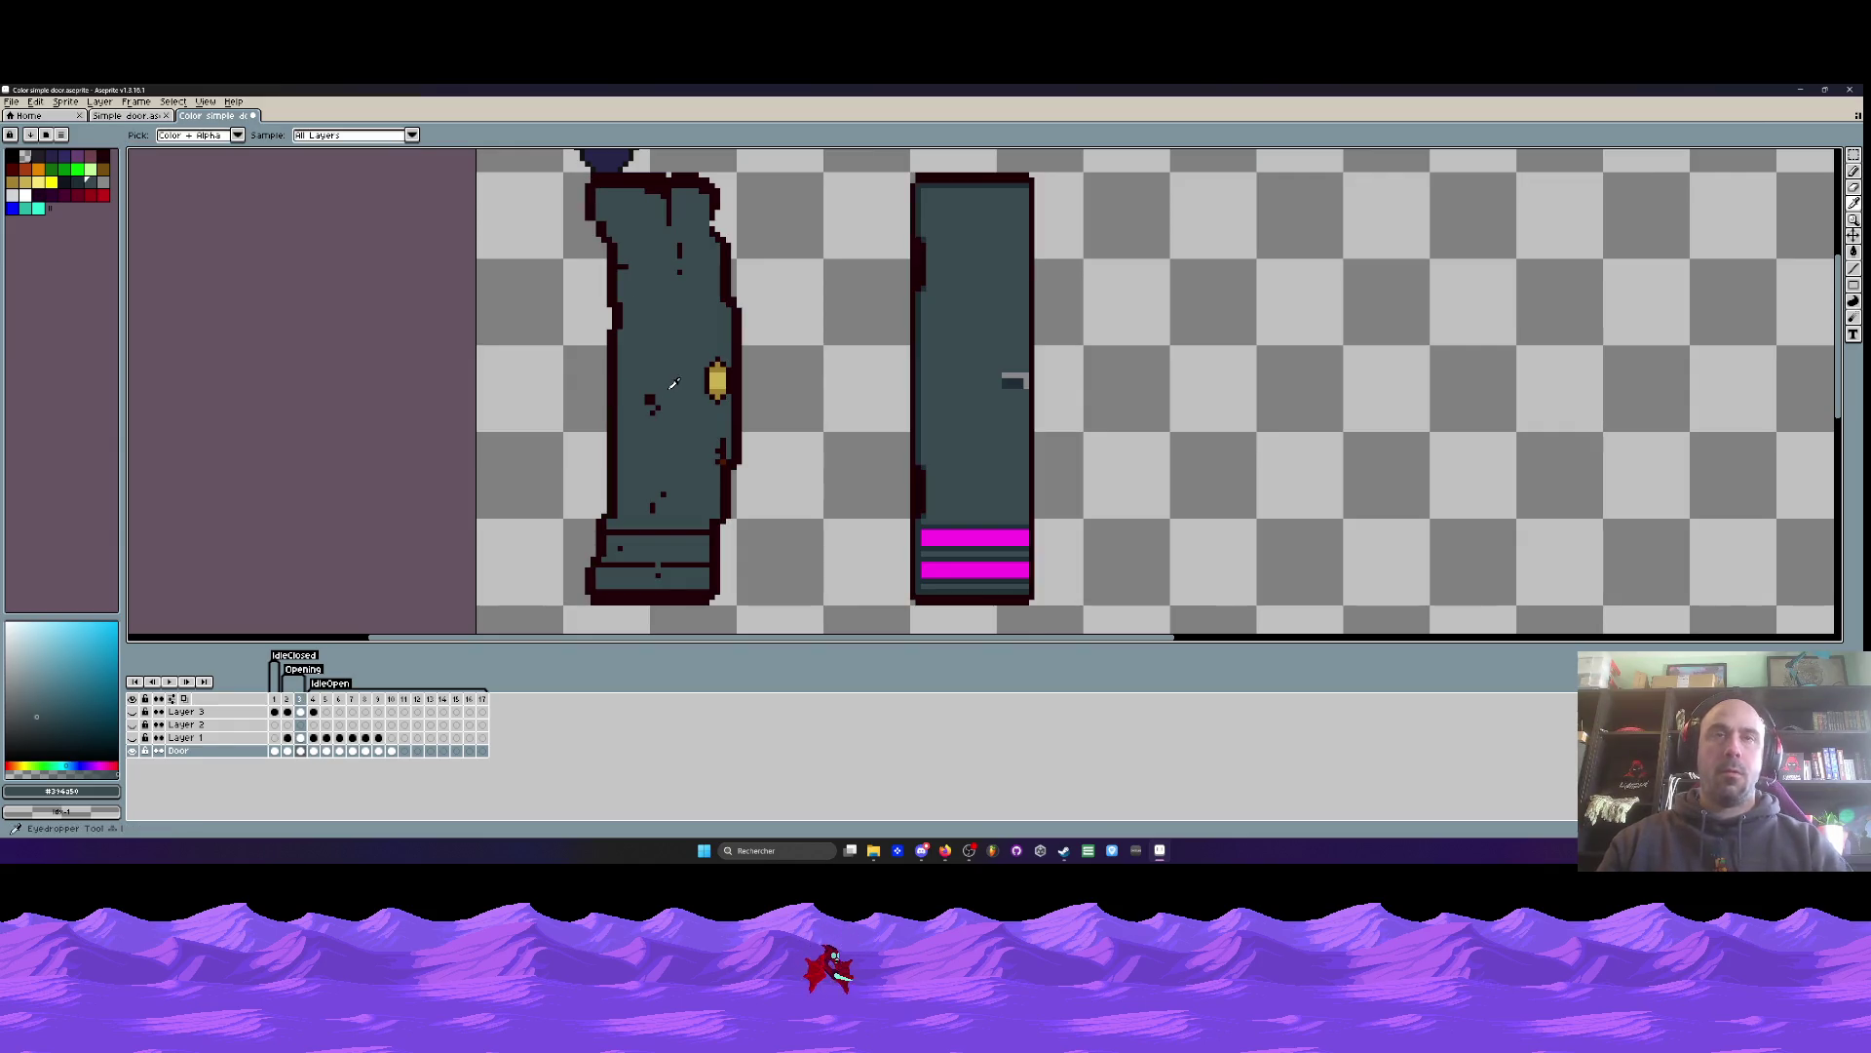
pyautogui.scroll(2, 653, 441)
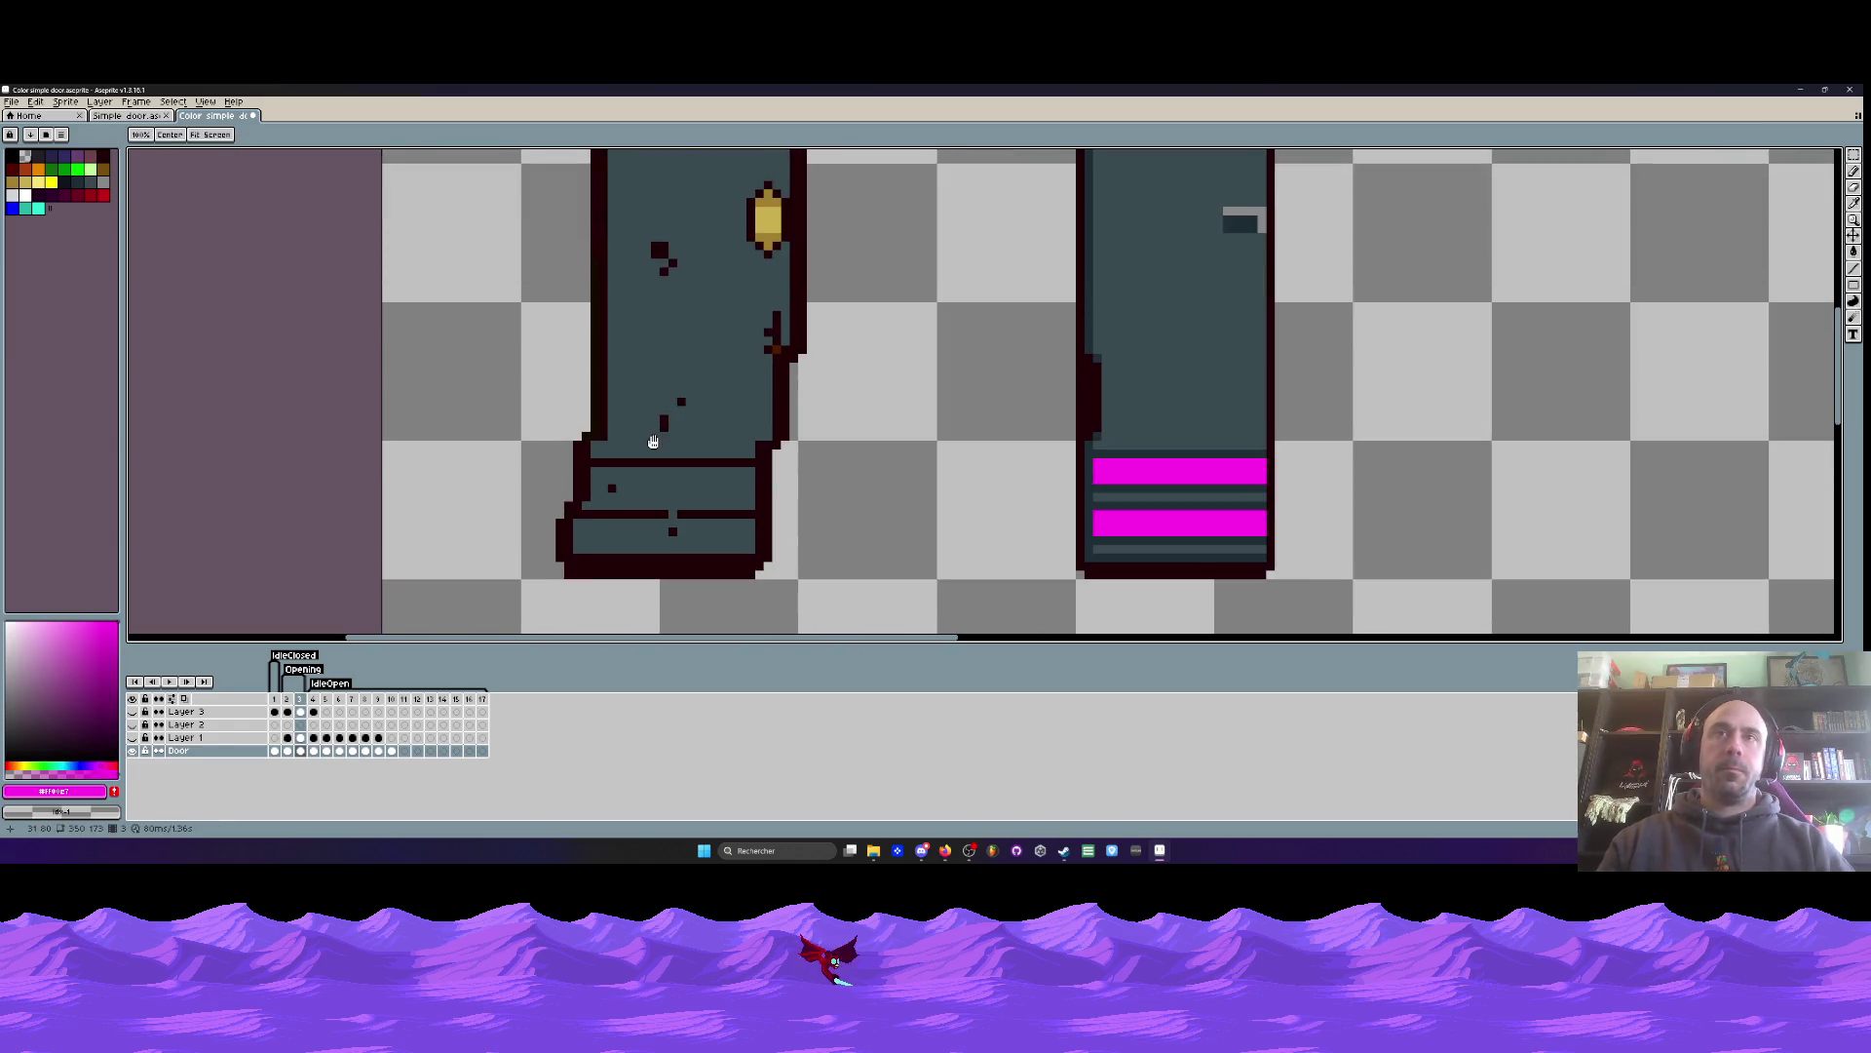
pyautogui.scroll(-2, 865, 429)
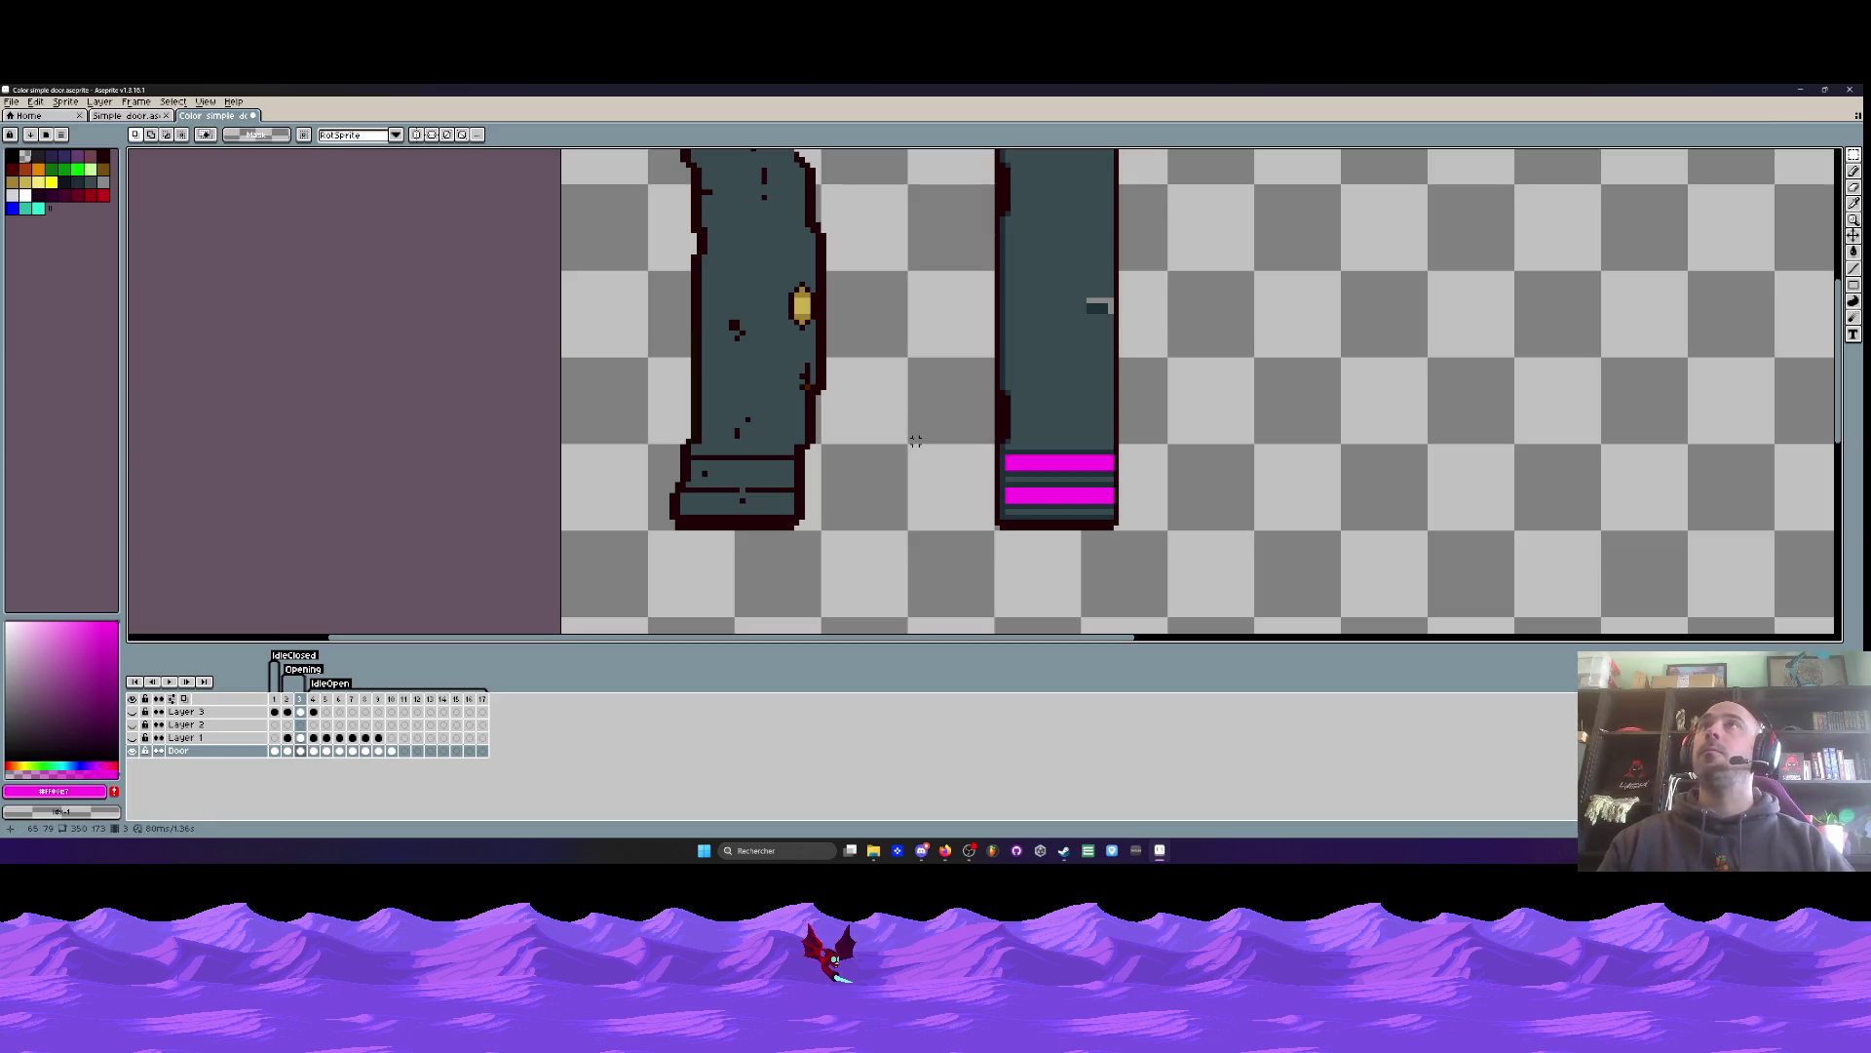
pyautogui.moveTo(974, 447)
pyautogui.mouseDown()
pyautogui.moveTo(1174, 535)
pyautogui.moveTo(931, 509)
pyautogui.mouseUp()
pyautogui.click(1006, 535)
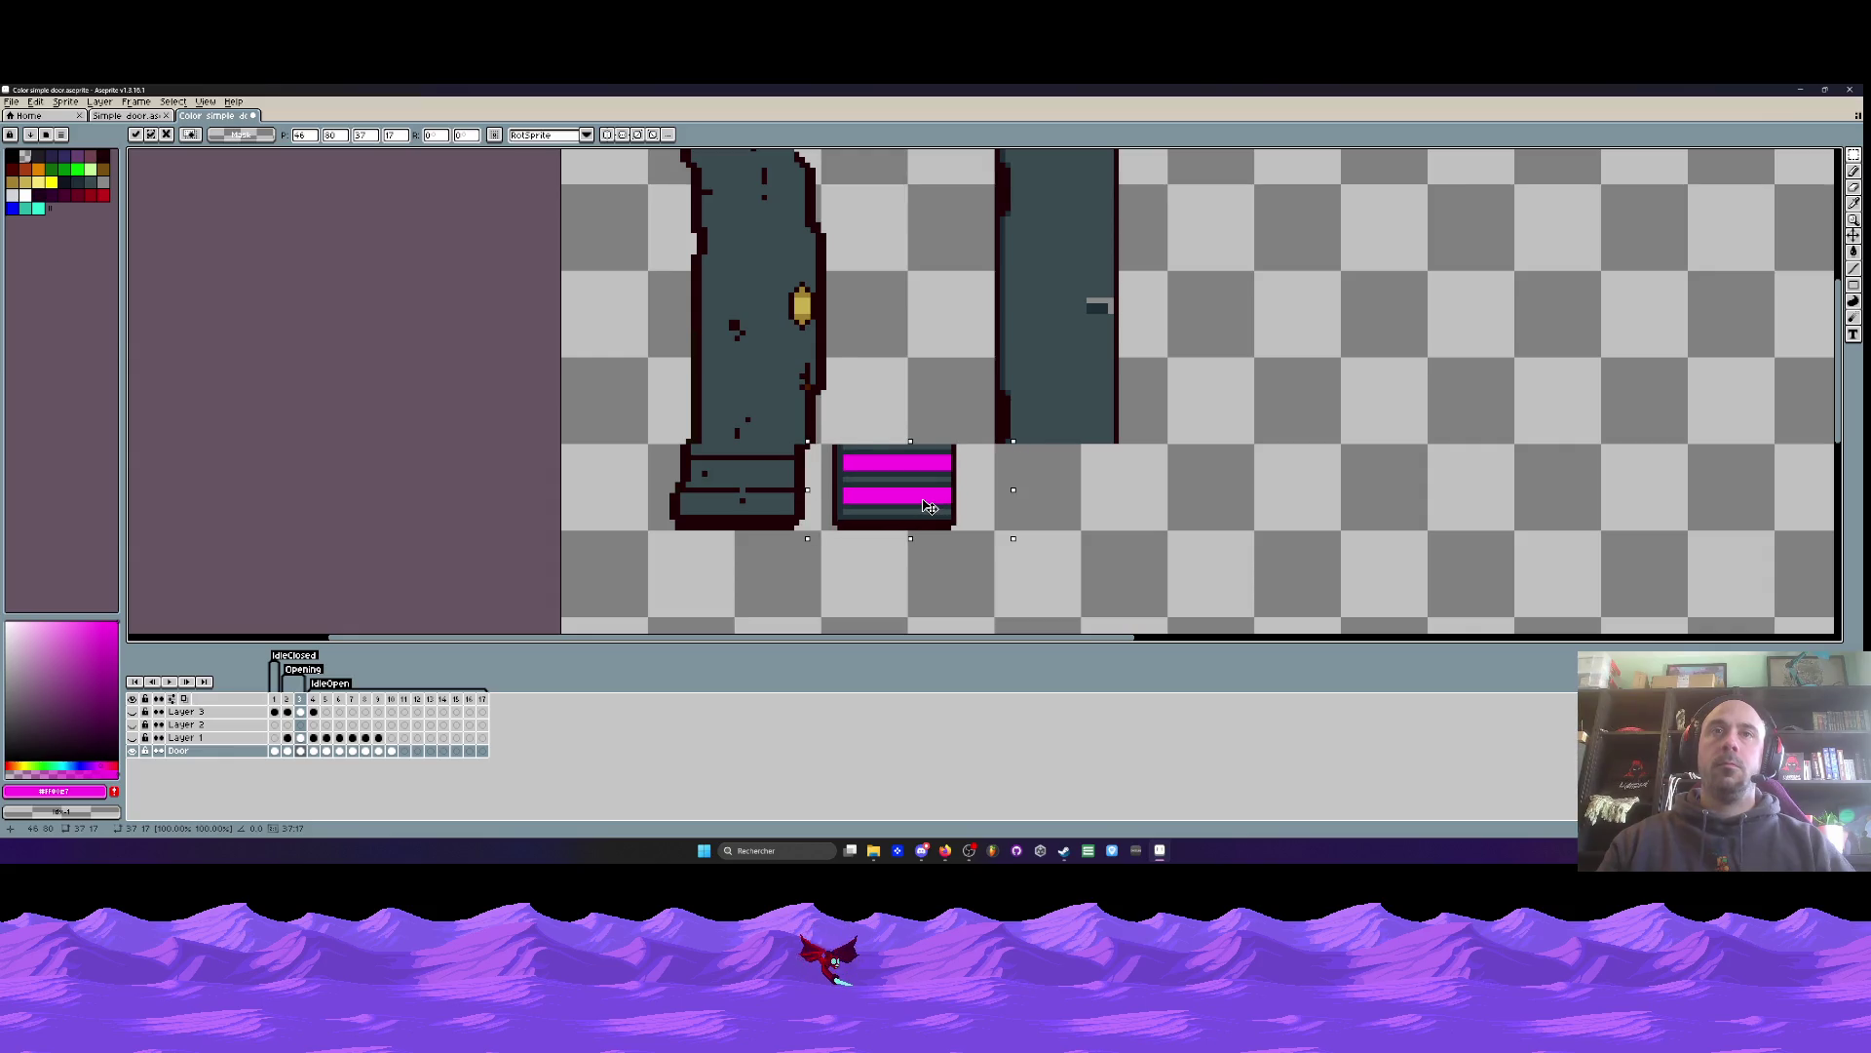
# - Pencil magenta along the left door's outline and fill its lower band magenta
pyautogui.scroll(2, 812, 511)
pyautogui.scroll(1, 813, 510)
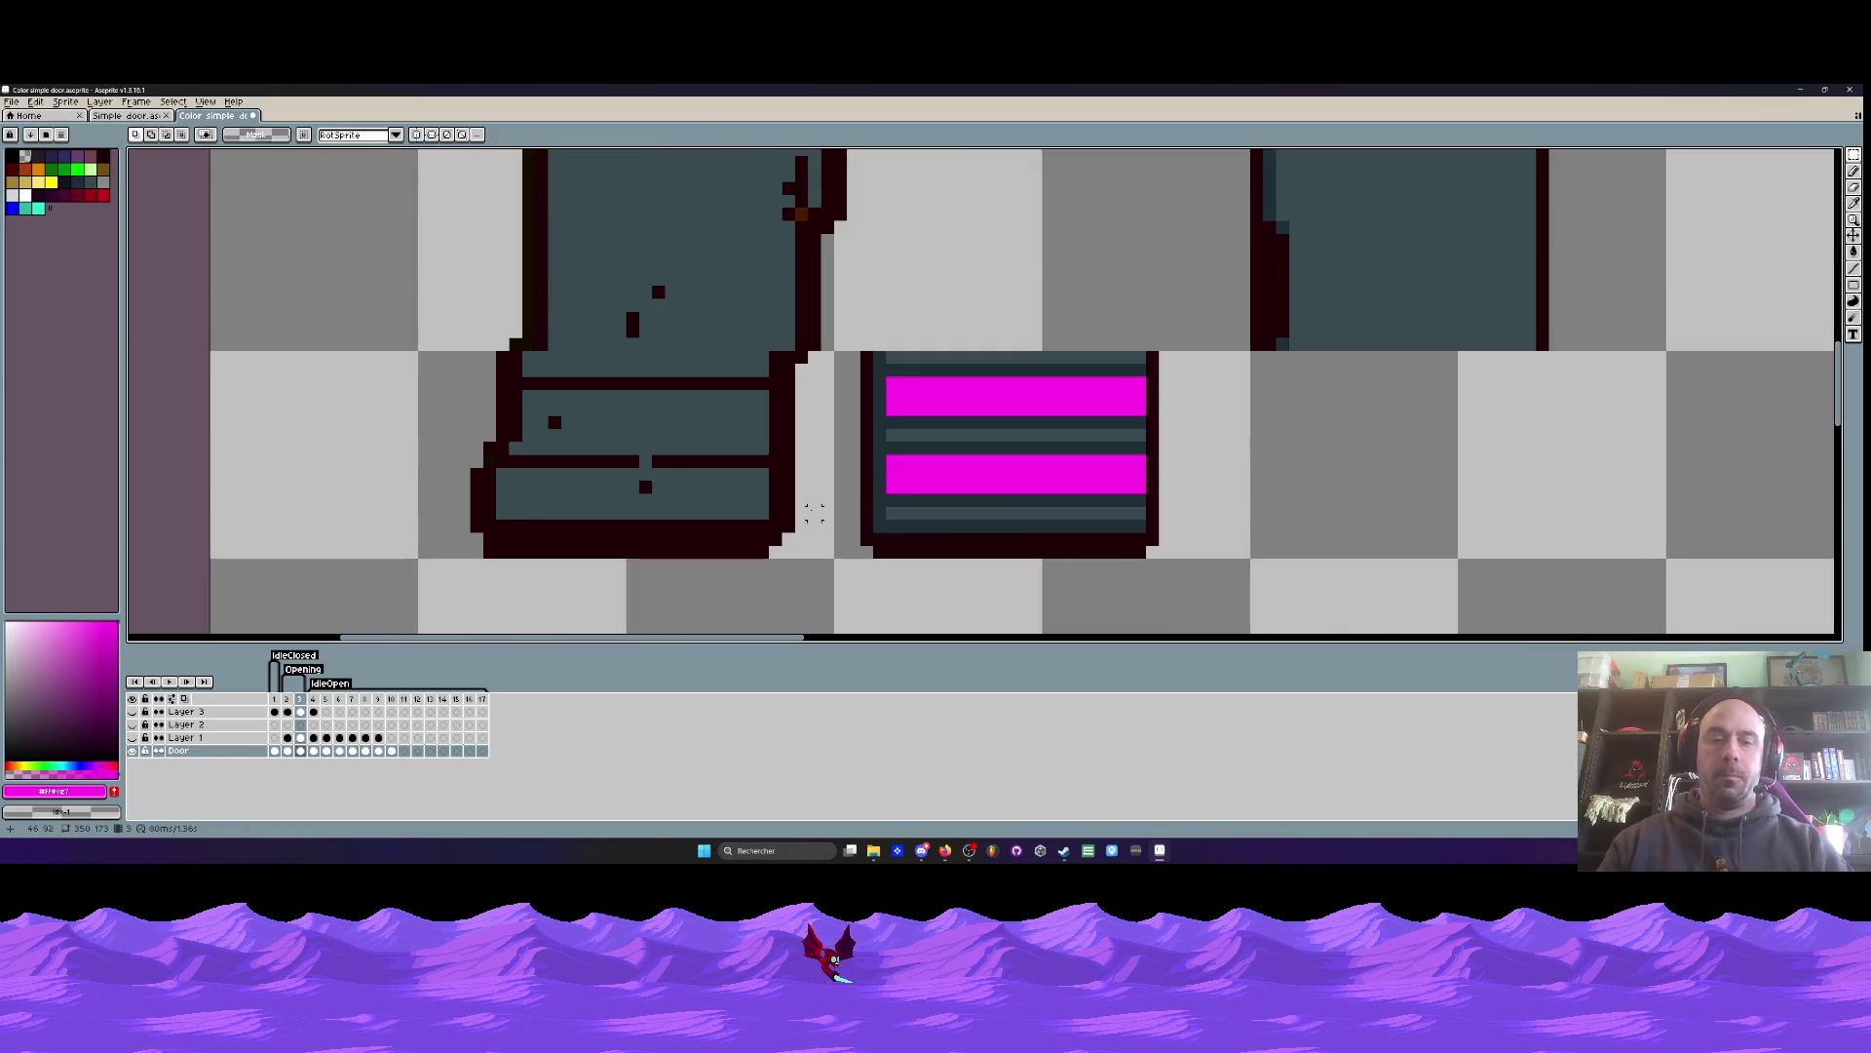
pyautogui.press('b')
pyautogui.scroll(1, 921, 394)
pyautogui.click(725, 379)
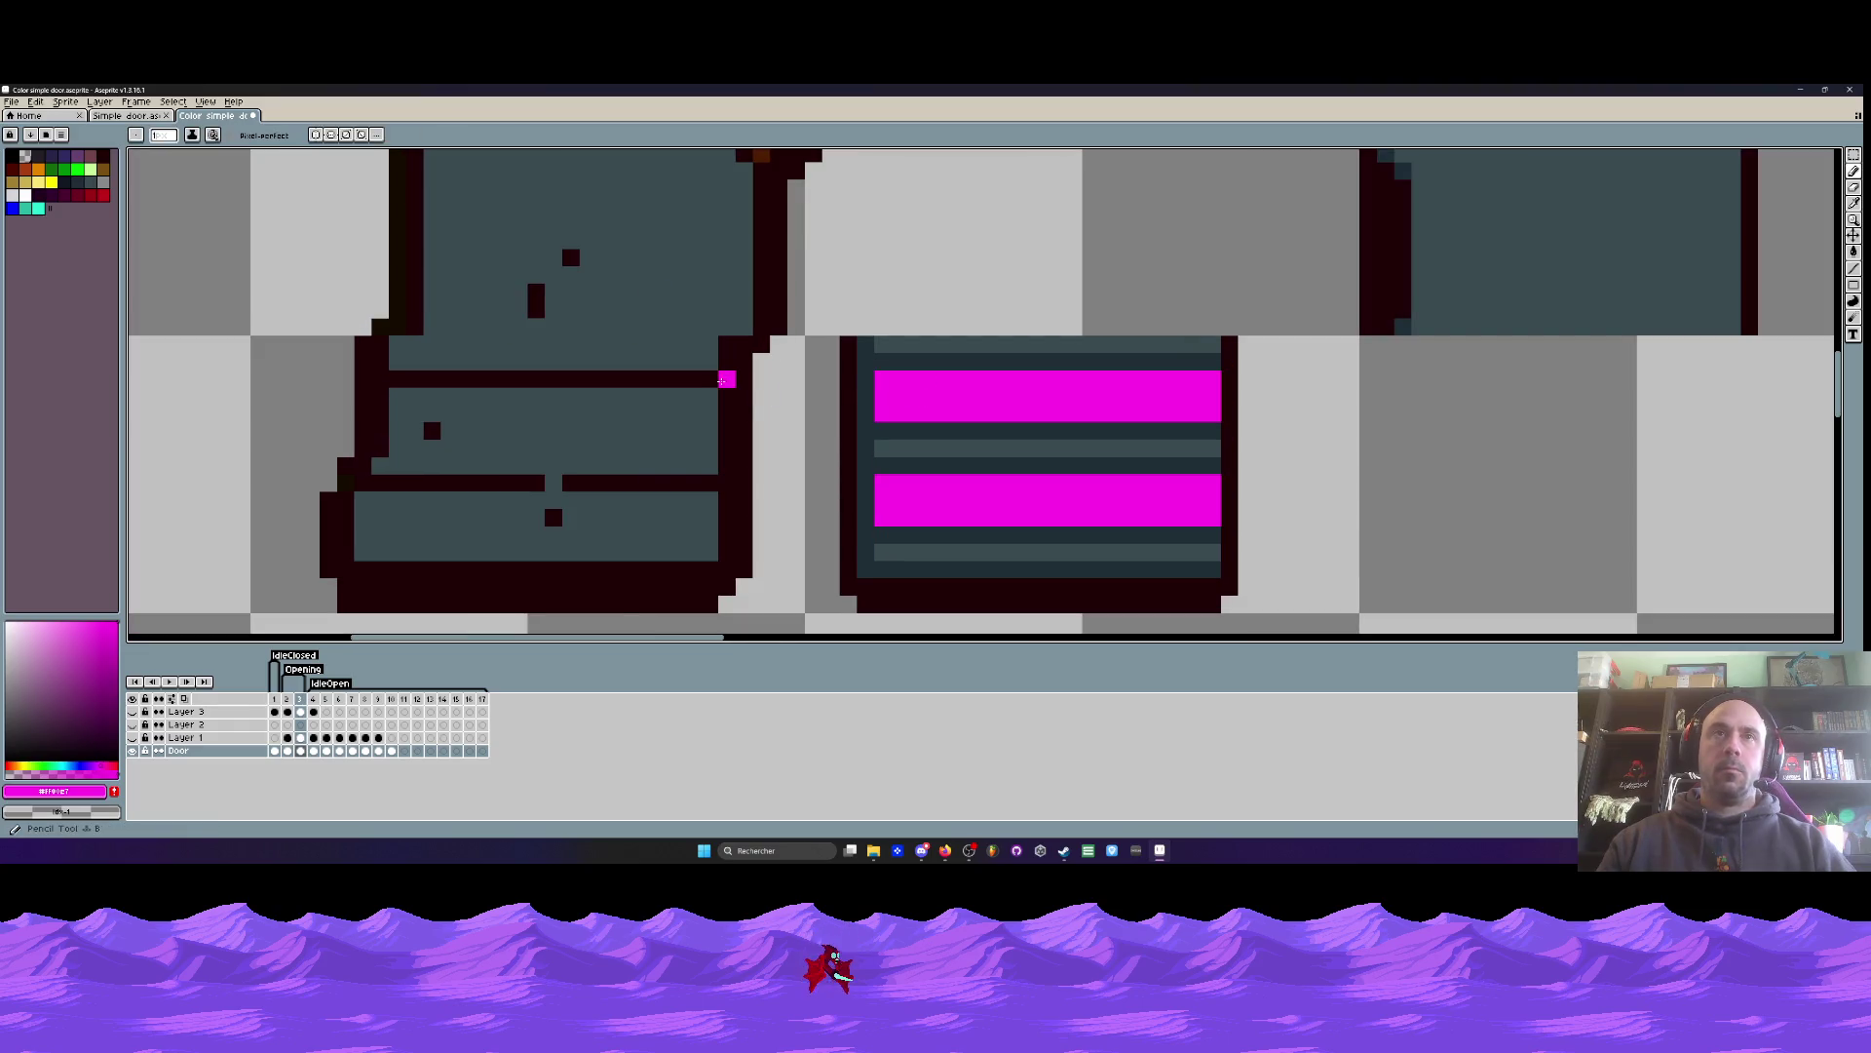
pyautogui.moveTo(726, 379)
pyautogui.mouseDown()
pyautogui.moveTo(385, 383)
pyautogui.moveTo(439, 411)
pyautogui.moveTo(733, 411)
pyautogui.moveTo(393, 398)
pyautogui.mouseUp()
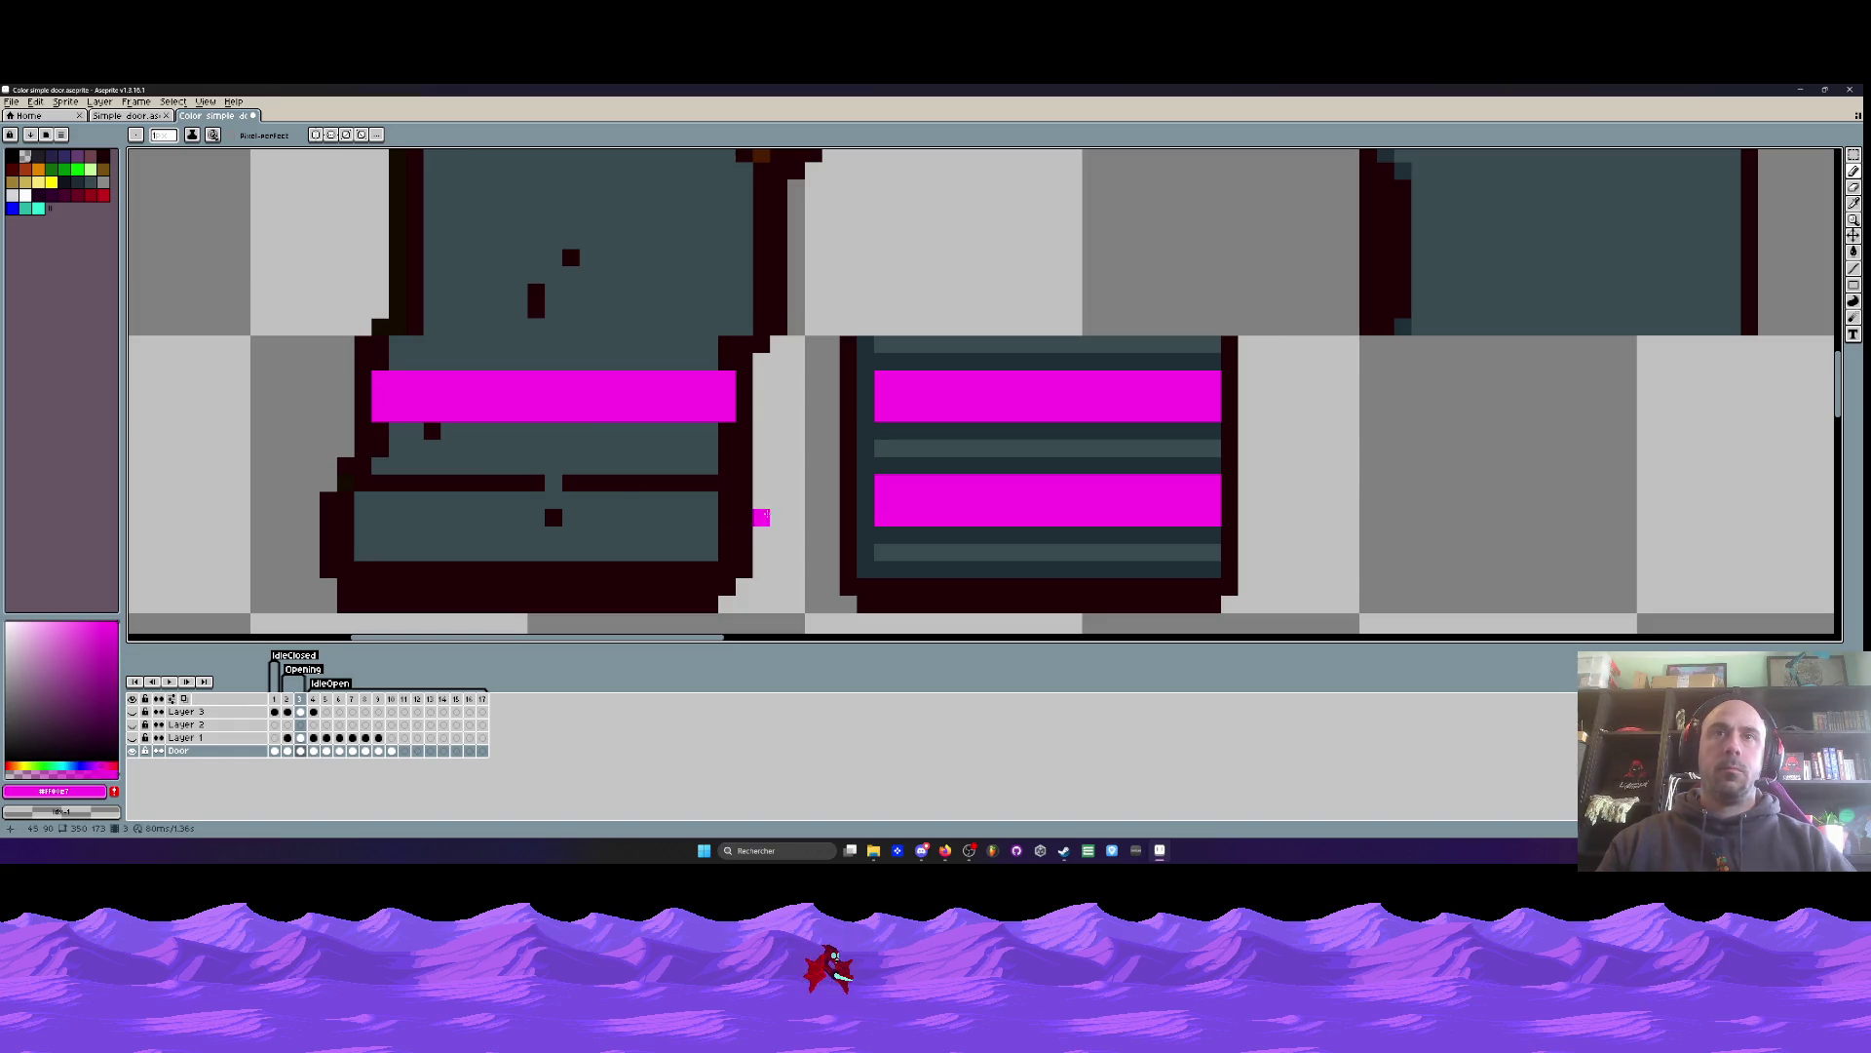
pyautogui.moveTo(714, 483)
pyautogui.mouseDown()
pyautogui.moveTo(358, 497)
pyautogui.moveTo(542, 488)
pyautogui.mouseUp()
pyautogui.moveTo(366, 505)
pyautogui.mouseDown()
pyautogui.moveTo(570, 517)
pyautogui.moveTo(702, 499)
pyautogui.moveTo(546, 499)
pyautogui.moveTo(718, 514)
pyautogui.mouseUp()
pyautogui.scroll(-2, 717, 512)
pyautogui.scroll(-2, 717, 507)
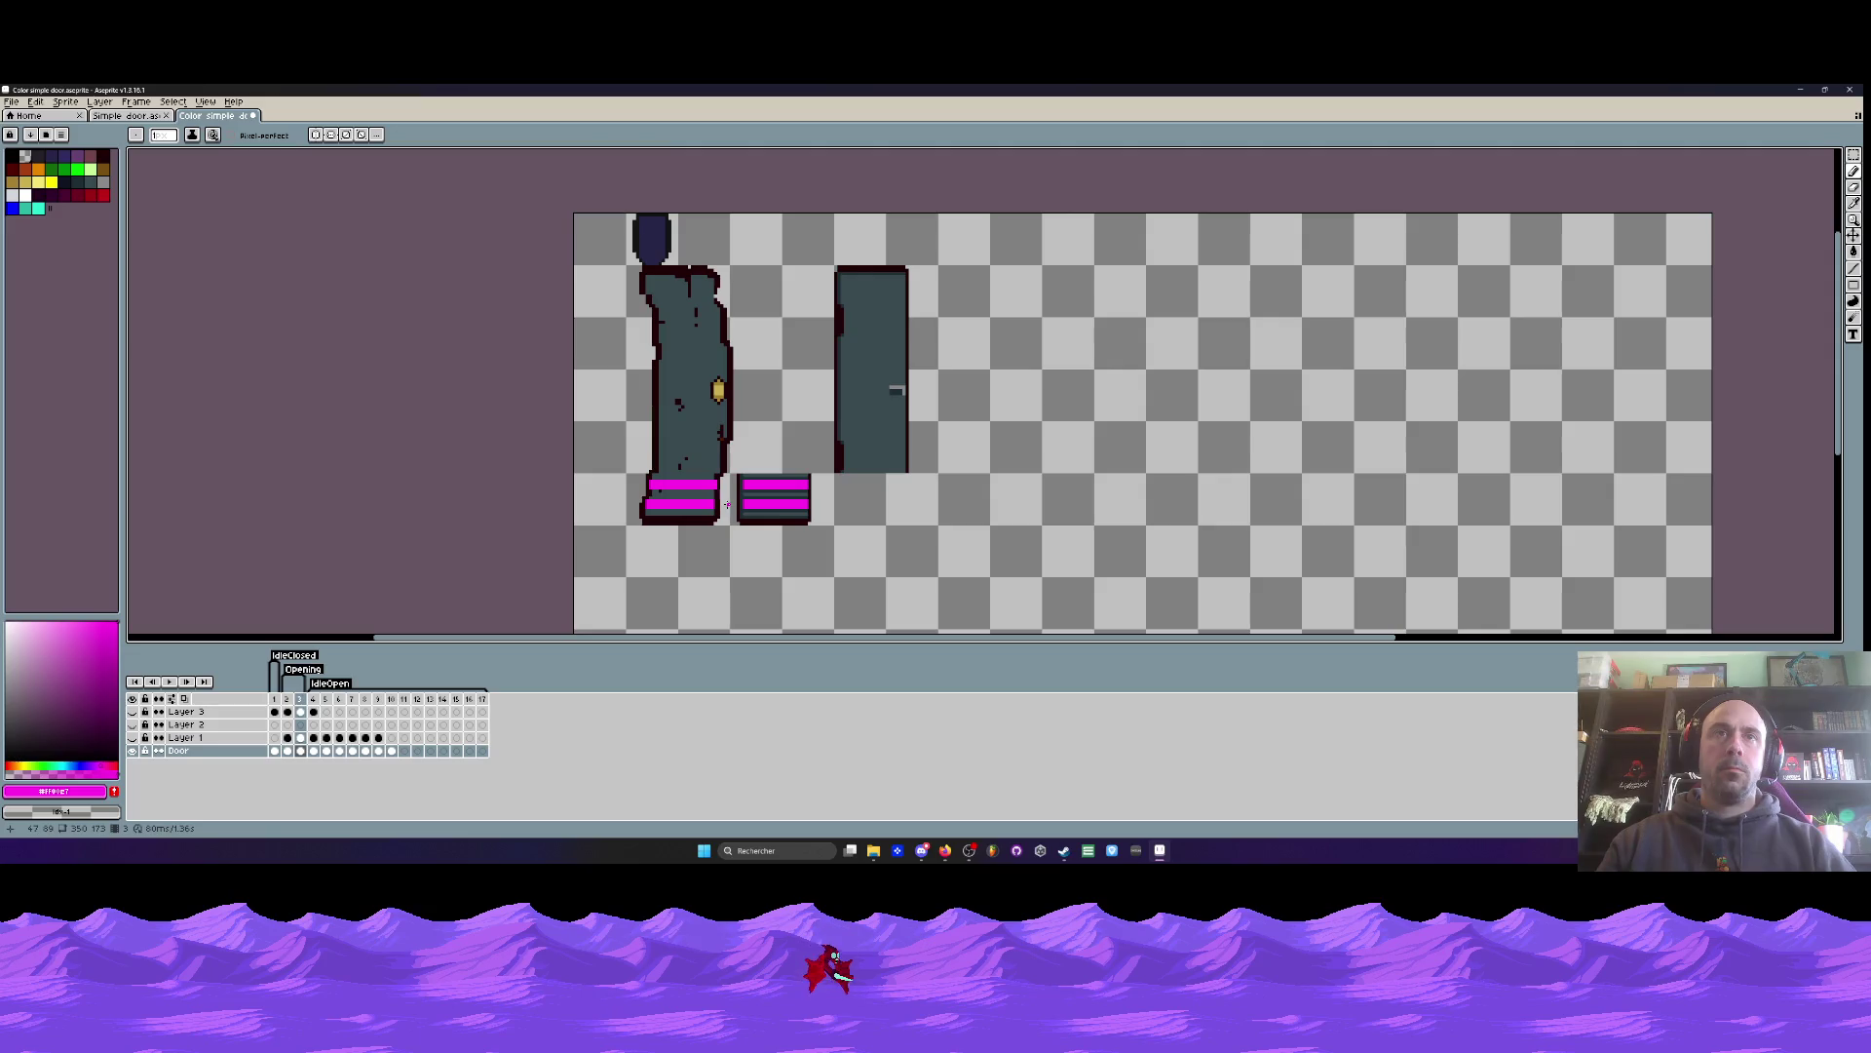
pyautogui.scroll(4, 718, 485)
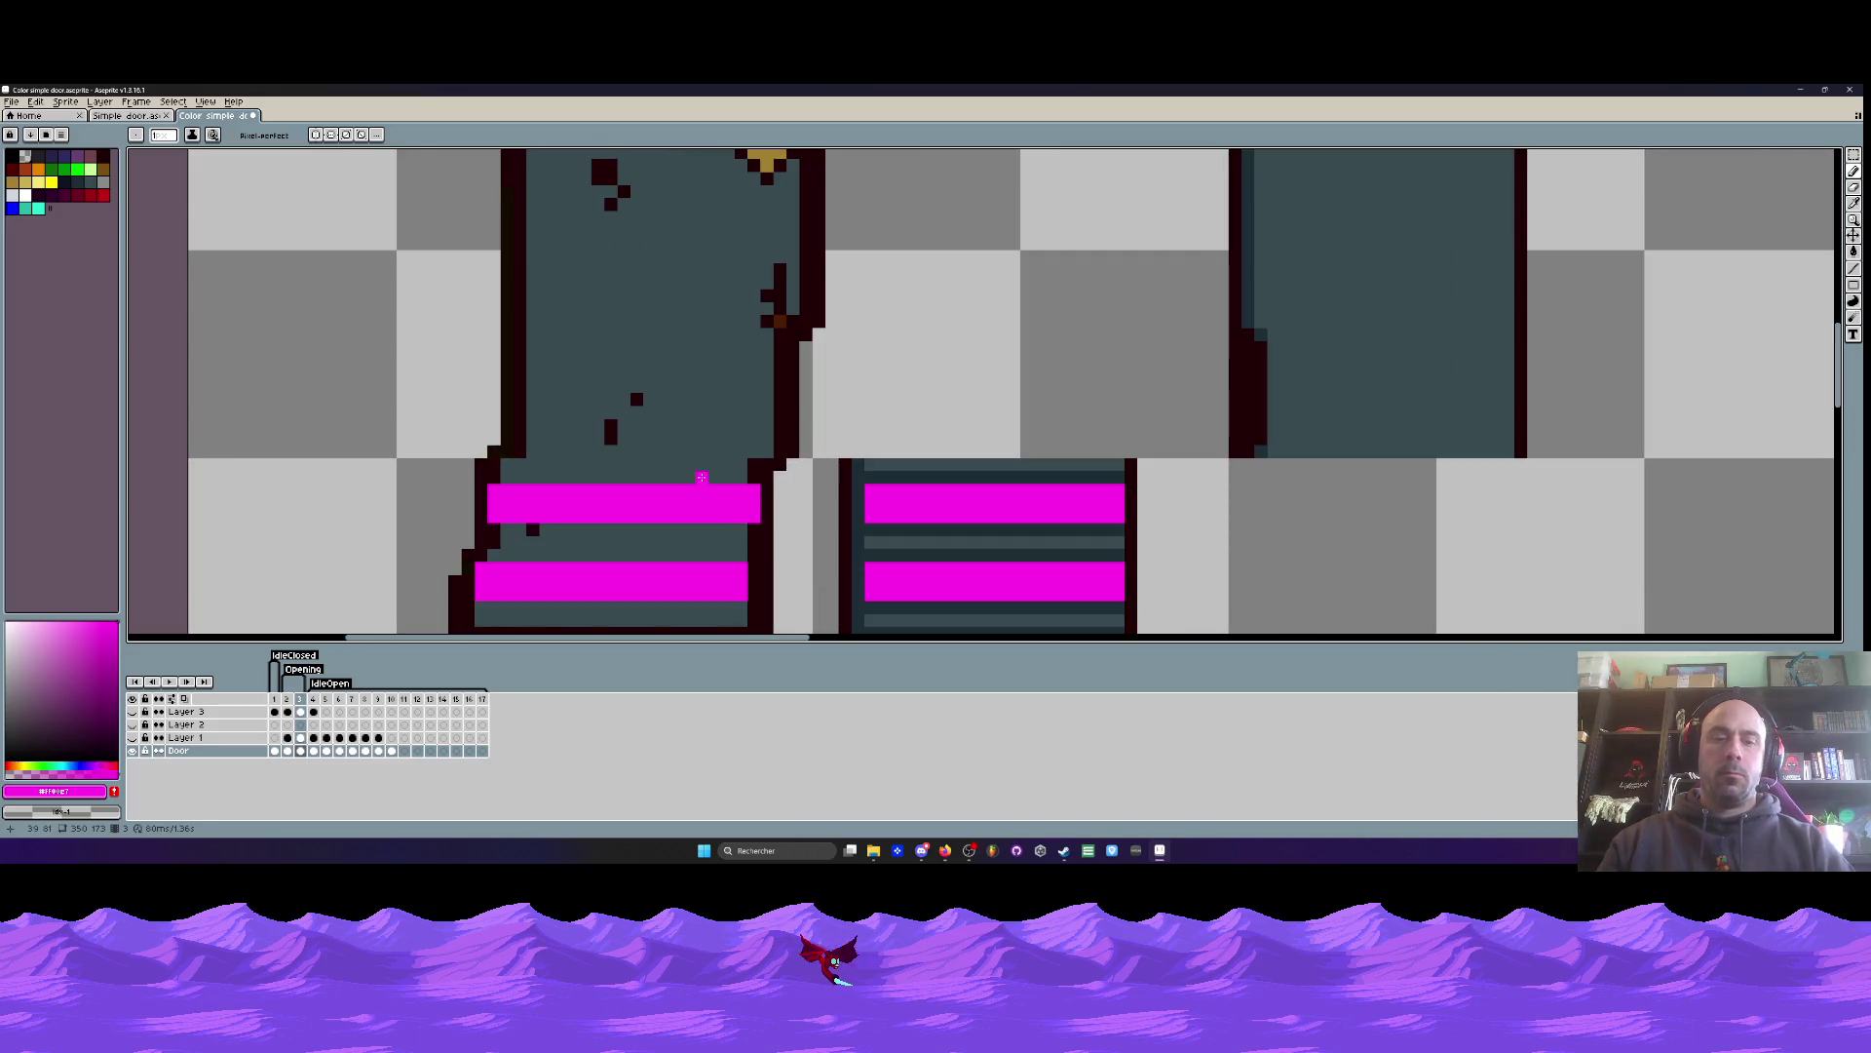
# - Sample the dark teal and outline colours and extend the door's right outline
pyautogui.press('i')
pyautogui.click(719, 429)
pyautogui.scroll(1, 719, 430)
pyautogui.press('b')
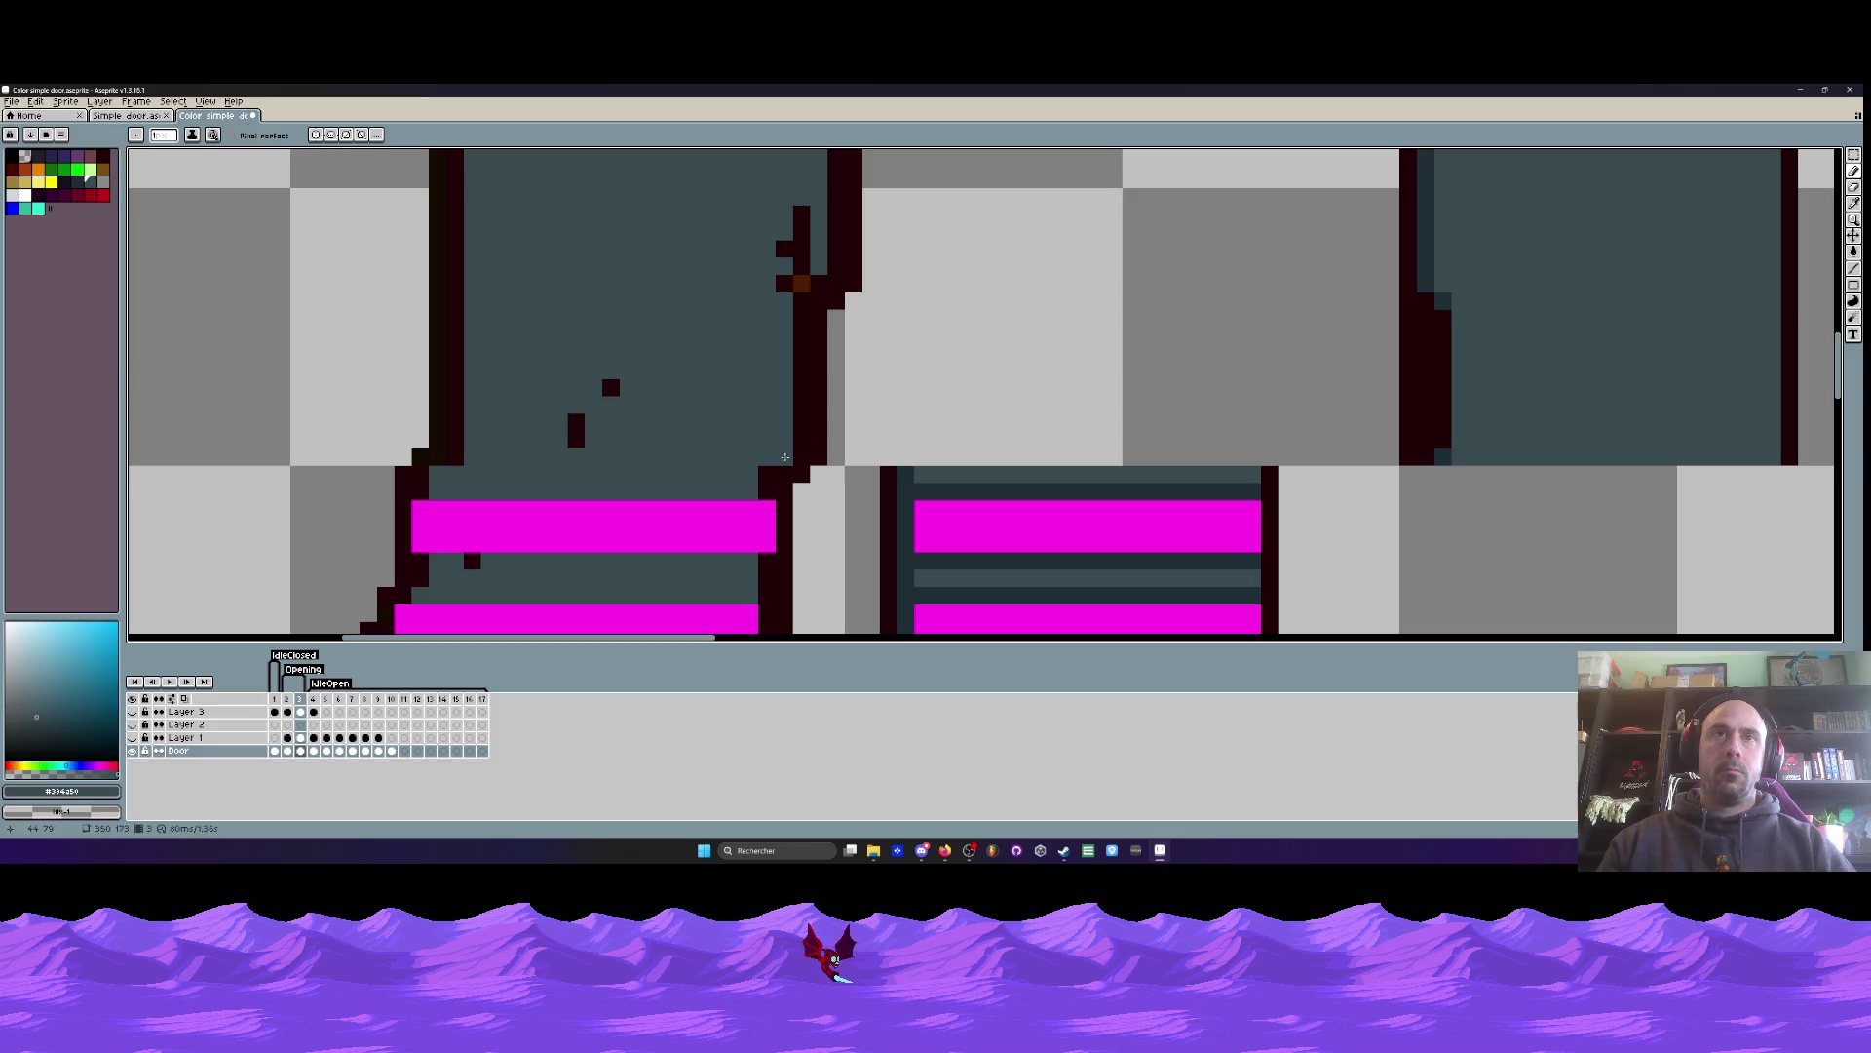
pyautogui.keyDown('alt'); pyautogui.click(801, 456); pyautogui.keyUp('alt')
pyautogui.moveTo(785, 457); pyautogui.dragTo(786, 439)
pyautogui.scroll(-3, 785, 438)
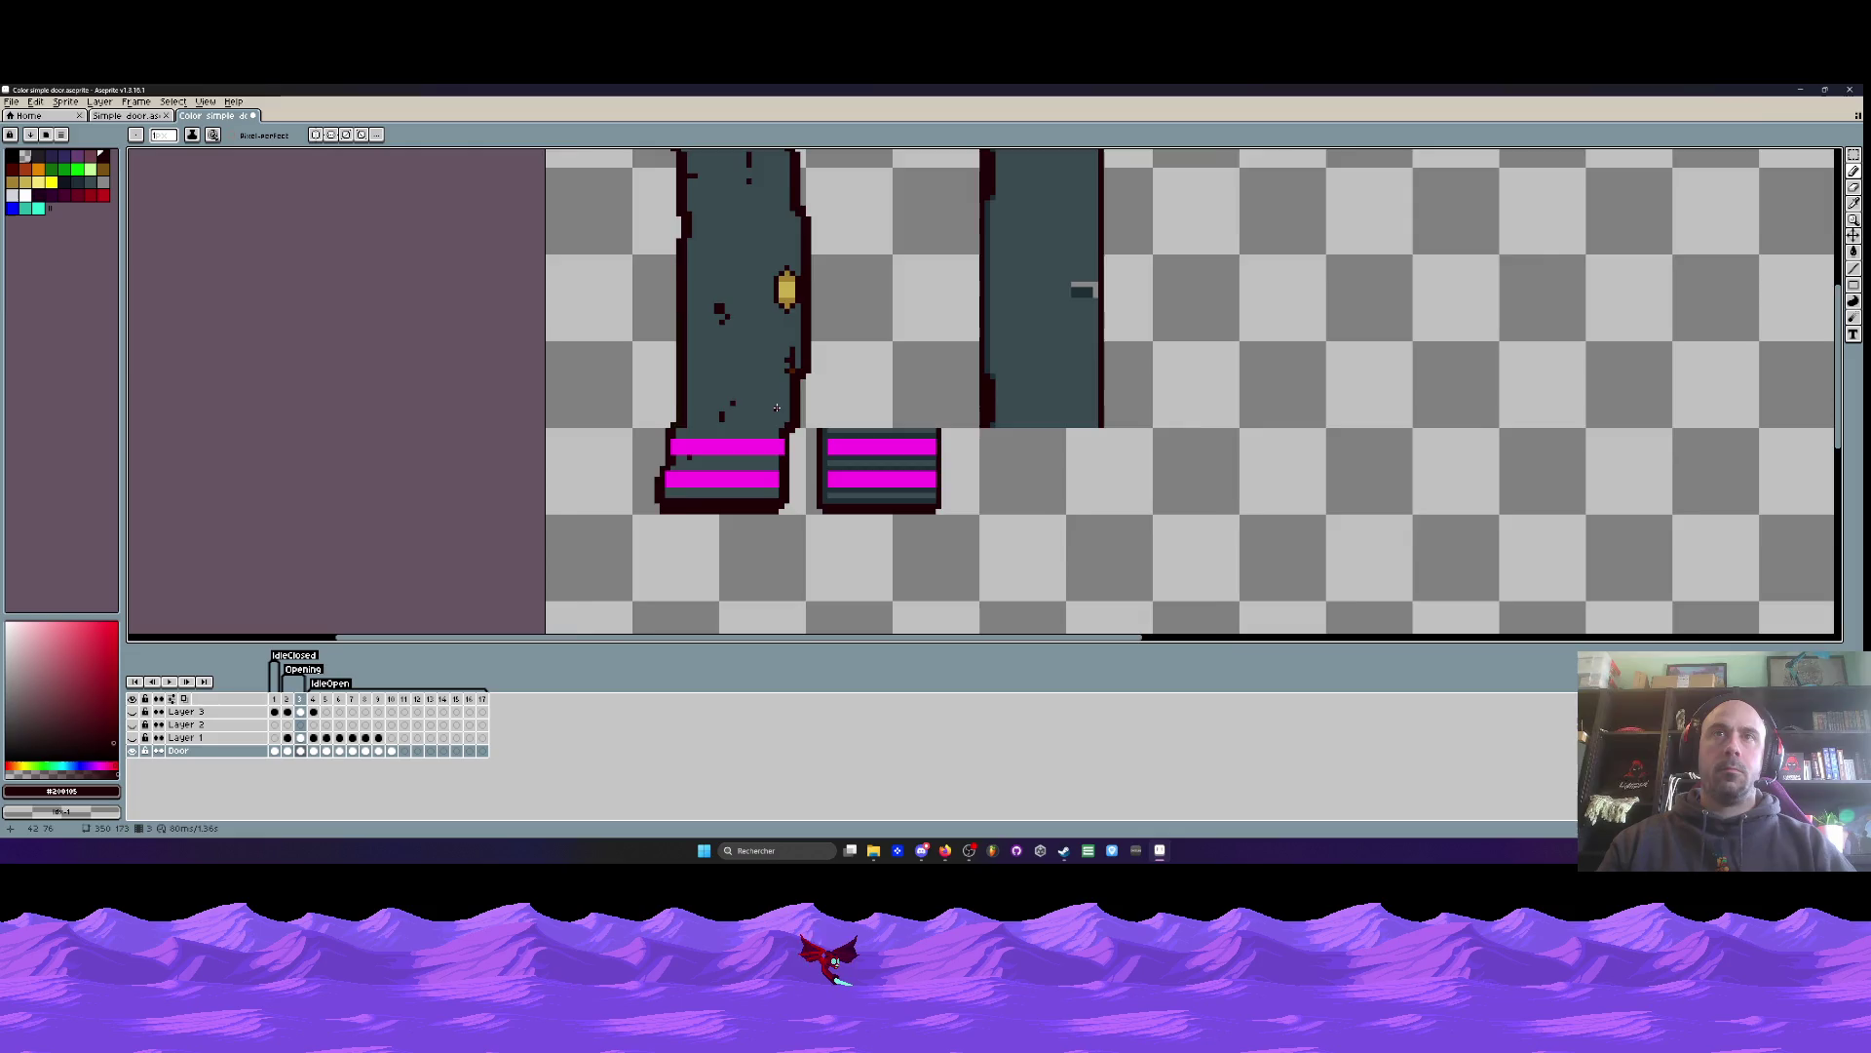
pyautogui.scroll(-2, 777, 407)
pyautogui.scroll(2, 765, 380)
# - Paint the stray dark pixels on the right edge and top stub teal
pyautogui.keyDown('alt'); pyautogui.click(762, 369); pyautogui.keyUp('alt')
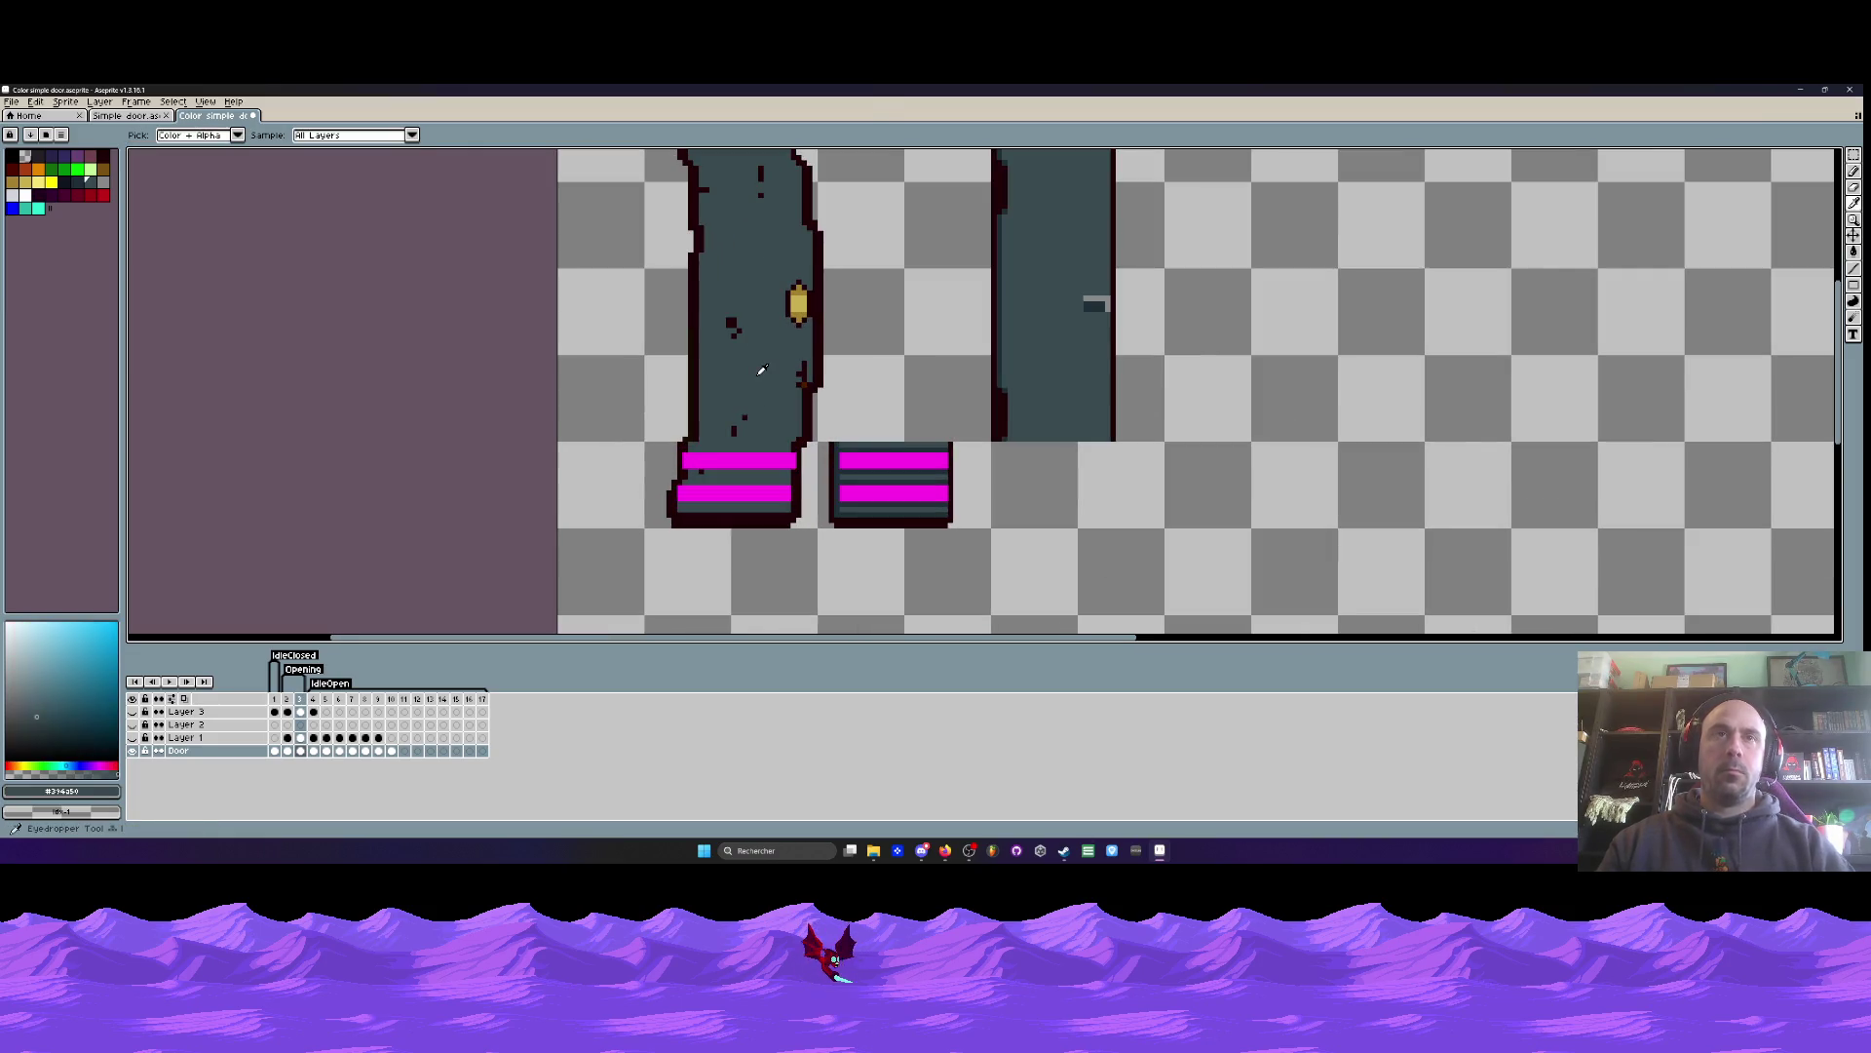
pyautogui.scroll(1, 757, 383)
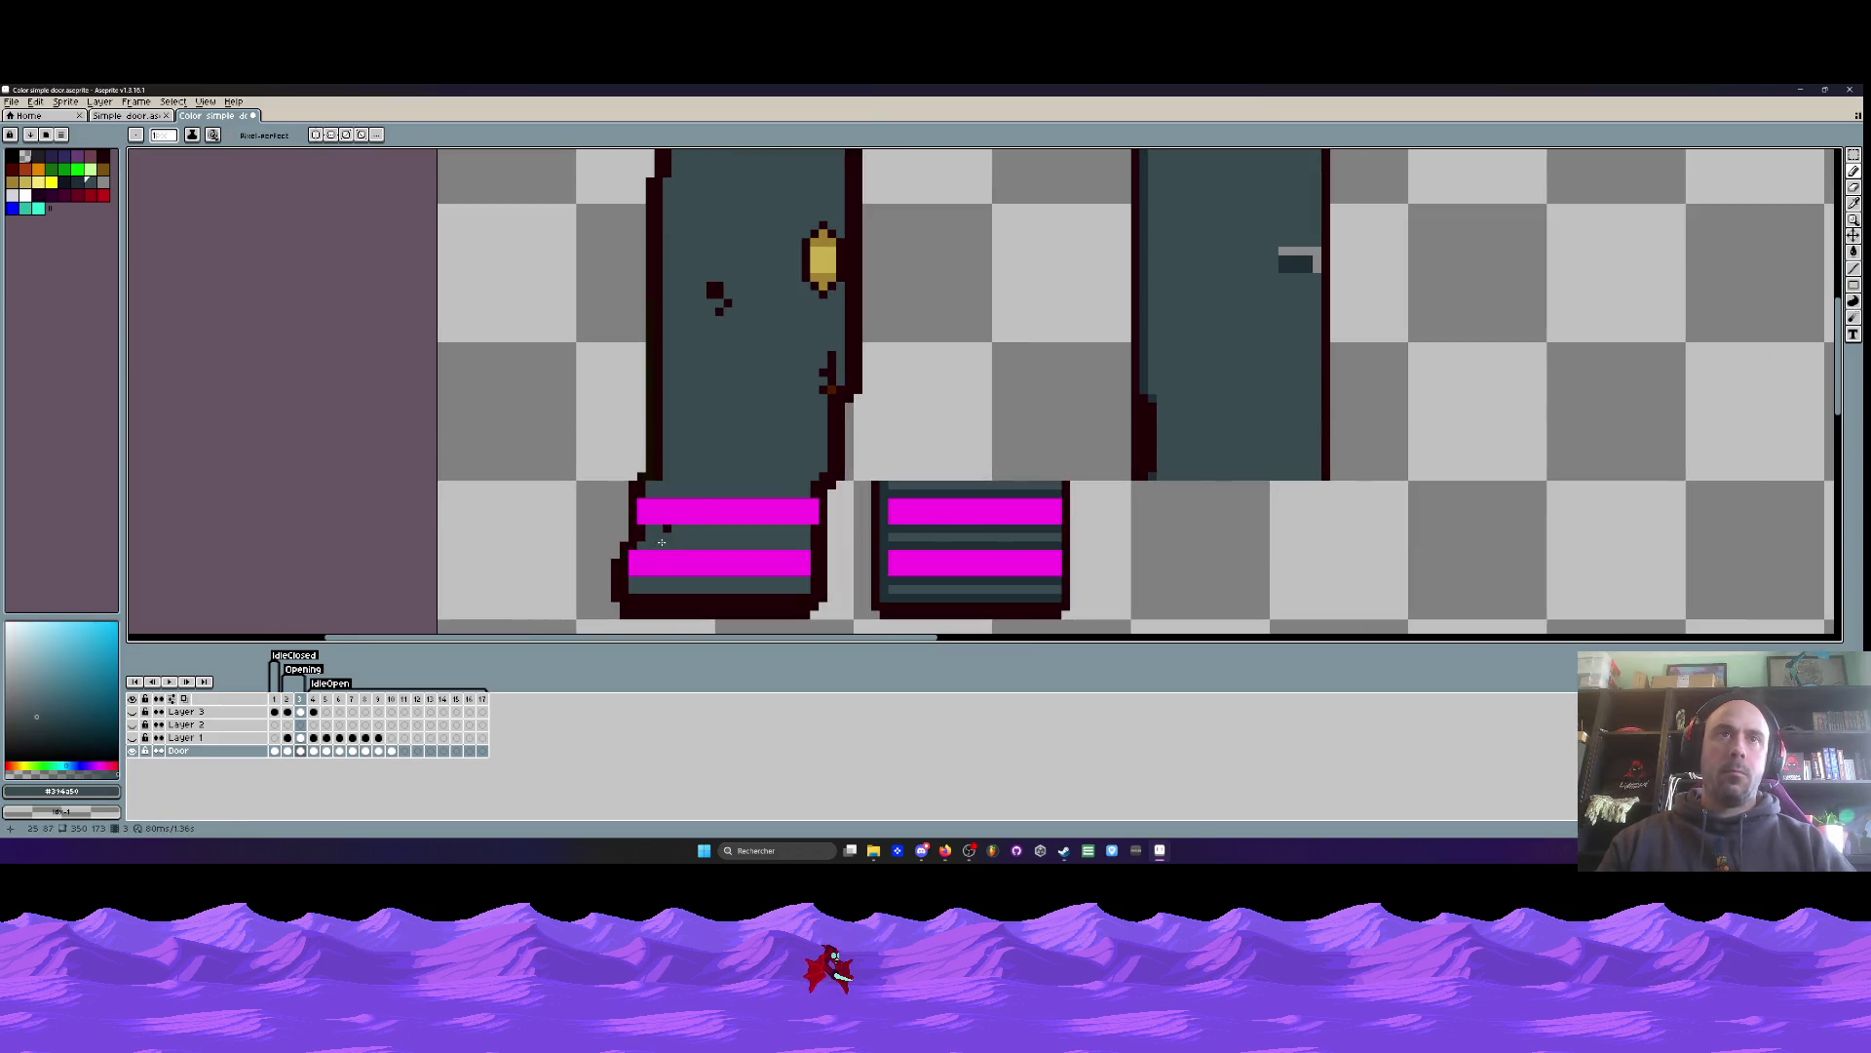
pyautogui.moveTo(829, 356); pyautogui.dragTo(827, 390)
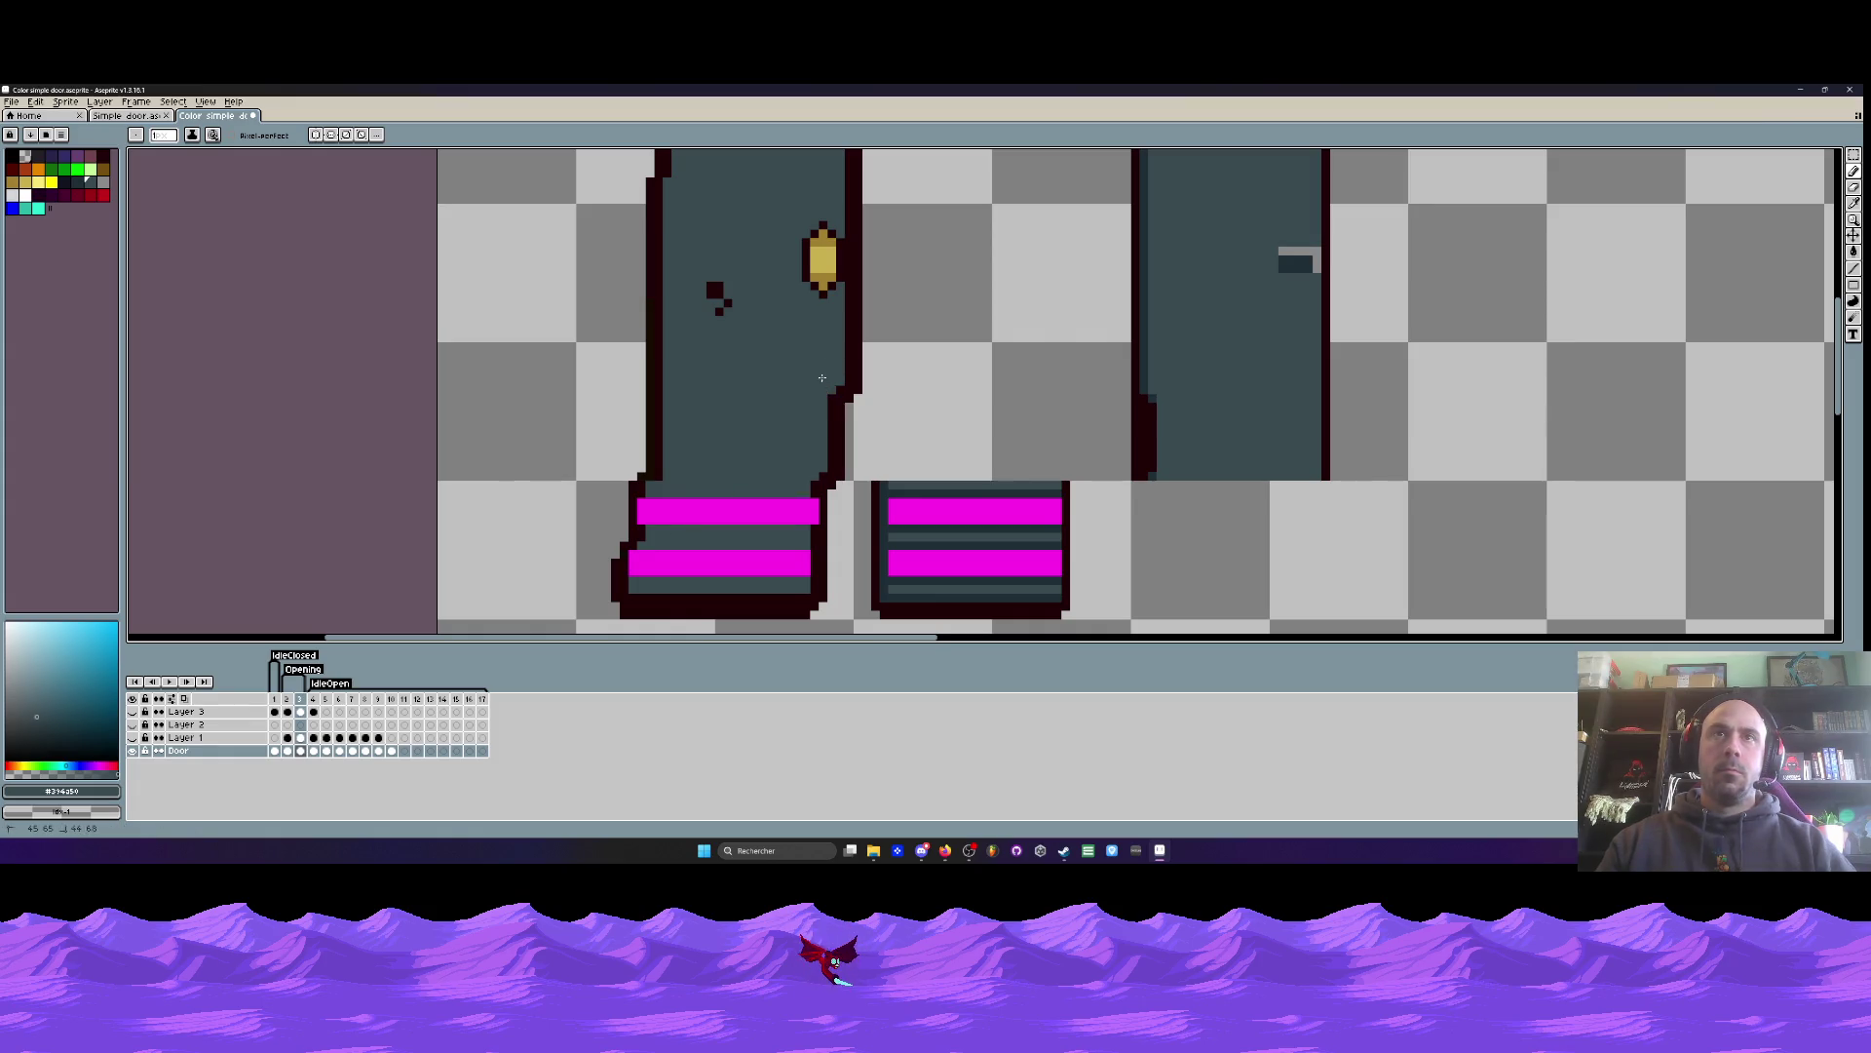
pyautogui.scroll(-2, 719, 299)
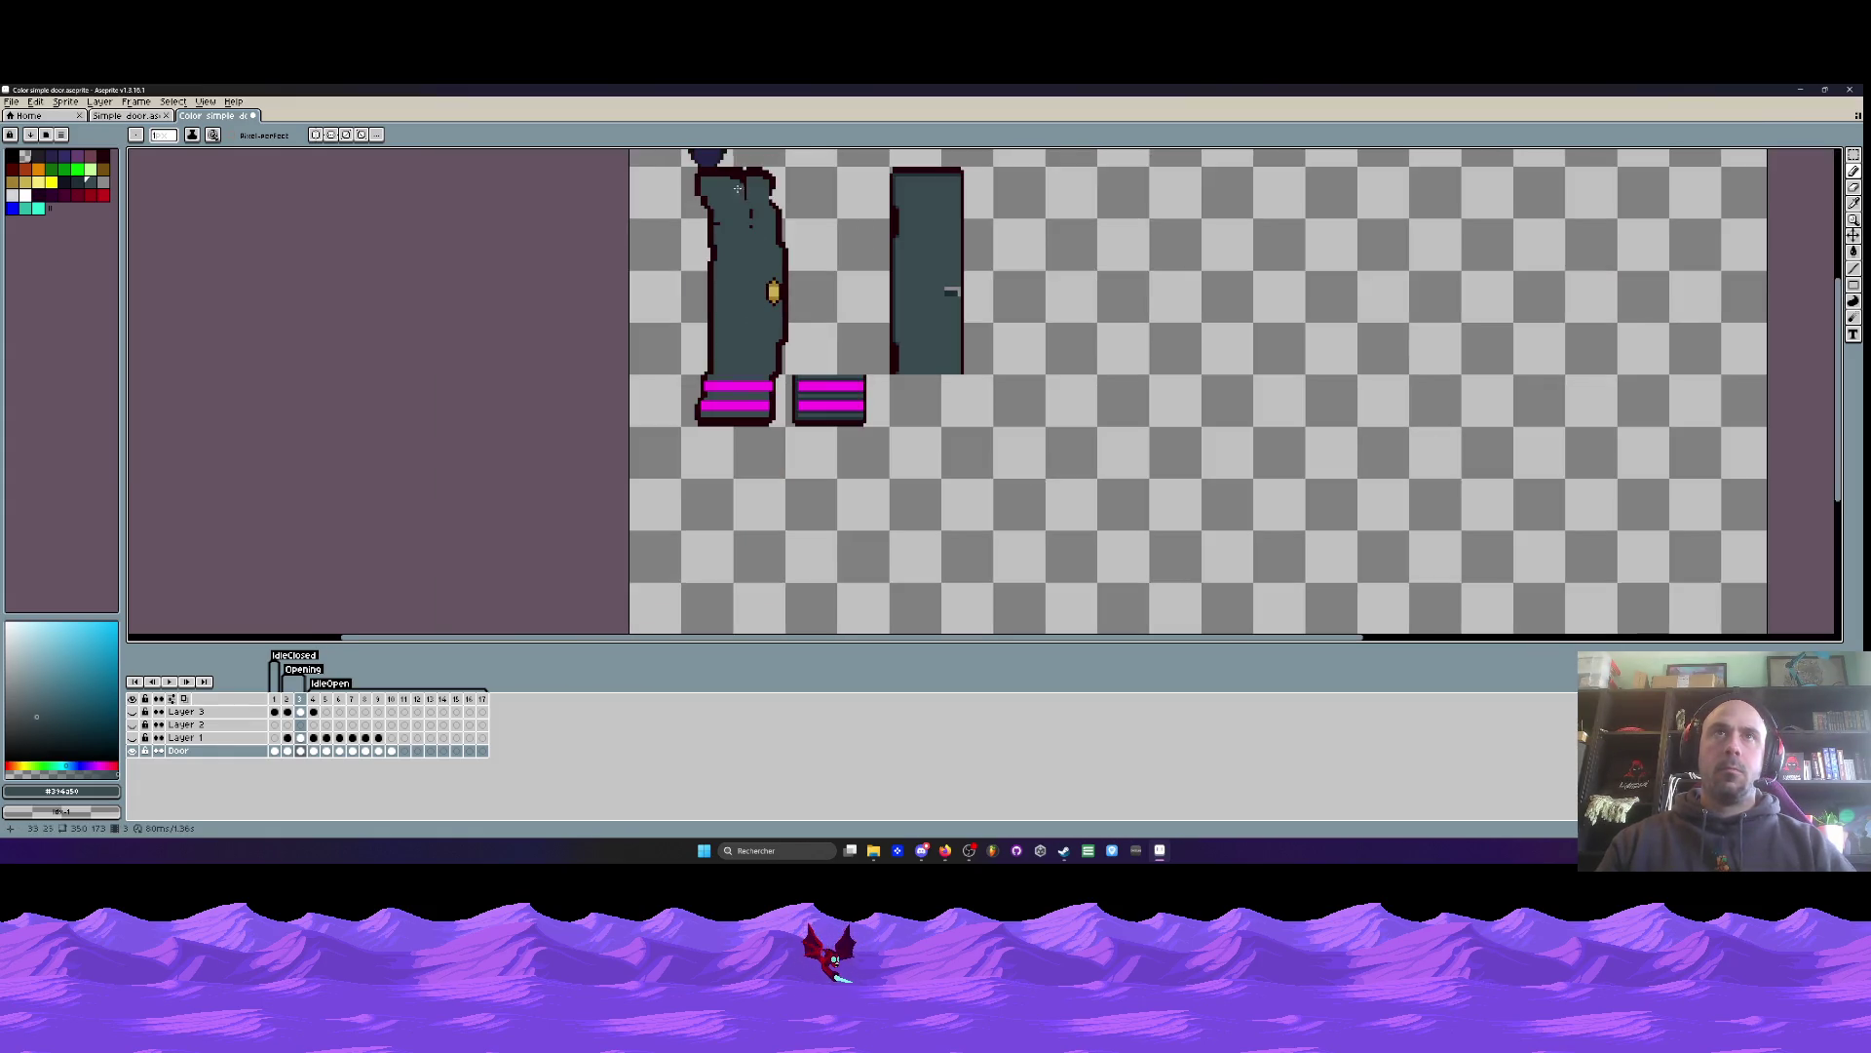
pyautogui.scroll(4, 705, 264)
pyautogui.moveTo(705, 264)
pyautogui.mouseDown()
pyautogui.moveTo(783, 297)
pyautogui.moveTo(809, 429)
pyautogui.mouseUp()
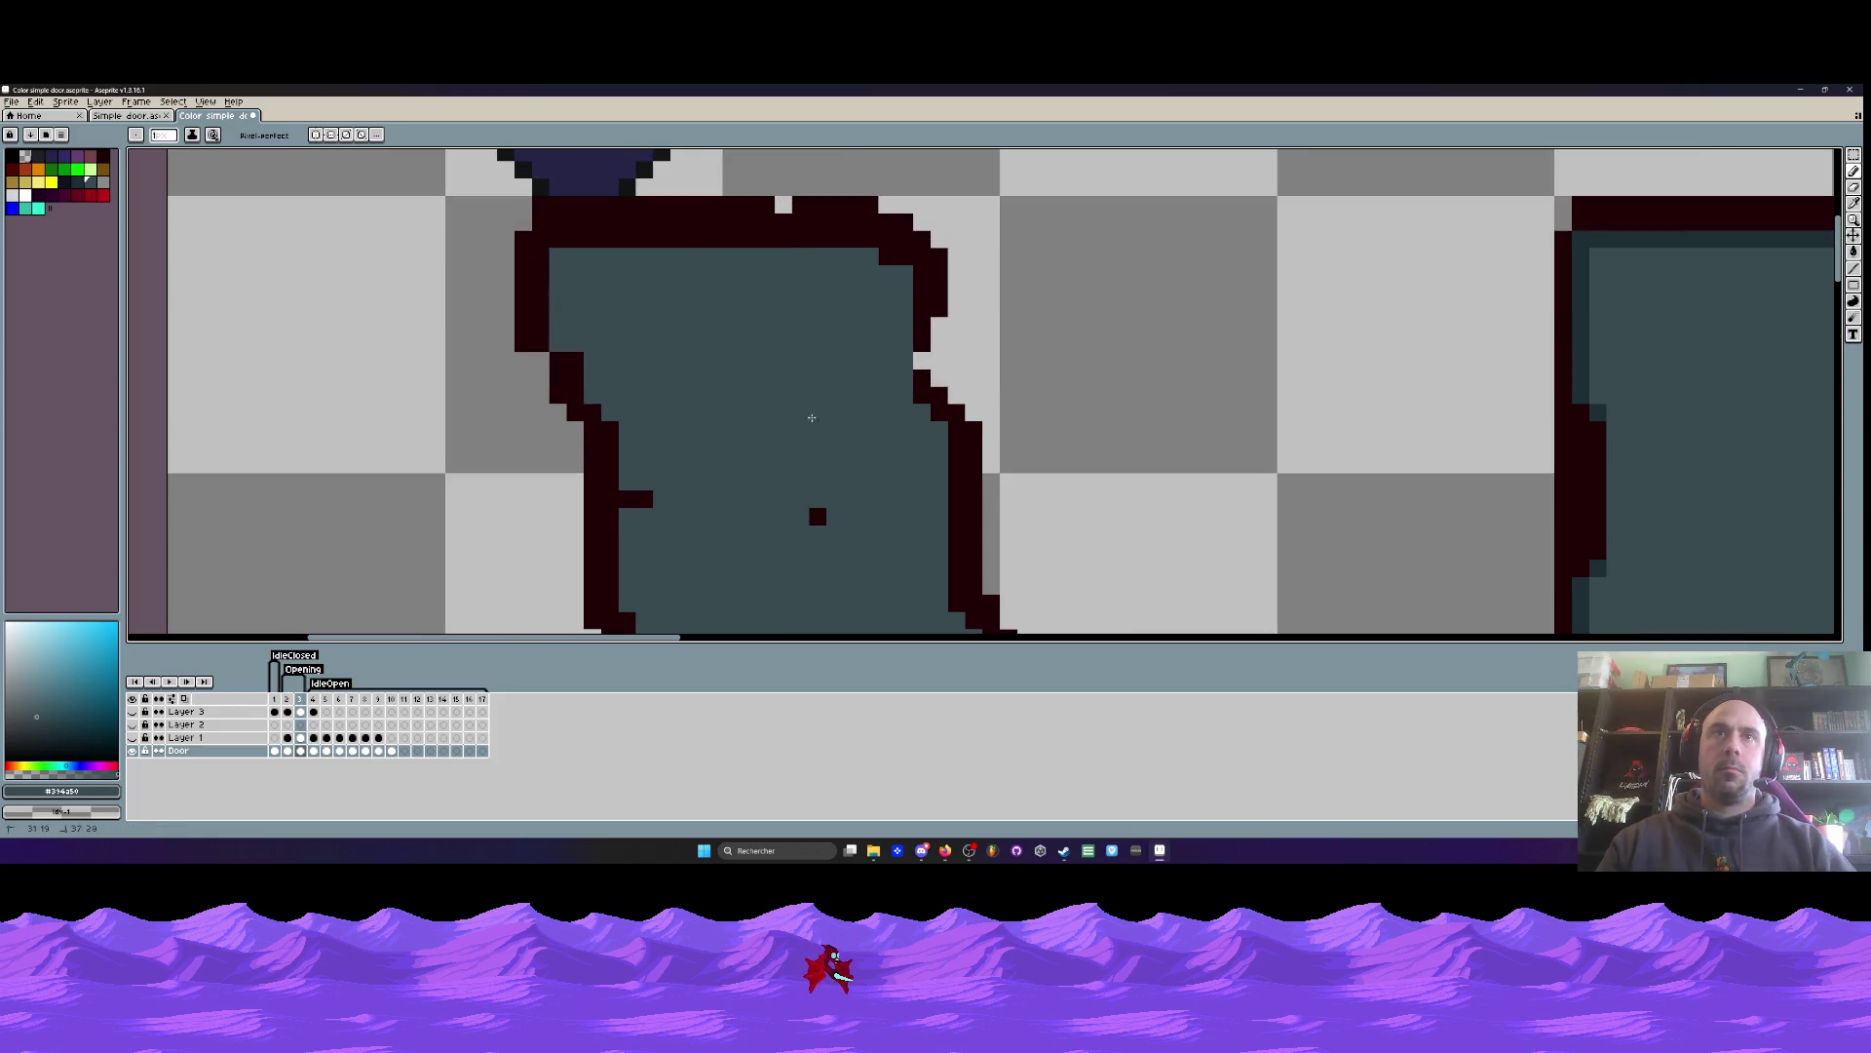
pyautogui.scroll(-4, 828, 465)
pyautogui.scroll(3, 713, 378)
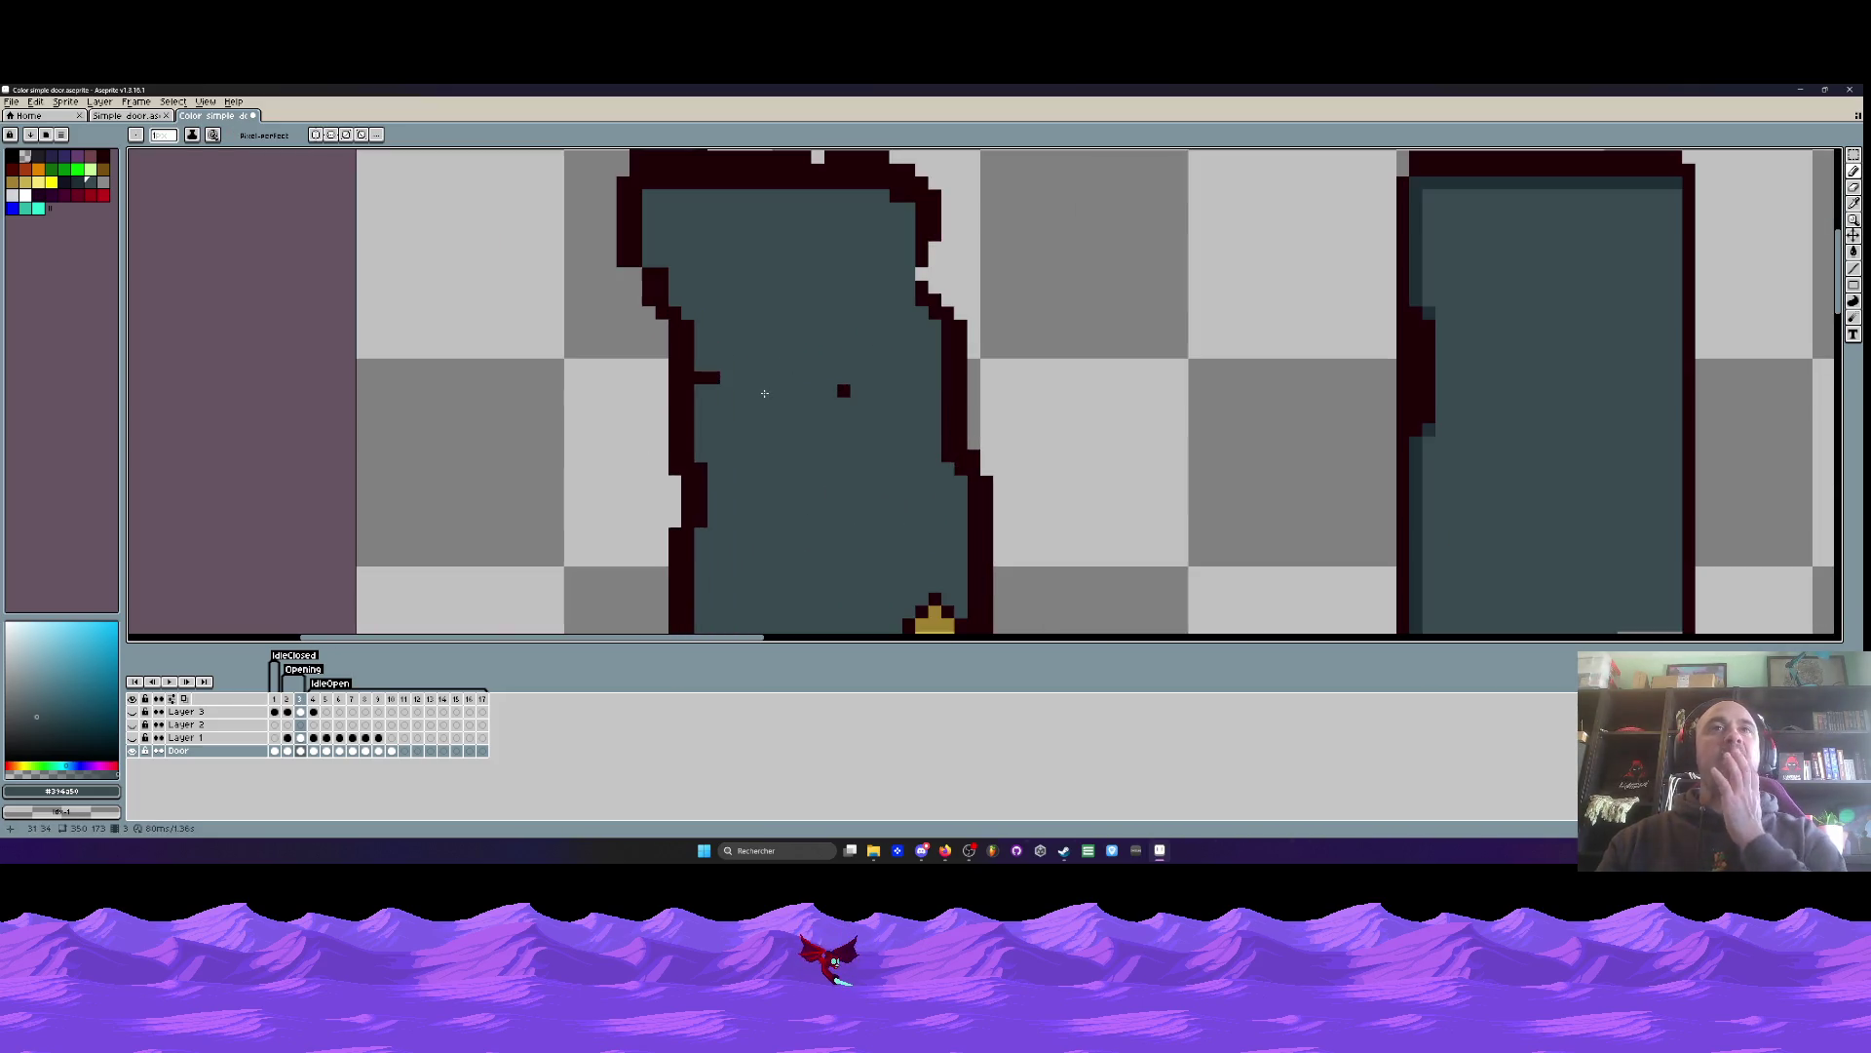
pyautogui.scroll(-3, 843, 393)
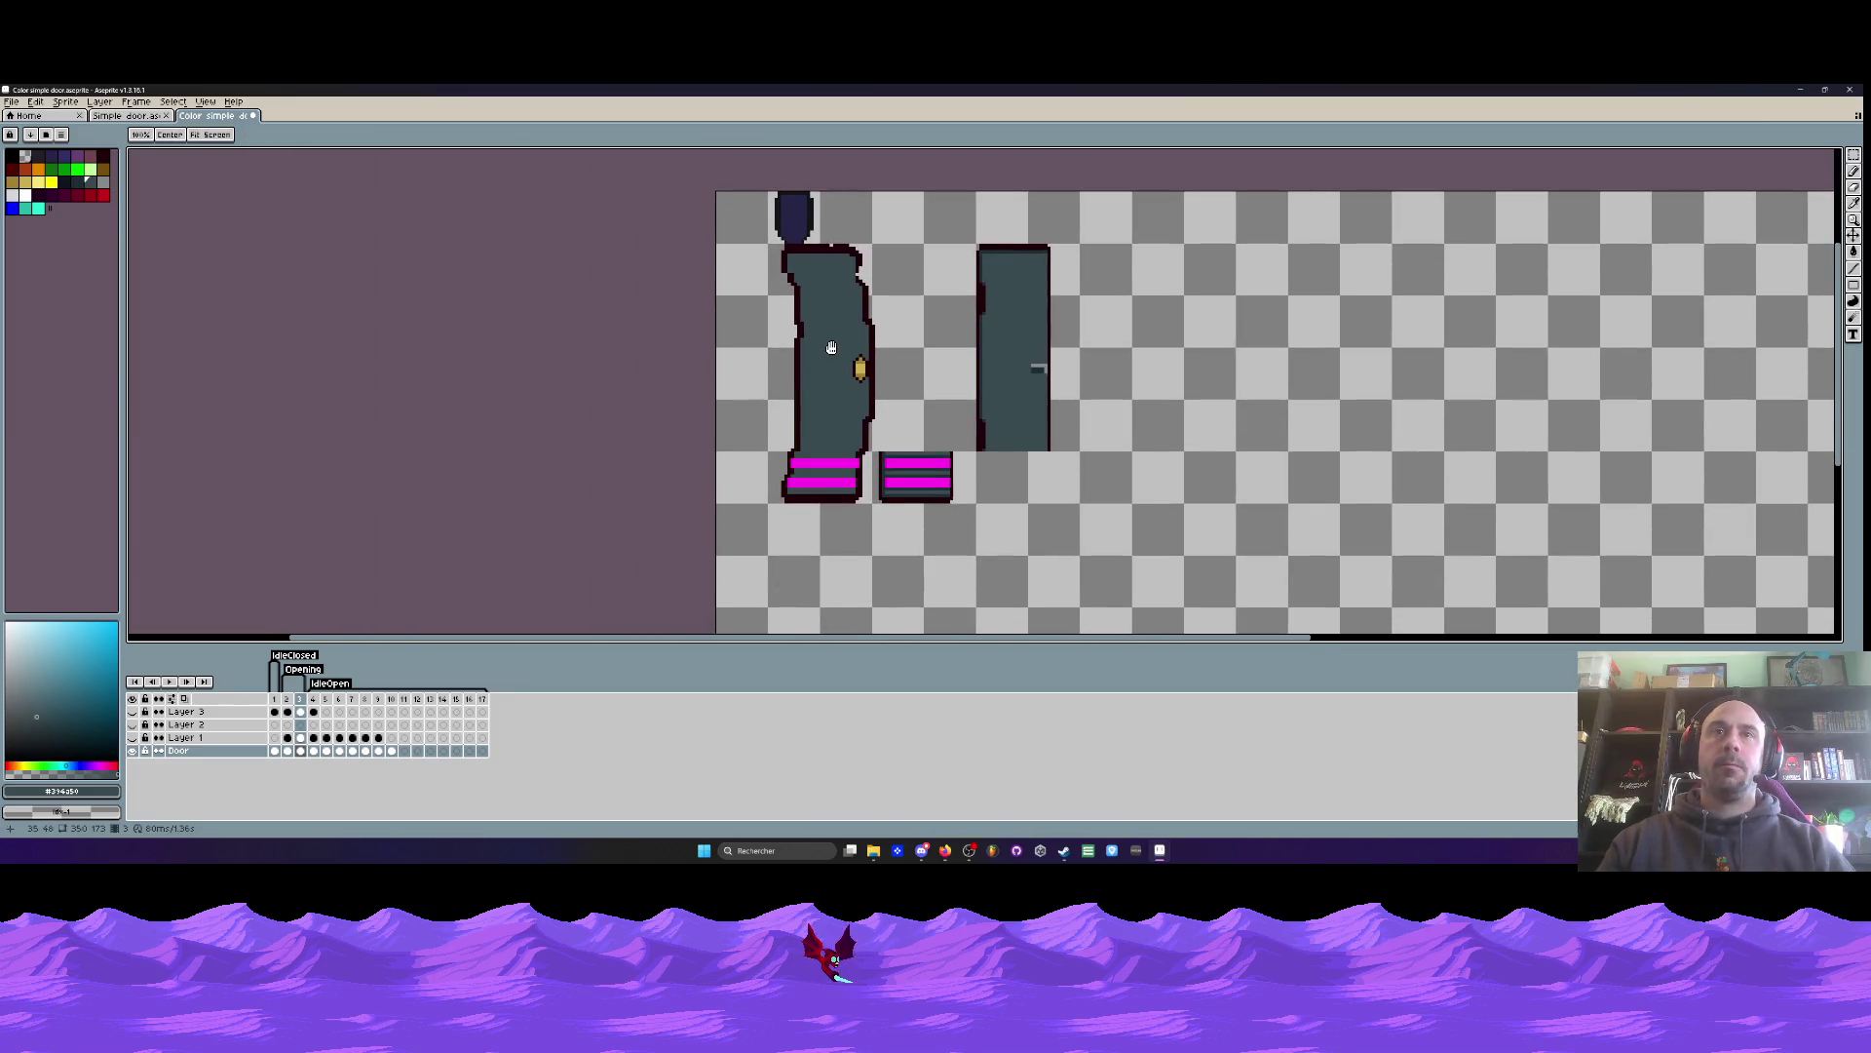
pyautogui.scroll(4, 846, 298)
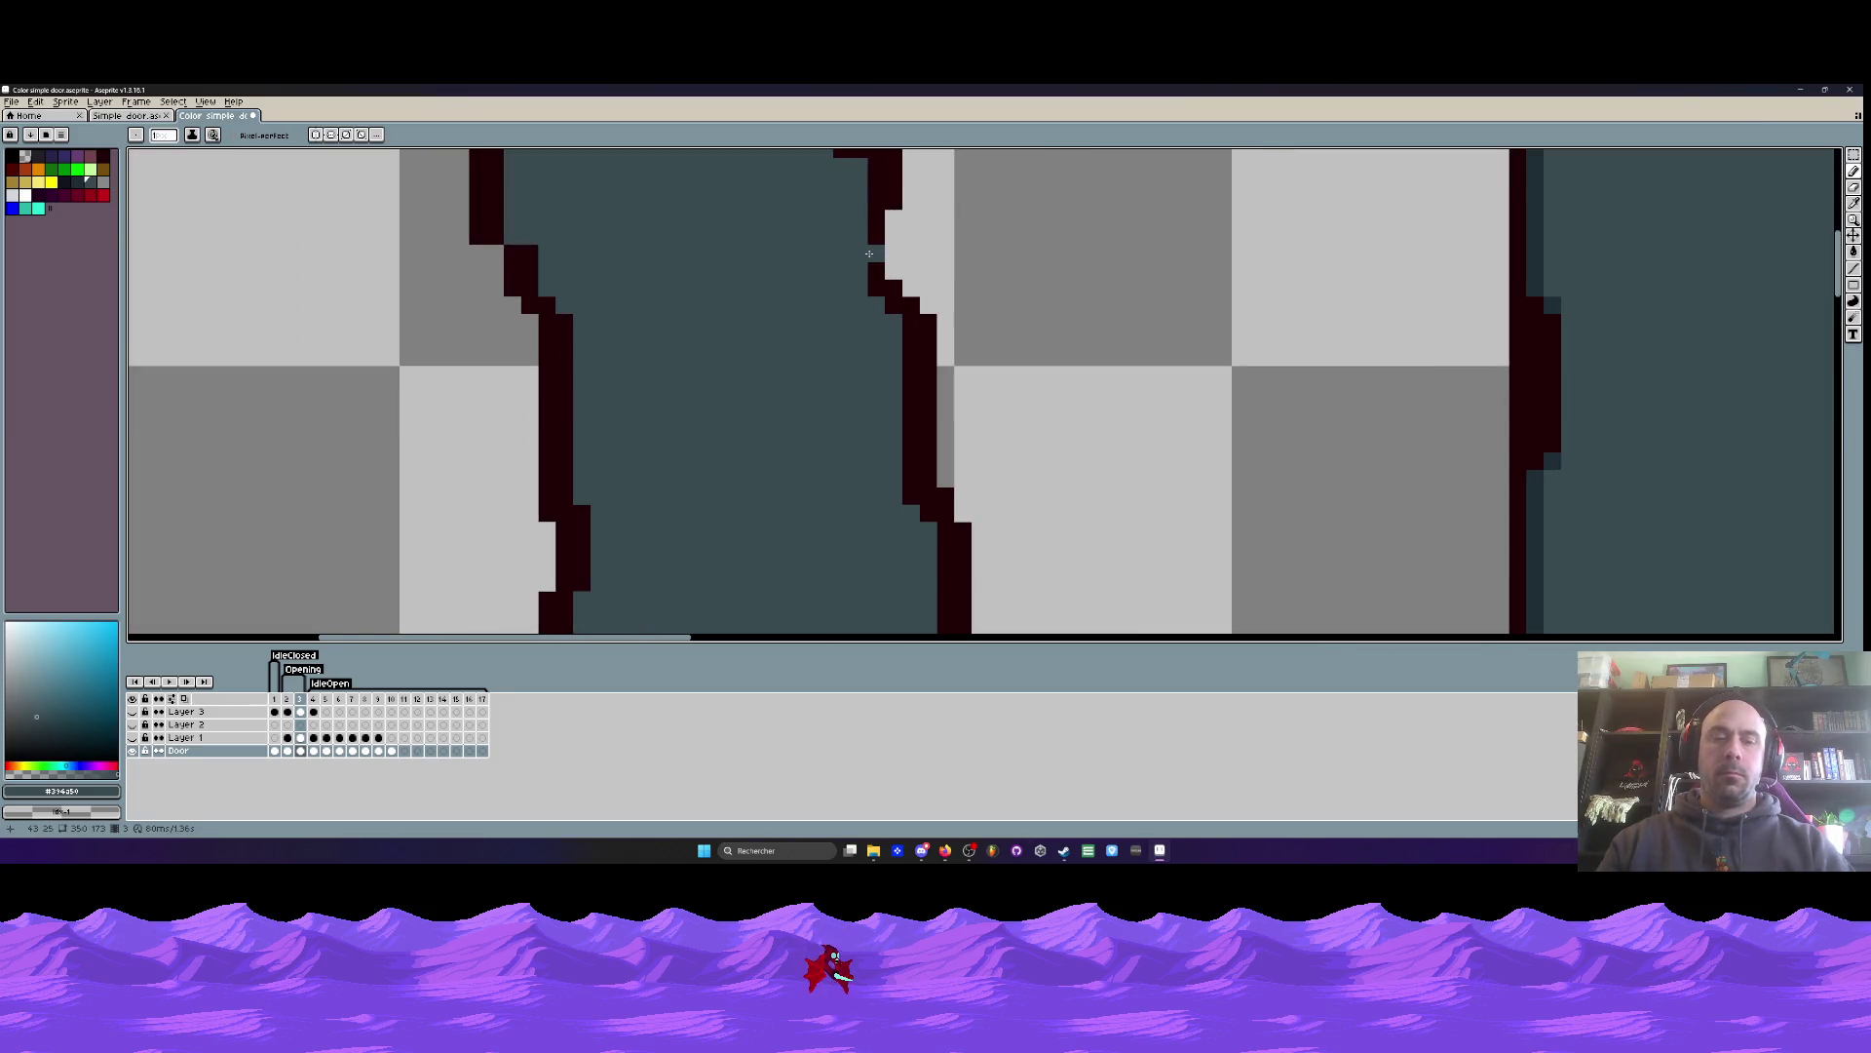
# - Fill two notches in the door's right outline with the dark outline colour
pyautogui.keyDown('alt'); pyautogui.click(868, 248); pyautogui.keyUp('alt')
pyautogui.scroll(2, 870, 256)
pyautogui.click(897, 241)
pyautogui.click(874, 280)
pyautogui.scroll(-3, 875, 262)
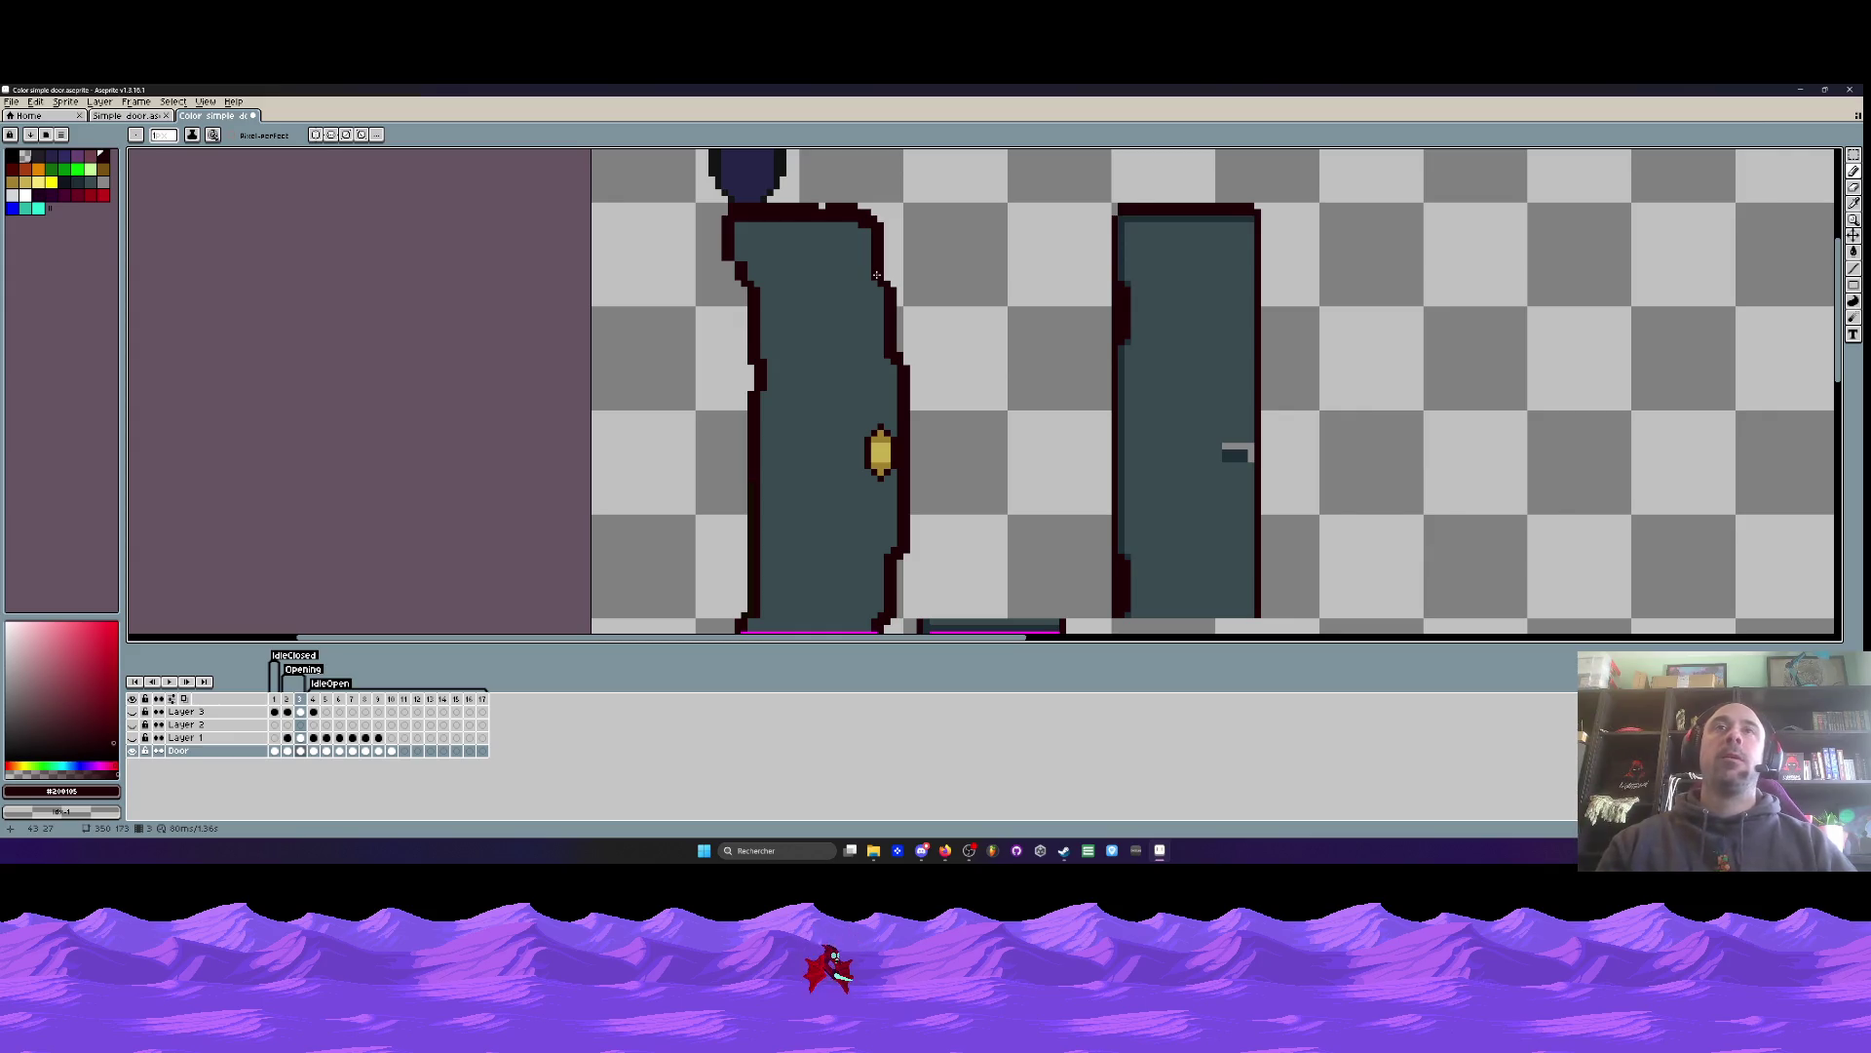
pyautogui.scroll(-1, 877, 276)
pyautogui.scroll(4, 868, 265)
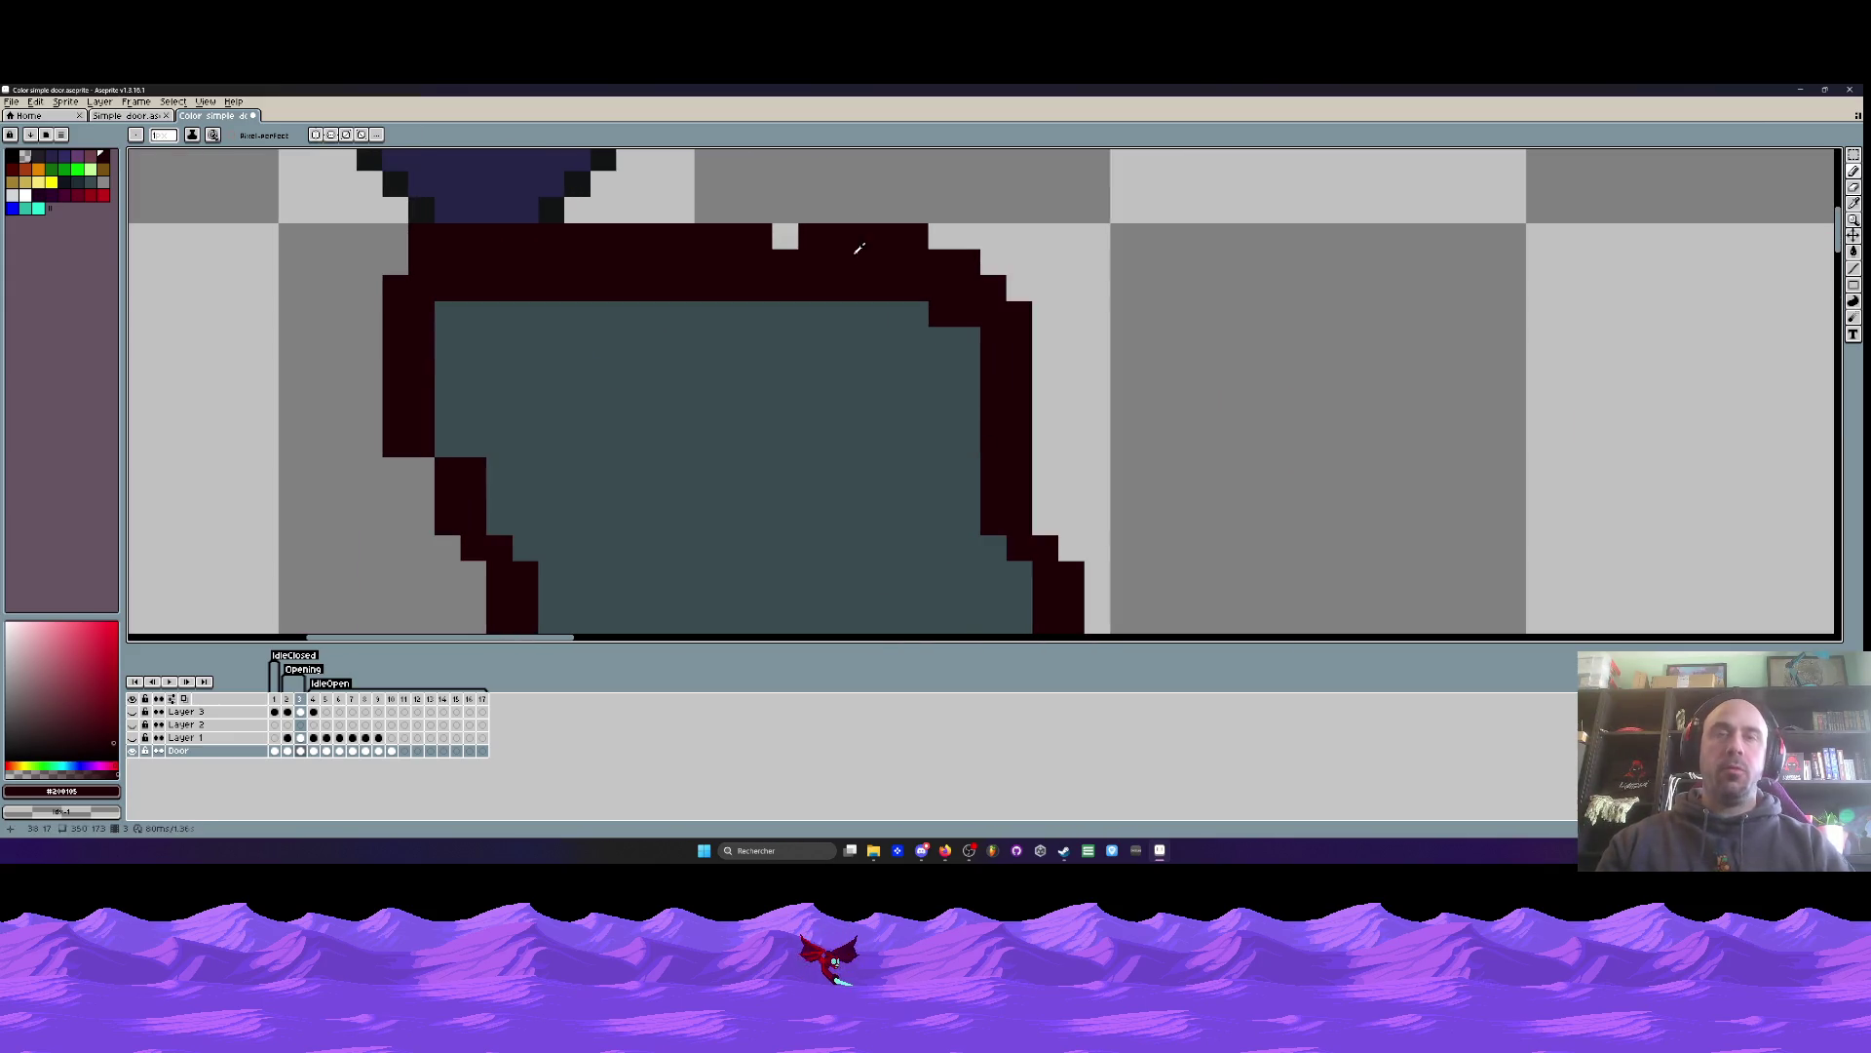
pyautogui.press('i')
pyautogui.scroll(-1, 866, 263)
pyautogui.press('b')
pyautogui.scroll(-4, 766, 244)
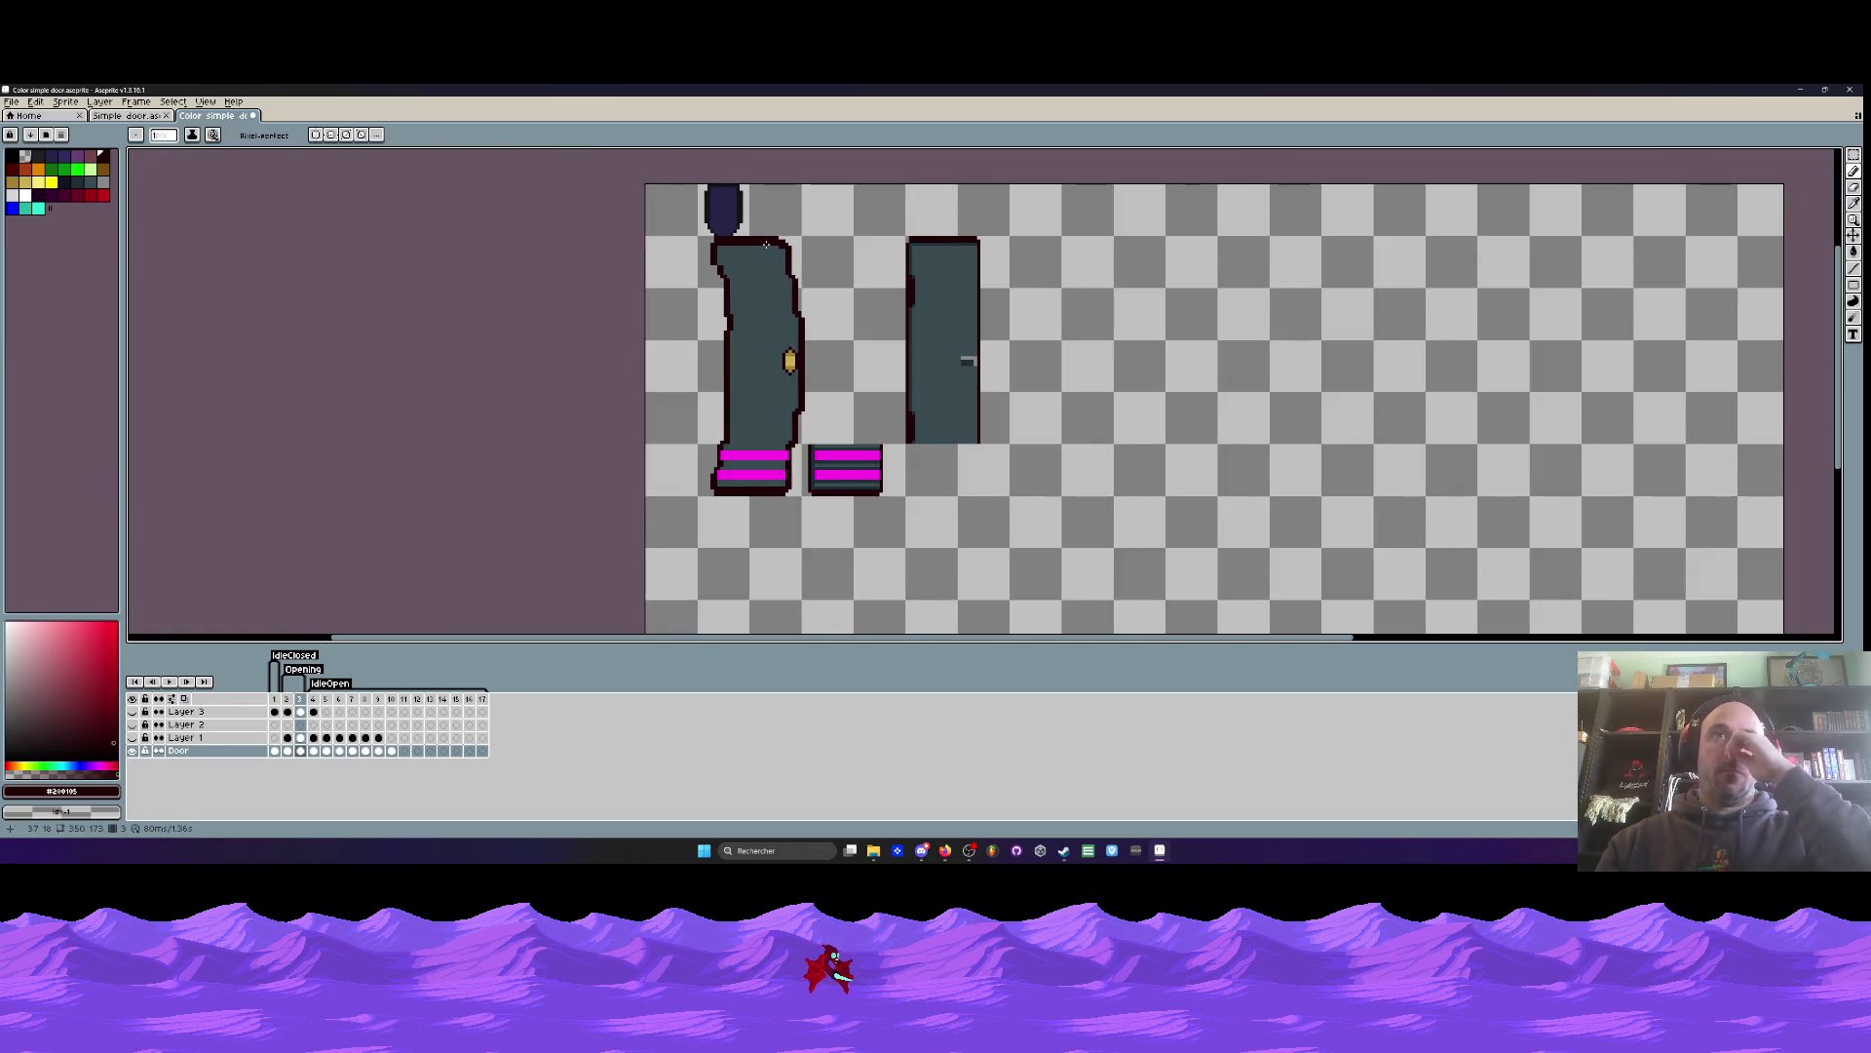
pyautogui.scroll(-1, 762, 354)
# - Compare the neighbouring door animation frames and sample a dark teal from the door
pyautogui.press(',')
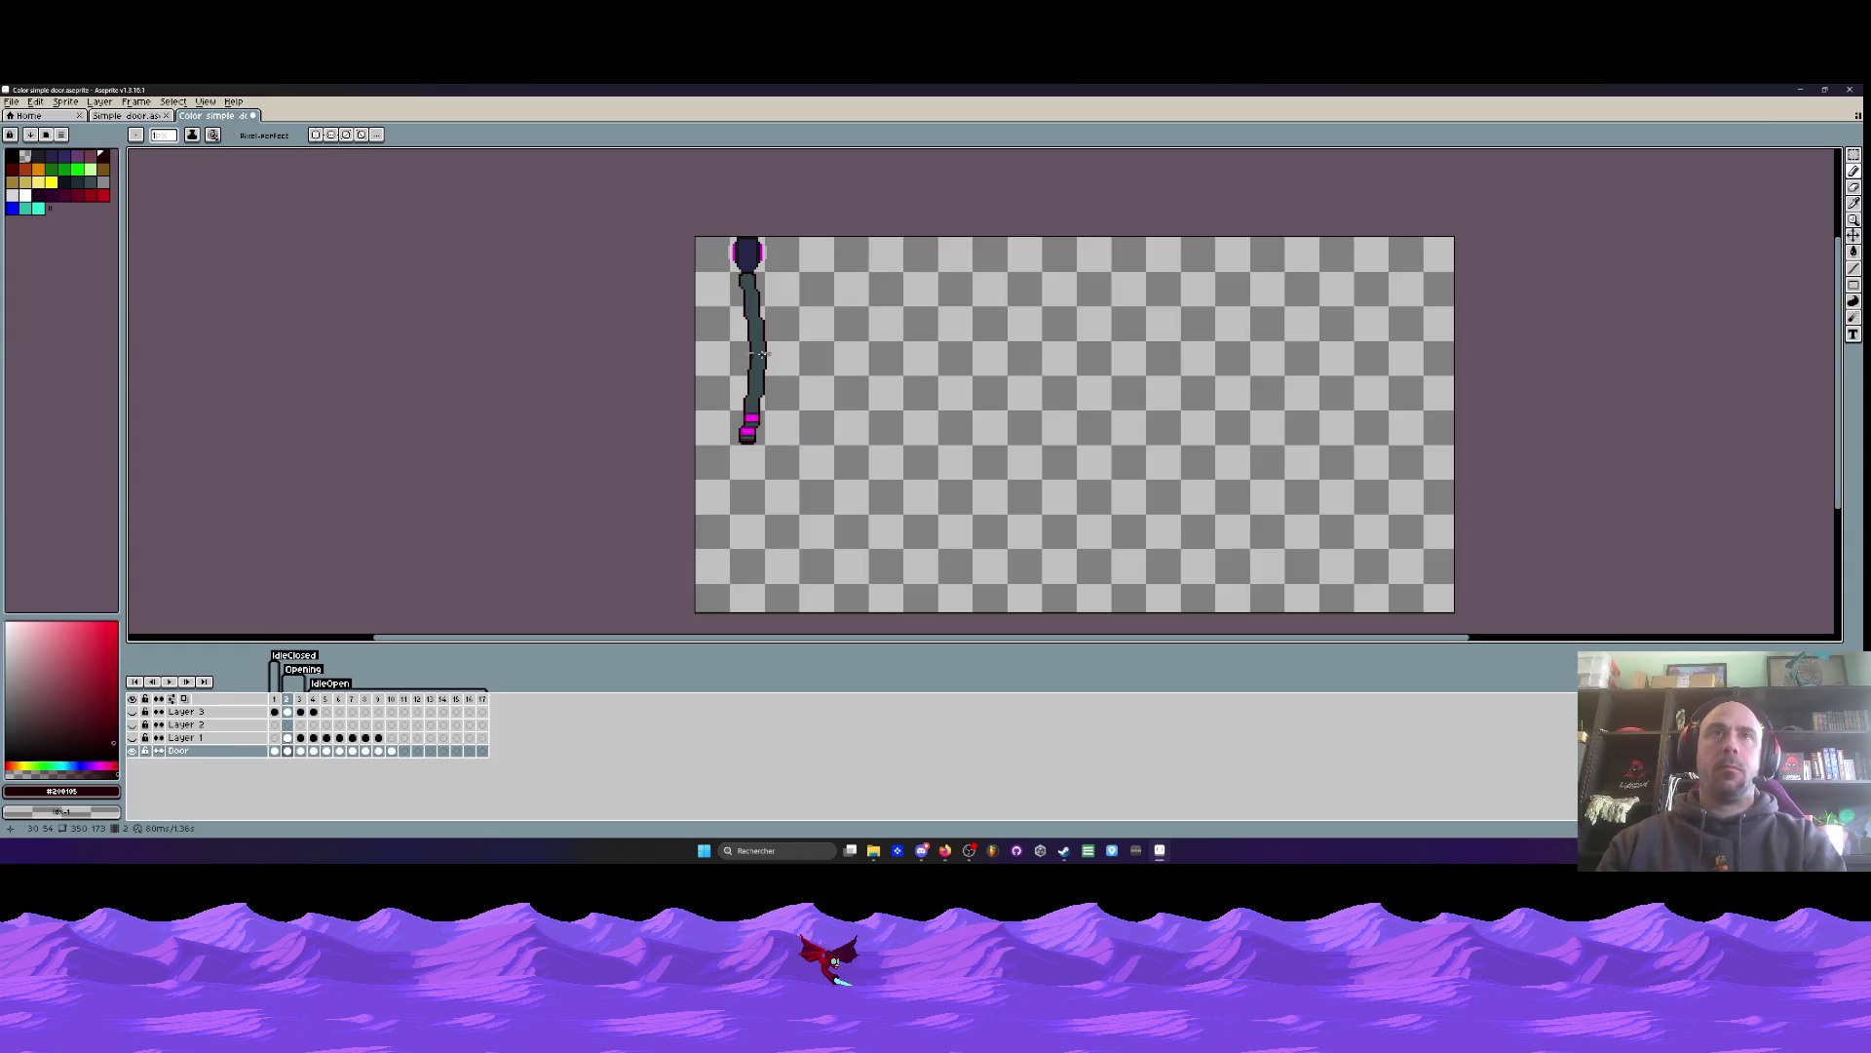
pyautogui.press('.')
pyautogui.press('.')
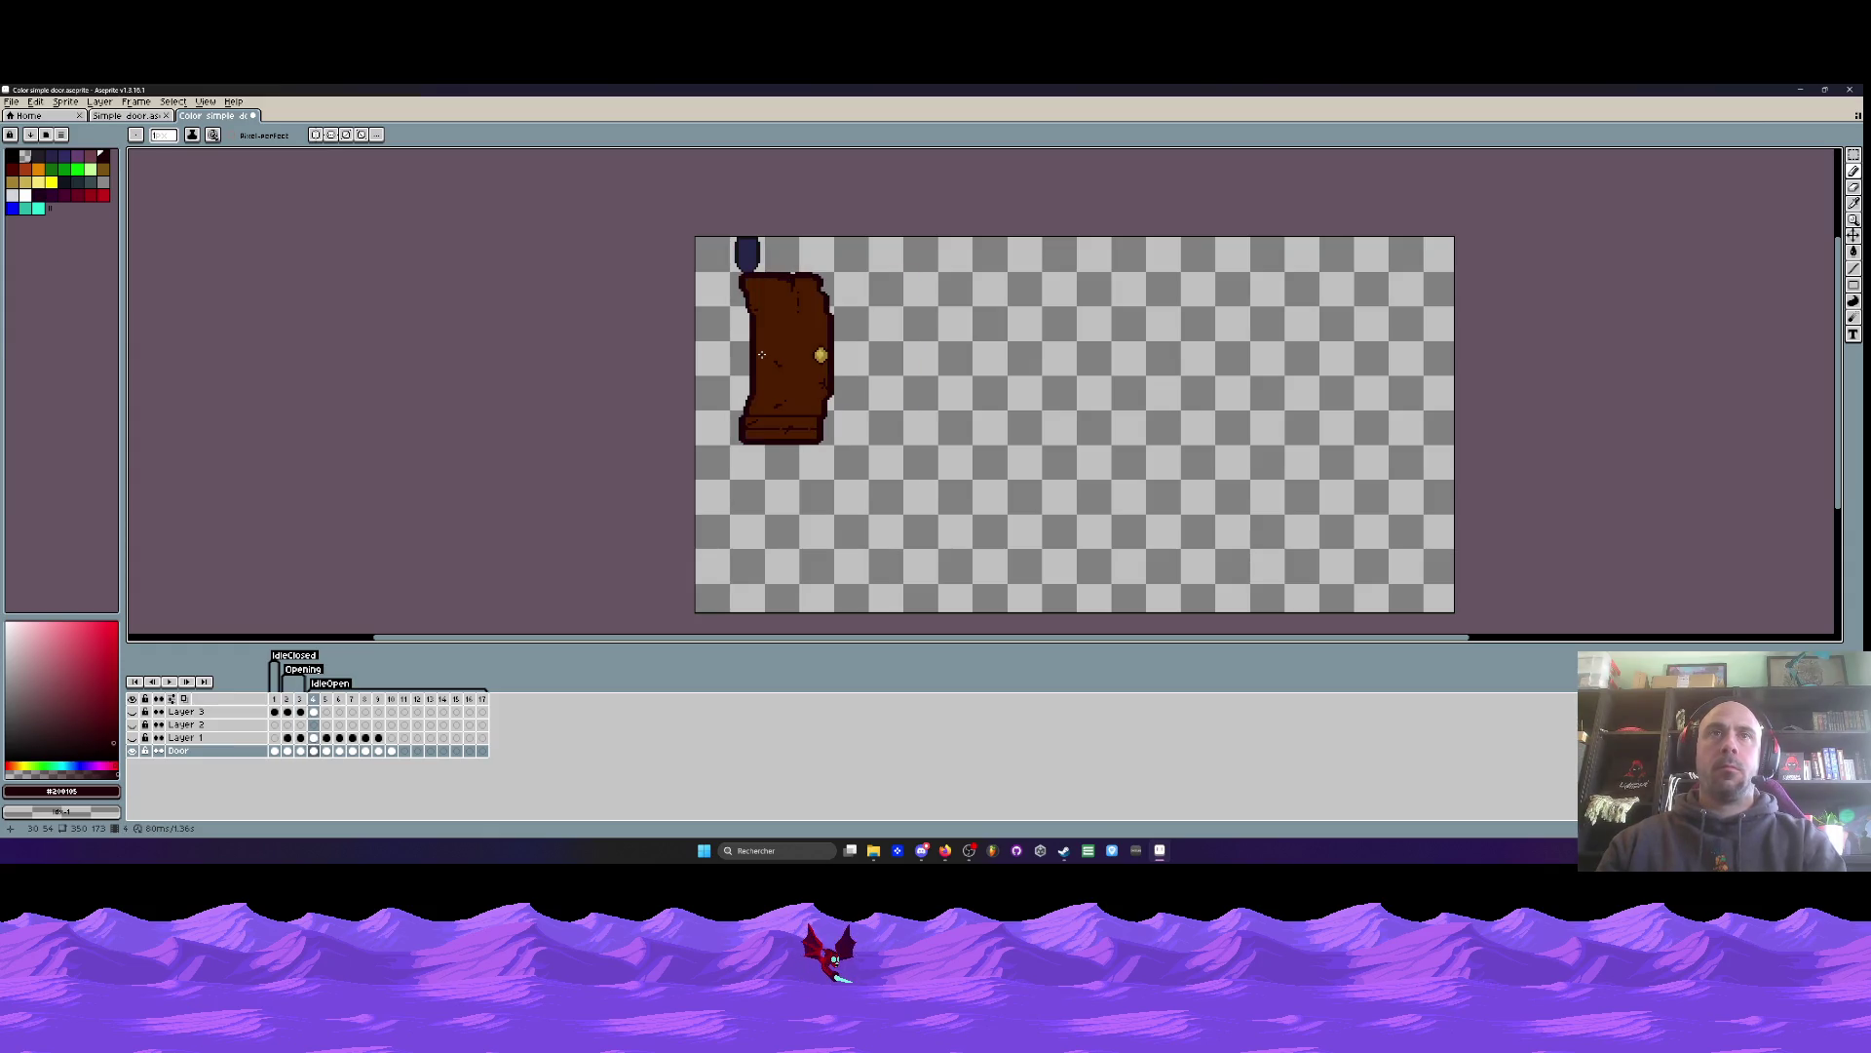
pyautogui.press(',')
pyautogui.press(',')
pyautogui.press('.')
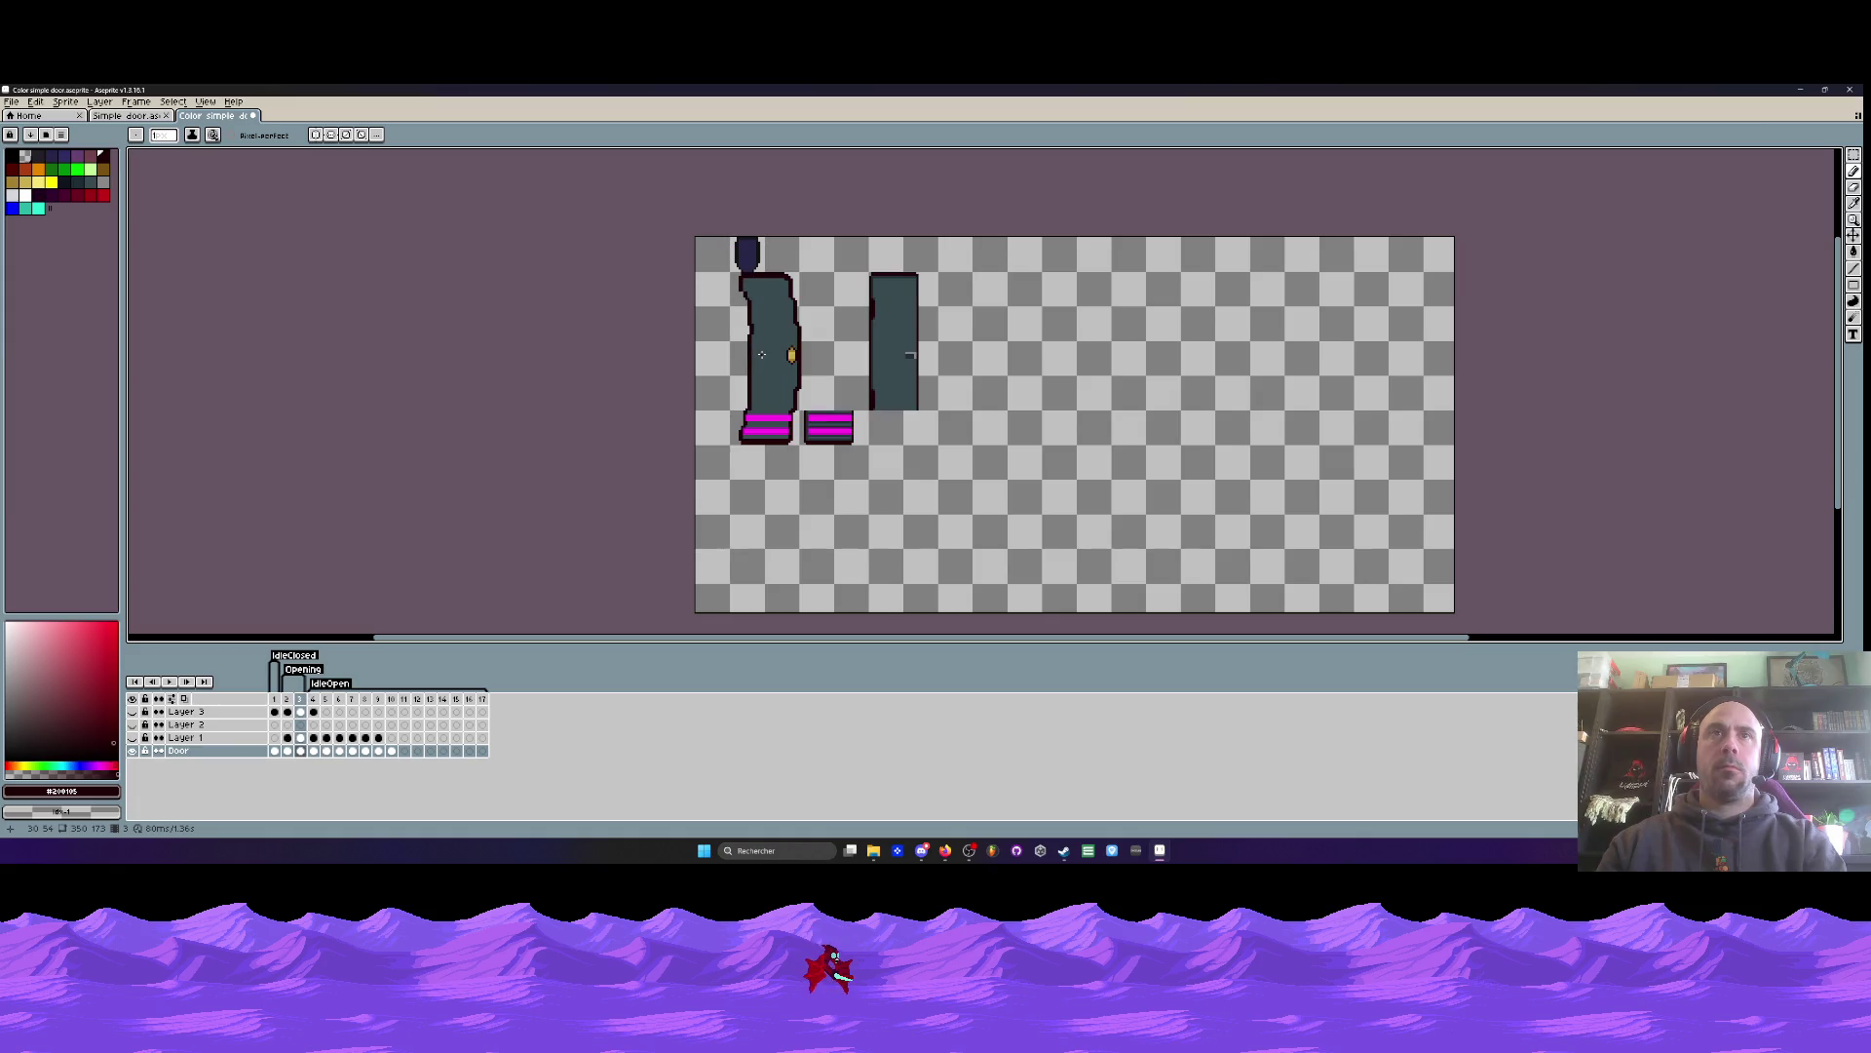
pyautogui.press(',')
pyautogui.press('.')
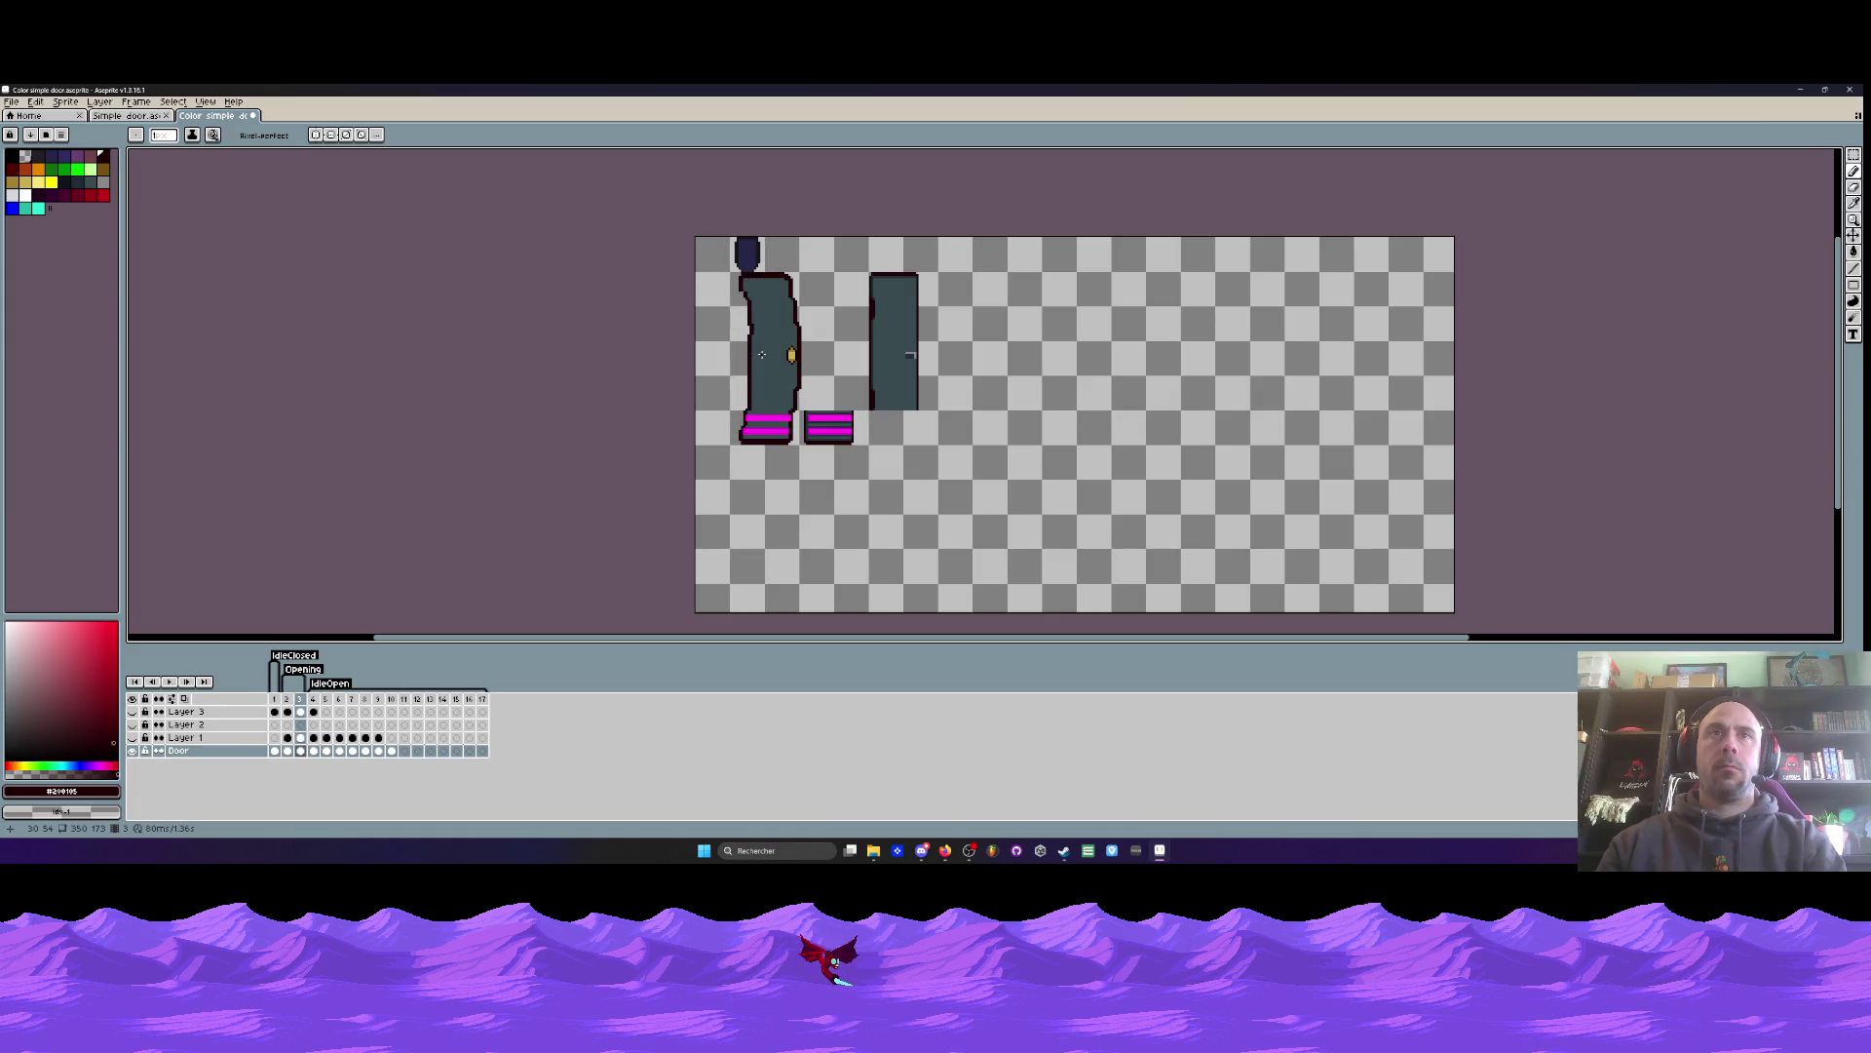
pyautogui.scroll(1, 770, 303)
pyautogui.scroll(2, 770, 302)
pyautogui.scroll(2, 770, 303)
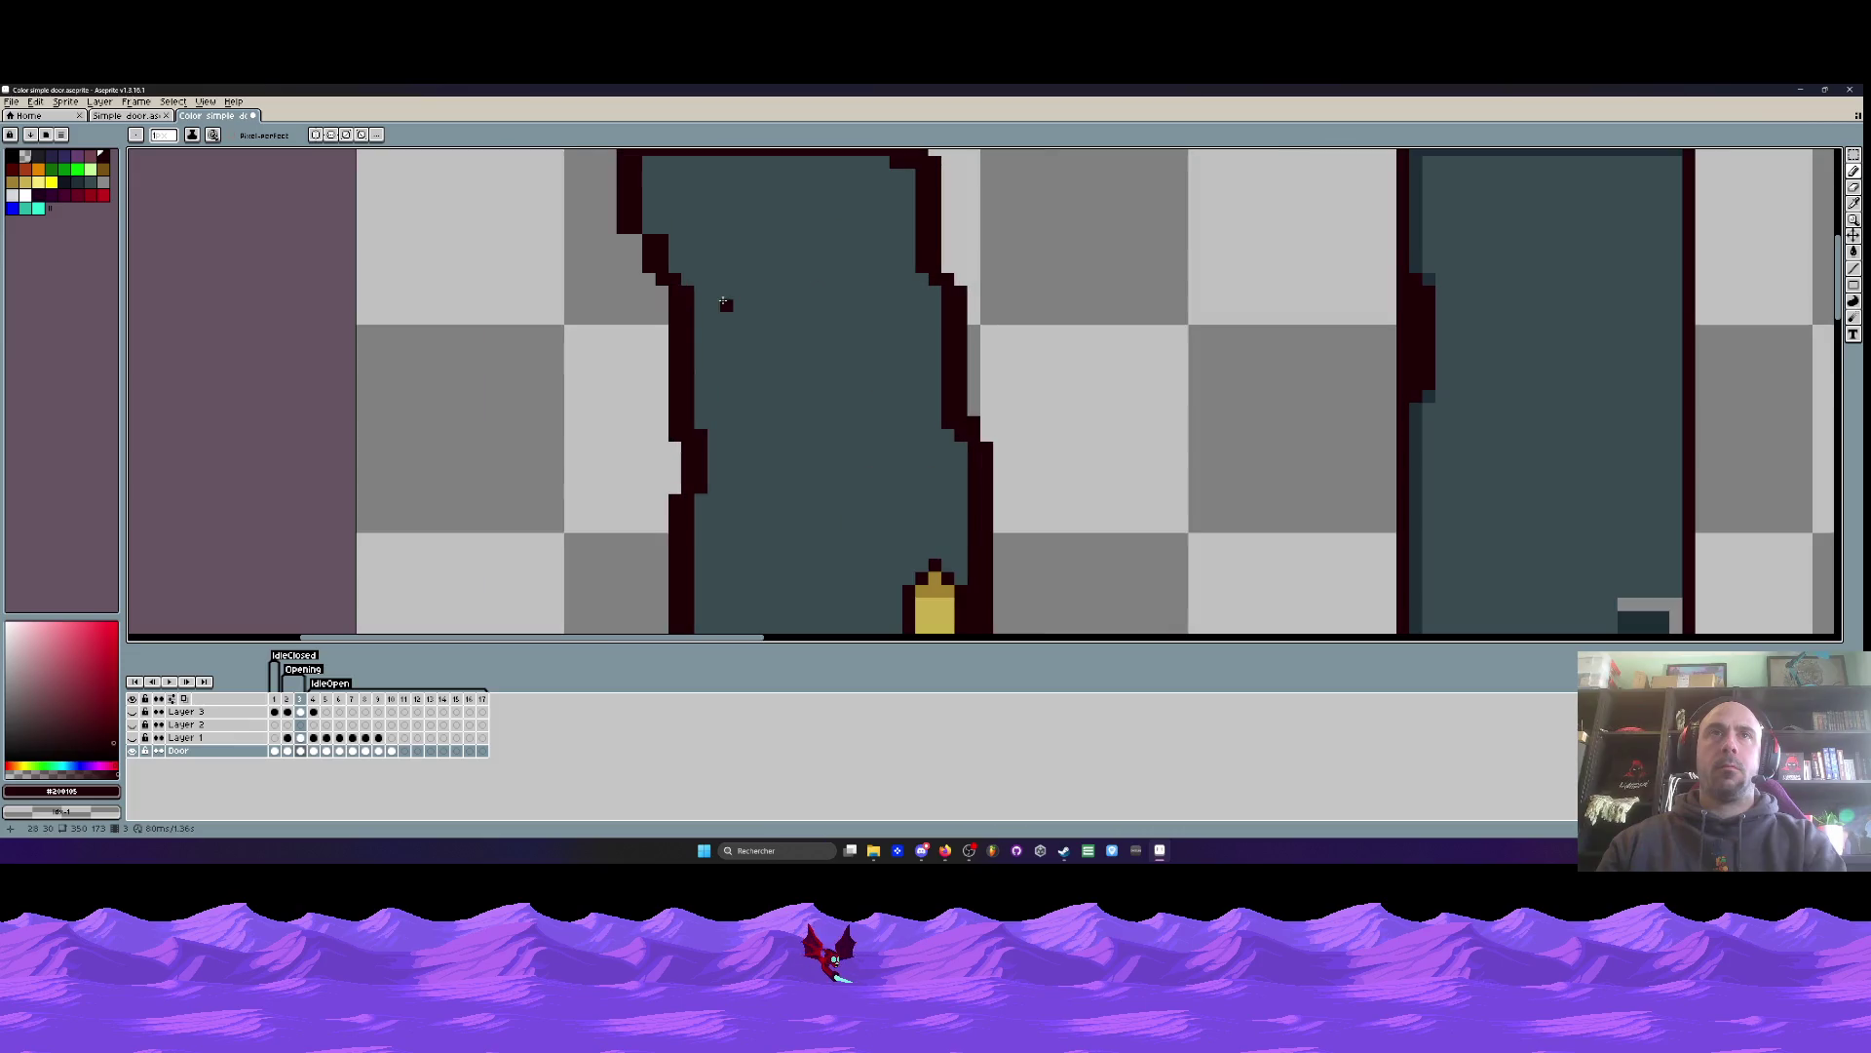
pyautogui.press('i')
pyautogui.click(1423, 242)
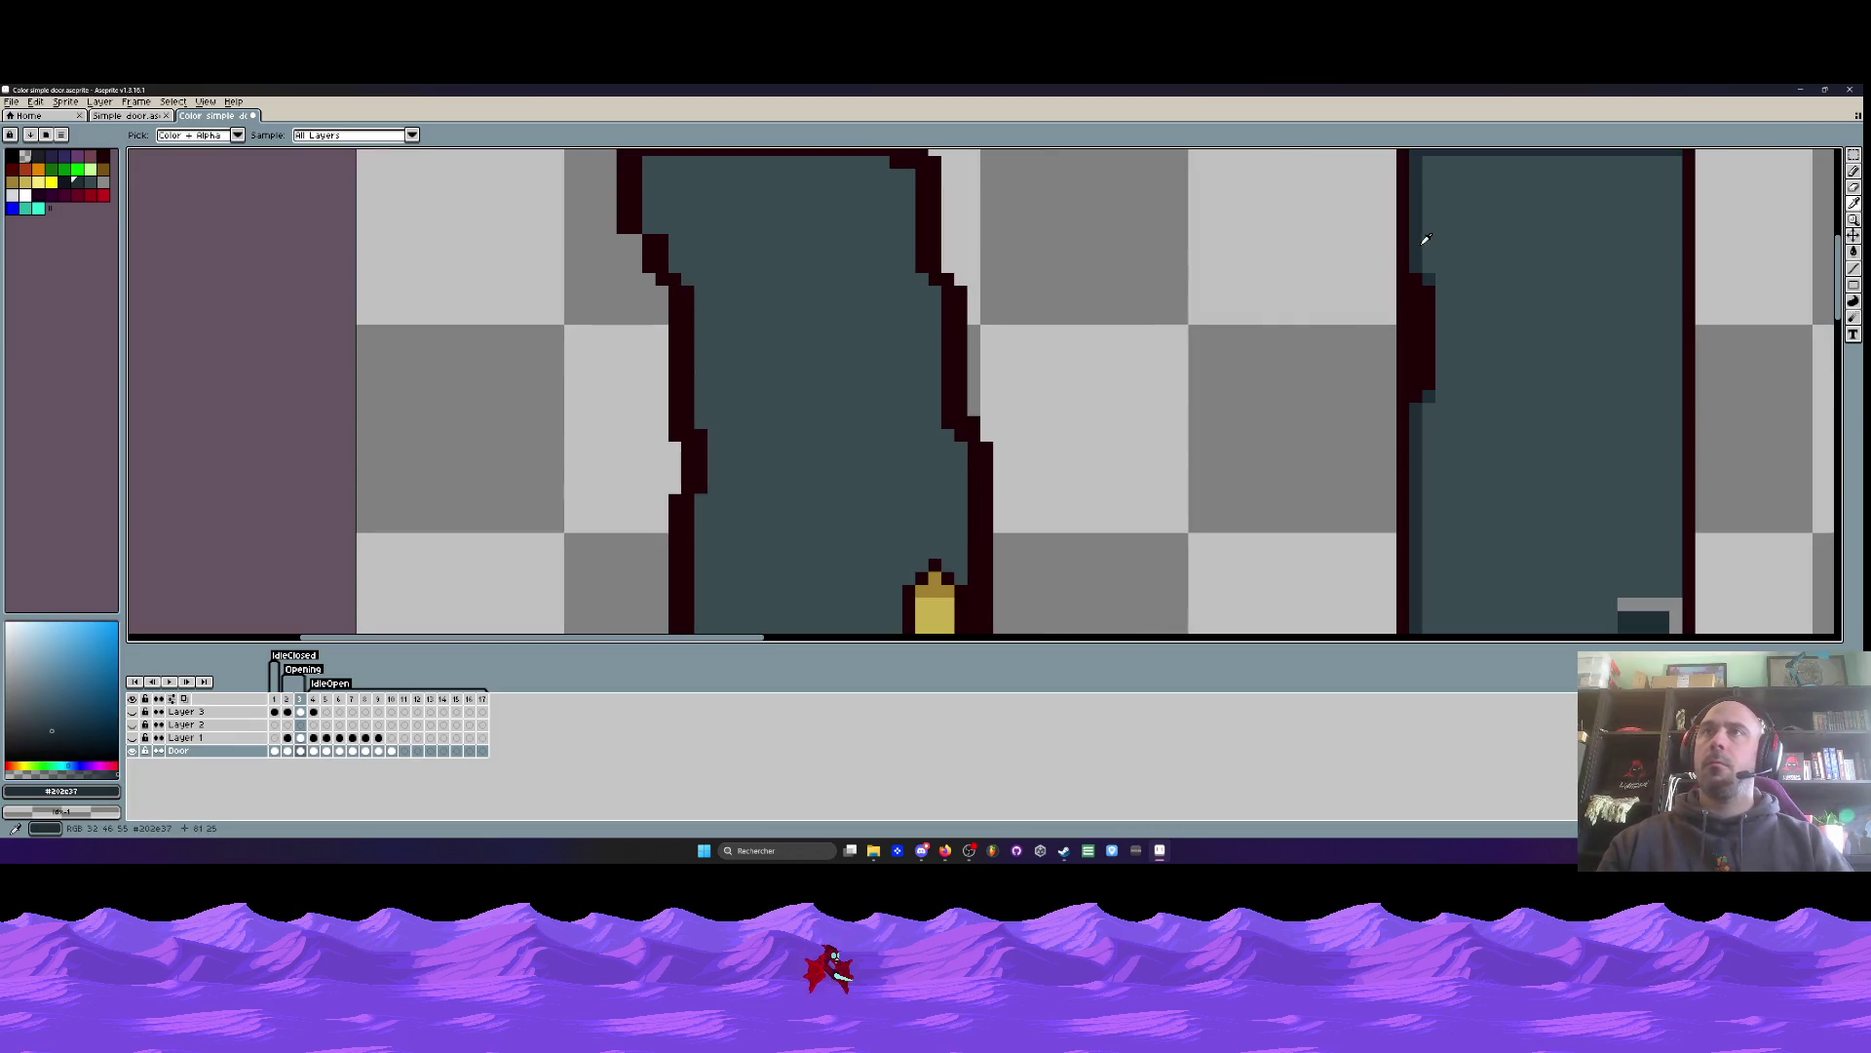
pyautogui.scroll(-2, 807, 256)
# - On the narrow, nearly closed door frame, shade the inner left and right columns darker teal
pyautogui.press(',')
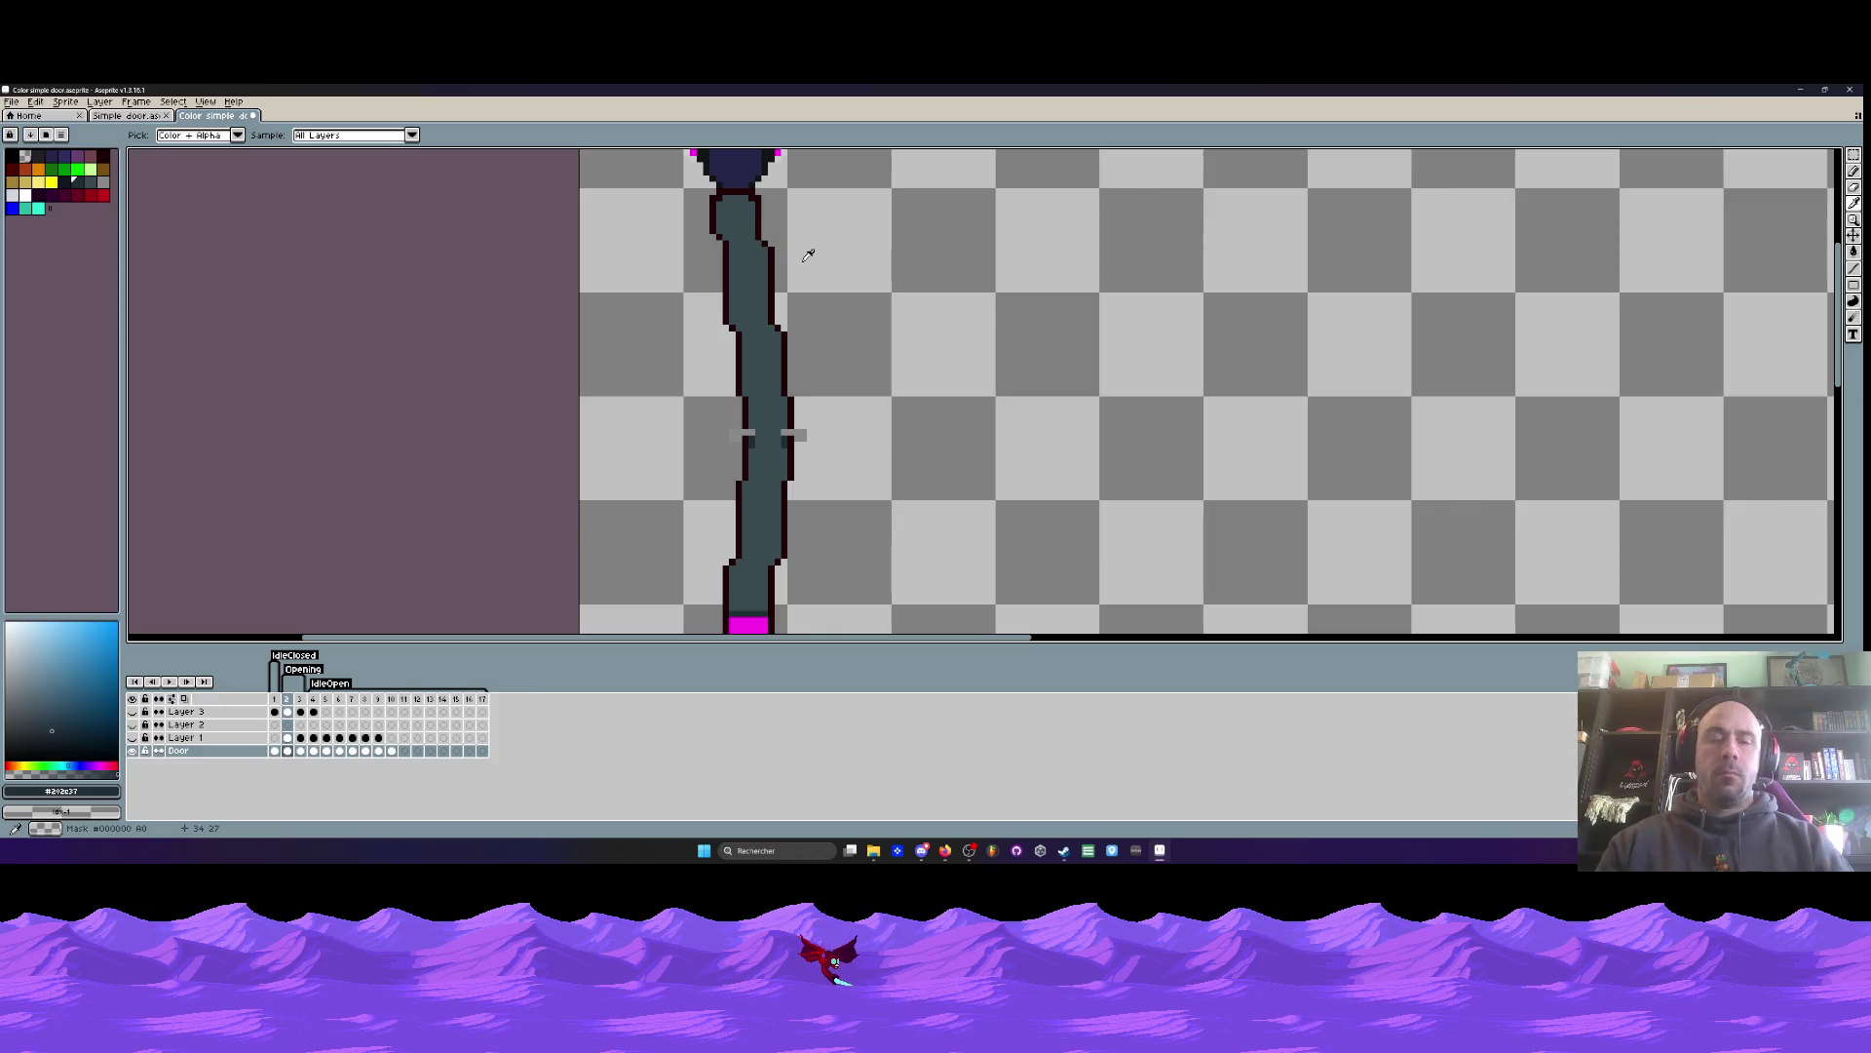
pyautogui.press('b')
pyautogui.scroll(3, 808, 256)
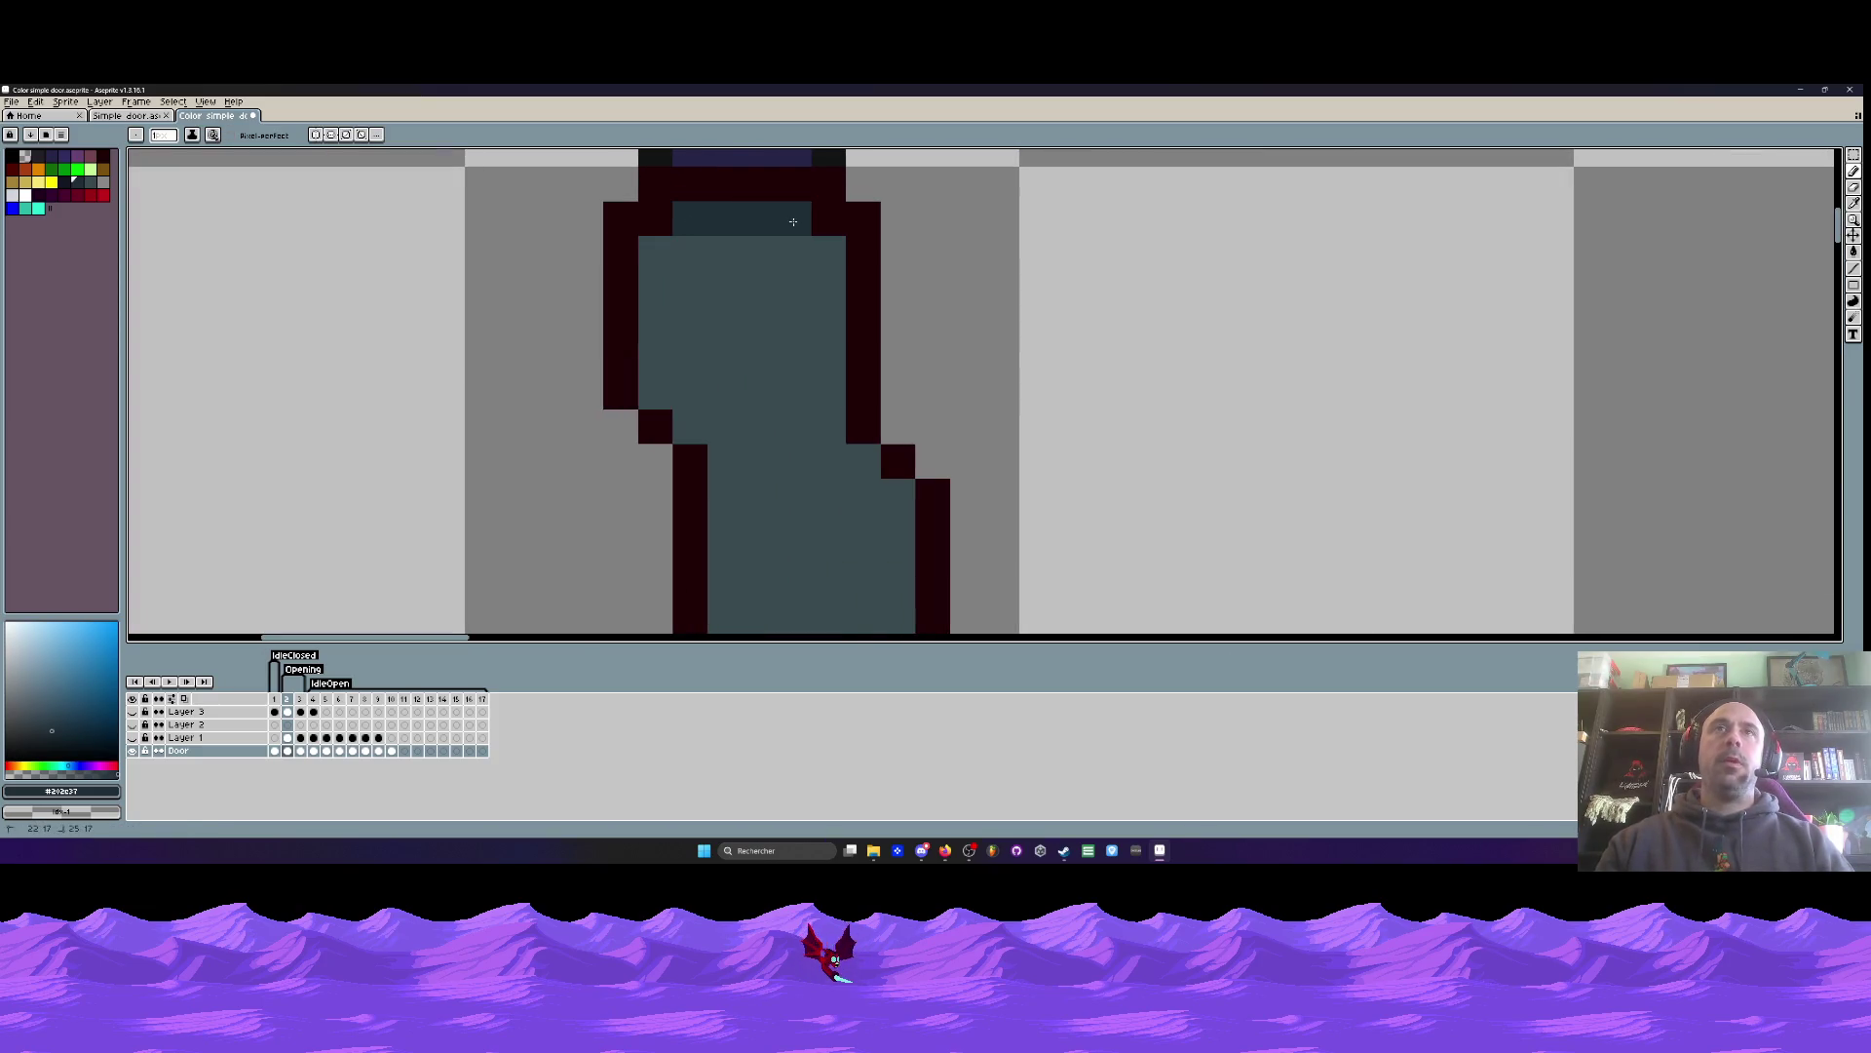
pyautogui.moveTo(645, 254)
pyautogui.mouseDown()
pyautogui.moveTo(655, 400)
pyautogui.moveTo(690, 434)
pyautogui.mouseUp()
pyautogui.moveTo(827, 252); pyautogui.dragTo(826, 429)
pyautogui.moveTo(825, 378)
pyautogui.mouseDown()
pyautogui.moveTo(810, 243)
pyautogui.moveTo(825, 336)
pyautogui.mouseUp()
pyautogui.scroll(-3, 864, 367)
pyautogui.scroll(1, 836, 230)
pyautogui.hotkey('ctrl', 'z')
pyautogui.moveTo(819, 201); pyautogui.dragTo(823, 318)
pyautogui.hotkey('ctrl', 'z')
pyautogui.moveTo(817, 208); pyautogui.dragTo(829, 424)
pyautogui.moveTo(828, 424); pyautogui.dragTo(813, 221)
pyautogui.moveTo(824, 268)
pyautogui.mouseDown()
pyautogui.moveTo(828, 418)
pyautogui.moveTo(801, 242)
pyautogui.moveTo(796, 409)
pyautogui.moveTo(786, 287)
pyautogui.mouseUp()
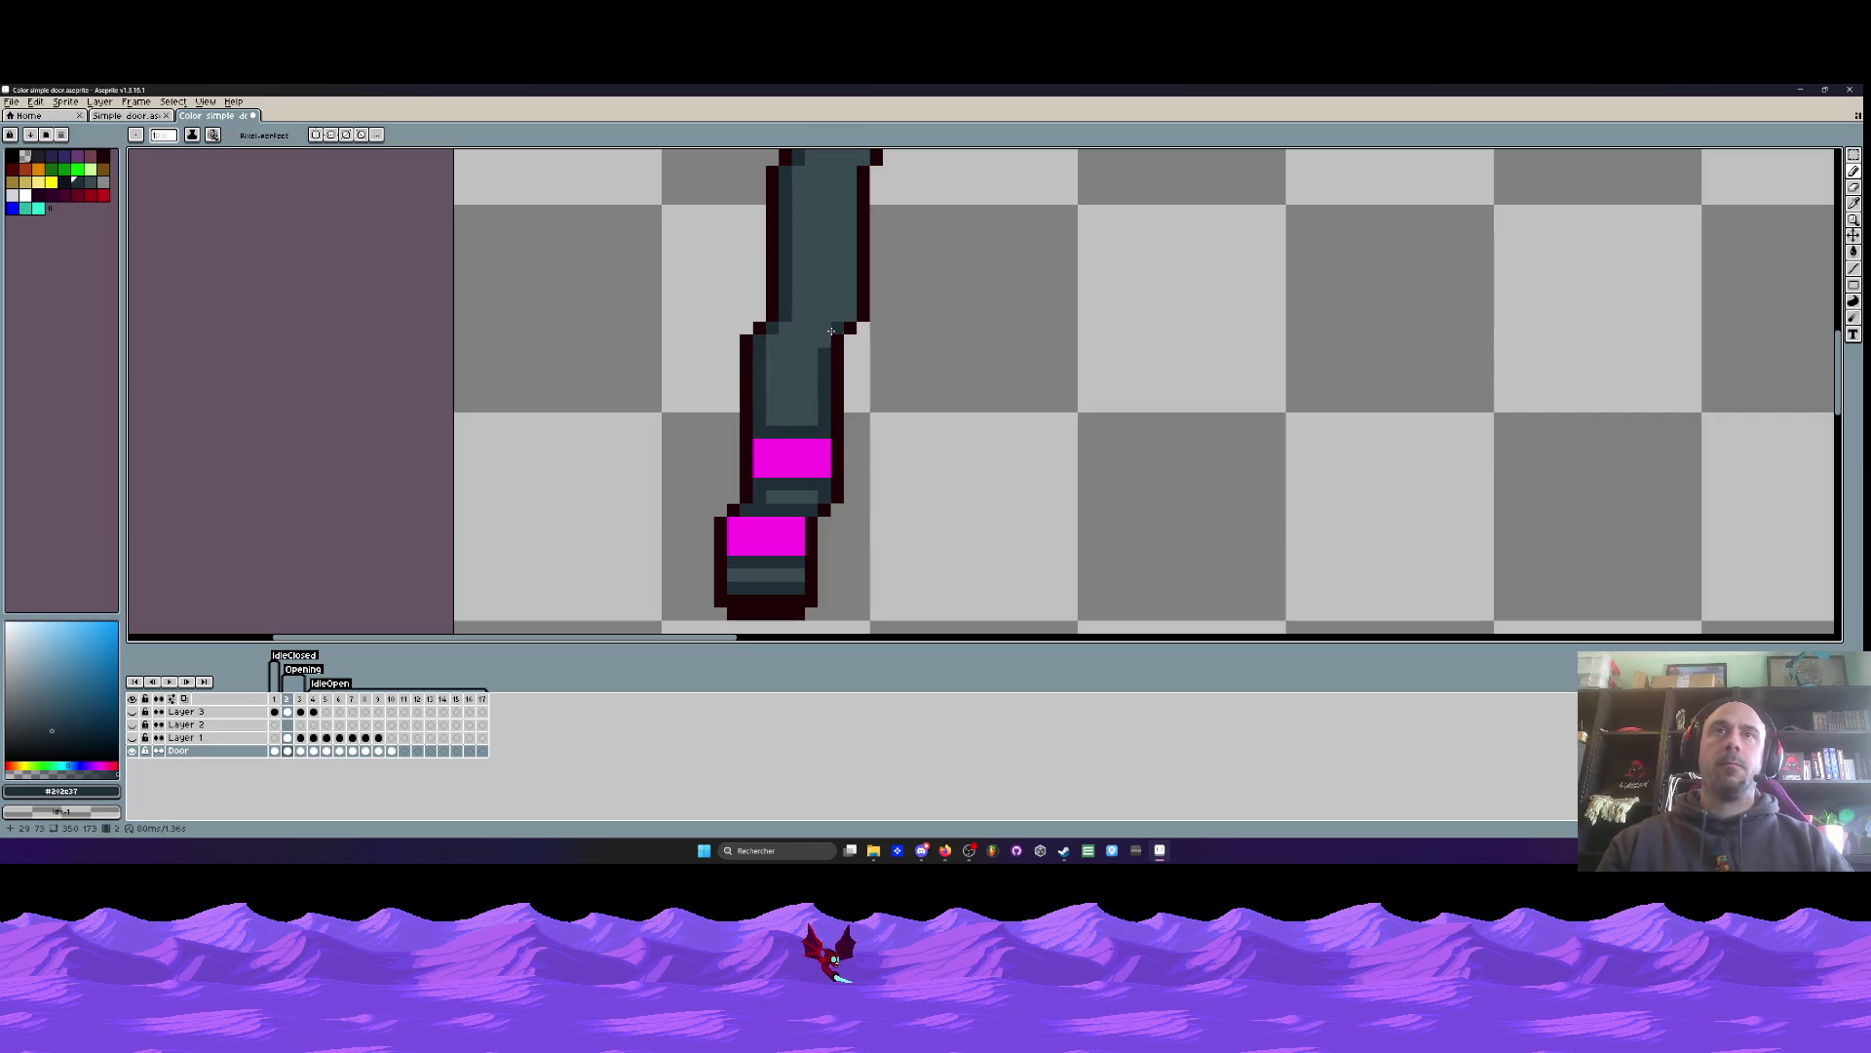
# - Paint darker teal strips down the door's right side and right edge
pyautogui.moveTo(831, 344); pyautogui.dragTo(831, 433)
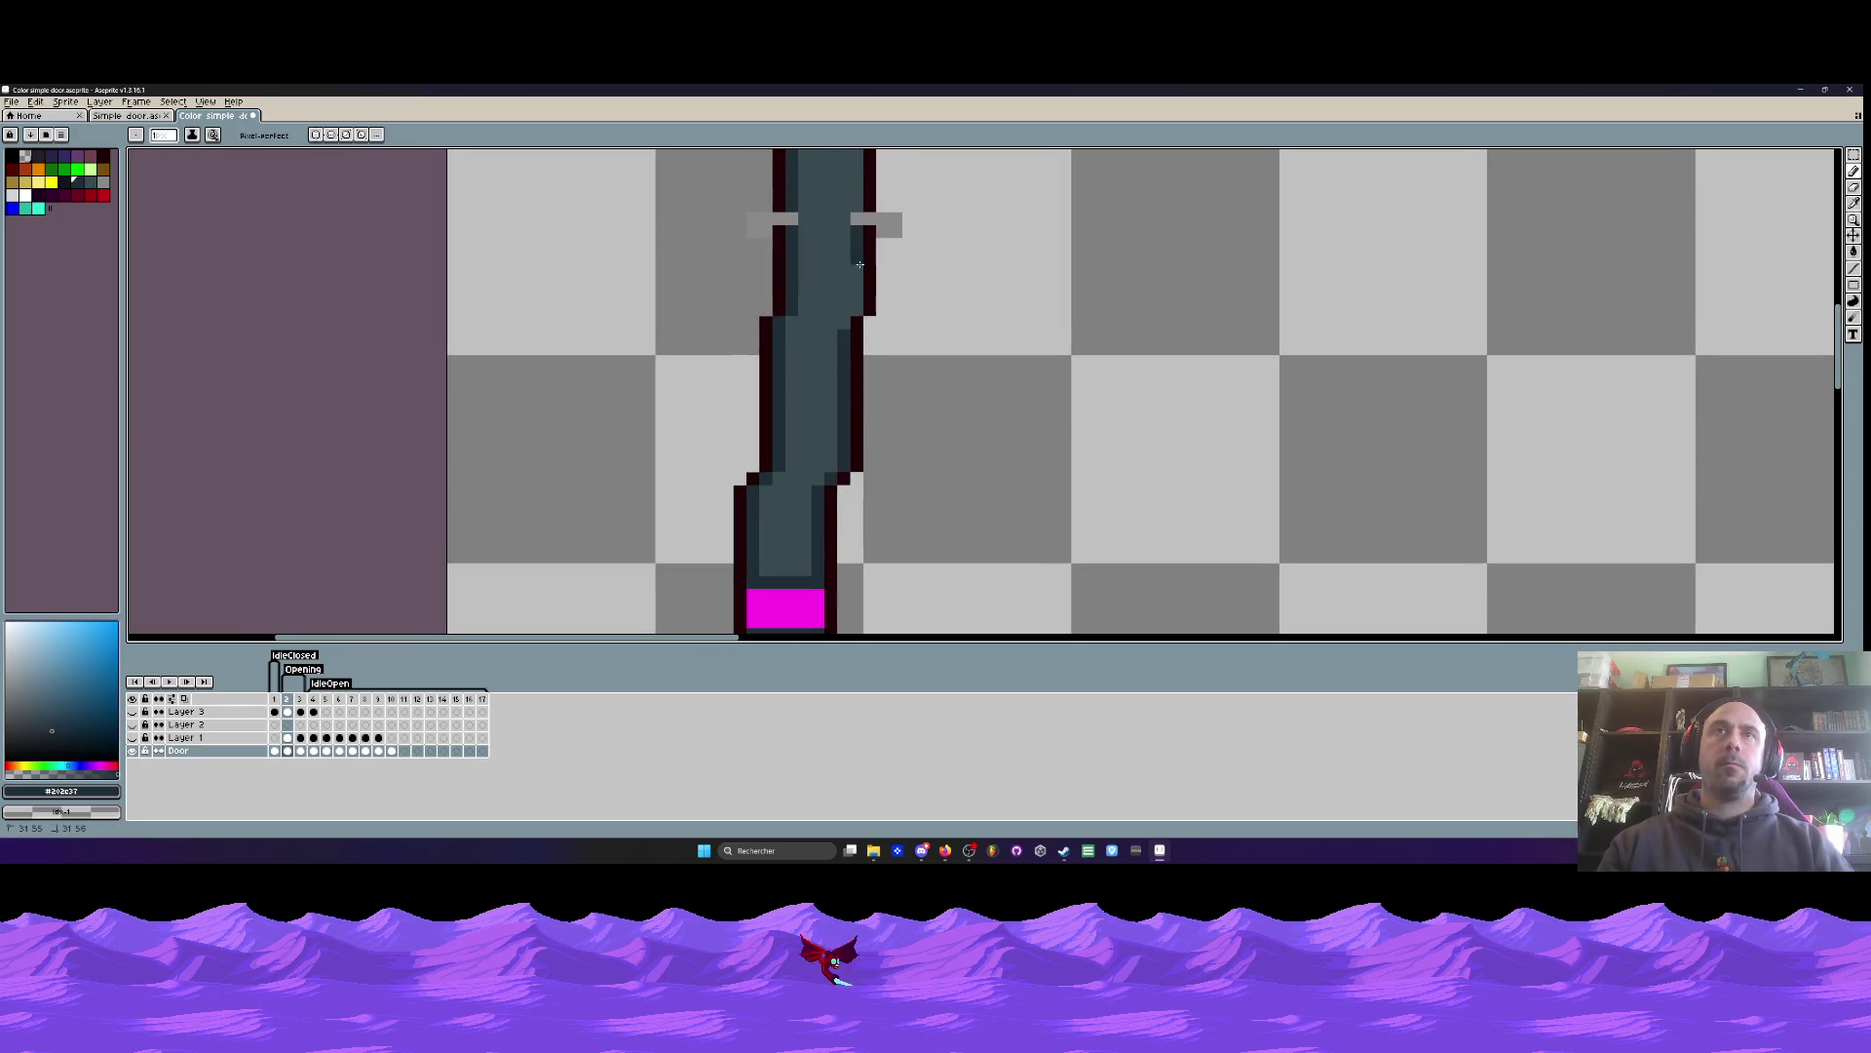
pyautogui.scroll(-3, 844, 321)
pyautogui.scroll(4, 833, 278)
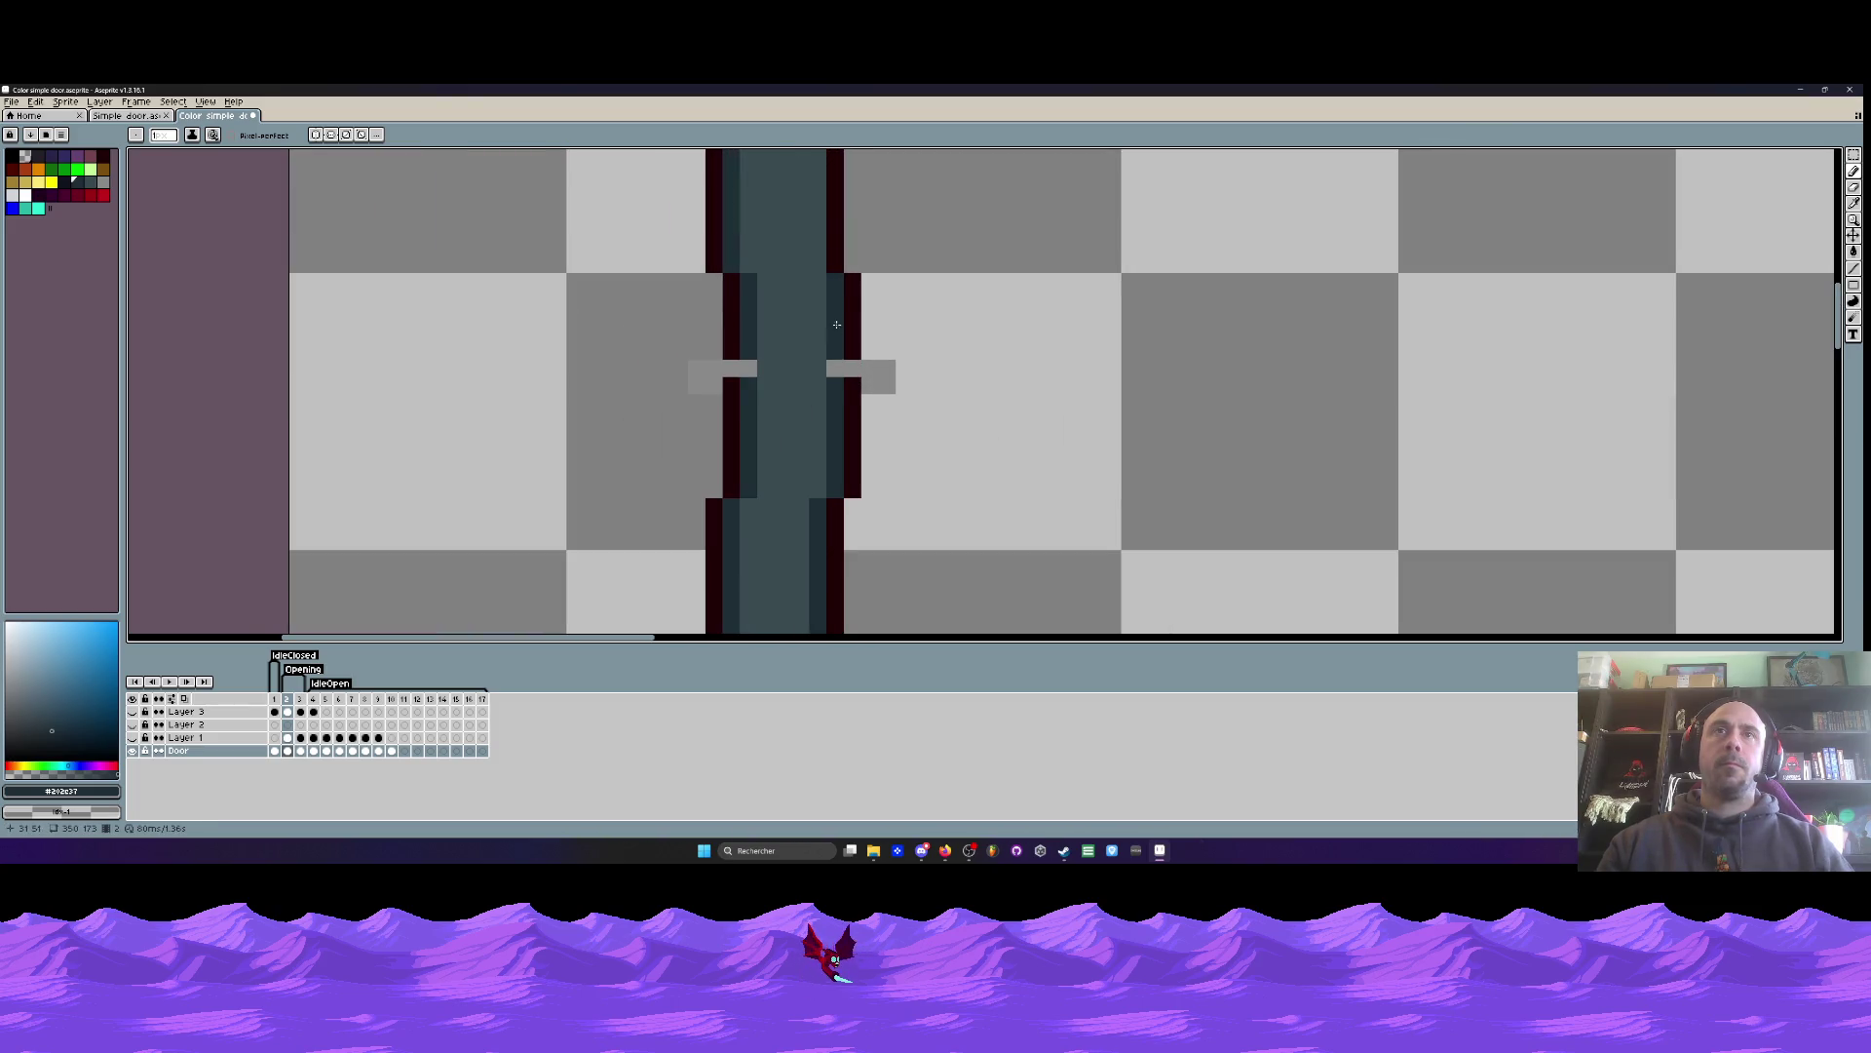
pyautogui.scroll(-1, 819, 244)
pyautogui.scroll(1, 819, 244)
pyautogui.moveTo(850, 205); pyautogui.dragTo(850, 373)
pyautogui.scroll(-2, 850, 373)
pyautogui.scroll(2, 854, 254)
pyautogui.moveTo(870, 277); pyautogui.dragTo(870, 453)
pyautogui.click(869, 270)
pyautogui.scroll(-2, 882, 307)
pyautogui.scroll(-2, 872, 297)
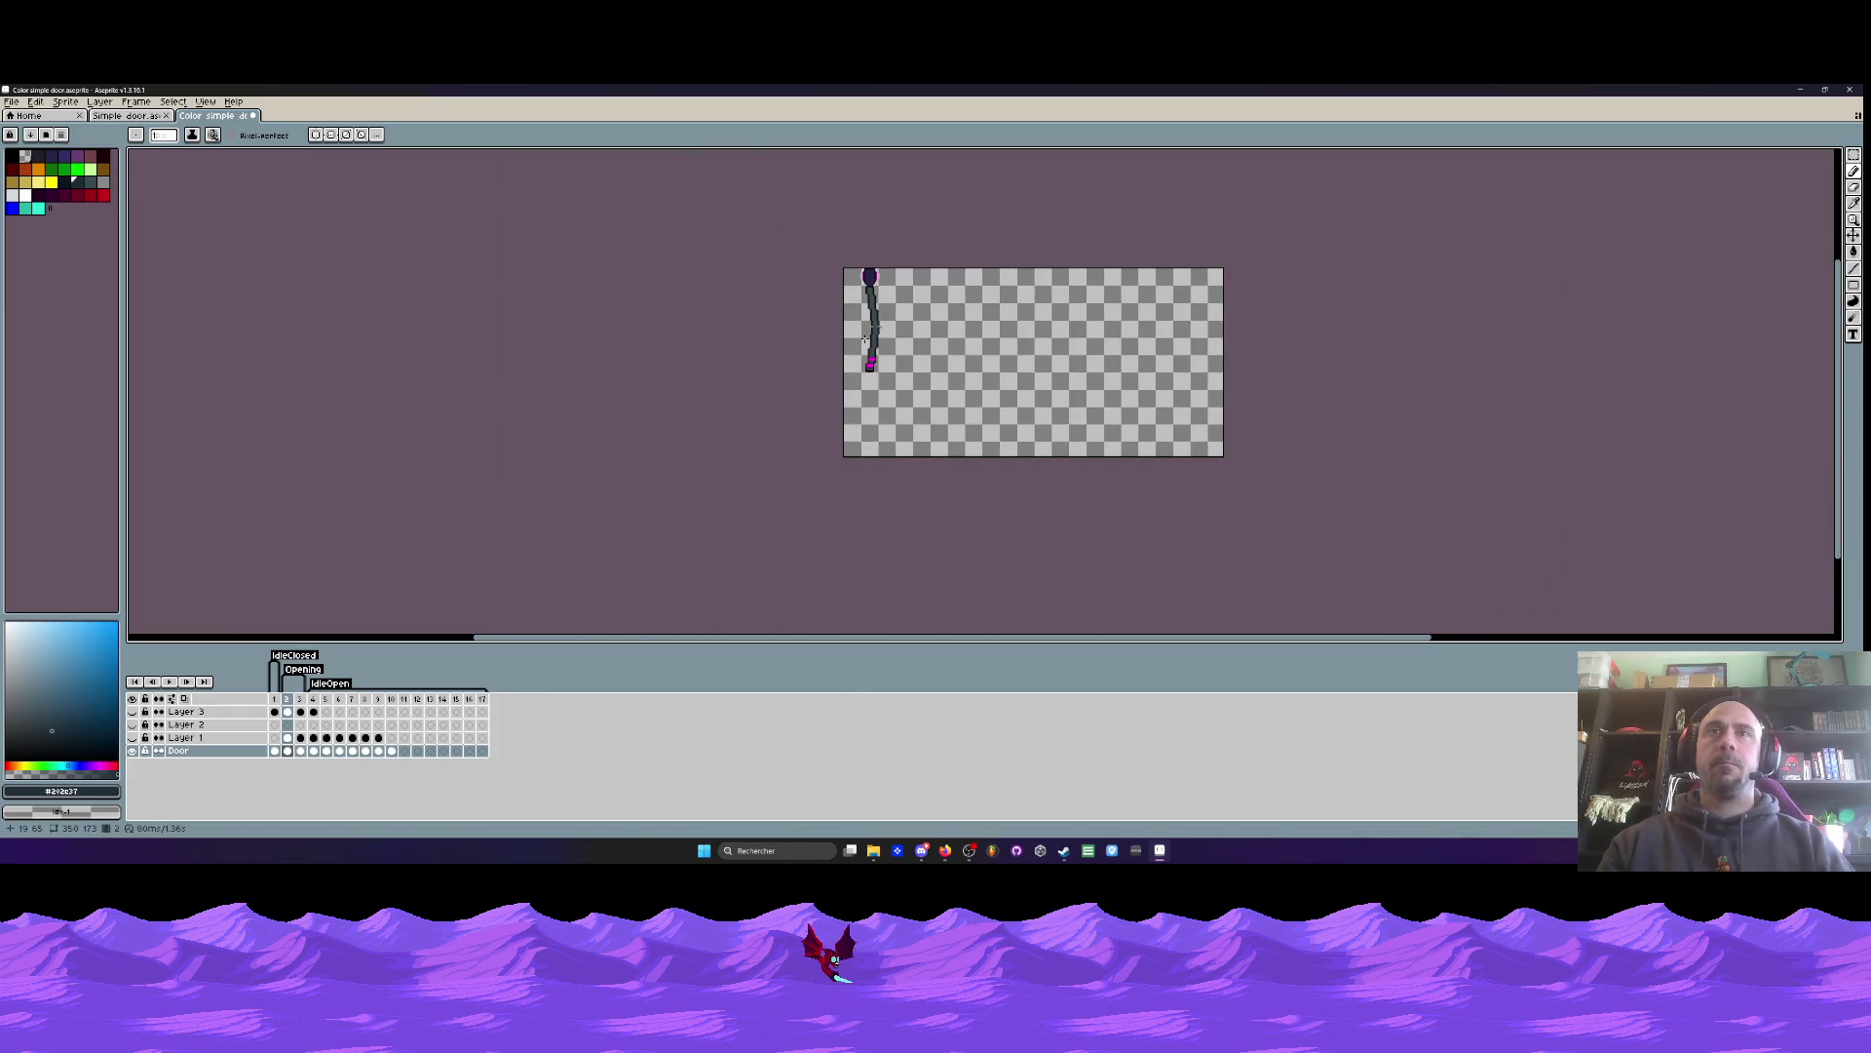
# - Flip between the narrow door frame and the closed brown door frame to compare them
pyautogui.scroll(3, 873, 334)
pyautogui.press('Left')
pyautogui.press('Right')
pyautogui.press('Left')
pyautogui.press('Right')
pyautogui.press('Left')
pyautogui.press('Right')
pyautogui.press('Right')
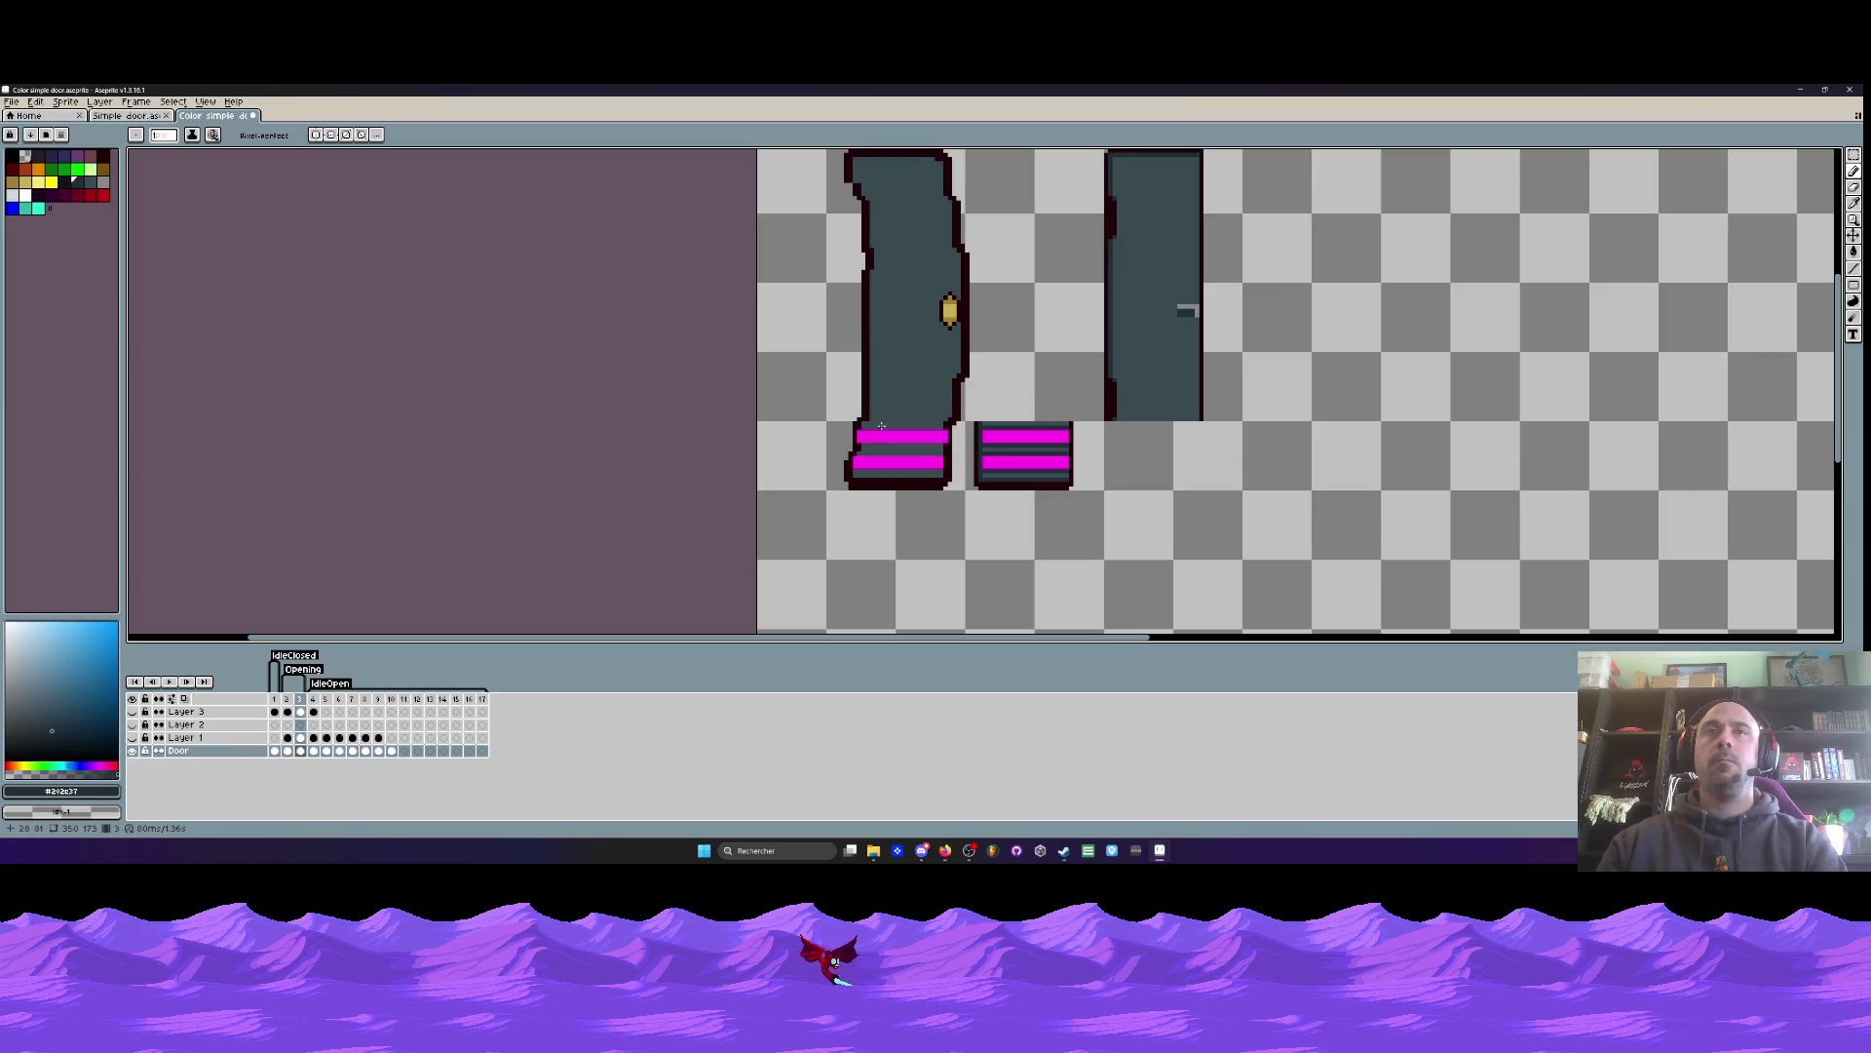
pyautogui.scroll(1, 867, 429)
pyautogui.press('Left')
pyautogui.press('Right')
pyautogui.scroll(2, 822, 449)
# - Repaint the left door's bottom outline row in teal, discarding a trial dark band
pyautogui.moveTo(822, 448)
pyautogui.mouseDown()
pyautogui.moveTo(1120, 464)
pyautogui.moveTo(940, 448)
pyautogui.mouseUp()
pyautogui.hotkey('ctrl', 'z')
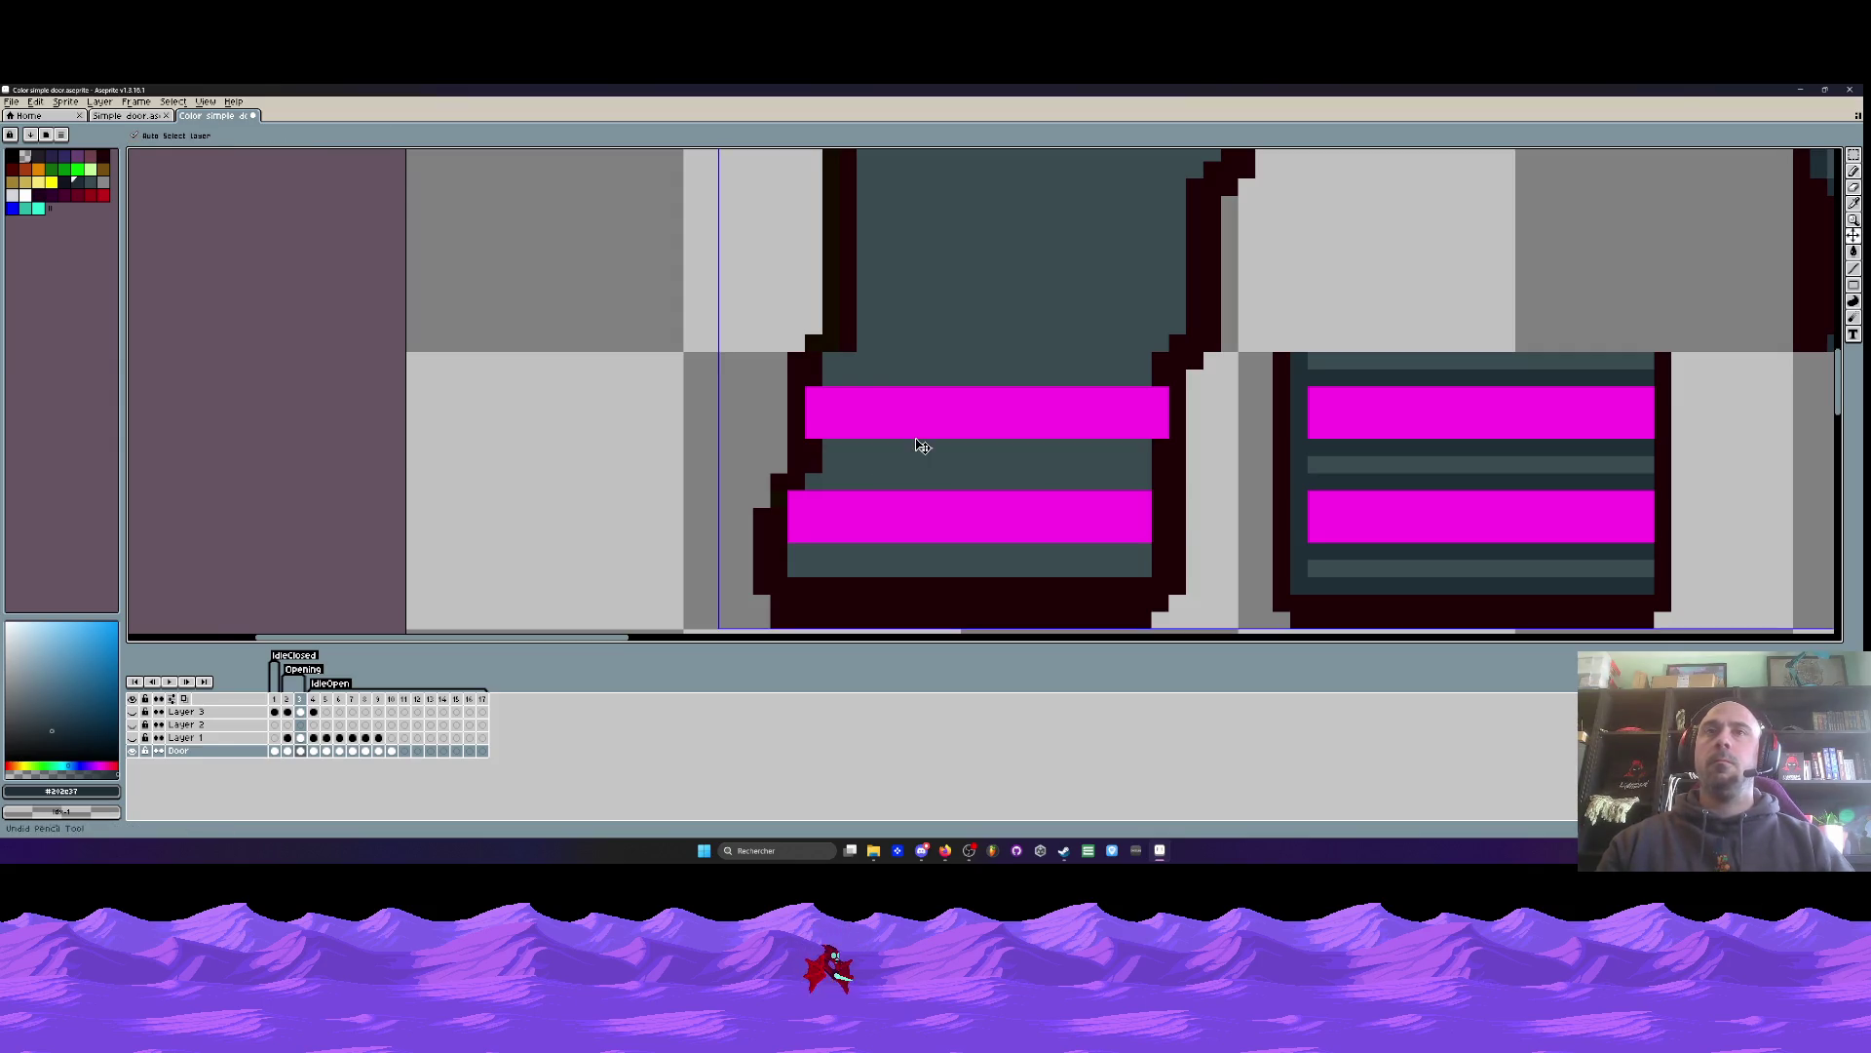
pyautogui.scroll(-3, 922, 447)
pyautogui.scroll(3, 920, 450)
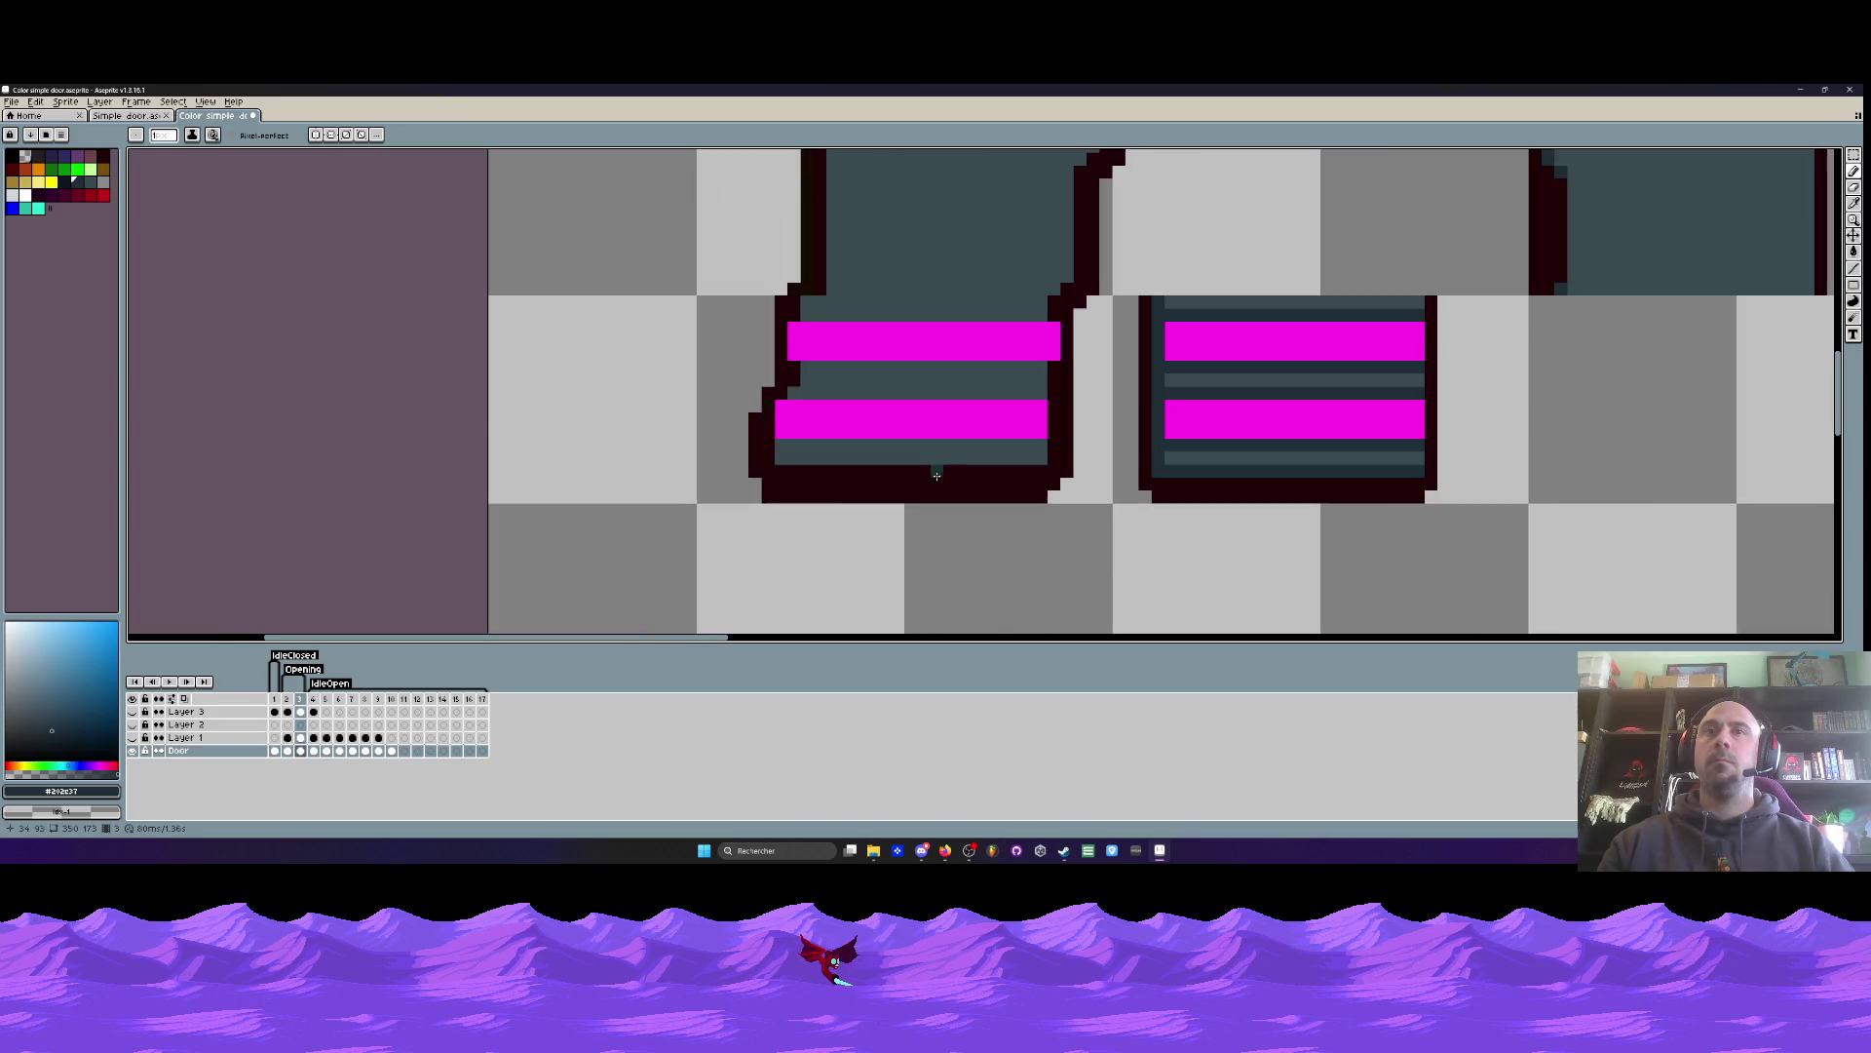
pyautogui.moveTo(1035, 472); pyautogui.dragTo(769, 459)
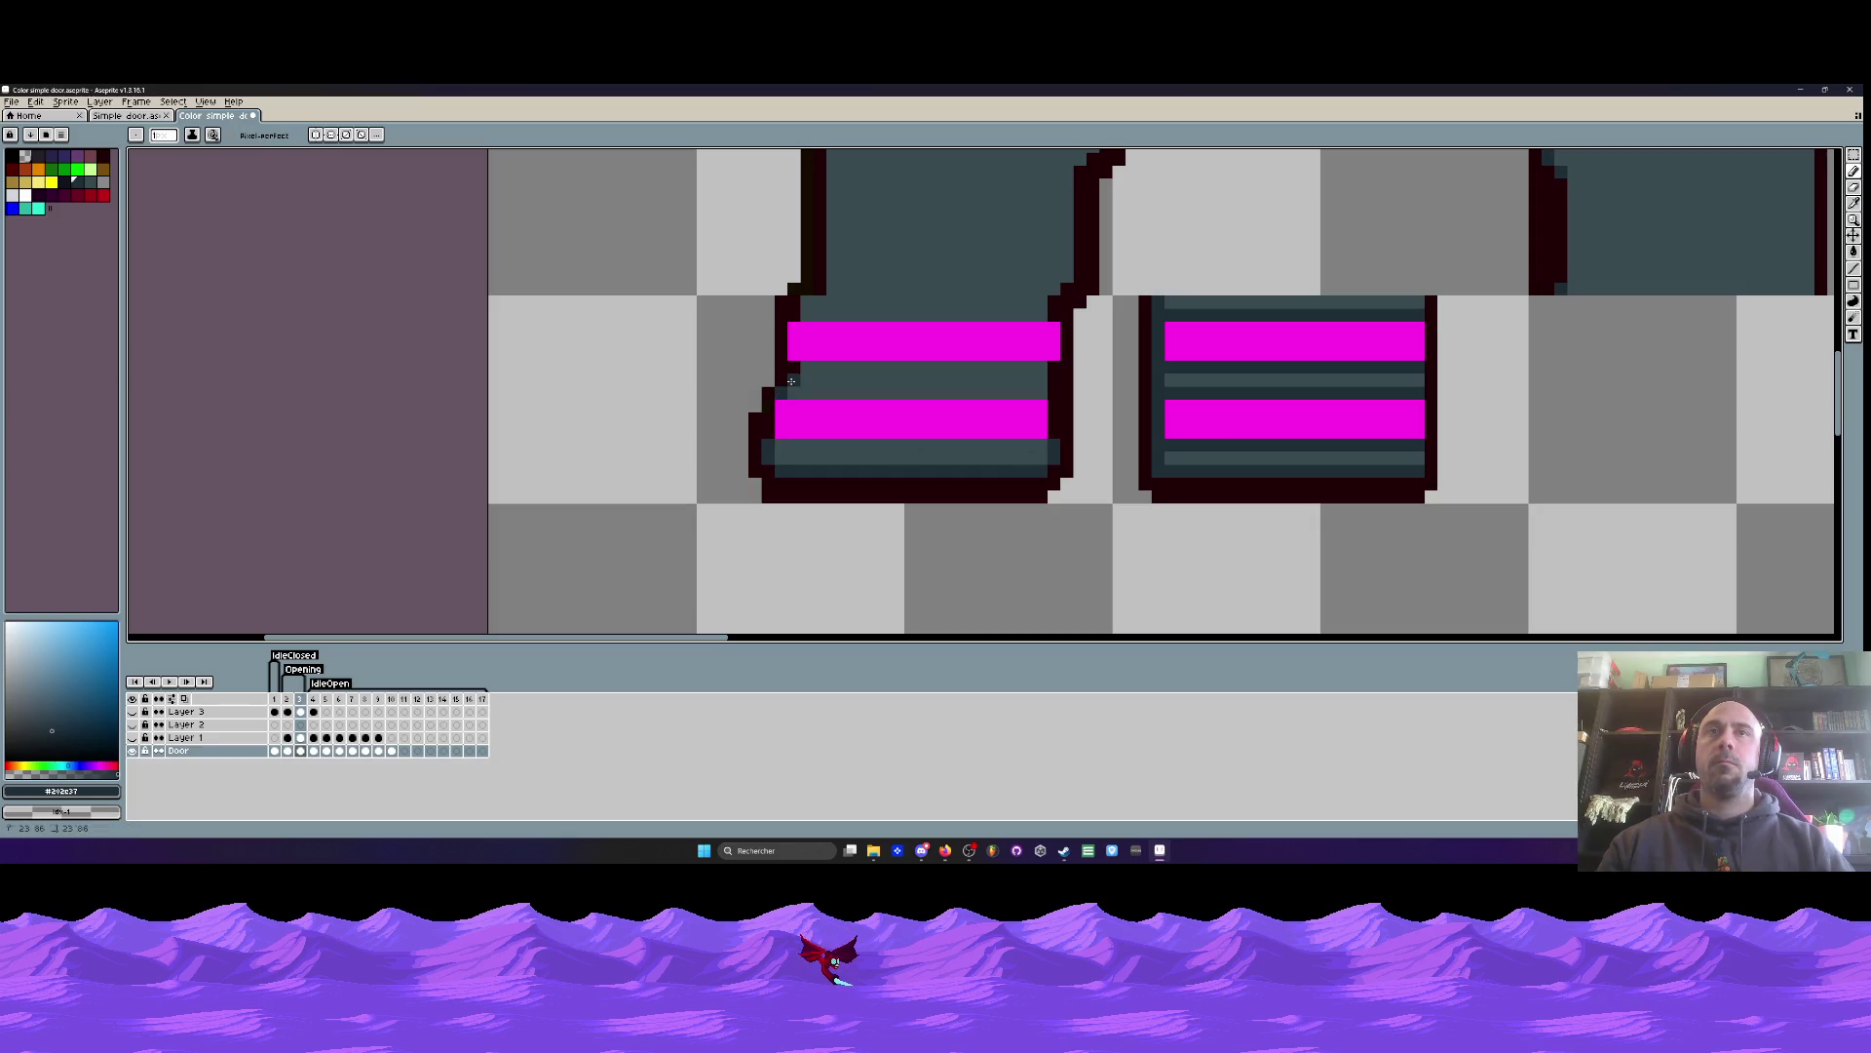
# - Cover the right end of the upper magenta stripe with teal
pyautogui.moveTo(1054, 367); pyautogui.dragTo(1051, 388)
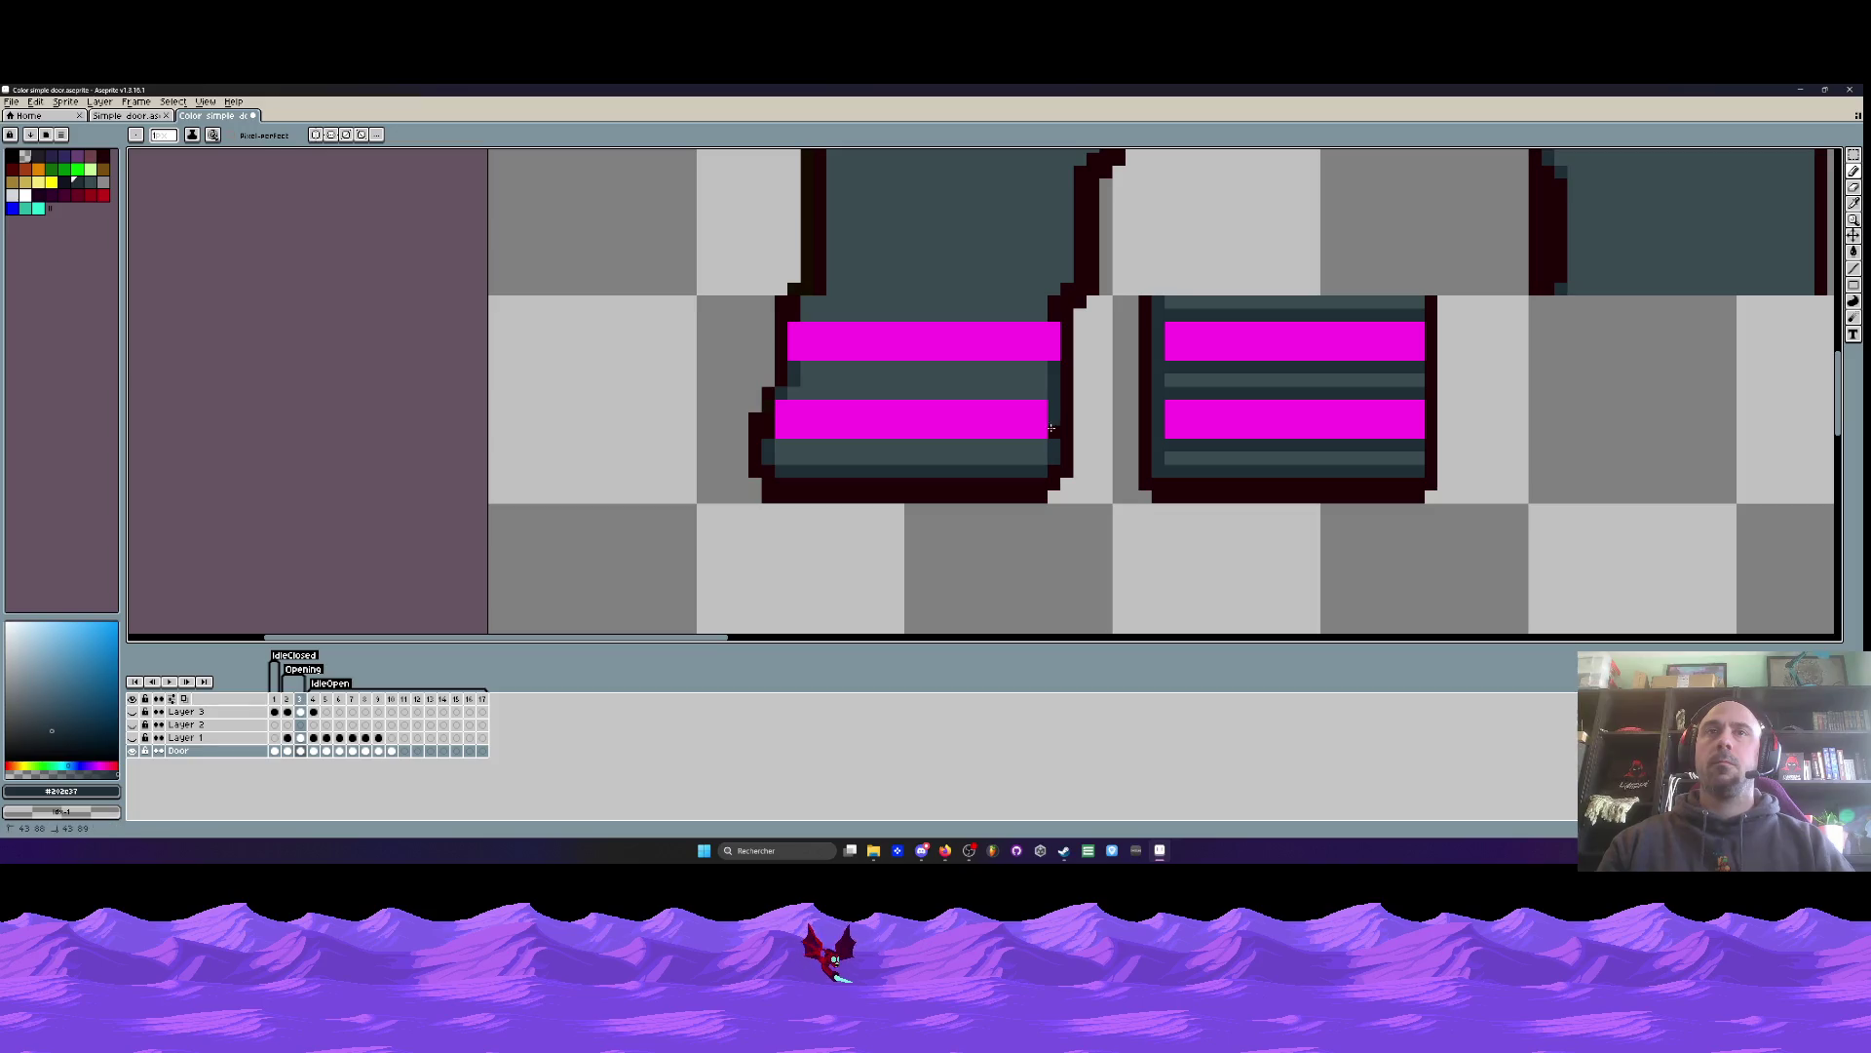
pyautogui.scroll(-2, 1051, 403)
pyautogui.scroll(2, 1033, 415)
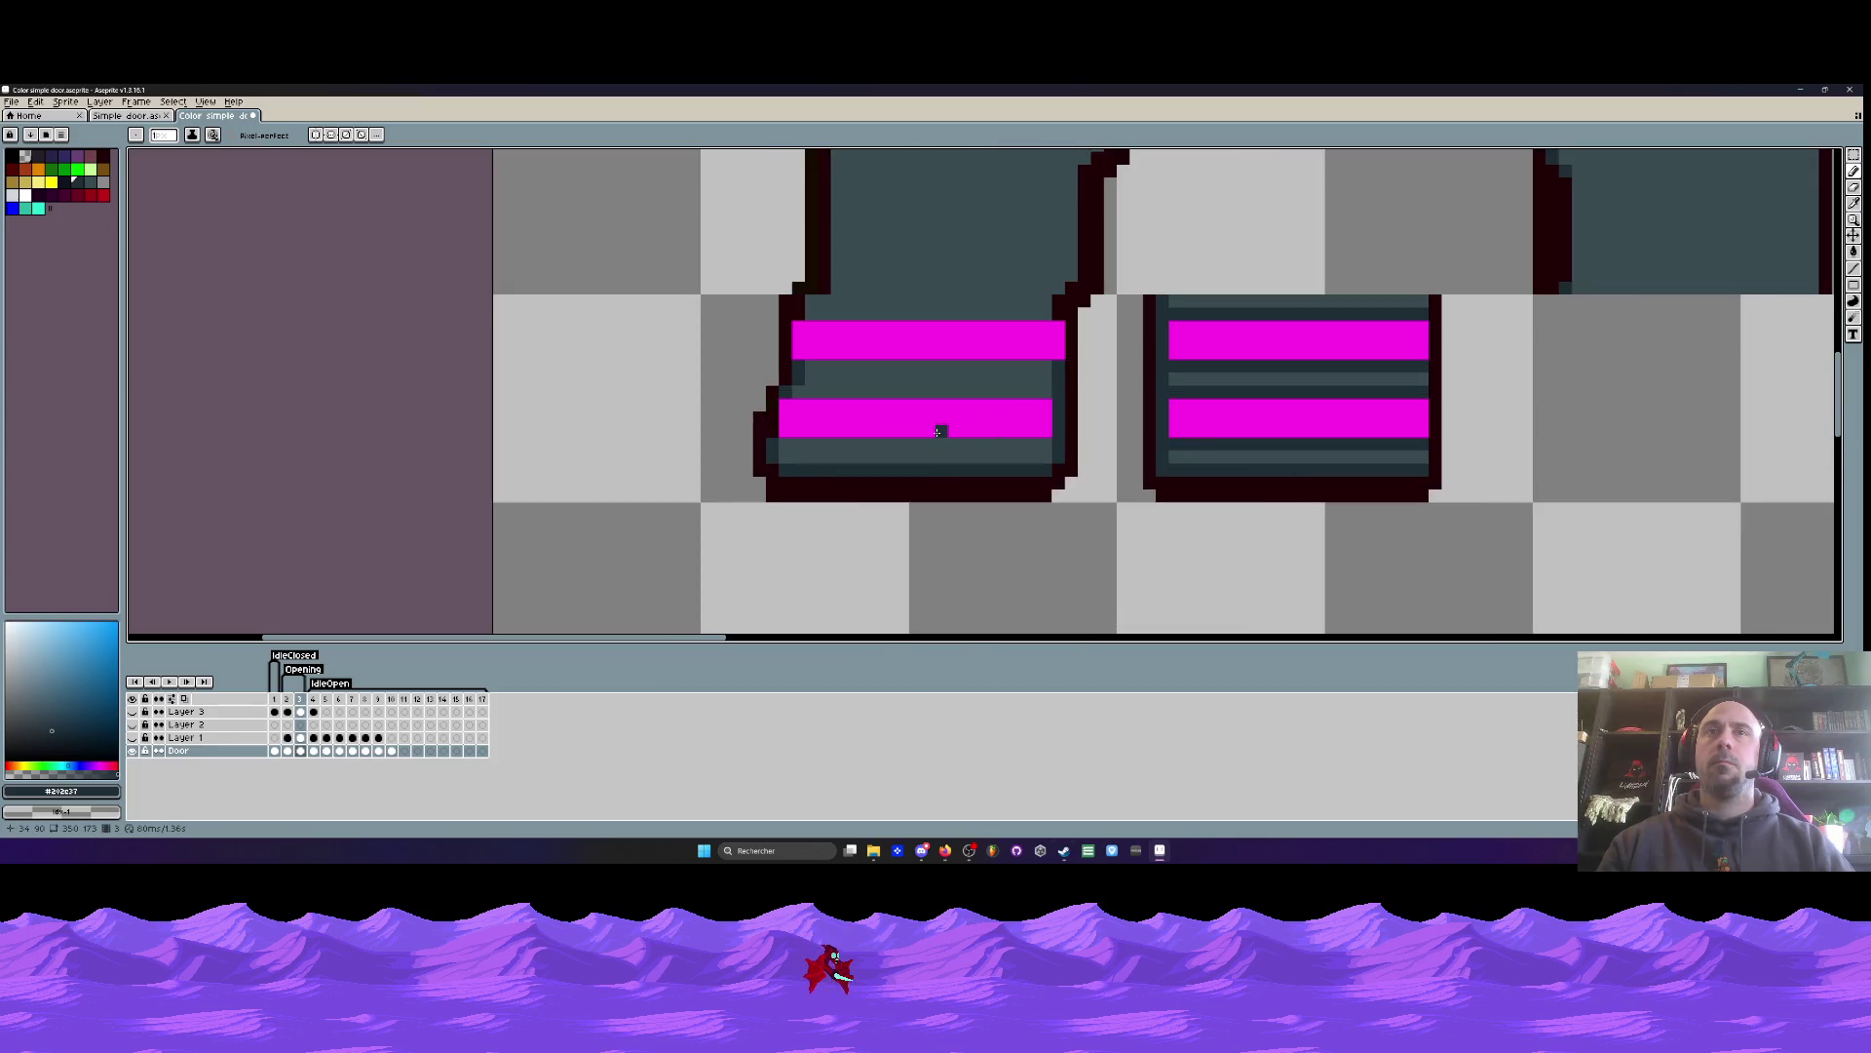
pyautogui.scroll(-2, 937, 432)
pyautogui.scroll(2, 867, 435)
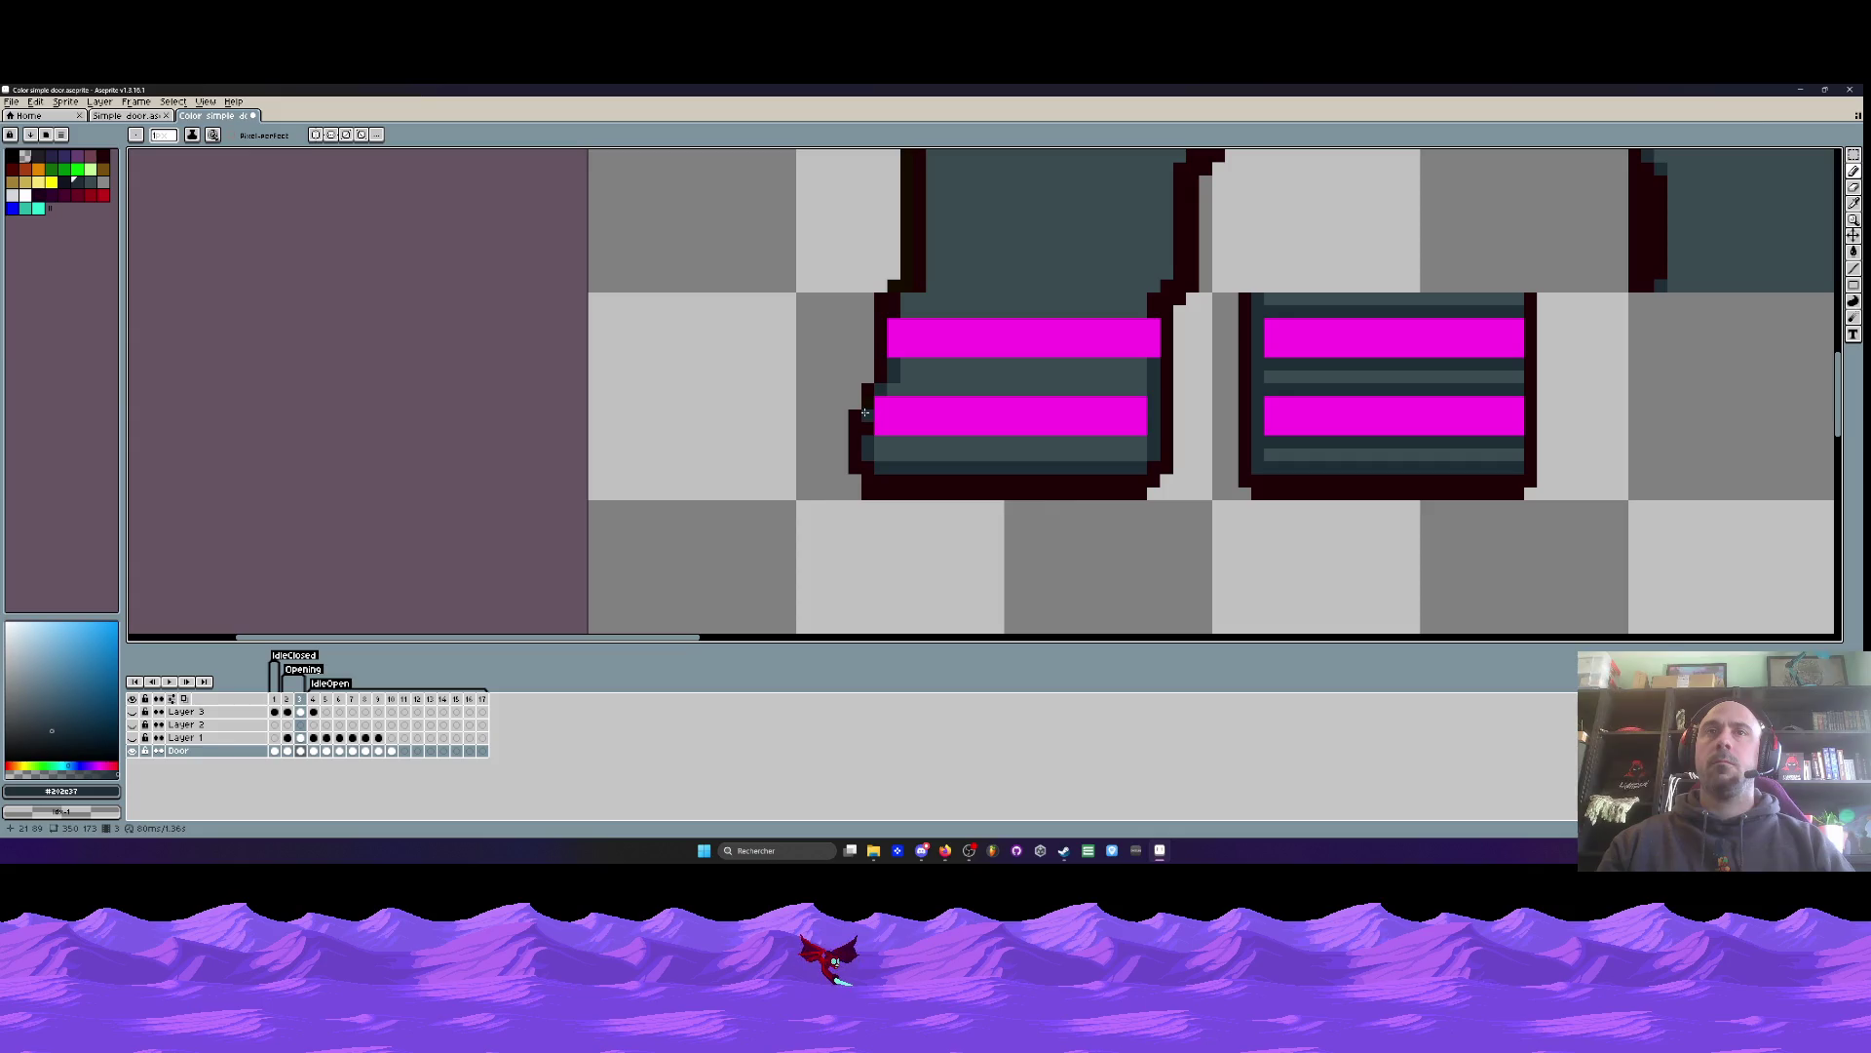
pyautogui.scroll(-3, 879, 403)
pyautogui.scroll(2, 978, 403)
pyautogui.scroll(1, 977, 403)
pyautogui.moveTo(1036, 368); pyautogui.dragTo(1036, 408)
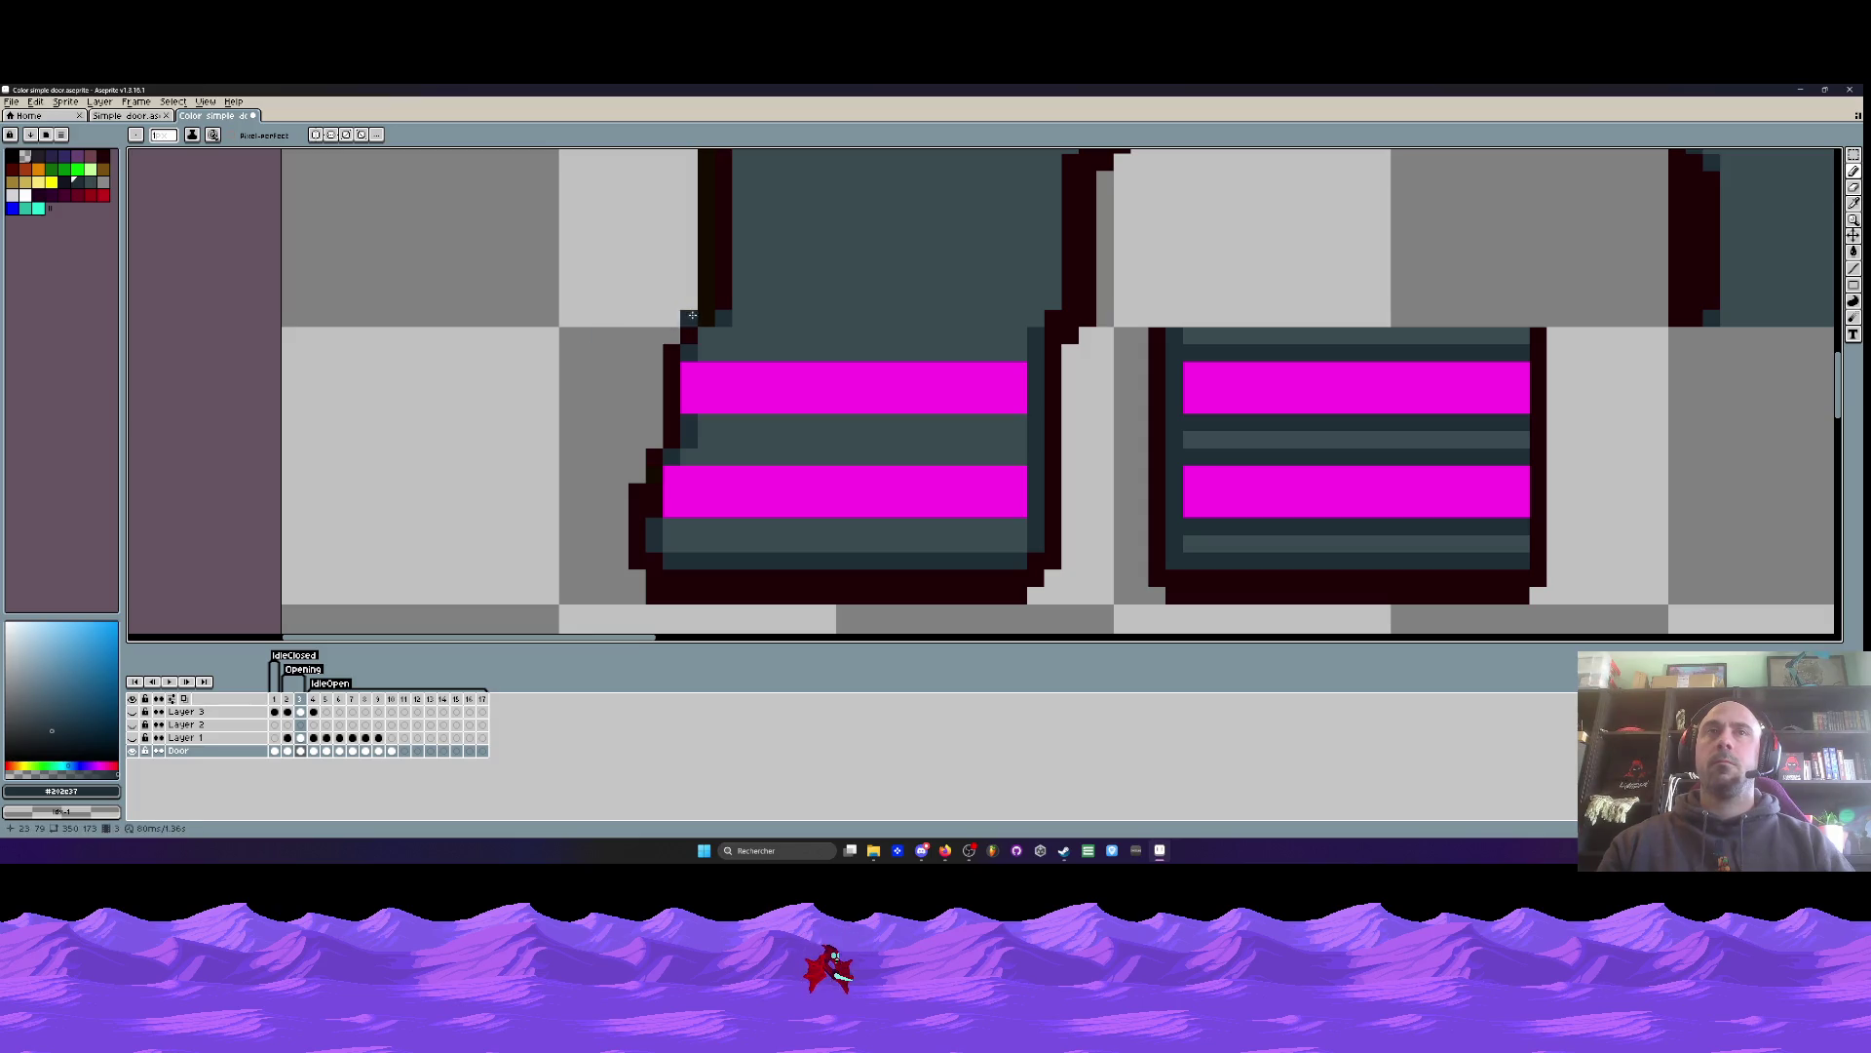
pyautogui.scroll(-3, 683, 317)
pyautogui.scroll(4, 735, 305)
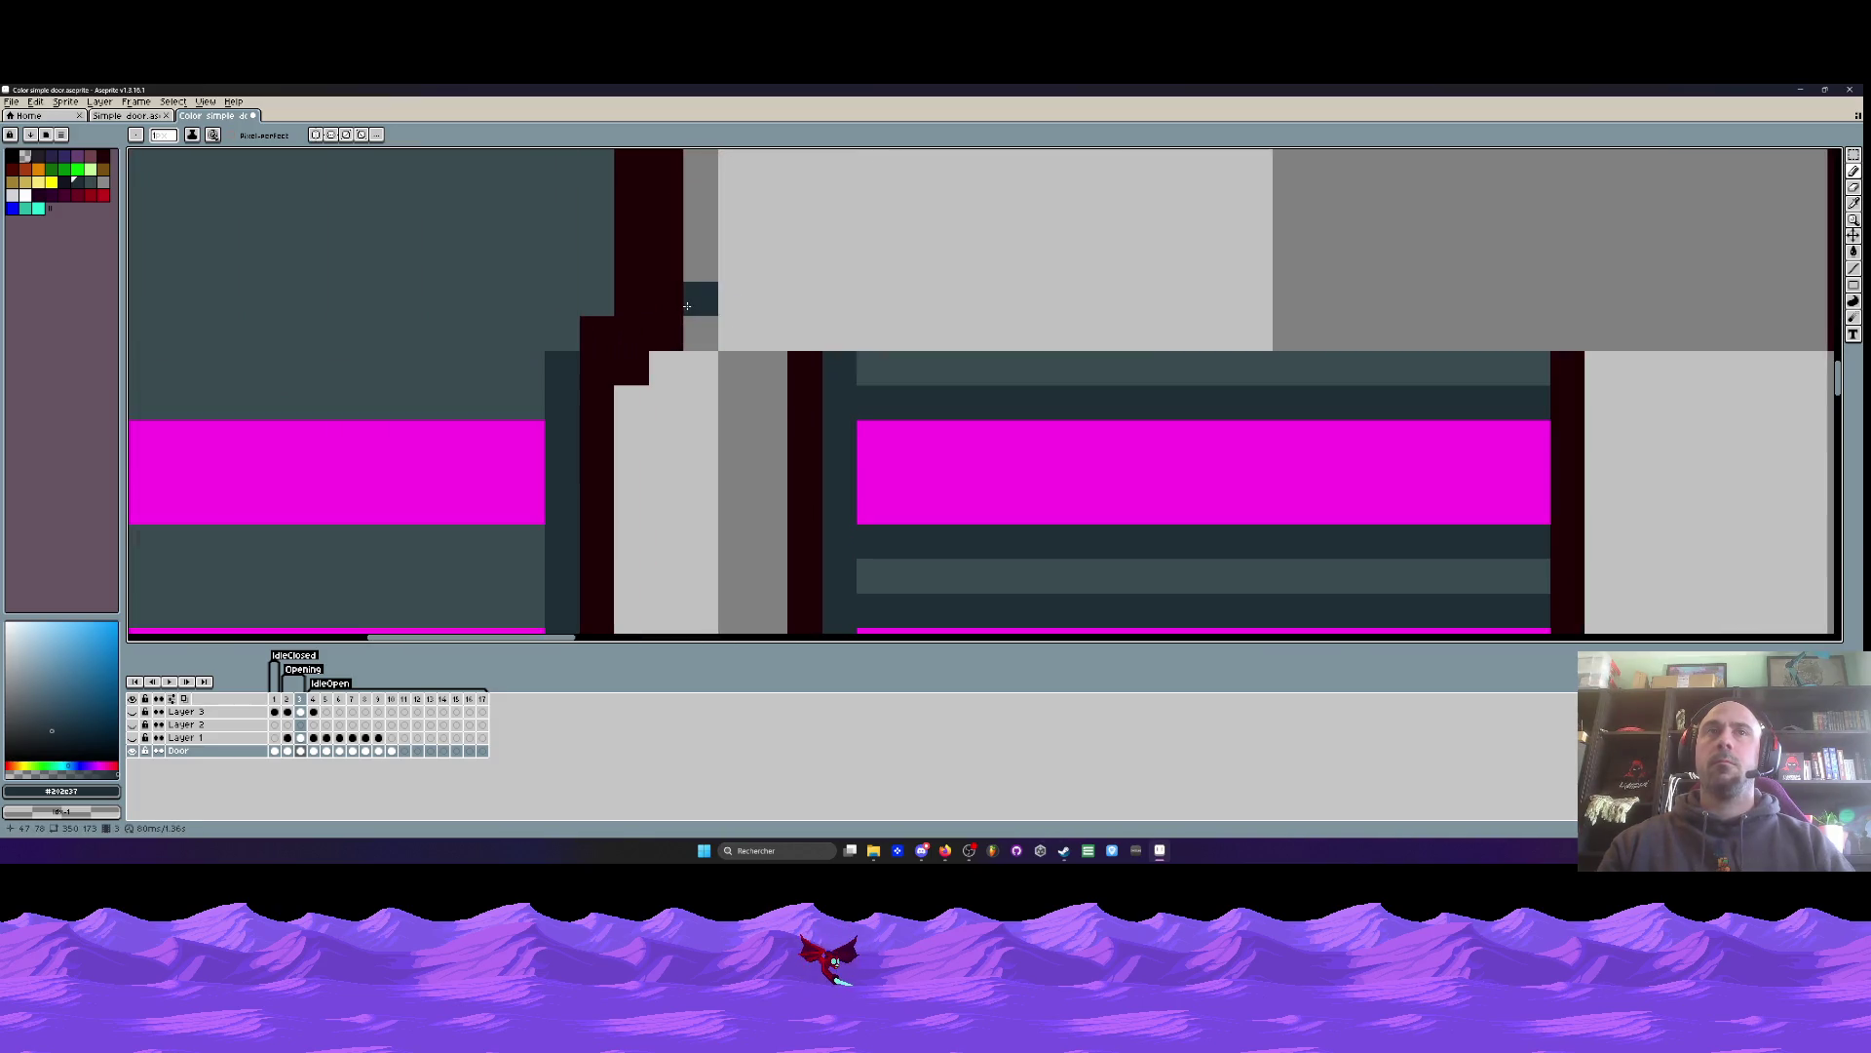
pyautogui.scroll(-3, 629, 254)
pyautogui.scroll(2, 626, 251)
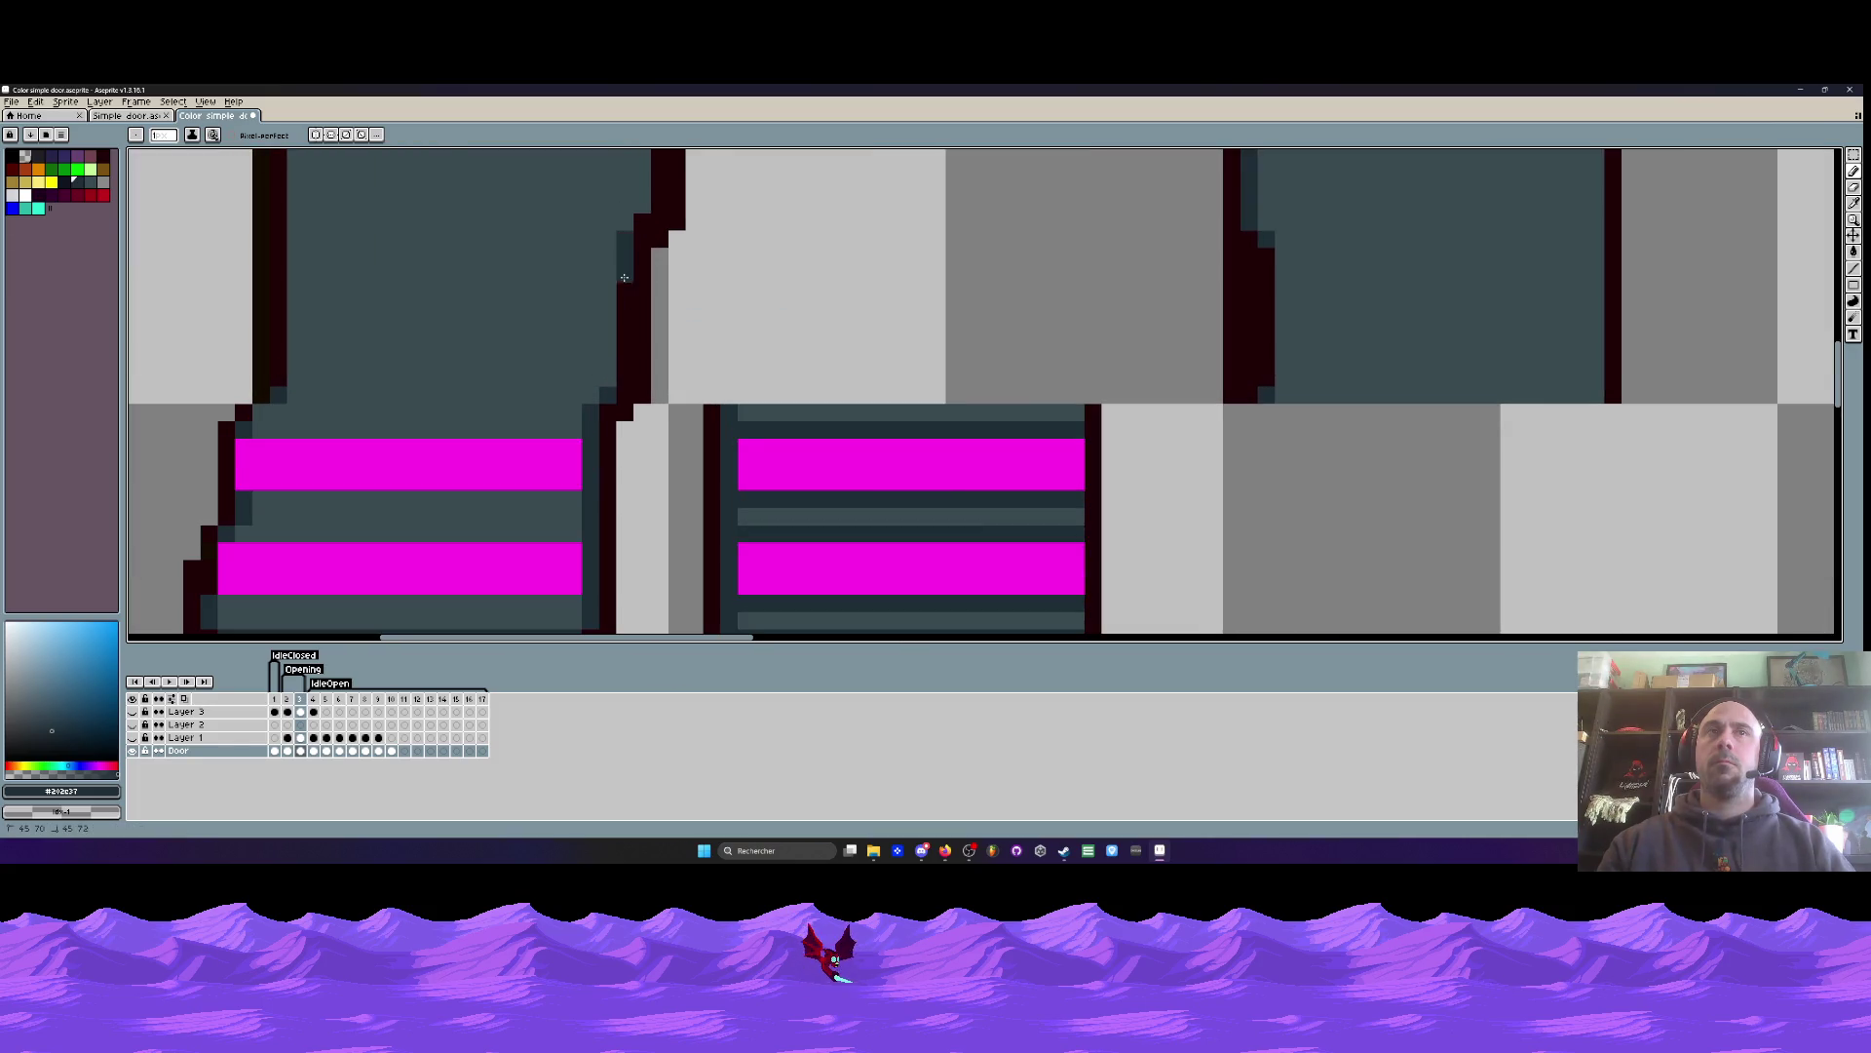
pyautogui.scroll(-5, 626, 370)
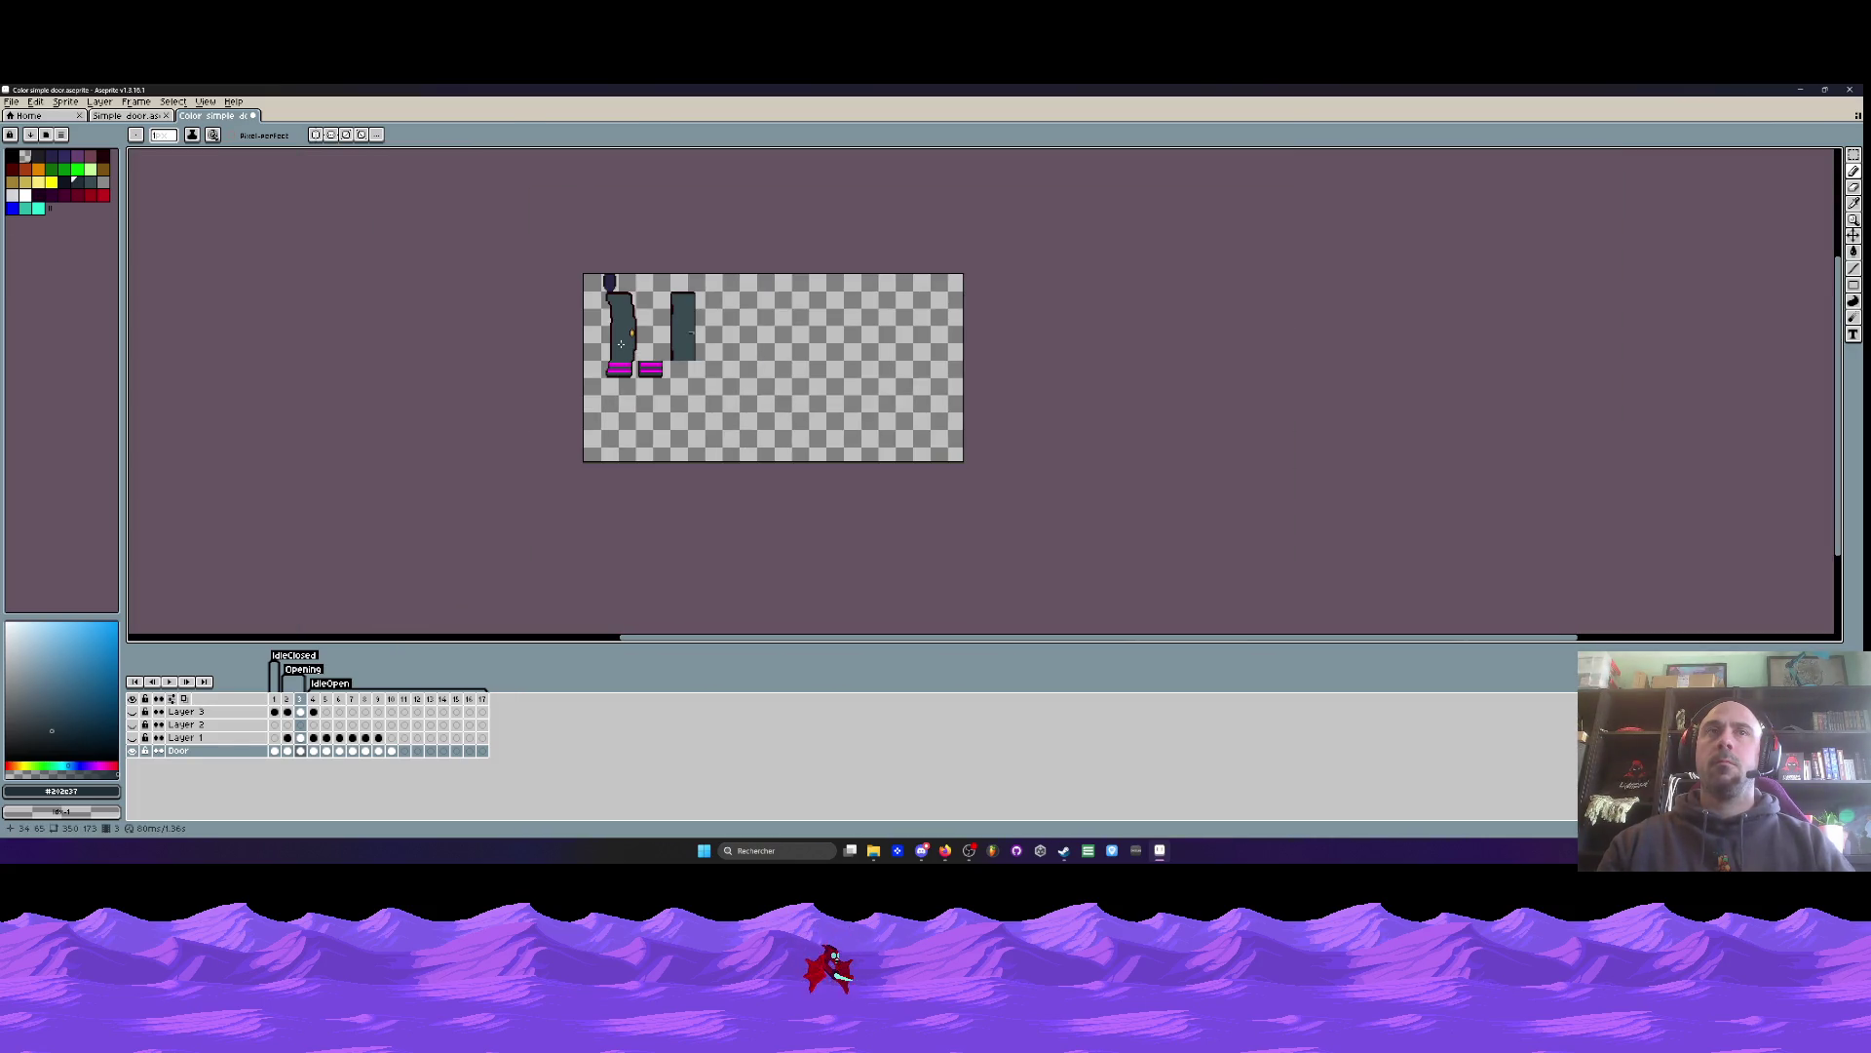
# - Recolour the left door's top row and right outline column in teal
pyautogui.scroll(1, 620, 343)
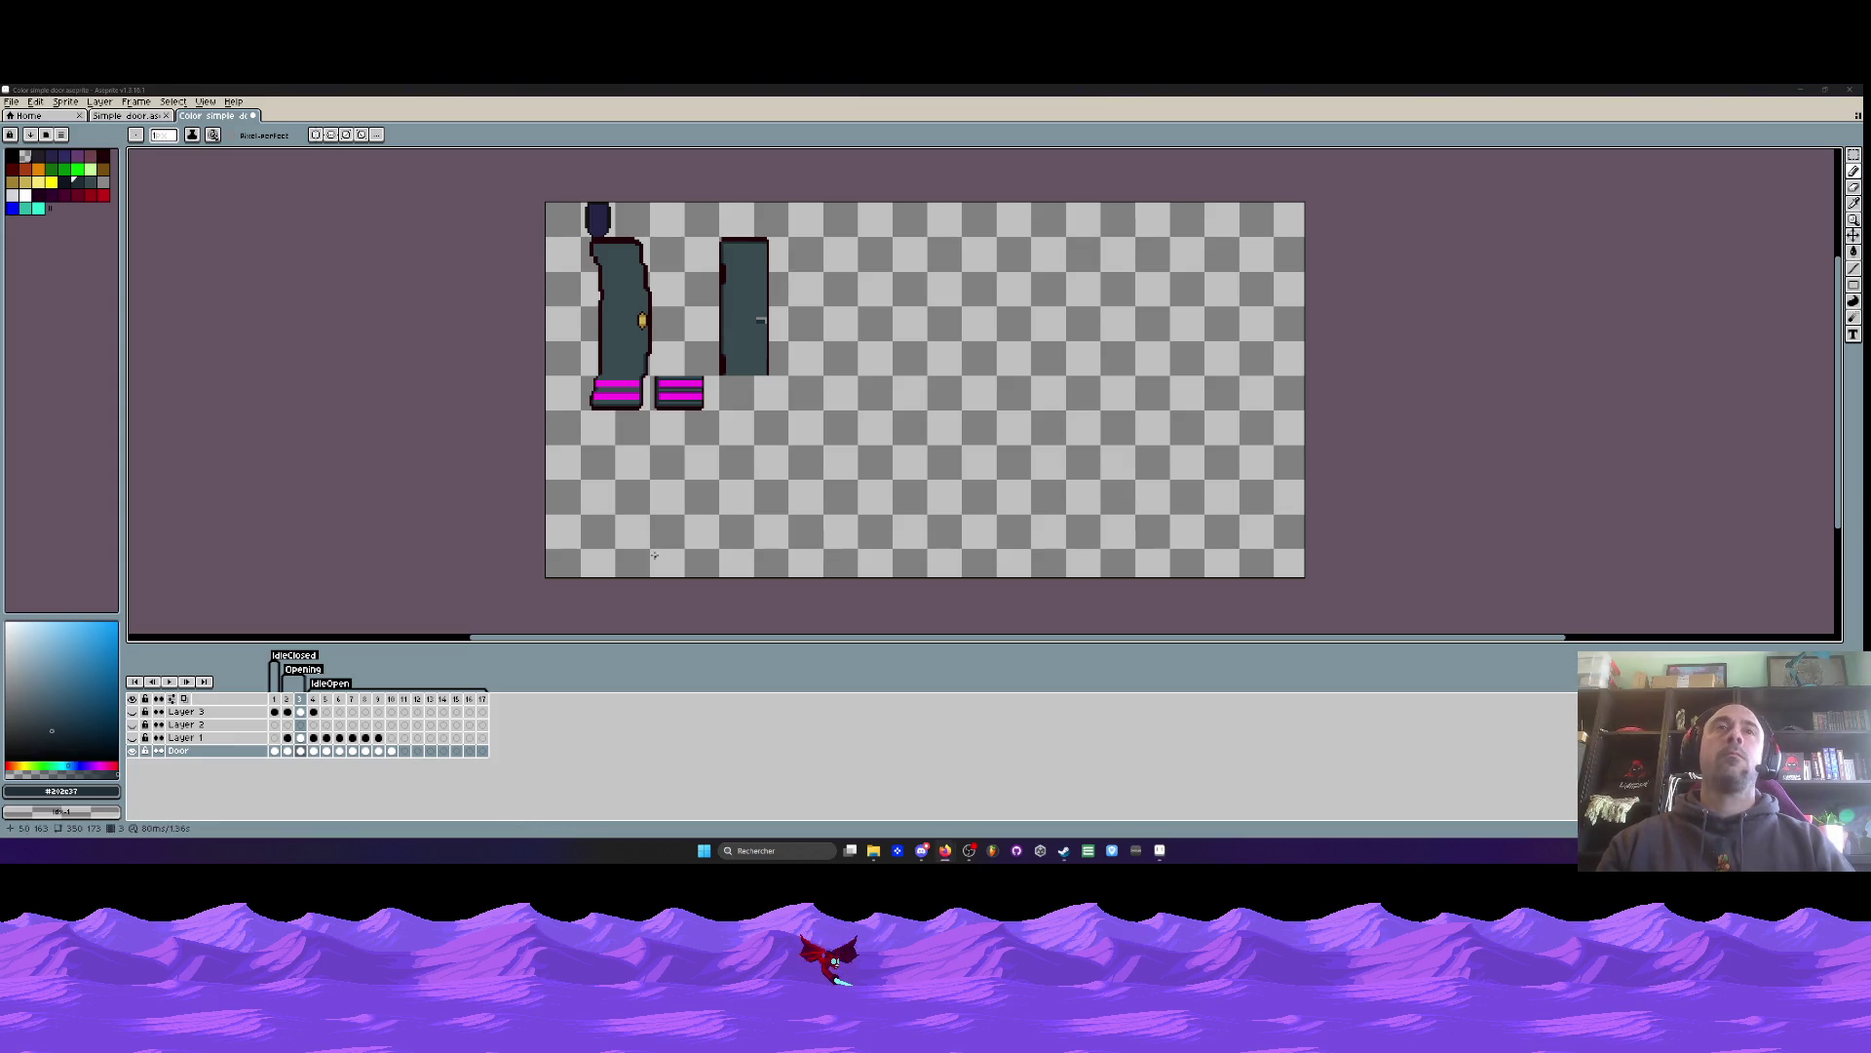
pyautogui.scroll(3, 559, 258)
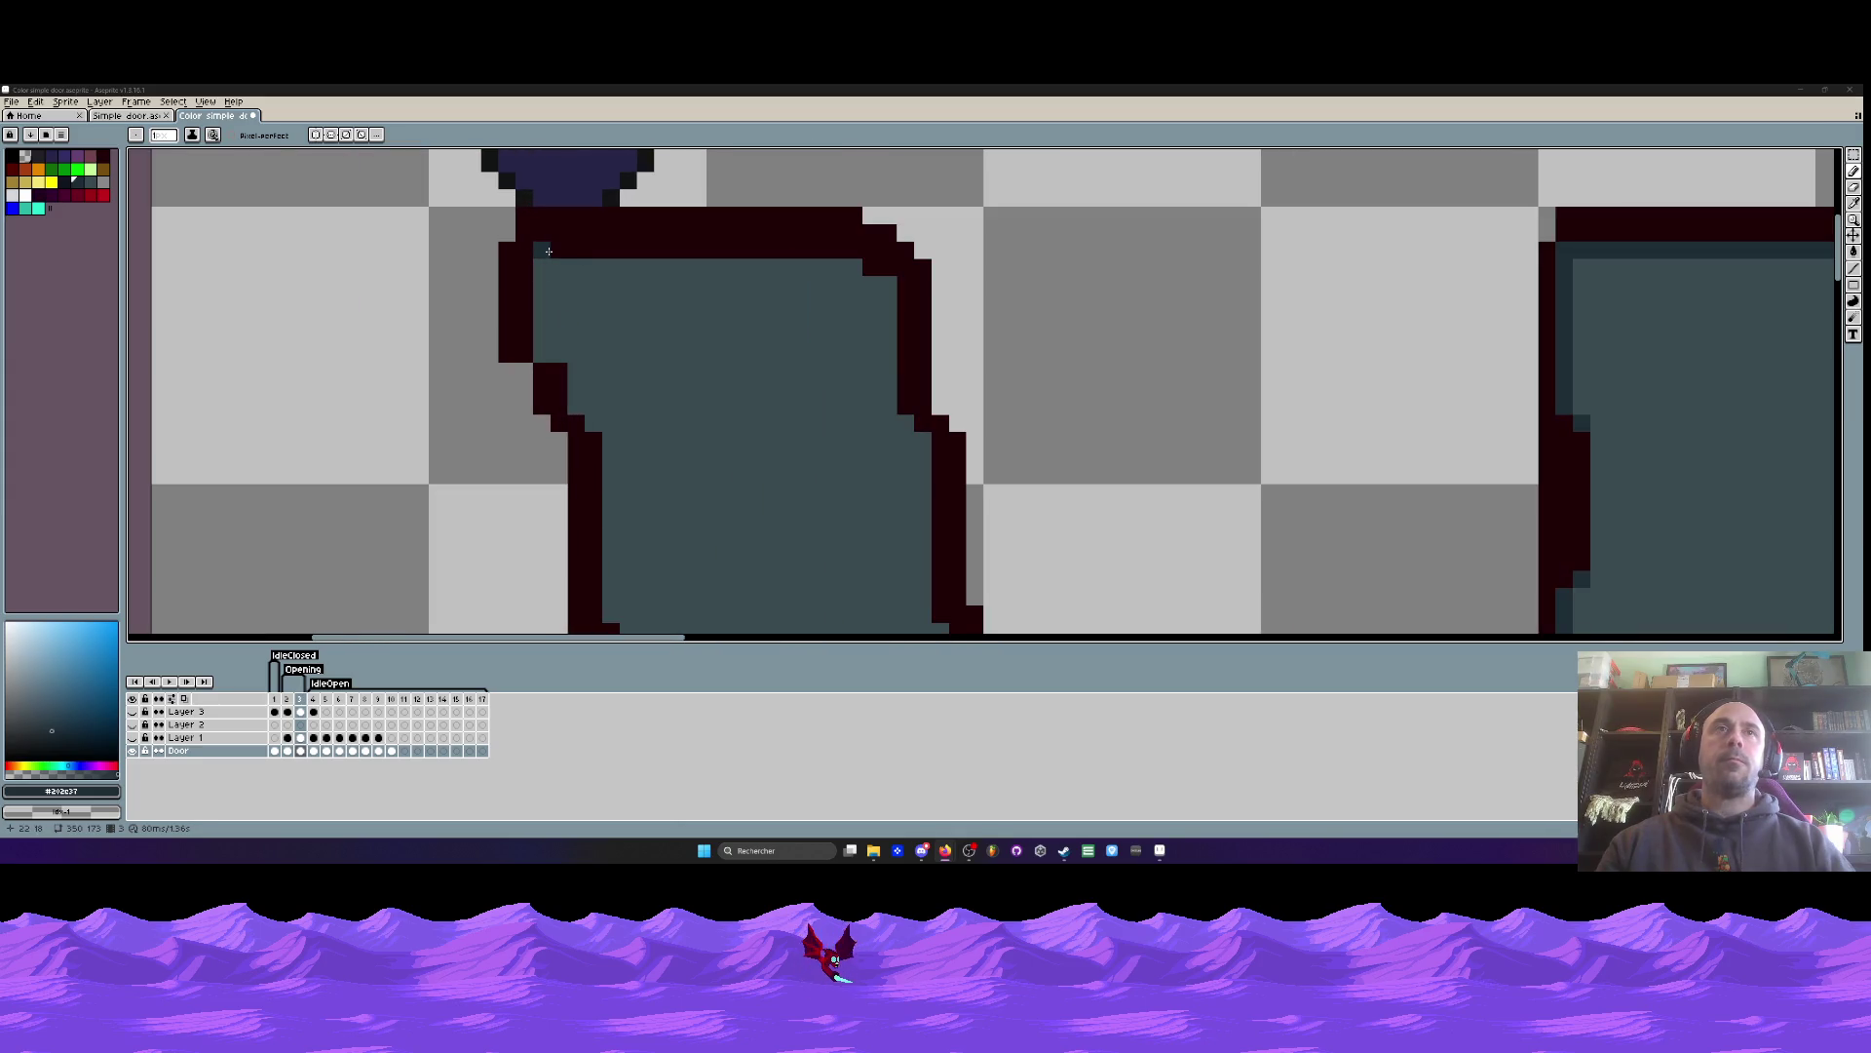
pyautogui.press('v')
pyautogui.press('b')
pyautogui.moveTo(541, 249)
pyautogui.mouseDown()
pyautogui.moveTo(863, 250)
pyautogui.moveTo(900, 310)
pyautogui.moveTo(921, 425)
pyautogui.moveTo(854, 289)
pyautogui.moveTo(882, 448)
pyautogui.mouseUp()
pyautogui.hotkey('ctrl', 'z')
pyautogui.moveTo(866, 273)
pyautogui.mouseDown()
pyautogui.moveTo(866, 447)
pyautogui.moveTo(830, 221)
pyautogui.moveTo(821, 370)
pyautogui.mouseUp()
pyautogui.hotkey('ctrl', 'z')
pyautogui.moveTo(819, 249)
pyautogui.mouseDown()
pyautogui.moveTo(819, 483)
pyautogui.moveTo(788, 249)
pyautogui.mouseUp()
pyautogui.moveTo(797, 312); pyautogui.dragTo(795, 455)
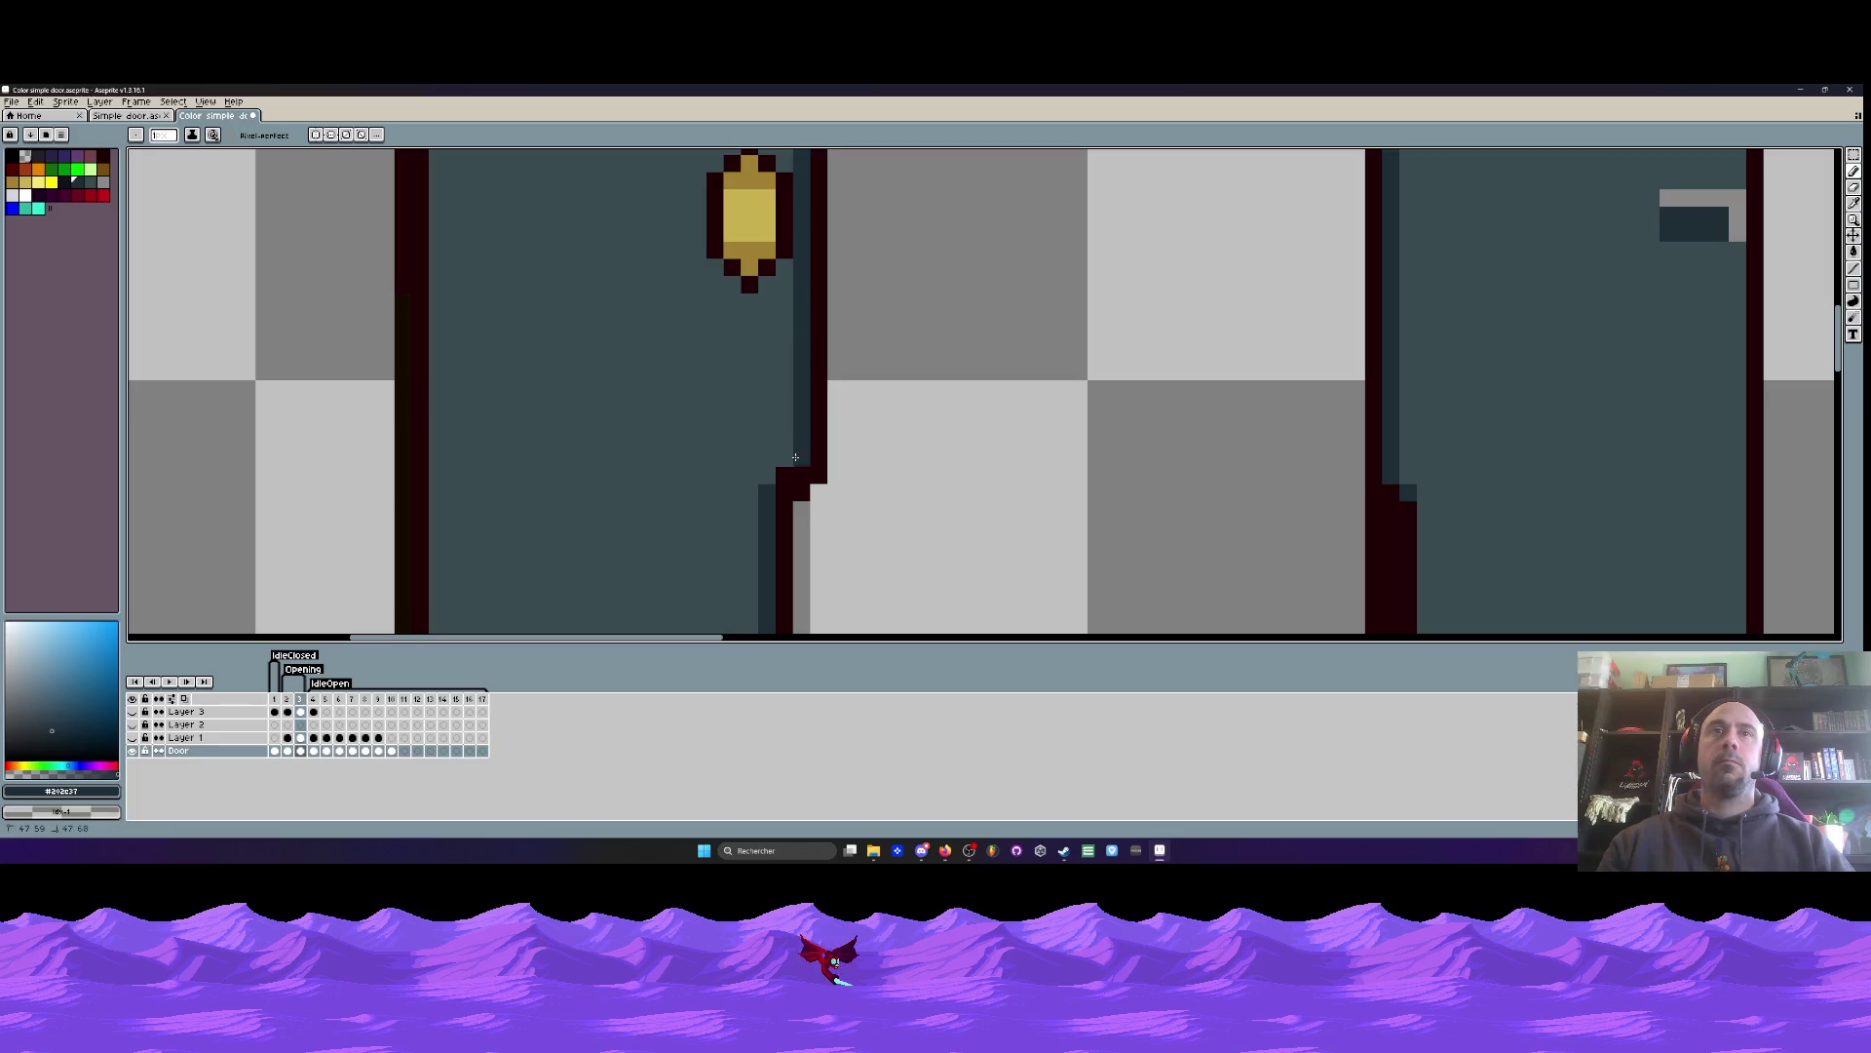
# - Turn the dark-red pixels along the door's left edge teal
pyautogui.scroll(-4, 793, 445)
pyautogui.scroll(4, 747, 417)
pyautogui.moveTo(747, 341)
pyautogui.mouseDown()
pyautogui.moveTo(751, 455)
pyautogui.moveTo(731, 360)
pyautogui.moveTo(748, 369)
pyautogui.moveTo(765, 284)
pyautogui.moveTo(787, 534)
pyautogui.mouseUp()
pyautogui.click(766, 406)
# - Sample door teal #394a50 as the second colour and paint a stray light grey pixel with it
pyautogui.press('i')
pyautogui.rightClick(857, 481)
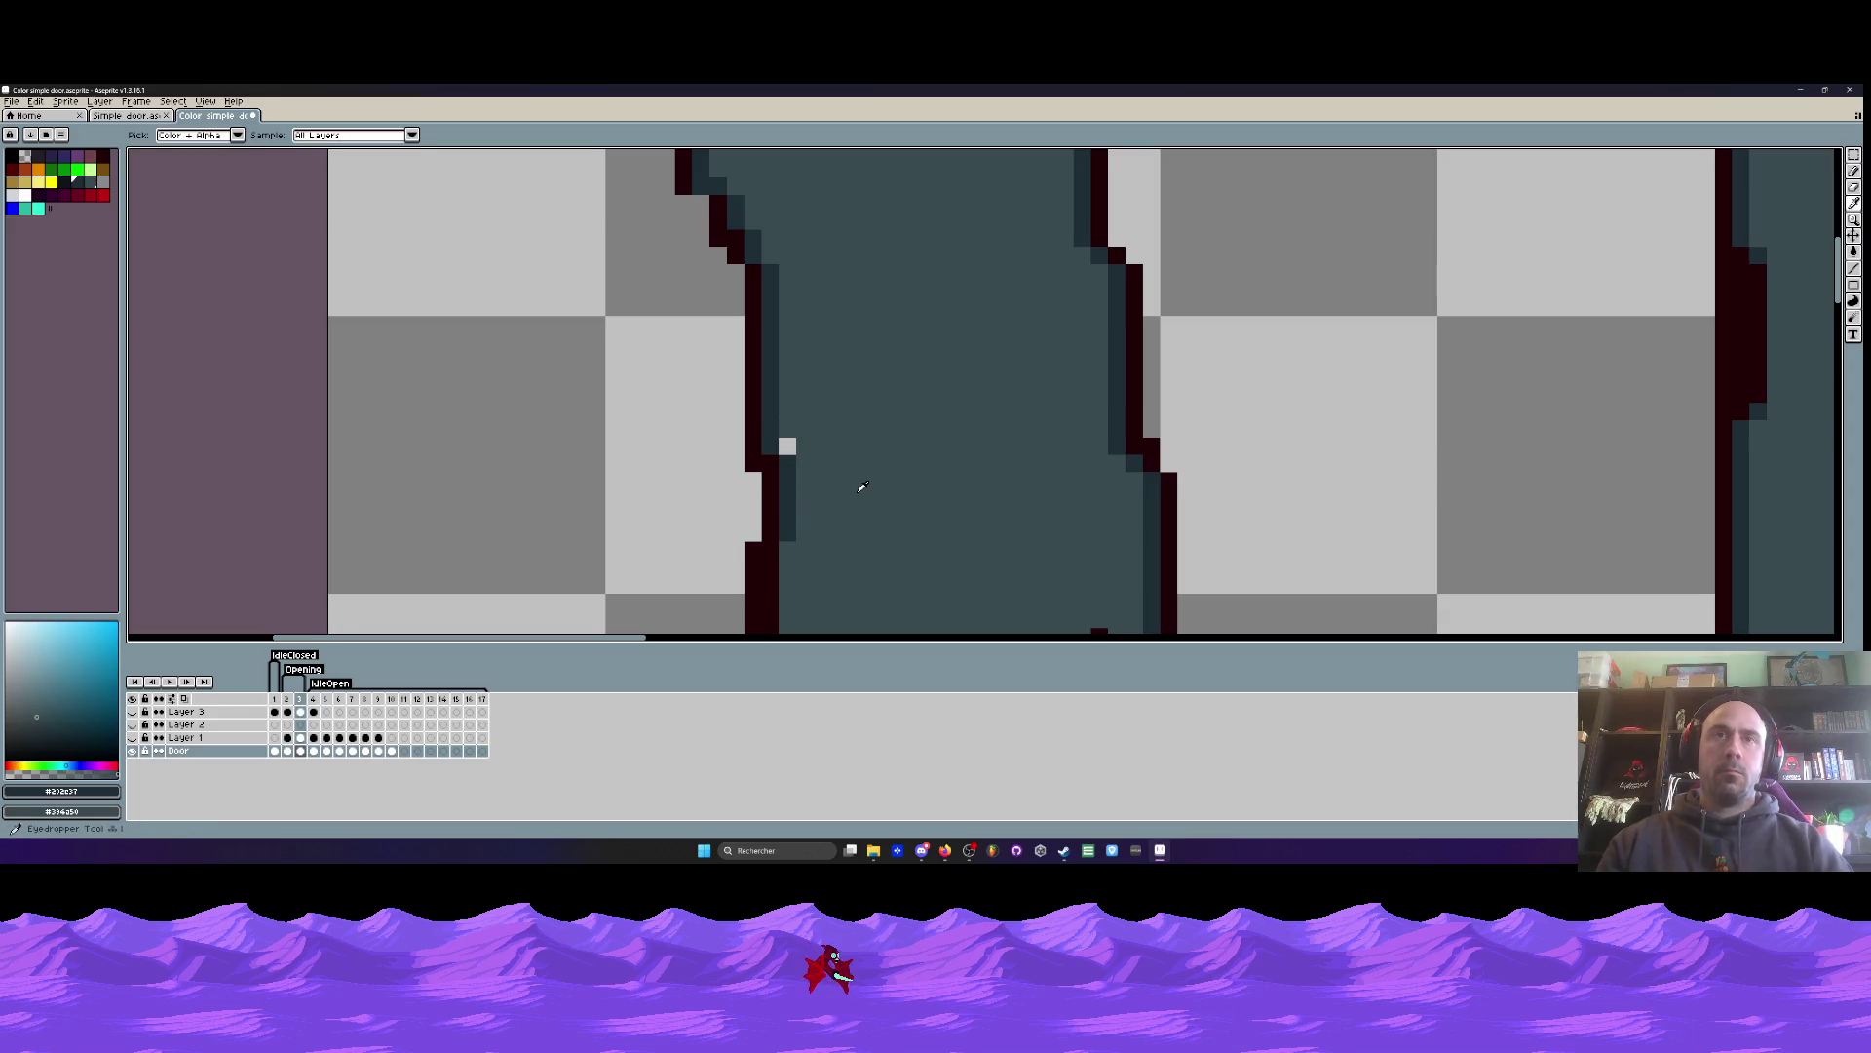
pyautogui.press('b')
pyautogui.rightClick(787, 446)
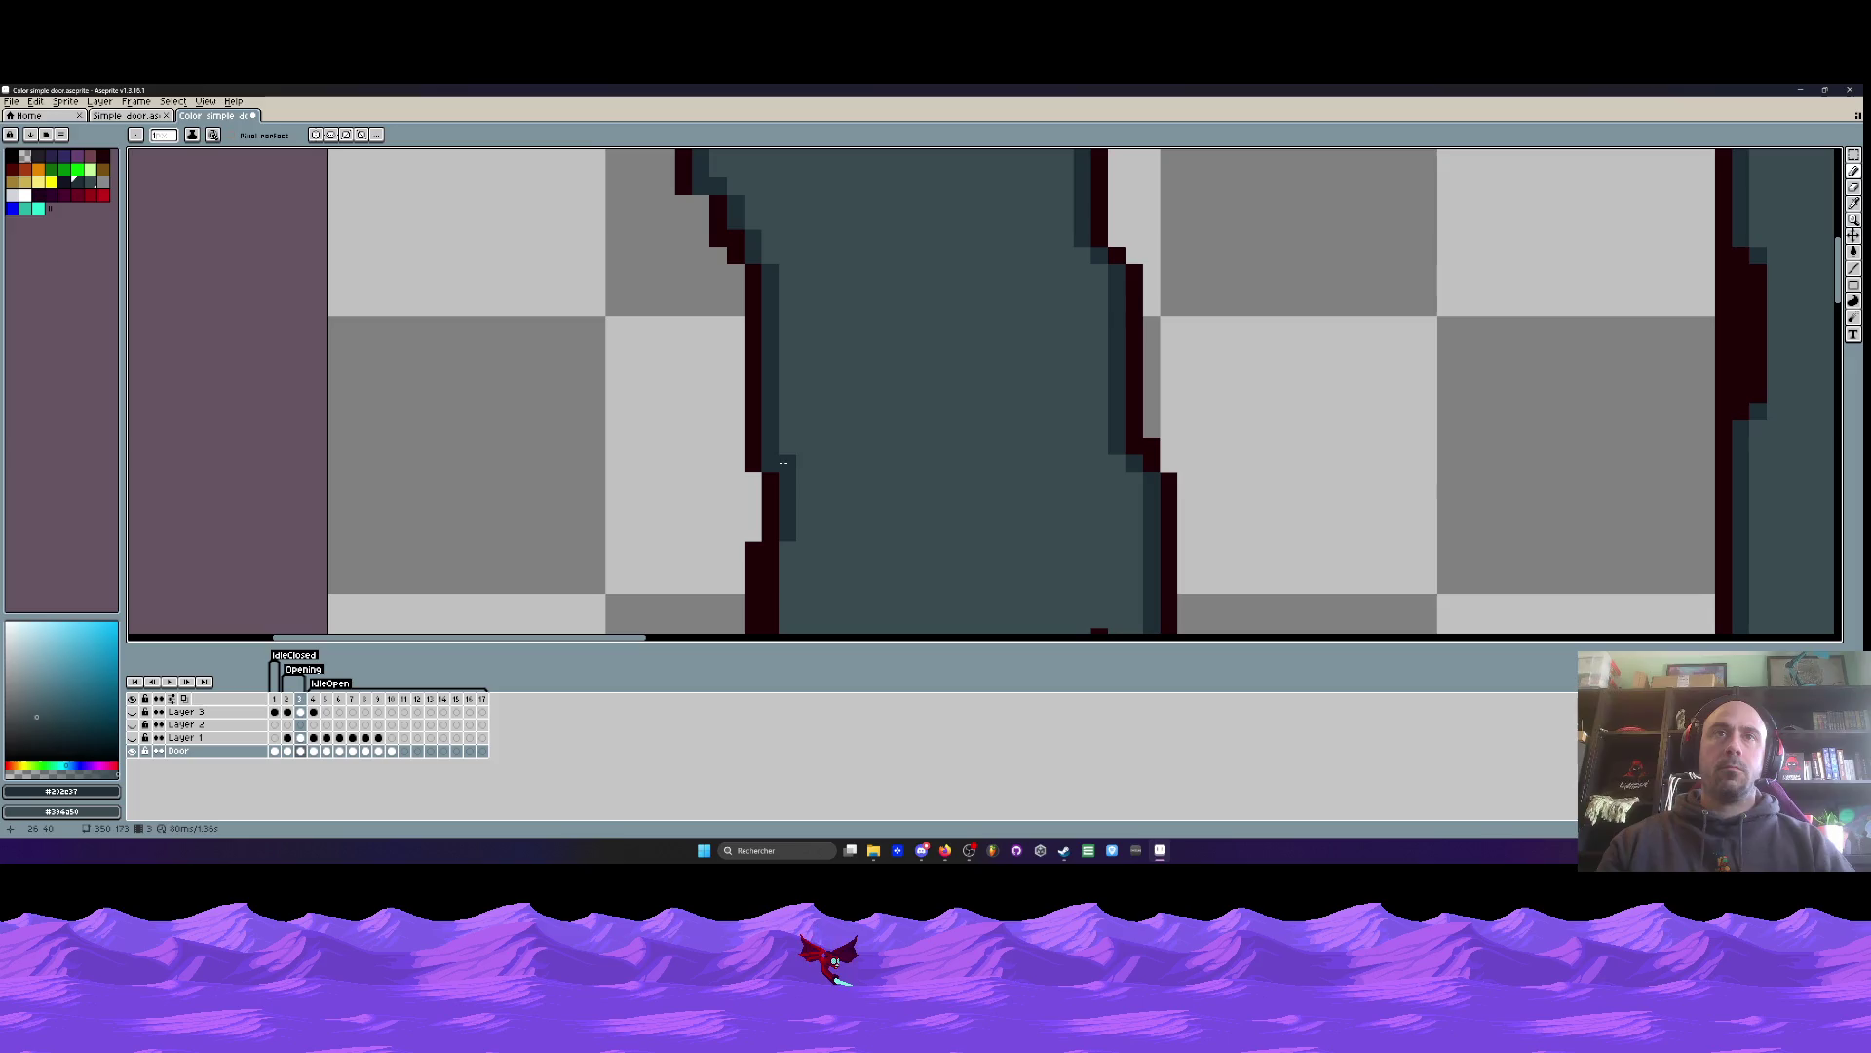
pyautogui.scroll(-4, 822, 459)
pyautogui.scroll(3, 781, 313)
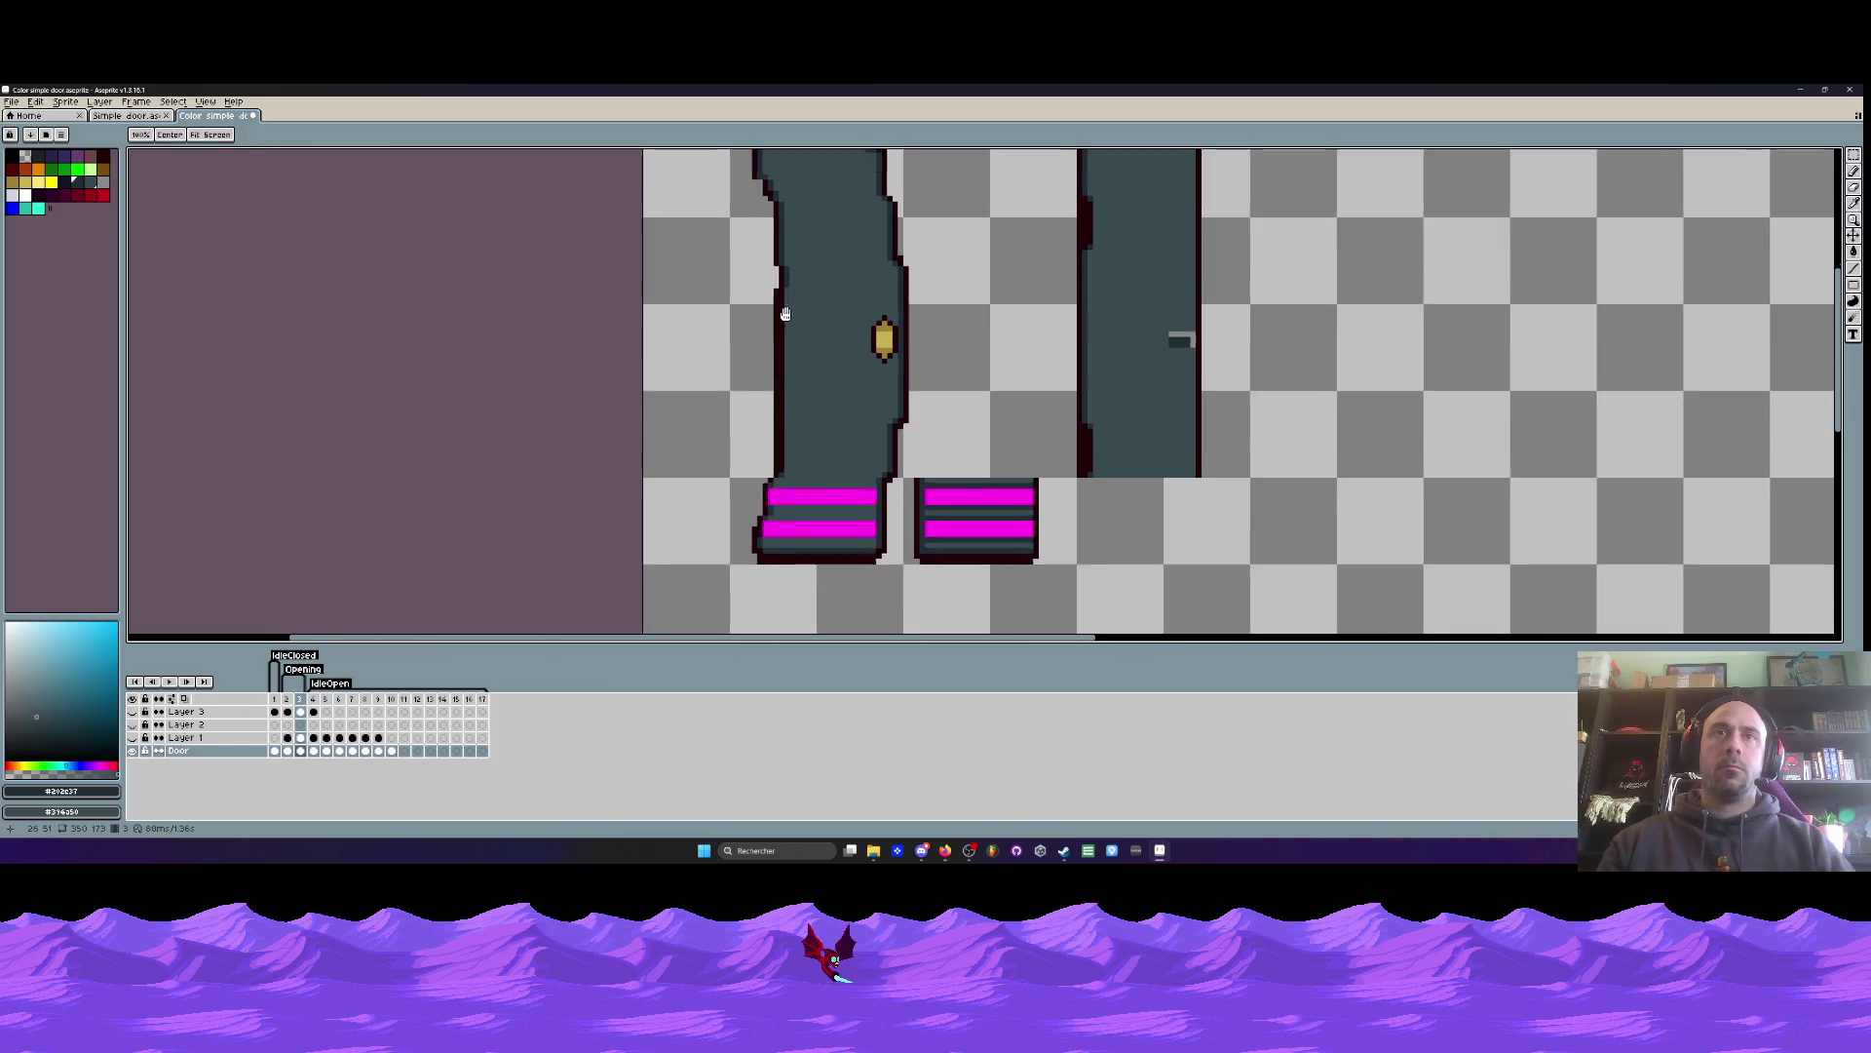
pyautogui.scroll(1, 778, 255)
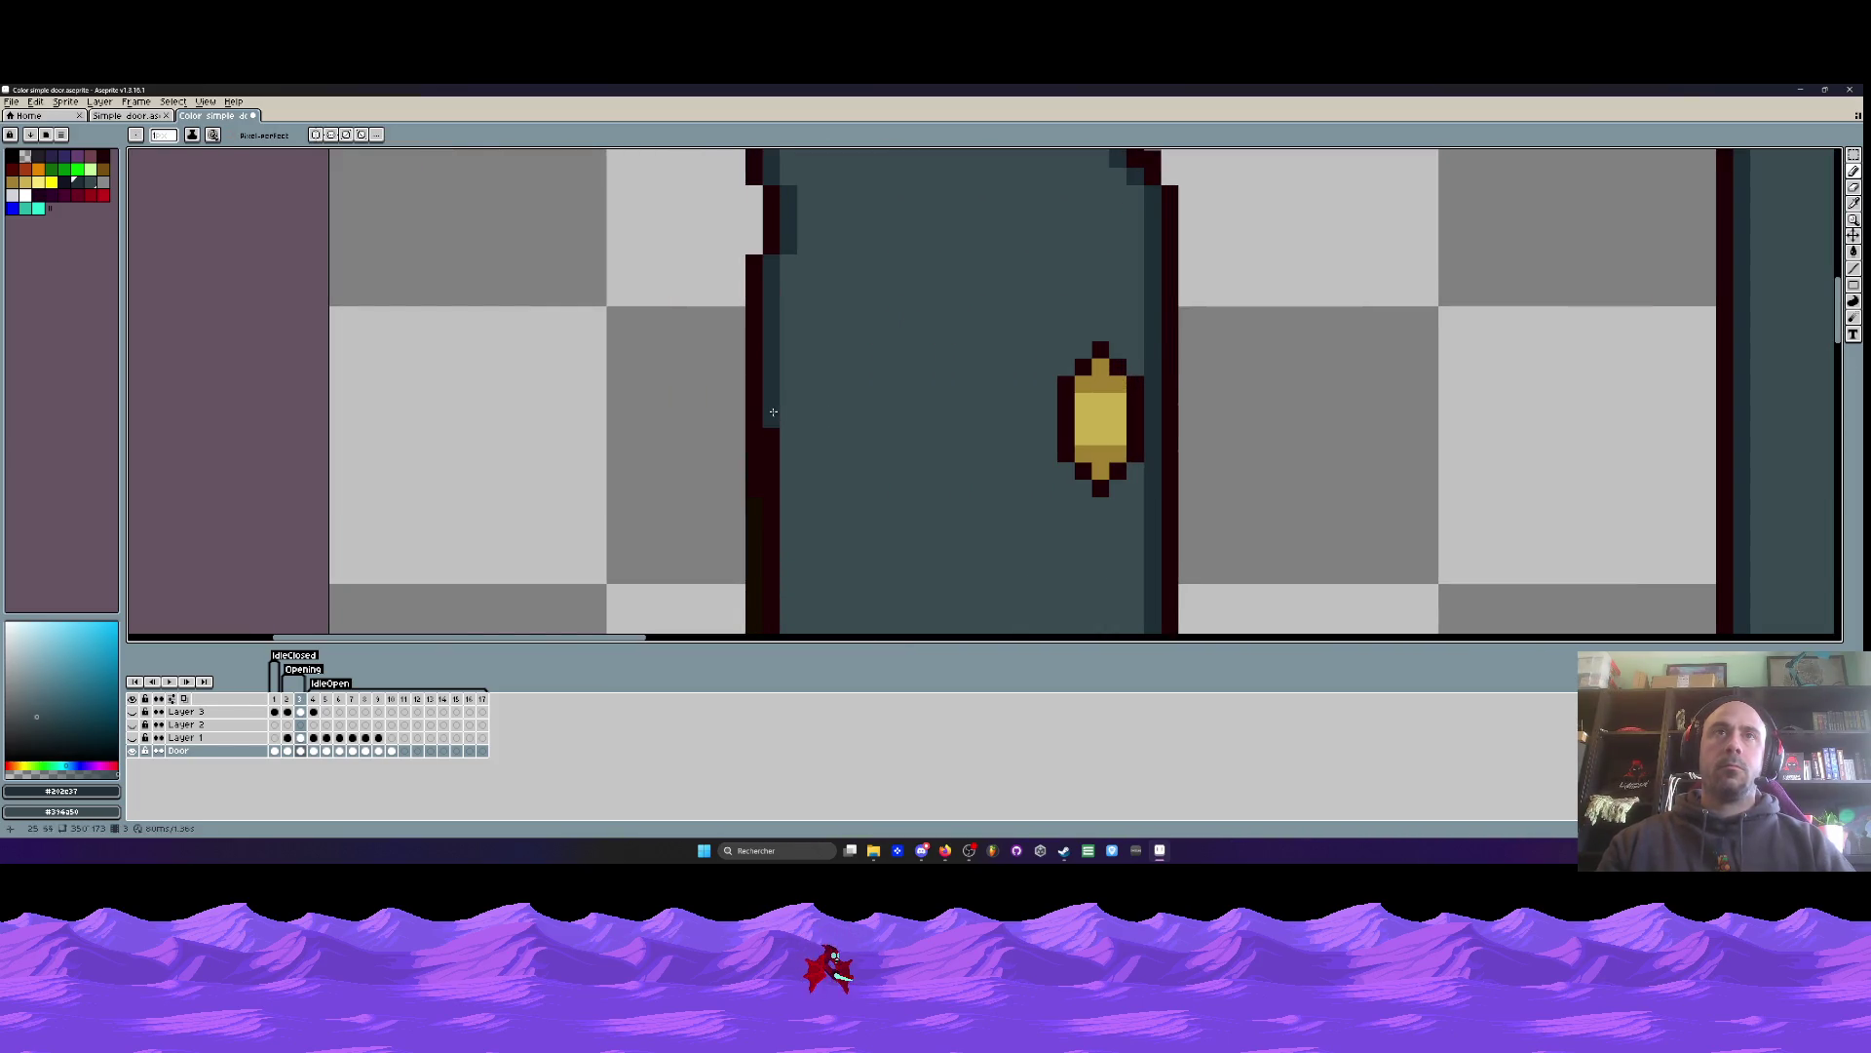
pyautogui.scroll(-2, 753, 219)
pyautogui.scroll(-5, 754, 219)
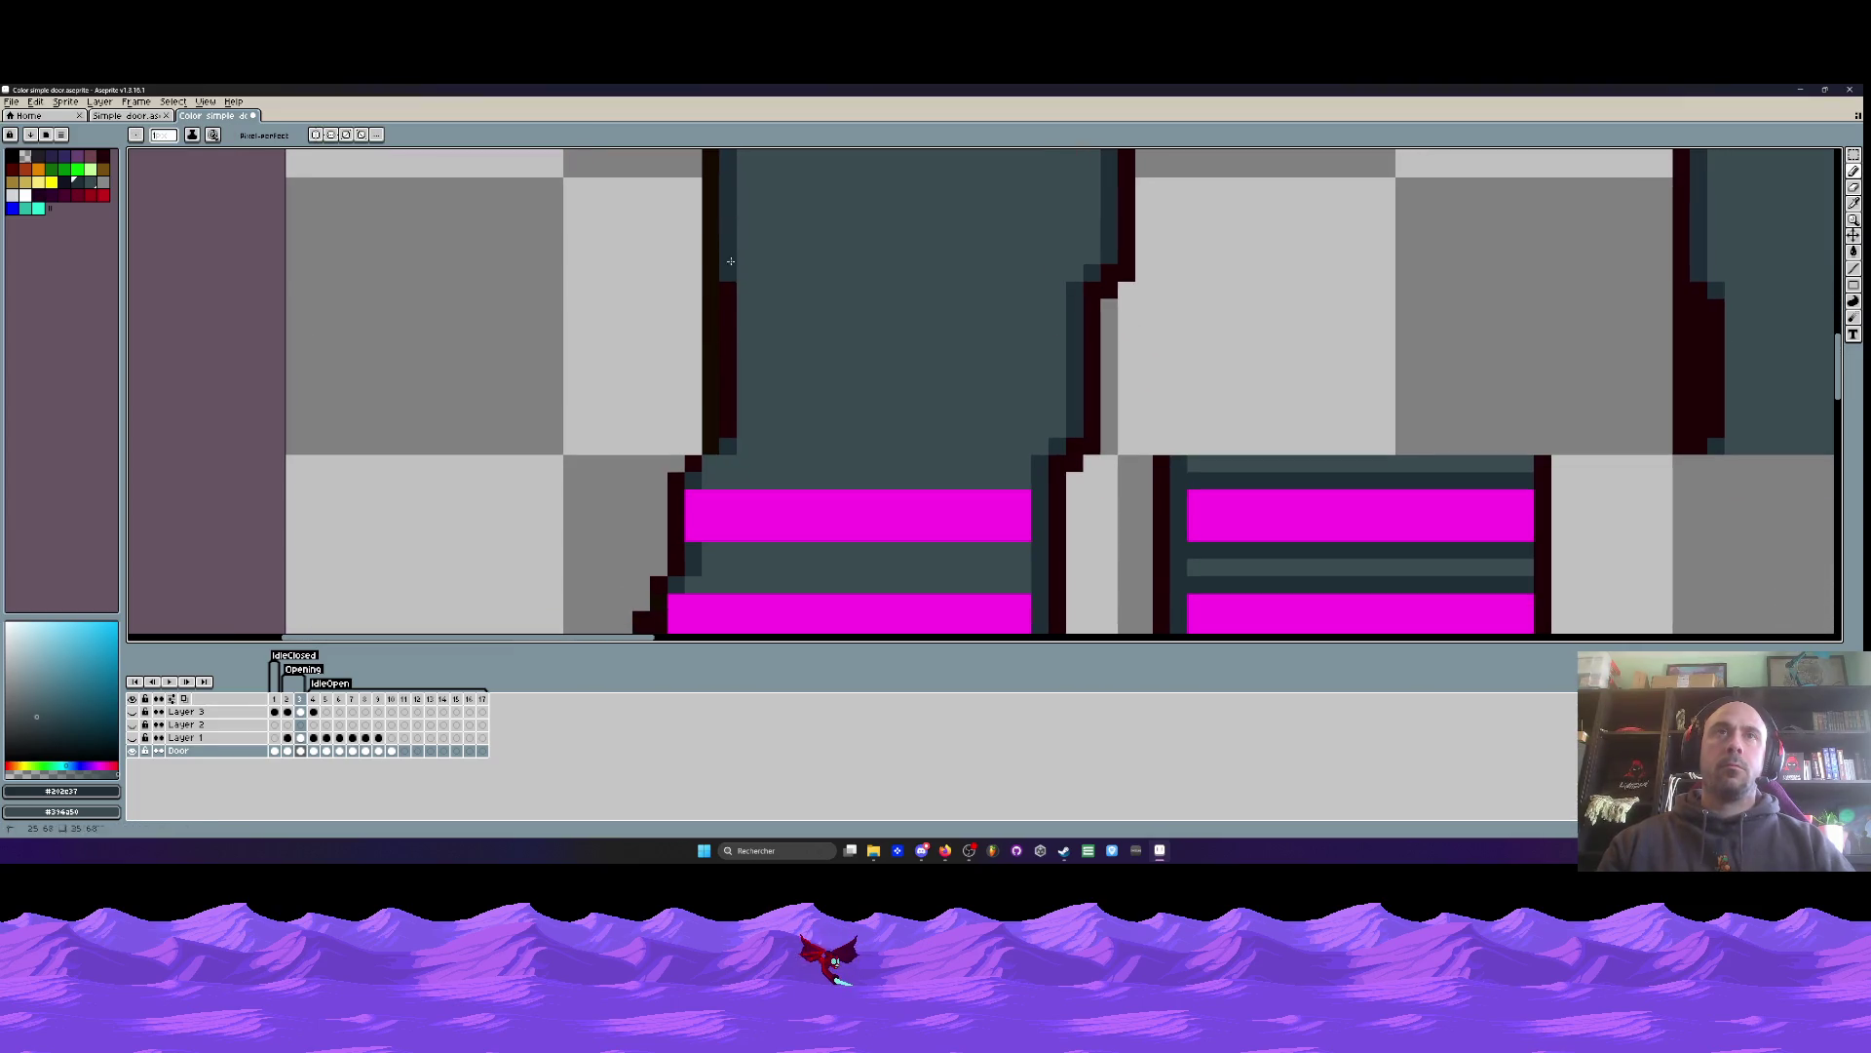
pyautogui.scroll(-4, 734, 440)
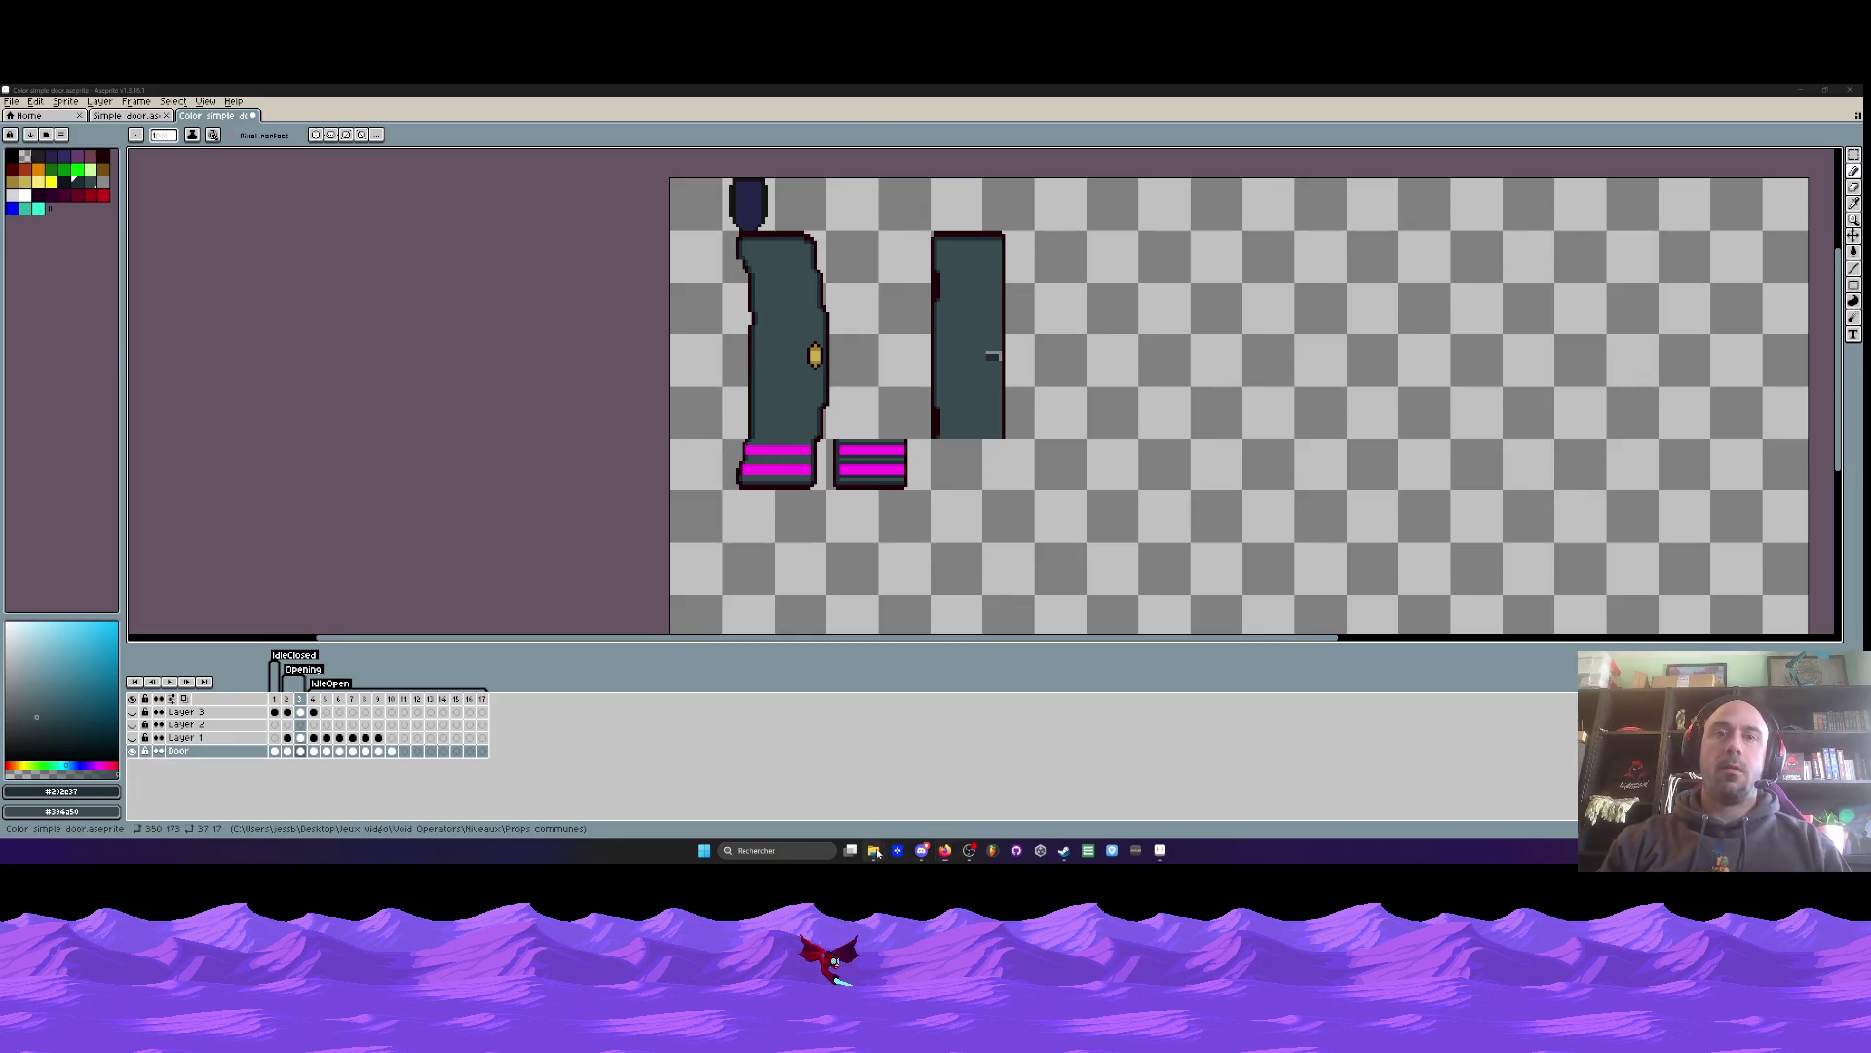
# - Bring up the Props communes folder window, nudge it aside, then close it
pyautogui.moveTo(875, 854)
pyautogui.click(872, 784)
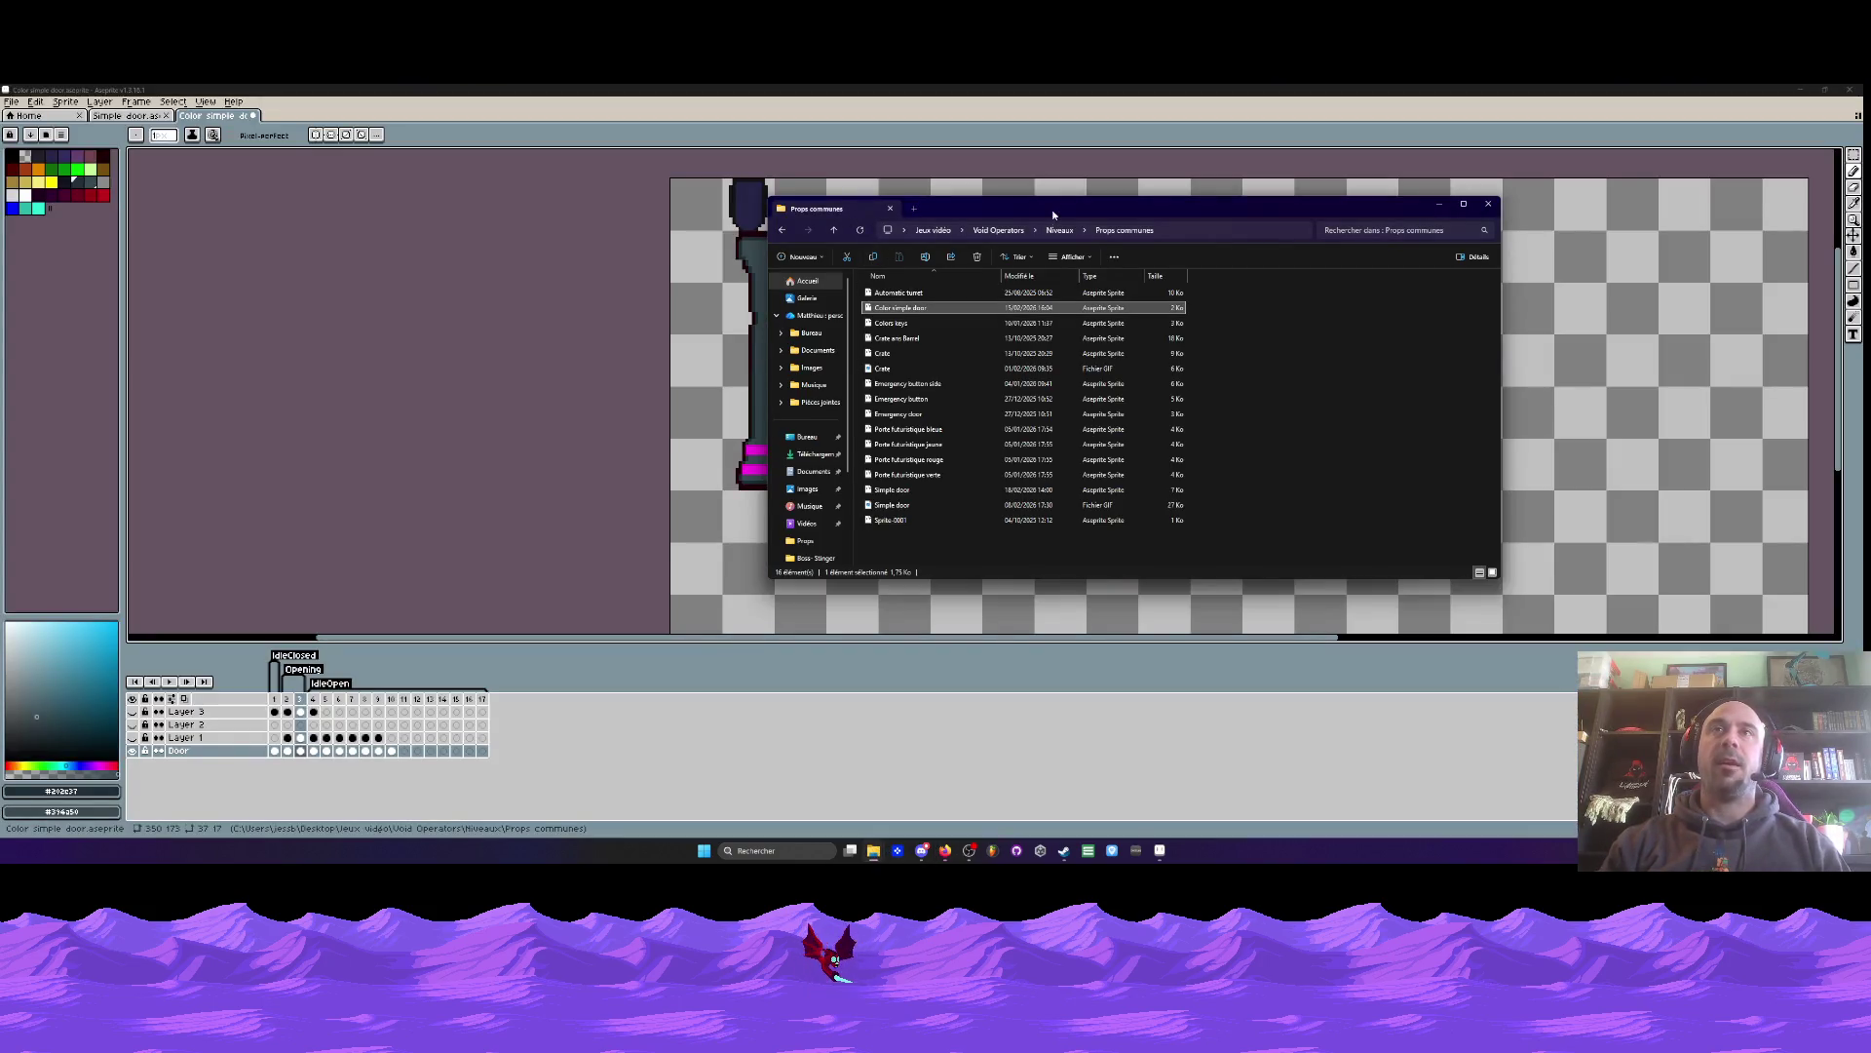
pyautogui.moveTo(1053, 210); pyautogui.dragTo(1087, 191)
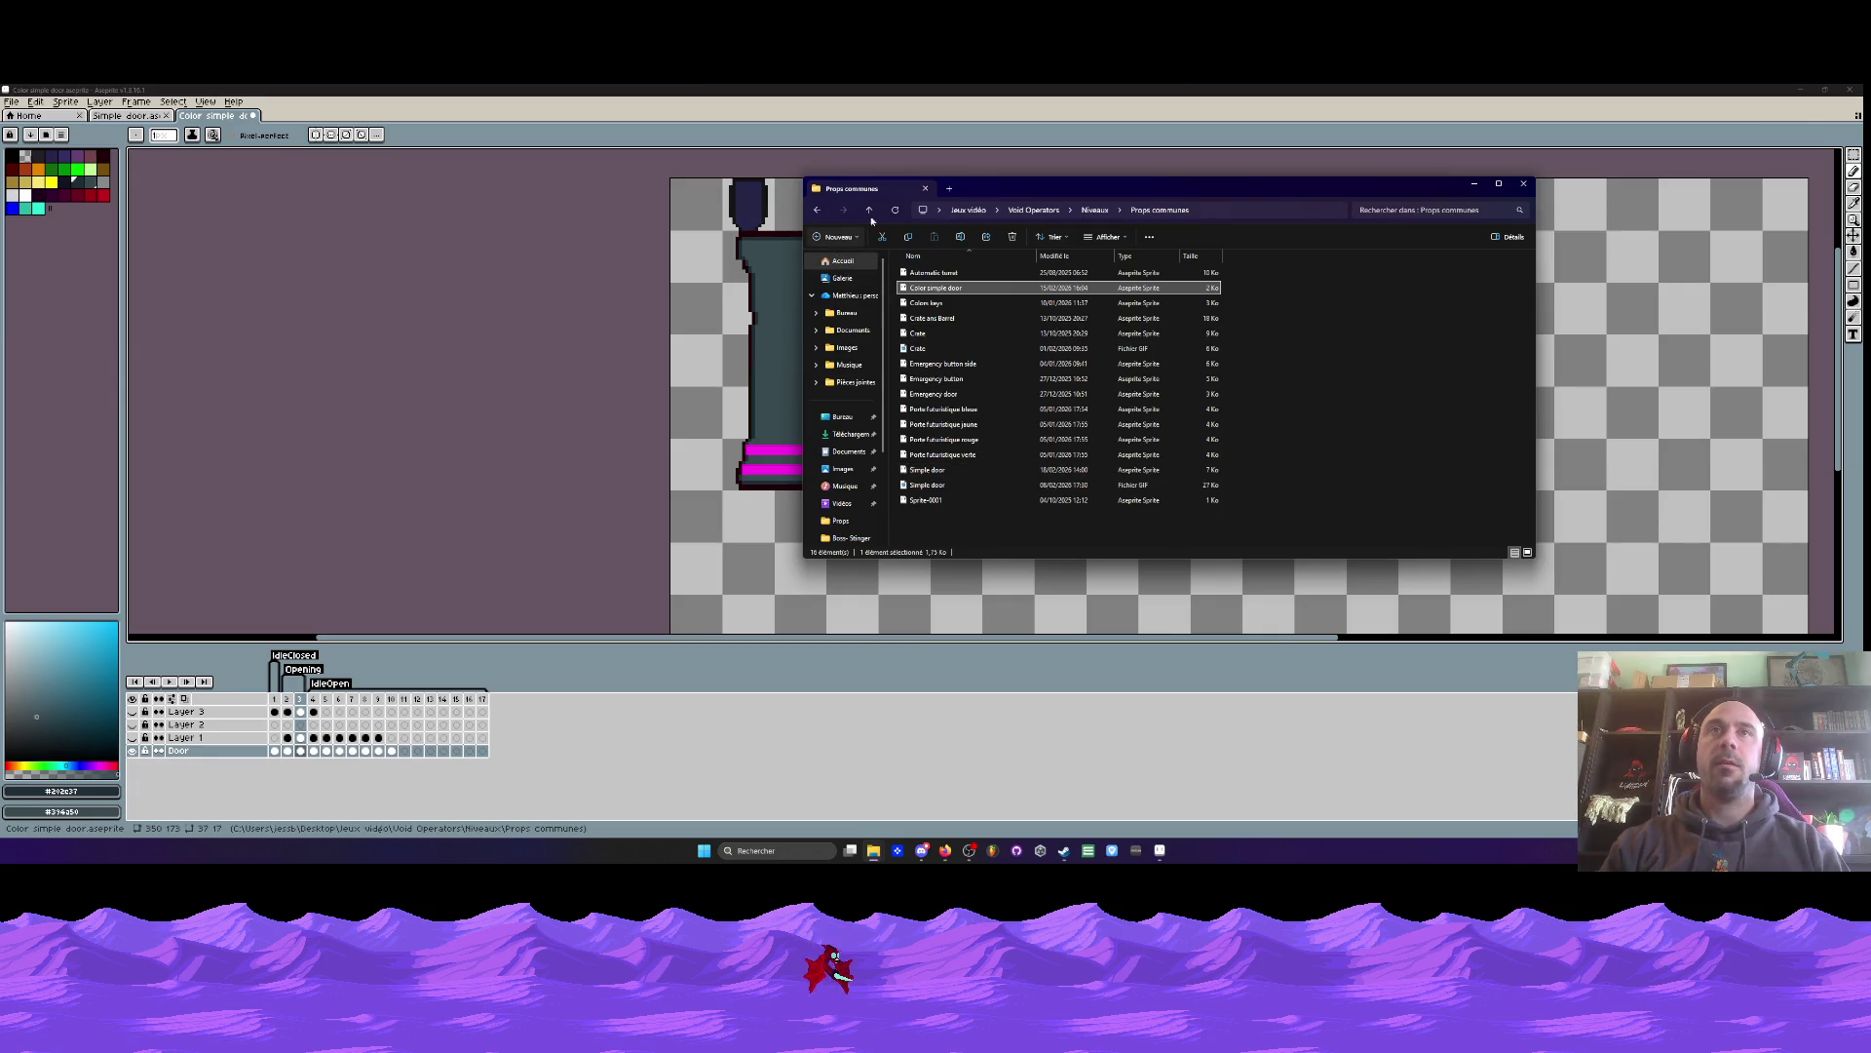
pyautogui.click(1473, 184)
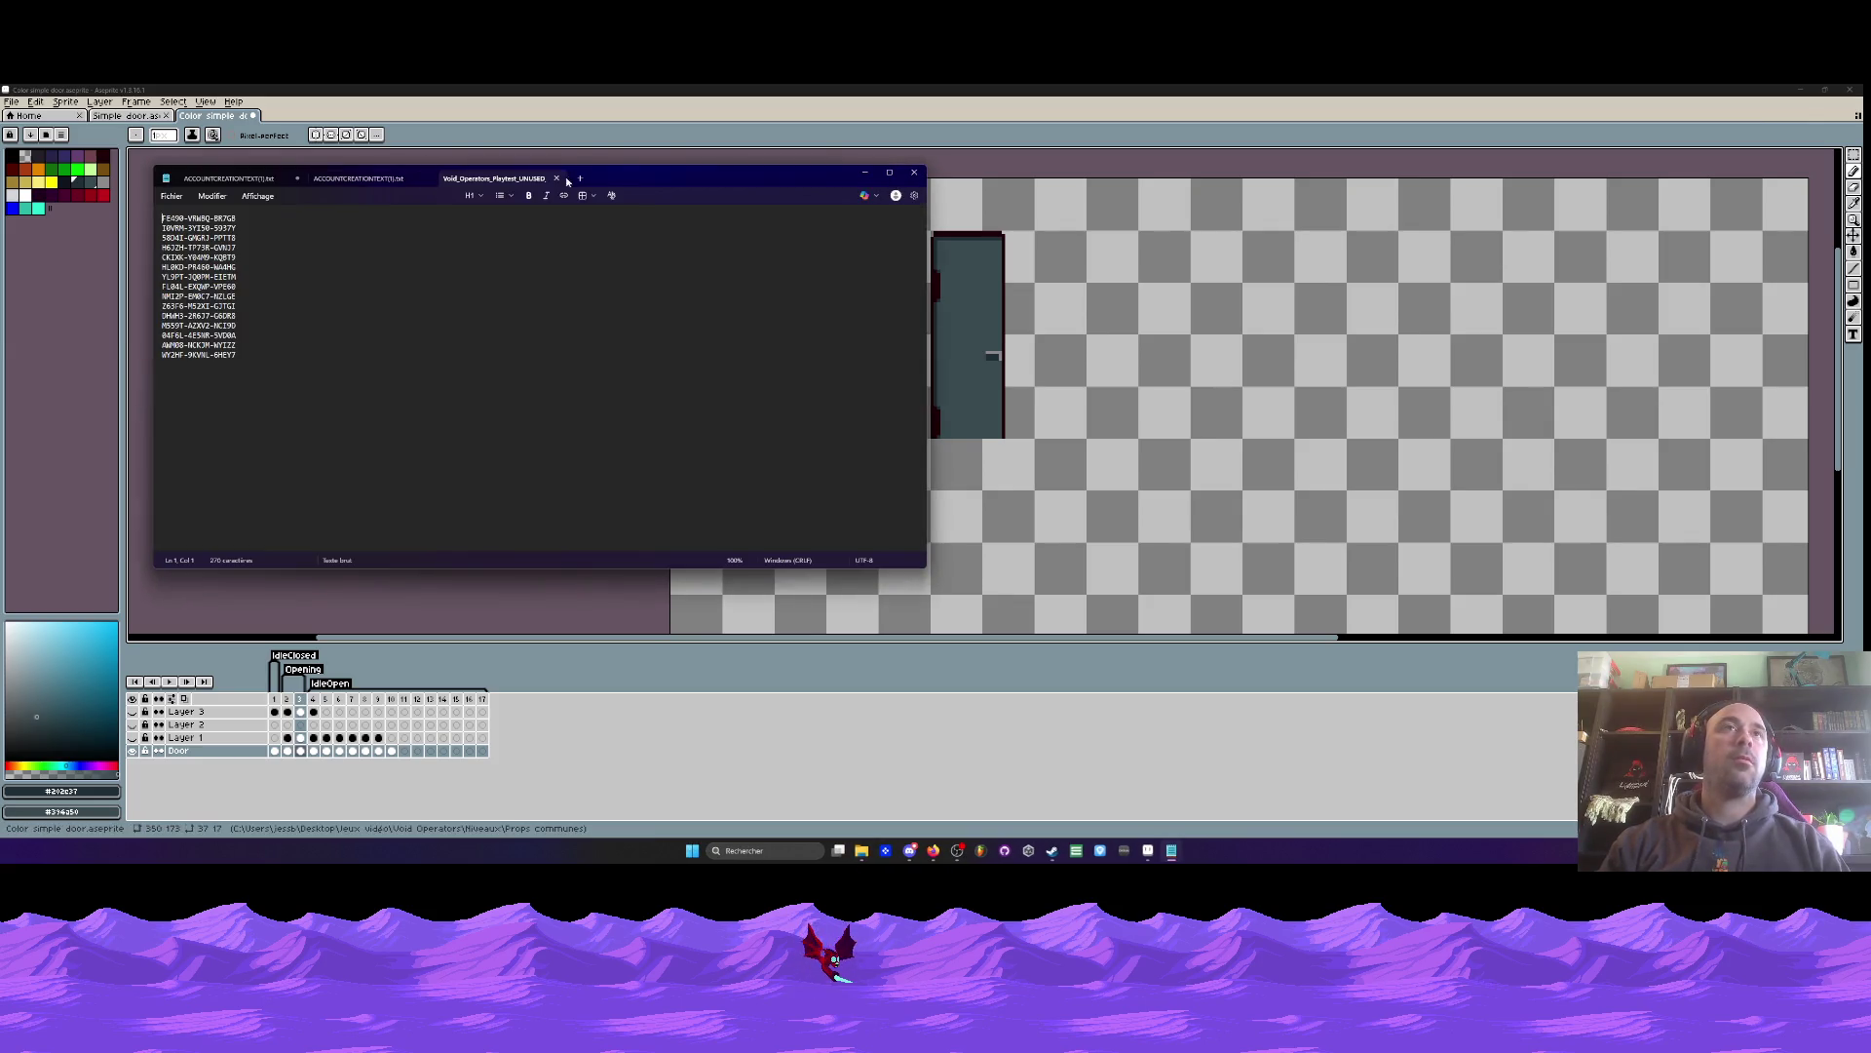
# - Dismiss the Notepad playtest notes window with Alt+Tab
pyautogui.hotkey('alt', 'Tab')
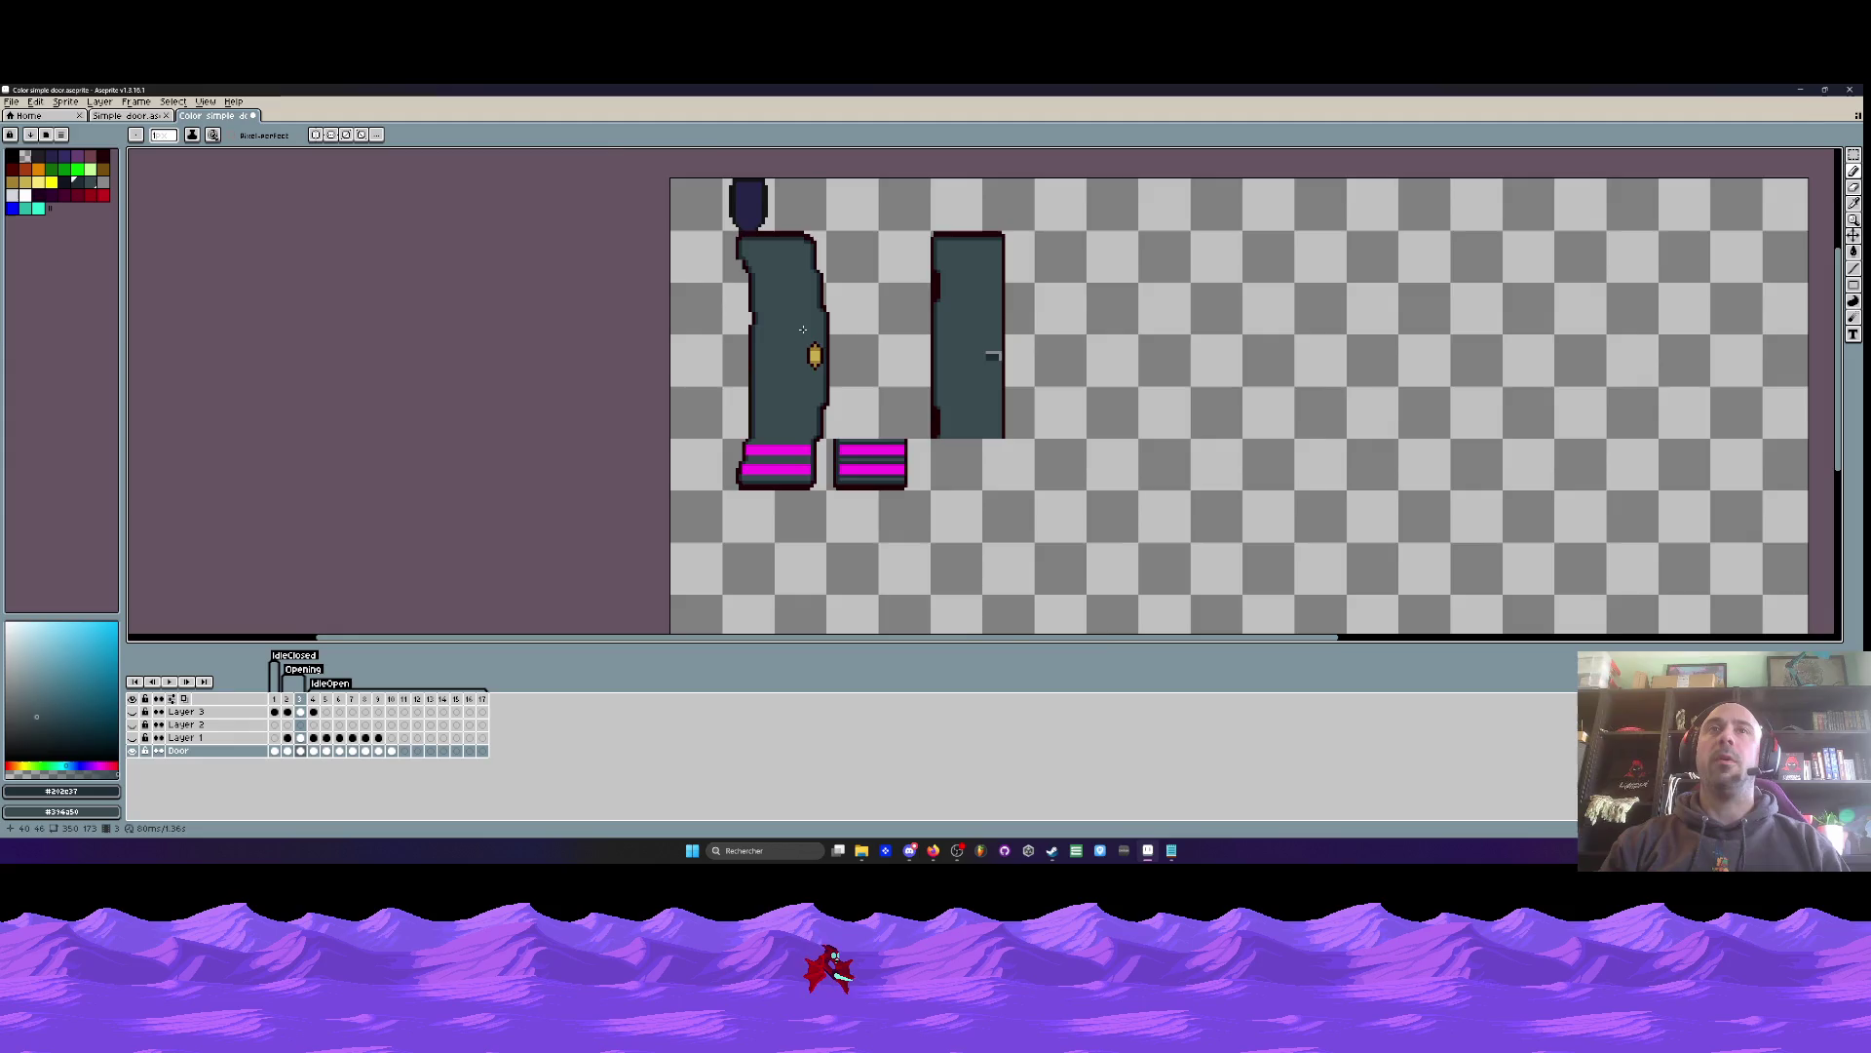
# - Zoom in on the door bottoms and sample the door teal #394a50
pyautogui.scroll(2, 833, 243)
pyautogui.scroll(-4, 833, 243)
pyautogui.scroll(5, 810, 194)
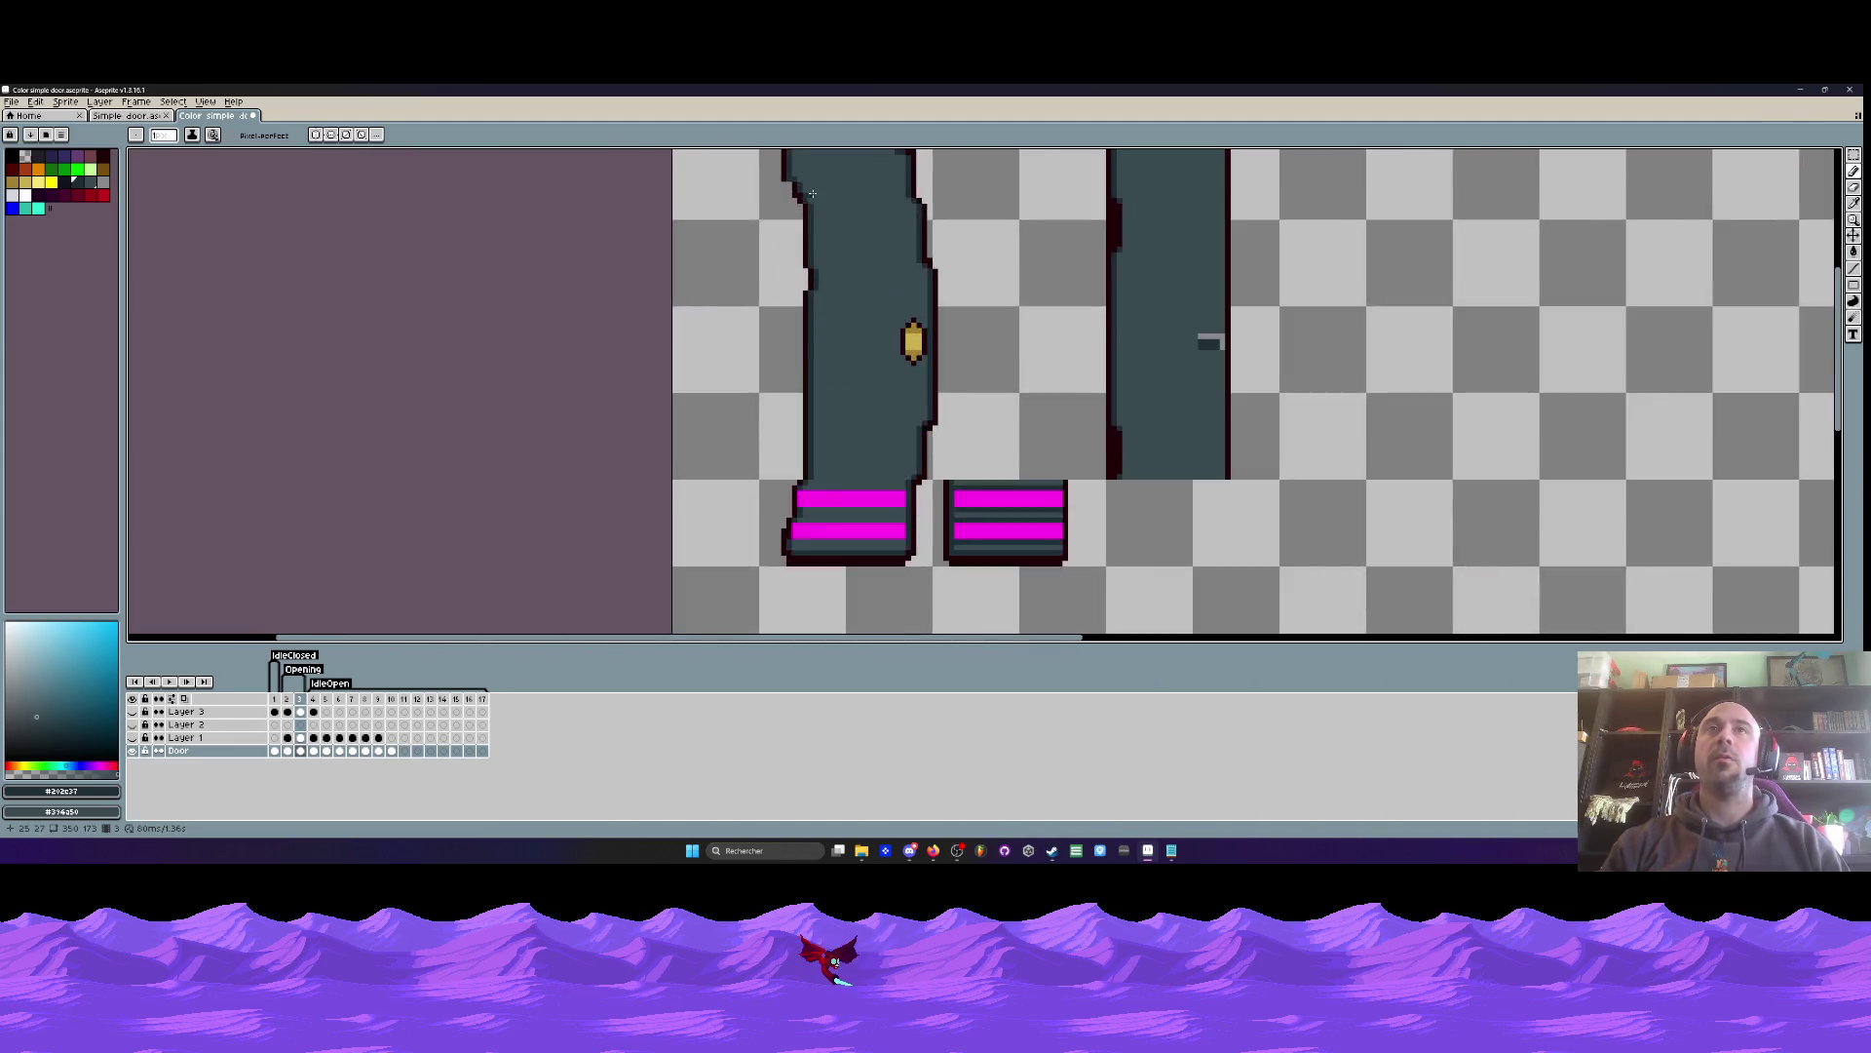
pyautogui.scroll(1, 810, 194)
pyautogui.scroll(1, 791, 207)
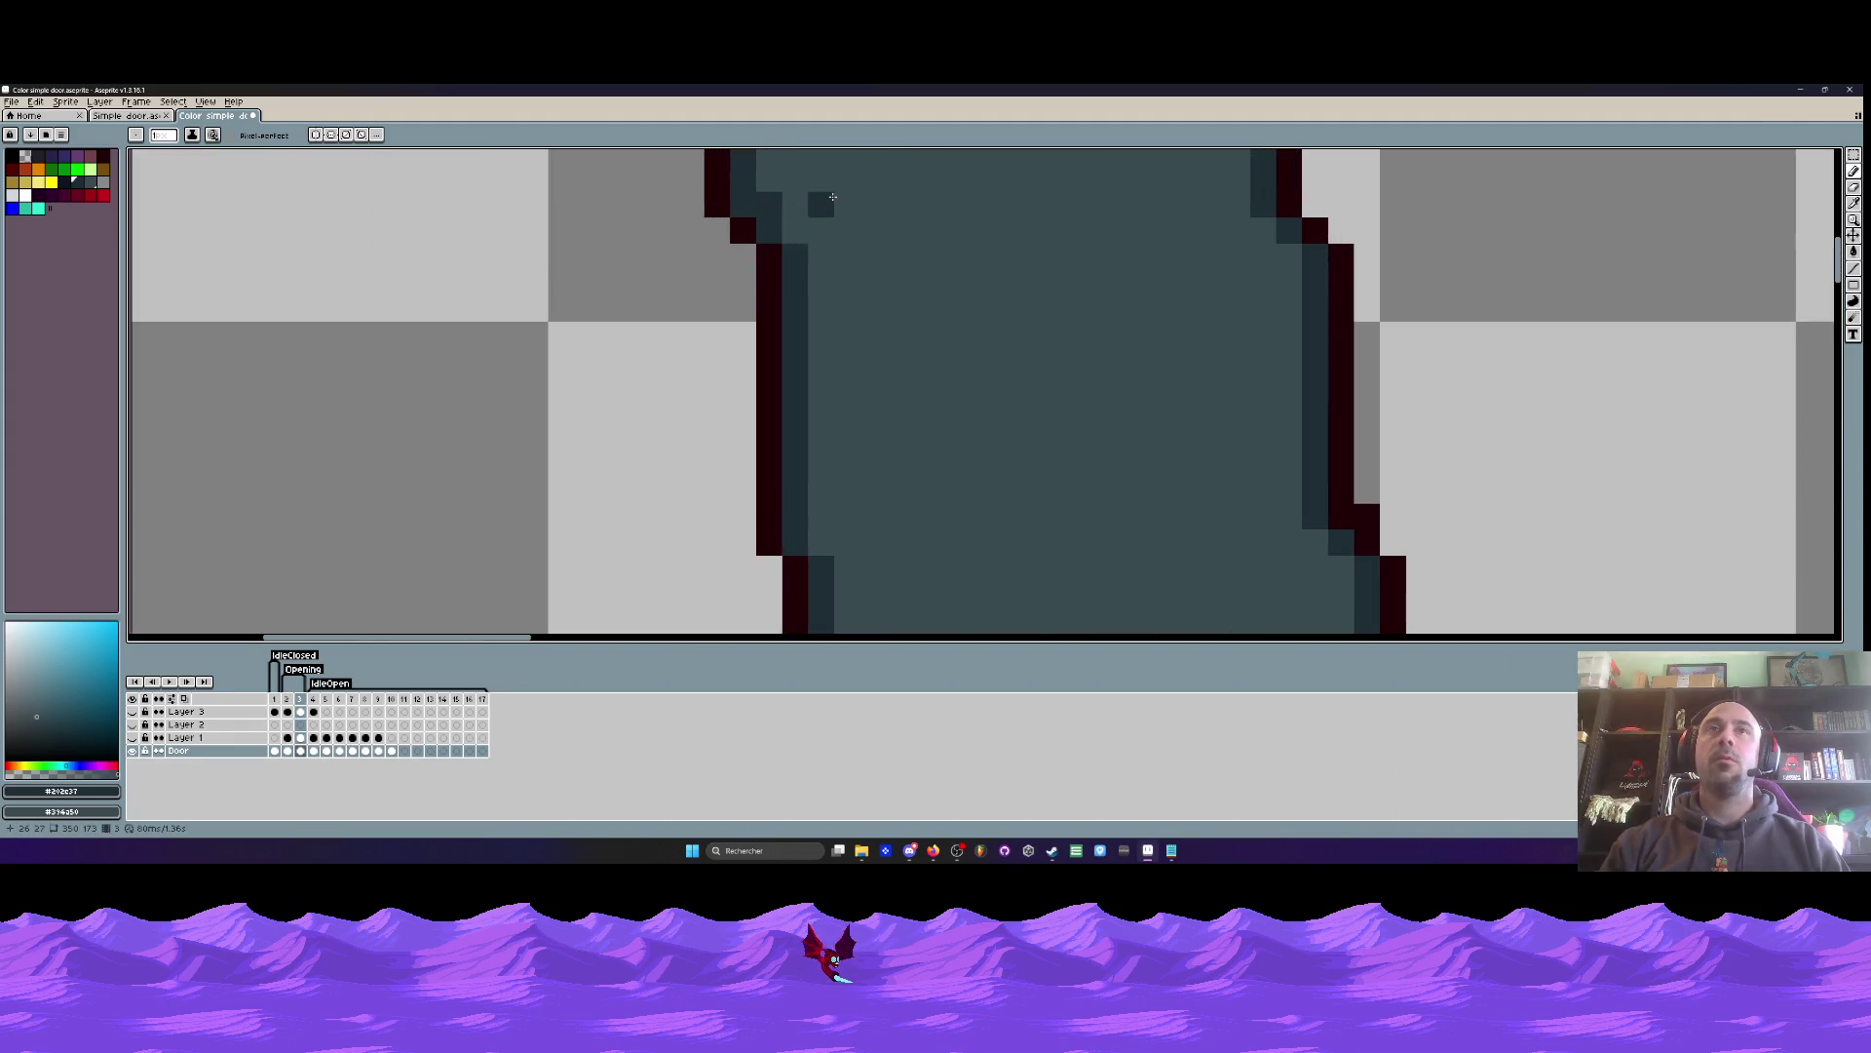
pyautogui.press('i')
pyautogui.click(862, 203)
pyautogui.press('b')
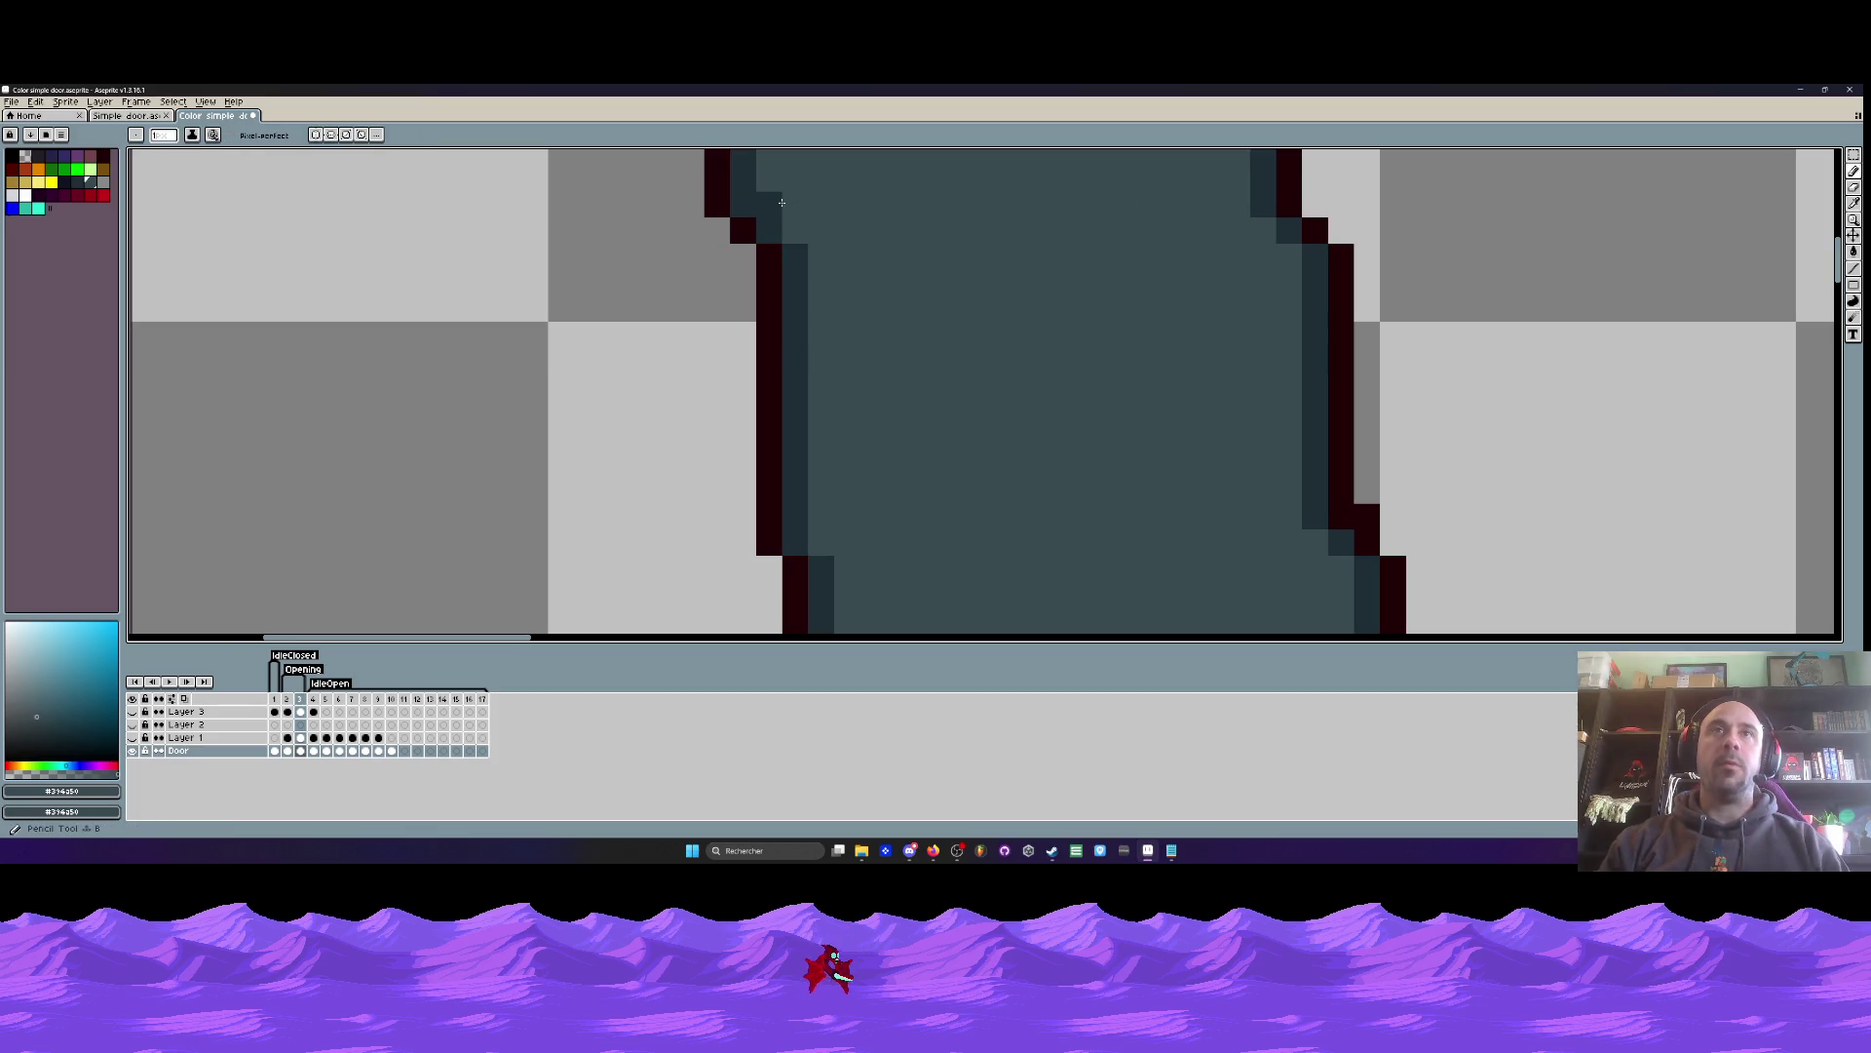
# - Pick the darker door-edge shade #292c37 as the drawing colour
pyautogui.scroll(-3, 844, 229)
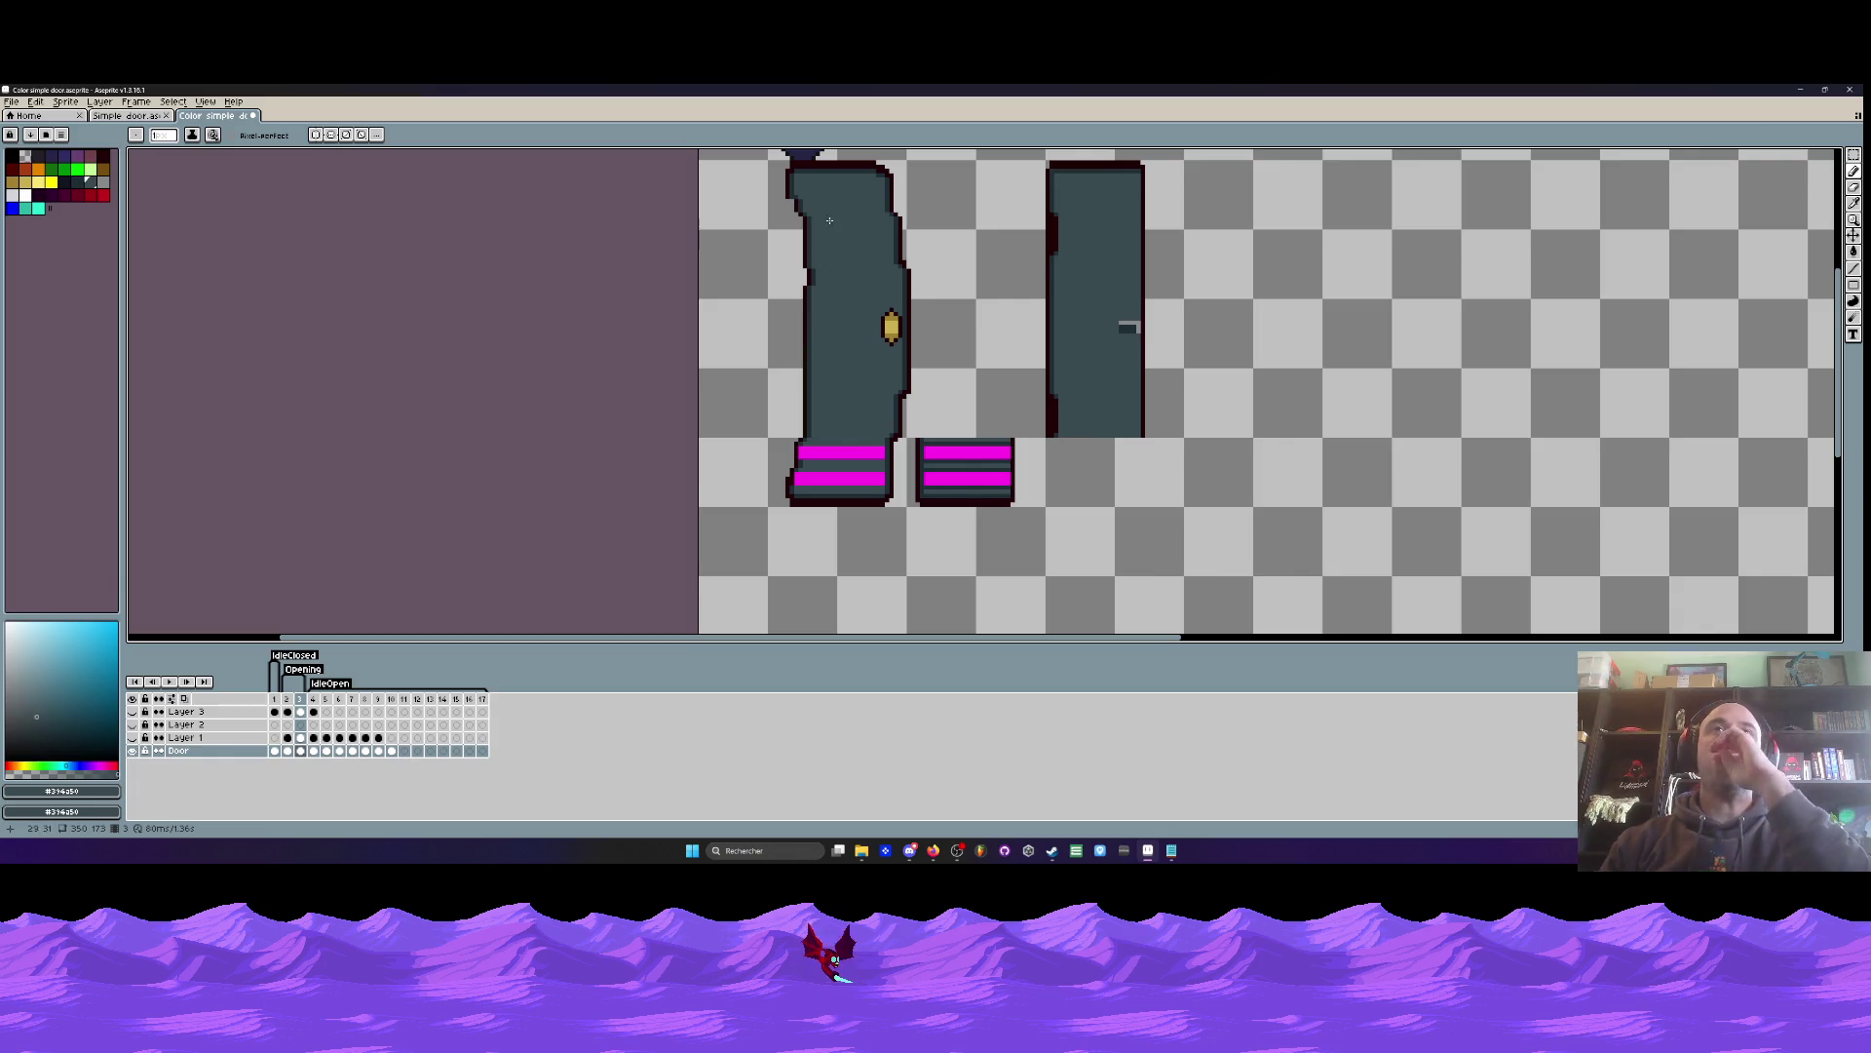
pyautogui.scroll(1, 826, 227)
pyautogui.scroll(-2, 893, 241)
pyautogui.scroll(5, 861, 370)
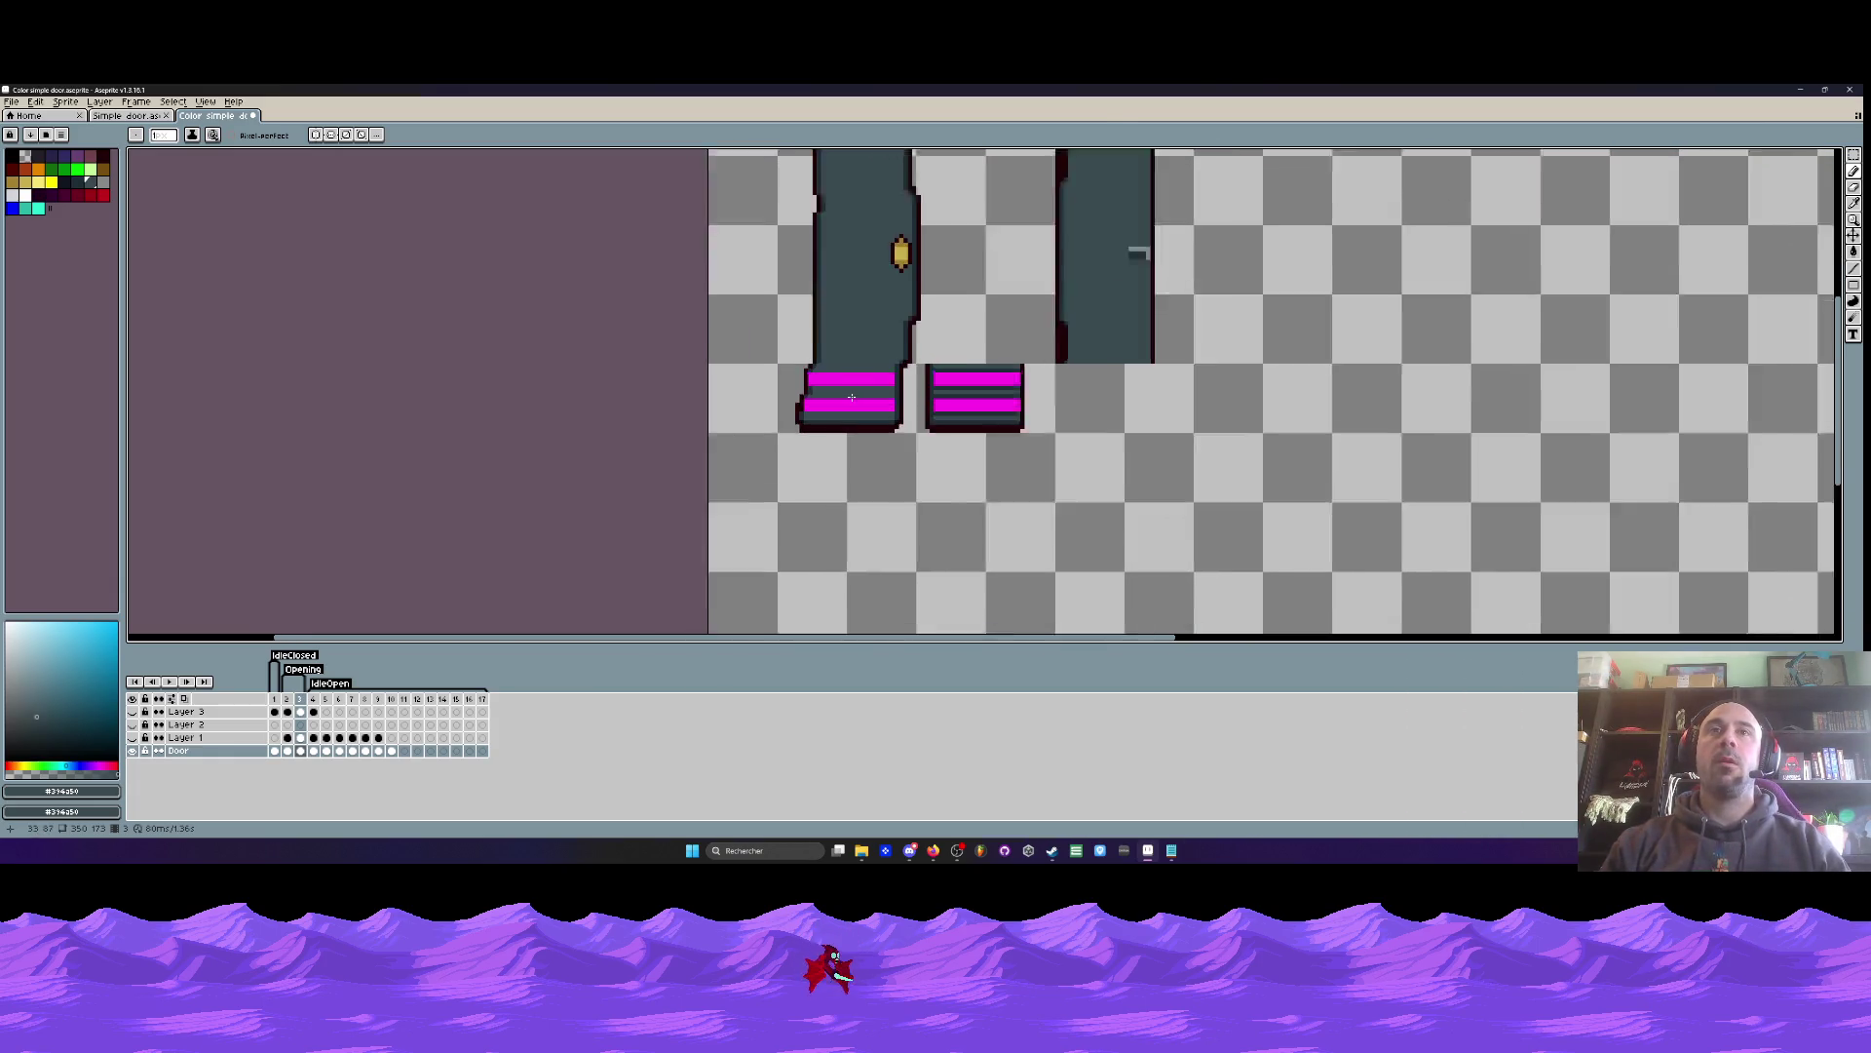
pyautogui.press('i')
pyautogui.click(939, 367)
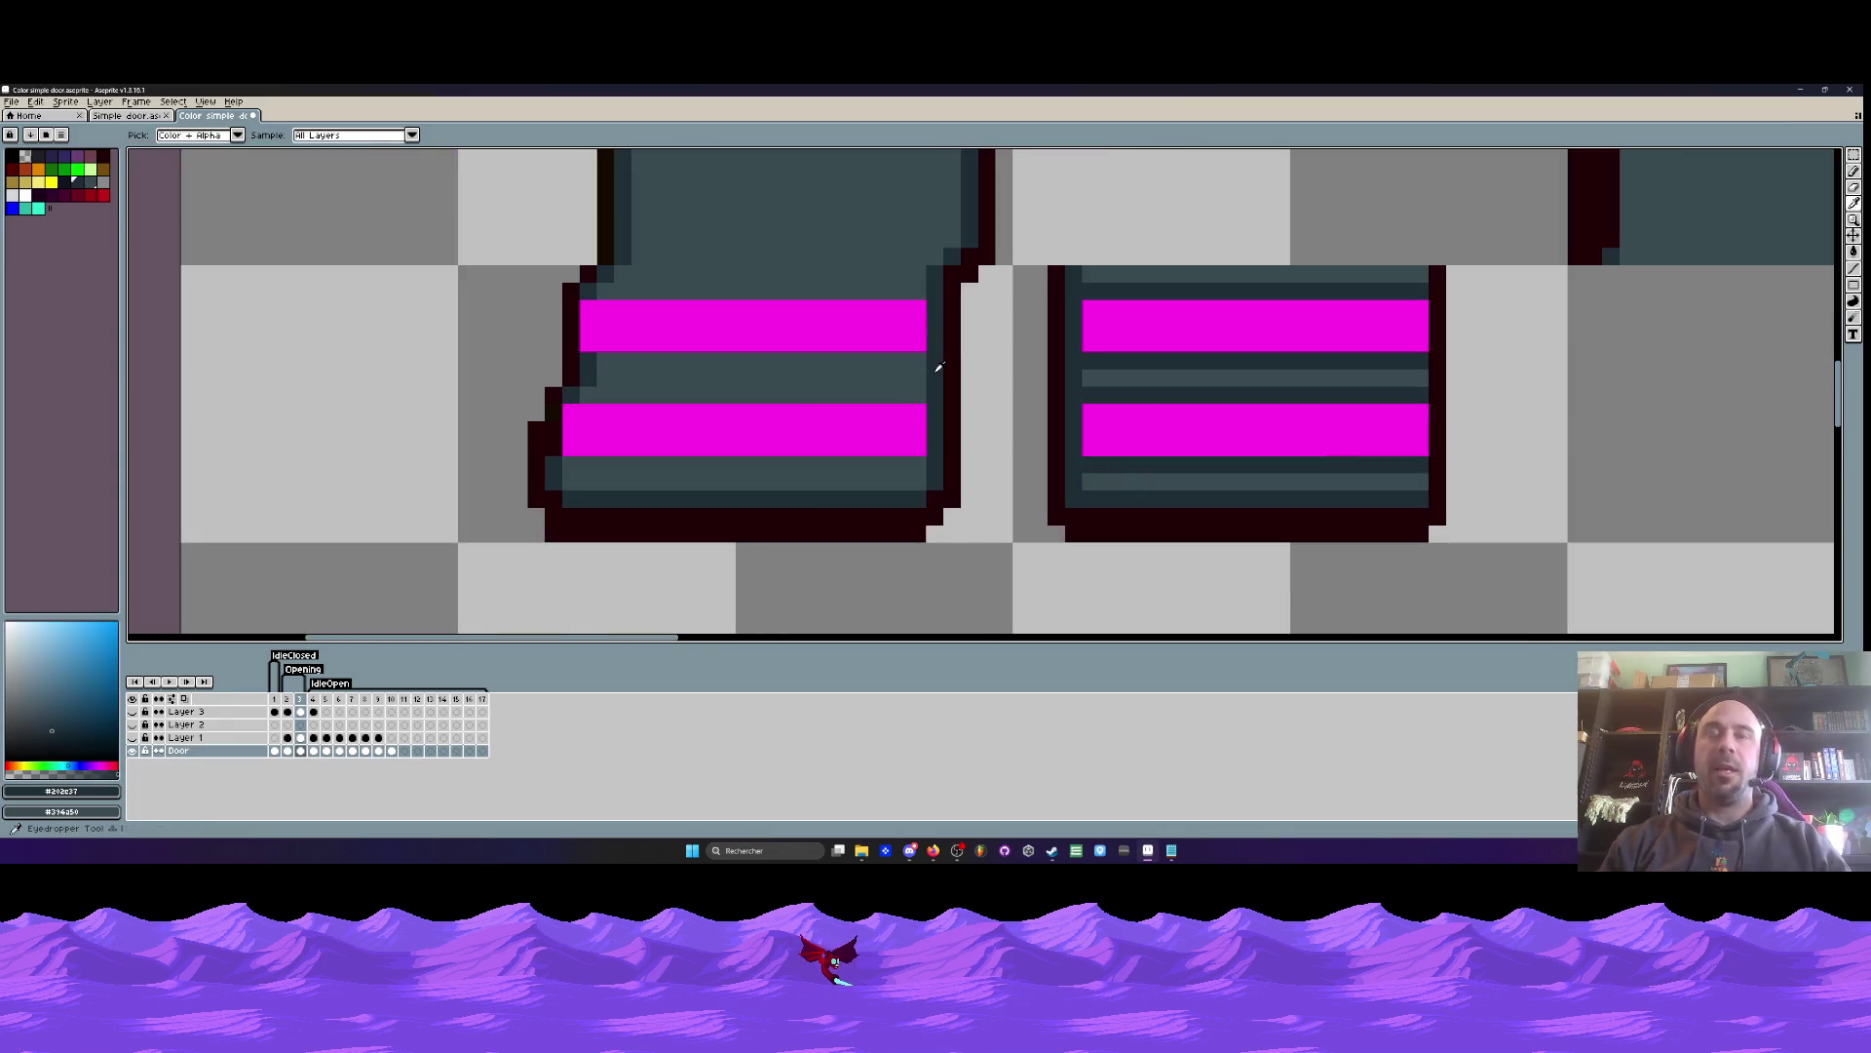
# - Draw dark rows across the door bases' lower and upper teal bands
pyautogui.press('b')
pyautogui.moveTo(921, 361)
pyautogui.mouseDown()
pyautogui.moveTo(597, 361)
pyautogui.moveTo(597, 395)
pyautogui.moveTo(929, 388)
pyautogui.mouseUp()
pyautogui.moveTo(927, 465); pyautogui.dragTo(561, 465)
pyautogui.moveTo(629, 289); pyautogui.dragTo(926, 290)
pyautogui.scroll(-2, 882, 244)
pyautogui.scroll(1, 882, 240)
pyautogui.click(881, 241)
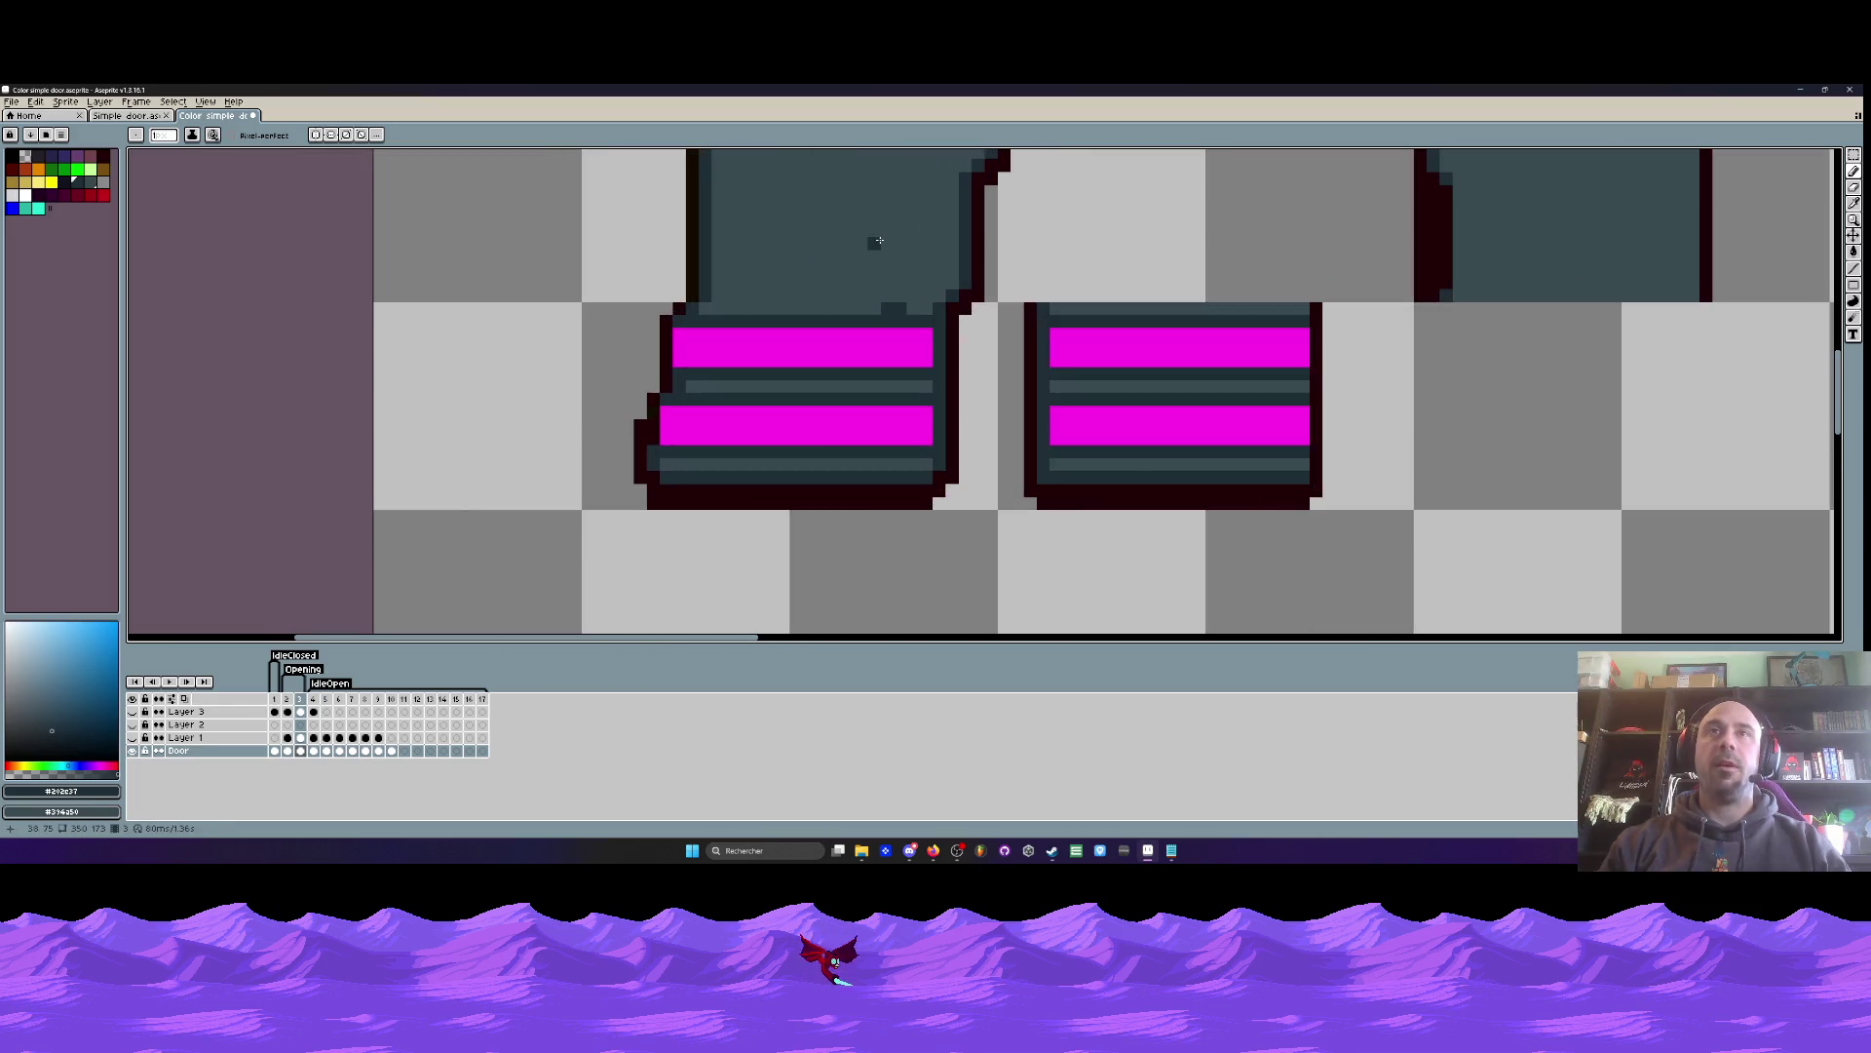
# - Sample door teal #394a50 again and paint over the stray dark block
pyautogui.scroll(2, 882, 240)
pyautogui.keyDown('alt'); pyautogui.click(882, 241); pyautogui.keyUp('alt')
pyautogui.moveTo(893, 378); pyautogui.dragTo(919, 377)
pyautogui.scroll(-3, 907, 377)
pyautogui.scroll(2, 892, 362)
pyautogui.scroll(-3, 891, 363)
pyautogui.scroll(2, 872, 310)
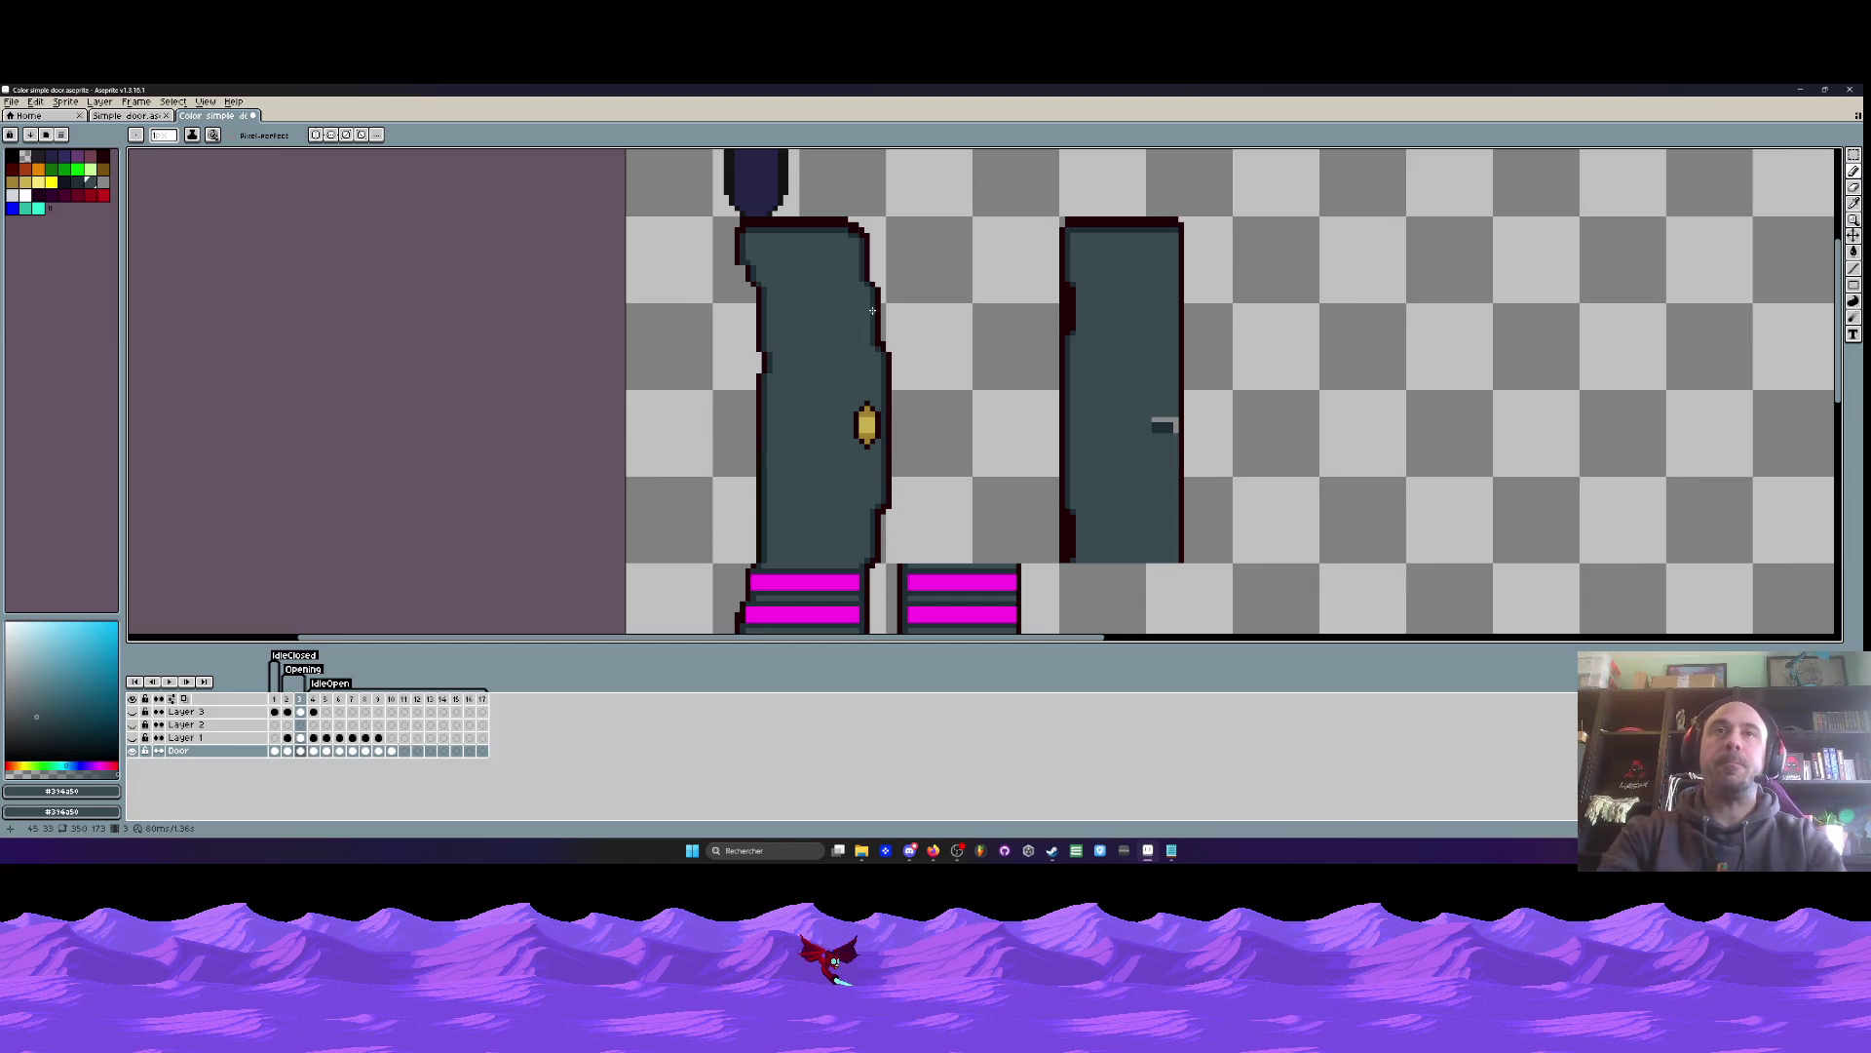
pyautogui.scroll(-3, 872, 310)
pyautogui.scroll(2, 907, 449)
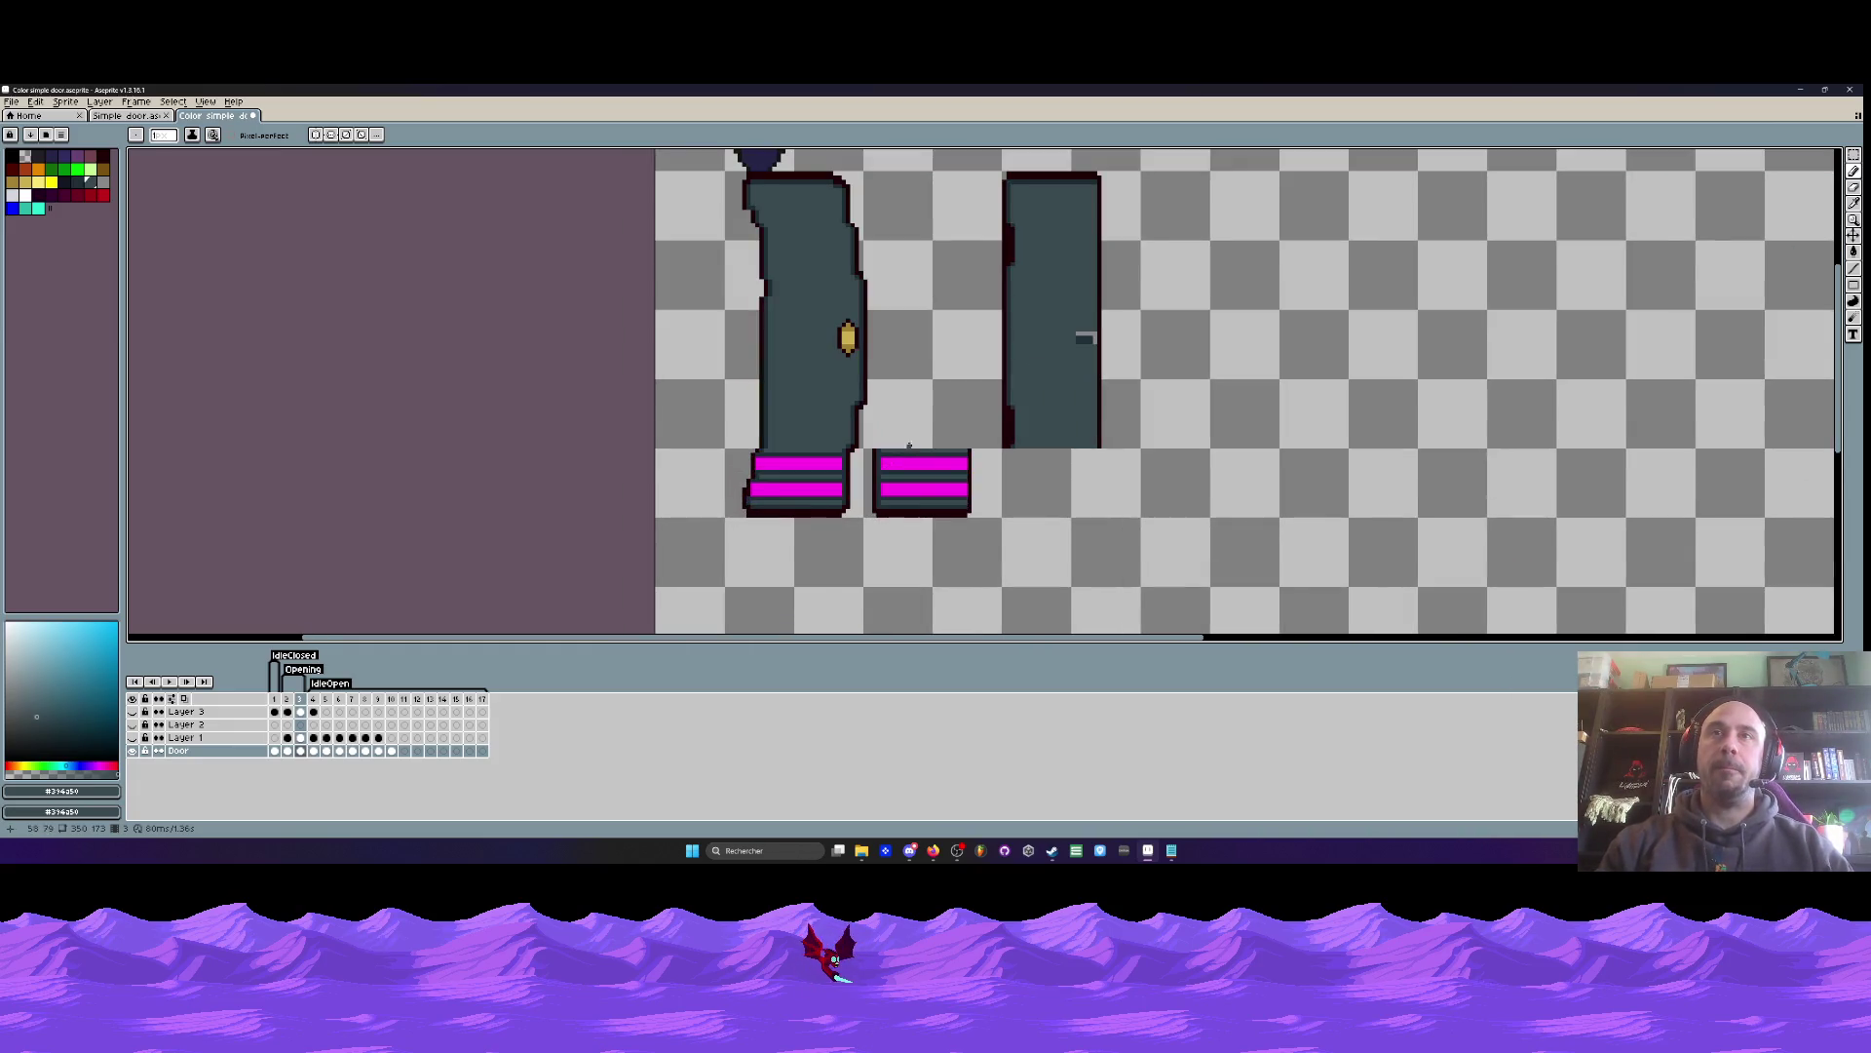
pyautogui.scroll(-1, 907, 449)
pyautogui.scroll(1, 830, 322)
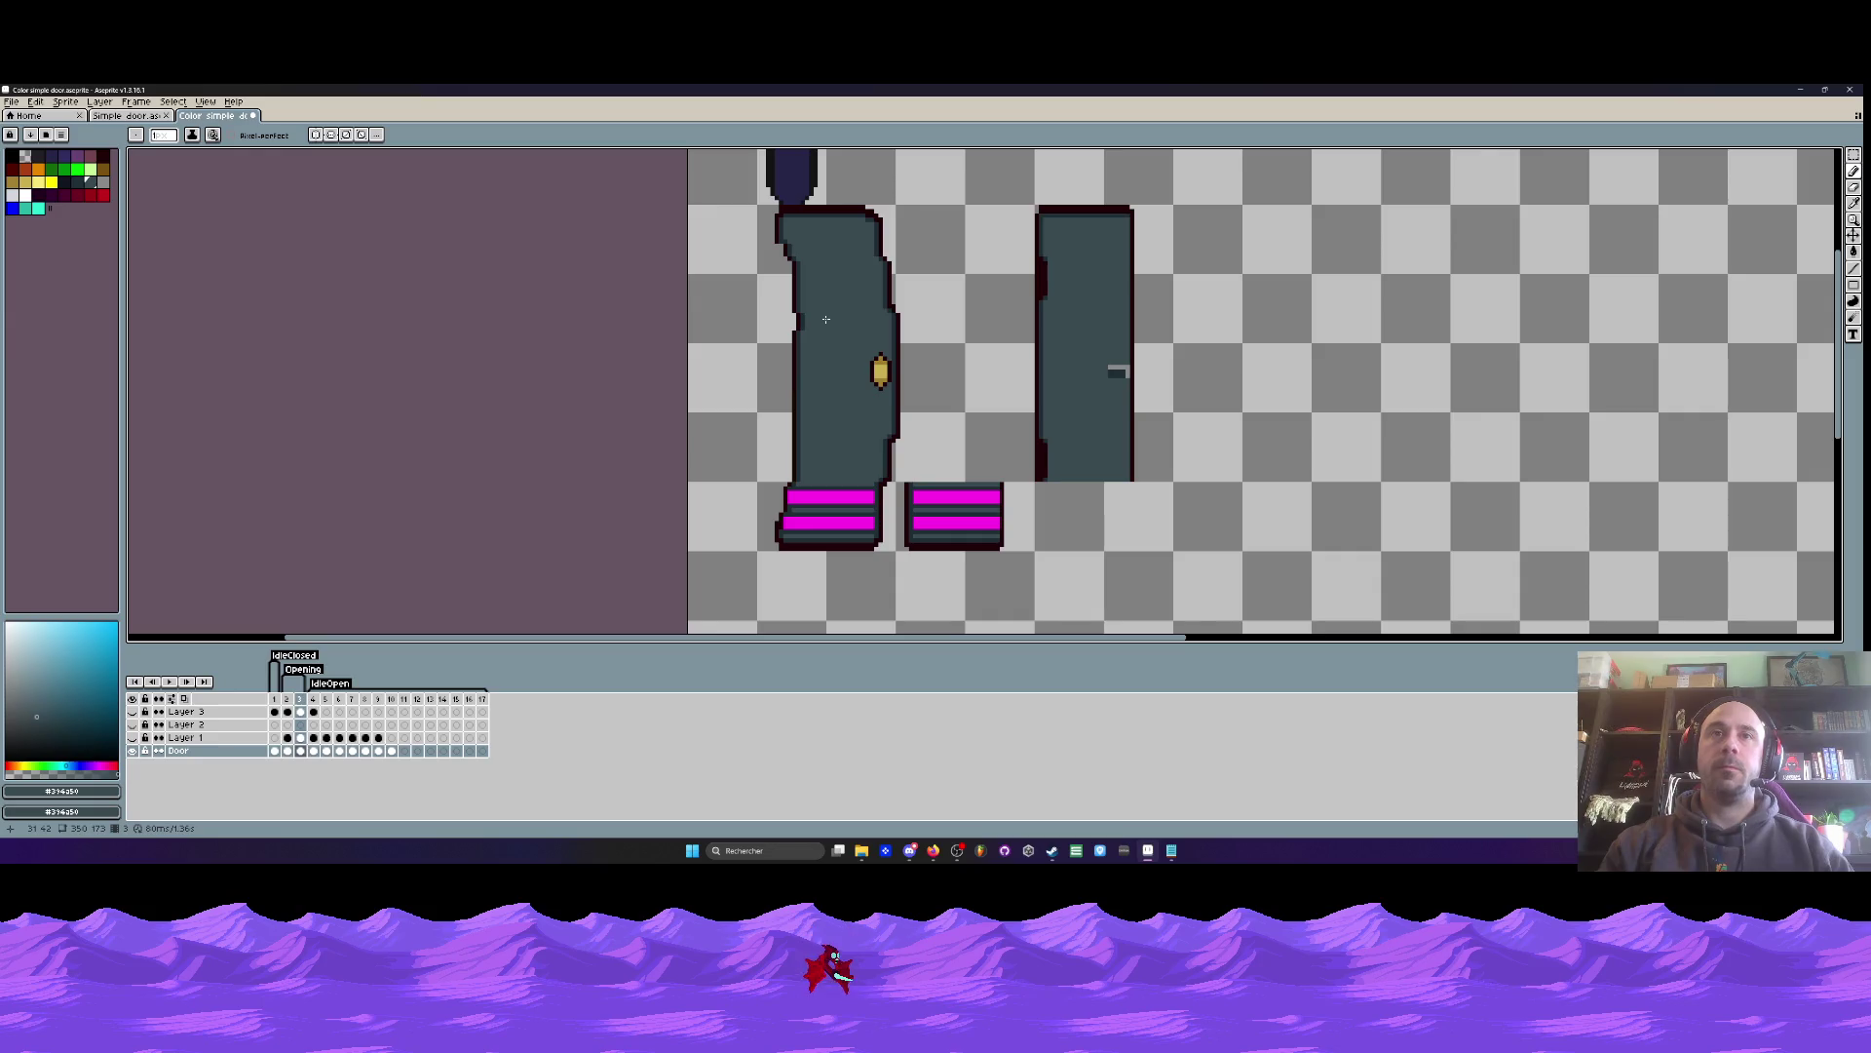
pyautogui.click(314, 711)
pyautogui.keyDown('shift'); pyautogui.click(291, 712); pyautogui.keyUp('shift')
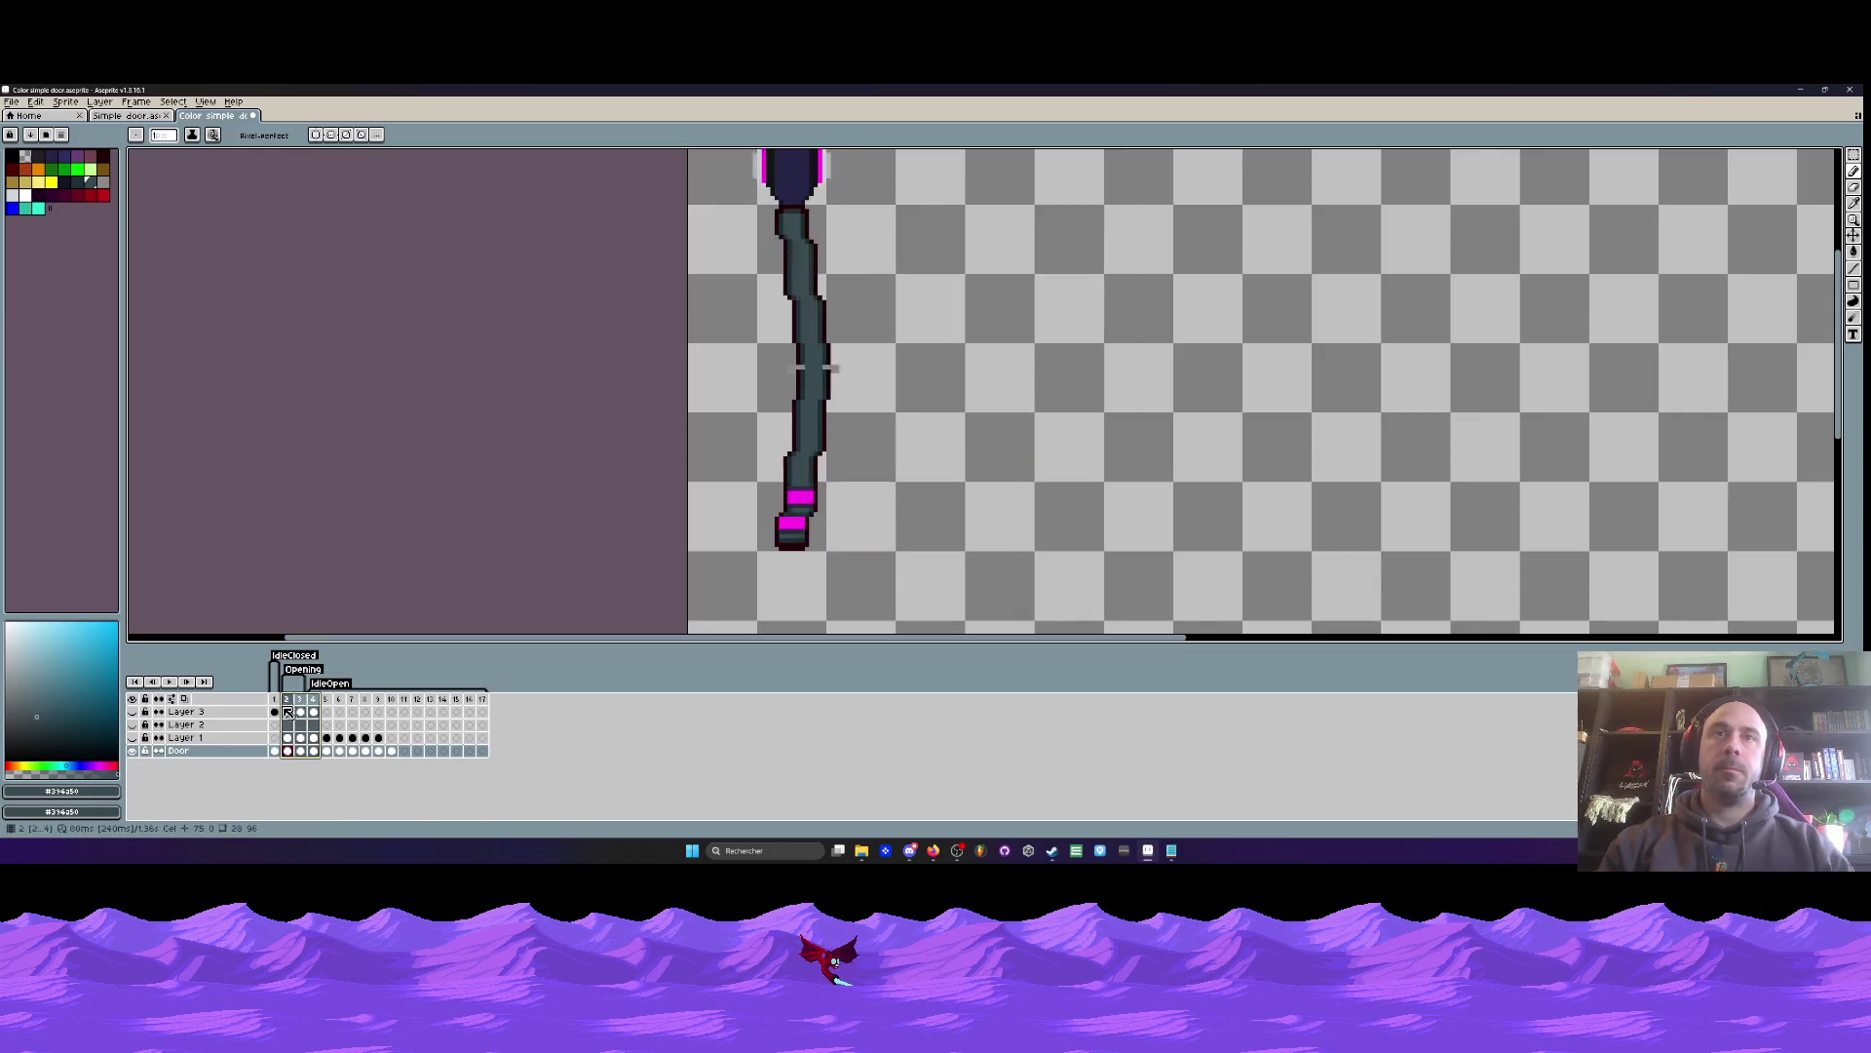
pyautogui.keyDown('shift'); pyautogui.click(306, 713); pyautogui.keyUp('shift')
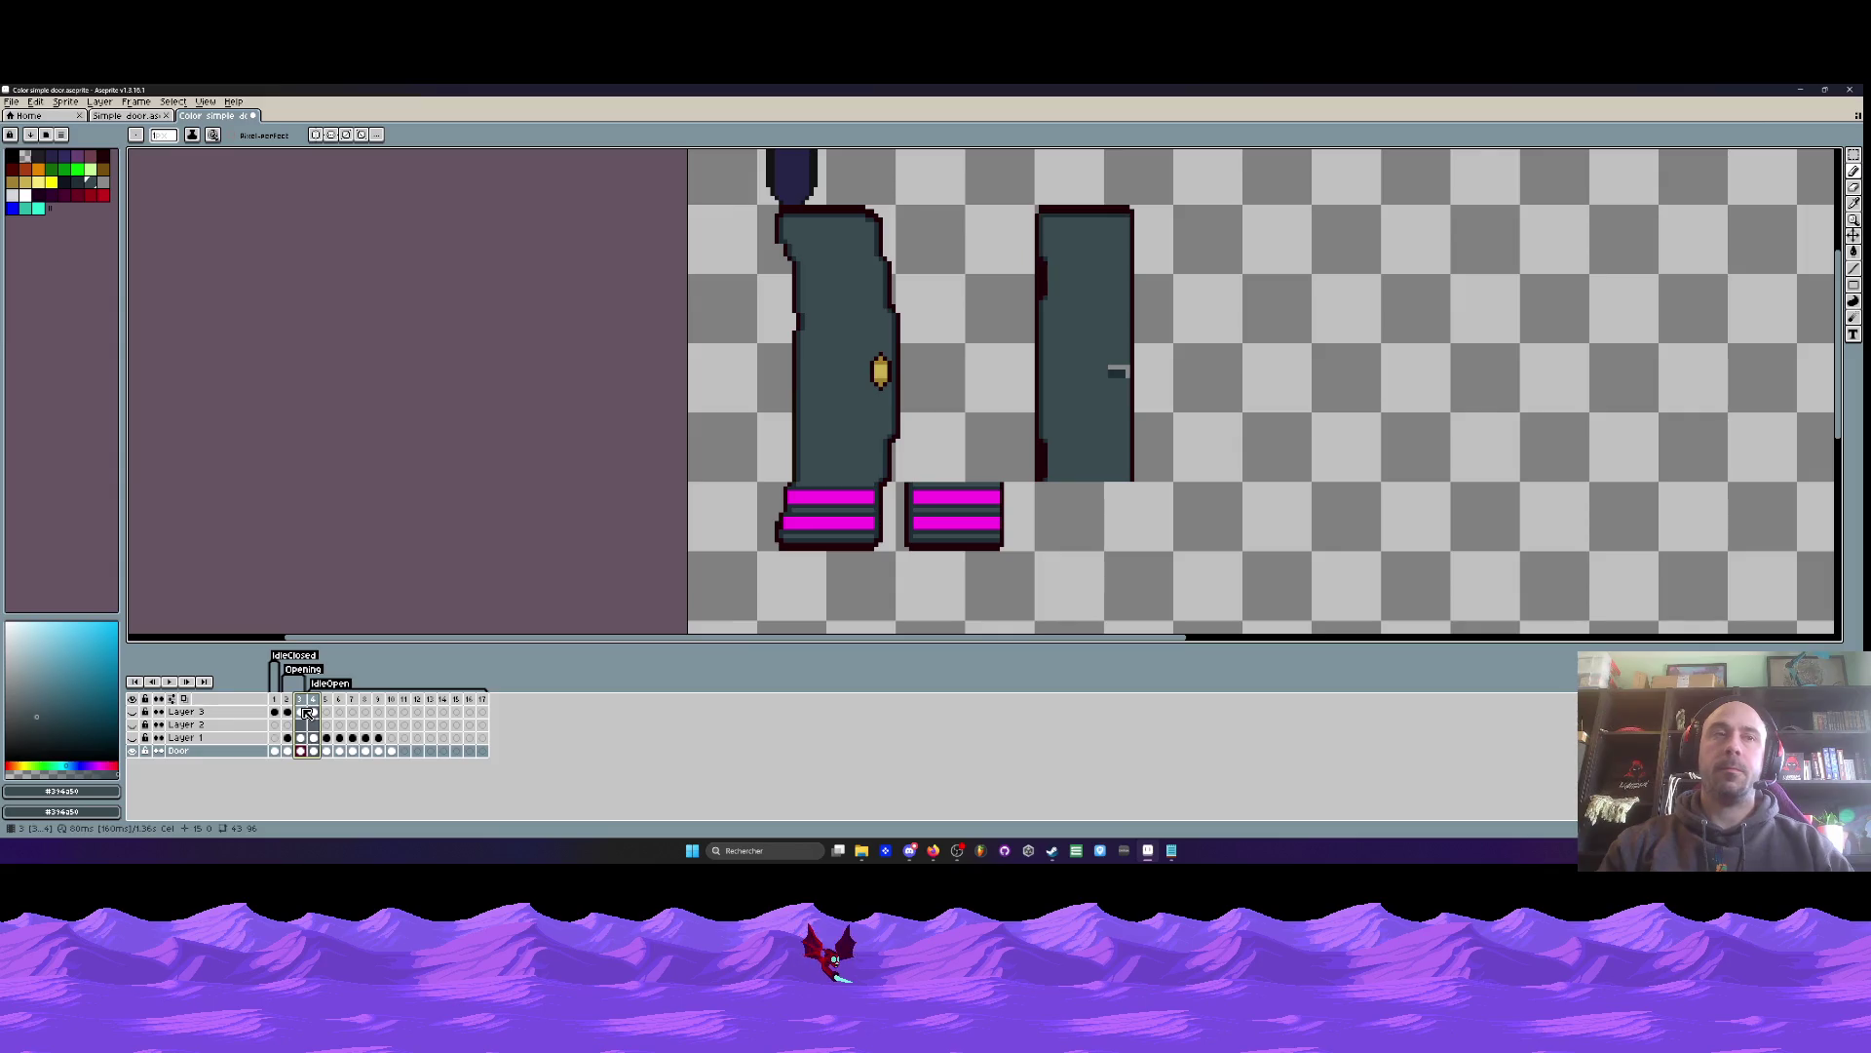
pyautogui.click(308, 713)
pyautogui.click(316, 699)
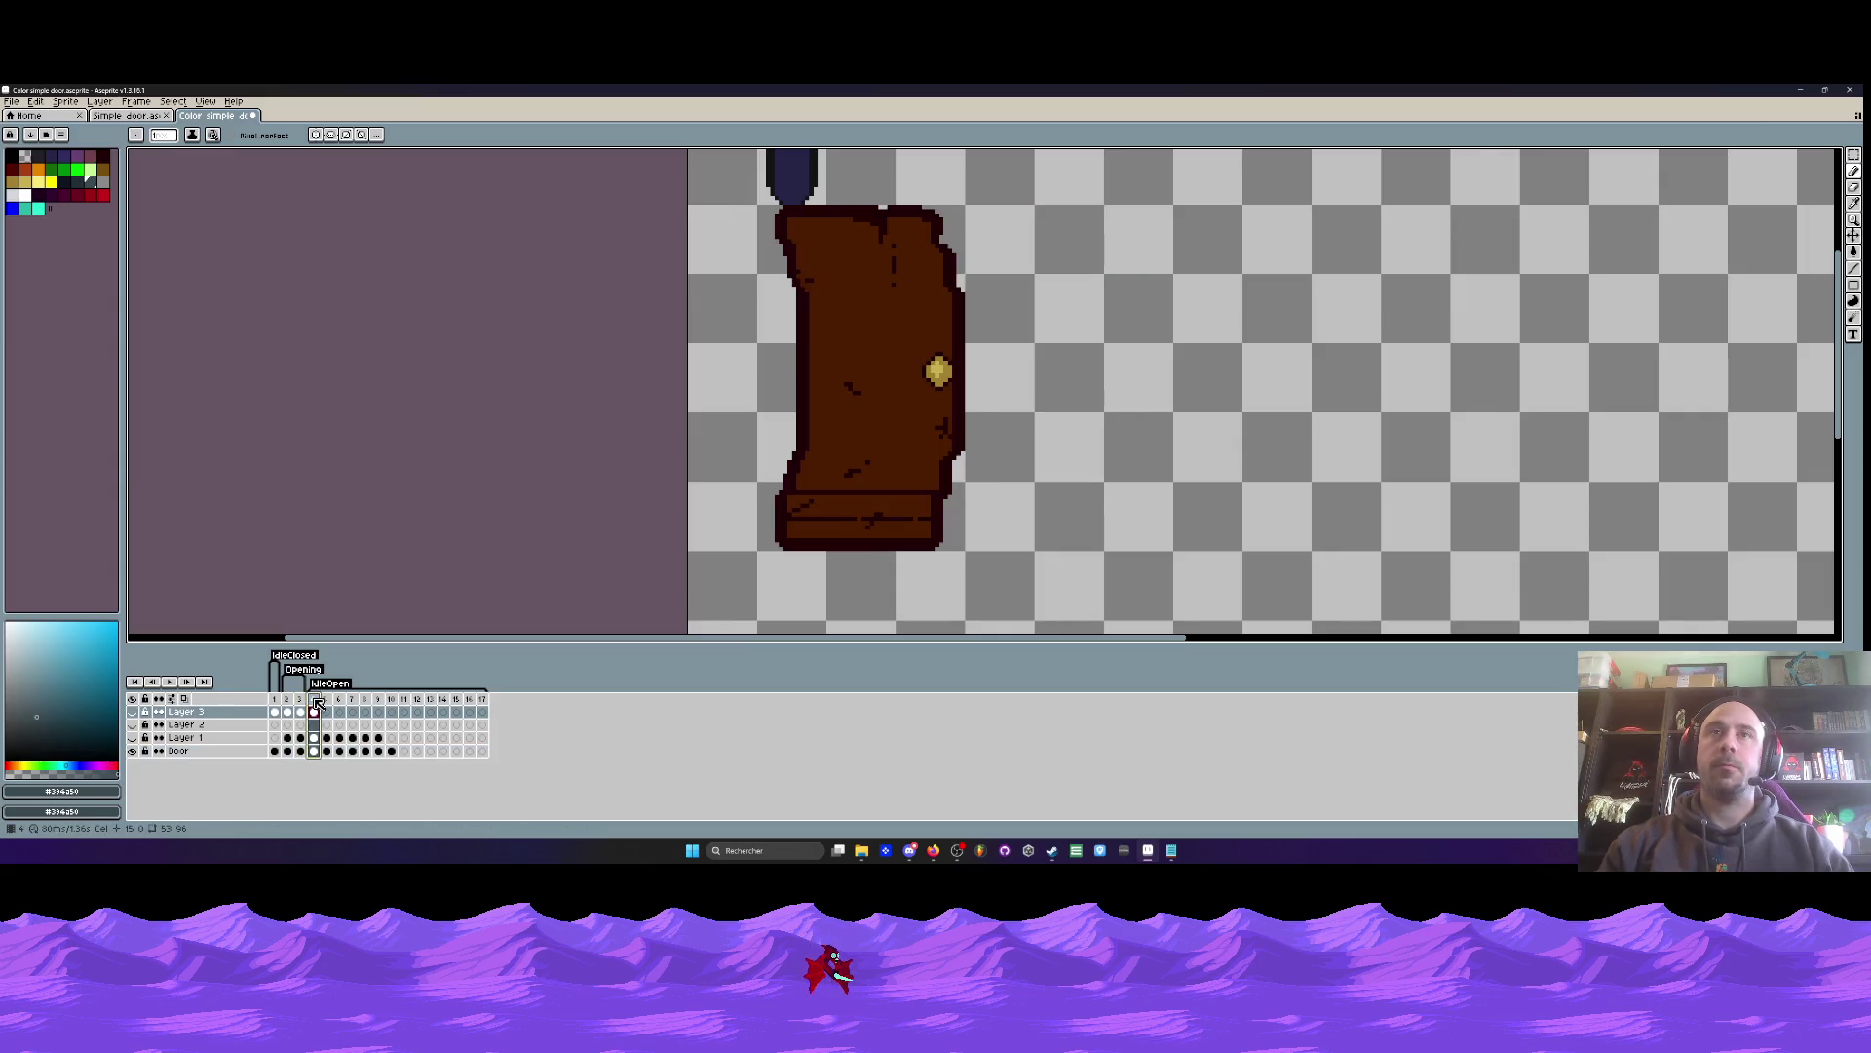
pyautogui.click(301, 699)
pyautogui.scroll(-1, 618, 404)
pyautogui.press('Return')
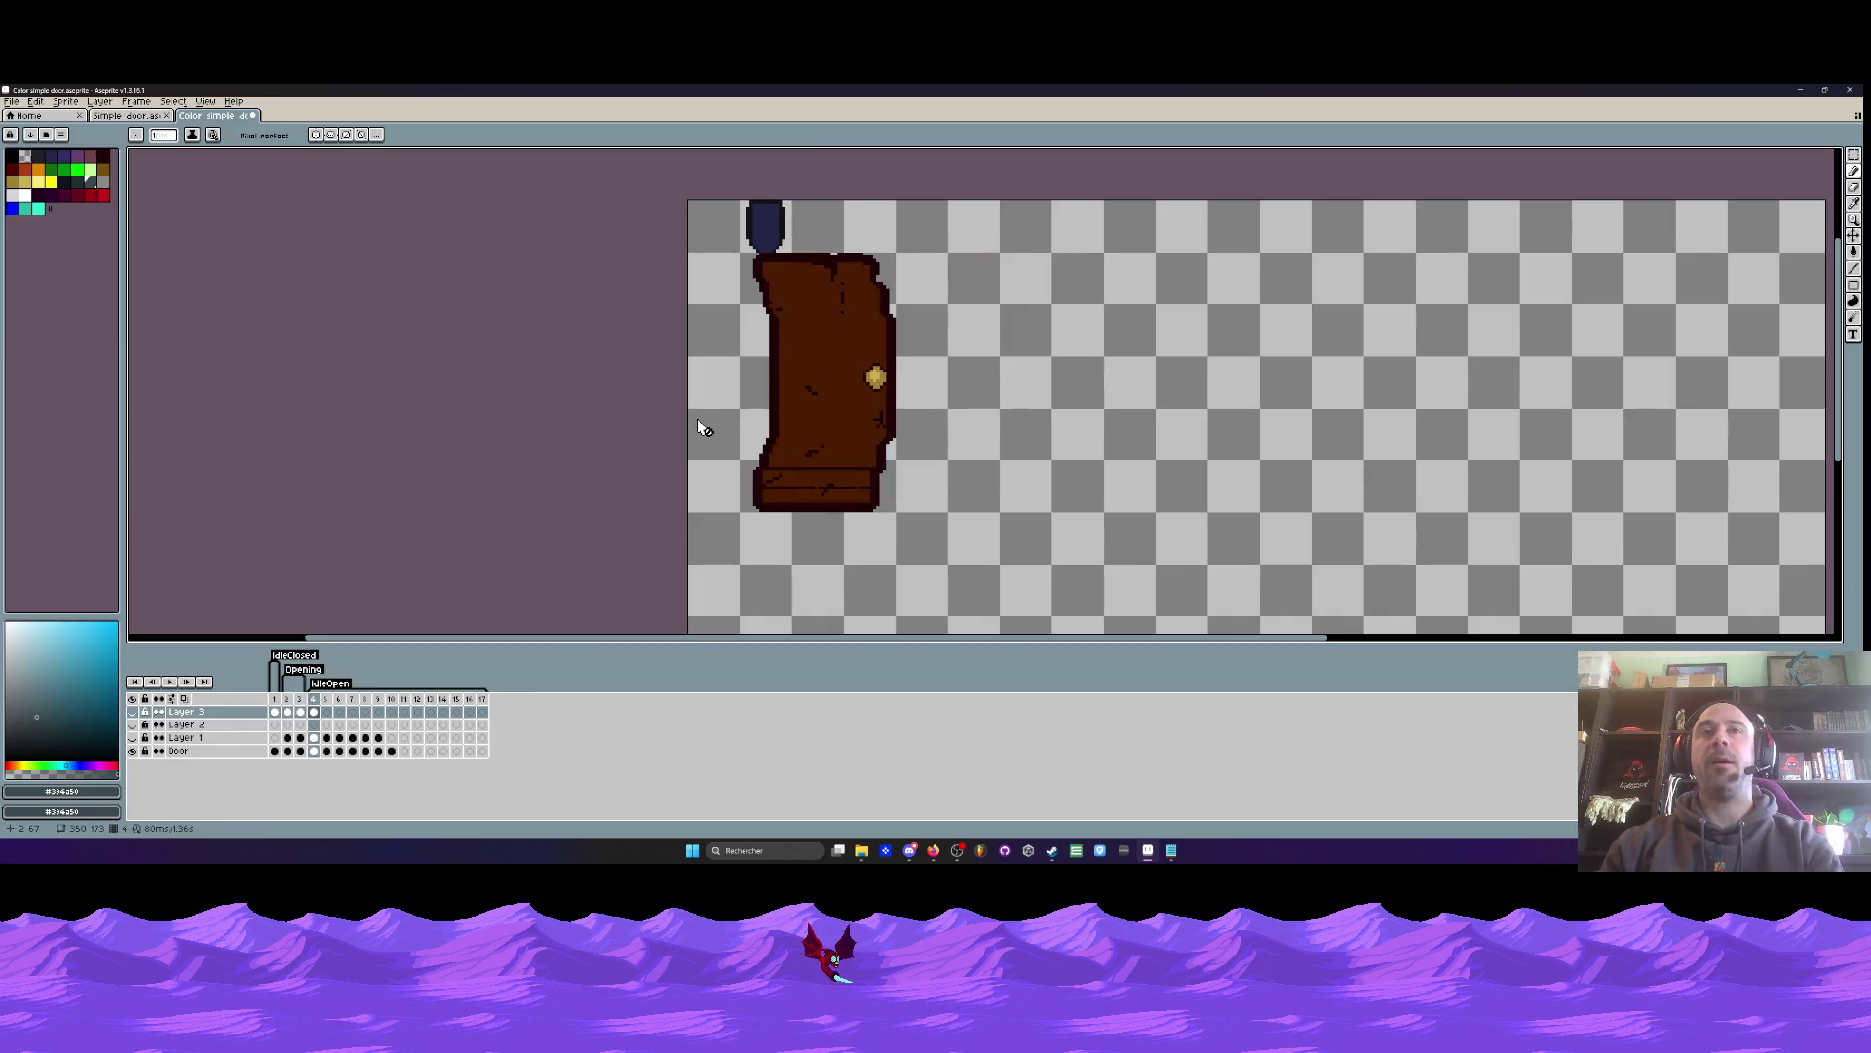
pyautogui.scroll(2, 801, 463)
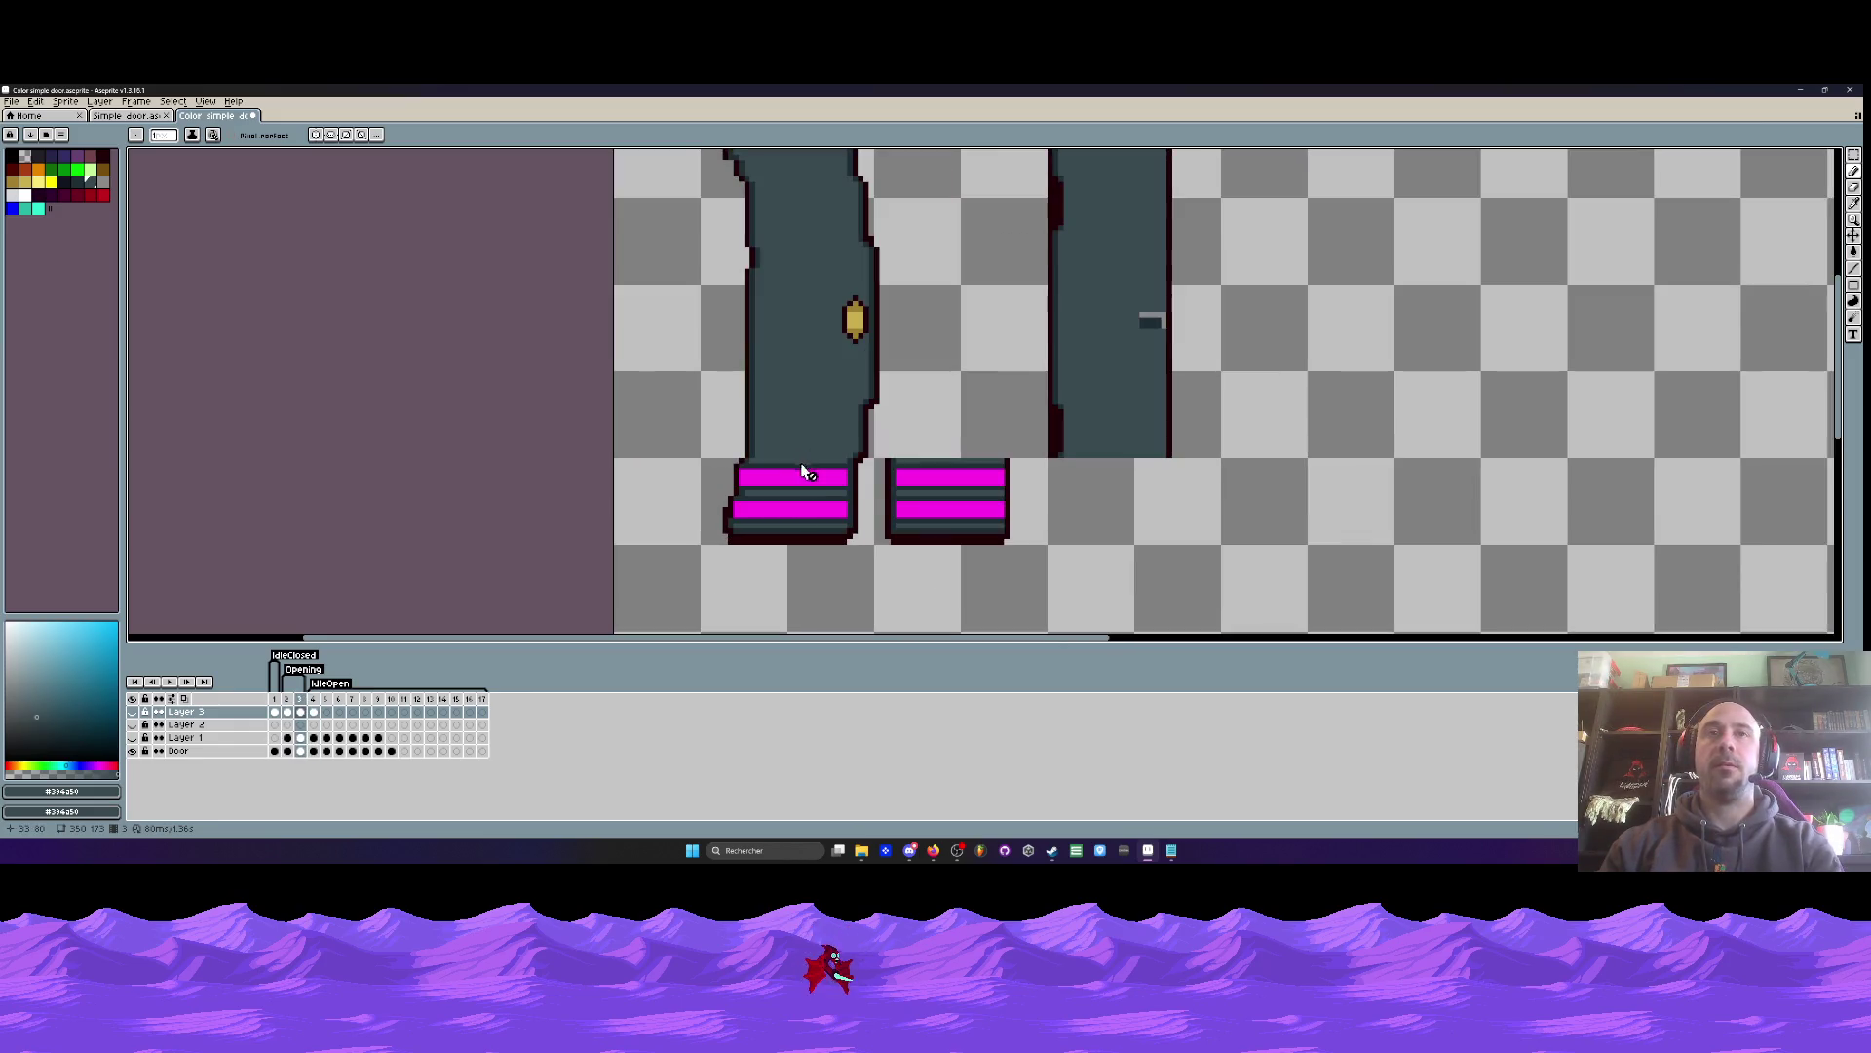
pyautogui.scroll(1, 936, 488)
pyautogui.press('m')
pyautogui.moveTo(838, 440); pyautogui.dragTo(1069, 625)
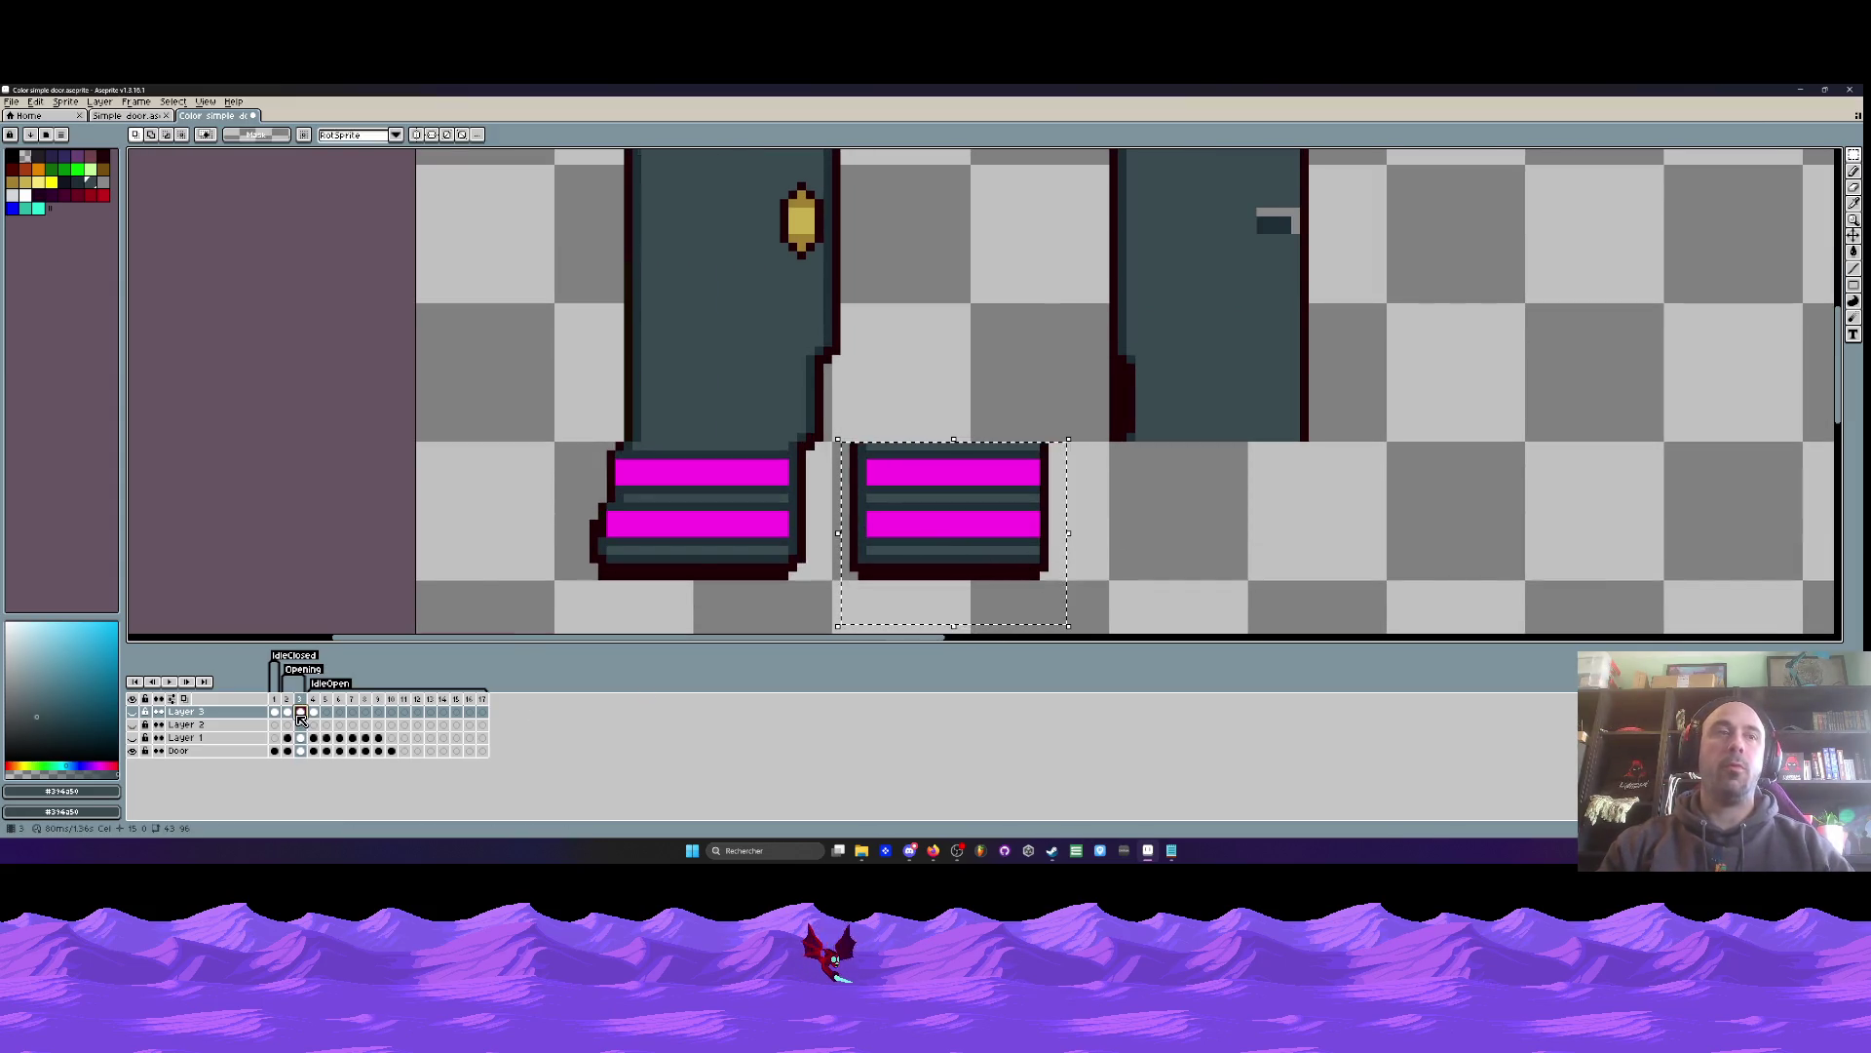
# - On the Door layer in frame 3, move the magenta striped block under the right door
pyautogui.click(300, 751)
pyautogui.moveTo(939, 541); pyautogui.dragTo(1215, 525)
pyautogui.scroll(-3, 1215, 525)
# - Copy the right door's grey handle onto the left door and drop it in place
pyautogui.moveTo(1146, 196)
pyautogui.mouseDown()
pyautogui.moveTo(1189, 234)
pyautogui.moveTo(1333, 566)
pyautogui.mouseUp()
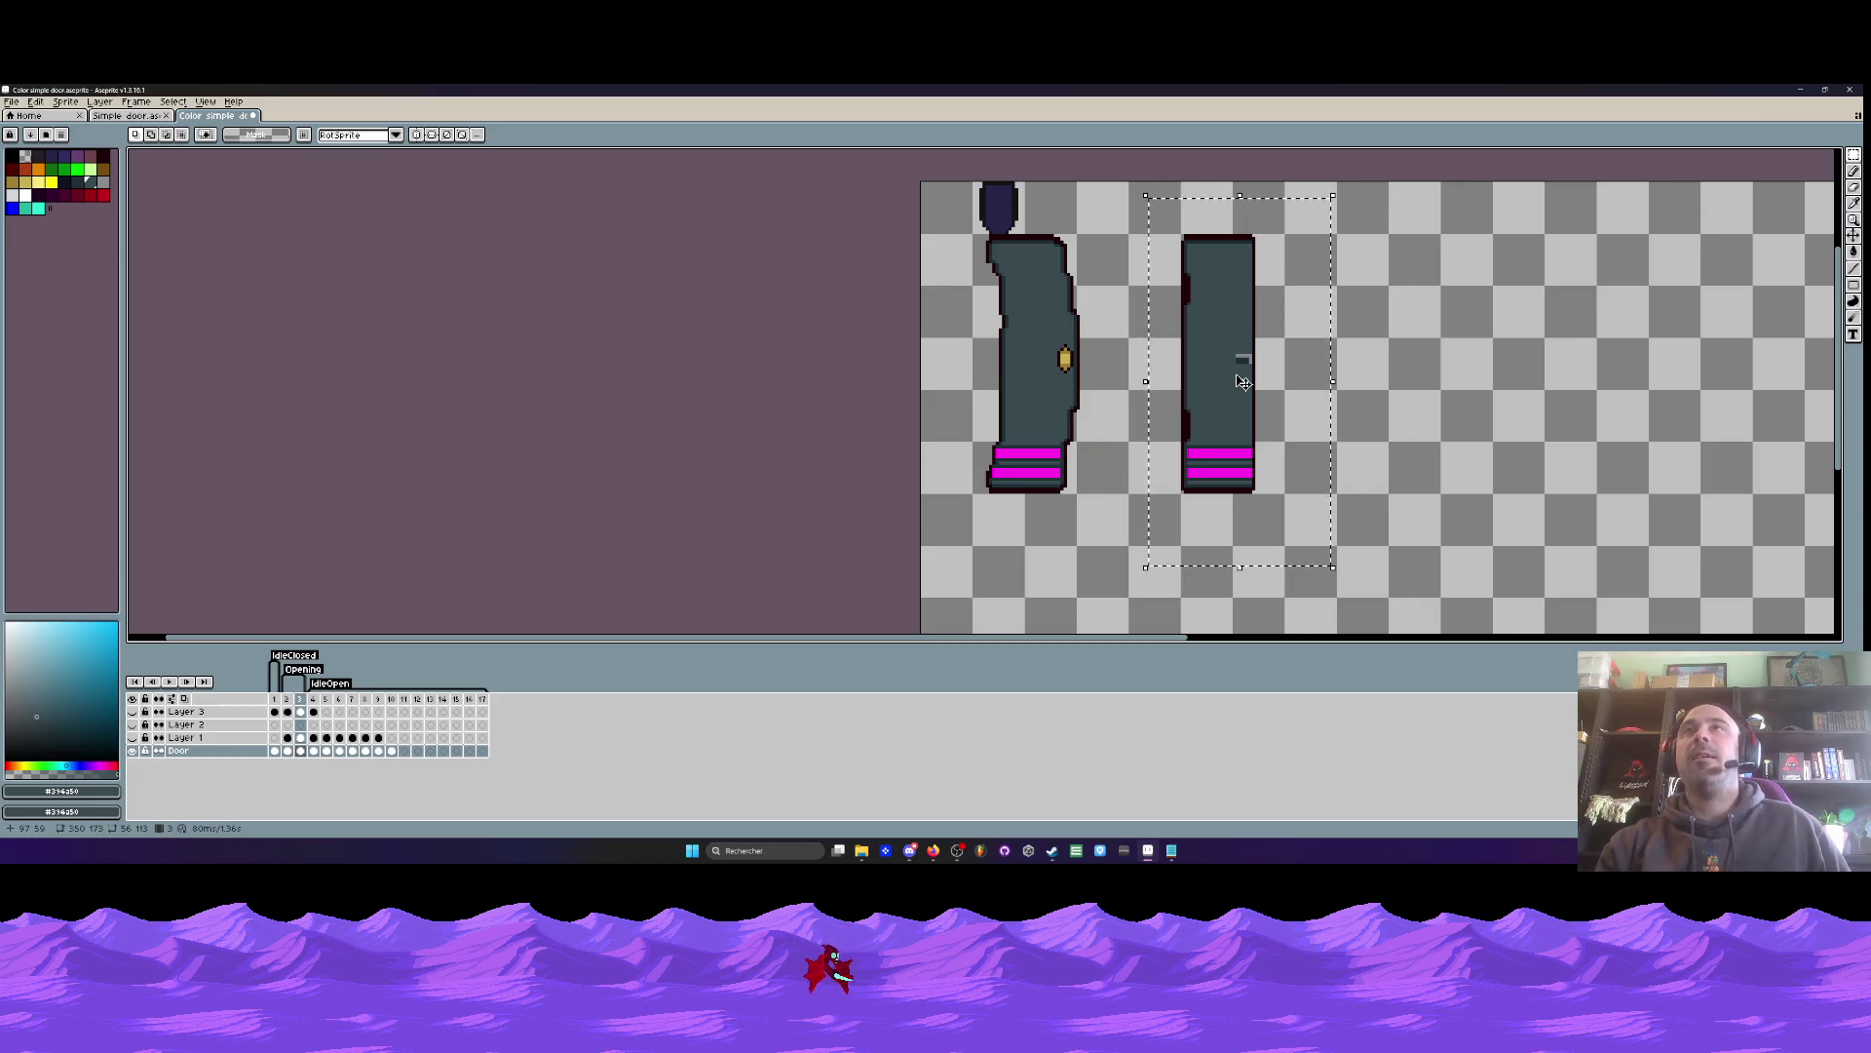
pyautogui.scroll(1, 1228, 371)
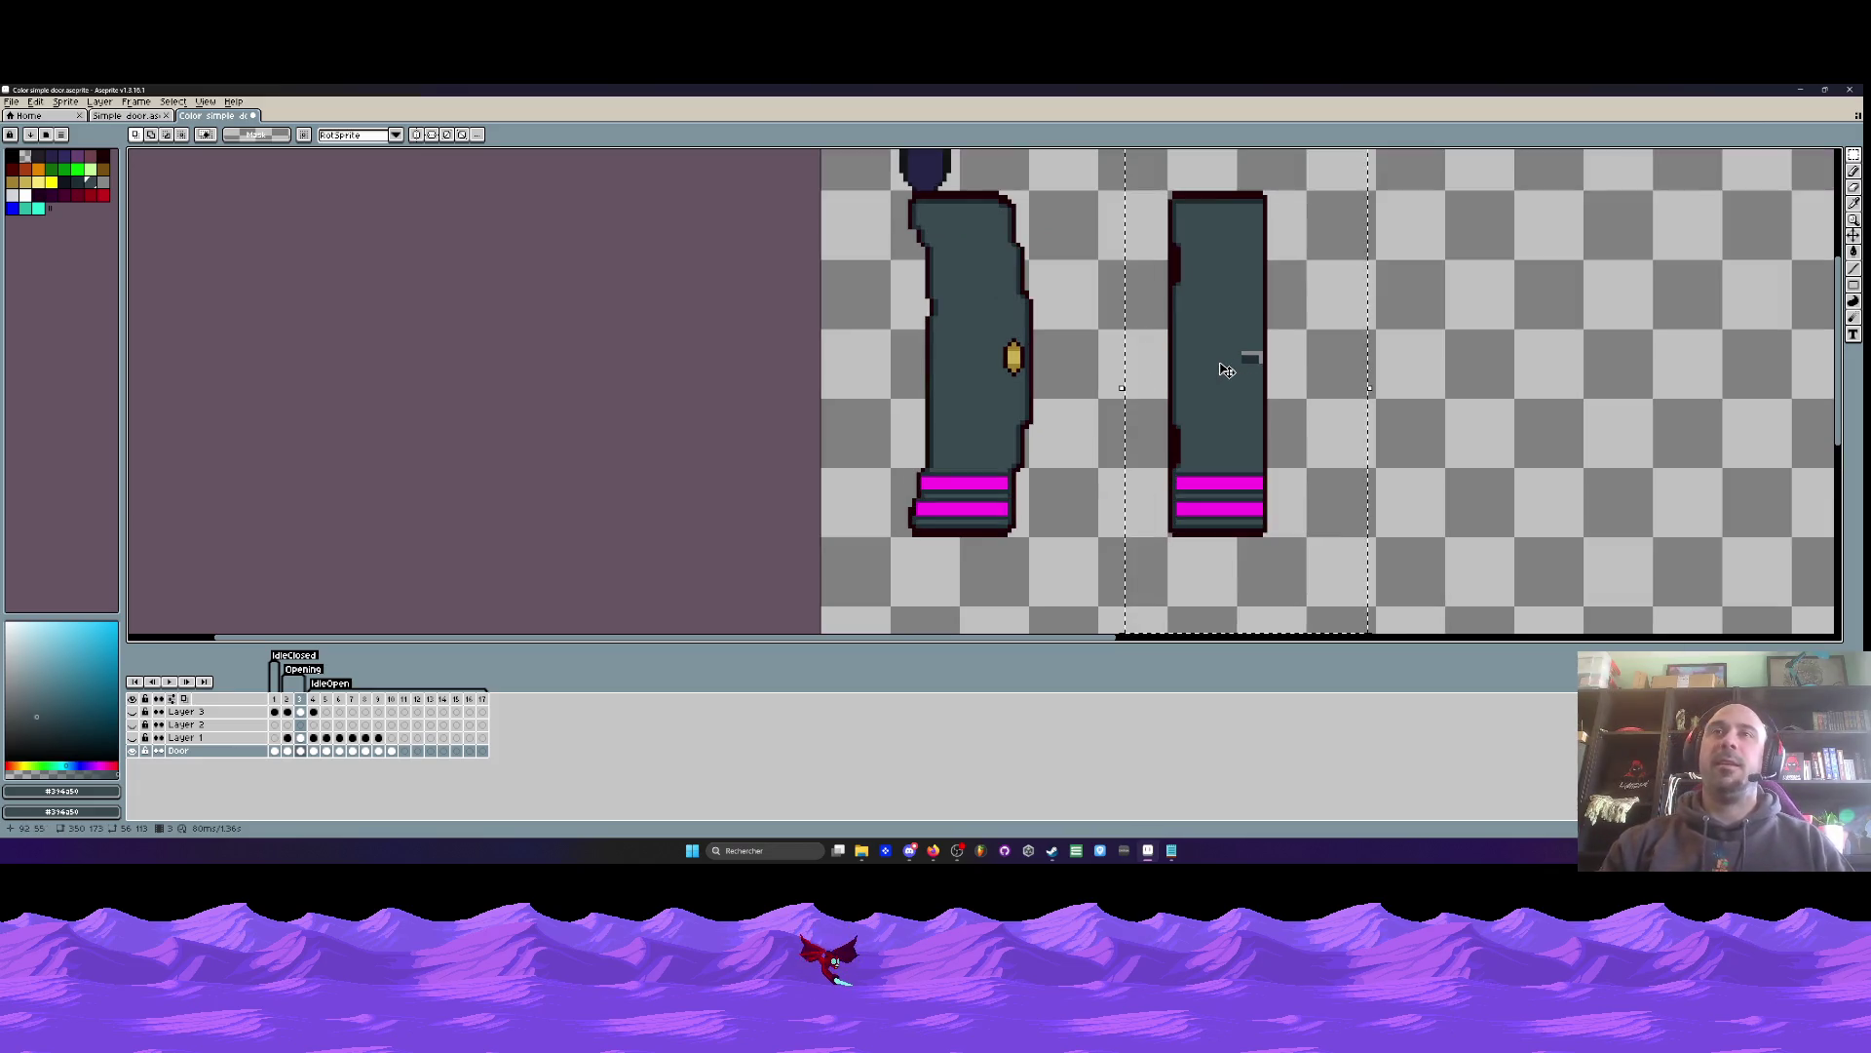
pyautogui.scroll(2, 1252, 359)
pyautogui.moveTo(1240, 341)
pyautogui.mouseDown()
pyautogui.moveTo(1290, 382)
pyautogui.moveTo(1160, 372)
pyautogui.moveTo(1267, 359)
pyautogui.moveTo(786, 364)
pyautogui.moveTo(802, 360)
pyautogui.mouseUp()
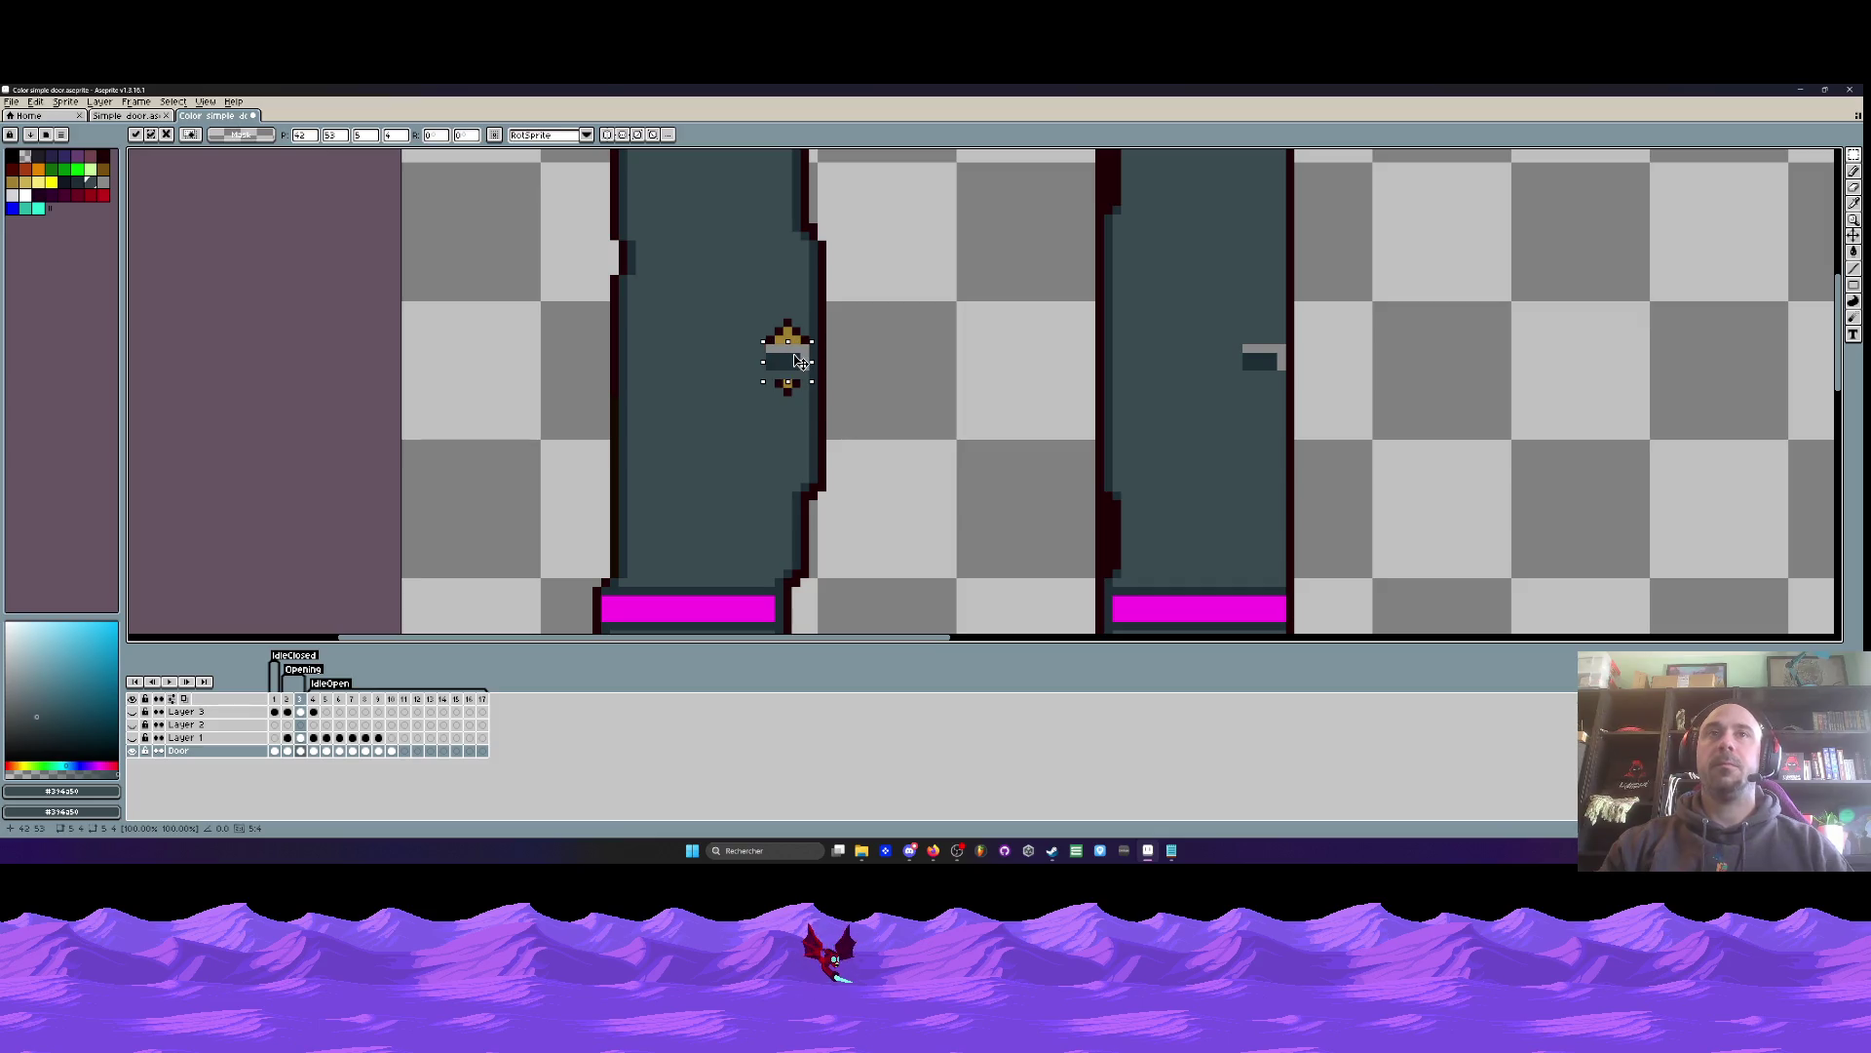
pyautogui.hotkey('ctrl', 'd')
# - Paint over the leftover yellow knob pixels with the door's teal colour
pyautogui.press('i')
pyautogui.scroll(2, 690, 383)
pyautogui.press('b')
pyautogui.moveTo(960, 395); pyautogui.dragTo(1004, 385)
pyautogui.click(1015, 371)
pyautogui.moveTo(936, 229); pyautogui.dragTo(1043, 239)
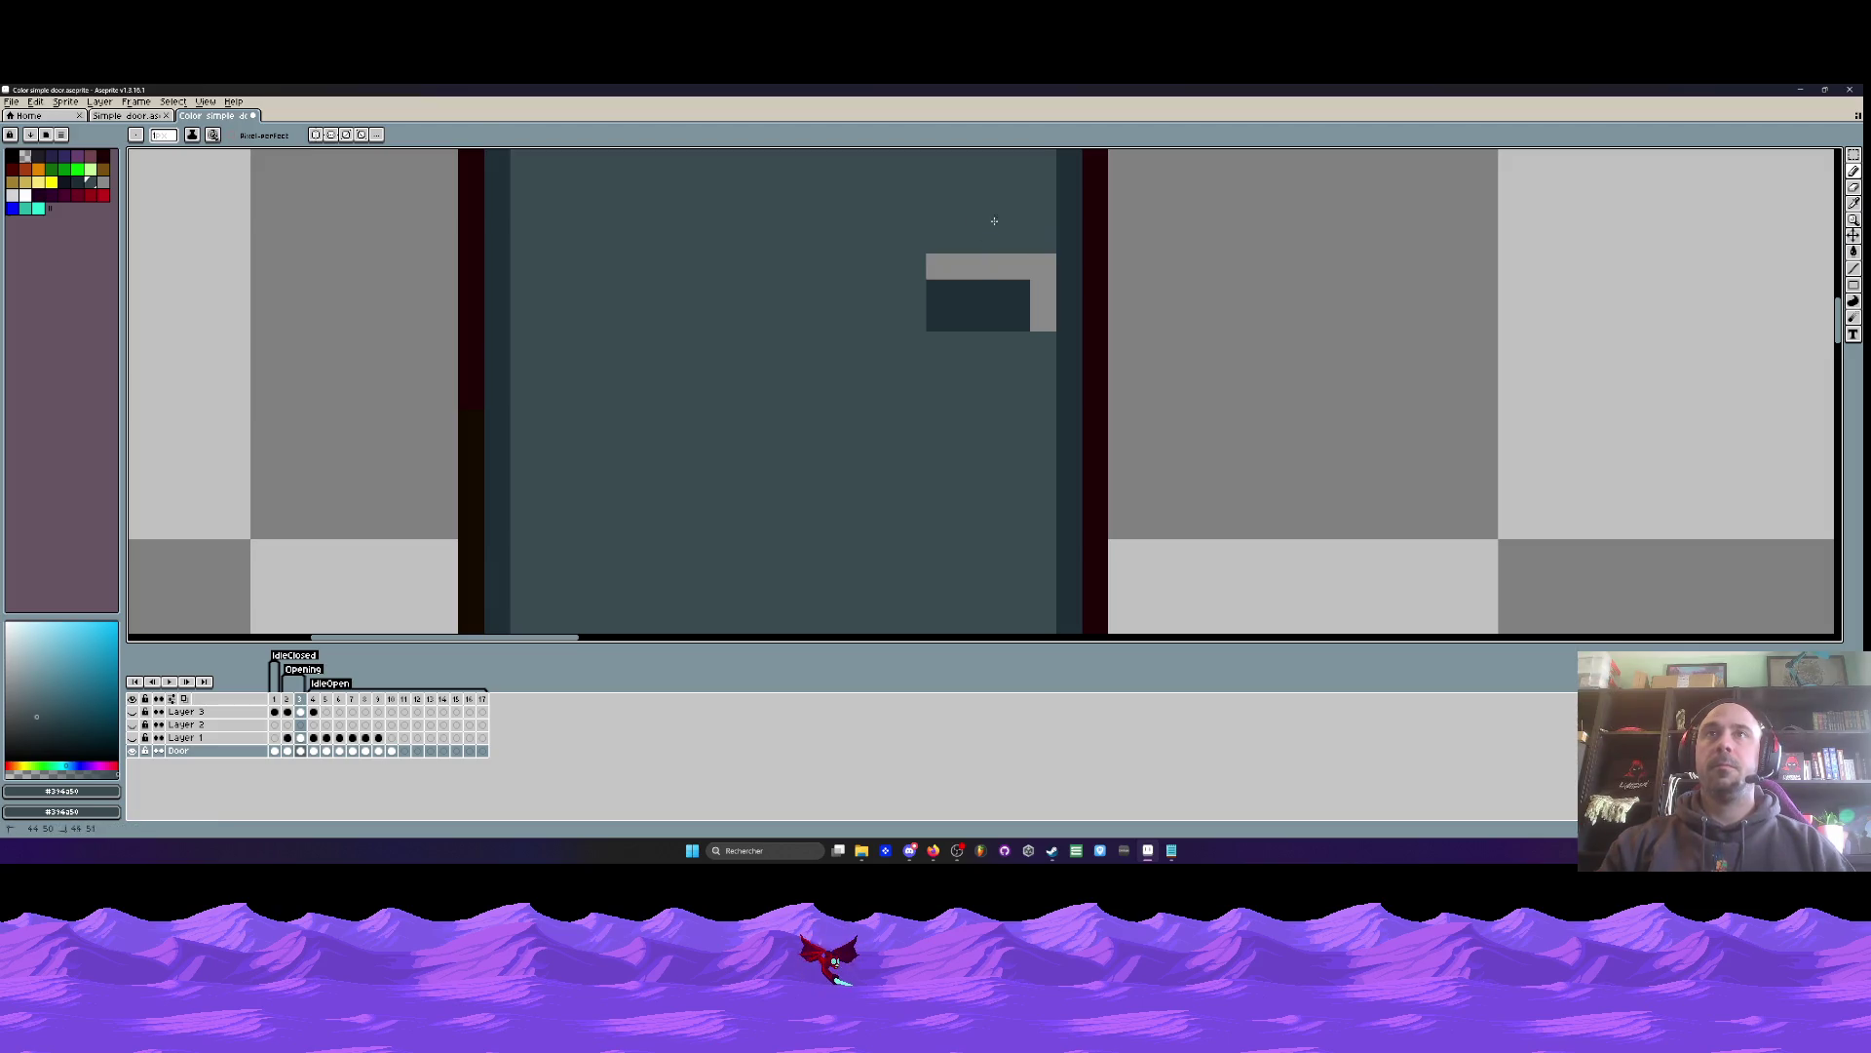
pyautogui.click(991, 213)
pyautogui.scroll(-5, 991, 213)
# - Flip between frames to compare the doors, ending on frame 3 with both doors
pyautogui.moveTo(975, 292)
pyautogui.mouseDown()
pyautogui.moveTo(921, 293)
pyautogui.moveTo(907, 335)
pyautogui.mouseUp()
pyautogui.scroll(1, 908, 336)
pyautogui.press('Left')
pyautogui.press('Right')
pyautogui.press('Left')
pyautogui.press('Right')
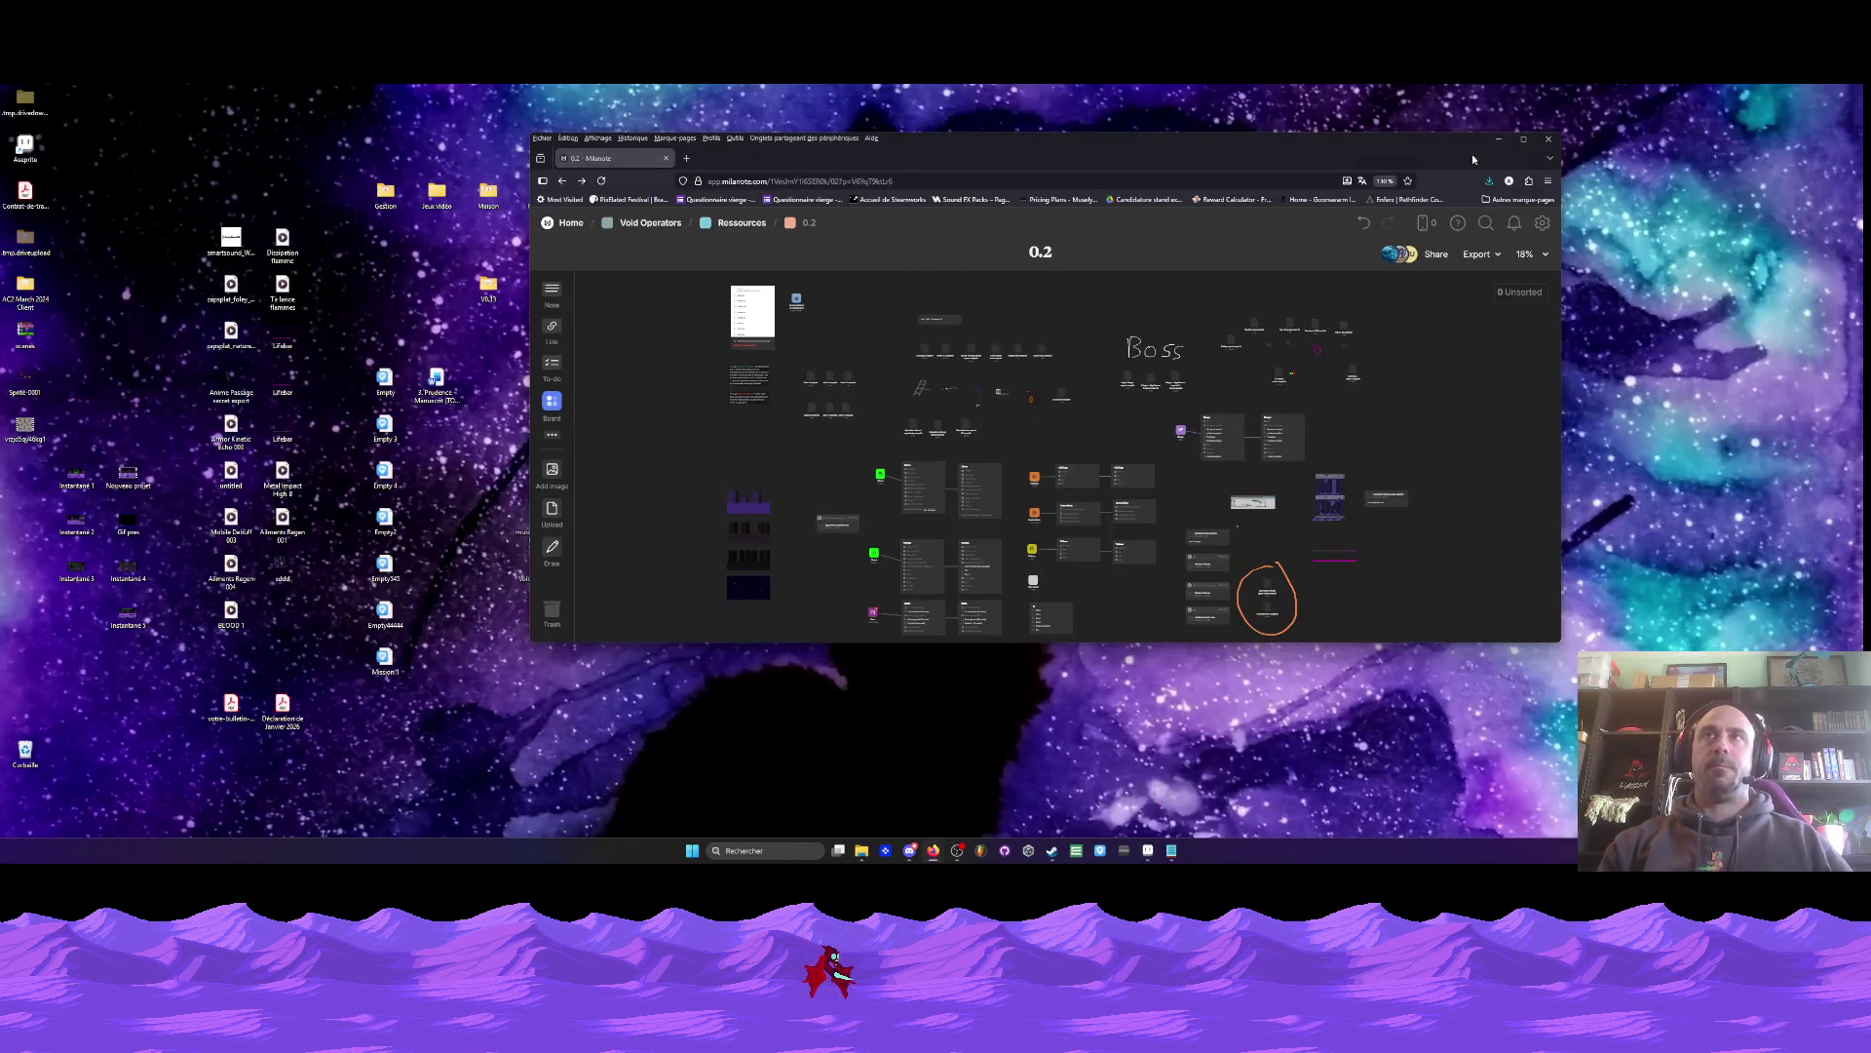
# - Minimize the browser and open the V0.18 build folder on the desktop
pyautogui.click(1498, 139)
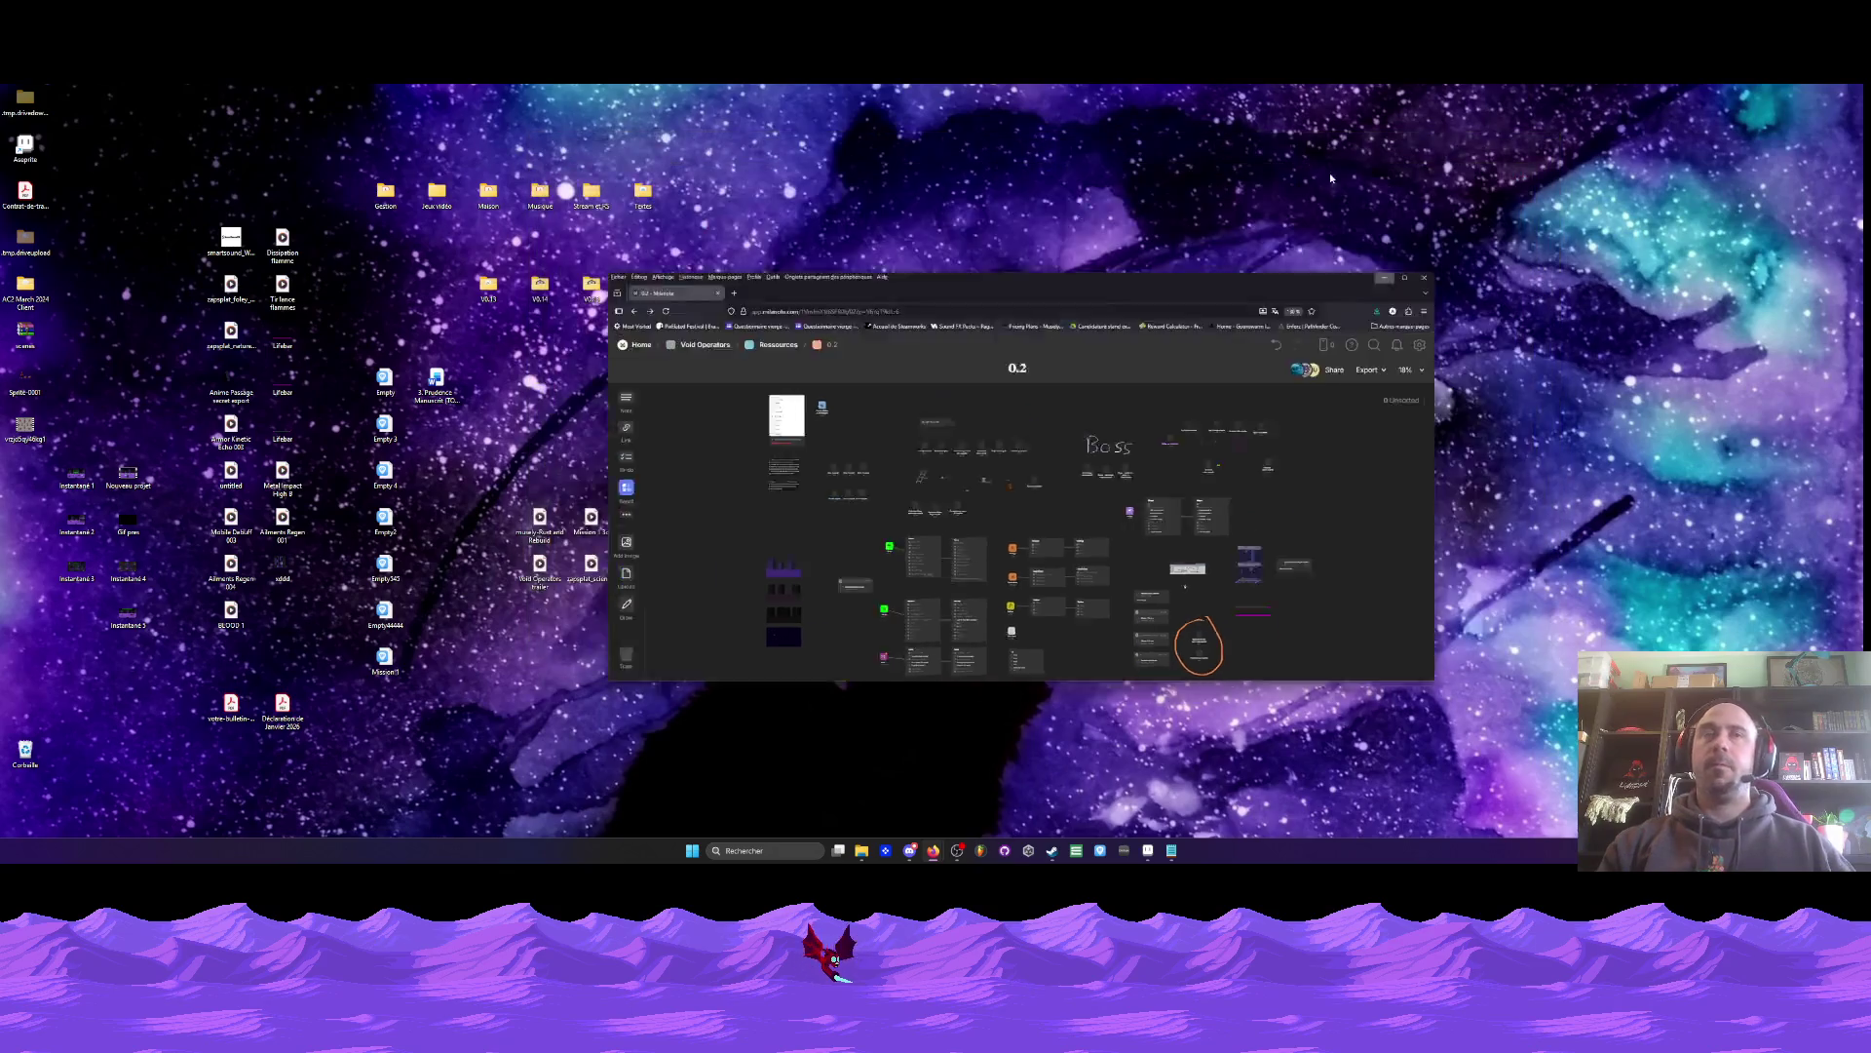
pyautogui.doubleClick(750, 295)
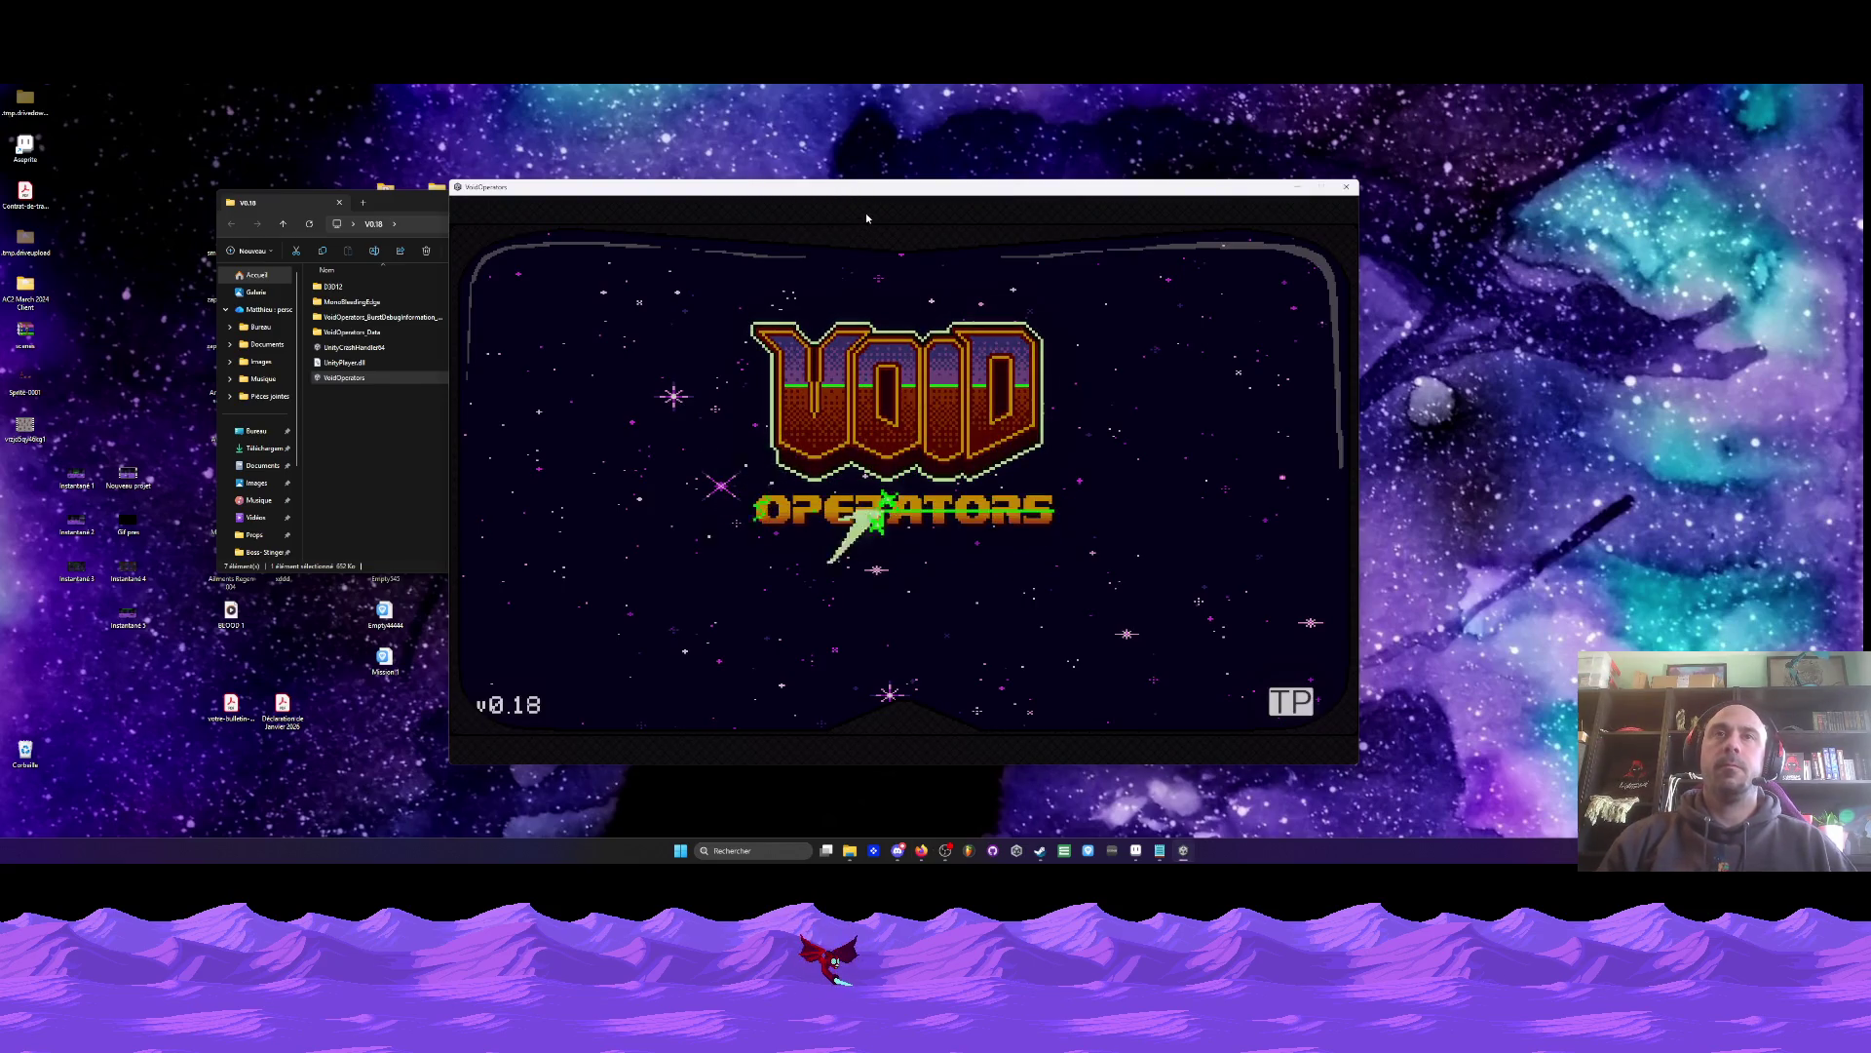
# - Choose Continue on the main menu to load the saved game
pyautogui.press('Down')
pyautogui.press('Up')
pyautogui.press('Return')
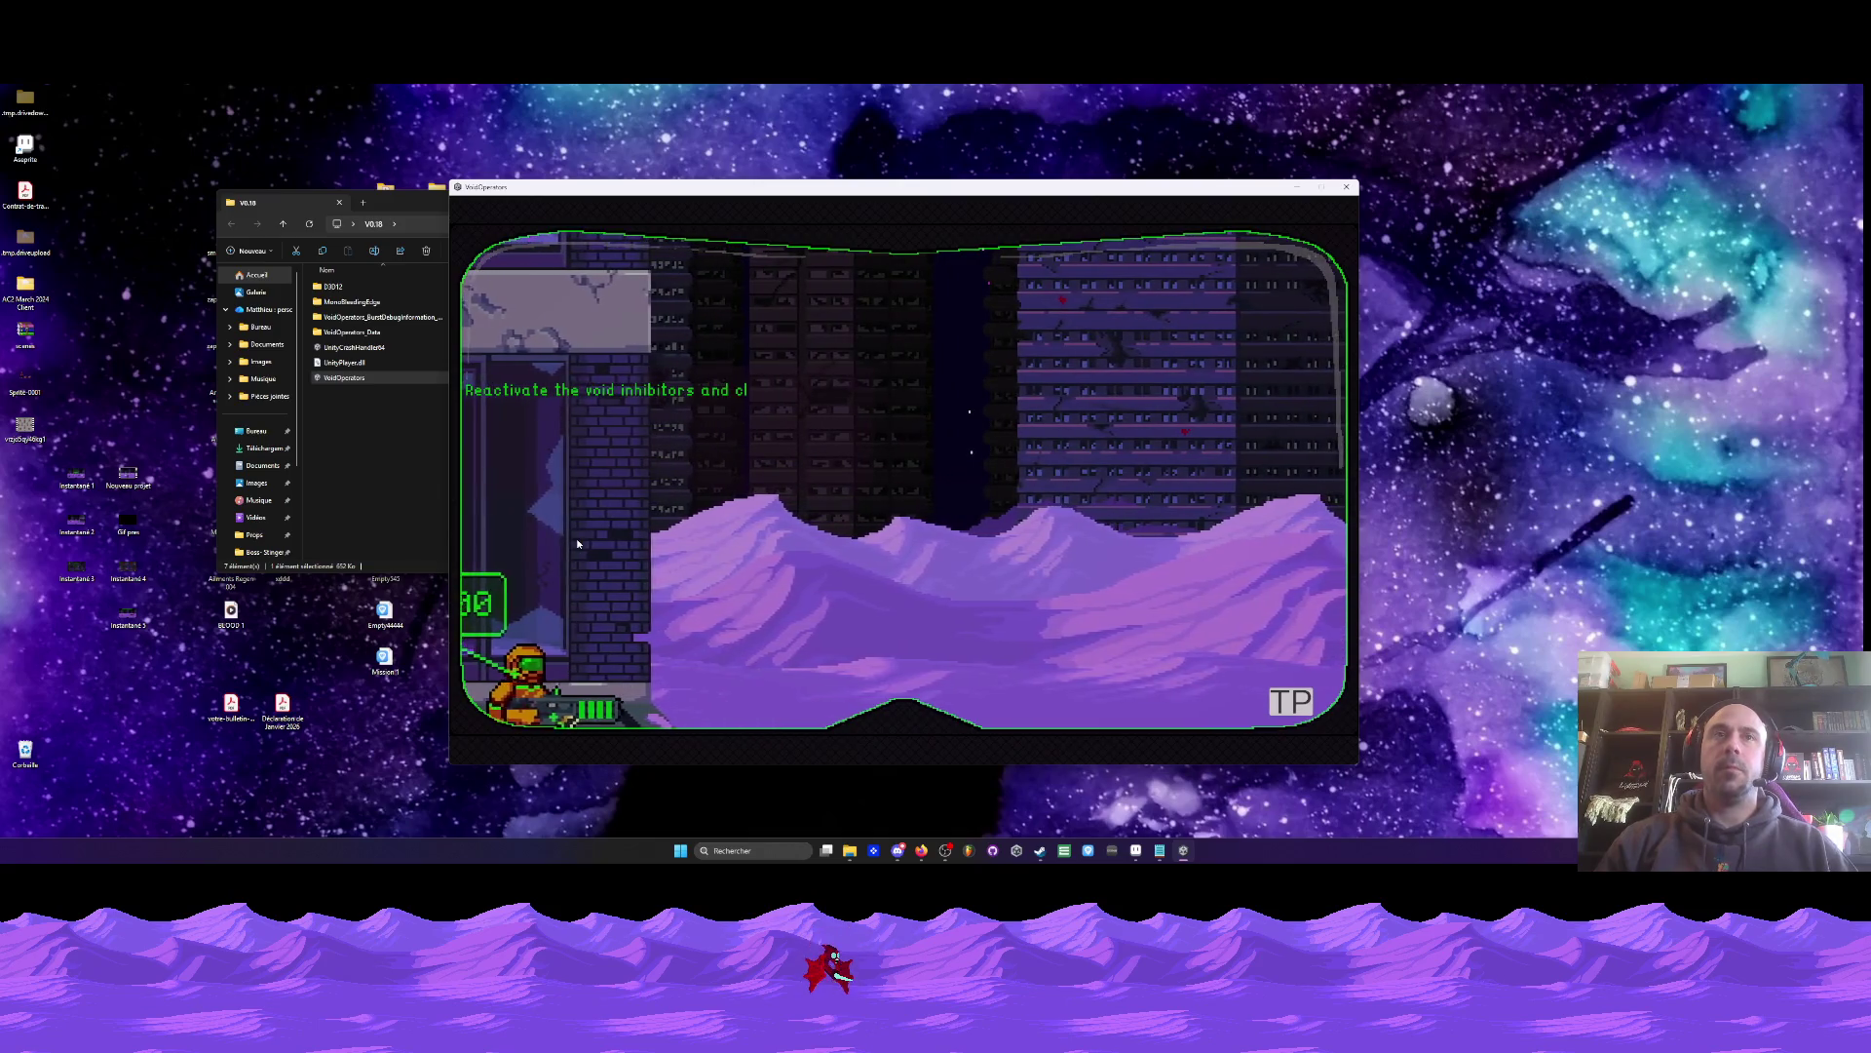
# - Run and jump beside the wall, then bring up the Mission 1 level select
pyautogui.press('d')
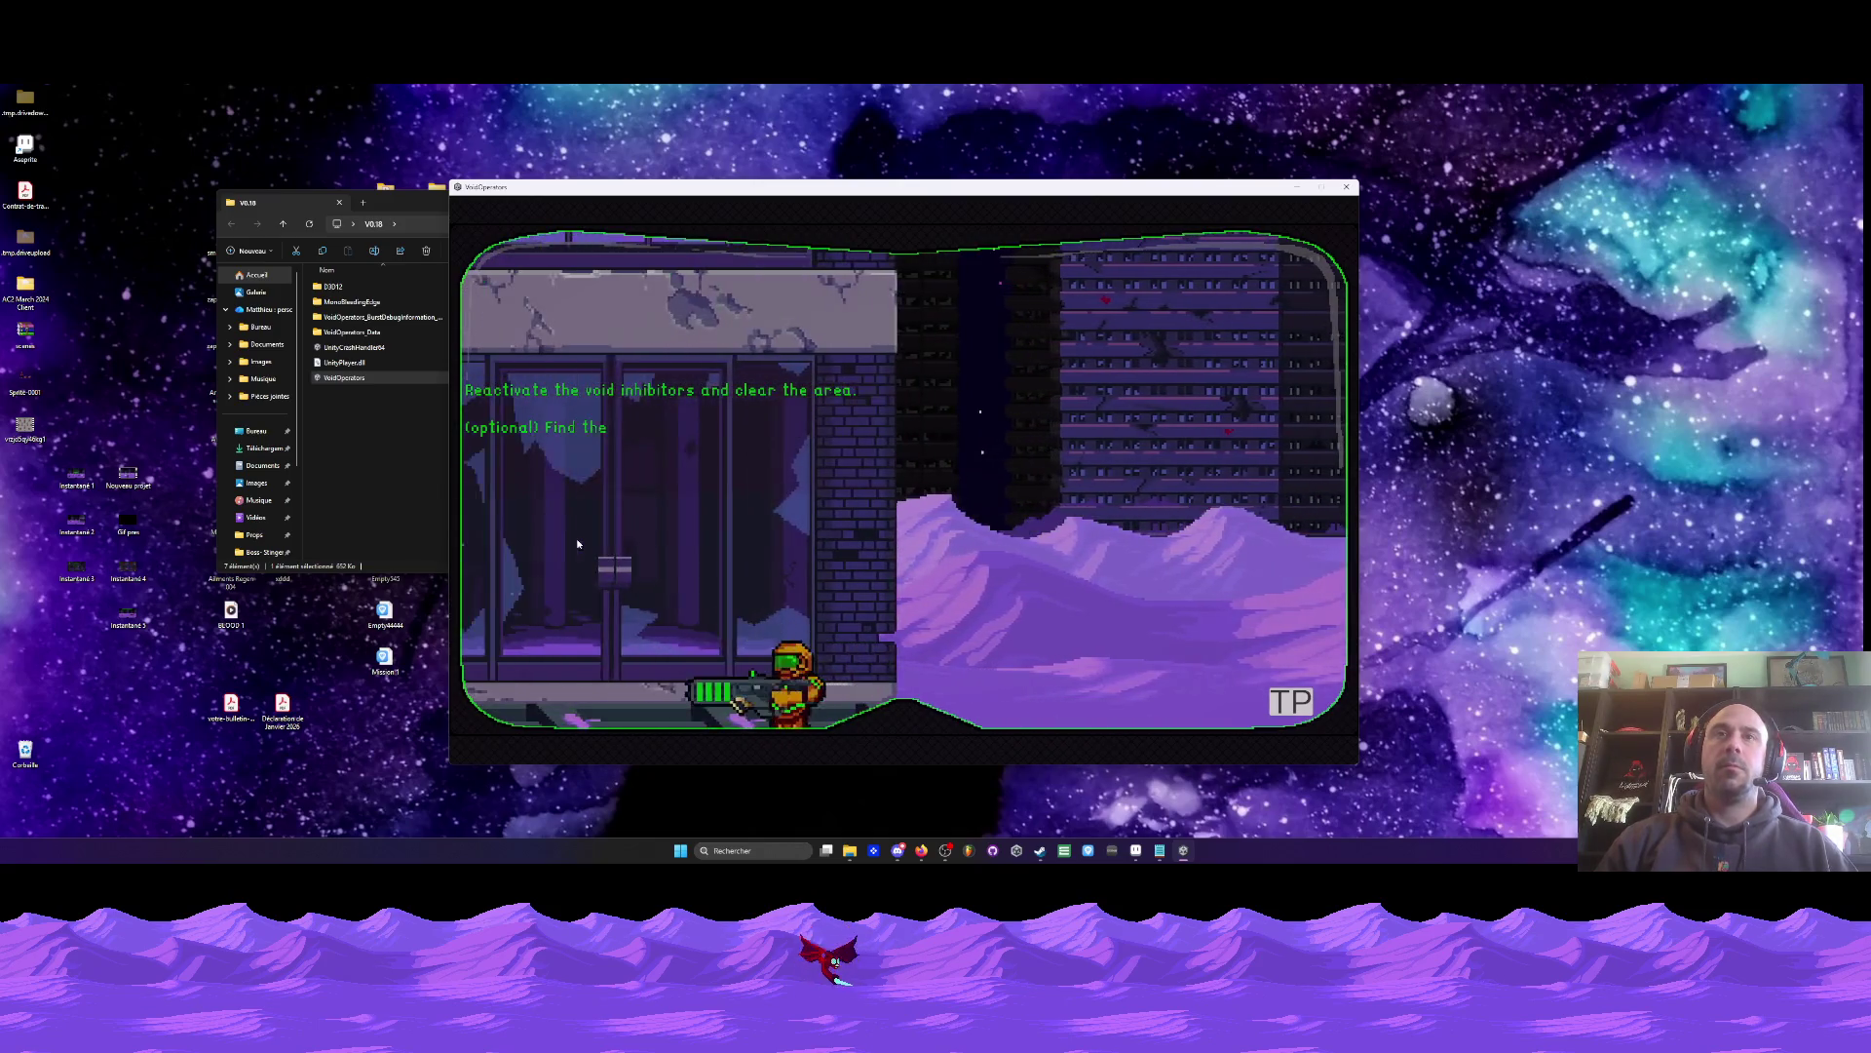
pyautogui.press('a')
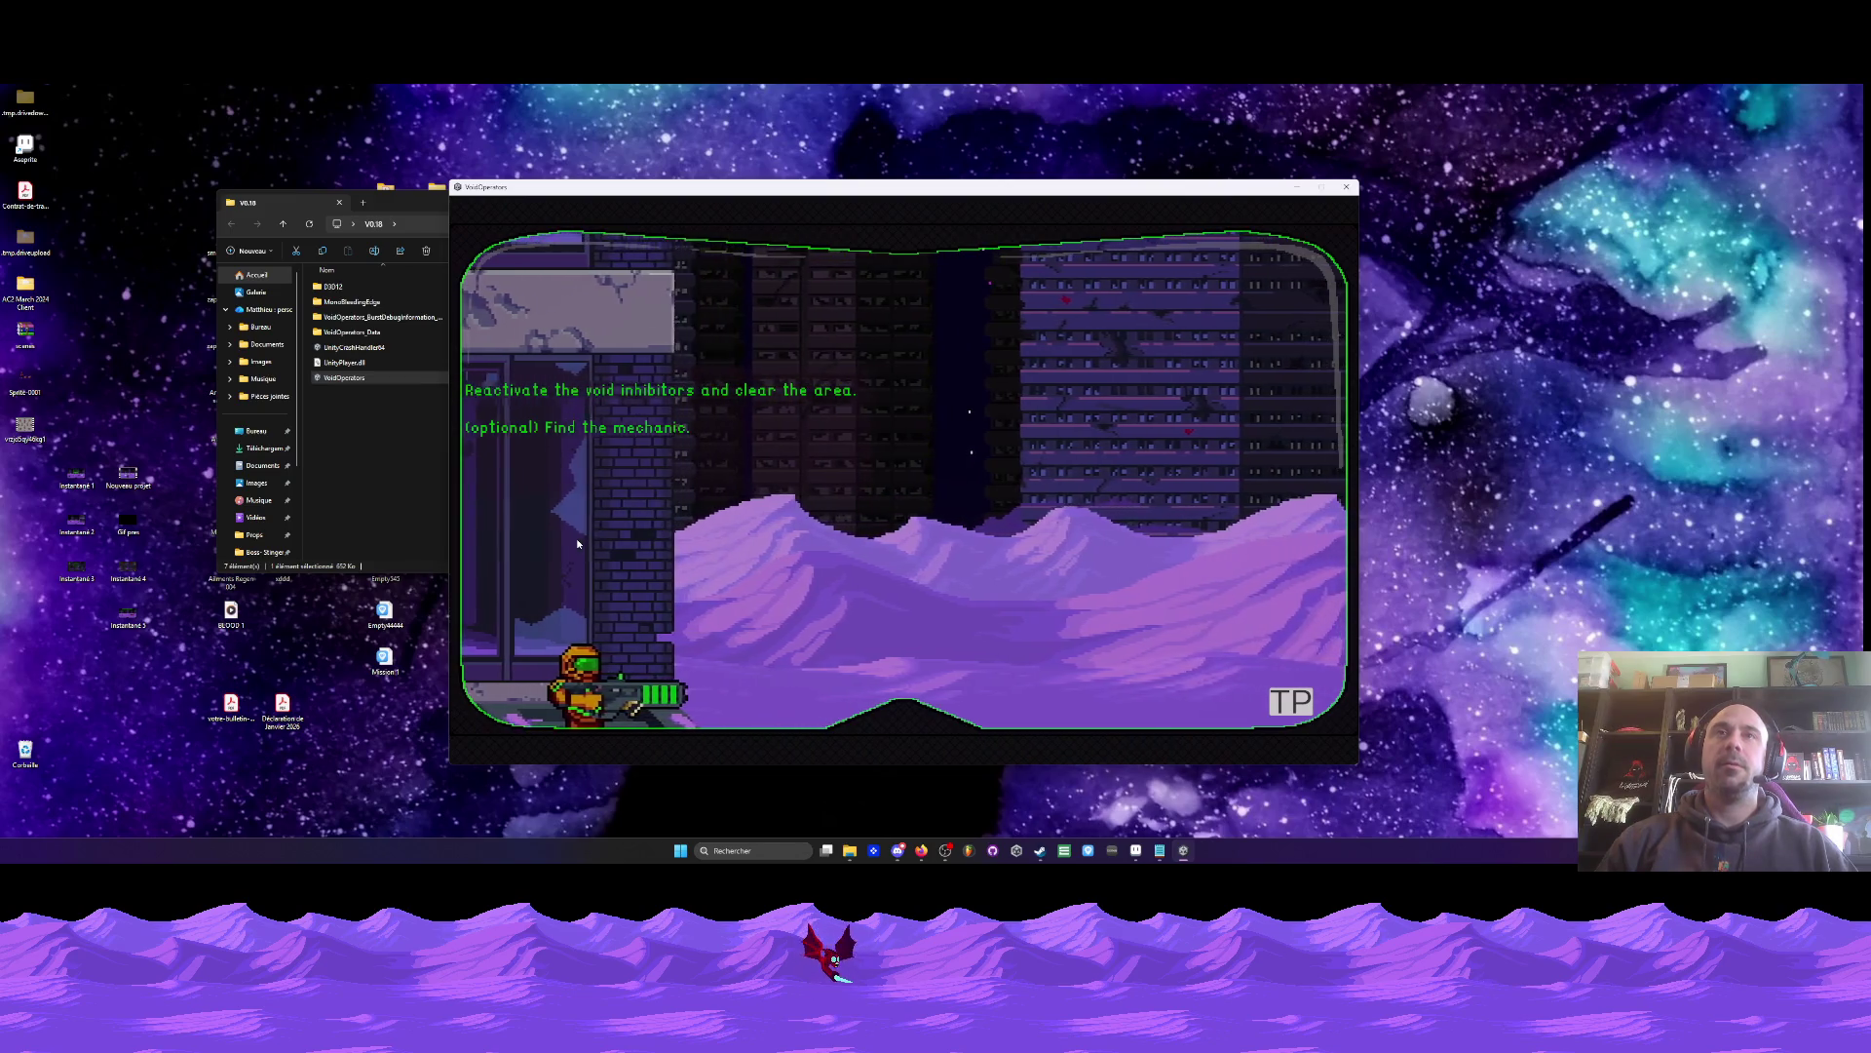
pyautogui.press('space')
pyautogui.press('d')
pyautogui.press('space')
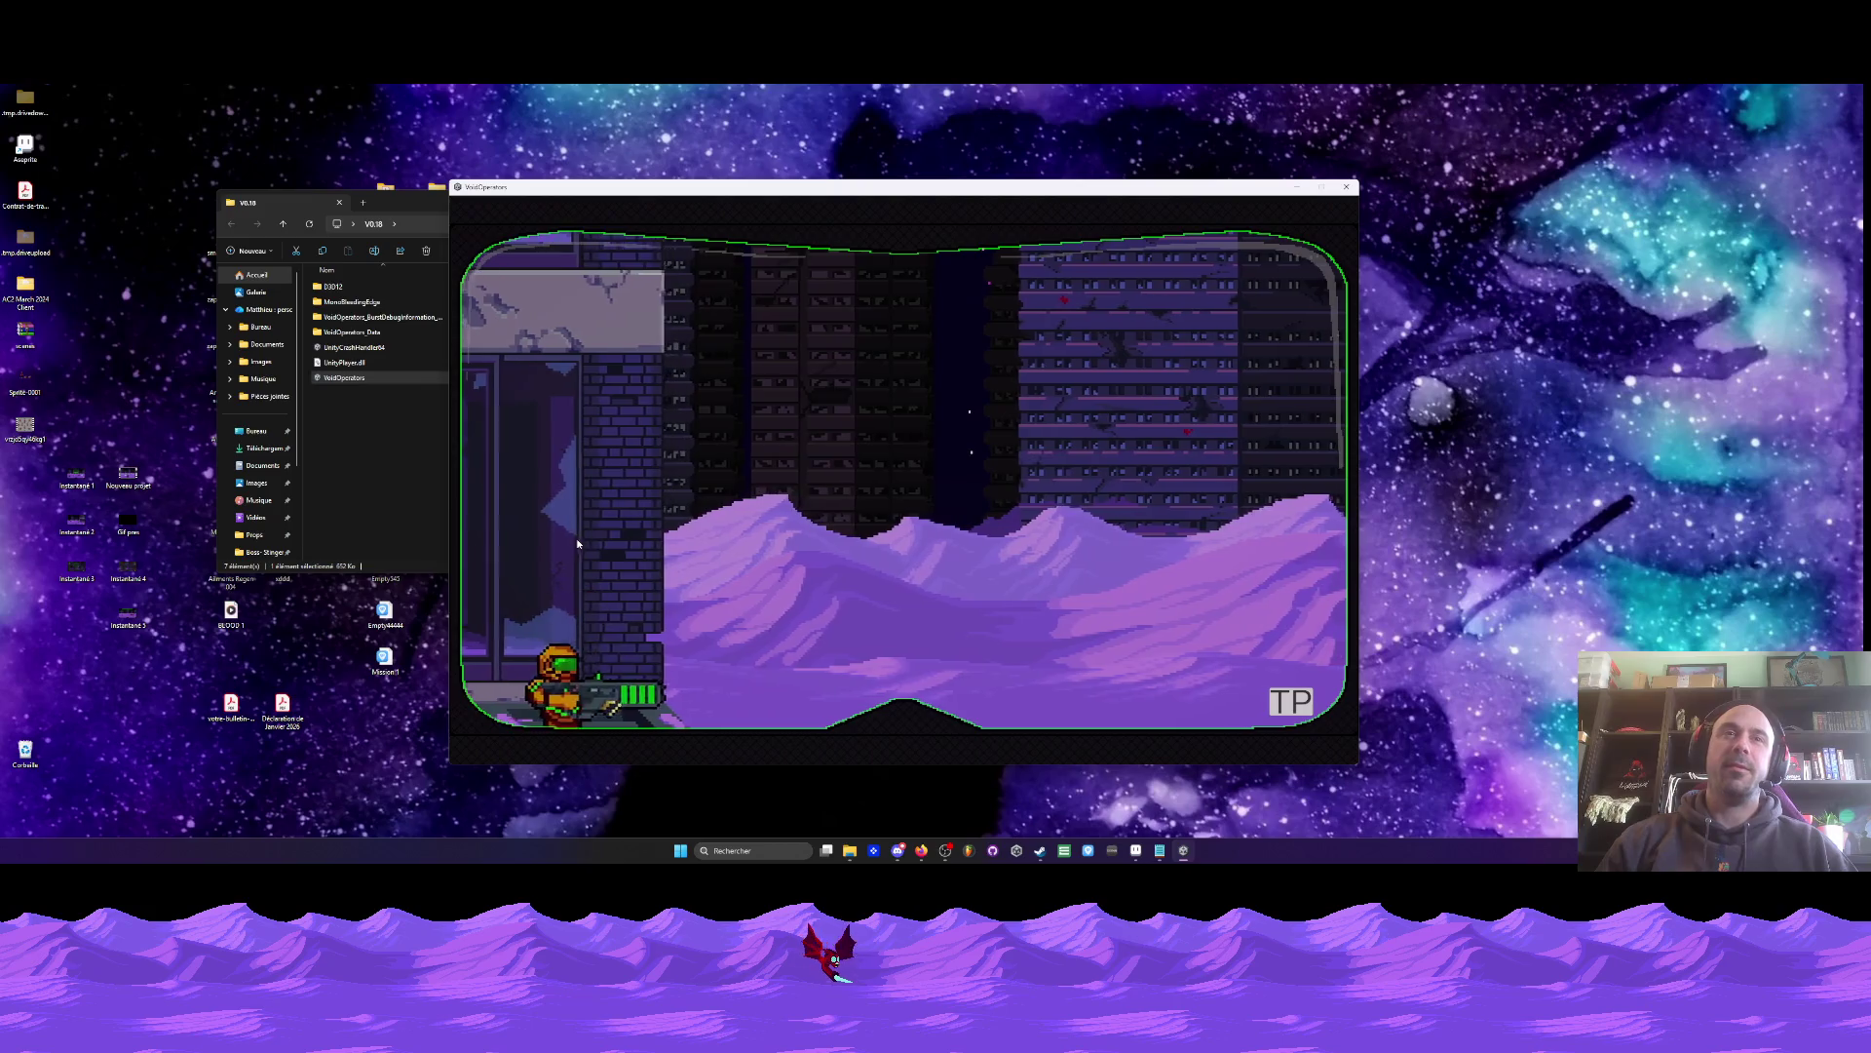
pyautogui.press('space')
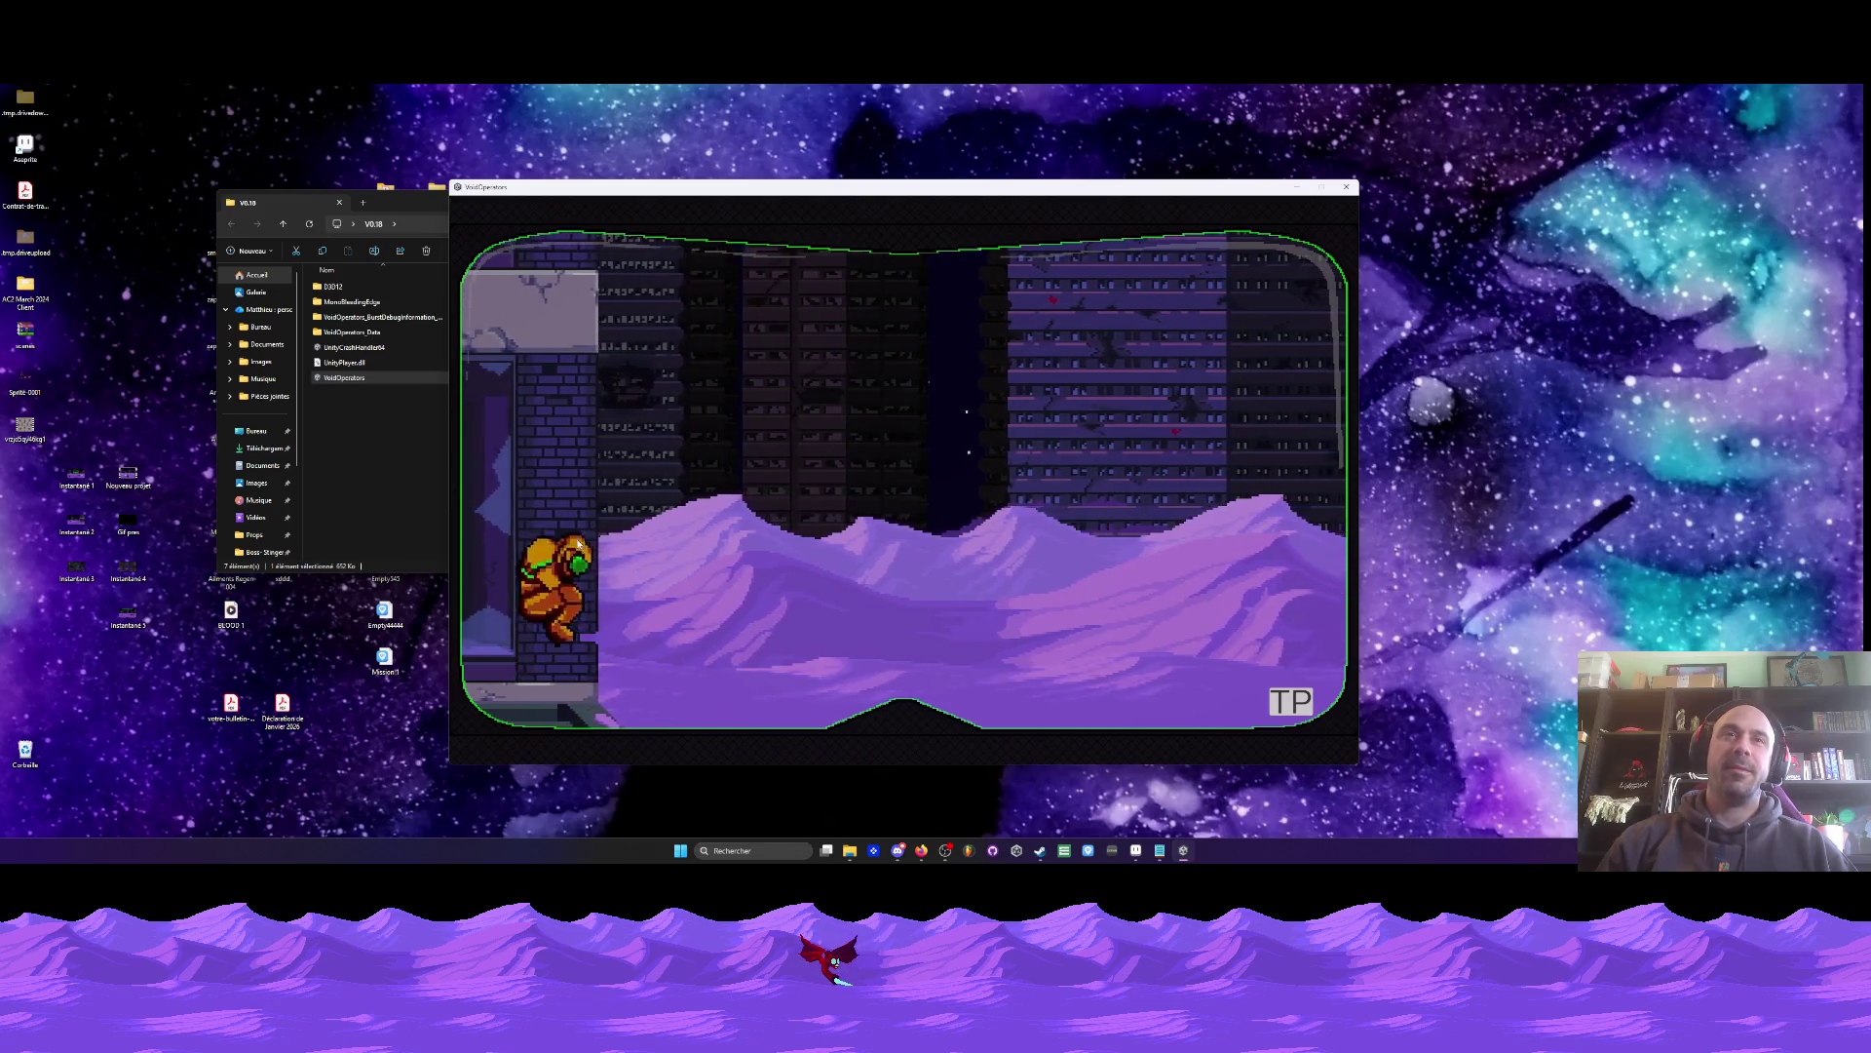
pyautogui.press('space')
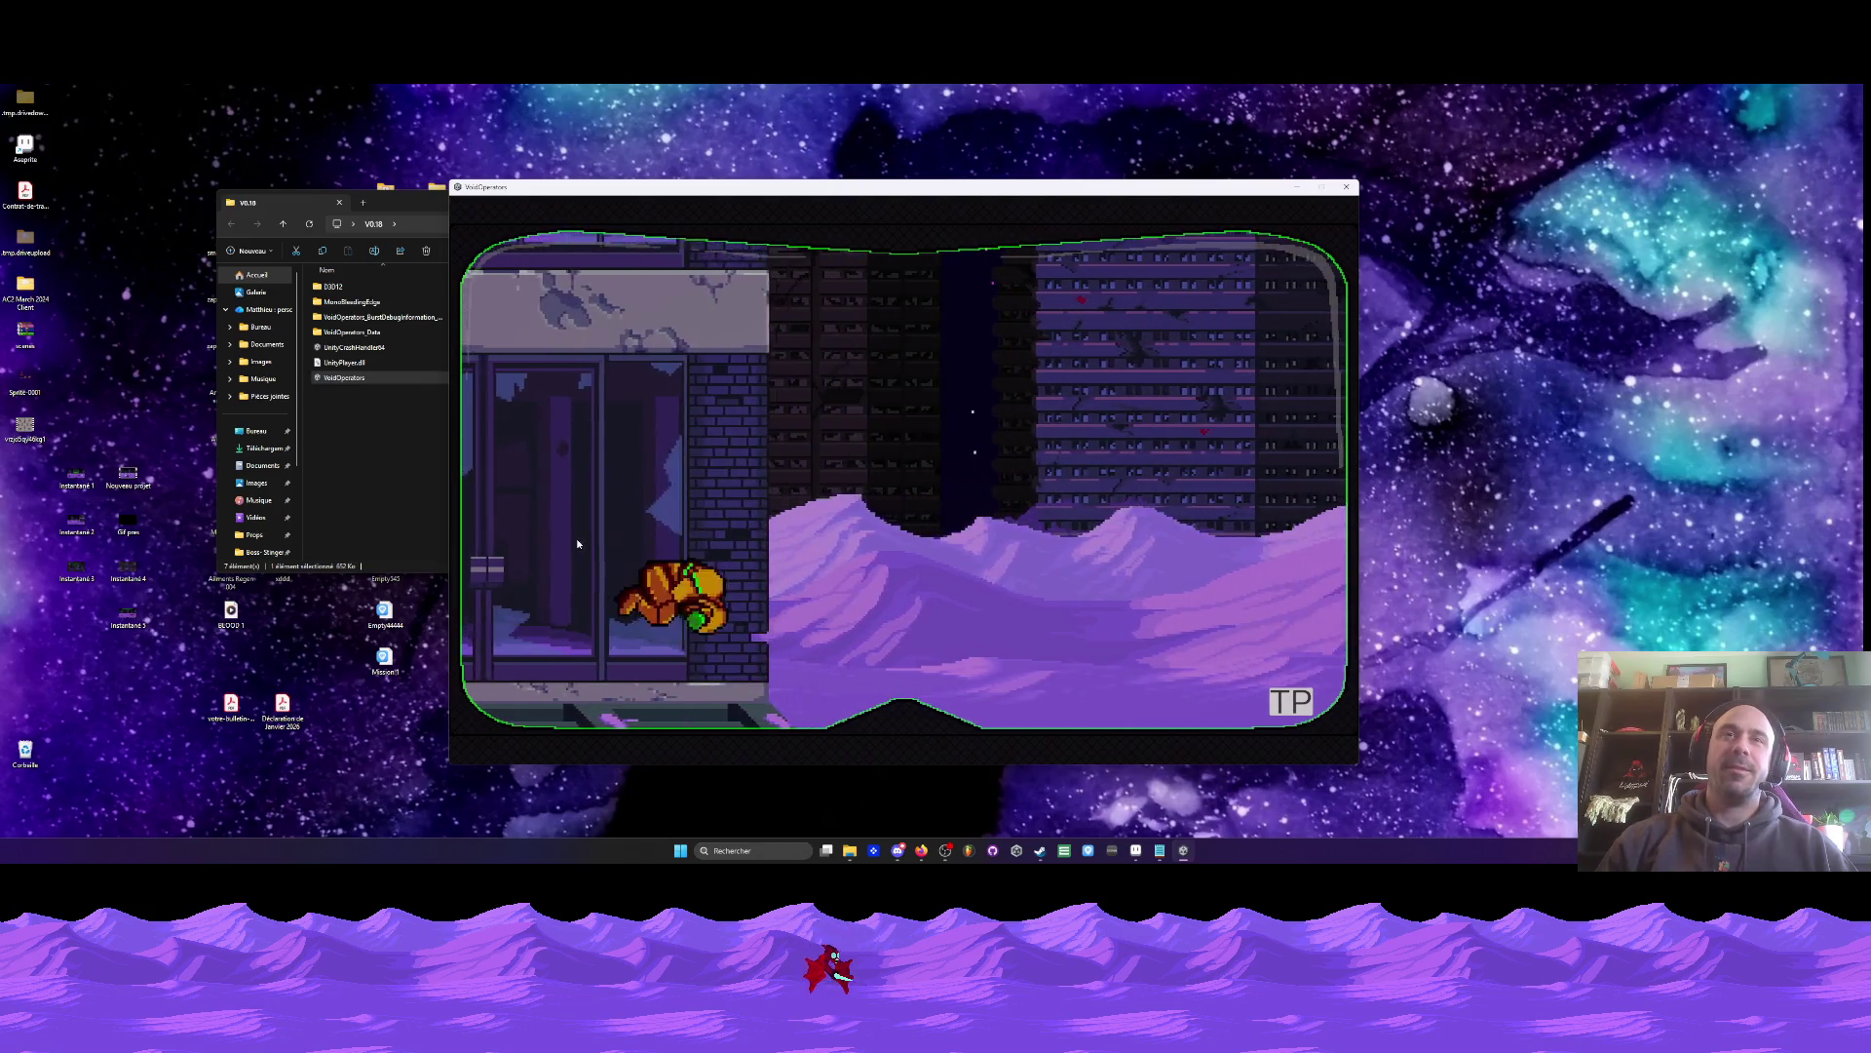
pyautogui.press('a')
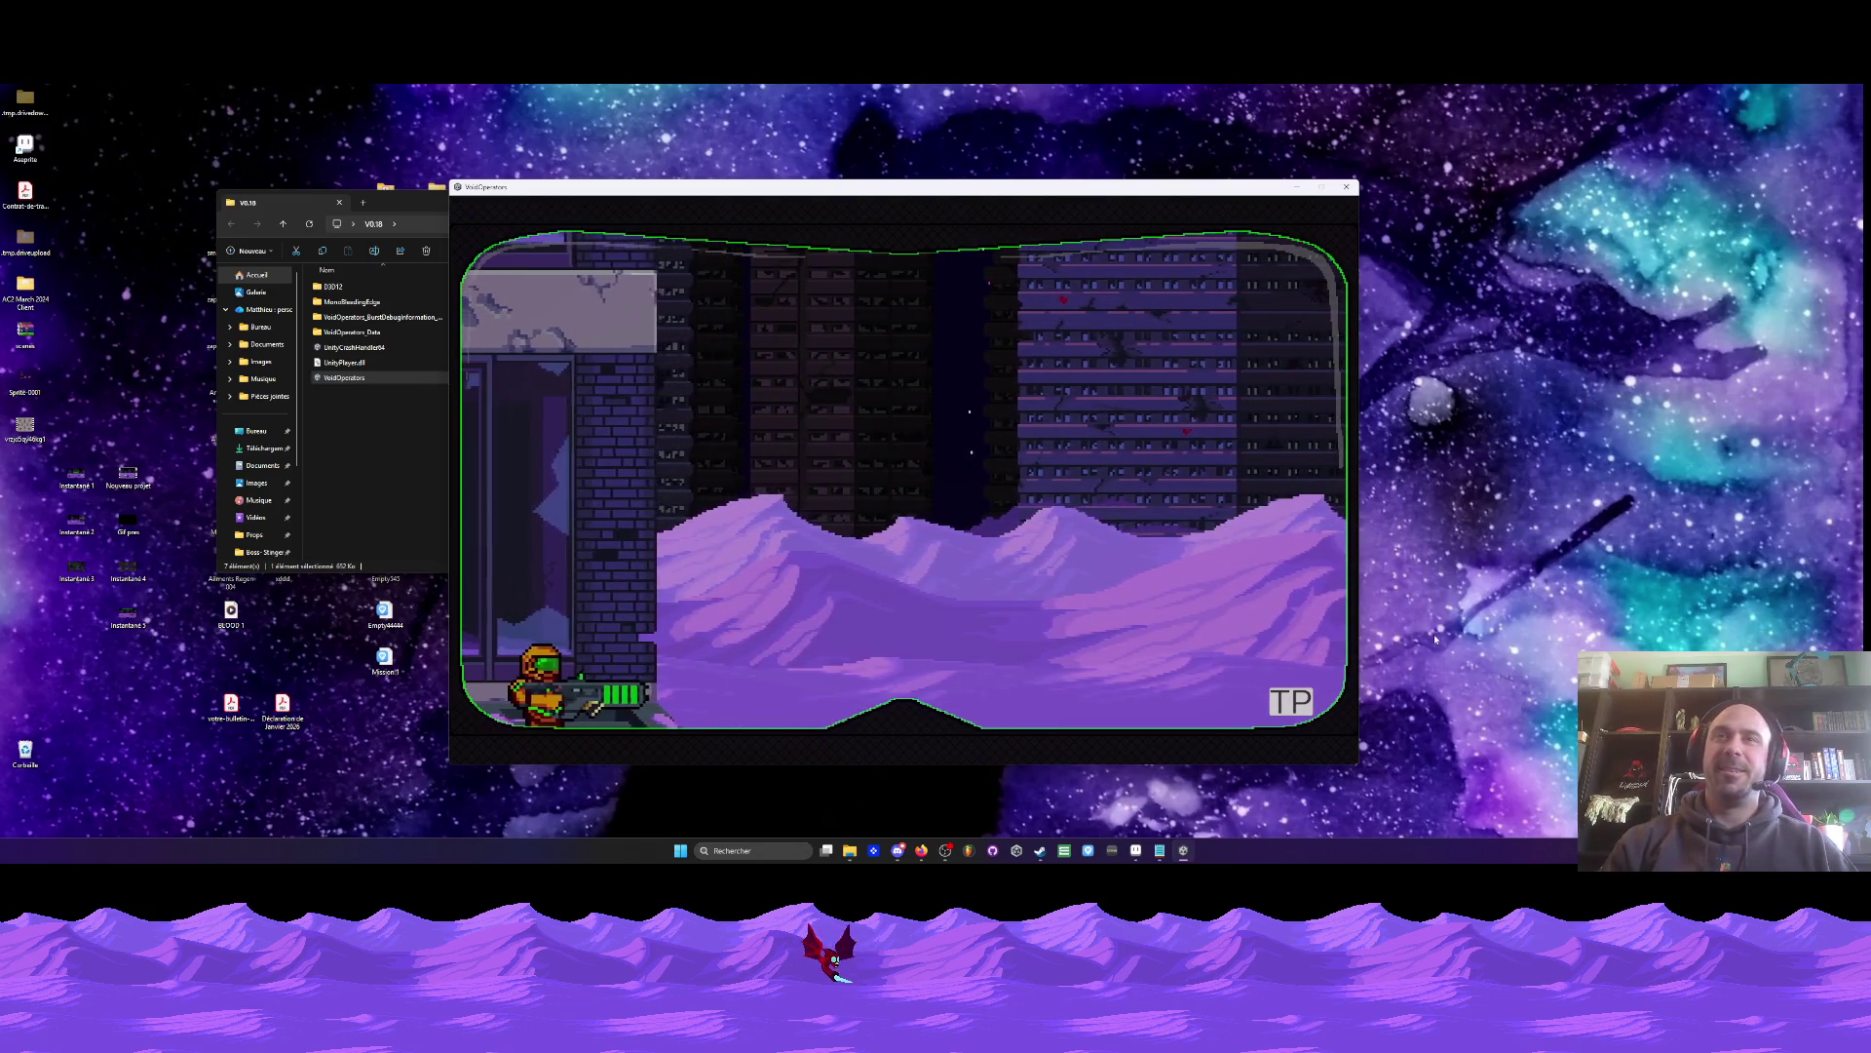
pyautogui.press('Escape')
# - Start Mission 1, cross the snow, fire at the scorpion boss, and pause the game
pyautogui.click(585, 535)
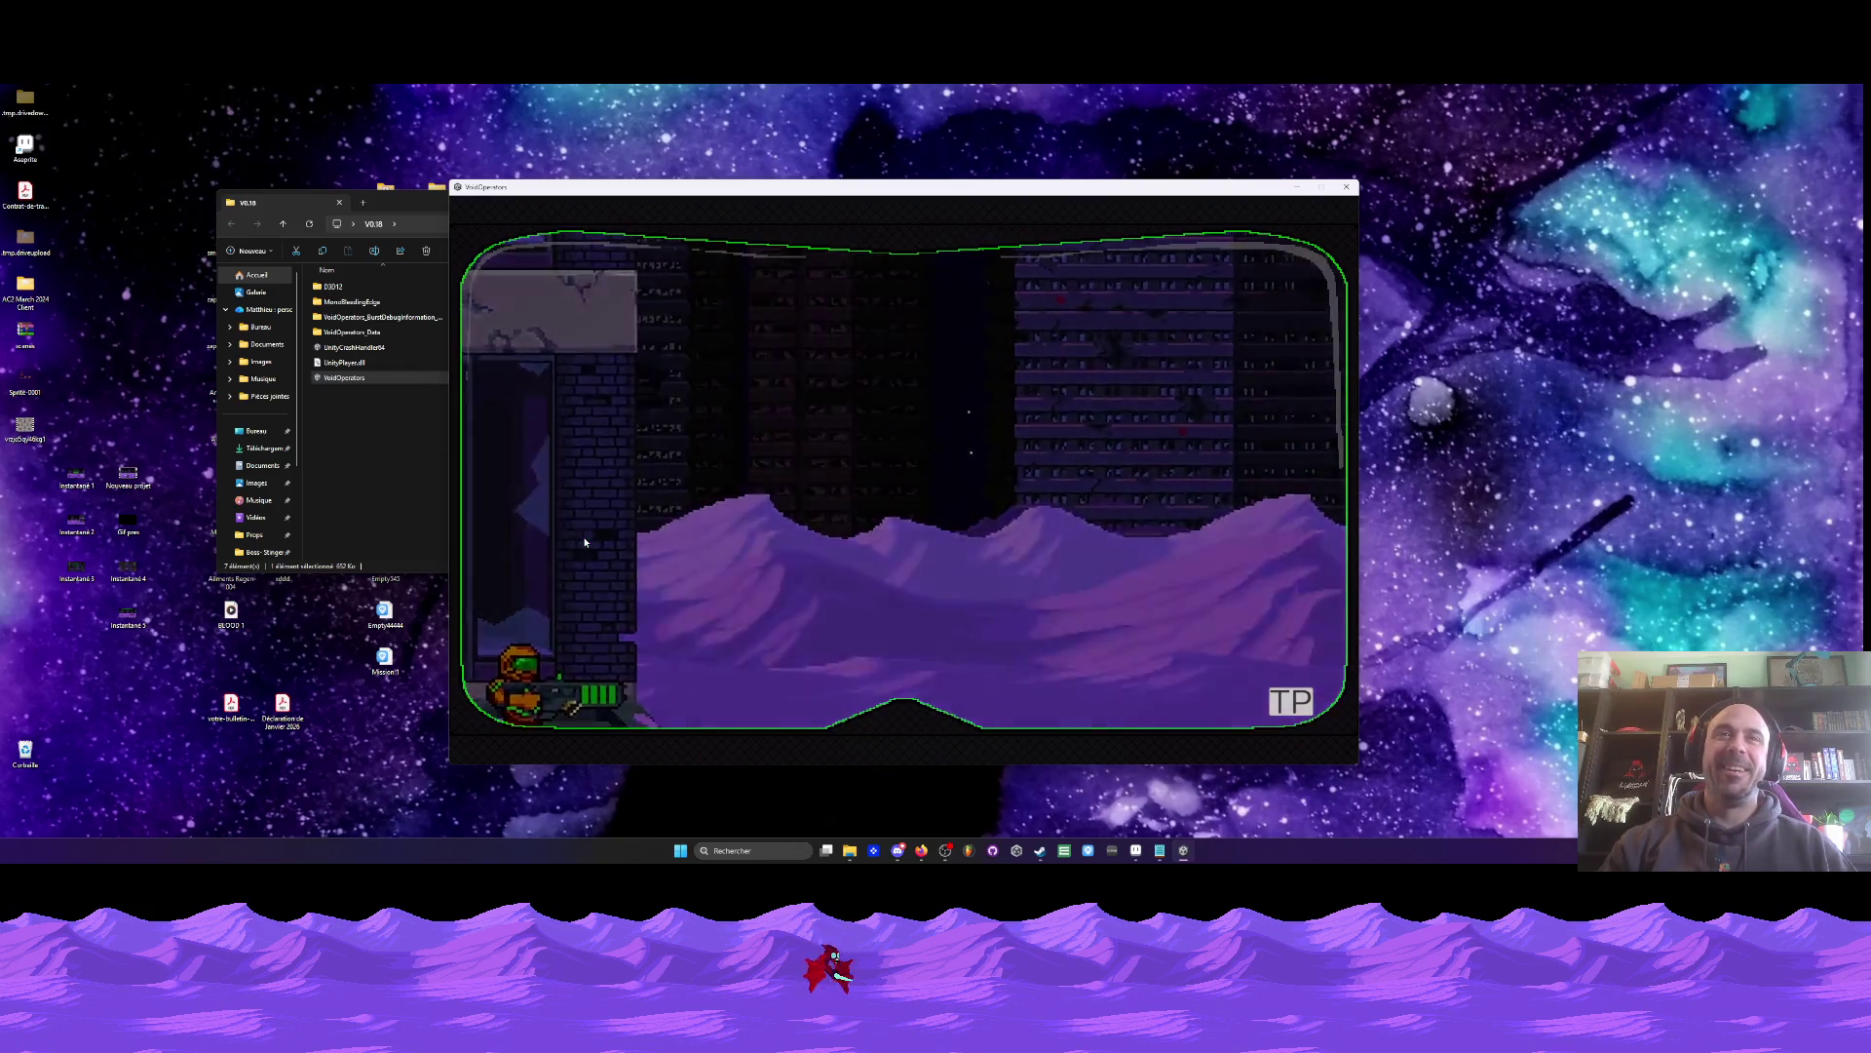
pyautogui.press('d')
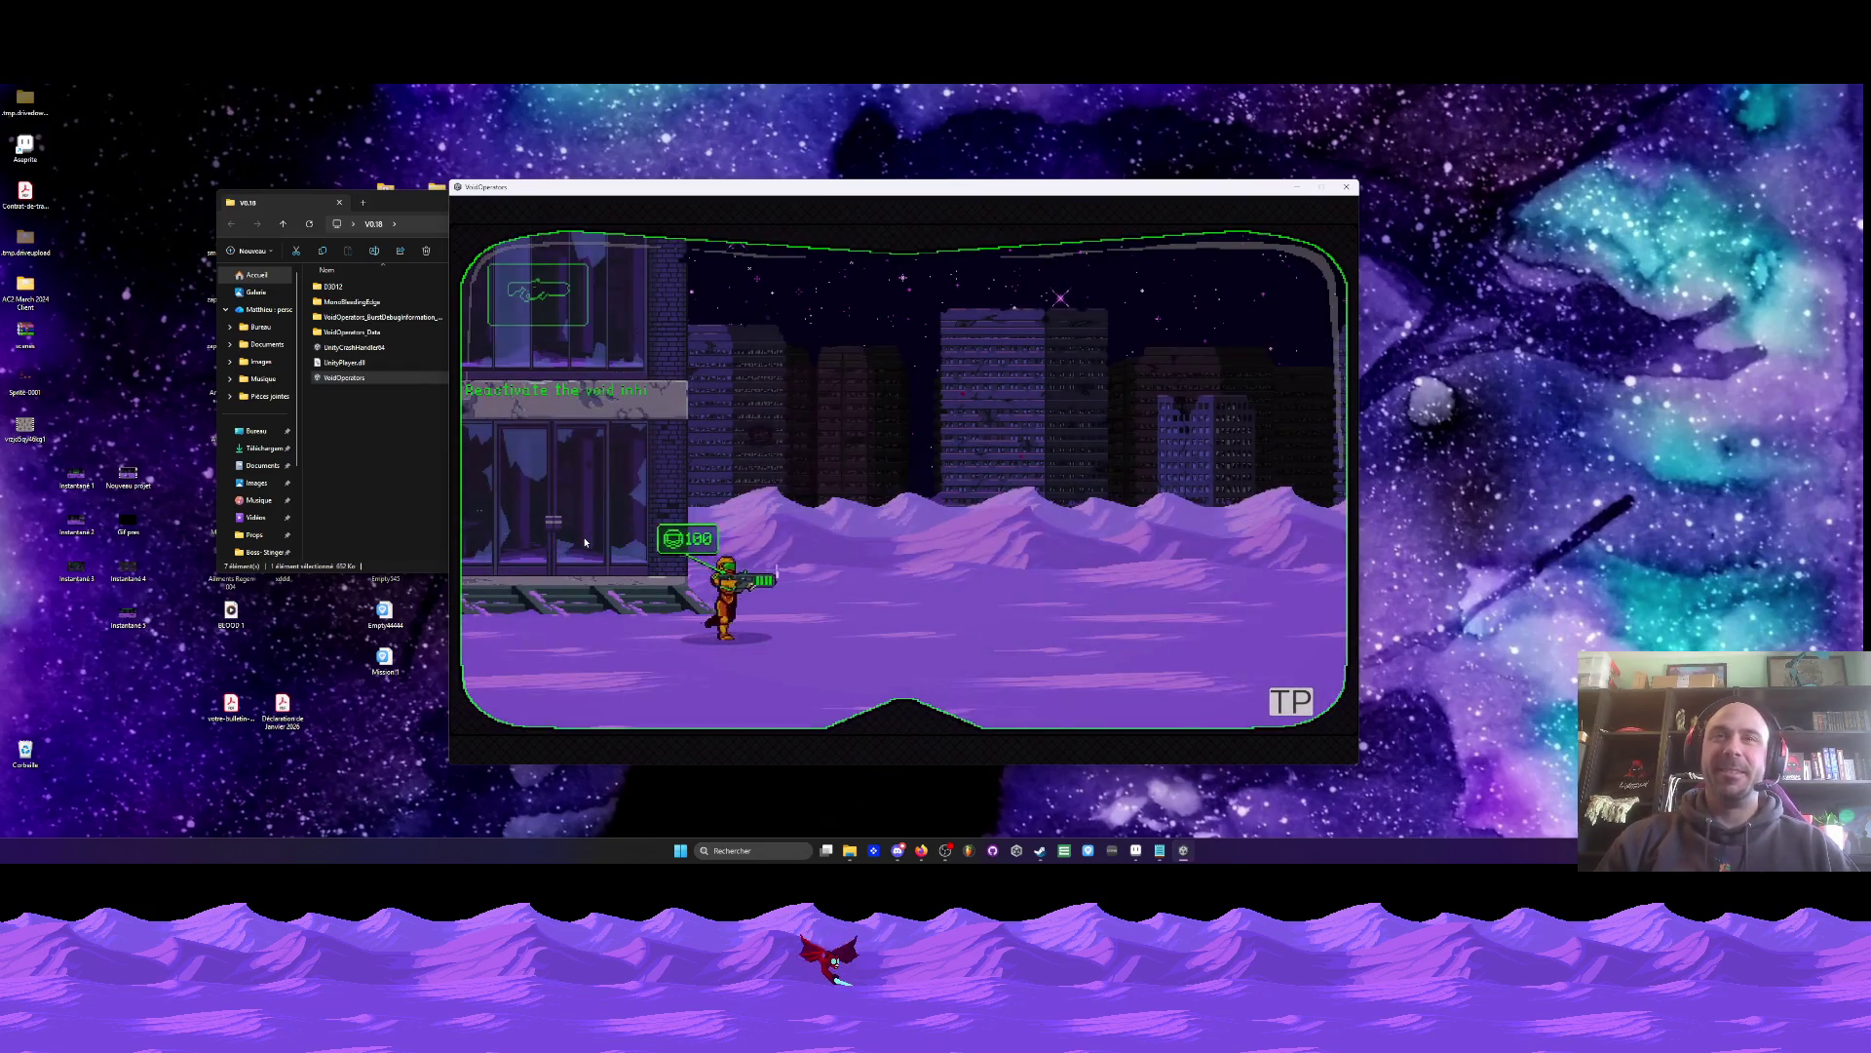
pyautogui.press('d')
pyautogui.press('space')
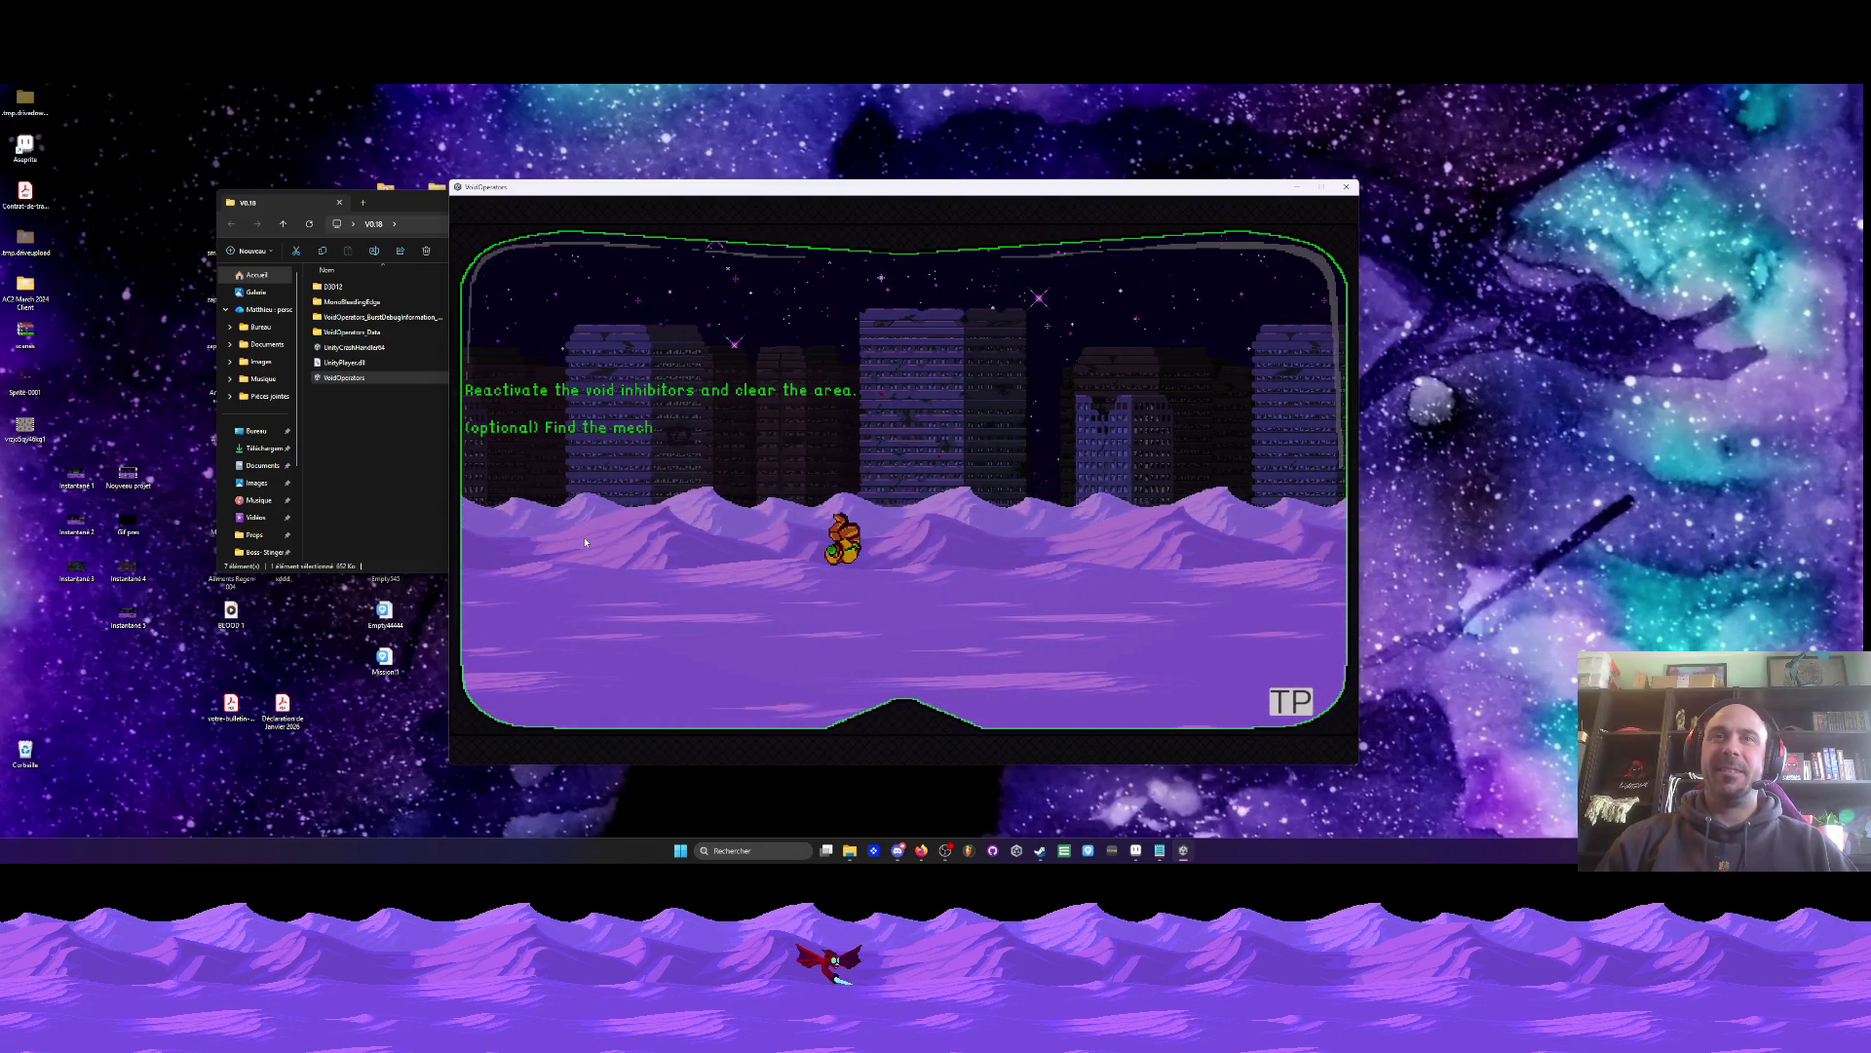
pyautogui.press('a')
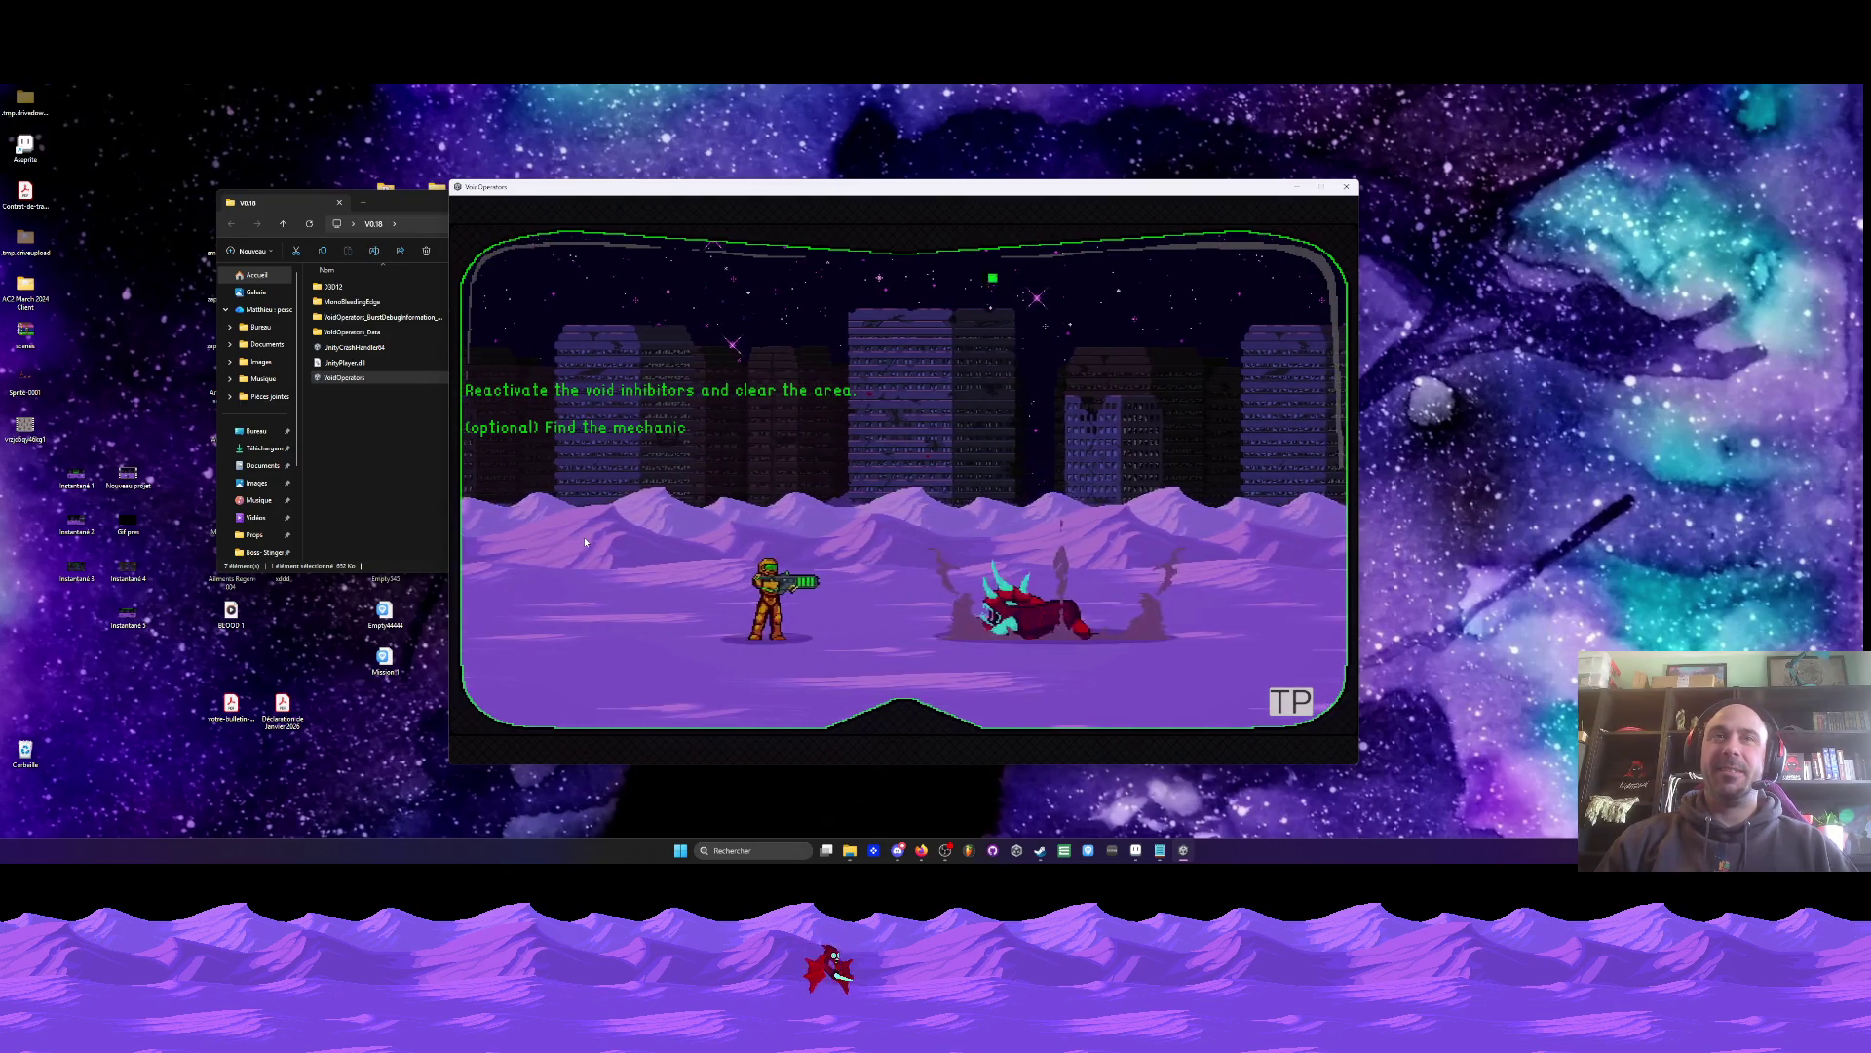
pyautogui.press('d')
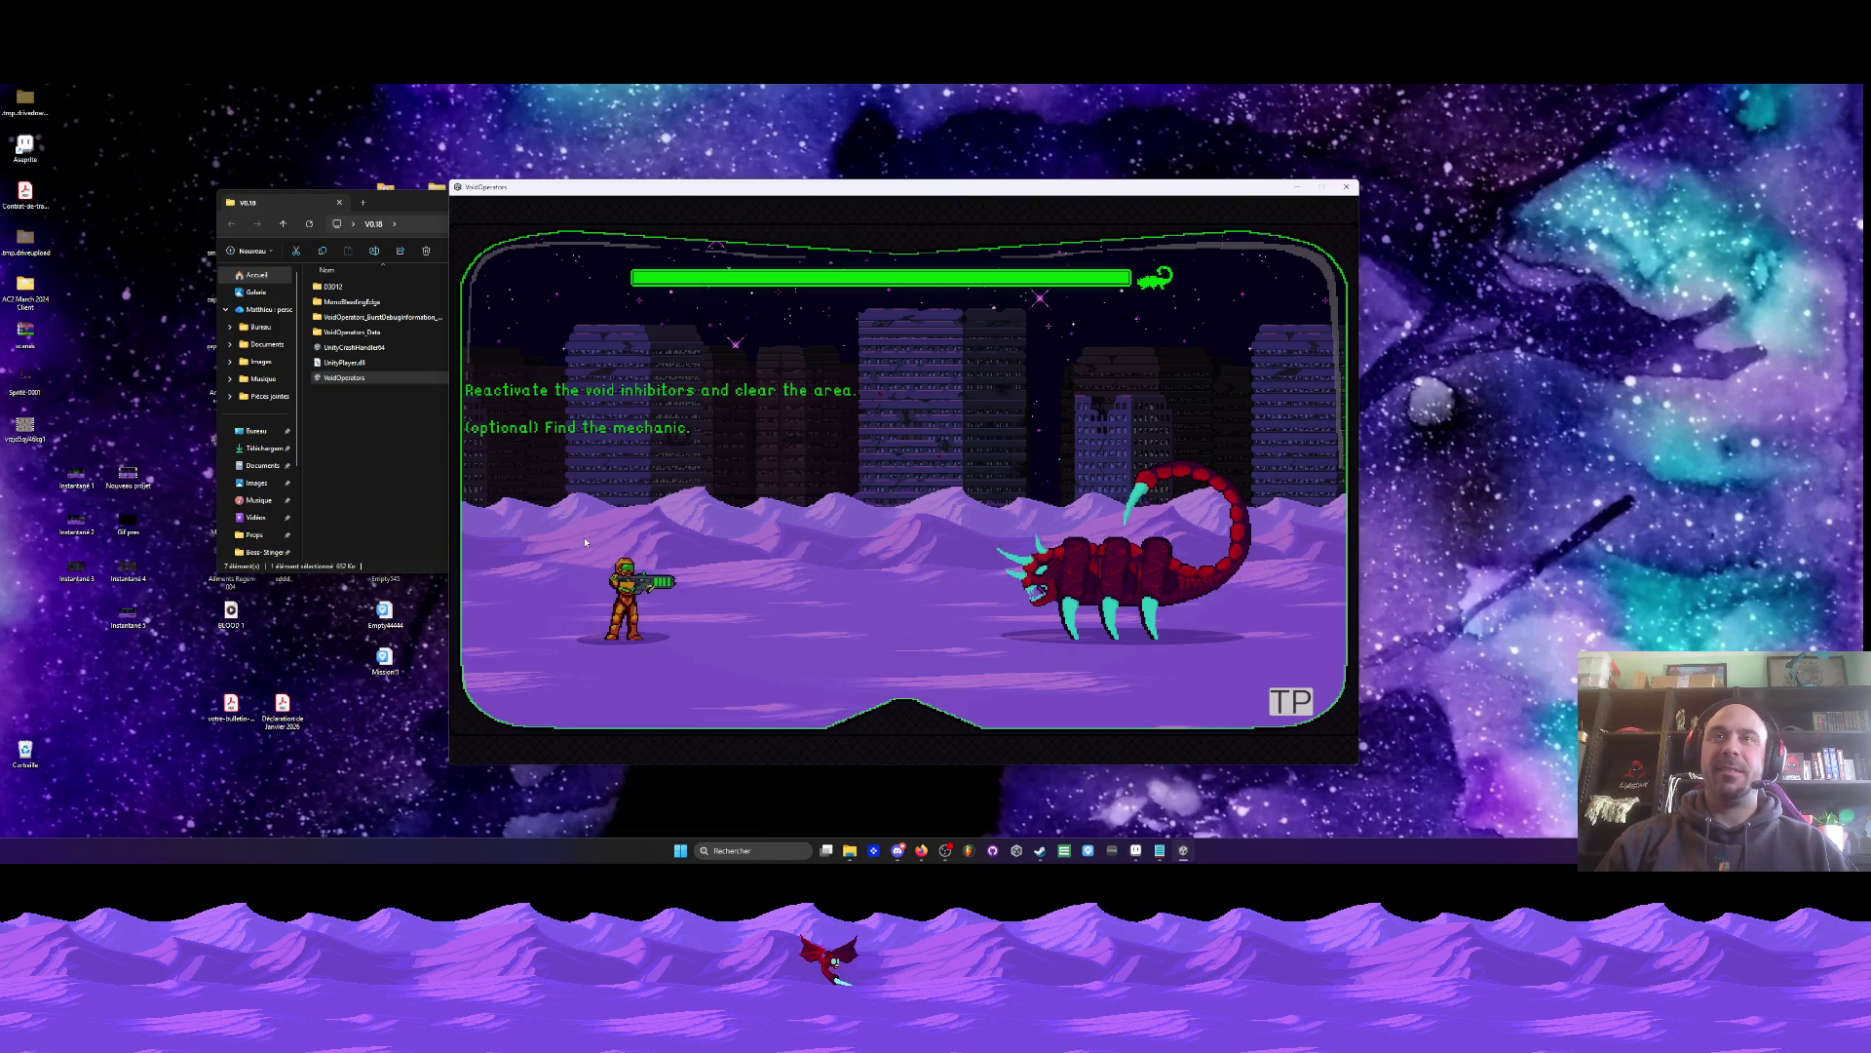
pyautogui.click(585, 542)
pyautogui.press('d')
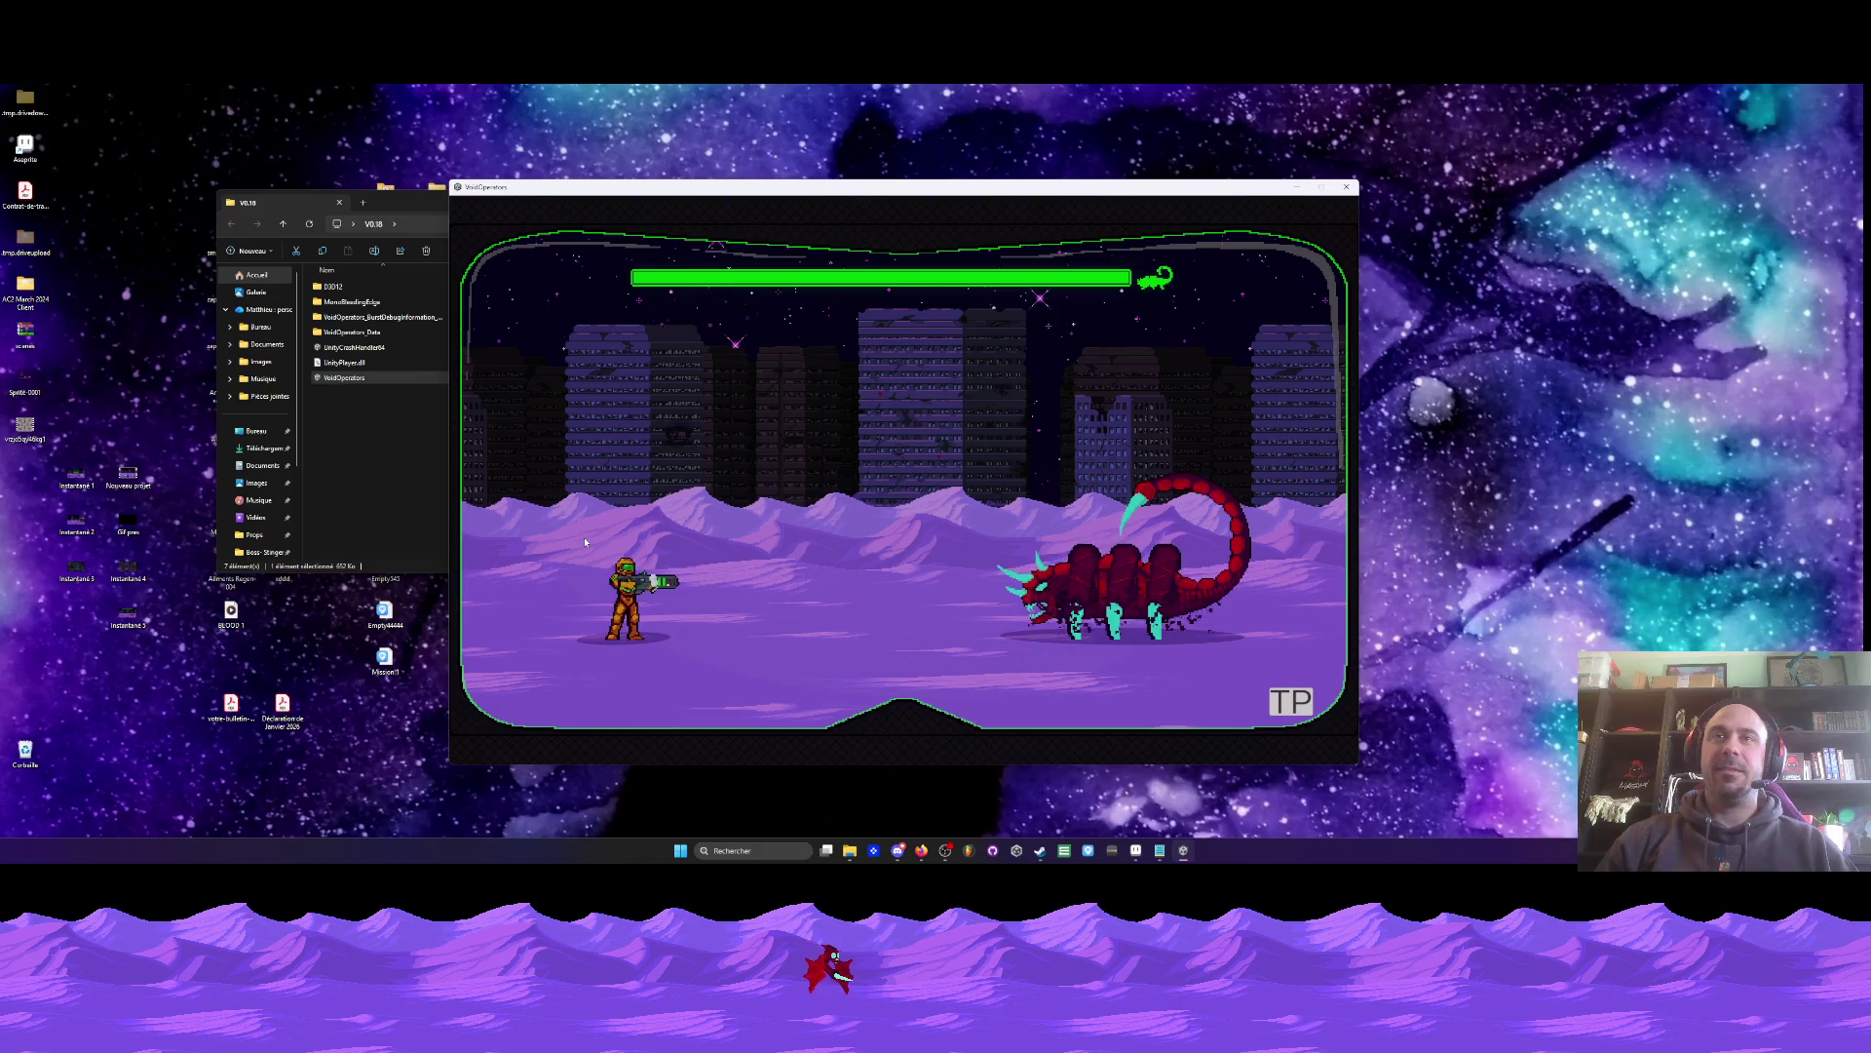
pyautogui.press('Escape')
pyautogui.press('Down')
pyautogui.press('Down')
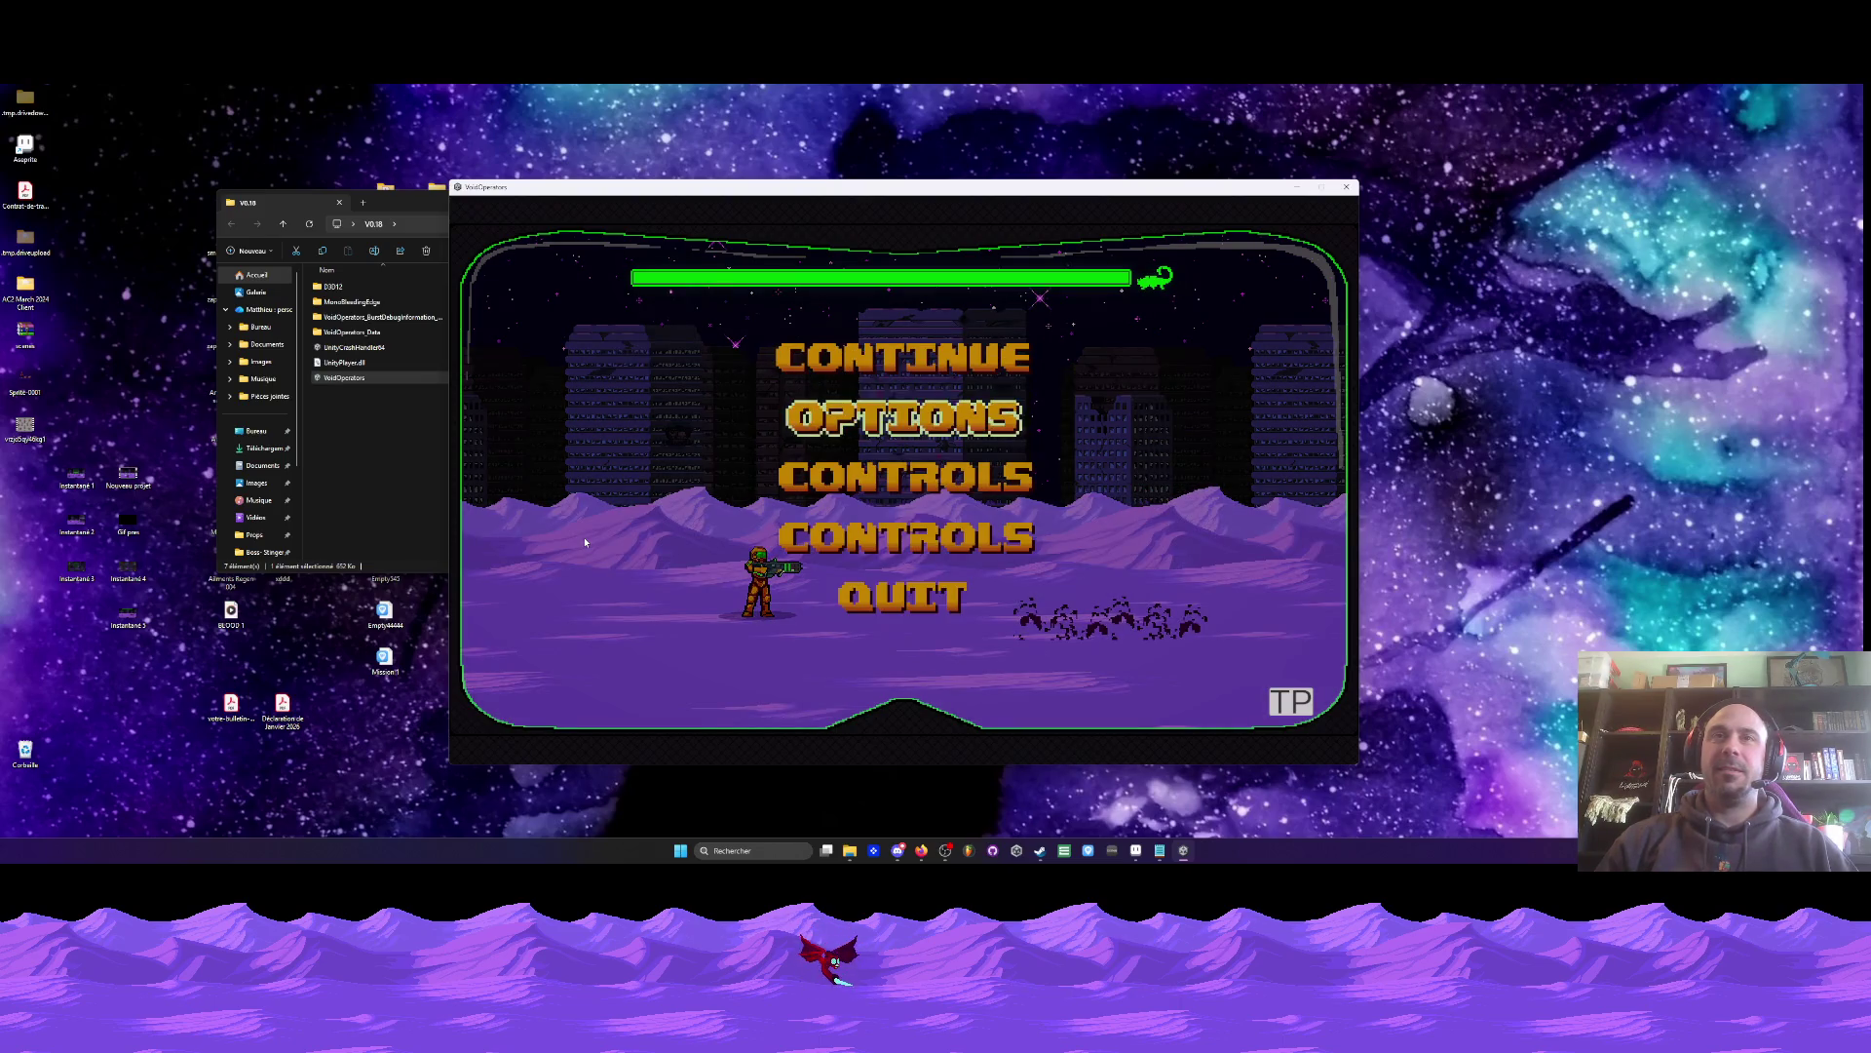
# - Check the Controls screen from the pause menu, then resume the game
pyautogui.press('Return')
pyautogui.press('Escape')
pyautogui.press('Down')
pyautogui.press('Down')
pyautogui.press('Escape')
pyautogui.press('Escape')
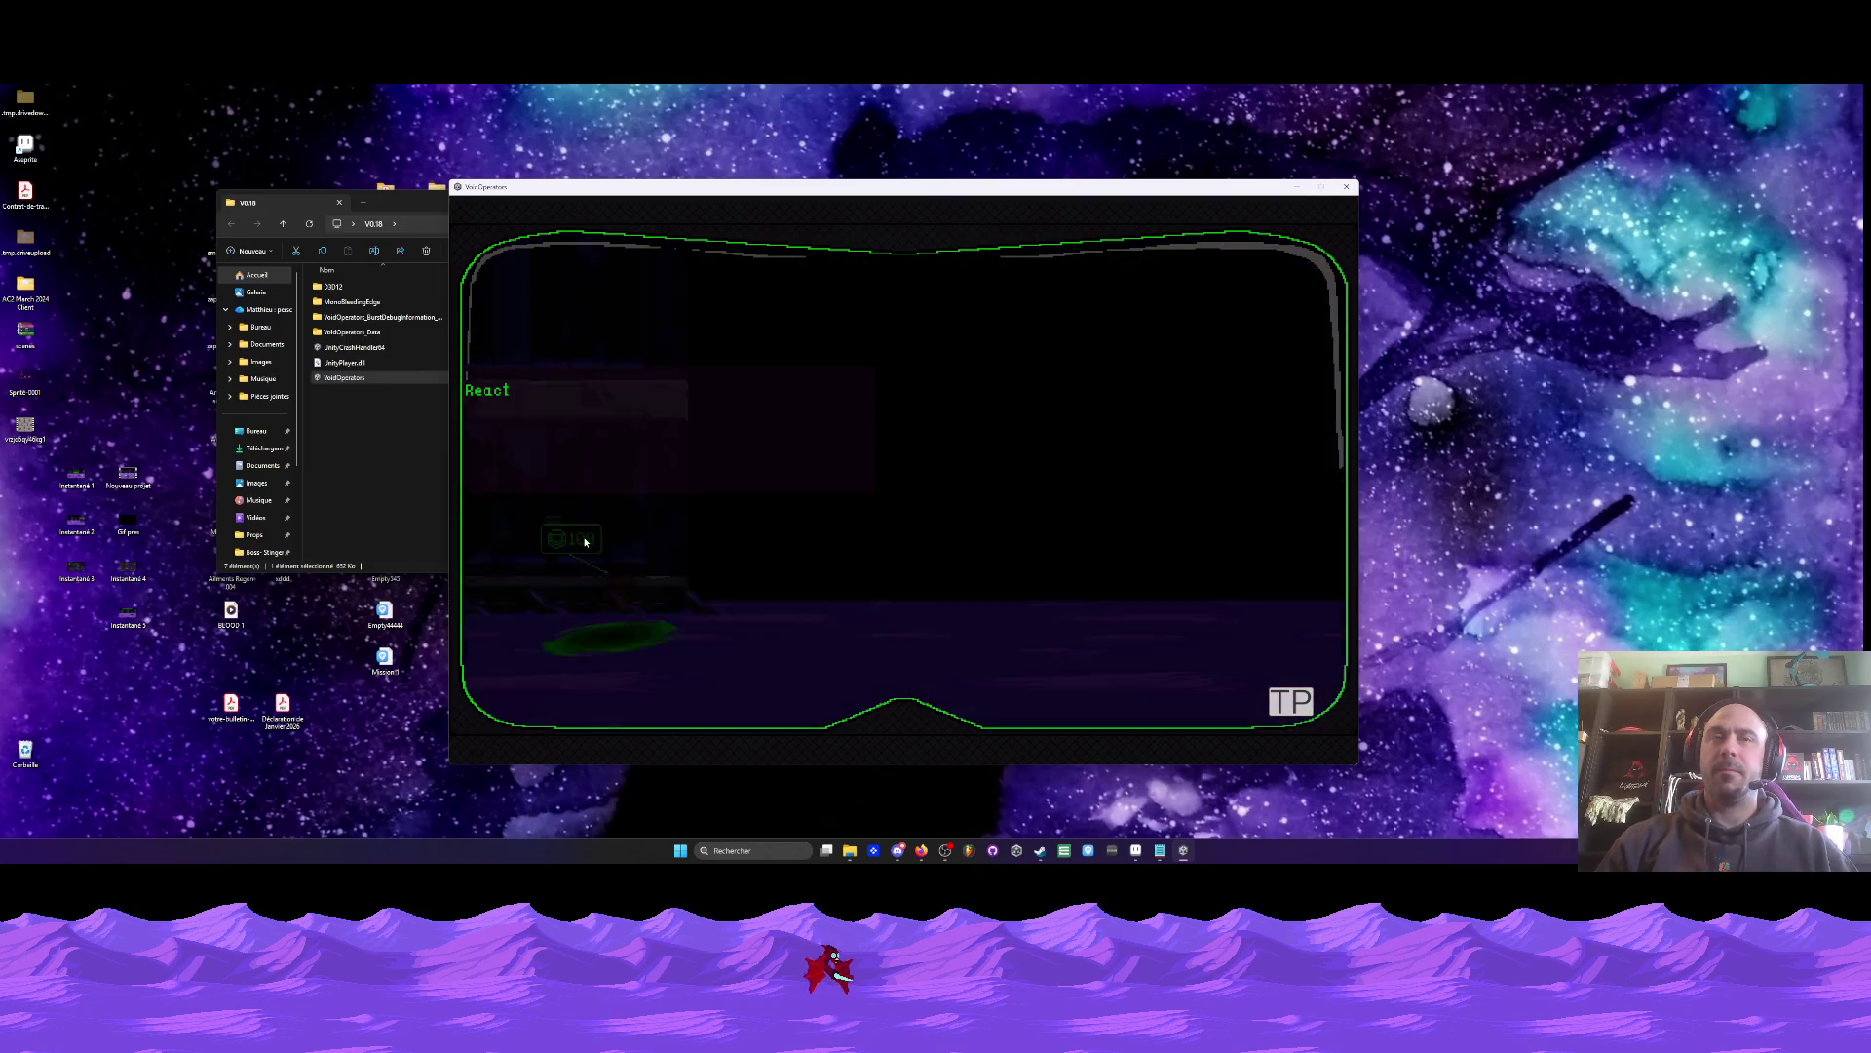
# - Lower the Music volume to 65 in Options and resume play
pyautogui.press('Down')
pyautogui.press('Return')
pyautogui.press('Down')
pyautogui.press('Down')
pyautogui.press('Down')
pyautogui.press('Right')
pyautogui.press('Left')
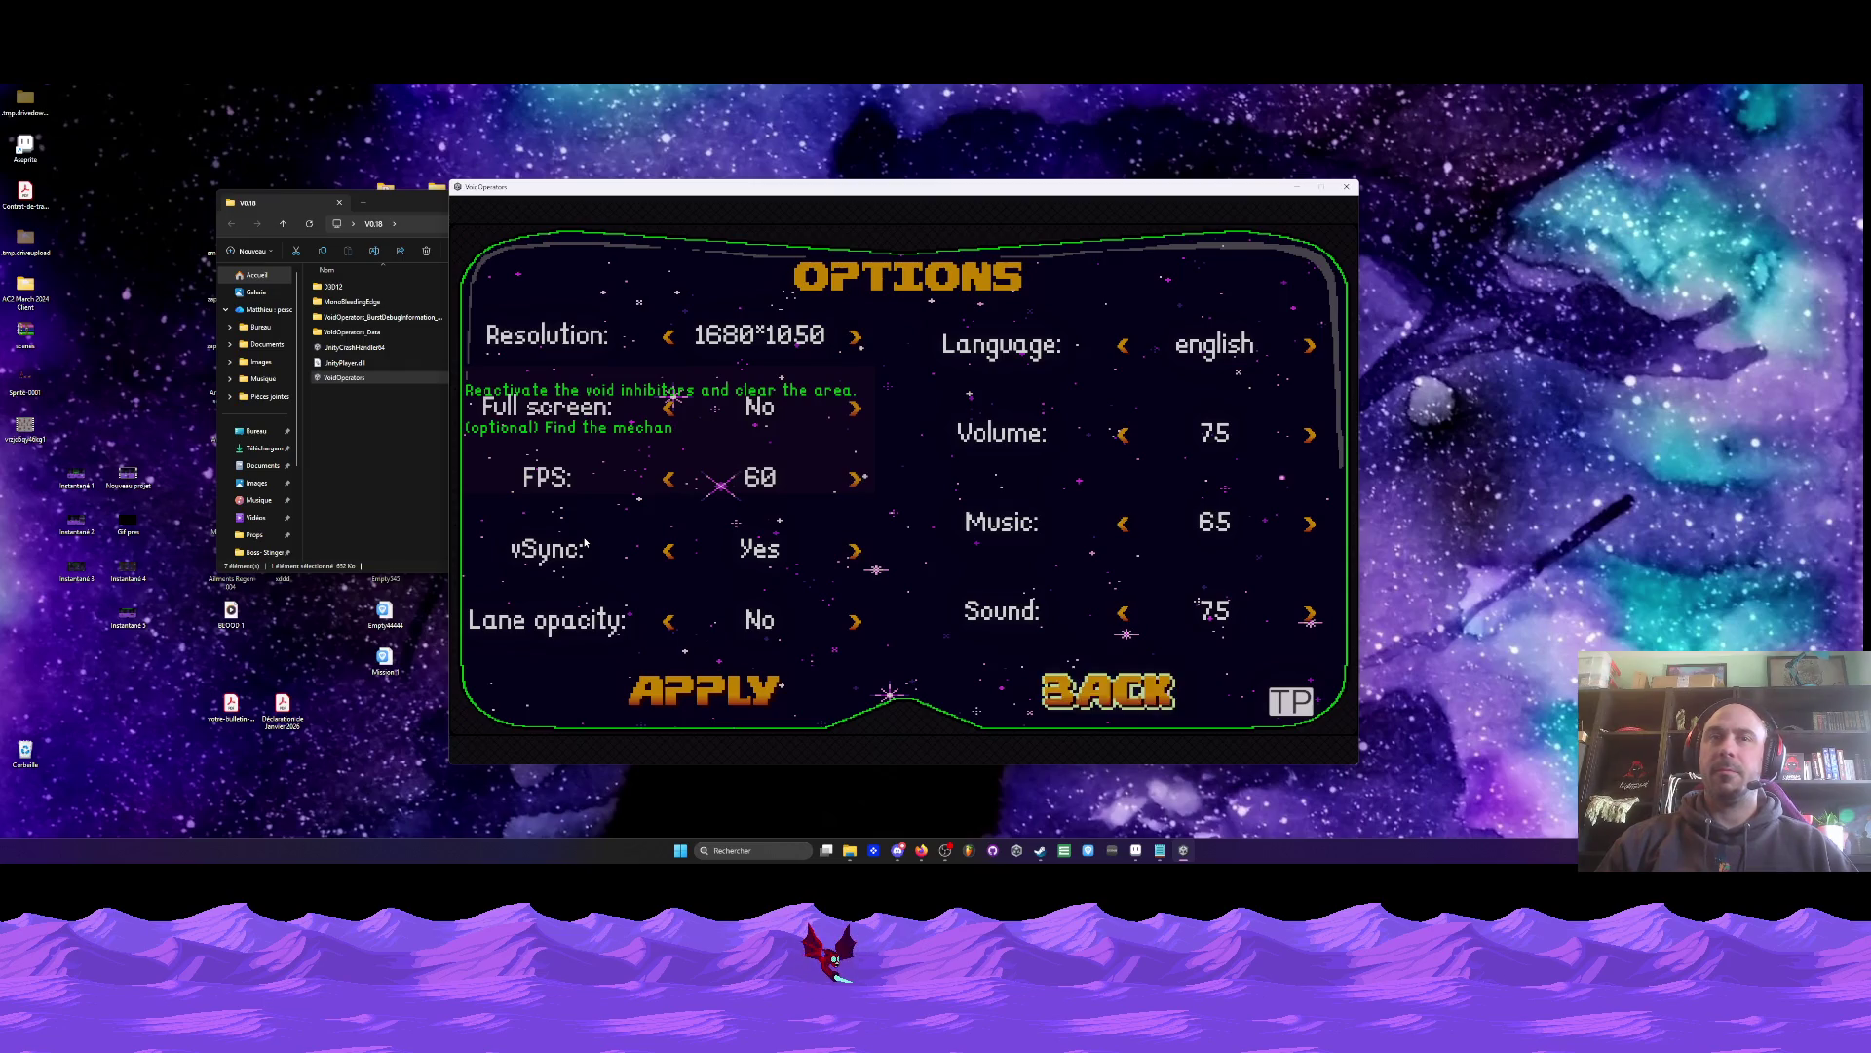
pyautogui.press('Escape')
pyautogui.press('Down')
pyautogui.press('Escape')
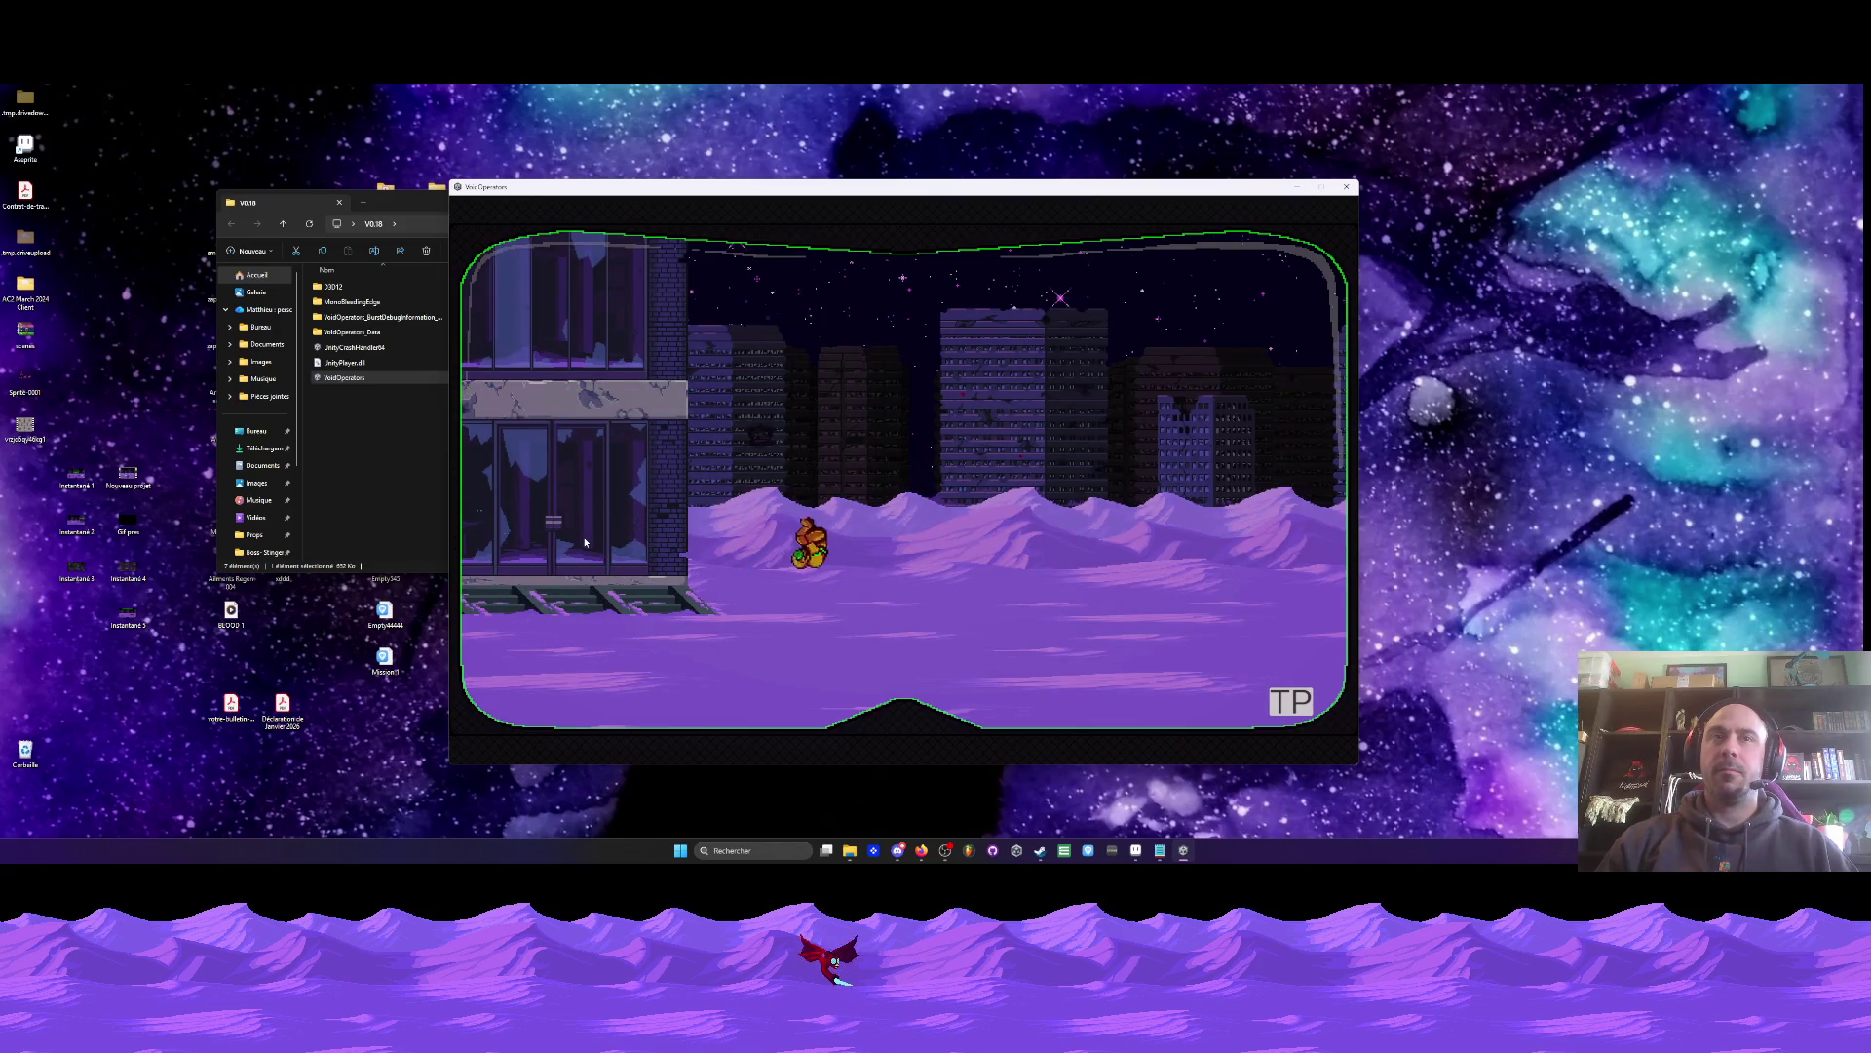
# - Run past the building, face the charging scorpion, then advance from the start after respawning
pyautogui.press('Right')
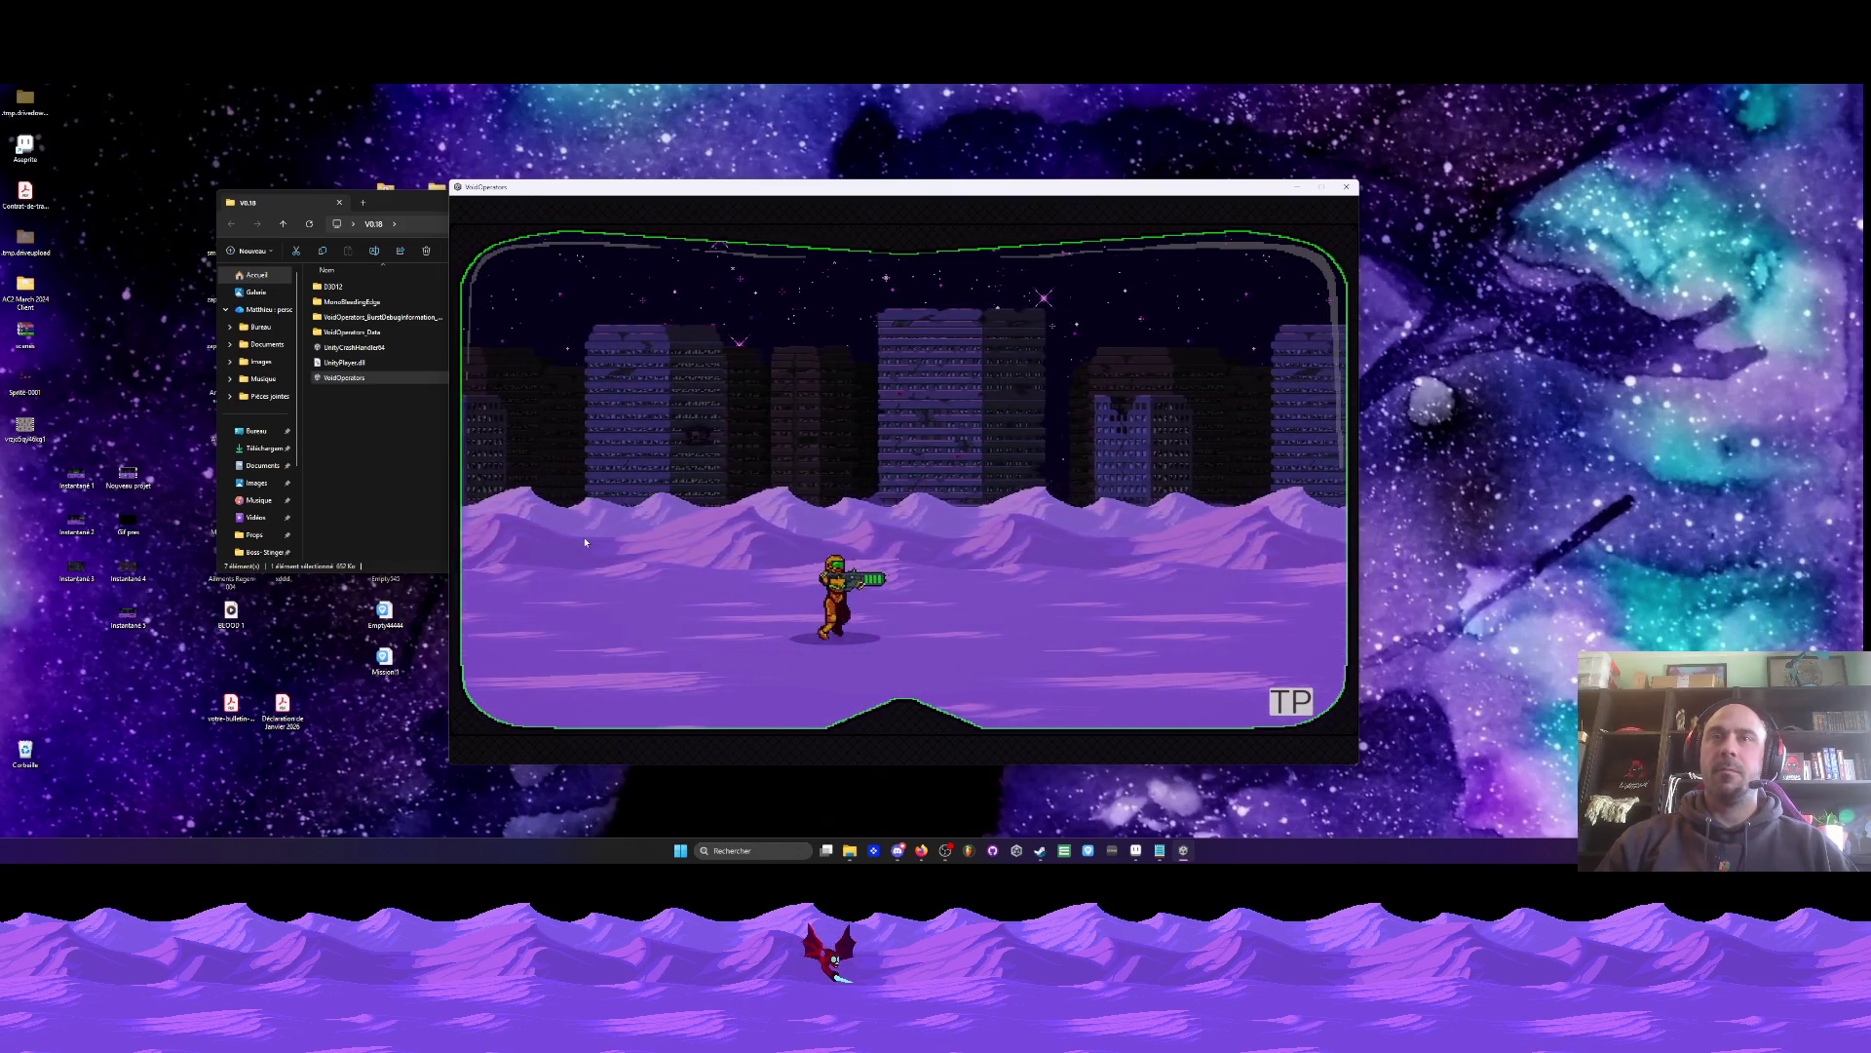
pyautogui.press('Left')
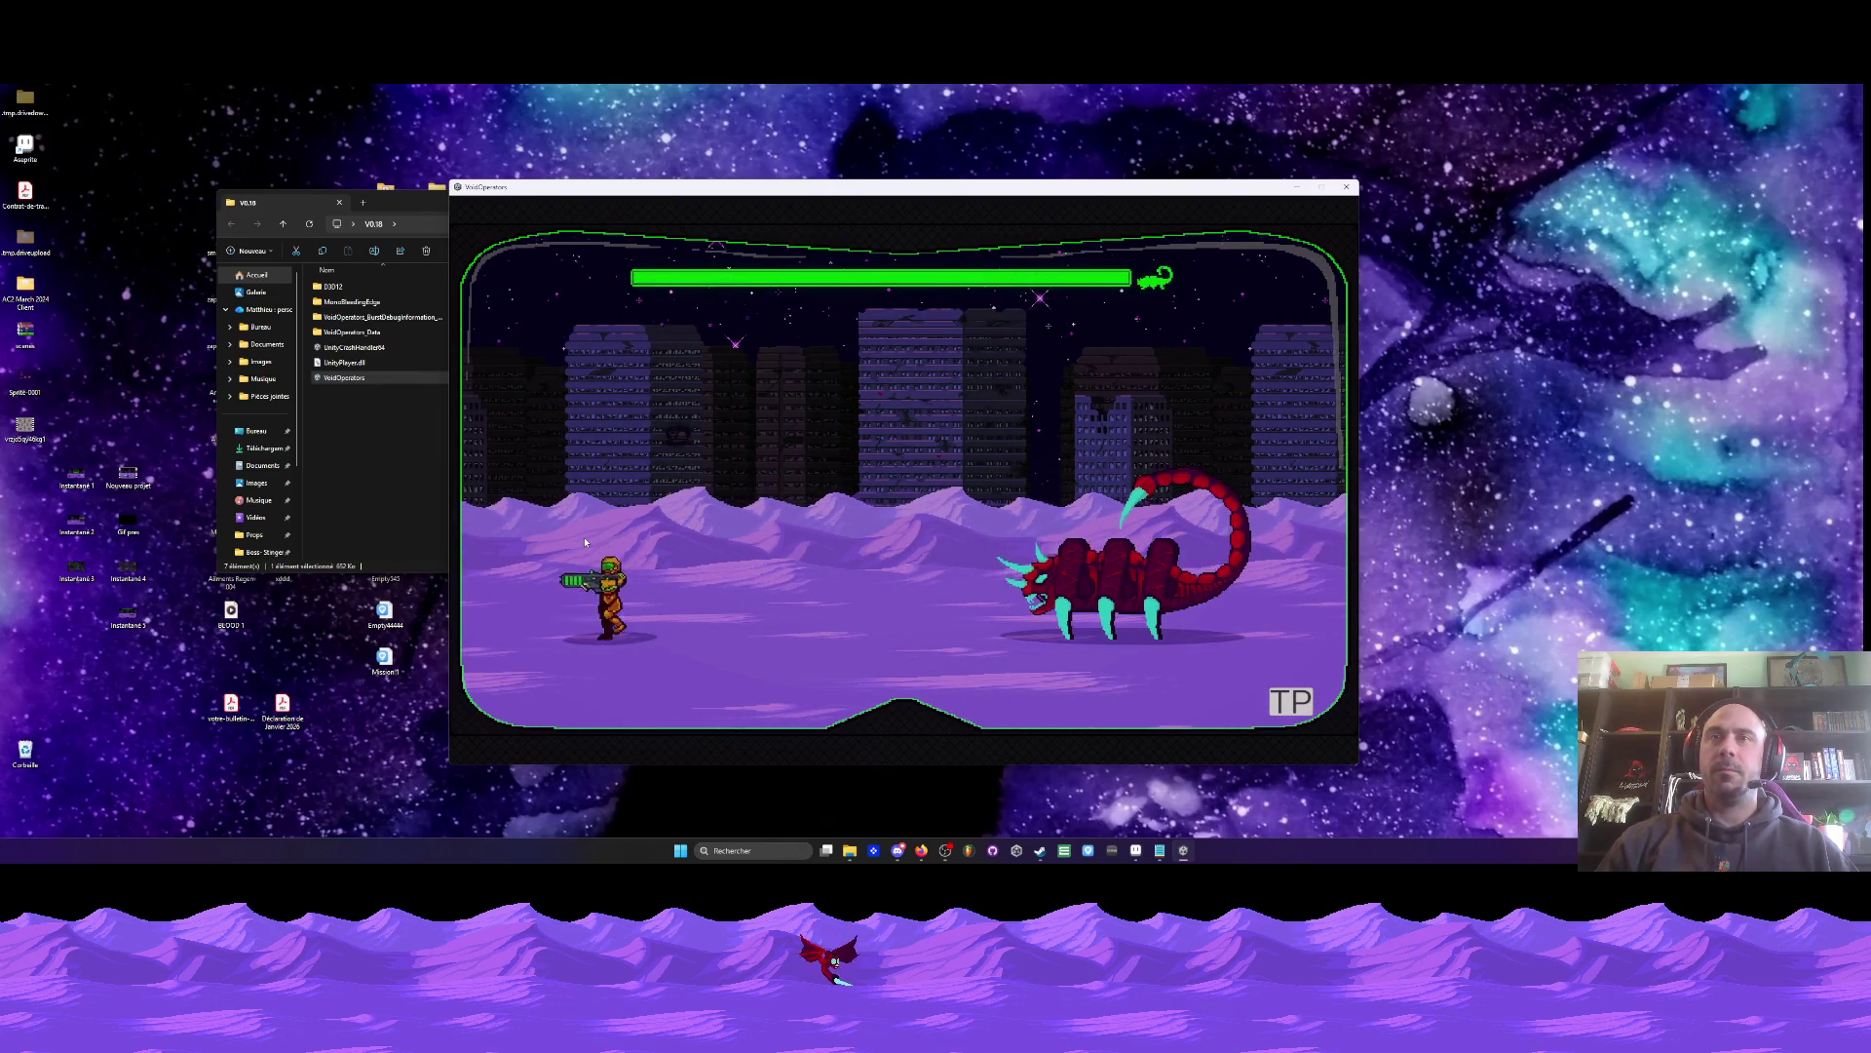
pyautogui.press('Right')
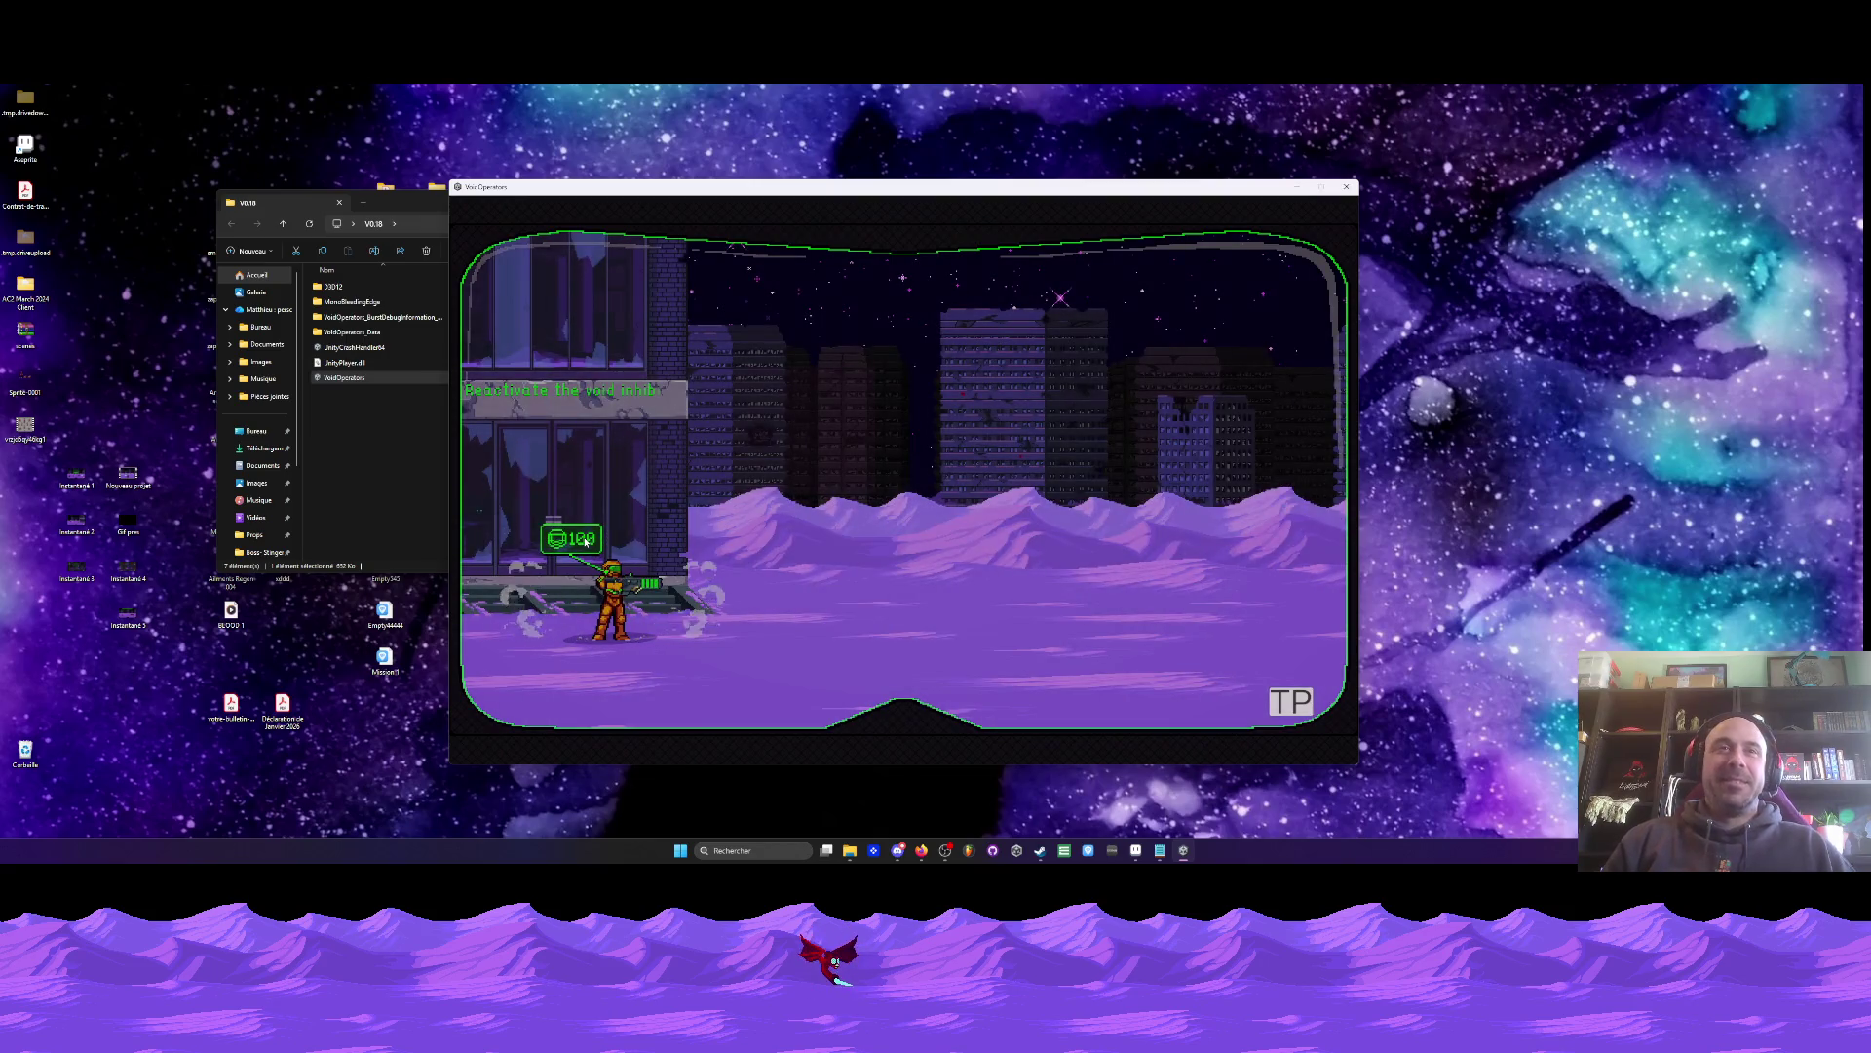
pyautogui.press('d')
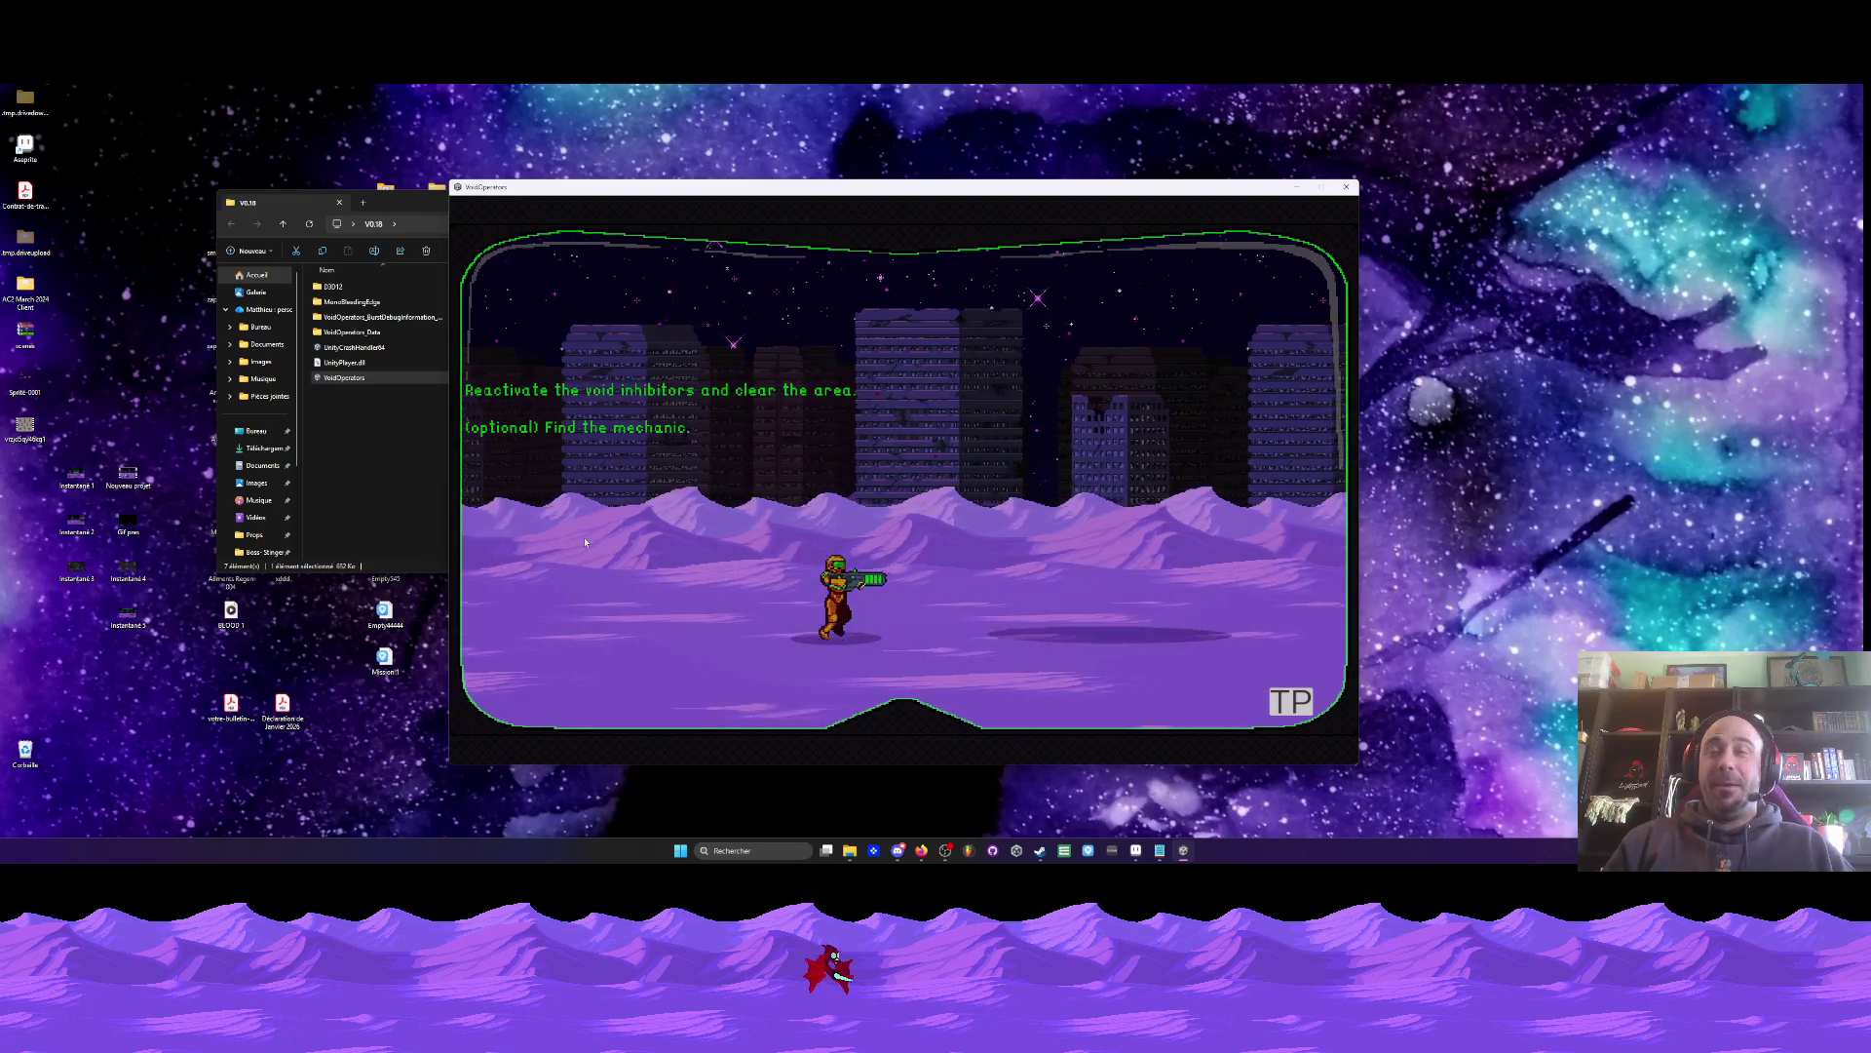
# - Dodge the scorpion boss's charges and shoot it to wear down its health
pyautogui.press('a')
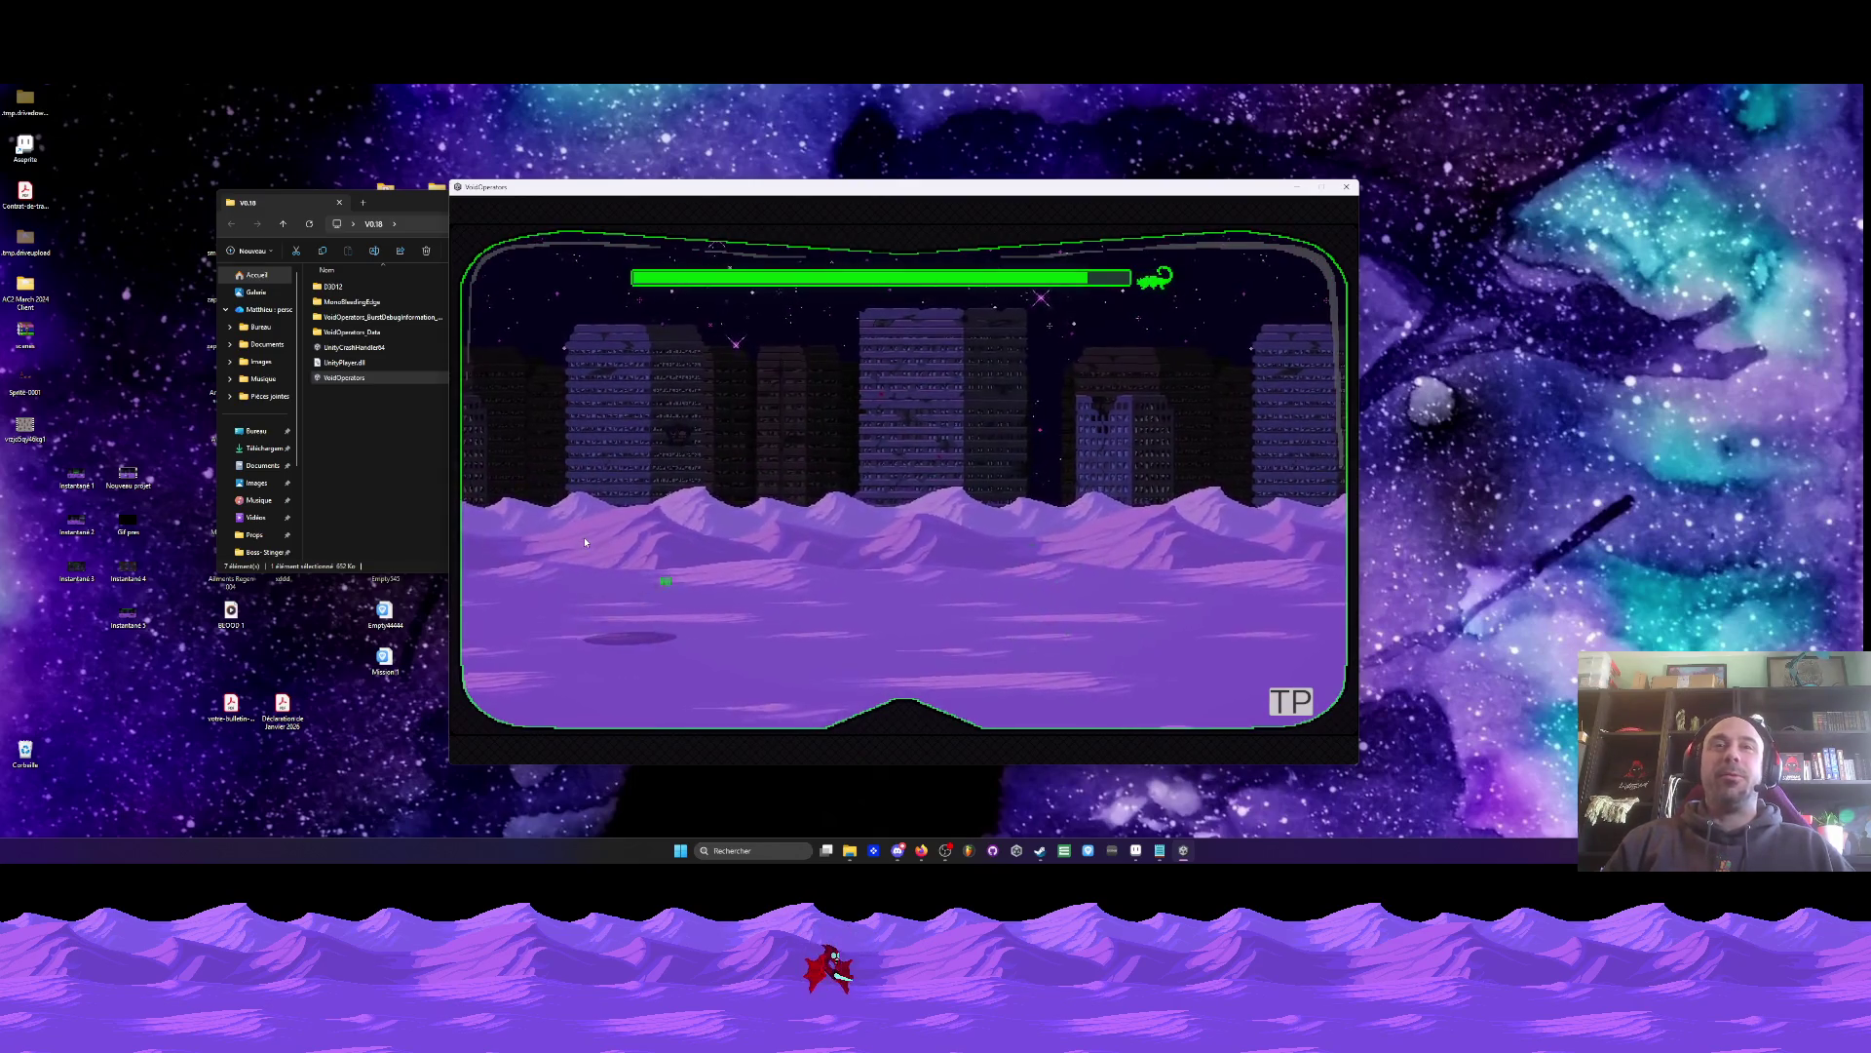
pyautogui.press('d')
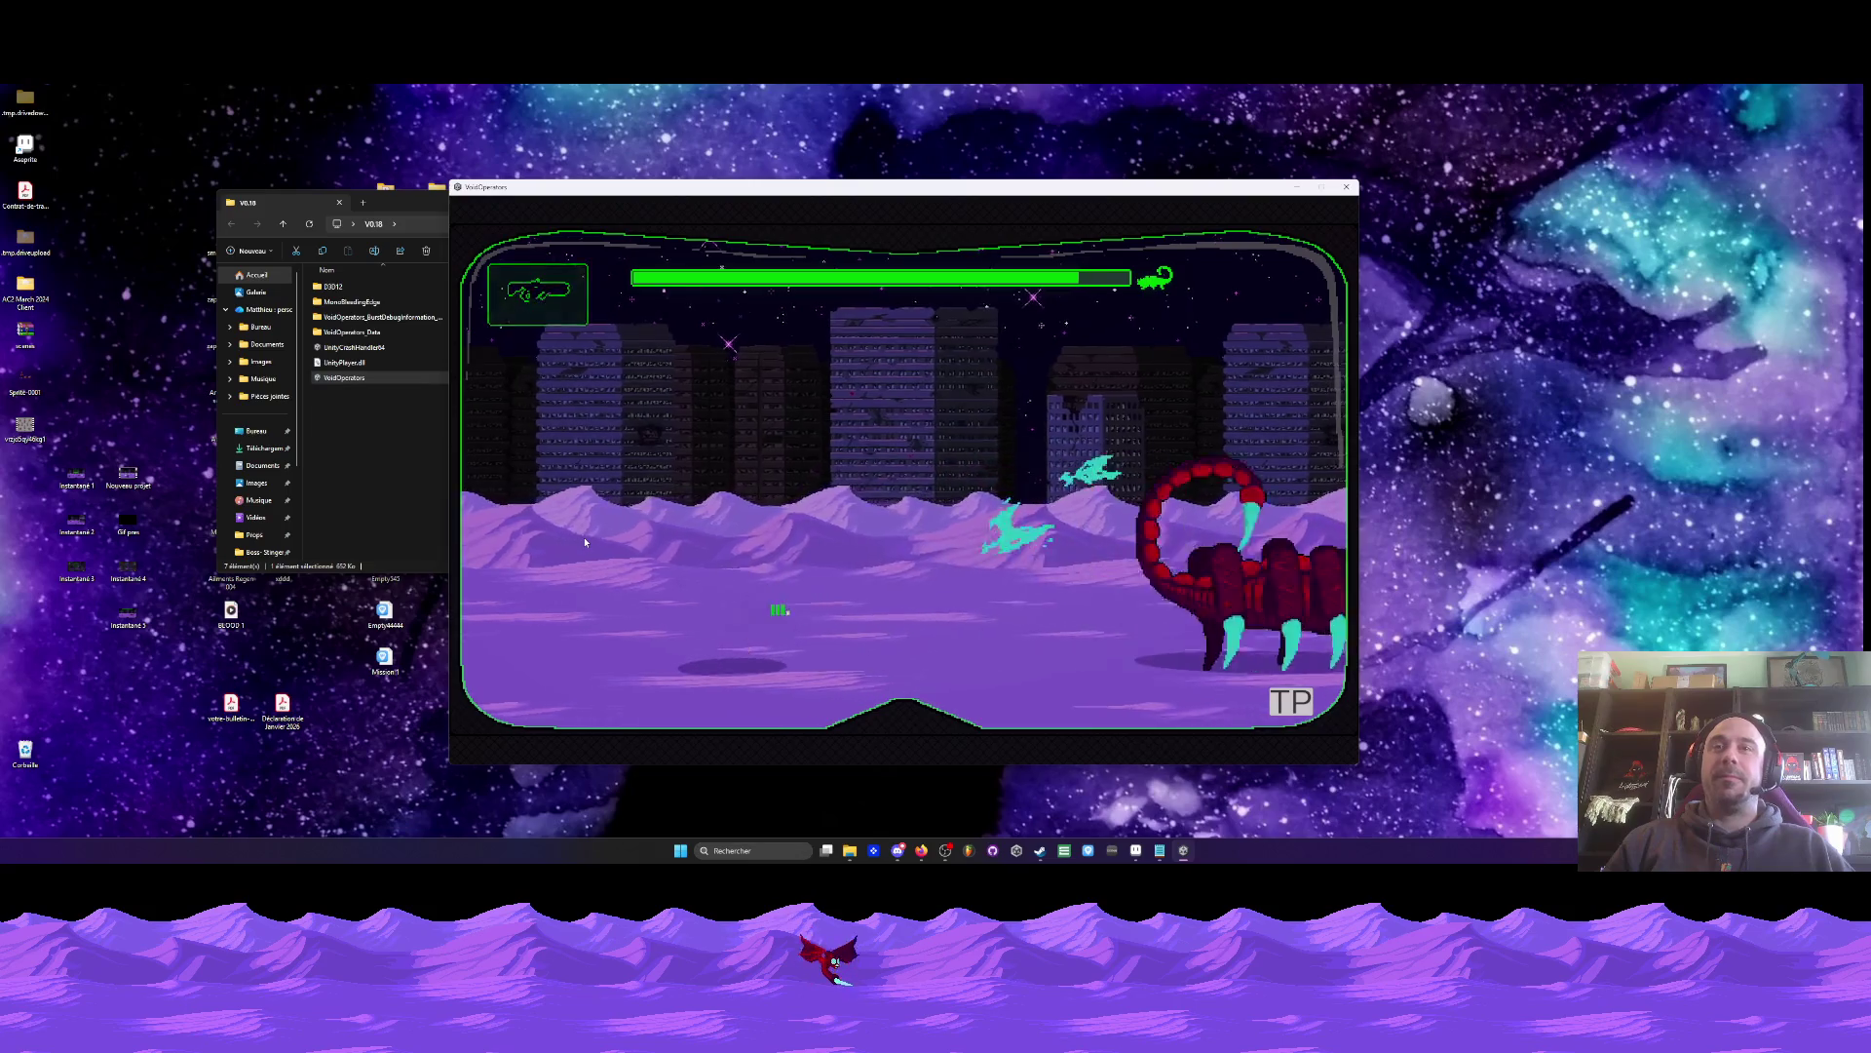
pyautogui.press('w')
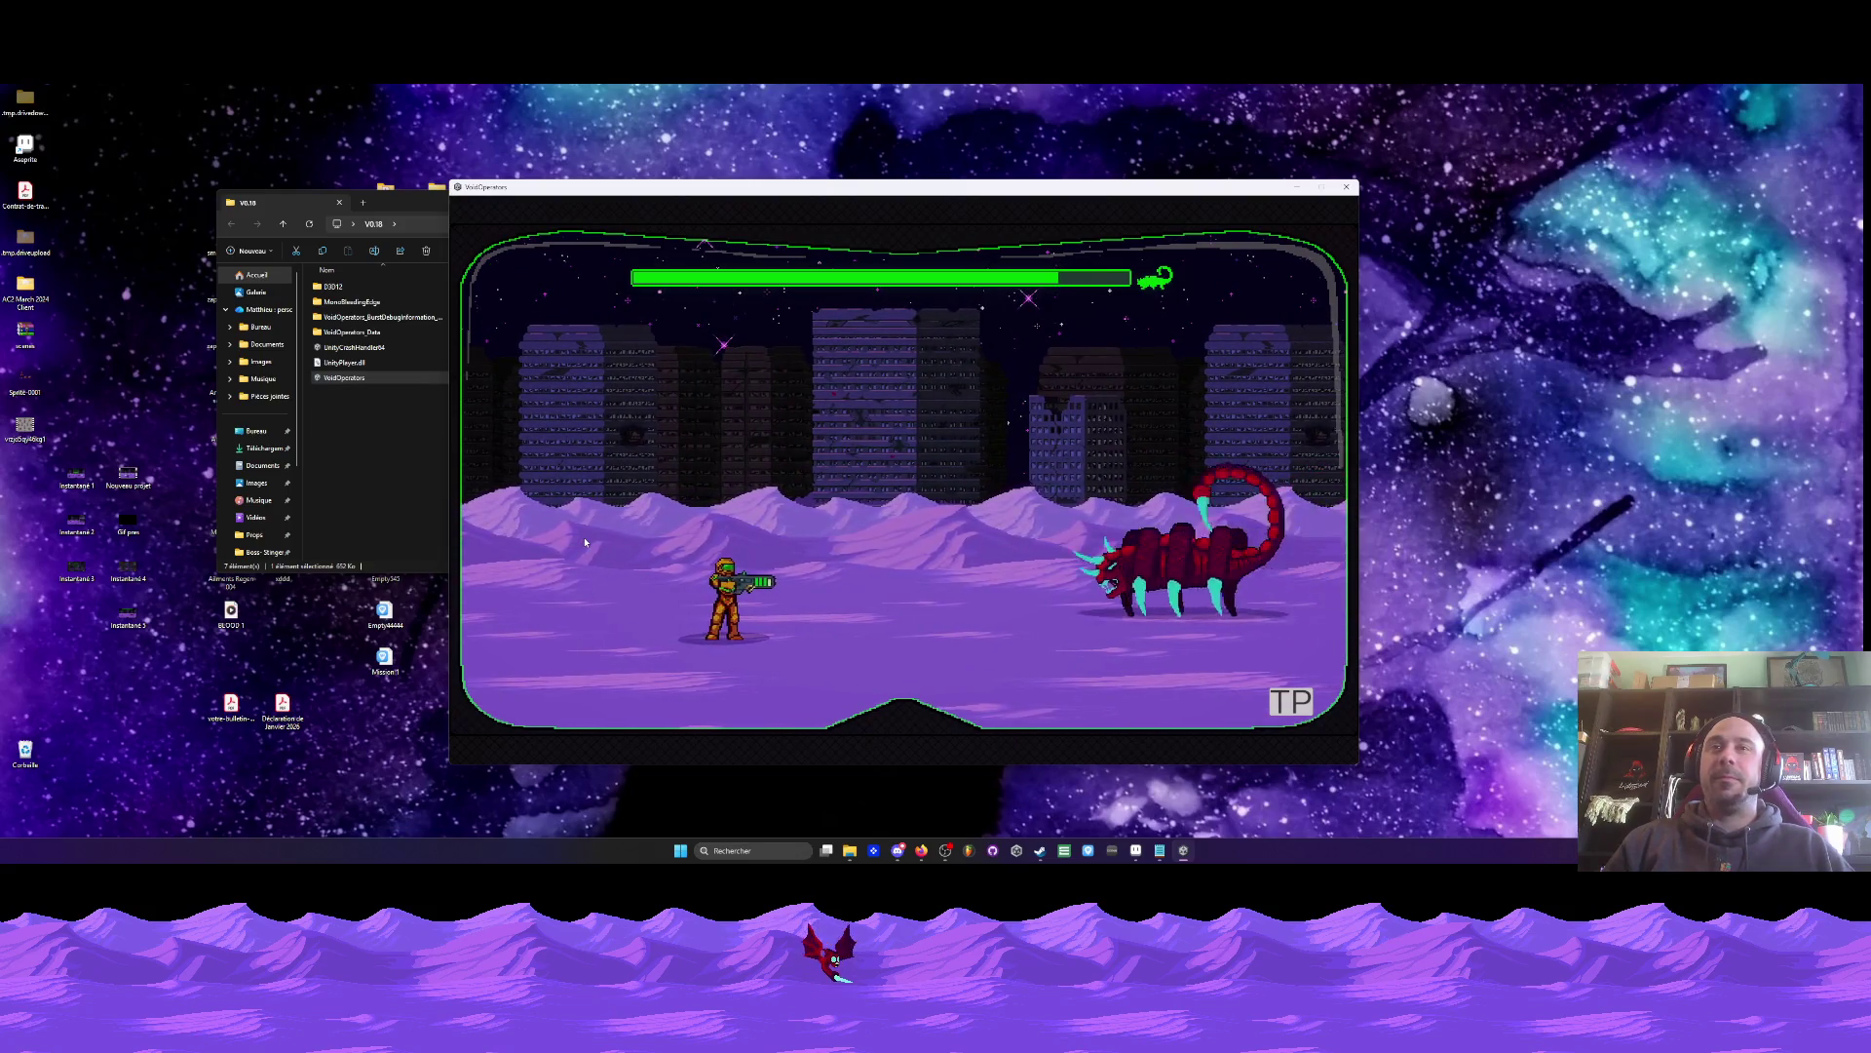
pyautogui.press('a')
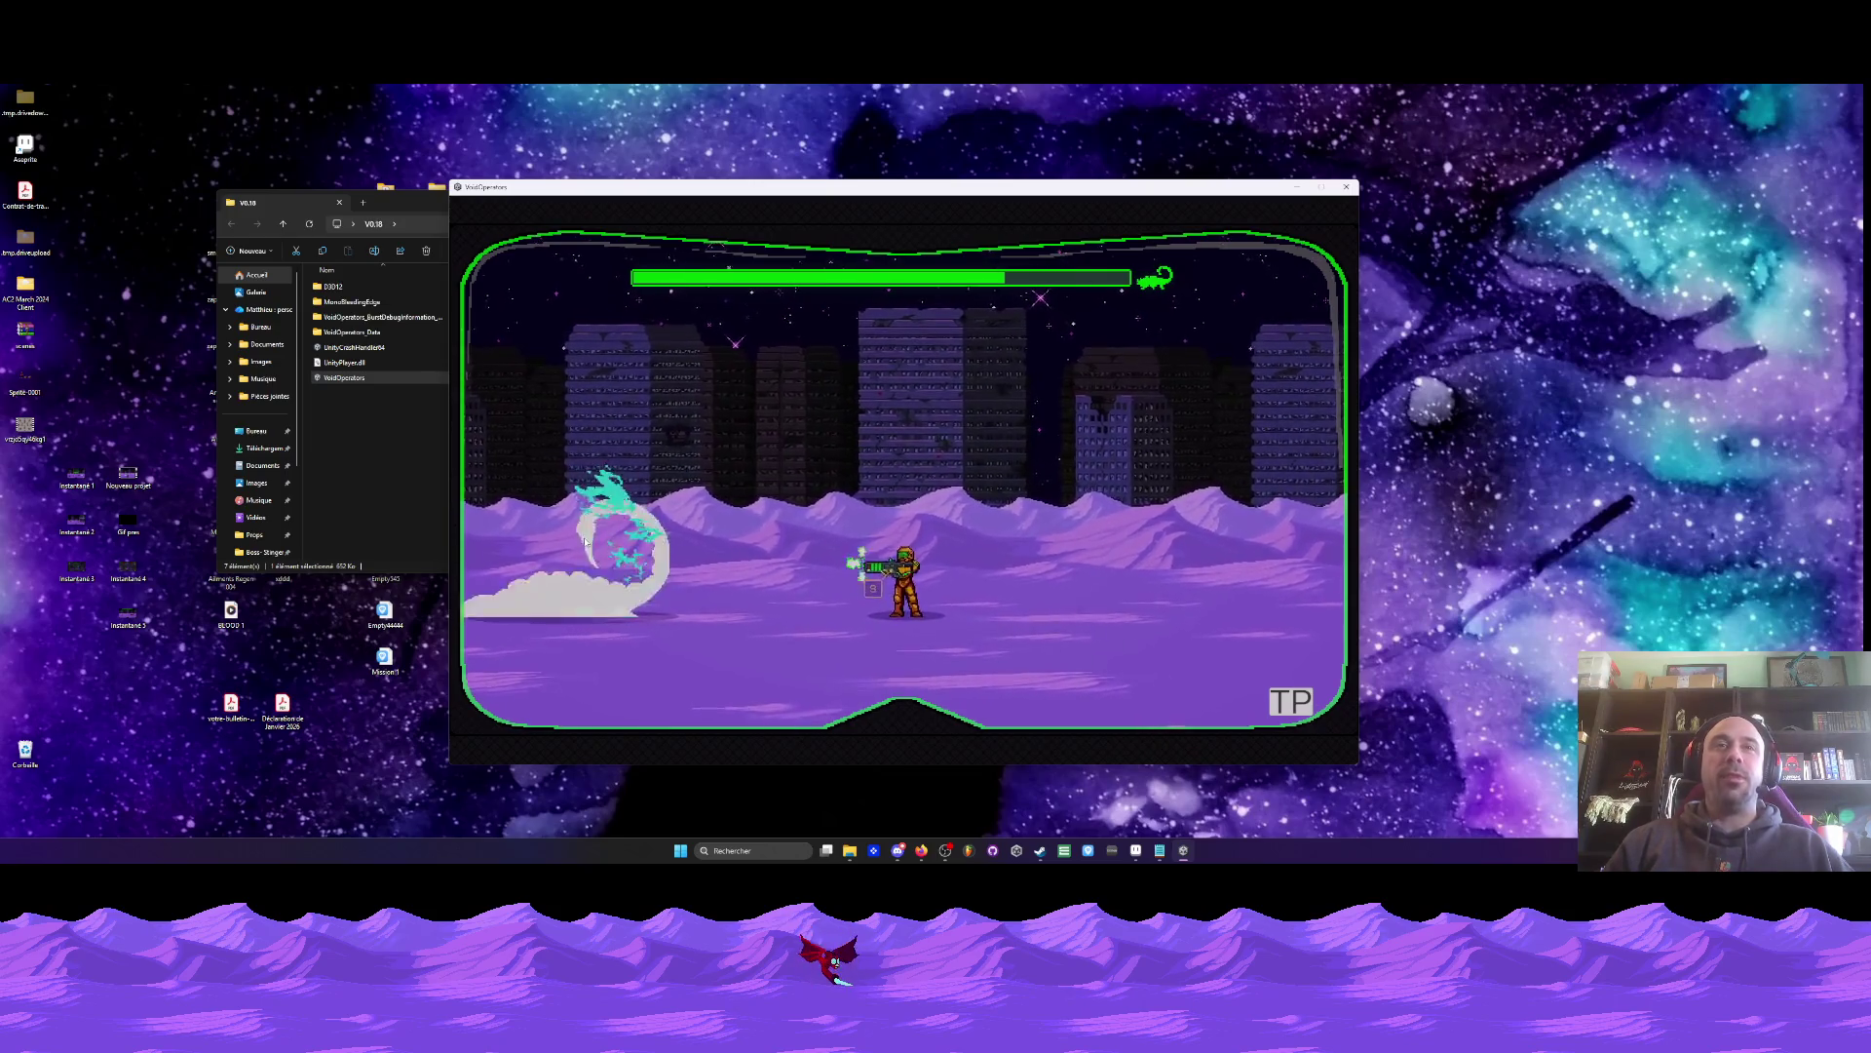
pyautogui.press('a')
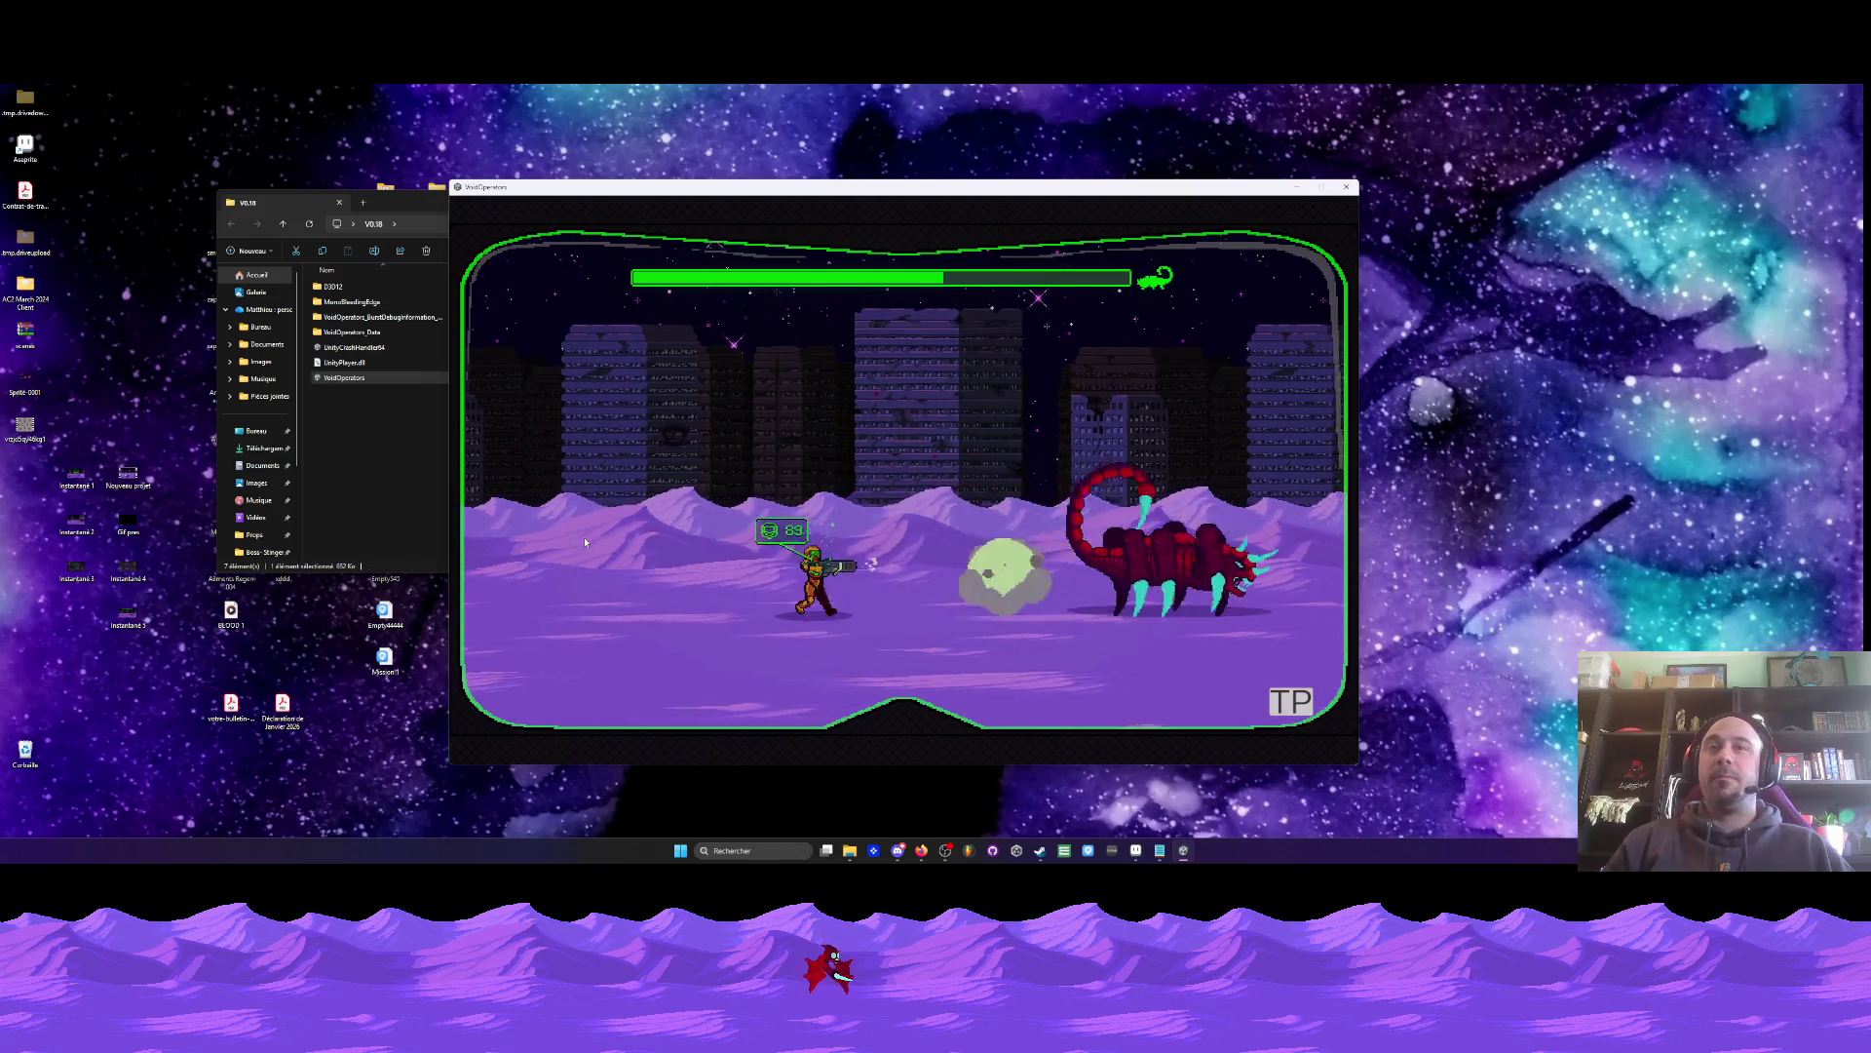
pyautogui.press('a')
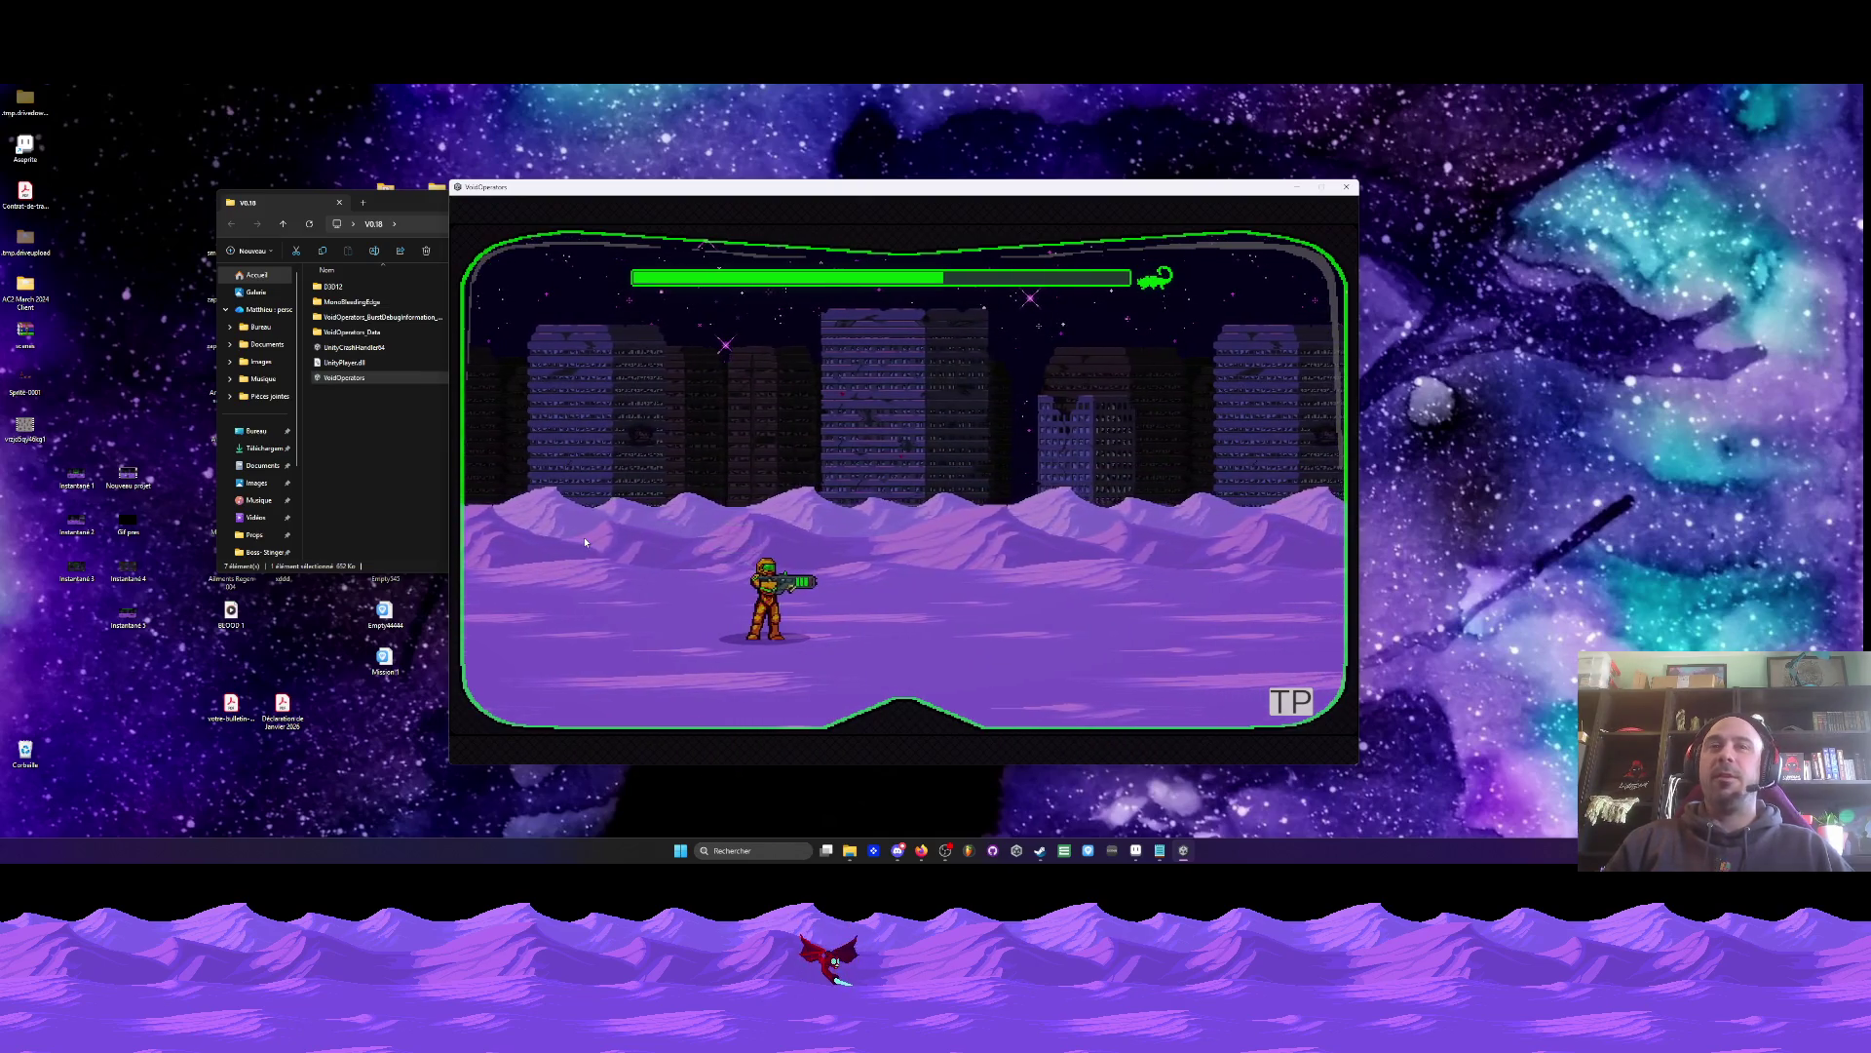
pyautogui.press('d')
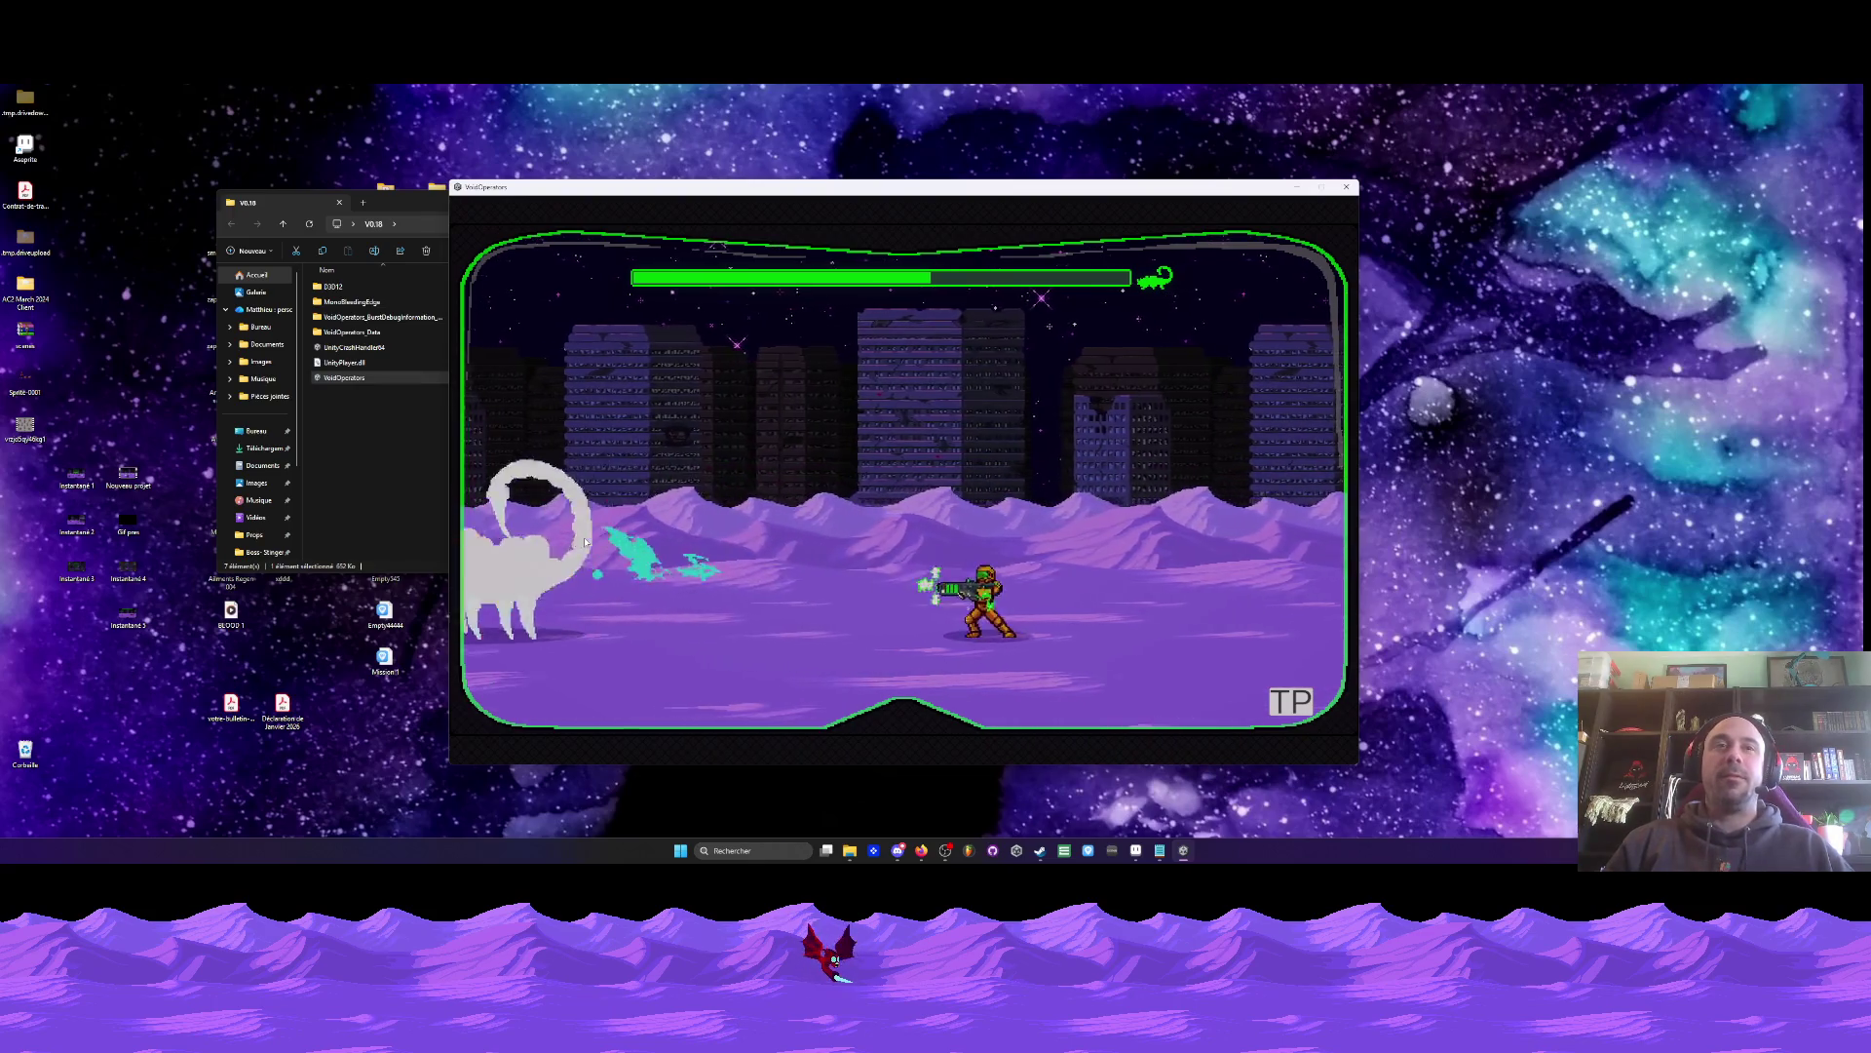
pyautogui.press('a')
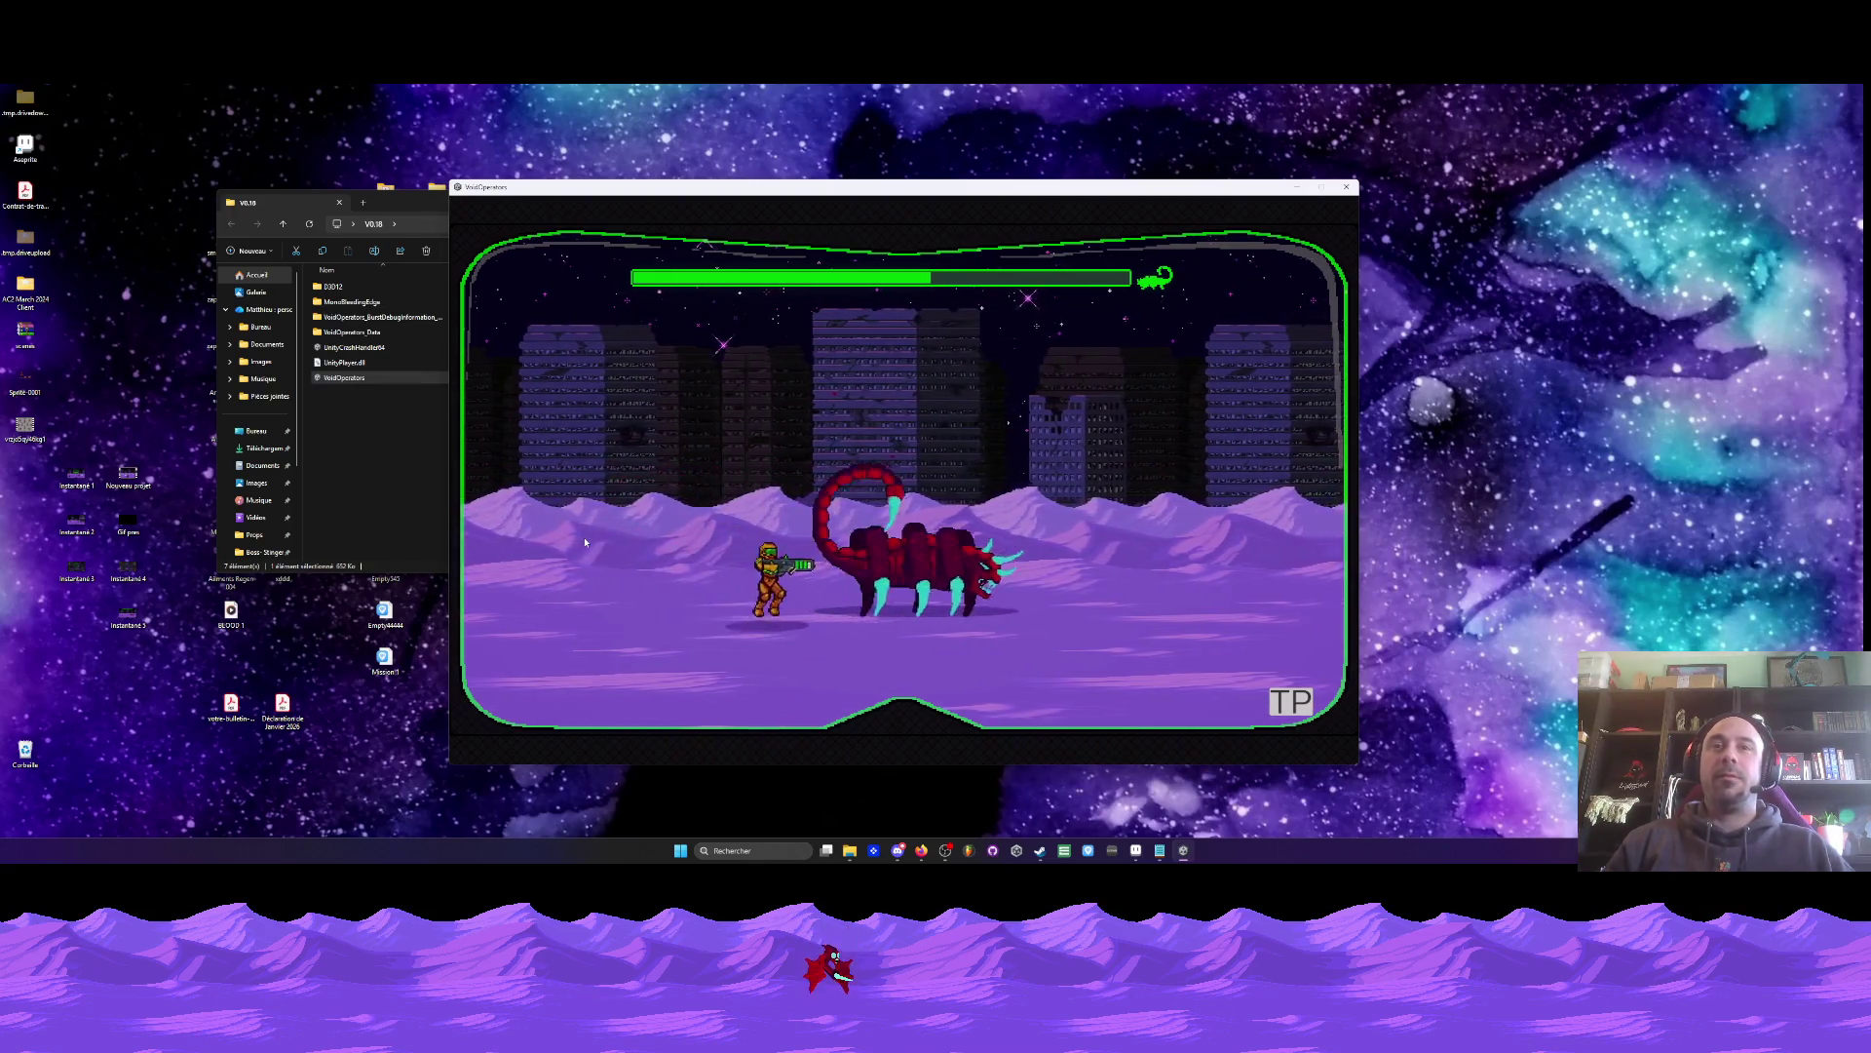
pyautogui.press('d')
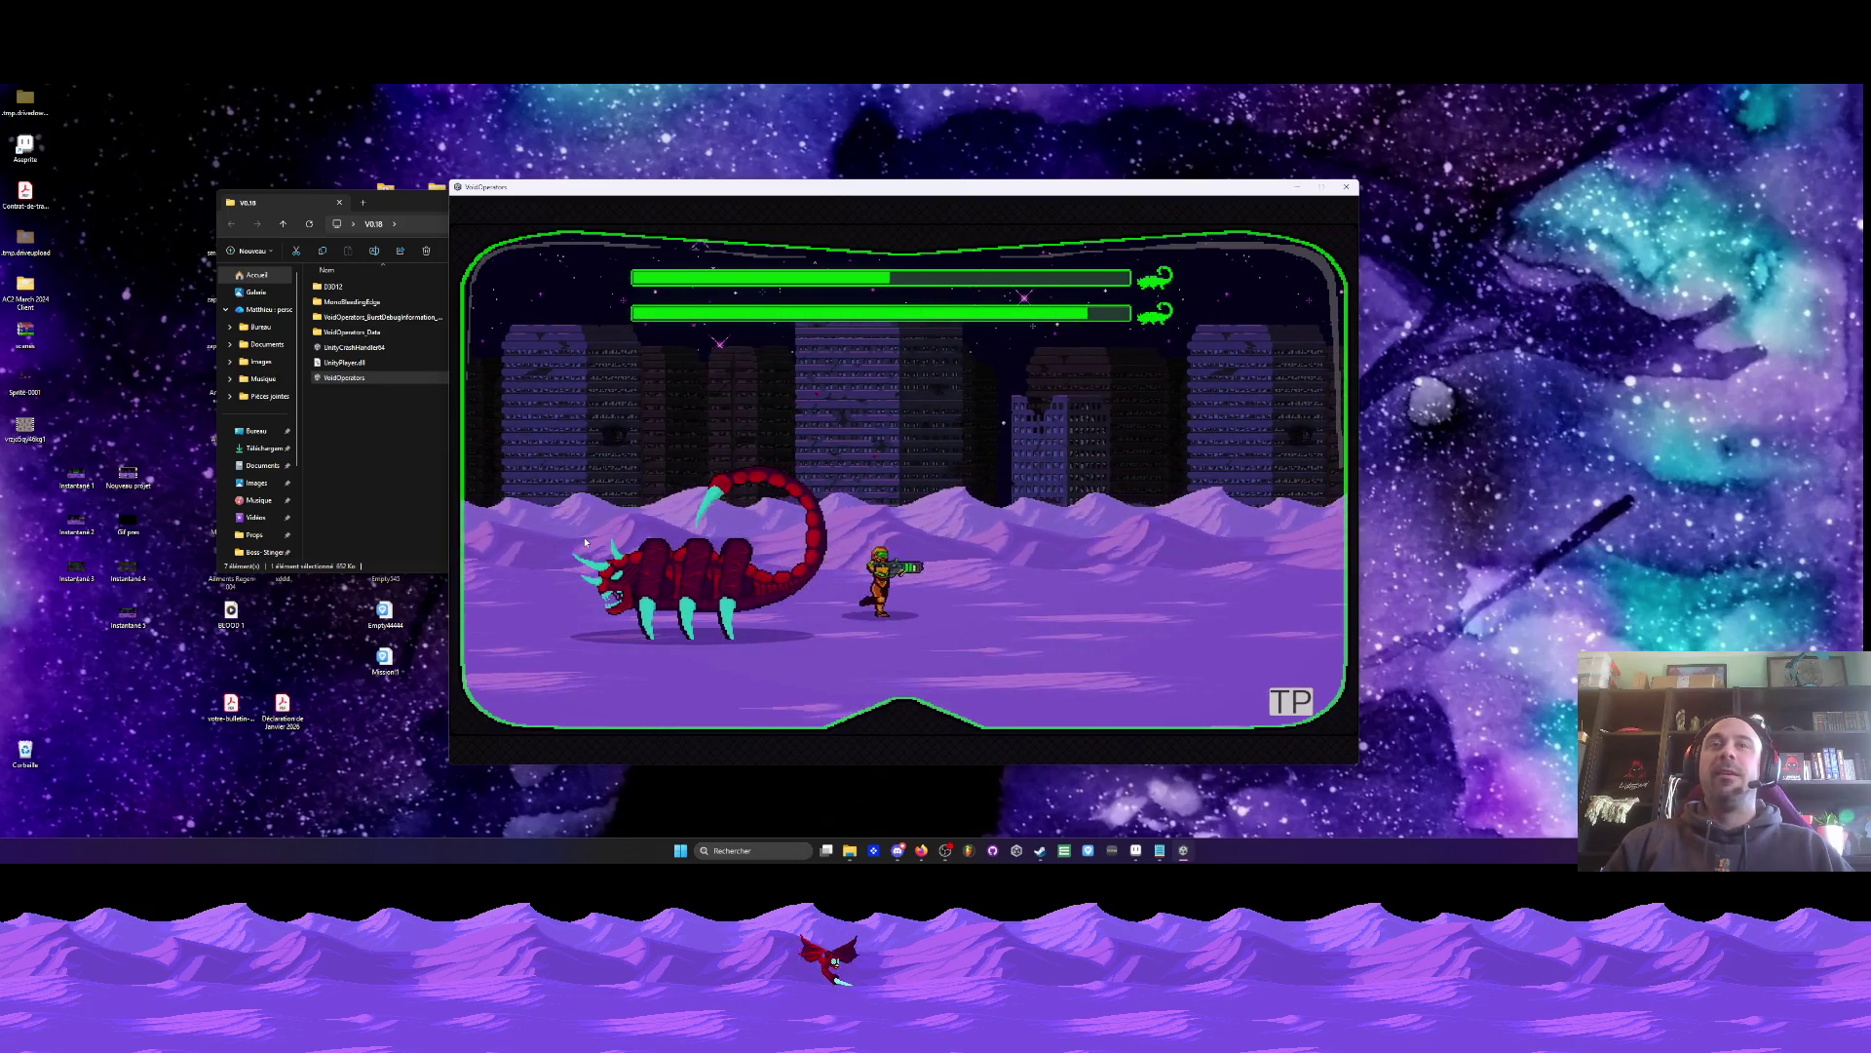
pyautogui.press('a')
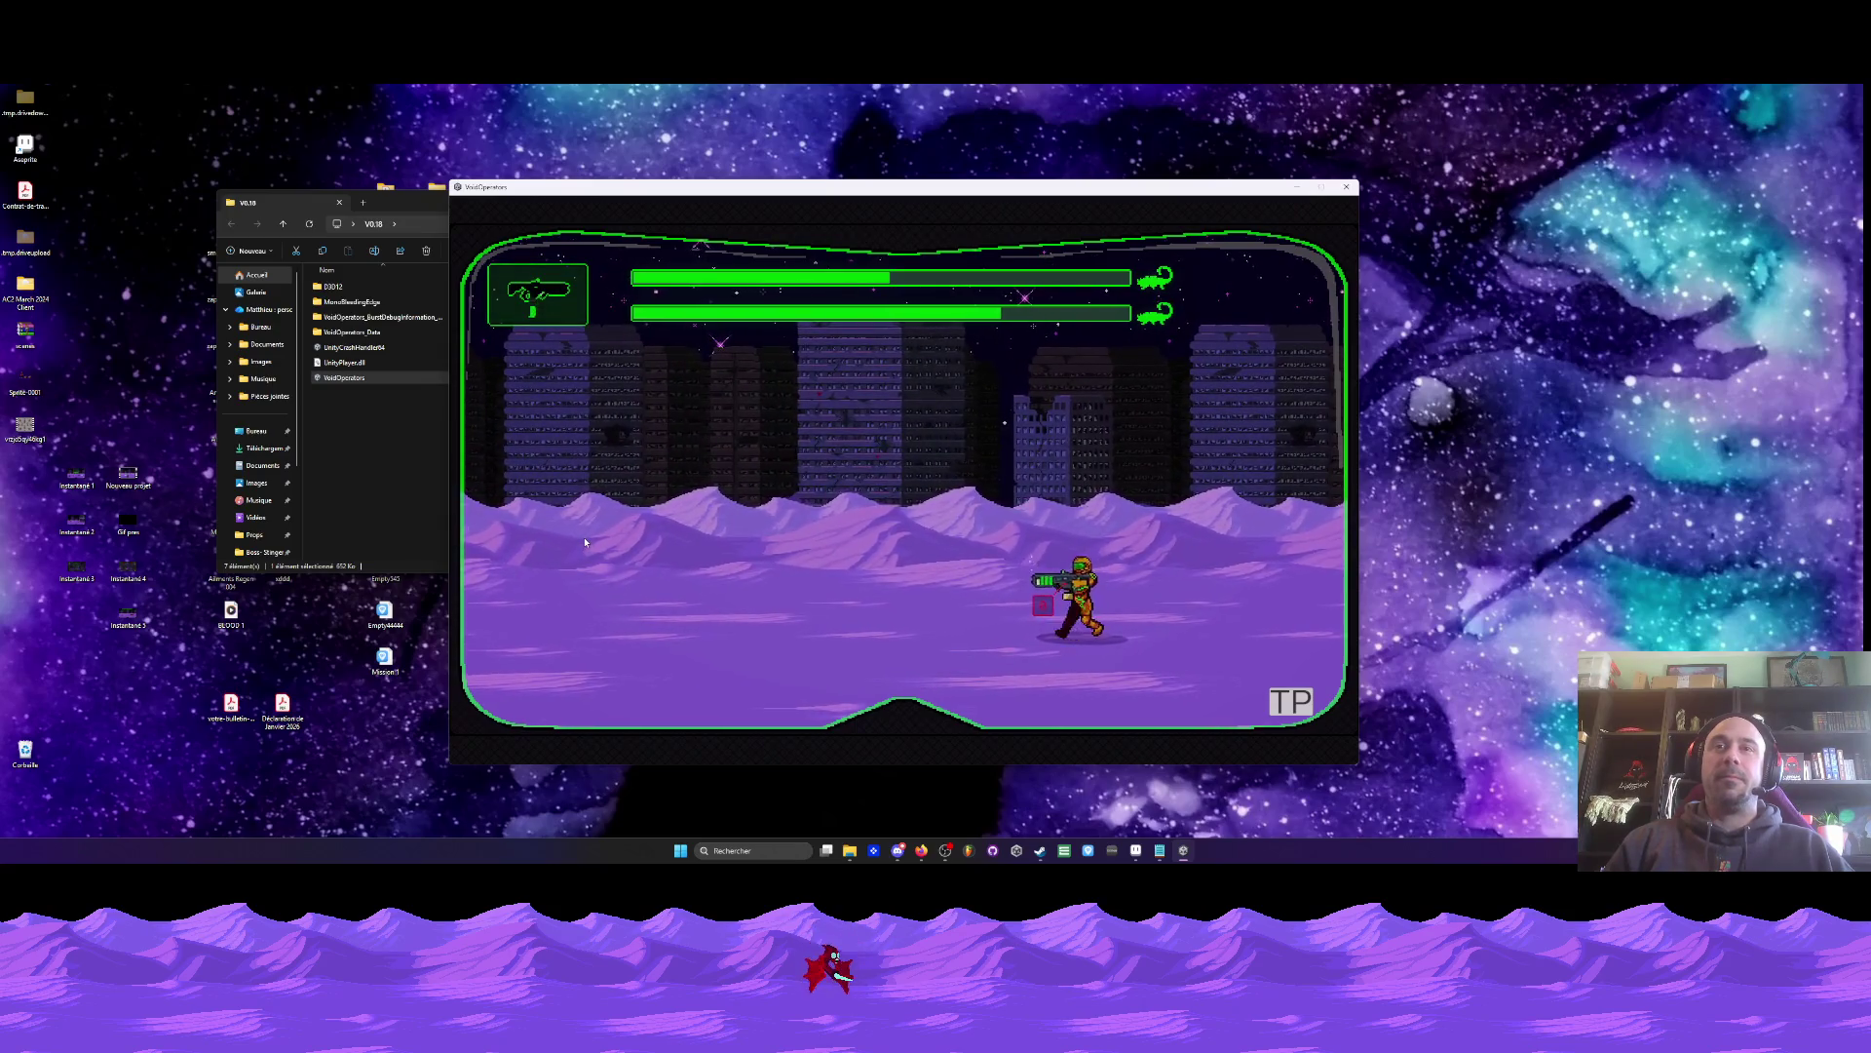
pyautogui.press('a')
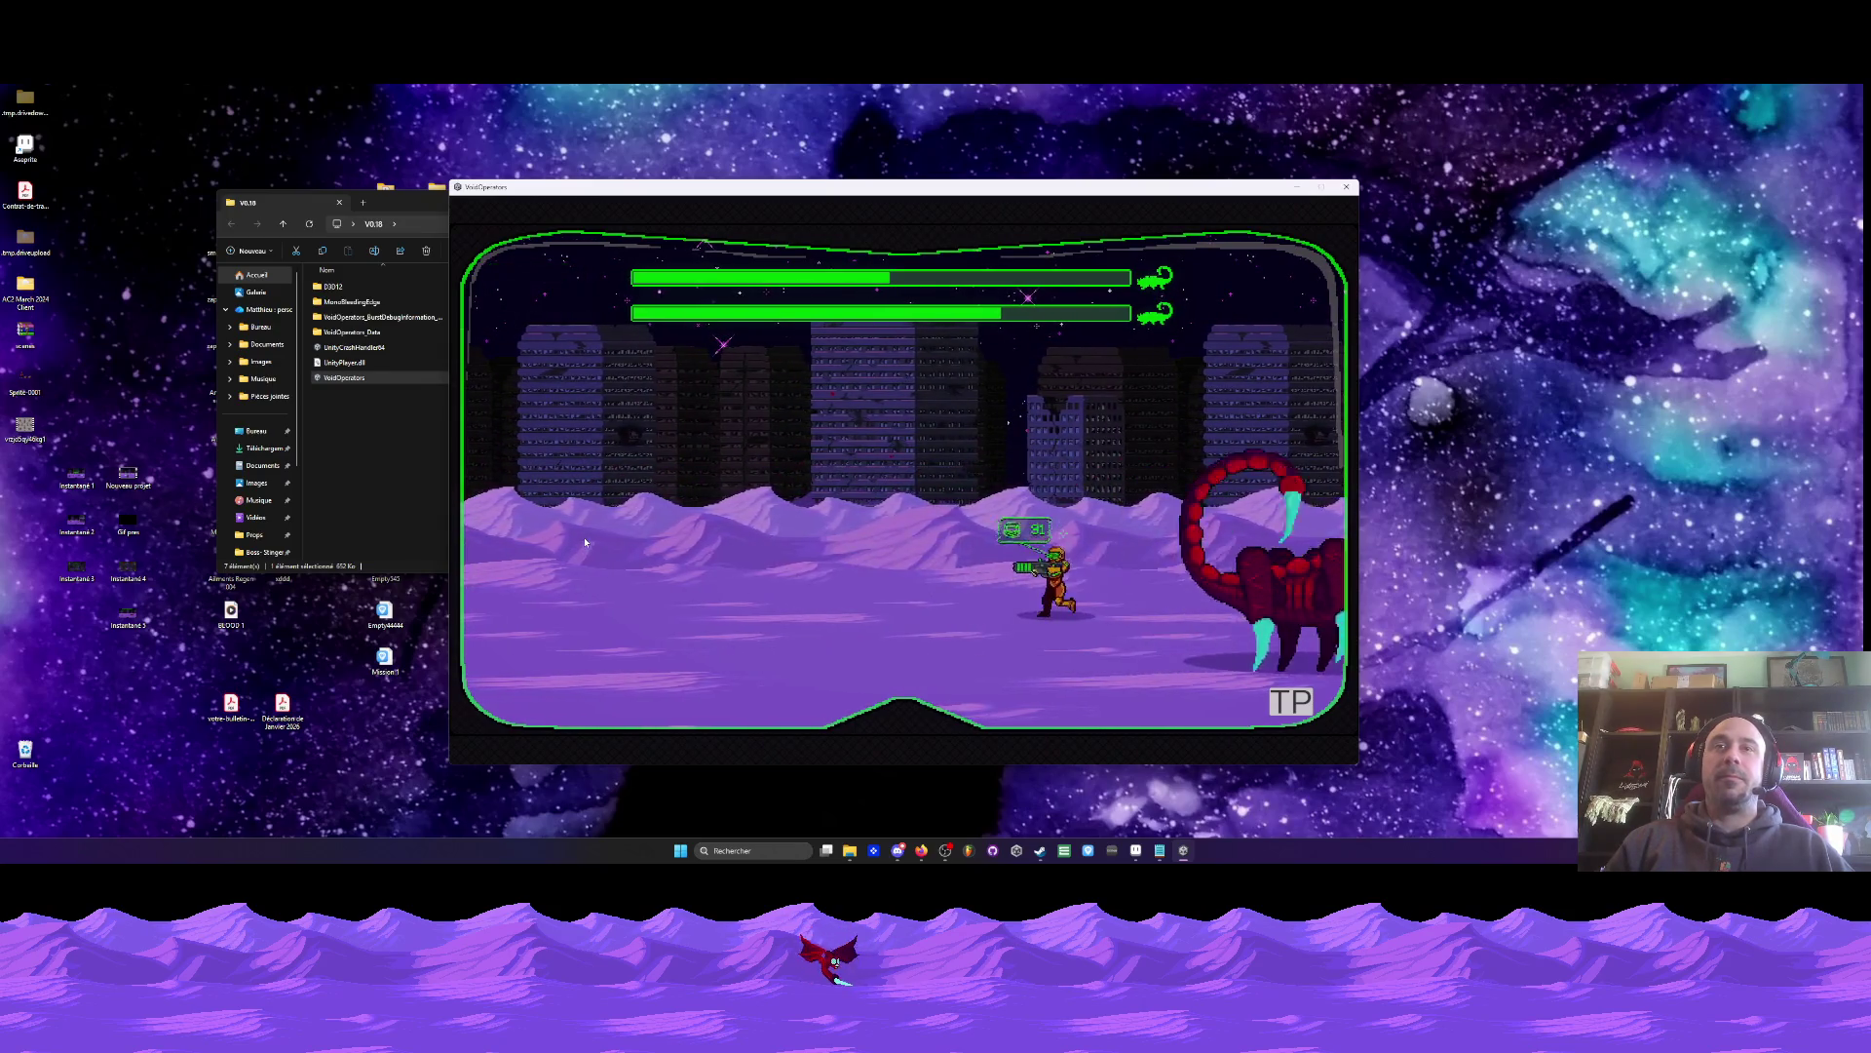
pyautogui.press('a')
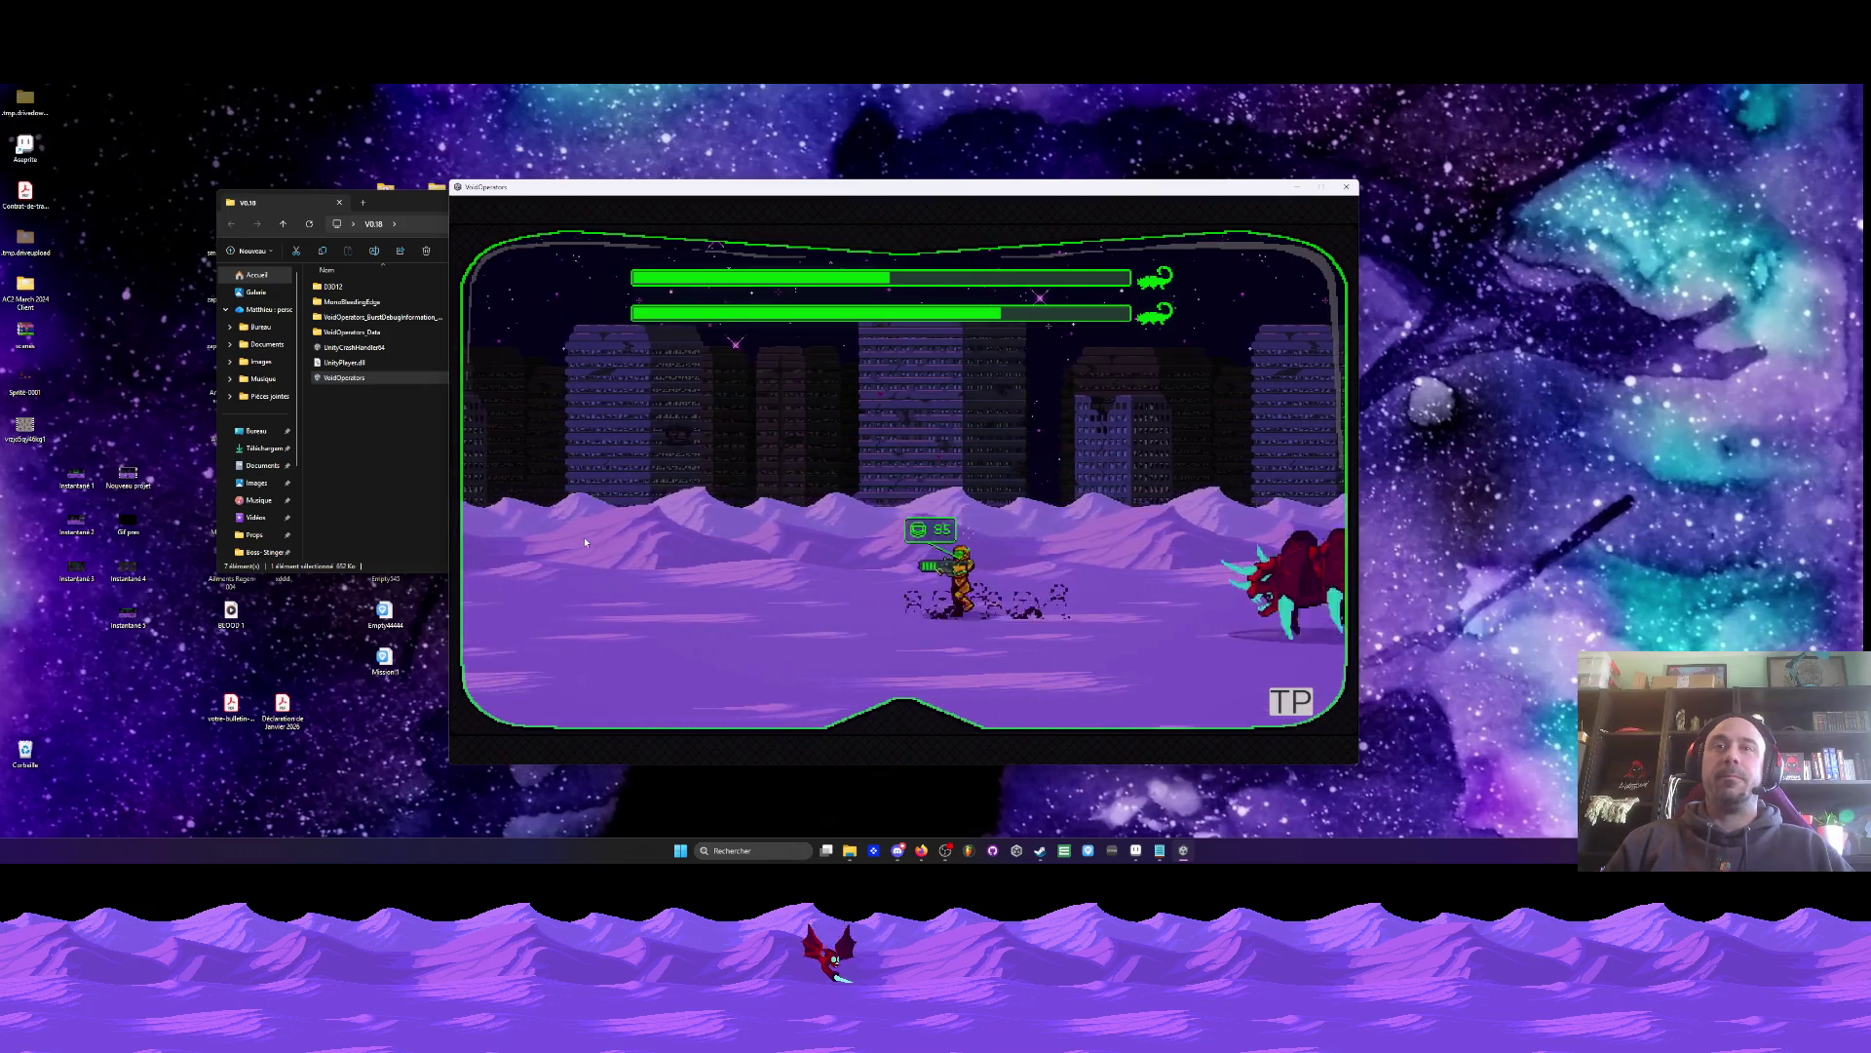
pyautogui.press('d')
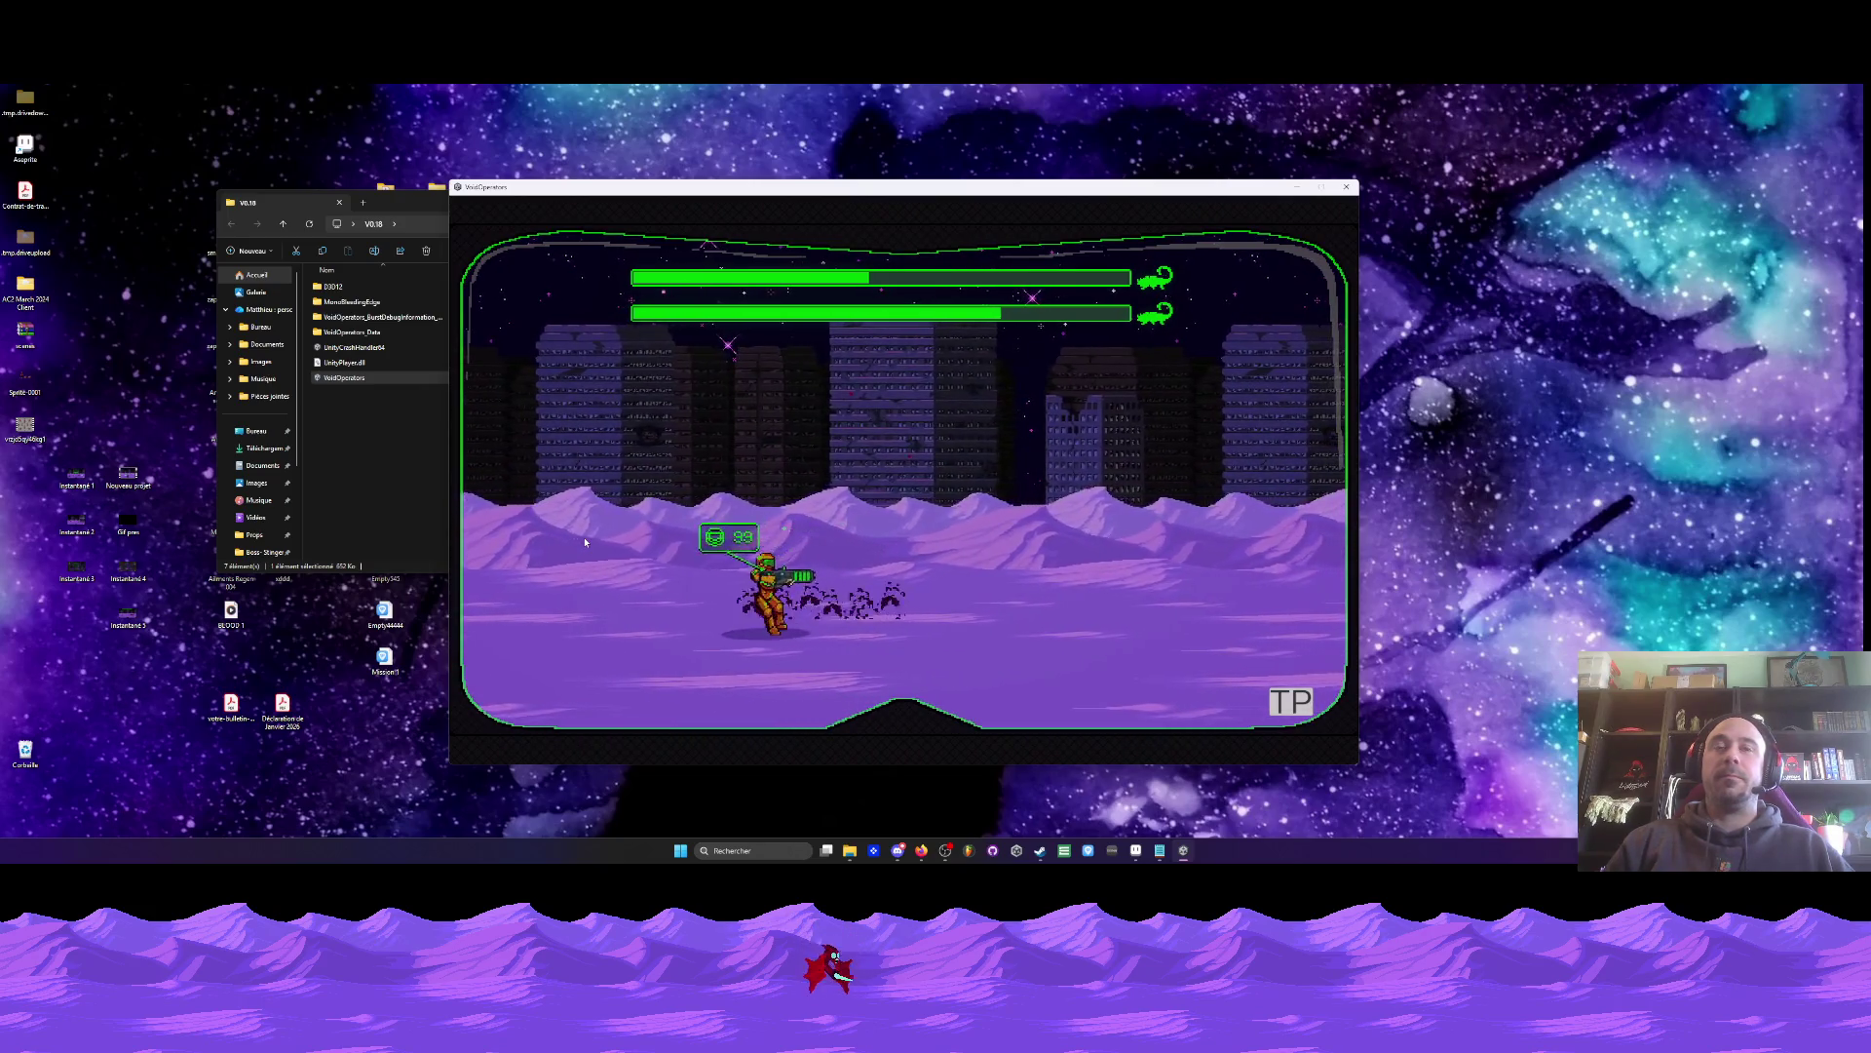
pyautogui.press('d')
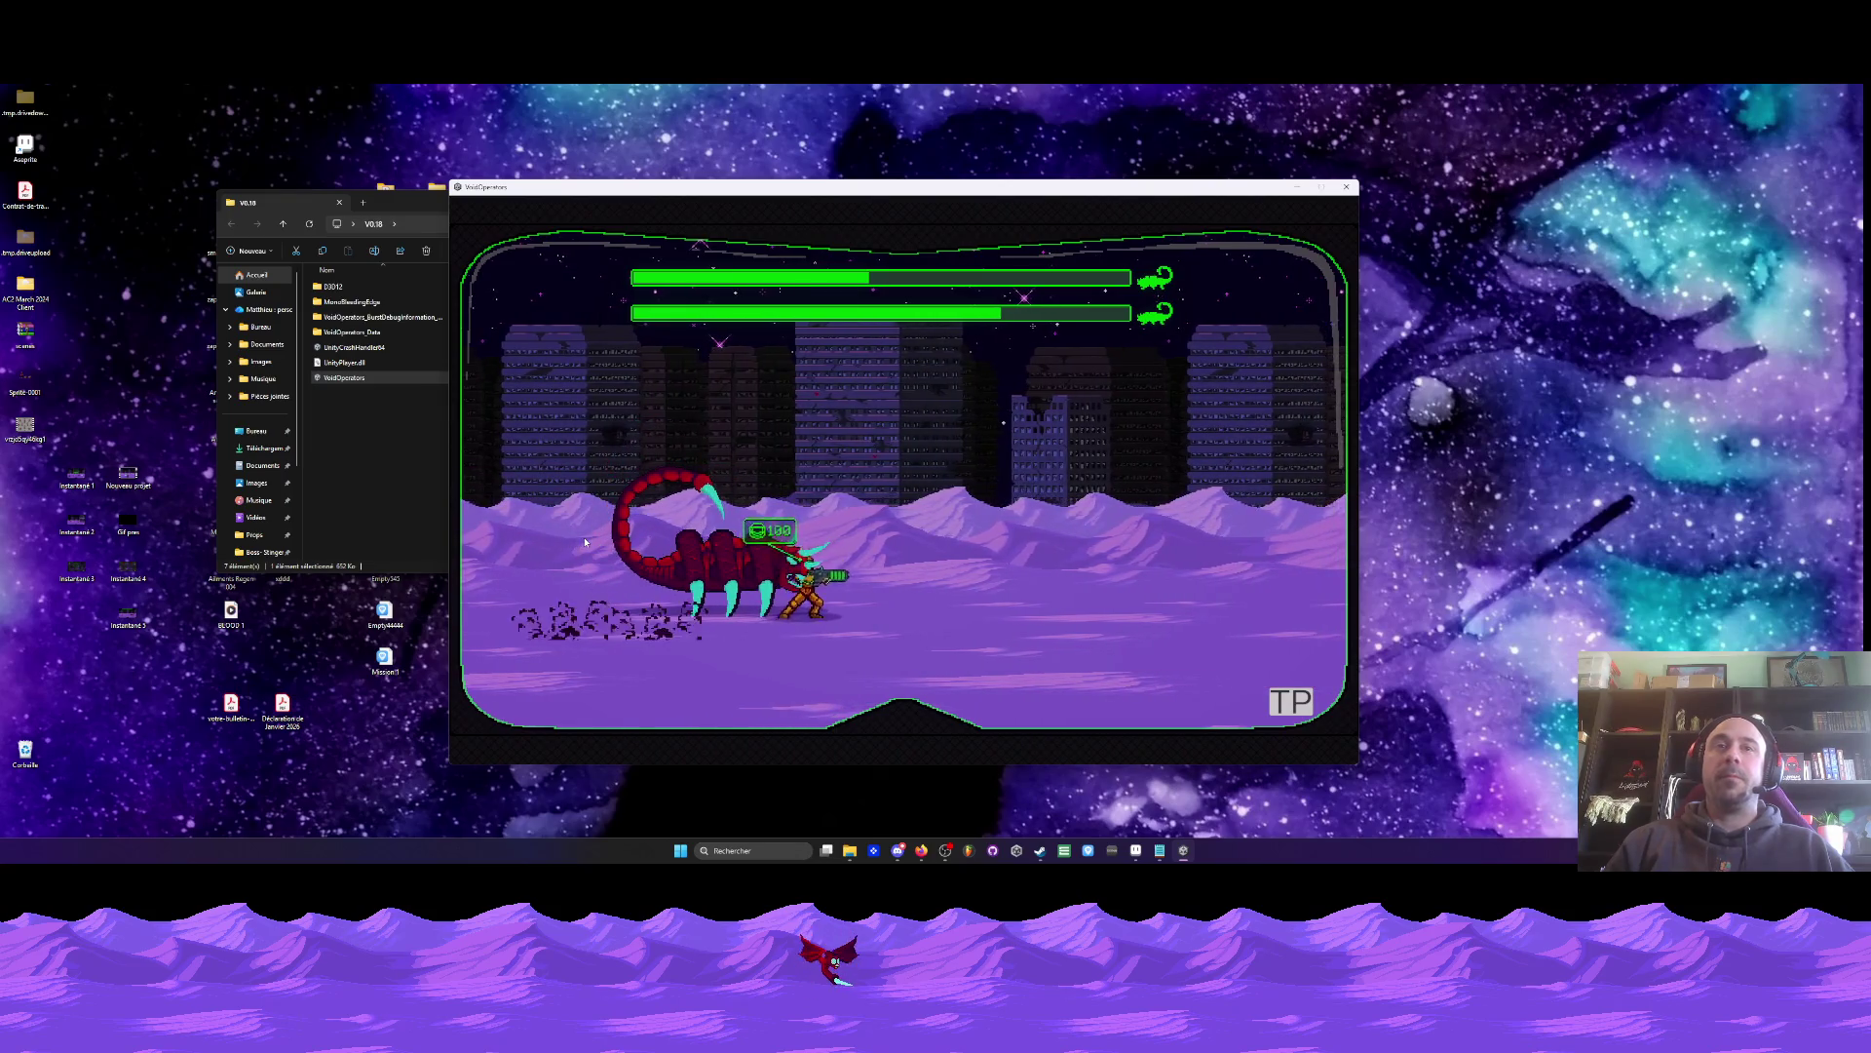
# - Keep dodging and firing at the scorpions until both health bars fall below half
pyautogui.press('d')
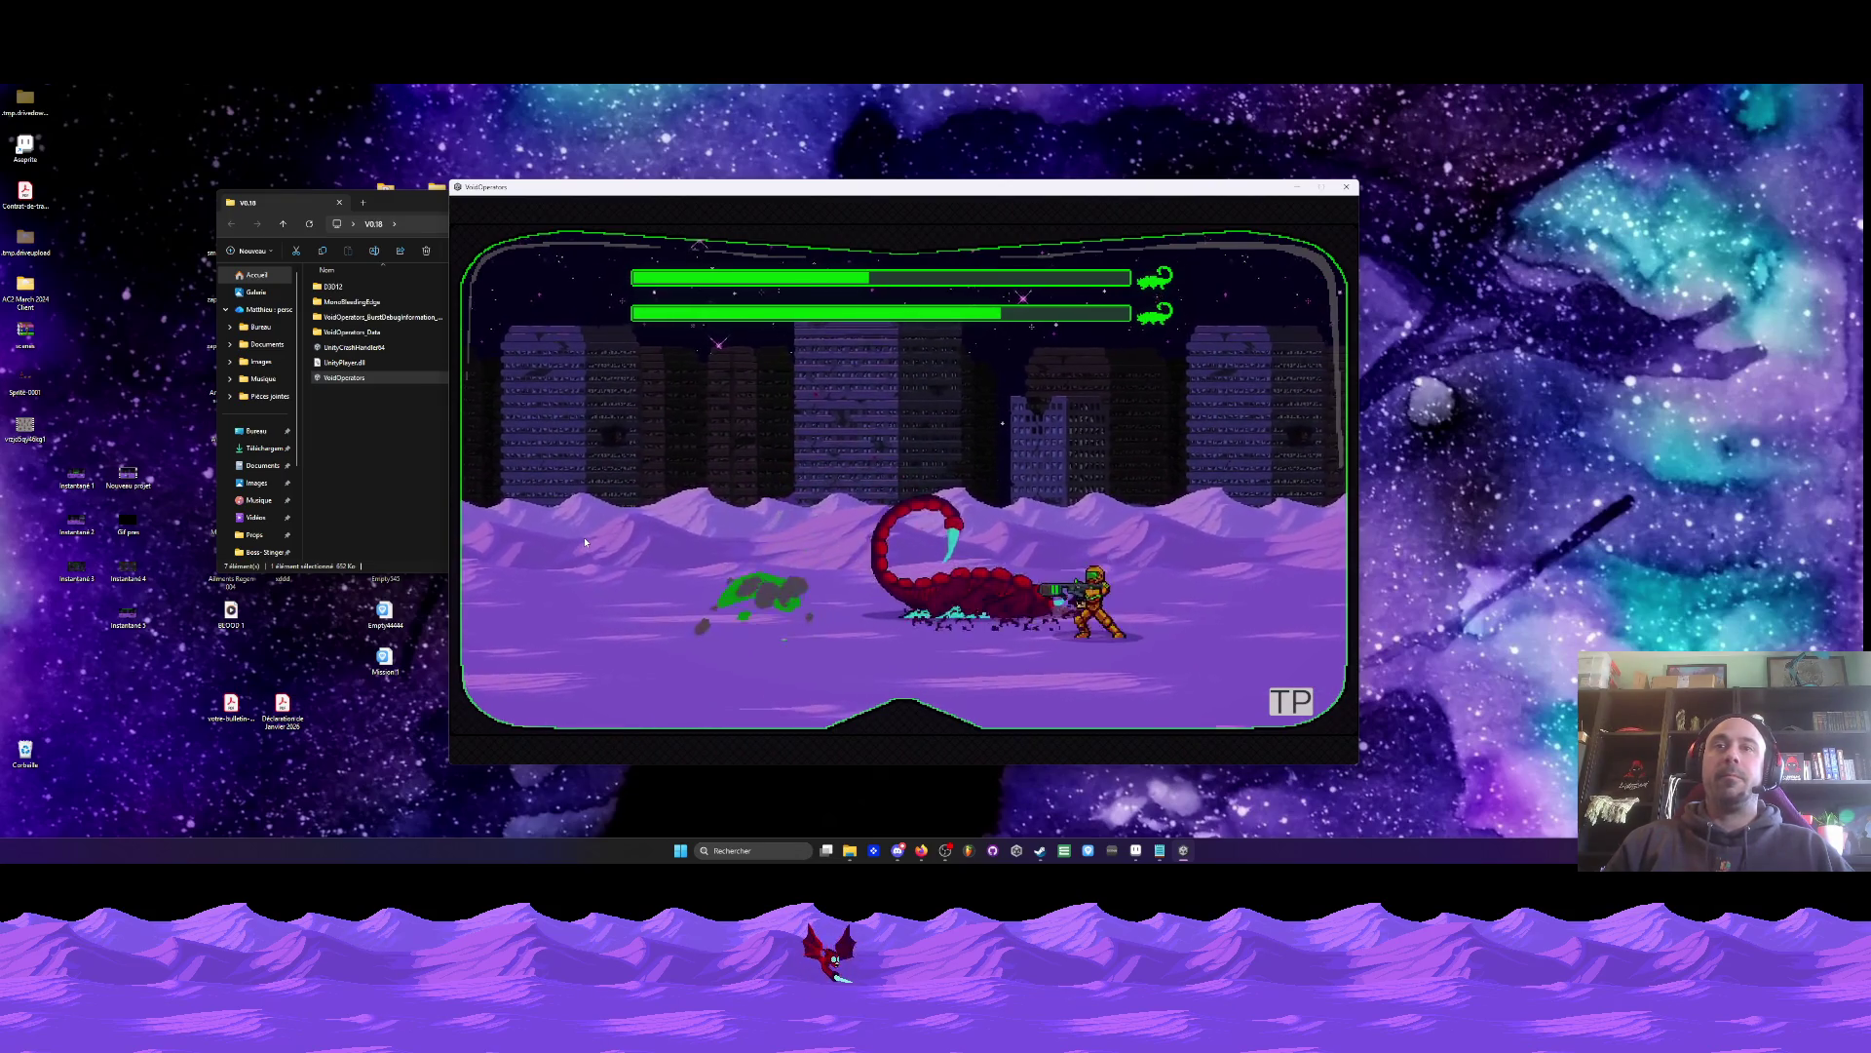
pyautogui.press('a')
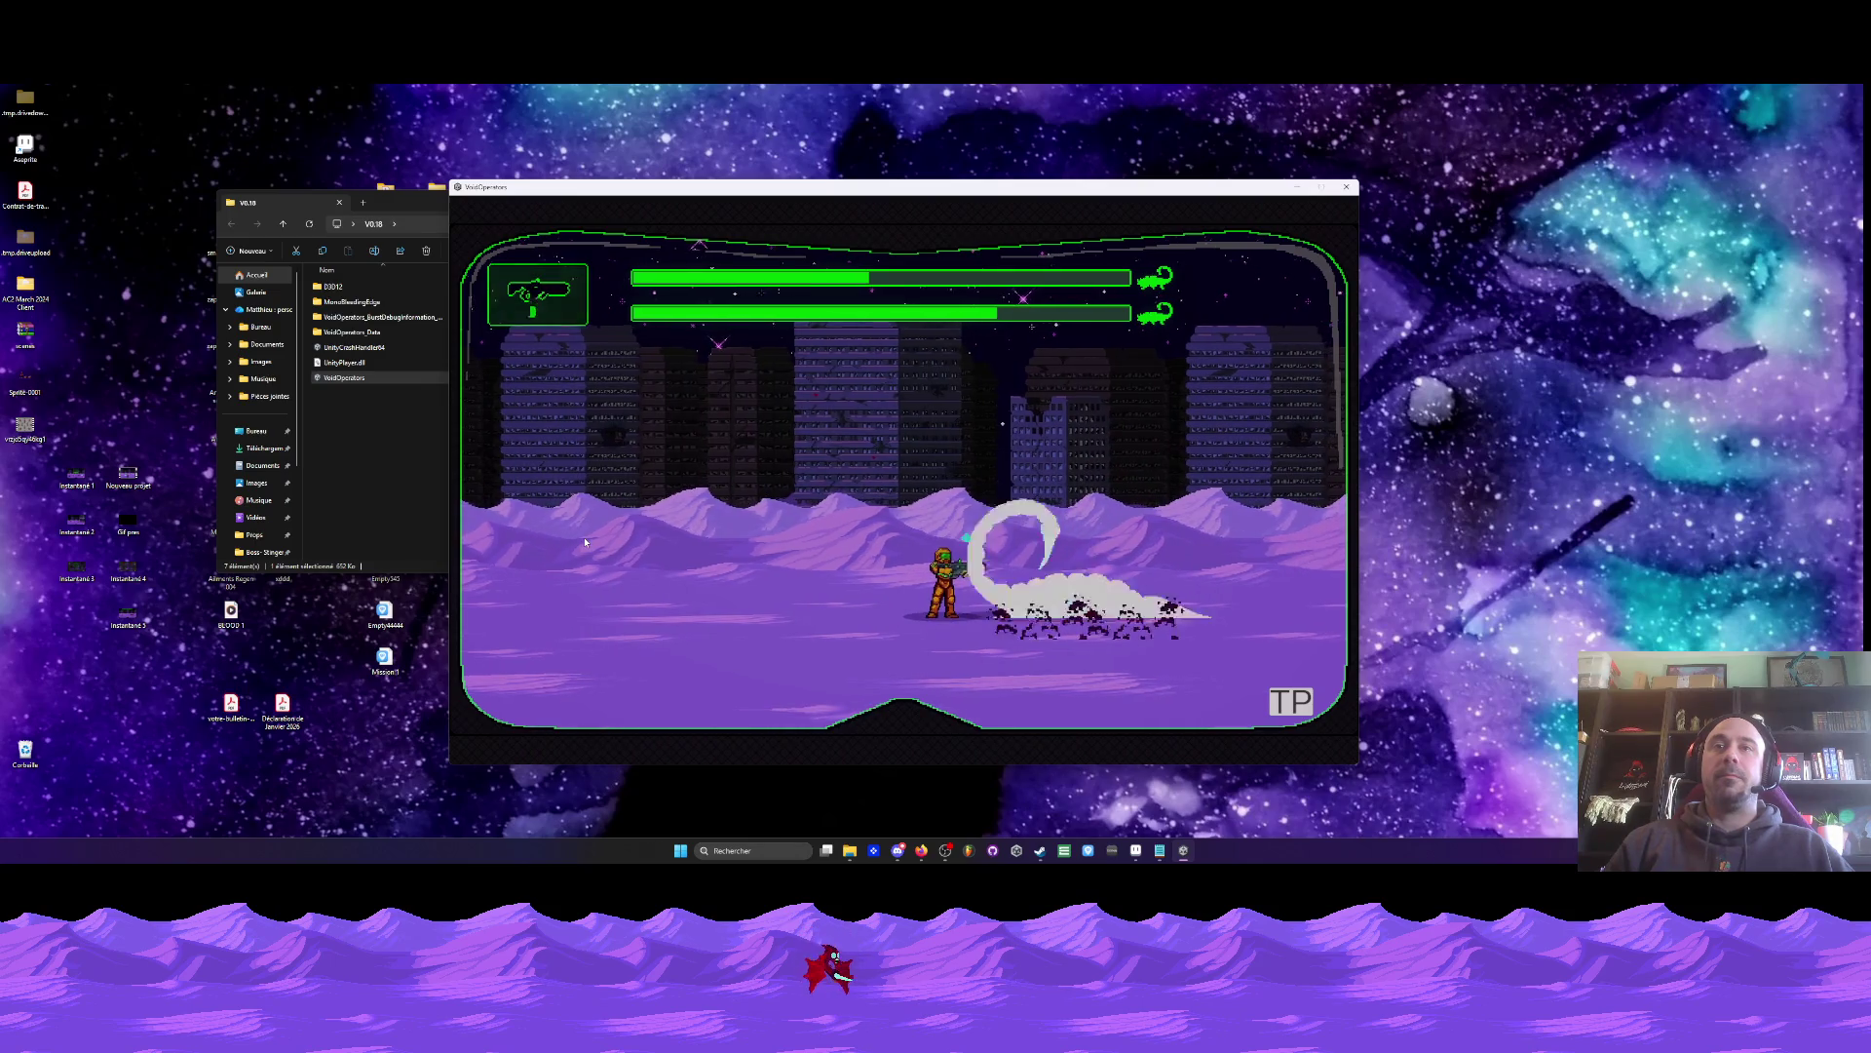
pyautogui.press('a')
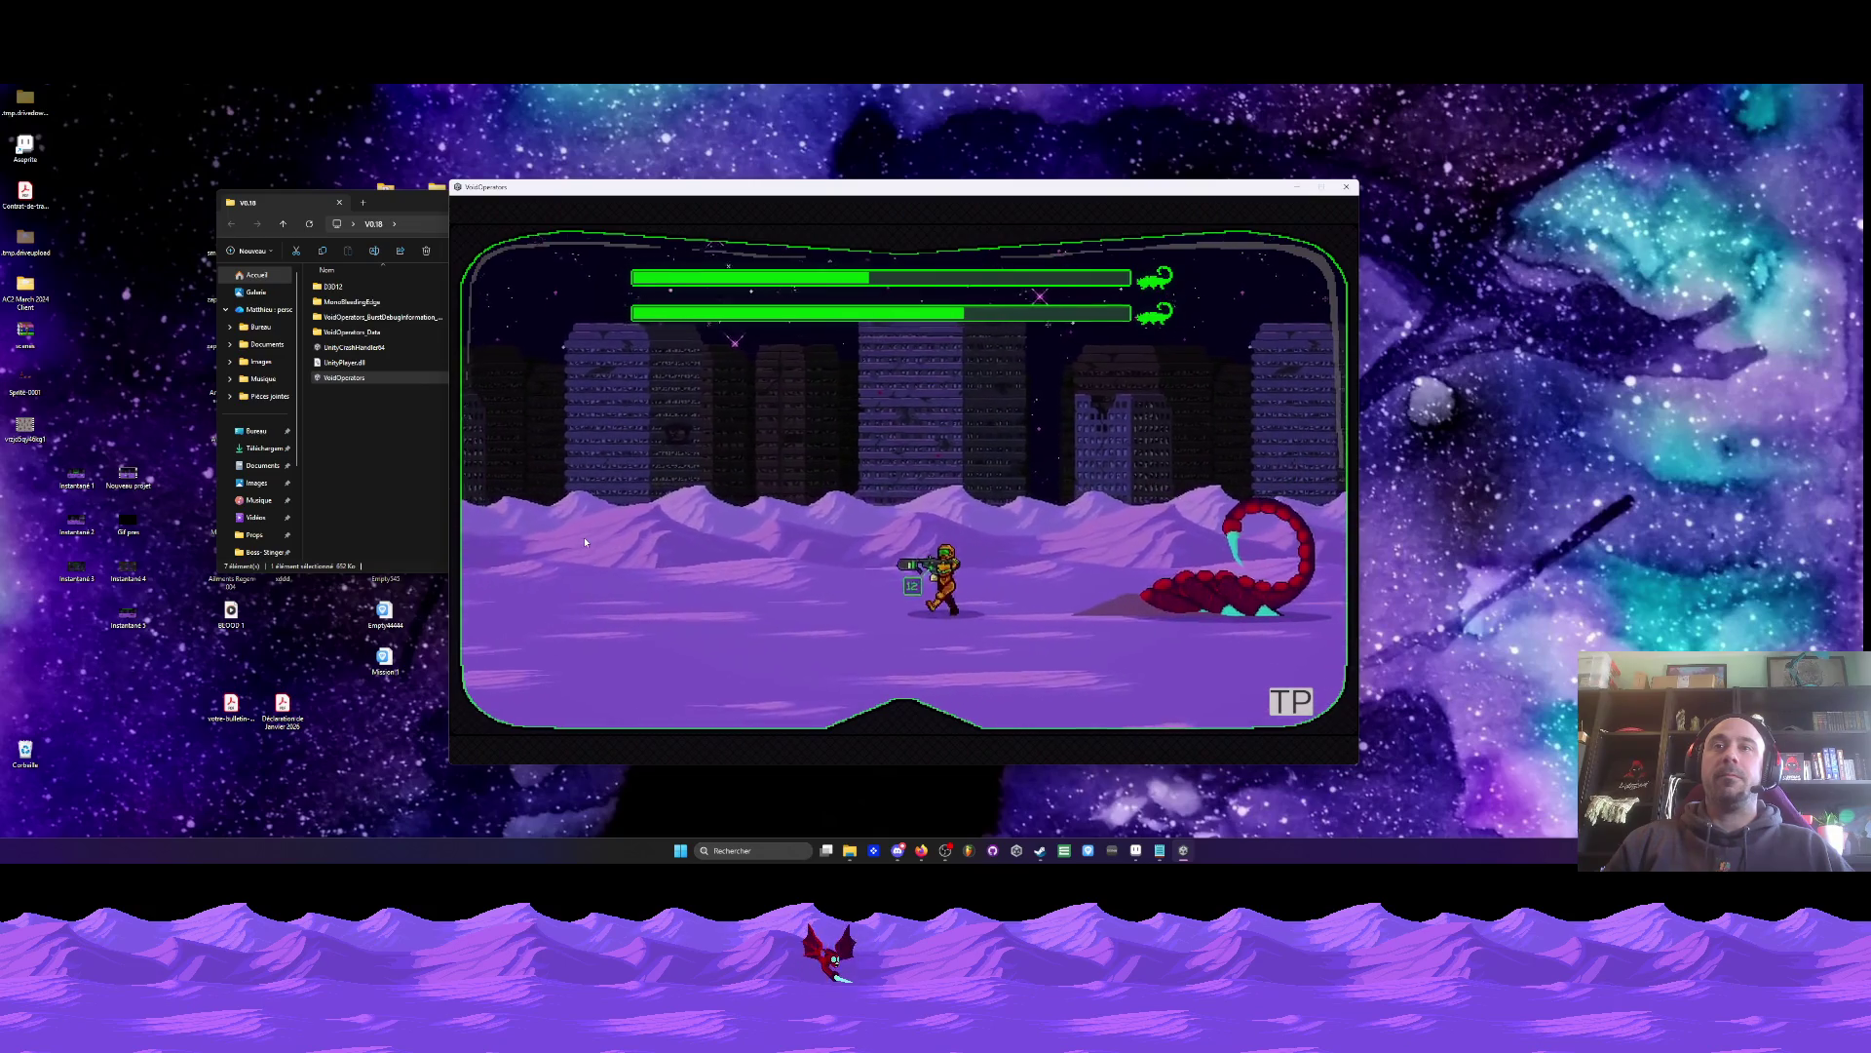
pyautogui.press('a')
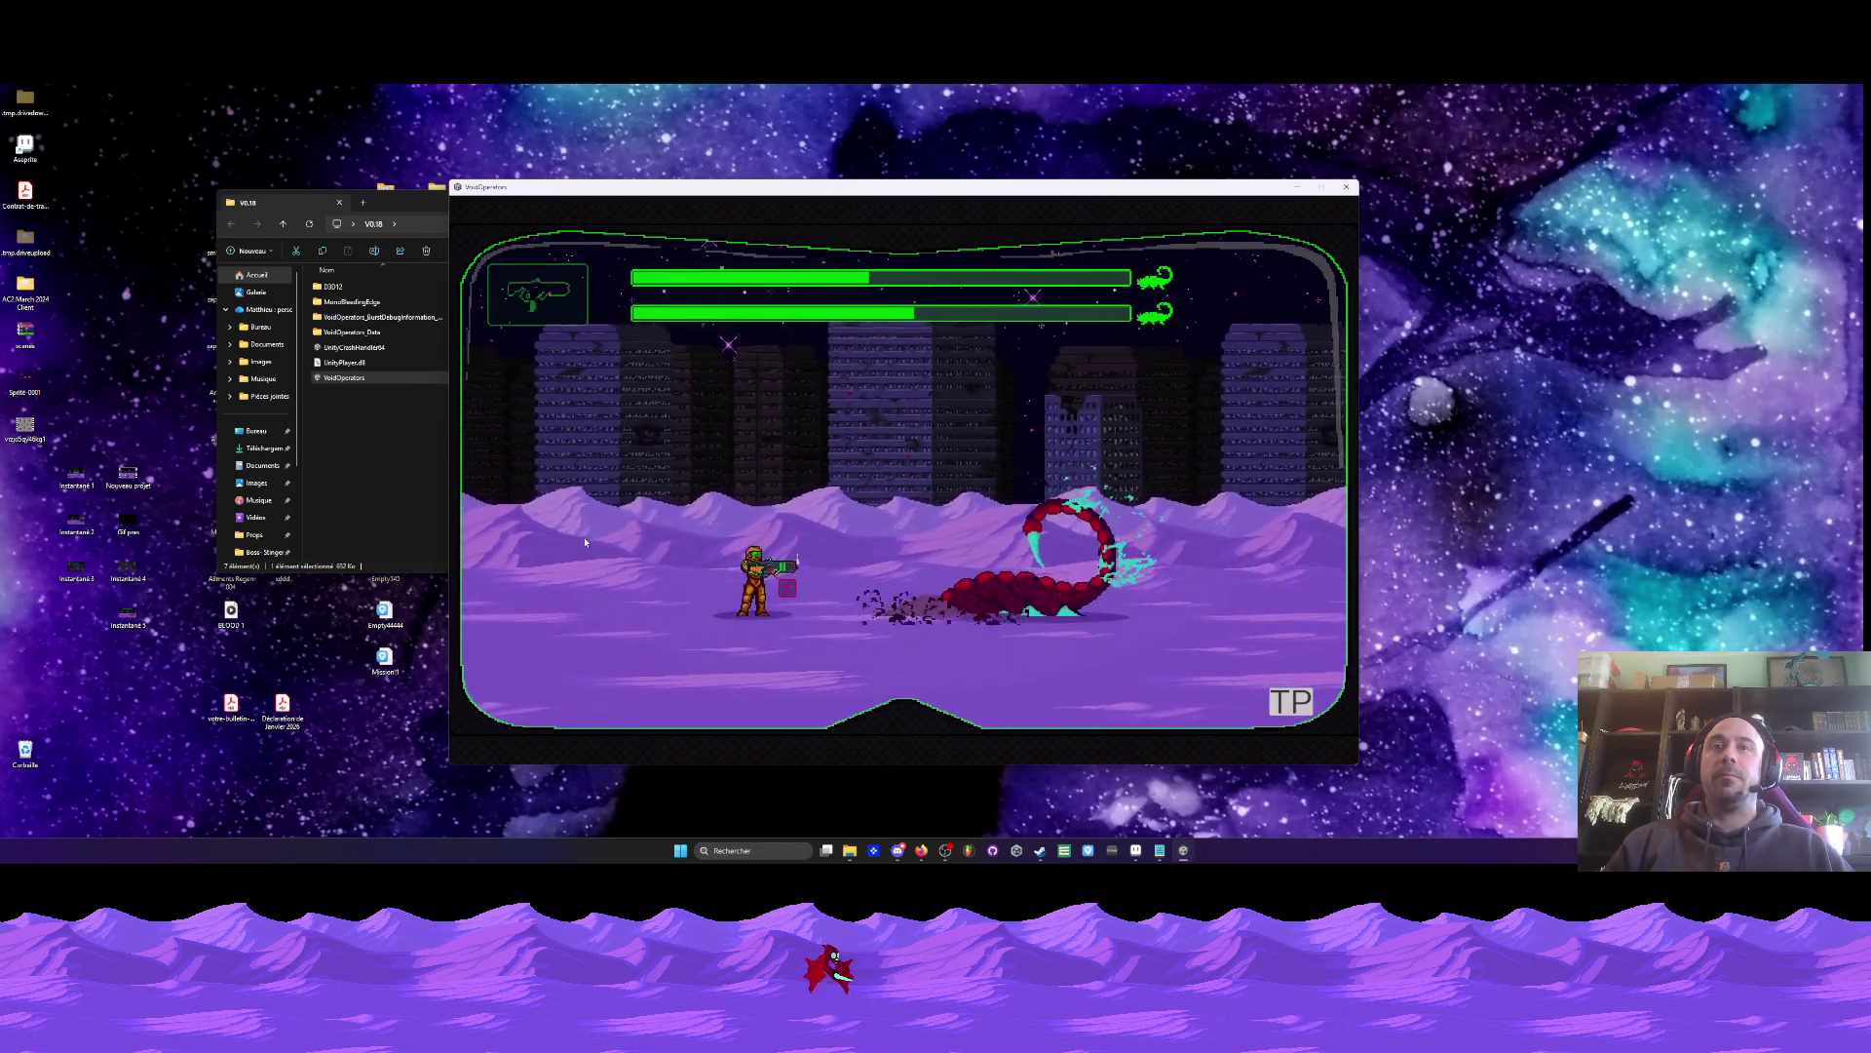
pyautogui.press('a')
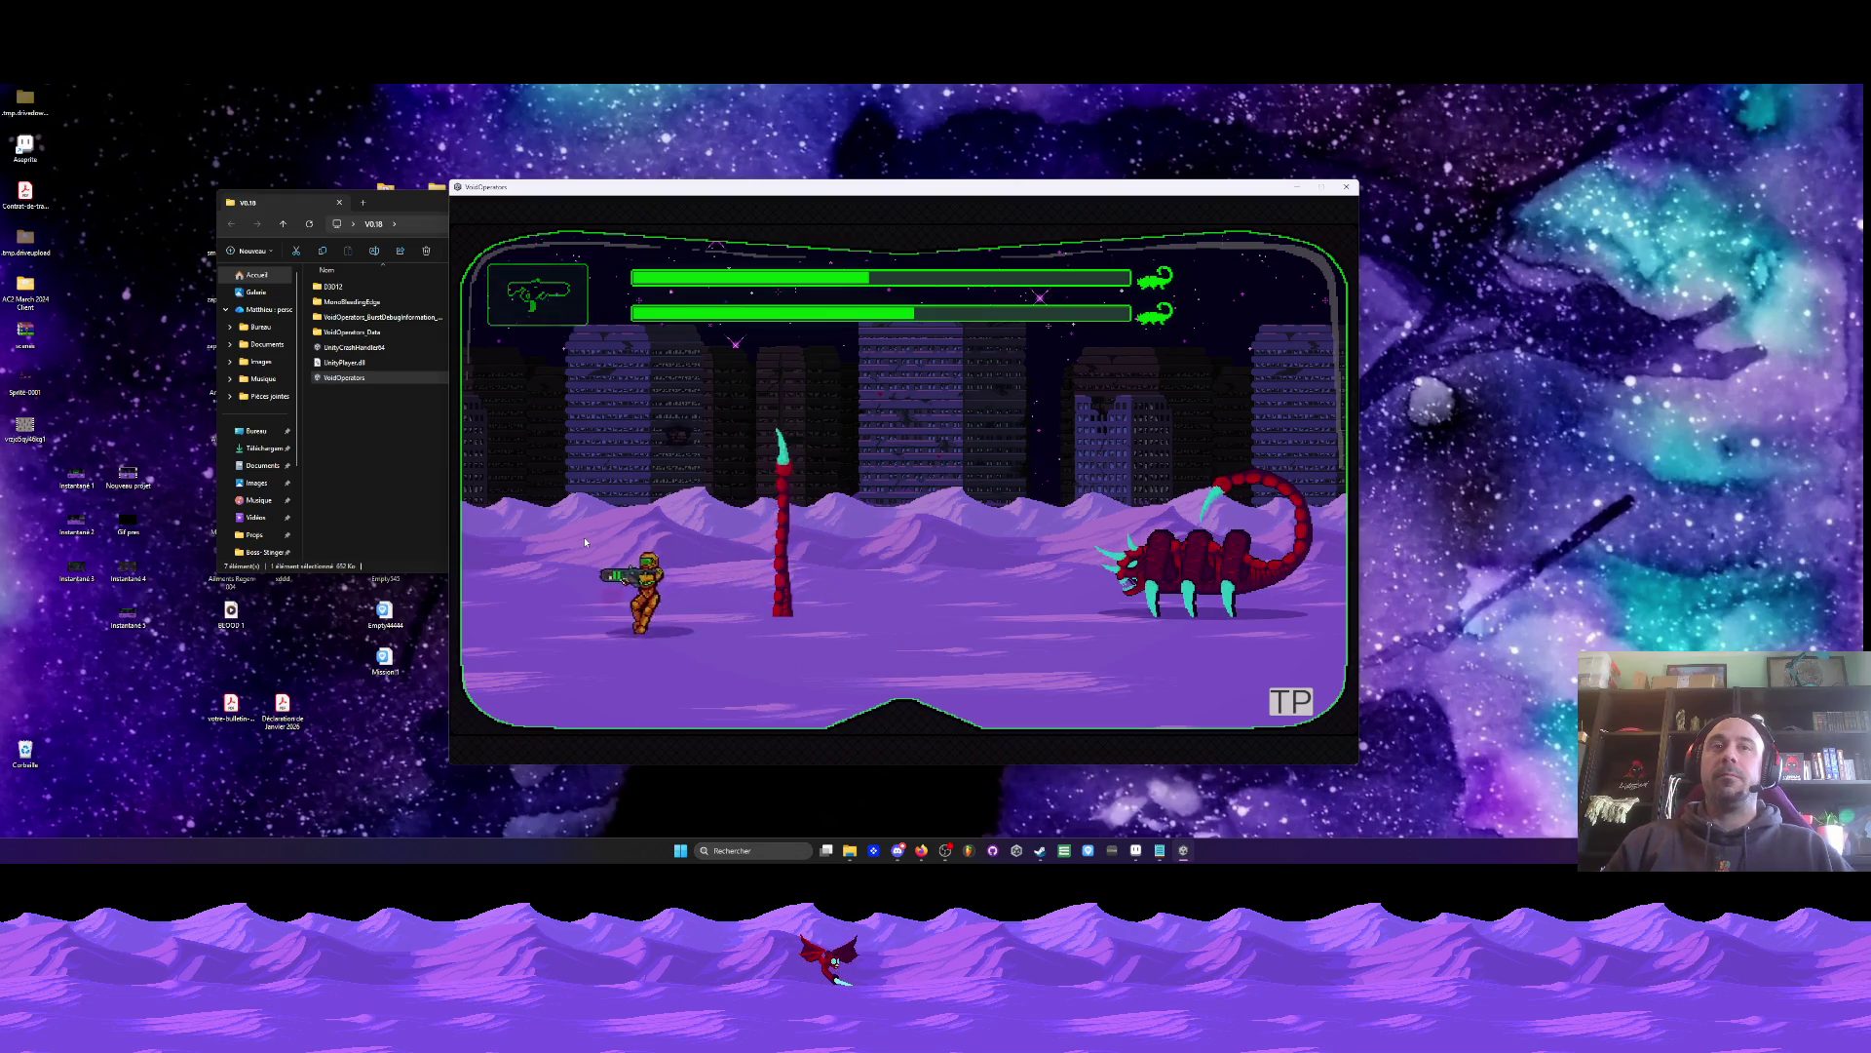
pyautogui.press('d')
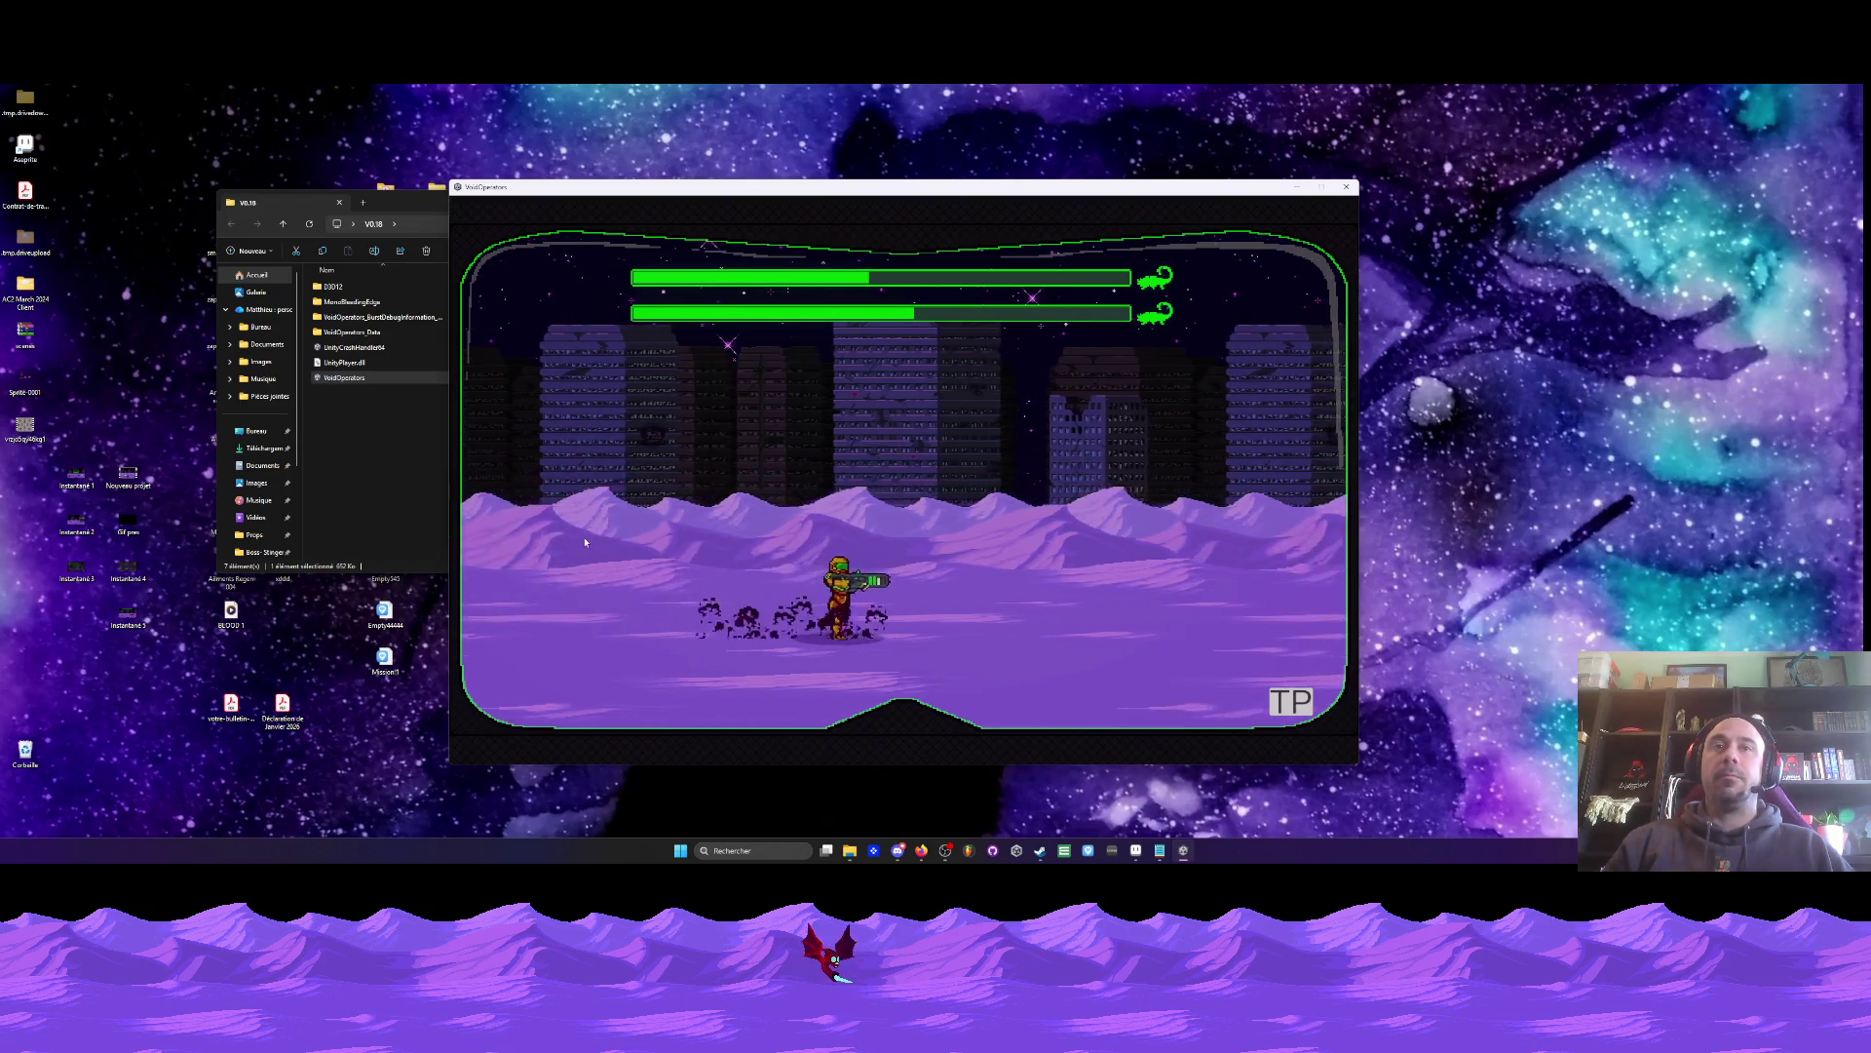
pyautogui.press('d')
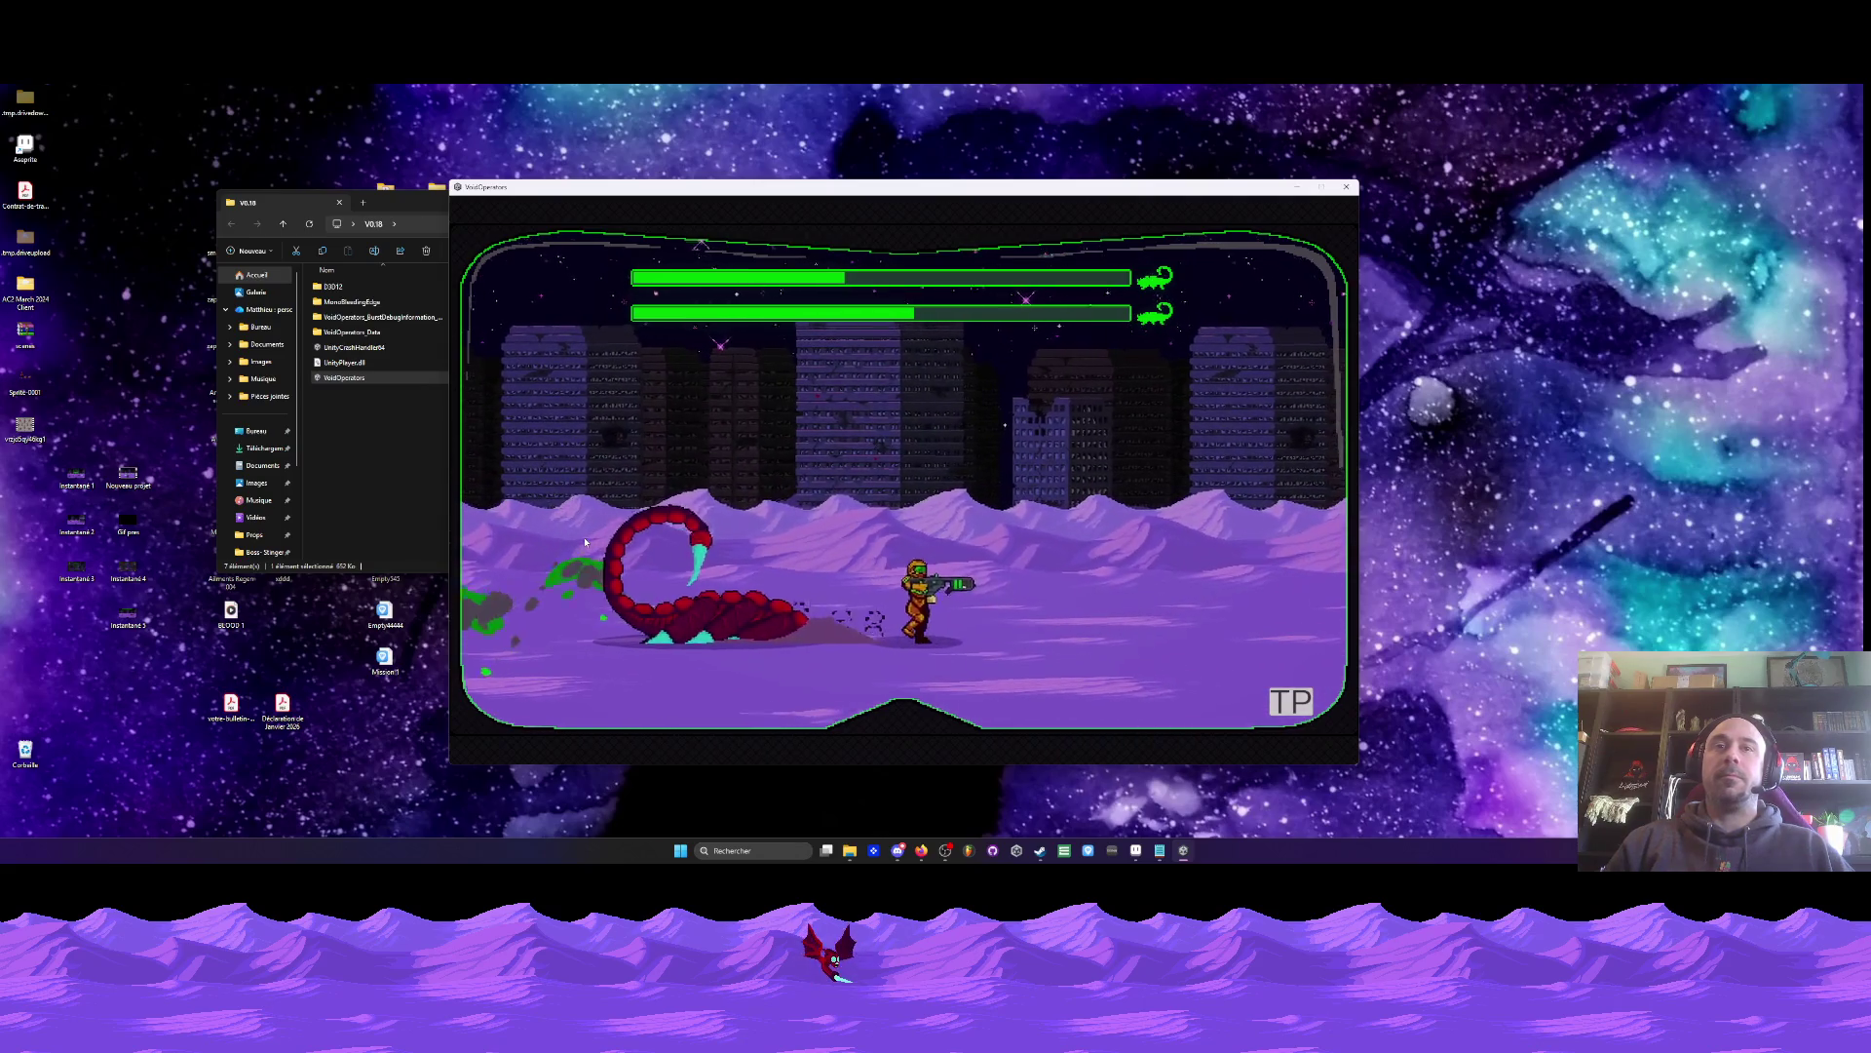
pyautogui.press('d')
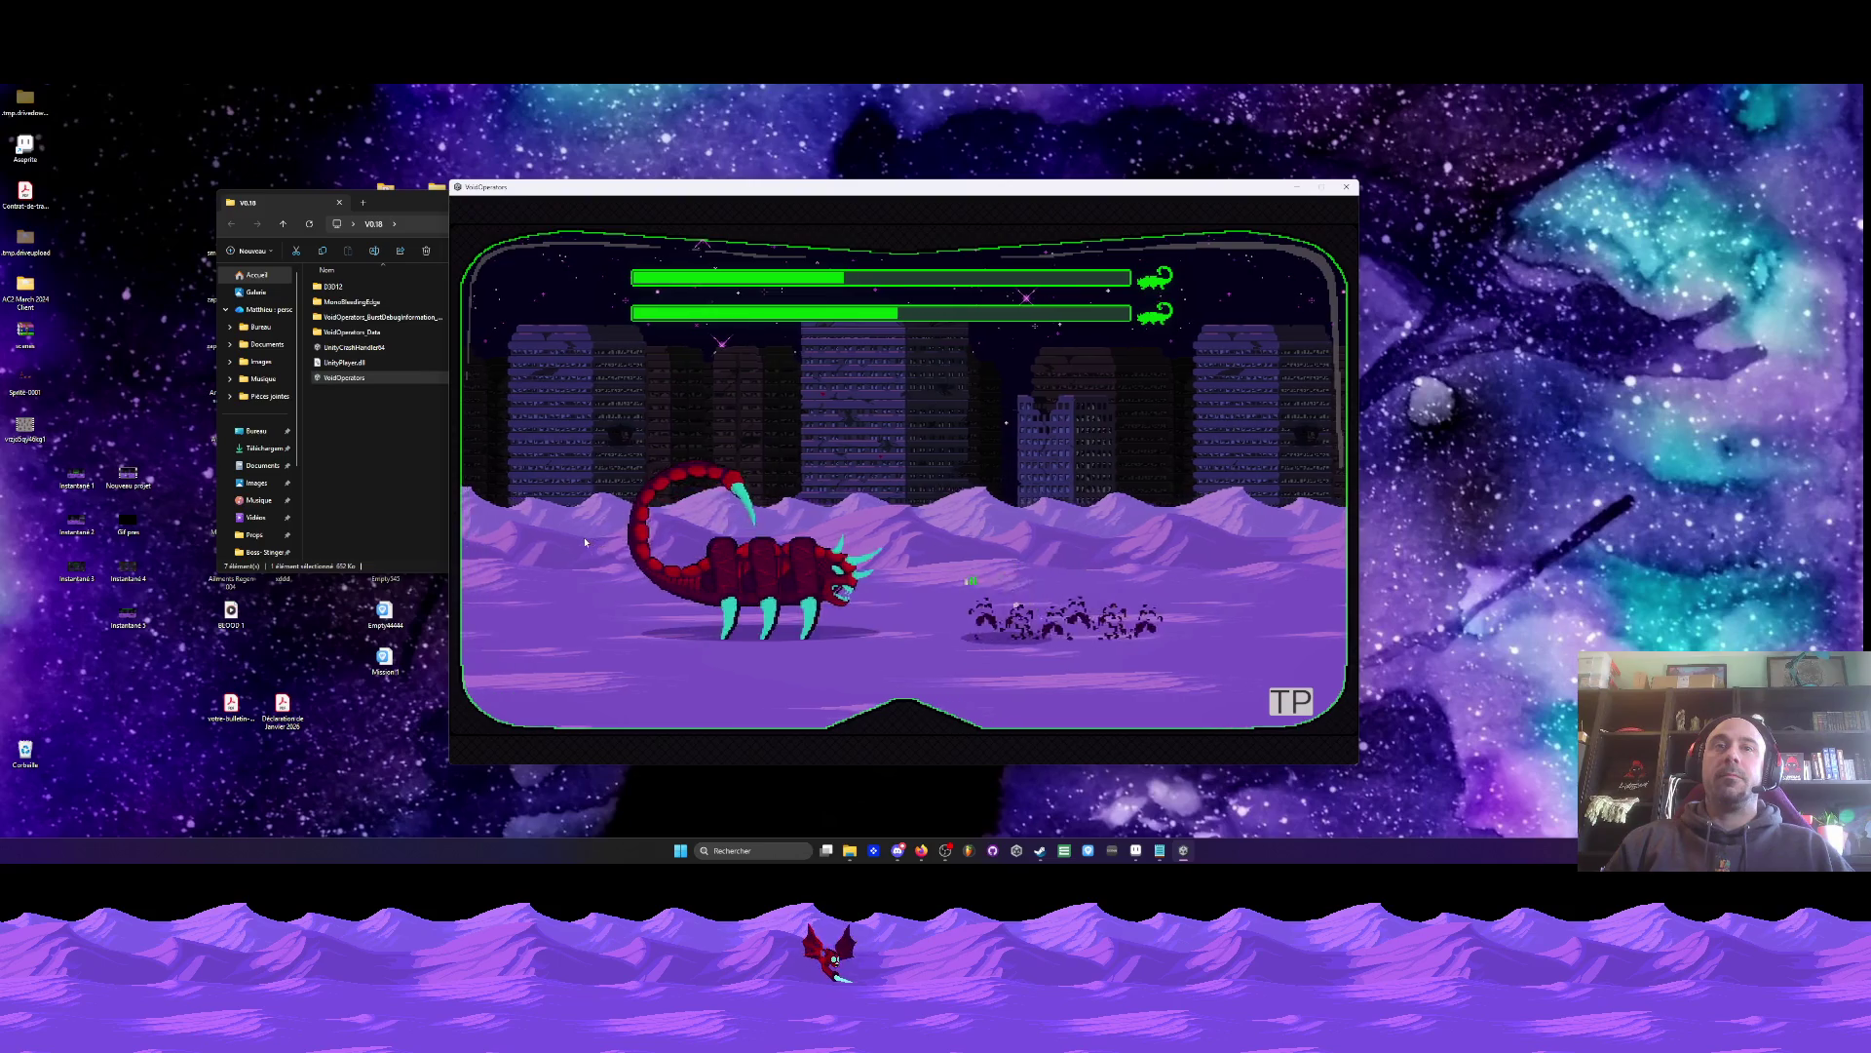
pyautogui.press('a')
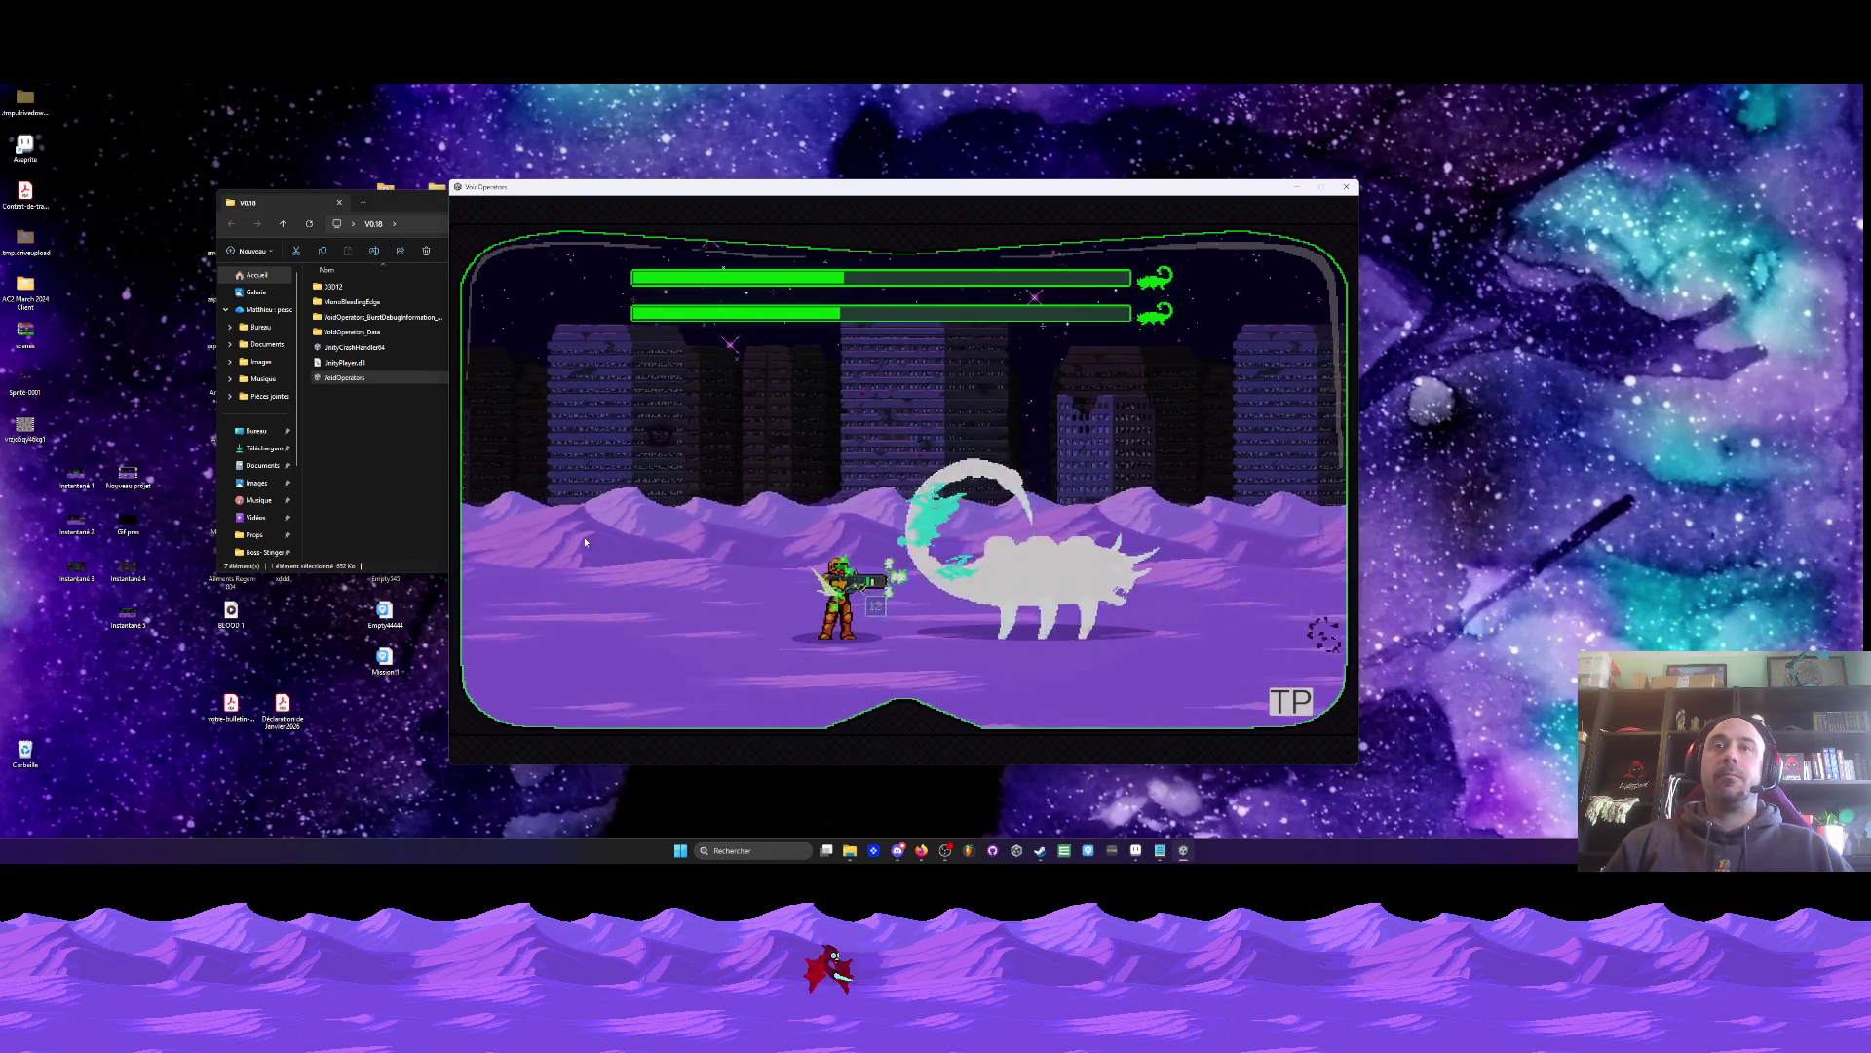
pyautogui.press('d')
pyautogui.press('a')
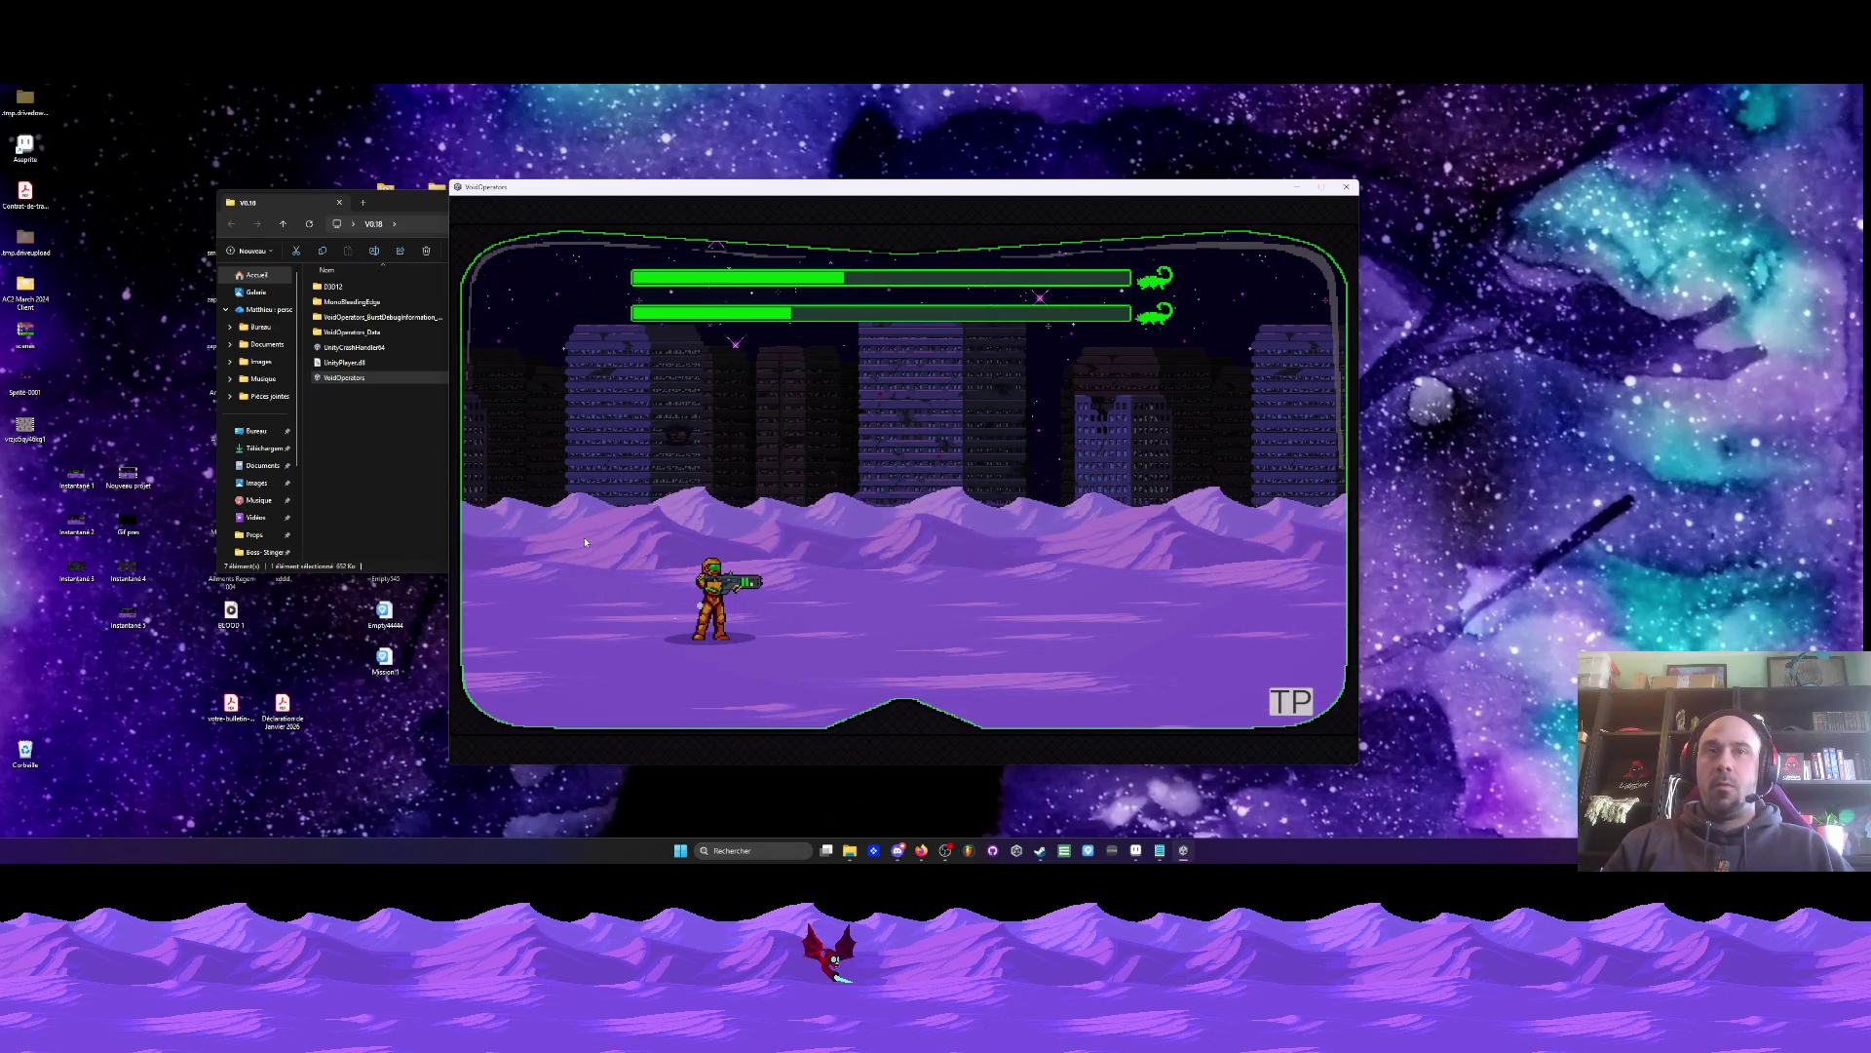
pyautogui.press('d')
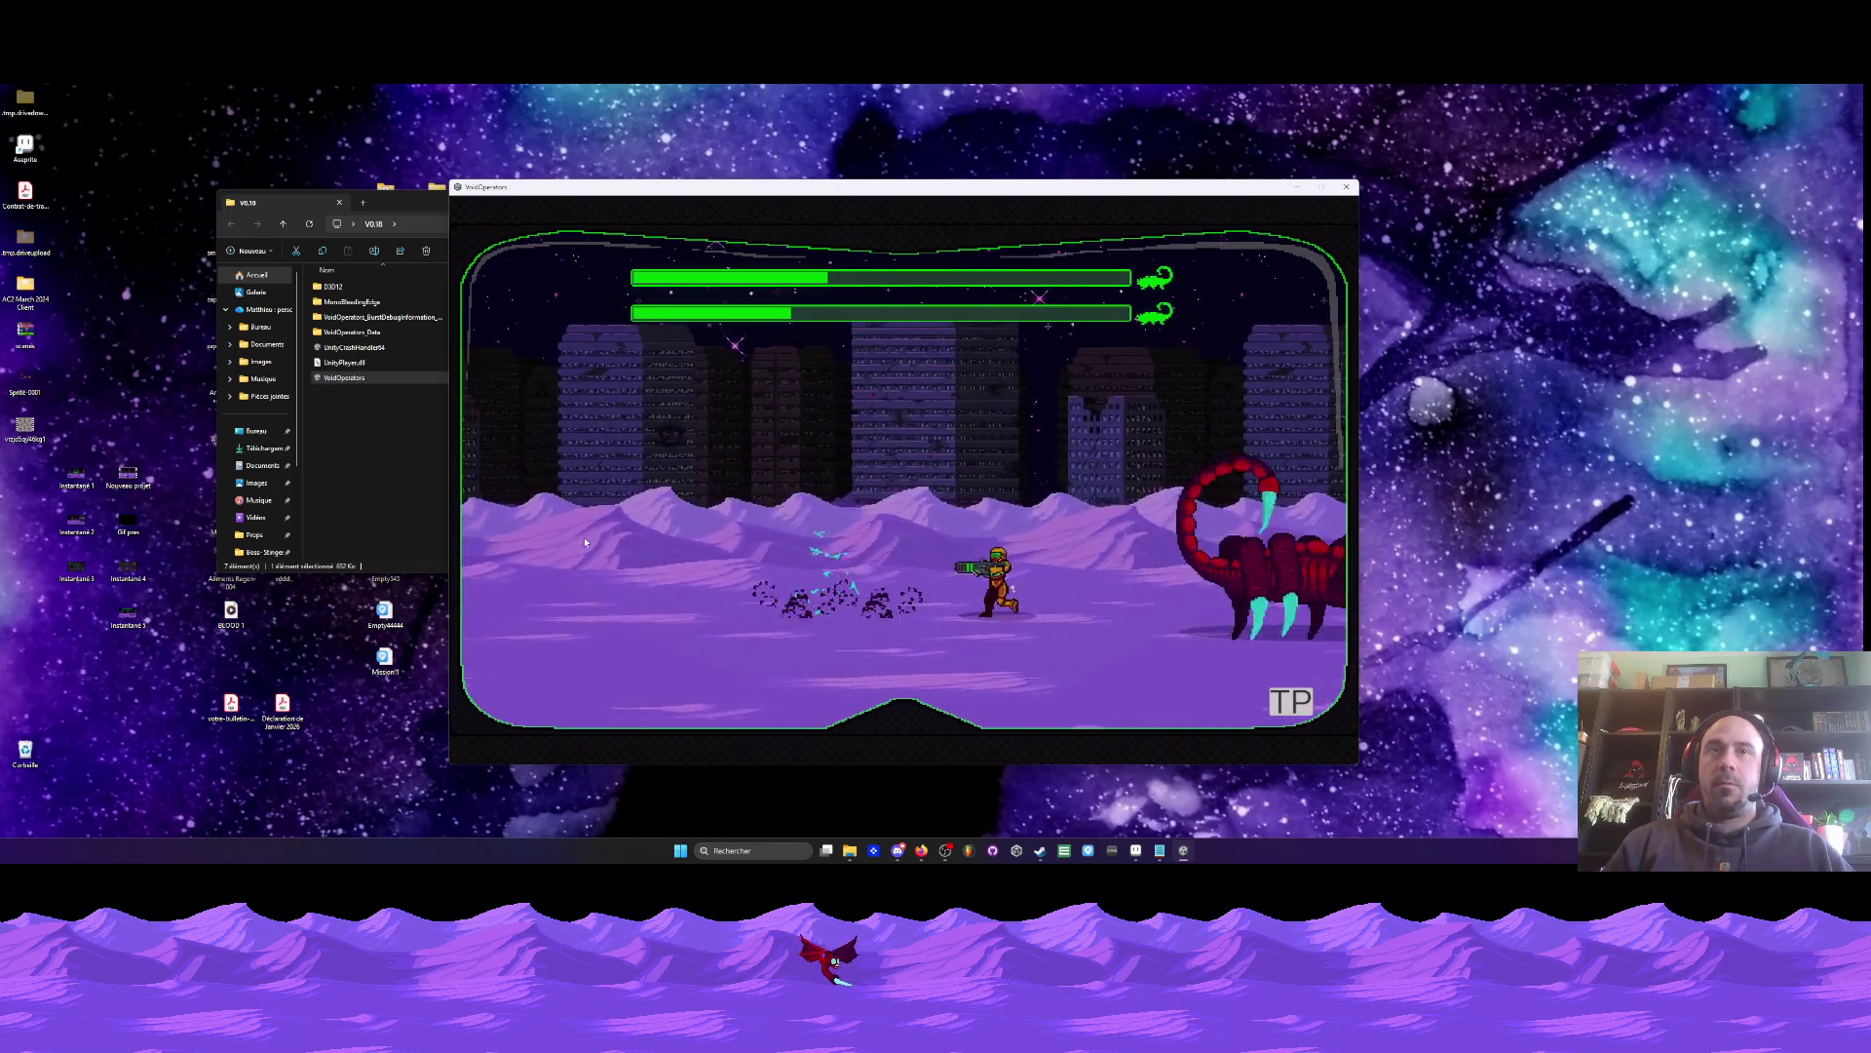
pyautogui.press('a')
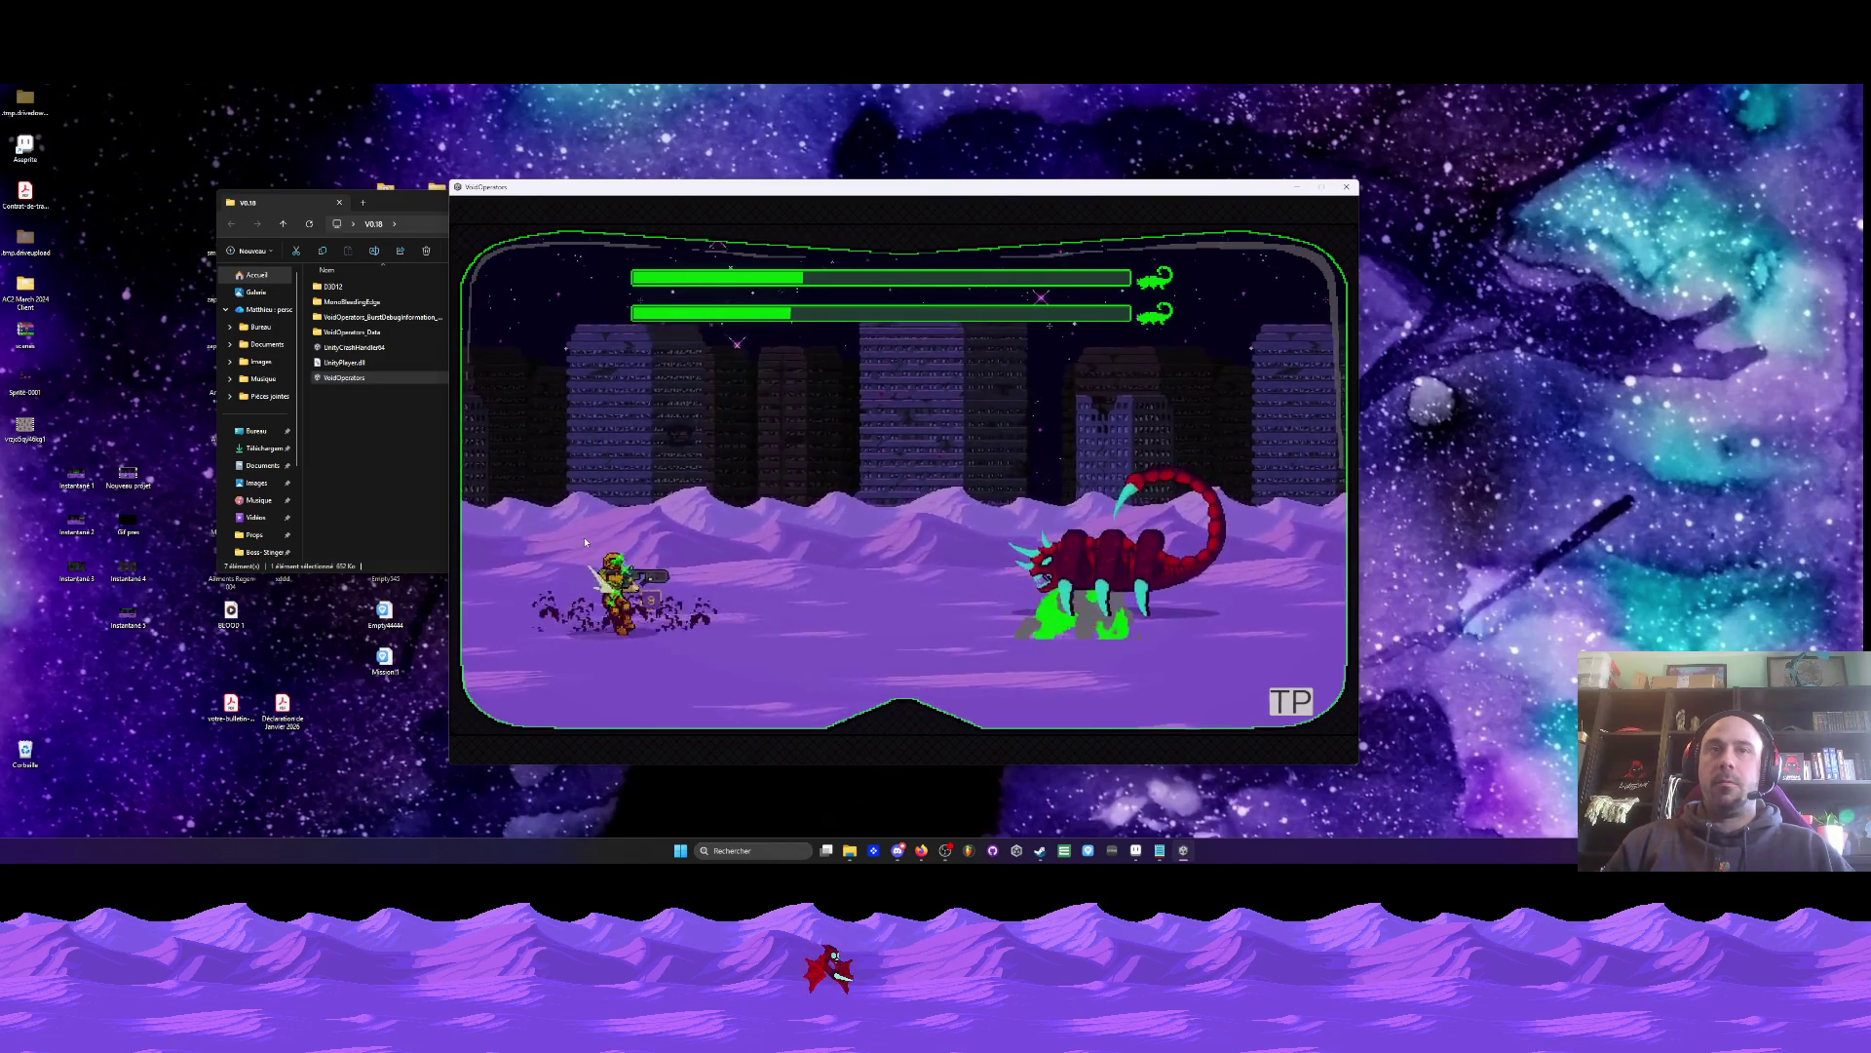
pyautogui.press('d')
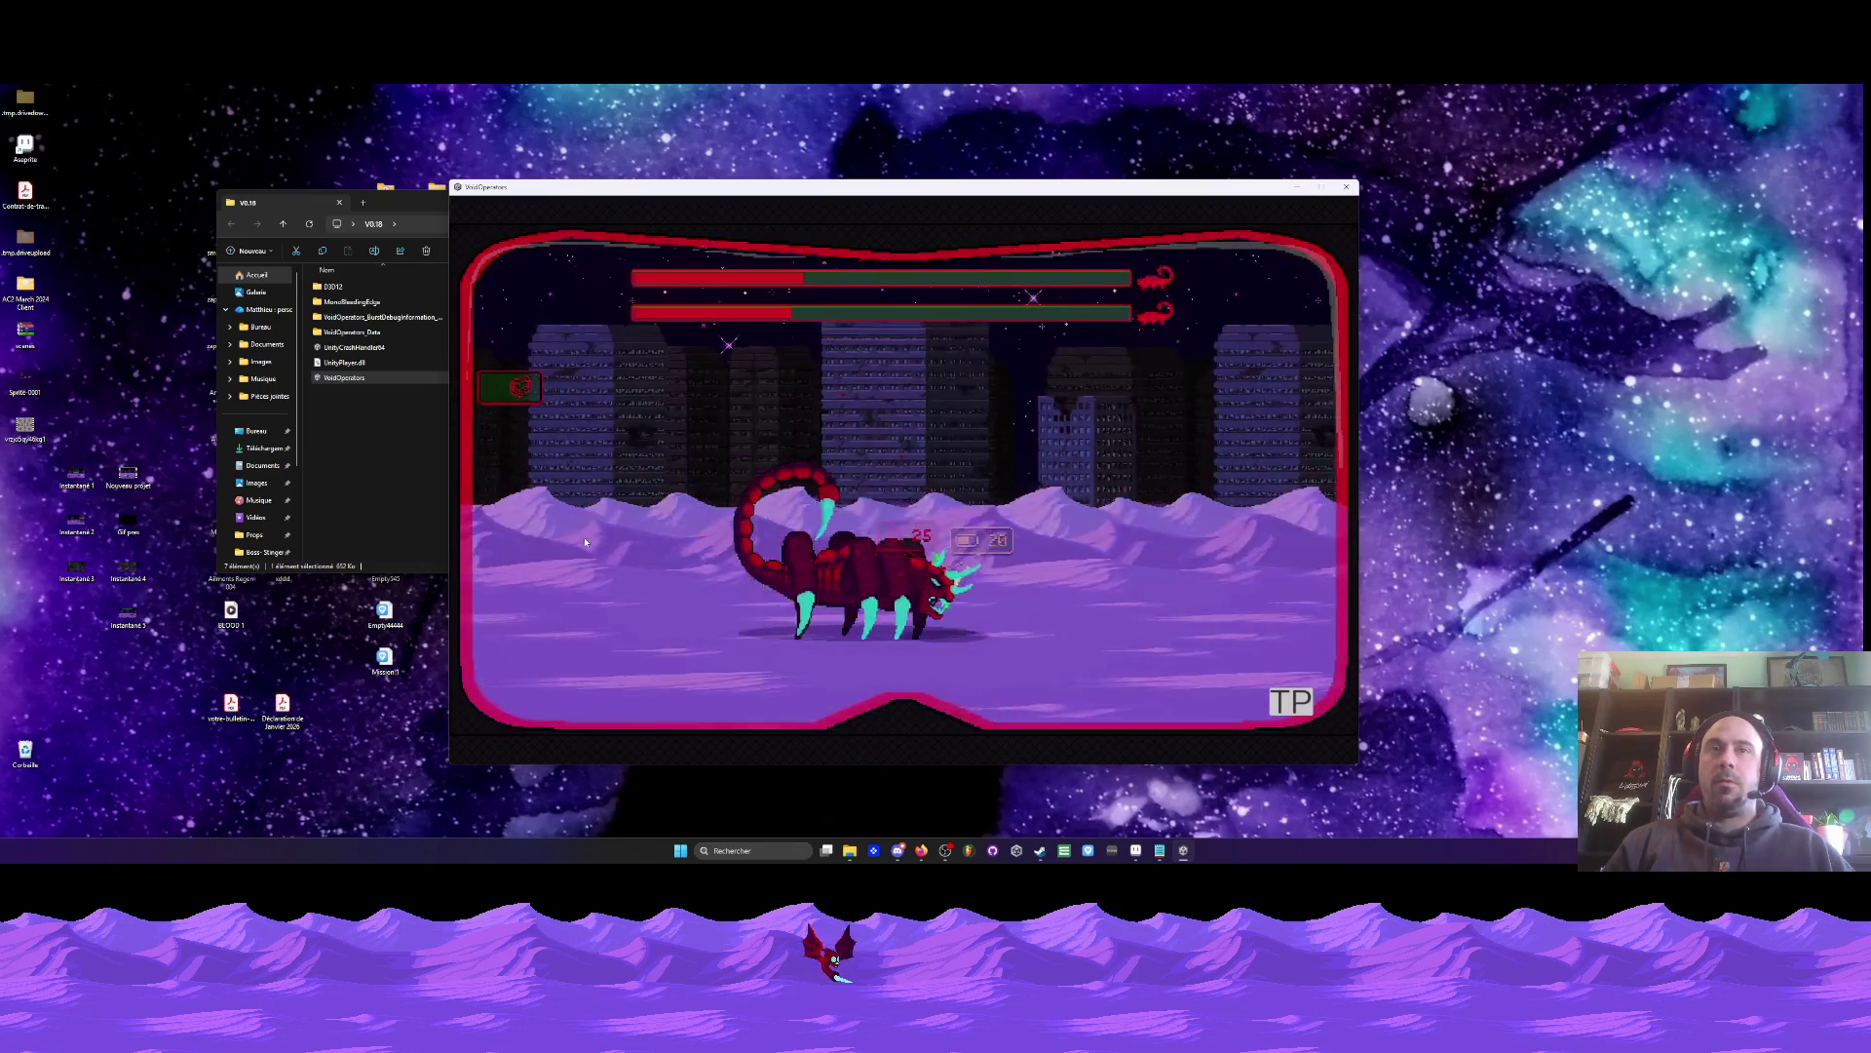
# - Defeat the scorpion and worm bosses for Mission 1 SUCCESS, then bring the Milanote board forward
pyautogui.press('a')
pyautogui.click(585, 542)
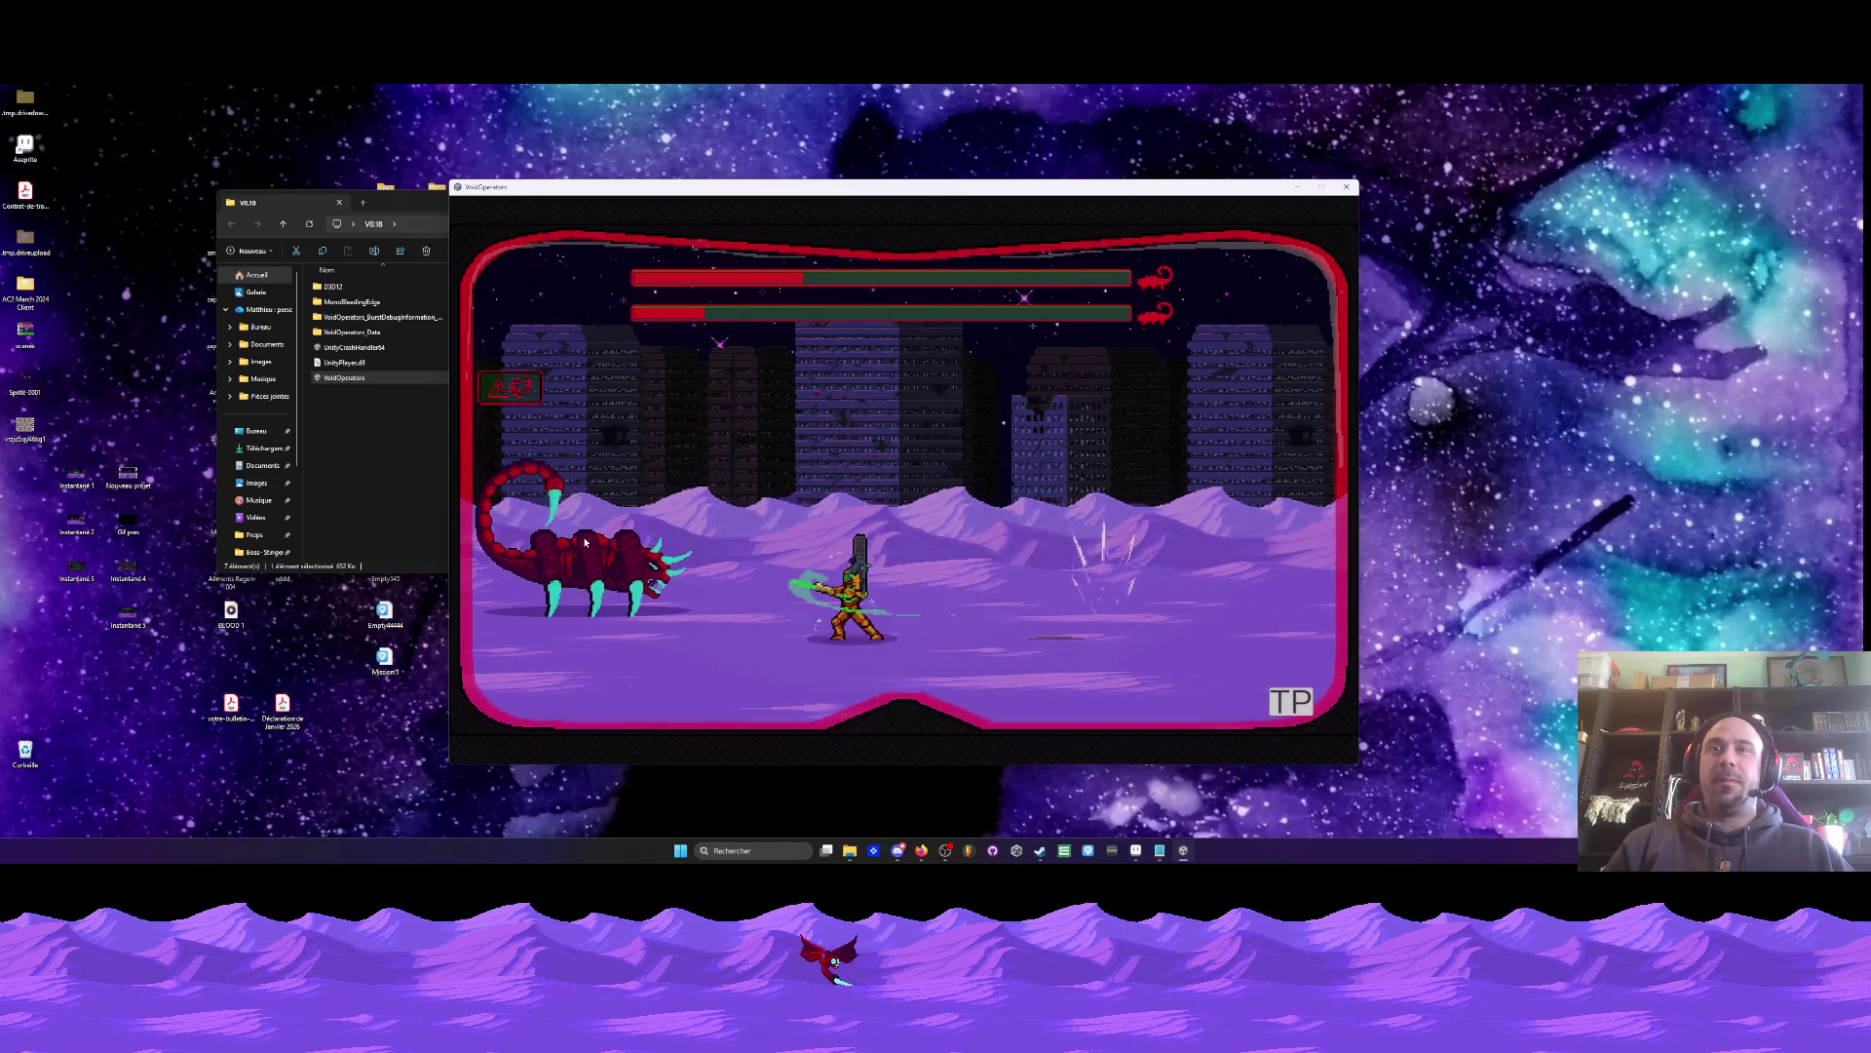
pyautogui.press('d')
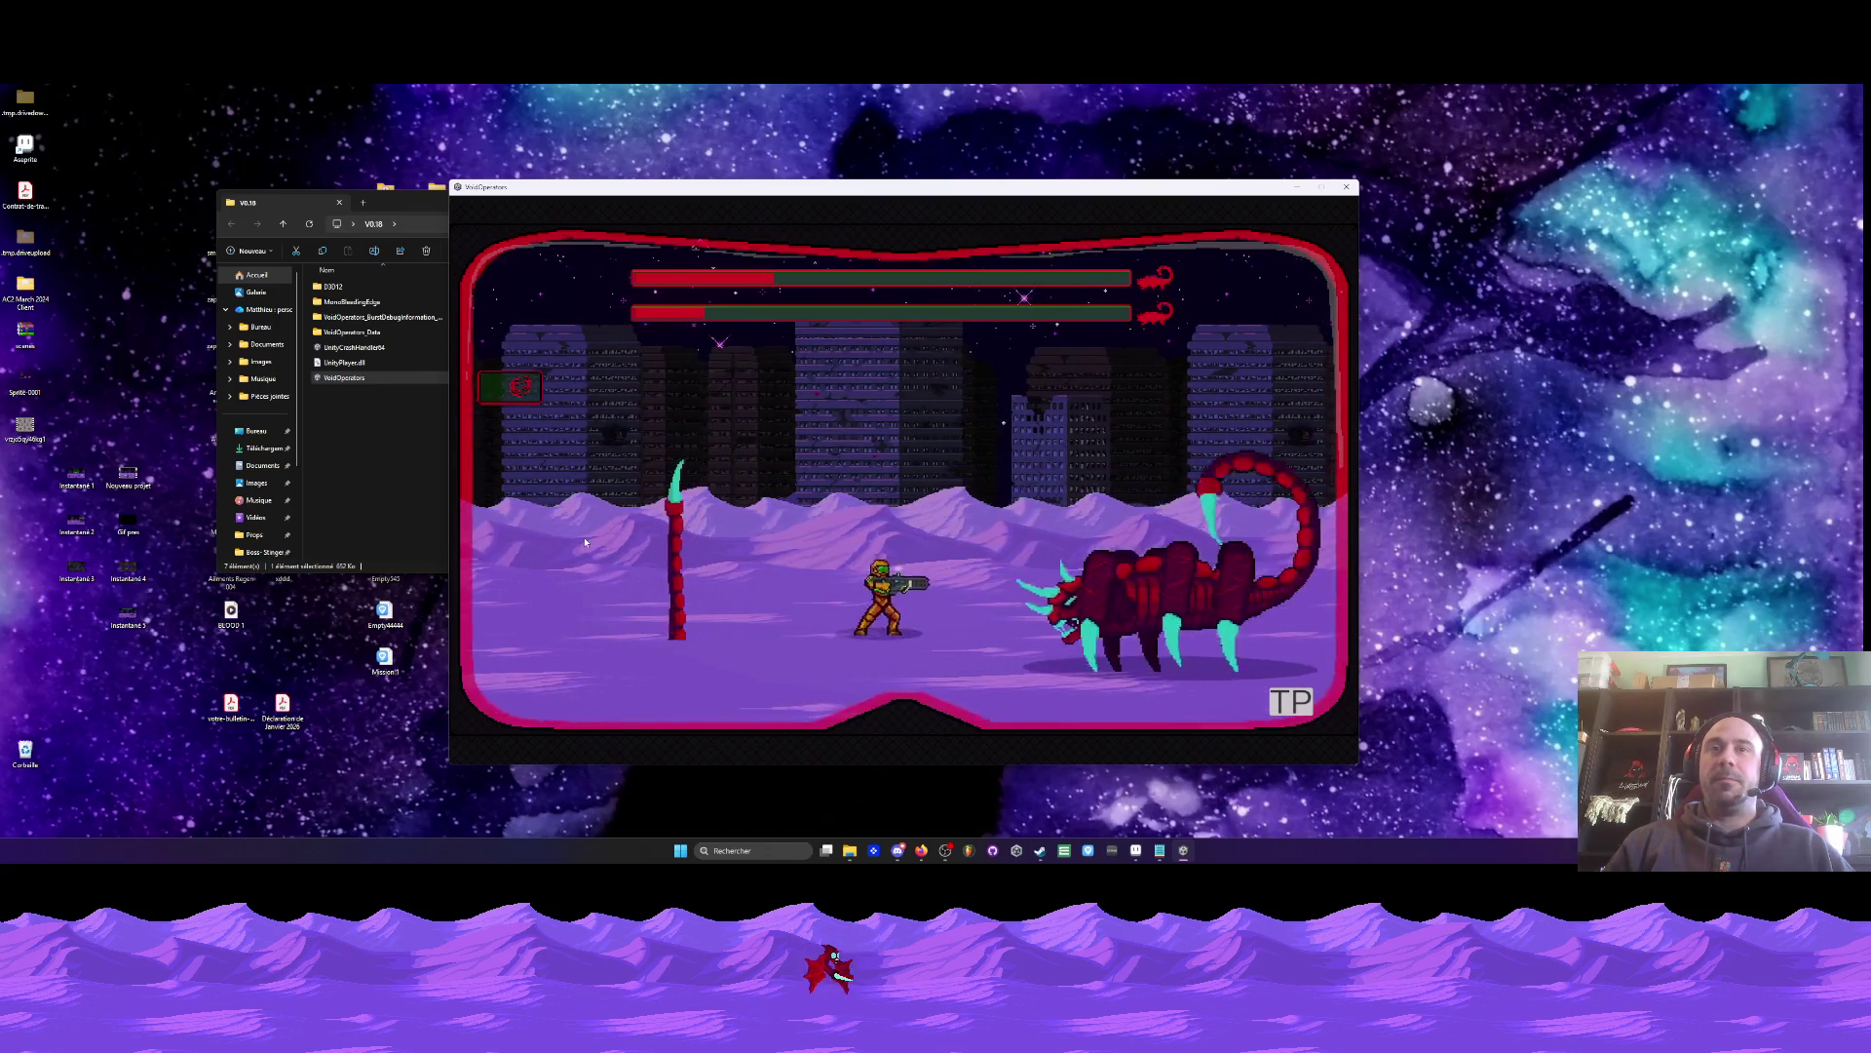
pyautogui.press('d')
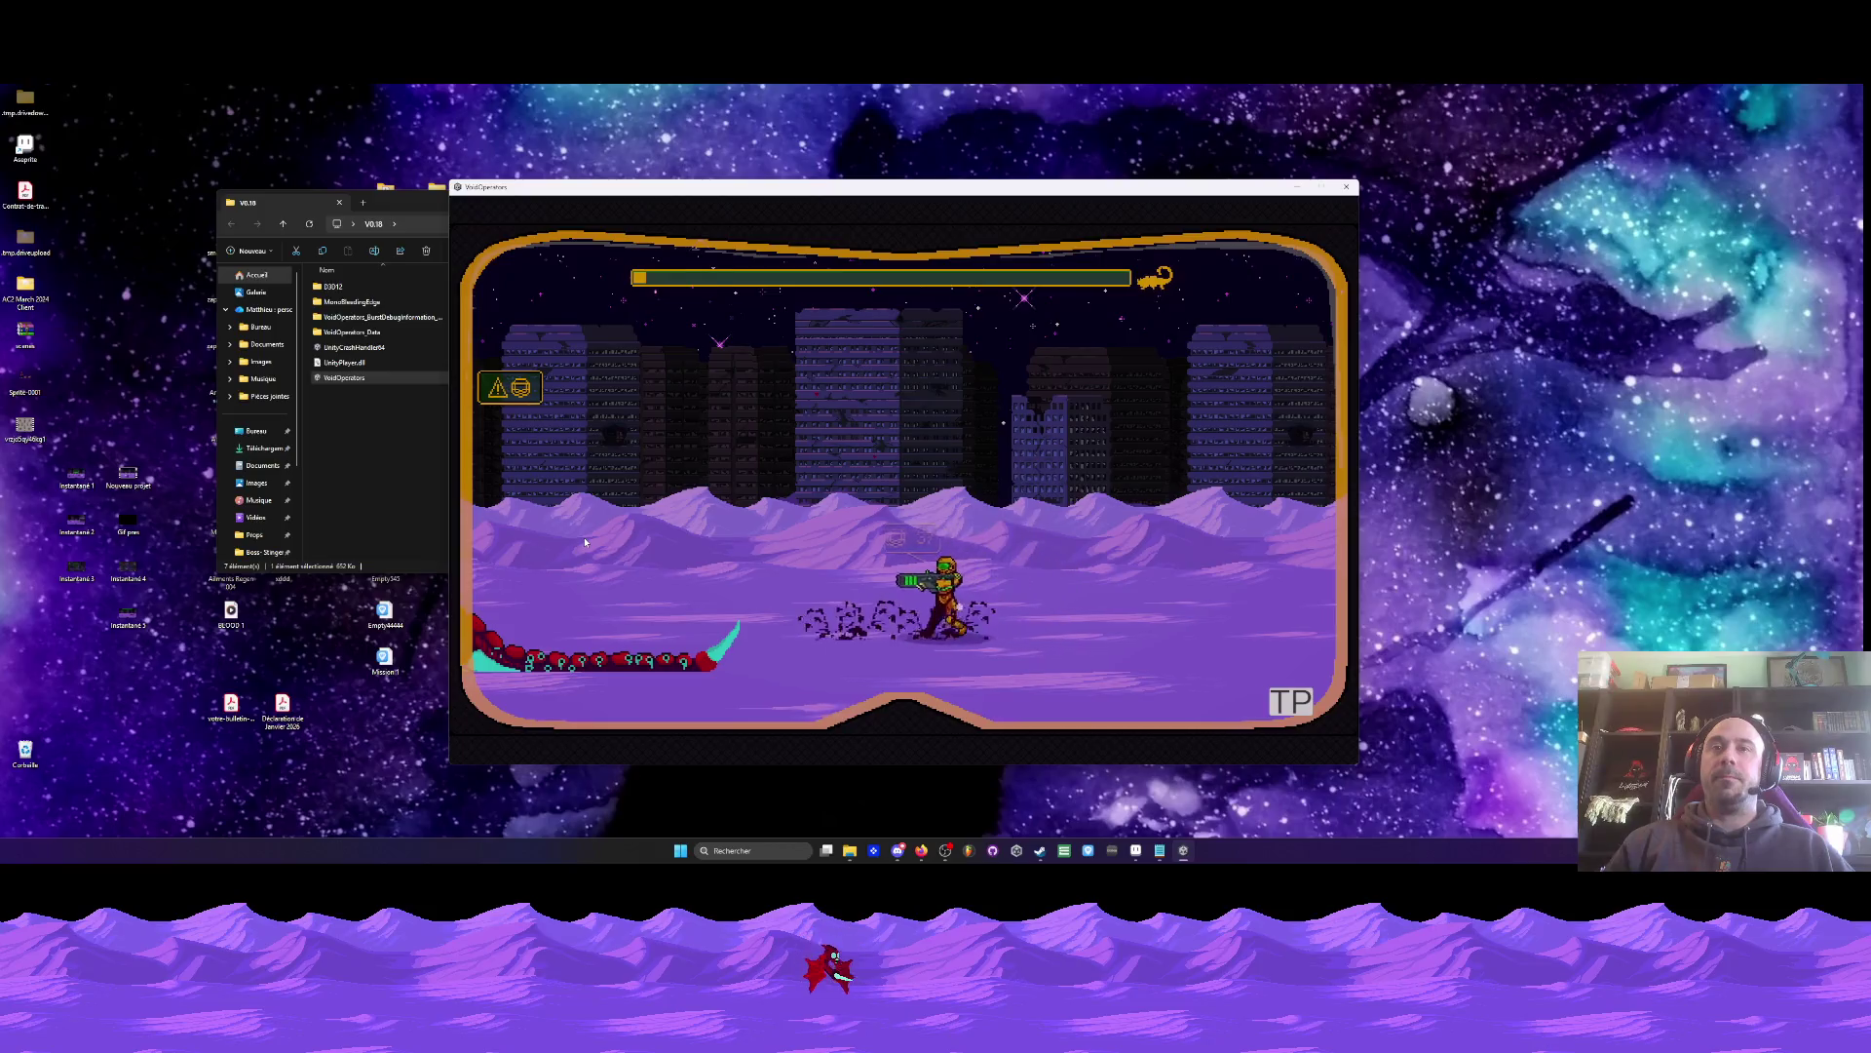
pyautogui.press('a')
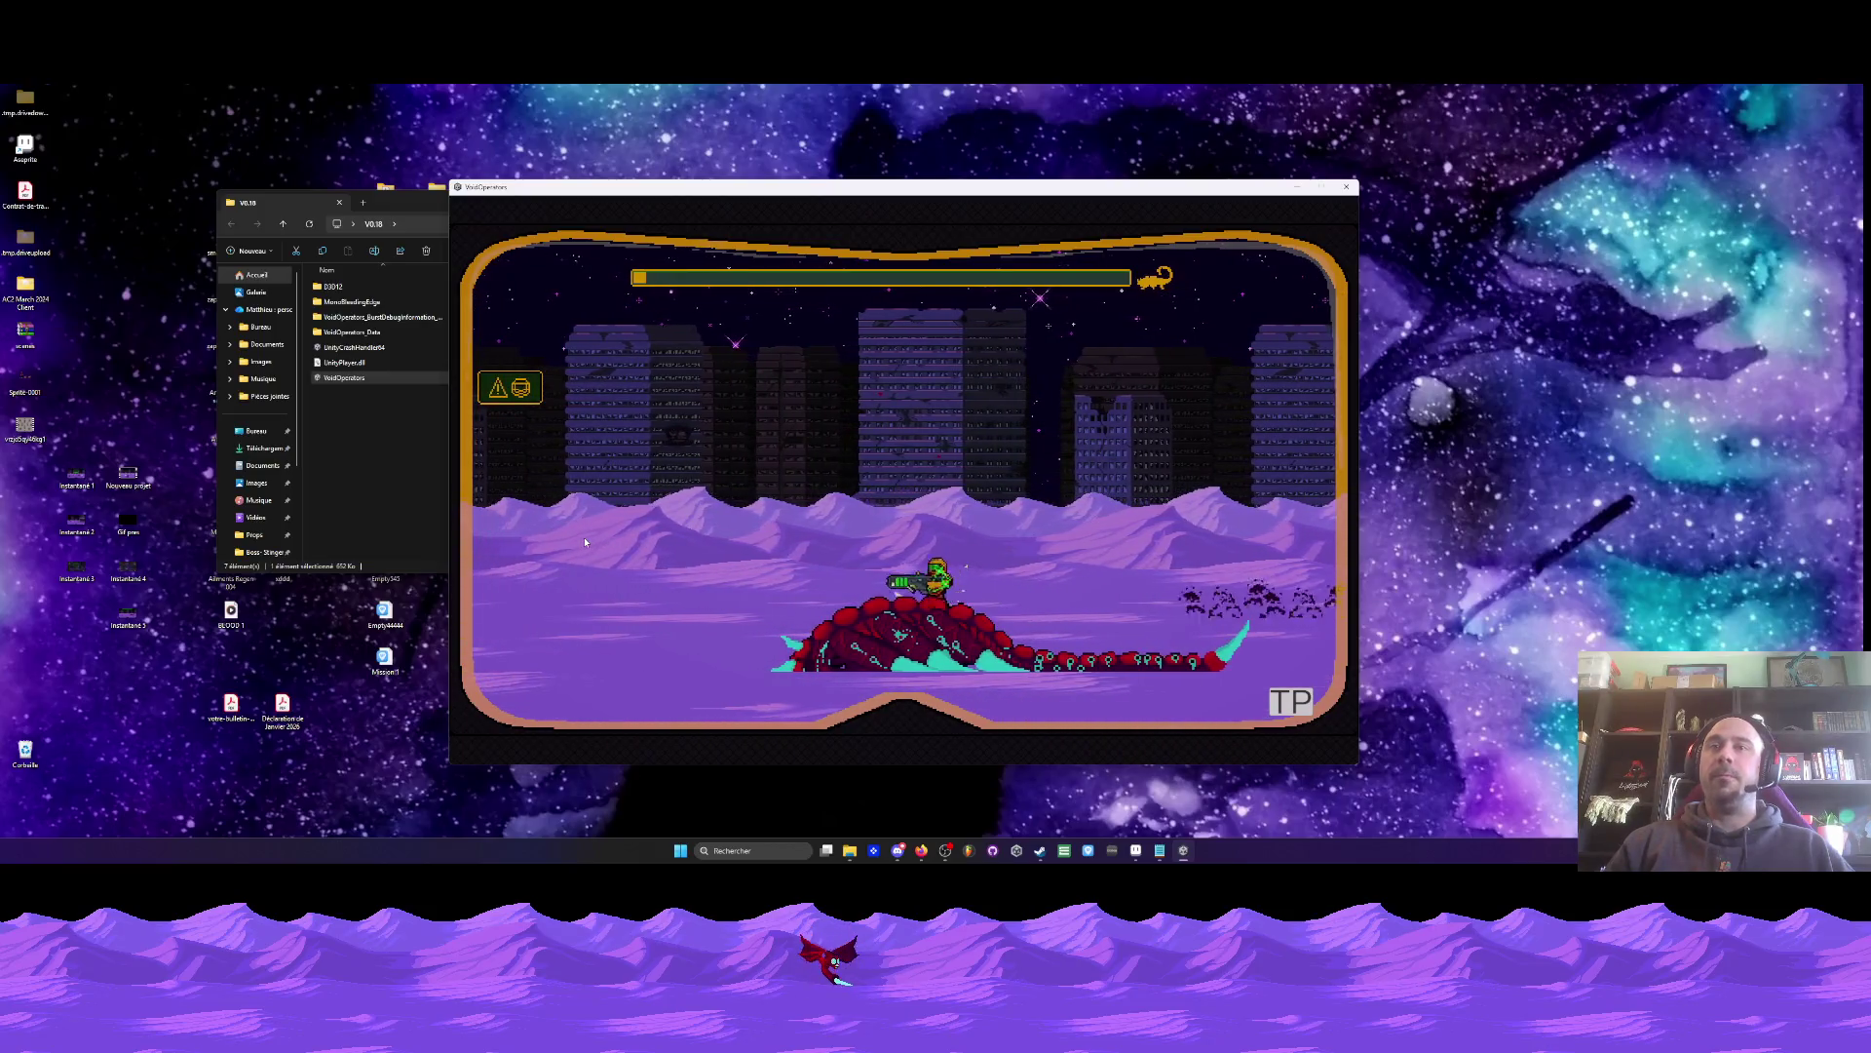
pyautogui.press('a')
pyautogui.press('a')
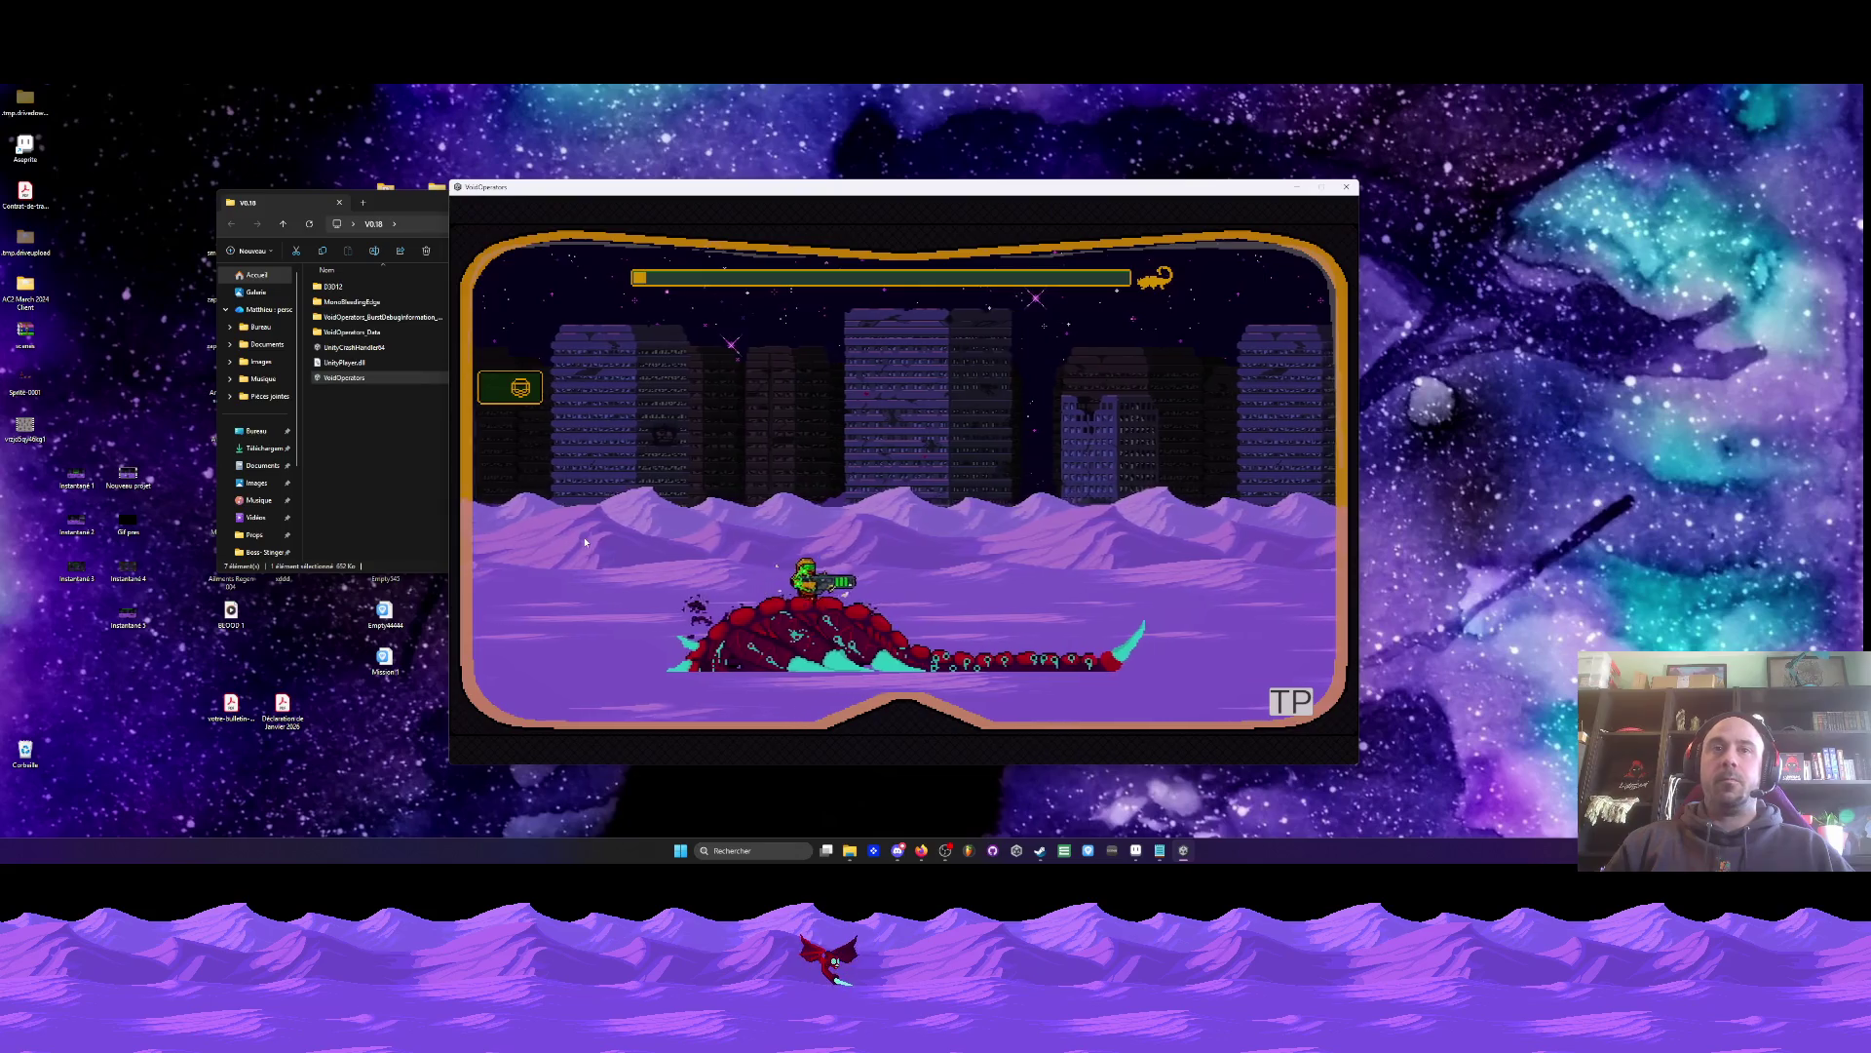
pyautogui.press('a')
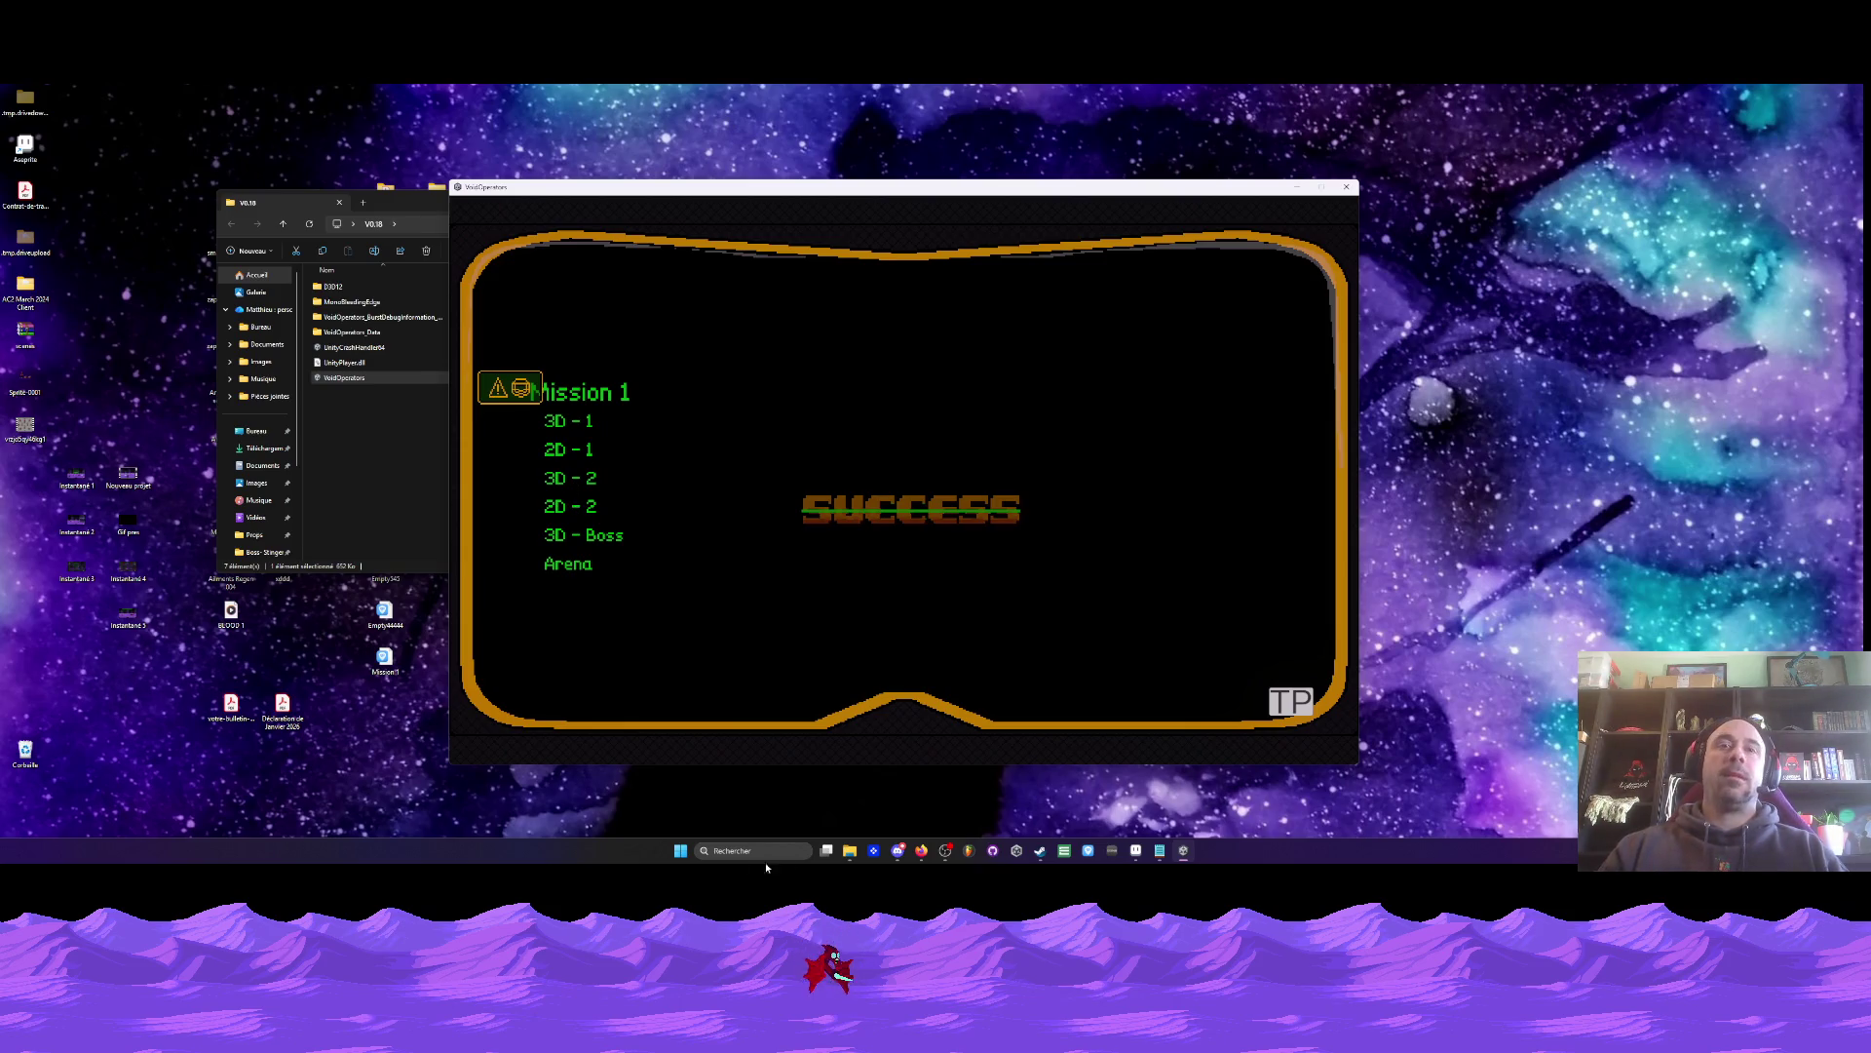
pyautogui.moveTo(941, 844)
pyautogui.click(1167, 794)
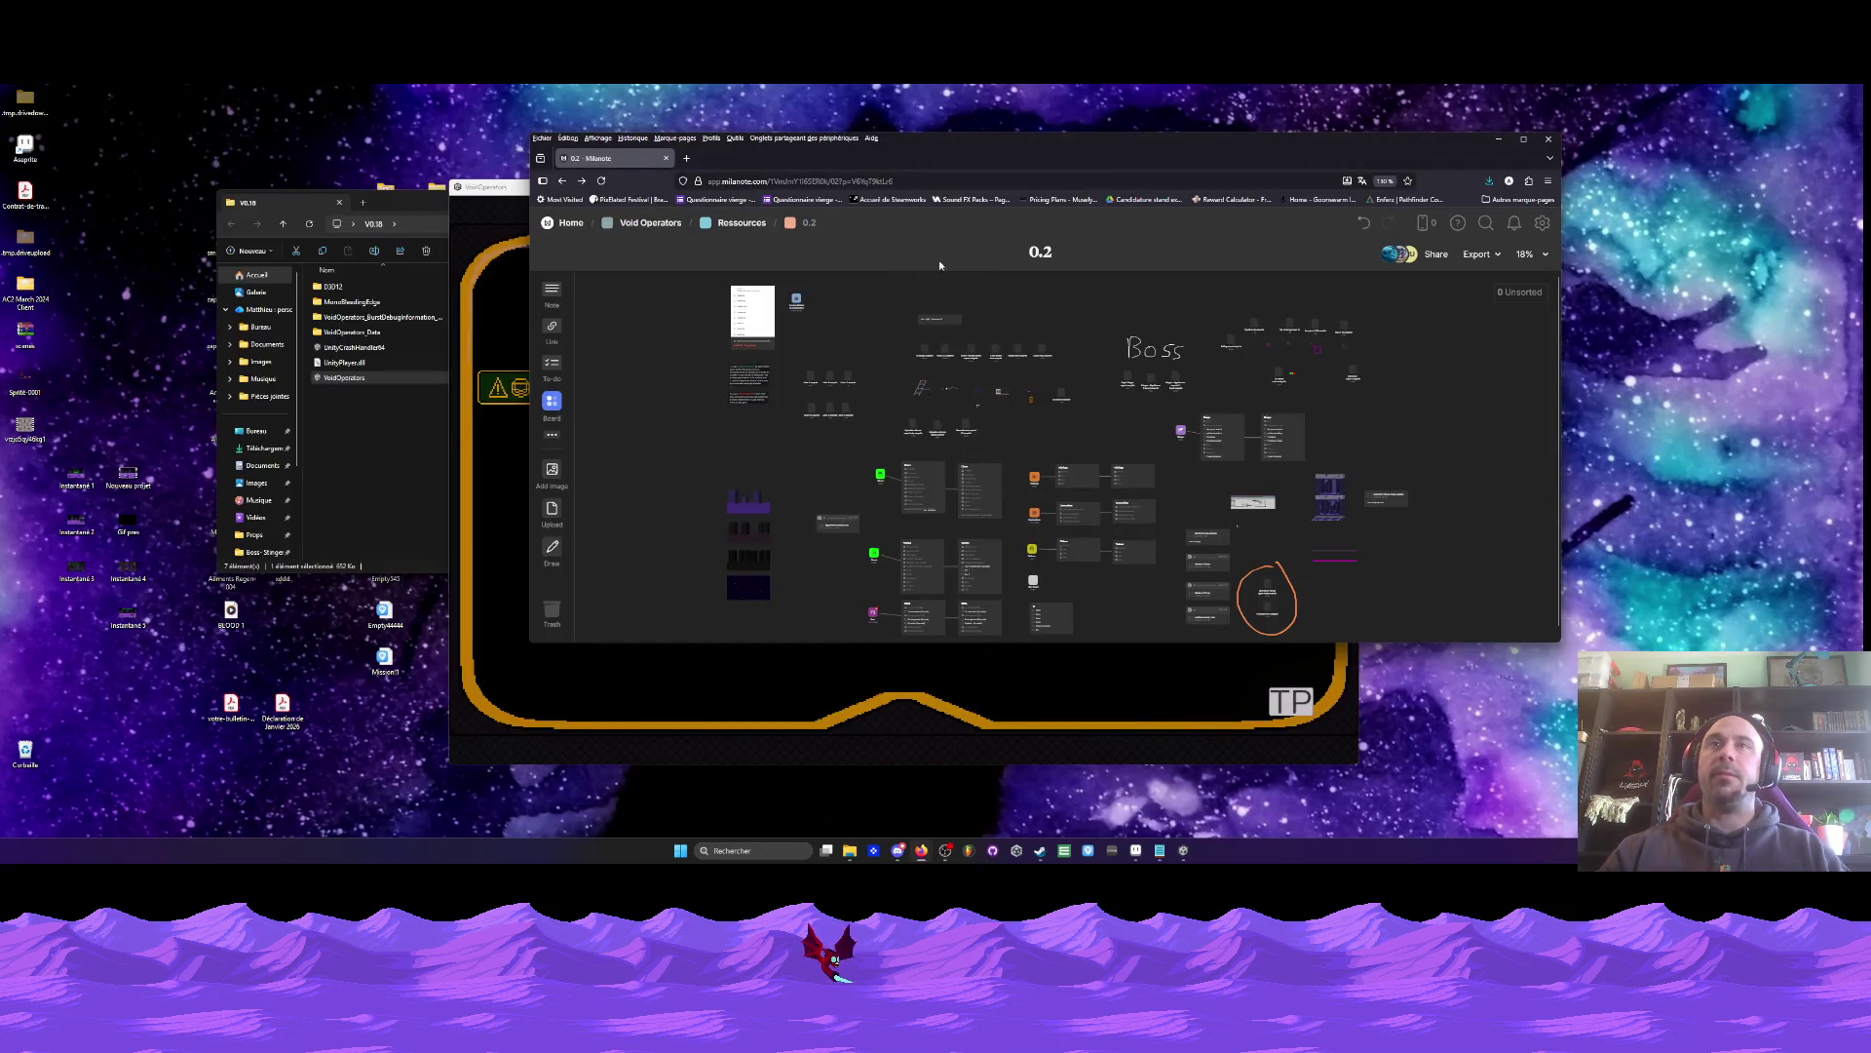
# - Bring the Void Operators window back in front of the Milanote 0.2 board
pyautogui.click(1094, 685)
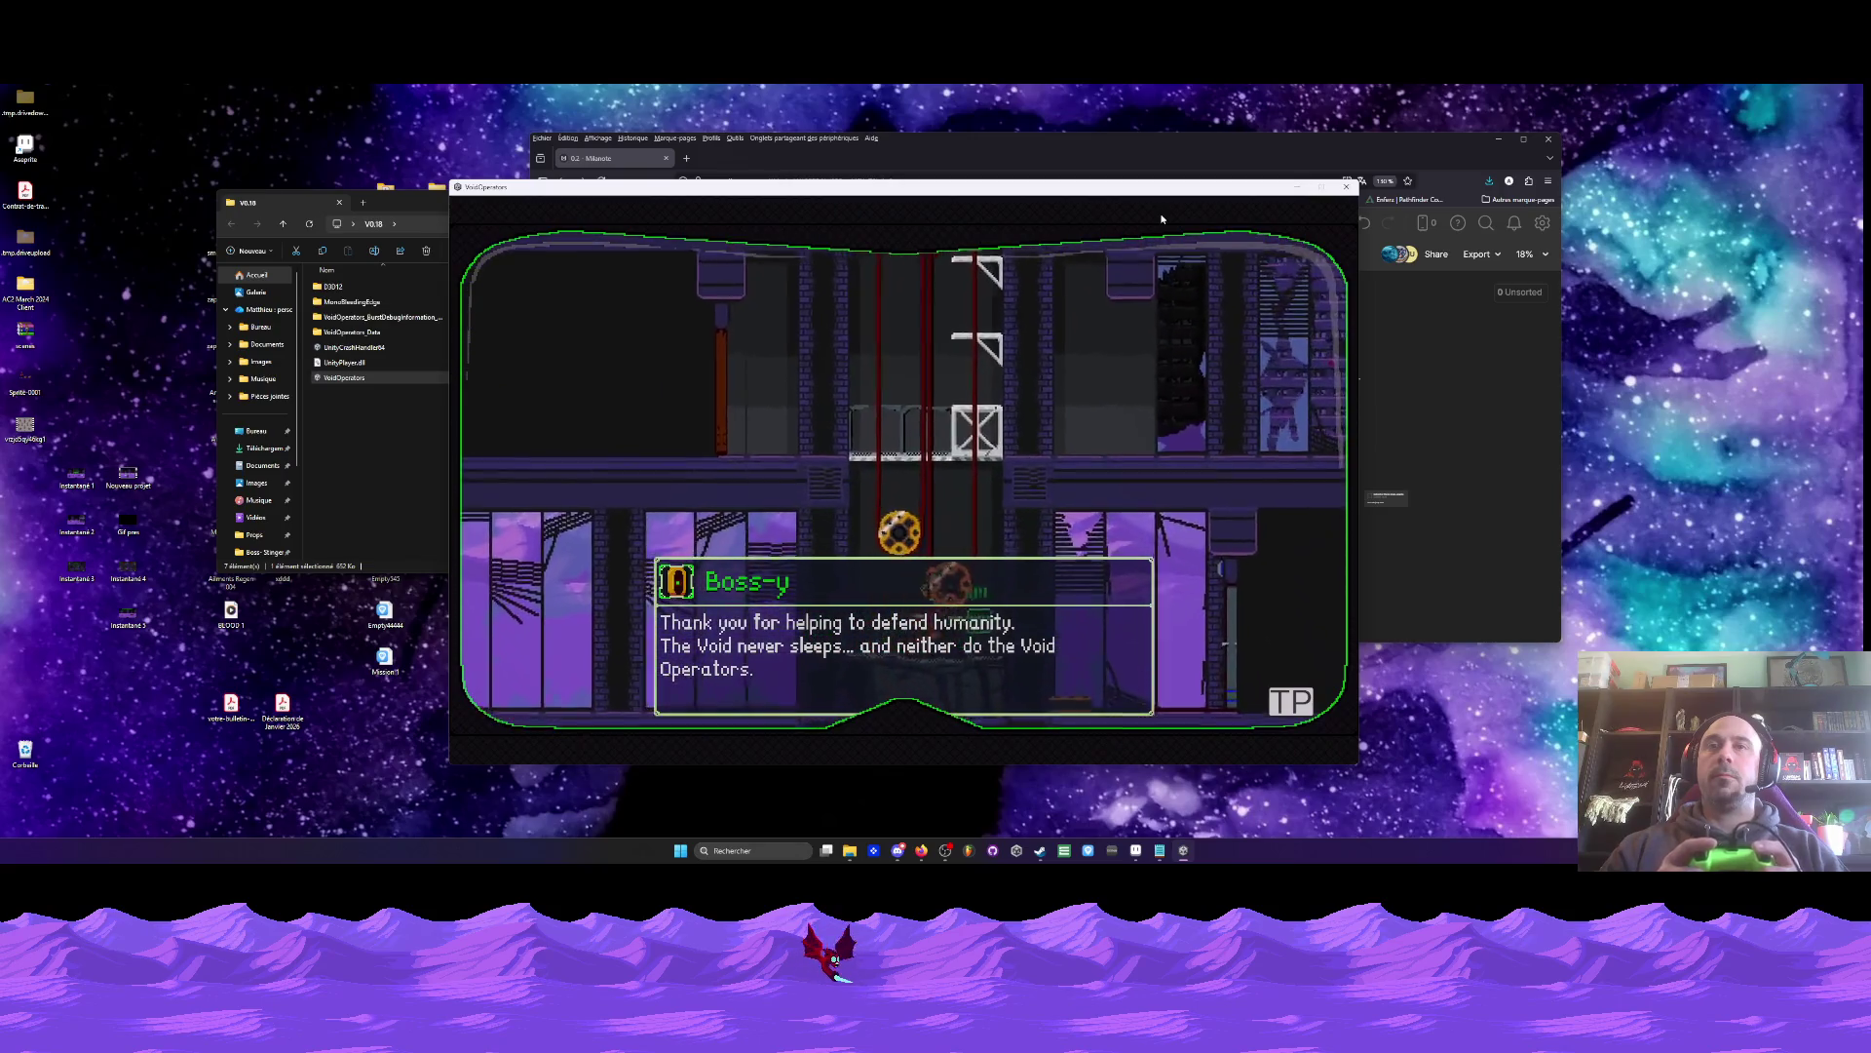
# - Close the game, minimize Firefox, and bring Aseprite's door sprite forward, zoomed in
pyautogui.click(1346, 187)
pyautogui.click(1498, 138)
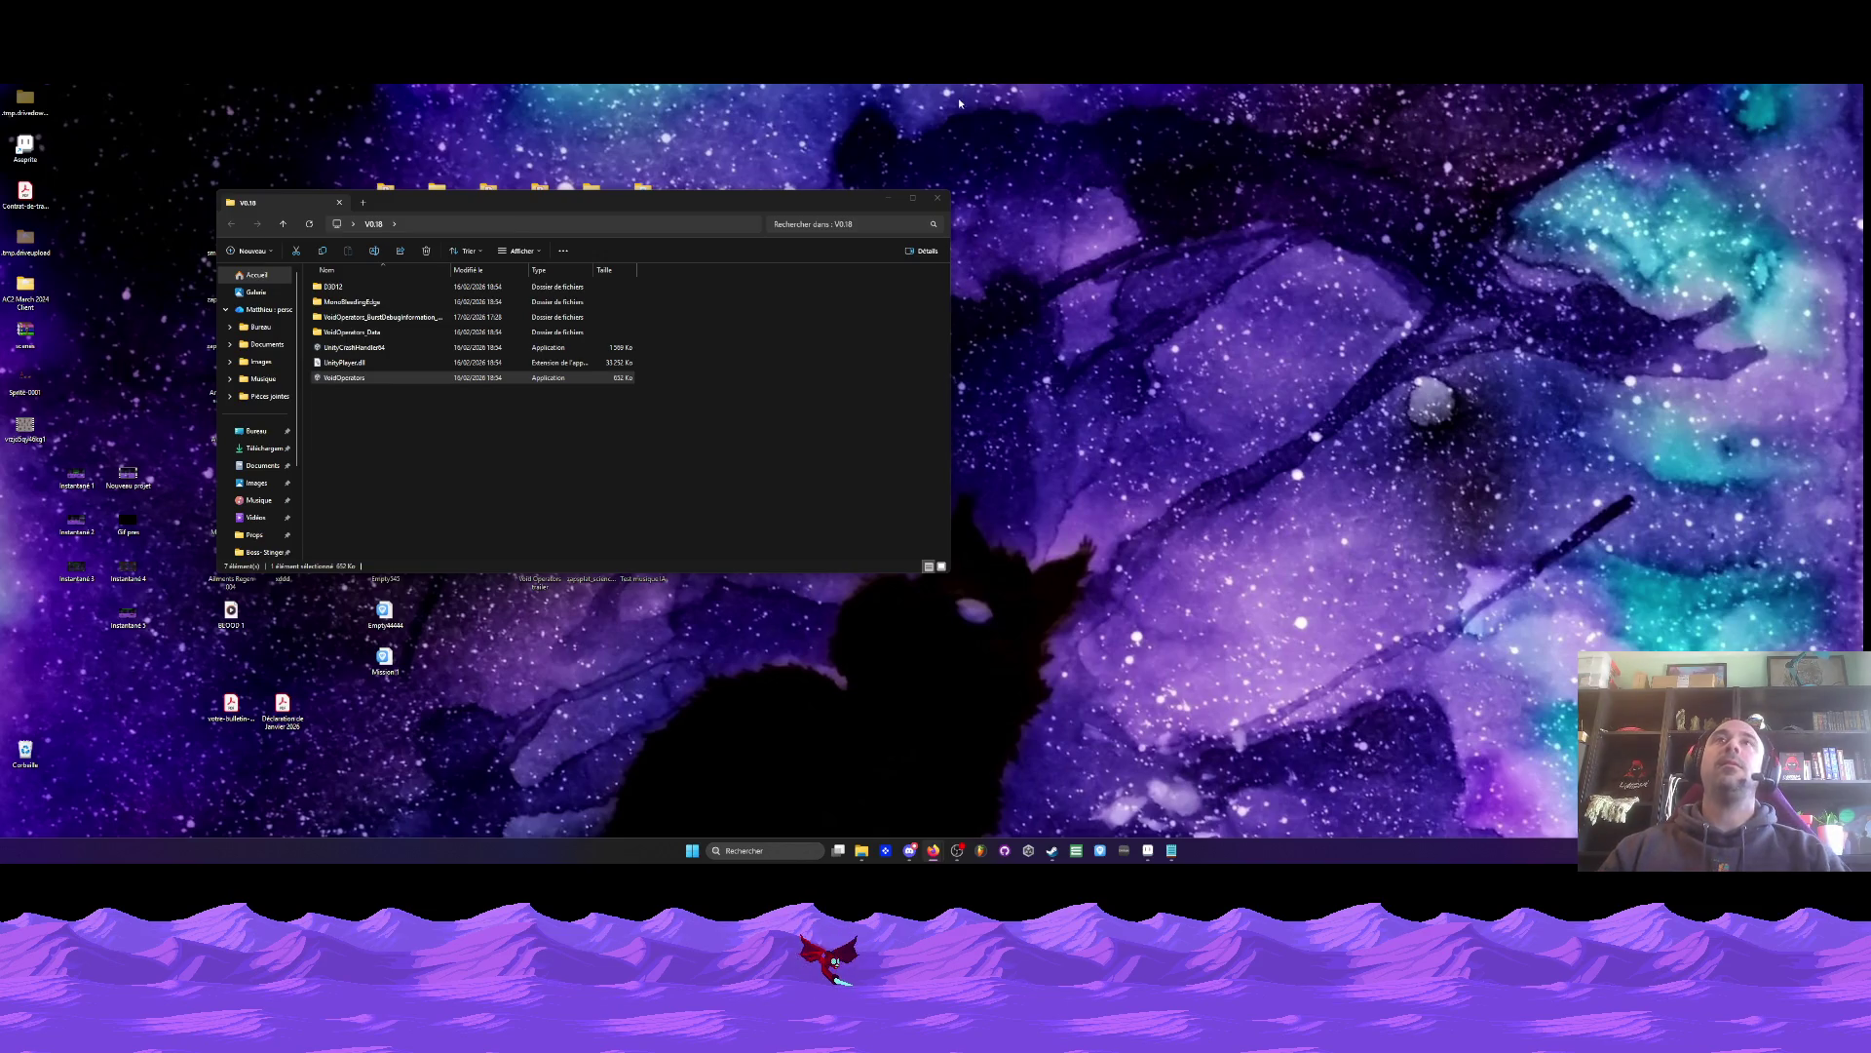
pyautogui.moveTo(1176, 860)
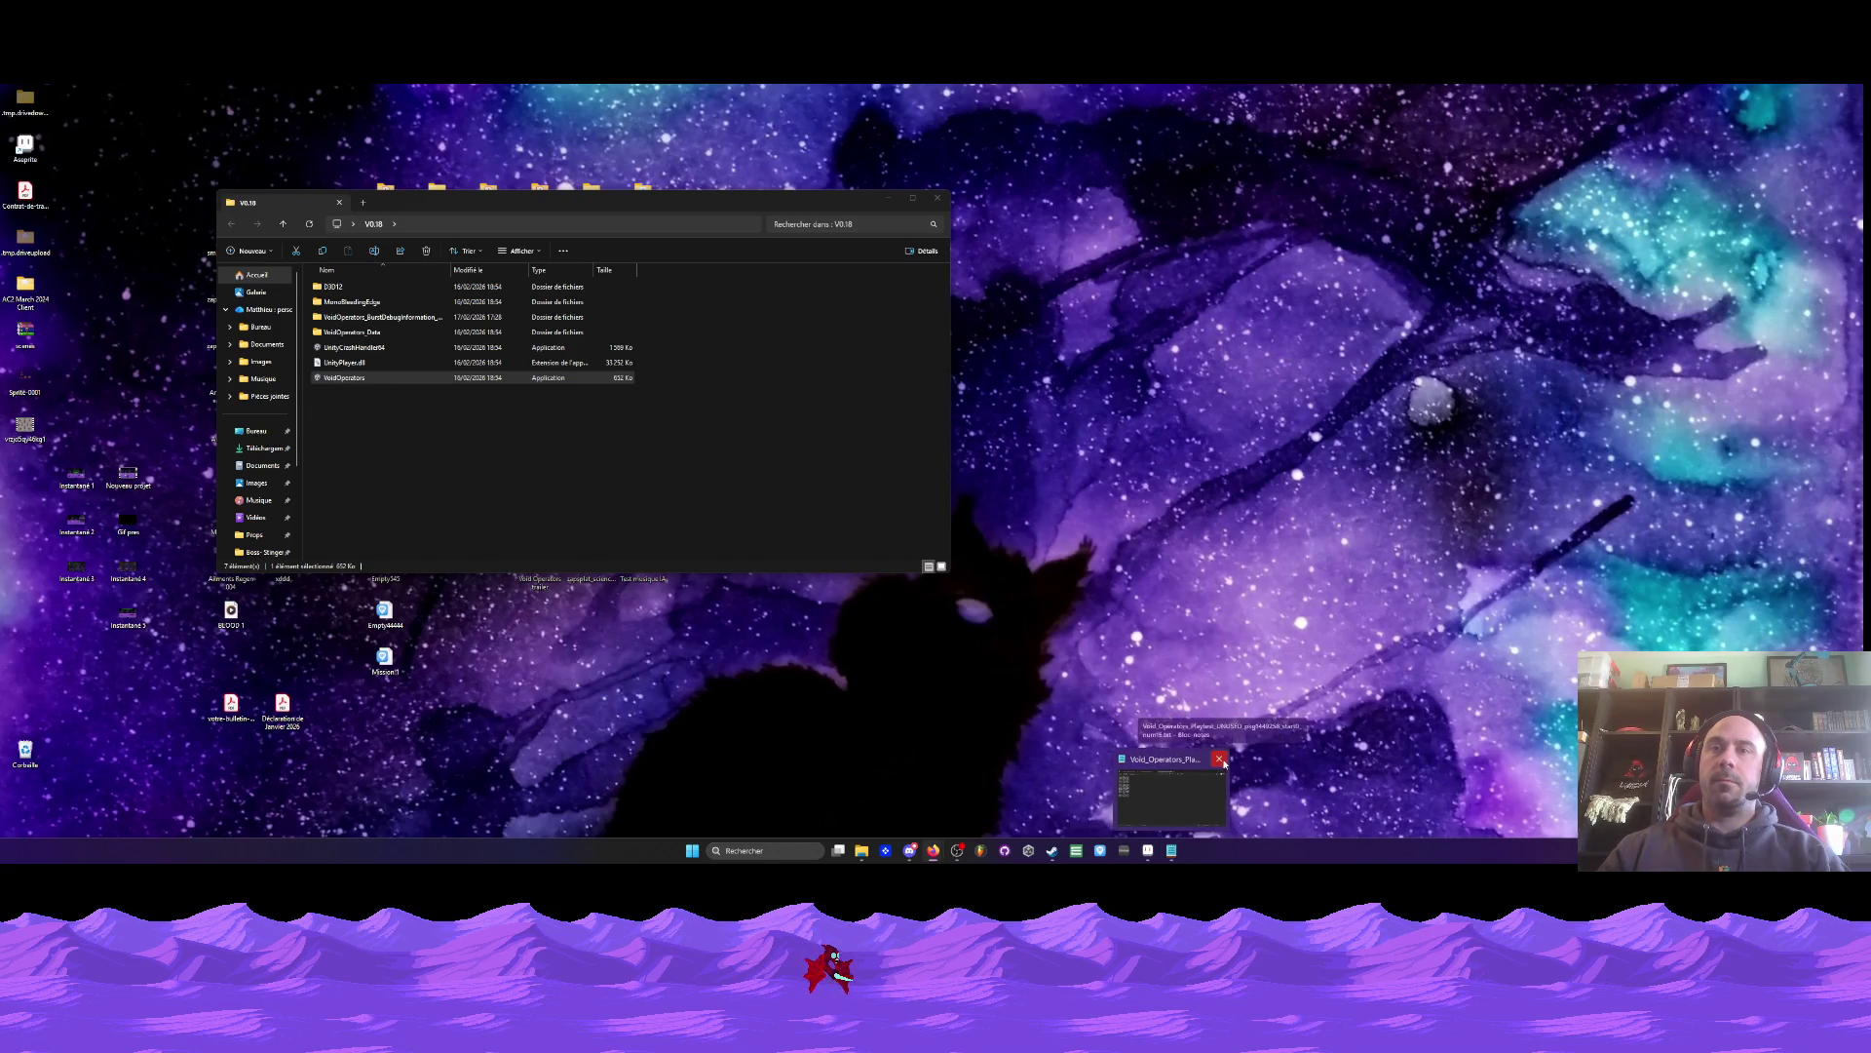
pyautogui.click(1162, 851)
pyautogui.scroll(-3, 850, 395)
pyautogui.scroll(2, 850, 395)
pyautogui.scroll(8, 834, 416)
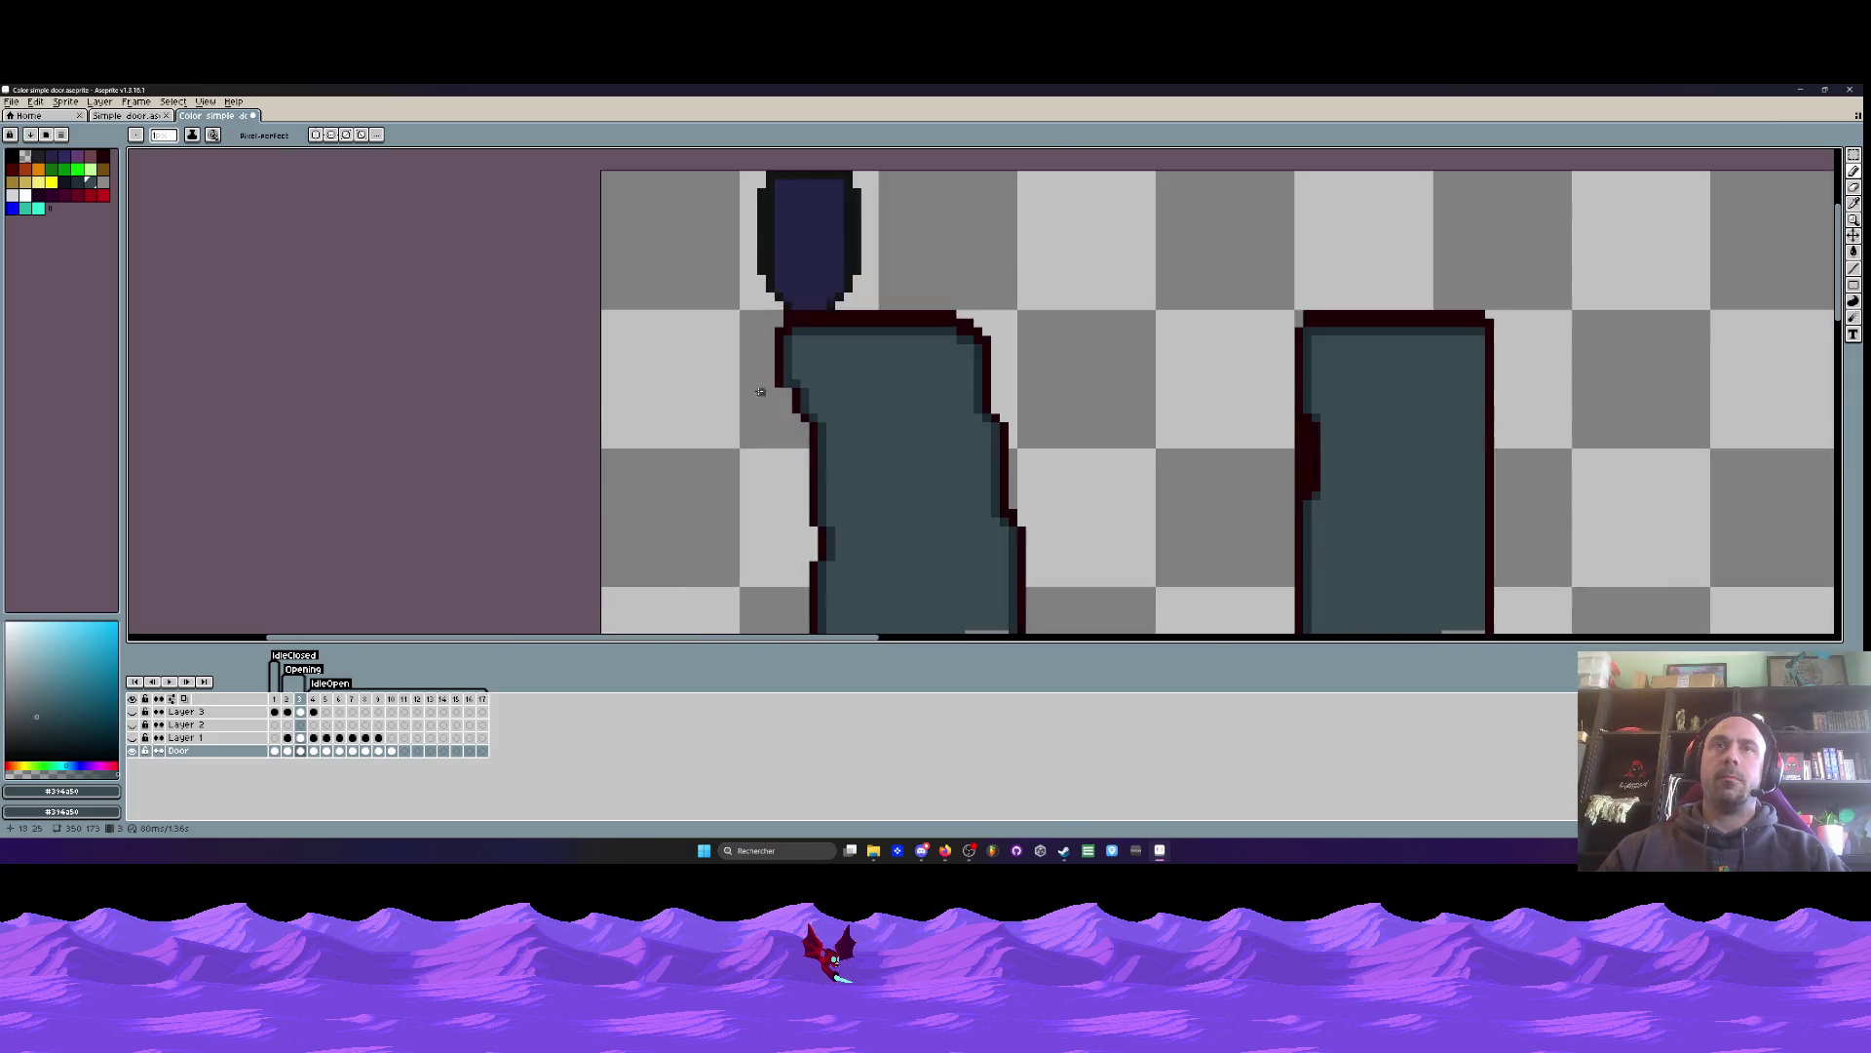
# - Sample the dark red outline colour from the door sprite
pyautogui.keyDown('alt'); pyautogui.click(809, 407); pyautogui.keyUp('alt')
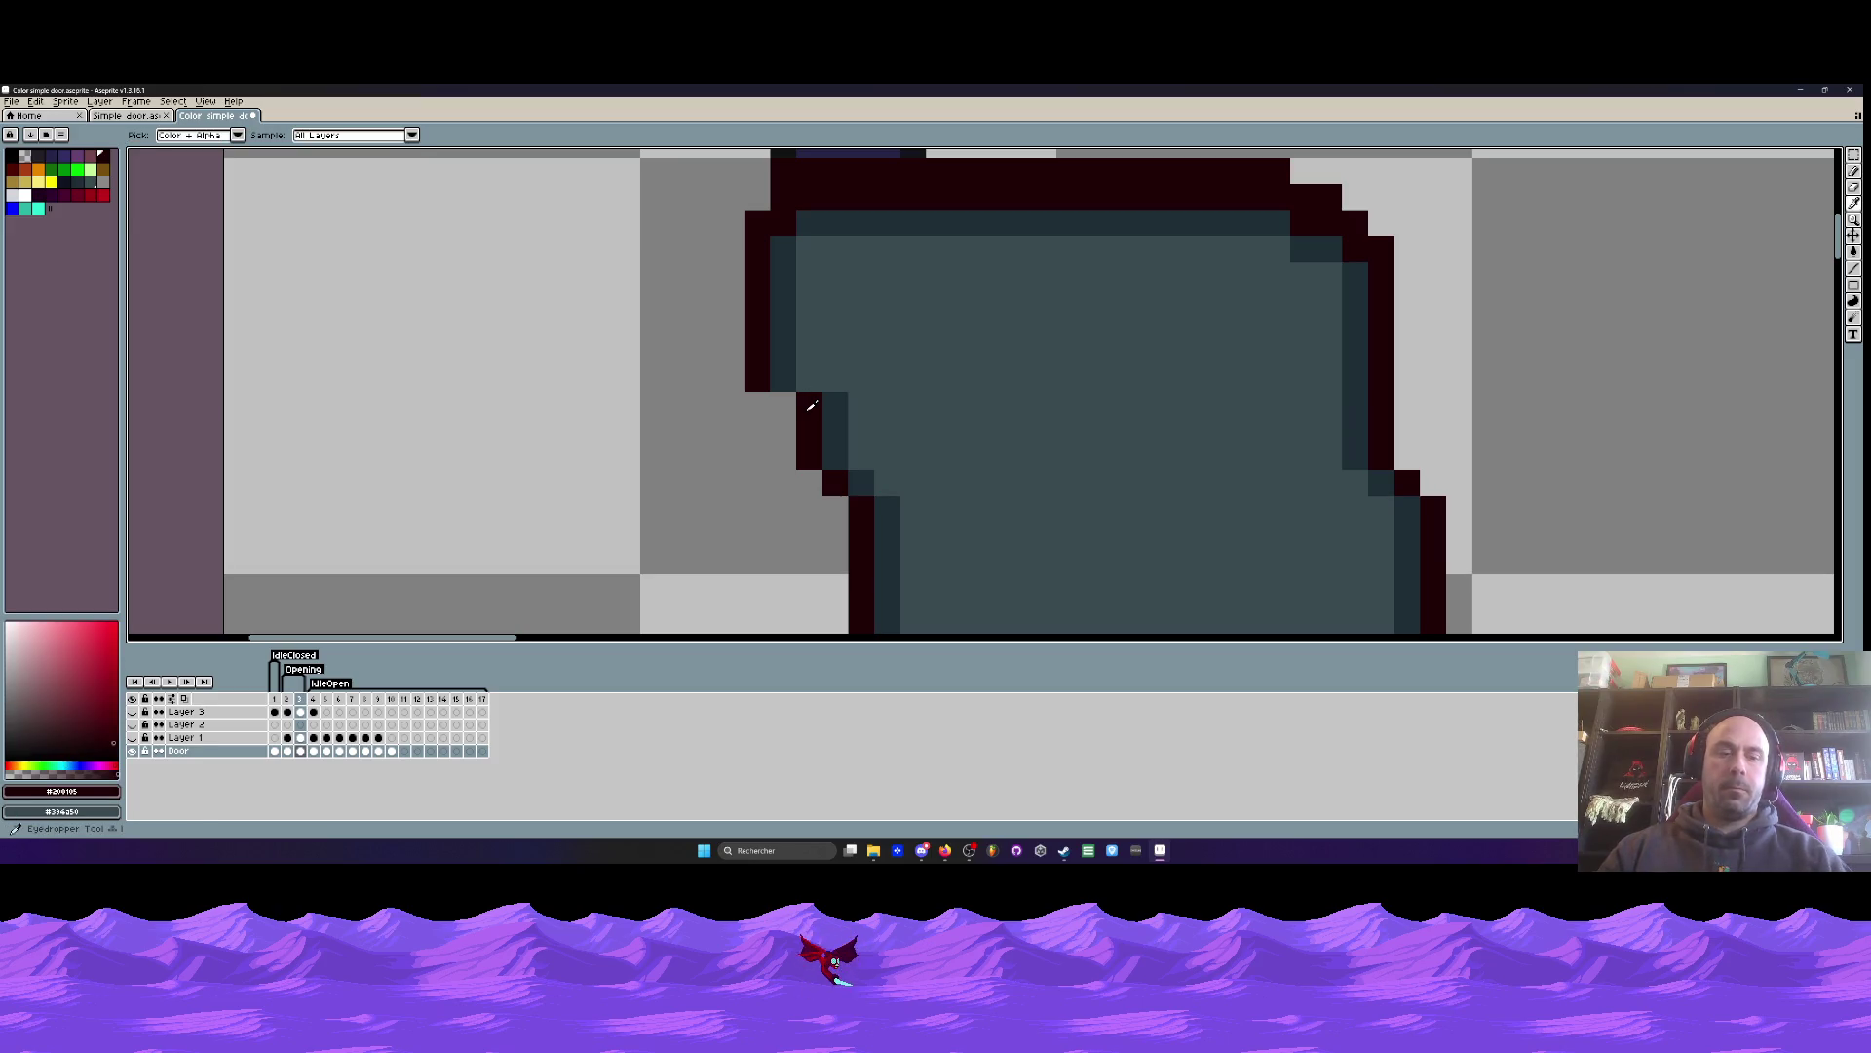
pyautogui.scroll(-2, 815, 408)
pyautogui.scroll(2, 821, 408)
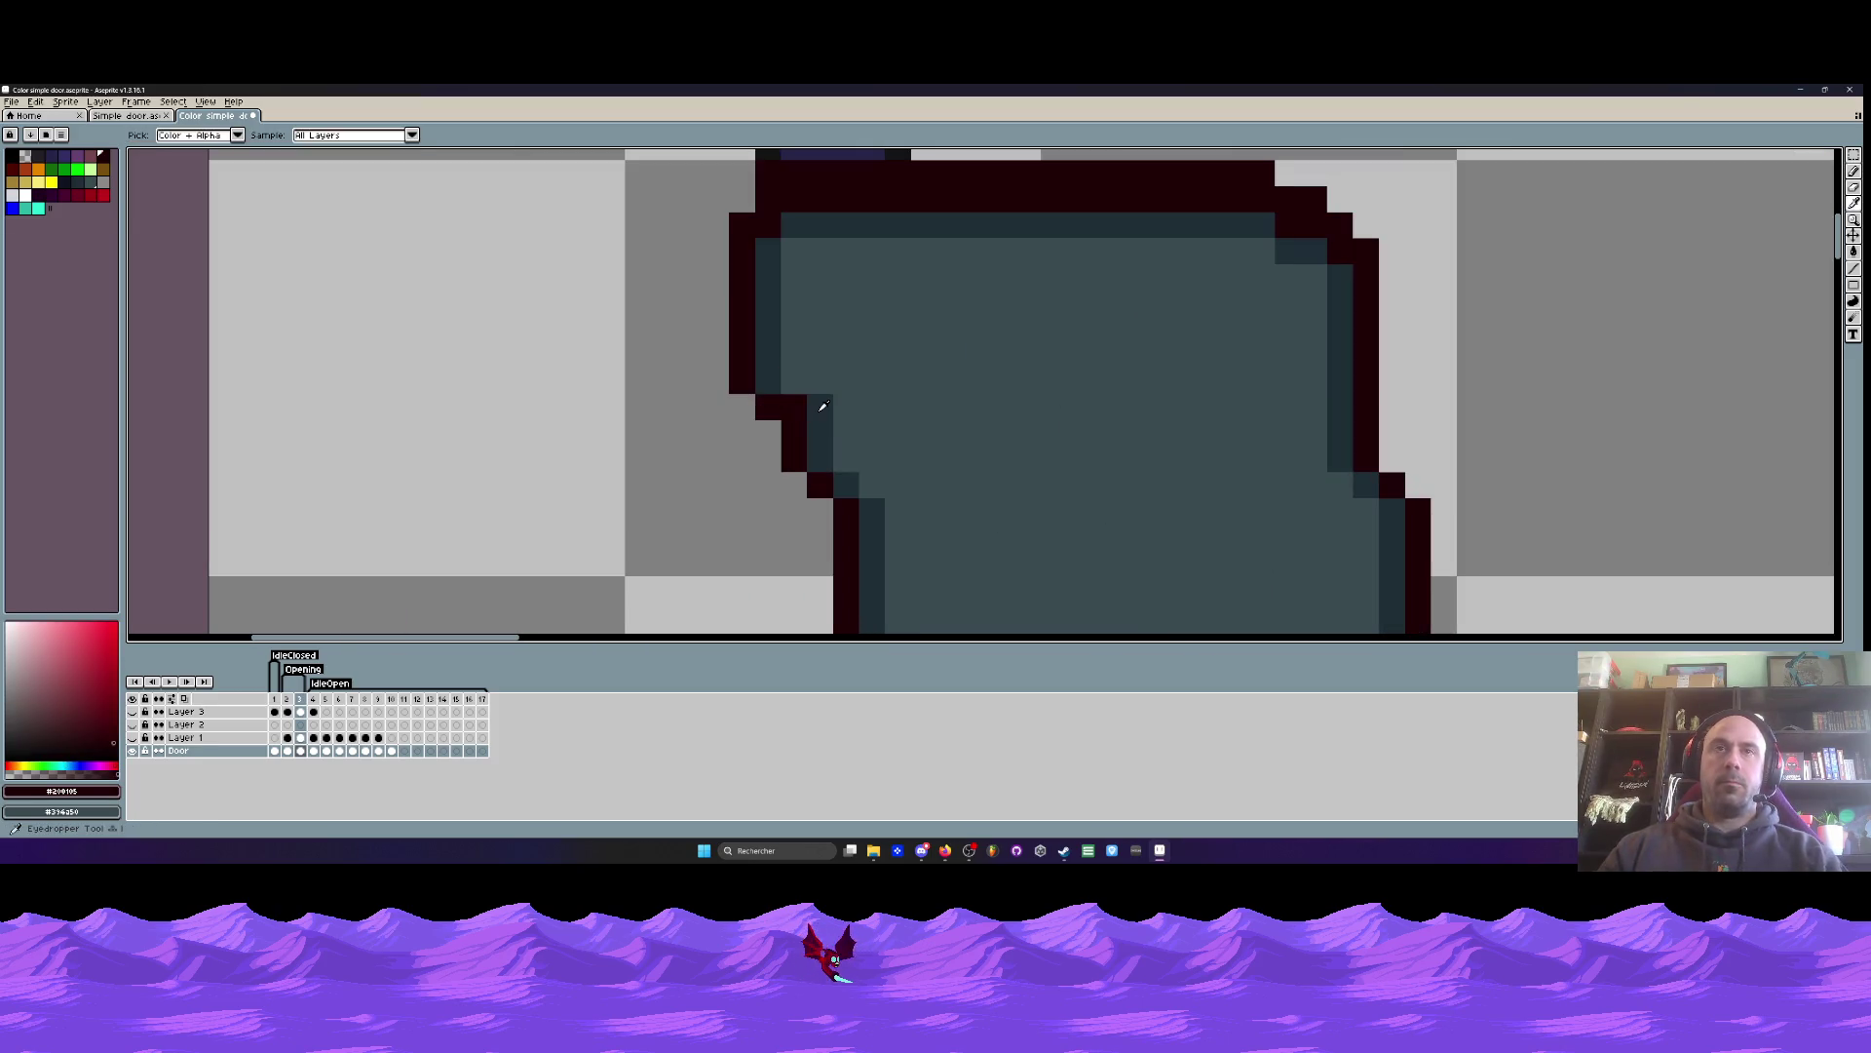
pyautogui.click(821, 406)
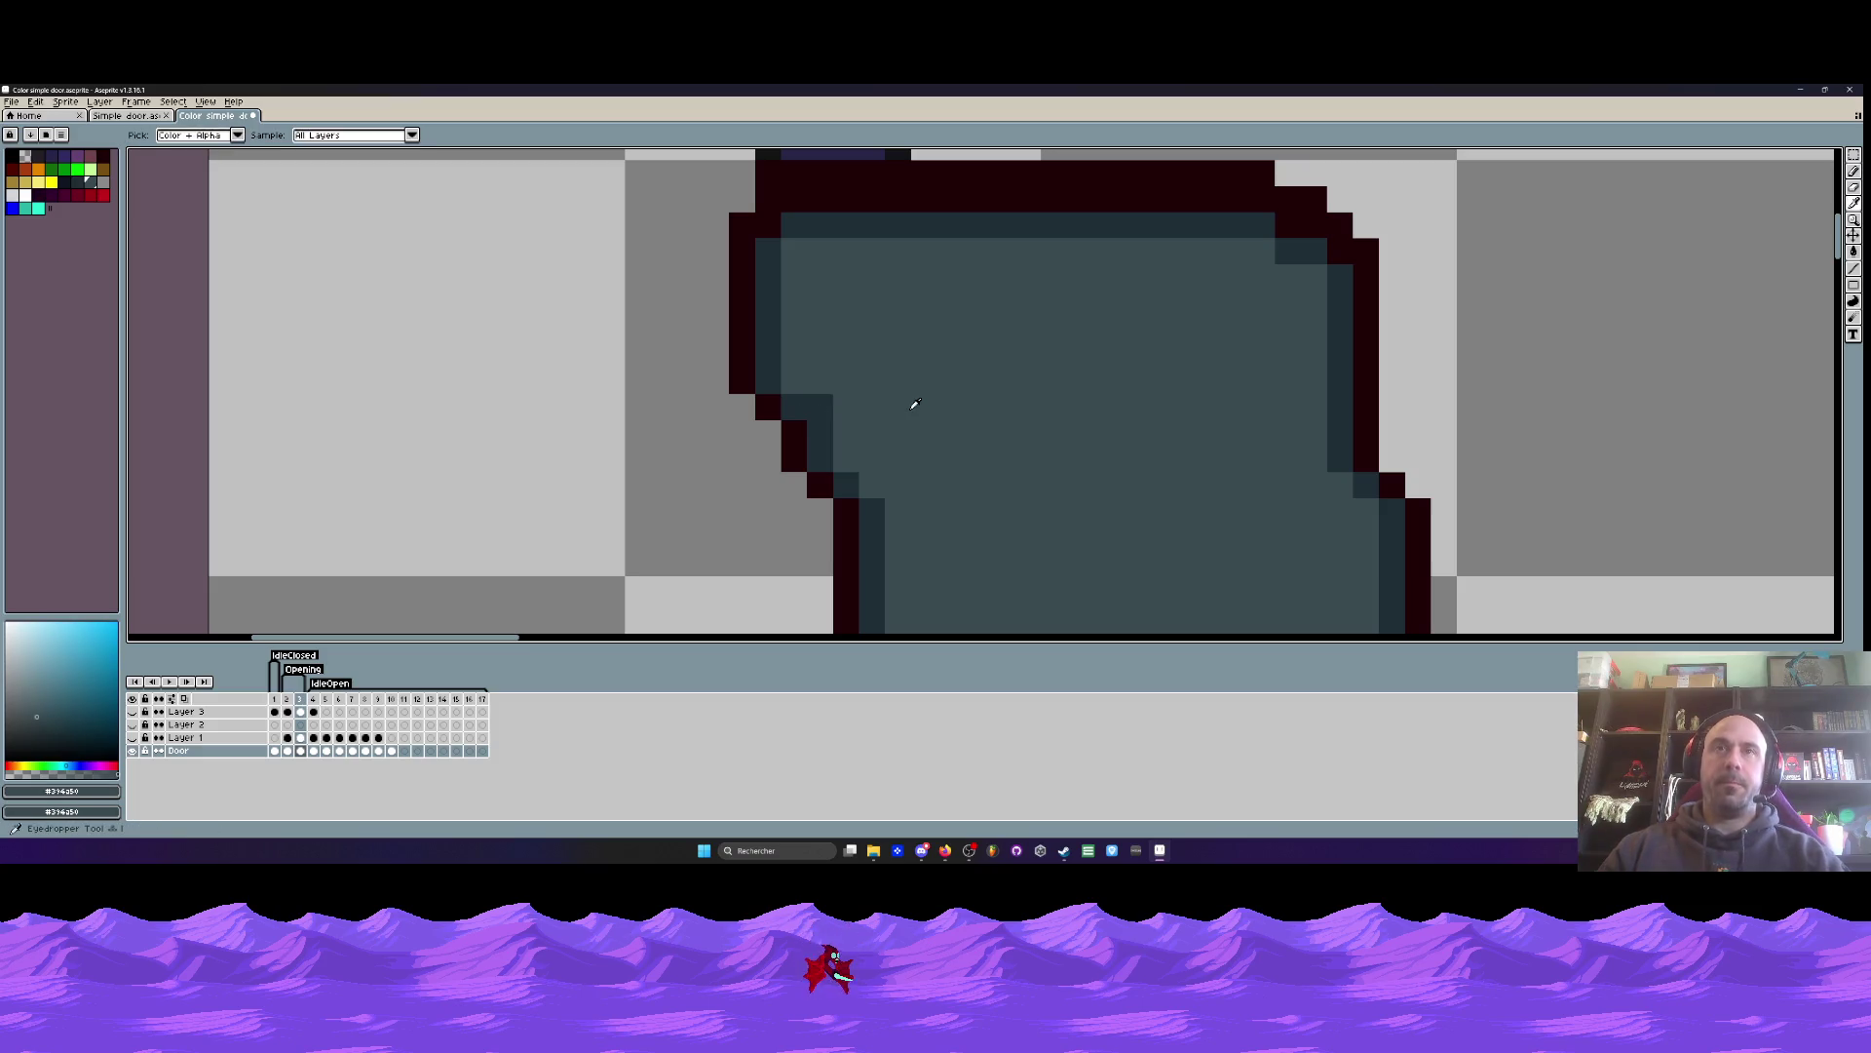
pyautogui.scroll(-5, 878, 400)
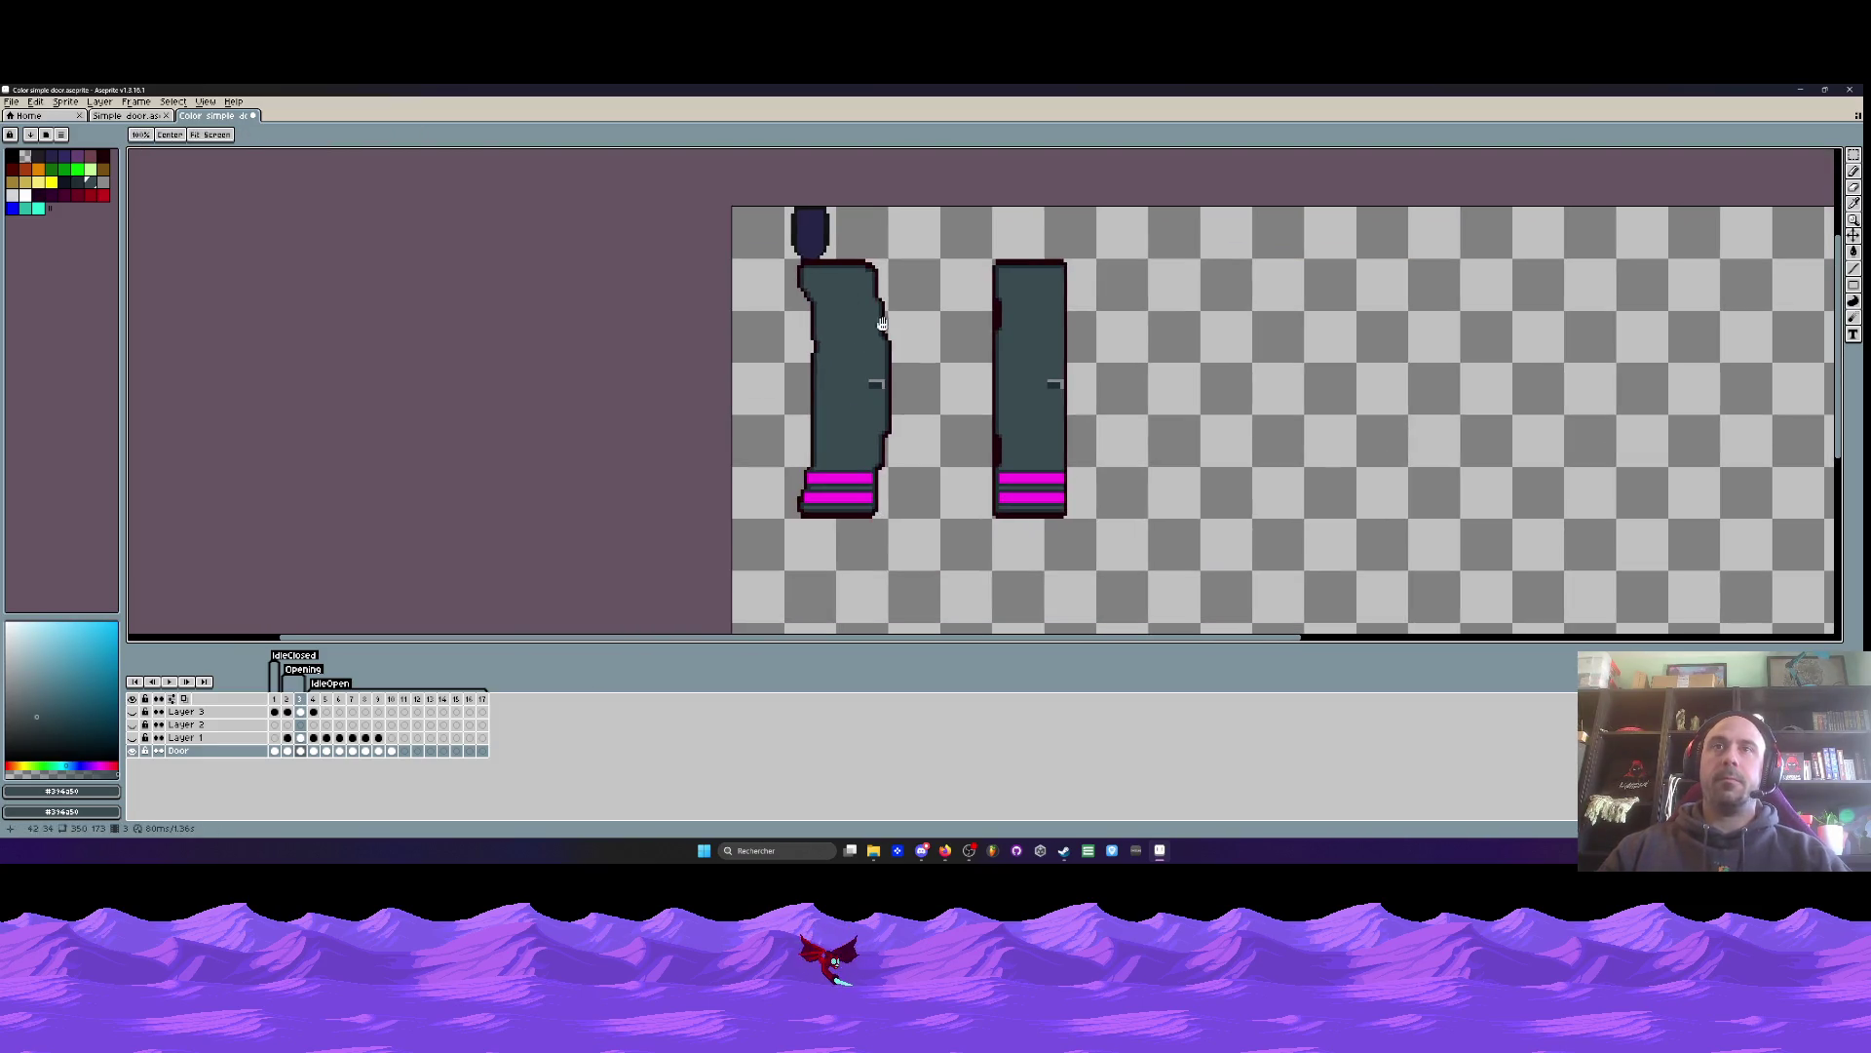
pyautogui.scroll(5, 877, 312)
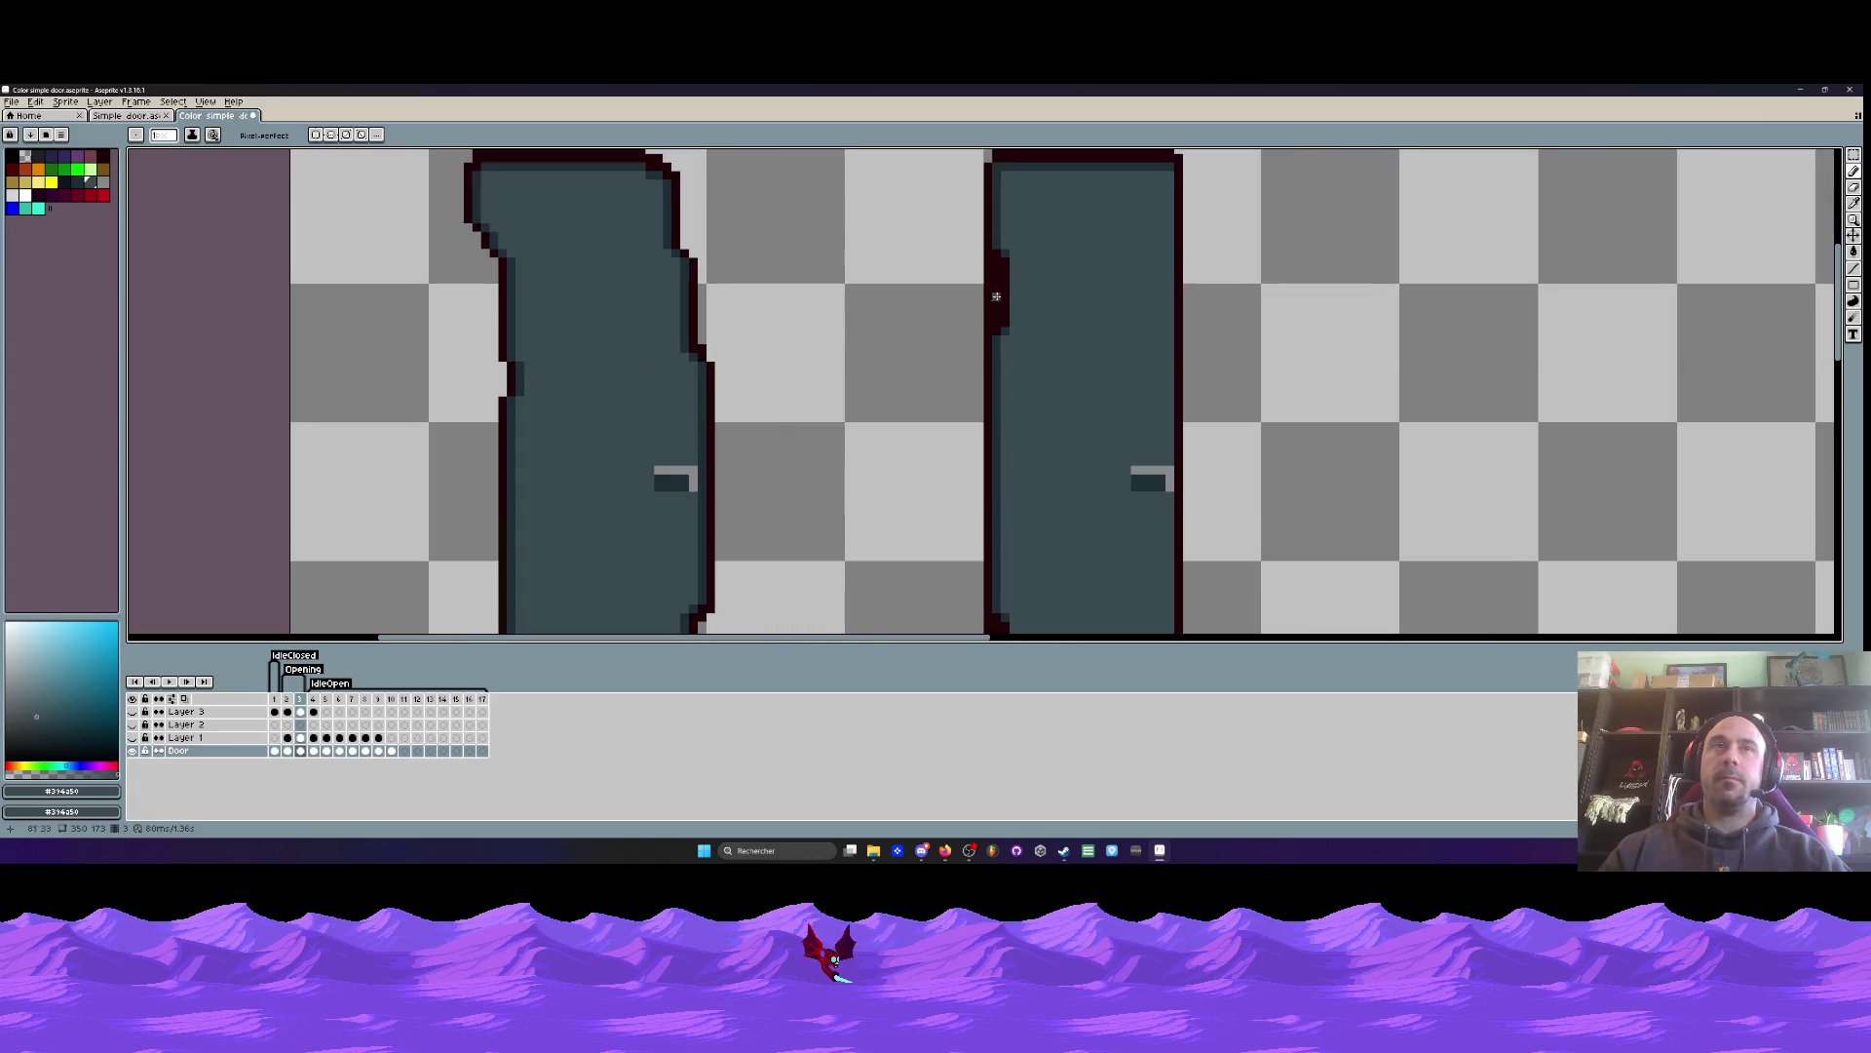
pyautogui.keyDown('alt'); pyautogui.click(999, 292); pyautogui.keyUp('alt')
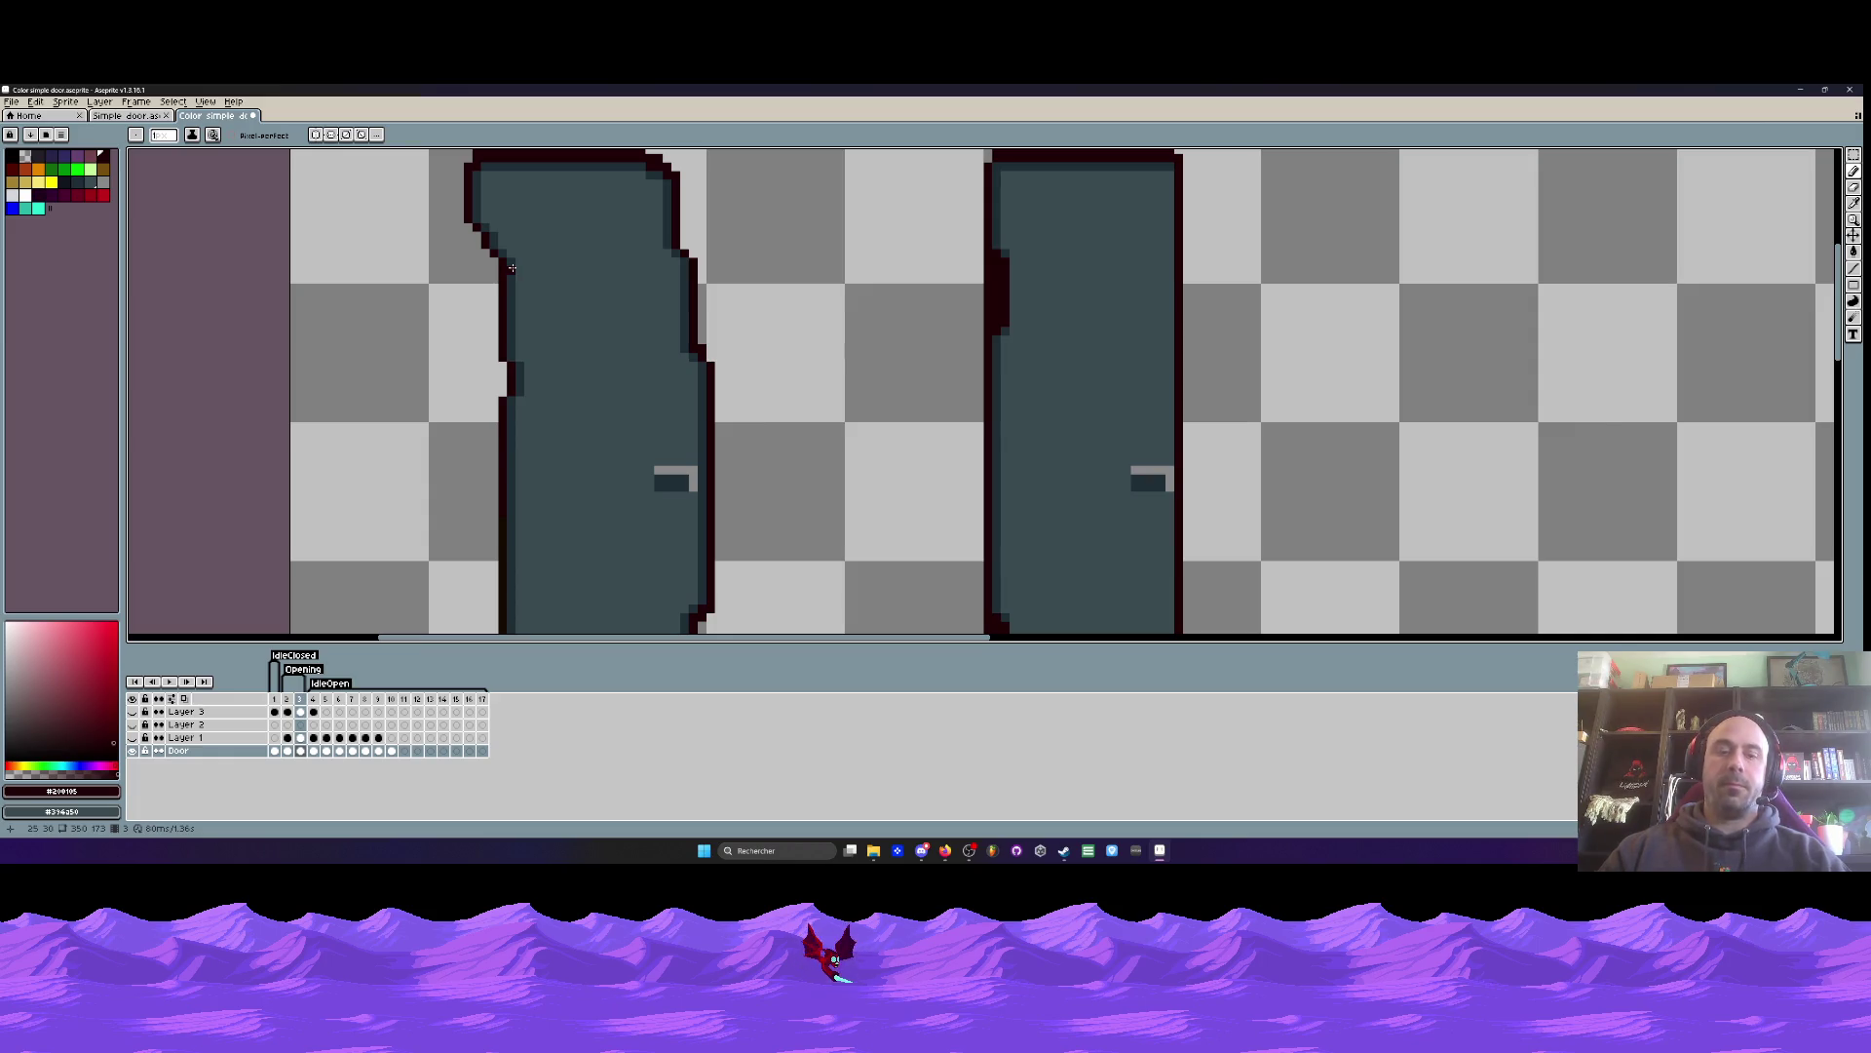
pyautogui.scroll(-2, 512, 268)
pyautogui.scroll(3, 502, 283)
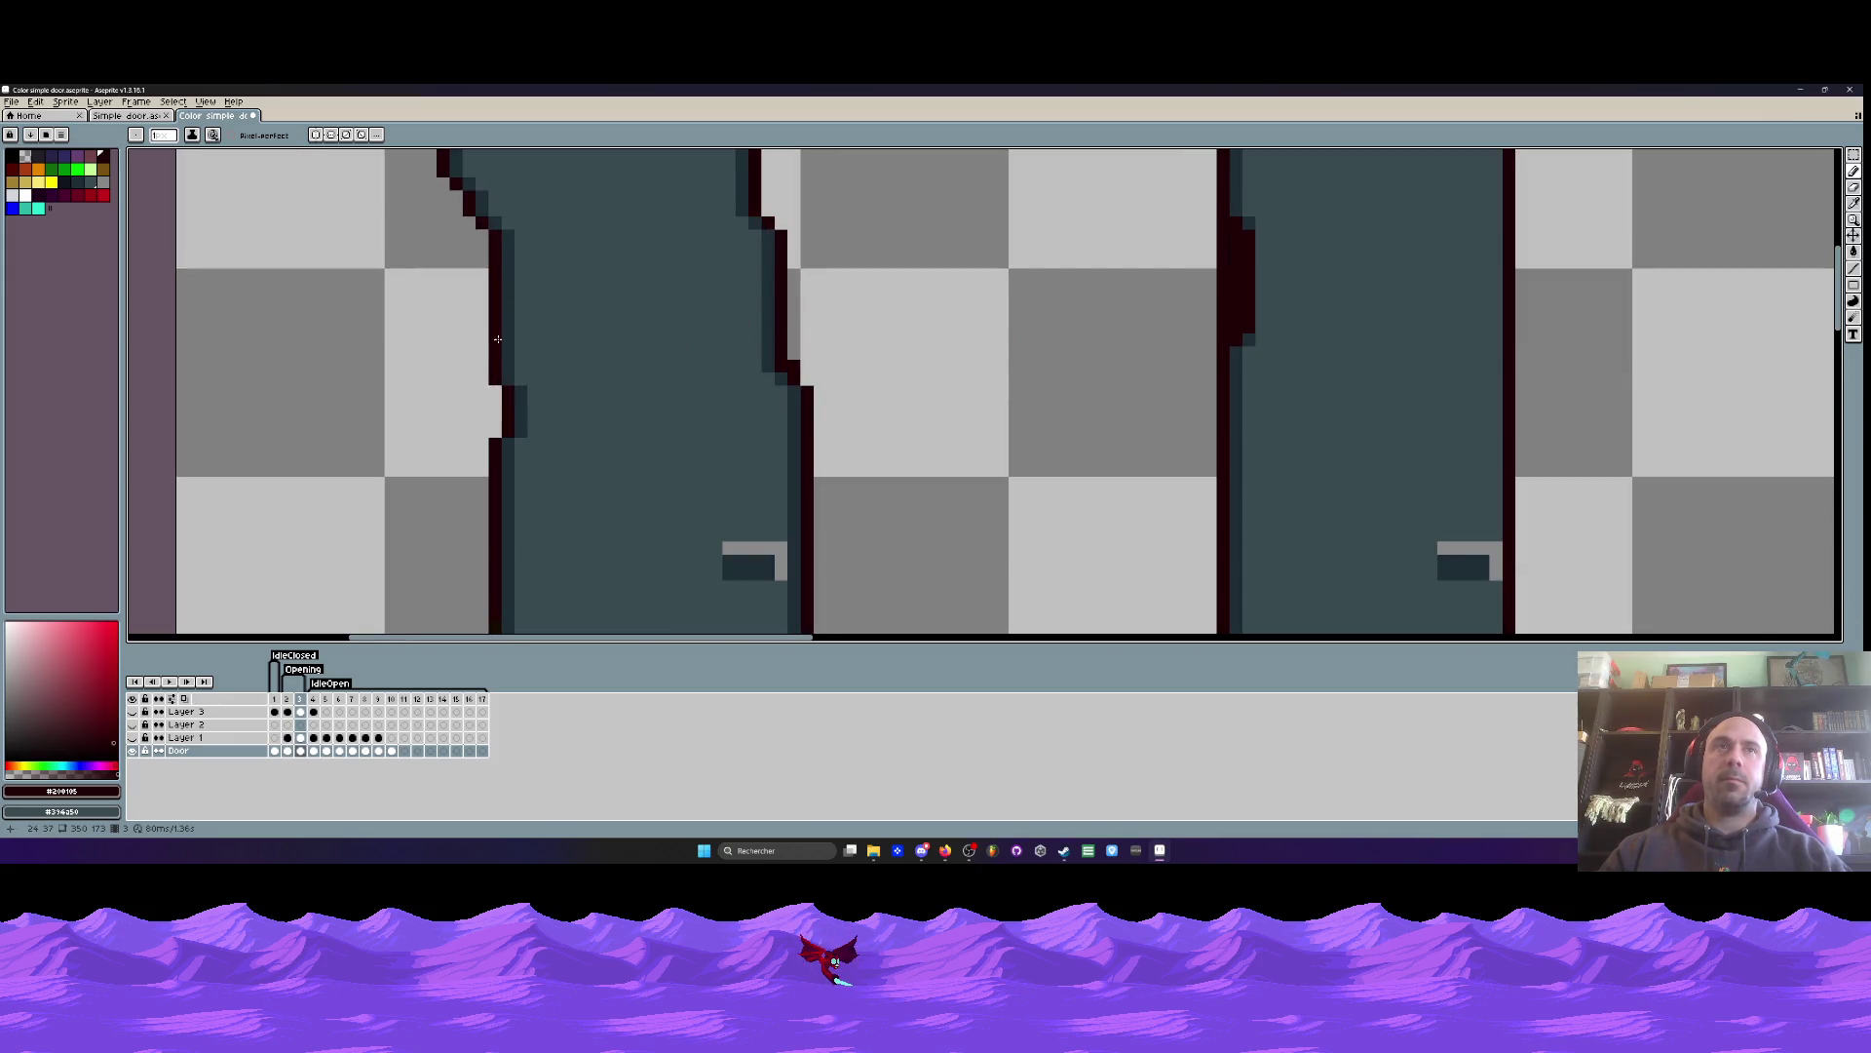
# - Paint dark red outline pixels along the swinging door's lower left edge
pyautogui.moveTo(502, 339)
pyautogui.mouseDown()
pyautogui.moveTo(505, 259)
pyautogui.moveTo(521, 333)
pyautogui.mouseUp()
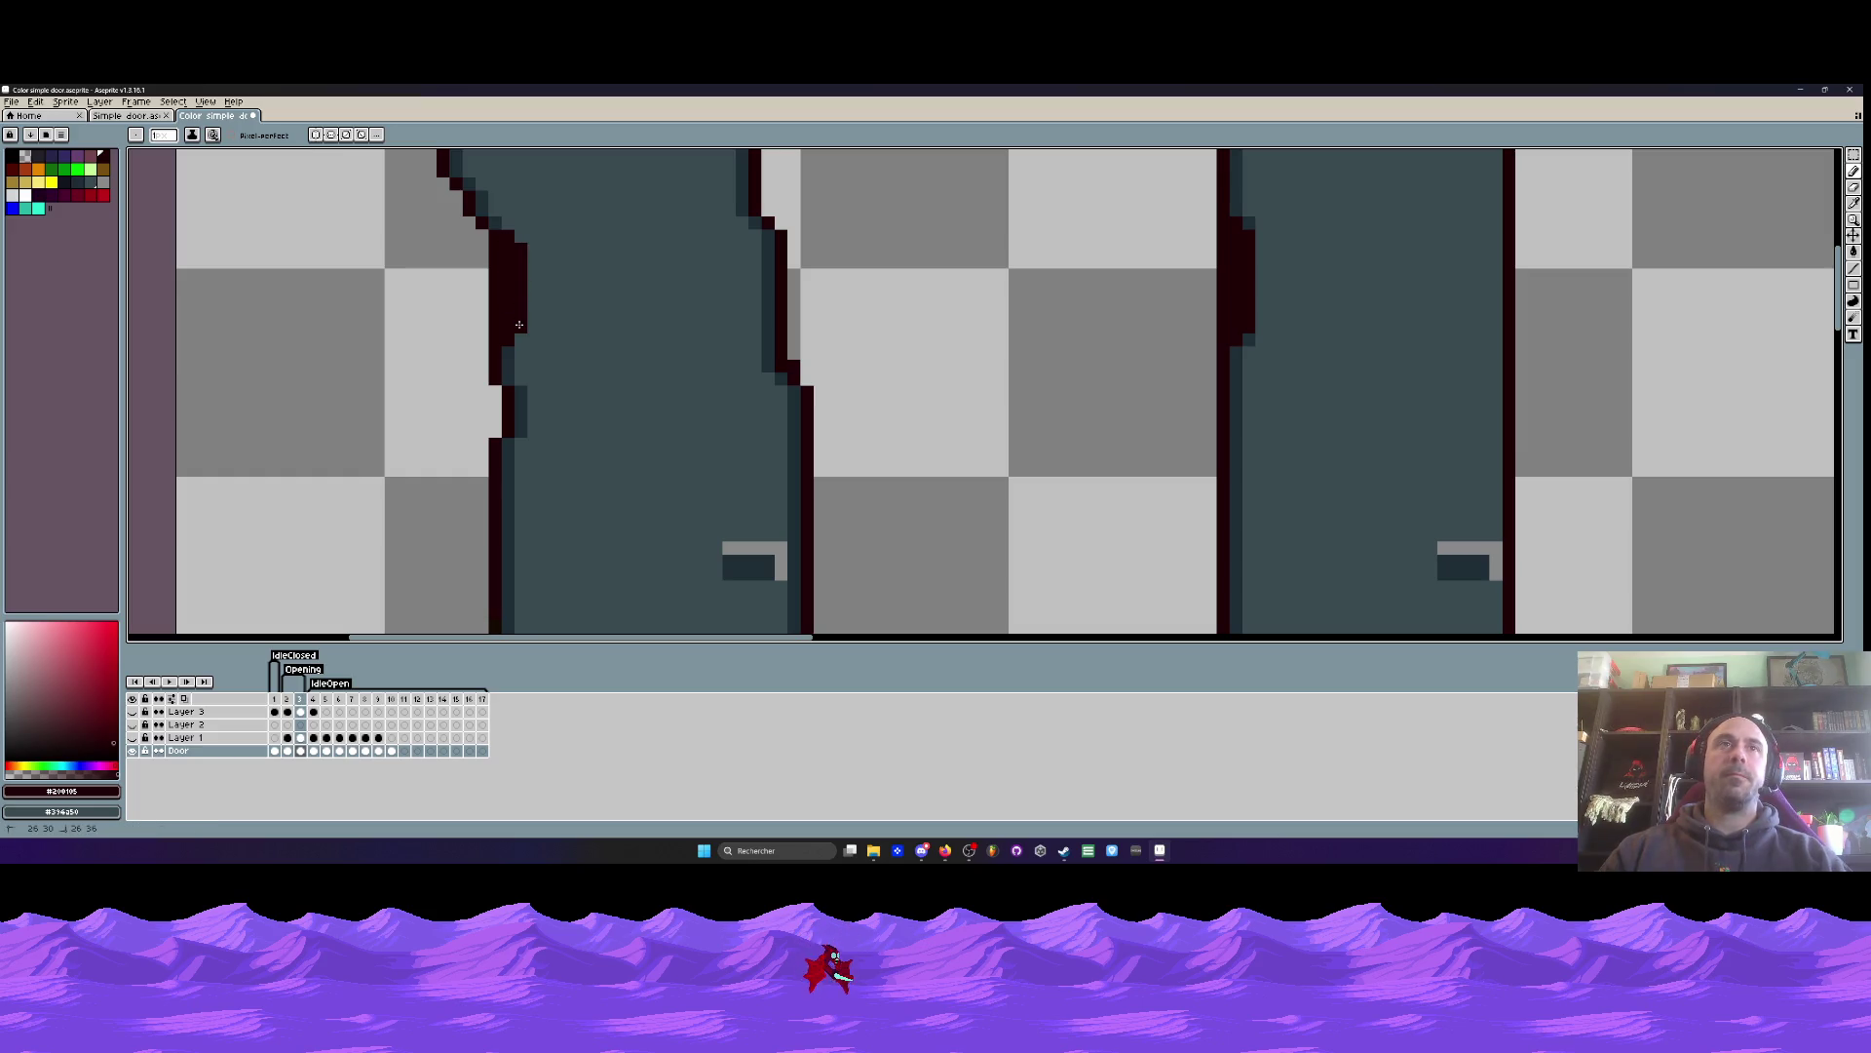
pyautogui.scroll(-3, 521, 333)
pyautogui.scroll(3, 733, 492)
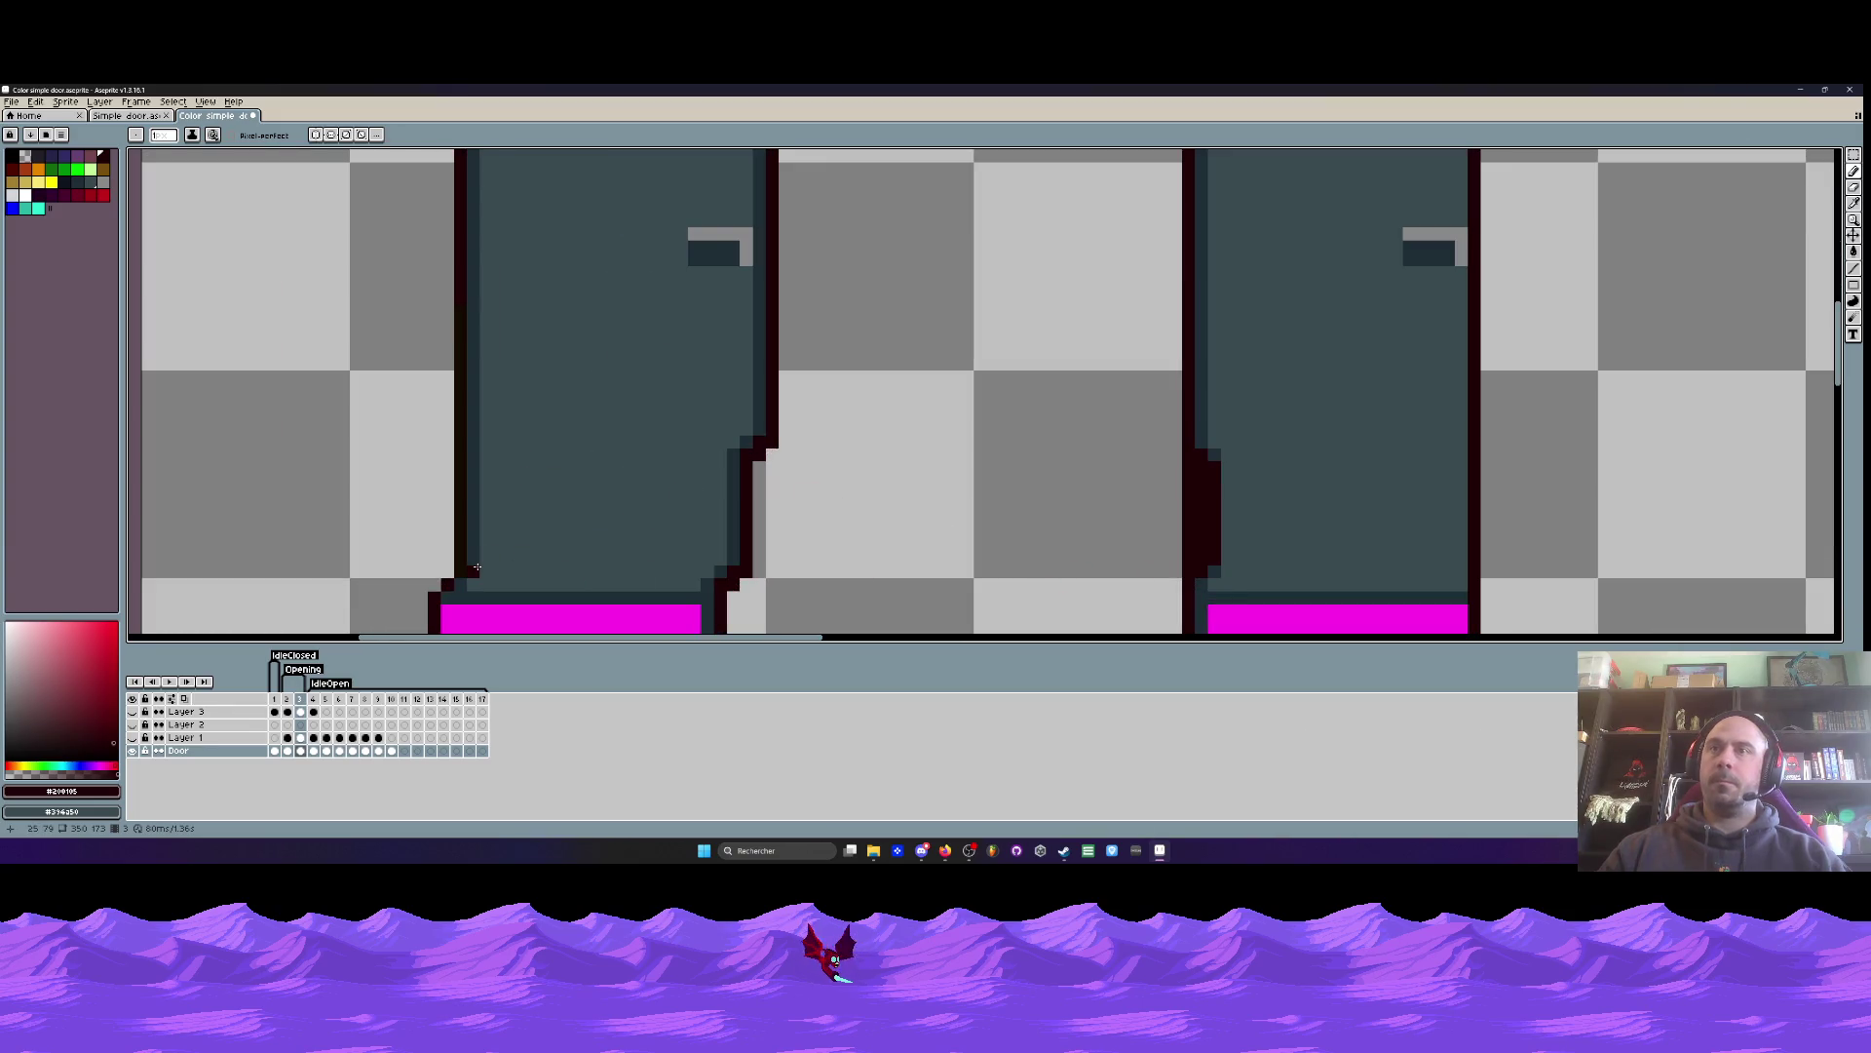
pyautogui.moveTo(474, 558); pyautogui.dragTo(469, 476)
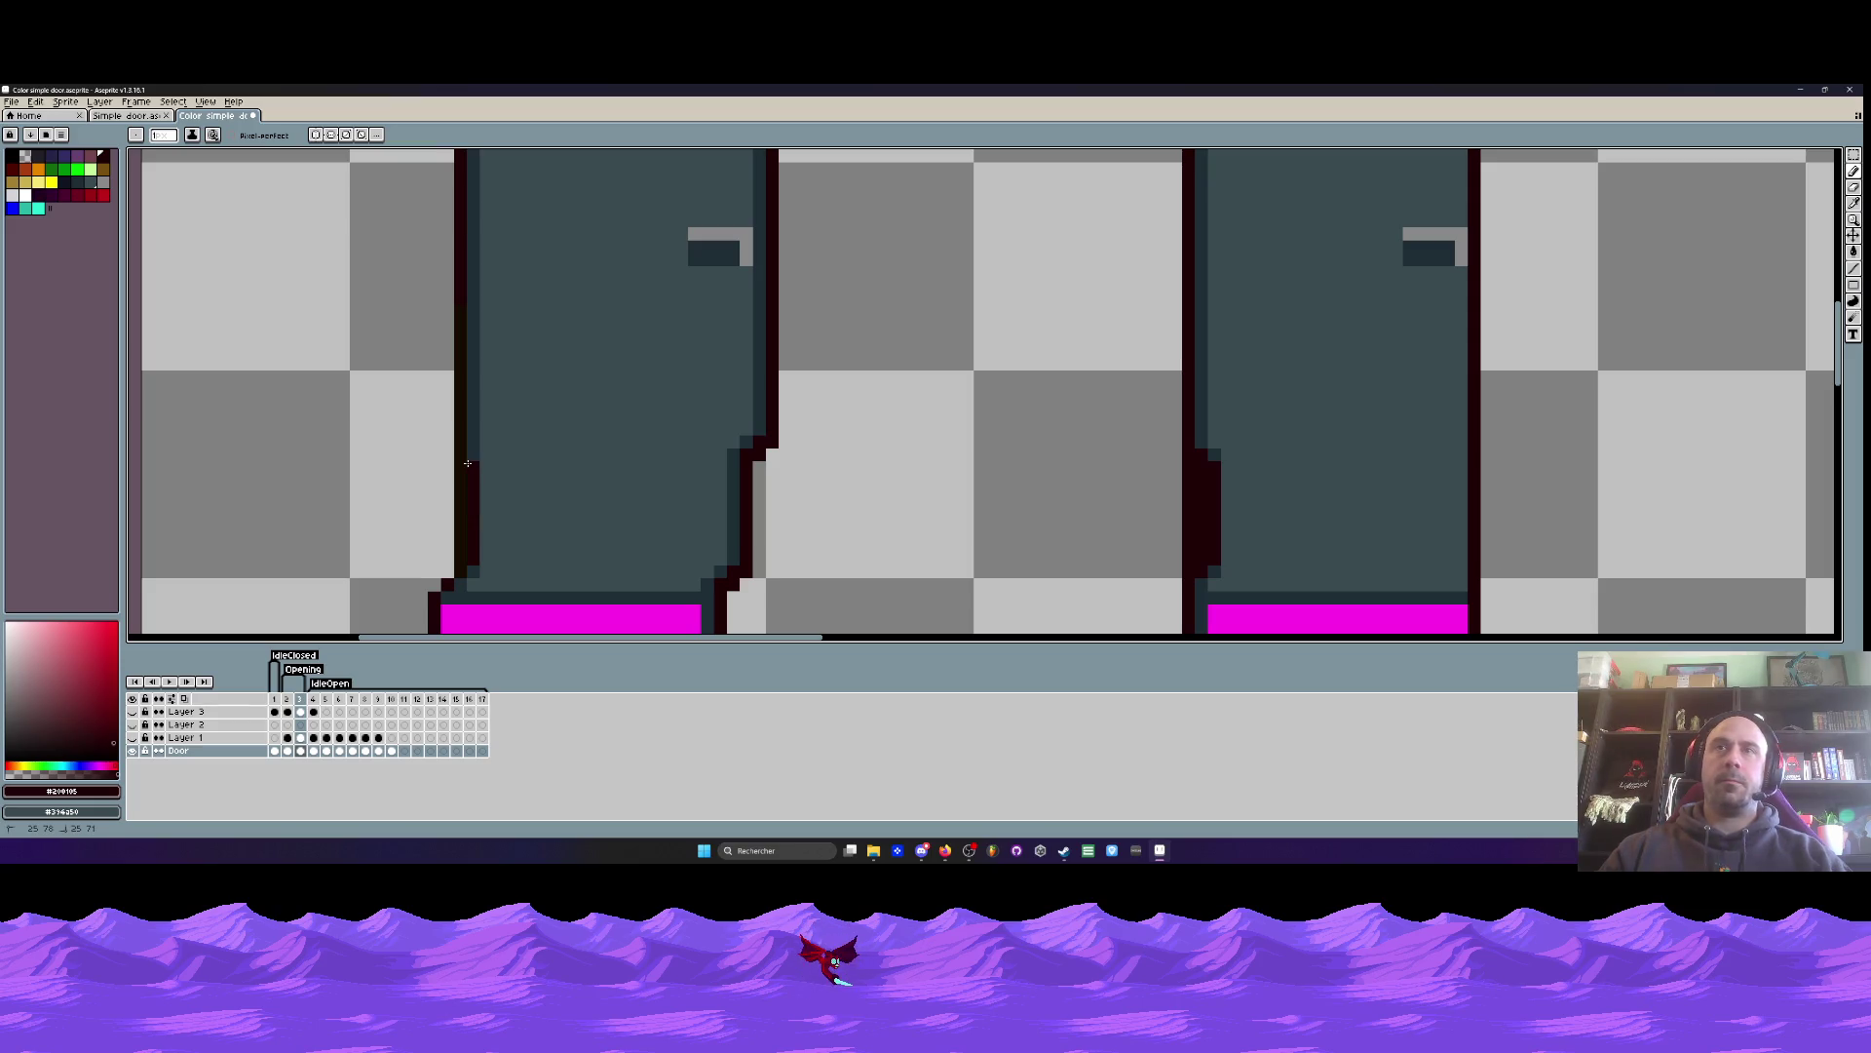
pyautogui.moveTo(484, 458); pyautogui.dragTo(489, 543)
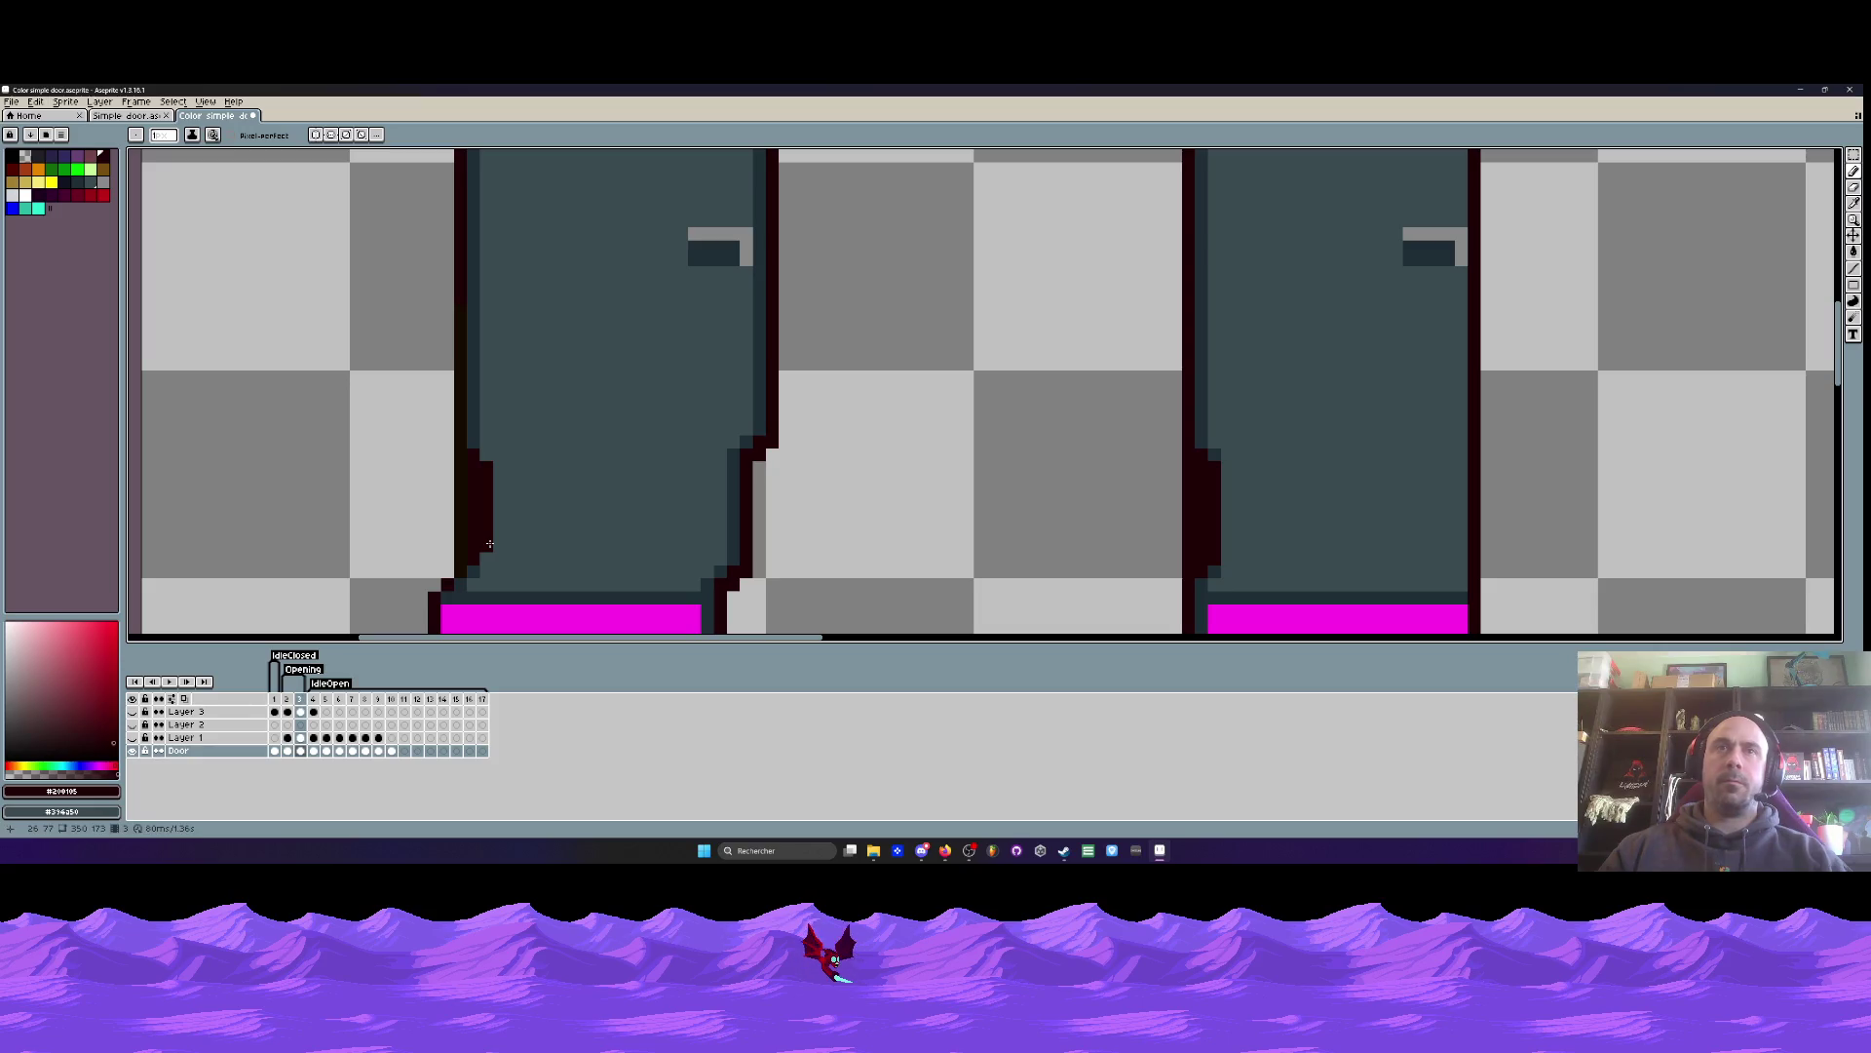
# - Sample the door's dark teal colour and switch back to the Pencil
pyautogui.scroll(-3, 493, 529)
pyautogui.press('i')
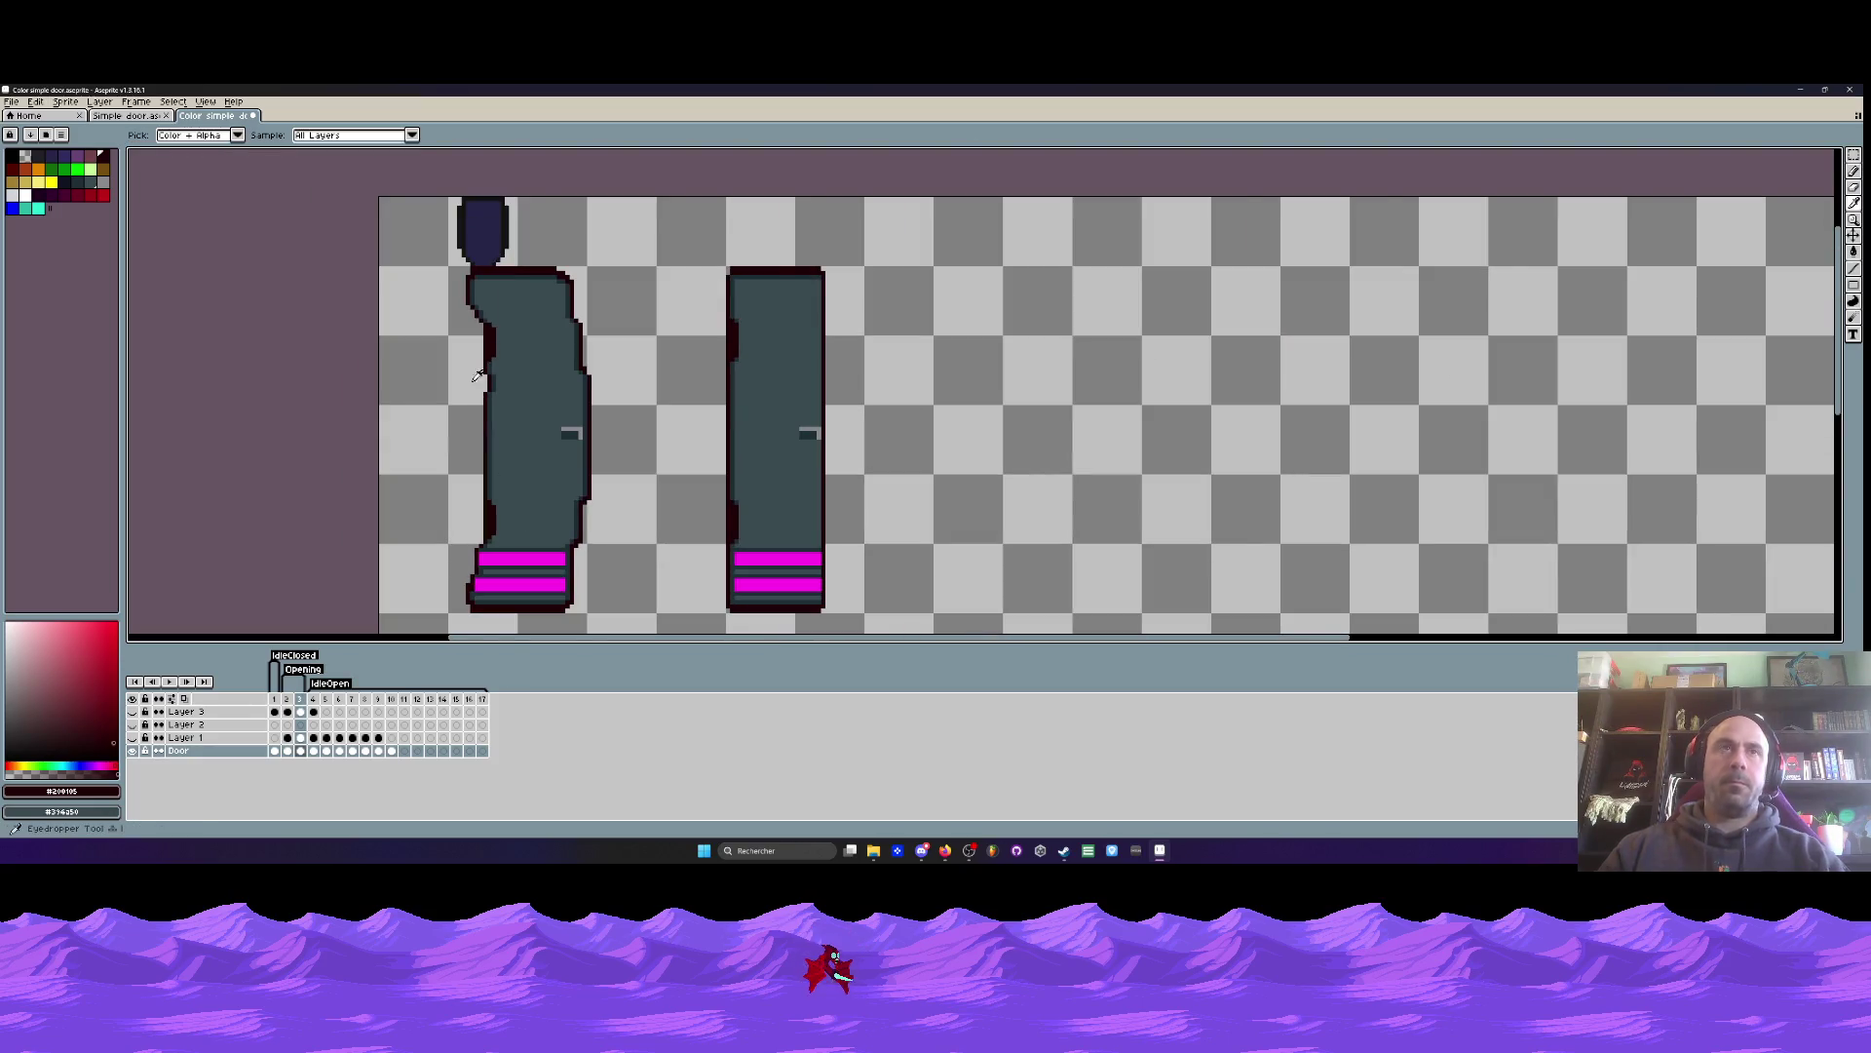
pyautogui.scroll(2, 521, 349)
pyautogui.click(510, 348)
pyautogui.scroll(2, 511, 348)
pyautogui.press('b')
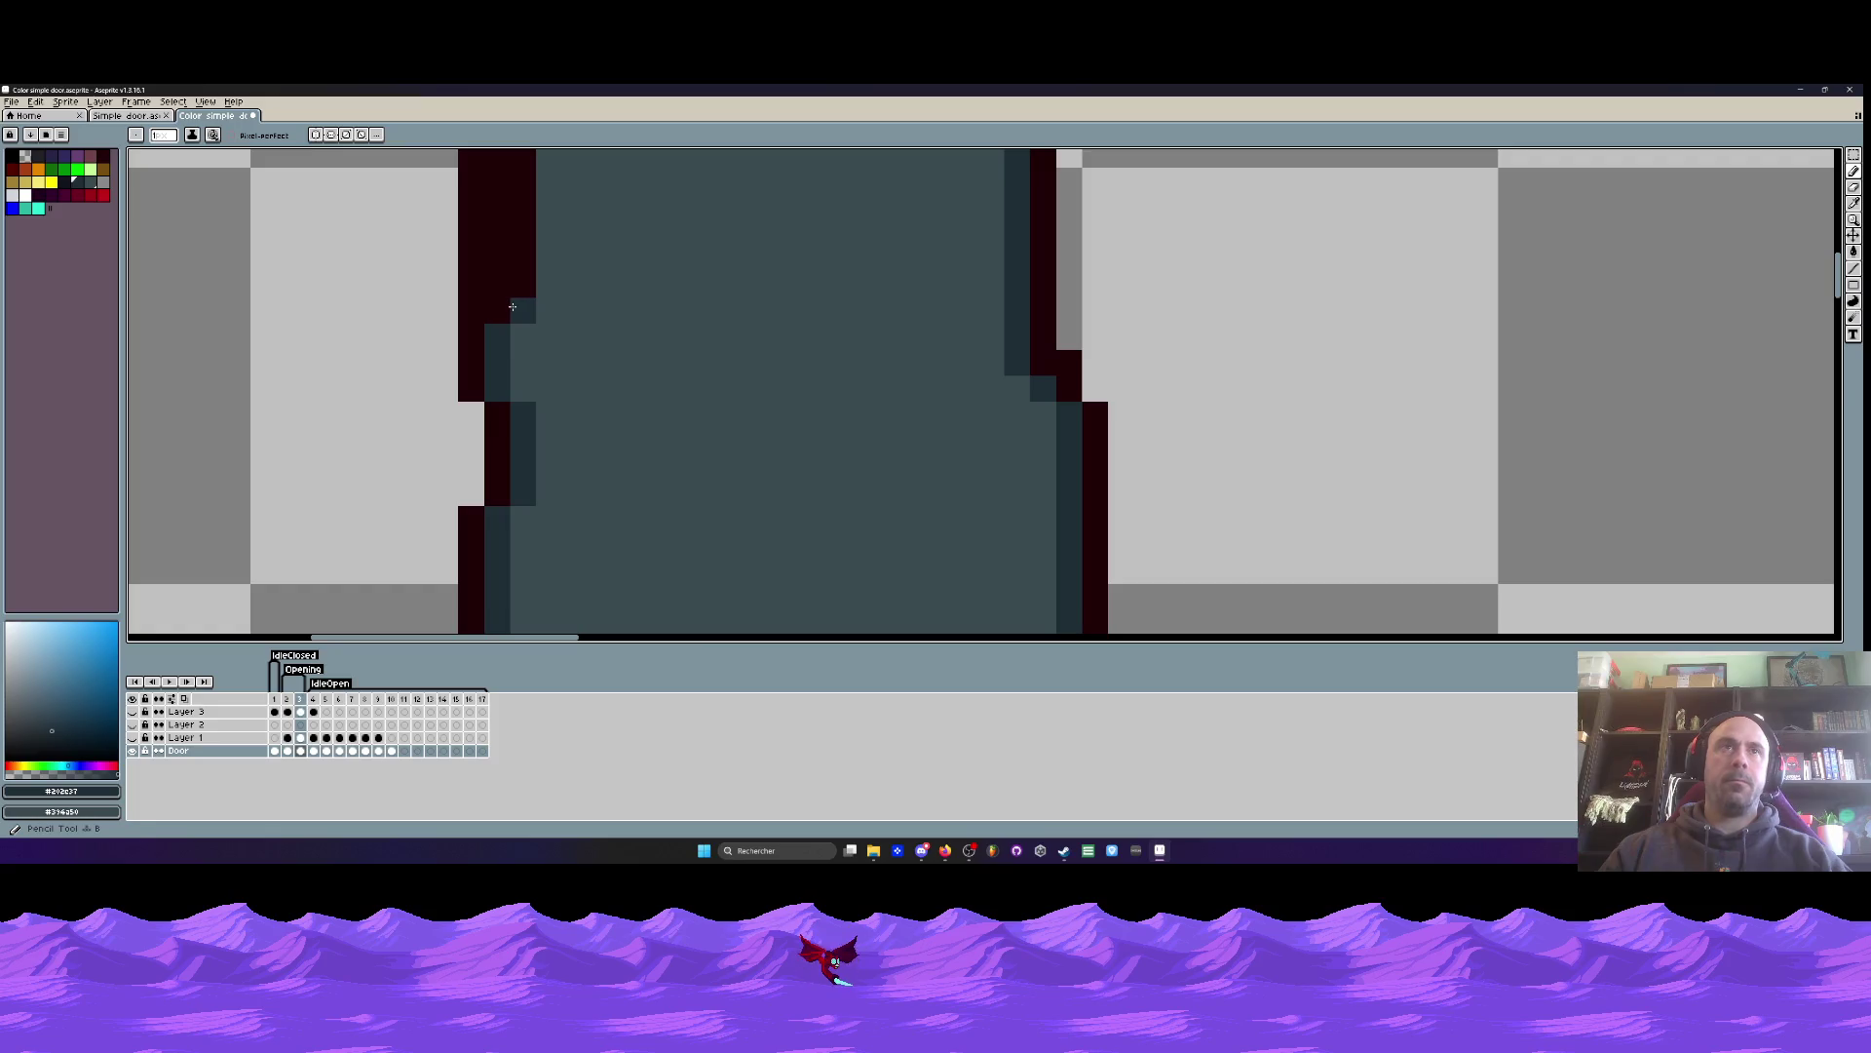
pyautogui.scroll(-3, 521, 256)
pyautogui.scroll(2, 532, 344)
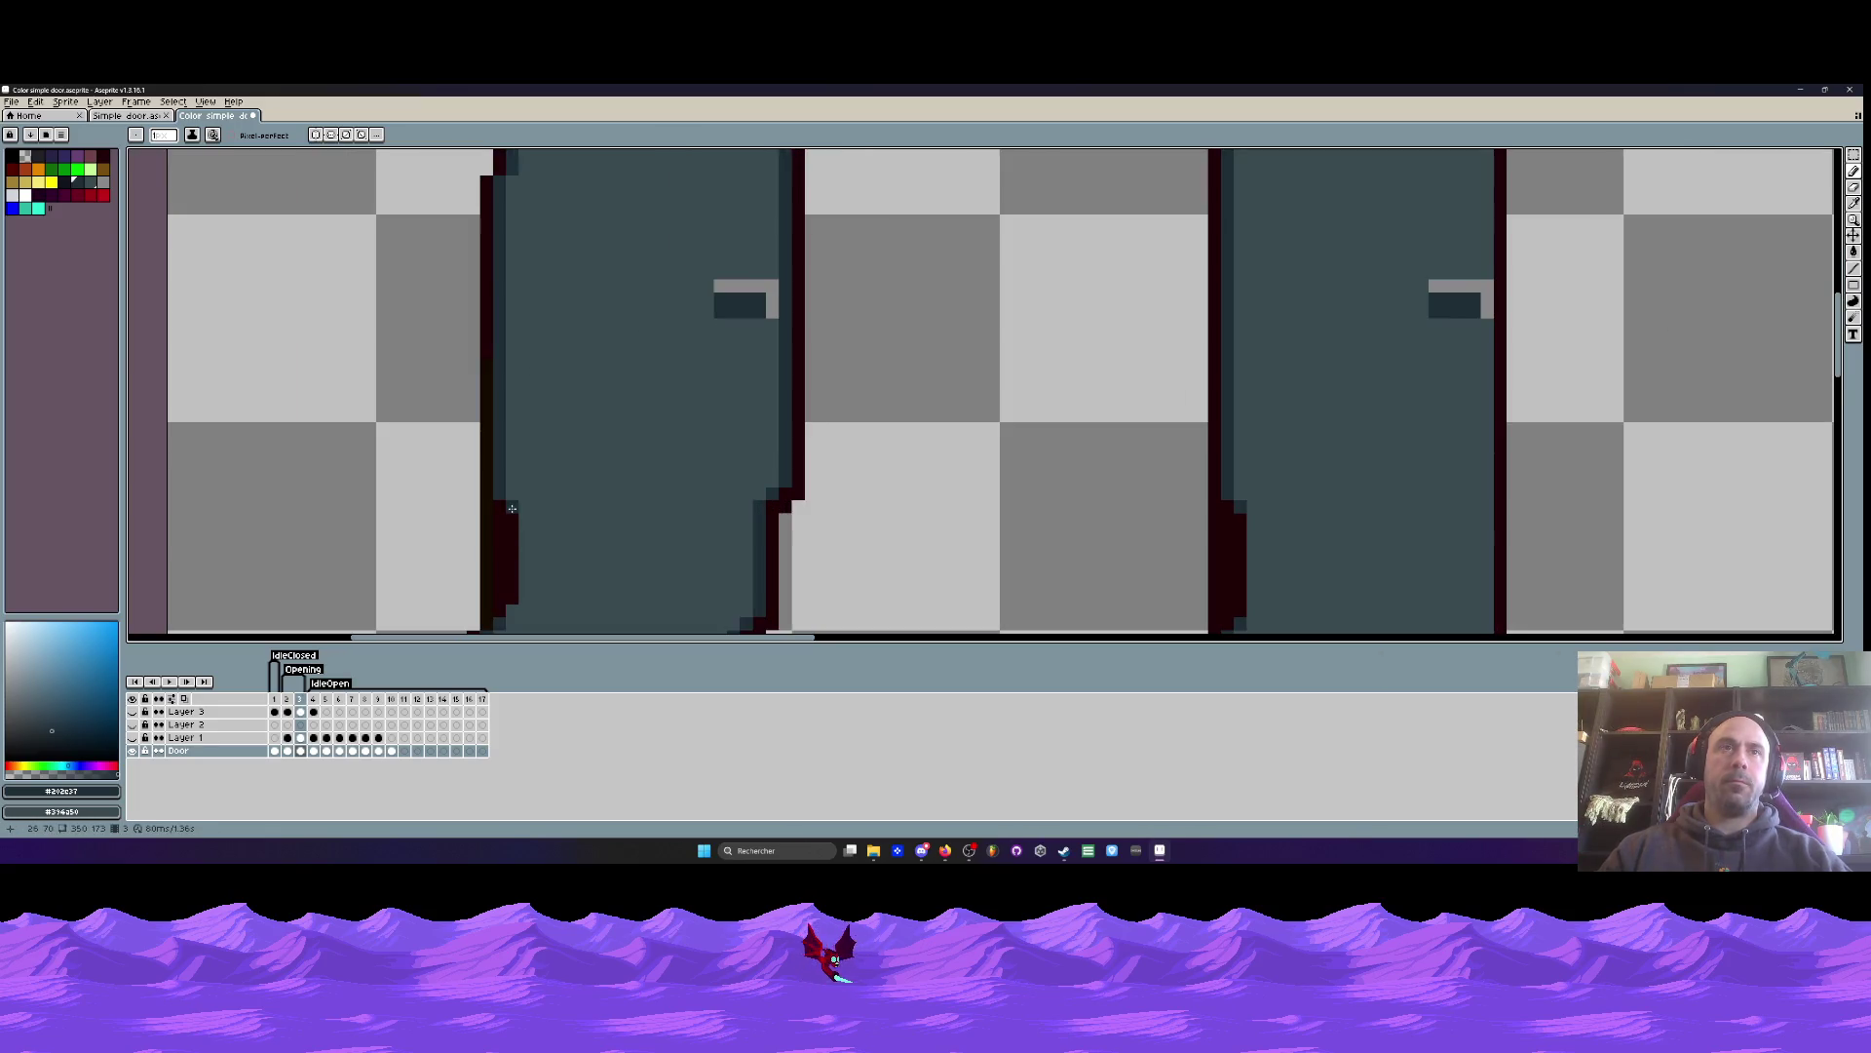
pyautogui.scroll(-4, 512, 604)
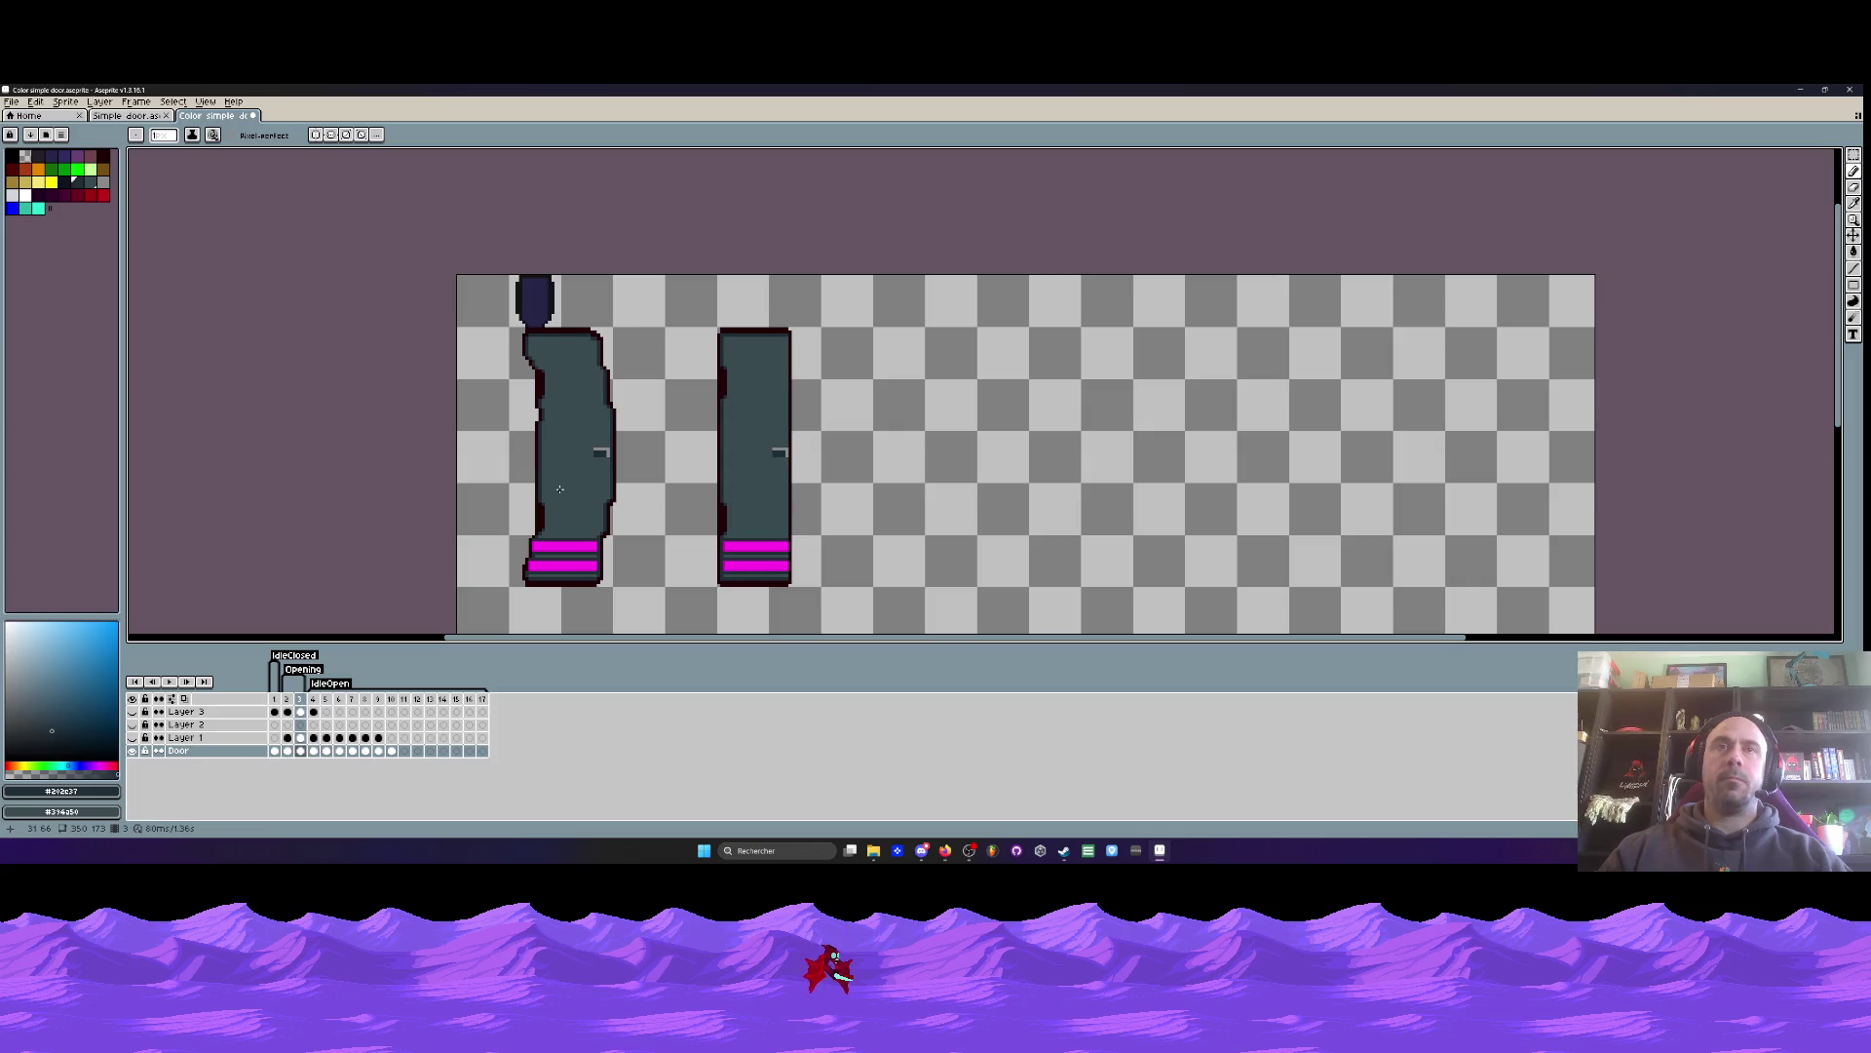
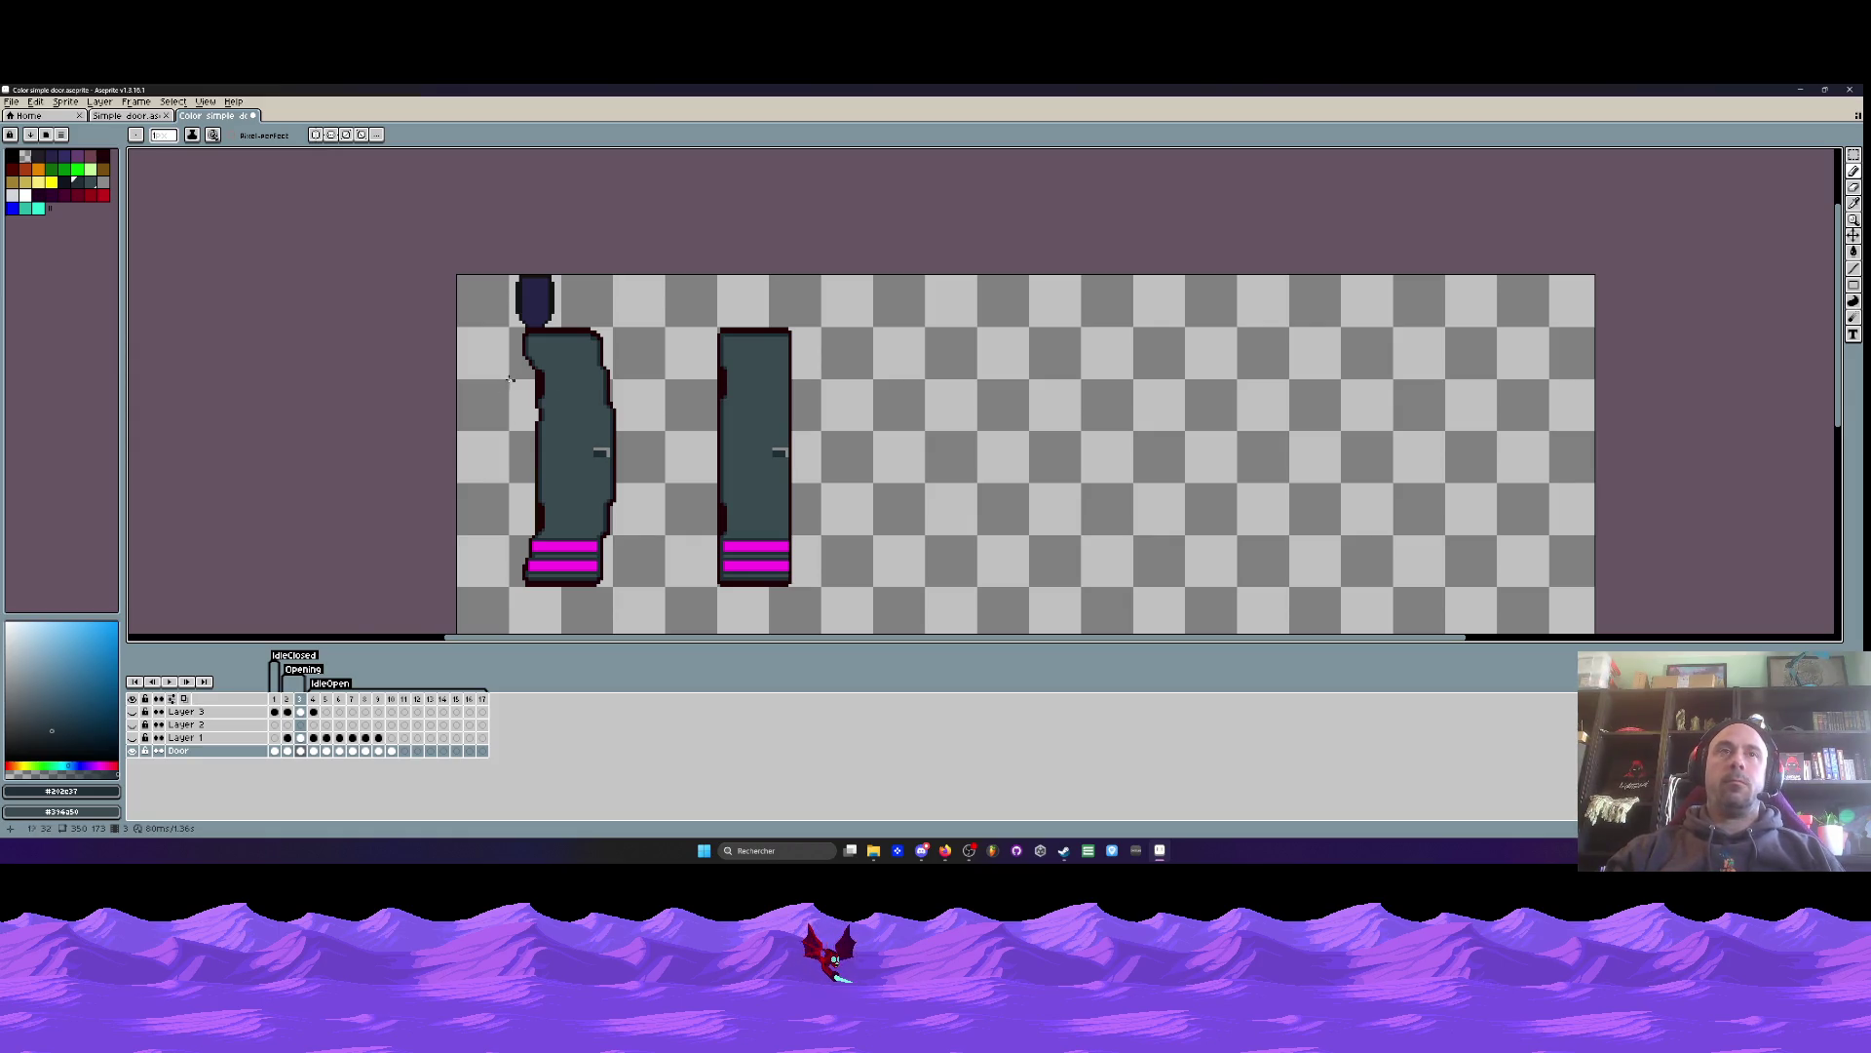
# - Flip back and forth through frames 1–5 to compare the grey door drawings
pyautogui.scroll(2, 516, 378)
pyautogui.scroll(-2, 599, 407)
pyautogui.scroll(-1, 705, 472)
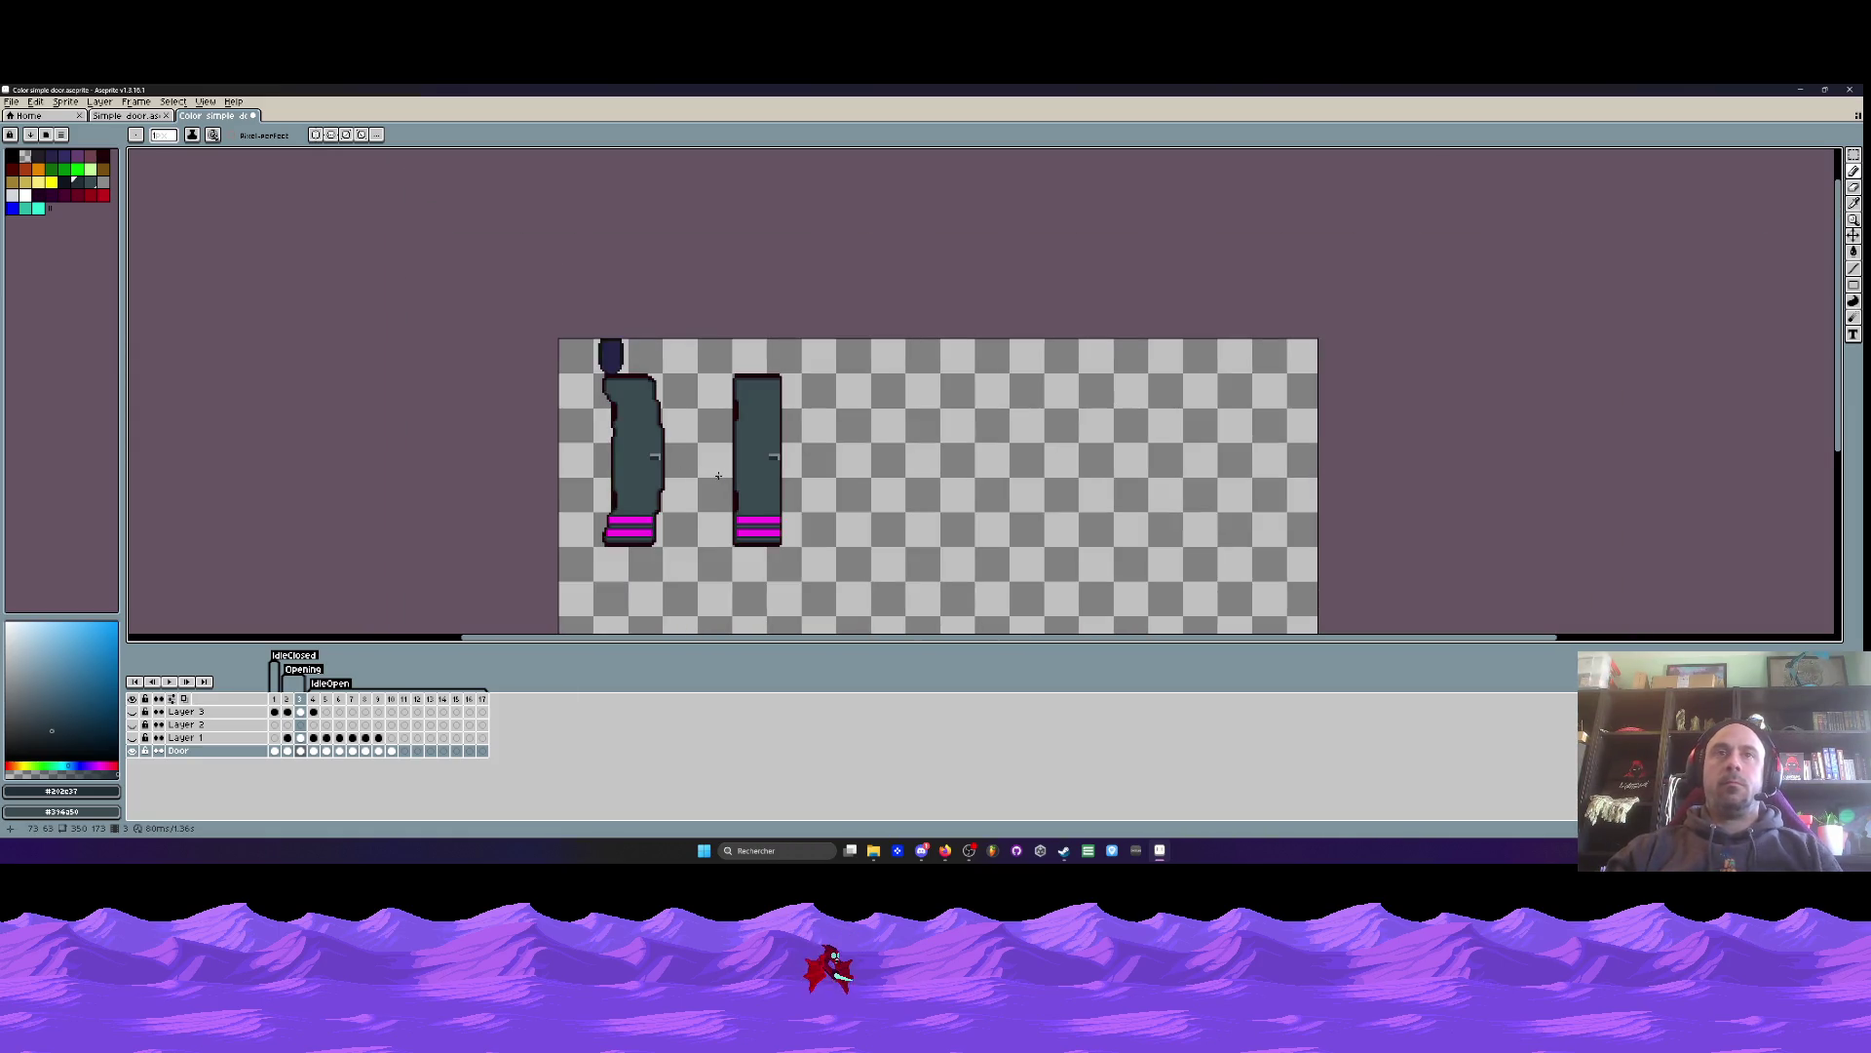
pyautogui.press('Left')
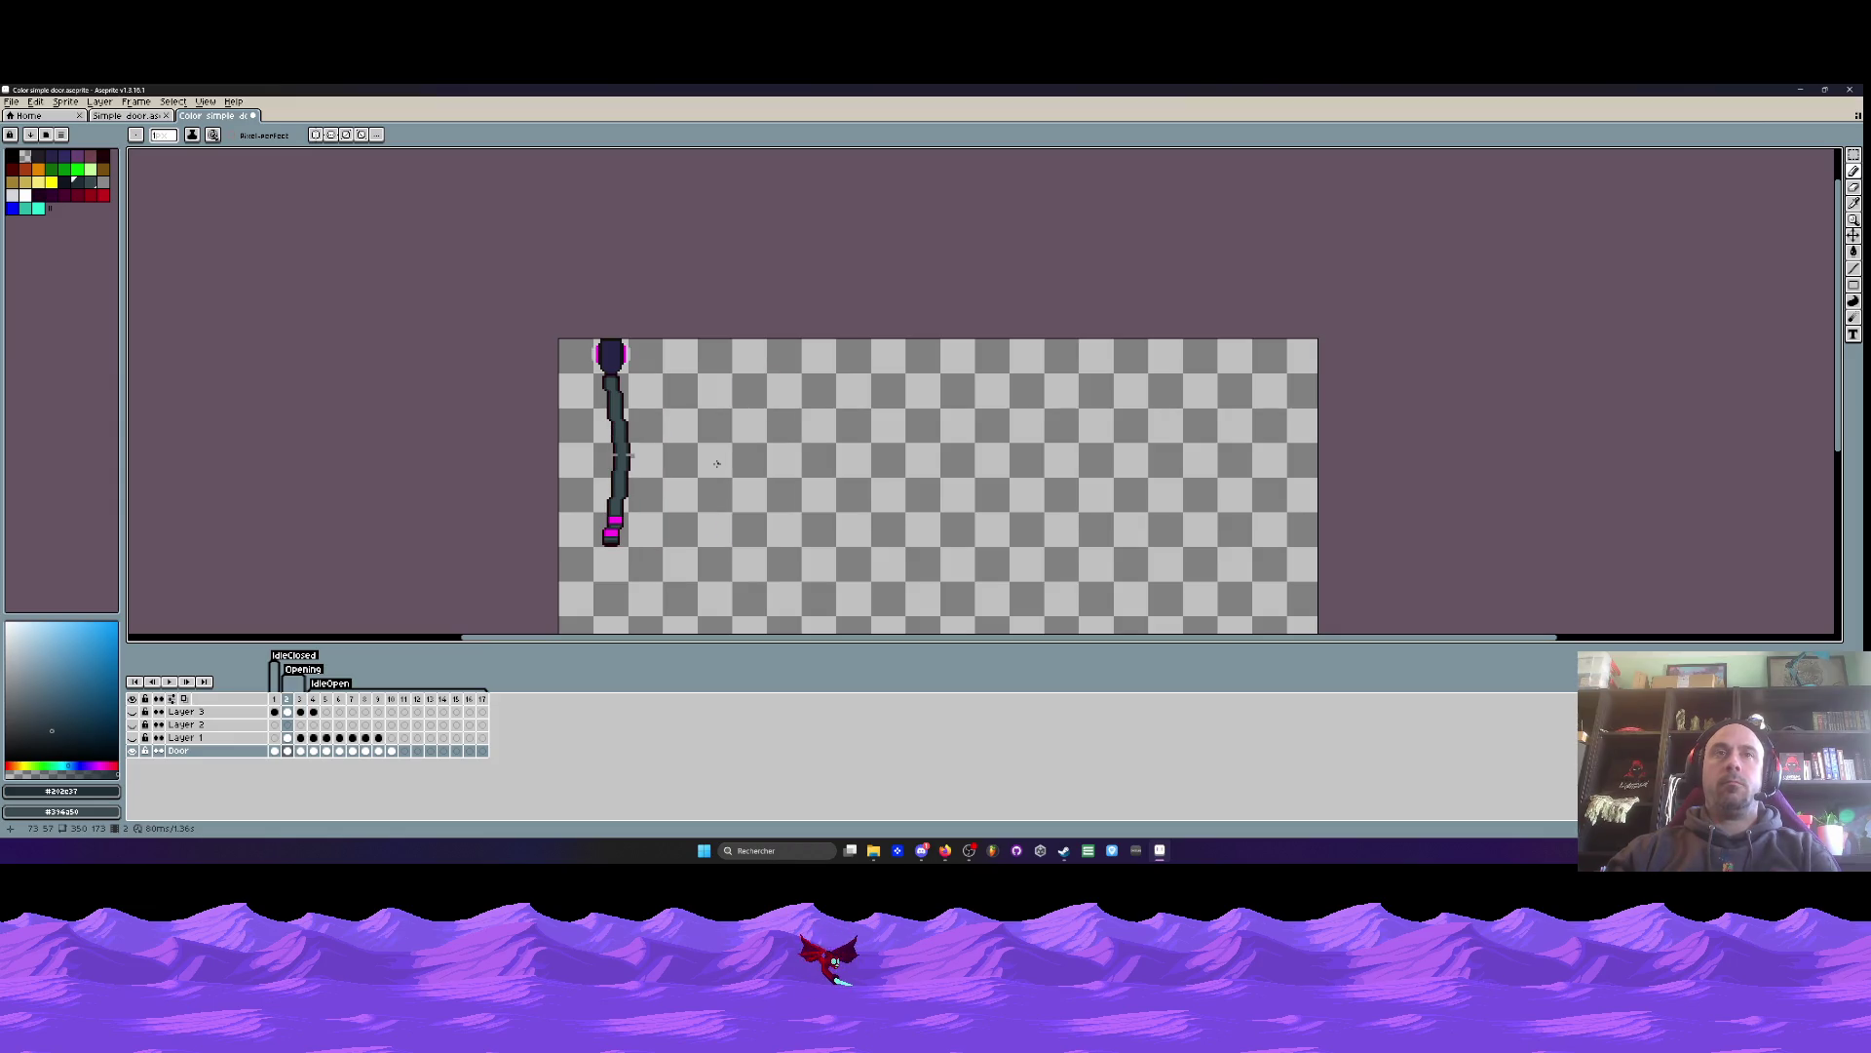
pyautogui.press('Right')
pyautogui.press('Right')
pyautogui.press('Left')
pyautogui.press('Left')
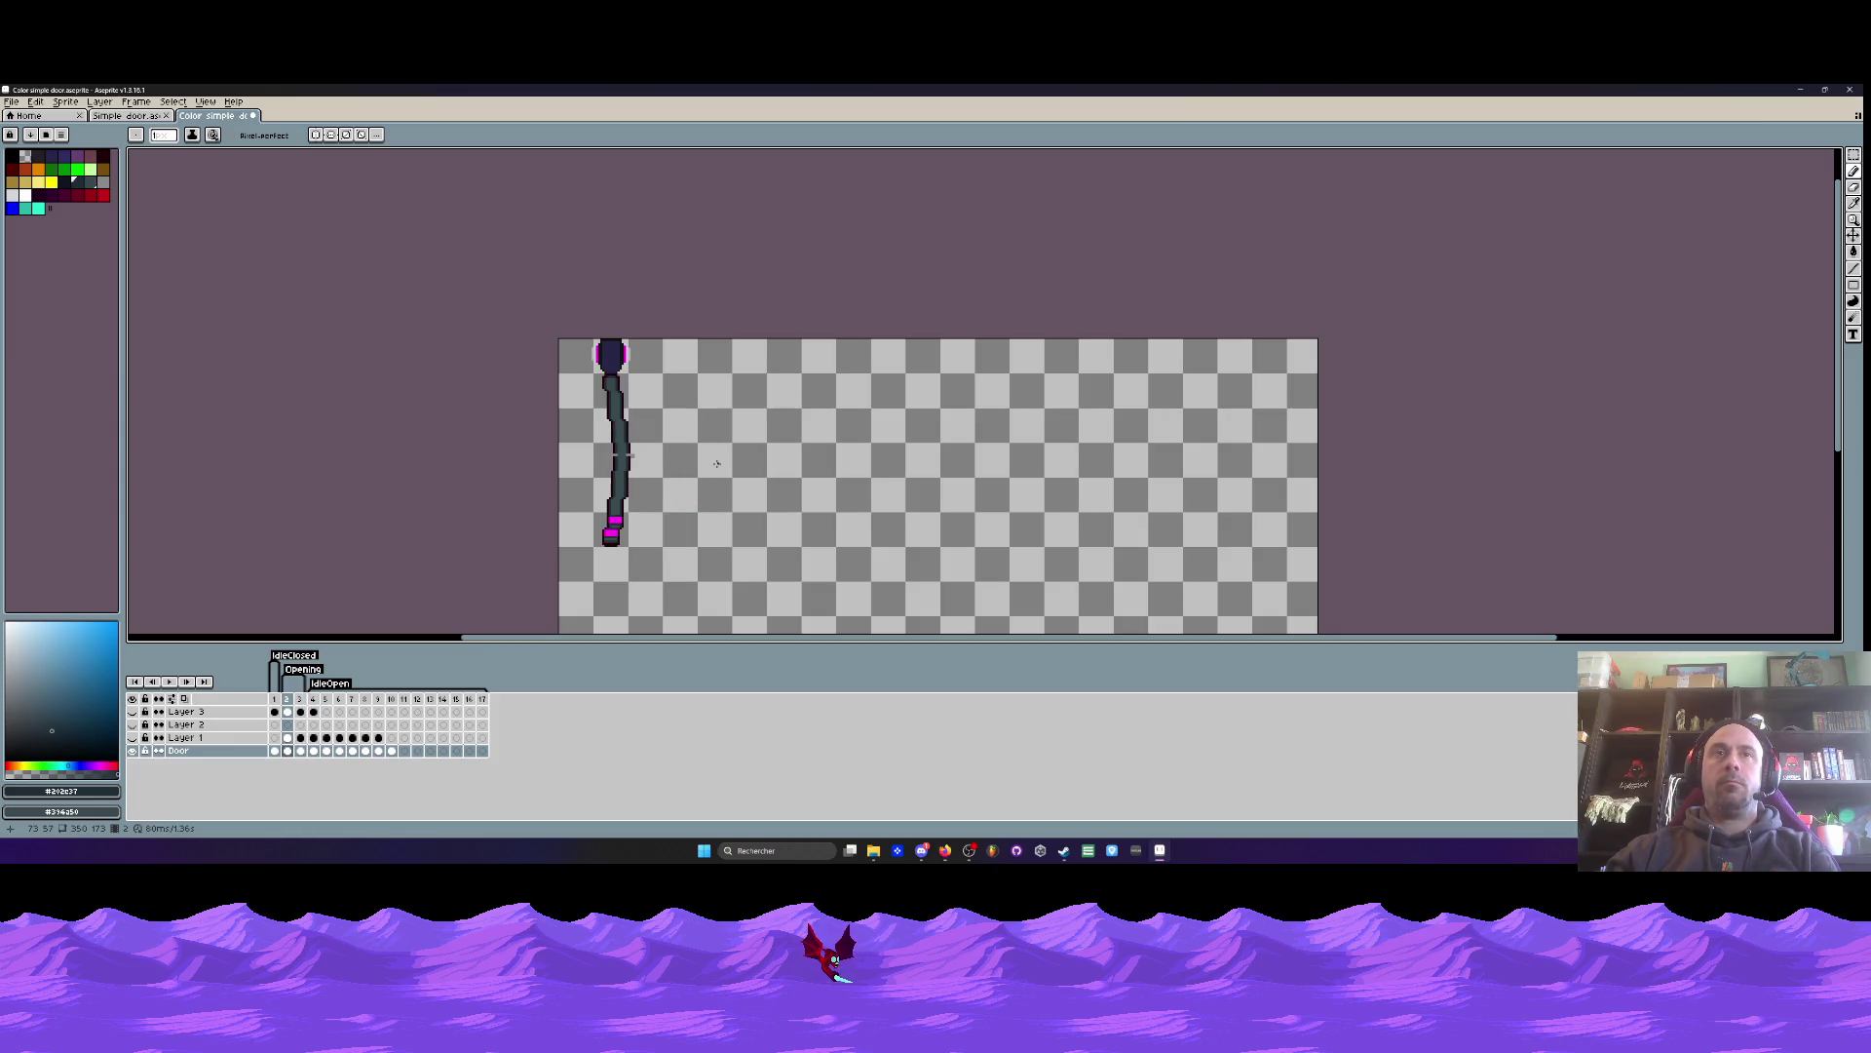
pyautogui.press('Right')
pyautogui.press('Left')
pyautogui.press('Right')
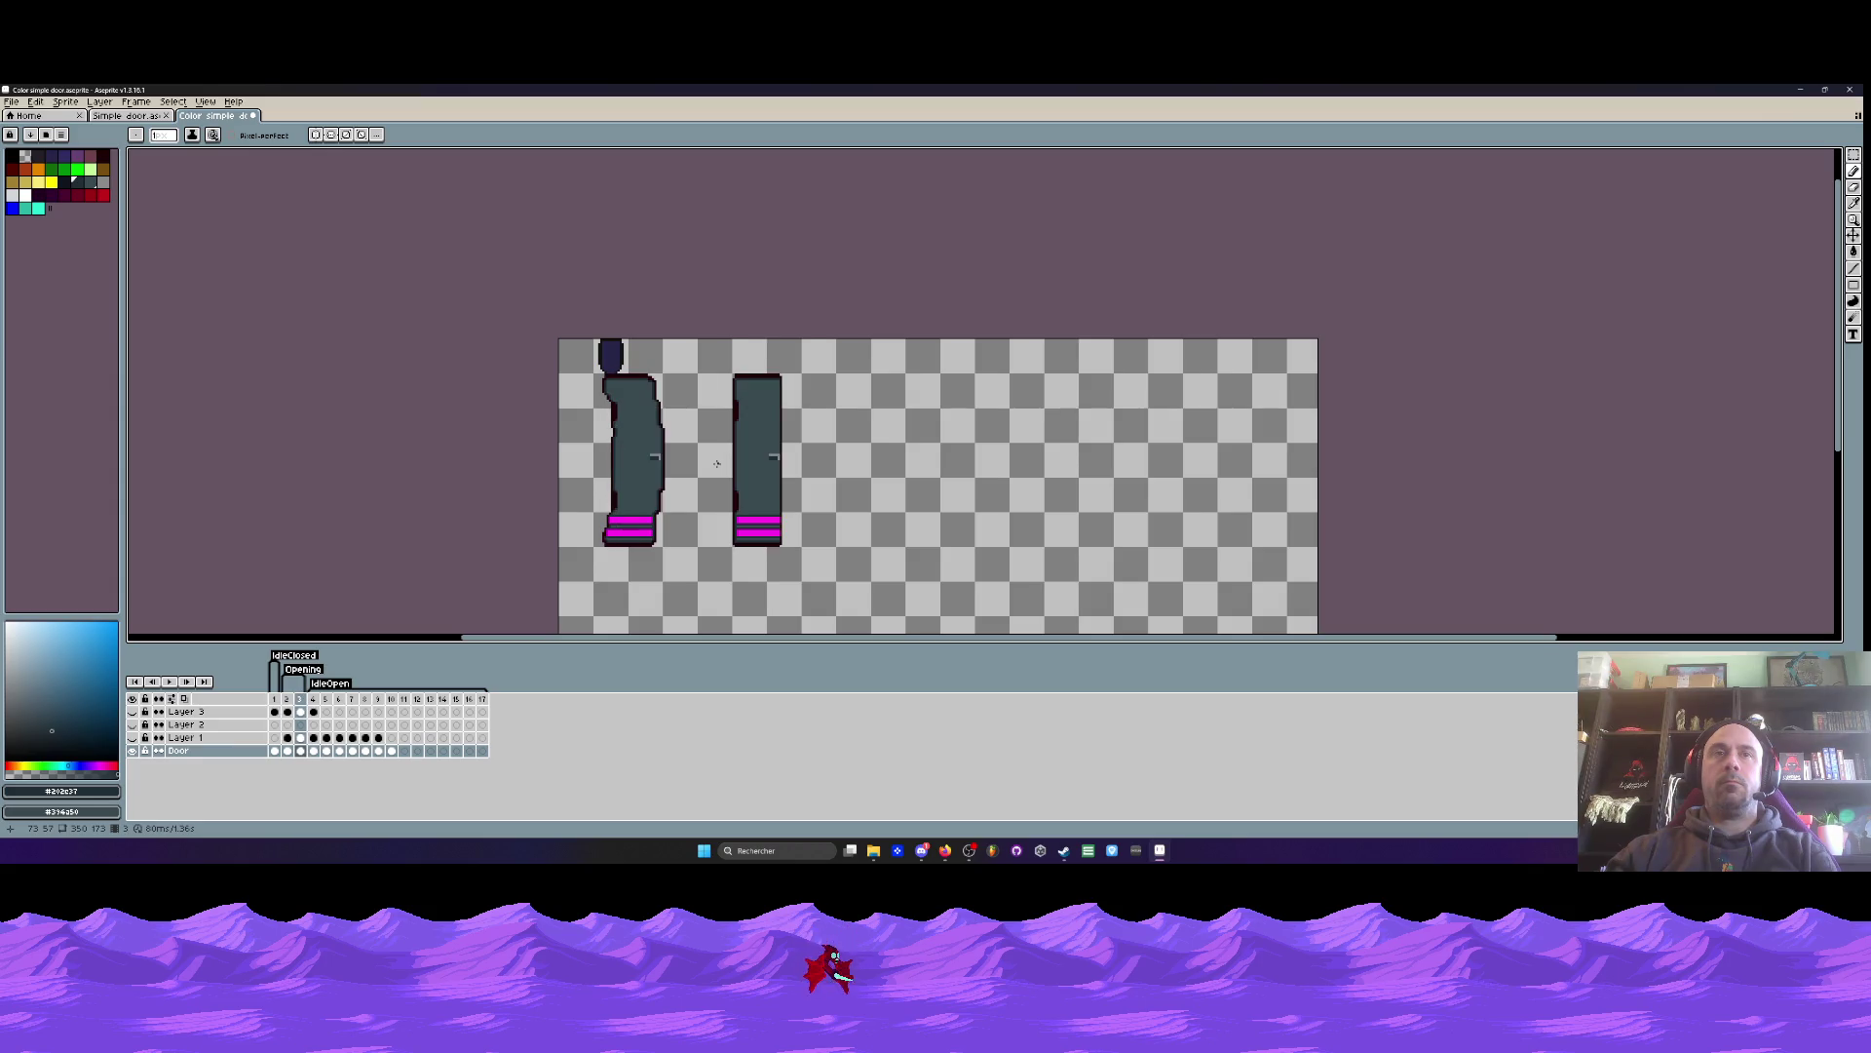
pyautogui.press('Right')
pyautogui.press('Left')
pyautogui.press('Left')
pyautogui.press('Right')
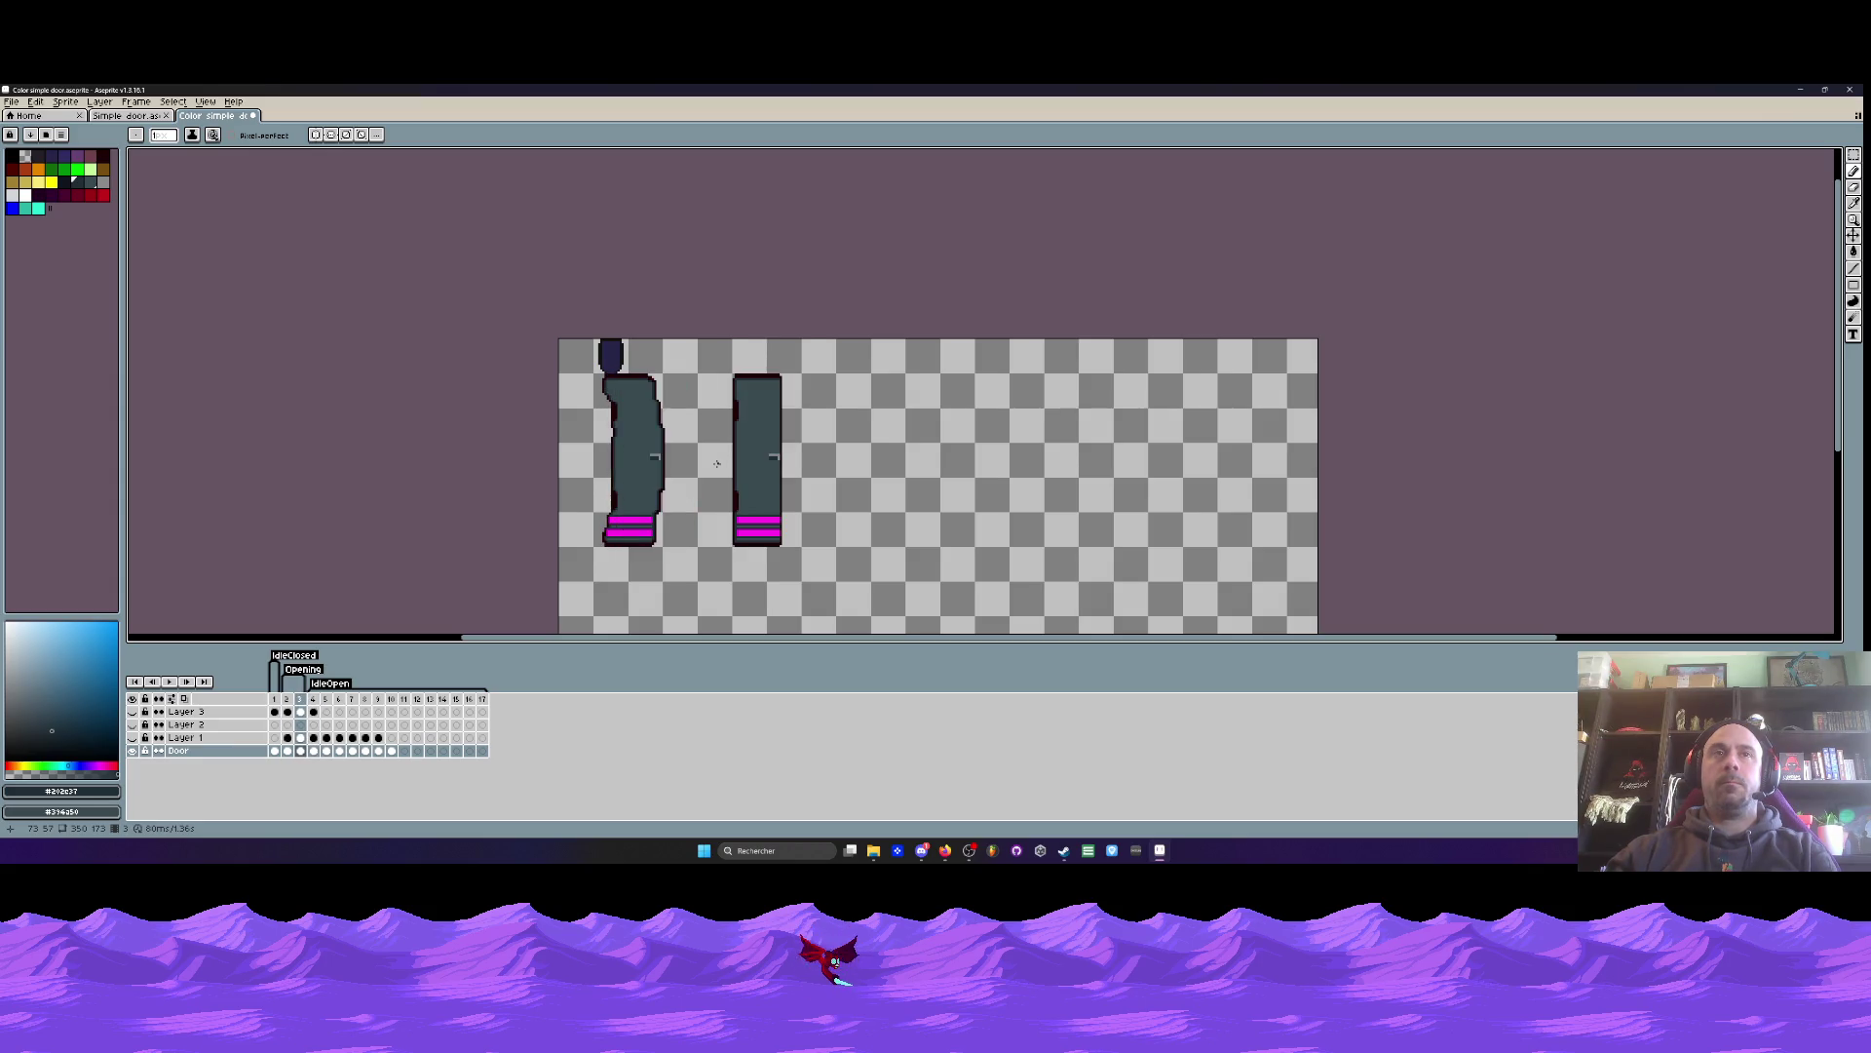
pyautogui.press('Right')
pyautogui.press('Left')
pyautogui.press('Left')
pyautogui.press('Right')
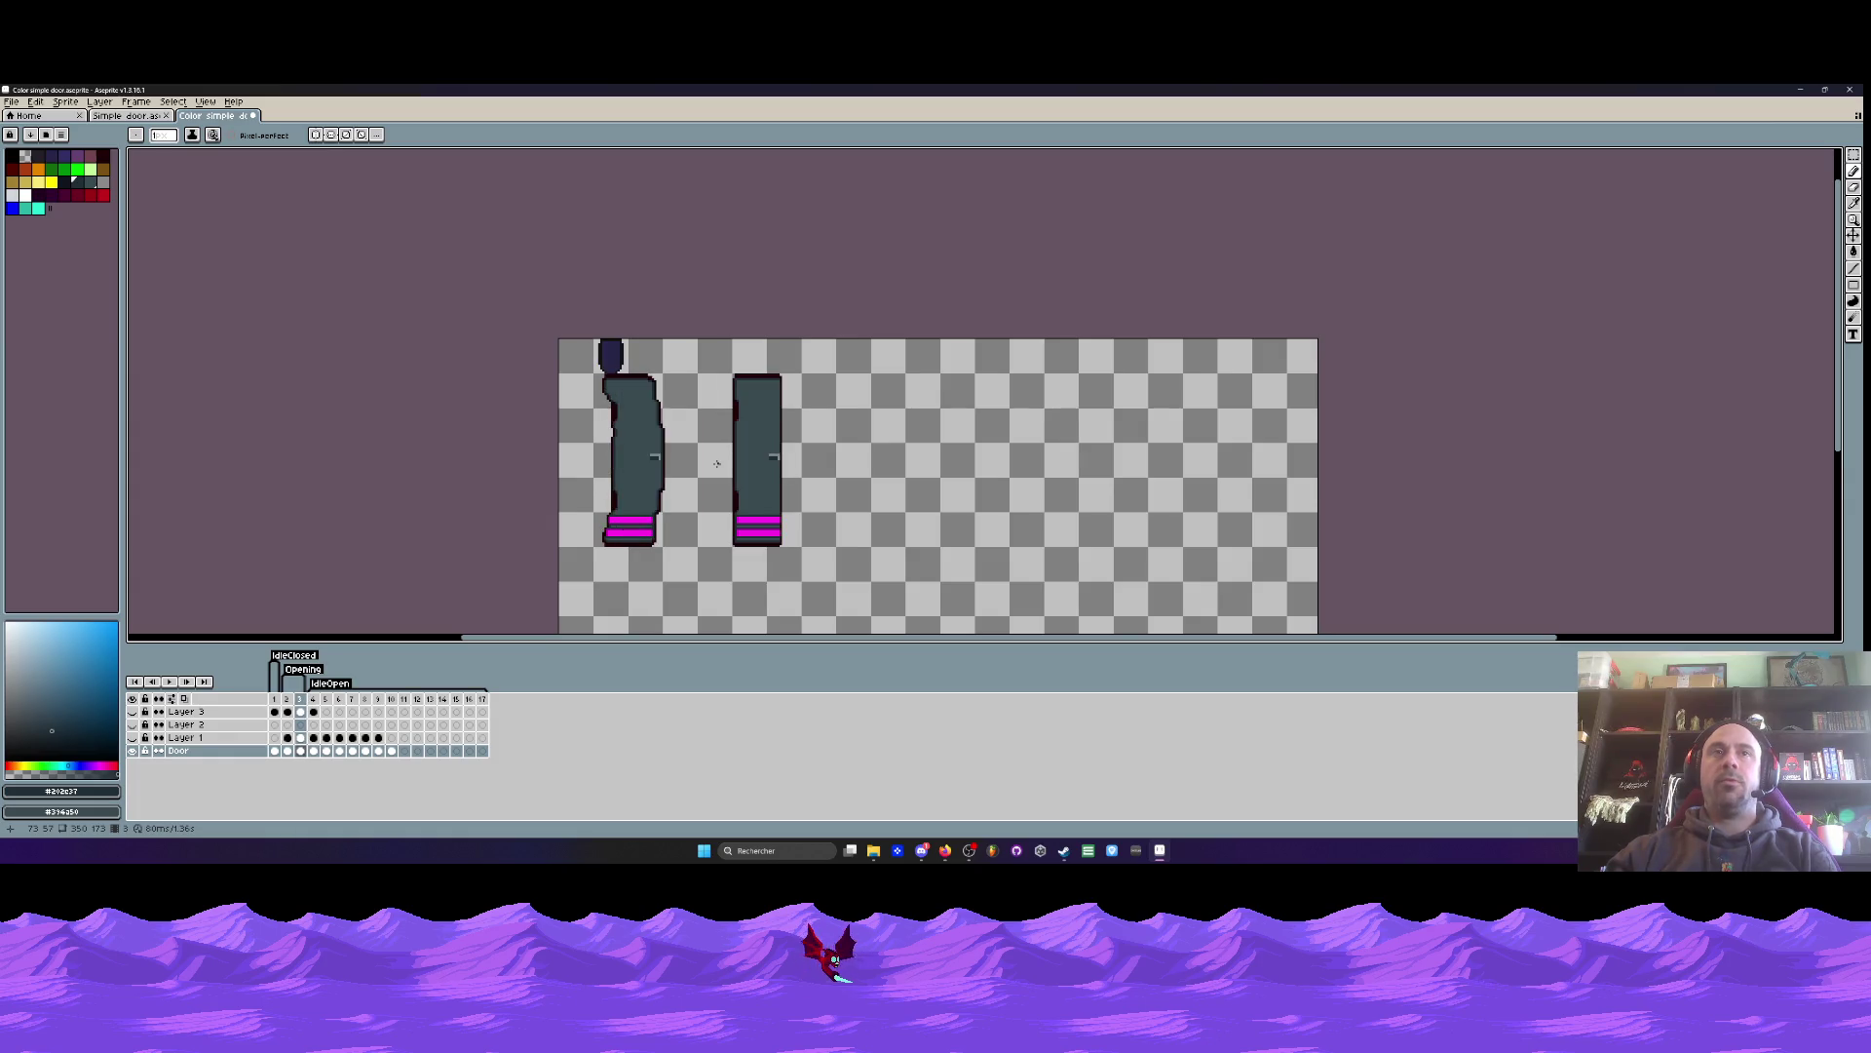
pyautogui.press('Right')
pyautogui.press('Left')
pyautogui.press('Right')
pyautogui.press('Right')
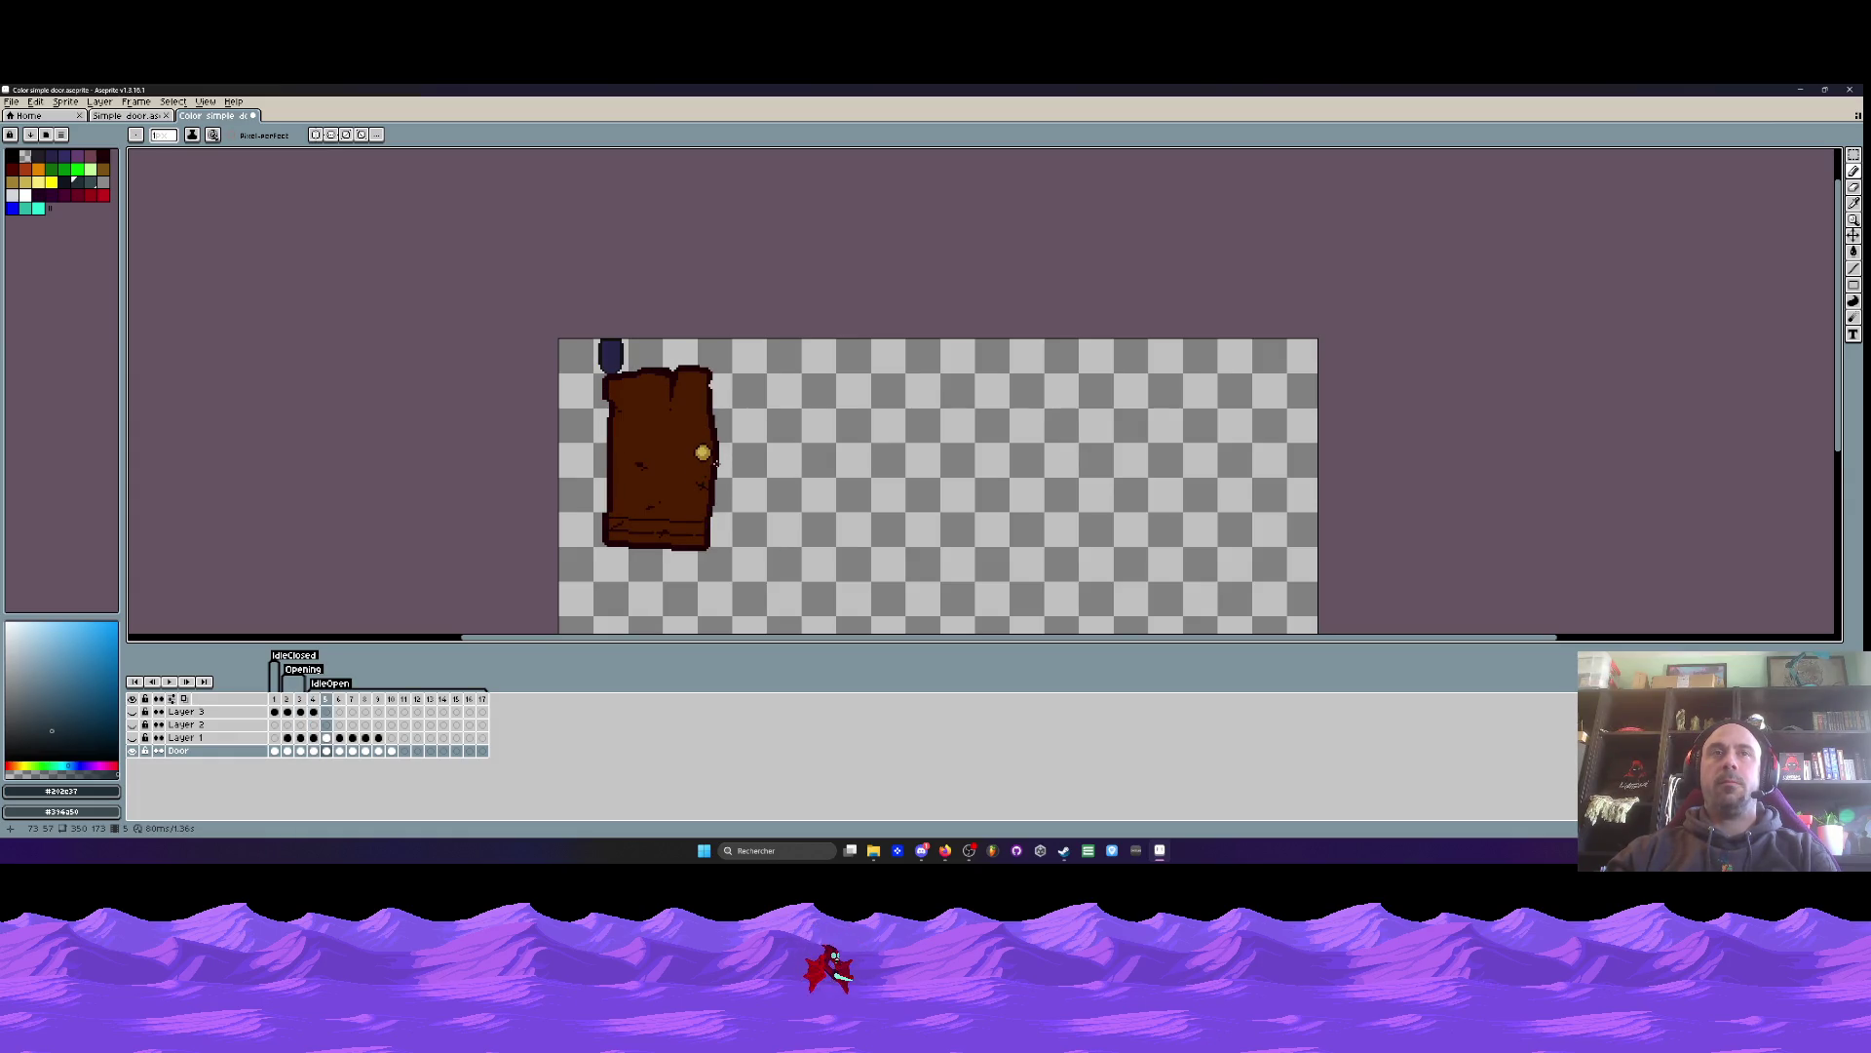
pyautogui.press('Left')
pyautogui.press('Left')
pyautogui.press('Left')
pyautogui.press('Right')
pyautogui.press('Right')
pyautogui.press('Left')
pyautogui.press('Left')
pyautogui.press('Right')
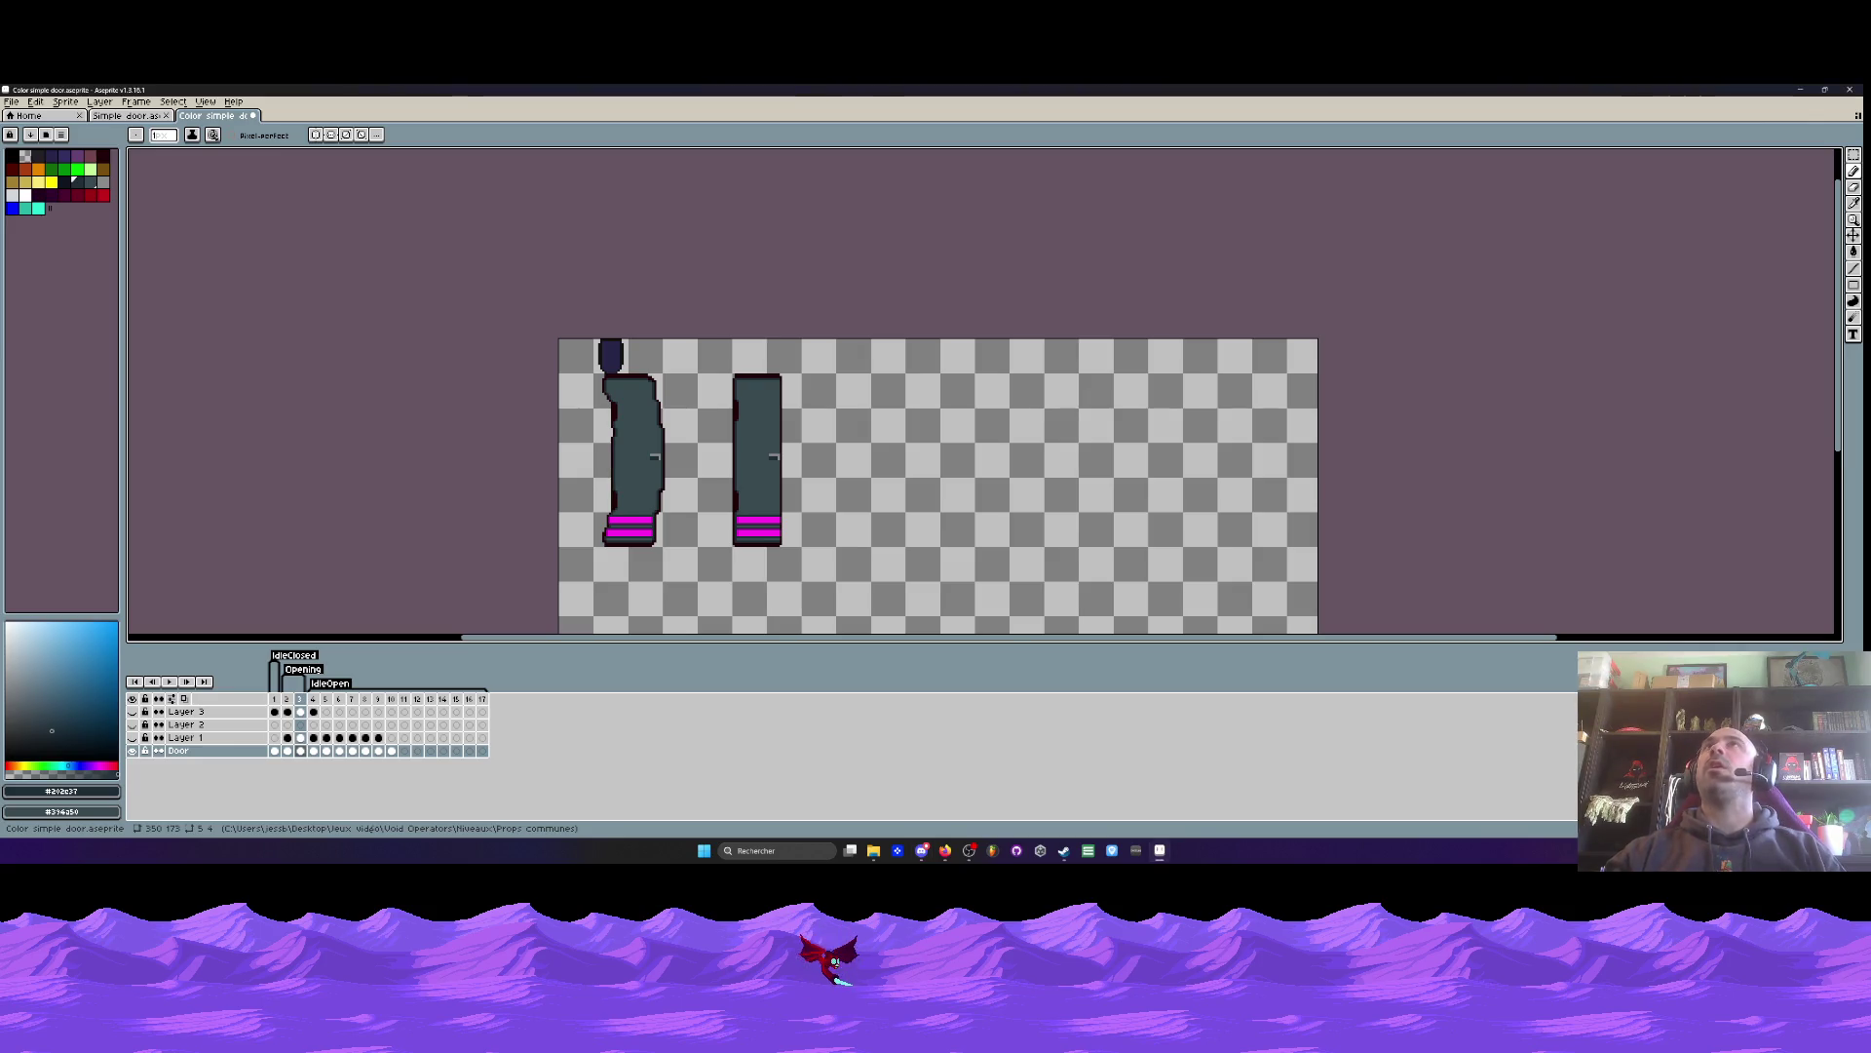
# - Compare frames 2 and 3, then settle on frame 4 with the brown door
pyautogui.scroll(-1, 710, 439)
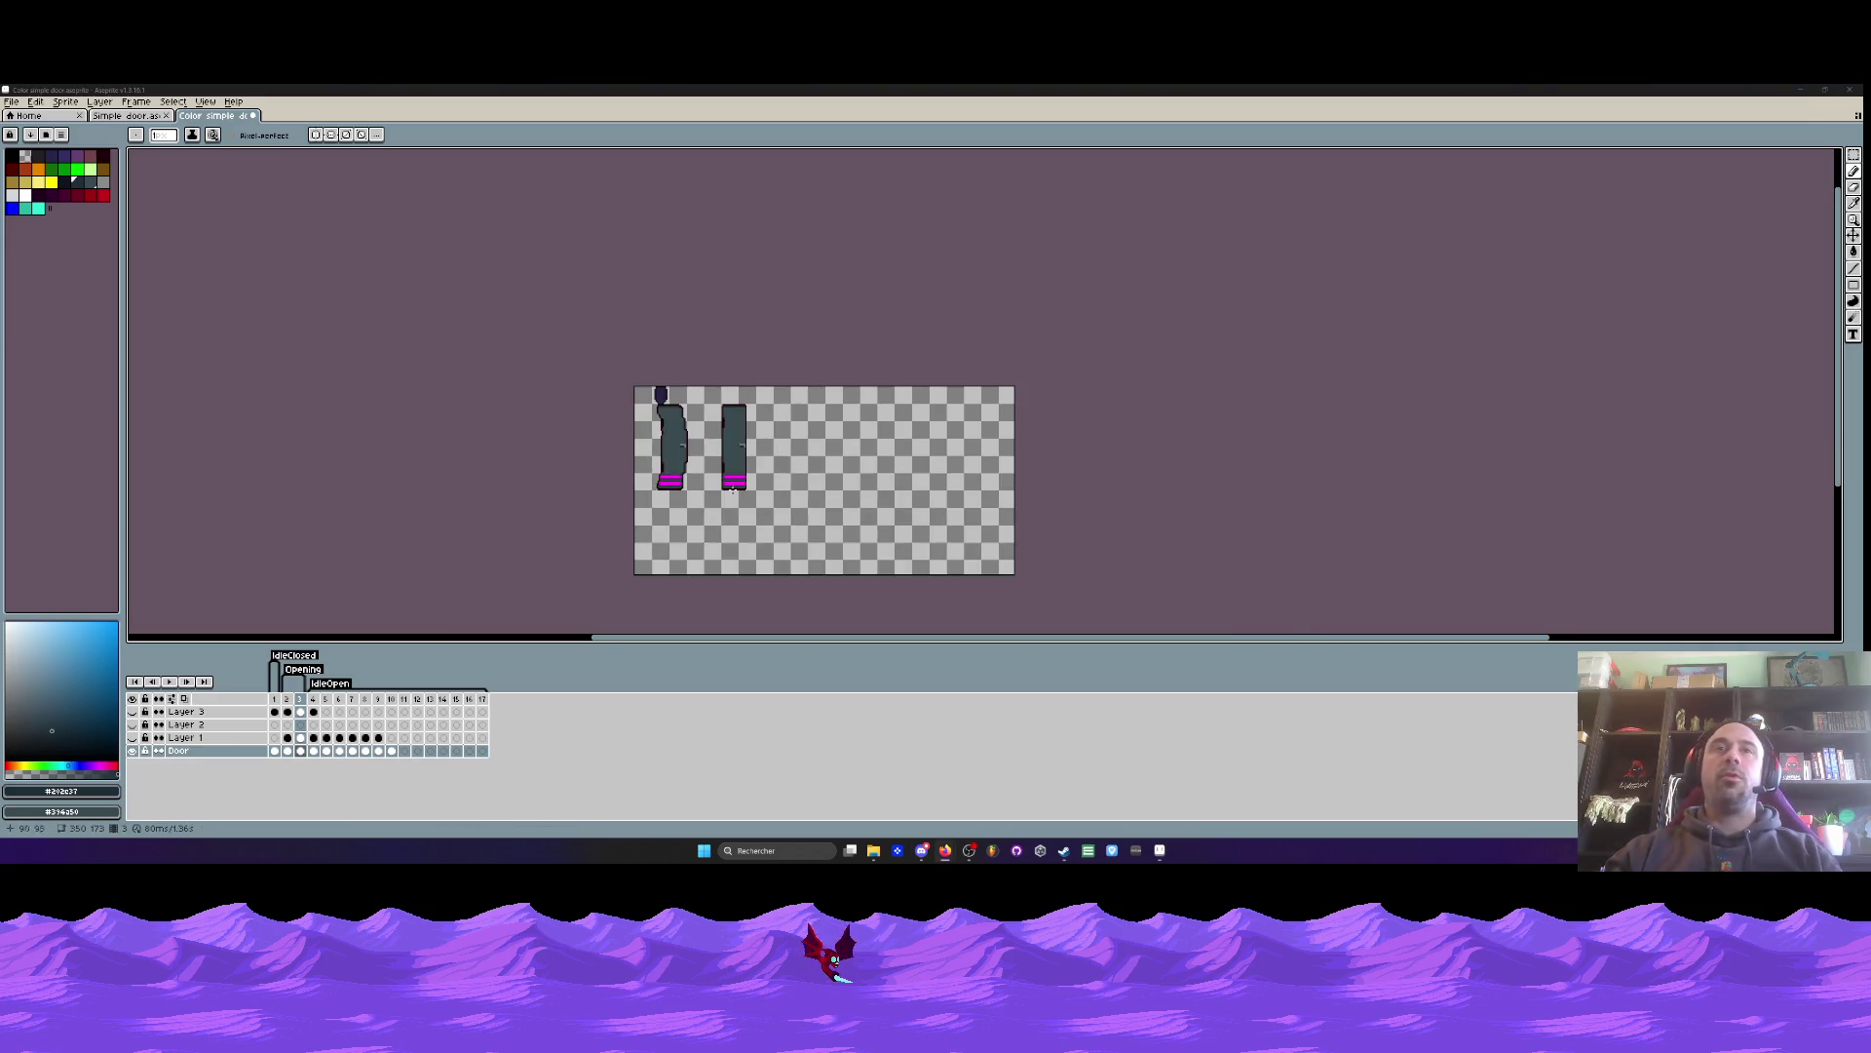
pyautogui.scroll(1, 734, 496)
pyautogui.press('Left')
pyautogui.press('Right')
pyautogui.press('Left')
pyautogui.press('Right')
pyautogui.press('Left')
pyautogui.press('Left')
pyautogui.press('Right')
pyautogui.press('Right')
pyautogui.press('Left')
pyautogui.press('Right')
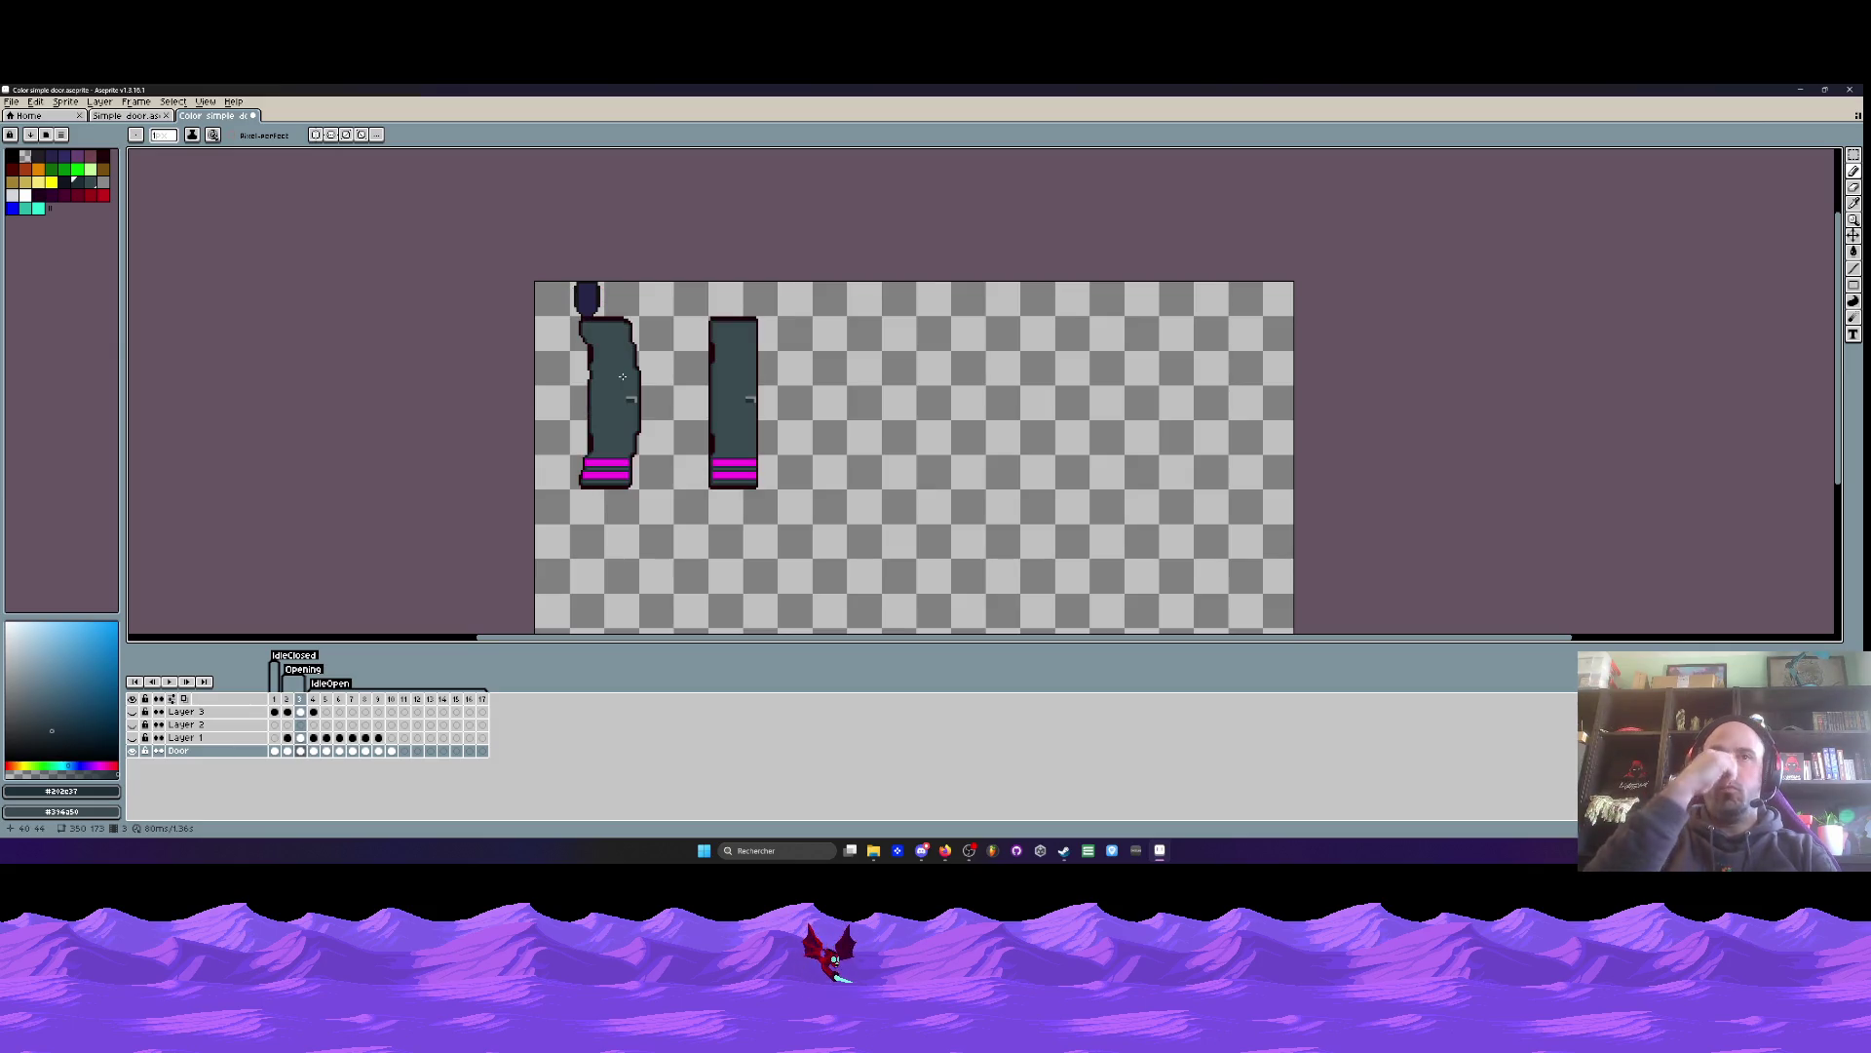
pyautogui.press('Right')
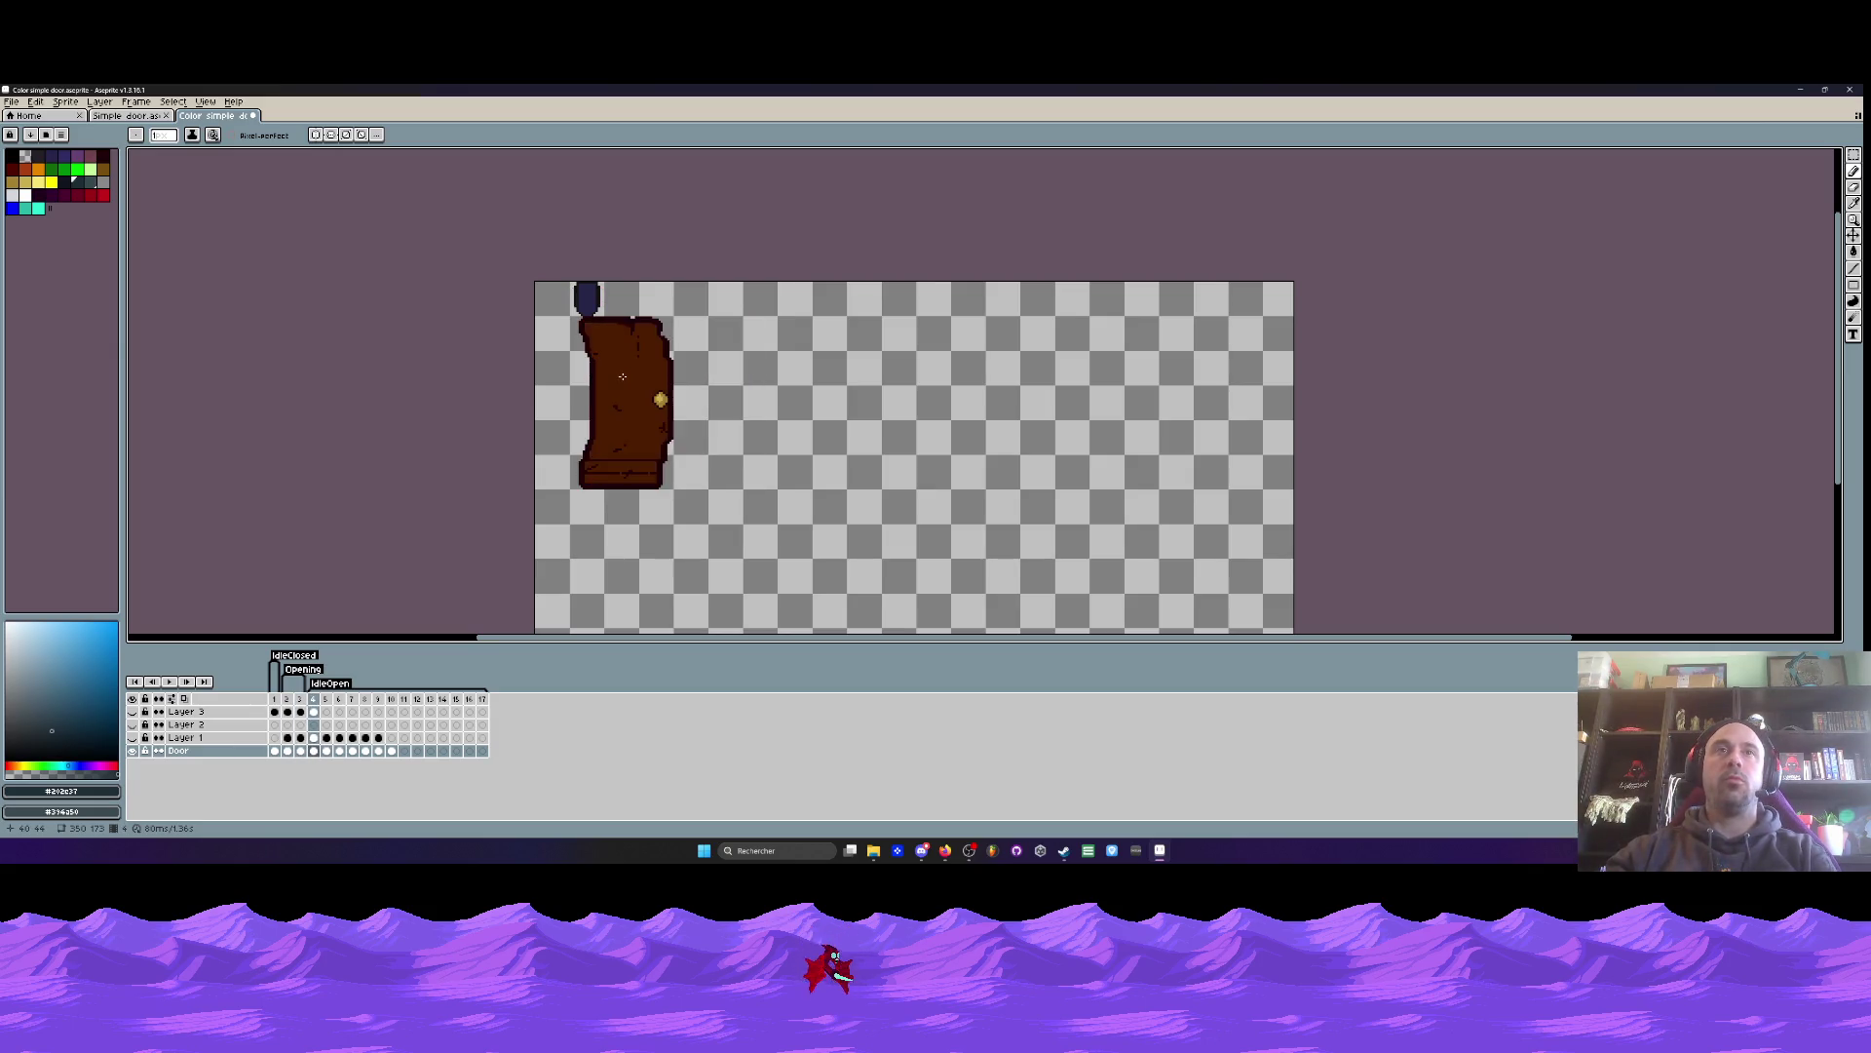
# - Cut the narrow grey door from frame 3 and paste it right of the brown door in frame 4
pyautogui.scroll(1, 628, 380)
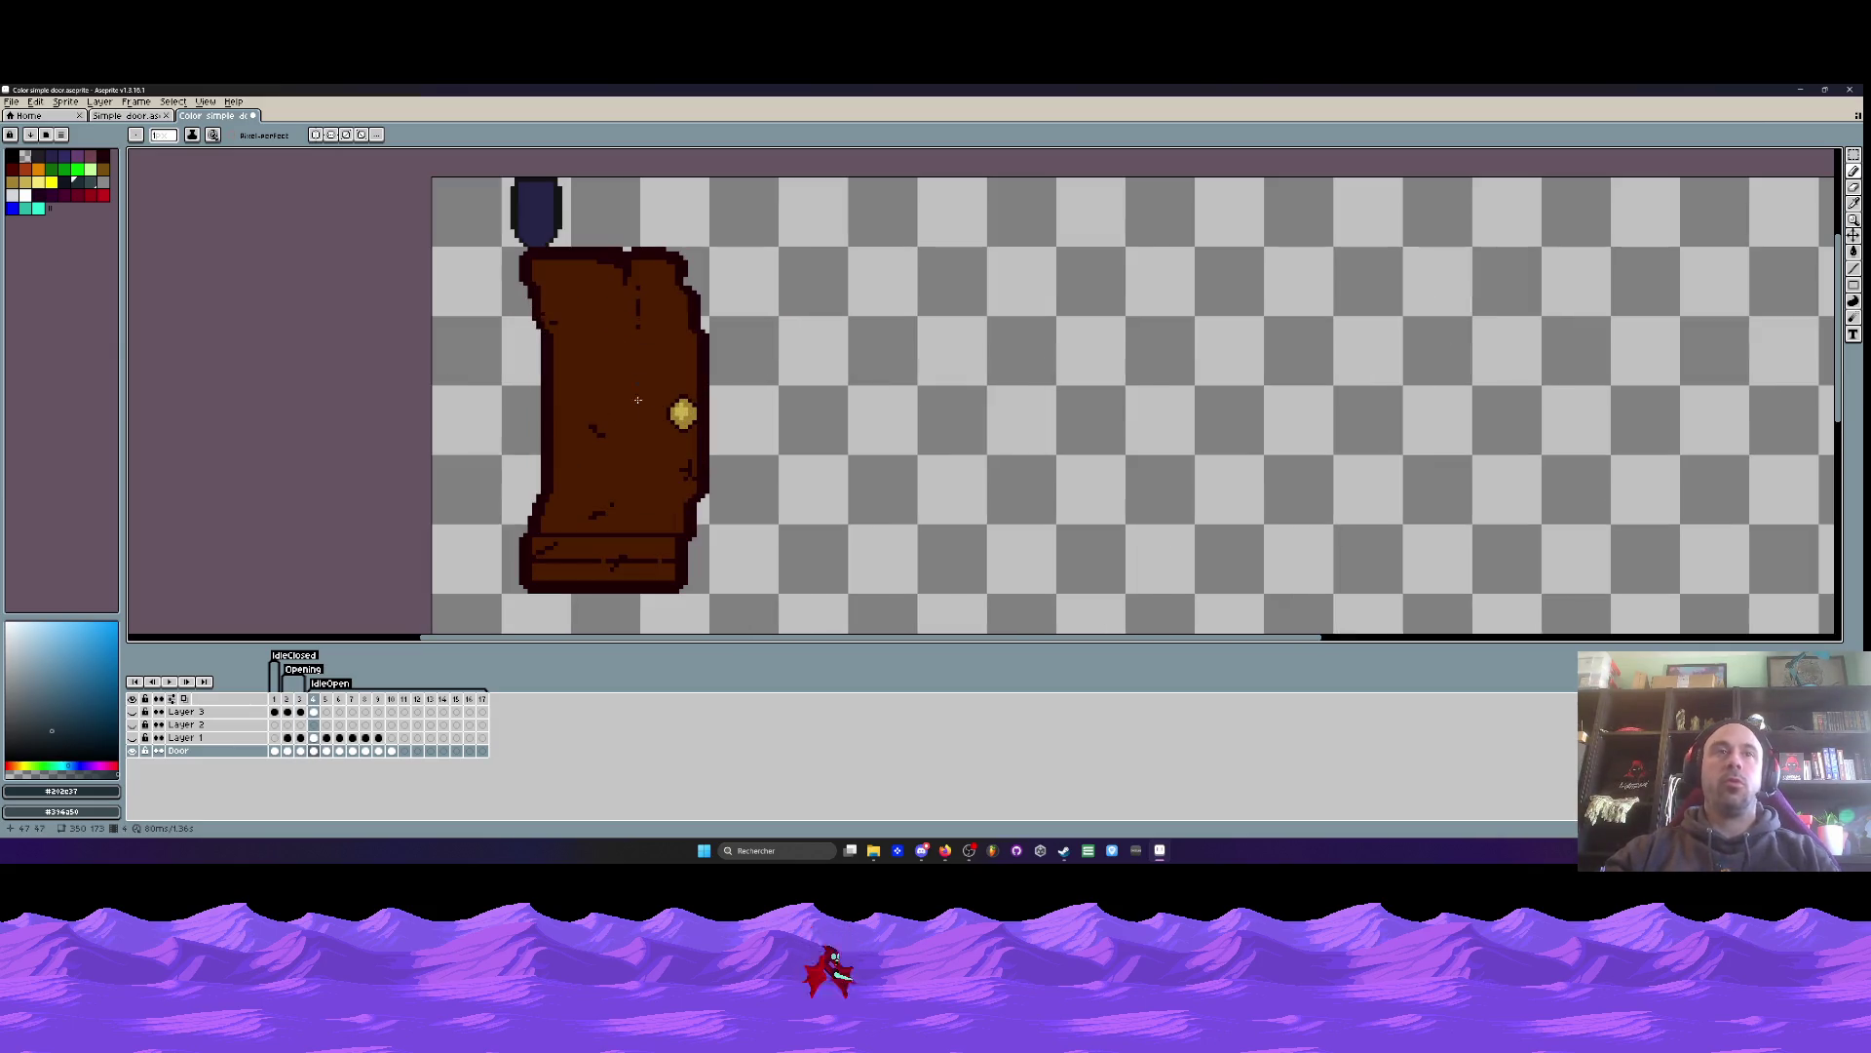
pyautogui.click(300, 751)
pyautogui.scroll(-1, 574, 479)
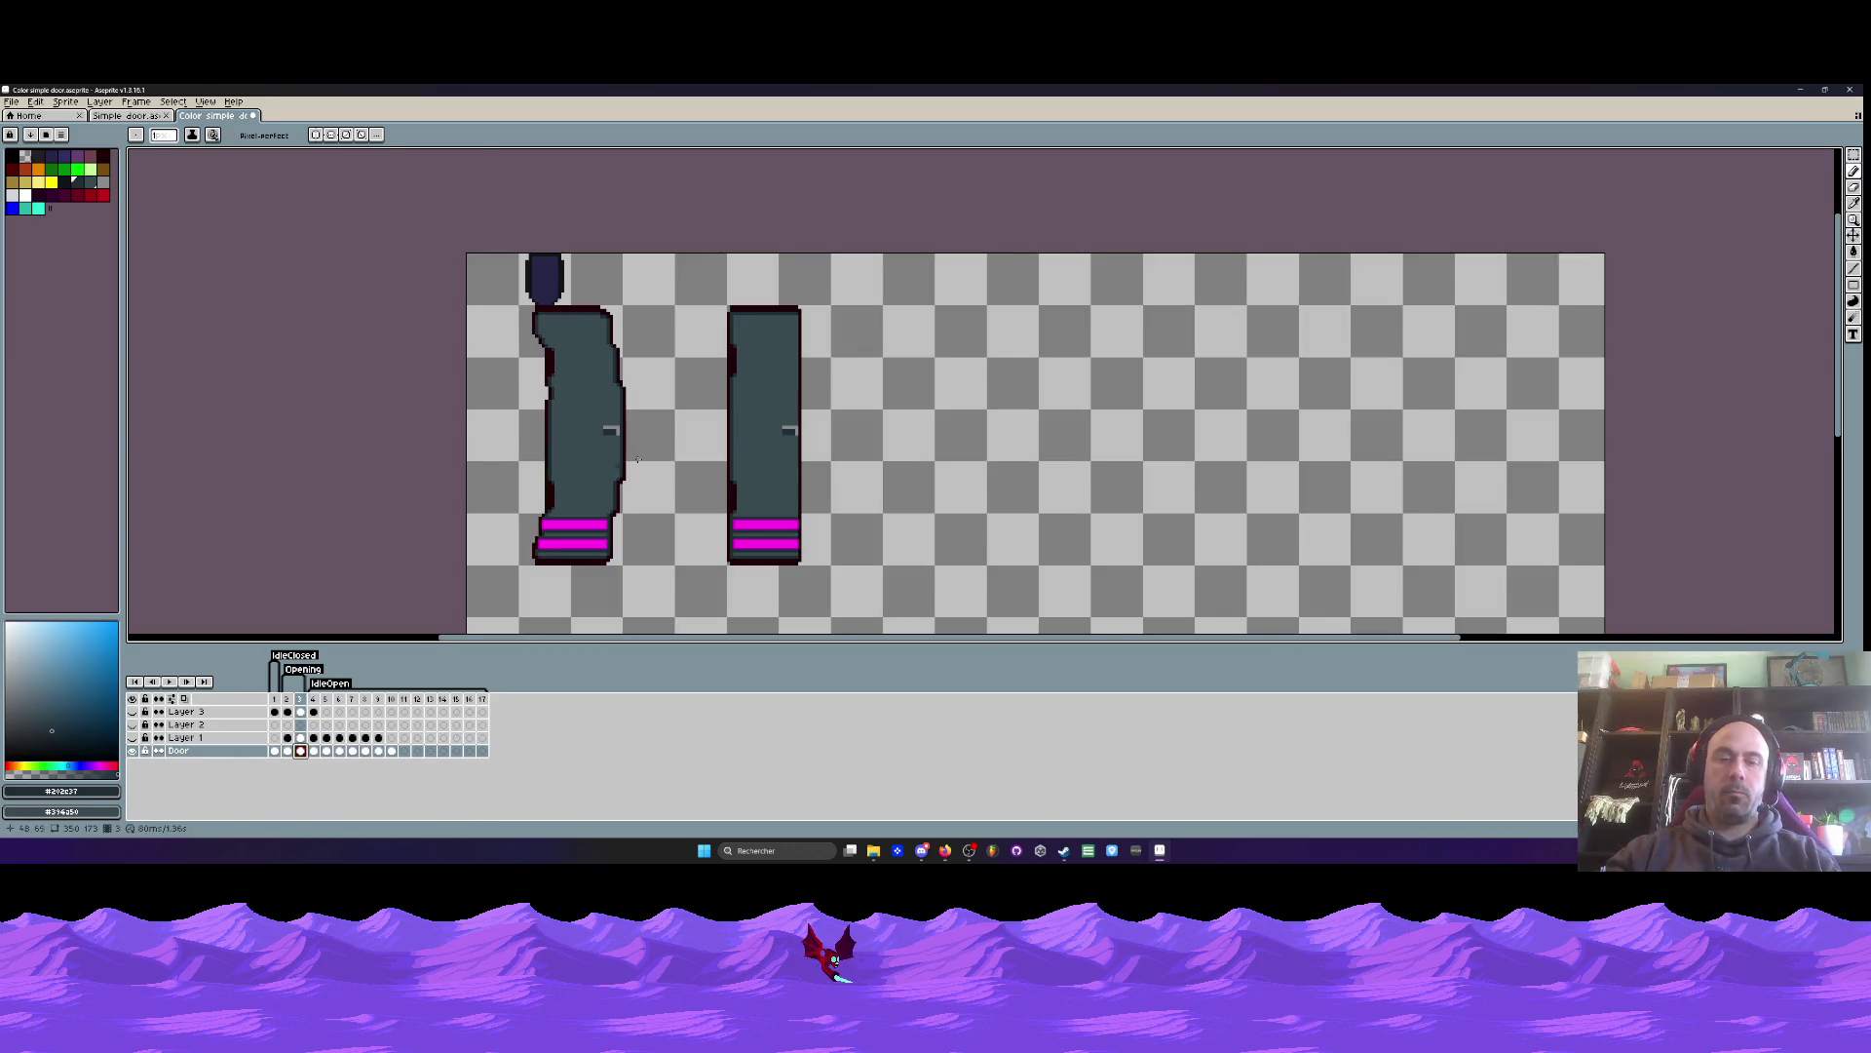
pyautogui.press('m')
pyautogui.moveTo(669, 278); pyautogui.dragTo(883, 592)
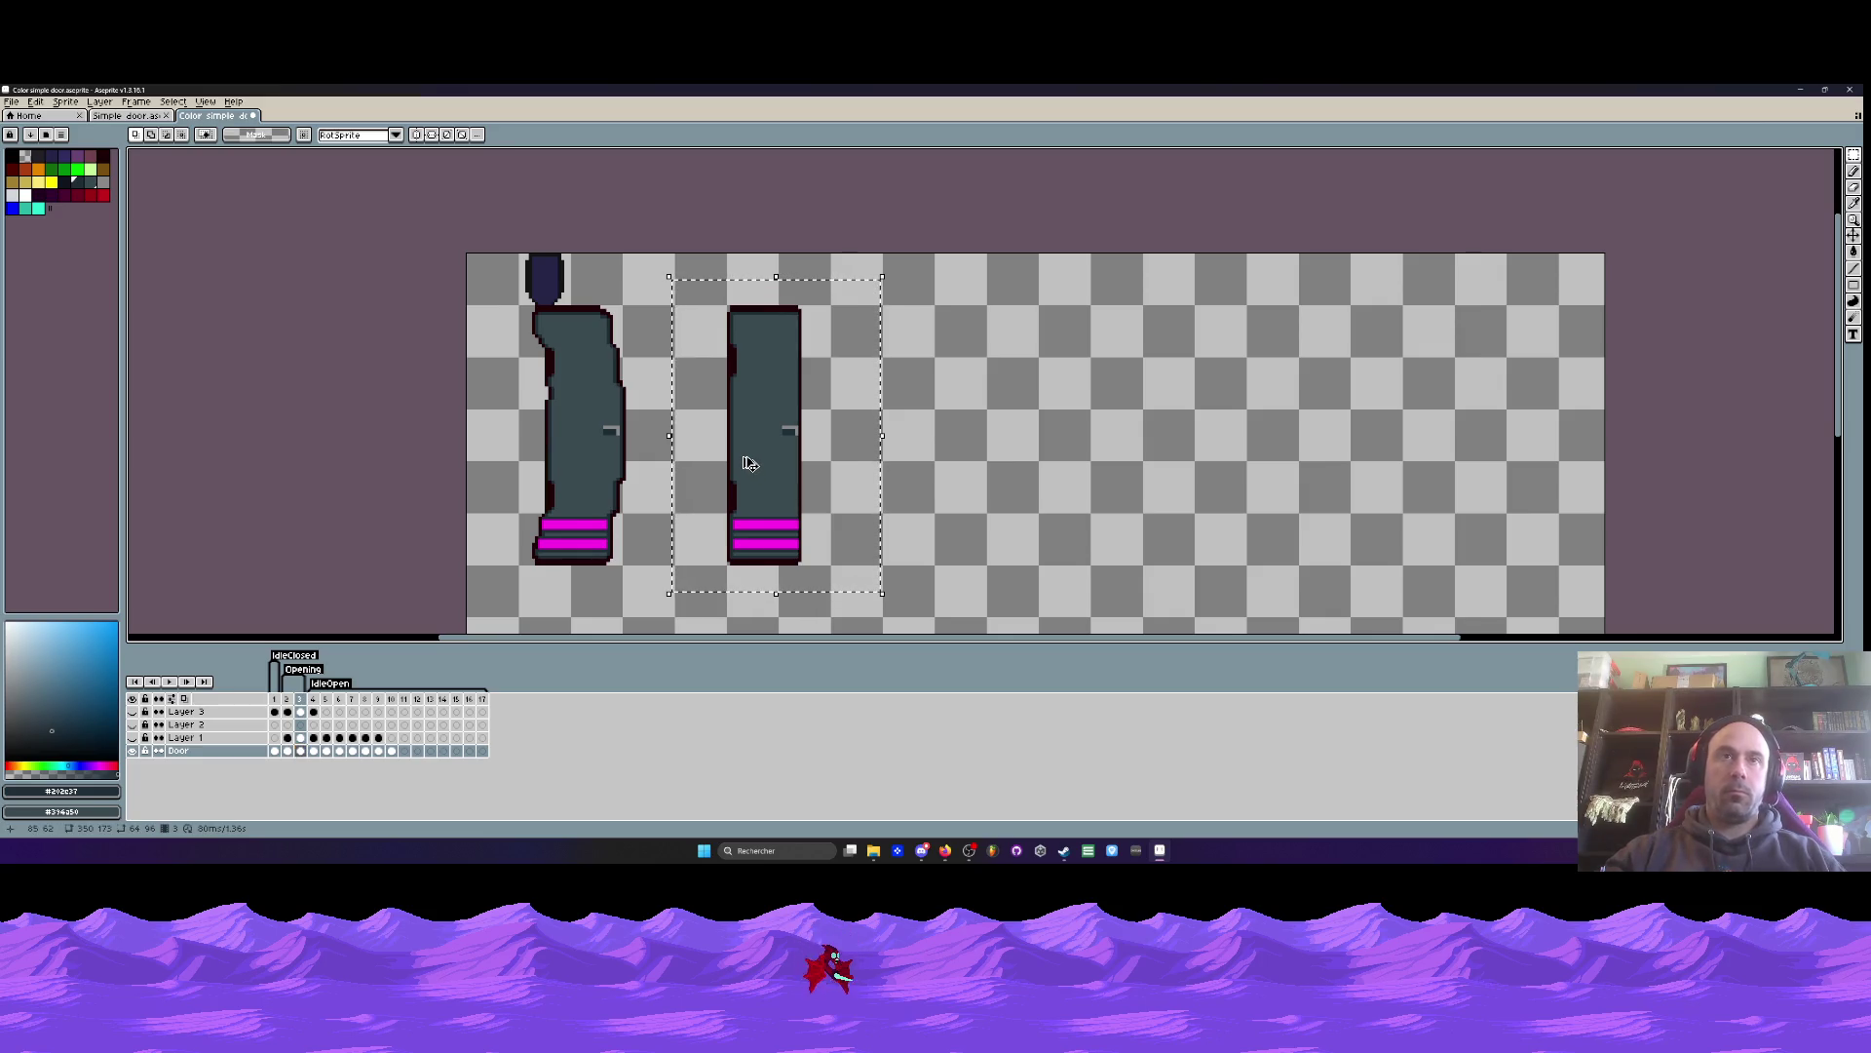
pyautogui.press('Delete')
pyautogui.click(314, 750)
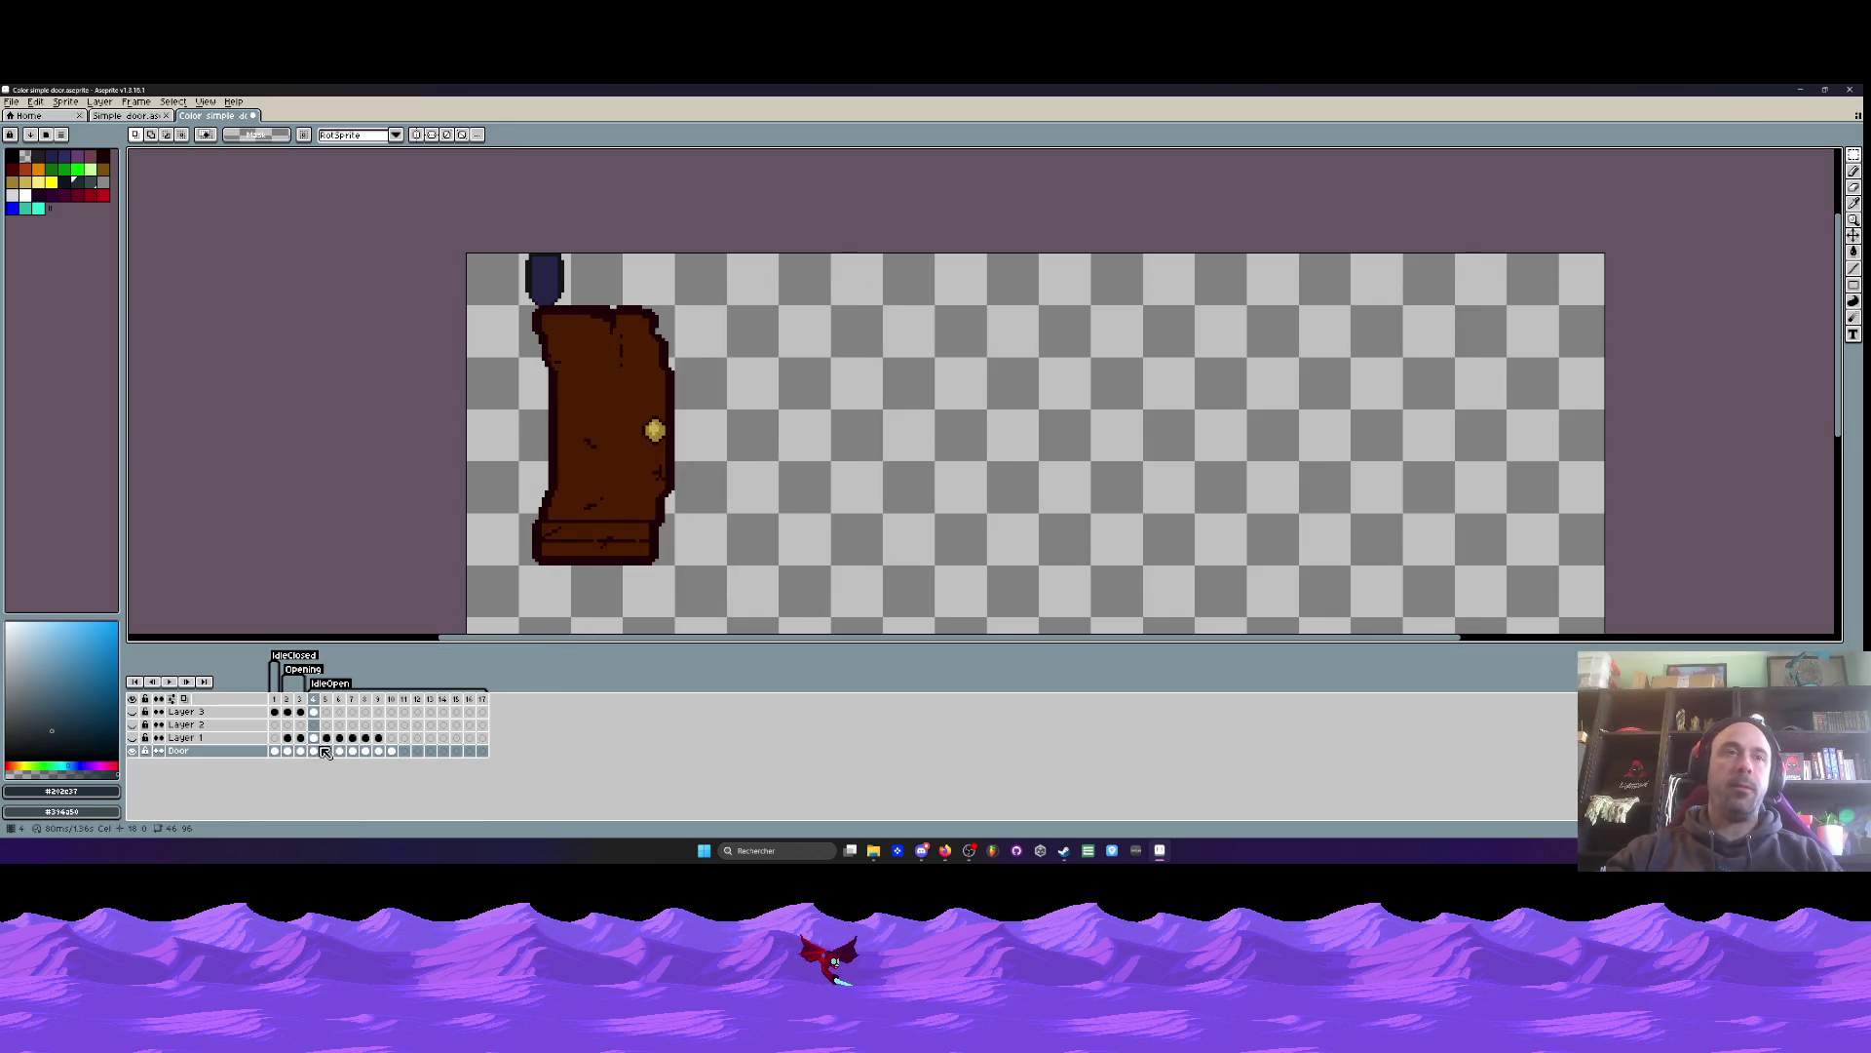
pyautogui.scroll(1, 718, 439)
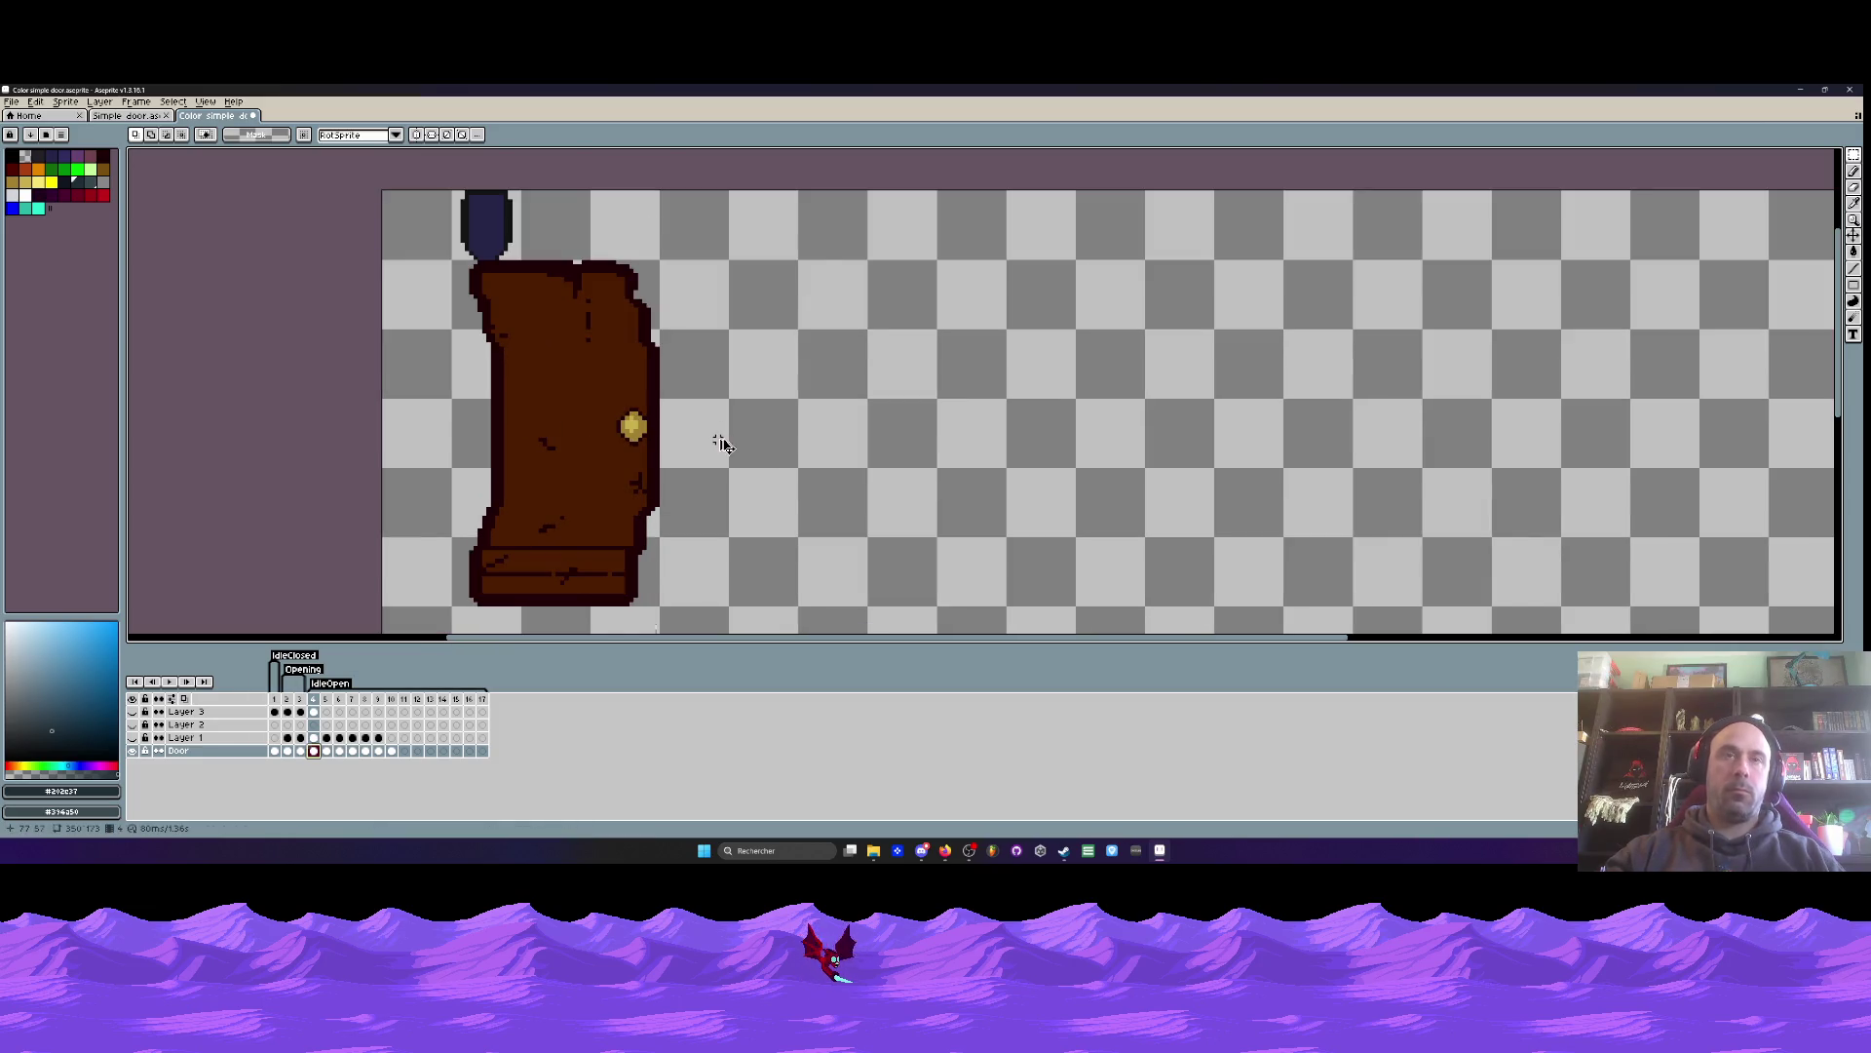
pyautogui.hotkey('ctrl', 'v')
pyautogui.moveTo(717, 429)
pyautogui.mouseDown()
pyautogui.moveTo(820, 419)
pyautogui.moveTo(786, 409)
pyautogui.mouseUp()
pyautogui.scroll(-1, 787, 409)
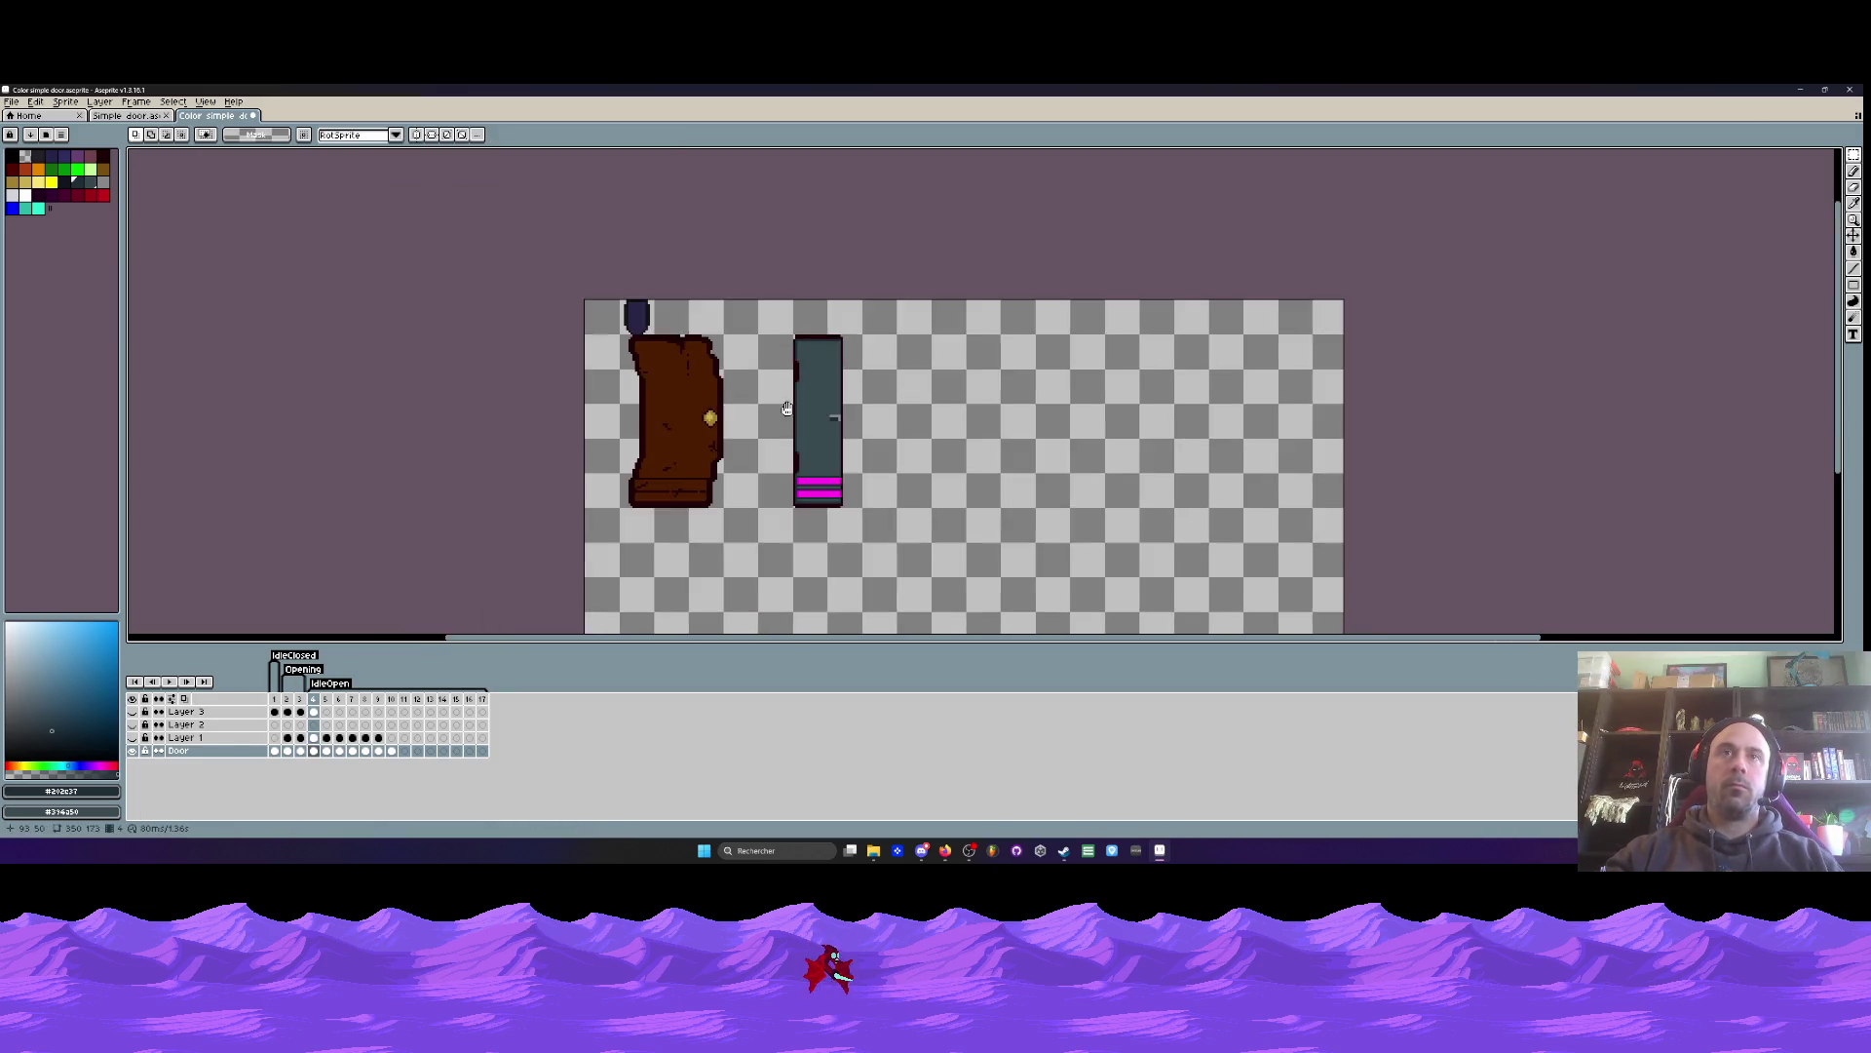
pyautogui.scroll(3, 787, 409)
# - Fill the brown door's body and base with the sampled slate grey
pyautogui.press('i')
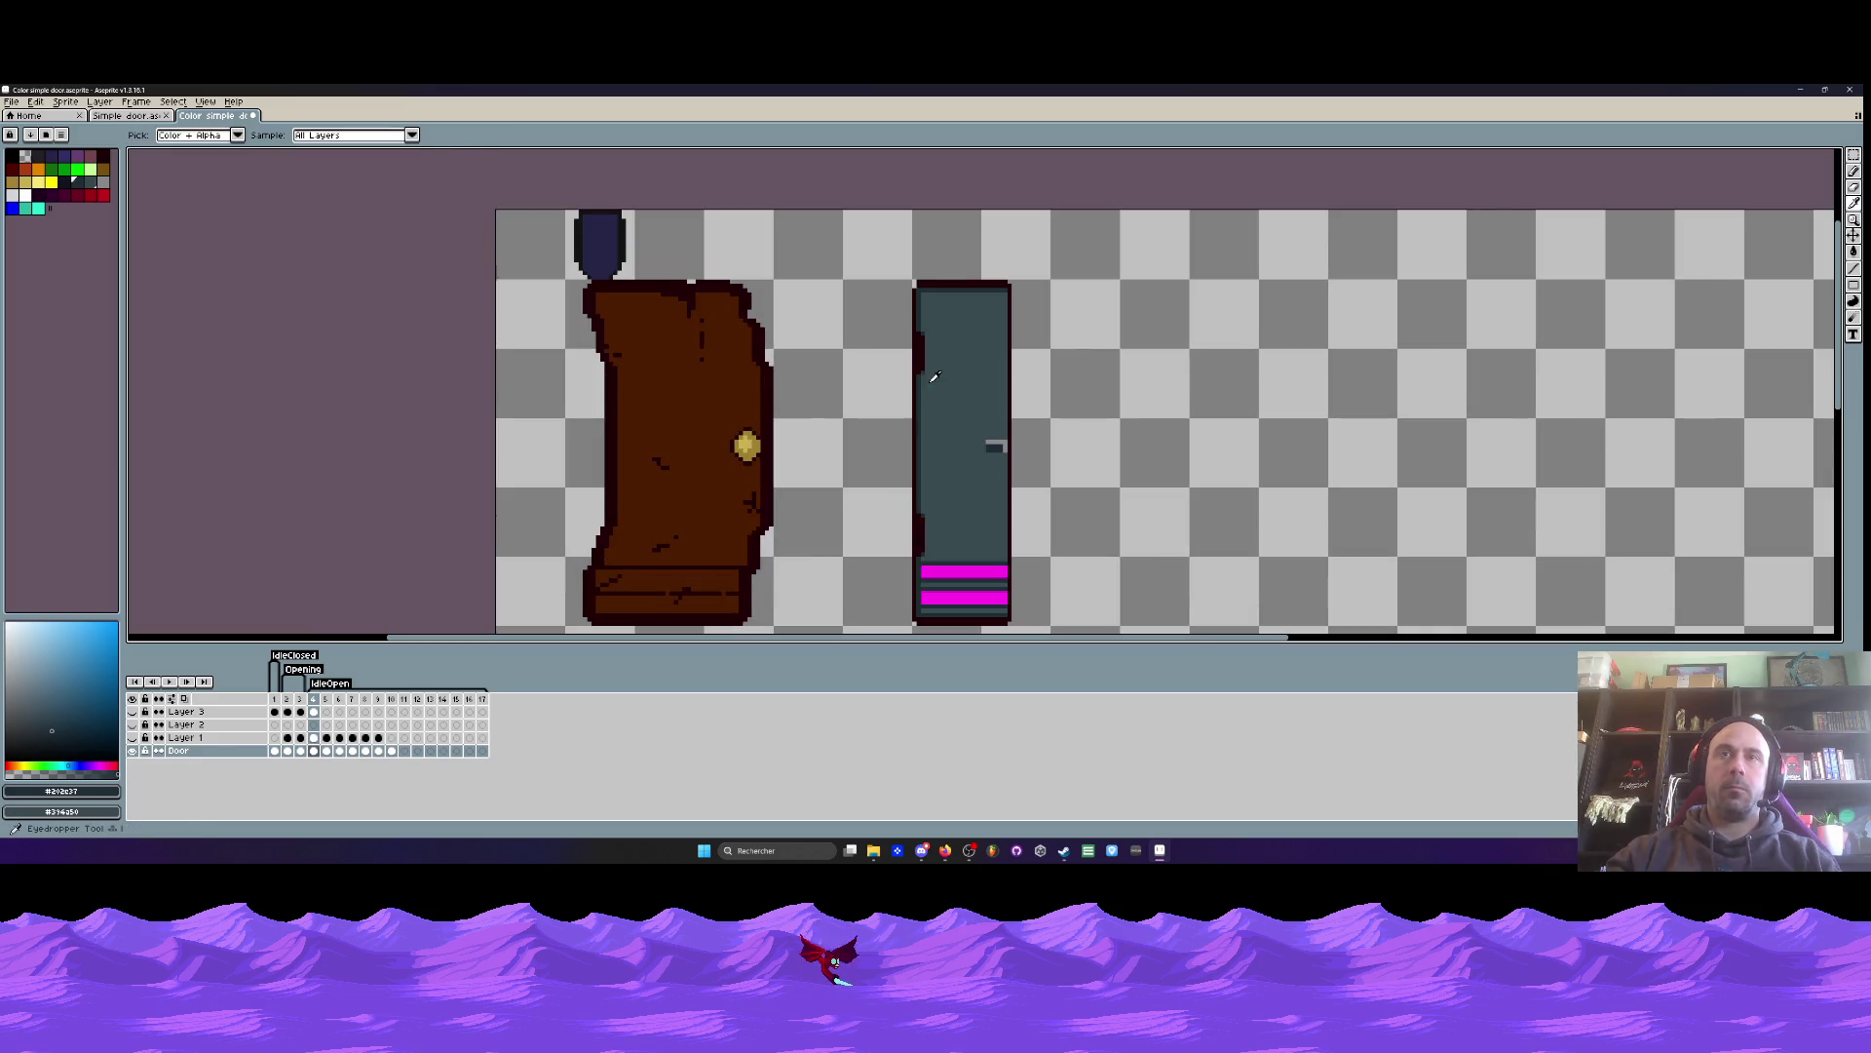
pyautogui.click(969, 375)
pyautogui.press('g')
pyautogui.click(672, 419)
pyautogui.scroll(-1, 663, 414)
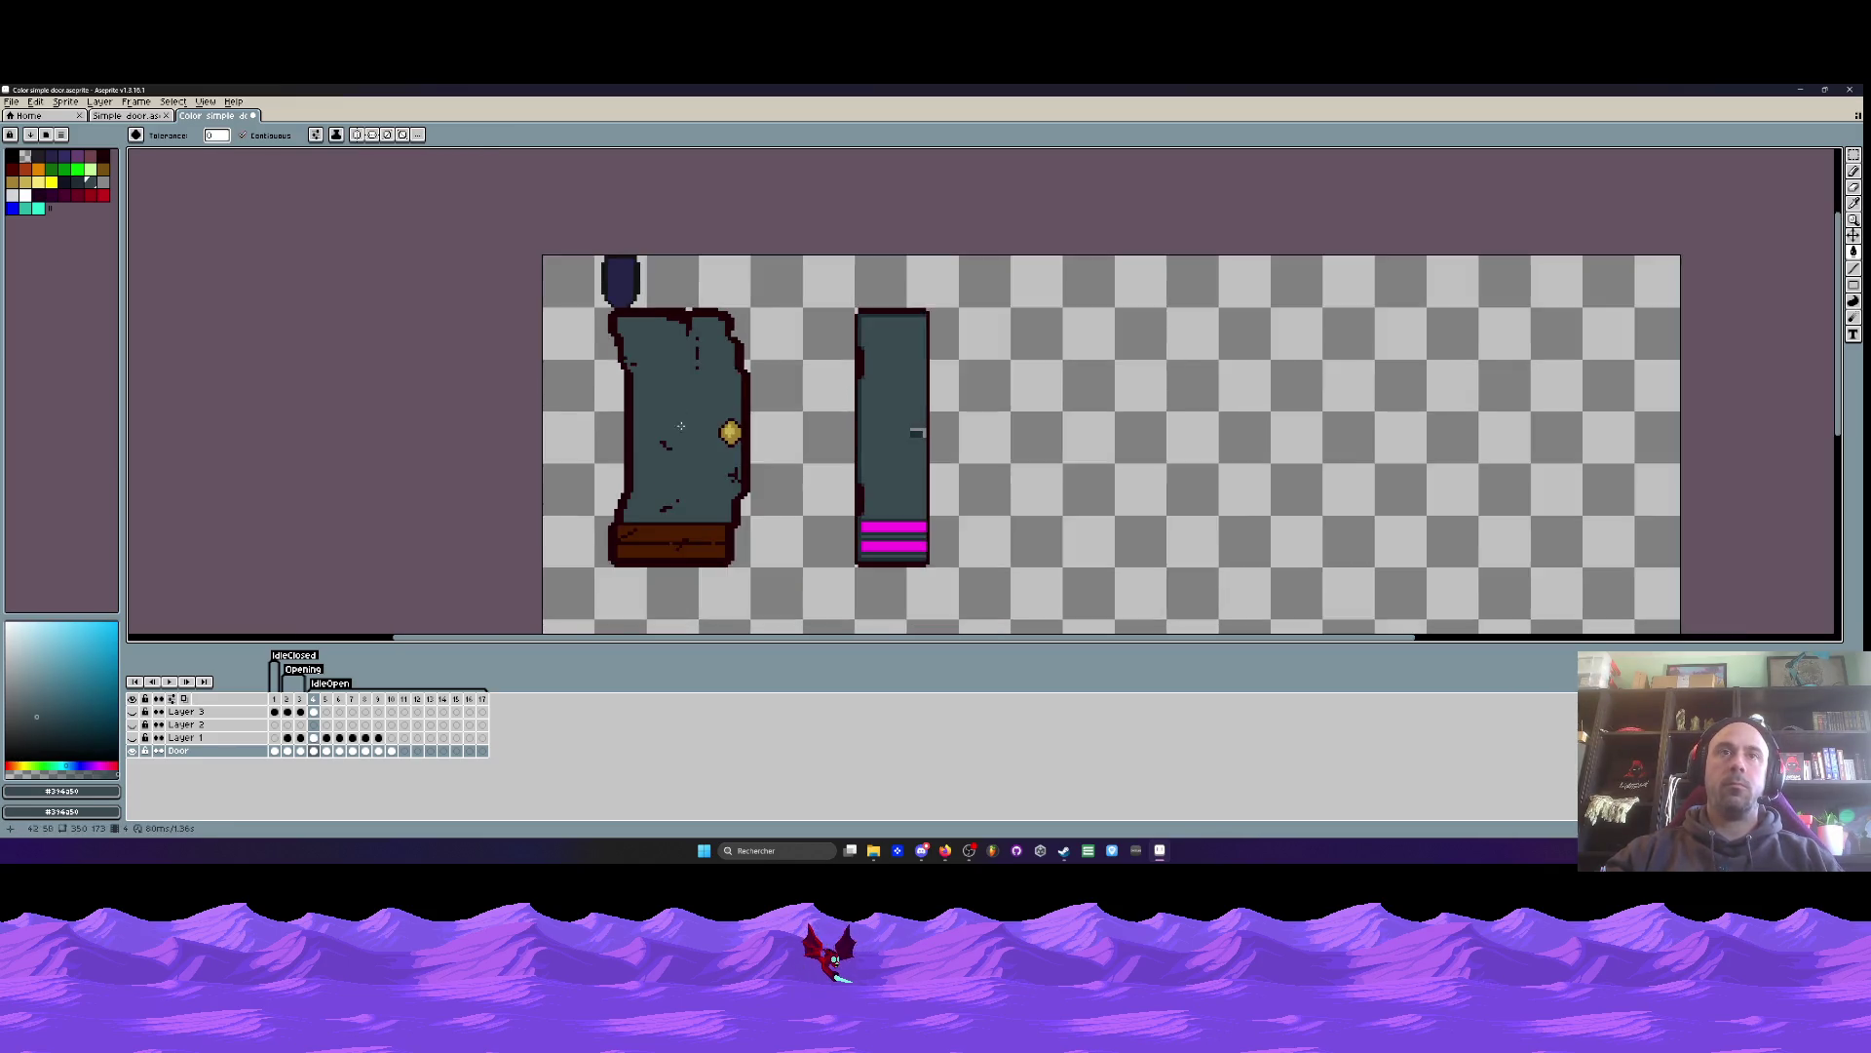
pyautogui.scroll(2, 672, 559)
pyautogui.click(672, 559)
# - Pencil over the dark scratch pixel, the vertical scratch line and the top mark in grey
pyautogui.press('b')
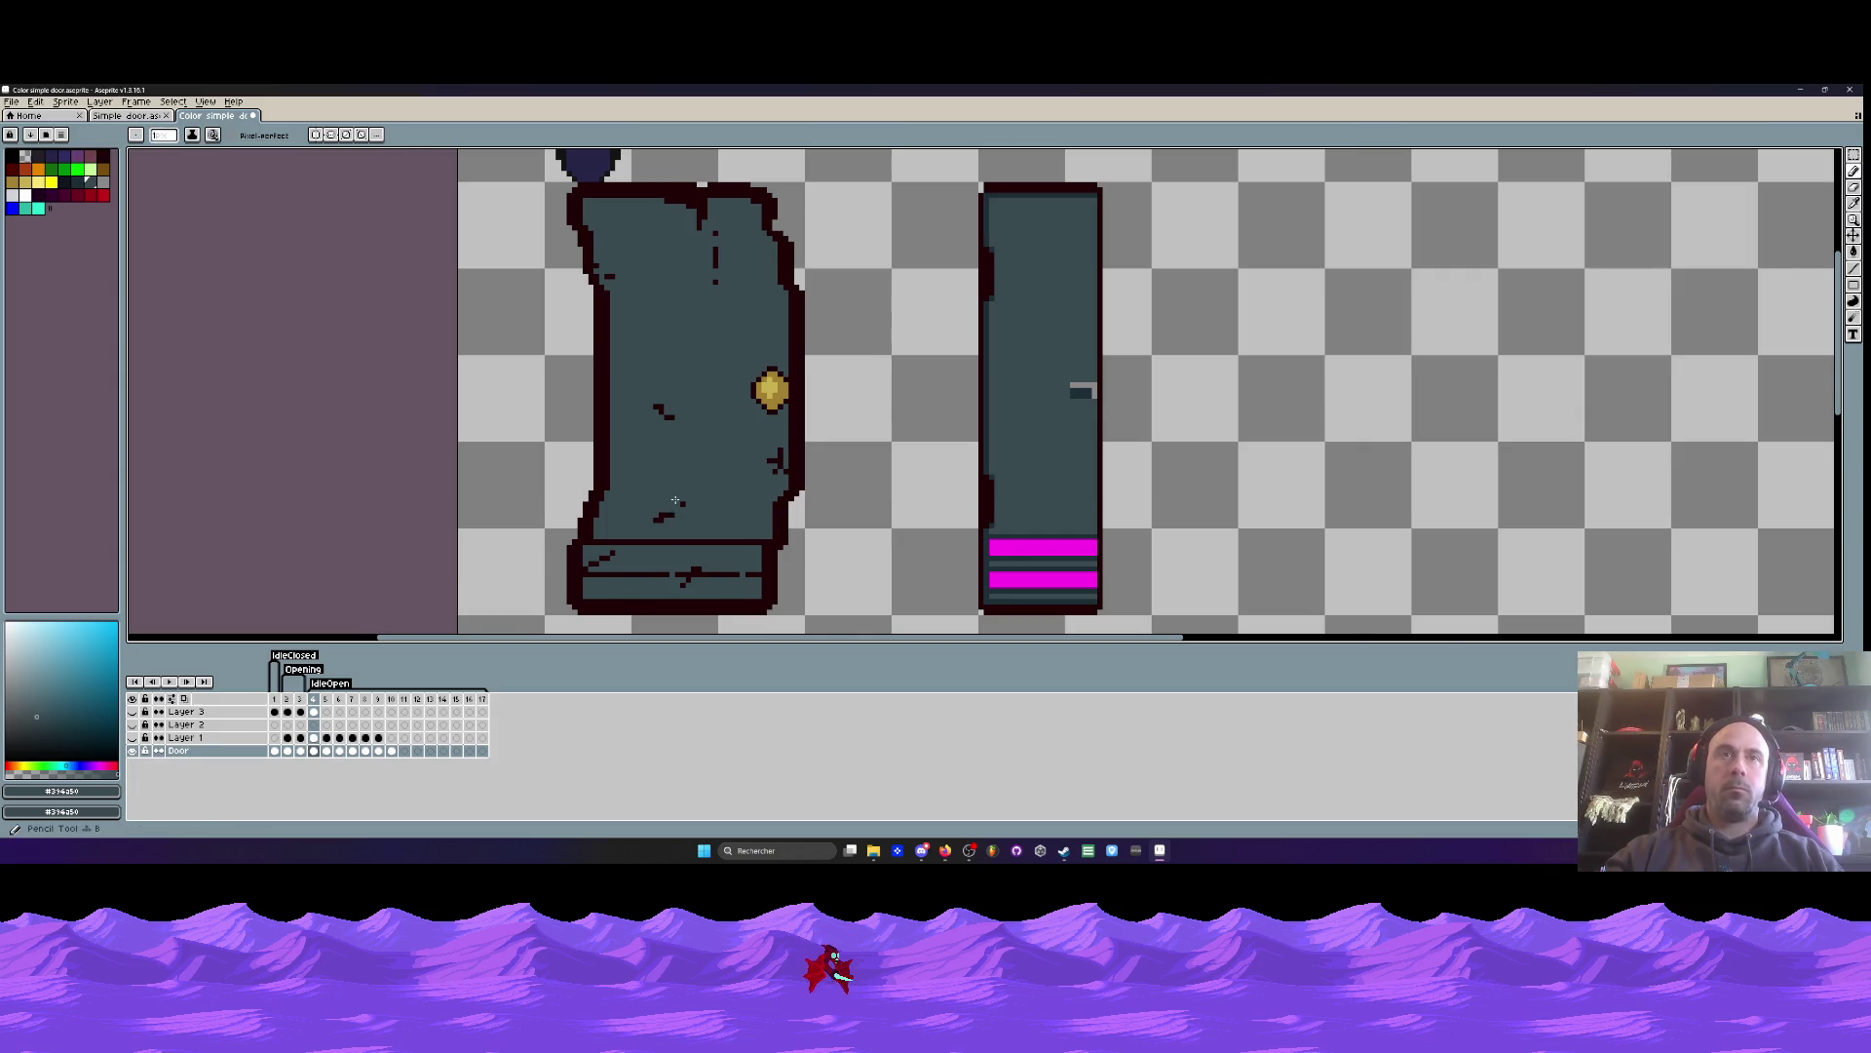
pyautogui.scroll(1, 634, 535)
pyautogui.click(657, 364)
pyautogui.scroll(-1, 630, 344)
pyautogui.scroll(2, 586, 307)
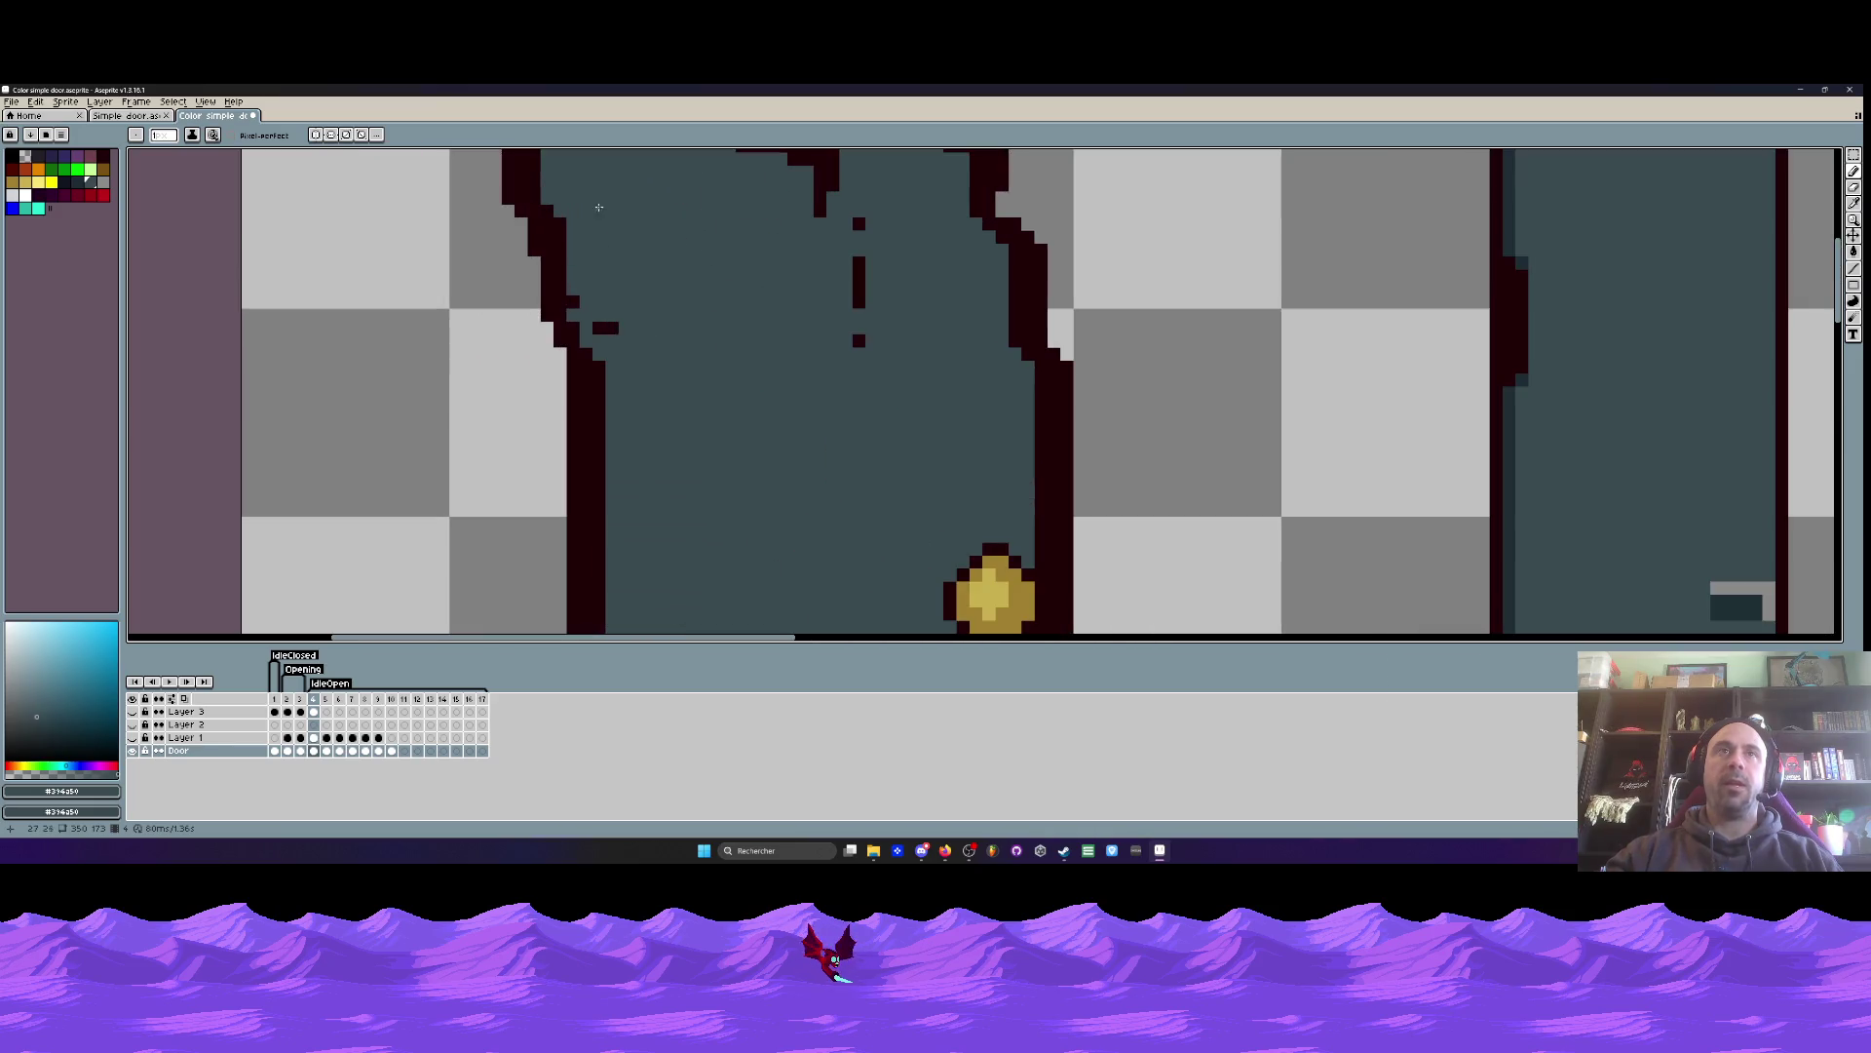
pyautogui.moveTo(859, 308); pyautogui.dragTo(861, 212)
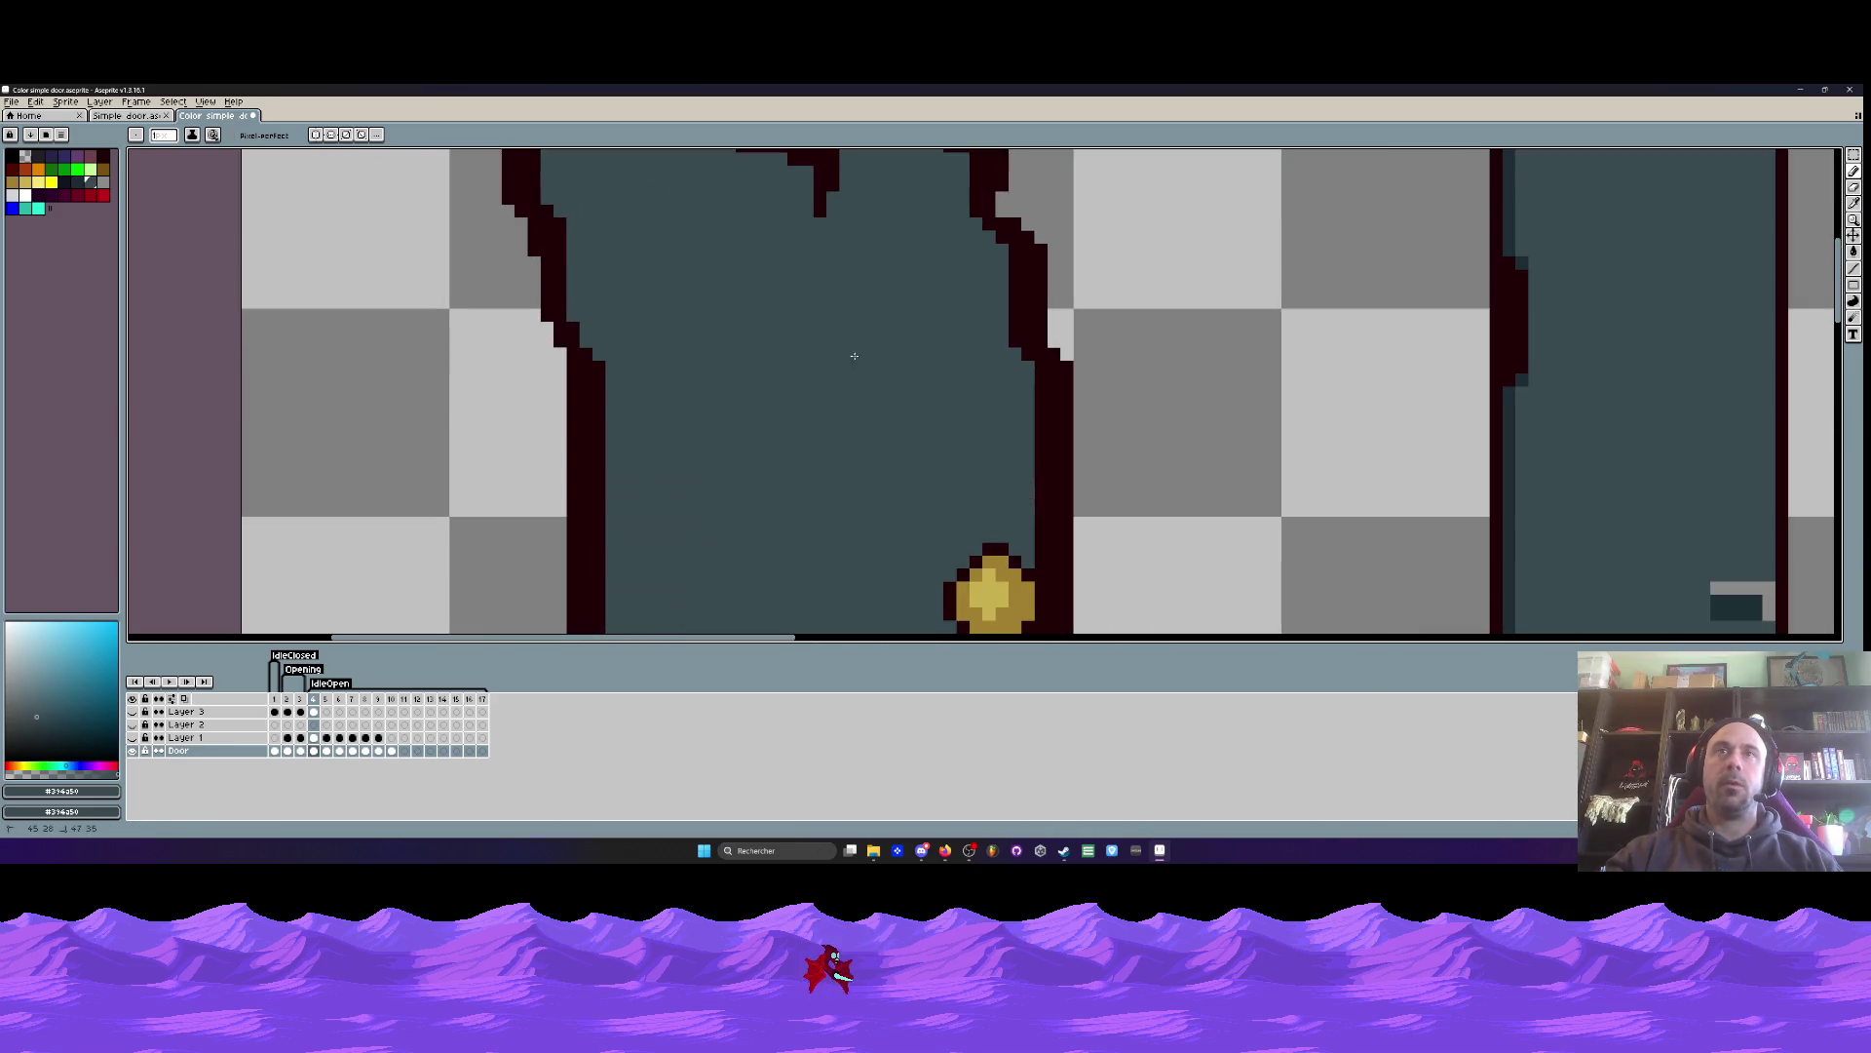
pyautogui.scroll(-2, 857, 360)
pyautogui.scroll(3, 810, 245)
pyautogui.moveTo(853, 251); pyautogui.dragTo(846, 302)
pyautogui.scroll(-3, 848, 297)
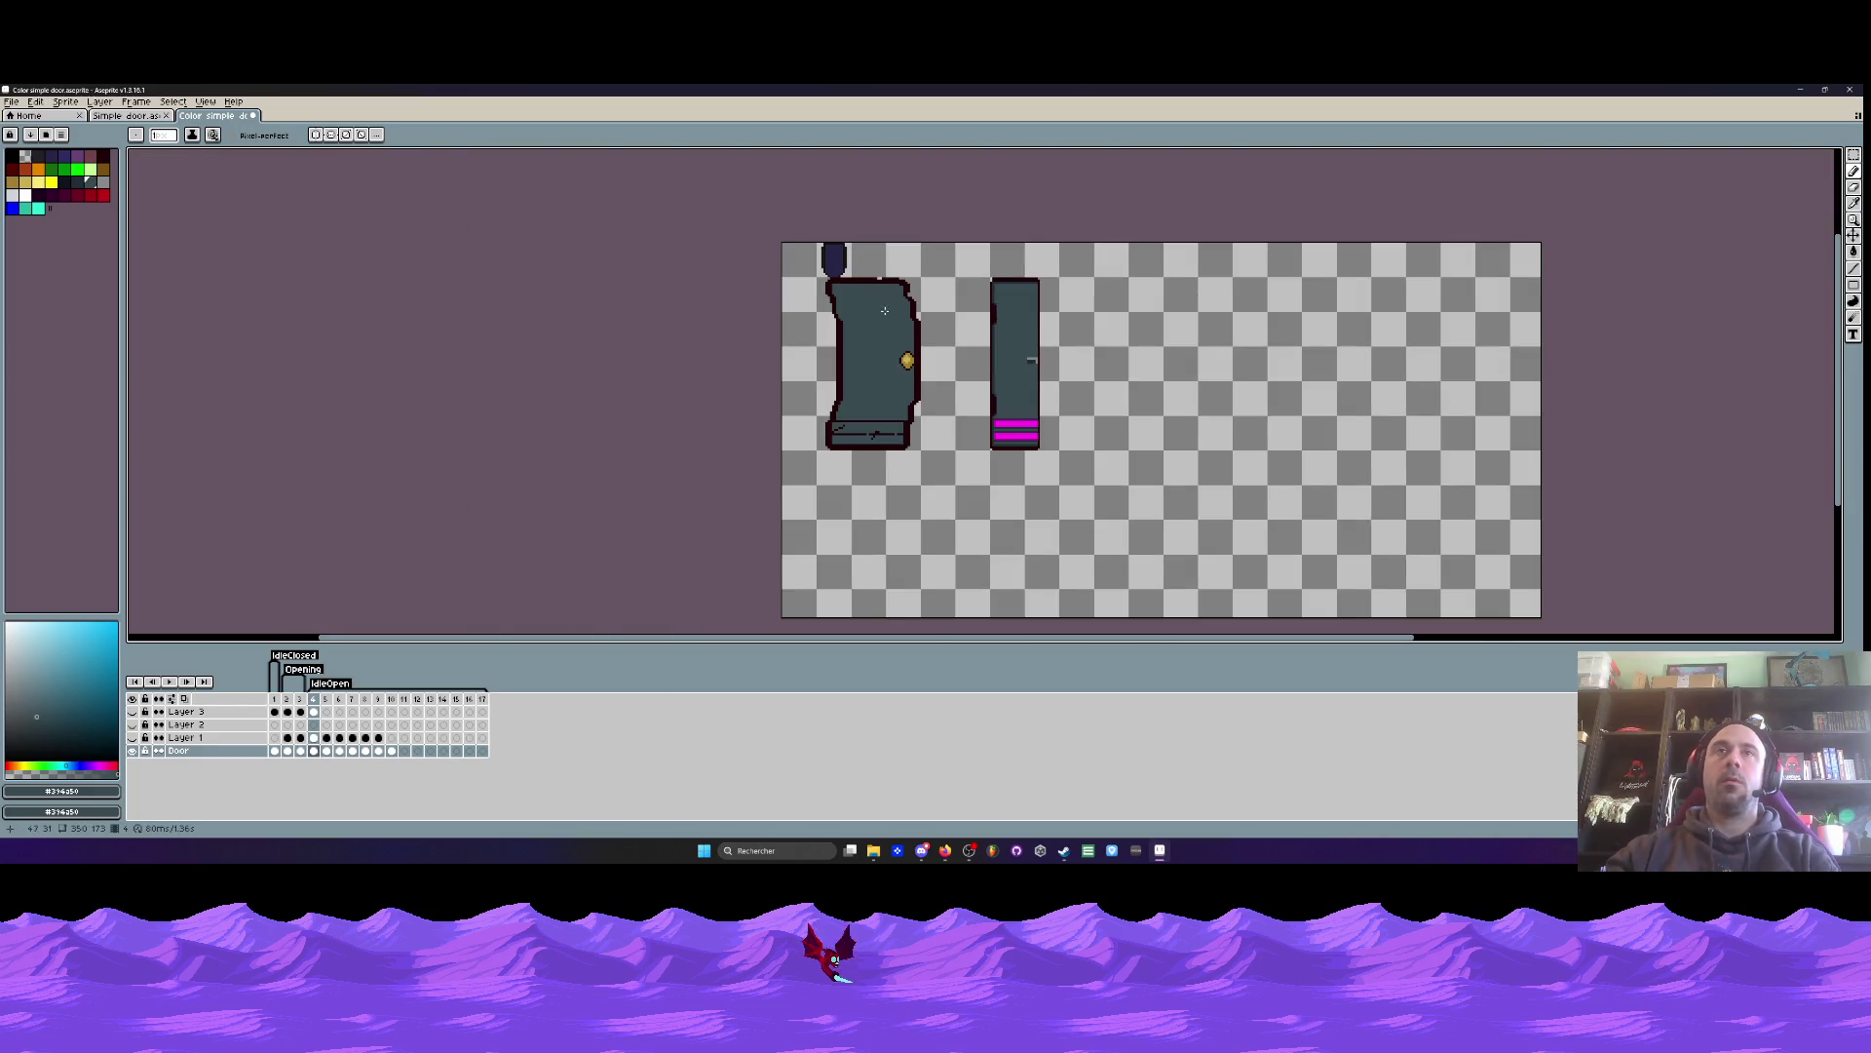
pyautogui.scroll(5, 877, 277)
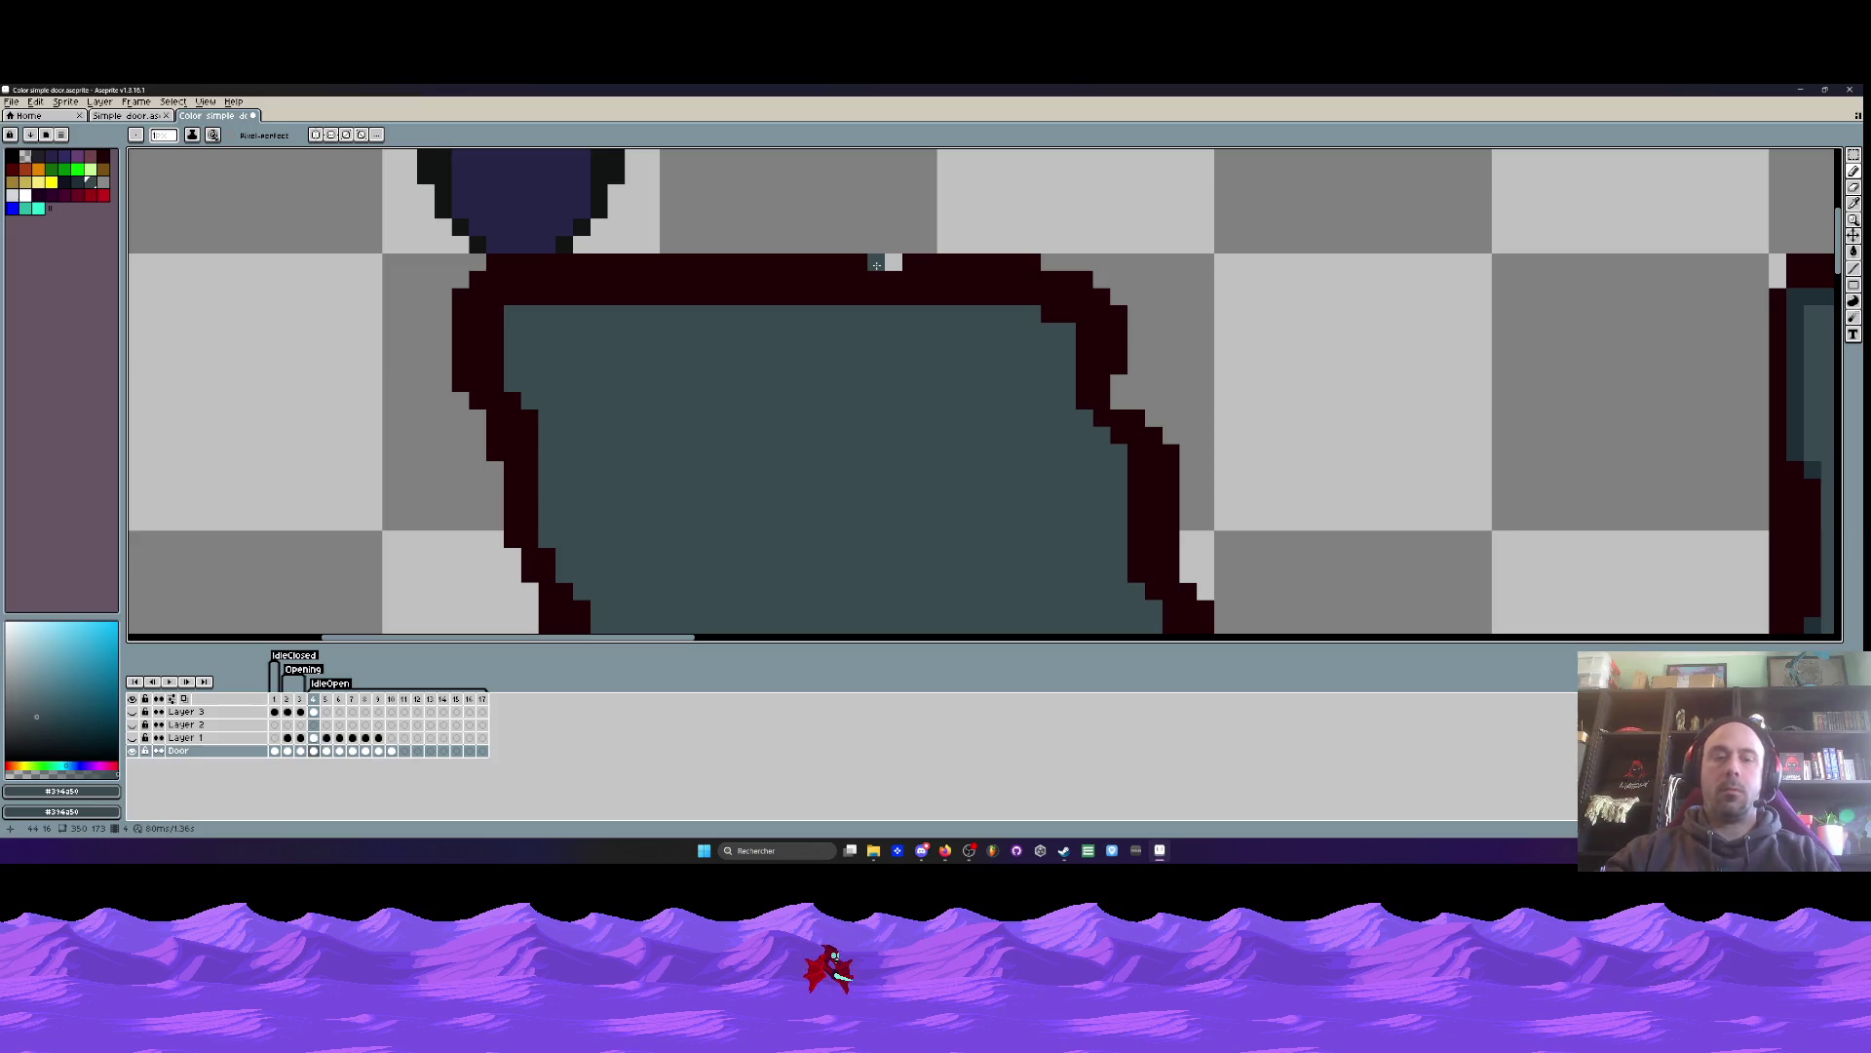
# - Try filling the gap in the door's top outline with dark maroon, then undo it
pyautogui.keyDown('alt'); pyautogui.click(857, 263); pyautogui.keyUp('alt')
pyautogui.moveTo(876, 262); pyautogui.dragTo(894, 262)
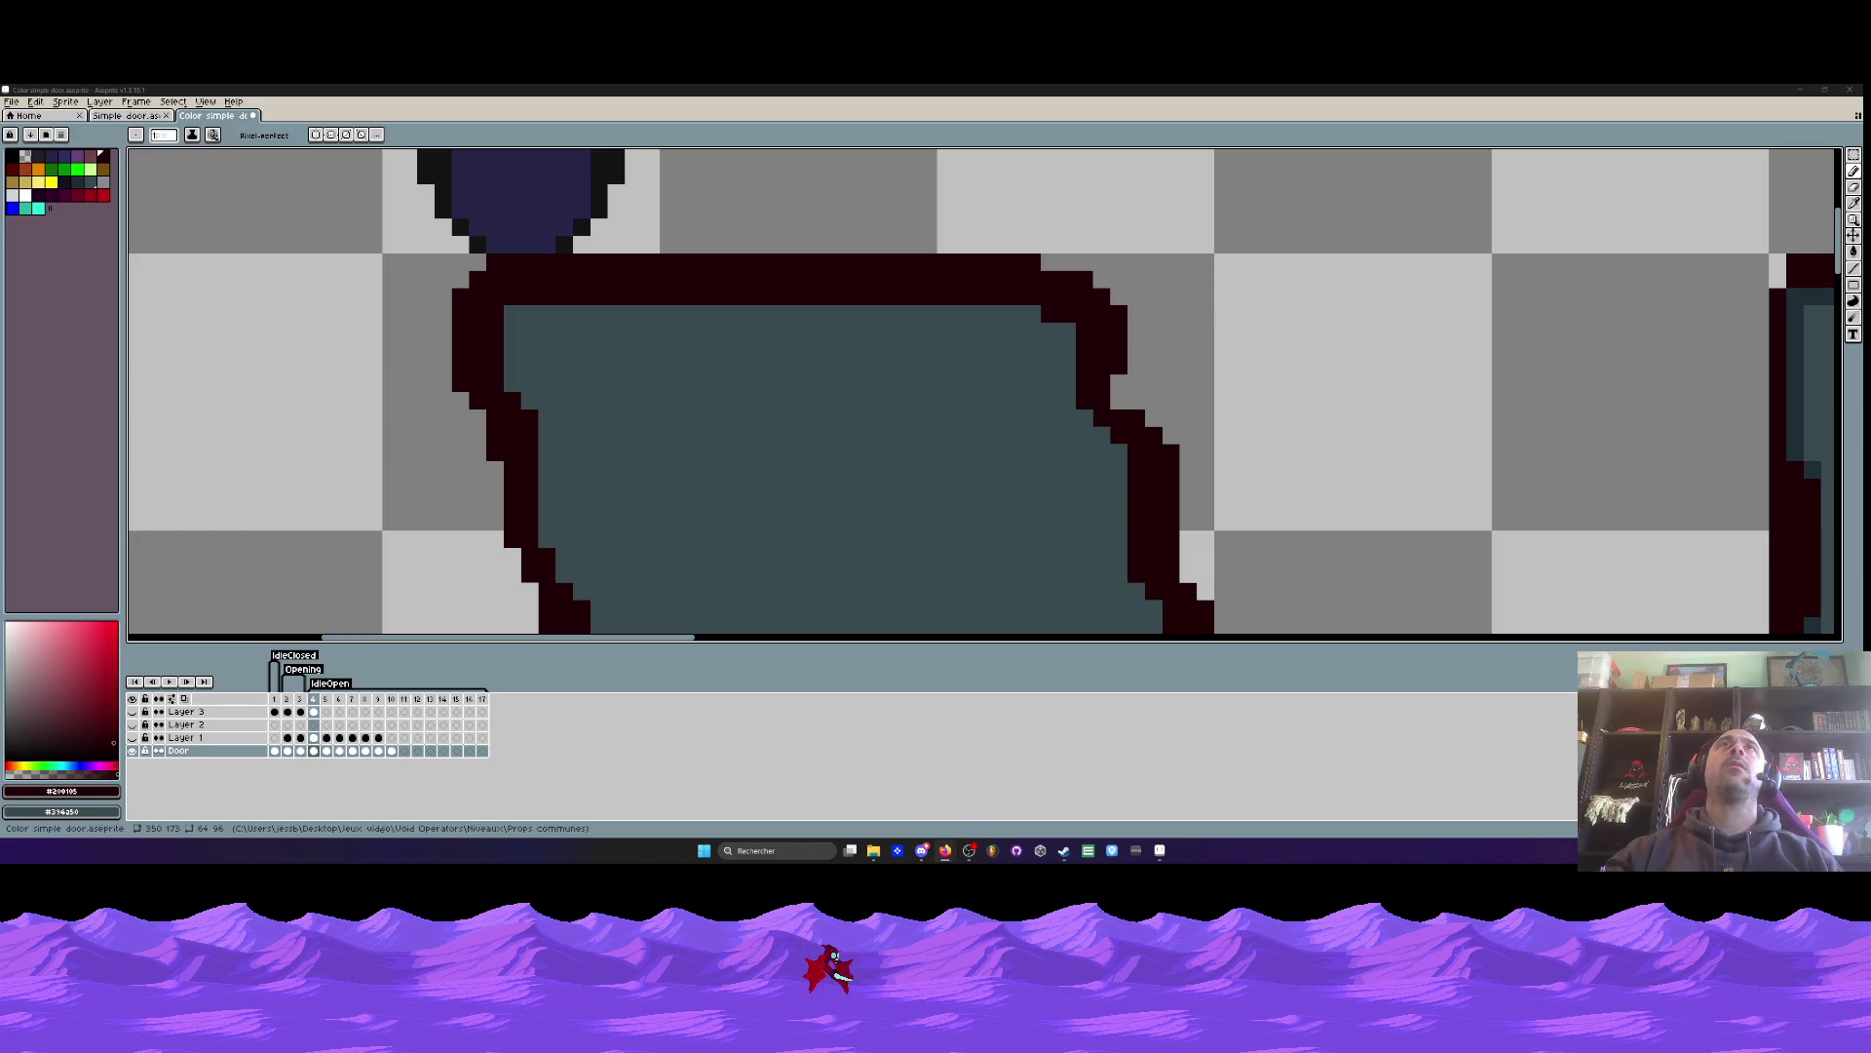
pyautogui.scroll(-4, 833, 239)
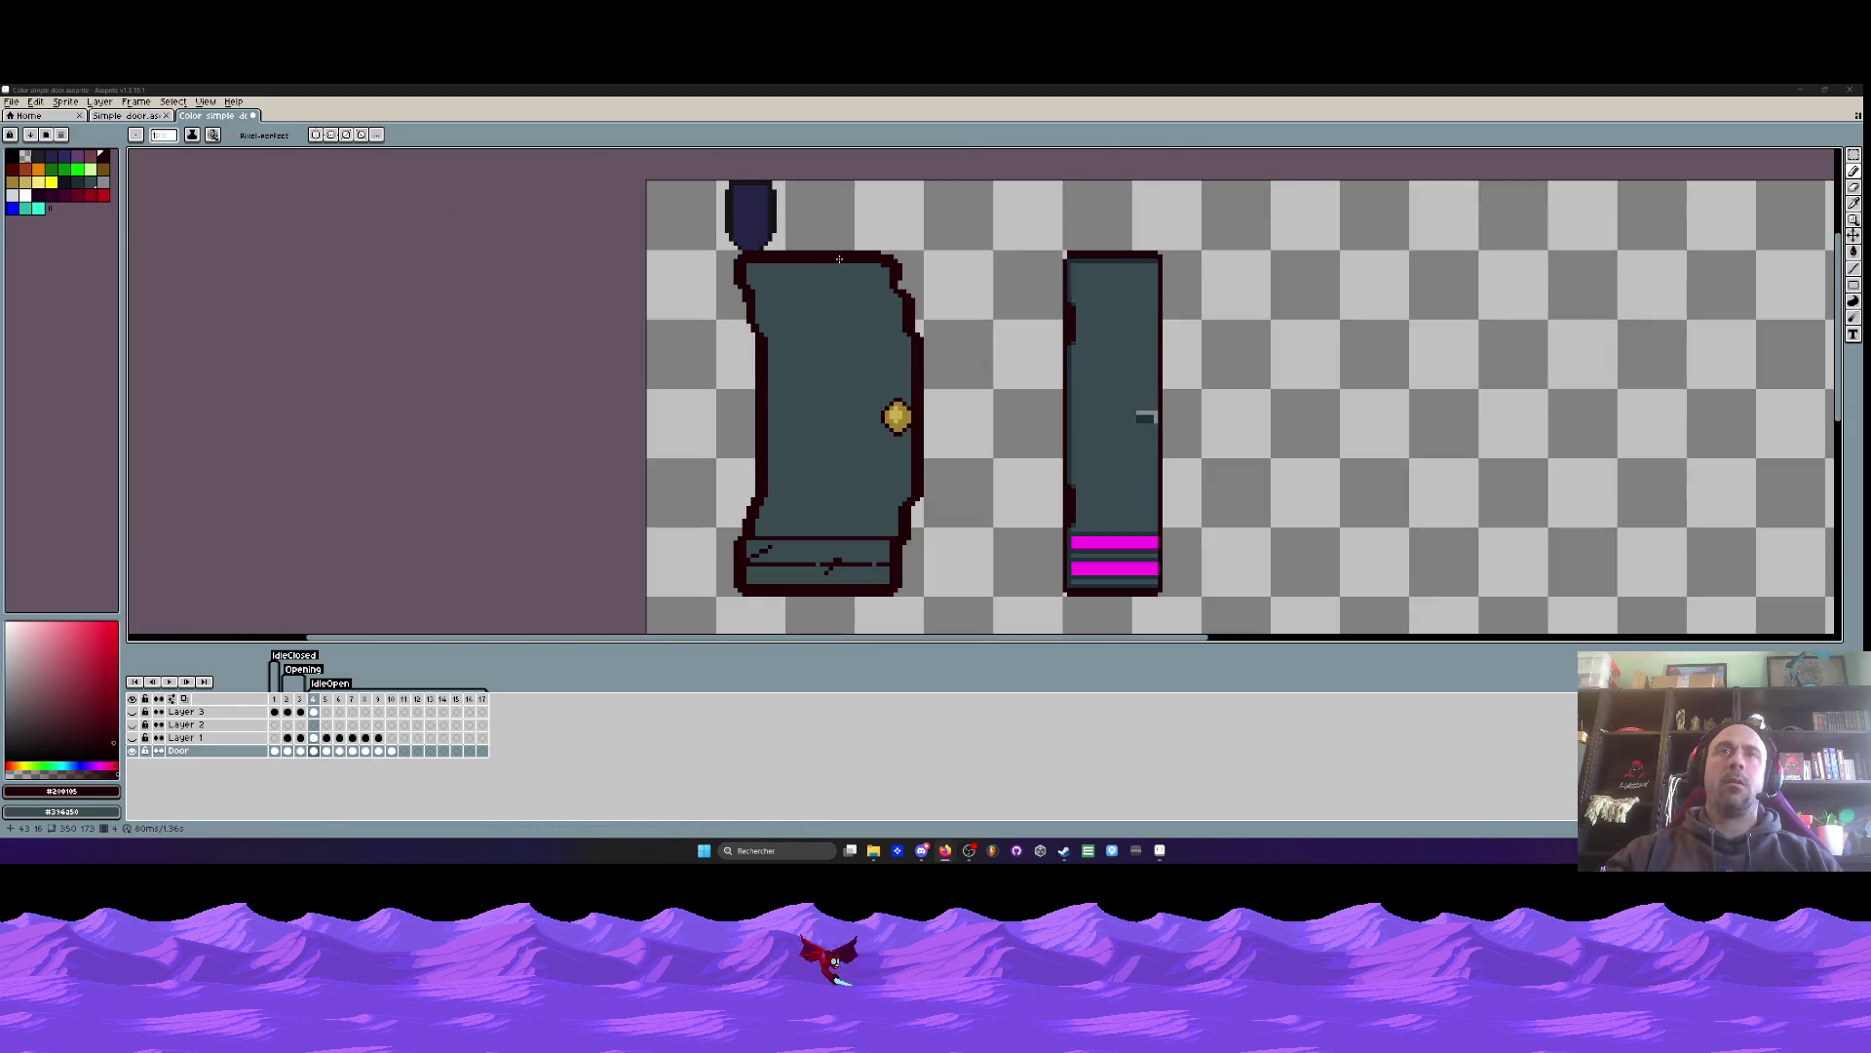
pyautogui.scroll(3, 901, 419)
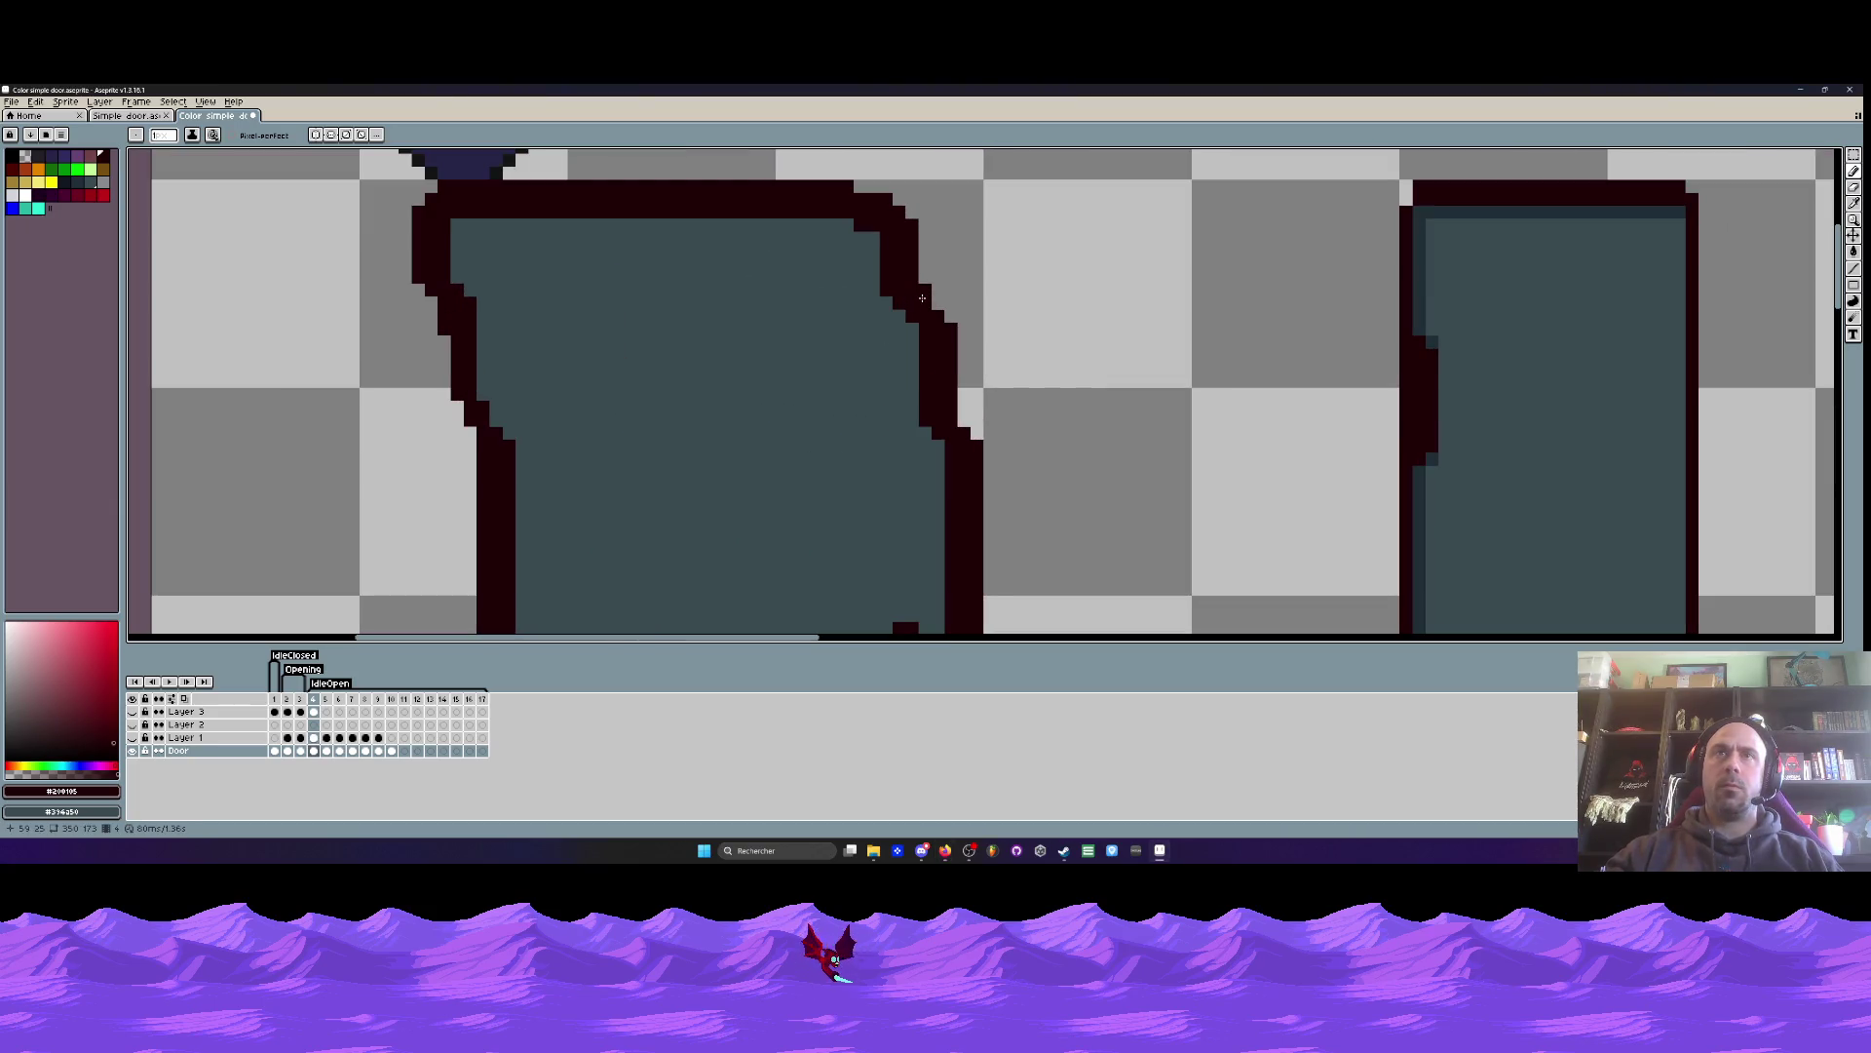
pyautogui.scroll(-2, 962, 422)
pyautogui.scroll(1, 1004, 390)
pyautogui.hotkey('ctrl', 'z')
pyautogui.scroll(1, 933, 361)
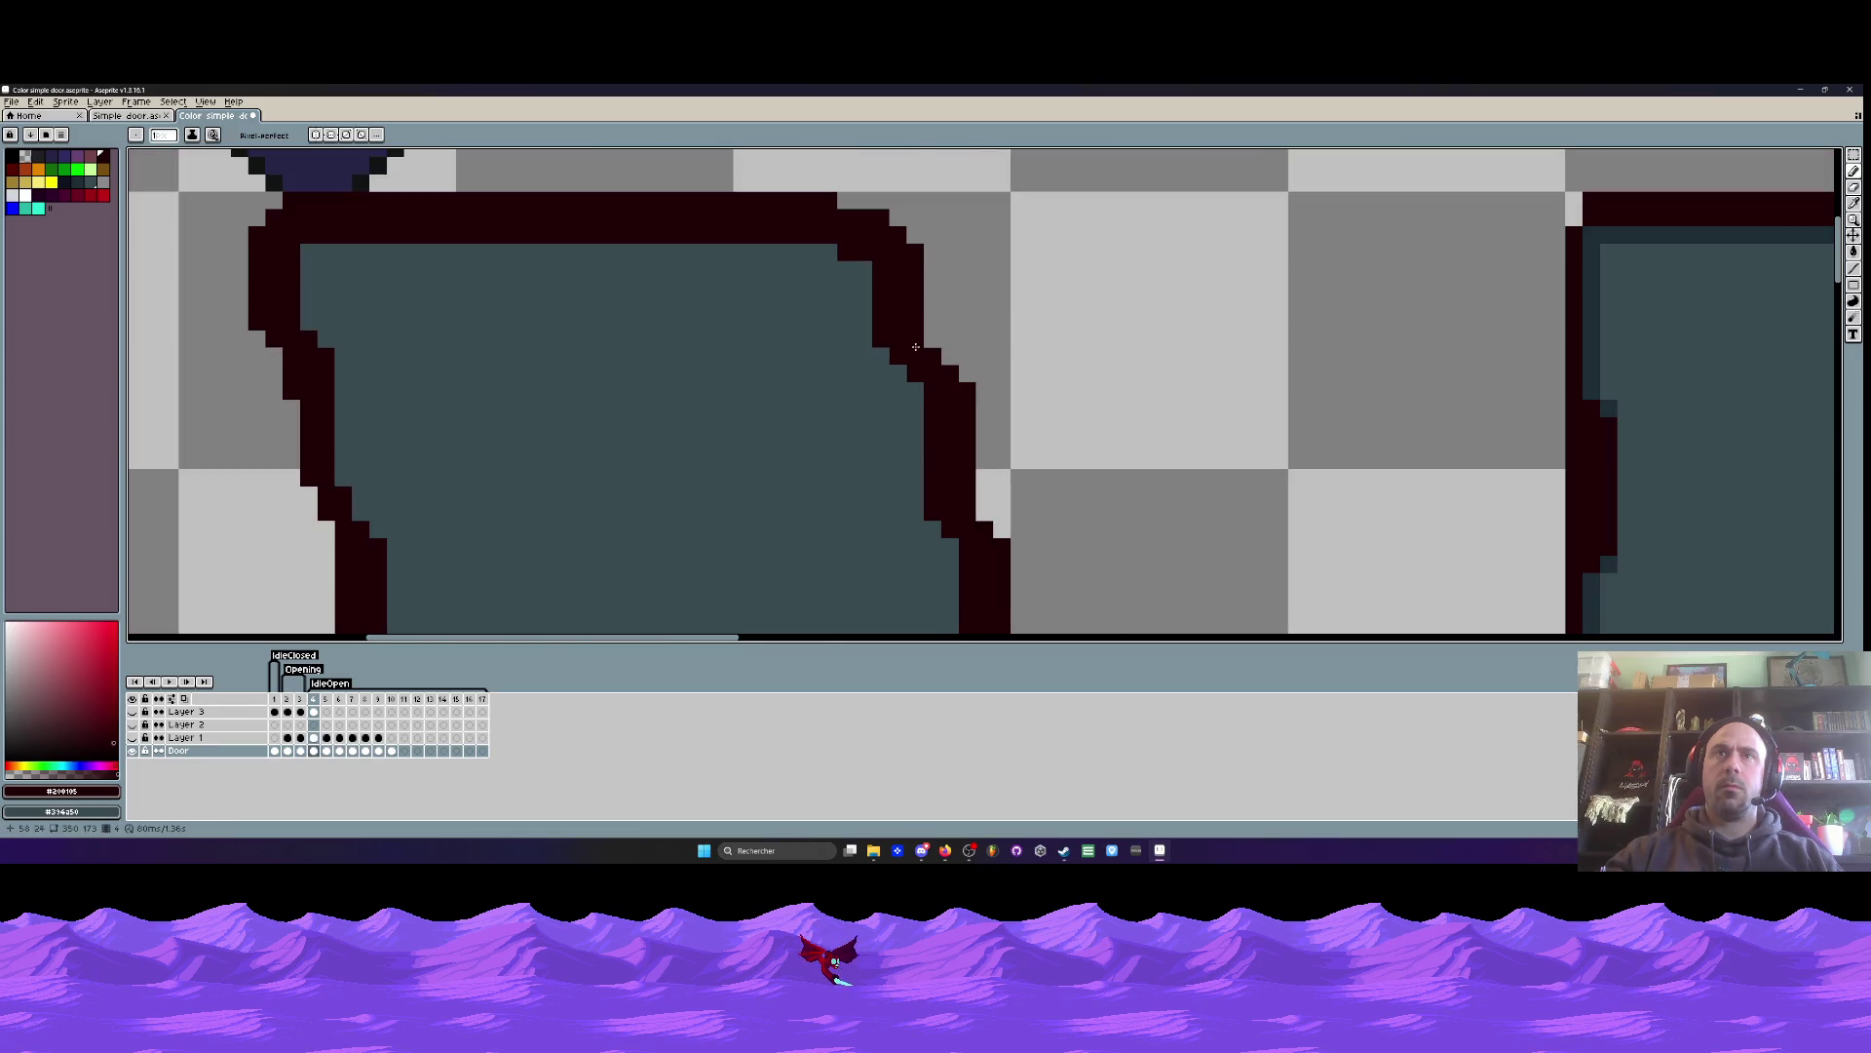
pyautogui.scroll(-4, 914, 344)
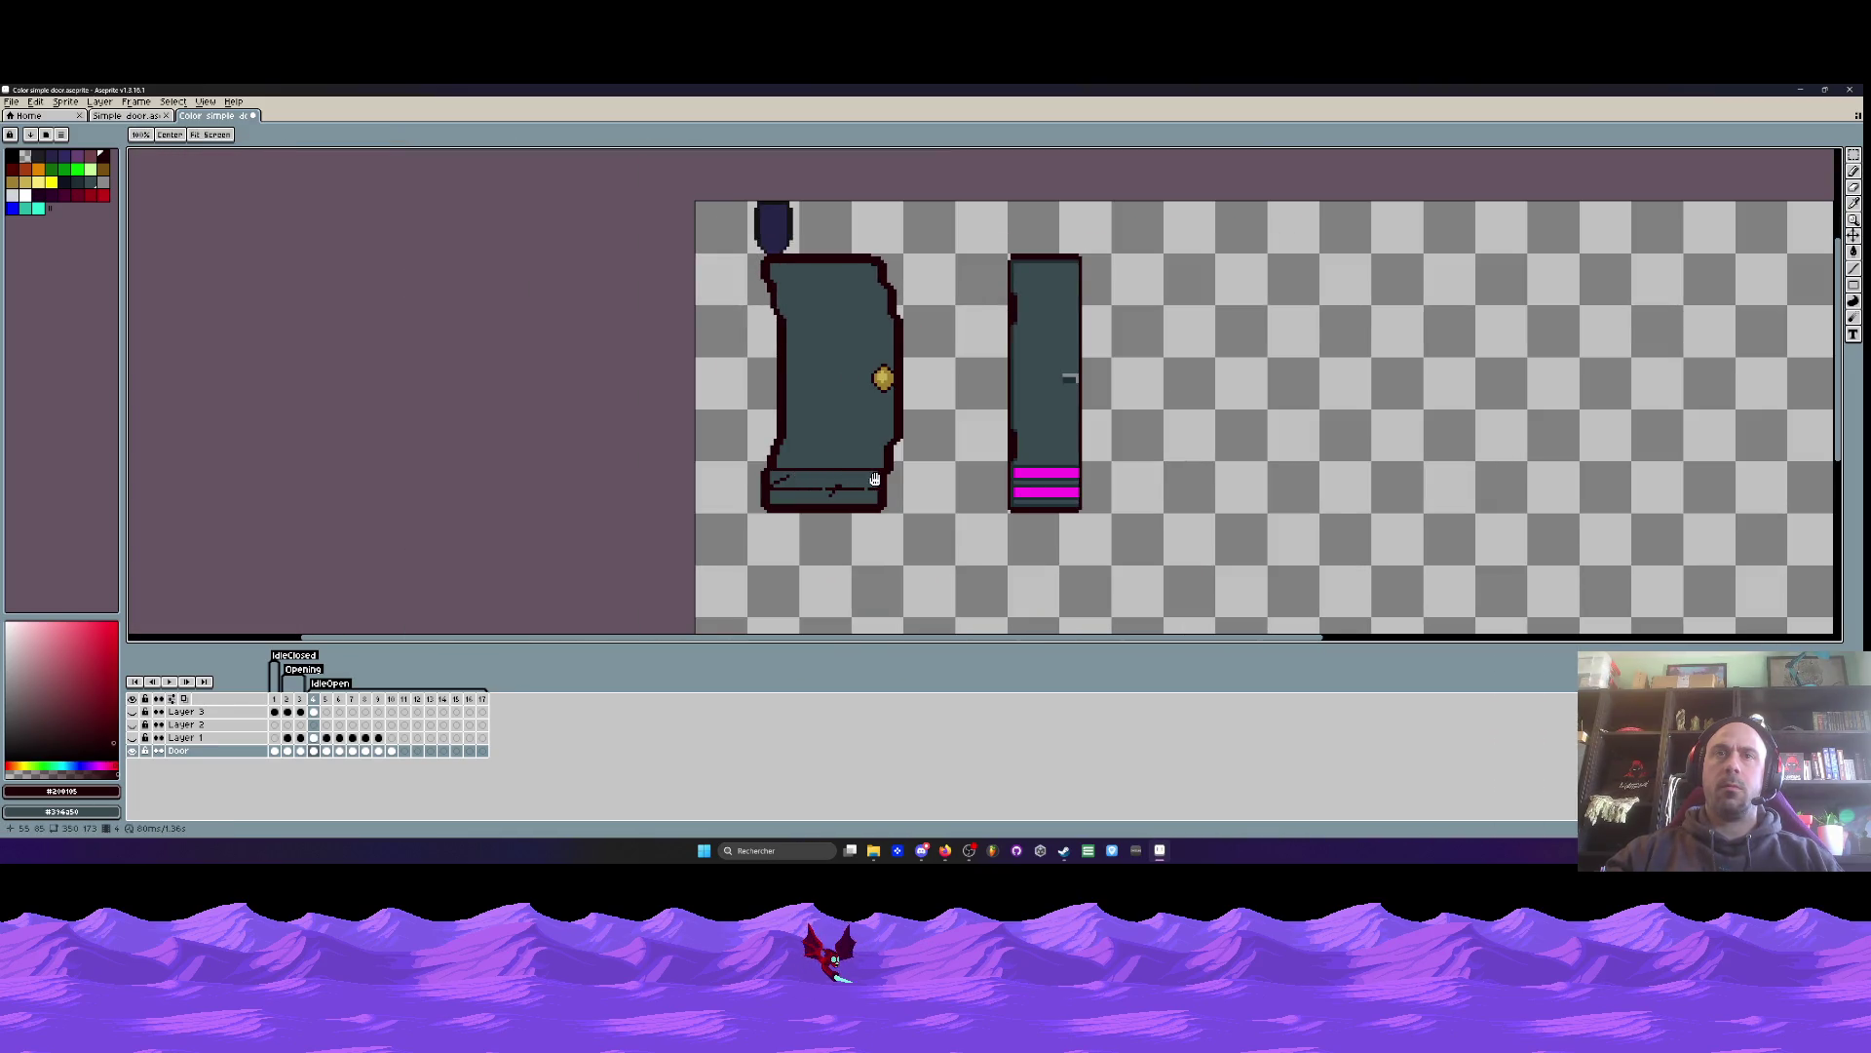
pyautogui.scroll(1, 875, 478)
pyautogui.scroll(-1, 872, 476)
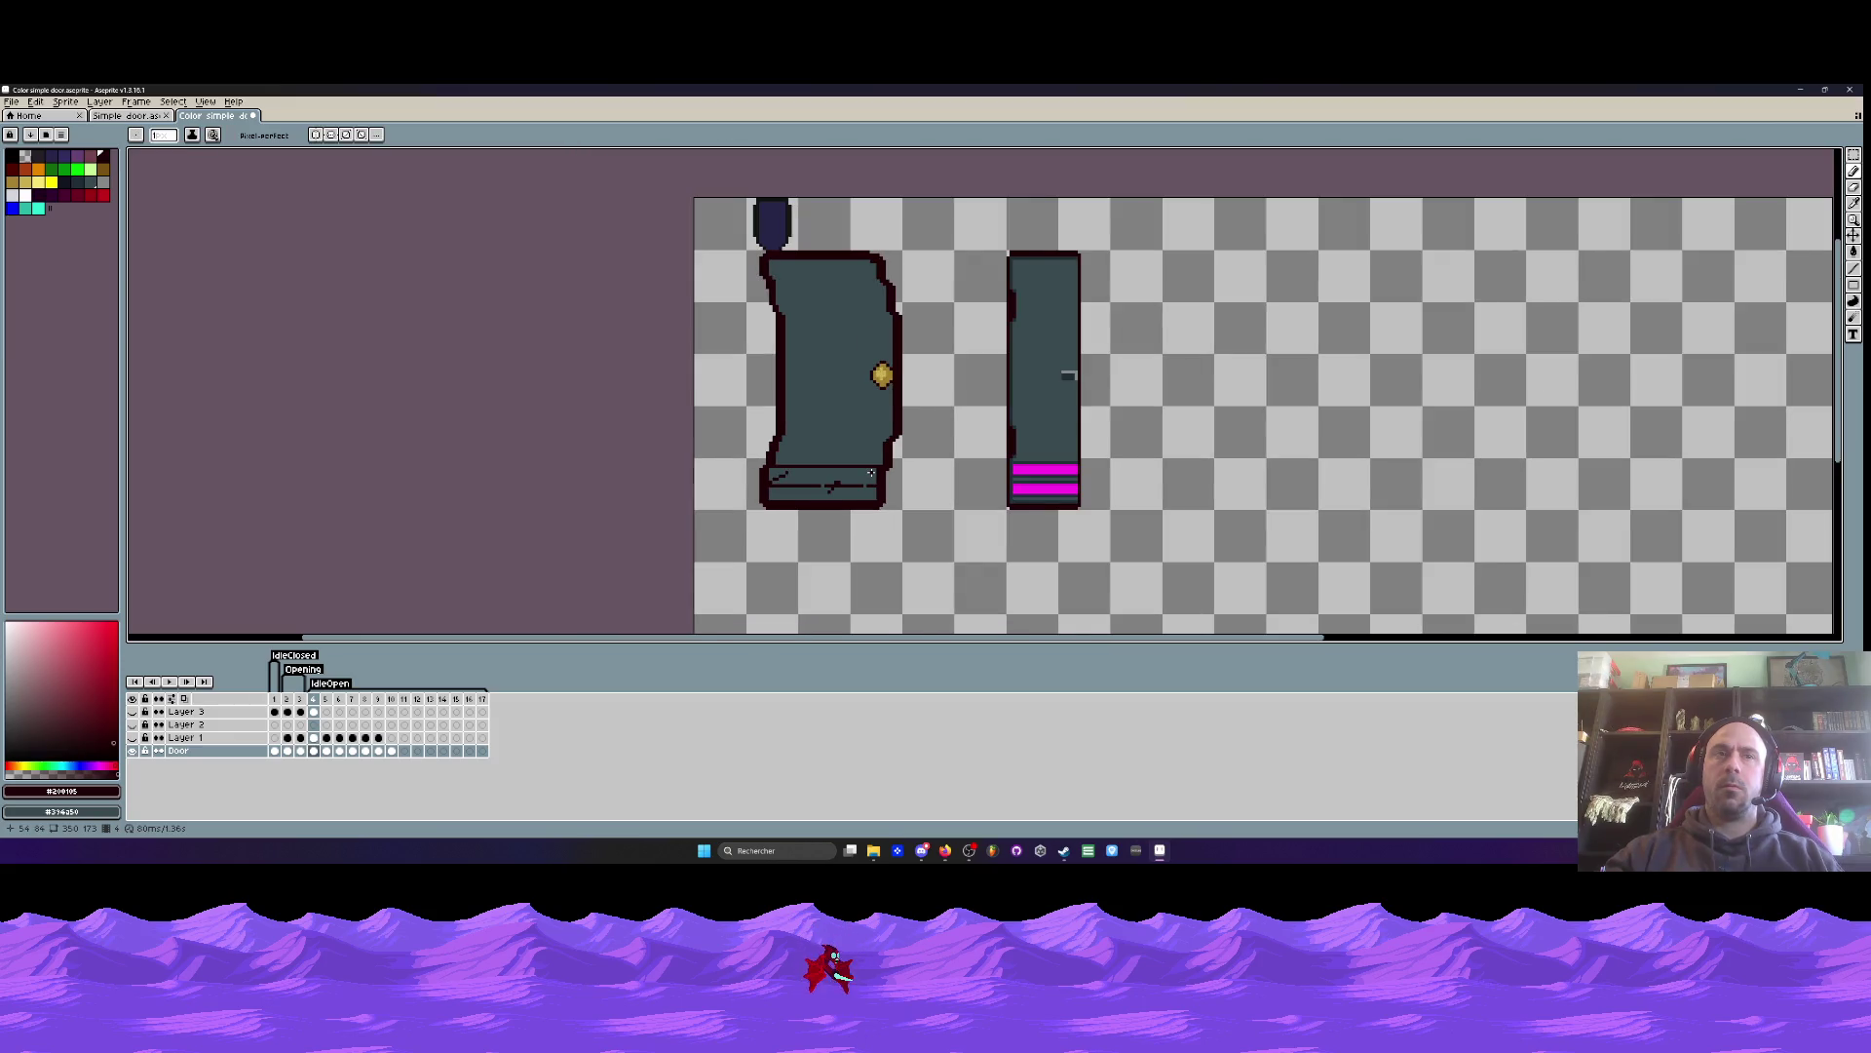
pyautogui.scroll(3, 828, 399)
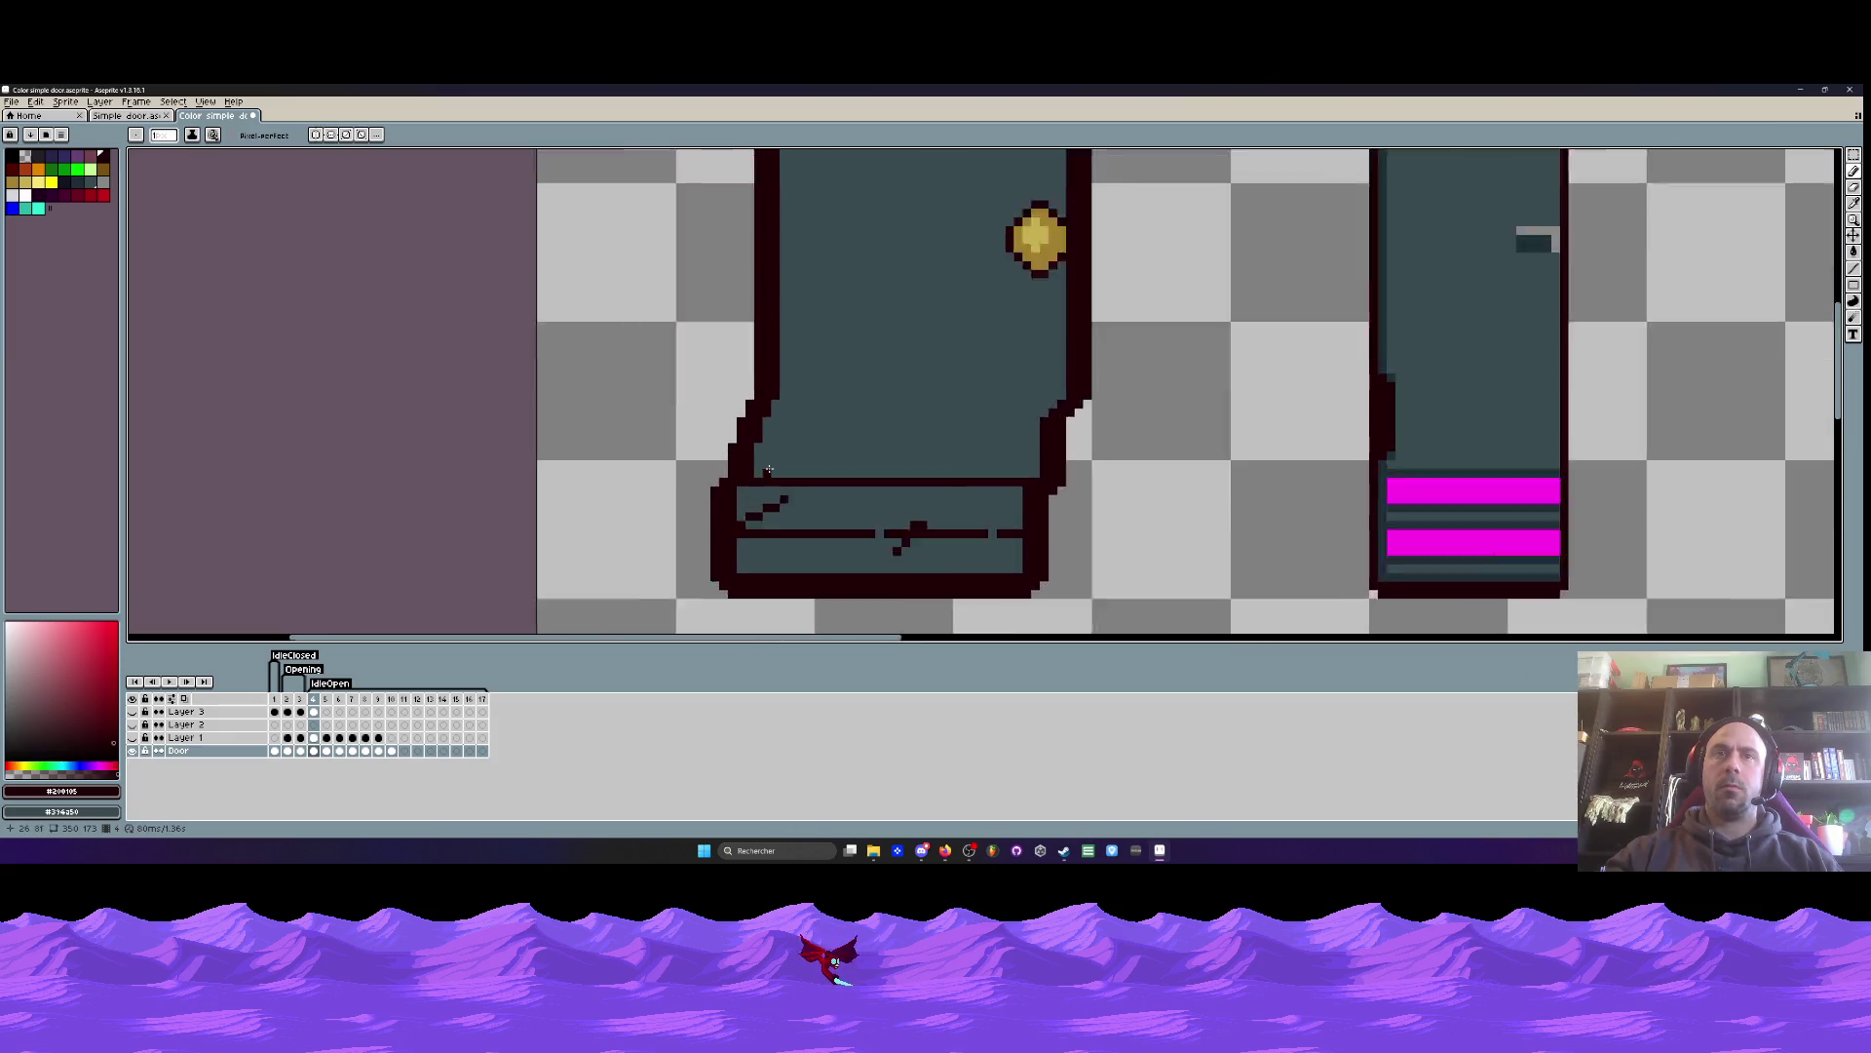
# - Paint a dark #202e37 vertical strip along the magenta stripes' right edge, then return to frame 3
pyautogui.press('i')
pyautogui.scroll(-2, 887, 397)
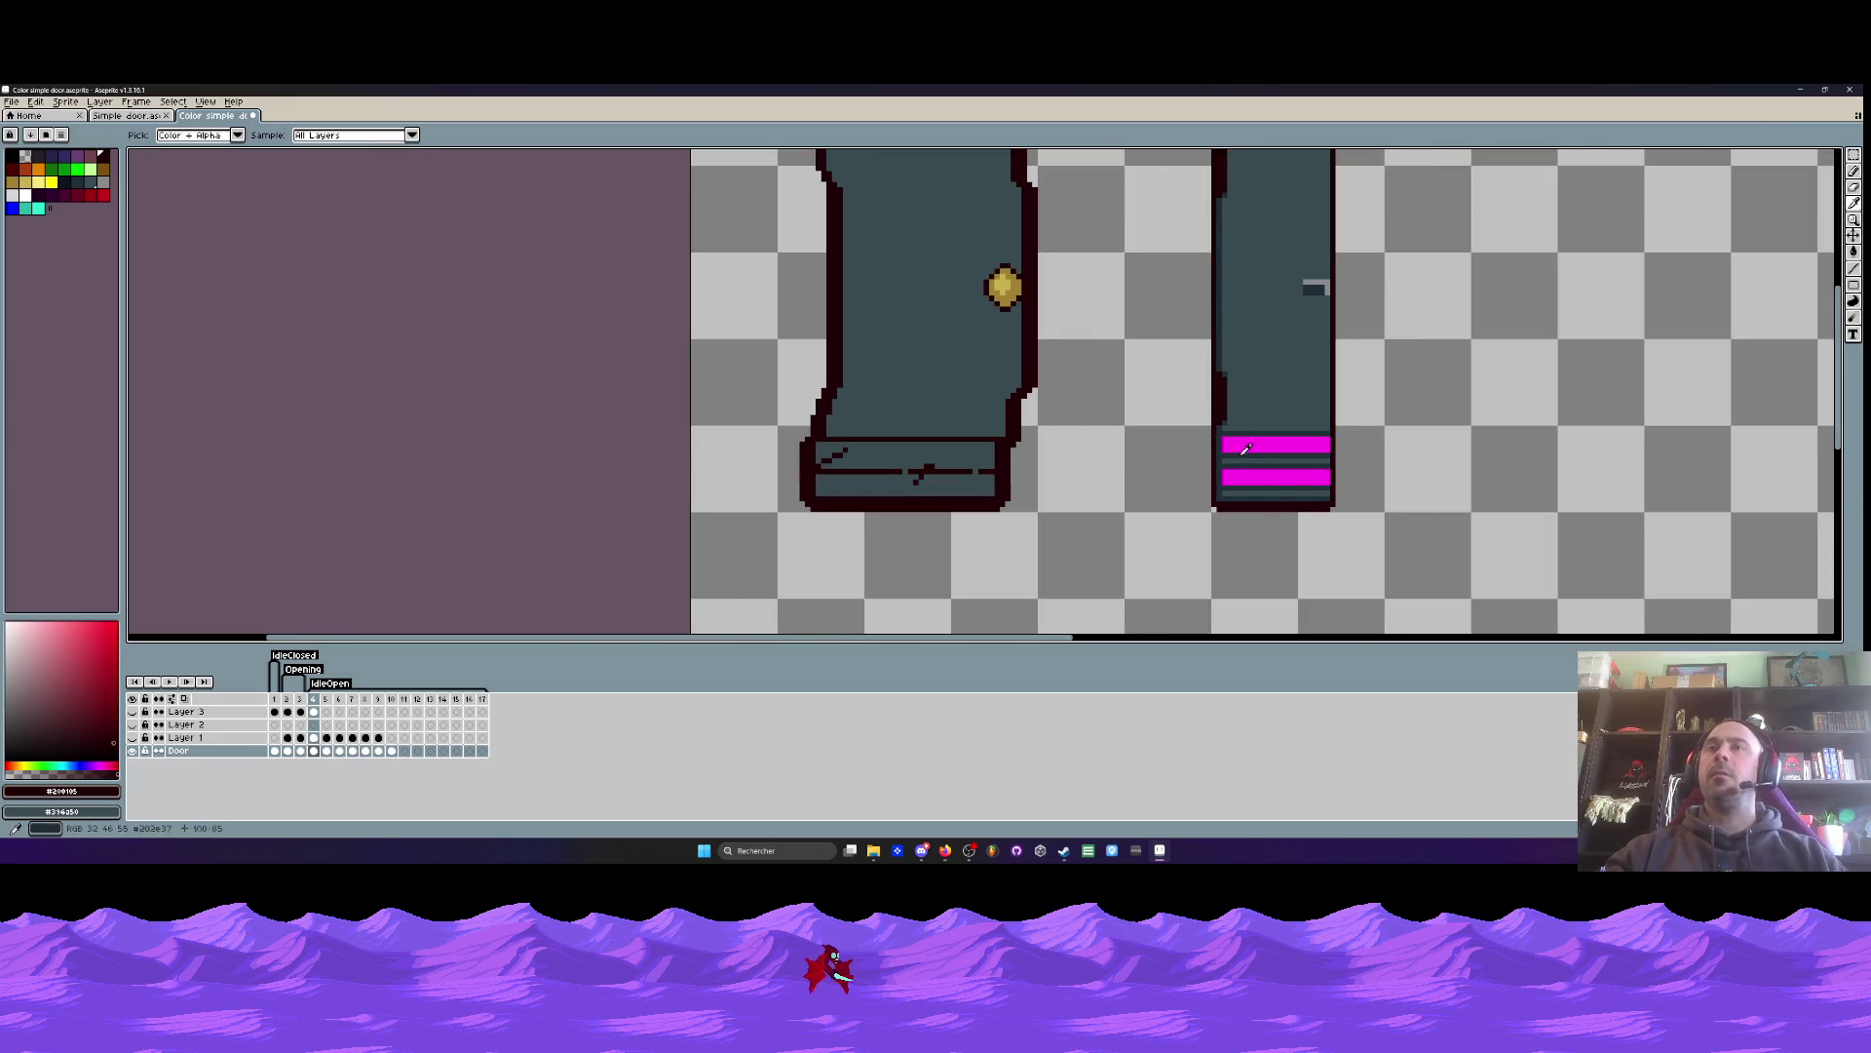
pyautogui.scroll(1, 1247, 414)
pyautogui.scroll(2, 1246, 414)
pyautogui.press('b')
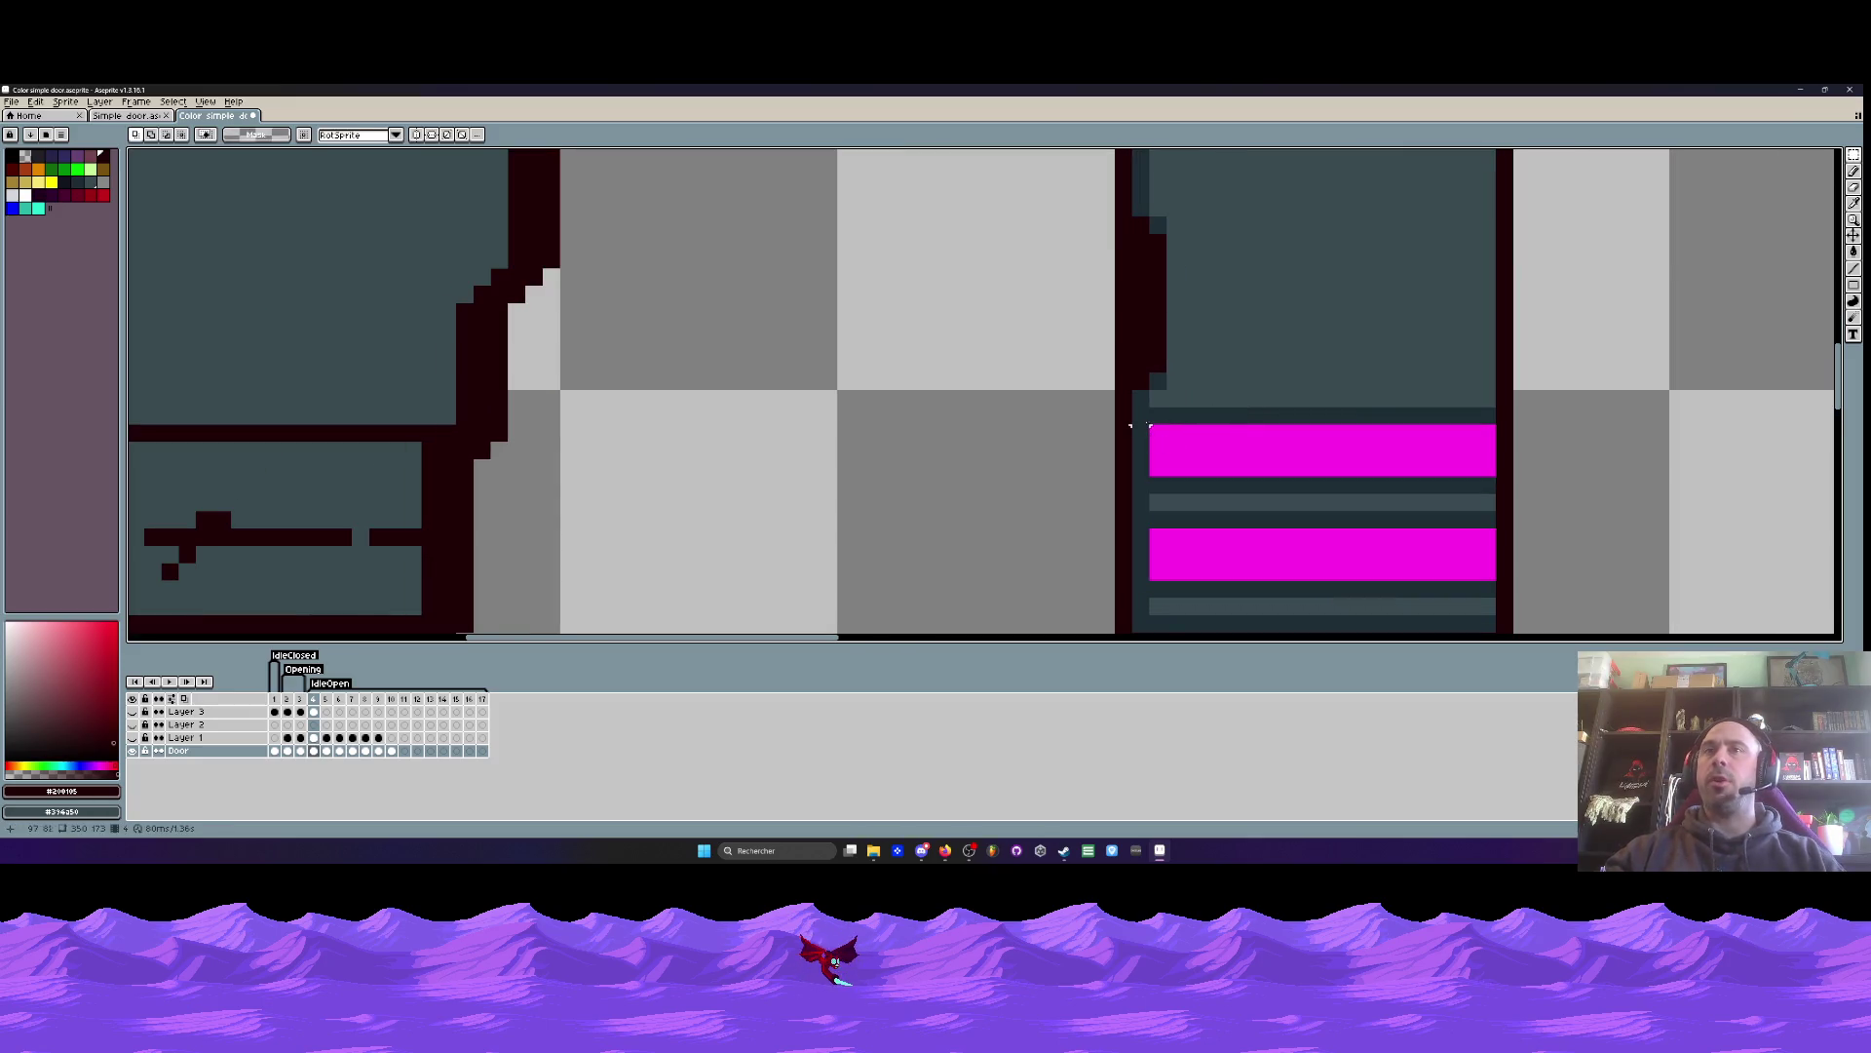
pyautogui.moveTo(1138, 410); pyautogui.dragTo(1489, 493)
pyautogui.scroll(-3, 1454, 449)
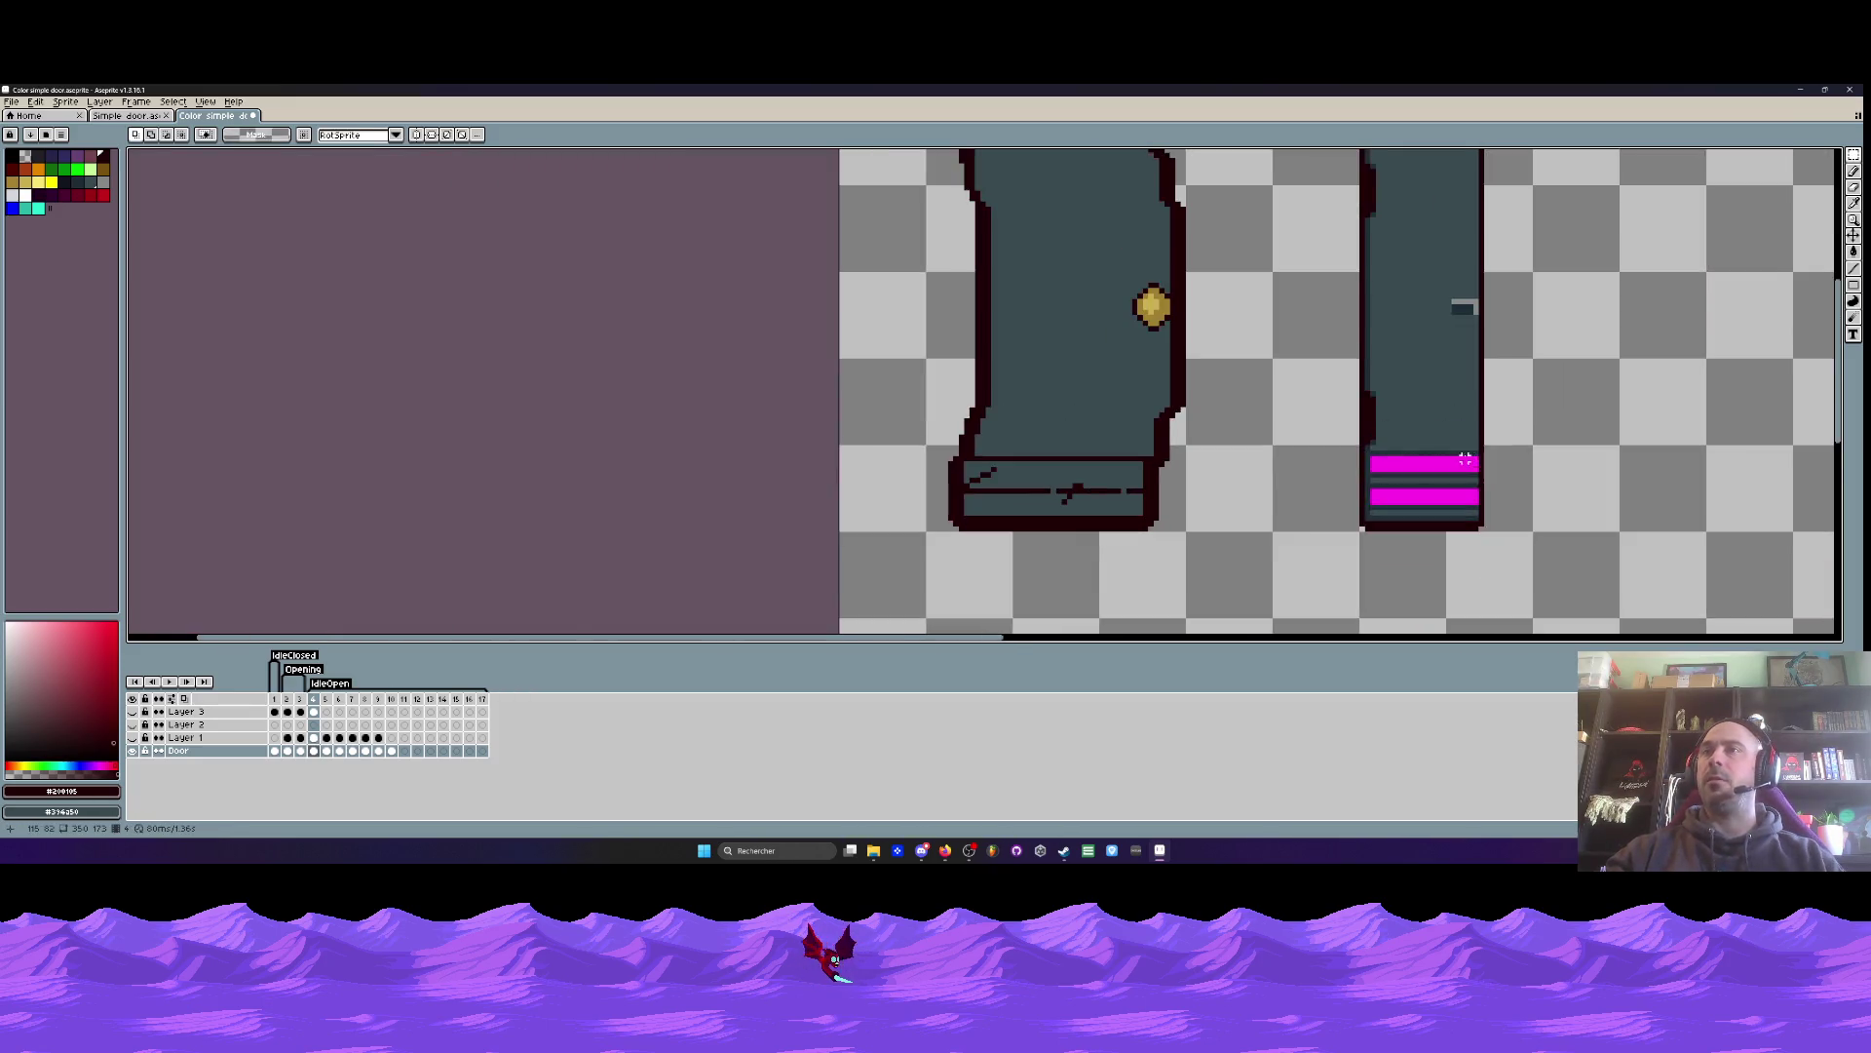
pyautogui.scroll(4, 1364, 444)
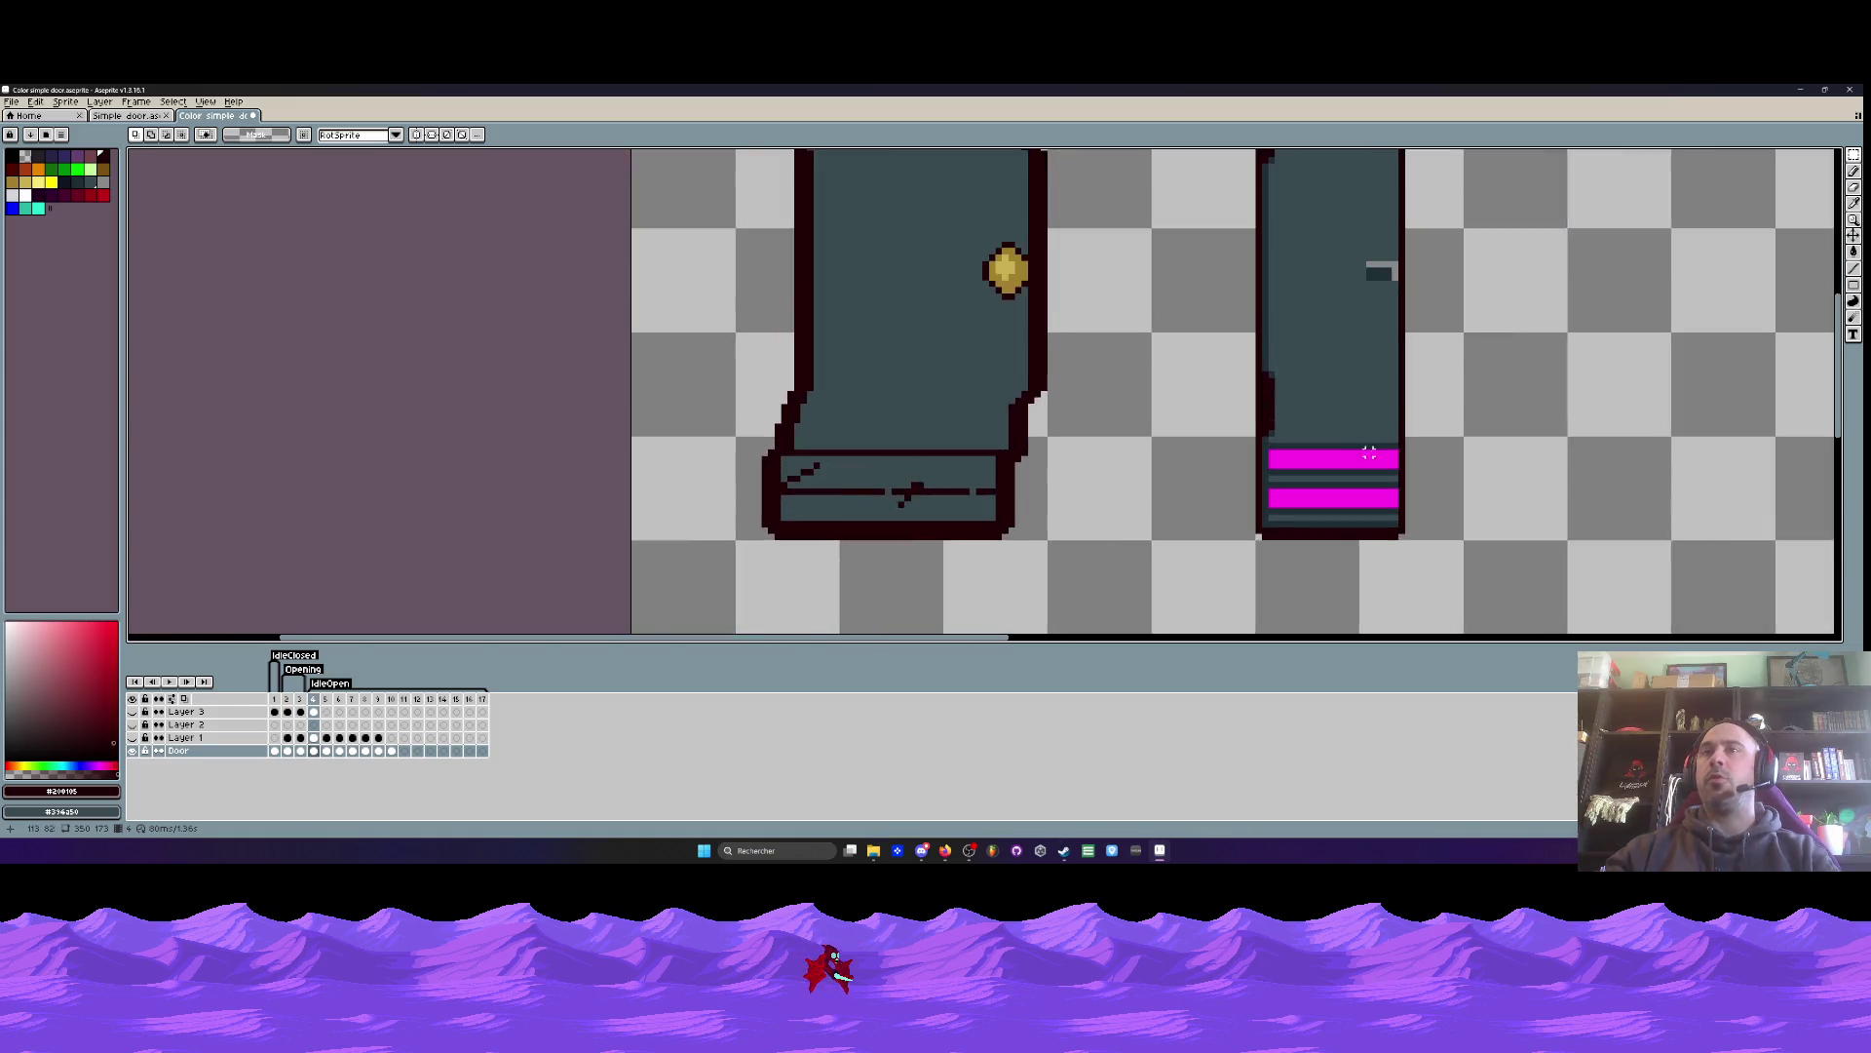
pyautogui.press('i')
pyautogui.click(1433, 436)
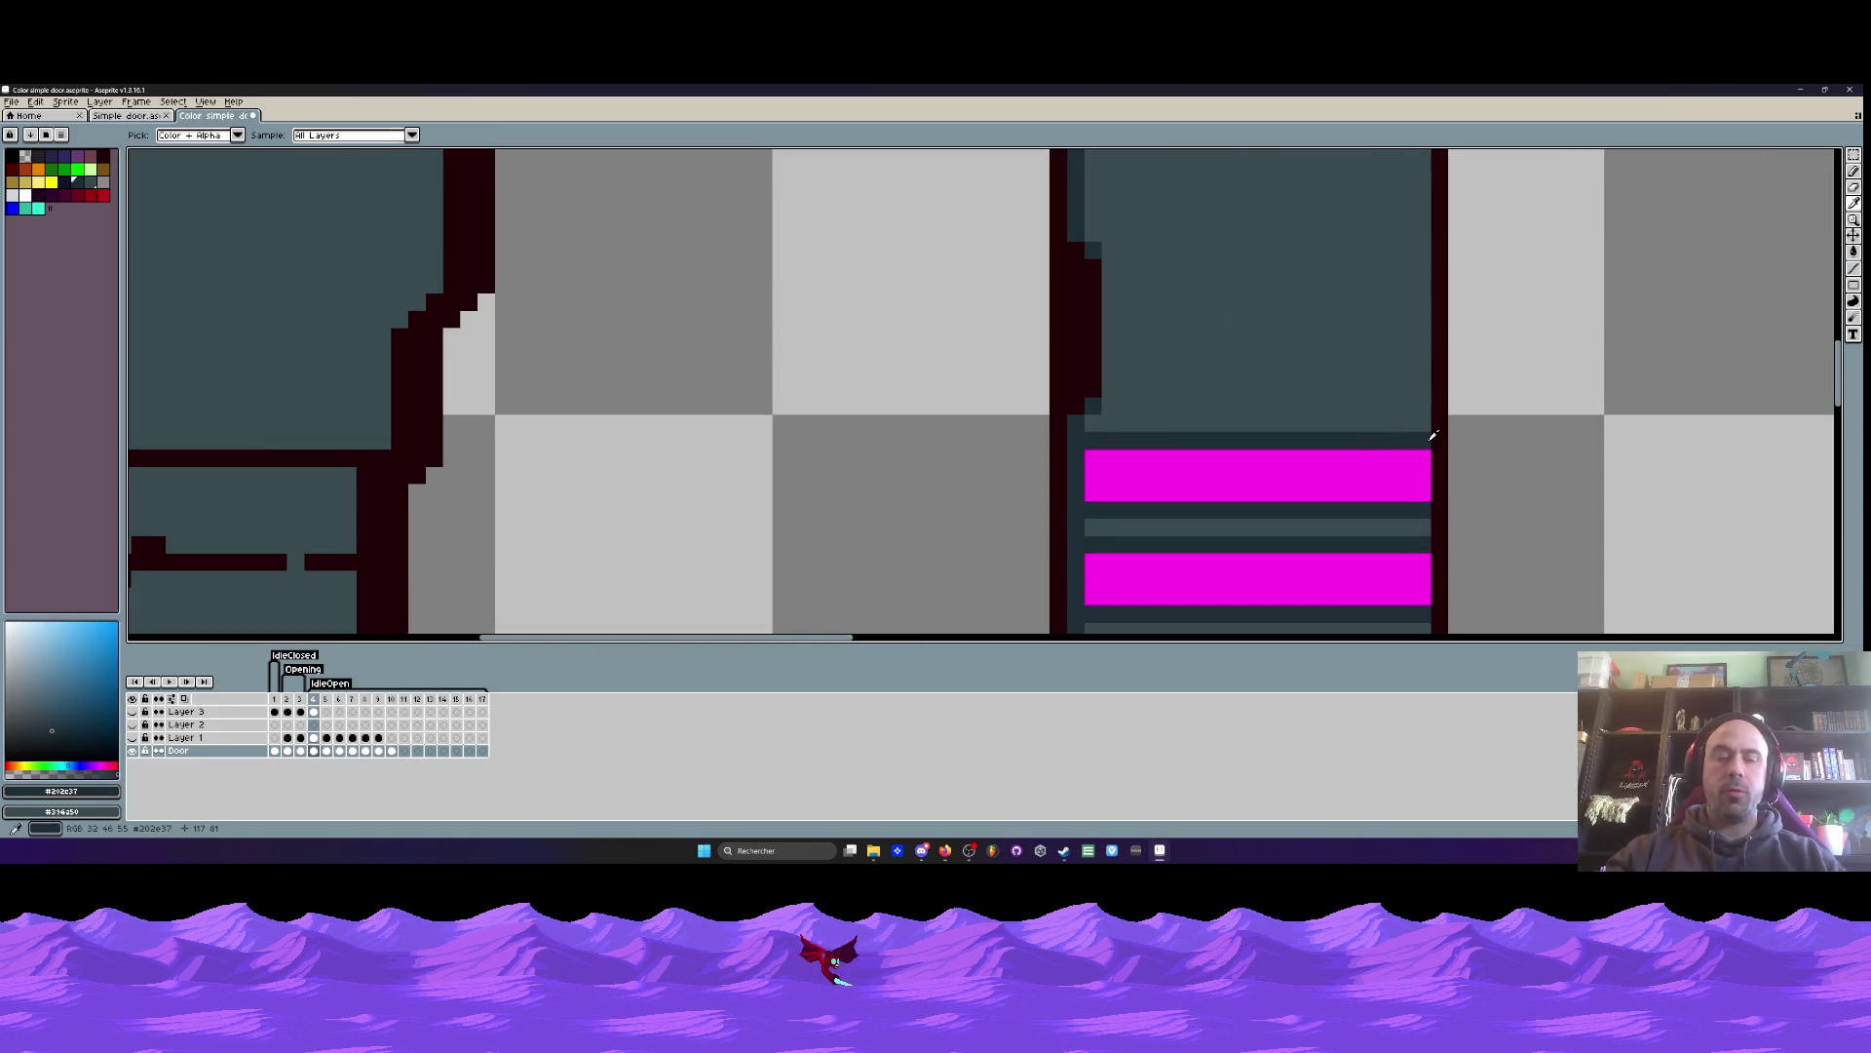
pyautogui.press('b')
pyautogui.moveTo(1423, 444); pyautogui.dragTo(1423, 600)
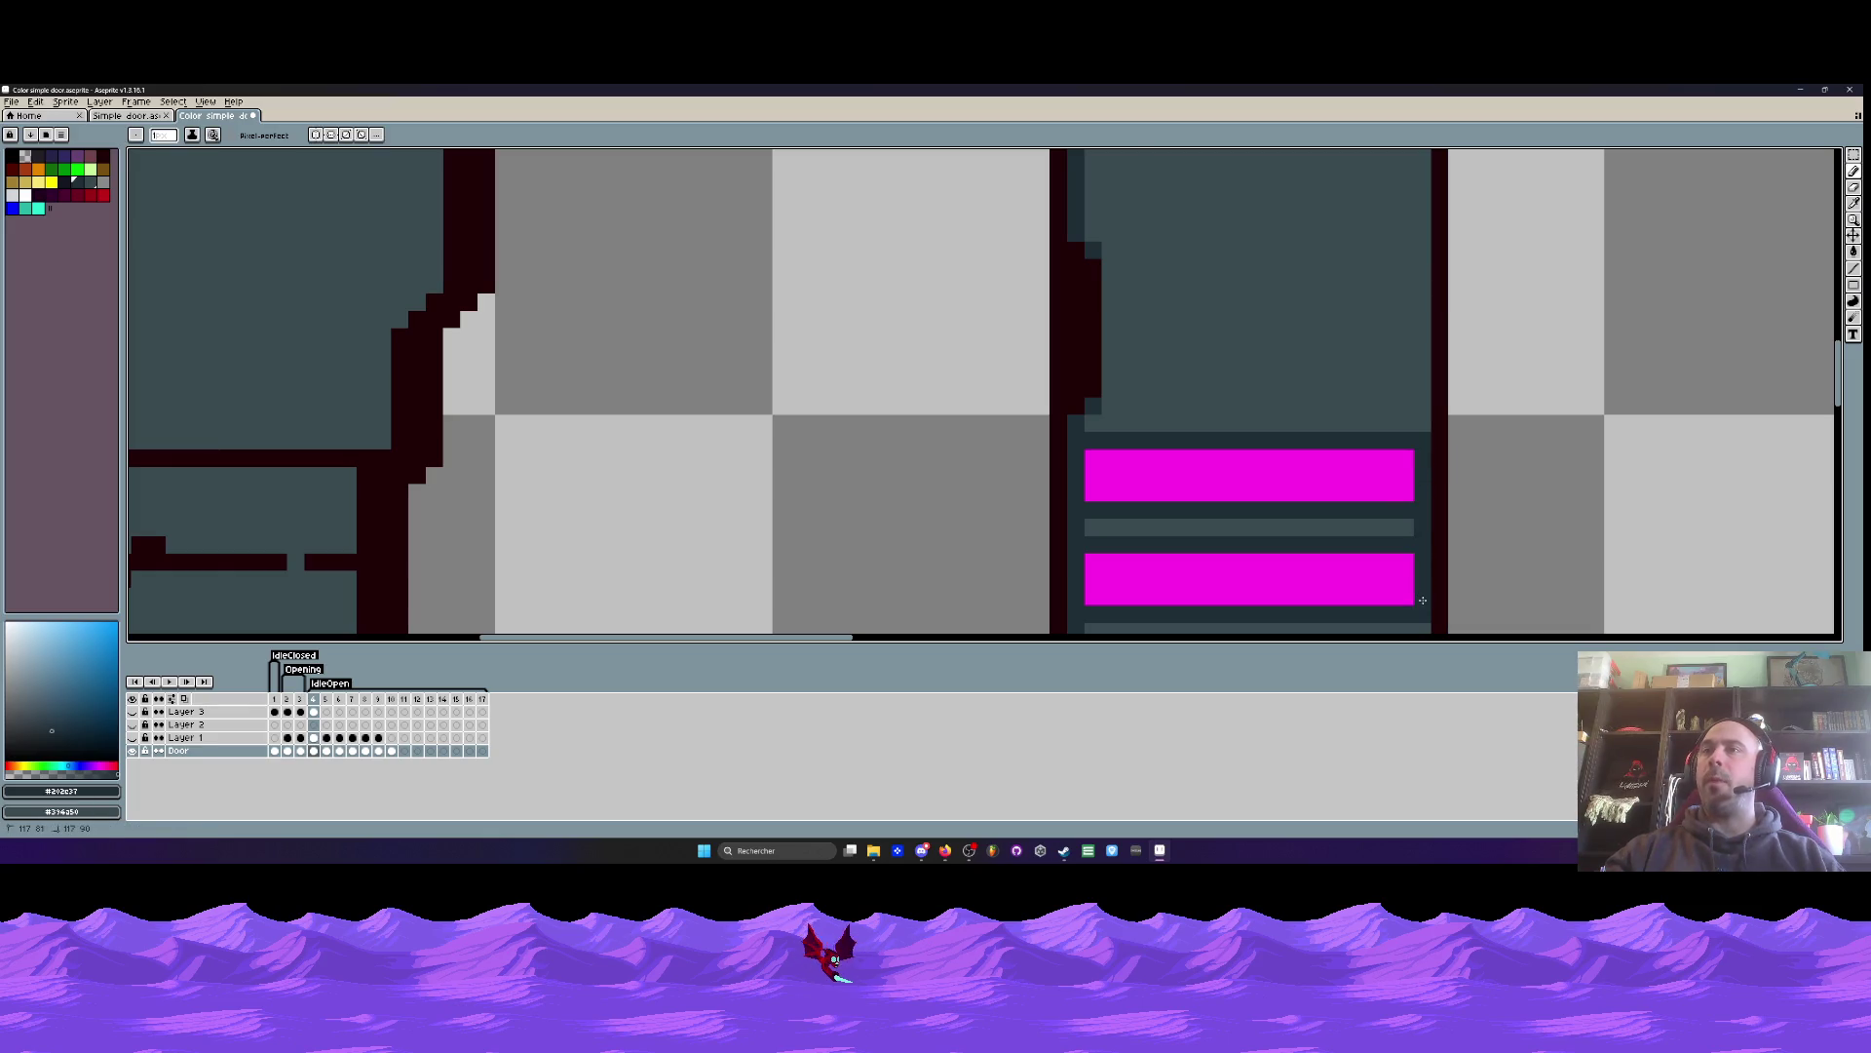
pyautogui.scroll(-4, 1422, 600)
pyautogui.press('Left')
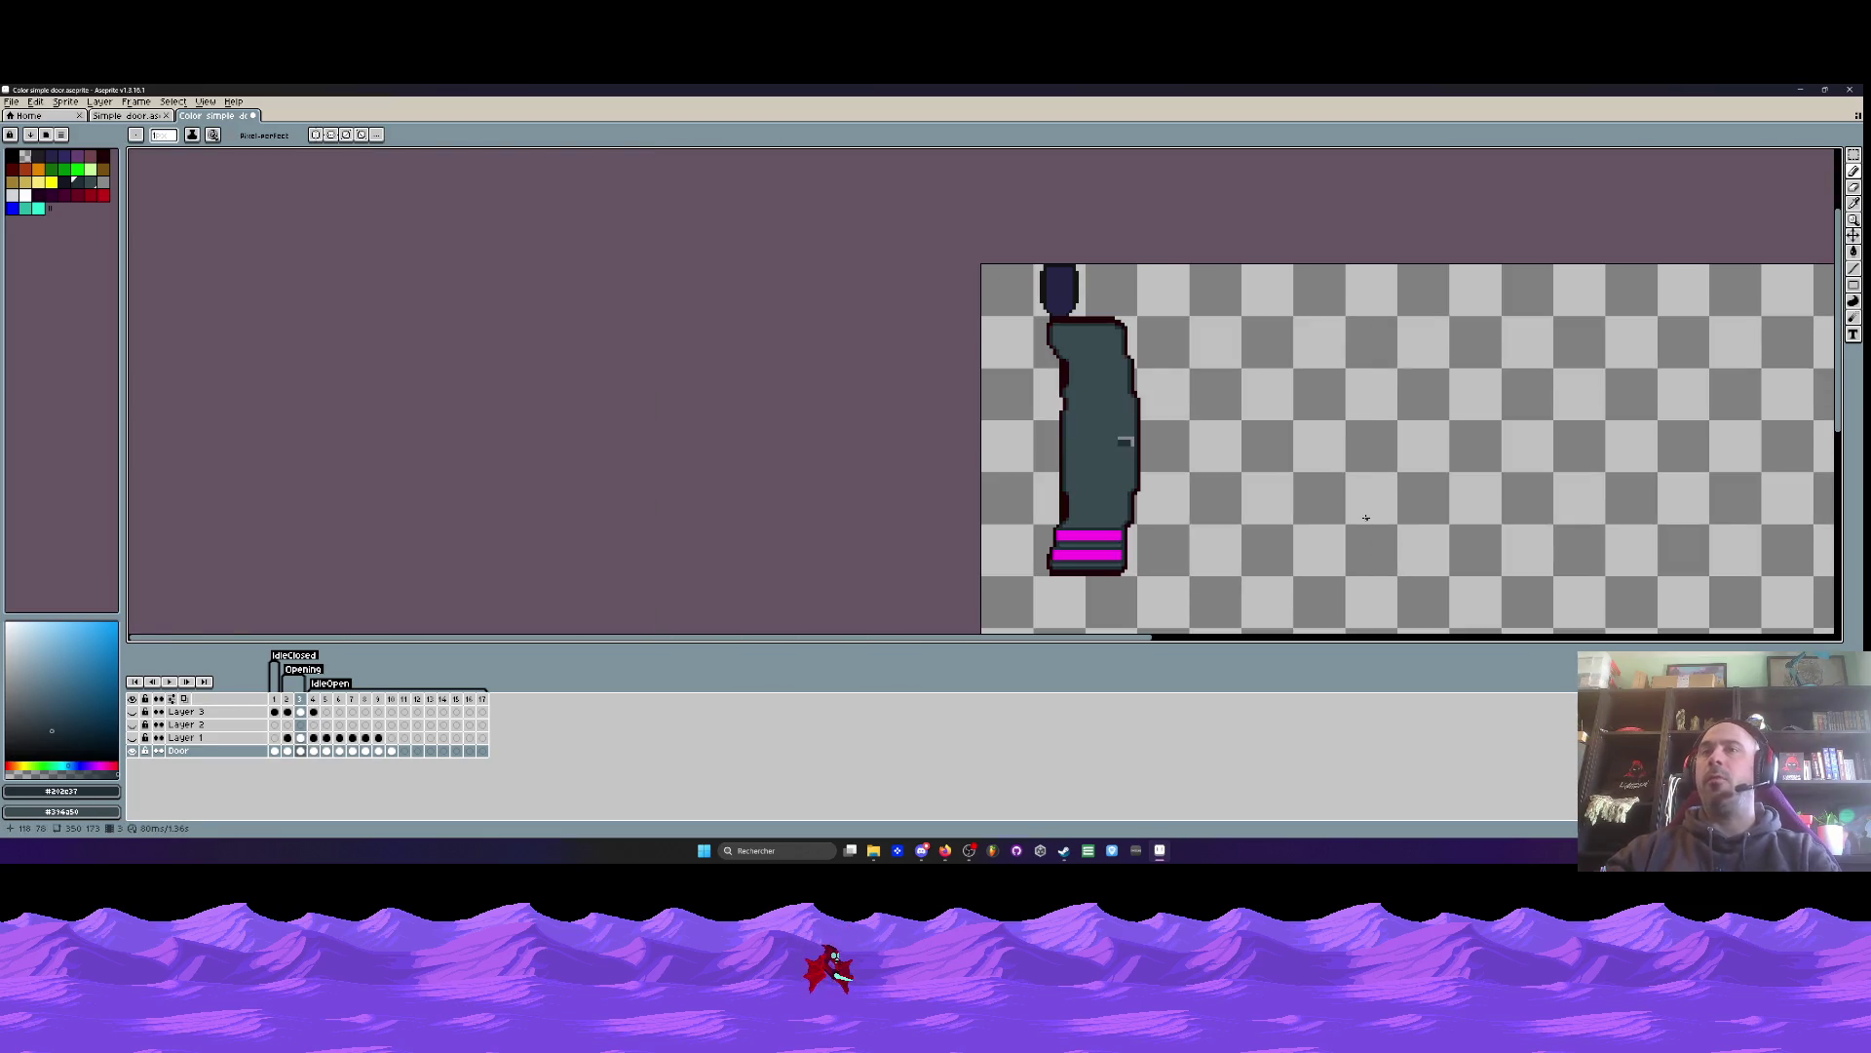
# - Back on frame 4, draw a freehand dark stroke down the door's right edge and undo it
pyautogui.press('Right')
pyautogui.scroll(4, 1366, 518)
pyautogui.moveTo(1342, 555); pyautogui.dragTo(1330, 455)
pyautogui.hotkey('ctrl', 'z')
# - Draw a straight vertical line with the Line tool along the wide door's right edge beside the knob
pyautogui.press('l')
pyautogui.scroll(-3, 1350, 545)
pyautogui.moveTo(1332, 478)
pyautogui.mouseDown()
pyautogui.moveTo(1349, 596)
pyautogui.moveTo(1345, 230)
pyautogui.moveTo(1366, 369)
pyautogui.mouseUp()
pyautogui.scroll(3, 1332, 478)
pyautogui.scroll(-3, 1360, 293)
pyautogui.scroll(3, 1345, 230)
pyautogui.scroll(-3, 1366, 369)
pyautogui.scroll(1, 1260, 392)
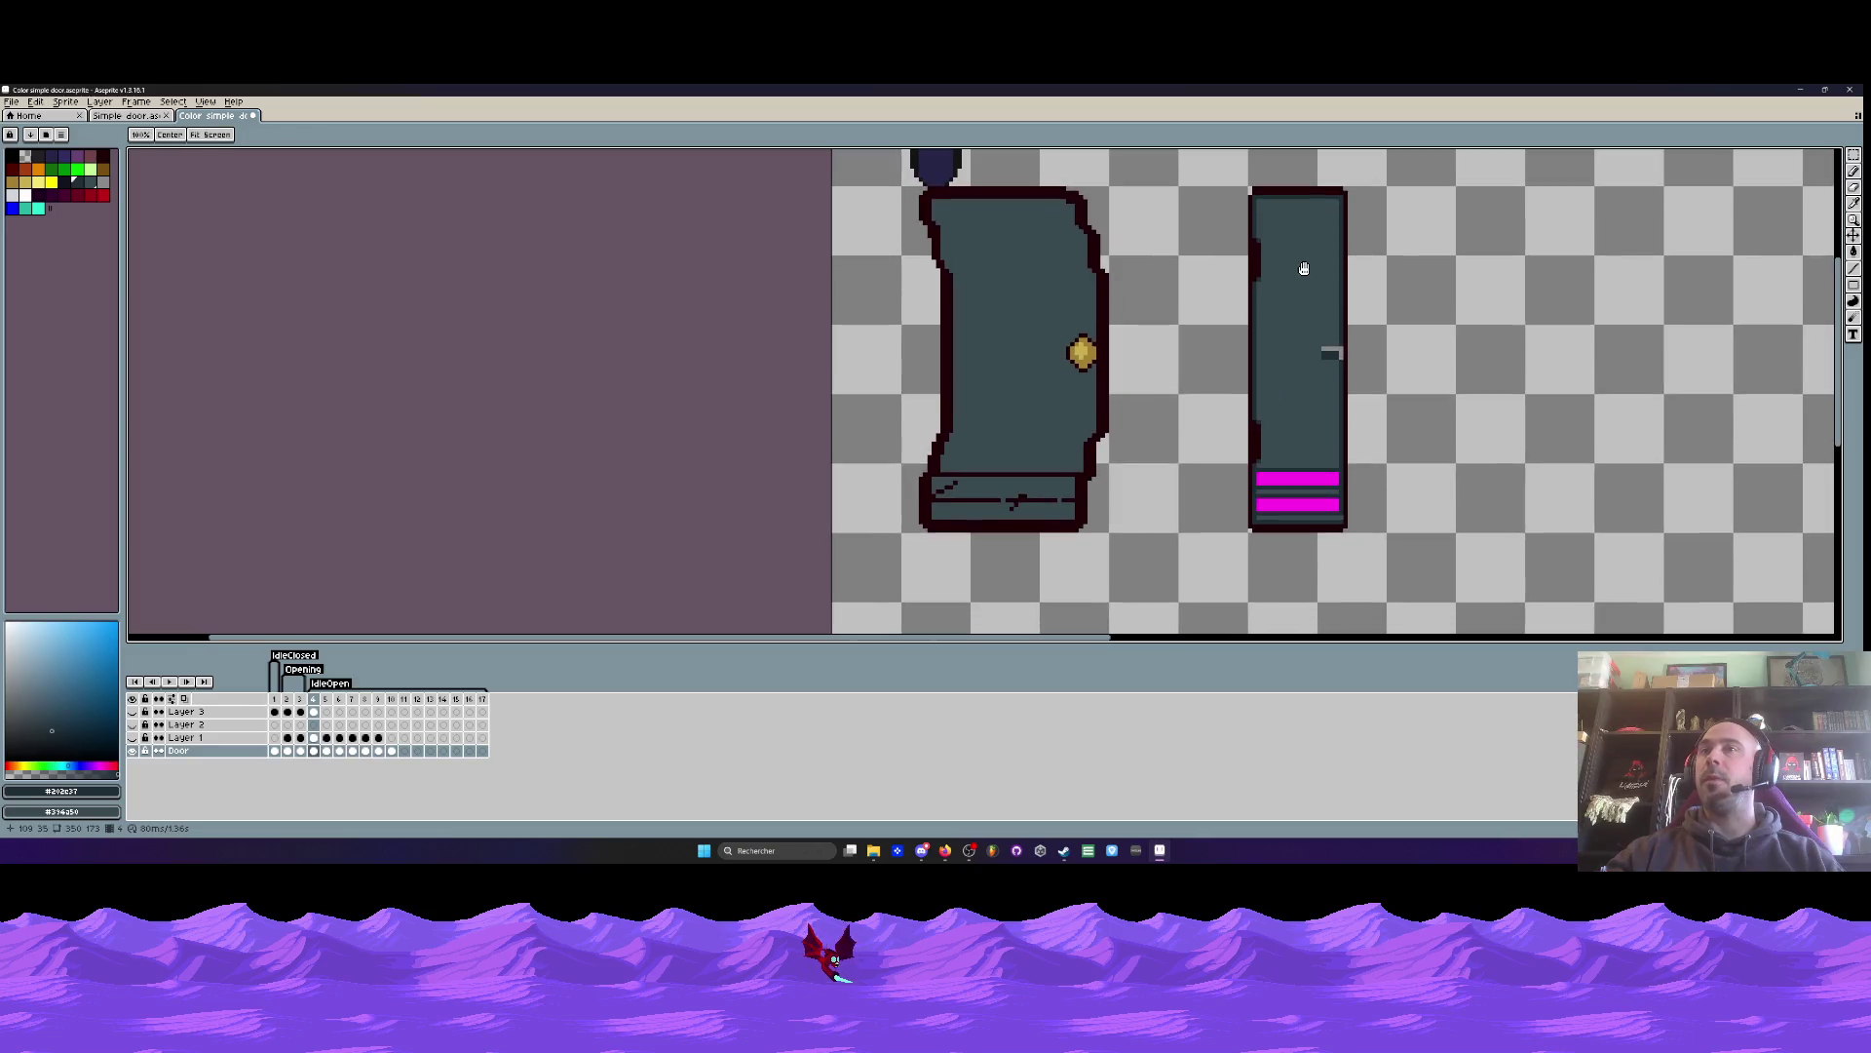
pyautogui.scroll(-2, 1260, 392)
pyautogui.scroll(2, 1020, 280)
pyautogui.scroll(-2, 1020, 280)
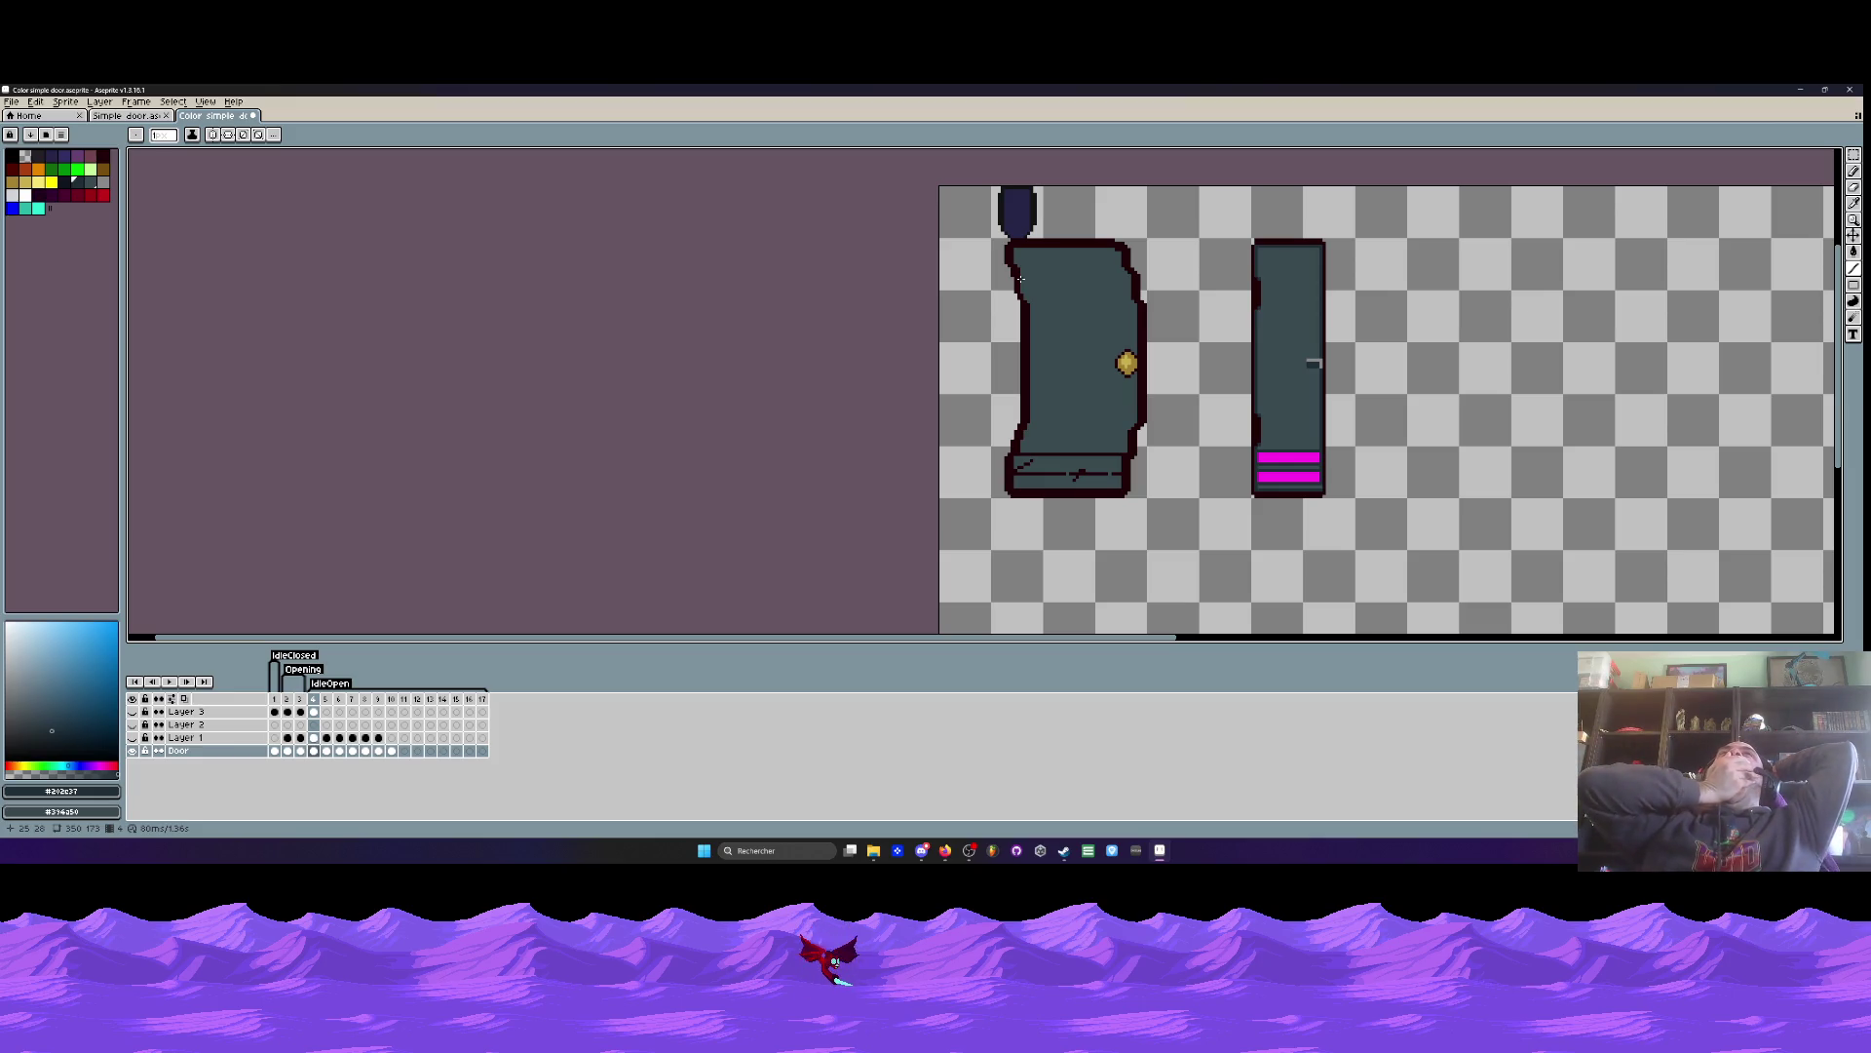
pyautogui.scroll(2, 1021, 279)
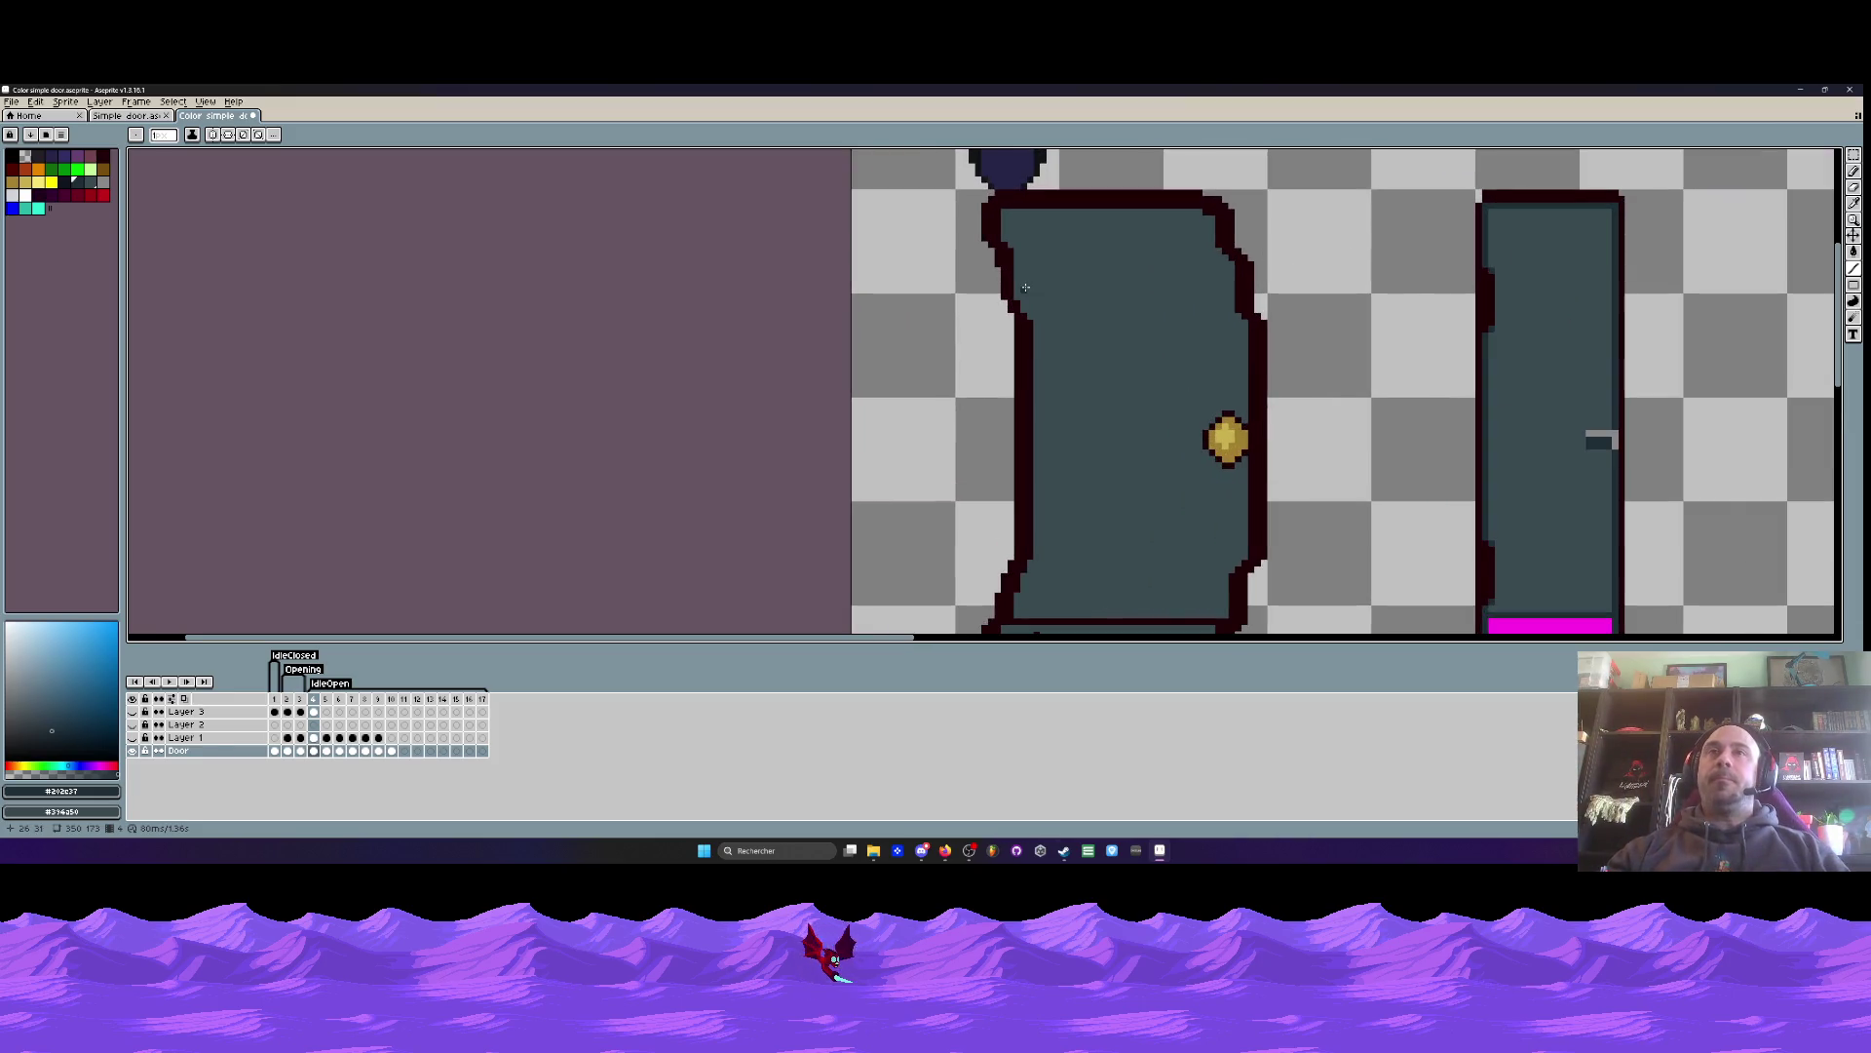
# - Move the narrow door's gray handle onto the wide door's gold knob and commit it
pyautogui.scroll(-2, 1036, 327)
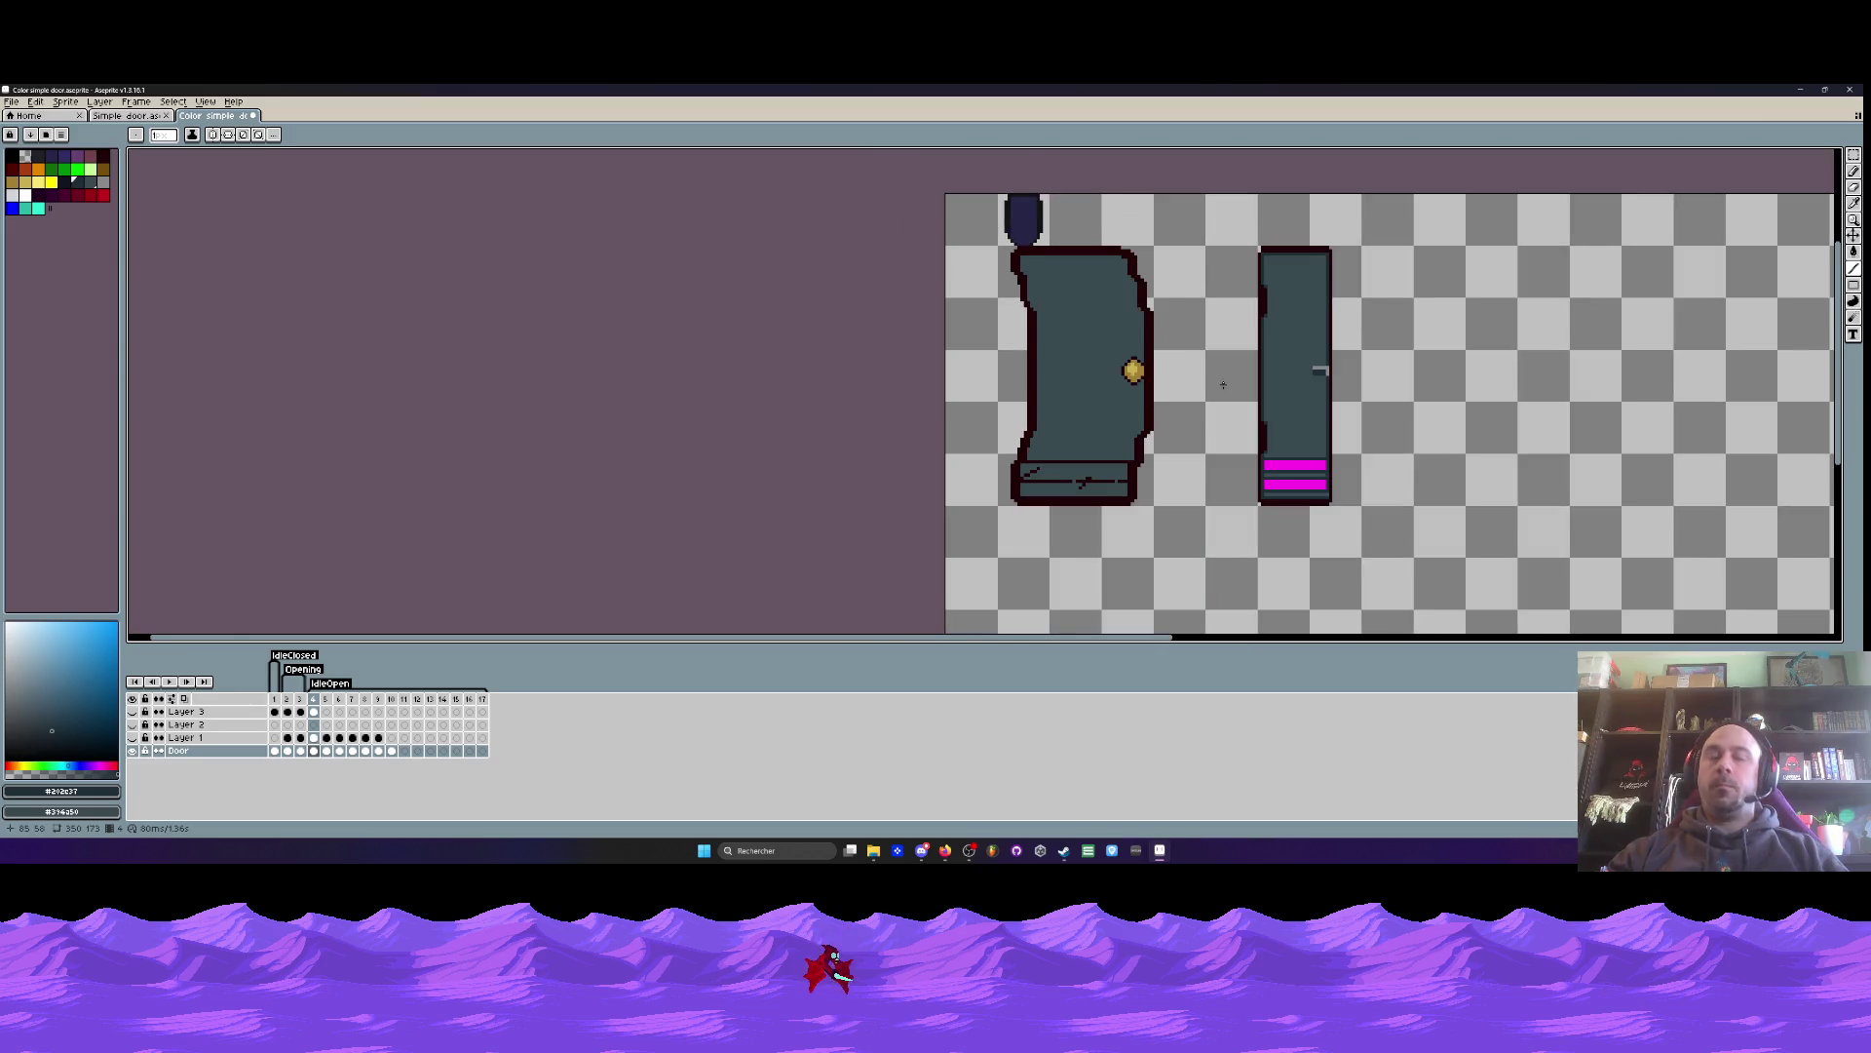
pyautogui.scroll(2, 1233, 383)
pyautogui.press('m')
pyautogui.scroll(2, 1432, 346)
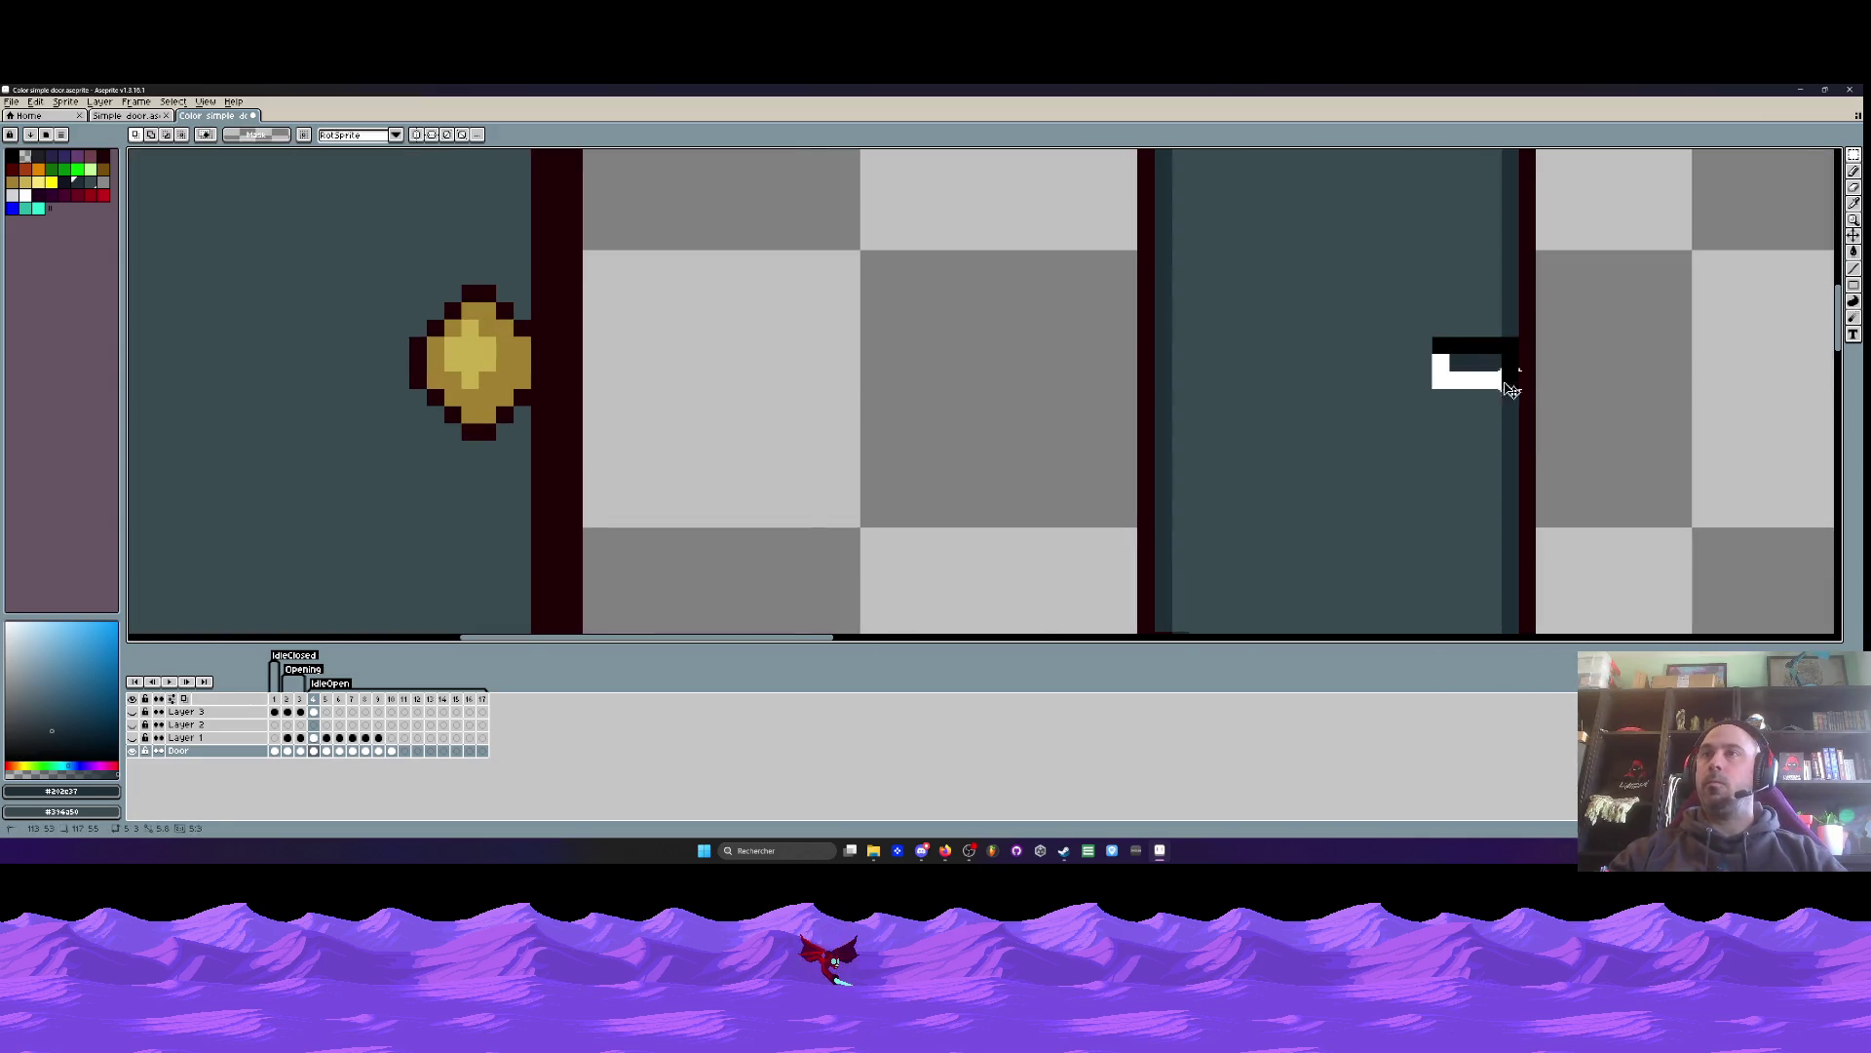
pyautogui.scroll(-3, 1511, 378)
pyautogui.moveTo(1499, 376); pyautogui.dragTo(1123, 372)
pyautogui.press('Return')
pyautogui.press('Left')
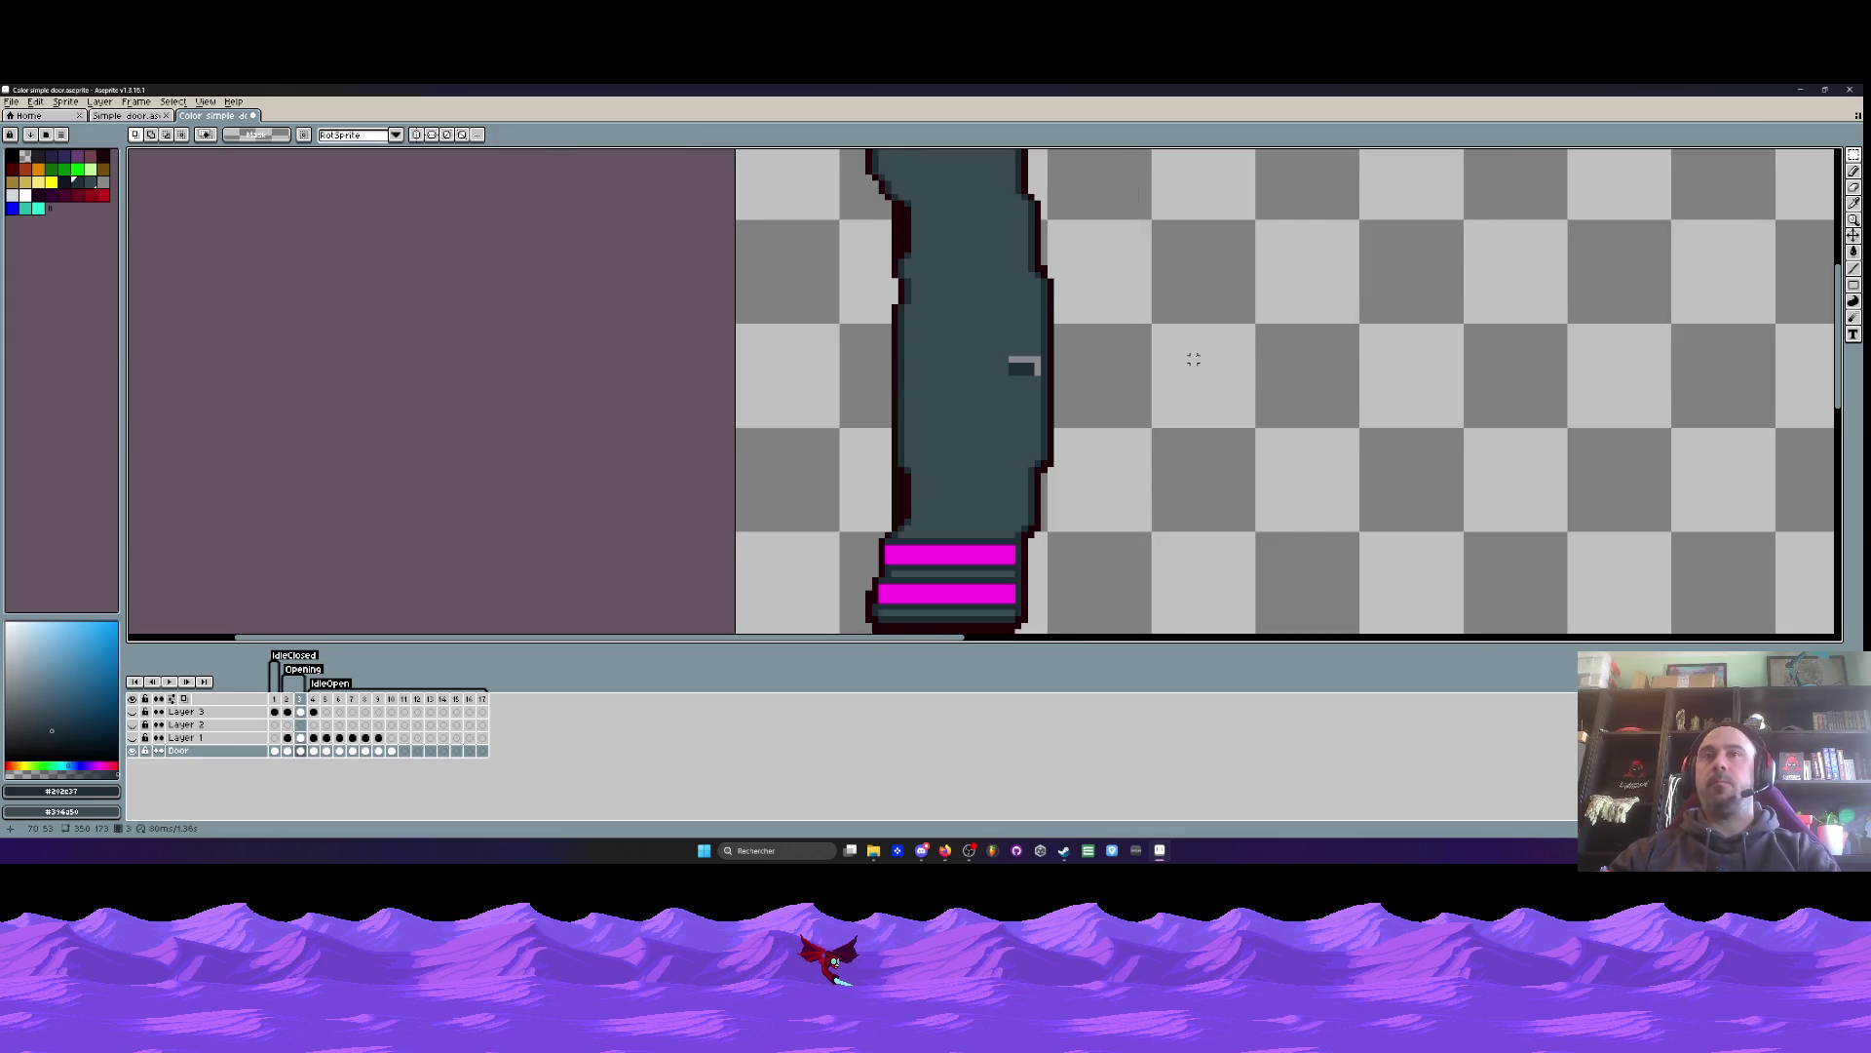
pyautogui.press('Right')
pyautogui.scroll(4, 1014, 356)
# - Paint the handle's top pixels and a stray dark pixel in the door's slate teal
pyautogui.press('i')
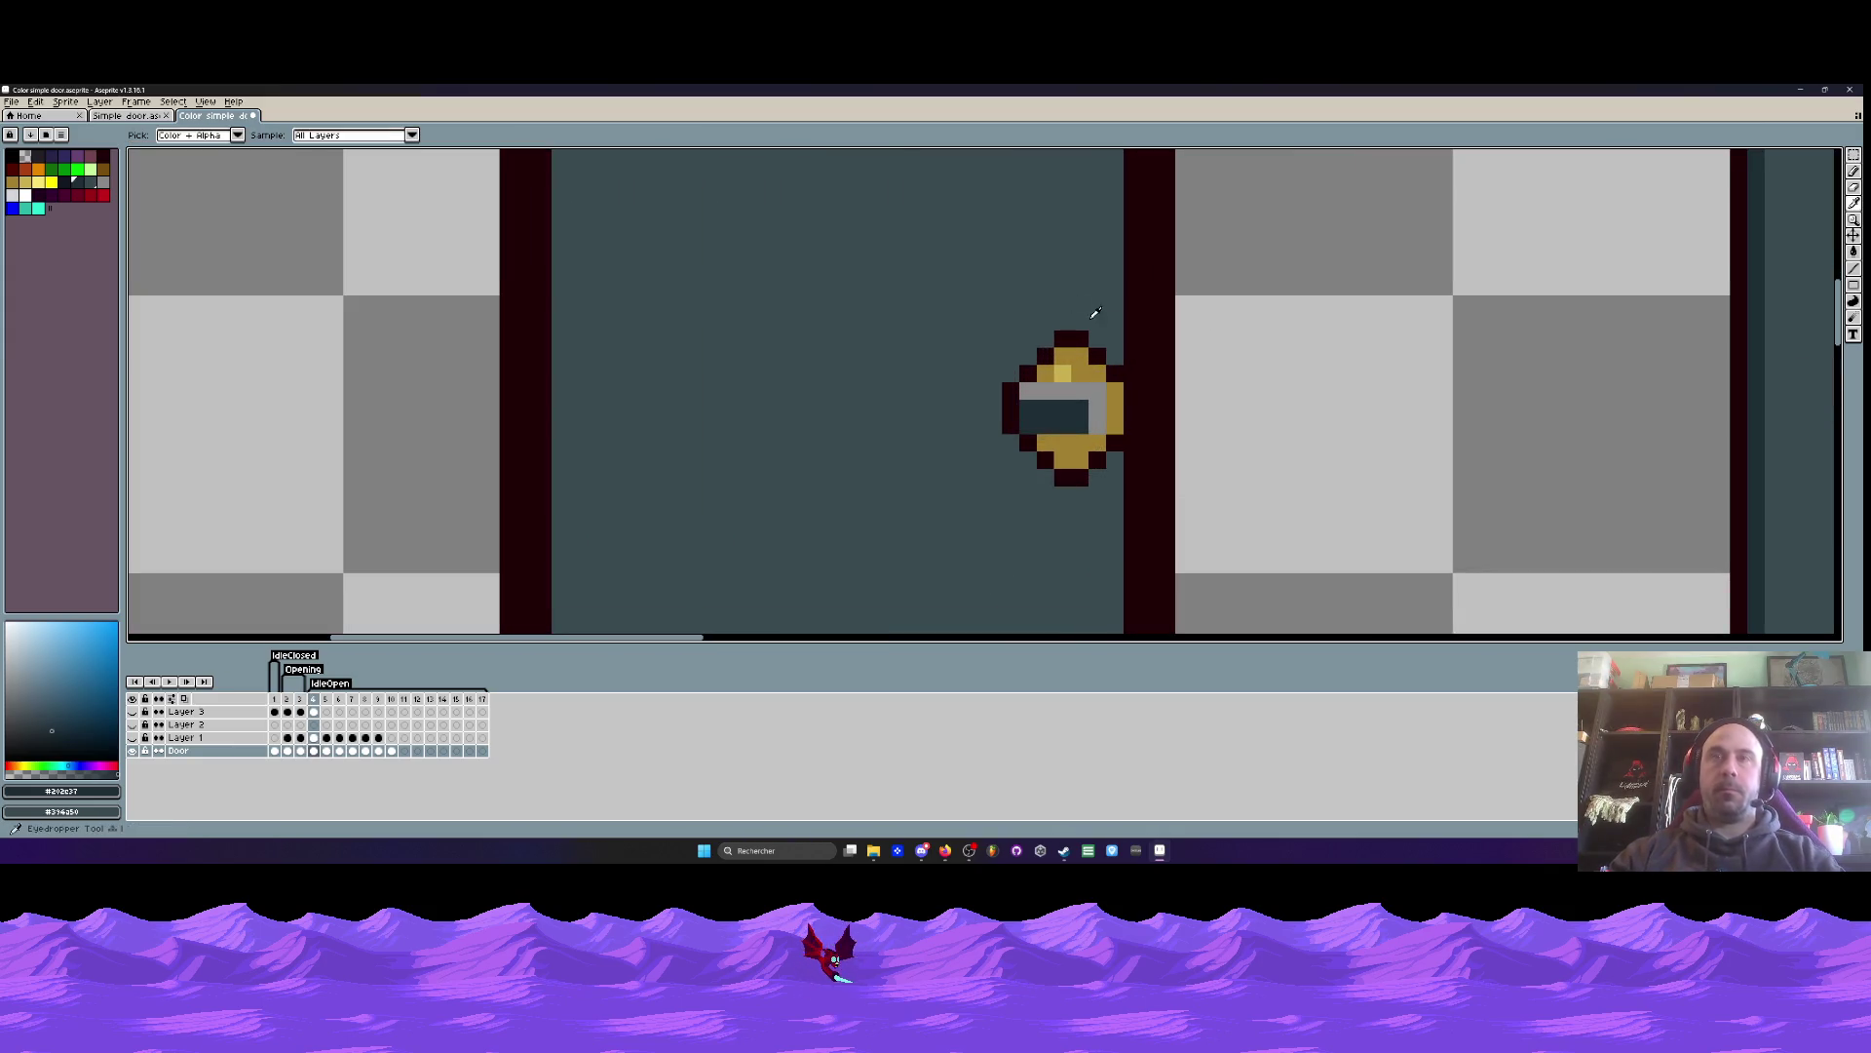
pyautogui.click(1019, 280)
pyautogui.scroll(2, 1020, 280)
pyautogui.press('b')
pyautogui.moveTo(1128, 390)
pyautogui.mouseDown()
pyautogui.moveTo(1023, 459)
pyautogui.moveTo(1156, 418)
pyautogui.moveTo(1216, 489)
pyautogui.moveTo(1207, 442)
pyautogui.moveTo(1082, 488)
pyautogui.moveTo(986, 385)
pyautogui.mouseUp()
pyautogui.click(989, 360)
pyautogui.scroll(-4, 986, 384)
pyautogui.scroll(2, 1036, 485)
# - Draw a dark outline-colour line along the door's top edge
pyautogui.press('i')
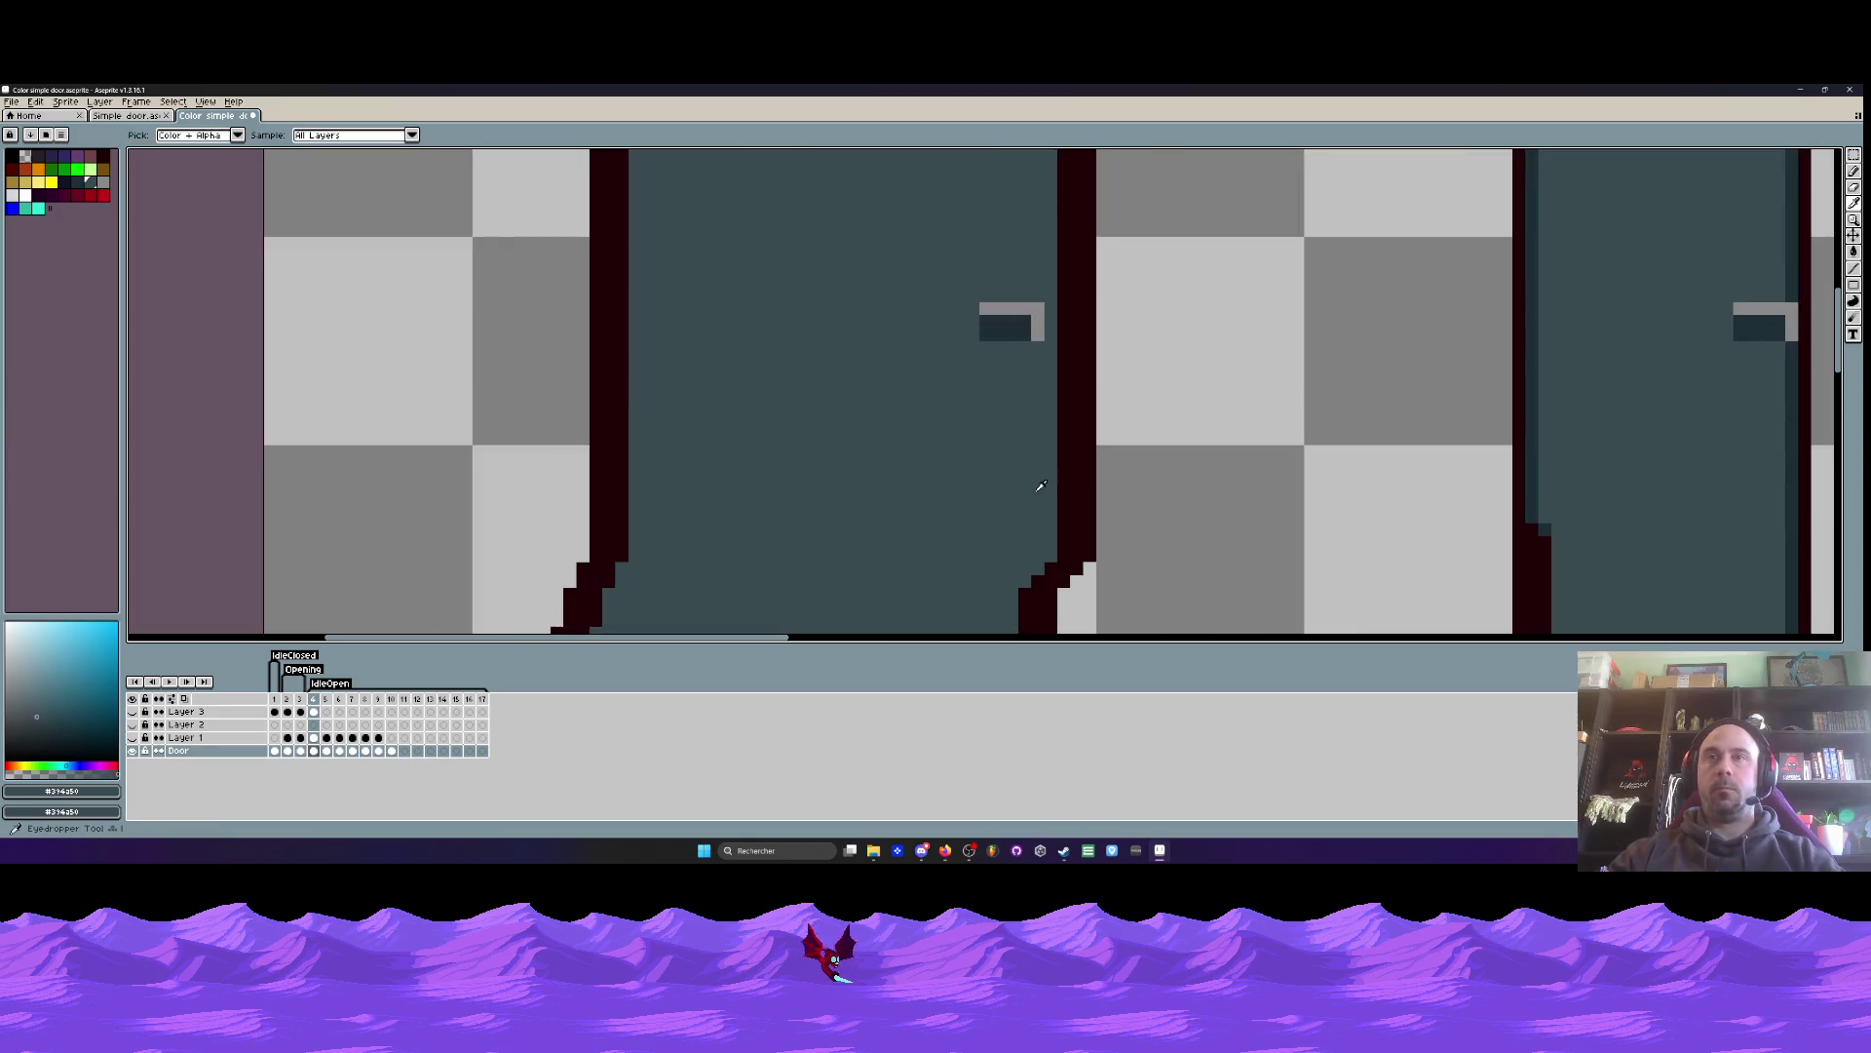
pyautogui.scroll(-2, 1036, 484)
pyautogui.click(1256, 482)
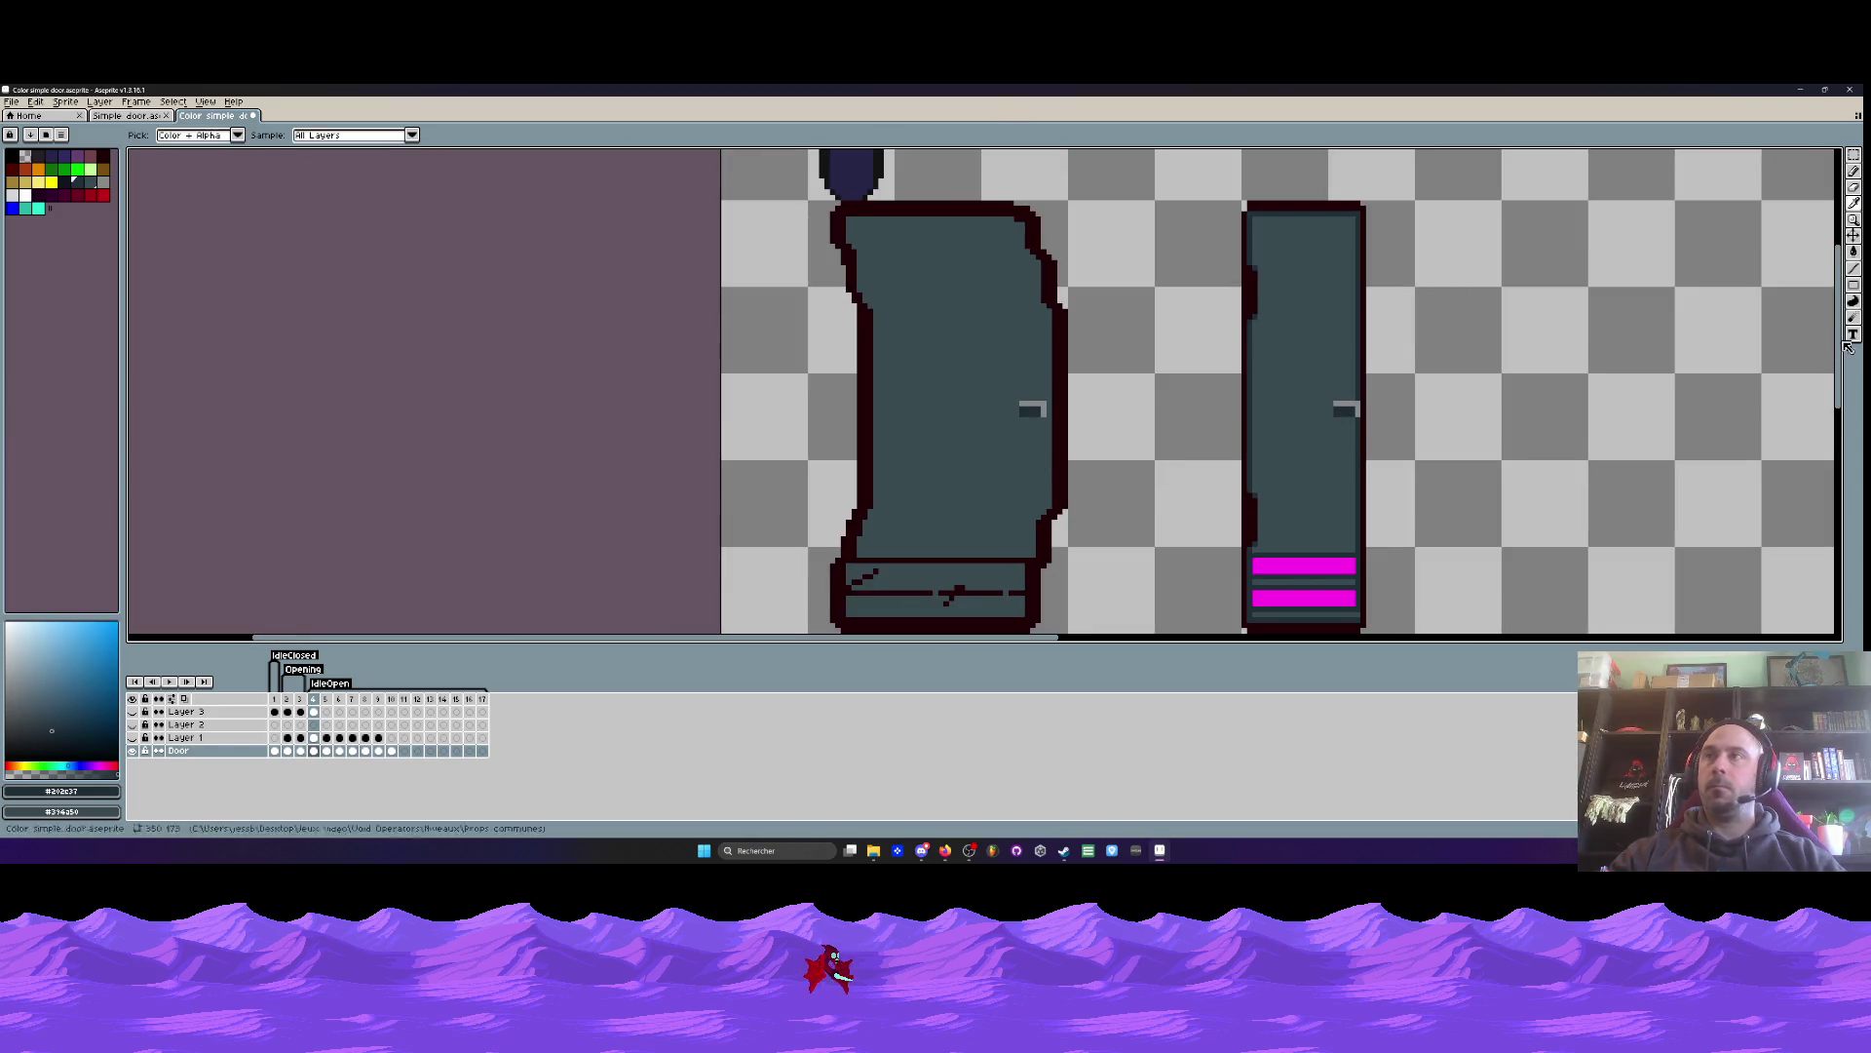
pyautogui.click(1855, 271)
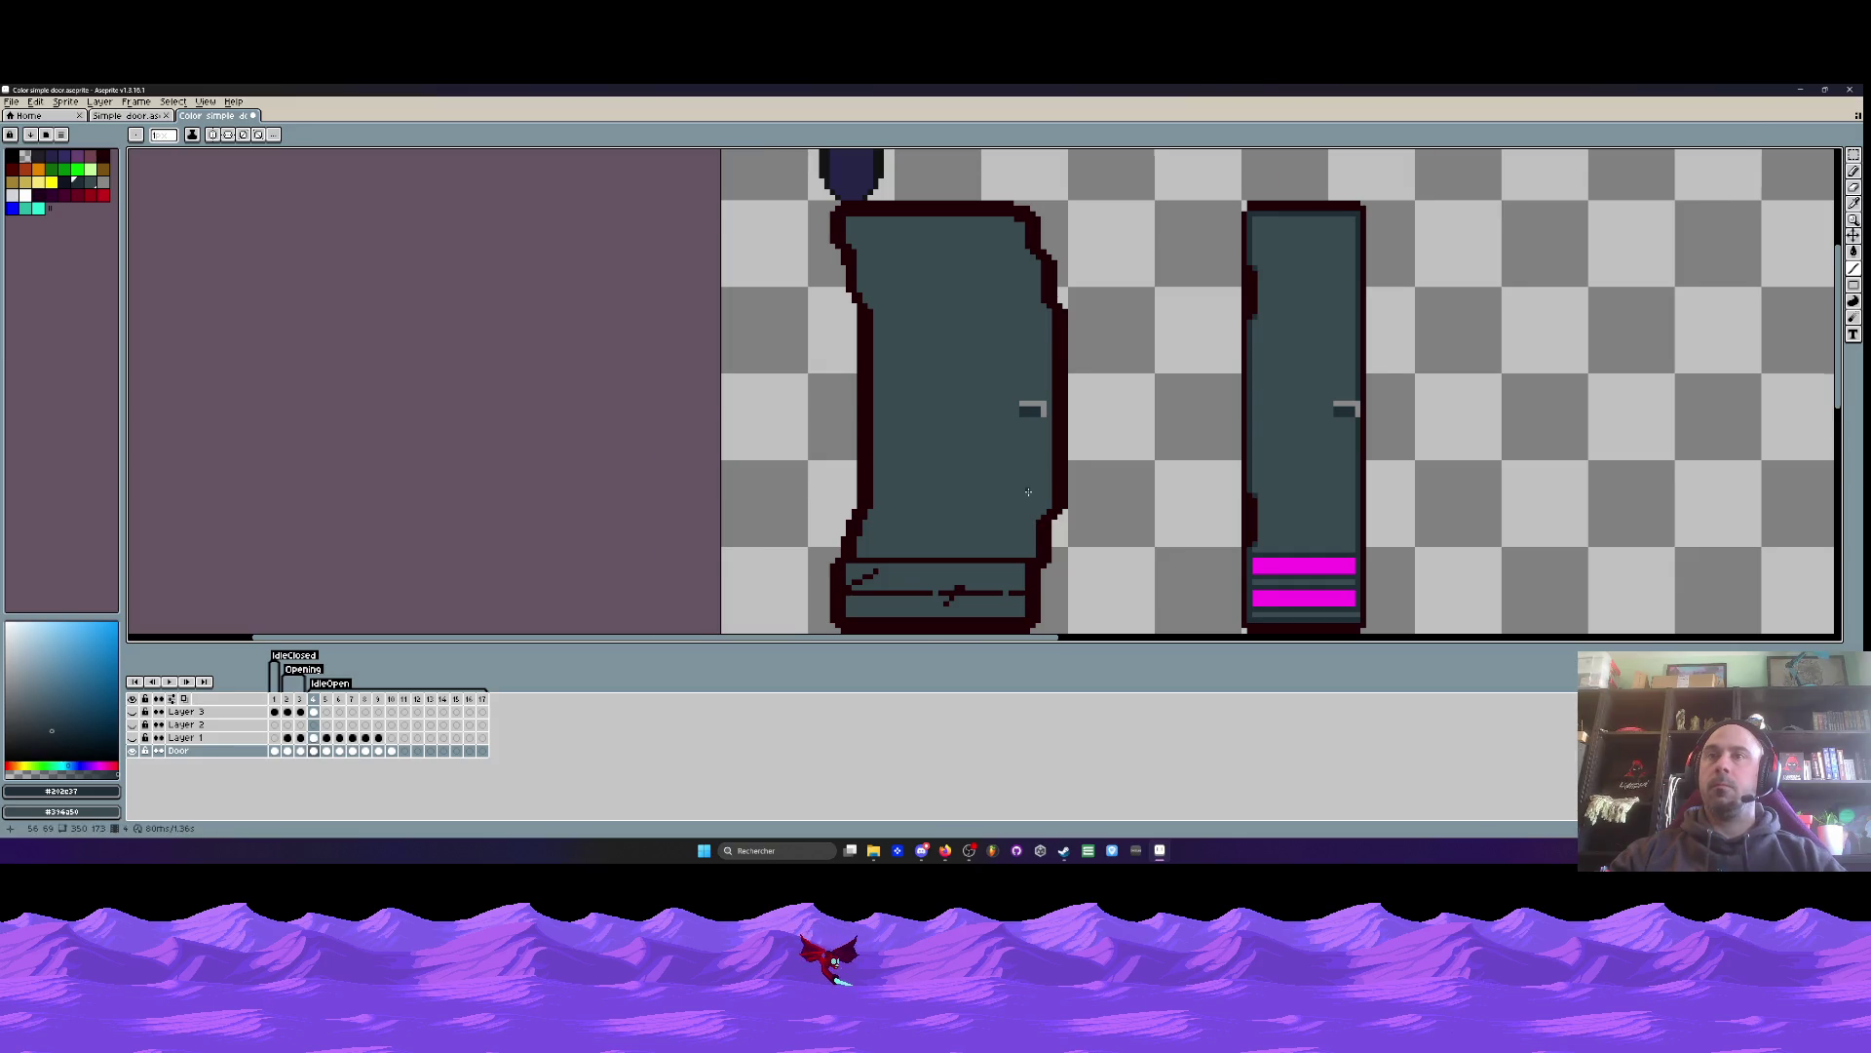
pyautogui.scroll(1, 1028, 497)
pyautogui.scroll(-2, 1027, 497)
pyautogui.scroll(1, 907, 265)
pyautogui.scroll(2, 946, 274)
pyautogui.moveTo(788, 291)
pyautogui.mouseDown()
pyautogui.moveTo(1311, 294)
pyautogui.moveTo(1352, 310)
pyautogui.moveTo(1364, 399)
pyautogui.moveTo(1399, 434)
pyautogui.mouseUp()
pyautogui.scroll(-3, 1398, 434)
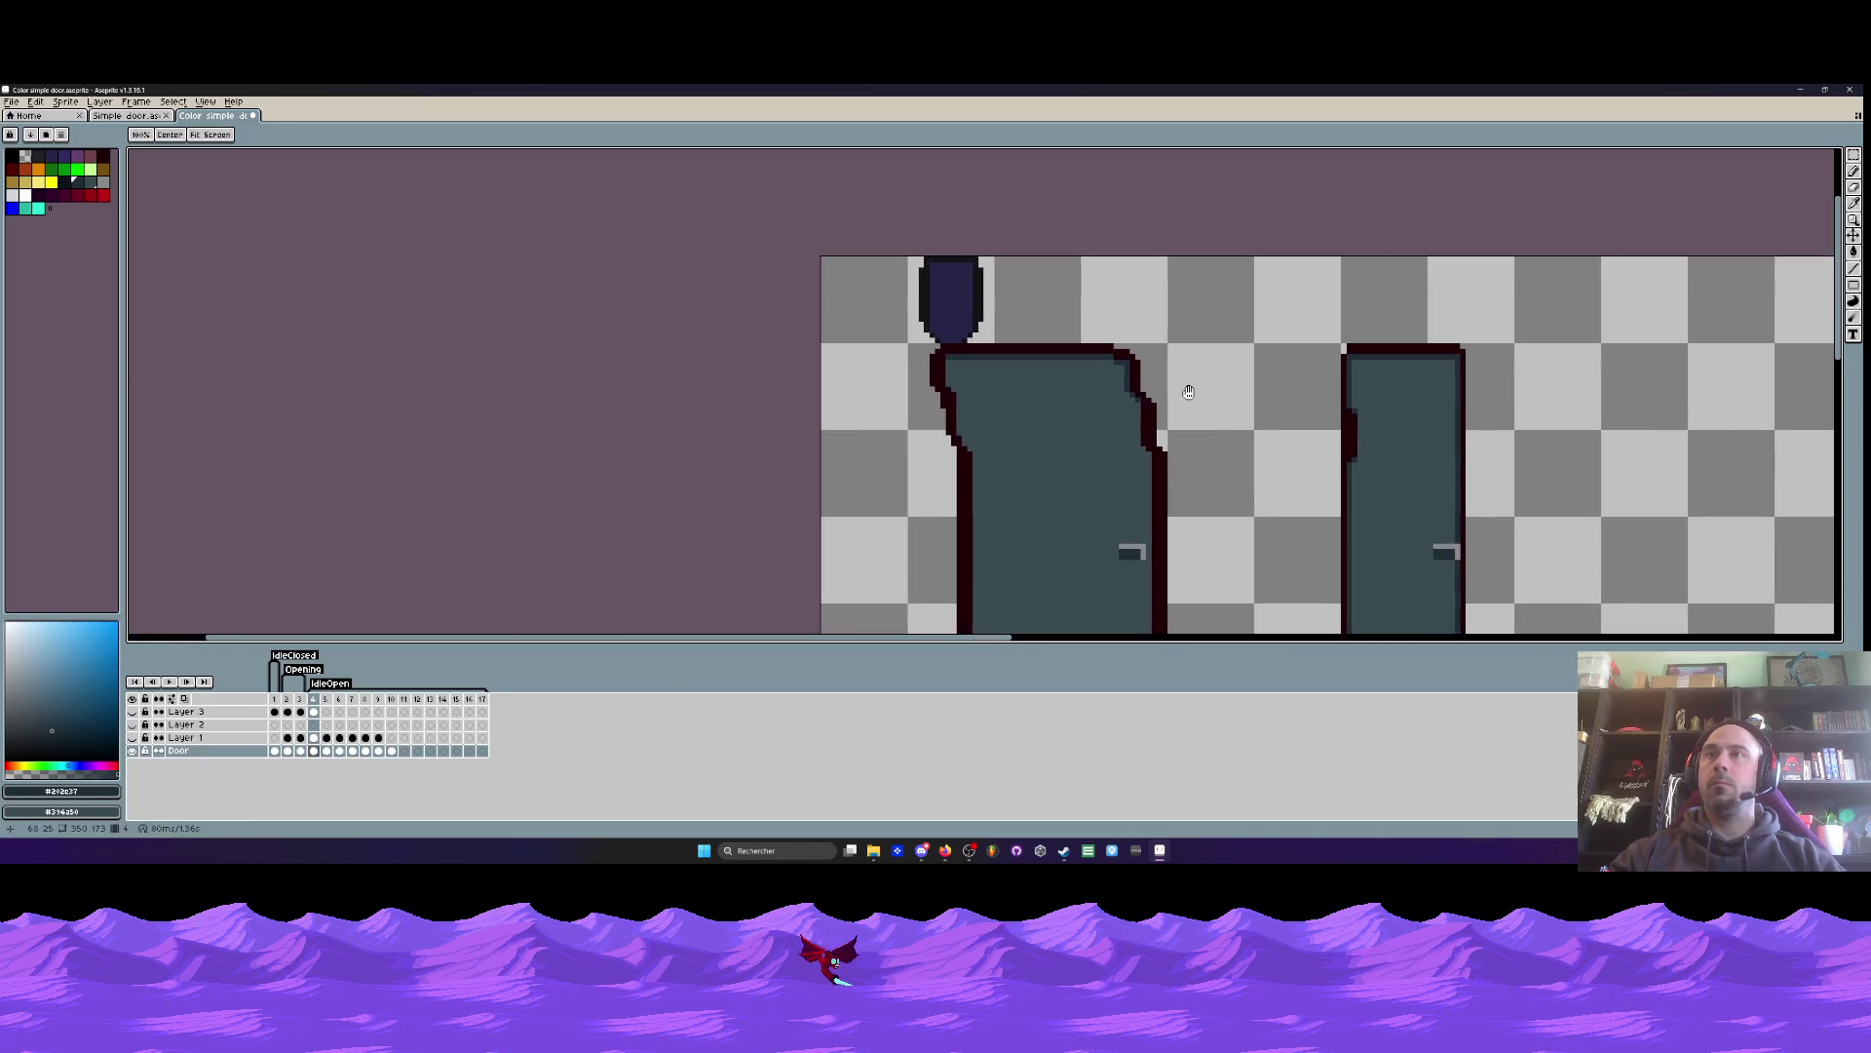
# - Draw a teal line down the door's inner right edge
pyautogui.press('Left')
pyautogui.press('Right')
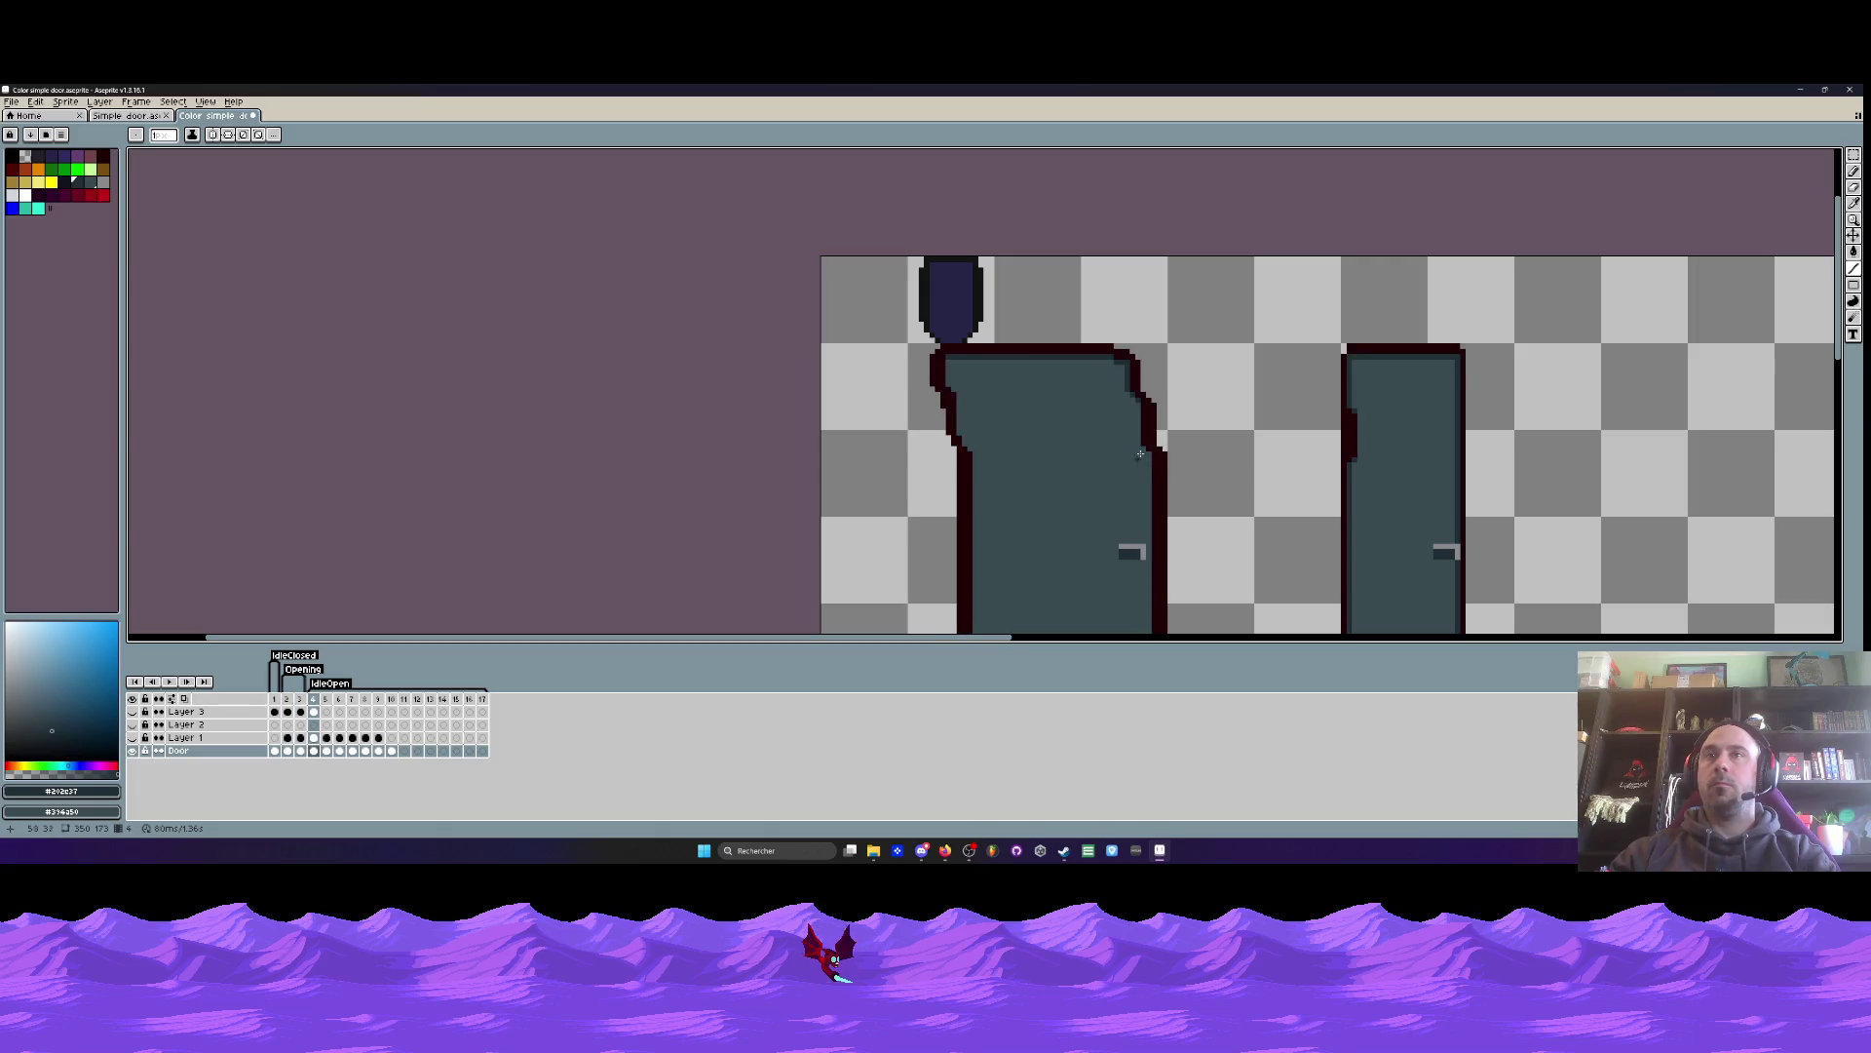
pyautogui.scroll(3, 1136, 405)
pyautogui.moveTo(1142, 392); pyautogui.dragTo(1165, 514)
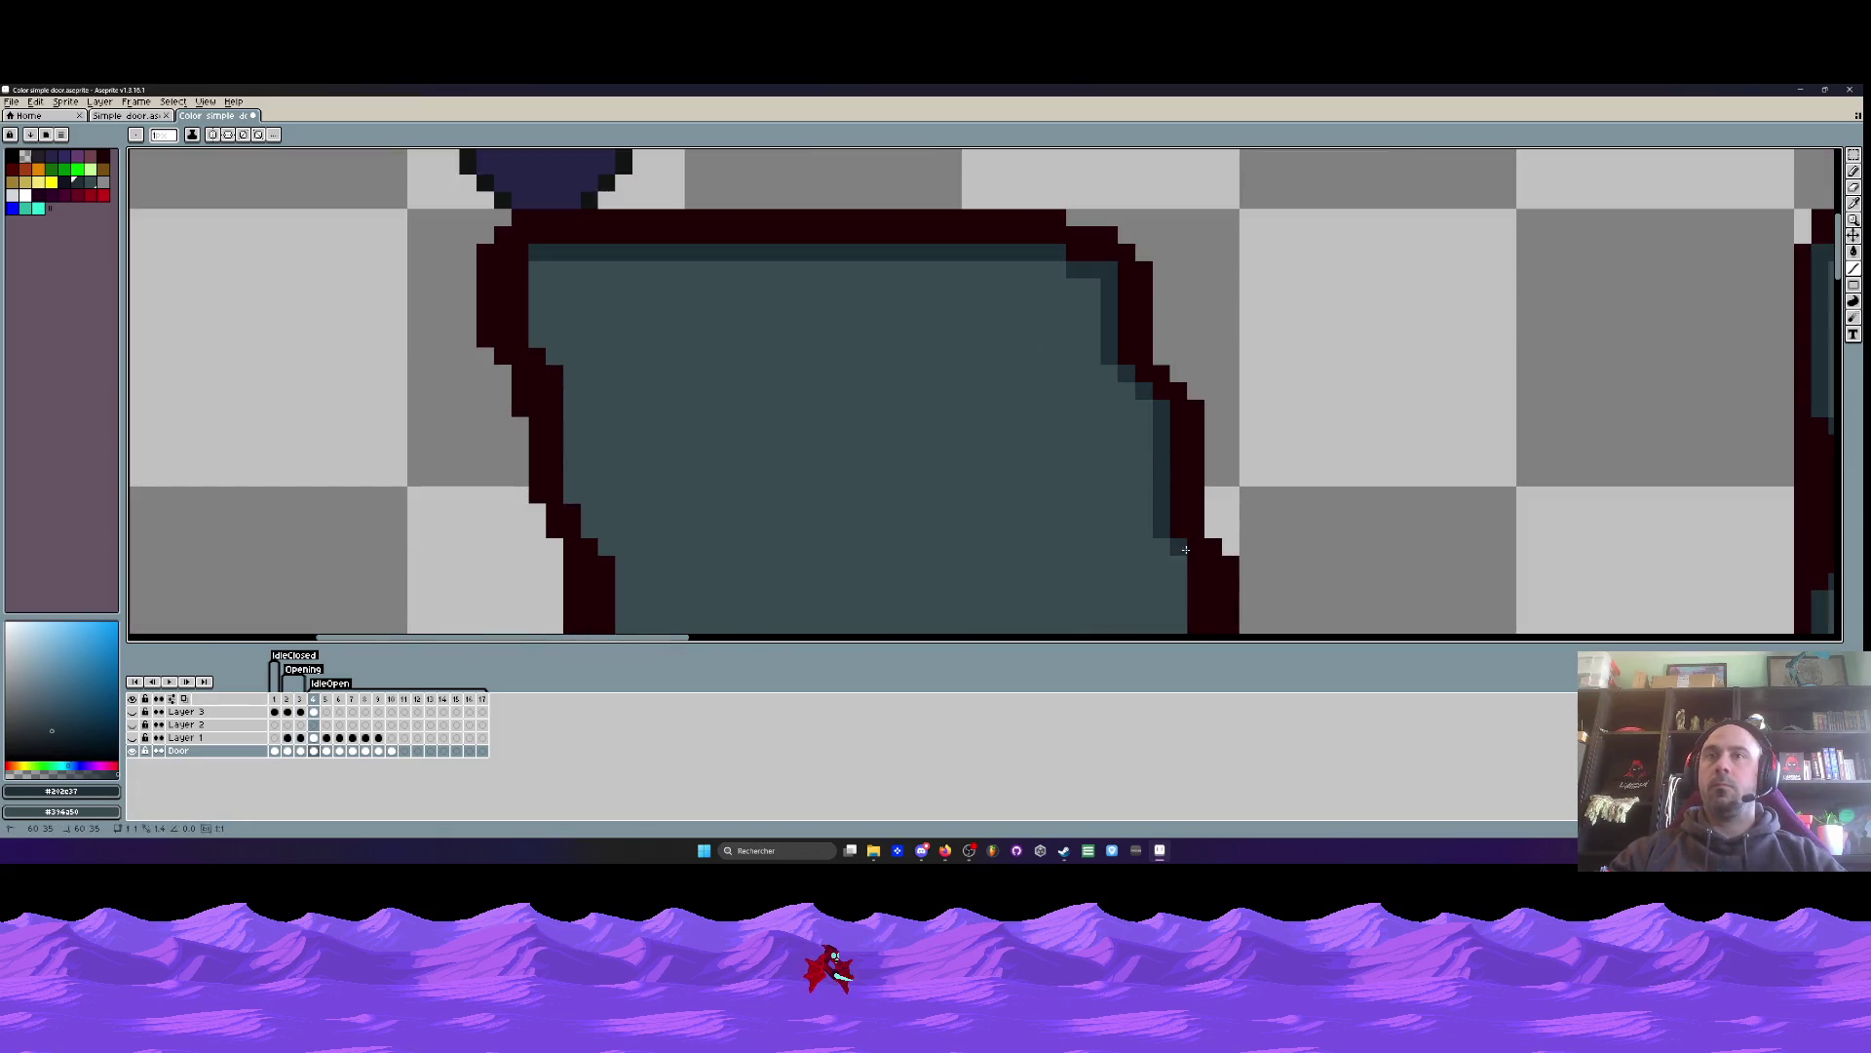
pyautogui.scroll(-4, 1146, 261)
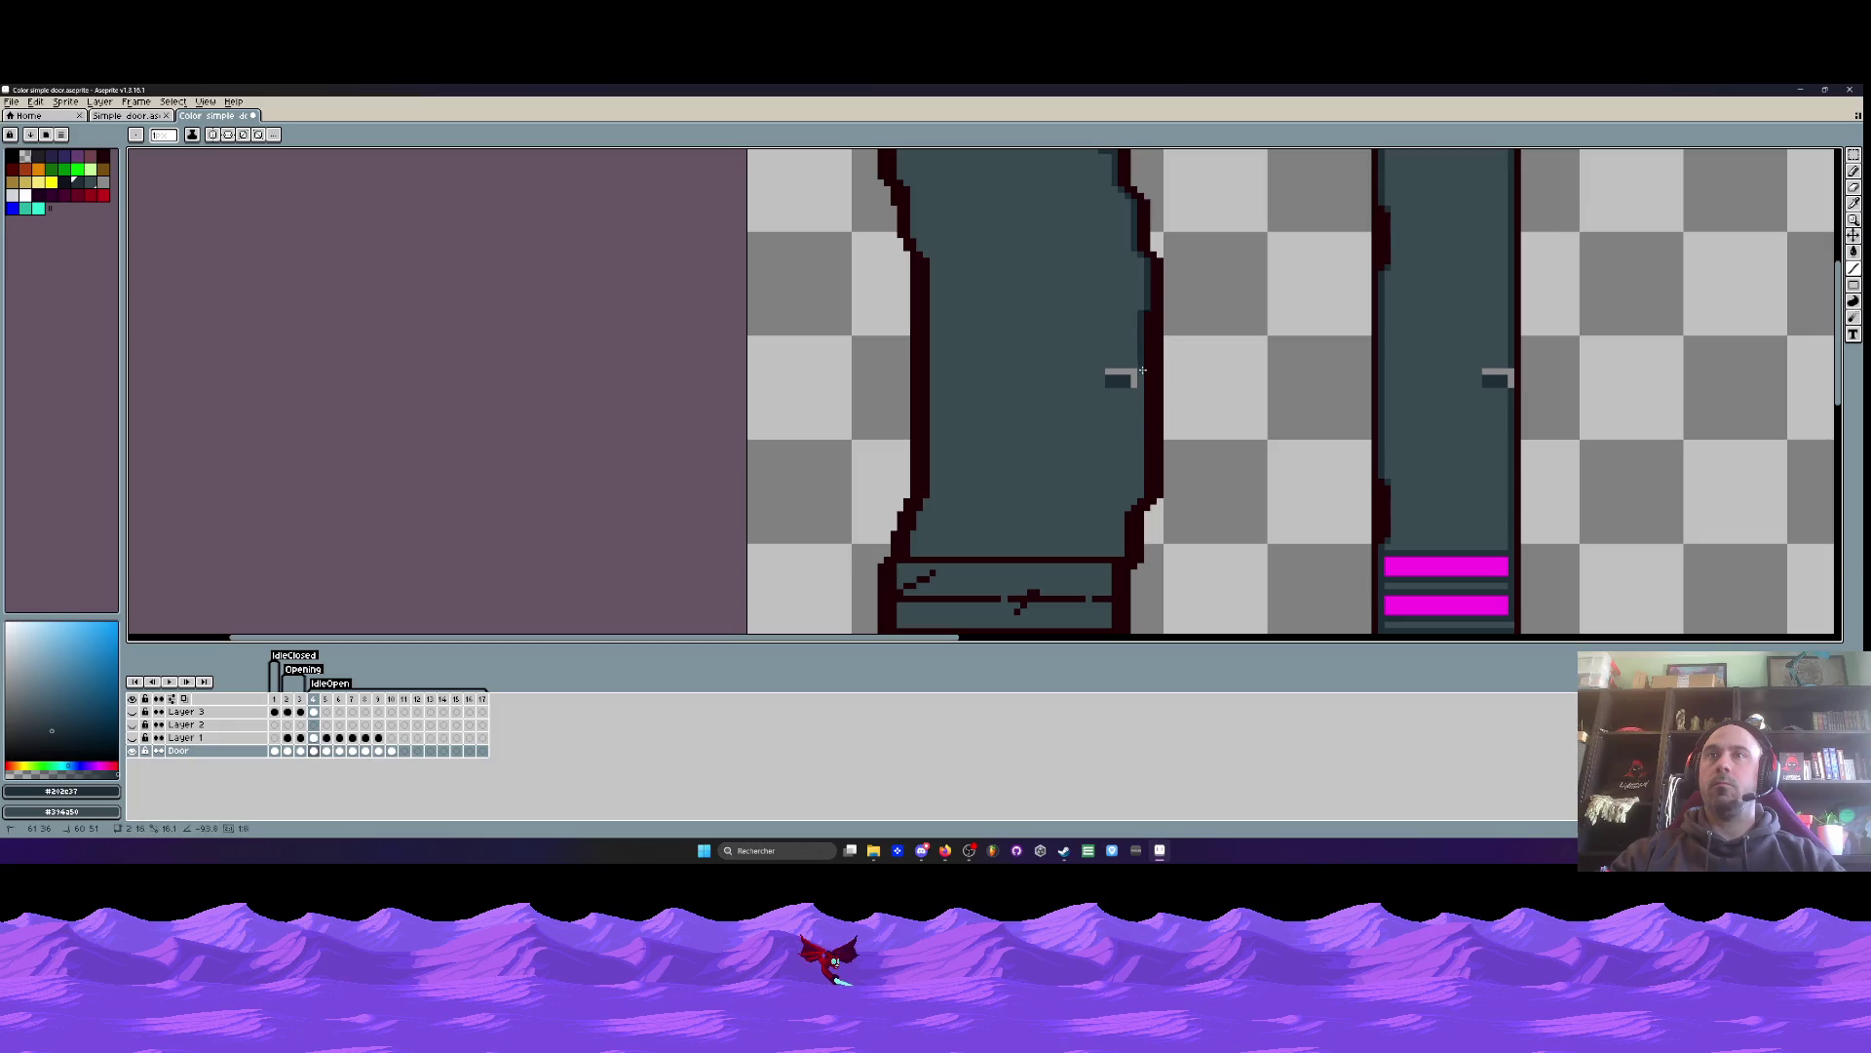
# - Nudge the handle into place and cover its leftover gray column with teal
pyautogui.scroll(3, 1128, 339)
pyautogui.scroll(1, 1128, 338)
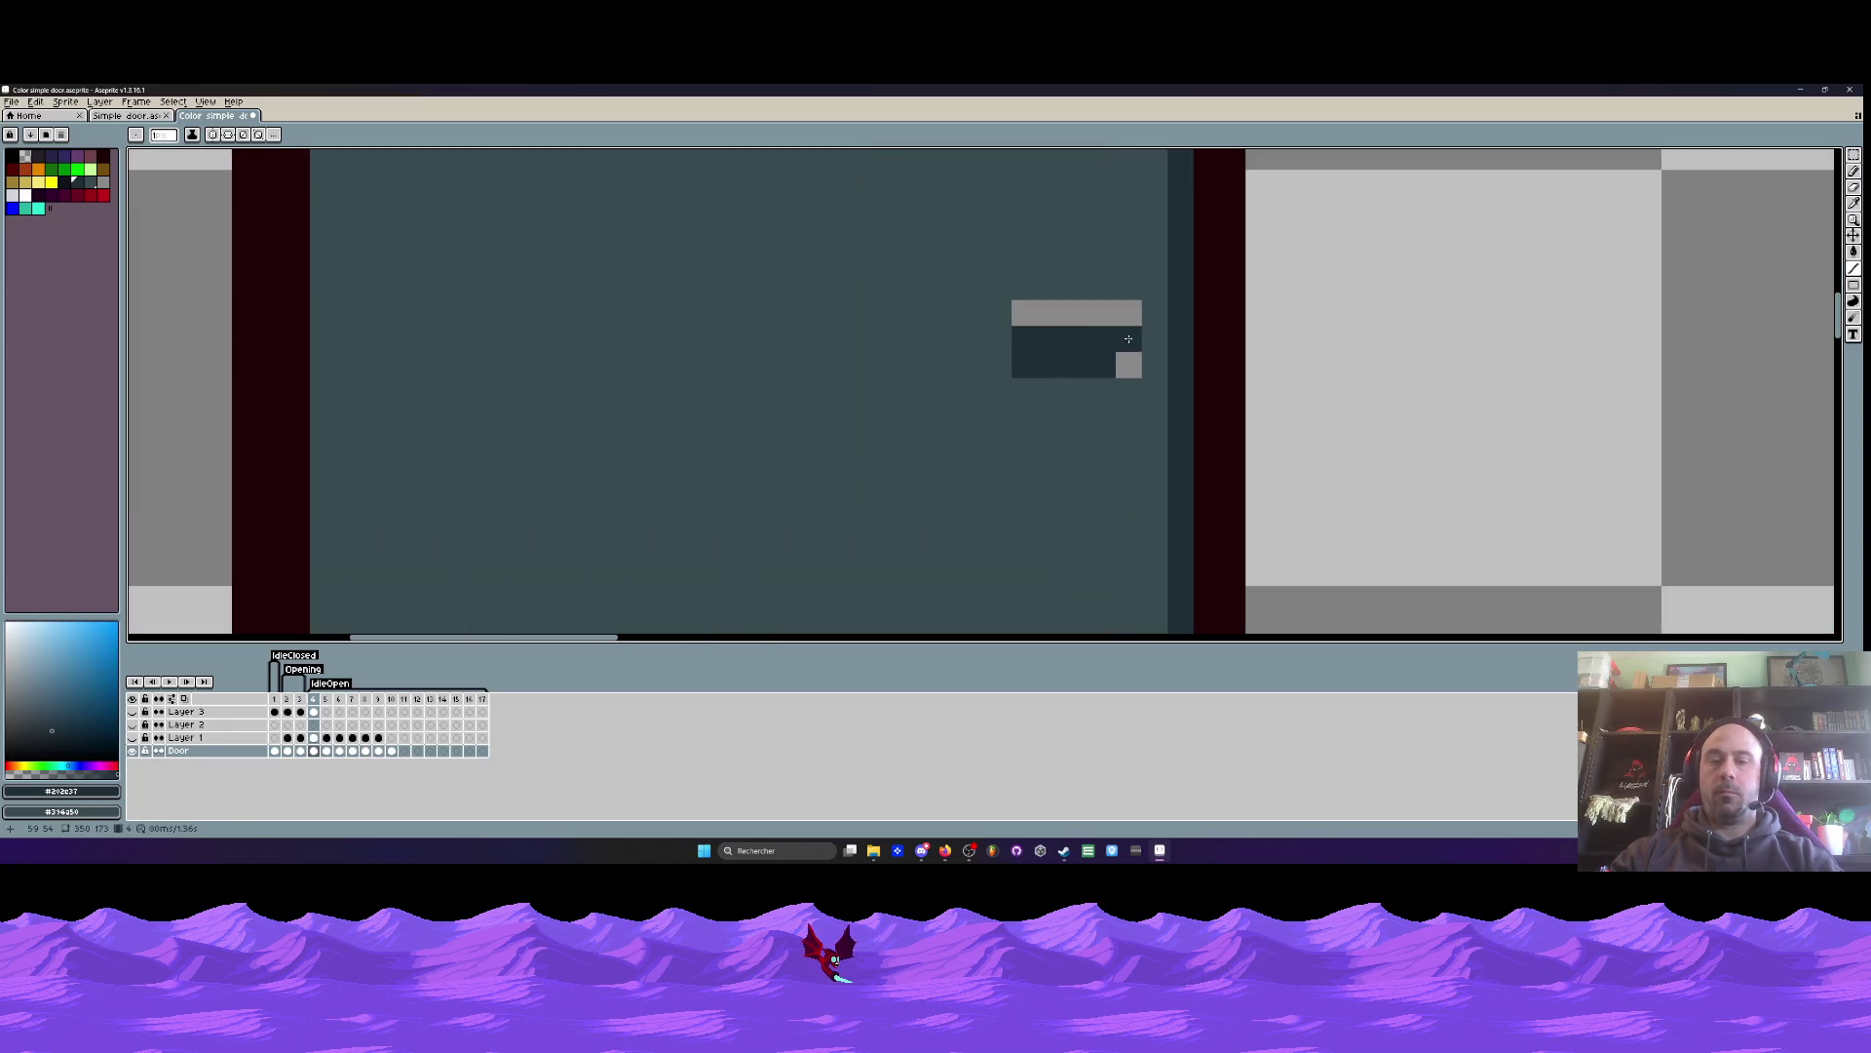
pyautogui.press('m')
pyautogui.moveTo(1013, 300)
pyautogui.mouseDown()
pyautogui.moveTo(1146, 381)
pyautogui.moveTo(1150, 362)
pyautogui.mouseUp()
pyautogui.press('Return')
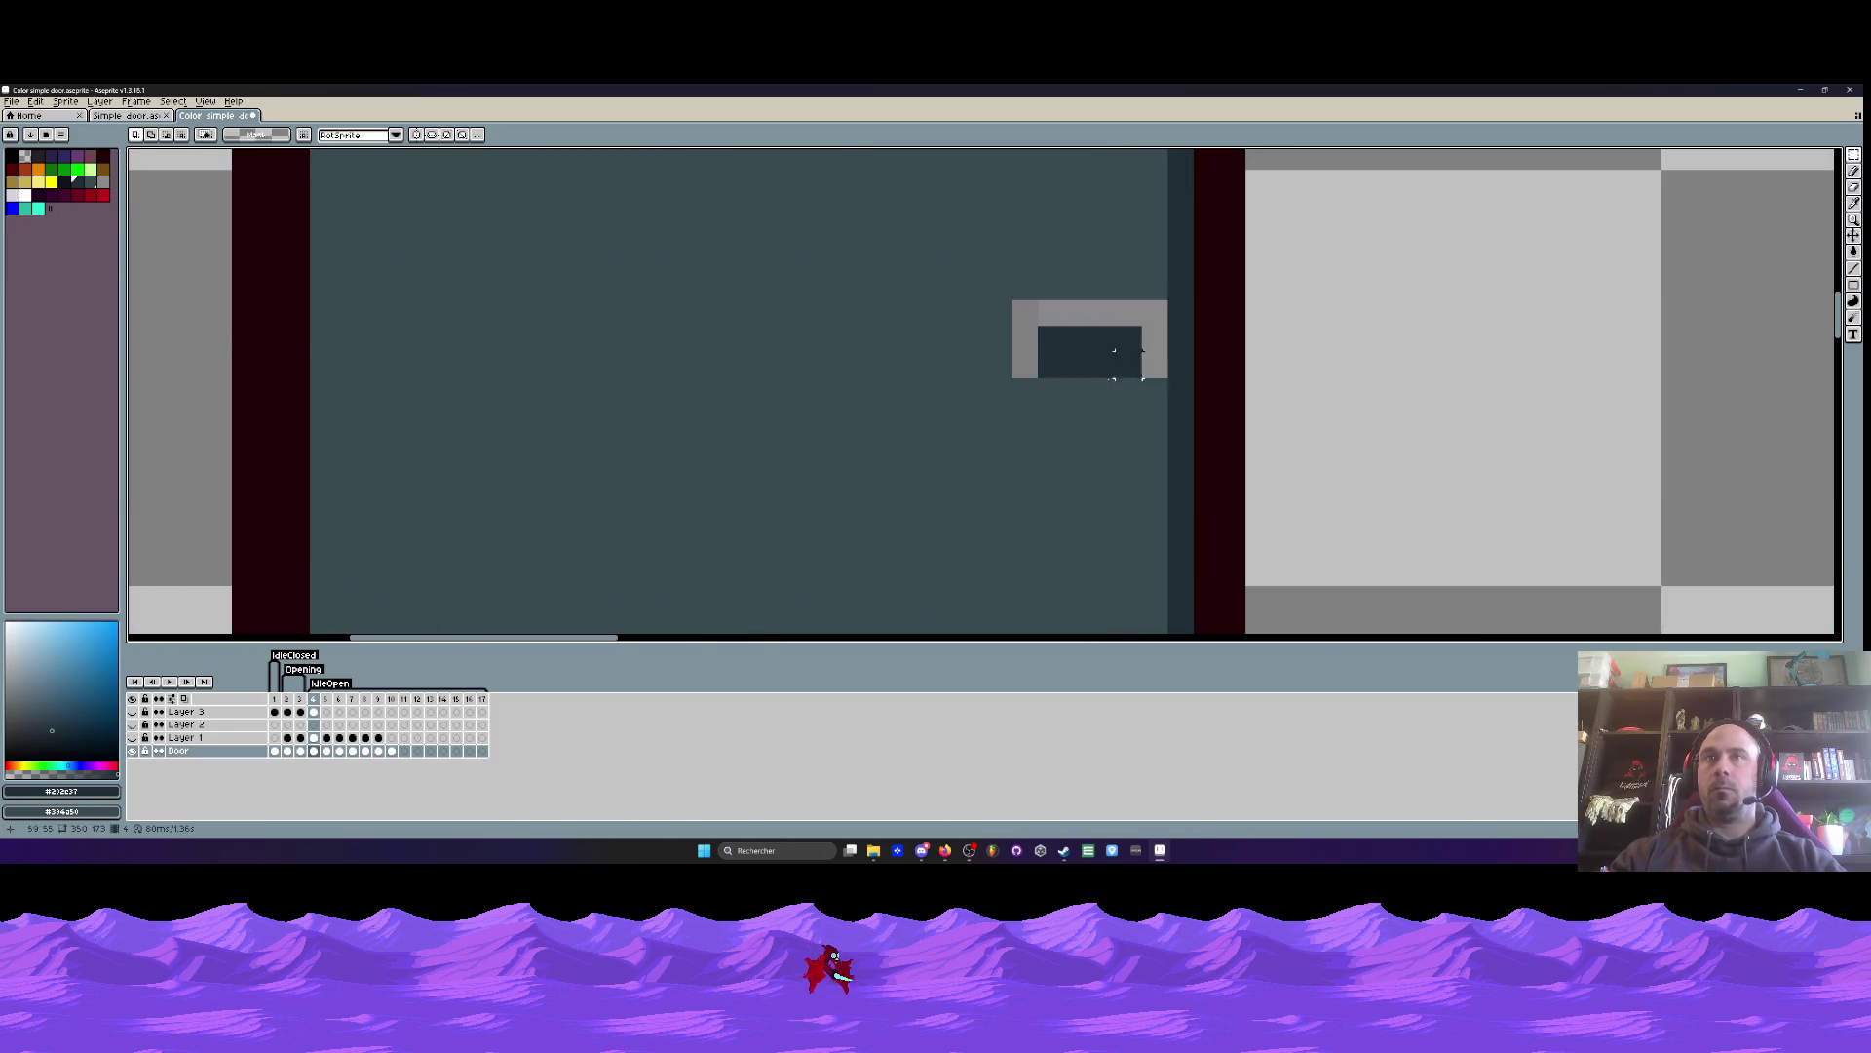
pyautogui.press('b')
pyautogui.keyDown('alt'); pyautogui.click(1013, 450); pyautogui.keyUp('alt')
pyautogui.moveTo(1024, 375); pyautogui.dragTo(1023, 302)
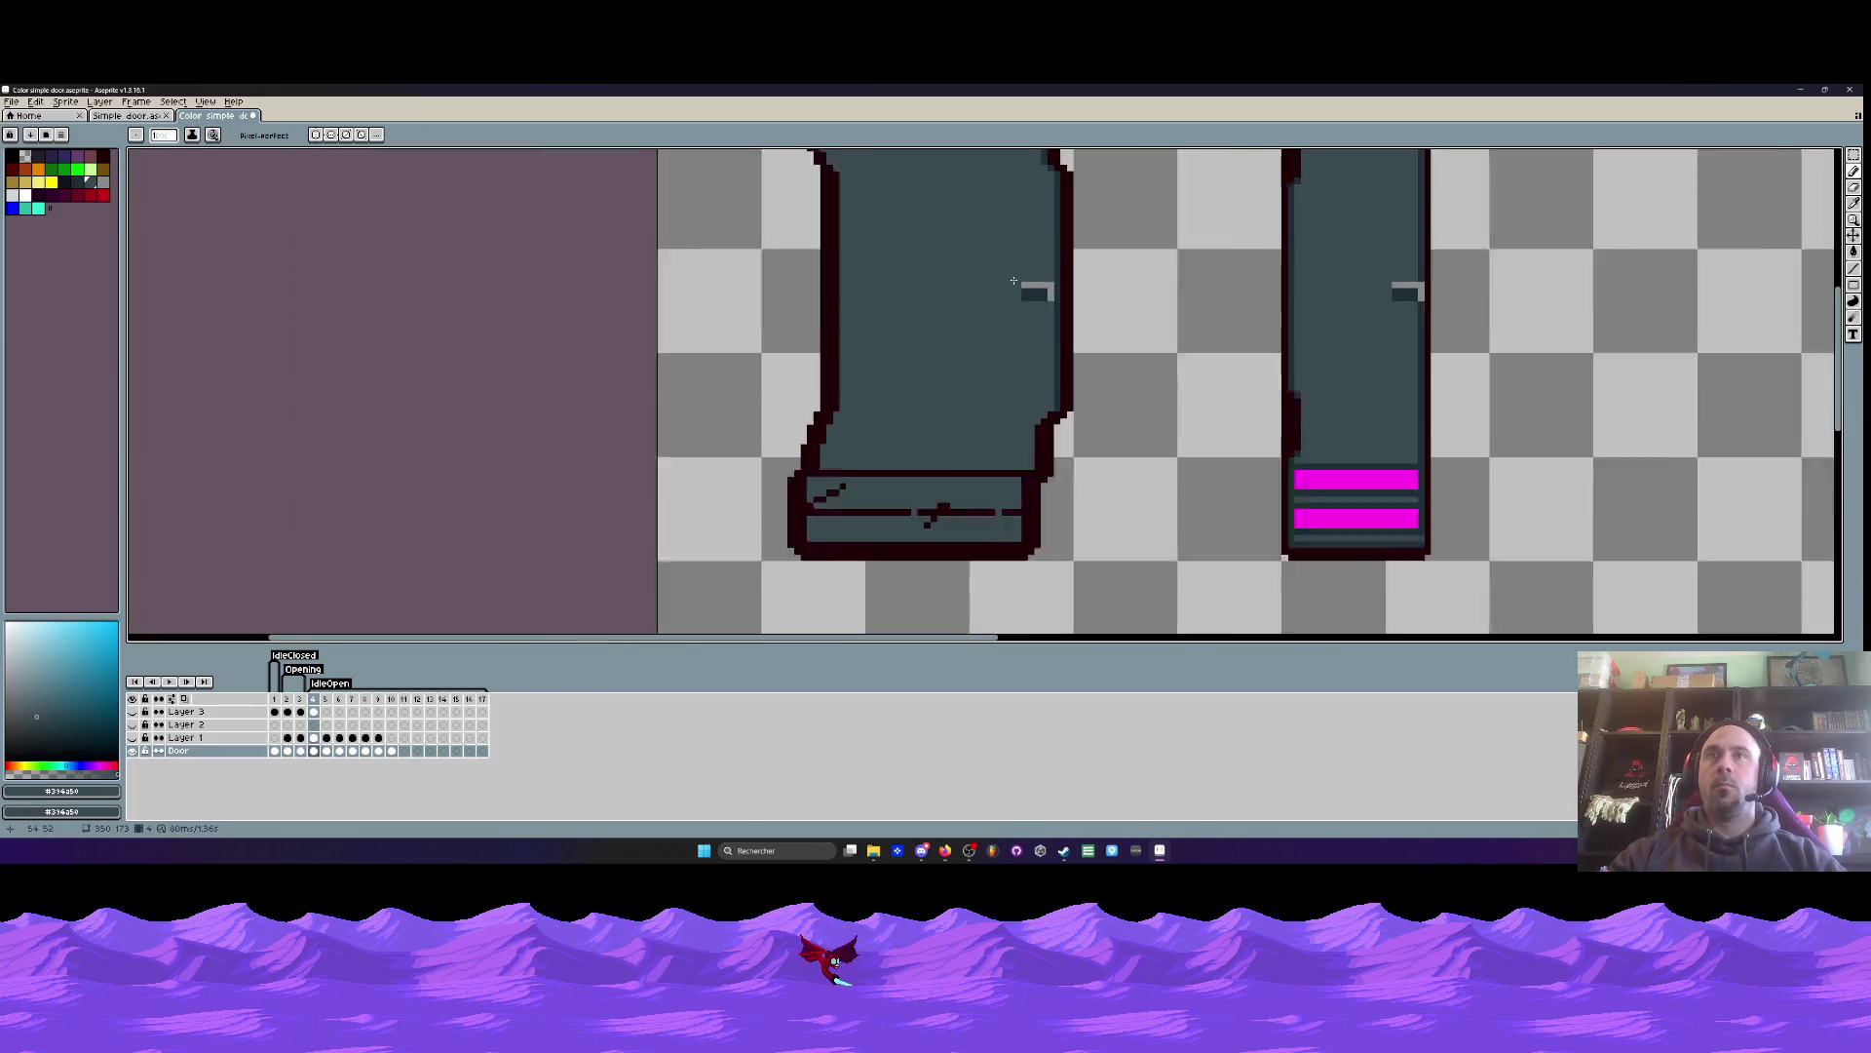
pyautogui.scroll(-3, 1020, 334)
pyautogui.scroll(1, 1020, 335)
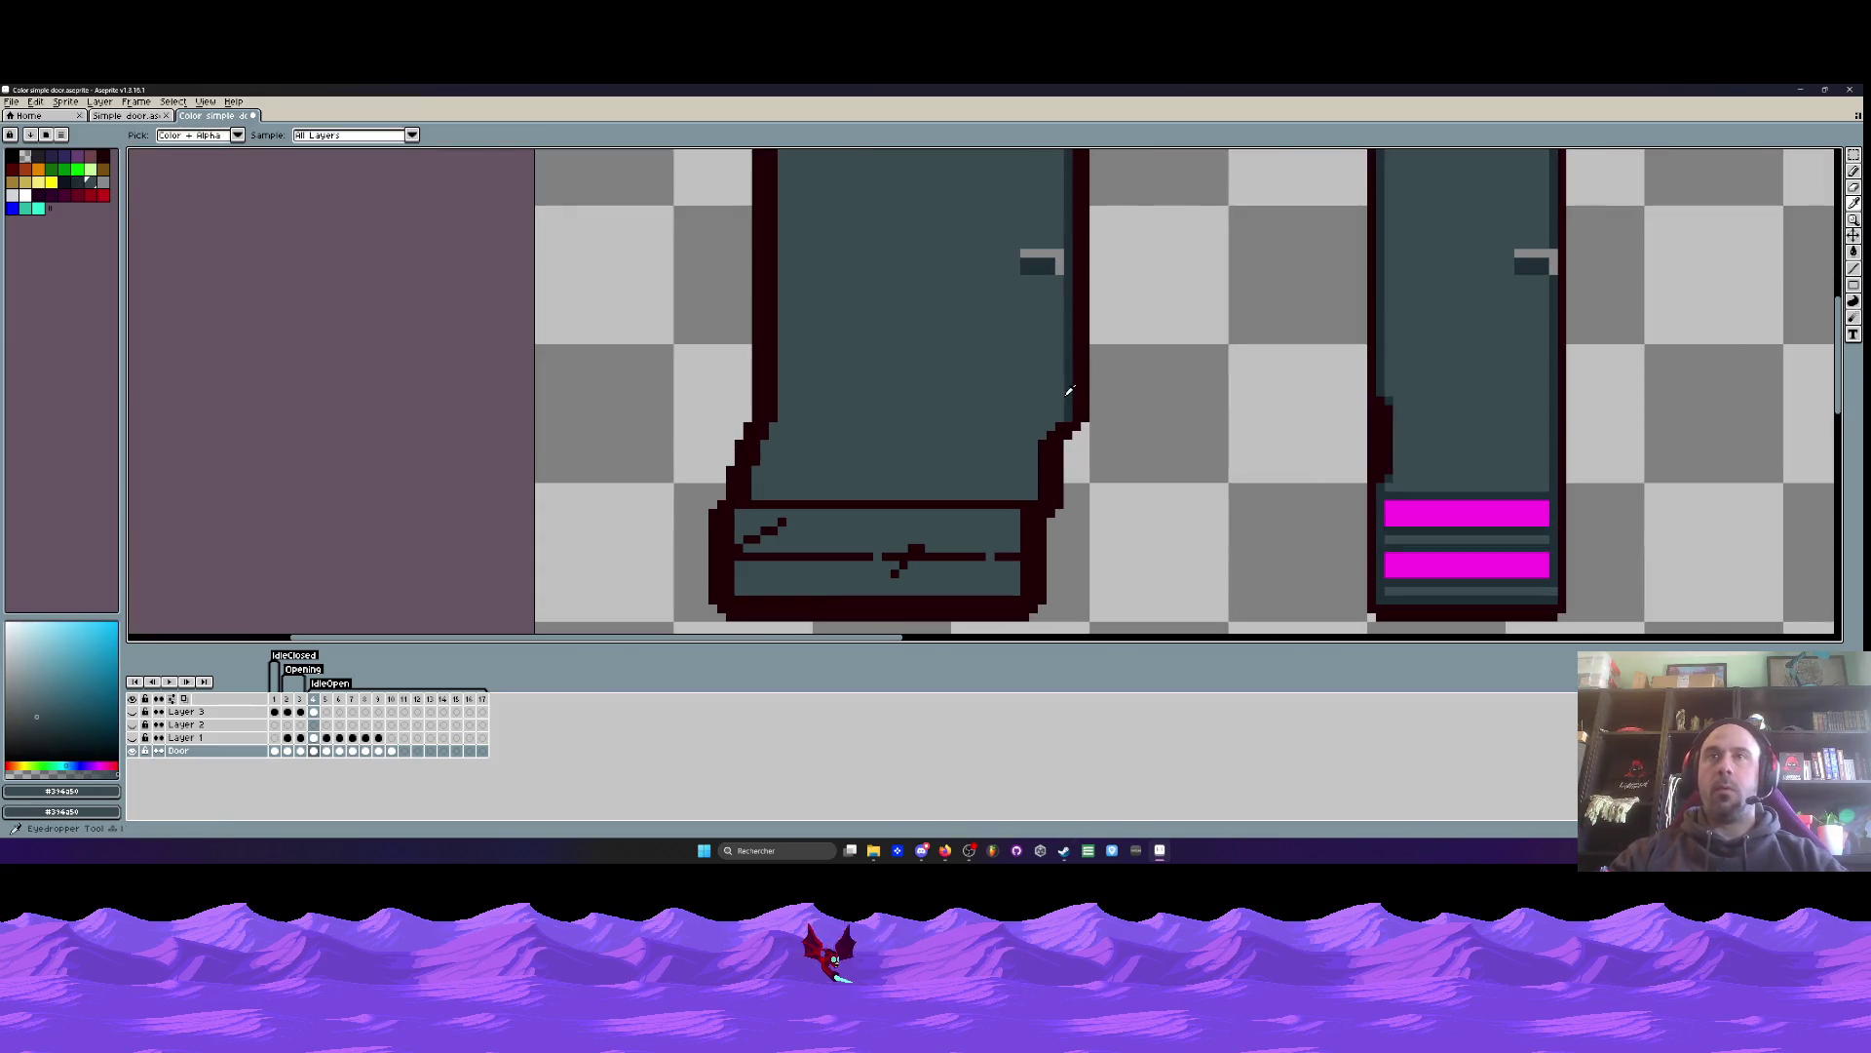
# - Shade the door's corner and inner right edge with the darker #292c37
pyautogui.keyDown('alt'); pyautogui.click(1070, 393); pyautogui.keyUp('alt')
pyautogui.scroll(1, 1069, 394)
pyautogui.moveTo(1032, 473); pyautogui.dragTo(1014, 490)
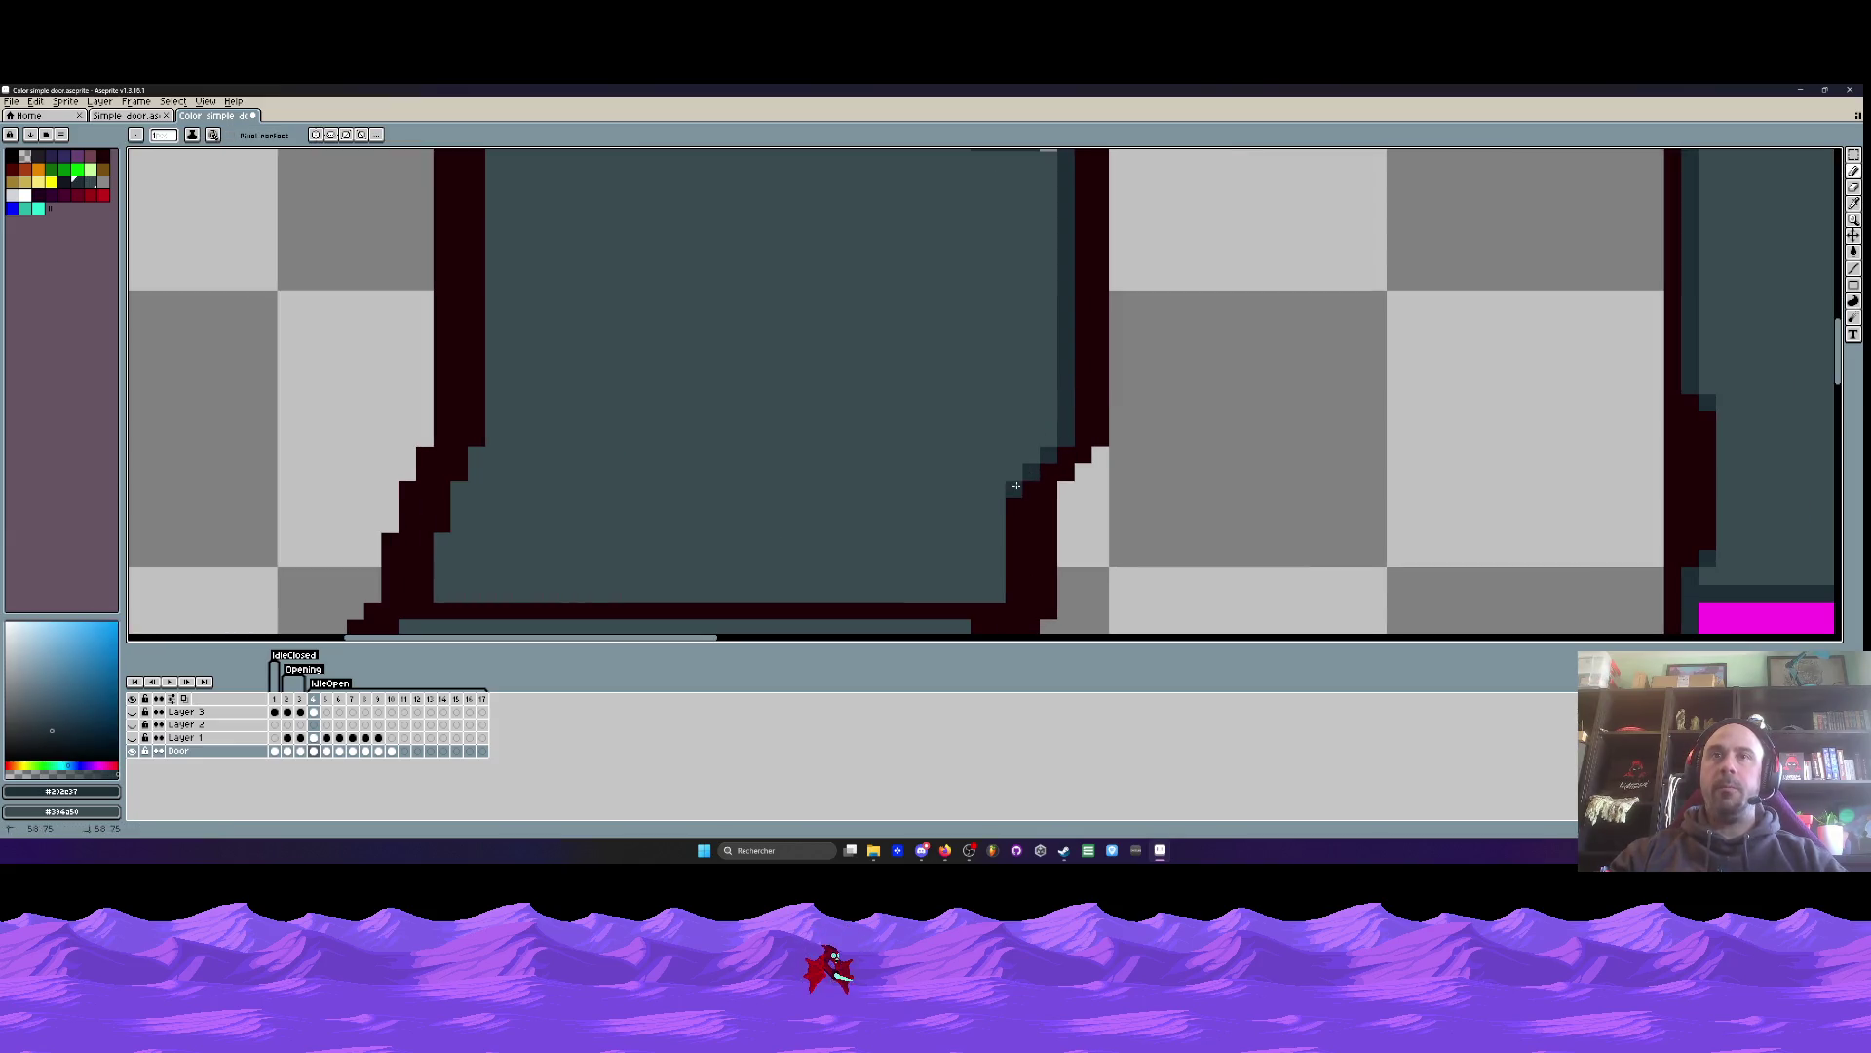
pyautogui.scroll(-2, 1014, 490)
pyautogui.scroll(2, 1013, 419)
pyautogui.moveTo(1014, 392)
pyautogui.mouseDown()
pyautogui.moveTo(1014, 471)
pyautogui.moveTo(978, 556)
pyautogui.mouseUp()
pyautogui.moveTo(972, 513)
pyautogui.mouseDown()
pyautogui.moveTo(950, 386)
pyautogui.moveTo(955, 497)
pyautogui.mouseUp()
pyautogui.scroll(-2, 951, 386)
pyautogui.scroll(2, 951, 386)
pyautogui.scroll(-3, 955, 497)
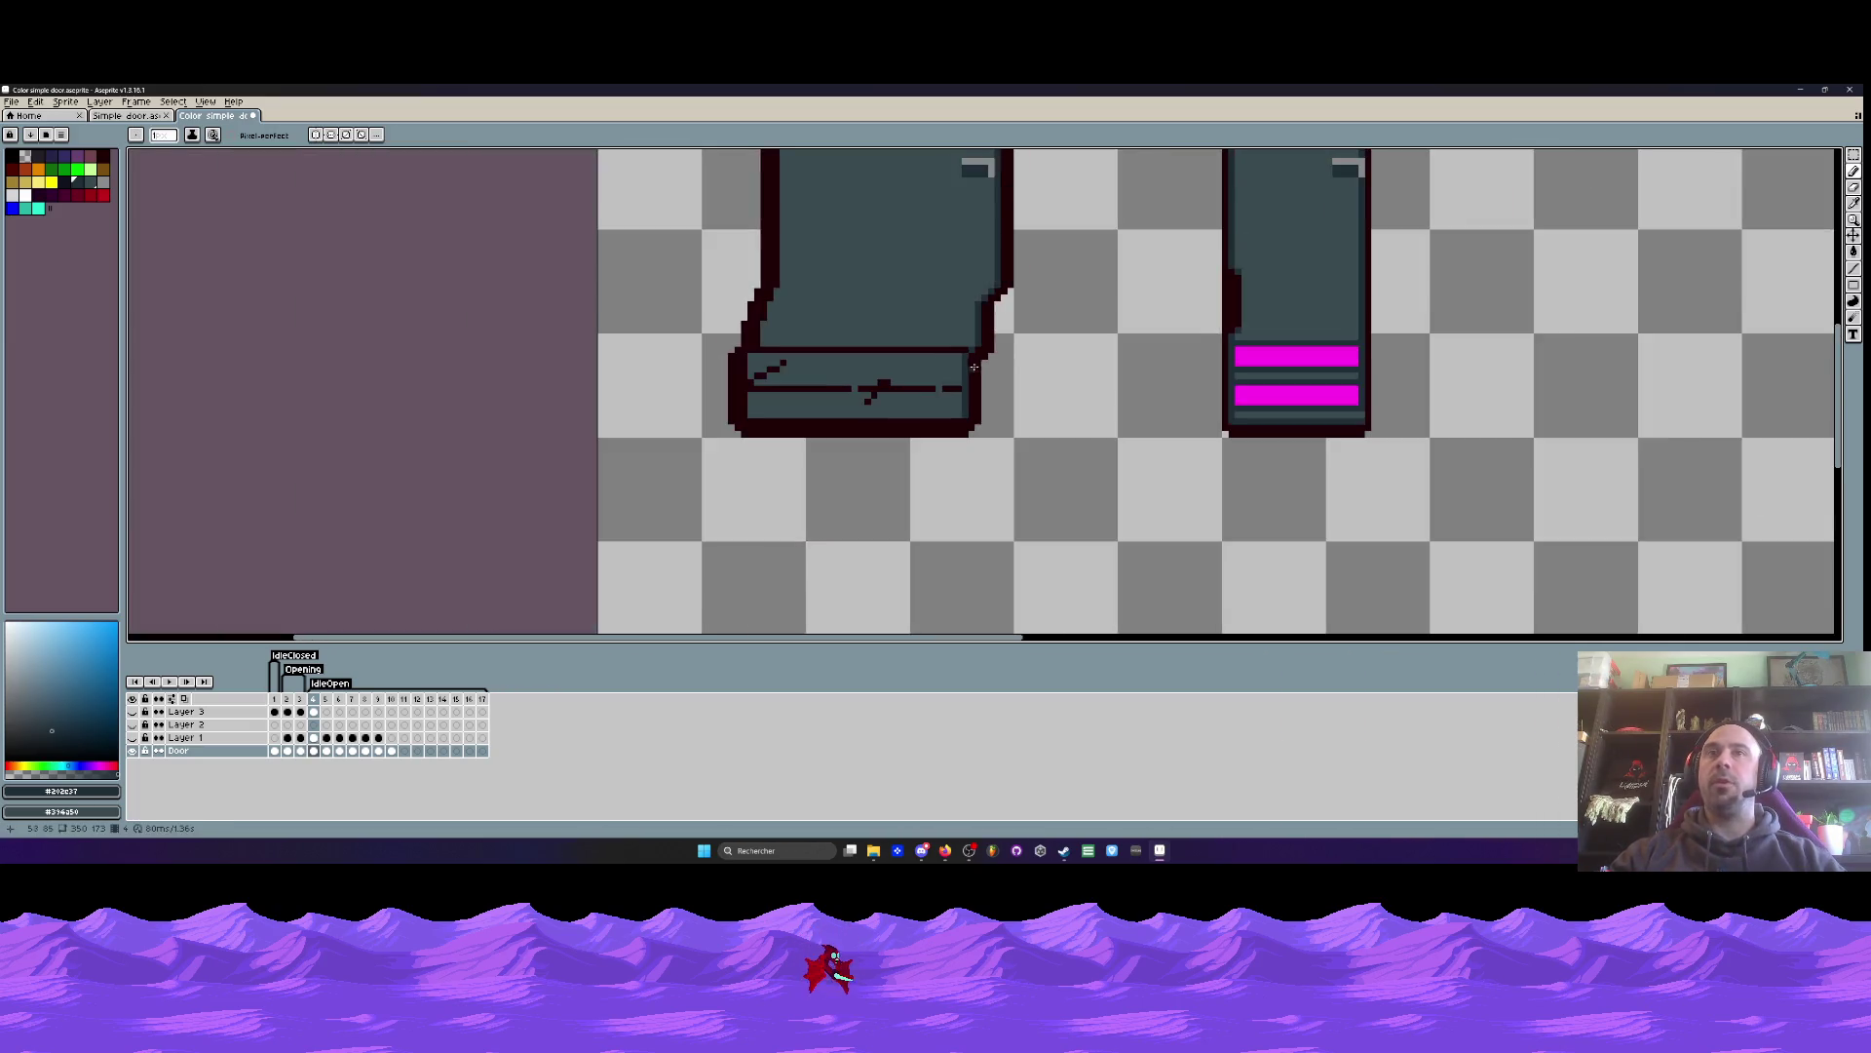
pyautogui.scroll(2, 978, 367)
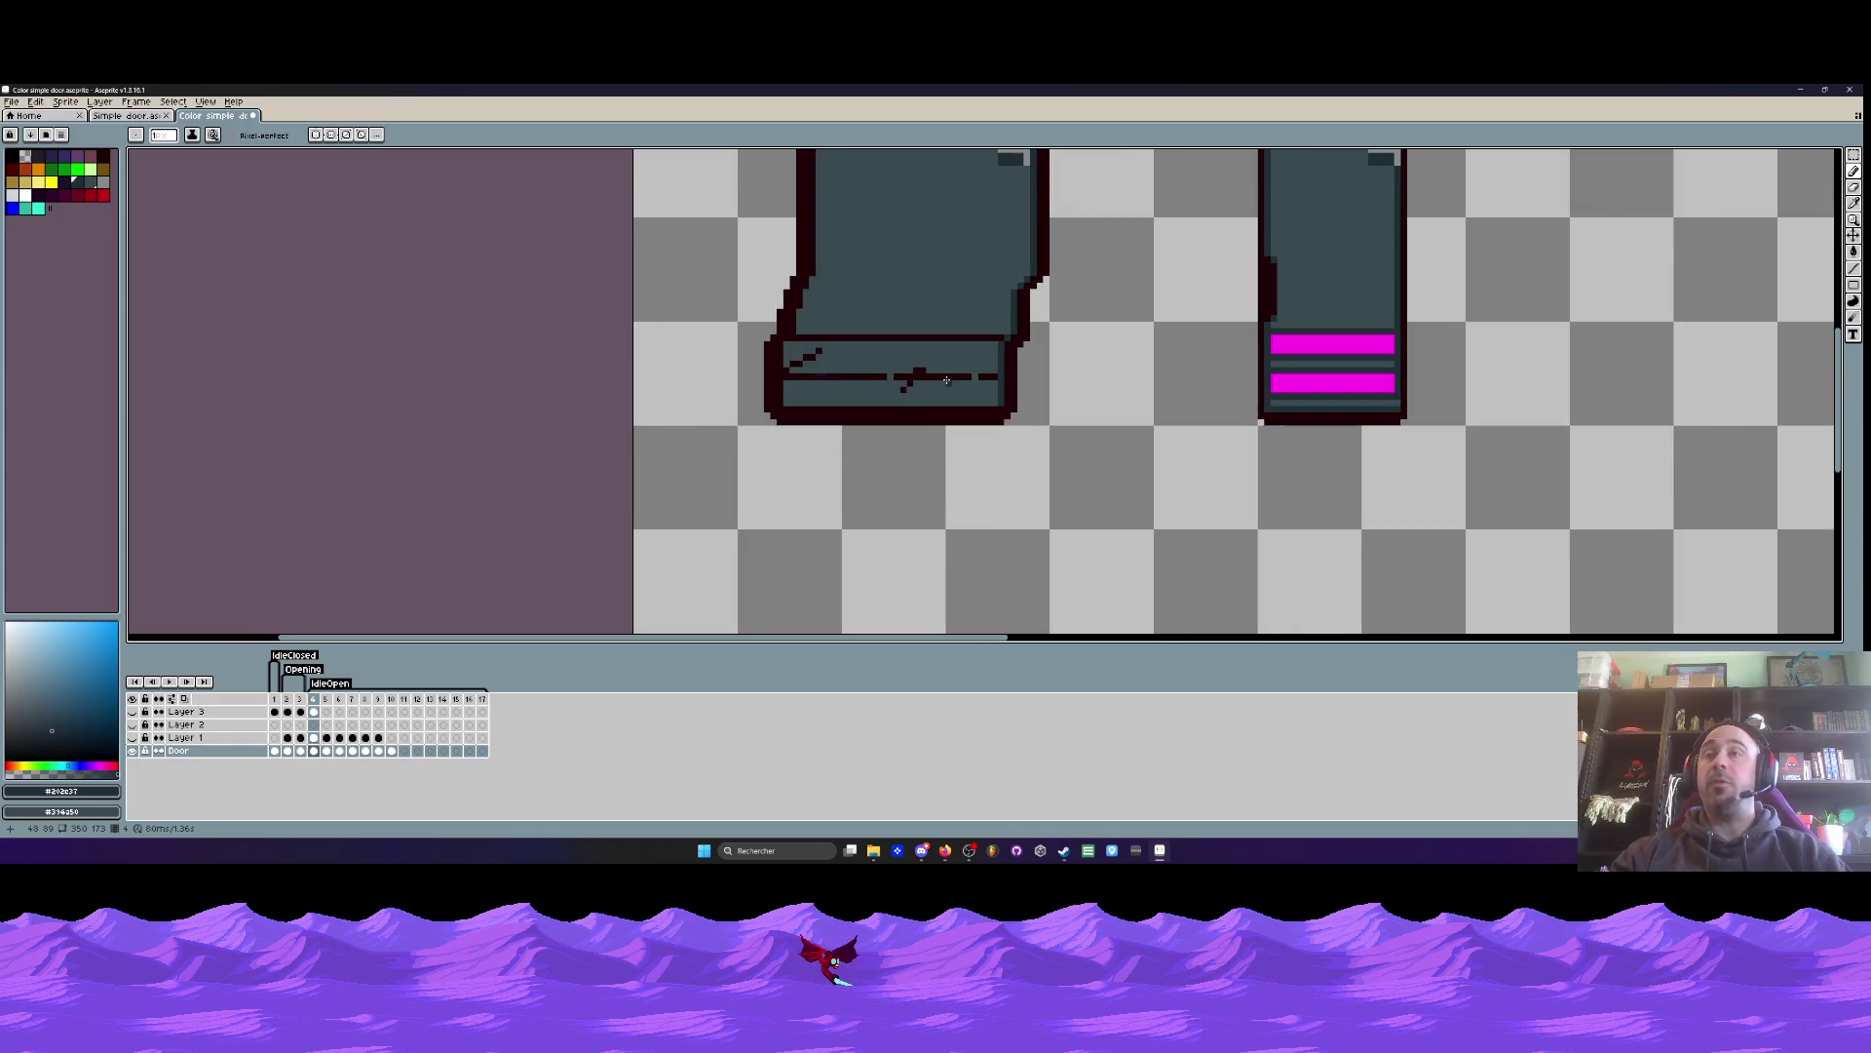
pyautogui.scroll(2, 916, 310)
pyautogui.scroll(-1, 917, 310)
# - Copy the narrow door's magenta stripes over to the left door's base
pyautogui.press('i')
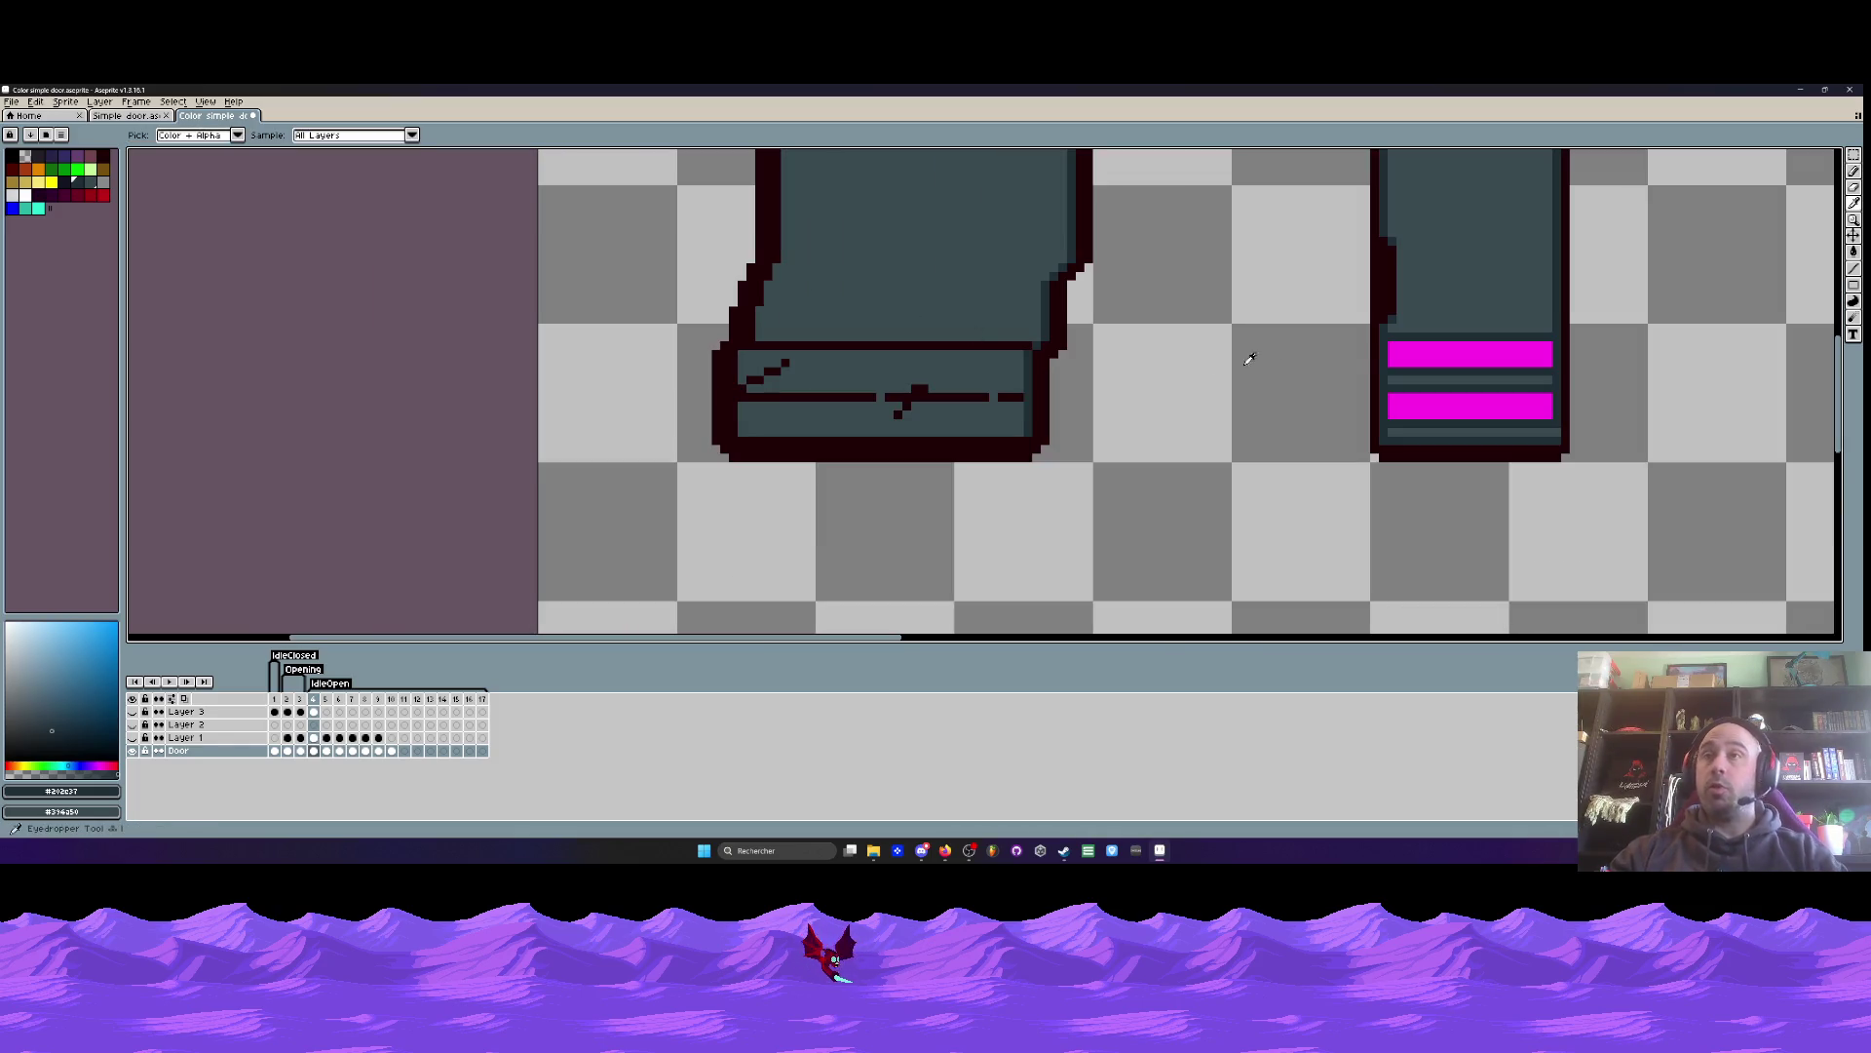
pyautogui.click(1396, 348)
pyautogui.press('b')
pyautogui.scroll(1, 1400, 350)
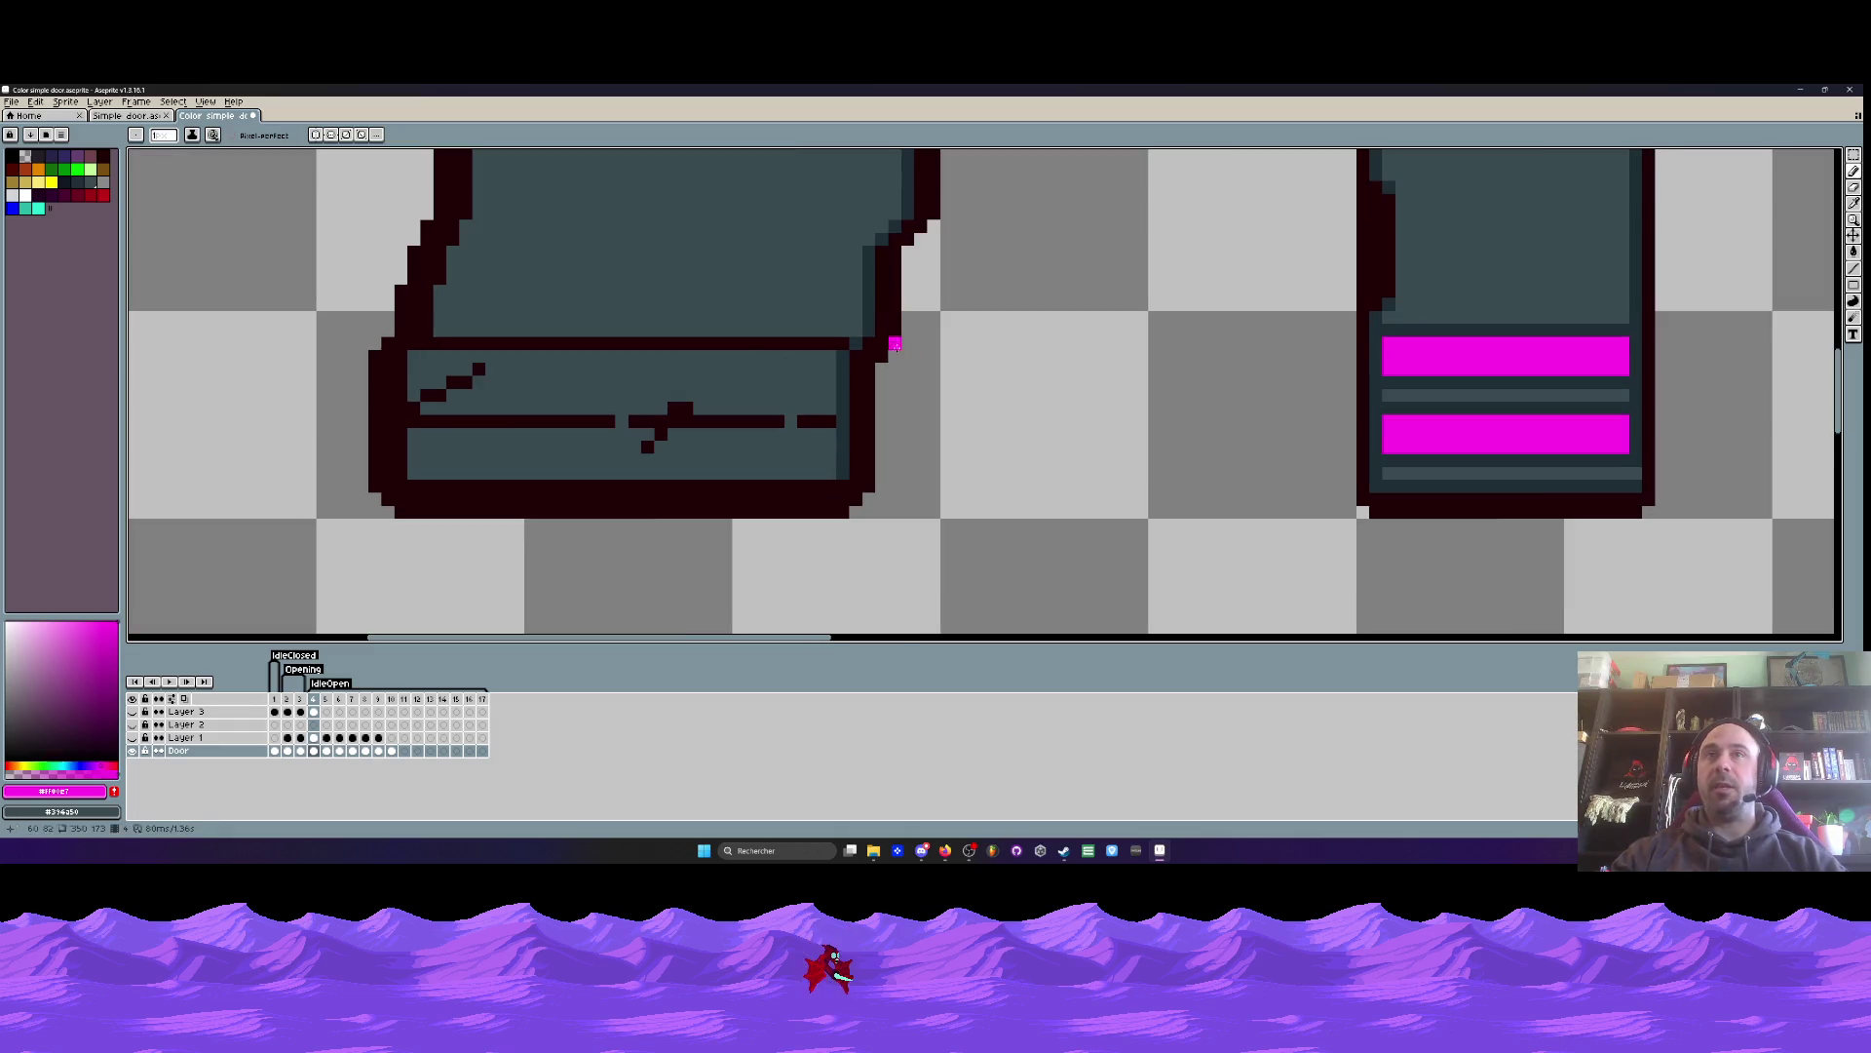
pyautogui.press('m')
pyautogui.moveTo(1302, 322)
pyautogui.mouseDown()
pyautogui.moveTo(1602, 460)
pyautogui.moveTo(1657, 521)
pyautogui.mouseUp()
pyautogui.moveTo(1550, 430); pyautogui.dragTo(1146, 430)
pyautogui.hotkey('ctrl', 'd')
pyautogui.scroll(2, 920, 342)
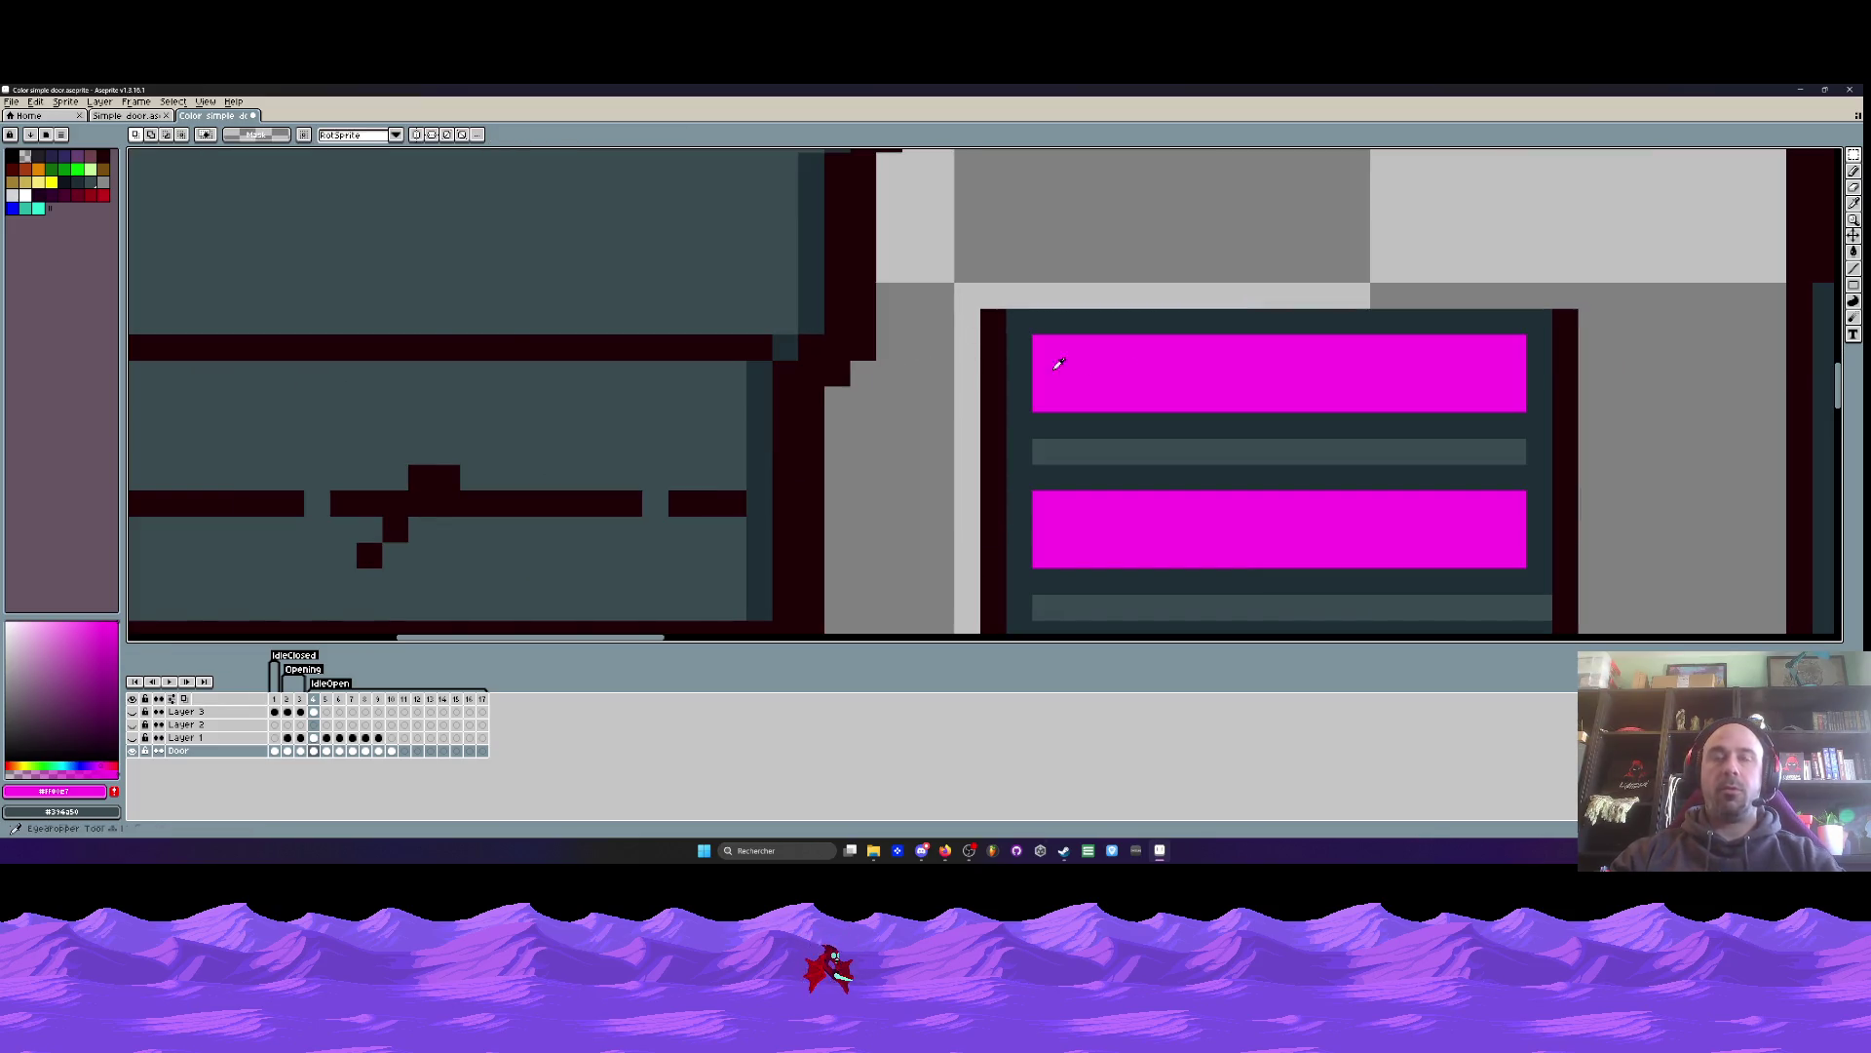
# - Paint a magenta stroke along the top edge and a magenta stripe across the left base
pyautogui.press('b')
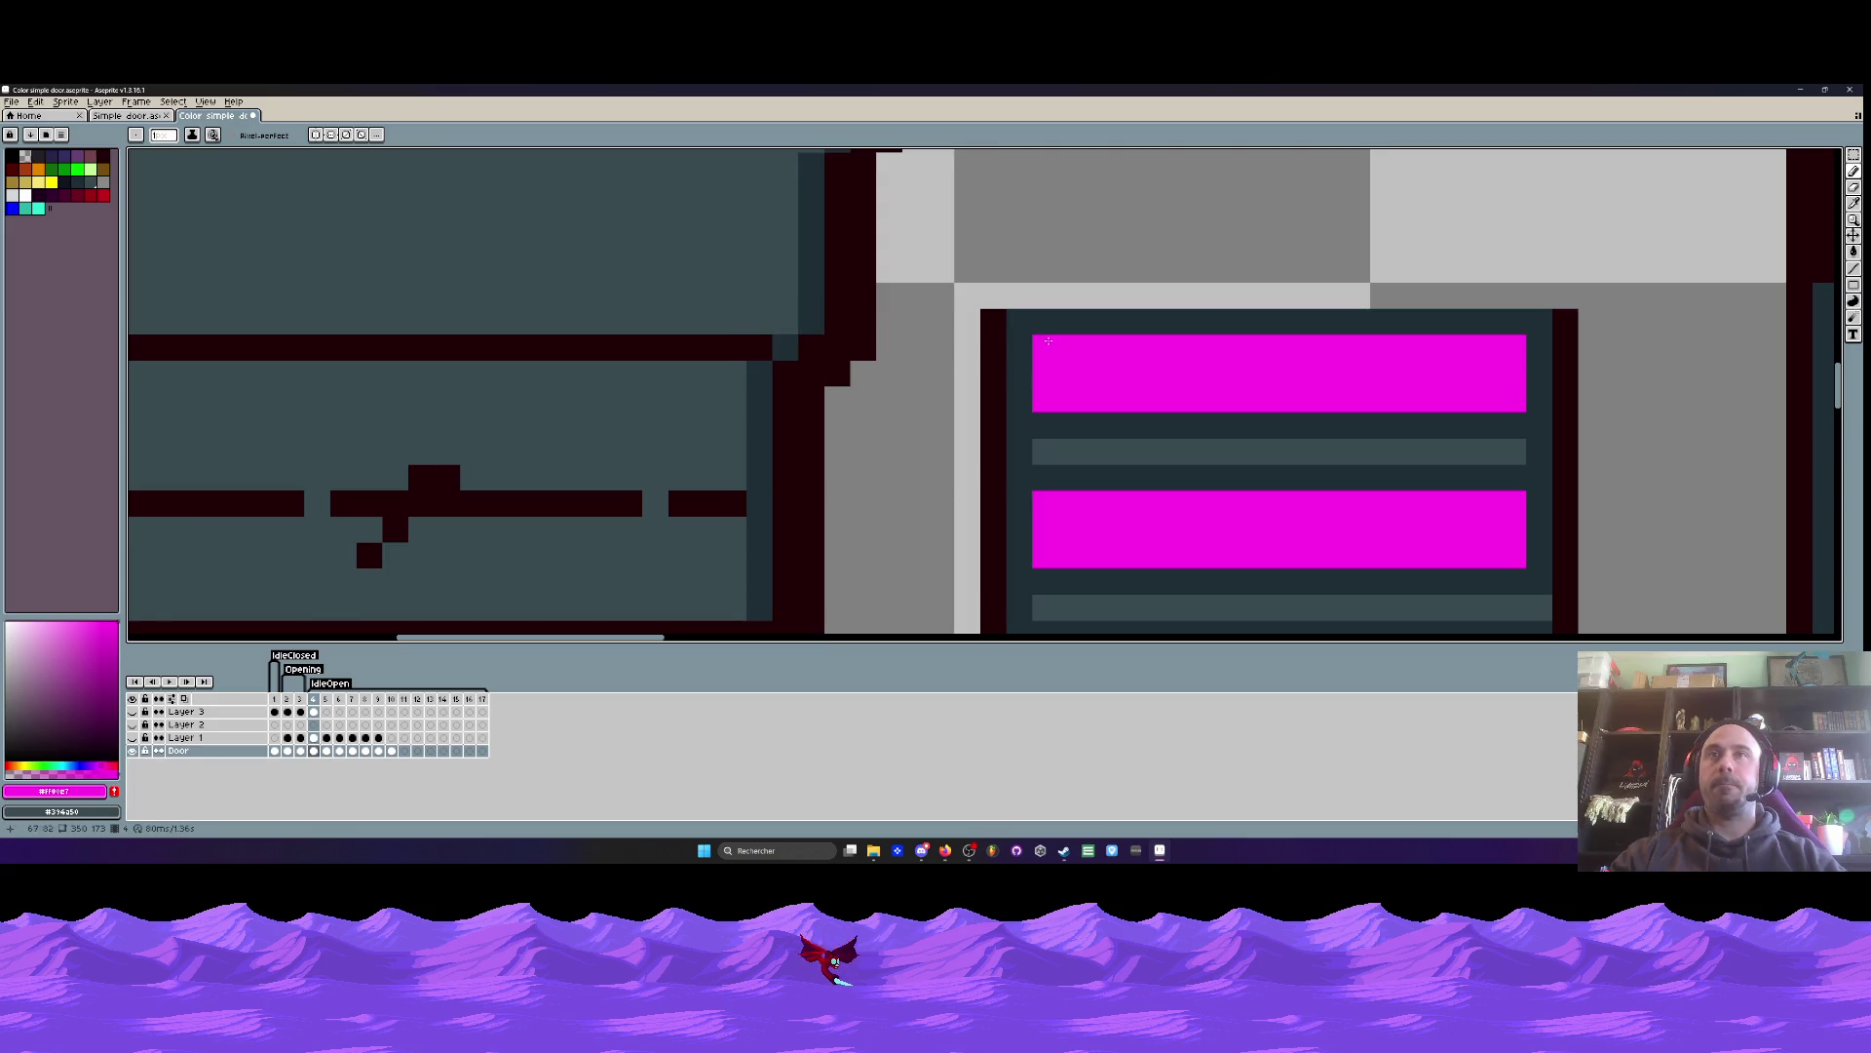
pyautogui.scroll(-1, 781, 348)
pyautogui.moveTo(777, 348); pyautogui.dragTo(585, 347)
pyautogui.hotkey('ctrl', 'z')
pyautogui.moveTo(788, 349); pyautogui.dragTo(334, 347)
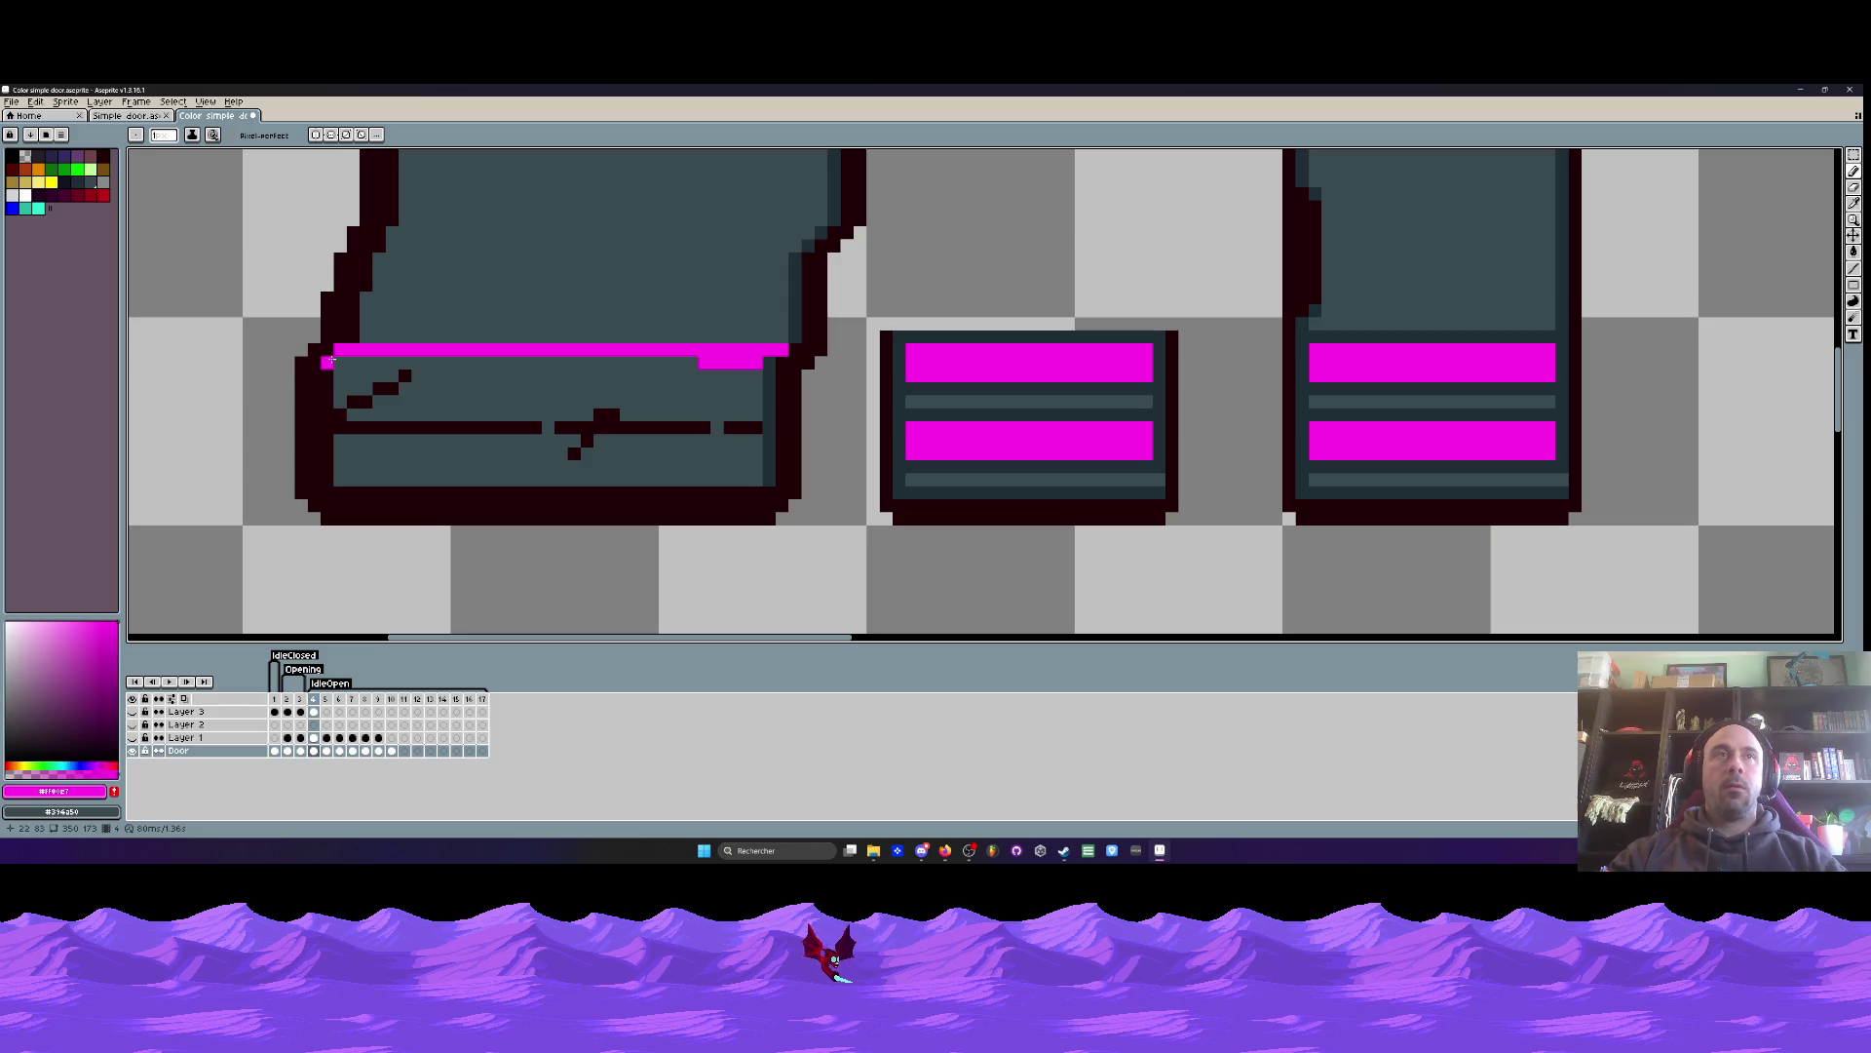
pyautogui.click(336, 363)
pyautogui.moveTo(371, 376)
pyautogui.mouseDown()
pyautogui.moveTo(713, 376)
pyautogui.moveTo(361, 362)
pyautogui.mouseUp()
# - Paint dark slate rows above and below the stripe and a darker teal row across the base
pyautogui.scroll(2, 782, 356)
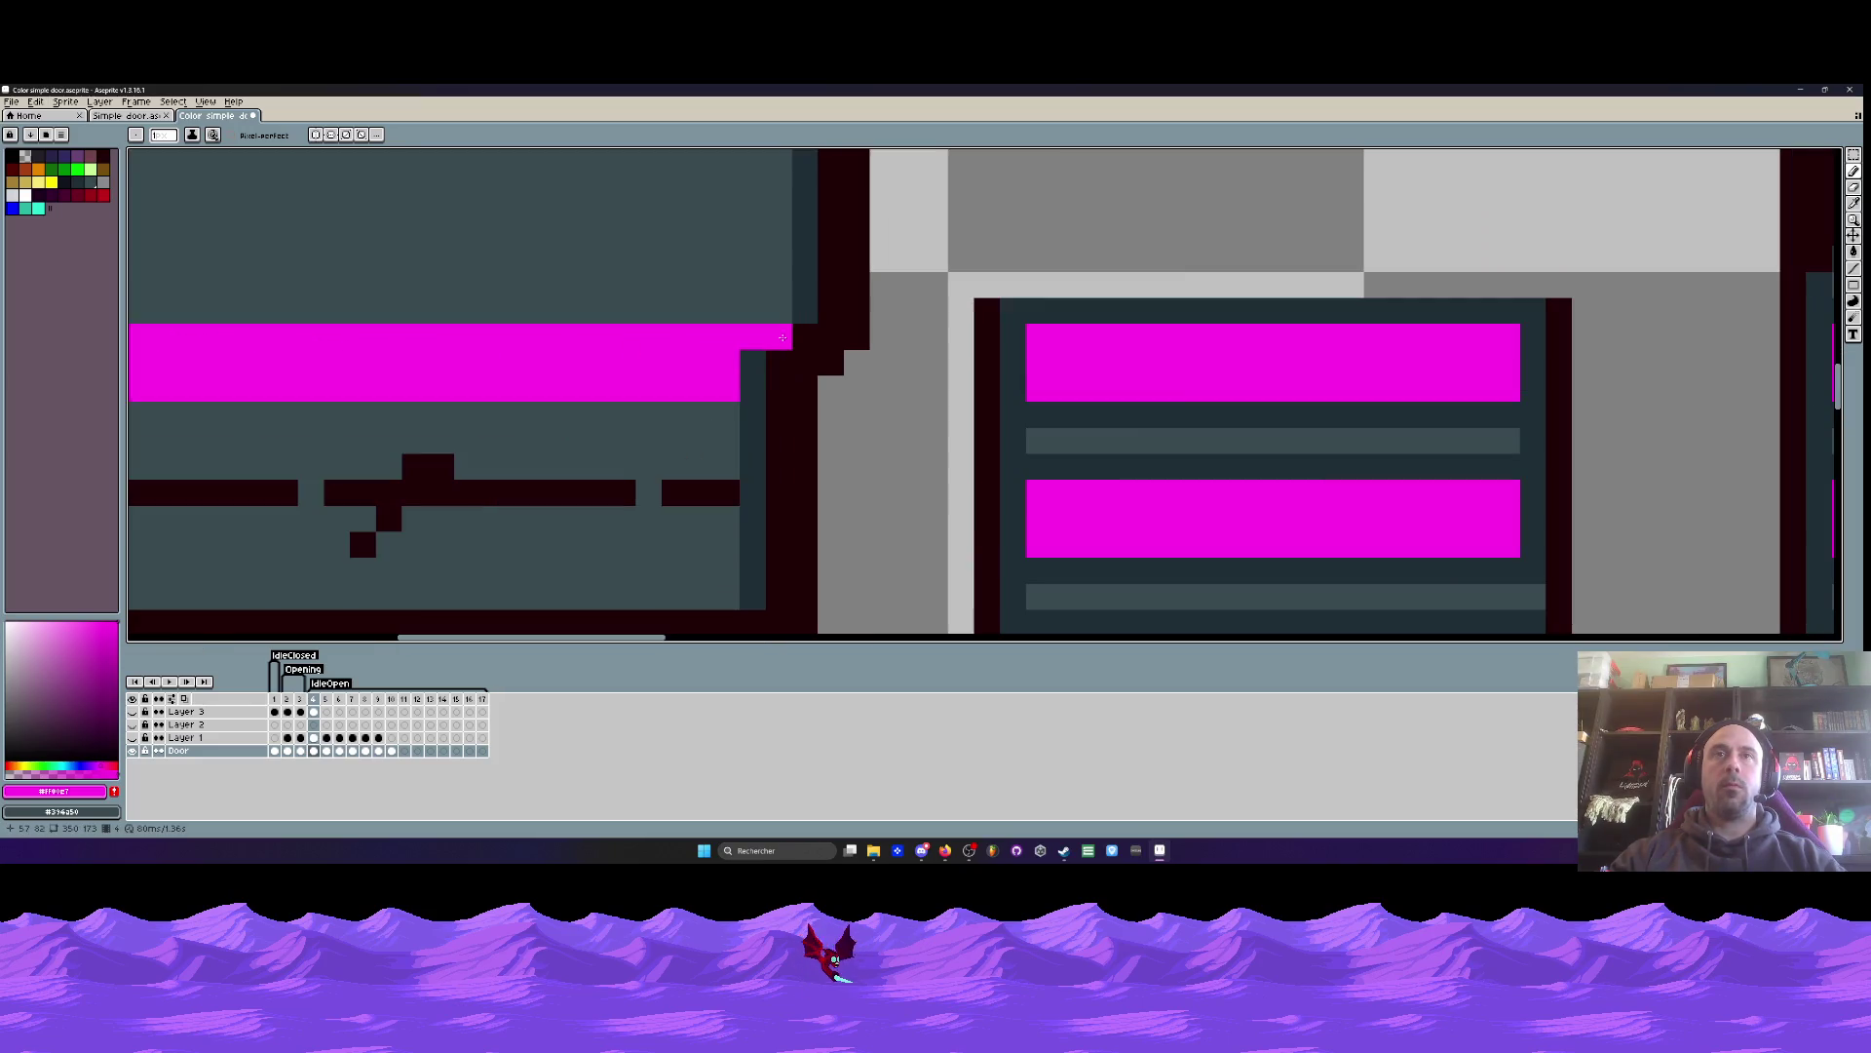
pyautogui.keyDown('alt'); pyautogui.click(801, 293); pyautogui.keyUp('alt')
pyautogui.scroll(-3, 794, 332)
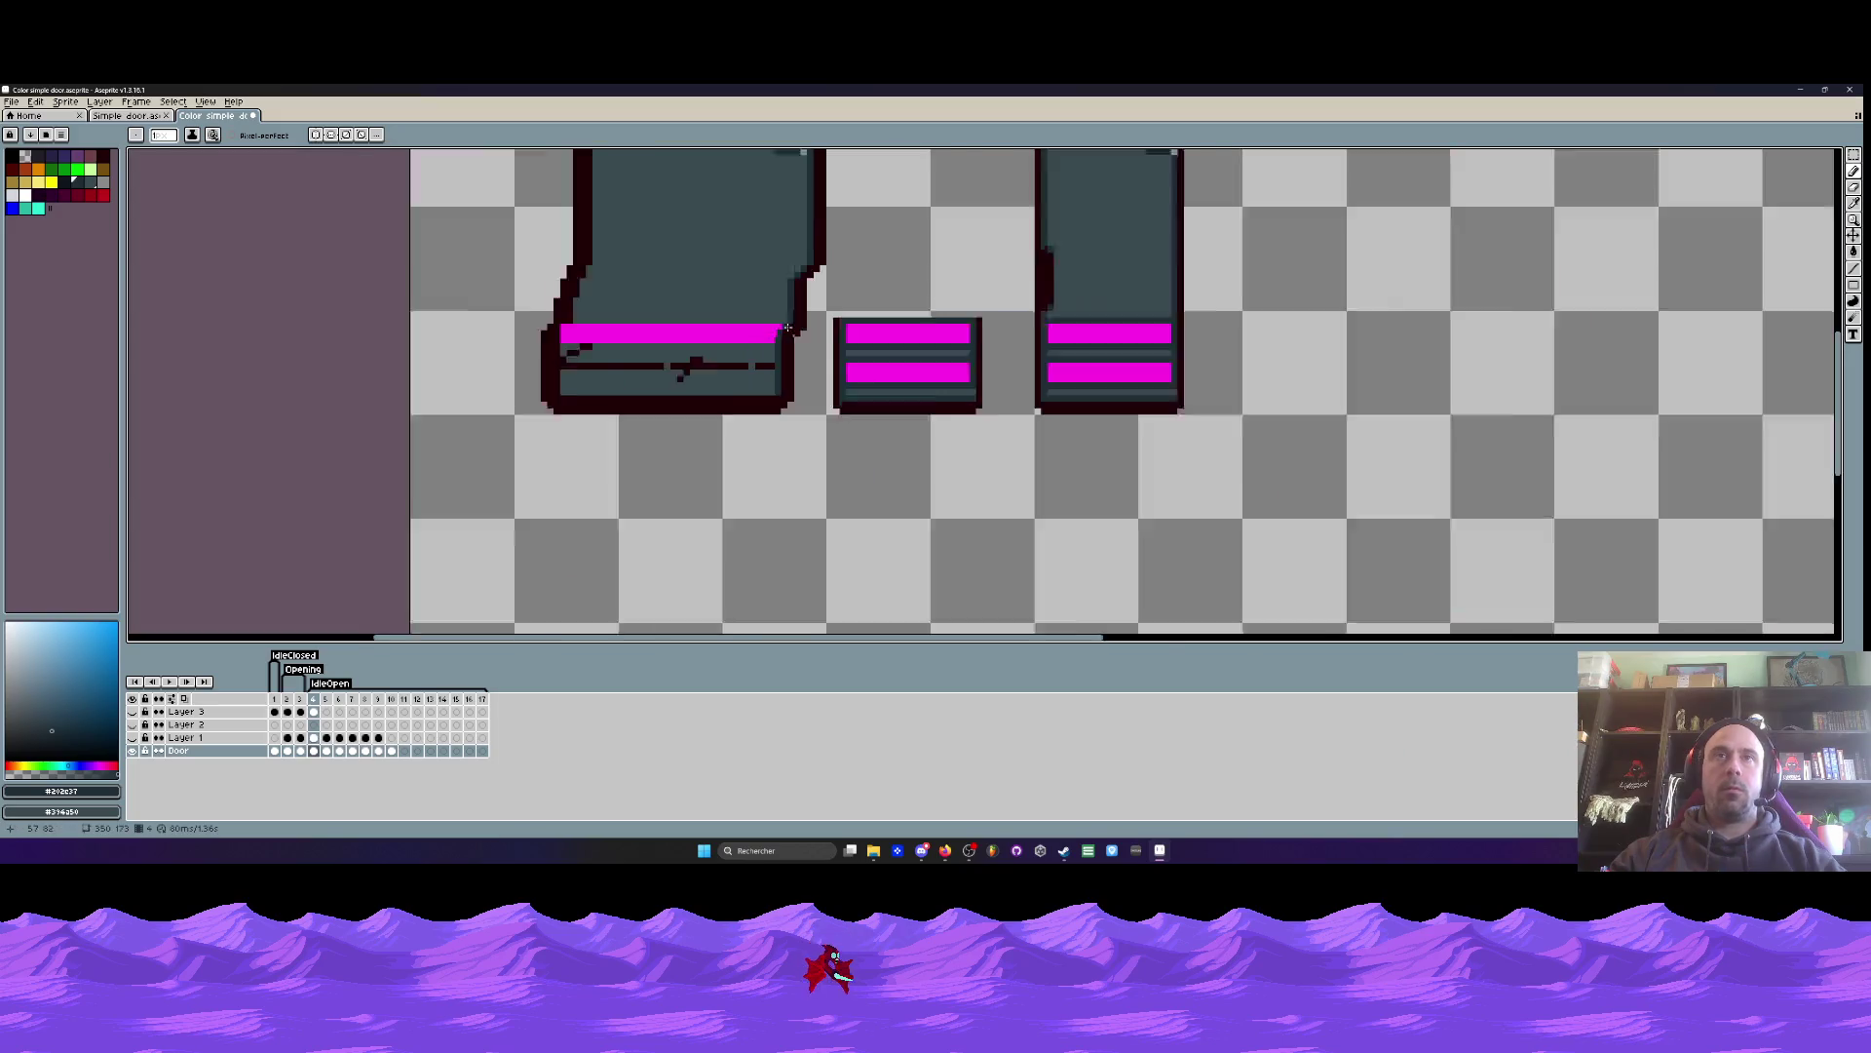
pyautogui.scroll(2, 786, 334)
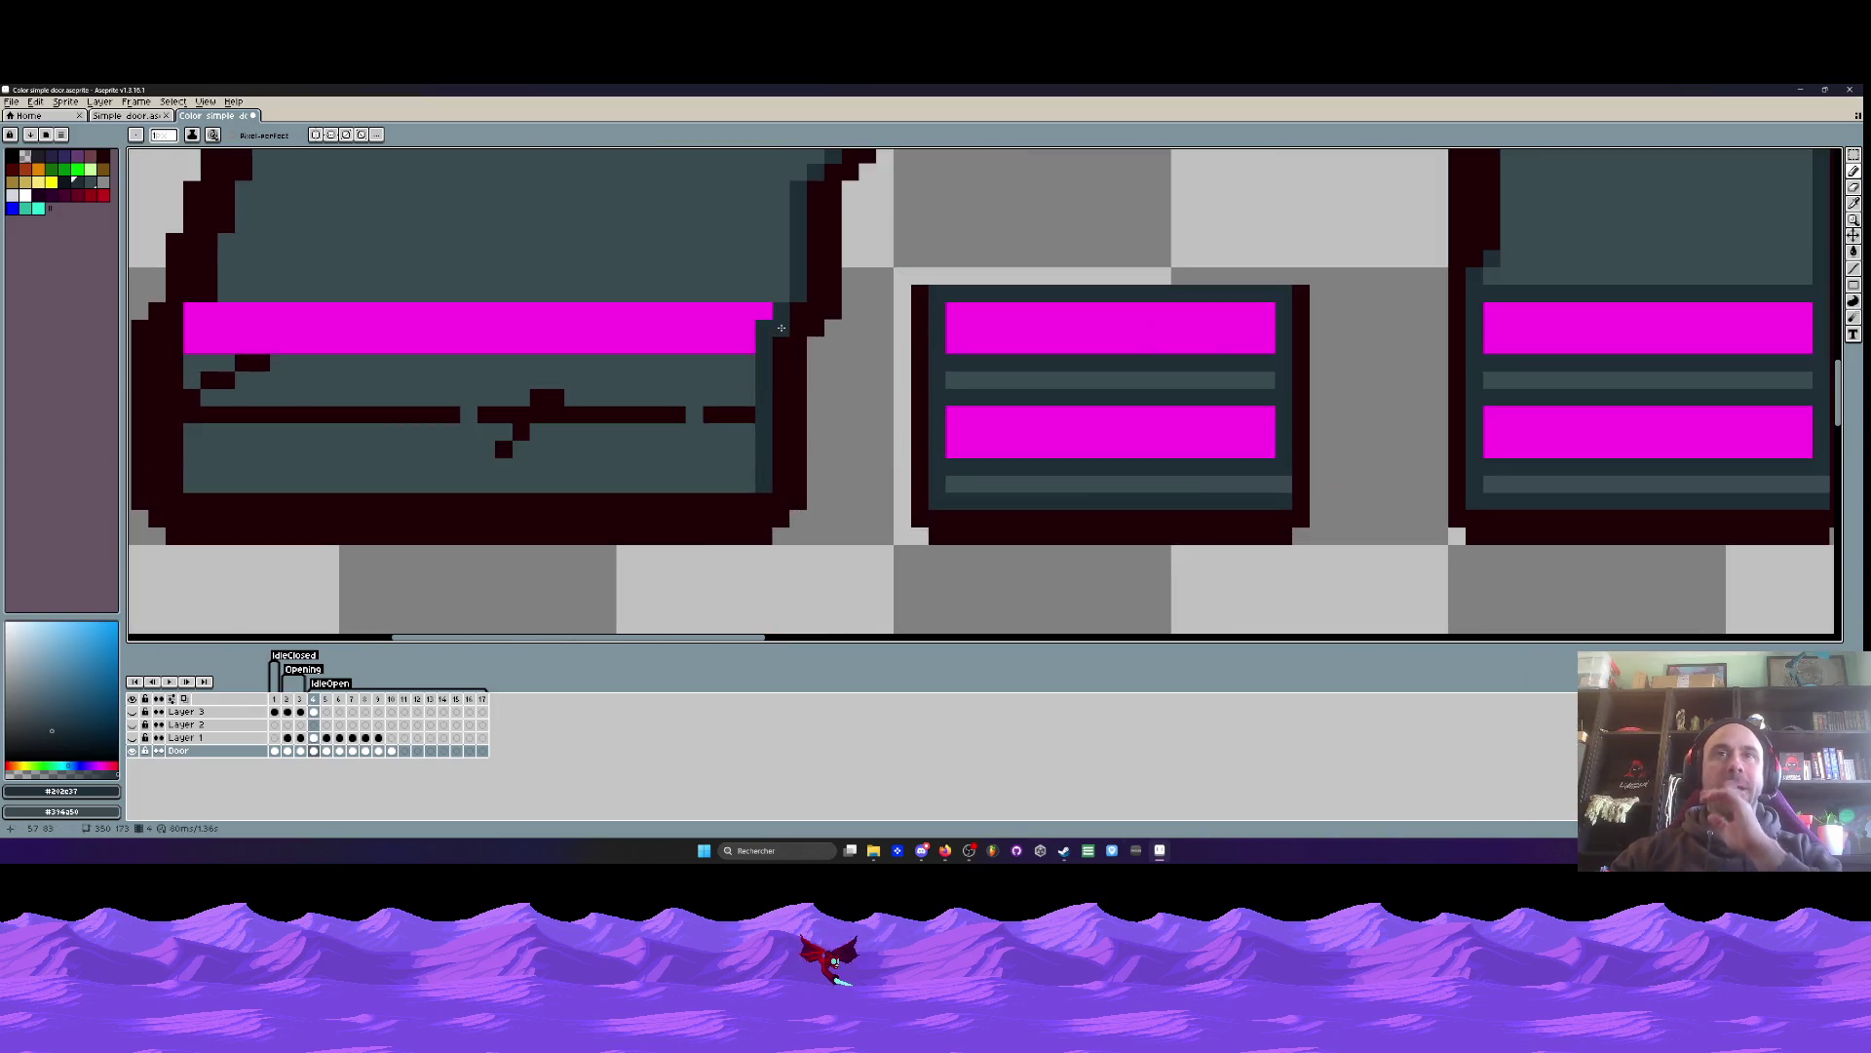
pyautogui.scroll(-2, 745, 326)
pyautogui.scroll(1, 467, 302)
pyautogui.moveTo(468, 300); pyautogui.dragTo(904, 300)
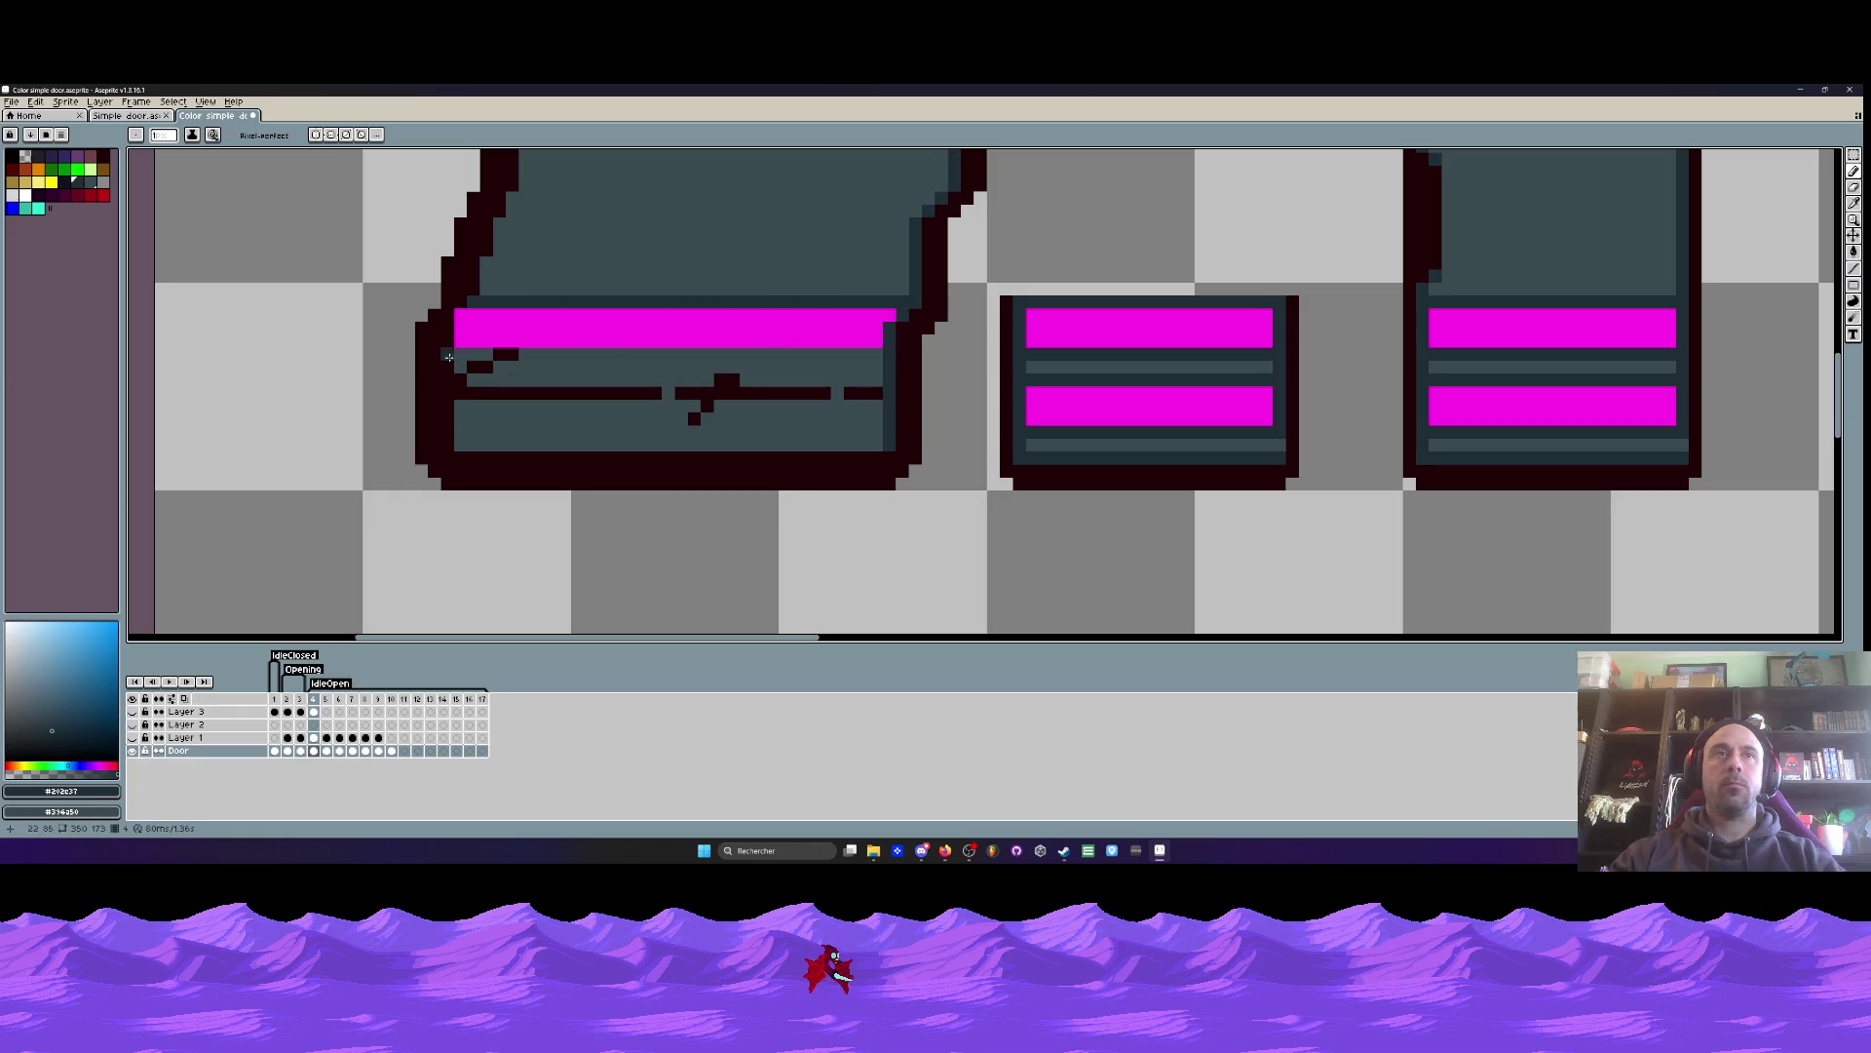
pyautogui.moveTo(455, 353); pyautogui.dragTo(884, 353)
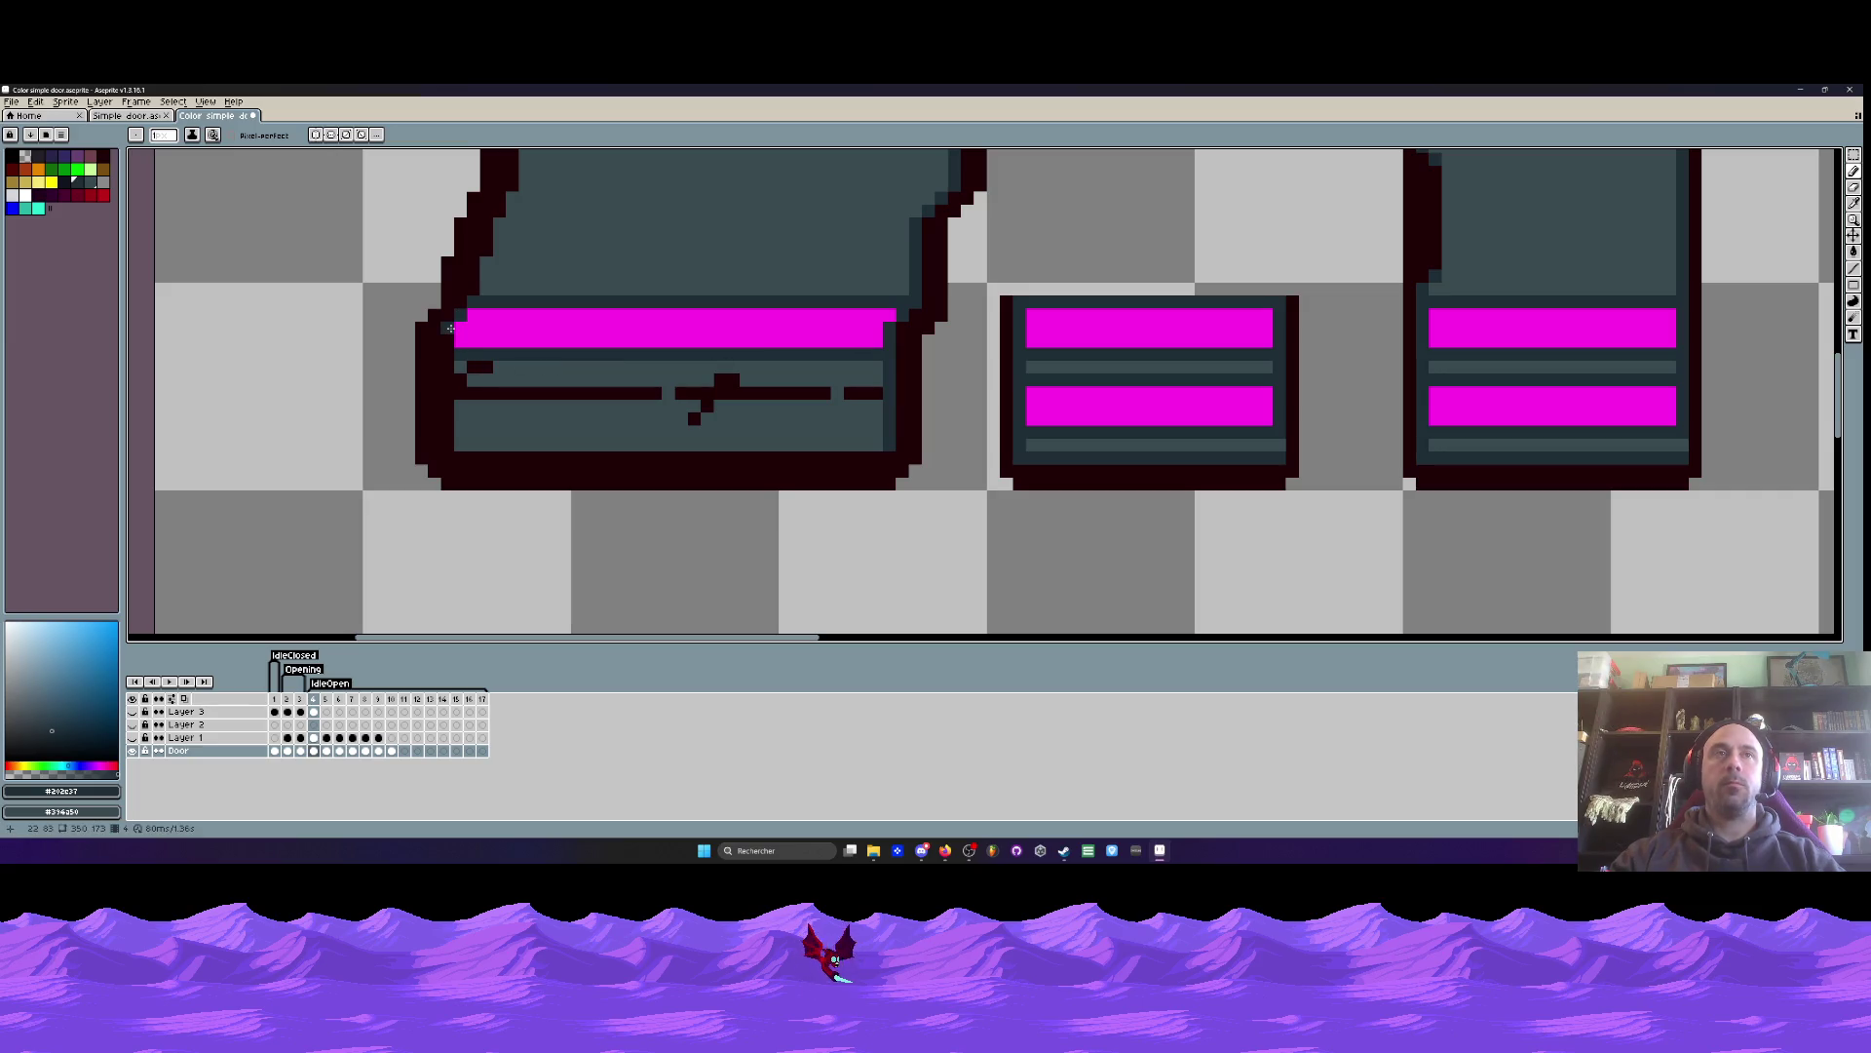
pyautogui.scroll(-3, 451, 356)
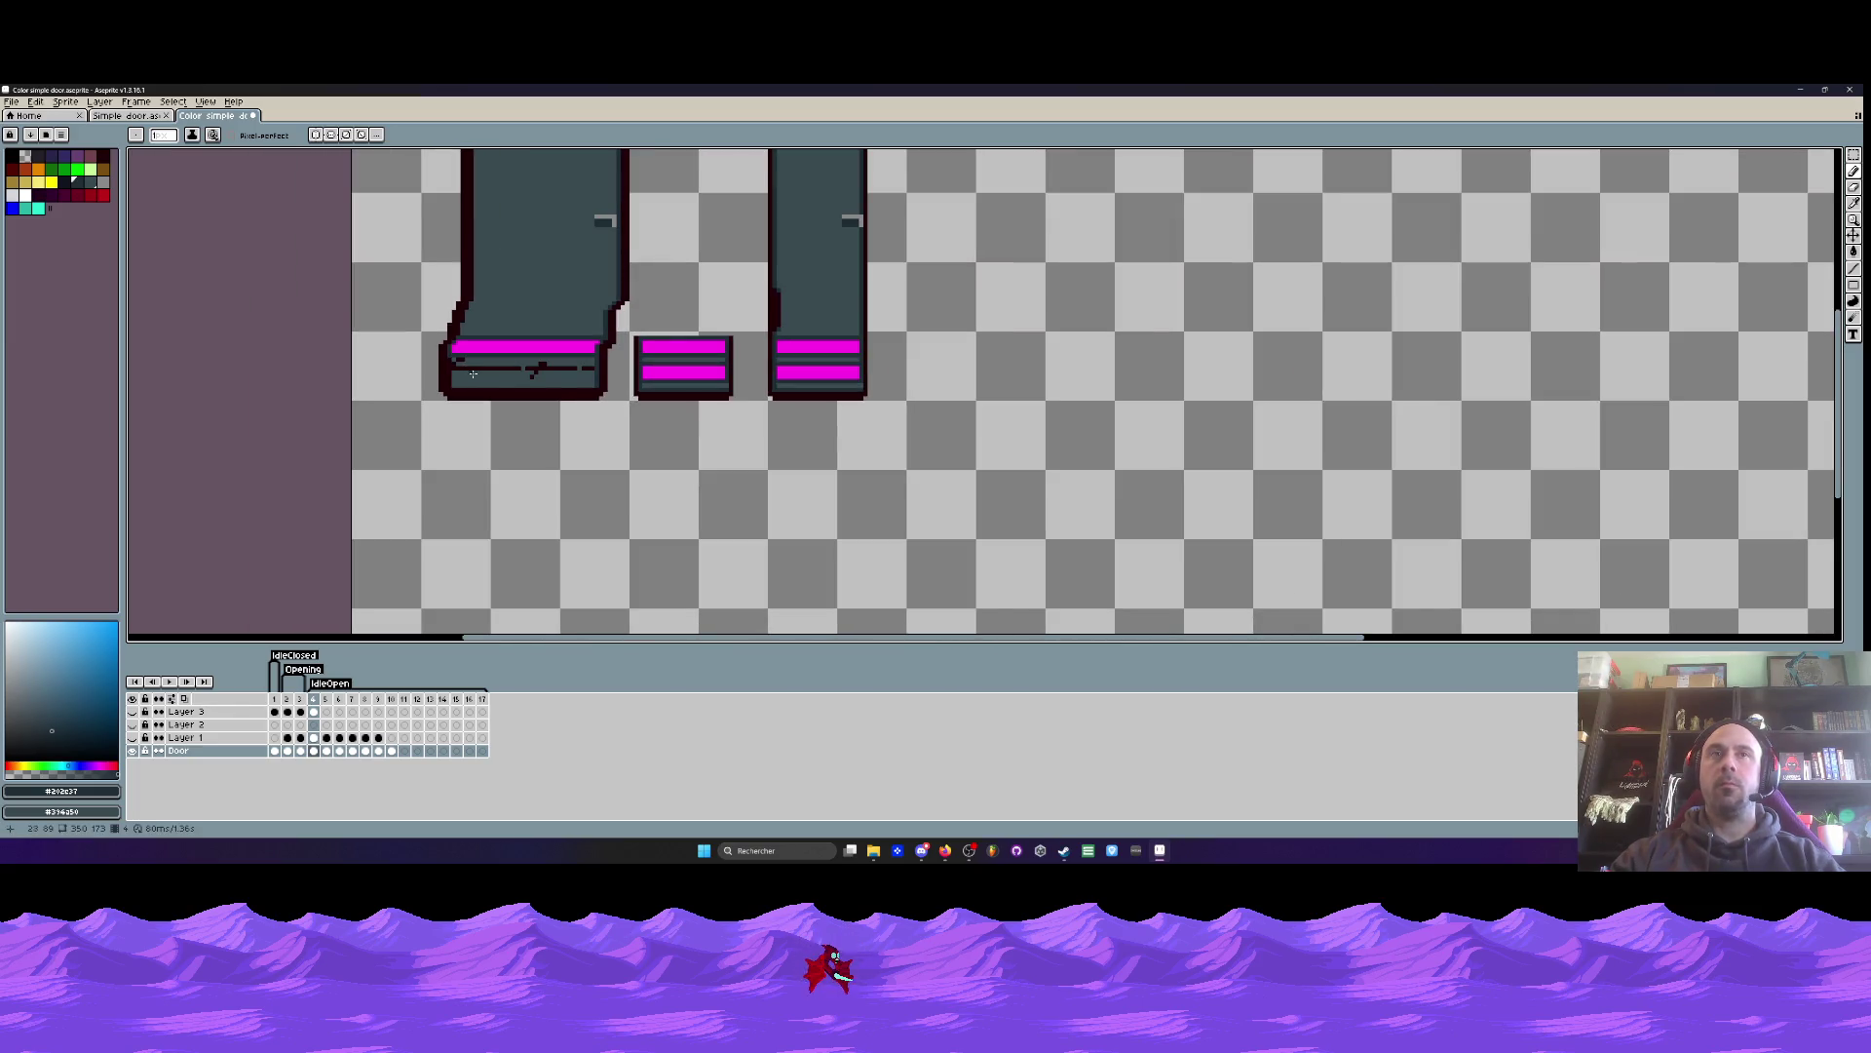
pyautogui.scroll(3, 472, 374)
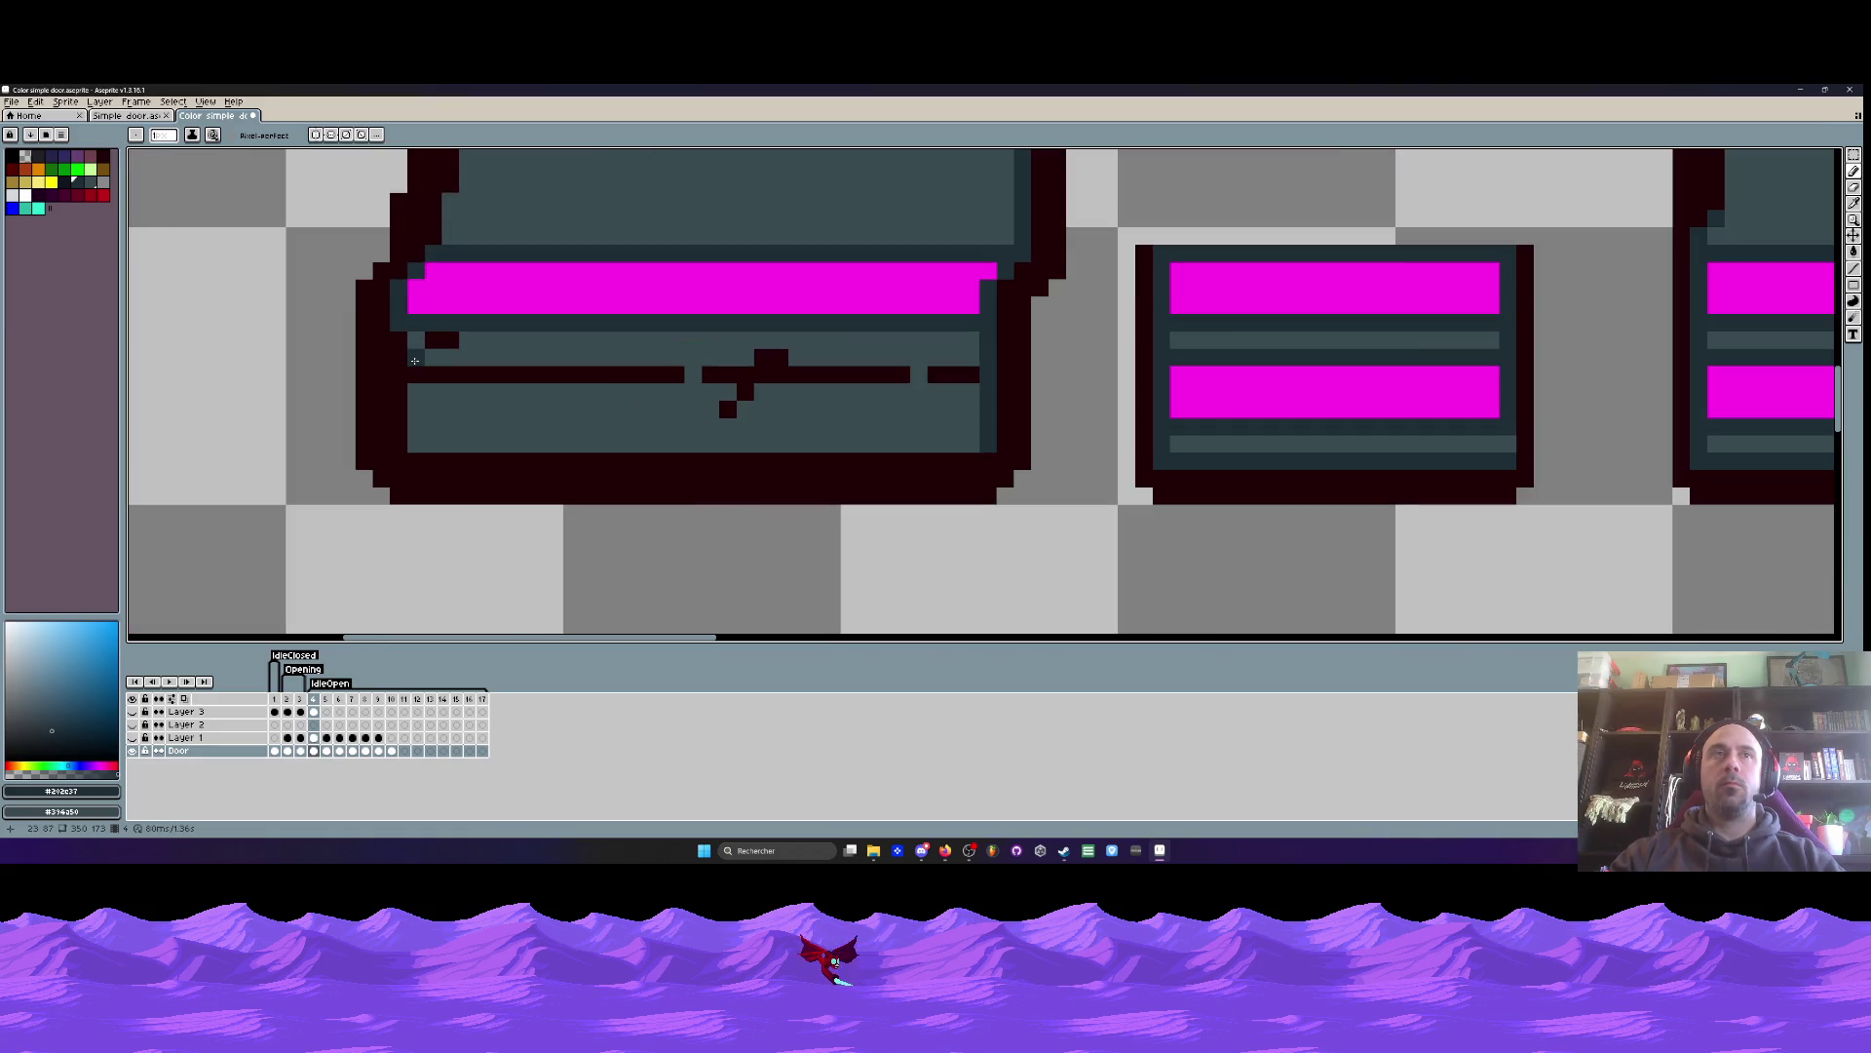
pyautogui.moveTo(396, 358); pyautogui.dragTo(980, 357)
pyautogui.scroll(-3, 423, 374)
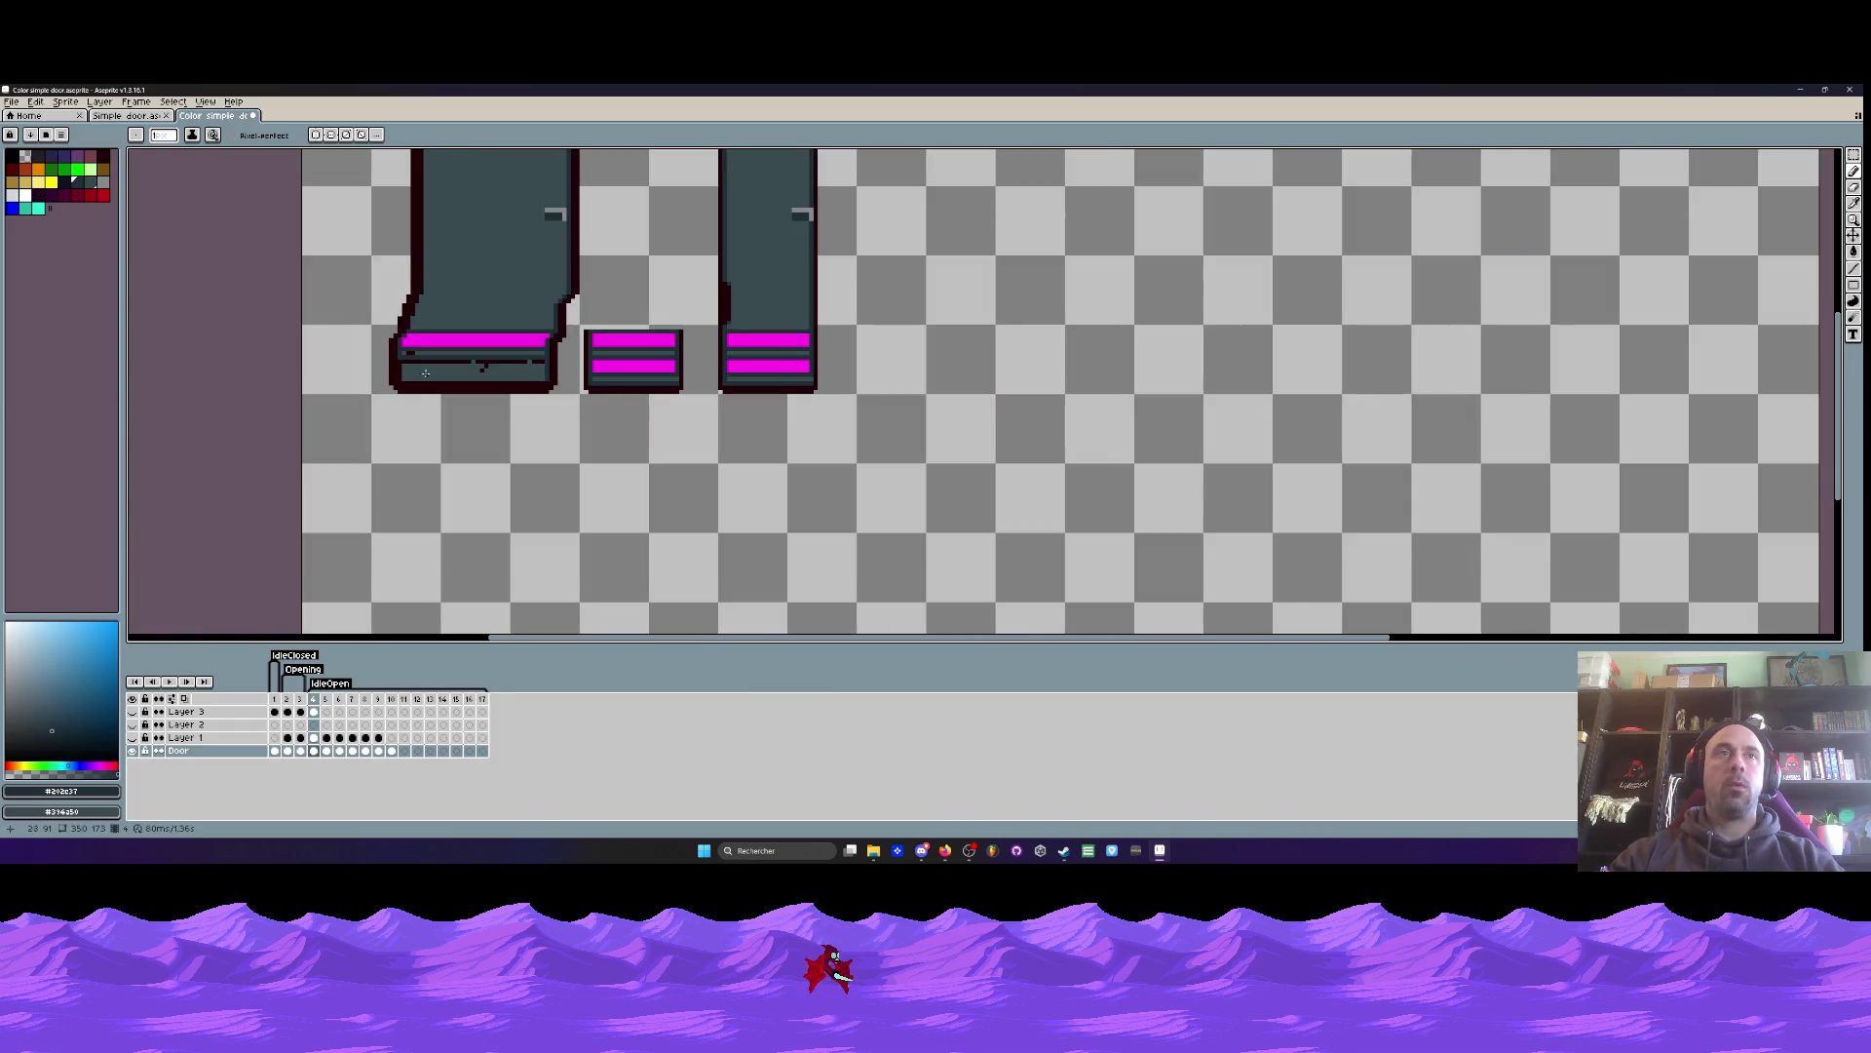
pyautogui.scroll(4, 496, 361)
# - Add a second magenta stripe and fill the base's bottom row with grey-teal
pyautogui.keyDown('alt'); pyautogui.click(927, 296); pyautogui.keyUp('alt')
pyautogui.keyDown('alt'); pyautogui.click(922, 302); pyautogui.keyUp('alt')
pyautogui.scroll(-3, 921, 302)
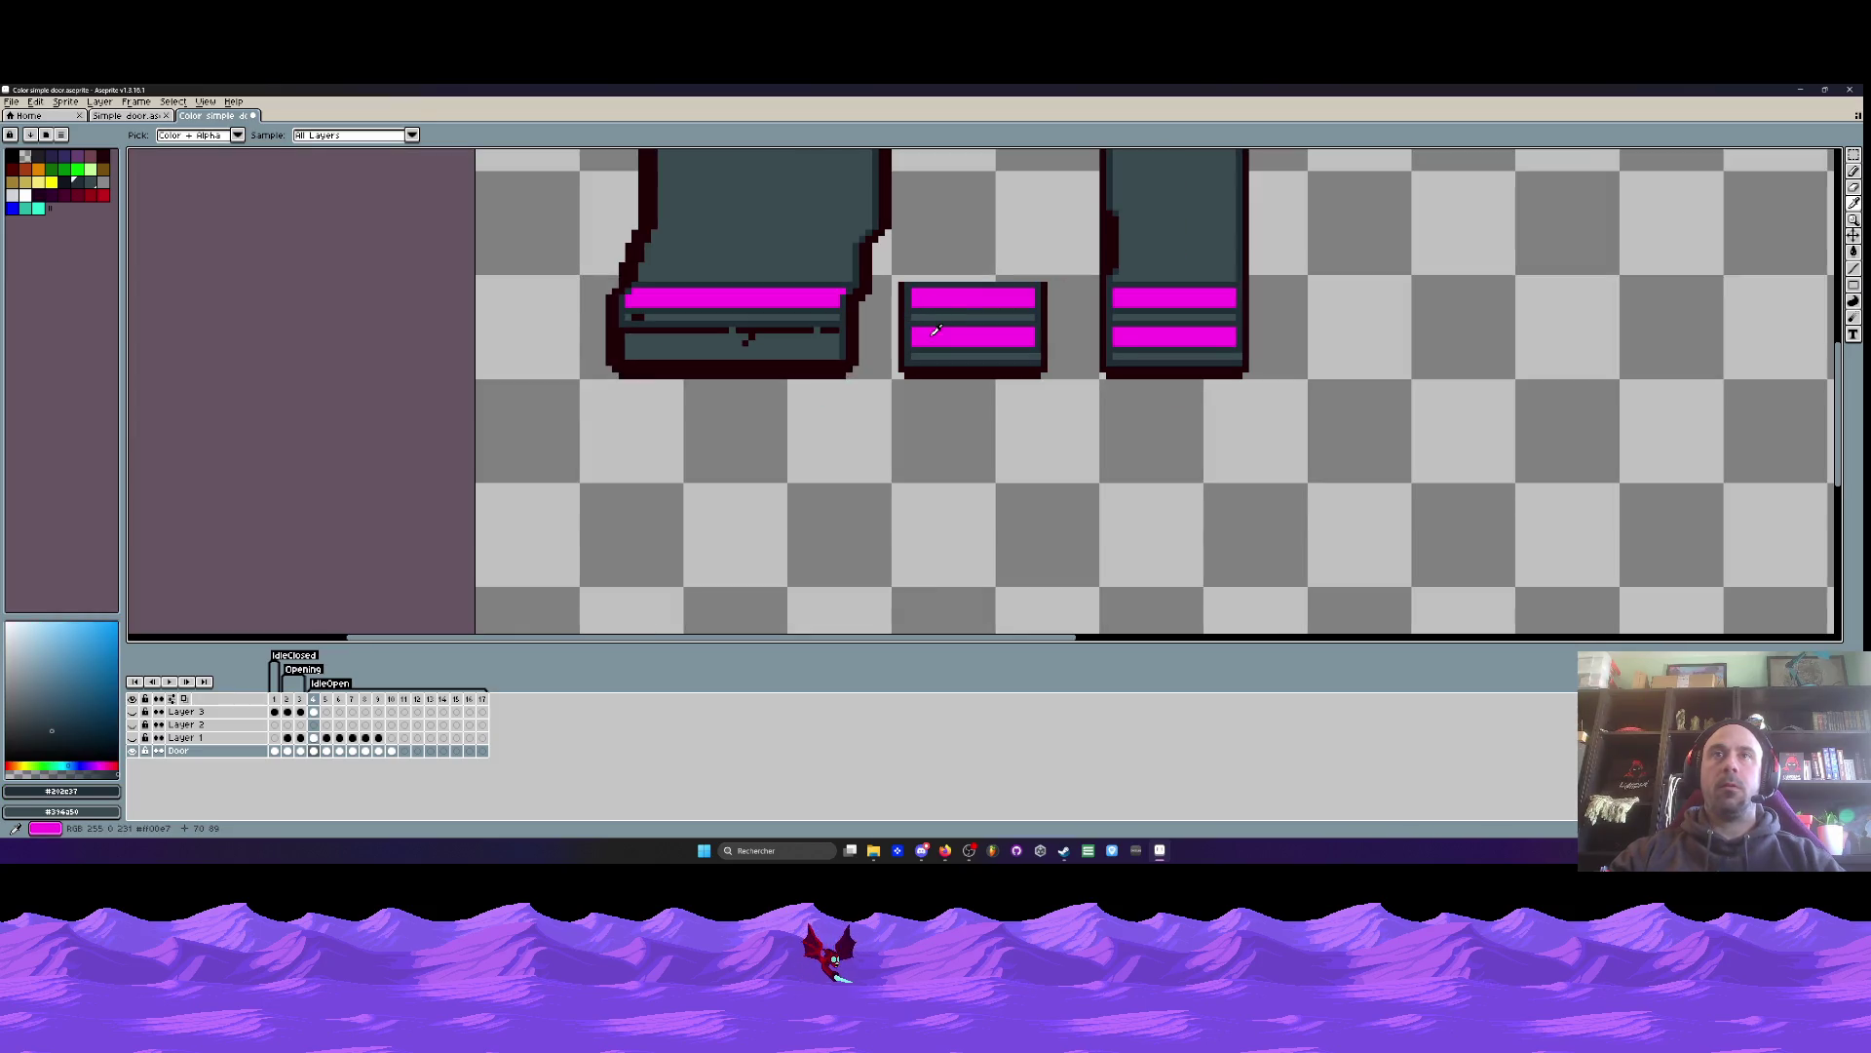
pyautogui.keyDown('alt'); pyautogui.click(930, 337); pyautogui.keyUp('alt')
pyautogui.scroll(3, 930, 336)
pyautogui.moveTo(692, 306)
pyautogui.mouseDown()
pyautogui.moveTo(356, 306)
pyautogui.moveTo(750, 339)
pyautogui.moveTo(911, 321)
pyautogui.moveTo(389, 322)
pyautogui.mouseUp()
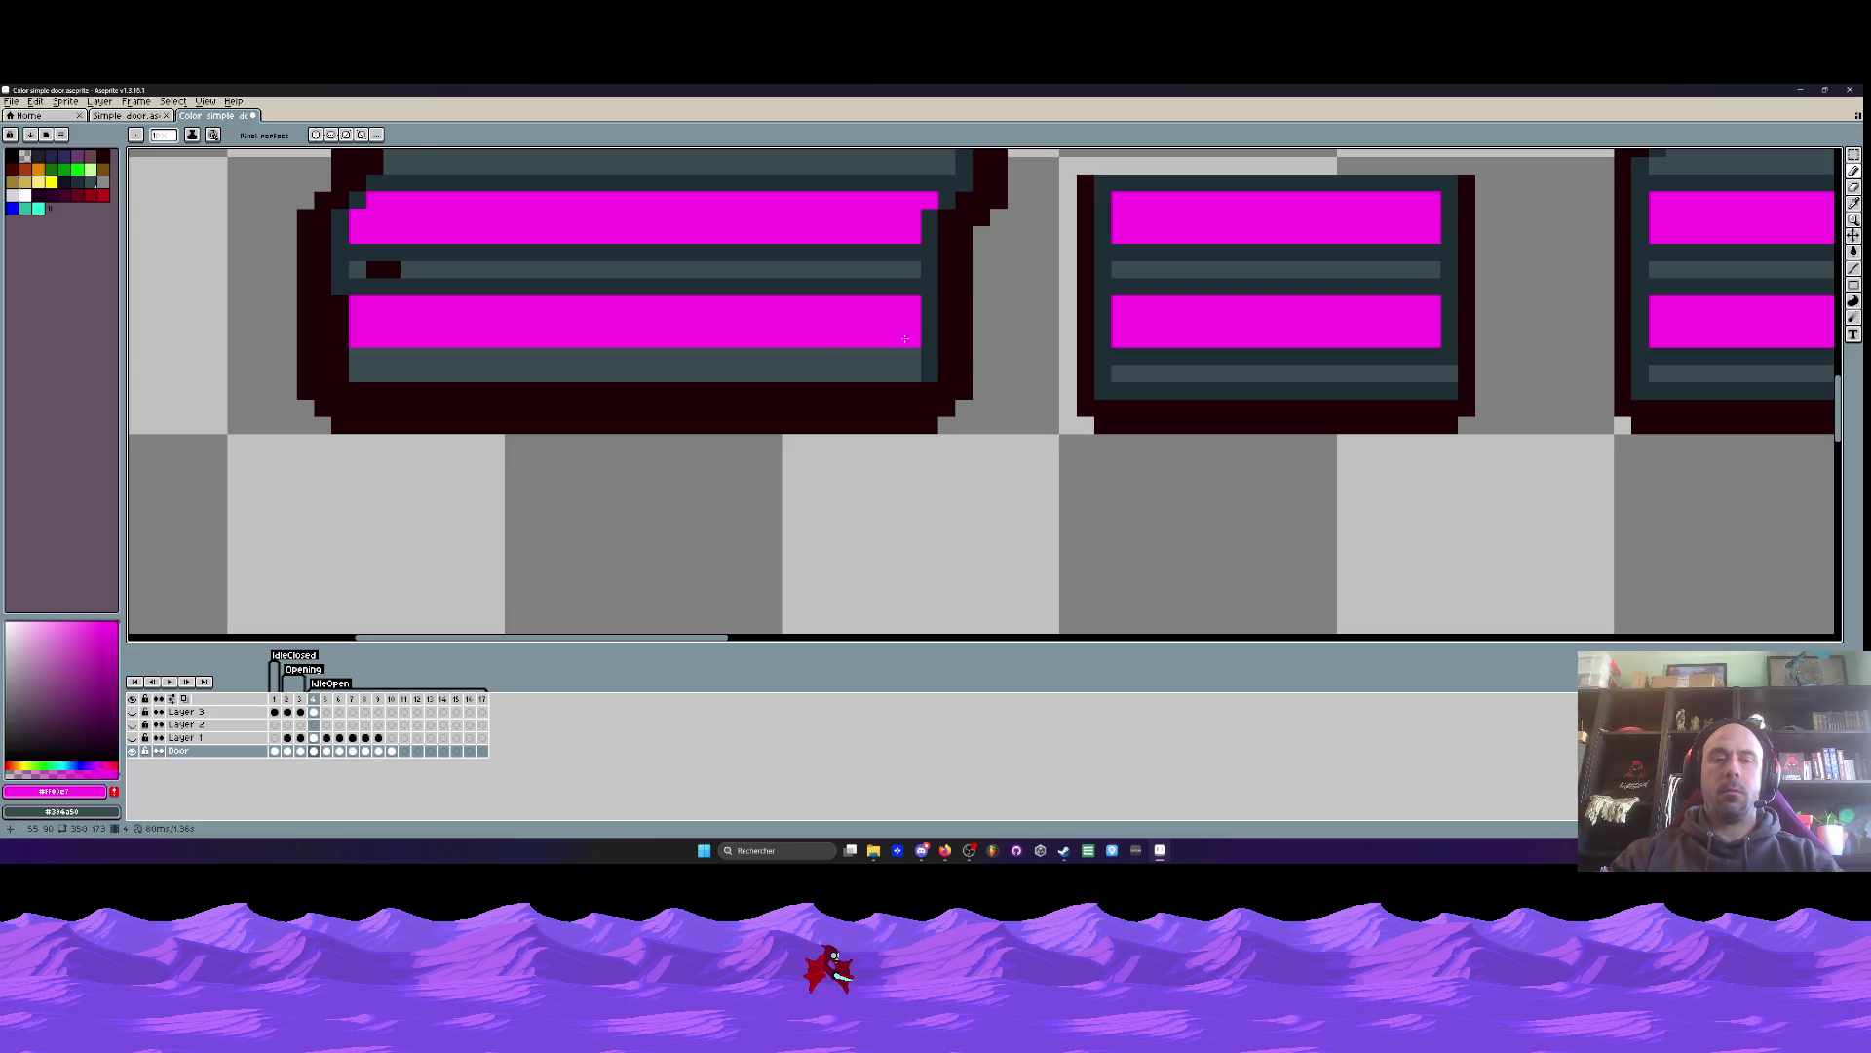
pyautogui.keyDown('alt'); pyautogui.click(633, 273); pyautogui.keyUp('alt')
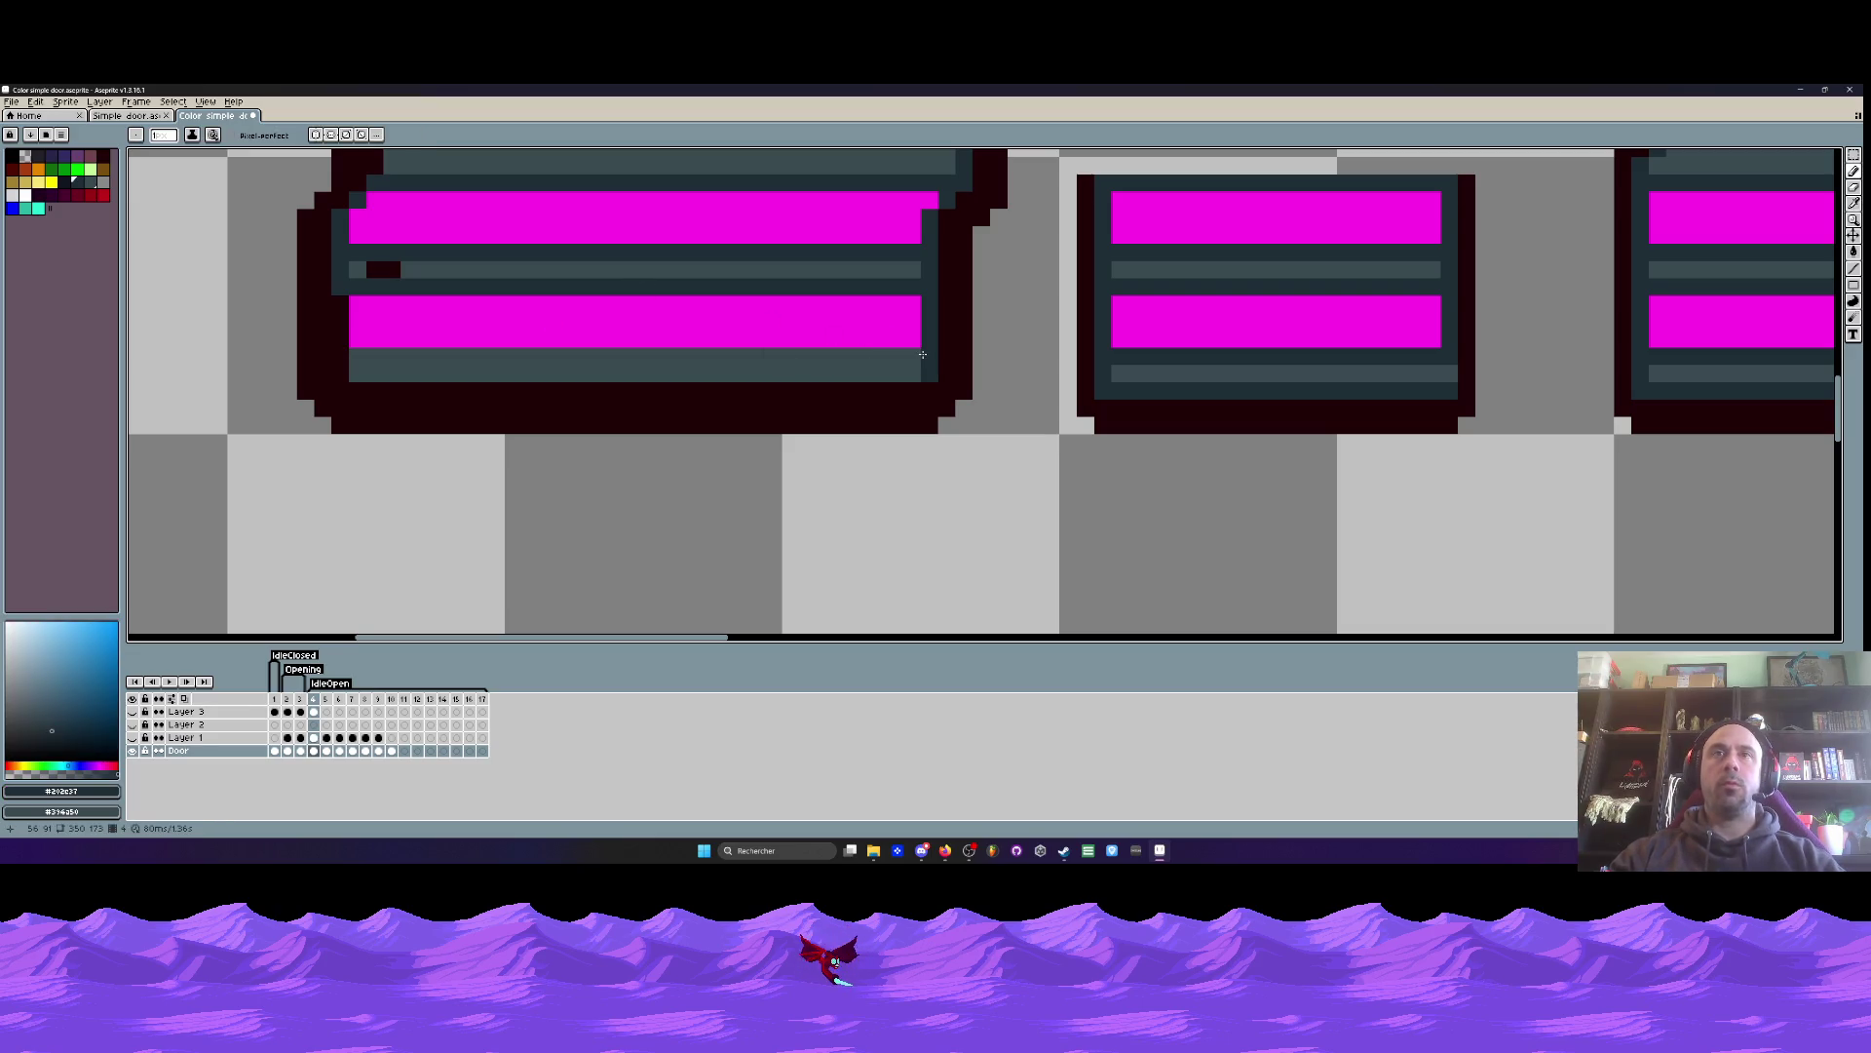
pyautogui.moveTo(913, 384); pyautogui.dragTo(357, 391)
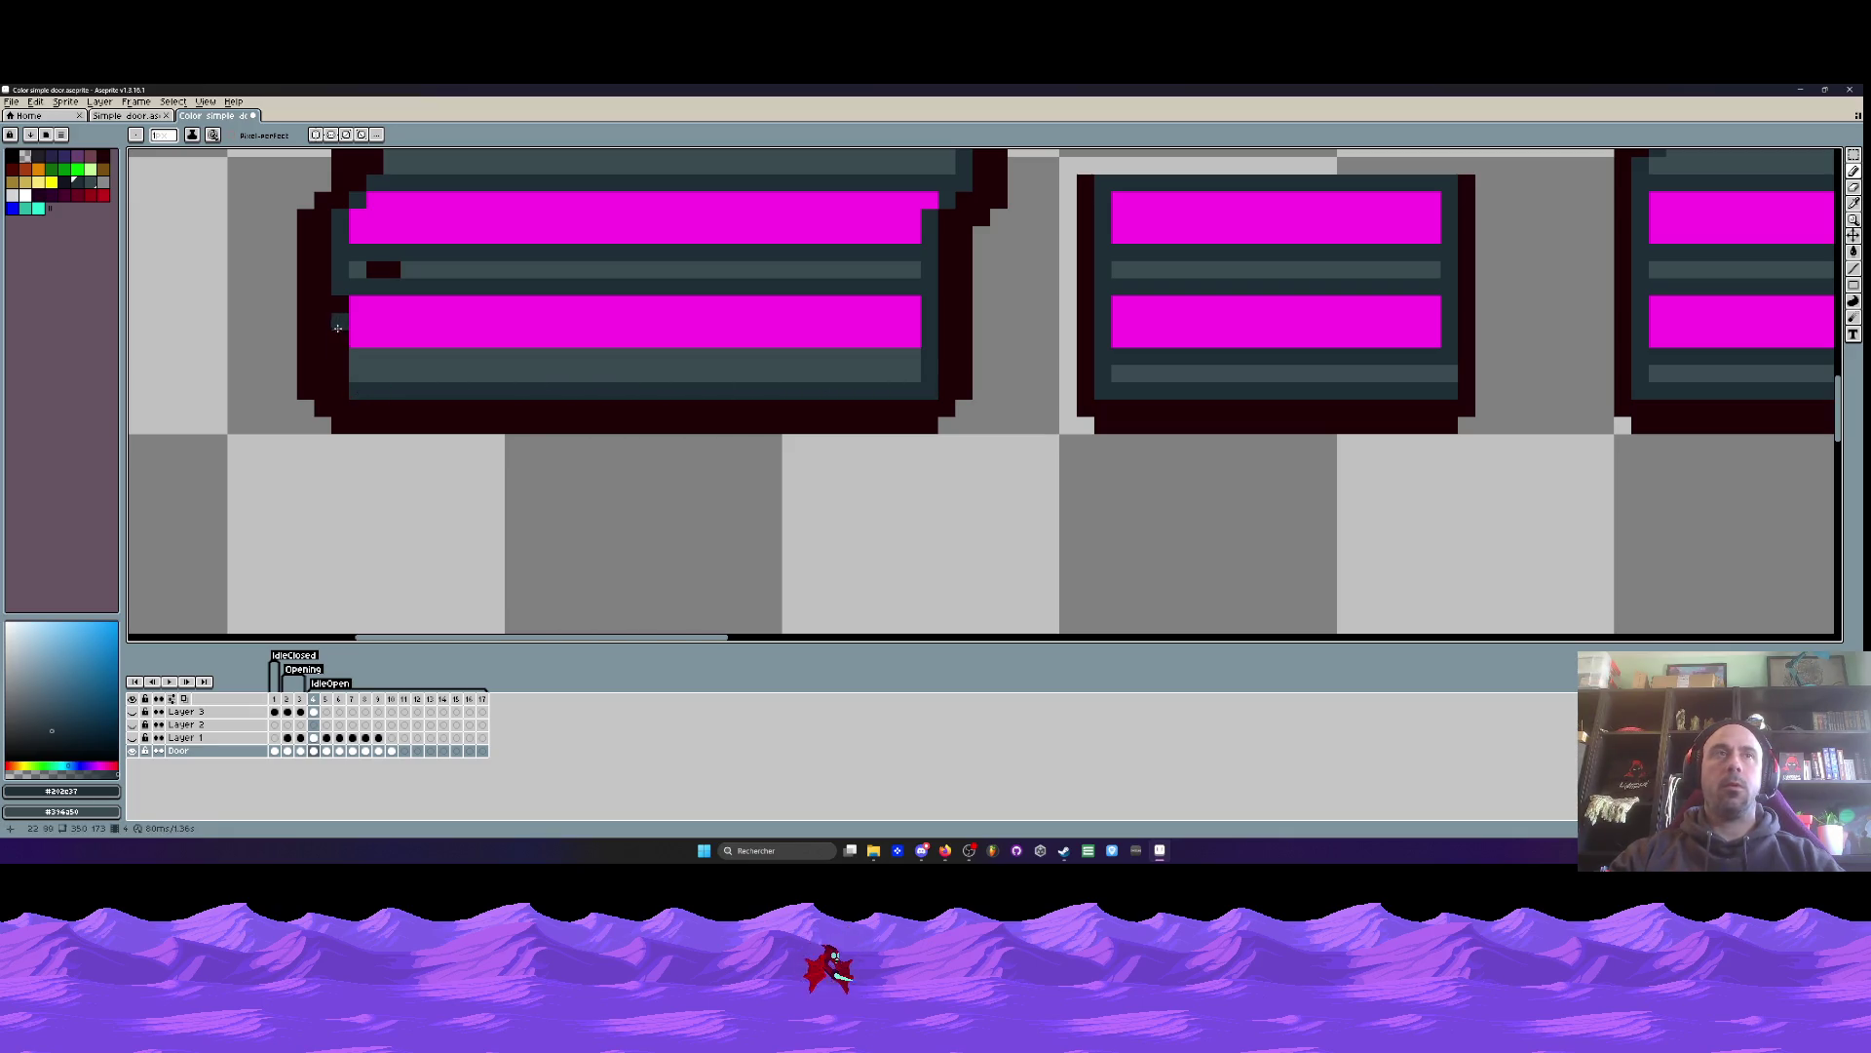
pyautogui.scroll(-4, 337, 351)
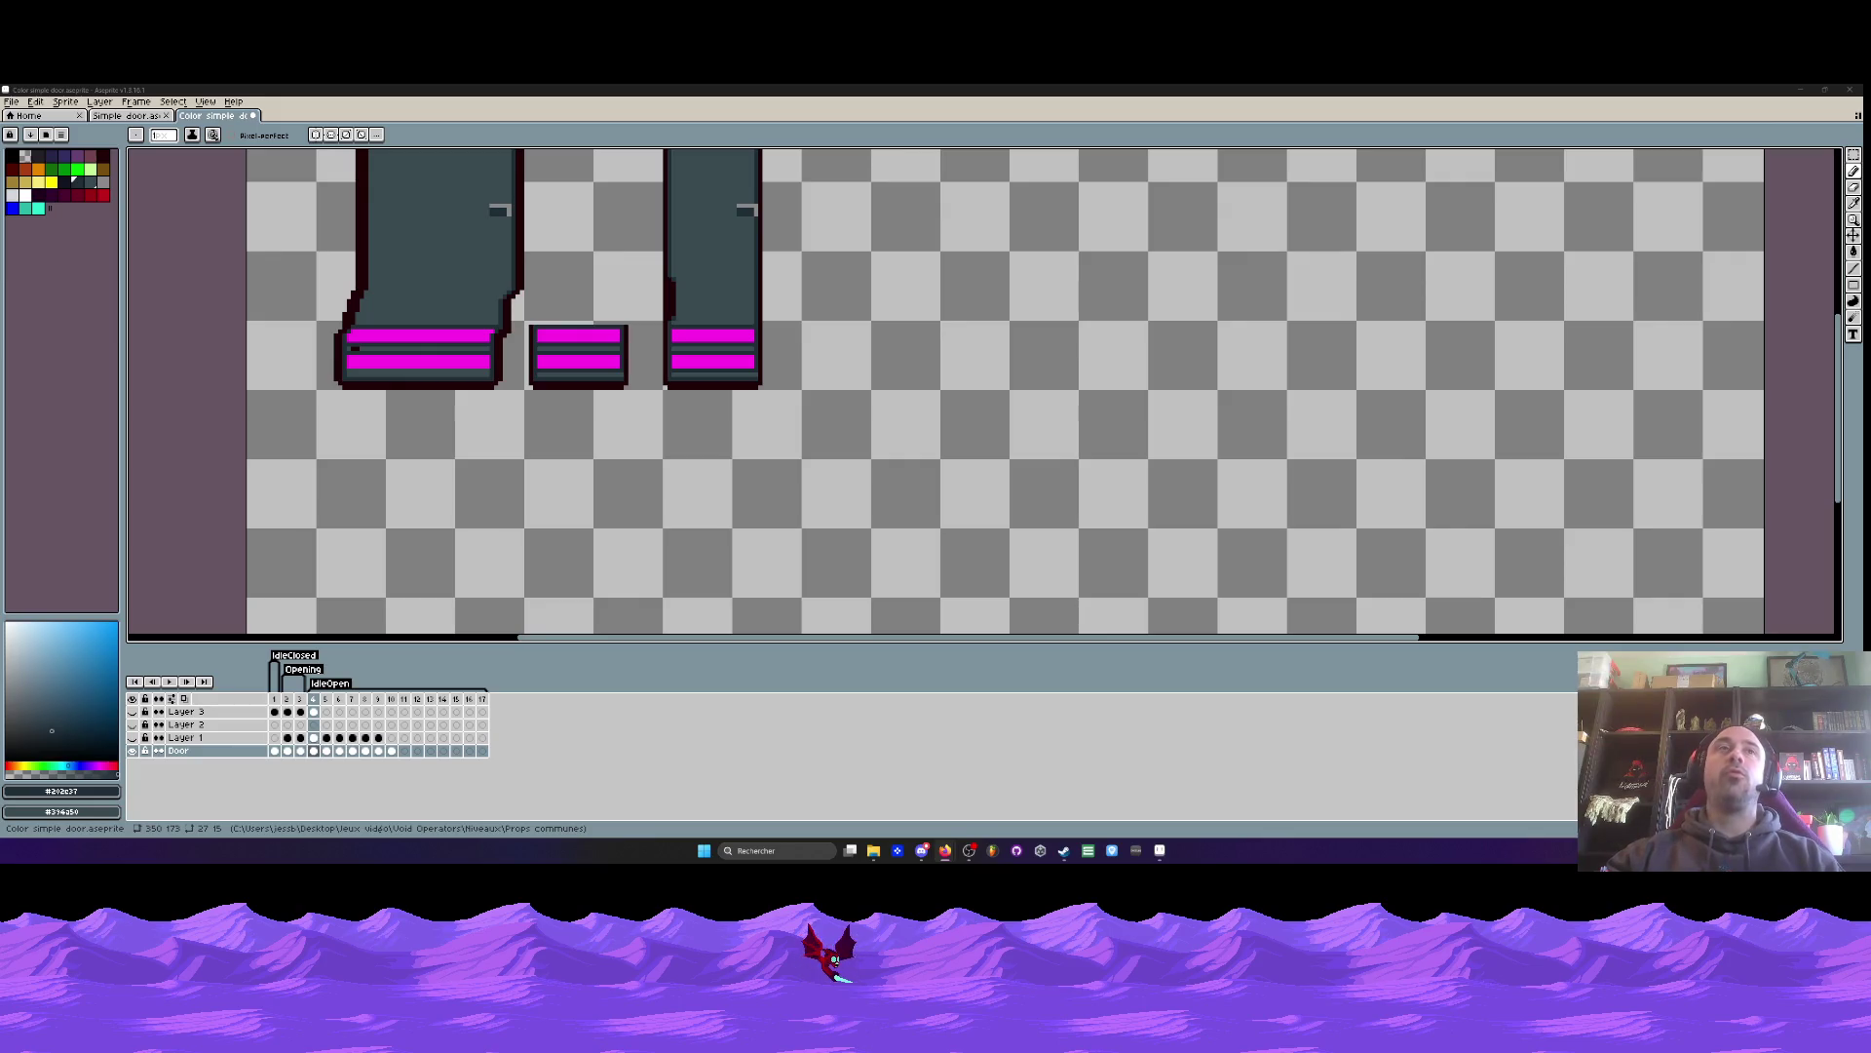
# - Undo a stray dark pixel in the upper stripe and paint over dark specks with slate teal
pyautogui.scroll(-2, 457, 200)
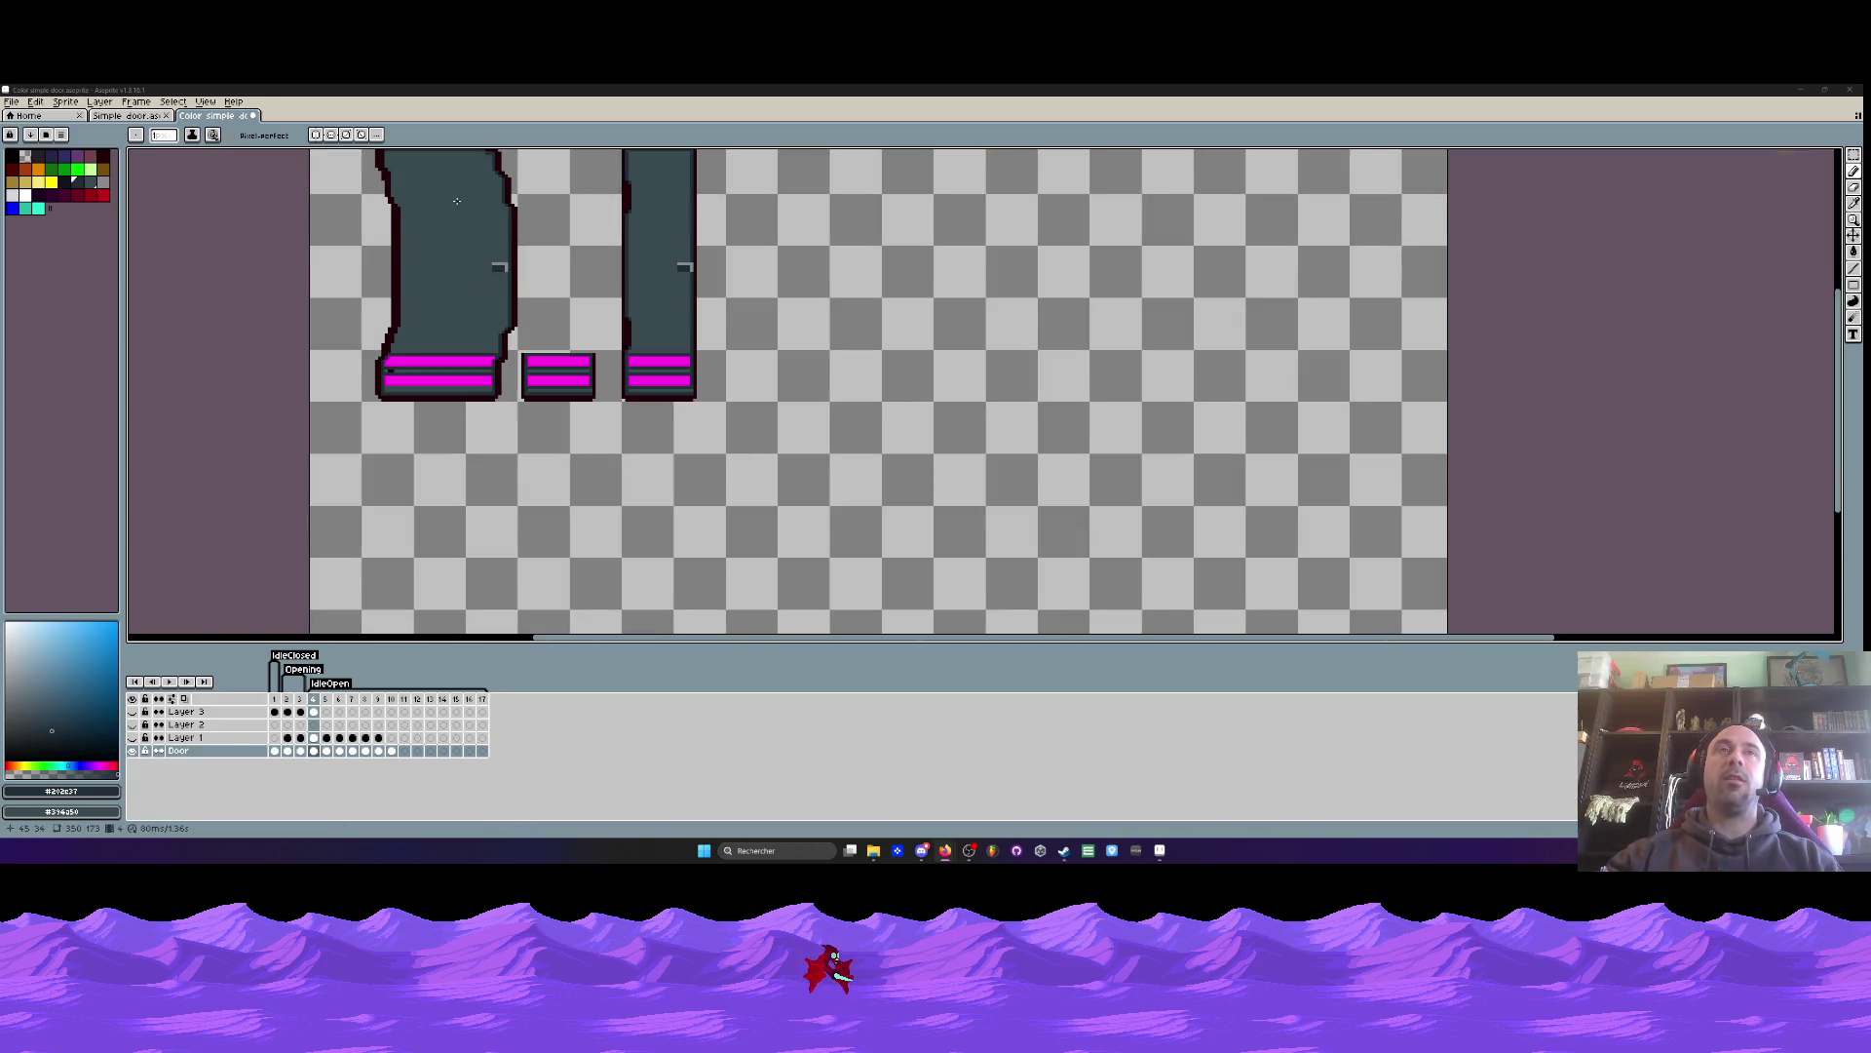
pyautogui.scroll(-1, 457, 201)
pyautogui.scroll(2, 457, 201)
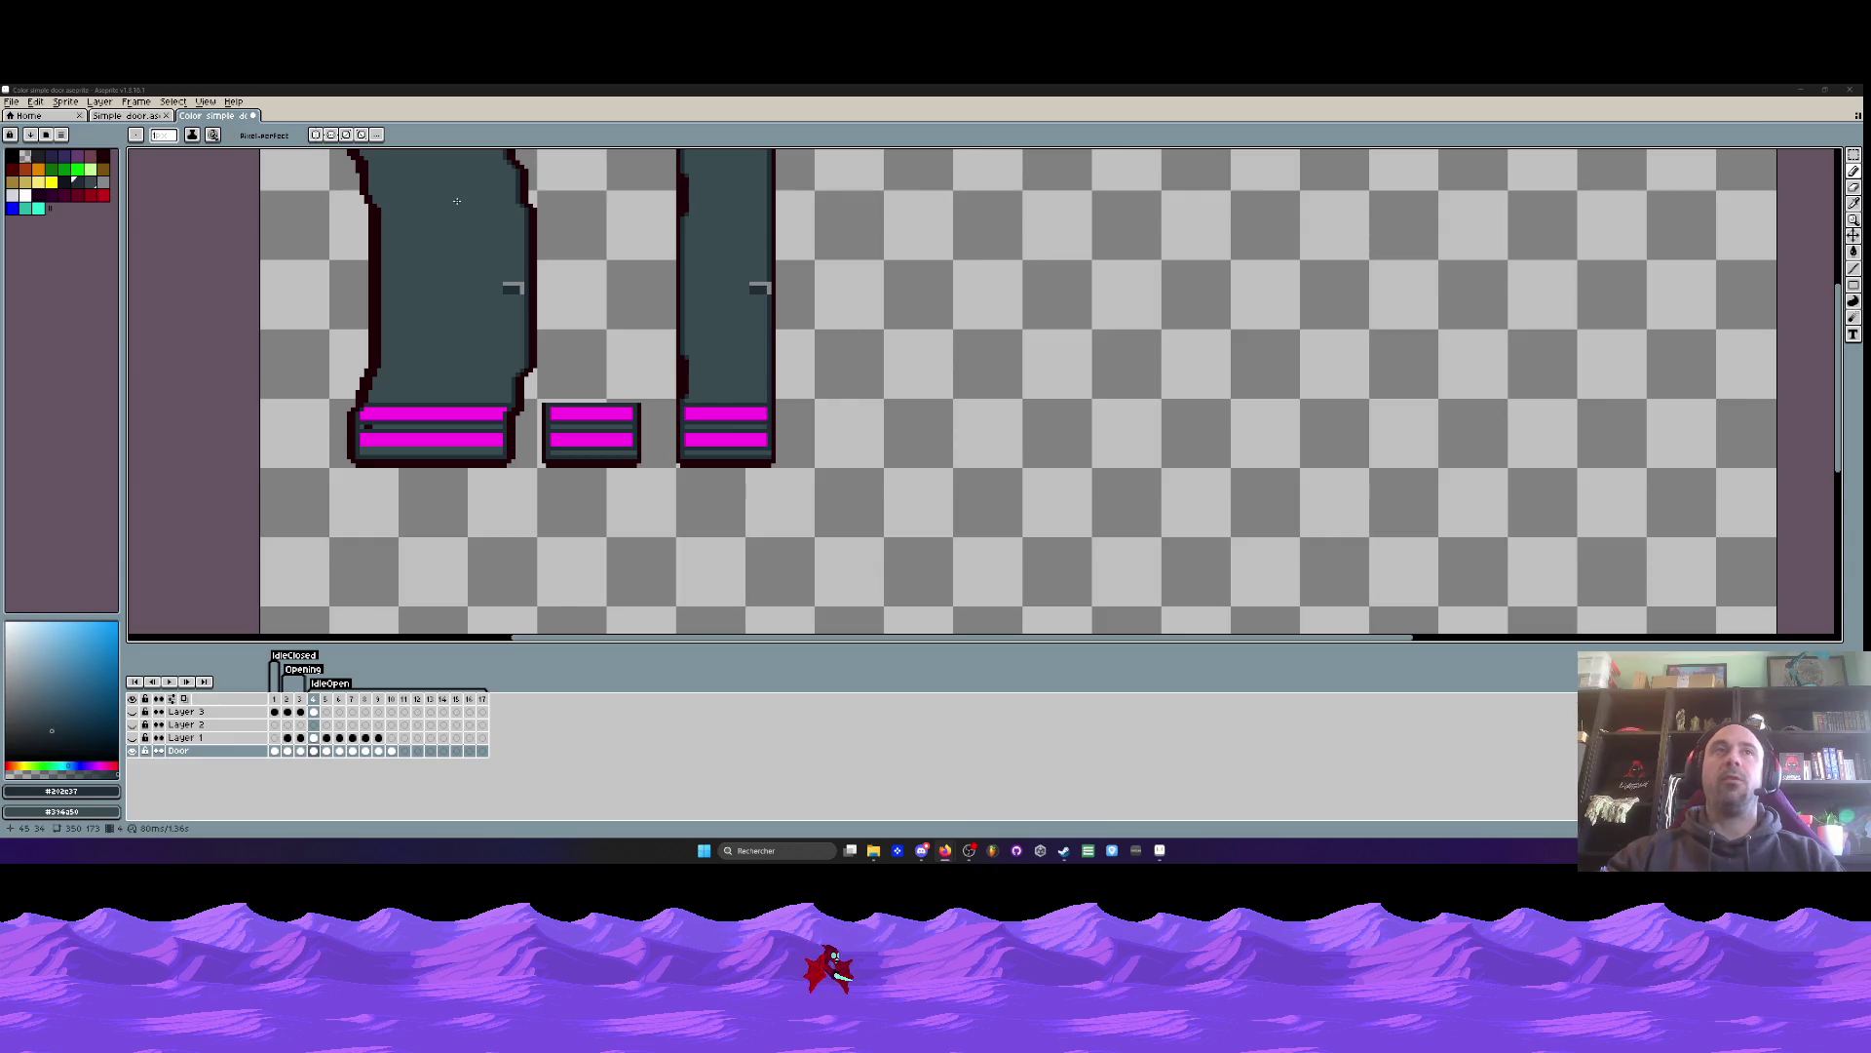
pyautogui.scroll(-3, 457, 201)
pyautogui.scroll(2, 472, 183)
pyautogui.scroll(1, 471, 183)
pyautogui.scroll(-1, 472, 183)
pyautogui.scroll(1, 430, 237)
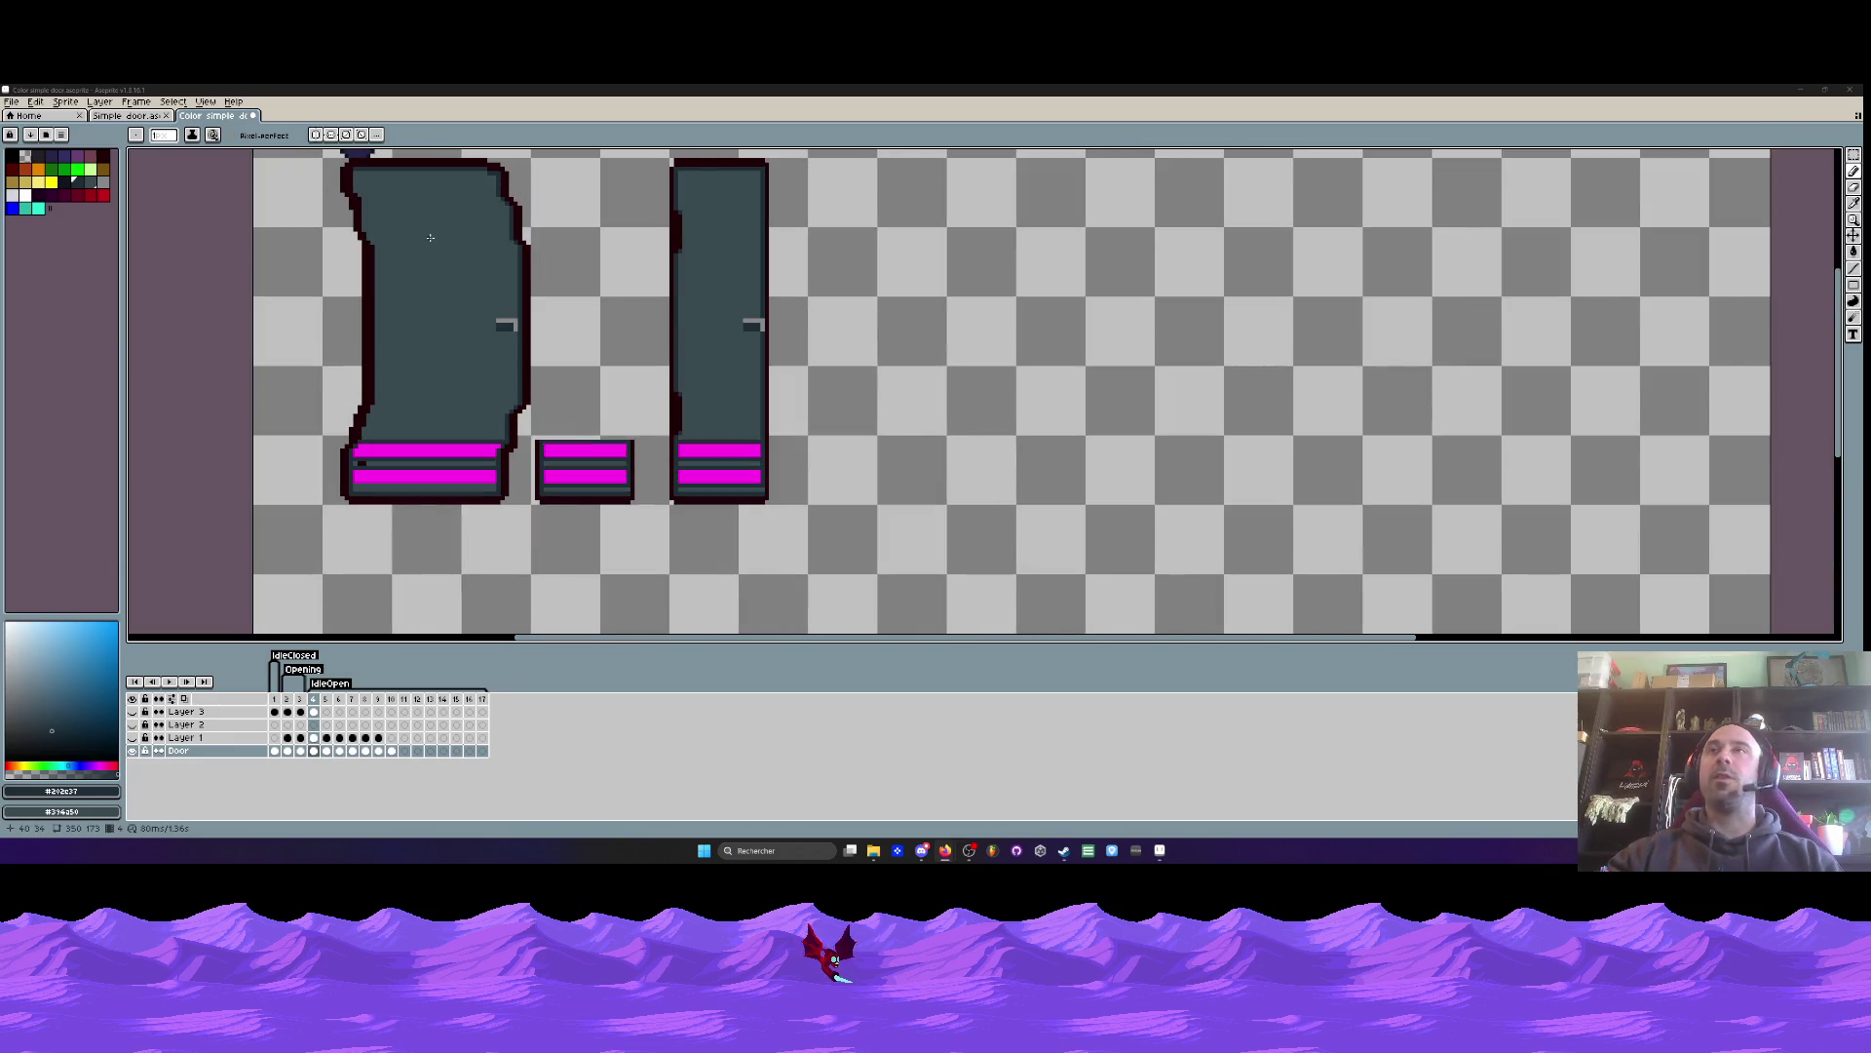
pyautogui.scroll(3, 368, 470)
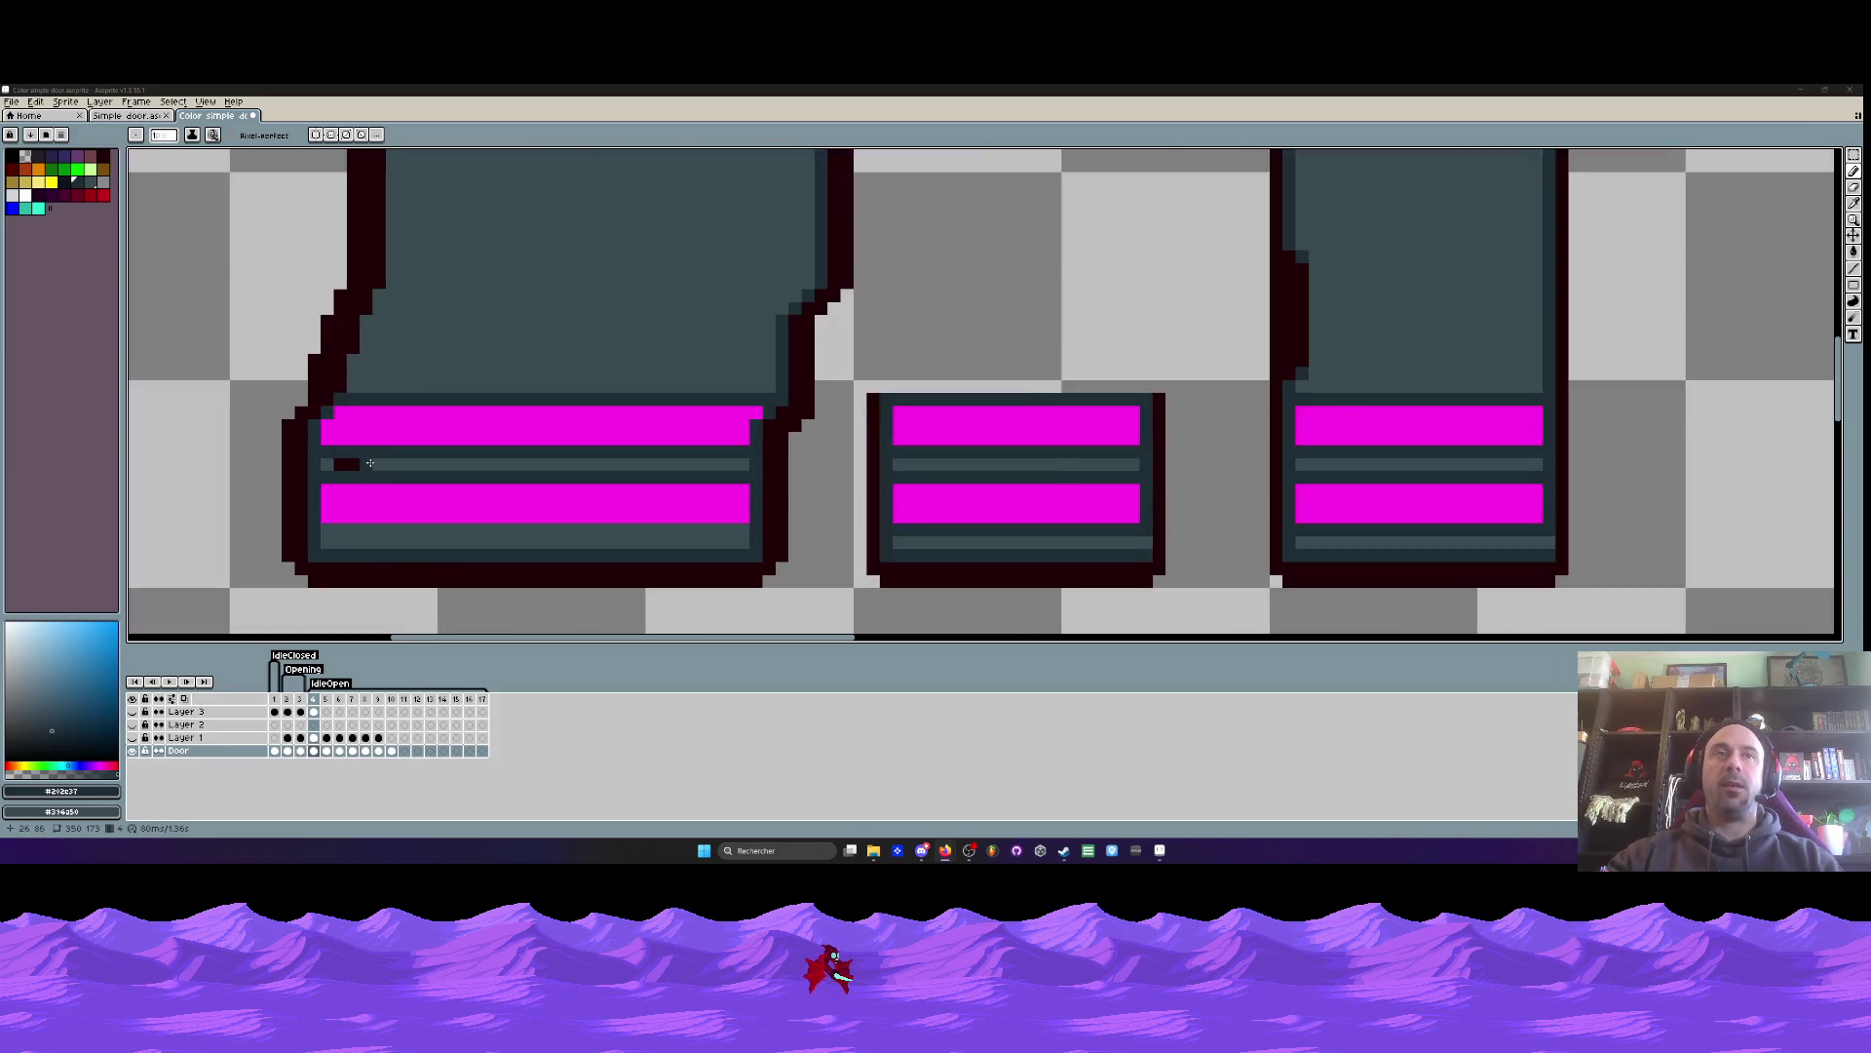
pyautogui.click(485, 411)
pyautogui.hotkey('ctrl', 'z')
pyautogui.keyDown('alt'); pyautogui.click(431, 463); pyautogui.keyUp('alt')
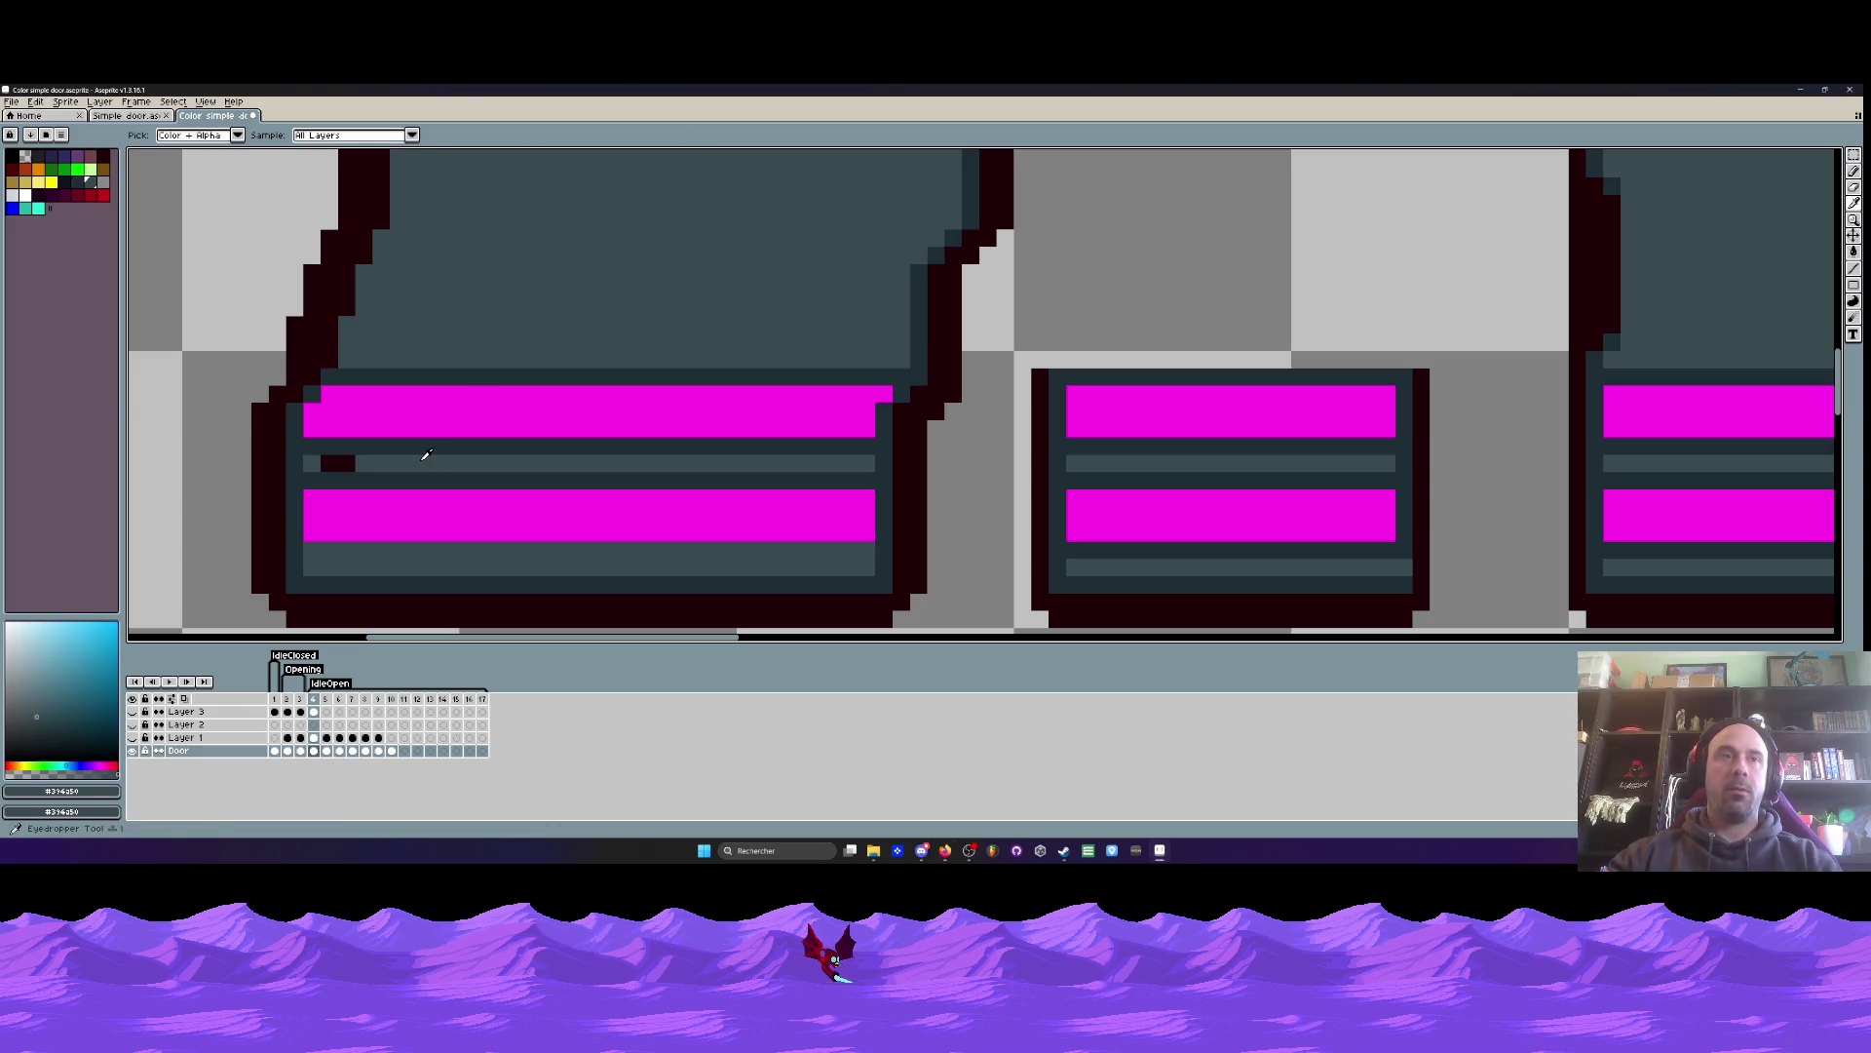
pyautogui.scroll(1, 422, 459)
pyautogui.moveTo(310, 462); pyautogui.dragTo(277, 462)
pyautogui.scroll(-3, 277, 461)
pyautogui.scroll(2, 282, 438)
pyautogui.scroll(-2, 290, 420)
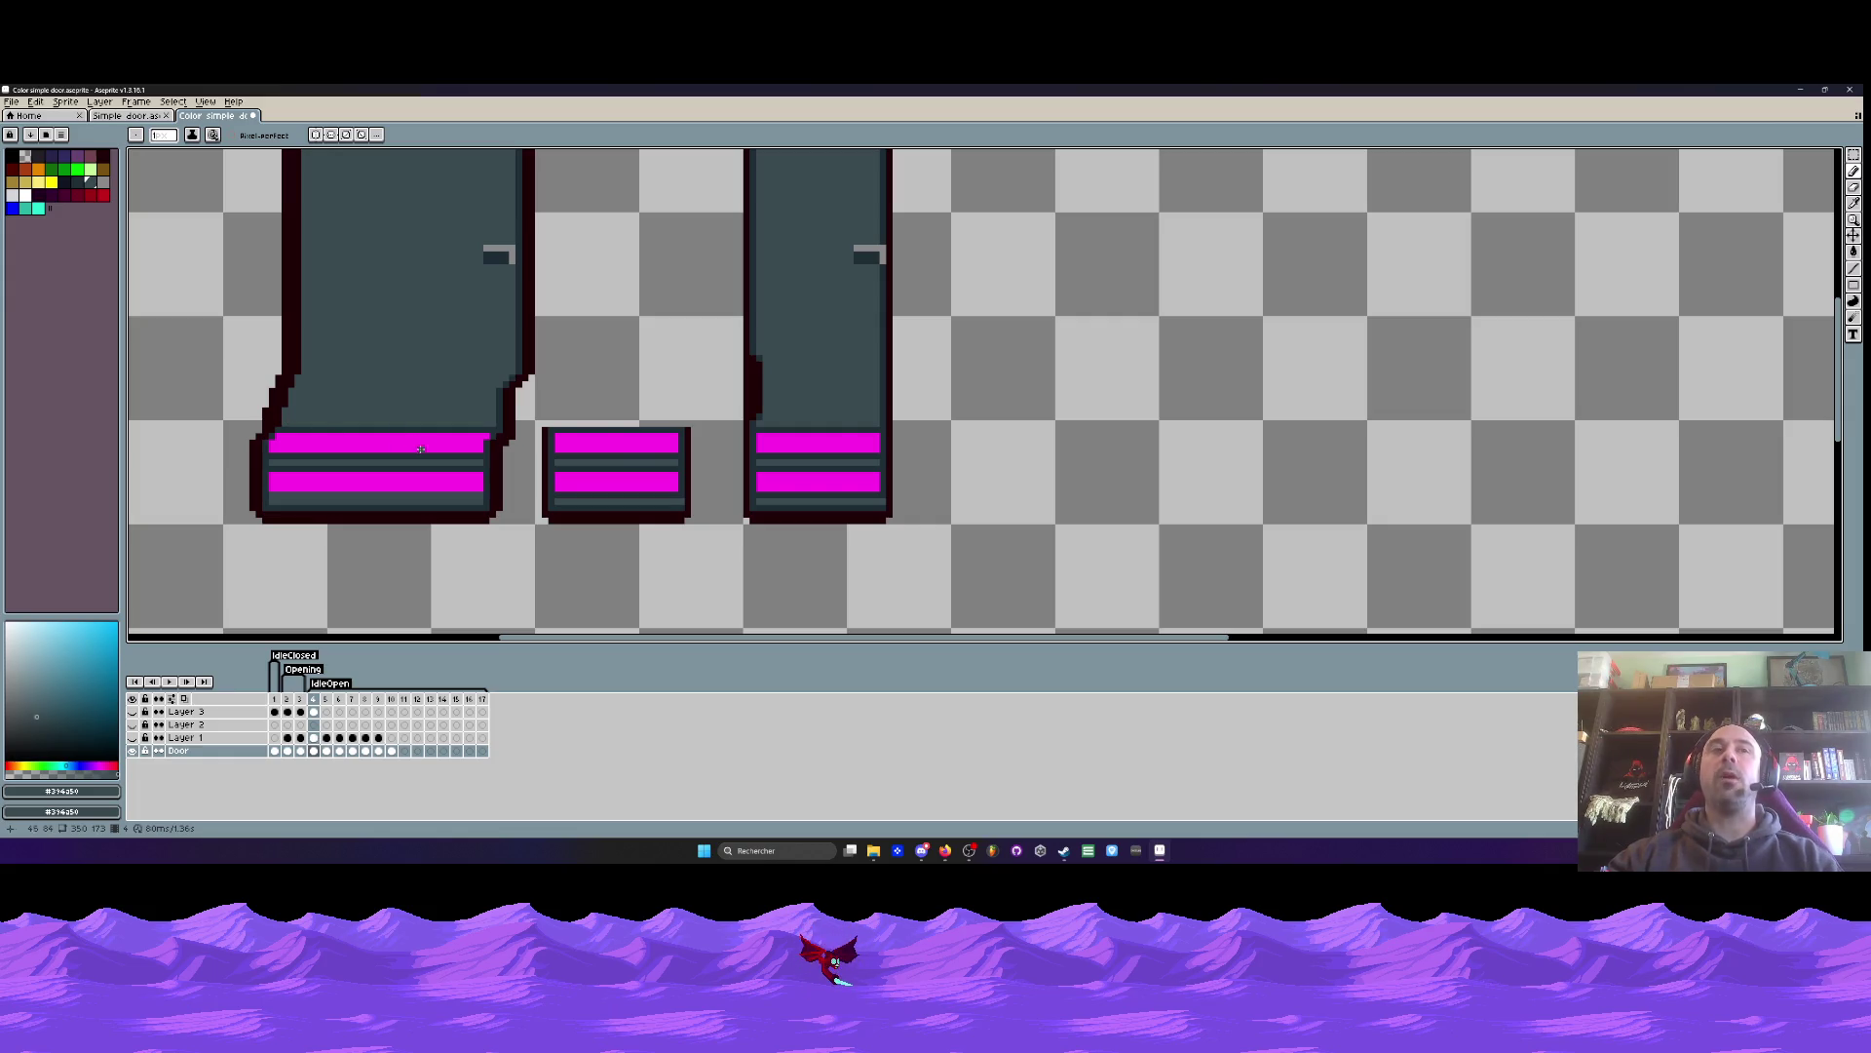
pyautogui.scroll(2, 447, 446)
pyautogui.scroll(-1, 527, 421)
pyautogui.scroll(-2, 533, 434)
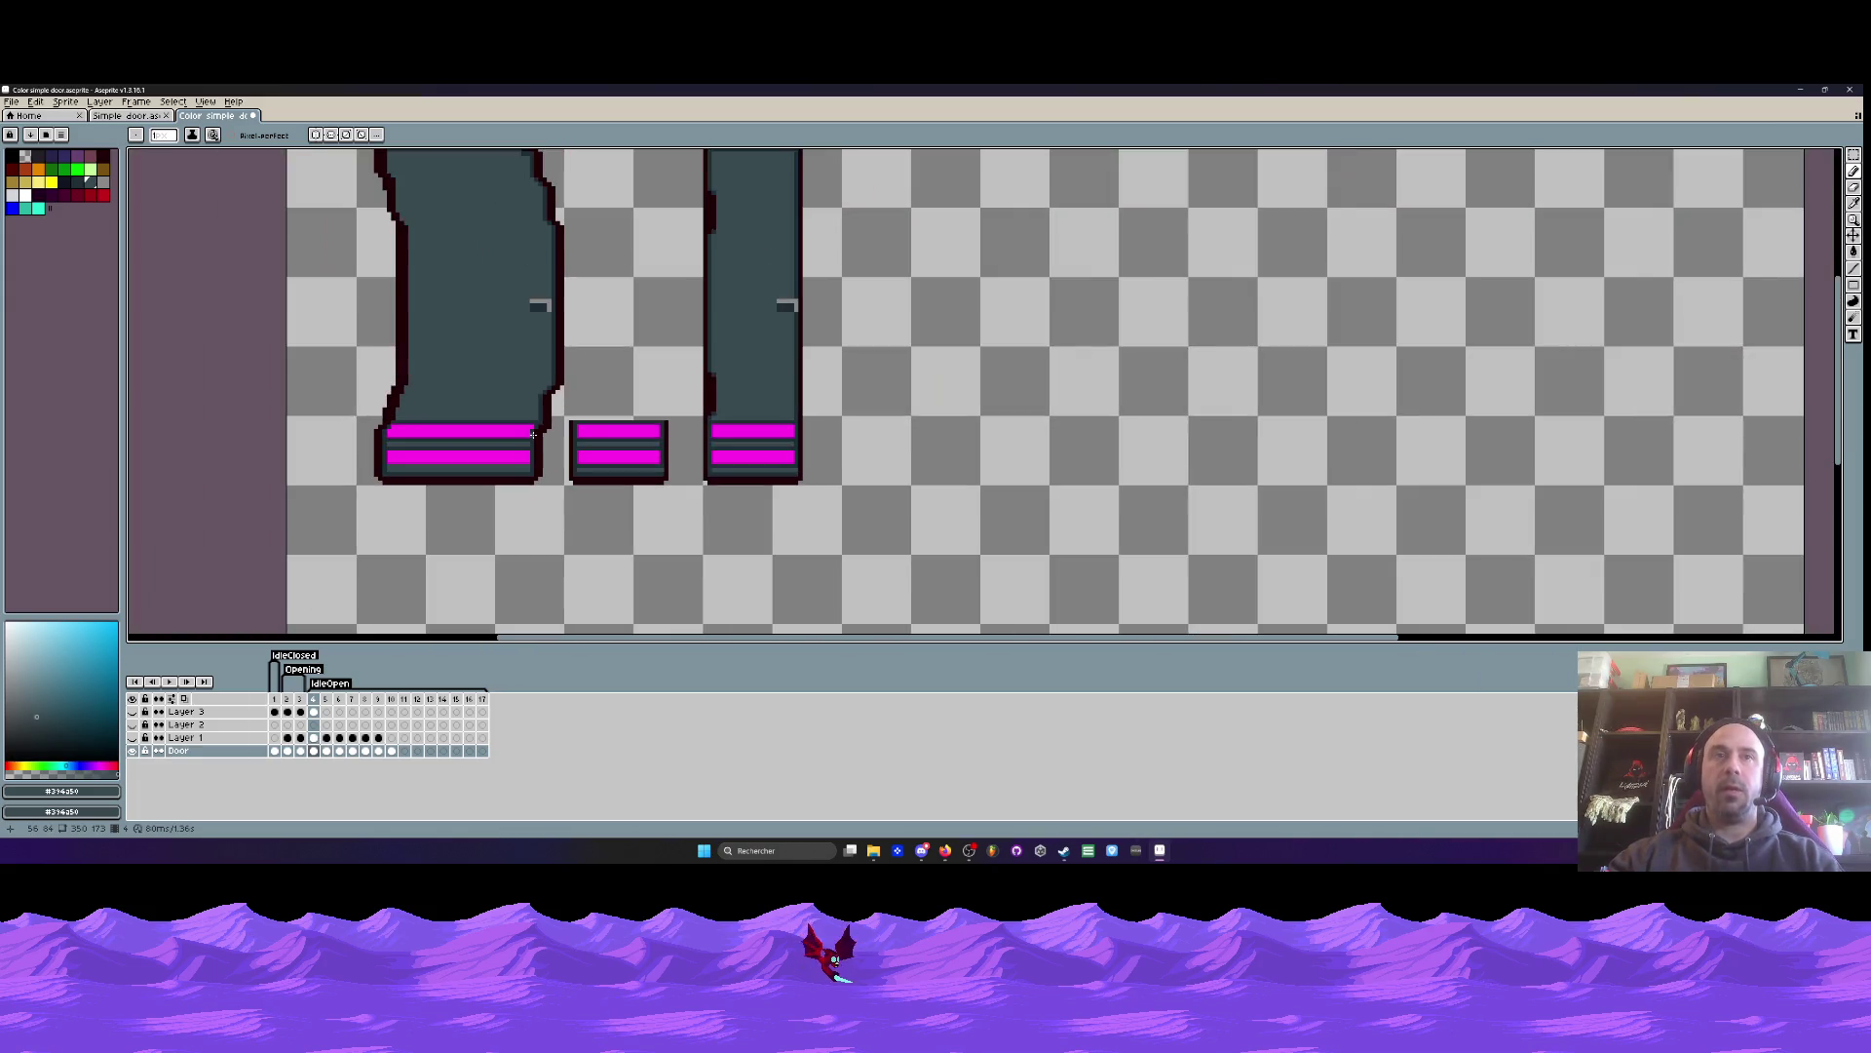
# - Draw a straight dark slate line along the left door's edge
pyautogui.press('i')
pyautogui.scroll(3, 390, 429)
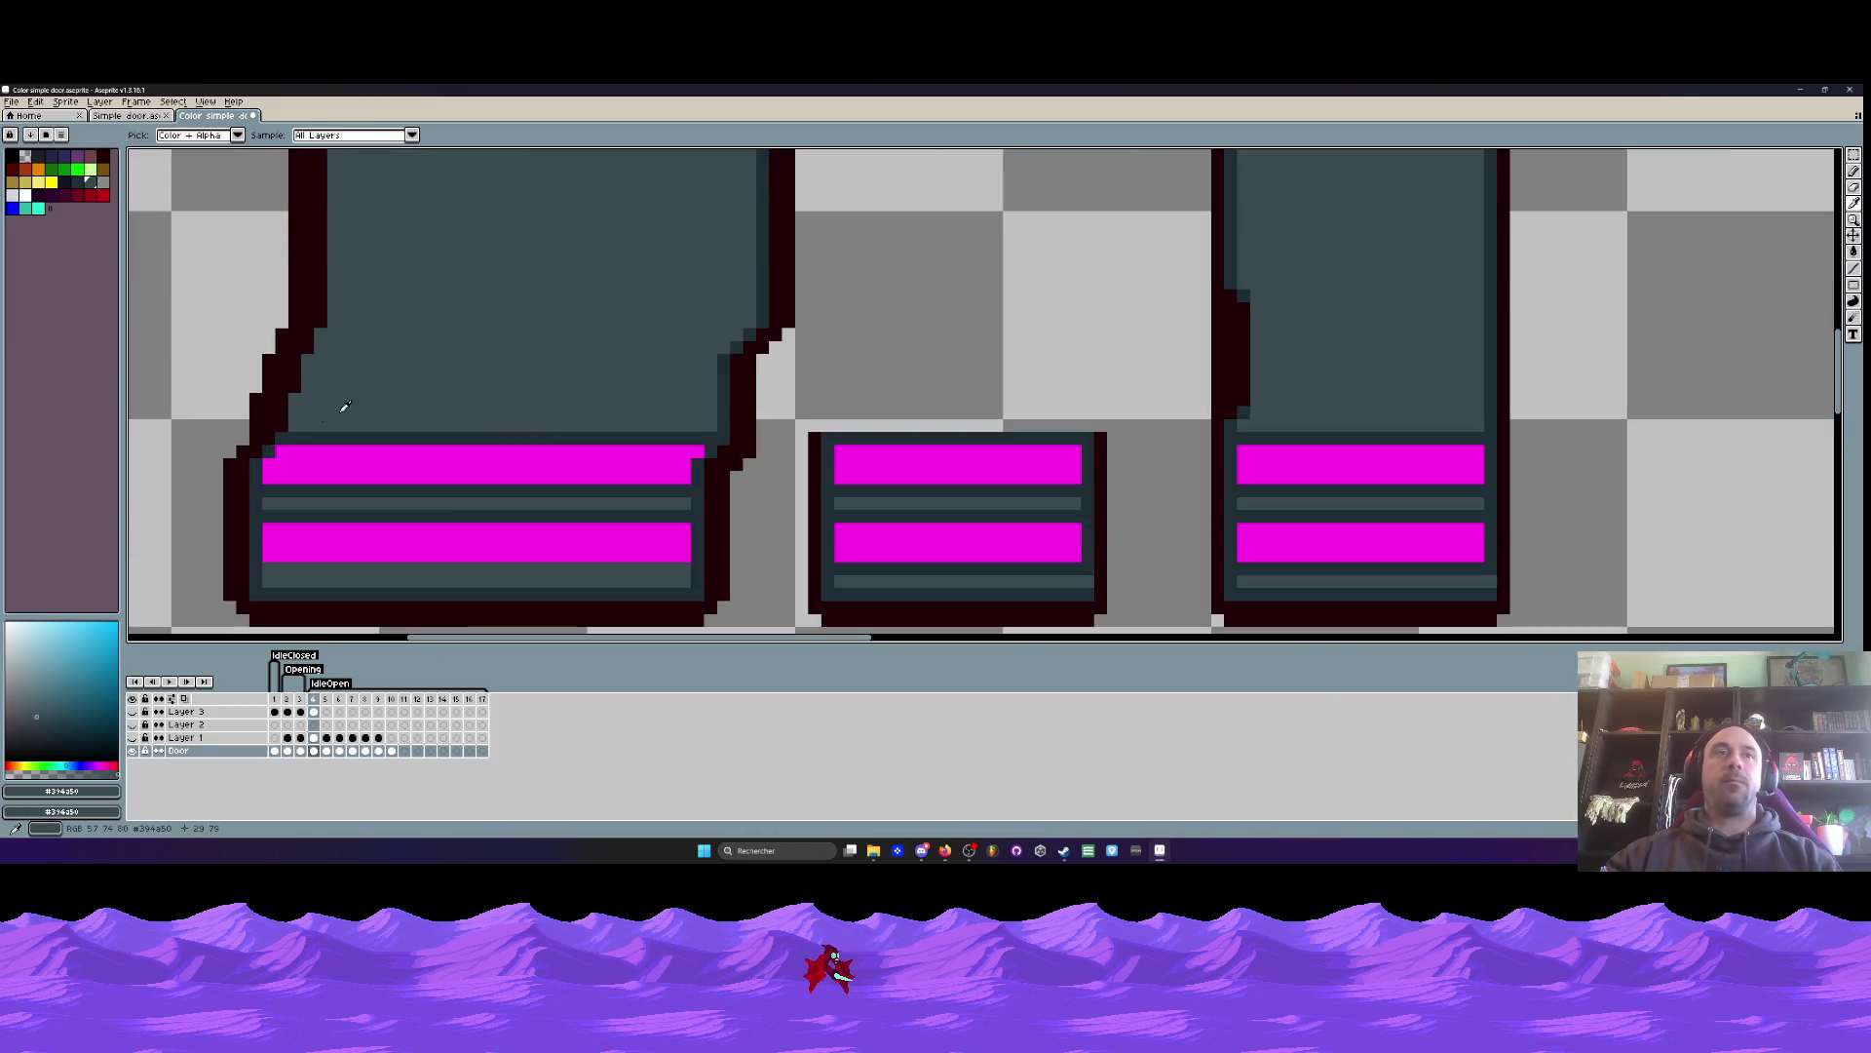
pyautogui.click(282, 432)
pyautogui.click(1854, 268)
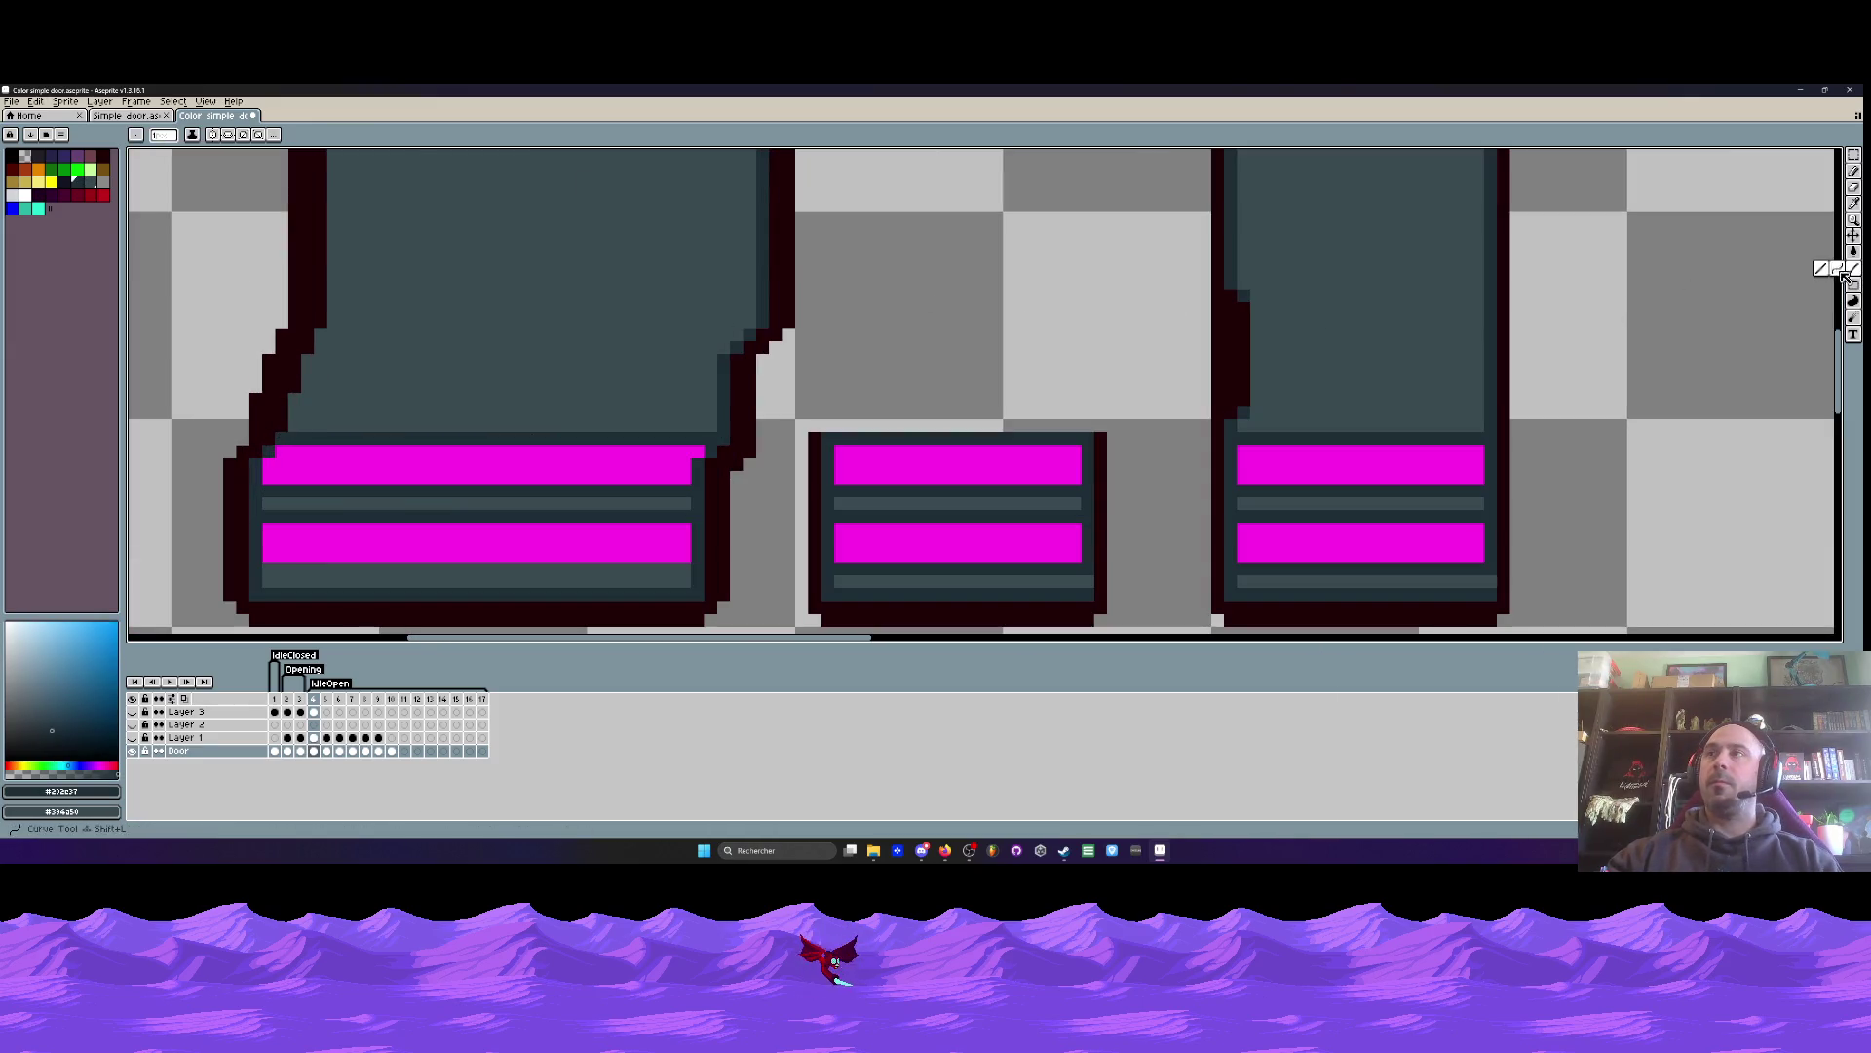
pyautogui.moveTo(277, 420); pyautogui.dragTo(317, 321)
pyautogui.scroll(-3, 317, 441)
pyautogui.scroll(2, 318, 441)
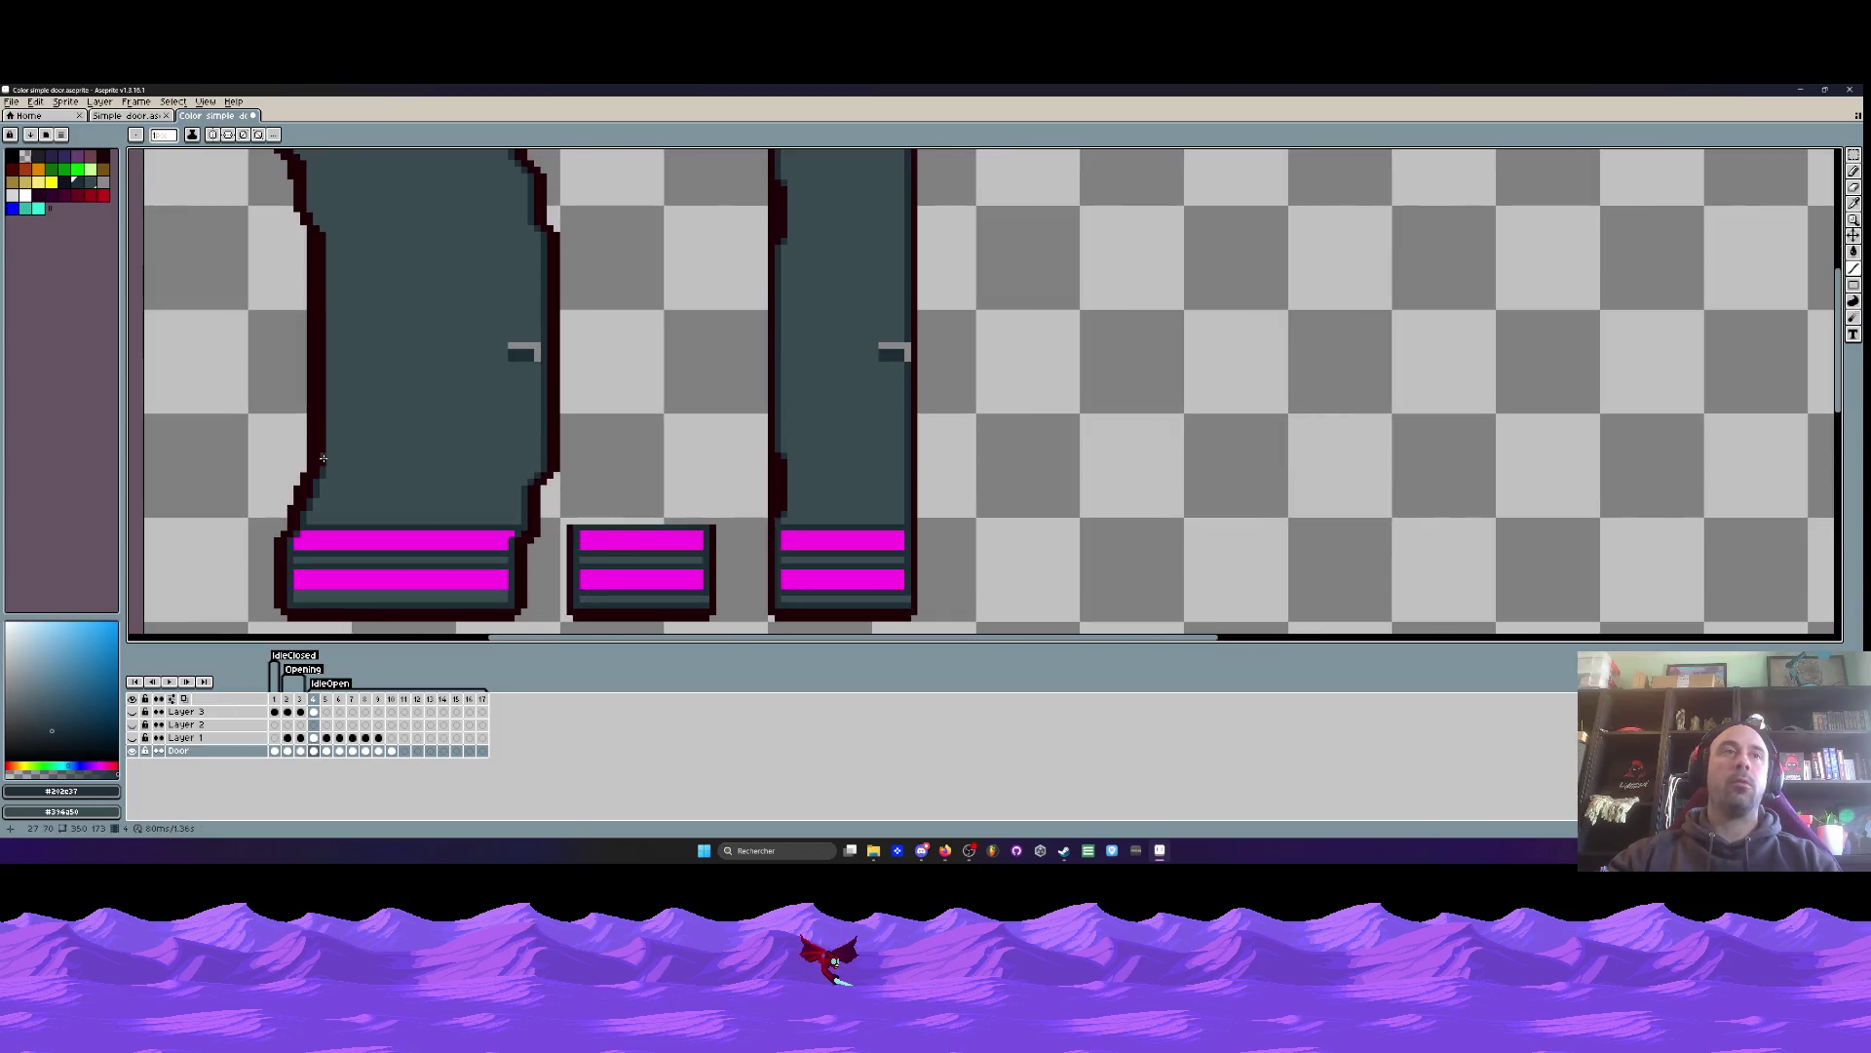
pyautogui.scroll(2, 318, 235)
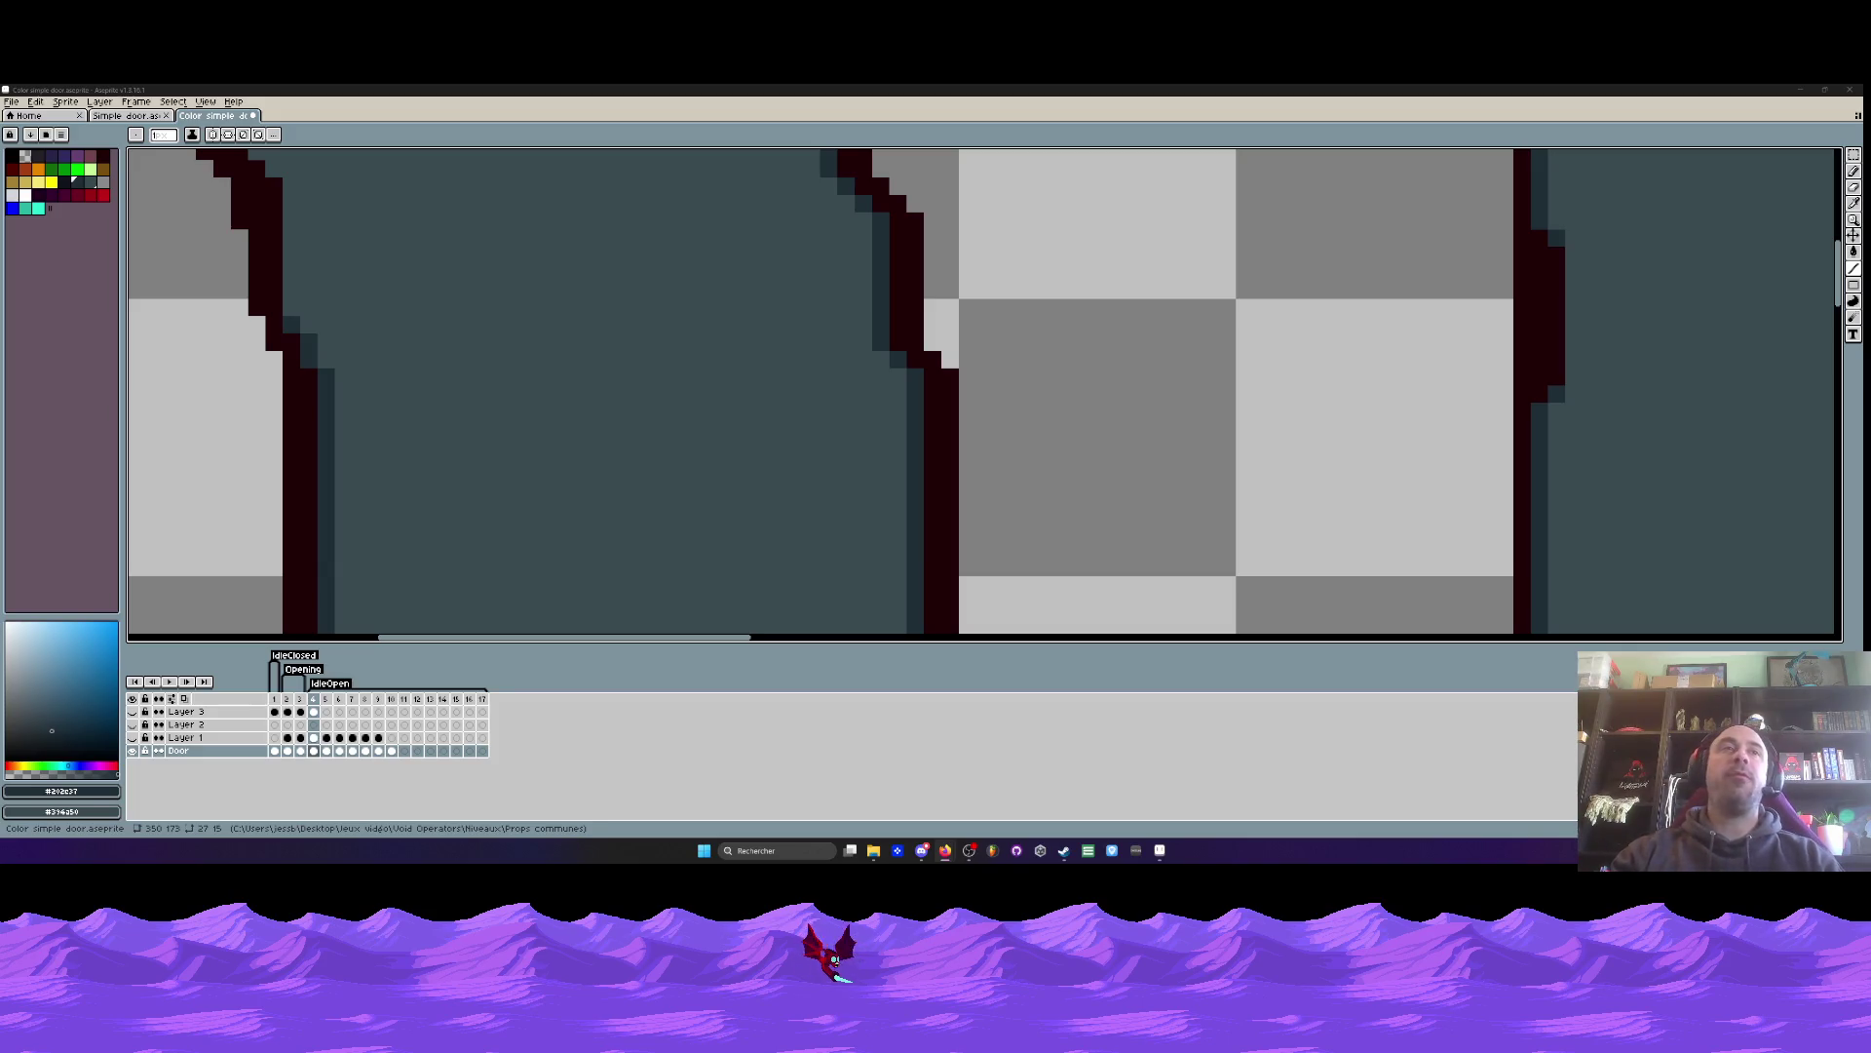
# - Repaint an outline pixel at the wide door's upper-left corner
pyautogui.scroll(-2, 321, 215)
pyautogui.scroll(2, 289, 240)
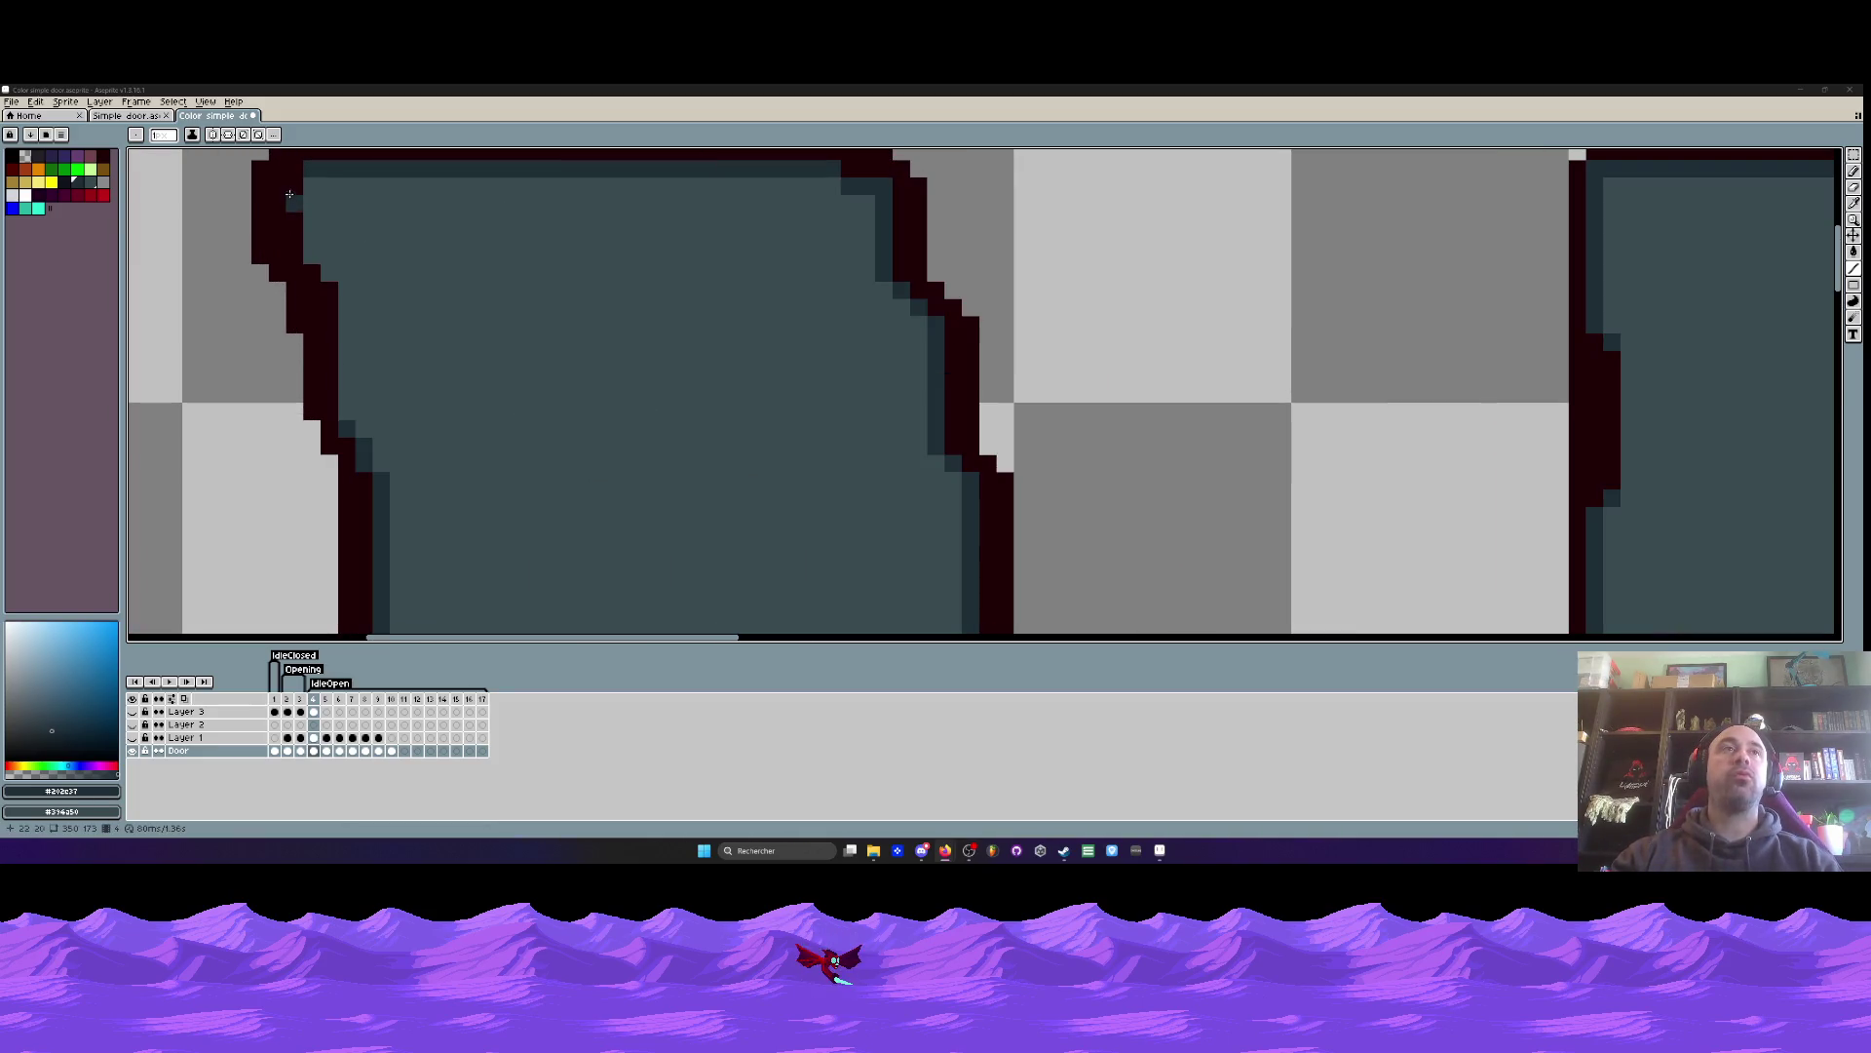
pyautogui.click(305, 258)
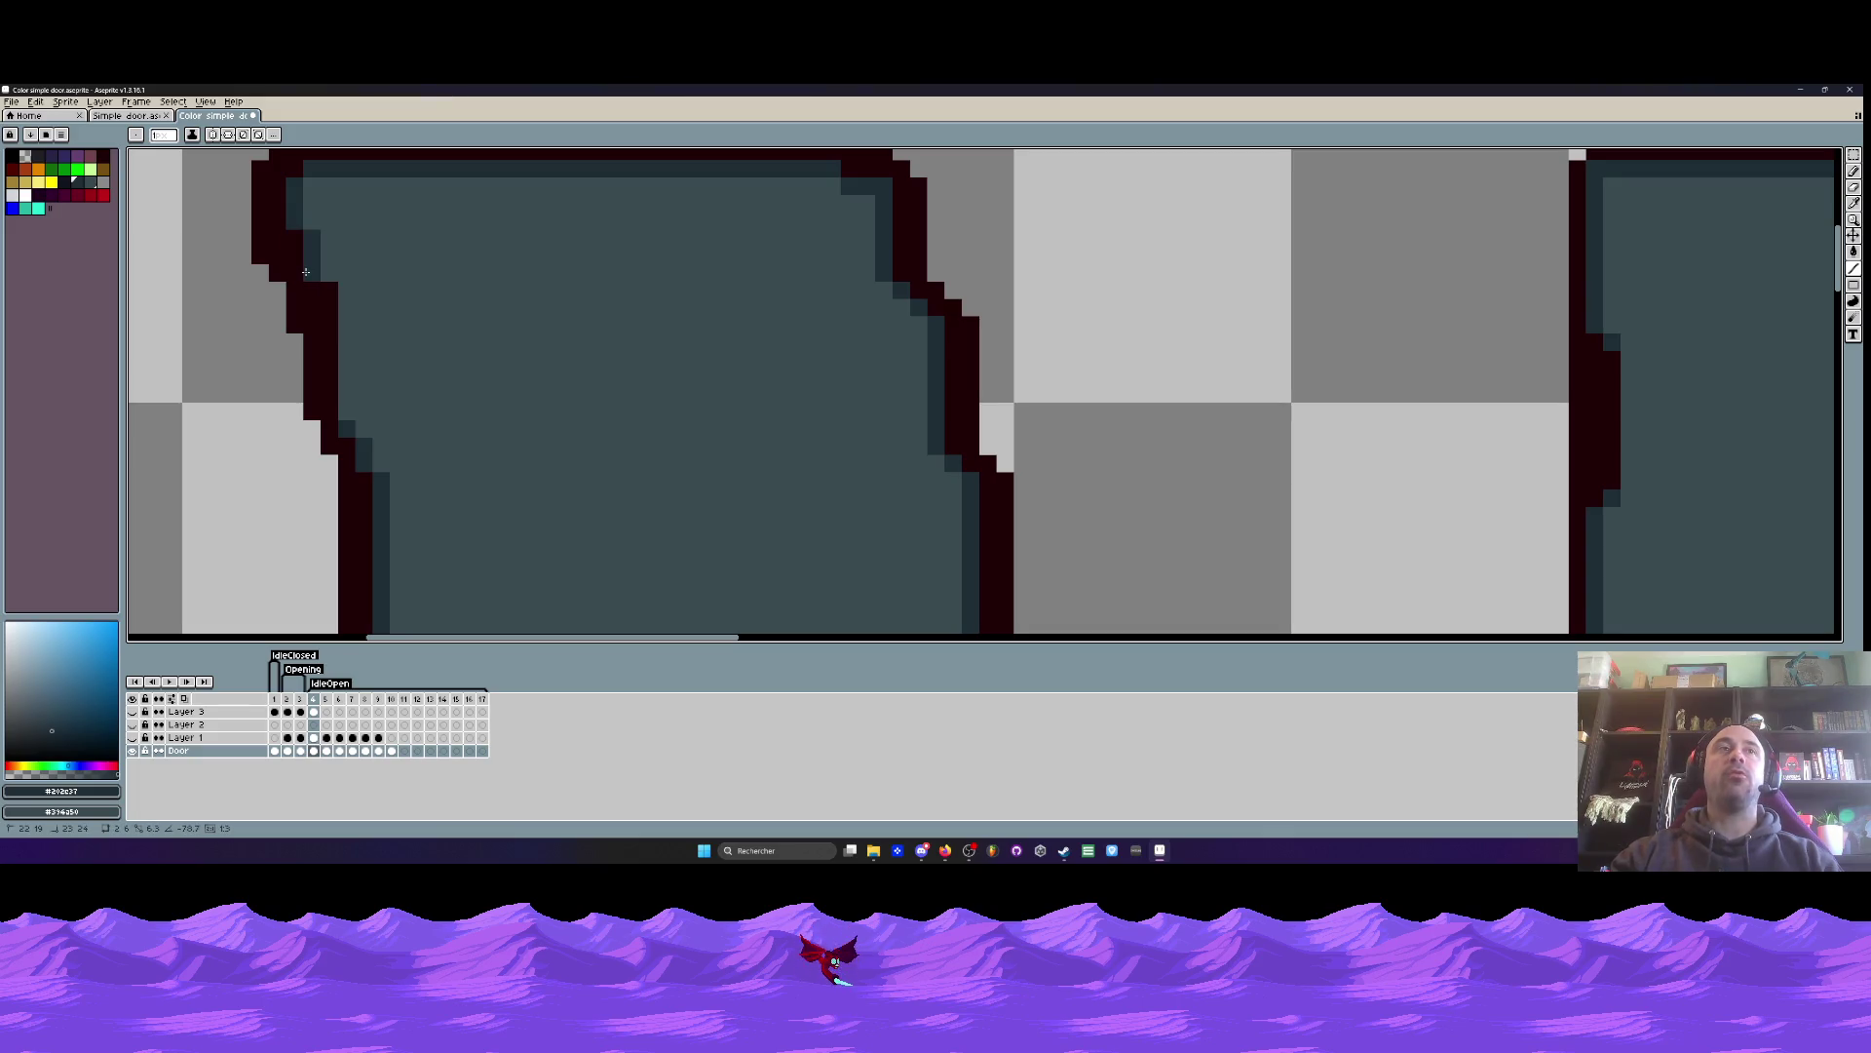
pyautogui.scroll(-3, 331, 414)
pyautogui.scroll(-3, 365, 386)
pyautogui.scroll(4, 371, 454)
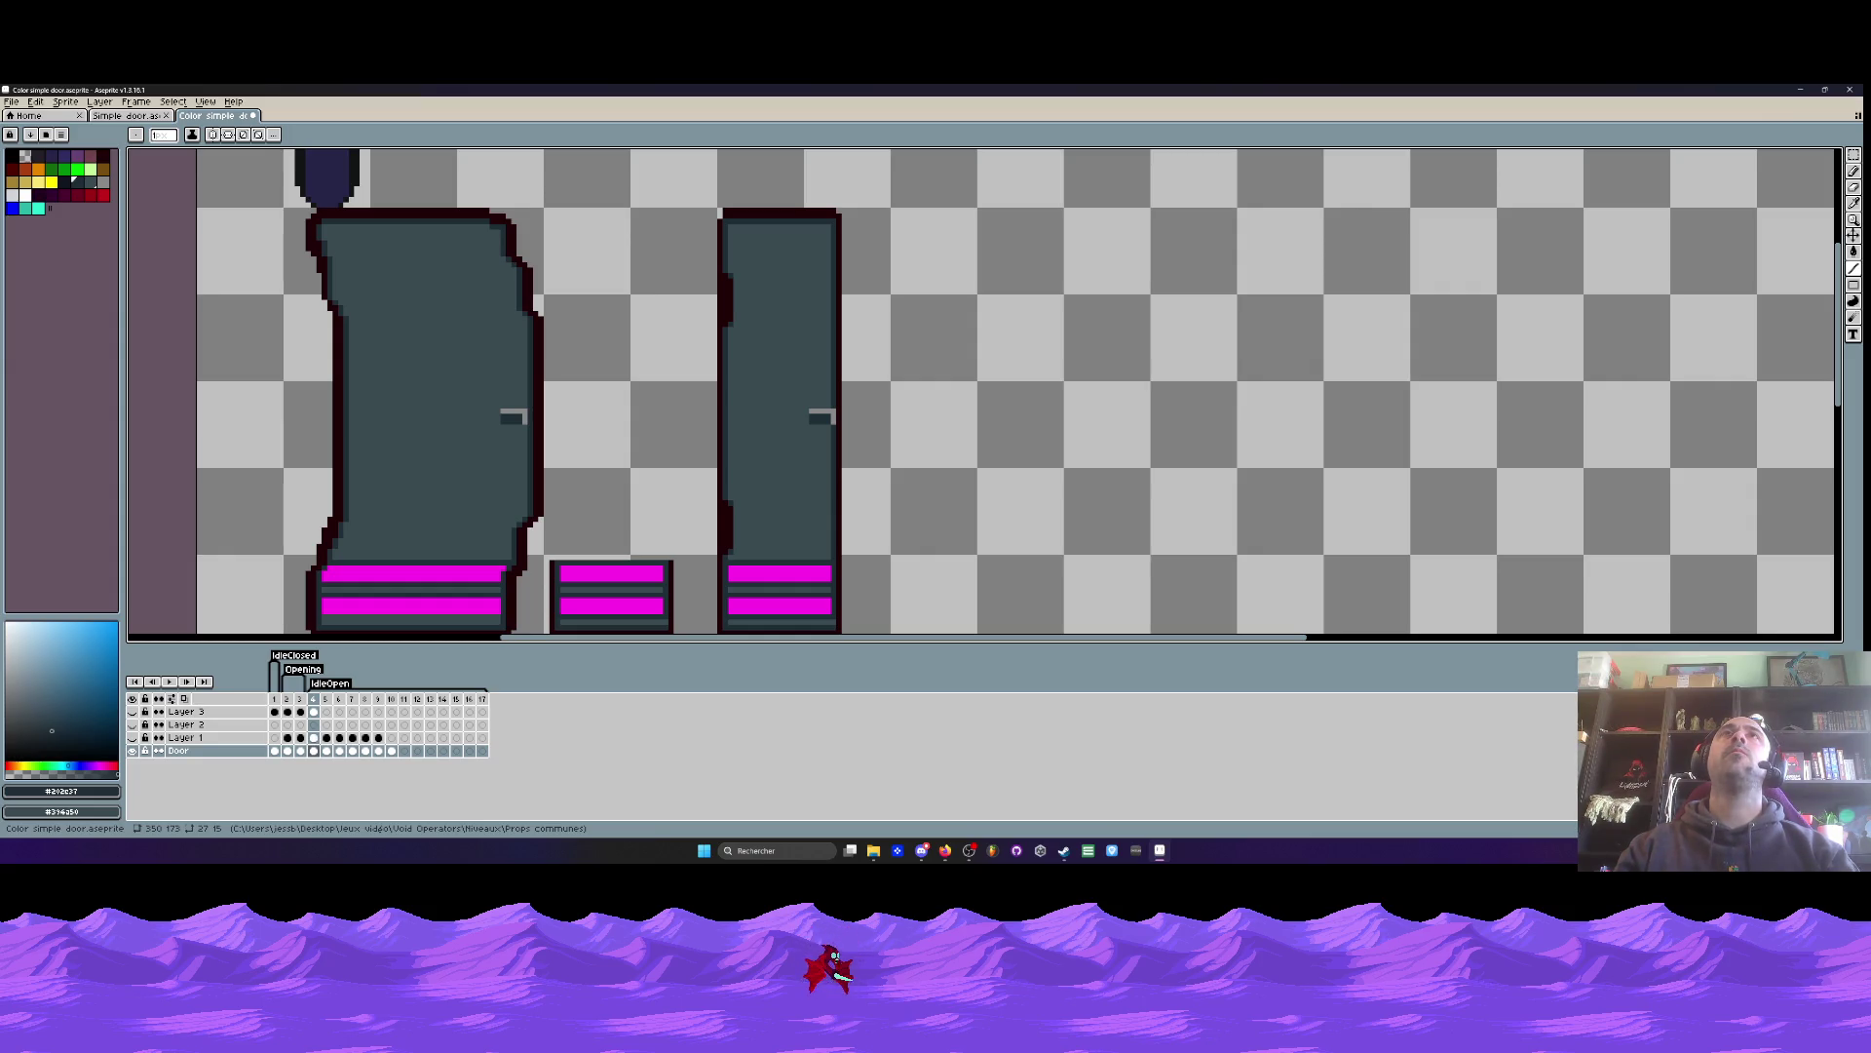
# - Step back and forth through the animation frames, landing on frame 4
pyautogui.scroll(-2, 635, 430)
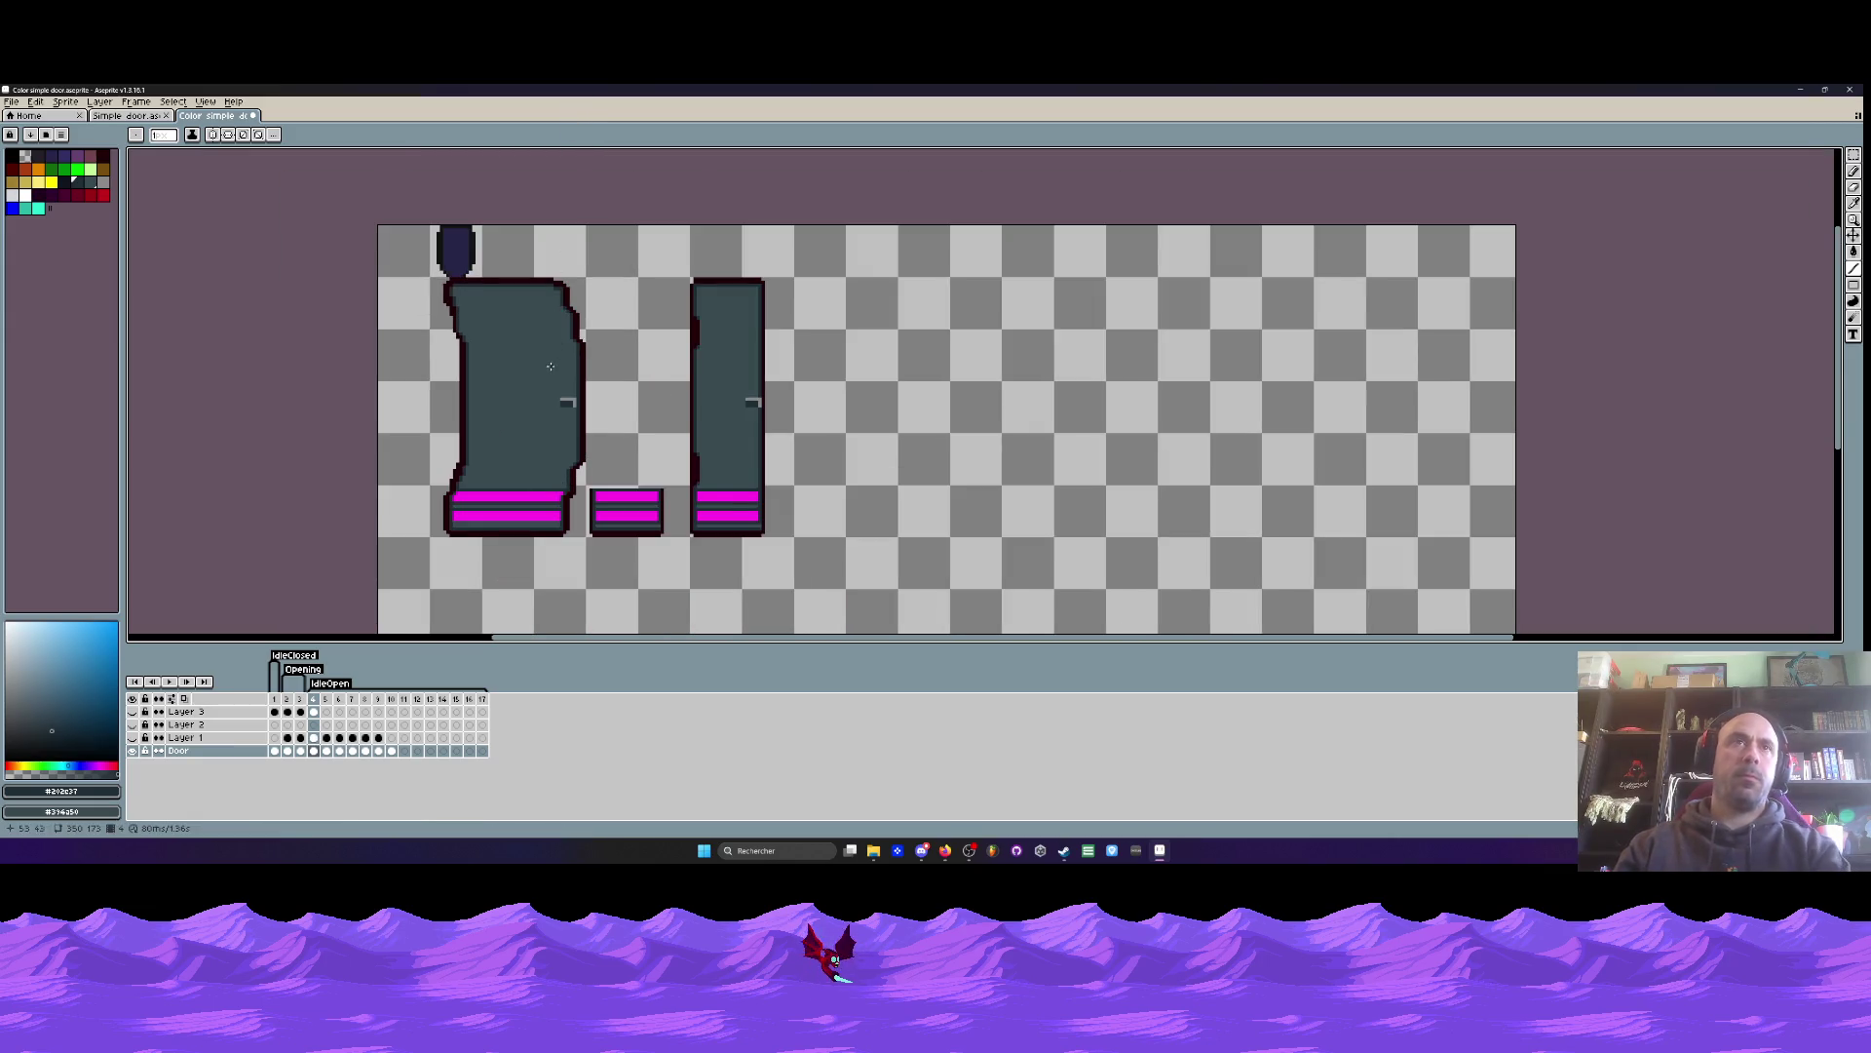
pyautogui.click(287, 698)
pyautogui.press('Left')
pyautogui.press('Right')
pyautogui.press('Right')
pyautogui.press('Left')
pyautogui.press('Right')
pyautogui.press('Left')
pyautogui.press('Right')
pyautogui.press('Right')
pyautogui.press('Left')
pyautogui.press('Right')
pyautogui.scroll(2, 453, 443)
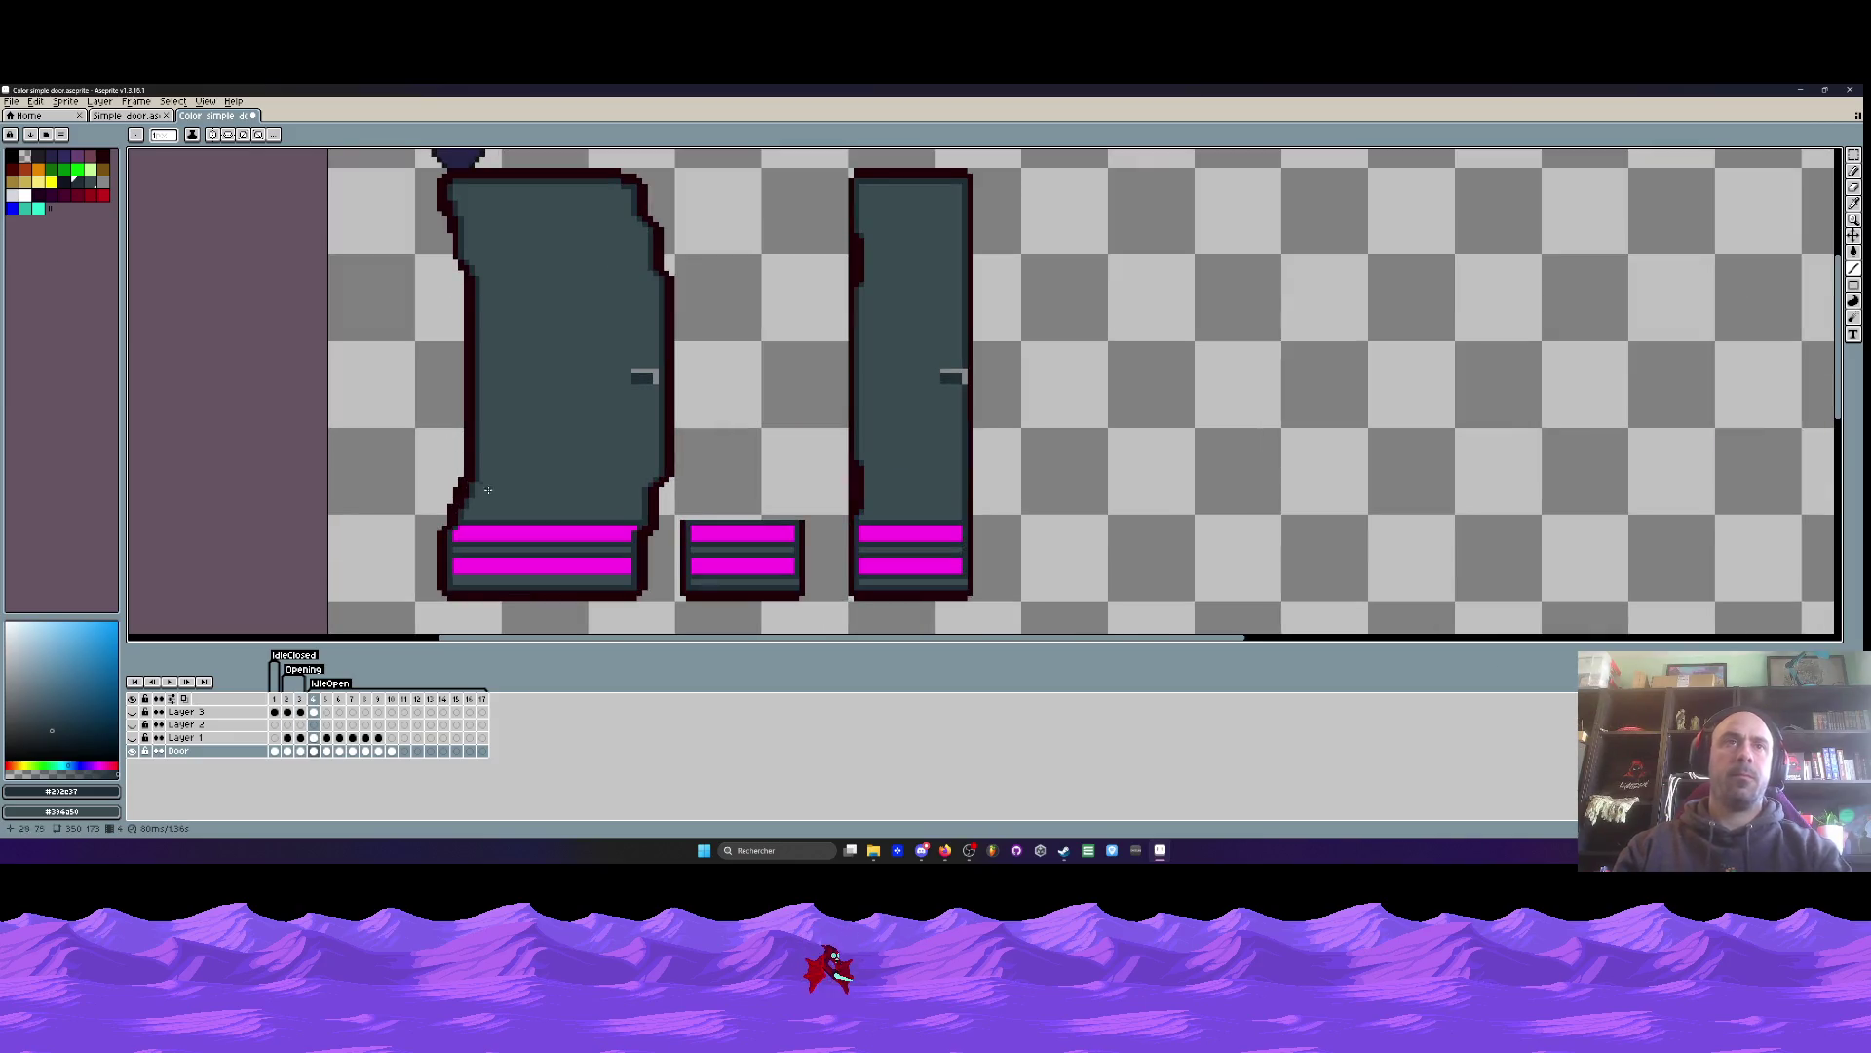
# - Eyedrop the dark outline colour and extend the outline up the first door's left edge
pyautogui.press('i')
pyautogui.click(864, 482)
pyautogui.press('b')
pyautogui.scroll(2, 617, 565)
pyautogui.scroll(1, 407, 485)
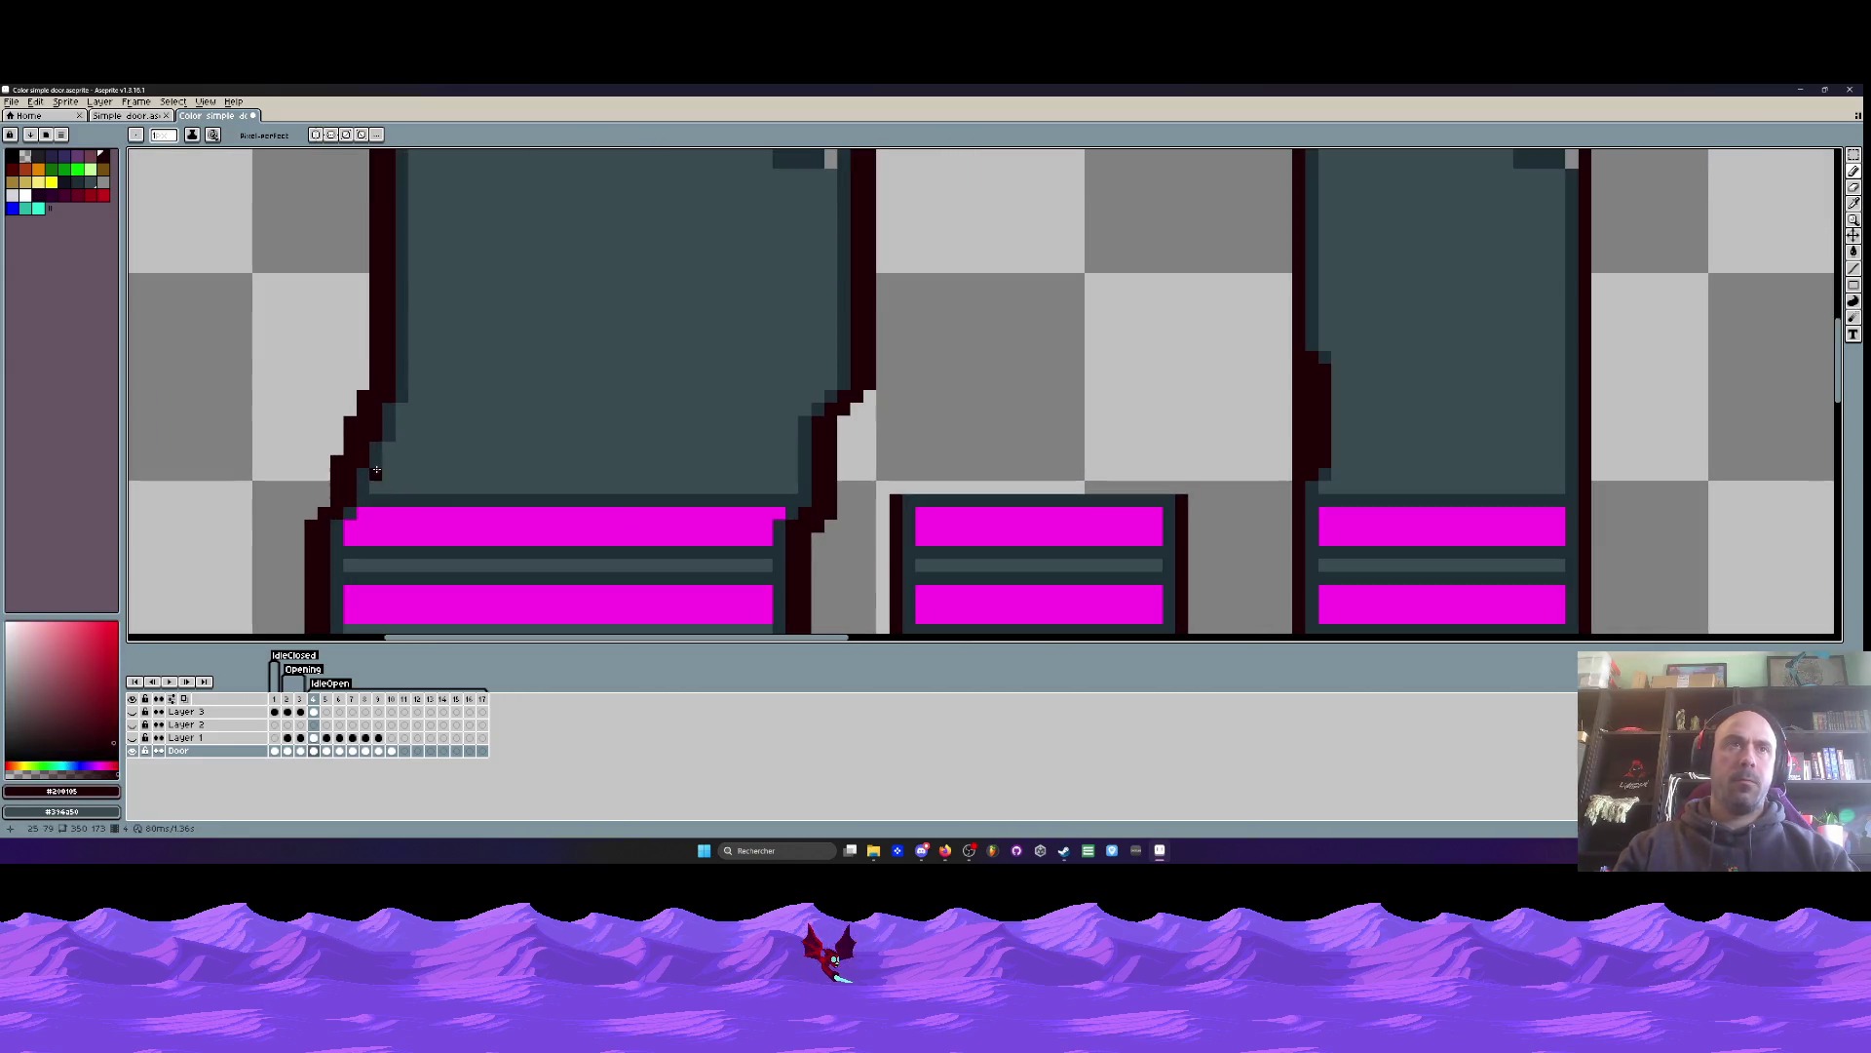
pyautogui.moveTo(380, 463); pyautogui.dragTo(399, 362)
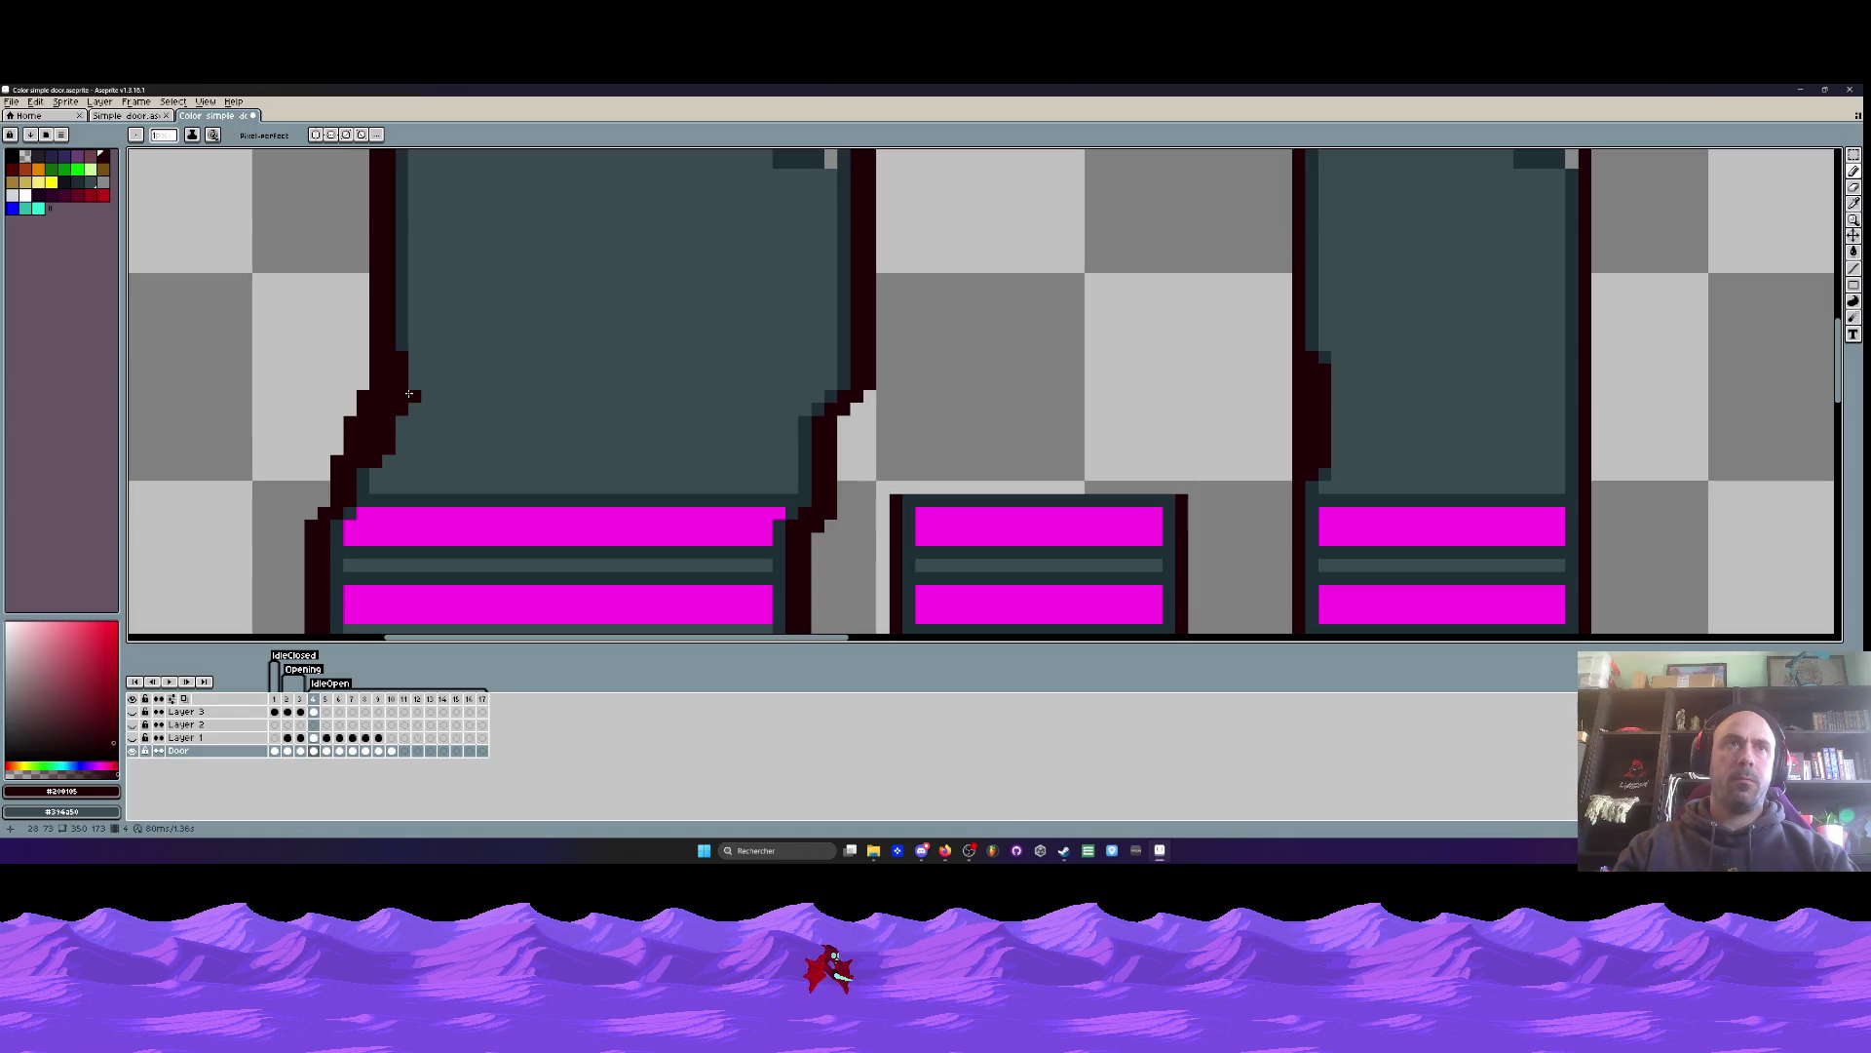
# - Sample the slate fill and add slate pixels beside the first door's left outline
pyautogui.press('i')
pyautogui.click(406, 328)
pyautogui.press('b')
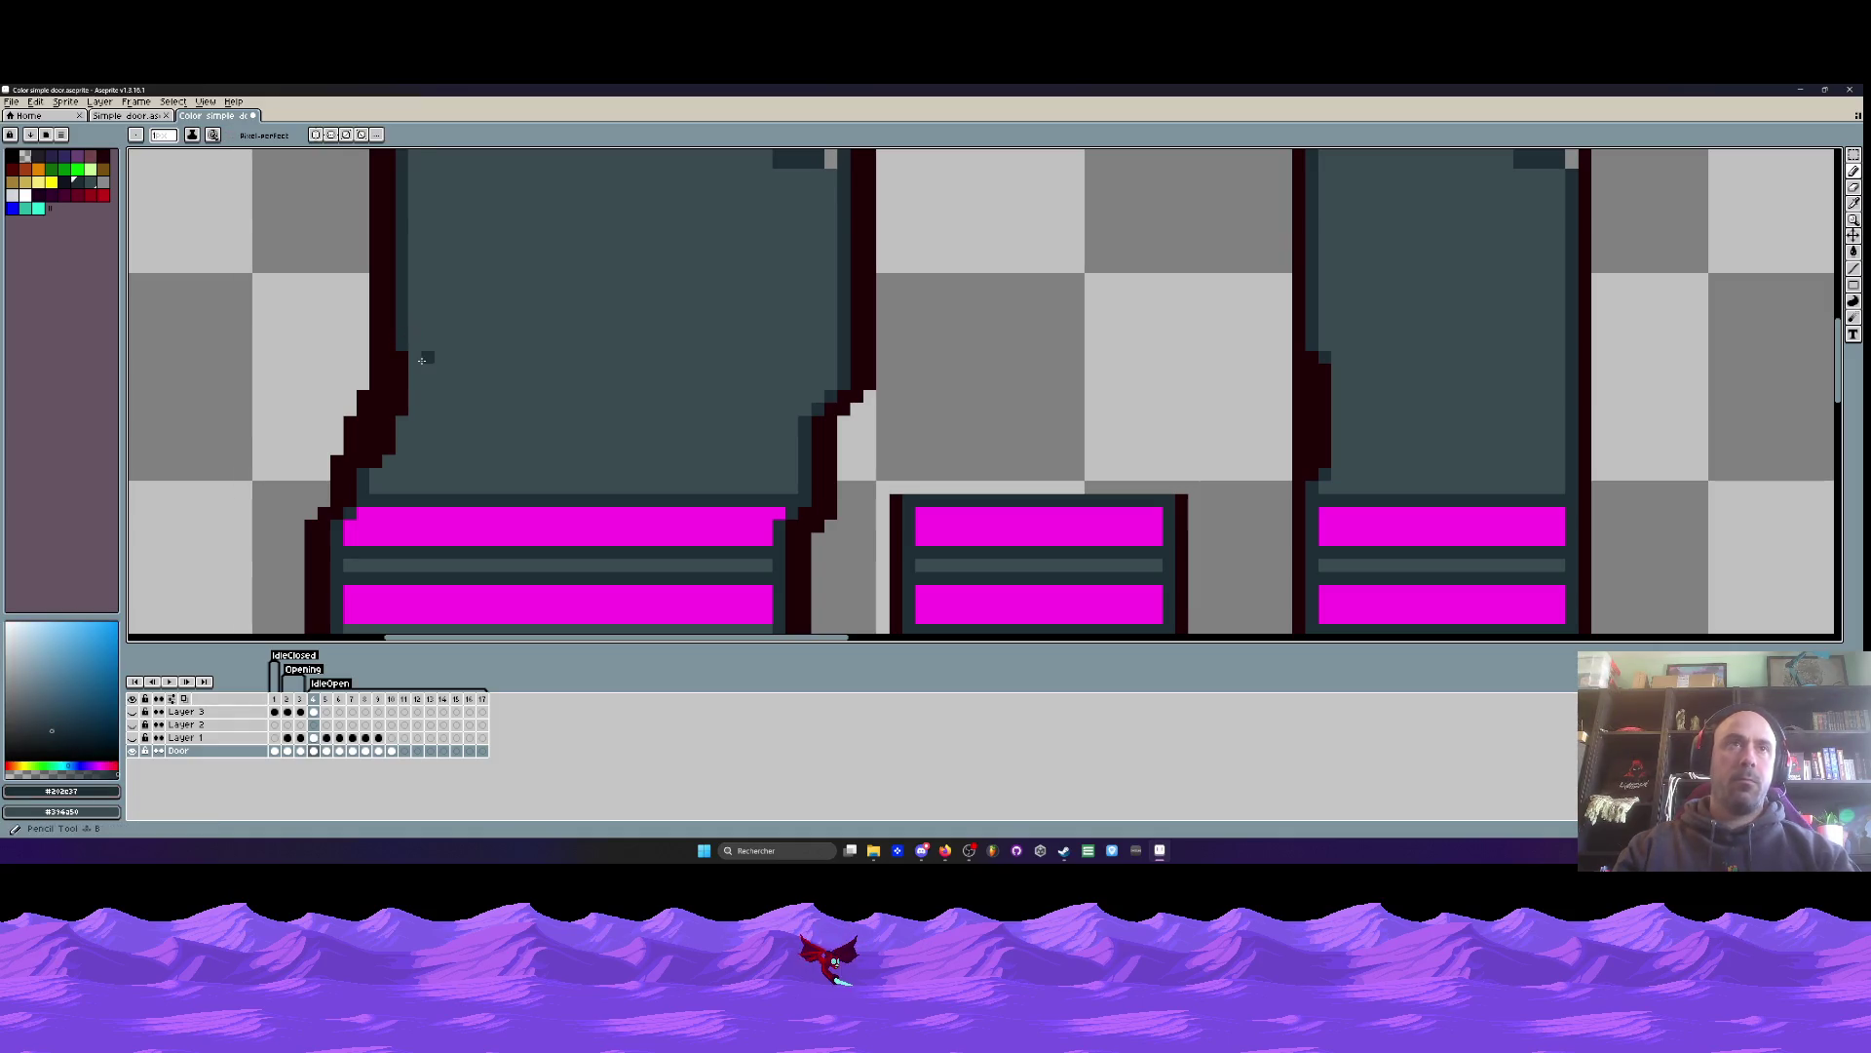
pyautogui.moveTo(412, 367); pyautogui.dragTo(404, 424)
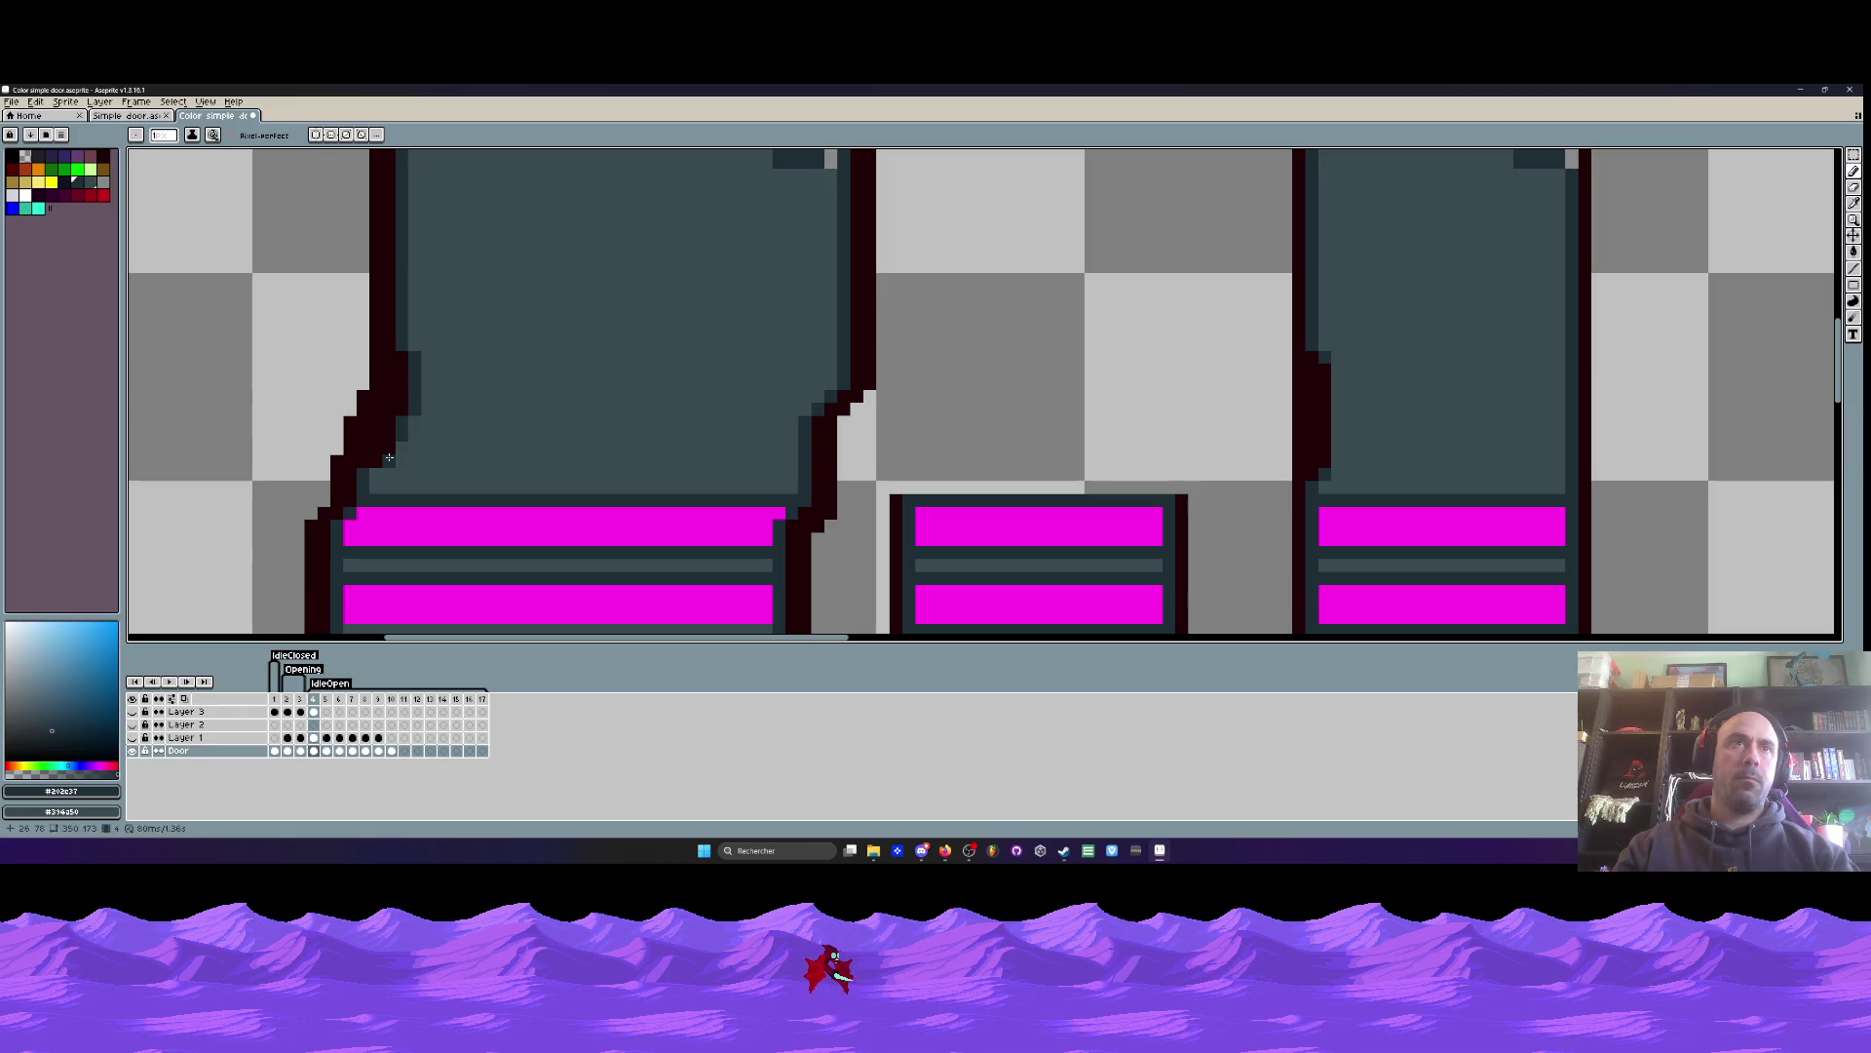
pyautogui.scroll(-3, 435, 429)
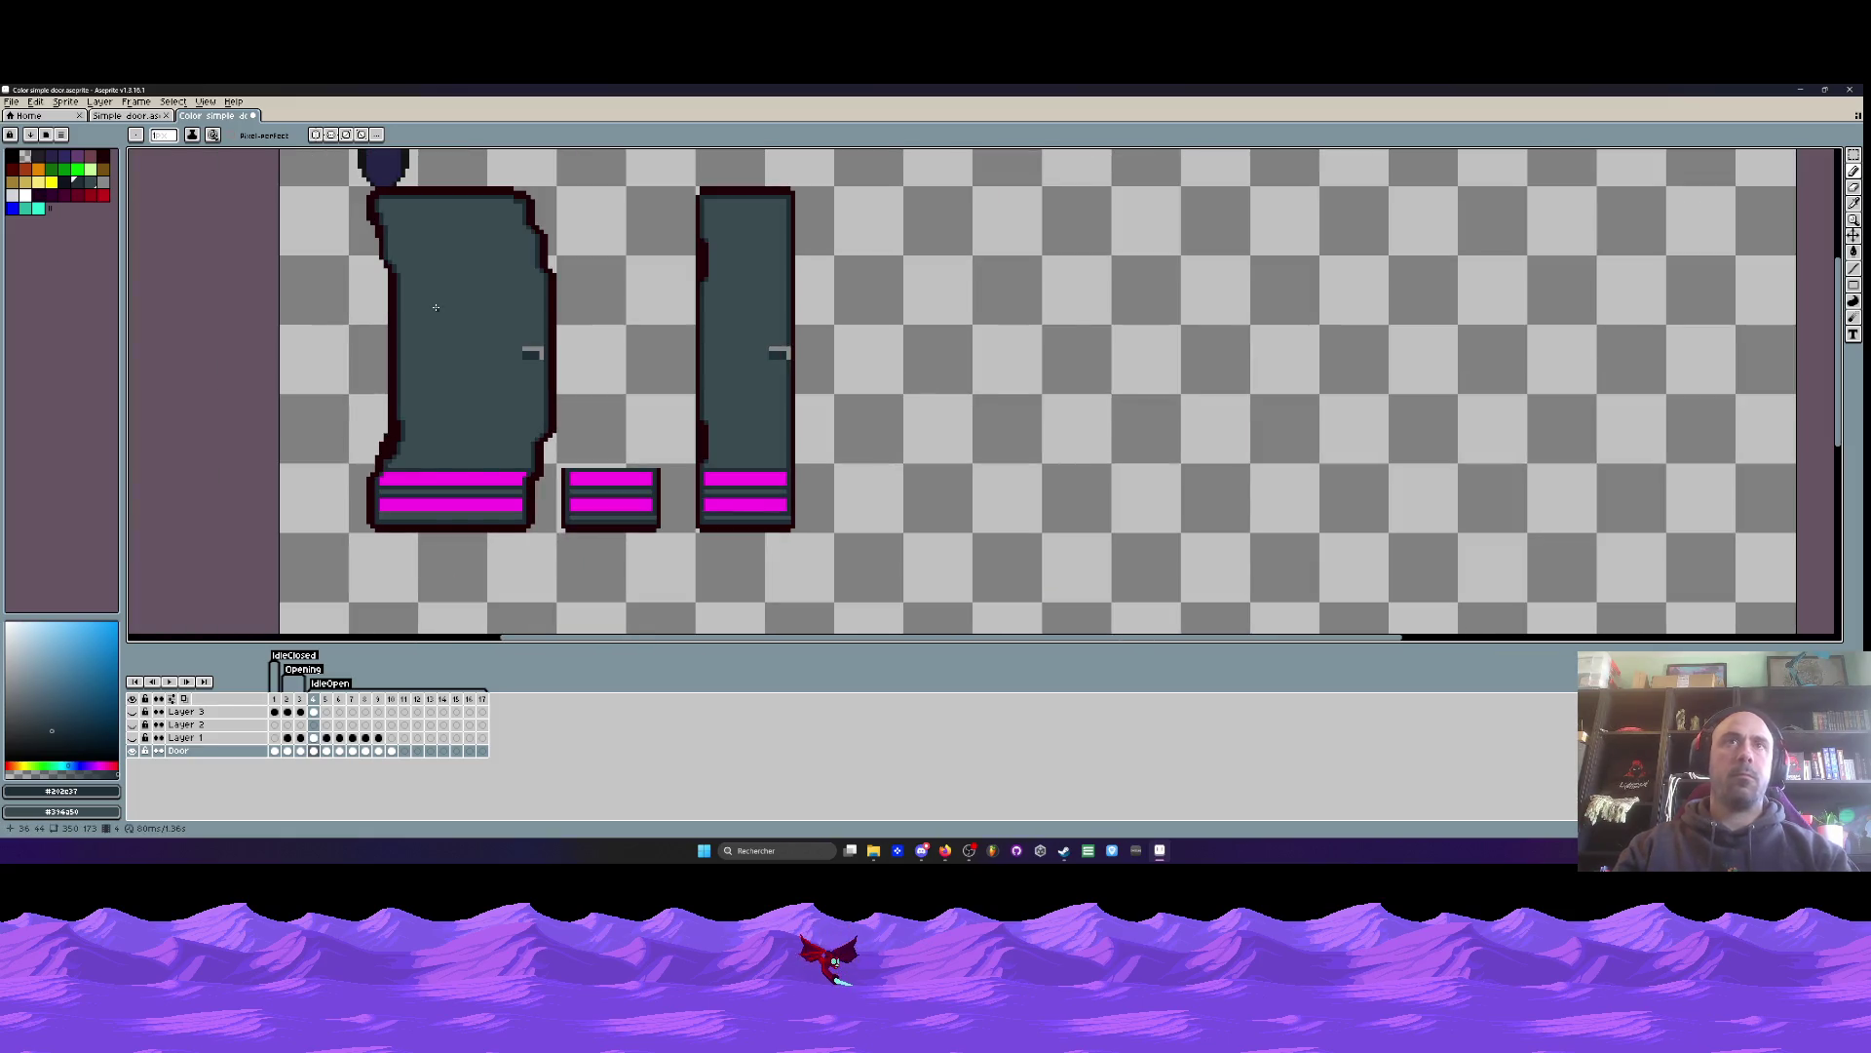
# - Sample the second door's dark outline colour and thicken the outline along the left edge
pyautogui.press('i')
pyautogui.click(711, 249)
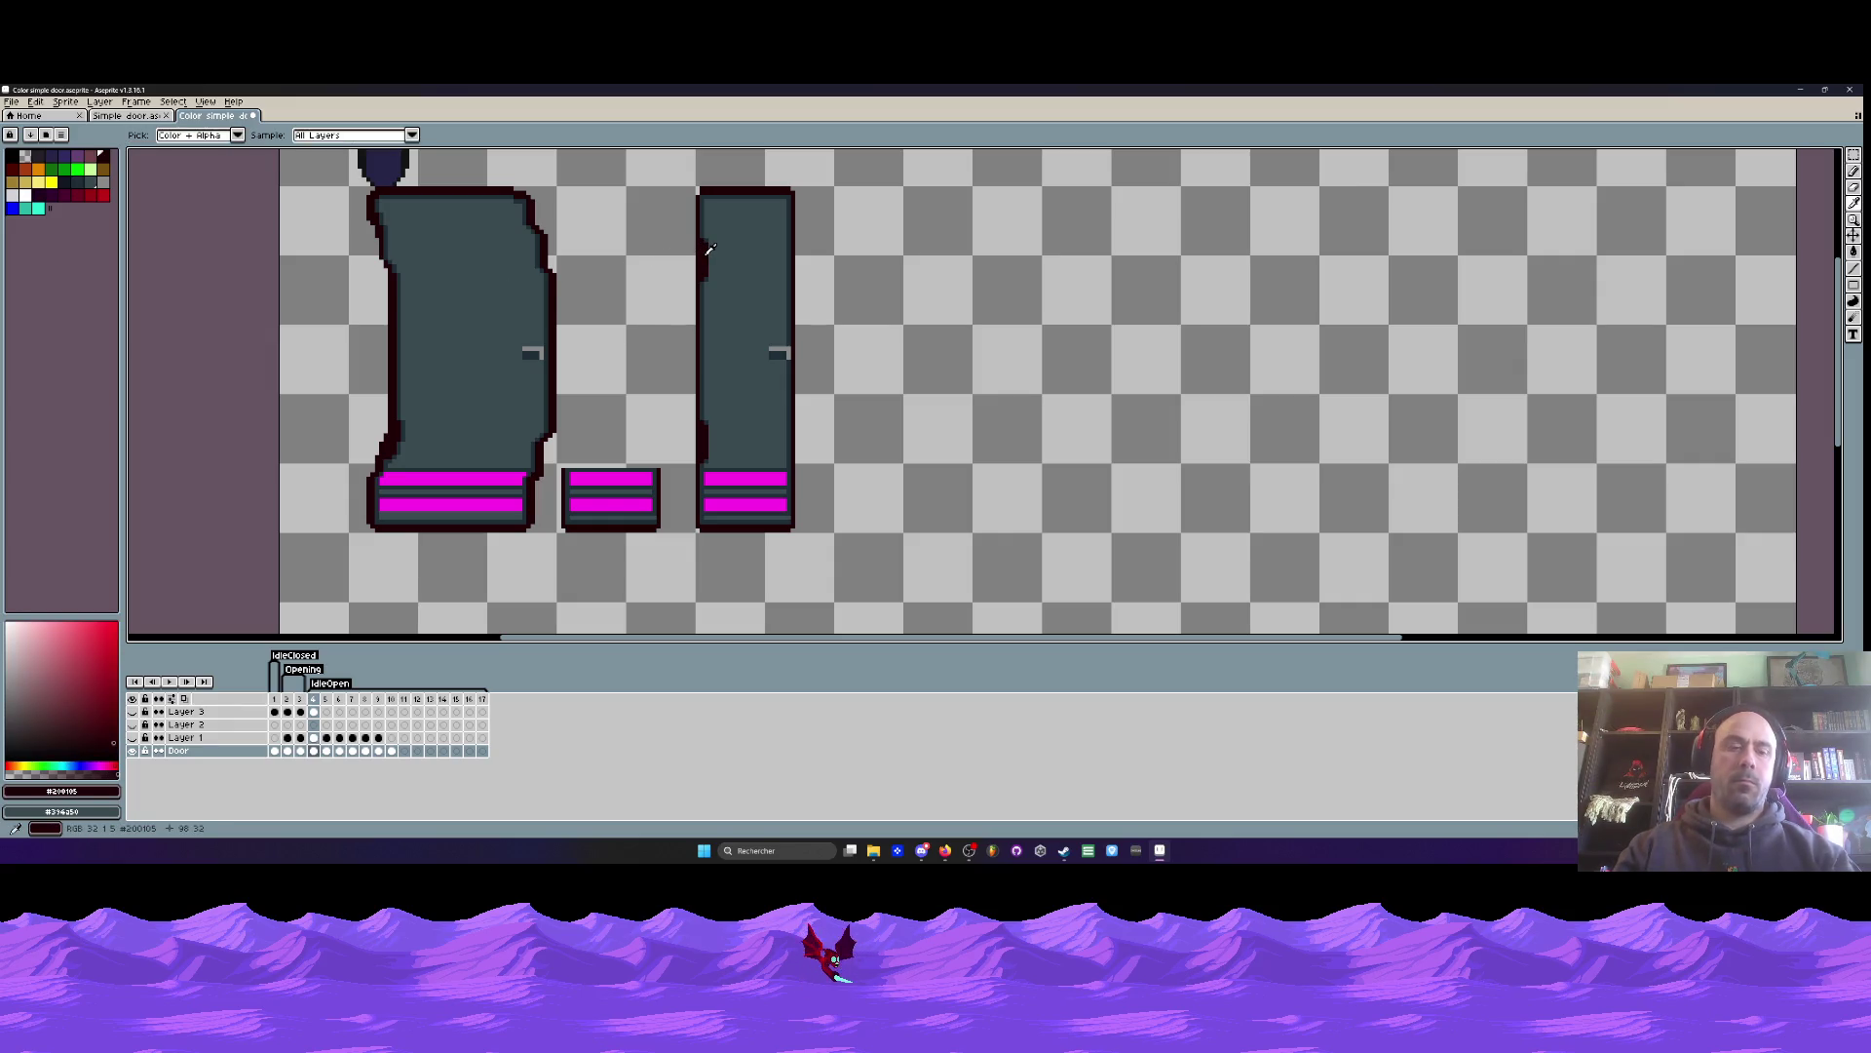
pyautogui.press('b')
pyautogui.scroll(4, 711, 249)
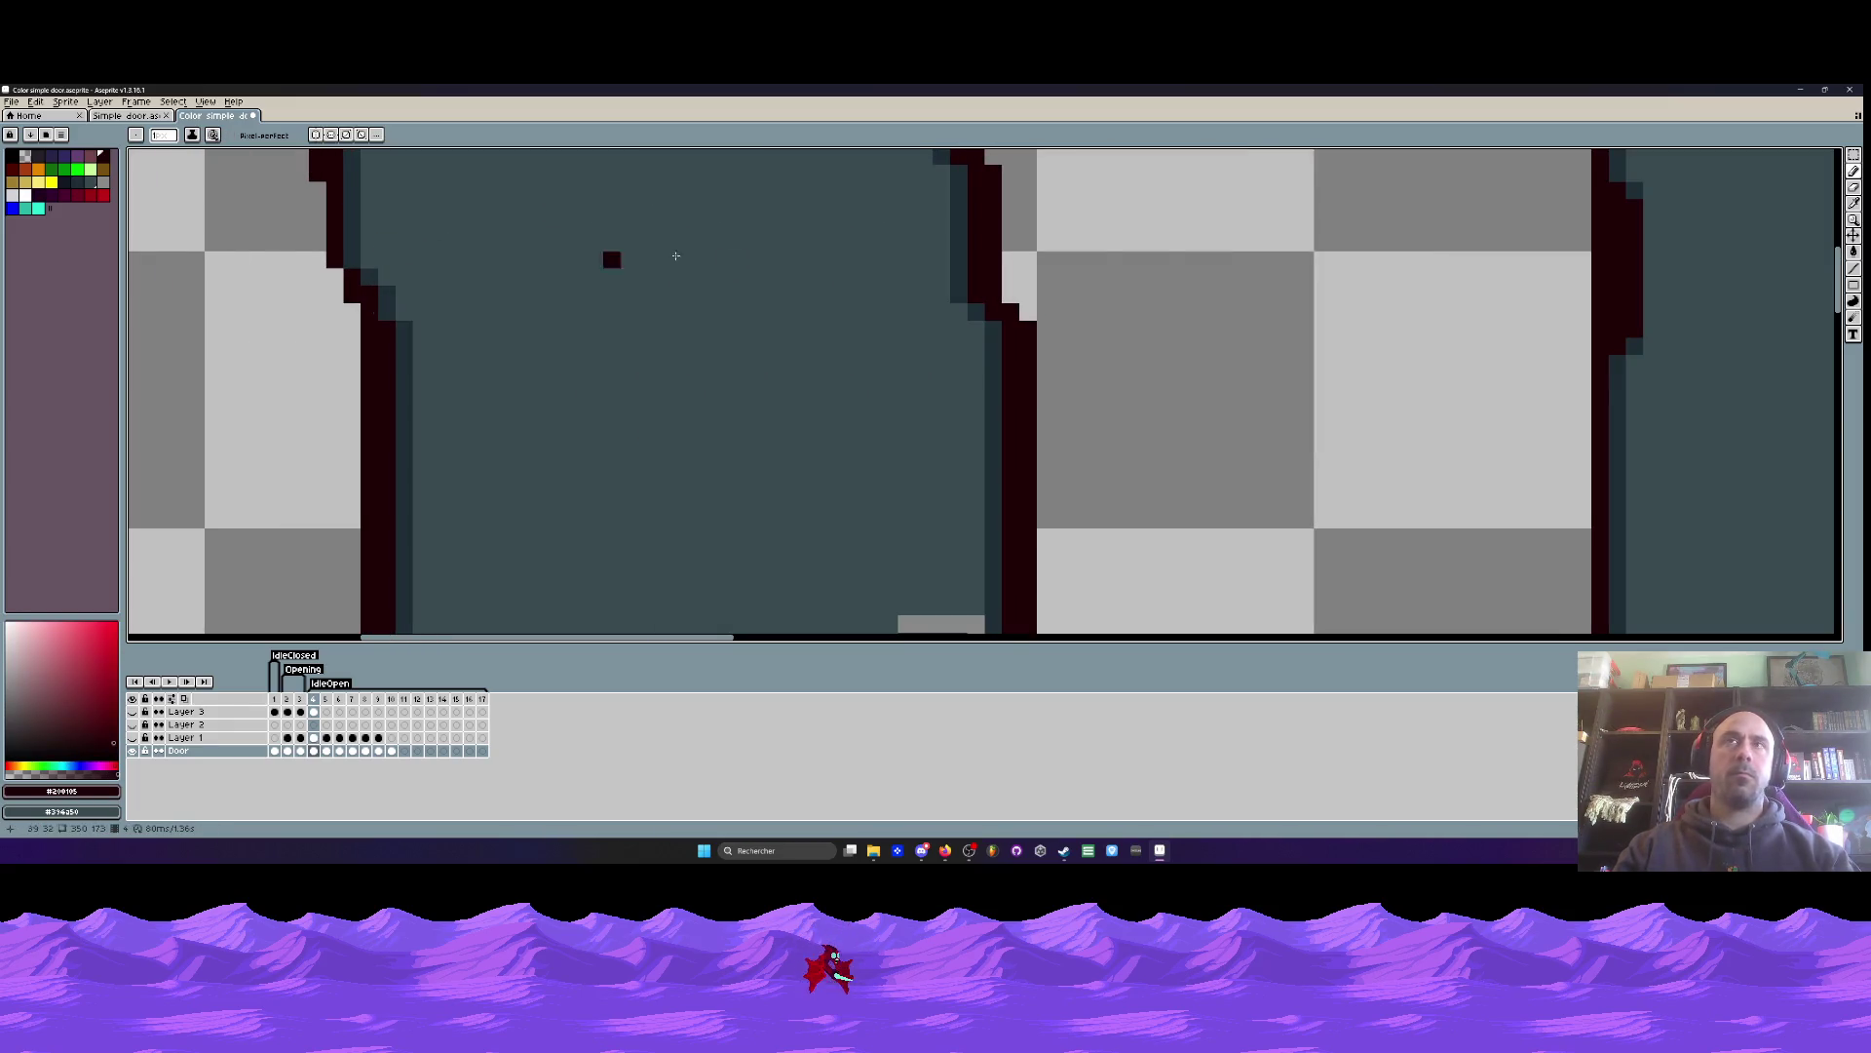
pyautogui.moveTo(366, 207)
pyautogui.mouseDown()
pyautogui.moveTo(353, 251)
pyautogui.moveTo(406, 334)
pyautogui.mouseUp()
# - Resample slate and paint slate fill over part of the left outline
pyautogui.scroll(-4, 405, 334)
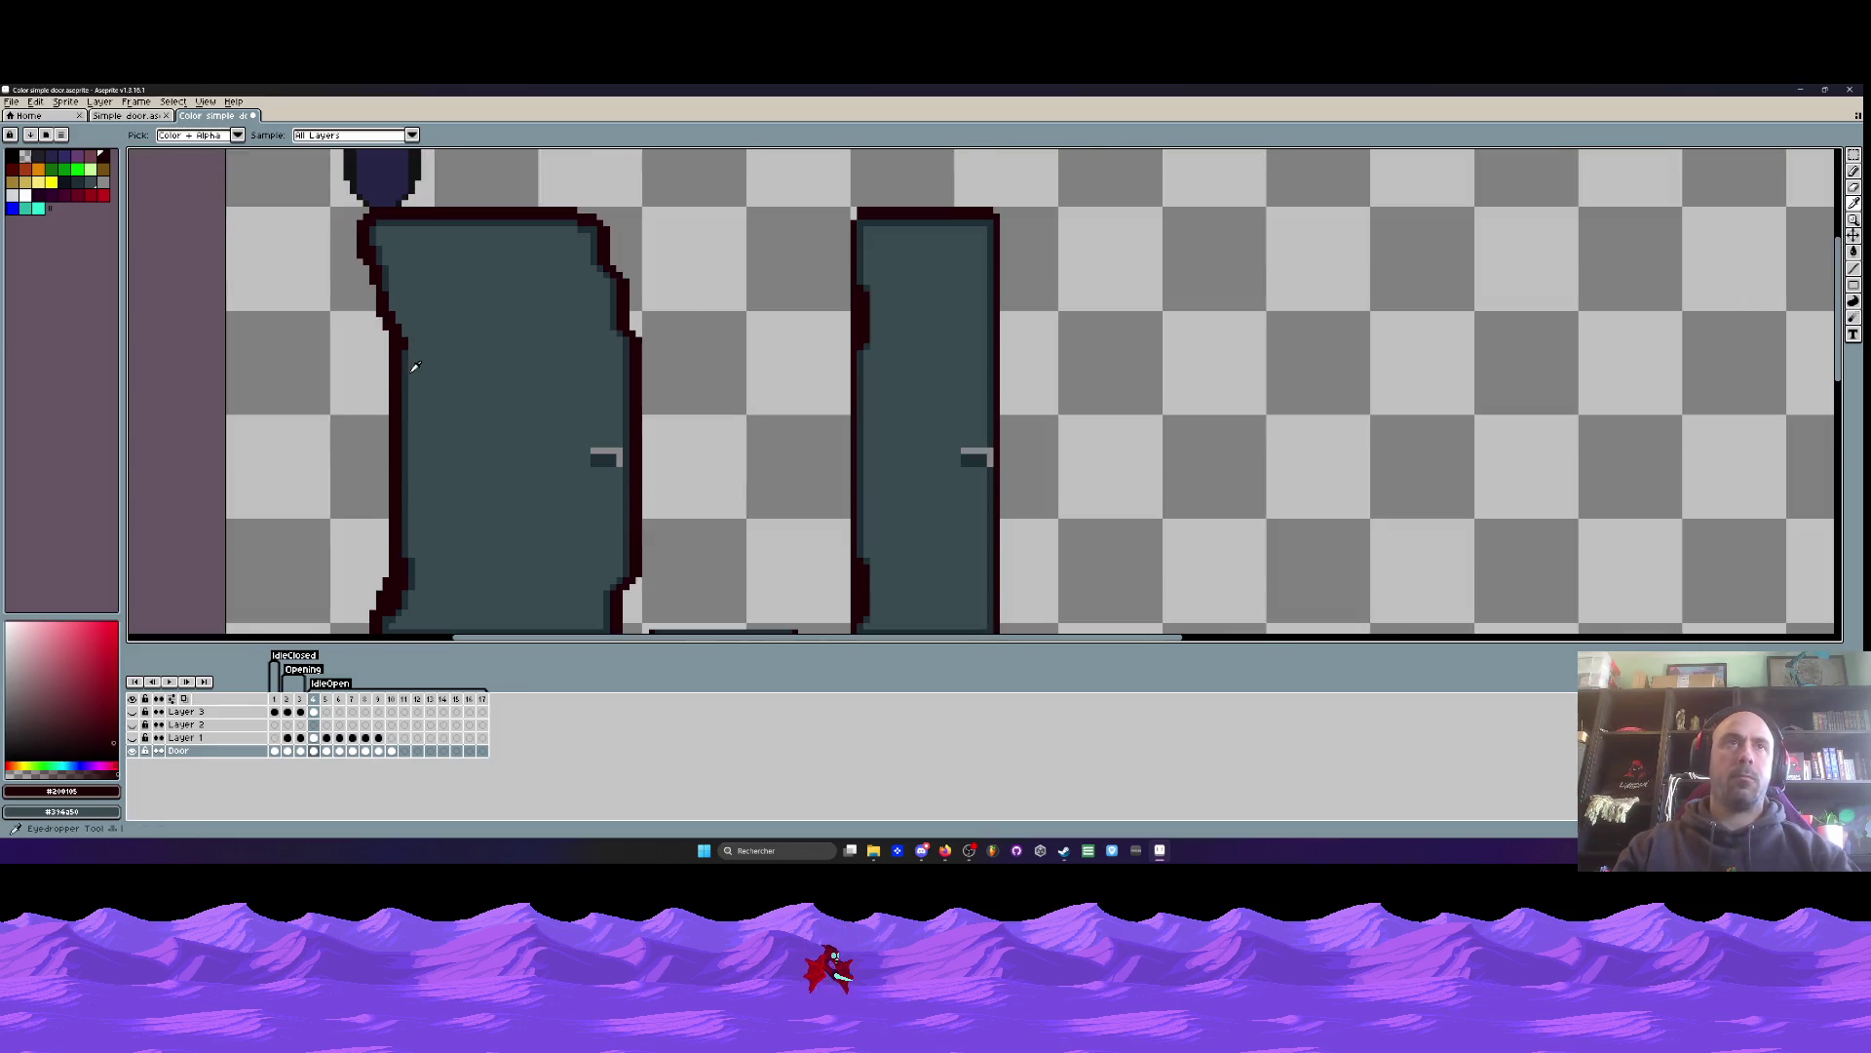
pyautogui.keyDown('alt'); pyautogui.click(405, 335); pyautogui.keyUp('alt')
pyautogui.scroll(4, 371, 203)
pyautogui.moveTo(371, 203)
pyautogui.mouseDown()
pyautogui.moveTo(430, 336)
pyautogui.moveTo(403, 283)
pyautogui.mouseUp()
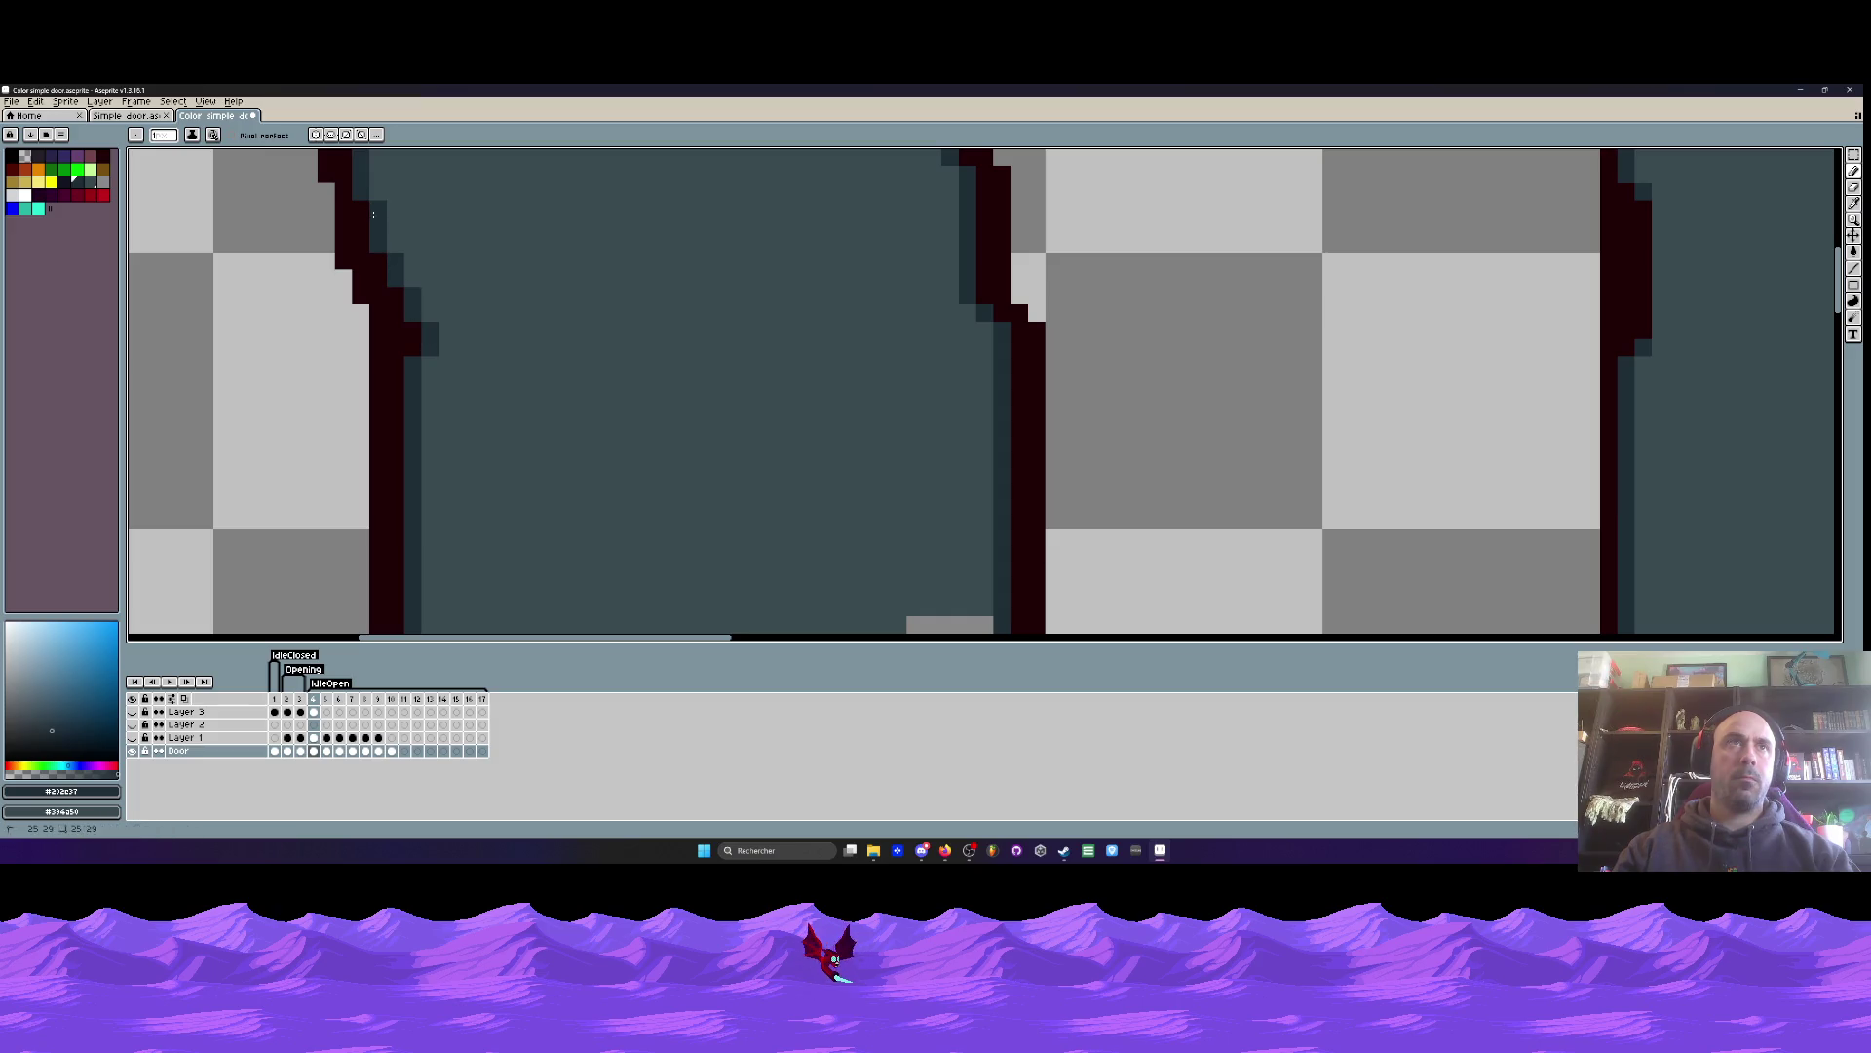
pyautogui.scroll(-3, 506, 263)
pyautogui.scroll(-1, 506, 263)
pyautogui.press('Right')
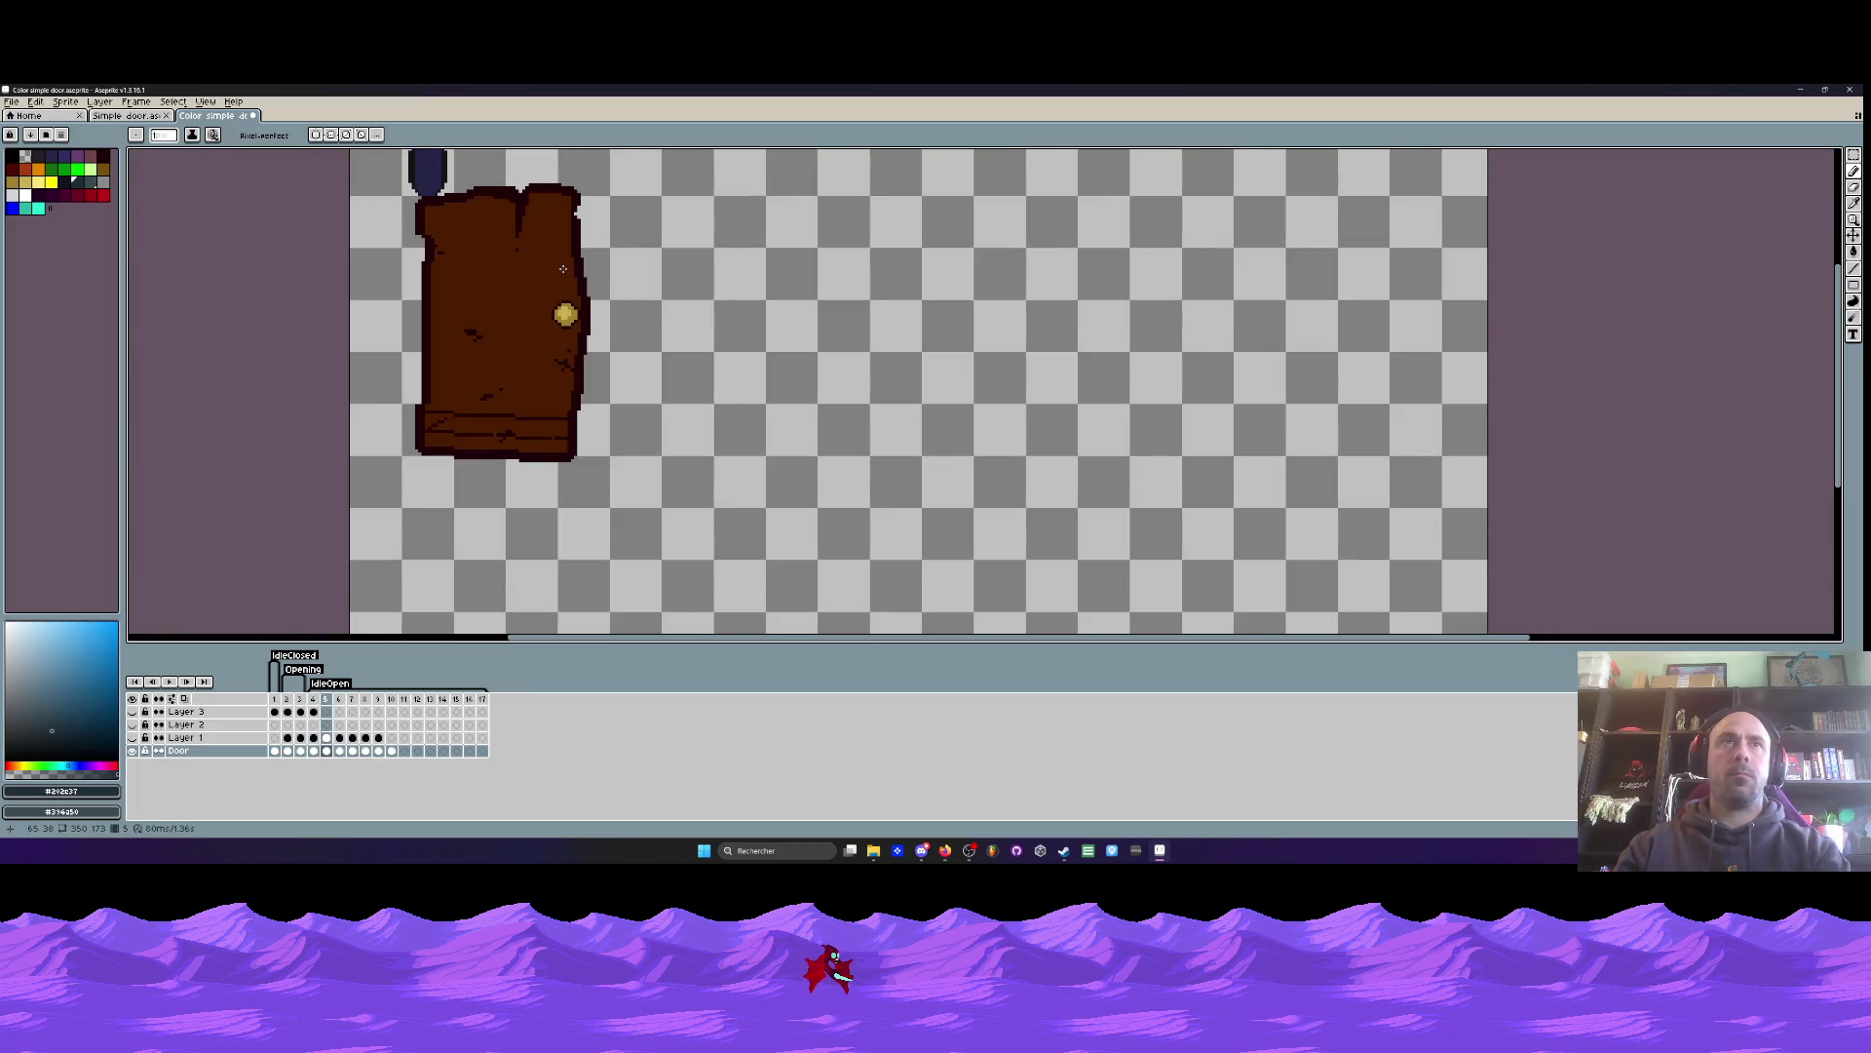
# - Flip between neighbouring gray door frames, then play and stop the door animation
pyautogui.press('Left')
pyautogui.press('Left')
pyautogui.press('Right')
pyautogui.press('Left')
pyautogui.press('Right')
pyautogui.press('Right')
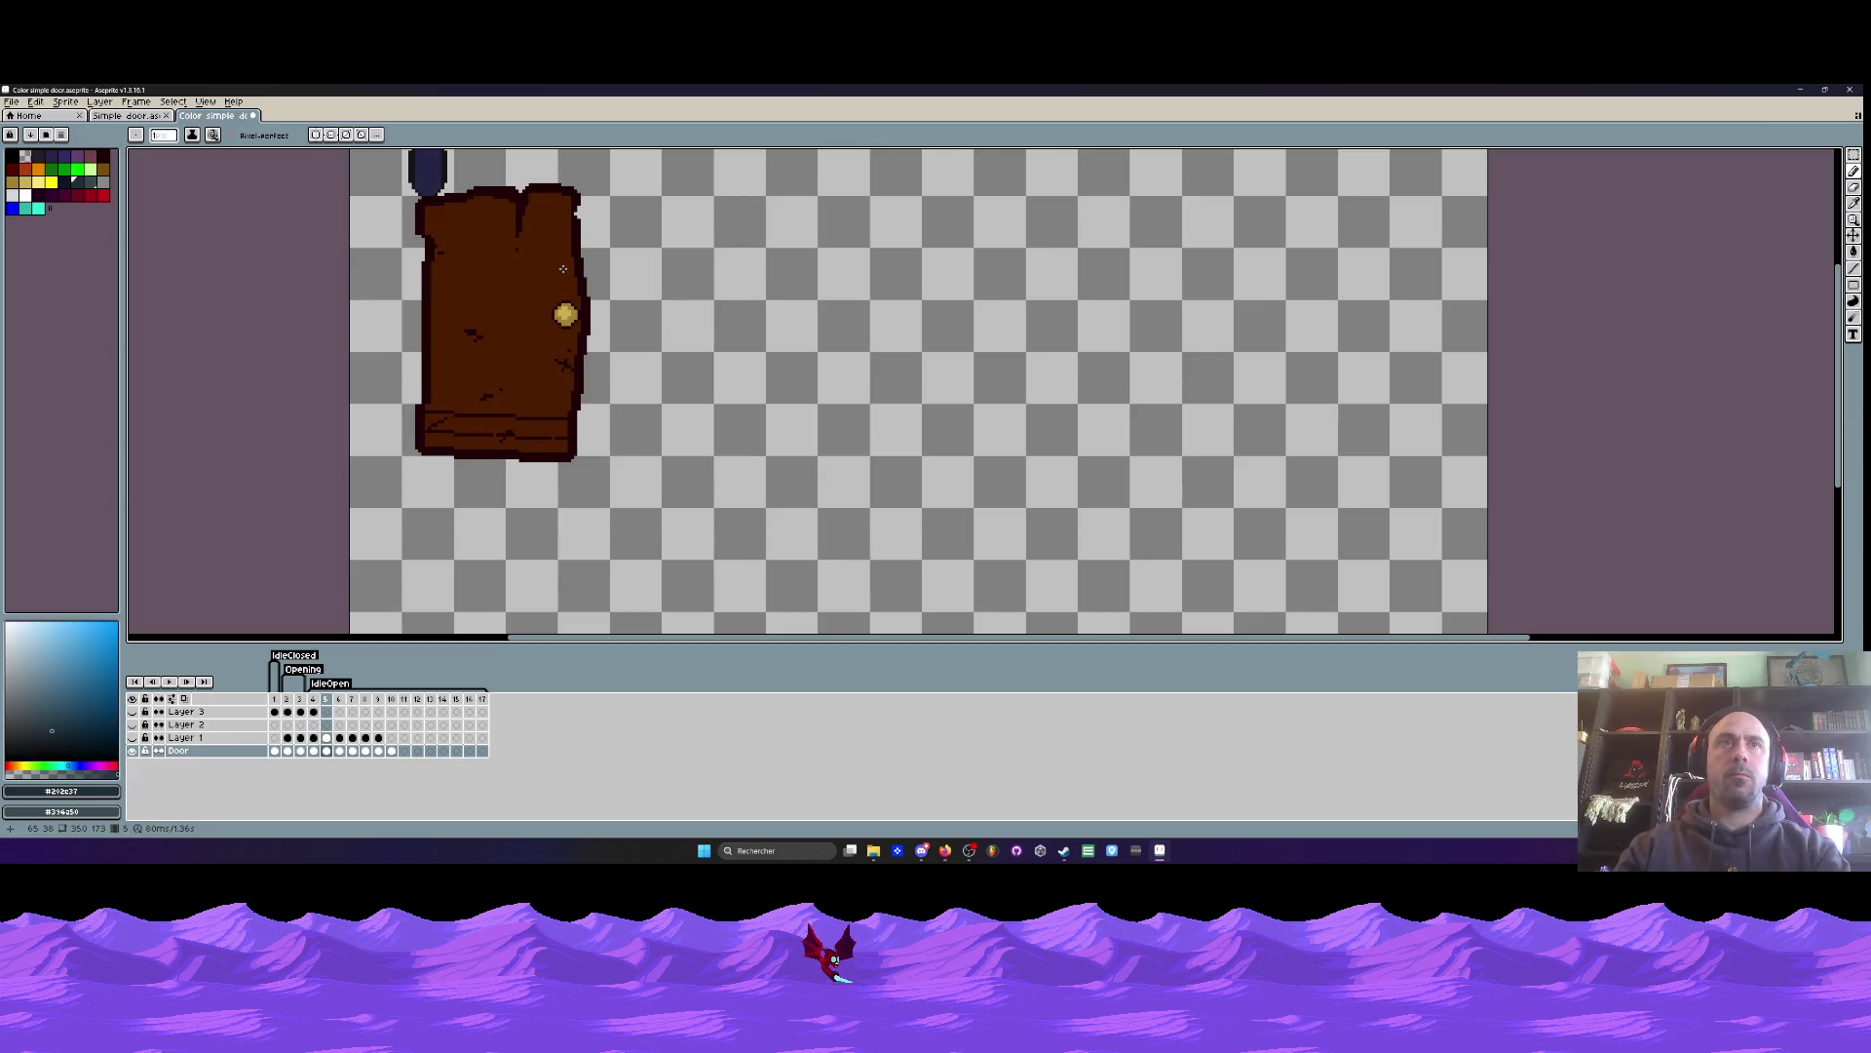
pyautogui.press('Return')
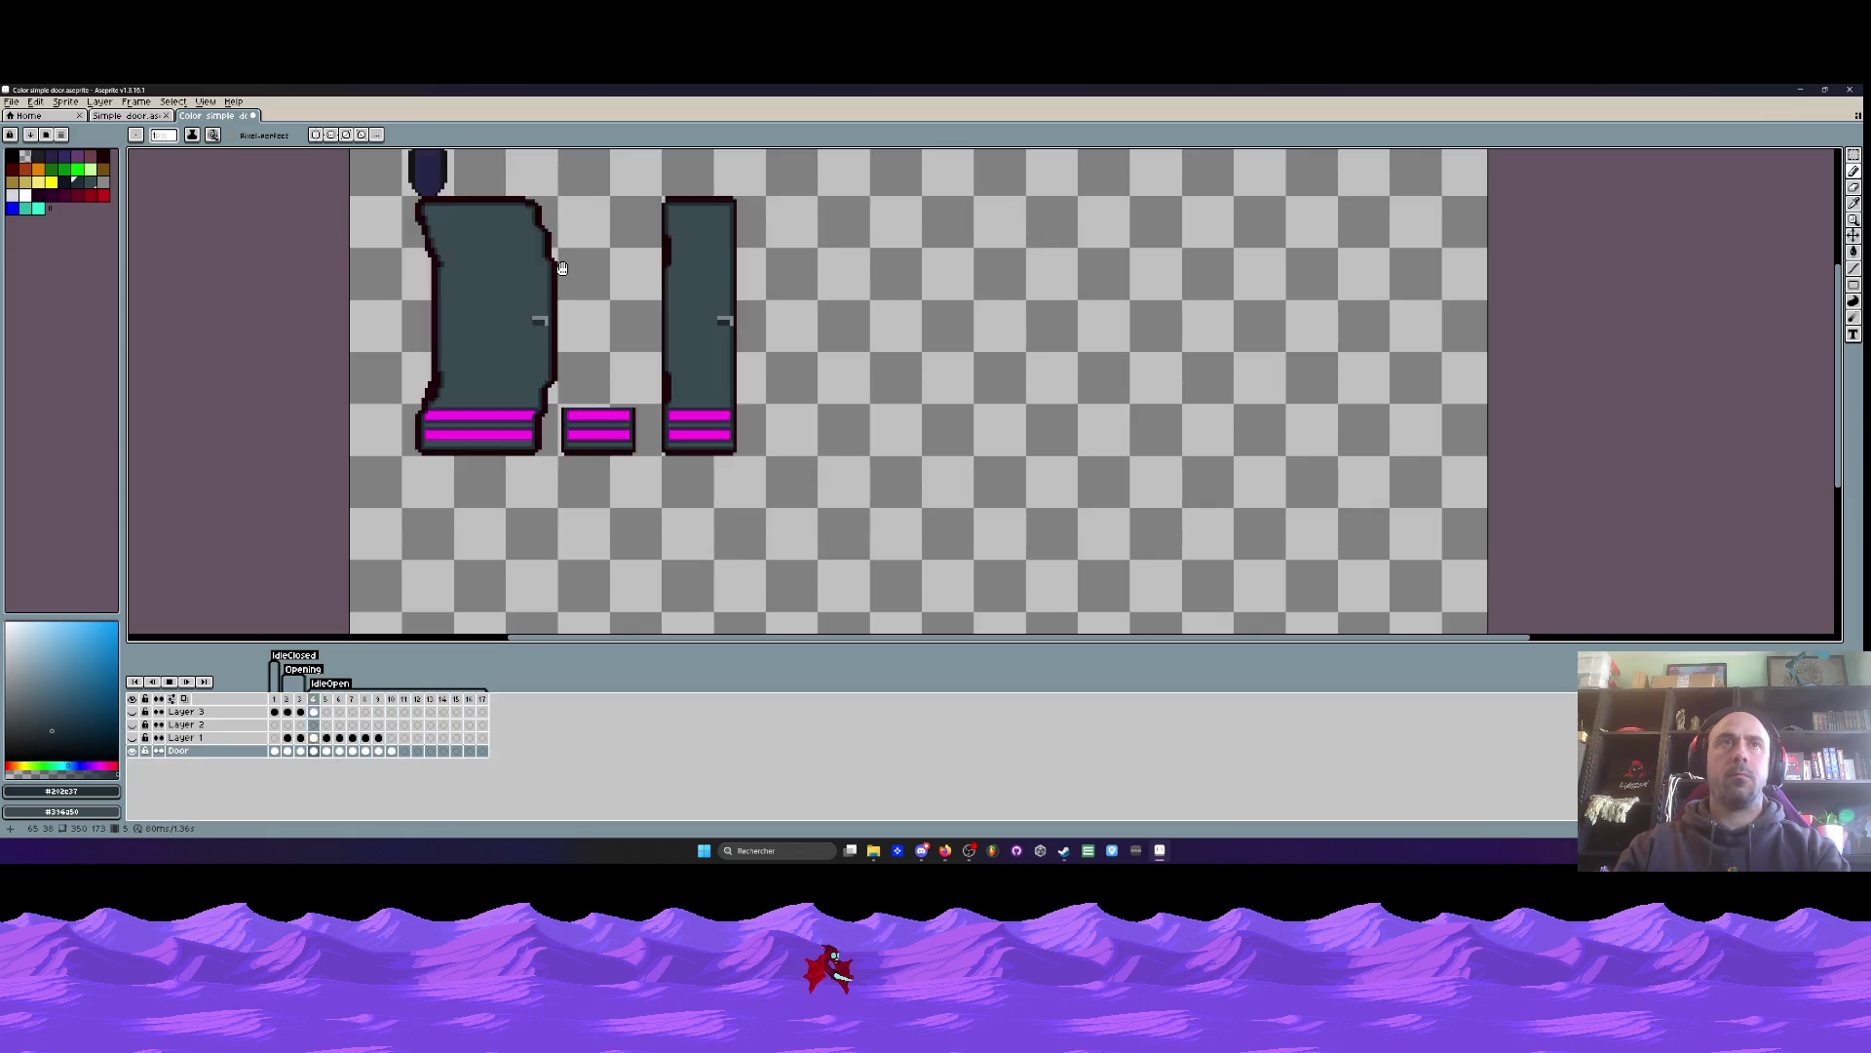
pyautogui.press('Return')
# - Compare the brown door frame against the gray door frame, ending on the gray door
pyautogui.press('Right')
pyautogui.press('Right')
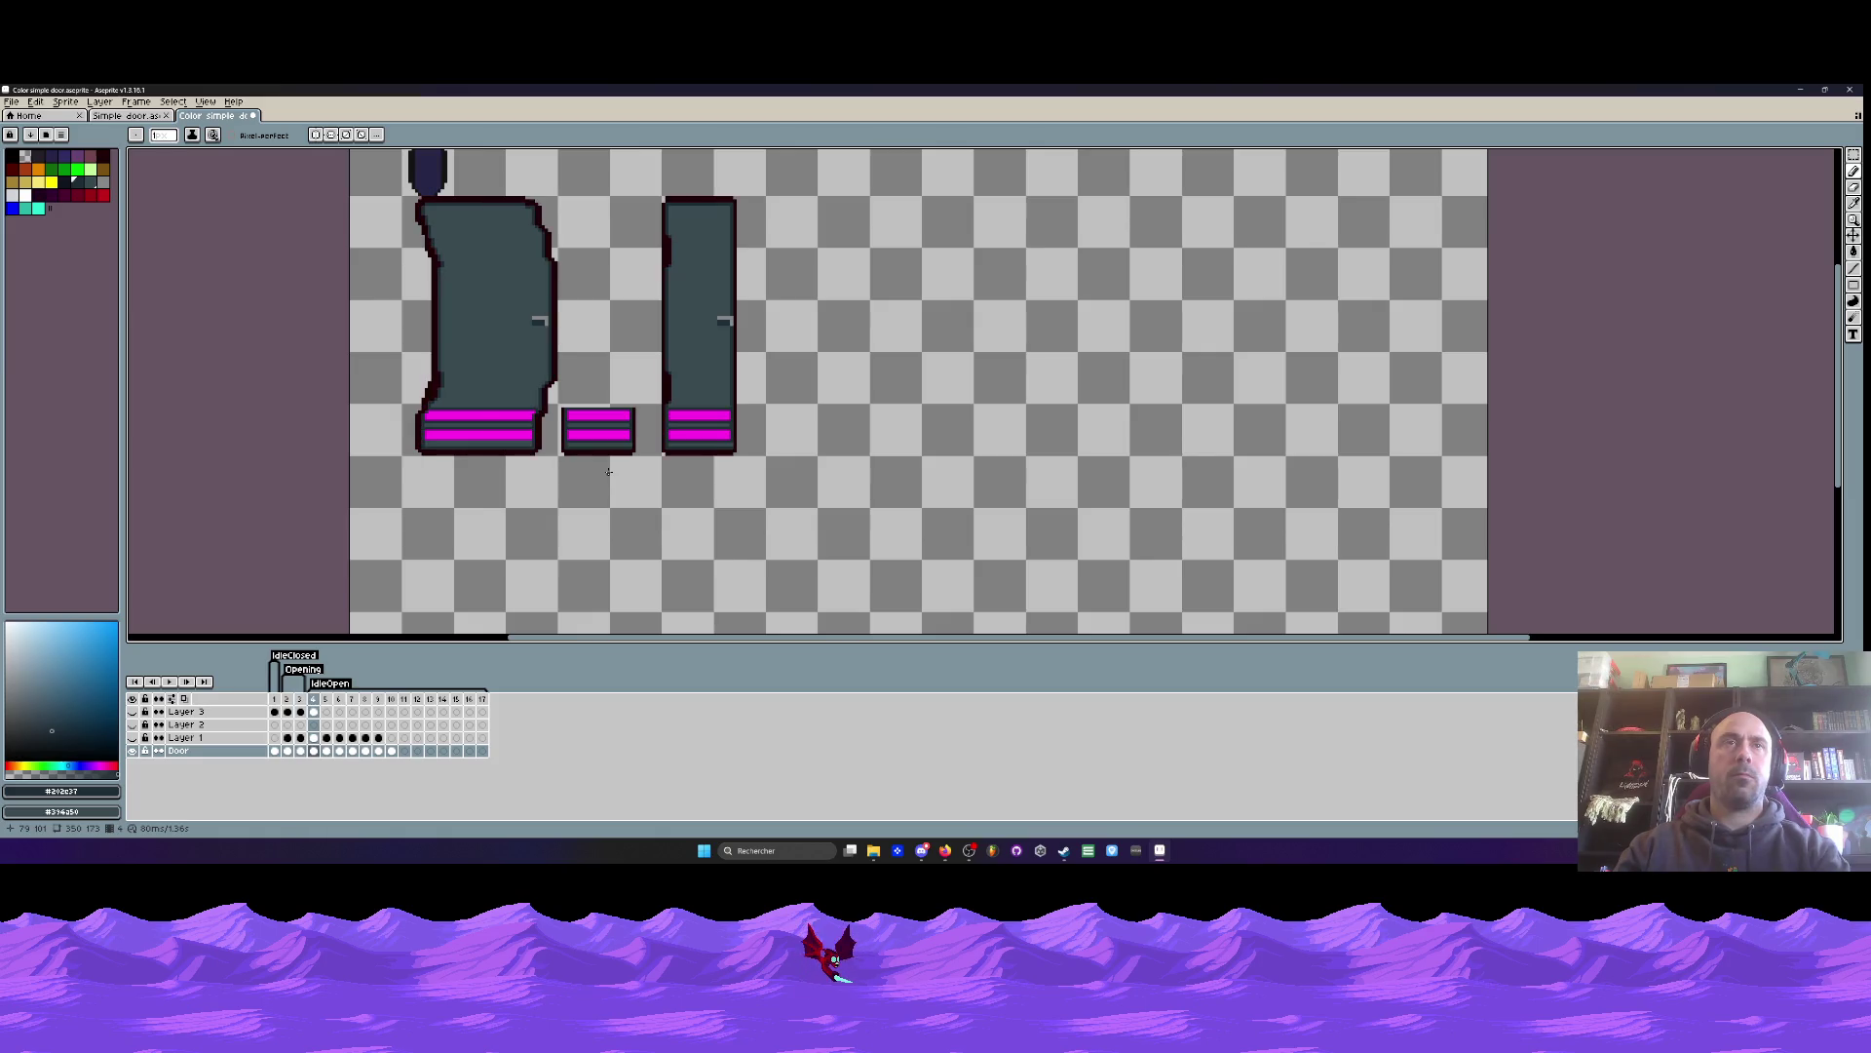
pyautogui.press('Right')
pyautogui.press('Left')
pyautogui.press('Right')
pyautogui.press('Left')
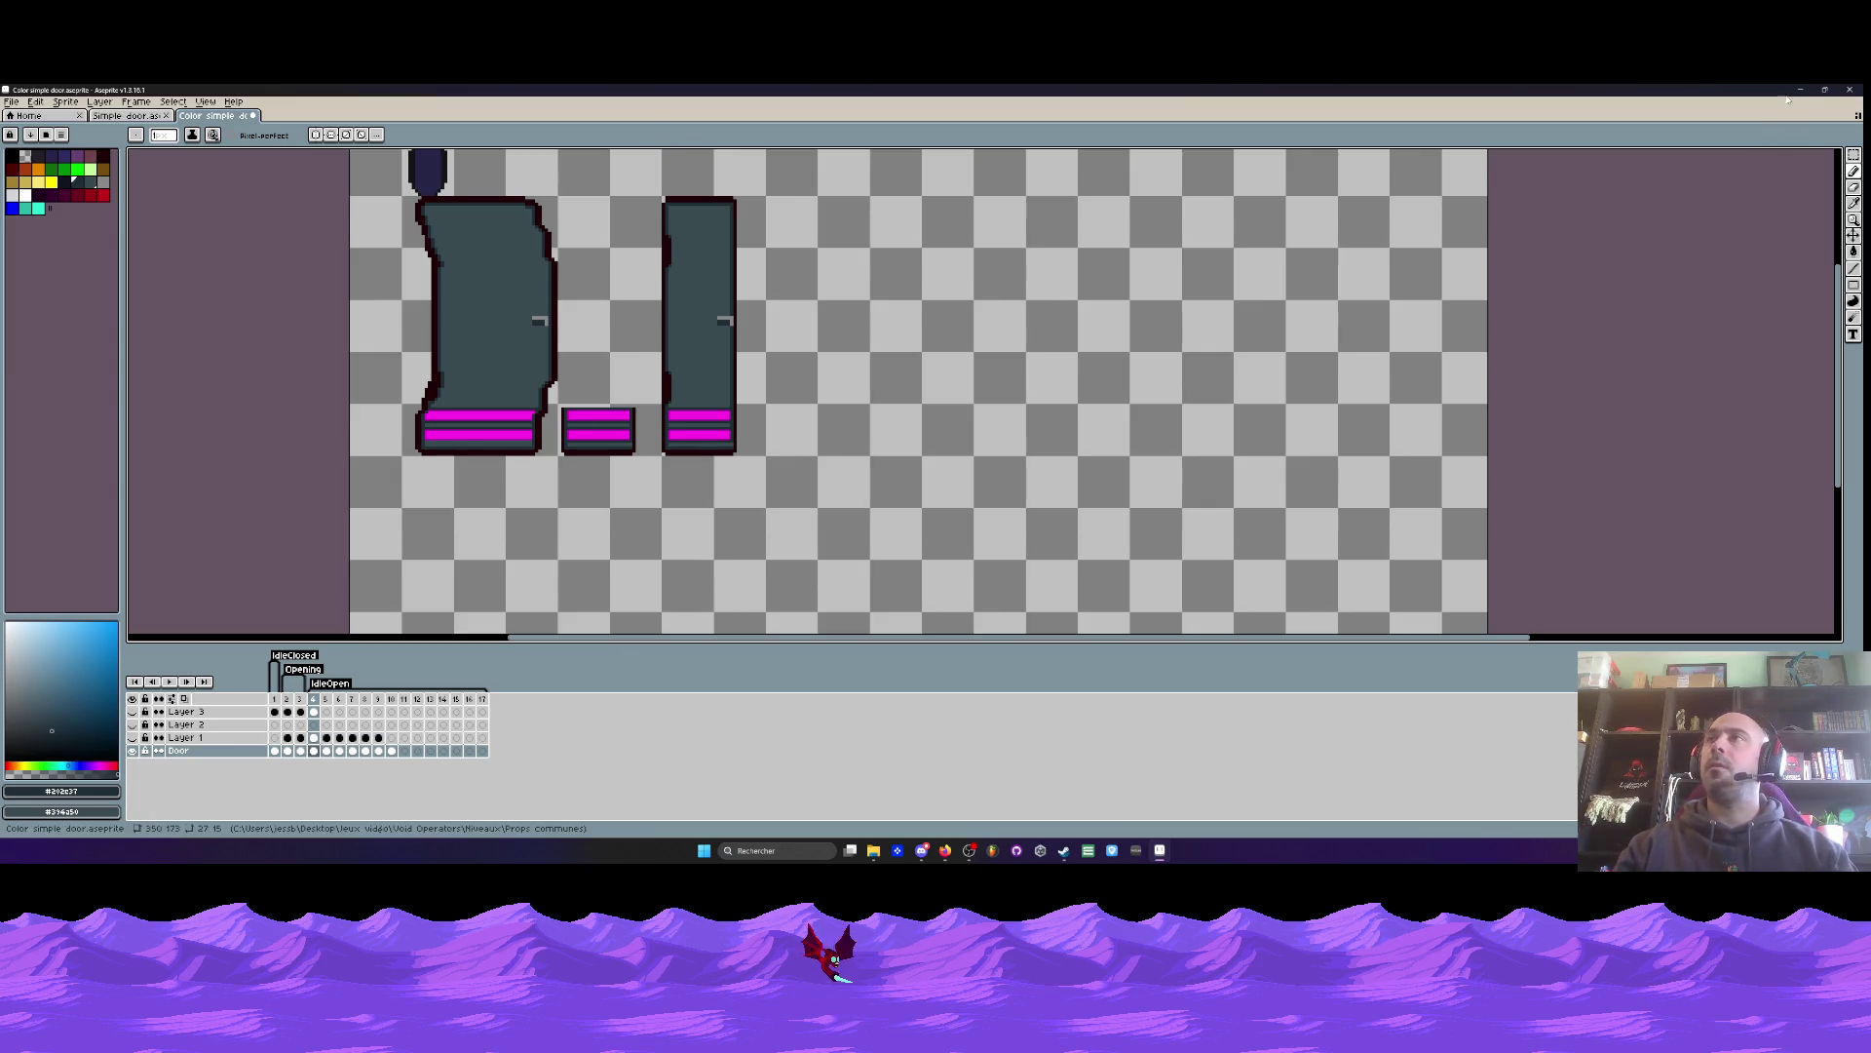
# - Minimise Aseprite and launch the VoidOperators game executable from the desktop
pyautogui.click(1158, 850)
pyautogui.click(354, 379)
pyautogui.doubleClick(354, 381)
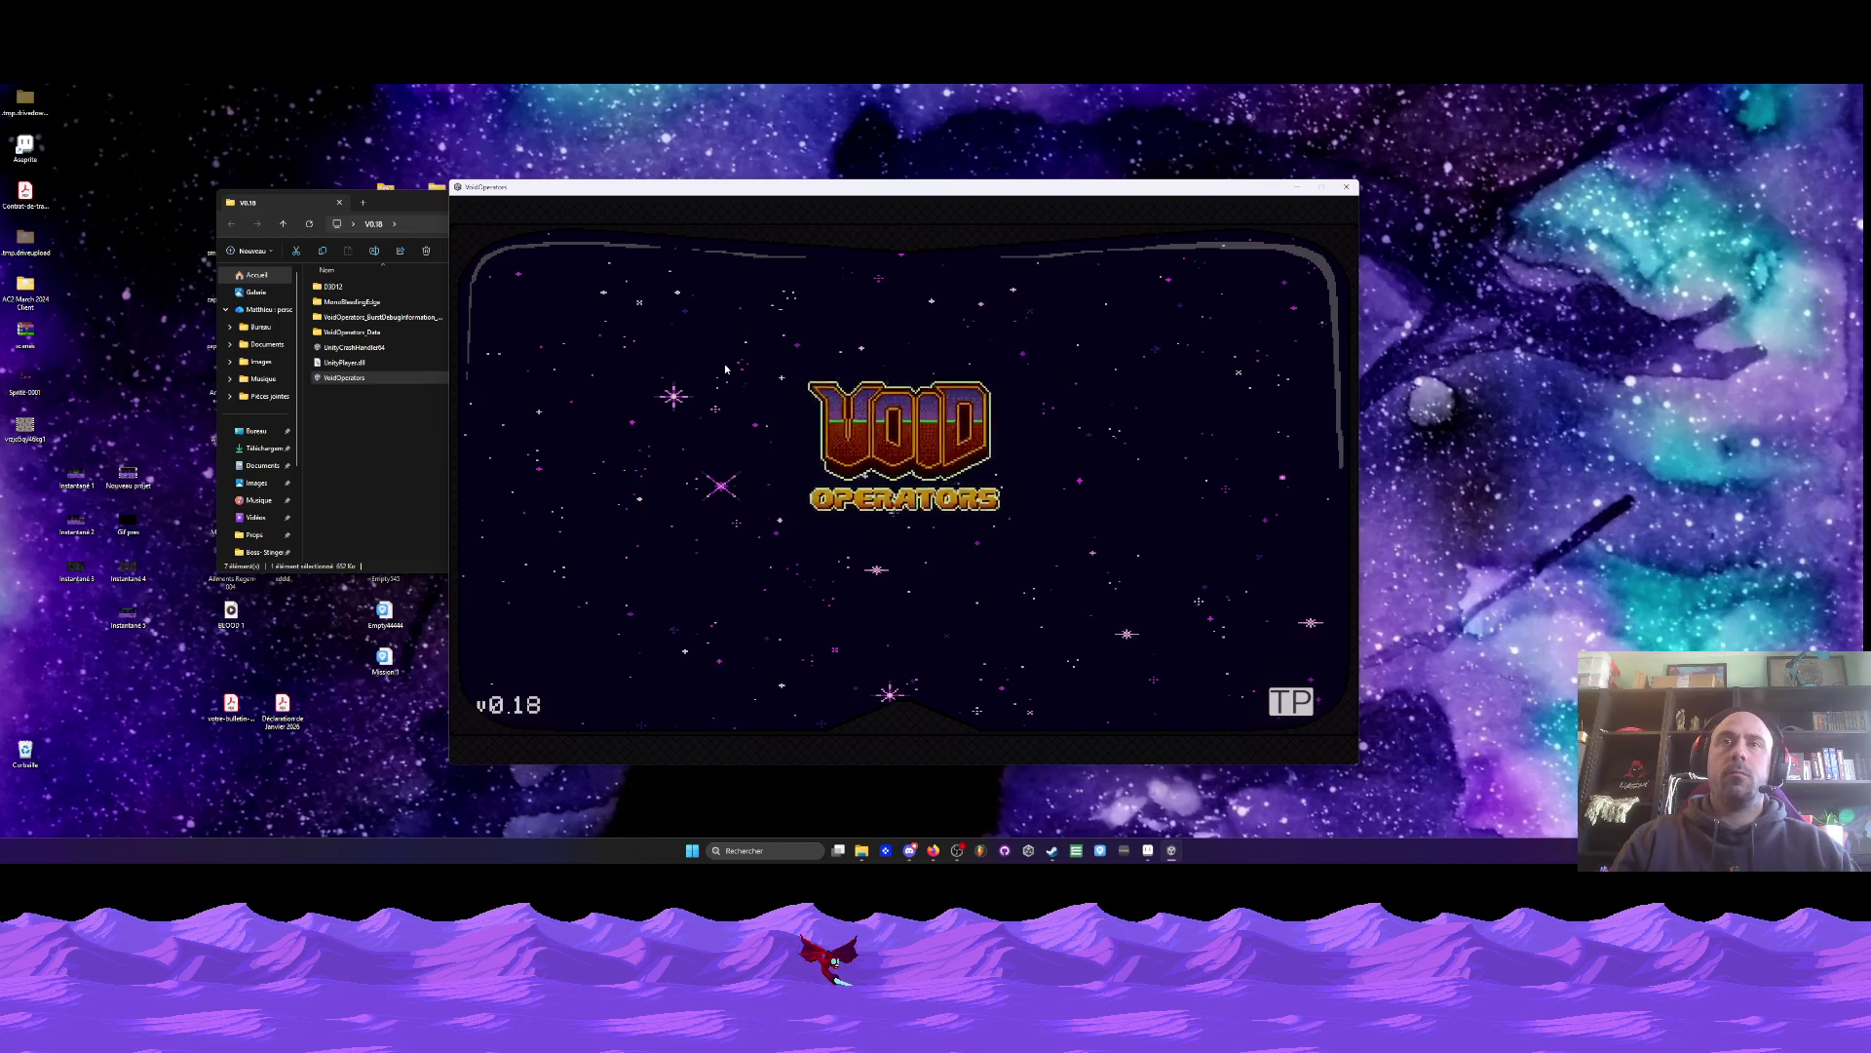
# - Continue from the main menu and move the character into the Mission 1 scanner pod
pyautogui.press('Return')
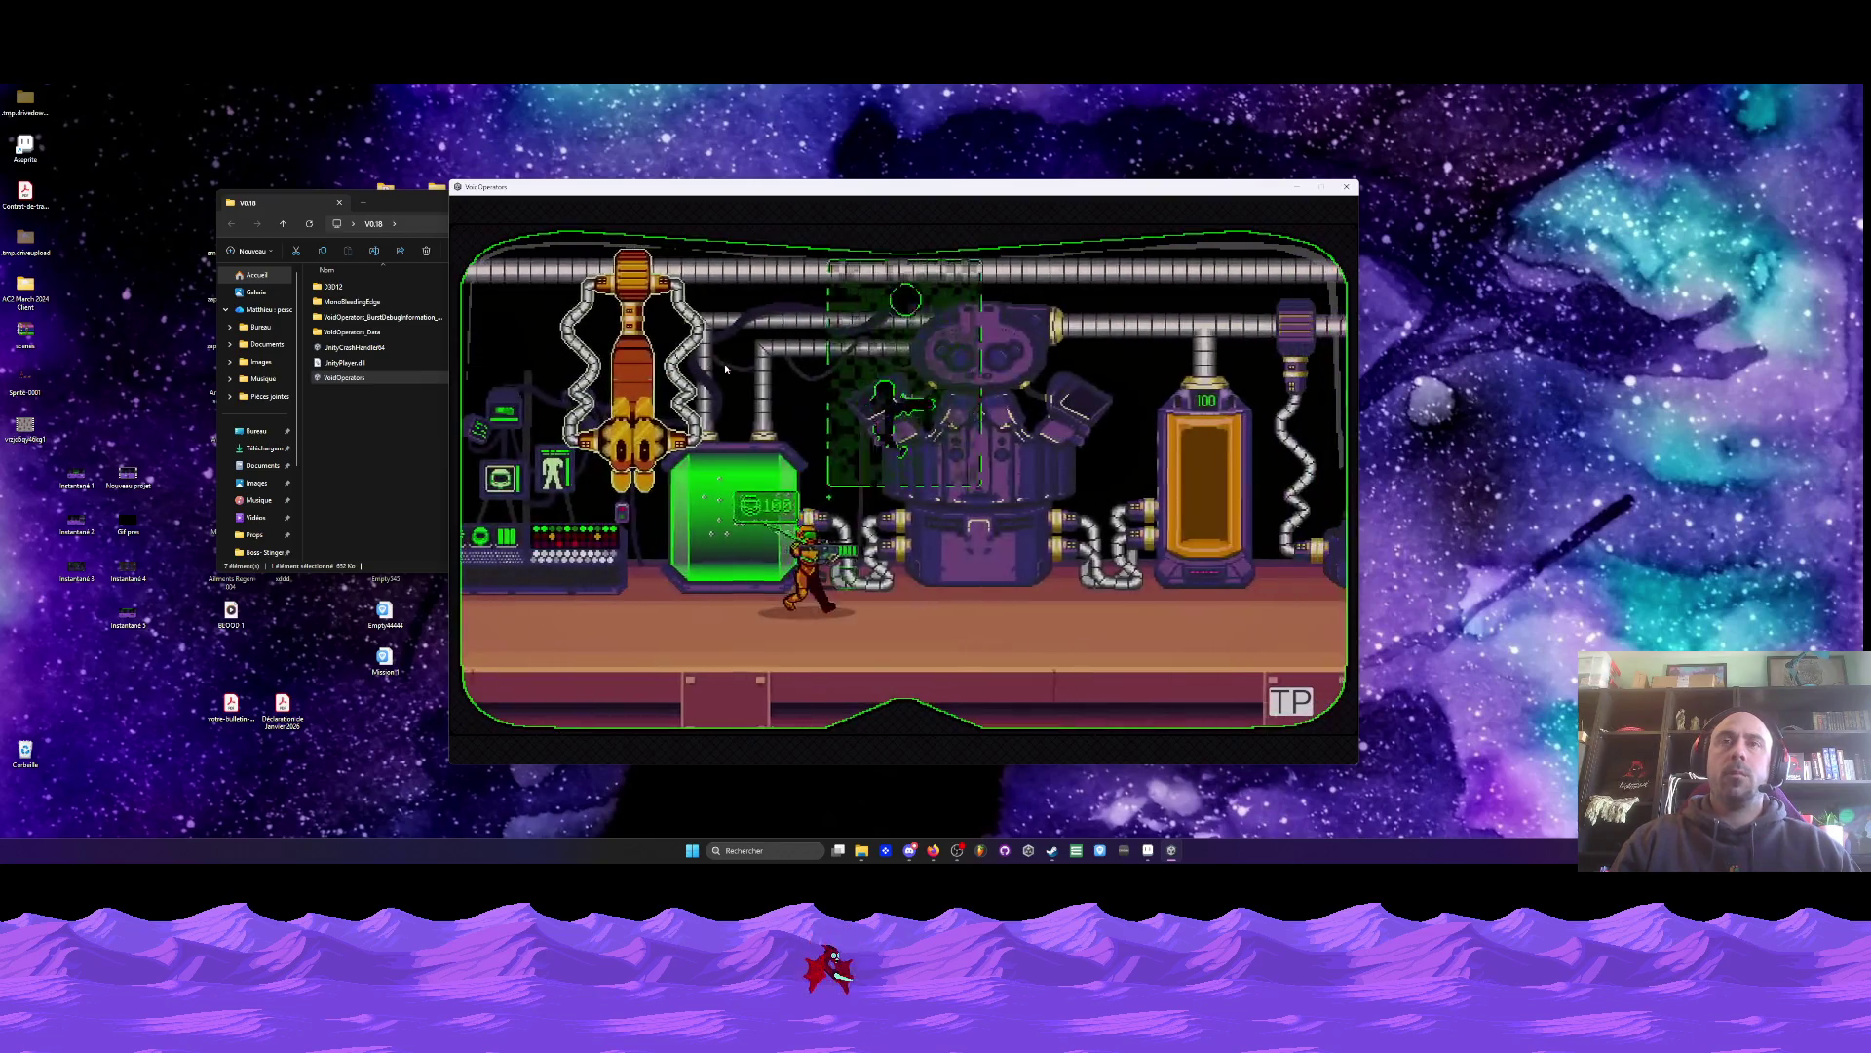
pyautogui.press('Right')
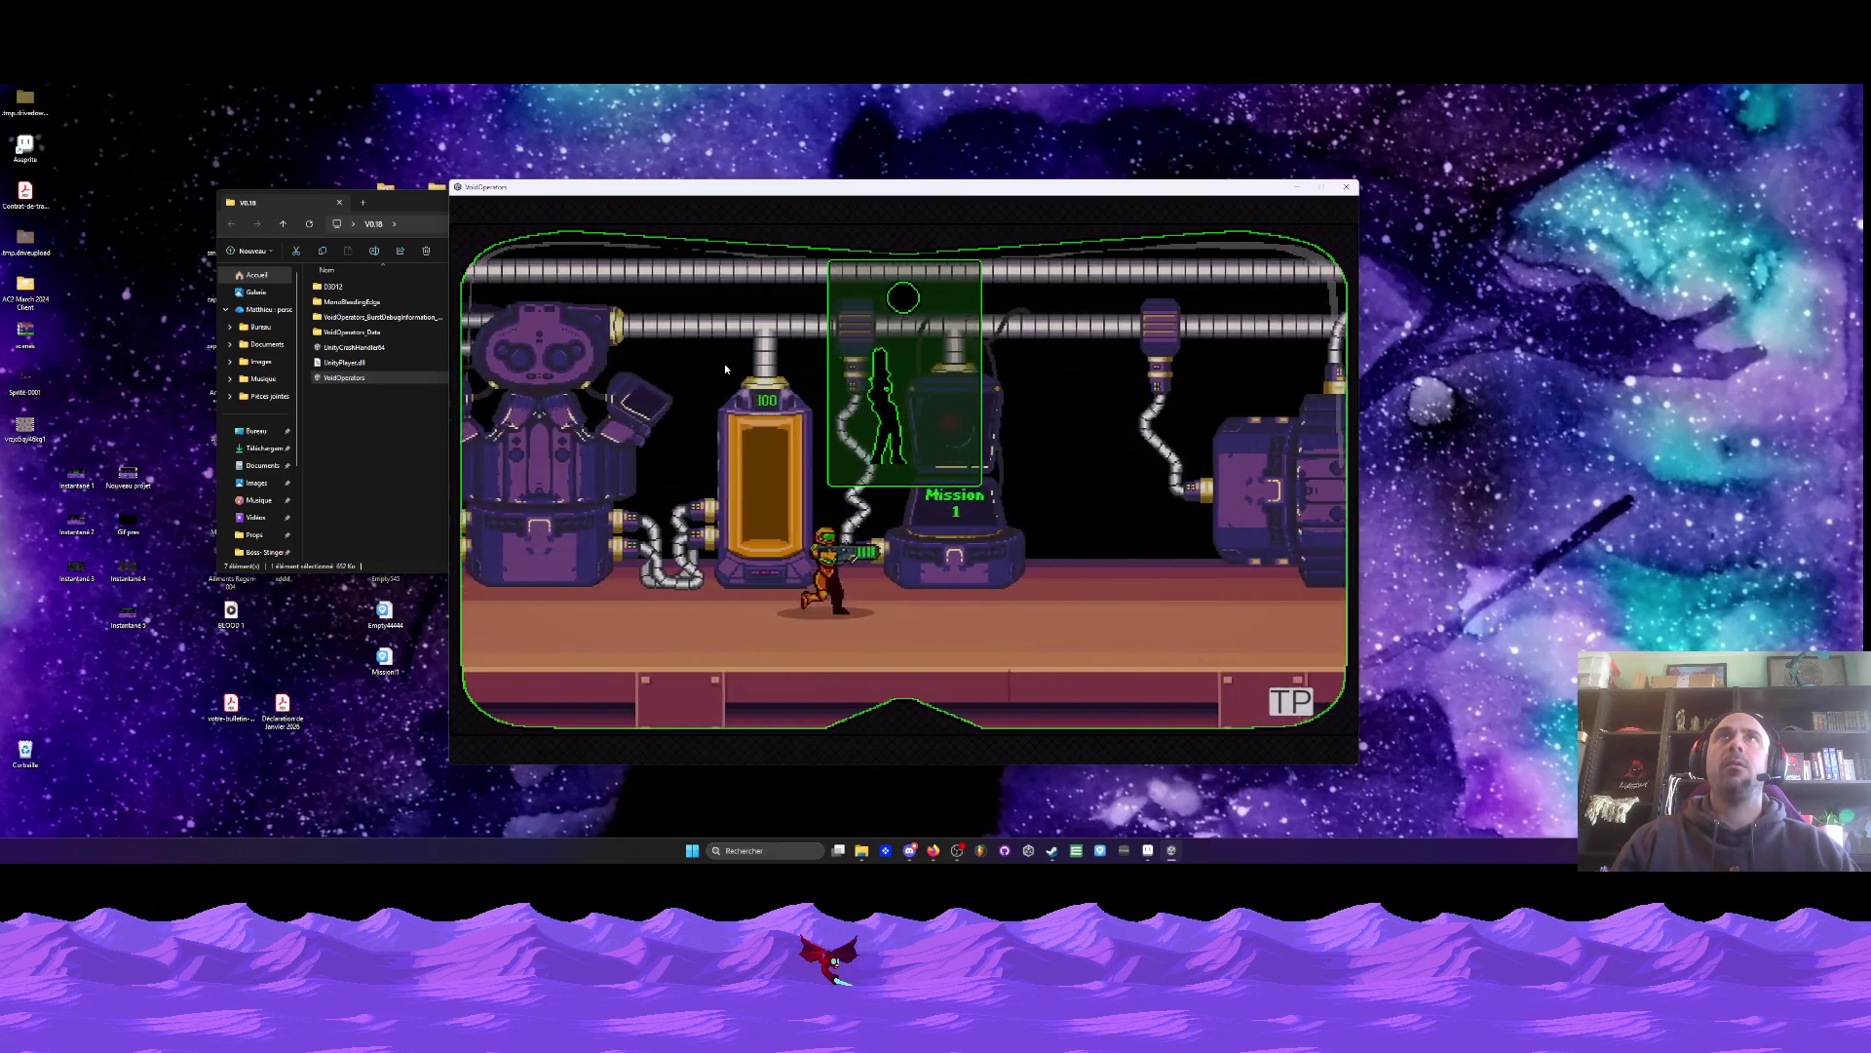
pyautogui.press('Right')
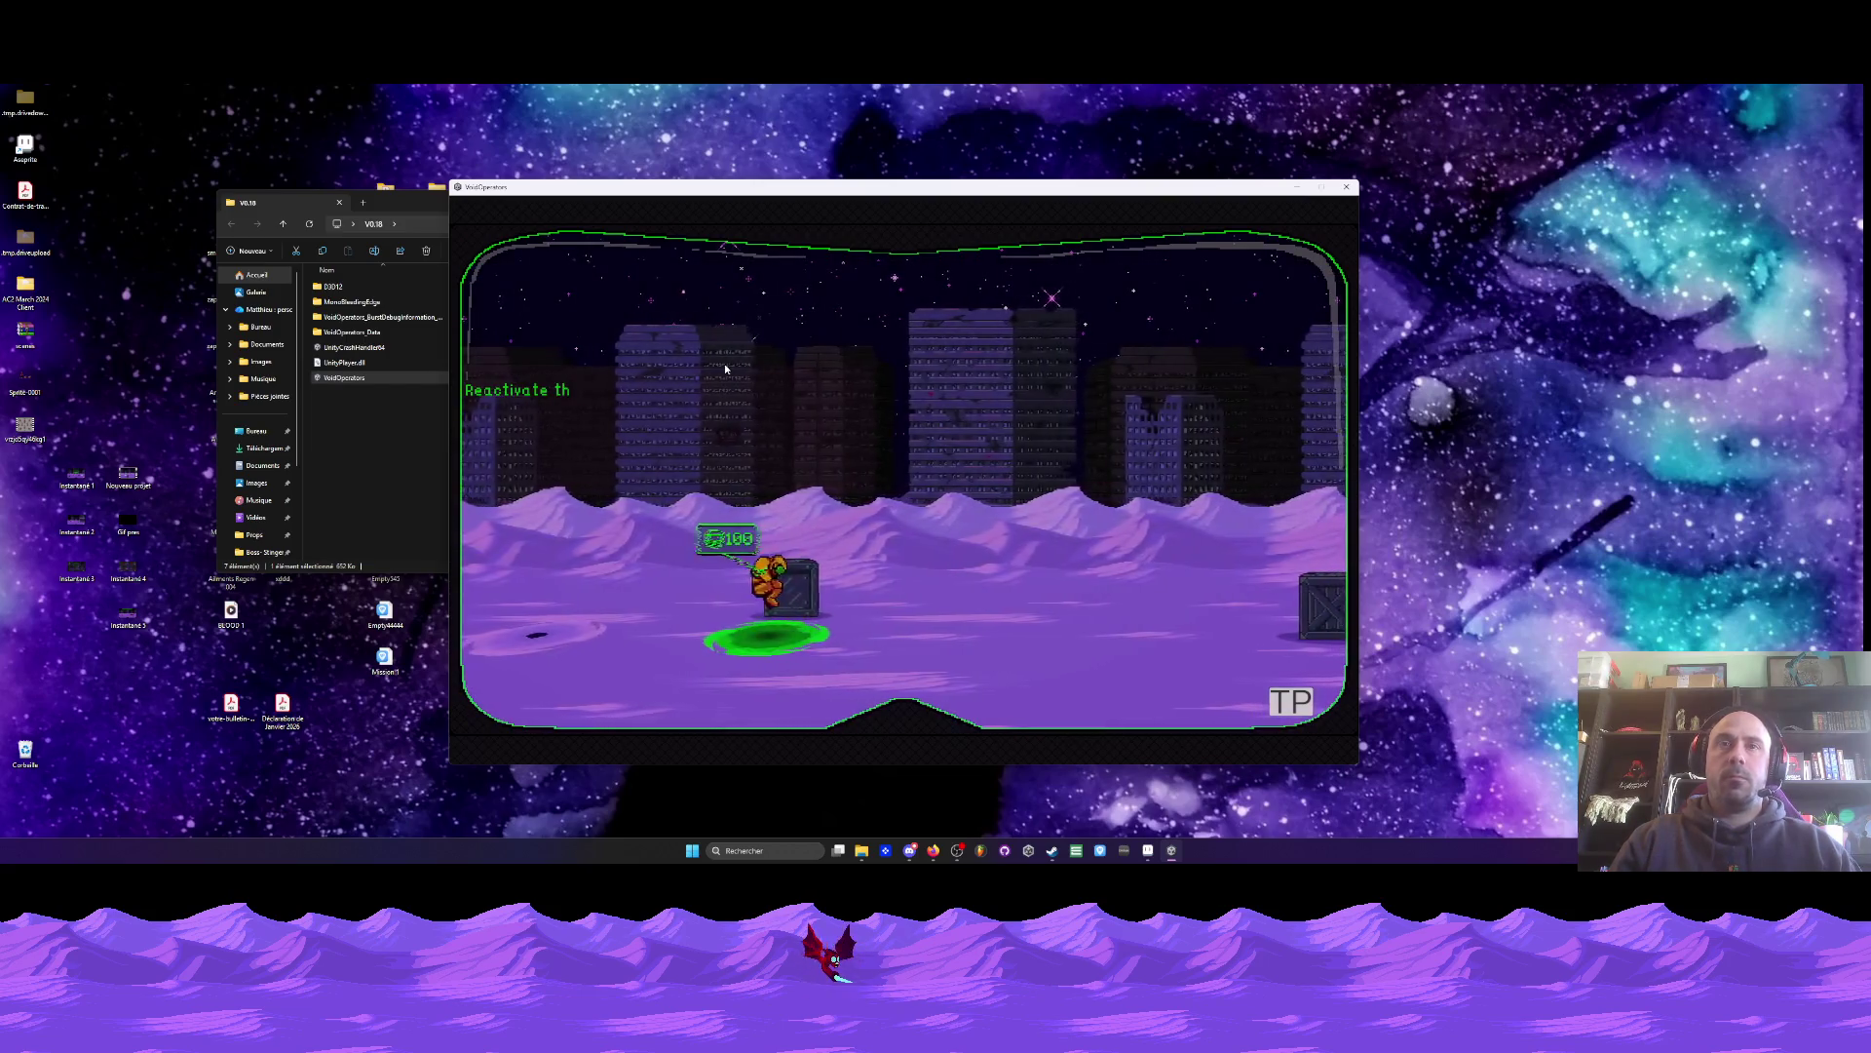
# - Run, jump and fight red enemies through the desert level
pyautogui.press('a')
pyautogui.press('d')
pyautogui.press('d')
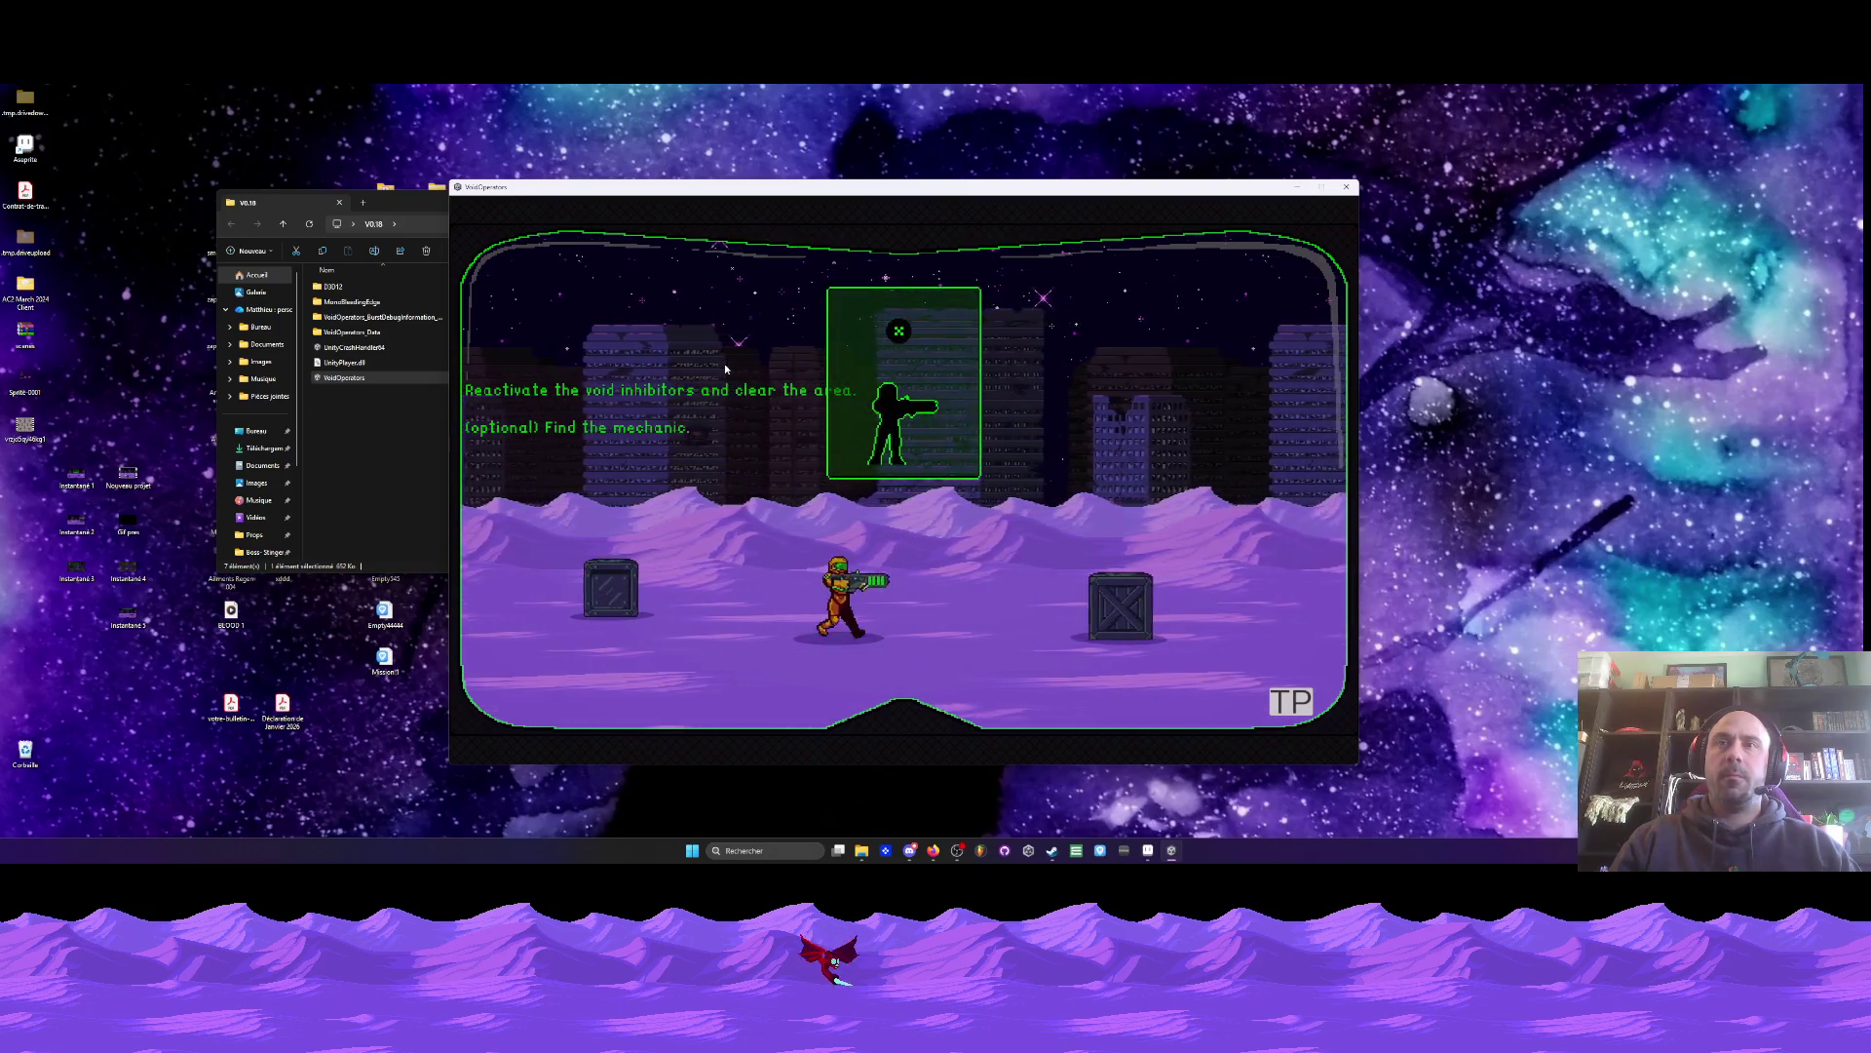
pyautogui.press('space')
pyautogui.press('d')
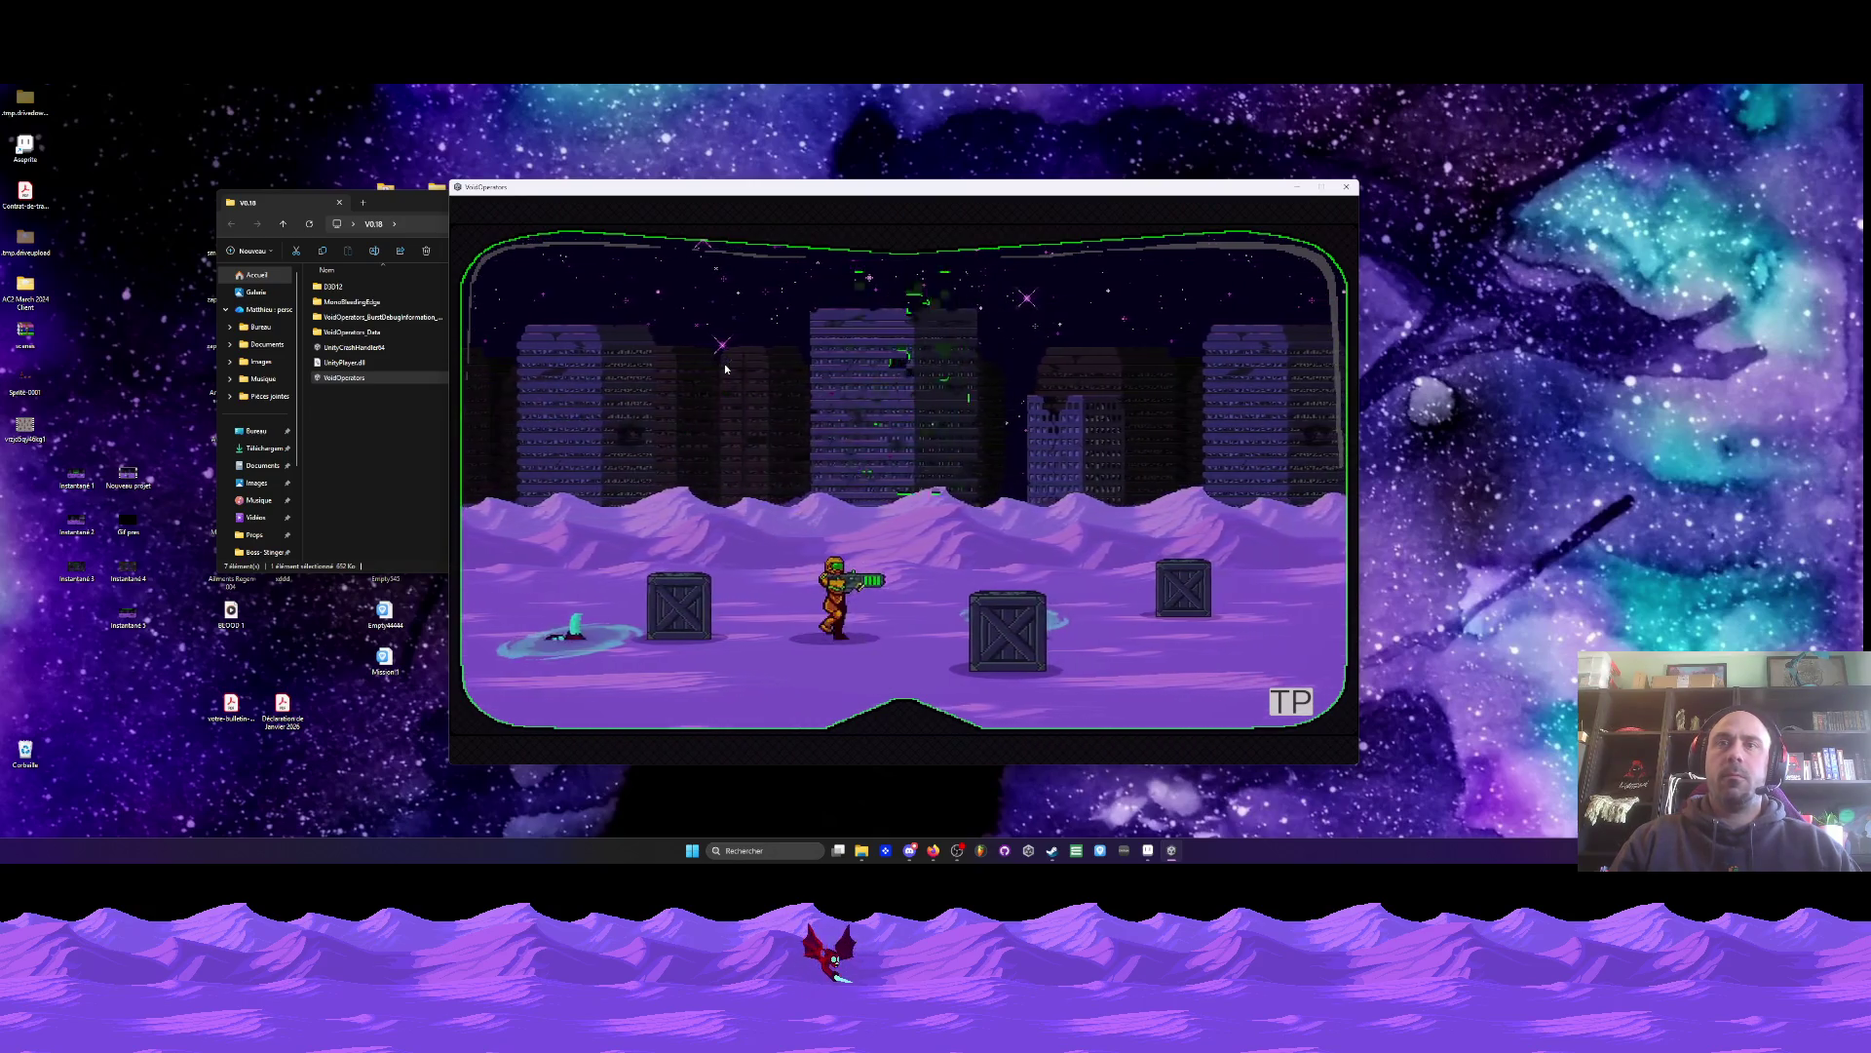
pyautogui.press('a')
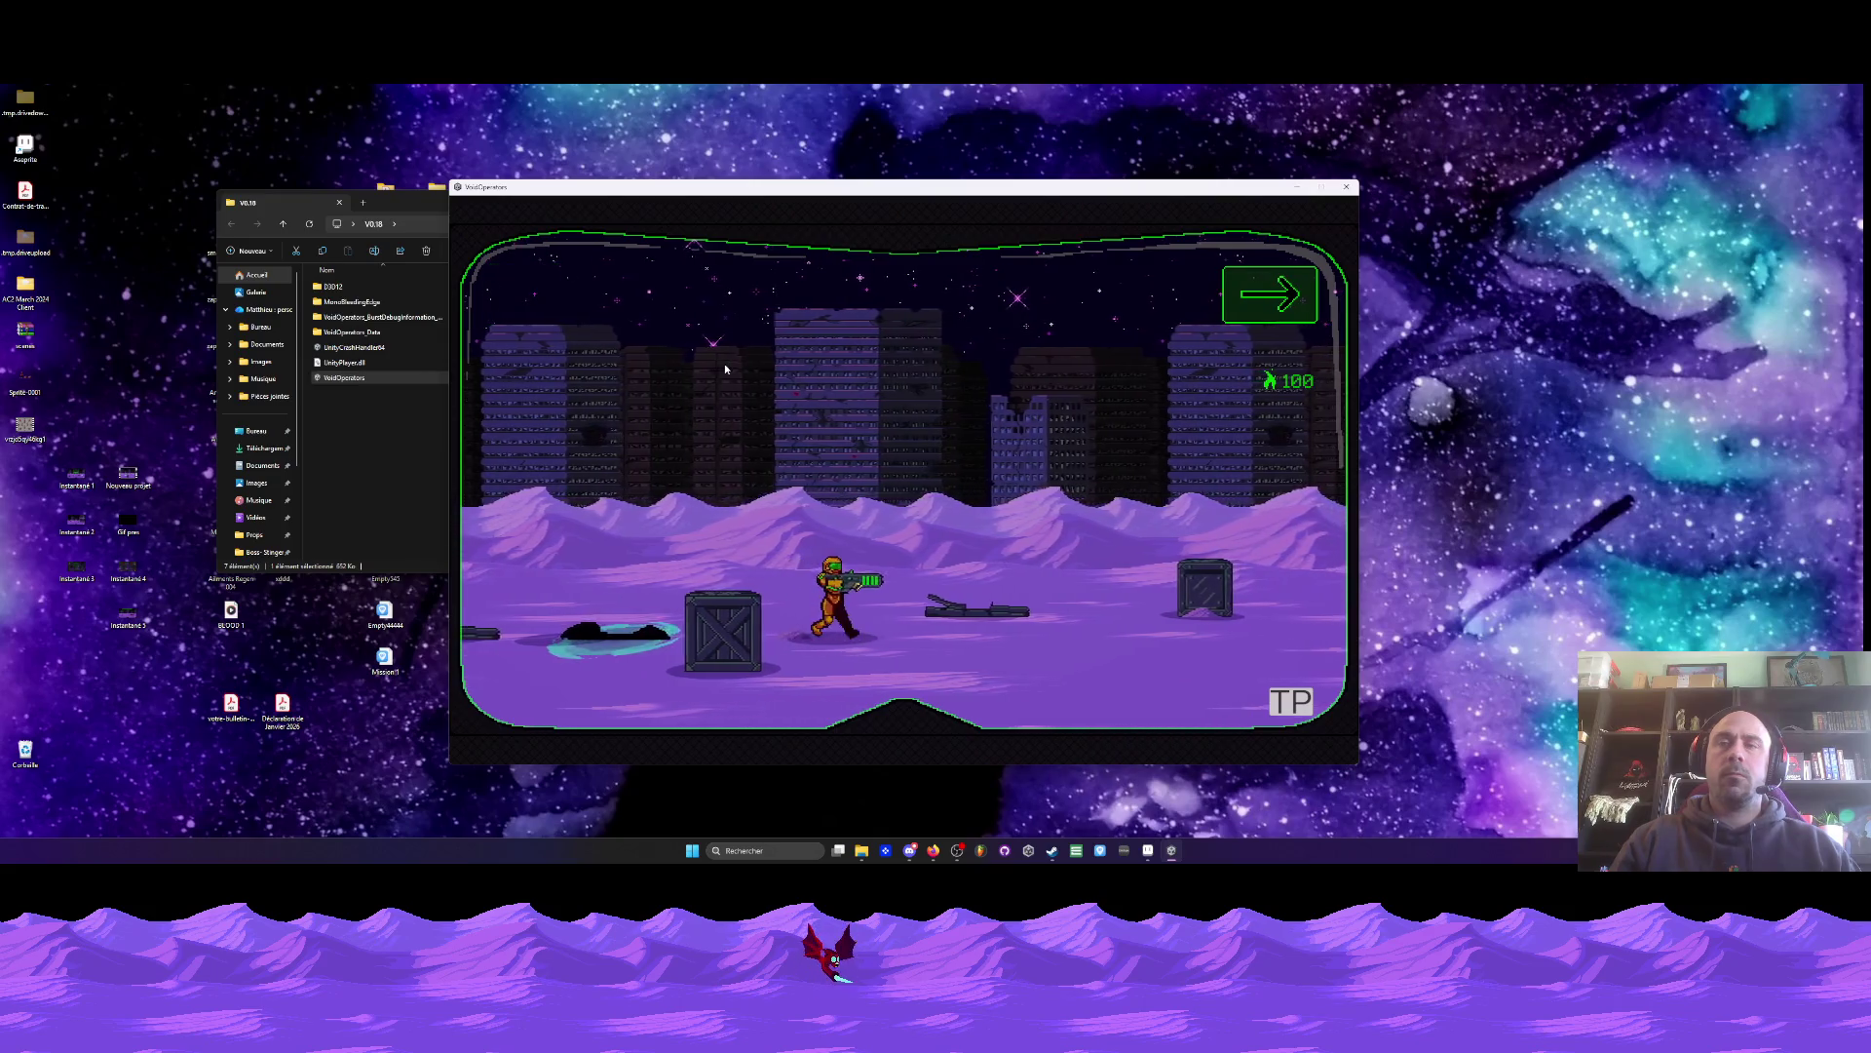
pyautogui.press('d')
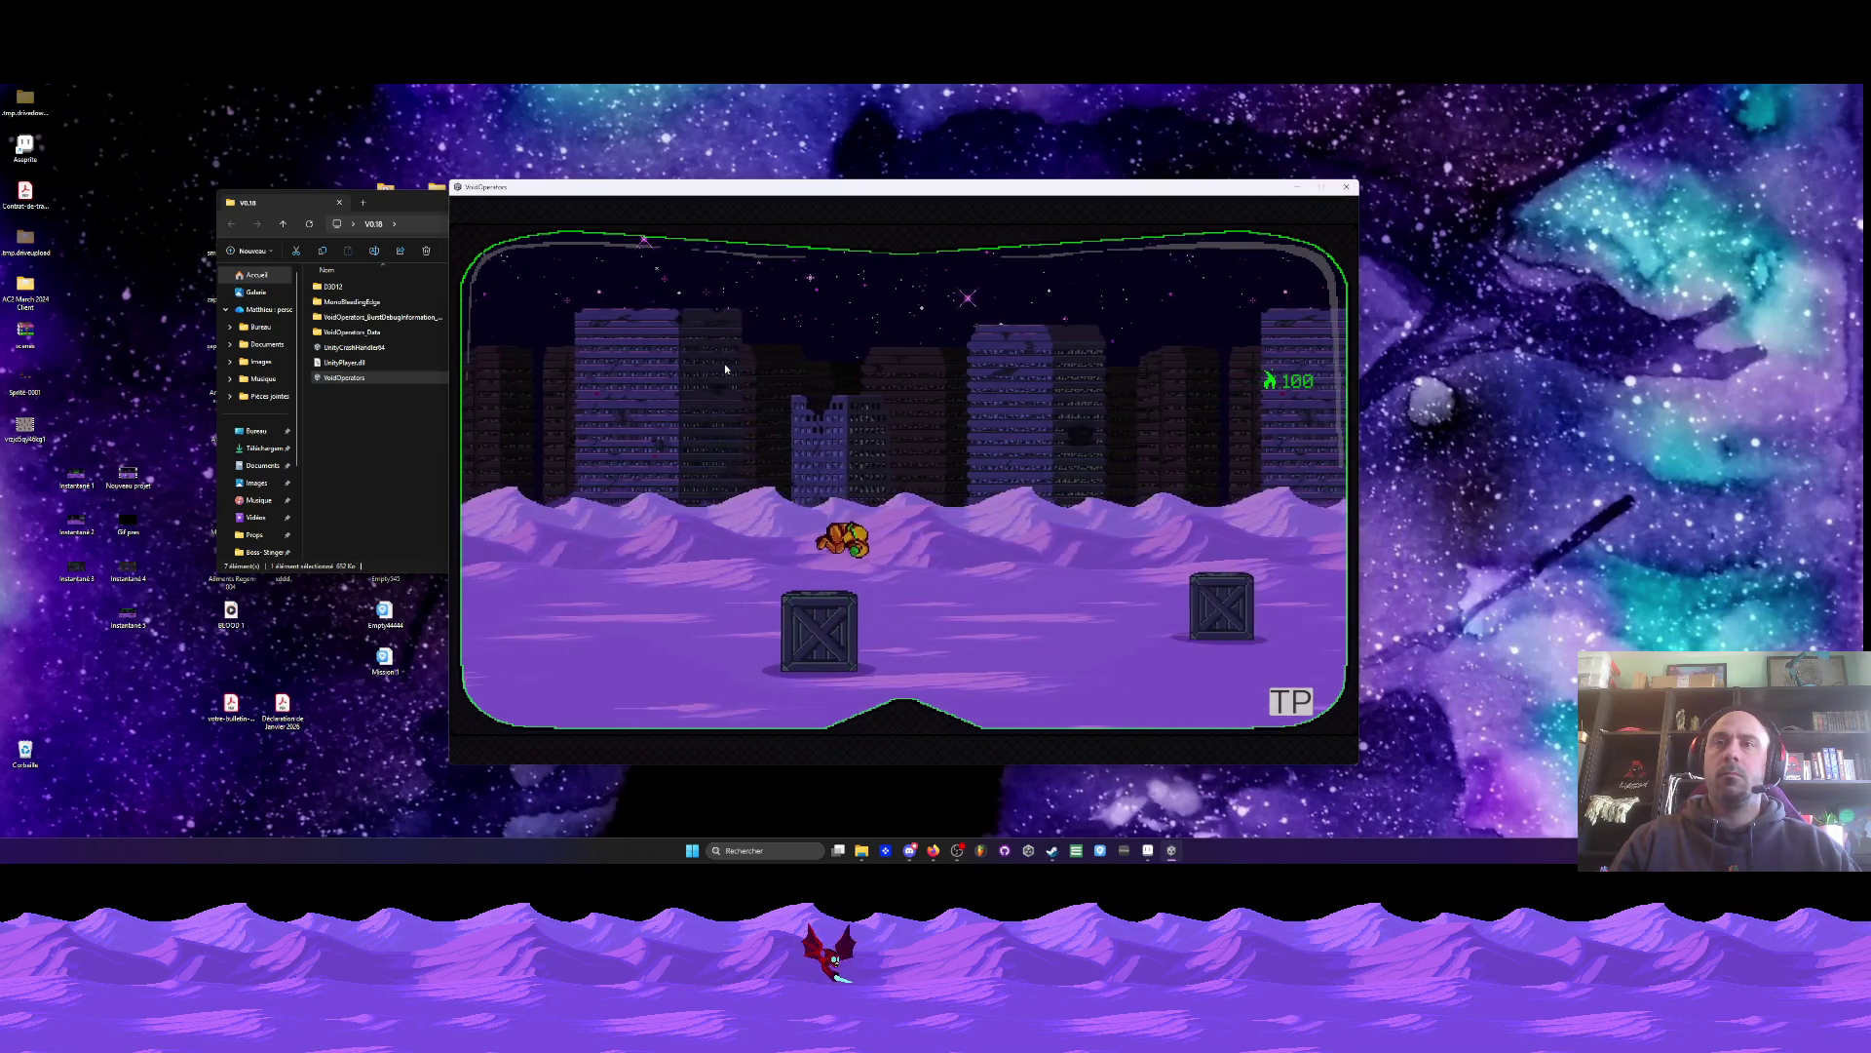
pyautogui.press('d')
pyautogui.press('d')
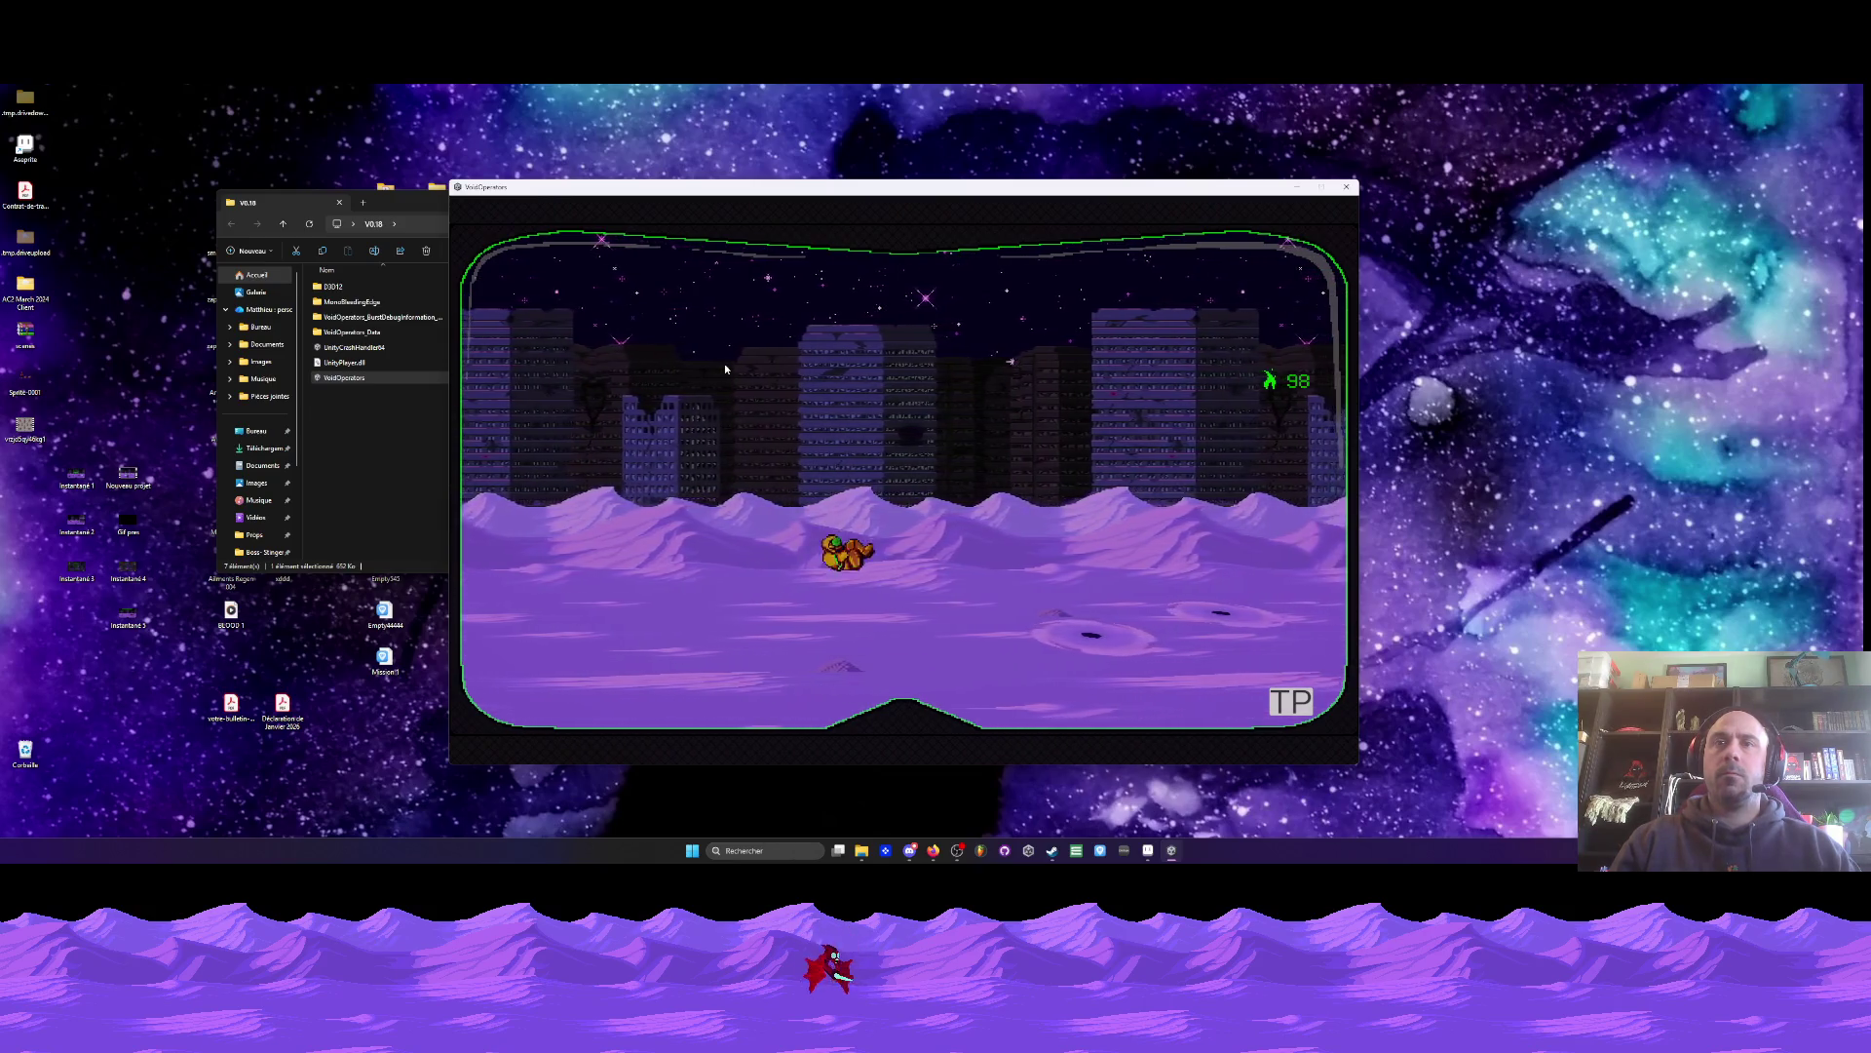
# - Pause the game and switch to the Milanote board's parent Ressources page
pyautogui.press('Escape')
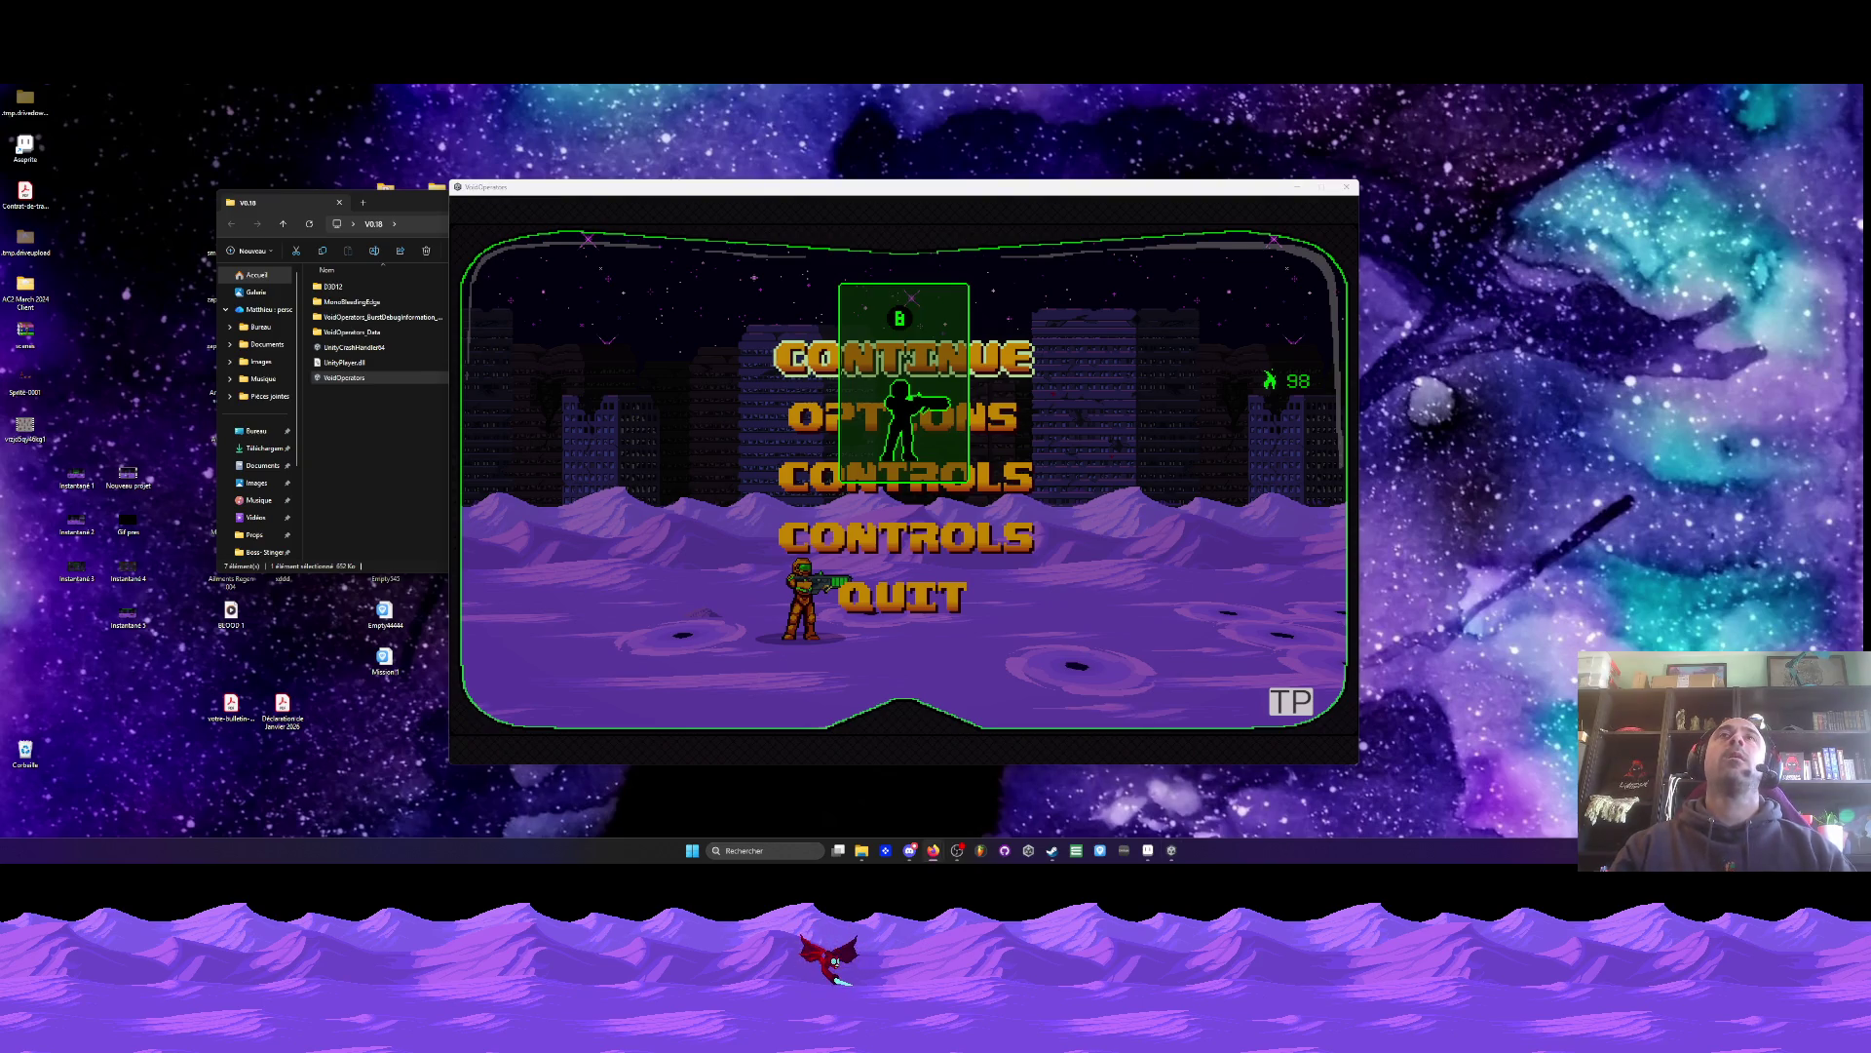
pyautogui.hotkey('alt', 'Tab')
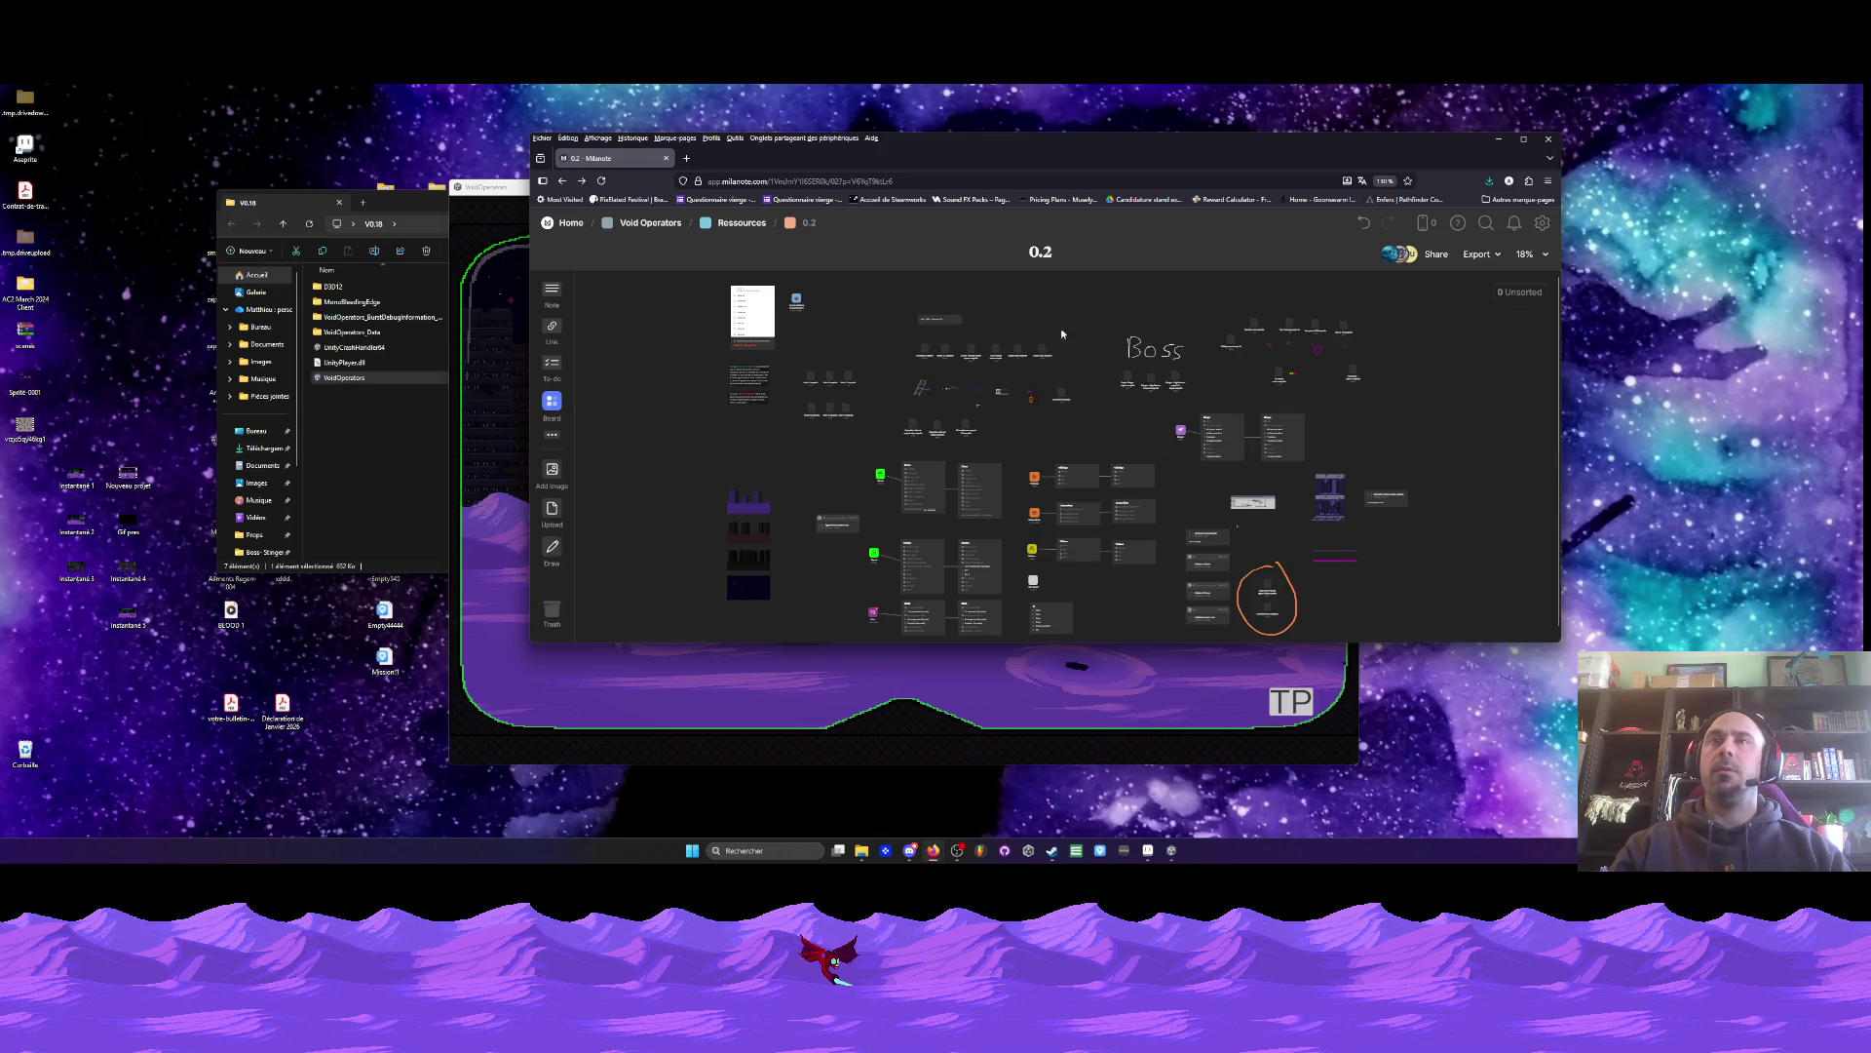
pyautogui.click(748, 222)
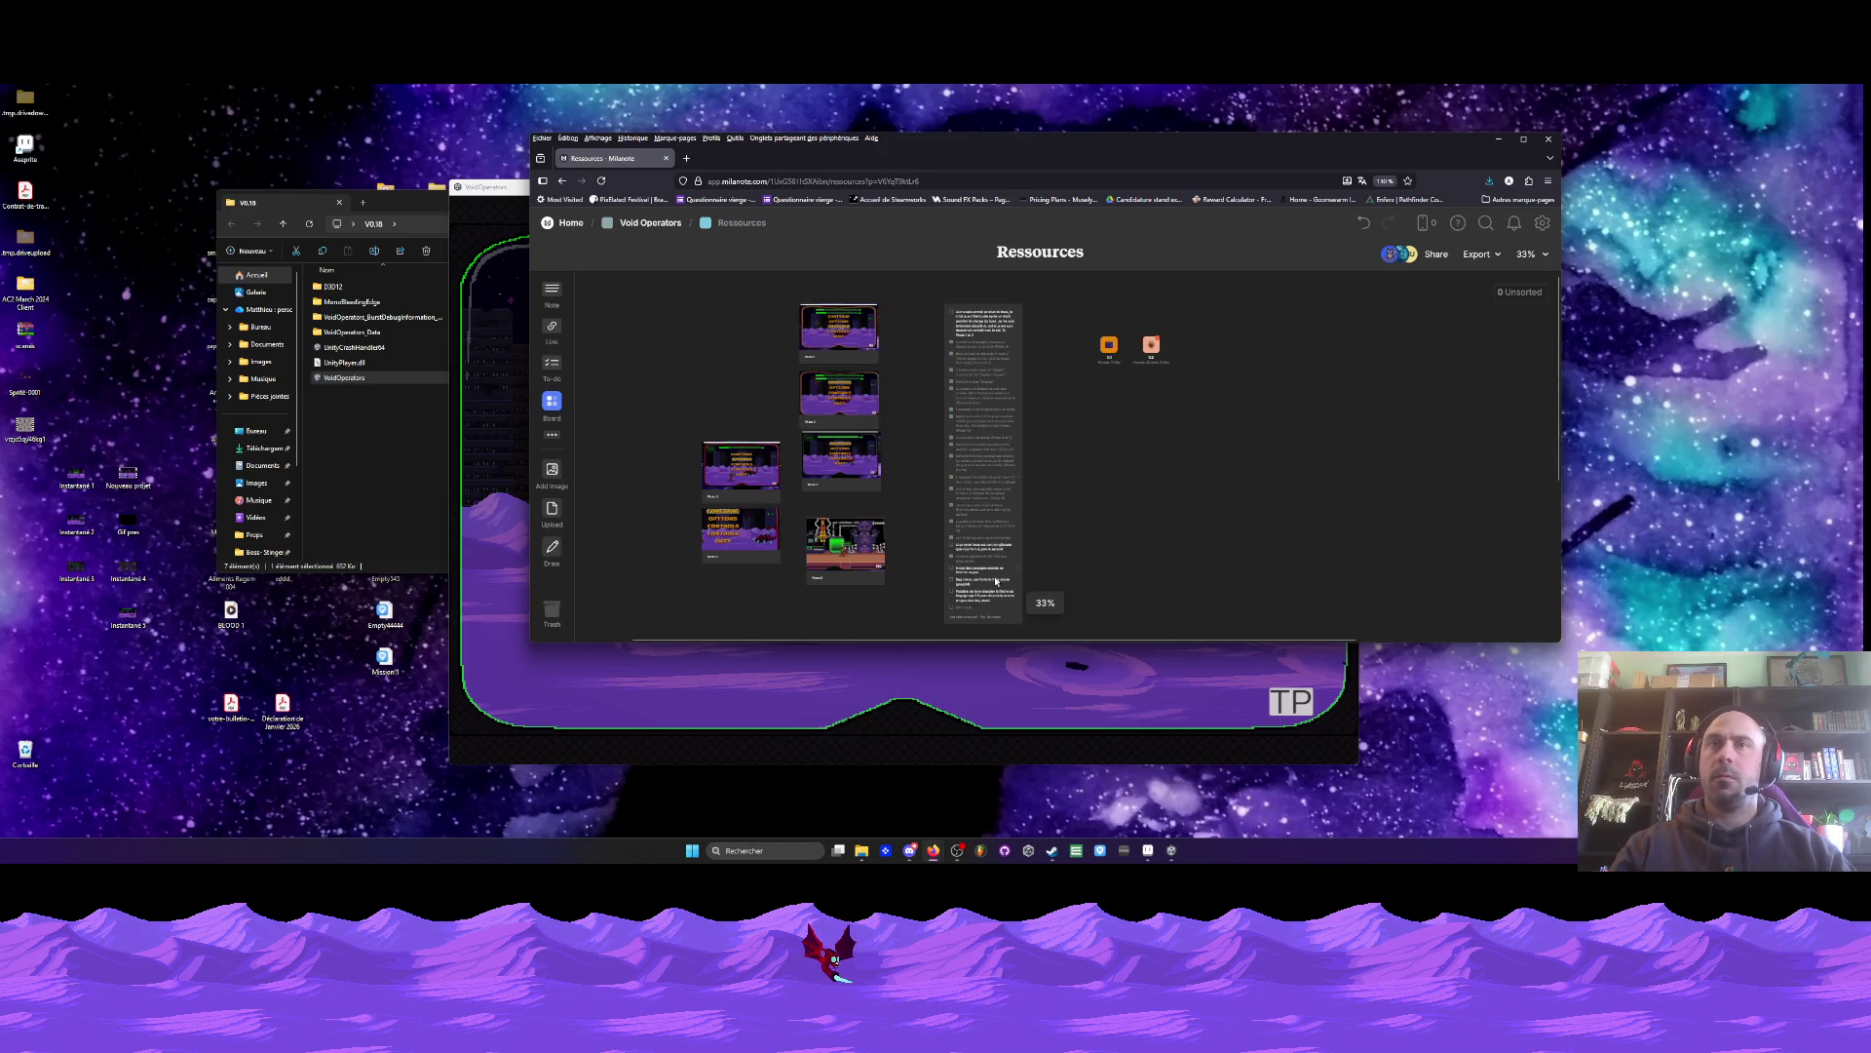
# - Add the task 'icones à refaire en rose' to the Ressources checklist
pyautogui.scroll(5, 1229, 458)
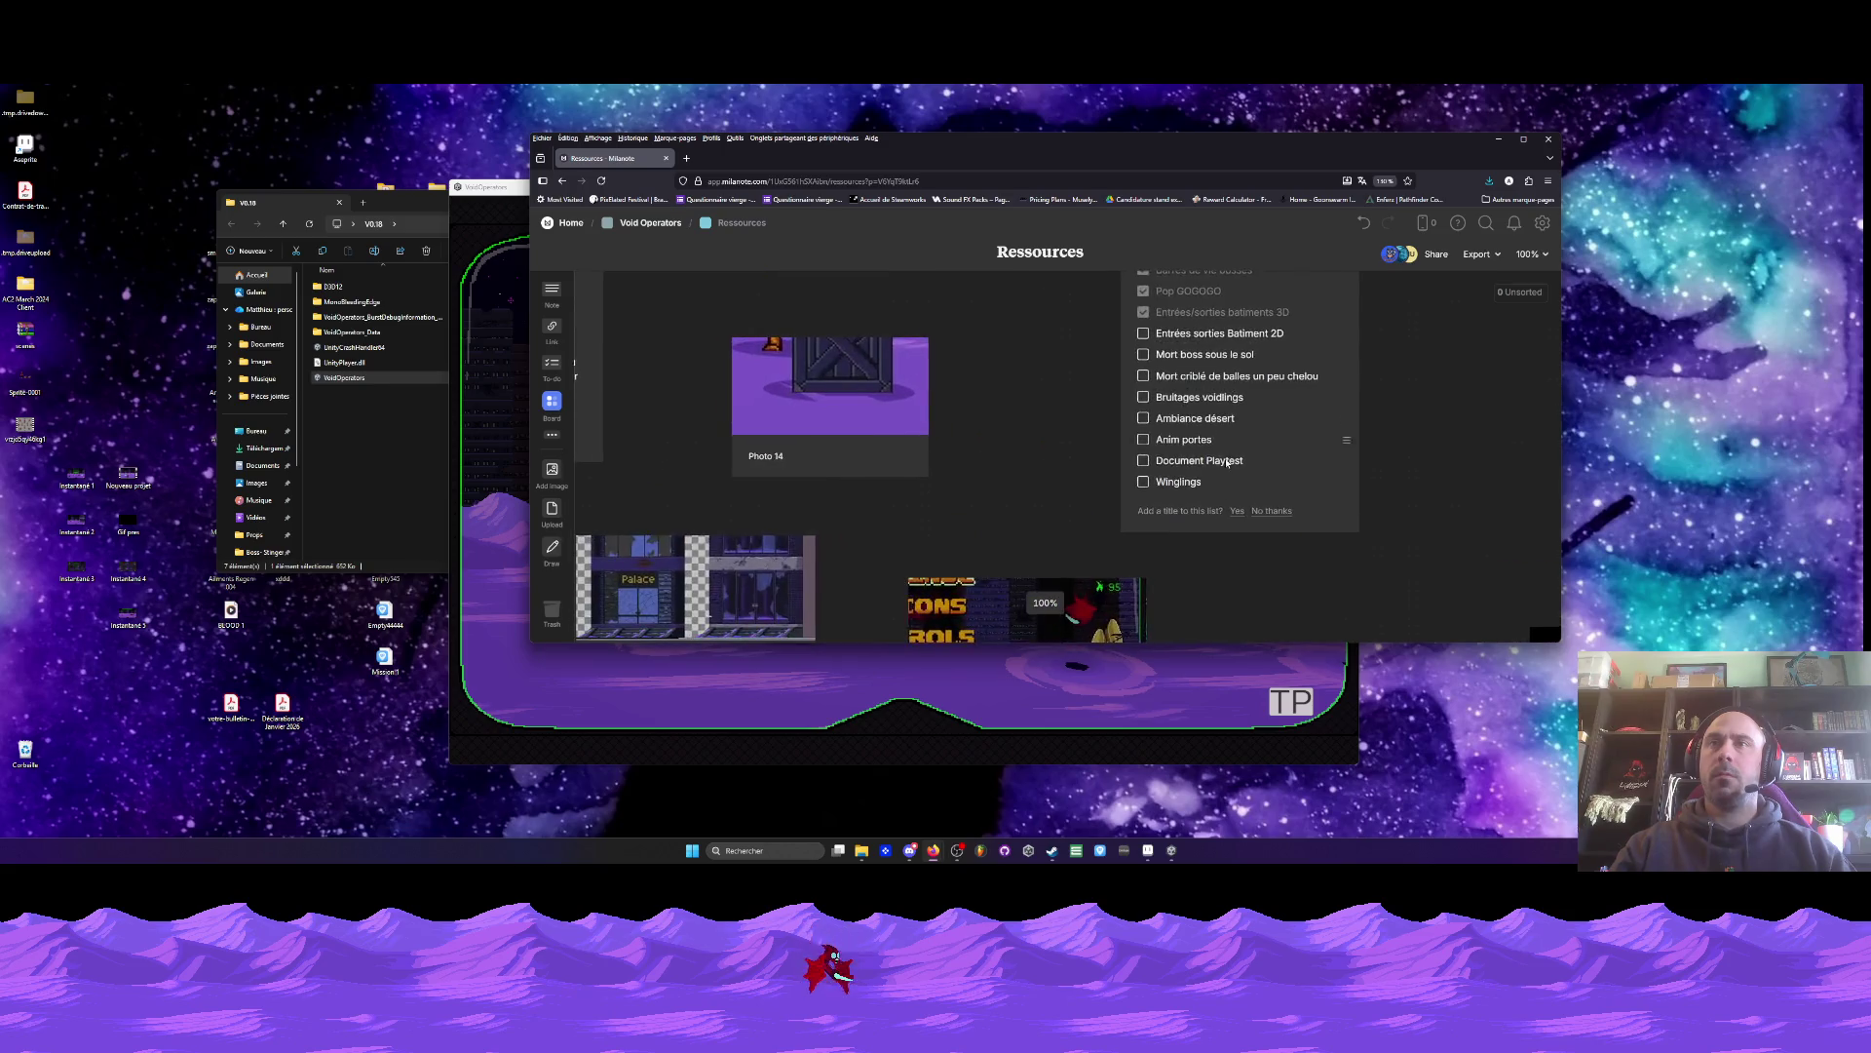
pyautogui.click(1199, 482)
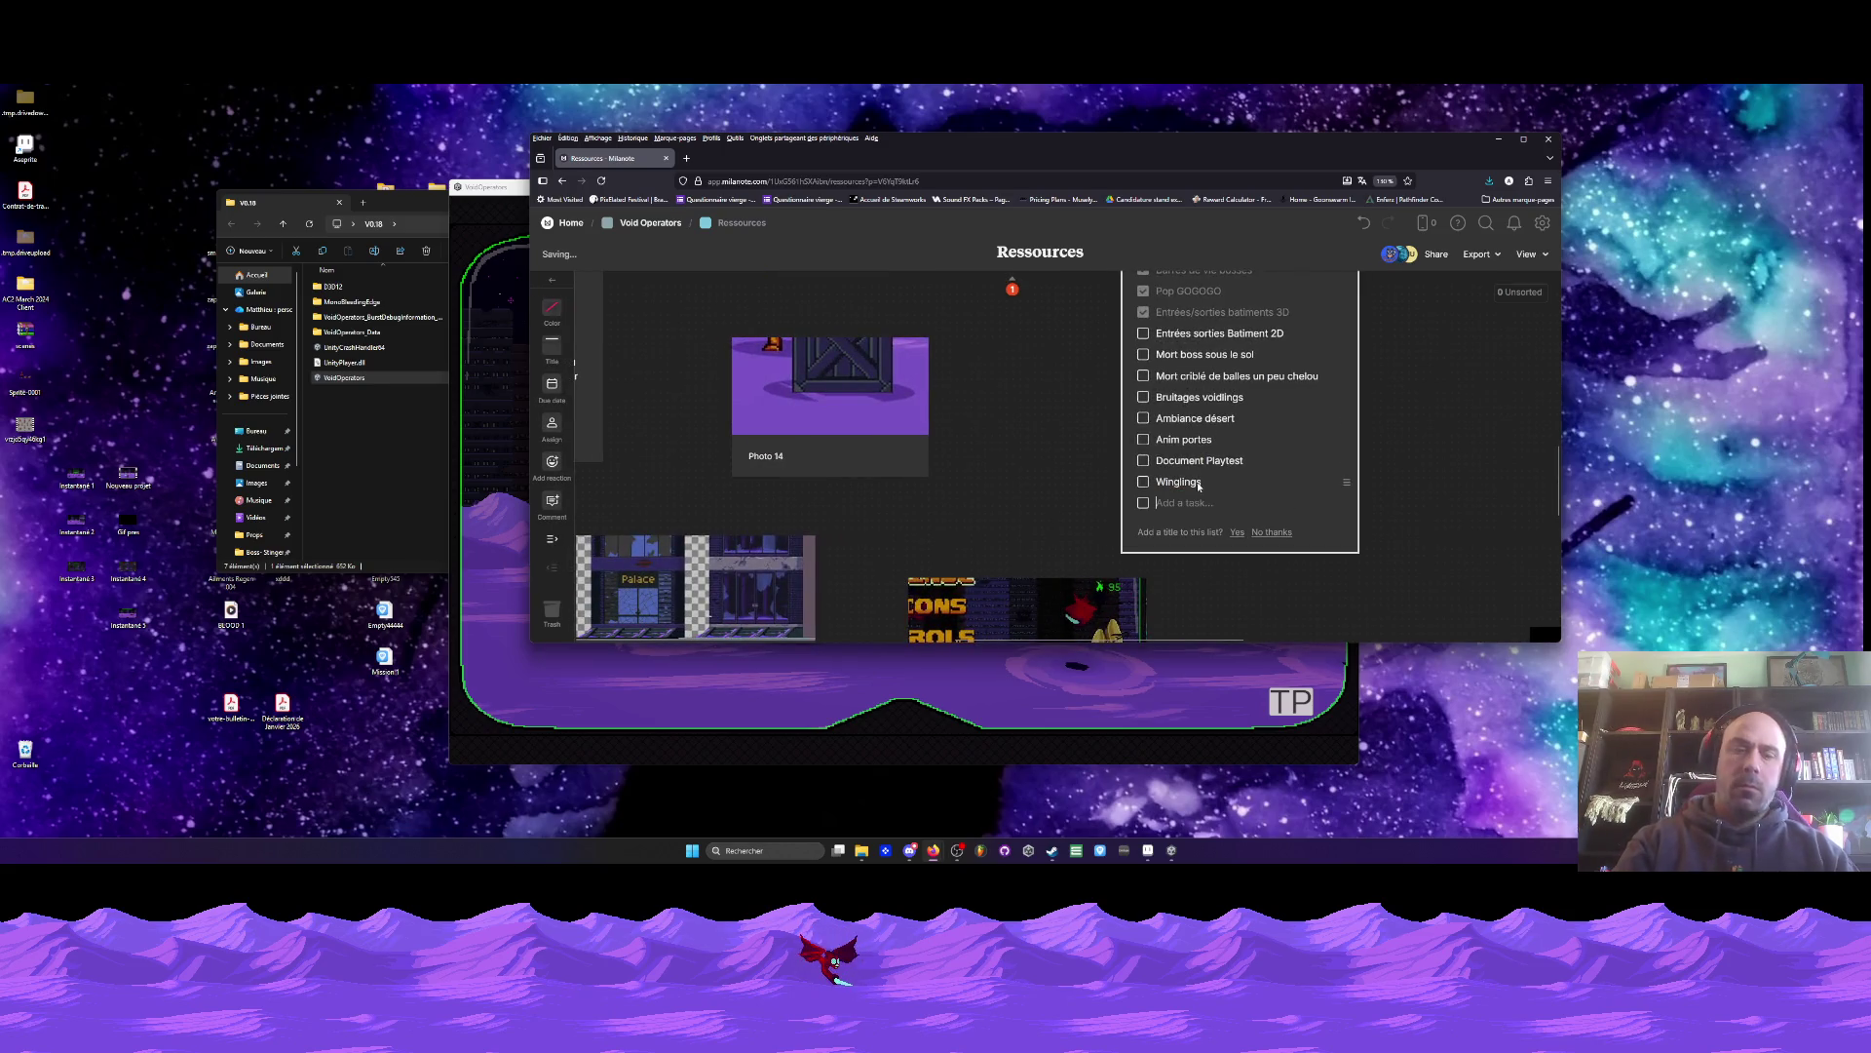
pyautogui.write('icones à refaire en rose')
pyautogui.press('Escape')
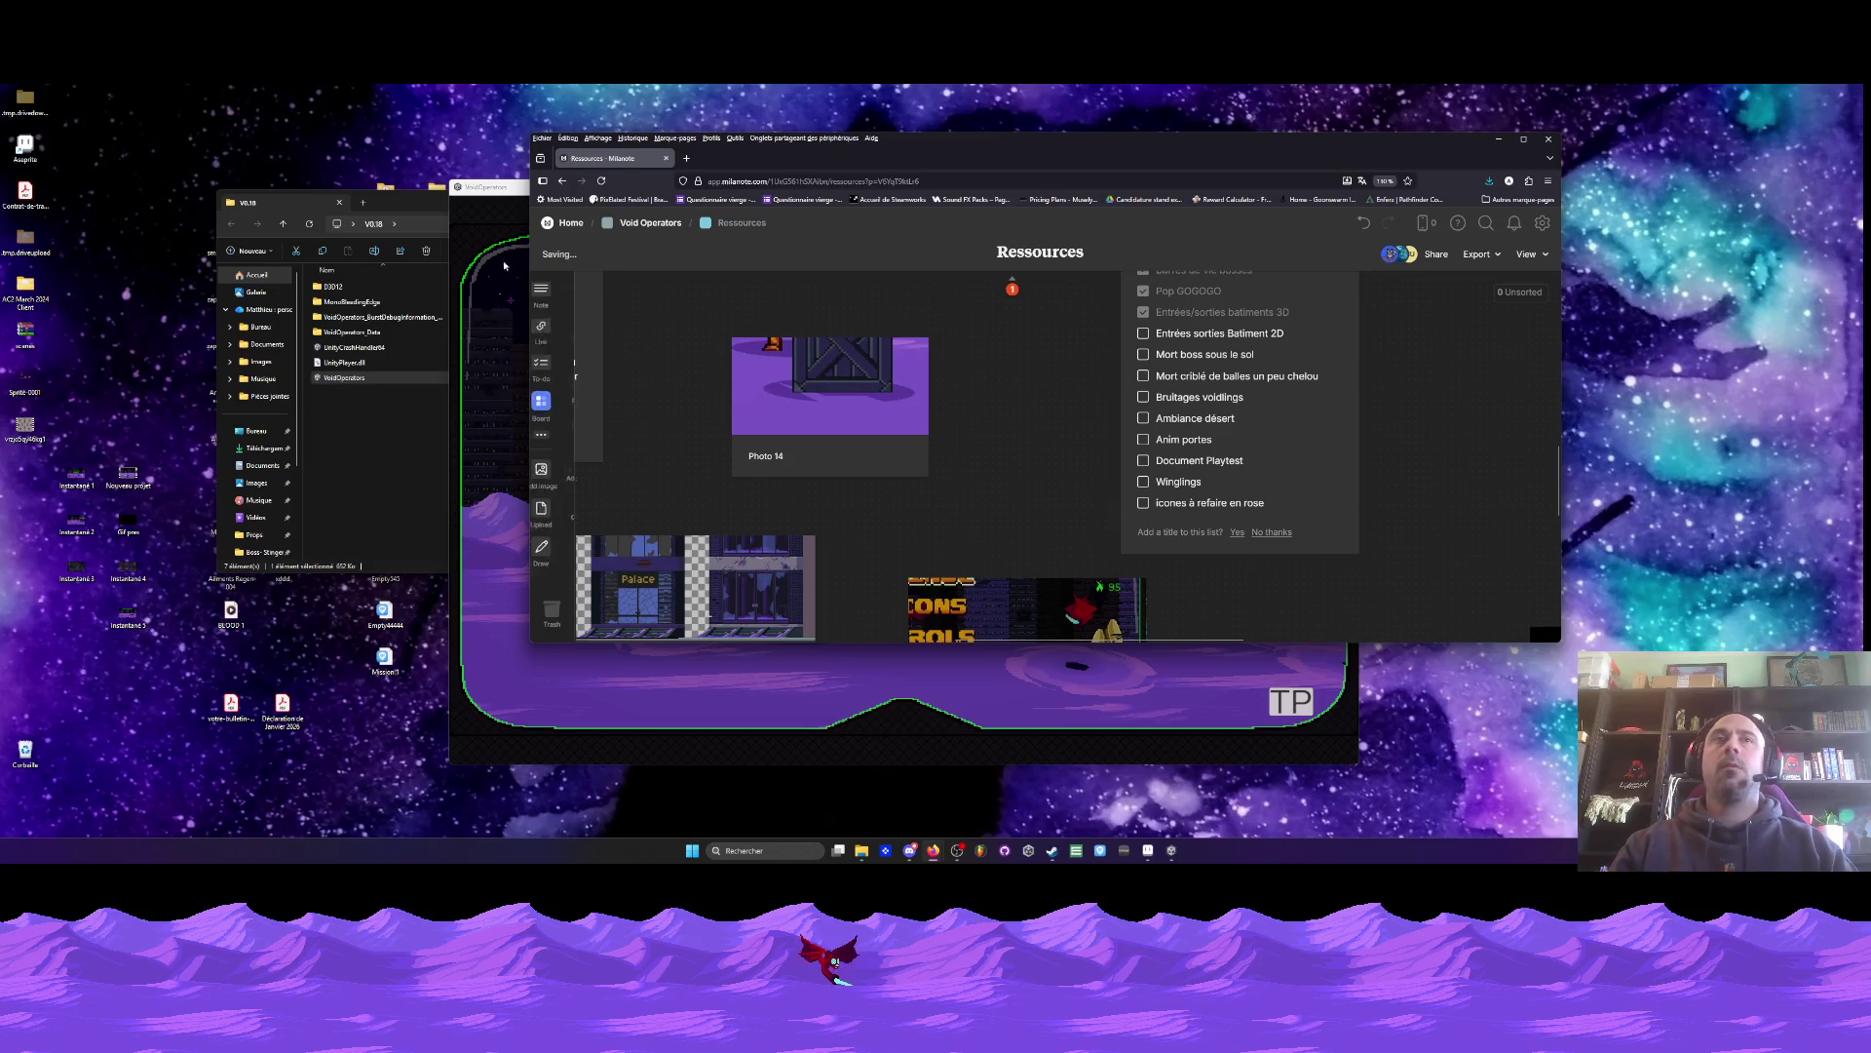
# - Return to the game, resume from the pause menu and walk right
pyautogui.click(512, 401)
pyautogui.click(858, 361)
pyautogui.press('d')
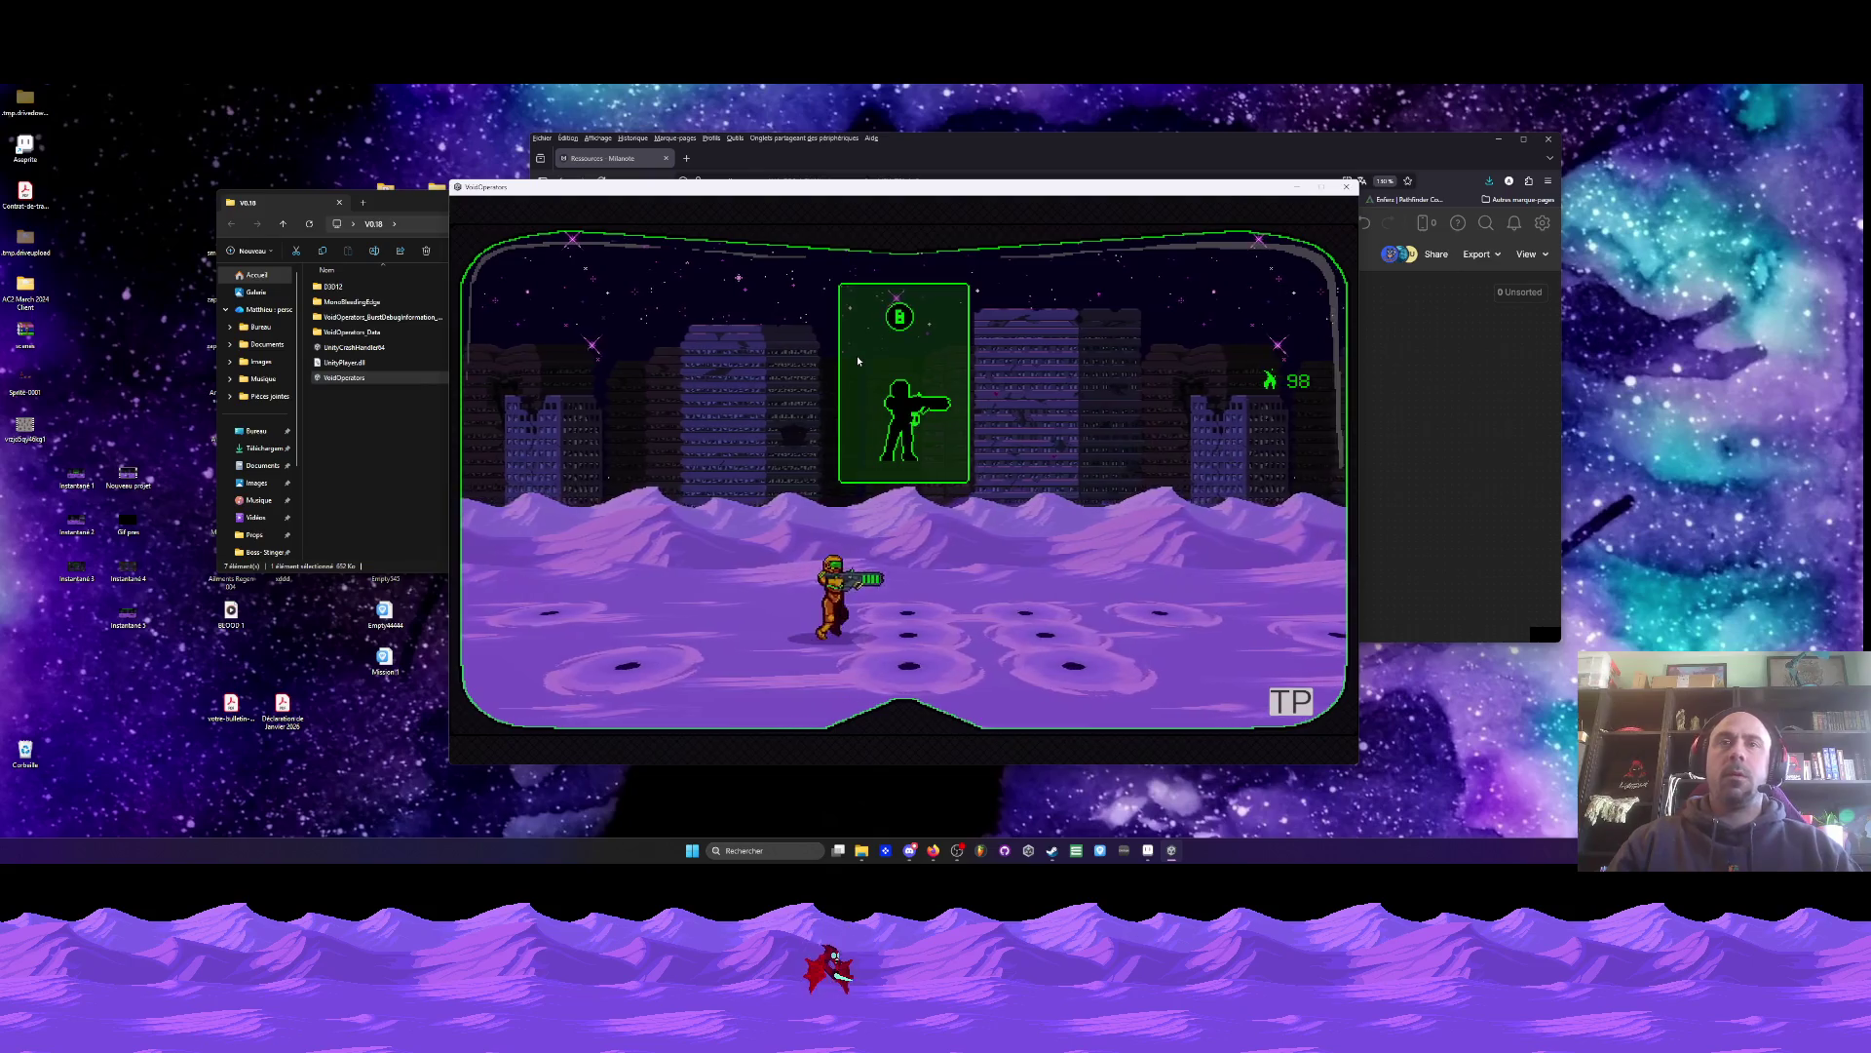
# - Spin-jump and run through the level, pause and resume once, then close the game with Alt+F4
pyautogui.press('space')
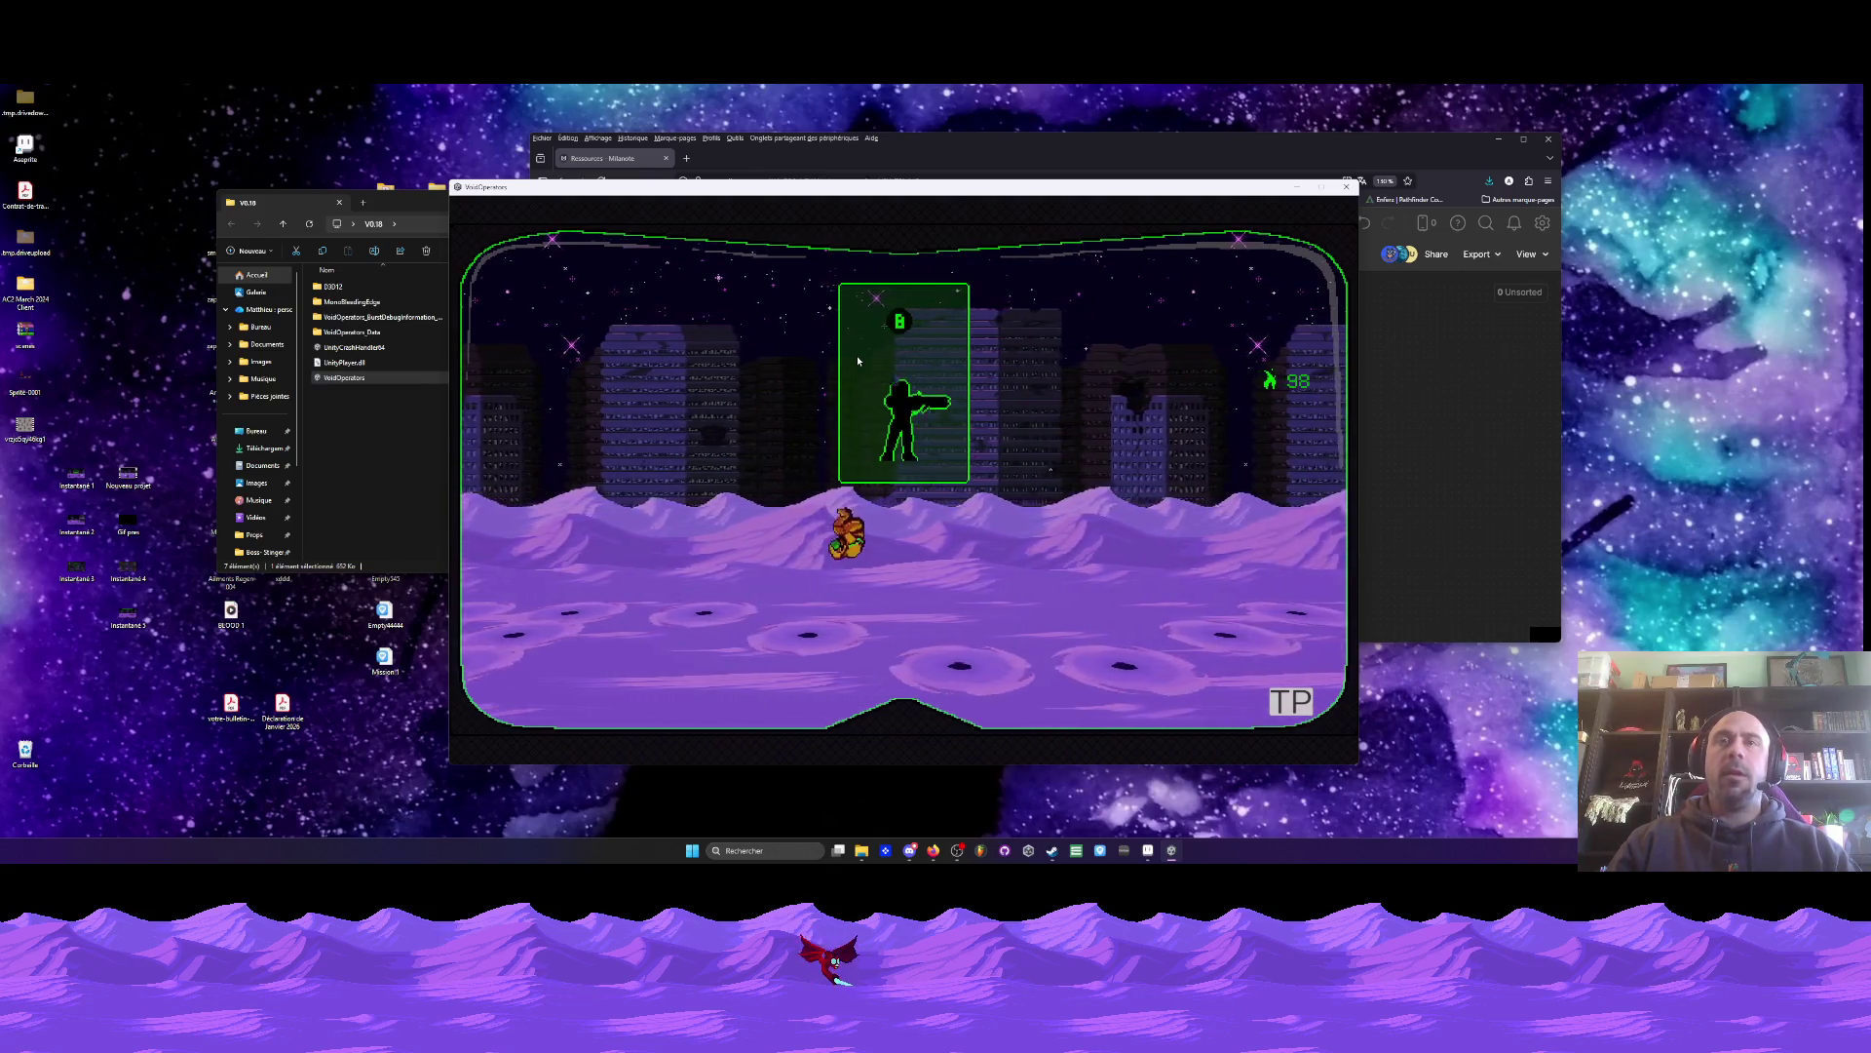
pyautogui.press('d')
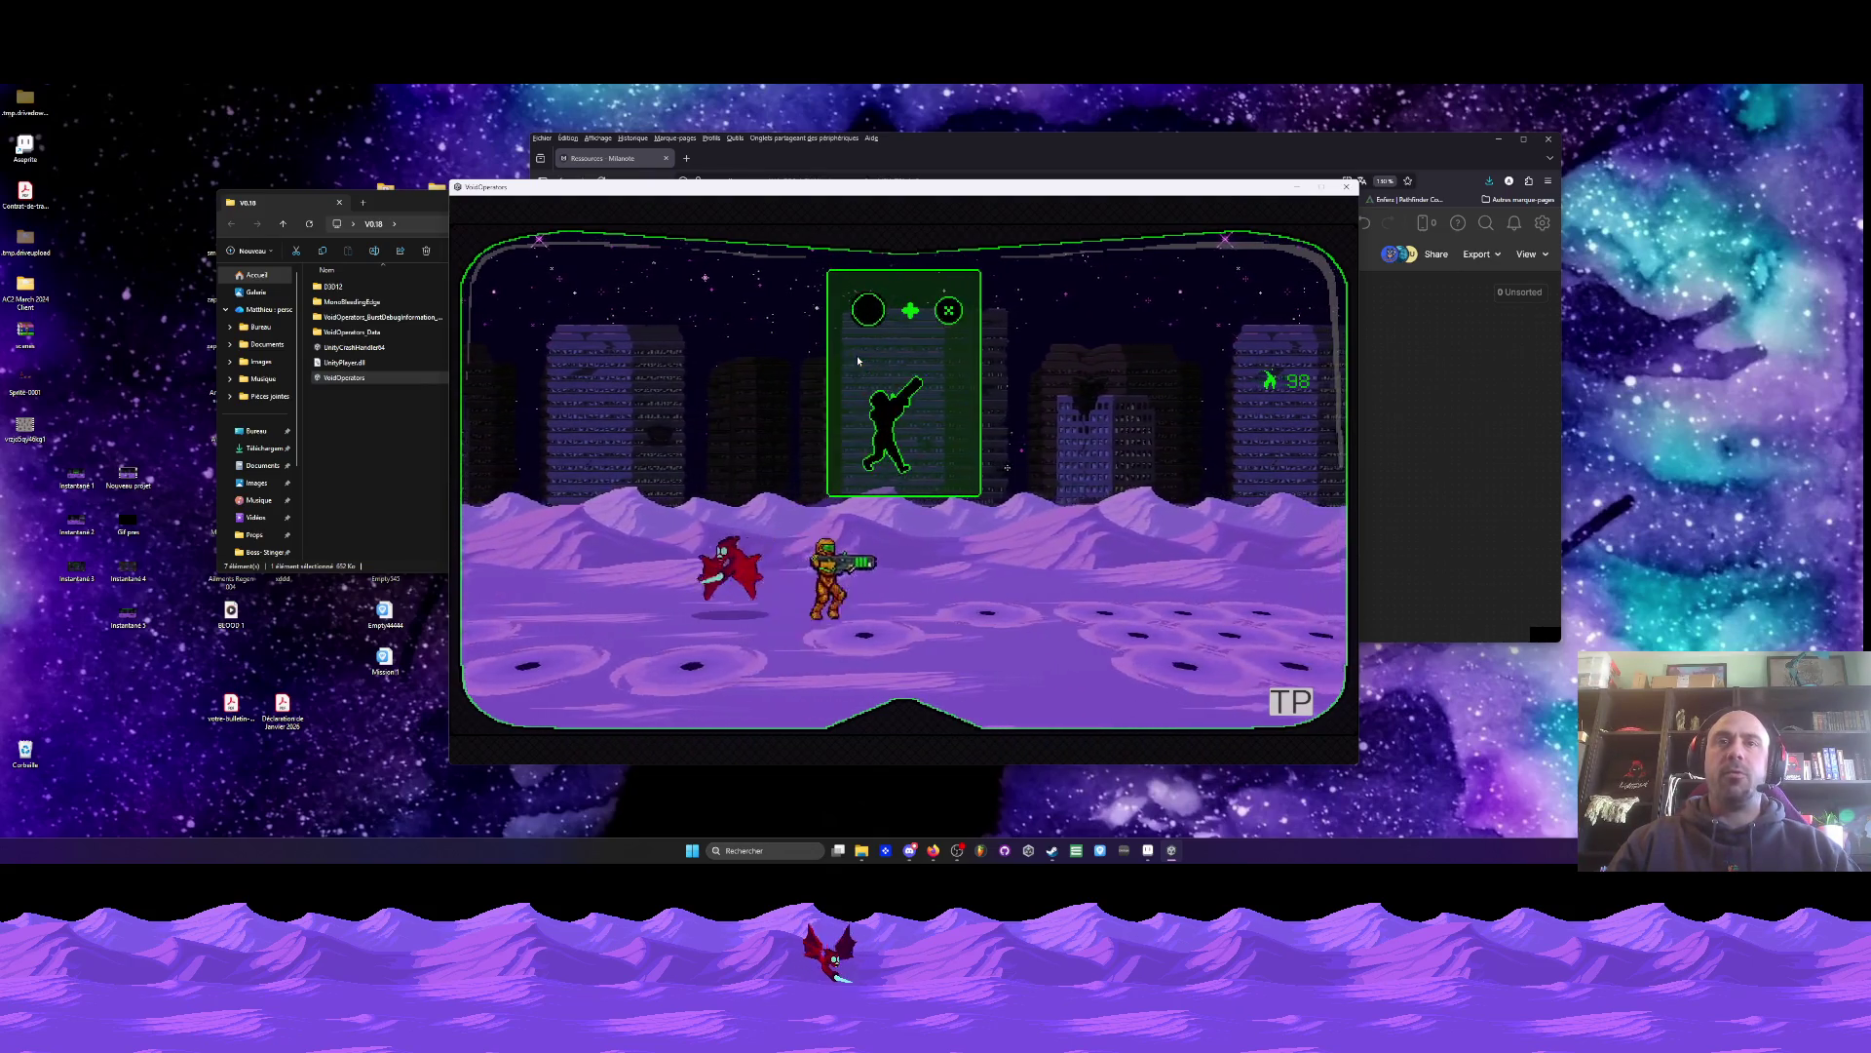
pyautogui.press('Escape')
pyautogui.press('Escape')
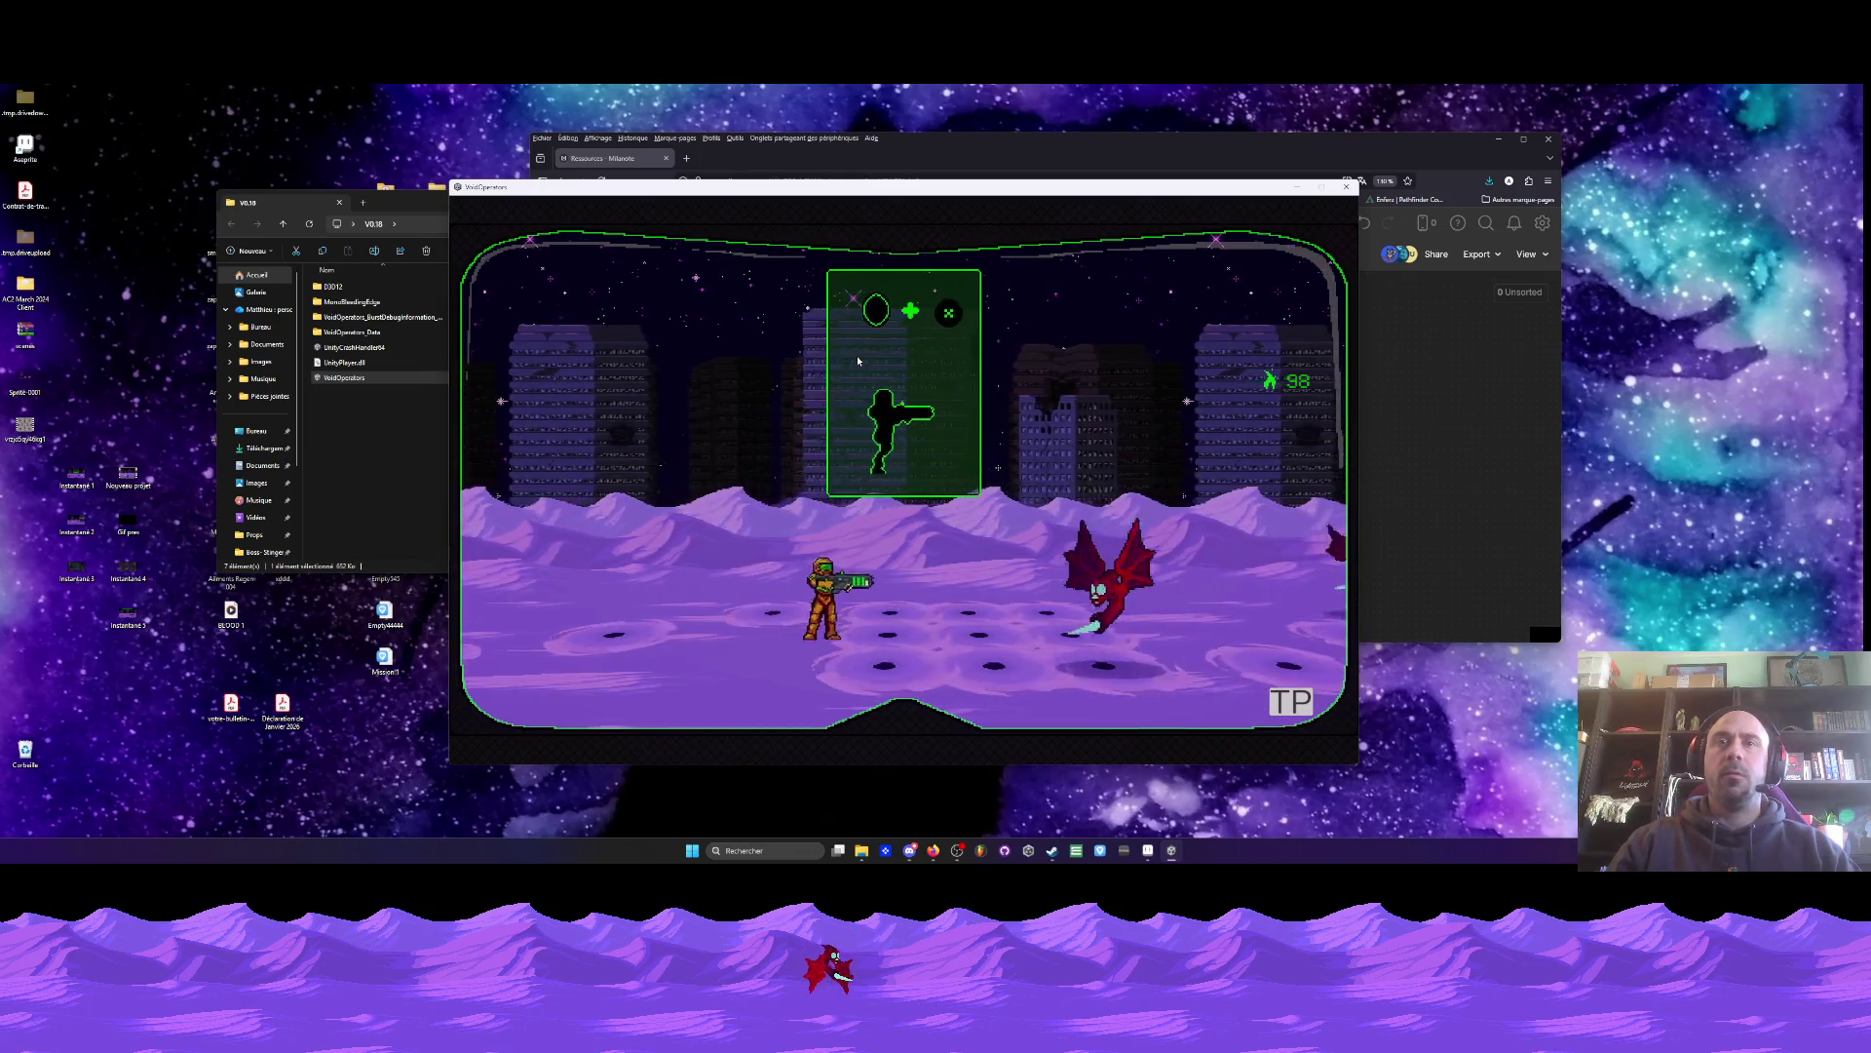
pyautogui.press('space')
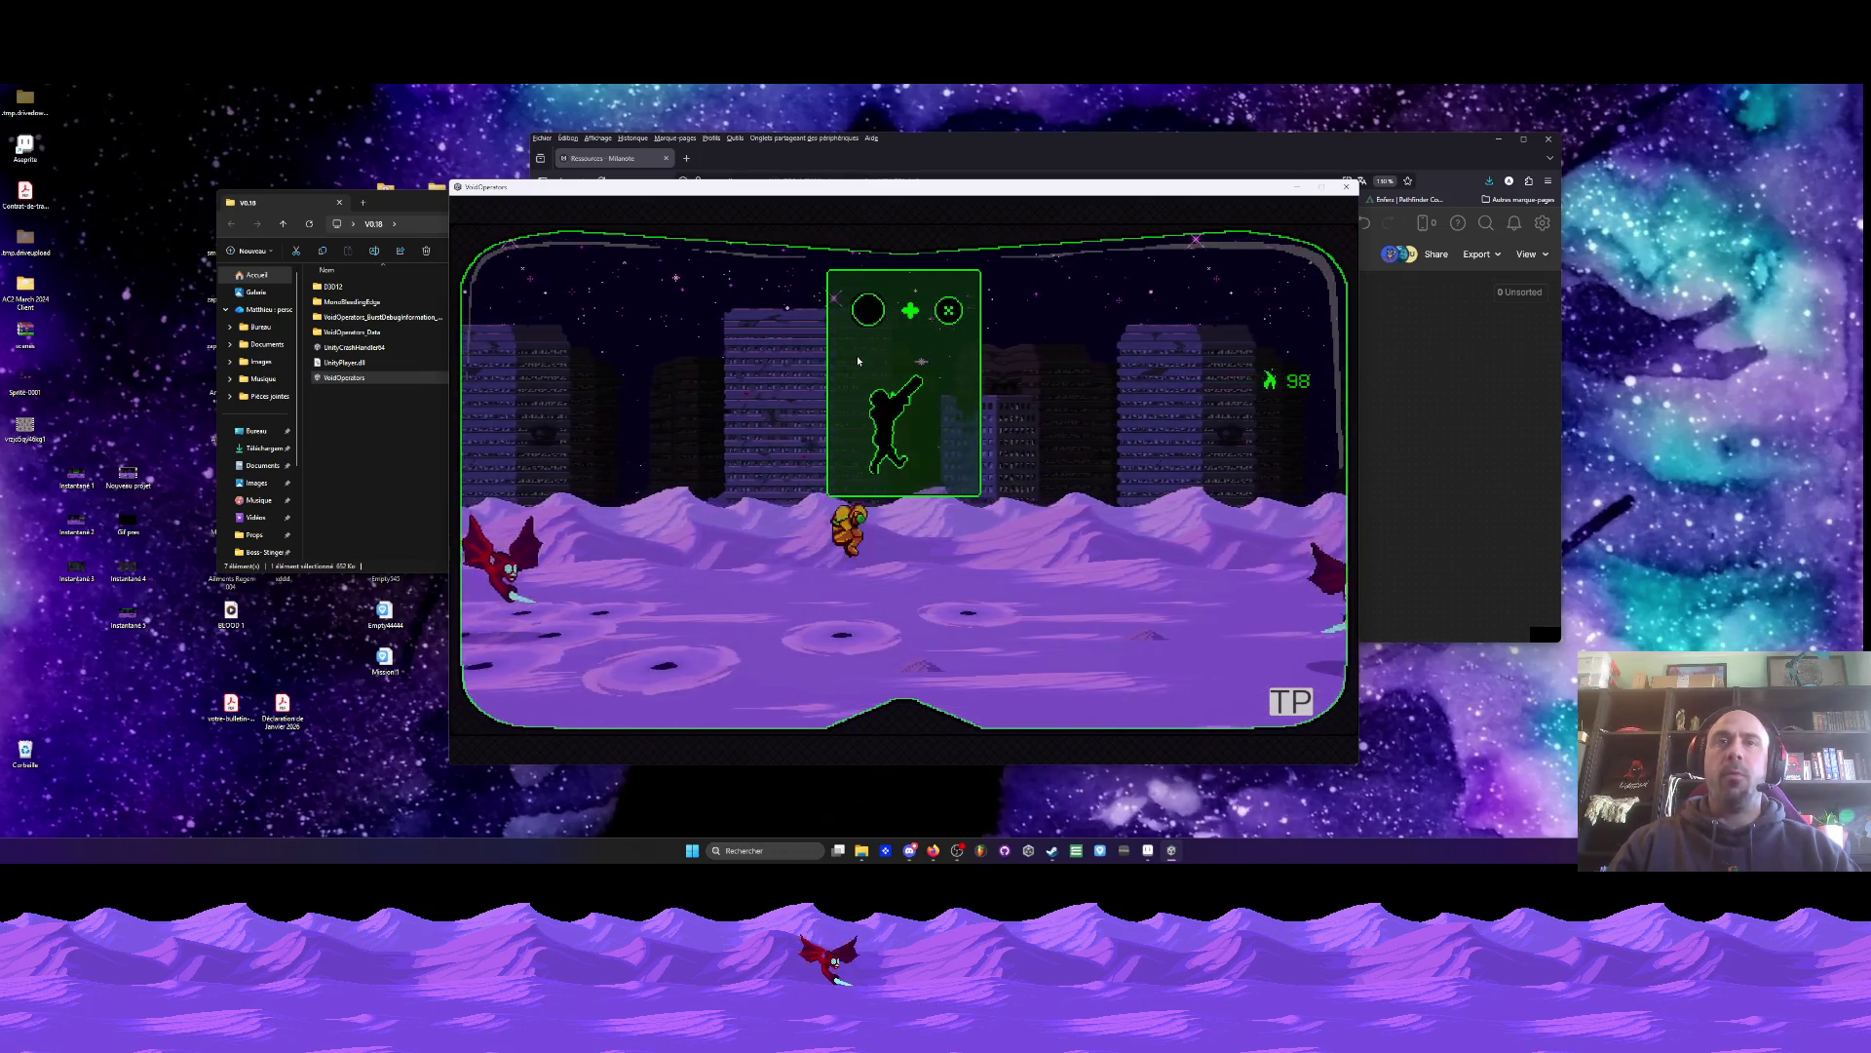
pyautogui.press('d')
pyautogui.press('d')
pyautogui.press('d')
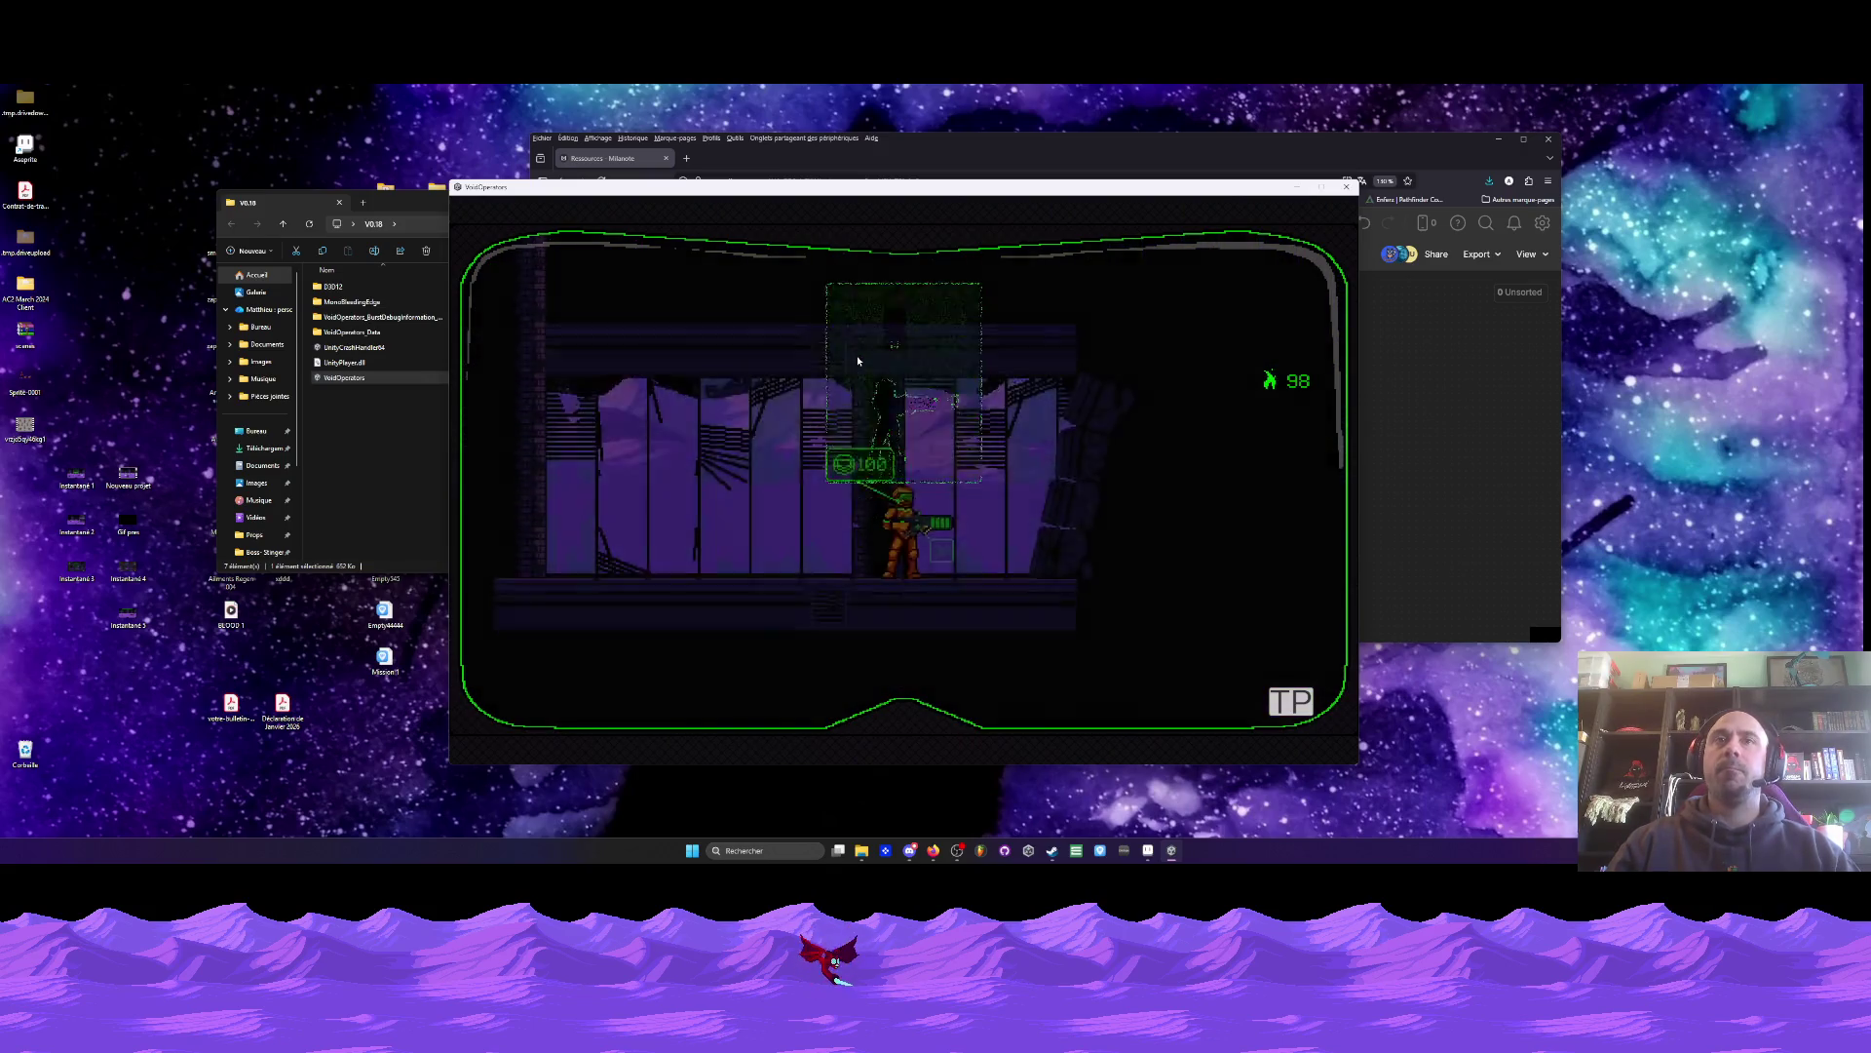
pyautogui.press('Escape')
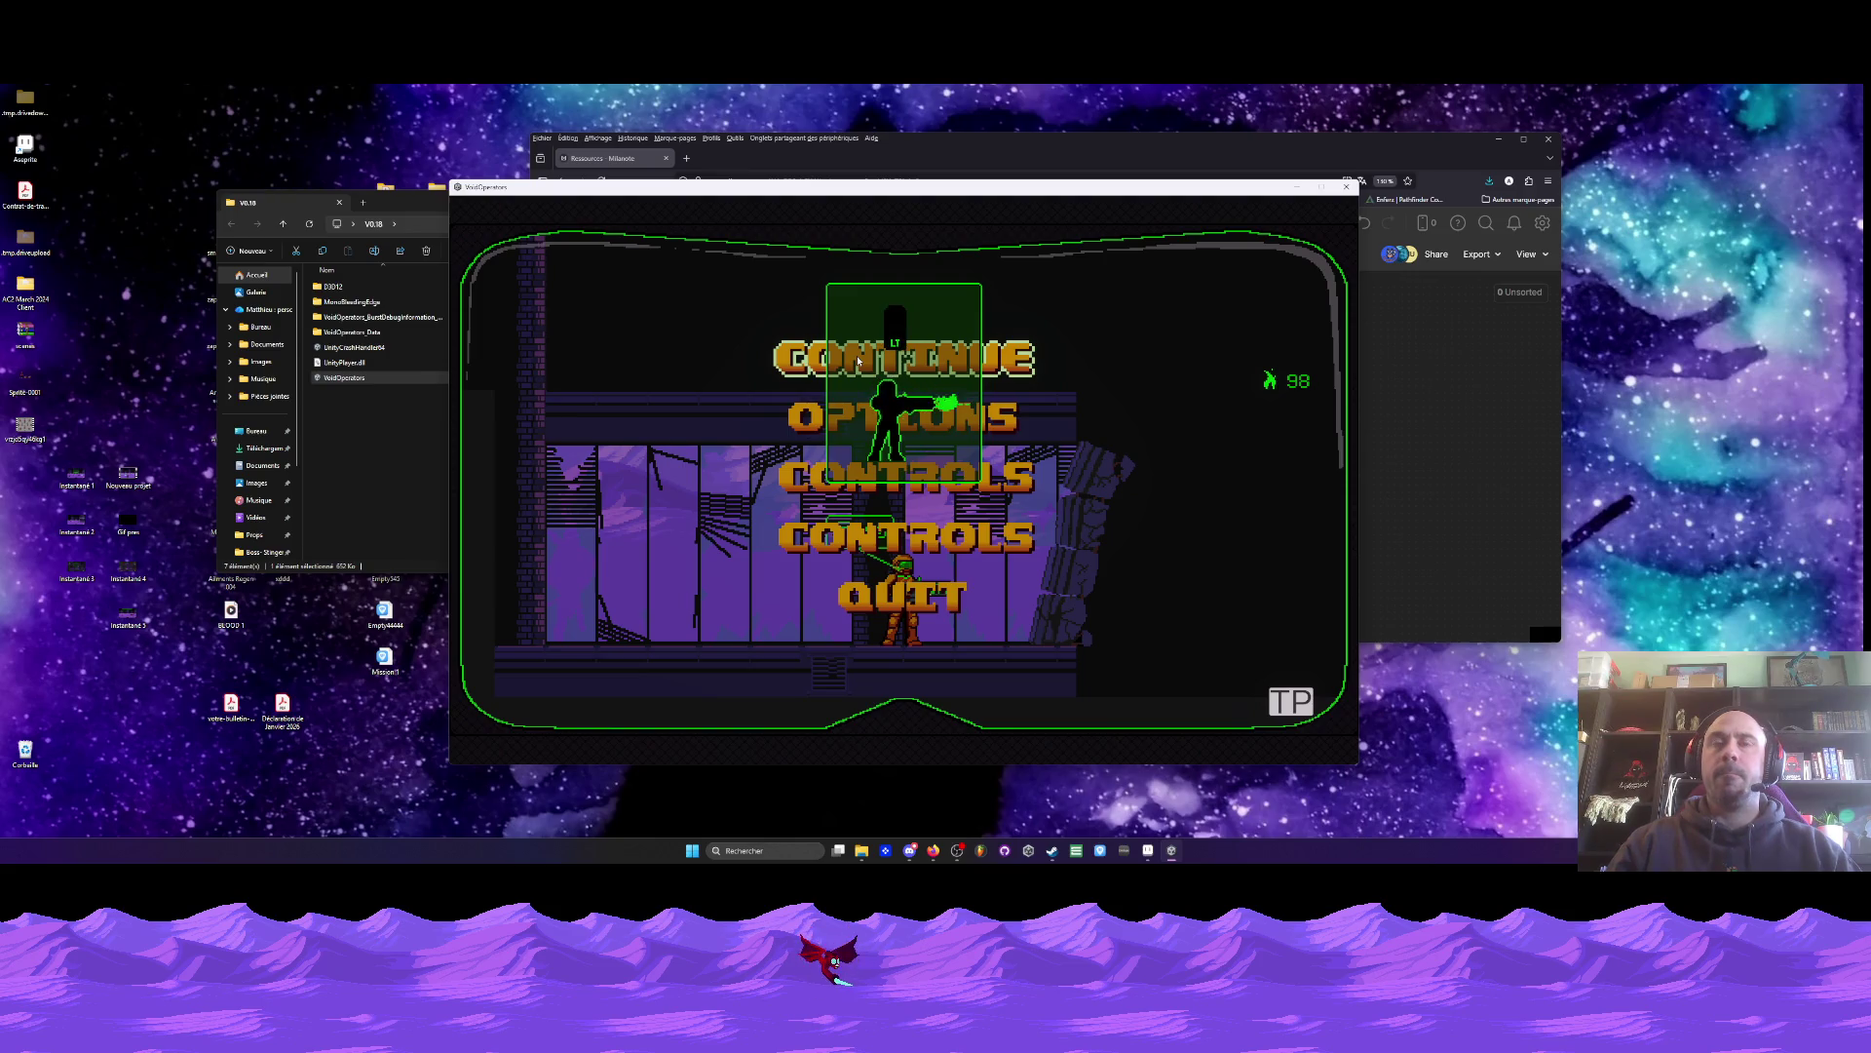
pyautogui.click(857, 361)
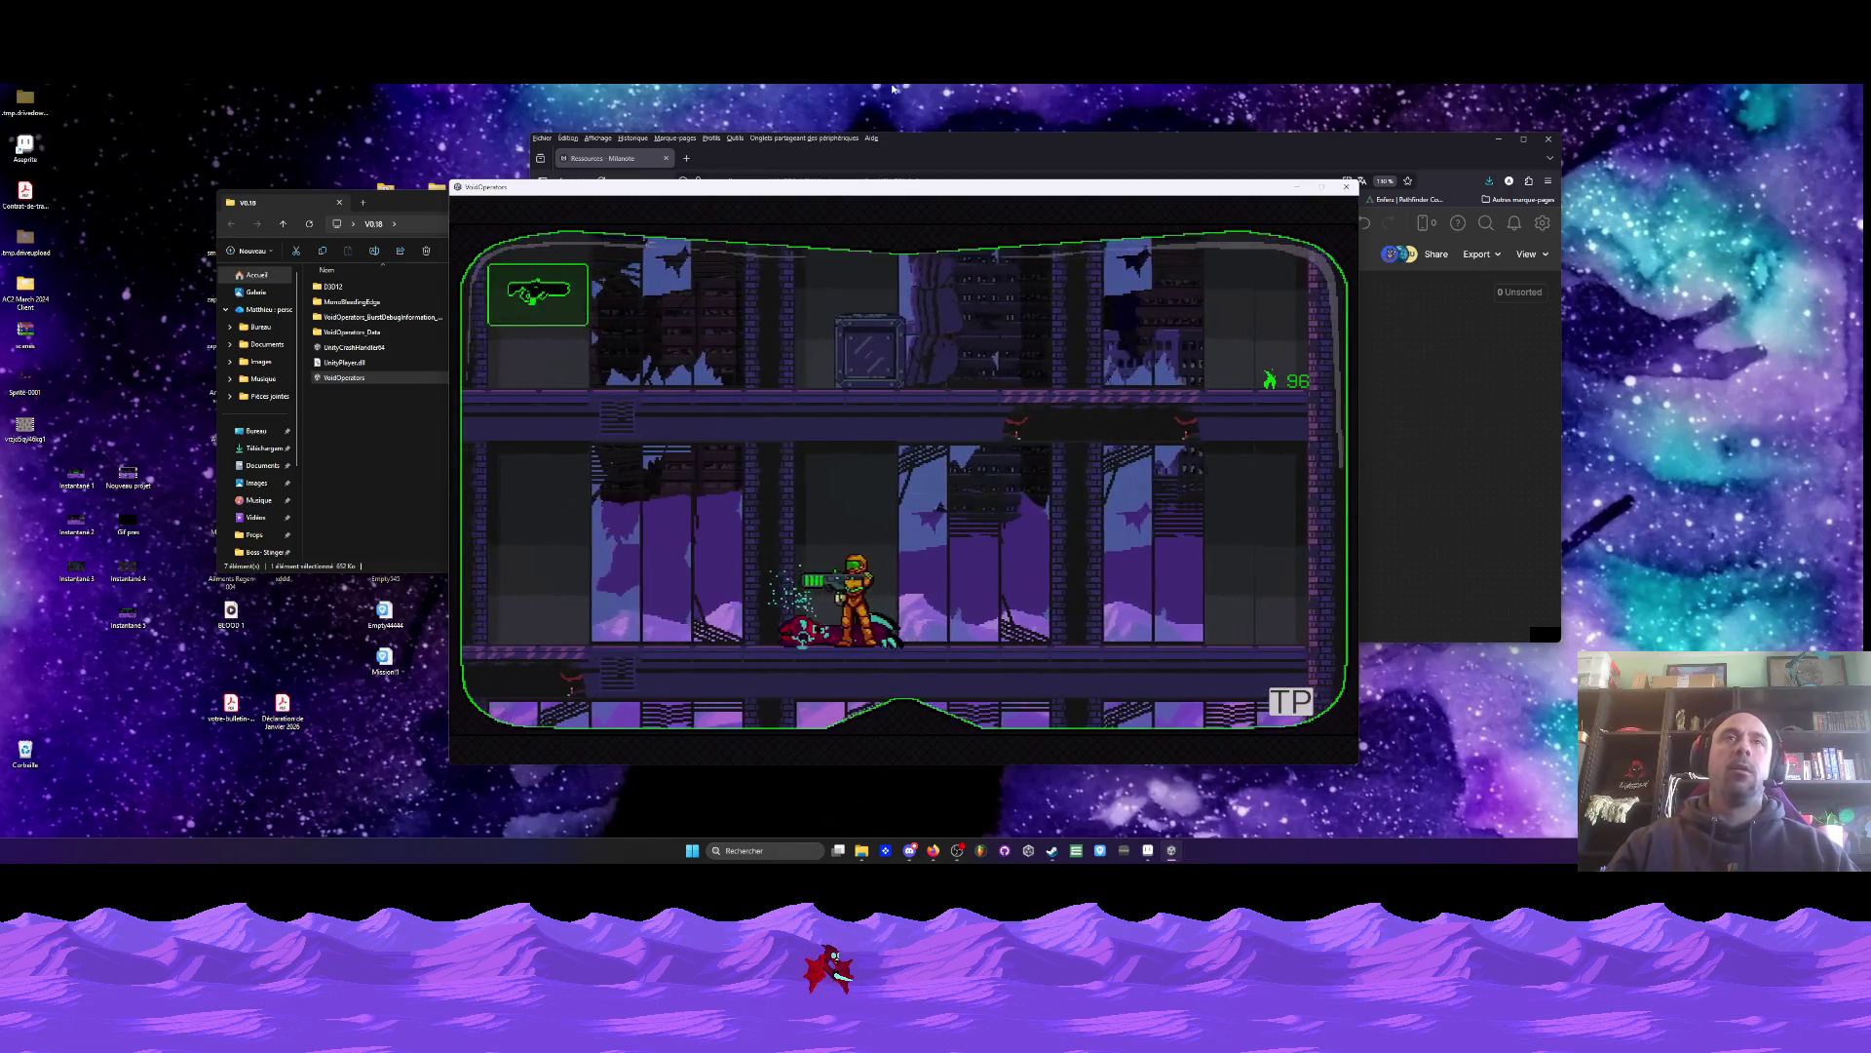
pyautogui.hotkey('alt', 'F4')
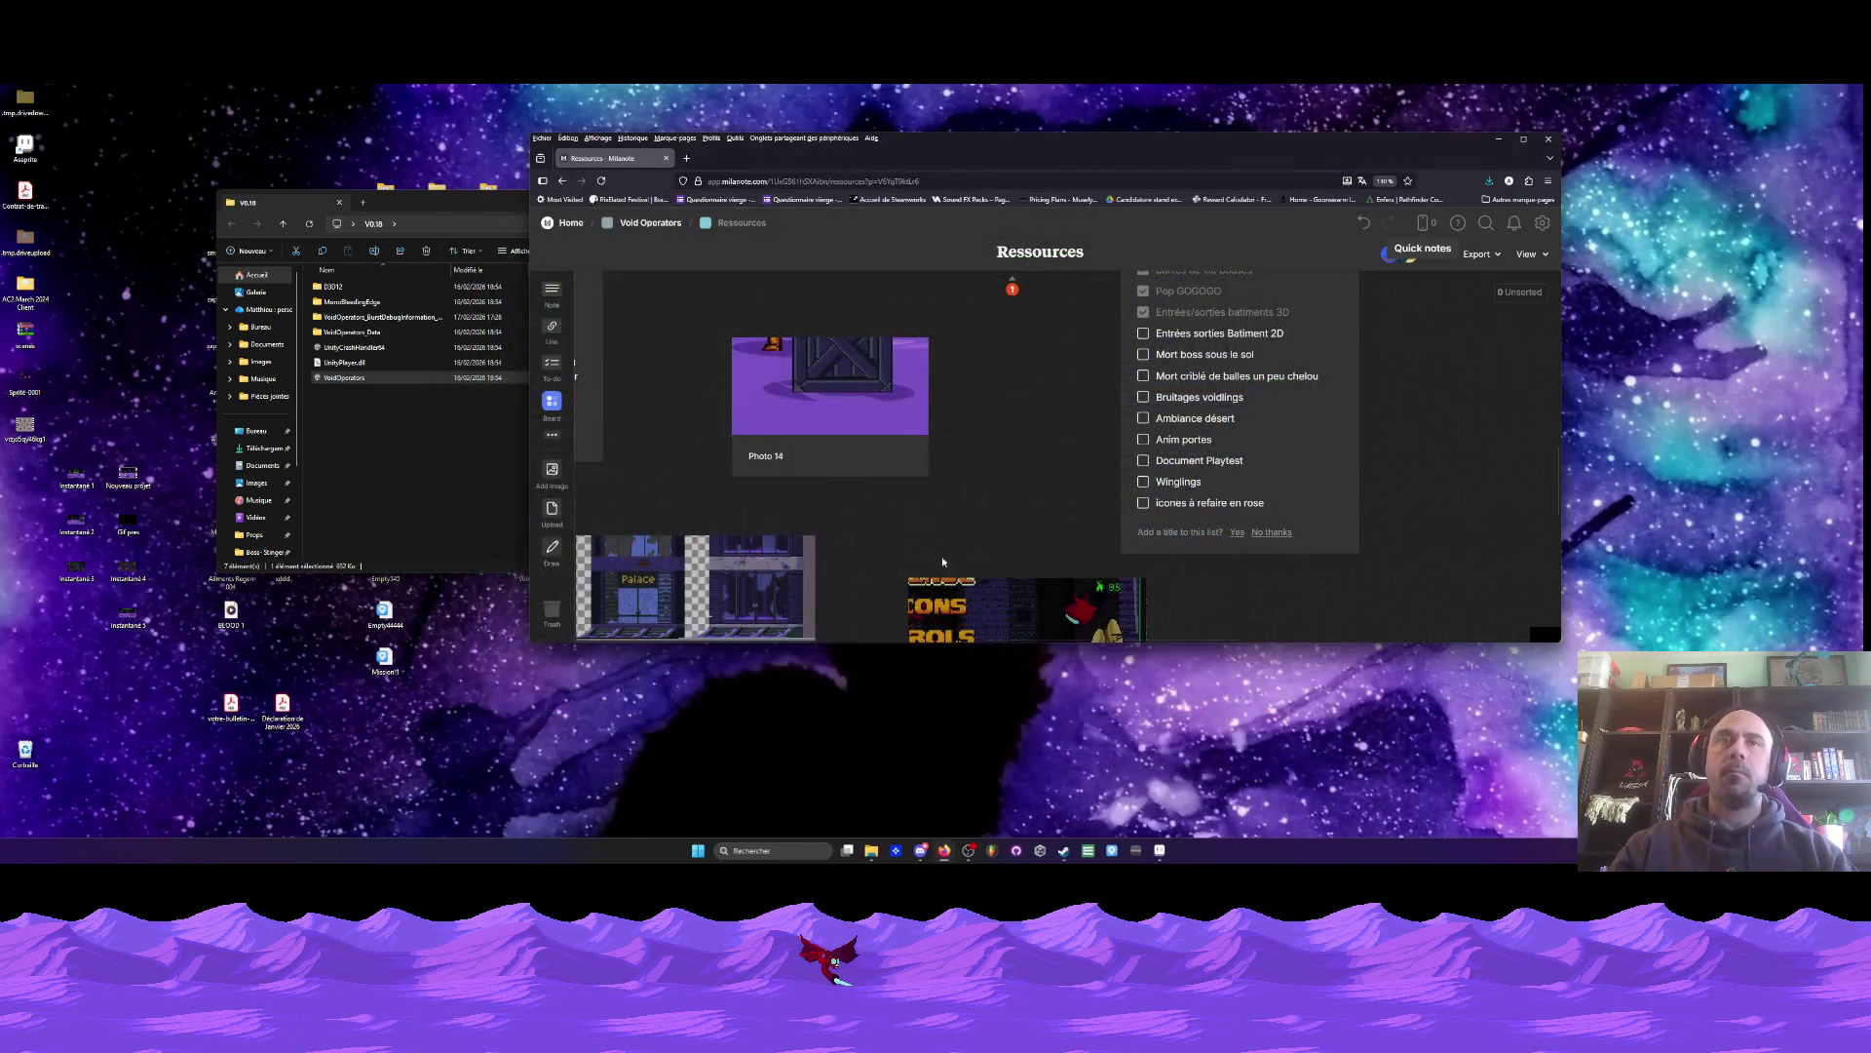
# - Bring the door sprite back and move the loose magenta base onto the narrow door's bottom
pyautogui.click(1160, 851)
pyautogui.scroll(-3, 521, 418)
pyautogui.scroll(4, 520, 418)
pyautogui.scroll(2, 453, 373)
pyautogui.scroll(-2, 466, 404)
pyautogui.scroll(1, 619, 542)
pyautogui.scroll(-1, 614, 526)
pyautogui.scroll(2, 610, 510)
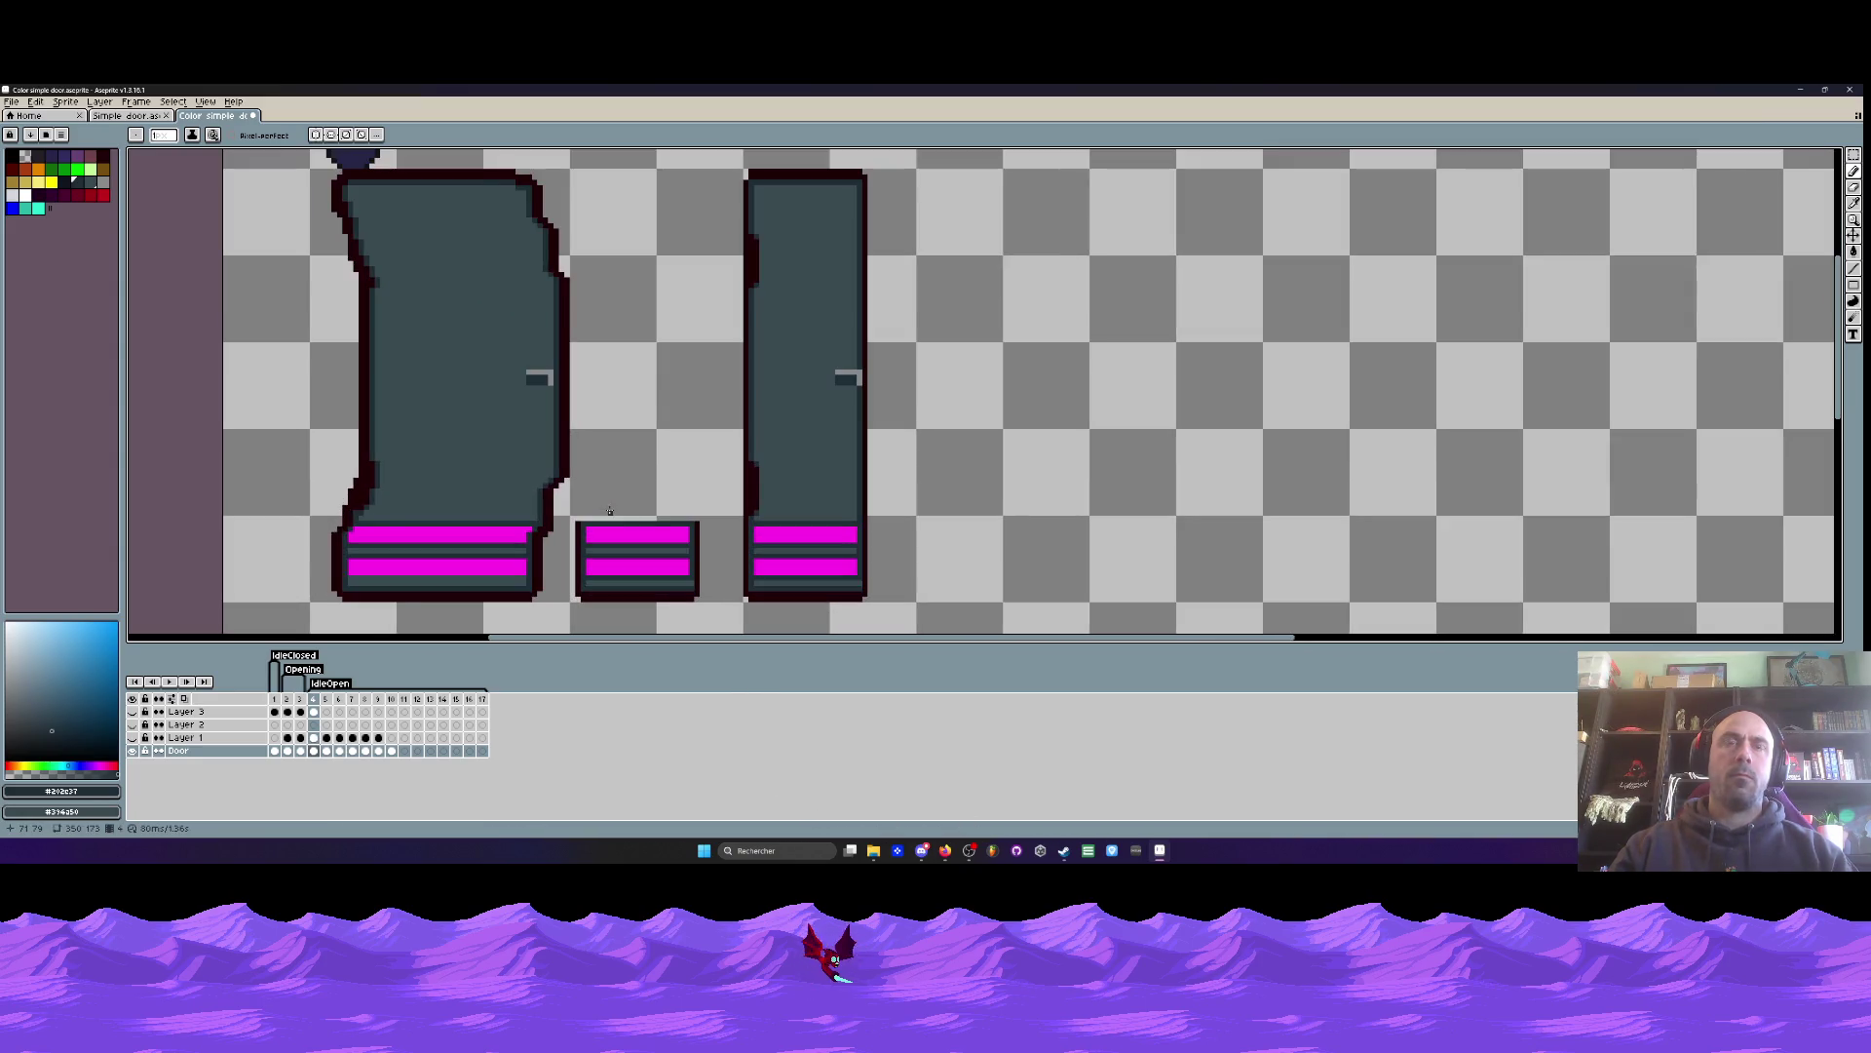
pyautogui.scroll(-1, 610, 510)
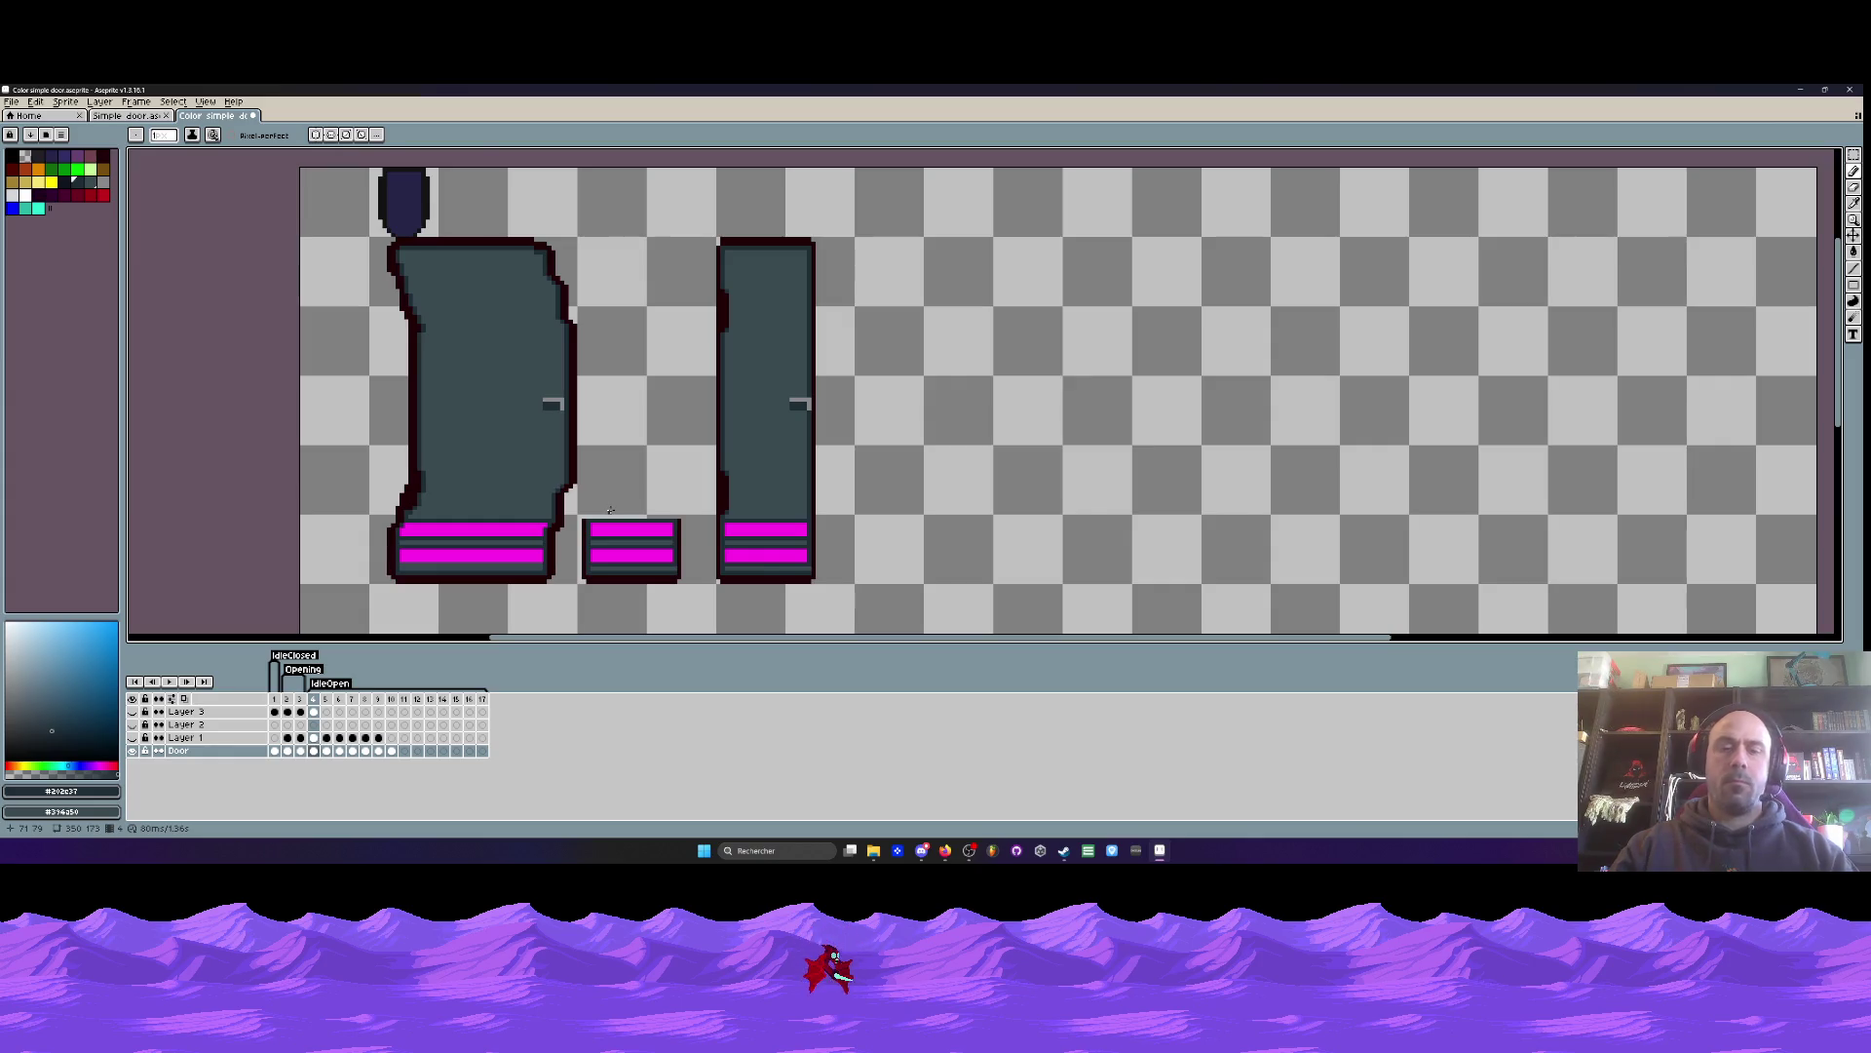
pyautogui.press('m')
pyautogui.moveTo(579, 510)
pyautogui.mouseDown()
pyautogui.moveTo(687, 592)
pyautogui.moveTo(872, 553)
pyautogui.mouseUp()
# - Copy the whole narrow grey door and paste it into frame 5 beside the brown door
pyautogui.scroll(1, 633, 556)
pyautogui.scroll(2, 858, 564)
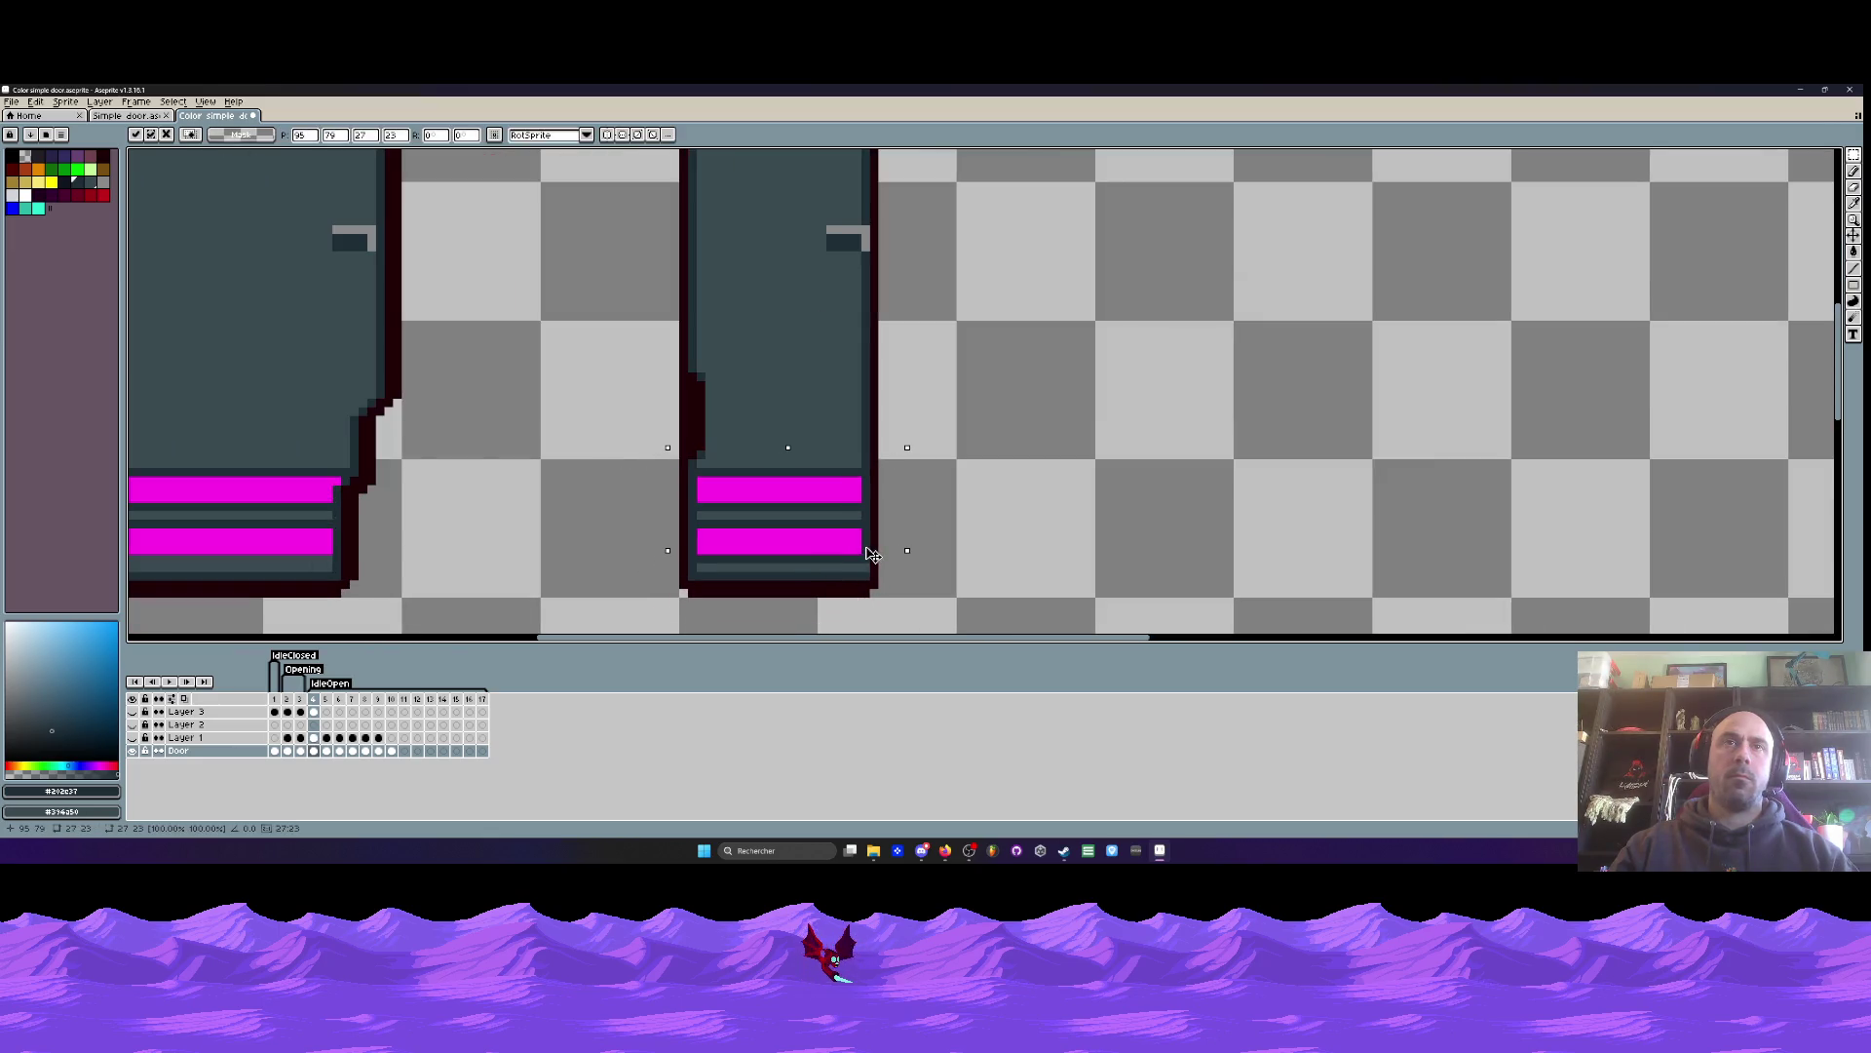
pyautogui.scroll(-3, 867, 551)
pyautogui.moveTo(753, 272)
pyautogui.mouseDown()
pyautogui.moveTo(851, 401)
pyautogui.moveTo(972, 633)
pyautogui.mouseUp()
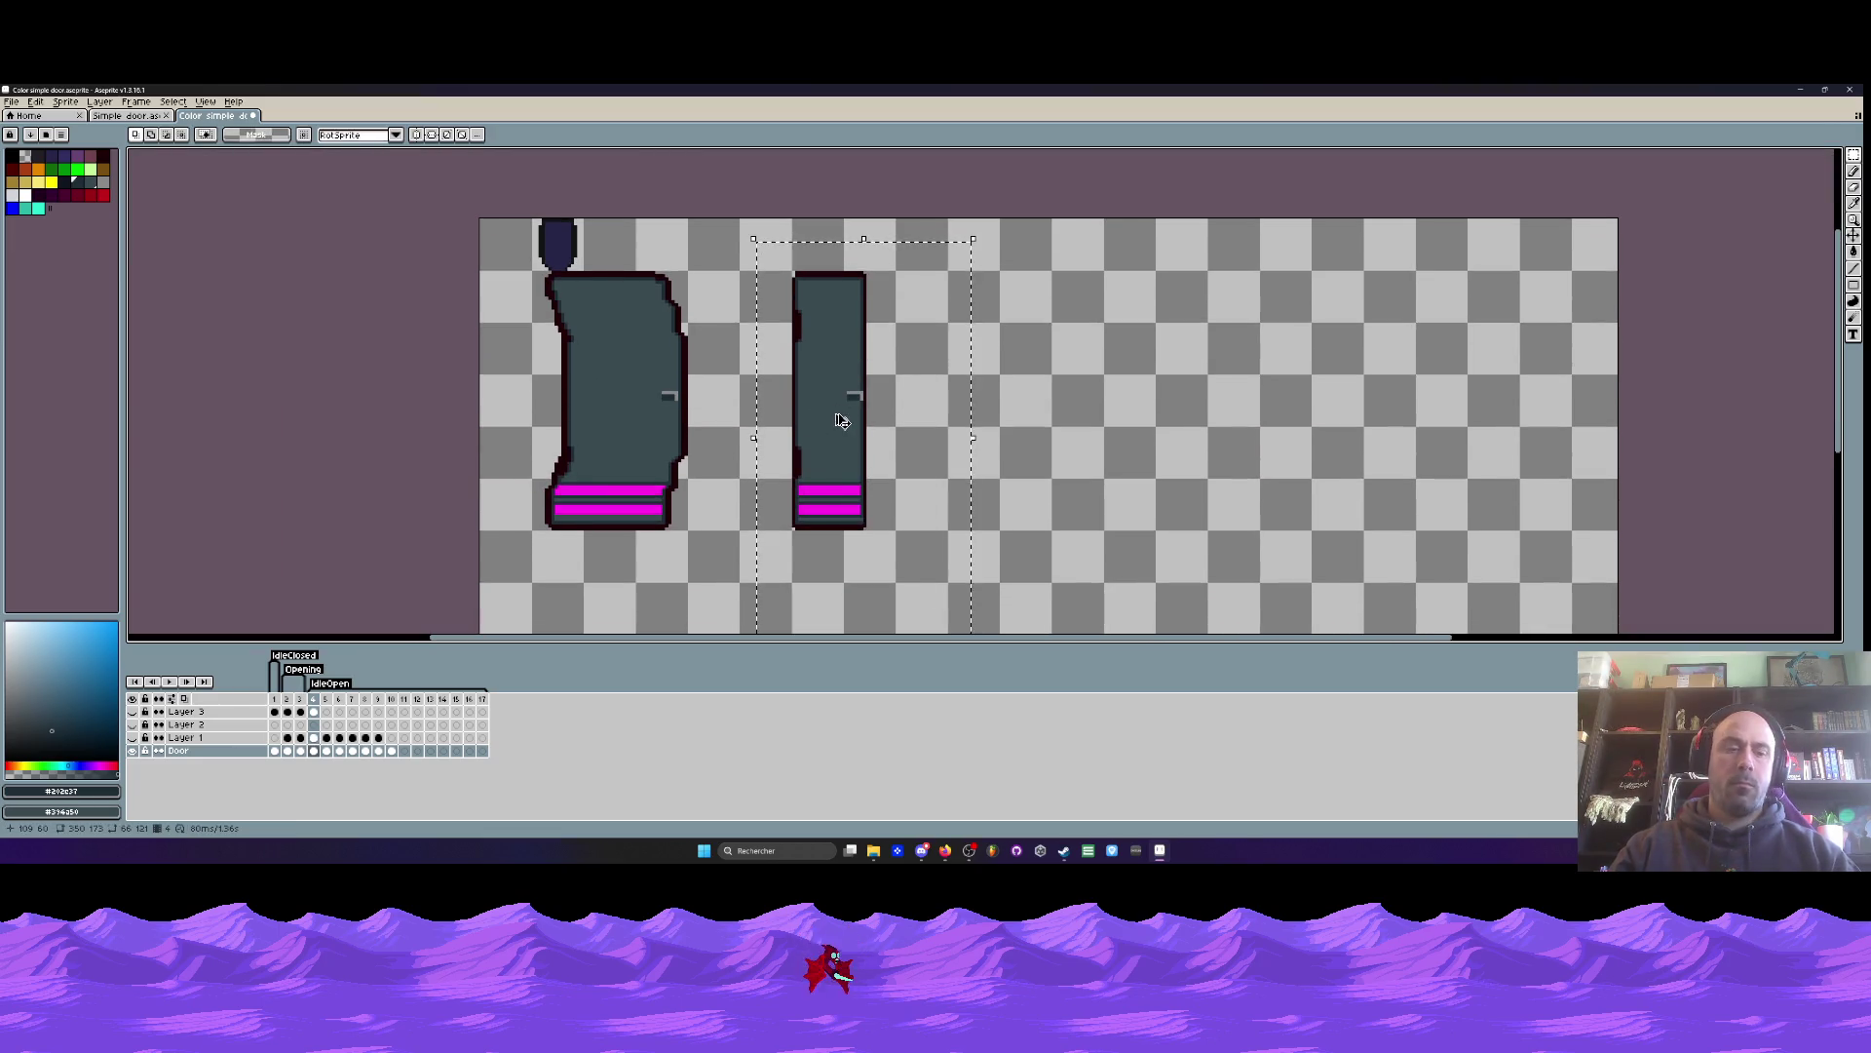
pyautogui.hotkey('ctrl', 'd')
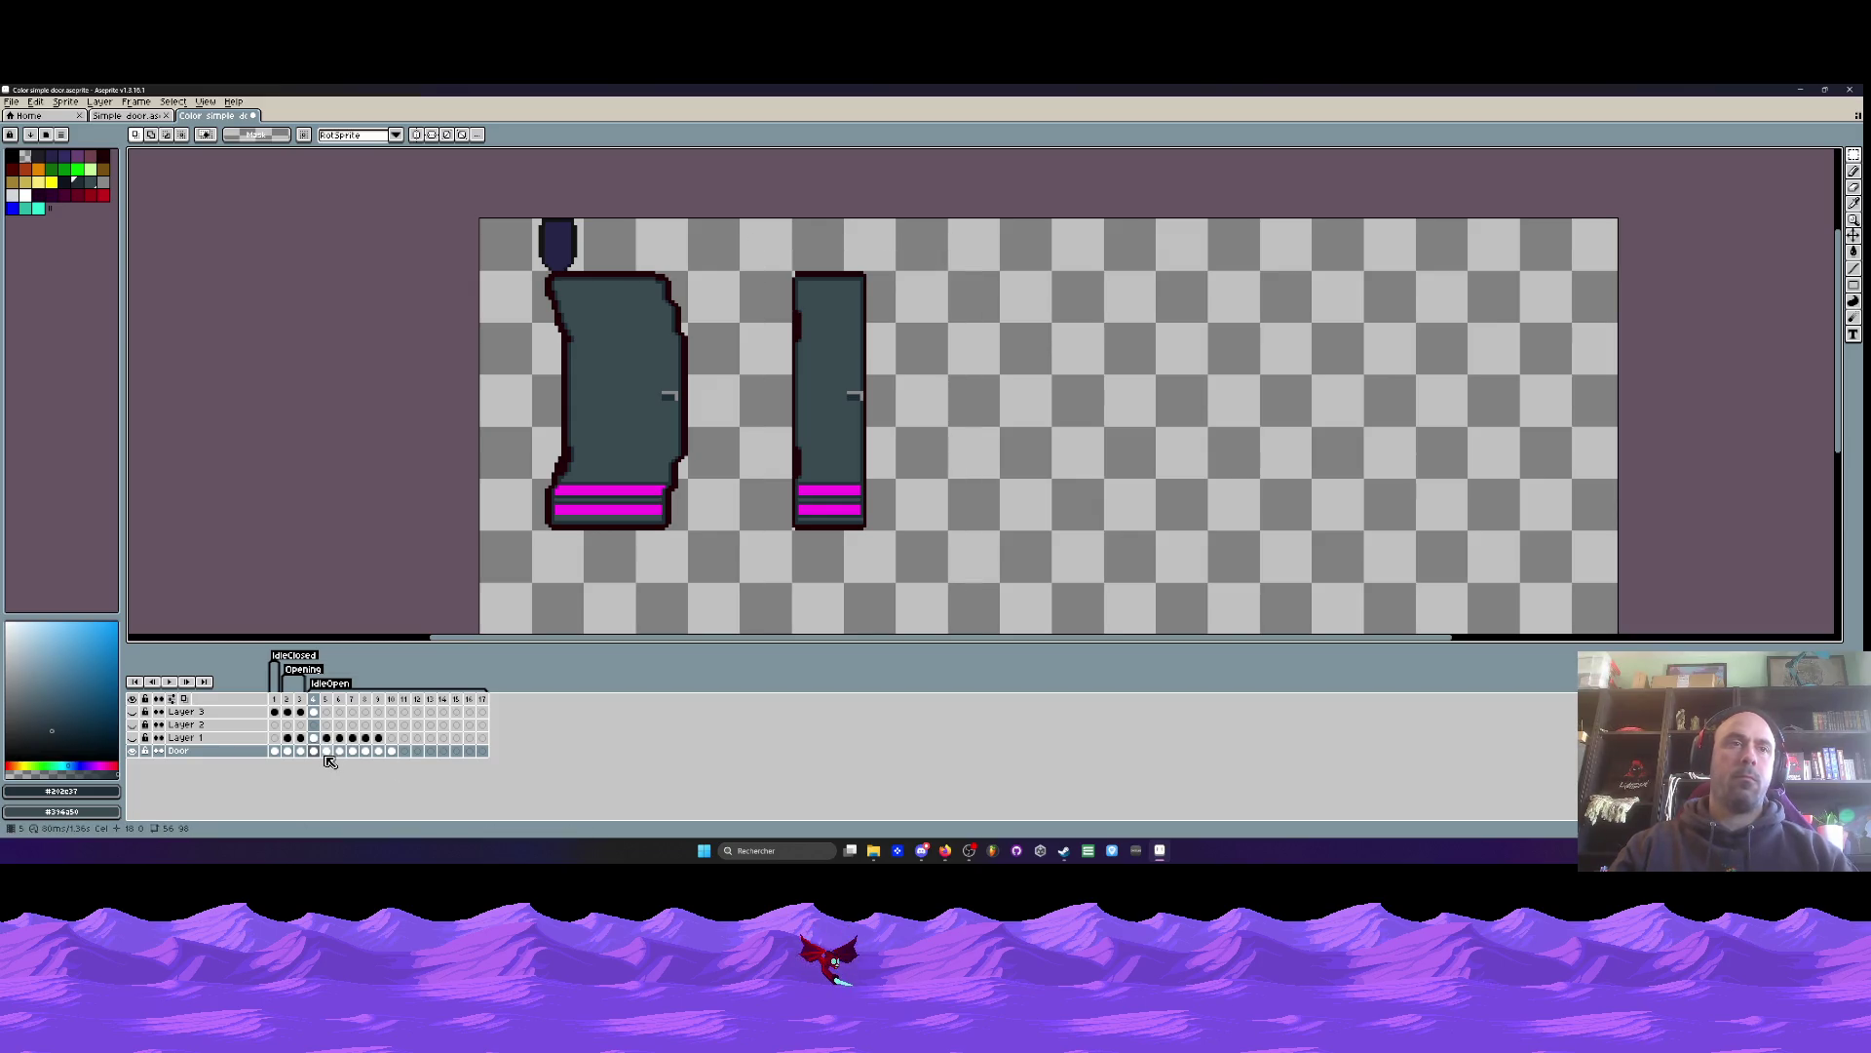
pyautogui.click(331, 753)
pyautogui.hotkey('ctrl', 'v')
# - Eyedrop the magenta stripe and dark slate colours while comparing frames, then return to drawing
pyautogui.scroll(2, 806, 452)
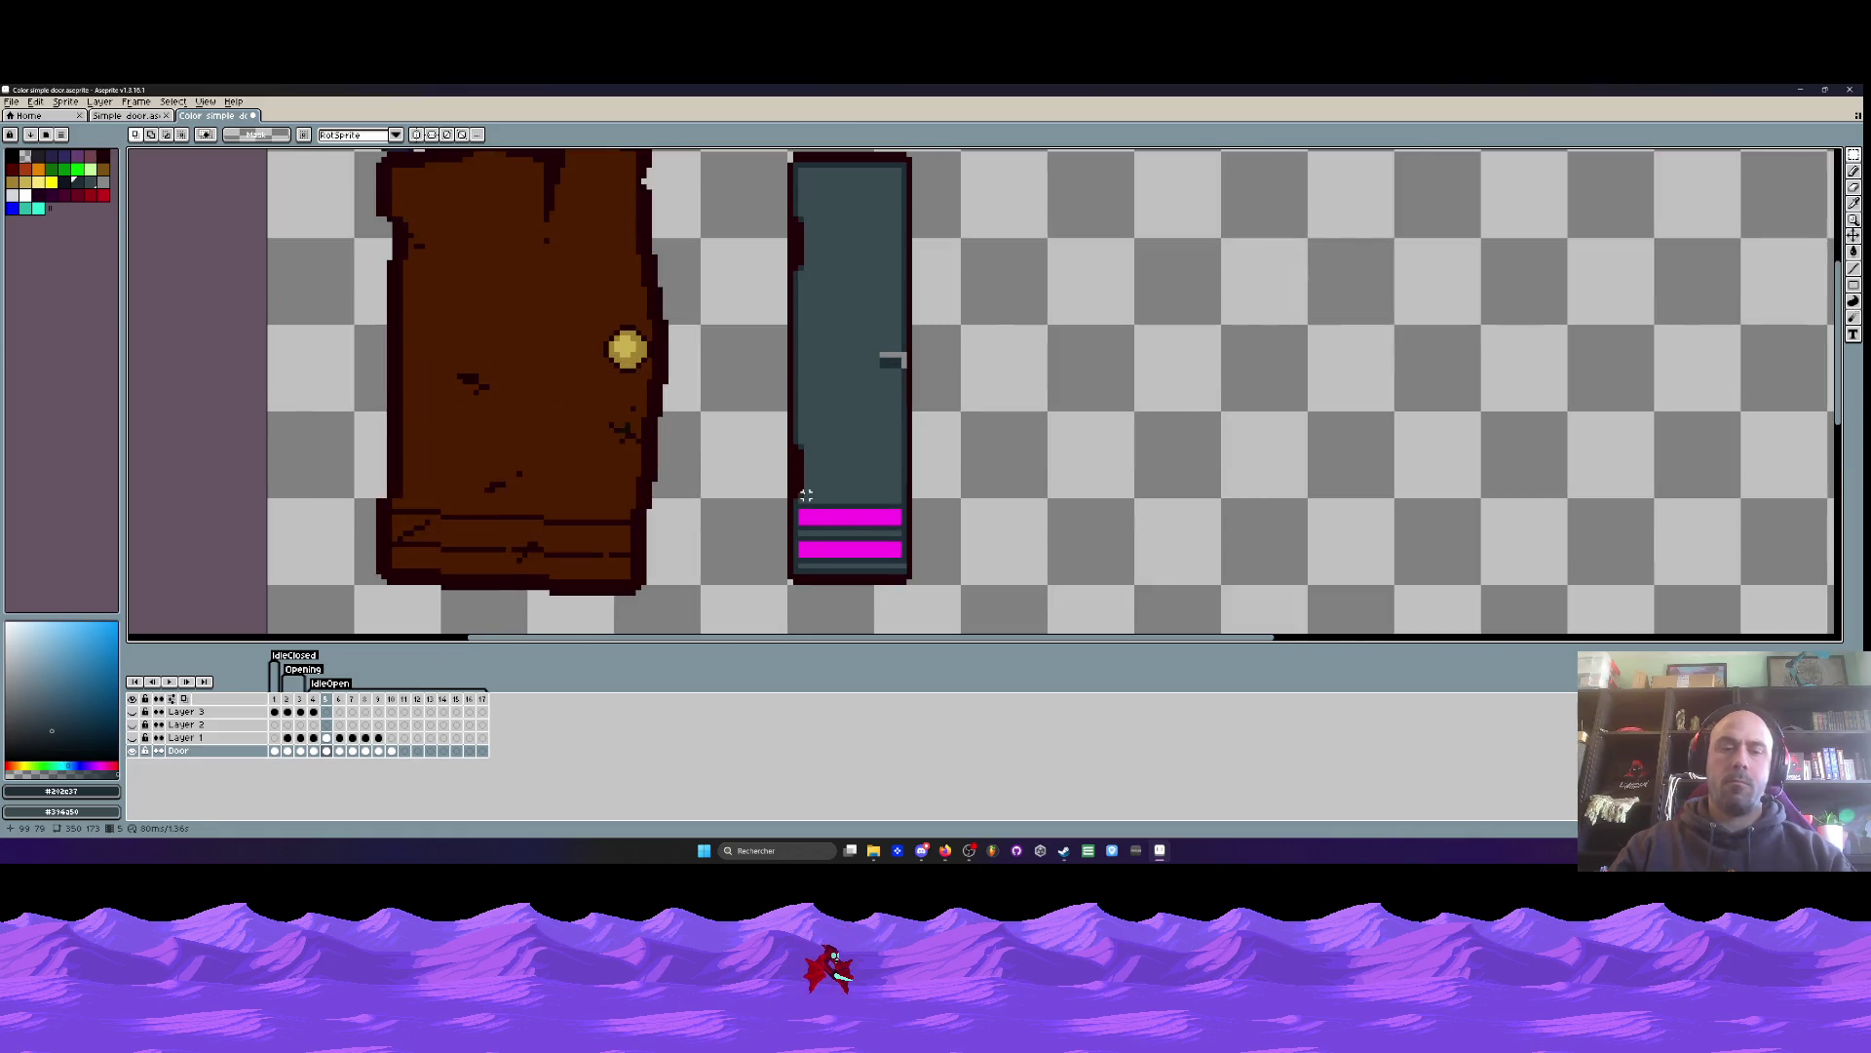
pyautogui.press('i')
pyautogui.scroll(1, 806, 502)
pyautogui.click(807, 514)
pyautogui.scroll(-1, 807, 513)
pyautogui.press('Left')
pyautogui.press('Left')
pyautogui.press('Right')
pyautogui.press('Left')
pyautogui.press('Right')
pyautogui.press('Right')
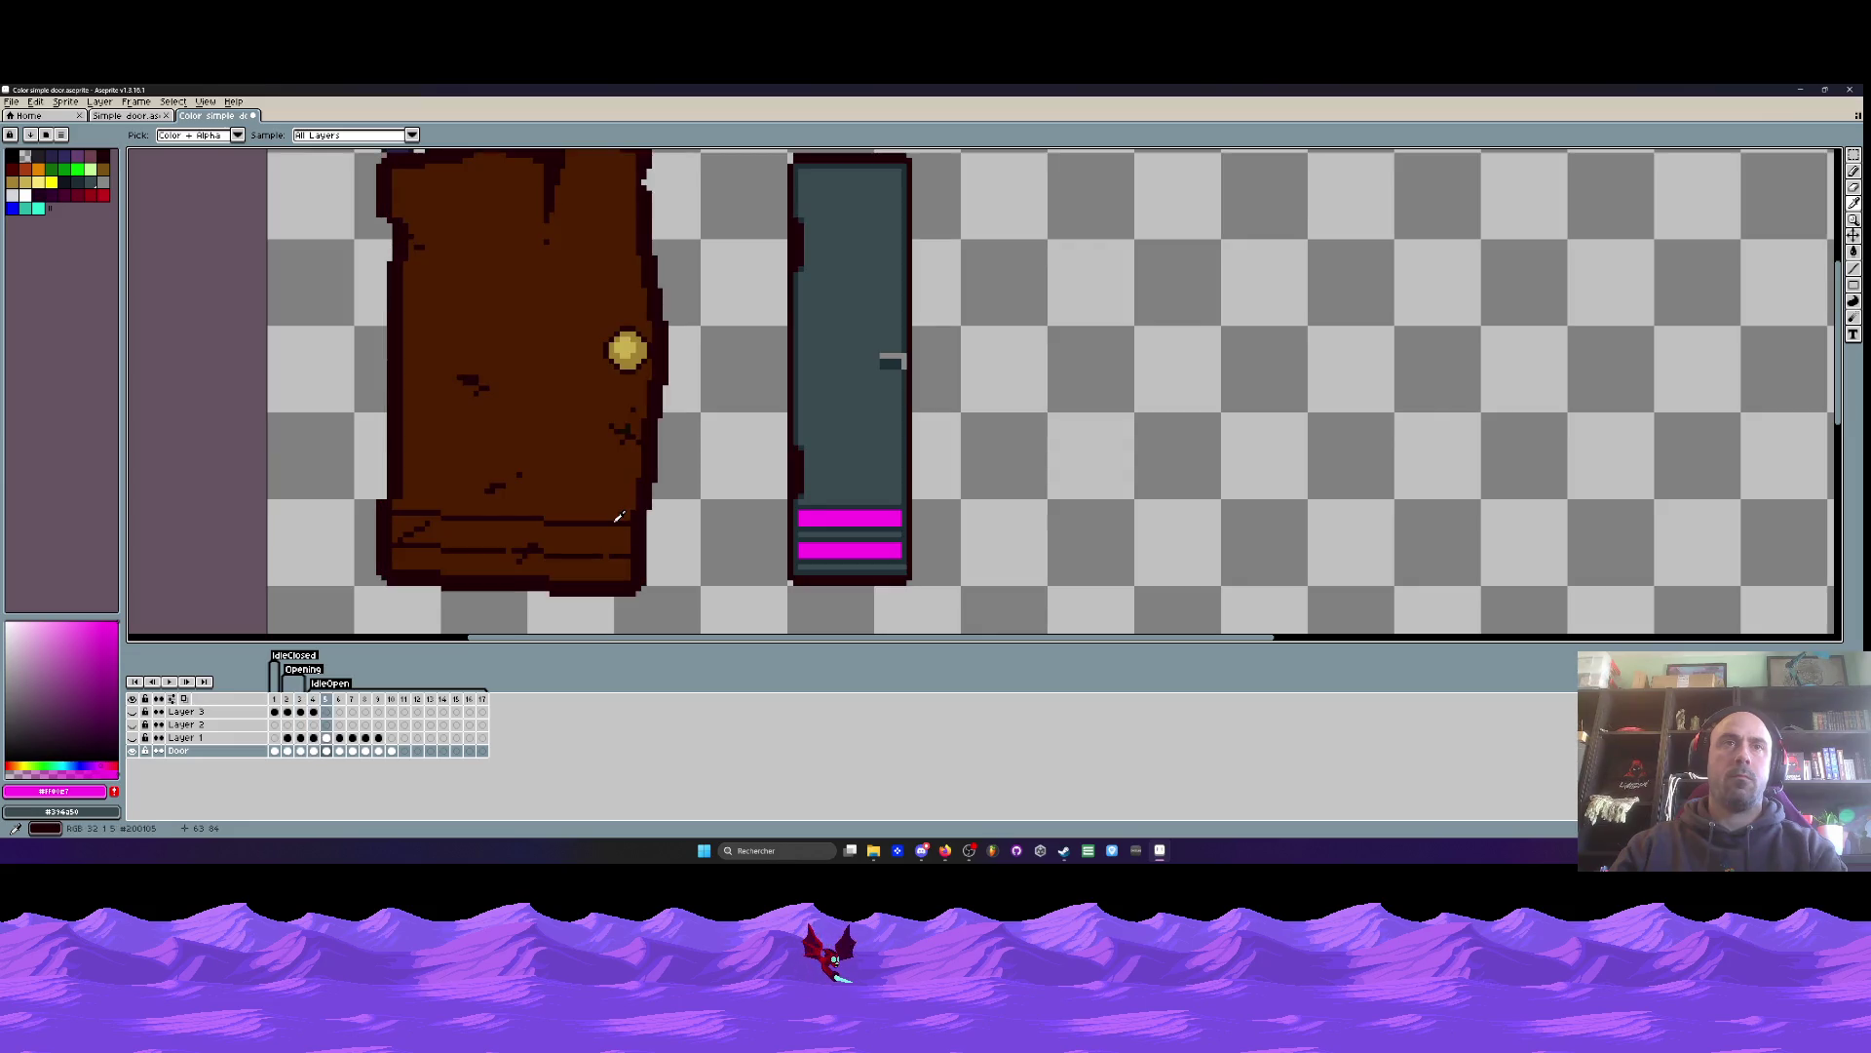
pyautogui.click(850, 534)
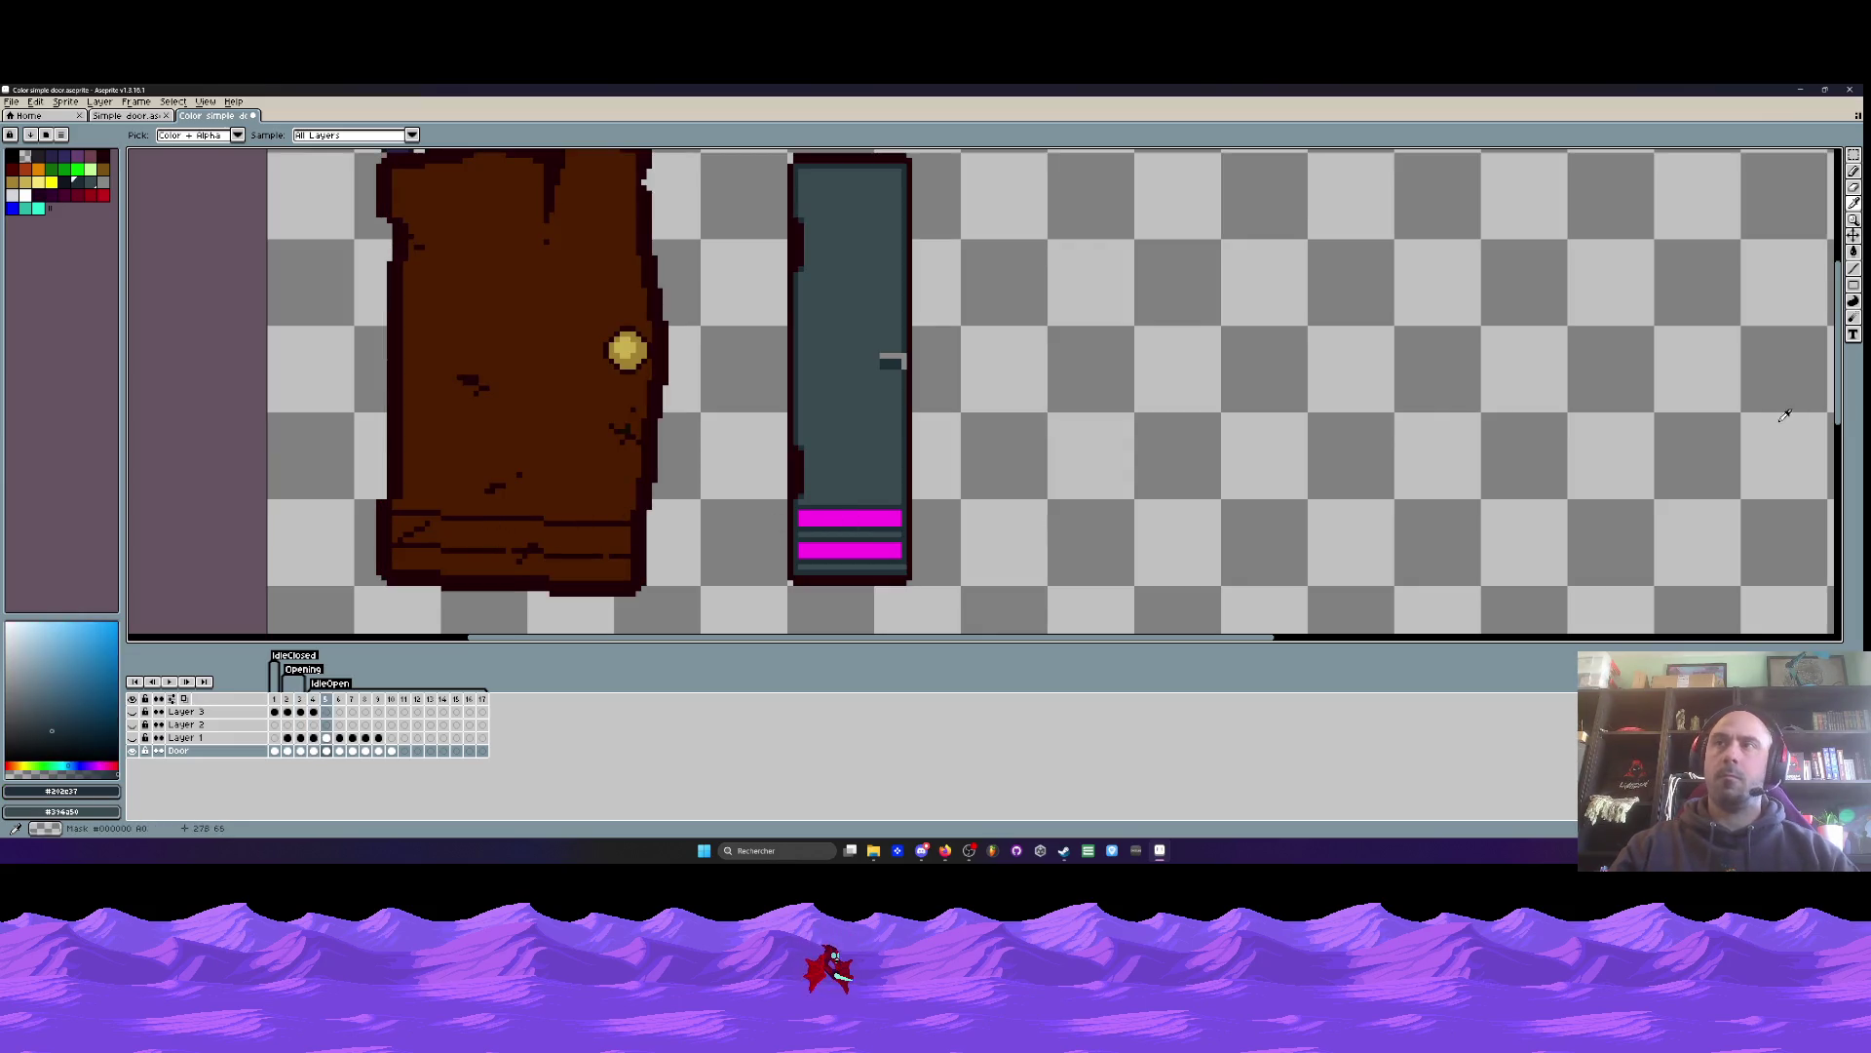
pyautogui.press('b')
pyautogui.scroll(2, 795, 522)
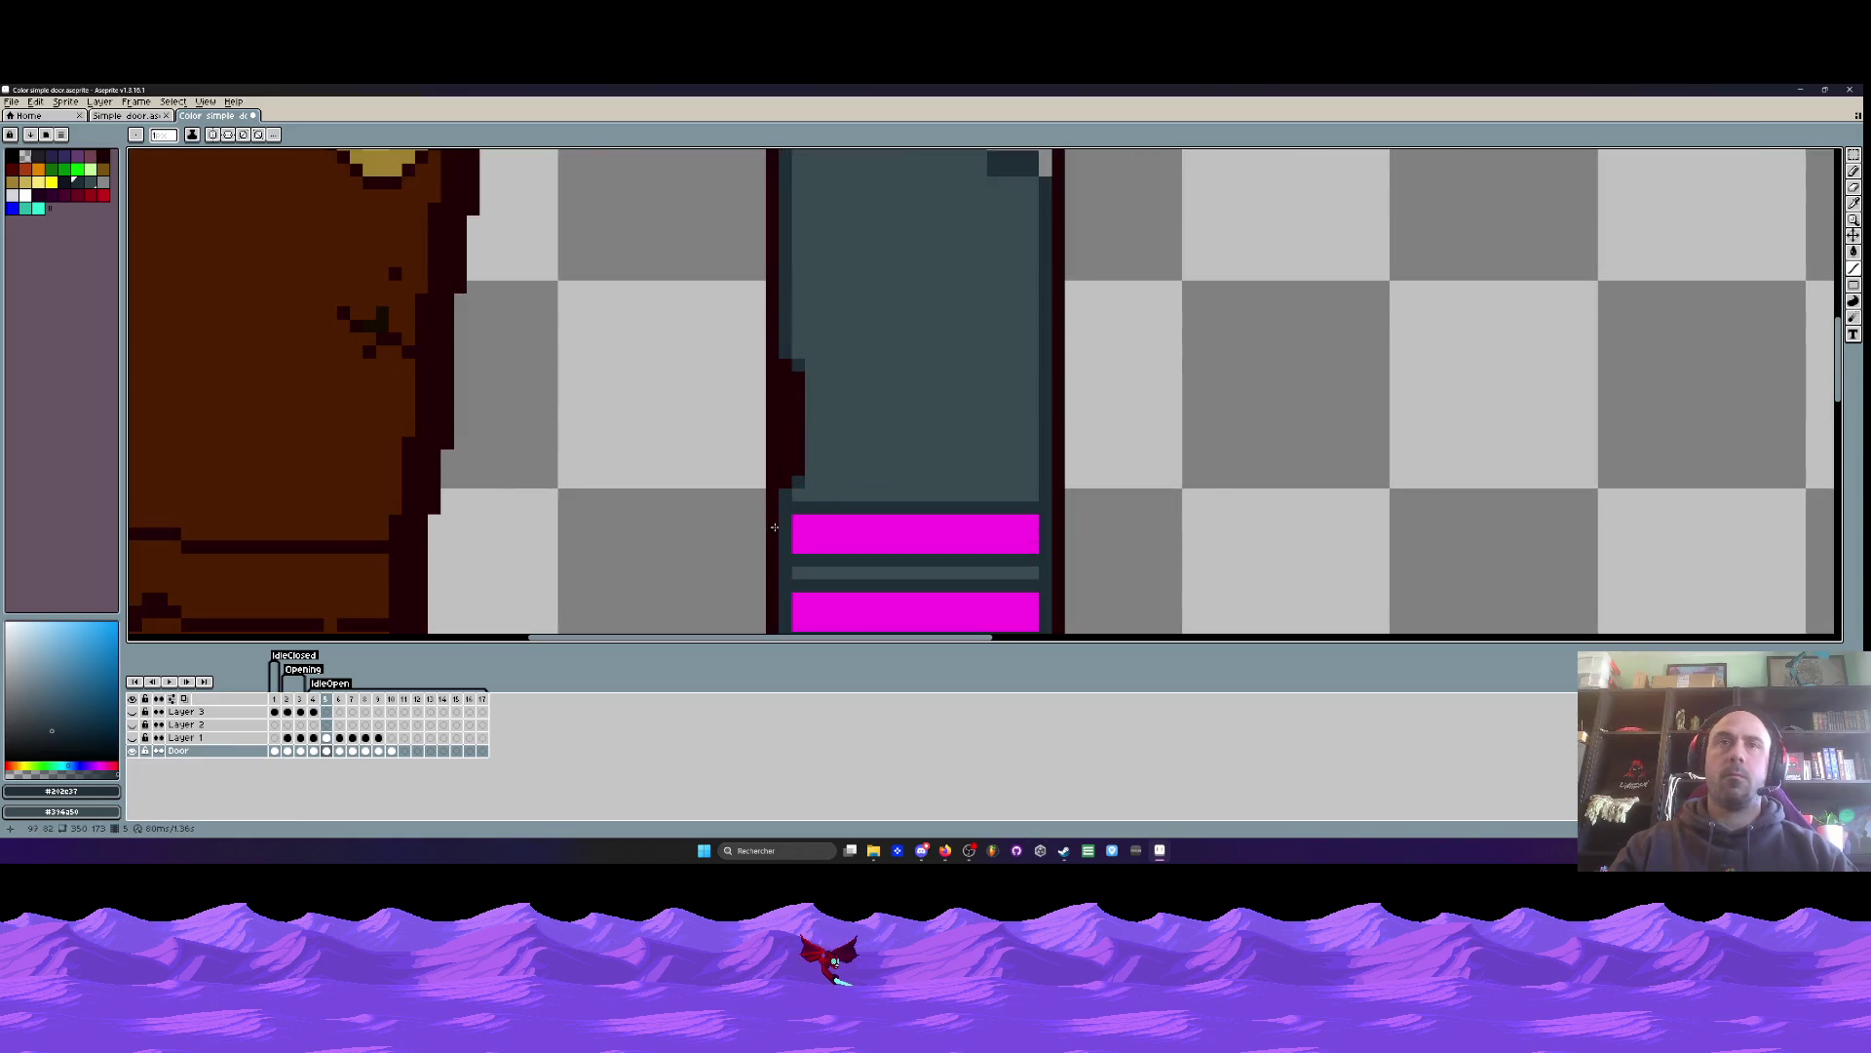
# - Pick the stripe magenta and draw stepped magenta lines across the brown door
pyautogui.moveTo(795, 521); pyautogui.dragTo(1190, 450)
pyautogui.keyDown('alt'); pyautogui.click(1230, 458); pyautogui.keyUp('alt')
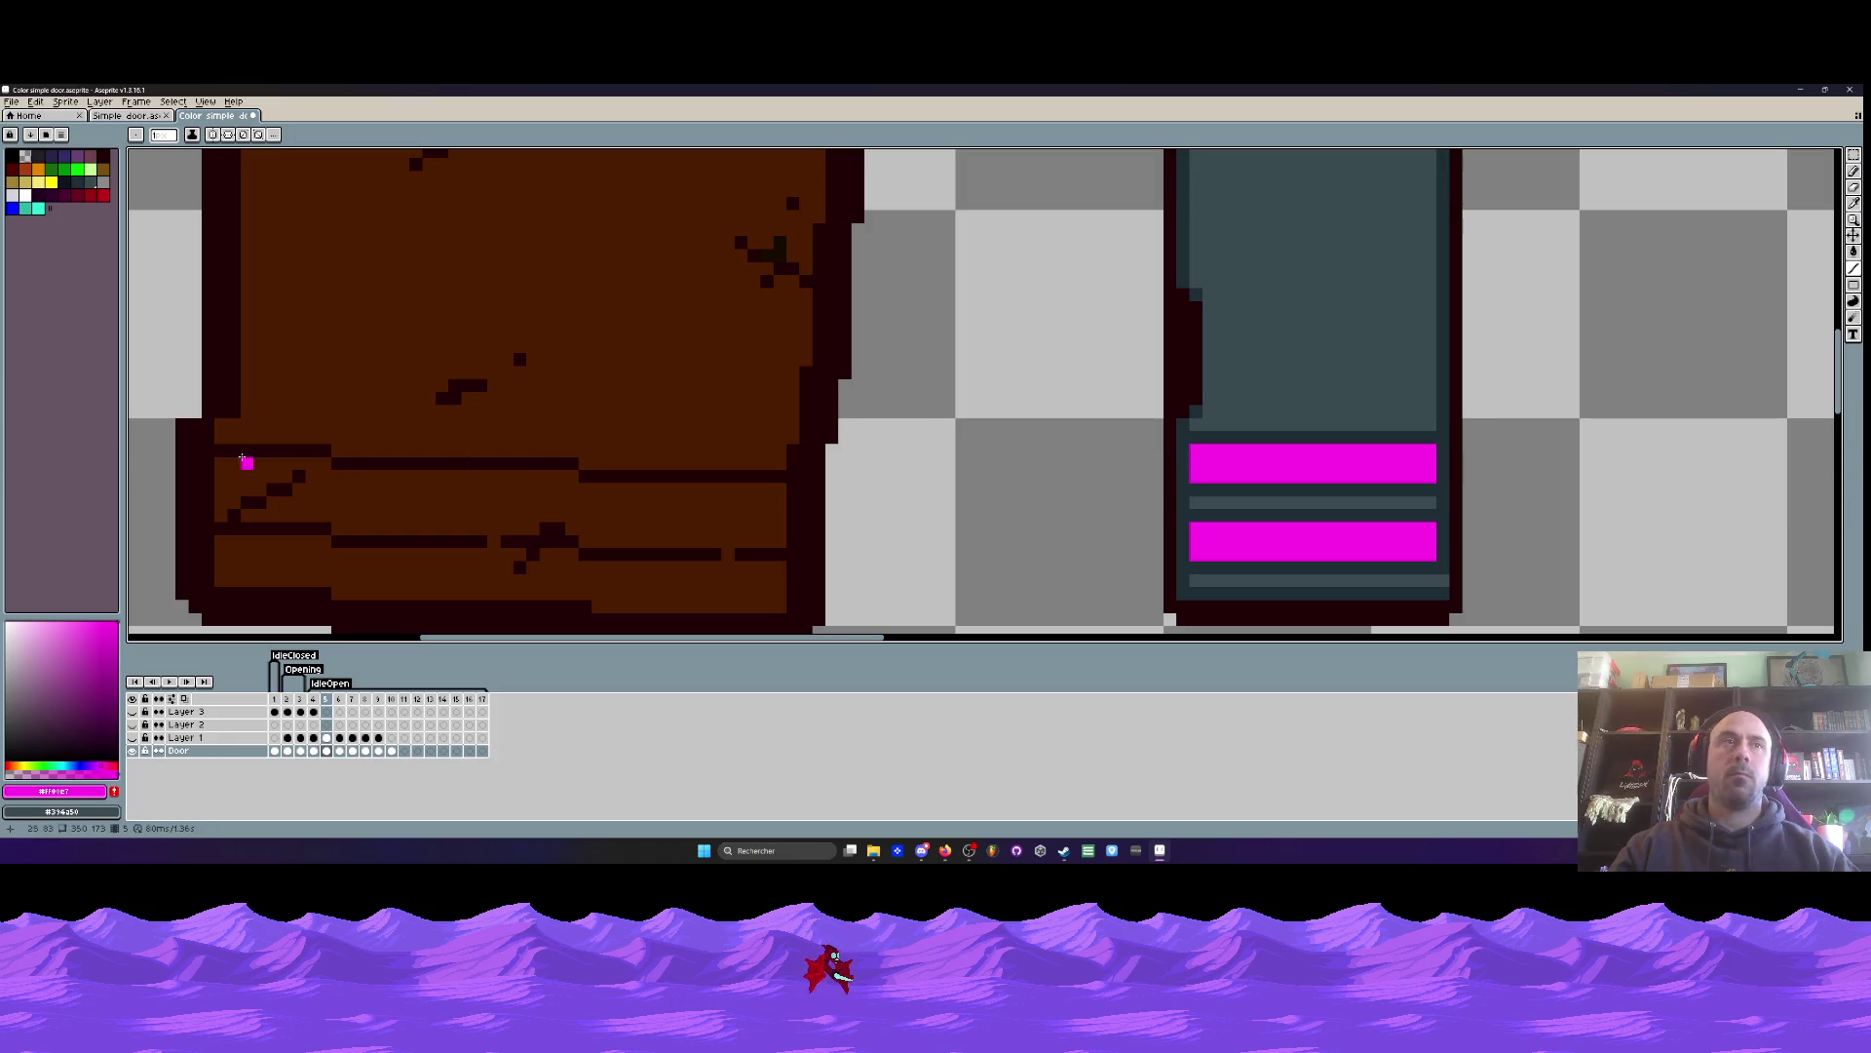
pyautogui.moveTo(222, 450)
pyautogui.mouseDown()
pyautogui.moveTo(772, 489)
pyautogui.moveTo(768, 516)
pyautogui.moveTo(782, 480)
pyautogui.moveTo(793, 504)
pyautogui.moveTo(221, 477)
pyautogui.moveTo(792, 505)
pyautogui.mouseUp()
pyautogui.scroll(-3, 770, 507)
pyautogui.scroll(2, 439, 485)
pyautogui.scroll(1, 419, 484)
pyautogui.scroll(-3, 417, 476)
pyautogui.moveTo(417, 475); pyautogui.dragTo(798, 502)
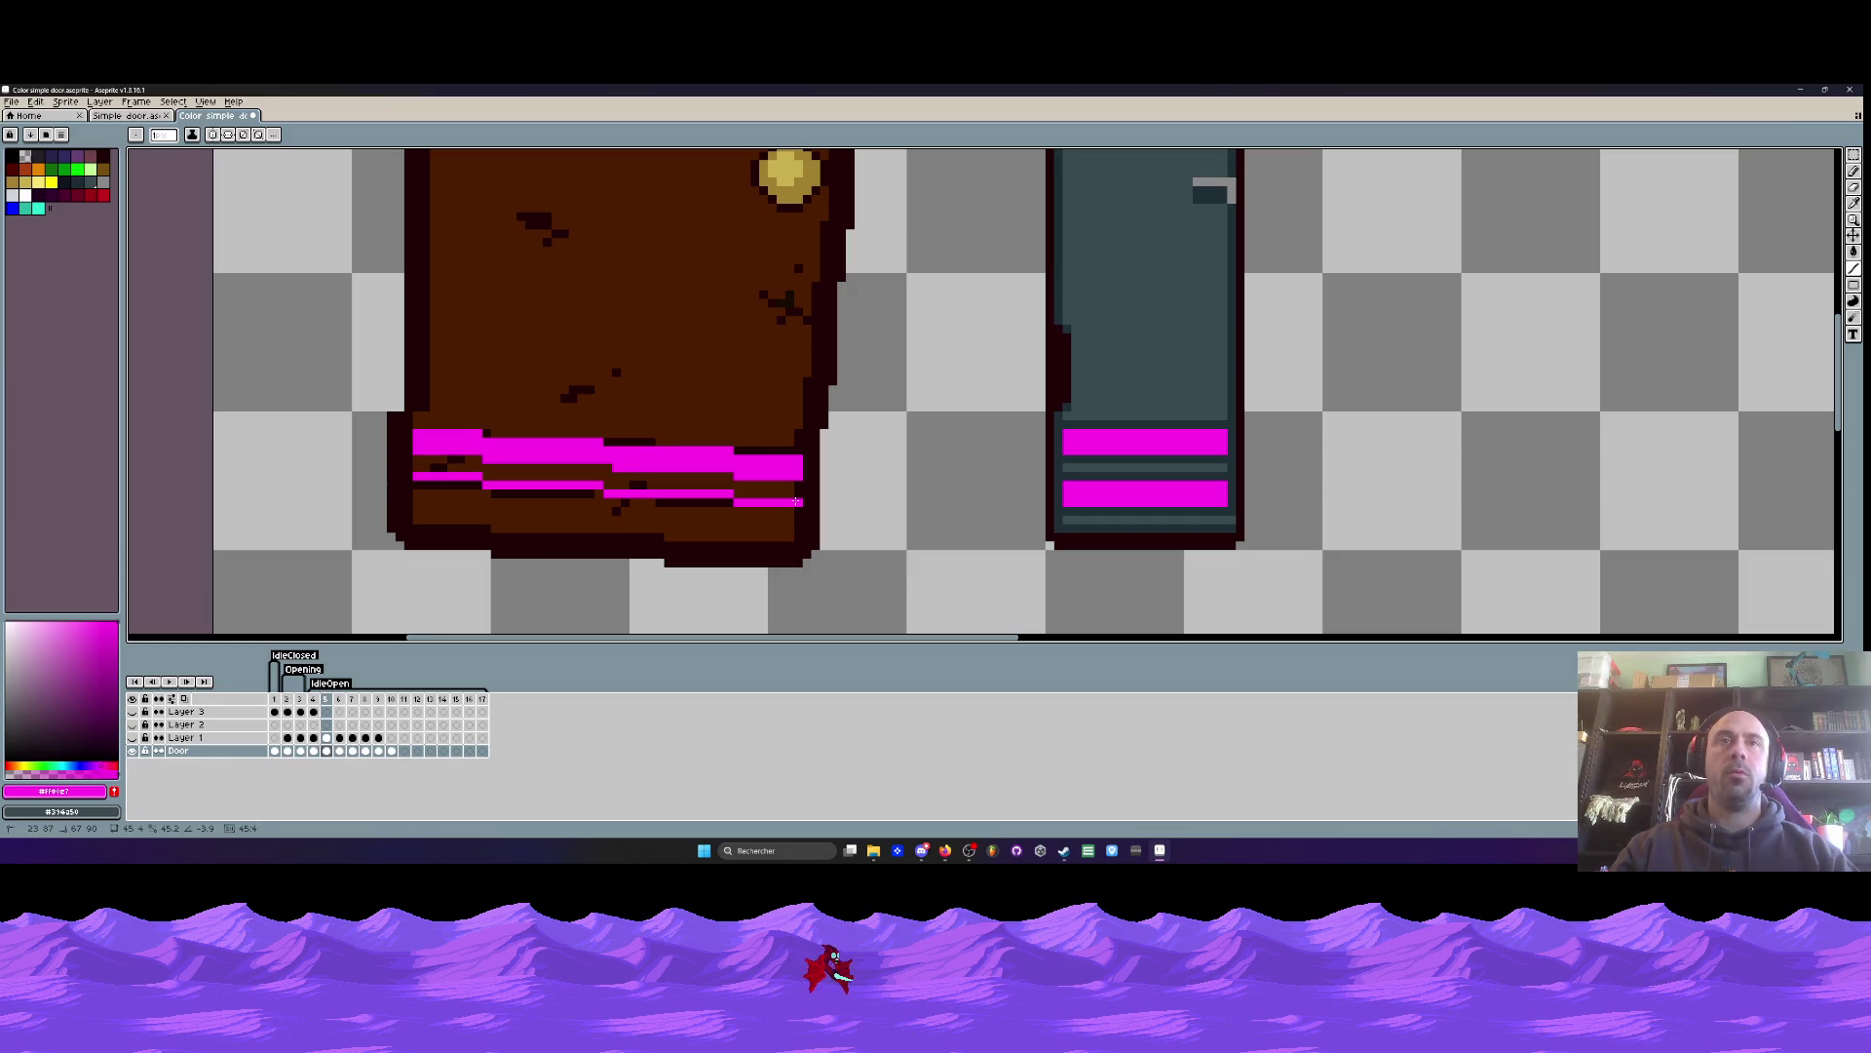
pyautogui.moveTo(789, 501)
pyautogui.mouseDown()
pyautogui.moveTo(414, 488)
pyautogui.moveTo(788, 513)
pyautogui.mouseUp()
pyautogui.press('Escape')
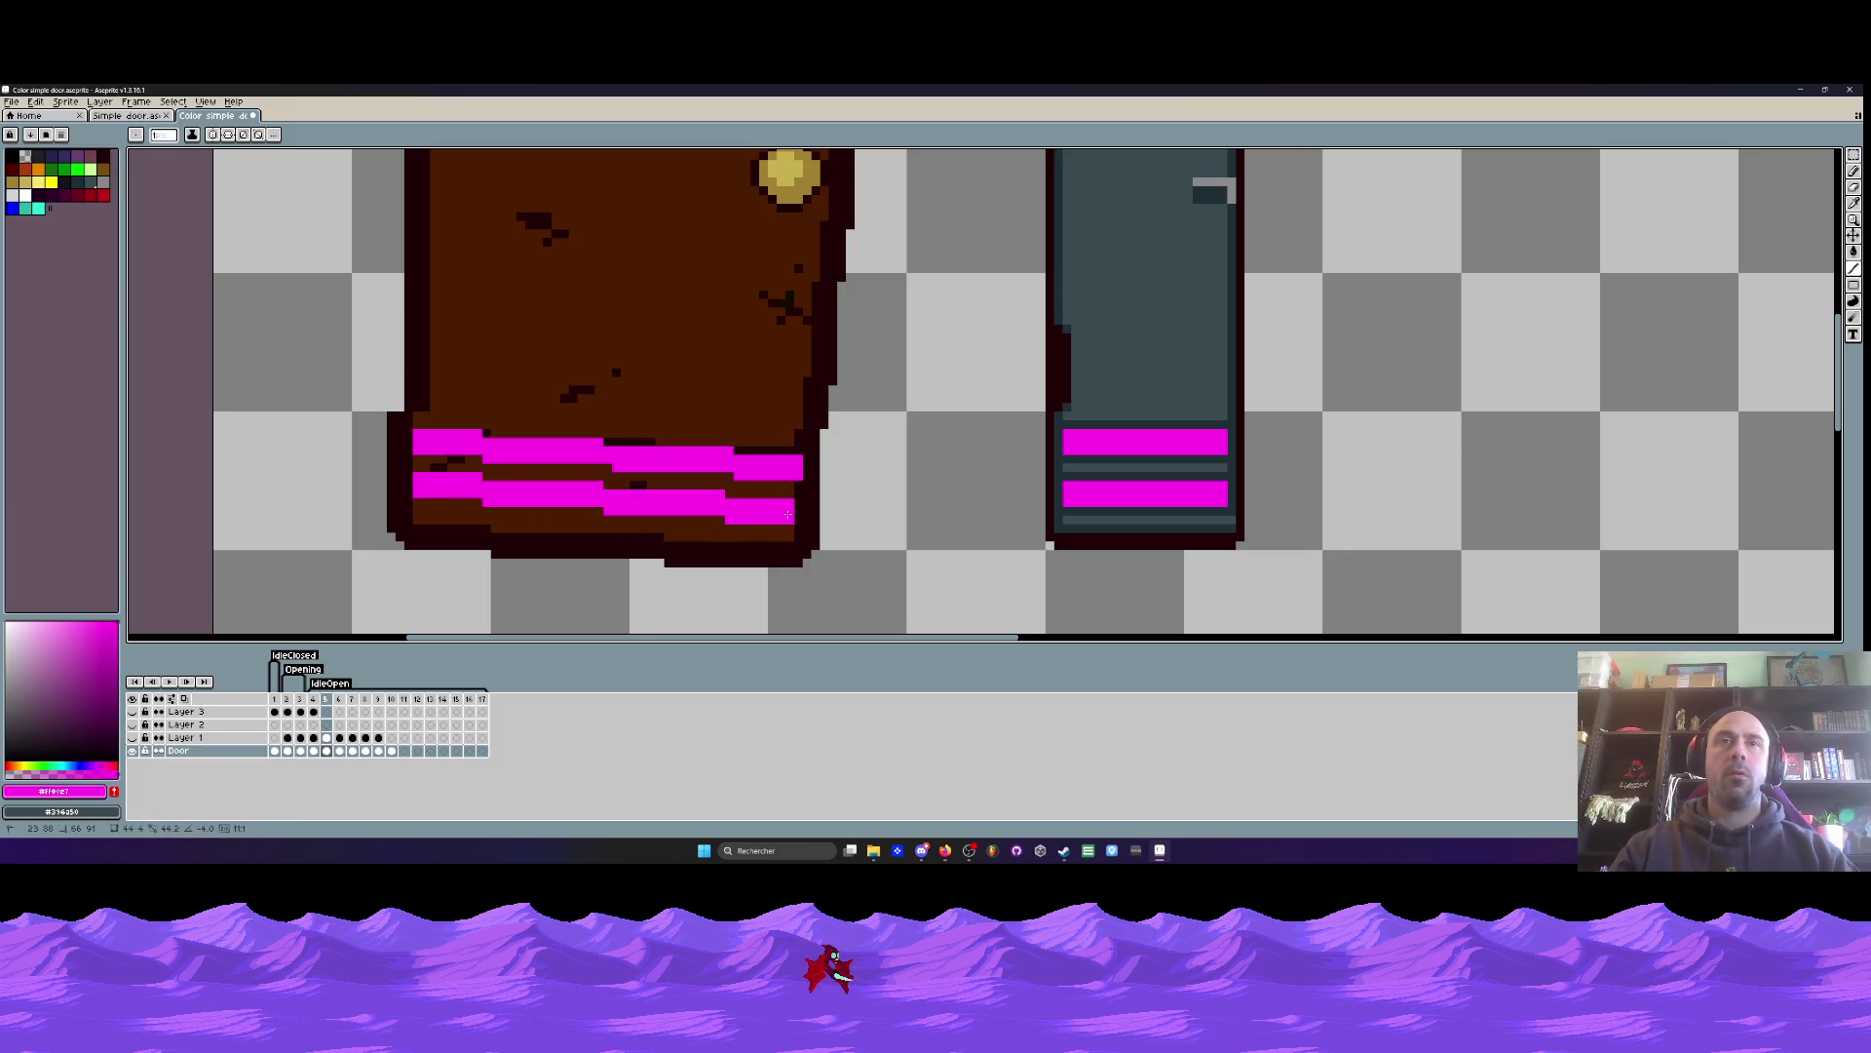
# - Undo the unsatisfactory magenta lines on the brown door
pyautogui.scroll(-2, 789, 514)
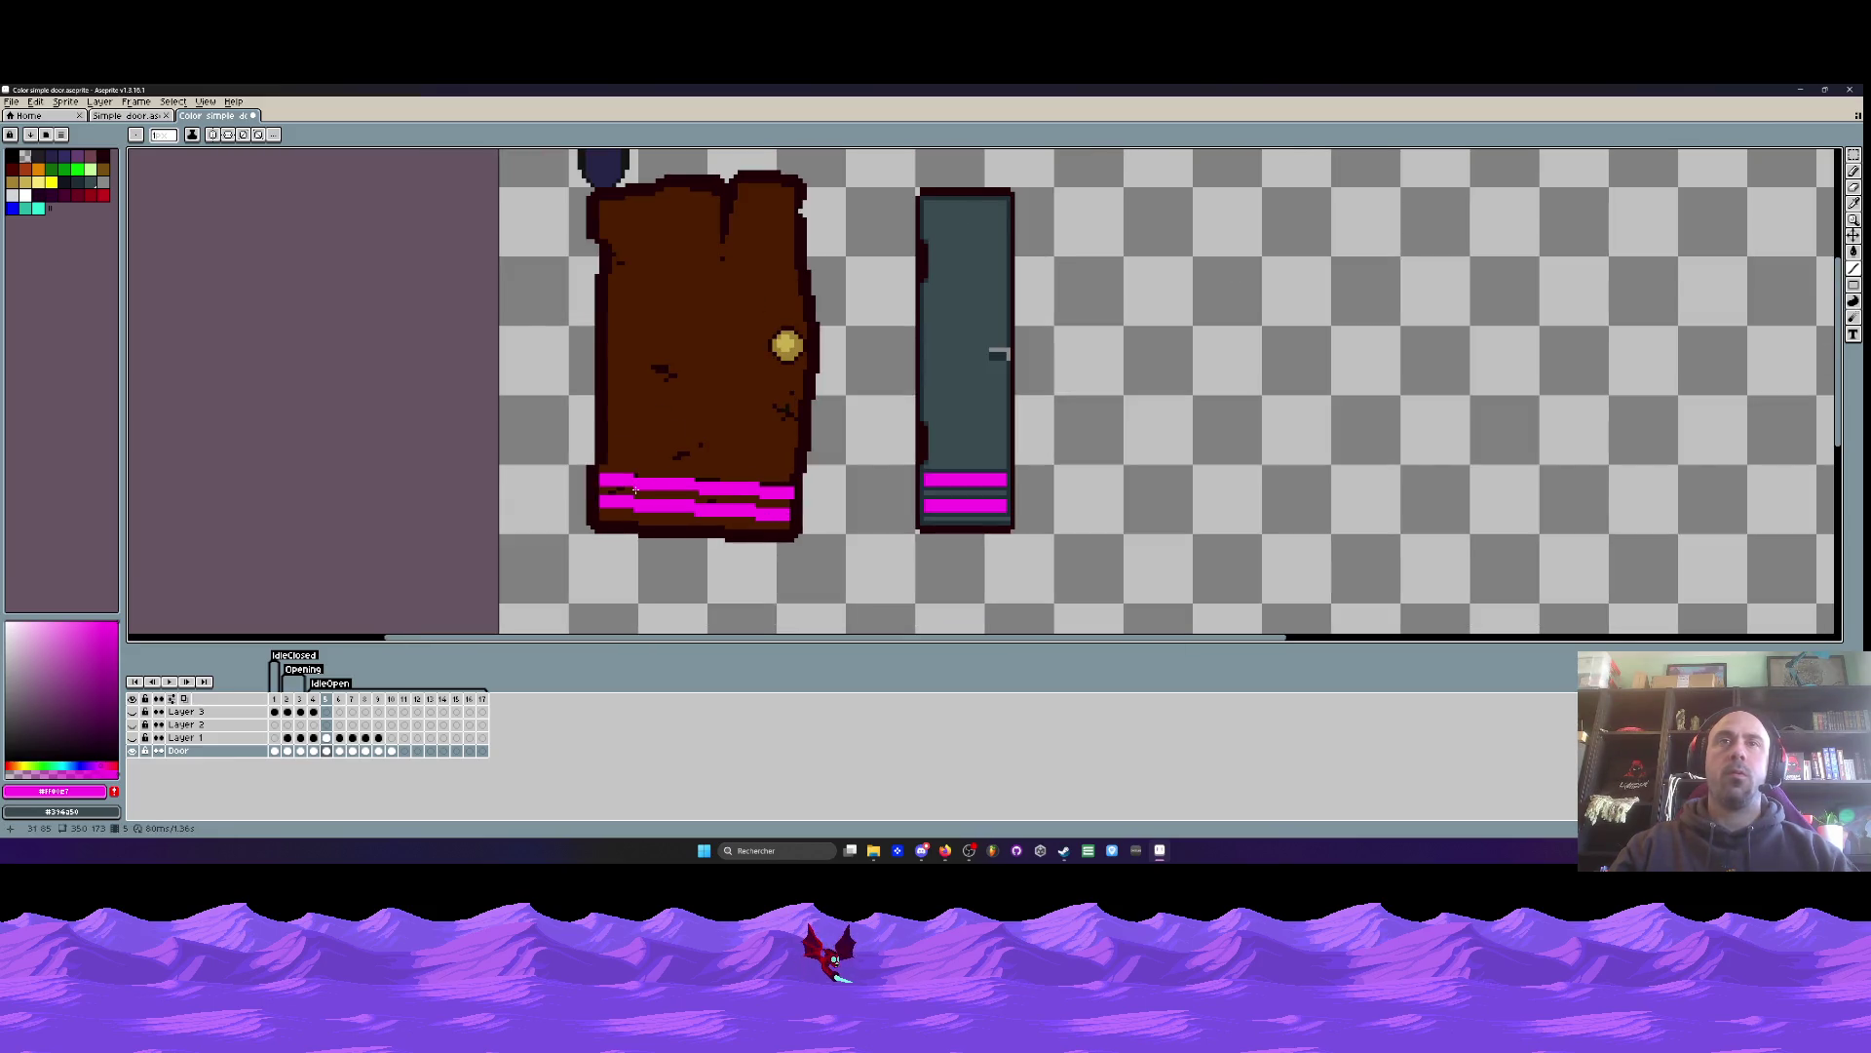
pyautogui.scroll(2, 634, 491)
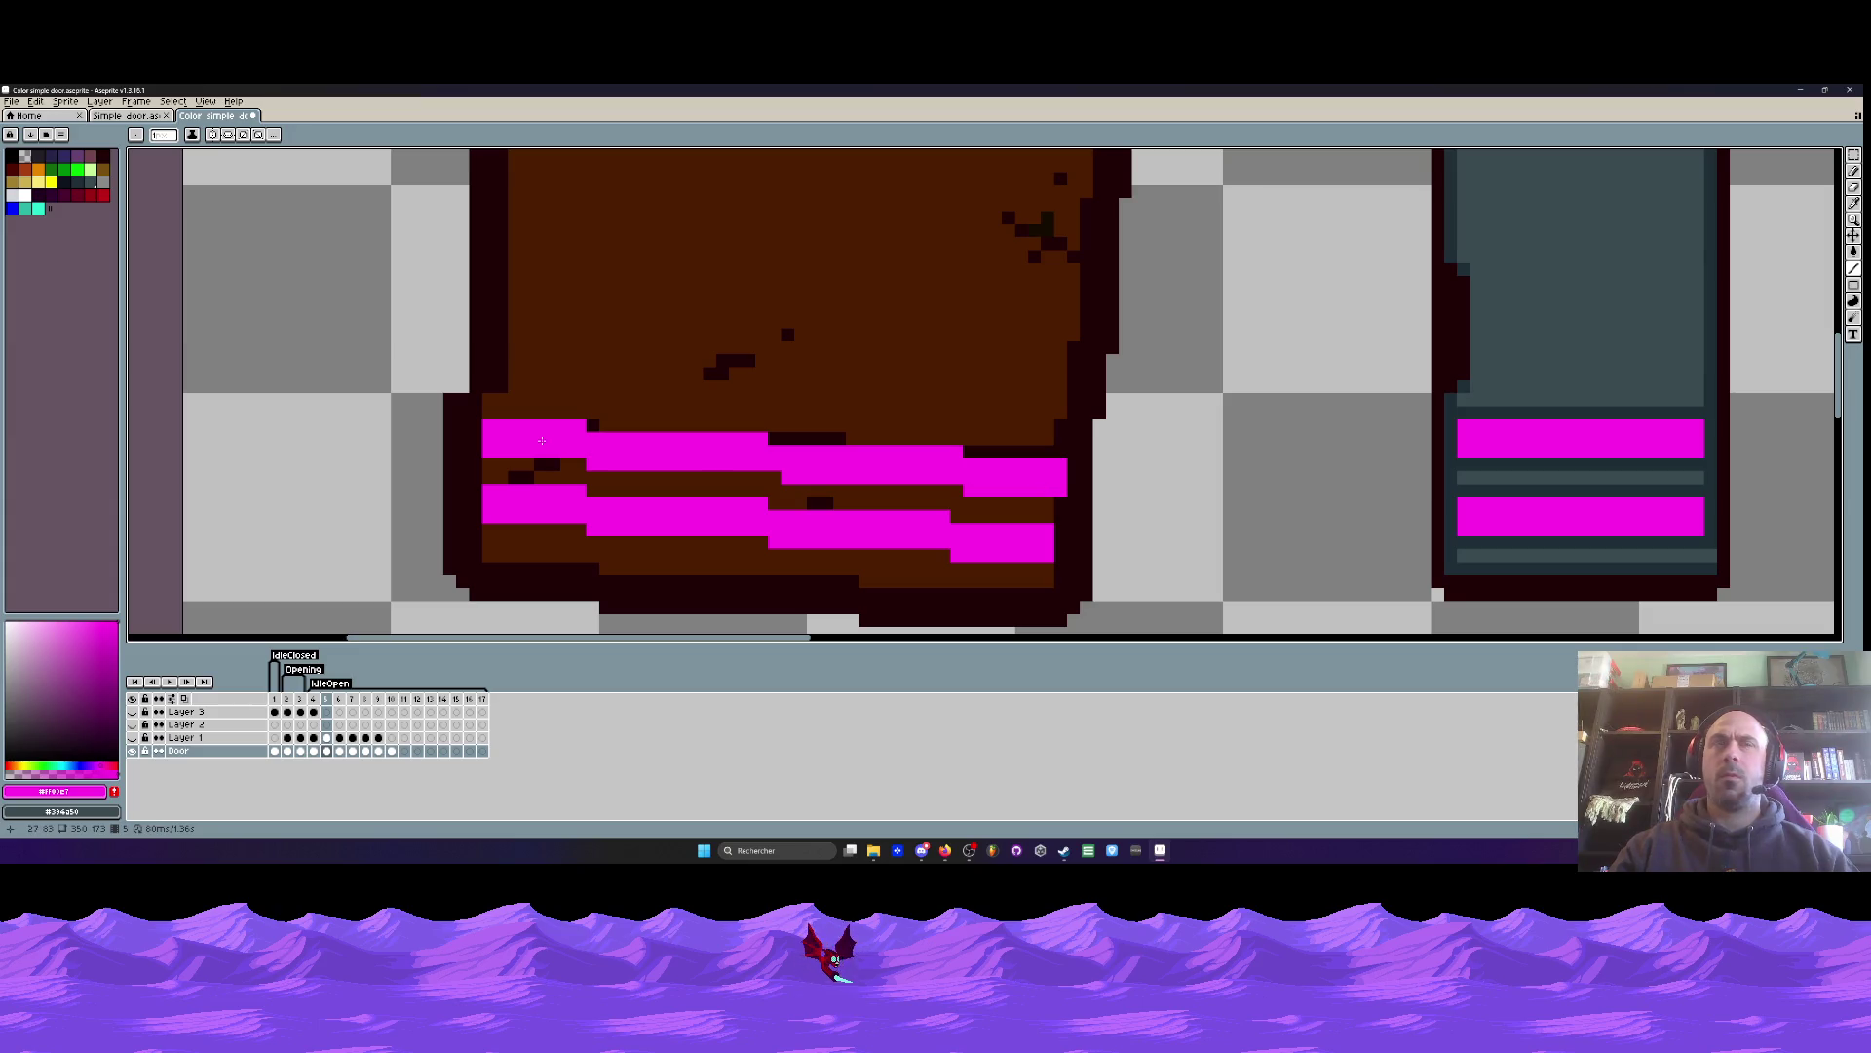
pyautogui.scroll(-1, 542, 441)
pyautogui.hotkey('ctrl', 'z')
pyautogui.hotkey('ctrl', 'z')
pyautogui.hotkey('ctrl', 'z')
pyautogui.hotkey('ctrl', 'z')
pyautogui.hotkey('ctrl', 'z')
pyautogui.press('b')
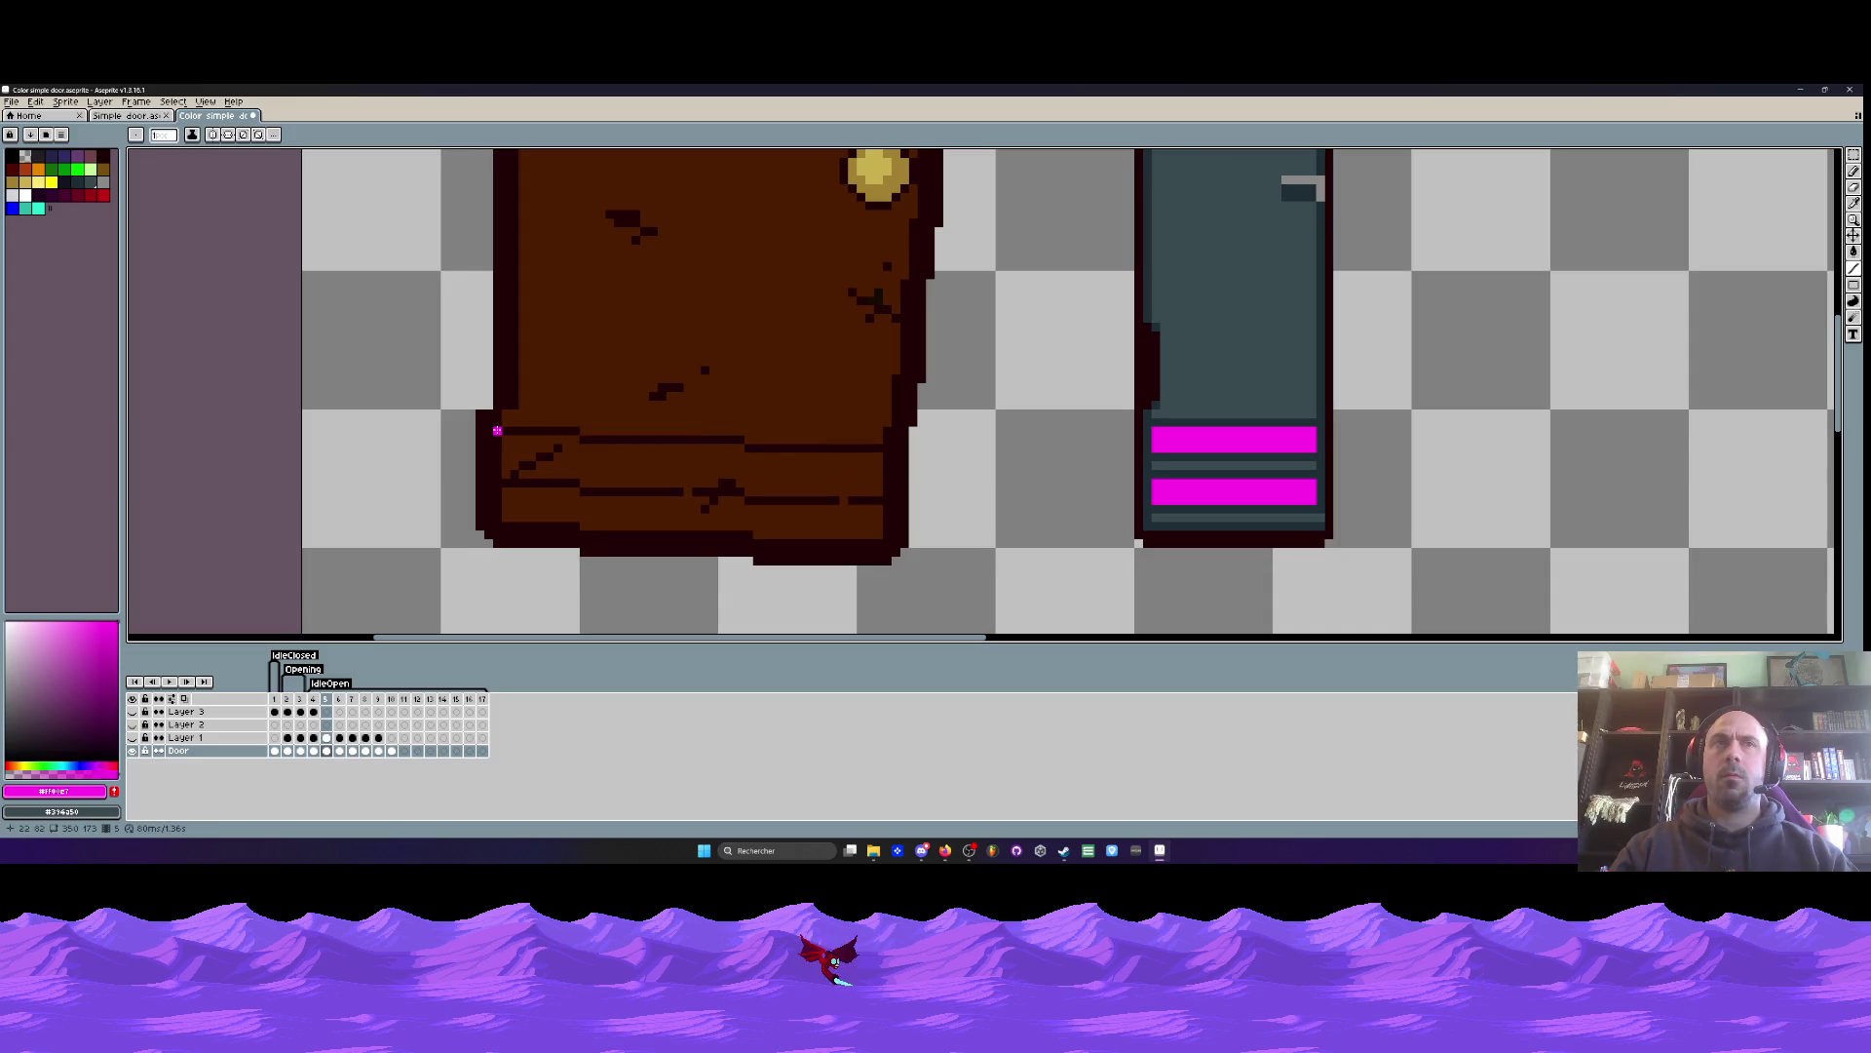
# - Redraw three straight magenta lines across the brown door's base
pyautogui.moveTo(506, 430)
pyautogui.mouseDown()
pyautogui.moveTo(877, 464)
pyautogui.moveTo(877, 446)
pyautogui.mouseUp()
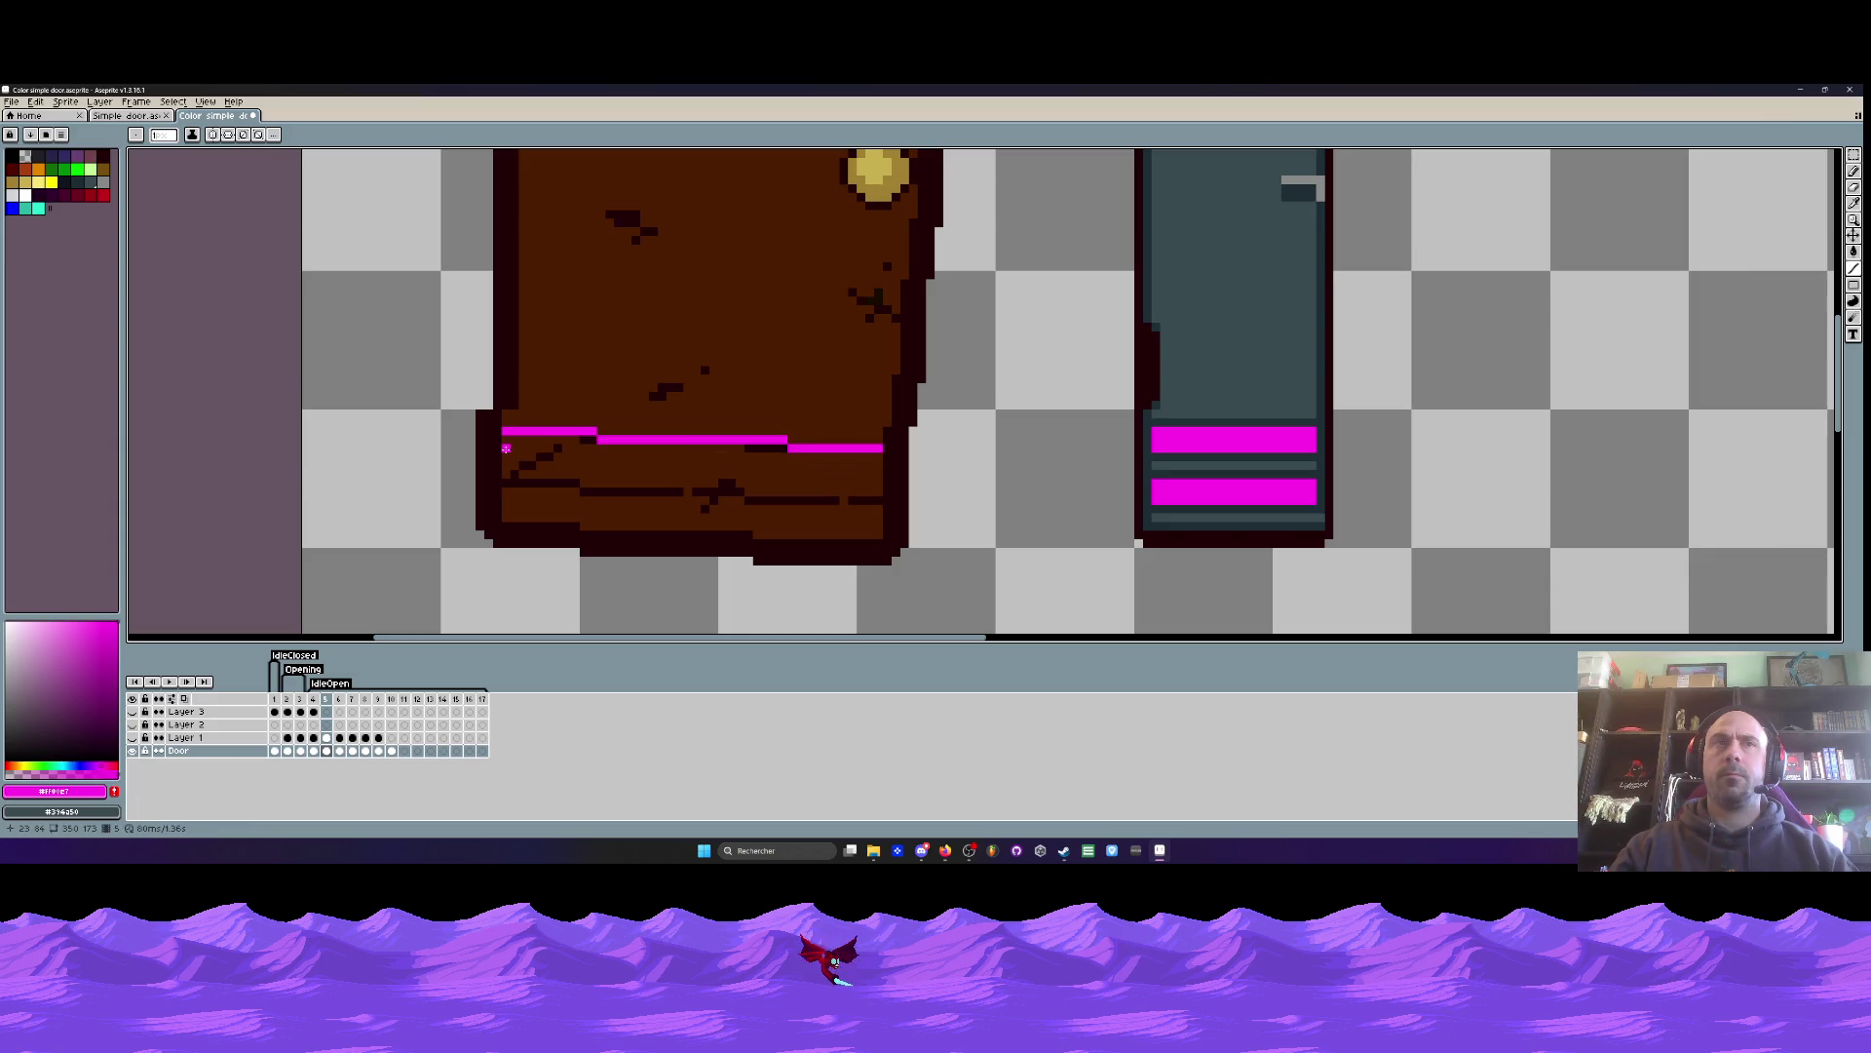
pyautogui.moveTo(506, 456)
pyautogui.mouseDown()
pyautogui.moveTo(880, 474)
pyautogui.moveTo(877, 457)
pyautogui.mouseUp()
pyautogui.moveTo(506, 474); pyautogui.dragTo(876, 492)
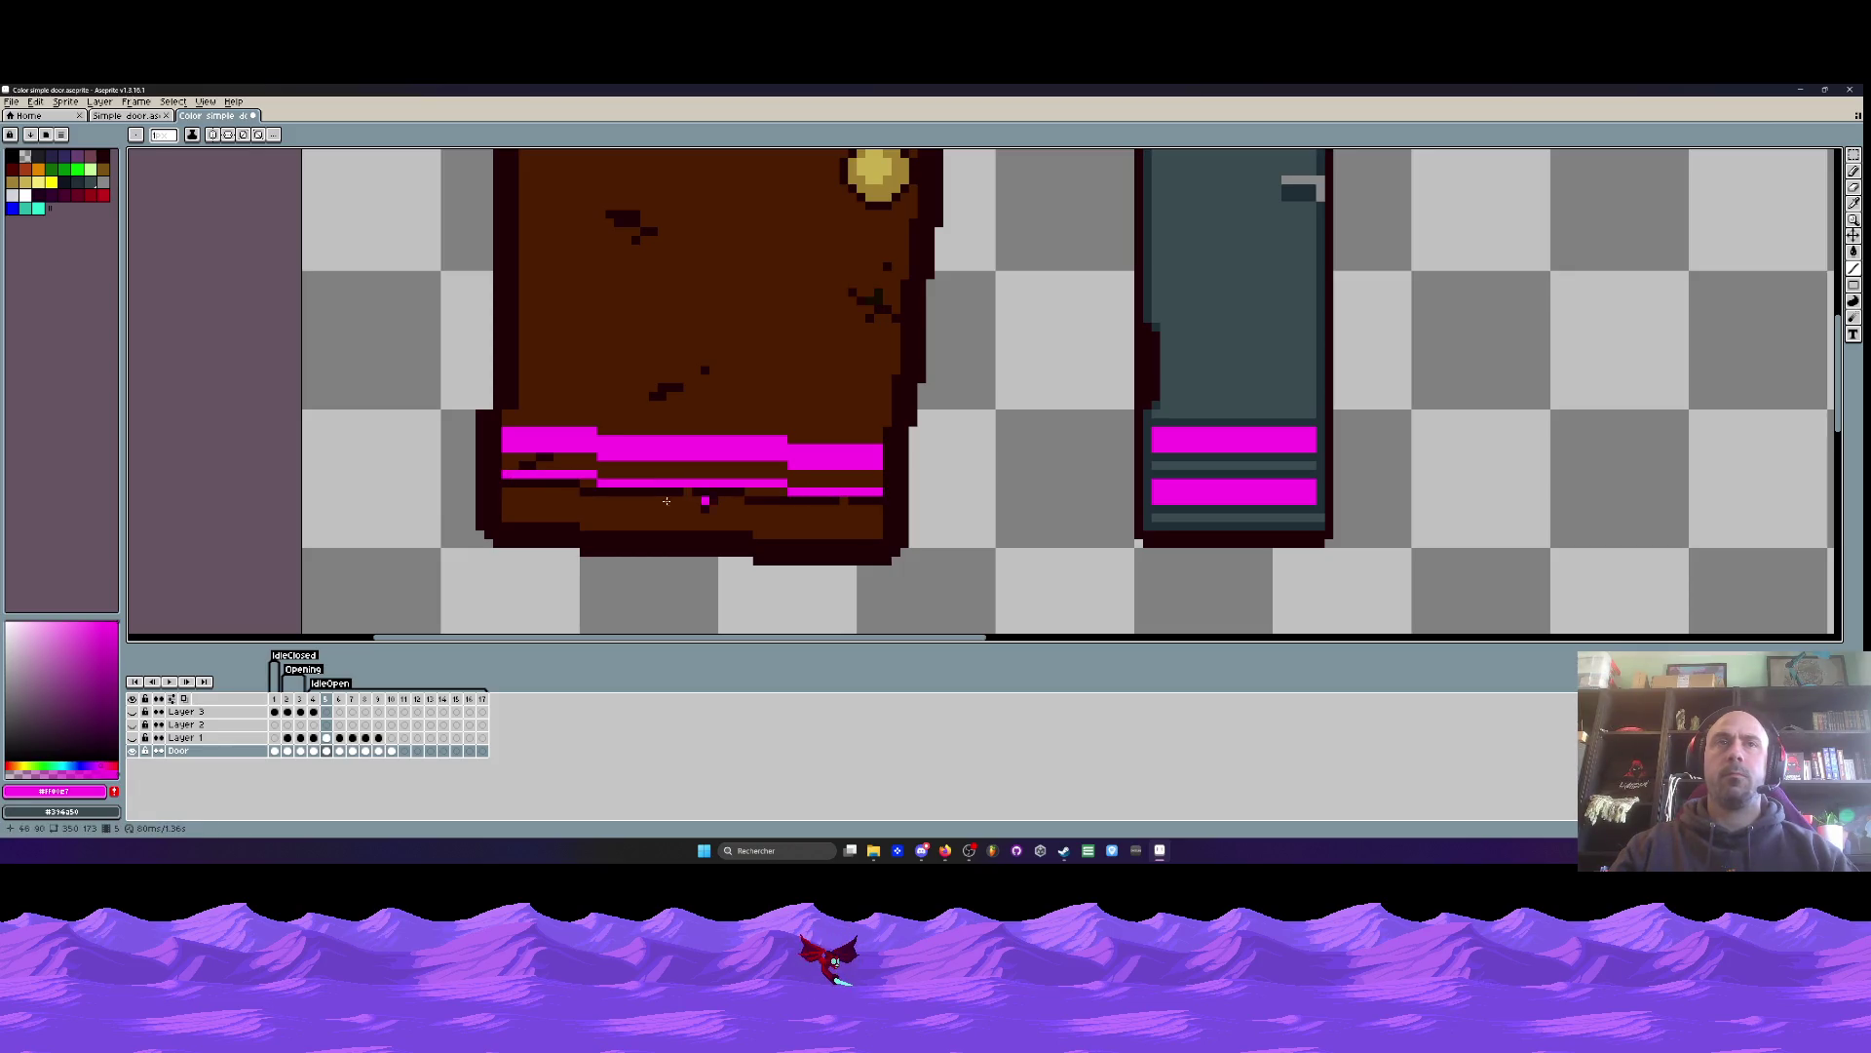
pyautogui.scroll(1, 503, 493)
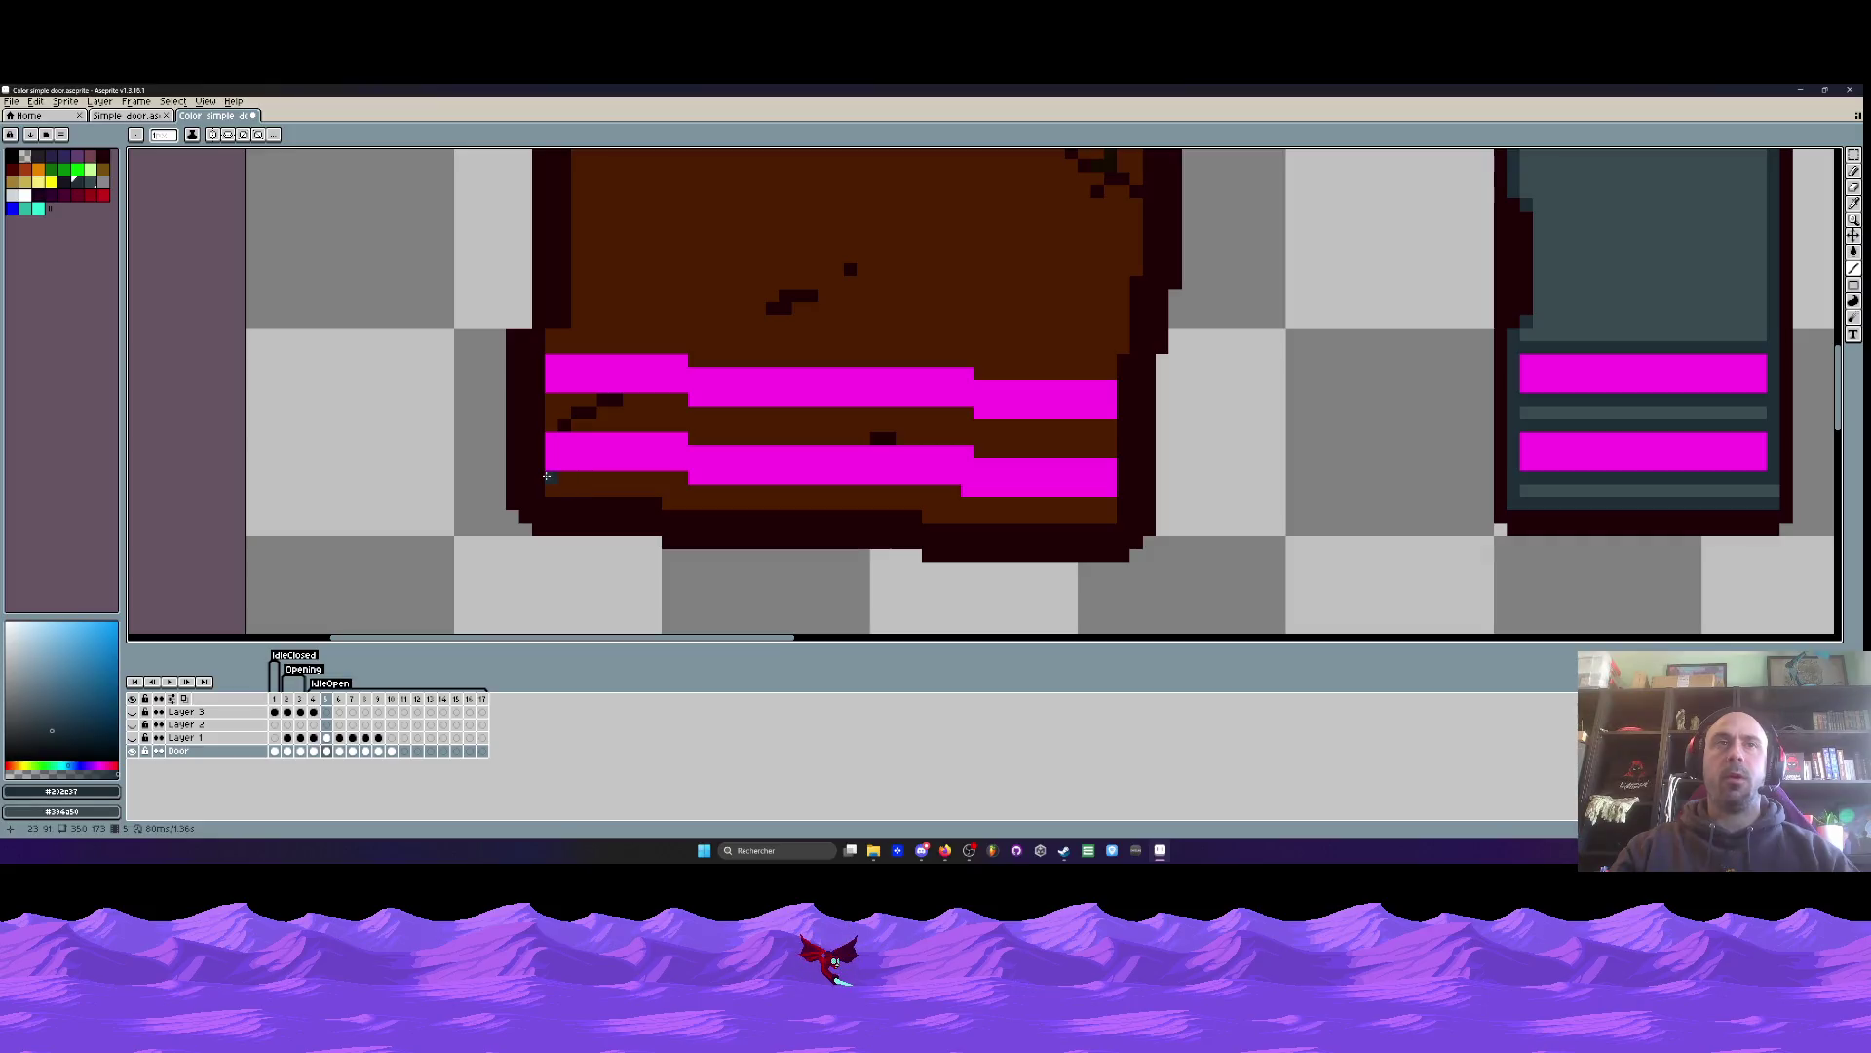
pyautogui.scroll(-2, 668, 488)
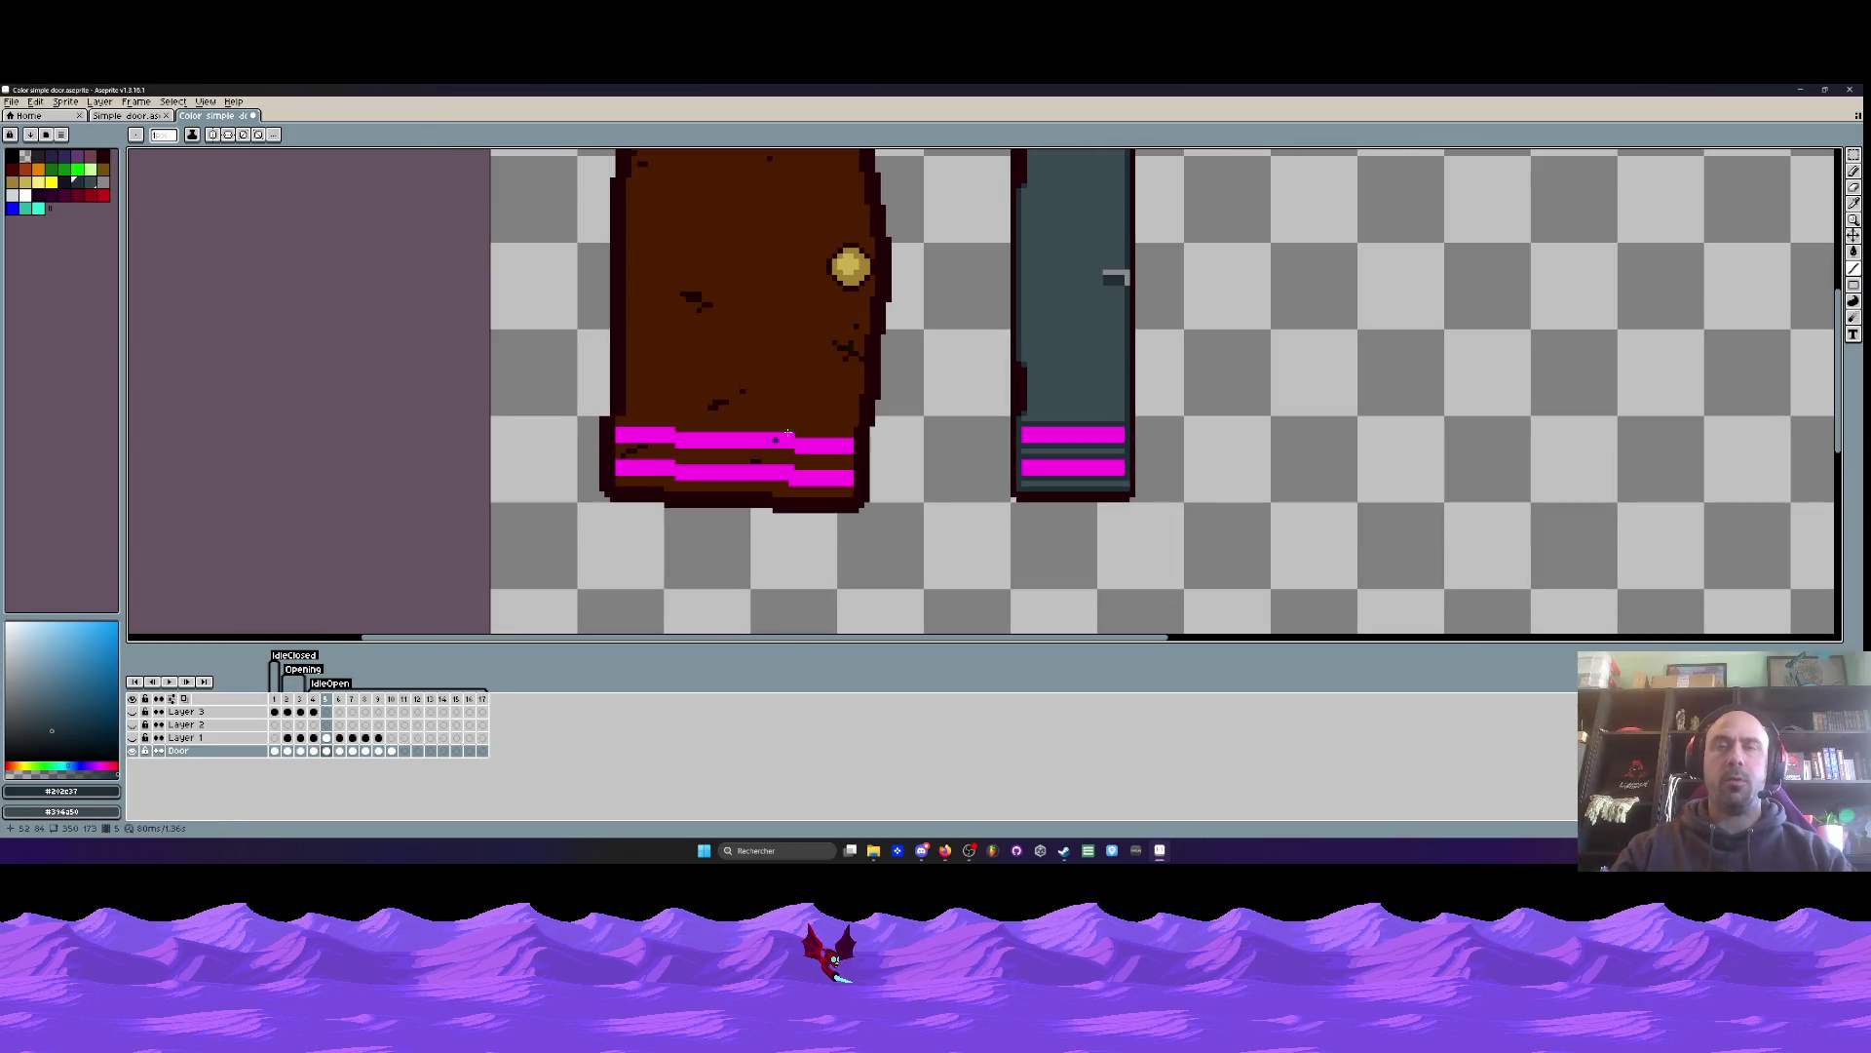
# - Bucket-fill the brown door body and its three brown strips around the stripes with slate gray
pyautogui.press('g')
pyautogui.click(762, 318)
pyautogui.click(740, 458)
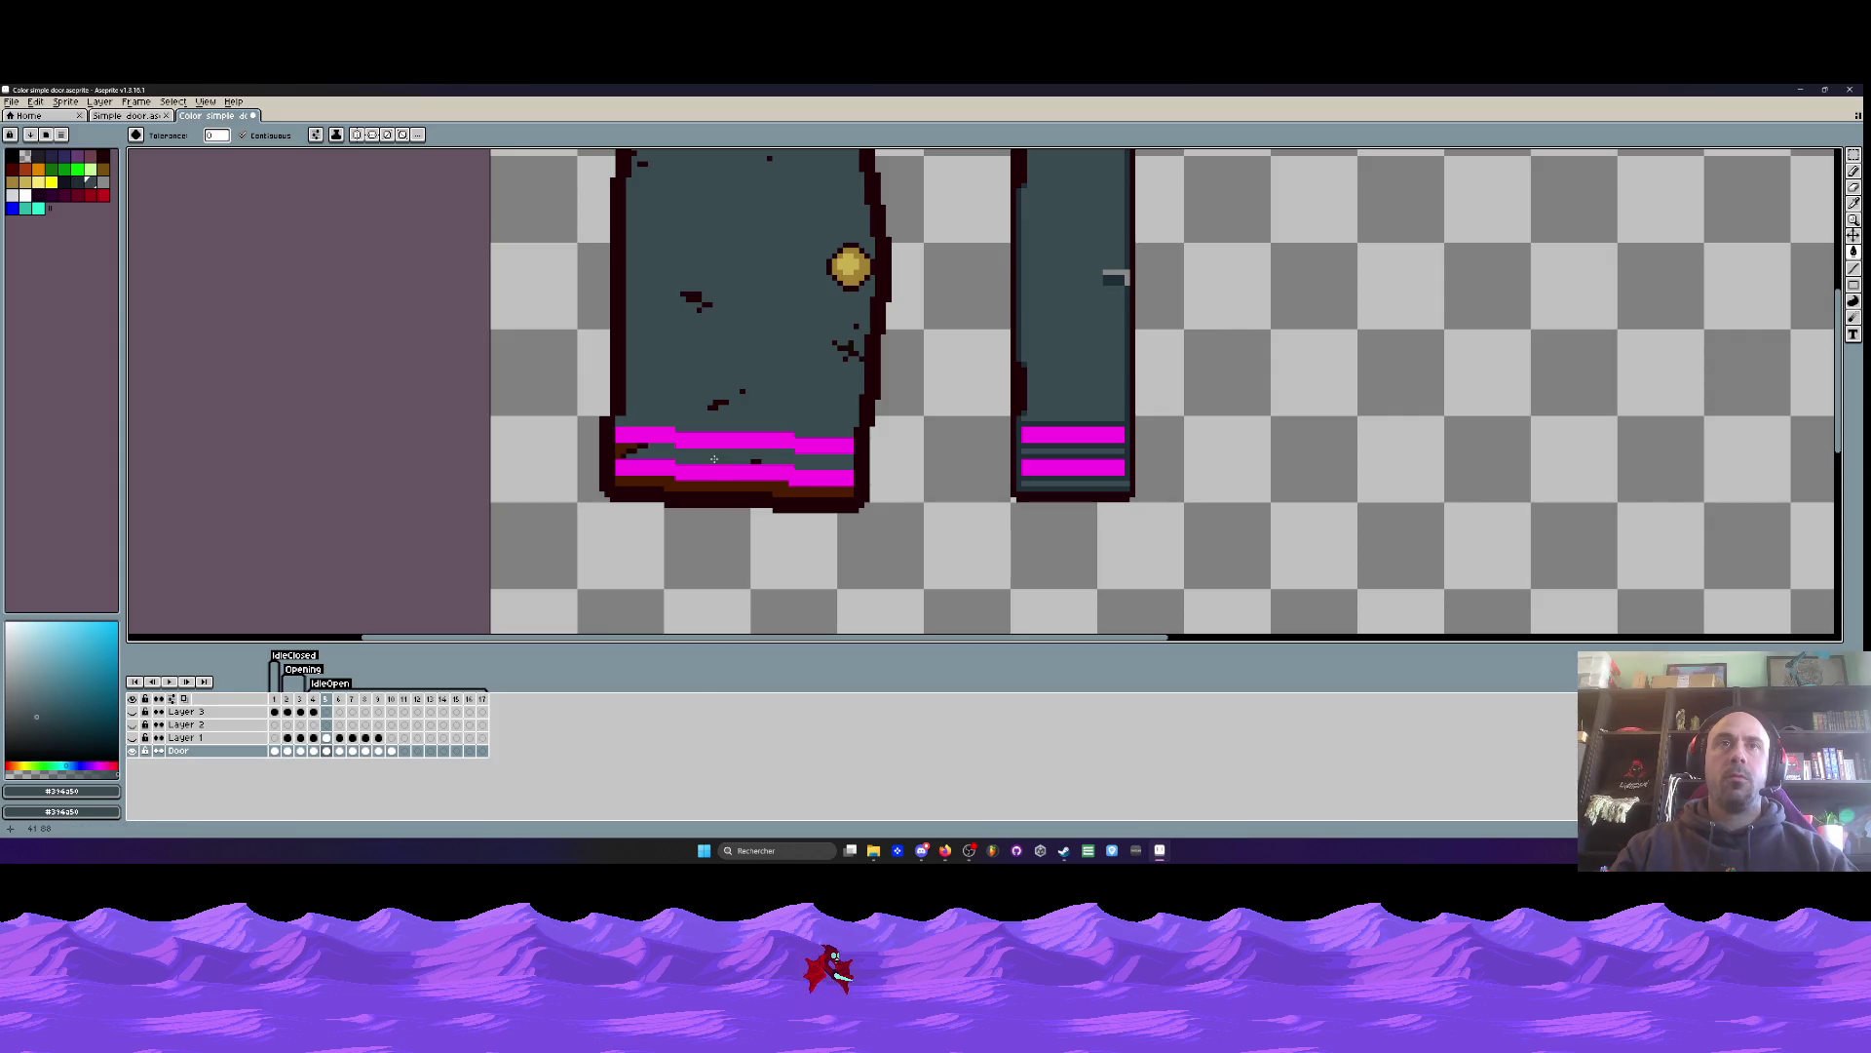
pyautogui.click(741, 489)
pyautogui.click(631, 451)
pyautogui.scroll(-2, 650, 424)
pyautogui.scroll(2, 650, 424)
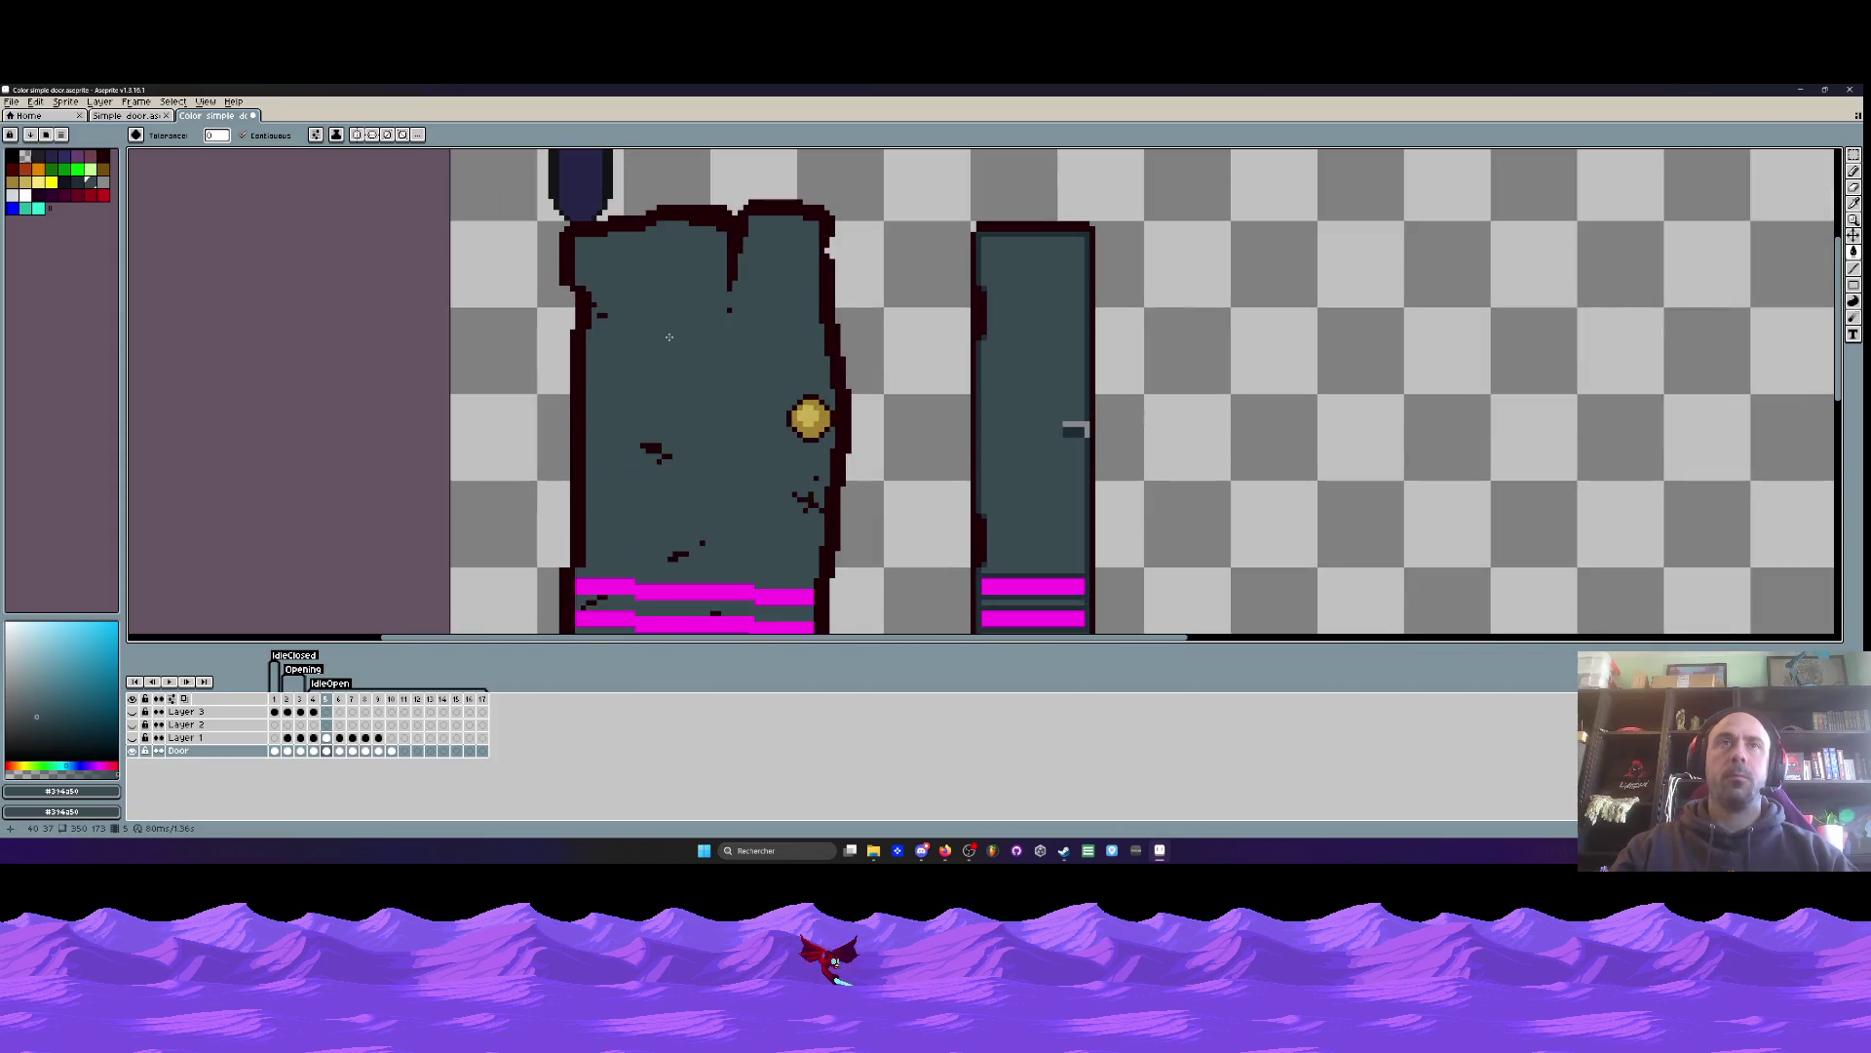
# - Paint slate over the dark vertical divider and two stray dark pixels, then sample the darker slate
pyautogui.press('b')
pyautogui.scroll(2, 755, 341)
pyautogui.moveTo(755, 341)
pyautogui.mouseDown()
pyautogui.moveTo(760, 287)
pyautogui.moveTo(702, 283)
pyautogui.moveTo(726, 351)
pyautogui.moveTo(726, 541)
pyautogui.mouseUp()
pyautogui.scroll(-3, 726, 541)
pyautogui.scroll(2, 593, 531)
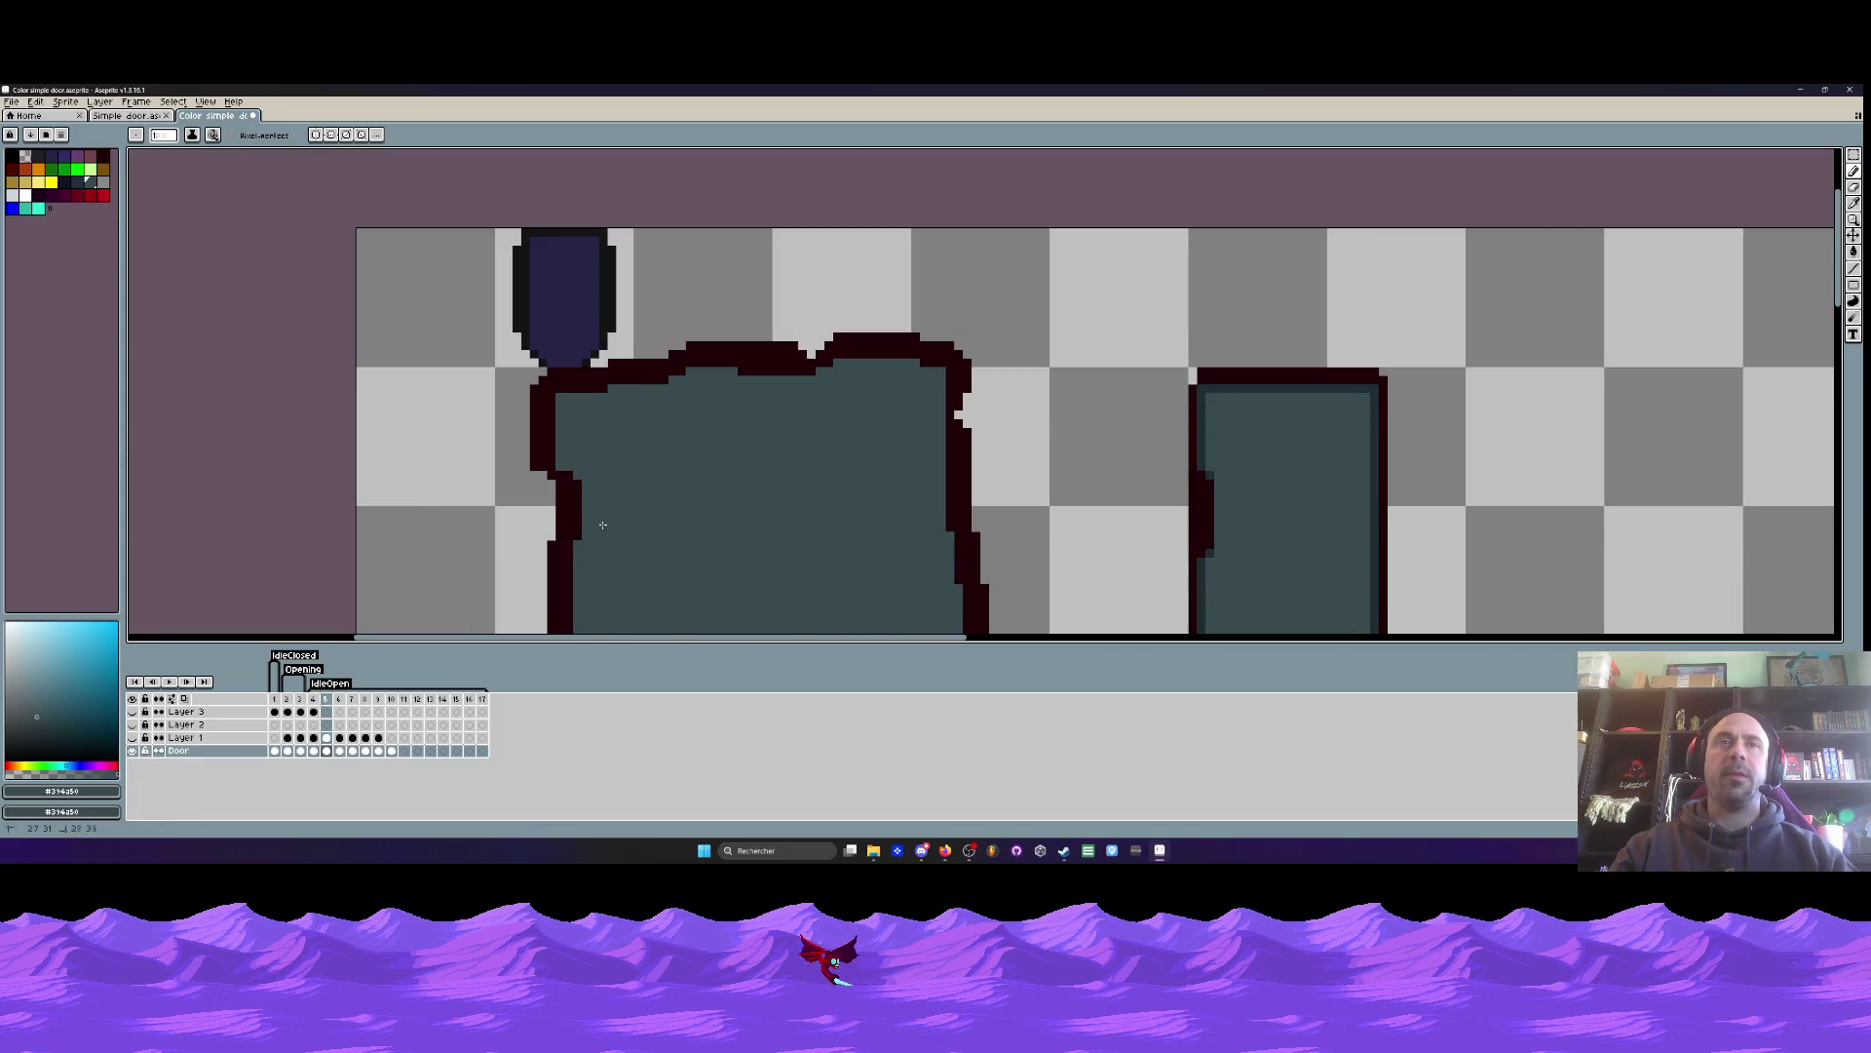
pyautogui.scroll(-3, 601, 524)
pyautogui.scroll(2, 847, 455)
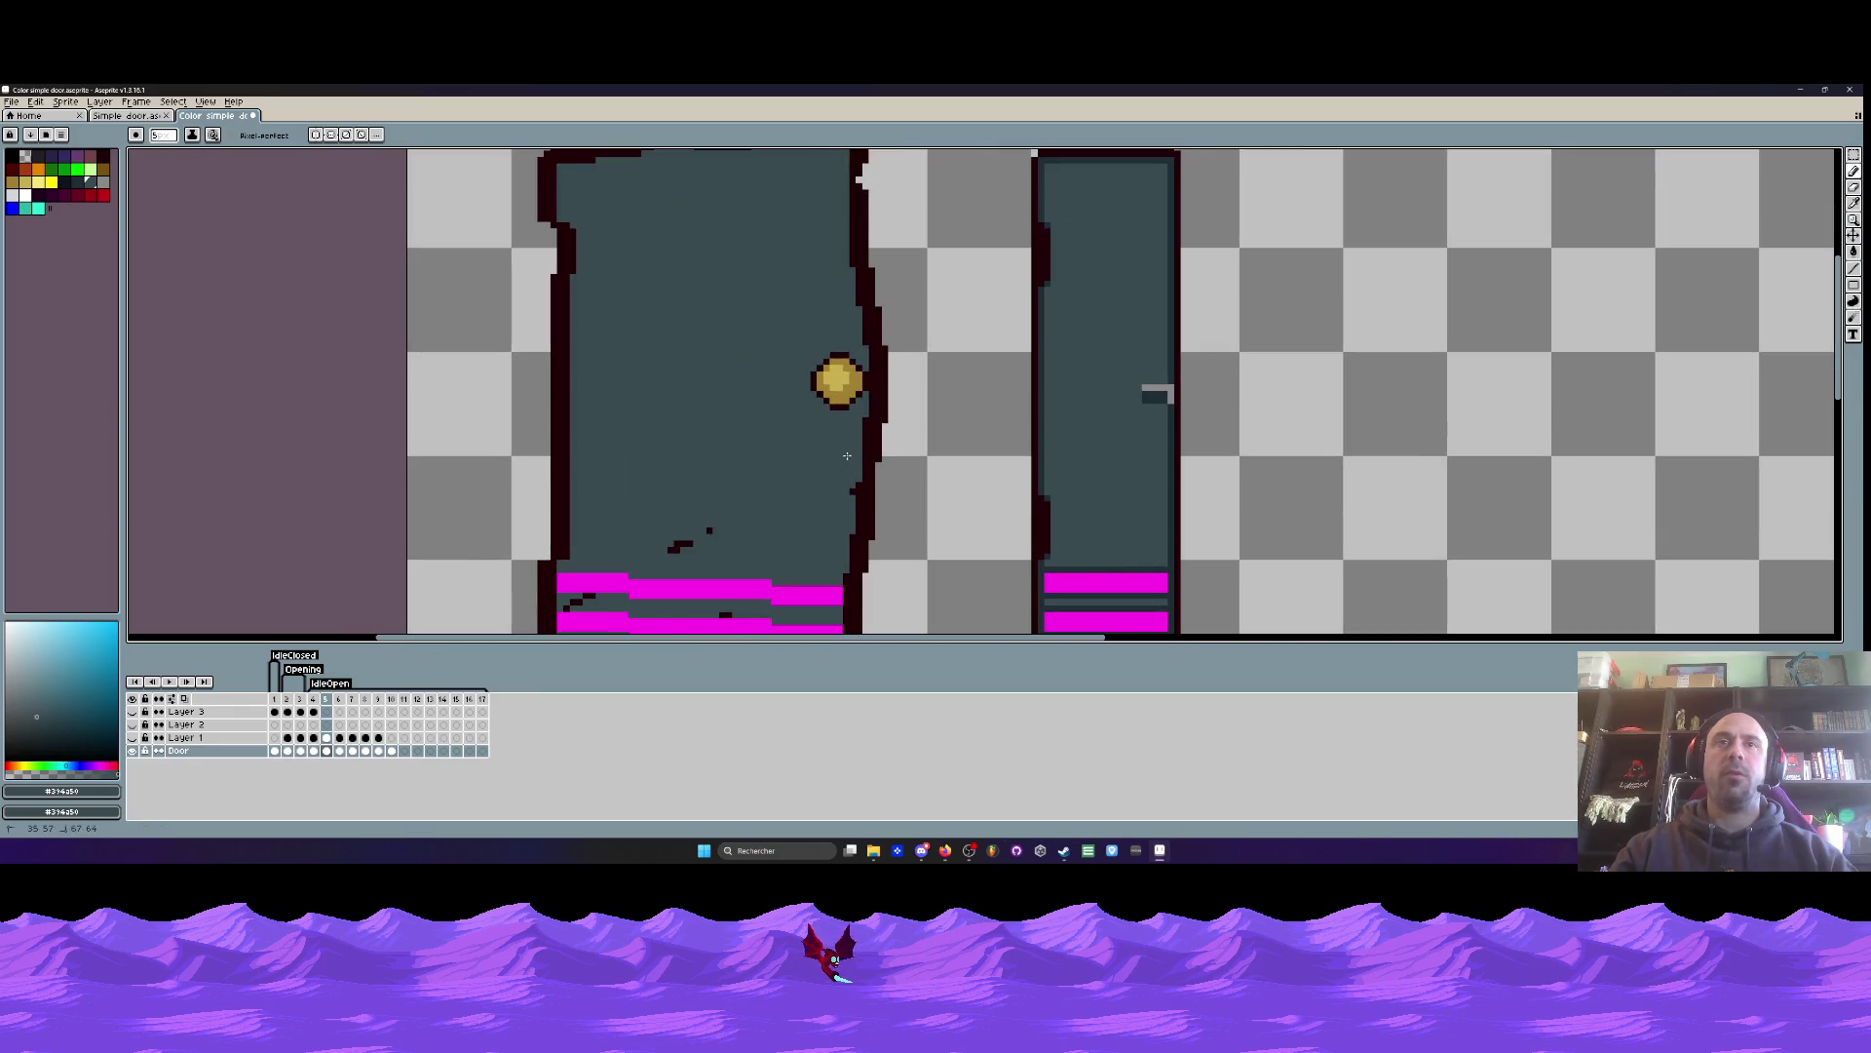
pyautogui.scroll(-1, 667, 550)
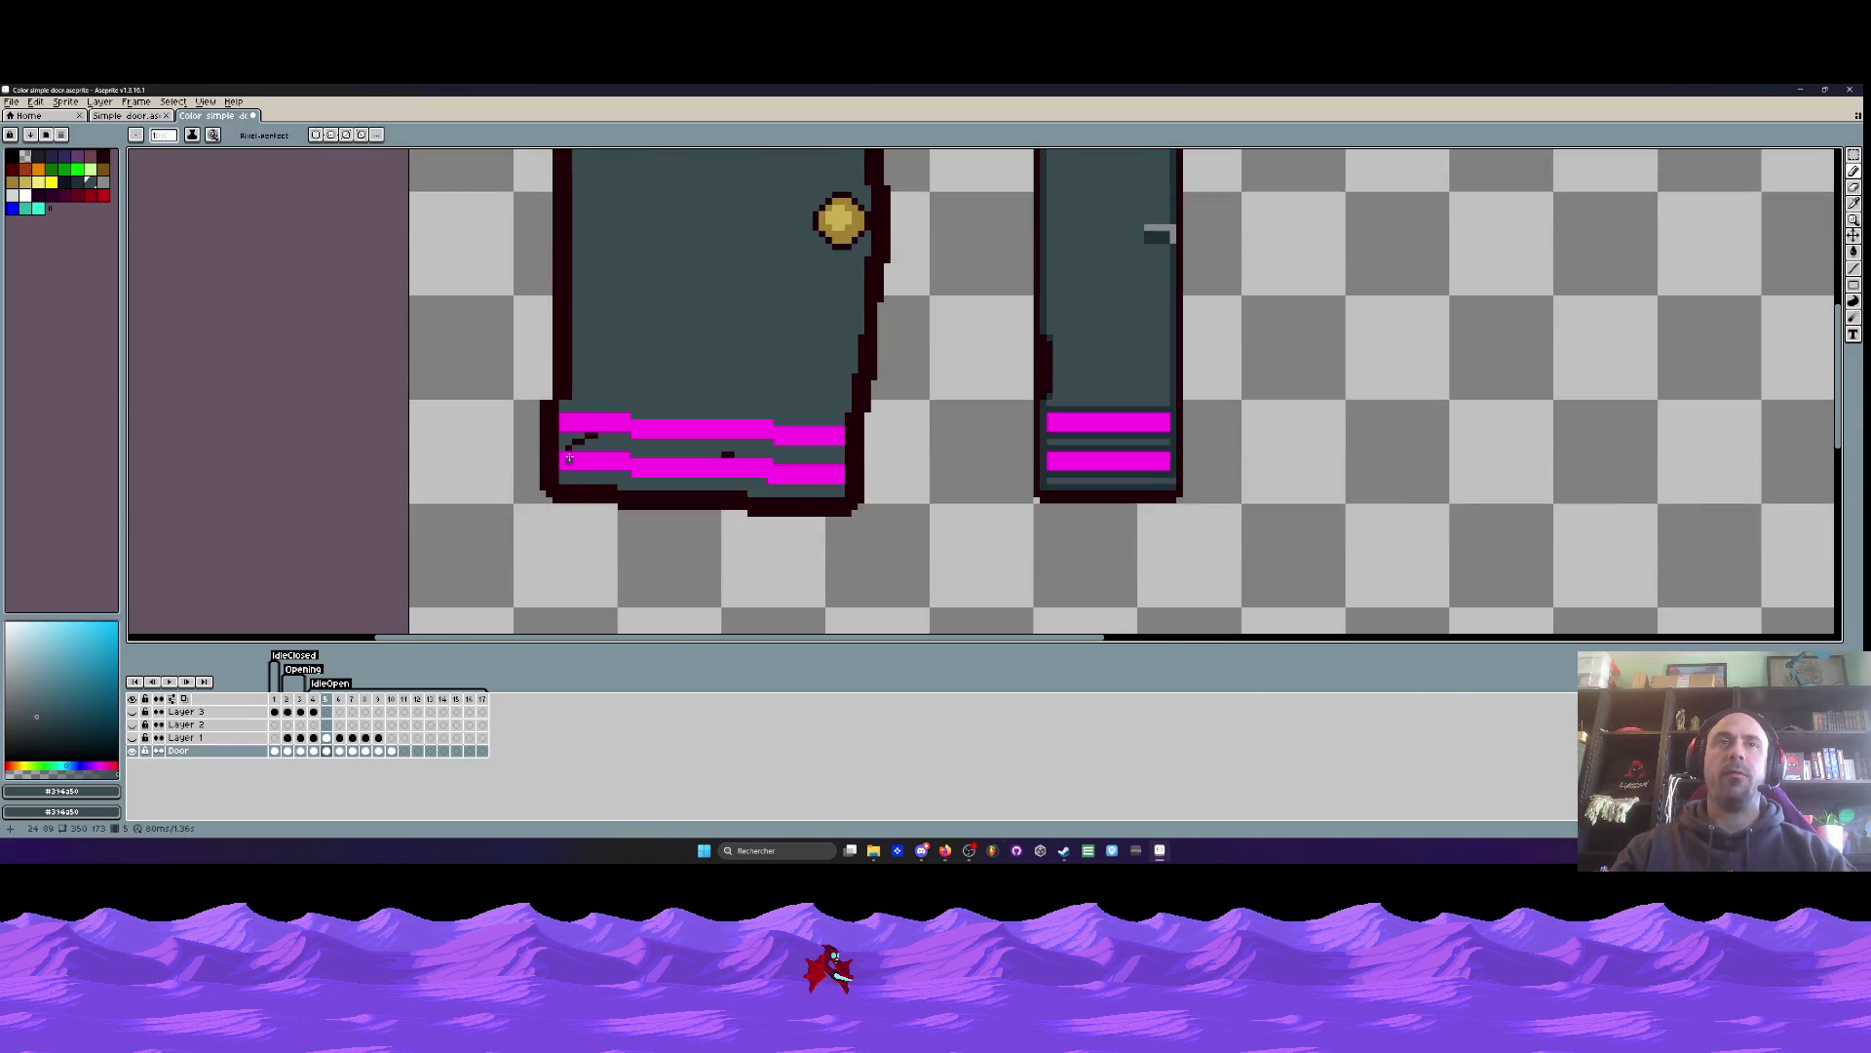
pyautogui.scroll(3, 565, 428)
pyautogui.click(544, 436)
pyautogui.click(1180, 463)
pyautogui.scroll(-5, 1150, 431)
pyautogui.scroll(4, 1257, 405)
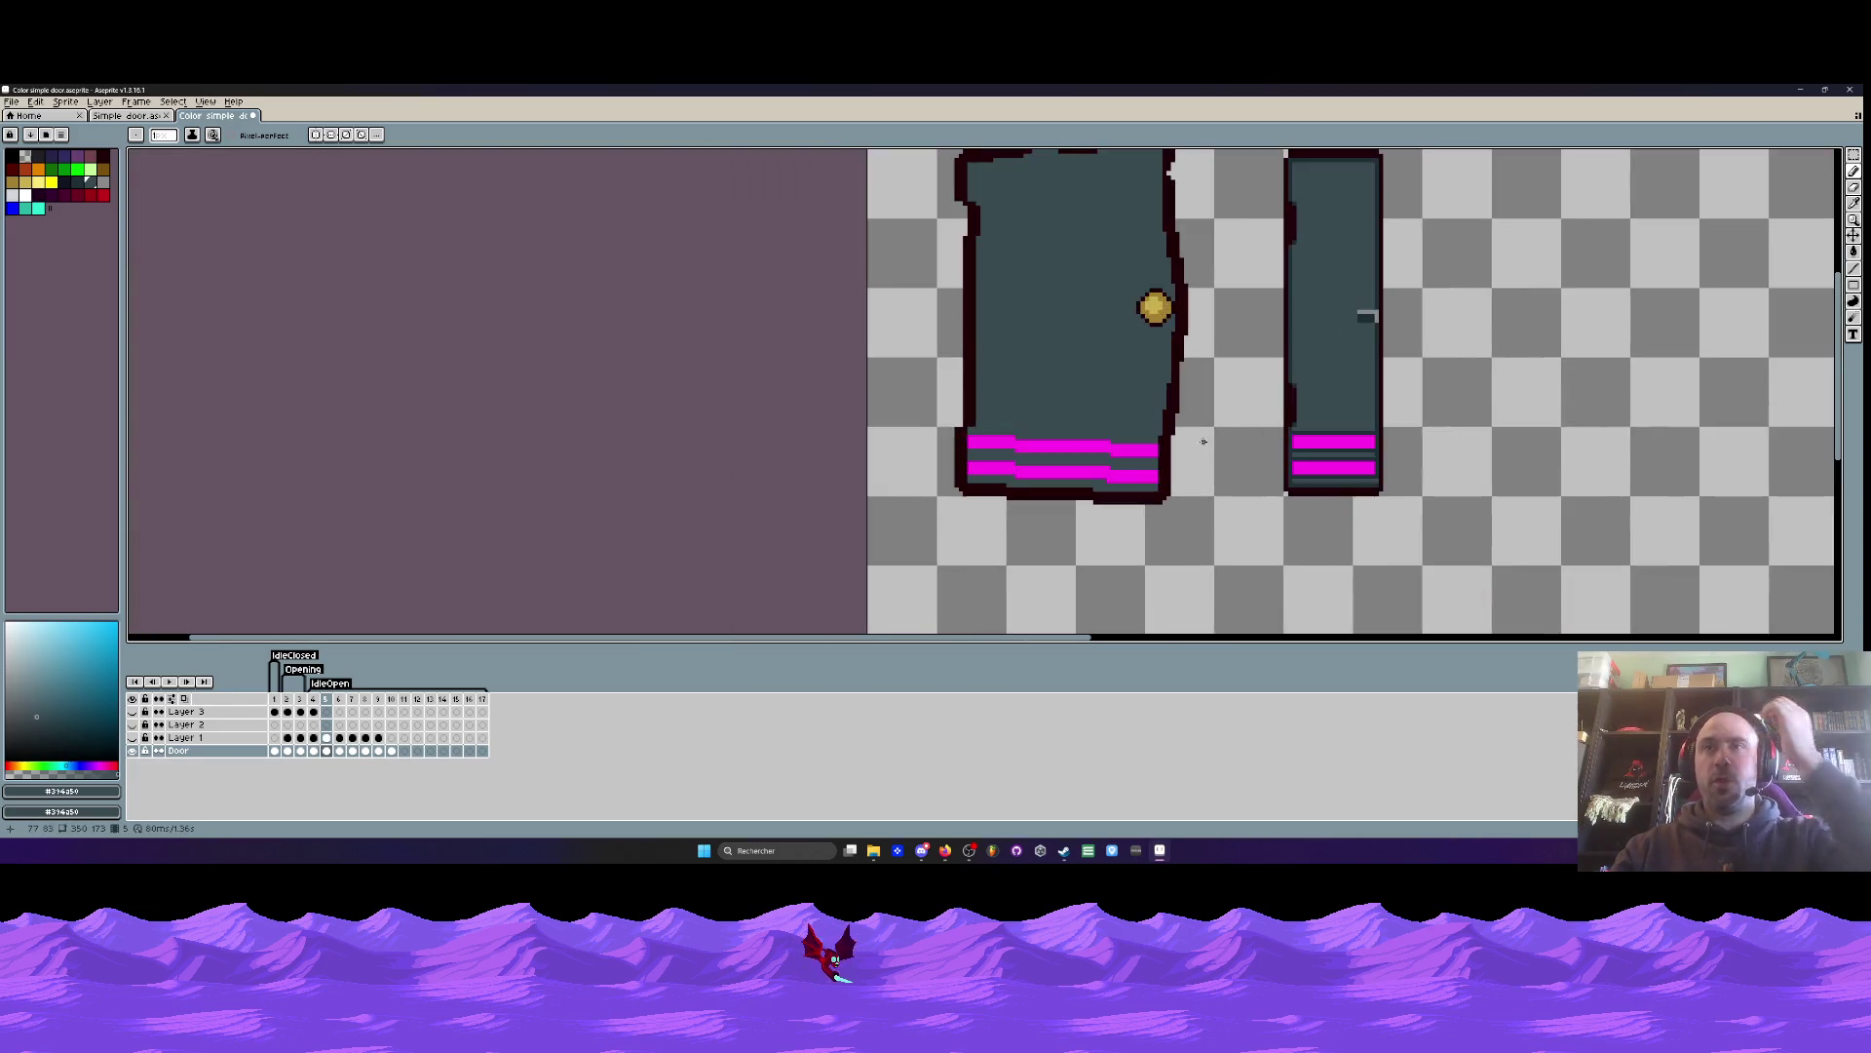
pyautogui.press('i')
pyautogui.click(1367, 355)
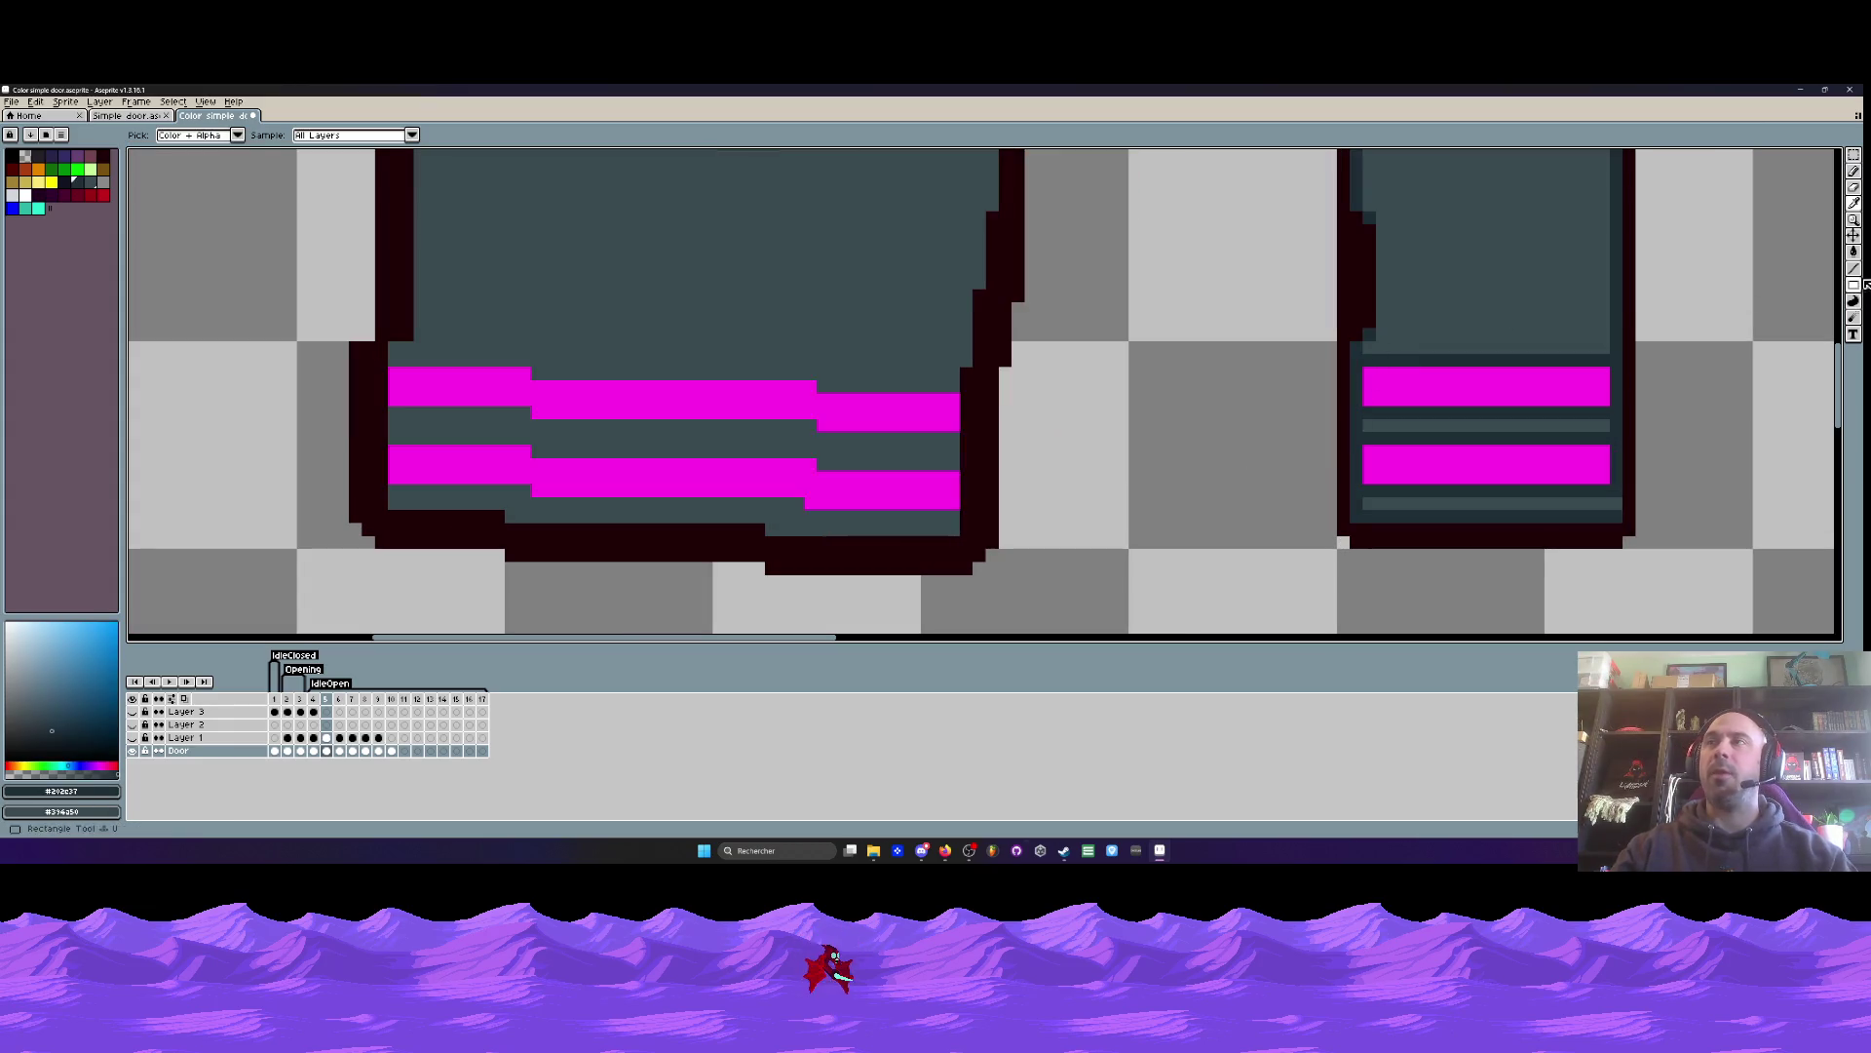
# - Draw darker slate lines above and below both magenta stripes and along the door's bottom
pyautogui.press('l')
pyautogui.moveTo(387, 366); pyautogui.dragTo(951, 383)
pyautogui.moveTo(390, 413); pyautogui.dragTo(952, 440)
pyautogui.moveTo(829, 464); pyautogui.dragTo(949, 464)
pyautogui.moveTo(816, 454)
pyautogui.mouseDown()
pyautogui.moveTo(394, 439)
pyautogui.moveTo(540, 489)
pyautogui.moveTo(955, 516)
pyautogui.mouseUp()
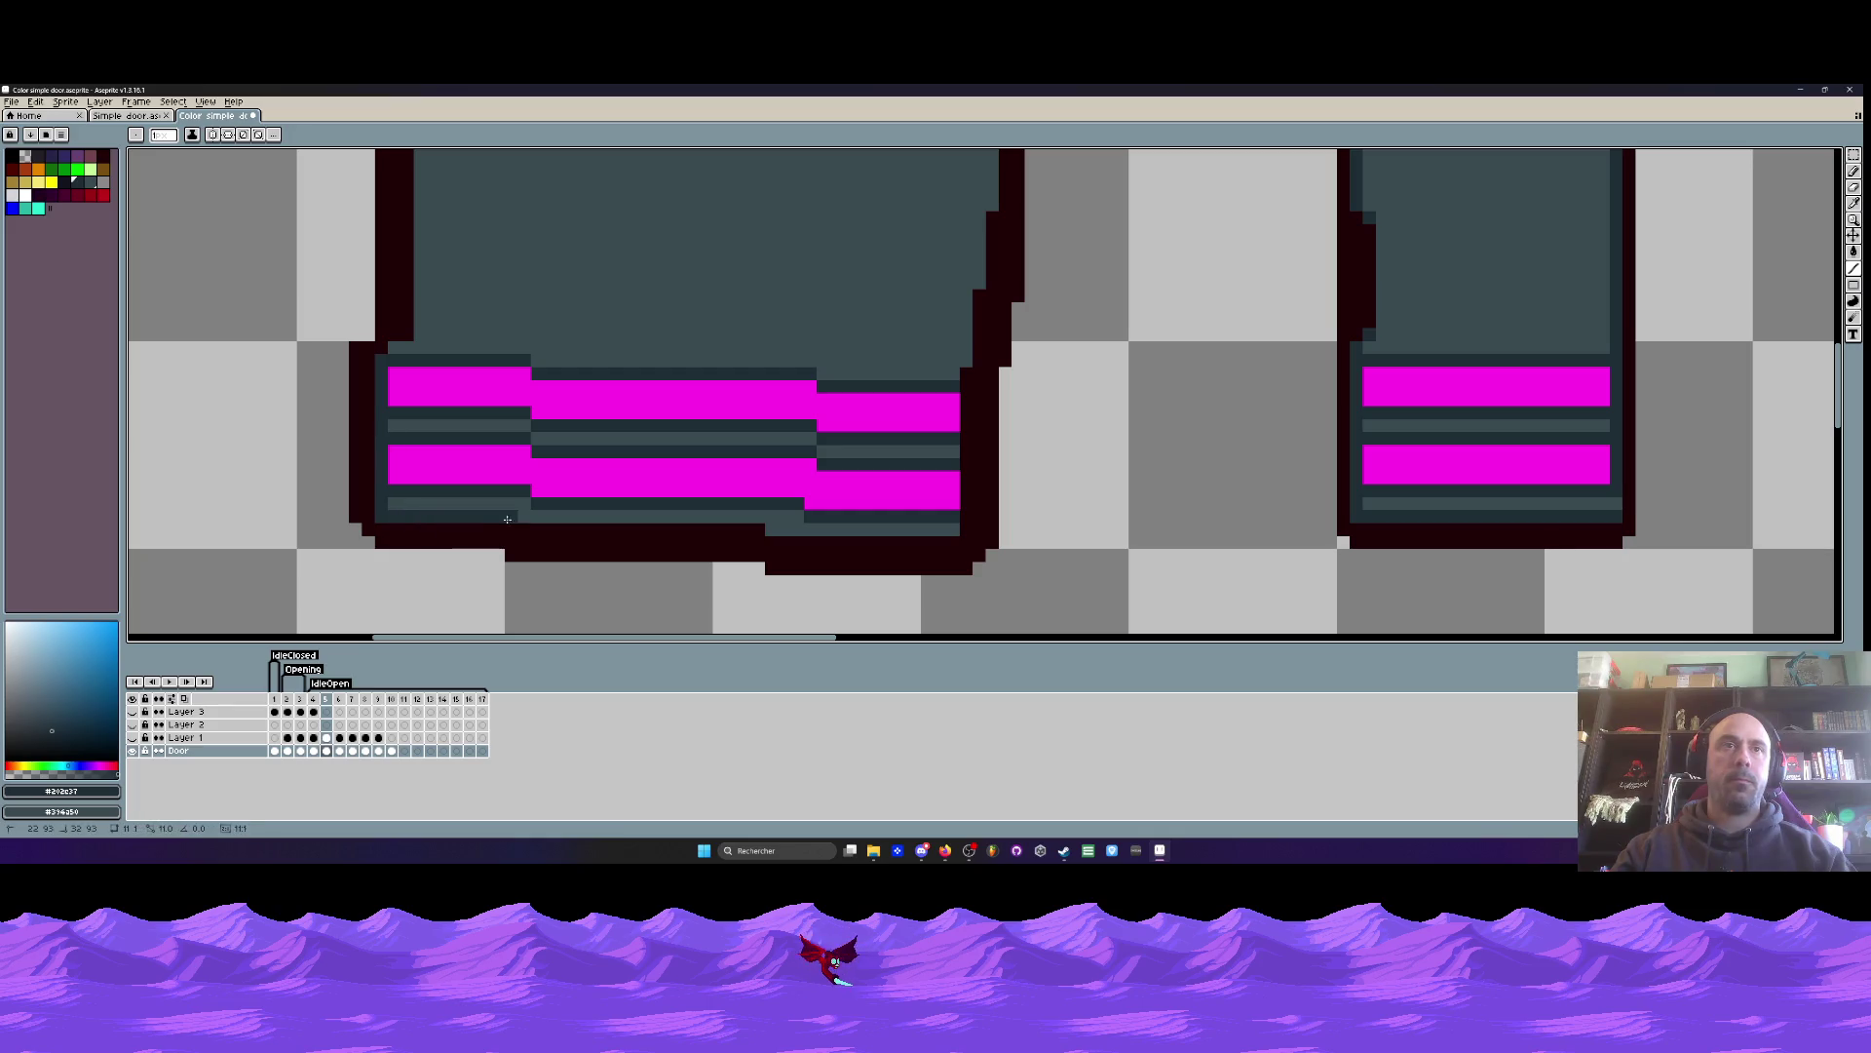
pyautogui.moveTo(502, 524)
pyautogui.mouseDown()
pyautogui.moveTo(956, 547)
pyautogui.moveTo(978, 315)
pyautogui.mouseUp()
pyautogui.scroll(-3, 979, 315)
pyautogui.scroll(1, 877, 472)
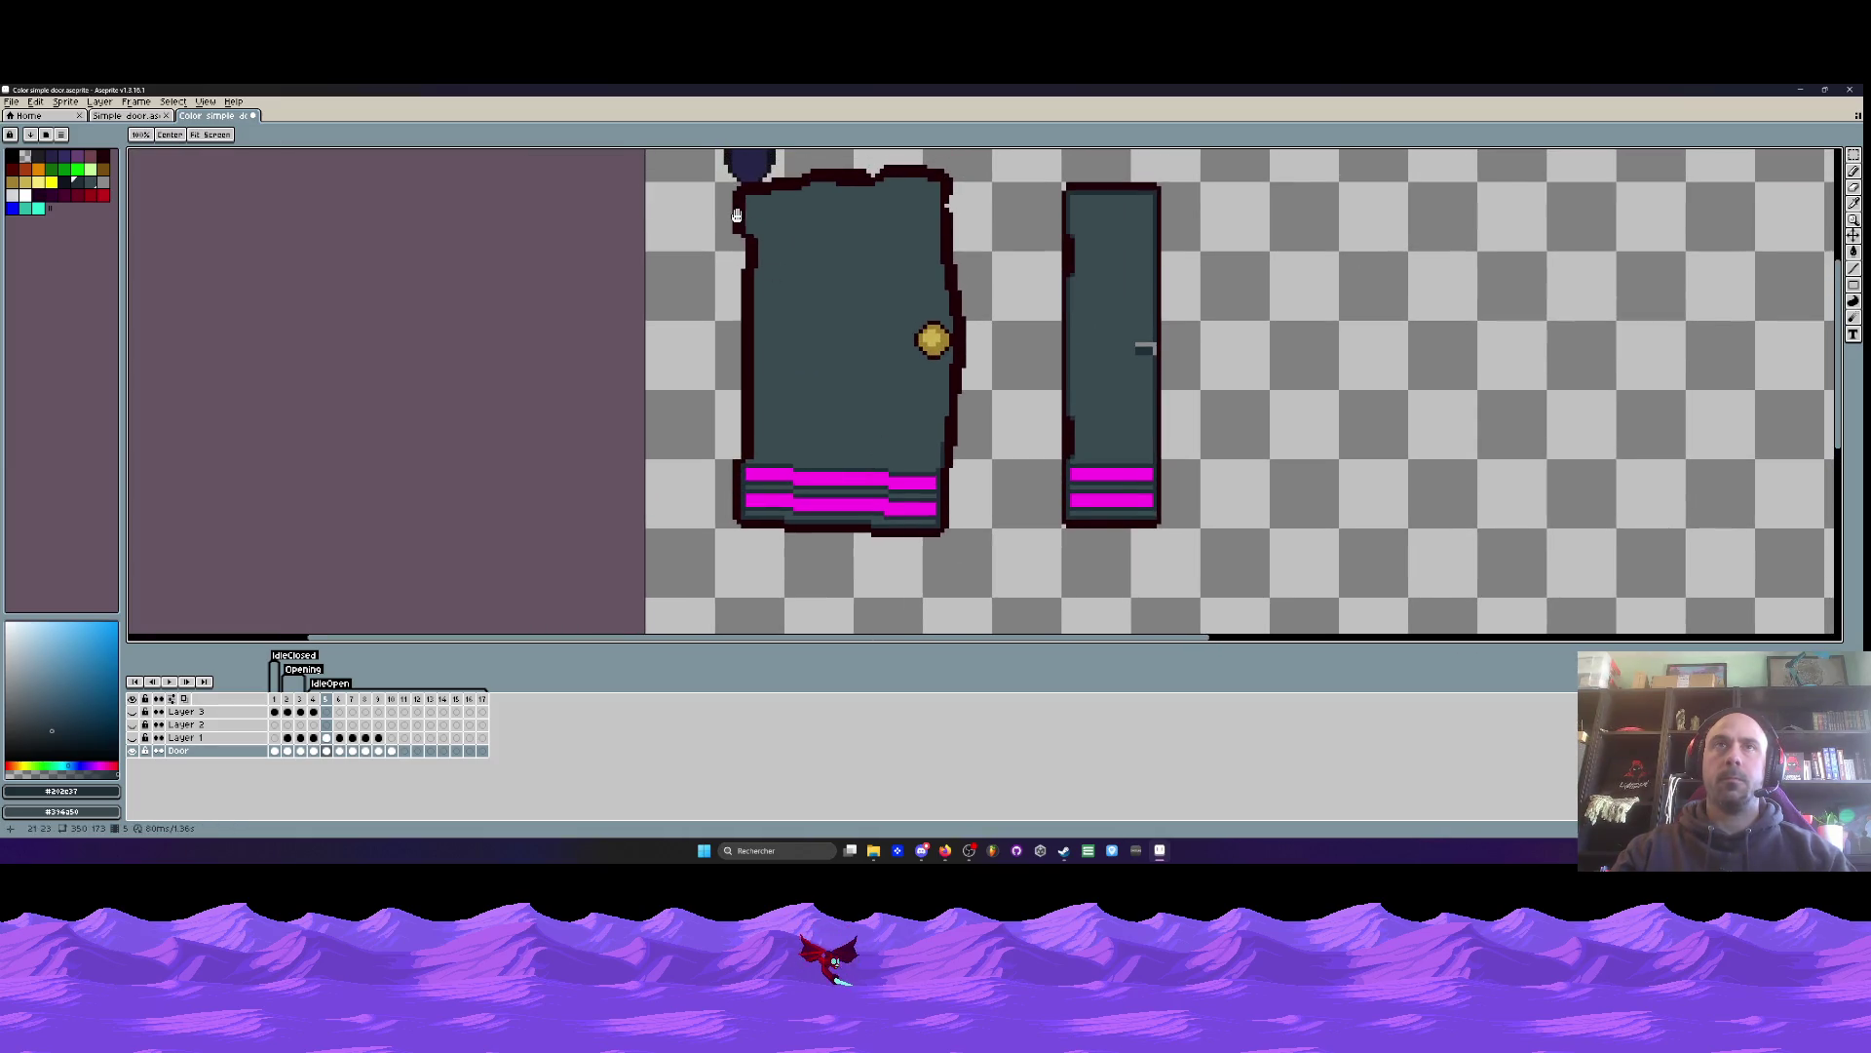
# - Draw a darker teal row along the door's top edge
pyautogui.scroll(3, 759, 233)
pyautogui.scroll(-3, 760, 234)
pyautogui.scroll(1, 759, 234)
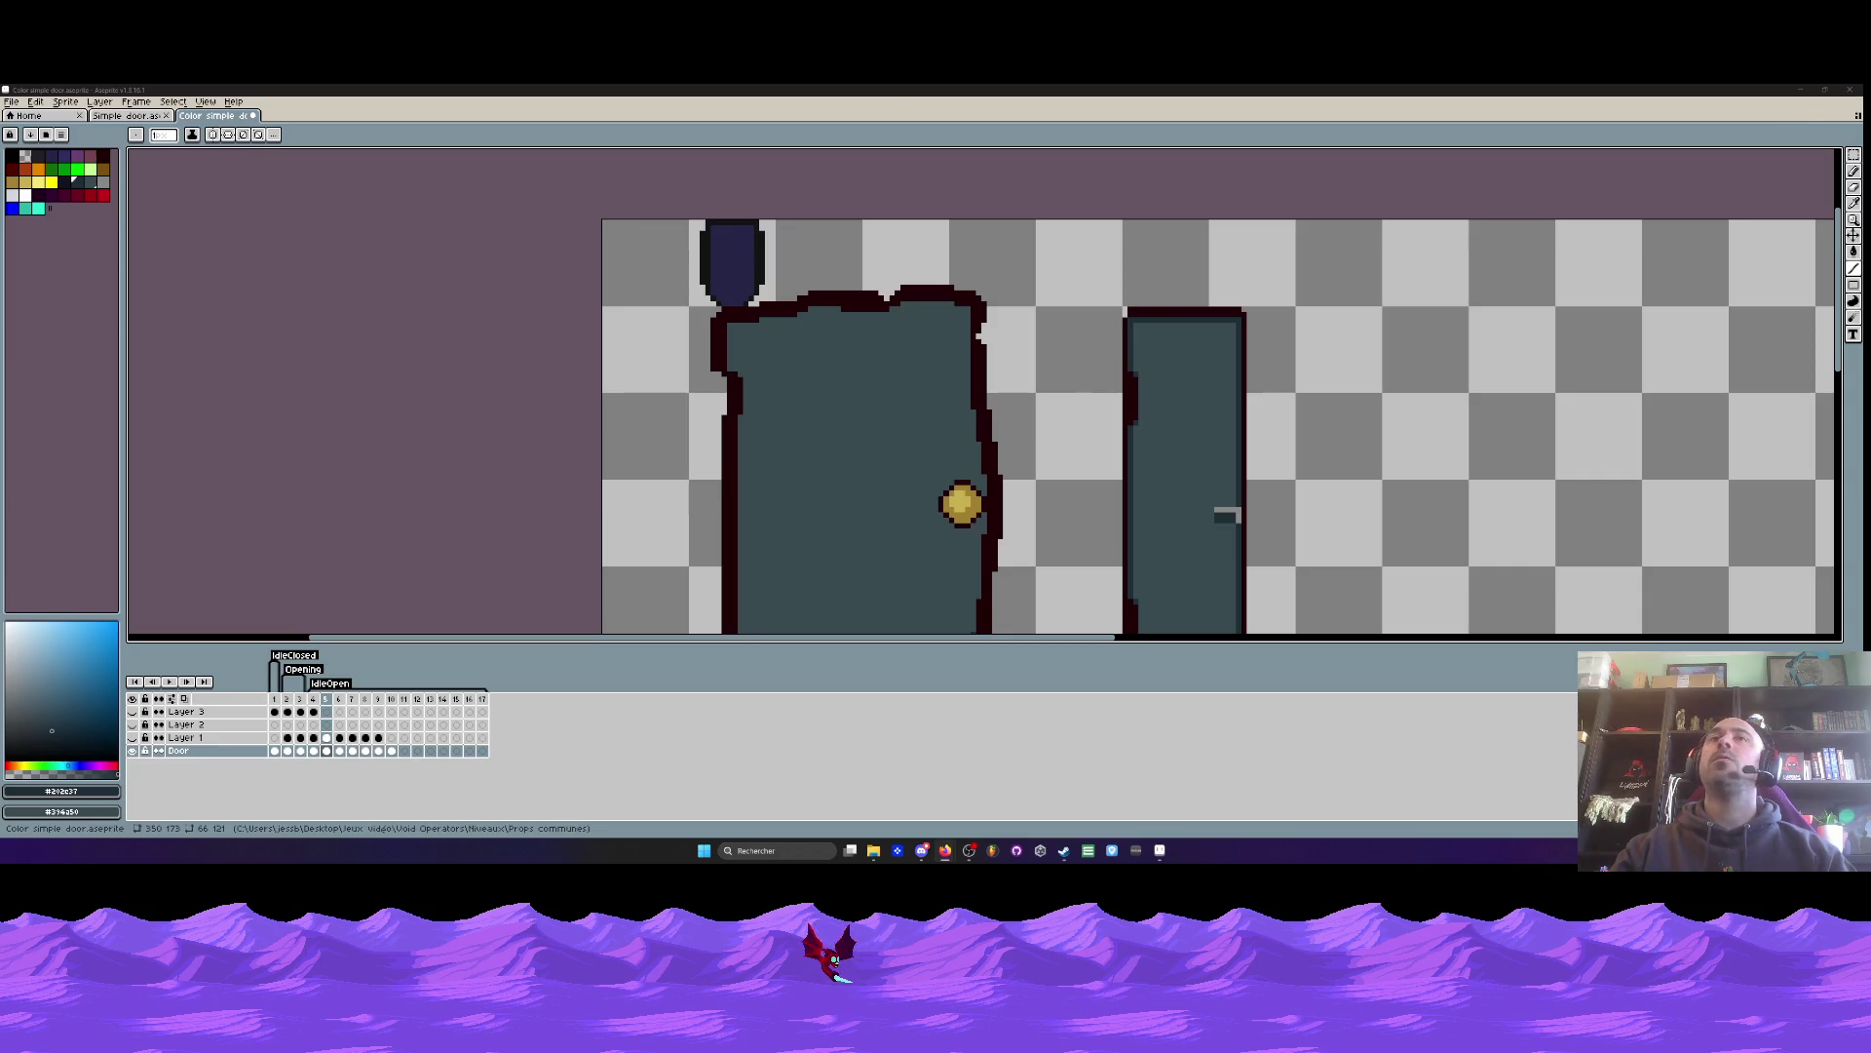
pyautogui.scroll(2, 783, 296)
pyautogui.moveTo(783, 295)
pyautogui.mouseDown()
pyautogui.moveTo(921, 256)
pyautogui.moveTo(1267, 247)
pyautogui.mouseUp()
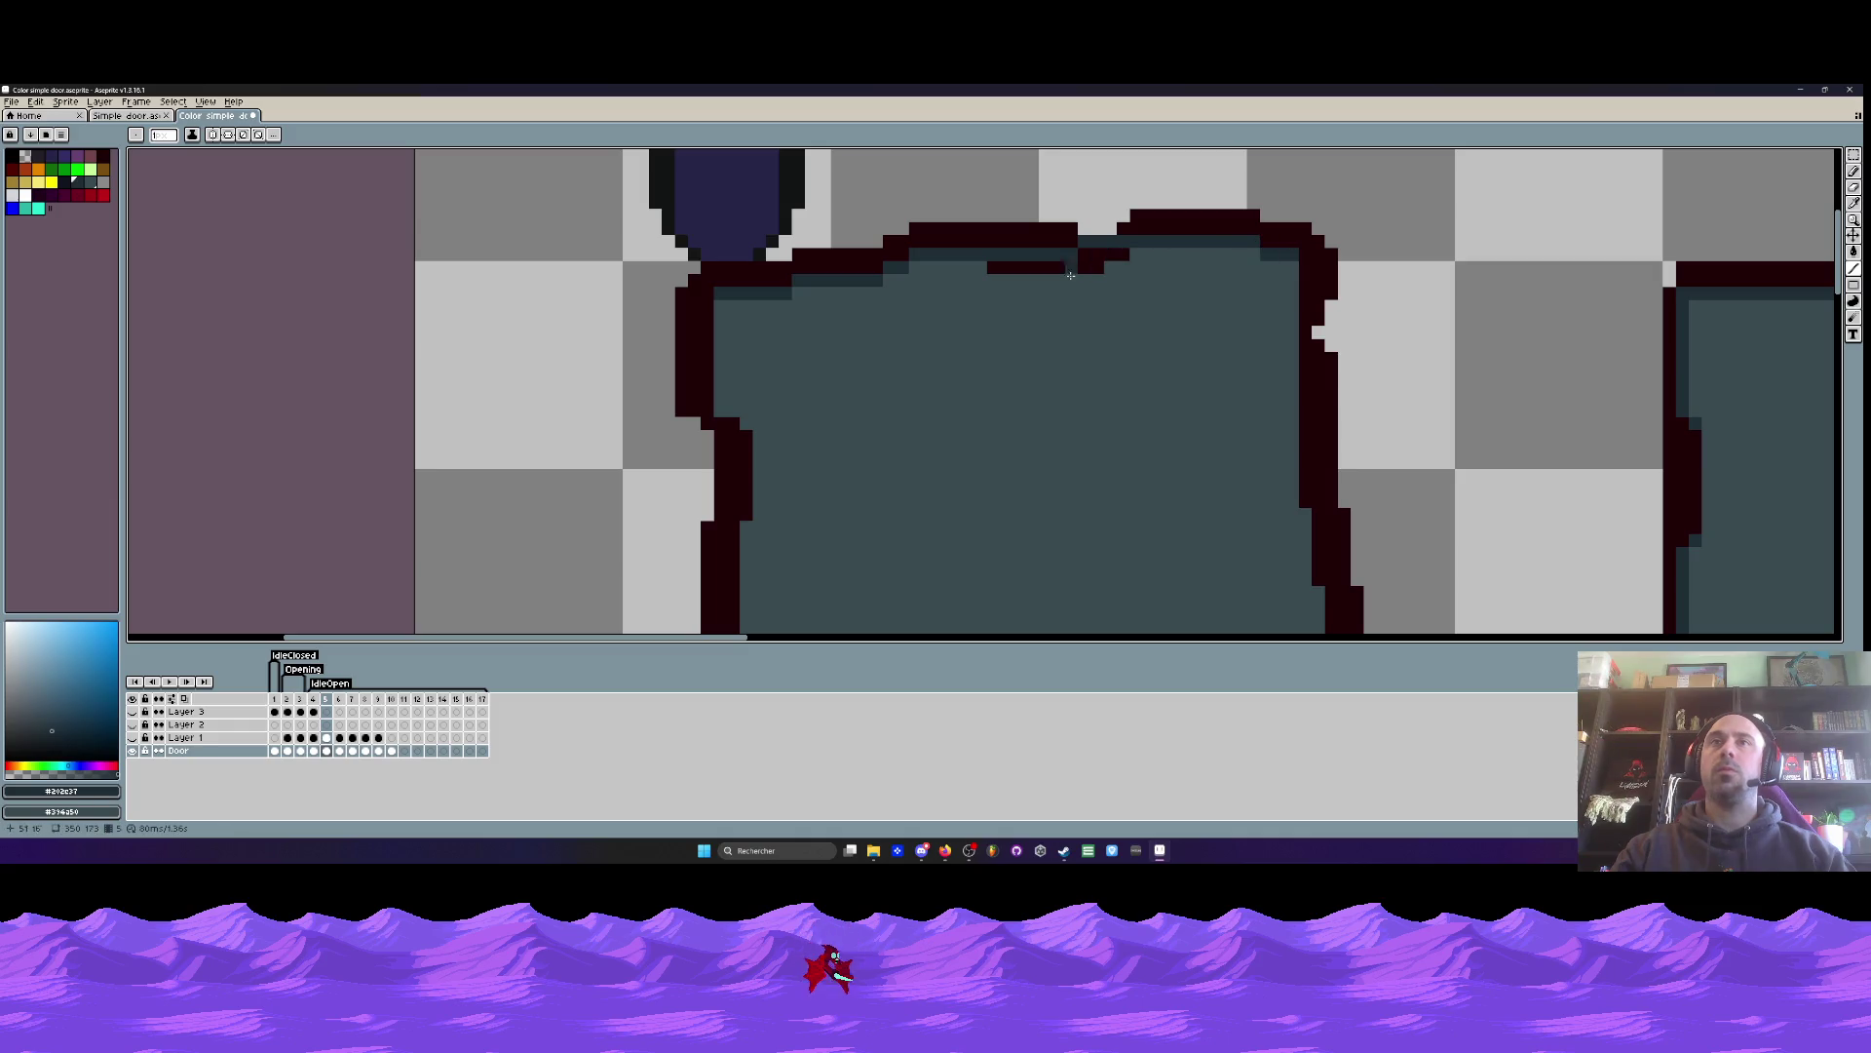
# - Repaint the stray dark red and outline pixels at the door top in teal
pyautogui.keyDown('alt'); pyautogui.click(1036, 351); pyautogui.keyUp('alt')
pyautogui.scroll(1, 1034, 336)
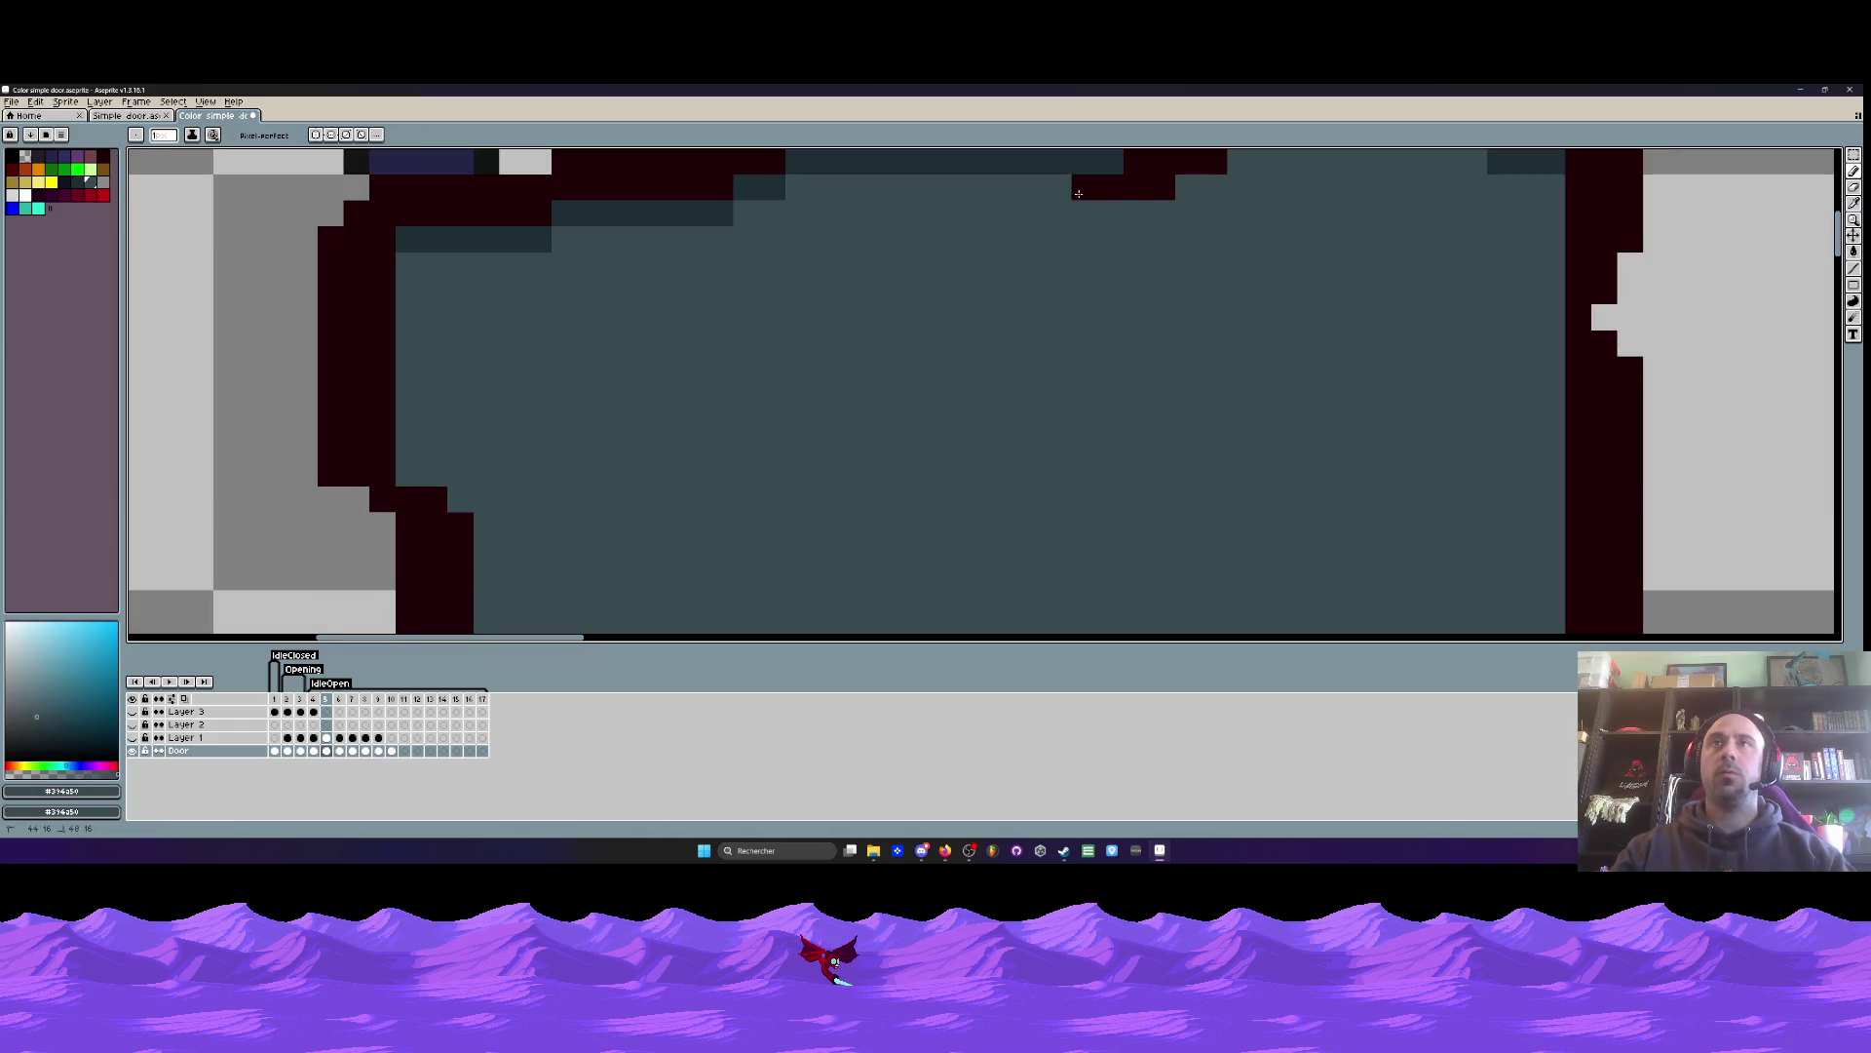
pyautogui.moveTo(1050, 195); pyautogui.dragTo(1150, 195)
pyautogui.scroll(2, 1072, 234)
pyautogui.moveTo(1120, 276); pyautogui.dragTo(1292, 175)
# - Paint dark red outline pixels along the door's top edge
pyautogui.keyDown('alt'); pyautogui.click(1077, 209); pyautogui.keyUp('alt')
pyautogui.scroll(2, 1082, 209)
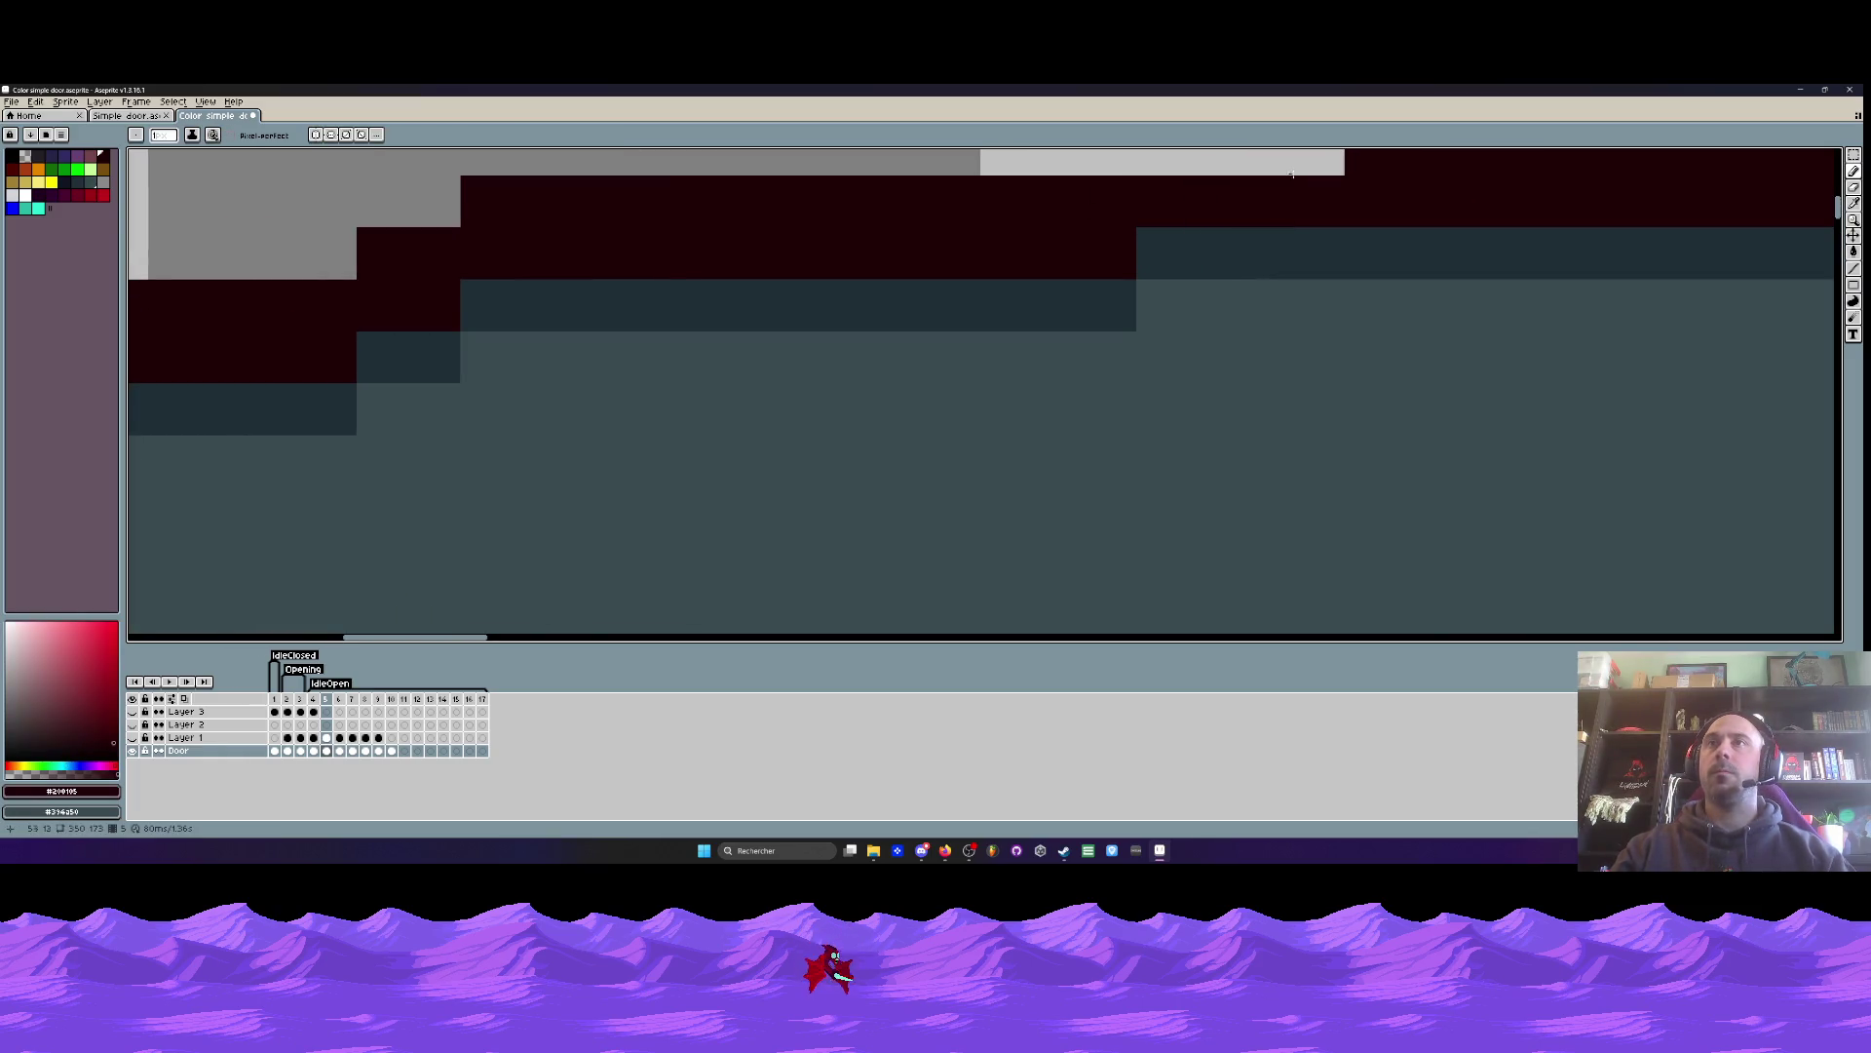
pyautogui.scroll(-1, 1292, 176)
pyautogui.scroll(1, 1219, 259)
pyautogui.moveTo(1243, 252); pyautogui.dragTo(1121, 251)
pyautogui.scroll(-4, 1156, 263)
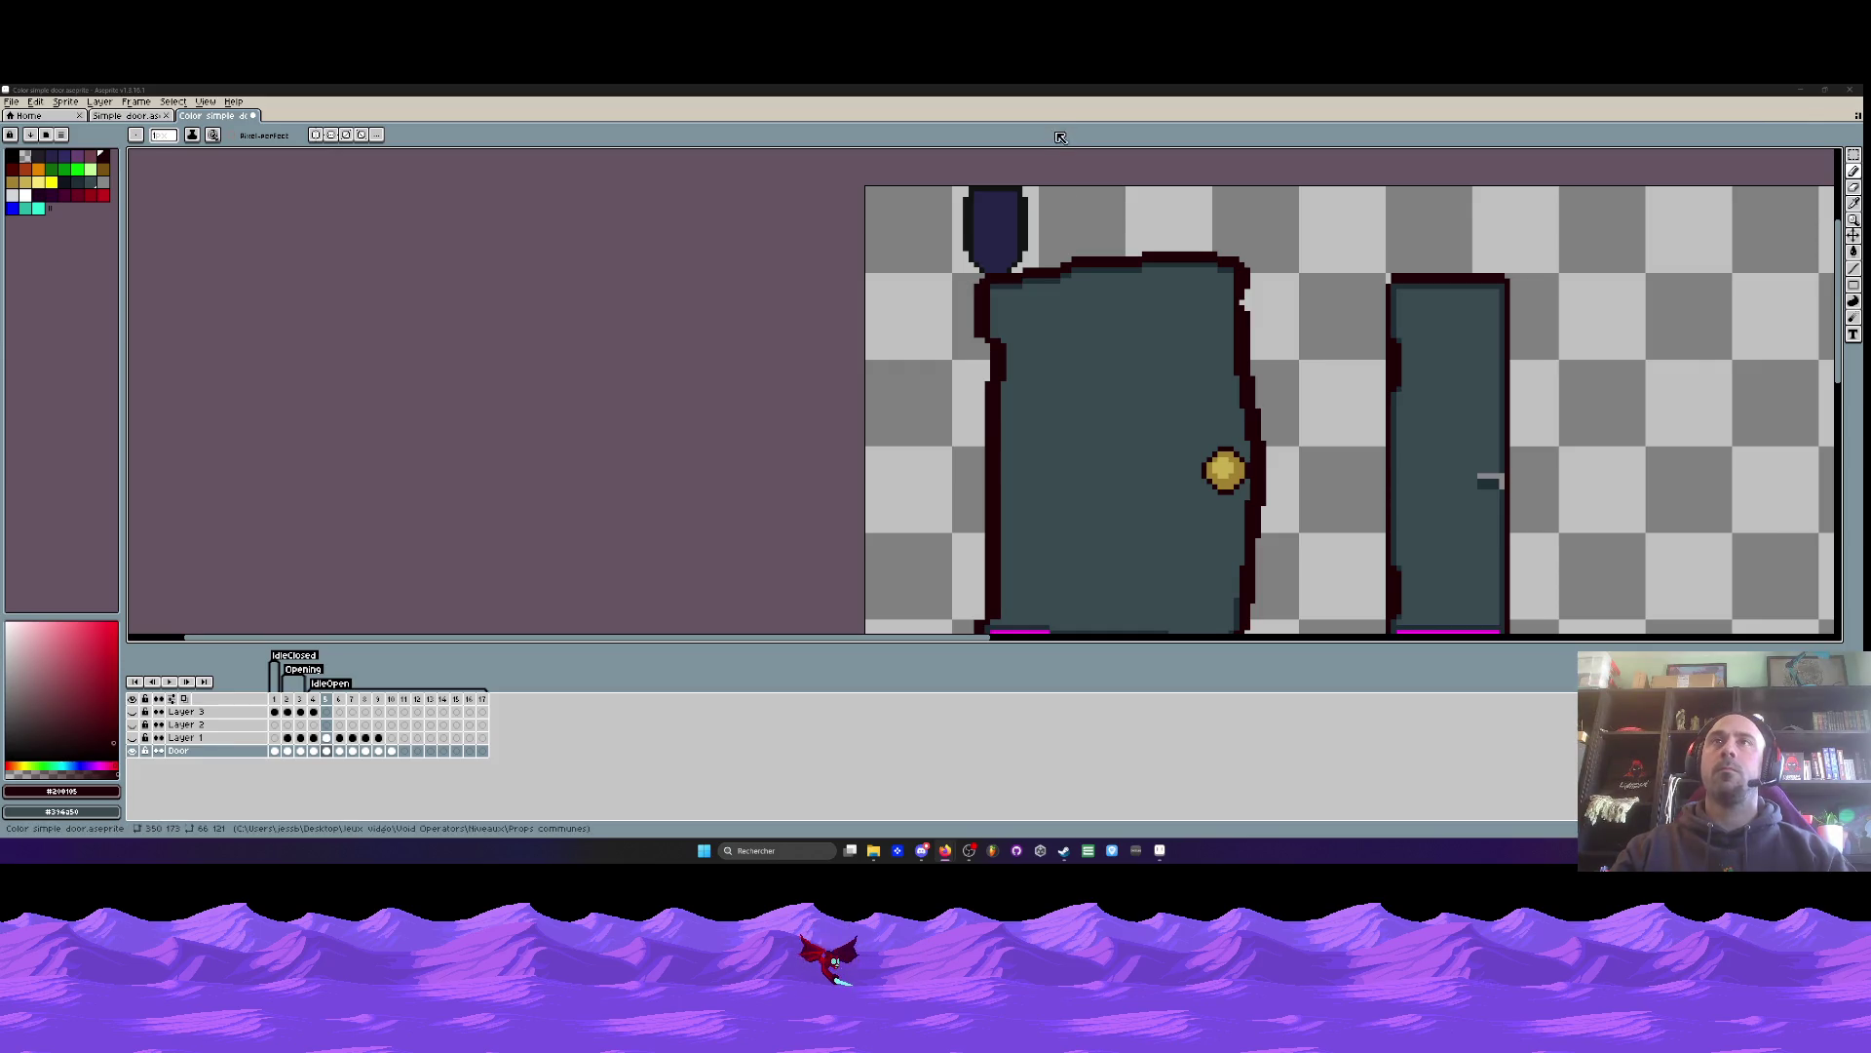
# - Paint a dark shading line down the door's left inner edge
pyautogui.scroll(-2, 1043, 299)
pyautogui.scroll(2, 1043, 298)
pyautogui.scroll(2, 1043, 298)
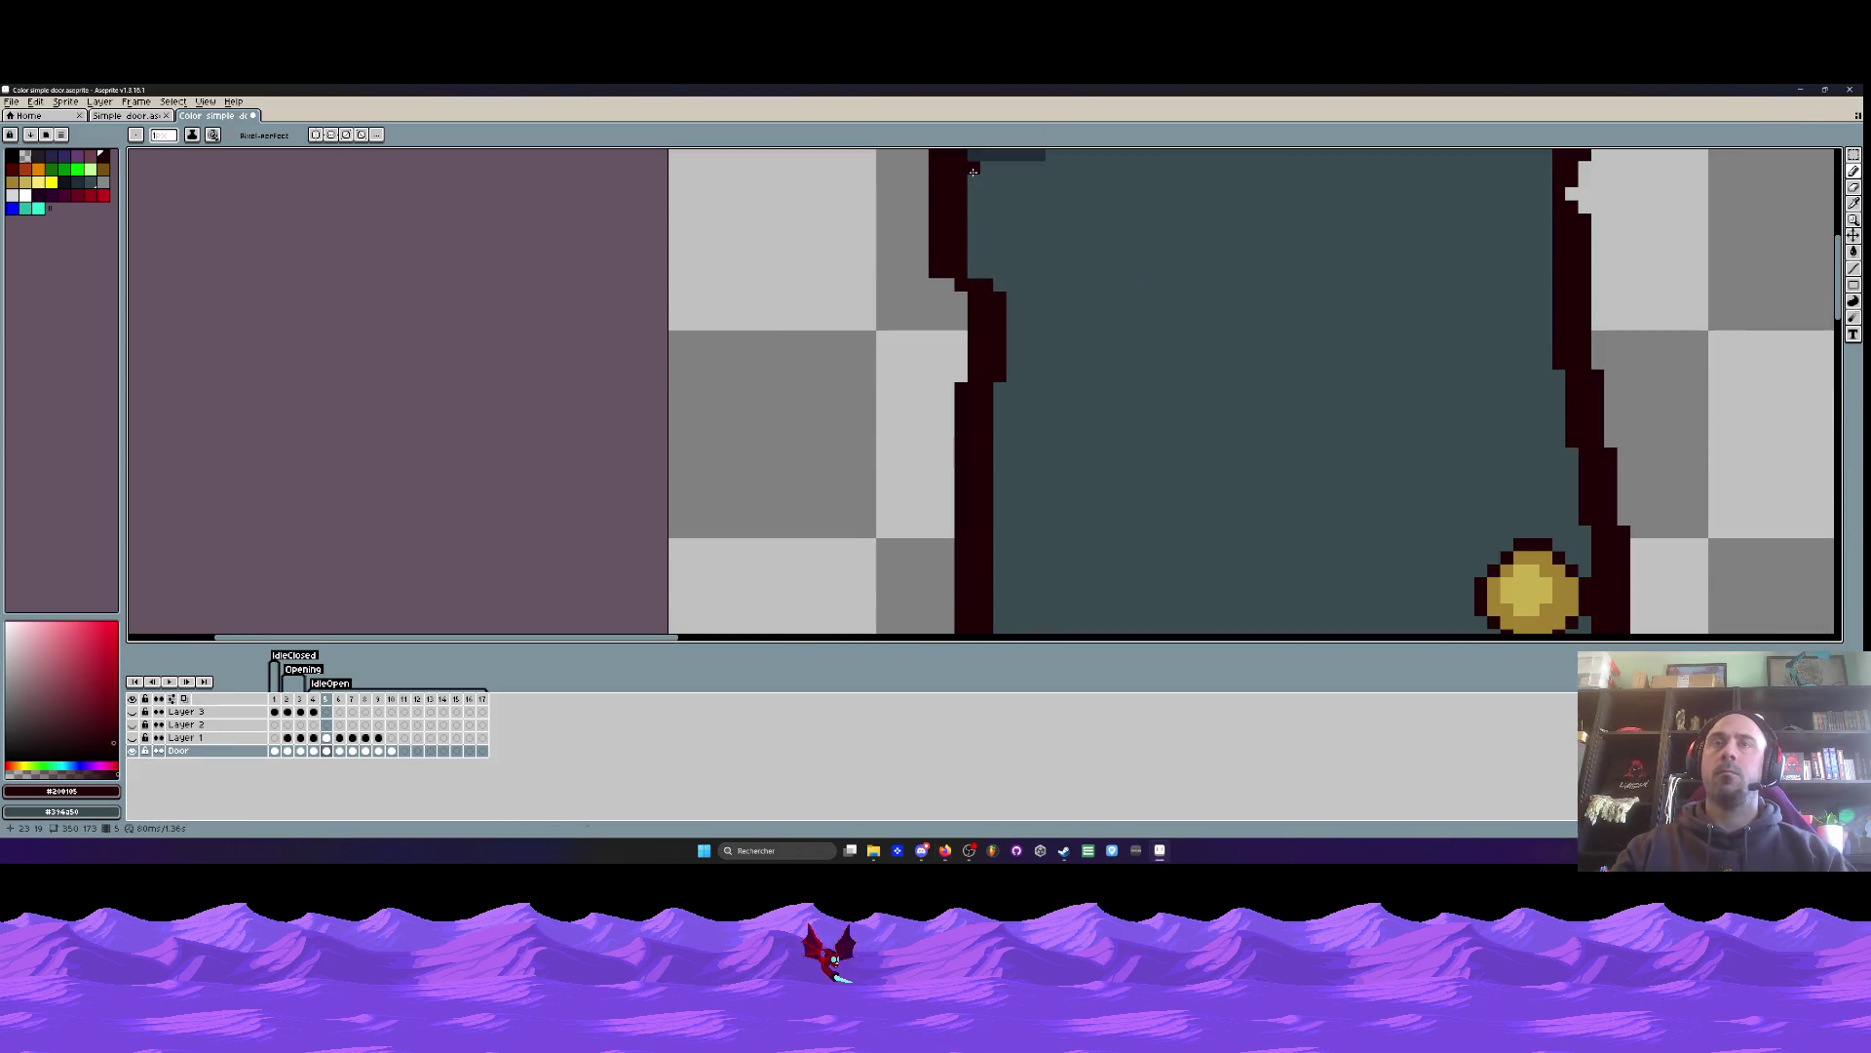
pyautogui.press('i')
pyautogui.click(1013, 154)
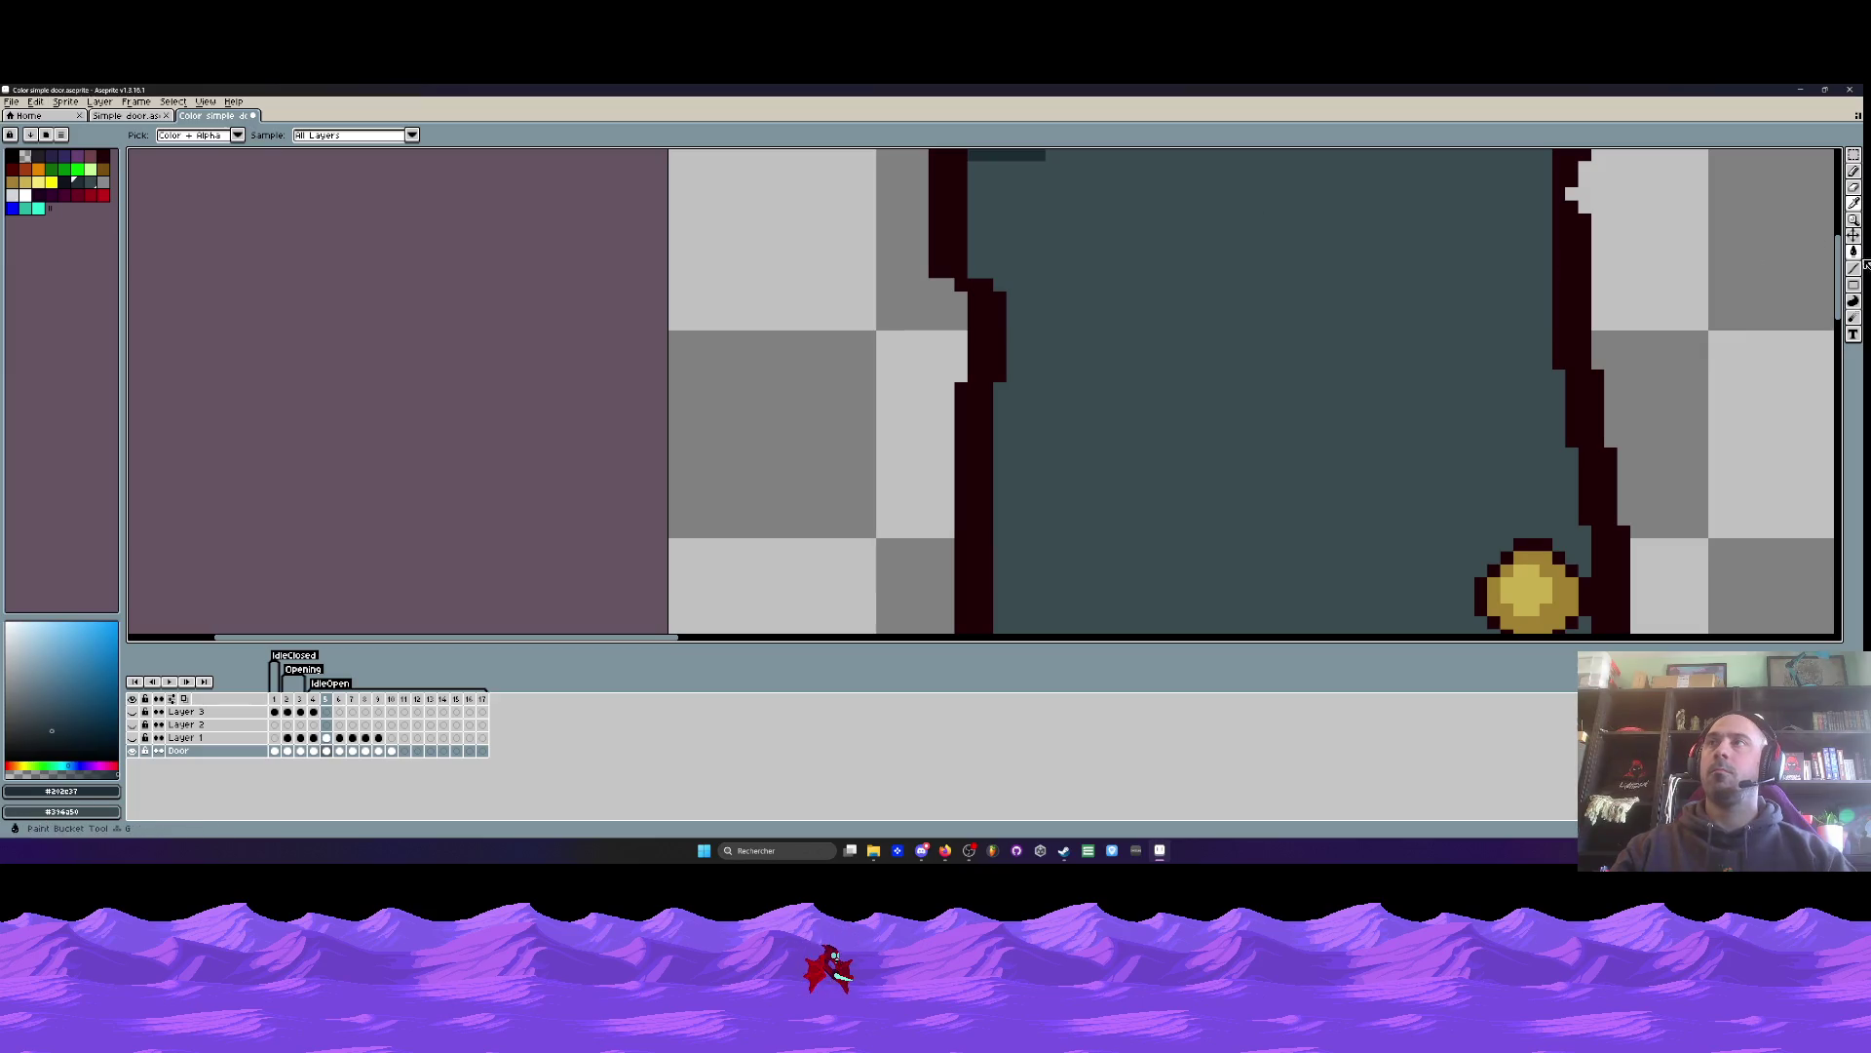
pyautogui.press('b')
pyautogui.moveTo(898, 217)
pyautogui.mouseDown()
pyautogui.moveTo(927, 305)
pyautogui.moveTo(1007, 367)
pyautogui.mouseUp()
pyautogui.moveTo(1016, 380); pyautogui.dragTo(1030, 468)
pyautogui.moveTo(1030, 468); pyautogui.dragTo(1022, 385)
pyautogui.moveTo(1012, 319); pyautogui.dragTo(1011, 376)
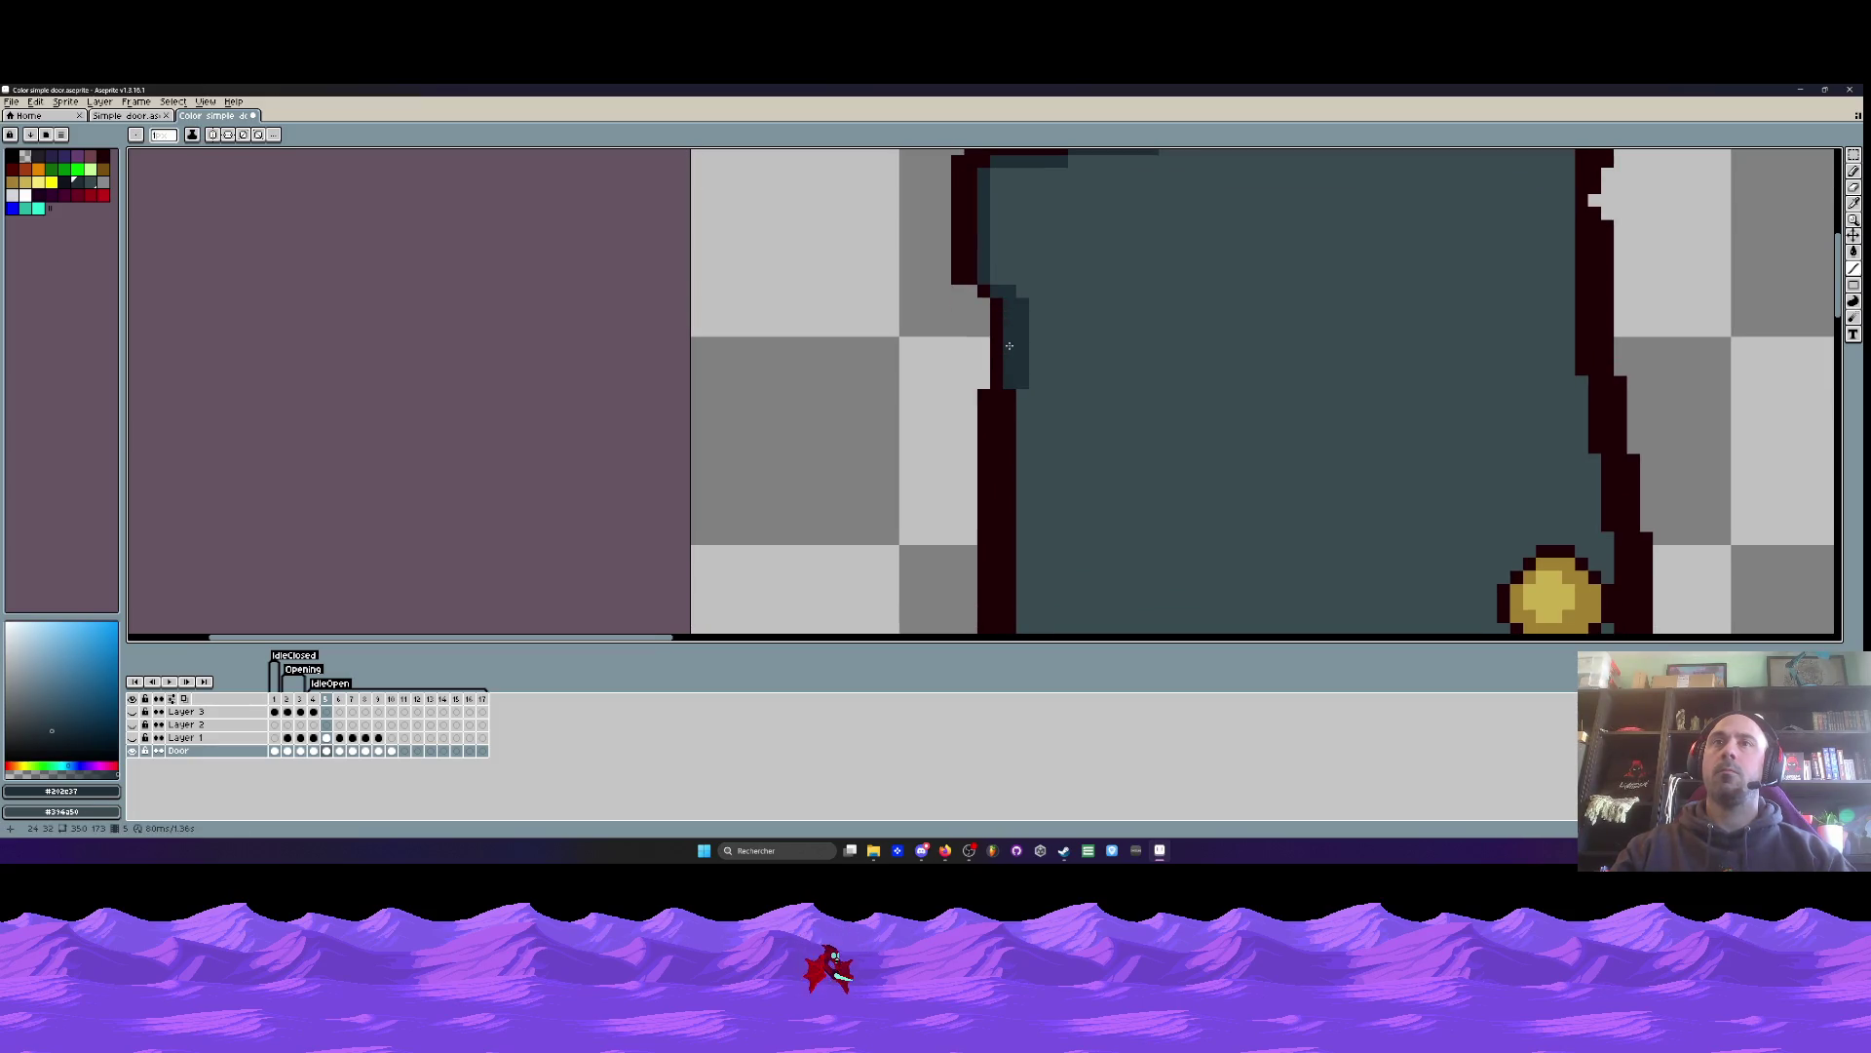
# - Tidy the left edge, repainting the extra and doubled dark columns in teal
pyautogui.scroll(-3, 1004, 385)
pyautogui.scroll(-3, 1014, 292)
pyautogui.scroll(3, 994, 282)
pyautogui.moveTo(1007, 348); pyautogui.dragTo(991, 493)
pyautogui.scroll(-3, 1022, 487)
pyautogui.scroll(-2, 1022, 487)
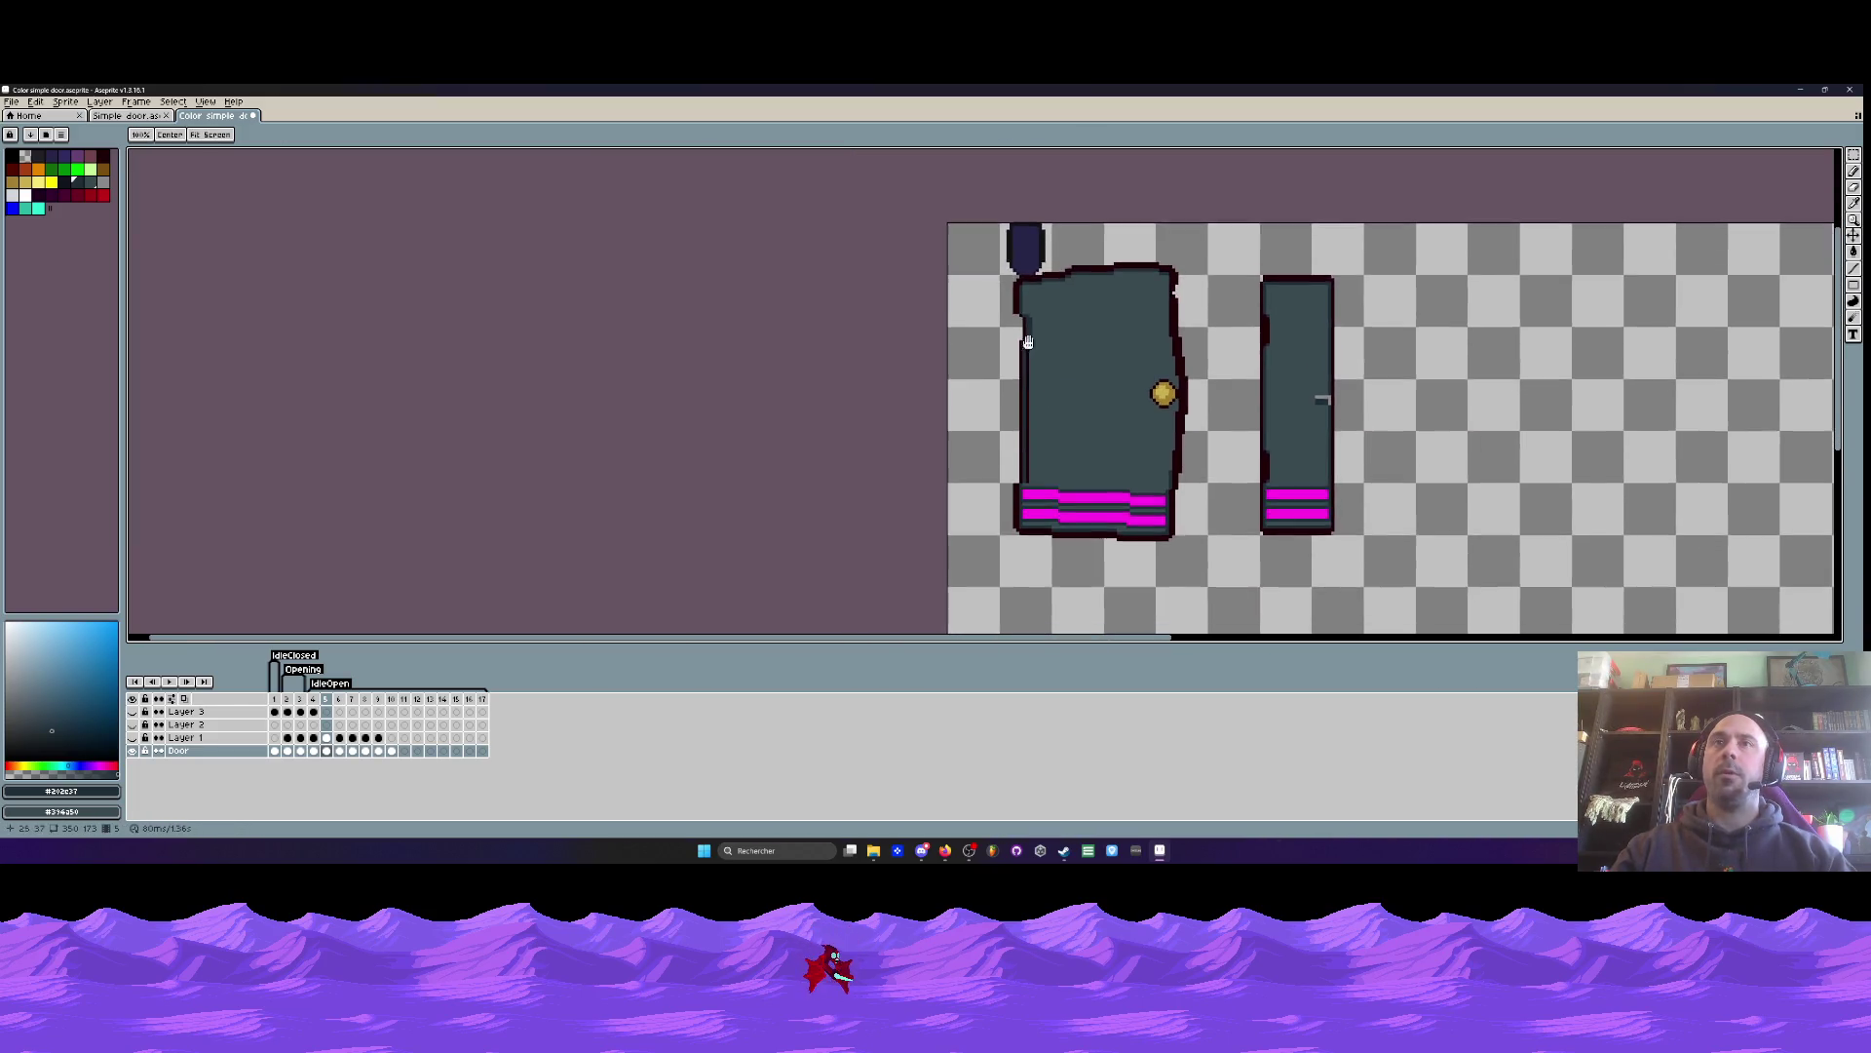
pyautogui.scroll(5, 1026, 333)
pyautogui.keyDown('alt'); pyautogui.click(1090, 397); pyautogui.keyUp('alt')
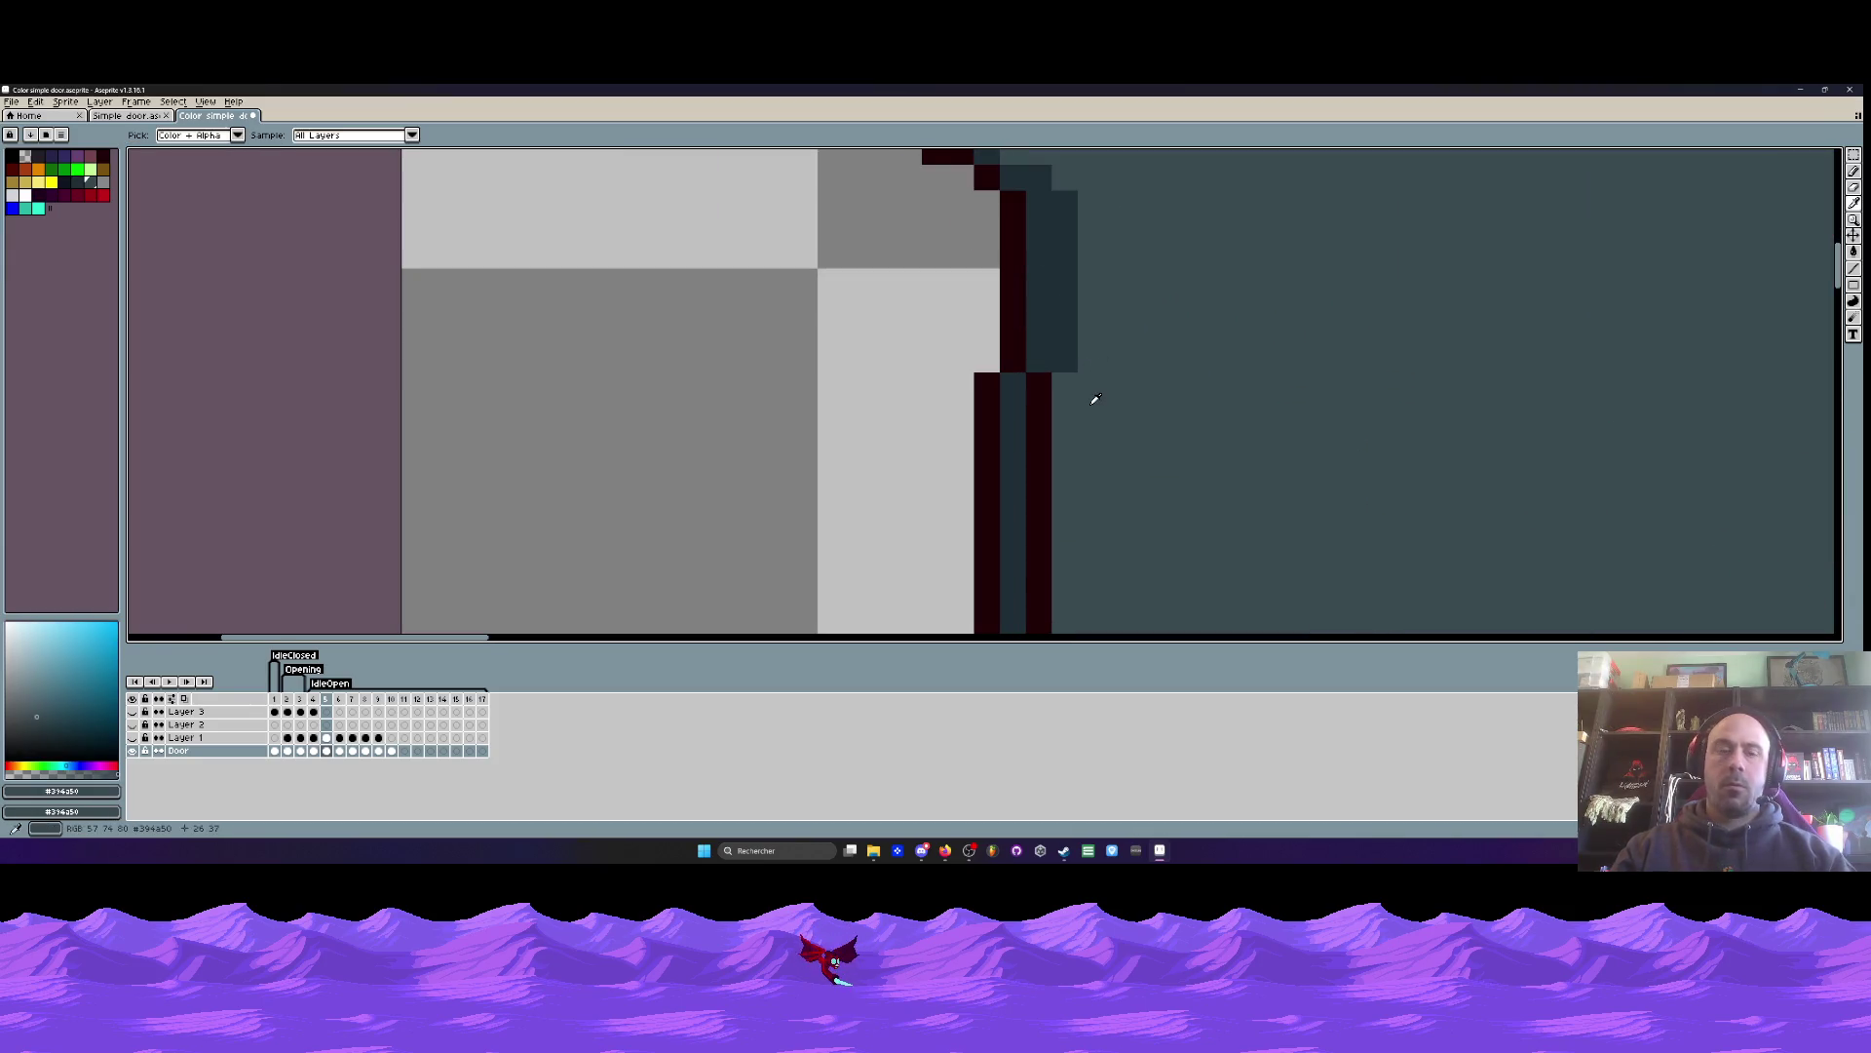
pyautogui.moveTo(1069, 405); pyautogui.dragTo(1065, 181)
pyautogui.scroll(-3, 1065, 182)
pyautogui.scroll(2, 1061, 282)
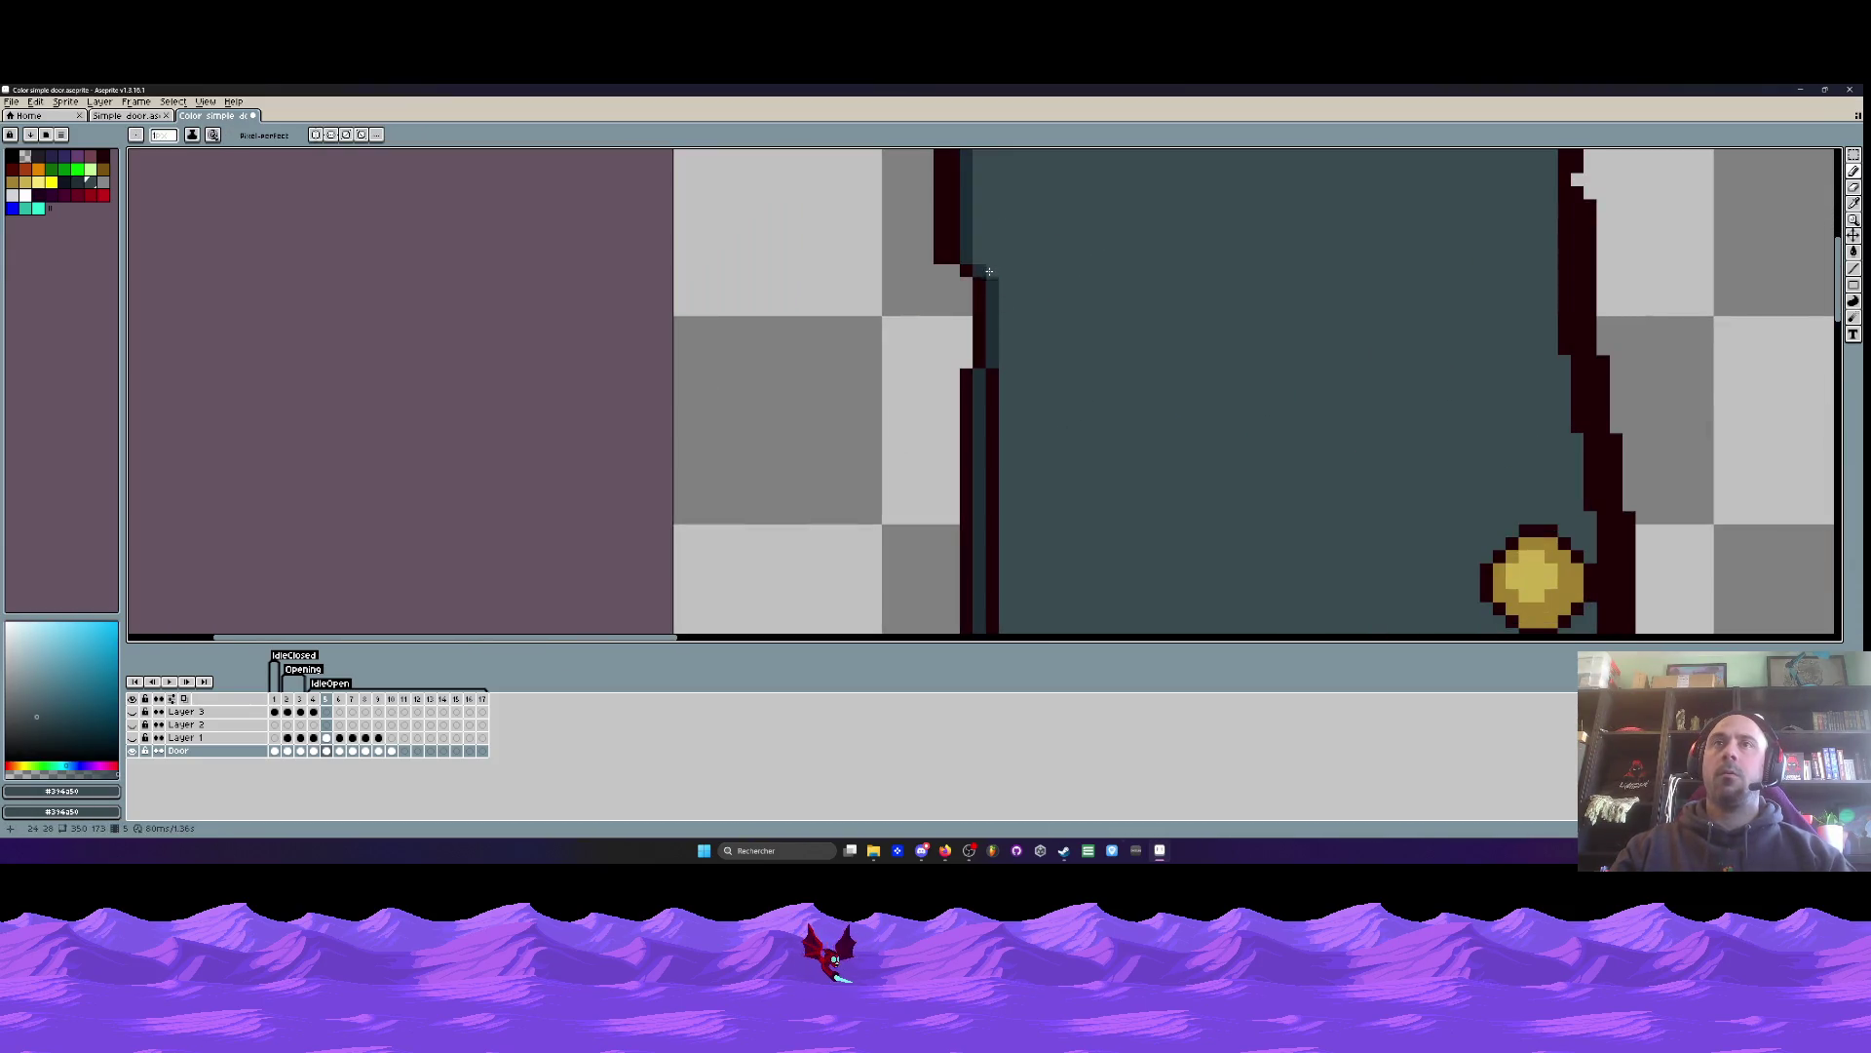
pyautogui.scroll(-3, 1060, 290)
pyautogui.scroll(2, 1025, 467)
pyautogui.moveTo(975, 464)
pyautogui.mouseDown()
pyautogui.moveTo(974, 321)
pyautogui.moveTo(971, 377)
pyautogui.mouseUp()
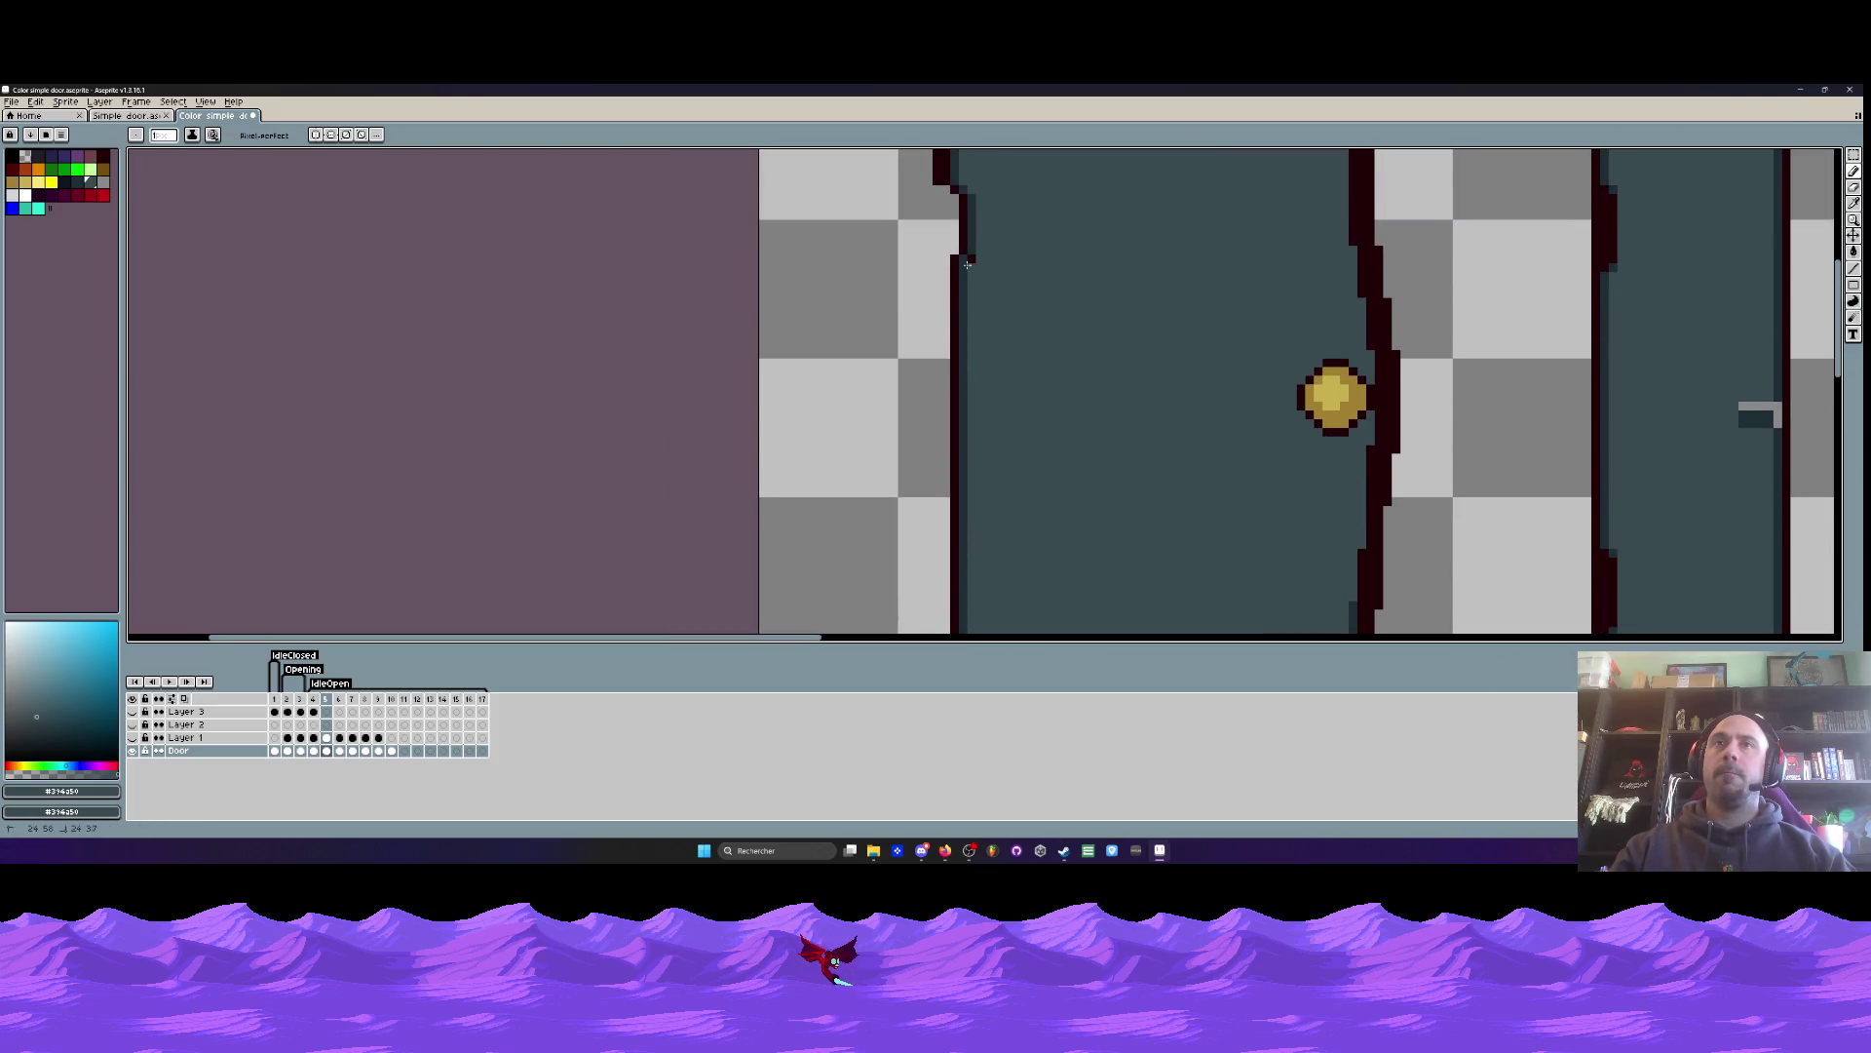
# - Draw a dark shading line down the door's right inner edge
pyautogui.scroll(-2, 972, 259)
pyautogui.scroll(1, 1037, 281)
pyautogui.scroll(1, 1037, 281)
pyautogui.scroll(-1, 1037, 281)
pyautogui.moveTo(1023, 182); pyautogui.dragTo(1024, 308)
pyautogui.scroll(1, 1024, 308)
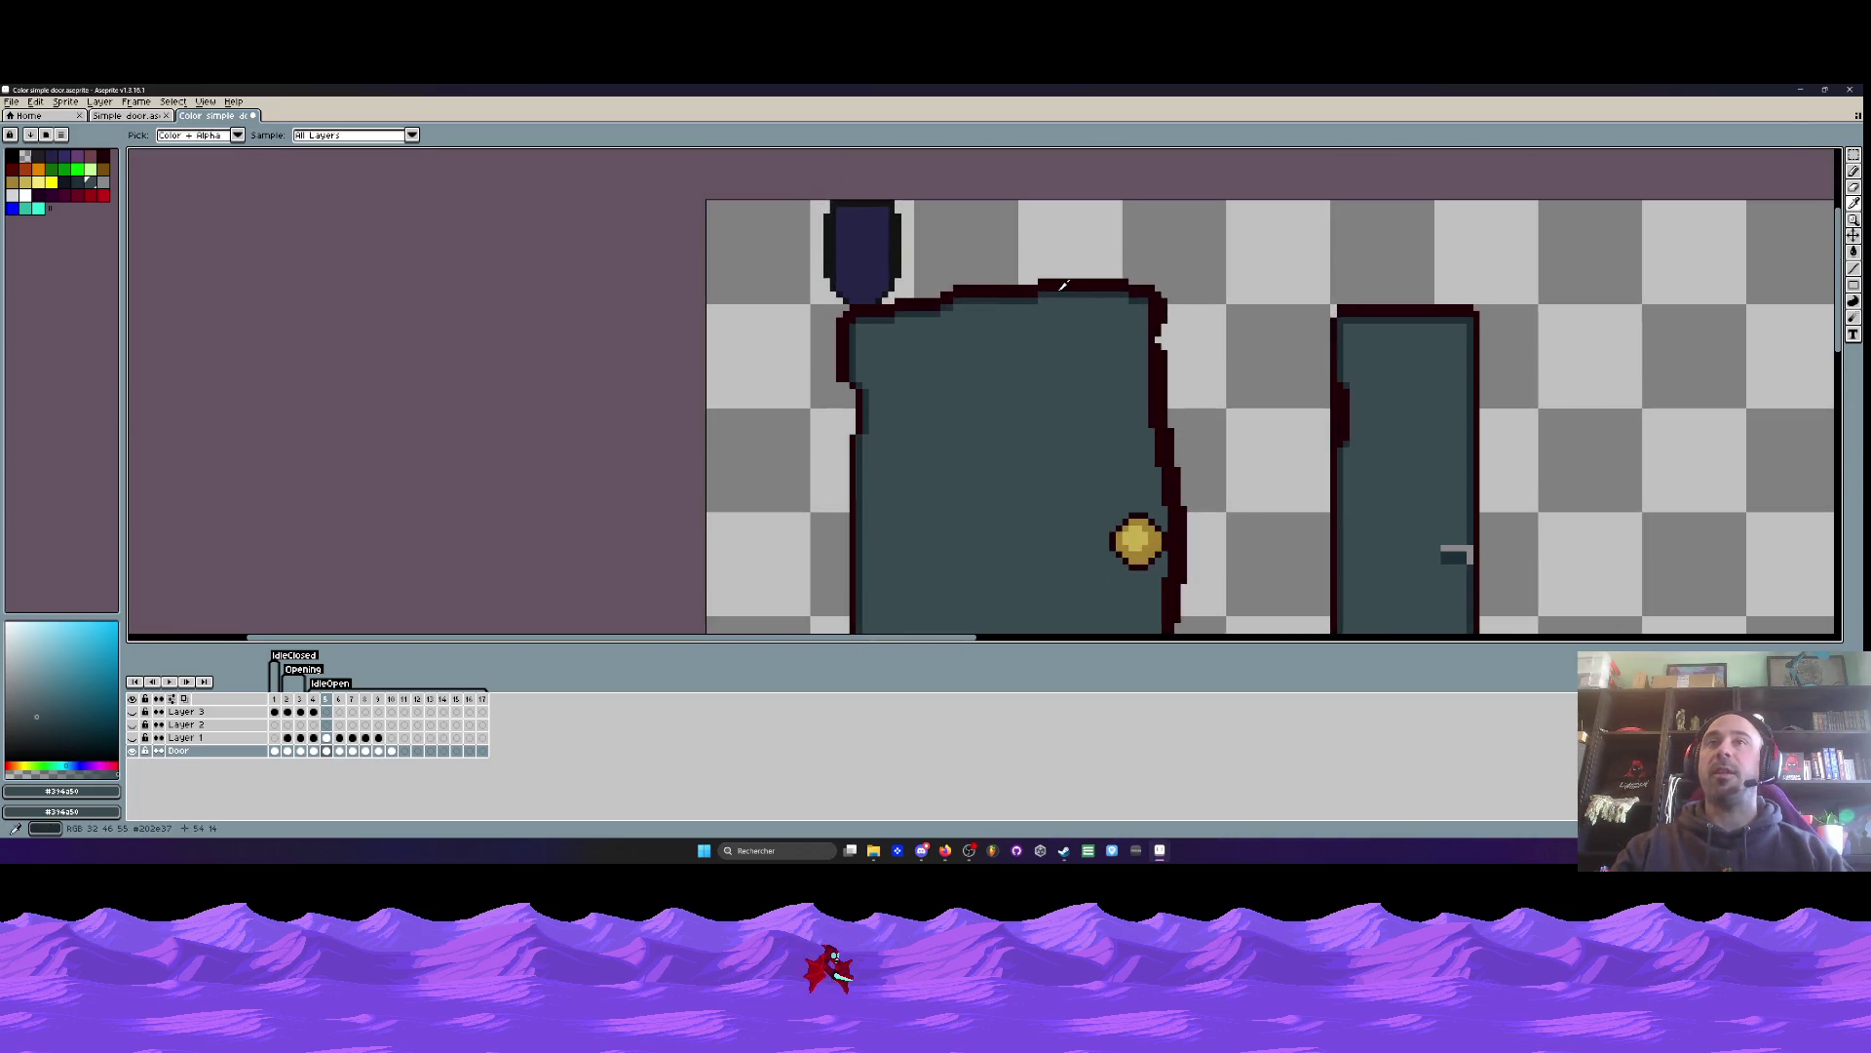
pyautogui.press('i')
pyautogui.click(1024, 298)
pyautogui.click(1857, 279)
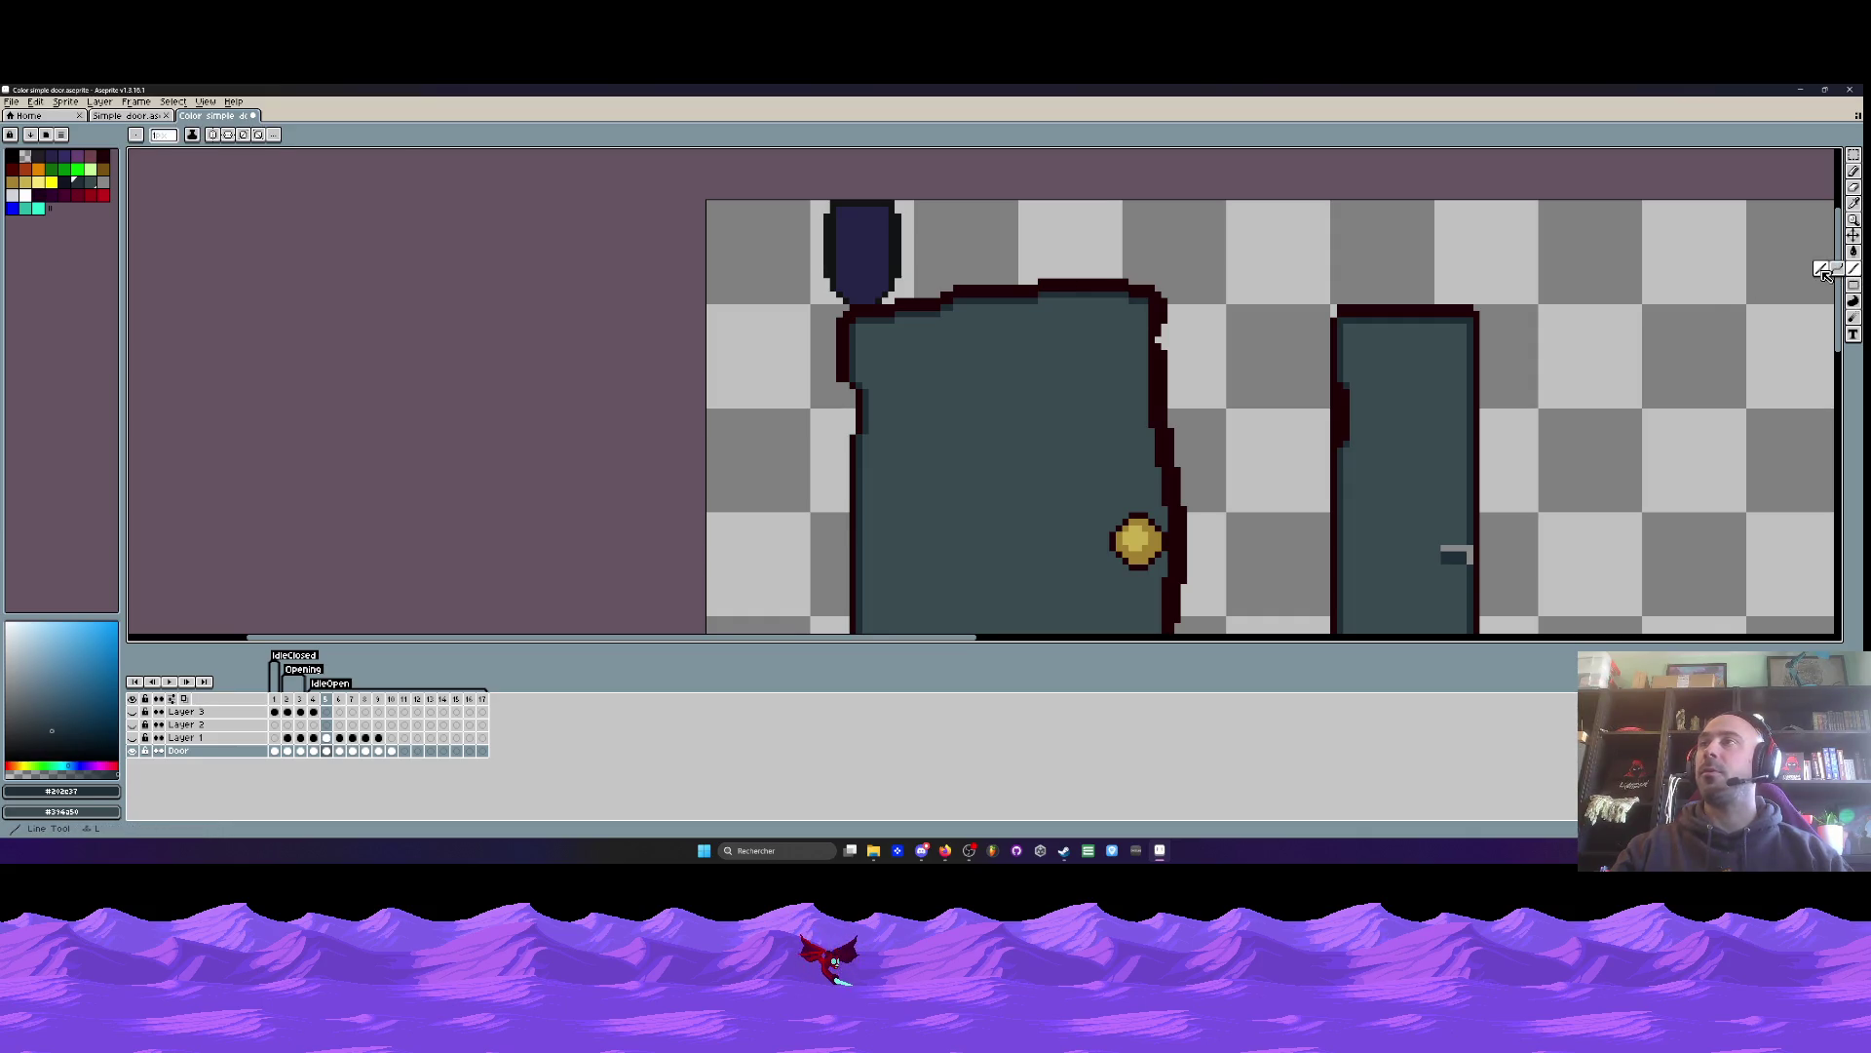
pyautogui.scroll(2, 1144, 313)
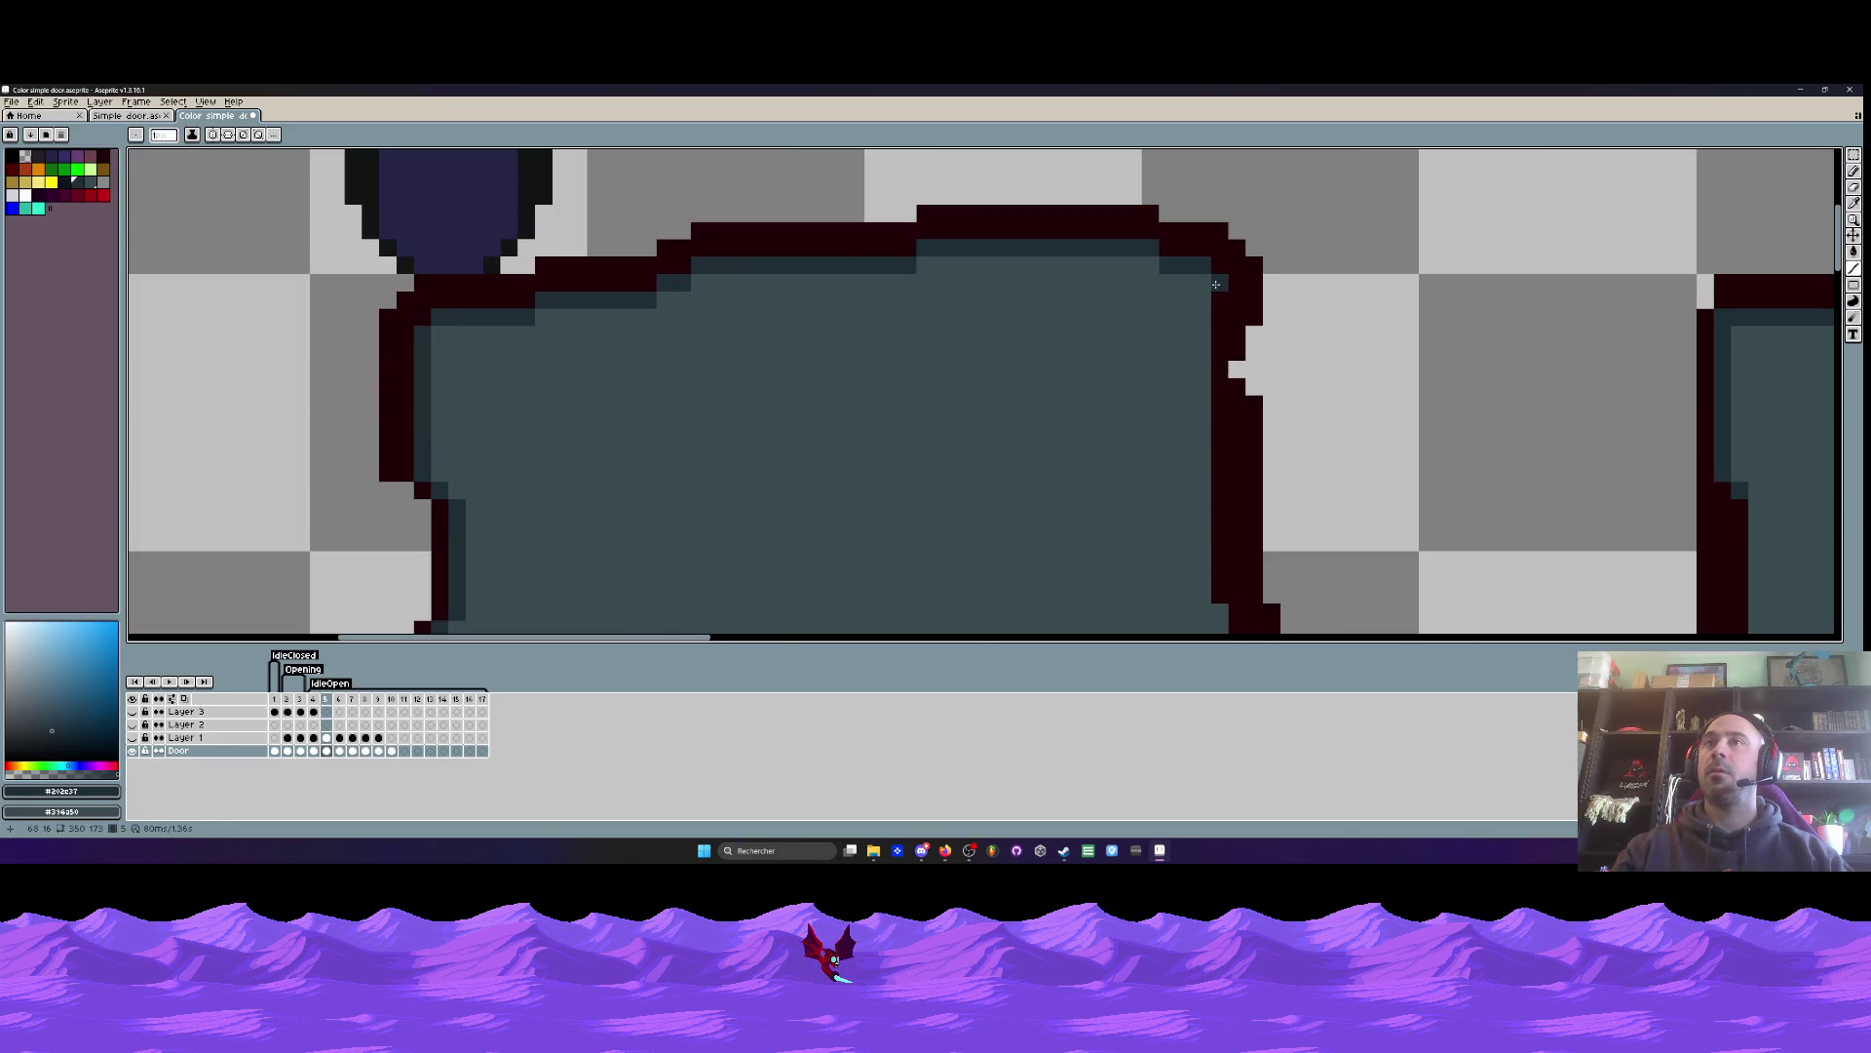
pyautogui.scroll(-2, 1216, 284)
pyautogui.moveTo(1215, 290); pyautogui.dragTo(1215, 445)
pyautogui.scroll(2, 1232, 337)
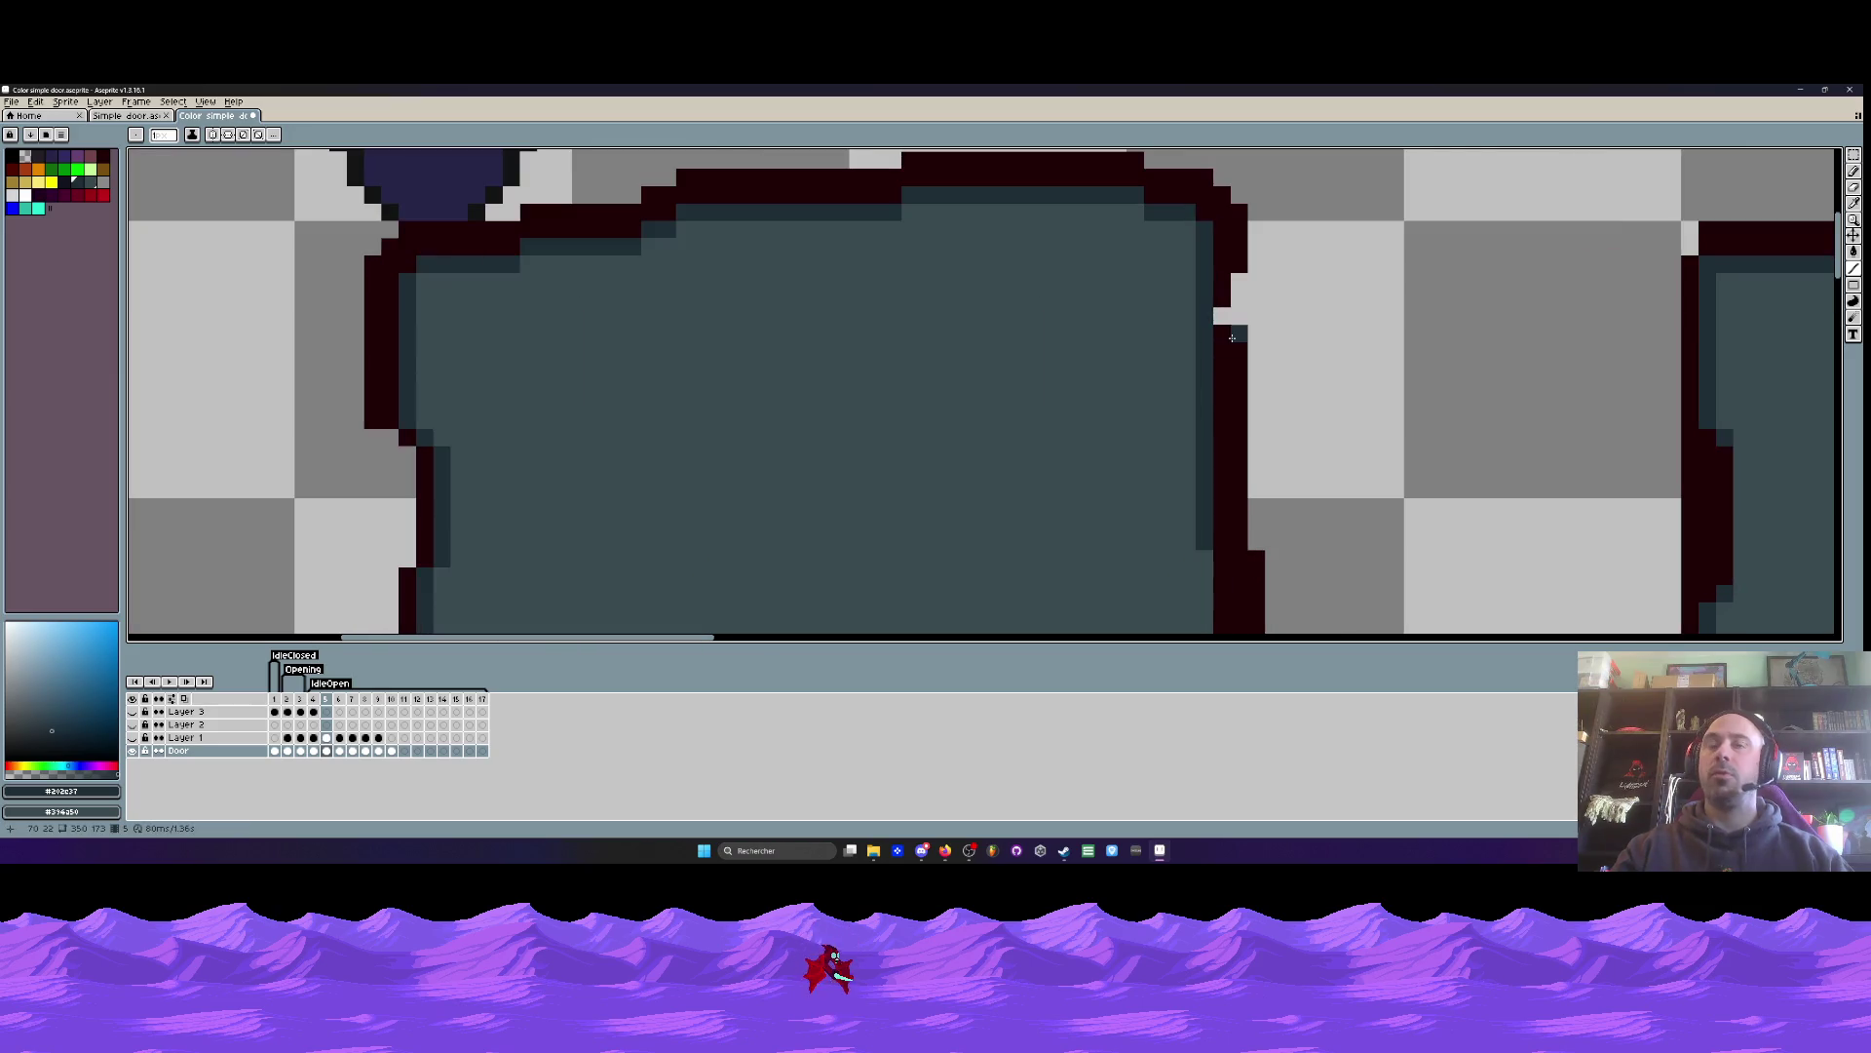
# - Fill the notch in the door's right outline with dark red
pyautogui.press('b')
pyautogui.keyDown('alt'); pyautogui.click(1226, 297); pyautogui.keyUp('alt')
pyautogui.scroll(2, 1226, 297)
pyautogui.moveTo(1251, 343); pyautogui.dragTo(1251, 307)
pyautogui.scroll(-2, 1208, 390)
pyautogui.scroll(1, 1198, 395)
pyautogui.scroll(-2, 1192, 399)
pyautogui.scroll(2, 1192, 398)
# - Extend a stepped dark line down the right edge, then marquee-select the narrow door's gray handle
pyautogui.keyDown('alt'); pyautogui.click(1169, 265); pyautogui.keyUp('alt')
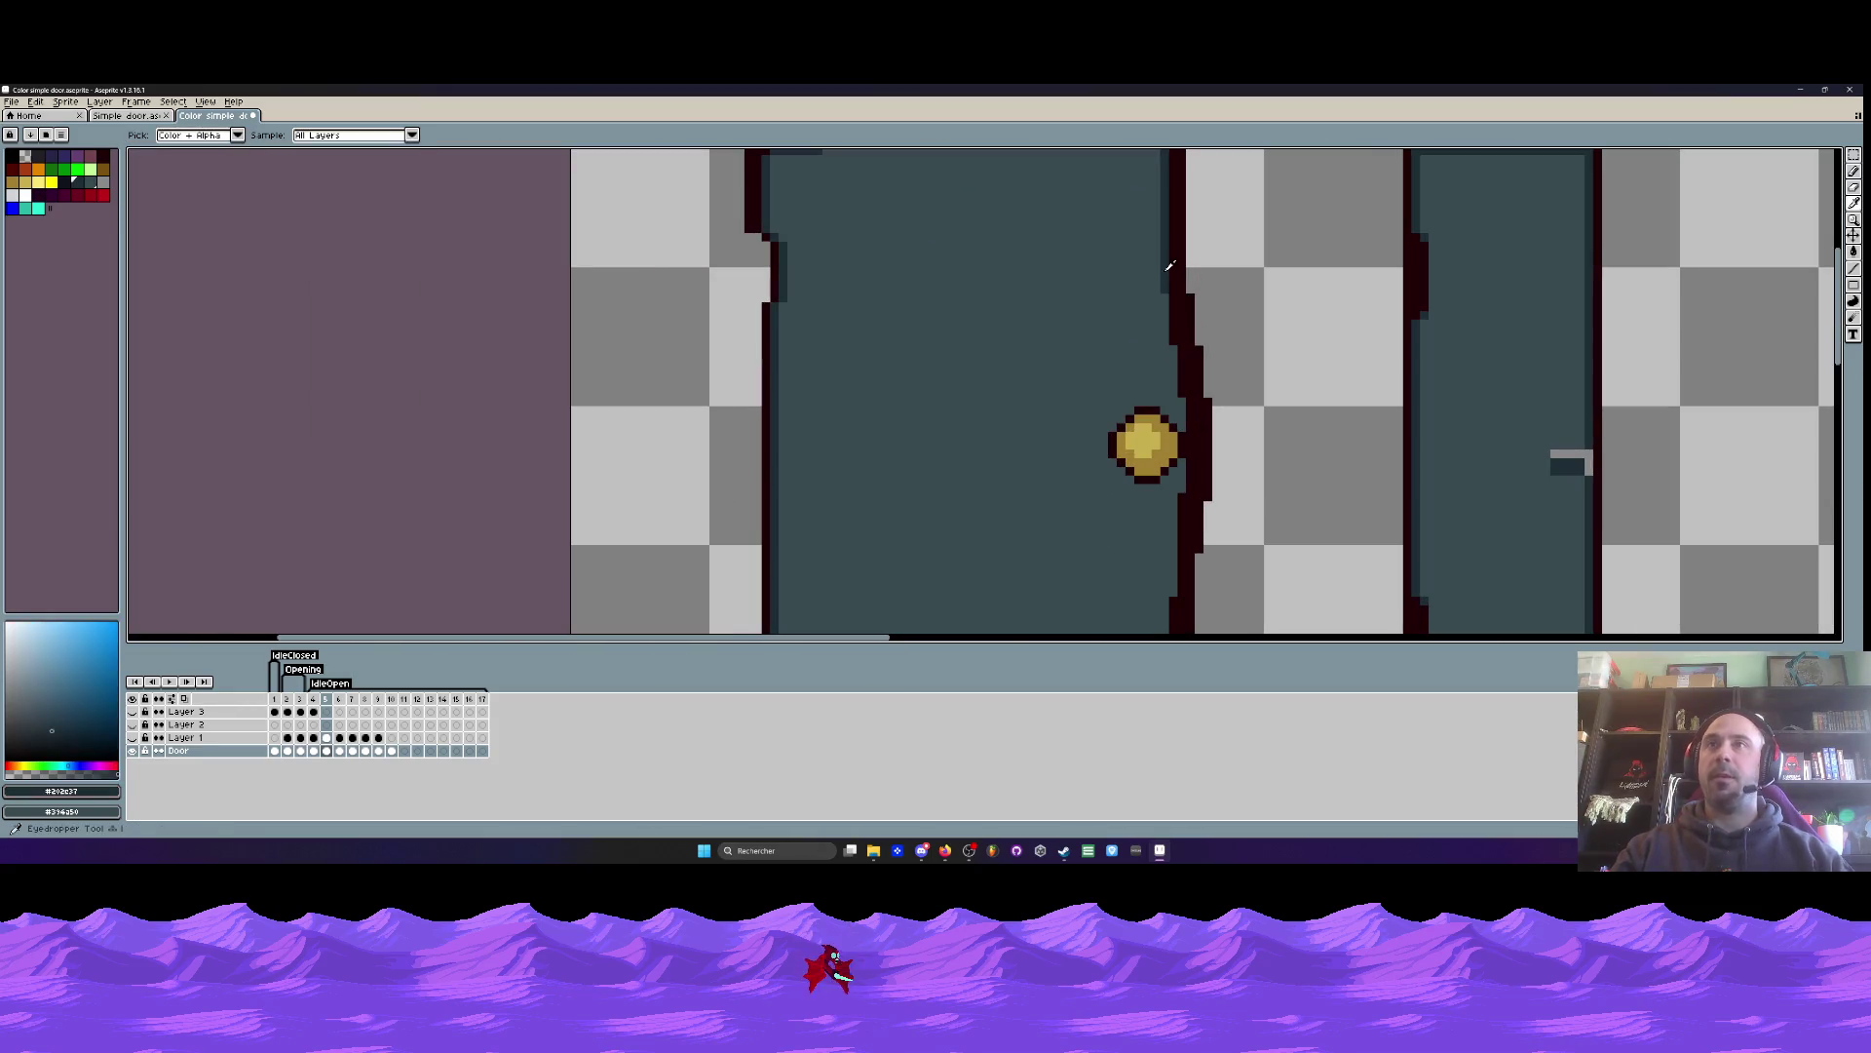
pyautogui.click(1853, 269)
pyautogui.scroll(2, 1130, 333)
pyautogui.moveTo(1197, 255)
pyautogui.mouseDown()
pyautogui.moveTo(1230, 521)
pyautogui.moveTo(1230, 341)
pyautogui.moveTo(1230, 429)
pyautogui.mouseUp()
pyautogui.scroll(-2, 1219, 389)
pyautogui.scroll(2, 1194, 307)
pyautogui.moveTo(1194, 307); pyautogui.dragTo(1170, 600)
pyautogui.scroll(-5, 1184, 540)
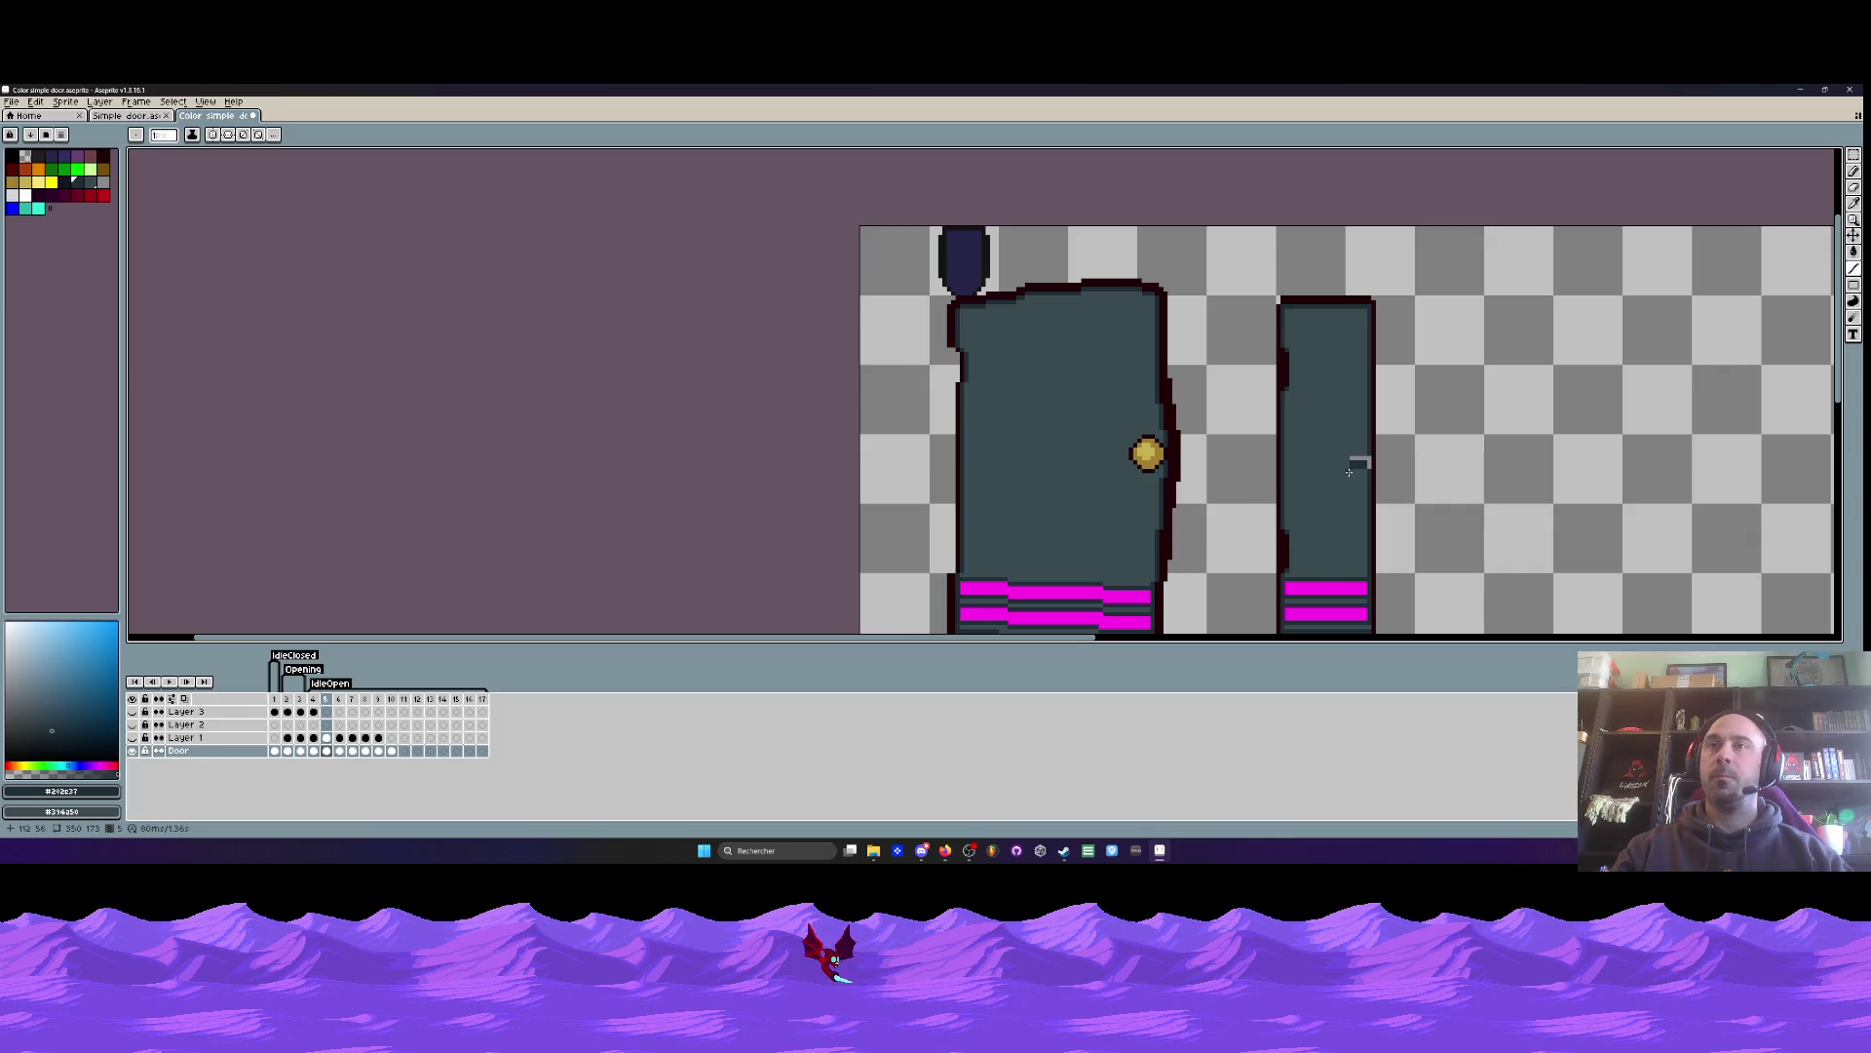
pyautogui.scroll(4, 1349, 472)
pyautogui.press('m')
pyautogui.moveTo(1346, 420)
pyautogui.mouseDown()
pyautogui.moveTo(1429, 469)
pyautogui.moveTo(600, 440)
pyautogui.mouseUp()
# - Drop the copied handle onto the knob and paint the leftover gold knob pixels teal
pyautogui.hotkey('ctrl', 'd')
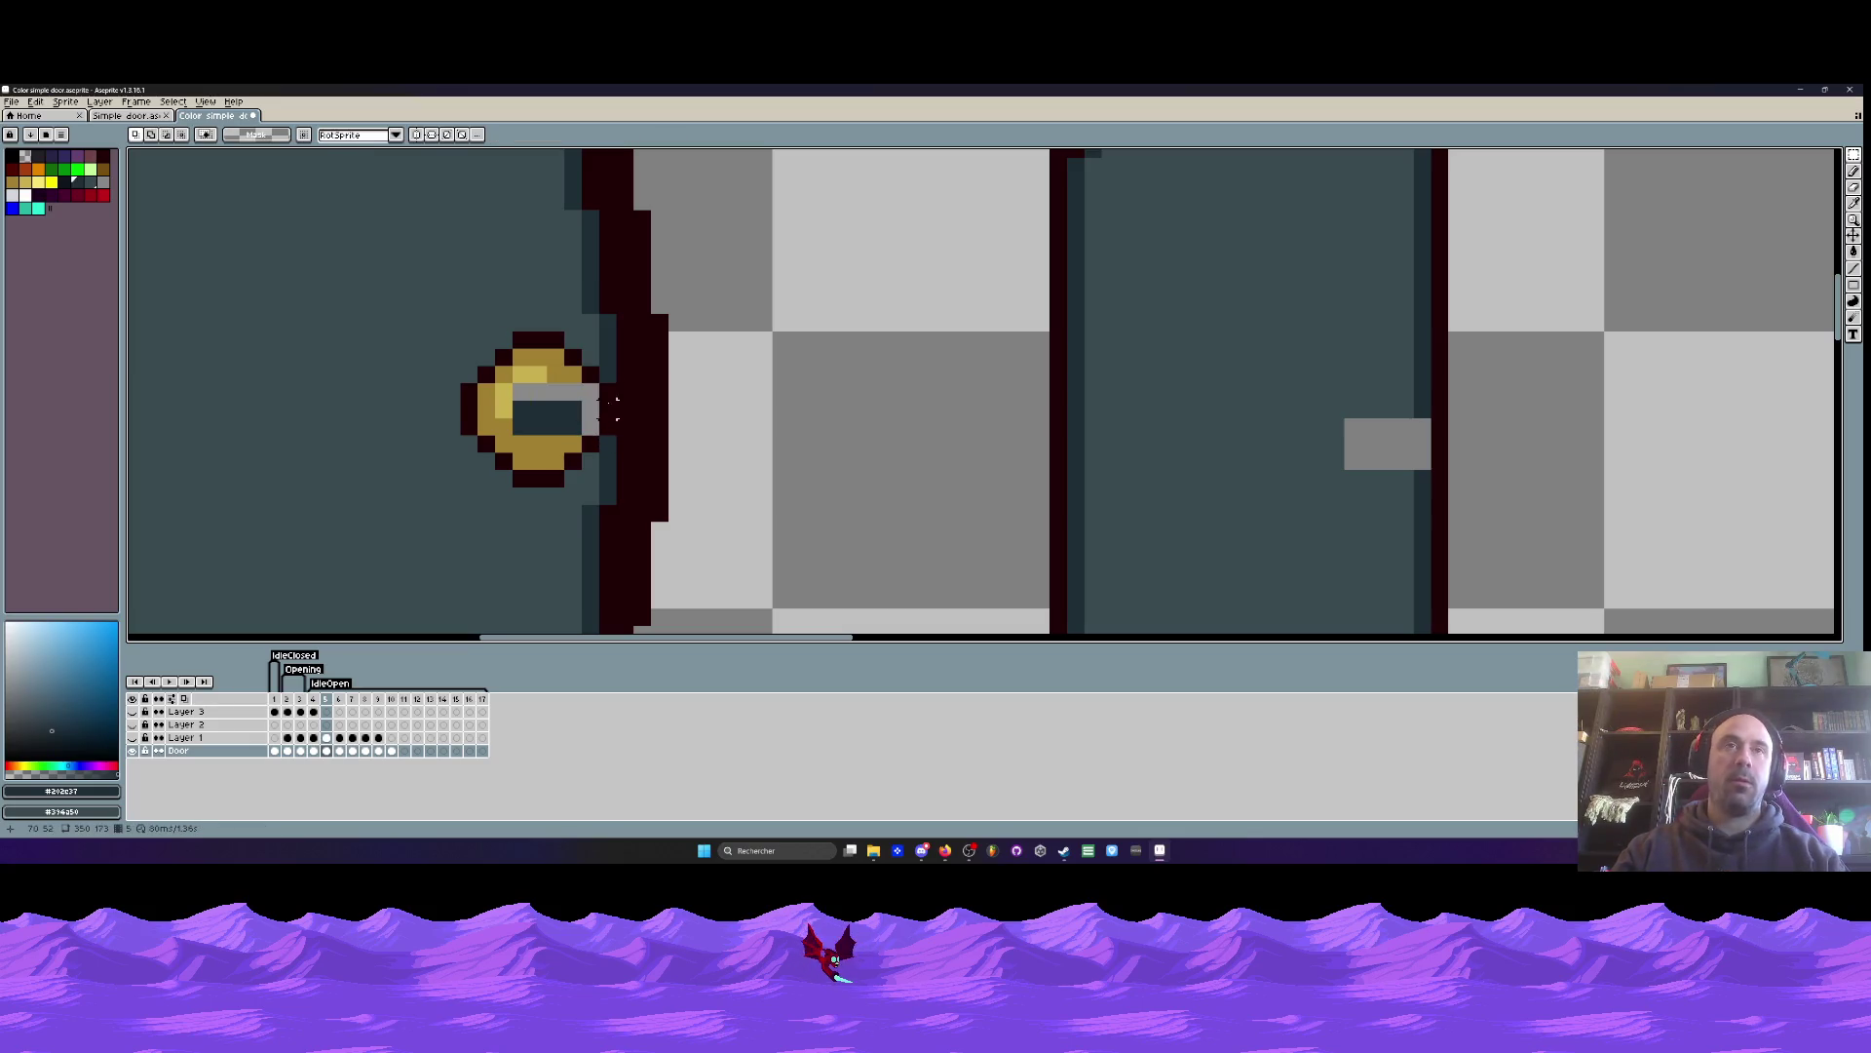
pyautogui.press('i')
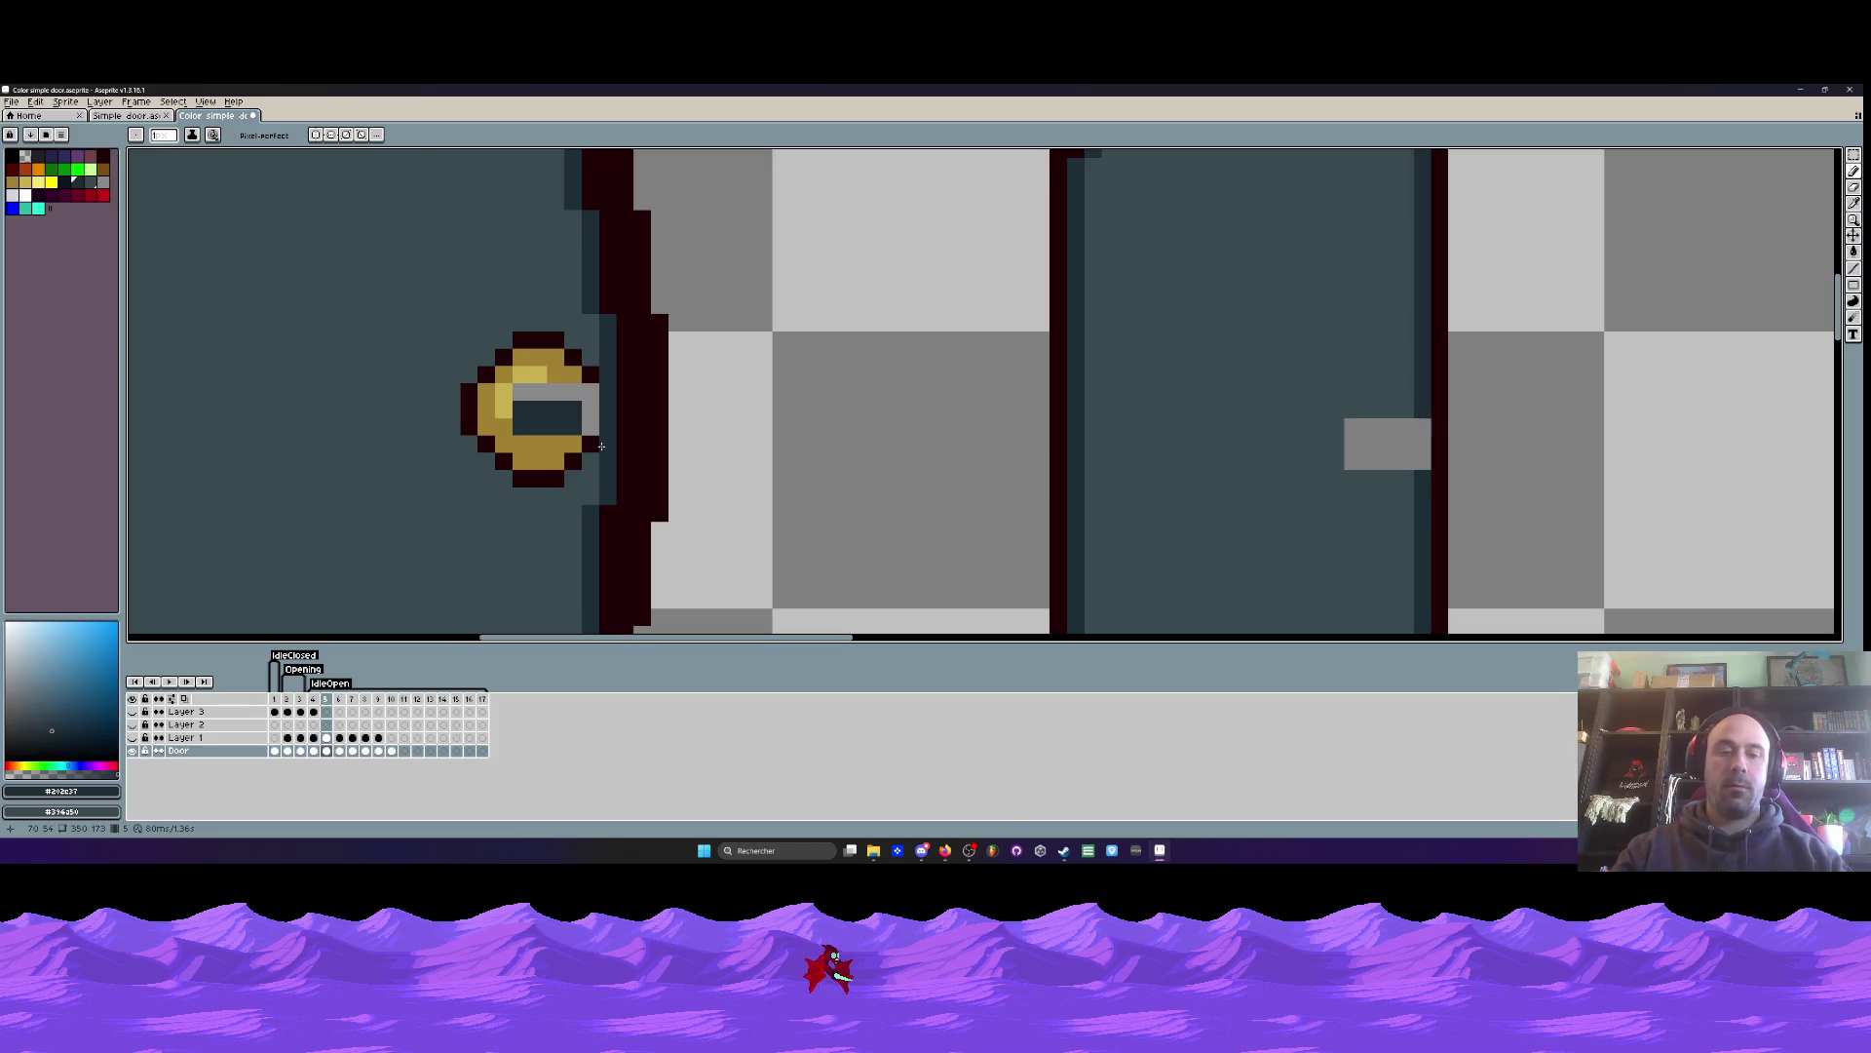
pyautogui.click(514, 285)
pyautogui.scroll(2, 515, 288)
pyautogui.press('b')
pyautogui.moveTo(532, 385)
pyautogui.mouseDown()
pyautogui.moveTo(604, 386)
pyautogui.moveTo(673, 458)
pyautogui.moveTo(432, 553)
pyautogui.moveTo(604, 526)
pyautogui.moveTo(529, 579)
pyautogui.moveTo(600, 591)
pyautogui.mouseUp()
pyautogui.scroll(-1, 432, 552)
pyautogui.scroll(1, 422, 389)
pyautogui.scroll(-3, 555, 487)
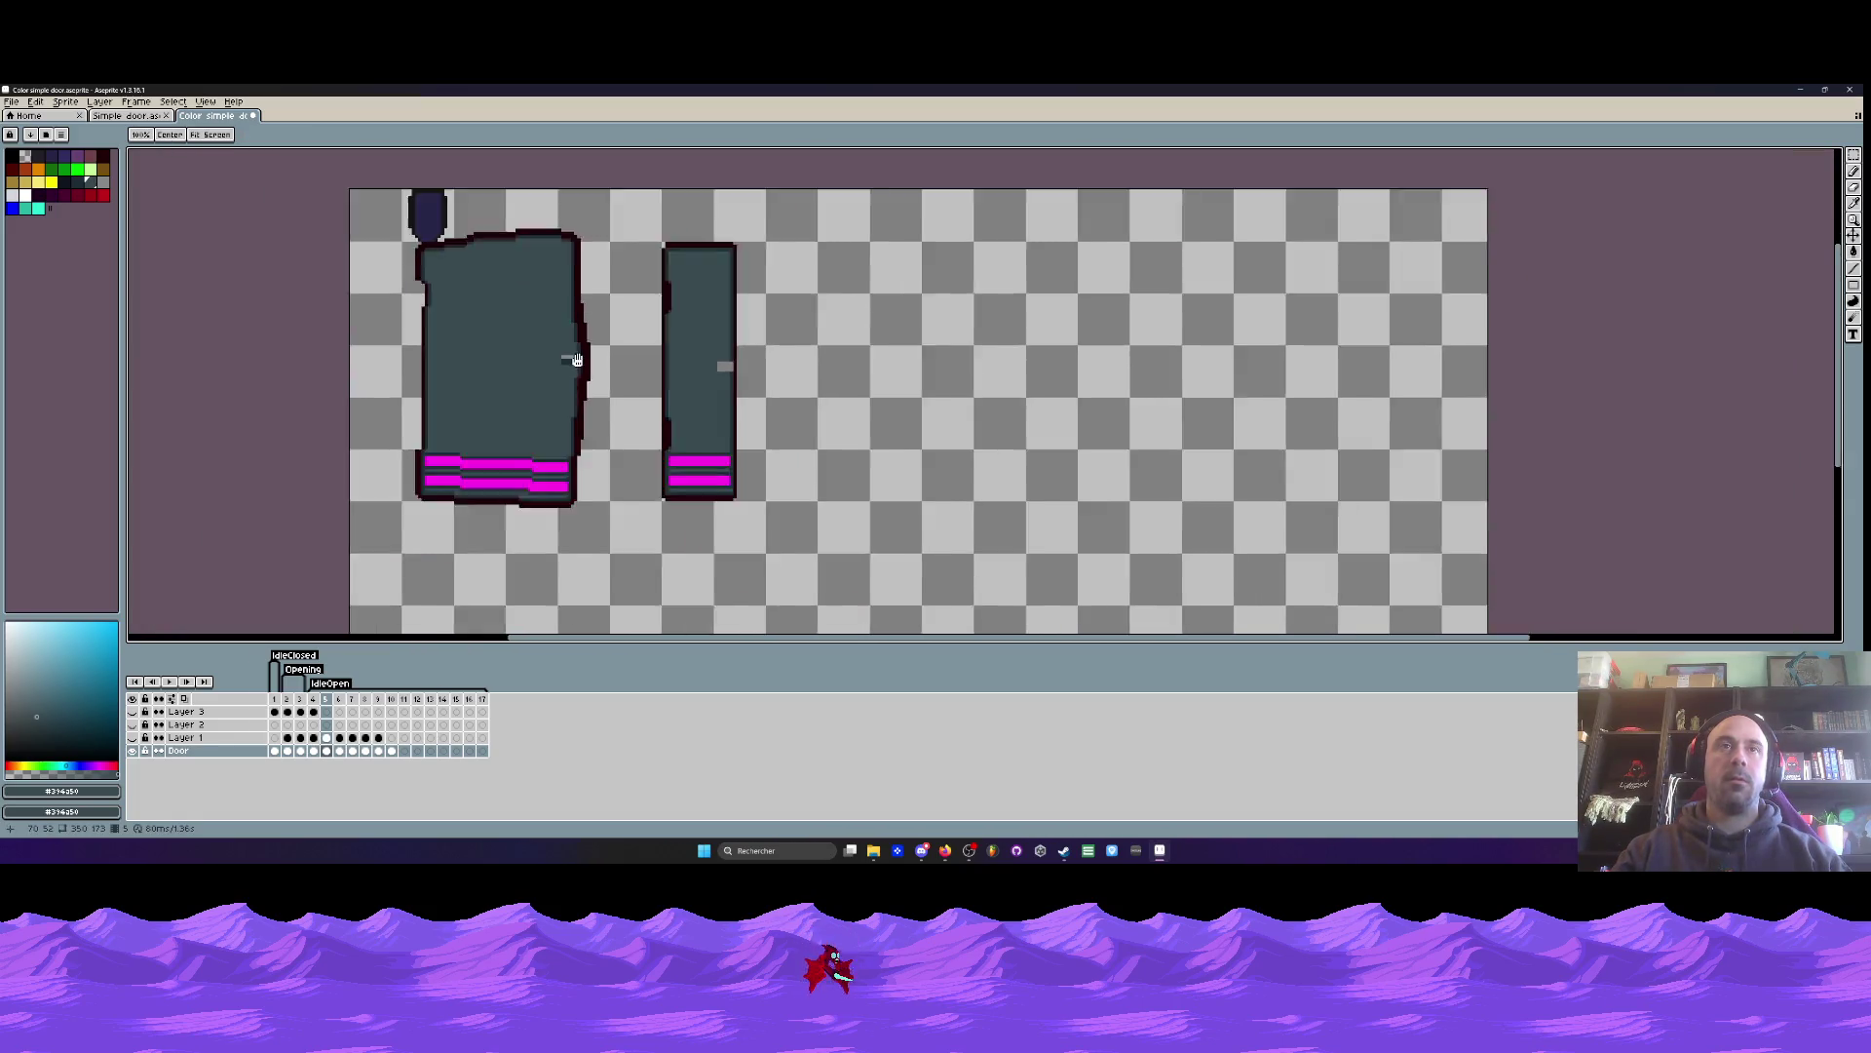
pyautogui.scroll(1, 568, 363)
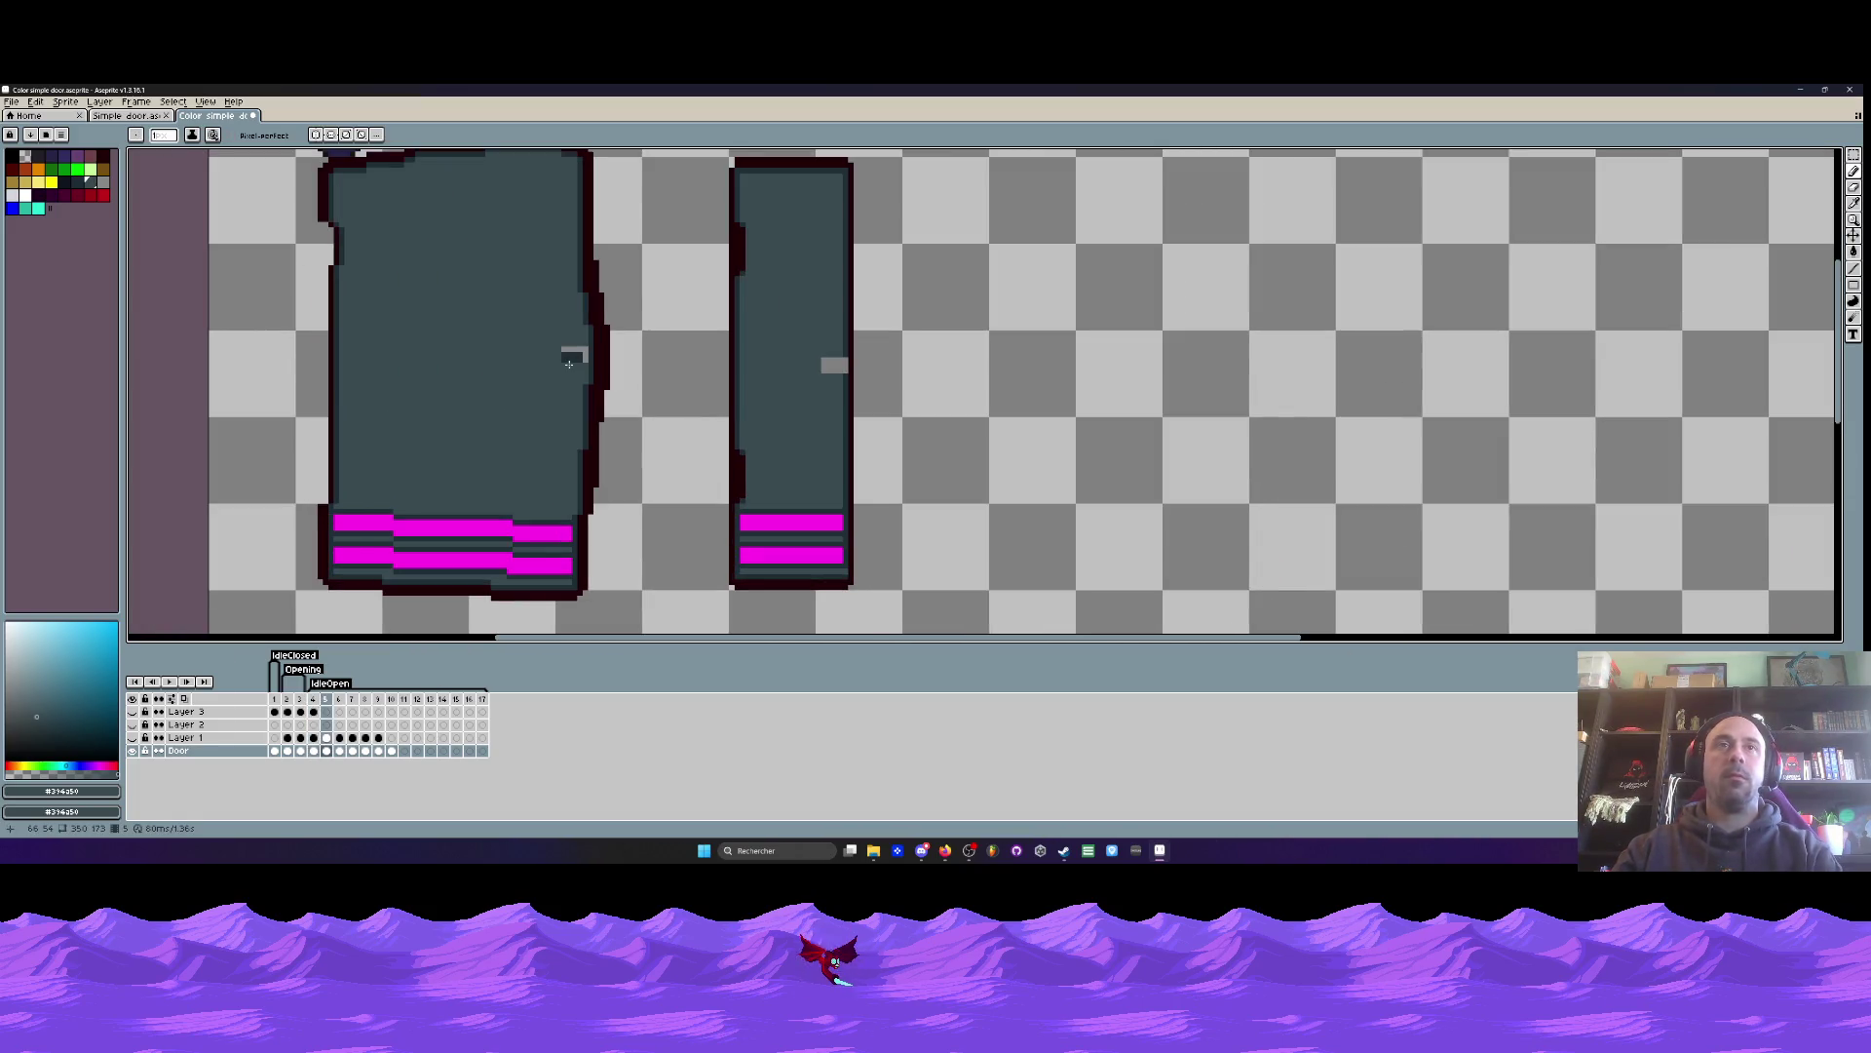
pyautogui.scroll(-4, 568, 363)
pyautogui.scroll(2, 563, 365)
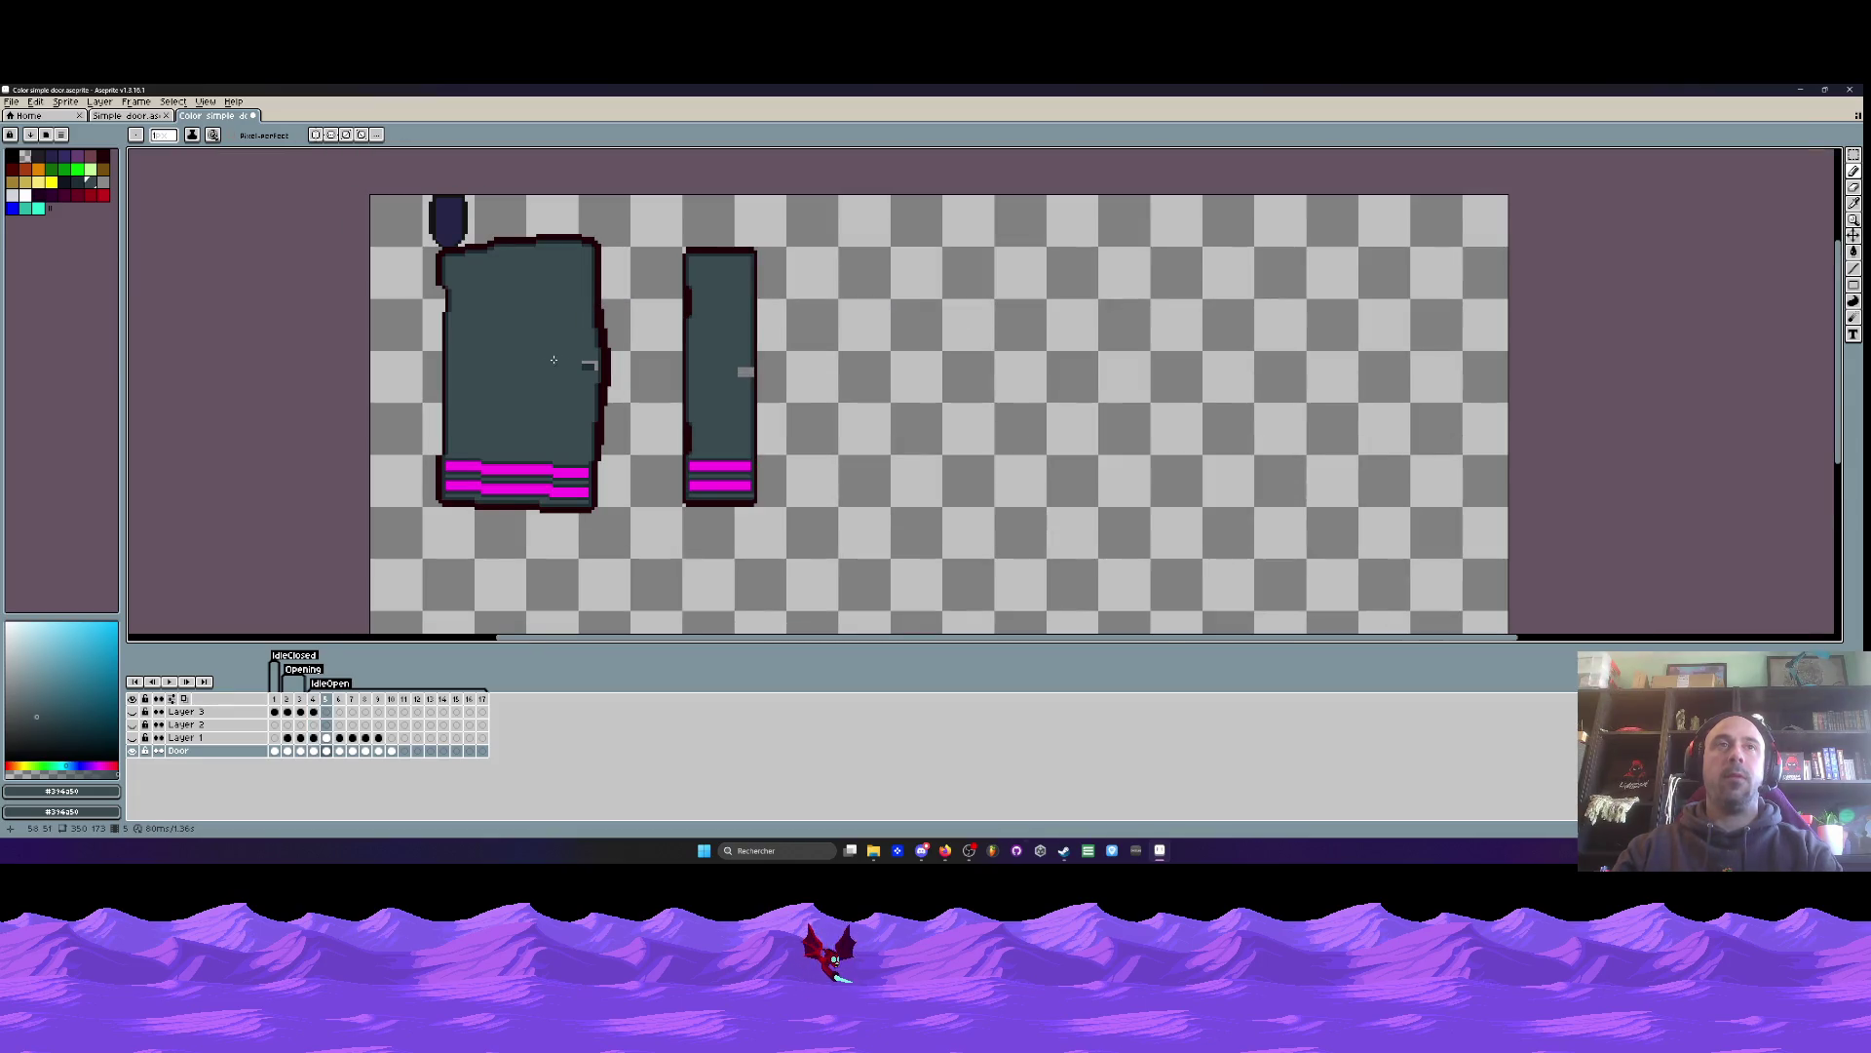
# - Step back and forth between frames 4 and 5 to compare the animation poses
pyautogui.press('Left')
pyautogui.press('Right')
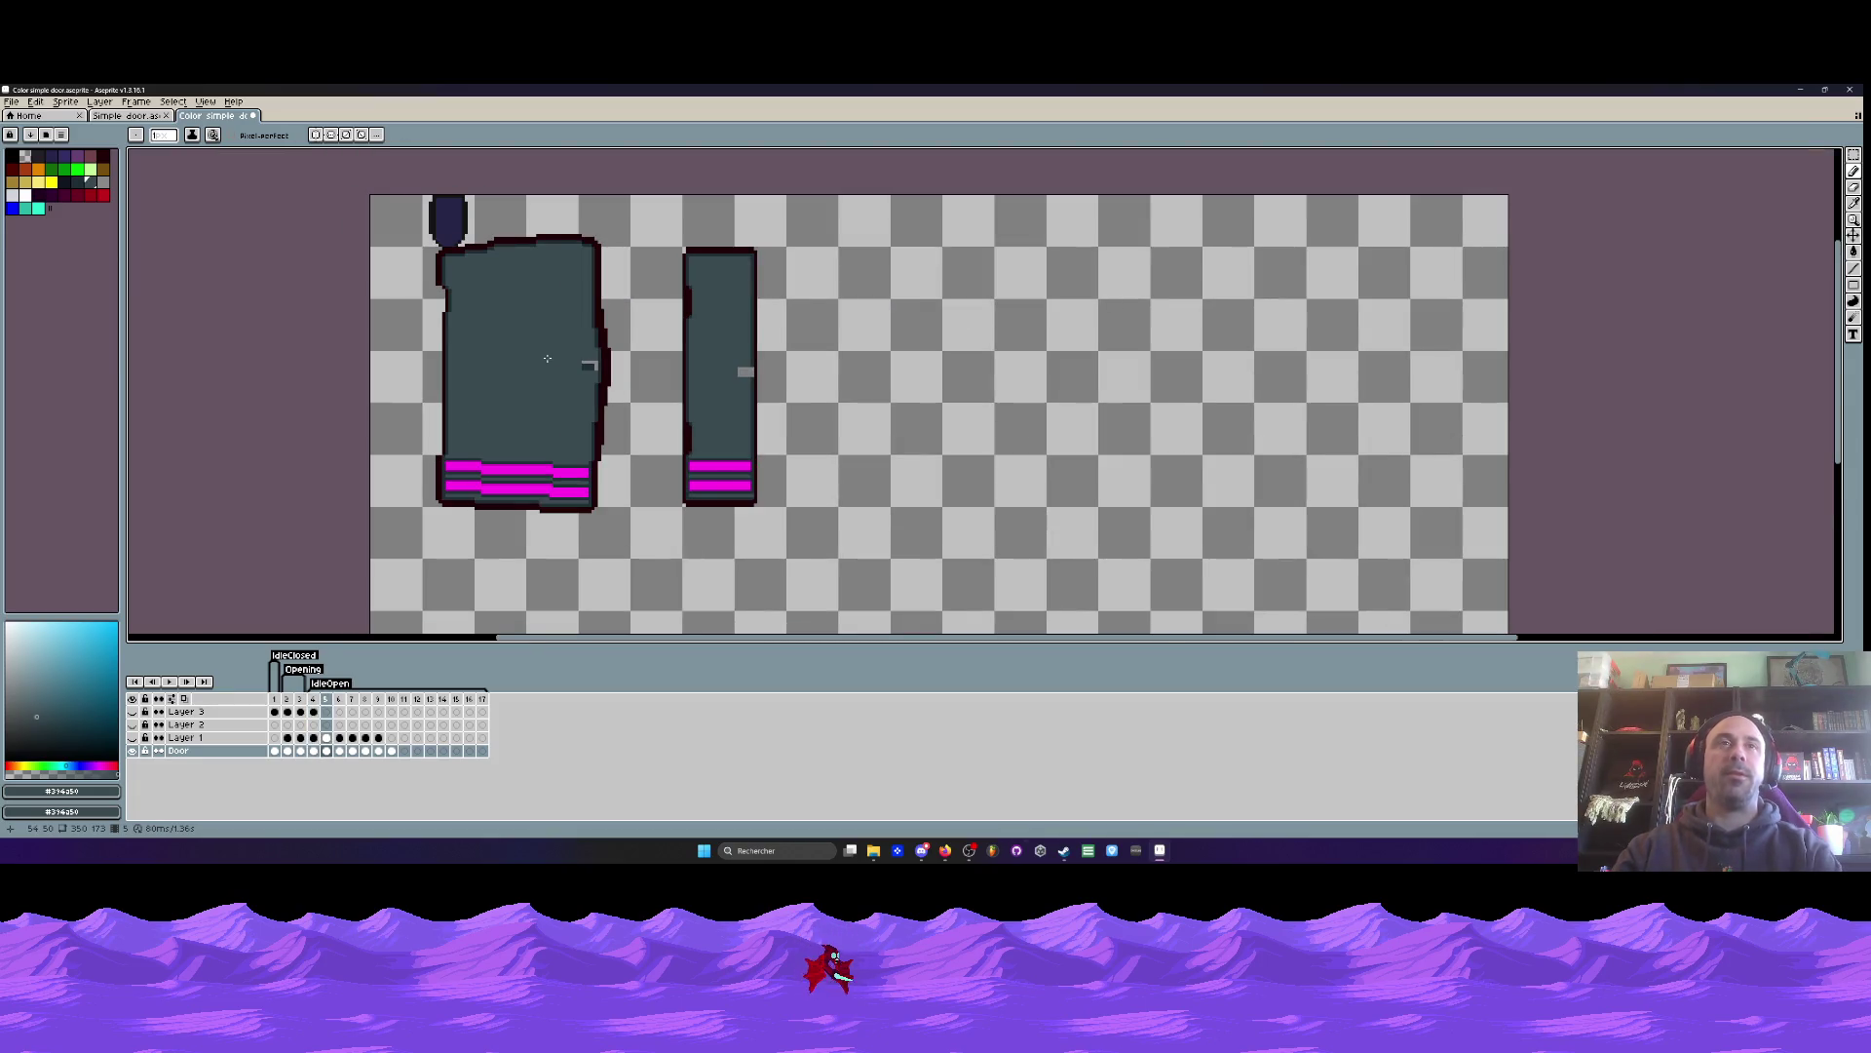
pyautogui.press('Left')
pyautogui.press('Right')
pyautogui.press('Right')
pyautogui.press('Left')
pyautogui.press('Right')
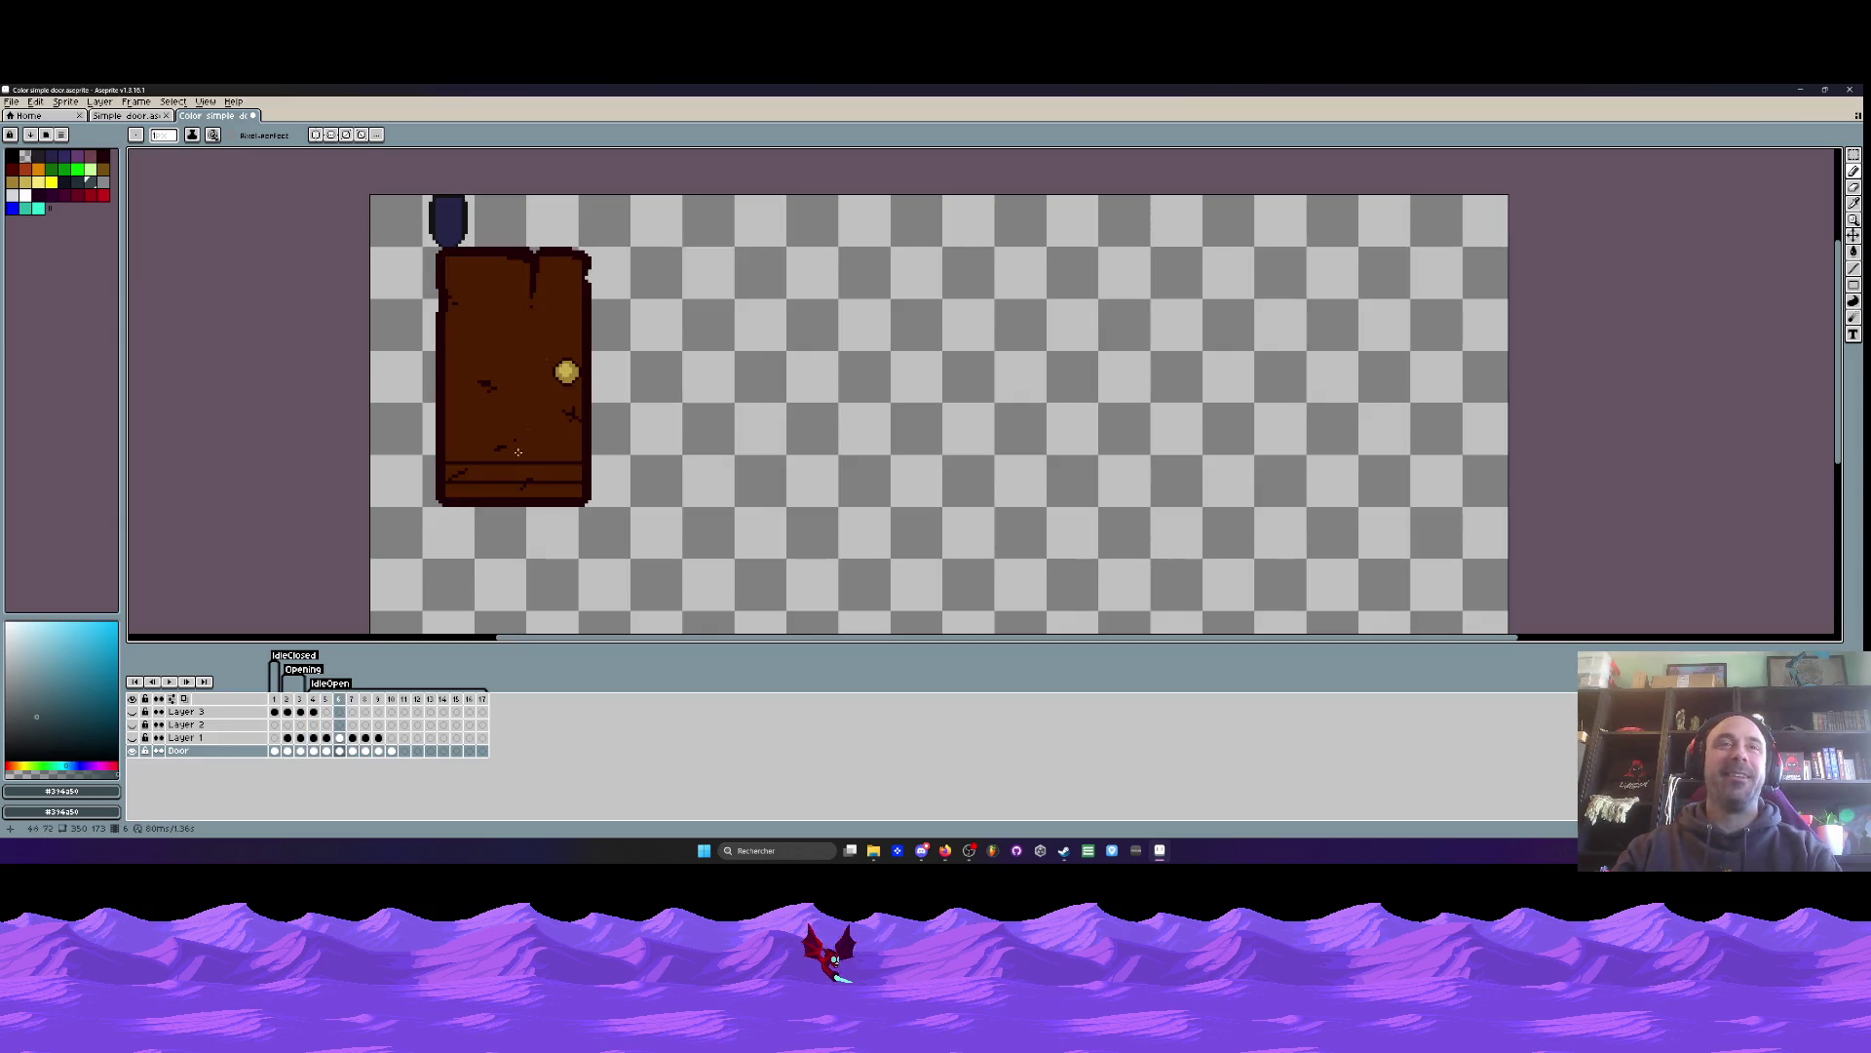
pyautogui.moveTo(352, 704); pyautogui.dragTo(341, 704)
pyautogui.click(341, 703)
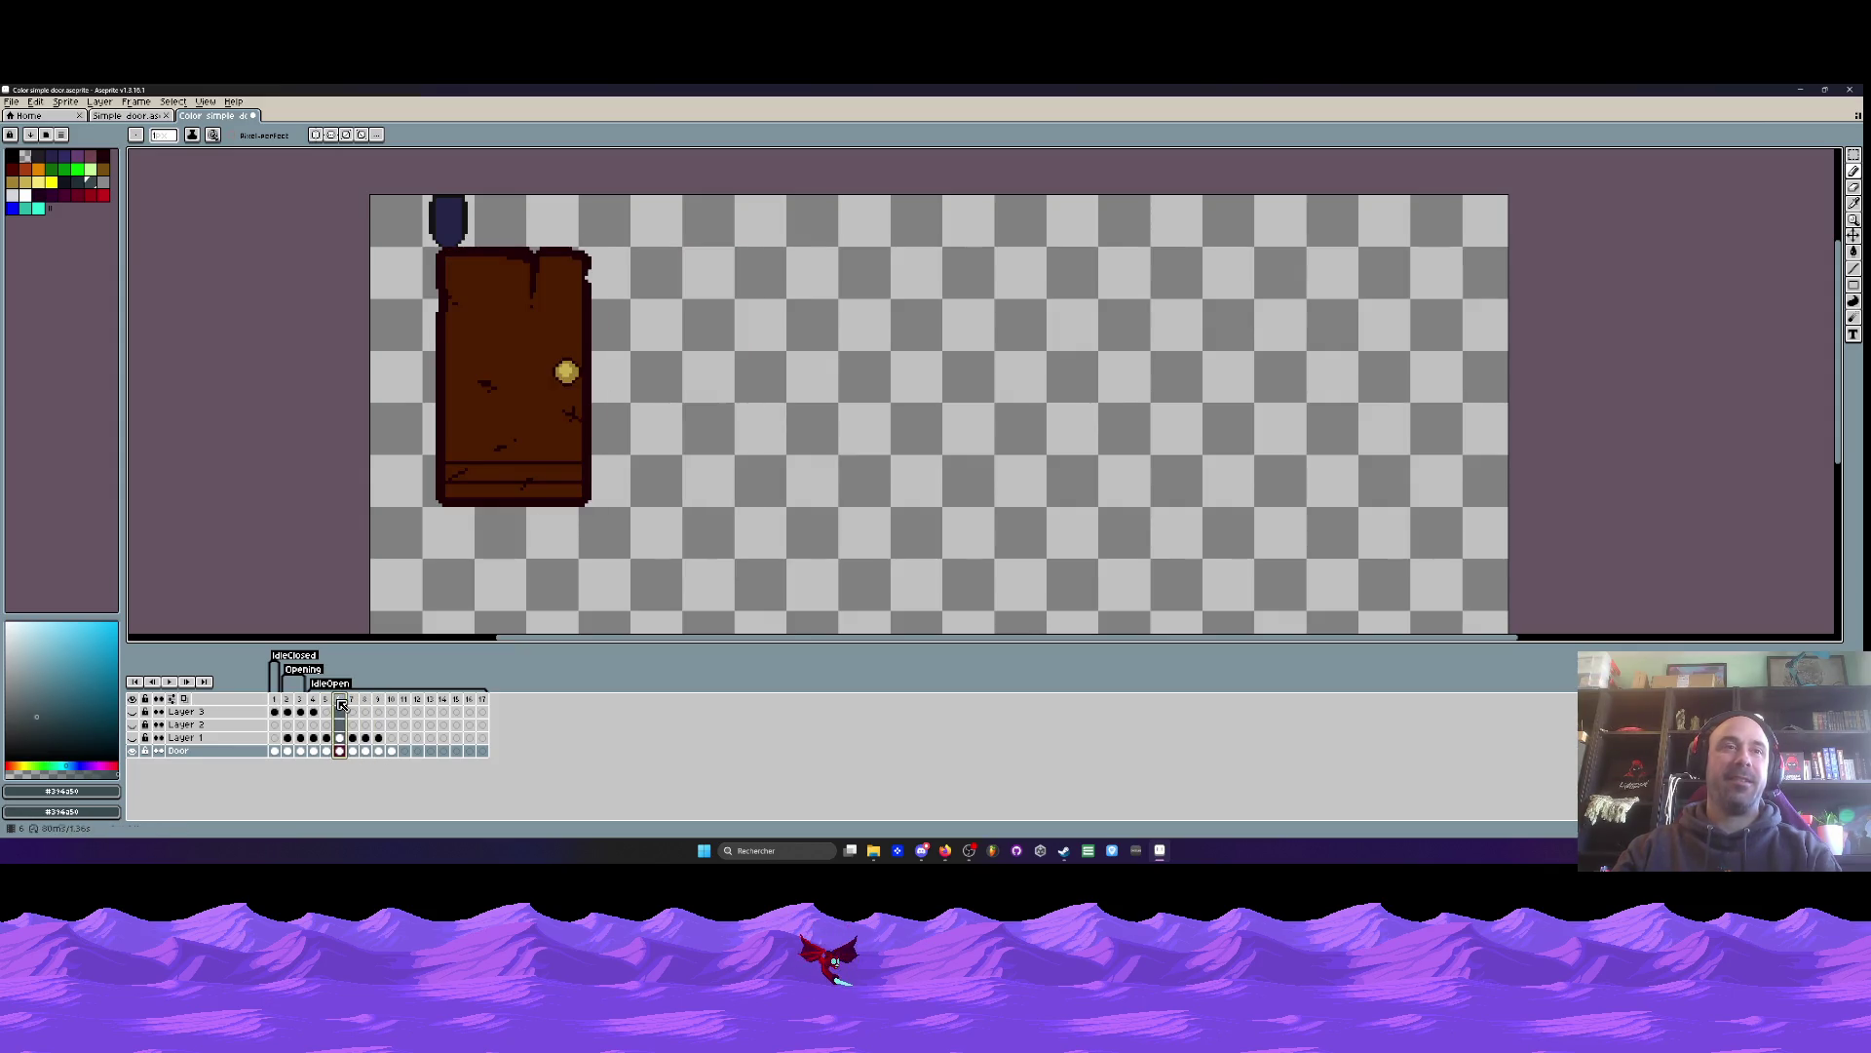
pyautogui.click(326, 750)
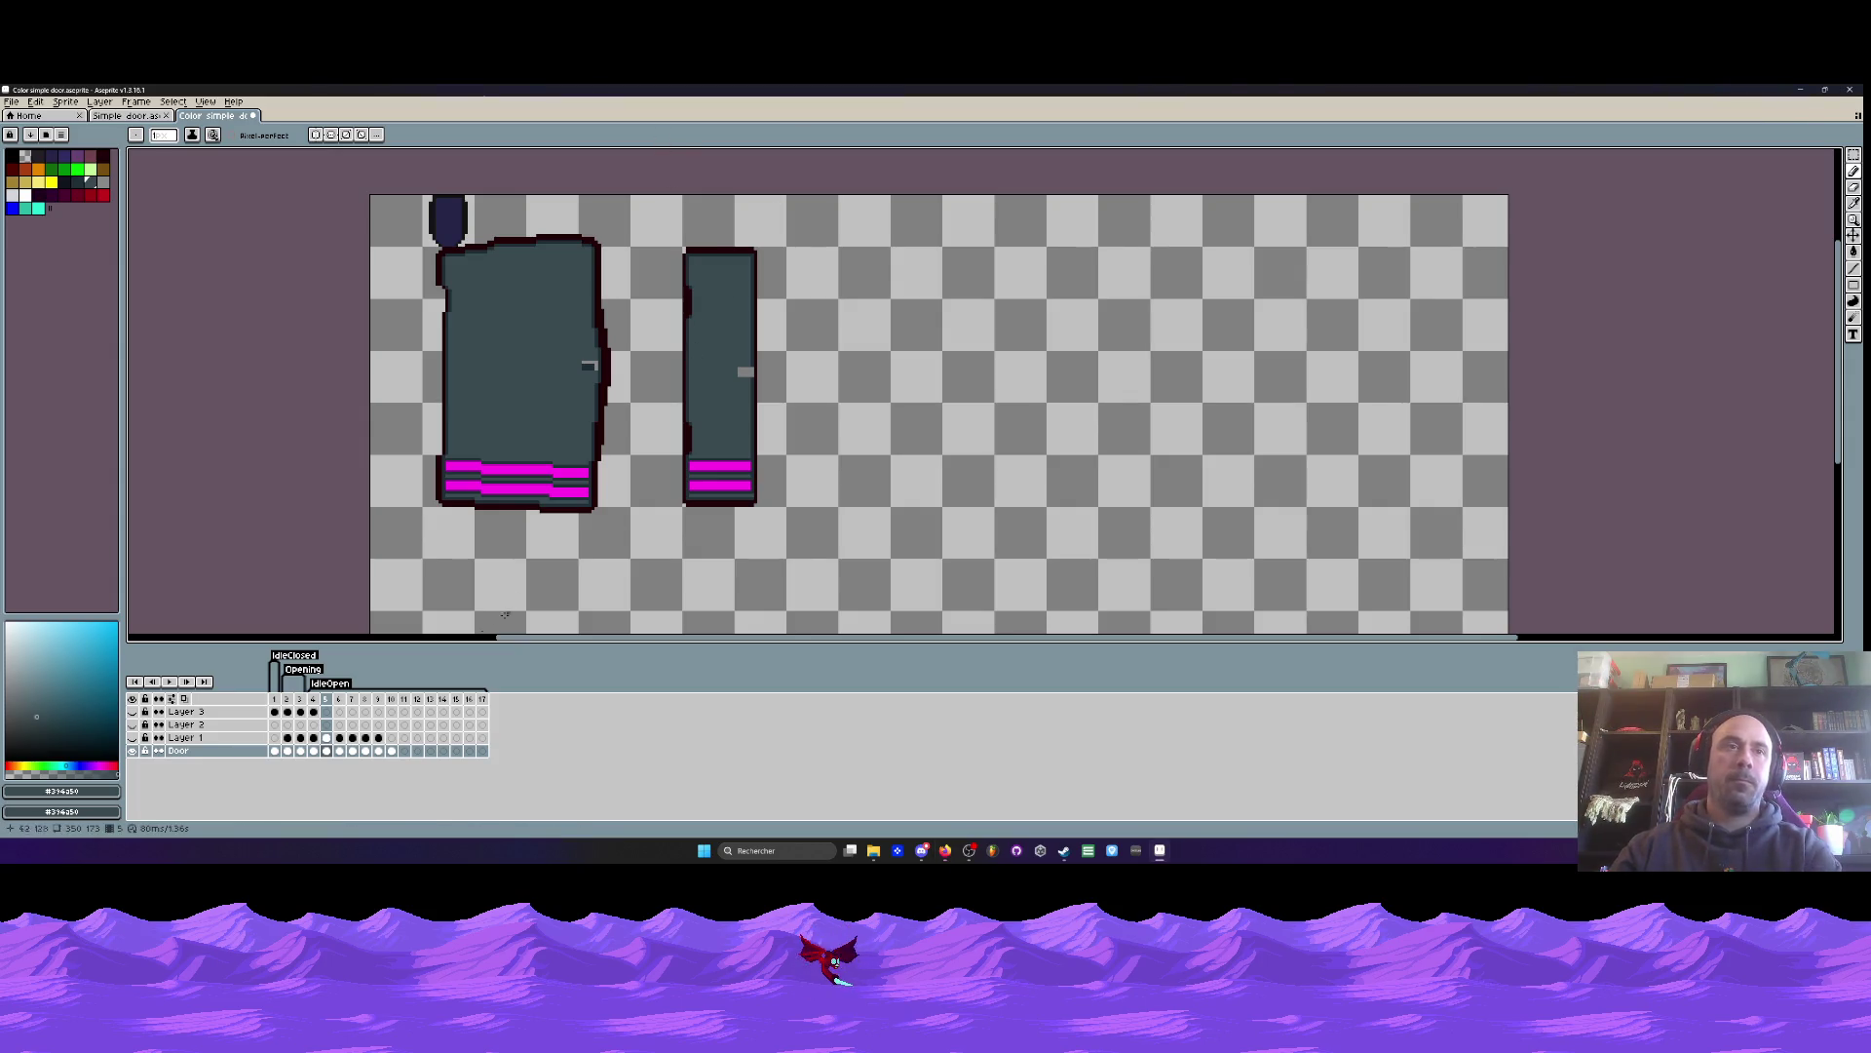
pyautogui.press('Right')
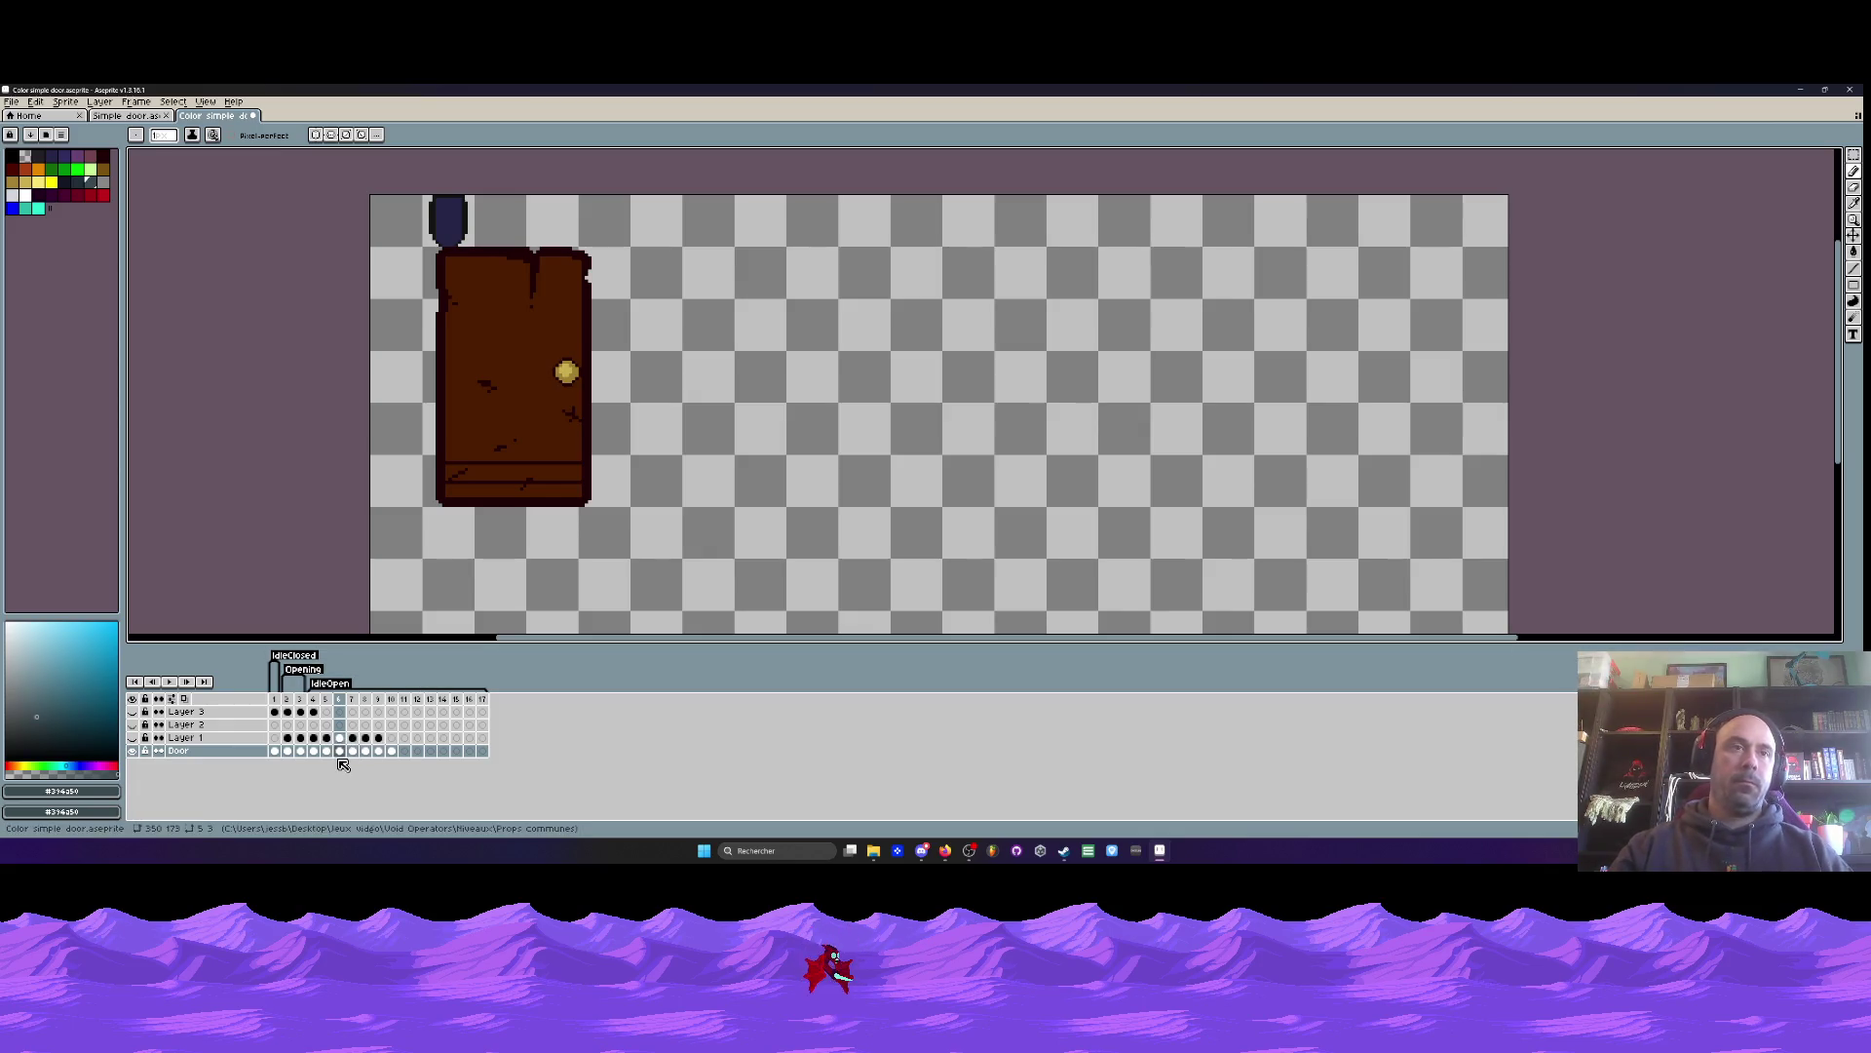
pyautogui.hotkey('ctrl', 'v')
# - Commit the pasted door and draw two magenta stripes across the brown door's base
pyautogui.press('Return')
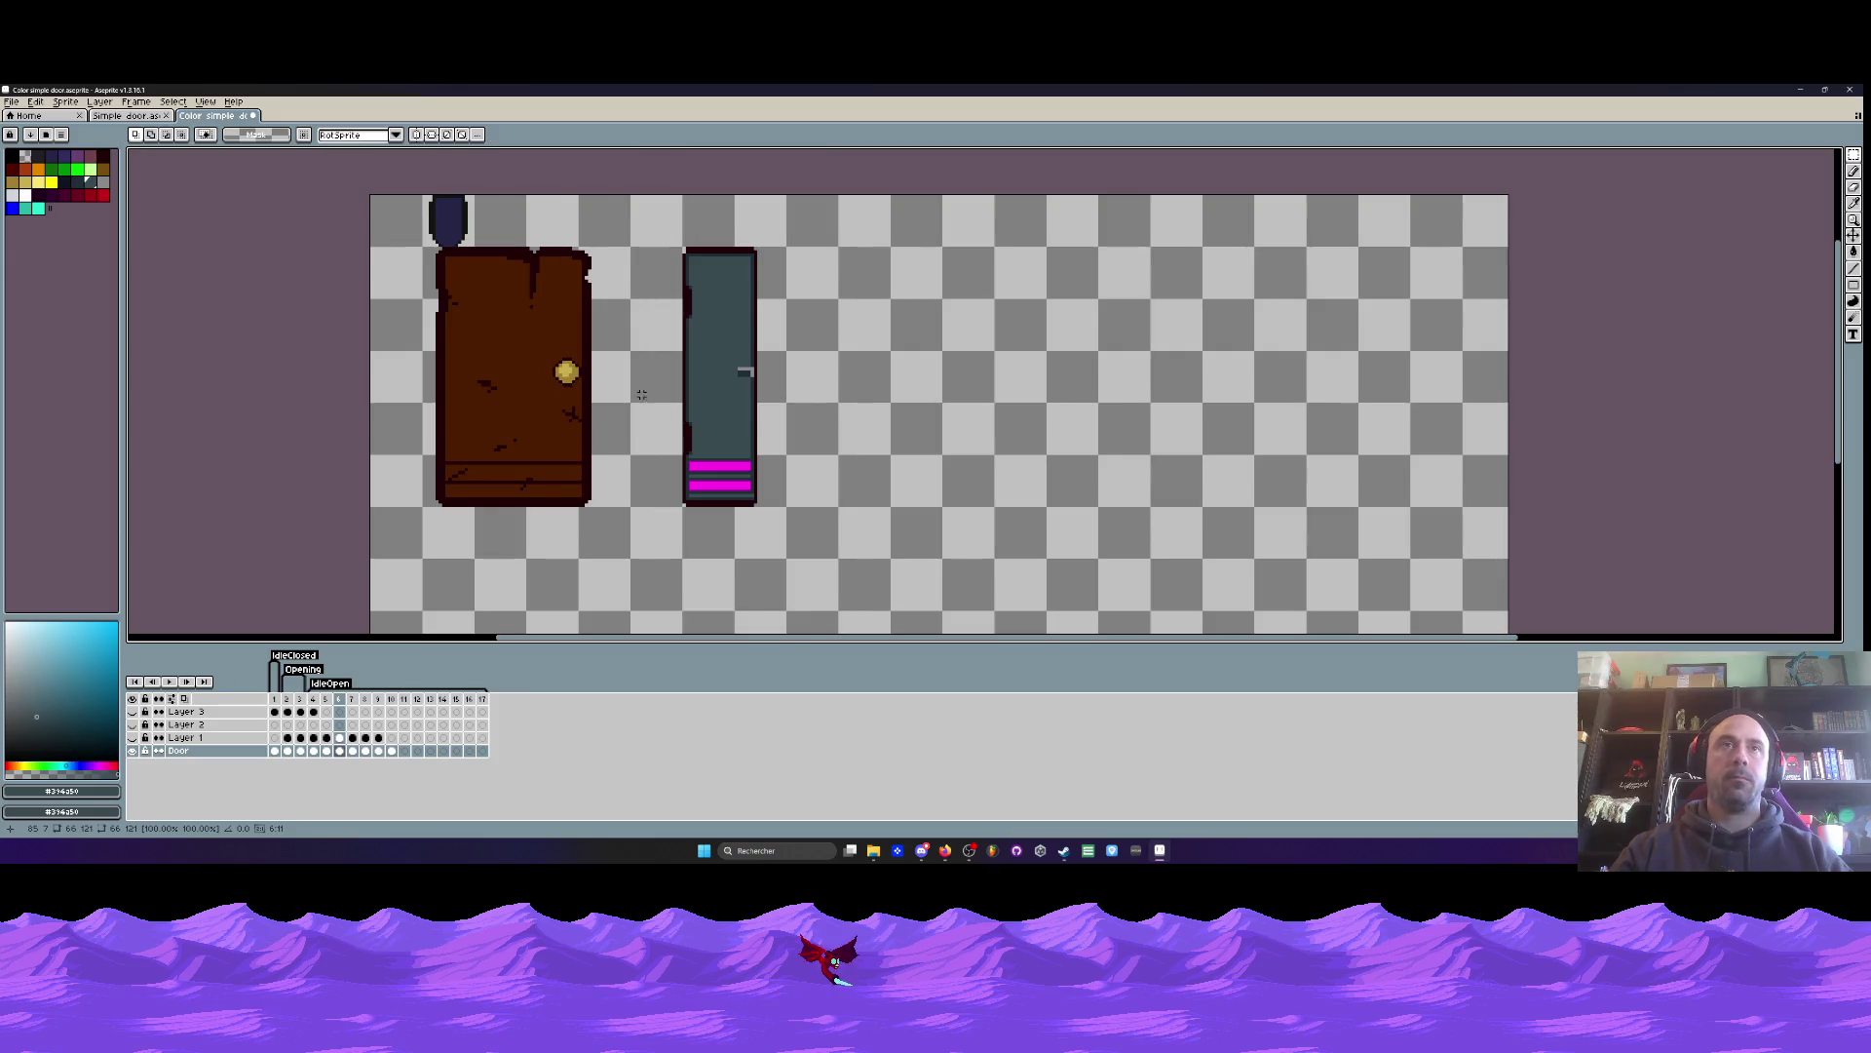
pyautogui.scroll(3, 685, 478)
pyautogui.press('i')
pyautogui.click(685, 477)
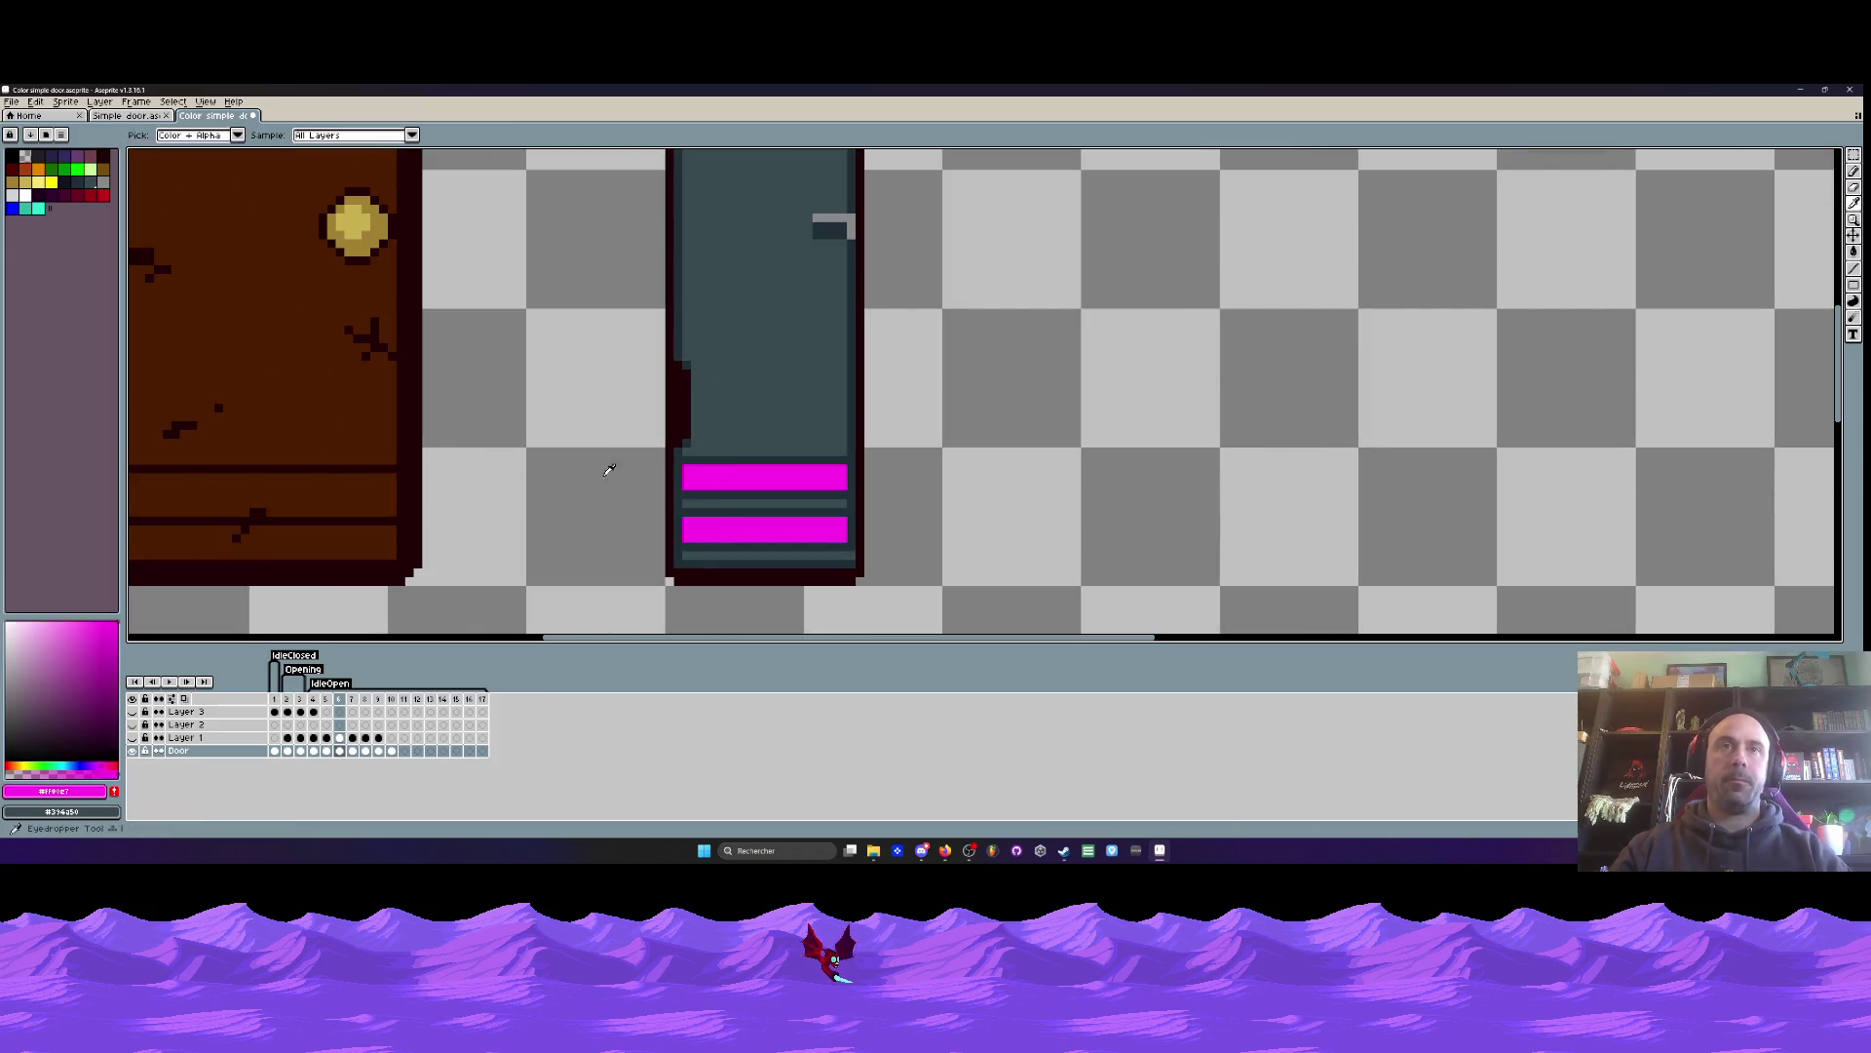
pyautogui.scroll(3, 728, 426)
pyautogui.click(1854, 268)
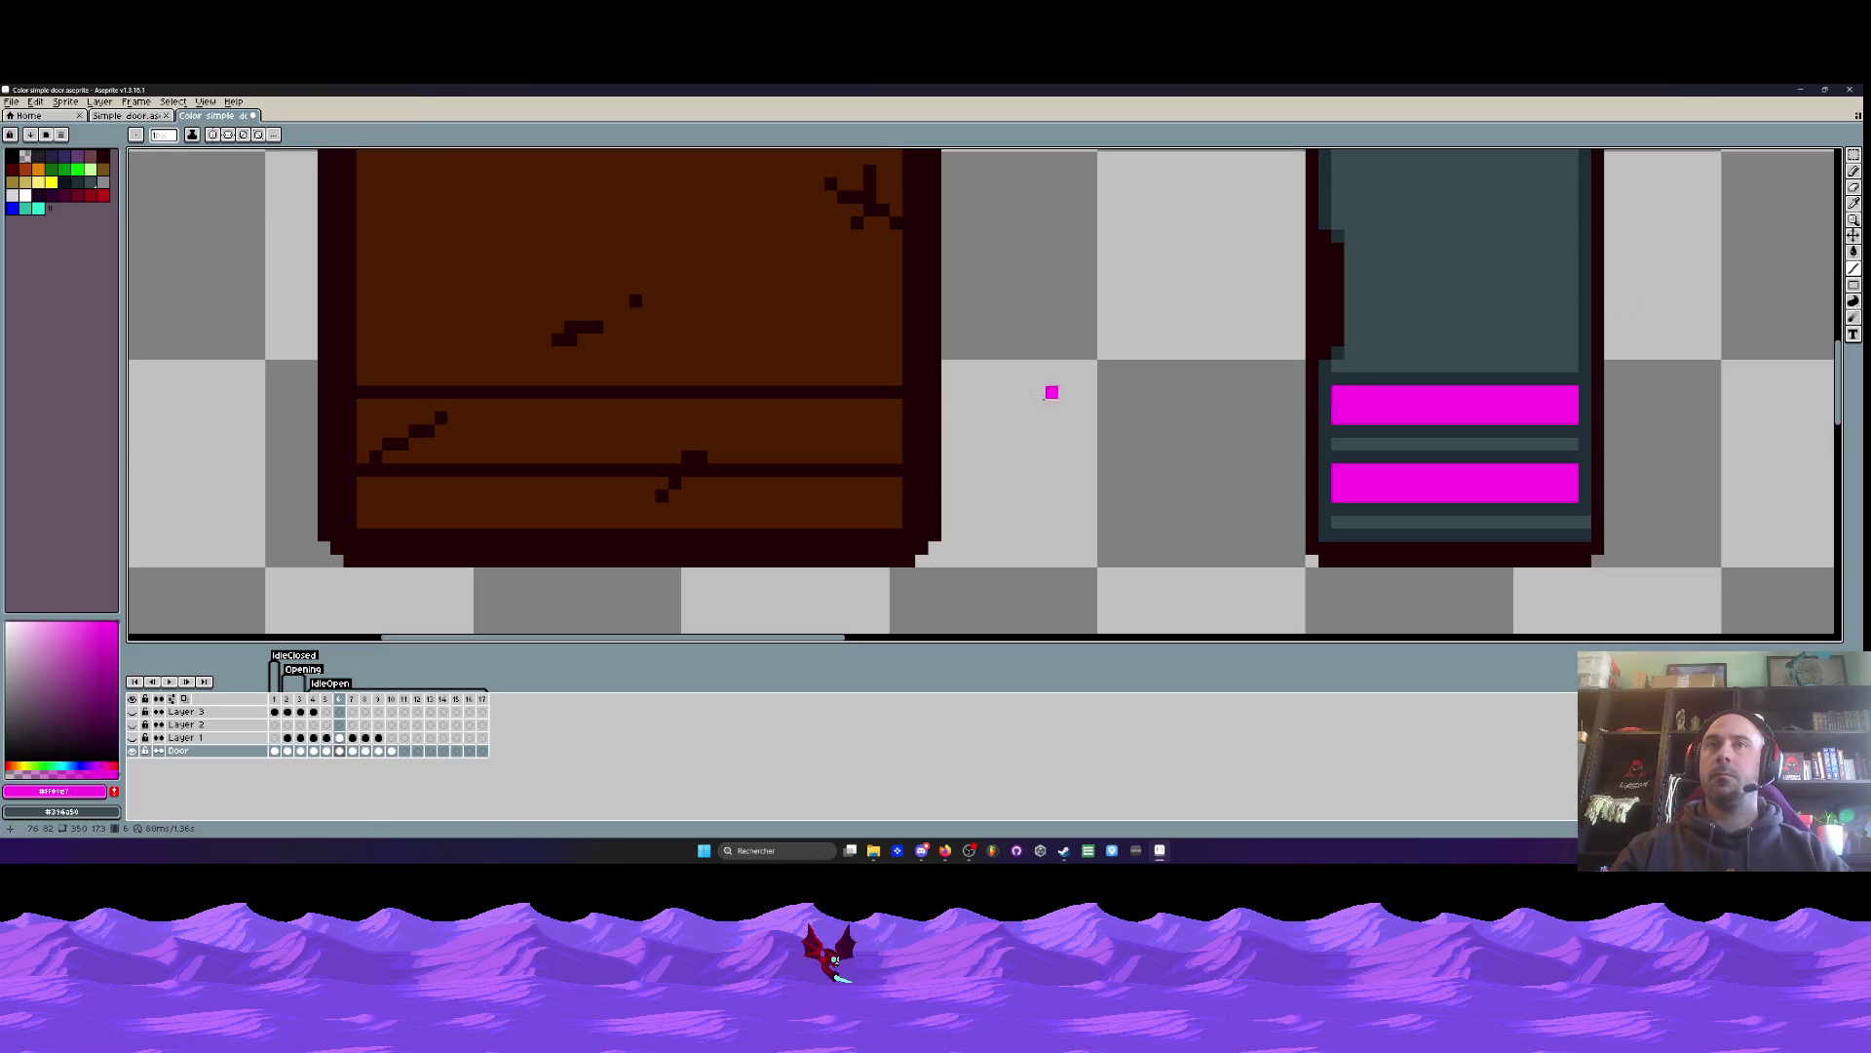
pyautogui.moveTo(896, 392)
pyautogui.mouseDown()
pyautogui.moveTo(357, 392)
pyautogui.moveTo(370, 417)
pyautogui.moveTo(902, 417)
pyautogui.moveTo(366, 405)
pyautogui.mouseUp()
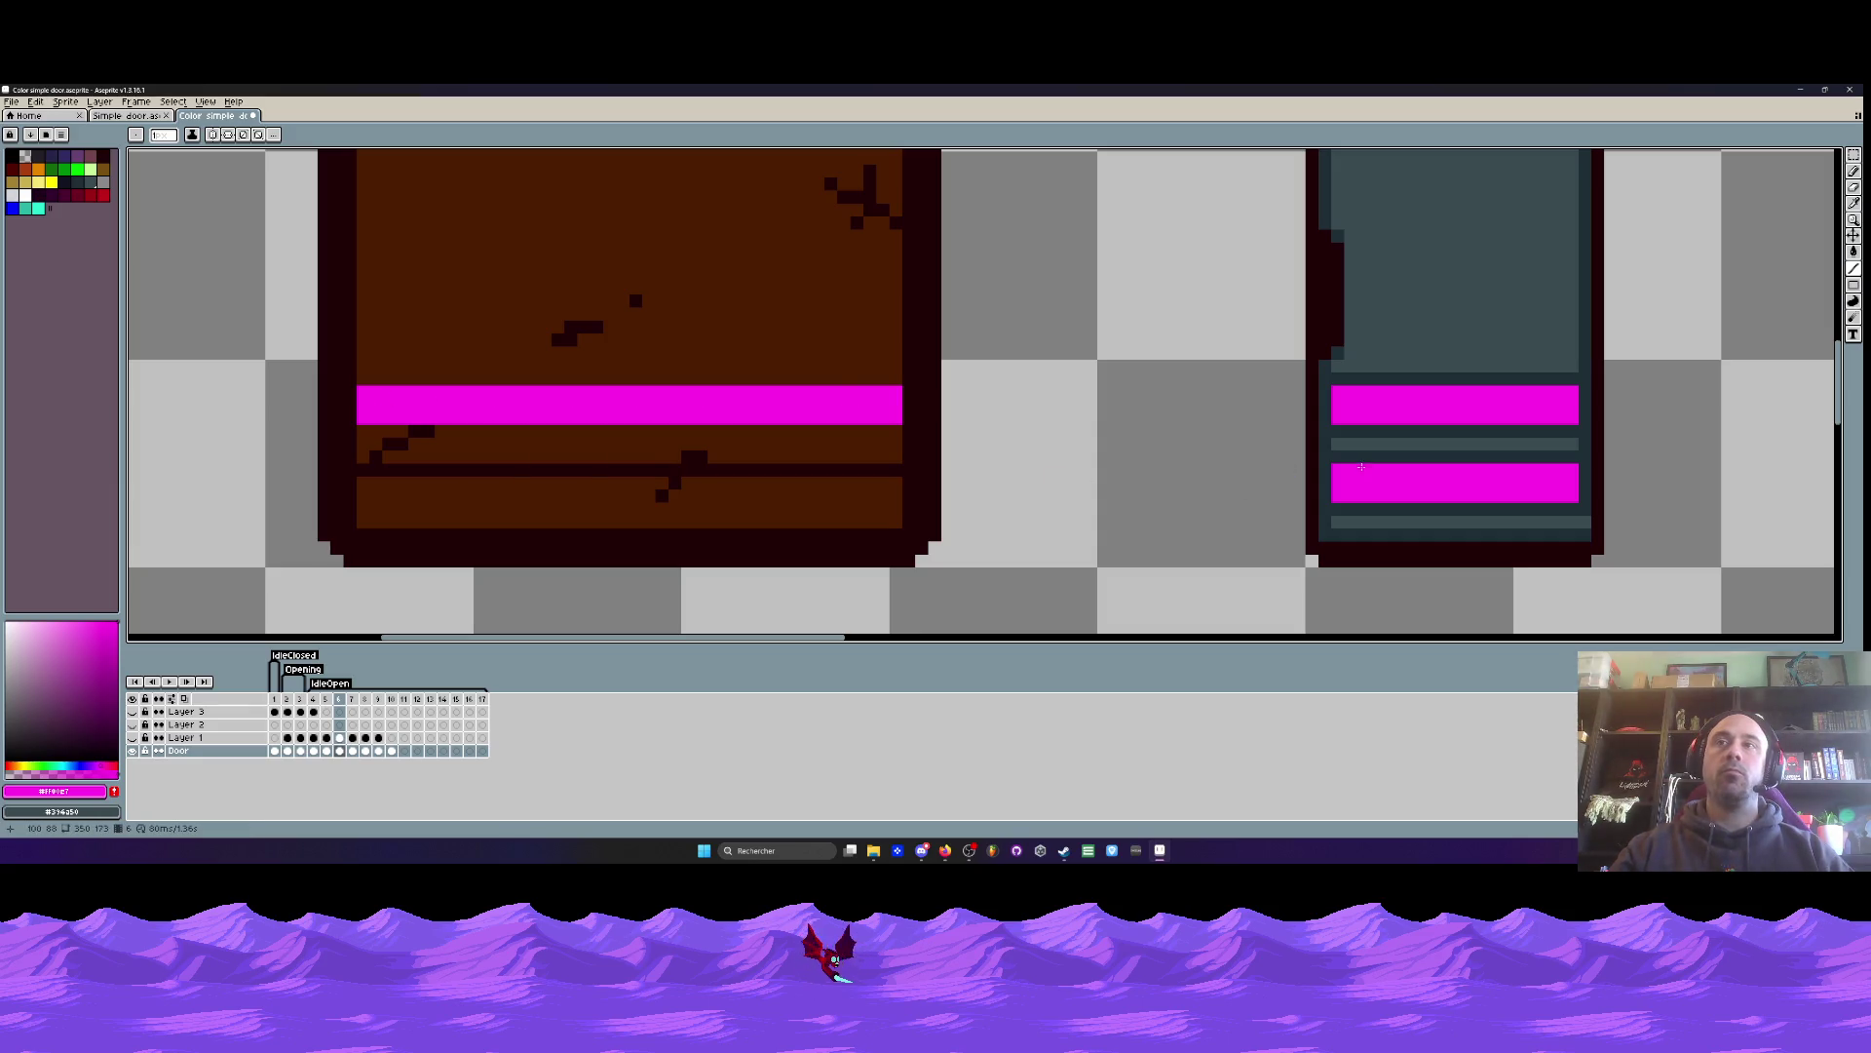
pyautogui.moveTo(890, 473)
pyautogui.mouseDown()
pyautogui.moveTo(374, 471)
pyautogui.moveTo(365, 495)
pyautogui.moveTo(892, 496)
pyautogui.moveTo(359, 484)
pyautogui.mouseUp()
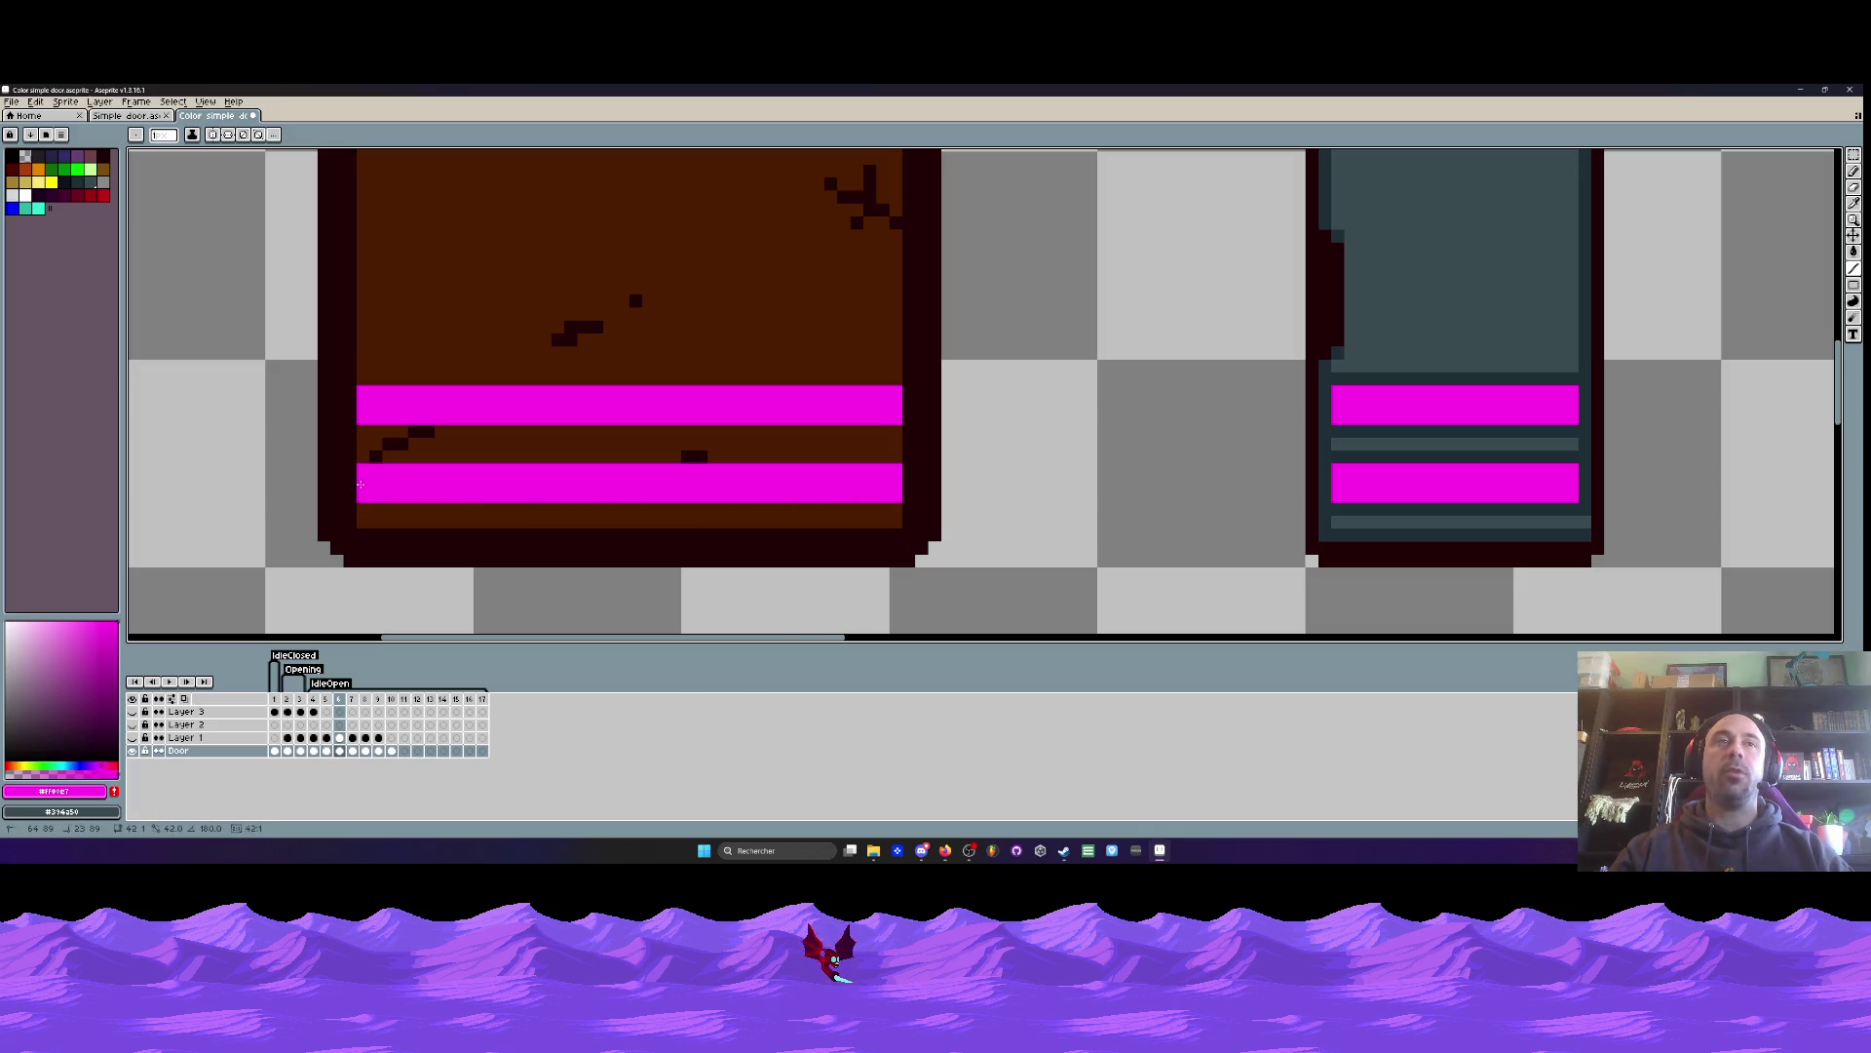
# - Draw a dark gray line between the brown door's two magenta stripes
pyautogui.scroll(-5, 387, 466)
pyautogui.scroll(2, 387, 466)
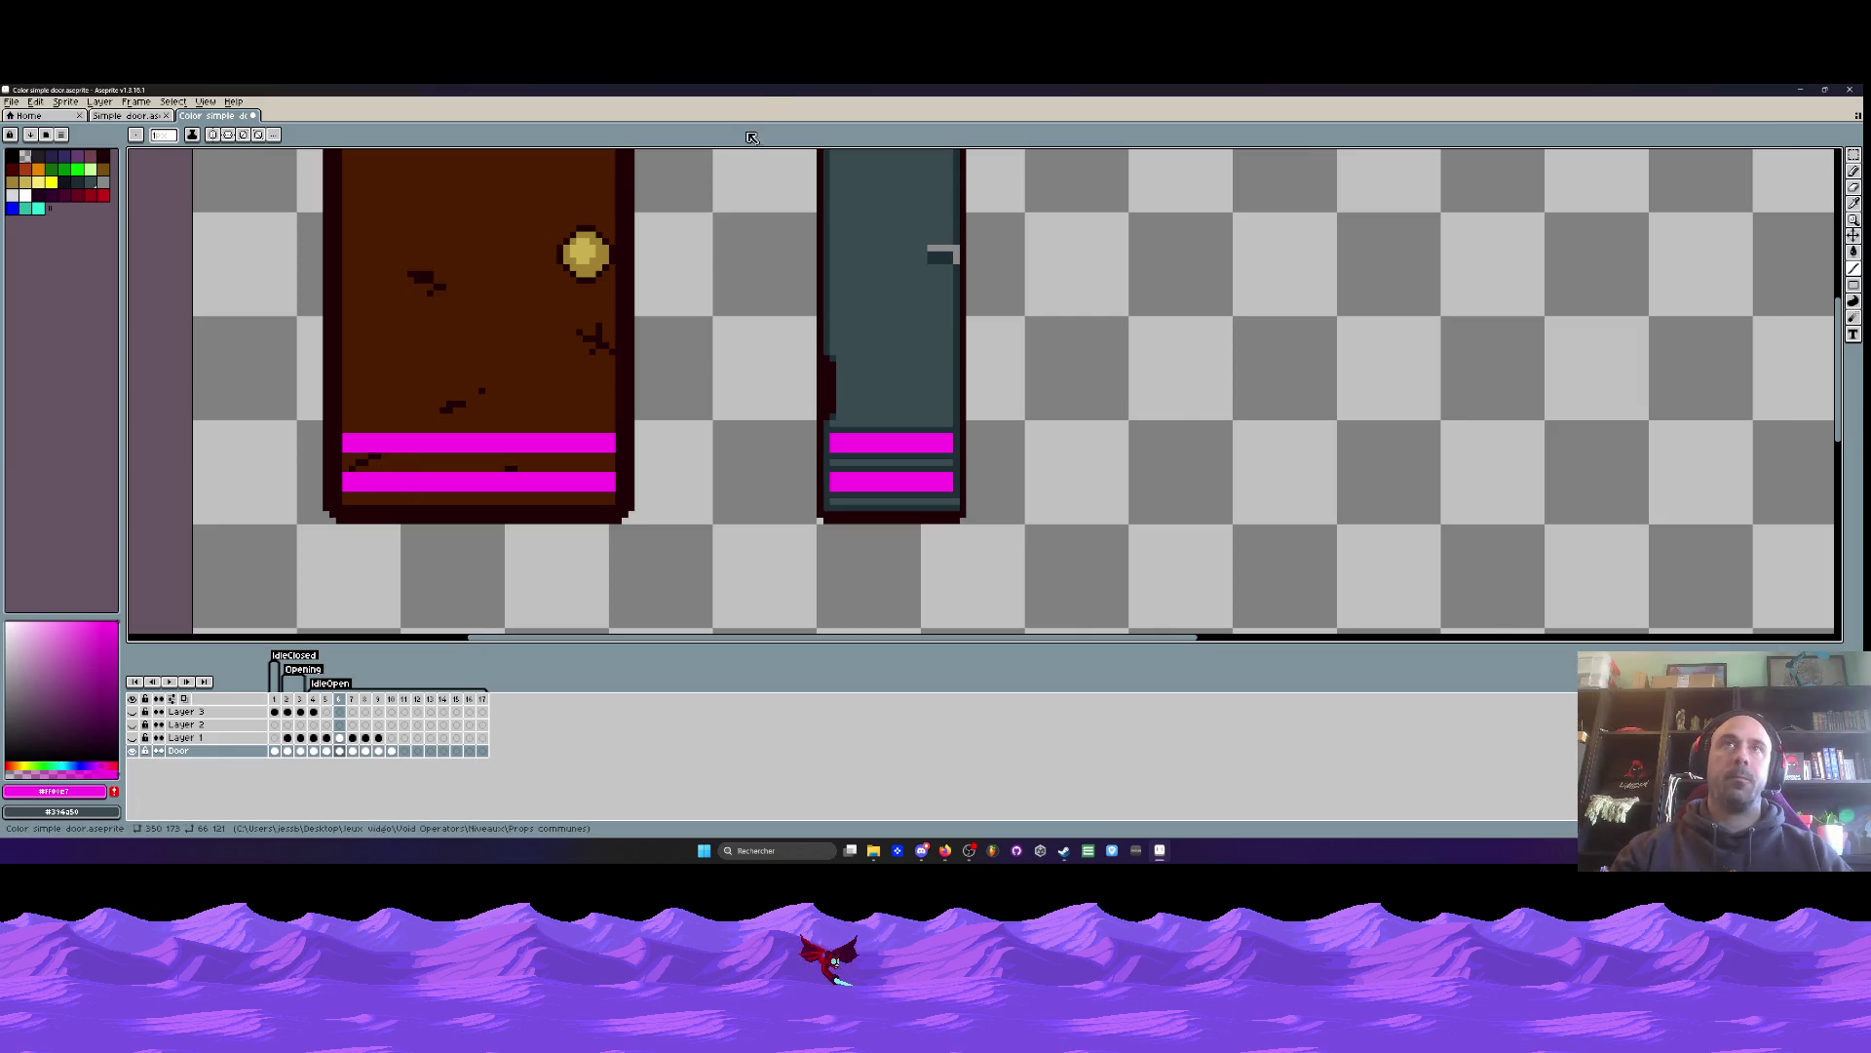
pyautogui.scroll(3, 877, 341)
pyautogui.press('i')
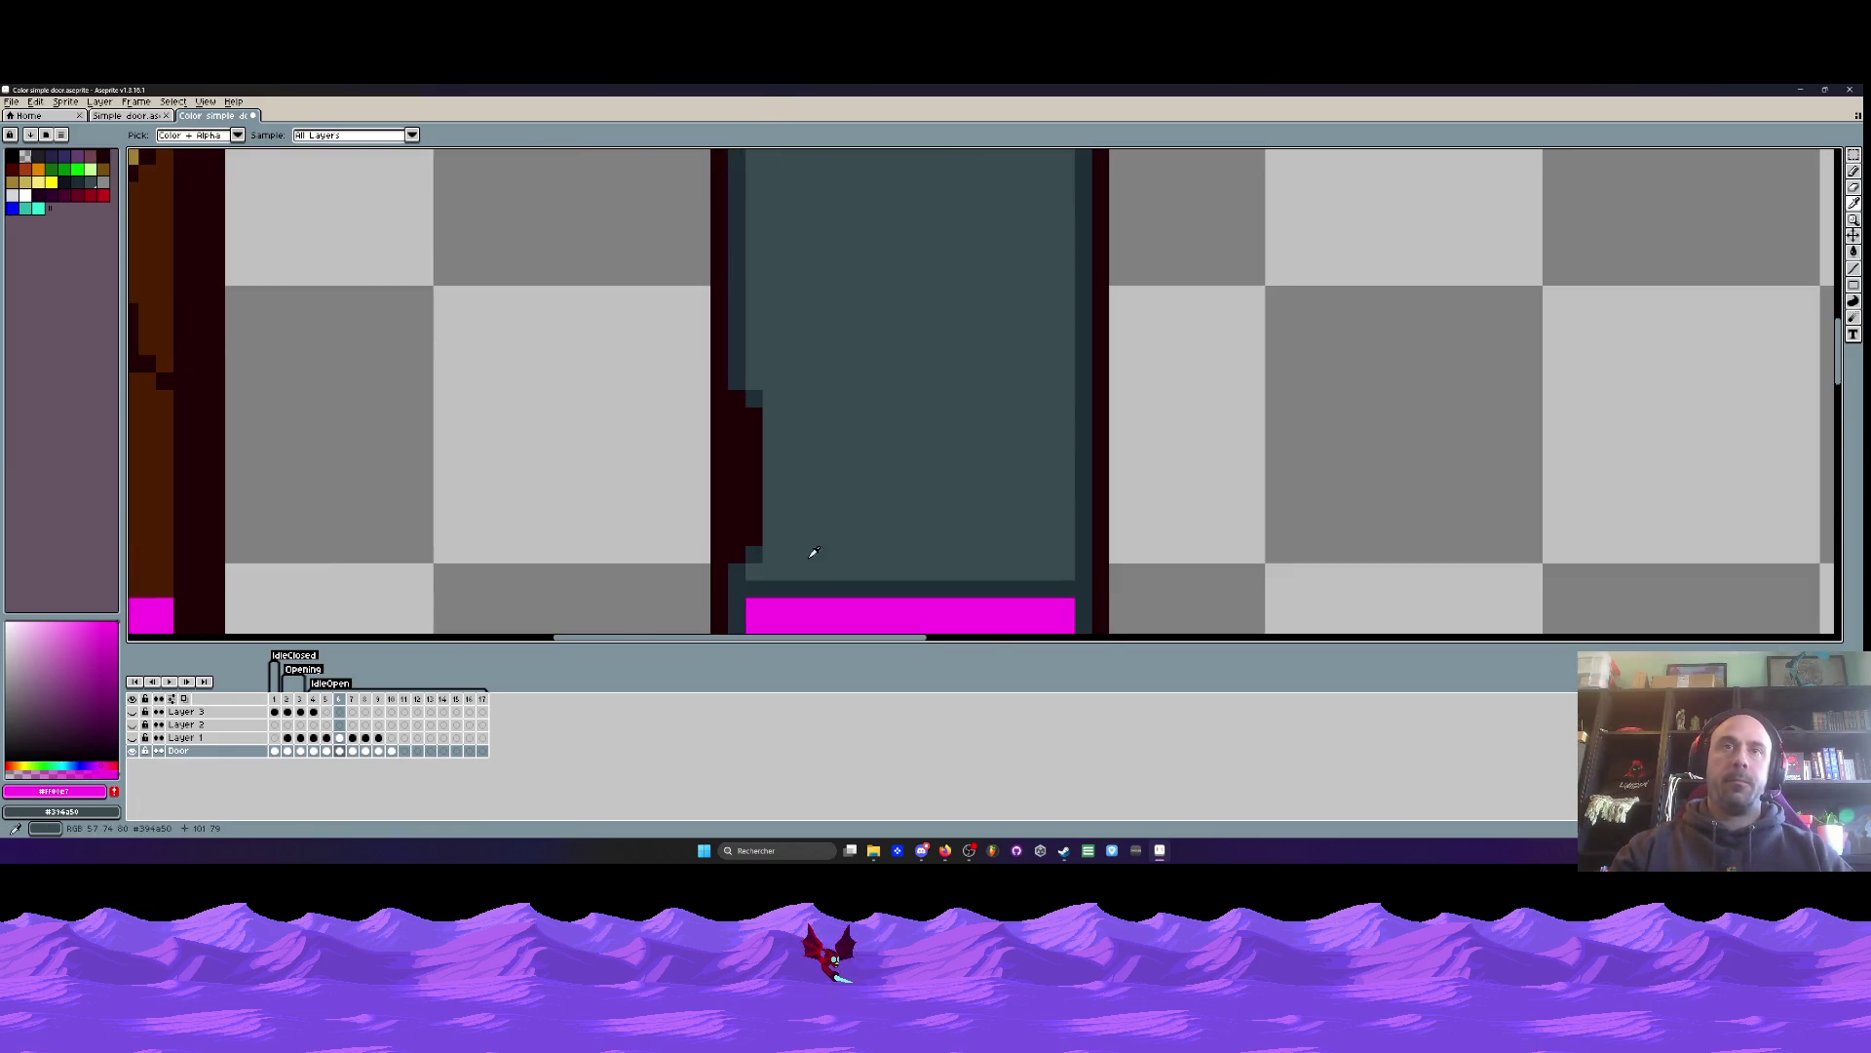
pyautogui.click(807, 584)
pyautogui.scroll(-3, 807, 563)
pyautogui.click(1852, 269)
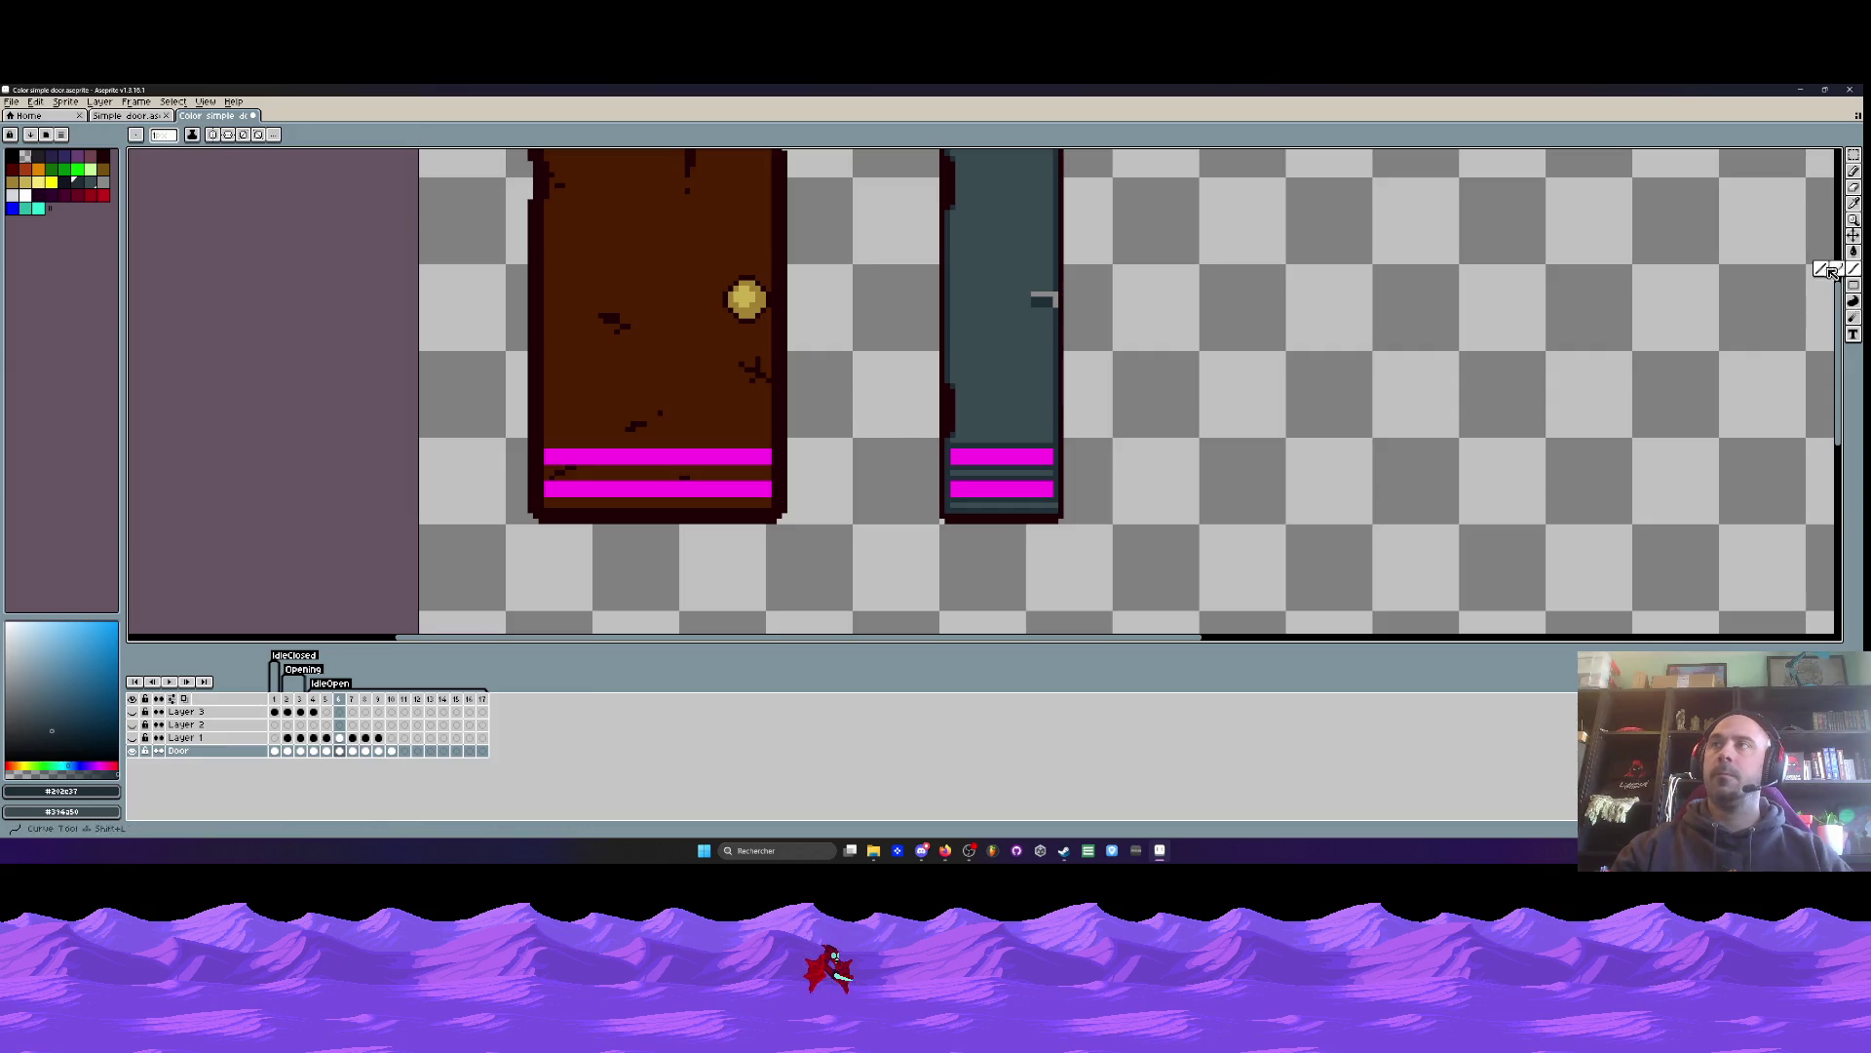
pyautogui.scroll(2, 705, 466)
pyautogui.moveTo(870, 469)
pyautogui.mouseDown()
pyautogui.moveTo(340, 467)
pyautogui.moveTo(888, 491)
pyautogui.mouseUp()
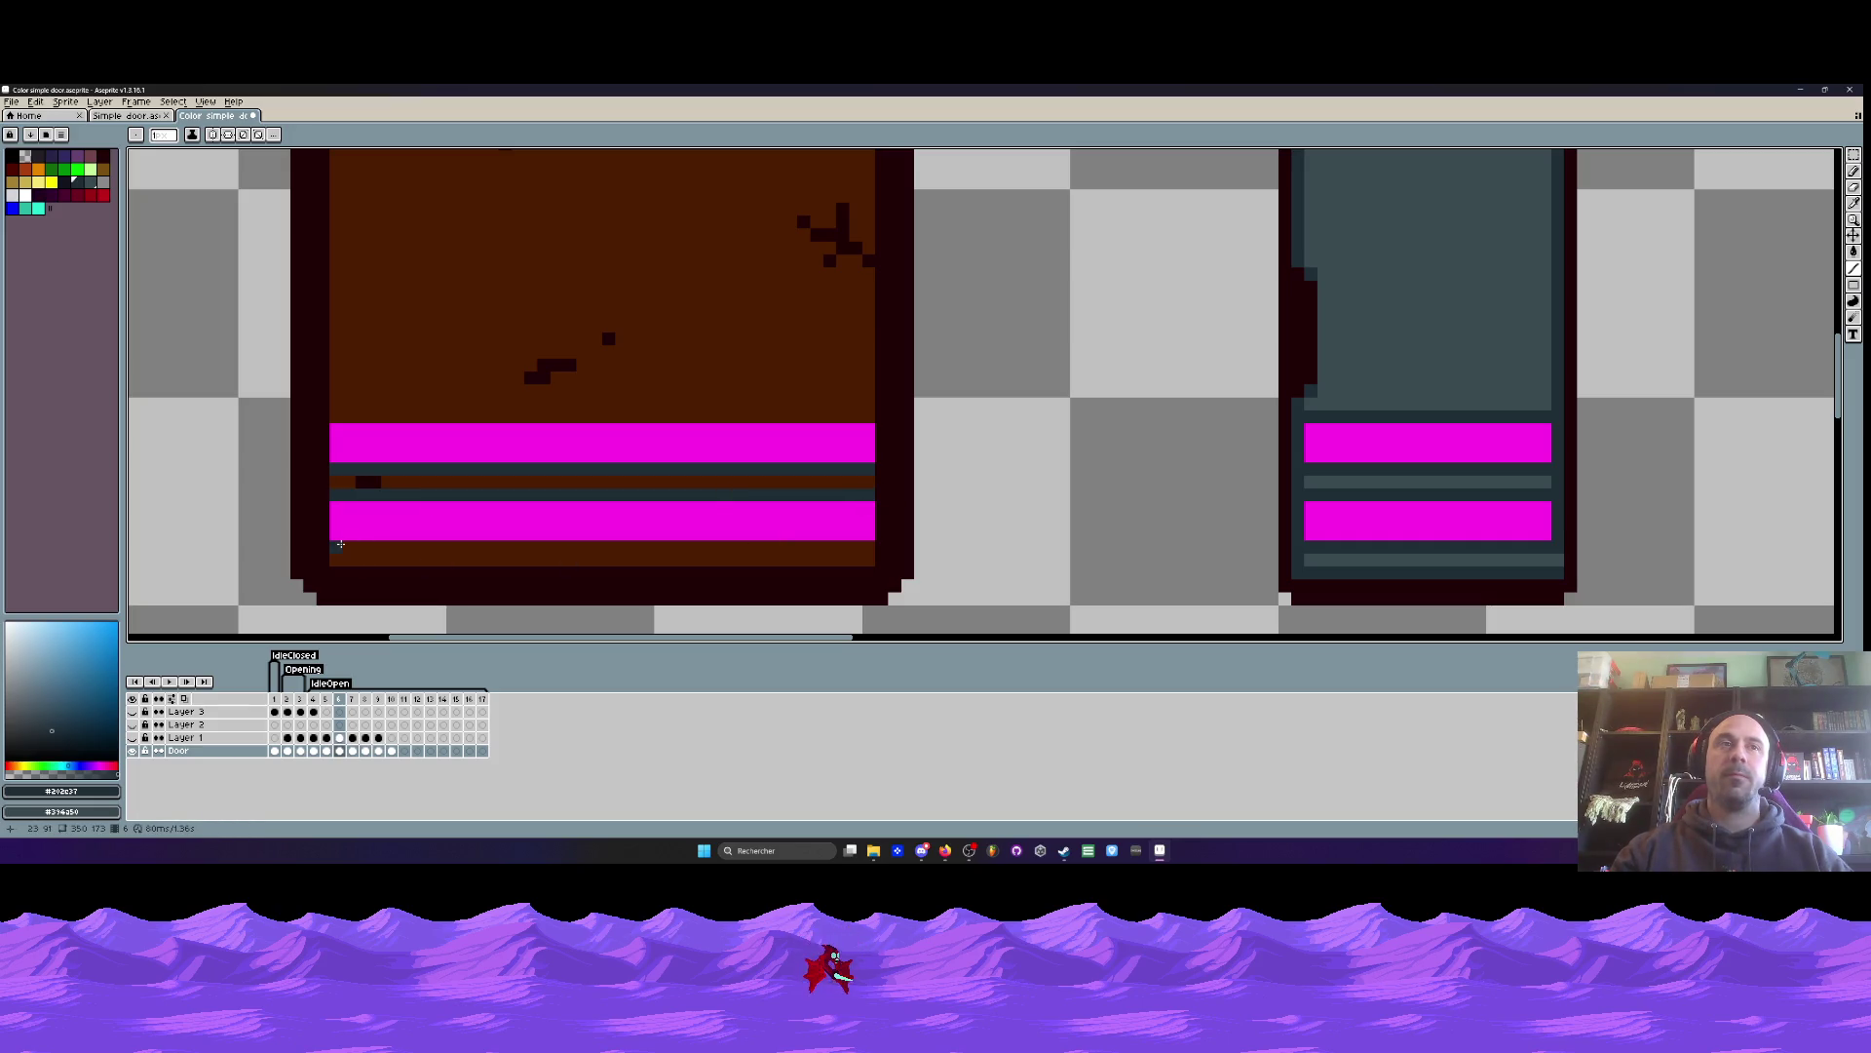
pyautogui.scroll(-3, 870, 543)
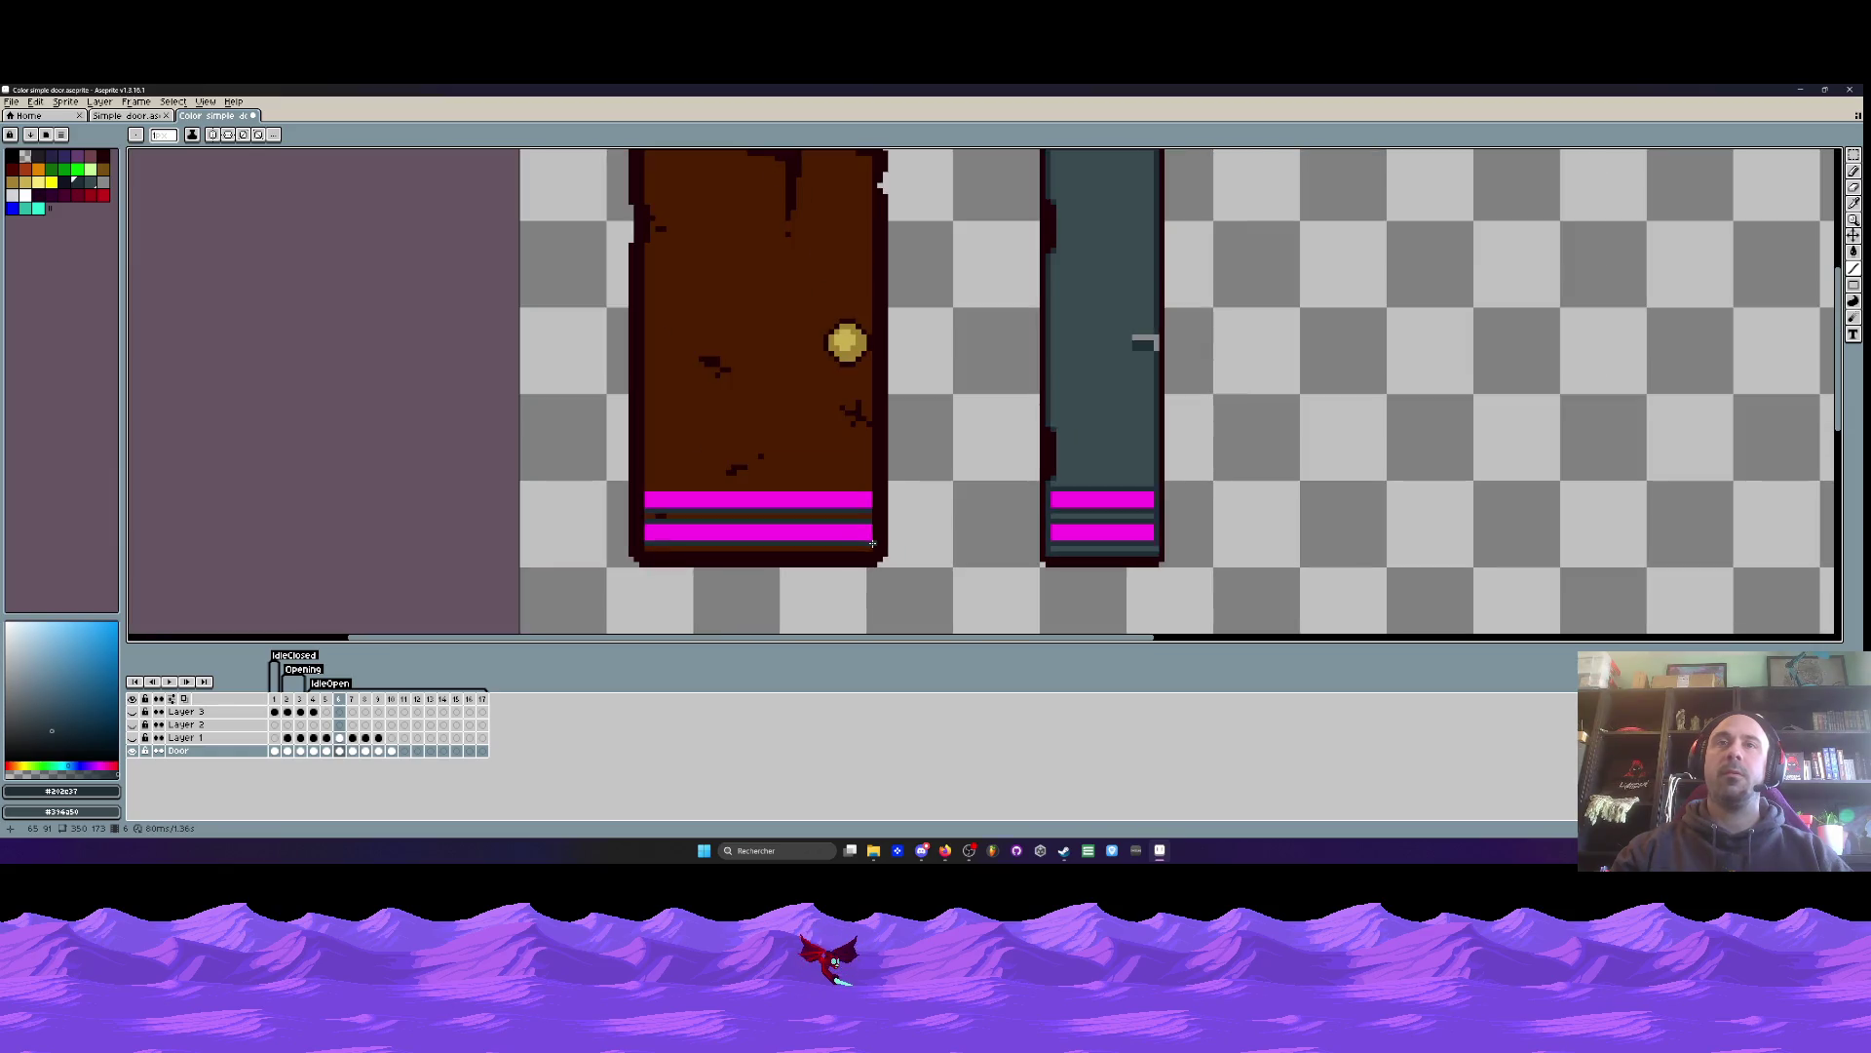
# - On frame 6, extend the magenta stripe one pixel at its right end
pyautogui.moveTo(275, 699); pyautogui.dragTo(348, 708)
pyautogui.scroll(3, 912, 505)
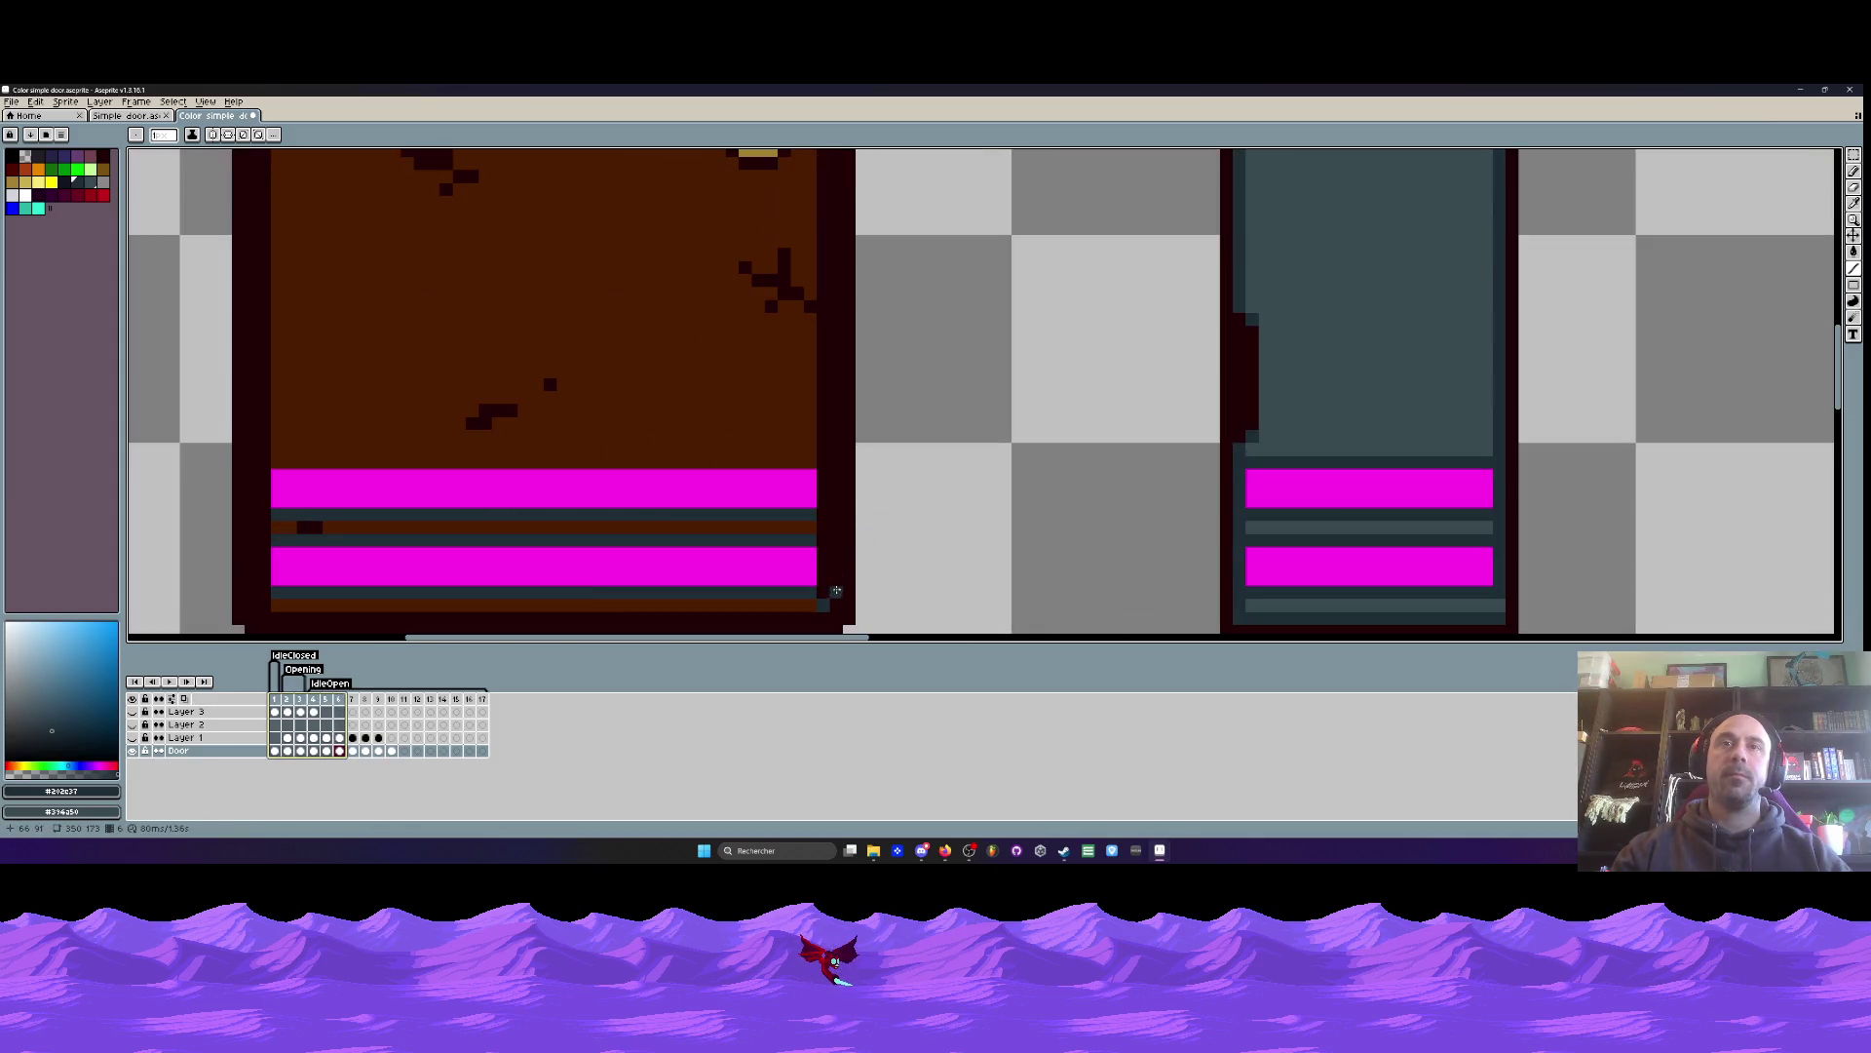
pyautogui.press('Escape')
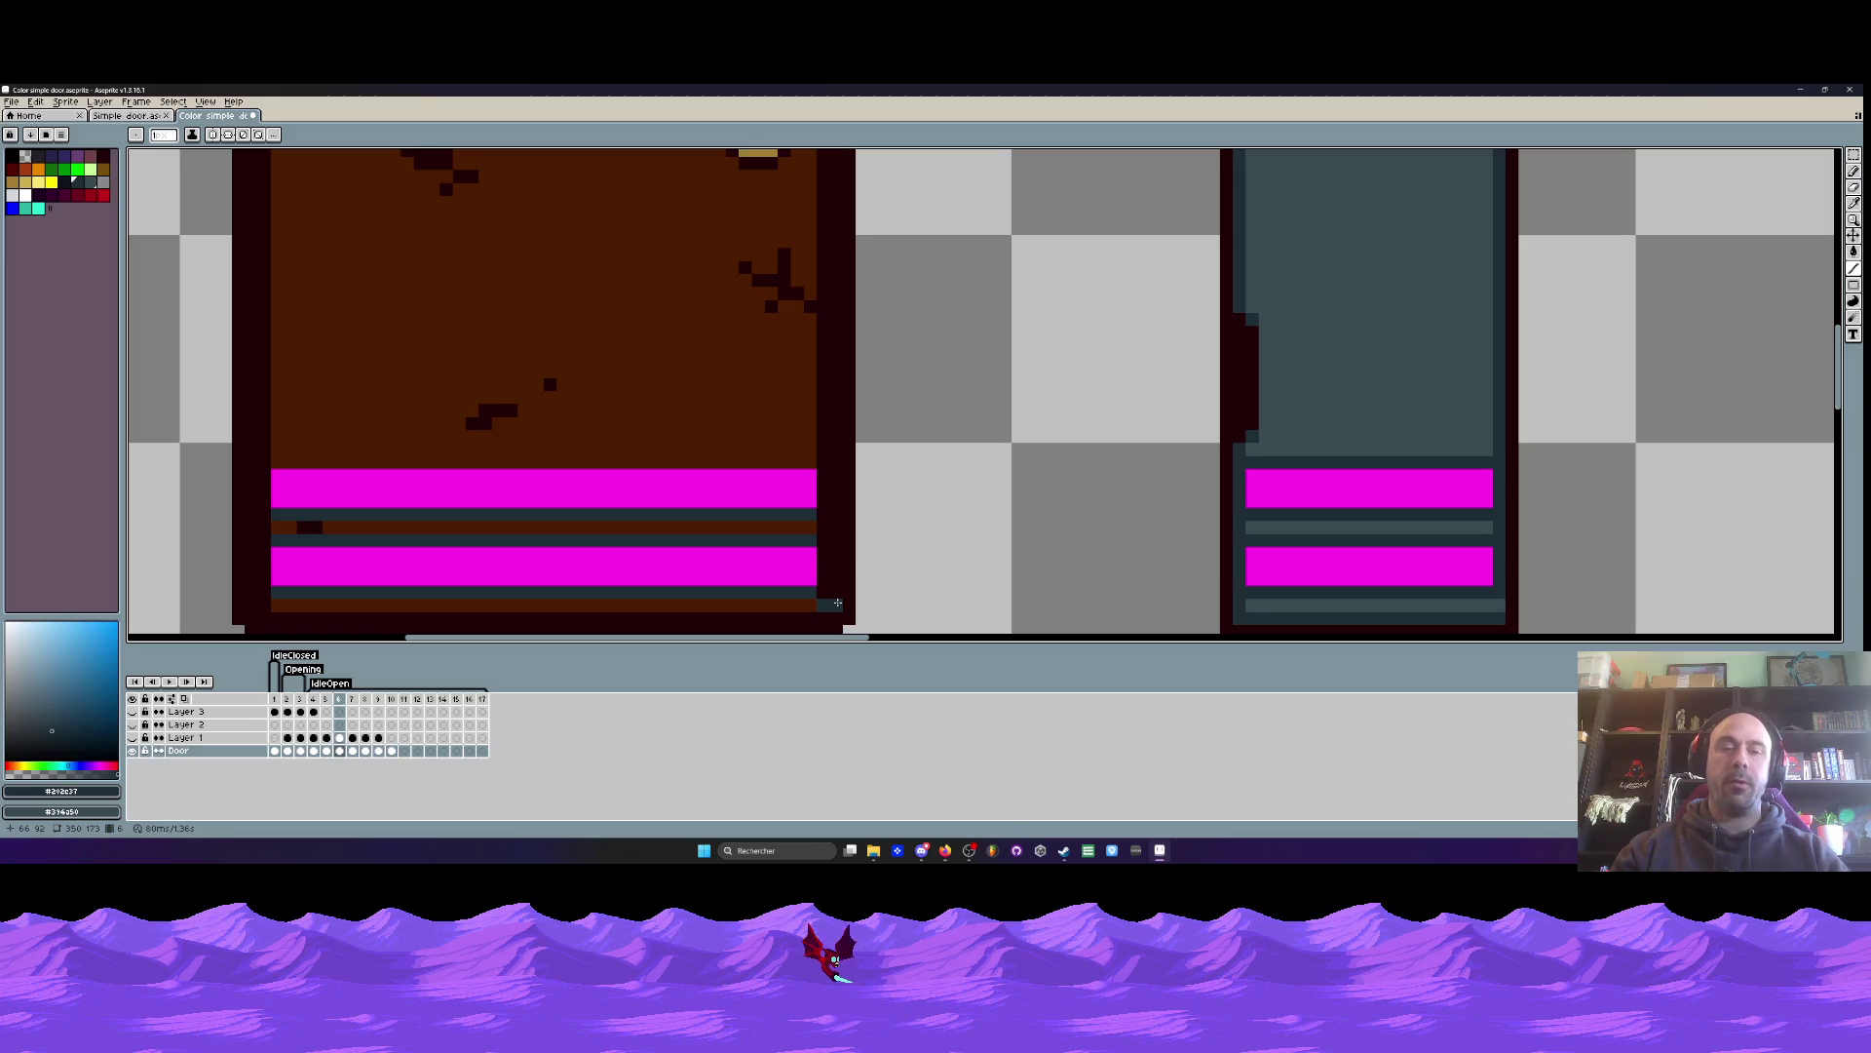
pyautogui.press('b')
pyautogui.keyDown('alt'); pyautogui.click(822, 492); pyautogui.keyUp('alt')
pyautogui.scroll(2, 823, 492)
pyautogui.moveTo(839, 459); pyautogui.dragTo(834, 501)
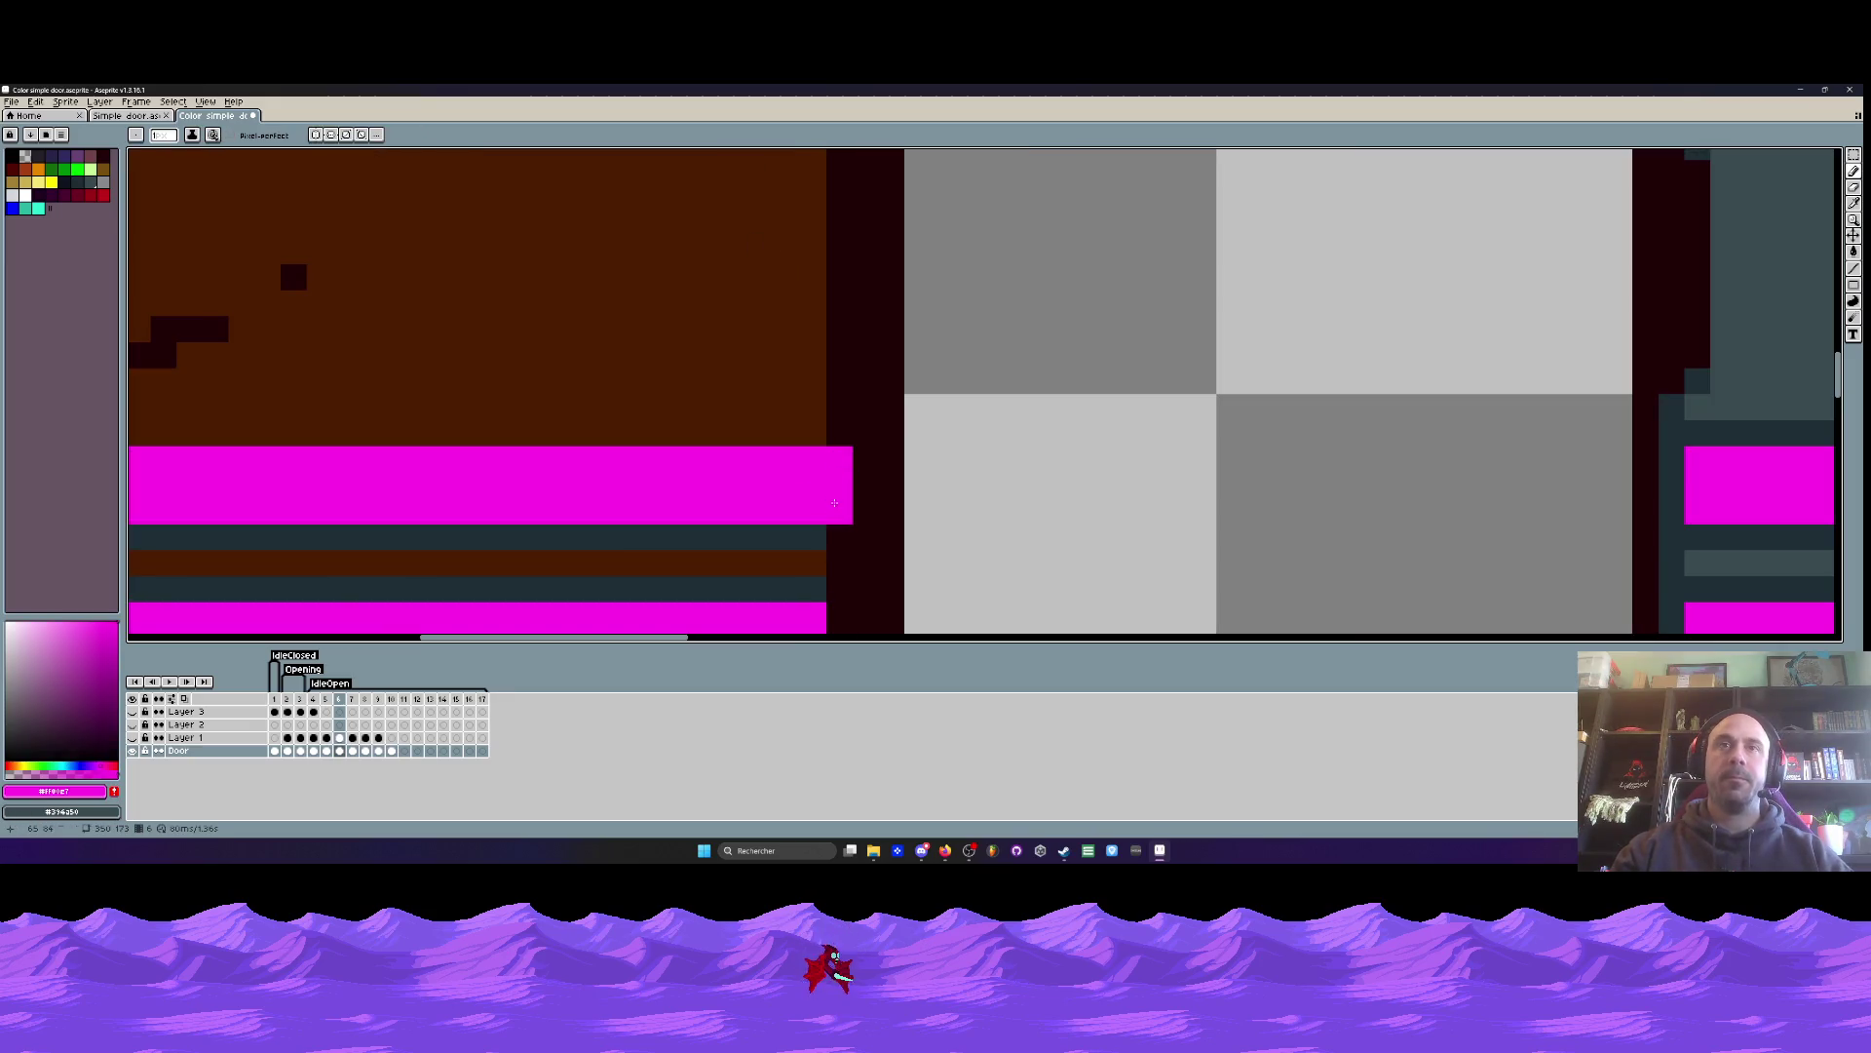
pyautogui.scroll(-2, 834, 501)
pyautogui.scroll(-2, 780, 468)
pyautogui.scroll(2, 696, 445)
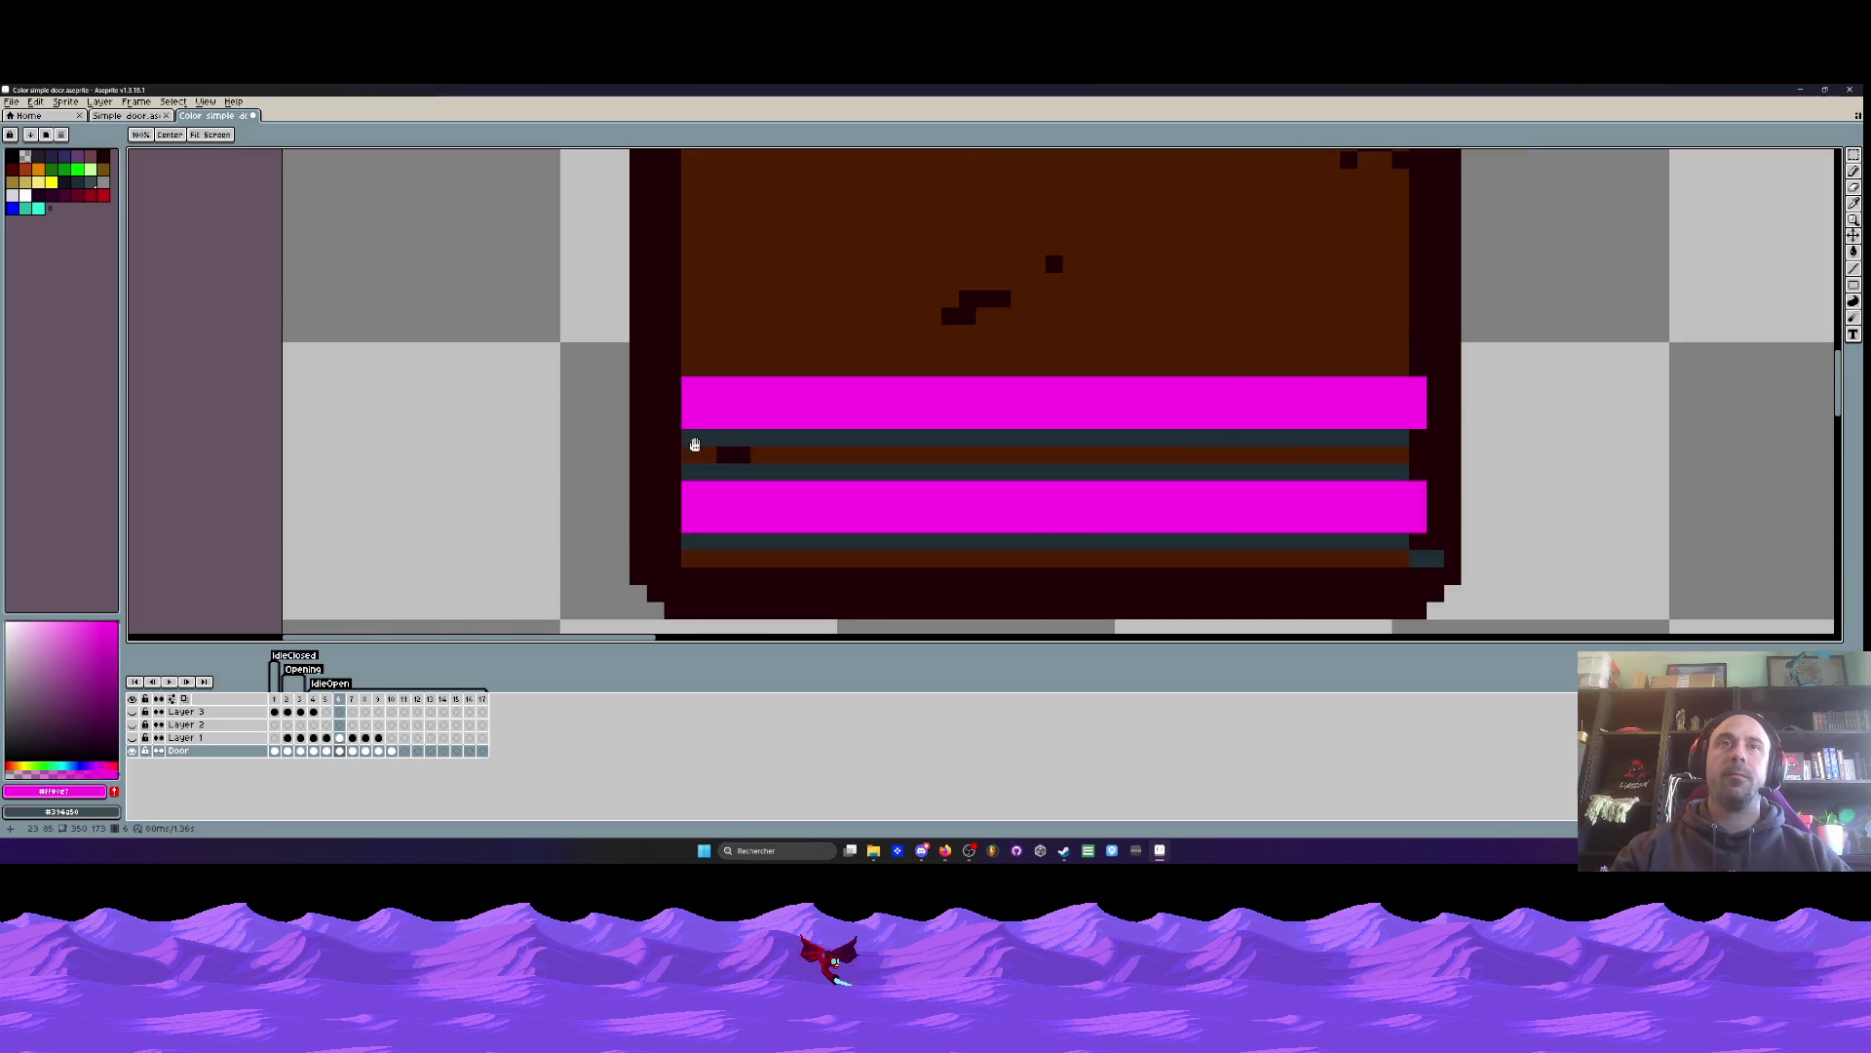
pyautogui.scroll(-2, 749, 500)
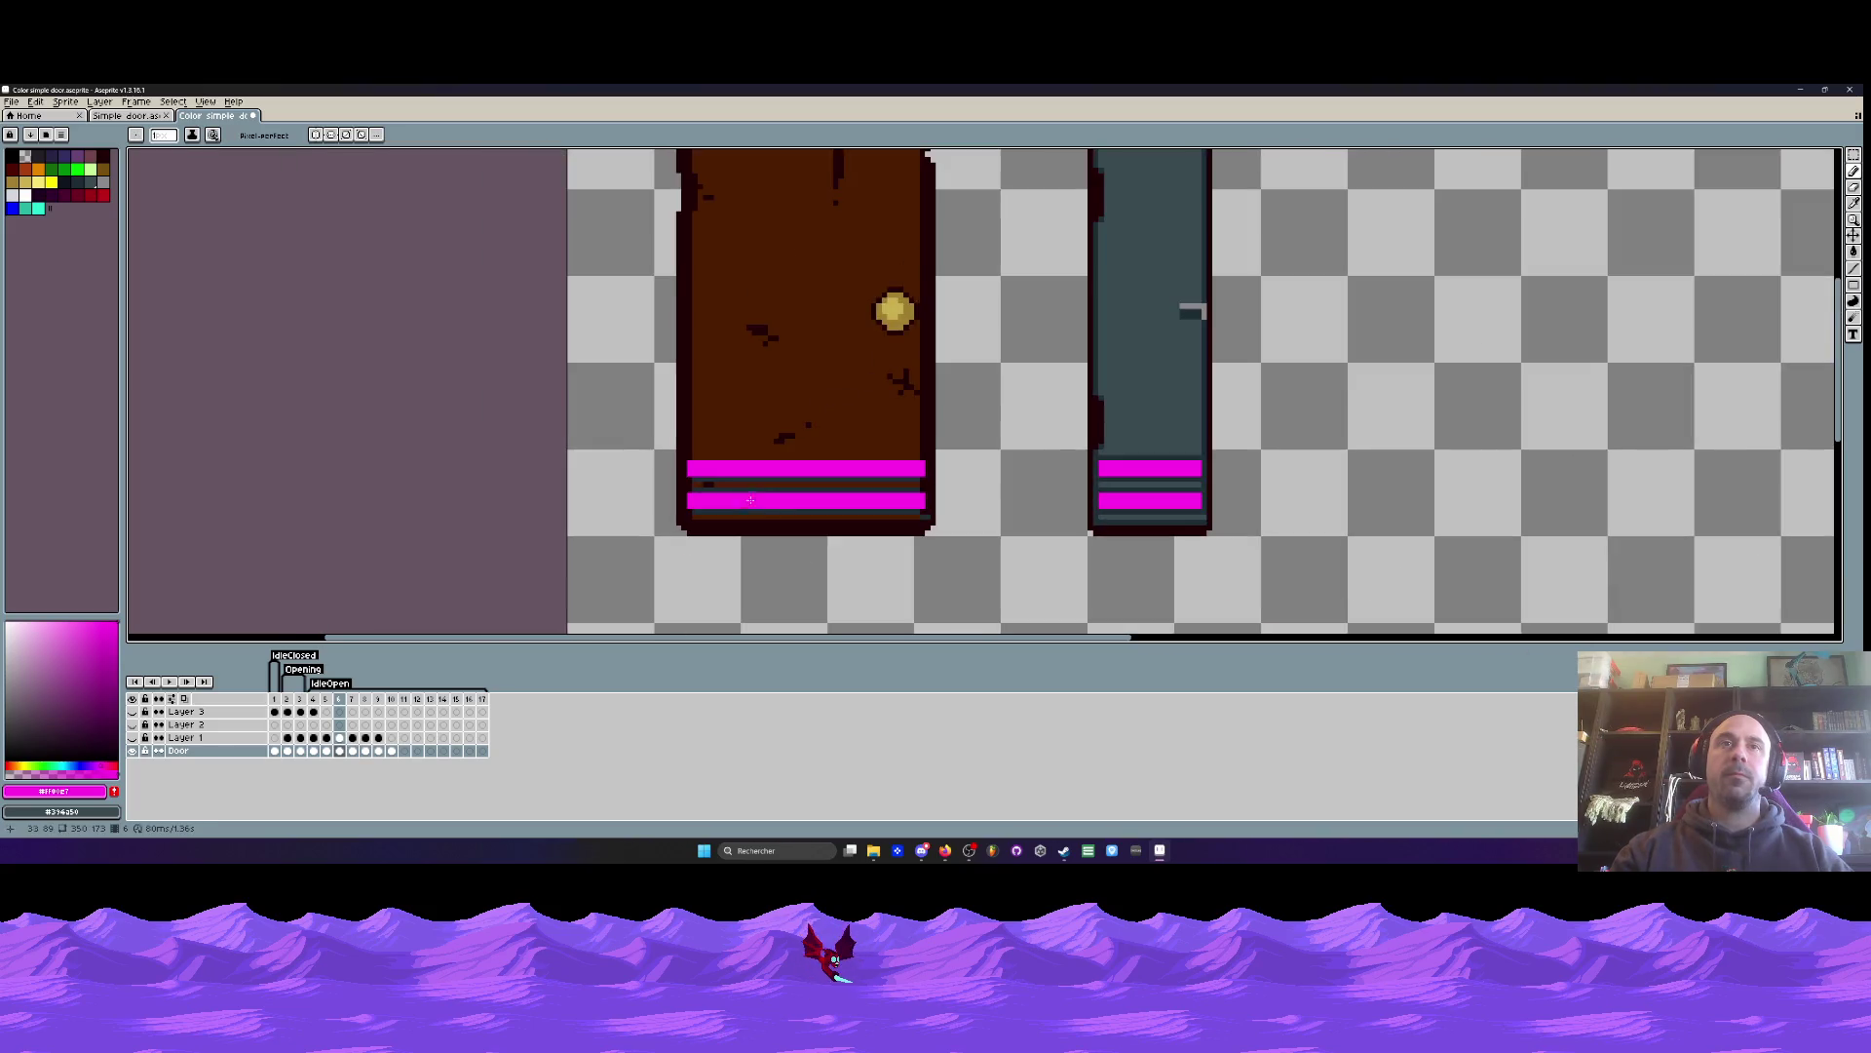
pyautogui.scroll(1, 749, 500)
pyautogui.scroll(2, 979, 531)
# - Flood-fill the brown door body and the strips between the stripes with slate gray #394a50
pyautogui.keyDown('alt'); pyautogui.click(980, 532); pyautogui.keyUp('alt')
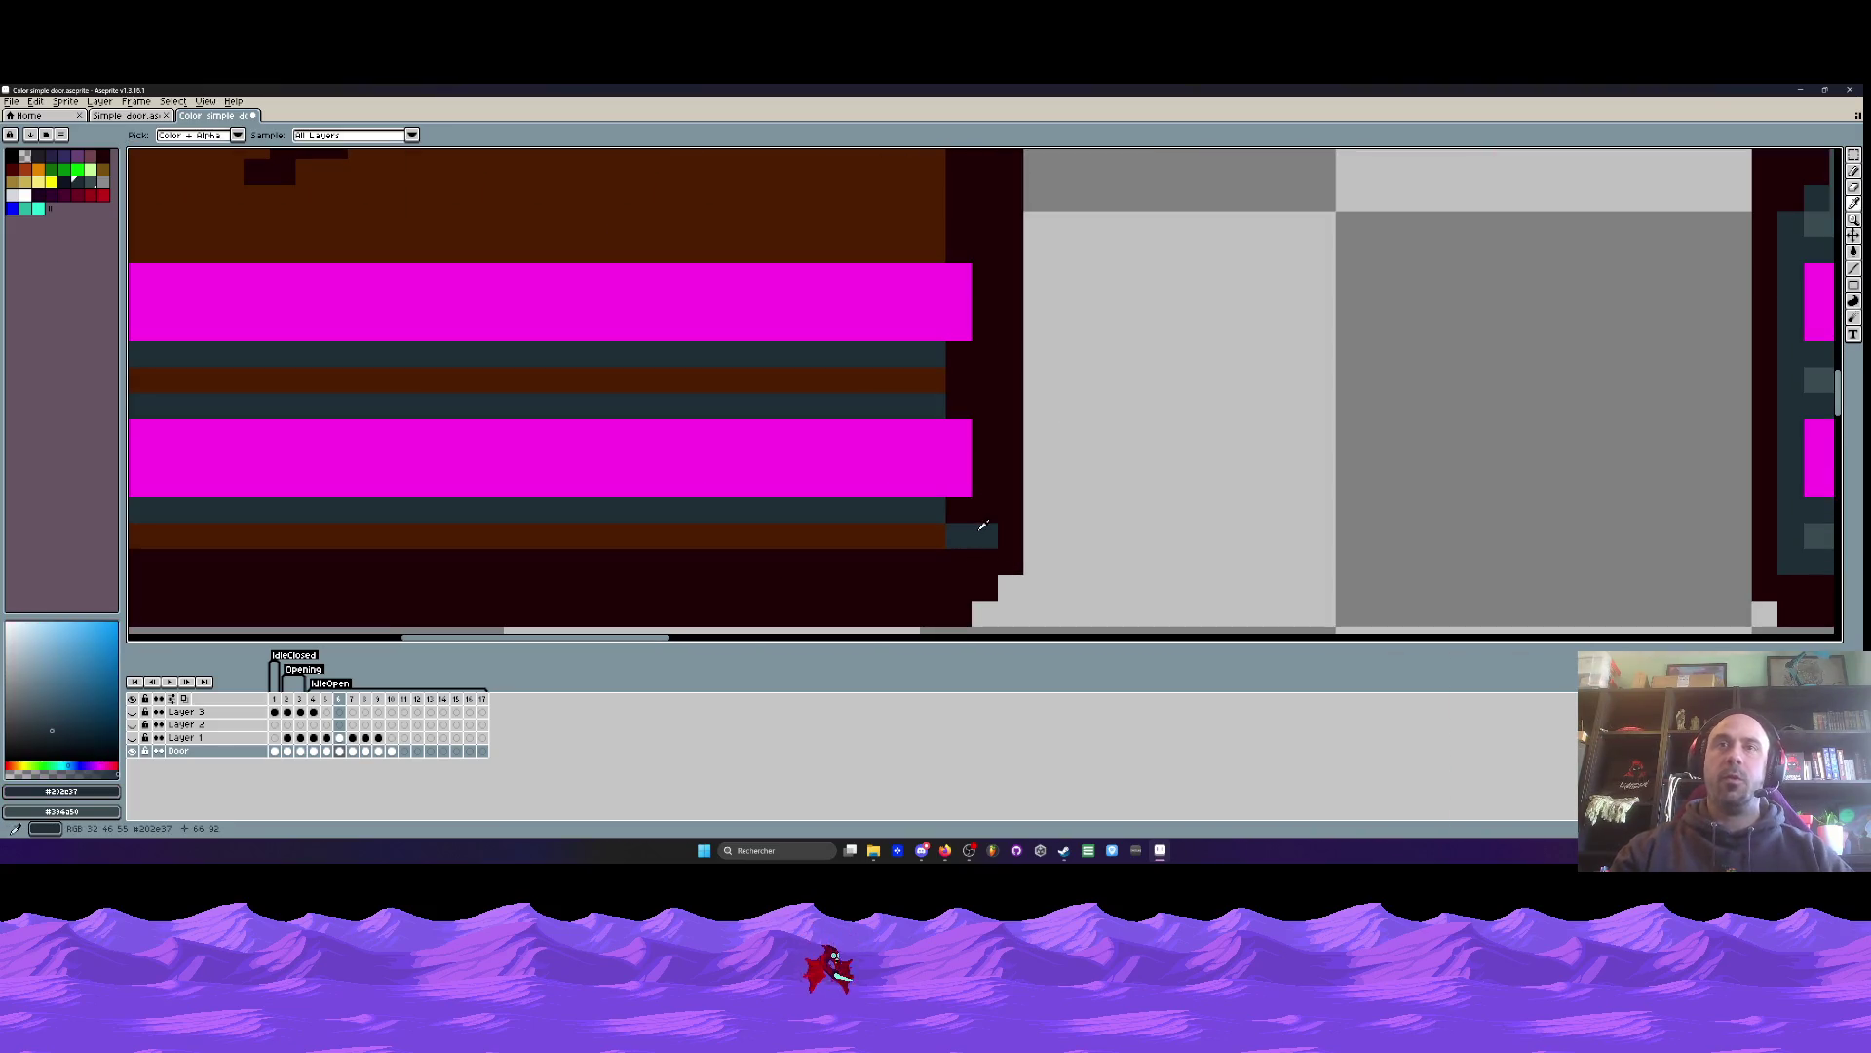
pyautogui.scroll(-3, 926, 526)
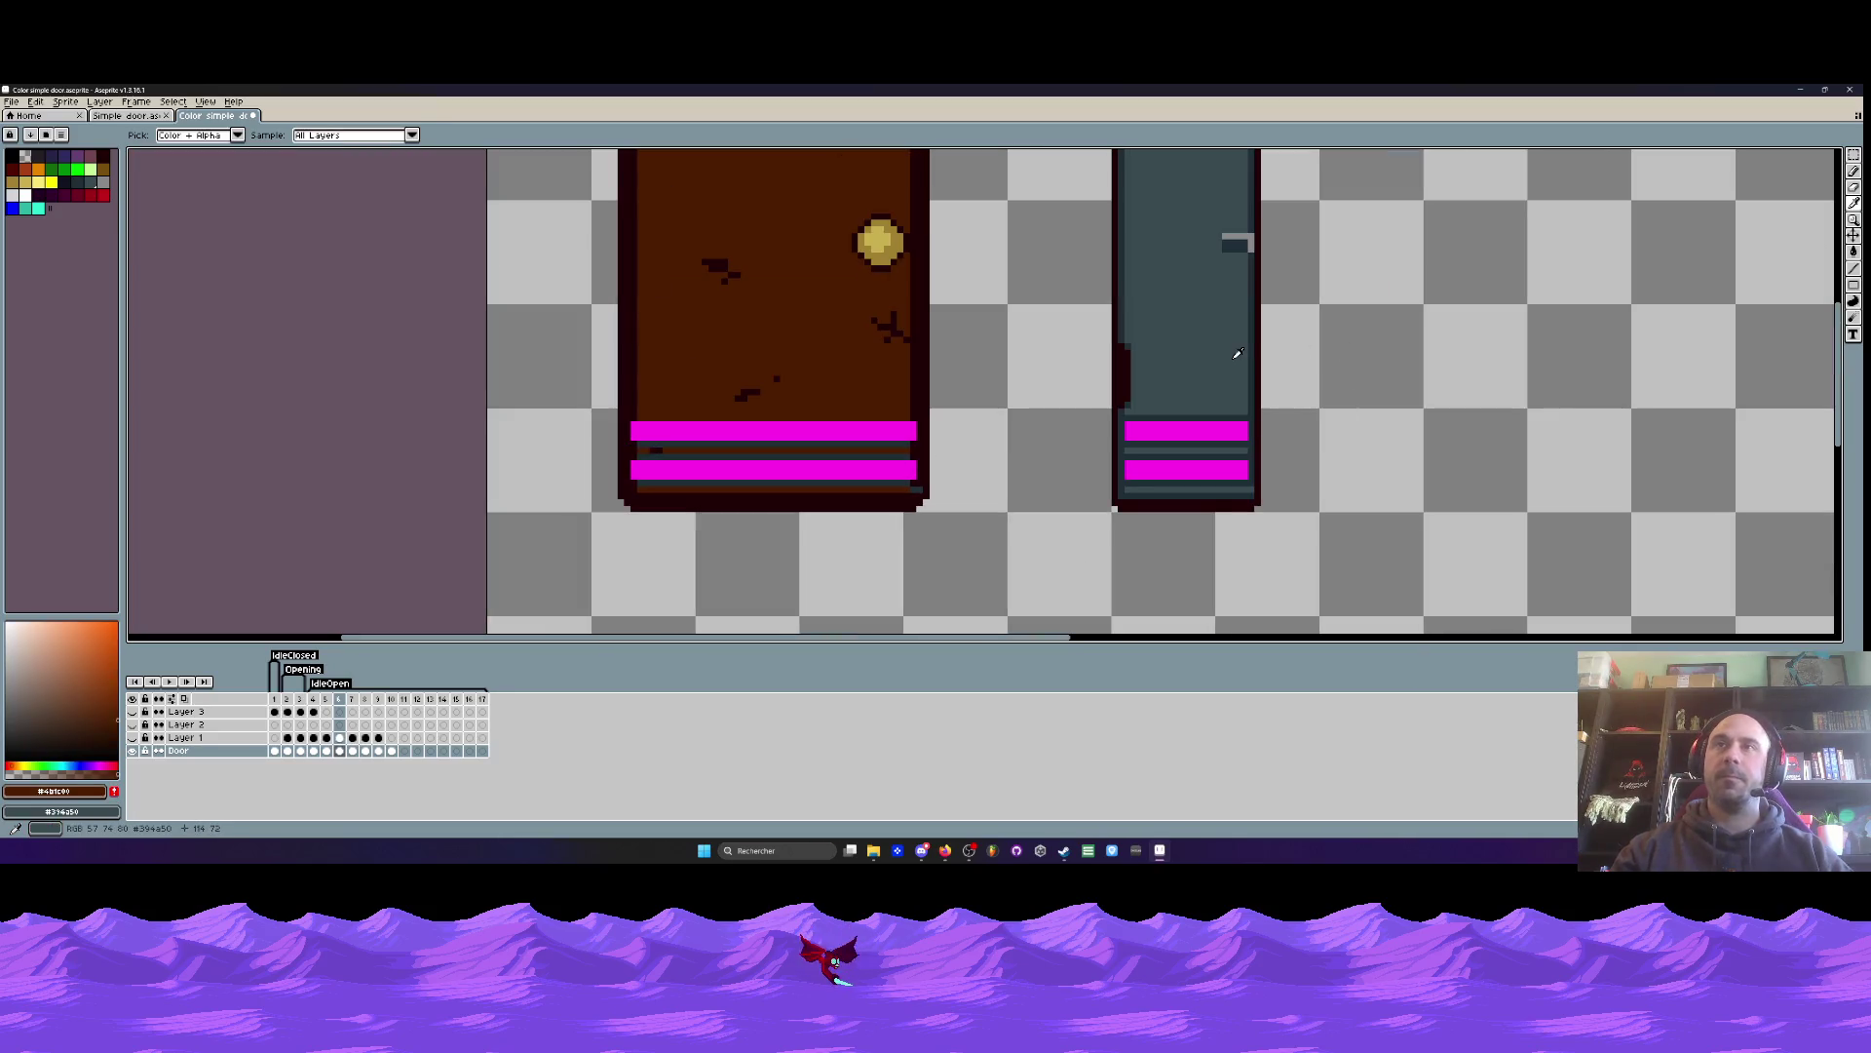
pyautogui.click(780, 444)
pyautogui.press('g')
pyautogui.click(752, 304)
pyautogui.click(711, 448)
pyautogui.click(694, 488)
pyautogui.scroll(1, 669, 450)
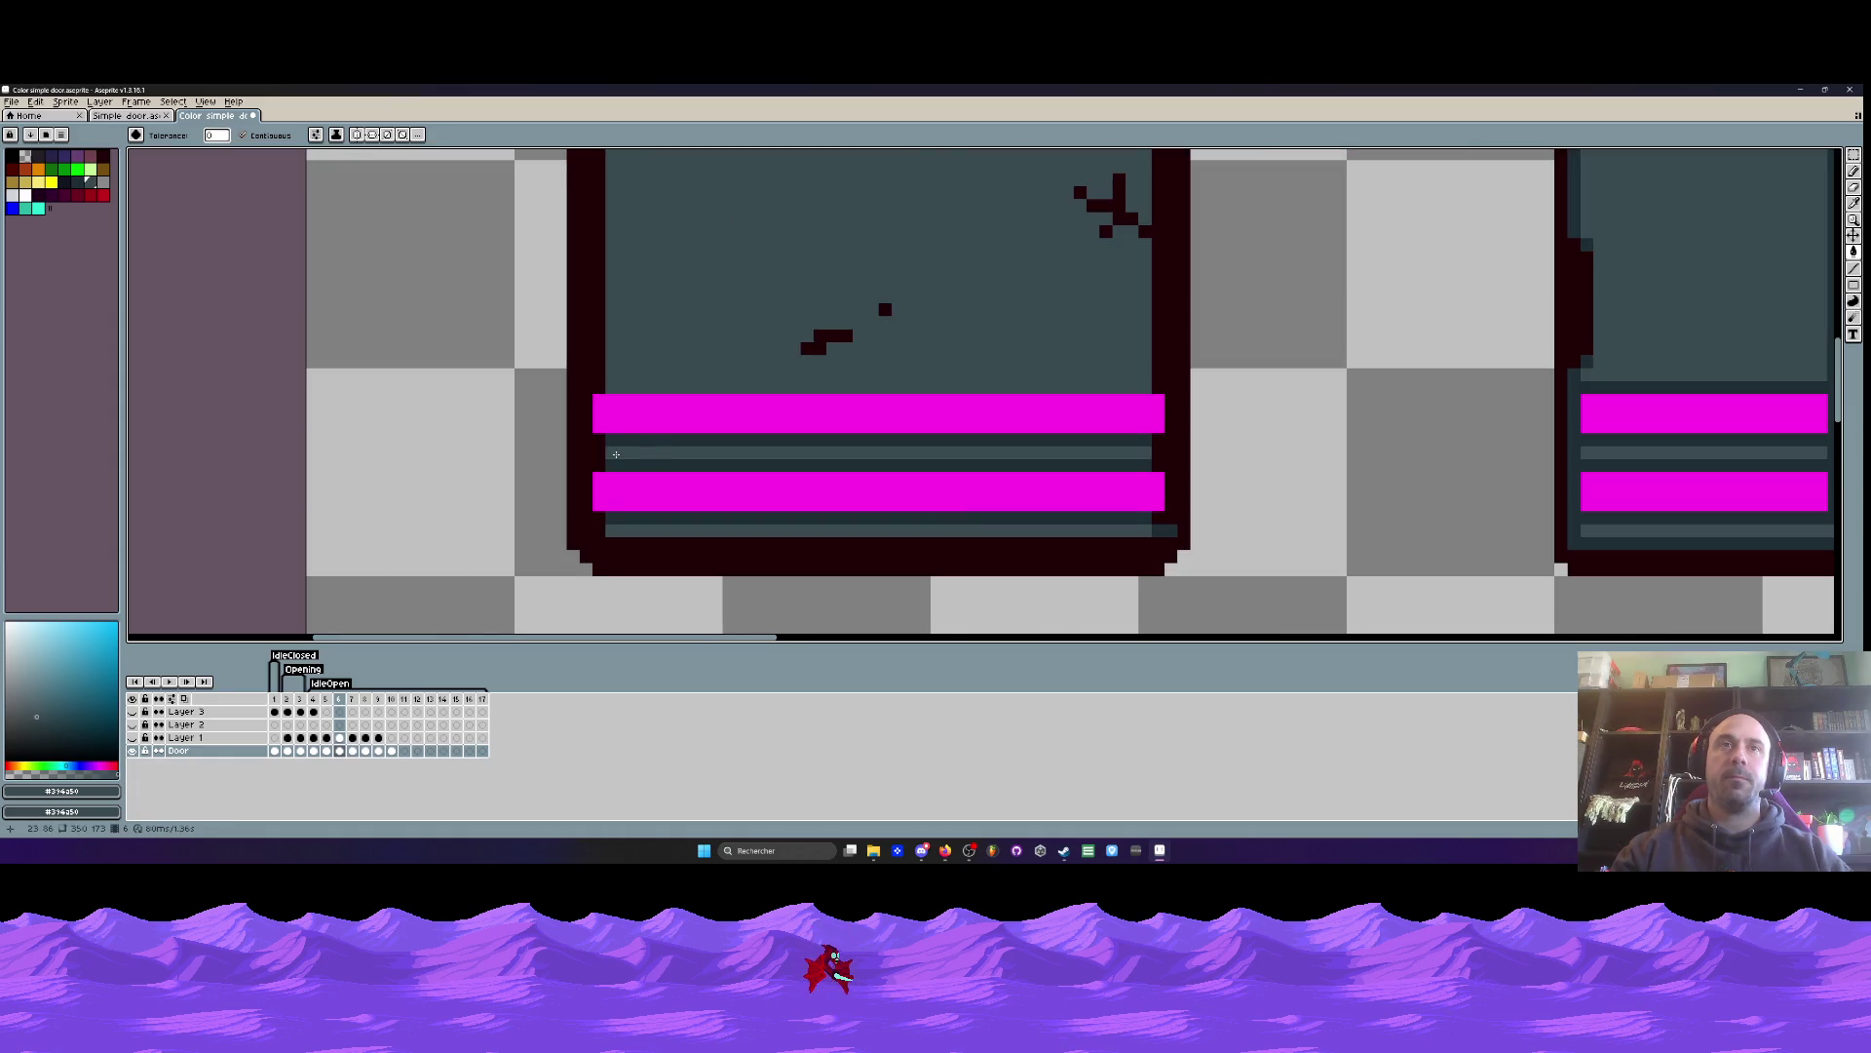
# - On frame 6, fill the top-outline notch and corner gap with outline colour #200105
pyautogui.scroll(-2, 615, 454)
pyautogui.scroll(1, 733, 207)
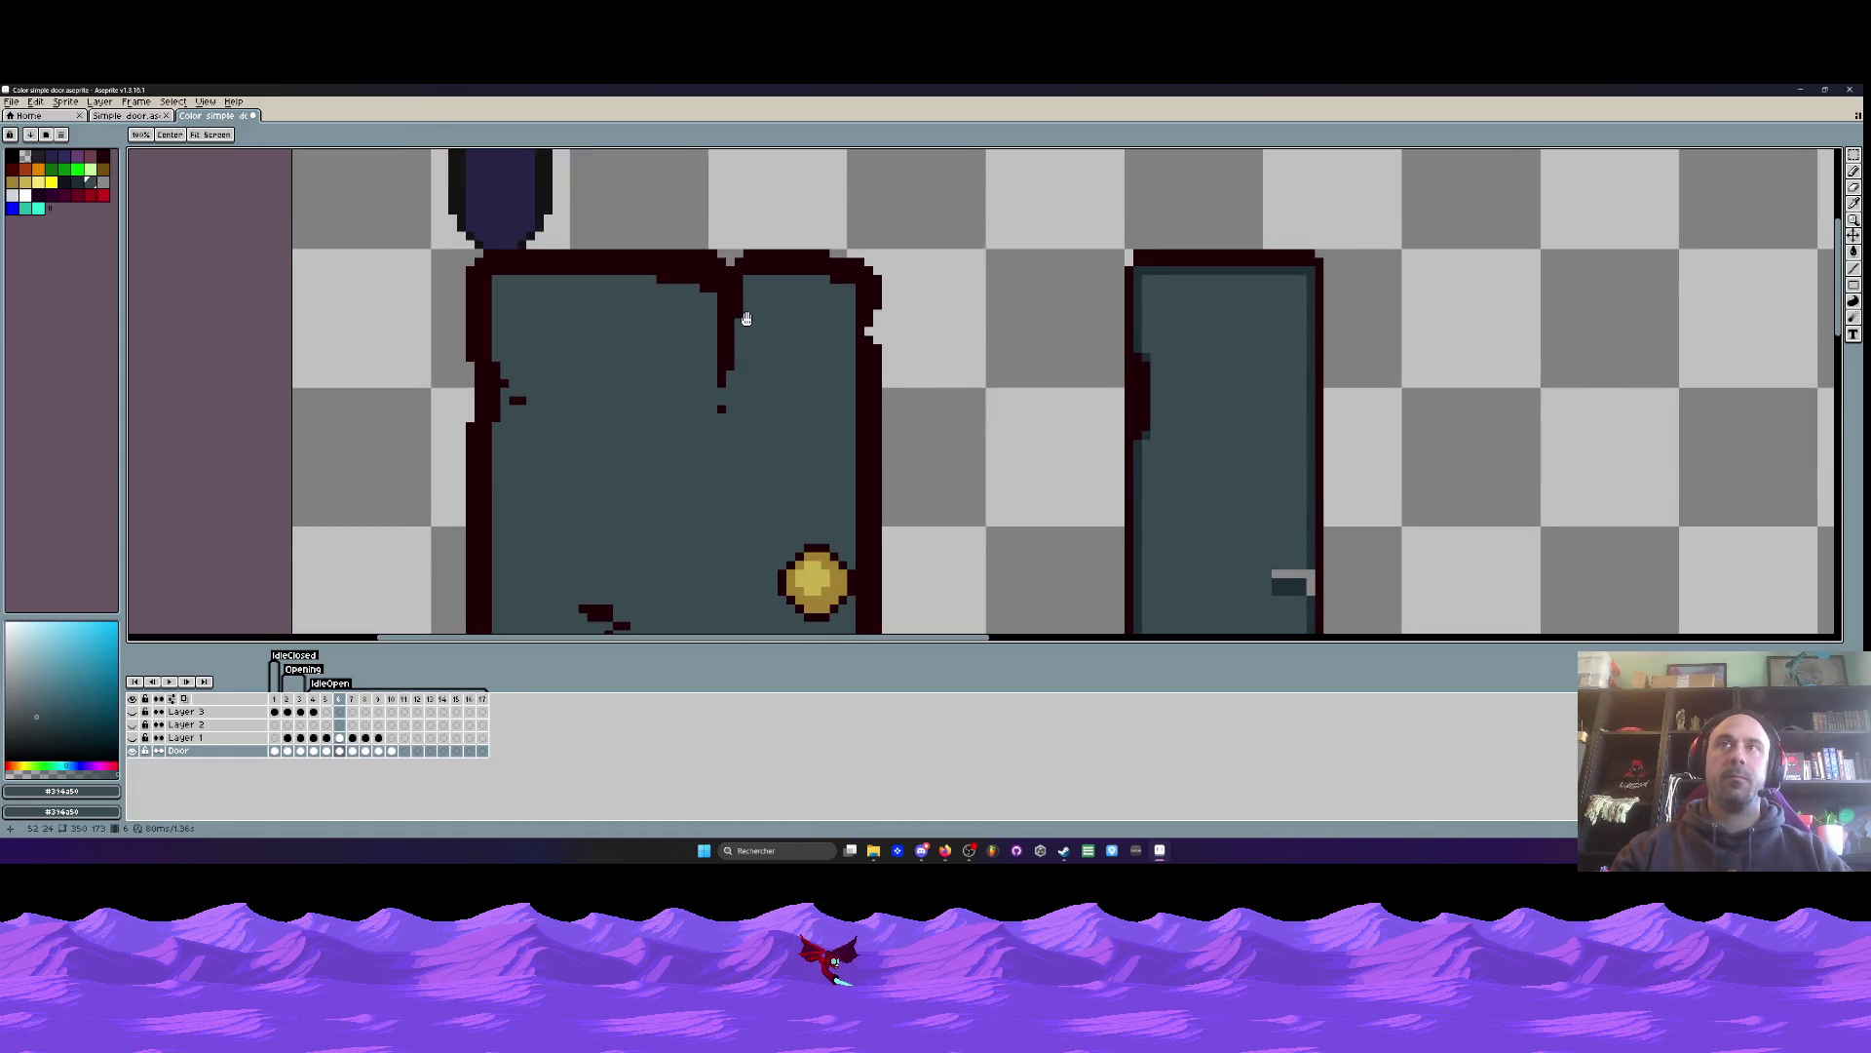
pyautogui.scroll(-1, 746, 319)
pyautogui.scroll(2, 595, 341)
pyautogui.keyDown('alt'); pyautogui.click(615, 321); pyautogui.keyUp('alt')
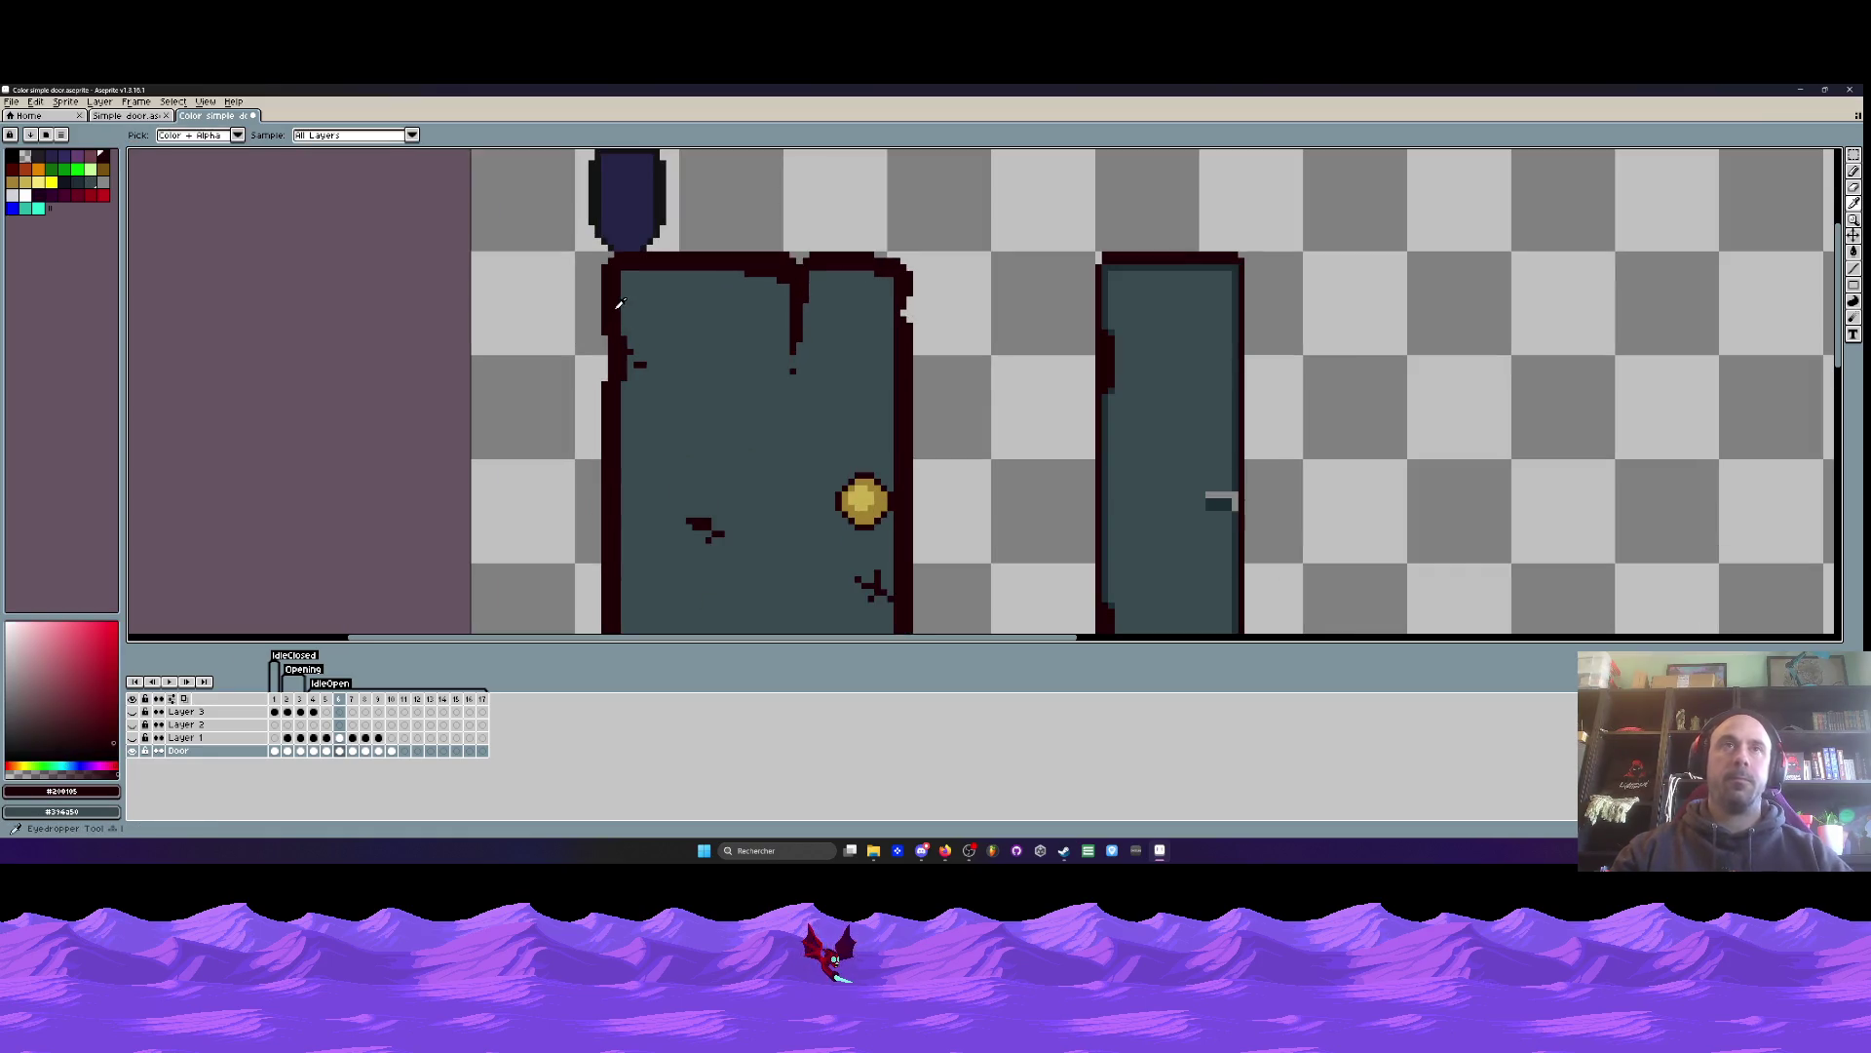
pyautogui.scroll(2, 614, 320)
pyautogui.scroll(-3, 615, 322)
pyautogui.moveTo(275, 699); pyautogui.dragTo(326, 699)
pyautogui.click(338, 700)
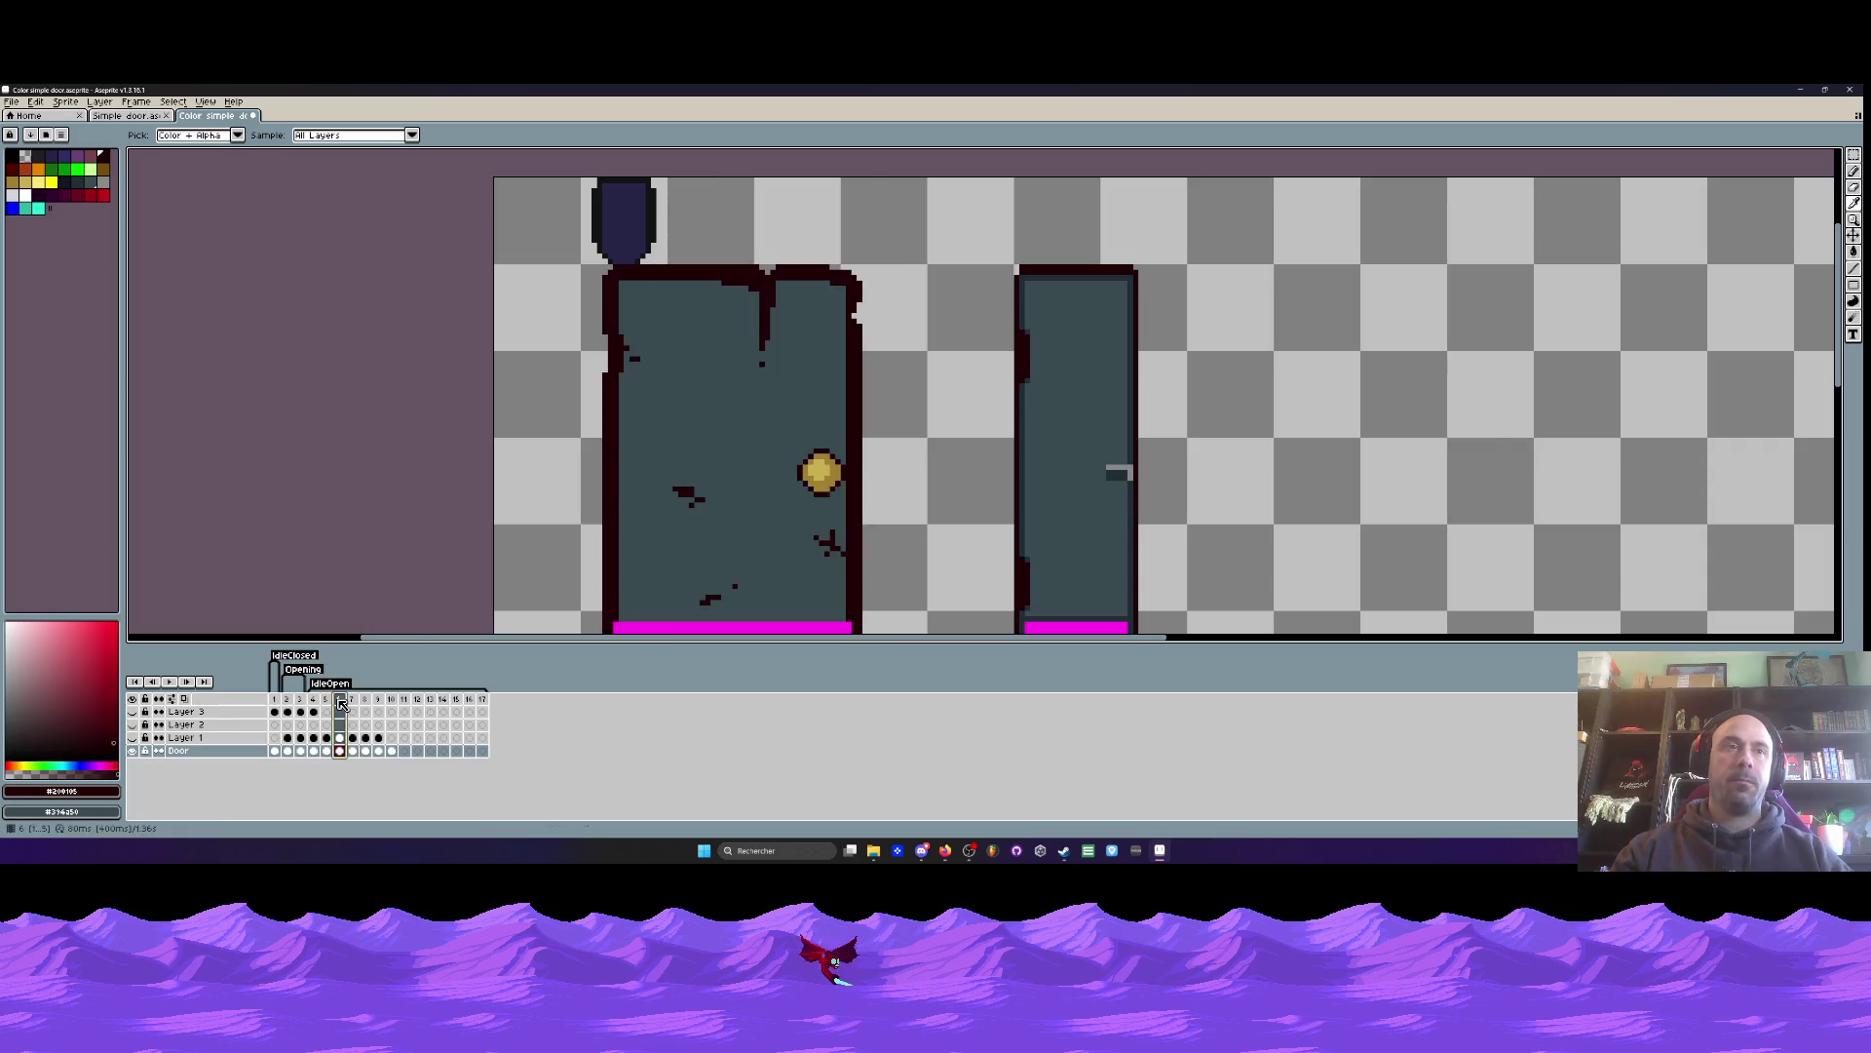
pyautogui.scroll(2, 732, 259)
pyautogui.scroll(2, 732, 258)
pyautogui.press('h')
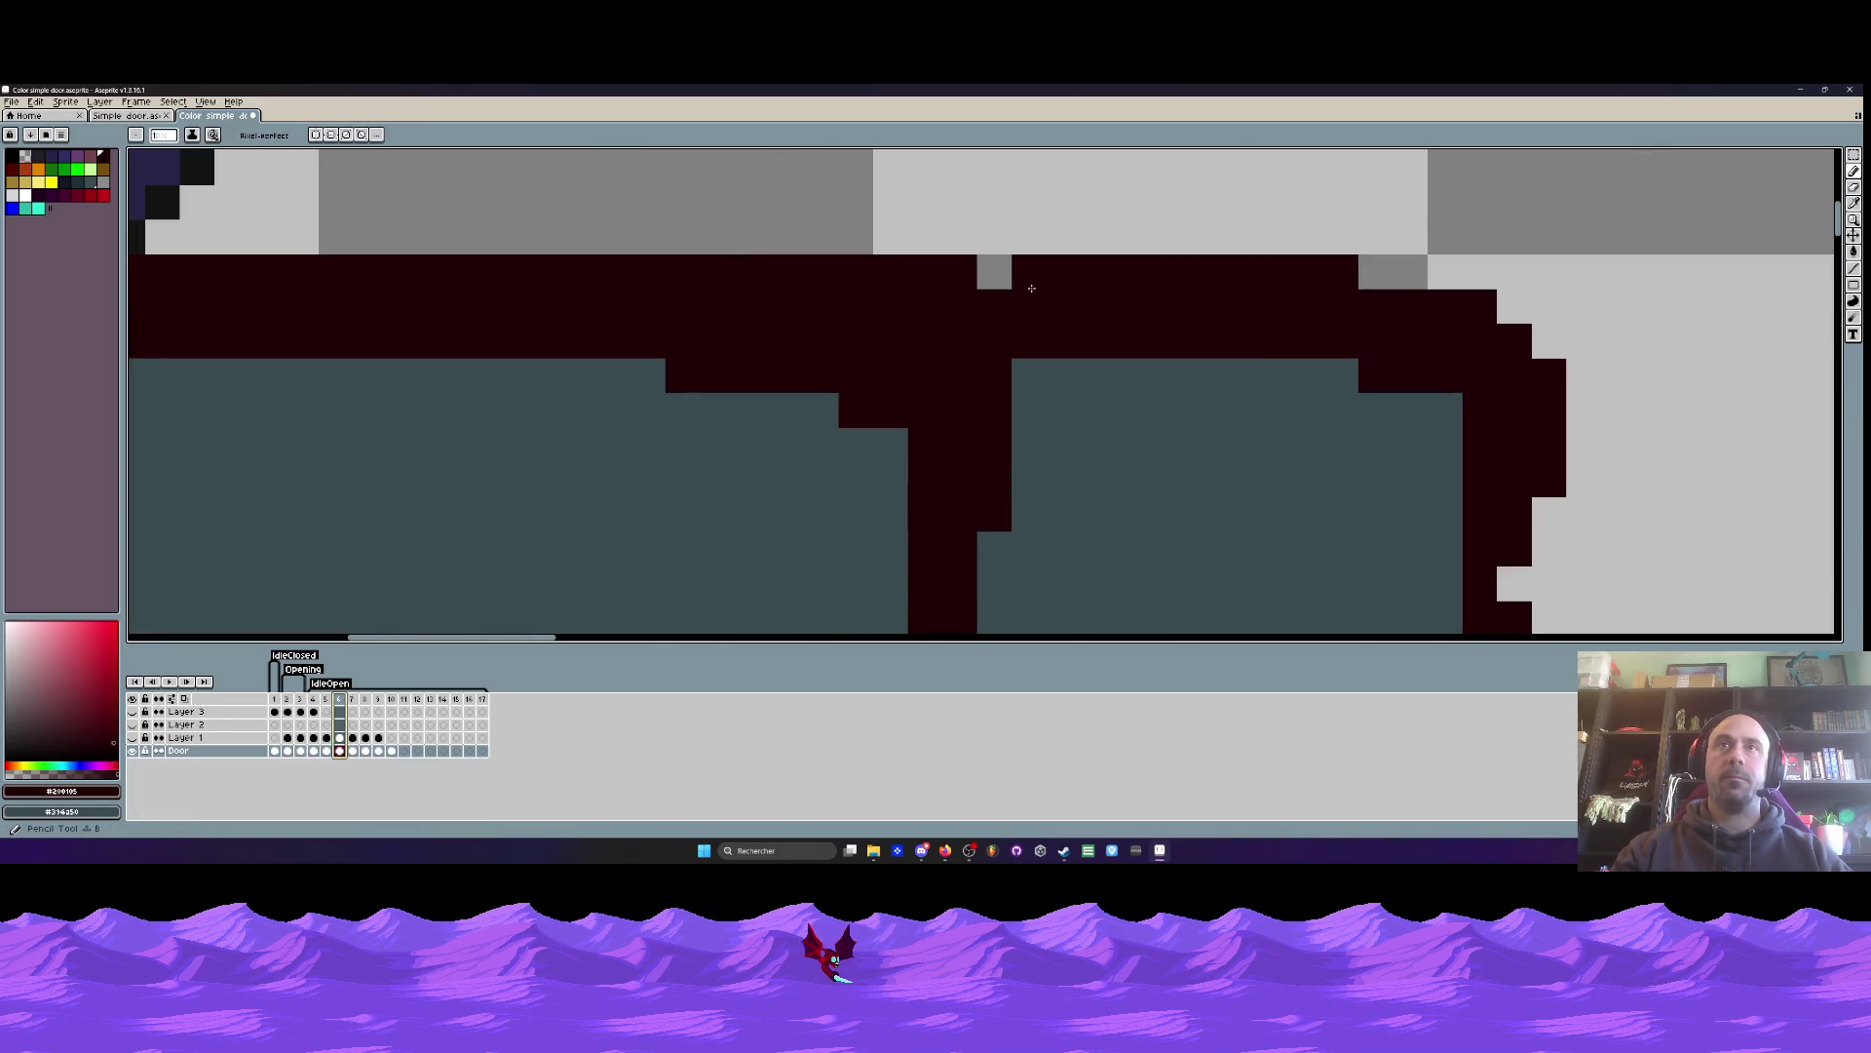
pyautogui.scroll(-3, 1018, 283)
pyautogui.press('b')
pyautogui.scroll(3, 946, 300)
pyautogui.click(938, 314)
pyautogui.scroll(-3, 937, 313)
pyautogui.scroll(3, 916, 273)
pyautogui.click(887, 255)
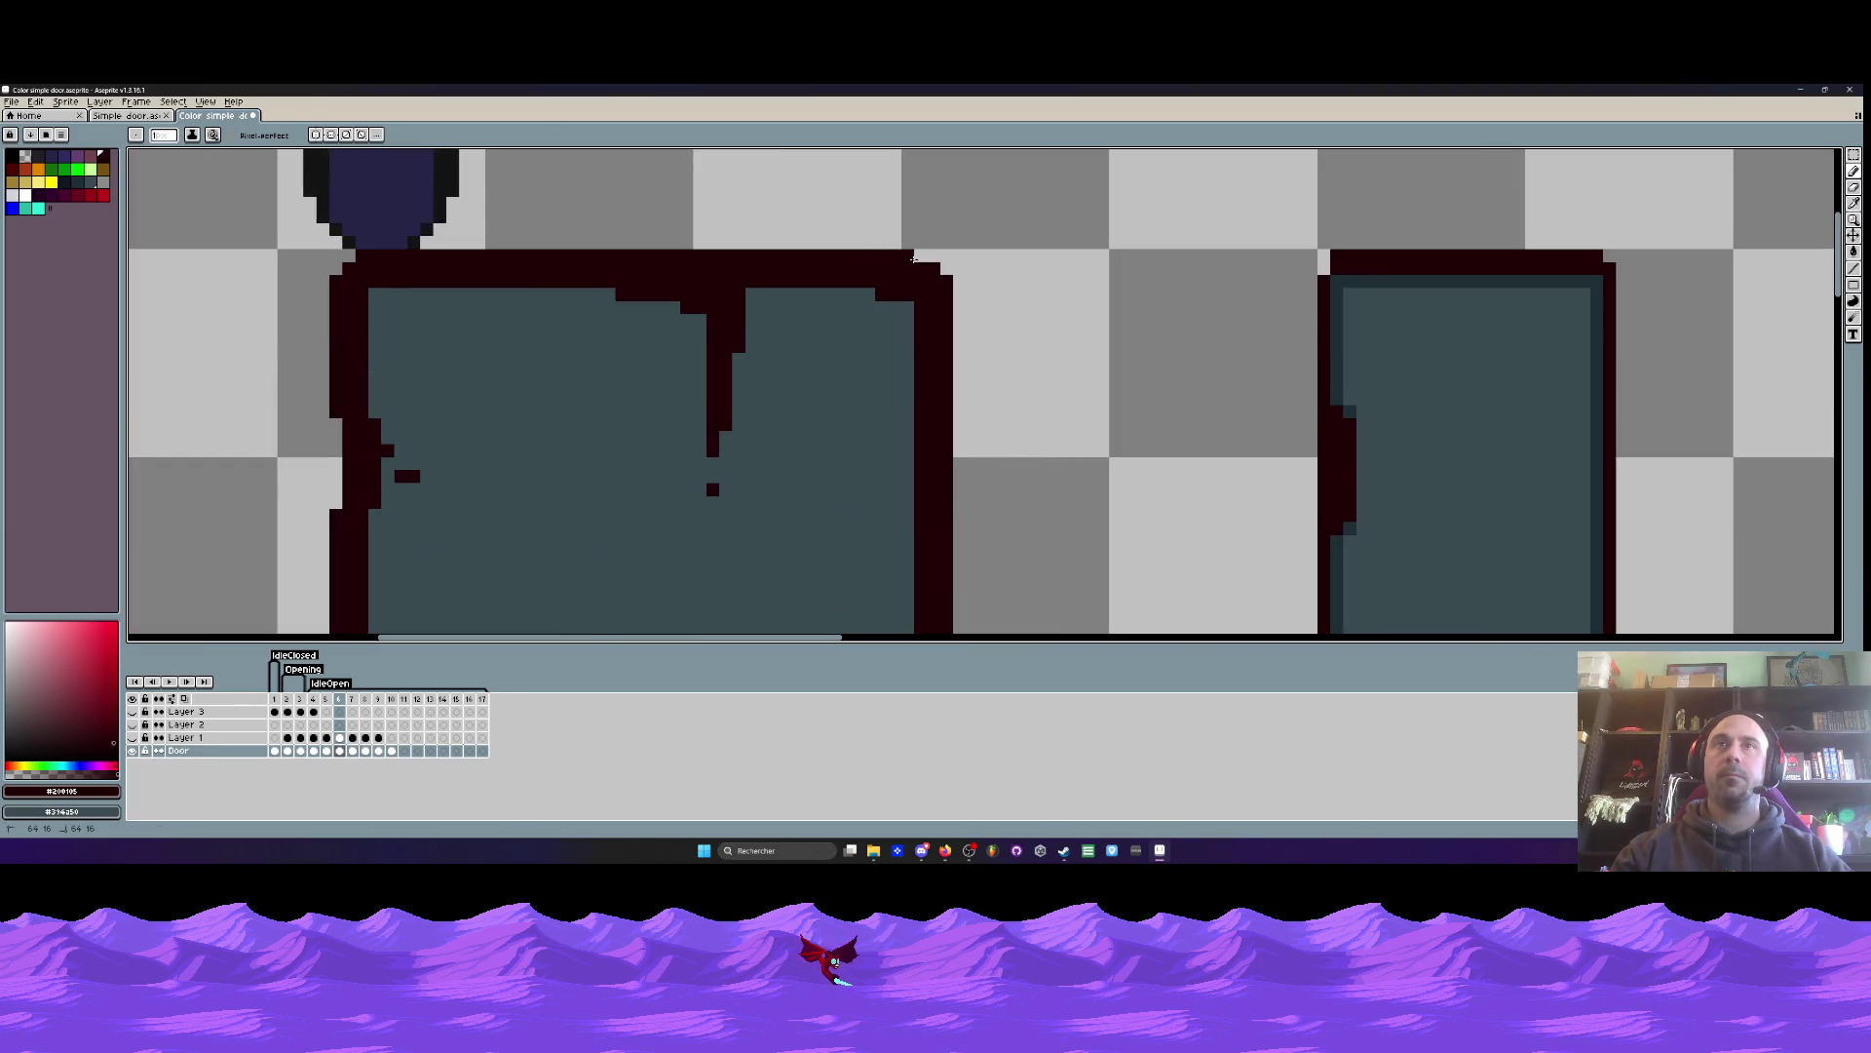
# - Erase the stray dark pixels at the frame's top-right corner and on the door
pyautogui.scroll(-3, 941, 267)
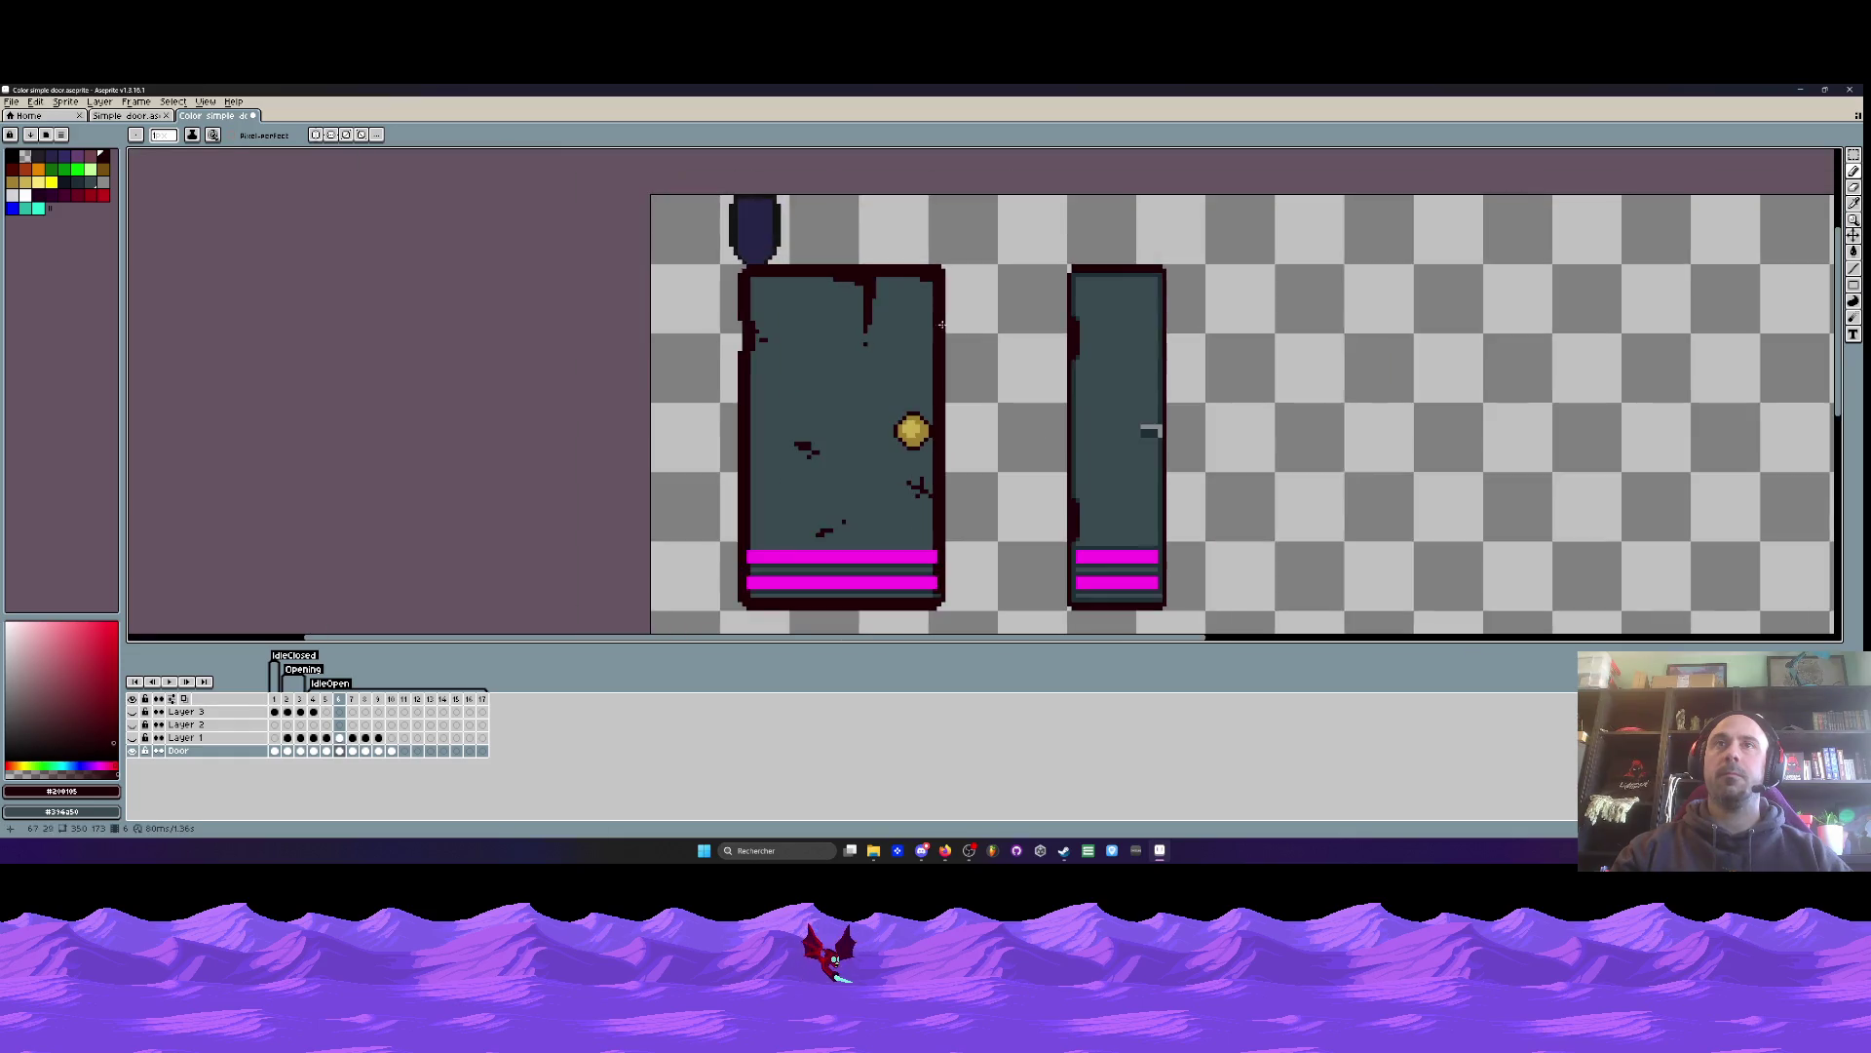
pyautogui.press('h')
pyautogui.moveTo(921, 288); pyautogui.dragTo(918, 261)
pyautogui.scroll(2, 940, 171)
pyautogui.moveTo(941, 171); pyautogui.dragTo(932, 232)
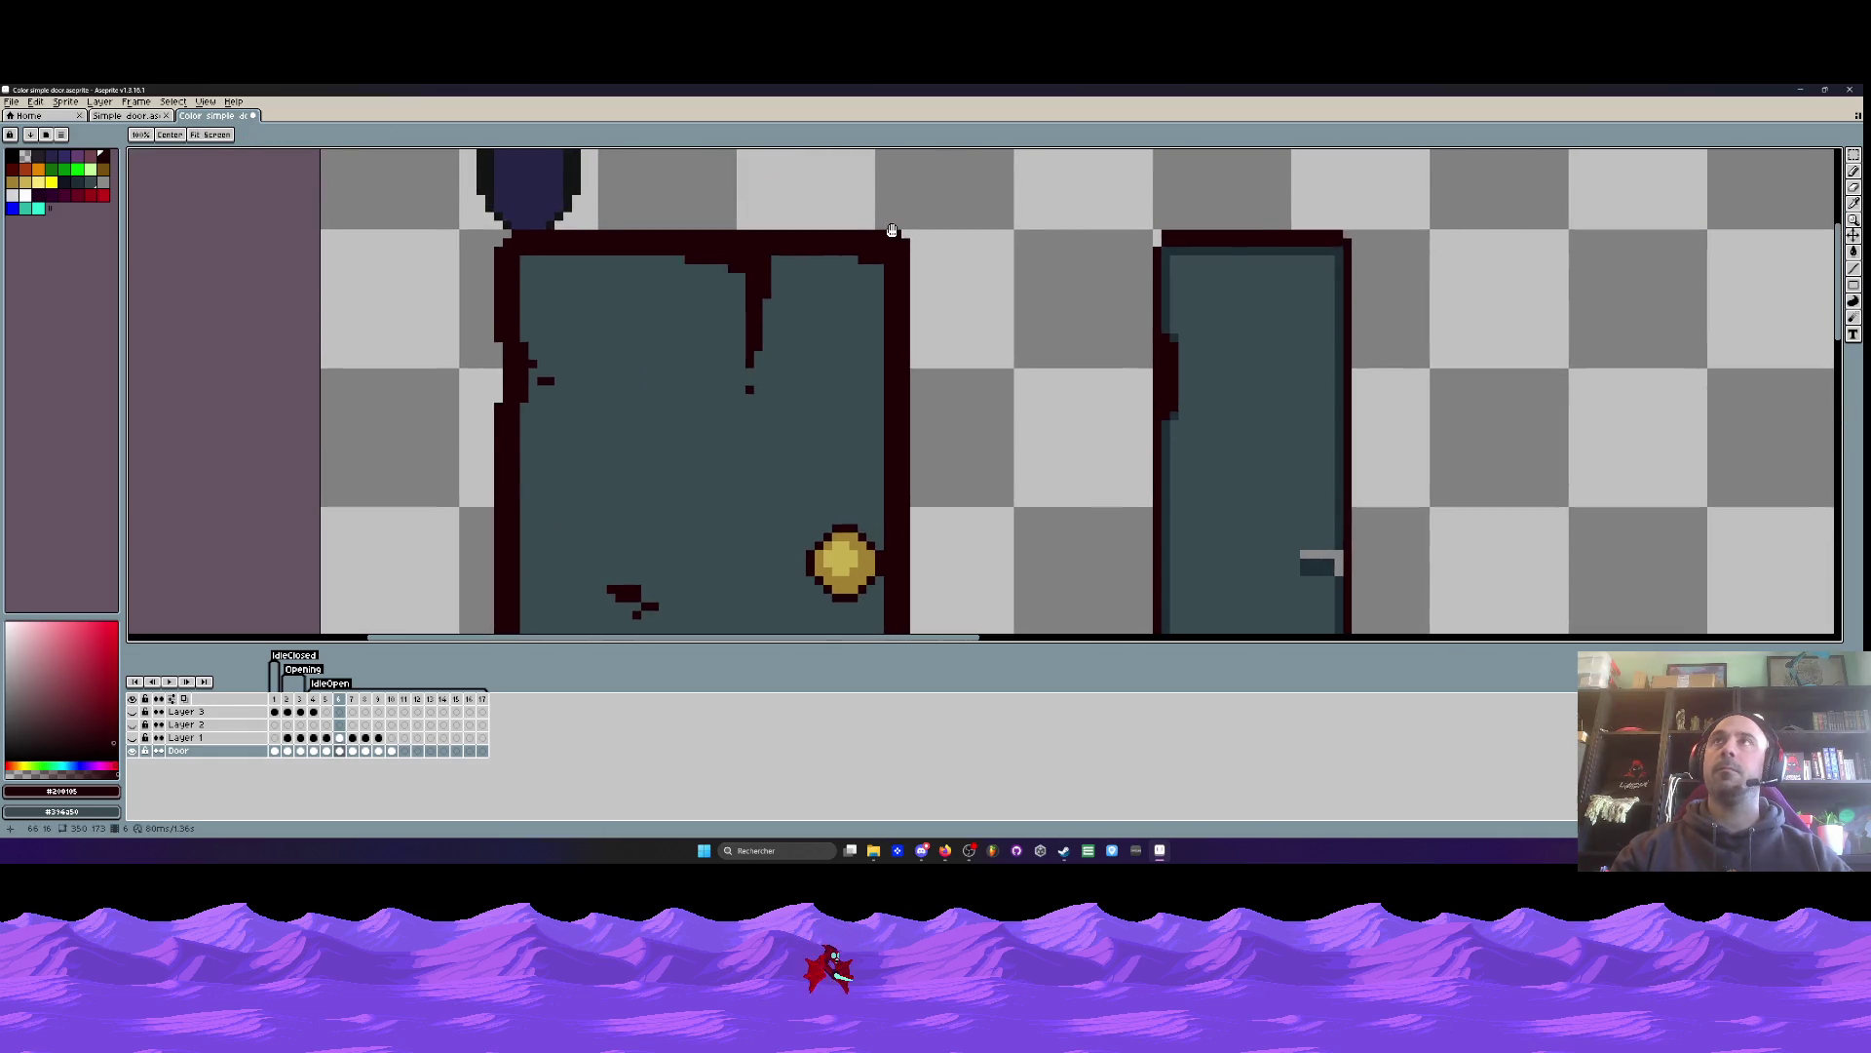
pyautogui.scroll(1, 886, 230)
pyautogui.press('b')
pyautogui.rightClick(899, 238)
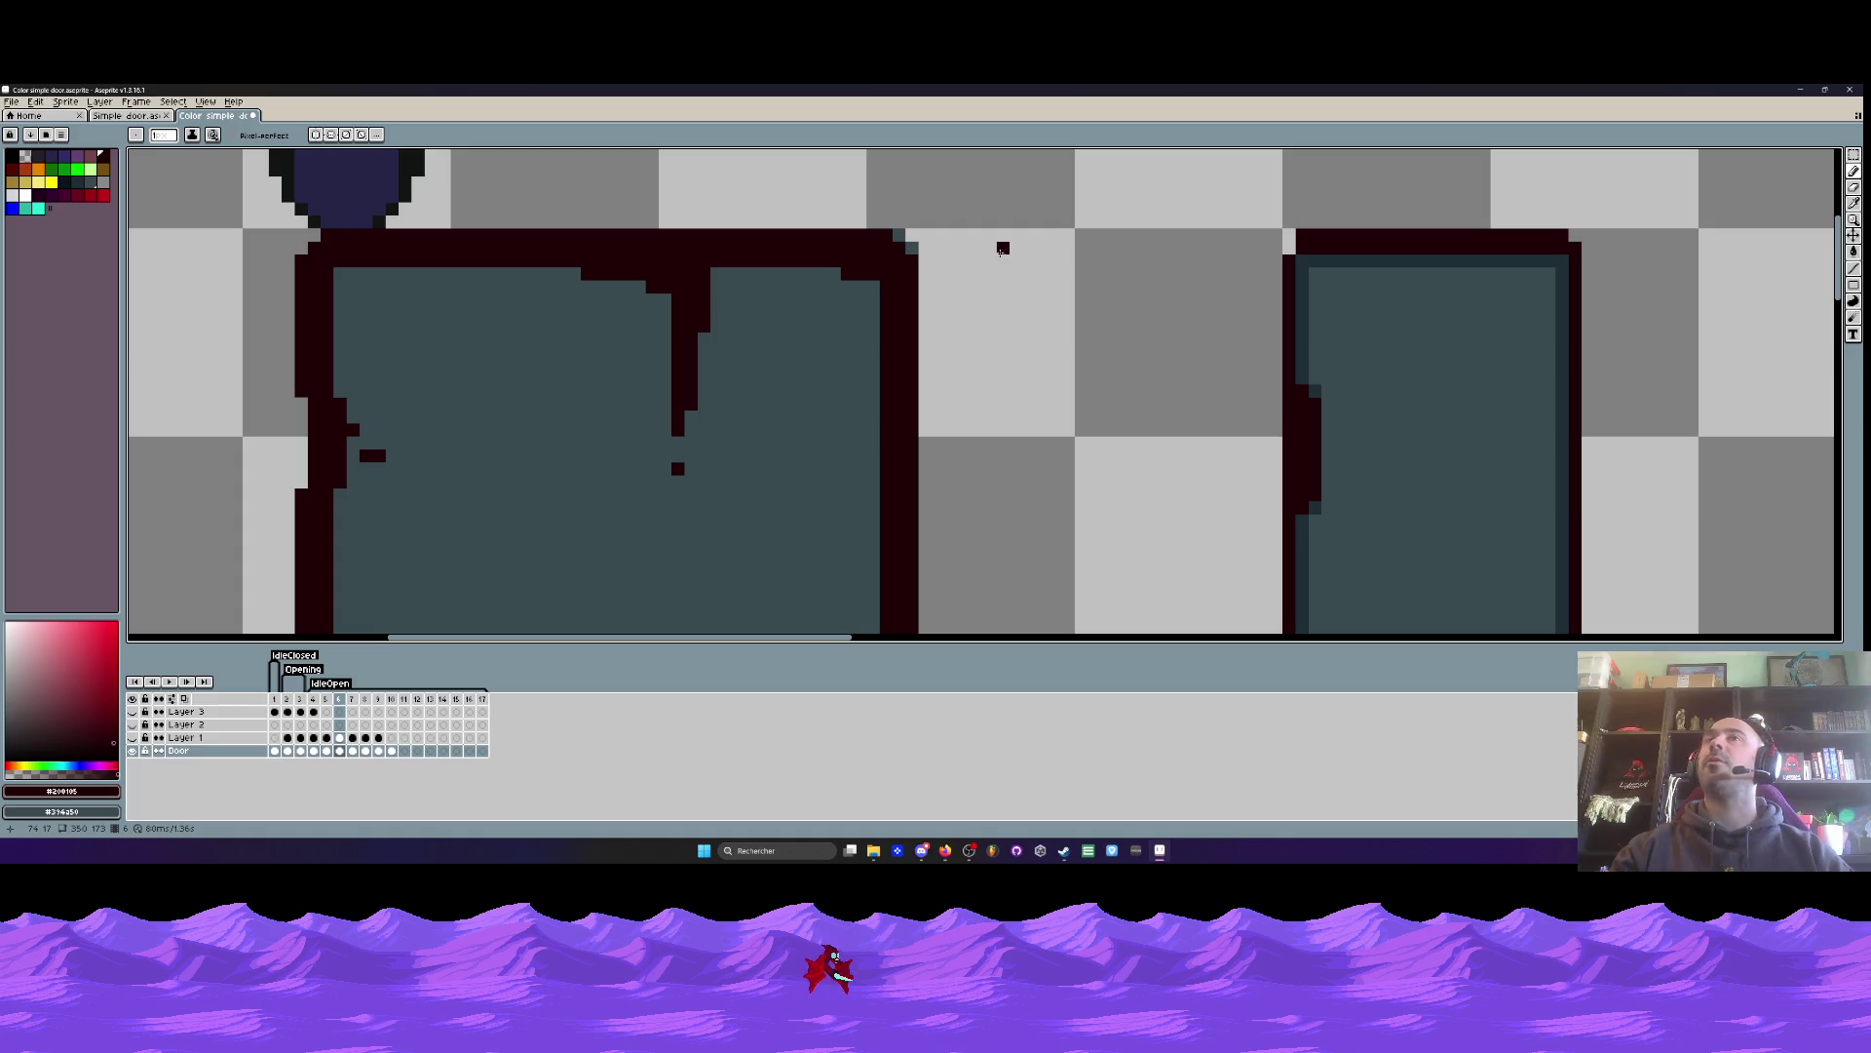
pyautogui.rightClick(404, 325)
pyautogui.keyDown('alt'); pyautogui.click(662, 274); pyautogui.keyUp('alt')
pyautogui.click(899, 235)
pyautogui.scroll(-3, 1004, 249)
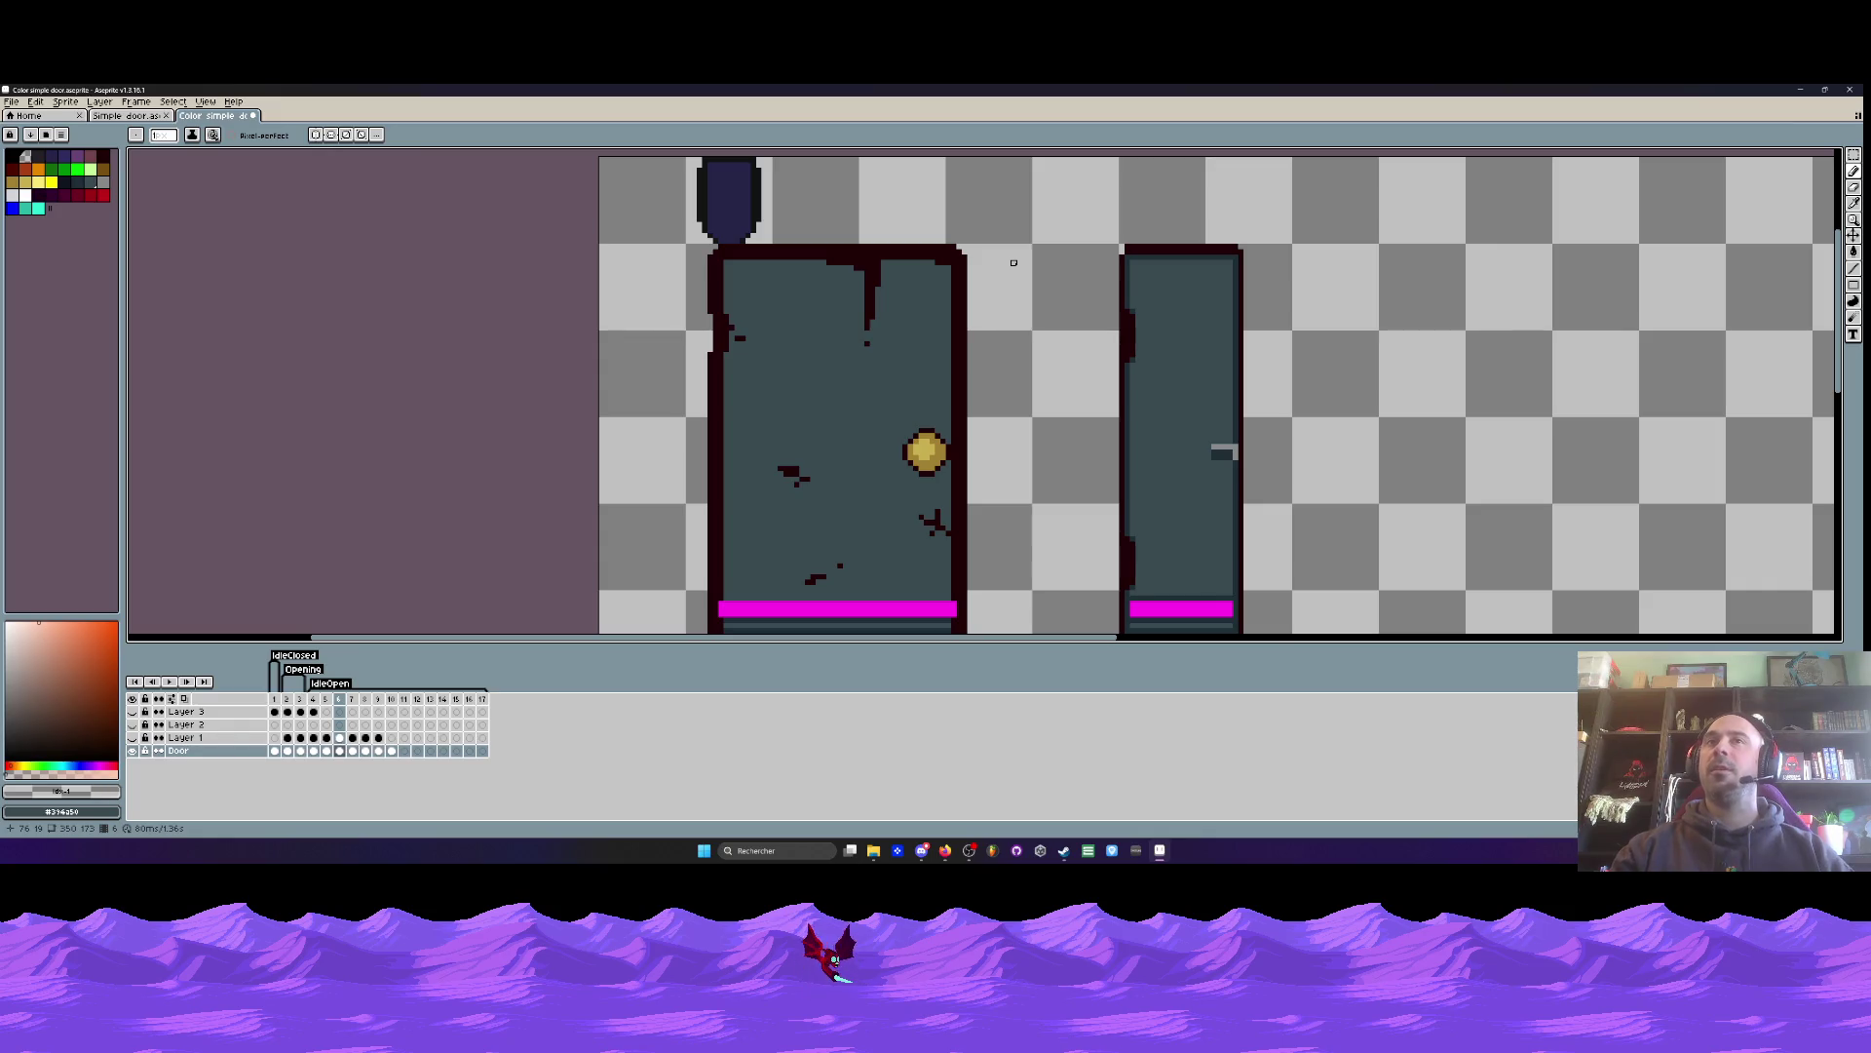
# - Draw a dark line sampled from the door along its bottom edge, below the lower magenta stripe
pyautogui.scroll(-2, 1014, 262)
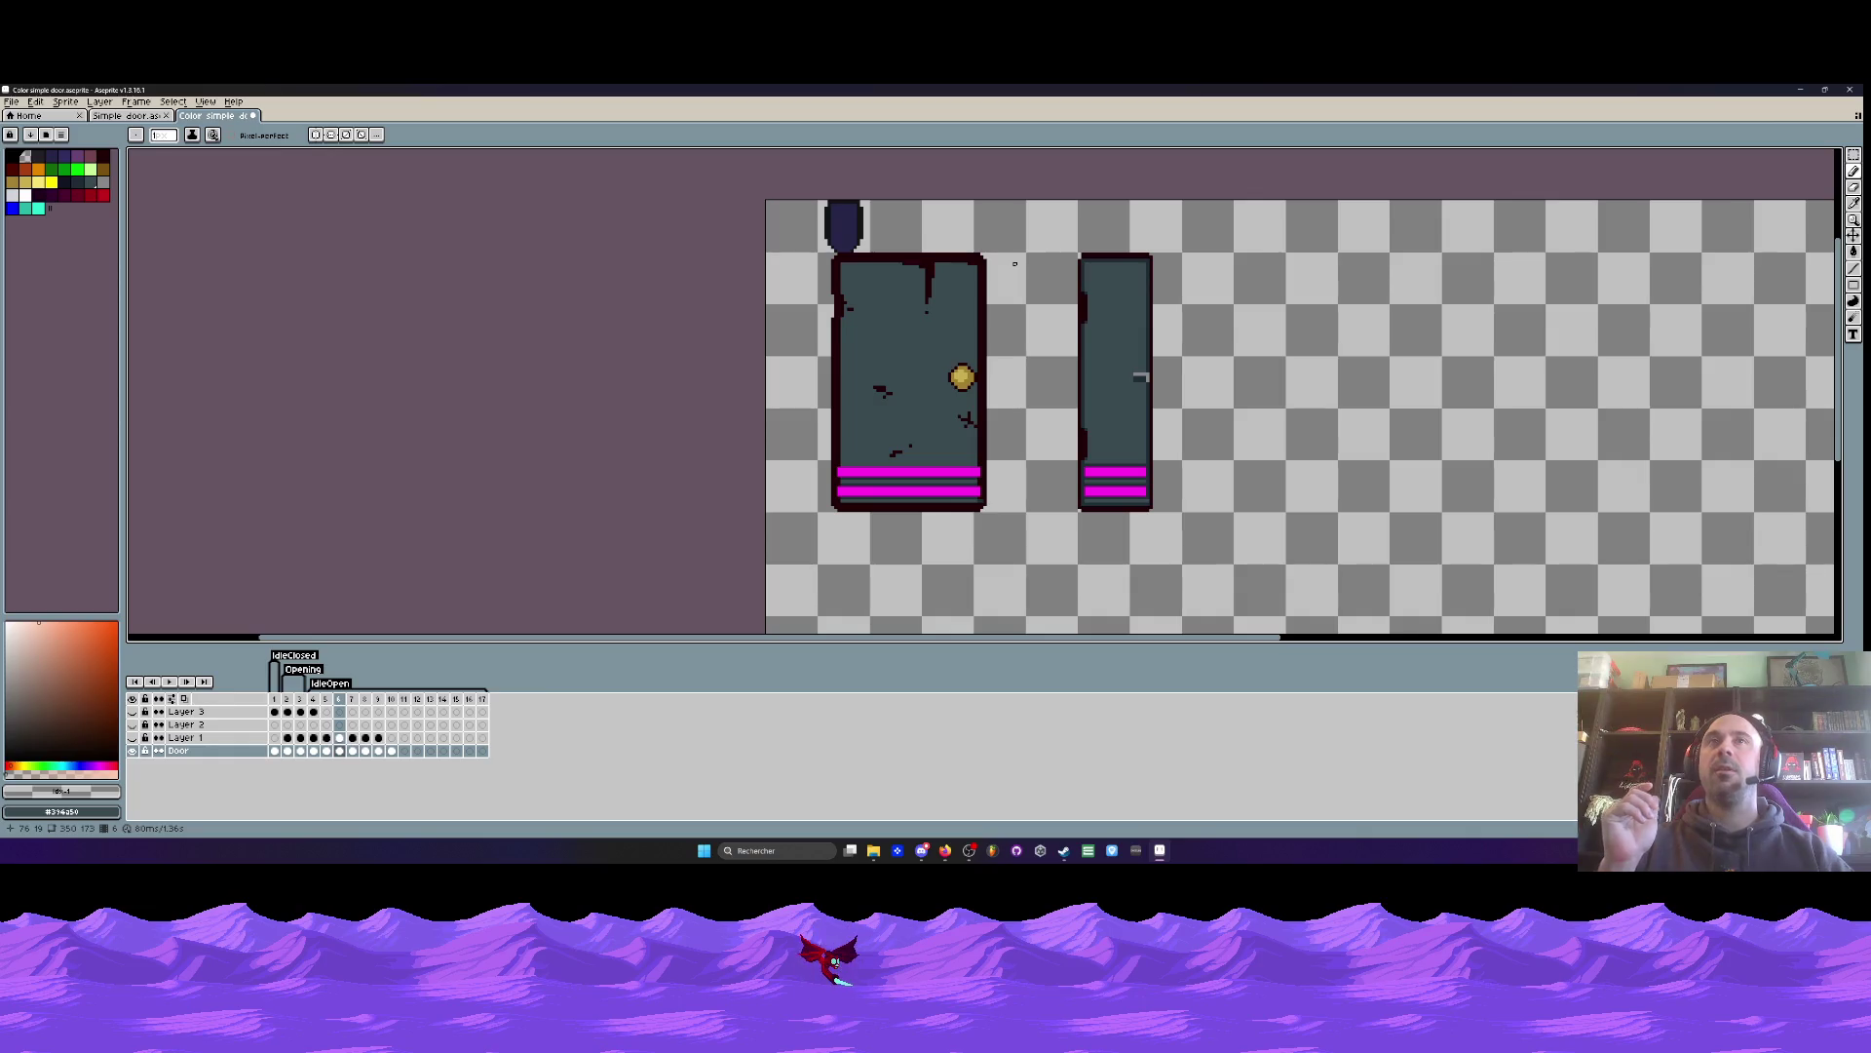
pyautogui.scroll(2, 978, 474)
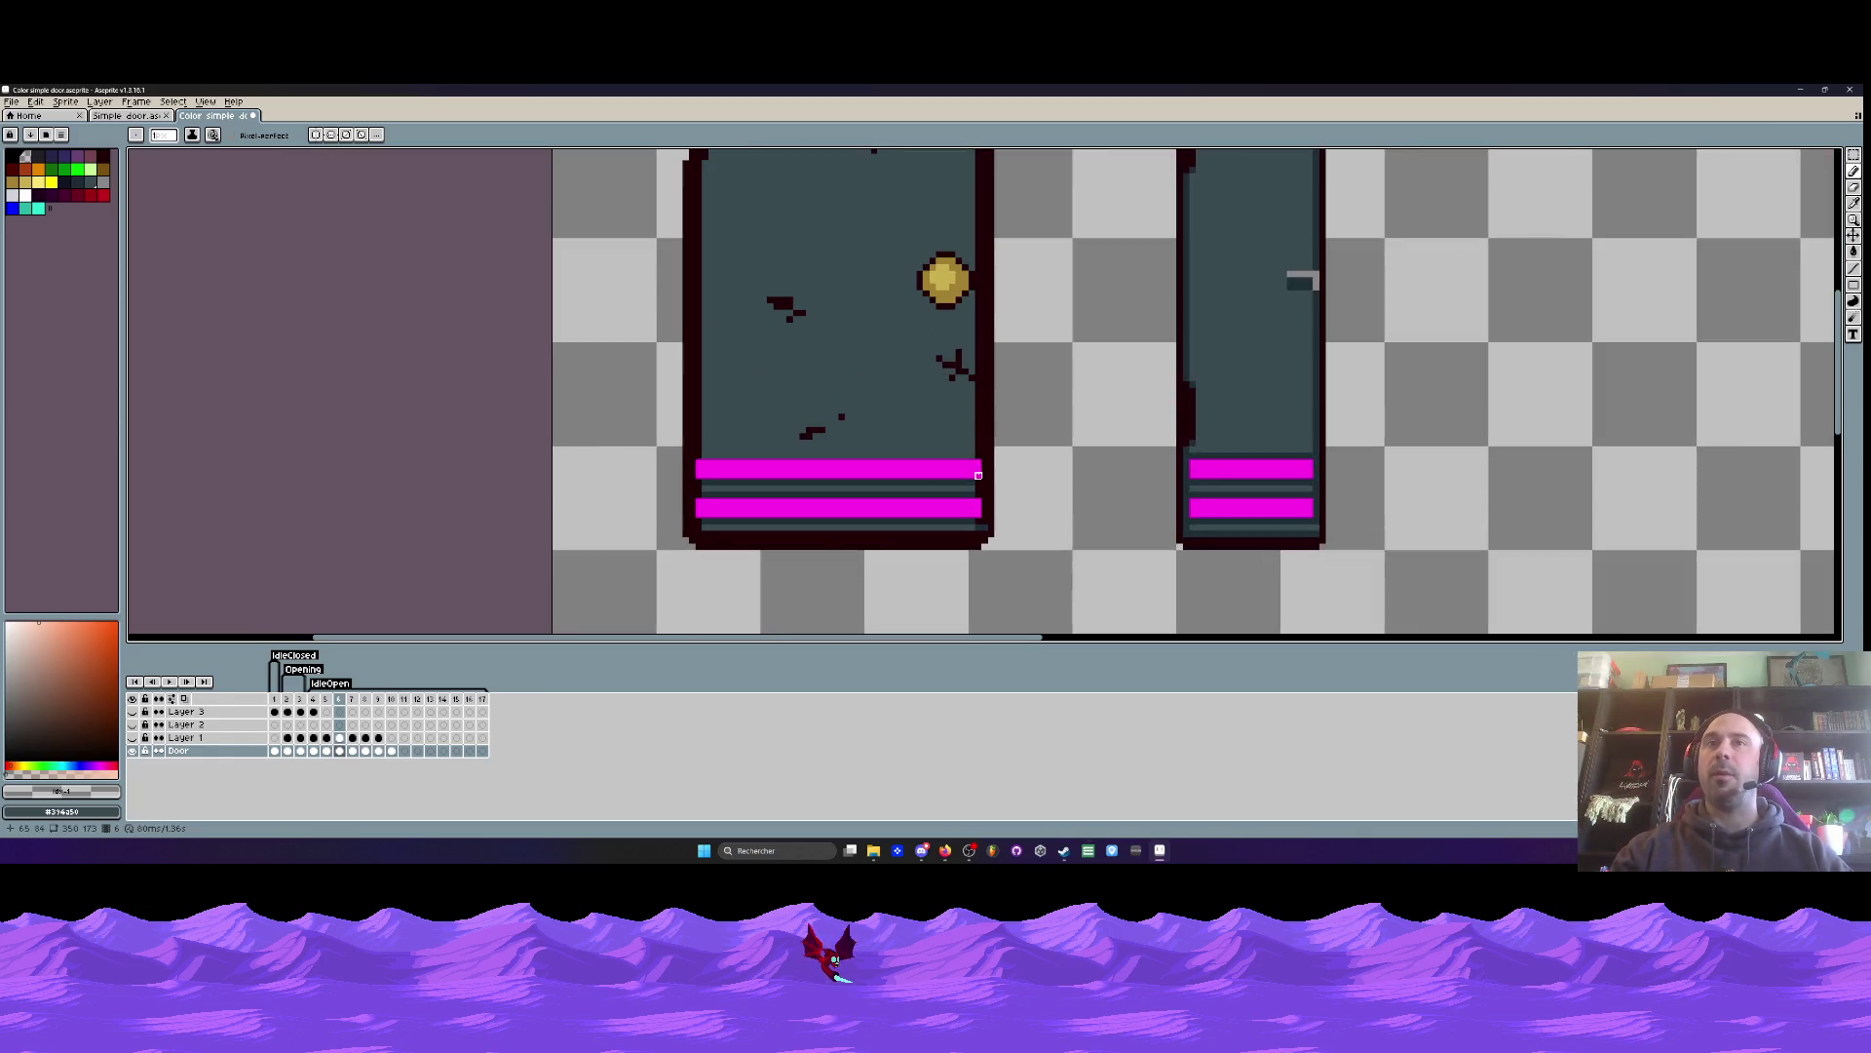
pyautogui.scroll(2, 959, 437)
pyautogui.click(1009, 586)
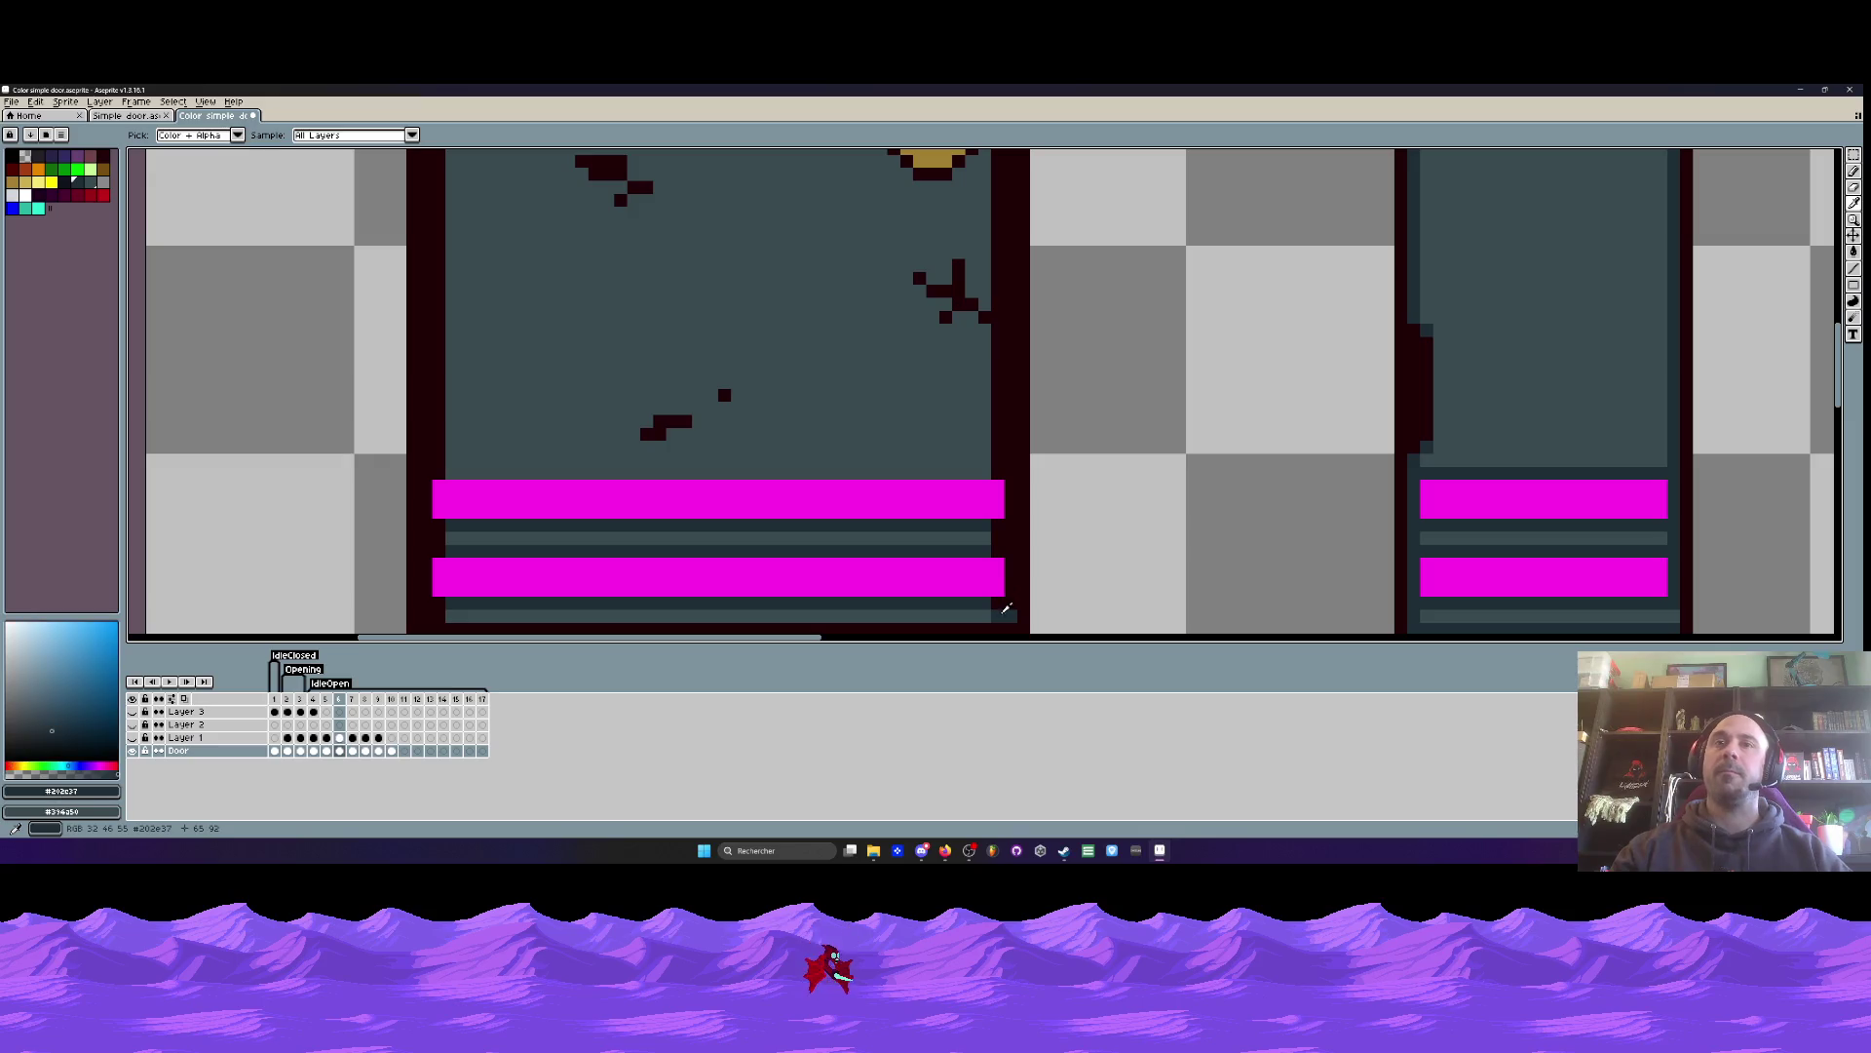
pyautogui.click(1853, 269)
pyautogui.scroll(-3, 1015, 446)
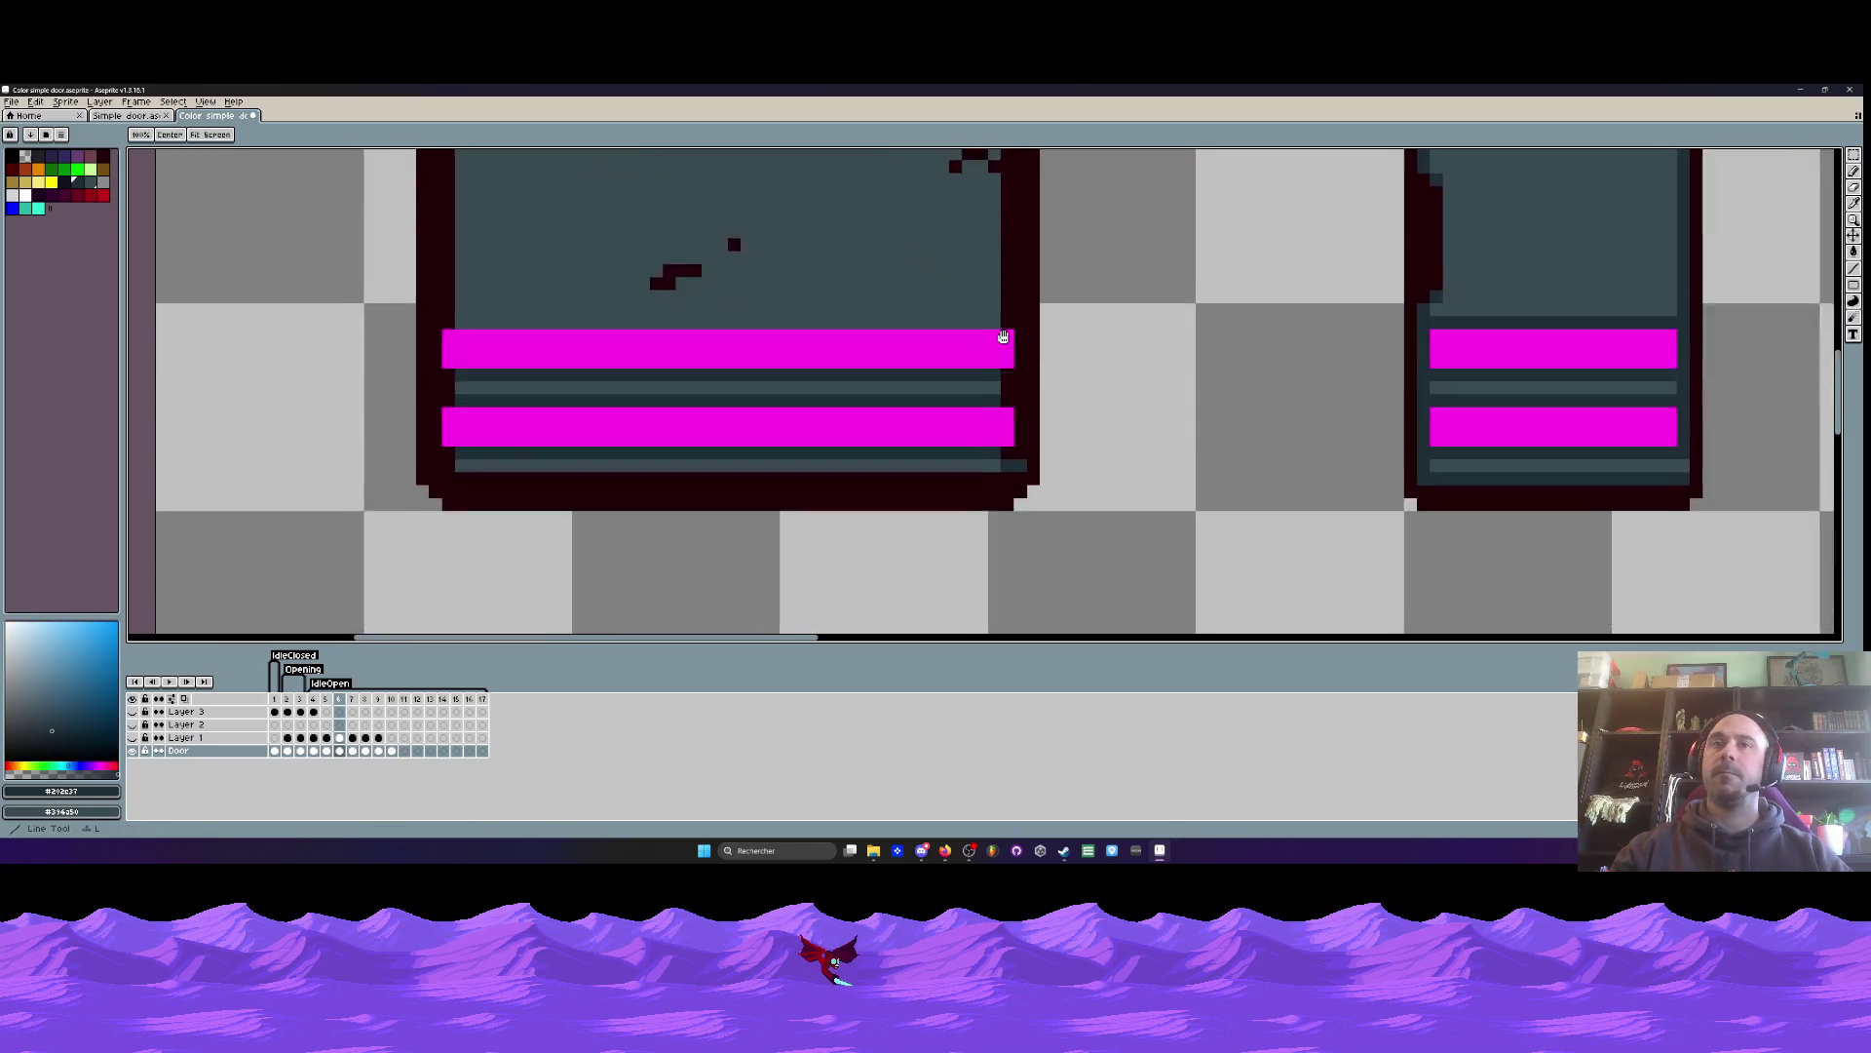
pyautogui.moveTo(1026, 447); pyautogui.dragTo(446, 446)
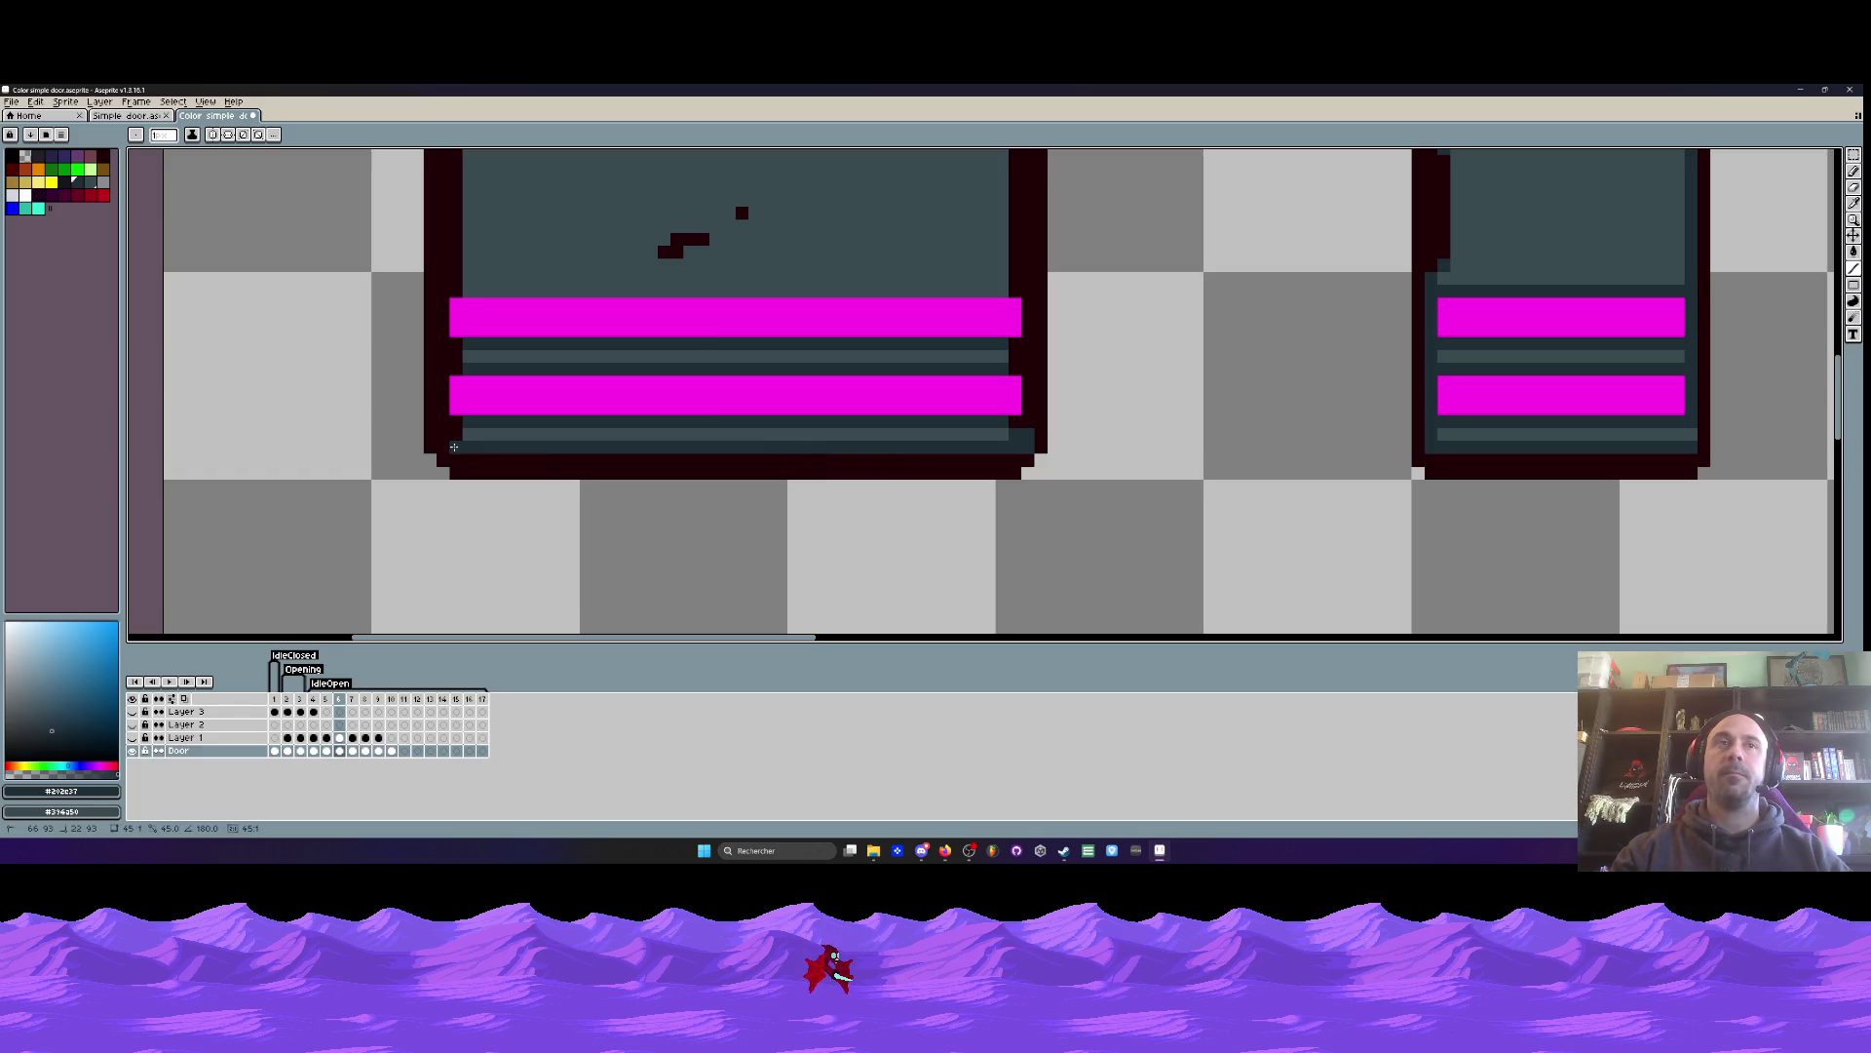
pyautogui.scroll(-2, 451, 447)
pyautogui.scroll(3, 449, 487)
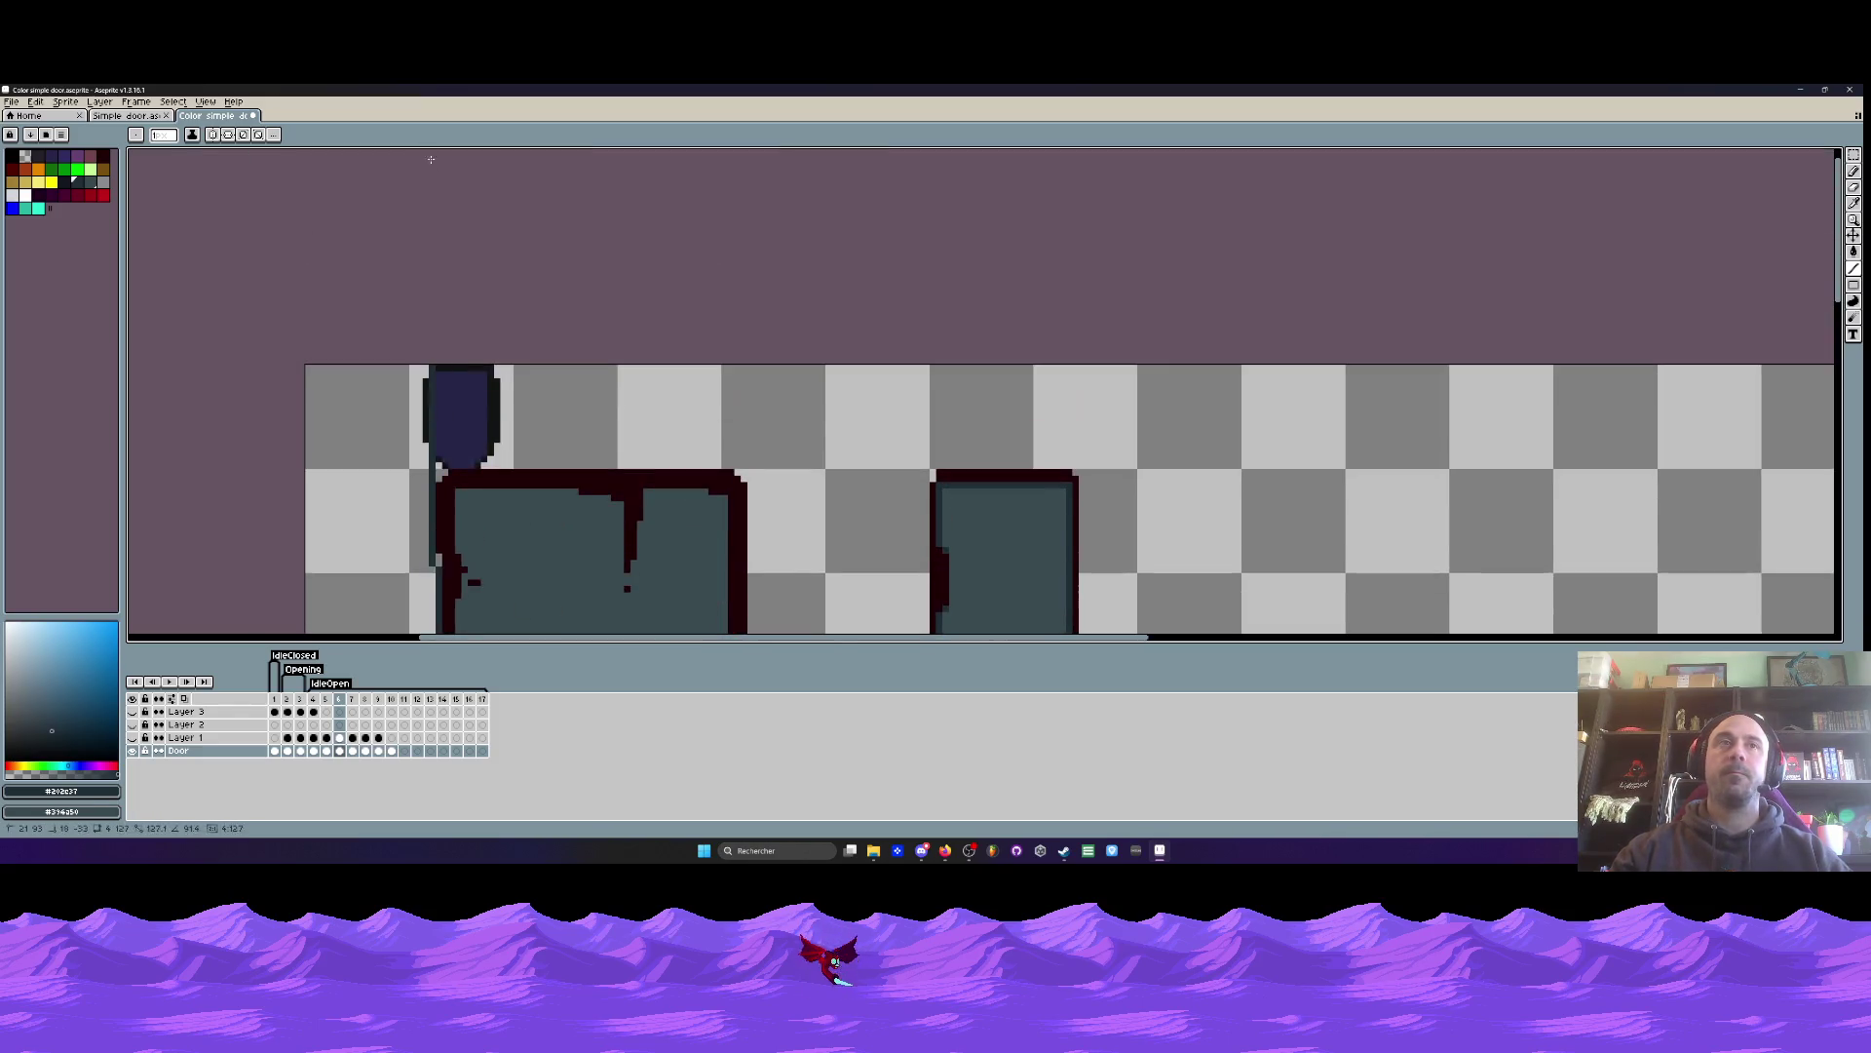
pyautogui.scroll(3, 449, 543)
pyautogui.moveTo(449, 543); pyautogui.dragTo(453, 399)
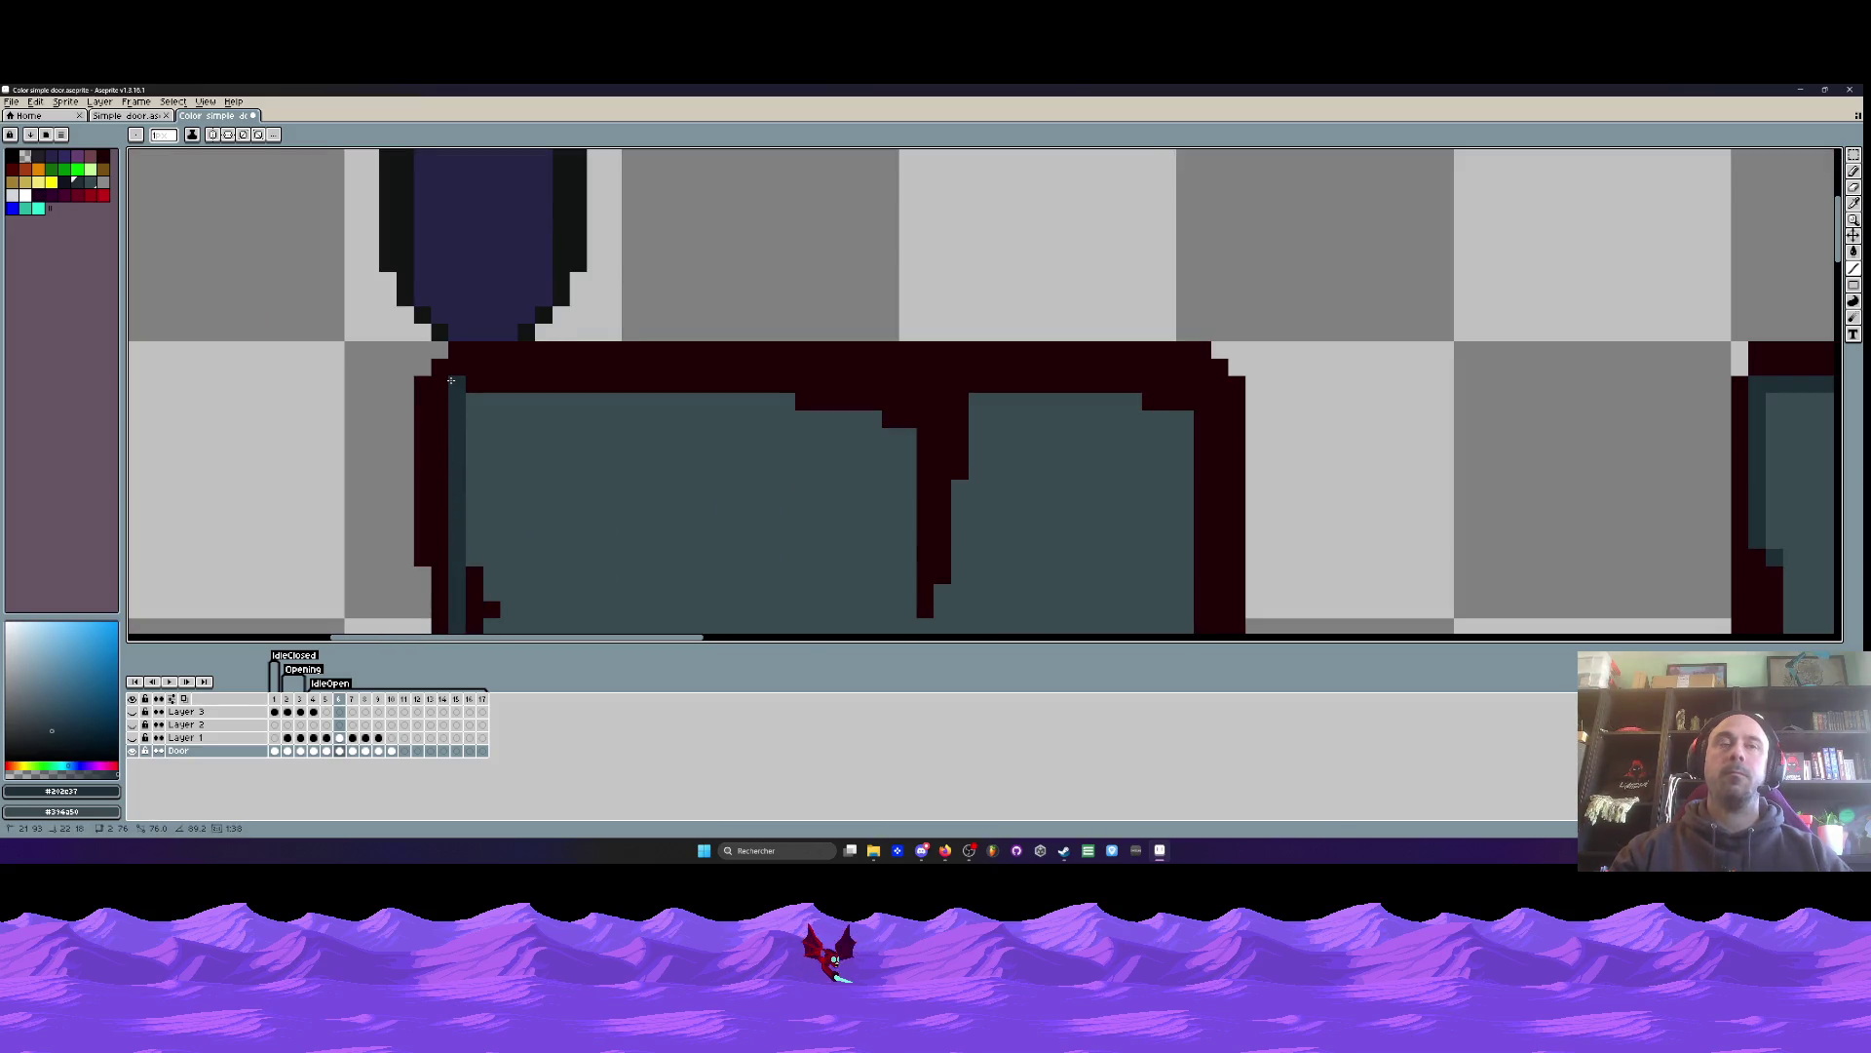
pyautogui.scroll(-3, 451, 380)
pyautogui.scroll(2, 444, 390)
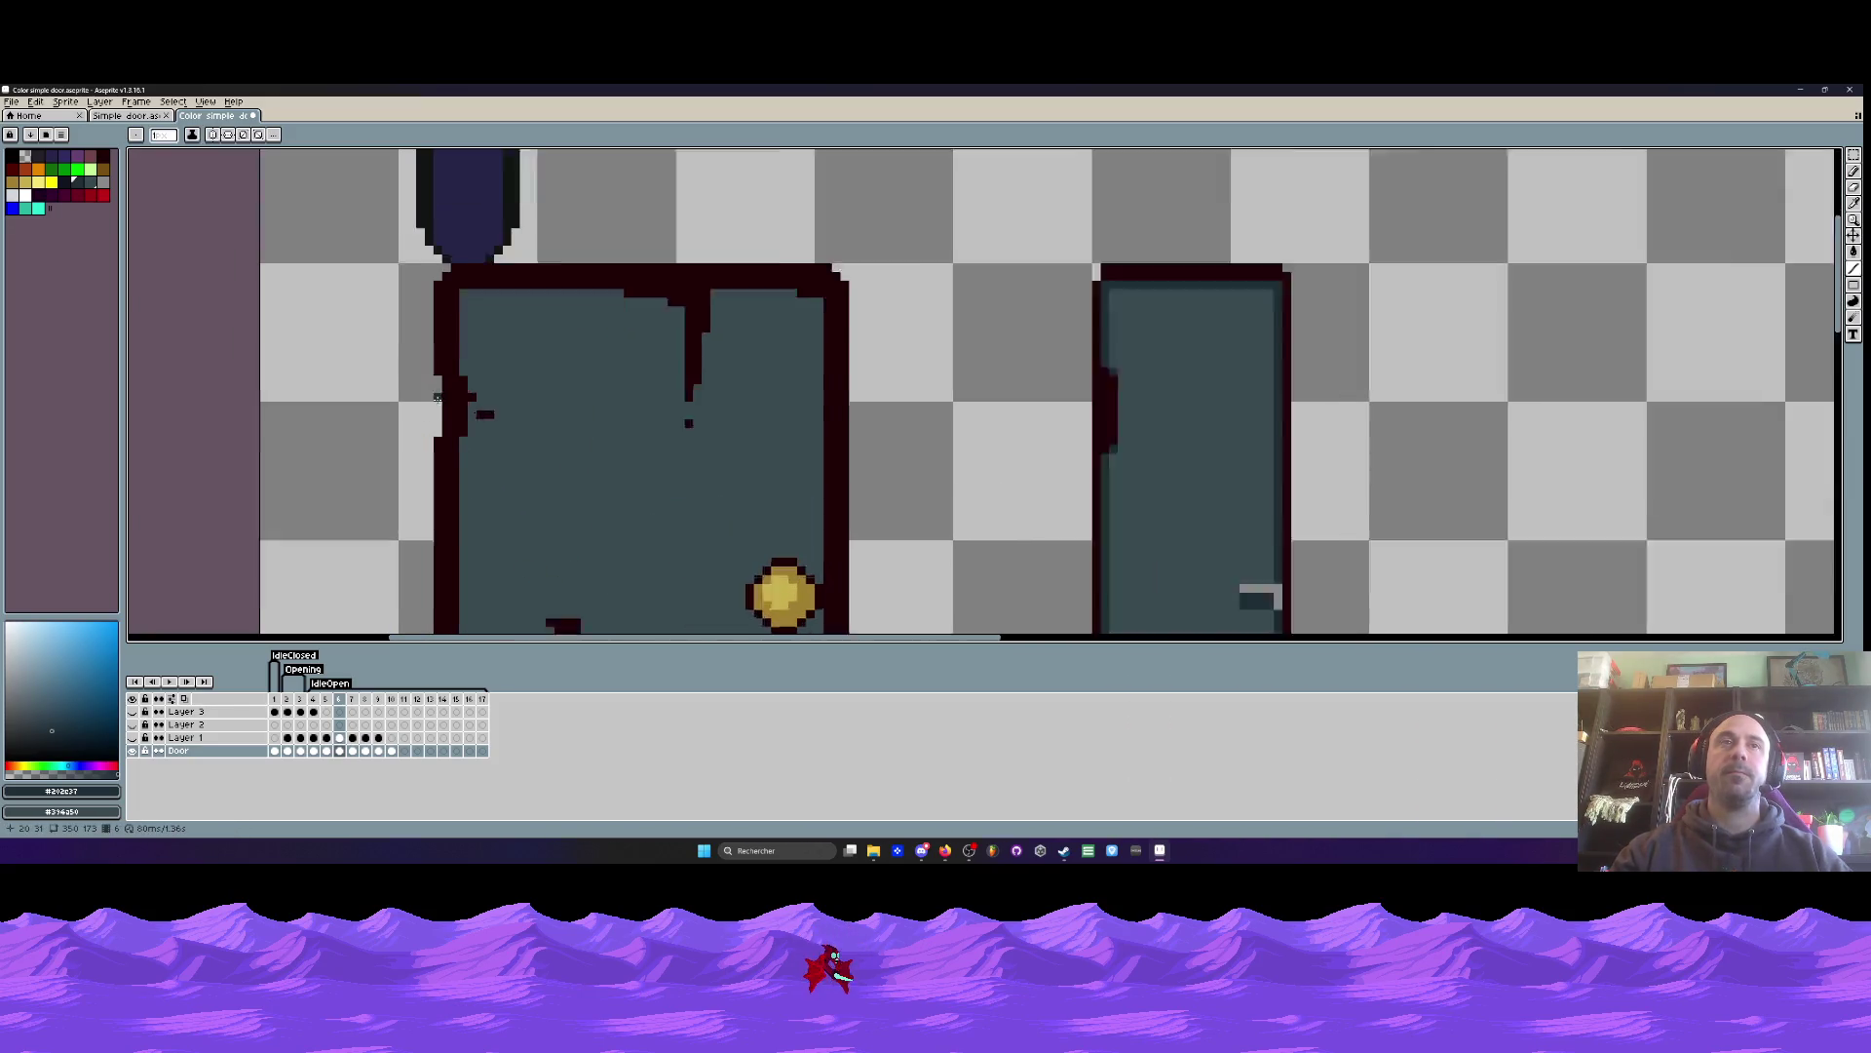
pyautogui.scroll(1, 437, 397)
pyautogui.keyDown('alt'); pyautogui.click(449, 333); pyautogui.keyUp('alt')
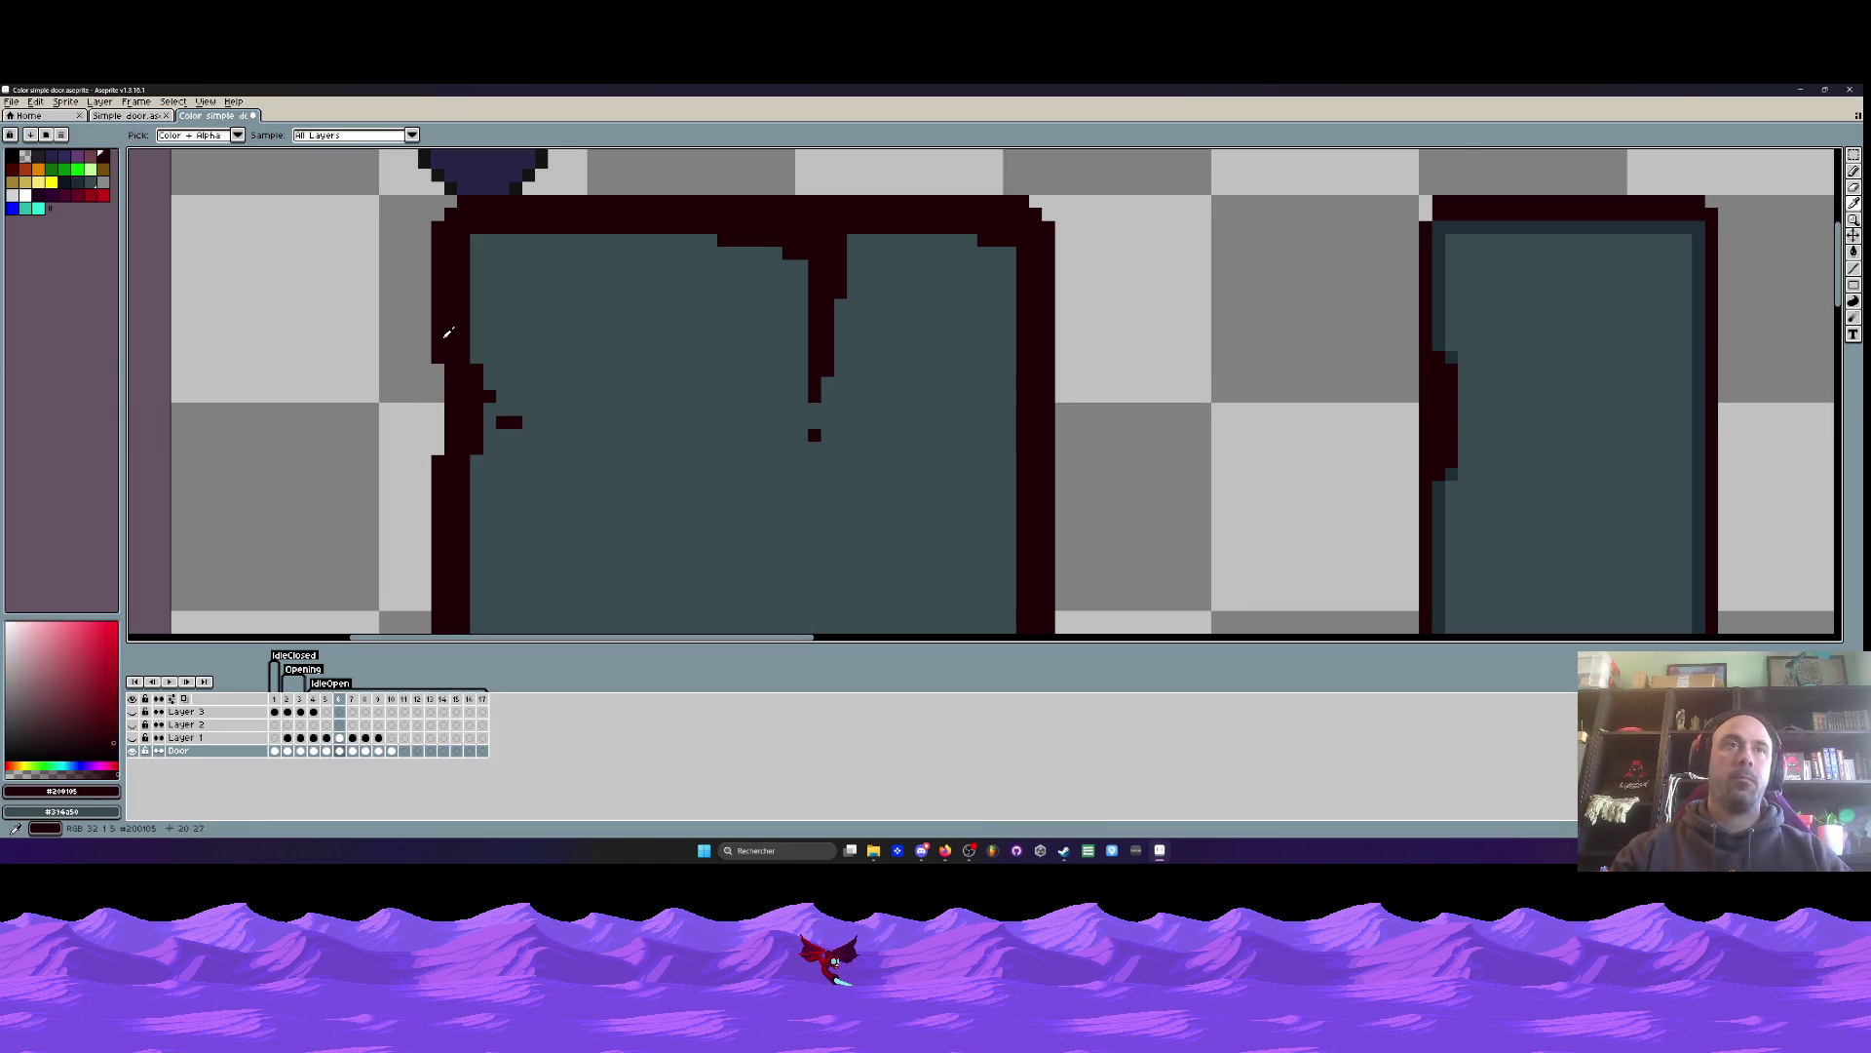
pyautogui.scroll(2, 448, 334)
pyautogui.moveTo(426, 390)
pyautogui.mouseDown()
pyautogui.moveTo(425, 577)
pyautogui.moveTo(437, 424)
pyautogui.mouseUp()
pyautogui.scroll(-2, 426, 577)
pyautogui.scroll(1, 467, 560)
pyautogui.keyDown('alt'); pyautogui.click(535, 552); pyautogui.keyUp('alt')
pyautogui.scroll(-2, 483, 494)
pyautogui.scroll(2, 643, 410)
pyautogui.scroll(1, 643, 410)
pyautogui.moveTo(697, 368)
pyautogui.mouseDown()
pyautogui.moveTo(633, 385)
pyautogui.moveTo(667, 532)
pyautogui.moveTo(659, 628)
pyautogui.mouseUp()
pyautogui.scroll(-2, 670, 562)
pyautogui.scroll(2, 627, 409)
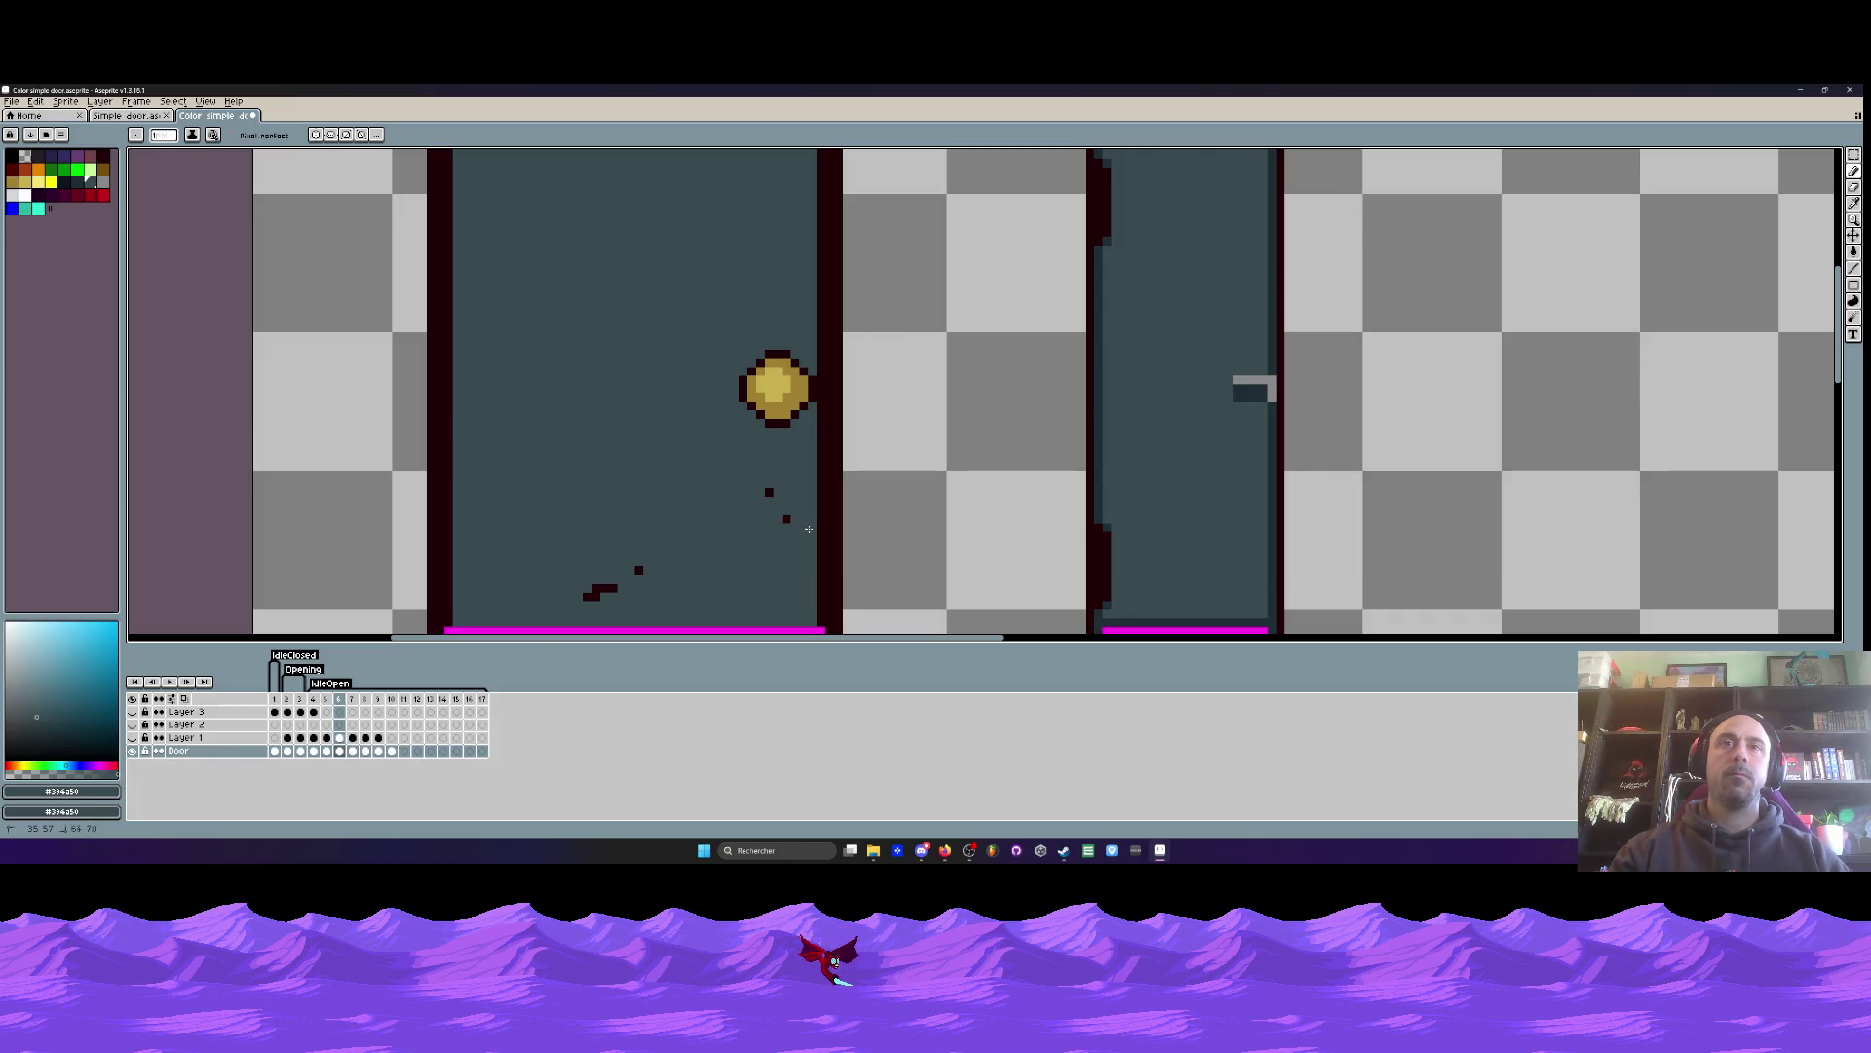
pyautogui.scroll(-2, 693, 493)
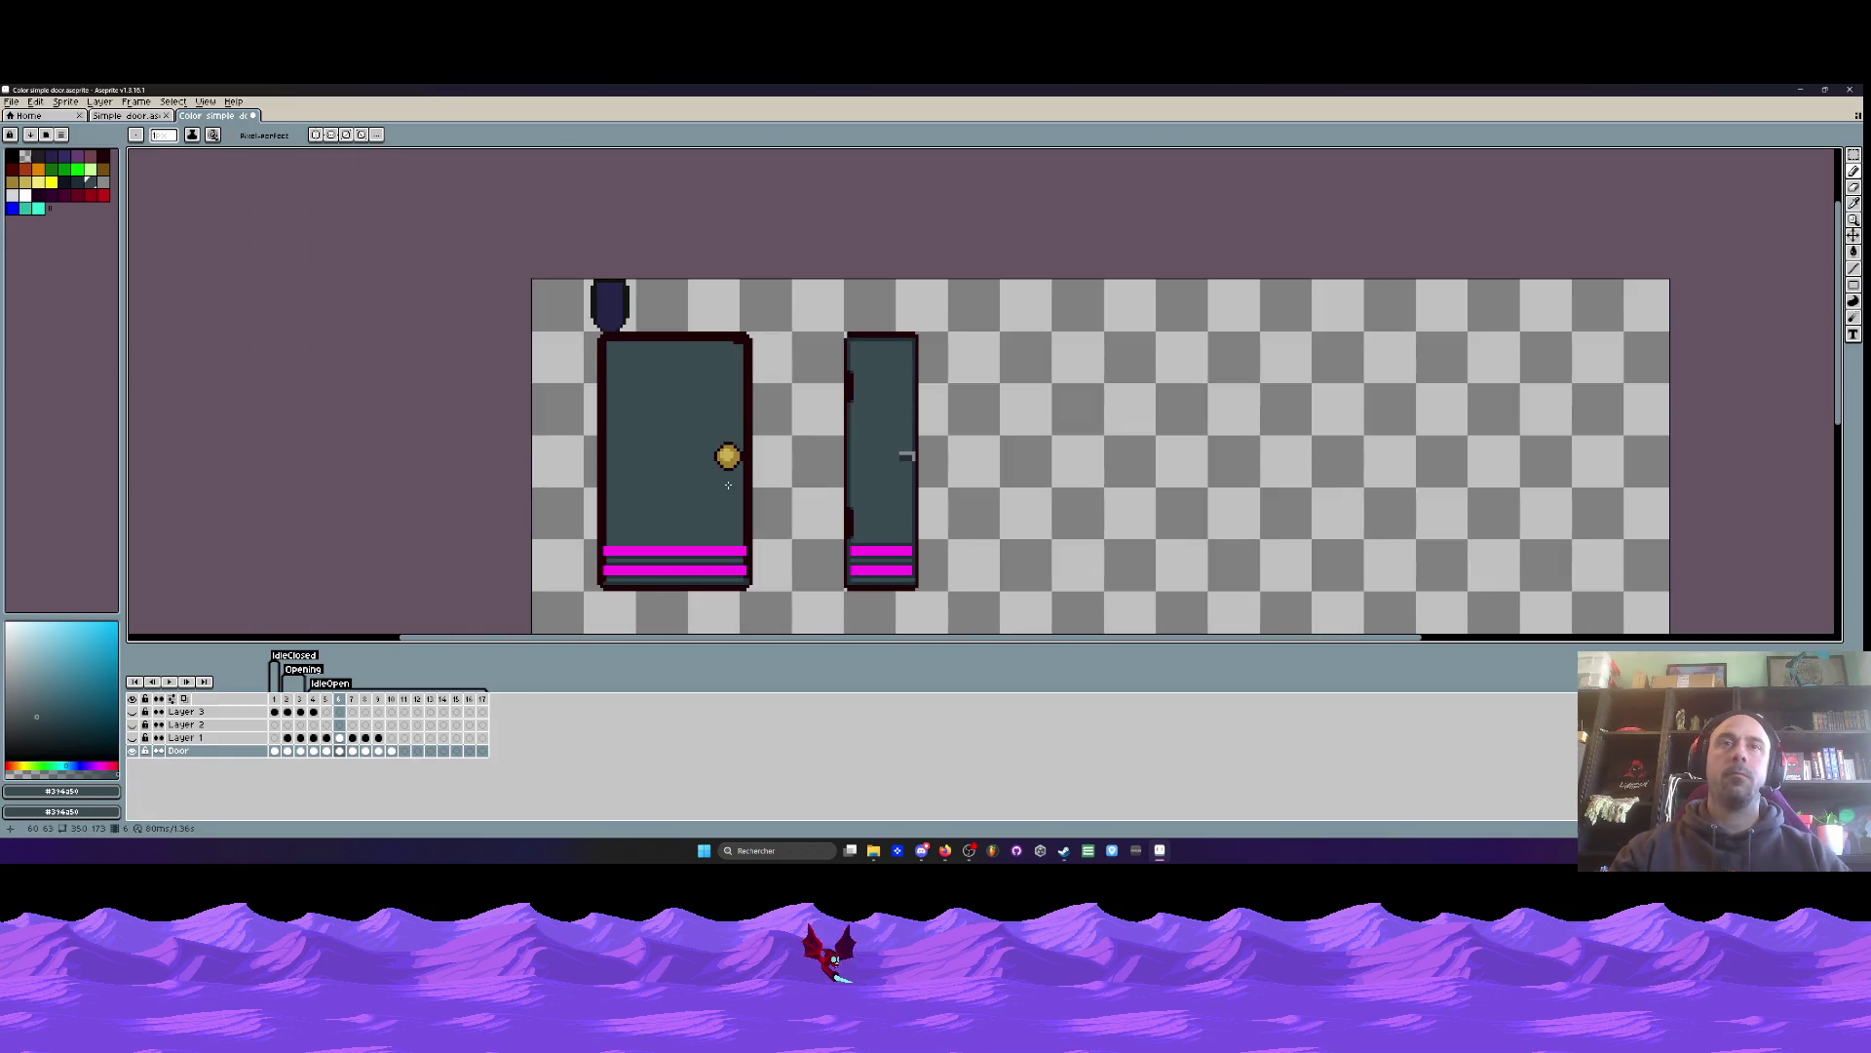
pyautogui.scroll(1, 765, 523)
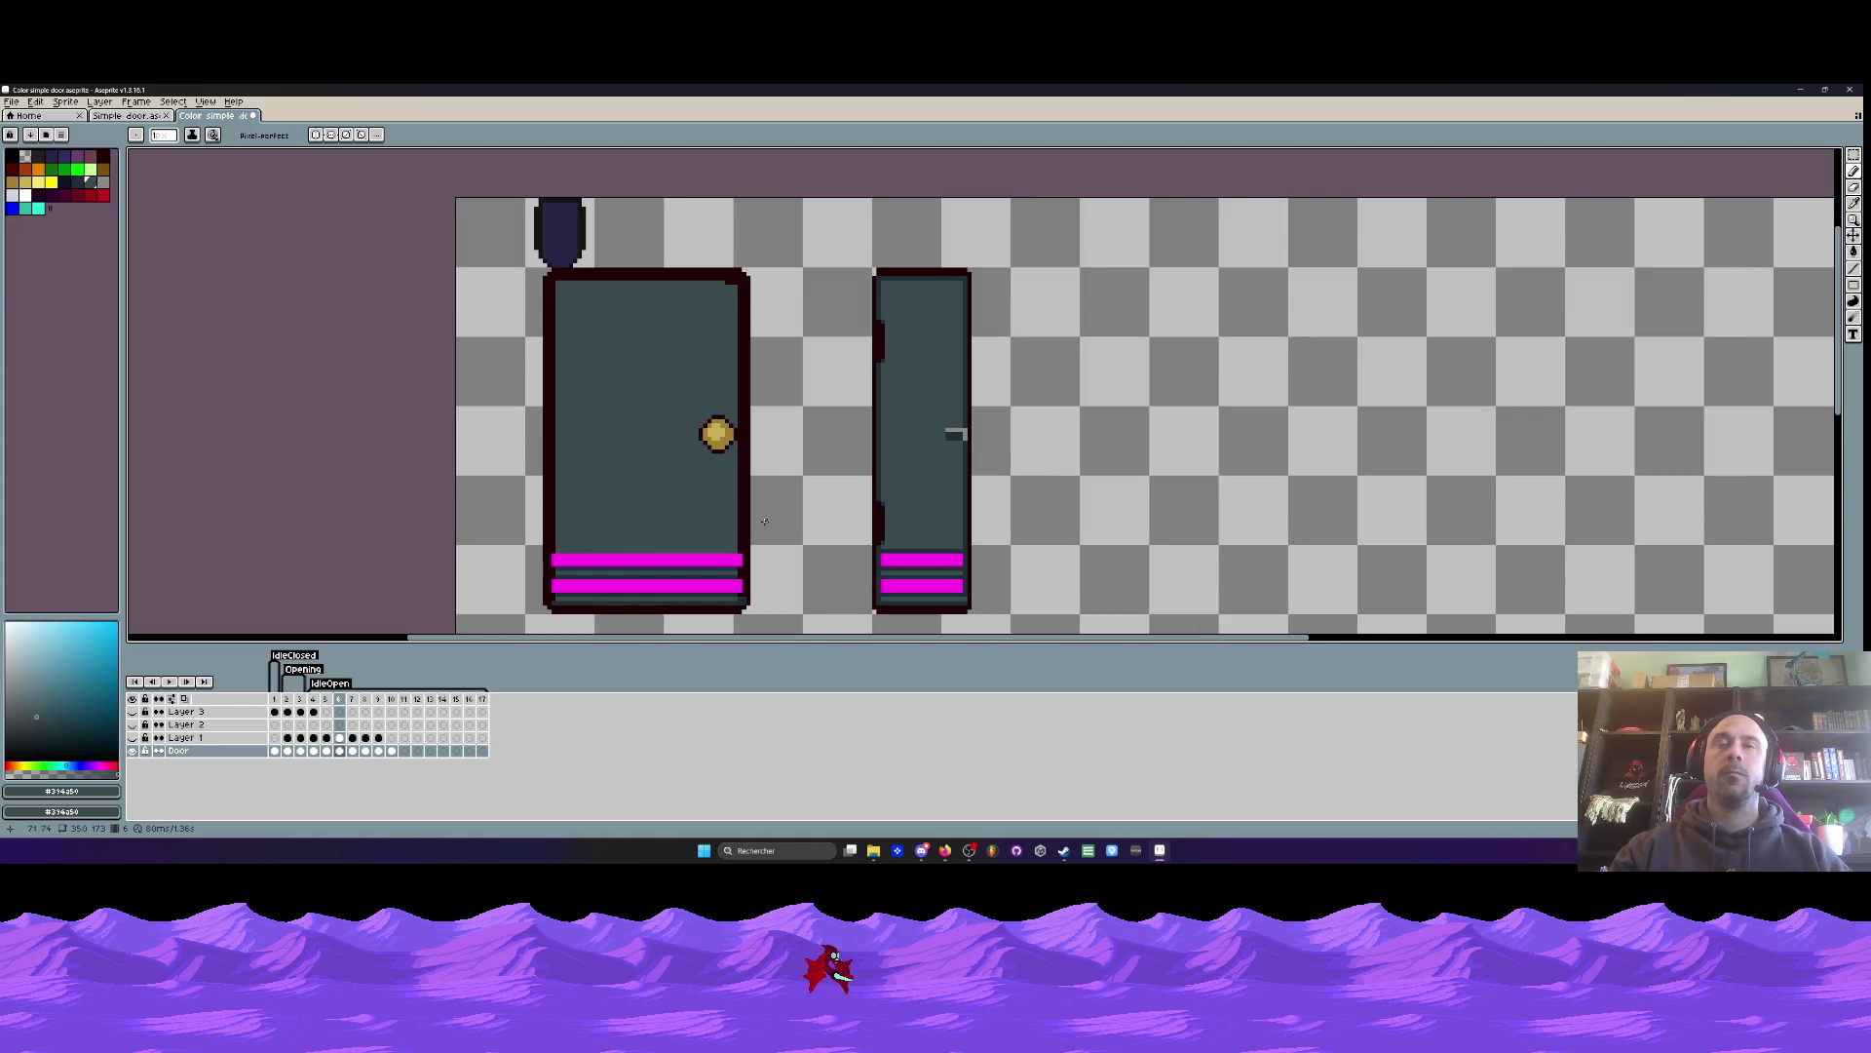
pyautogui.scroll(1, 871, 503)
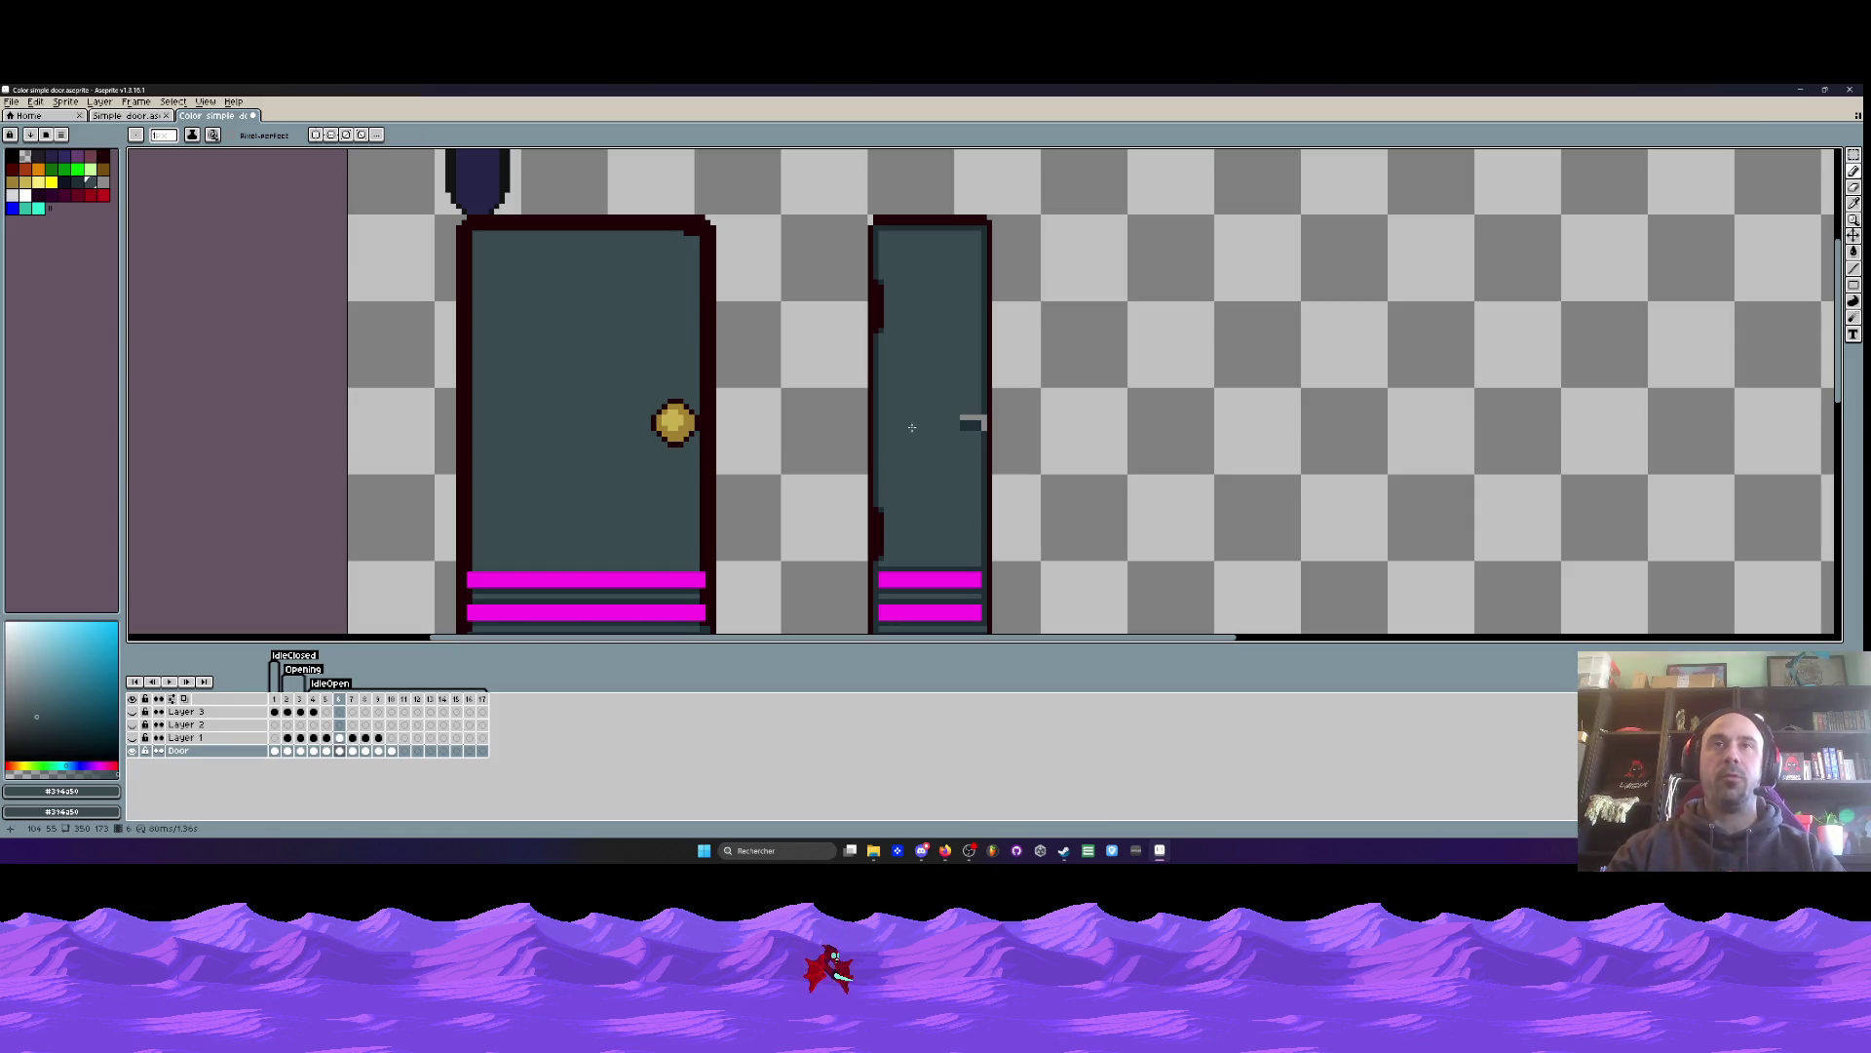
# - Draw #394a50 lines along the big door's left and right inner edges
pyautogui.press('i')
pyautogui.scroll(3, 897, 337)
pyautogui.click(856, 273)
pyautogui.scroll(-3, 867, 282)
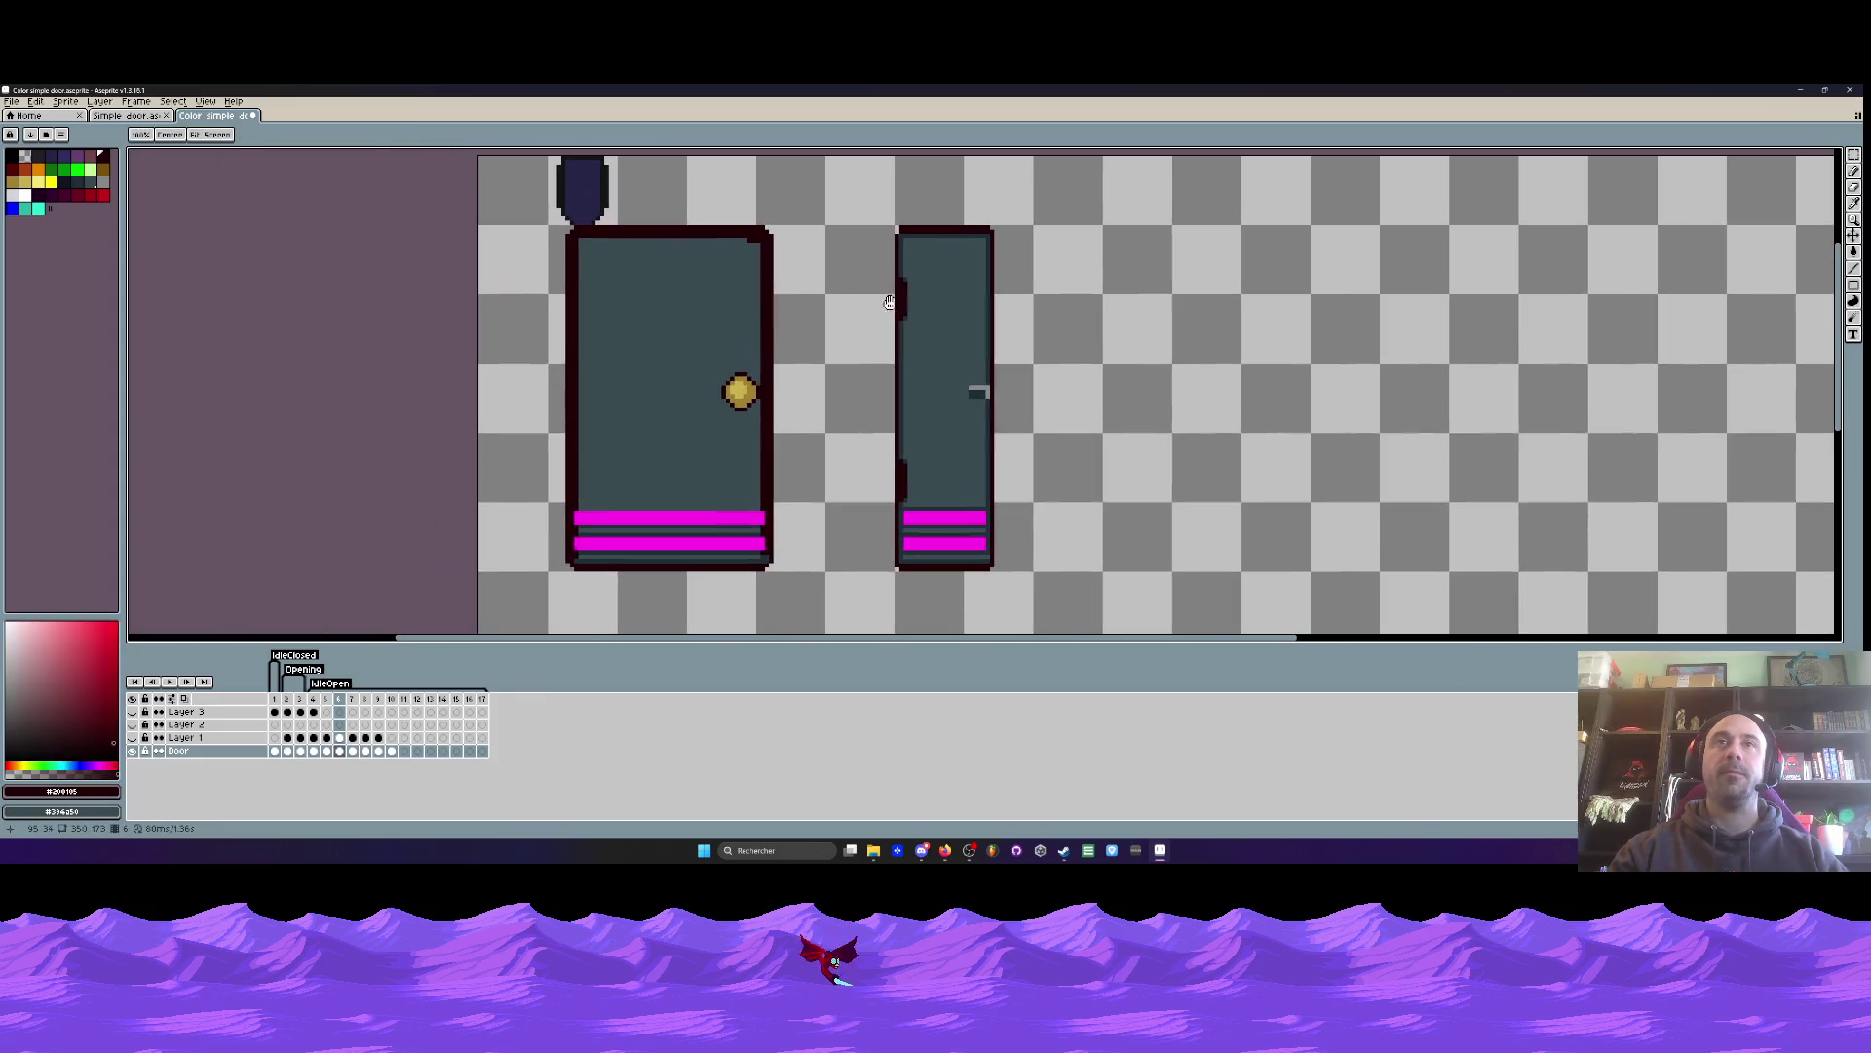
pyautogui.click(592, 503)
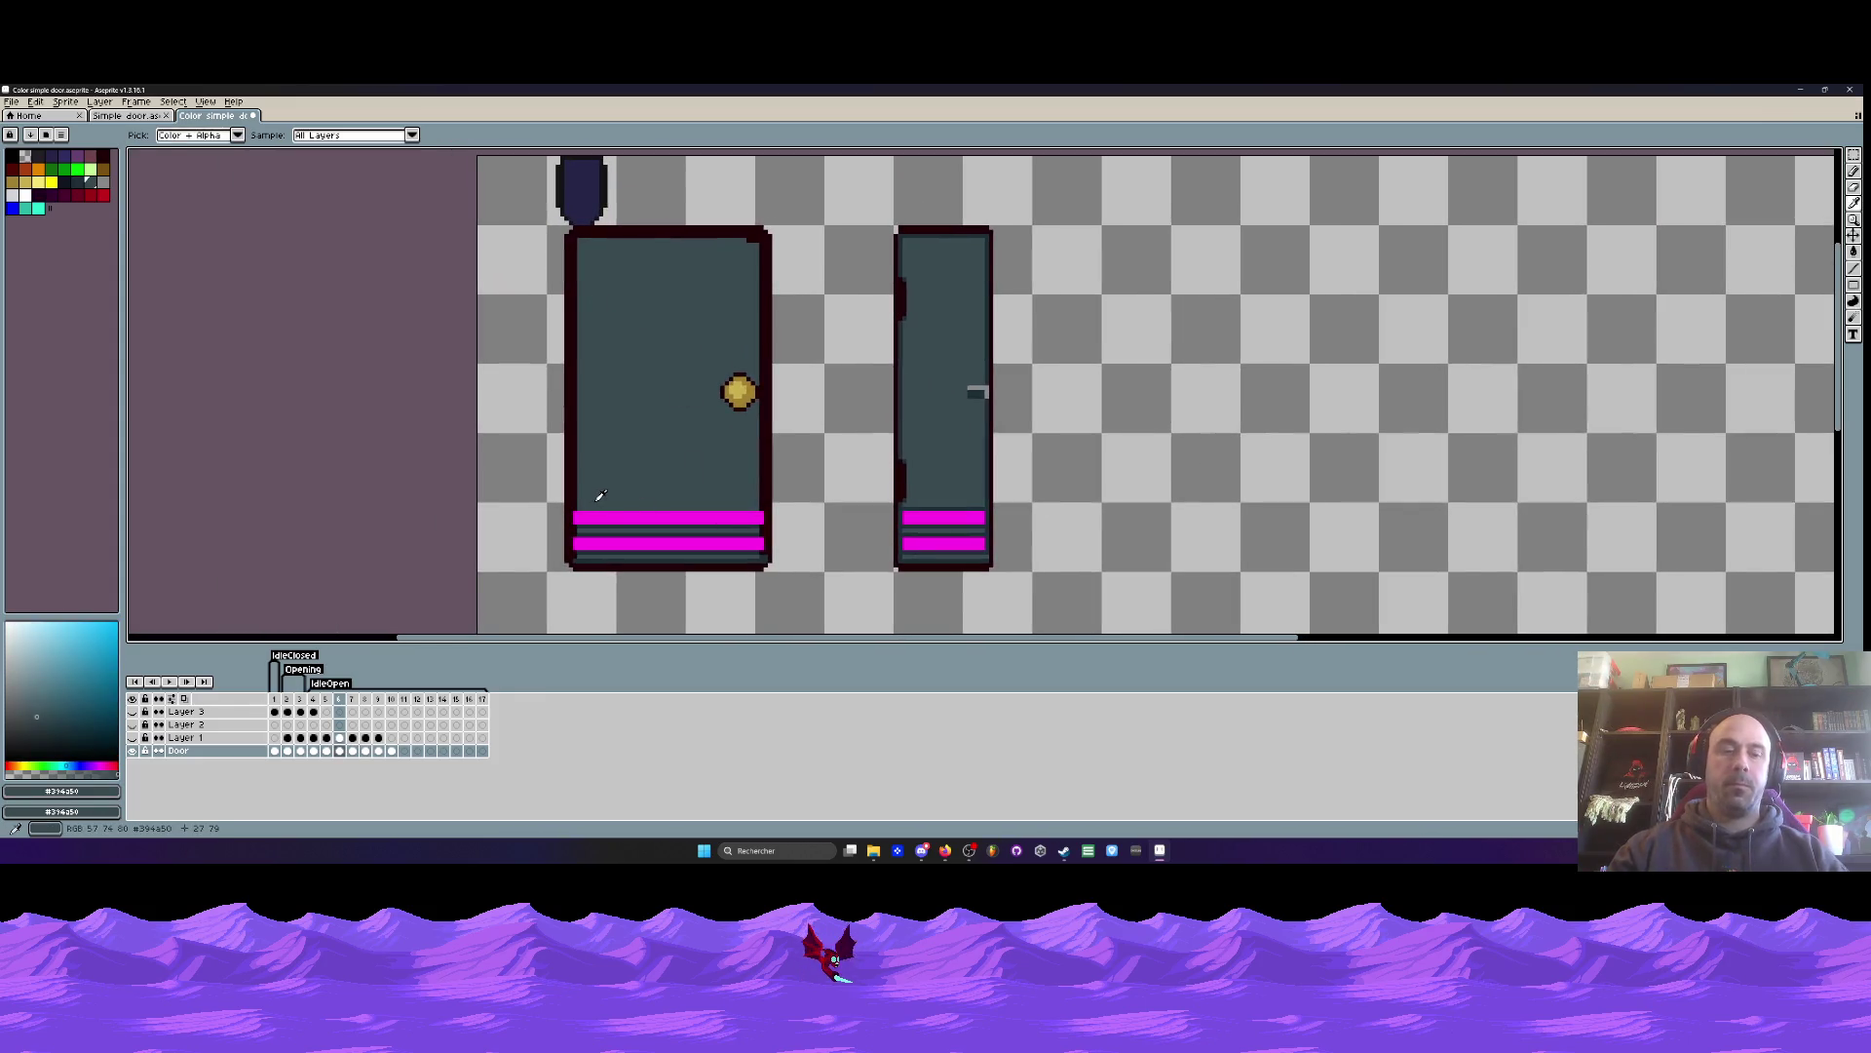
pyautogui.press('l')
pyautogui.click(1855, 271)
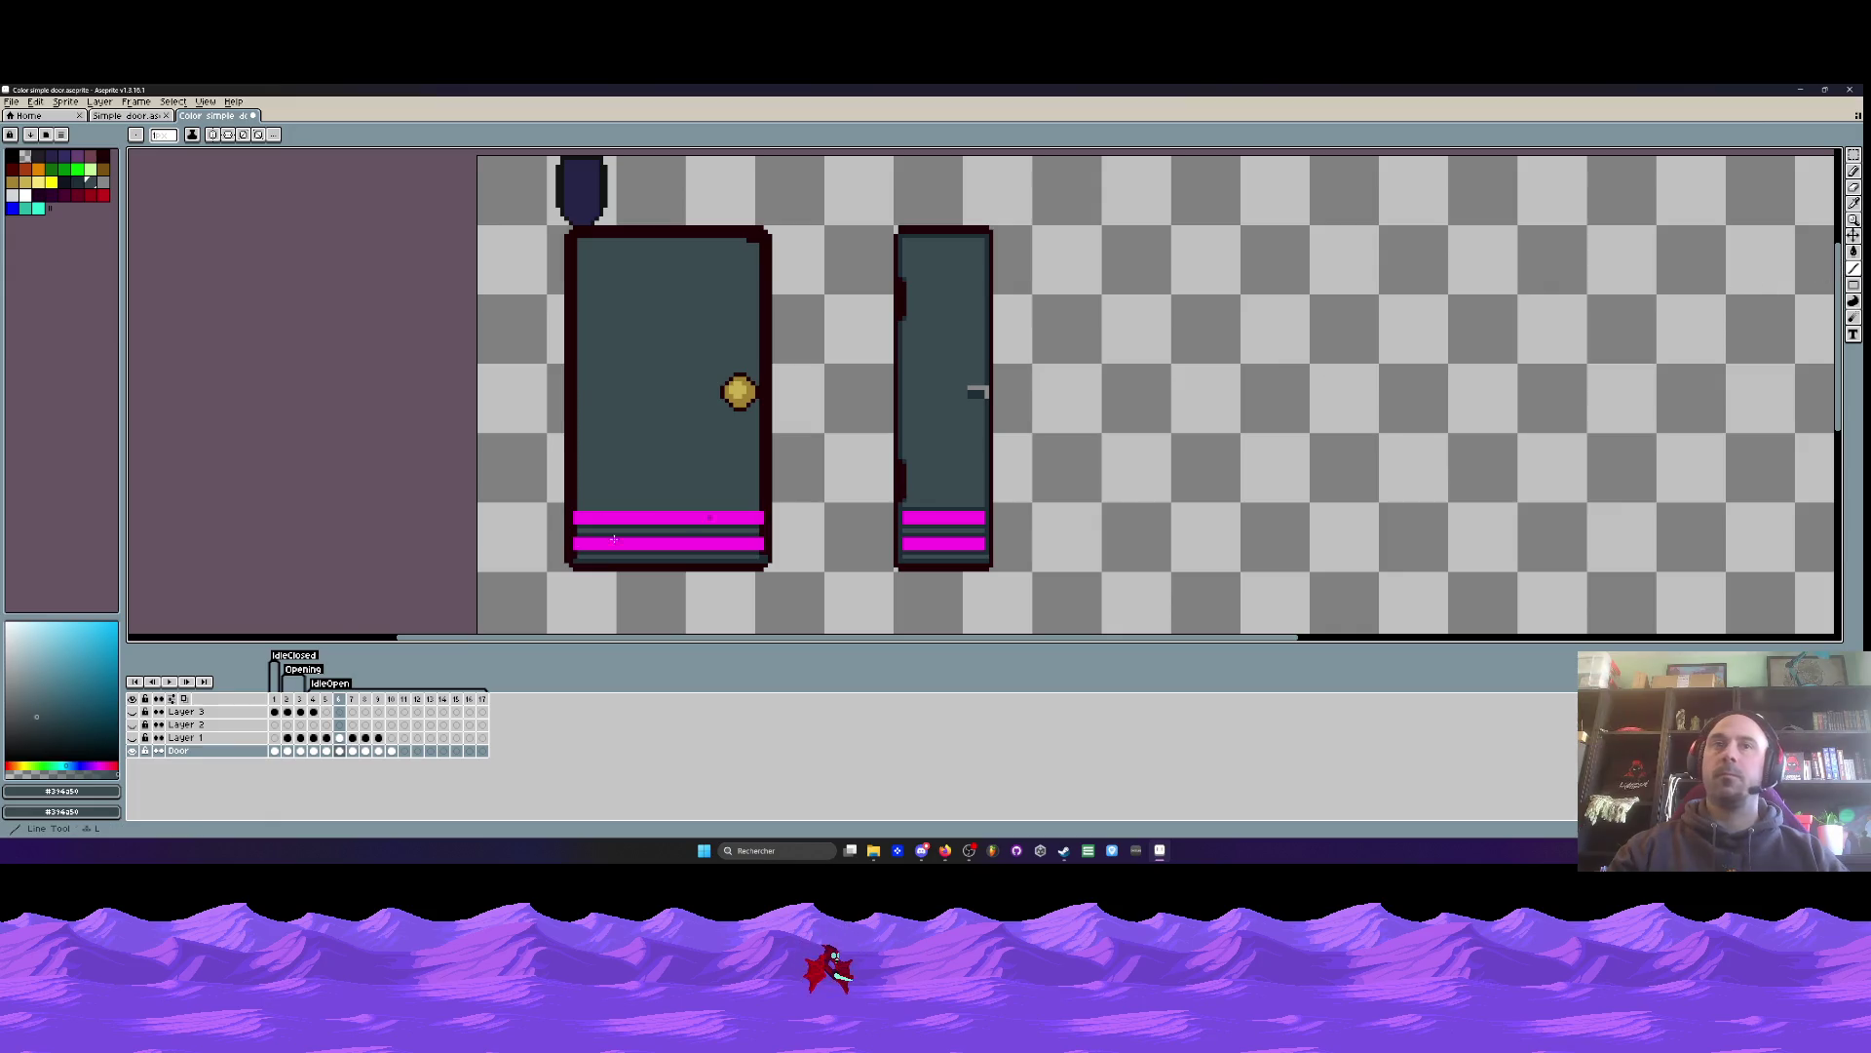
pyautogui.scroll(3, 575, 531)
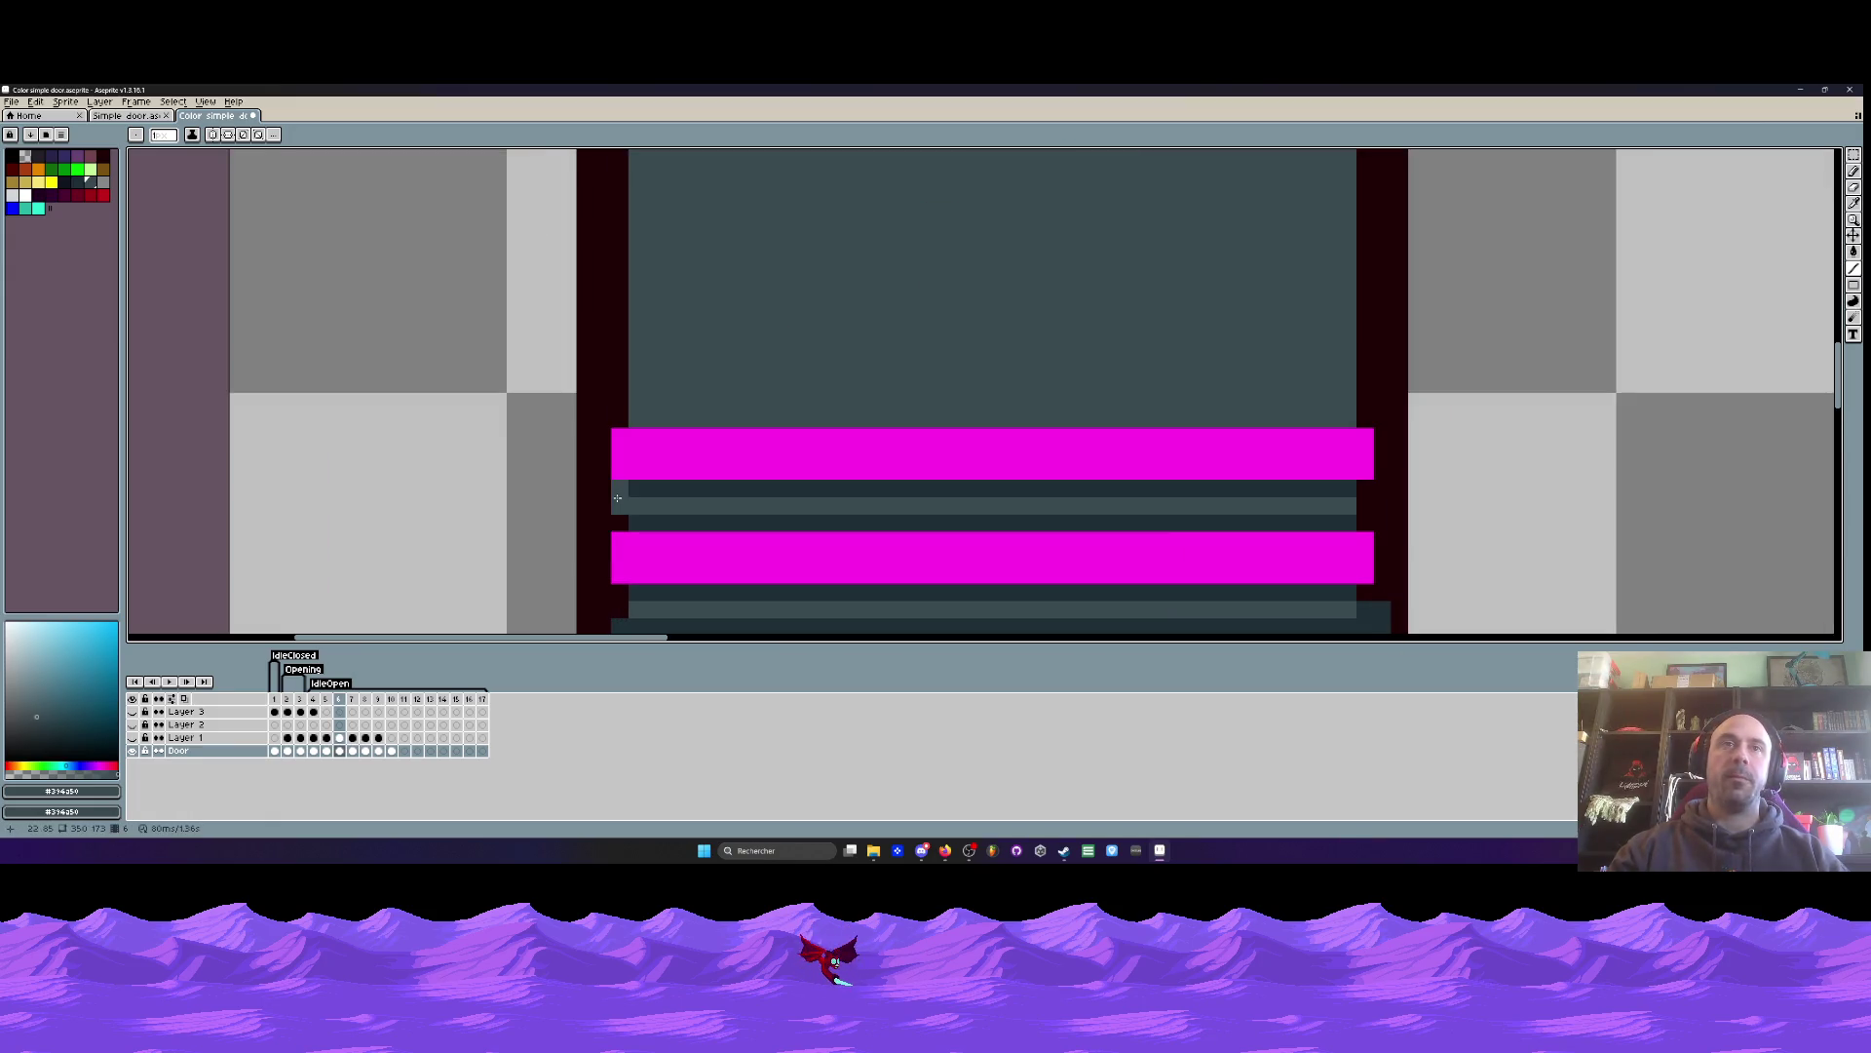
pyautogui.scroll(-2, 598, 562)
pyautogui.scroll(-2, 600, 541)
pyautogui.moveTo(599, 570)
pyautogui.mouseDown()
pyautogui.moveTo(585, 243)
pyautogui.moveTo(958, 237)
pyautogui.mouseUp()
pyautogui.scroll(2, 590, 293)
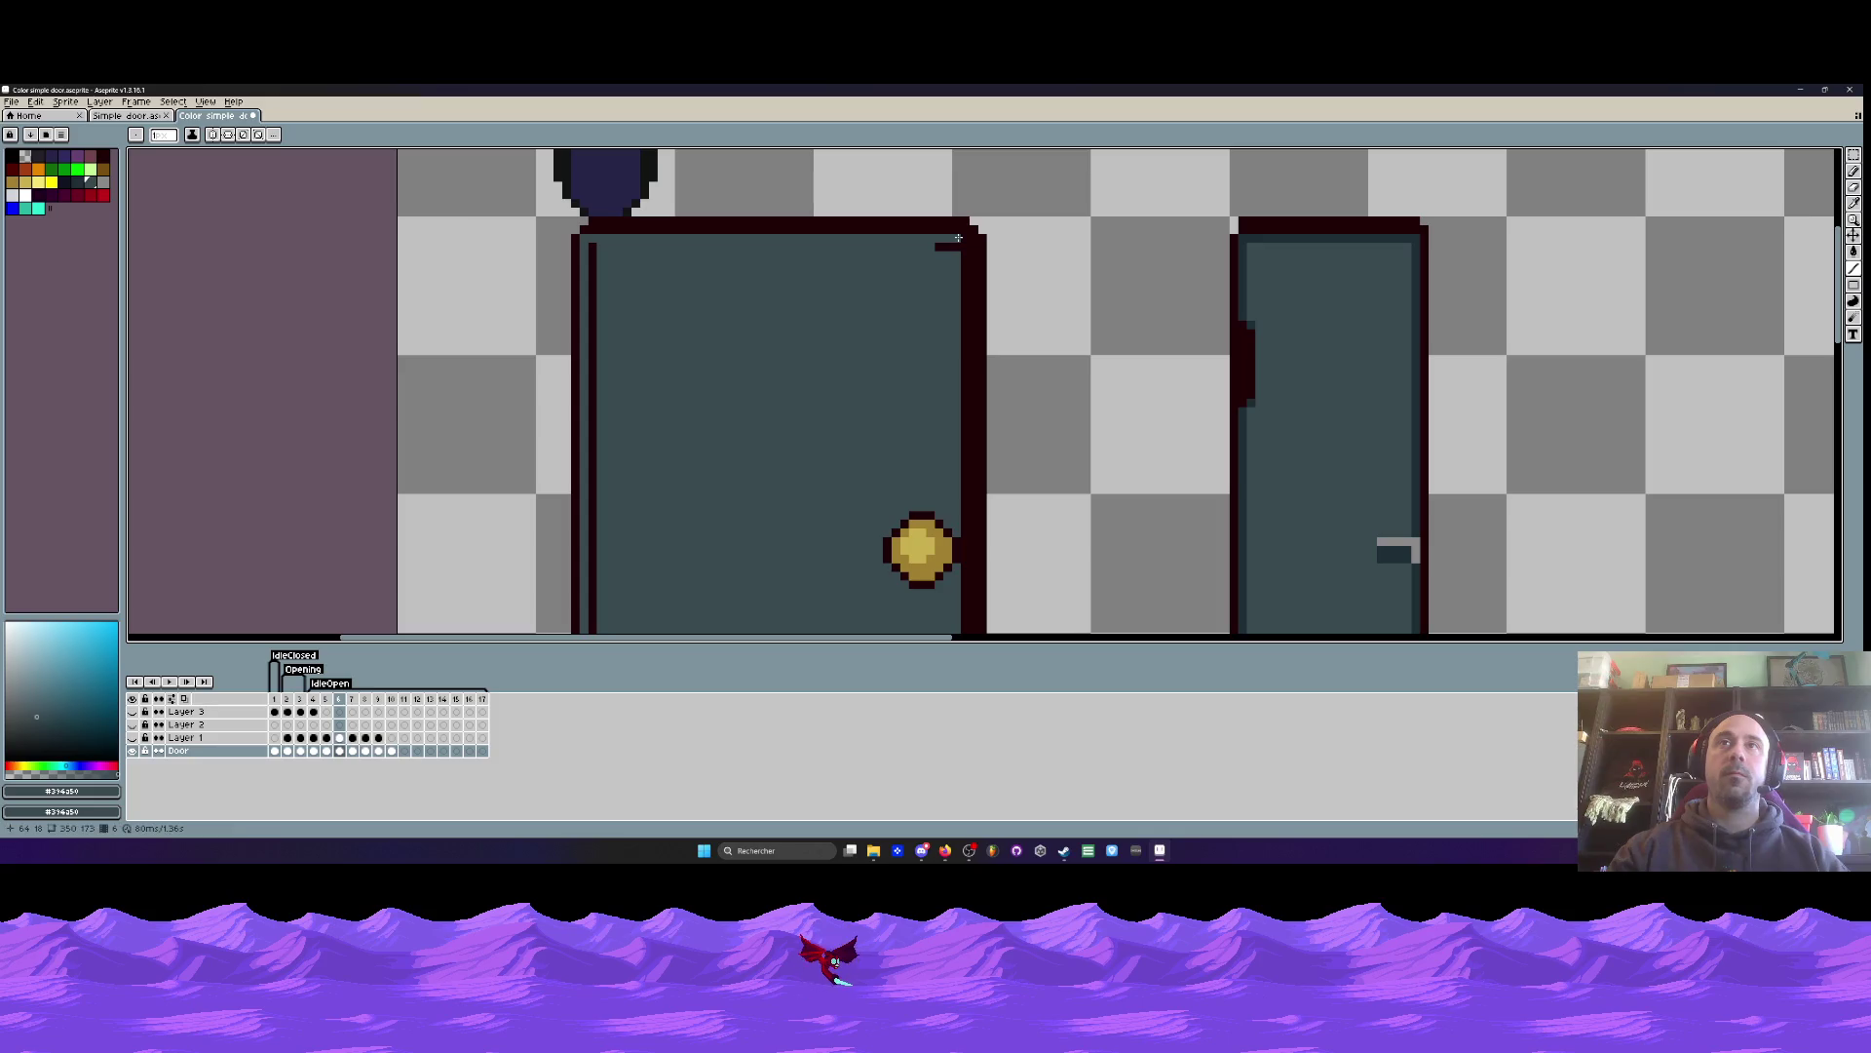
pyautogui.scroll(-2, 963, 240)
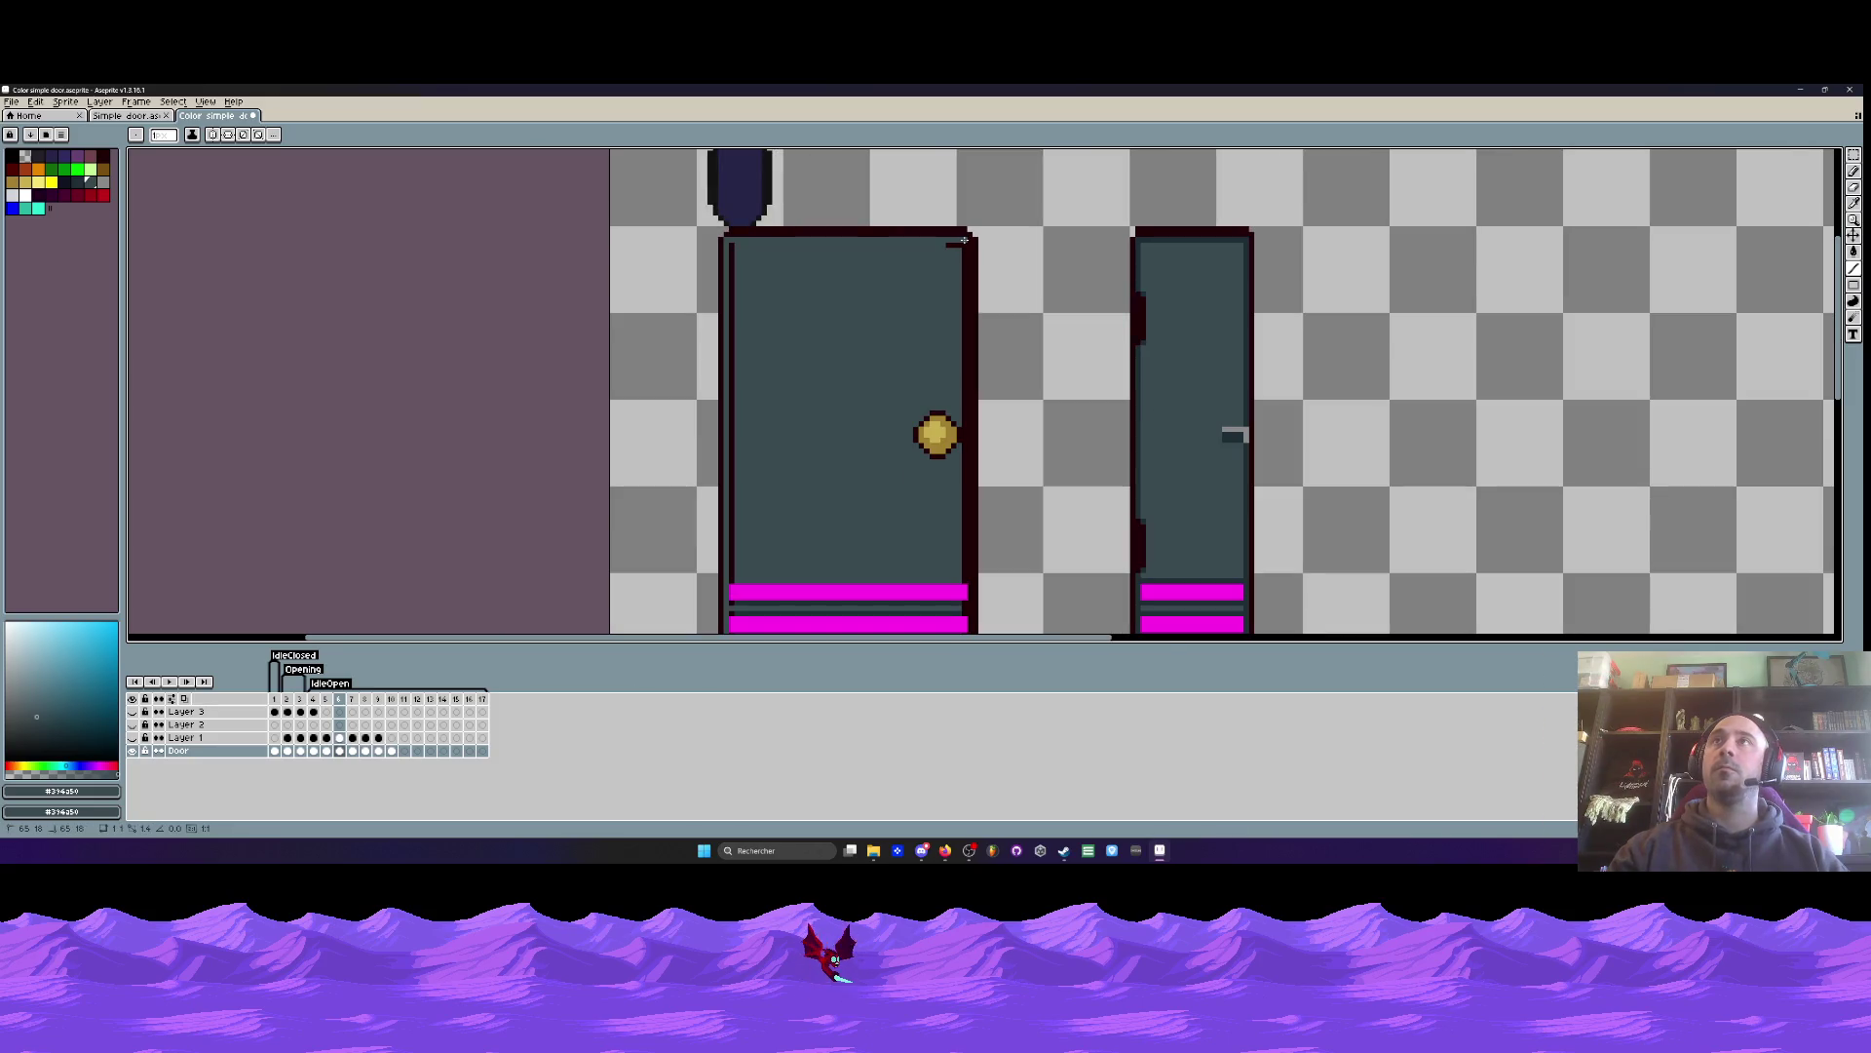
pyautogui.moveTo(964, 240); pyautogui.dragTo(956, 395)
pyautogui.scroll(2, 962, 334)
pyautogui.scroll(-3, 962, 430)
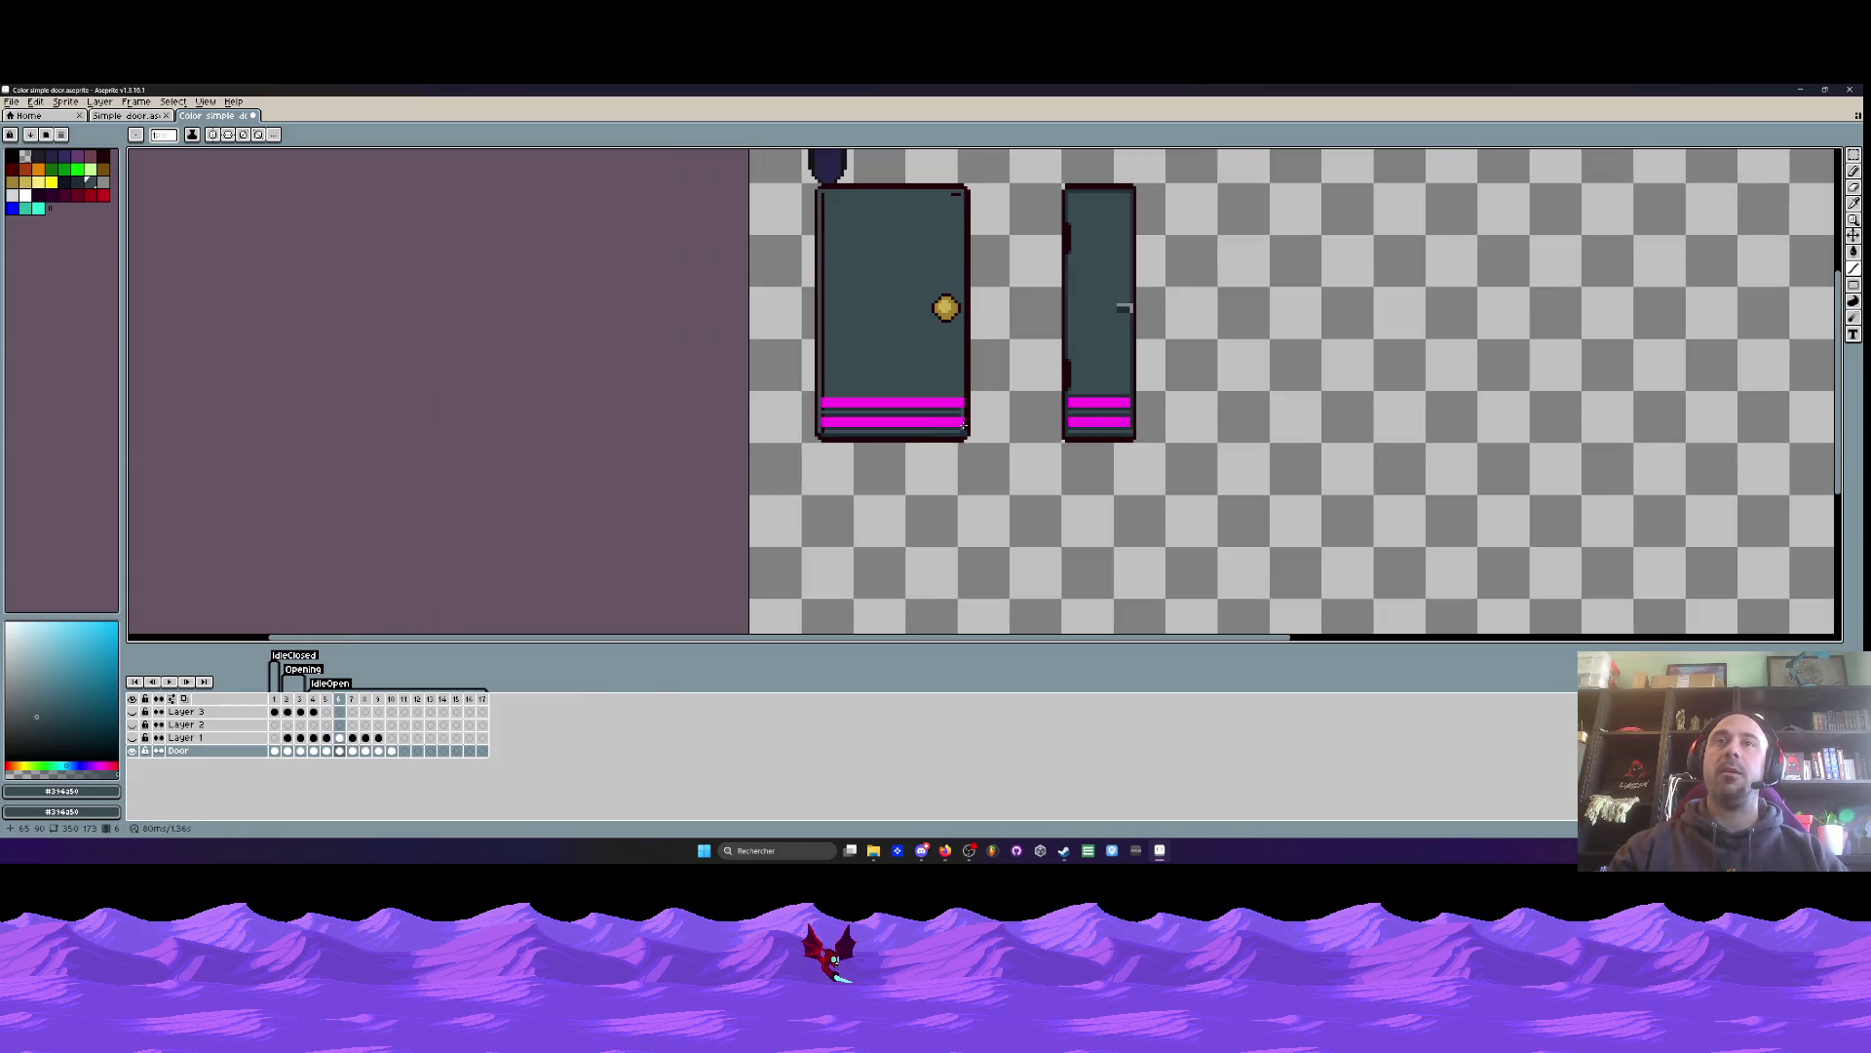
pyautogui.scroll(2, 828, 235)
pyautogui.moveTo(819, 225); pyautogui.dragTo(817, 524)
pyautogui.scroll(2, 812, 558)
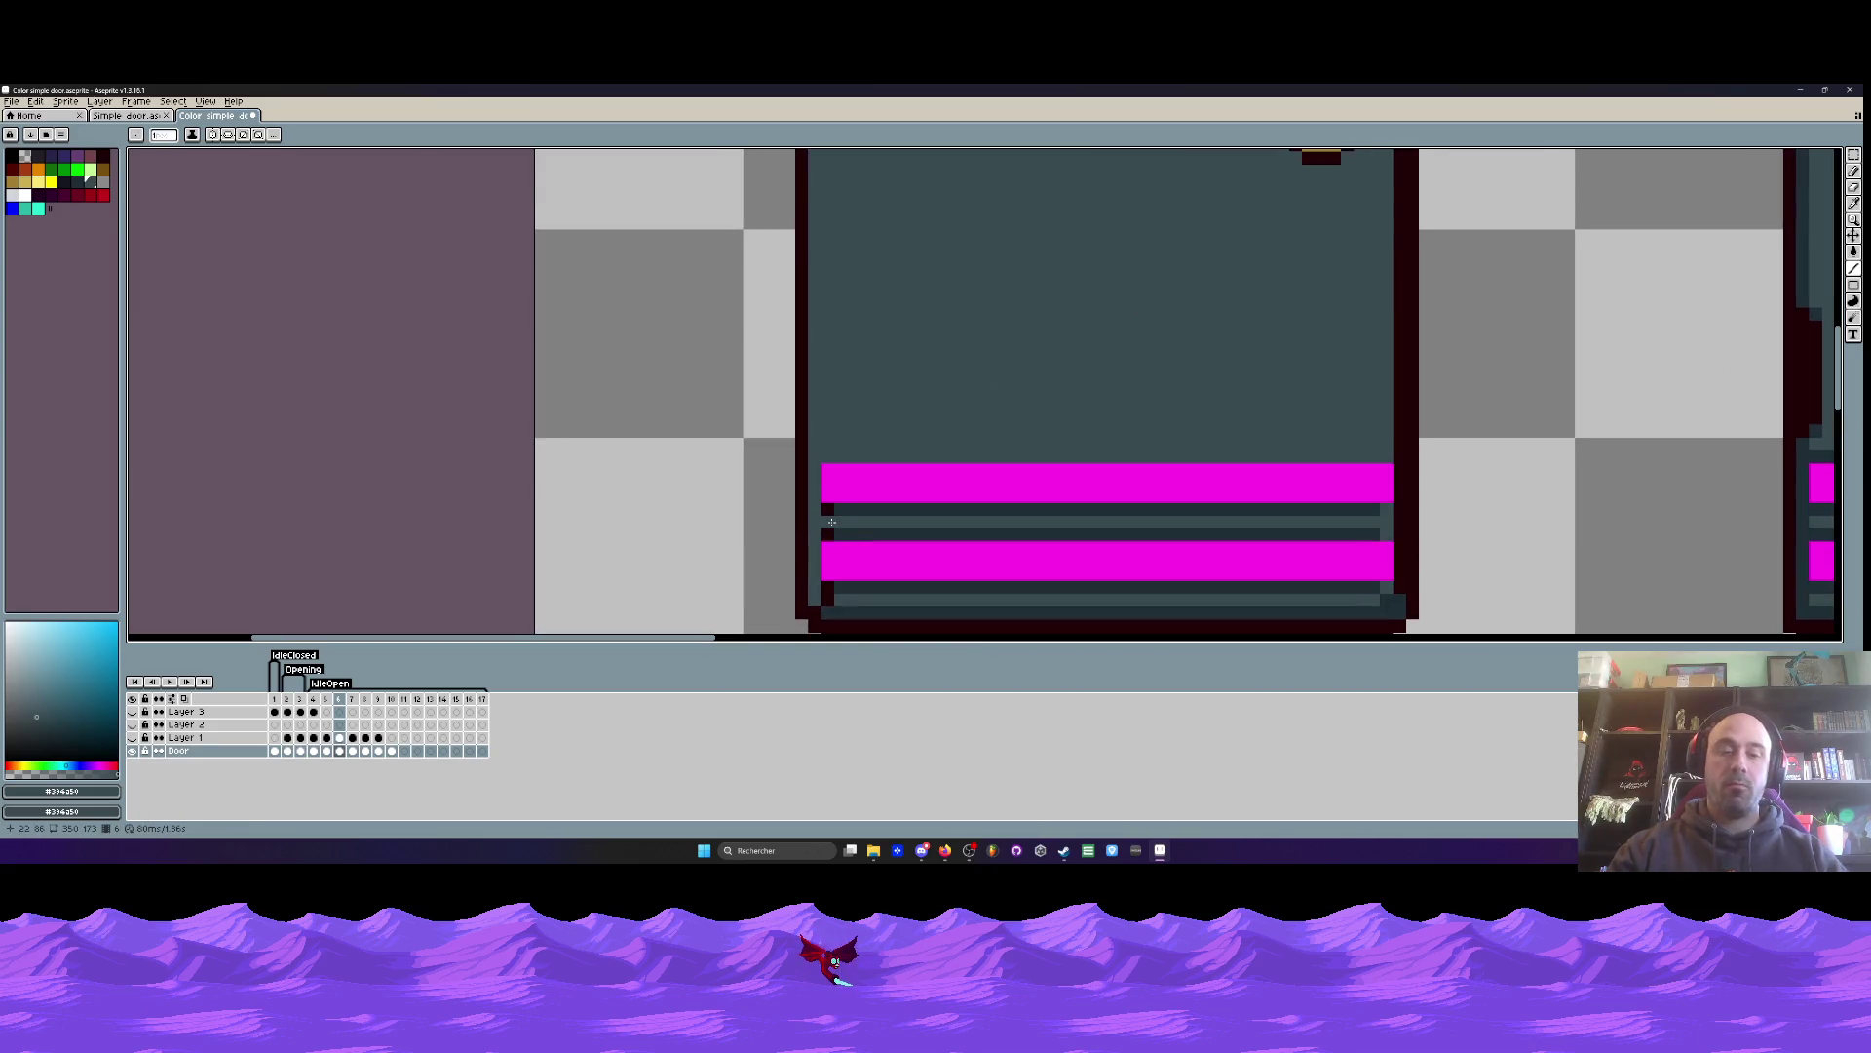
# - Draw dark #292c37 lines along the big door's top edge and down its right edge
pyautogui.press('i')
pyautogui.scroll(-3, 848, 495)
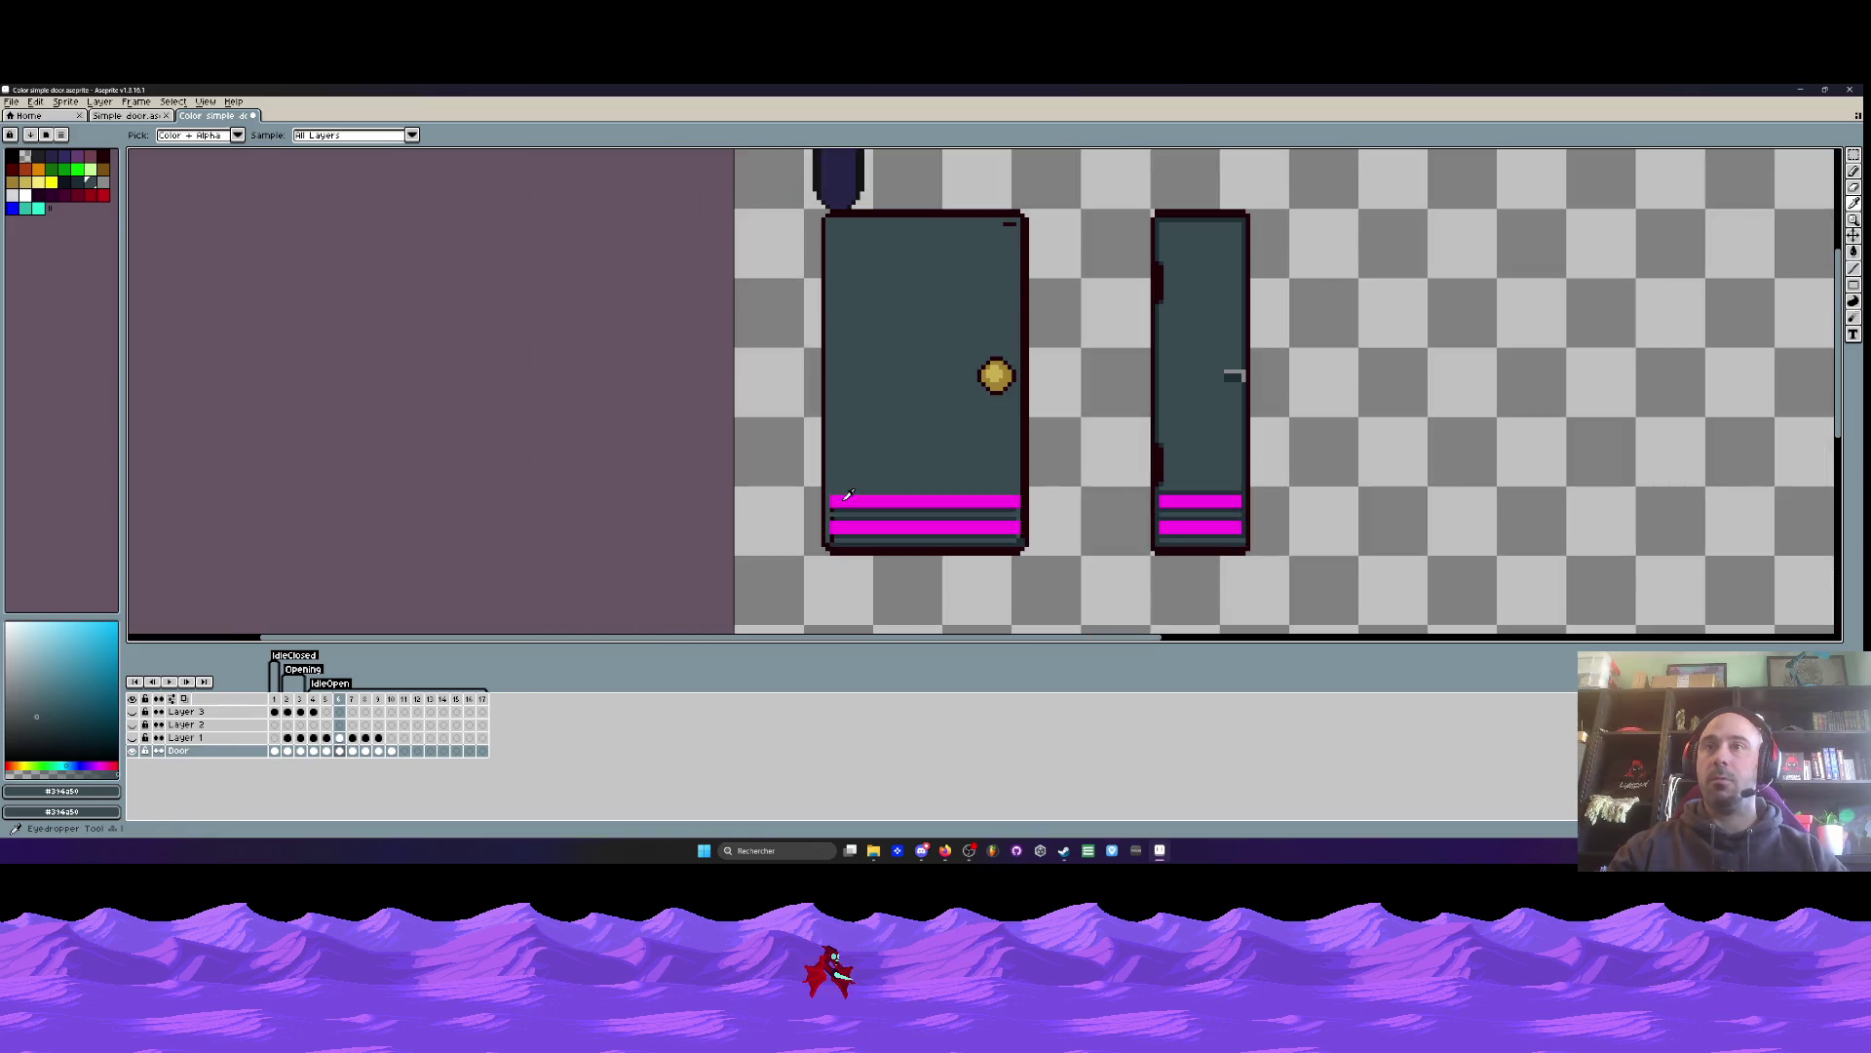
pyautogui.click(1161, 486)
pyautogui.press('l')
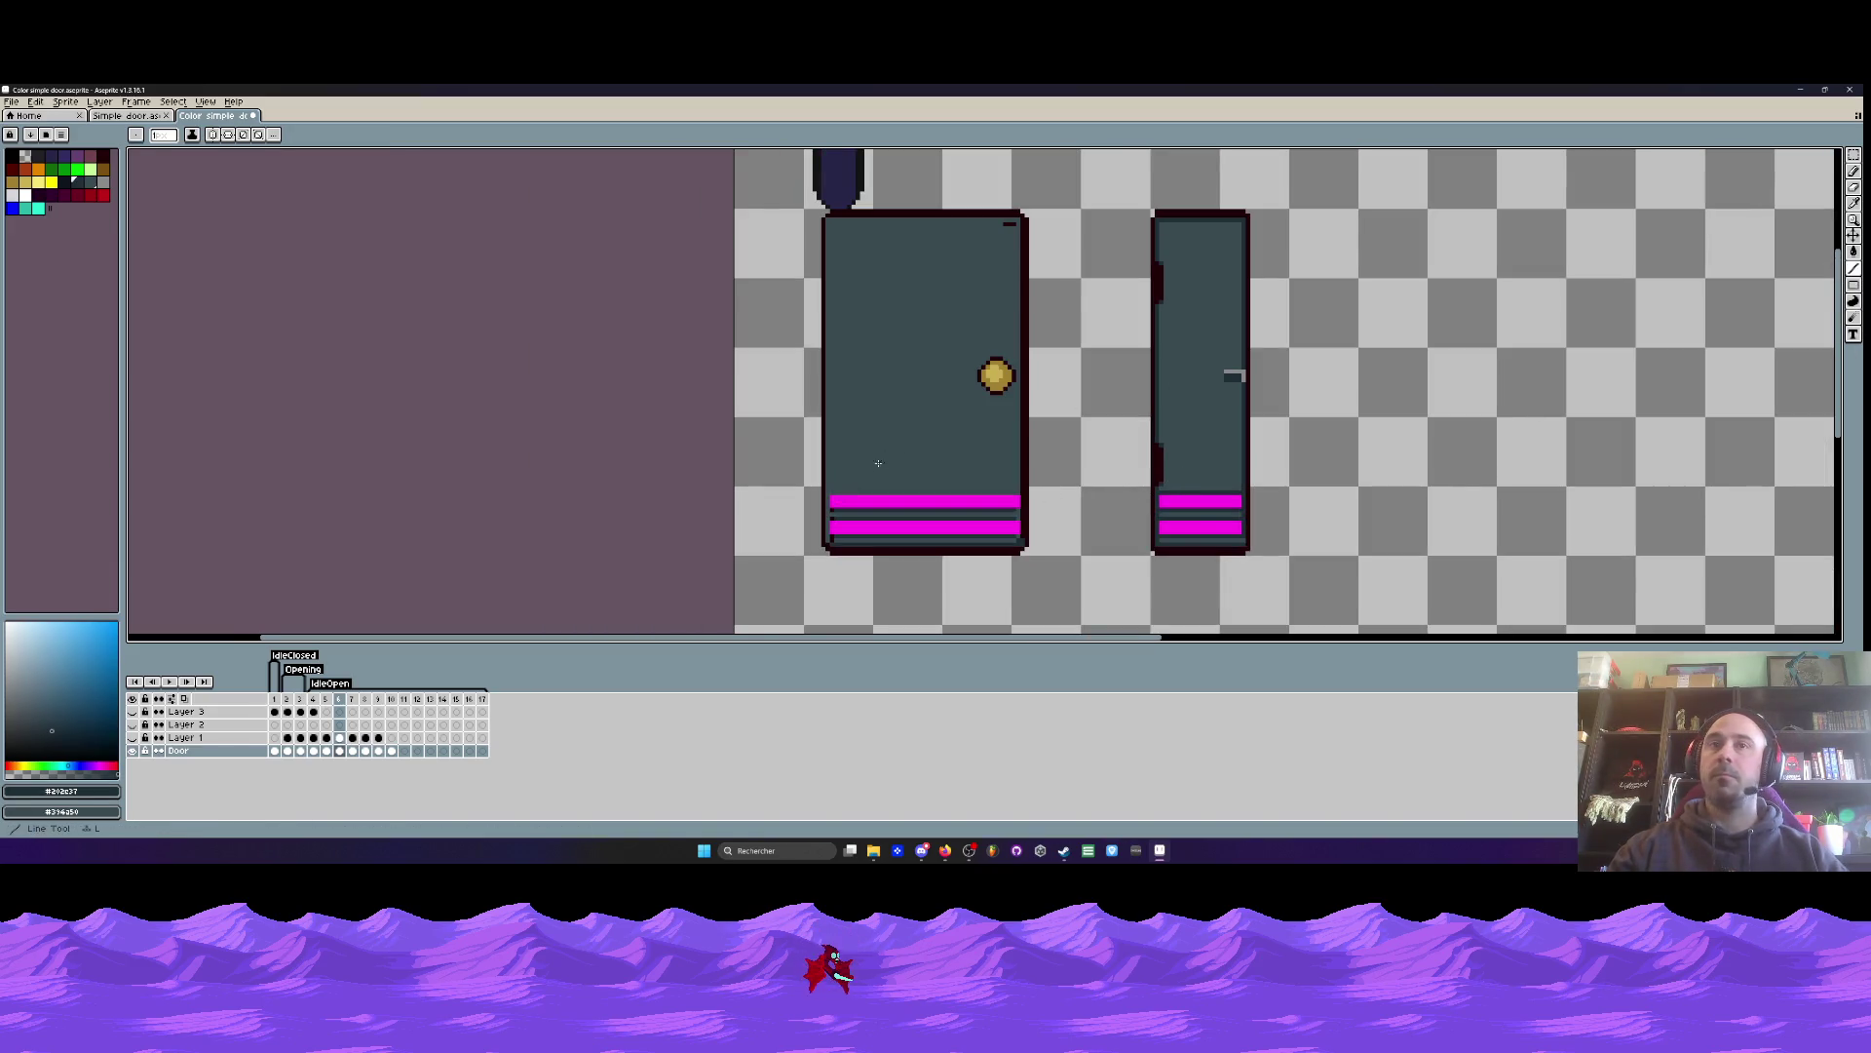
pyautogui.scroll(1, 882, 492)
pyautogui.scroll(-1, 778, 583)
pyautogui.scroll(1, 772, 255)
pyautogui.moveTo(772, 258)
pyautogui.mouseDown()
pyautogui.moveTo(775, 507)
pyautogui.moveTo(823, 258)
pyautogui.moveTo(1057, 257)
pyautogui.mouseUp()
pyautogui.click(1057, 256)
pyautogui.scroll(-1, 1055, 399)
pyautogui.scroll(2, 1058, 448)
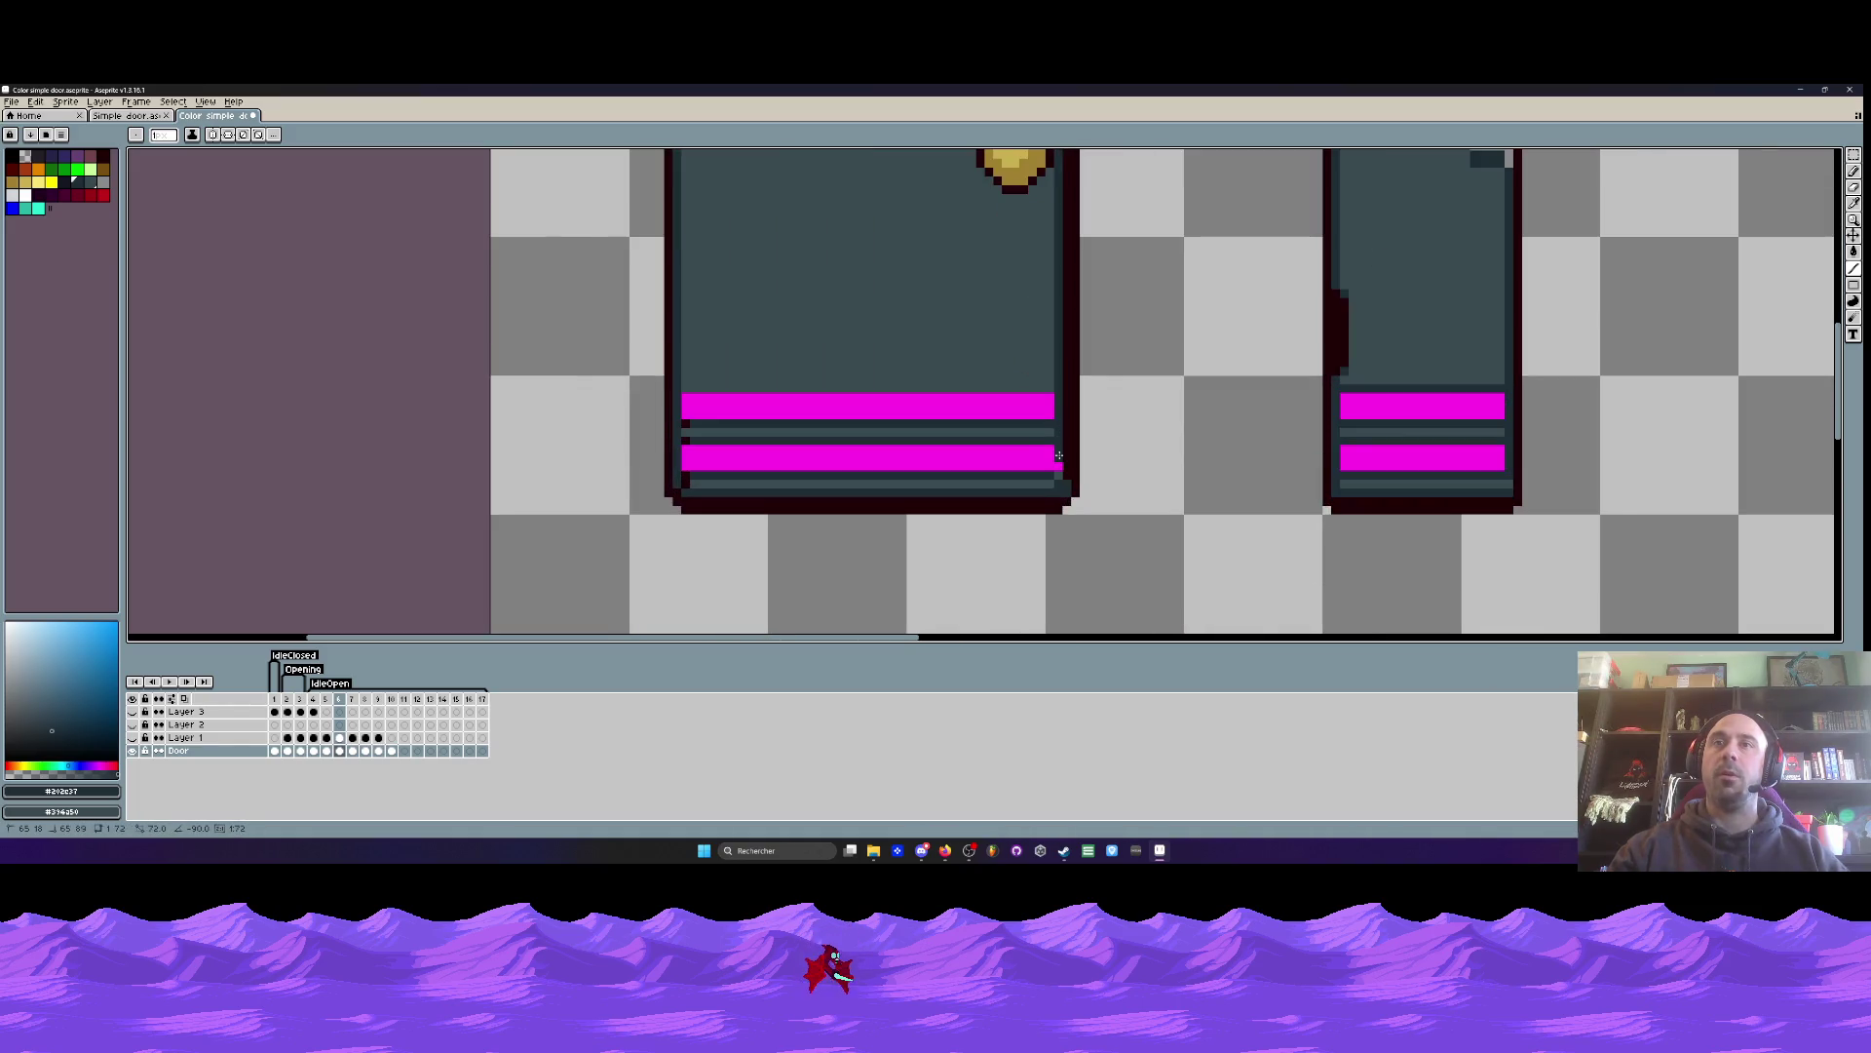
pyautogui.click(1058, 481)
pyautogui.scroll(-1, 1059, 477)
pyautogui.scroll(1, 1060, 469)
pyautogui.scroll(-1, 1069, 489)
pyautogui.scroll(1, 1068, 159)
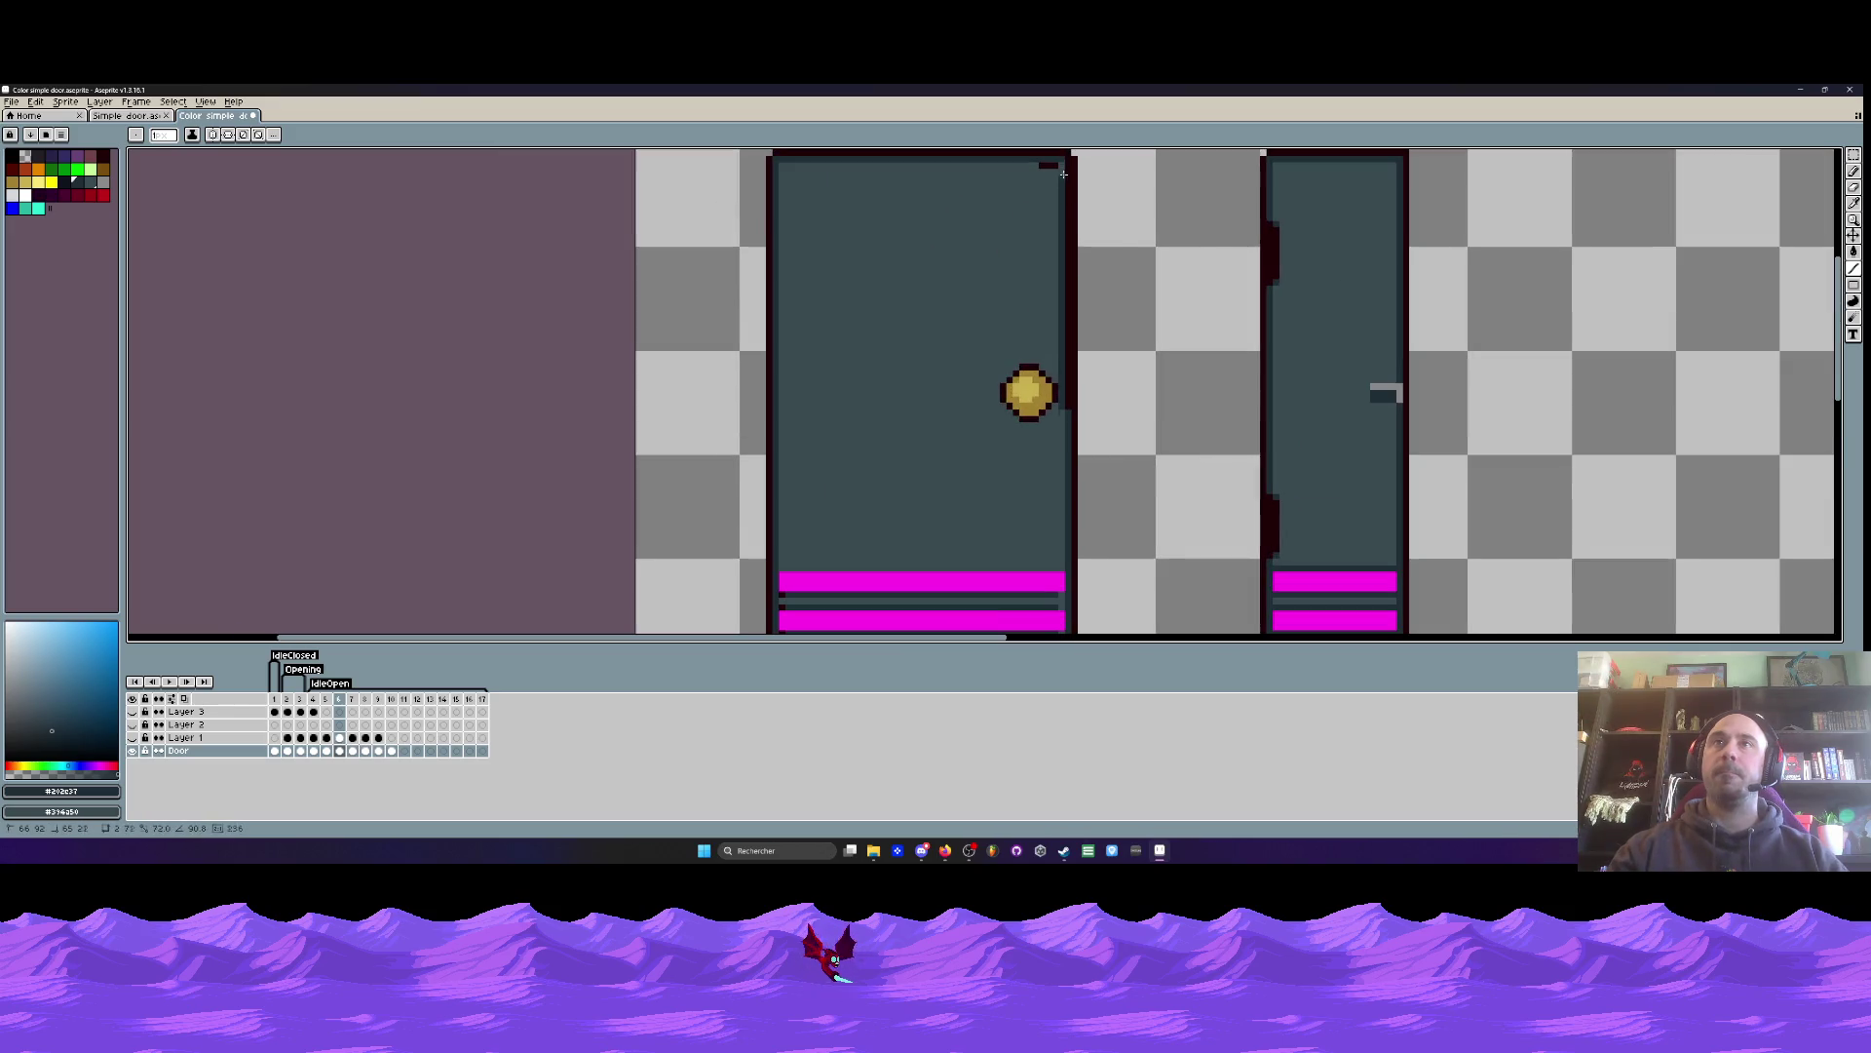
pyautogui.scroll(1, 1067, 160)
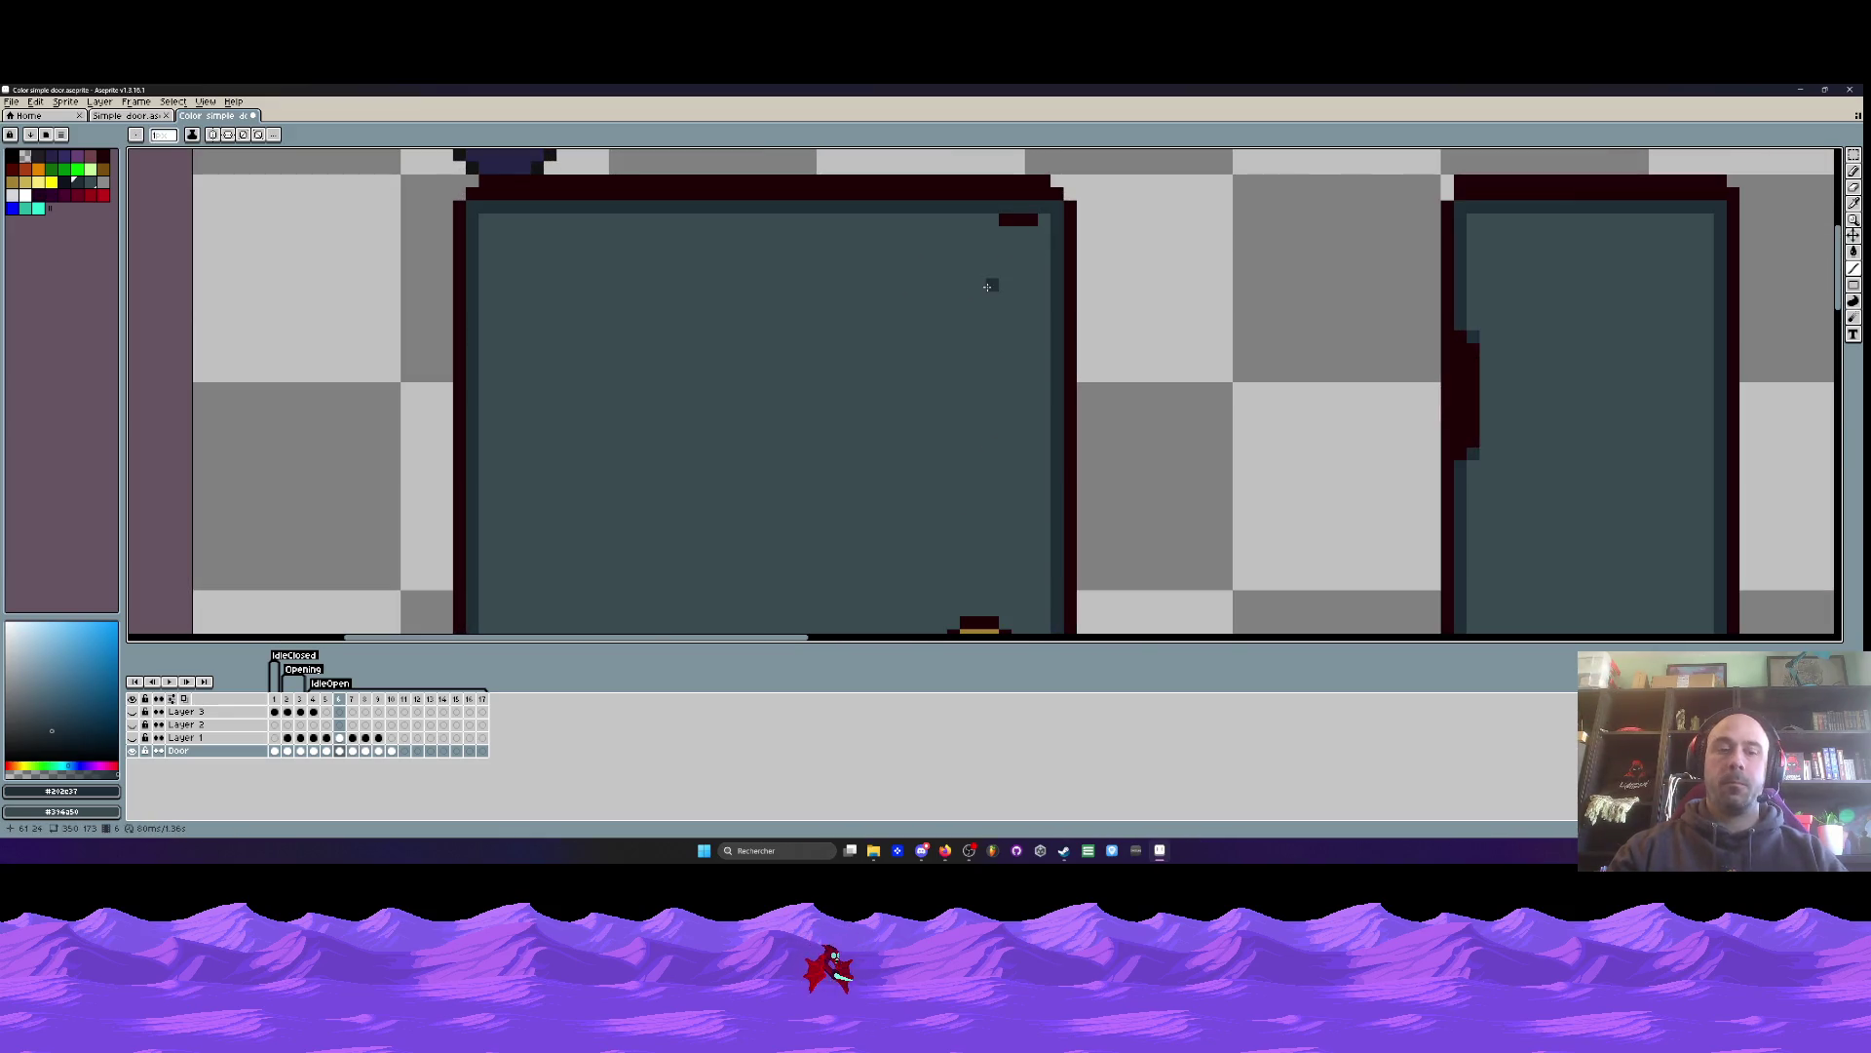
# - Paint over the stray dark pixels near the top-right corner with the door's body colour
pyautogui.press('i')
pyautogui.click(926, 246)
pyautogui.press('b')
pyautogui.moveTo(1001, 219); pyautogui.dragTo(1035, 219)
pyautogui.scroll(-3, 1024, 266)
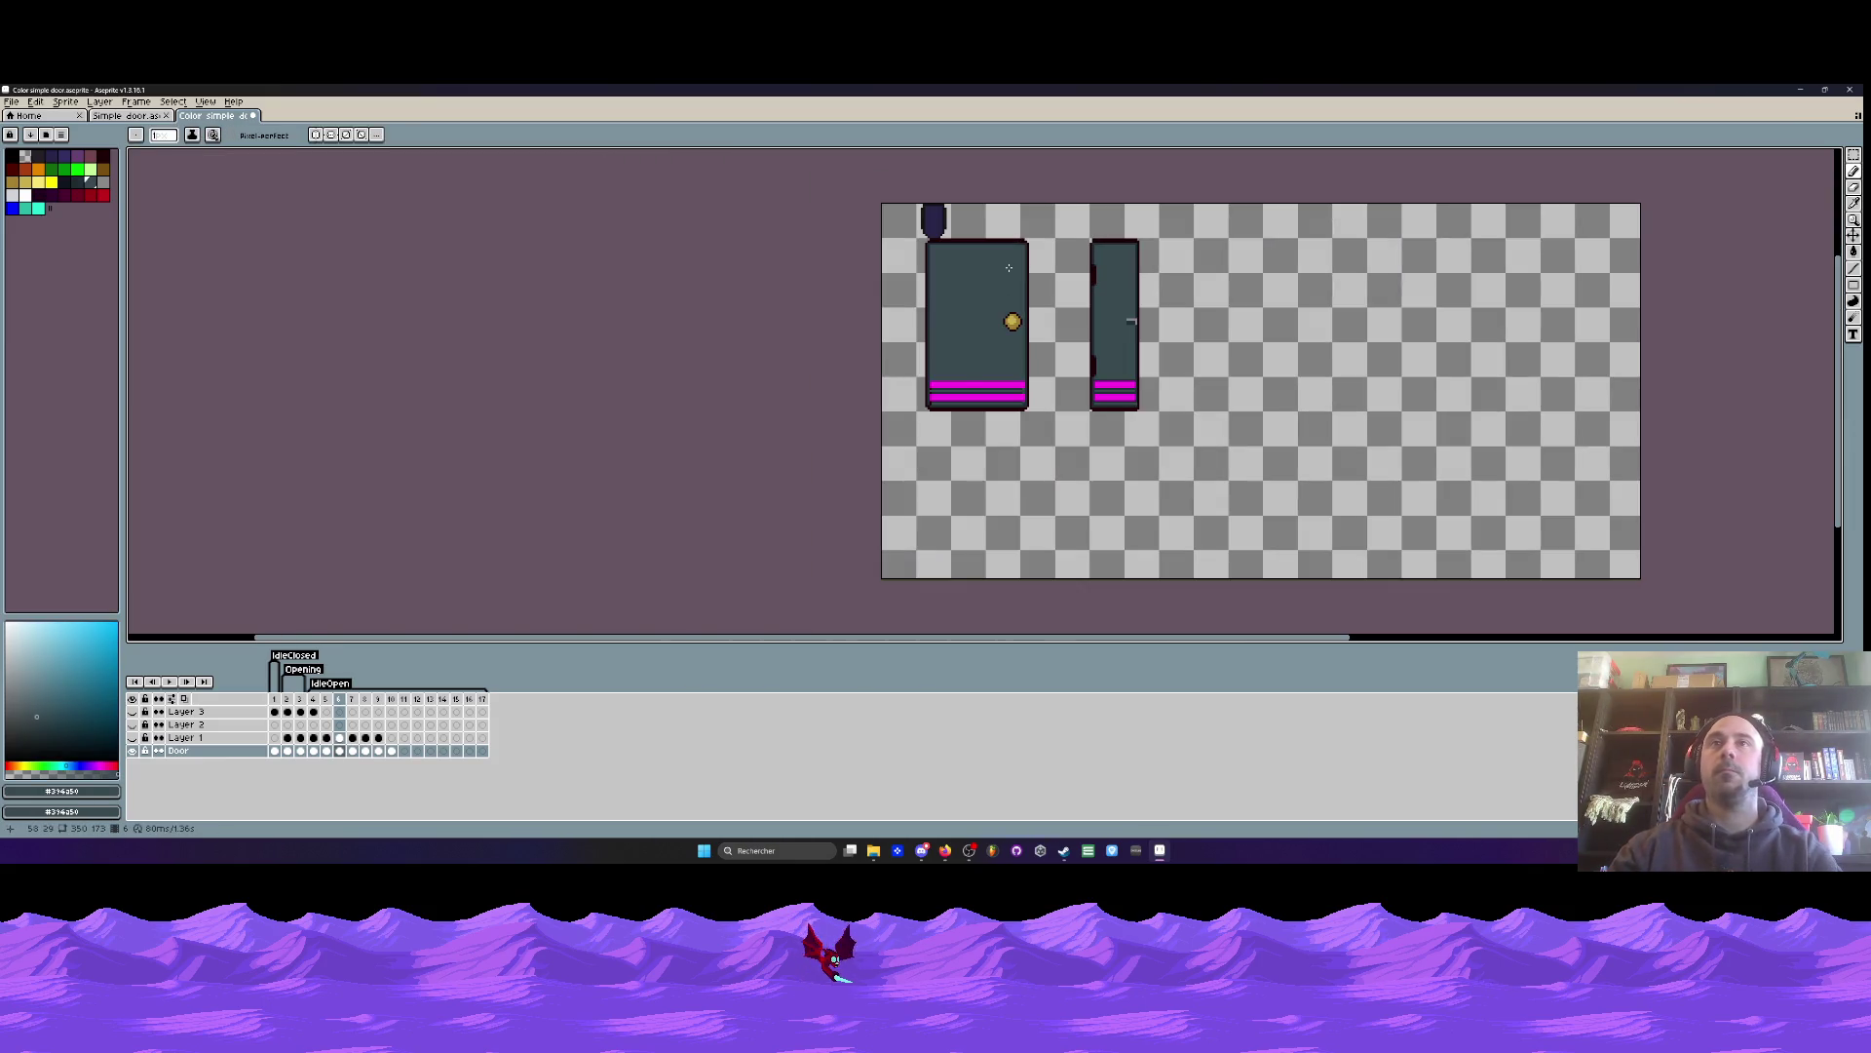
pyautogui.click(133, 750)
pyautogui.click(133, 750)
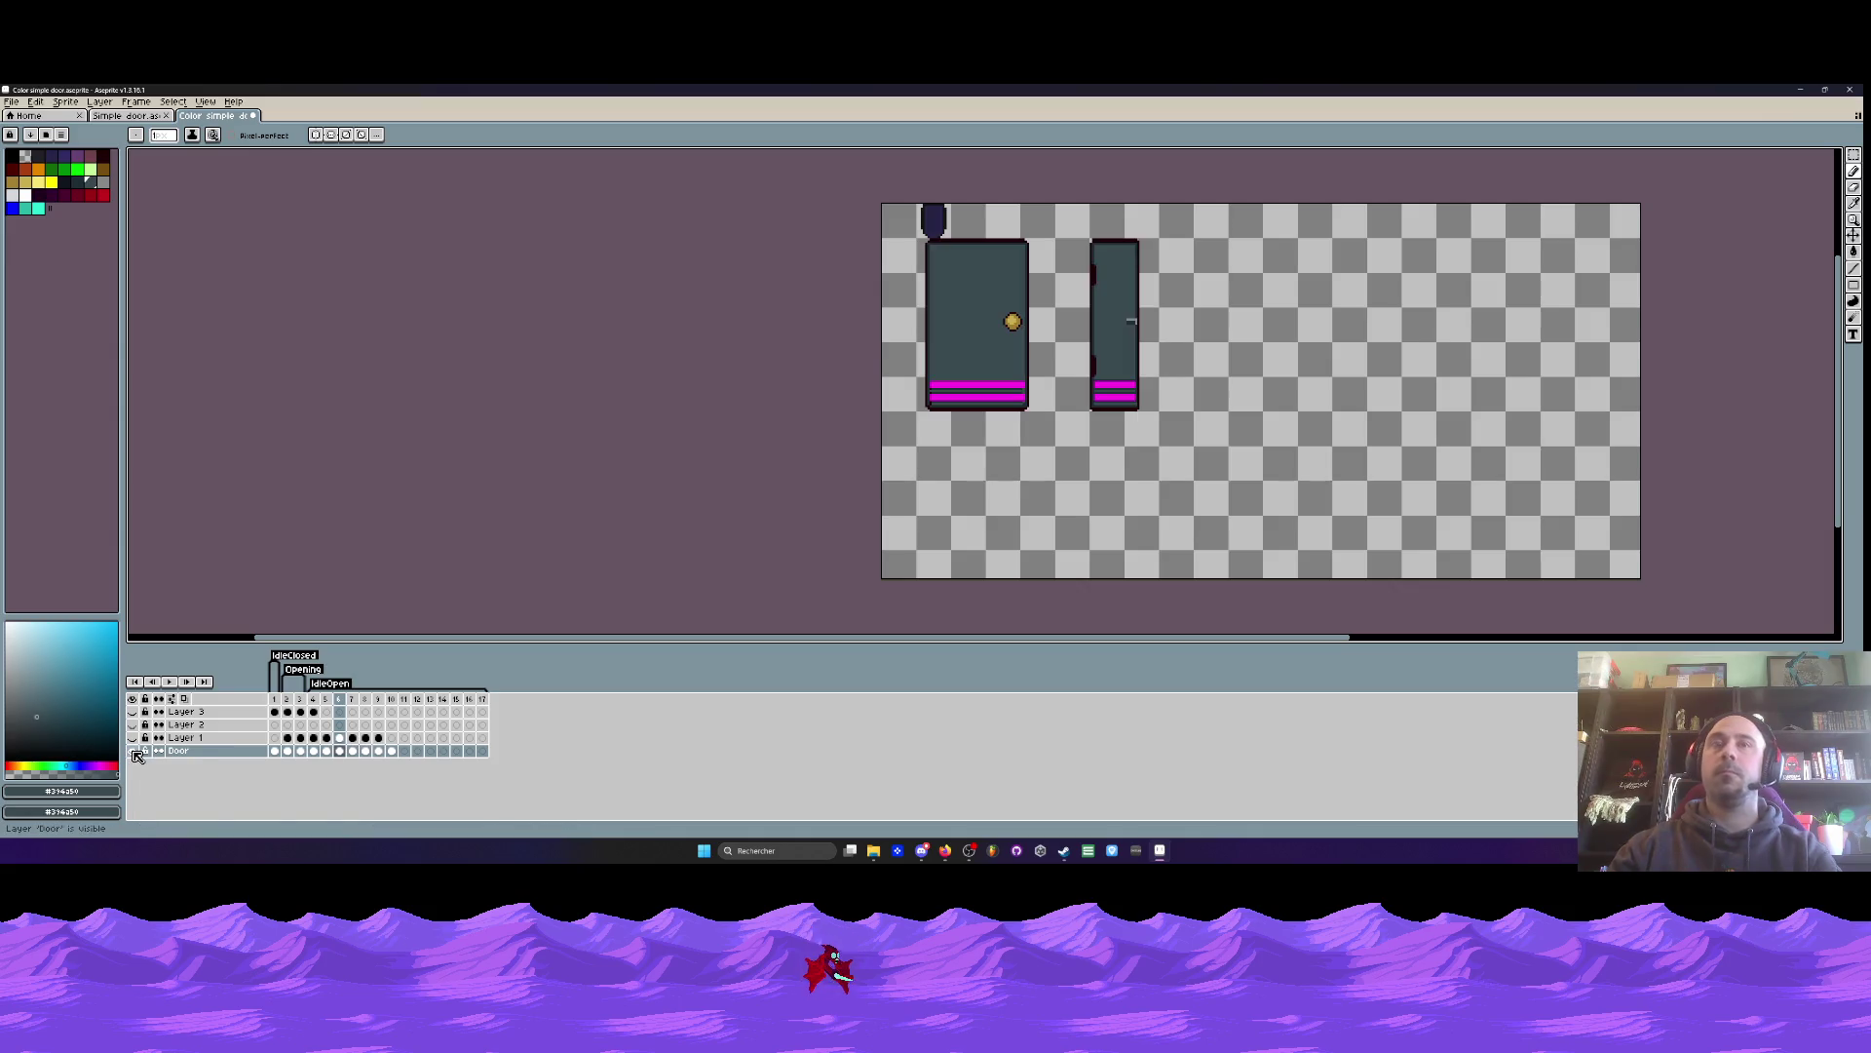
pyautogui.press('Left')
pyautogui.press('Right')
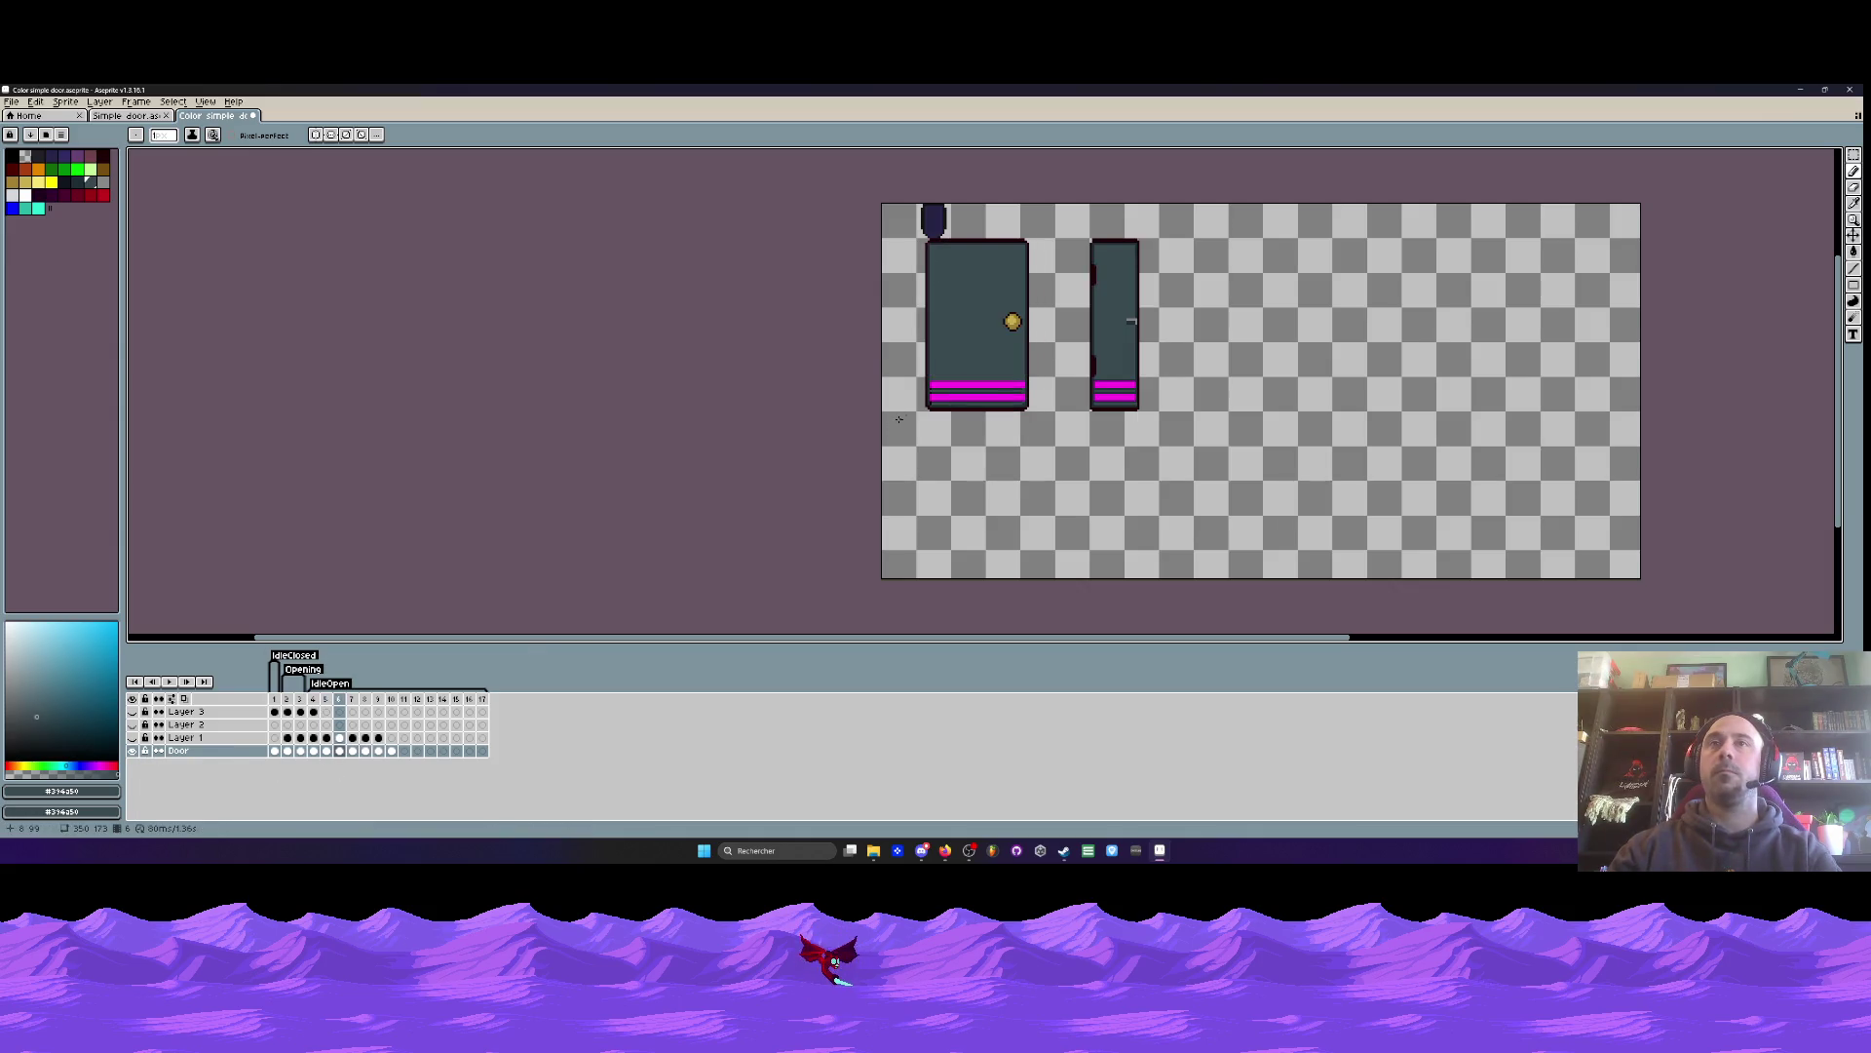
# - Copy the gray handle piece and paste it over the wide door's gold knob
pyautogui.scroll(4, 1152, 298)
pyautogui.scroll(2, 1155, 295)
pyautogui.moveTo(1116, 257)
pyautogui.mouseDown()
pyautogui.moveTo(1239, 328)
pyautogui.moveTo(527, 304)
pyautogui.mouseUp()
pyautogui.hotkey('ctrl', 'c')
pyautogui.scroll(-2, 1199, 298)
pyautogui.hotkey('ctrl', 'v')
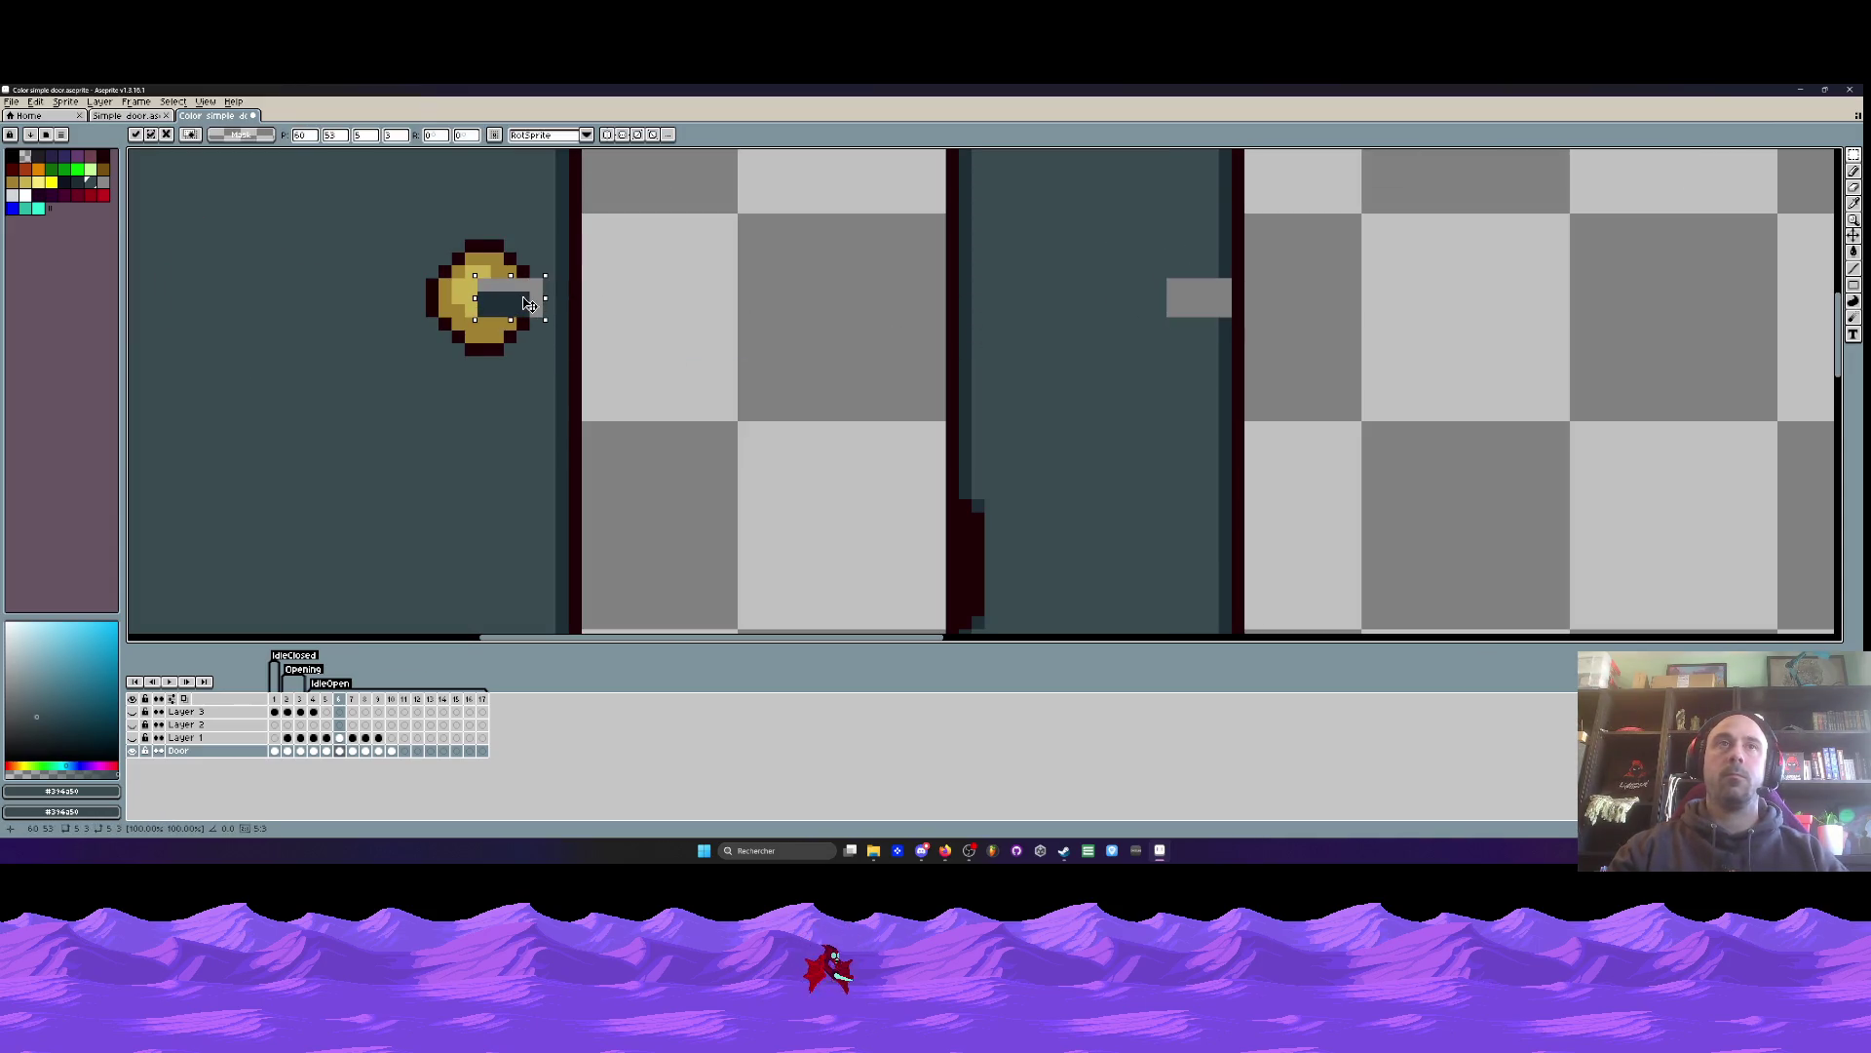
# - Commit the pasted handle, then paste it into the first open-door frame and nudge it left
pyautogui.press('Return')
pyautogui.scroll(-2, 522, 298)
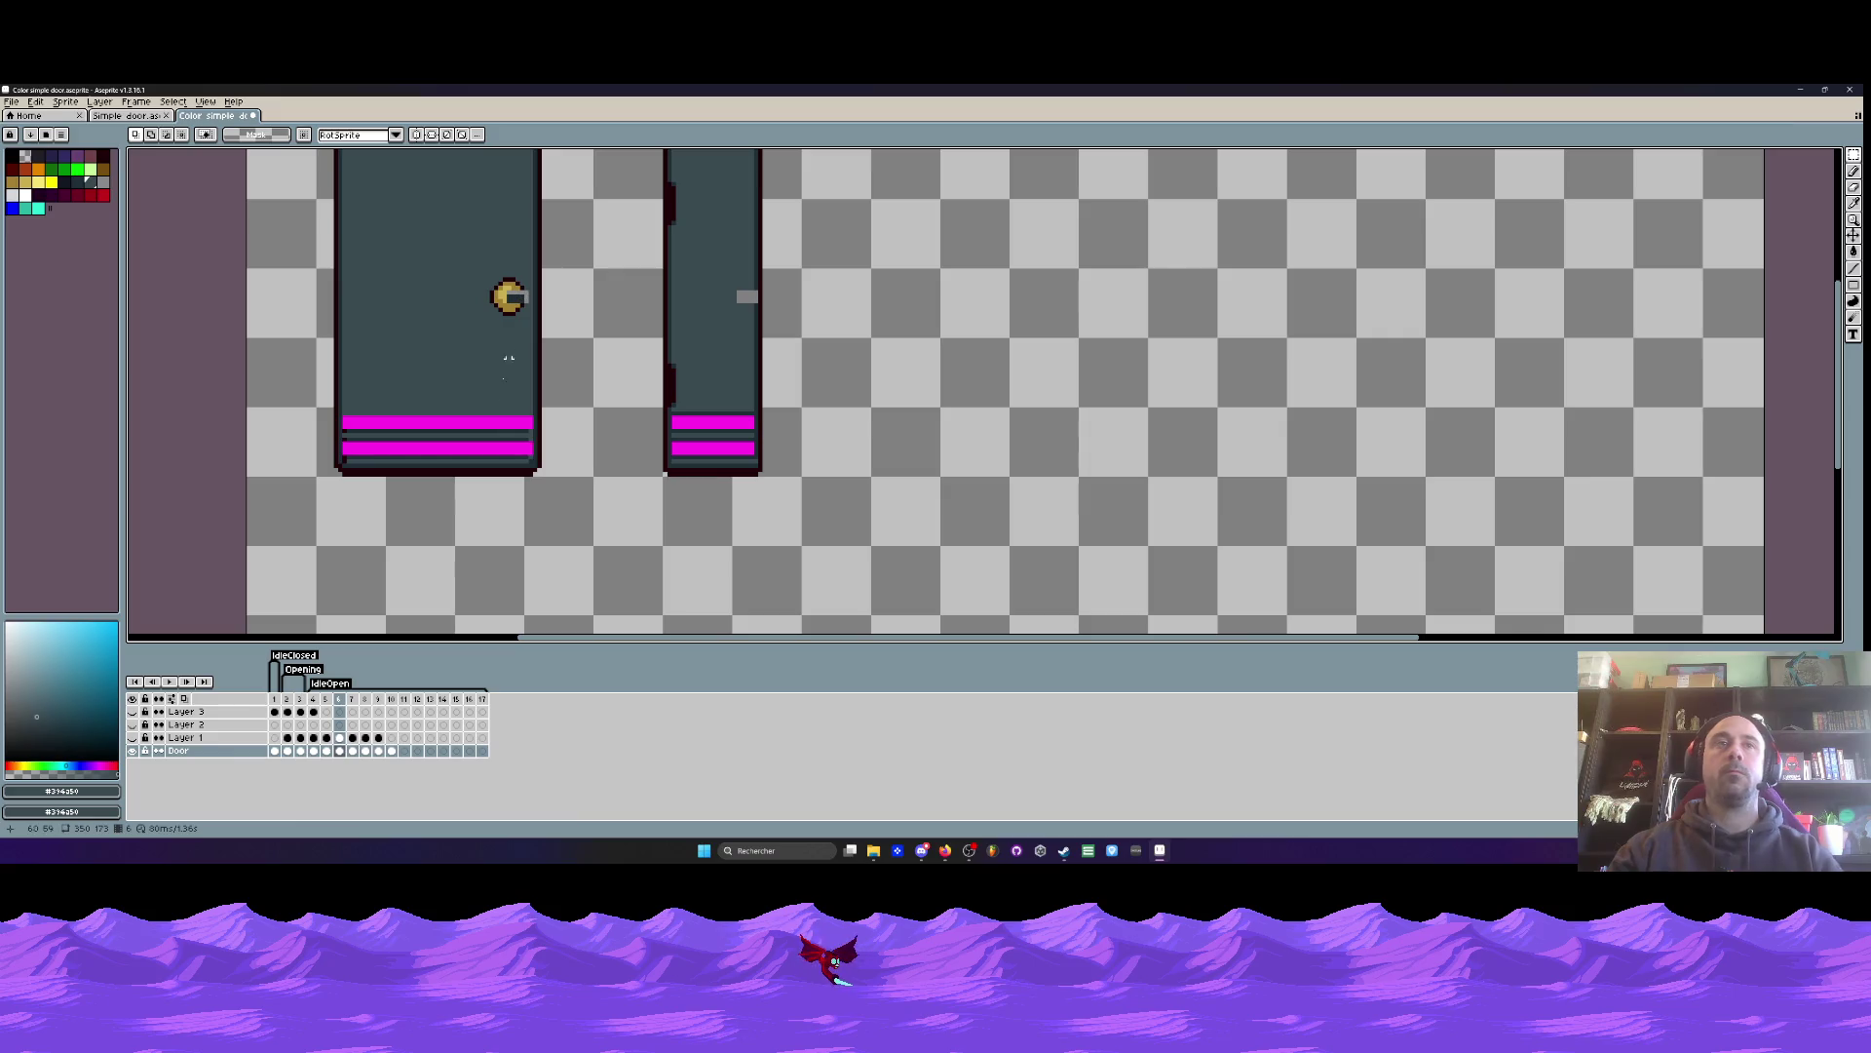
pyautogui.click(289, 690)
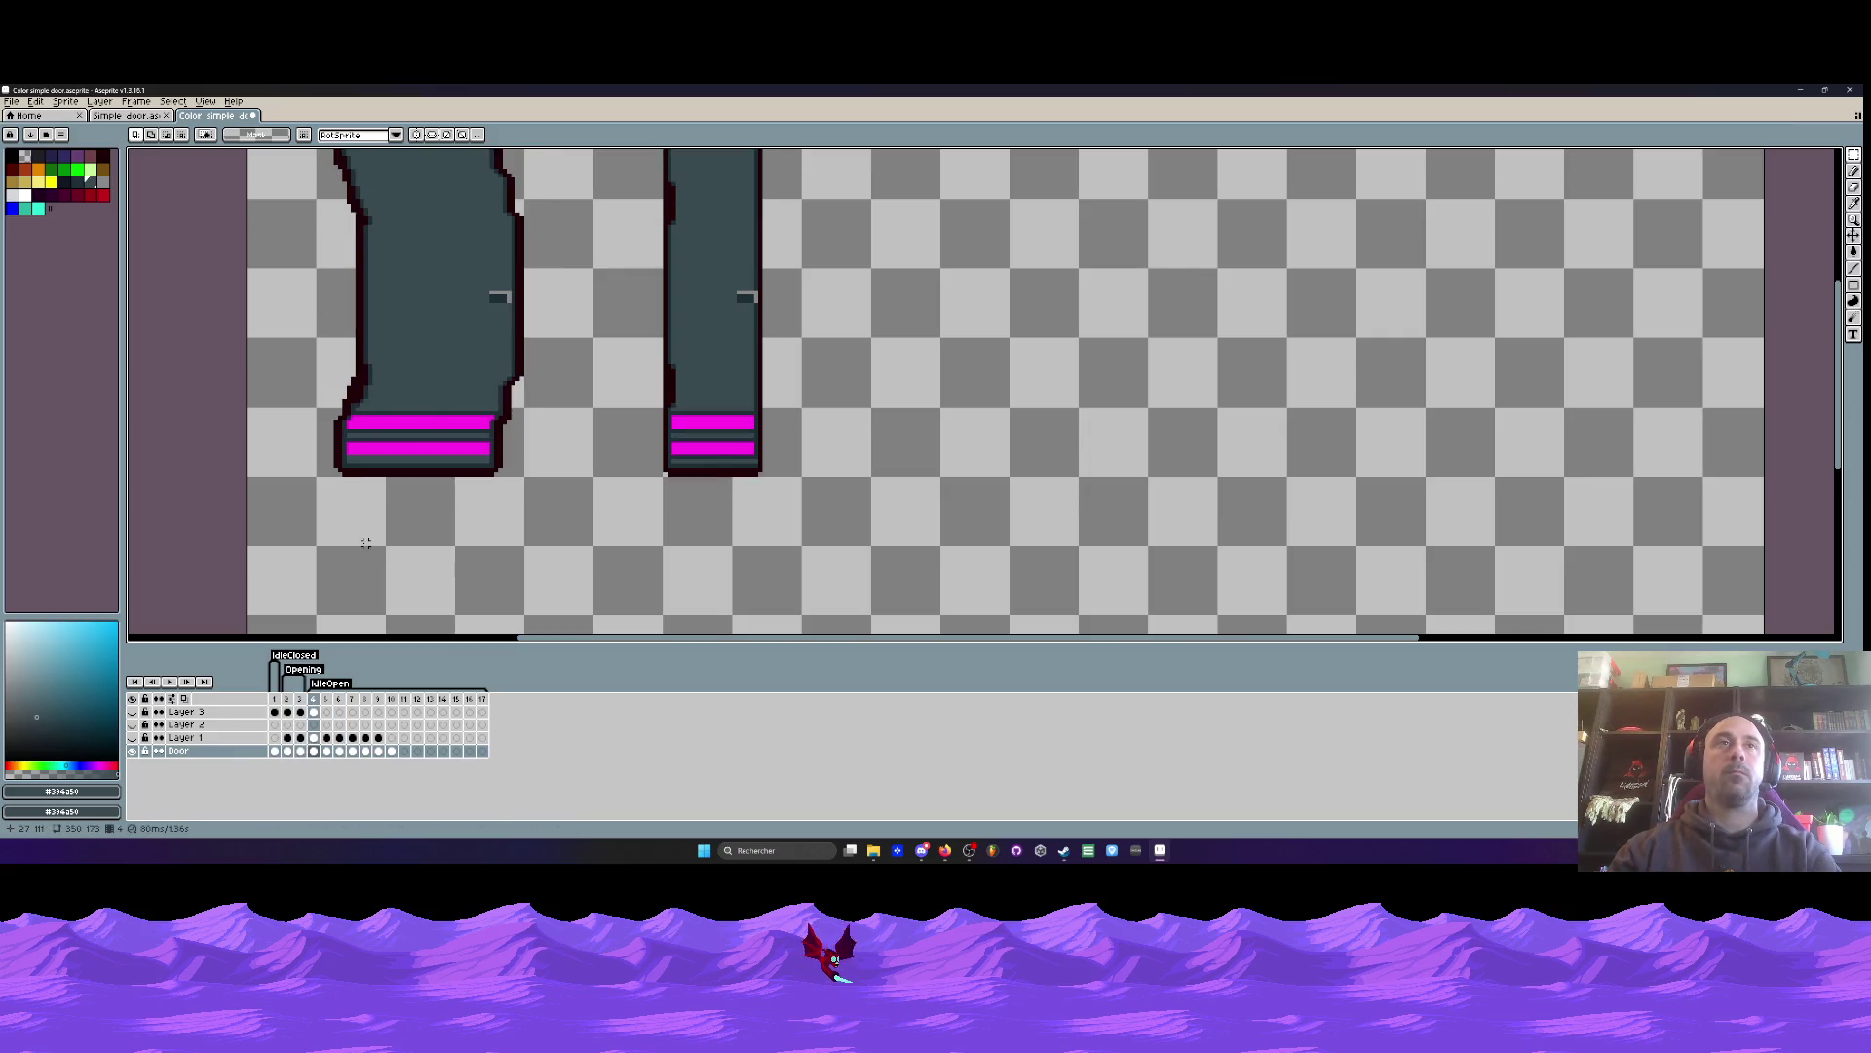
pyautogui.scroll(6, 487, 309)
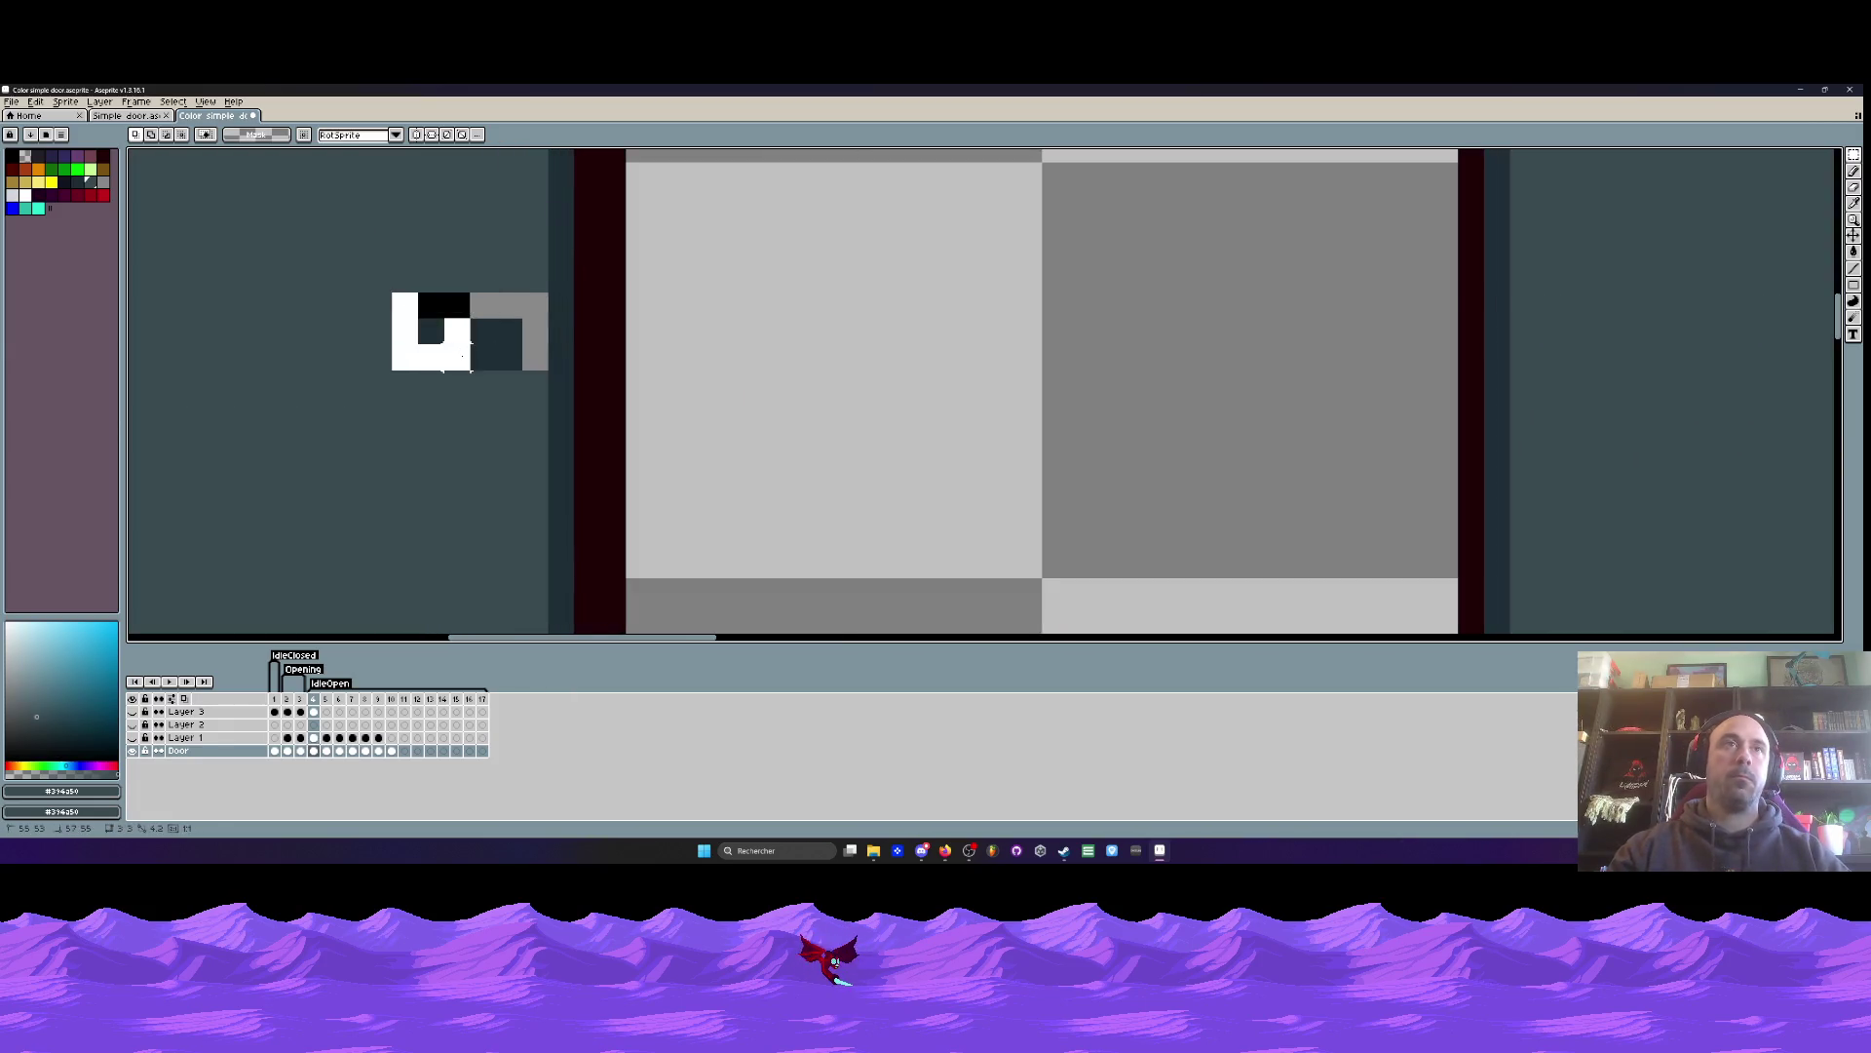
pyautogui.hotkey('ctrl', 'v')
pyautogui.scroll(-3, 412, 329)
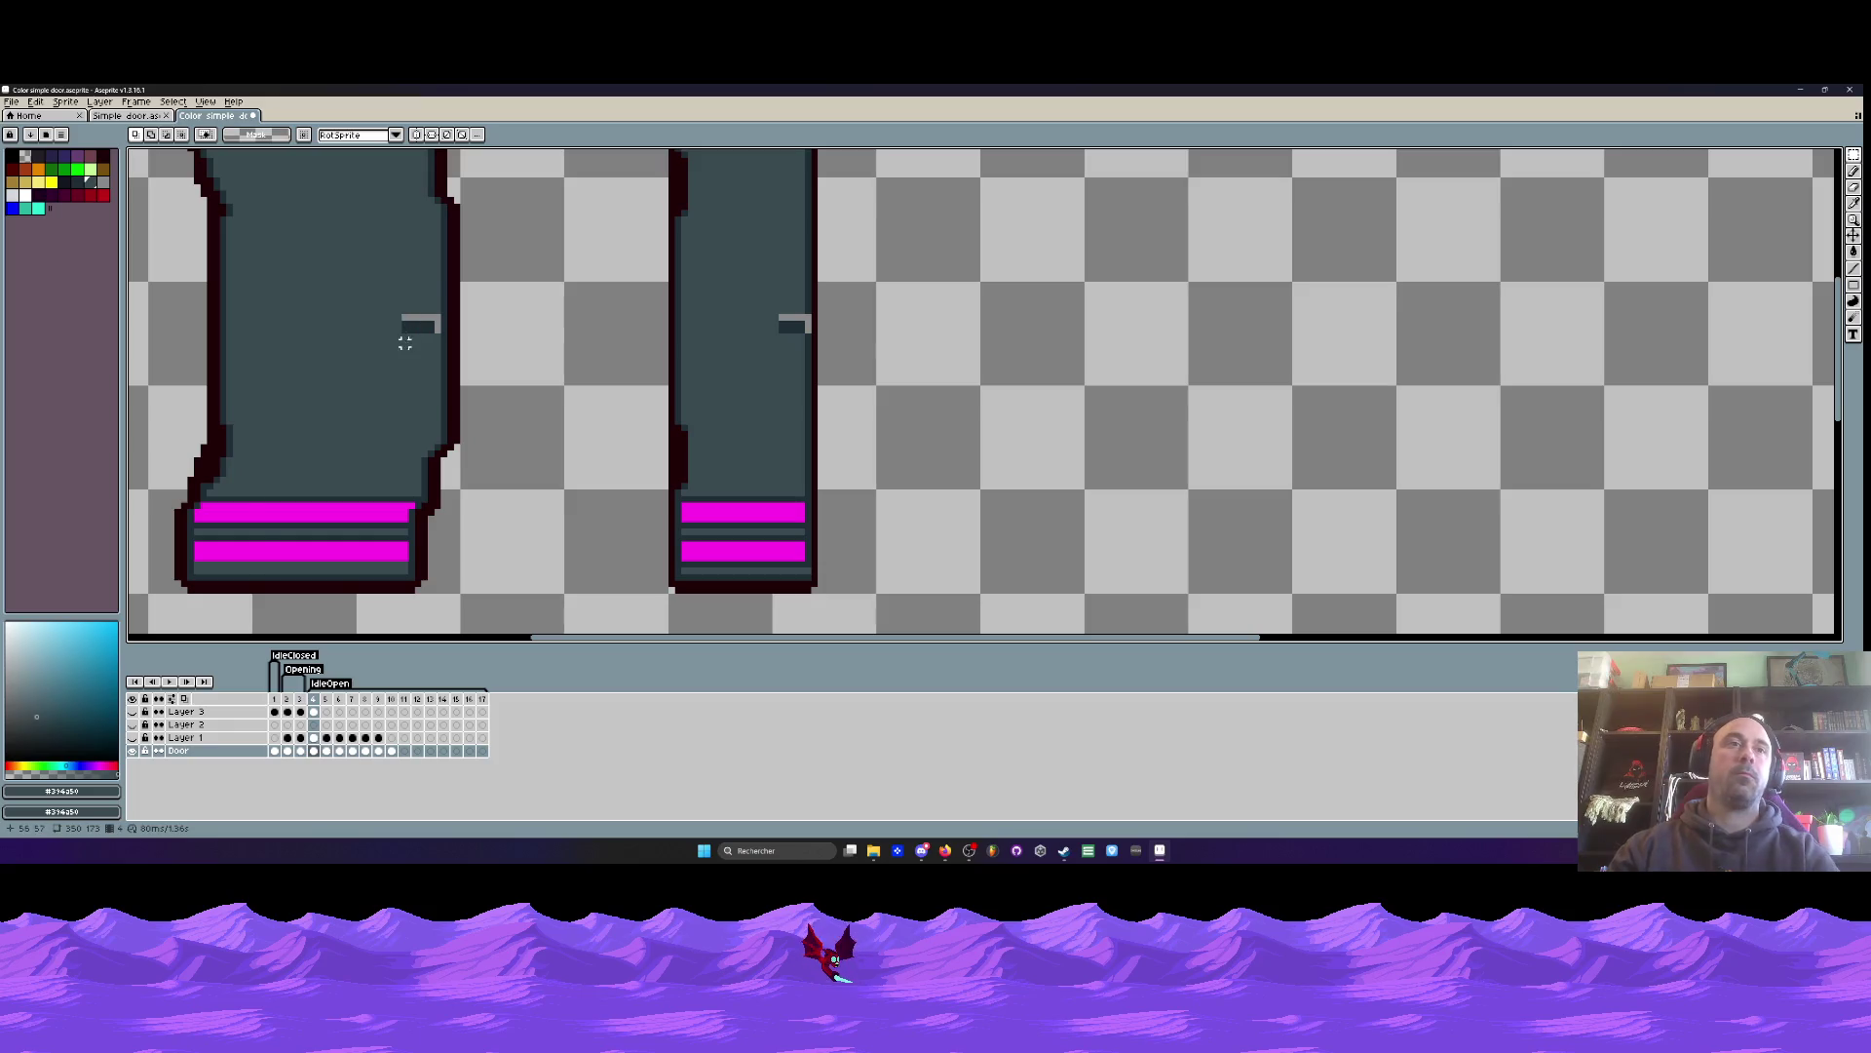
pyautogui.scroll(4, 412, 328)
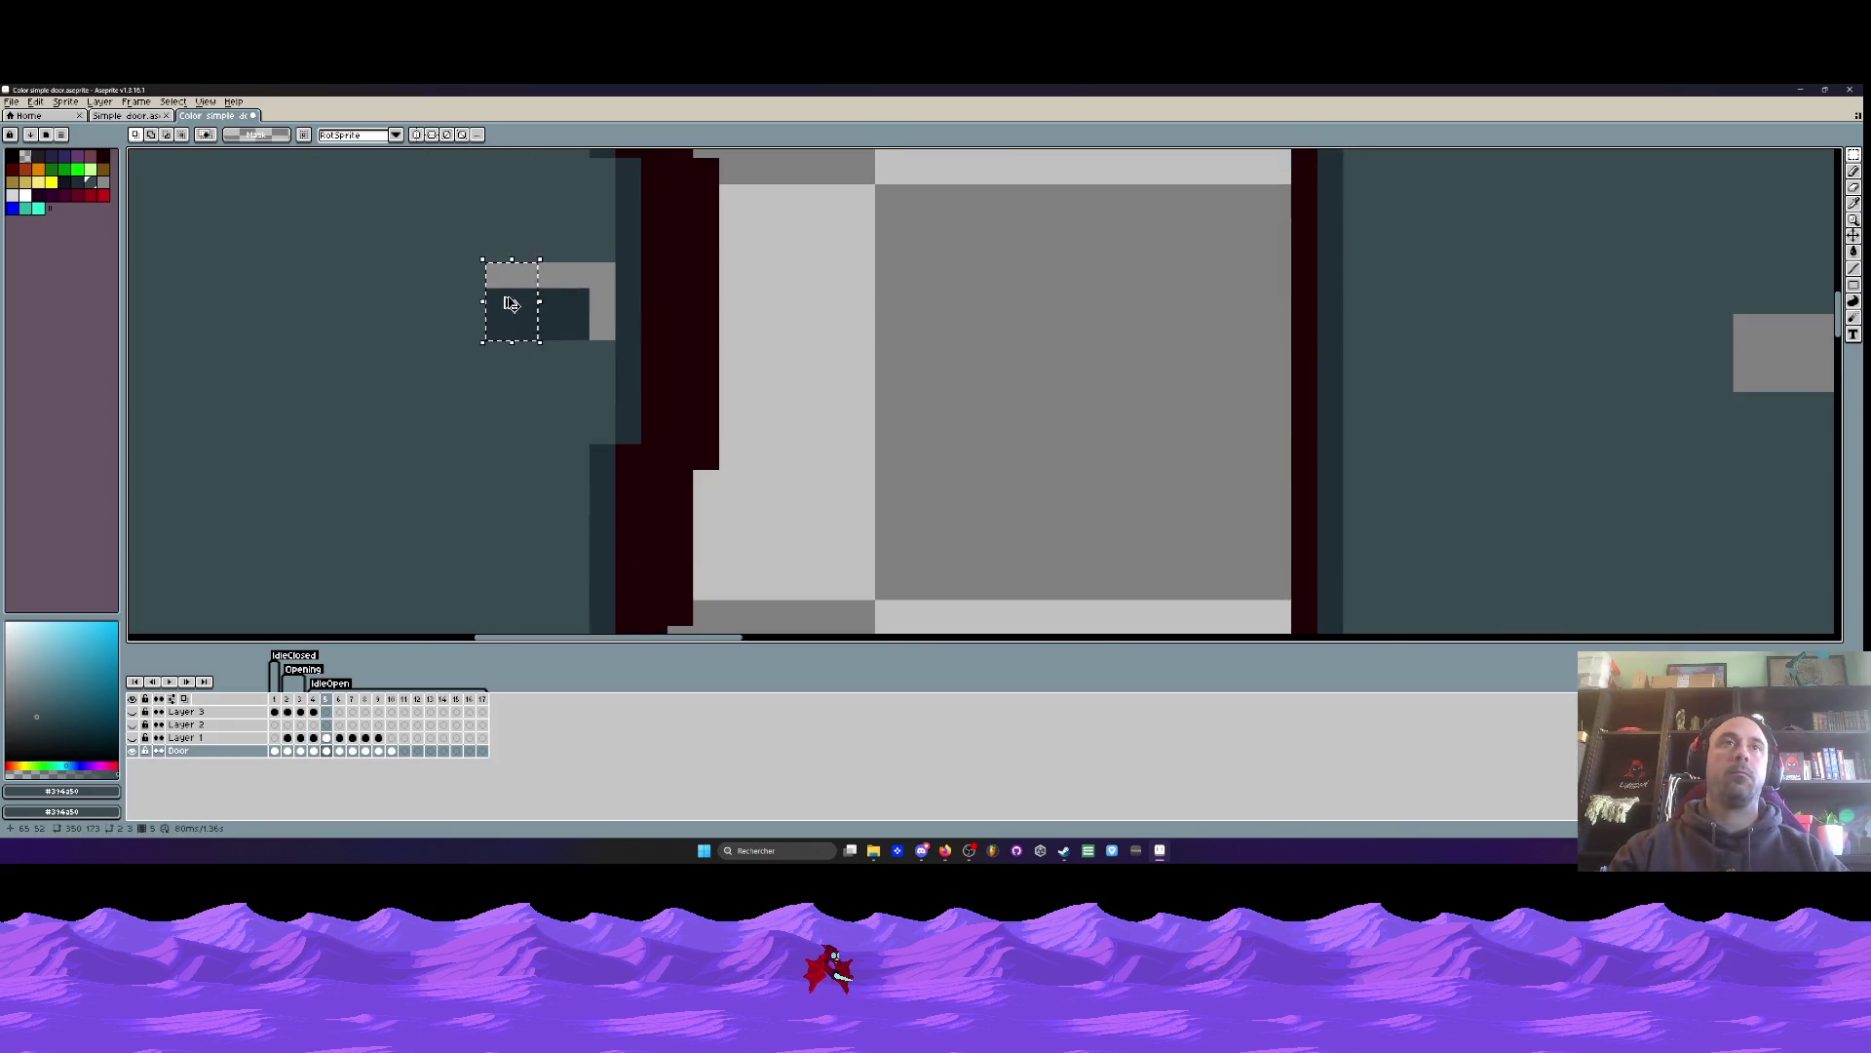
pyautogui.moveTo(501, 301); pyautogui.dragTo(472, 301)
pyautogui.scroll(-4, 472, 302)
# - In frame 6, paint over the gold knob with the door colour using the Pencil
pyautogui.press('.')
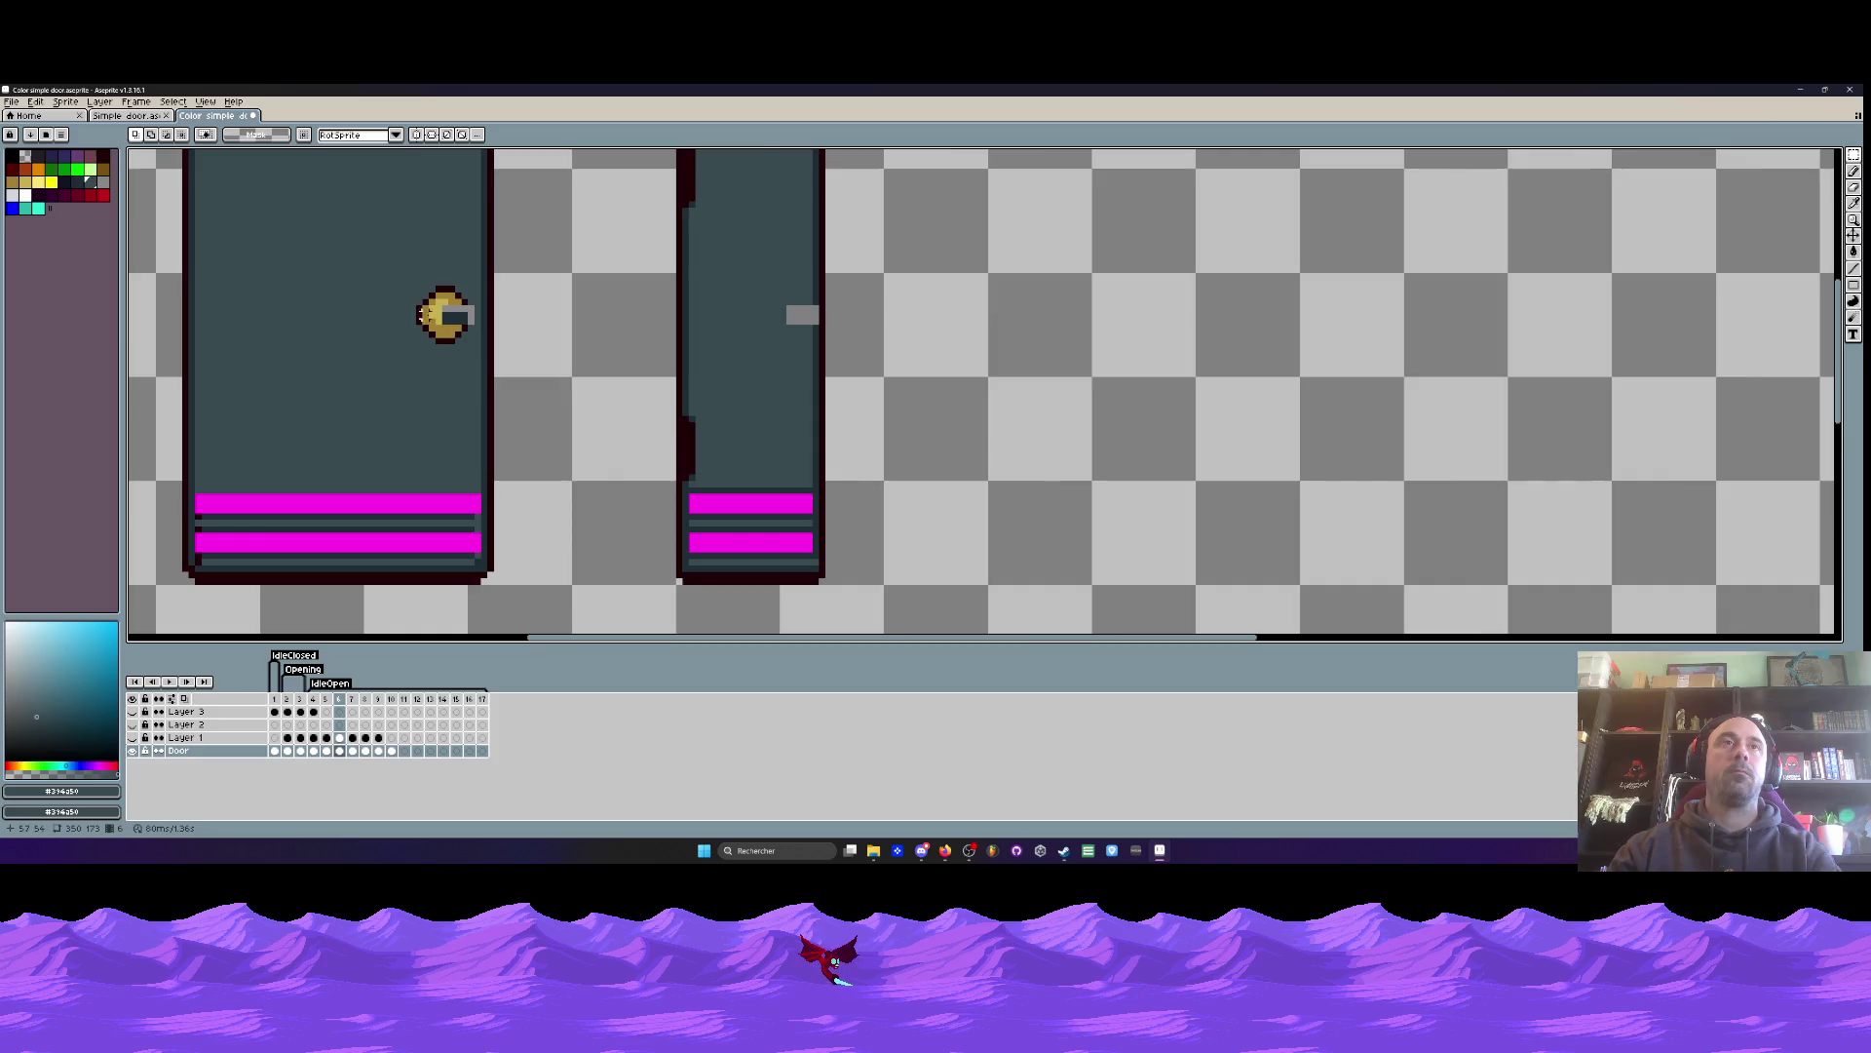
pyautogui.scroll(2, 443, 313)
pyautogui.press('b')
pyautogui.moveTo(470, 261)
pyautogui.mouseDown()
pyautogui.moveTo(429, 284)
pyautogui.moveTo(458, 367)
pyautogui.mouseUp()
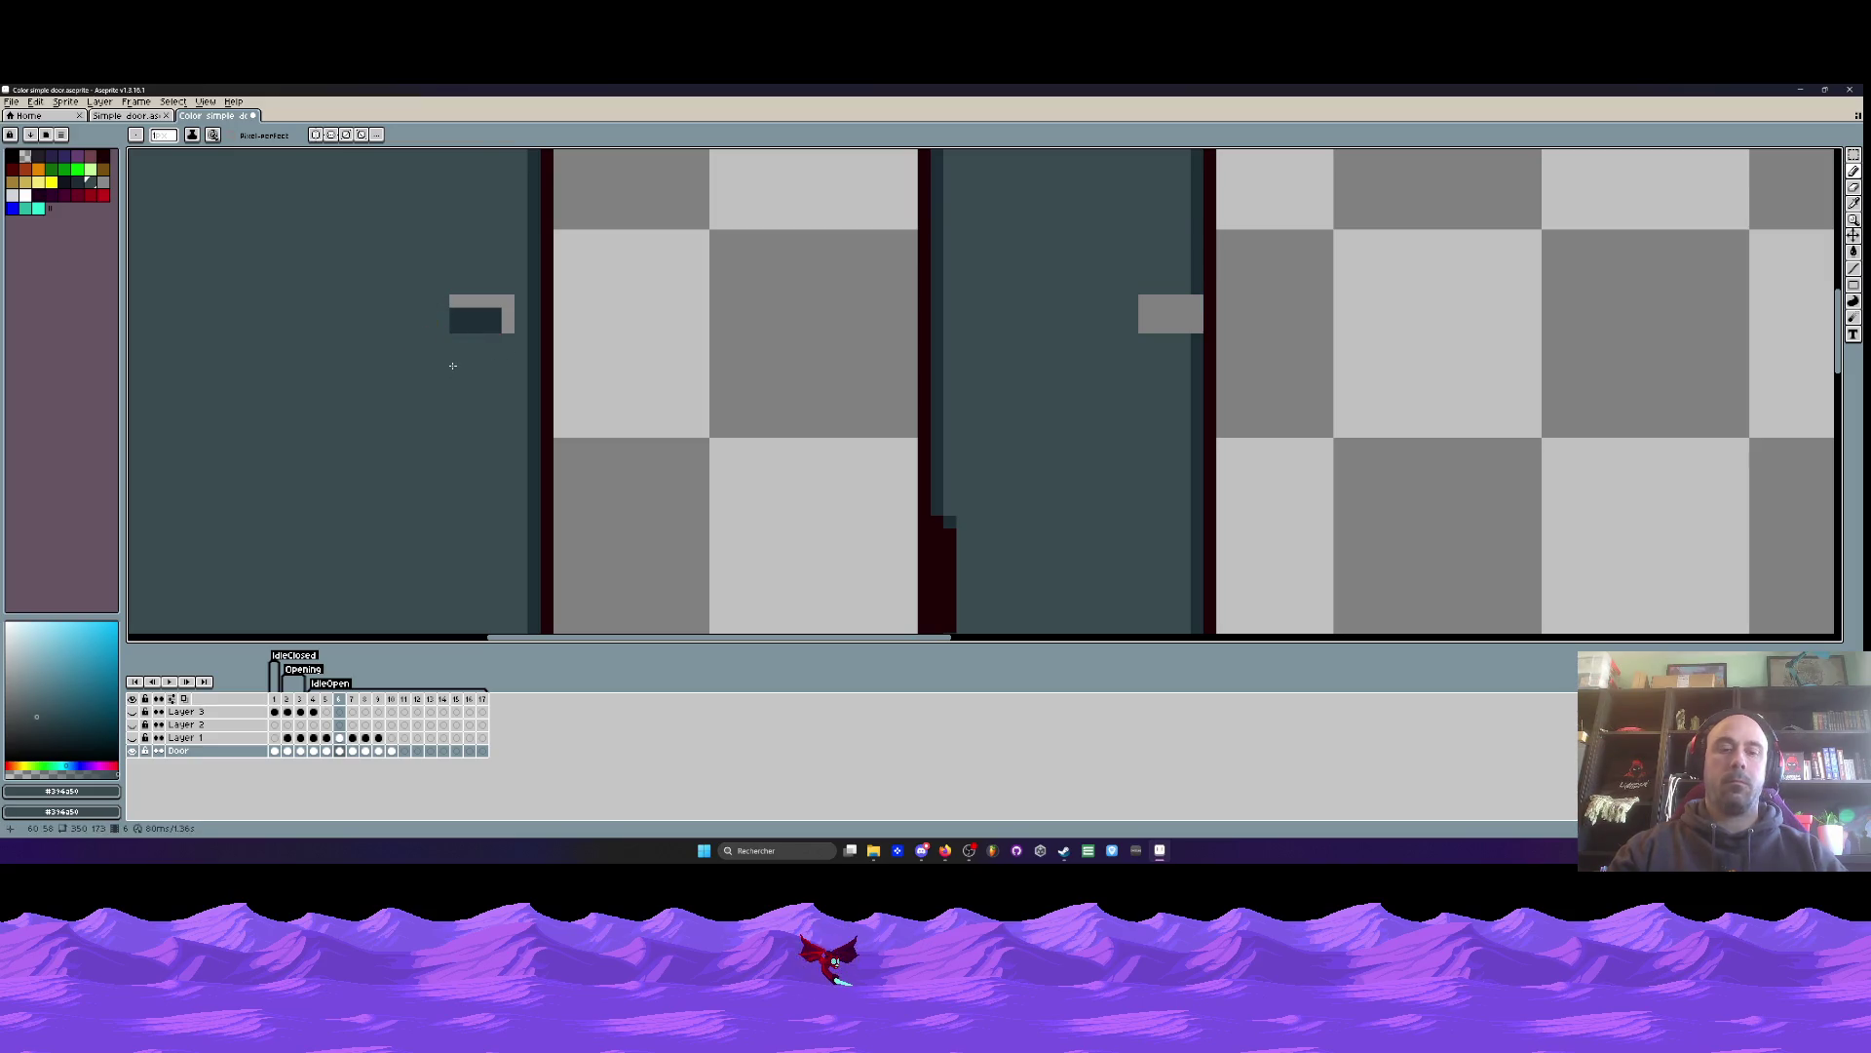
# - Select the handle in frame 5, shift it one pixel left, and compare against frame 6
pyautogui.press('m')
pyautogui.scroll(1, 439, 311)
pyautogui.moveTo(431, 278); pyautogui.dragTo(508, 356)
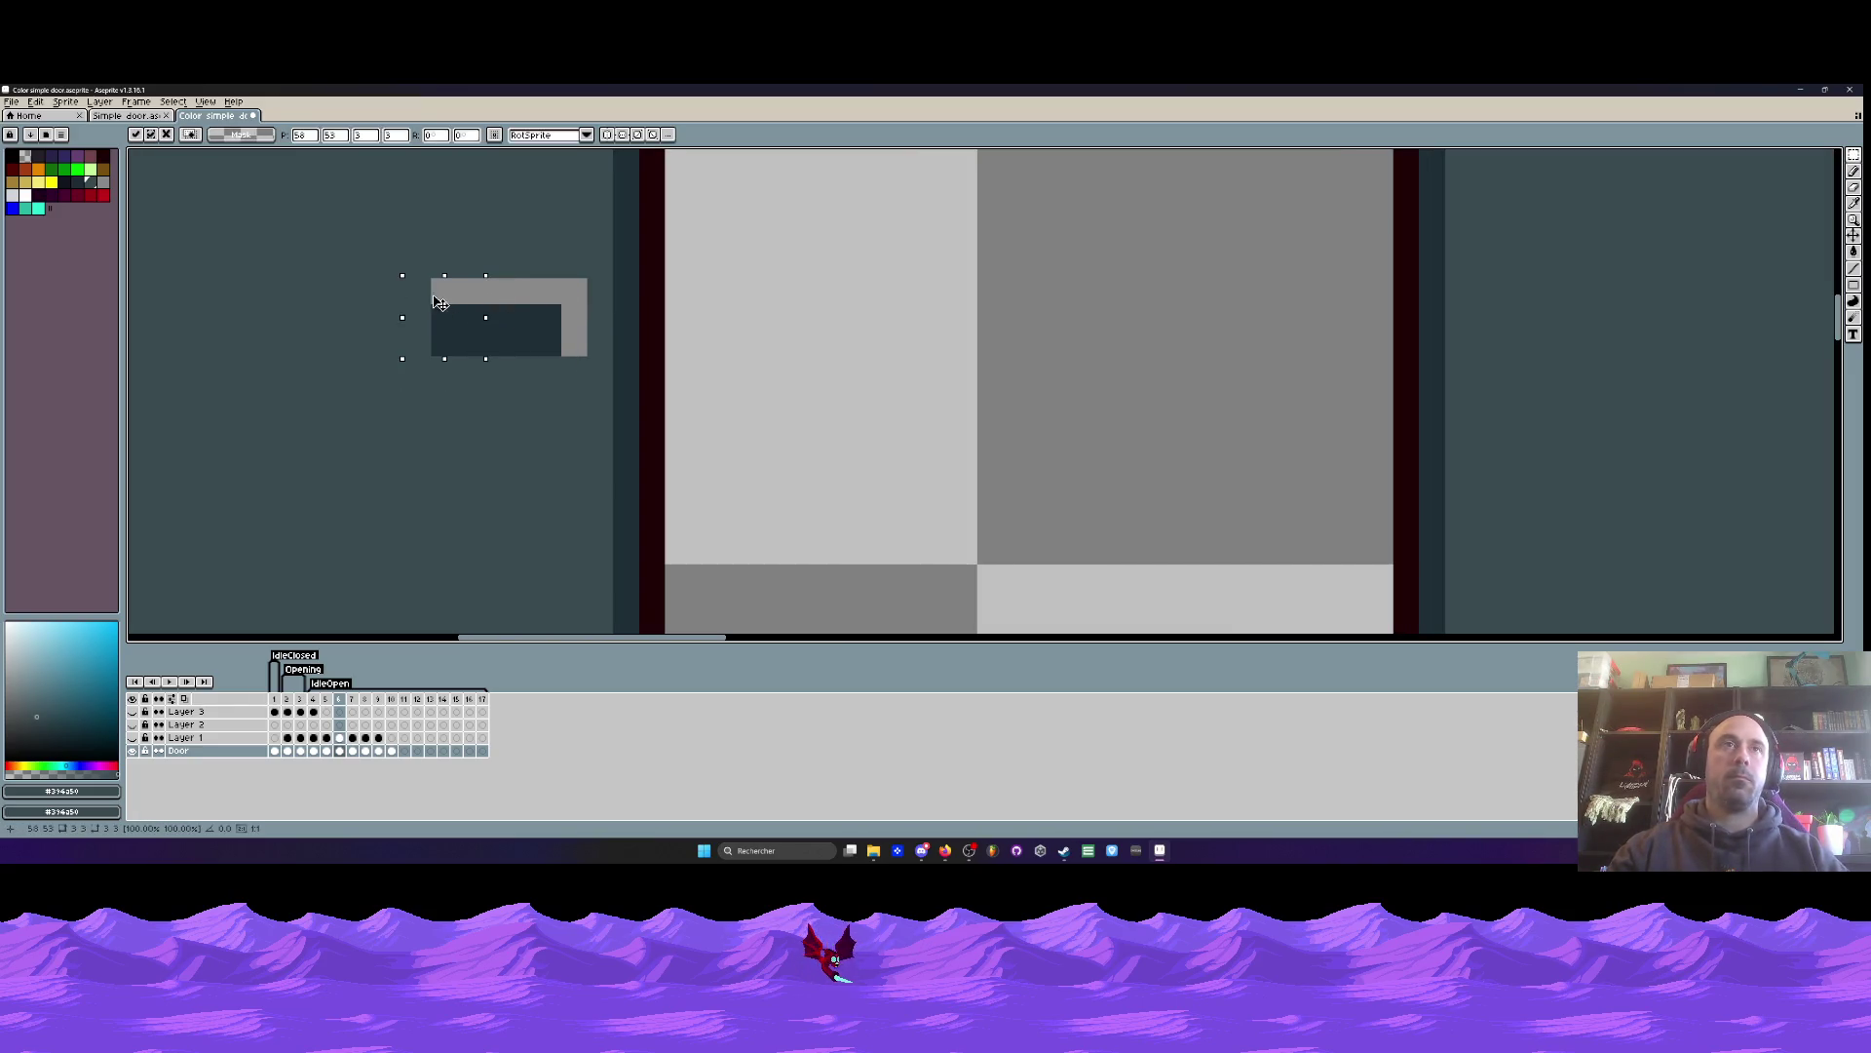
pyautogui.scroll(-2, 441, 295)
pyautogui.scroll(-1, 442, 296)
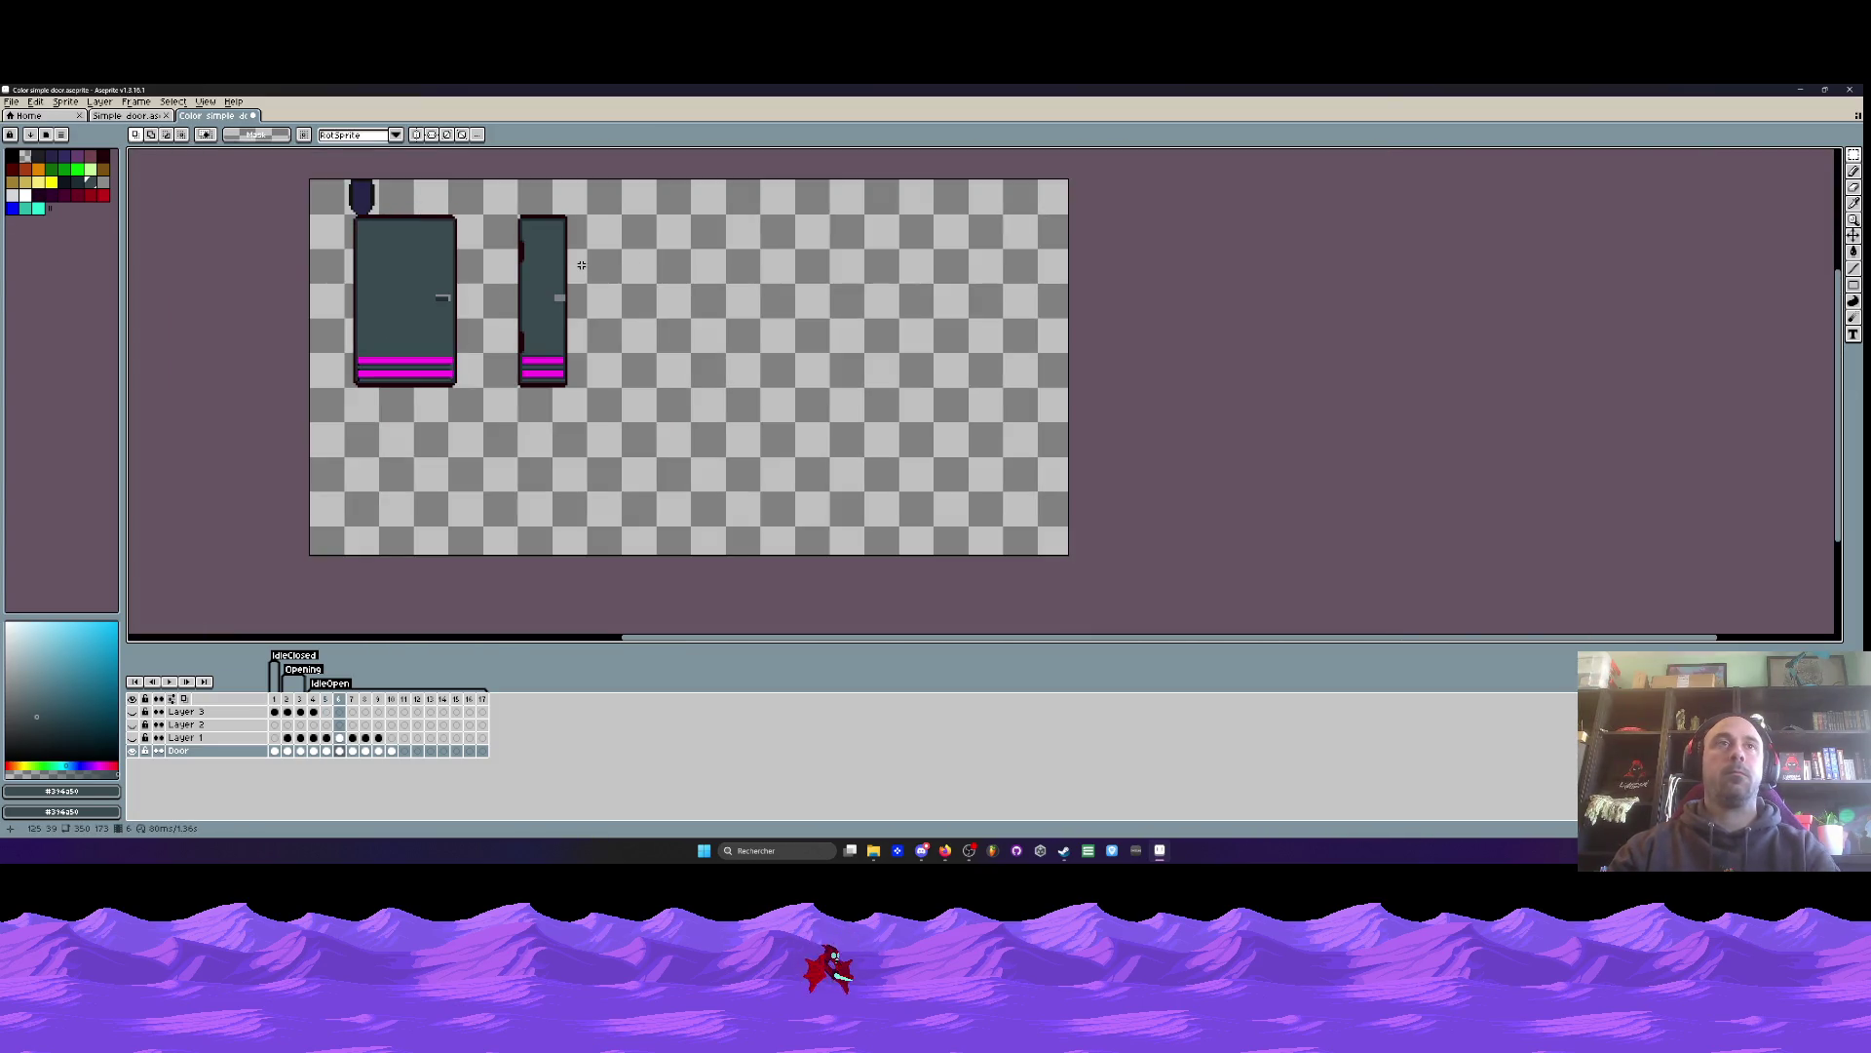
pyautogui.press(',')
pyautogui.scroll(3, 444, 302)
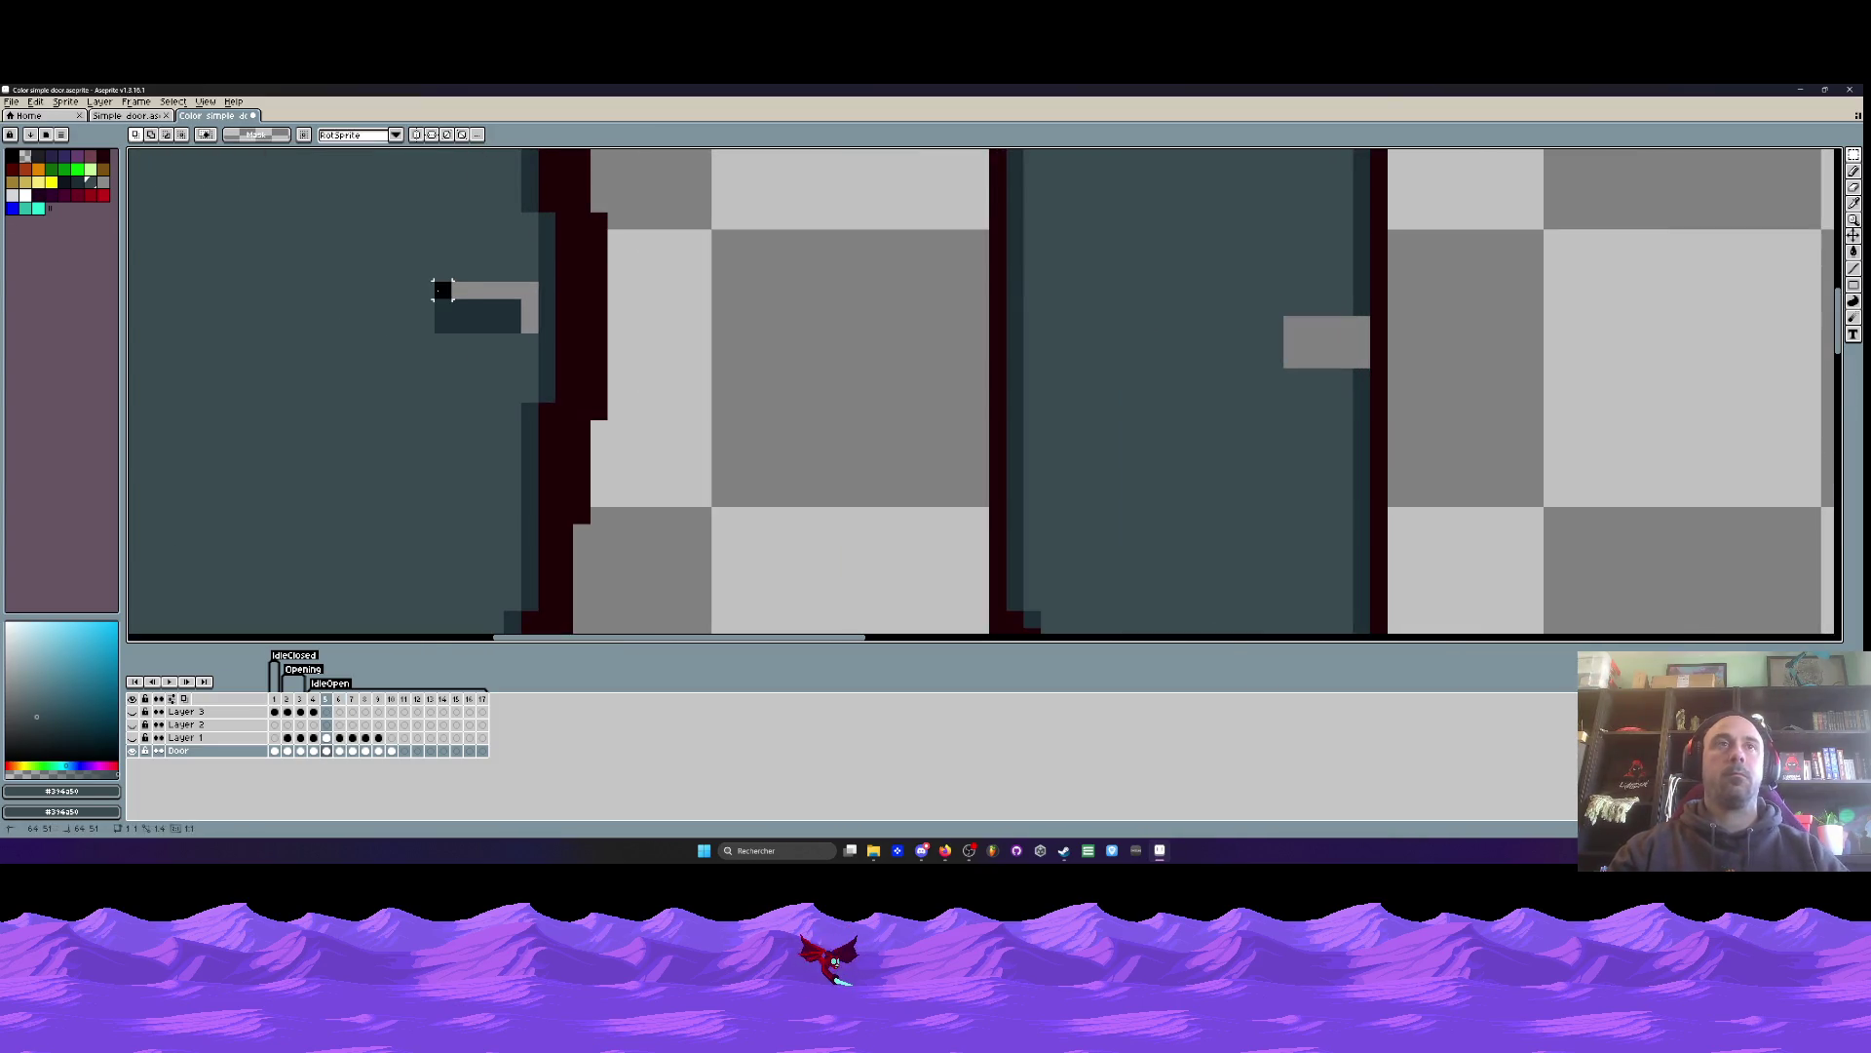
pyautogui.moveTo(454, 327); pyautogui.dragTo(436, 319)
pyautogui.scroll(-3, 527, 324)
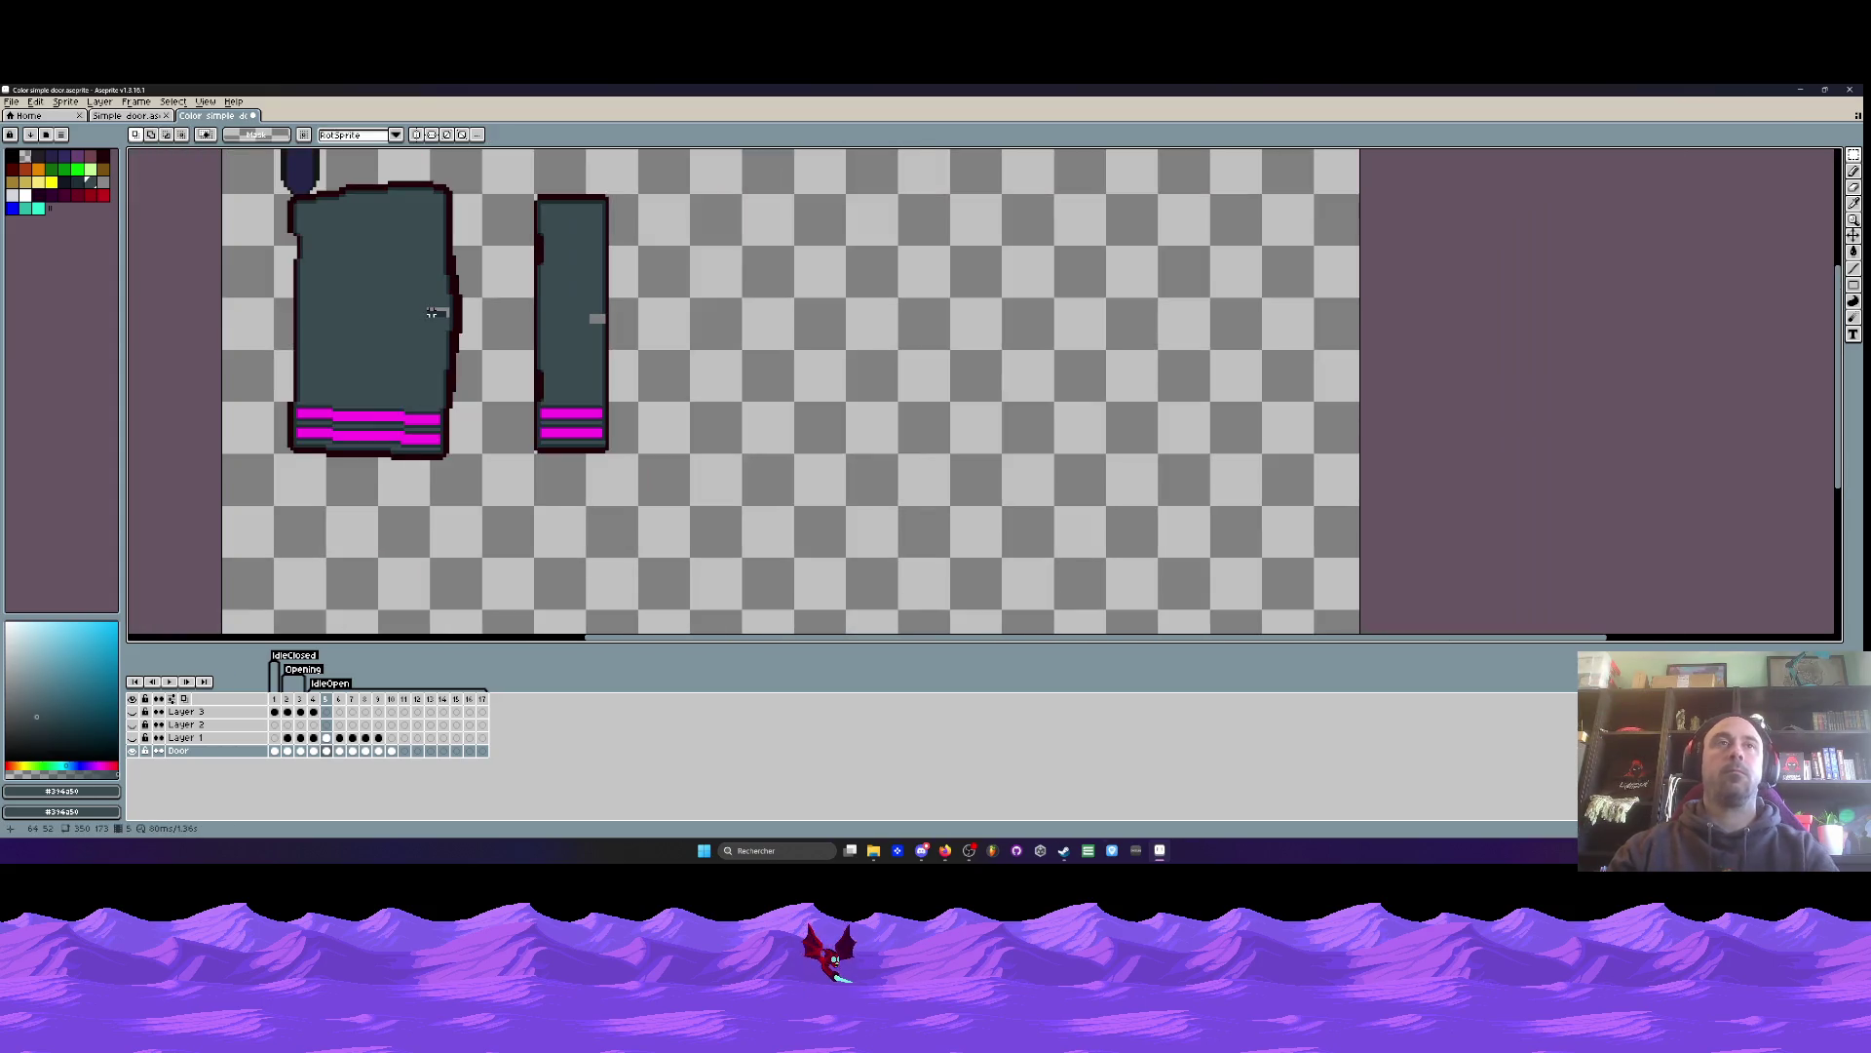
pyautogui.press('.')
pyautogui.press(',')
# - Repaint the stray dark-red pixels on the door's left edge in dark gray #292c37
pyautogui.press('.')
pyautogui.scroll(2, 312, 430)
pyautogui.scroll(1, 312, 430)
pyautogui.press('b')
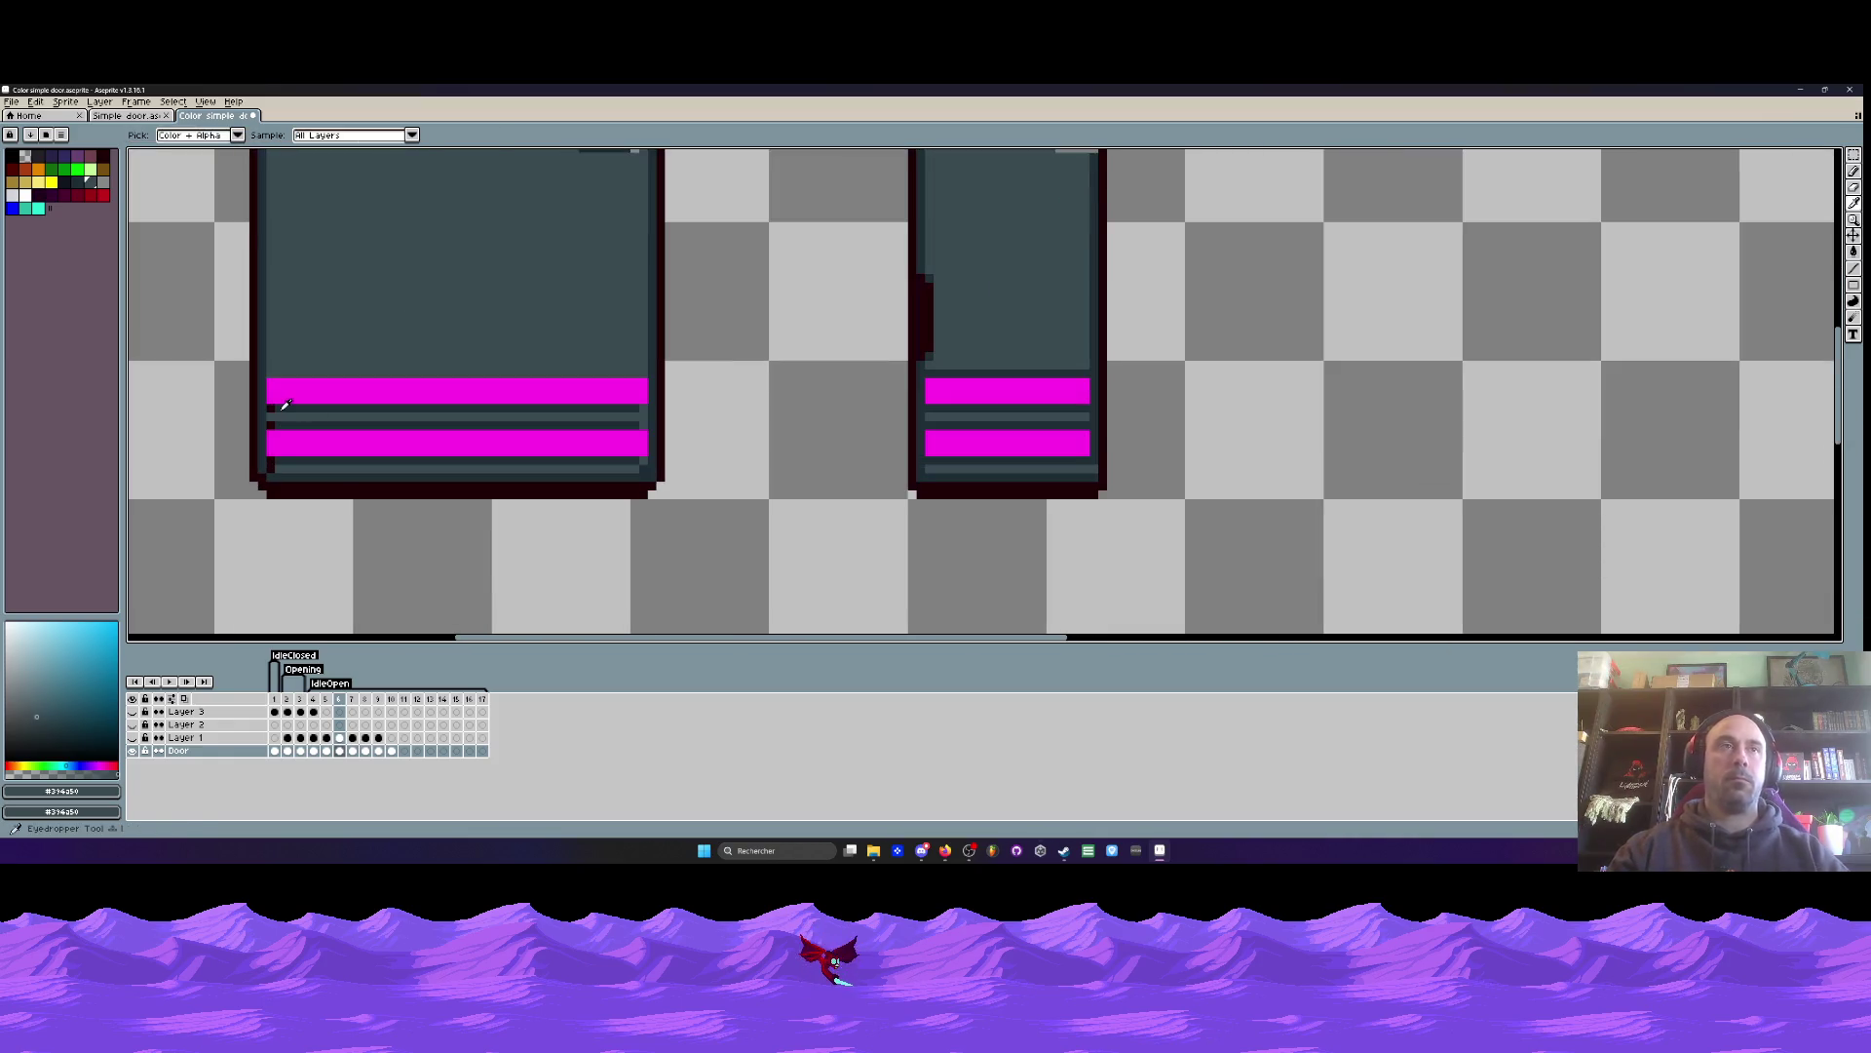
pyautogui.keyDown('alt'); pyautogui.click(280, 408); pyautogui.keyUp('alt')
pyautogui.scroll(2, 280, 408)
pyautogui.click(254, 405)
pyautogui.click(253, 455)
pyautogui.click(253, 586)
pyautogui.click(254, 559)
pyautogui.scroll(-4, 288, 583)
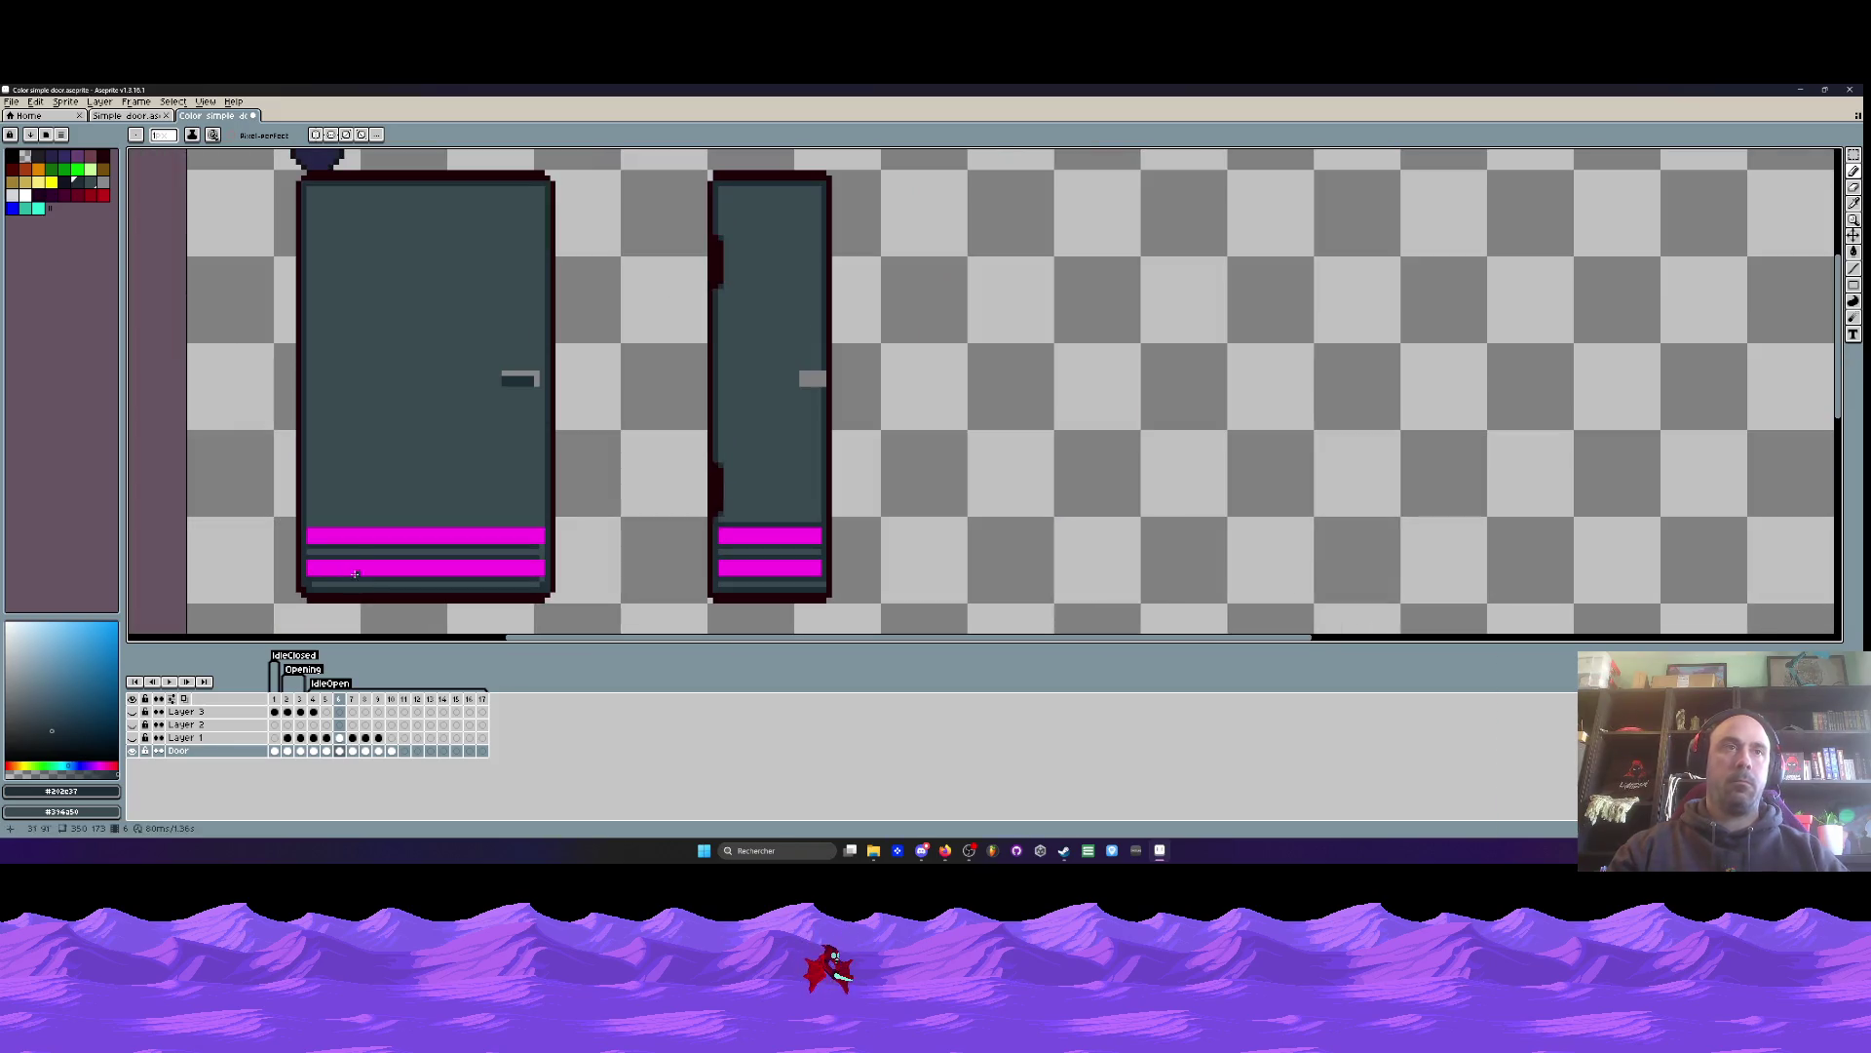
# - Flip between frames 5, 6 and 7 to compare the door's appearance
pyautogui.click(1853, 267)
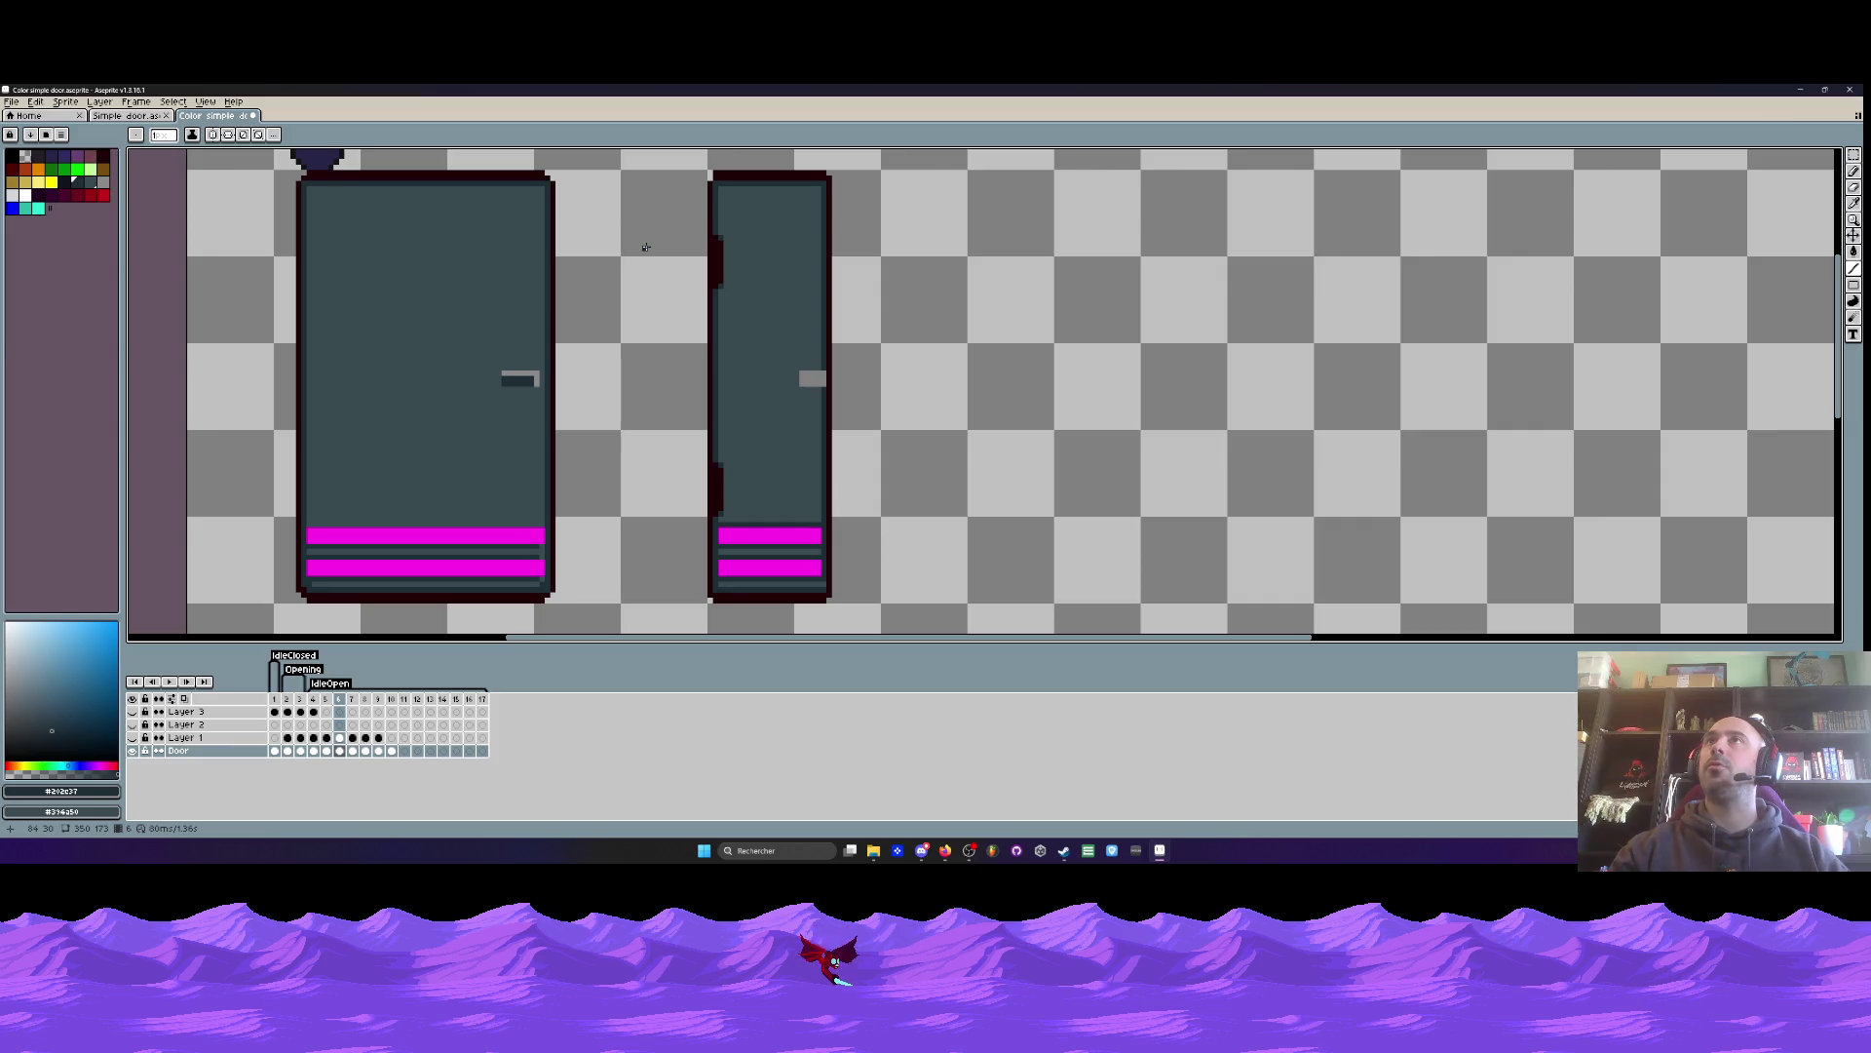
pyautogui.scroll(3, 541, 570)
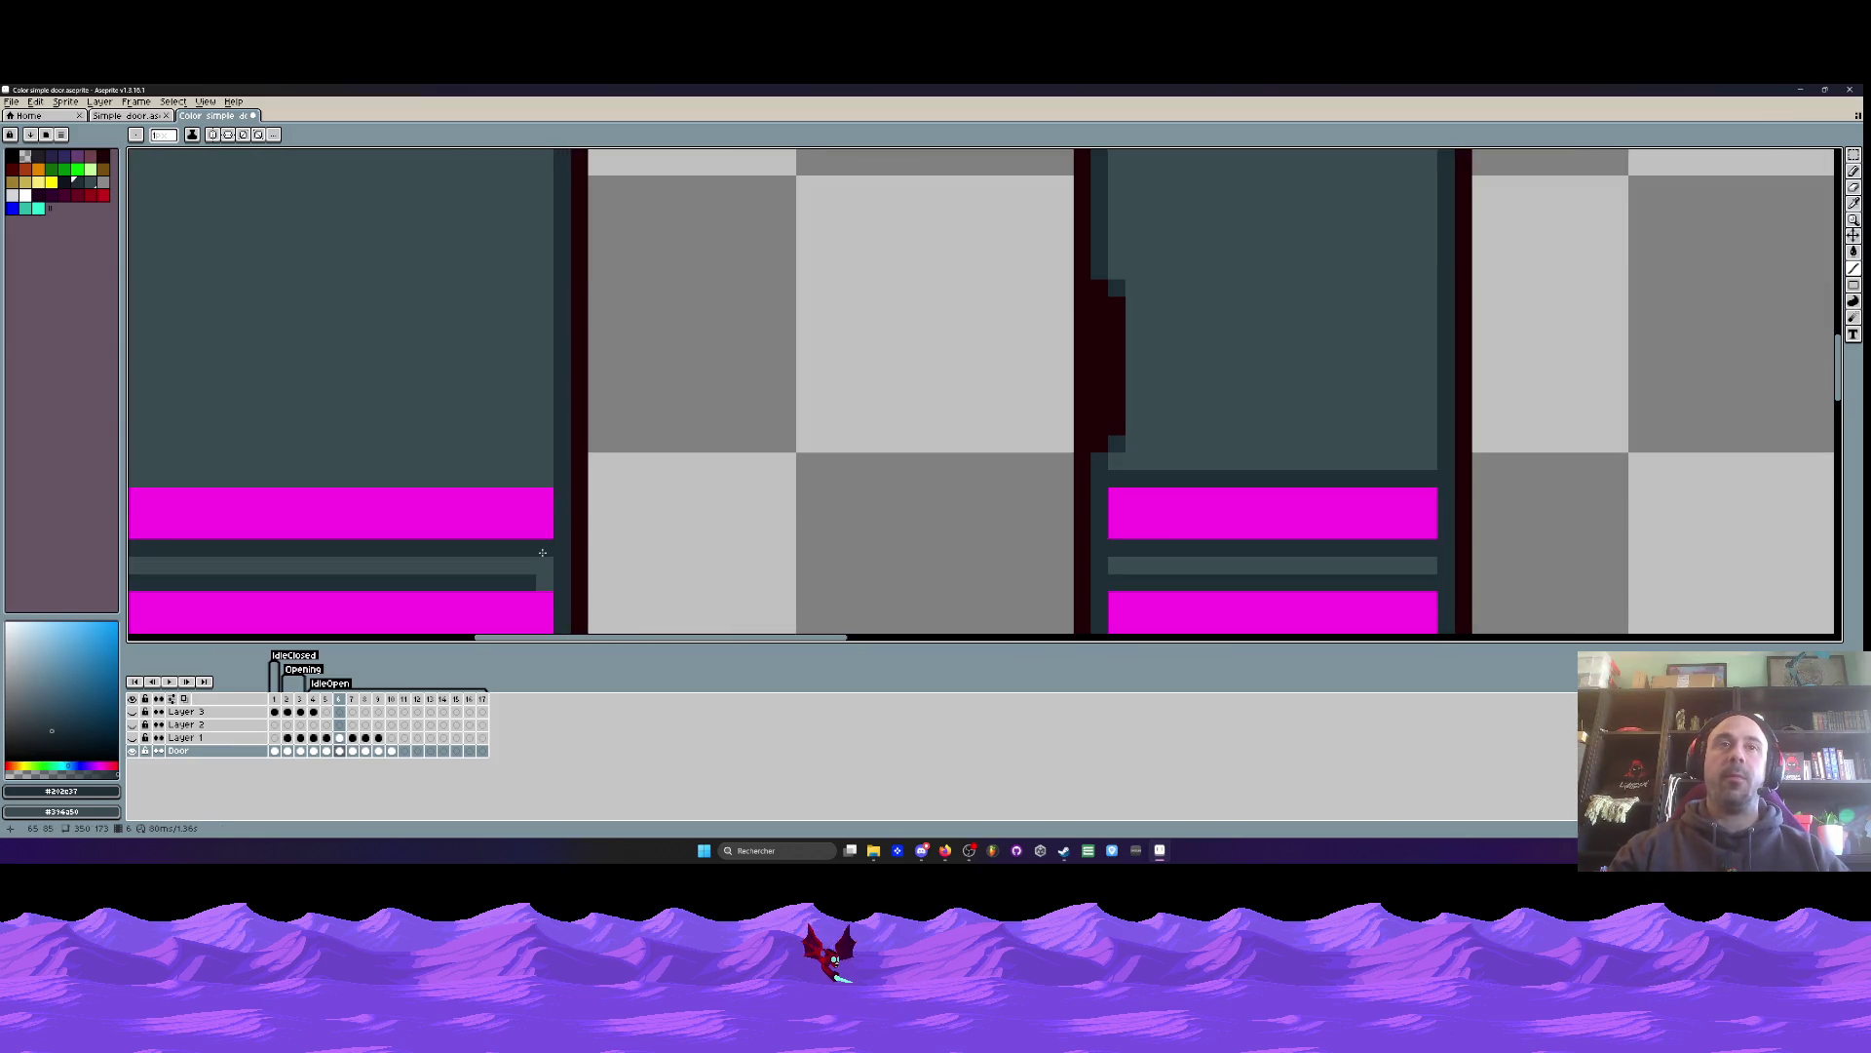
pyautogui.scroll(-3, 540, 578)
pyautogui.scroll(1, 550, 532)
pyautogui.scroll(-2, 542, 525)
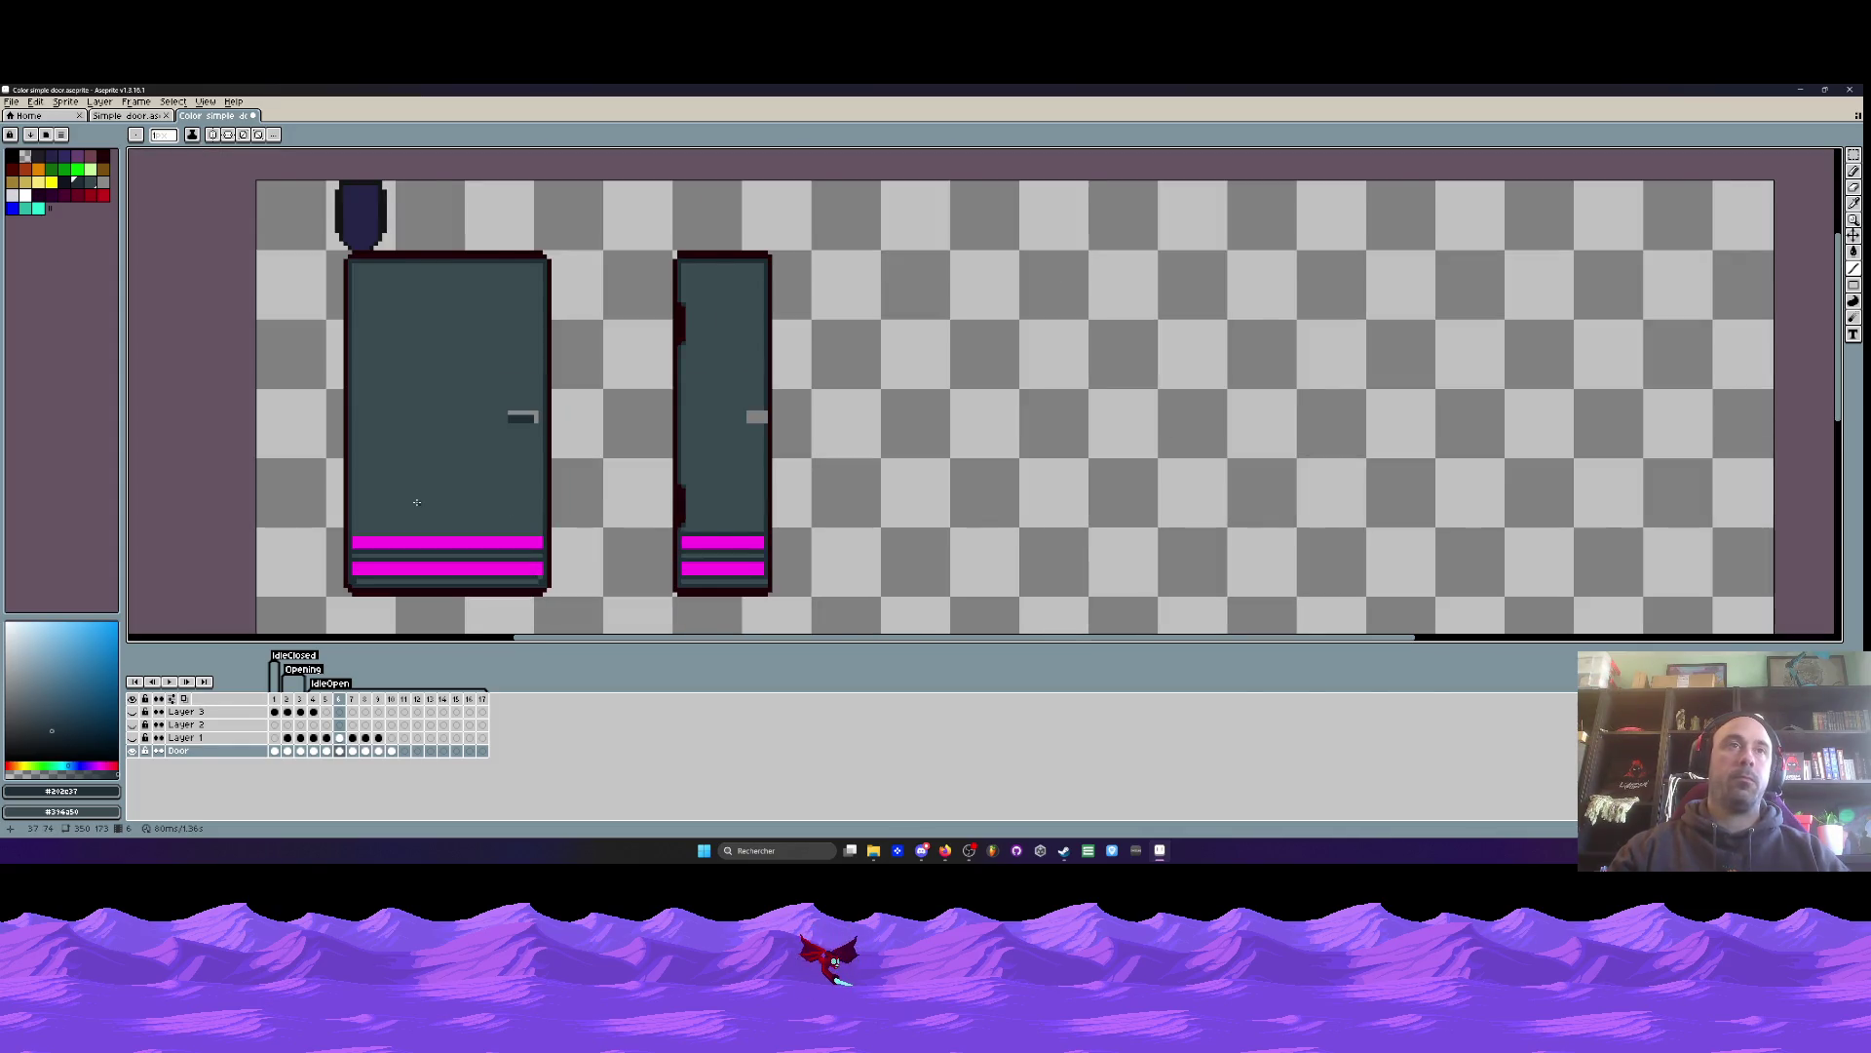
pyautogui.scroll(-2, 417, 502)
pyautogui.scroll(3, 416, 502)
pyautogui.press('Left')
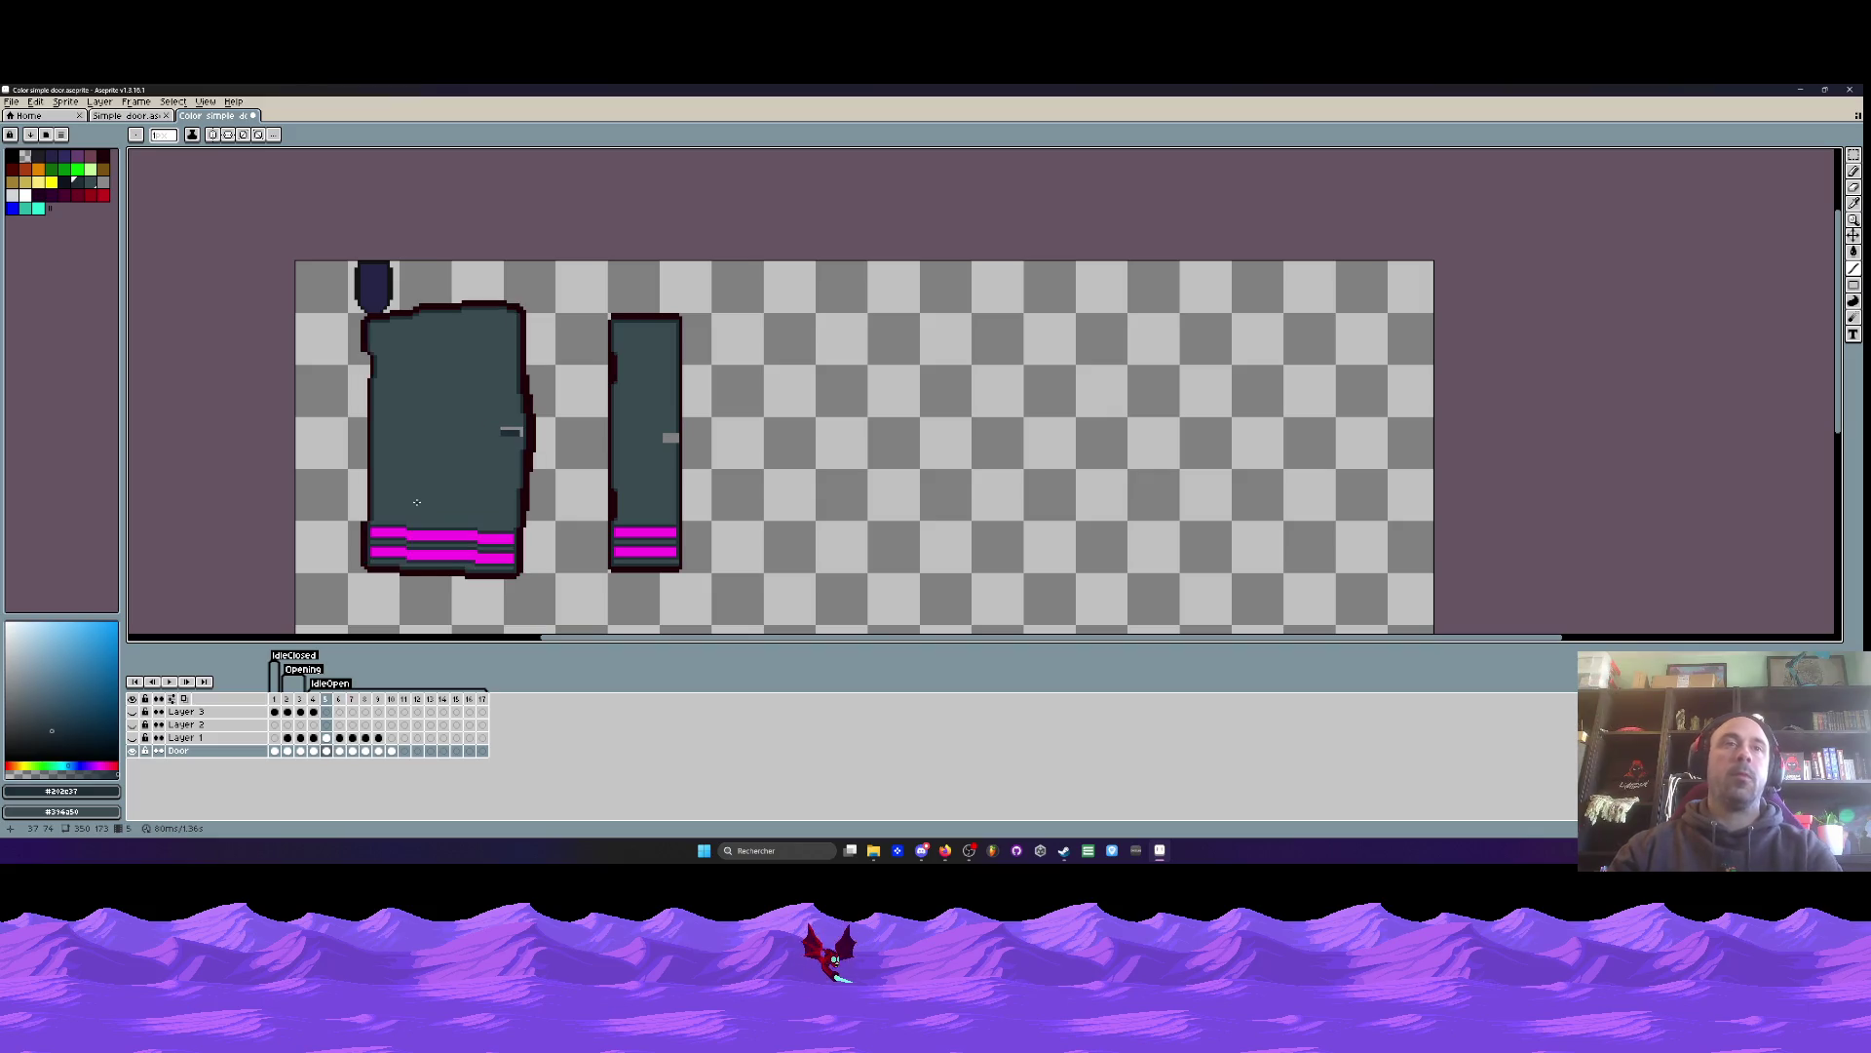
pyautogui.press('Right')
pyautogui.press('Left')
pyautogui.press('Right')
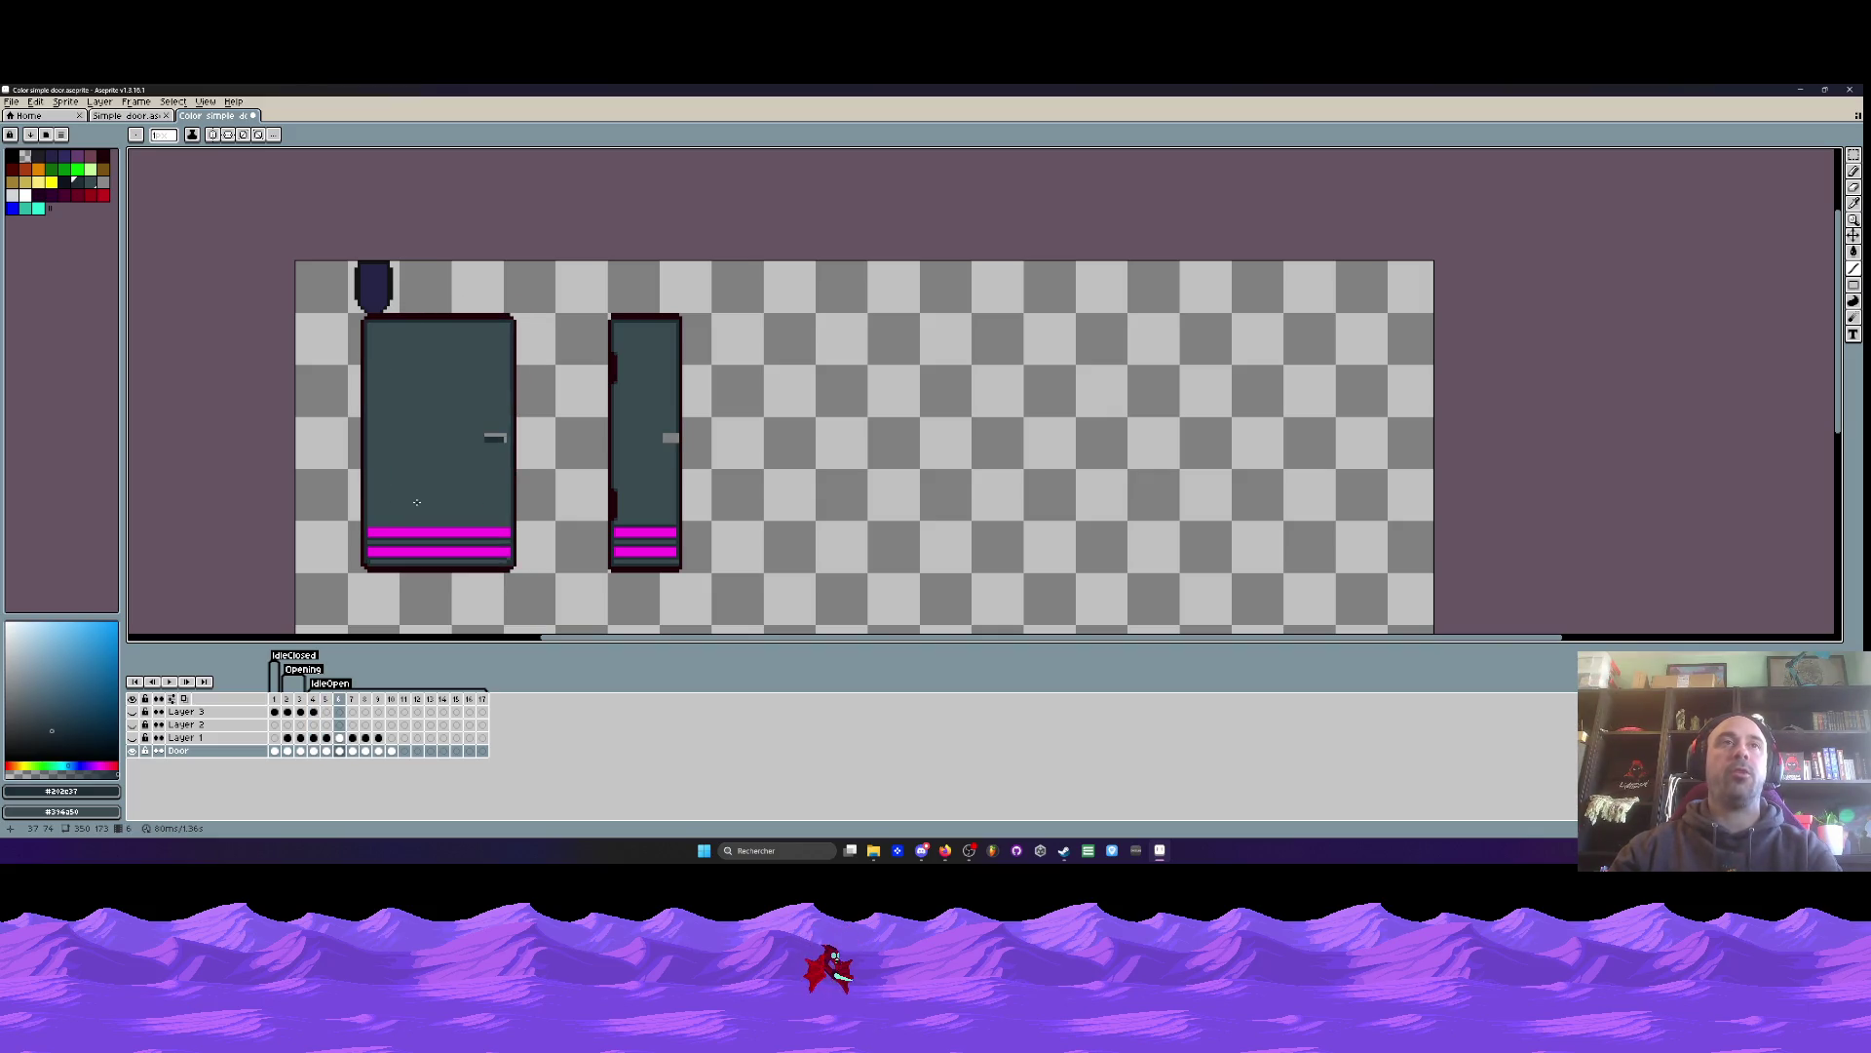
pyautogui.press('Left')
pyautogui.press('Right')
pyautogui.press('Left')
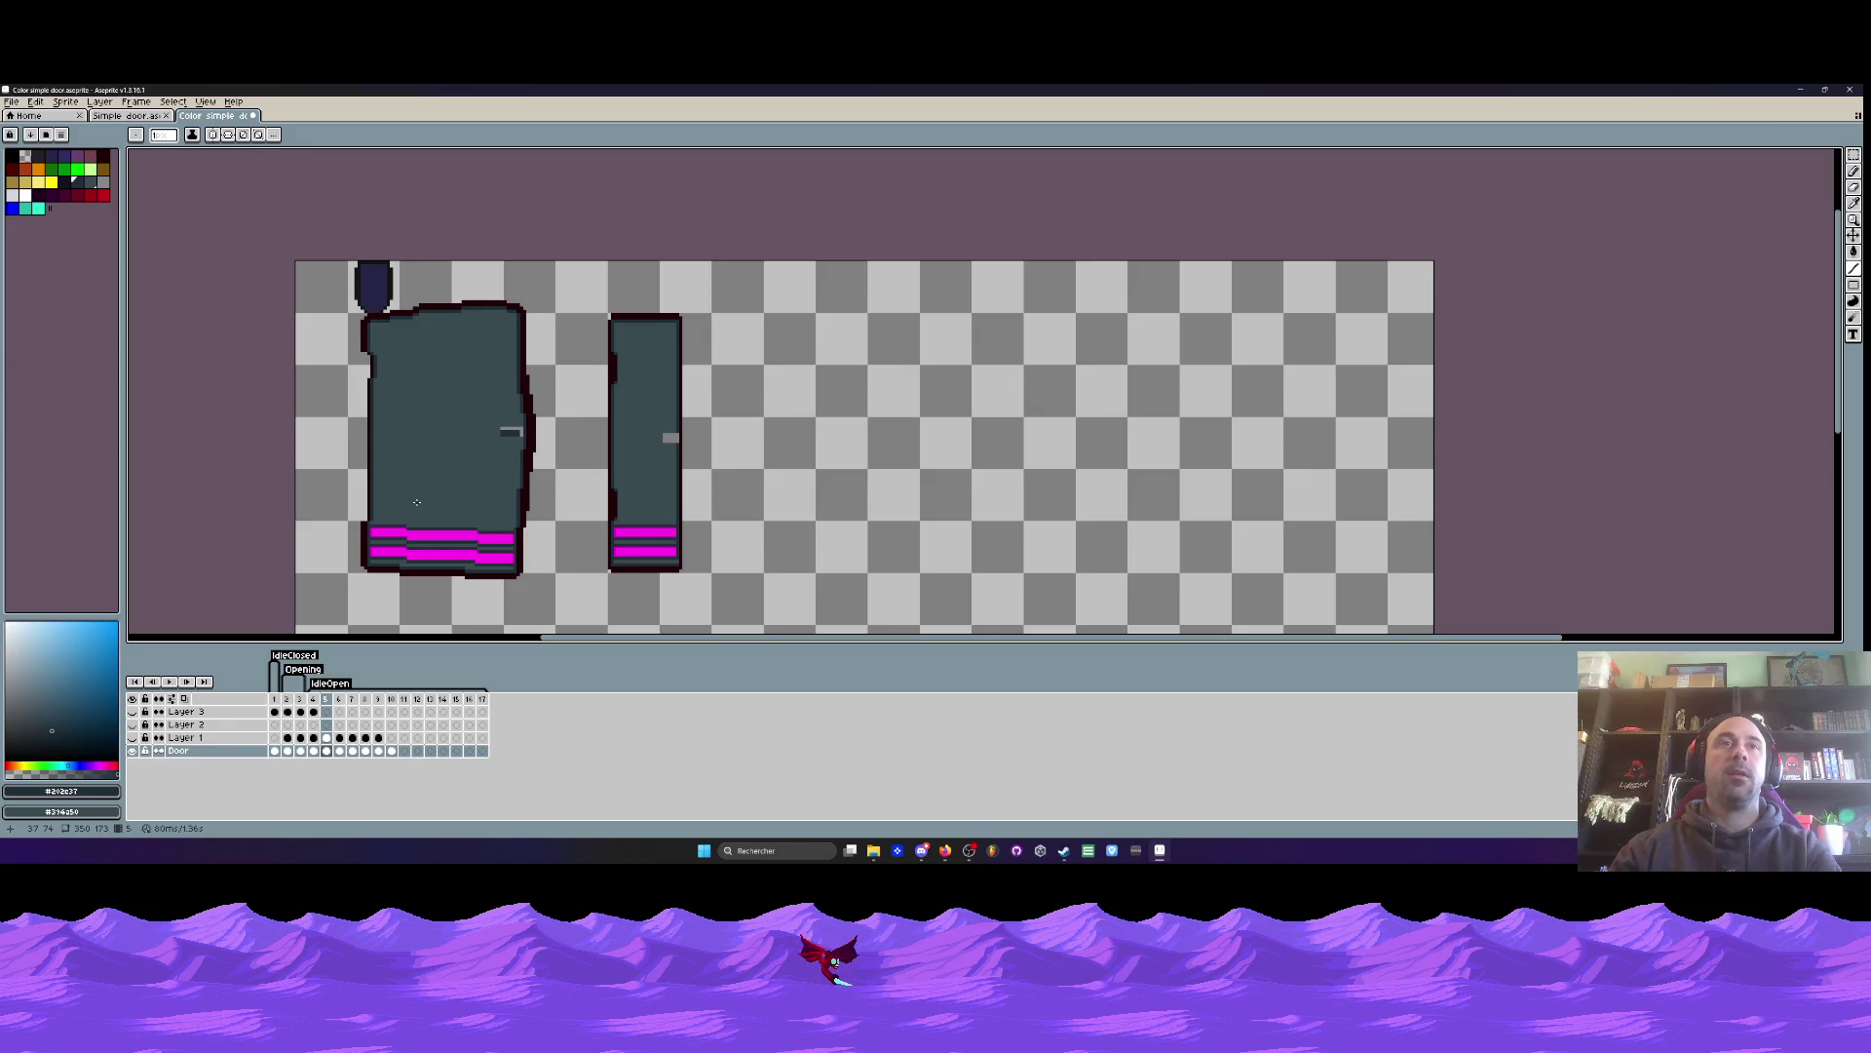
pyautogui.press('Right')
pyautogui.press('Right')
pyautogui.press('Left')
pyautogui.press('Left')
pyautogui.press('Right')
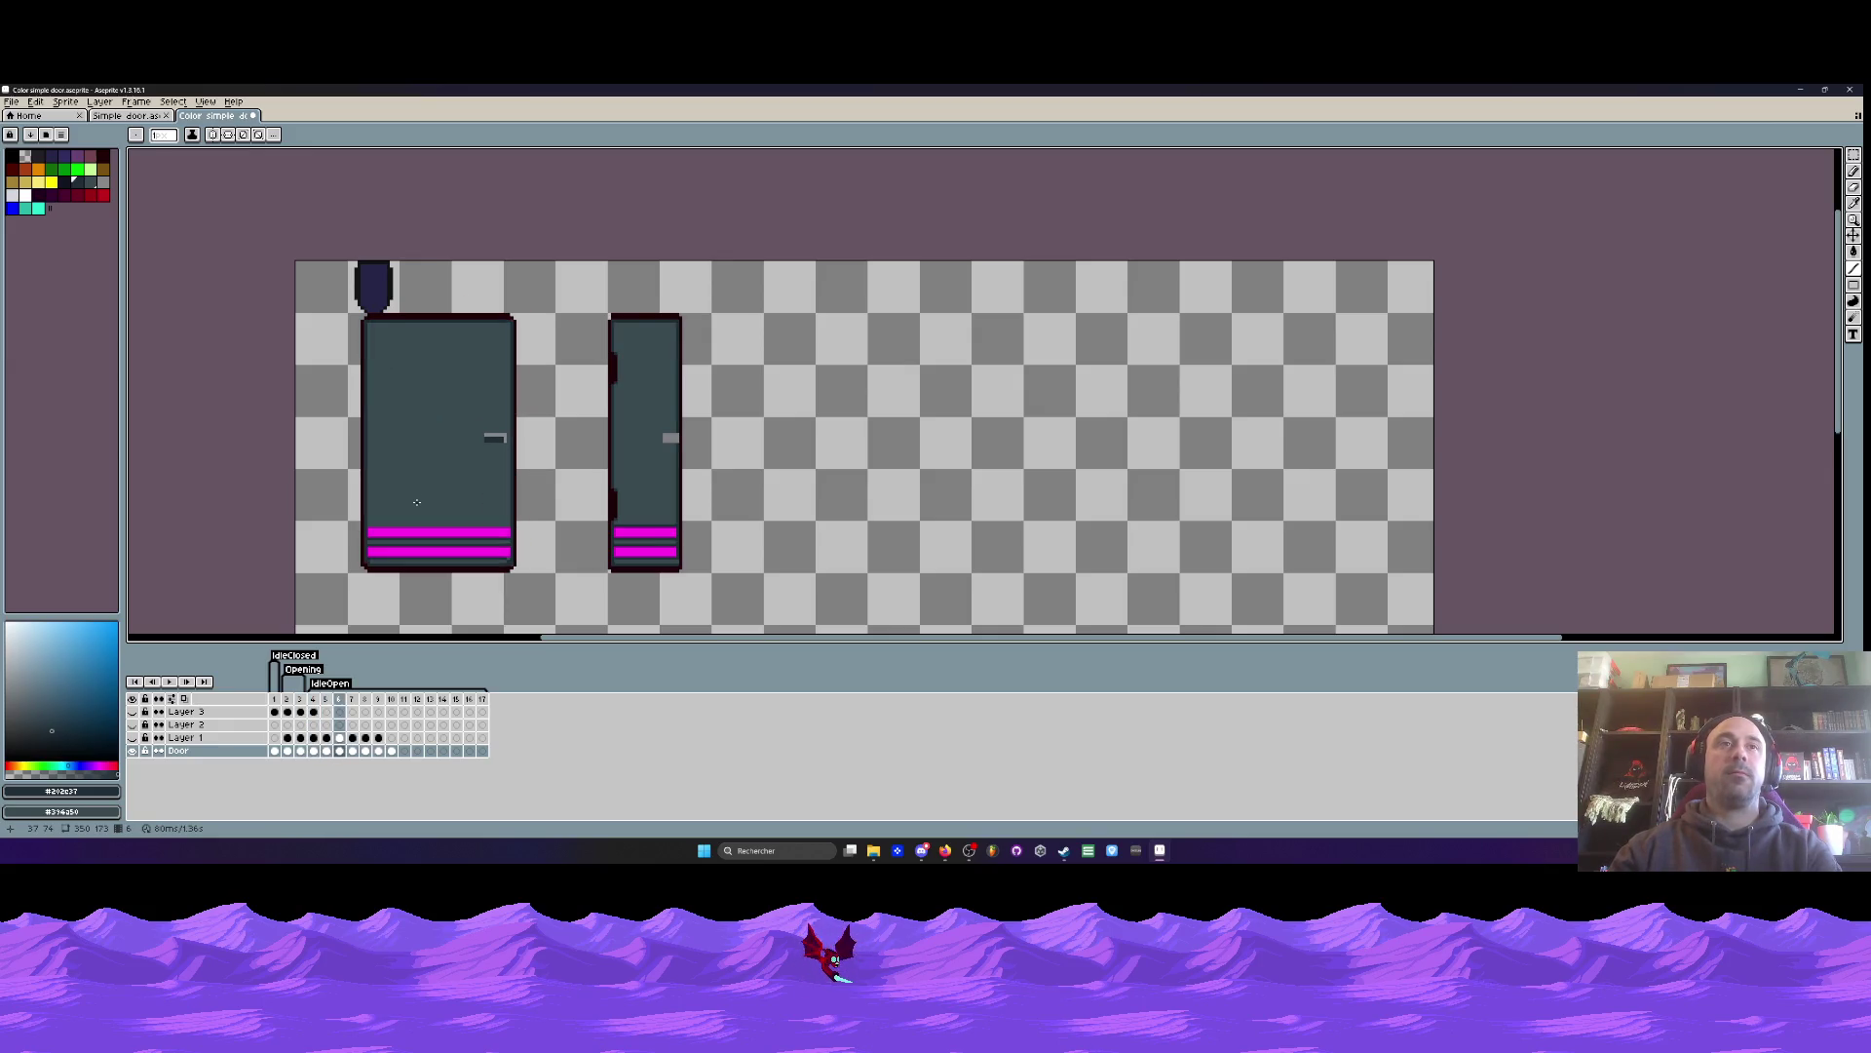
pyautogui.scroll(2, 487, 362)
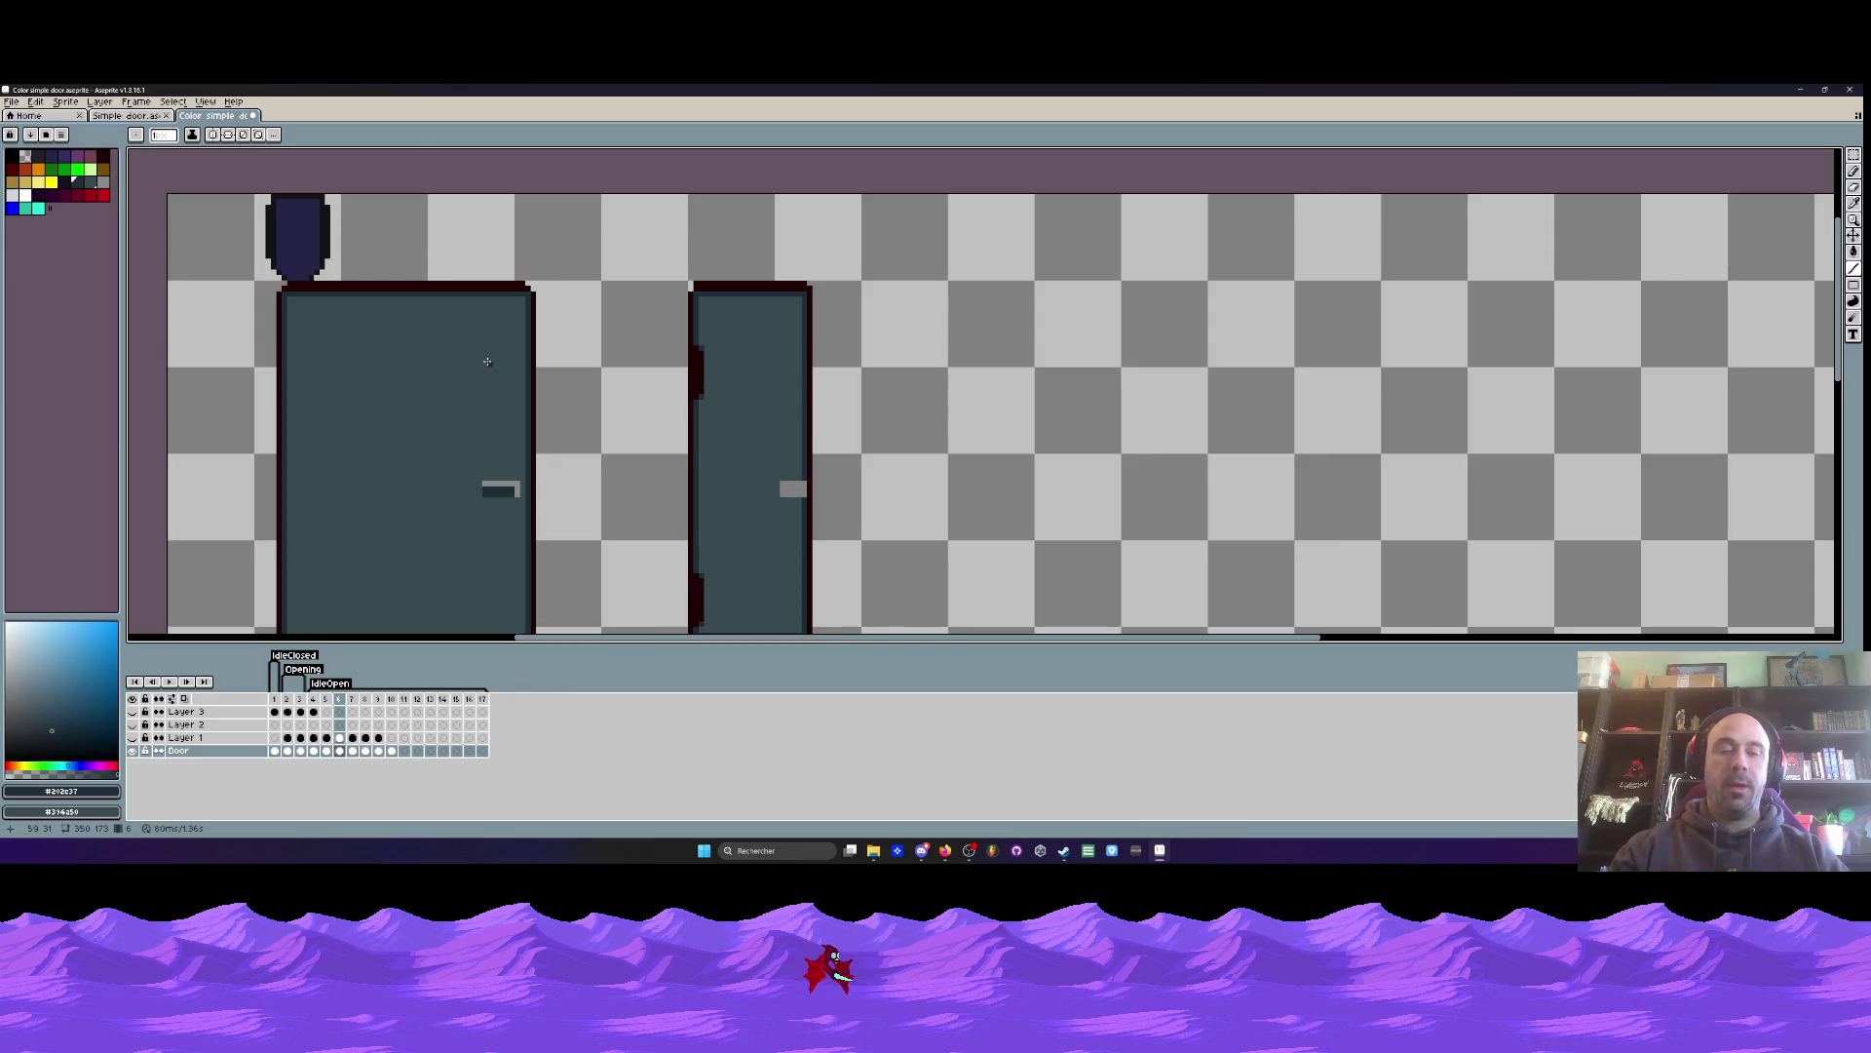
# - With outline red #200105 and the Line tool, draw a line down the wide door's right edge
pyautogui.scroll(1, 487, 362)
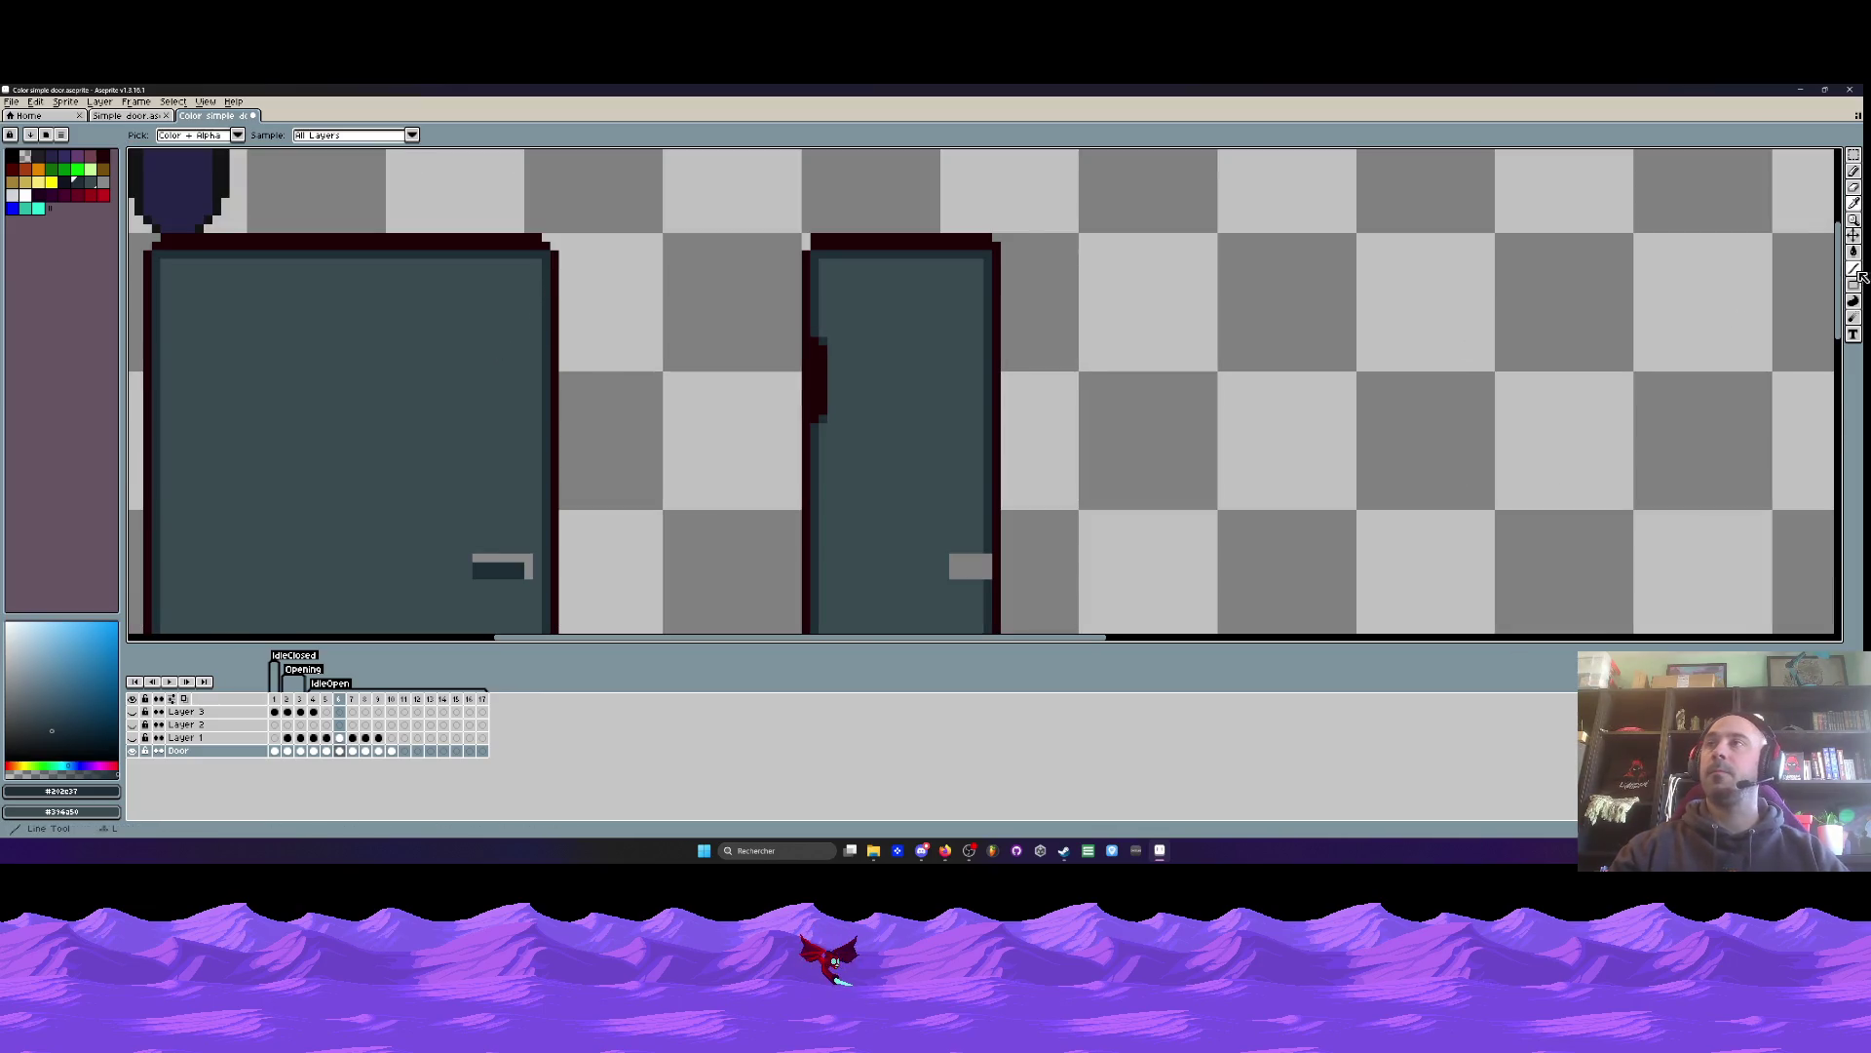
pyautogui.scroll(-2, 537, 279)
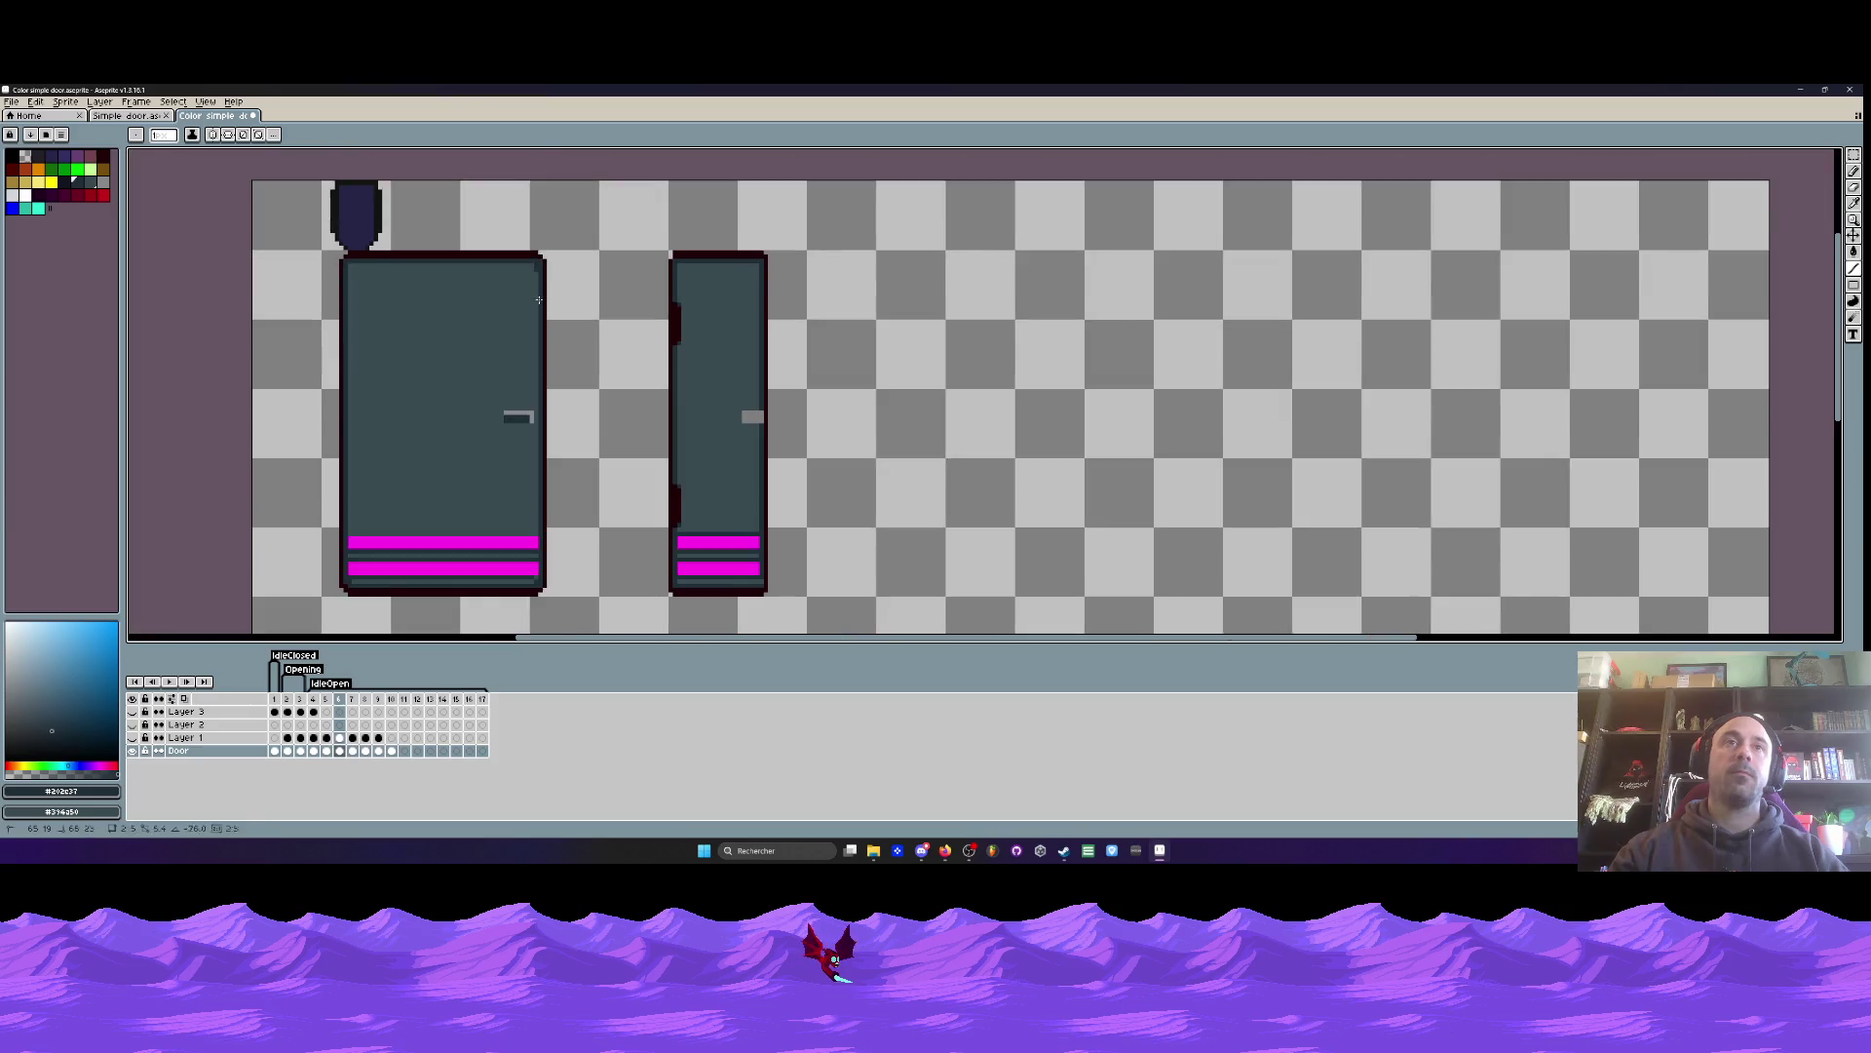
pyautogui.scroll(1, 534, 496)
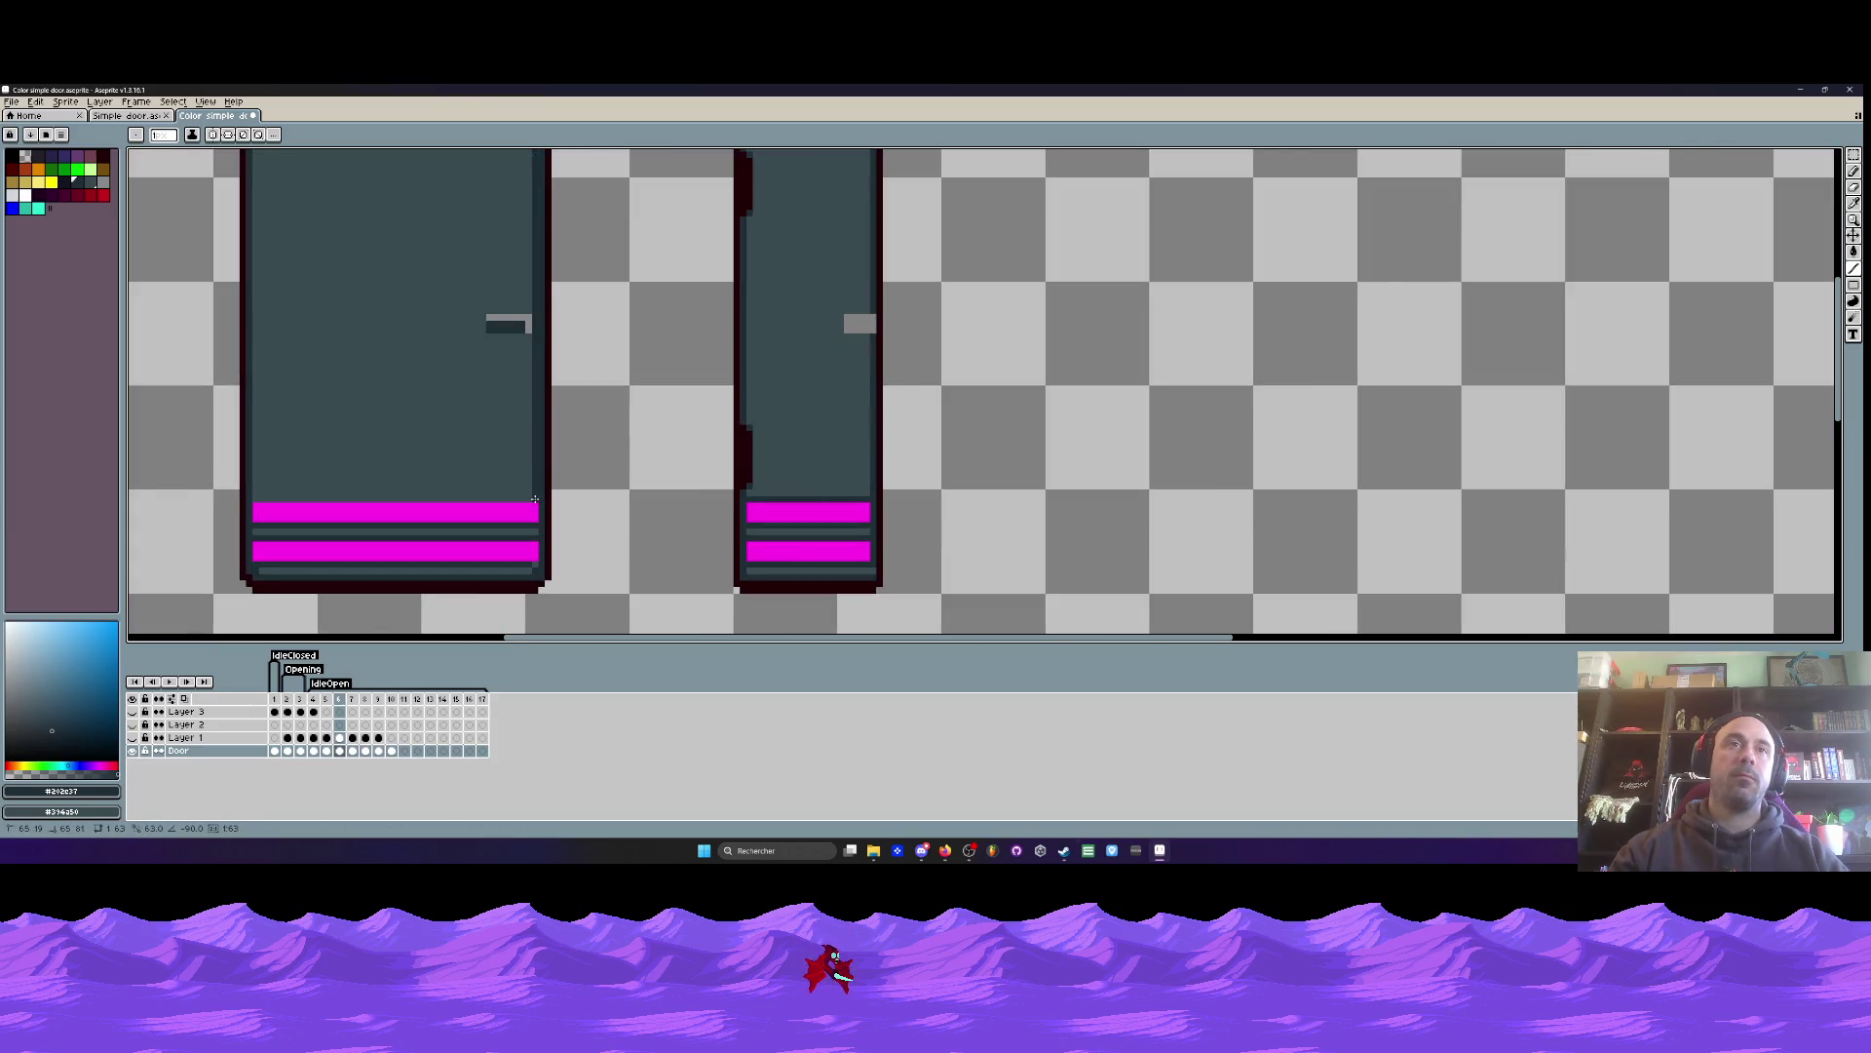
pyautogui.scroll(2, 536, 531)
pyautogui.scroll(-3, 529, 595)
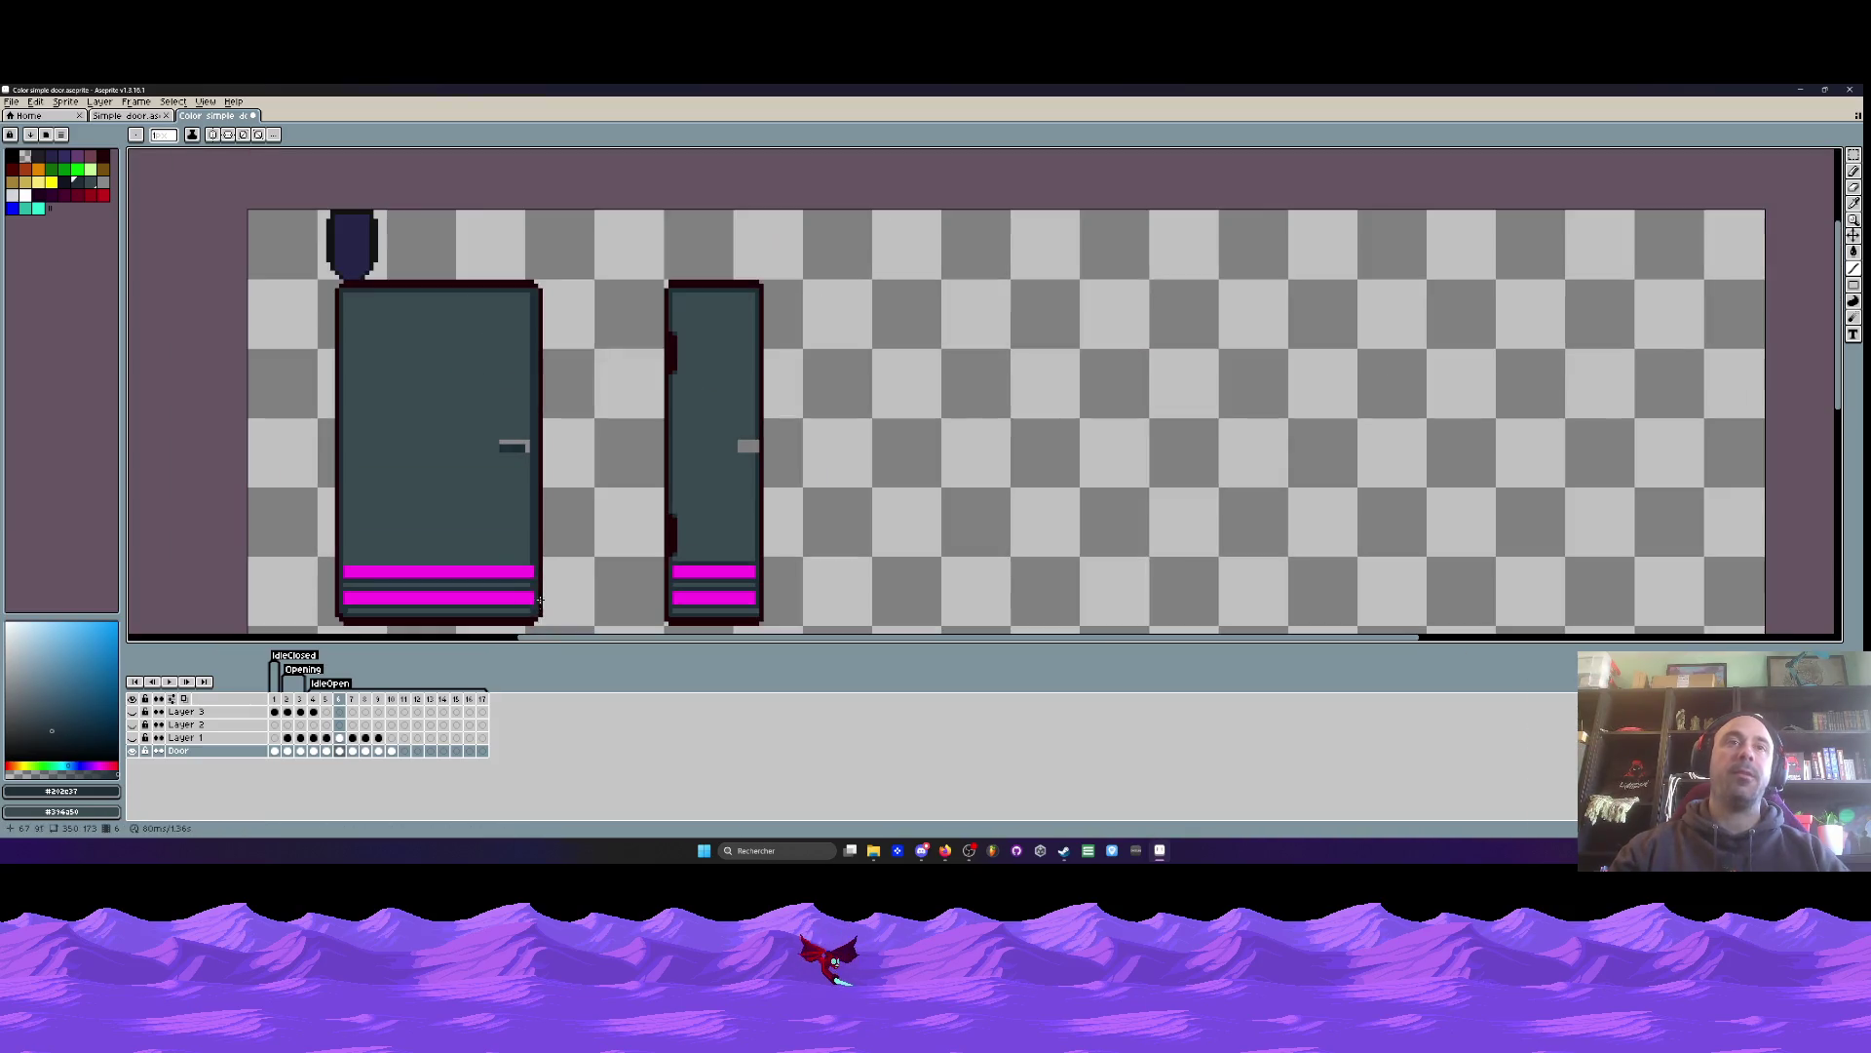
pyautogui.scroll(1, 524, 446)
pyautogui.keyDown('alt'); pyautogui.click(558, 343); pyautogui.keyUp('alt')
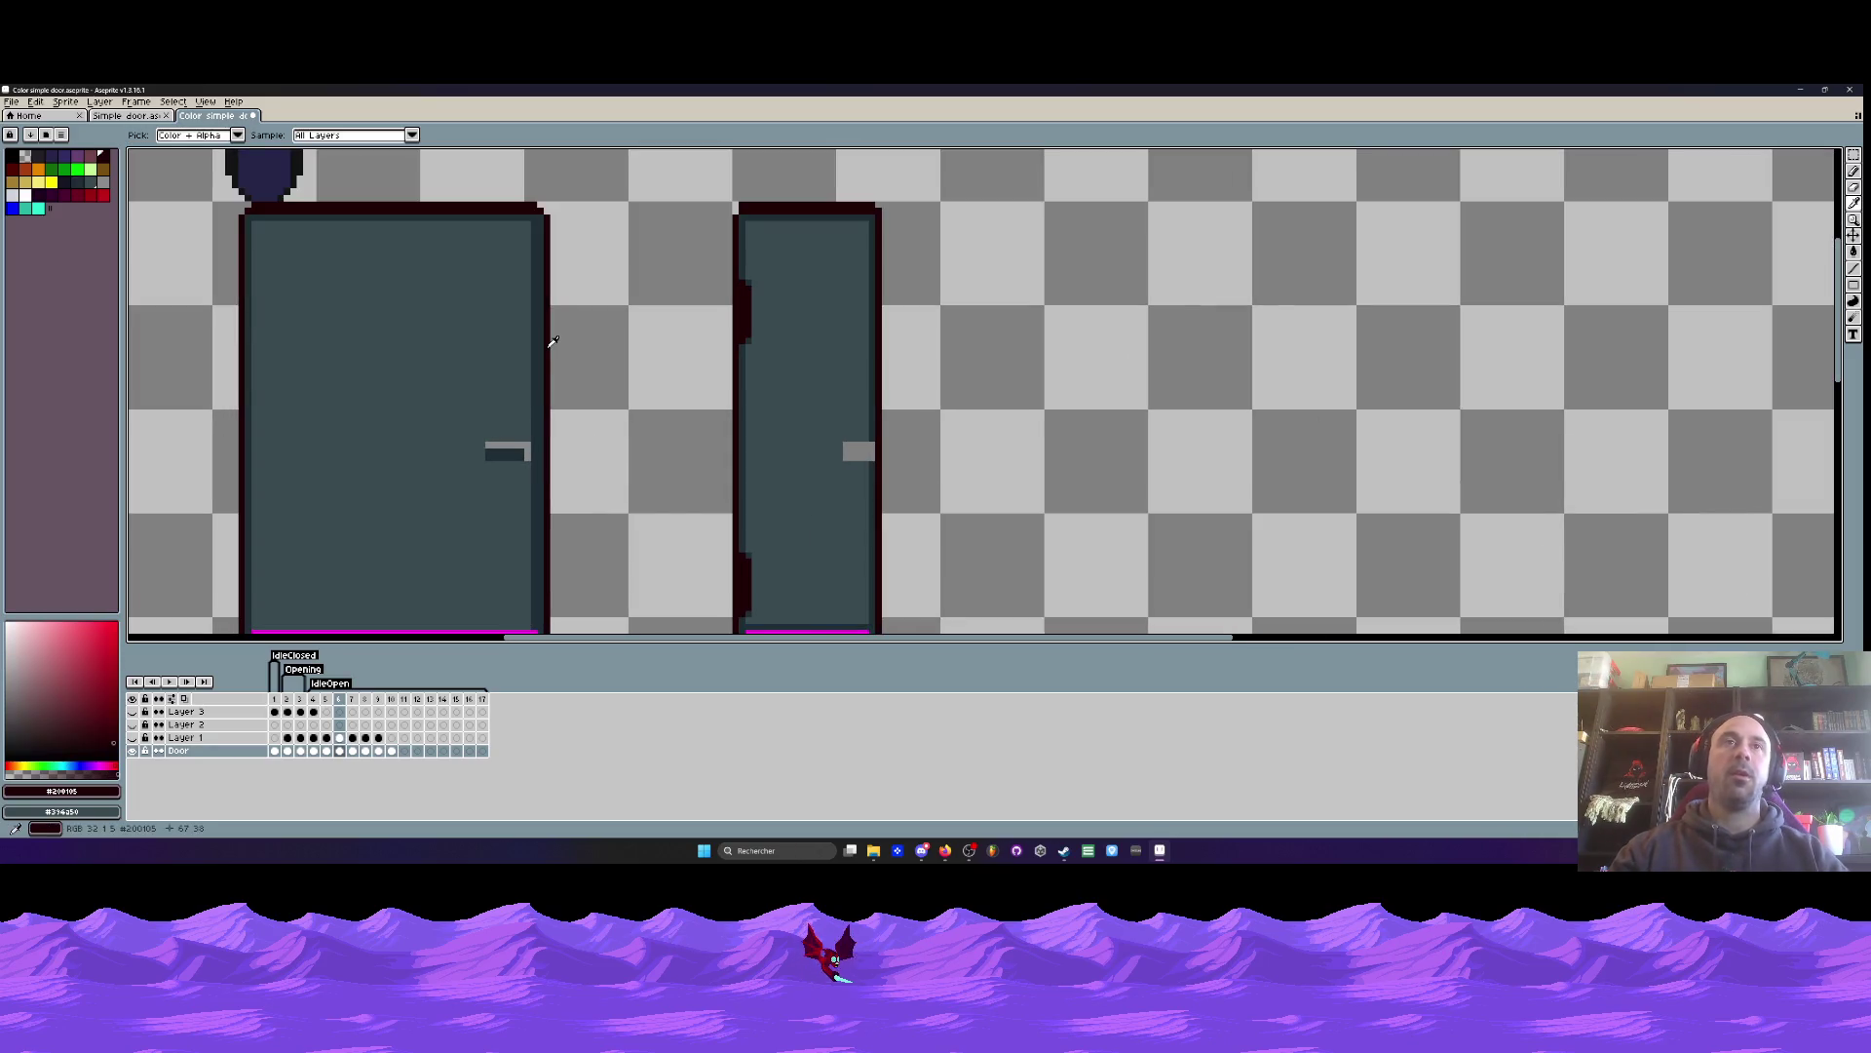
pyautogui.click(1854, 269)
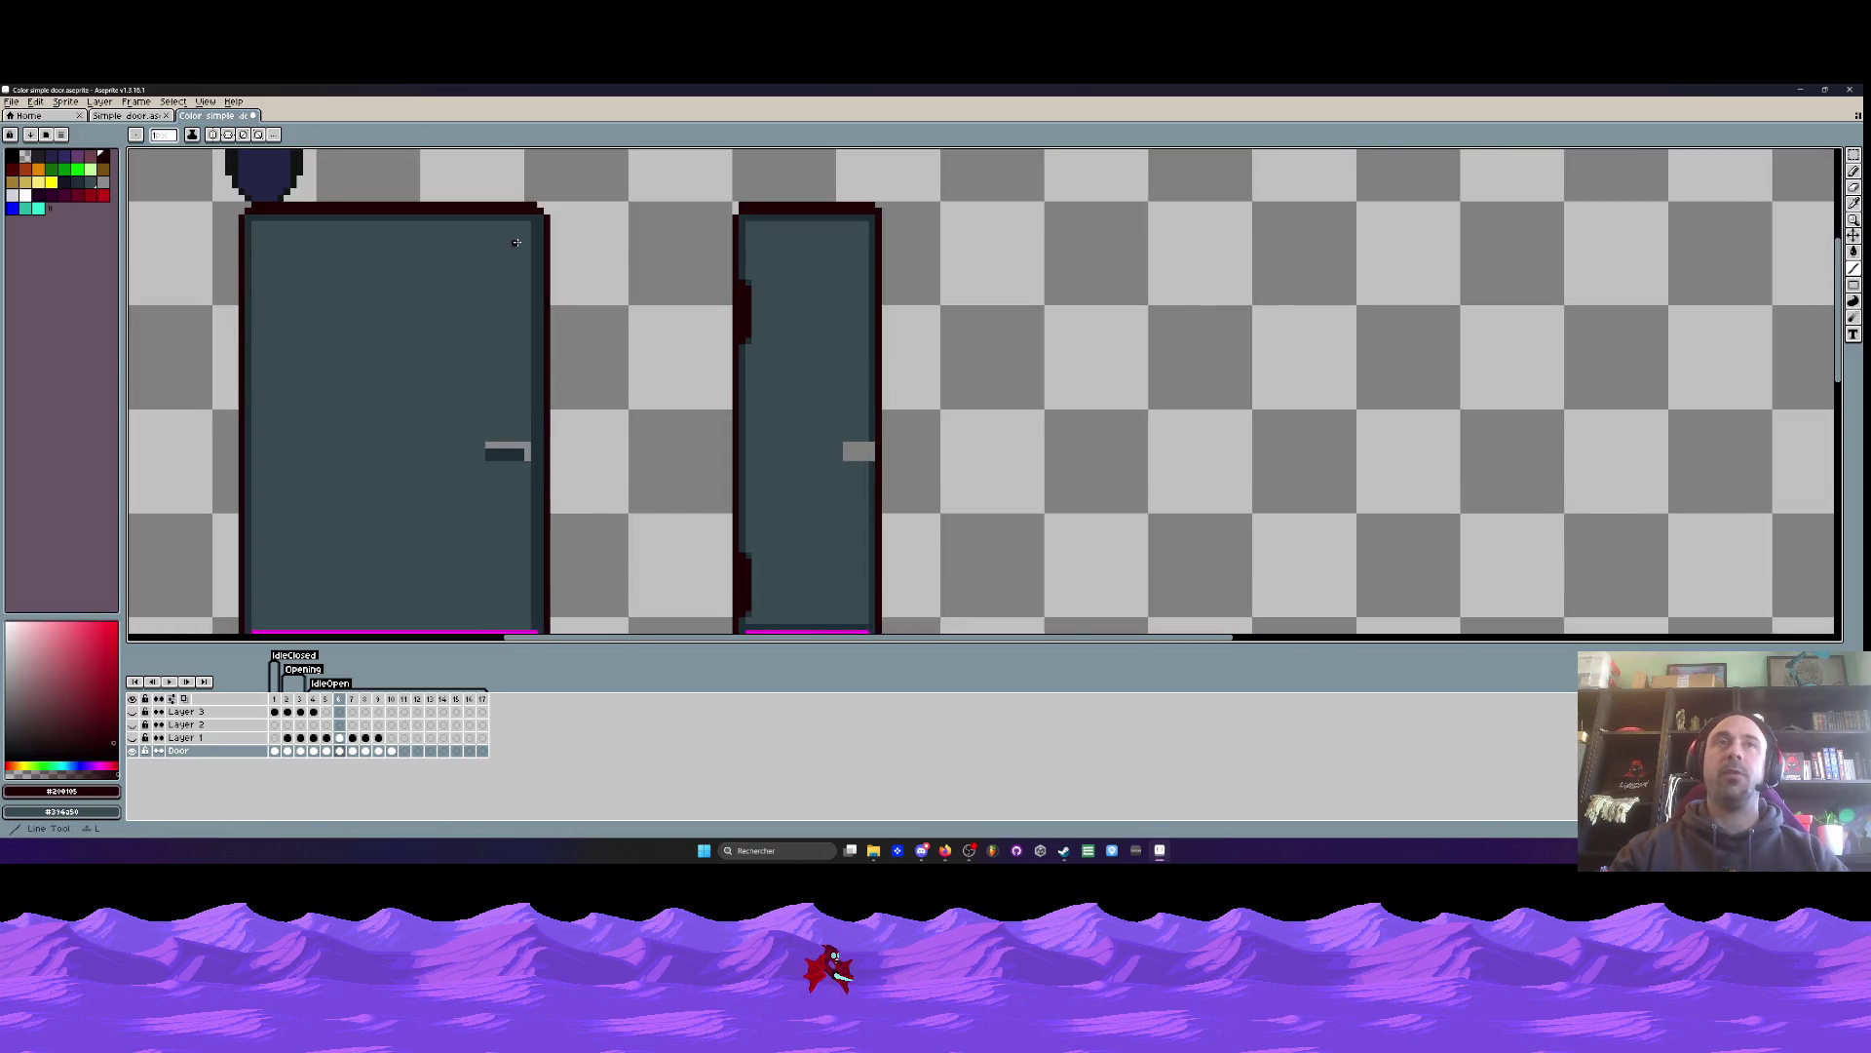
pyautogui.scroll(1, 526, 248)
pyautogui.scroll(-1, 550, 585)
pyautogui.moveTo(566, 200); pyautogui.dragTo(550, 627)
pyautogui.hotkey('ctrl', 'z')
pyautogui.scroll(1, 551, 624)
pyautogui.moveTo(562, 151); pyautogui.dragTo(558, 589)
pyautogui.scroll(-2, 550, 590)
pyautogui.scroll(1, 408, 576)
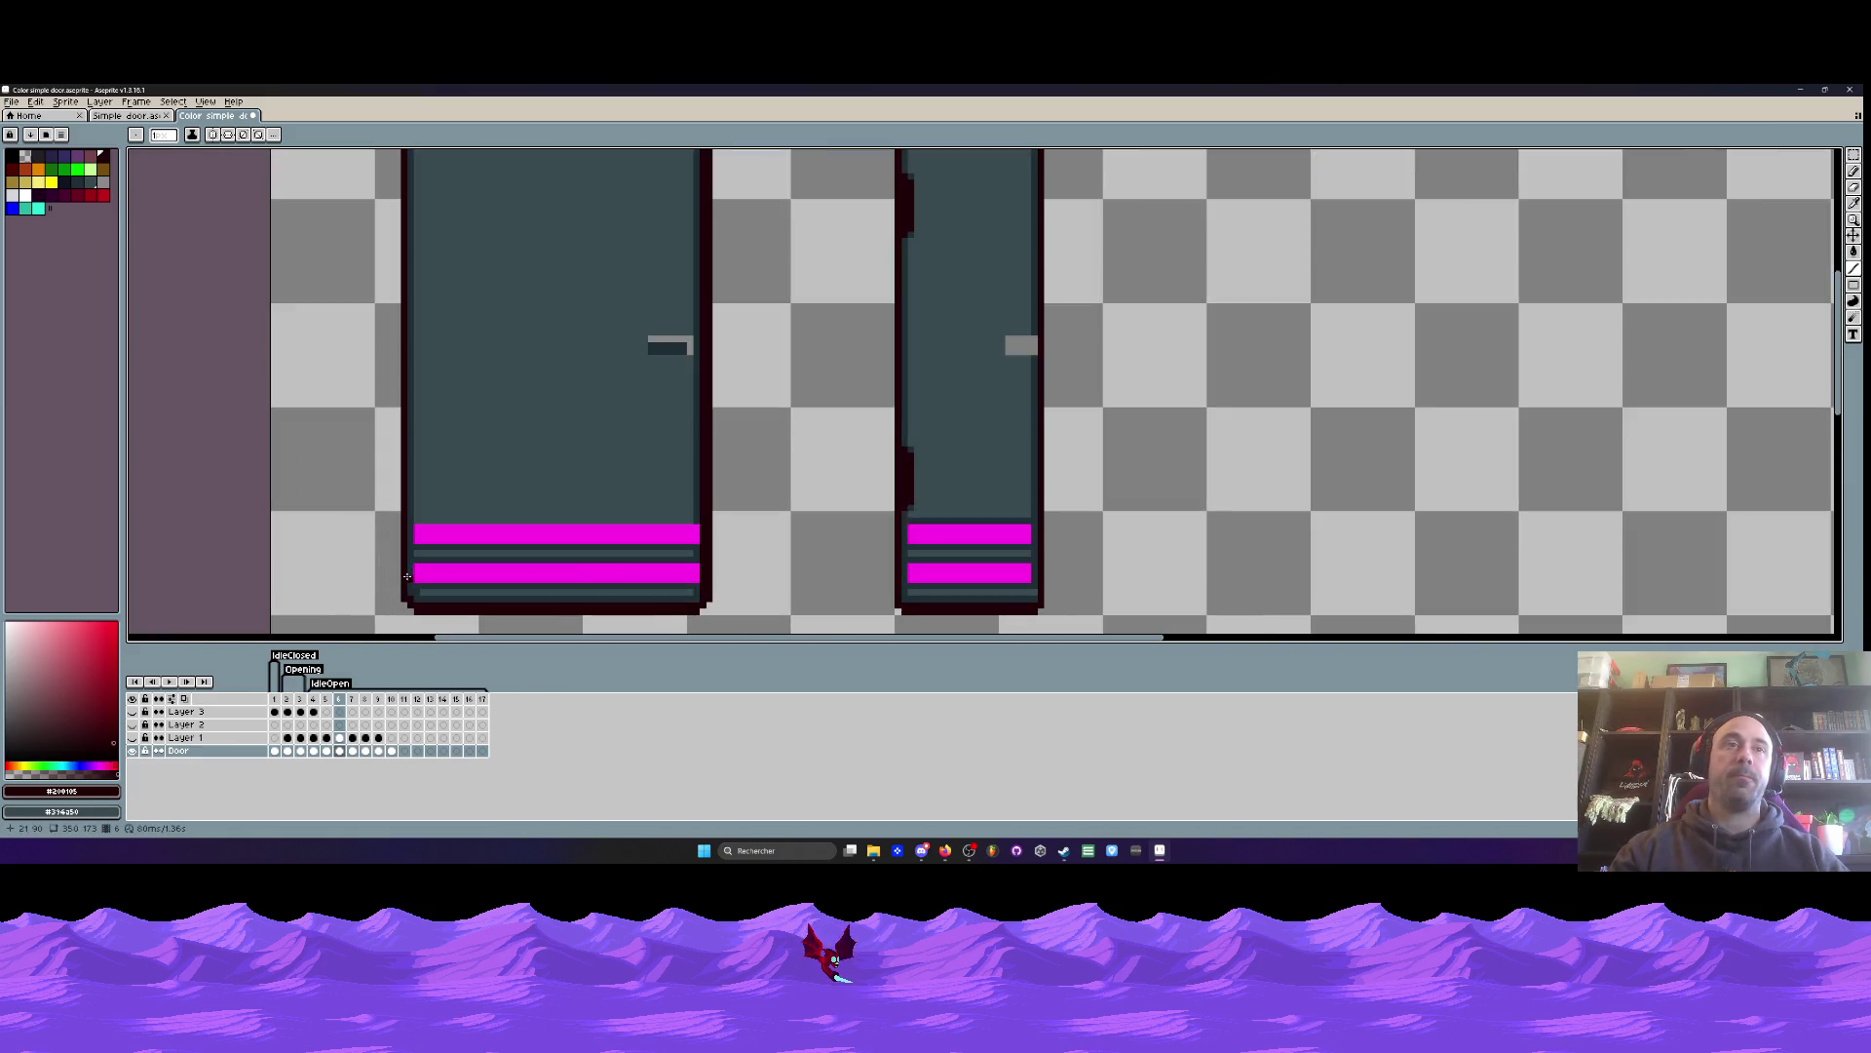
pyautogui.scroll(-2, 407, 590)
pyautogui.scroll(1, 404, 292)
# - Draw a line up the left edge and a first dark notch, undoing stray horizontal lines
pyautogui.moveTo(408, 590); pyautogui.dragTo(403, 267)
pyautogui.scroll(1, 402, 267)
pyautogui.scroll(1, 411, 336)
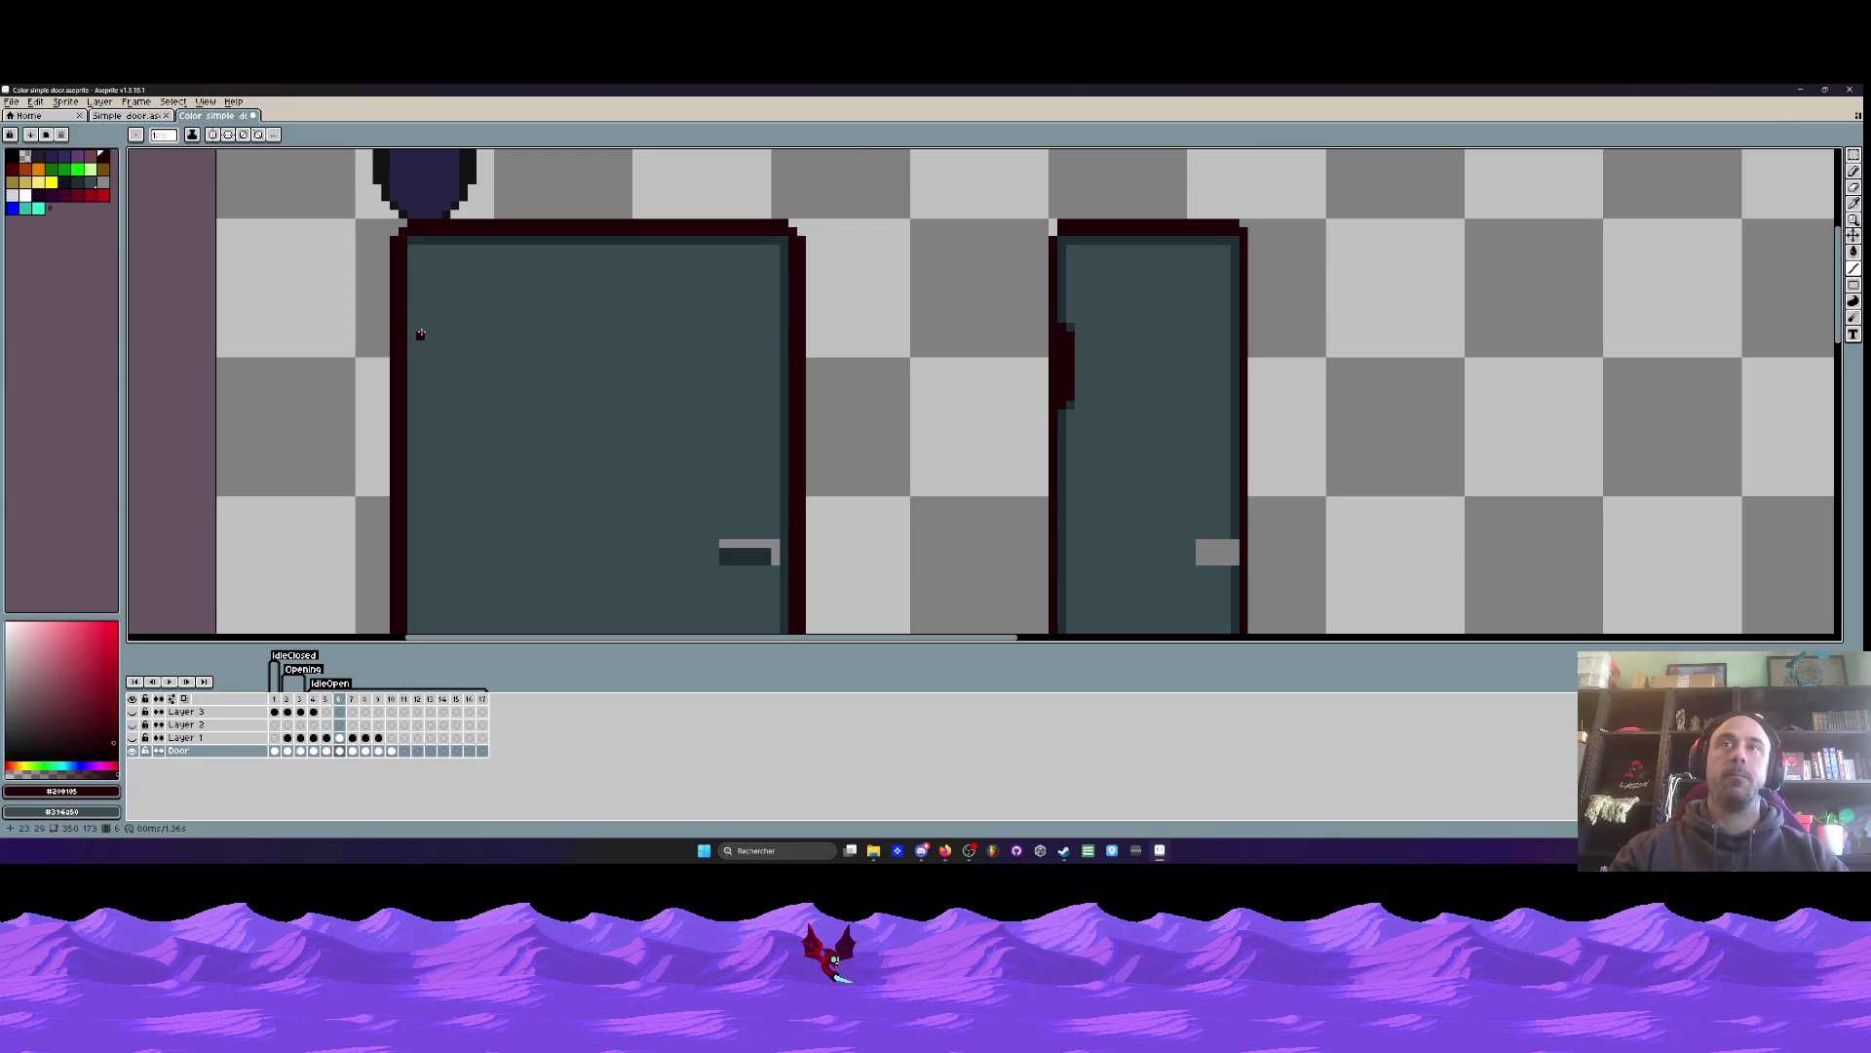
pyautogui.moveTo(412, 327); pyautogui.dragTo(416, 406)
pyautogui.moveTo(410, 327); pyautogui.dragTo(1115, 325)
pyautogui.hotkey('ctrl', 'z')
pyautogui.moveTo(415, 413); pyautogui.dragTo(1209, 407)
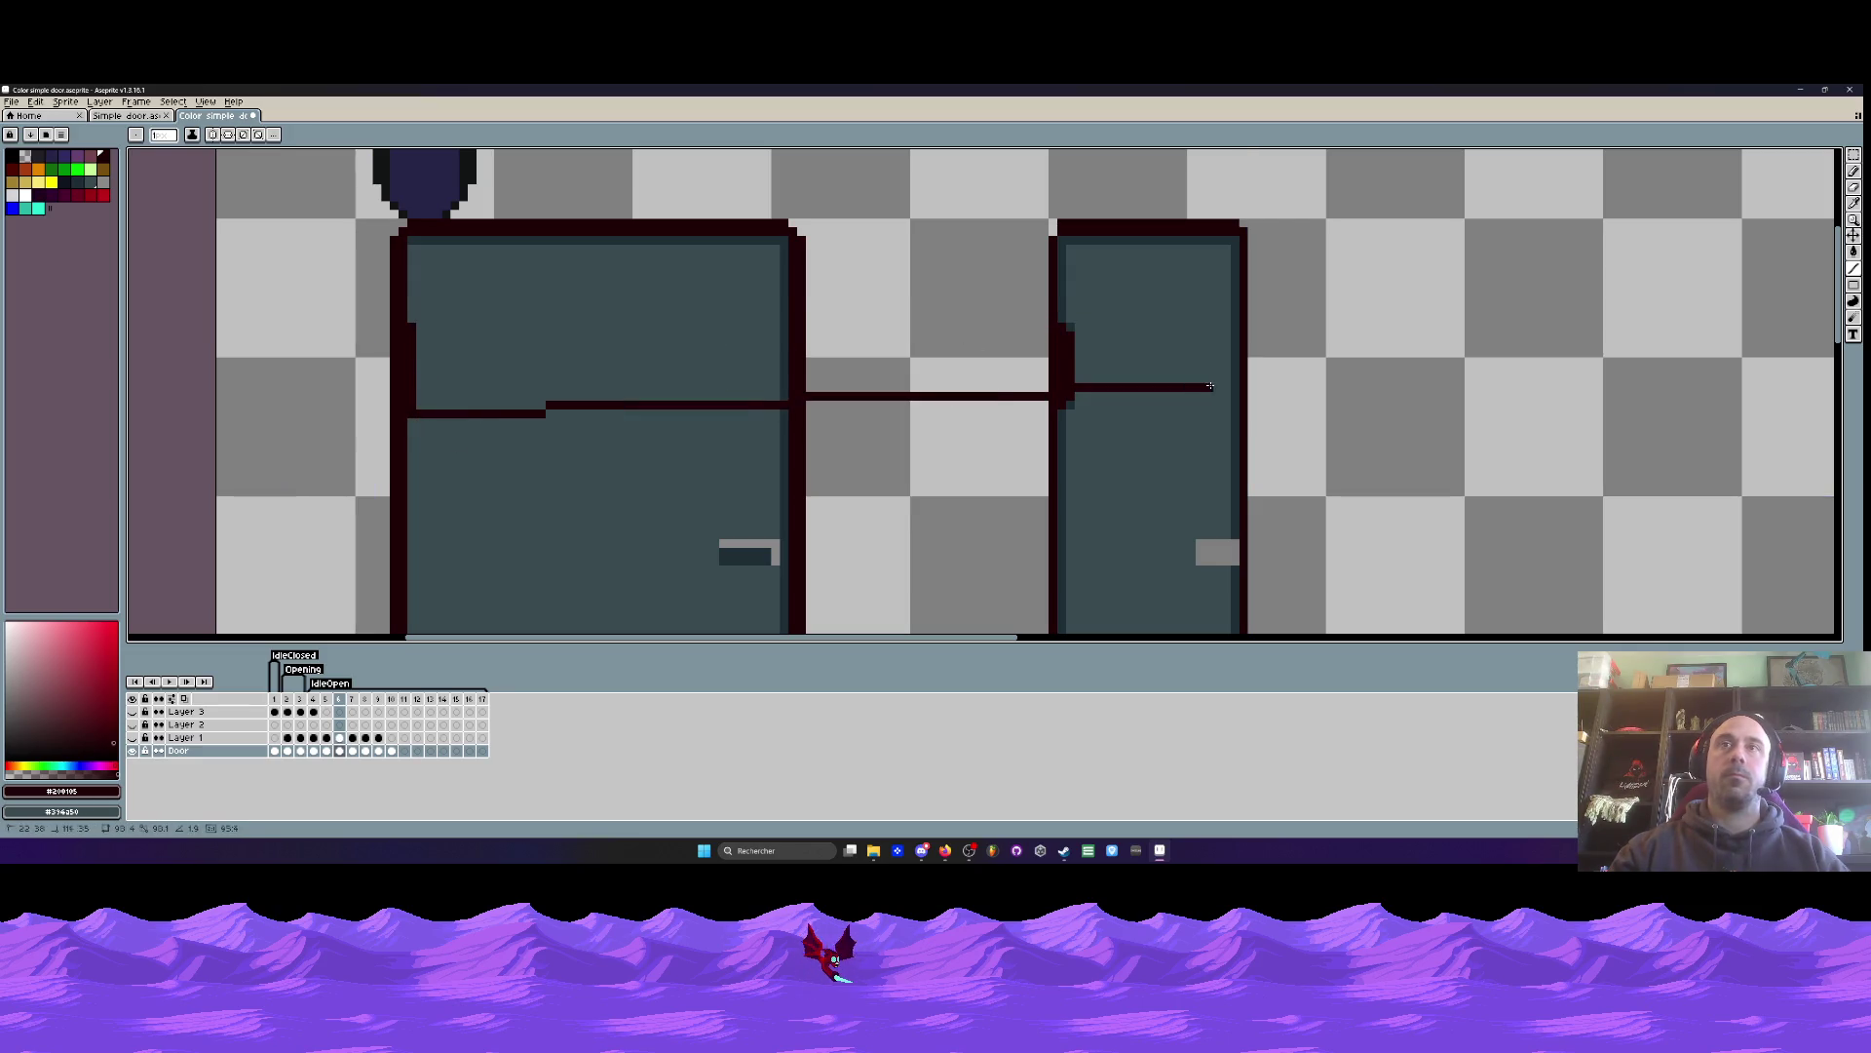
pyautogui.hotkey('ctrl', 'z')
# - Add and thicken further dark notch strokes along the door's left edge
pyautogui.scroll(-2, 468, 394)
pyautogui.scroll(2, 468, 394)
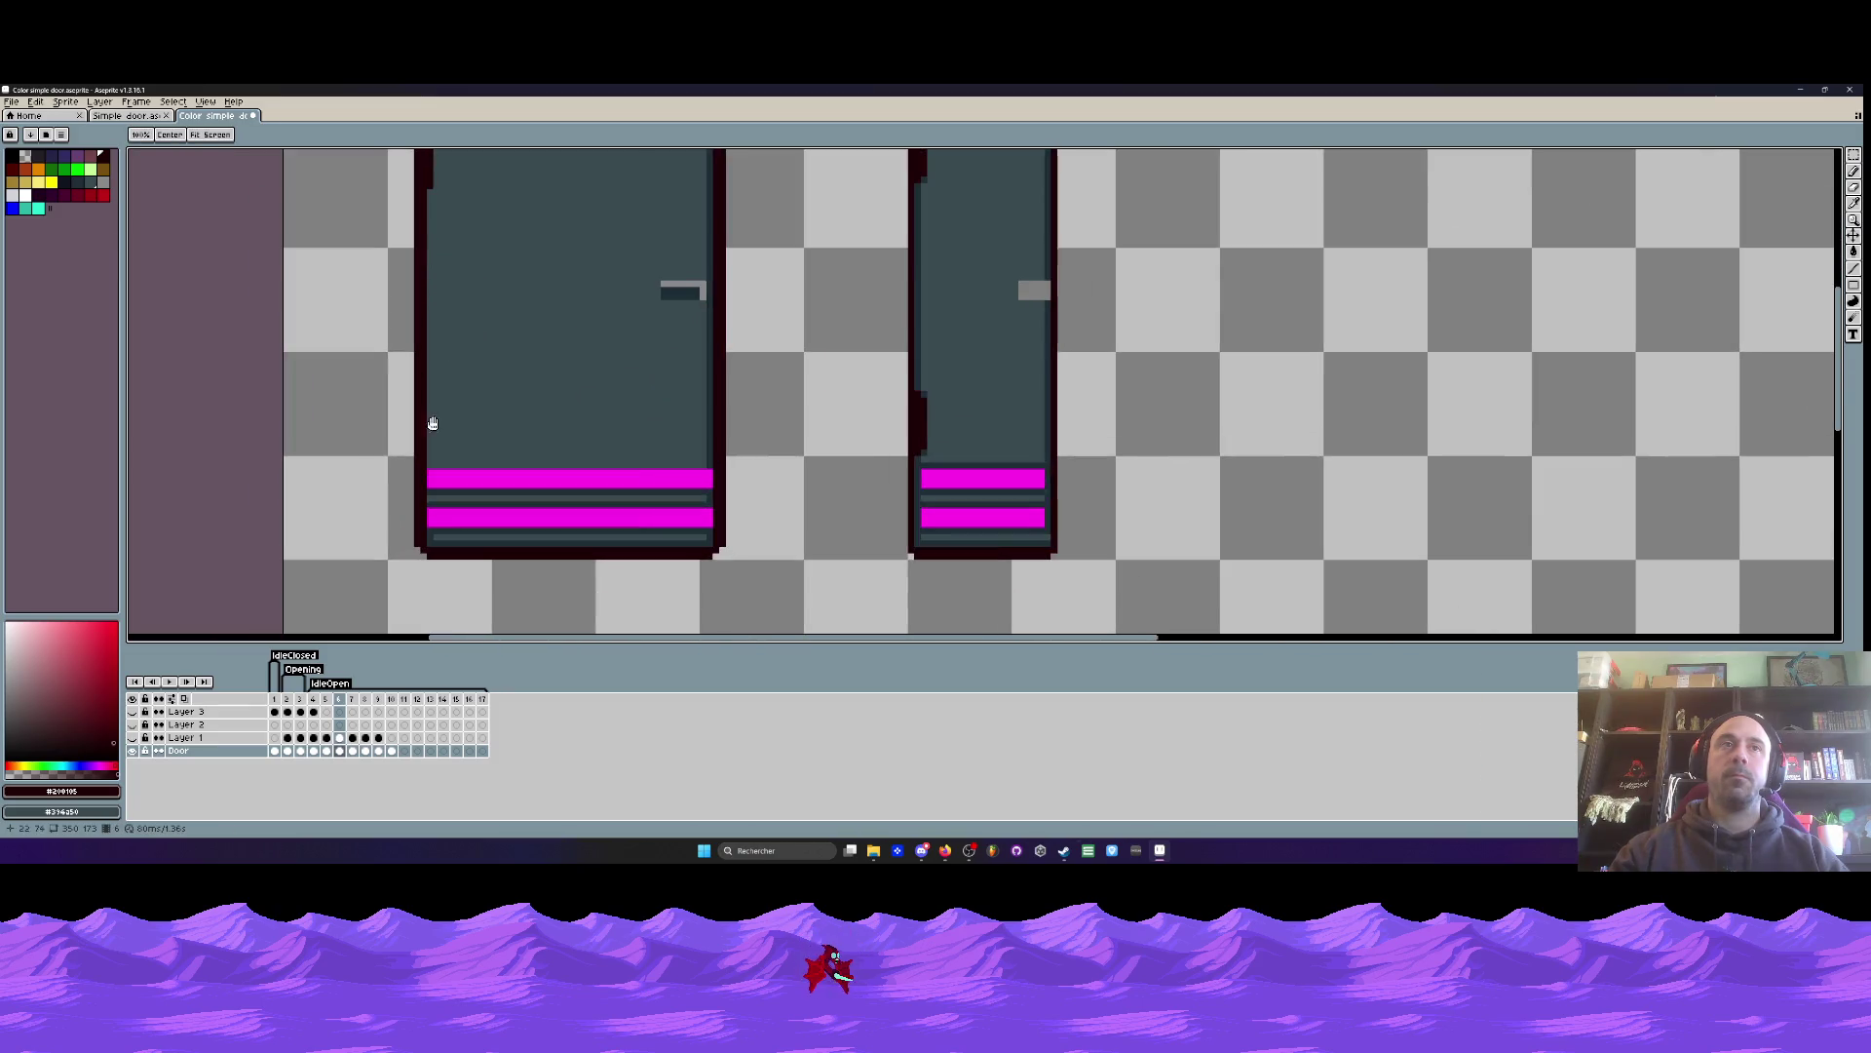
pyautogui.scroll(1, 428, 388)
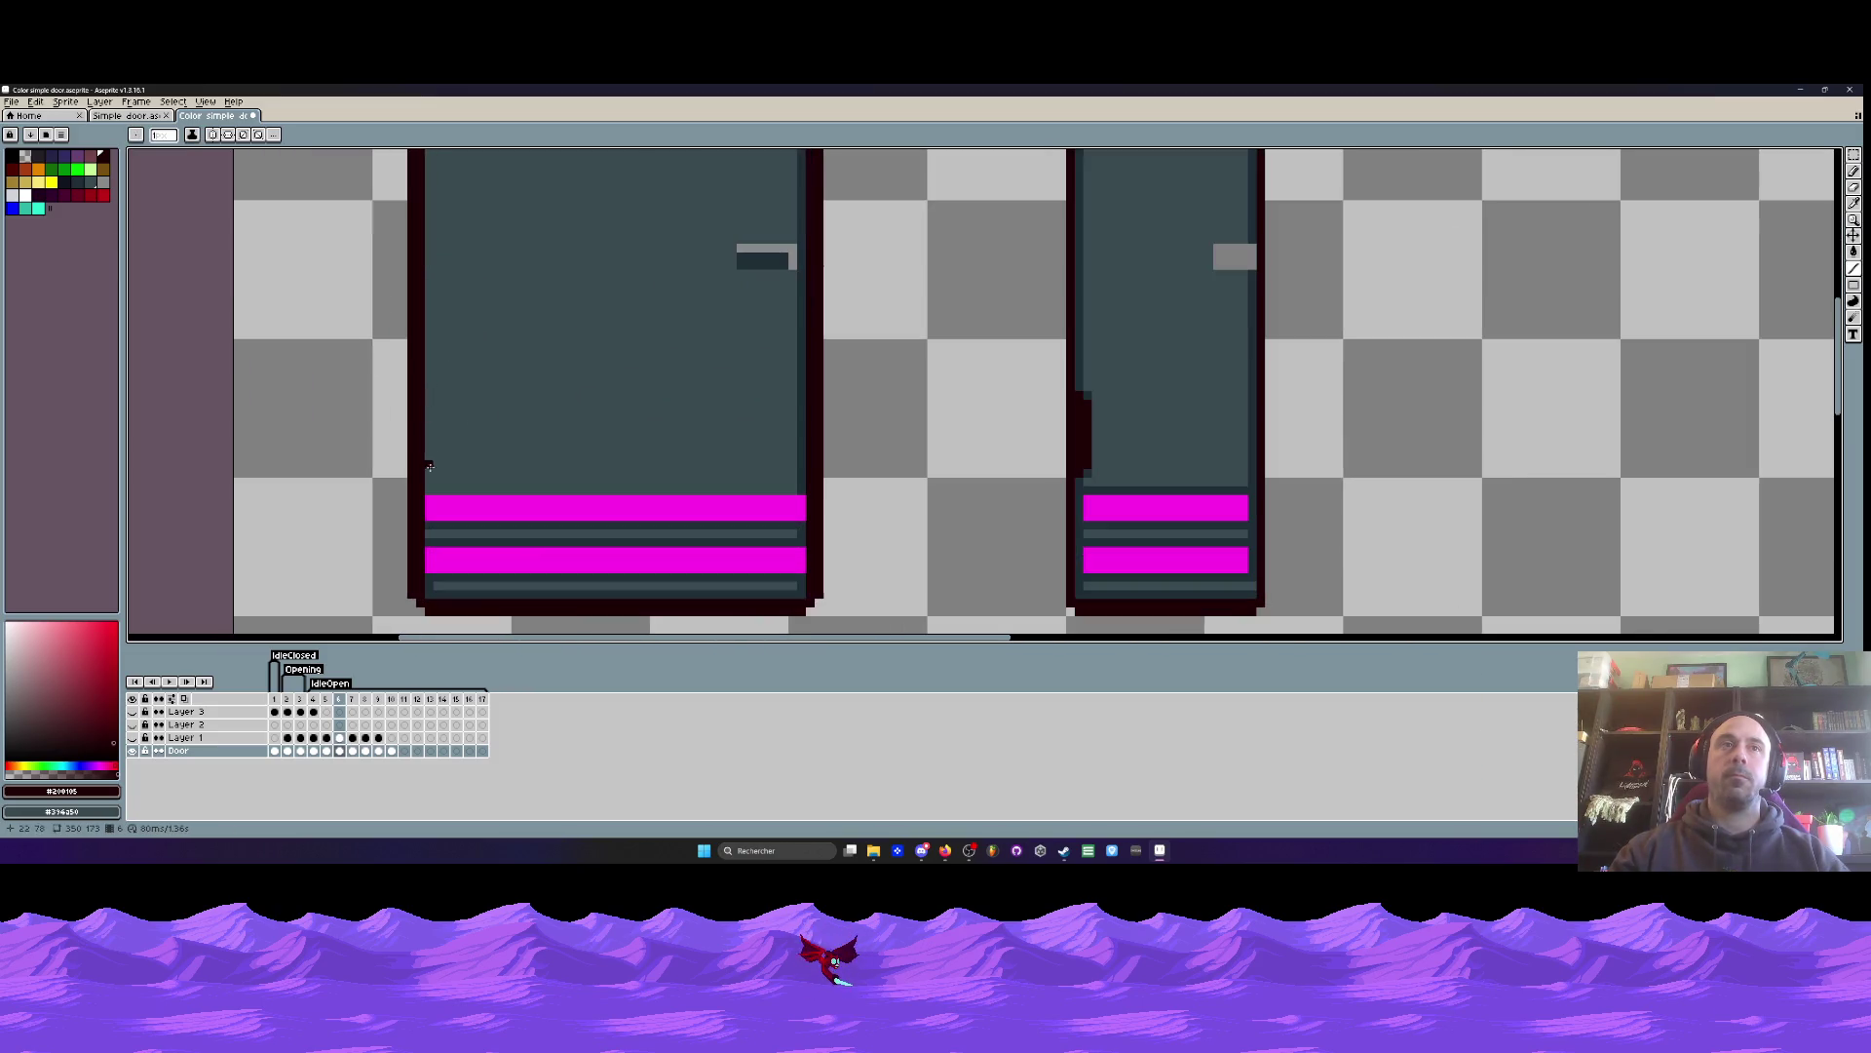
pyautogui.moveTo(430, 479)
pyautogui.mouseDown()
pyautogui.moveTo(430, 399)
pyautogui.moveTo(1146, 402)
pyautogui.mouseUp()
pyautogui.moveTo(440, 417); pyautogui.dragTo(436, 471)
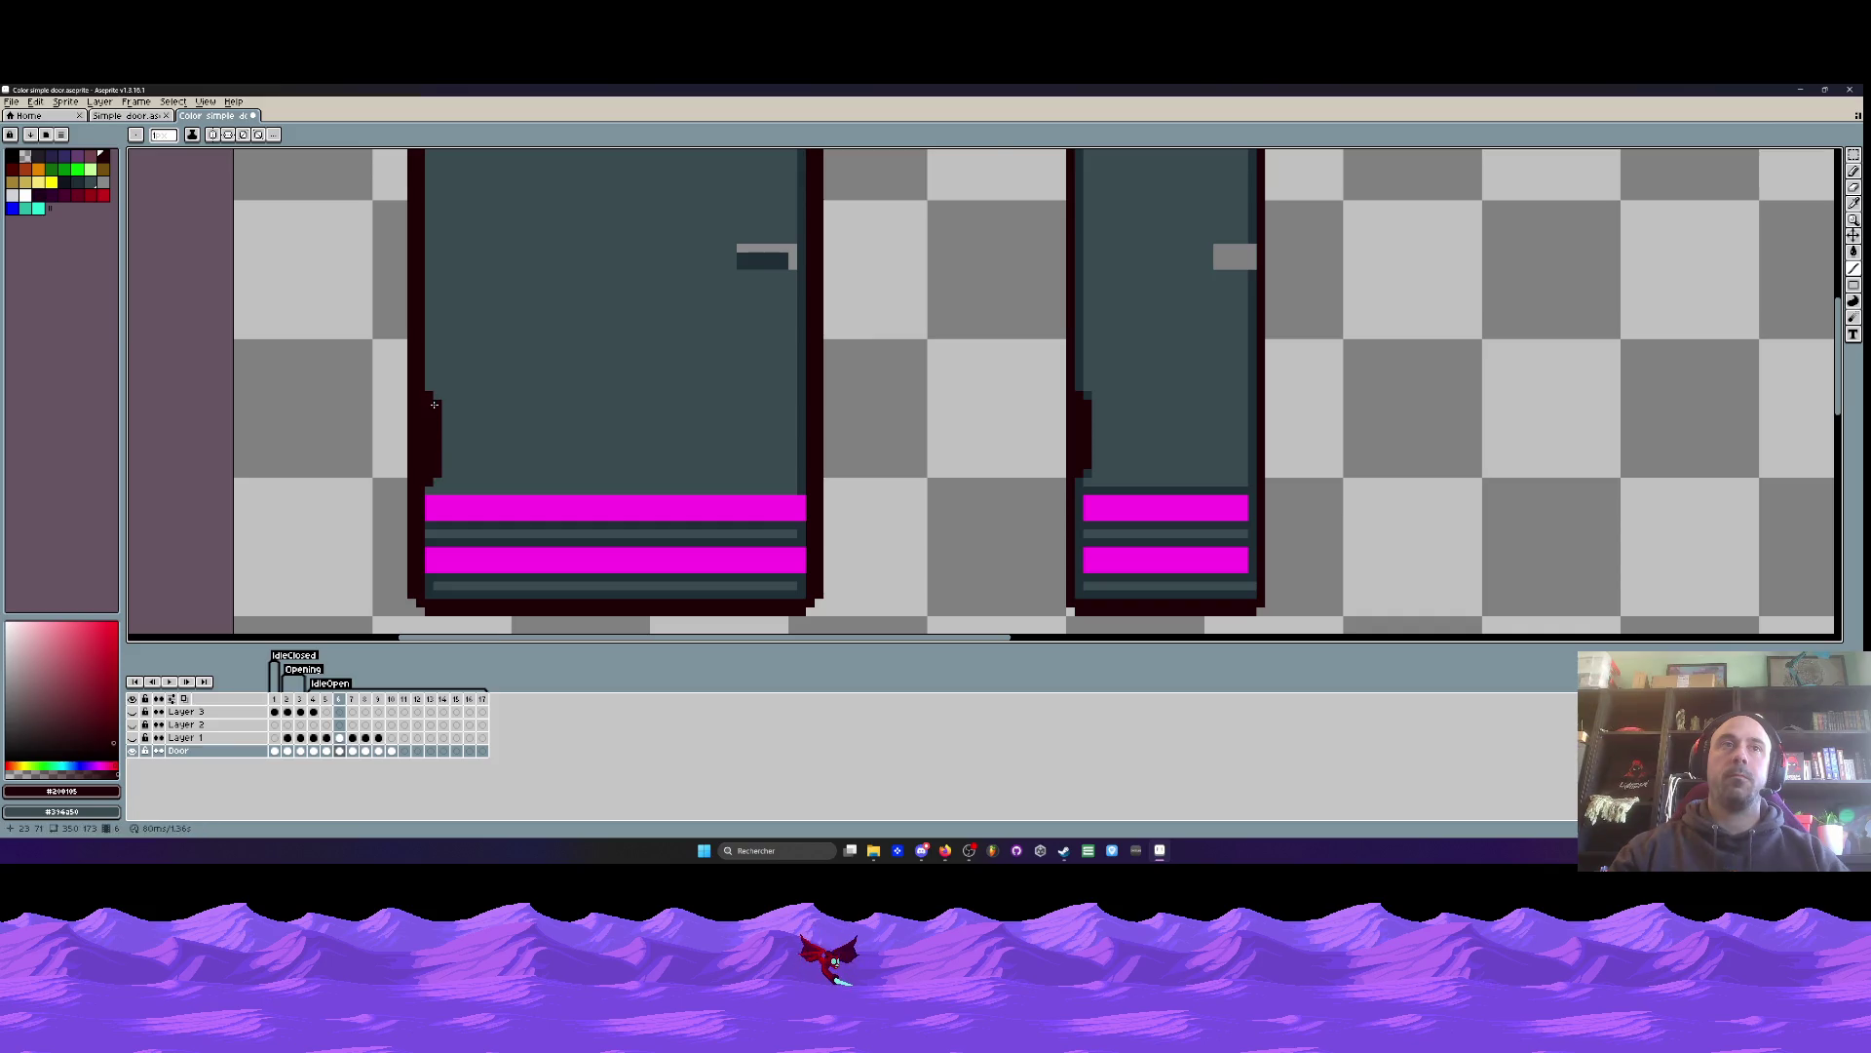
pyautogui.scroll(-3, 434, 403)
pyautogui.scroll(3, 438, 270)
pyautogui.moveTo(439, 400); pyautogui.dragTo(445, 395)
pyautogui.scroll(-3, 447, 344)
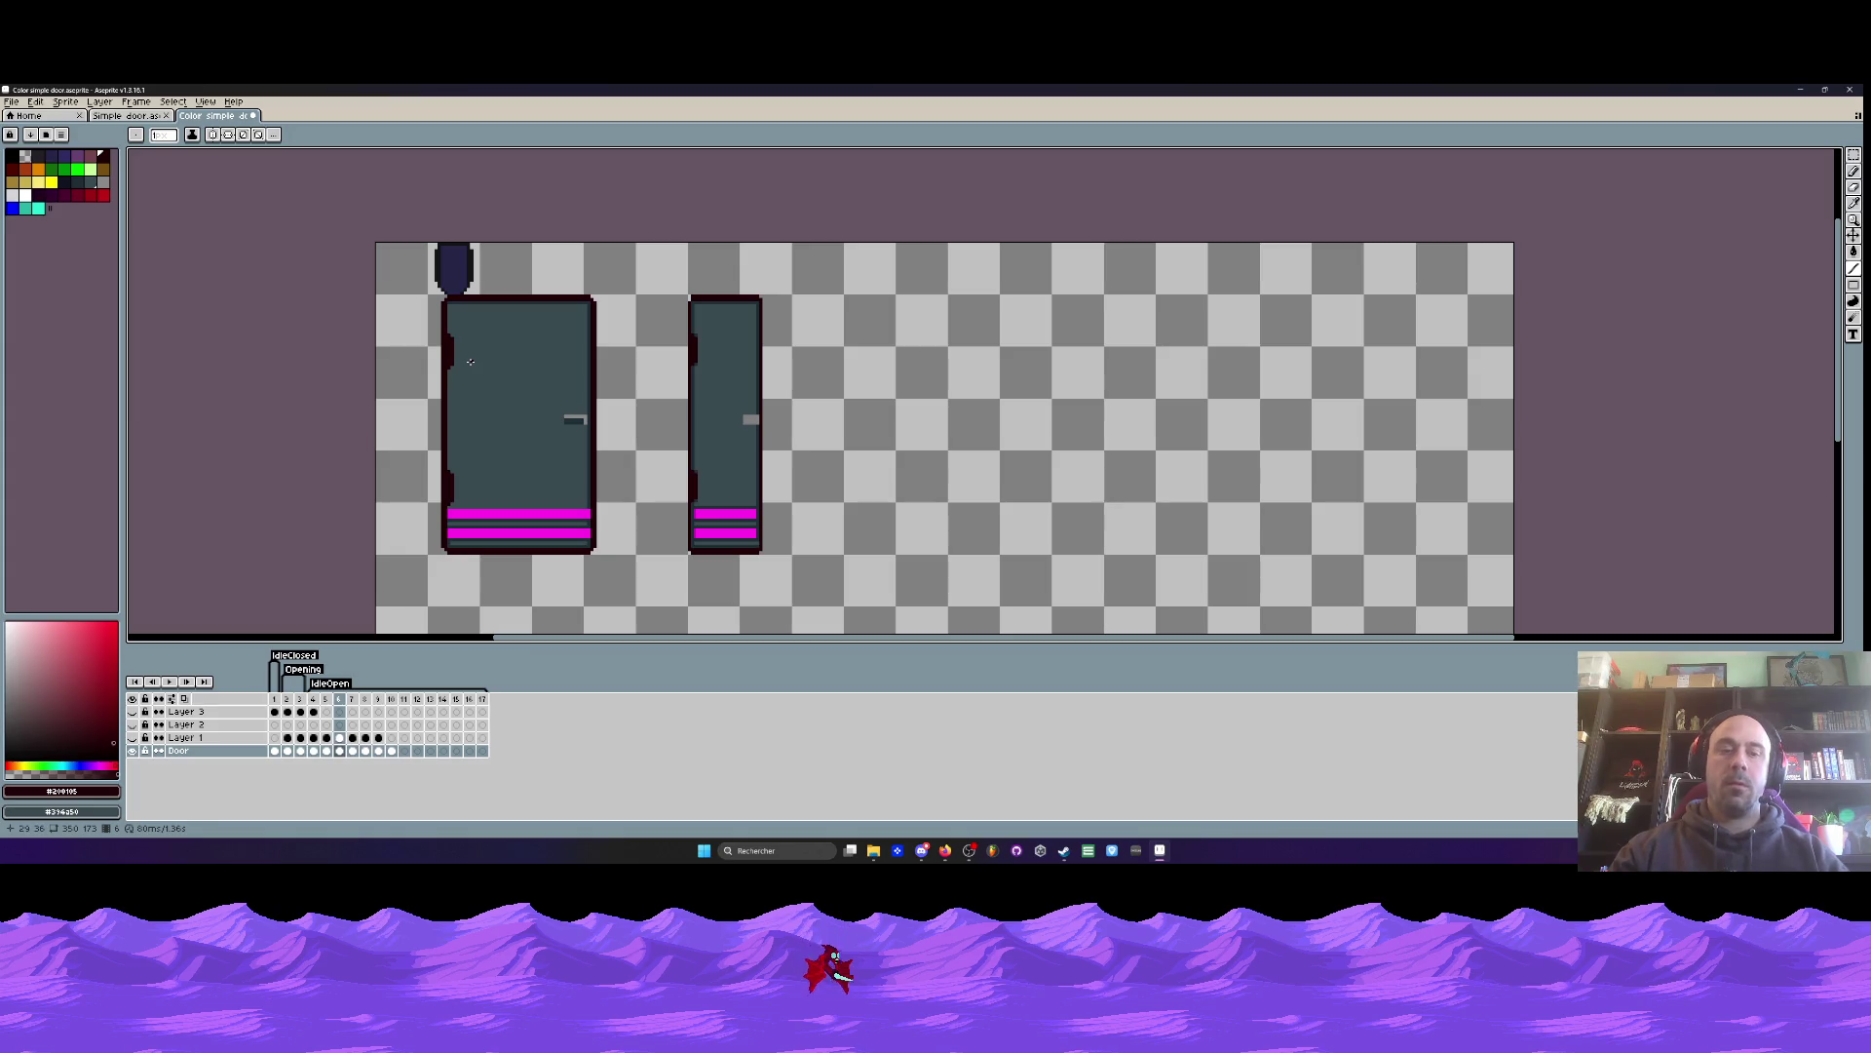
# - Eyedrop #202e37 and draw shading lines down the door's left edge and along its bottom
pyautogui.press('i')
pyautogui.scroll(2, 635, 348)
pyautogui.click(630, 351)
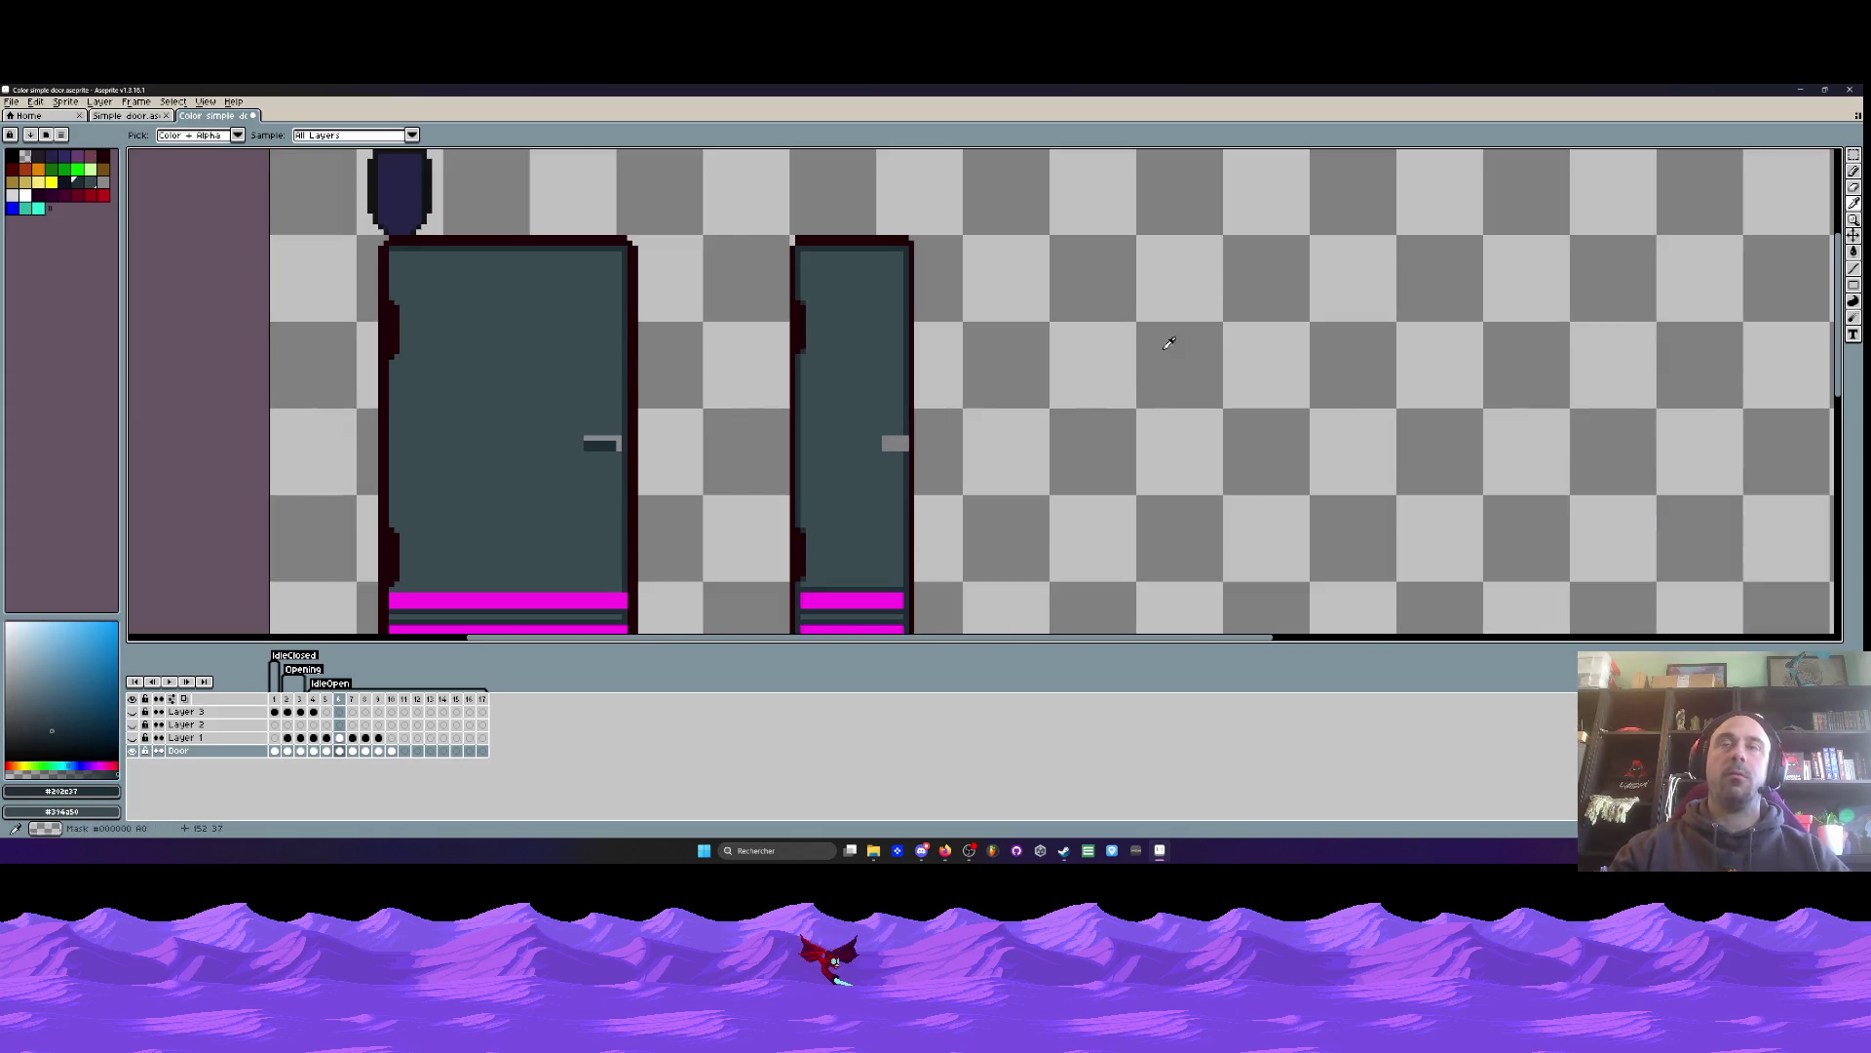
pyautogui.press('l')
pyautogui.scroll(1, 396, 279)
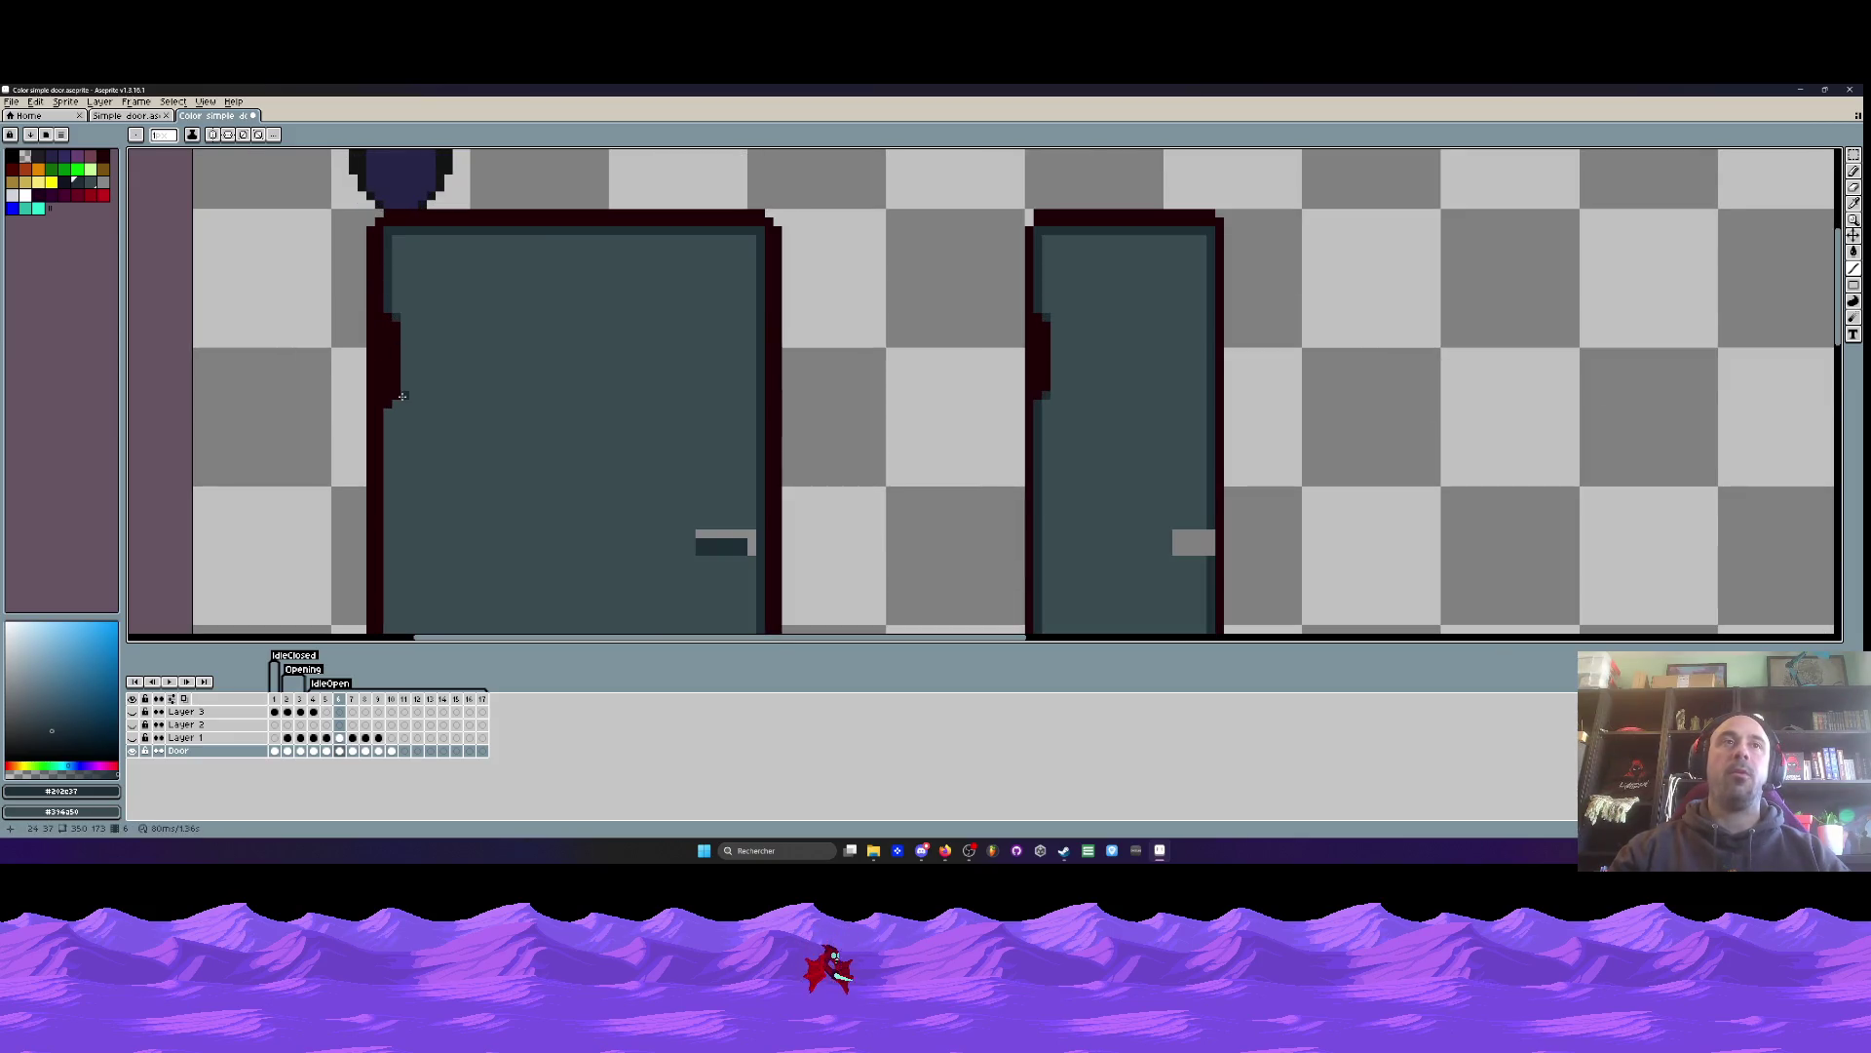
pyautogui.scroll(-3, 388, 414)
pyautogui.scroll(2, 382, 448)
pyautogui.moveTo(382, 258); pyautogui.dragTo(382, 455)
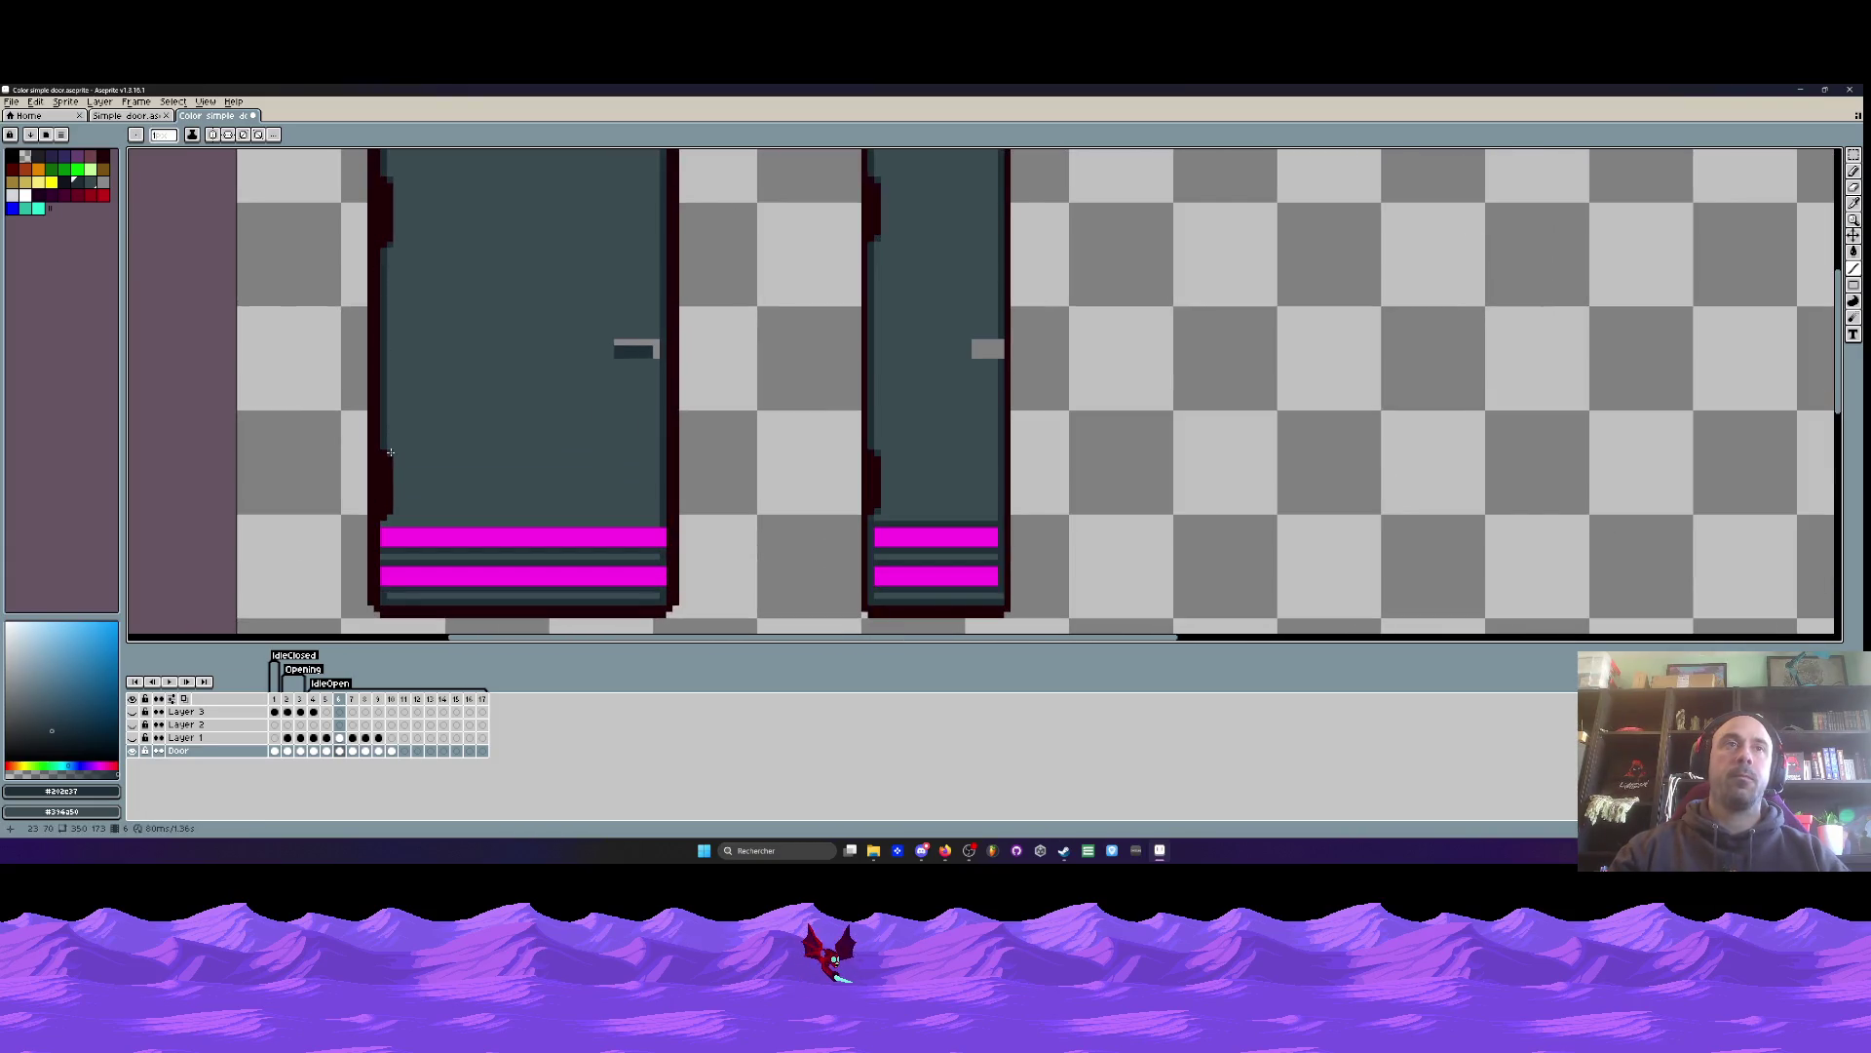
pyautogui.moveTo(383, 523); pyautogui.dragTo(658, 525)
# - Attempt more lines from the door's left edge, cancelling each misplaced one with Escape
pyautogui.scroll(1, 462, 512)
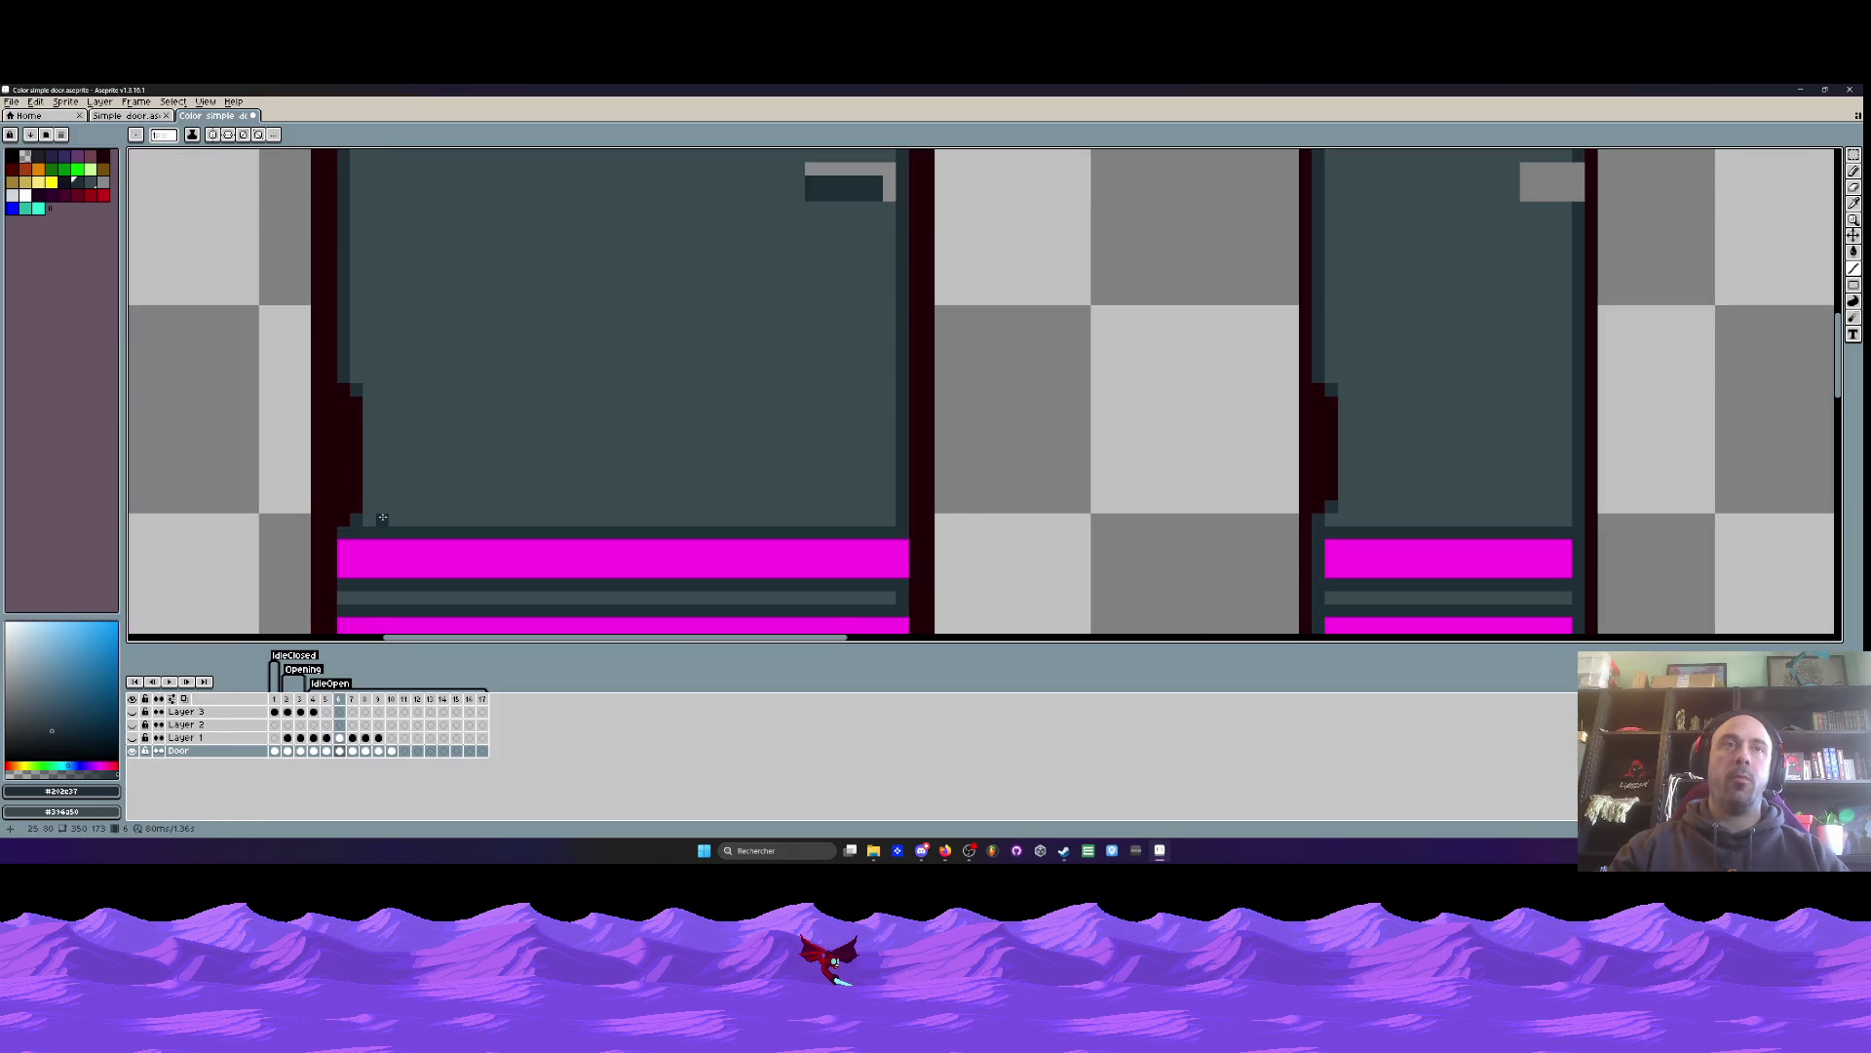
pyautogui.moveTo(340, 390); pyautogui.dragTo(1440, 382)
pyautogui.press('Escape')
pyautogui.moveTo(1335, 503); pyautogui.dragTo(293, 506)
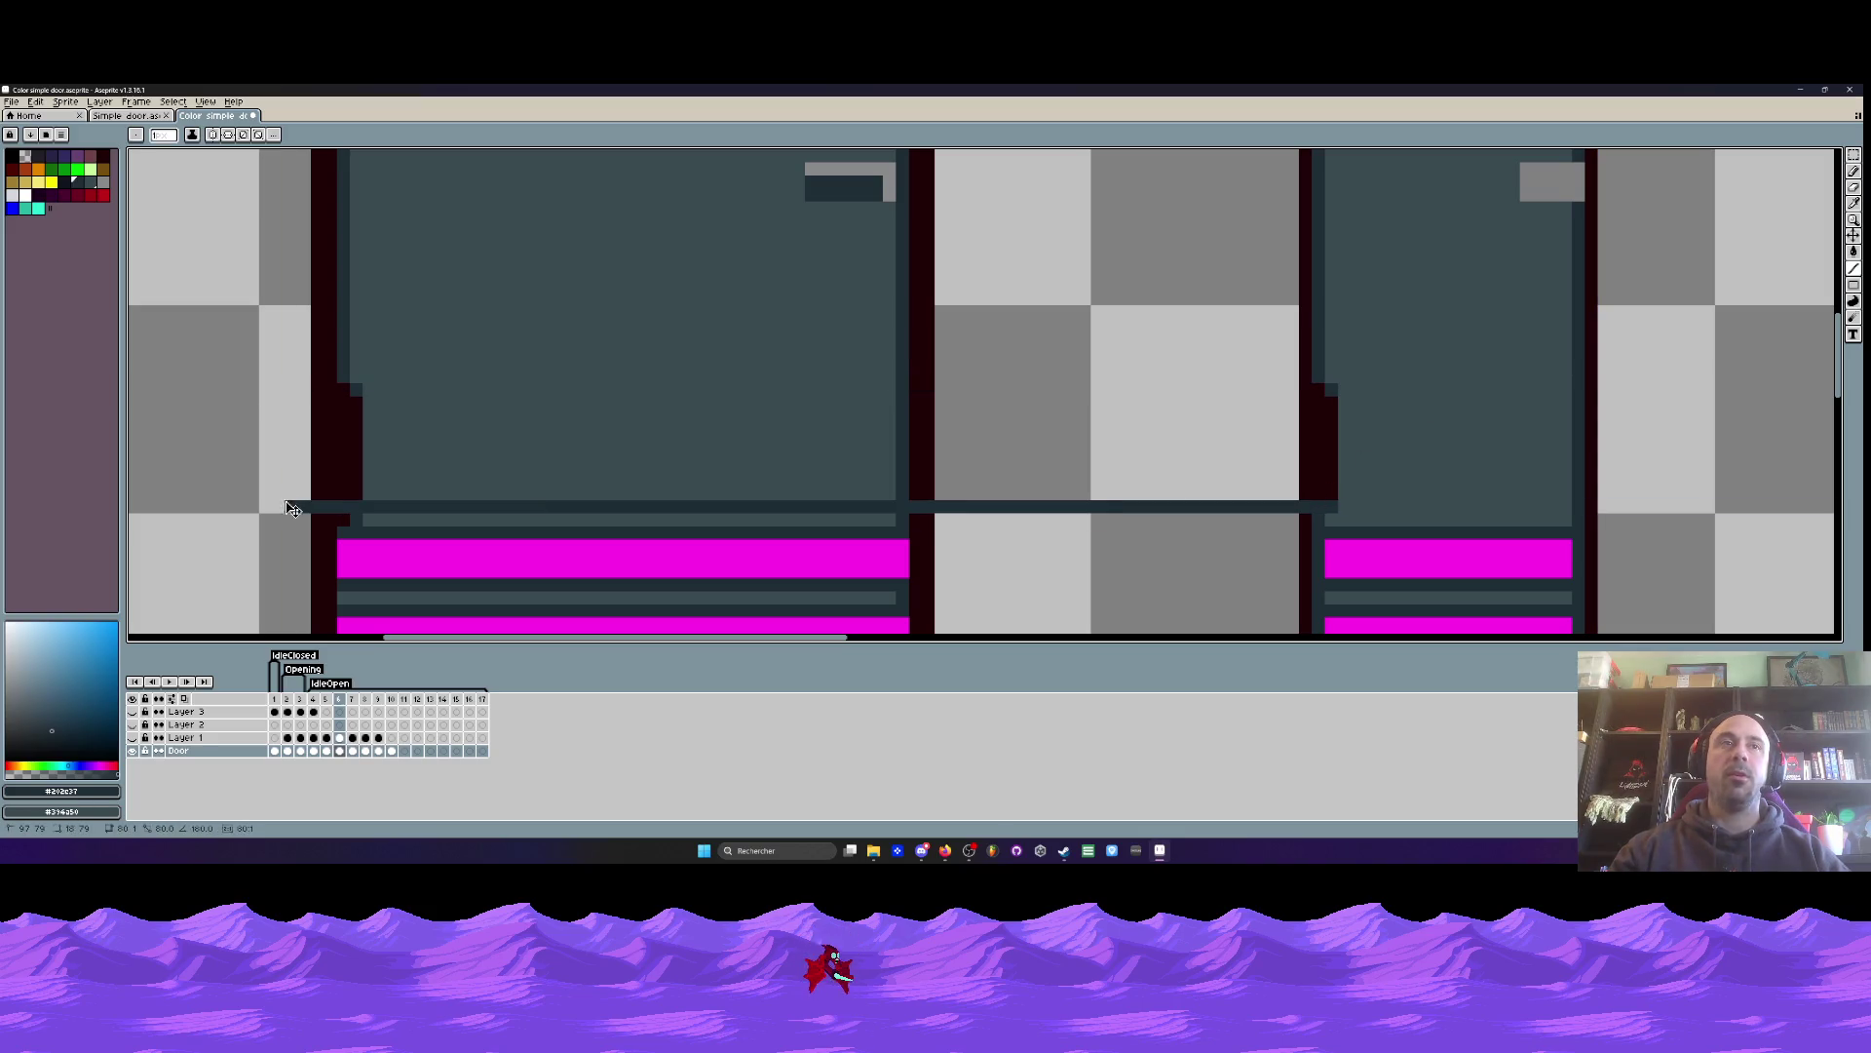
pyautogui.press('Escape')
pyautogui.moveTo(344, 389); pyautogui.dragTo(1478, 388)
pyautogui.press('Escape')
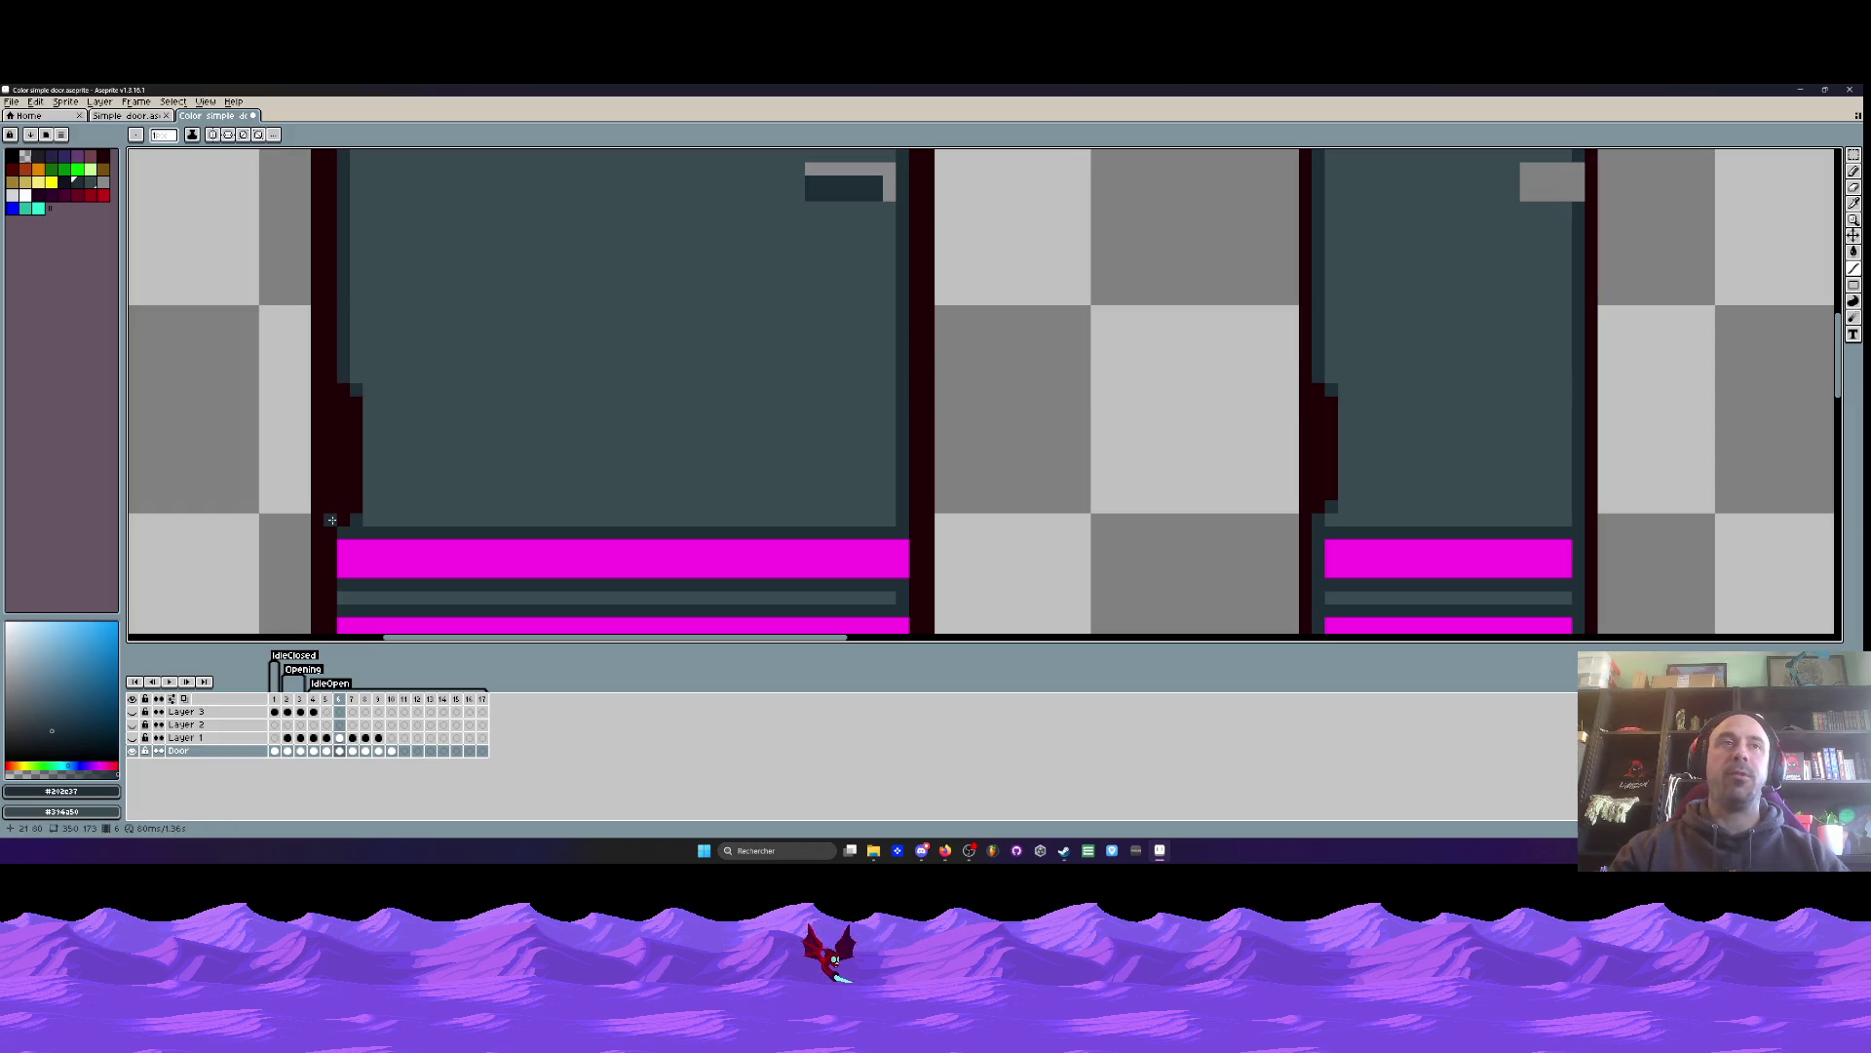
pyautogui.scroll(2, 331, 519)
# - Paint over the stray gray lower-left corner pixel in the door's slate body colour
pyautogui.press('m')
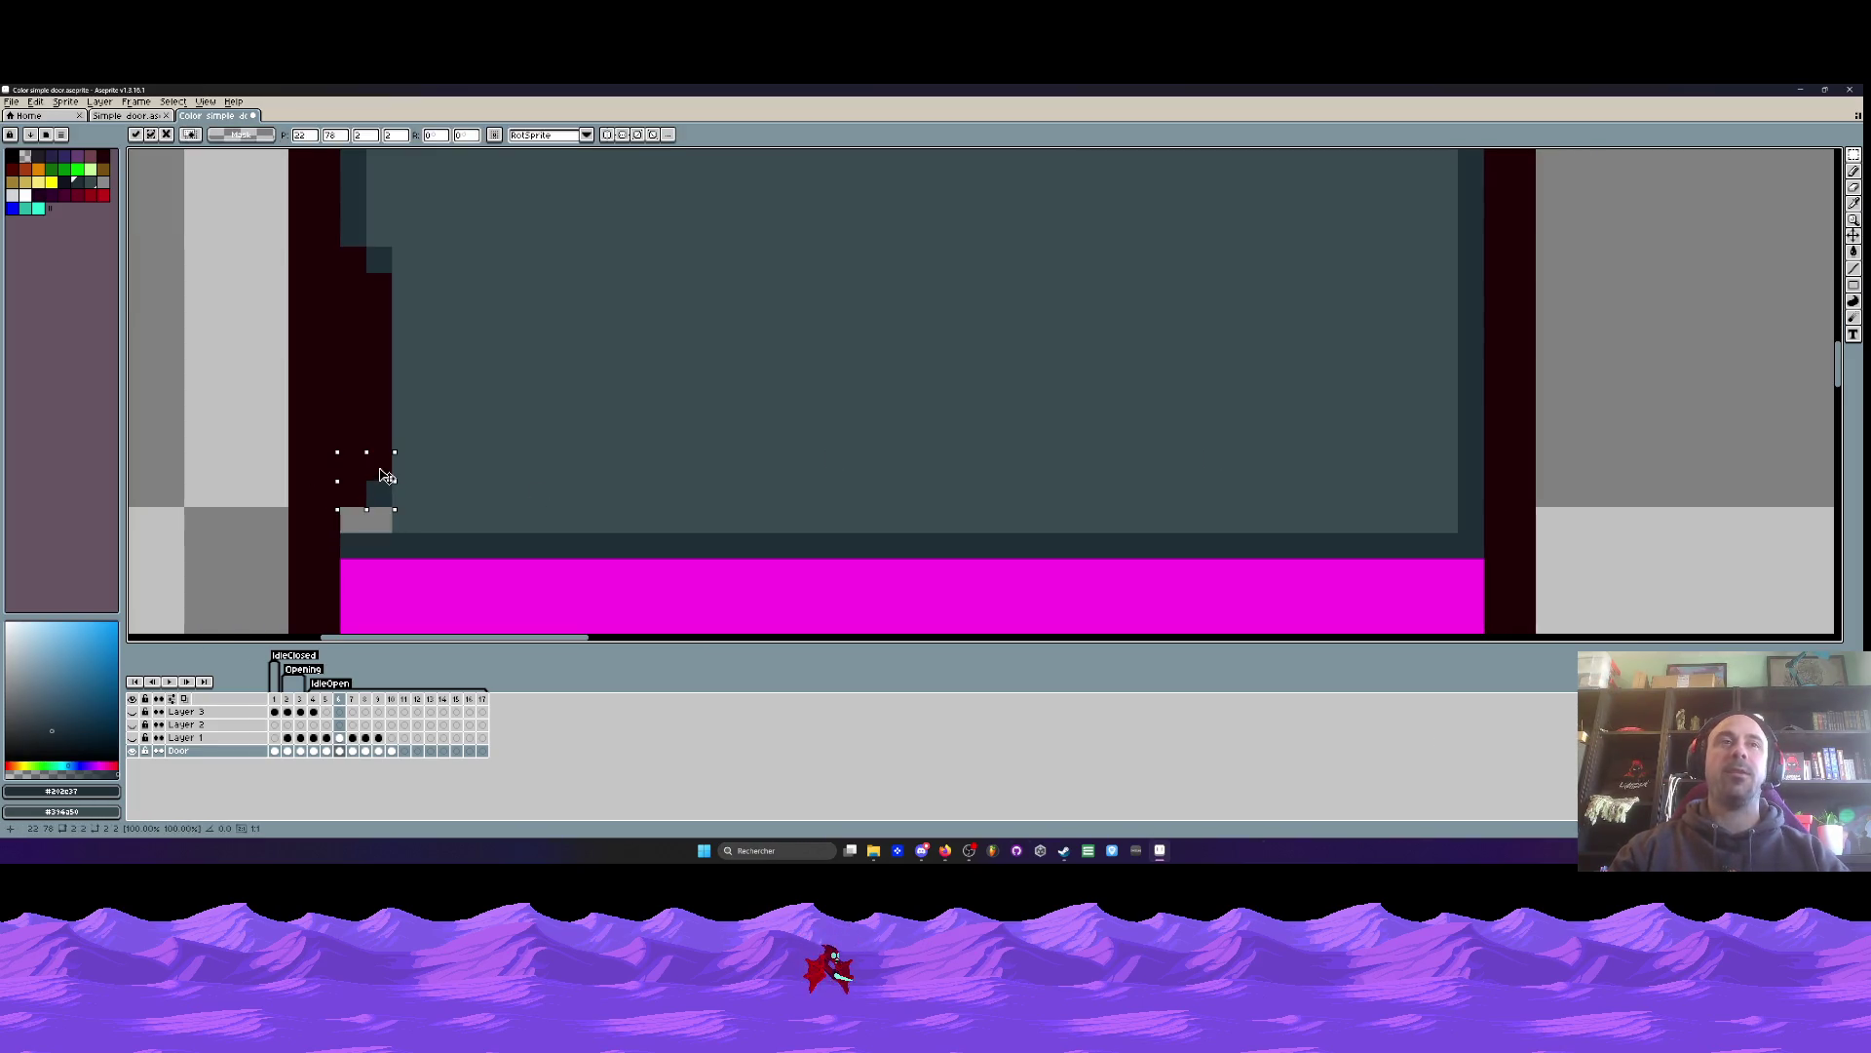
pyautogui.press('b')
pyautogui.click(353, 520)
pyautogui.keyDown('alt'); pyautogui.click(430, 497); pyautogui.keyUp('alt')
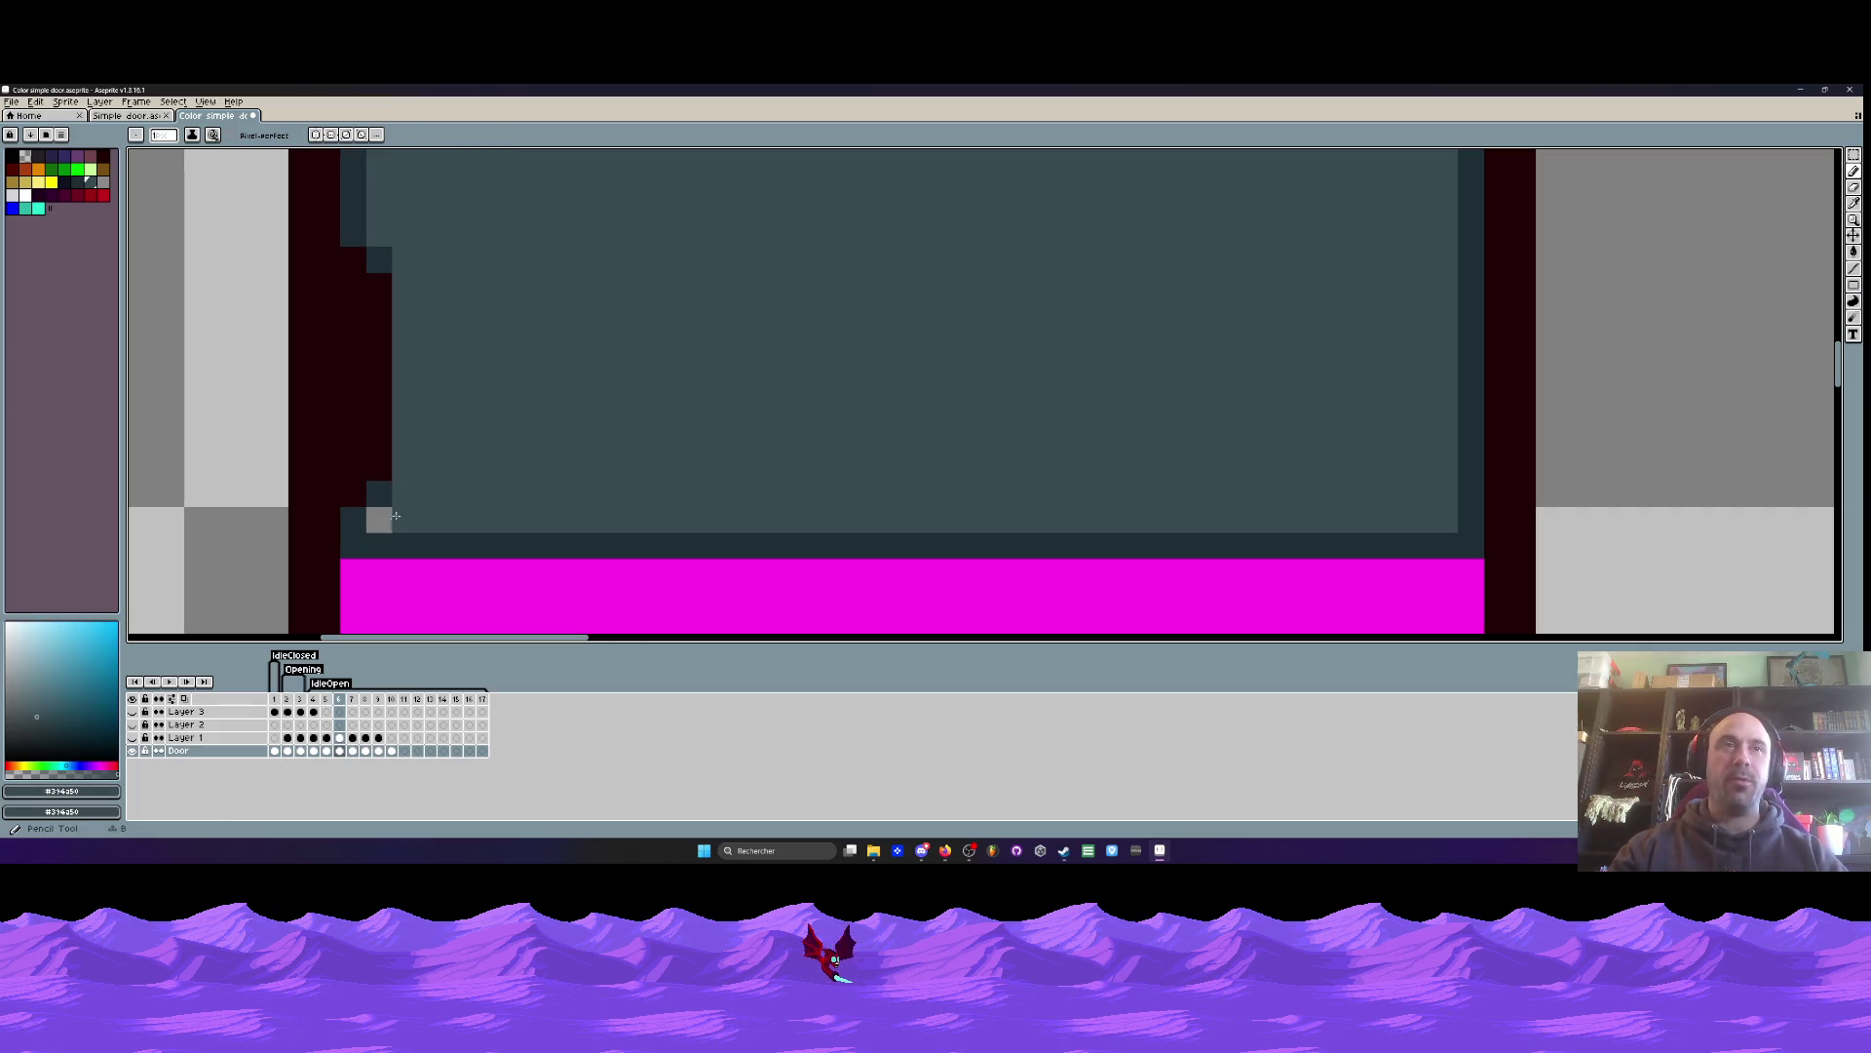
pyautogui.click(379, 520)
pyautogui.scroll(-3, 495, 454)
pyautogui.scroll(2, 476, 458)
pyautogui.scroll(-2, 485, 448)
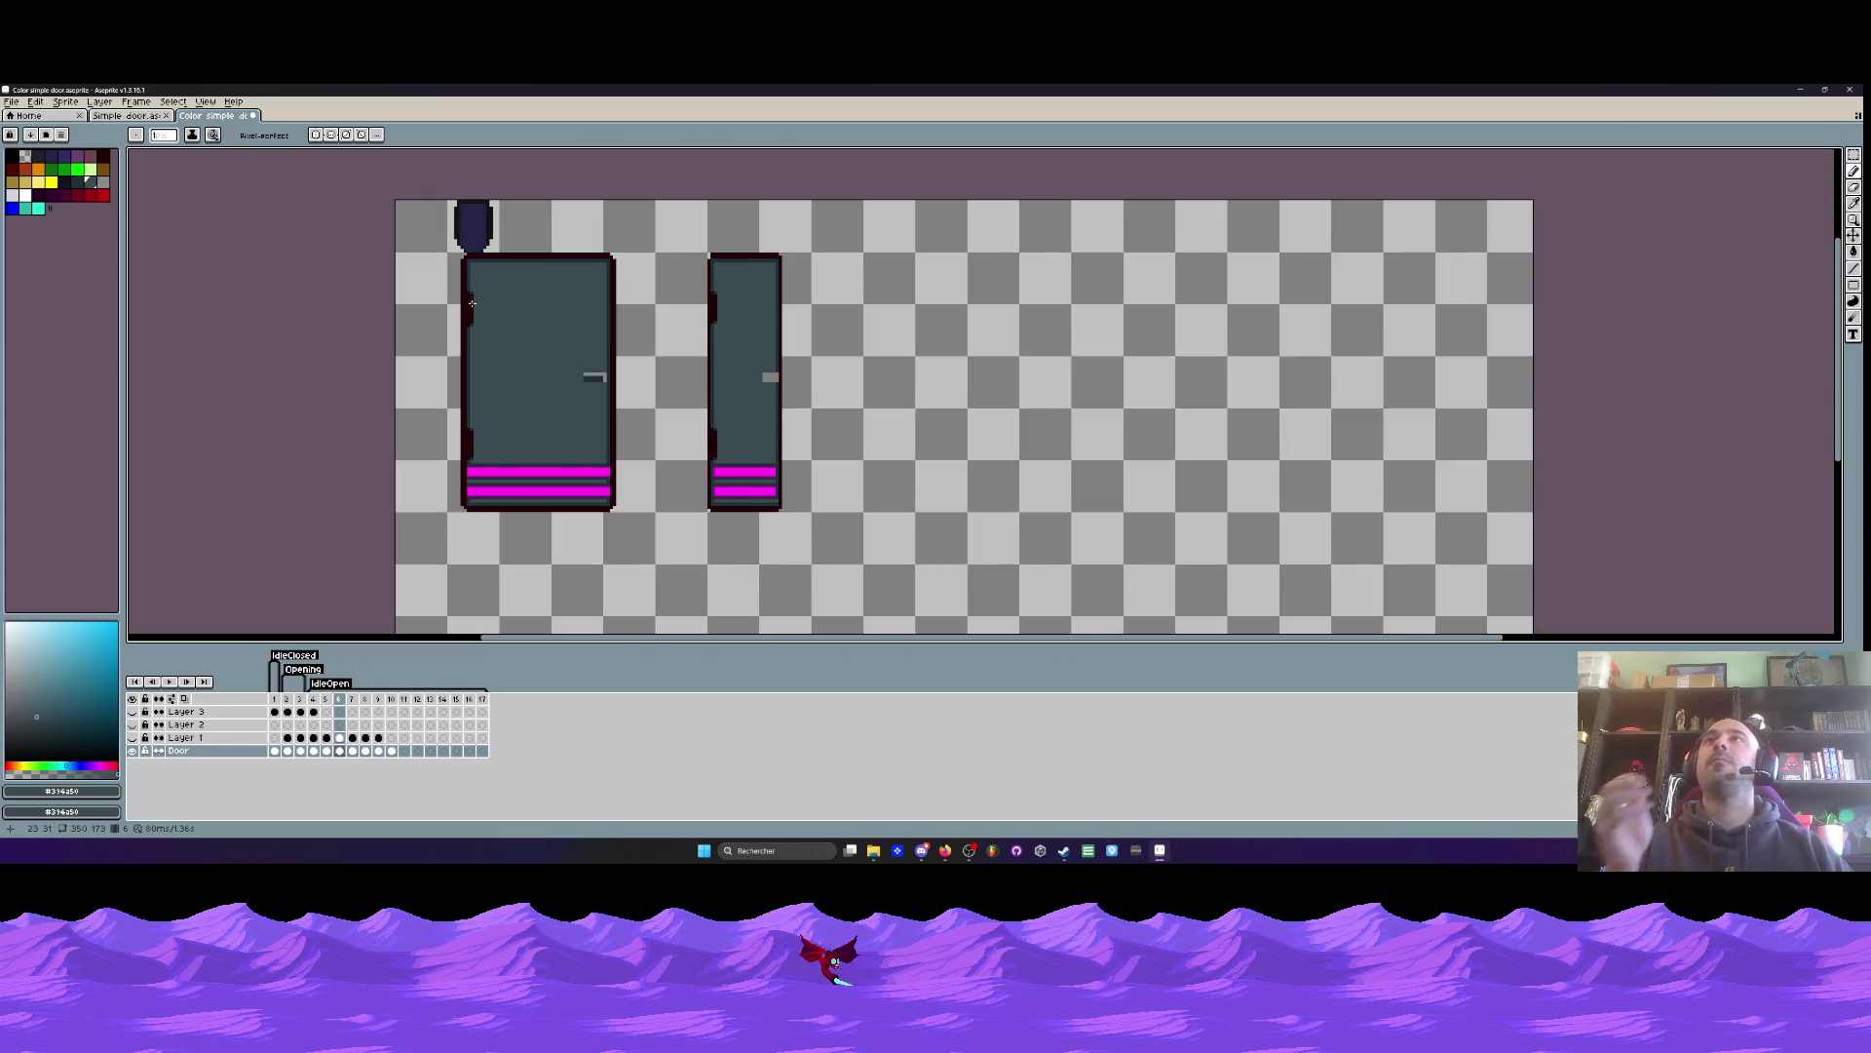
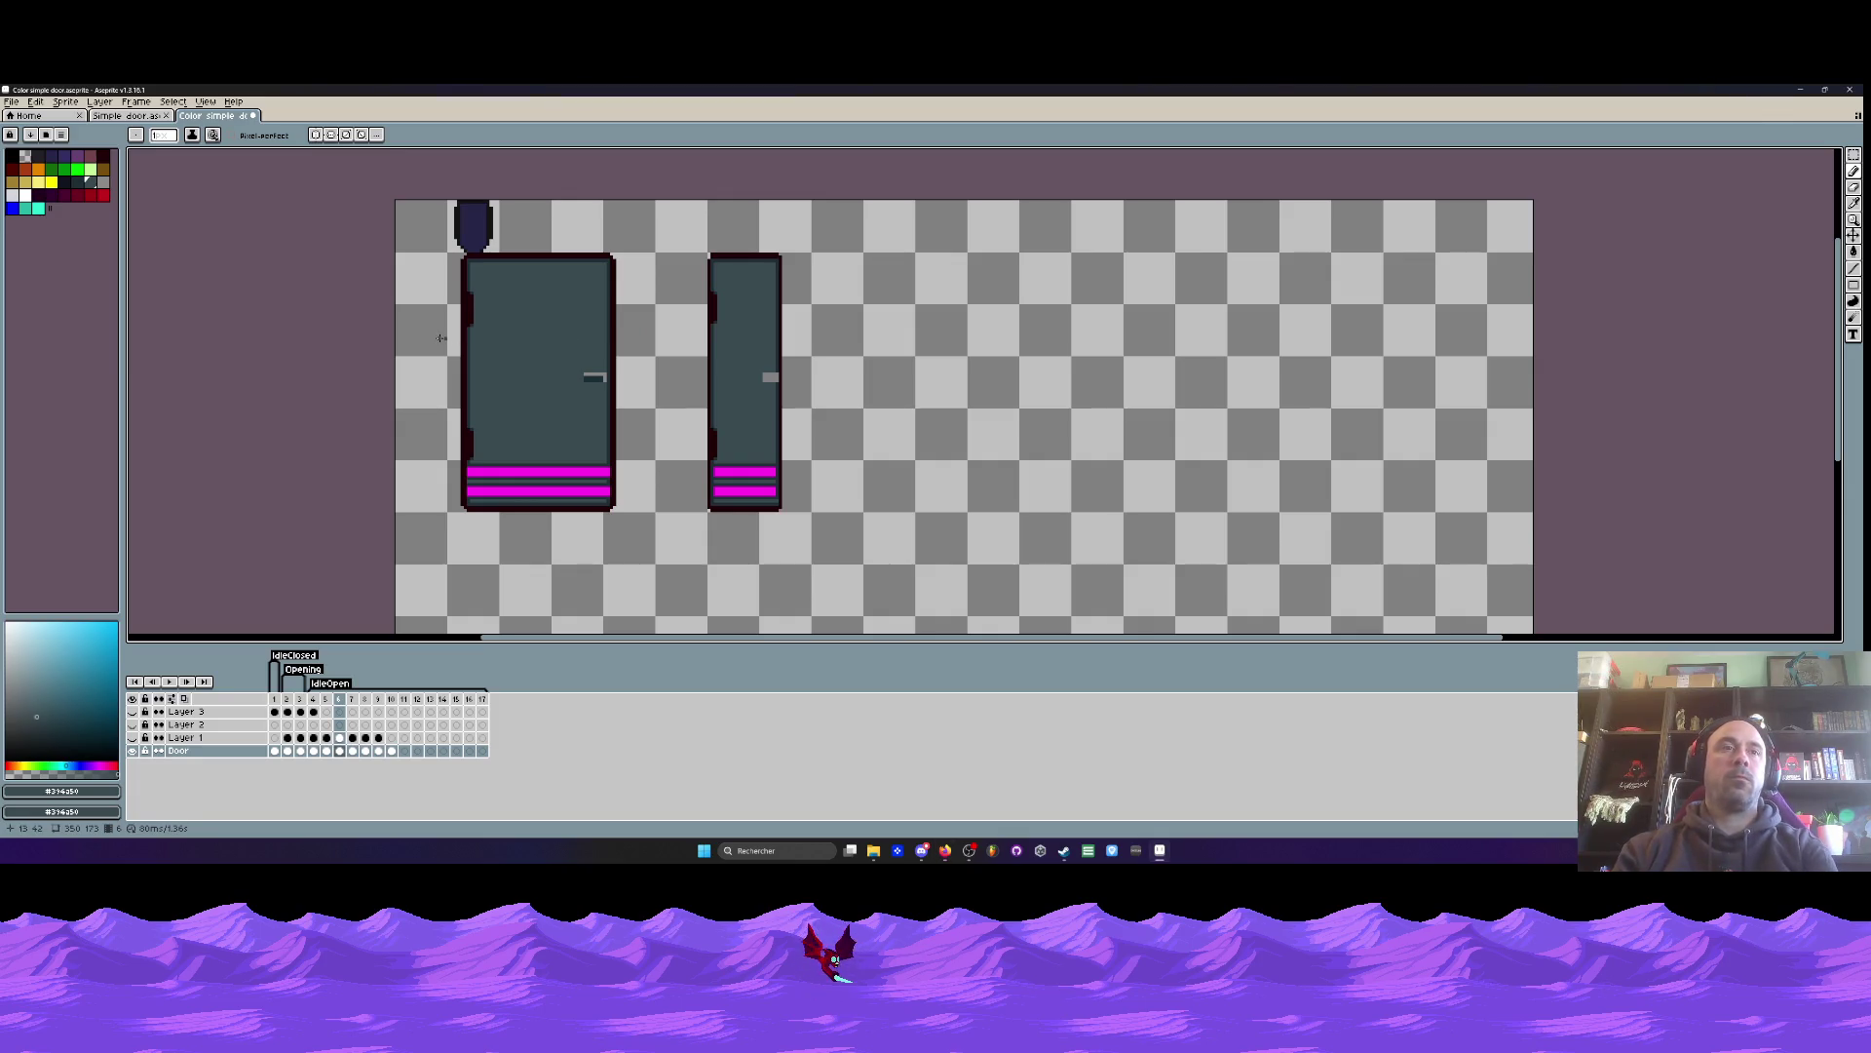
# - Delete frames 11–17 so the door animation ends at frame 10, then preview it
pyautogui.press('Right')
pyautogui.press('Left')
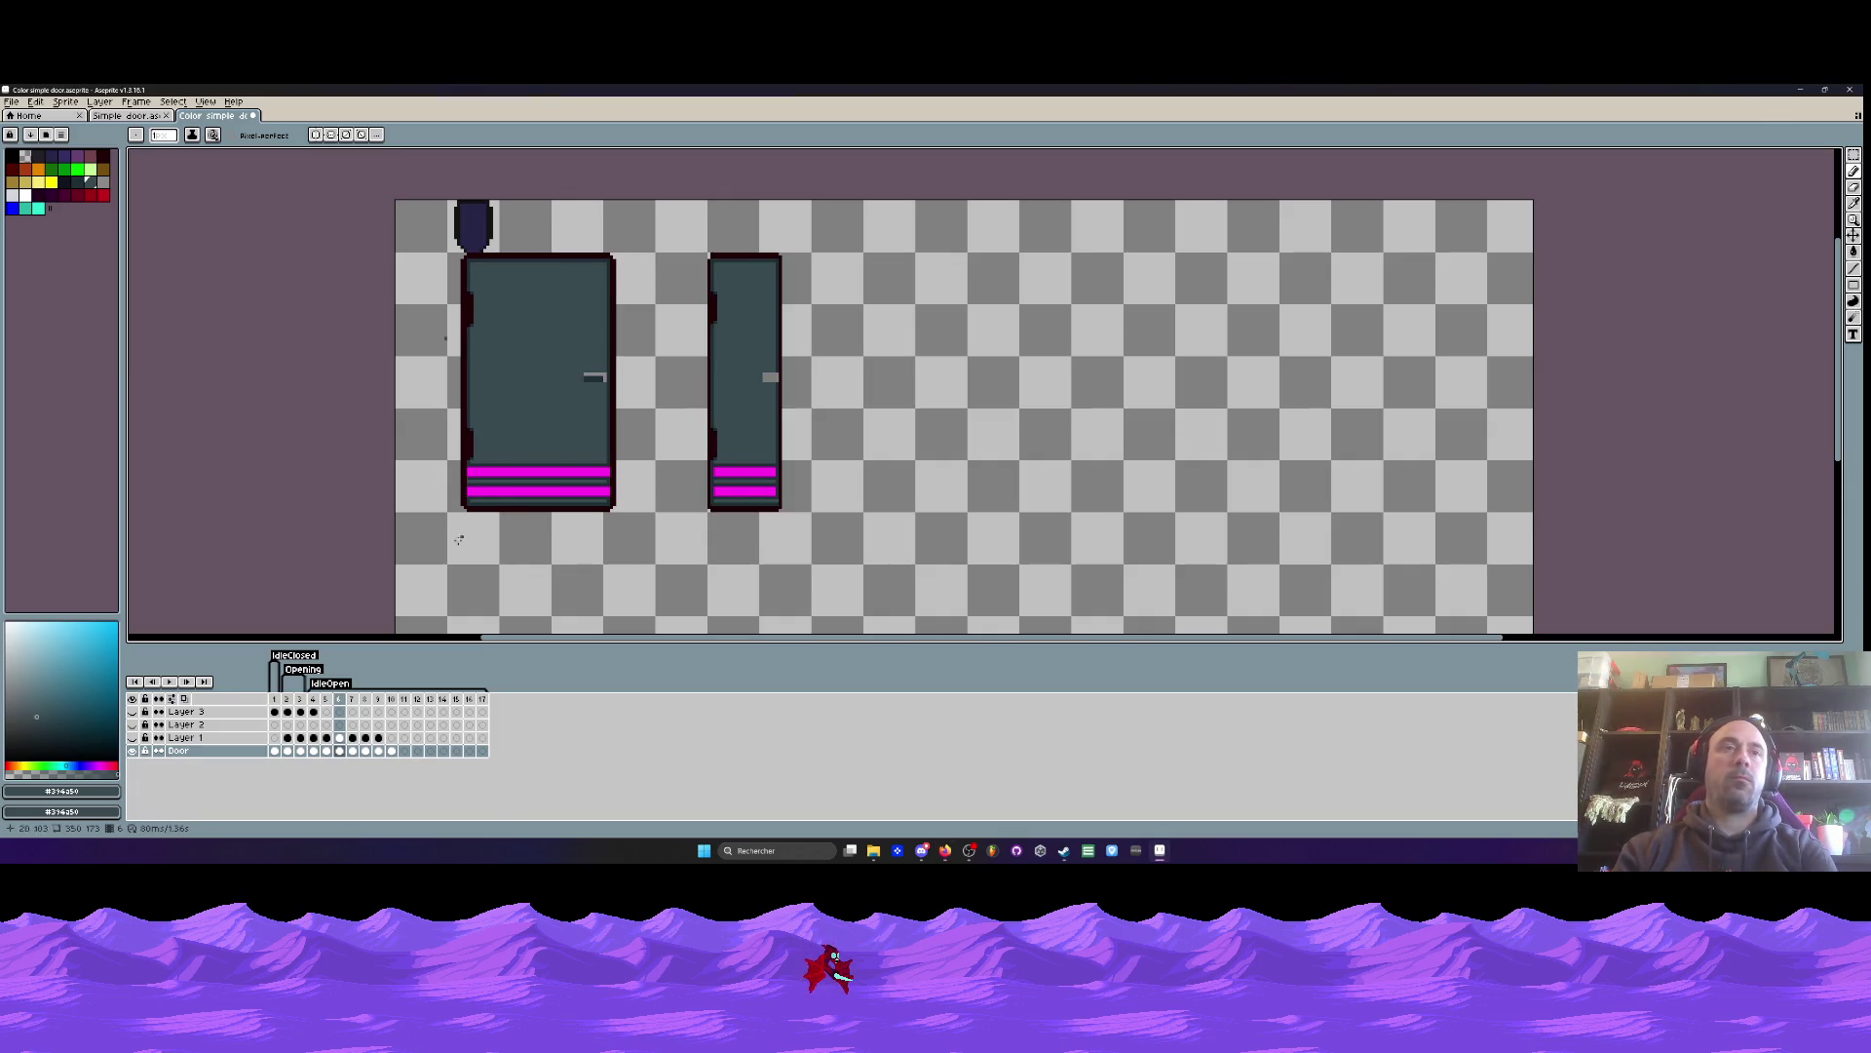
pyautogui.click(340, 737)
pyautogui.click(339, 751)
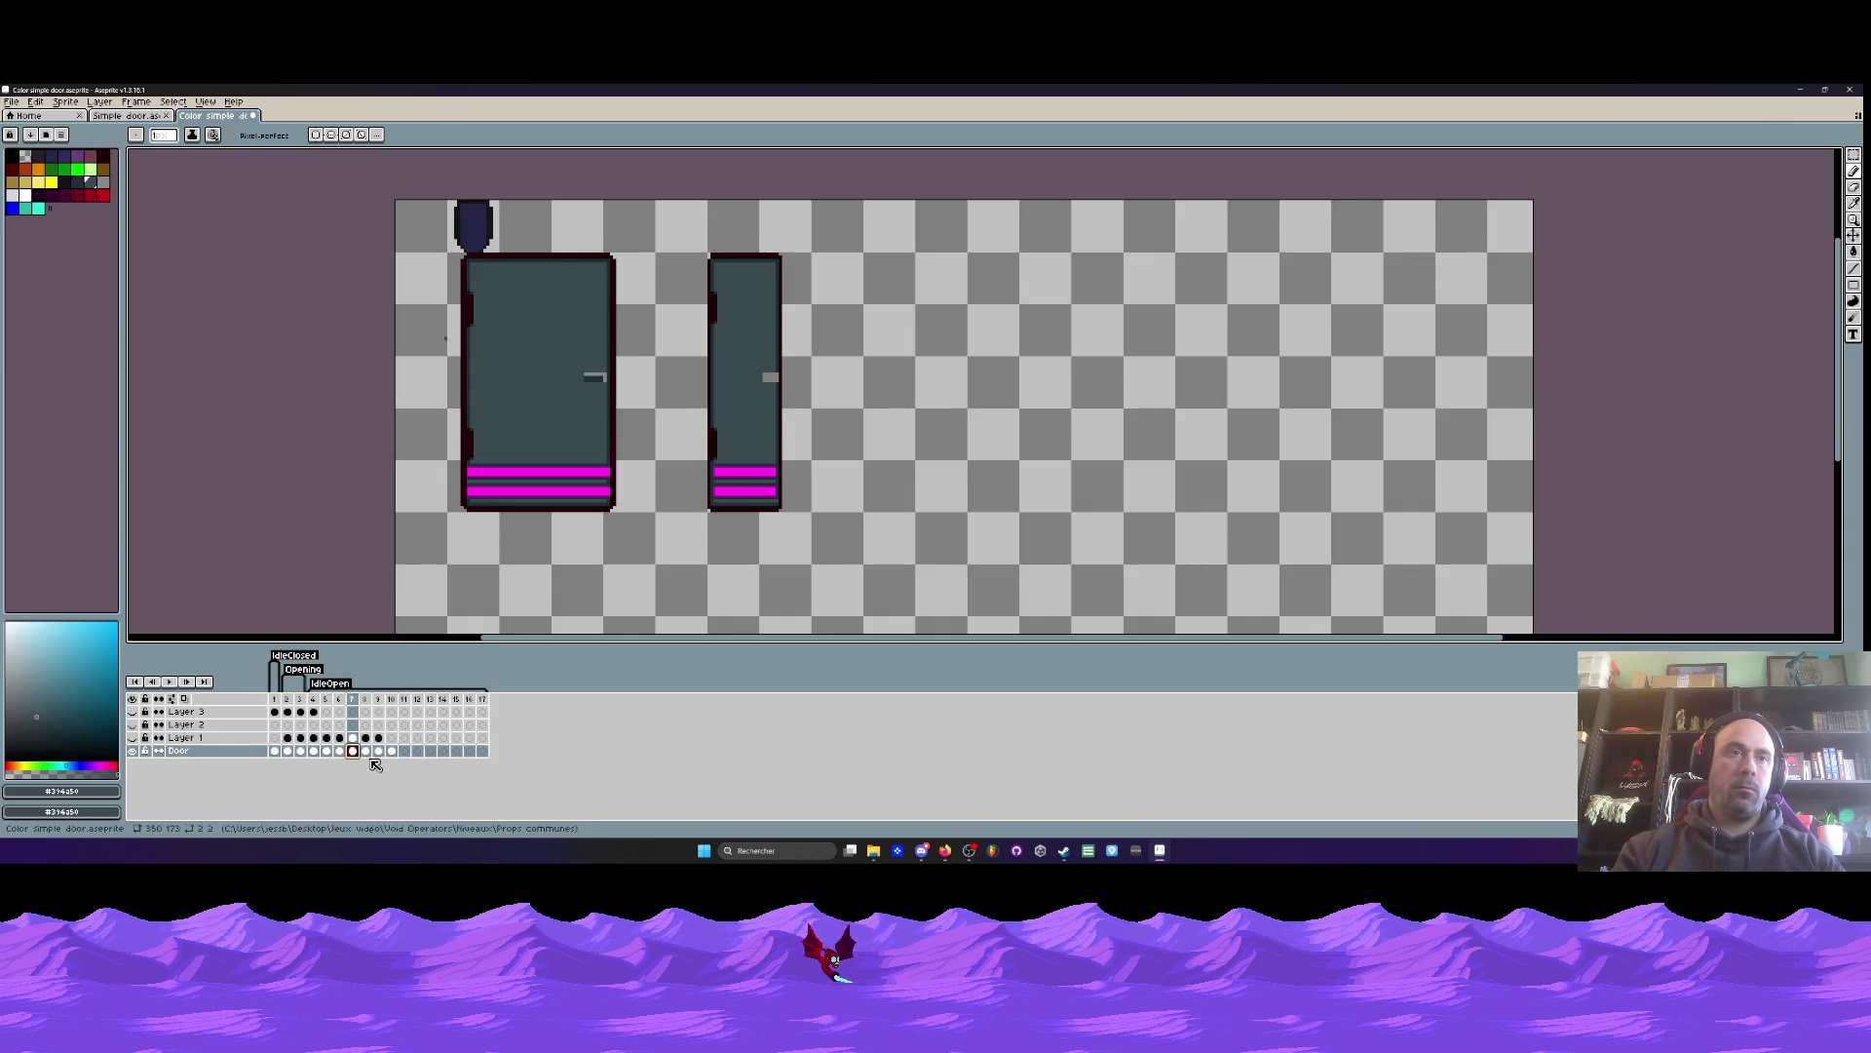
pyautogui.click(380, 752)
pyautogui.moveTo(403, 750); pyautogui.dragTo(536, 769)
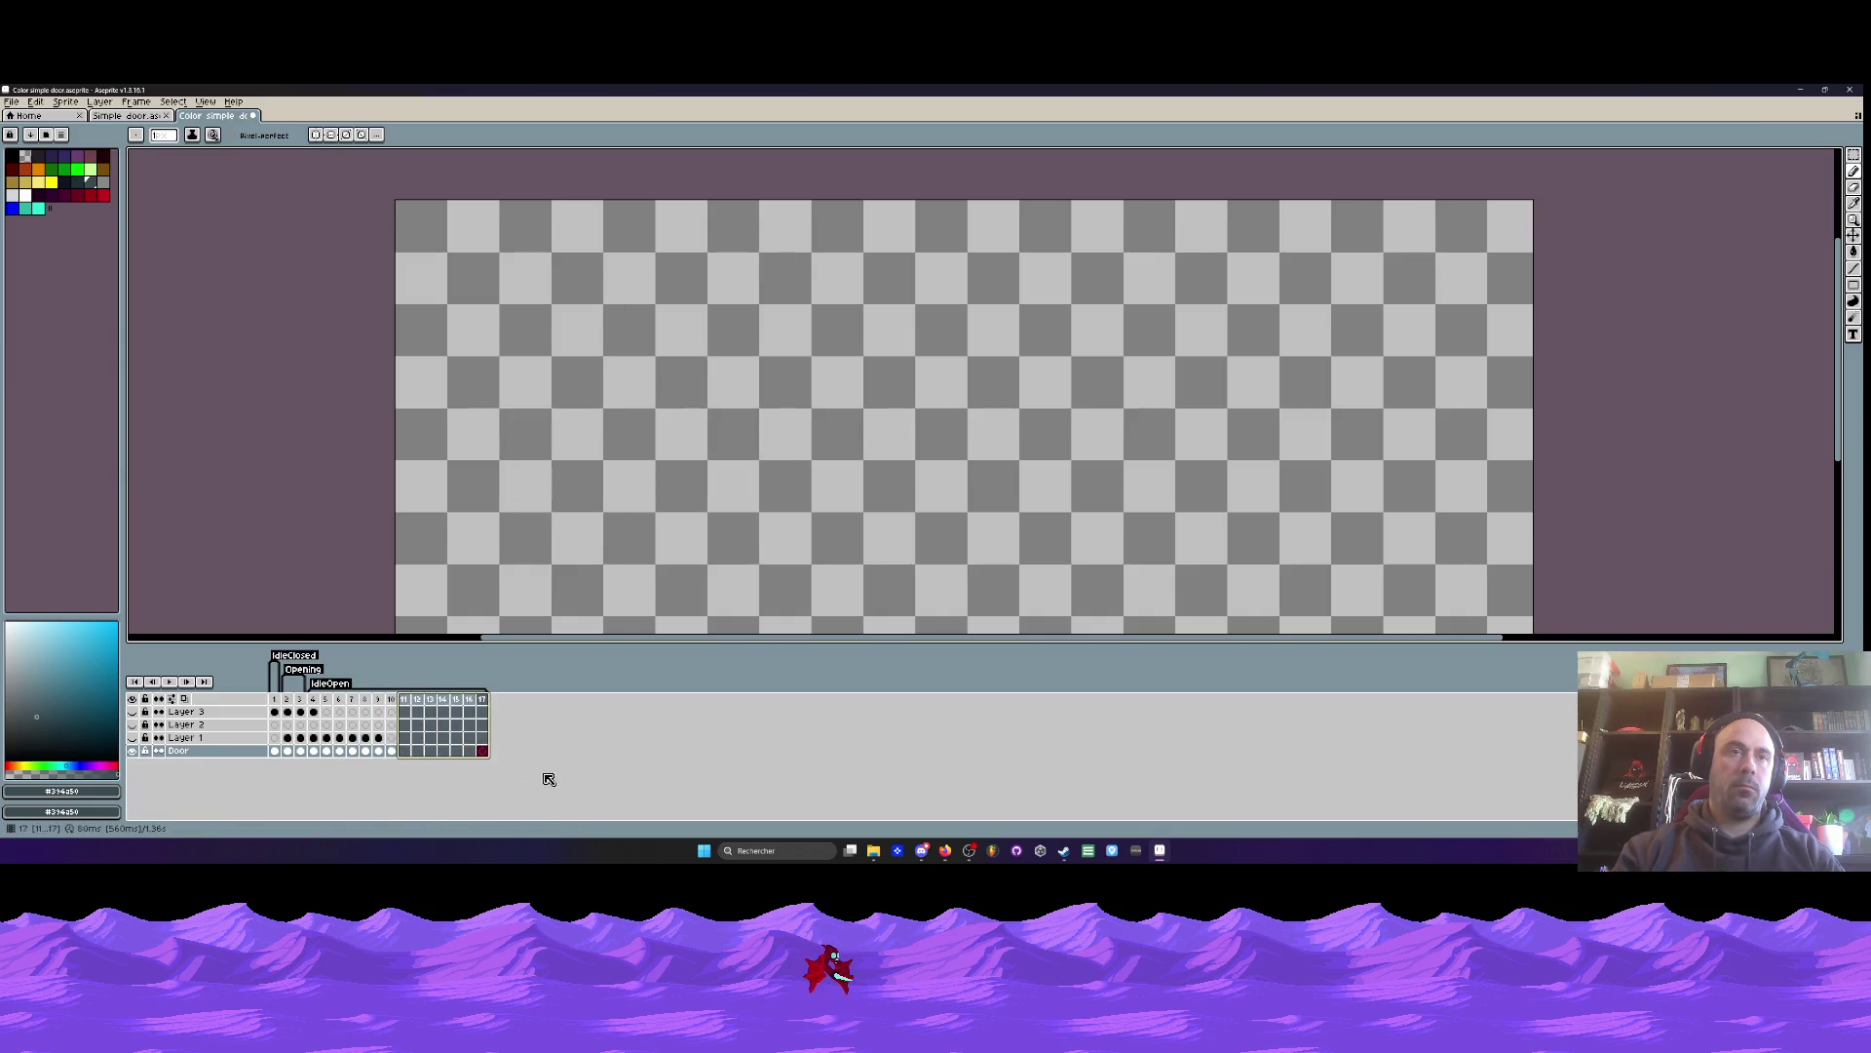
pyautogui.hotkey('alt', 'c')
pyautogui.press('Return')
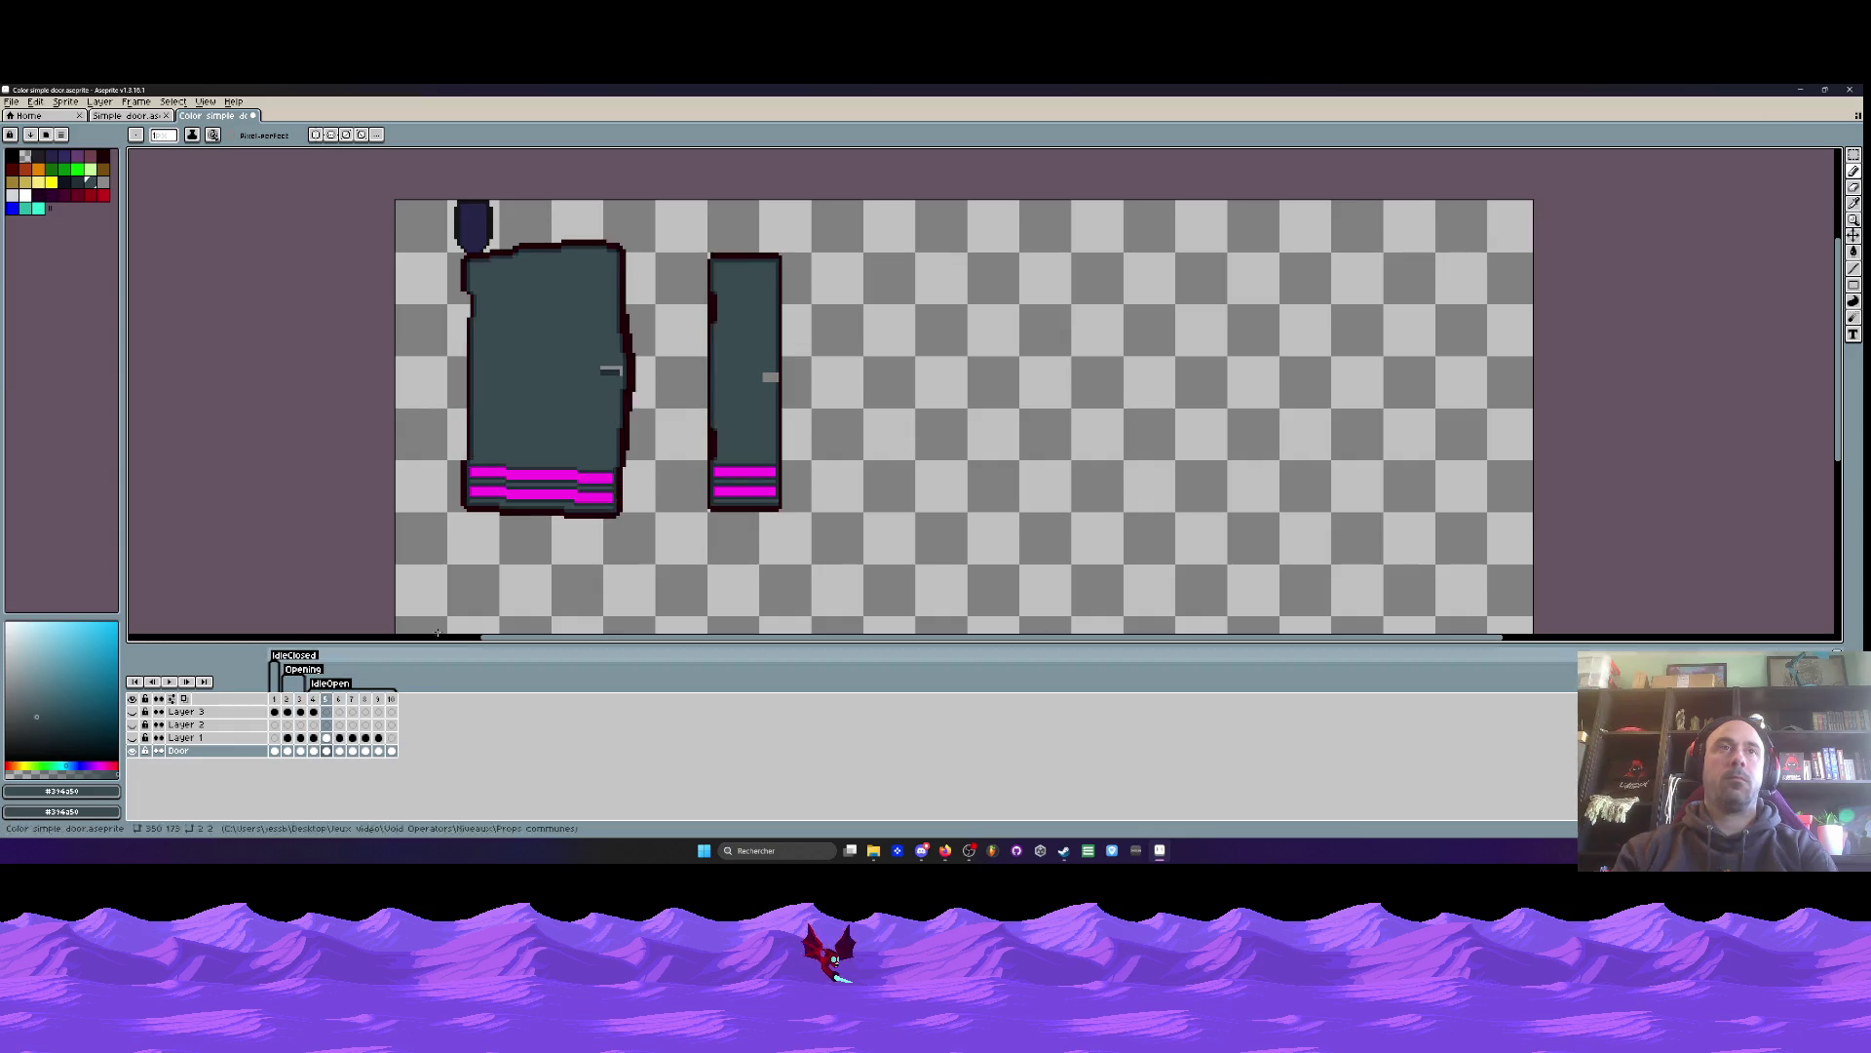
# - Erase the stray pixels left of the door using rectangular selections
pyautogui.scroll(1, 430, 370)
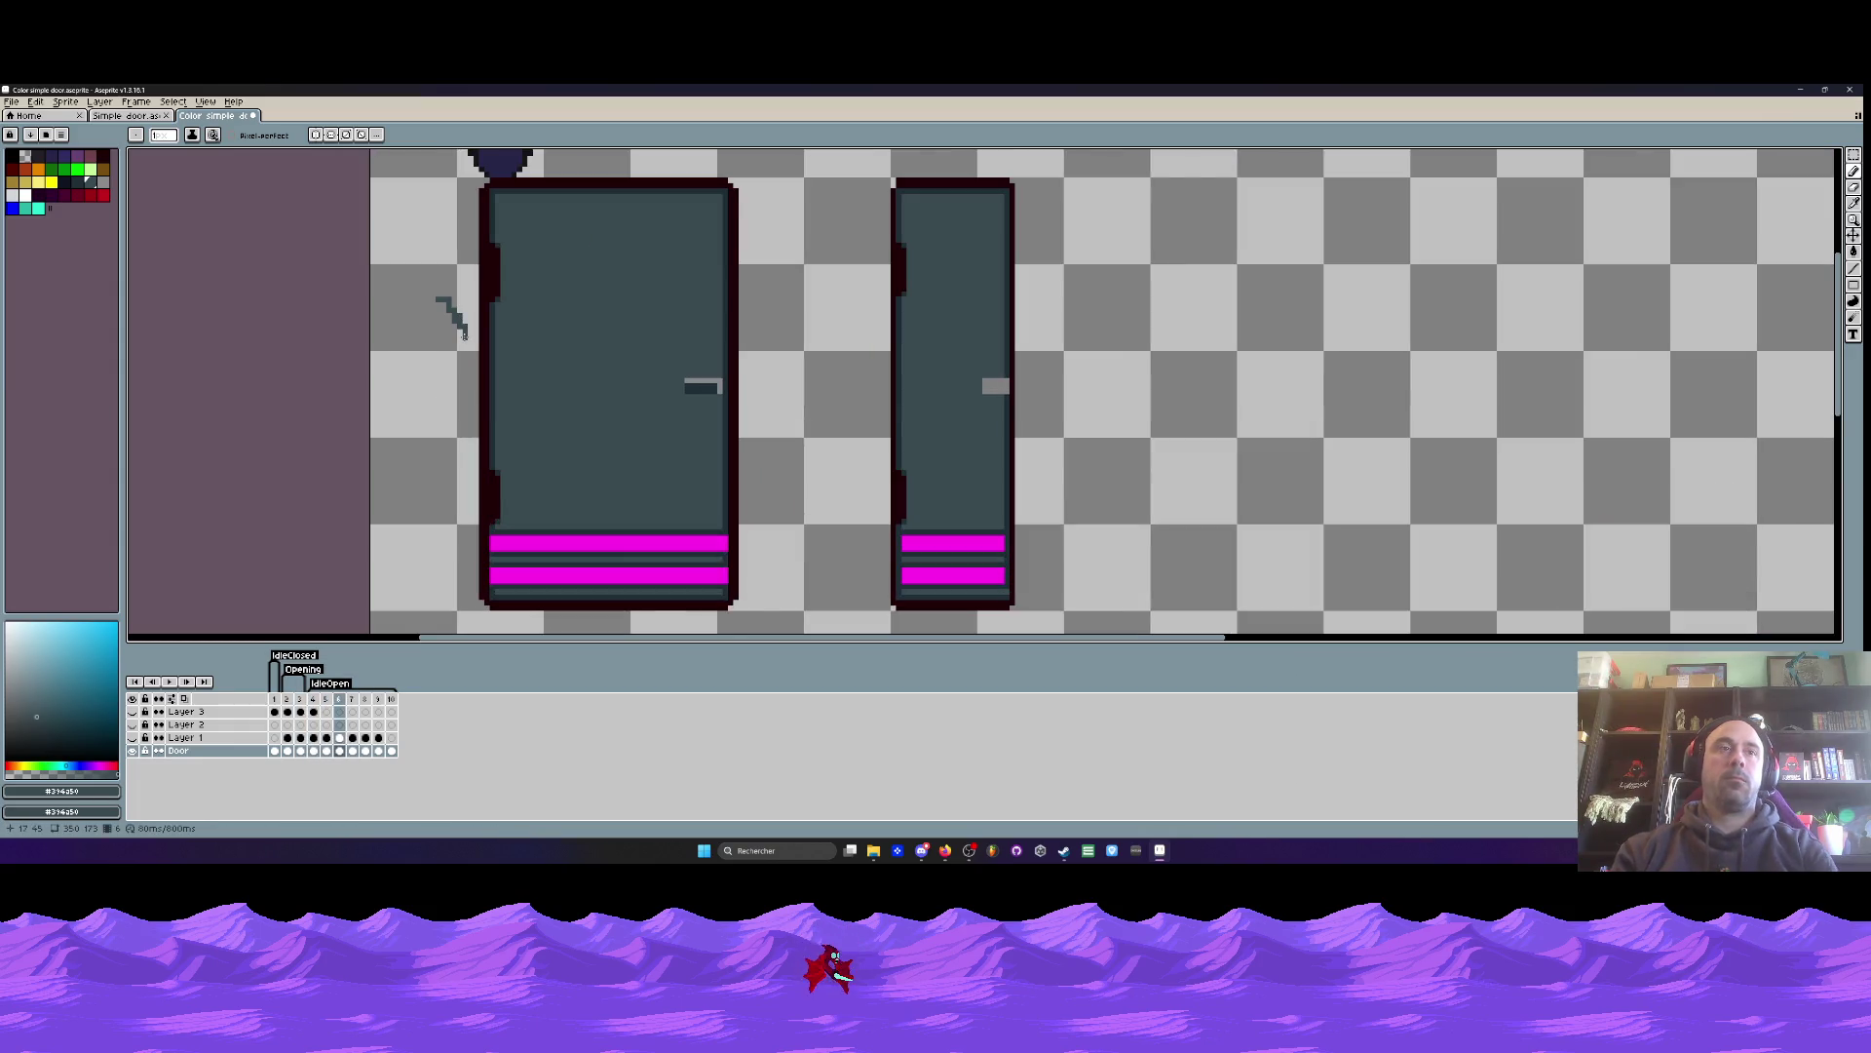
pyautogui.press('m')
pyautogui.scroll(1, 222, 326)
pyautogui.moveTo(451, 250); pyautogui.dragTo(543, 376)
pyautogui.press('Delete')
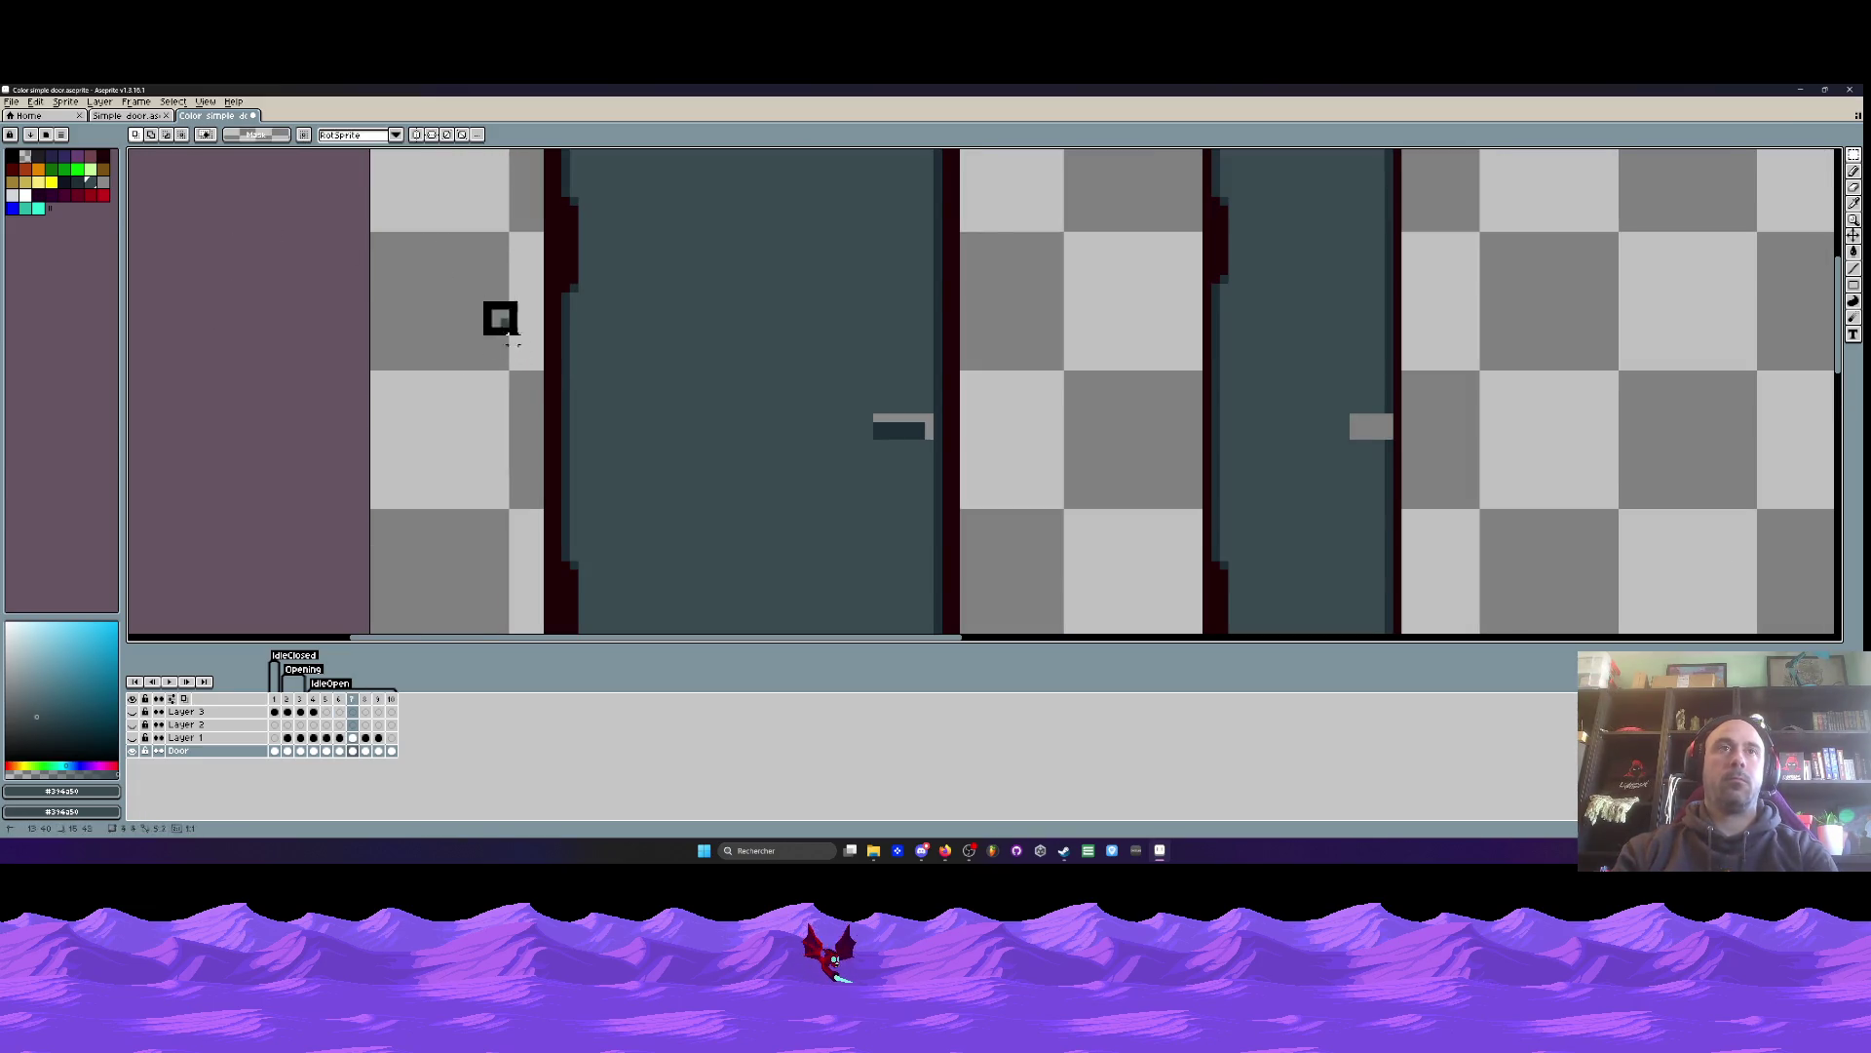
pyautogui.moveTo(478, 295); pyautogui.dragTo(521, 365)
pyautogui.press('Right')
pyautogui.press('Right')
pyautogui.moveTo(448, 292); pyautogui.dragTo(504, 355)
pyautogui.hotkey('ctrl', 'd')
pyautogui.press('Right')
pyautogui.press('Right')
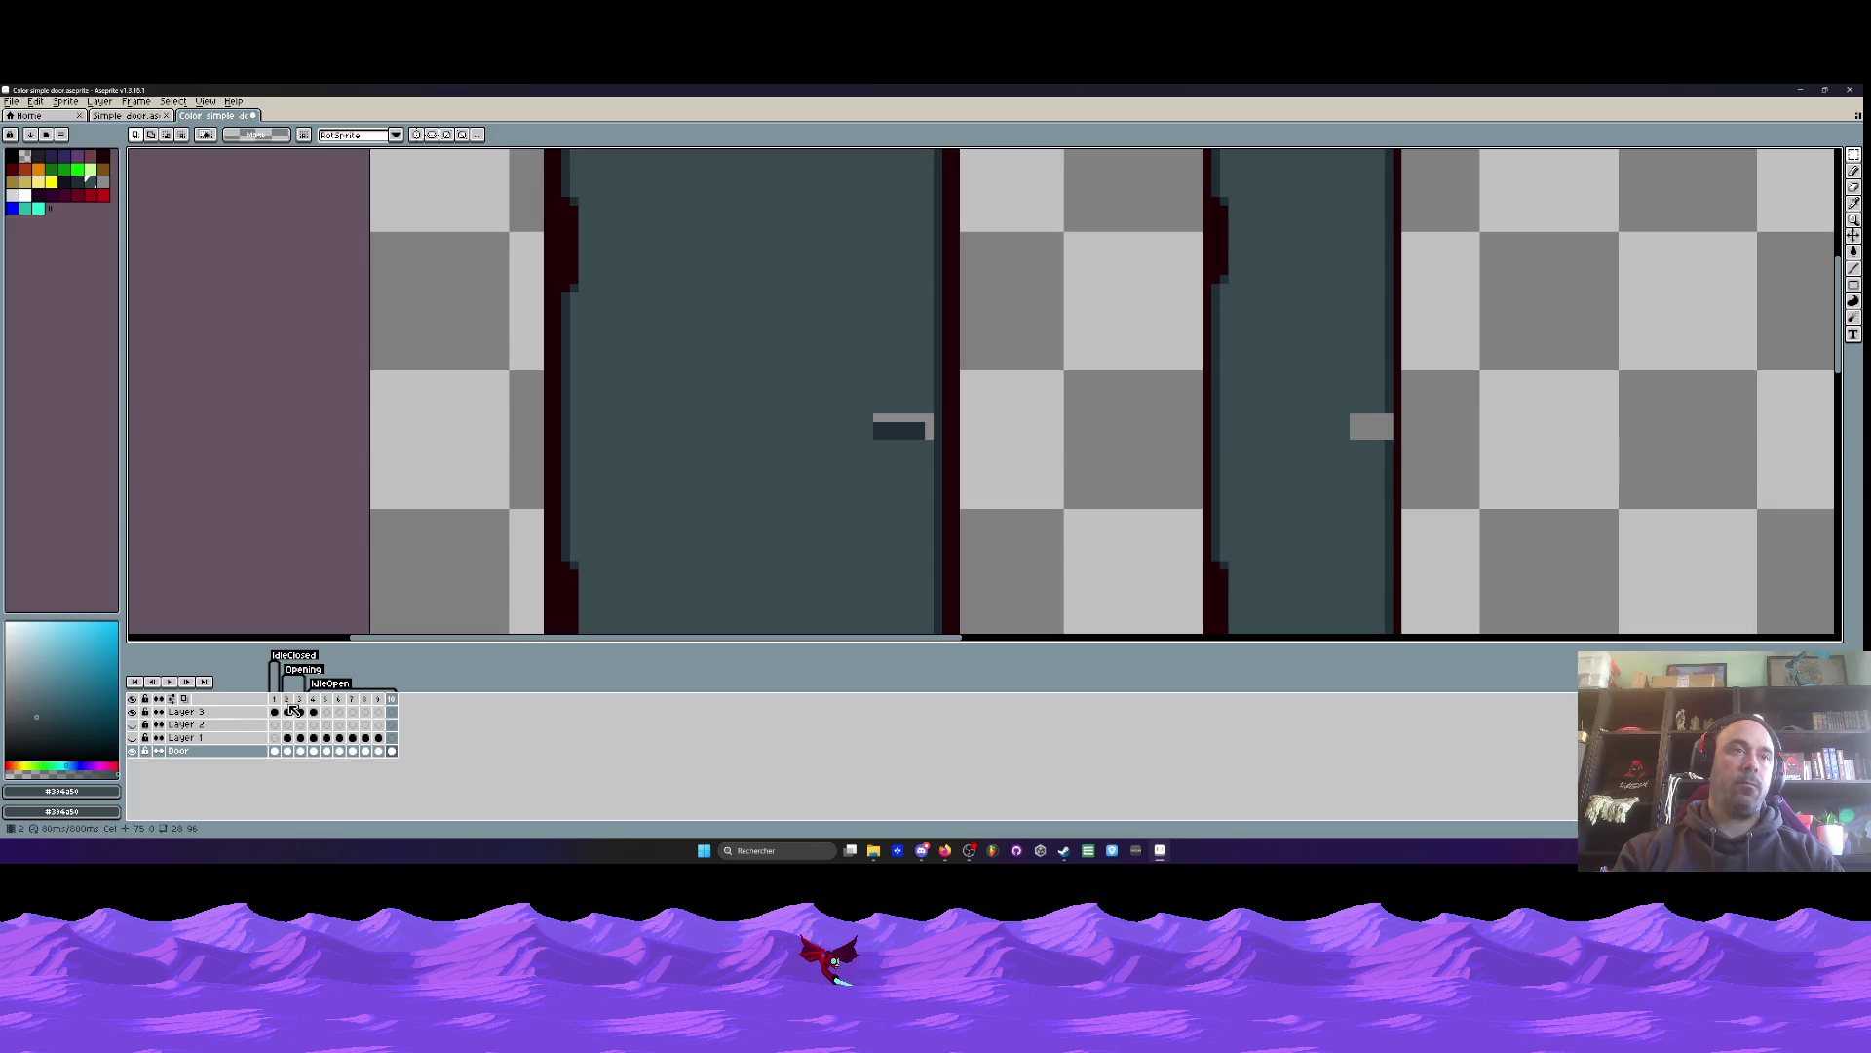
pyautogui.click(275, 699)
pyautogui.click(276, 712)
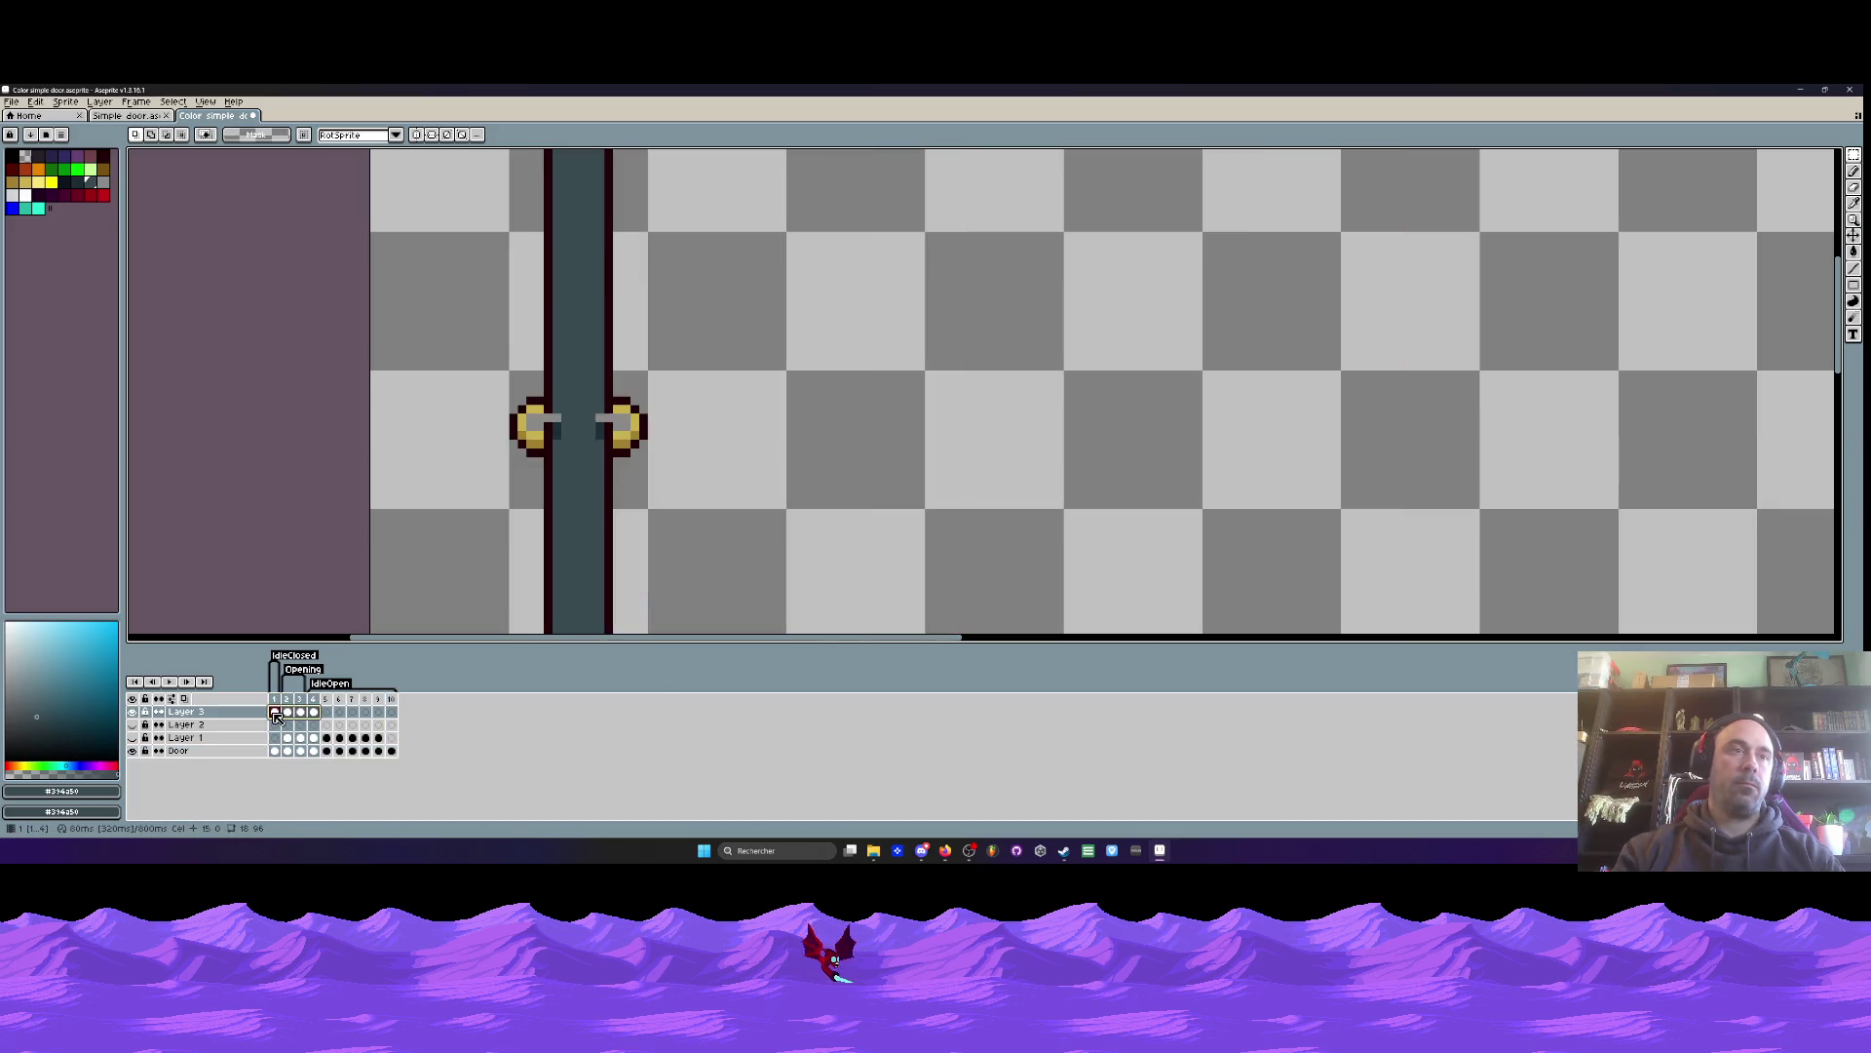
pyautogui.click(131, 712)
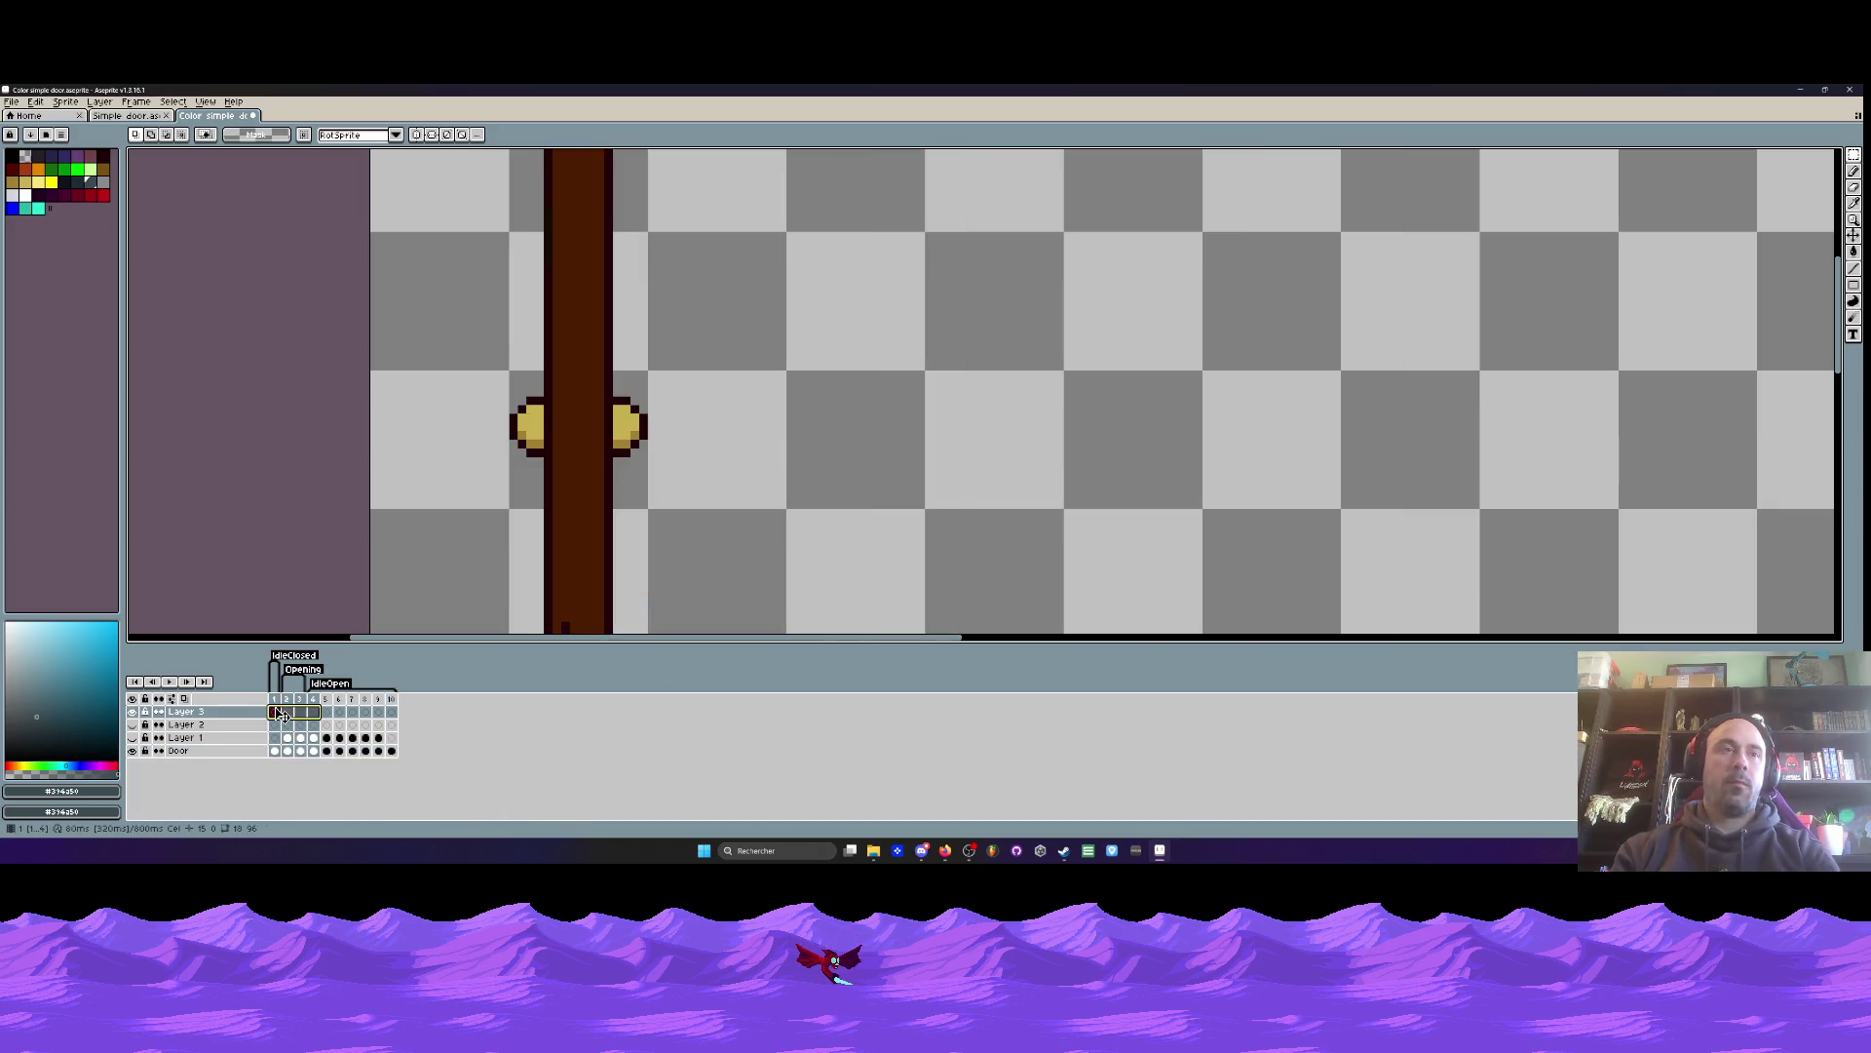
pyautogui.click(183, 723)
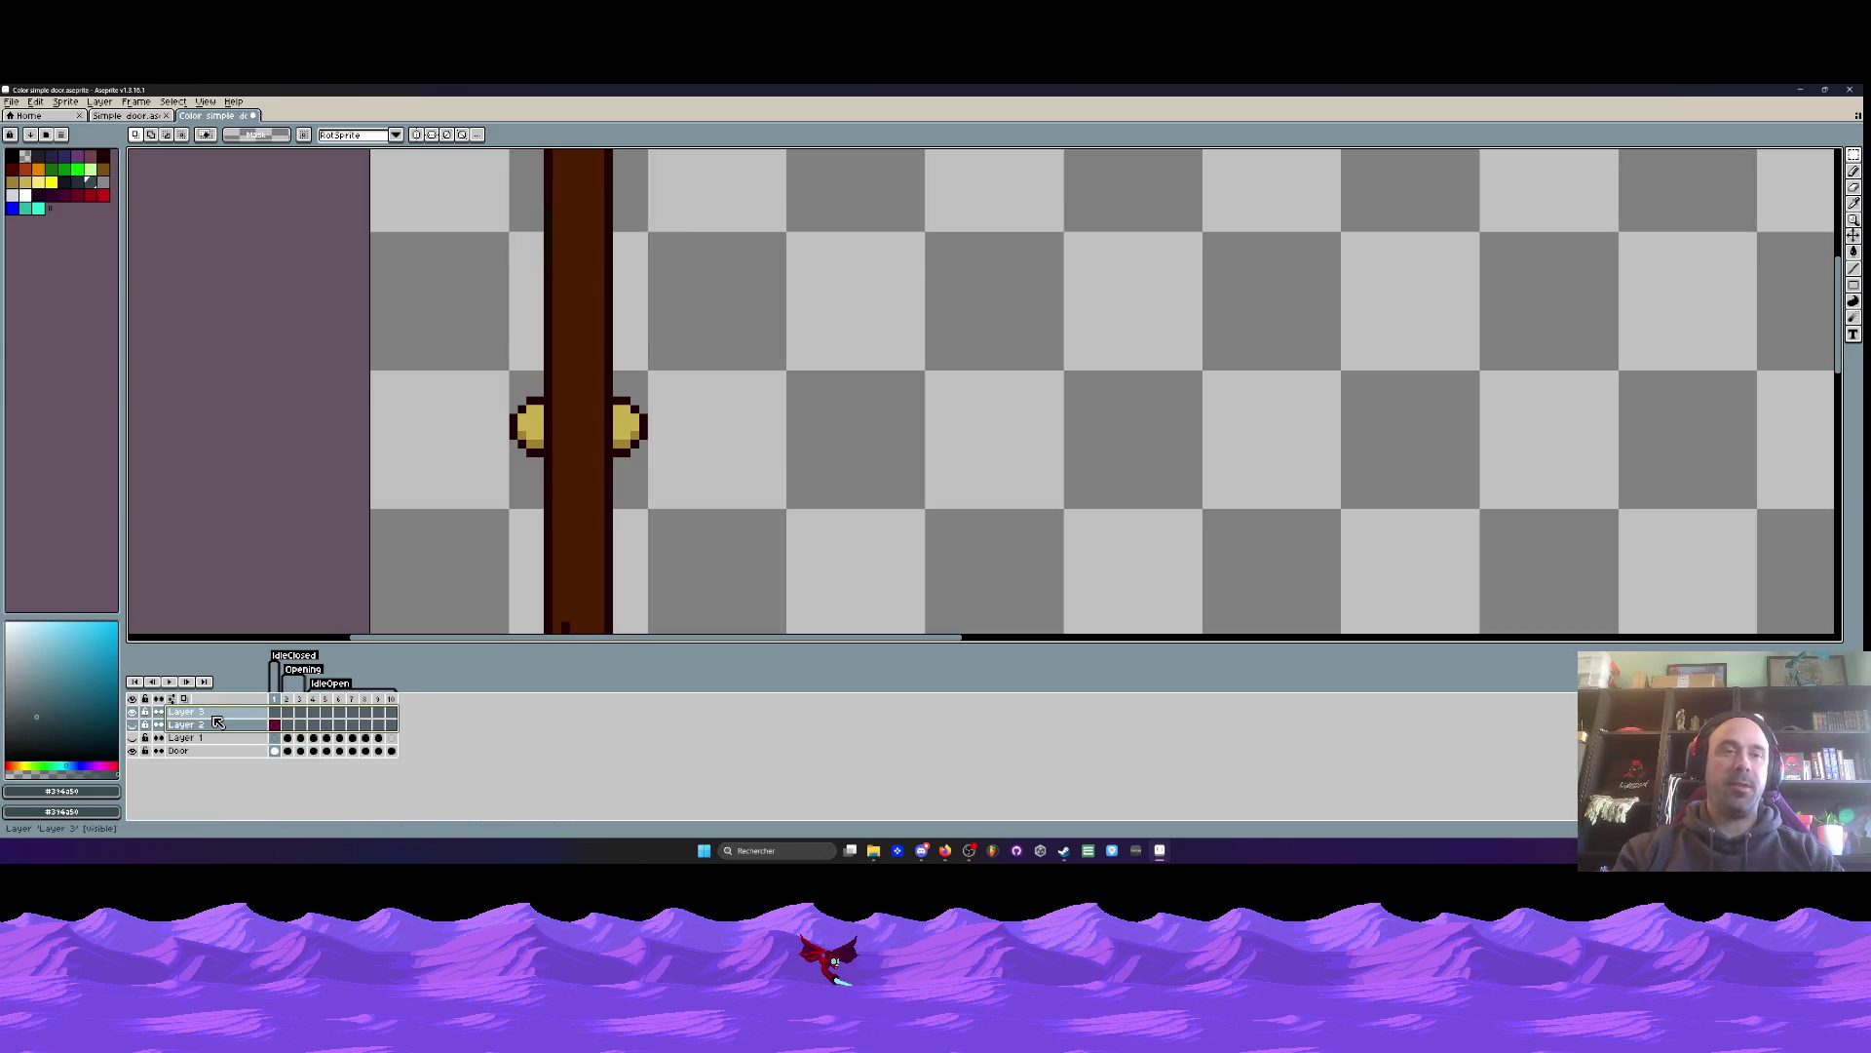
pyautogui.press('Delete')
pyautogui.click(131, 711)
pyautogui.scroll(-1, 556, 401)
pyautogui.scroll(-1, 556, 400)
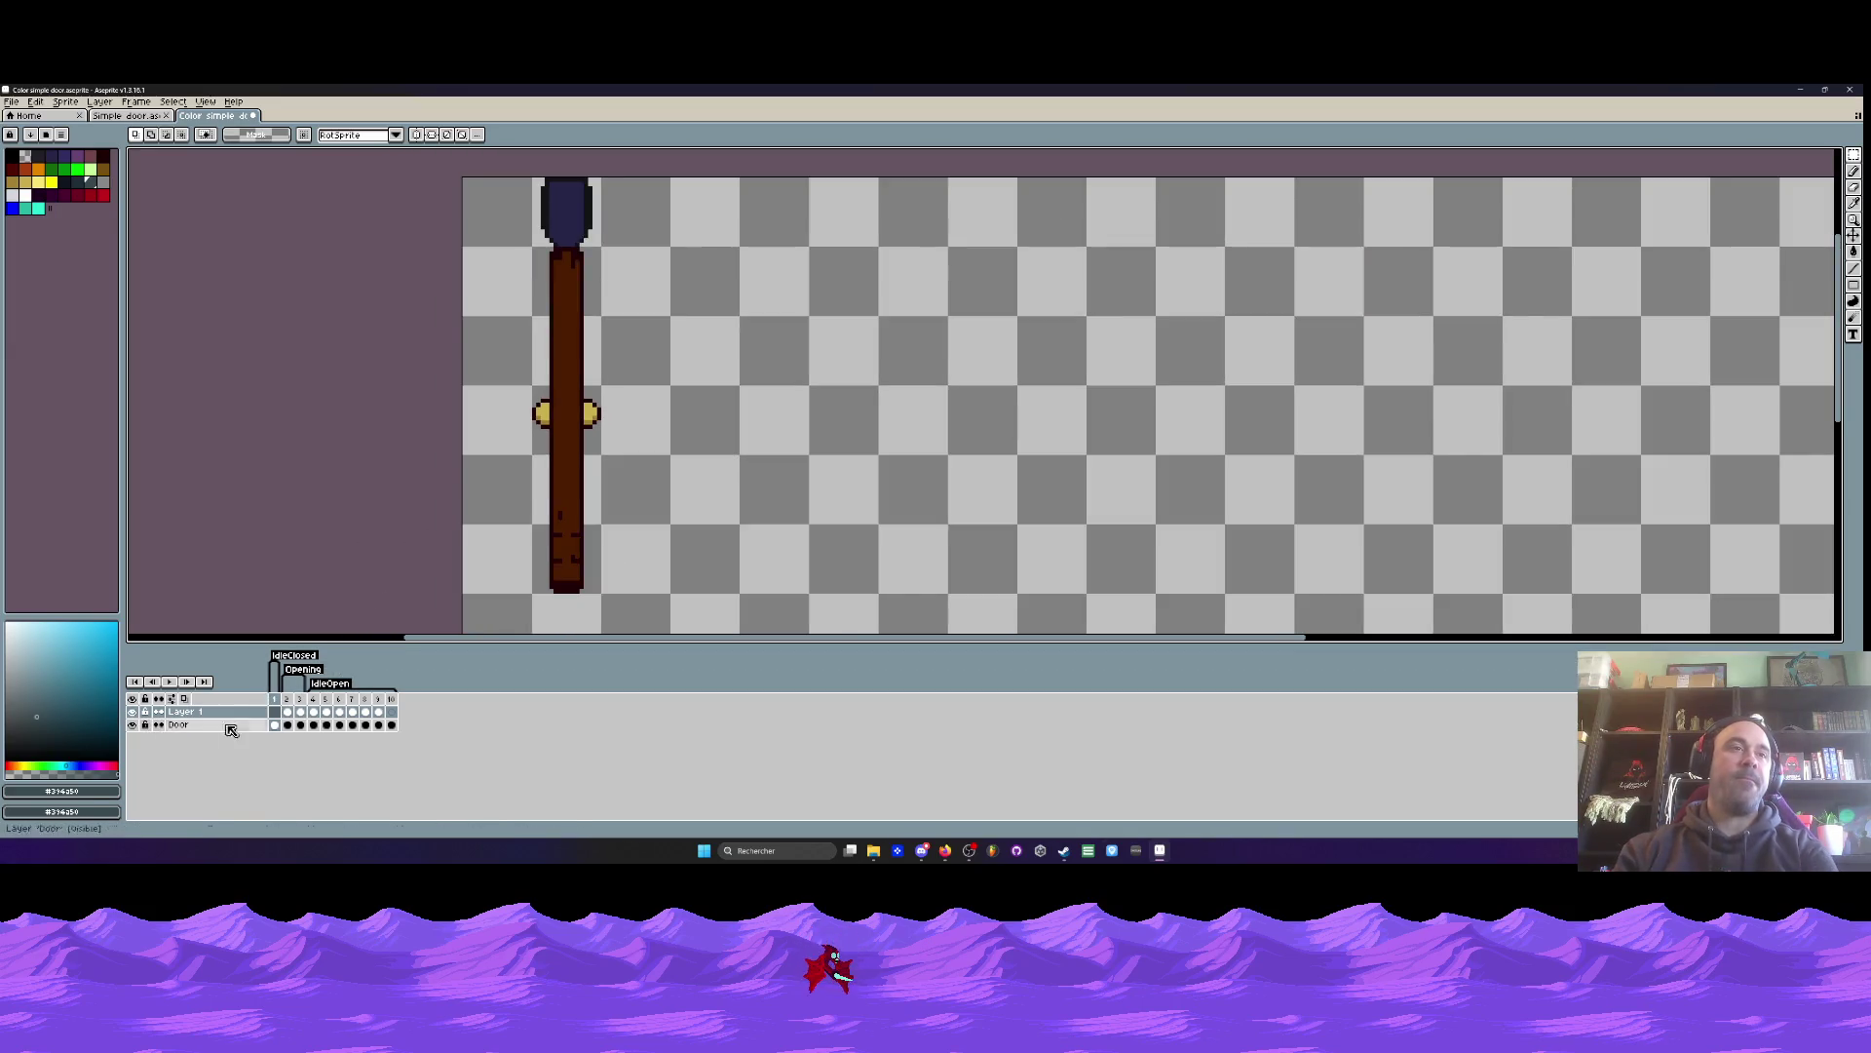
pyautogui.click(288, 710)
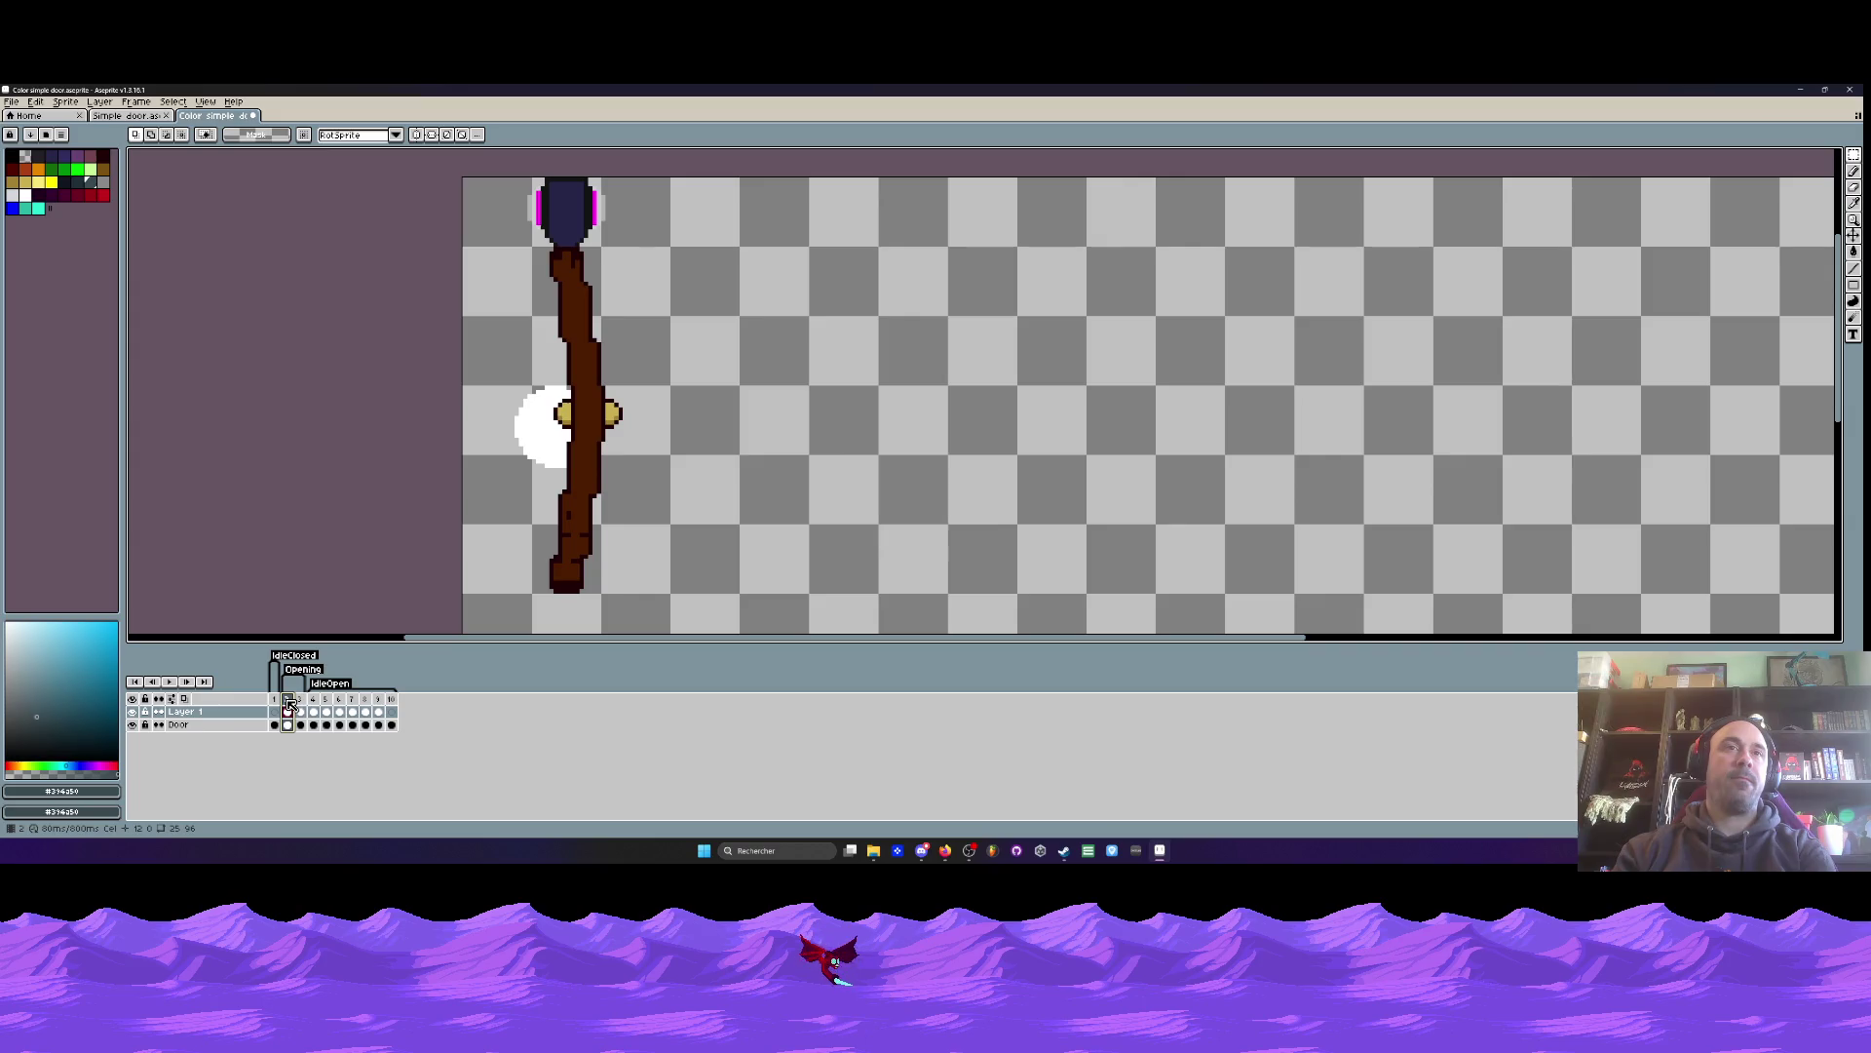
pyautogui.click(275, 710)
pyautogui.click(132, 725)
pyautogui.click(133, 725)
pyautogui.scroll(-2, 515, 551)
pyautogui.hotkey('ctrl', 'z')
pyautogui.hotkey('ctrl', 'z')
pyautogui.hotkey('ctrl', 'z')
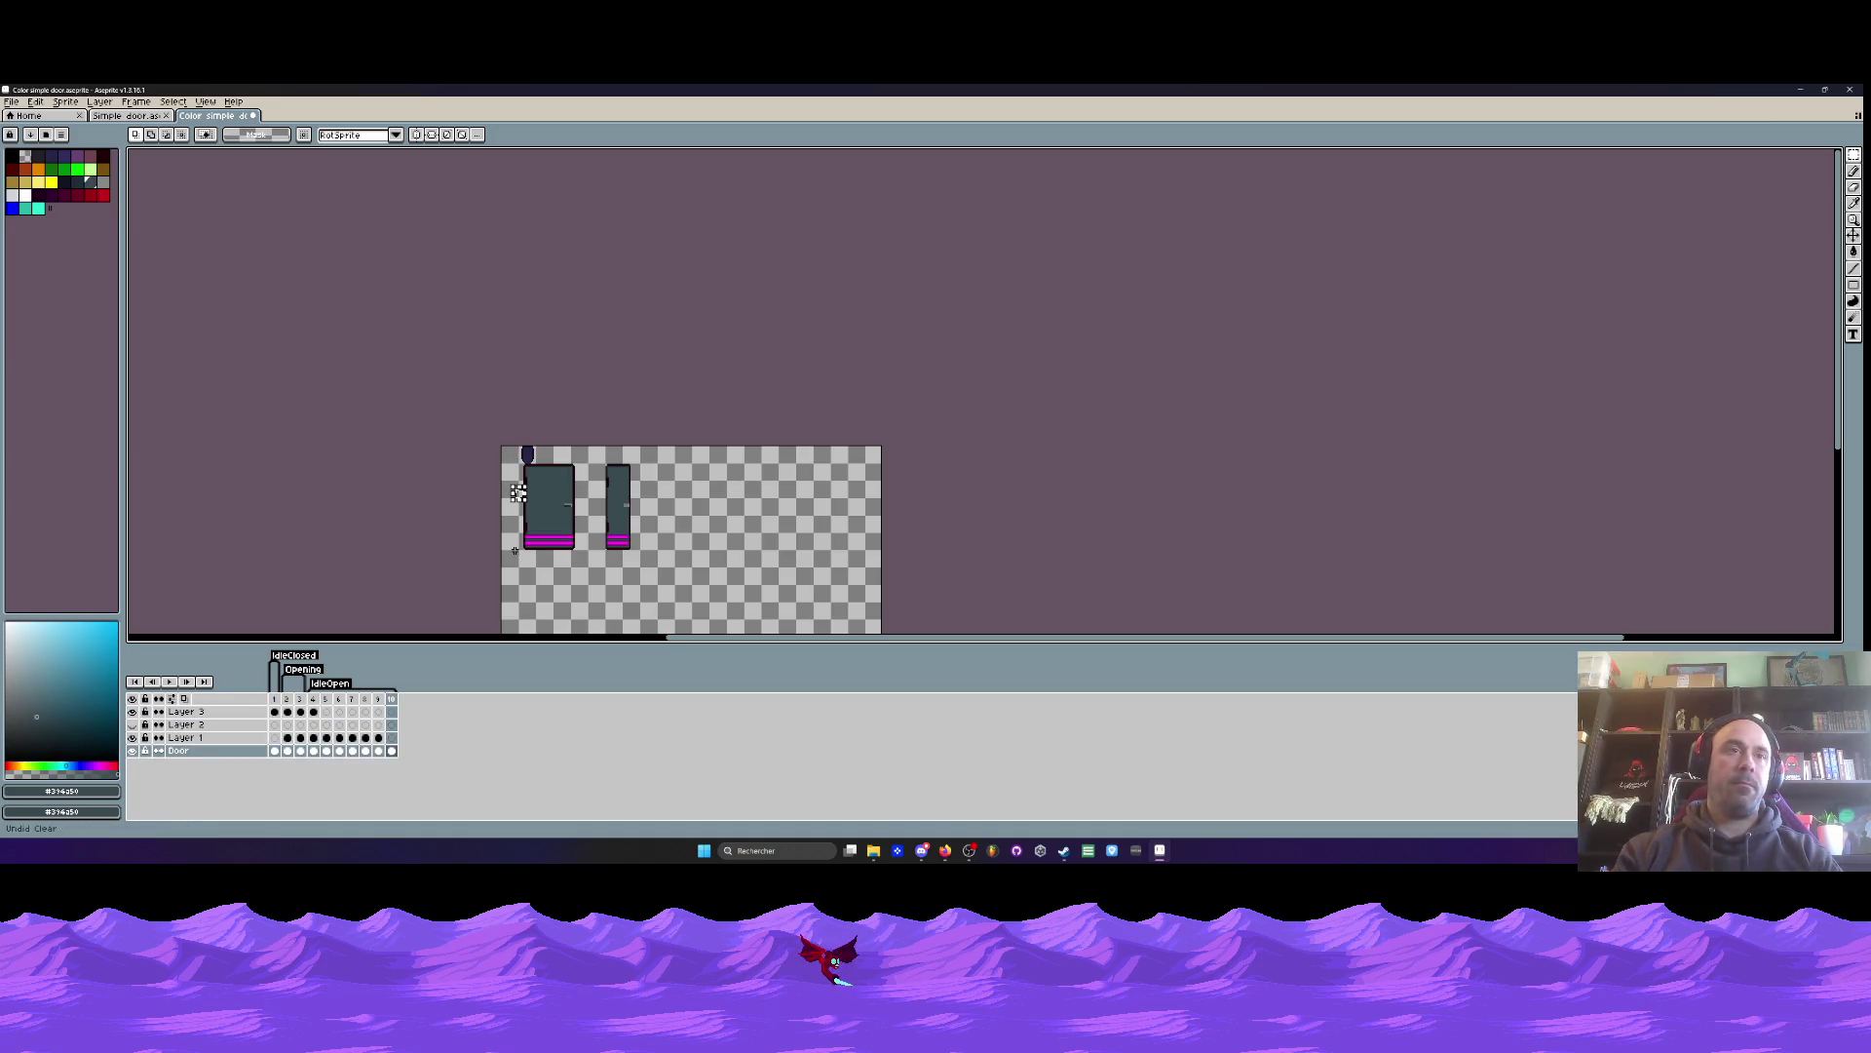
# - Undo the cel moves, selections and pencil strokes until frames 11–17 reappear in the timeline
pyautogui.moveTo(275, 711)
pyautogui.mouseDown()
pyautogui.moveTo(318, 718)
pyautogui.moveTo(300, 760)
pyautogui.mouseUp()
pyautogui.click(287, 699)
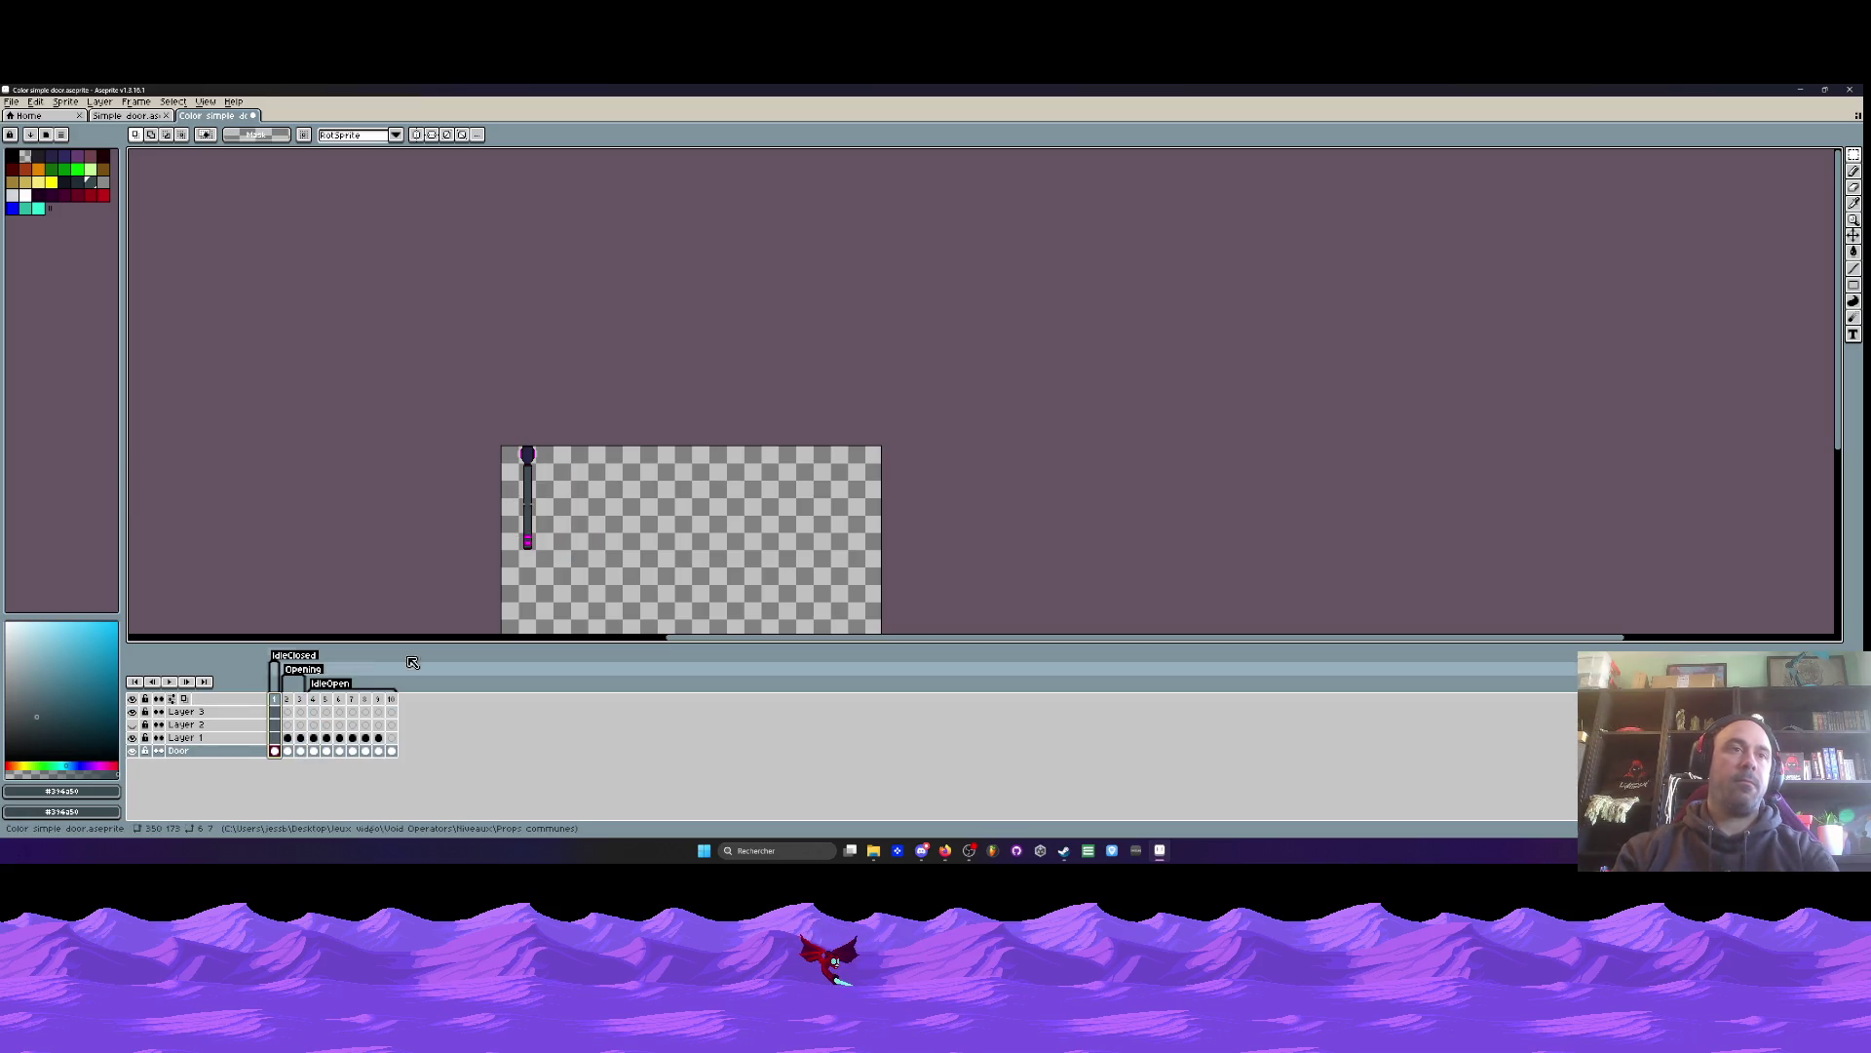
pyautogui.hotkey('ctrl', 'z')
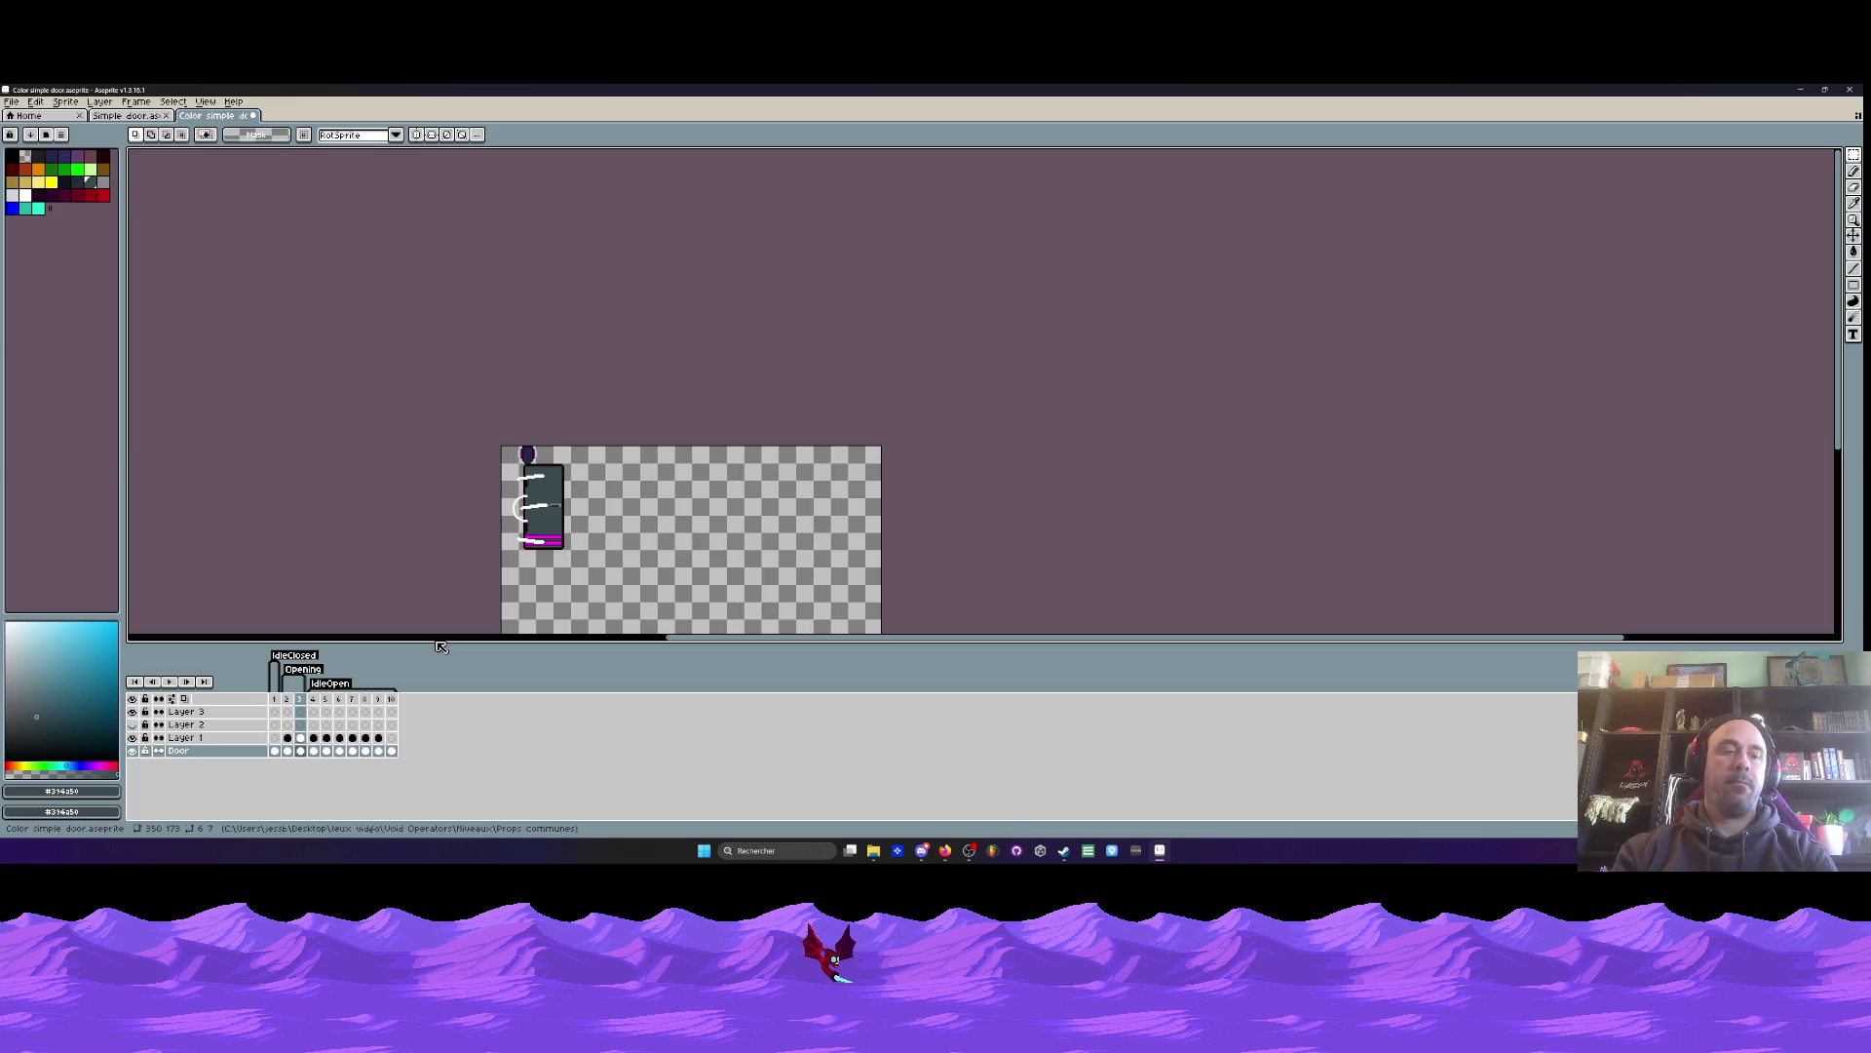
pyautogui.hotkey('ctrl', 'z')
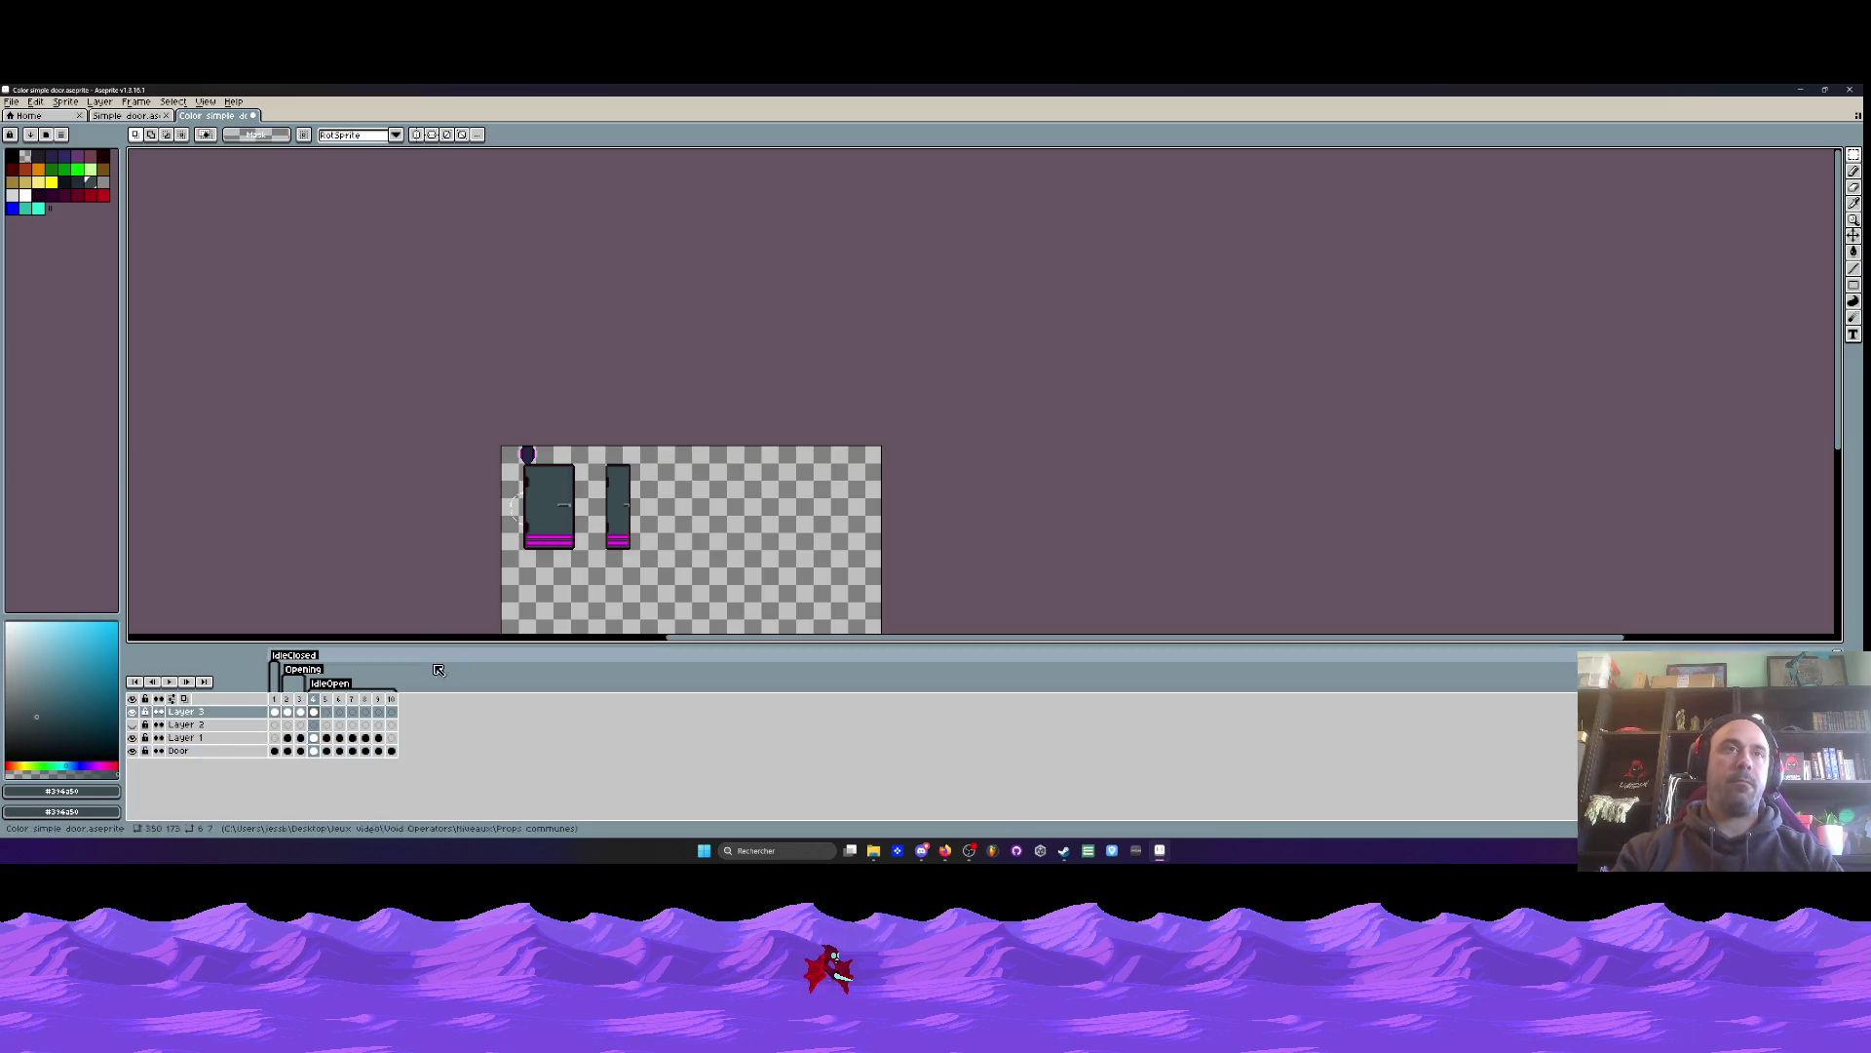
pyautogui.moveTo(282, 718); pyautogui.dragTo(290, 709)
pyautogui.hotkey('ctrl', 'z')
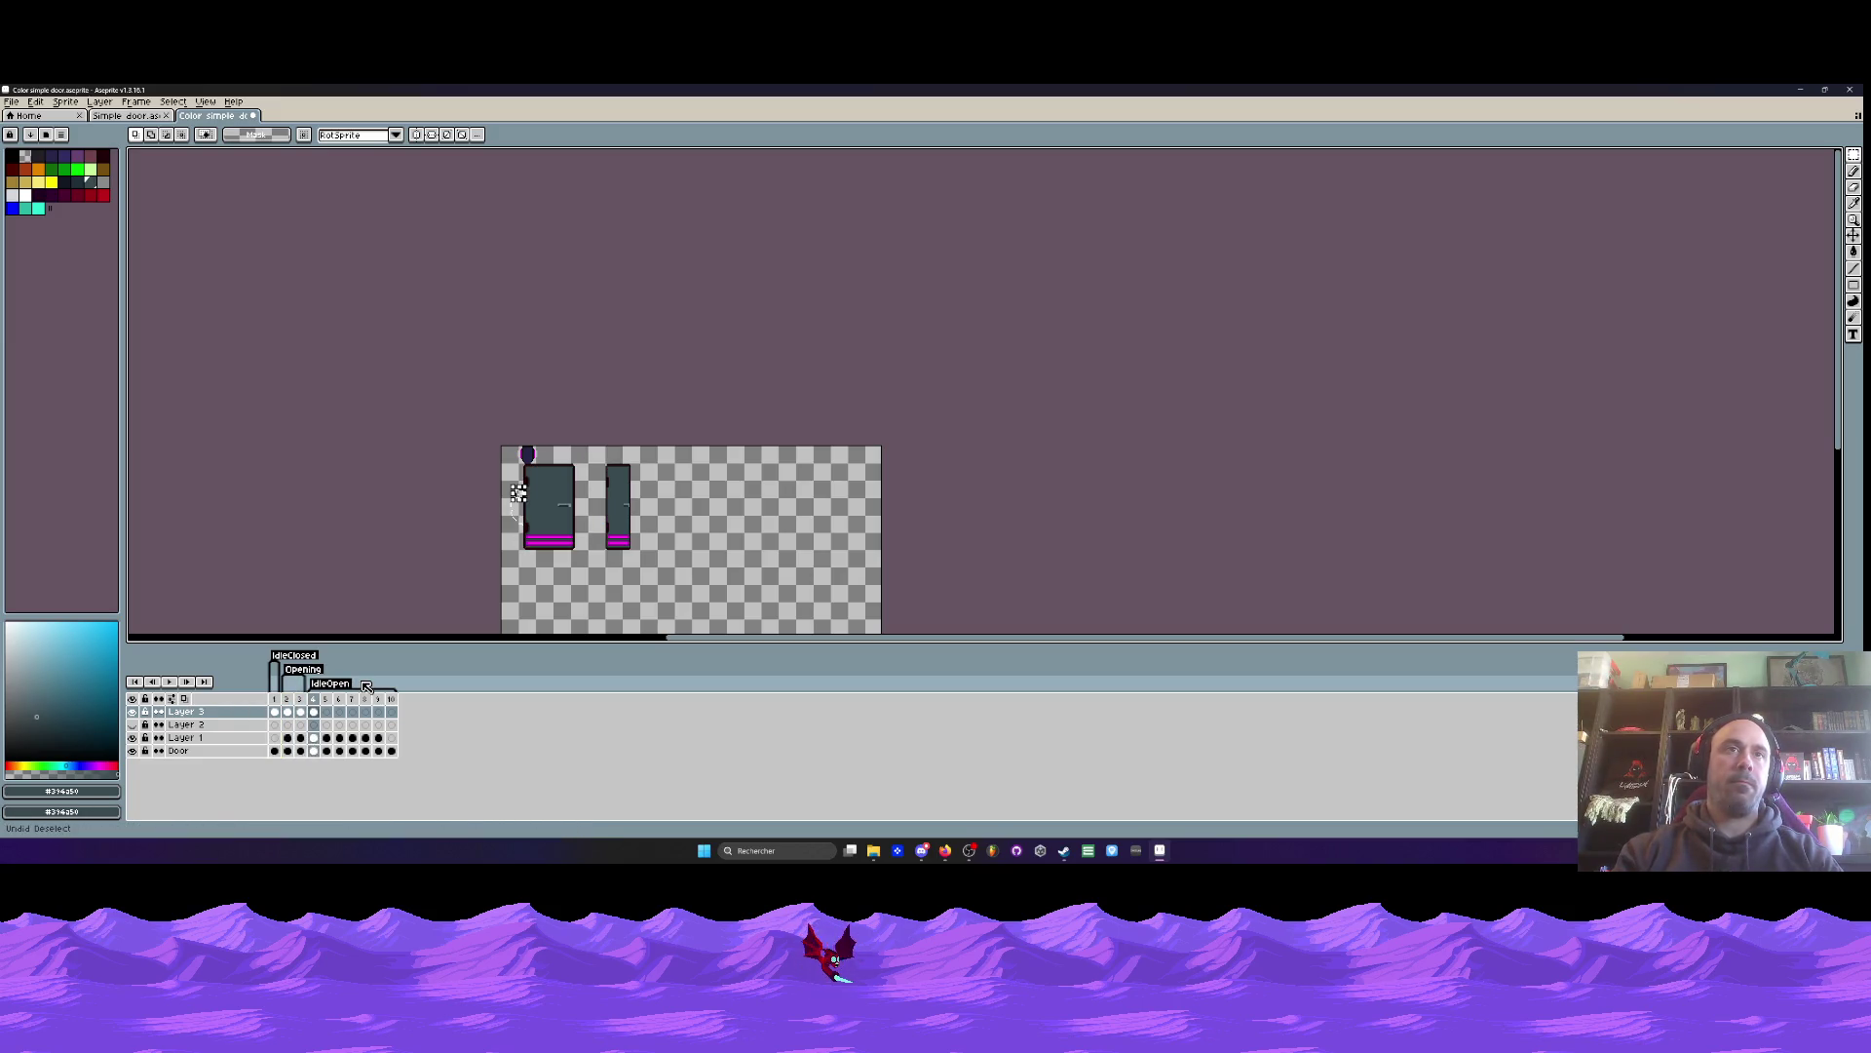
pyautogui.press('Return')
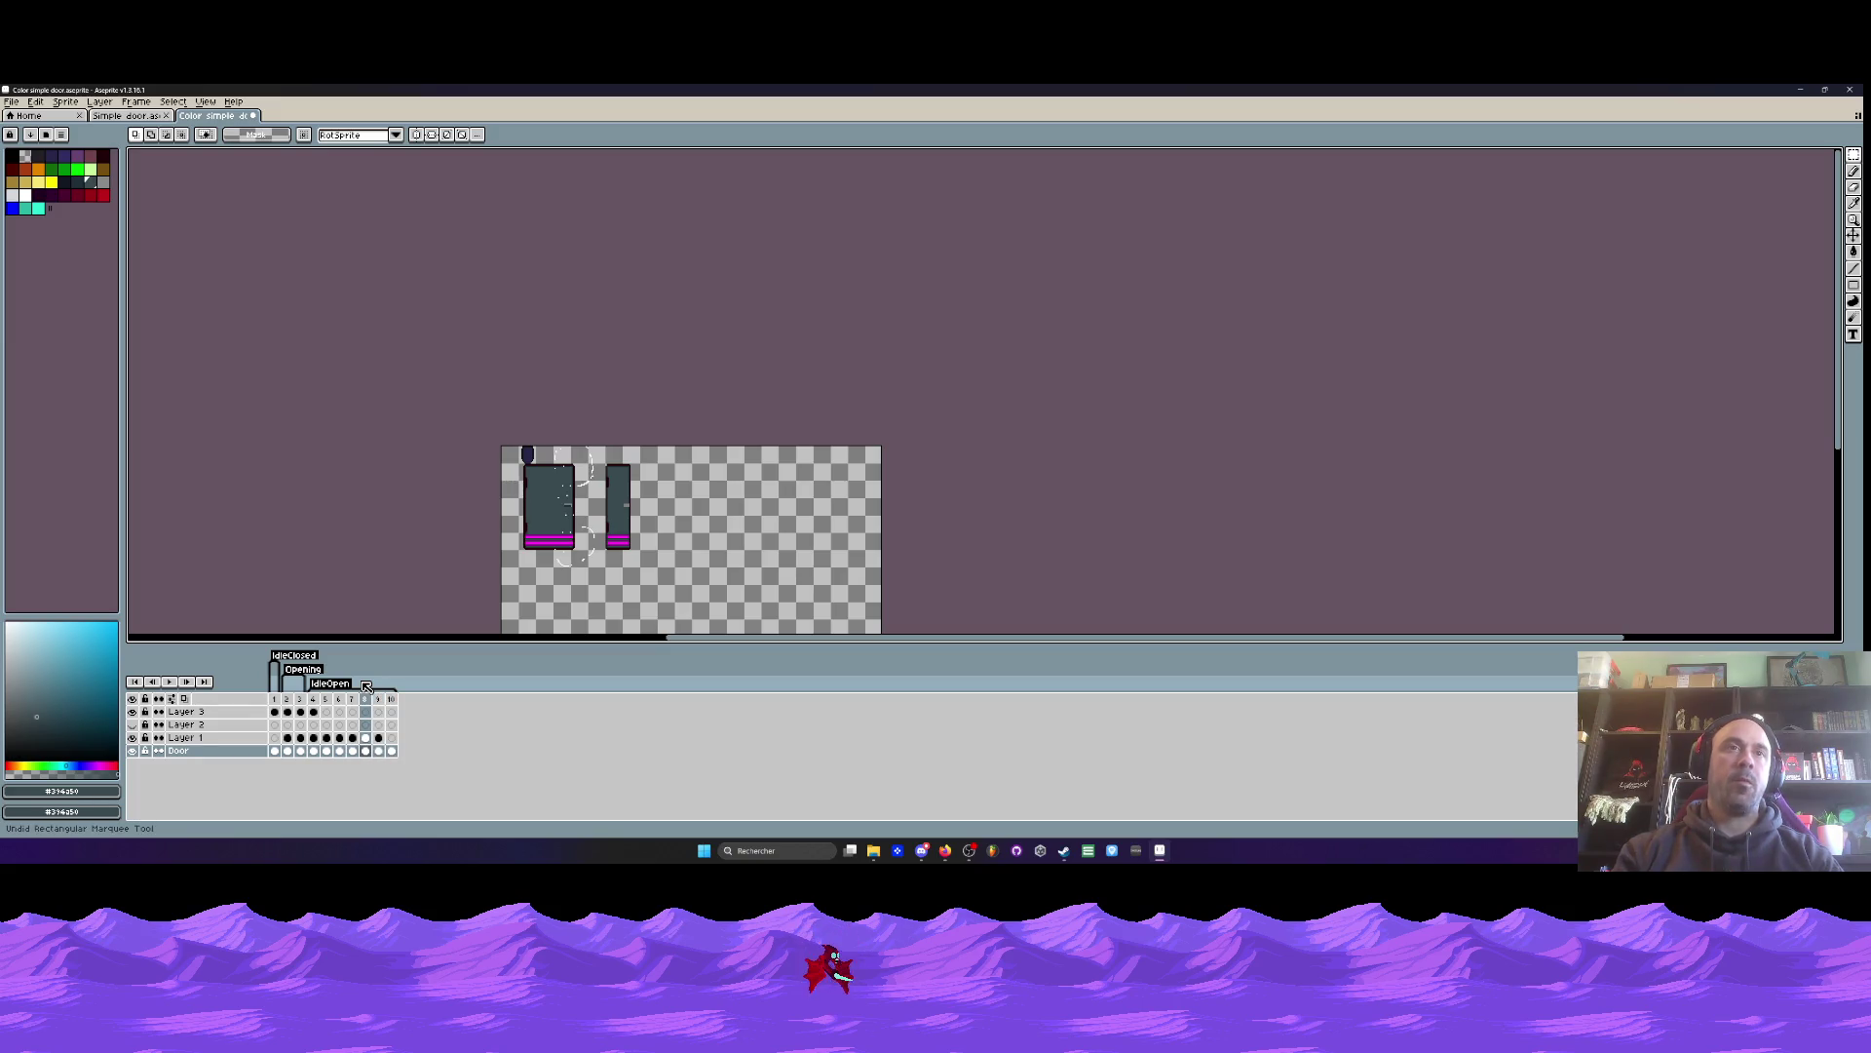
pyautogui.hotkey('ctrl', 'z')
pyautogui.hotkey('ctrl', 'z')
pyautogui.hotkey('ctrl', 'z')
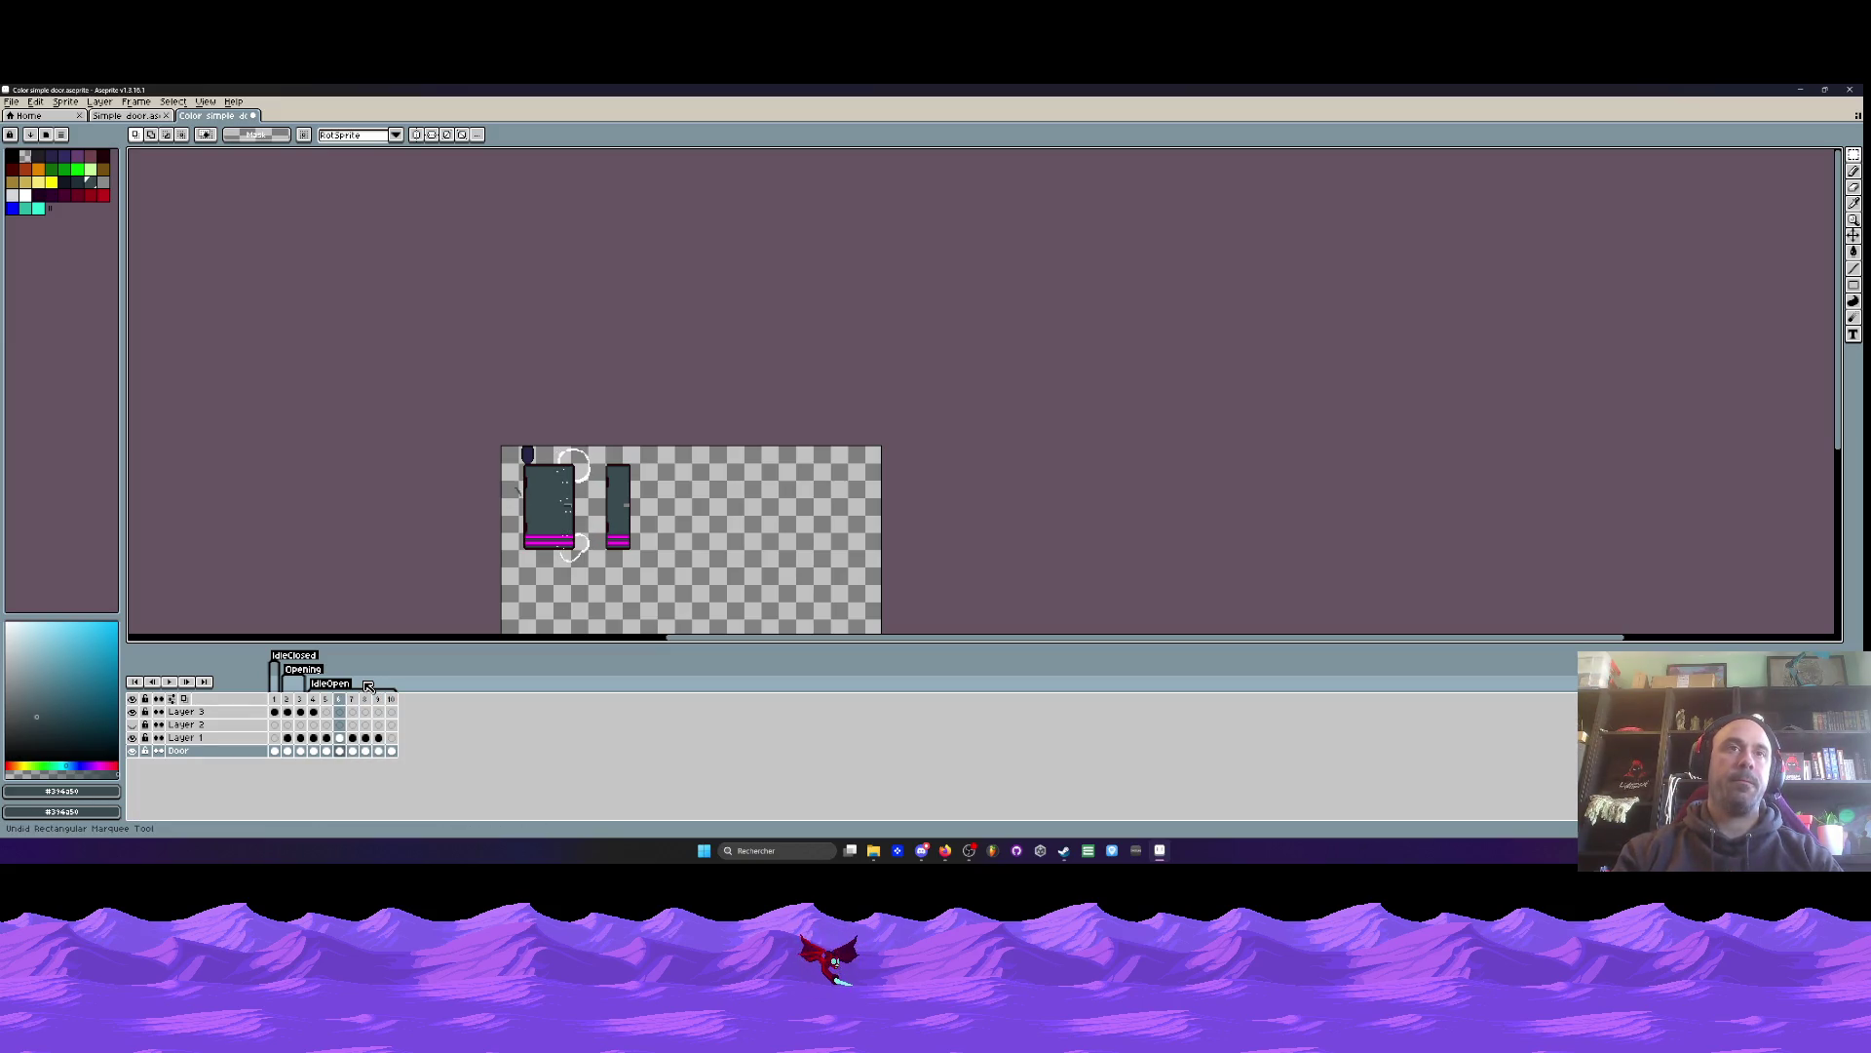
pyautogui.hotkey('ctrl', 'z')
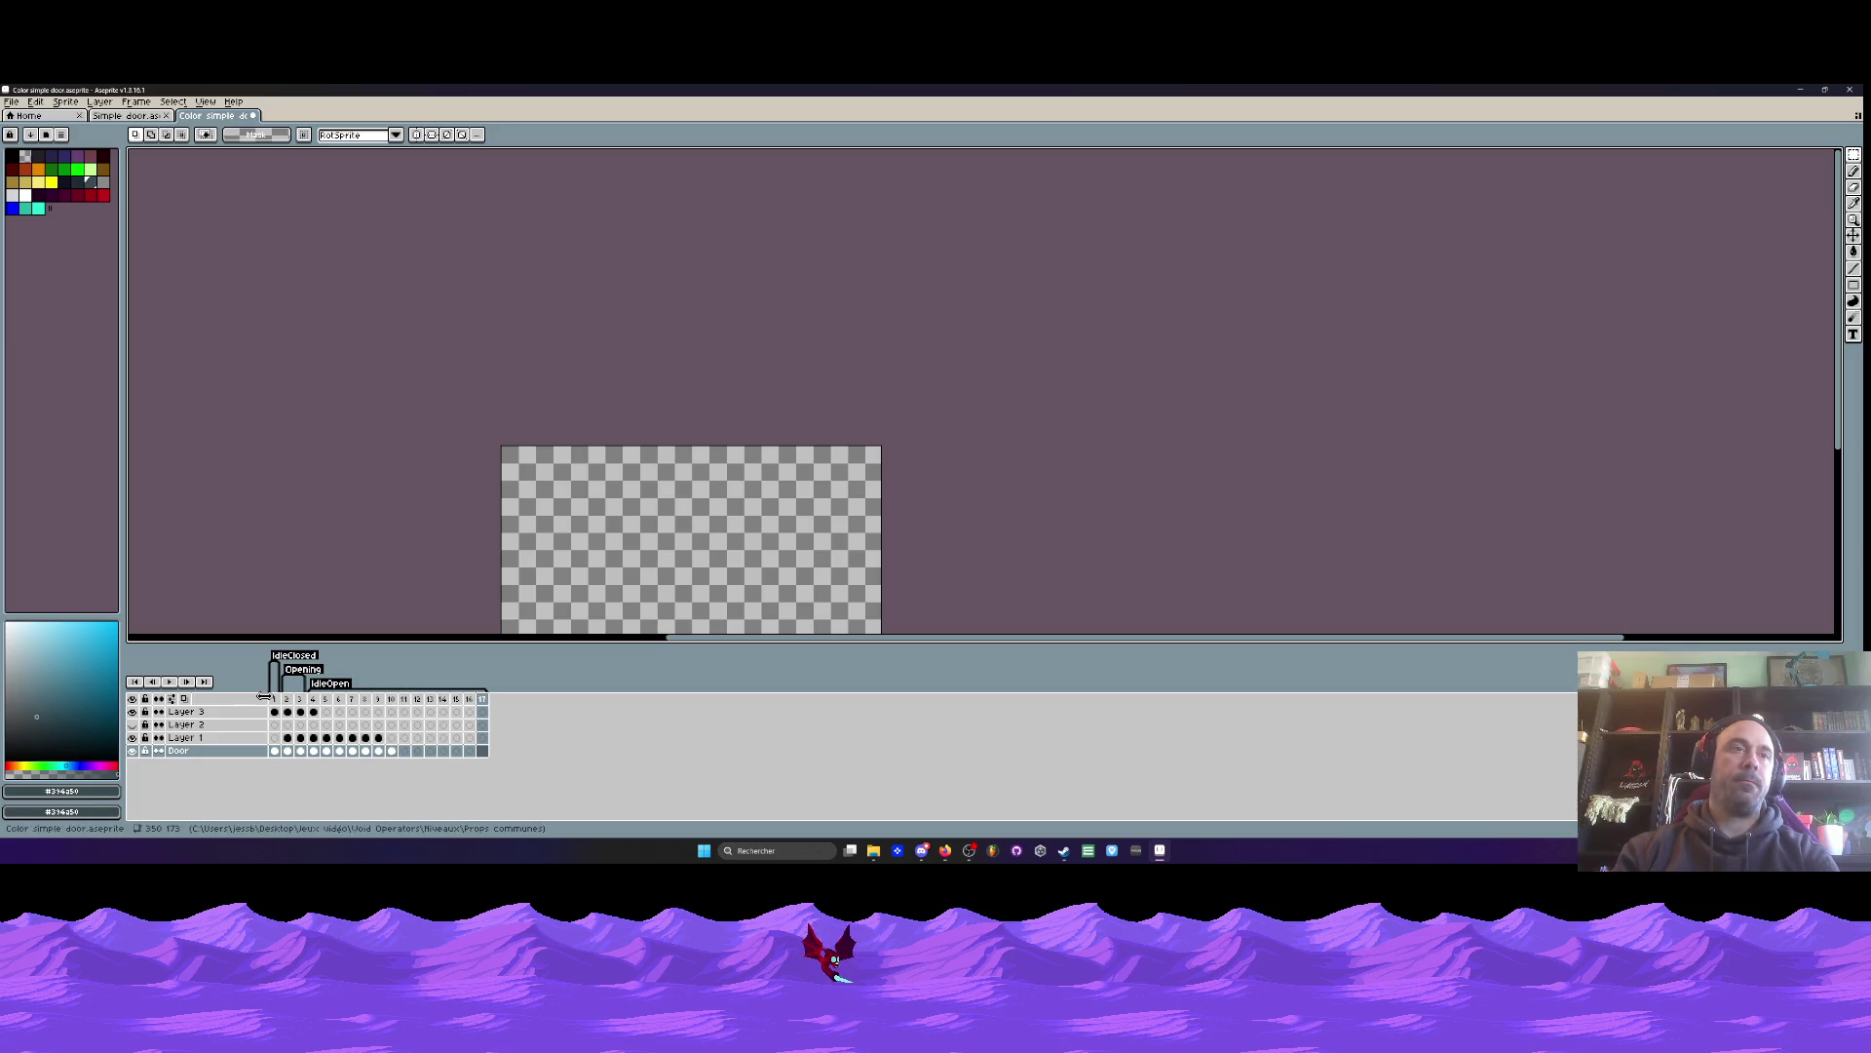
pyautogui.click(278, 702)
pyautogui.click(300, 751)
pyautogui.scroll(3, 575, 540)
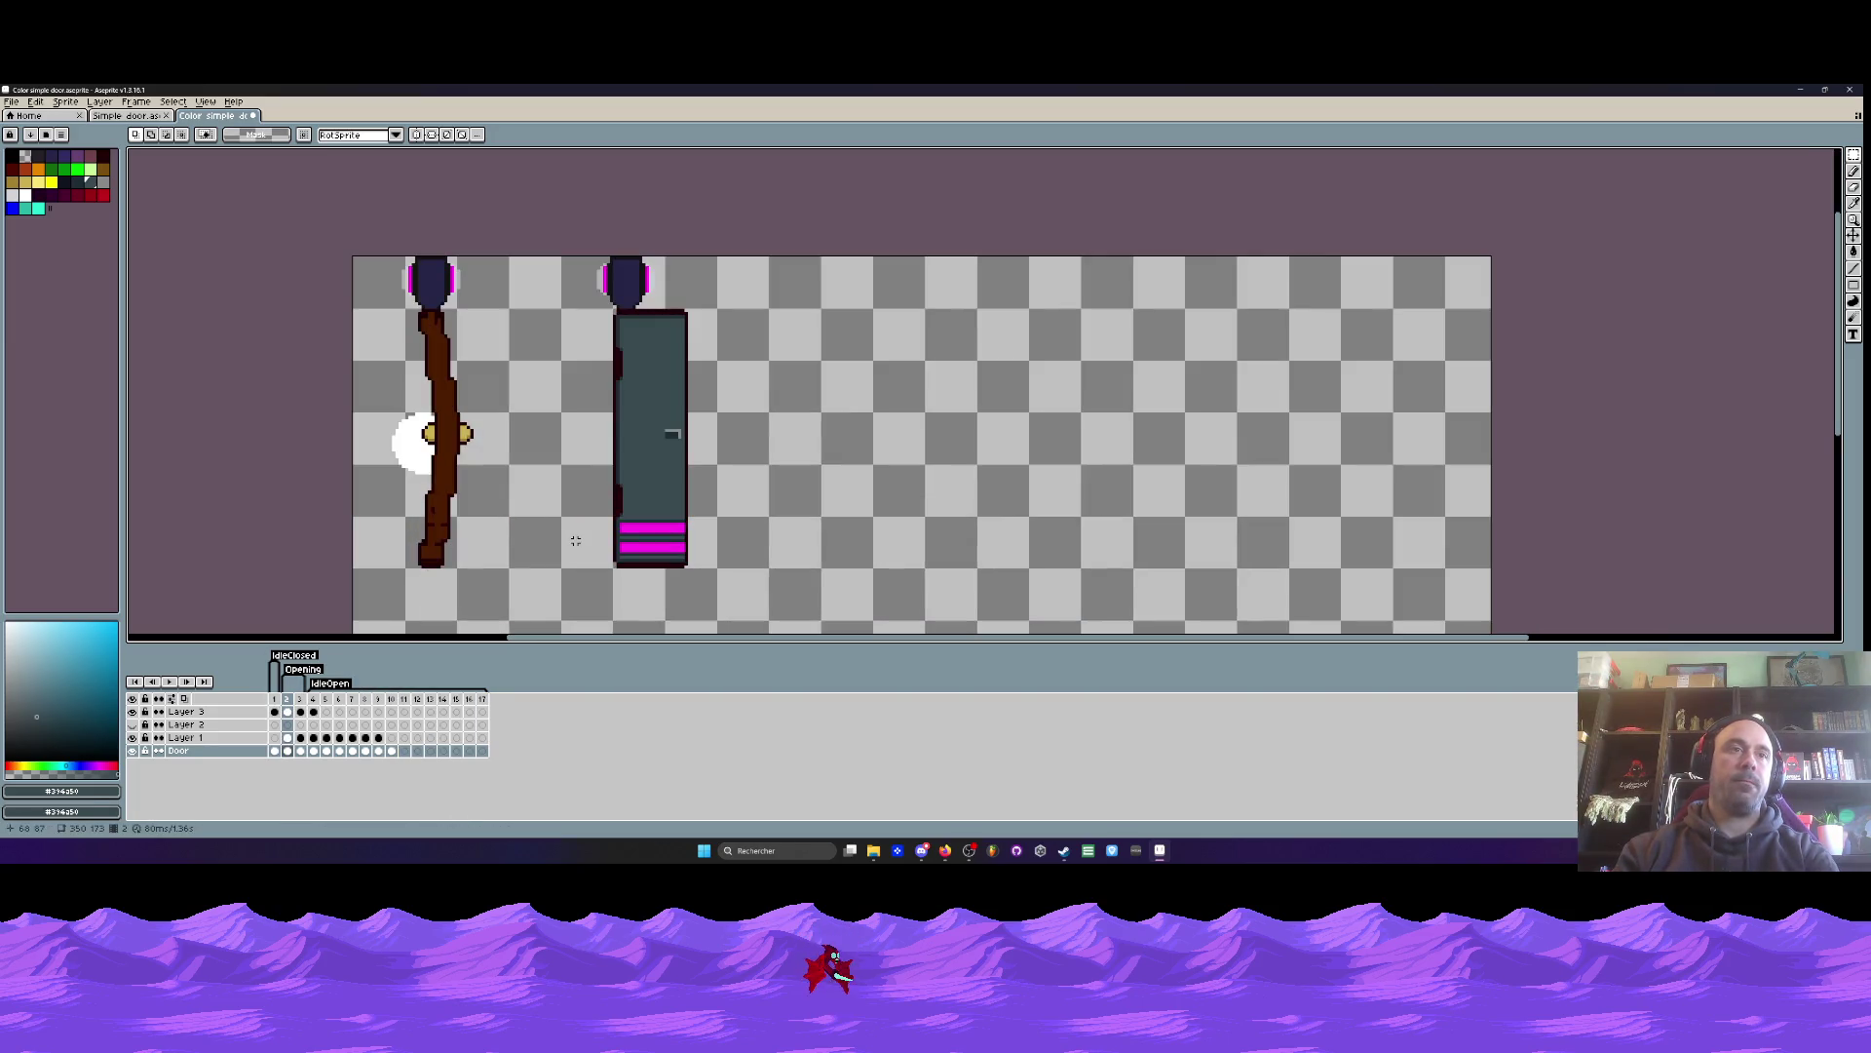
pyautogui.press('Right')
pyautogui.press('Right')
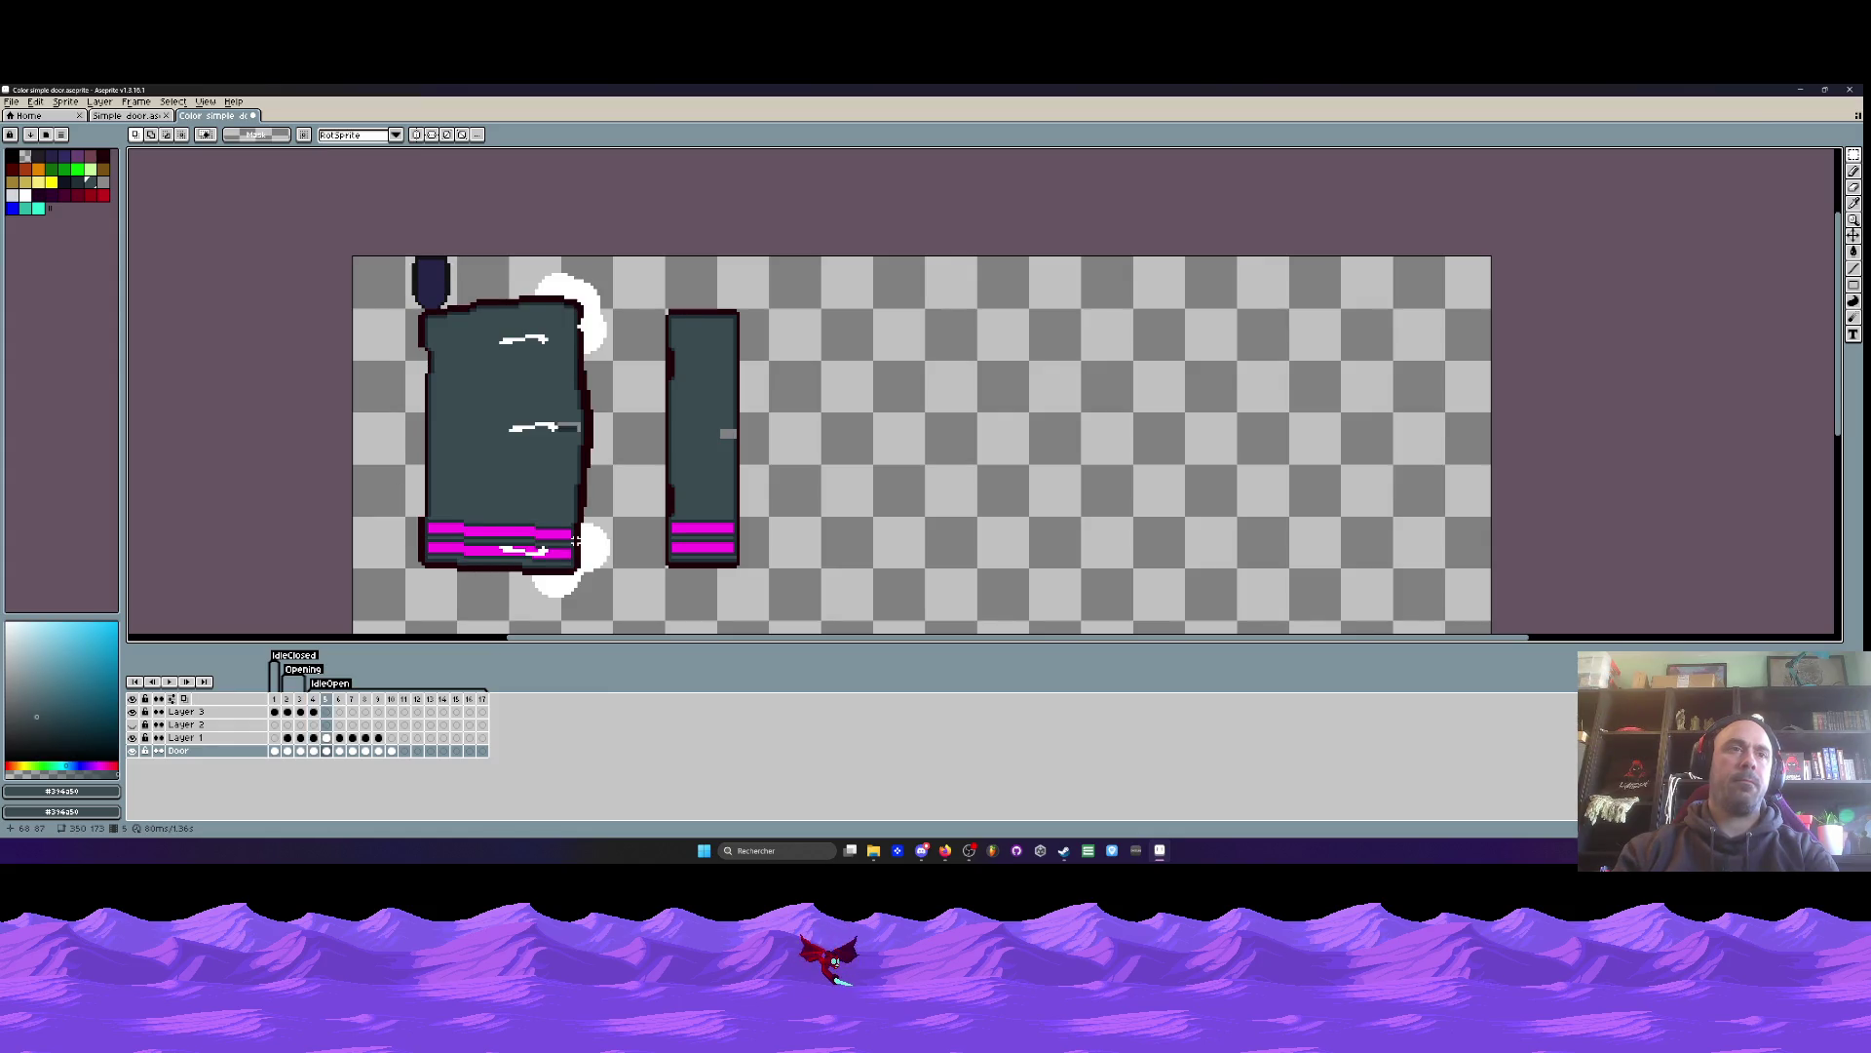
pyautogui.press('Left')
pyautogui.press('Left')
pyautogui.press('Left')
pyautogui.press('Left')
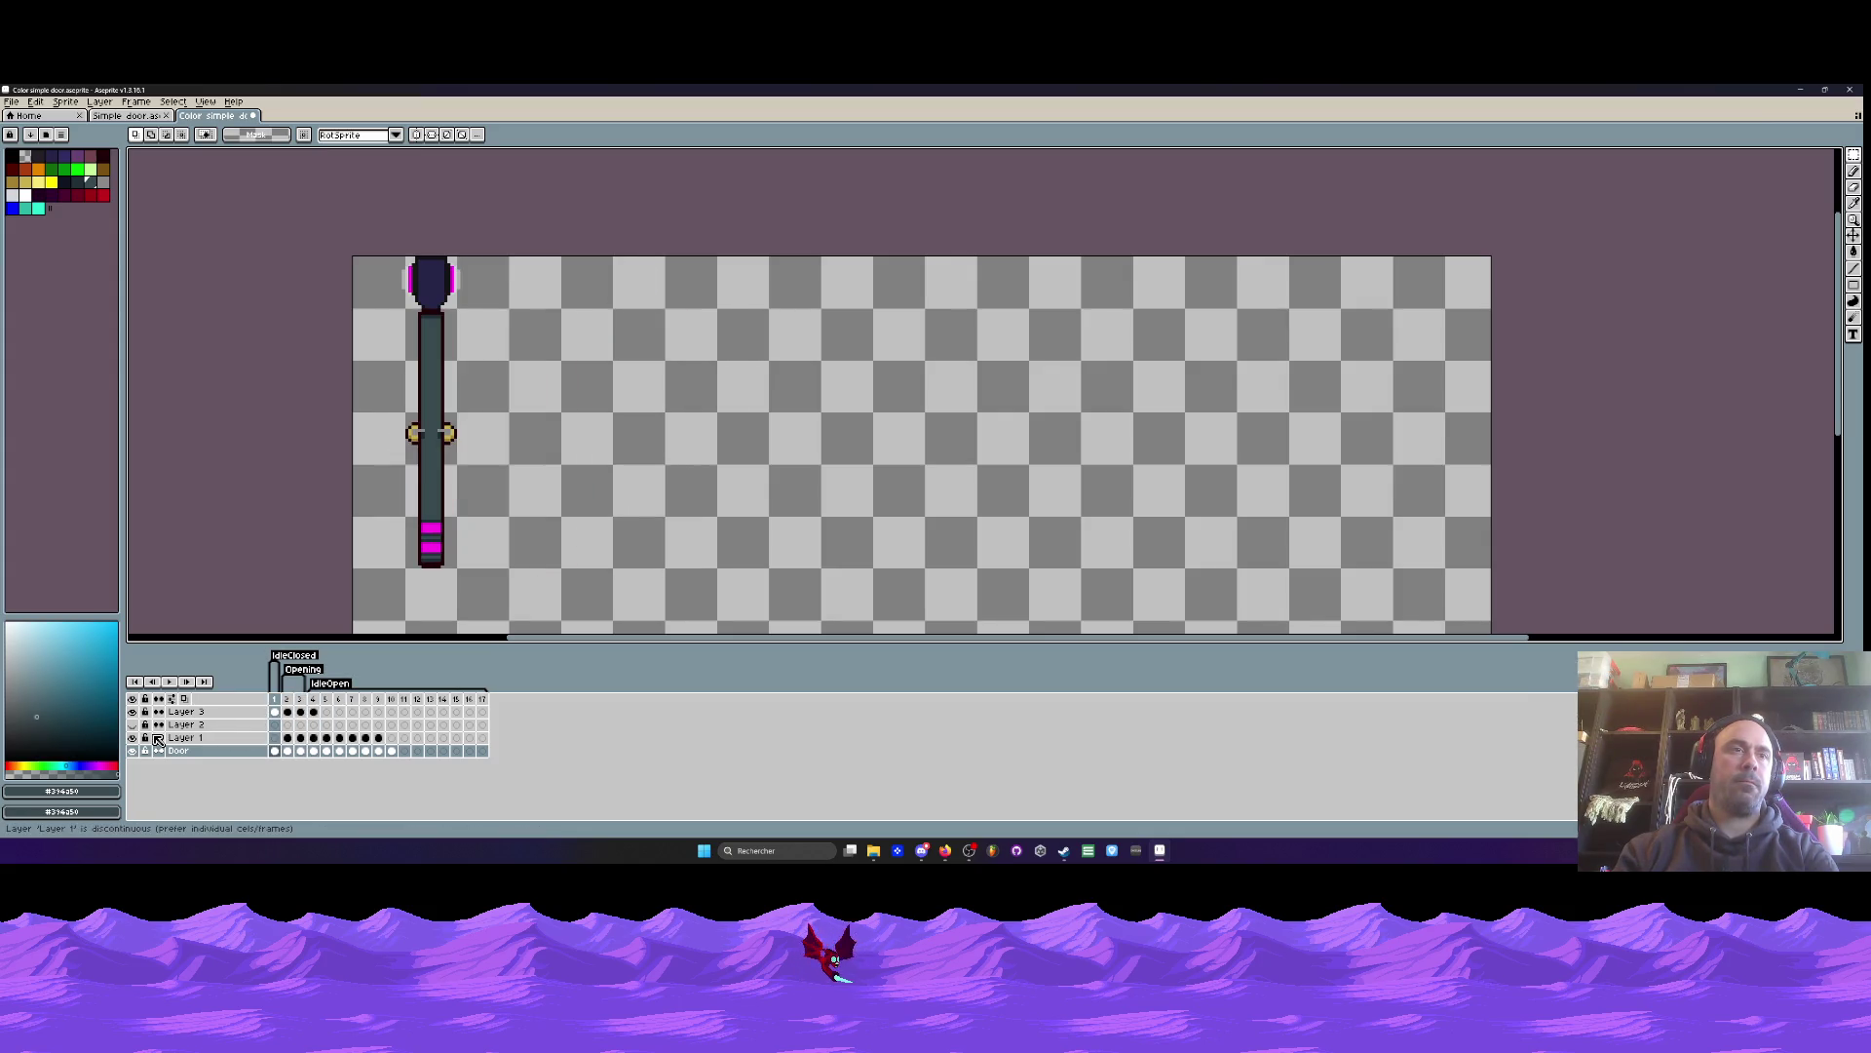
pyautogui.press('Right')
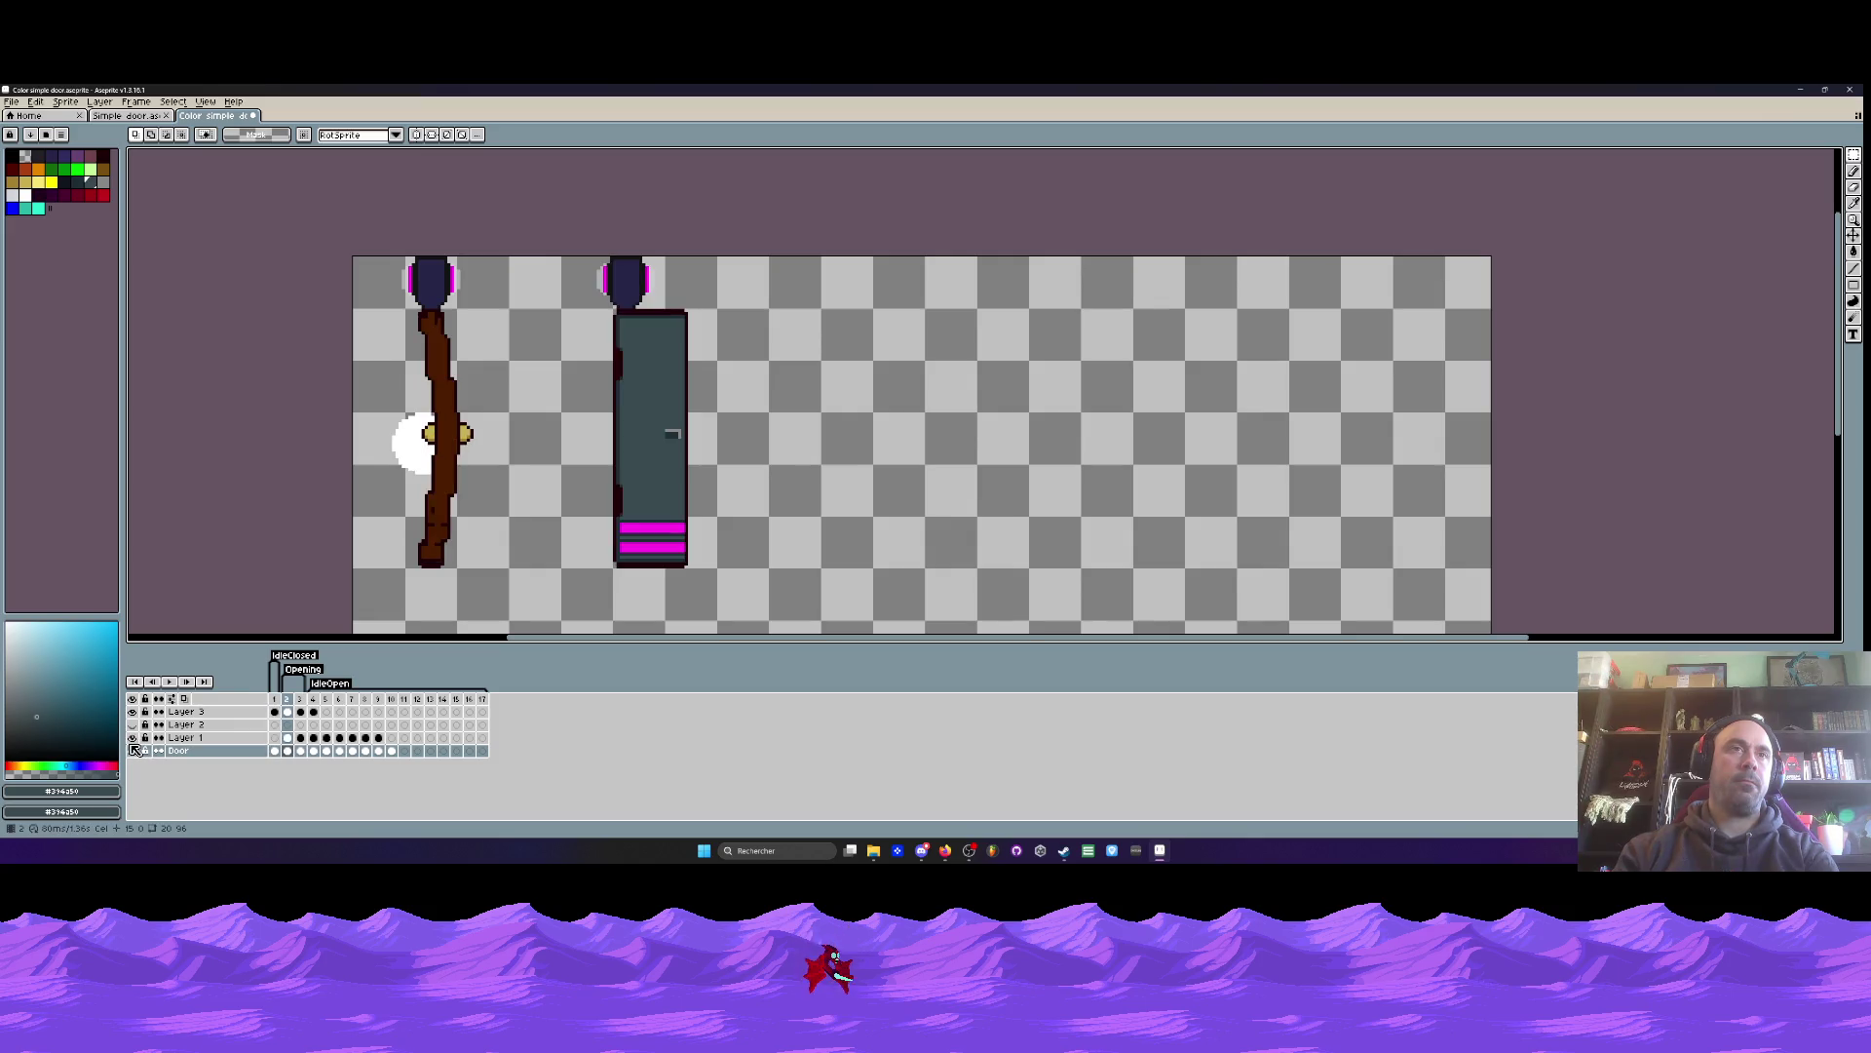
pyautogui.click(134, 738)
pyautogui.click(133, 737)
pyautogui.click(135, 738)
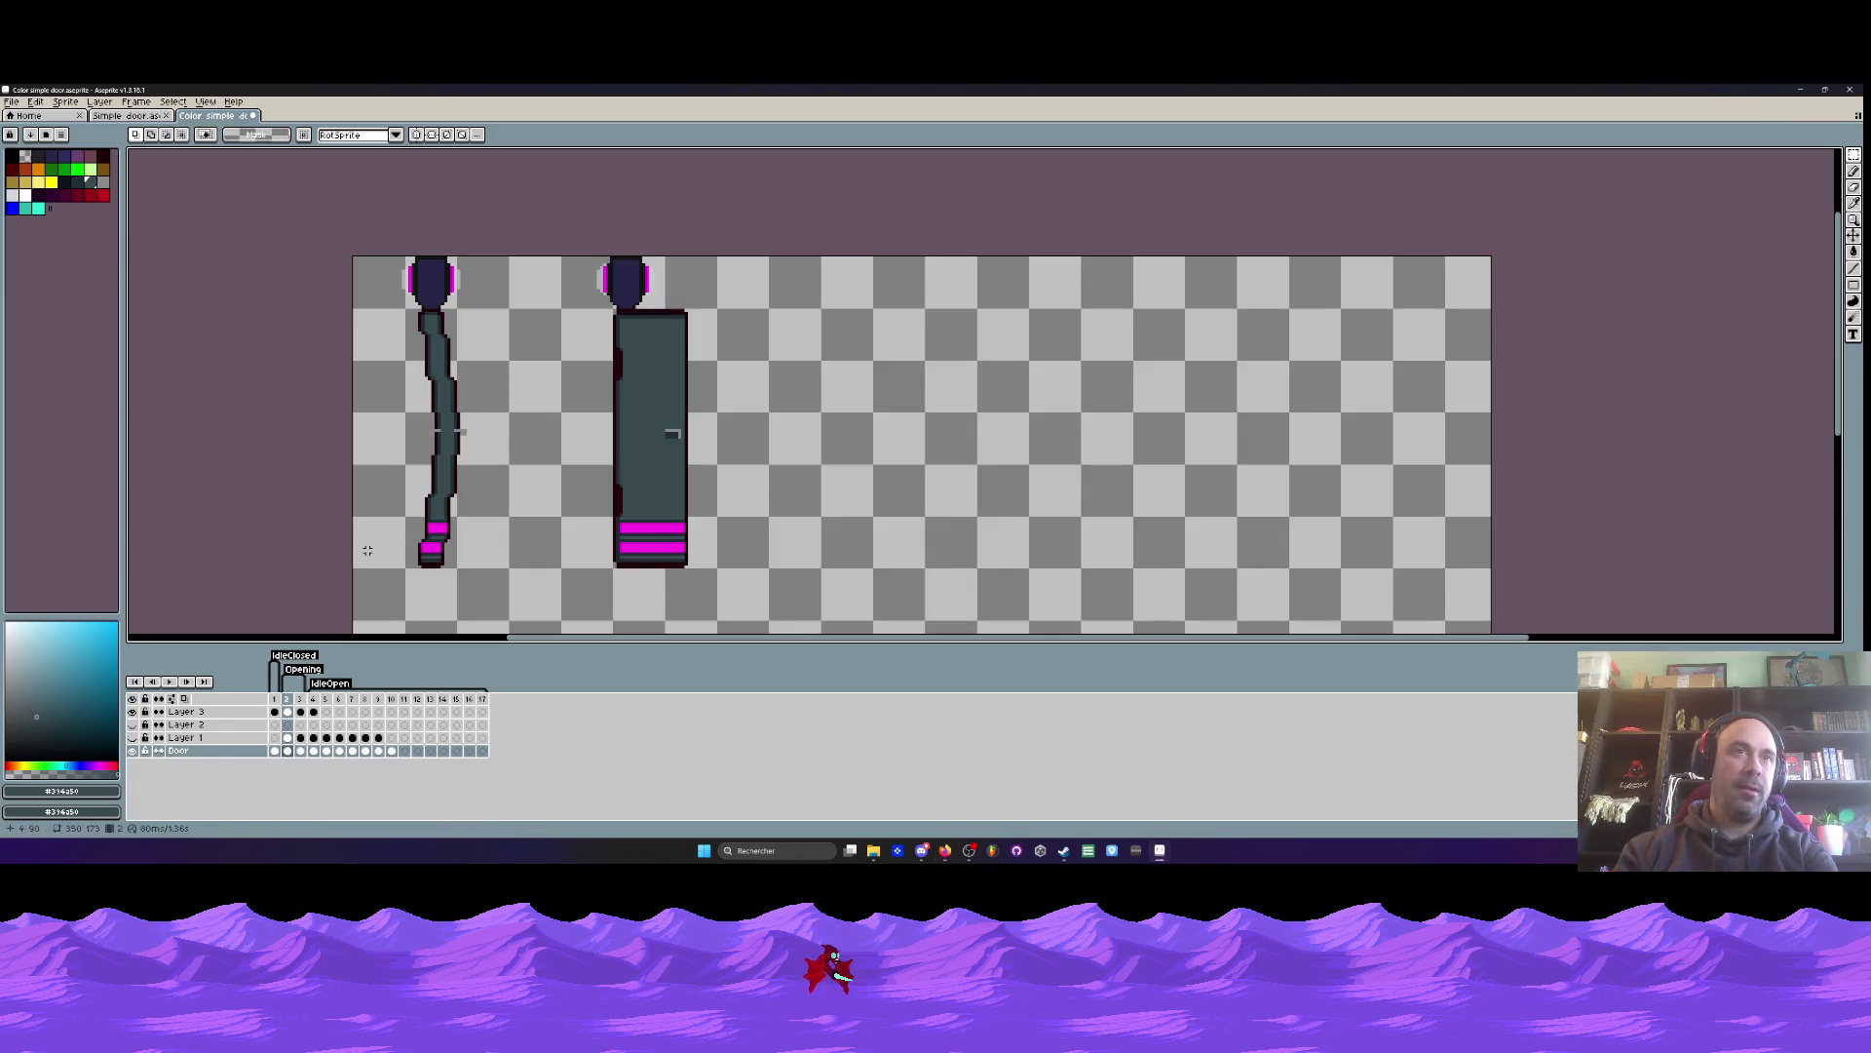
pyautogui.press('Left')
pyautogui.click(133, 712)
pyautogui.click(132, 712)
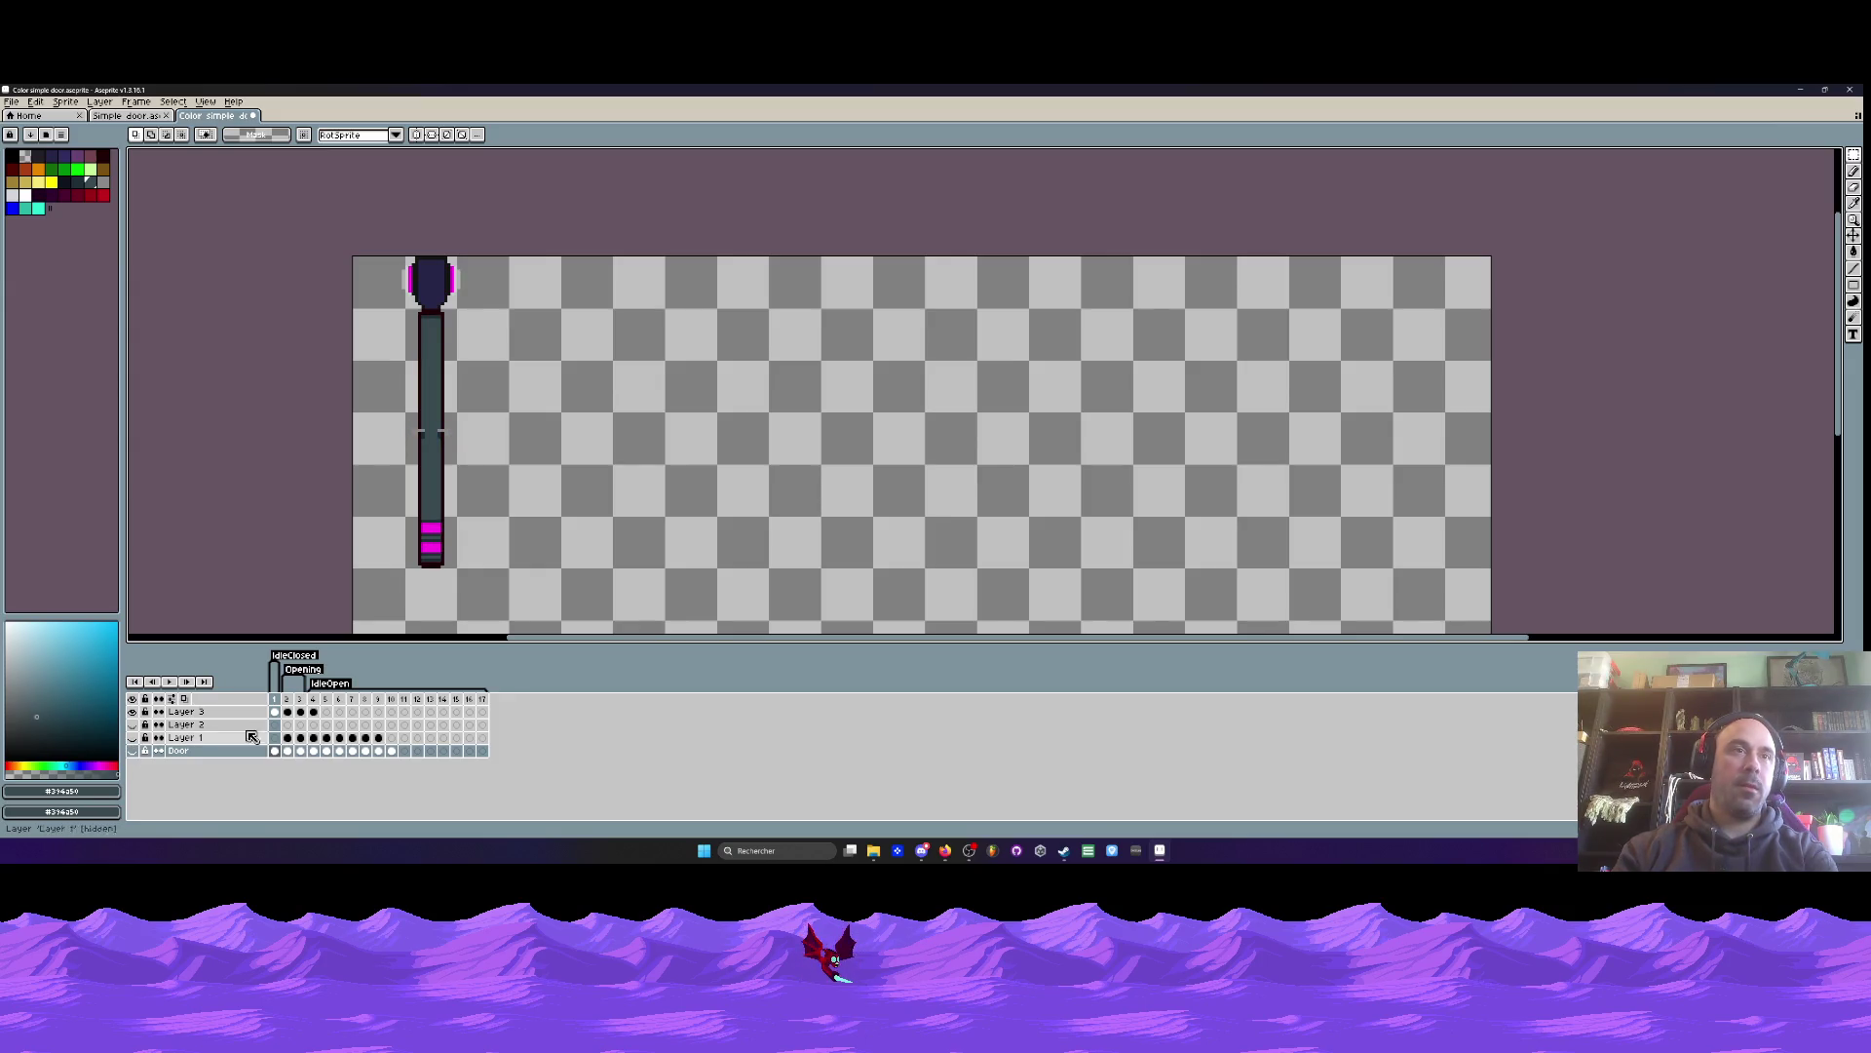
pyautogui.press('Right')
pyautogui.press('Left')
pyautogui.press('Right')
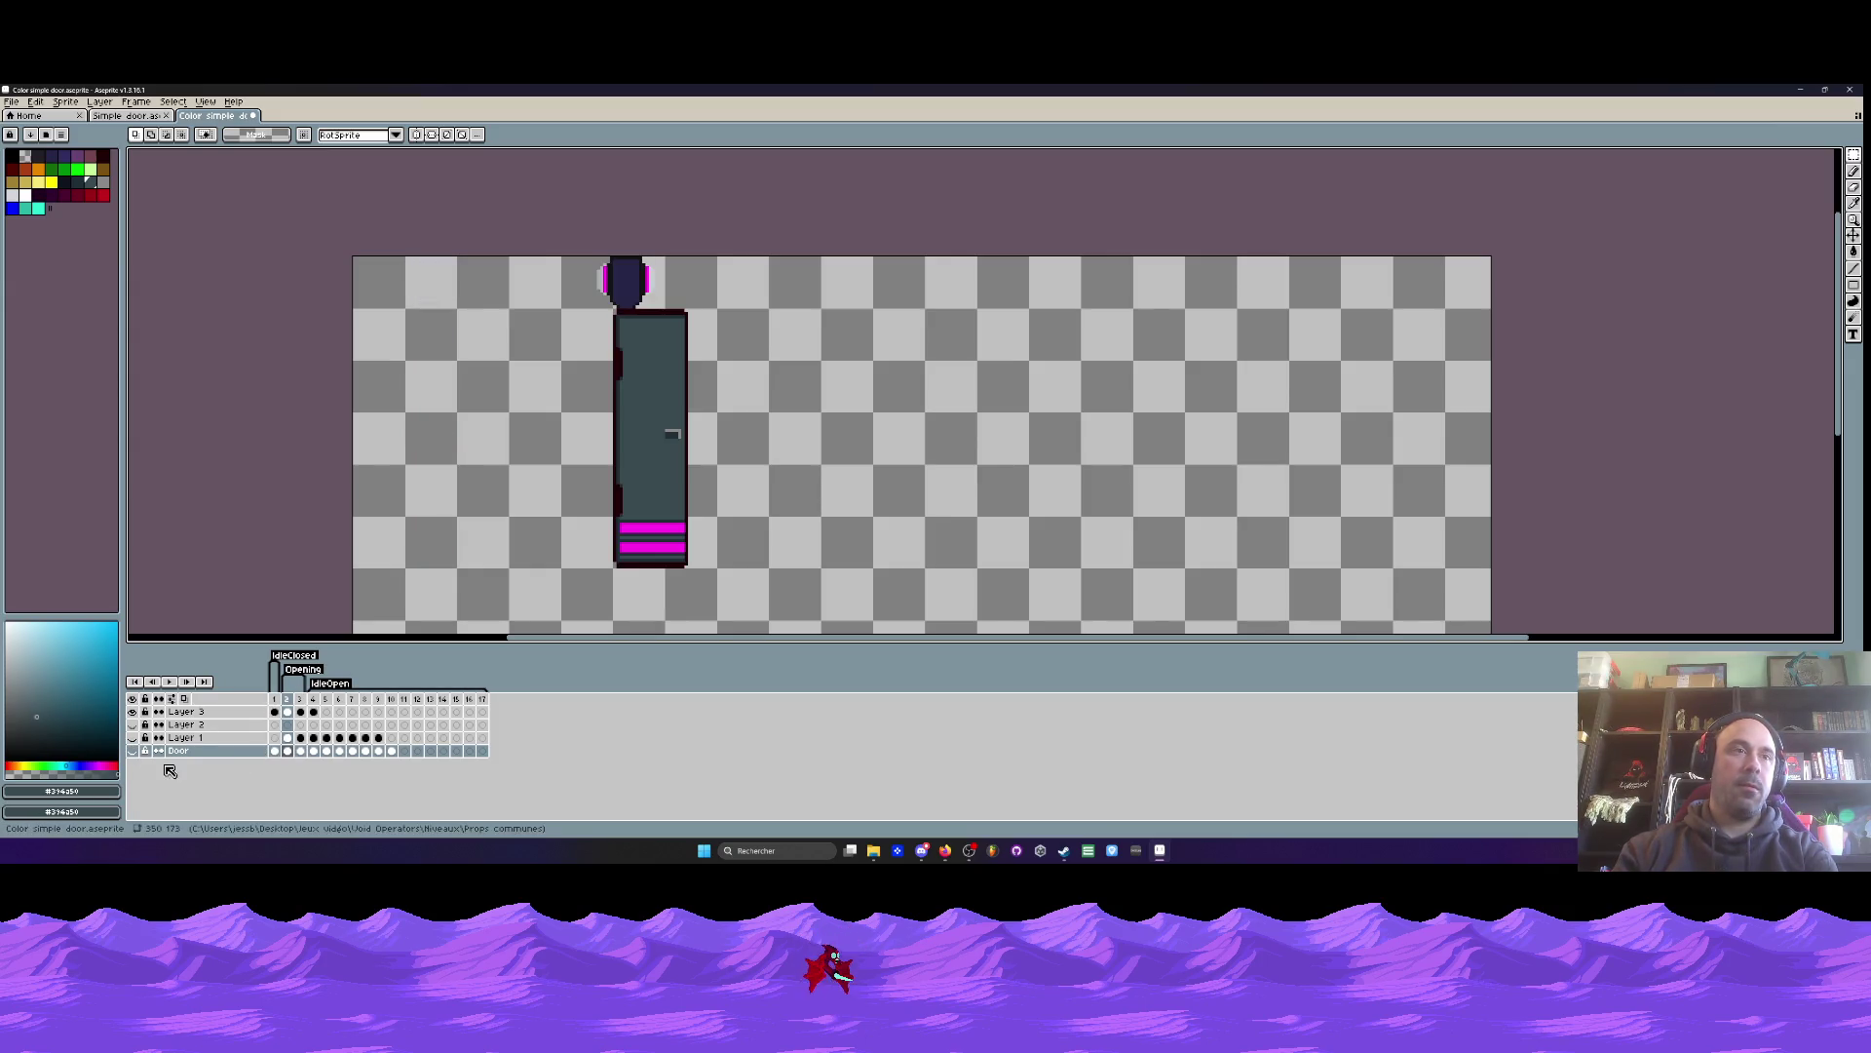
pyautogui.click(132, 750)
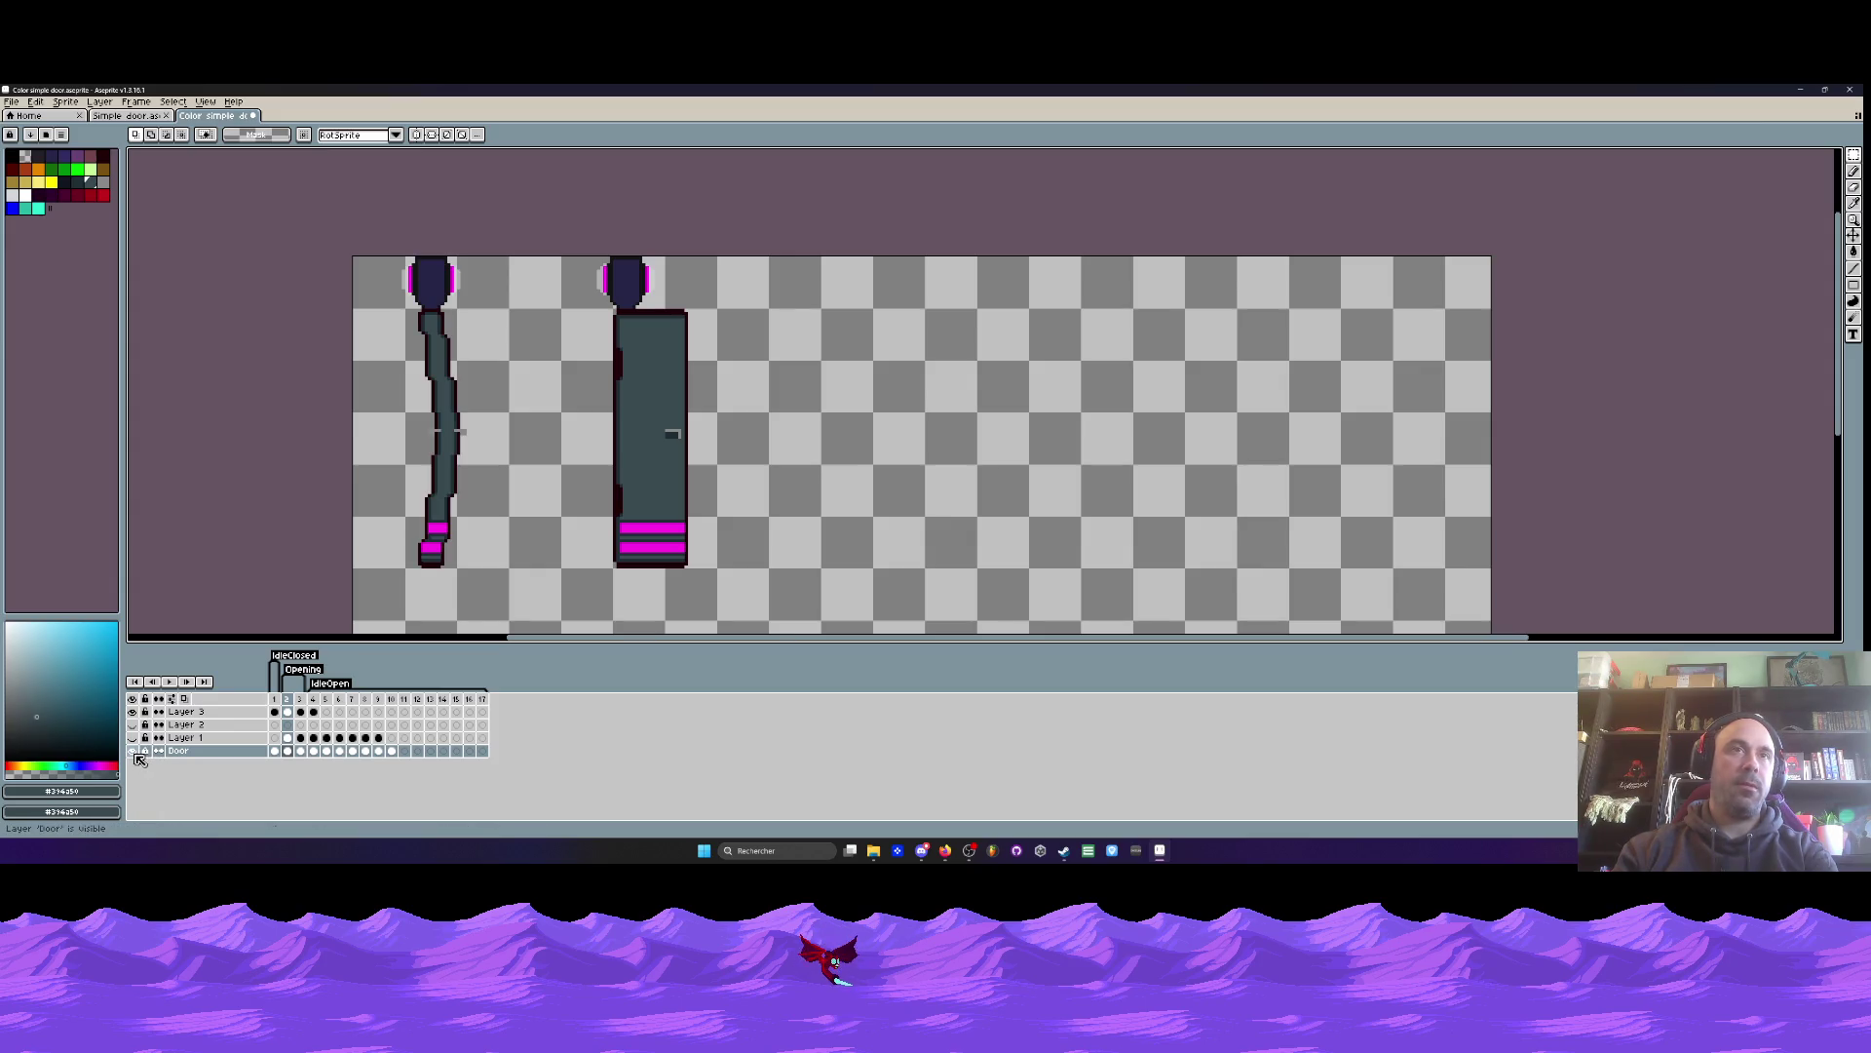
pyautogui.click(275, 712)
pyautogui.press('Delete')
pyautogui.click(274, 750)
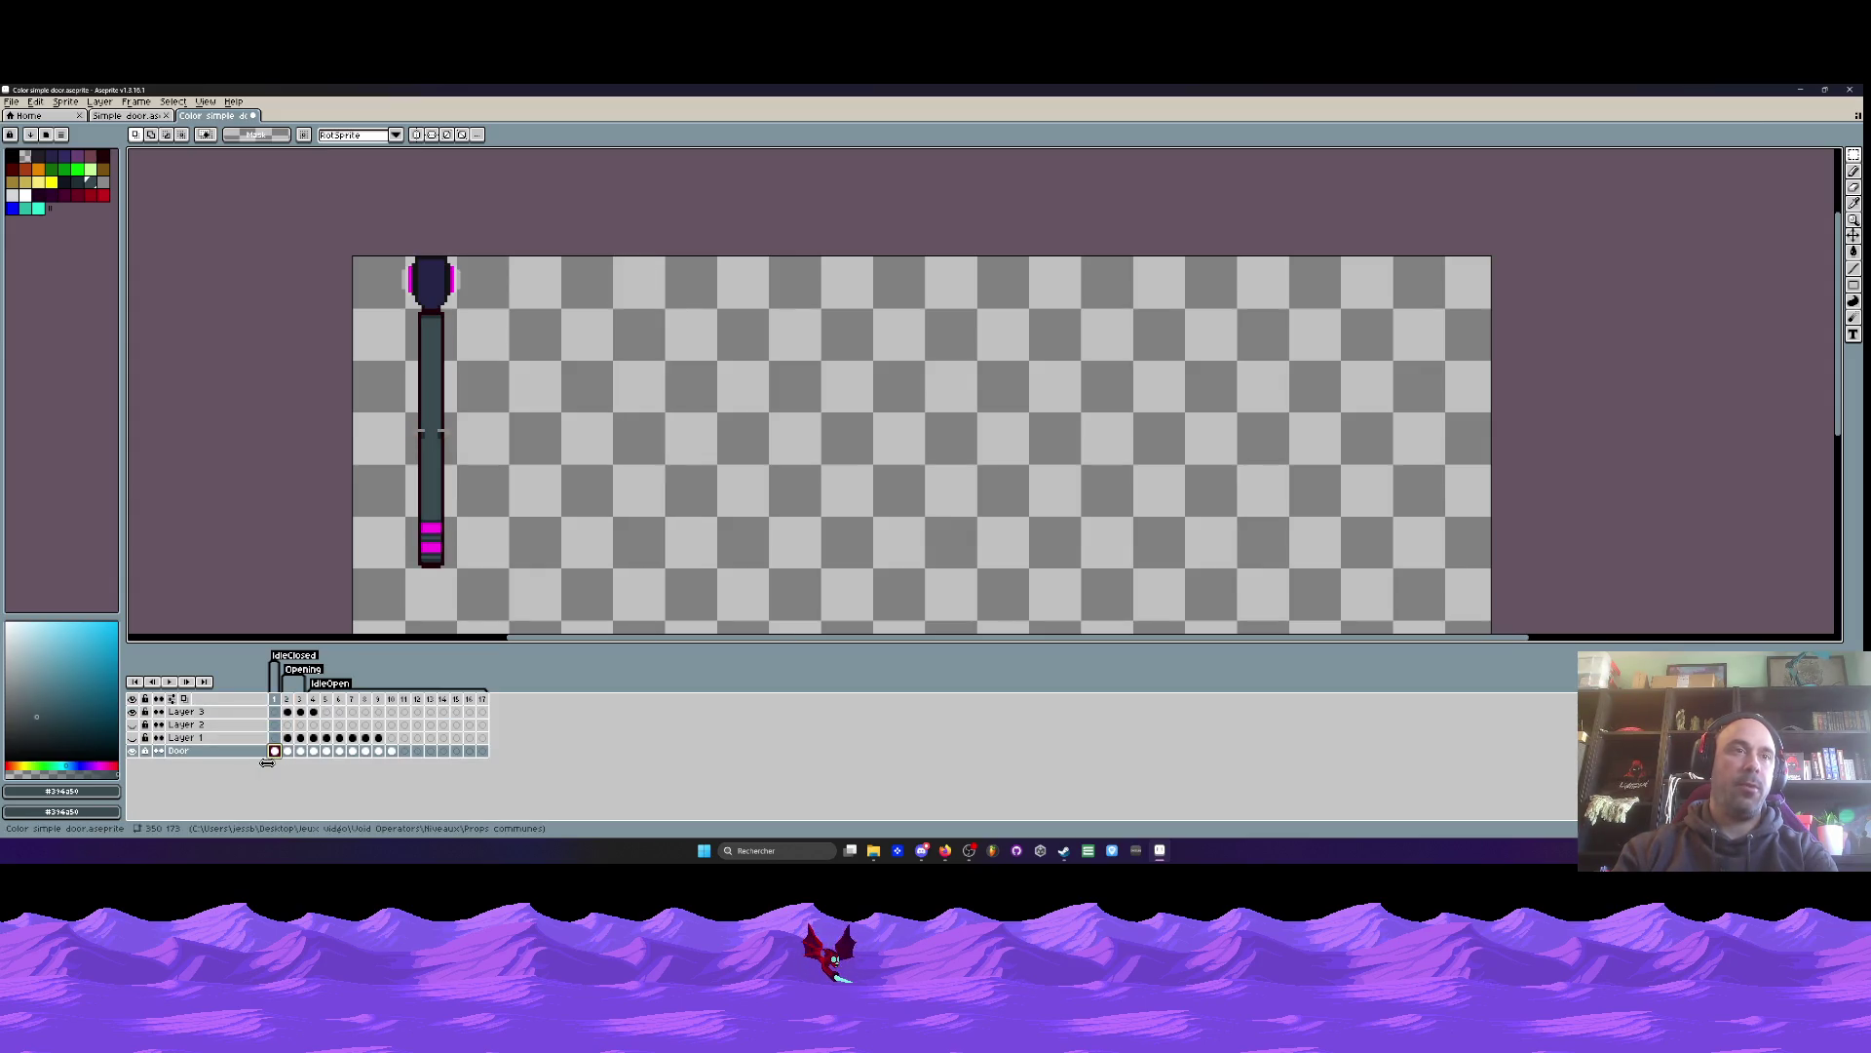
pyautogui.press('Right')
pyautogui.press('Left')
pyautogui.press('Right')
pyautogui.press('Right')
pyautogui.press('Left')
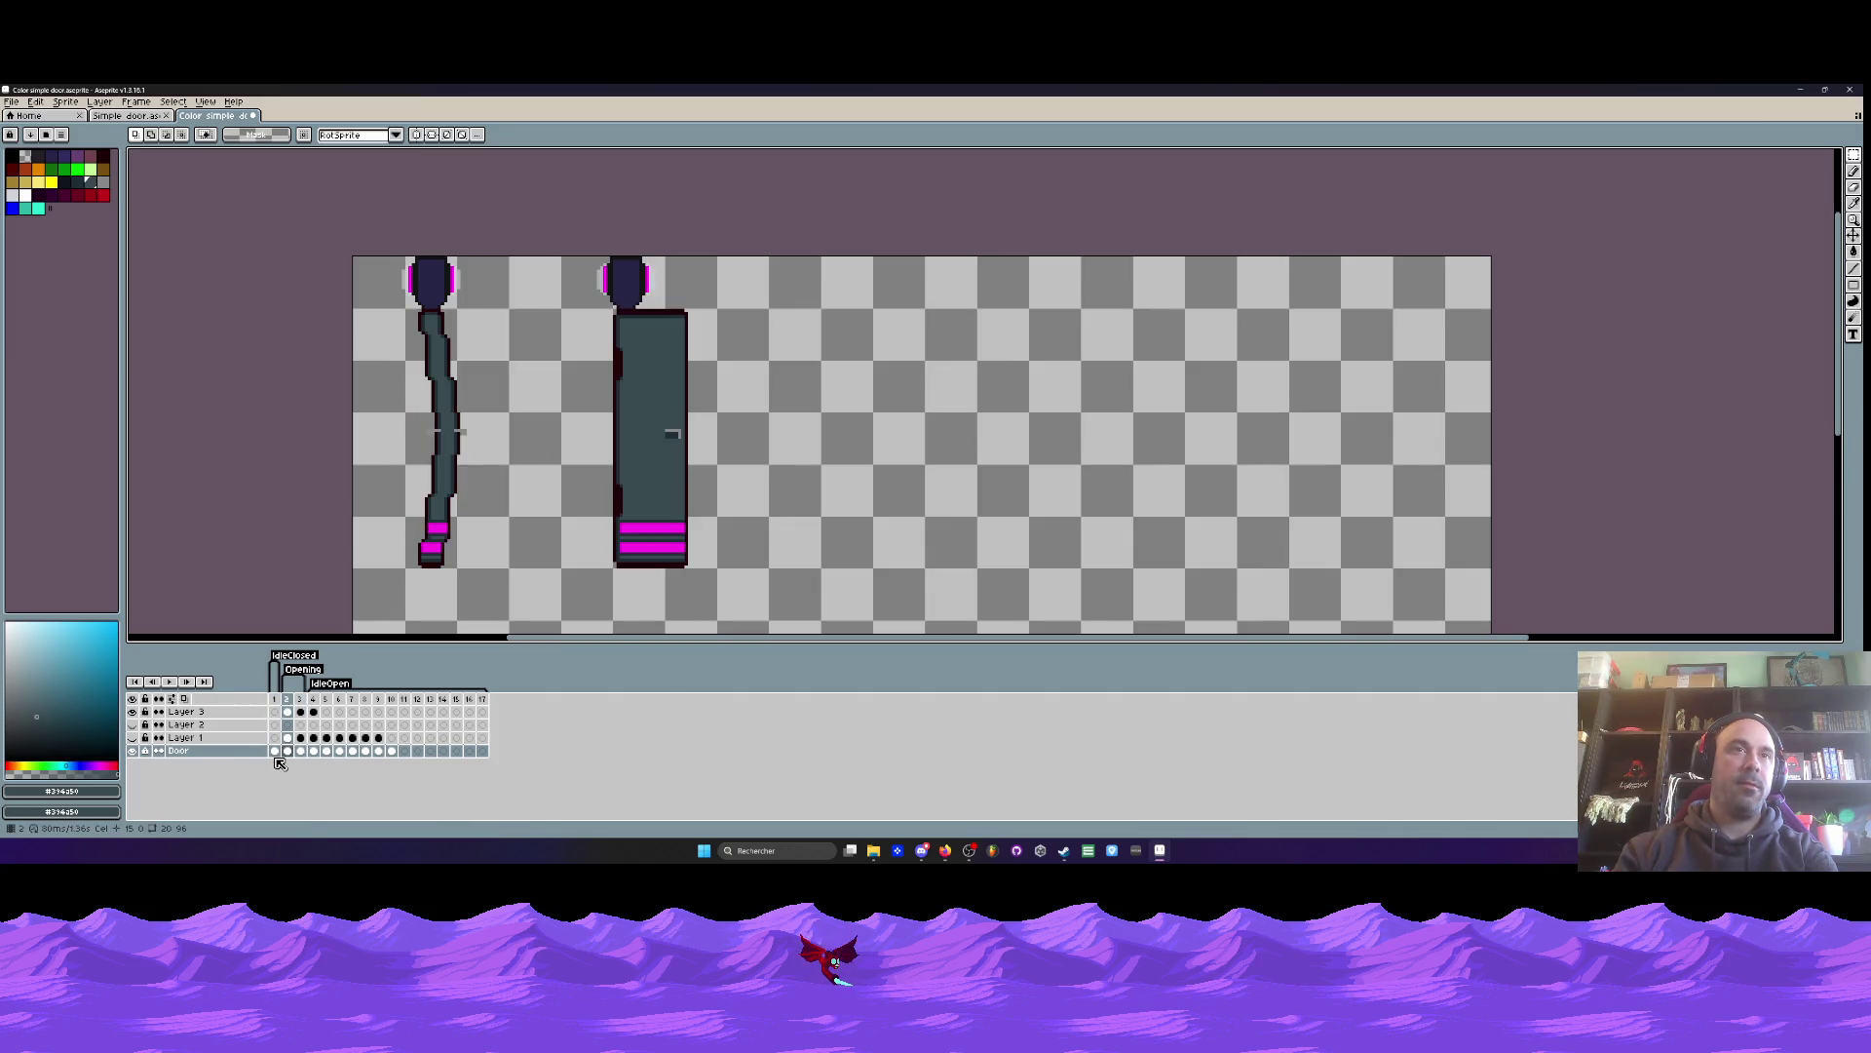
pyautogui.press('Right')
pyautogui.click(133, 712)
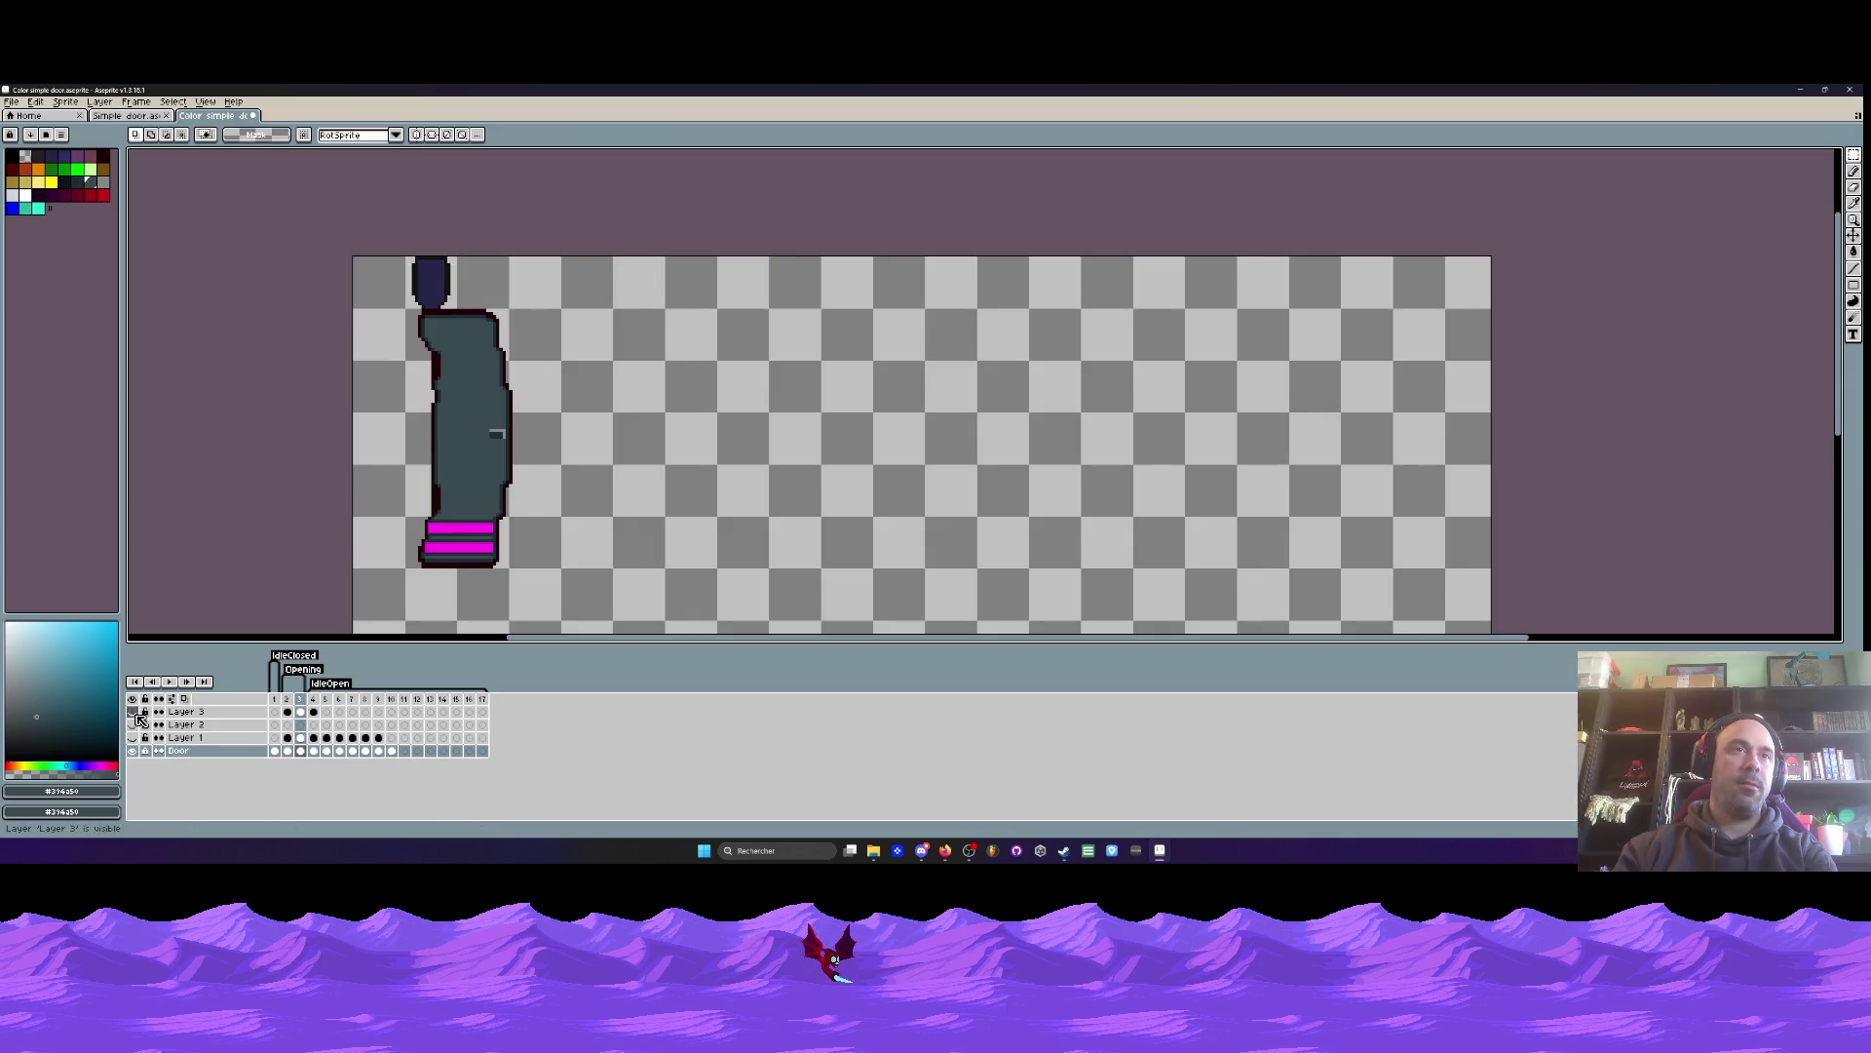
pyautogui.press('Right')
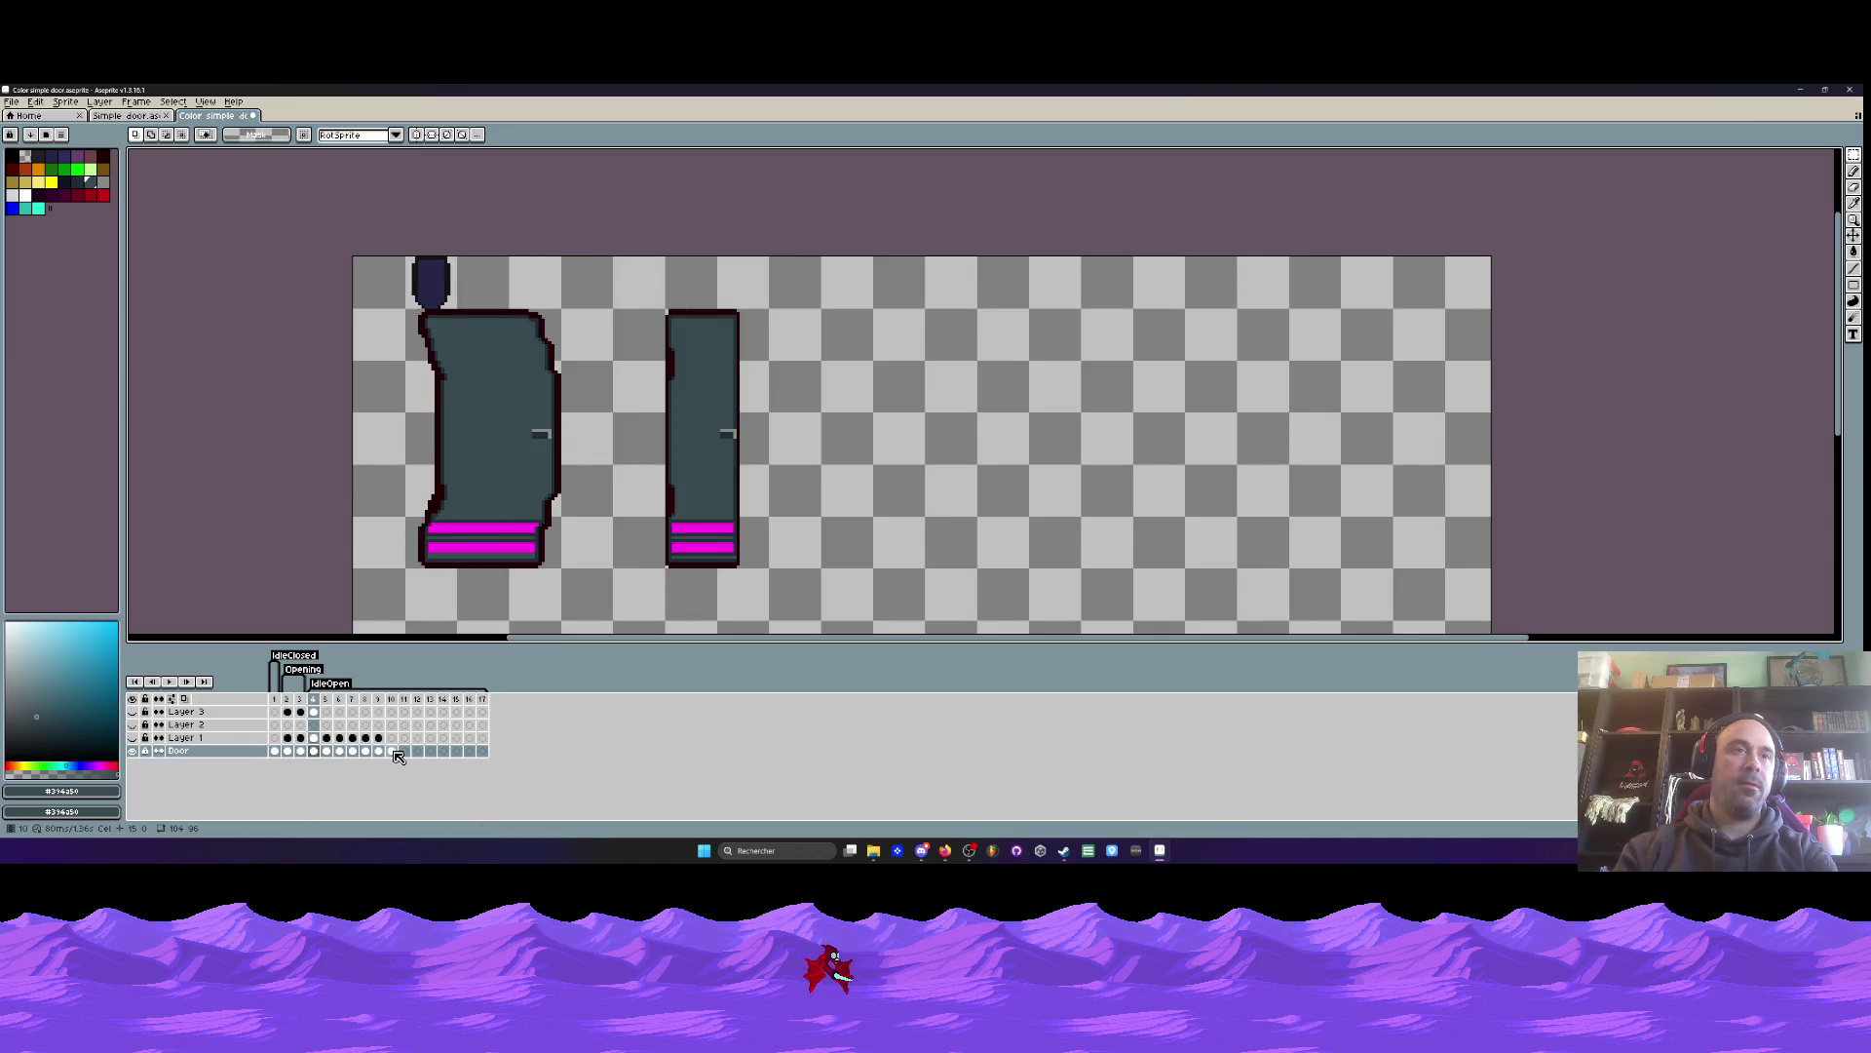
pyautogui.press('Right')
pyautogui.press('Right')
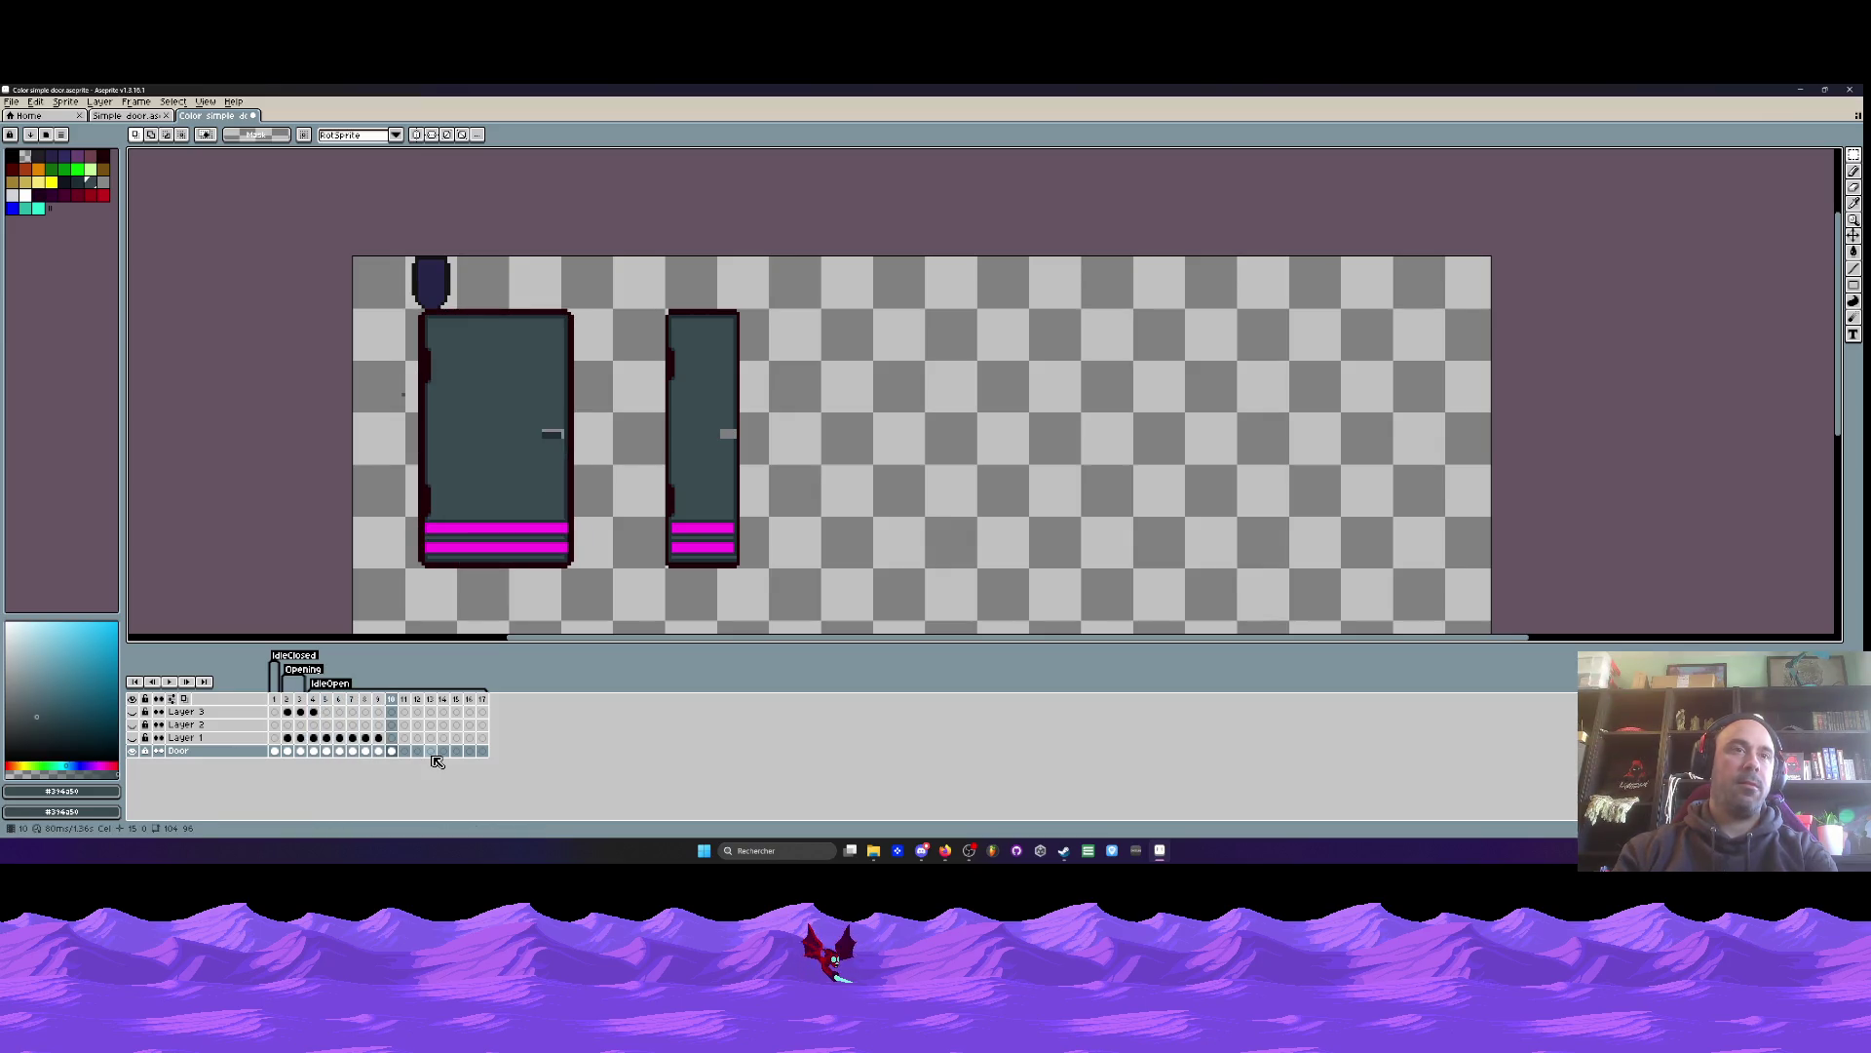
pyautogui.click(308, 718)
pyautogui.moveTo(308, 717); pyautogui.dragTo(299, 717)
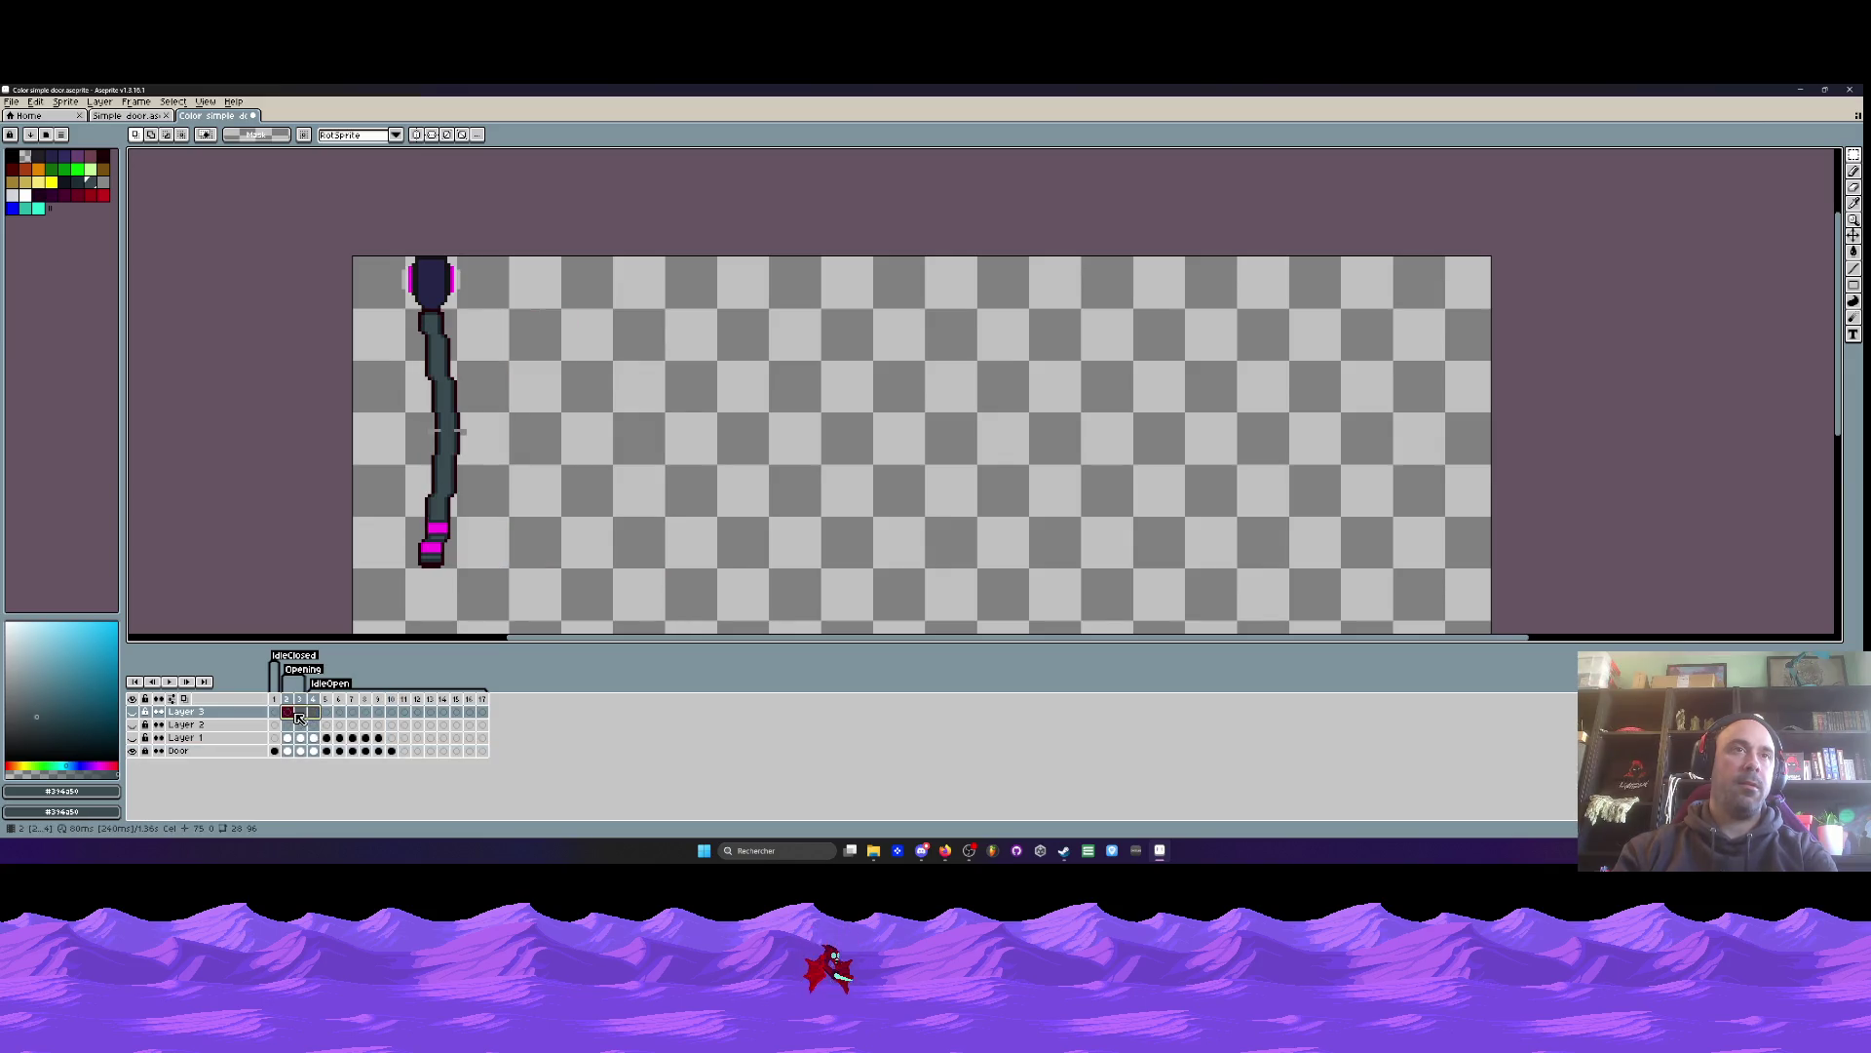
pyautogui.click(274, 712)
pyautogui.click(300, 711)
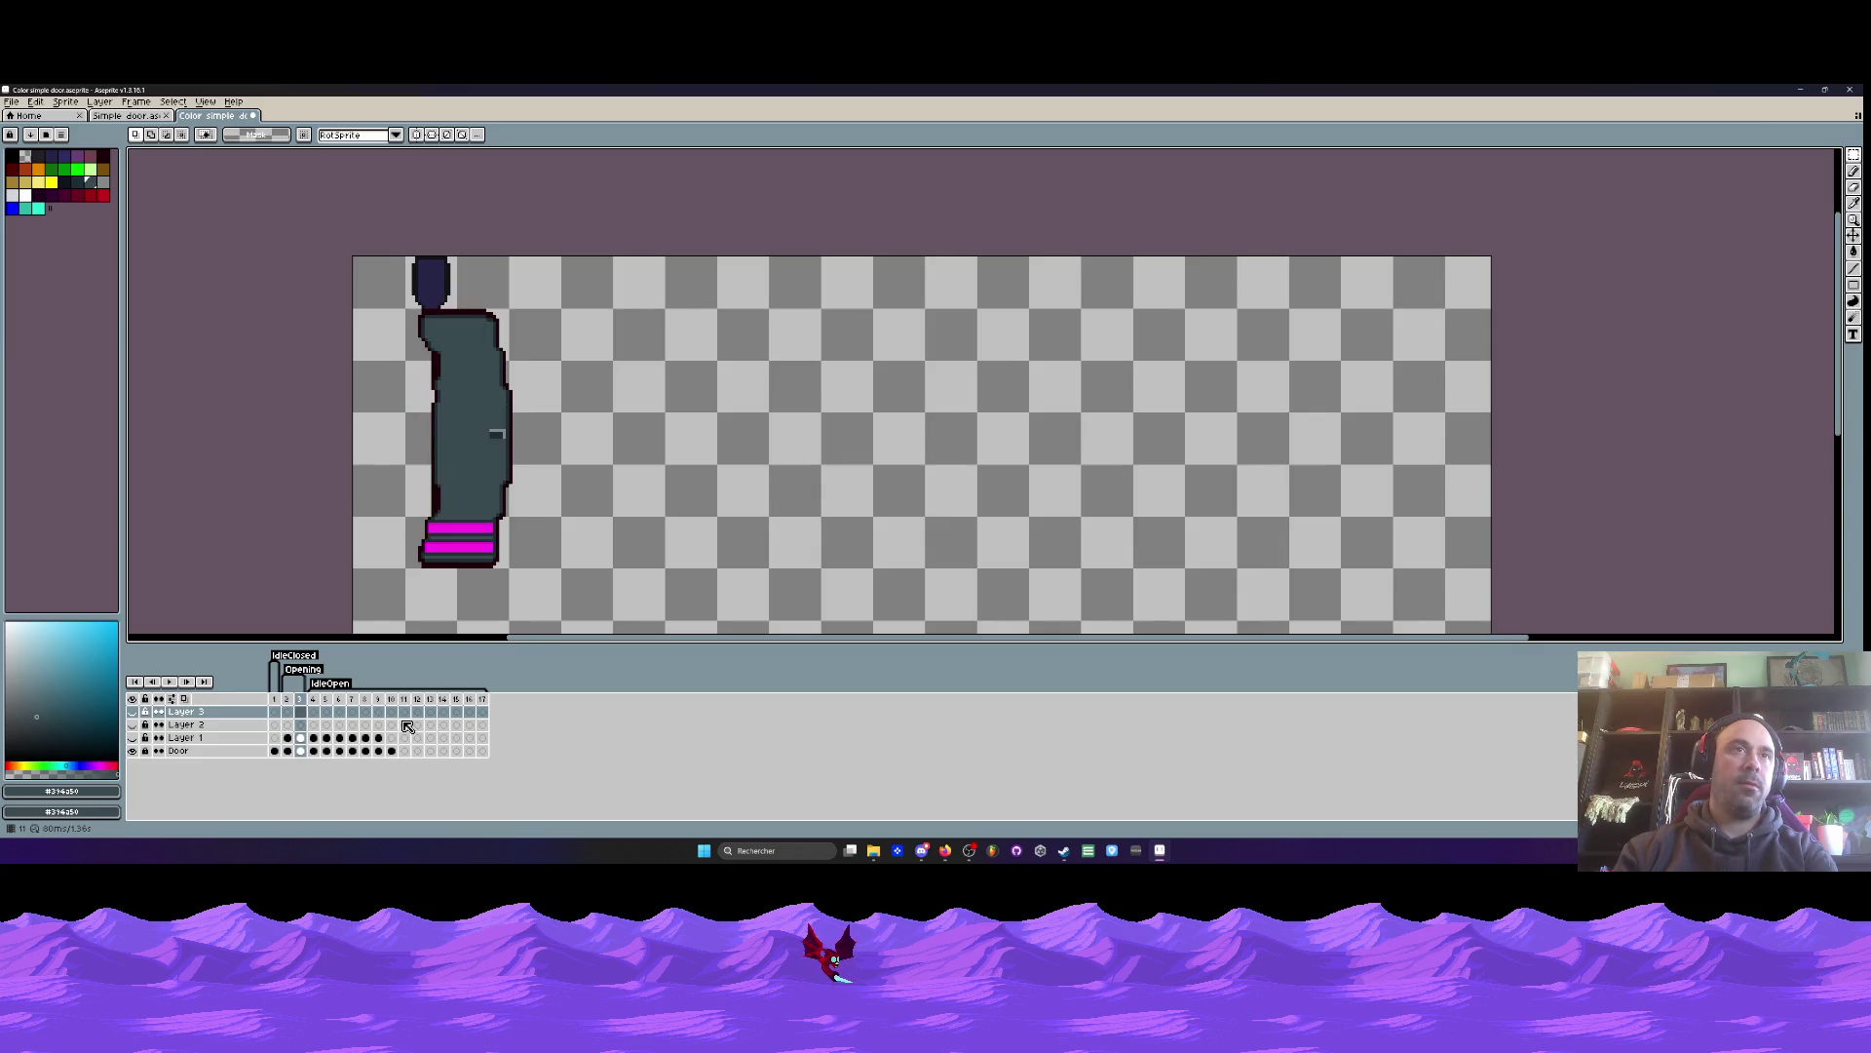
pyautogui.scroll(1, 320, 216)
# - Select the magenta-edged top piece above the door and return to the Door layer at frame 2
pyautogui.moveTo(316, 256)
pyautogui.mouseDown()
pyautogui.moveTo(485, 318)
pyautogui.moveTo(498, 344)
pyautogui.mouseUp()
pyautogui.scroll(1, 421, 319)
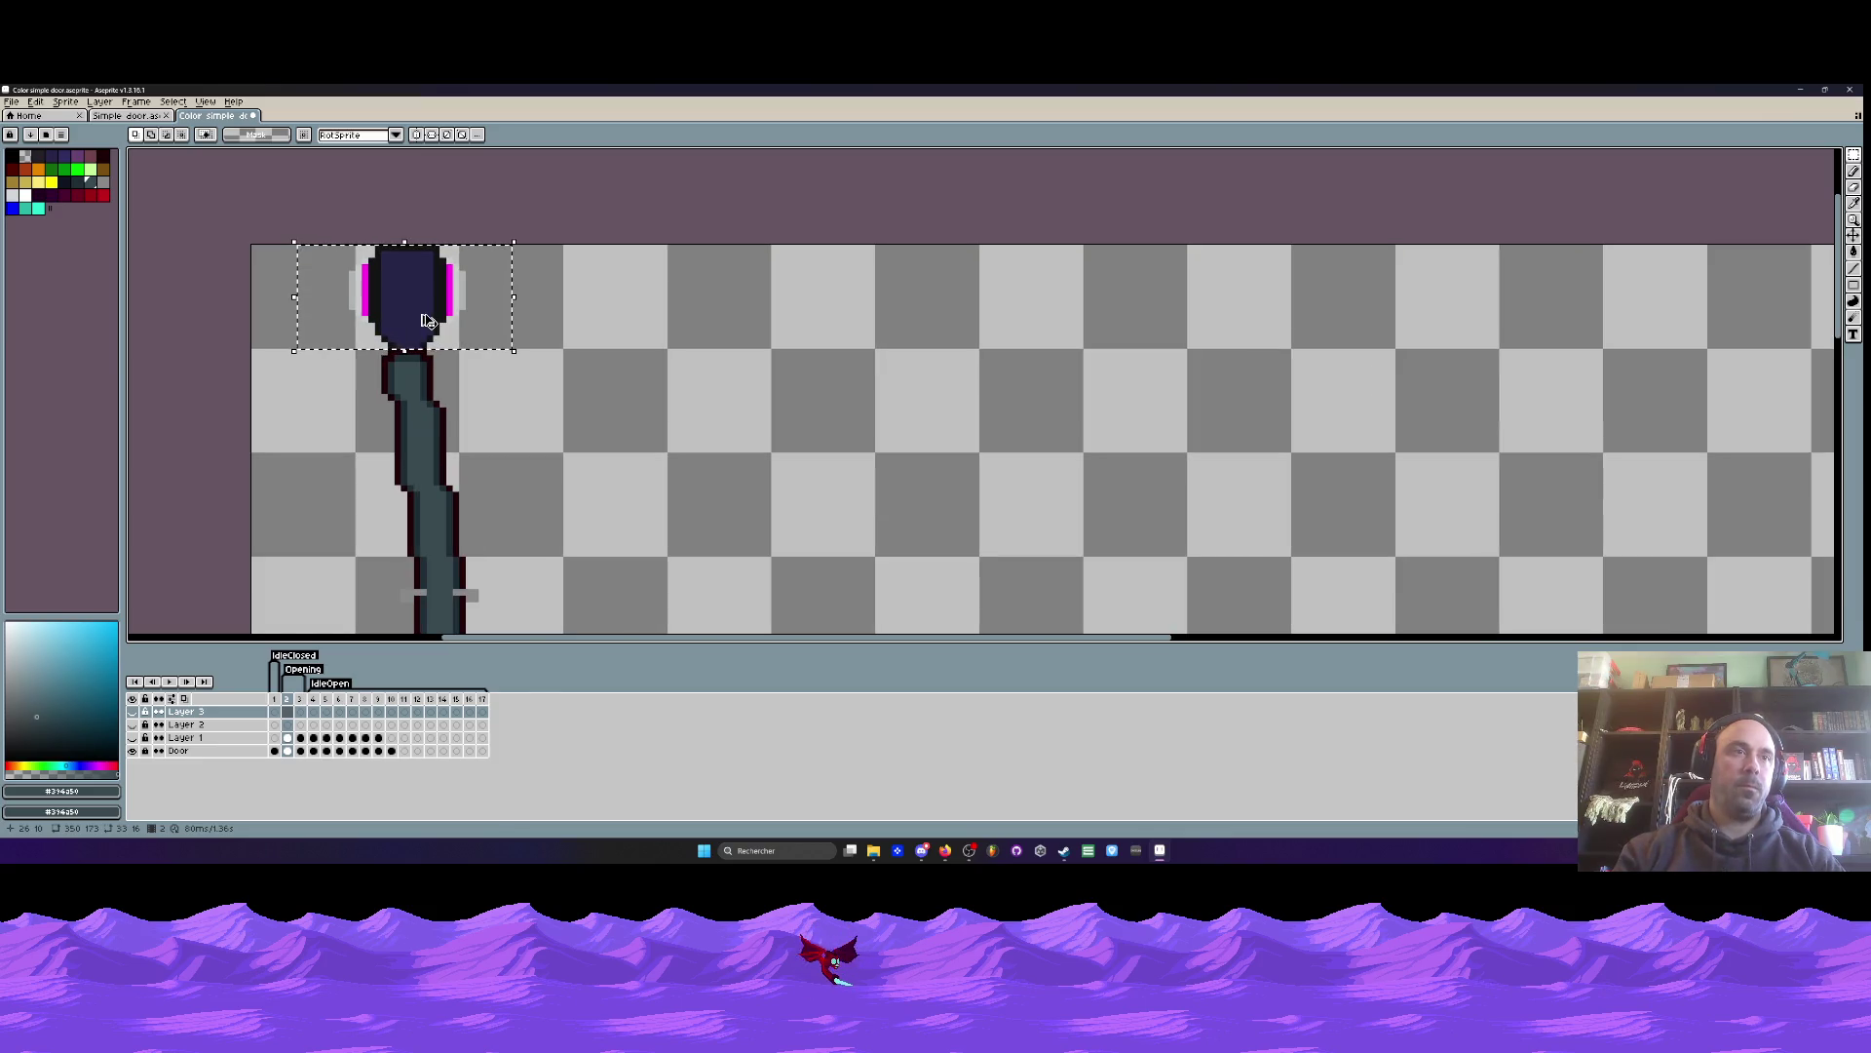
pyautogui.press('Down')
pyautogui.press('Down')
pyautogui.press('Down')
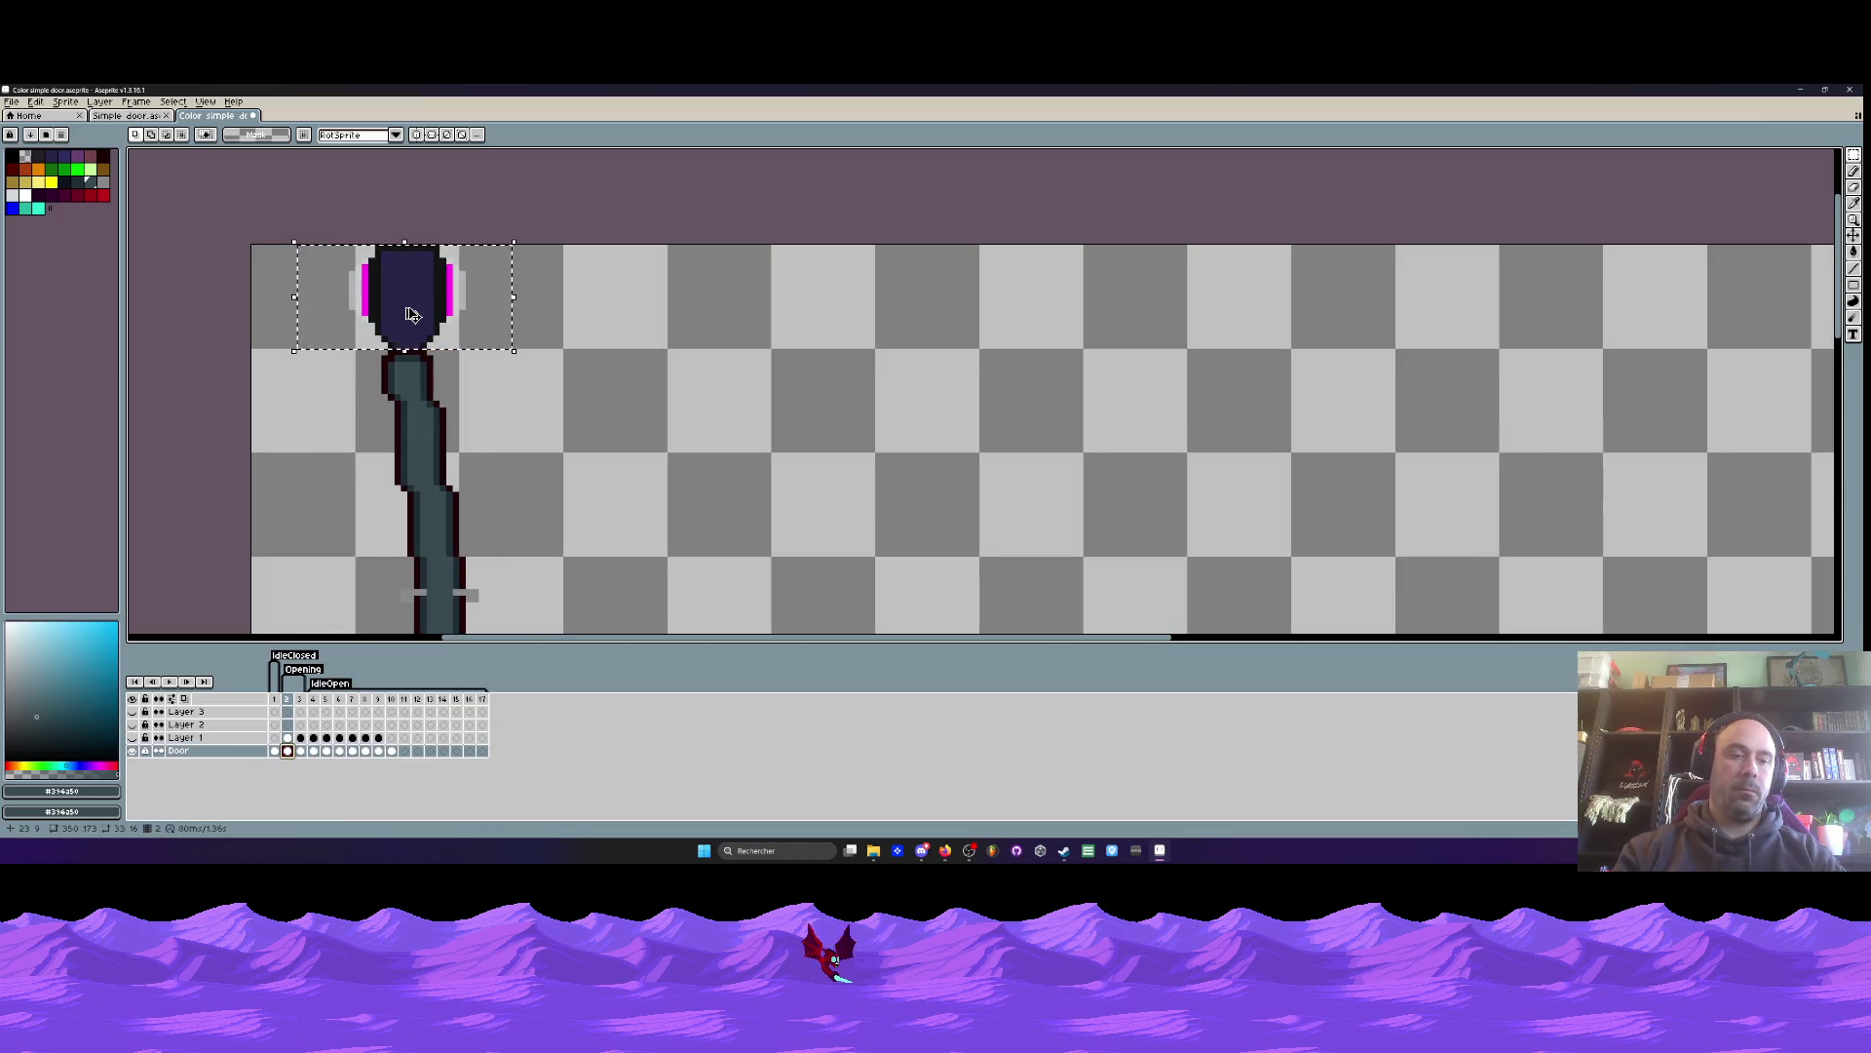
pyautogui.click(300, 751)
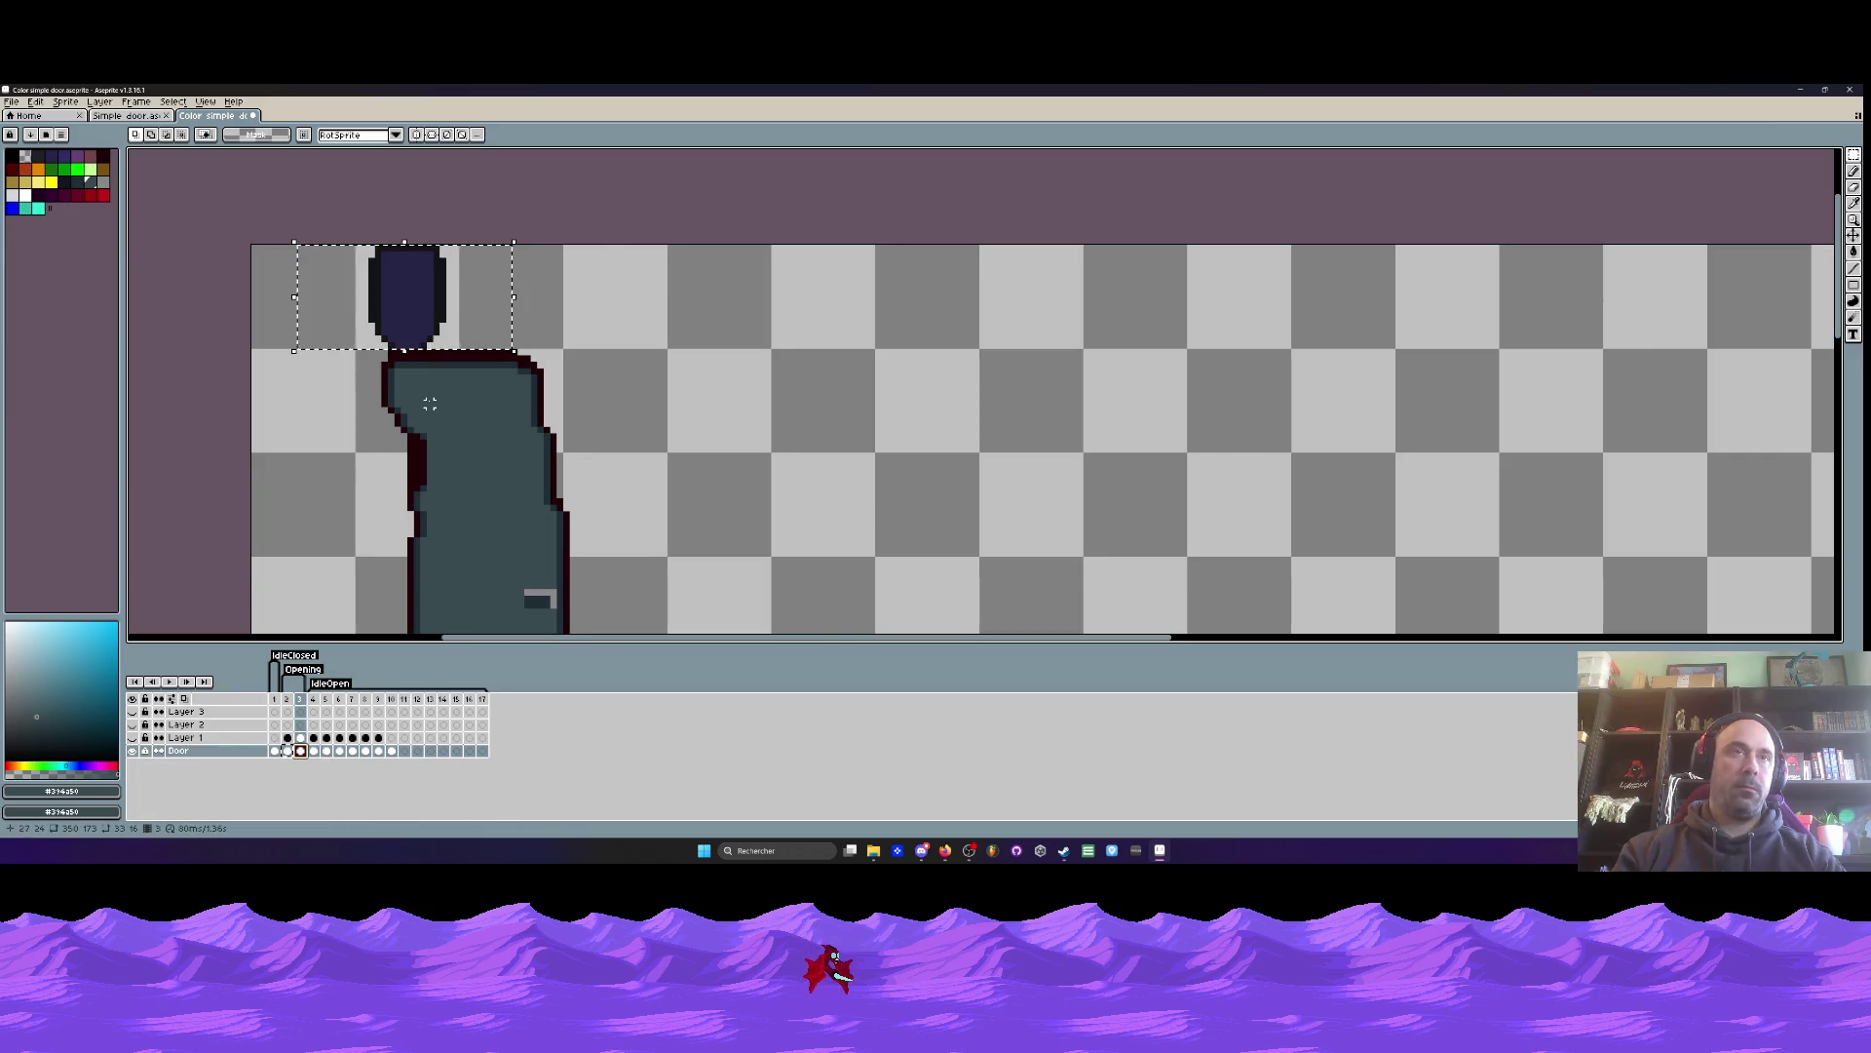
pyautogui.hotkey('ctrl', 'd')
pyautogui.press('Return')
pyautogui.press('Return')
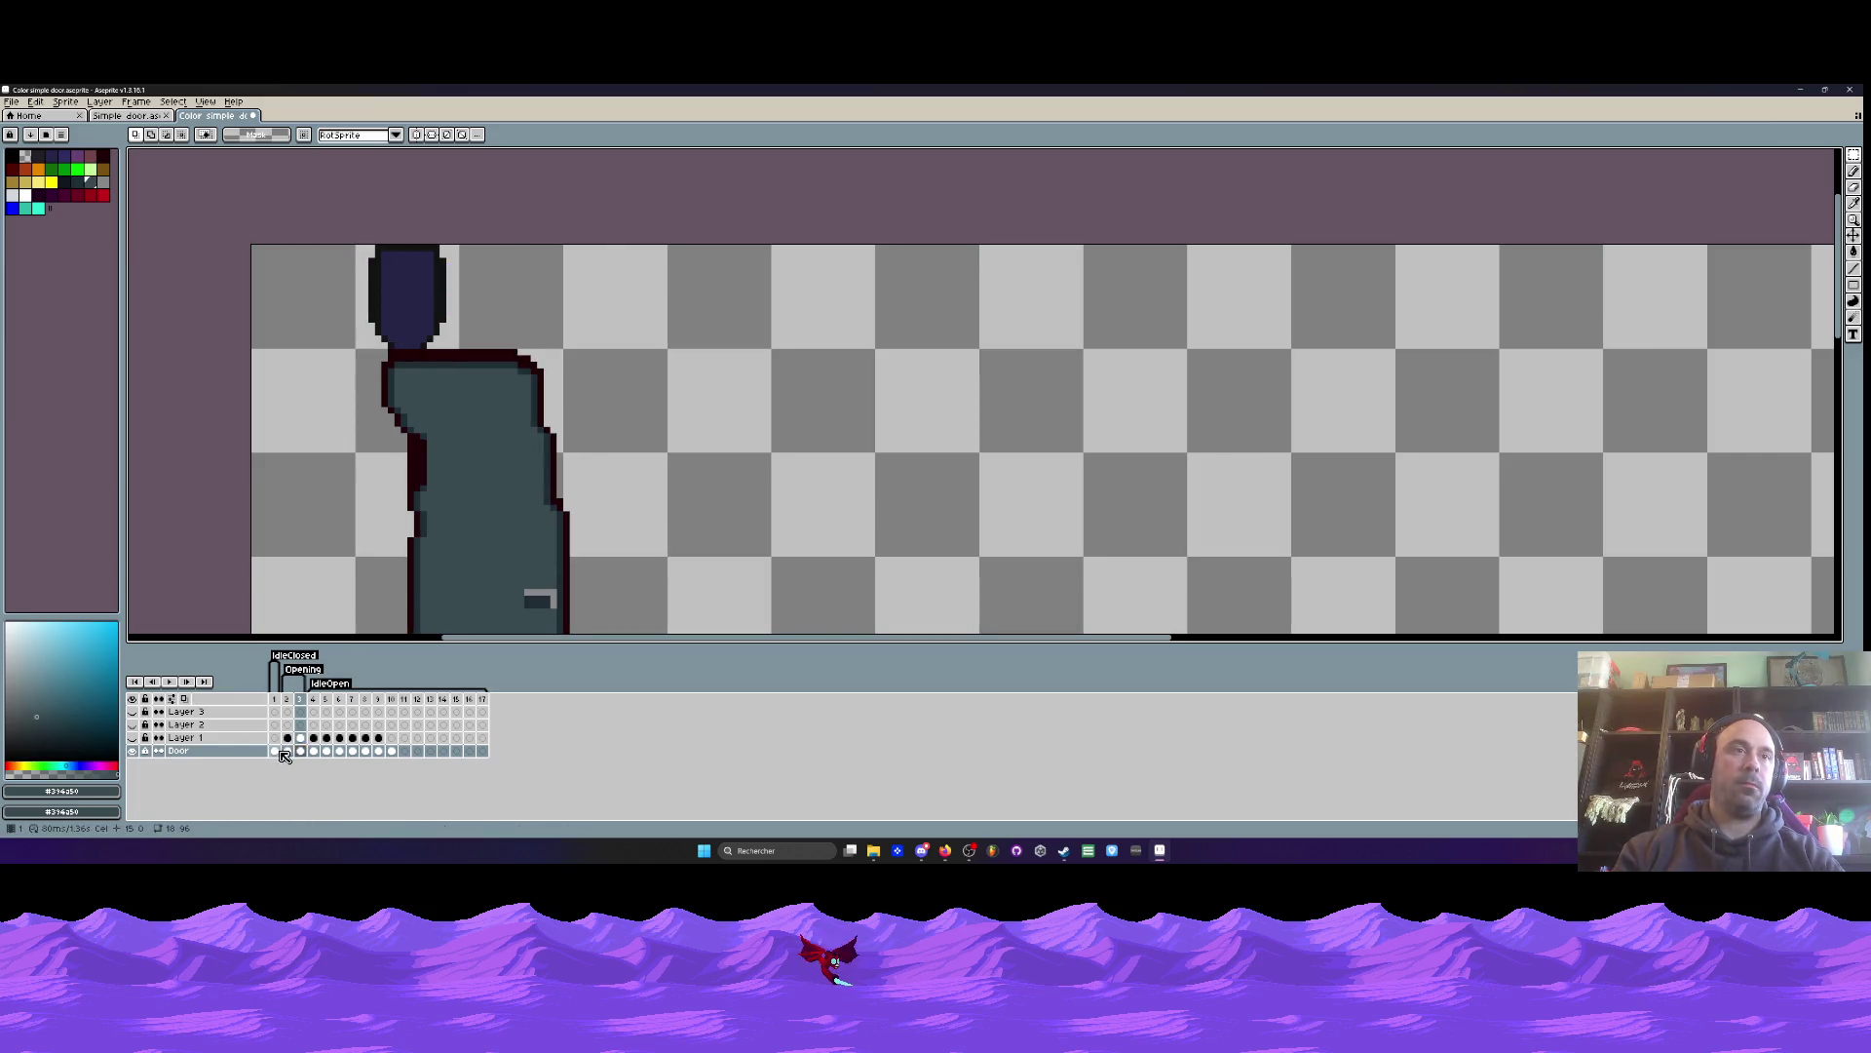
pyautogui.click(286, 751)
pyautogui.click(287, 737)
pyautogui.moveTo(305, 246)
pyautogui.mouseDown()
pyautogui.moveTo(478, 351)
pyautogui.moveTo(525, 348)
pyautogui.mouseUp()
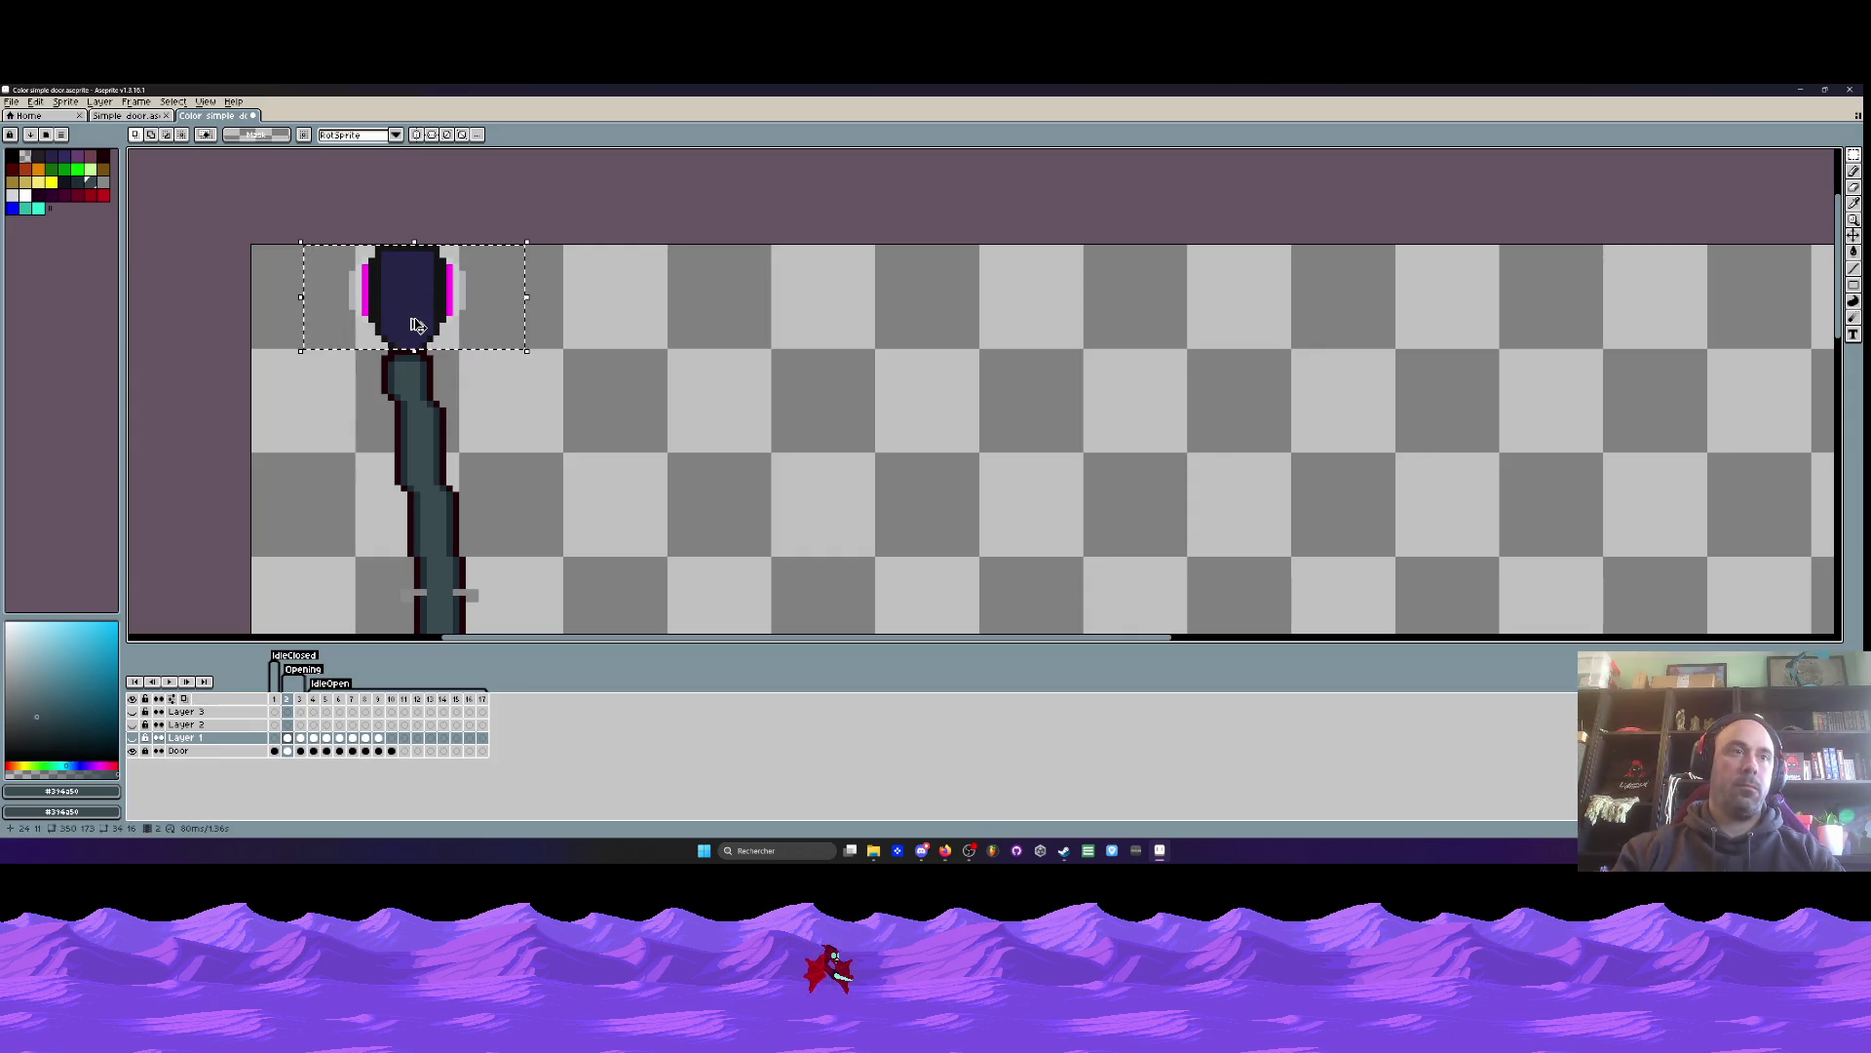
pyautogui.press('Down')
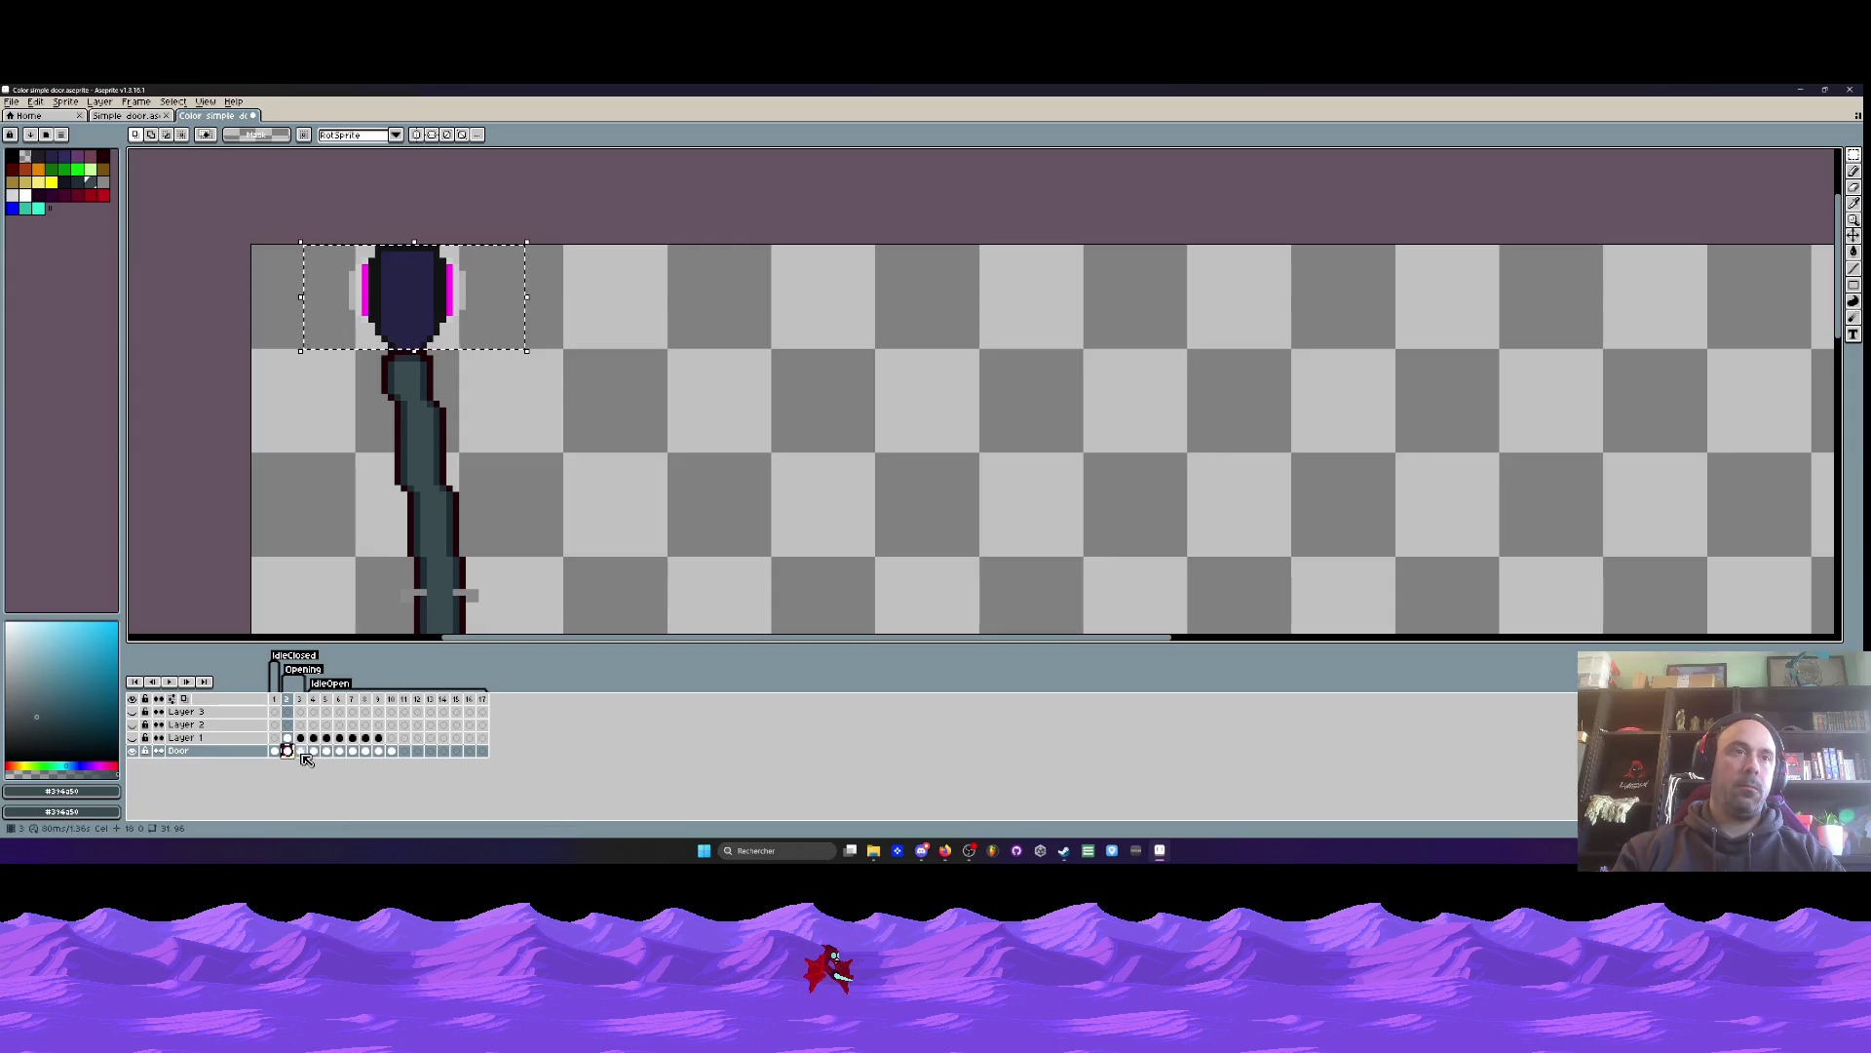
# - Place the top piece on the door across frames 3 through 10
pyautogui.press('Right')
pyautogui.press('Right')
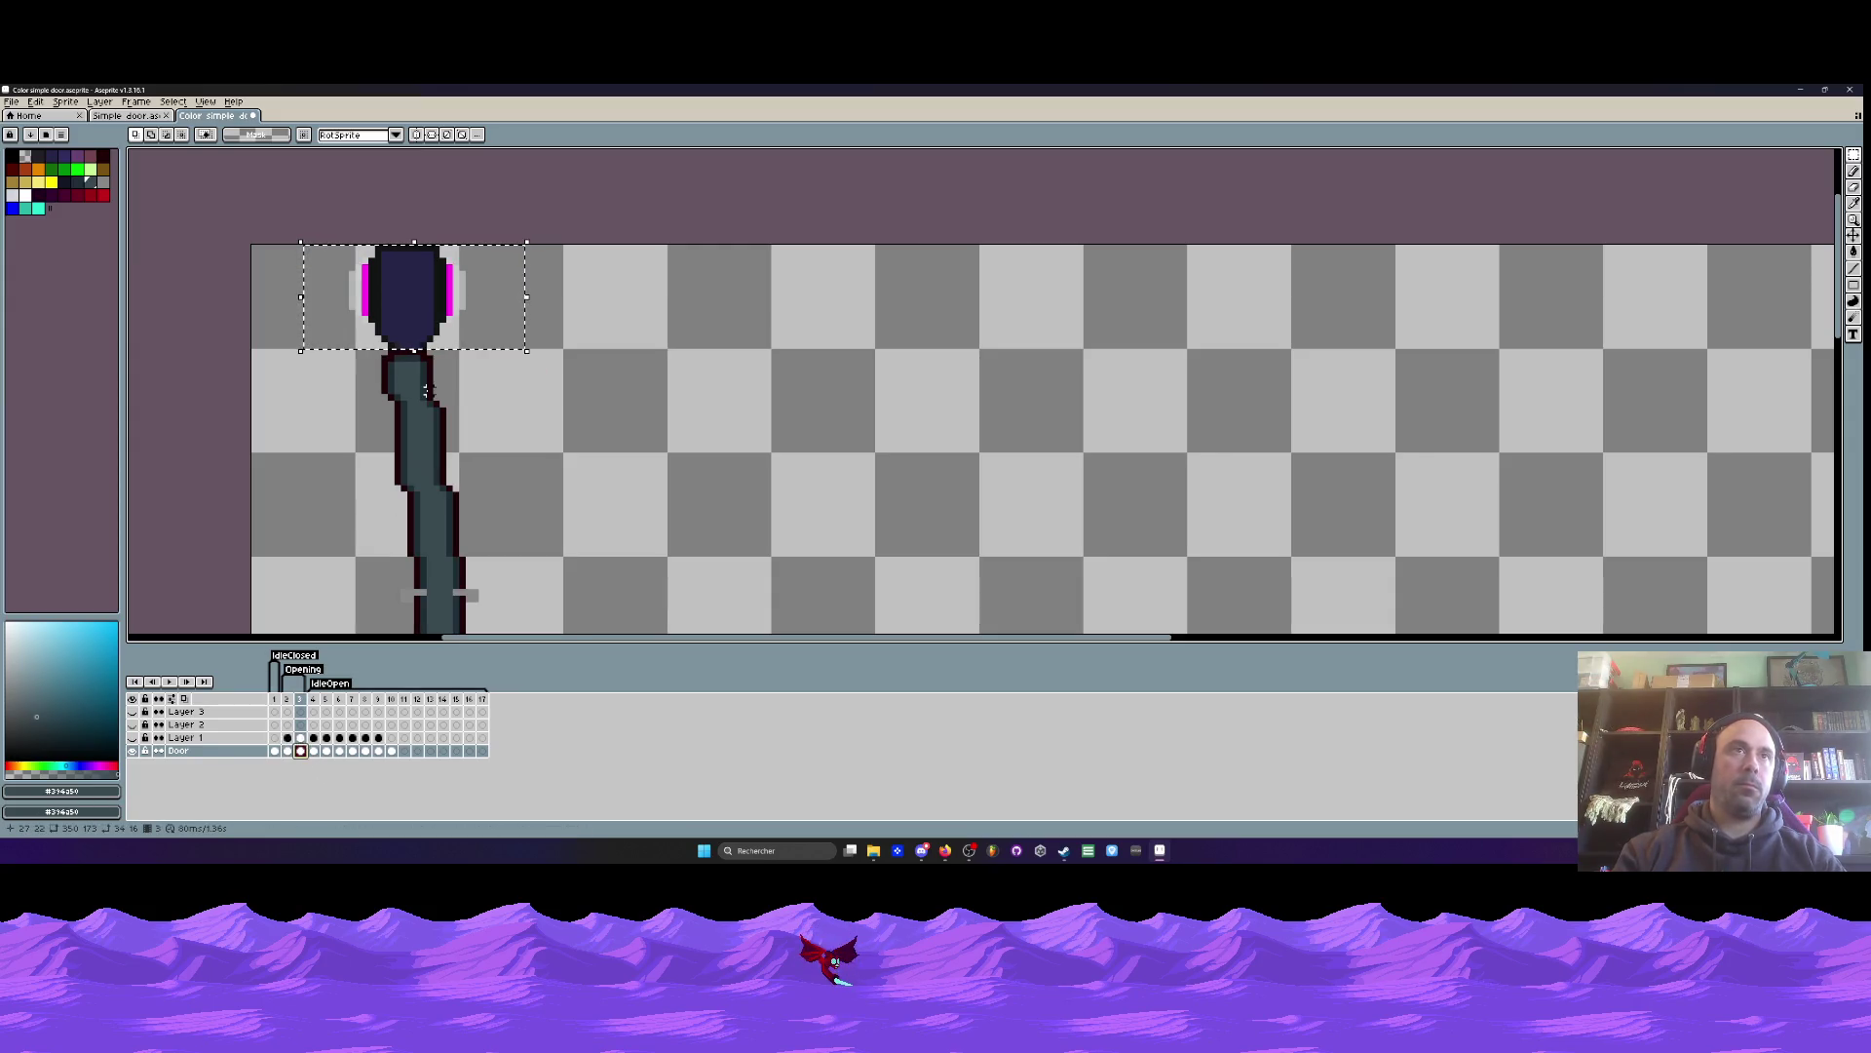
pyautogui.click(288, 751)
pyautogui.click(300, 752)
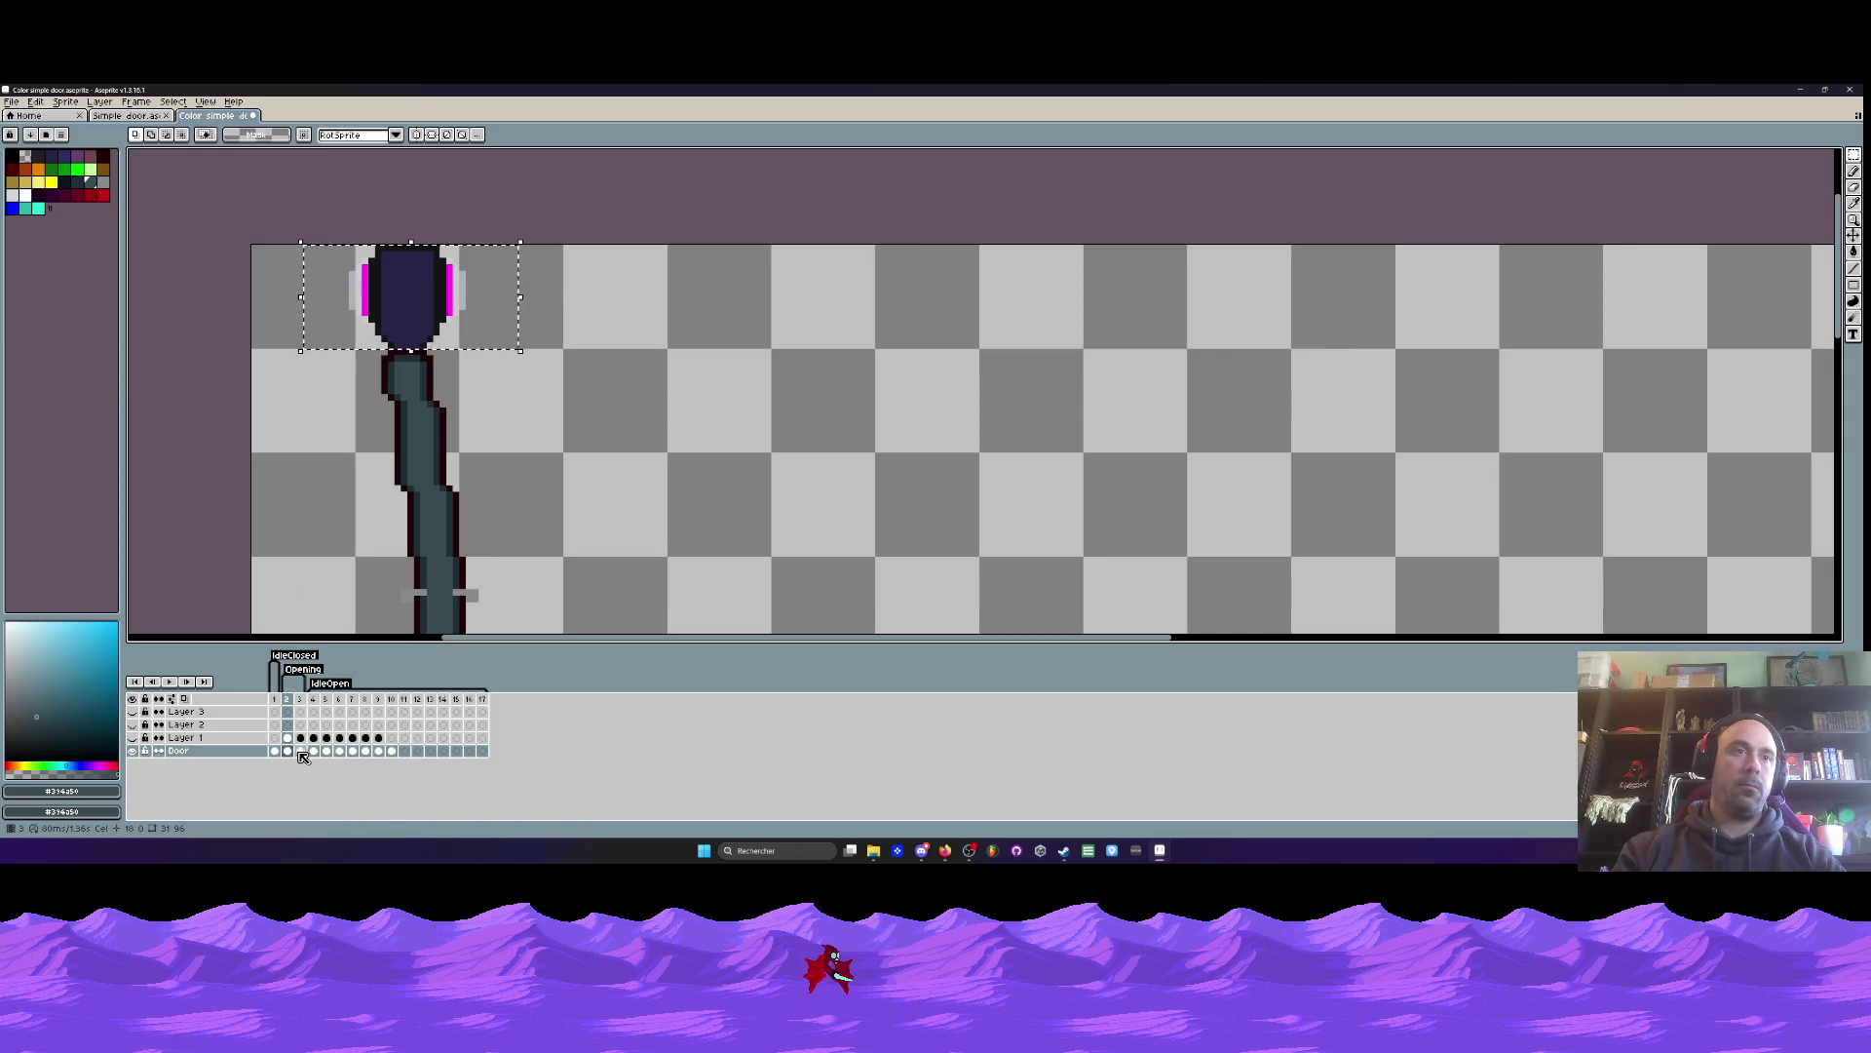
pyautogui.click(300, 752)
pyautogui.click(447, 312)
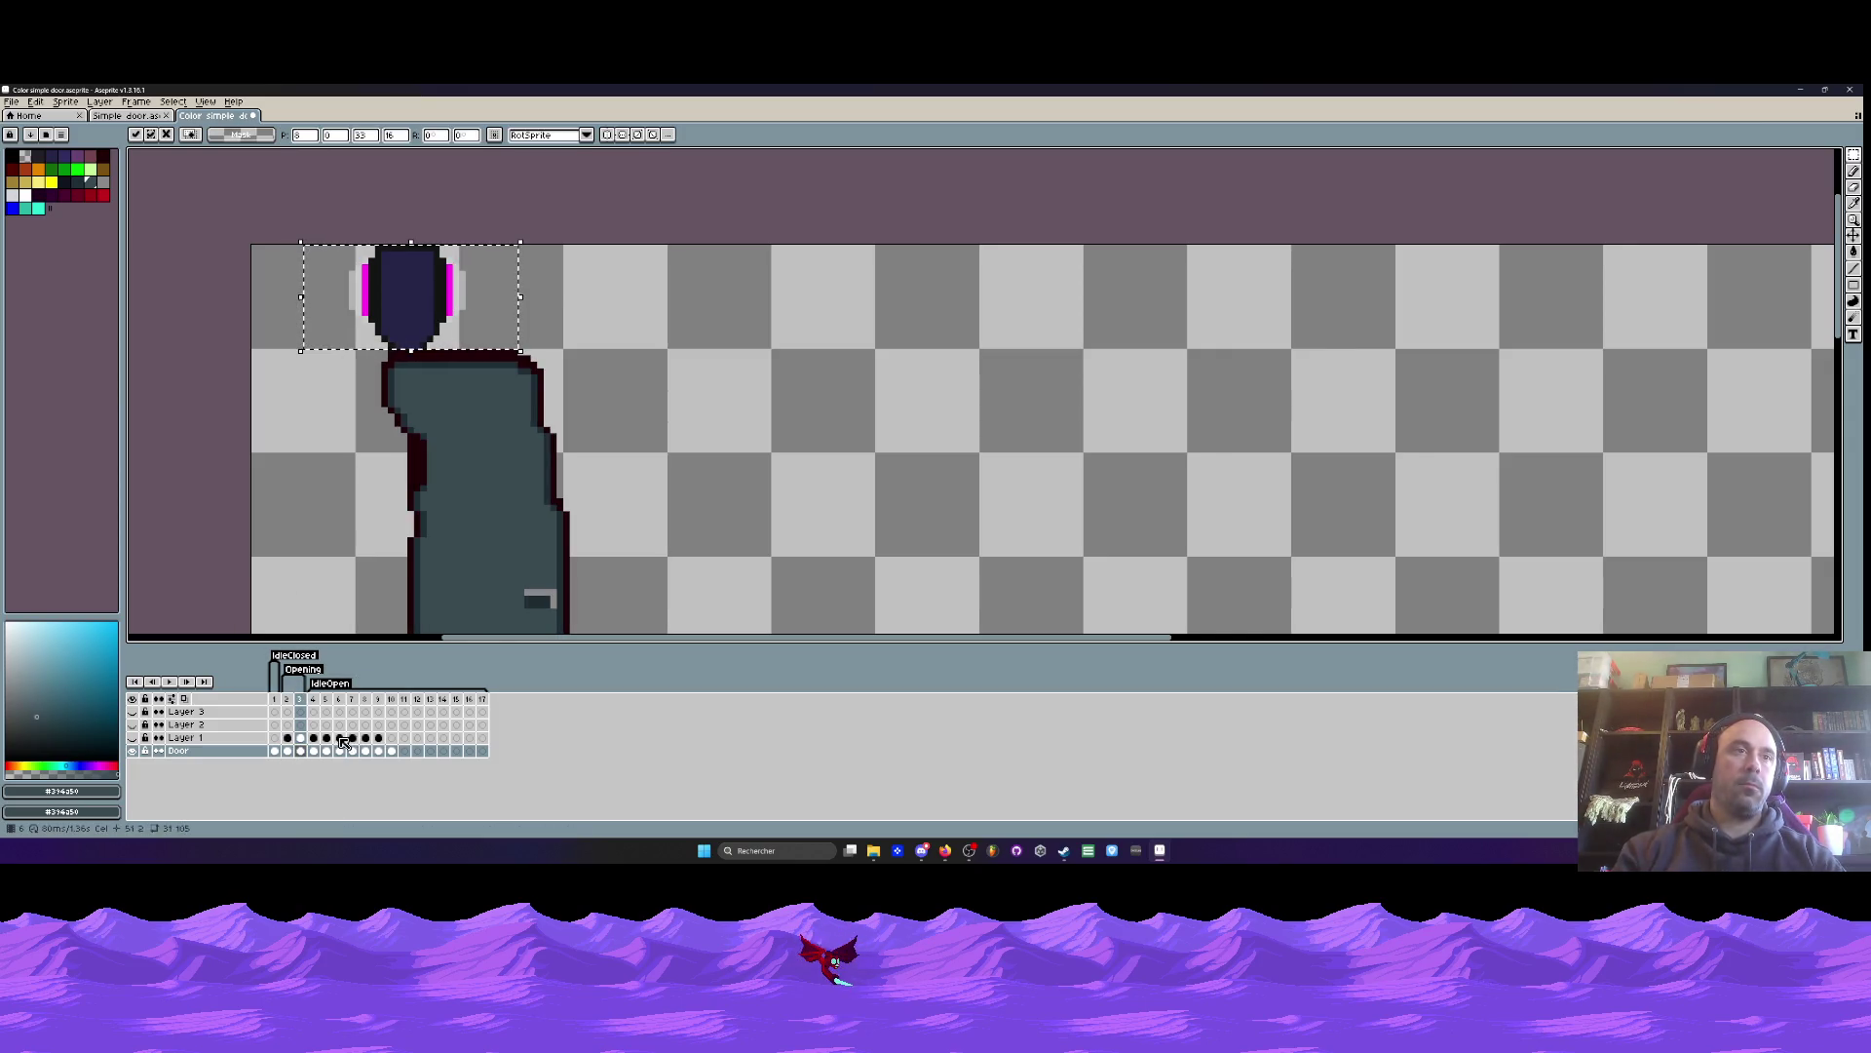
pyautogui.click(313, 751)
pyautogui.click(326, 751)
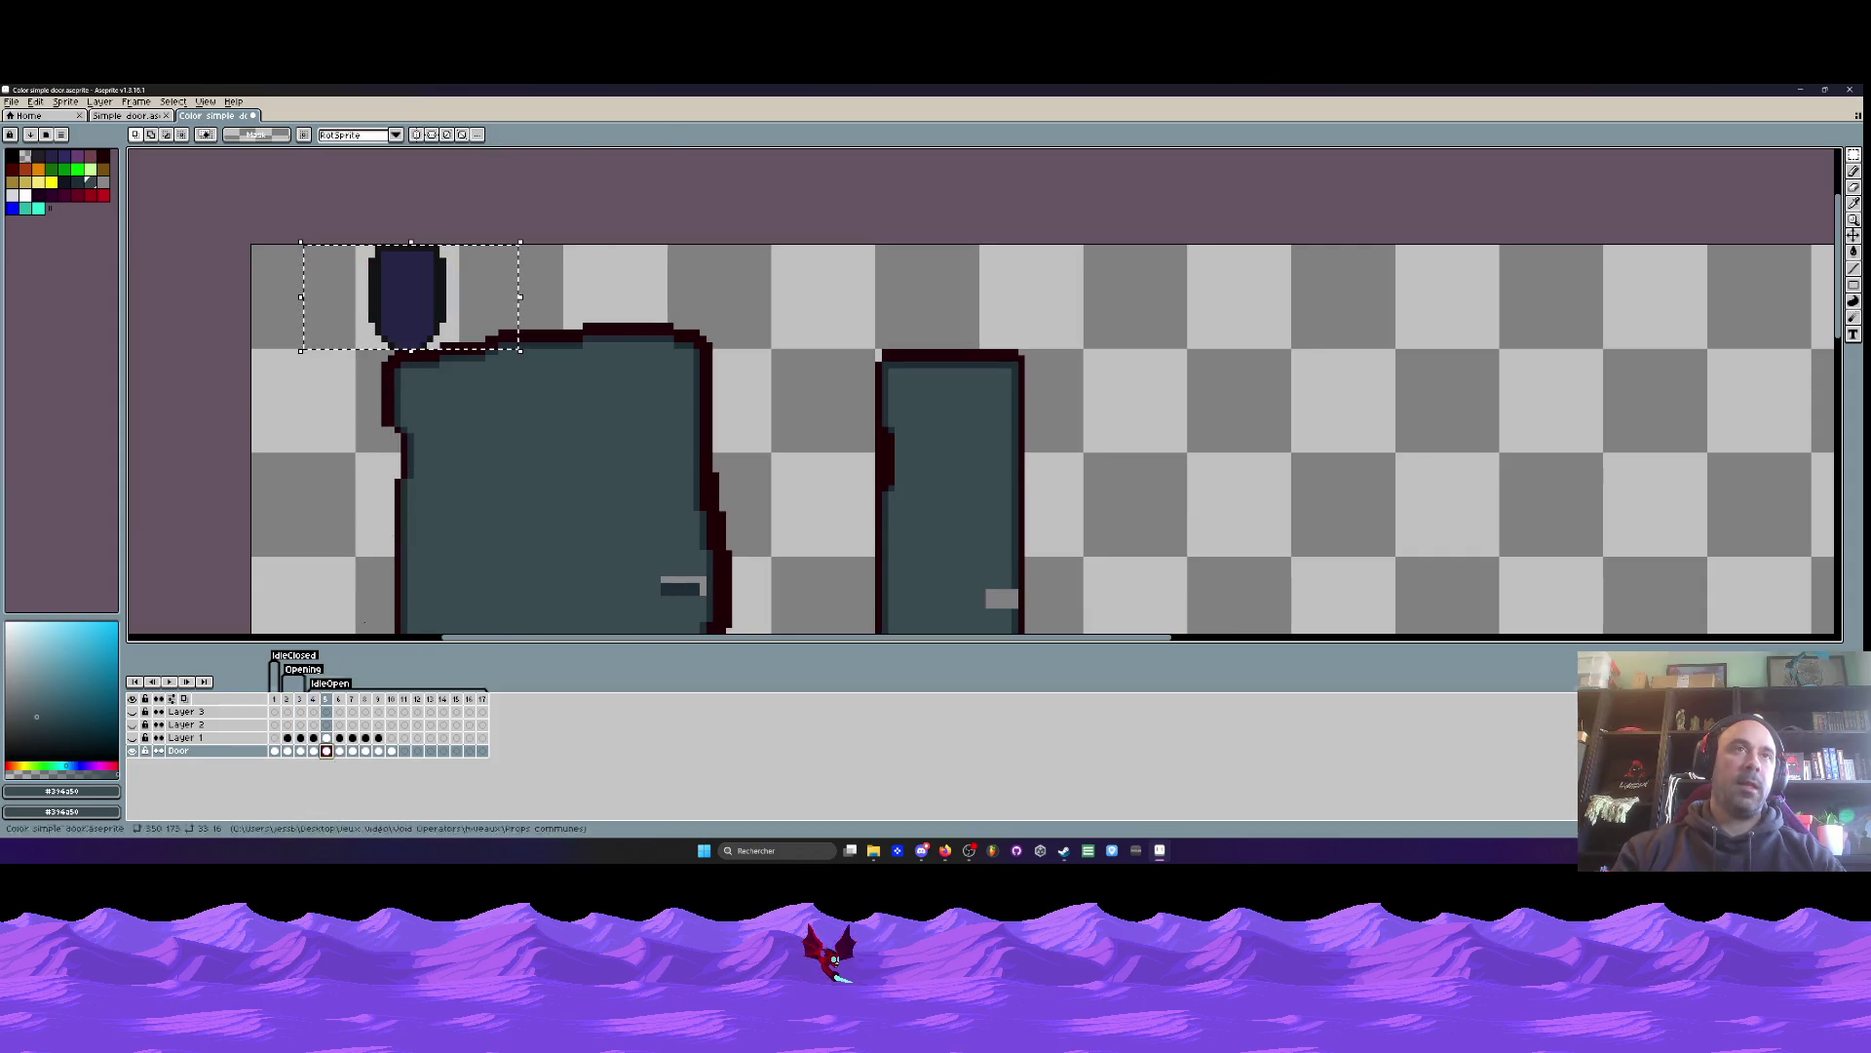
pyautogui.click(340, 751)
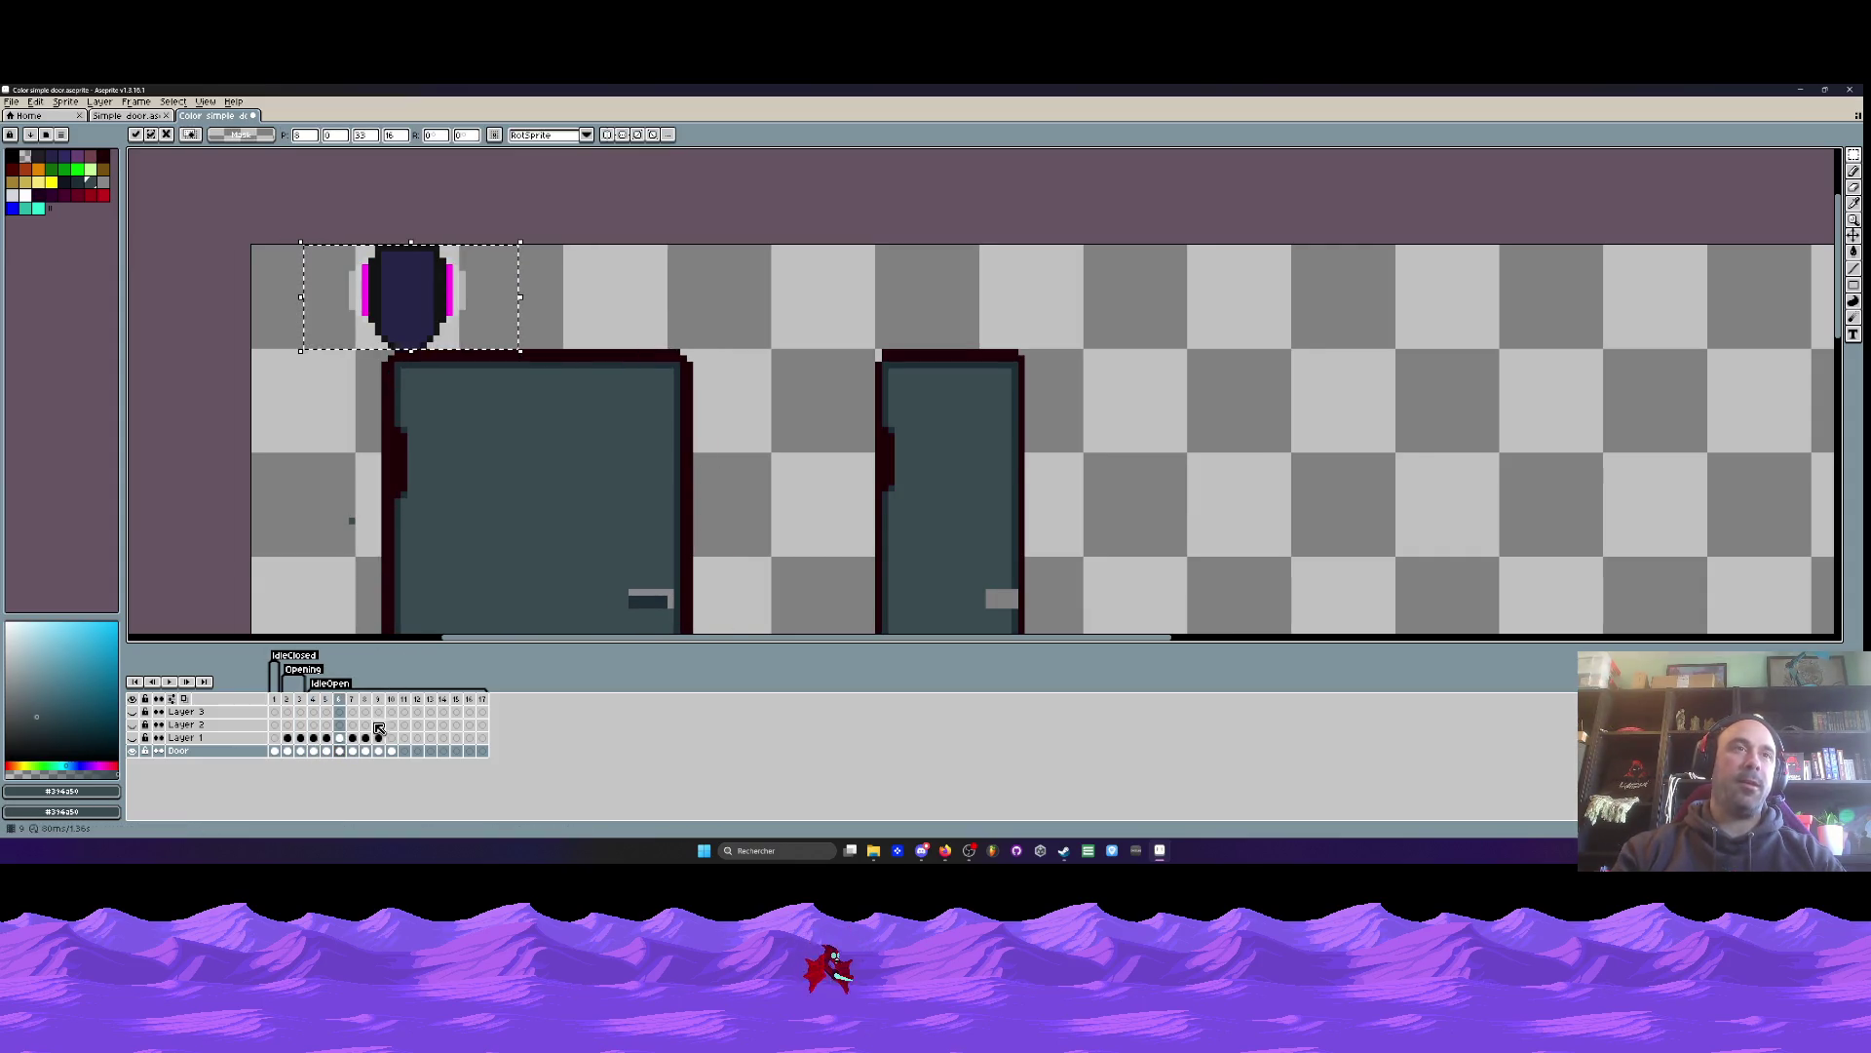
pyautogui.click(353, 751)
pyautogui.click(365, 751)
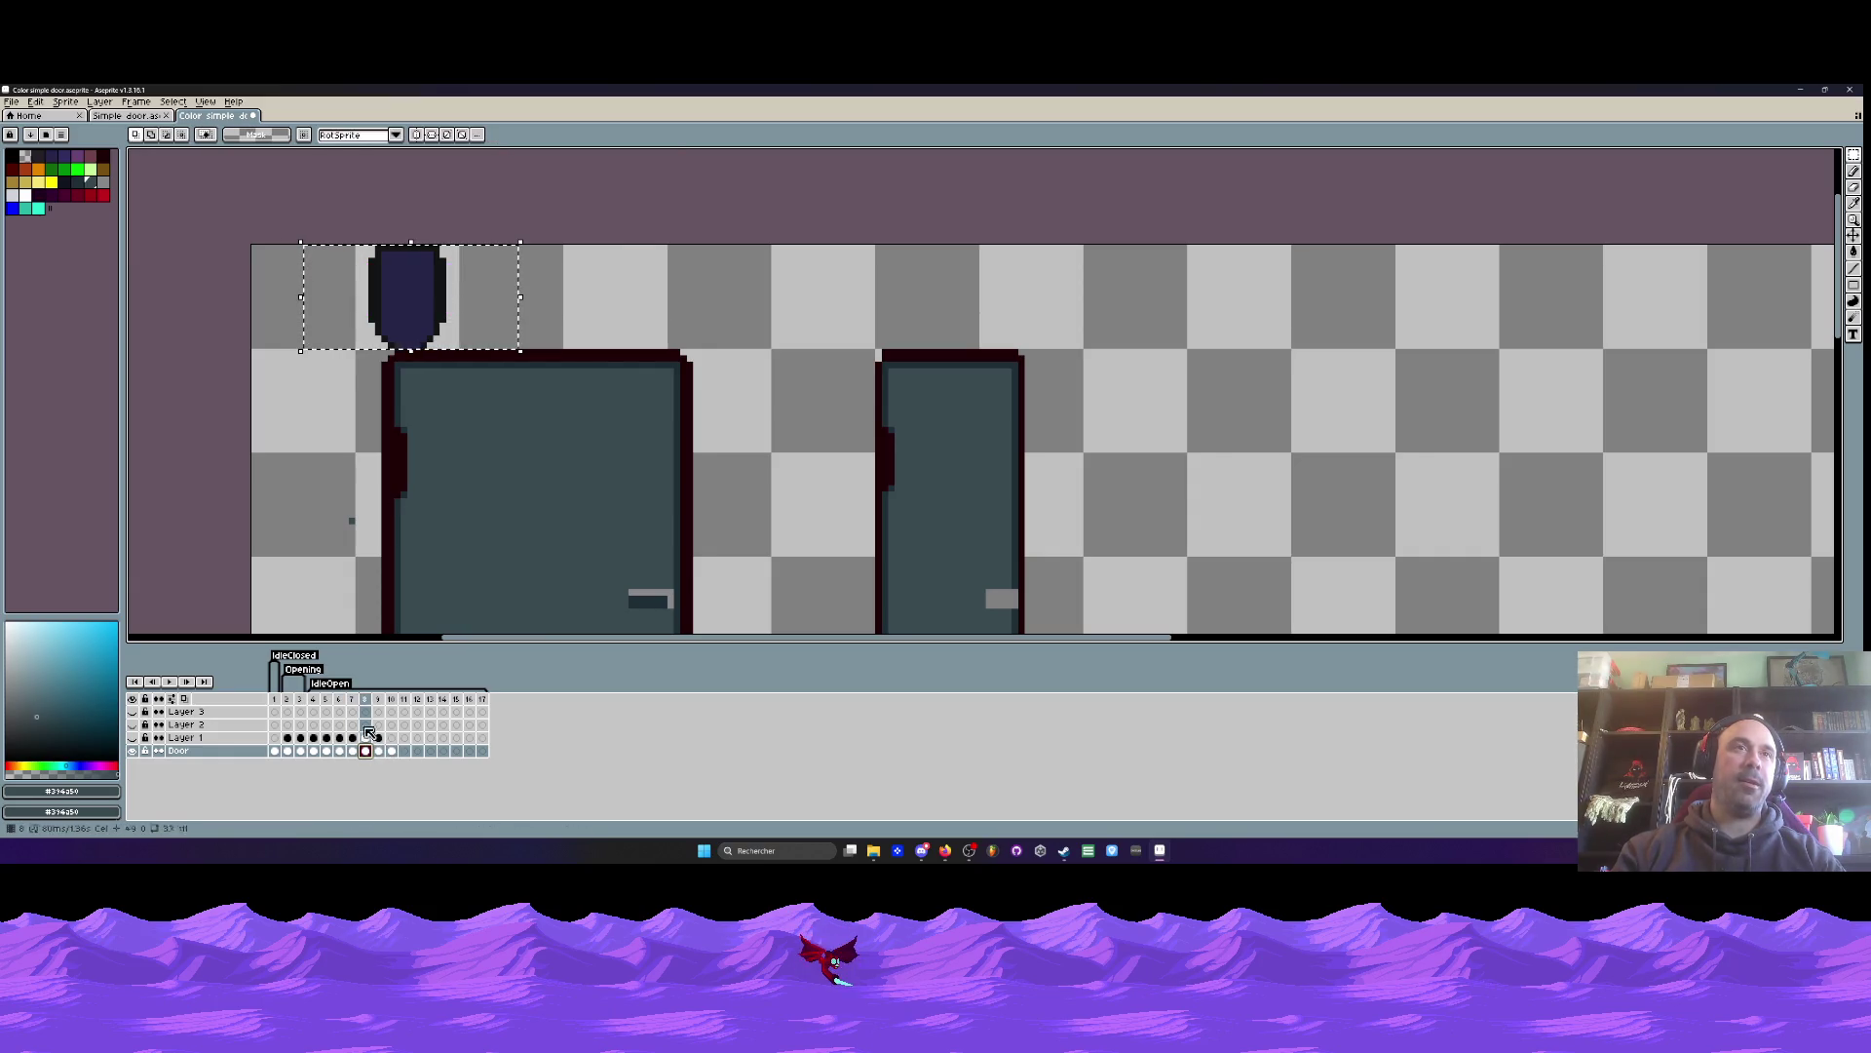
pyautogui.click(378, 752)
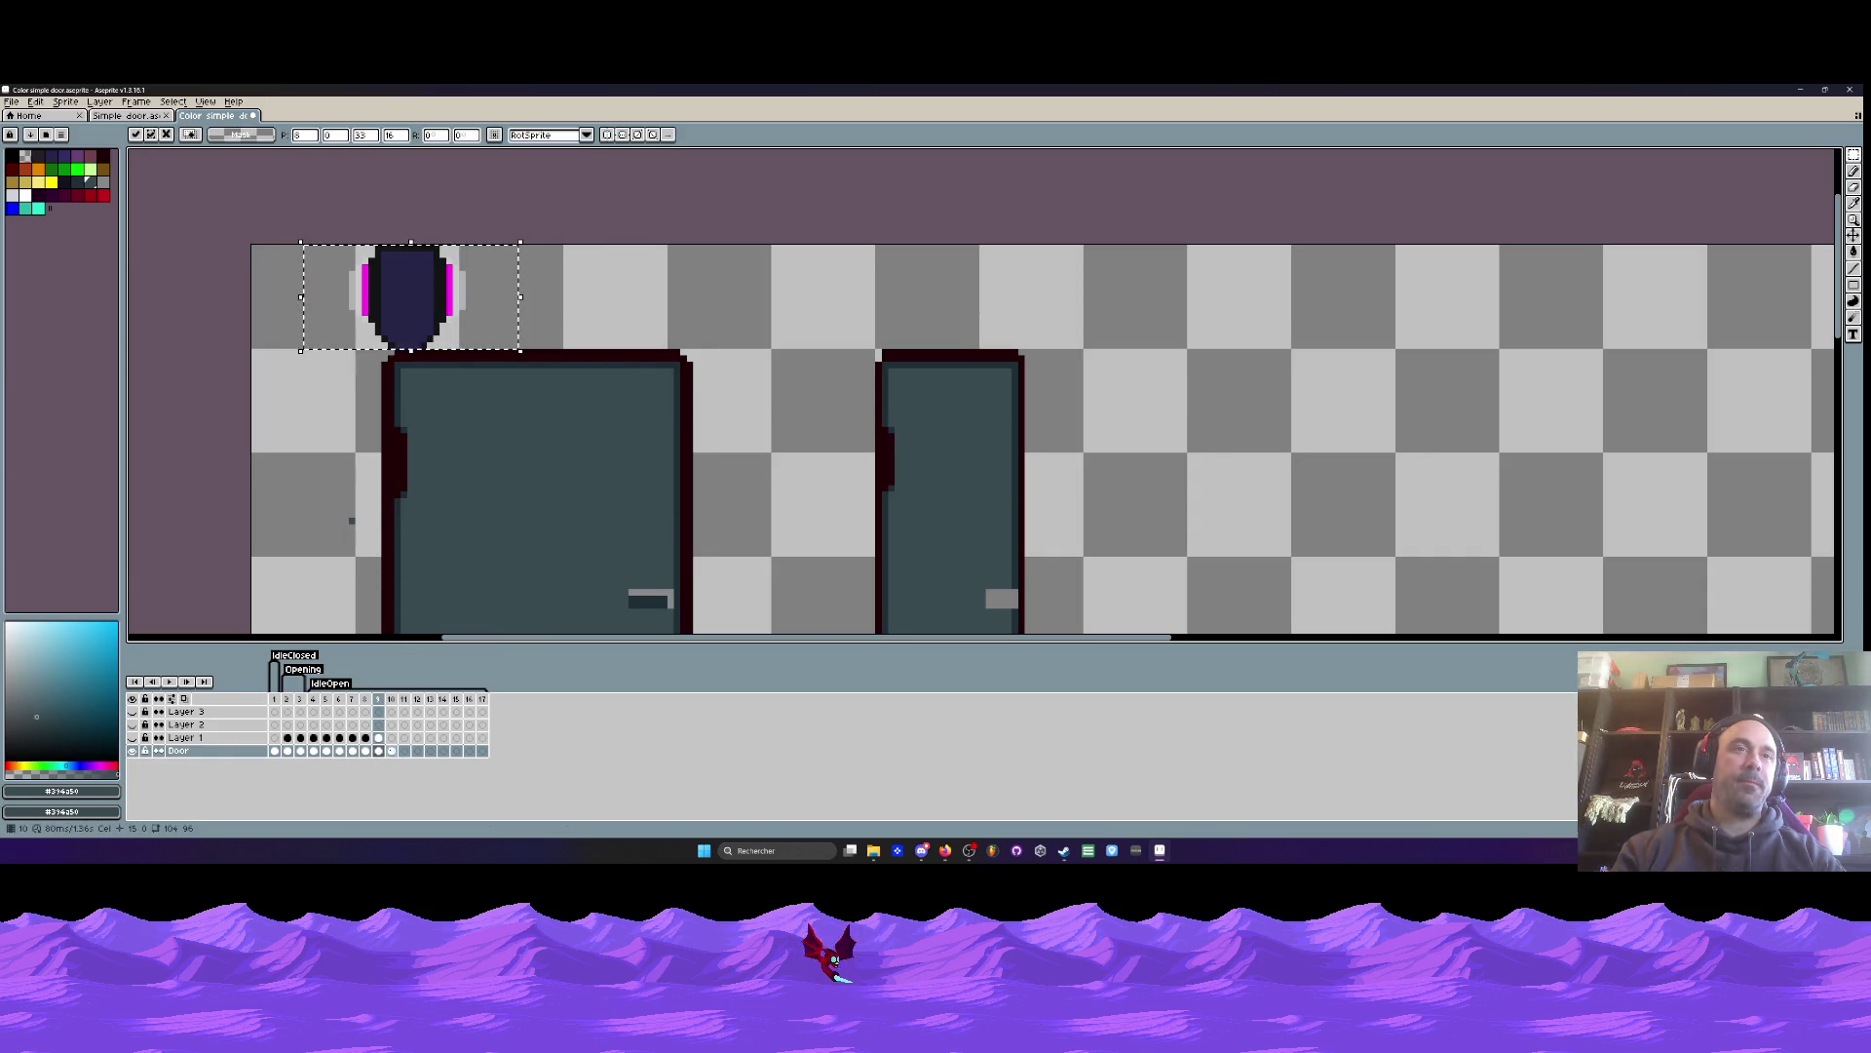
pyautogui.click(392, 751)
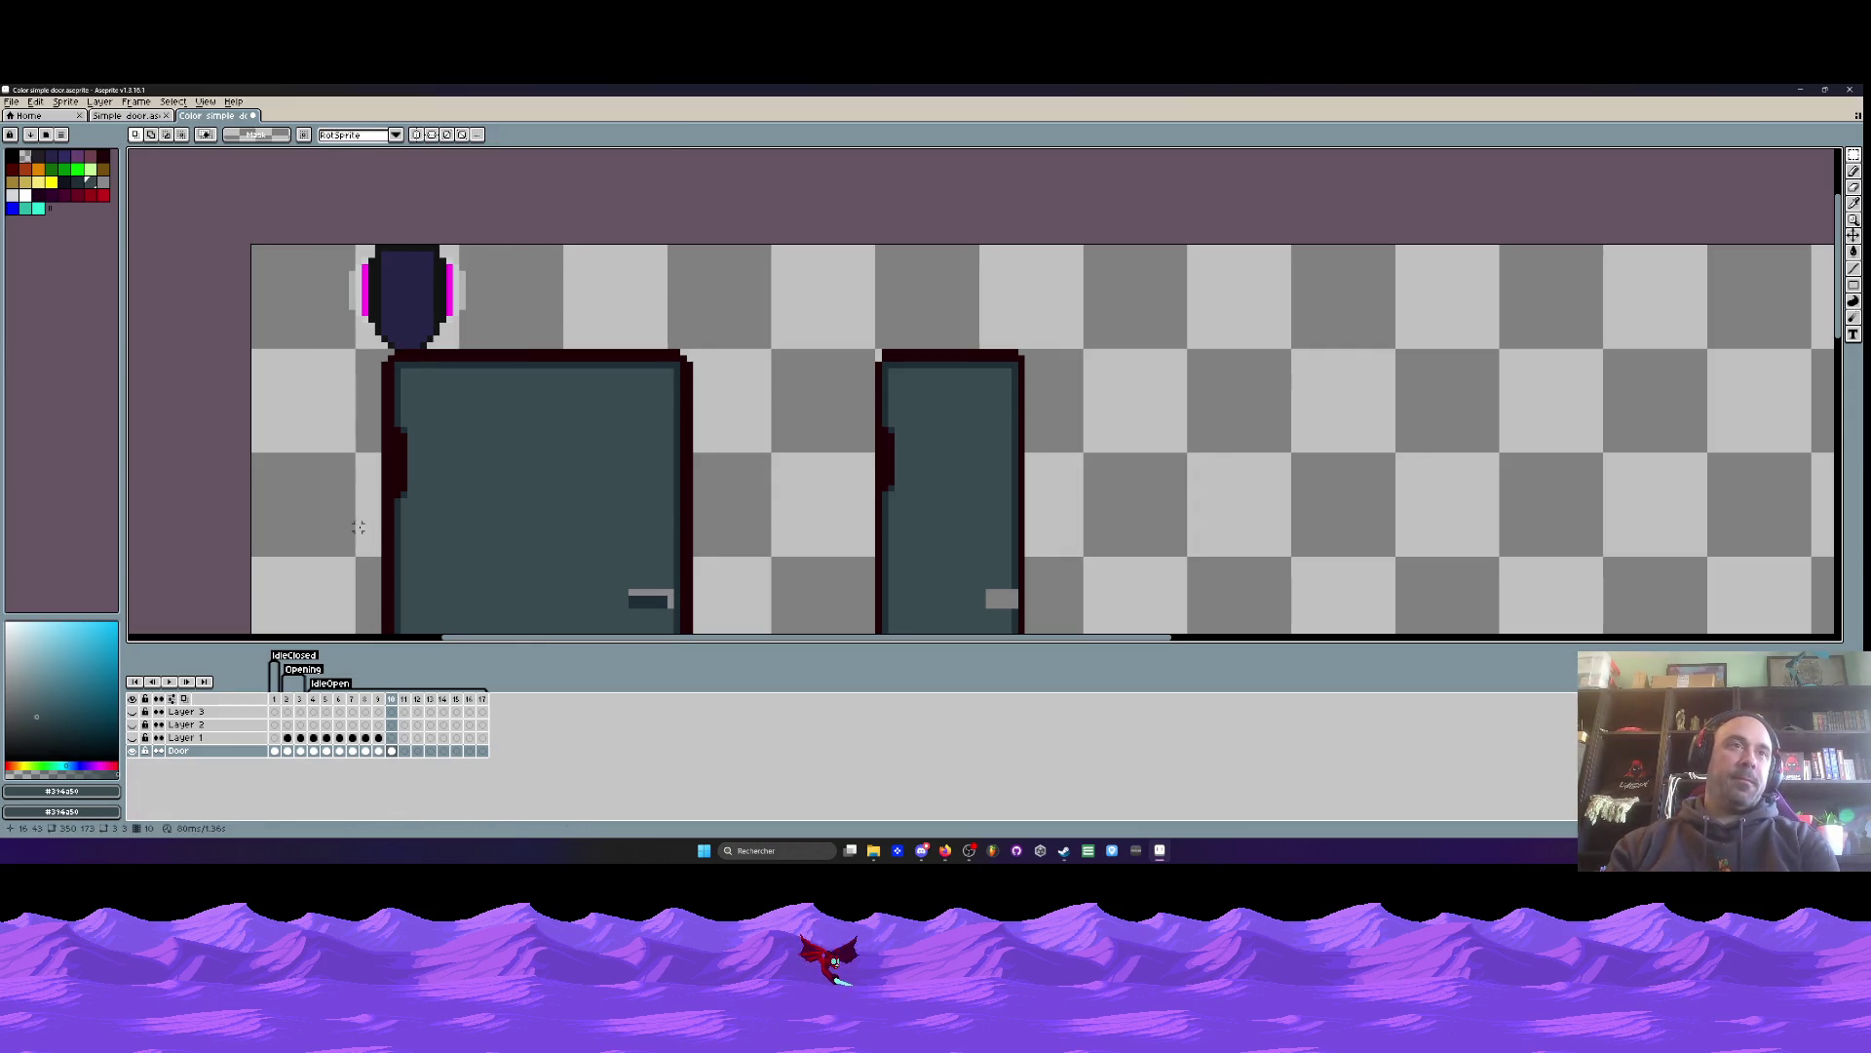
pyautogui.press('Left')
pyautogui.press('Left')
pyautogui.press('Left')
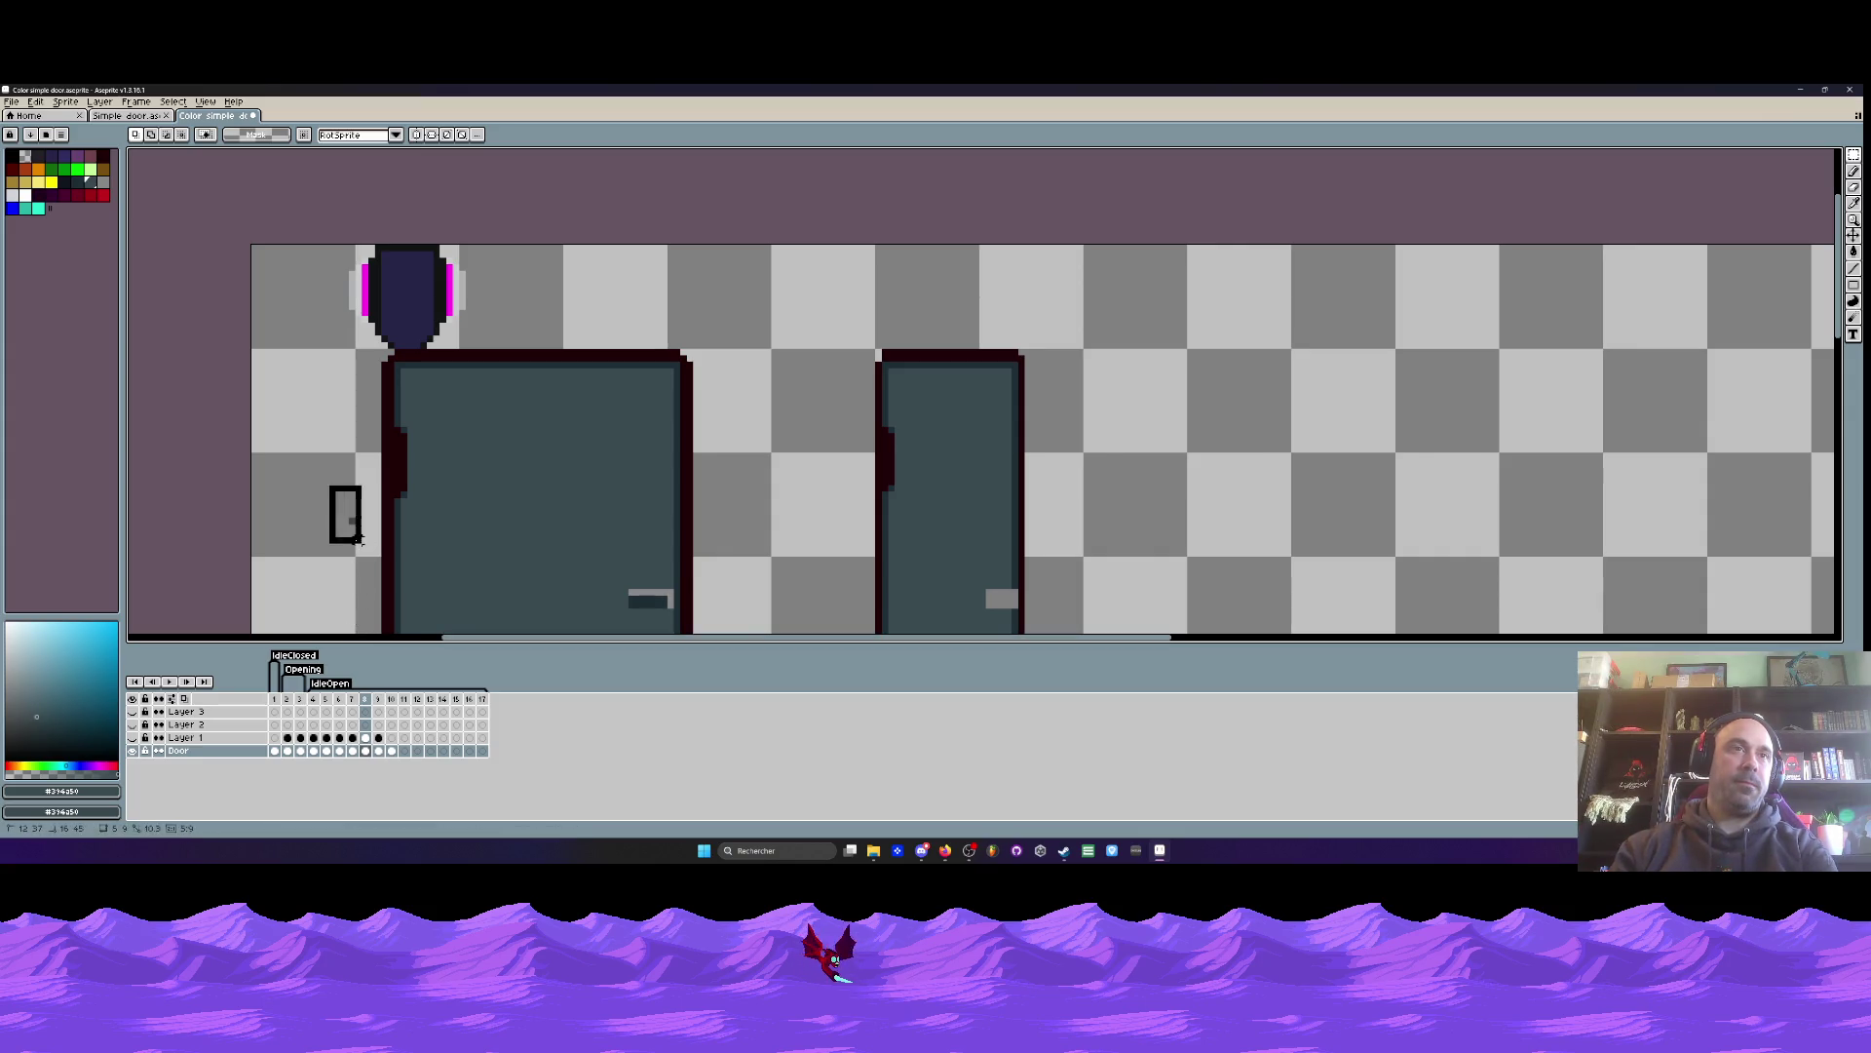
pyautogui.press('Left')
pyautogui.press('Left')
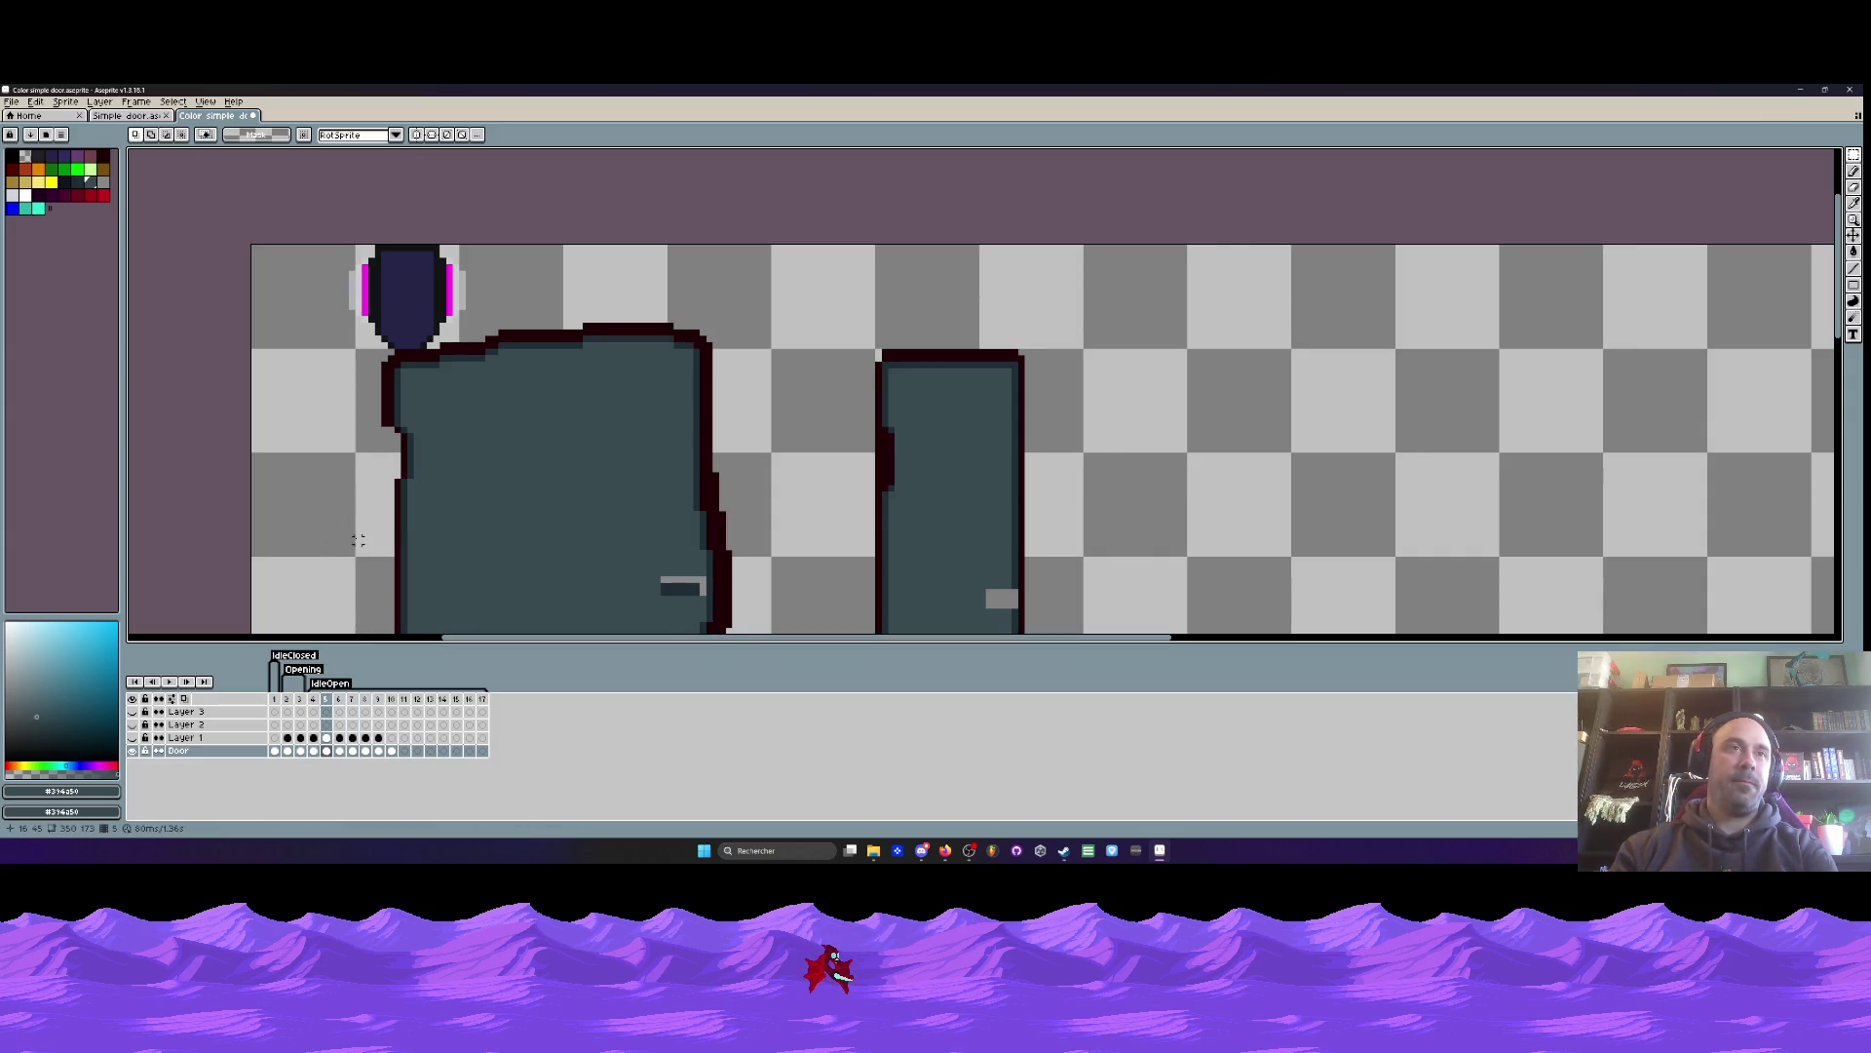
pyautogui.scroll(-3, 345, 521)
# - Delete the empty frames 11–17 from the door animation
pyautogui.moveTo(275, 699)
pyautogui.mouseDown()
pyautogui.moveTo(338, 731)
pyautogui.moveTo(313, 736)
pyautogui.moveTo(338, 751)
pyautogui.mouseUp()
pyautogui.press('Return')
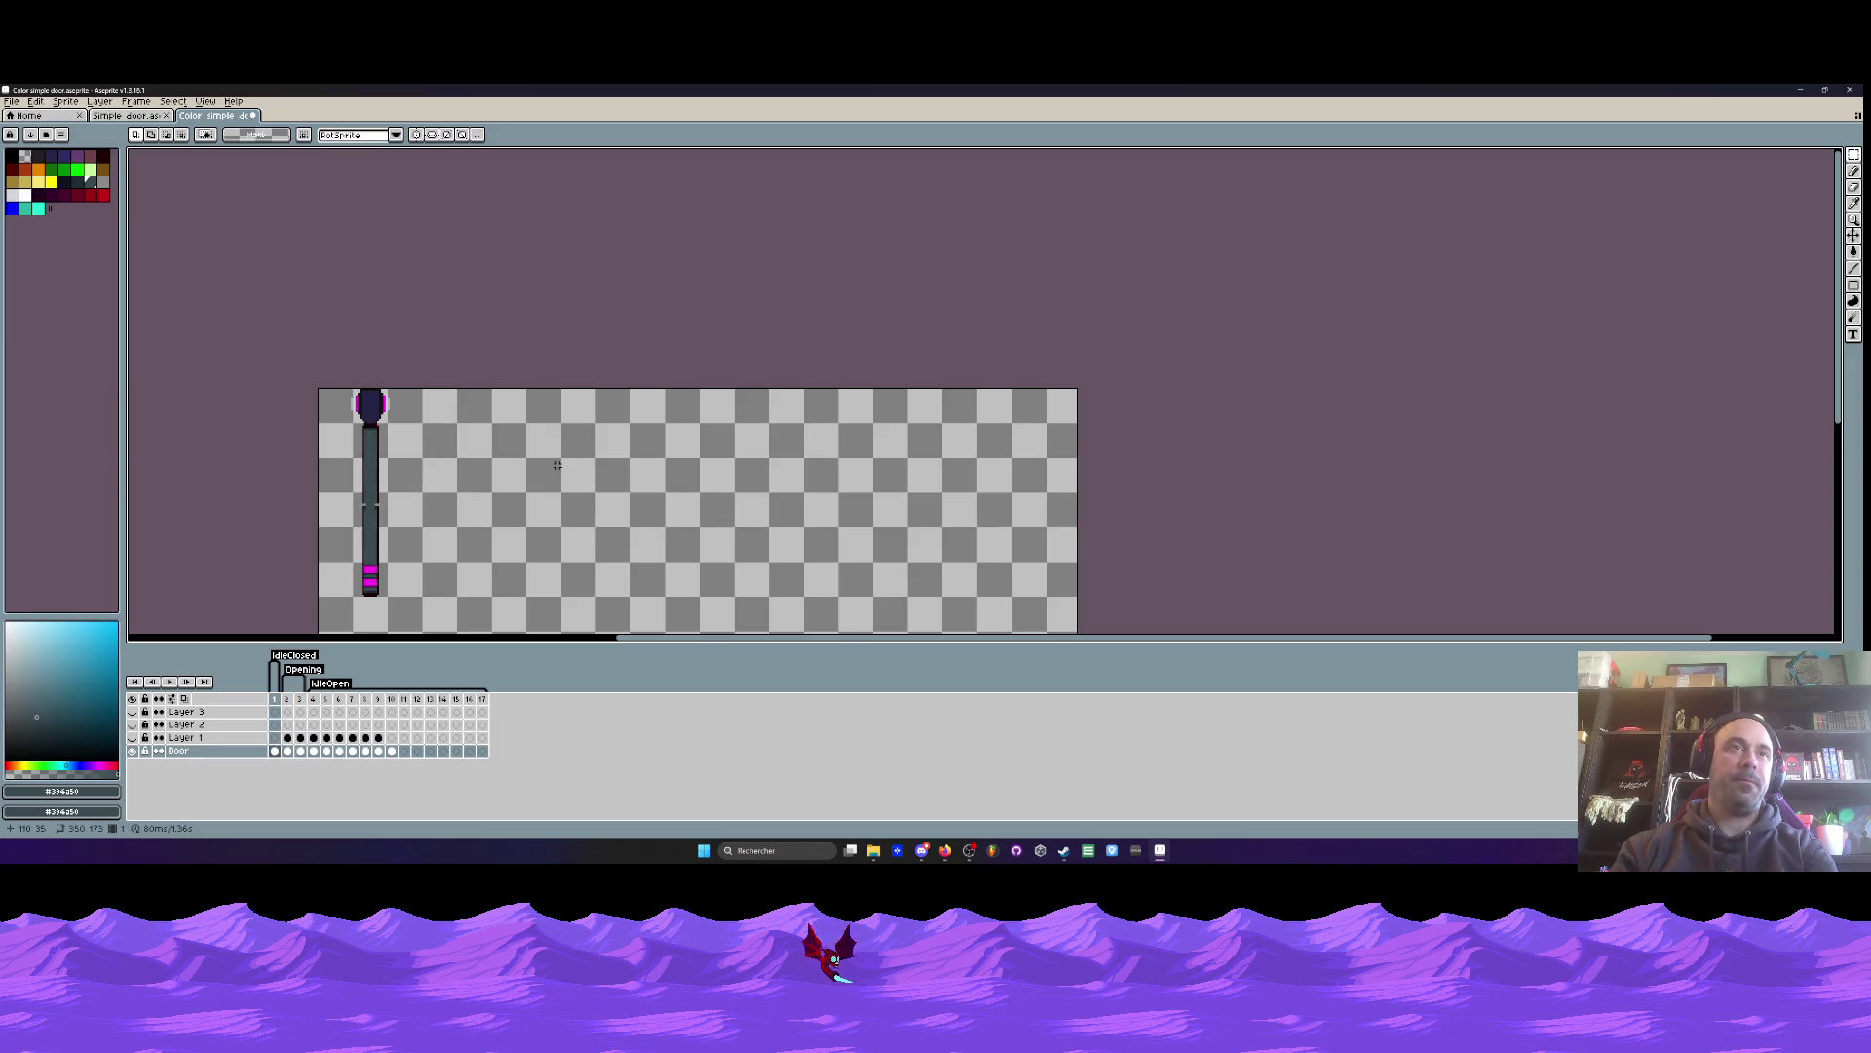
pyautogui.moveTo(404, 711); pyautogui.dragTo(485, 753)
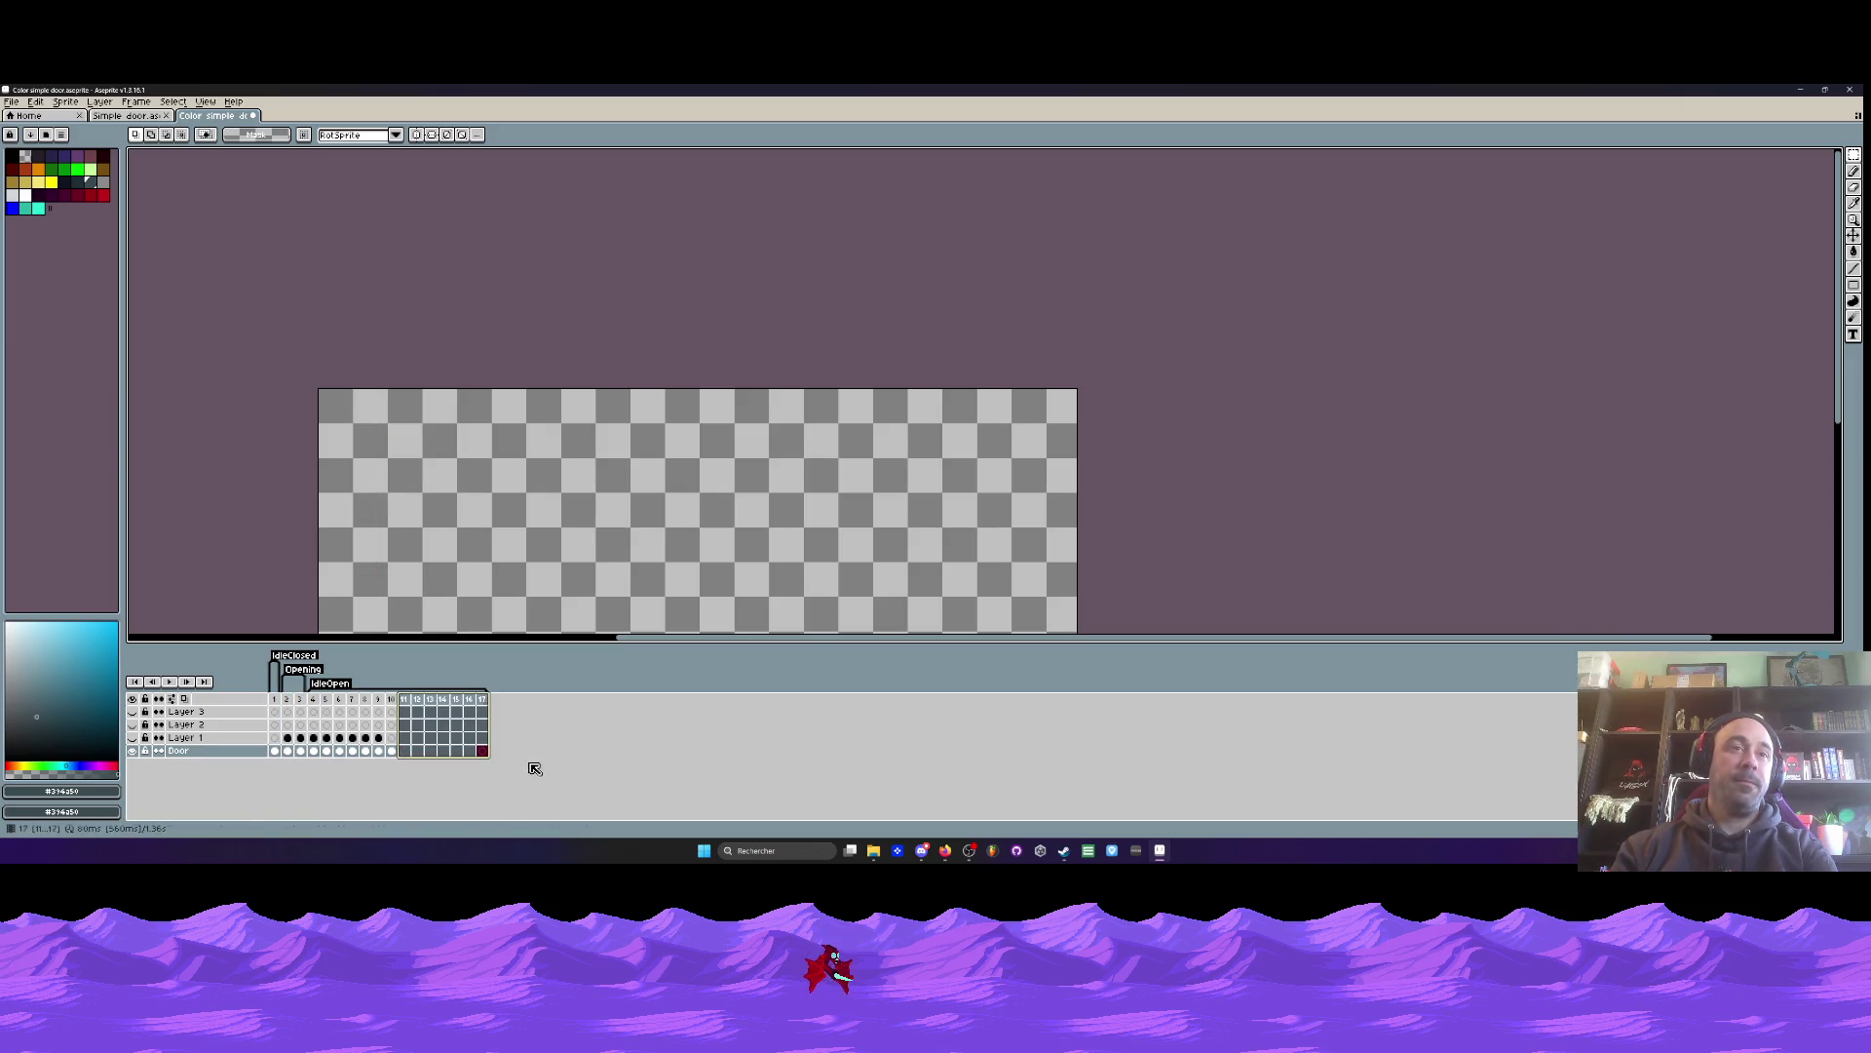
pyautogui.hotkey('alt', 'c')
# - Set frames 1–10 as the loop section
pyautogui.click(276, 700)
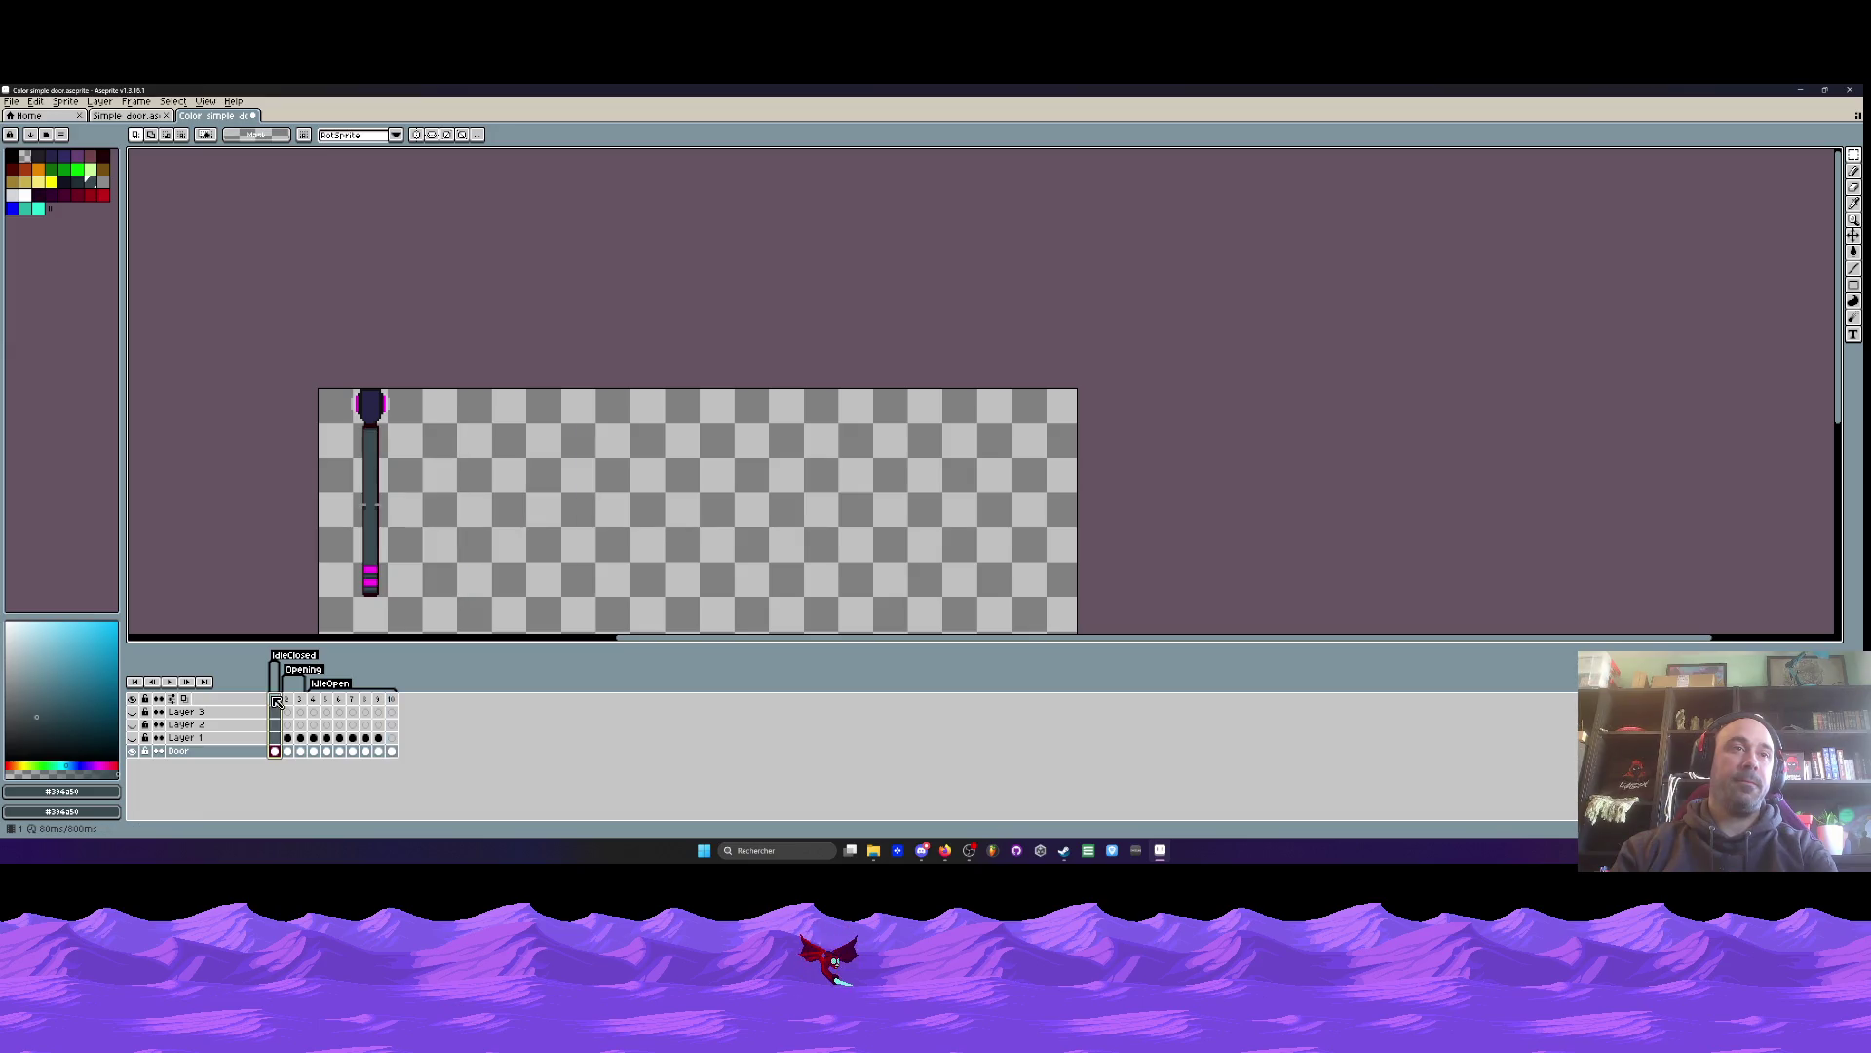
pyautogui.moveTo(278, 701); pyautogui.dragTo(391, 700)
pyautogui.rightClick(391, 700)
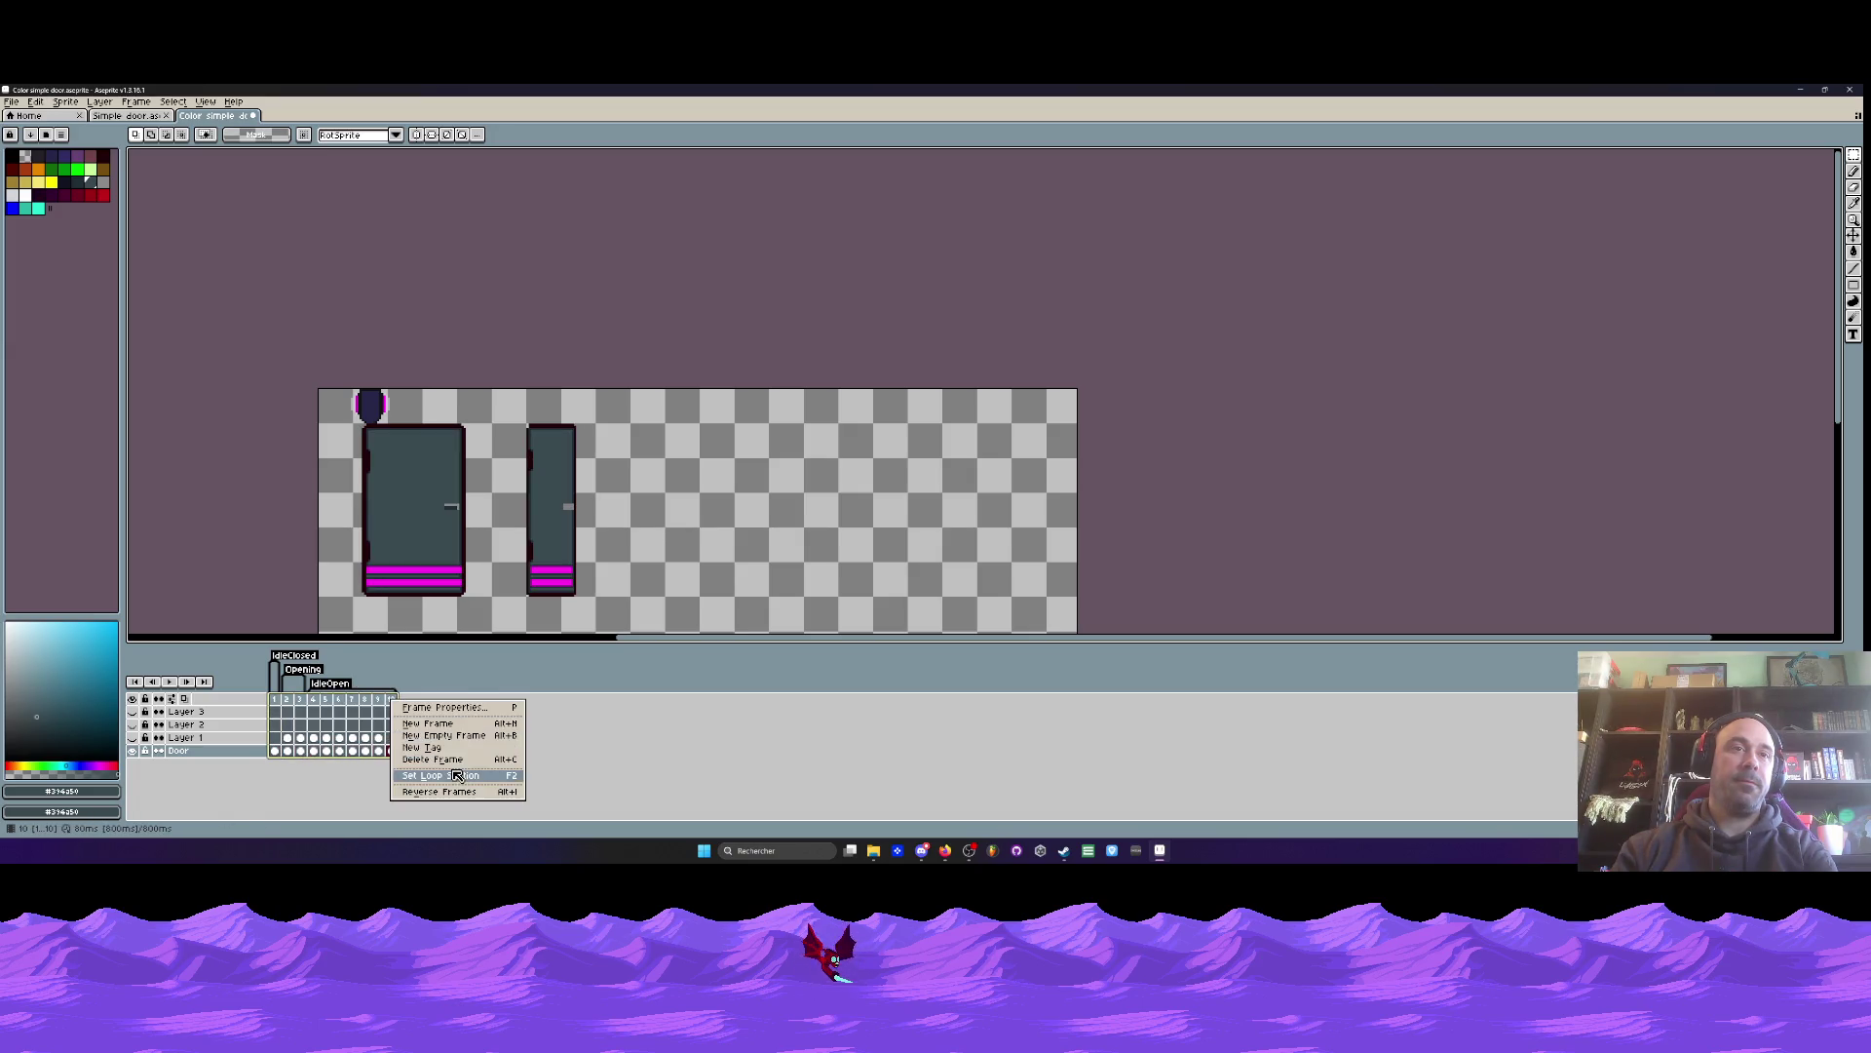
pyautogui.click(457, 775)
# - Cut away the second, thinner door from the canvas
pyautogui.moveTo(504, 393); pyautogui.dragTo(659, 620)
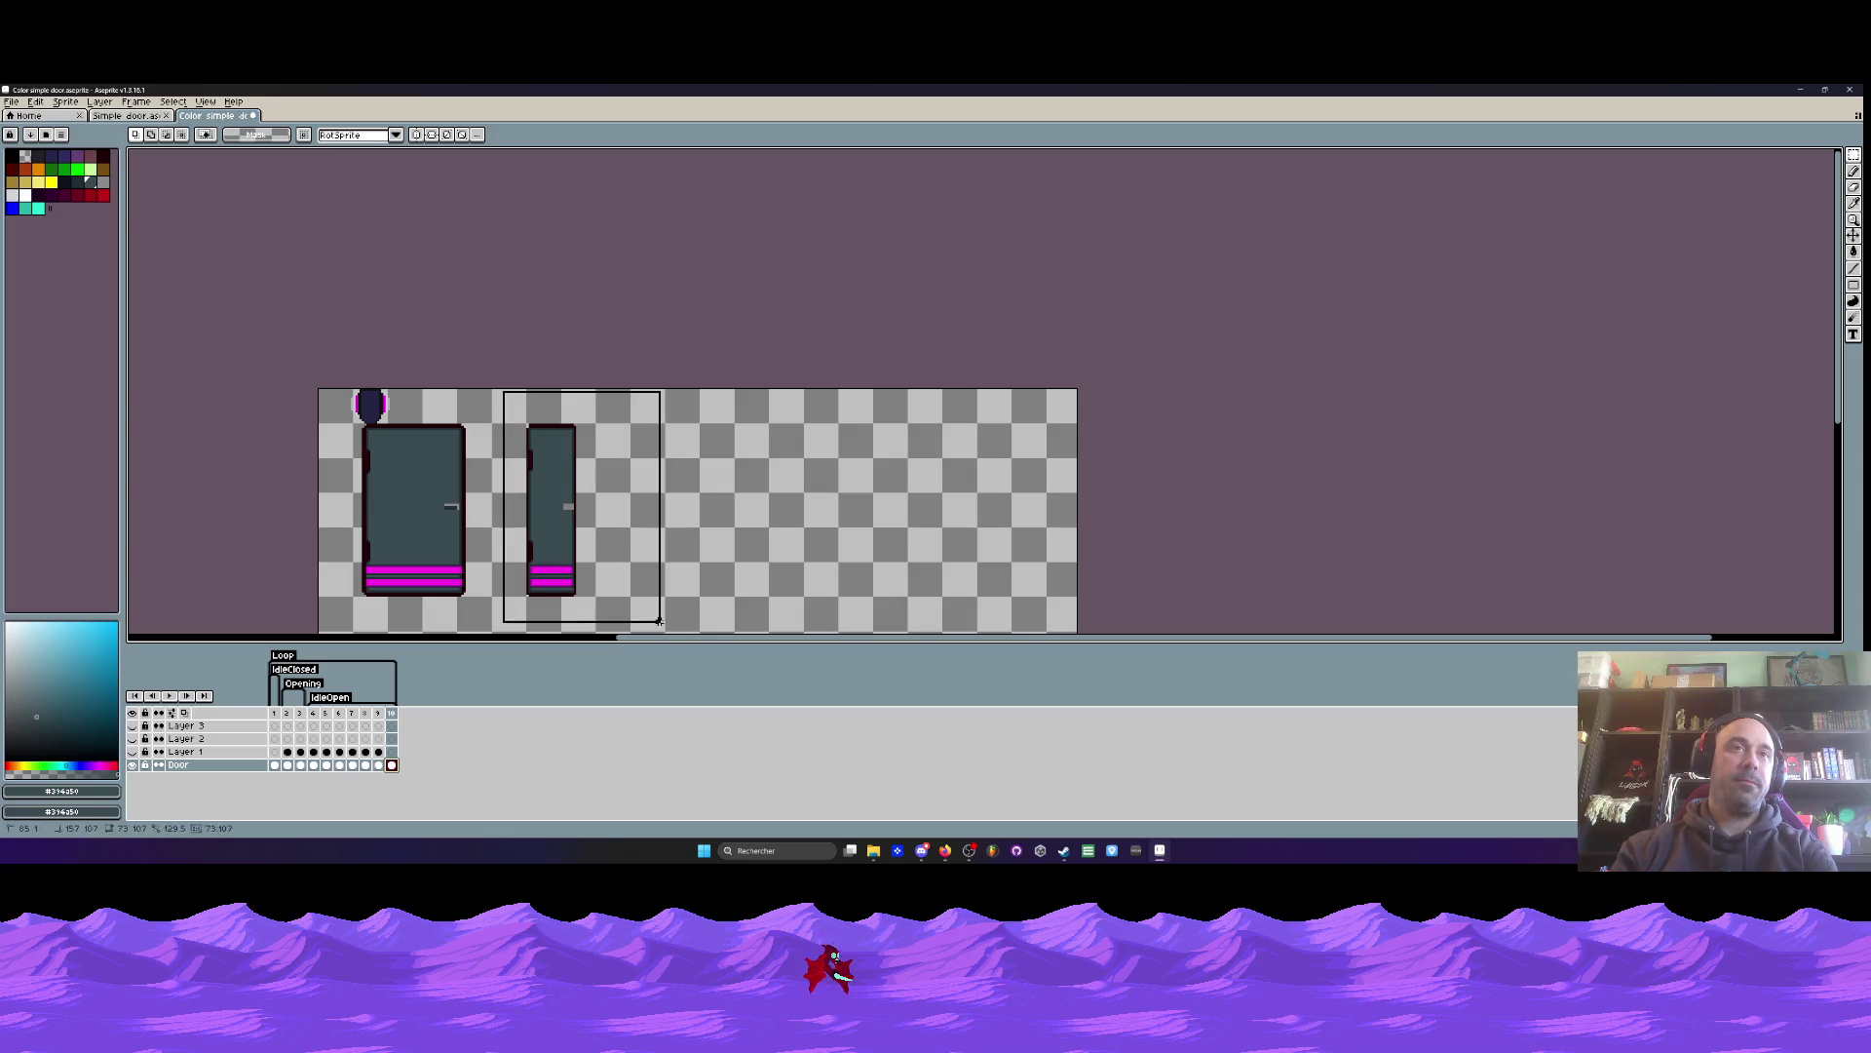
pyautogui.press('Return')
pyautogui.moveTo(505, 410); pyautogui.dragTo(630, 609)
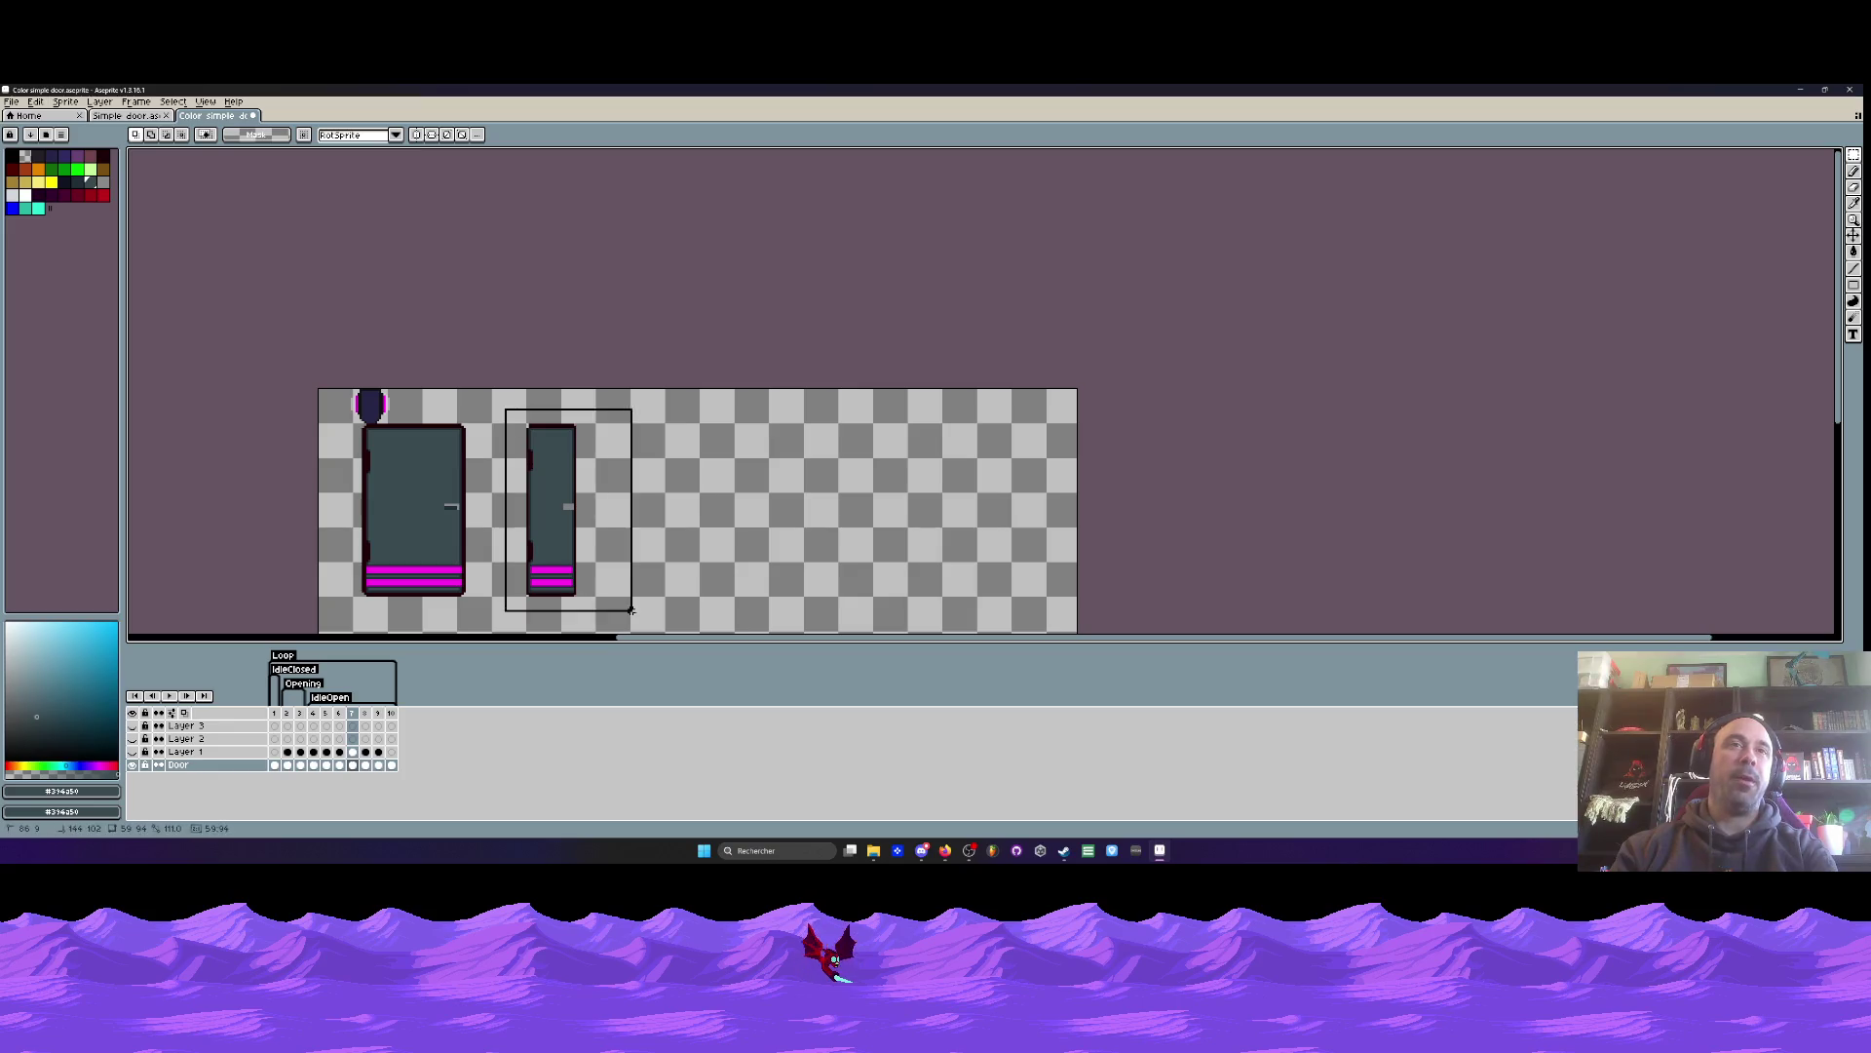
pyautogui.hotkey('ctrl', 'x')
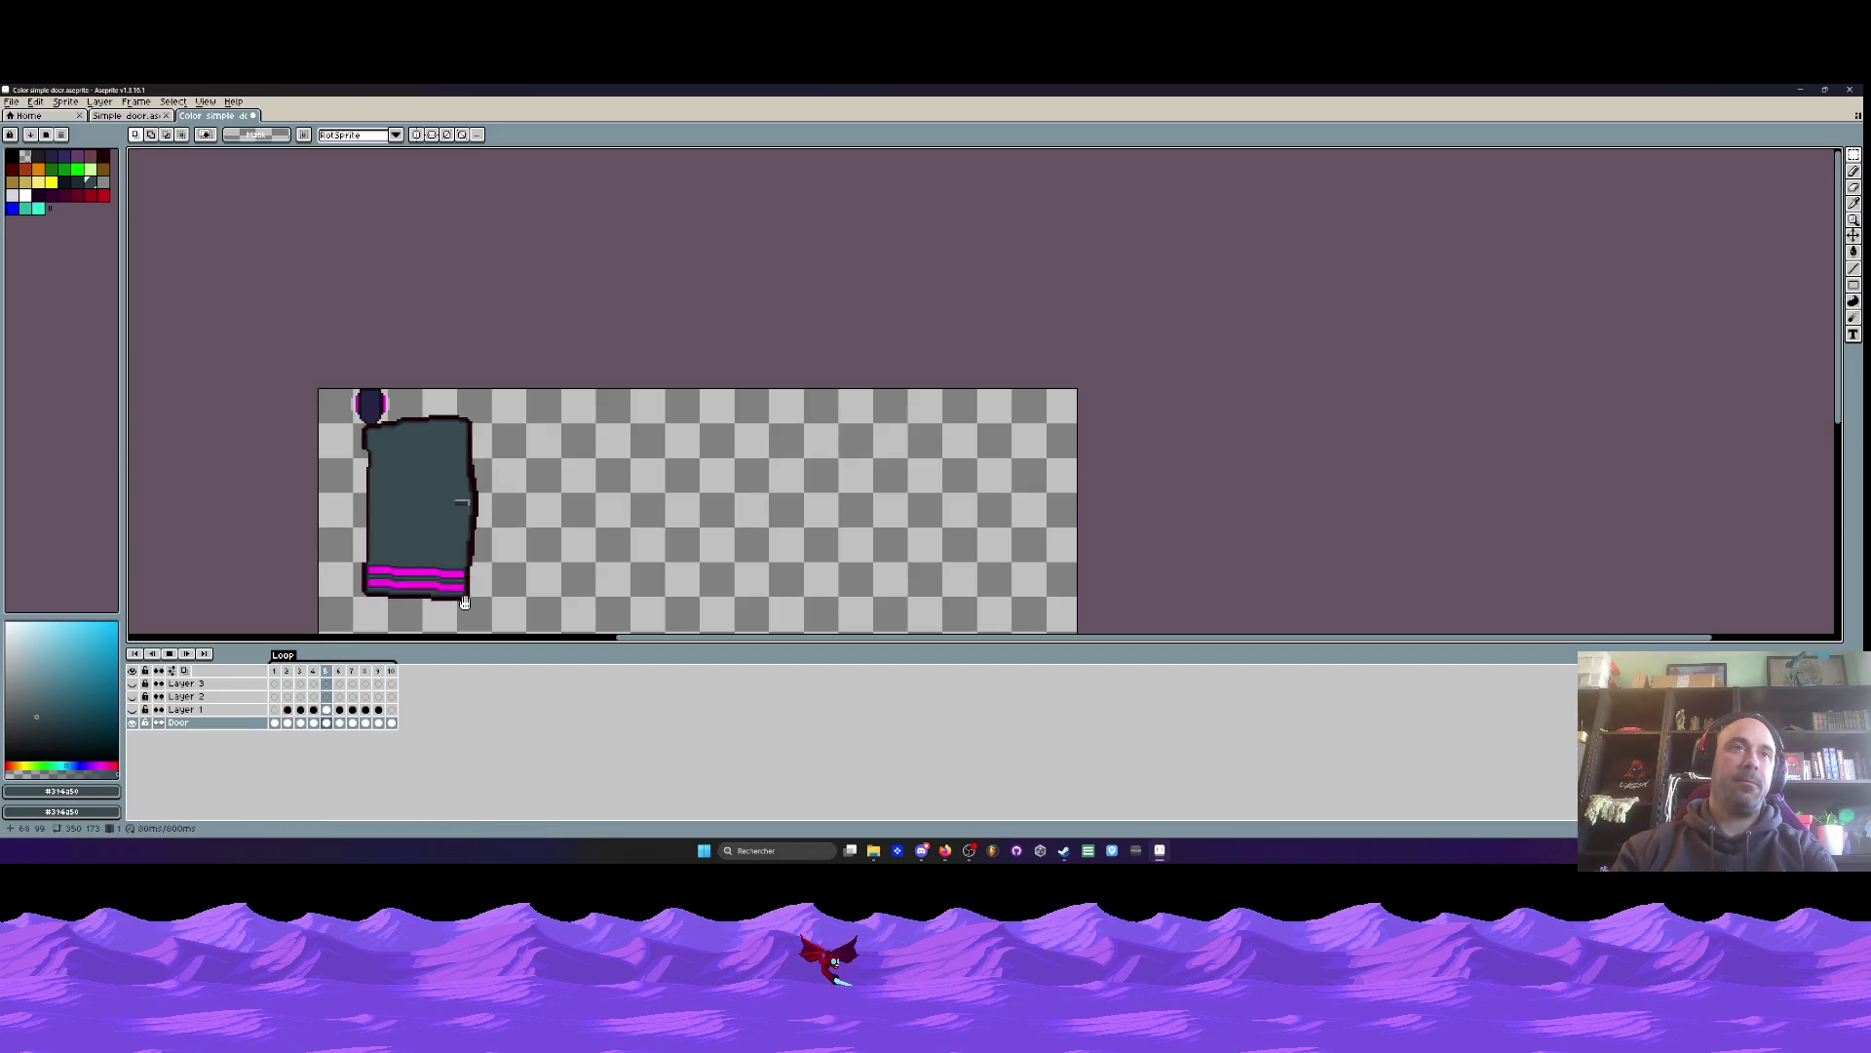
# - Toggle Layer 1's visibility to compare the brown and grey doors
pyautogui.click(132, 709)
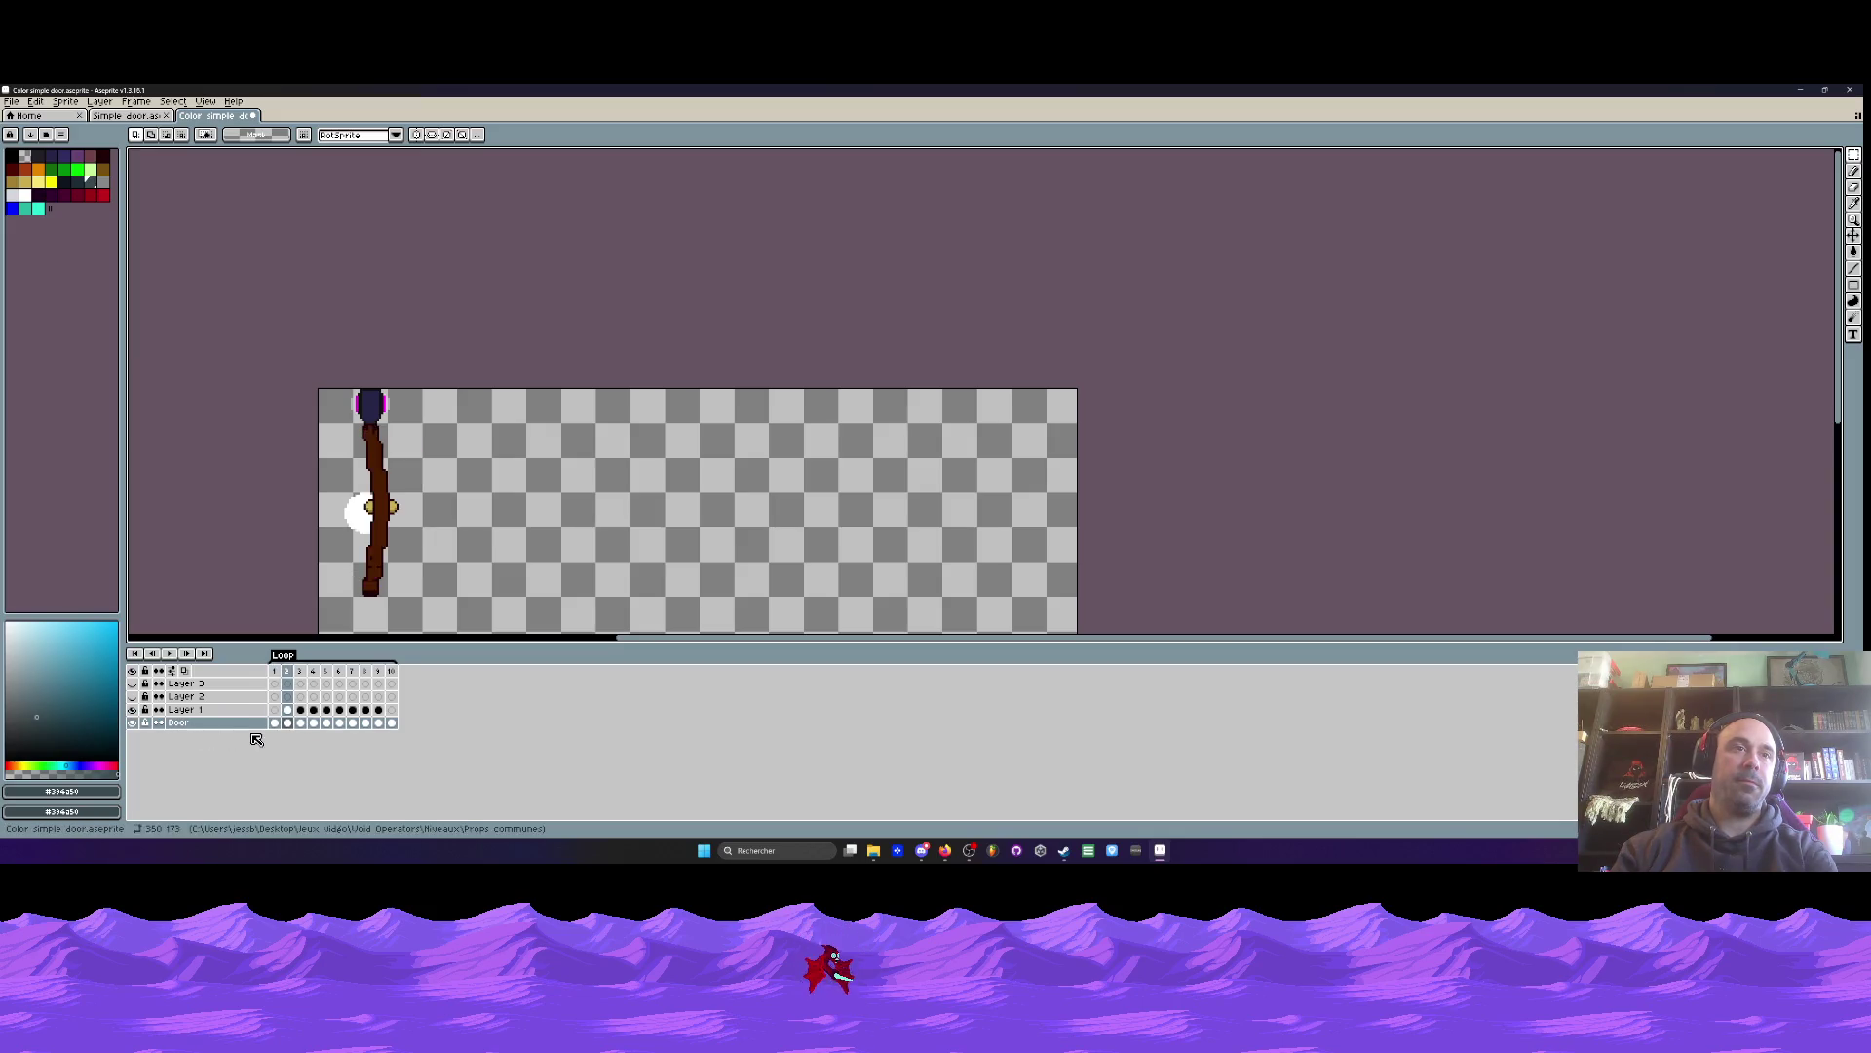
pyautogui.click(133, 710)
pyautogui.click(134, 710)
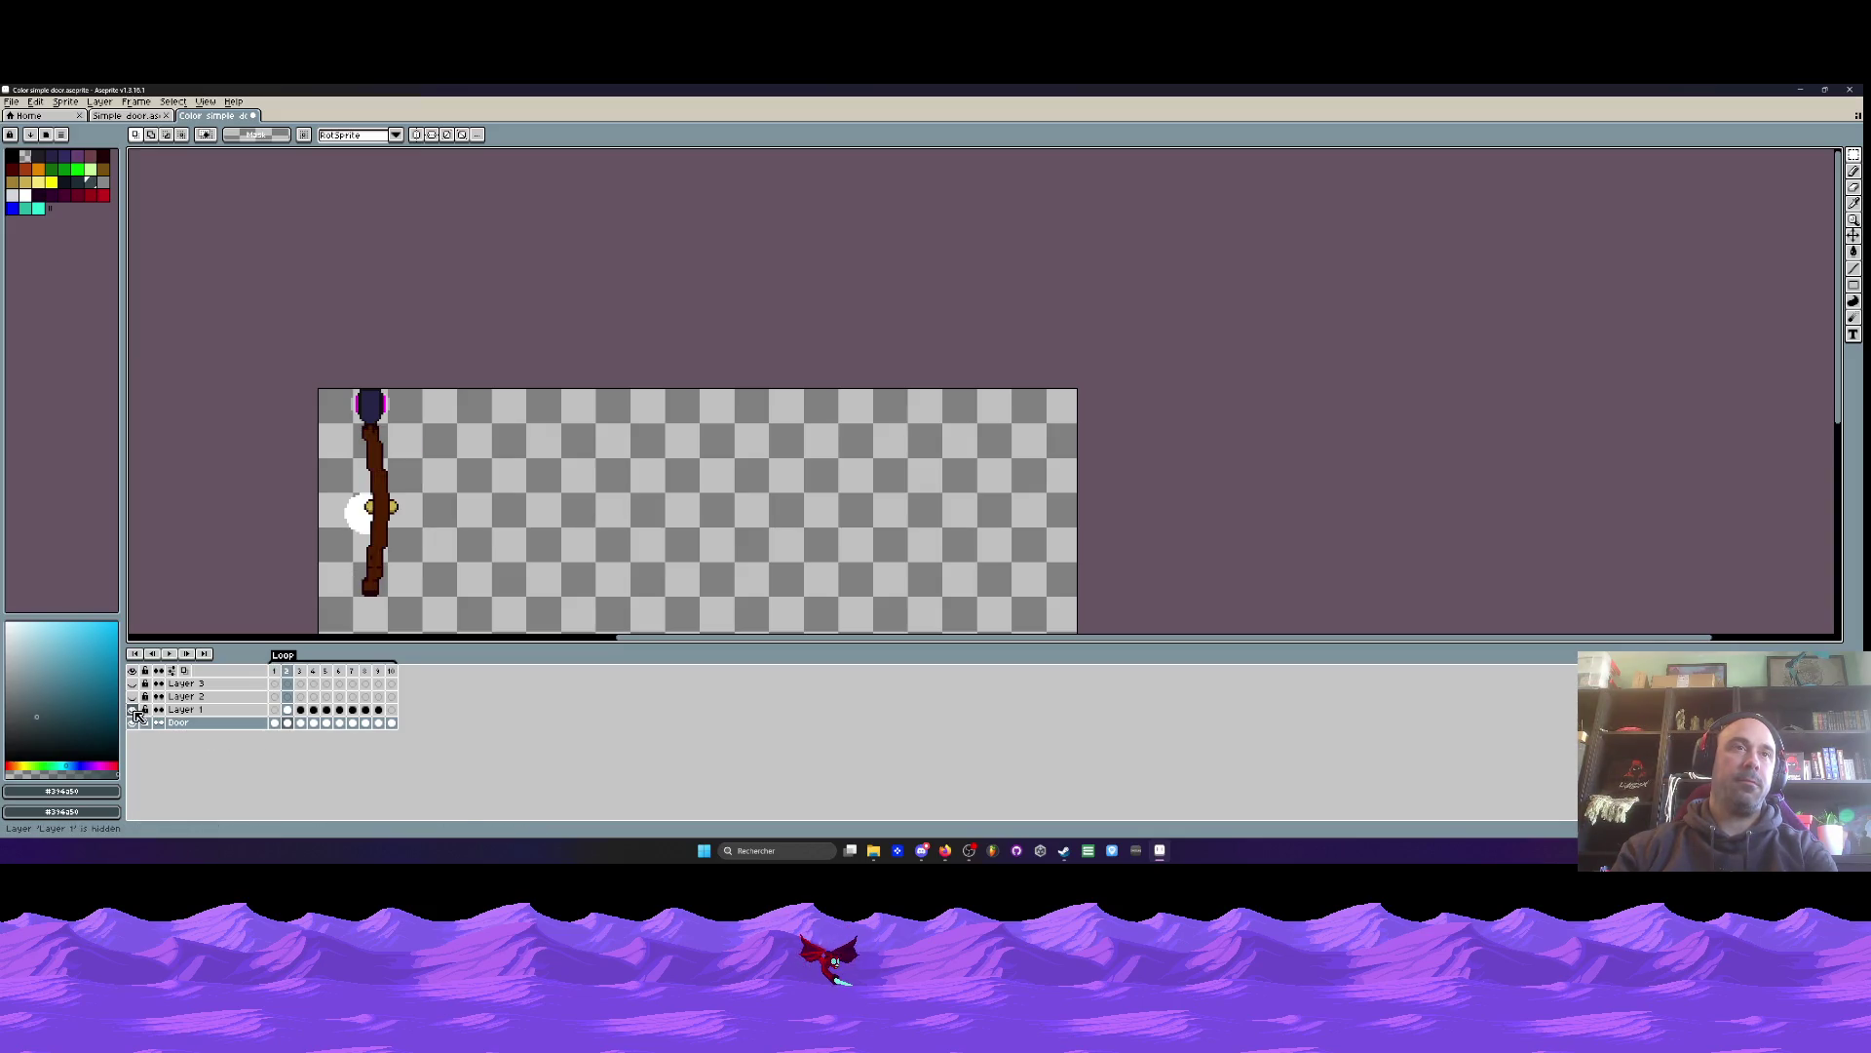
pyautogui.click(133, 711)
pyautogui.click(133, 710)
# - Paint-bucket fill the brown door on Layer 1's frame 2 with the dark grey palette colour
pyautogui.click(288, 709)
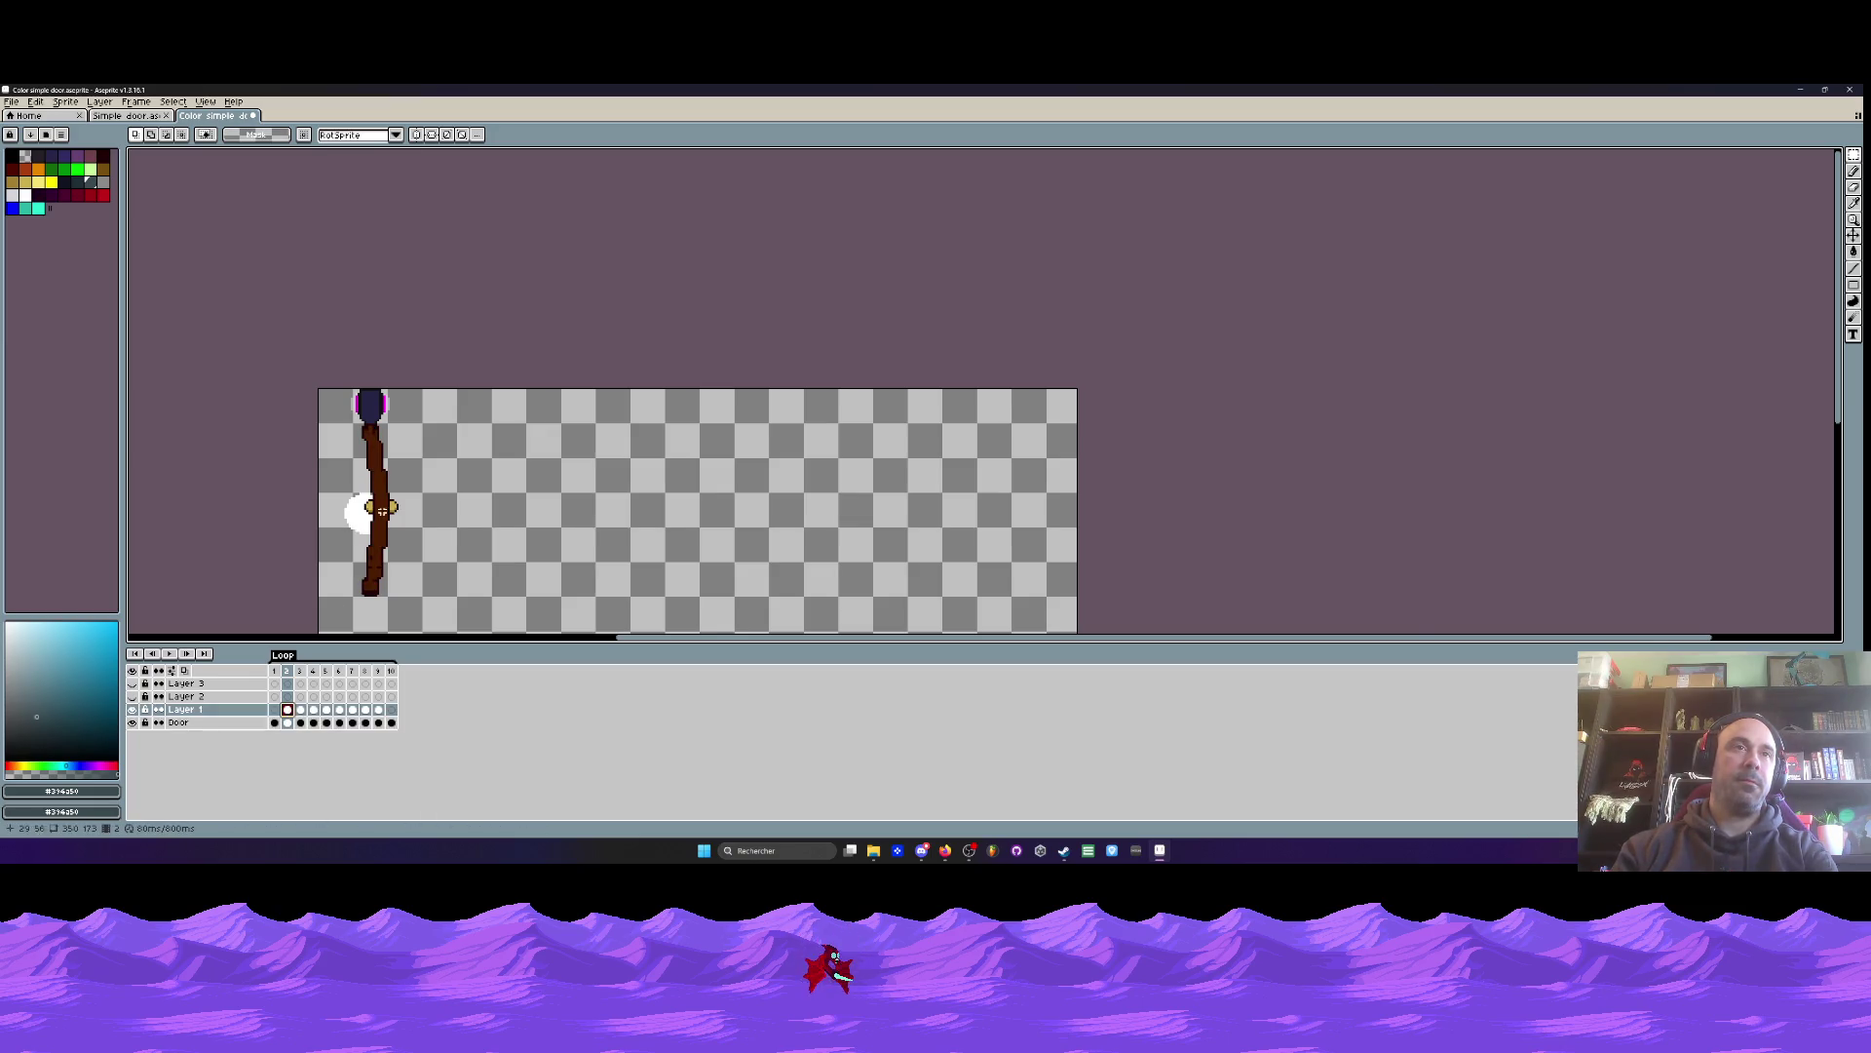
pyautogui.scroll(1, 379, 445)
pyautogui.press('g')
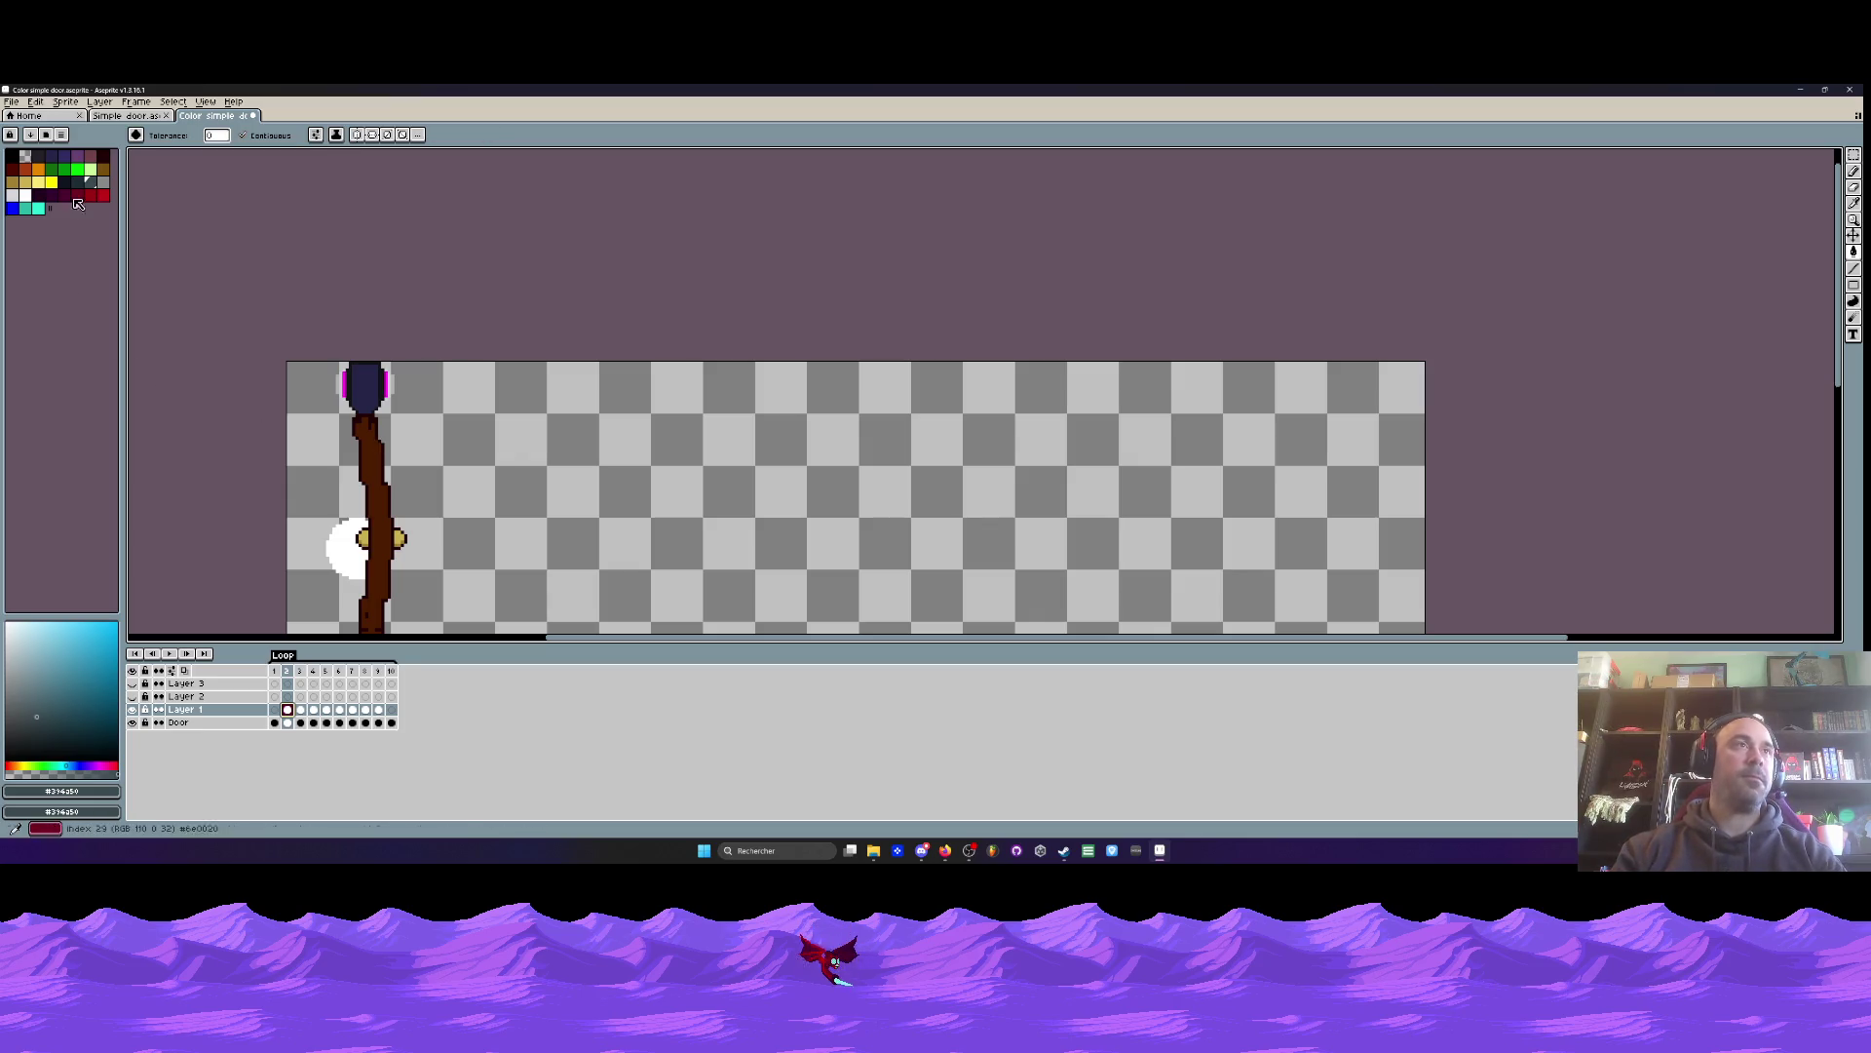
pyautogui.click(30, 160)
pyautogui.click(375, 487)
pyautogui.scroll(2, 369, 443)
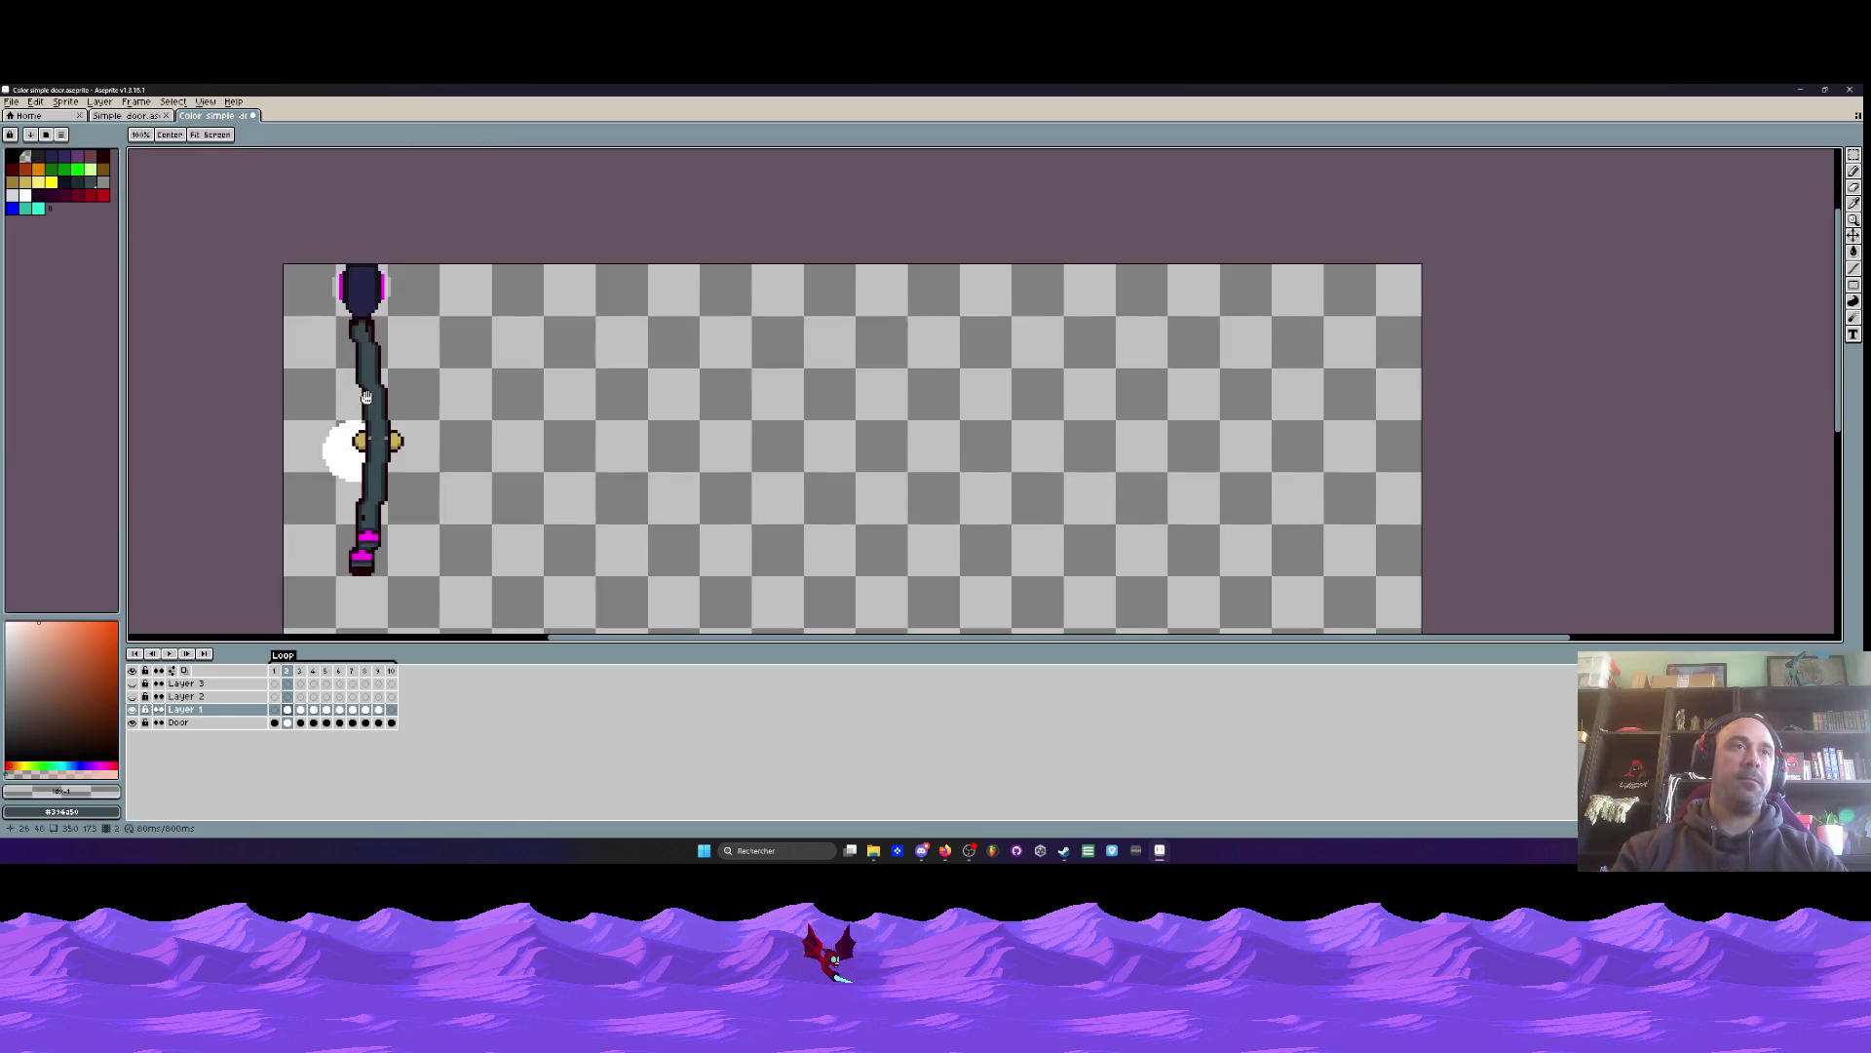
pyautogui.press('space')
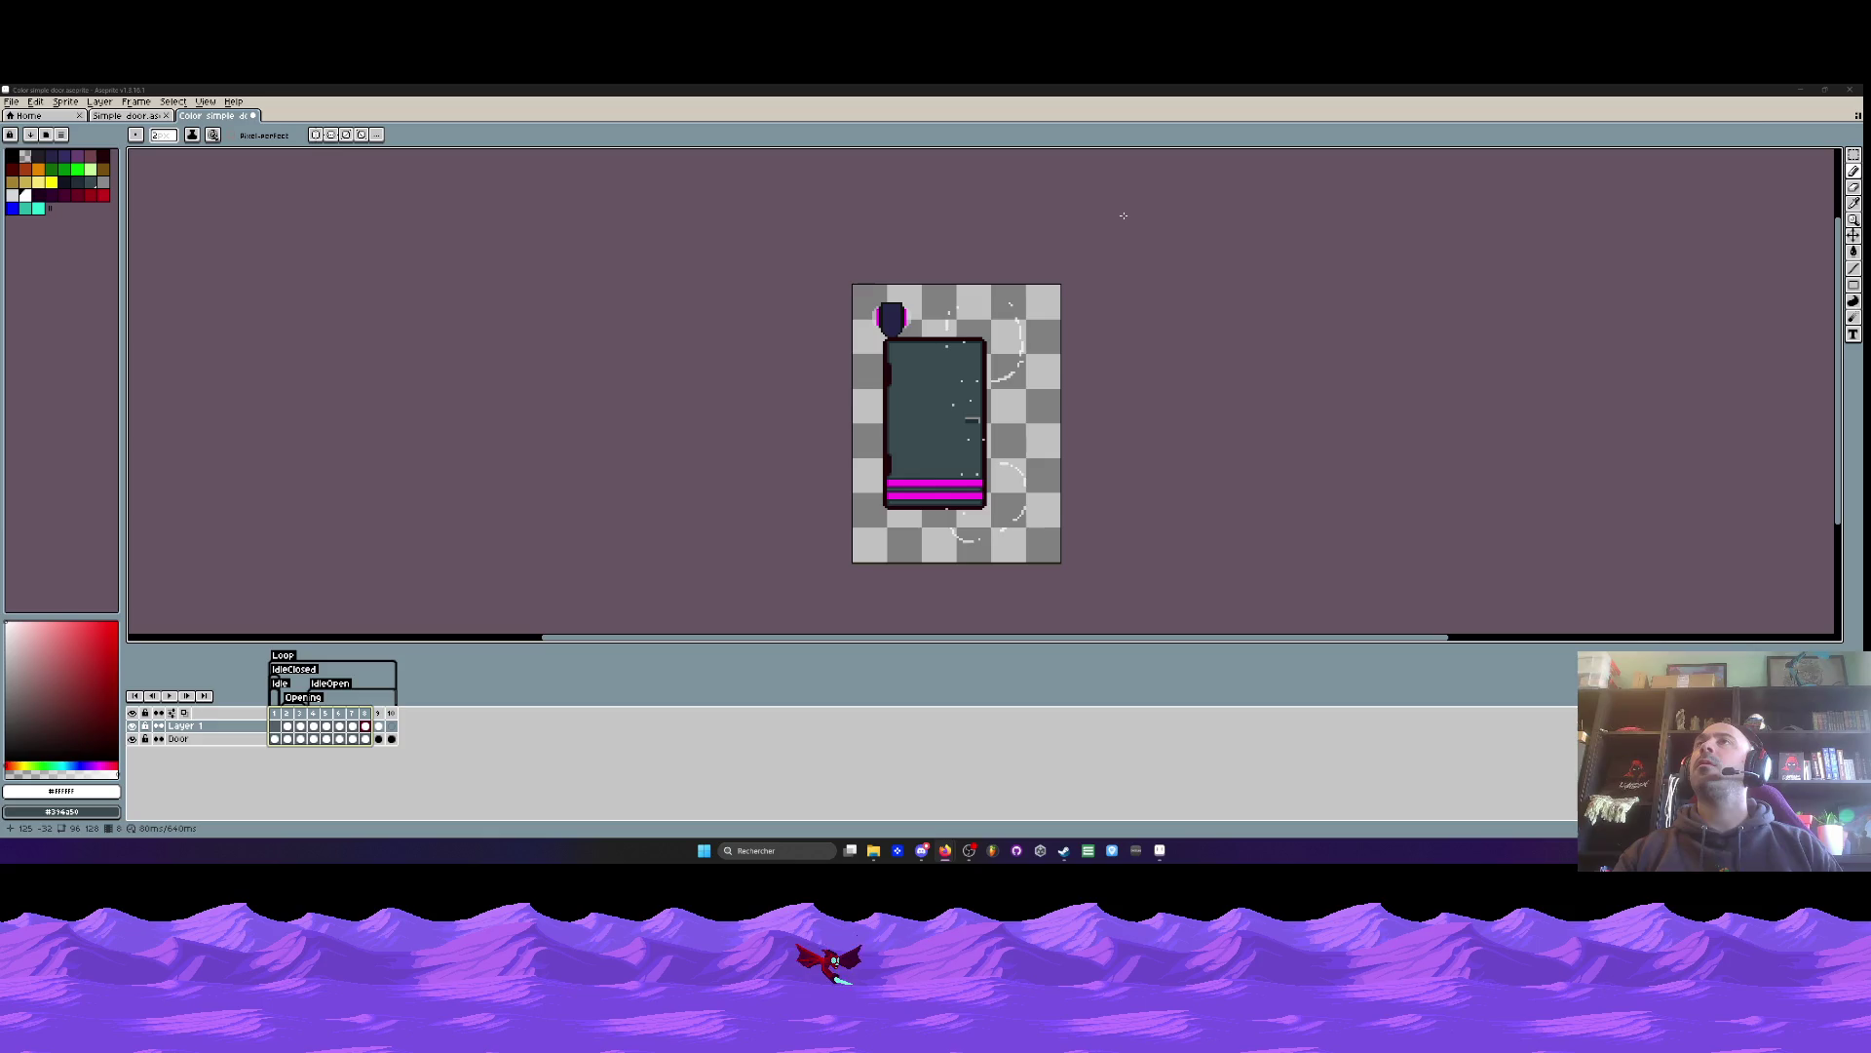
# - Play the grey door's open/close animation starting from frame 1
pyautogui.click(275, 725)
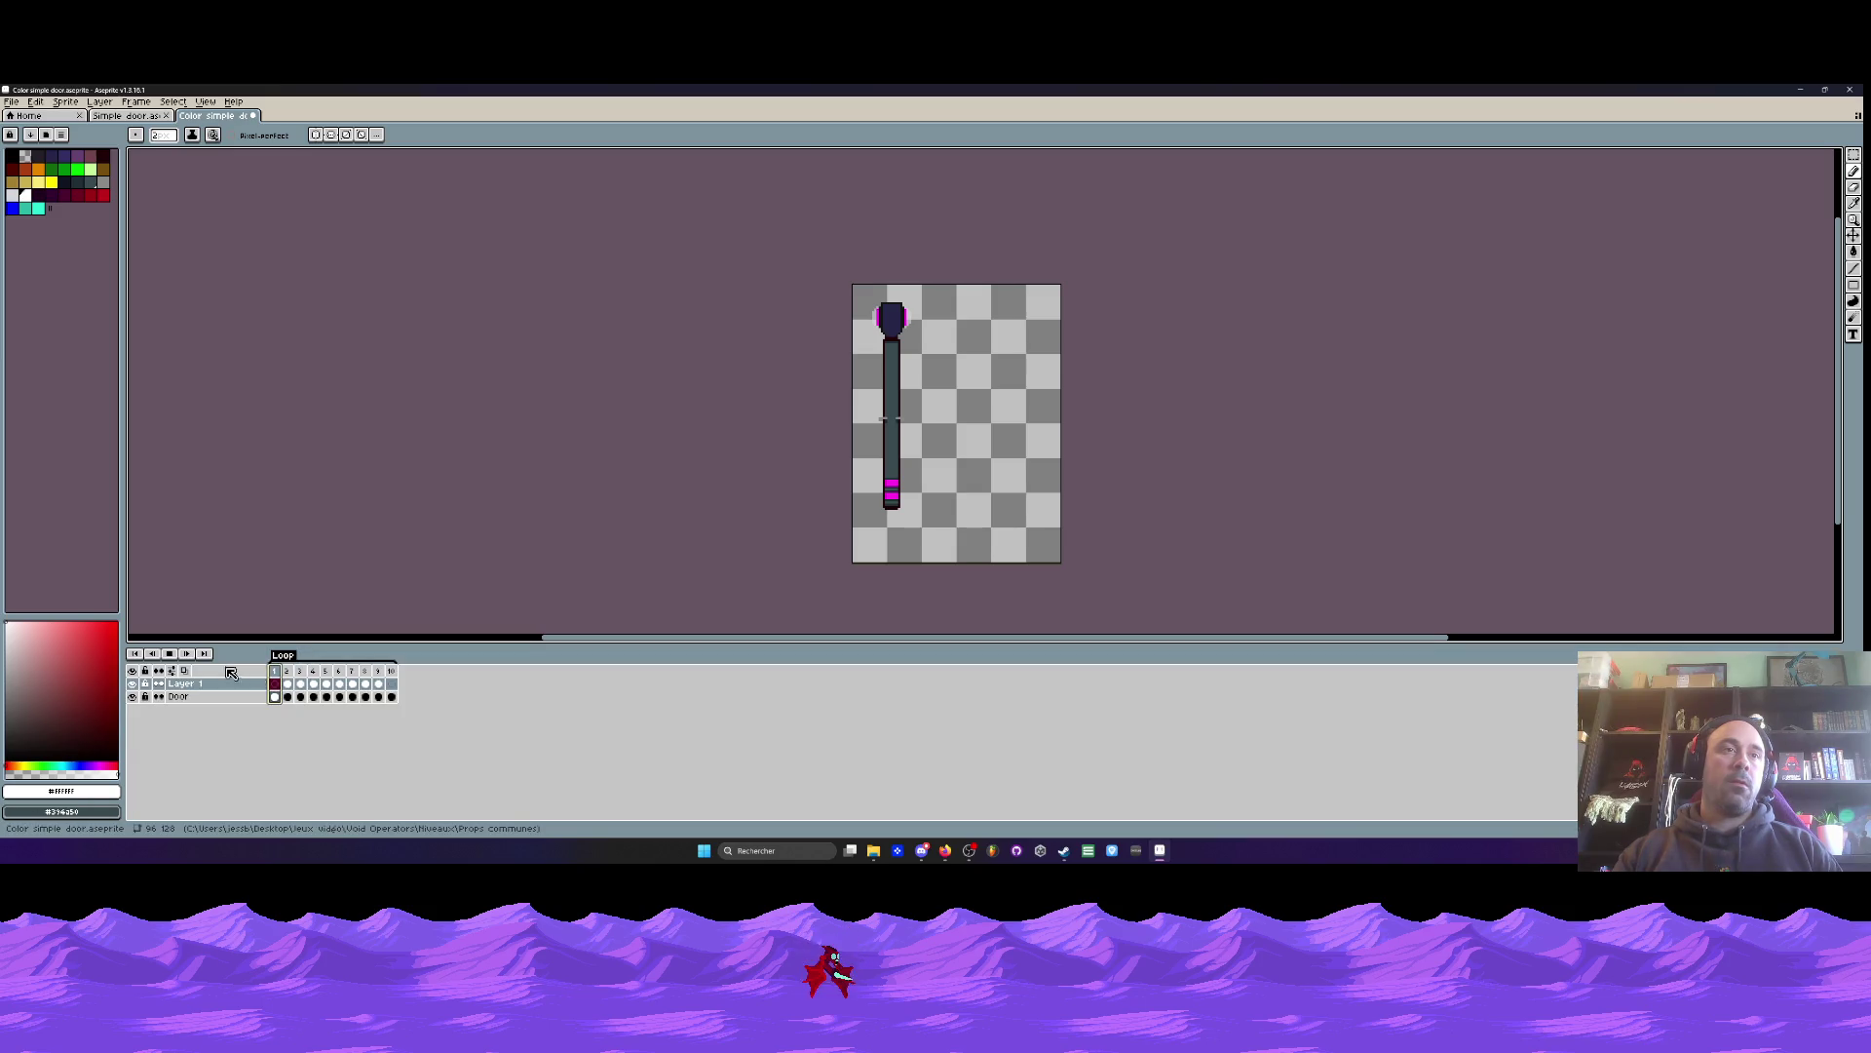
pyautogui.click(168, 659)
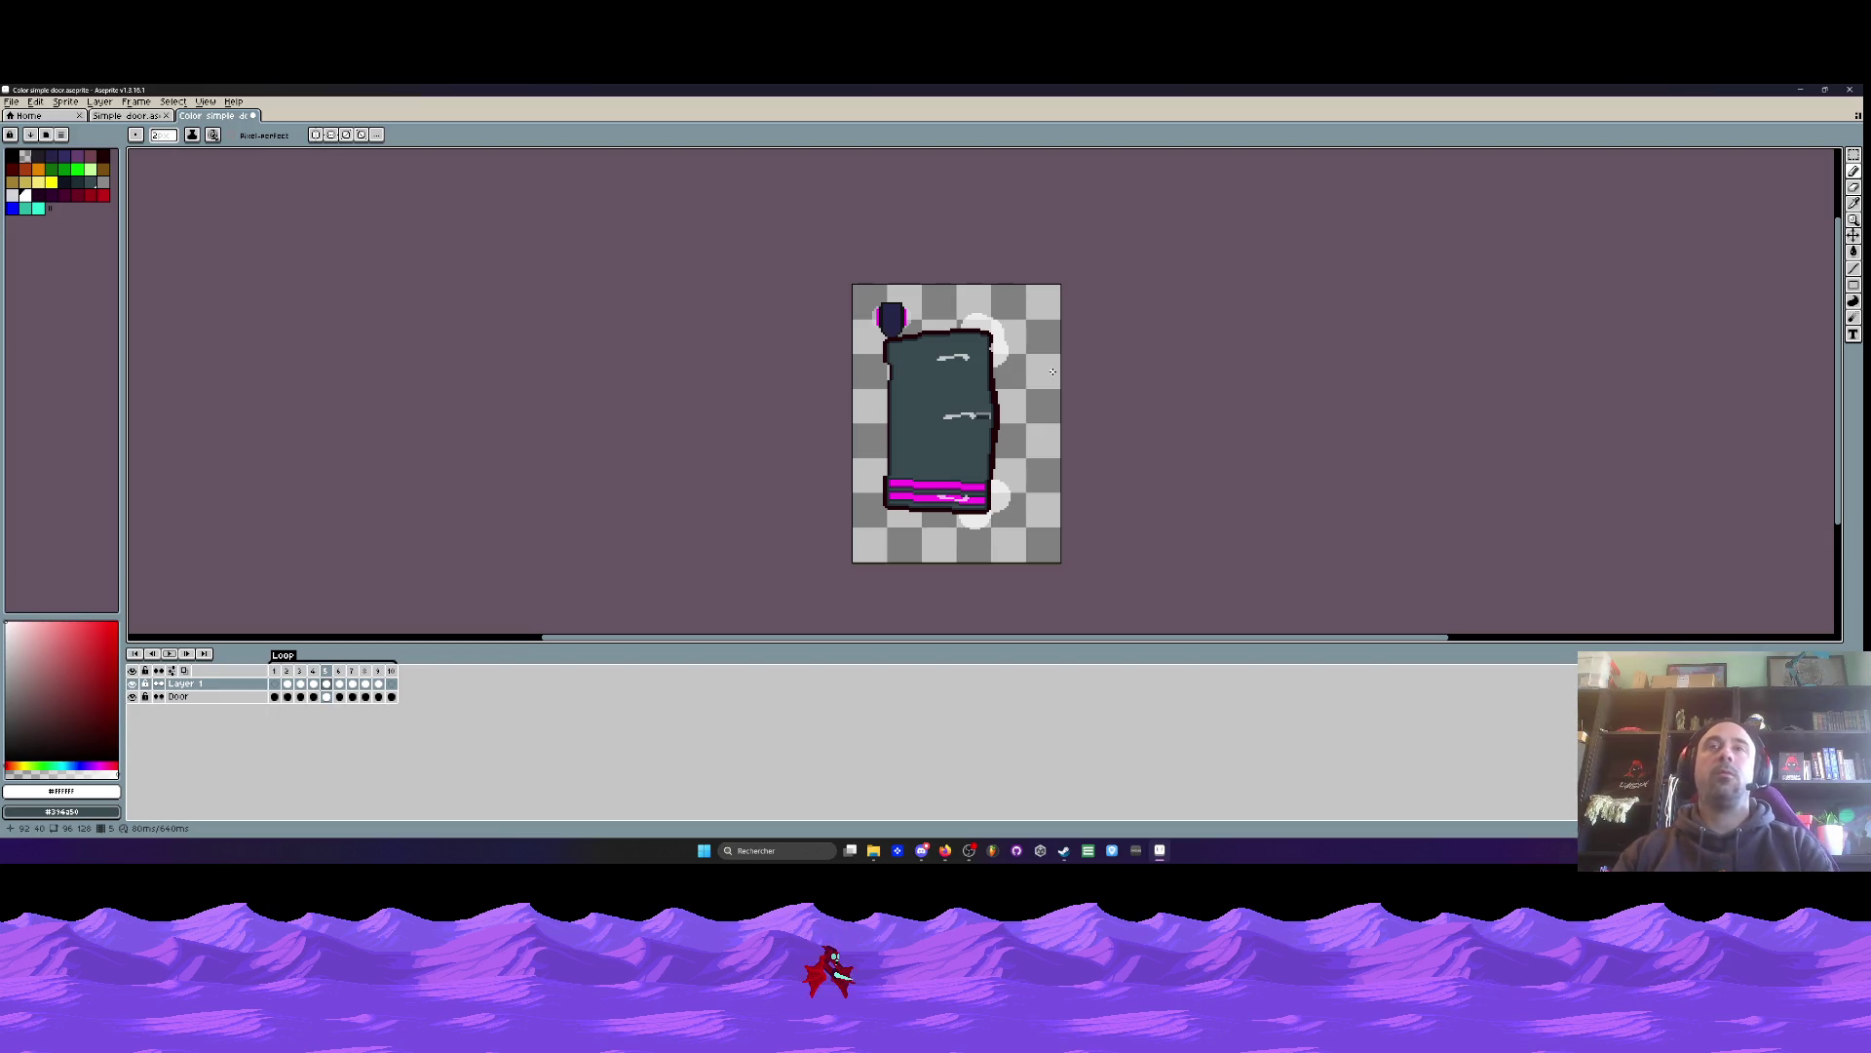
pyautogui.scroll(1, 994, 376)
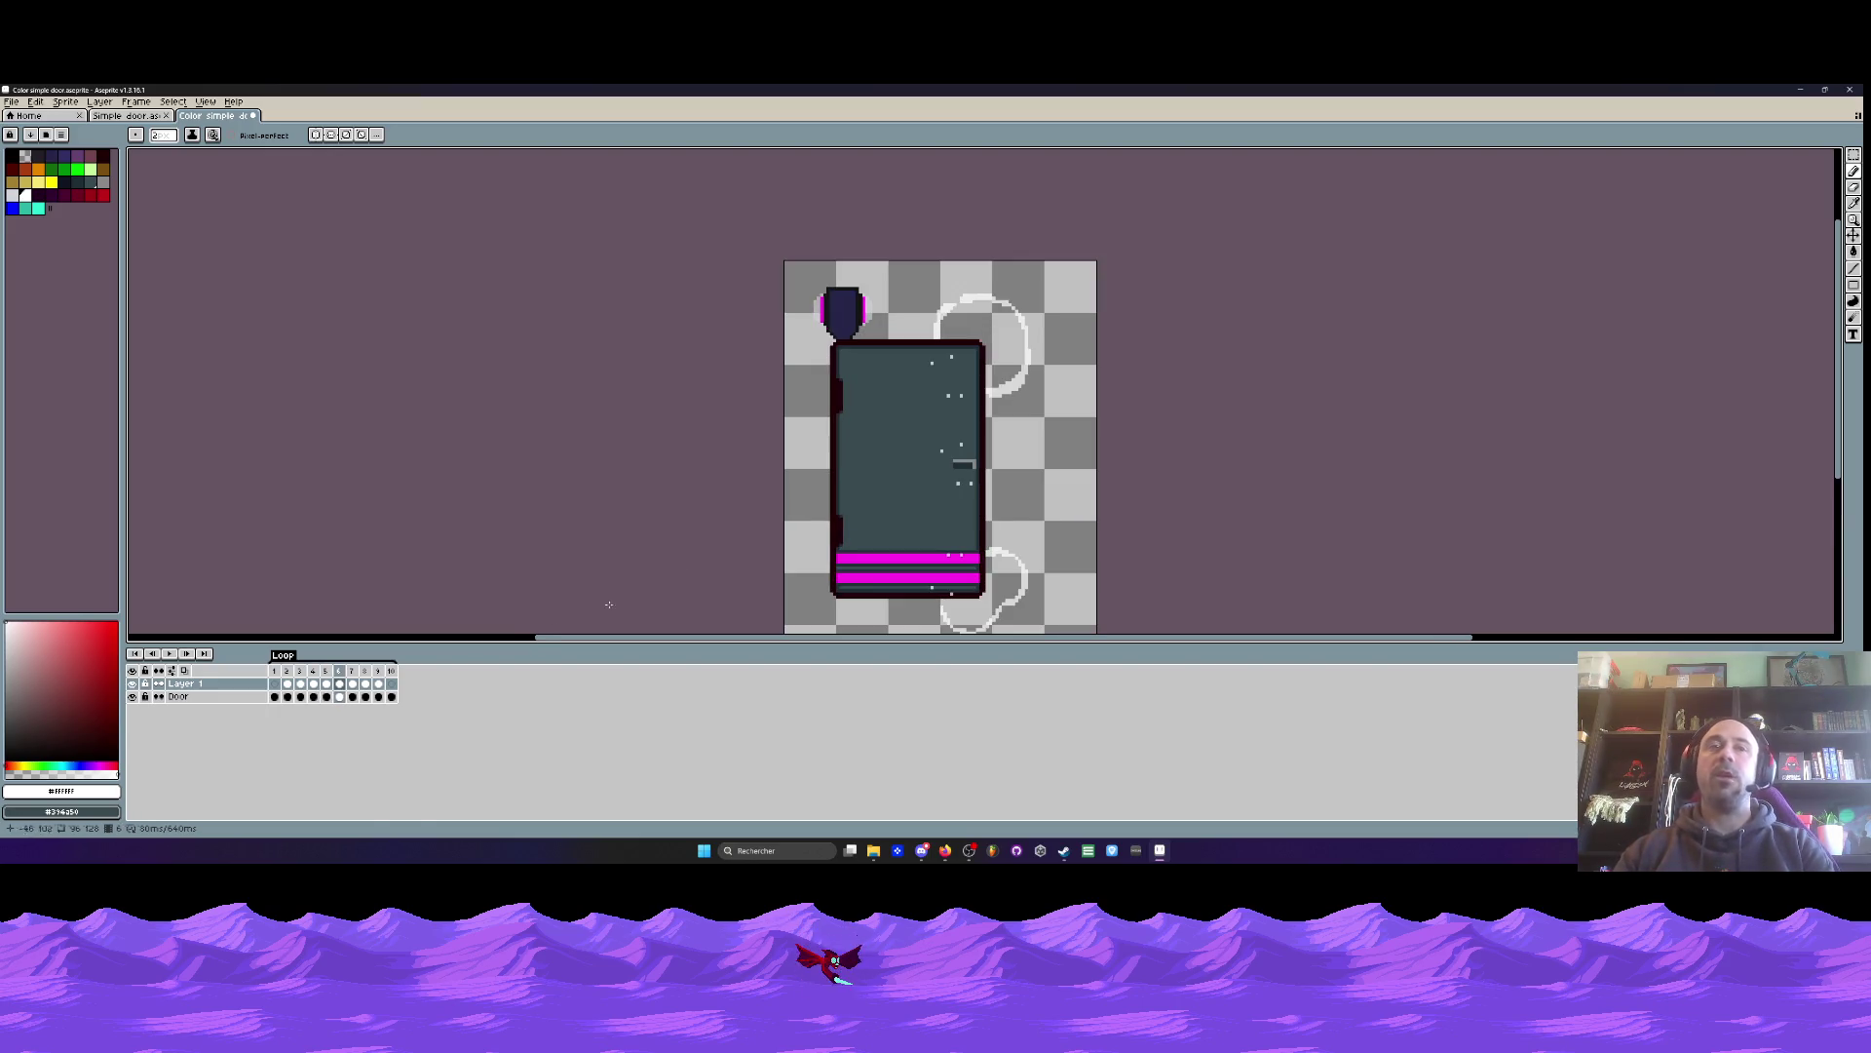
# - On frame 6, raise the door top two pixels and shift its lower-right part down one
pyautogui.click(340, 696)
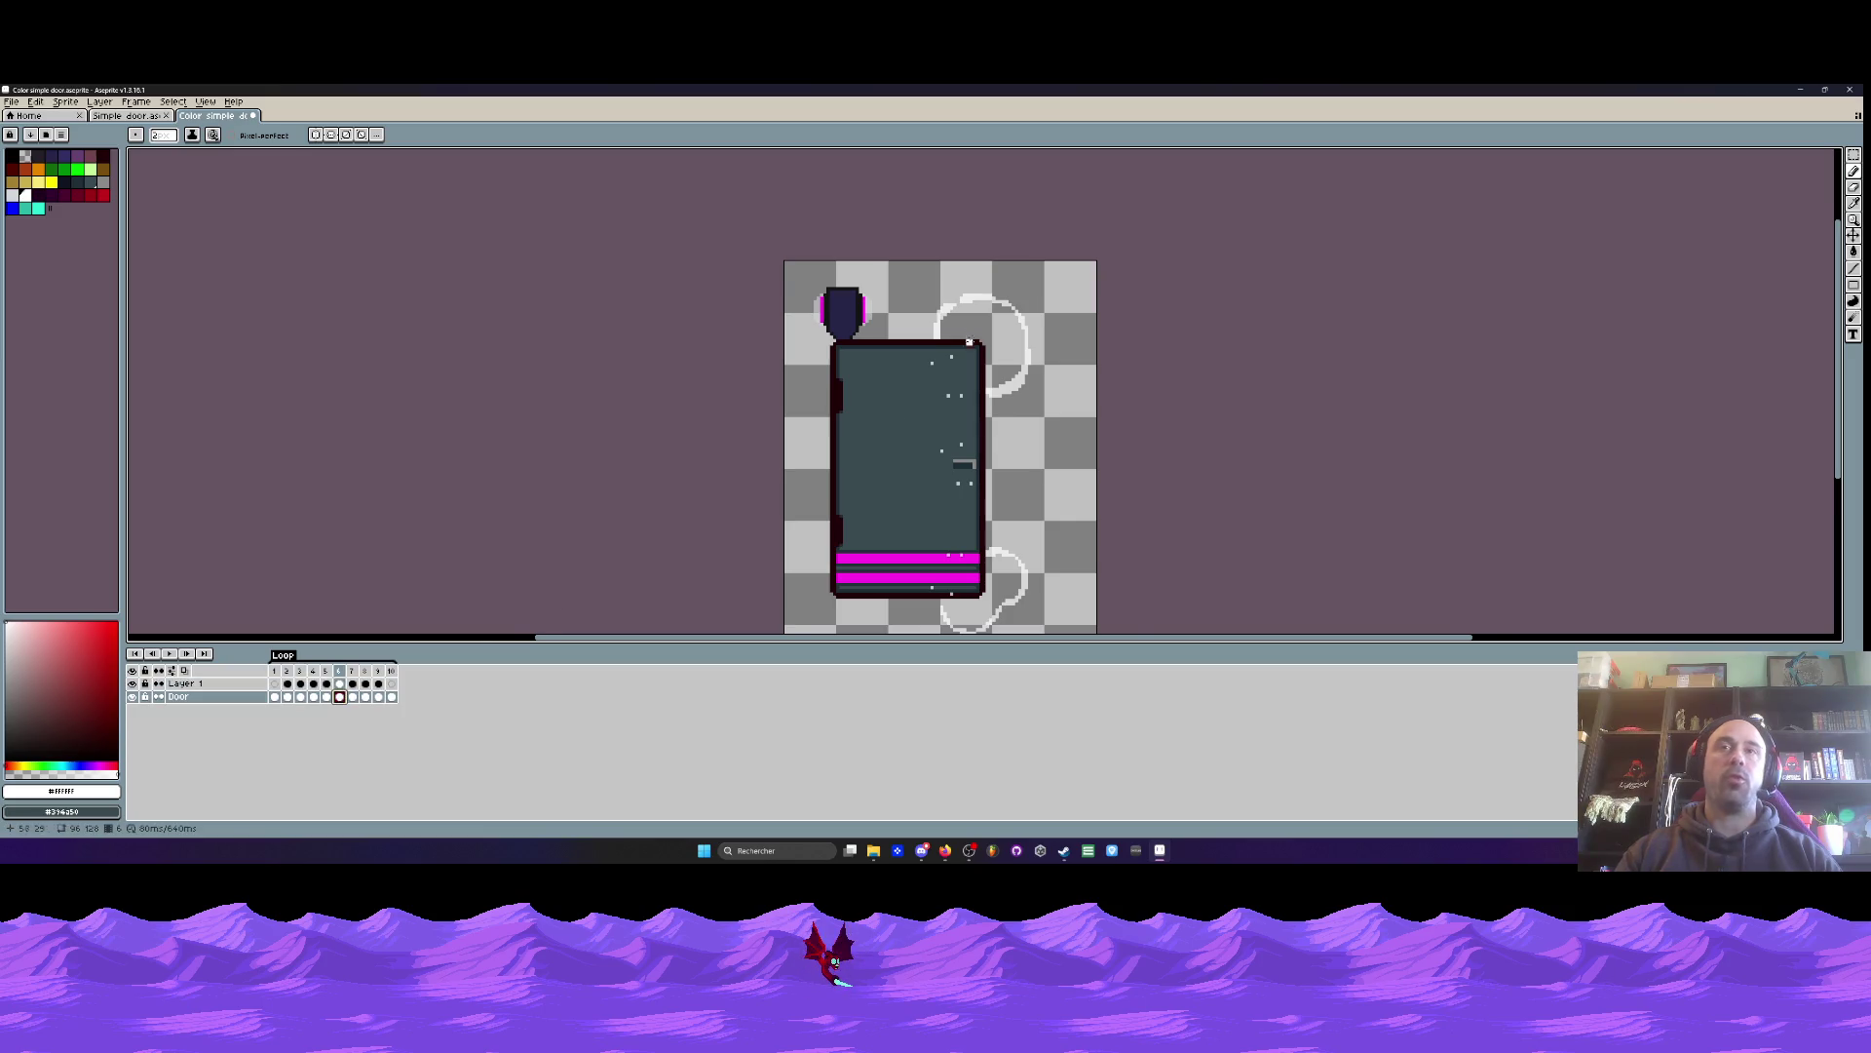
pyautogui.scroll(1, 972, 324)
pyautogui.scroll(1, 972, 323)
pyautogui.moveTo(778, 302); pyautogui.dragTo(1059, 445)
pyautogui.moveTo(999, 410); pyautogui.dragTo(999, 400)
pyautogui.press('Return')
pyautogui.hotkey('ctrl', 'd')
pyautogui.scroll(-3, 1016, 327)
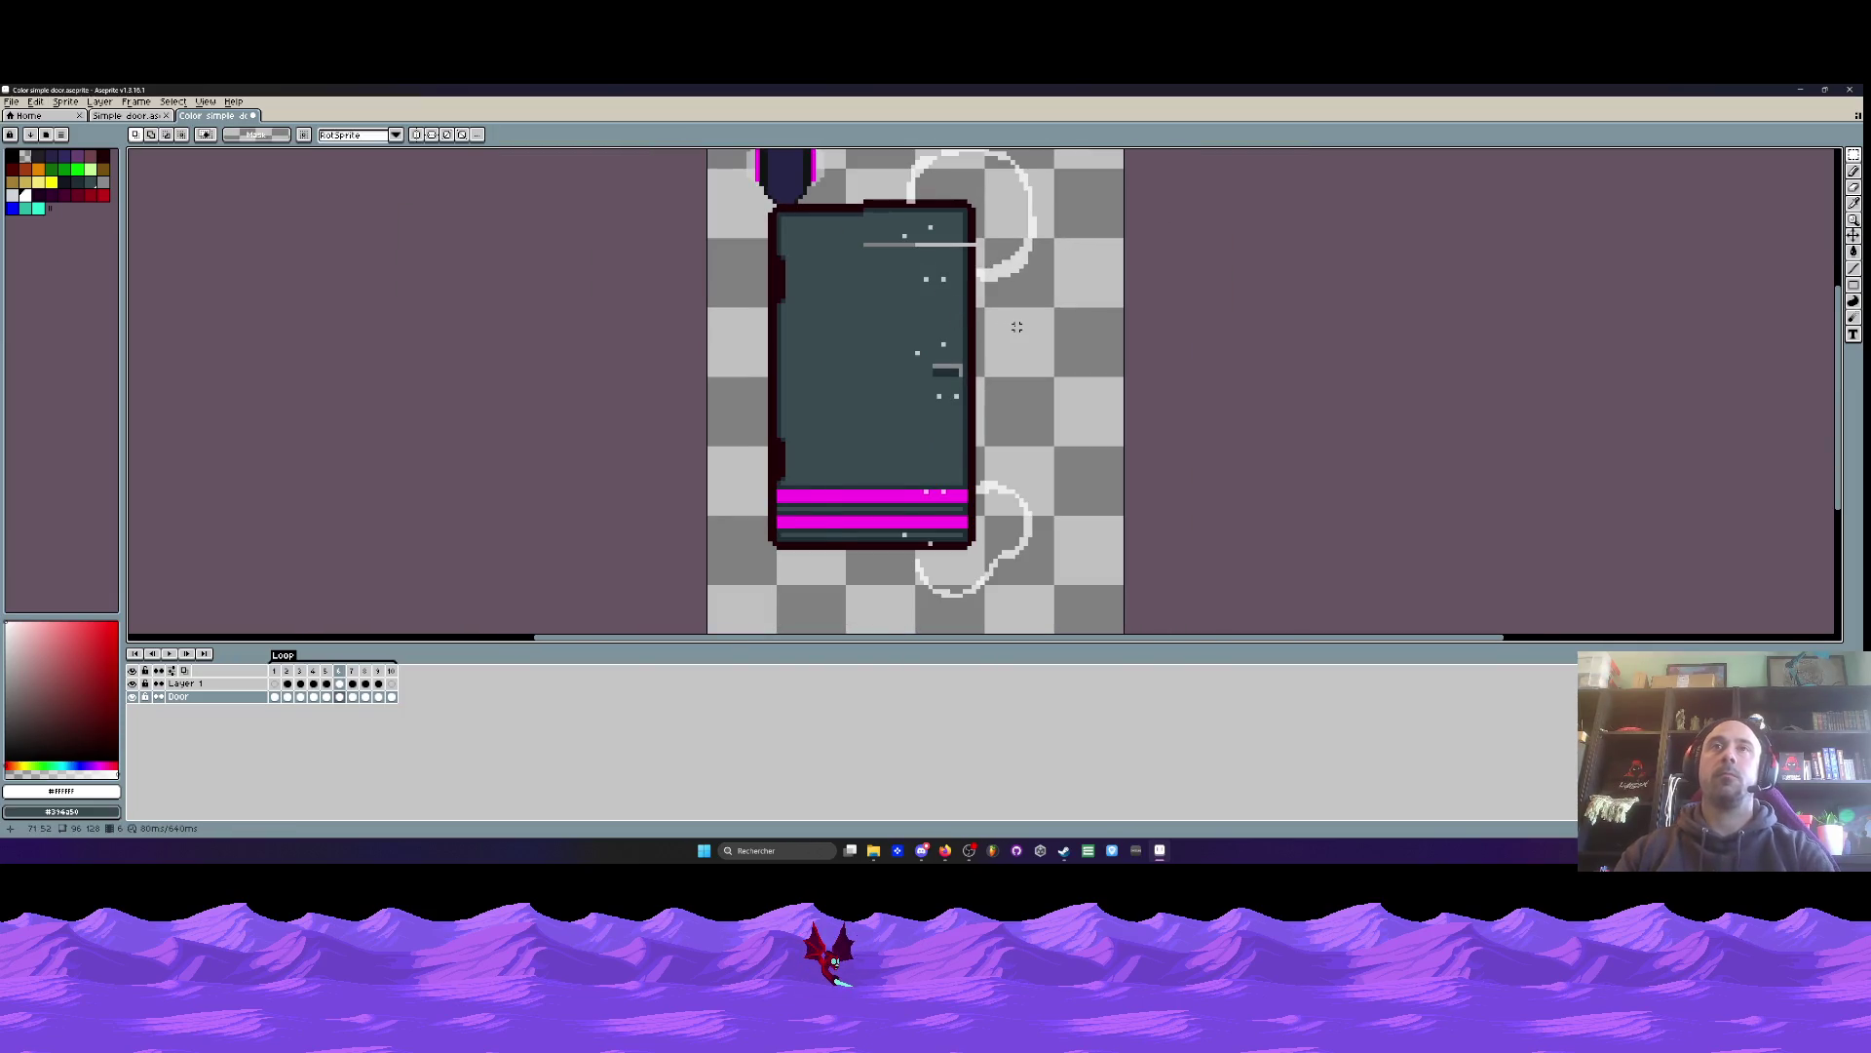
pyautogui.scroll(1, 883, 549)
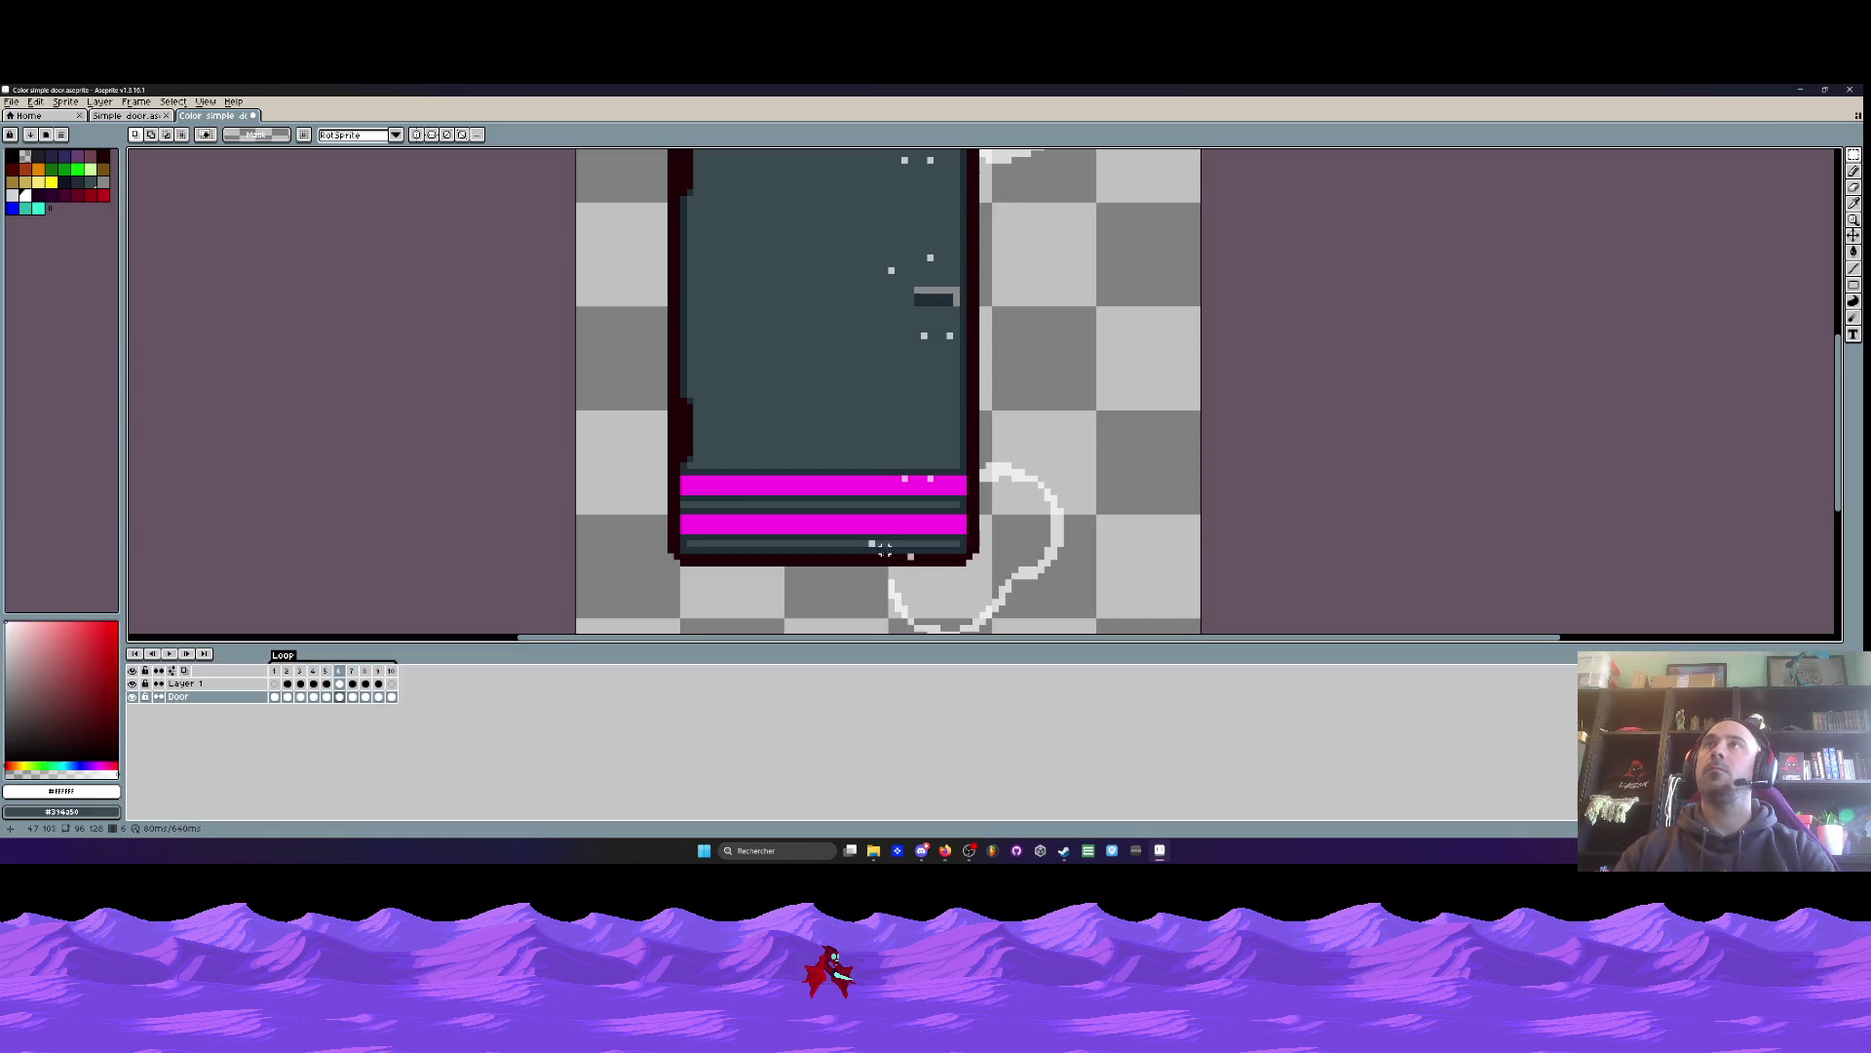
pyautogui.scroll(1, 885, 561)
pyautogui.moveTo(835, 487); pyautogui.dragTo(1015, 626)
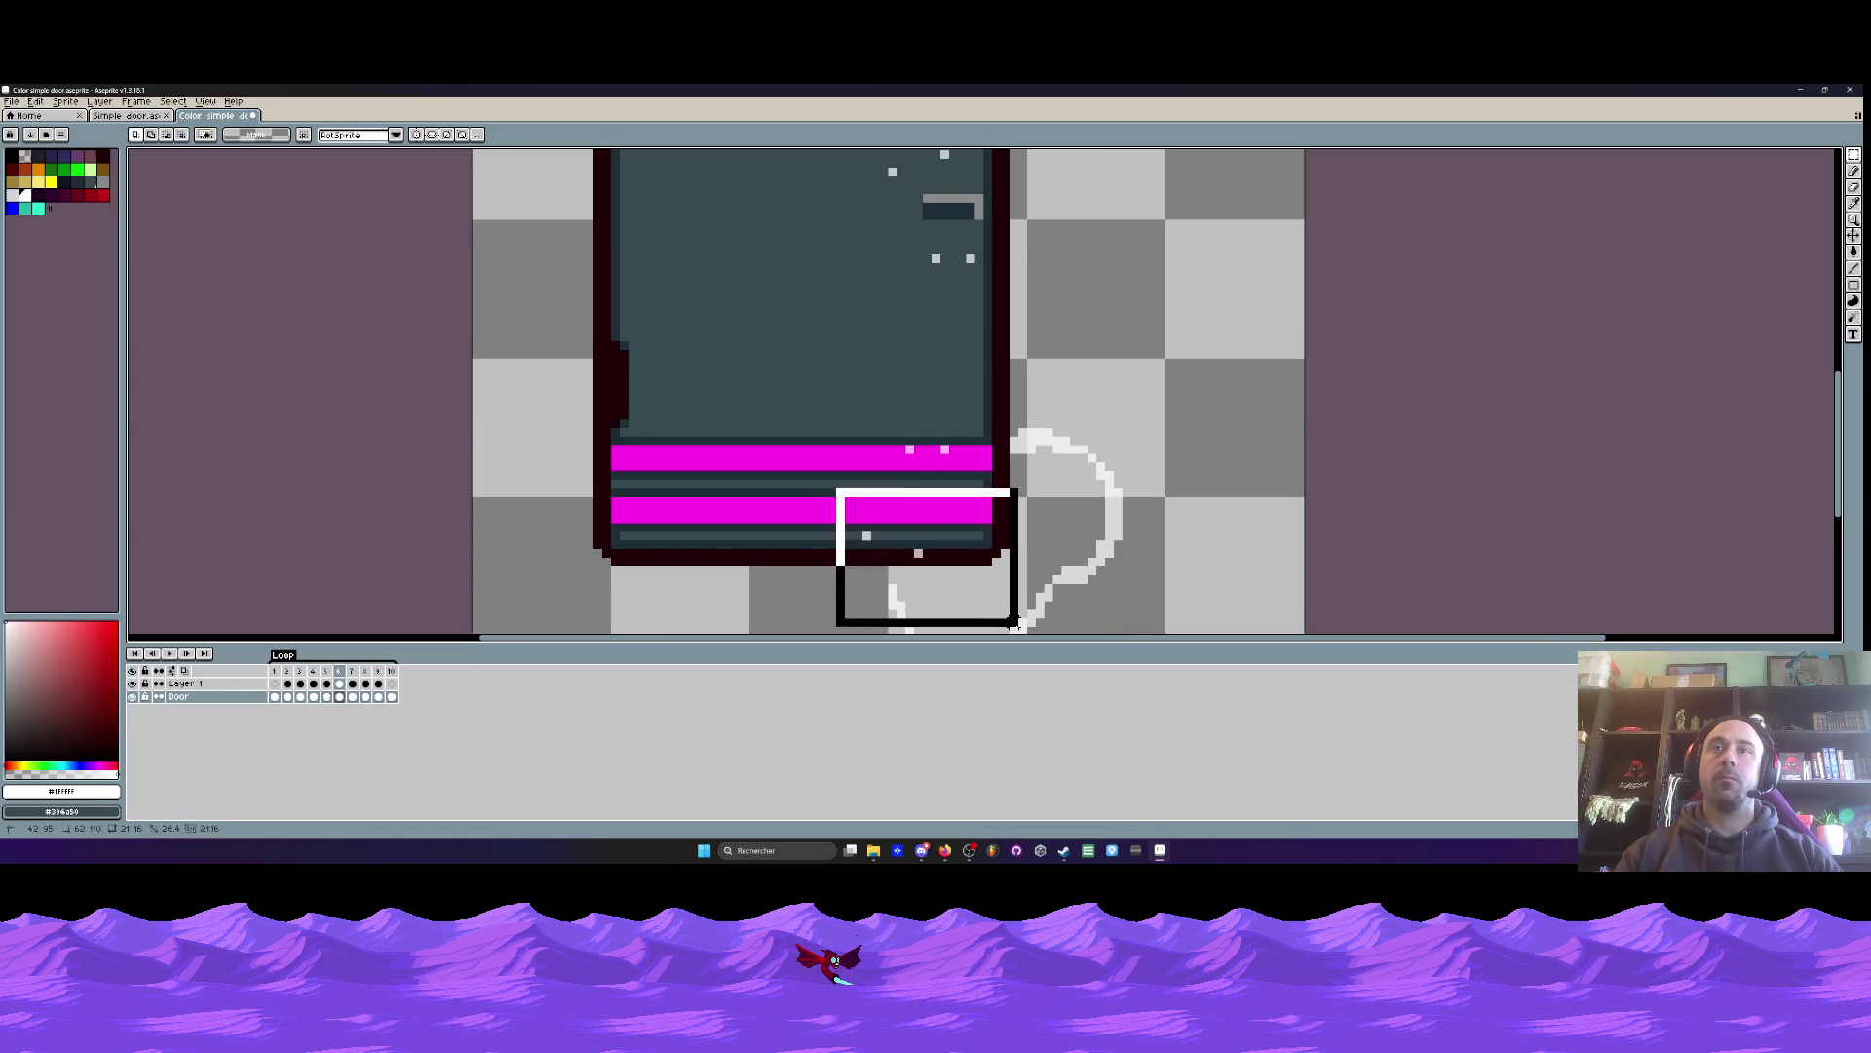
pyautogui.moveTo(951, 484); pyautogui.dragTo(953, 492)
# - Eyedrop the door's teal-grey colour and paint over the light-grey stripe
pyautogui.scroll(1, 953, 493)
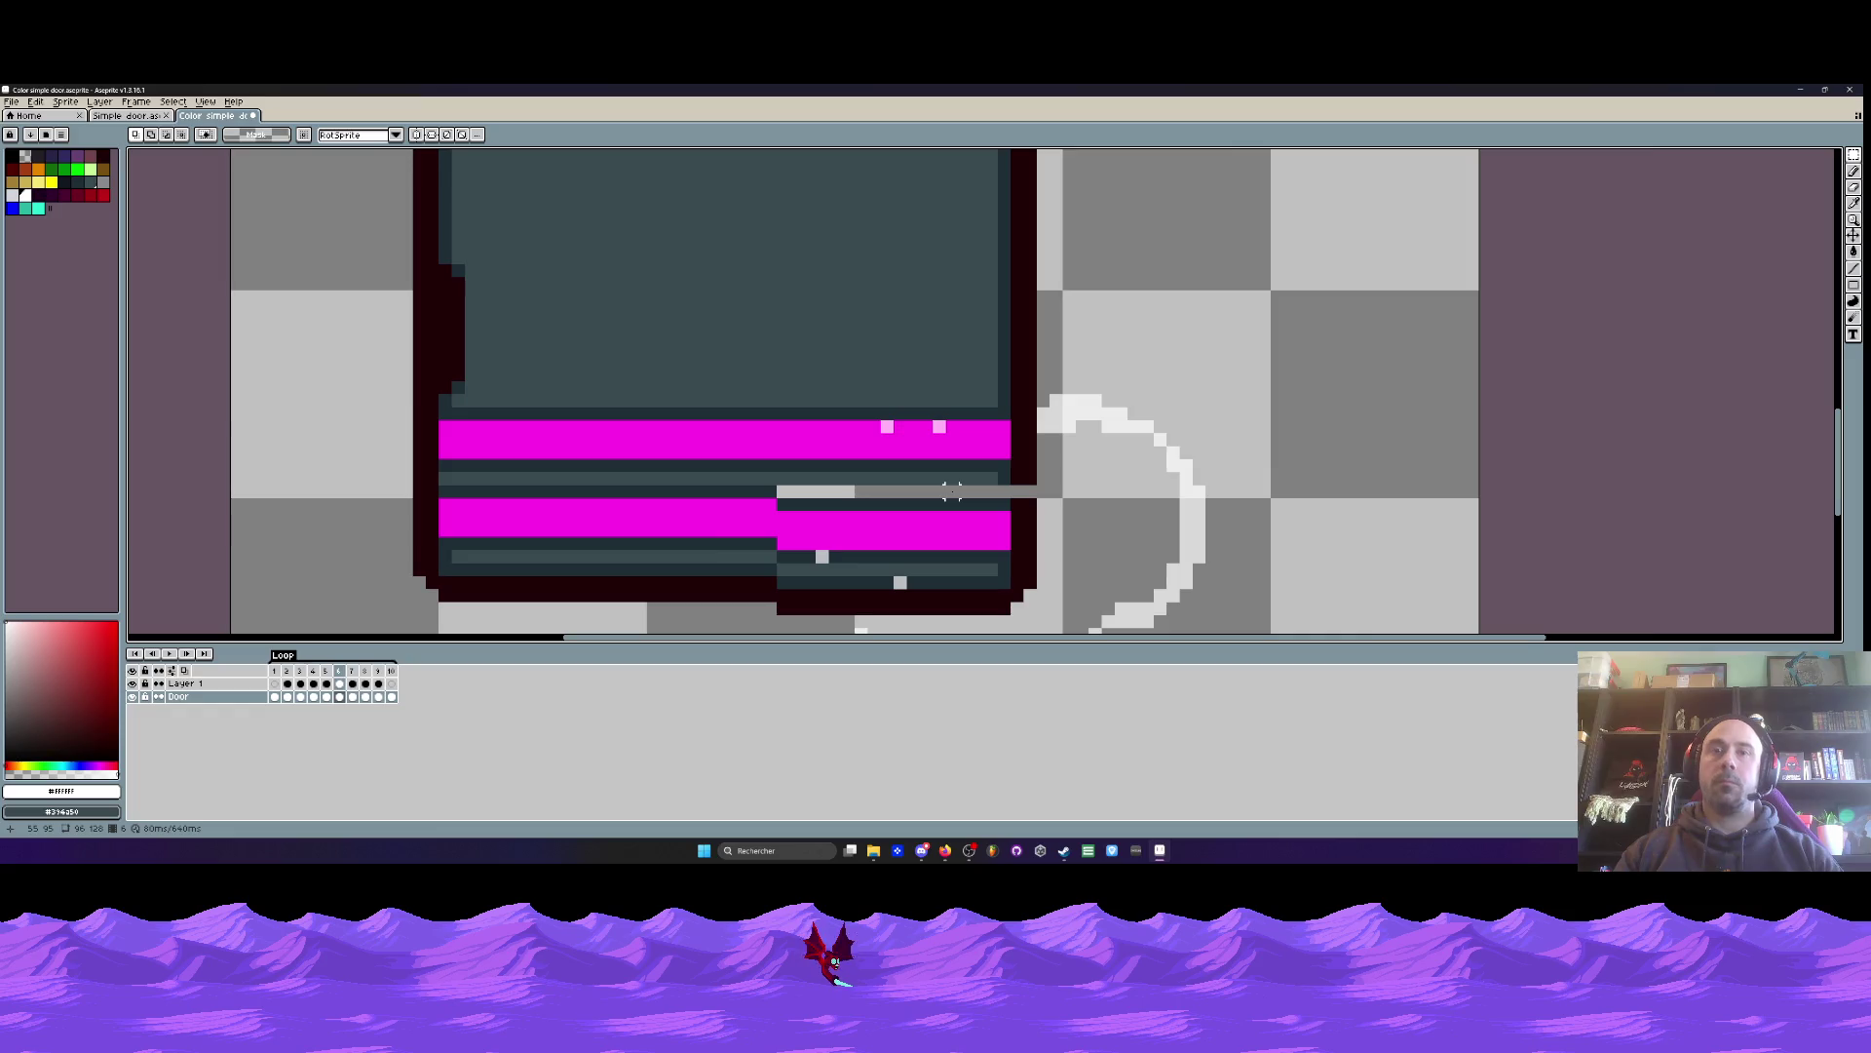
pyautogui.scroll(1, 953, 492)
pyautogui.press('i')
pyautogui.click(1056, 461)
pyautogui.press('b')
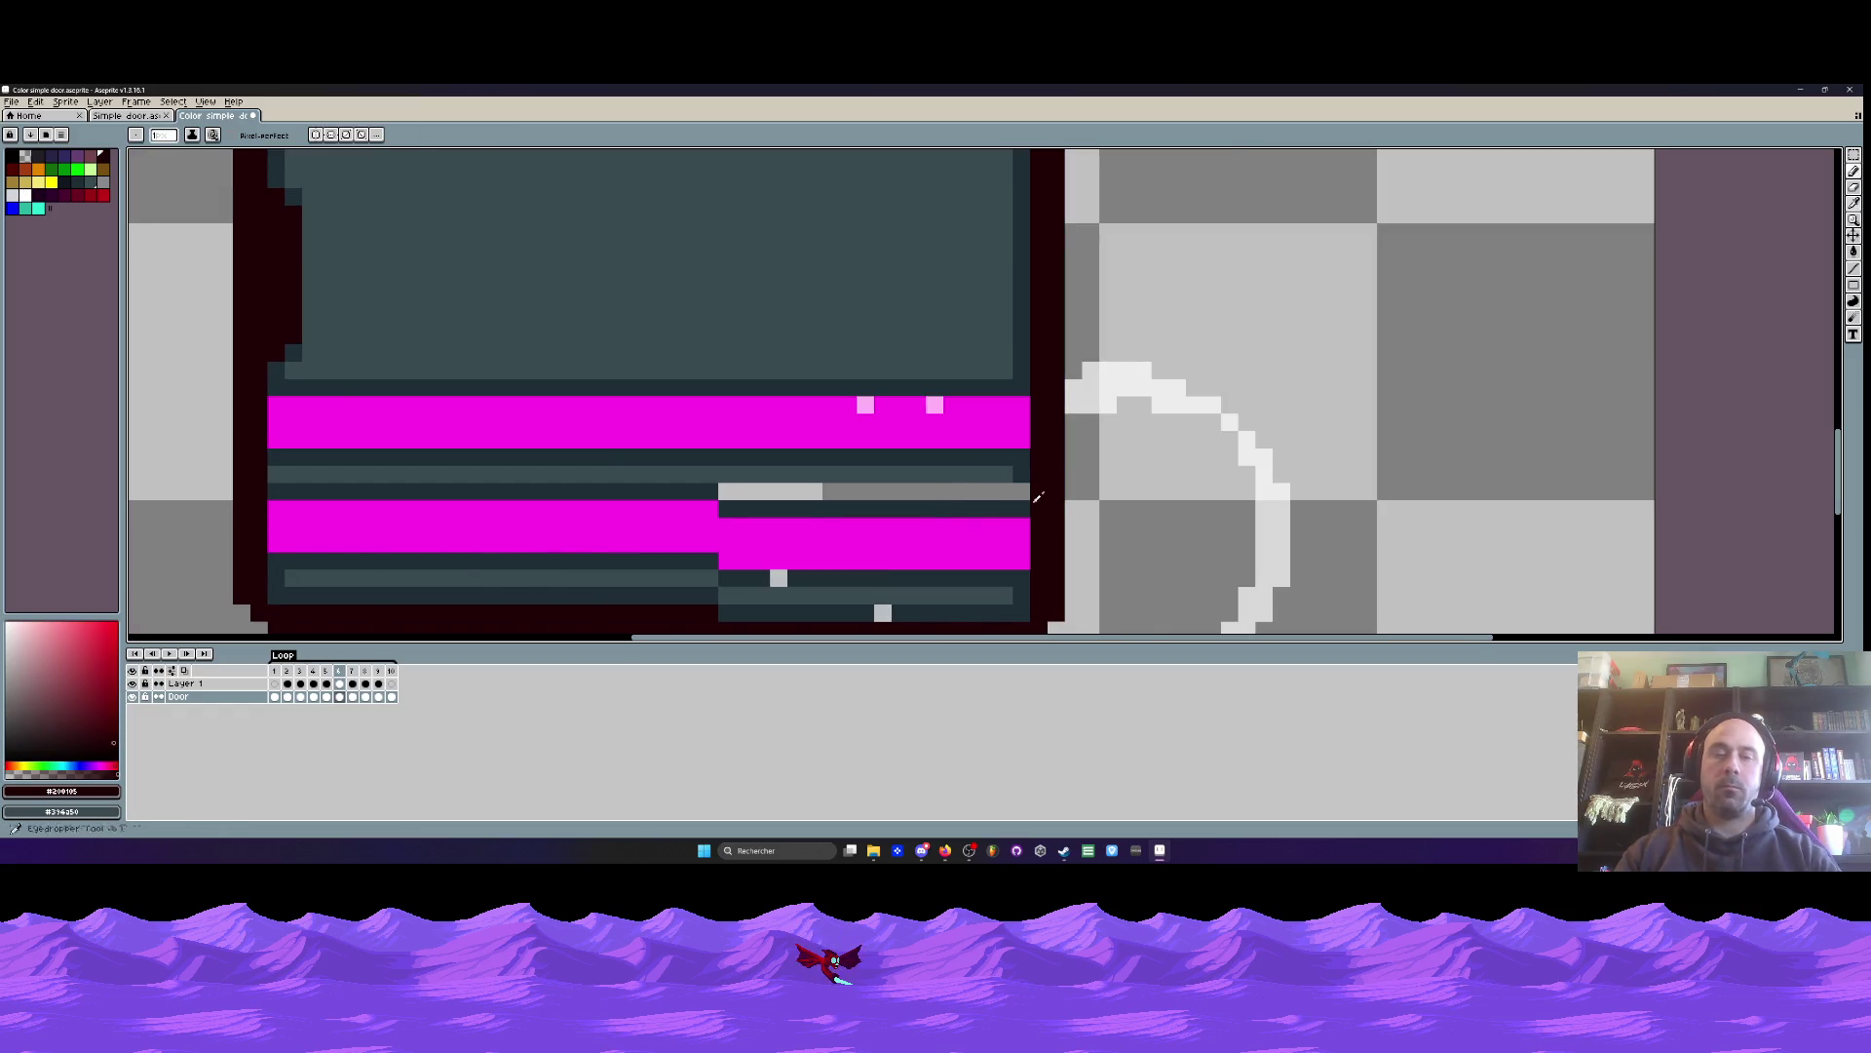
pyautogui.press('i')
pyautogui.click(761, 469)
pyautogui.click(1031, 480)
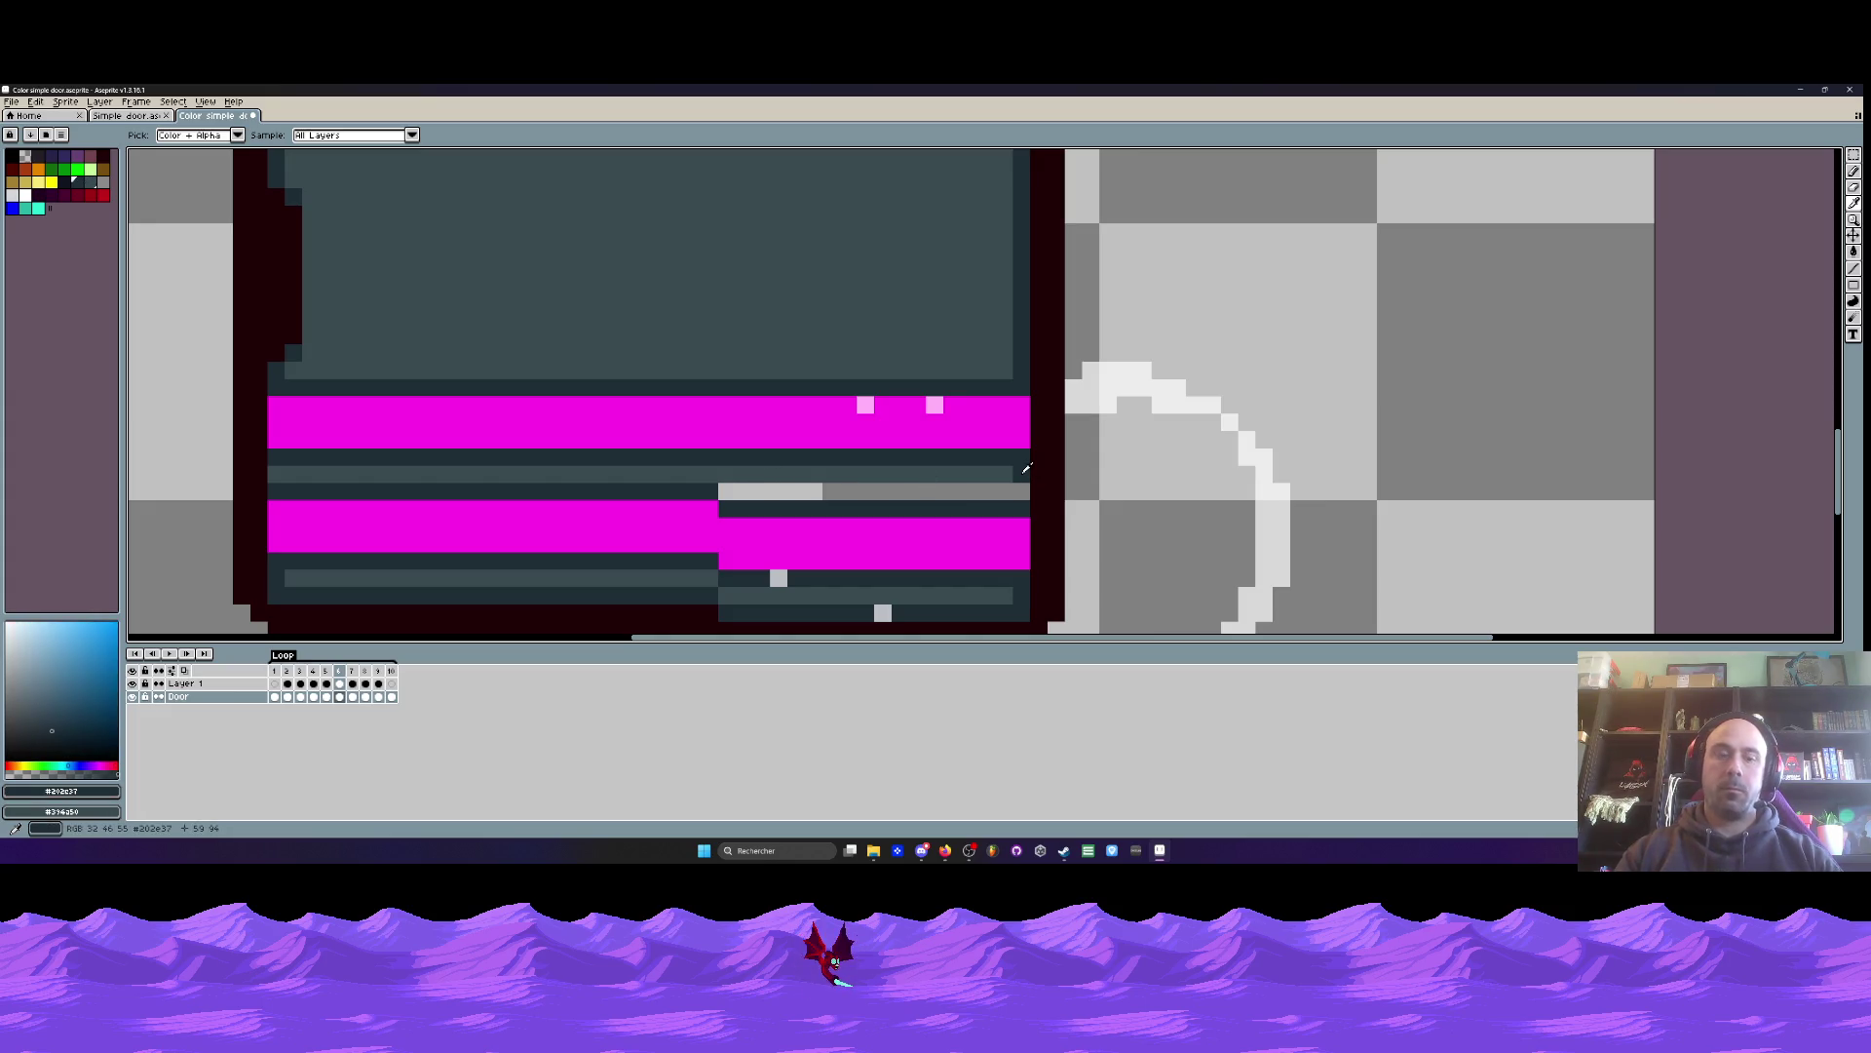
pyautogui.press('b')
pyautogui.press('i')
pyautogui.click(828, 468)
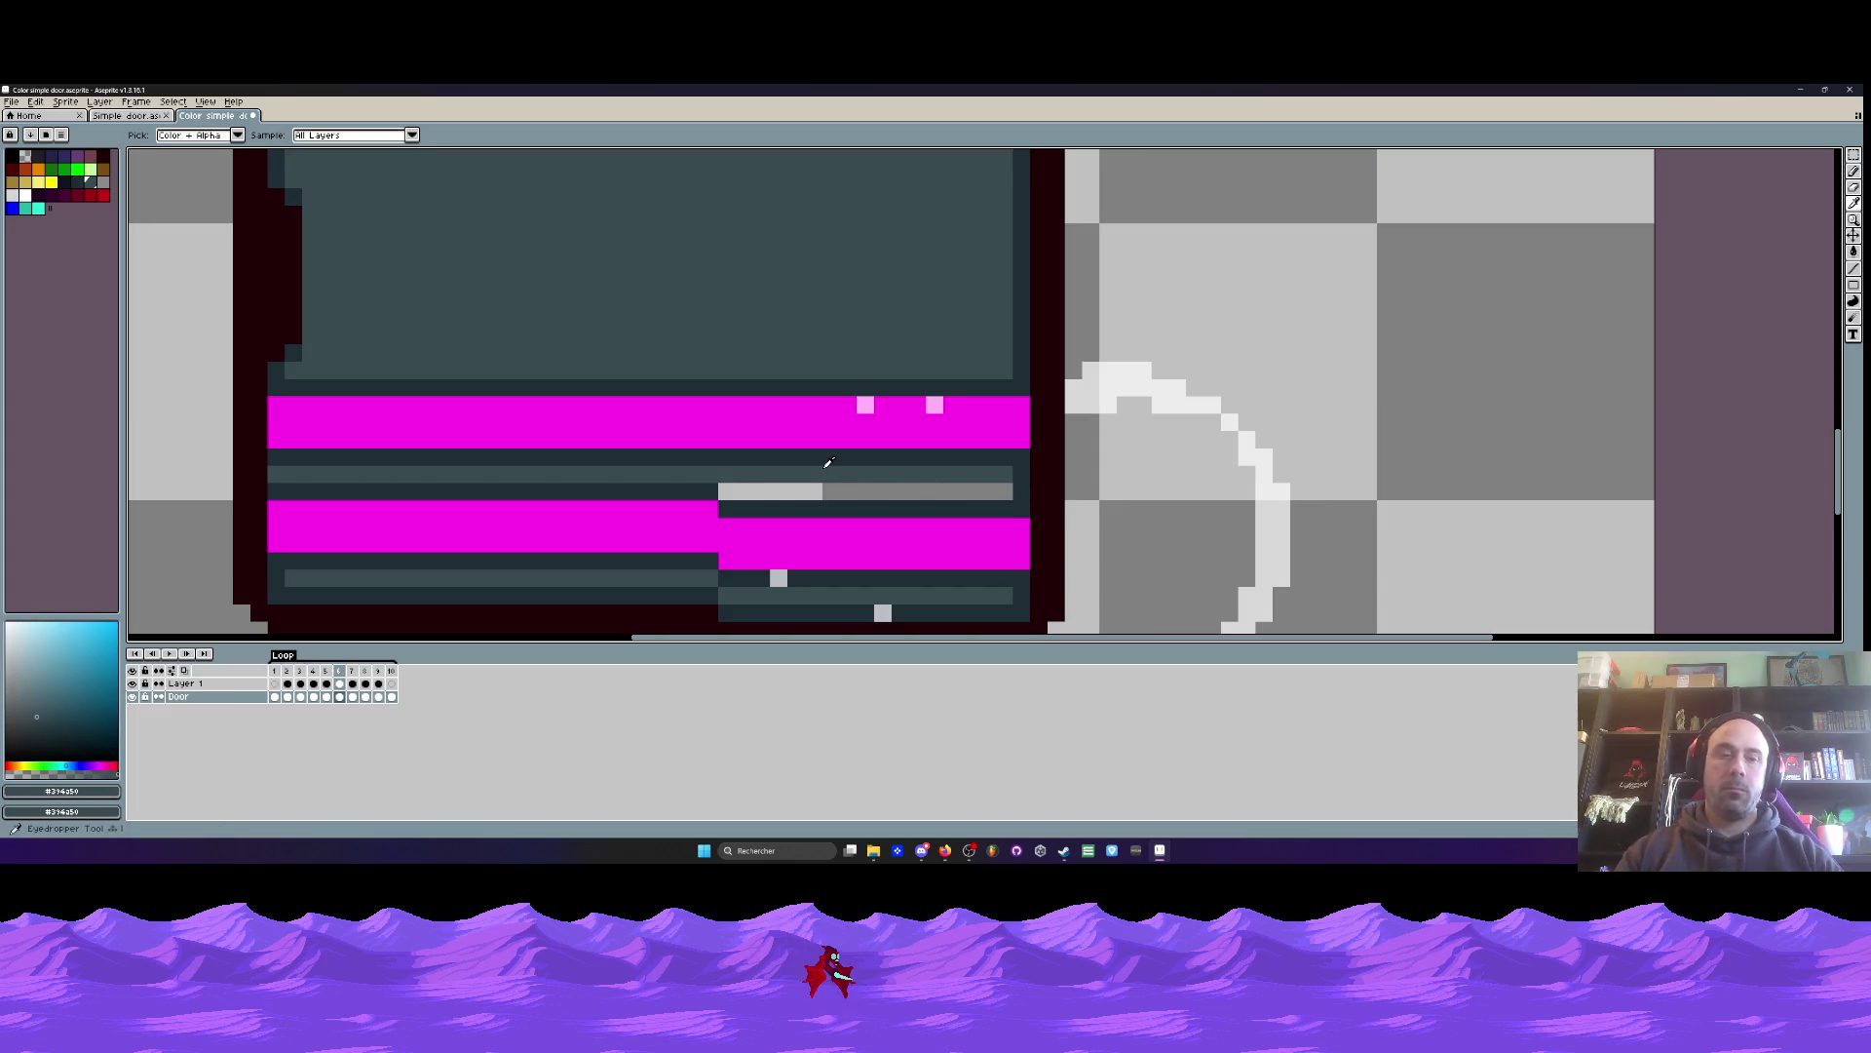
pyautogui.press('b')
pyautogui.moveTo(723, 492)
pyautogui.mouseDown()
pyautogui.moveTo(1013, 491)
pyautogui.moveTo(763, 494)
pyautogui.mouseUp()
pyautogui.hotkey('ctrl', 'z')
pyautogui.hotkey('ctrl', 'z')
# - Step back to frame 5 and replay the animation to check the fix
pyautogui.scroll(-4, 723, 497)
pyautogui.press('Left')
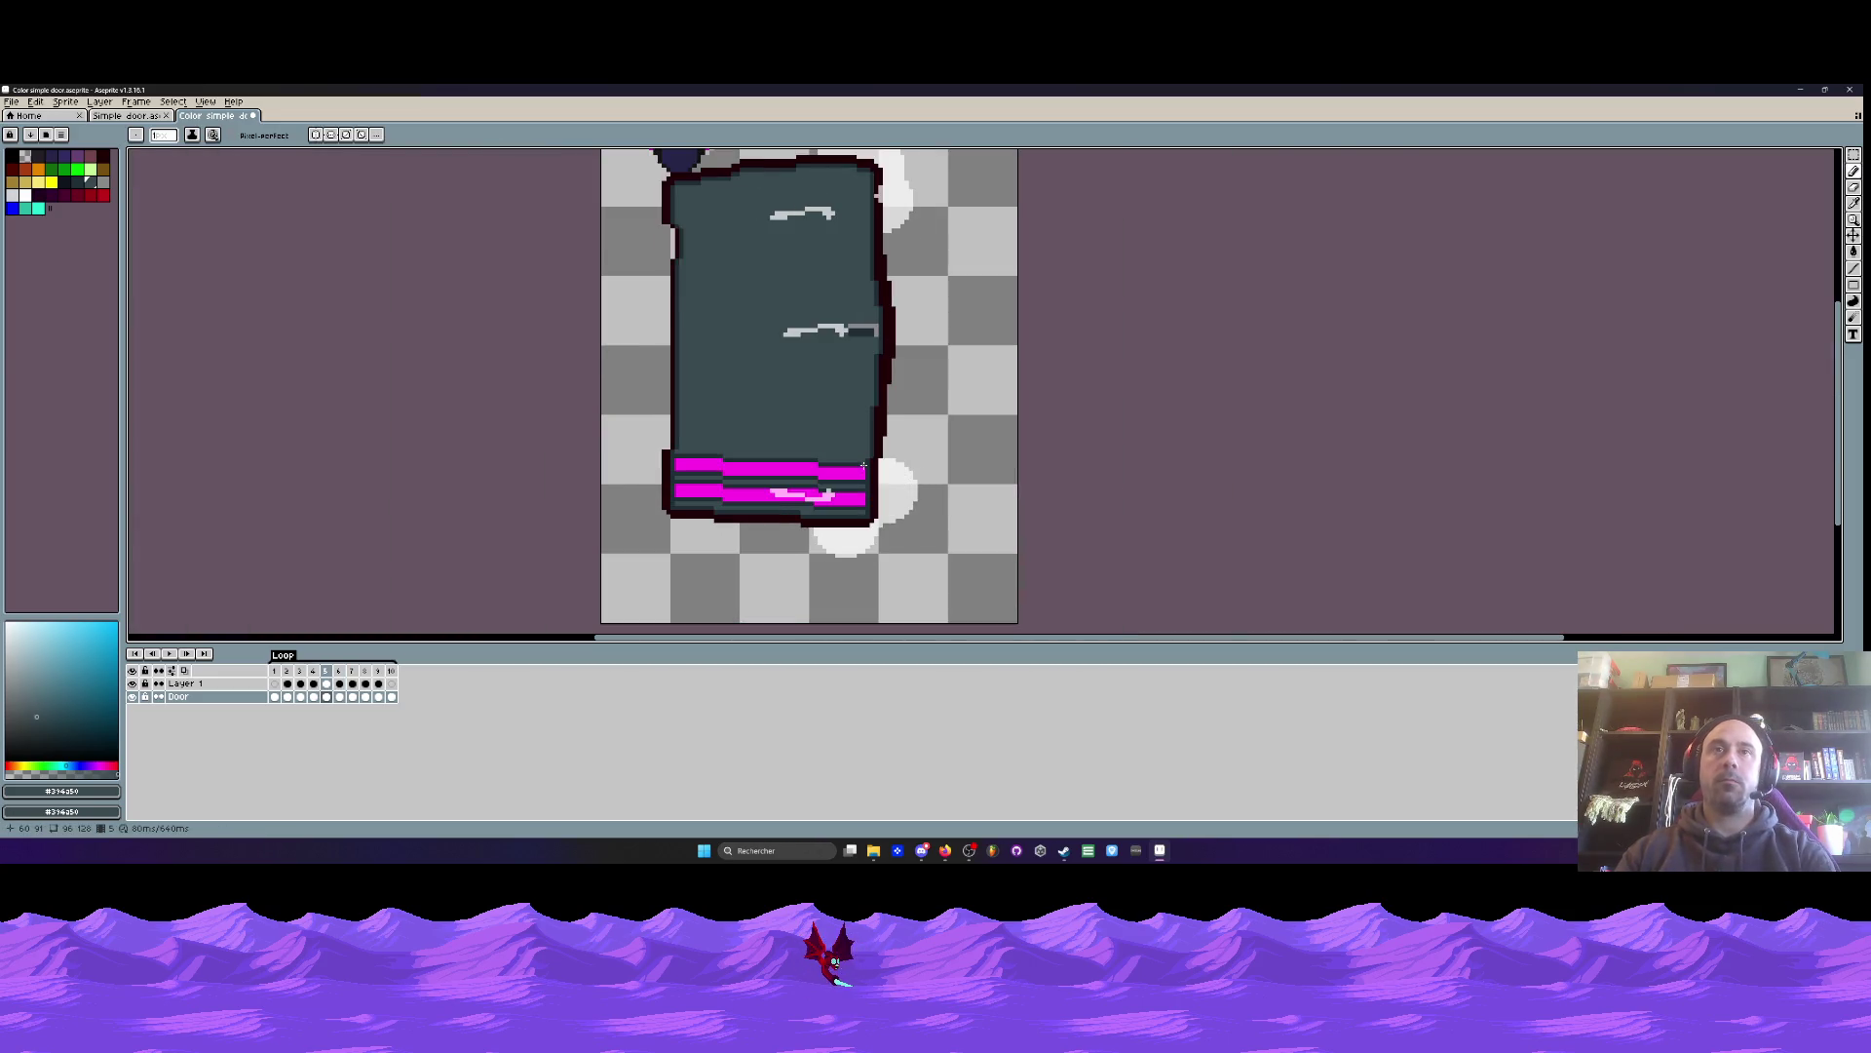
pyautogui.press('Return')
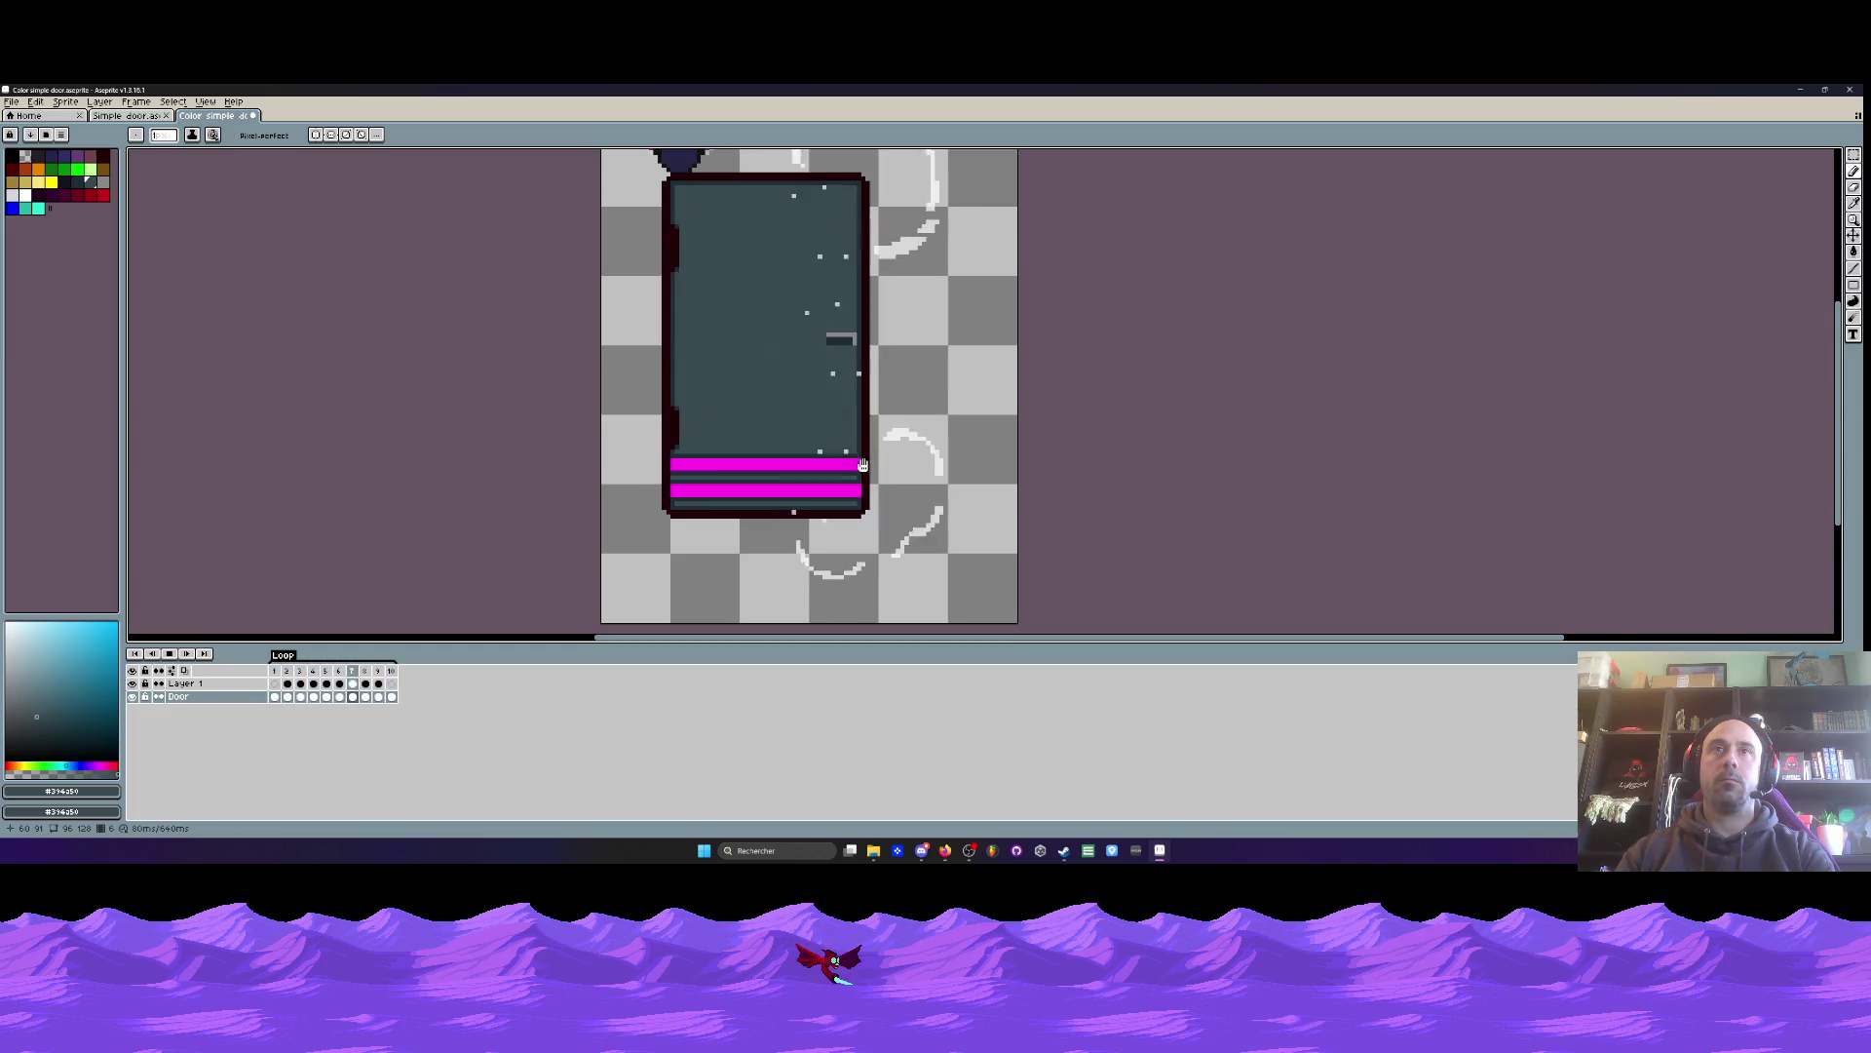
pyautogui.scroll(-2, 862, 465)
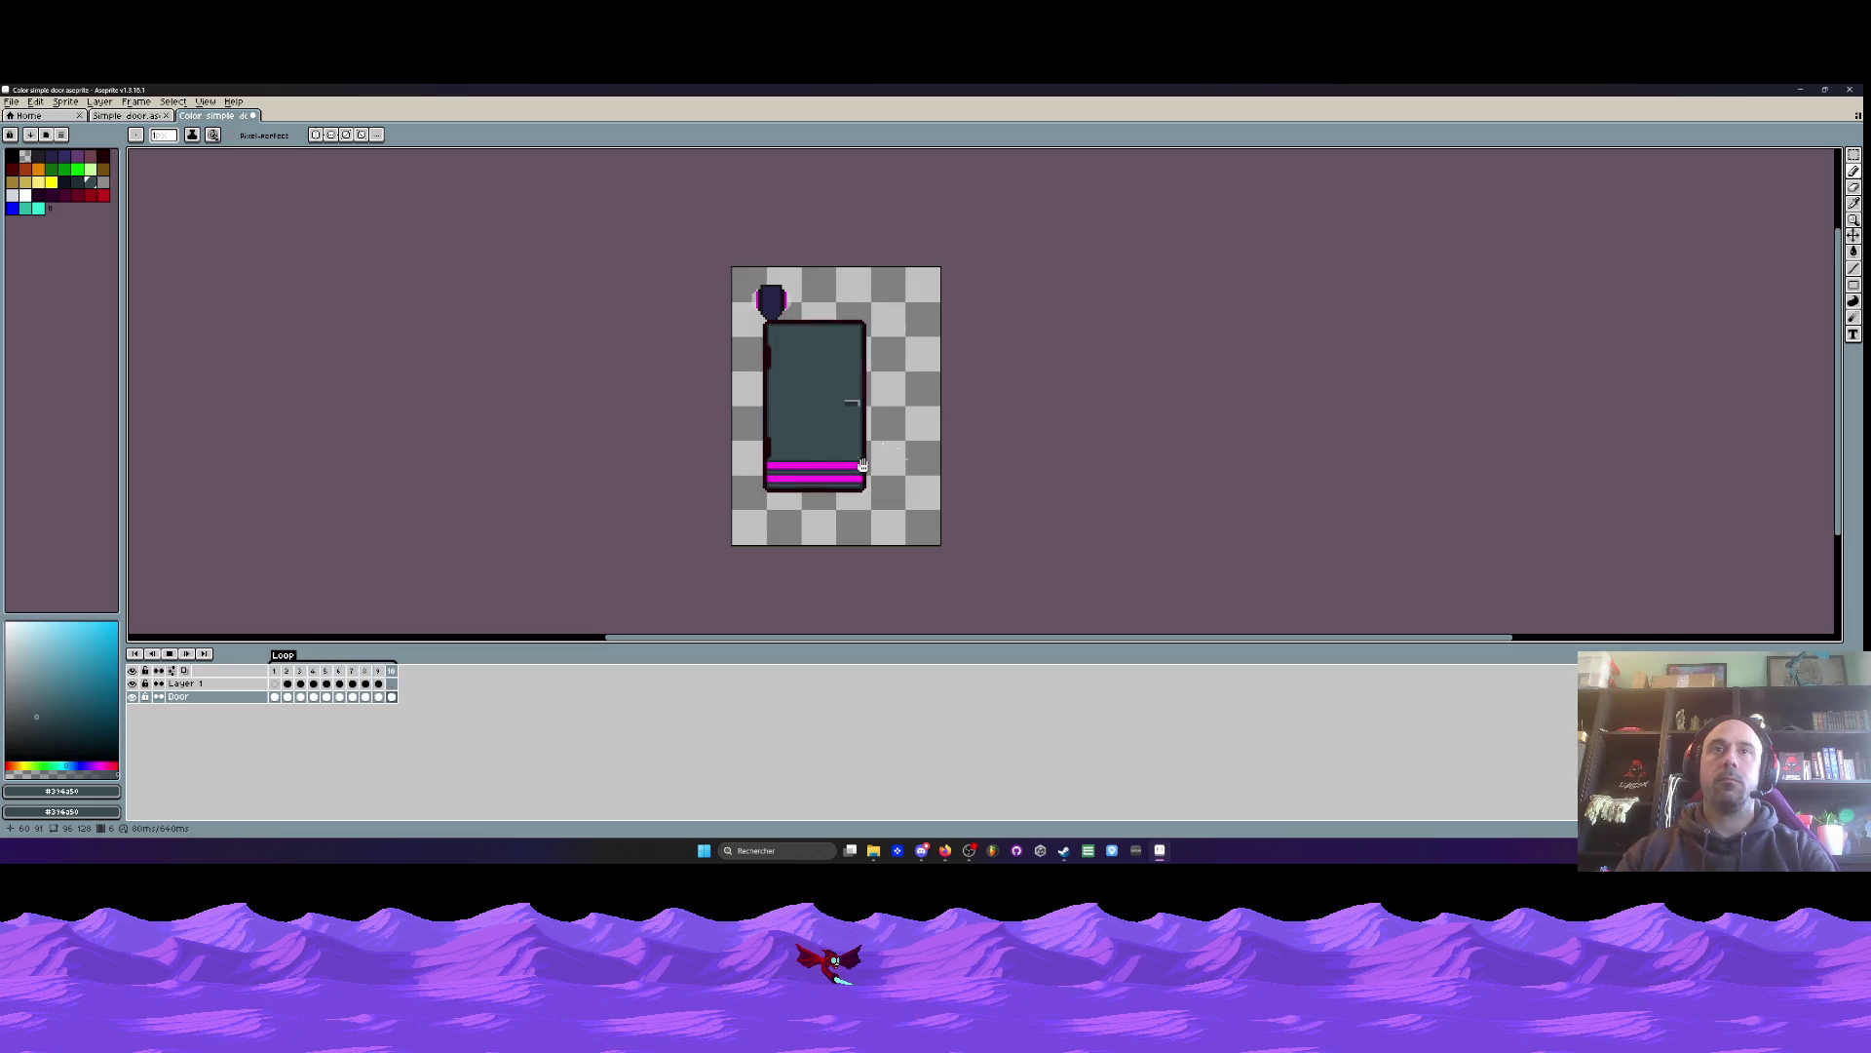
pyautogui.scroll(-4, 861, 471)
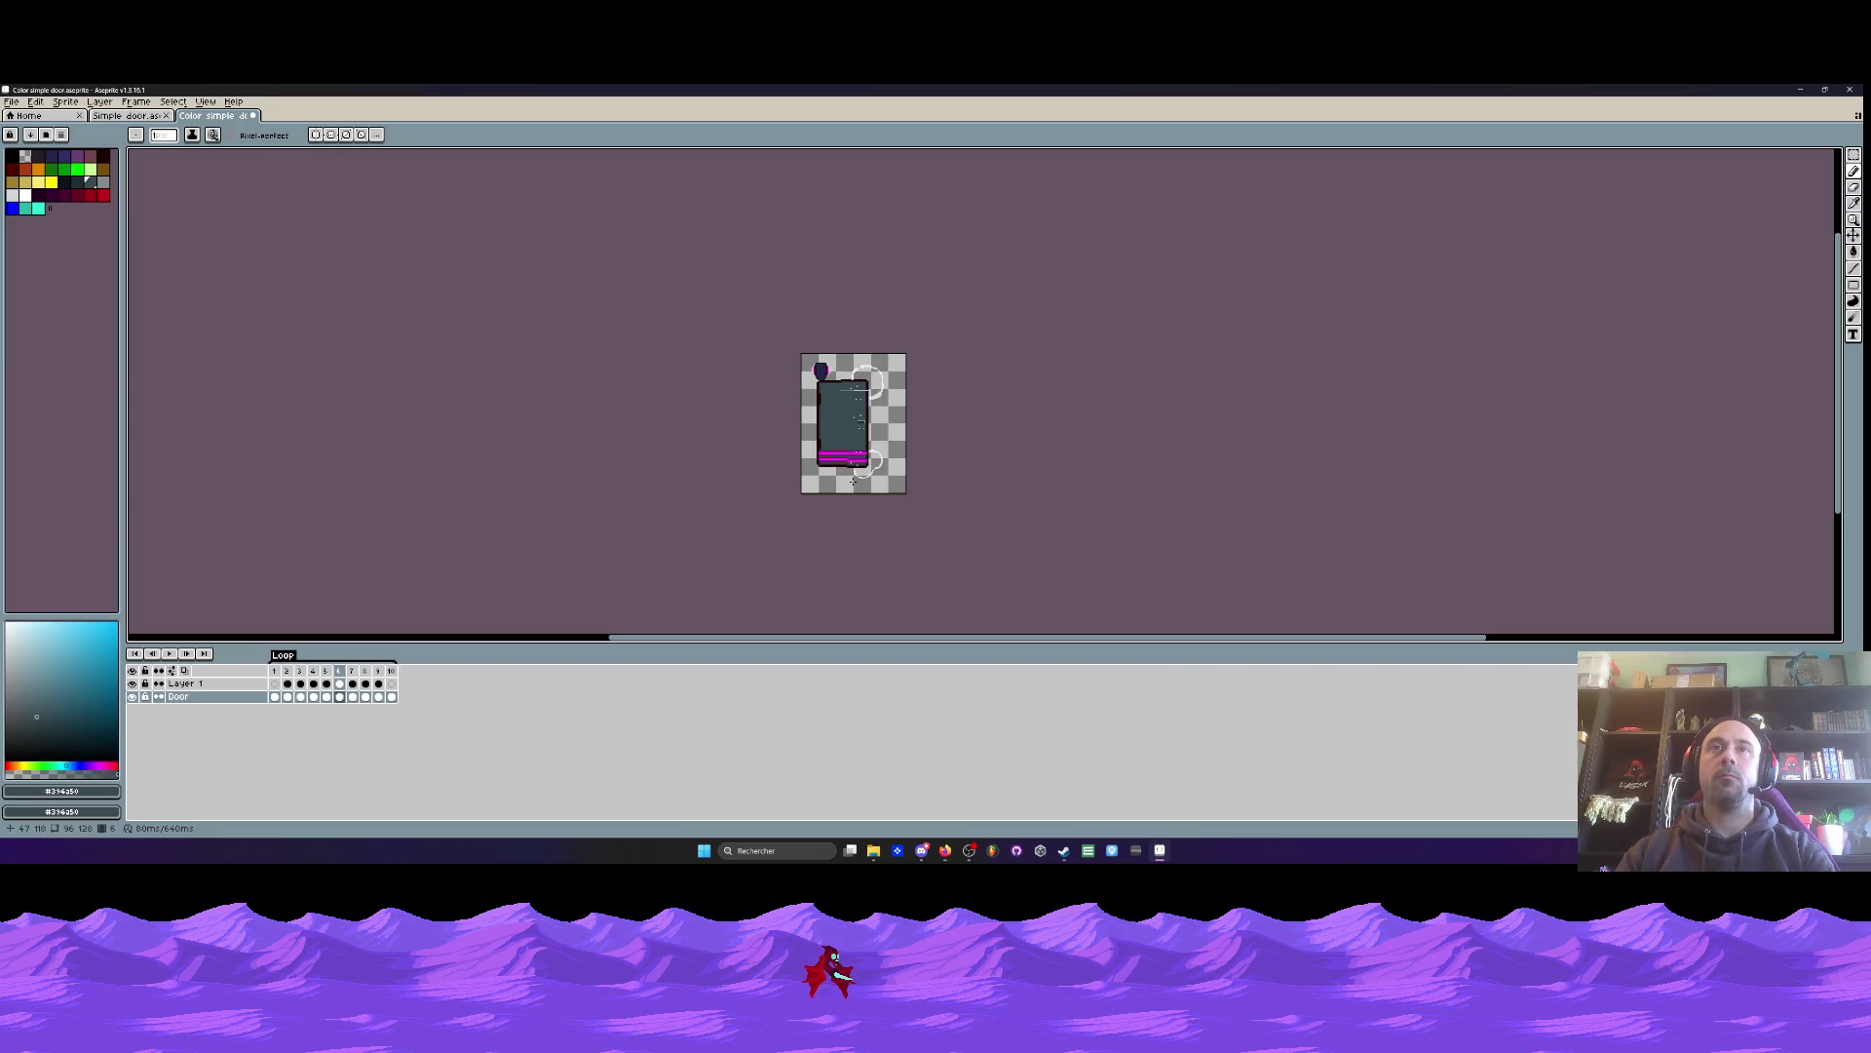
# - Marquee-select the light streak on frame 6 and commit the change
pyautogui.scroll(3, 952, 384)
pyautogui.scroll(2, 1013, 366)
pyautogui.press('m')
pyautogui.scroll(-1, 750, 366)
pyautogui.moveTo(733, 351); pyautogui.dragTo(1208, 408)
pyautogui.press('Return')
# - Switch to the brown Simple door sprite file
pyautogui.scroll(-4, 1183, 377)
pyautogui.scroll(2, 1134, 351)
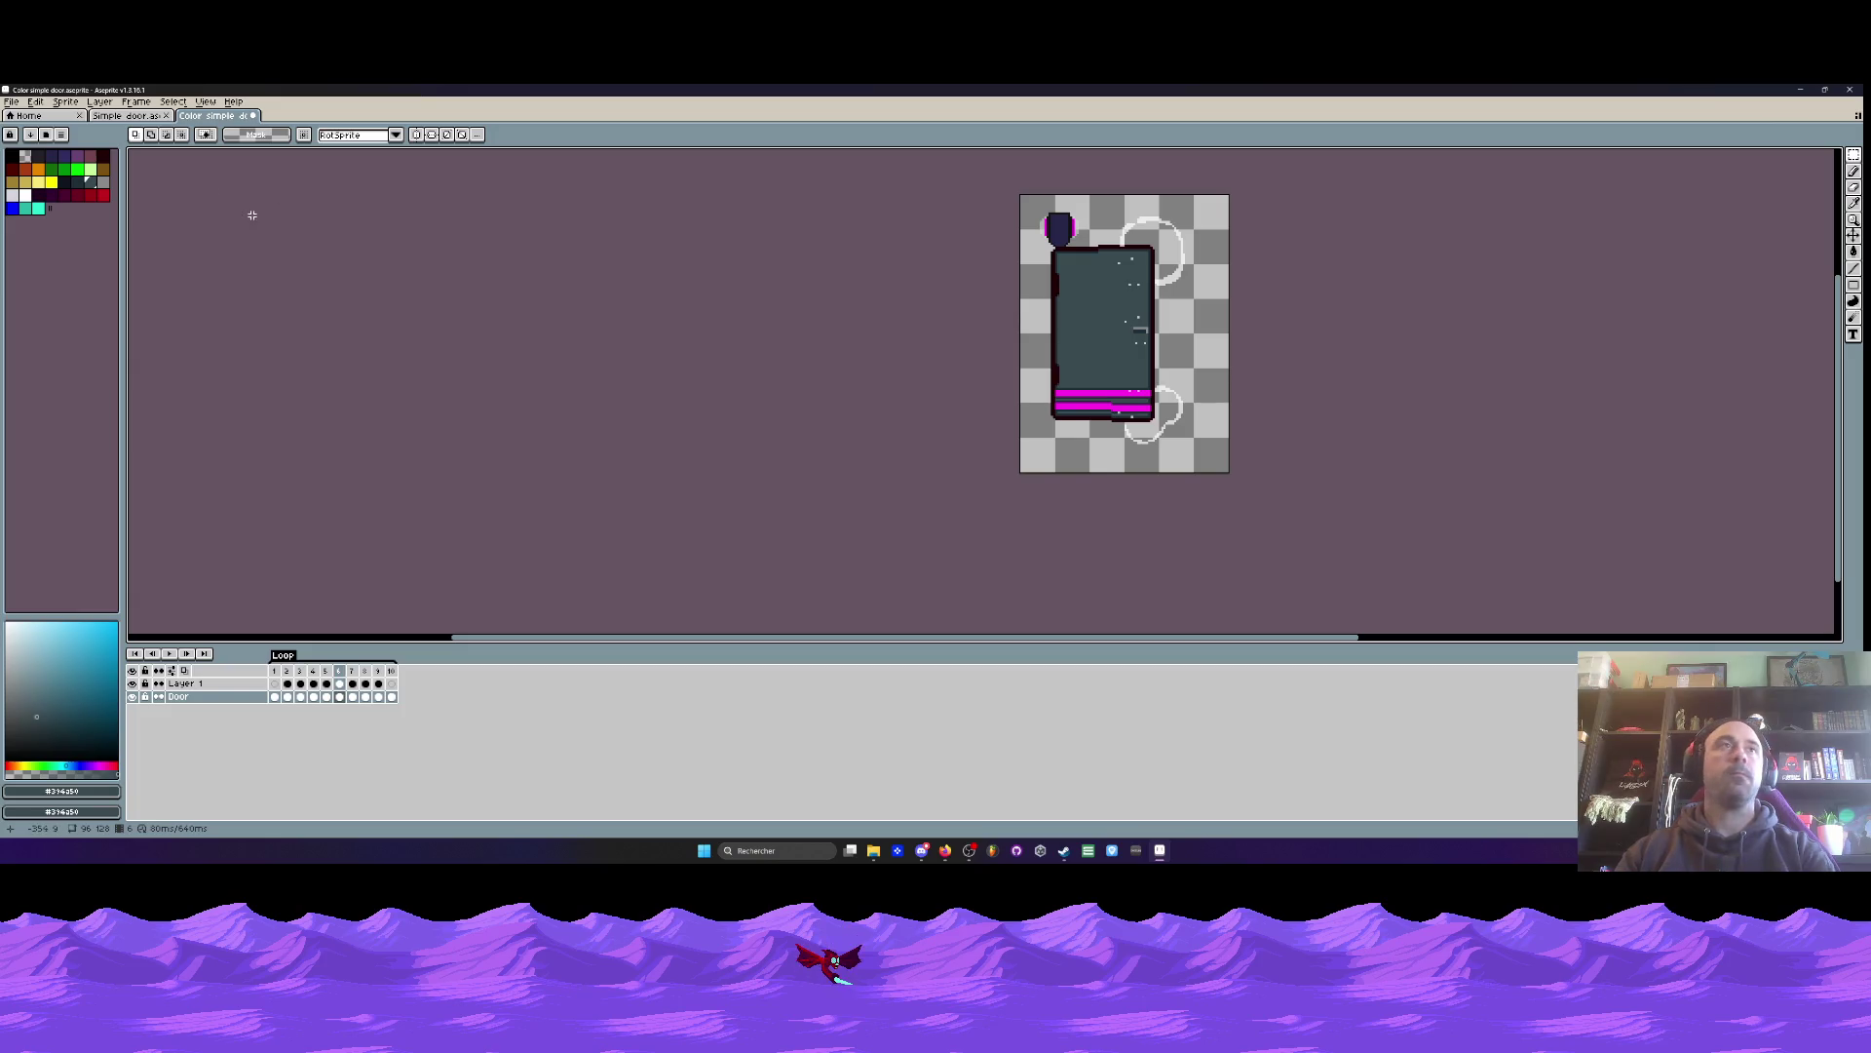
pyautogui.click(127, 115)
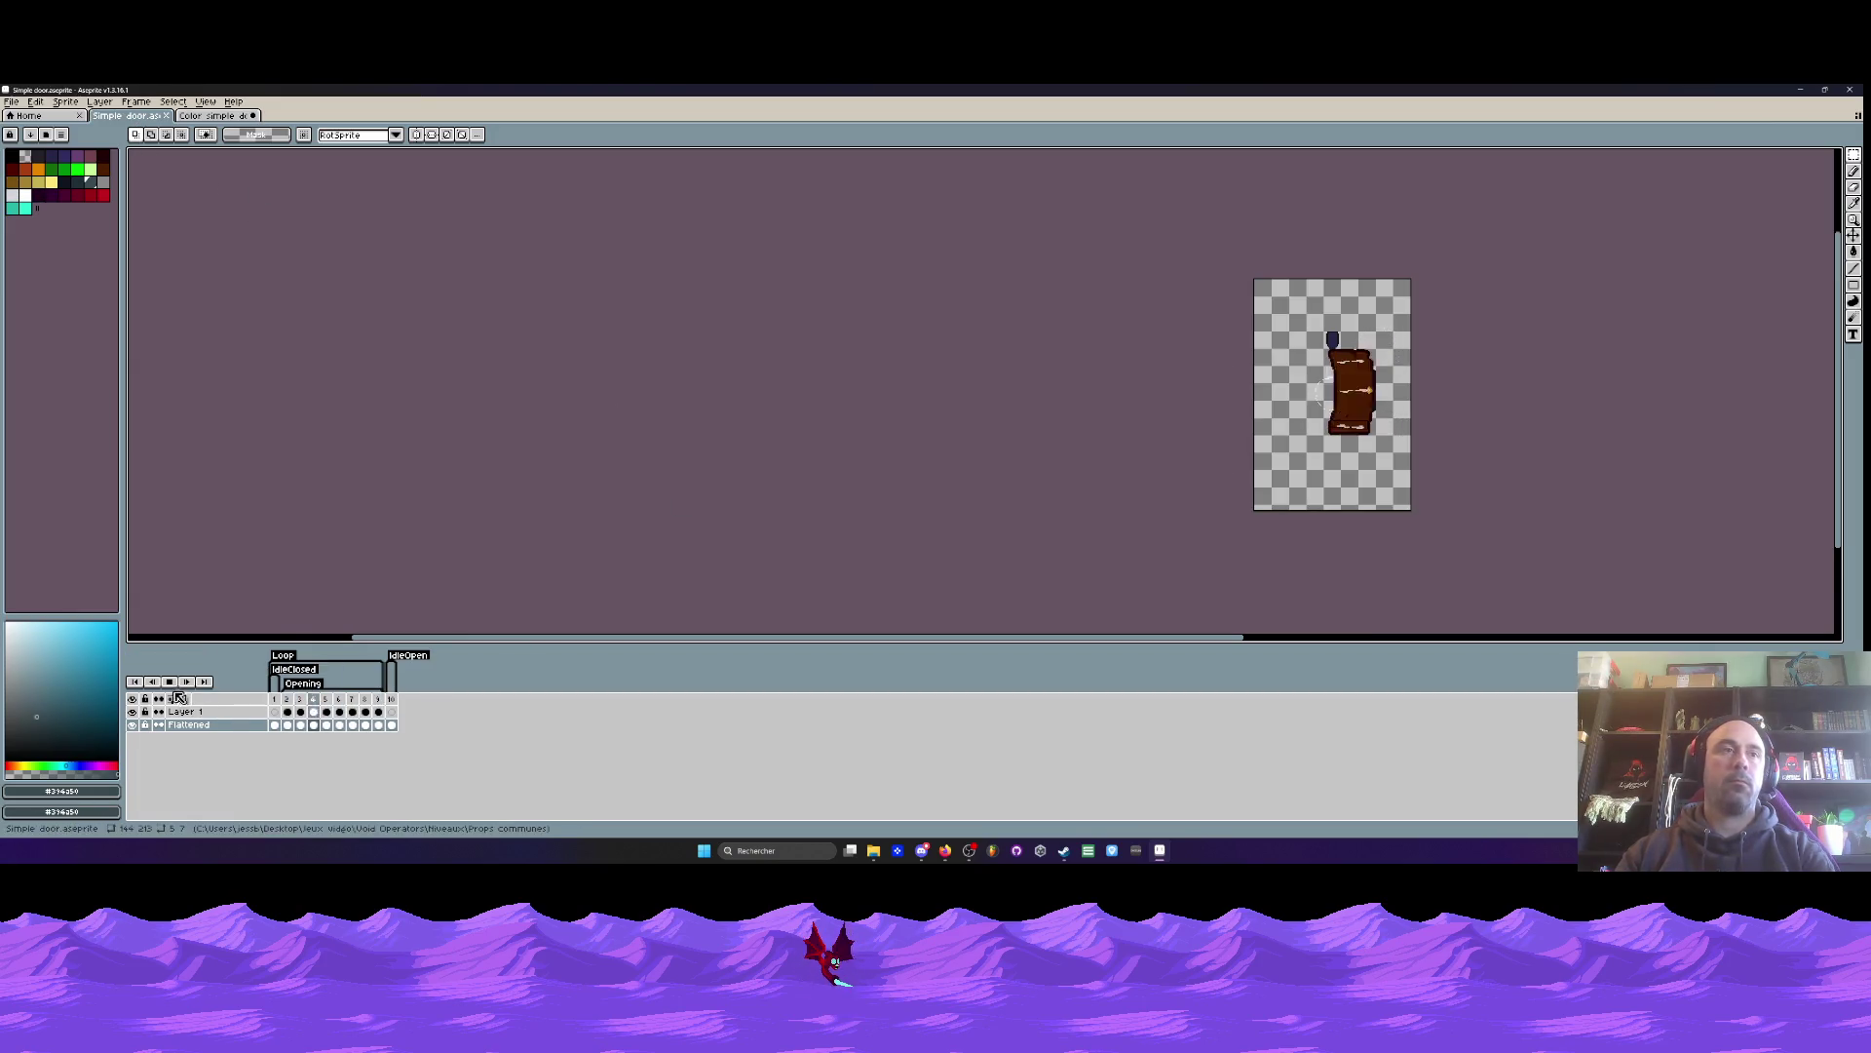
# - Stop playback, go to frame 6, and nudge the brown door's right panel up 1 pixel
pyautogui.press('Return')
pyautogui.click(338, 711)
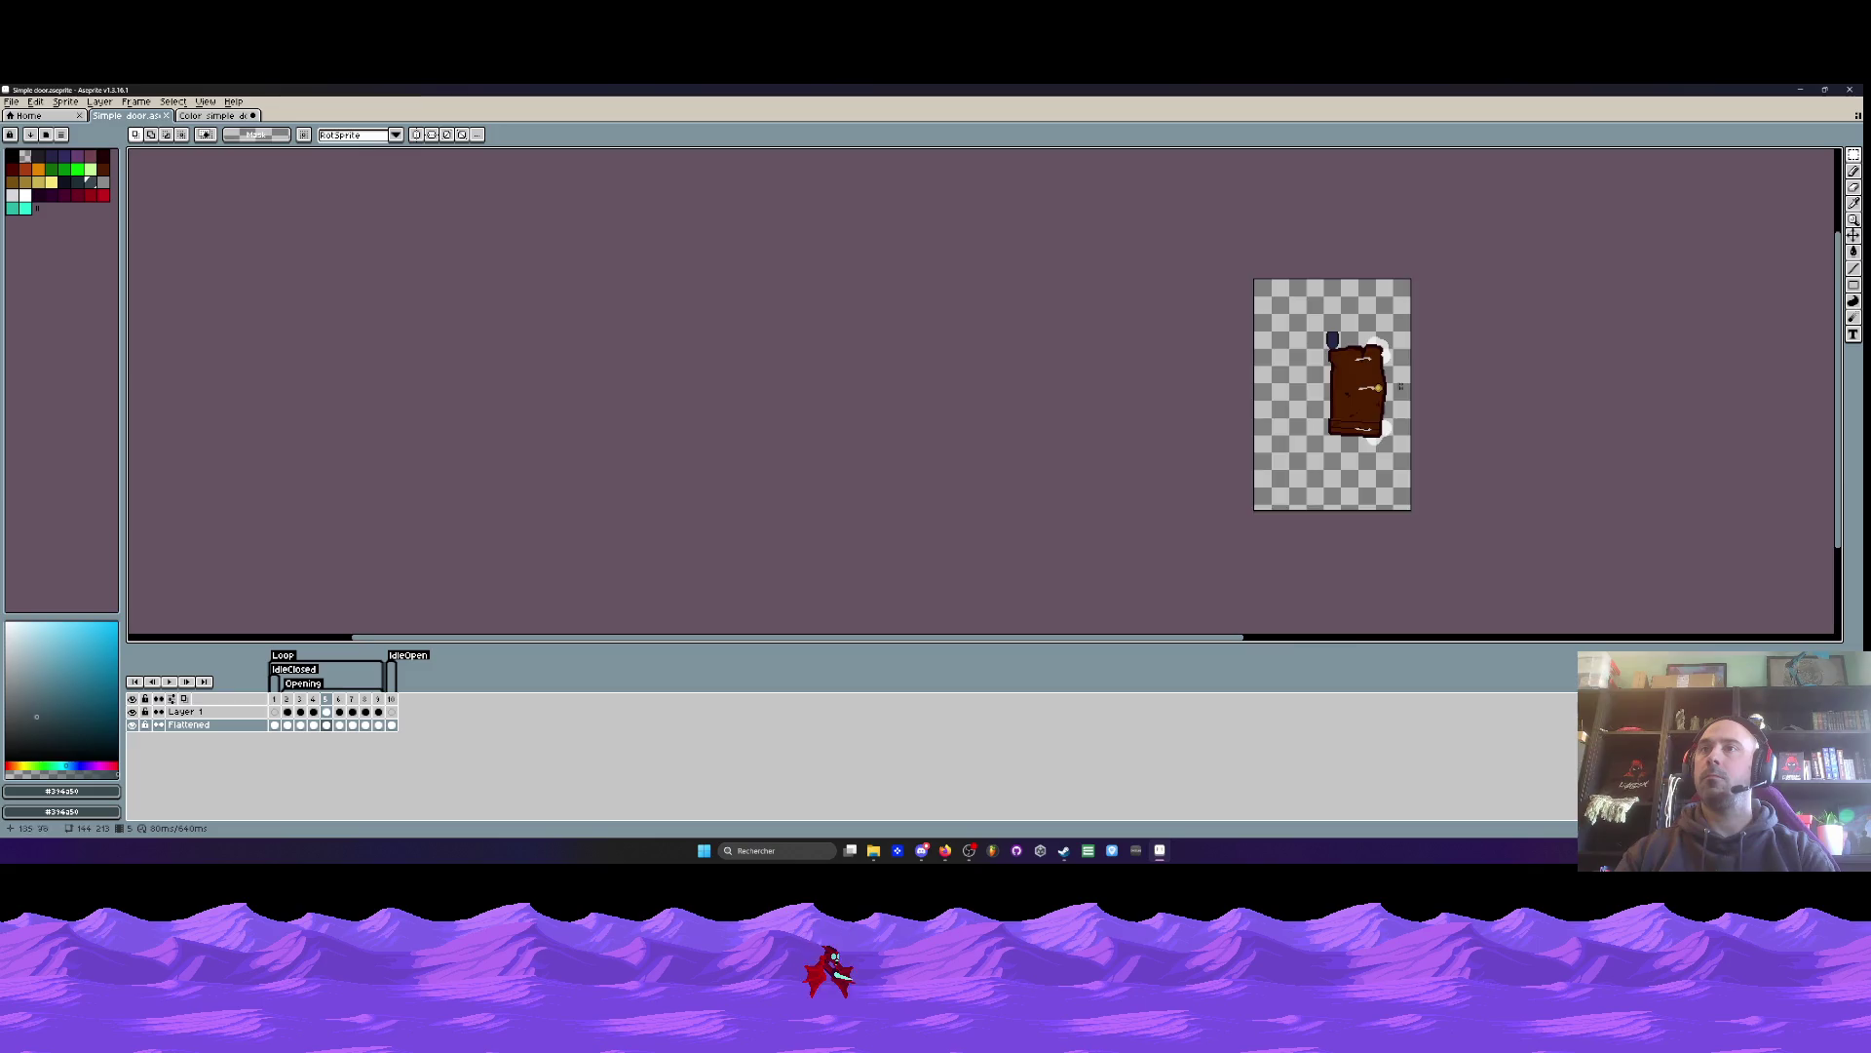
pyautogui.scroll(2, 1414, 375)
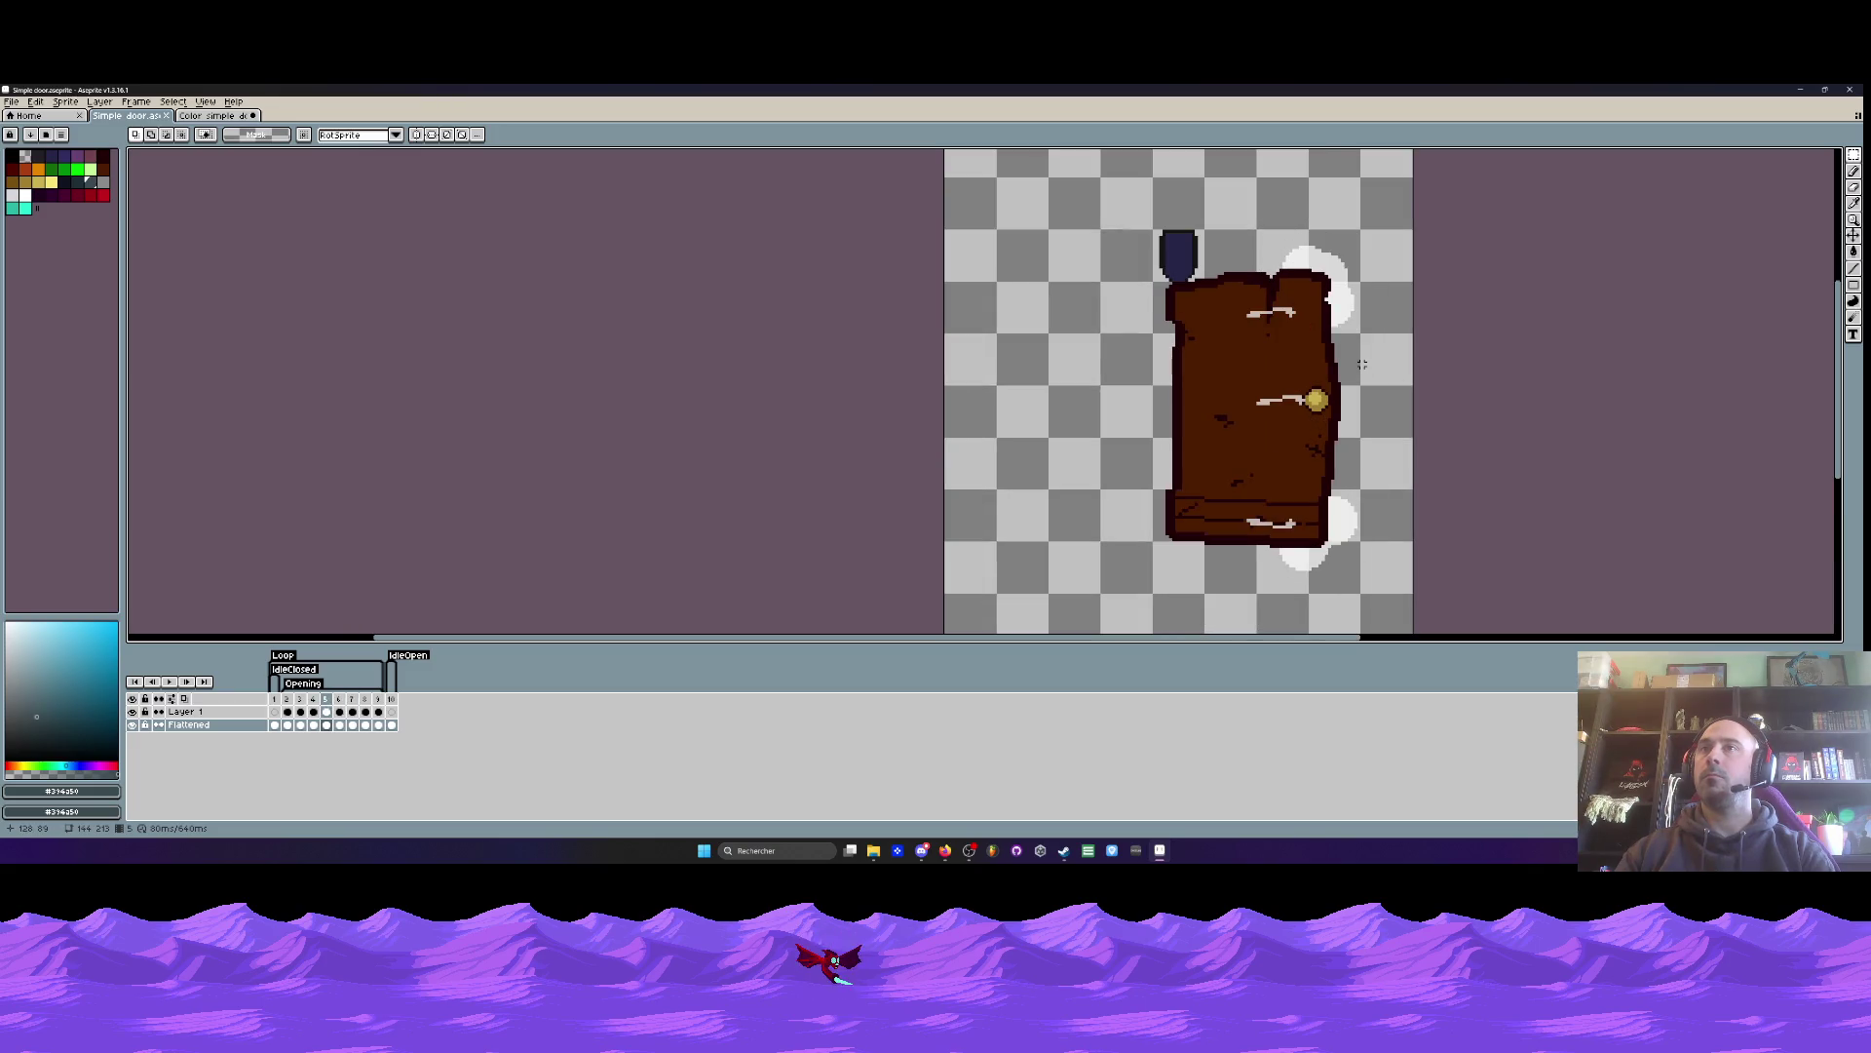
pyautogui.scroll(1, 1239, 255)
pyautogui.scroll(2, 1240, 255)
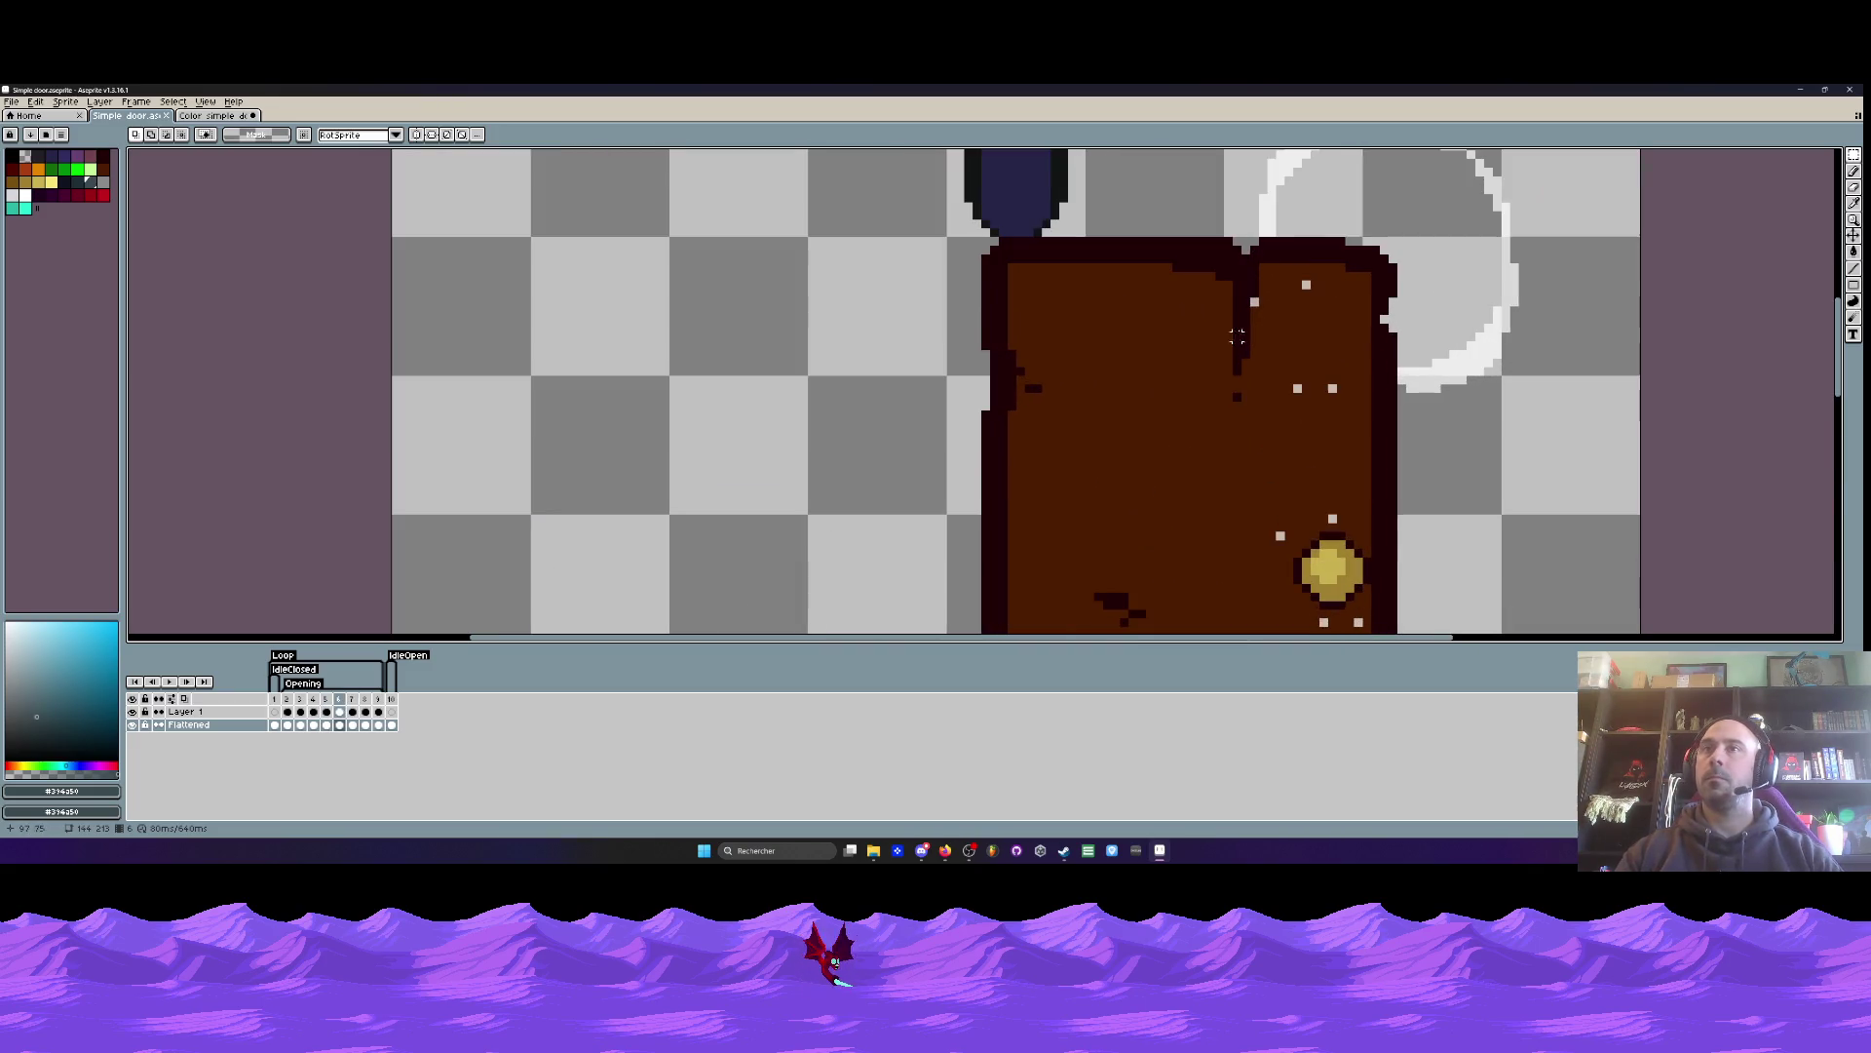
pyautogui.moveTo(1202, 223)
pyautogui.mouseDown()
pyautogui.moveTo(1408, 418)
pyautogui.moveTo(1400, 435)
pyautogui.mouseUp()
pyautogui.press('Up')
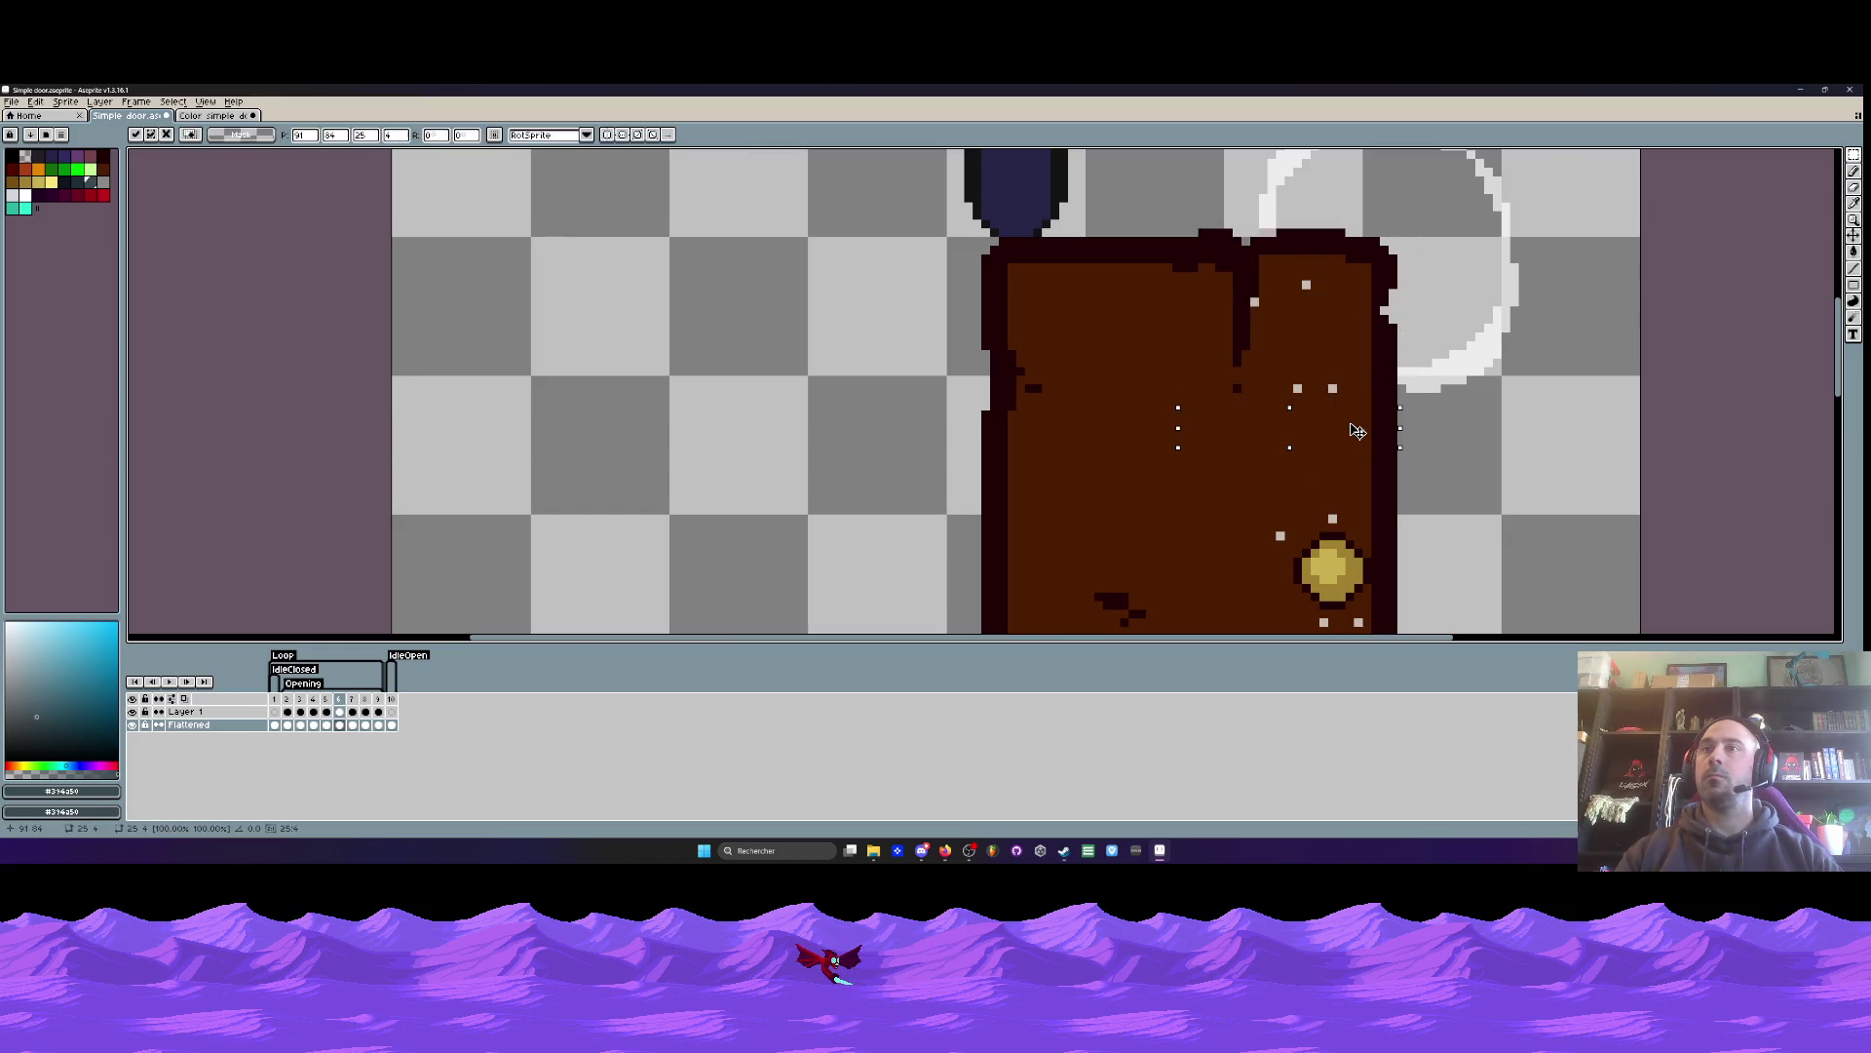
# - Erase the stray light line across the door's lower panel
pyautogui.scroll(-2, 1319, 315)
pyautogui.scroll(1, 1329, 519)
pyautogui.moveTo(1194, 430); pyautogui.dragTo(1407, 585)
pyautogui.hotkey('ctrl', 'd')
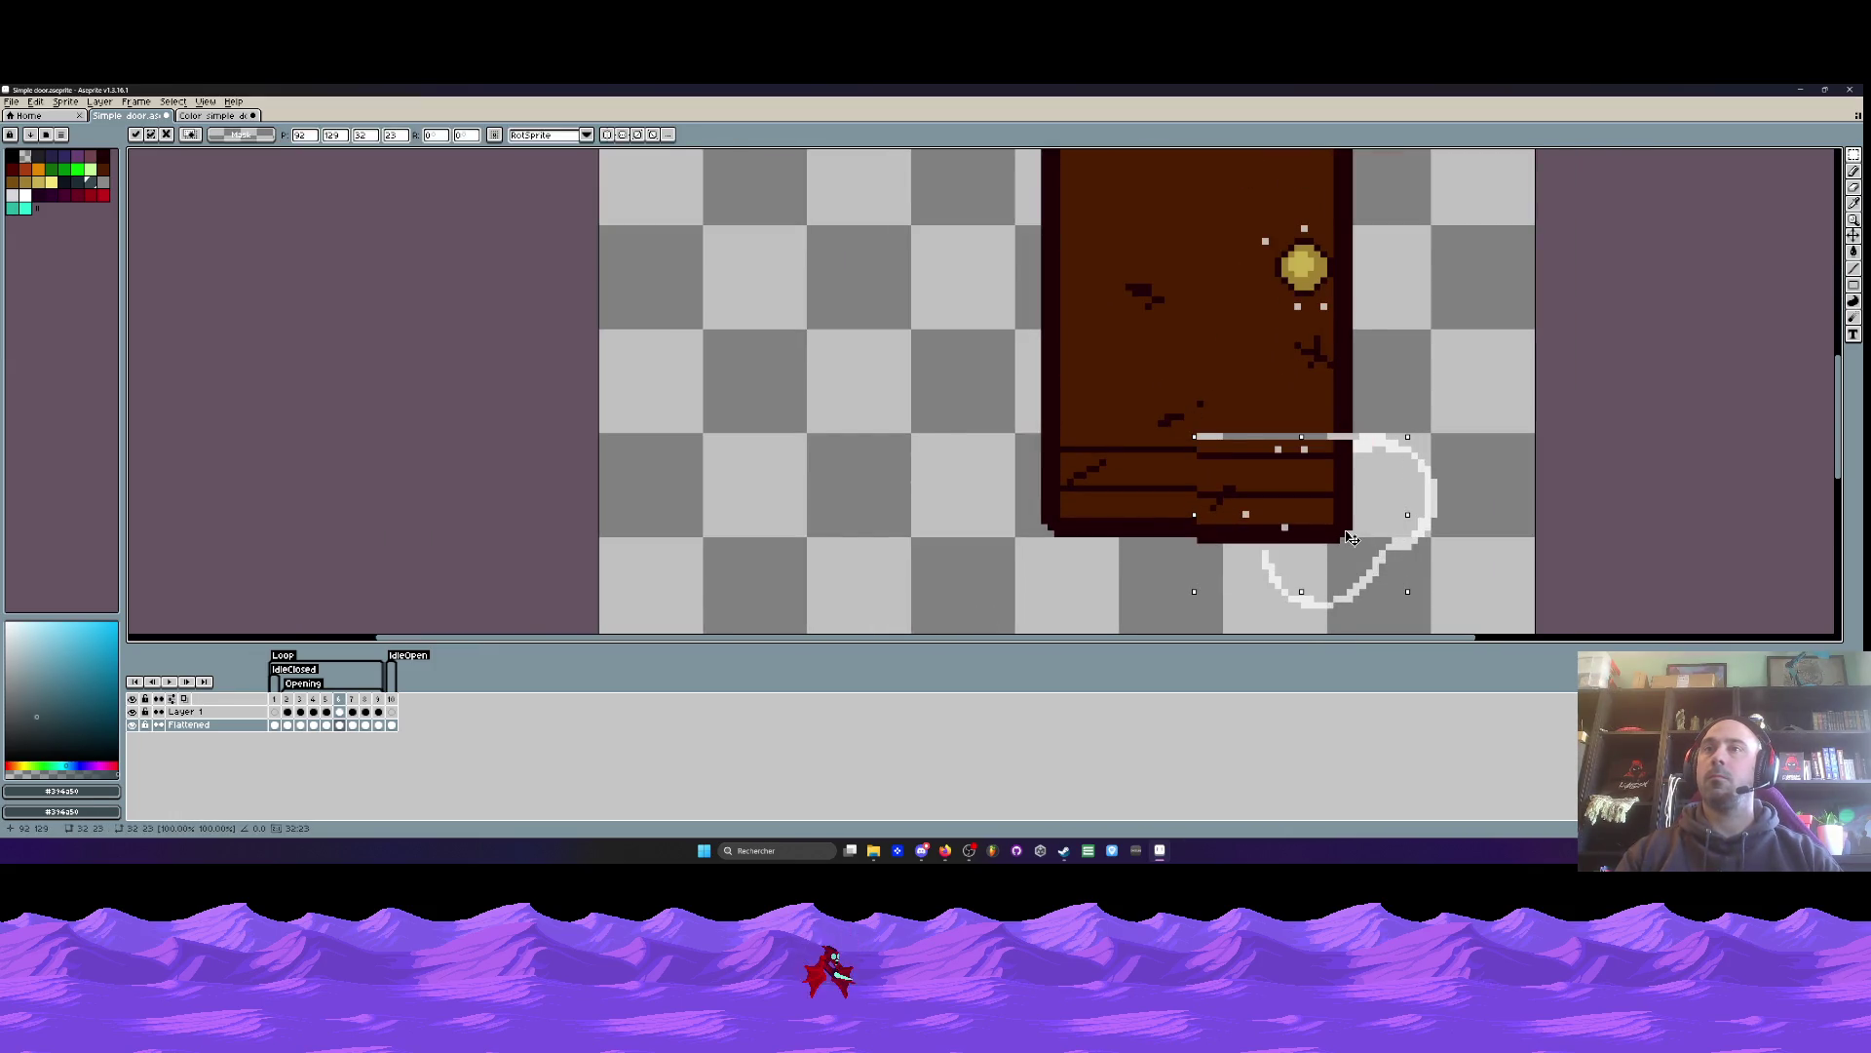
pyautogui.scroll(2, 1309, 449)
pyautogui.moveTo(1072, 377); pyautogui.dragTo(1381, 421)
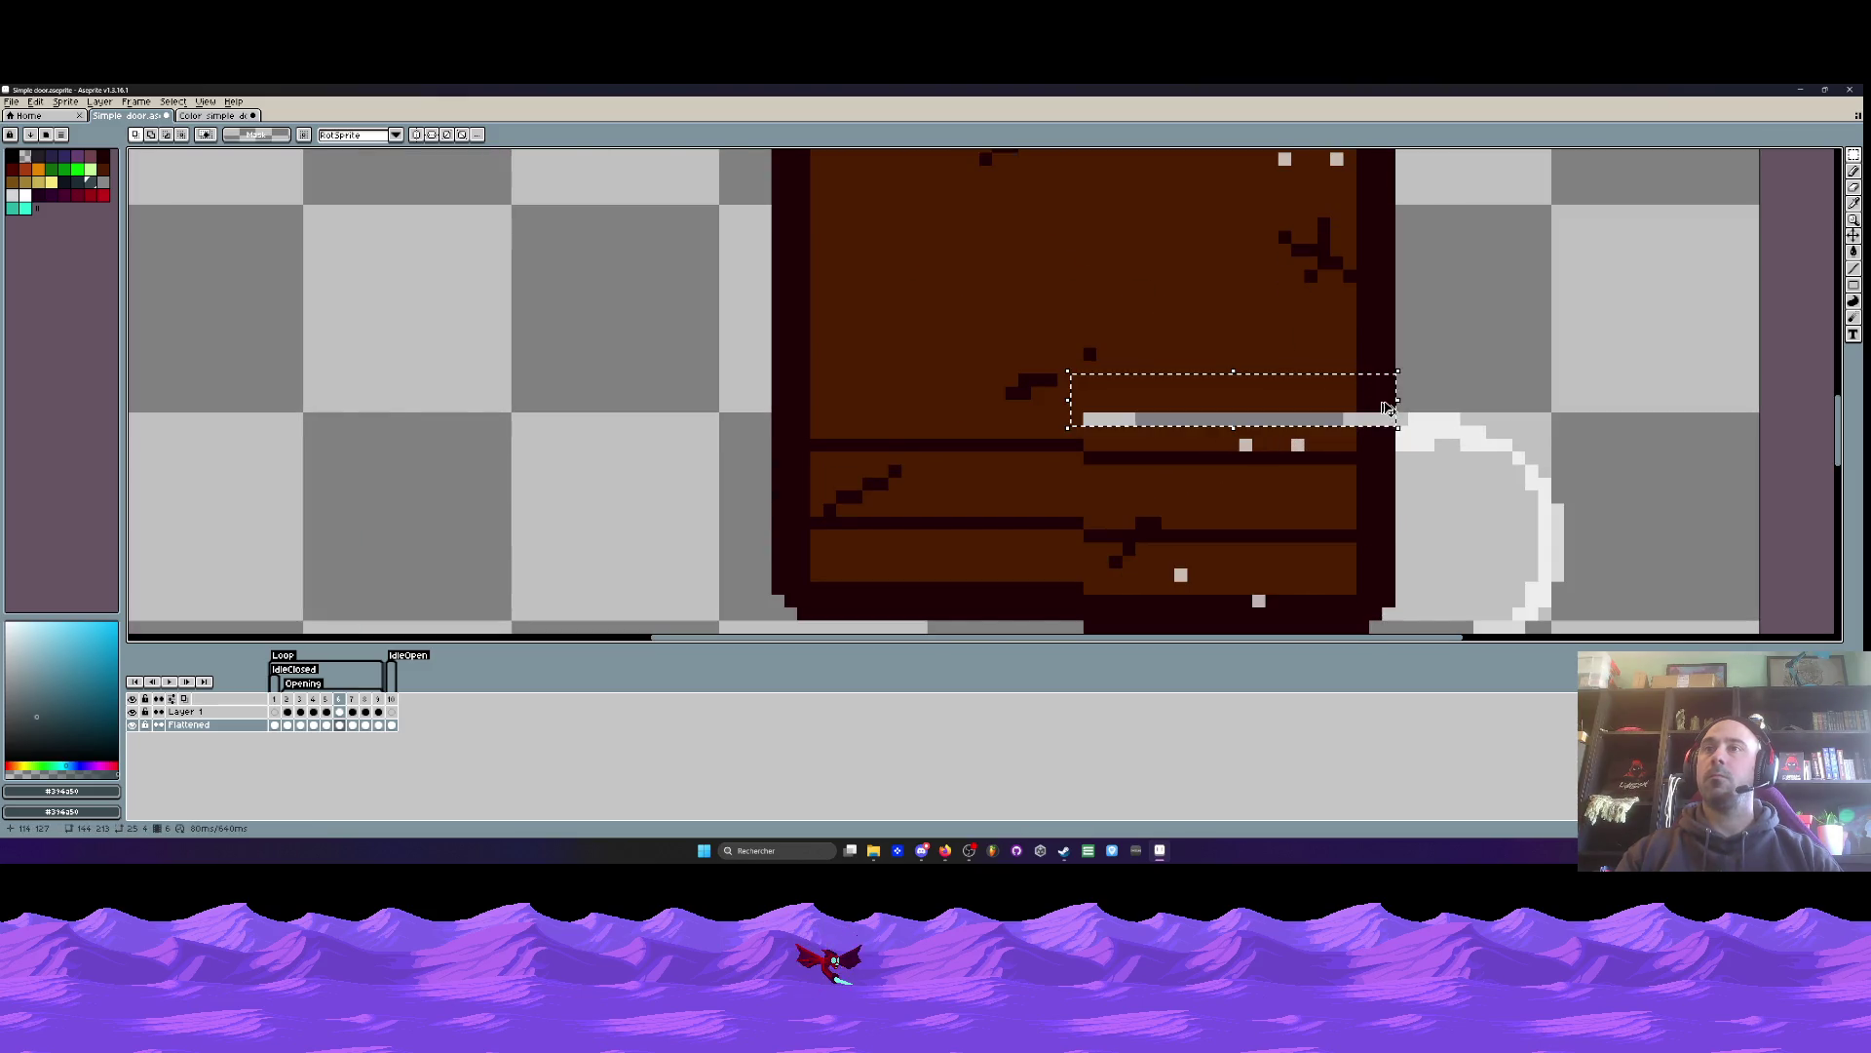
pyautogui.press('Delete')
pyautogui.hotkey('ctrl', 'd')
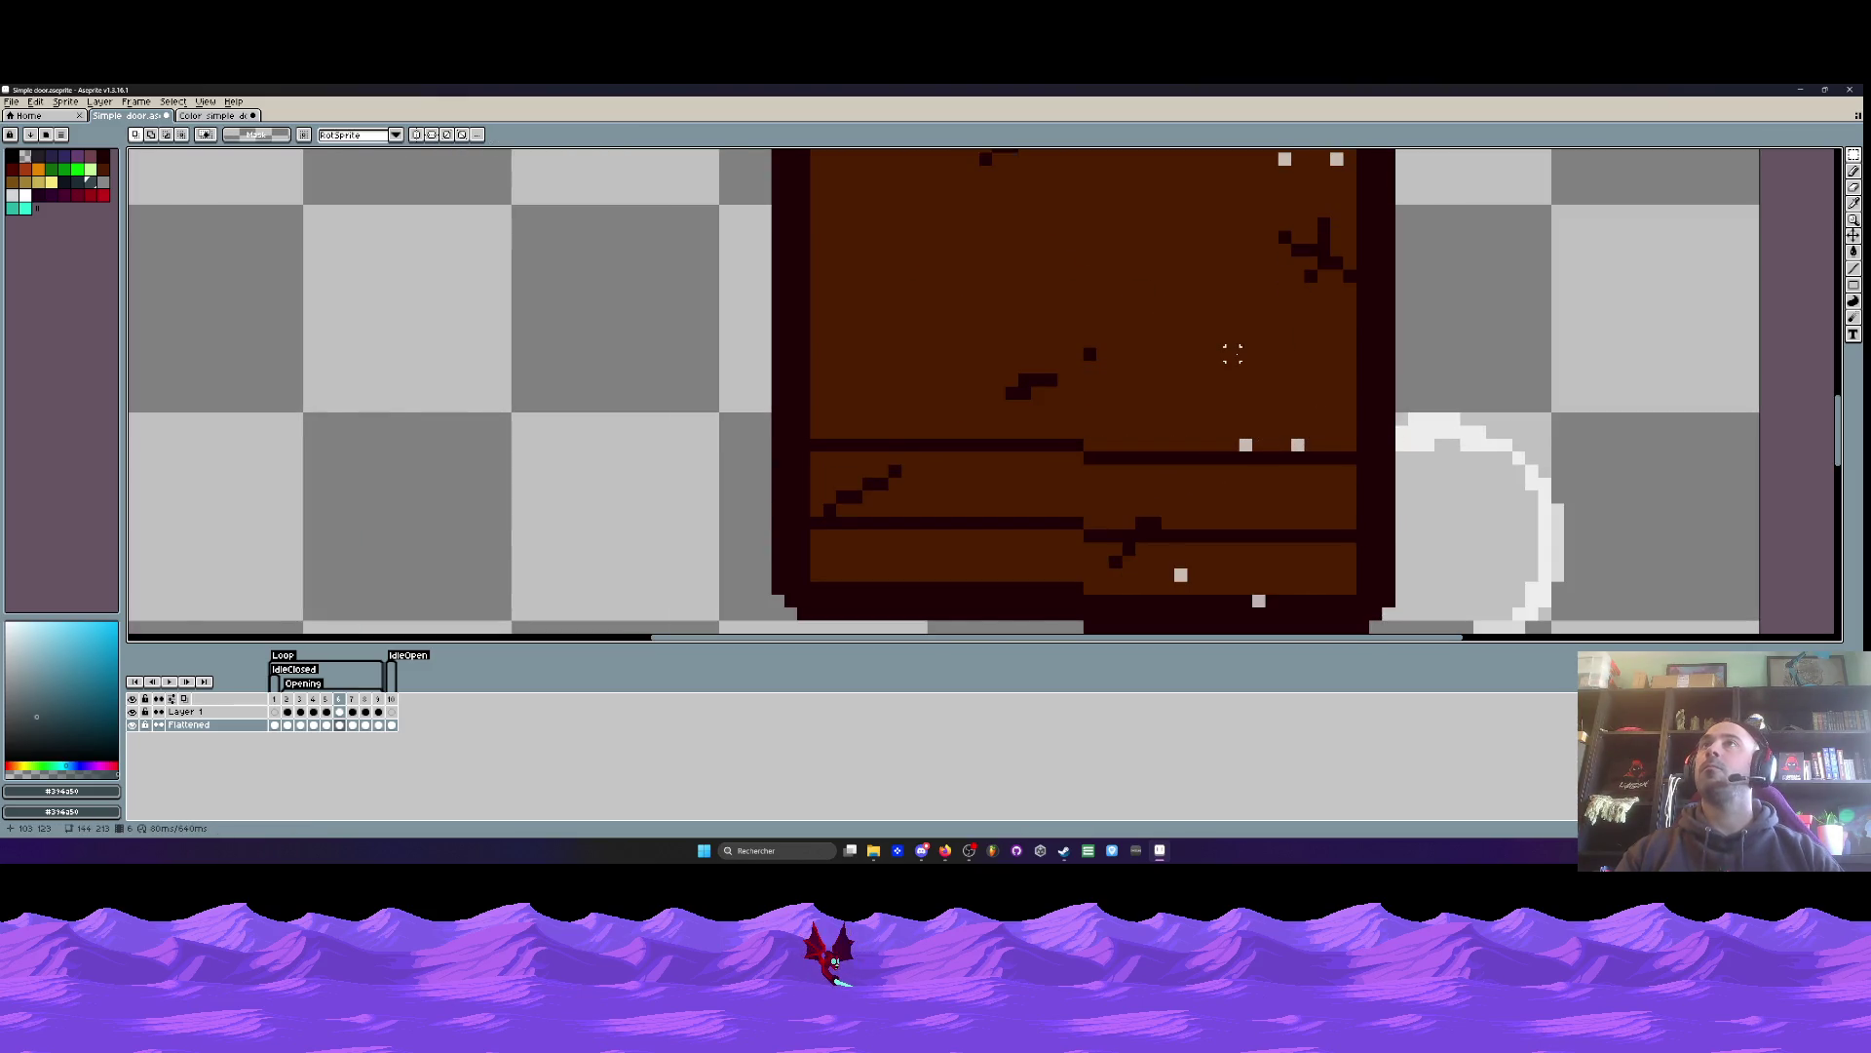
# - Return to the first frame of the brown door animation
pyautogui.scroll(-4, 1236, 353)
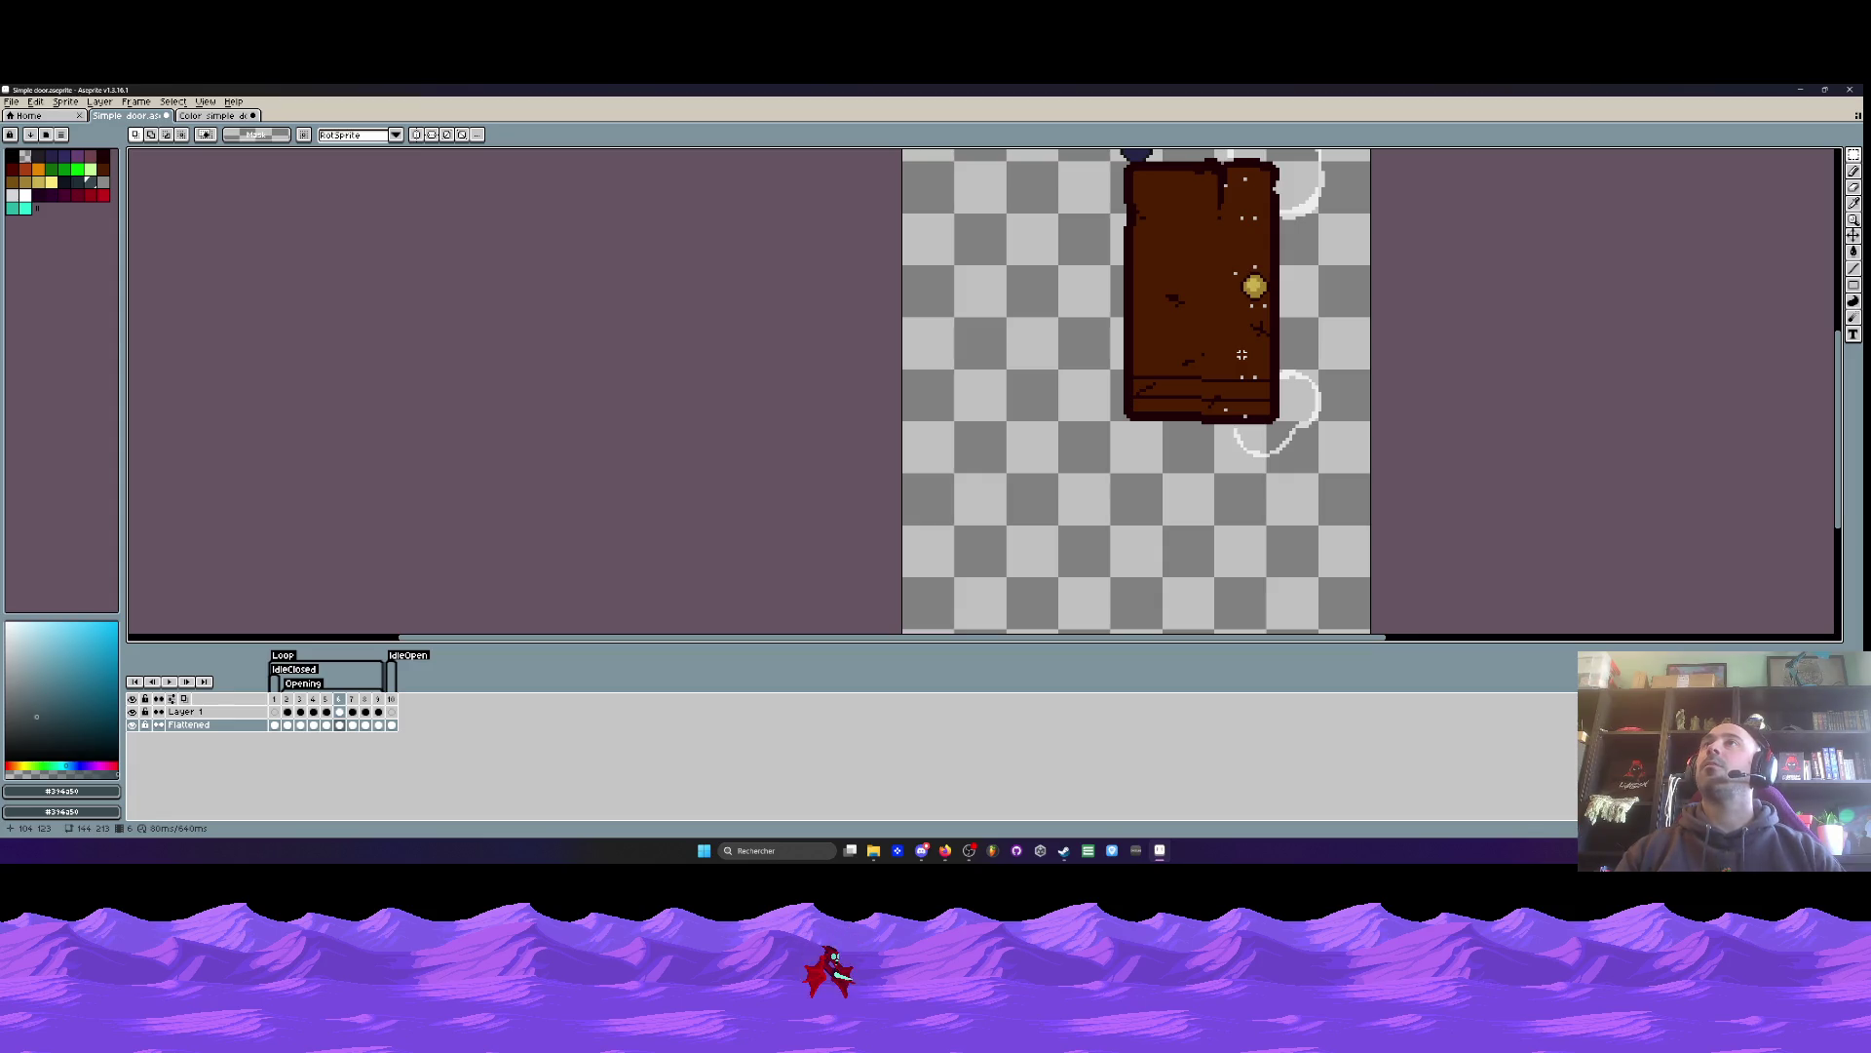
pyautogui.scroll(-2, 1243, 266)
pyautogui.scroll(2, 1241, 249)
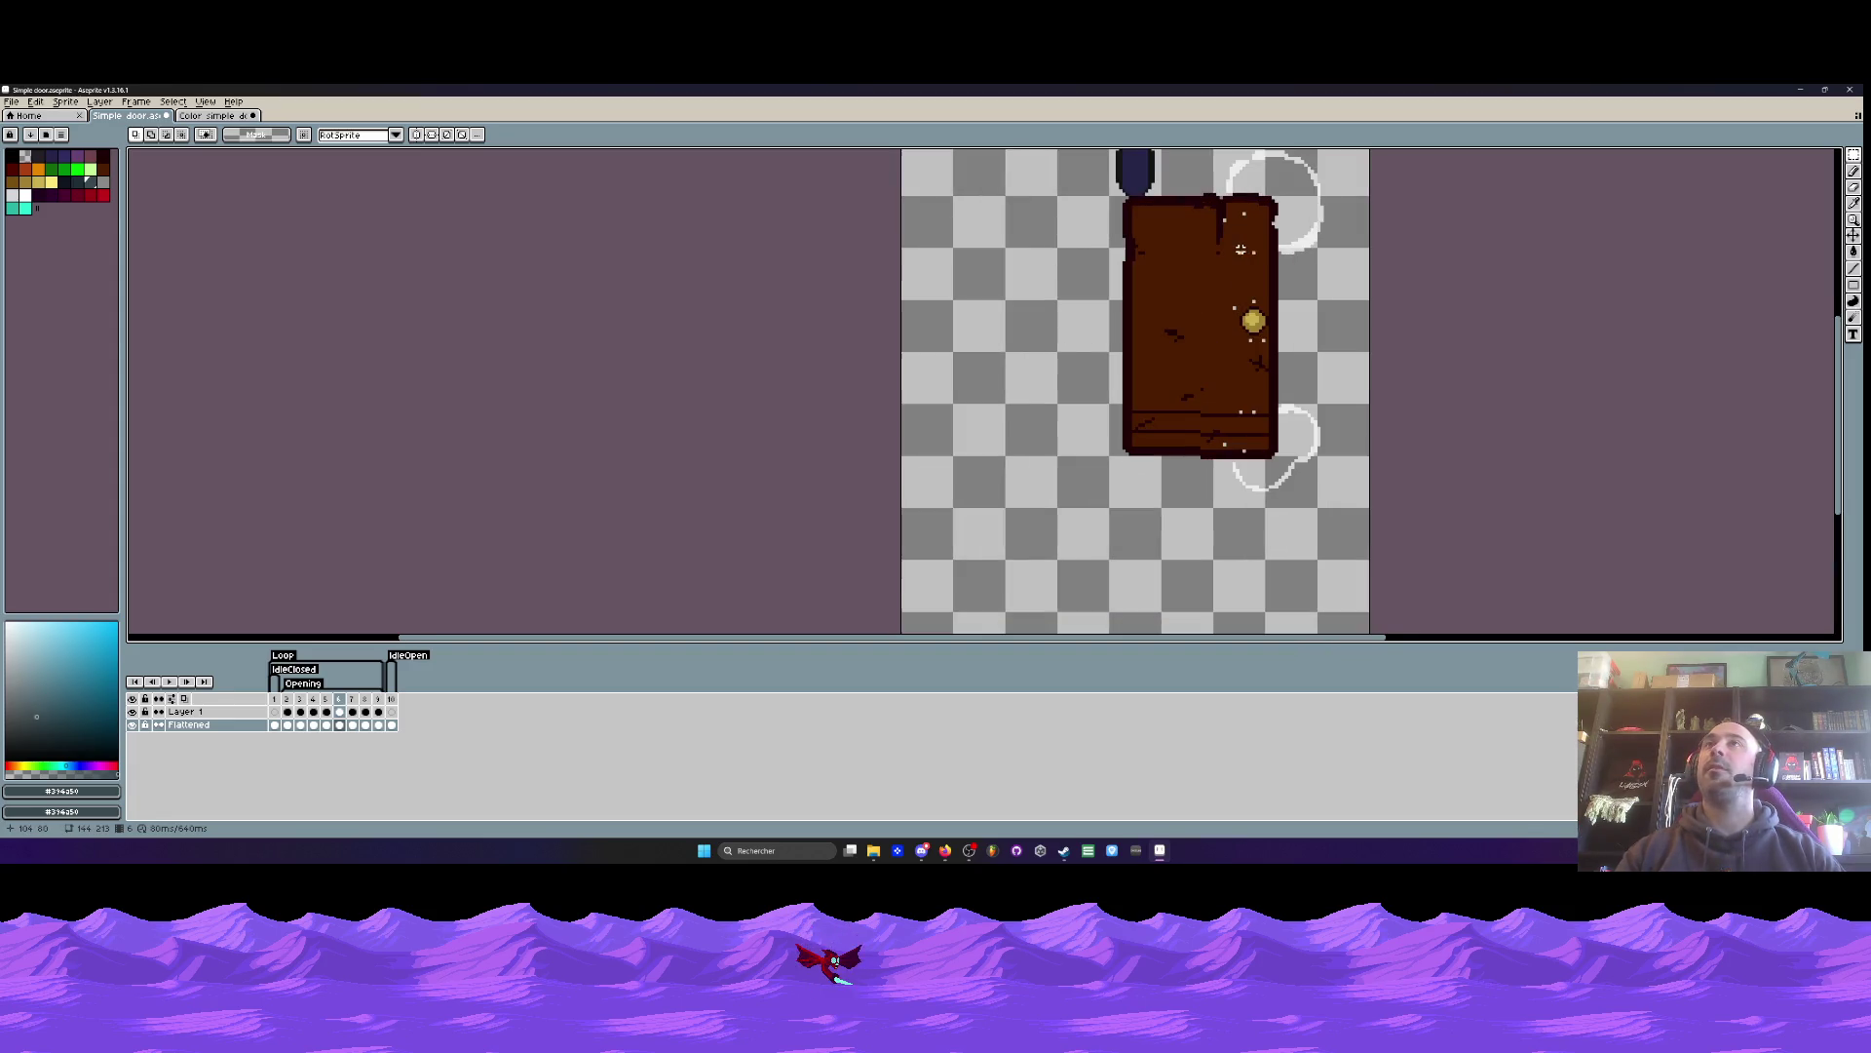
pyautogui.scroll(-1, 1244, 252)
pyautogui.scroll(2, 1244, 252)
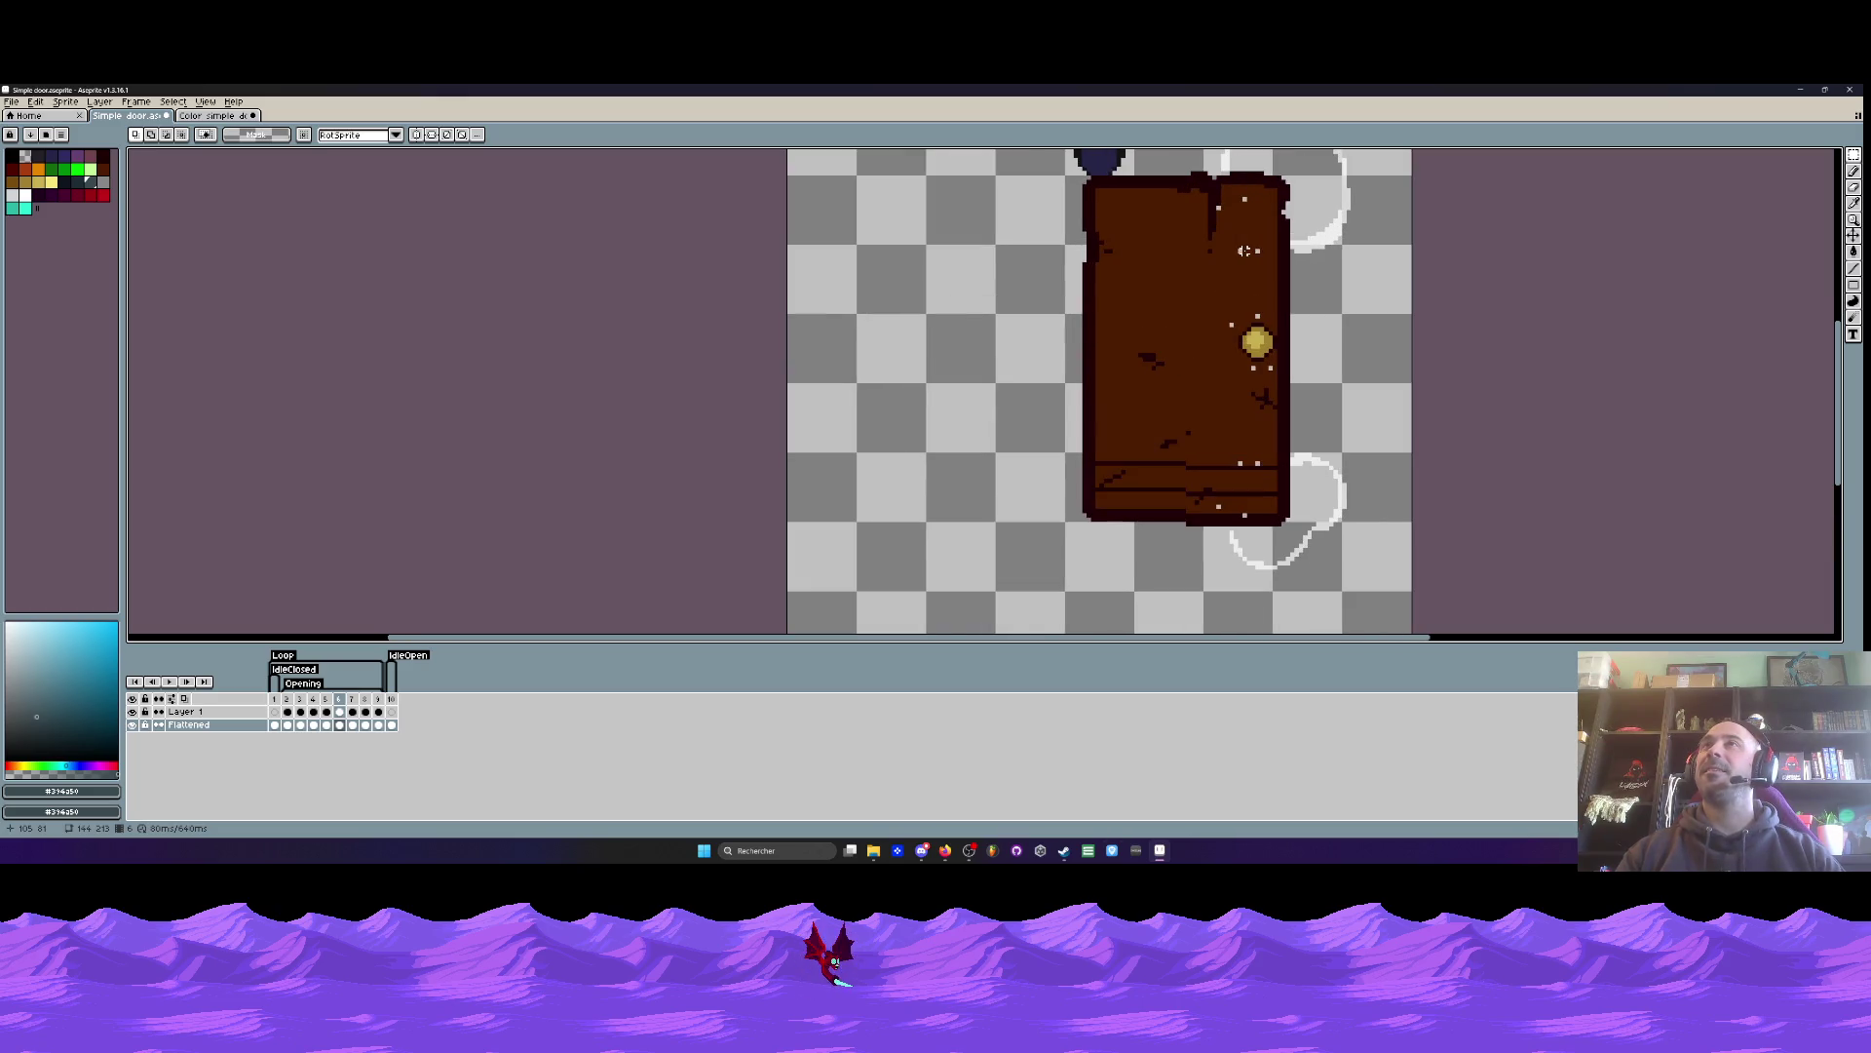
pyautogui.scroll(-1, 1245, 252)
pyautogui.click(275, 699)
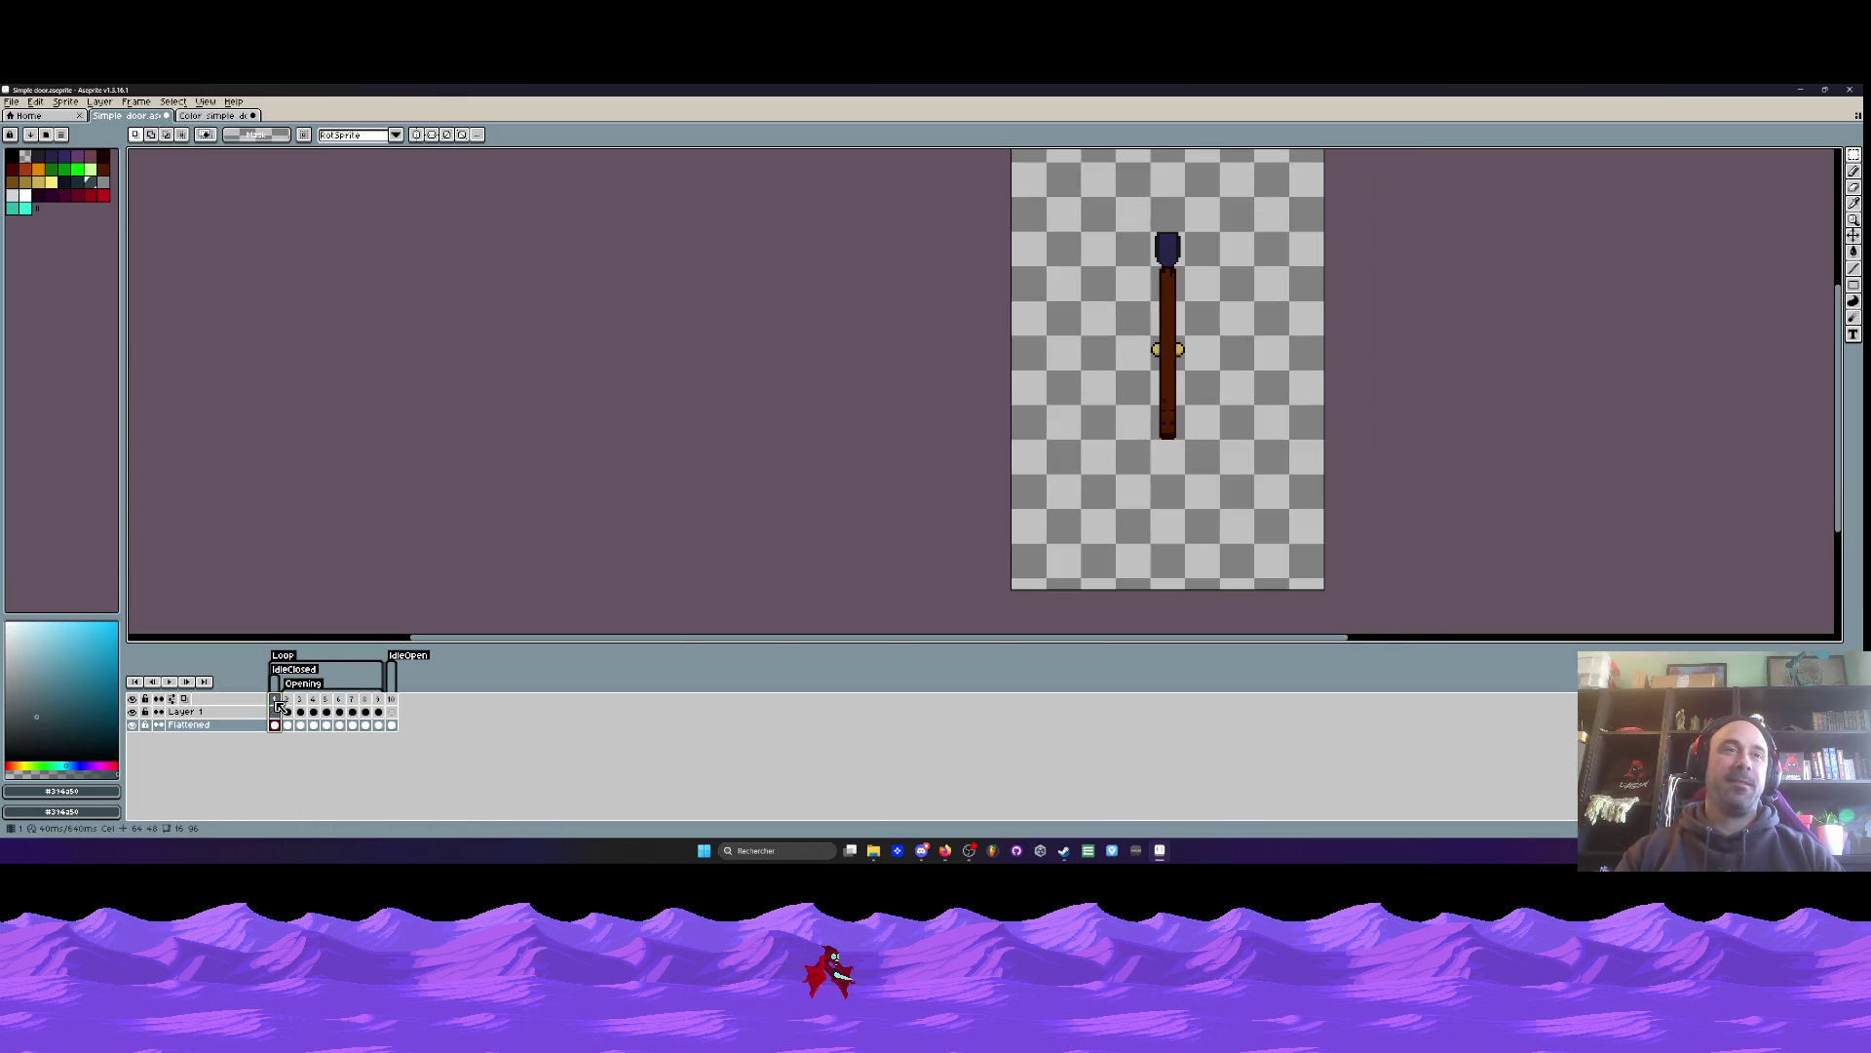
pyautogui.click(292, 701)
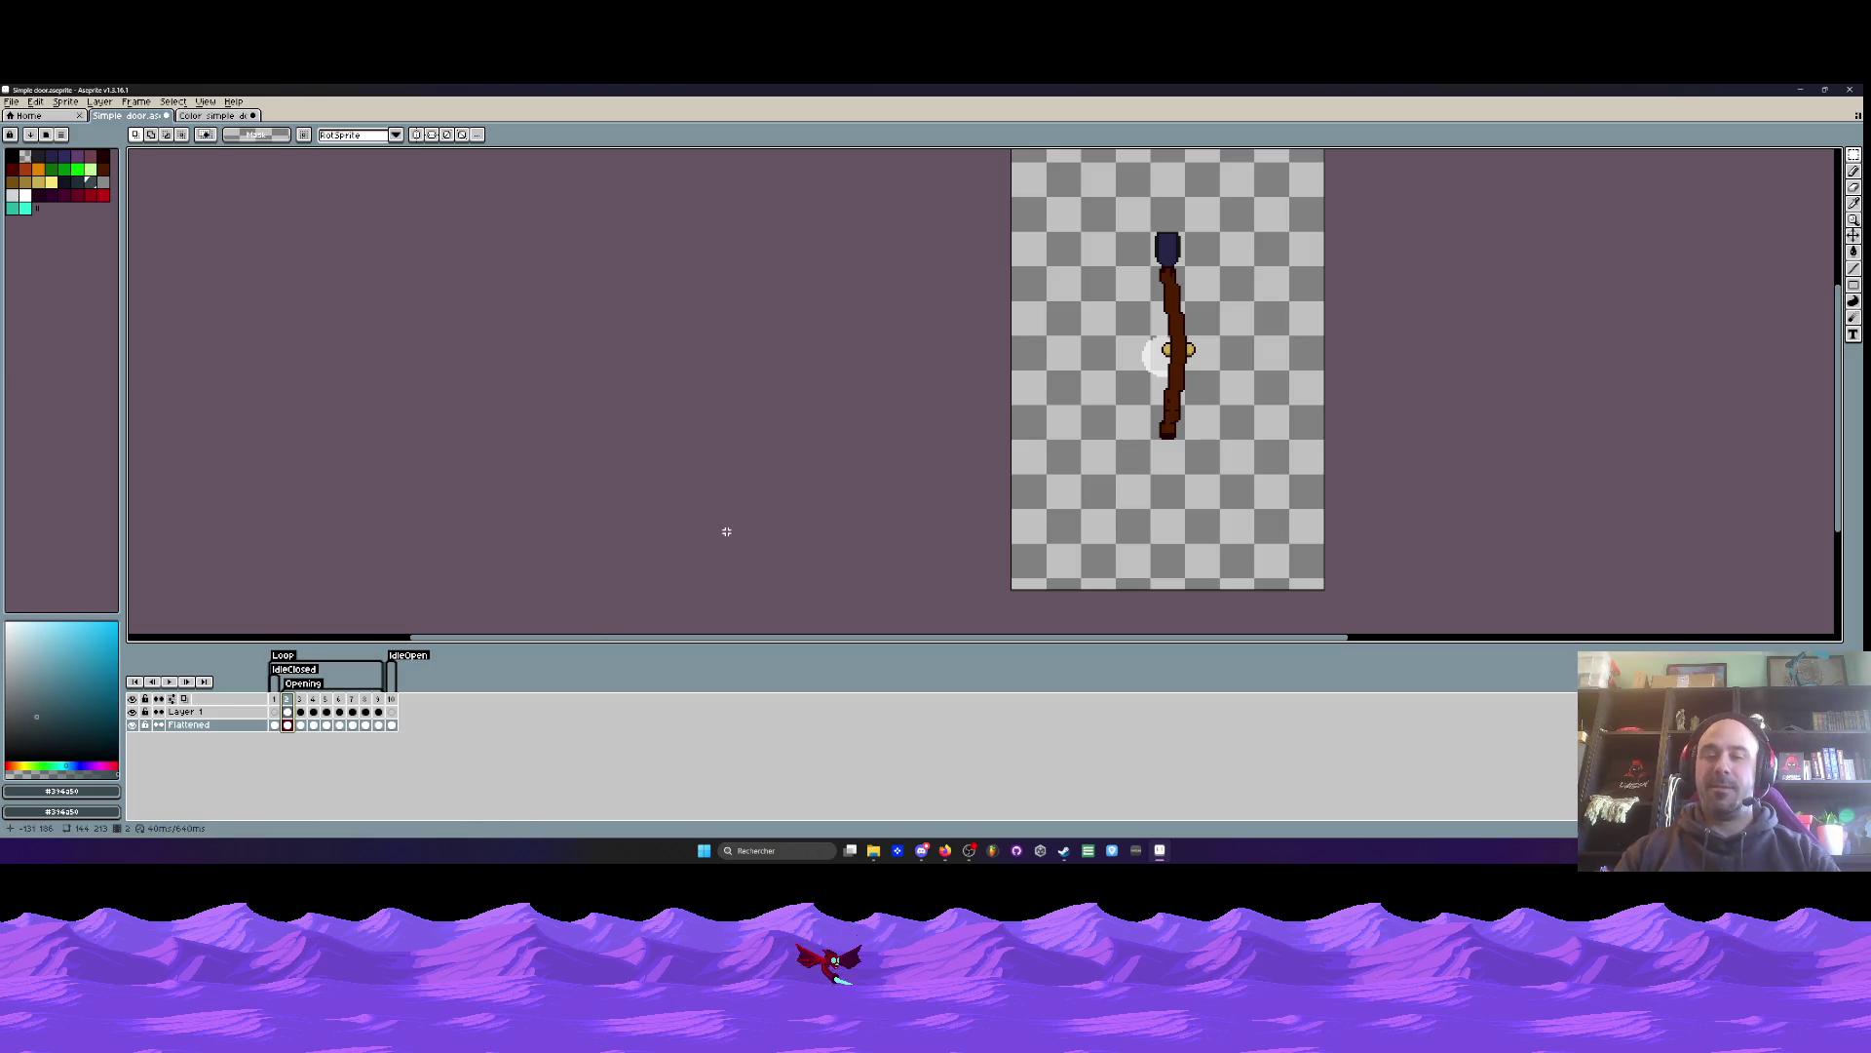
pyautogui.scroll(1, 1022, 454)
pyautogui.press('Return')
pyautogui.scroll(-1, 1033, 453)
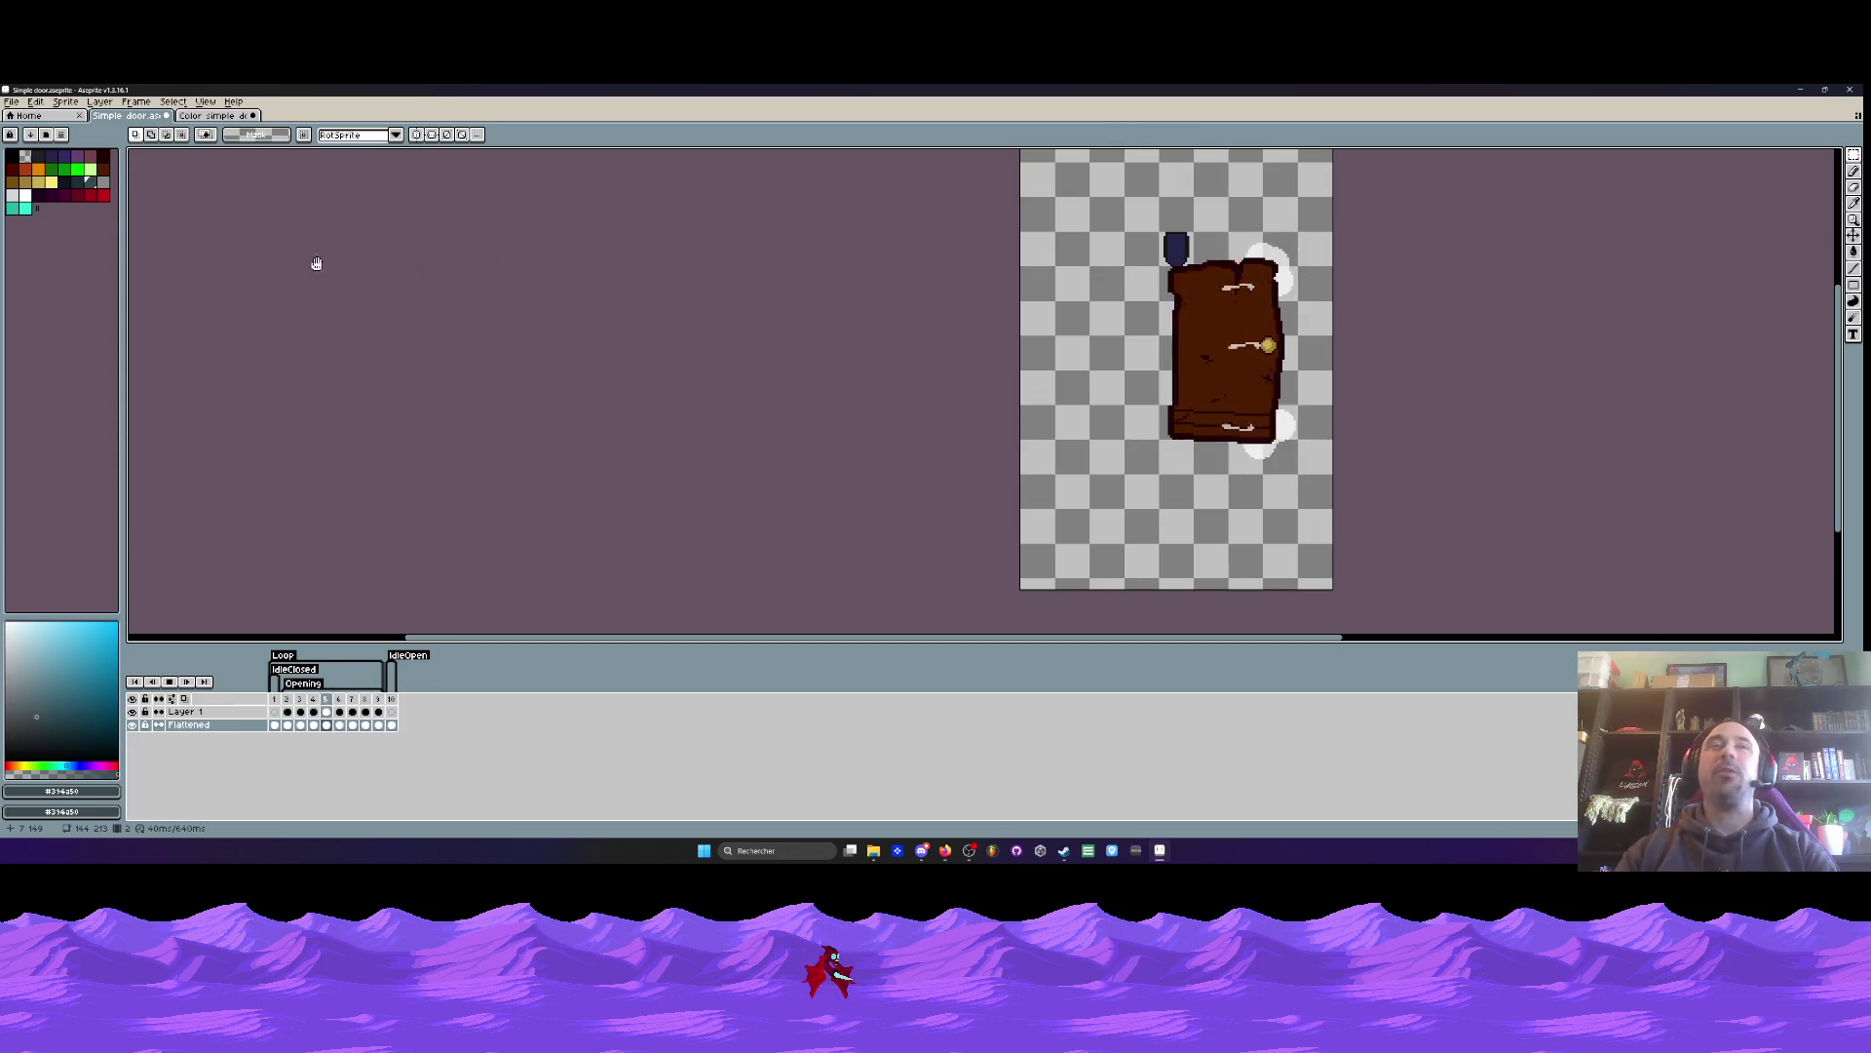
pyautogui.click(191, 117)
pyautogui.press('Return')
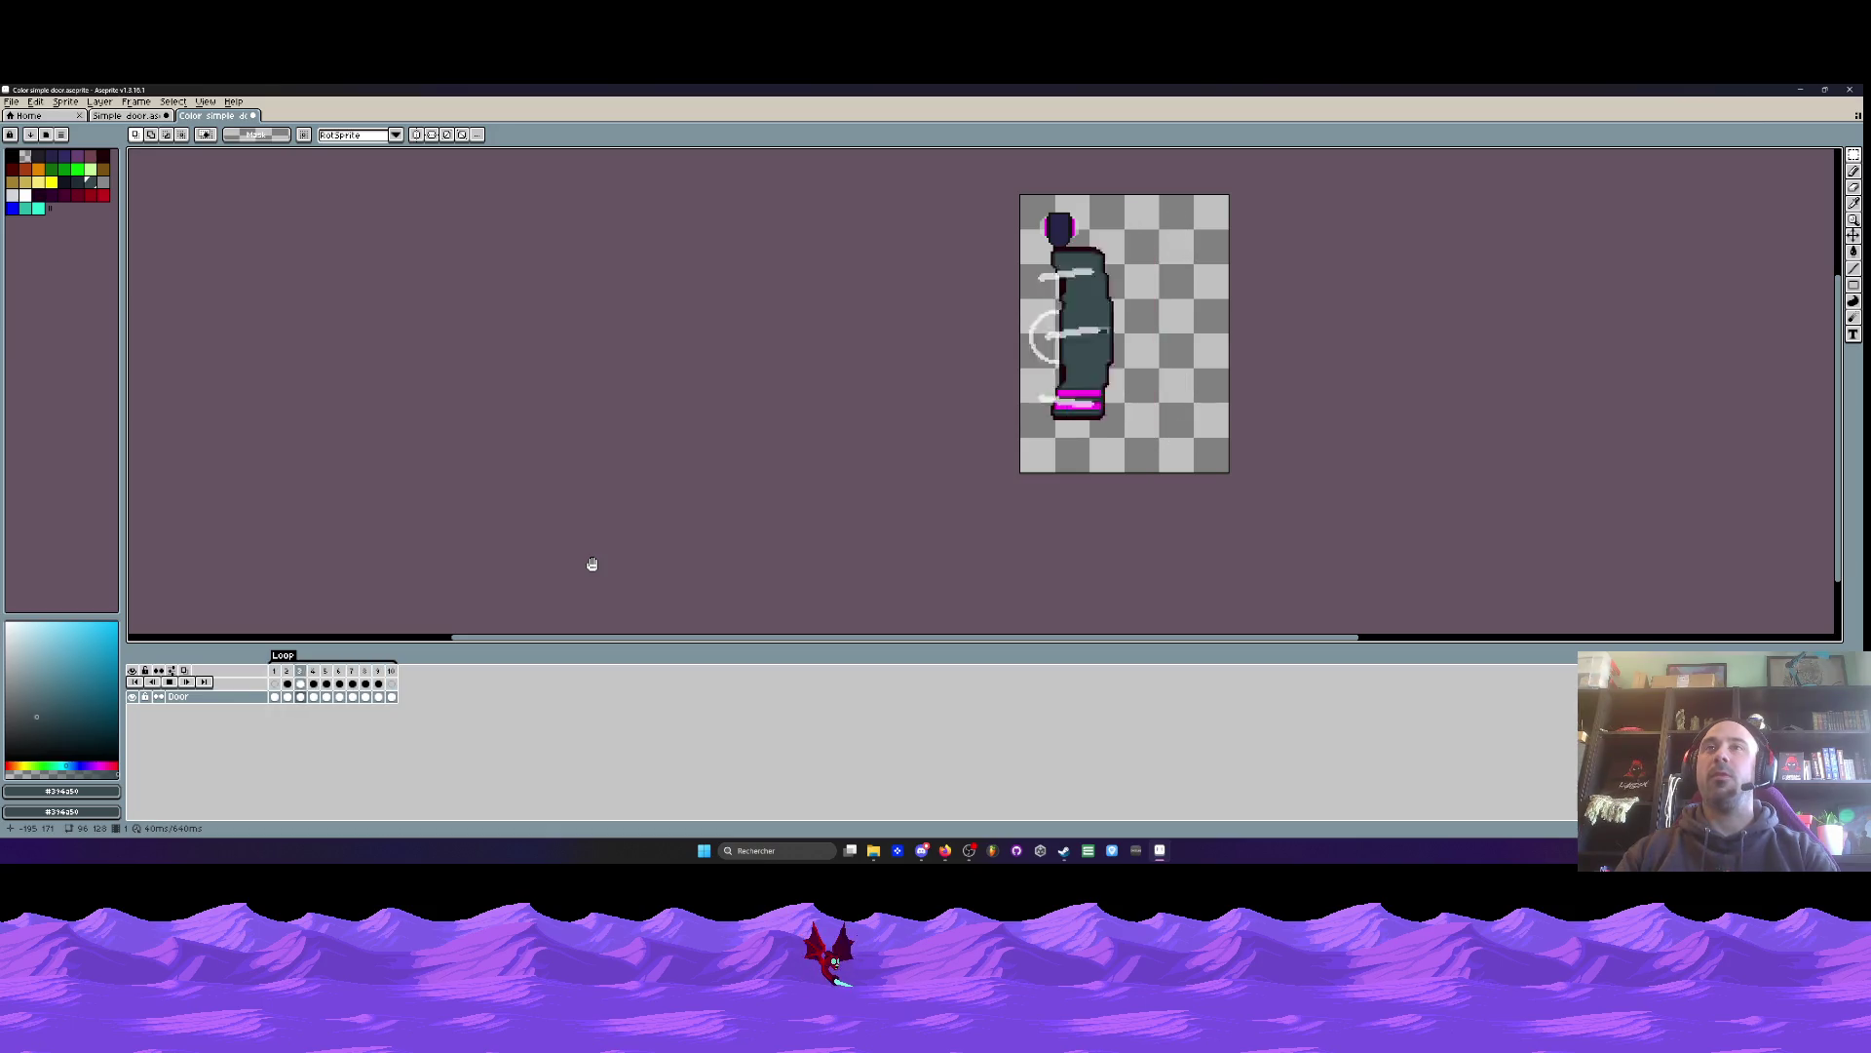
pyautogui.hotkey('ctrl', 'shift', 'Tab')
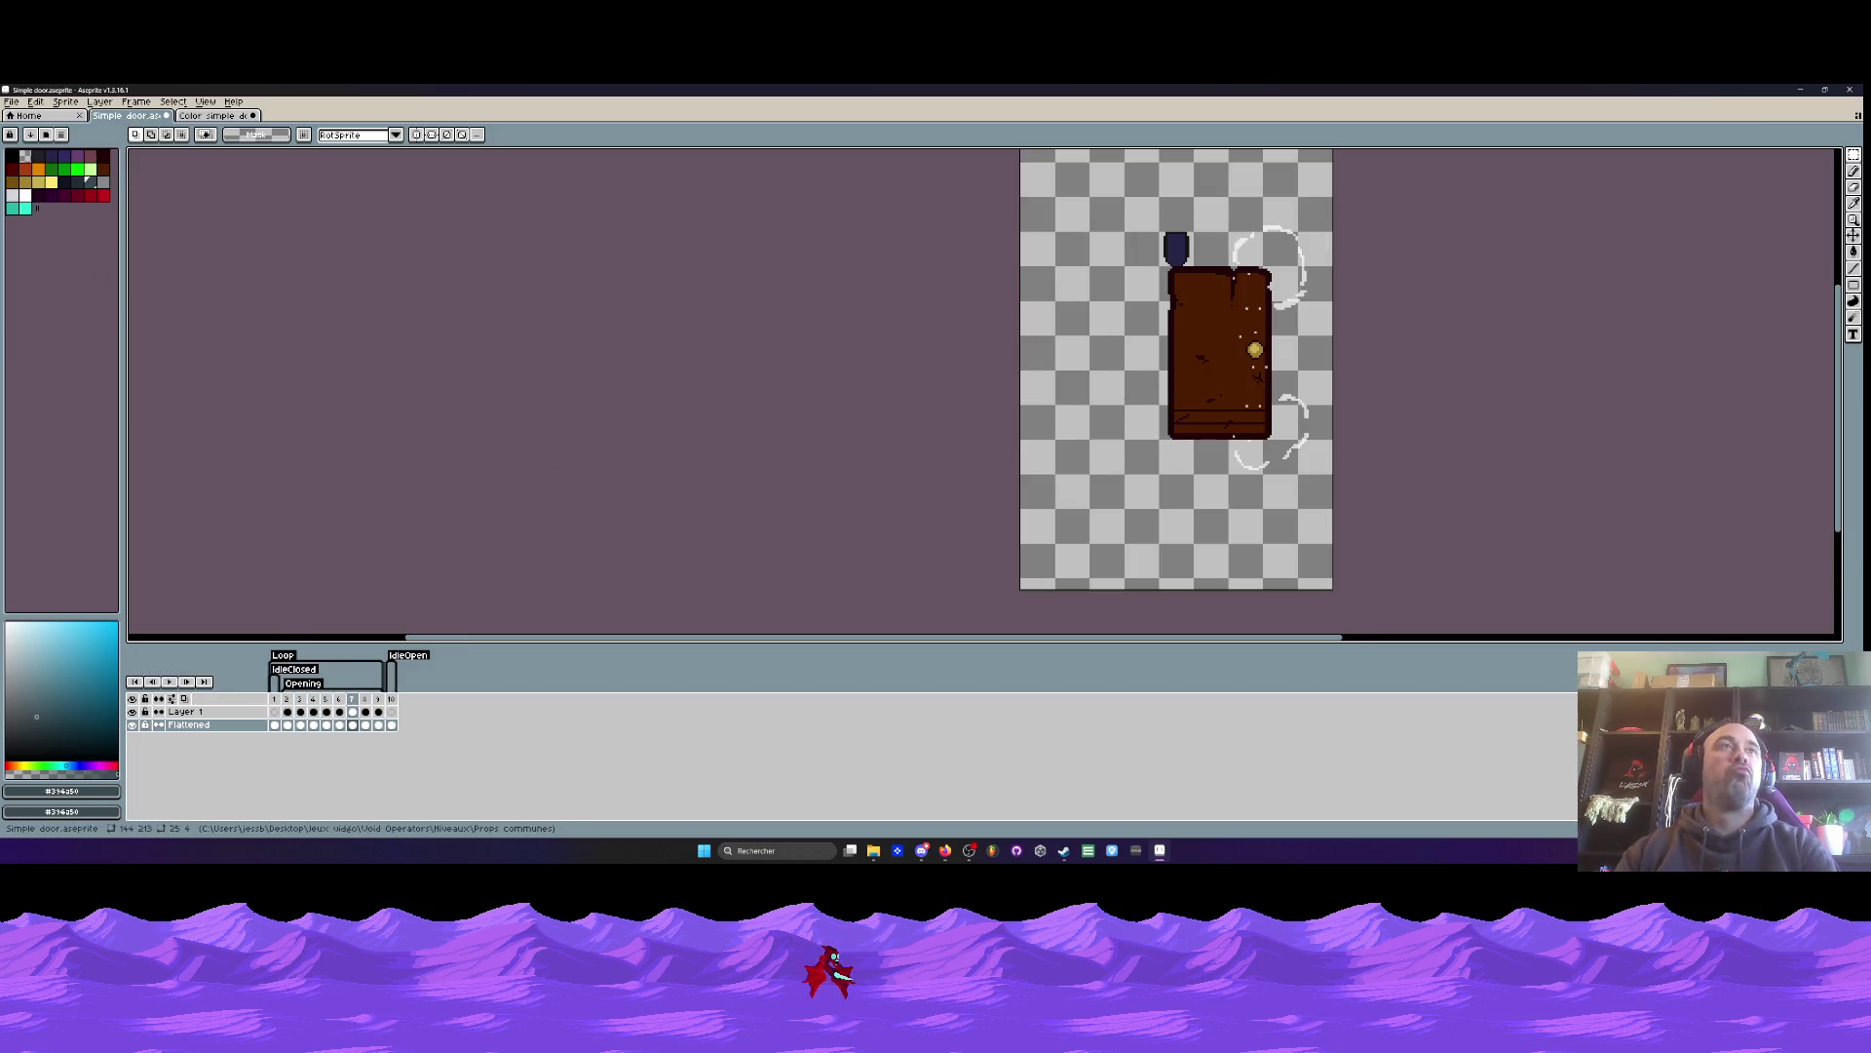
pyautogui.click(289, 702)
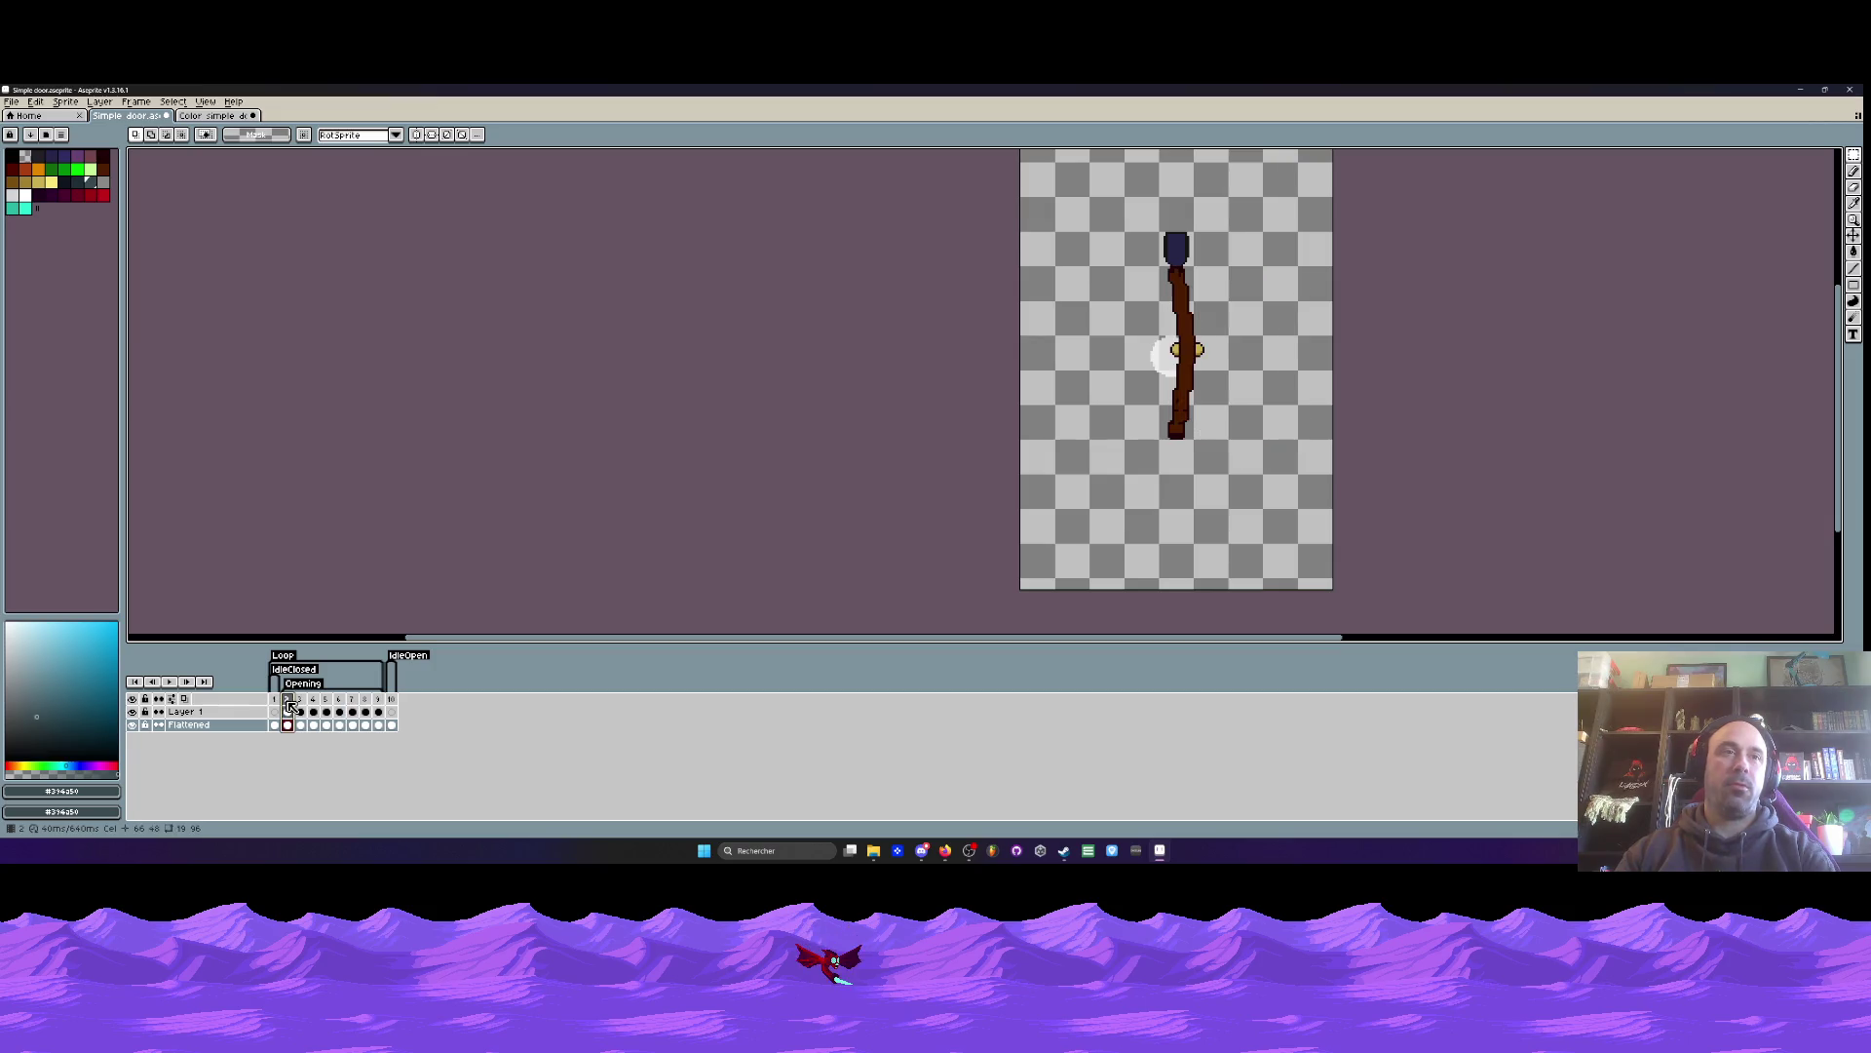
pyautogui.moveTo(378, 703)
pyautogui.mouseDown()
pyautogui.moveTo(311, 704)
pyautogui.moveTo(353, 704)
pyautogui.mouseUp()
pyautogui.click(212, 115)
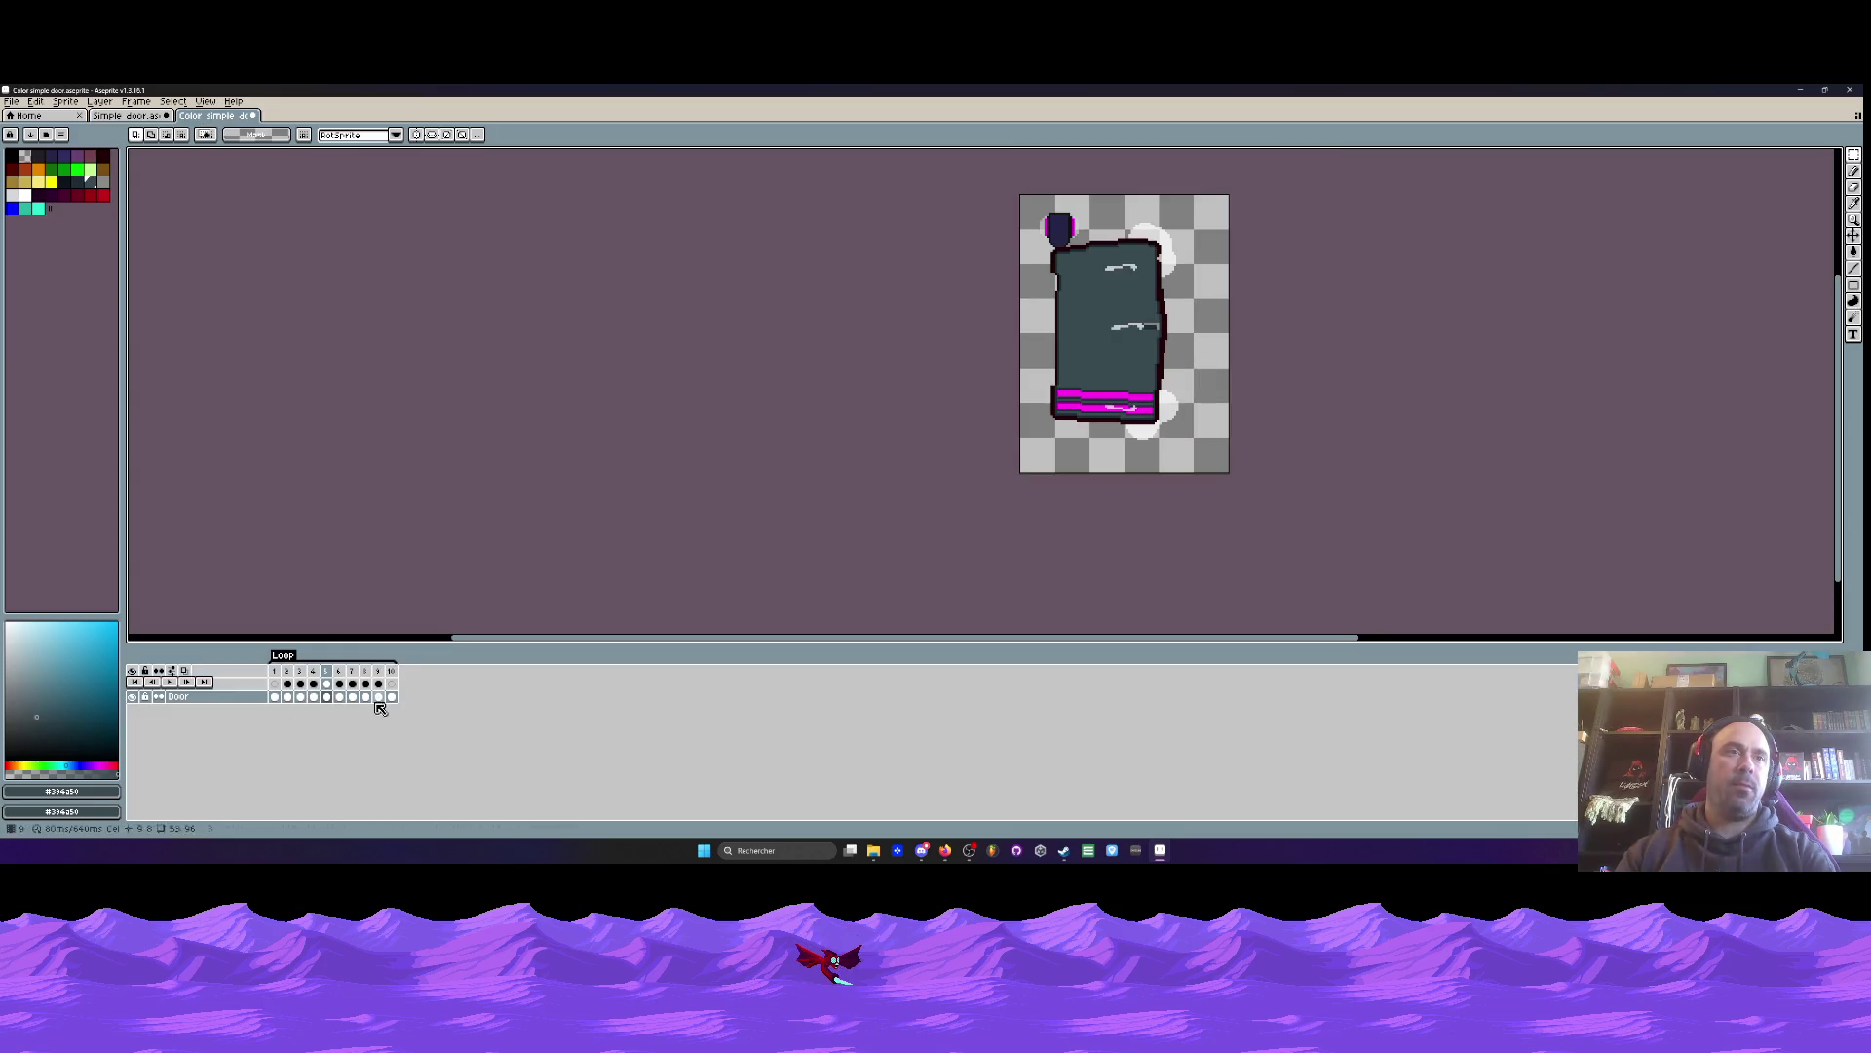
# - Check frames 4 and 10, drag the IdleOpen tag onto frame 10, then undo twice
pyautogui.click(392, 671)
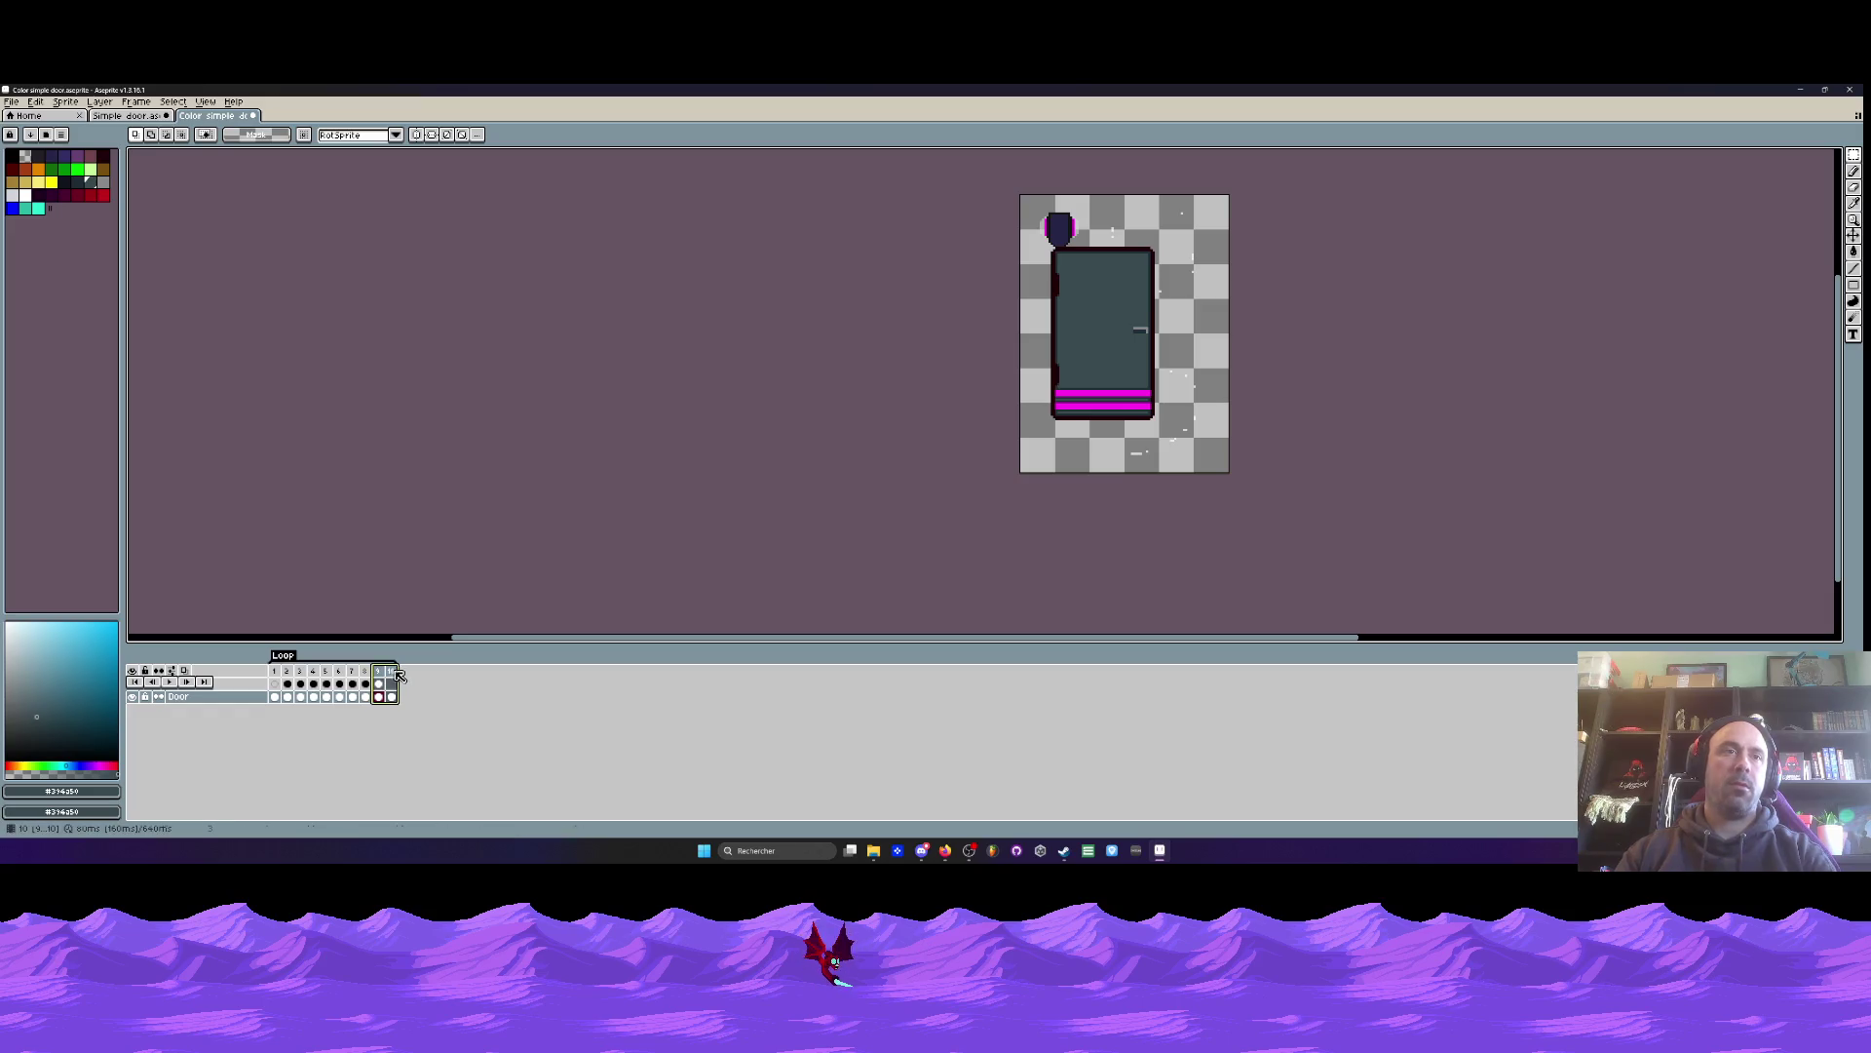
pyautogui.rightClick(286, 659)
pyautogui.press('Escape')
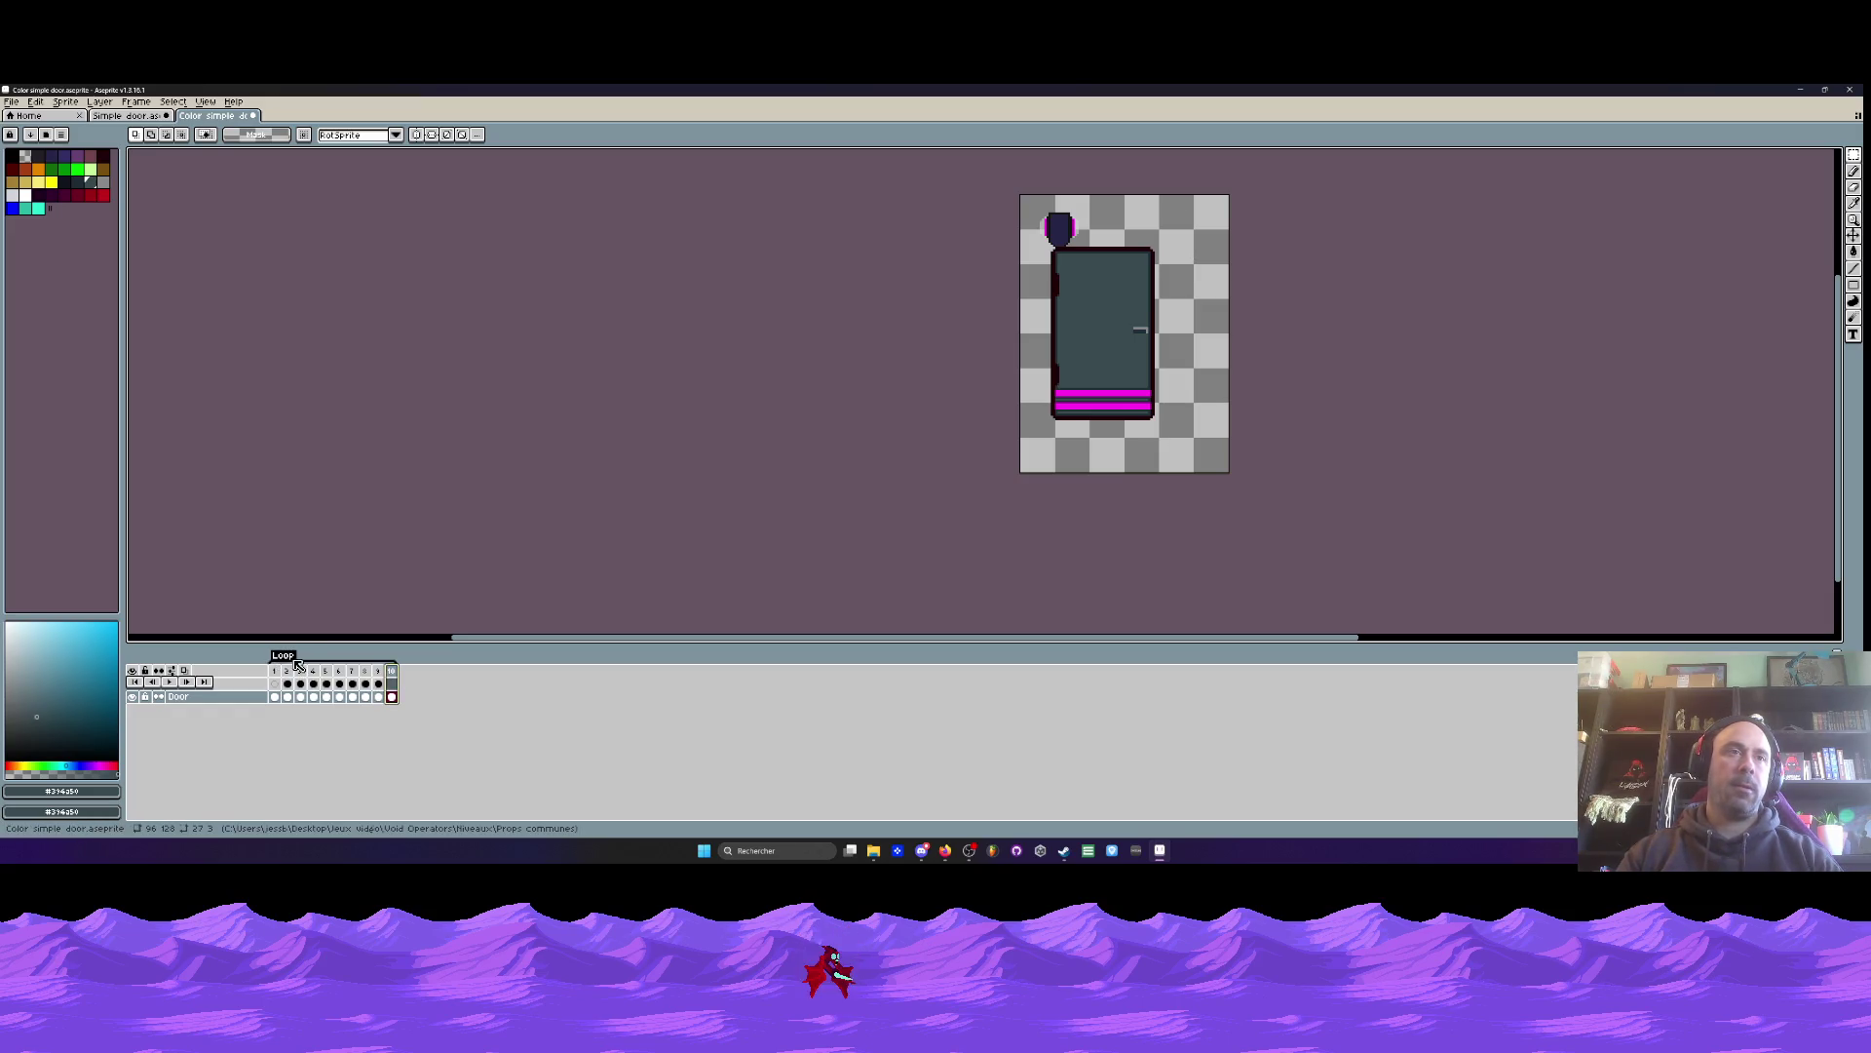
pyautogui.scroll(2, 283, 662)
pyautogui.click(314, 714)
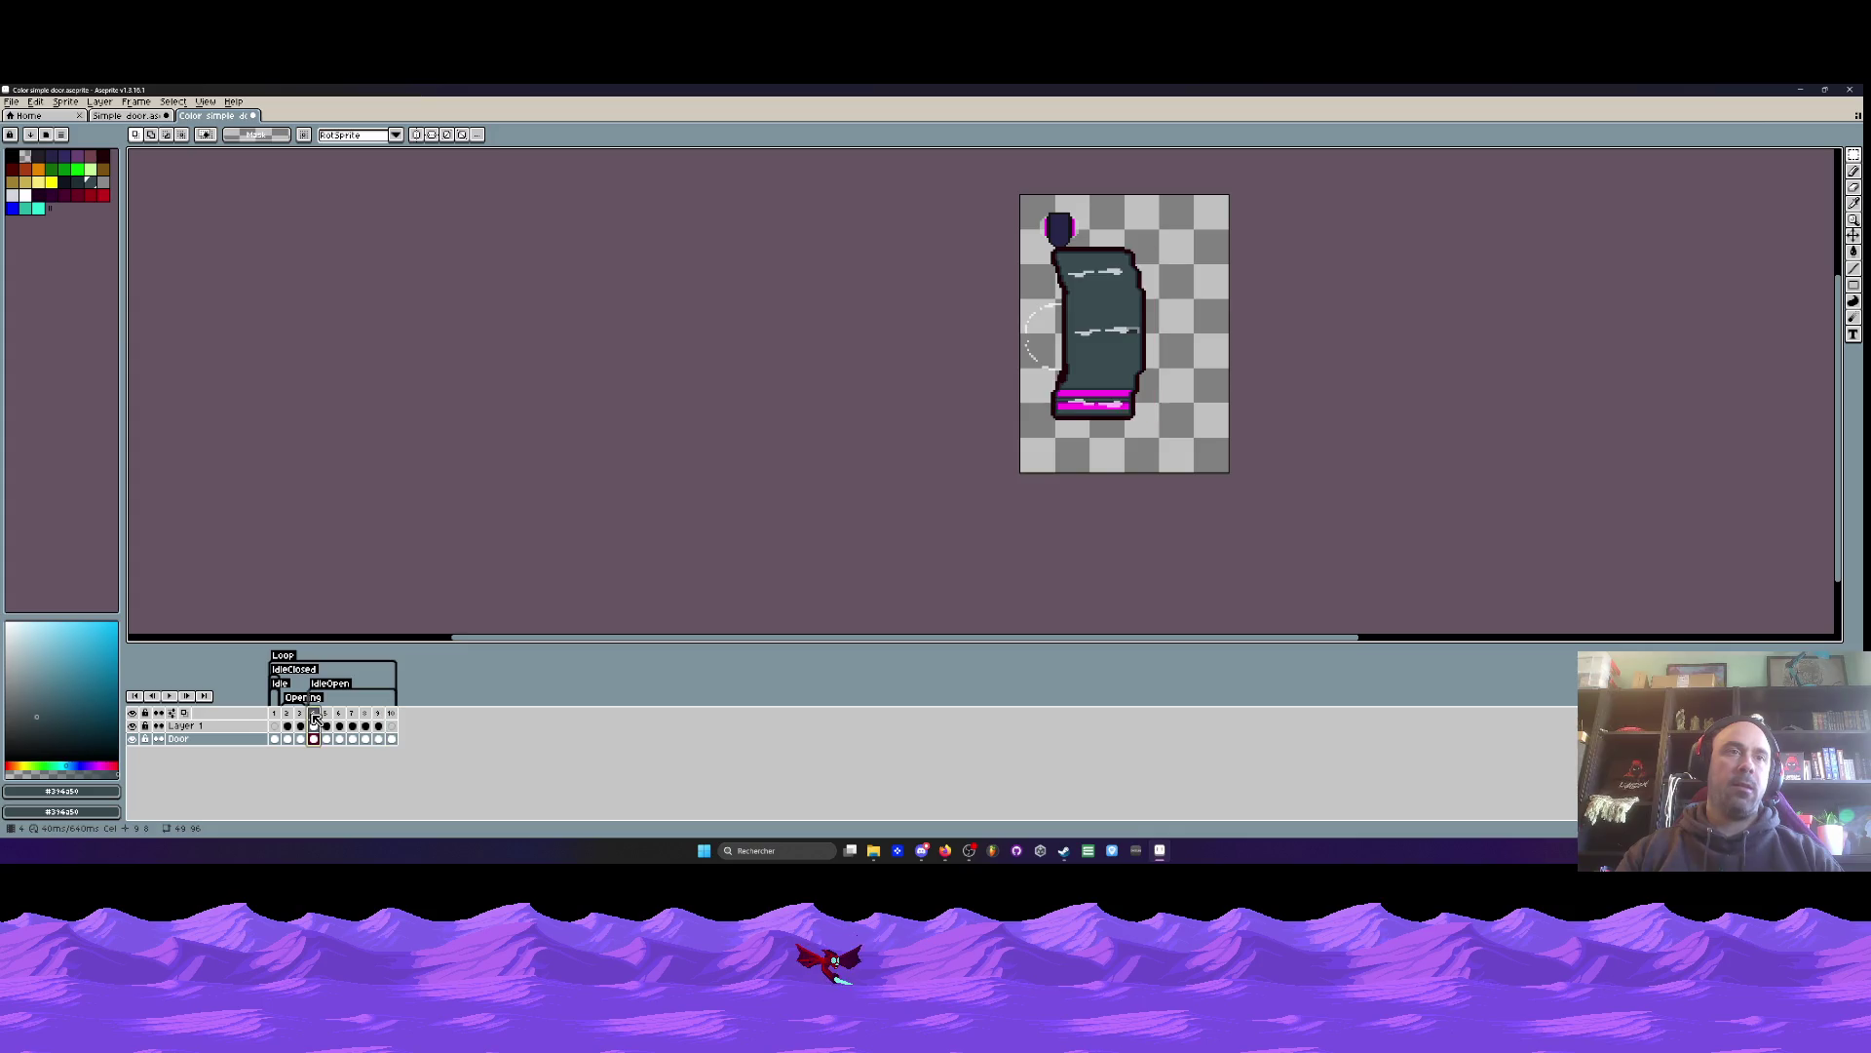
pyautogui.click(391, 714)
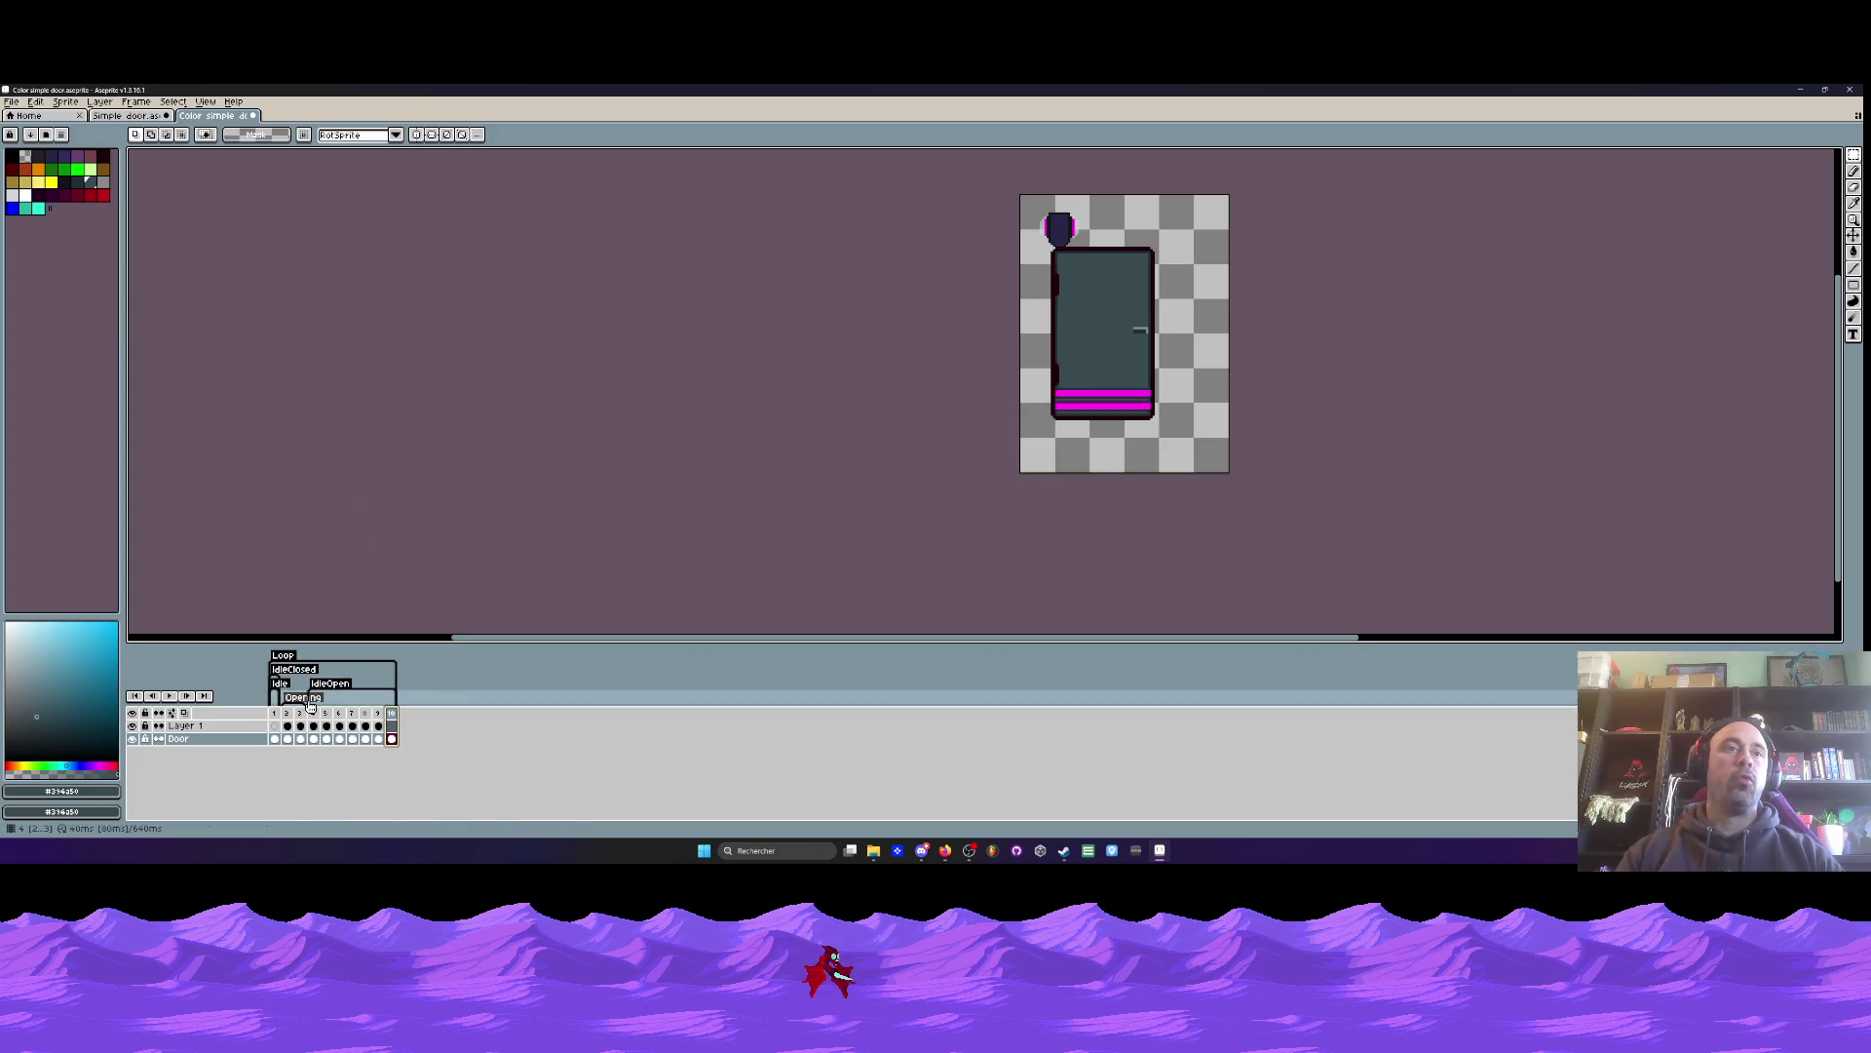
pyautogui.moveTo(314, 706); pyautogui.dragTo(384, 717)
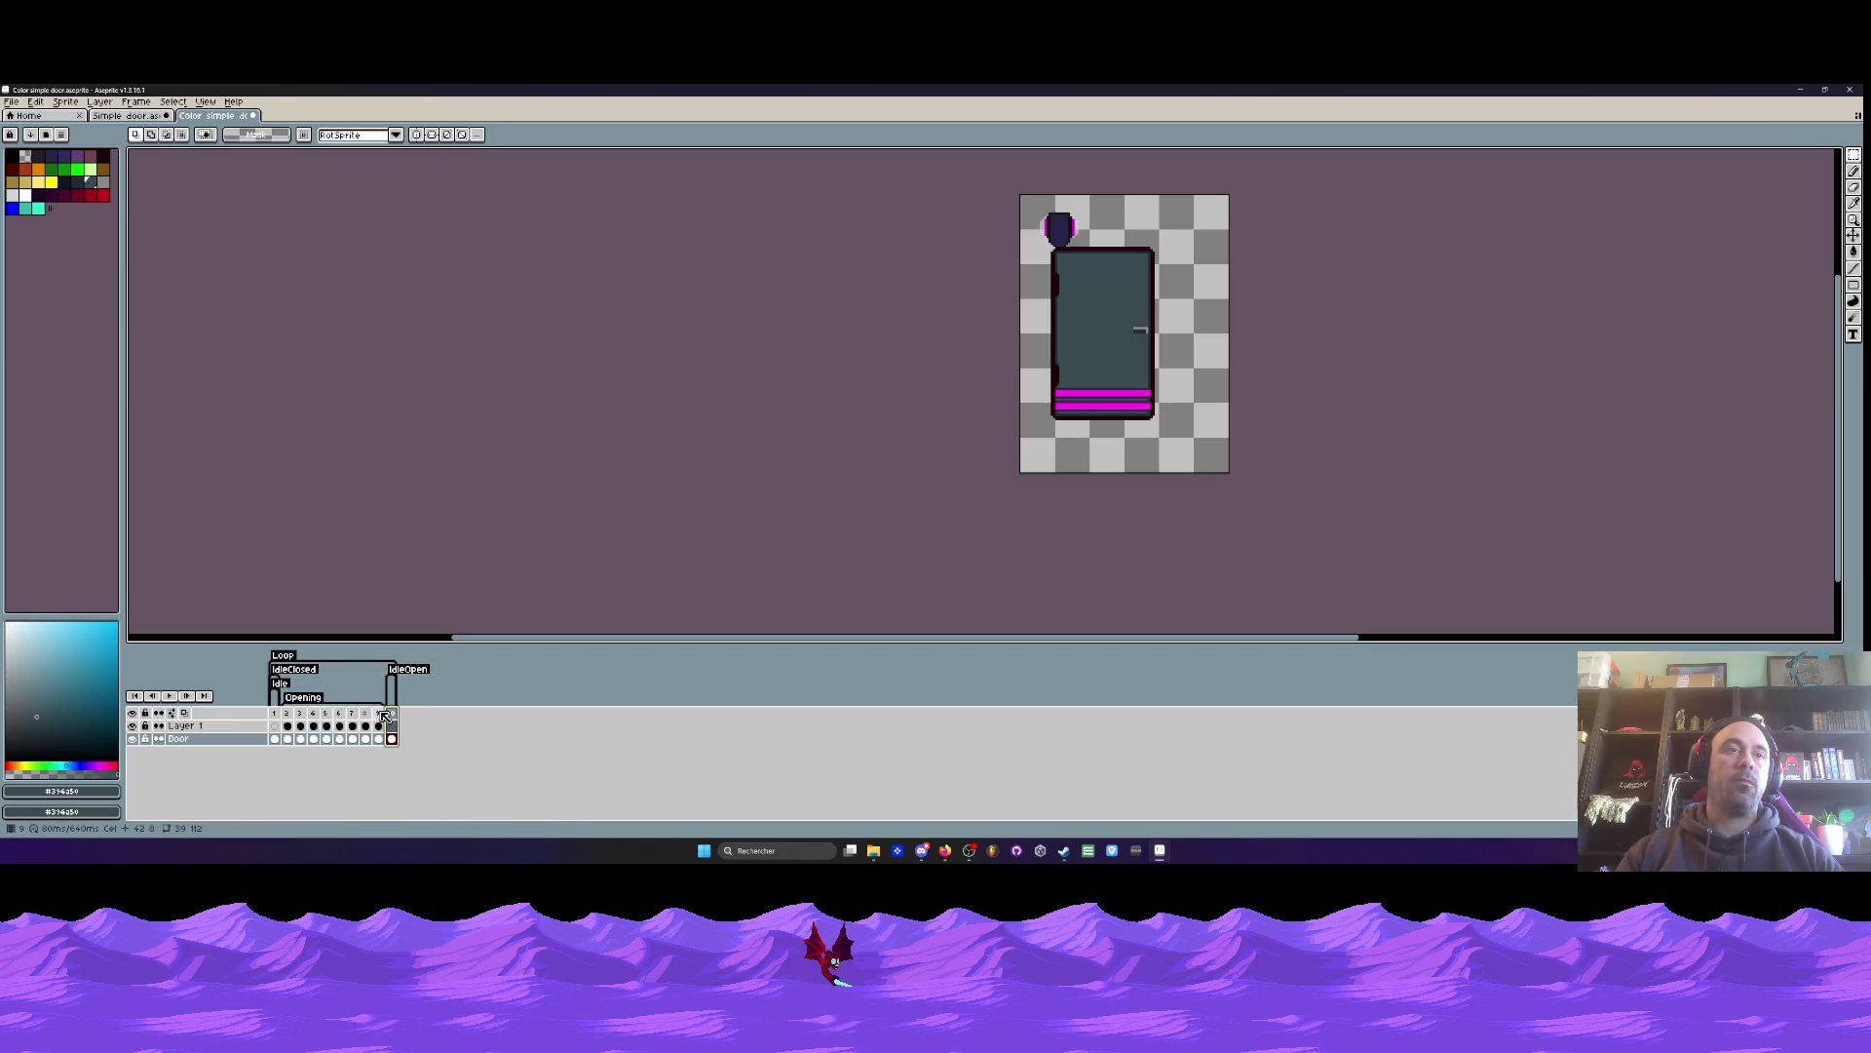
pyautogui.hotkey('ctrl', 'z')
pyautogui.hotkey('ctrl', 'z')
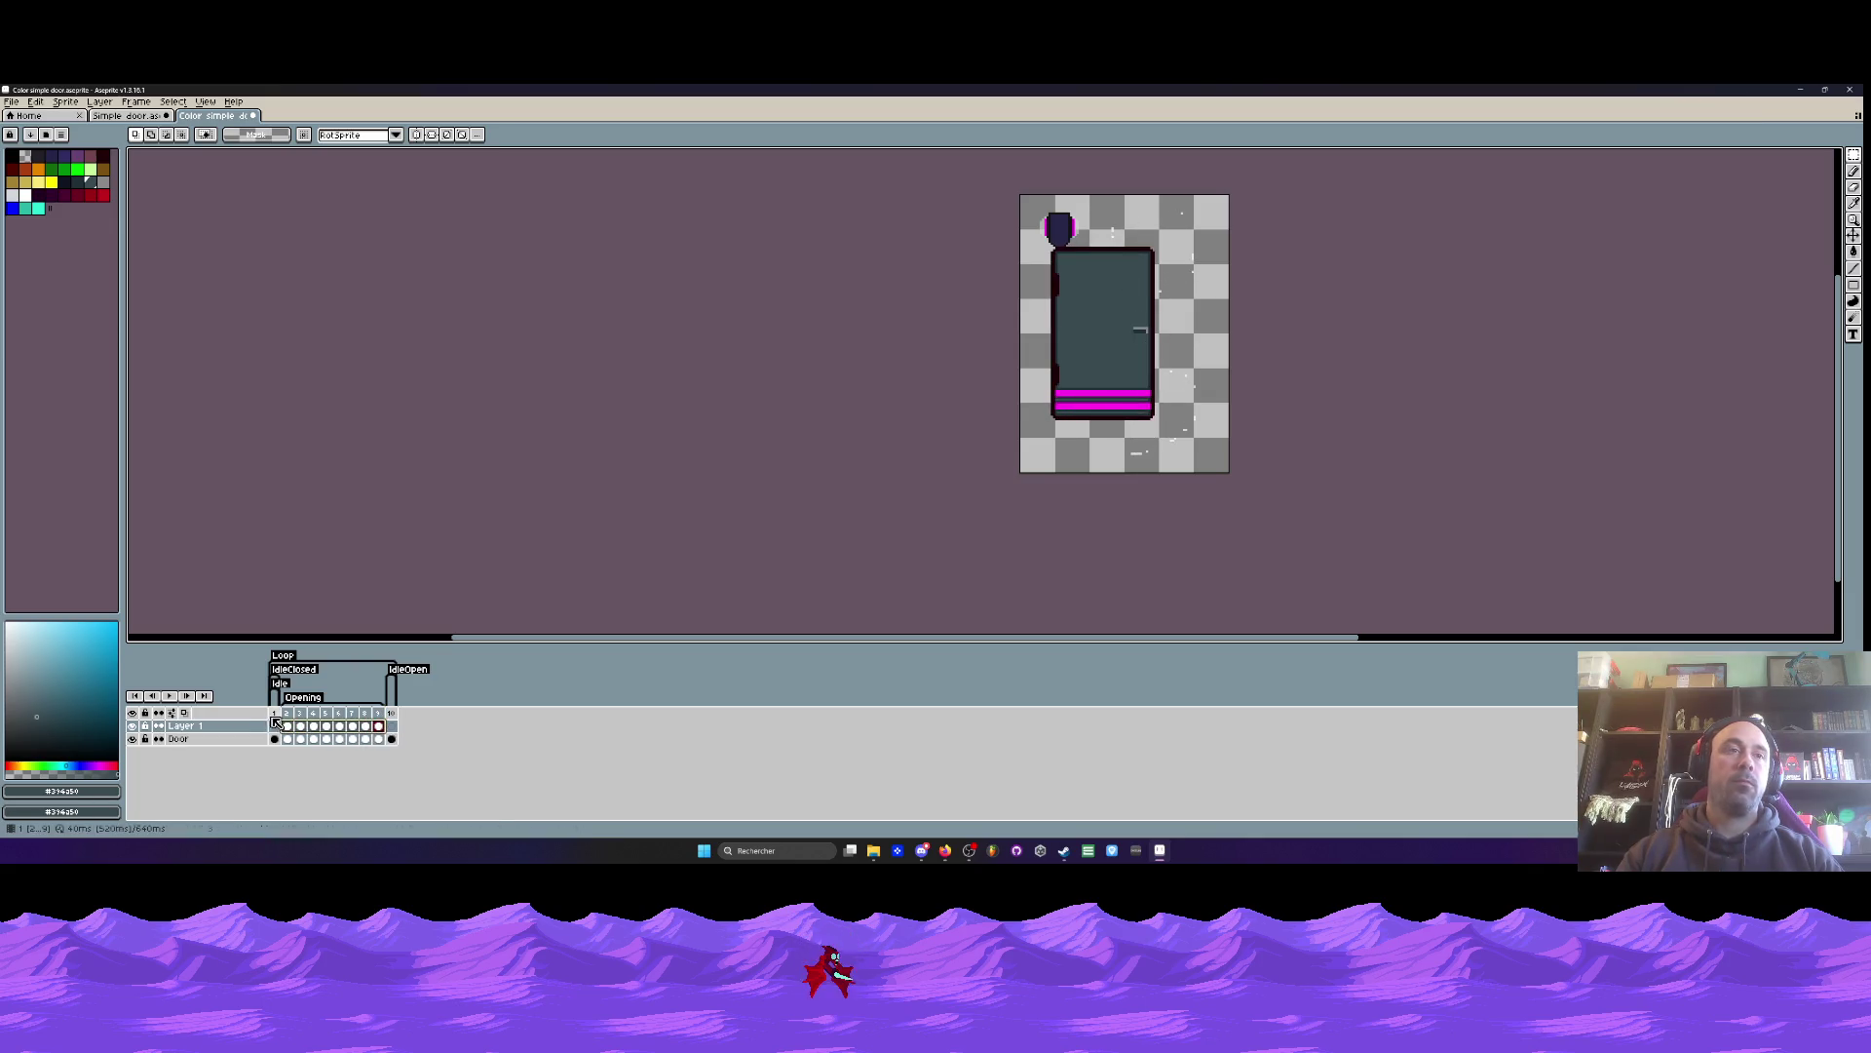
pyautogui.hotkey('ctrl', 'z')
# - Play the coloured door animation, then switch to the brown door sprite and play it
pyautogui.press('Return')
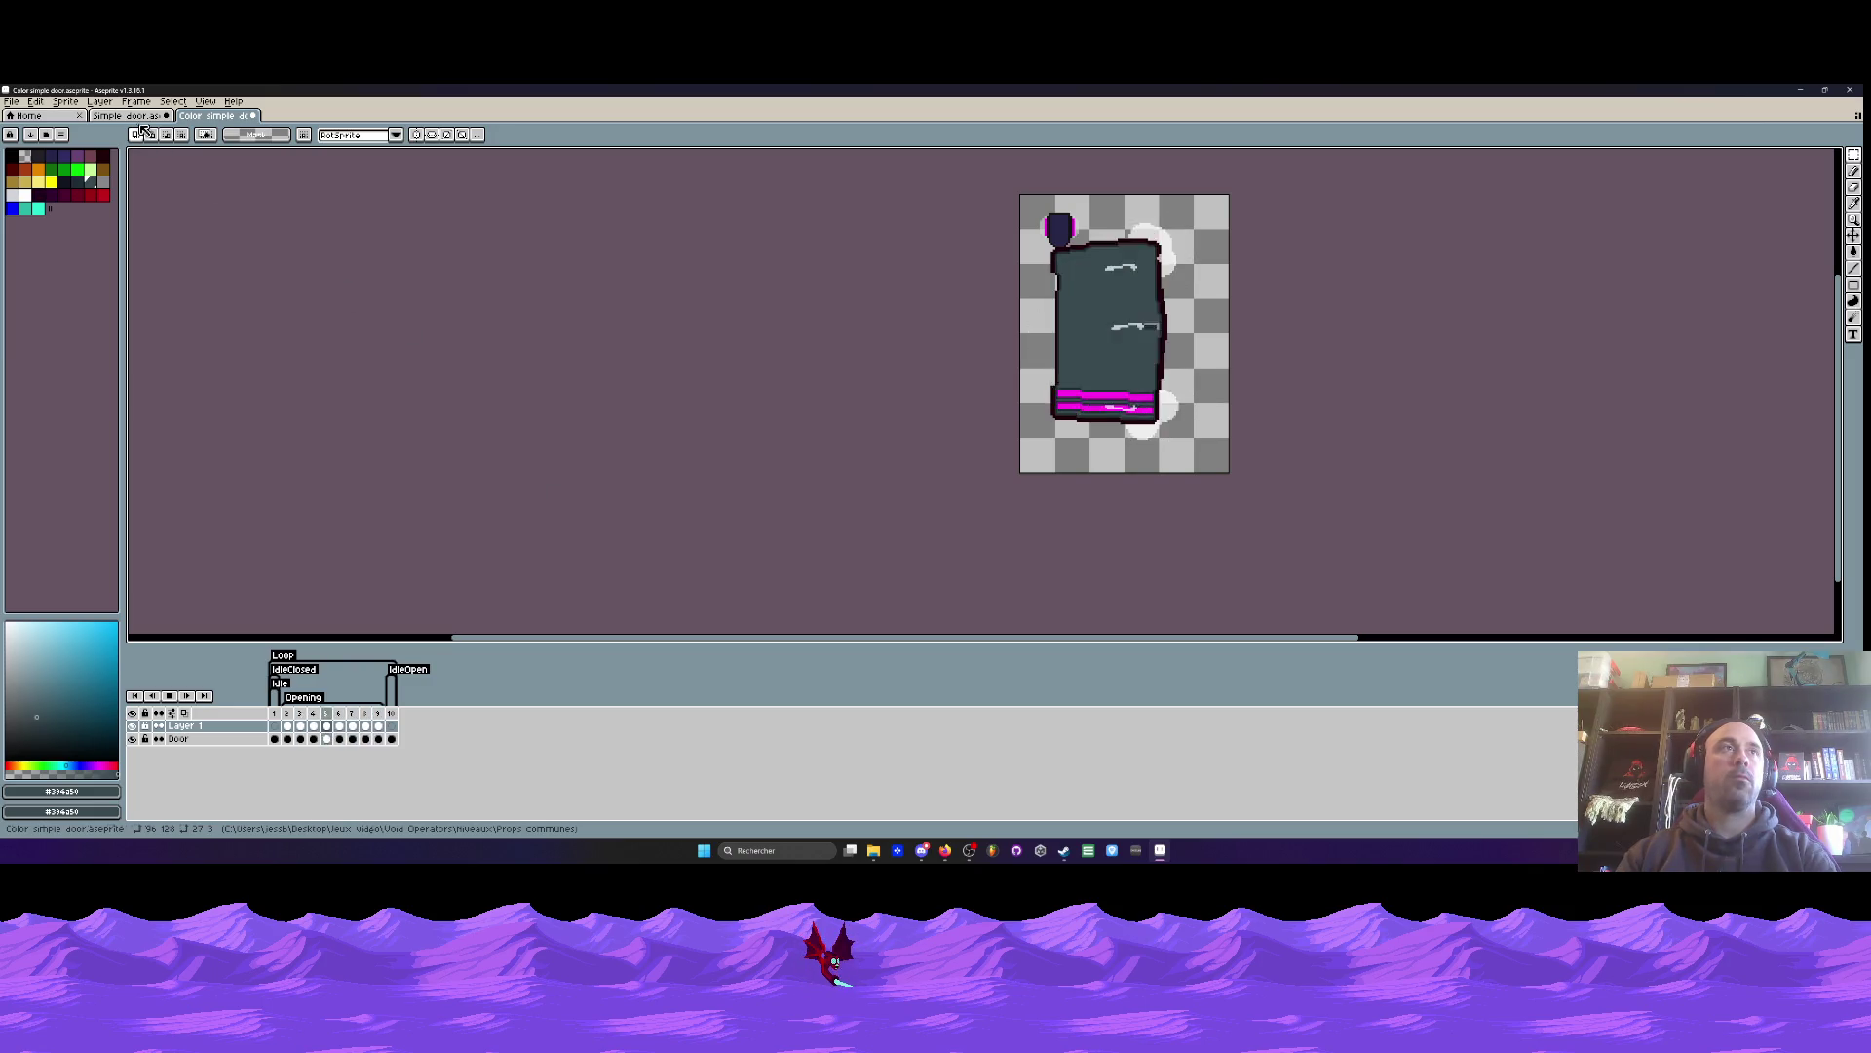
pyautogui.hotkey('ctrl', 'shift', 'Tab')
pyautogui.press('Return')
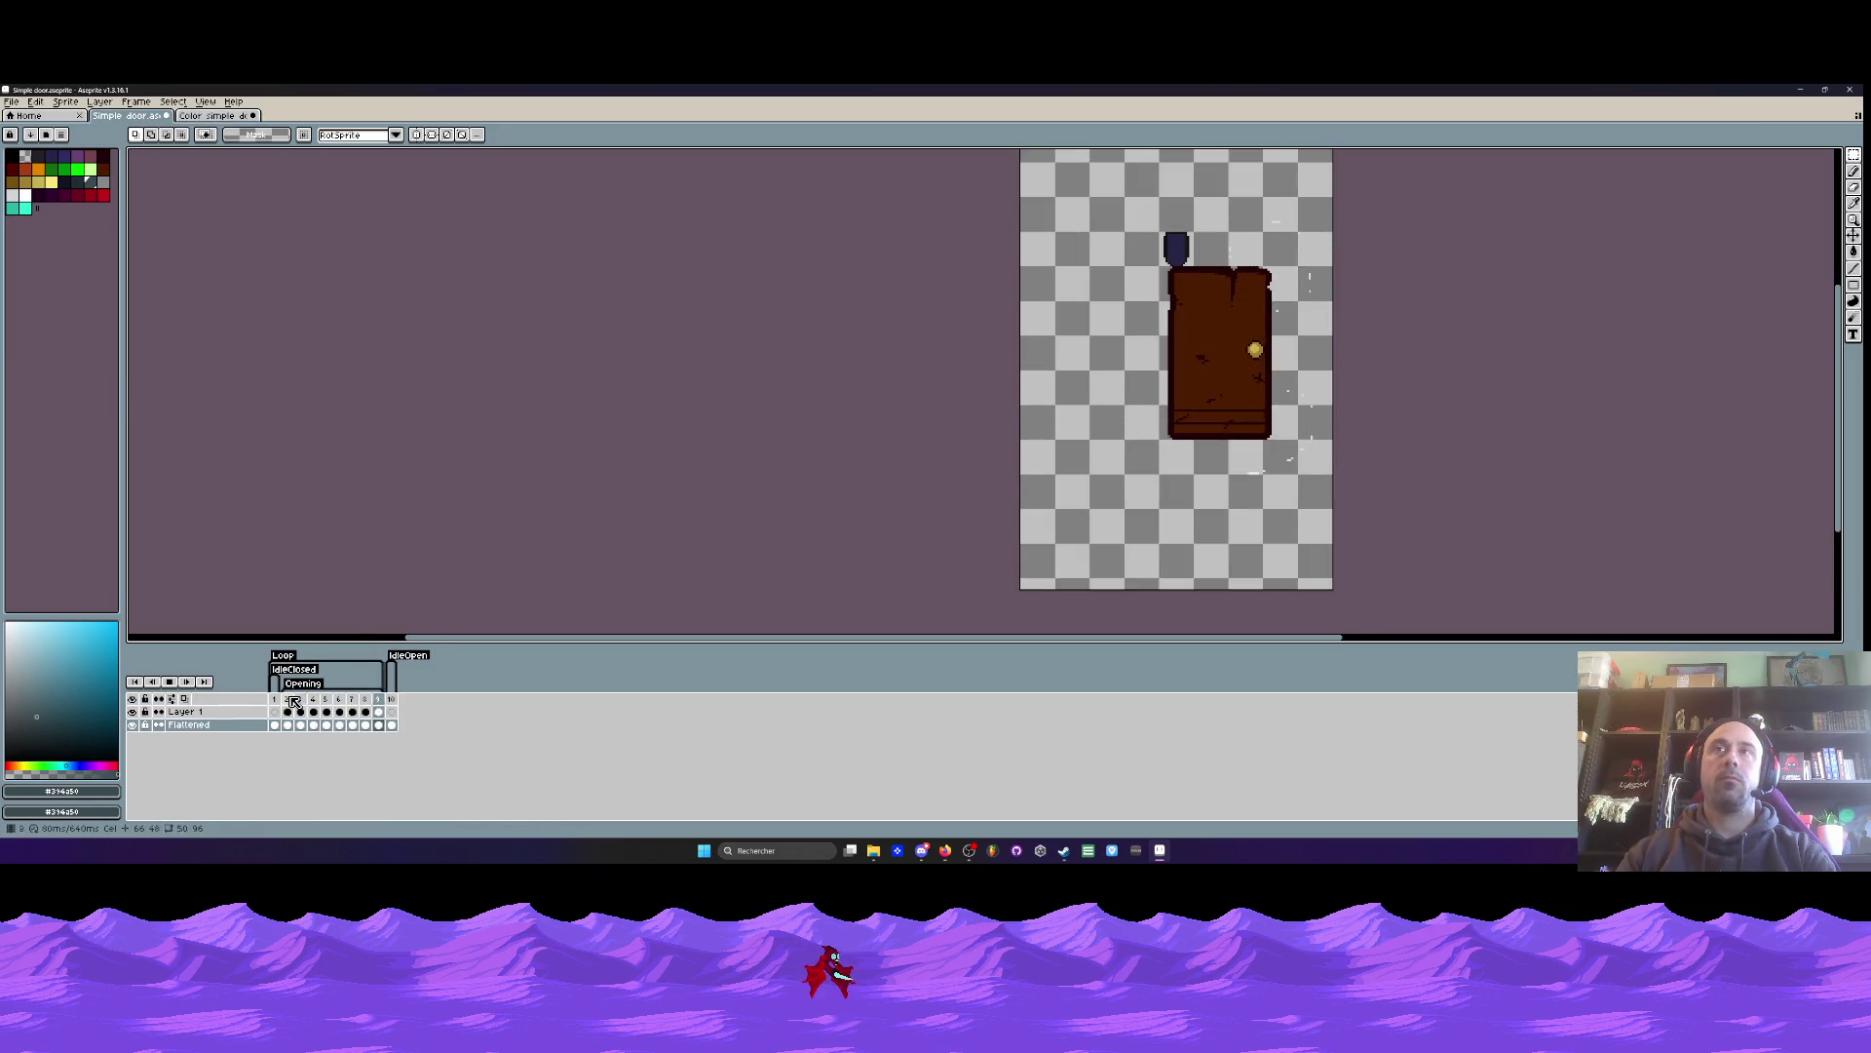
# - Save the Simple door sprite via File > Save and return to Color simple door
pyautogui.click(12, 102)
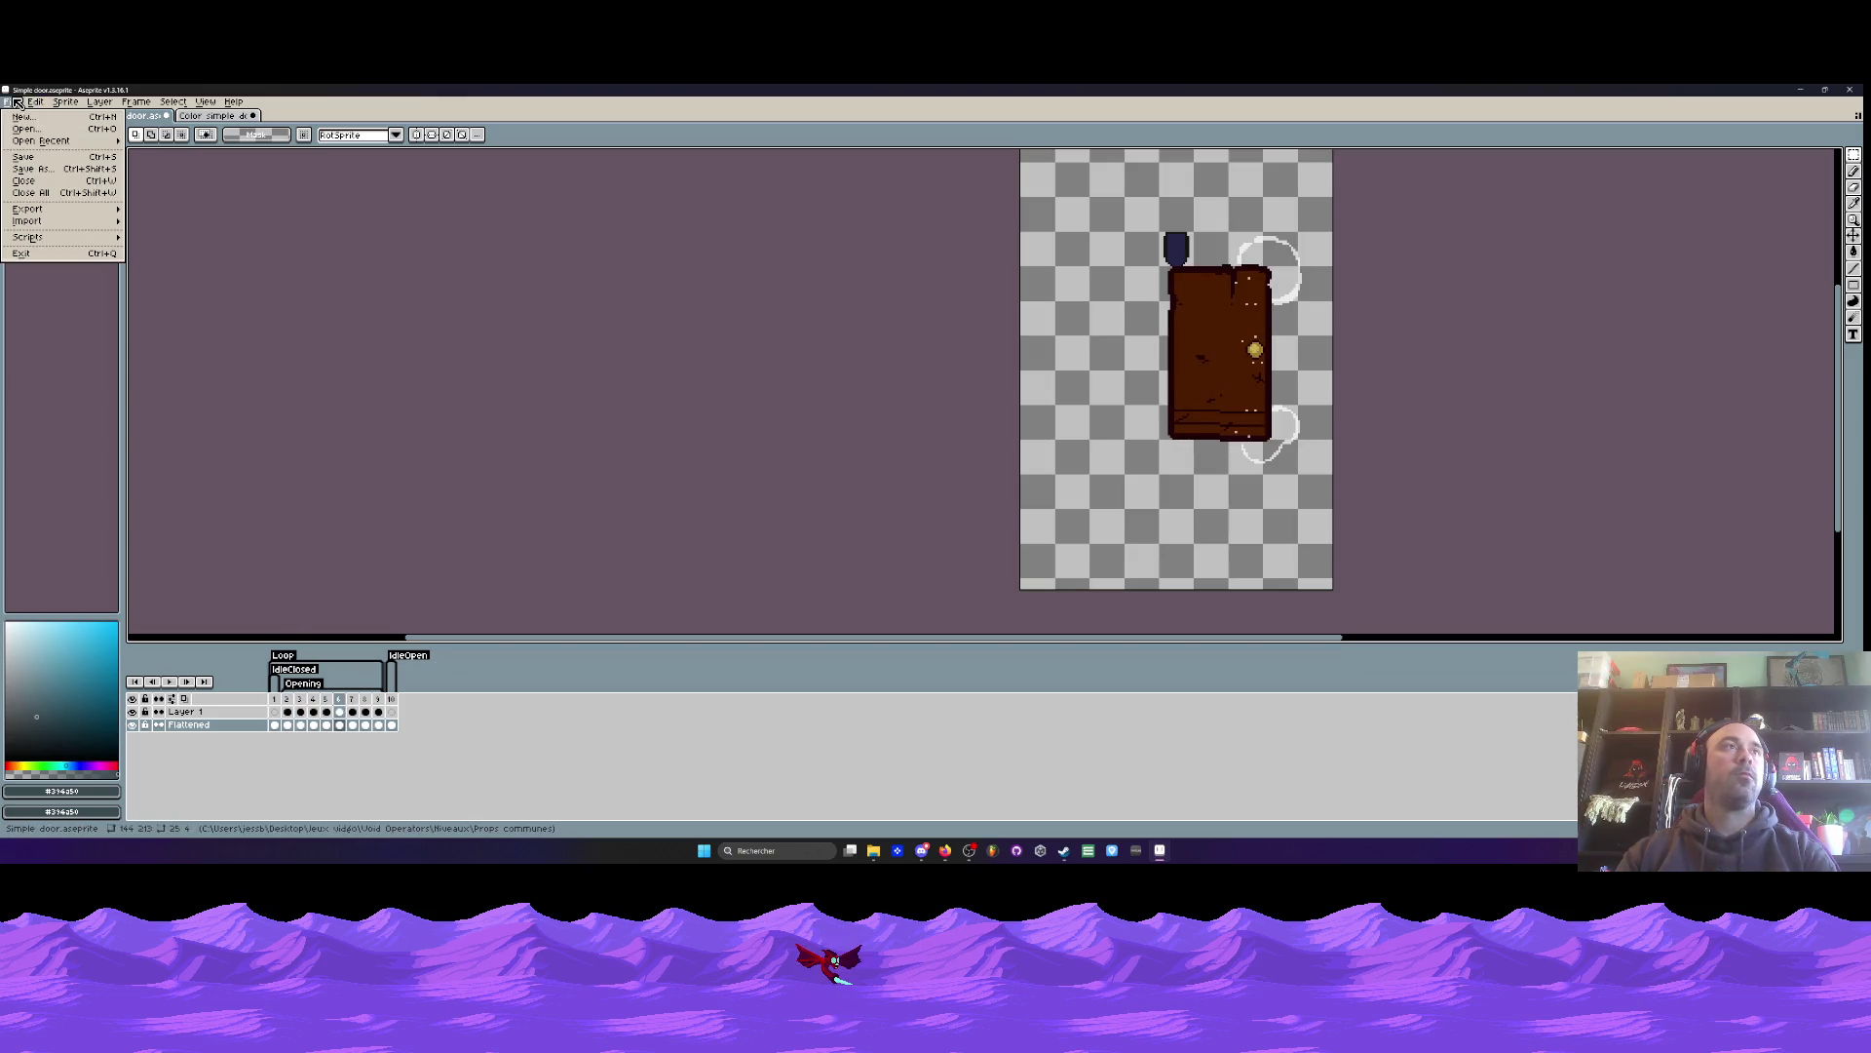
pyautogui.click(29, 158)
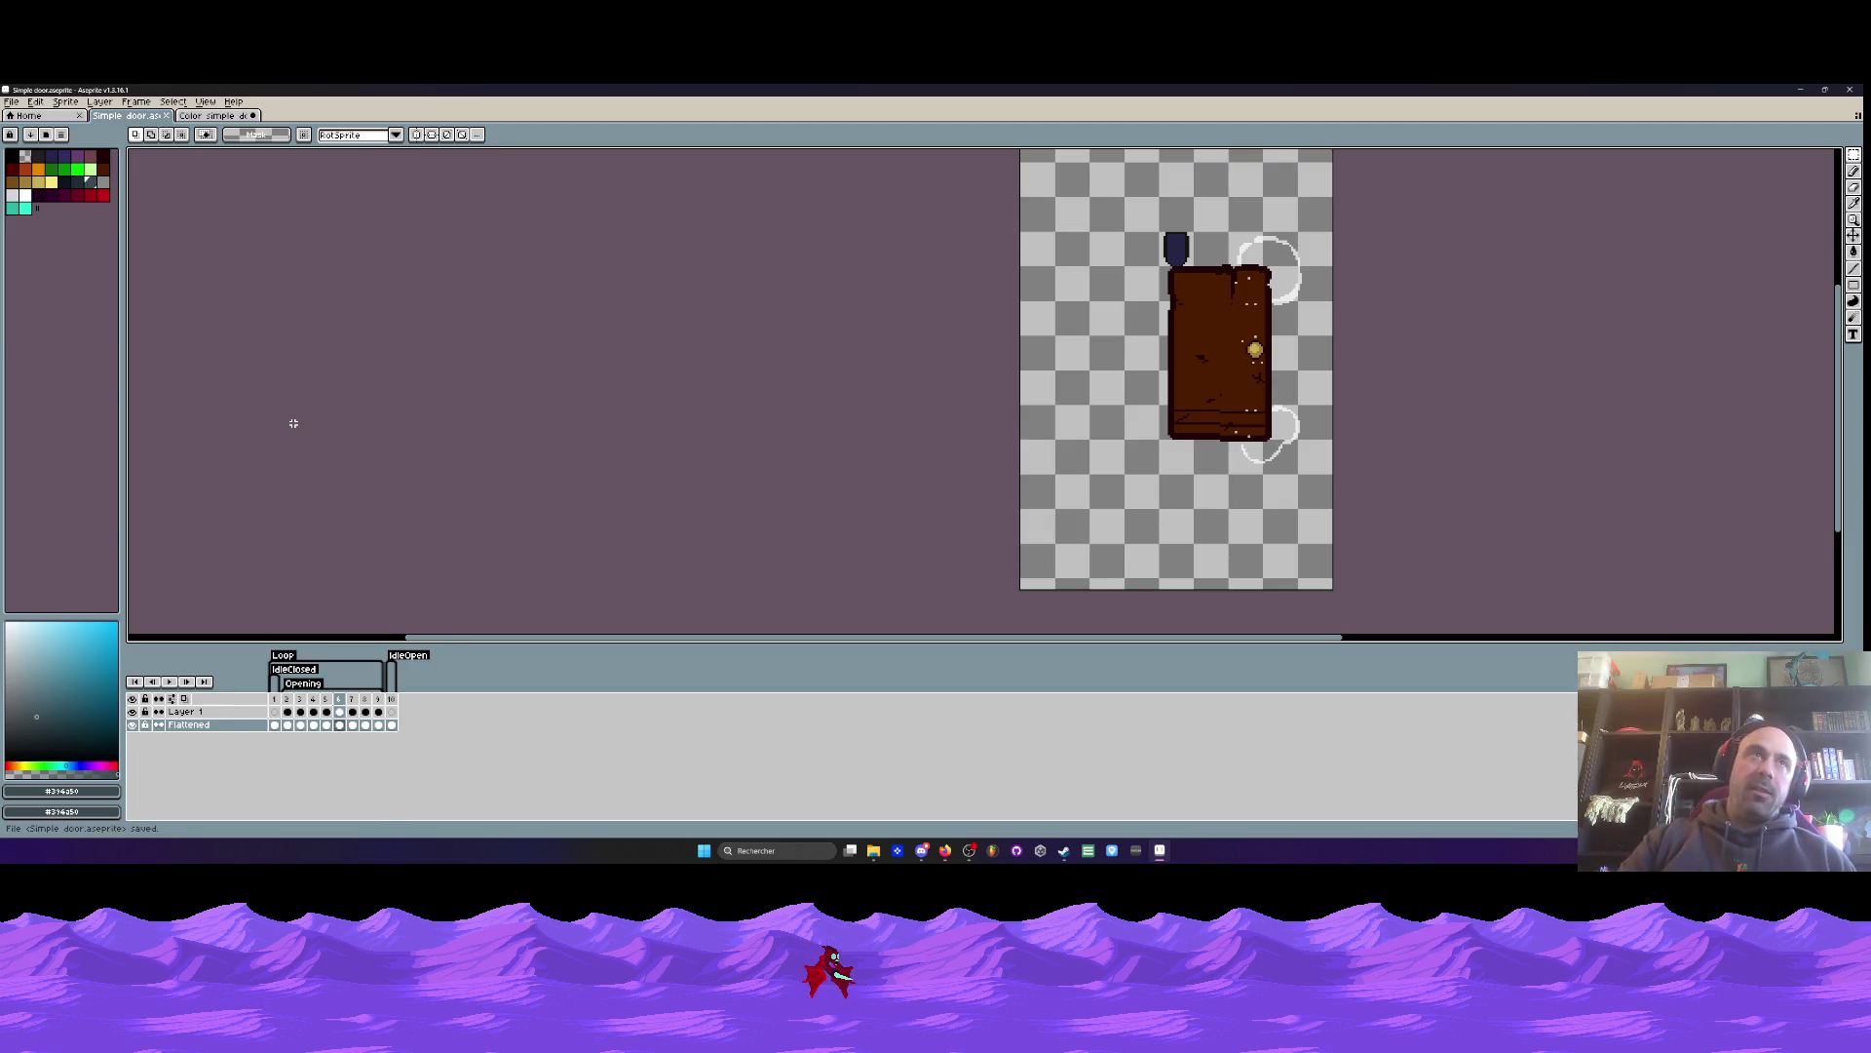
pyautogui.hotkey('ctrl', 'Tab')
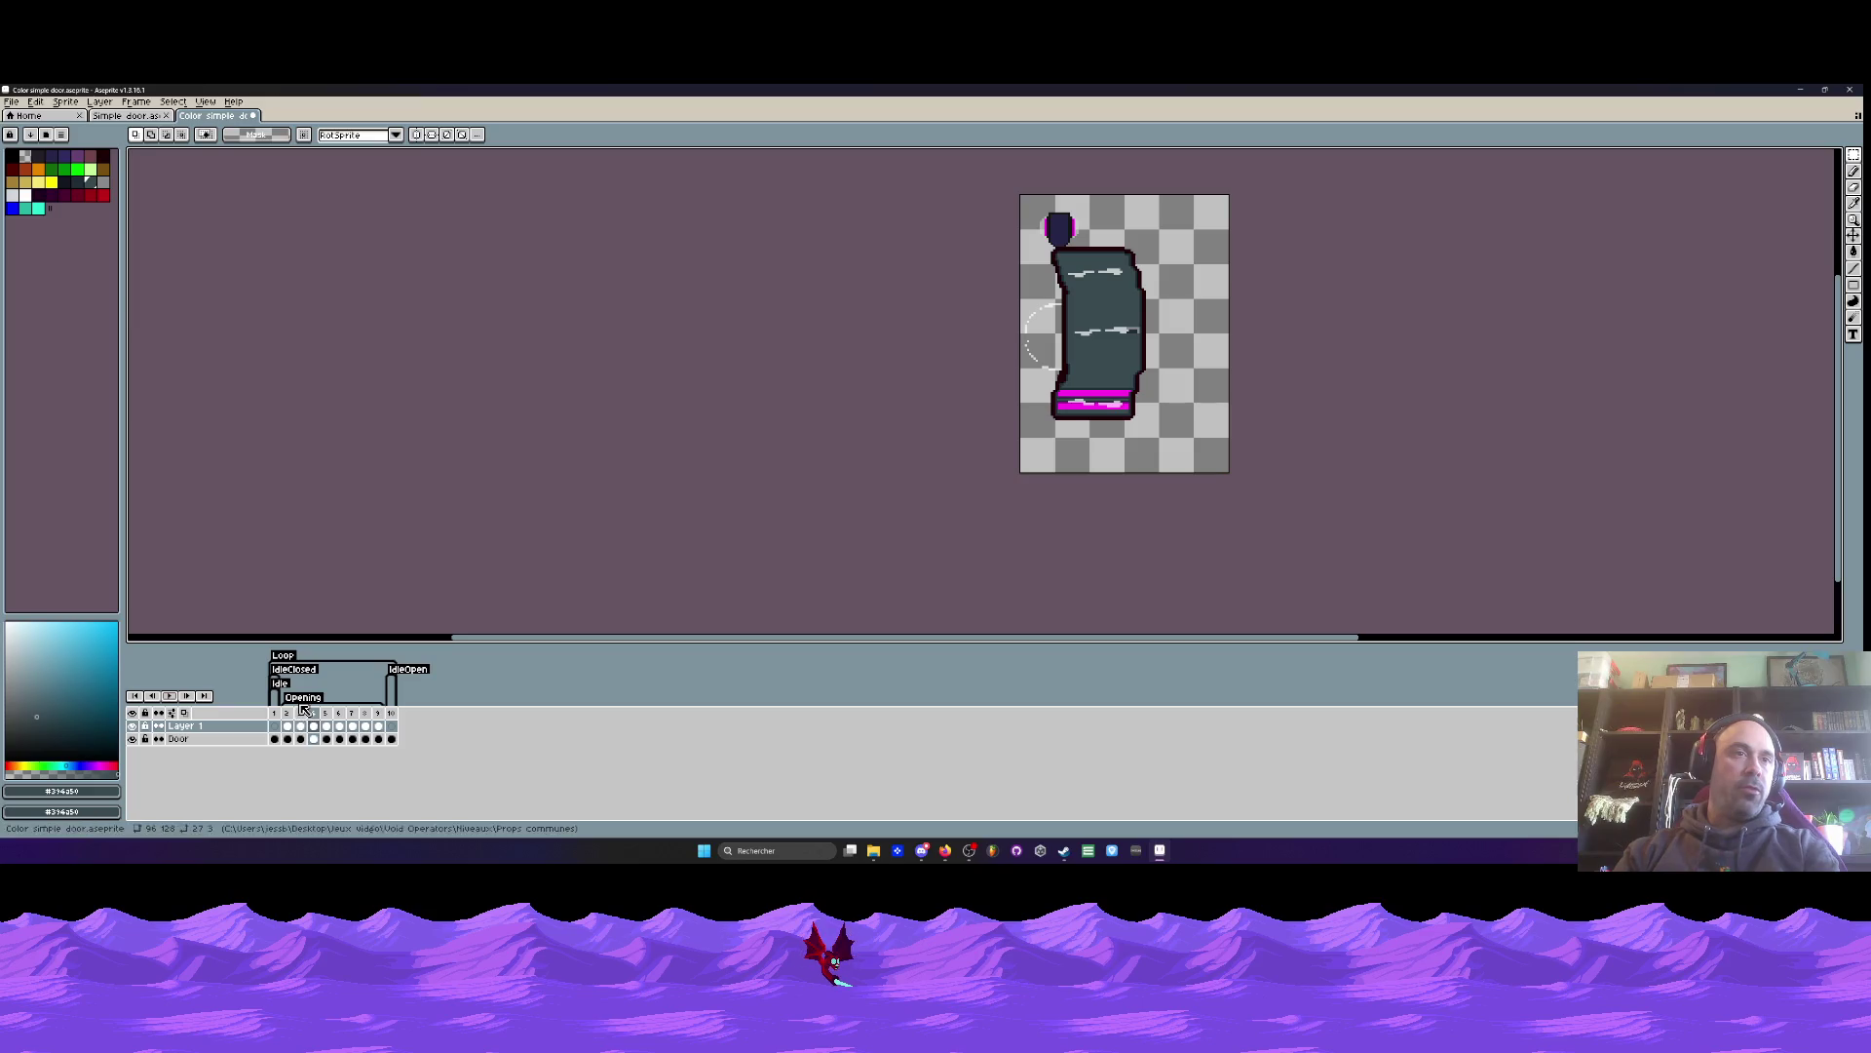
# - Set whoosh Layer 1 opacity to 55%, pick transparent colour index 0, and add a new layer
pyautogui.click(274, 712)
pyautogui.click(287, 712)
pyautogui.doubleClick(169, 728)
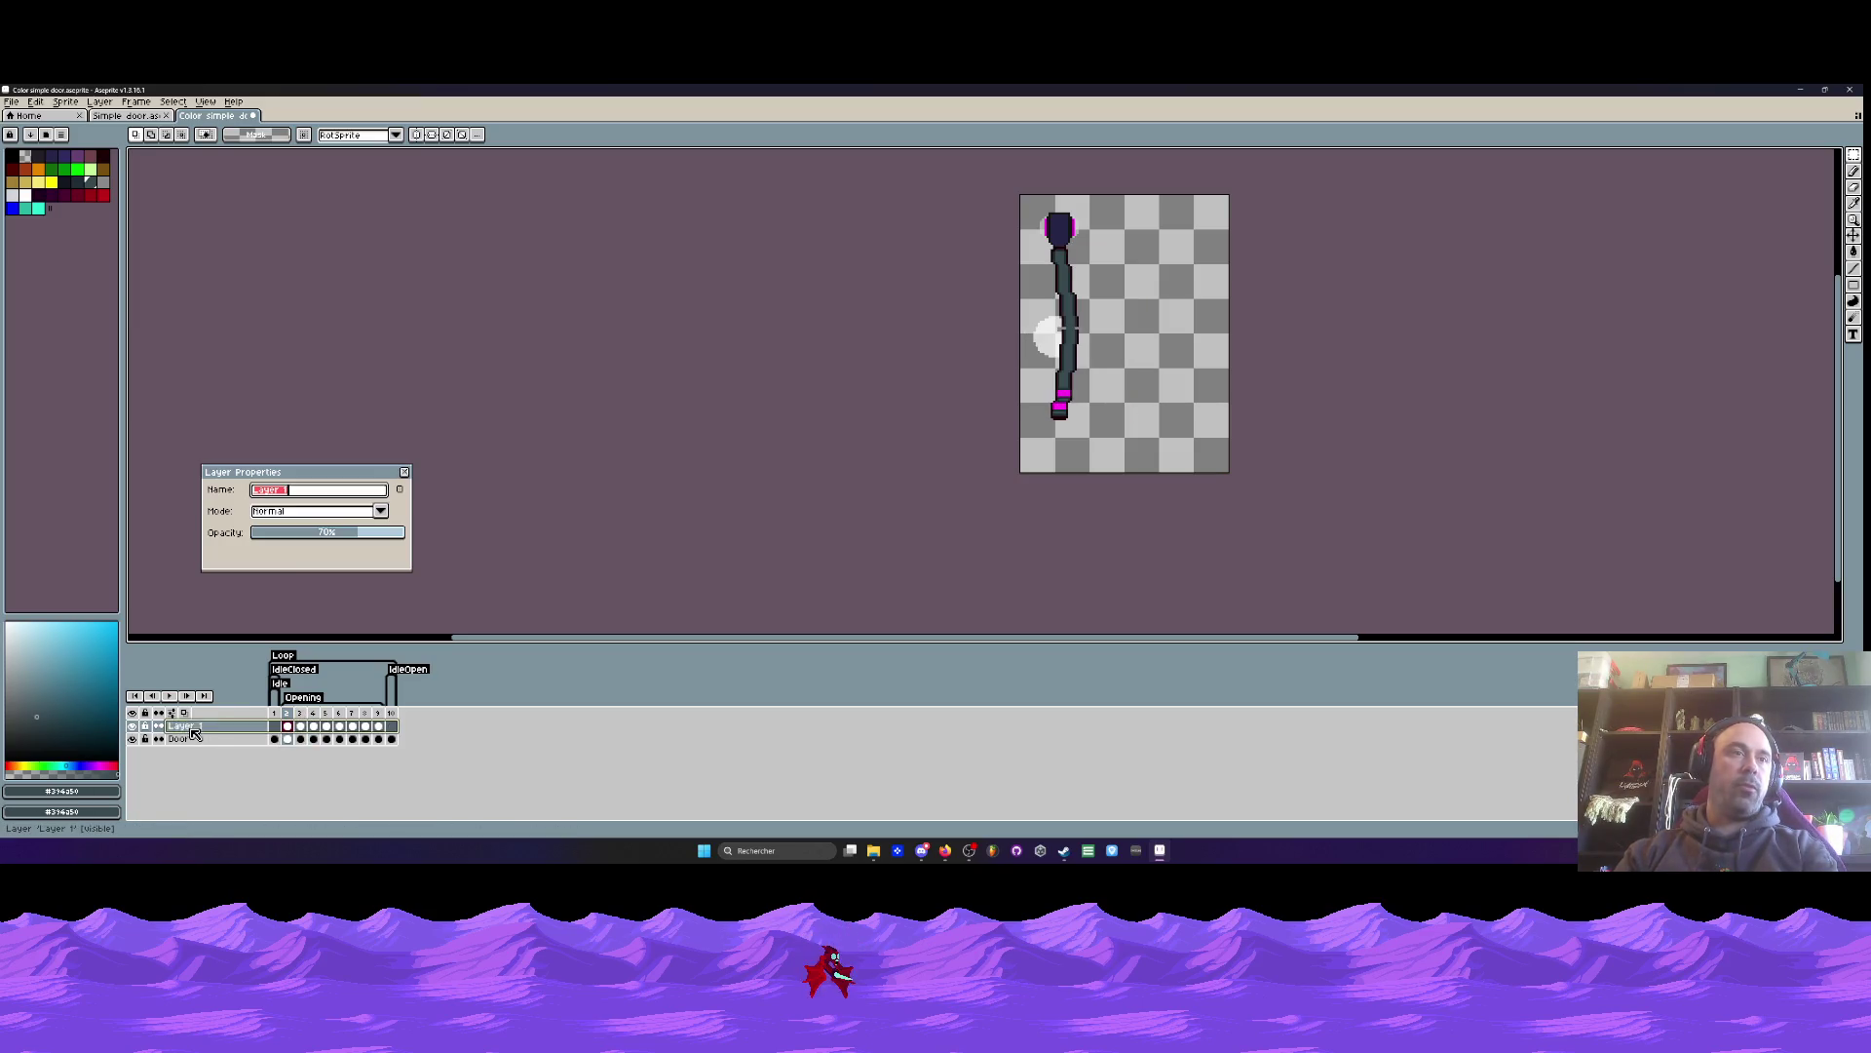
pyautogui.moveTo(356, 535); pyautogui.dragTo(337, 538)
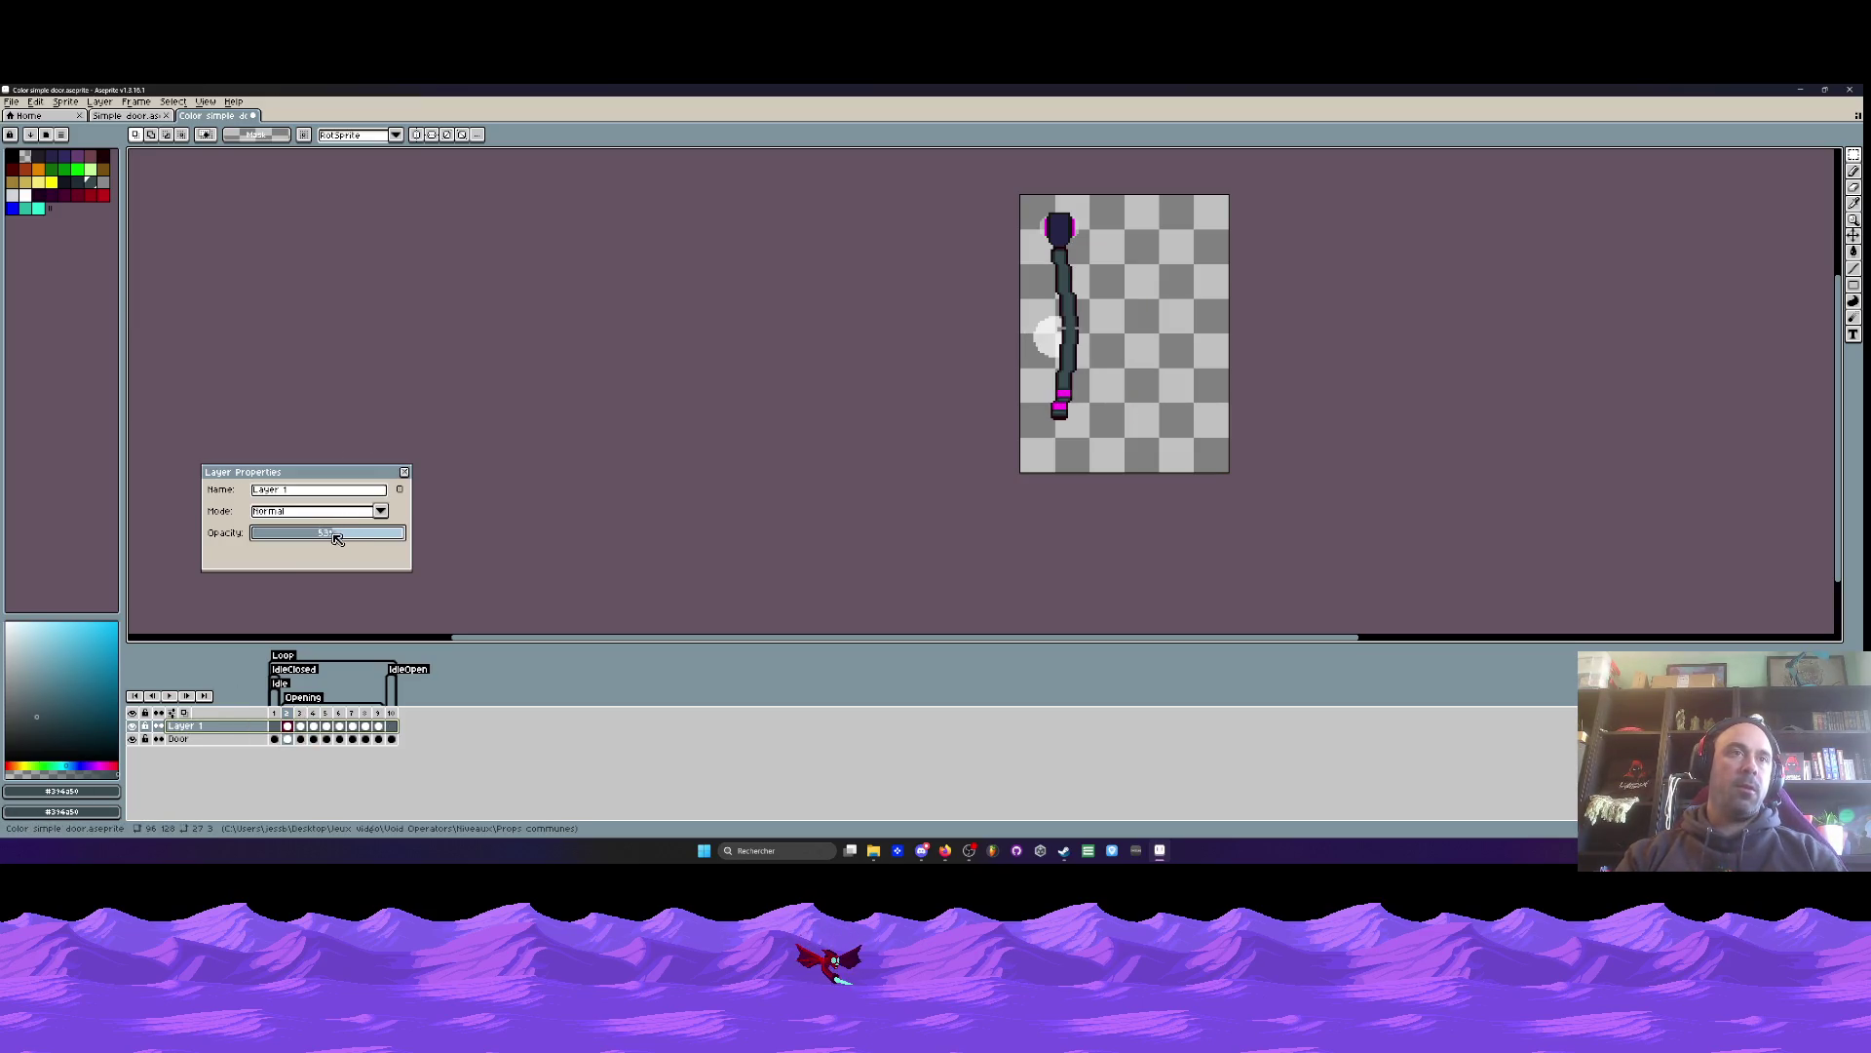
pyautogui.click(406, 474)
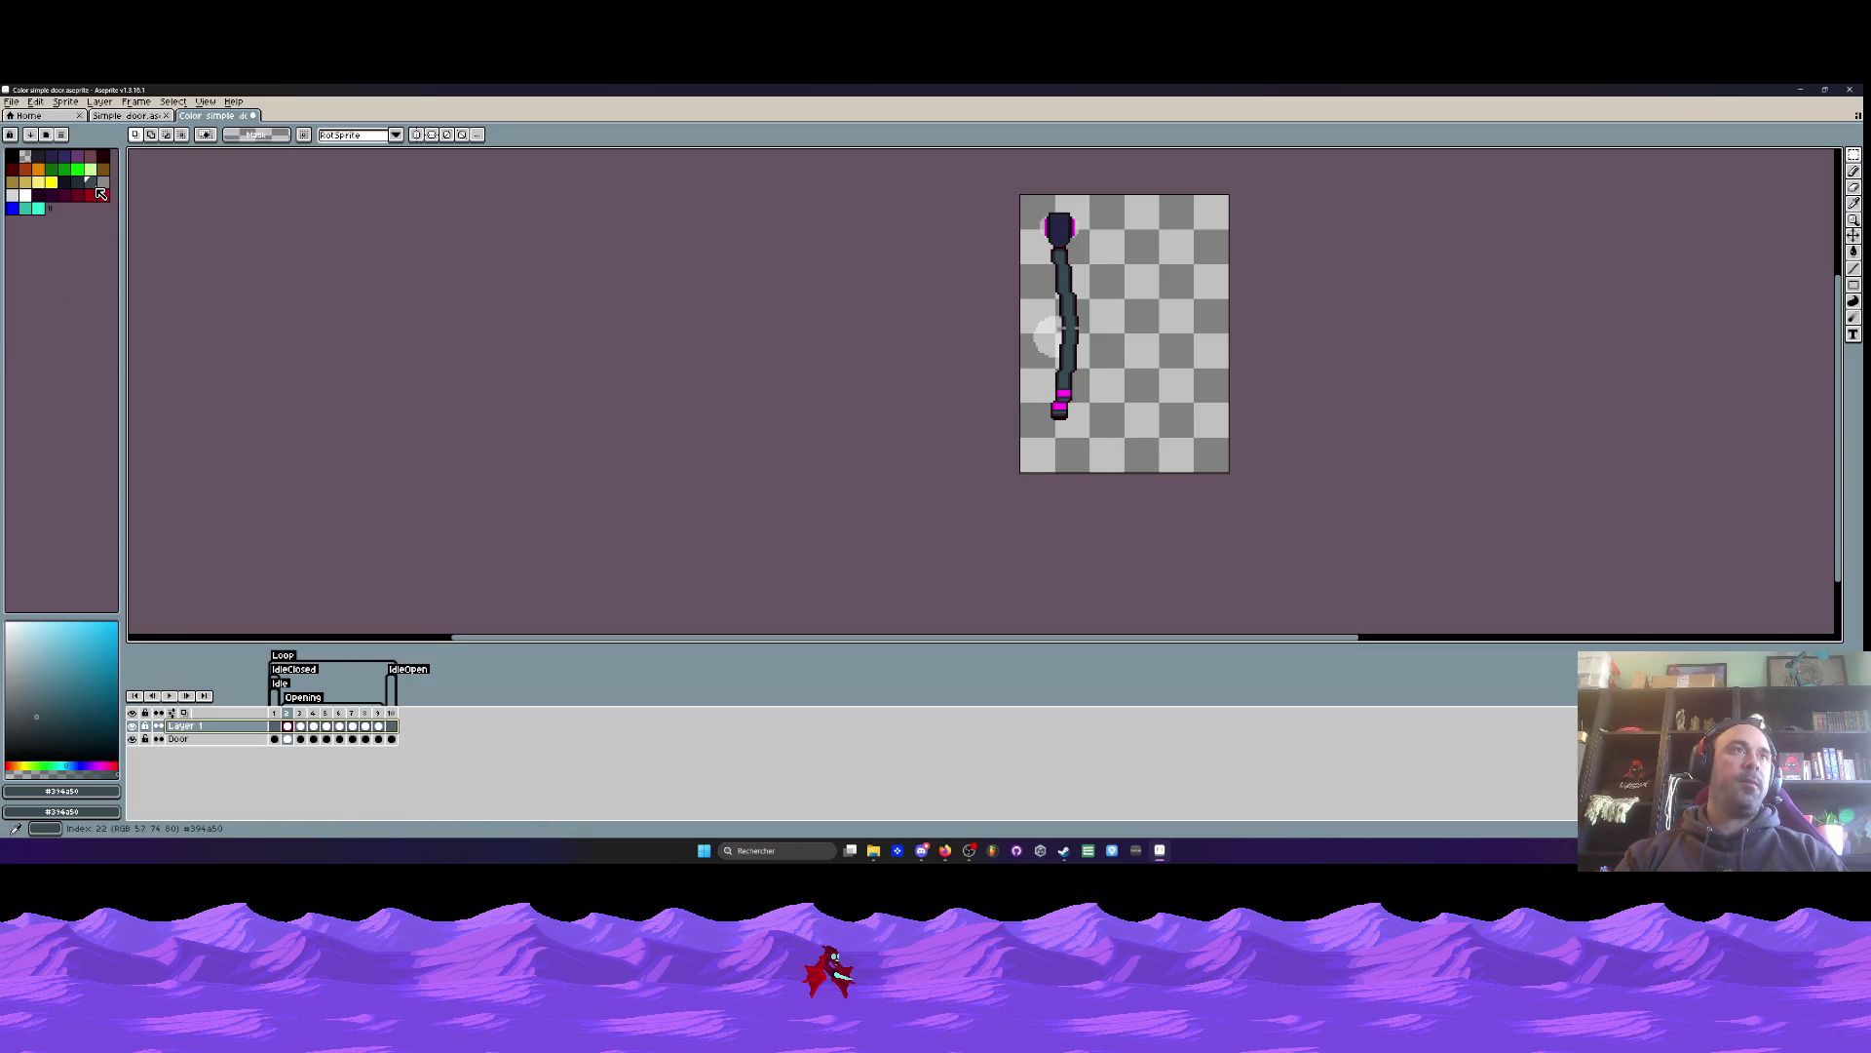
pyautogui.click(49, 248)
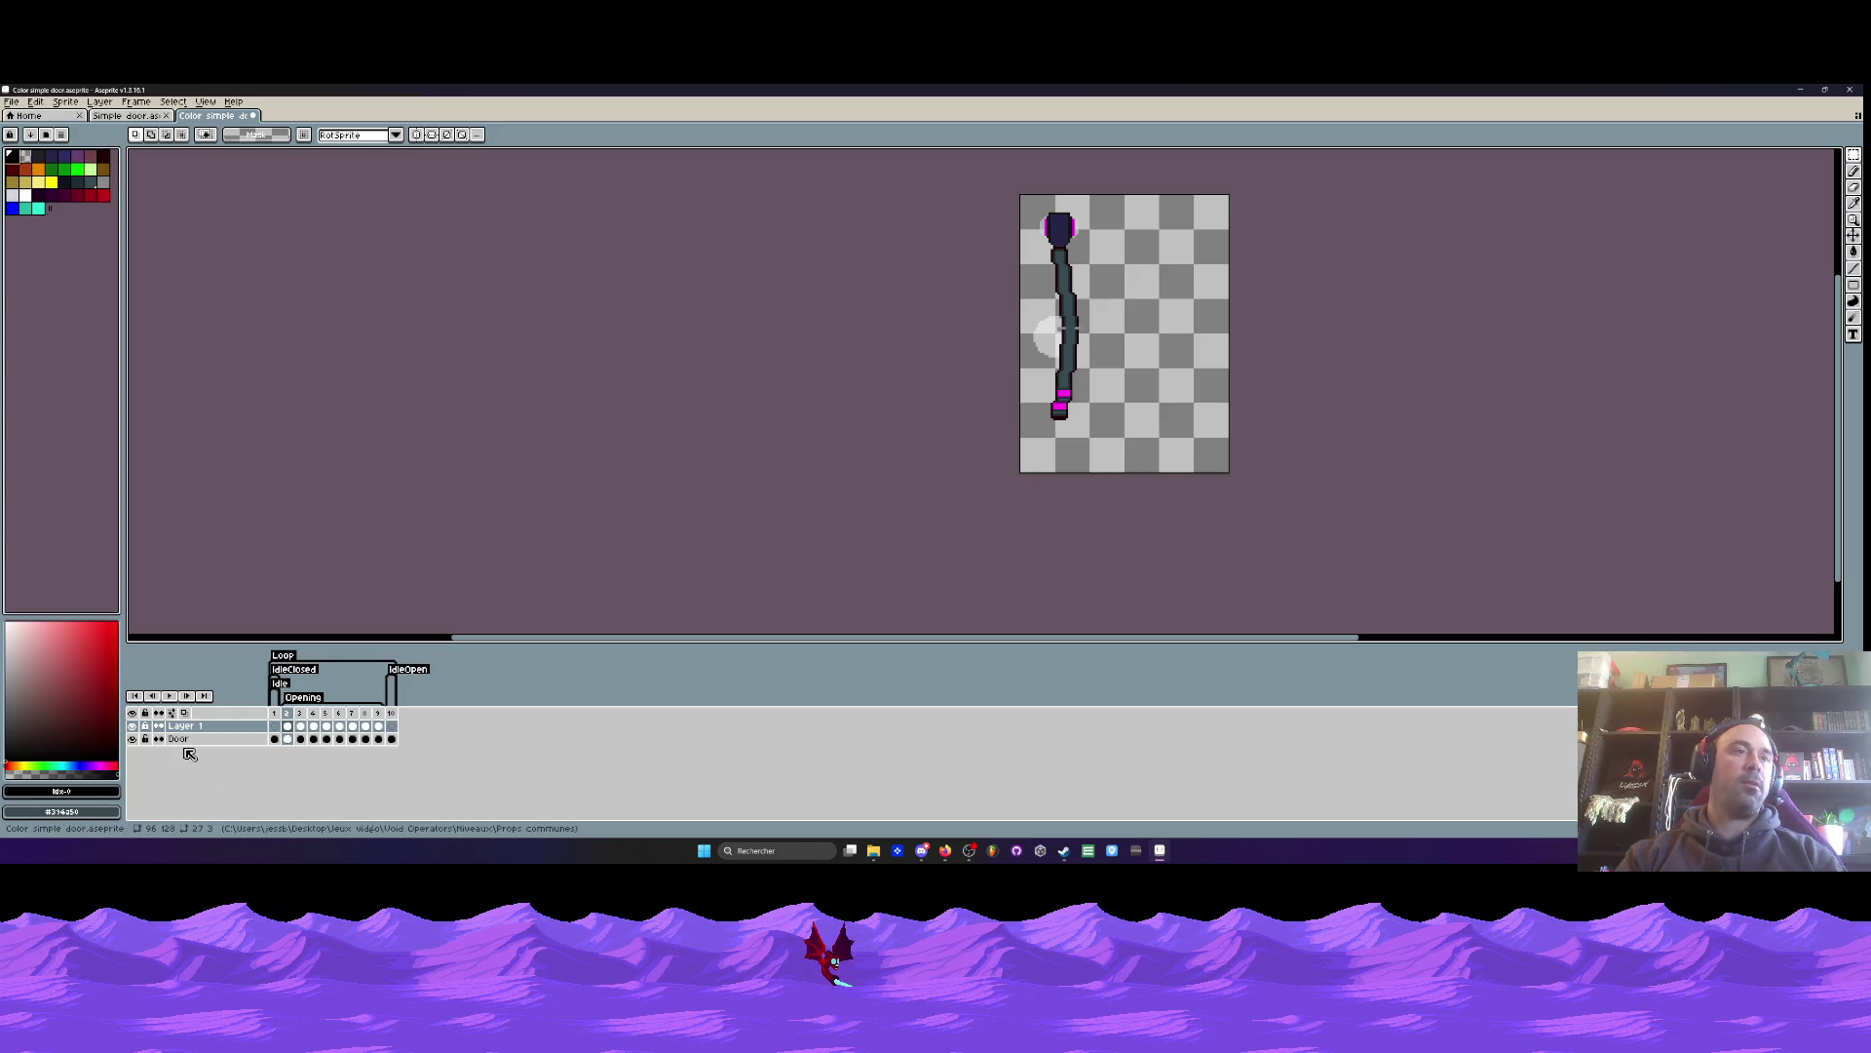
pyautogui.hotkey('shift', 'n')
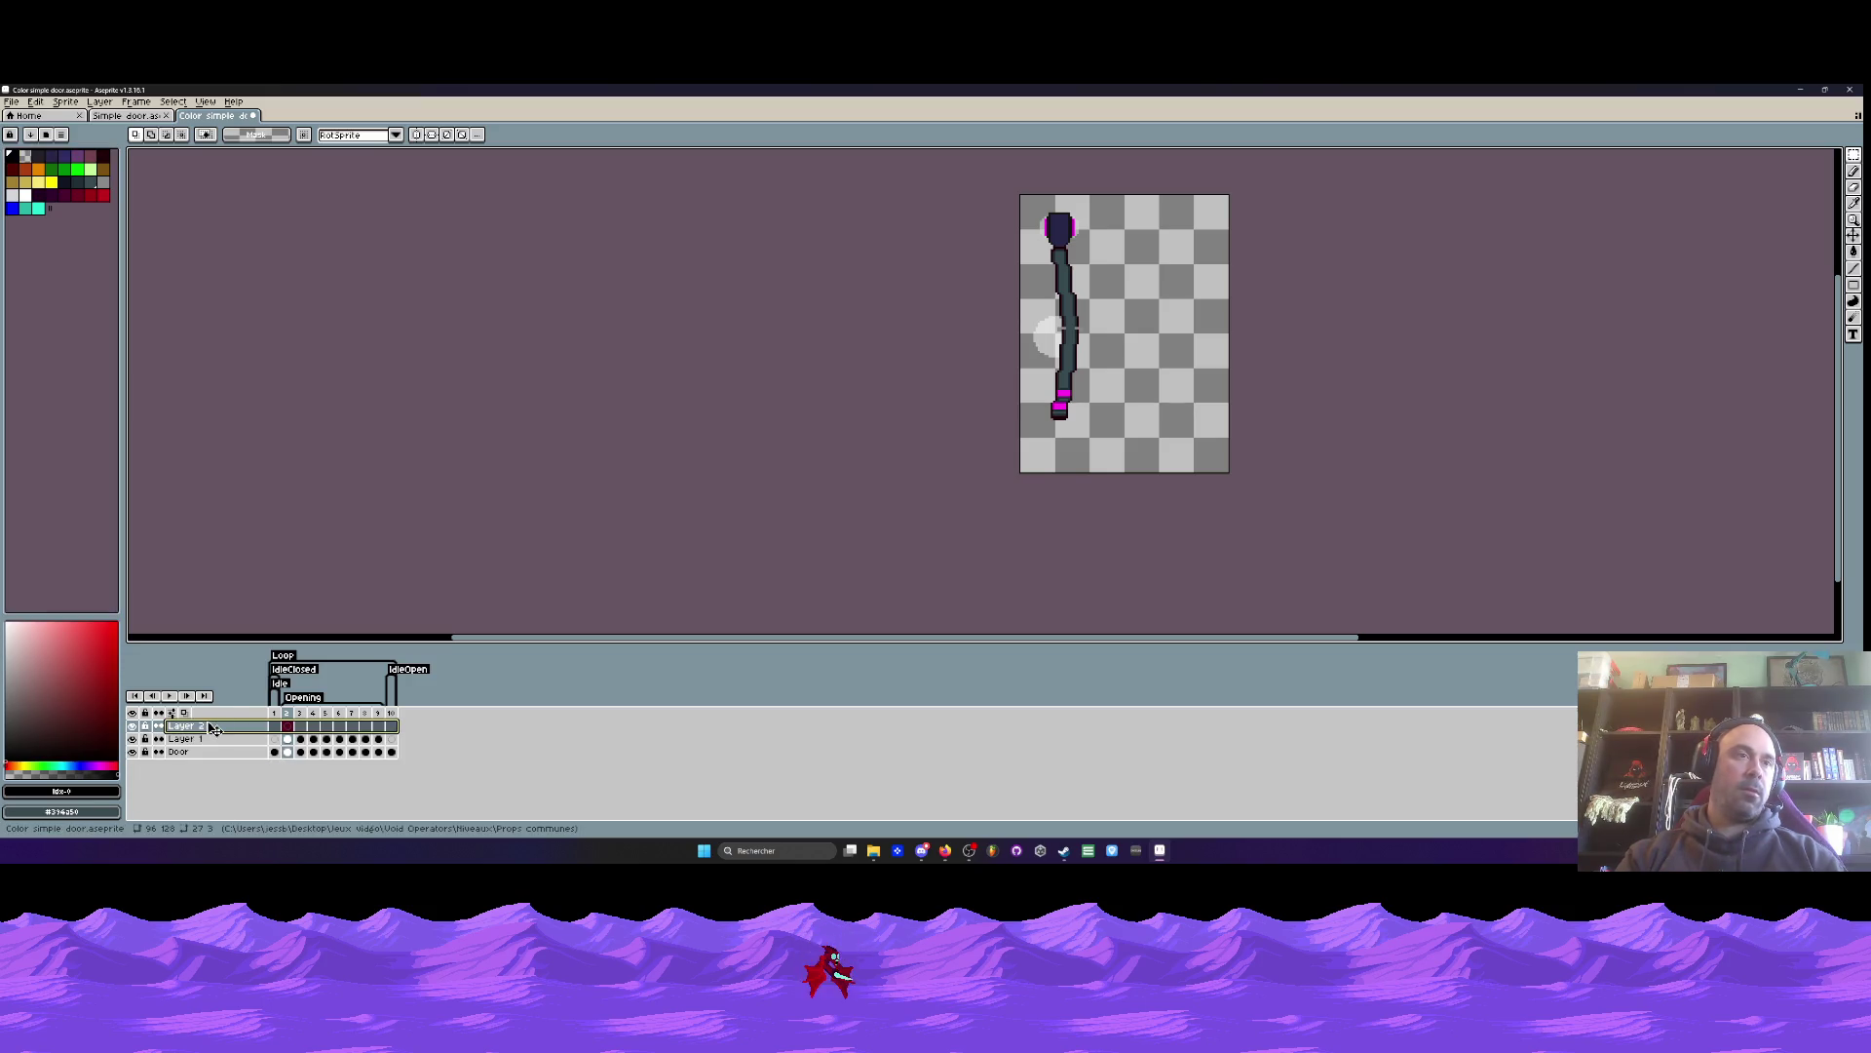
# - Move Layer 2 below Door, convert it to Background, and bucket-fill it dark teal
pyautogui.moveTo(213, 729); pyautogui.dragTo(208, 758)
pyautogui.rightClick(207, 755)
pyautogui.moveTo(268, 778)
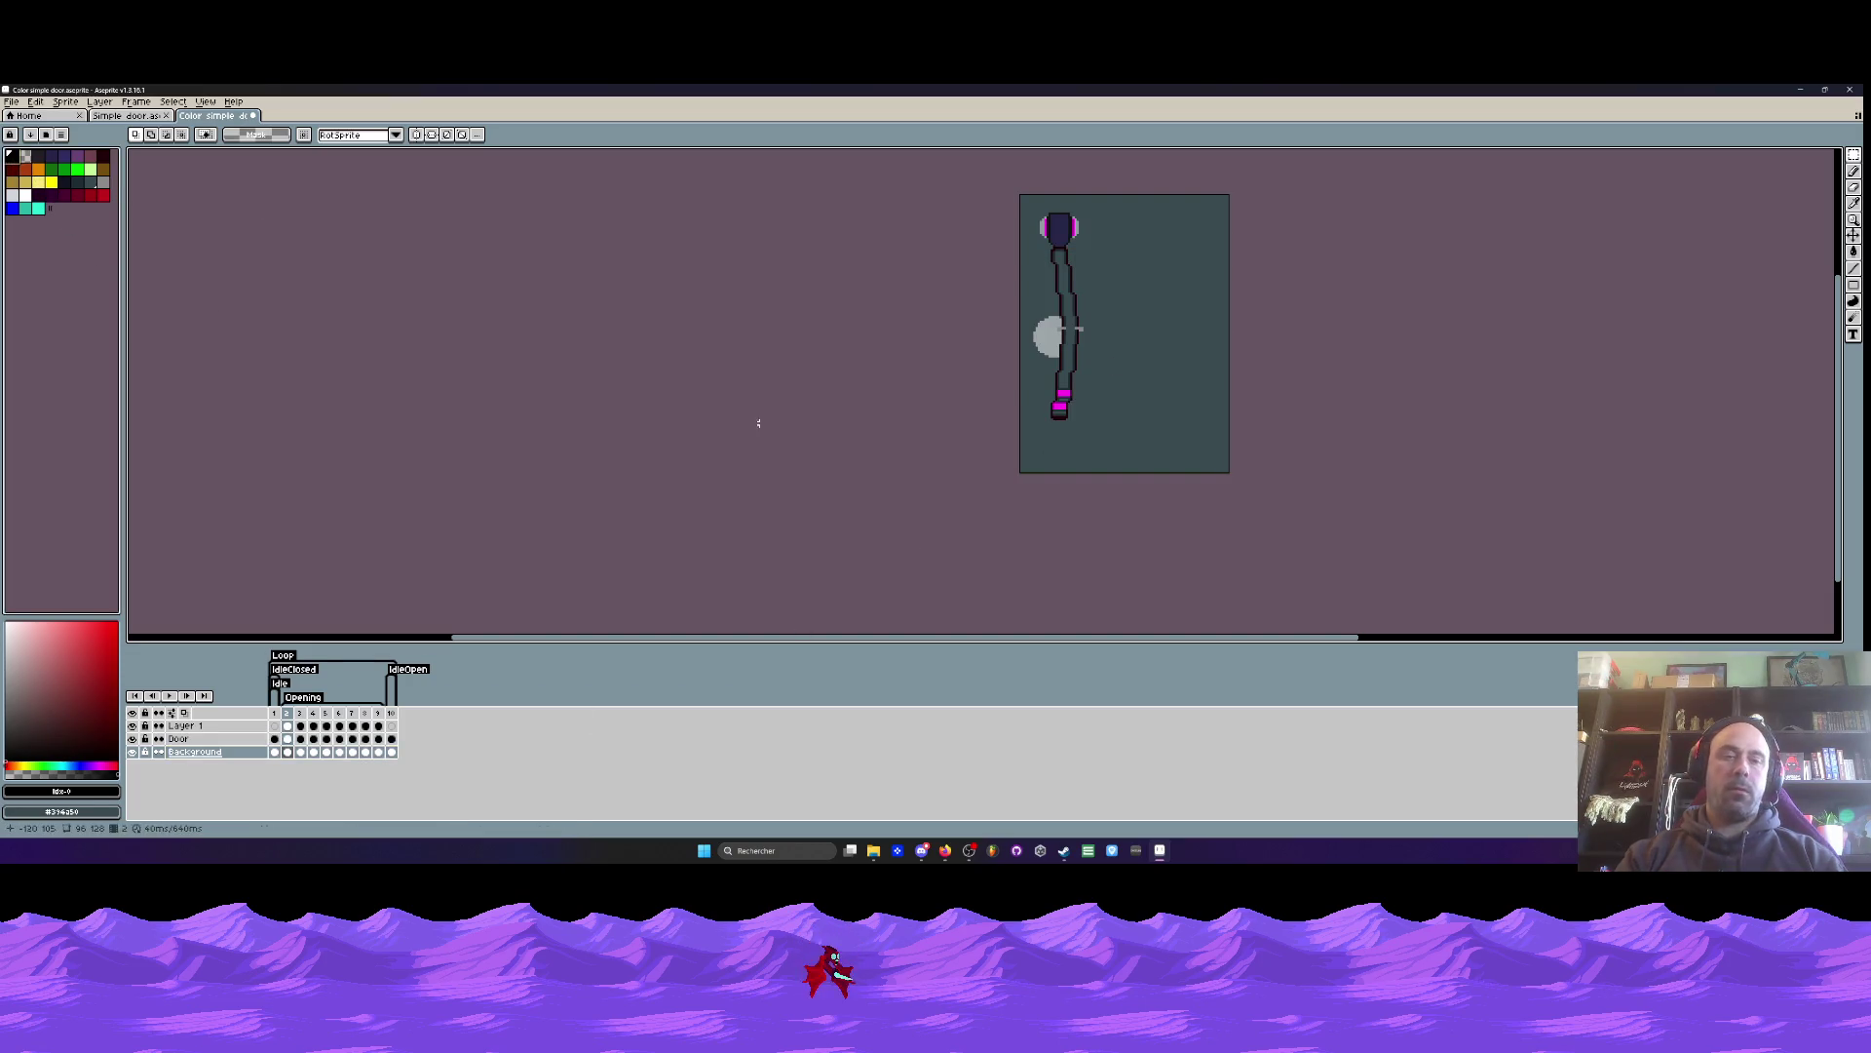
pyautogui.press('g')
pyautogui.click(1128, 346)
pyautogui.click(1021, 467)
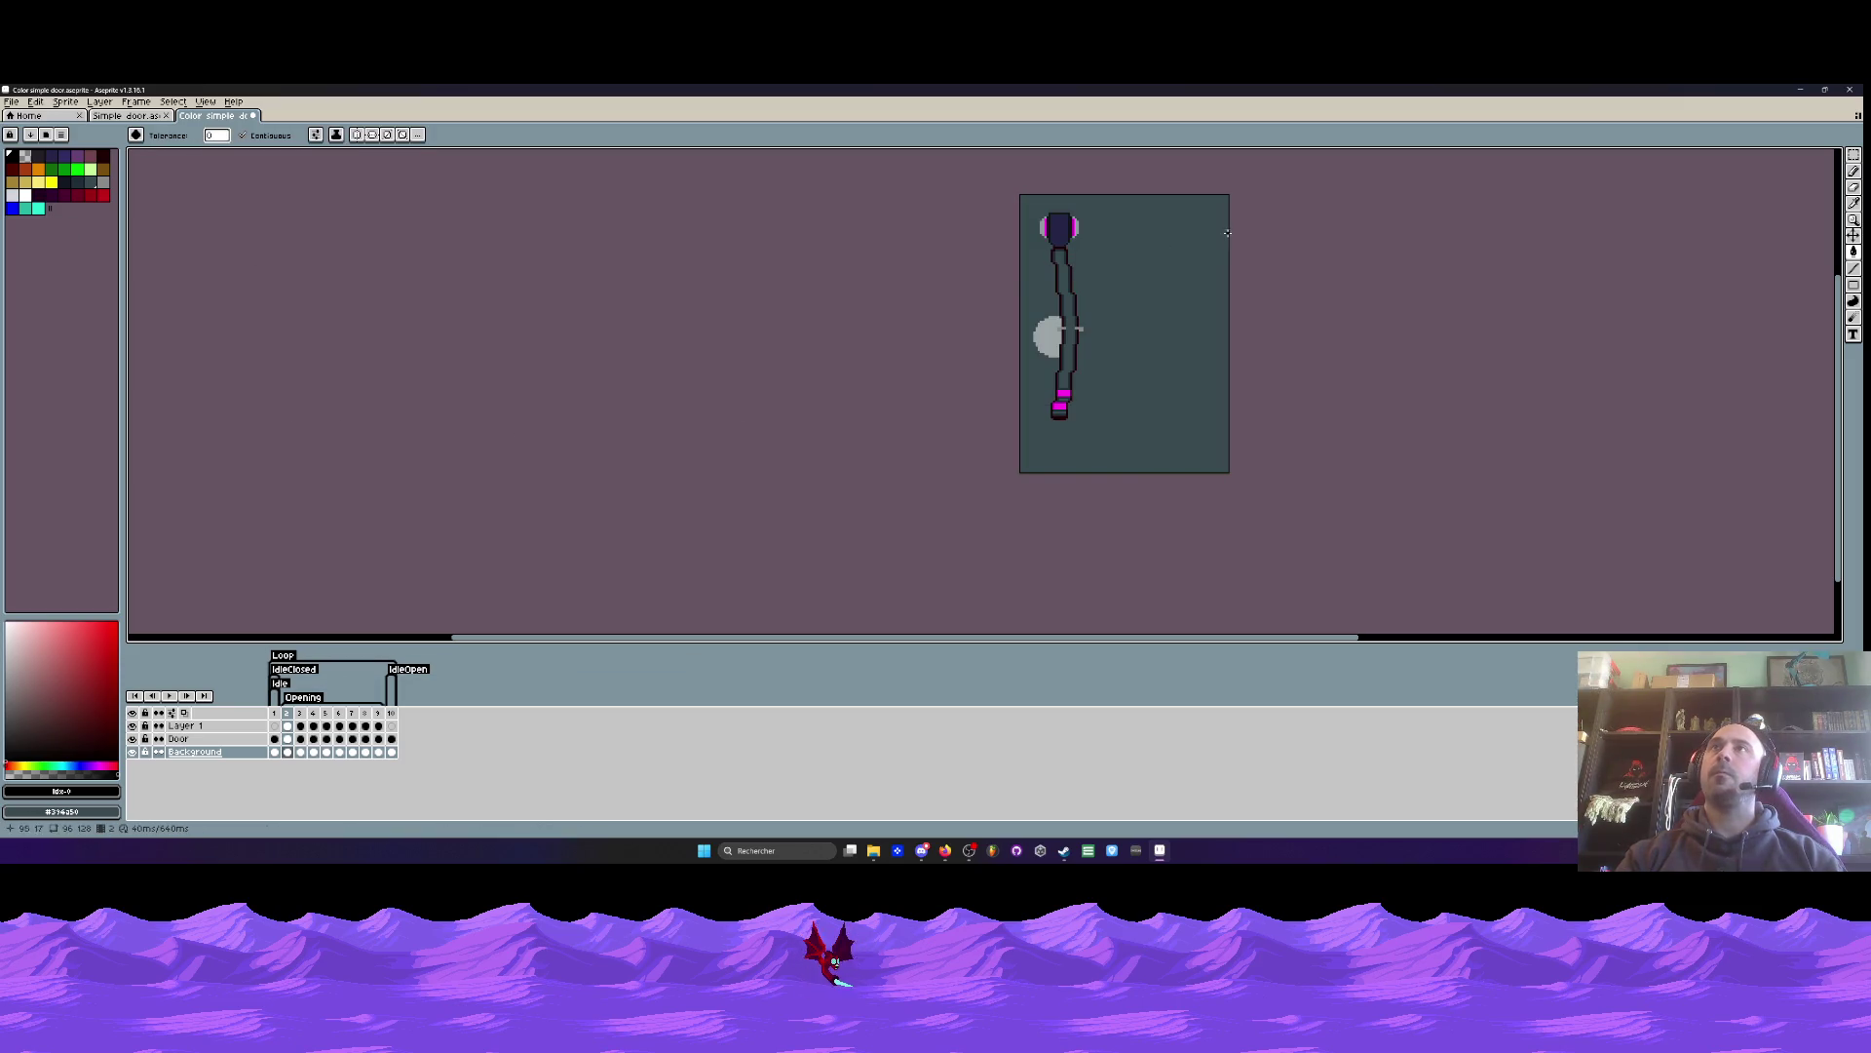
# - Play the door animation from frame 2 over the new teal background
pyautogui.click(274, 751)
pyautogui.click(288, 751)
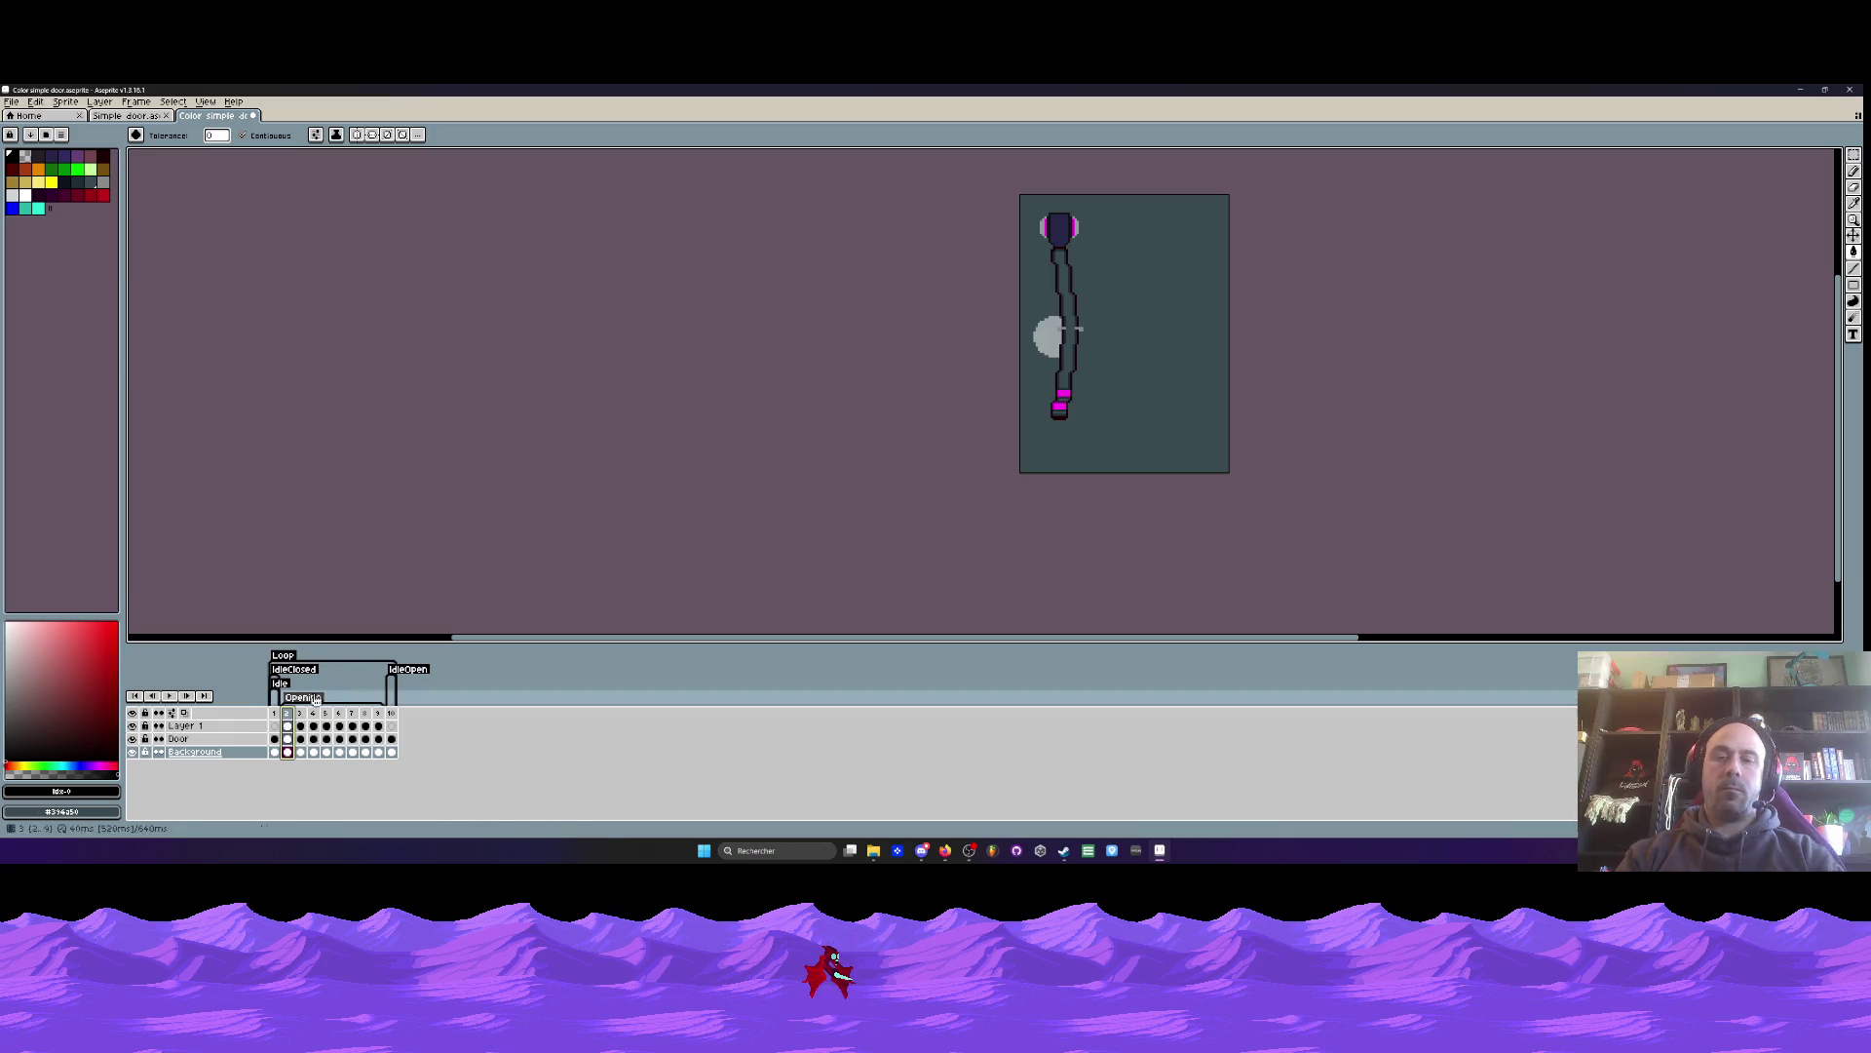
pyautogui.press('Return')
pyautogui.scroll(1, 1232, 320)
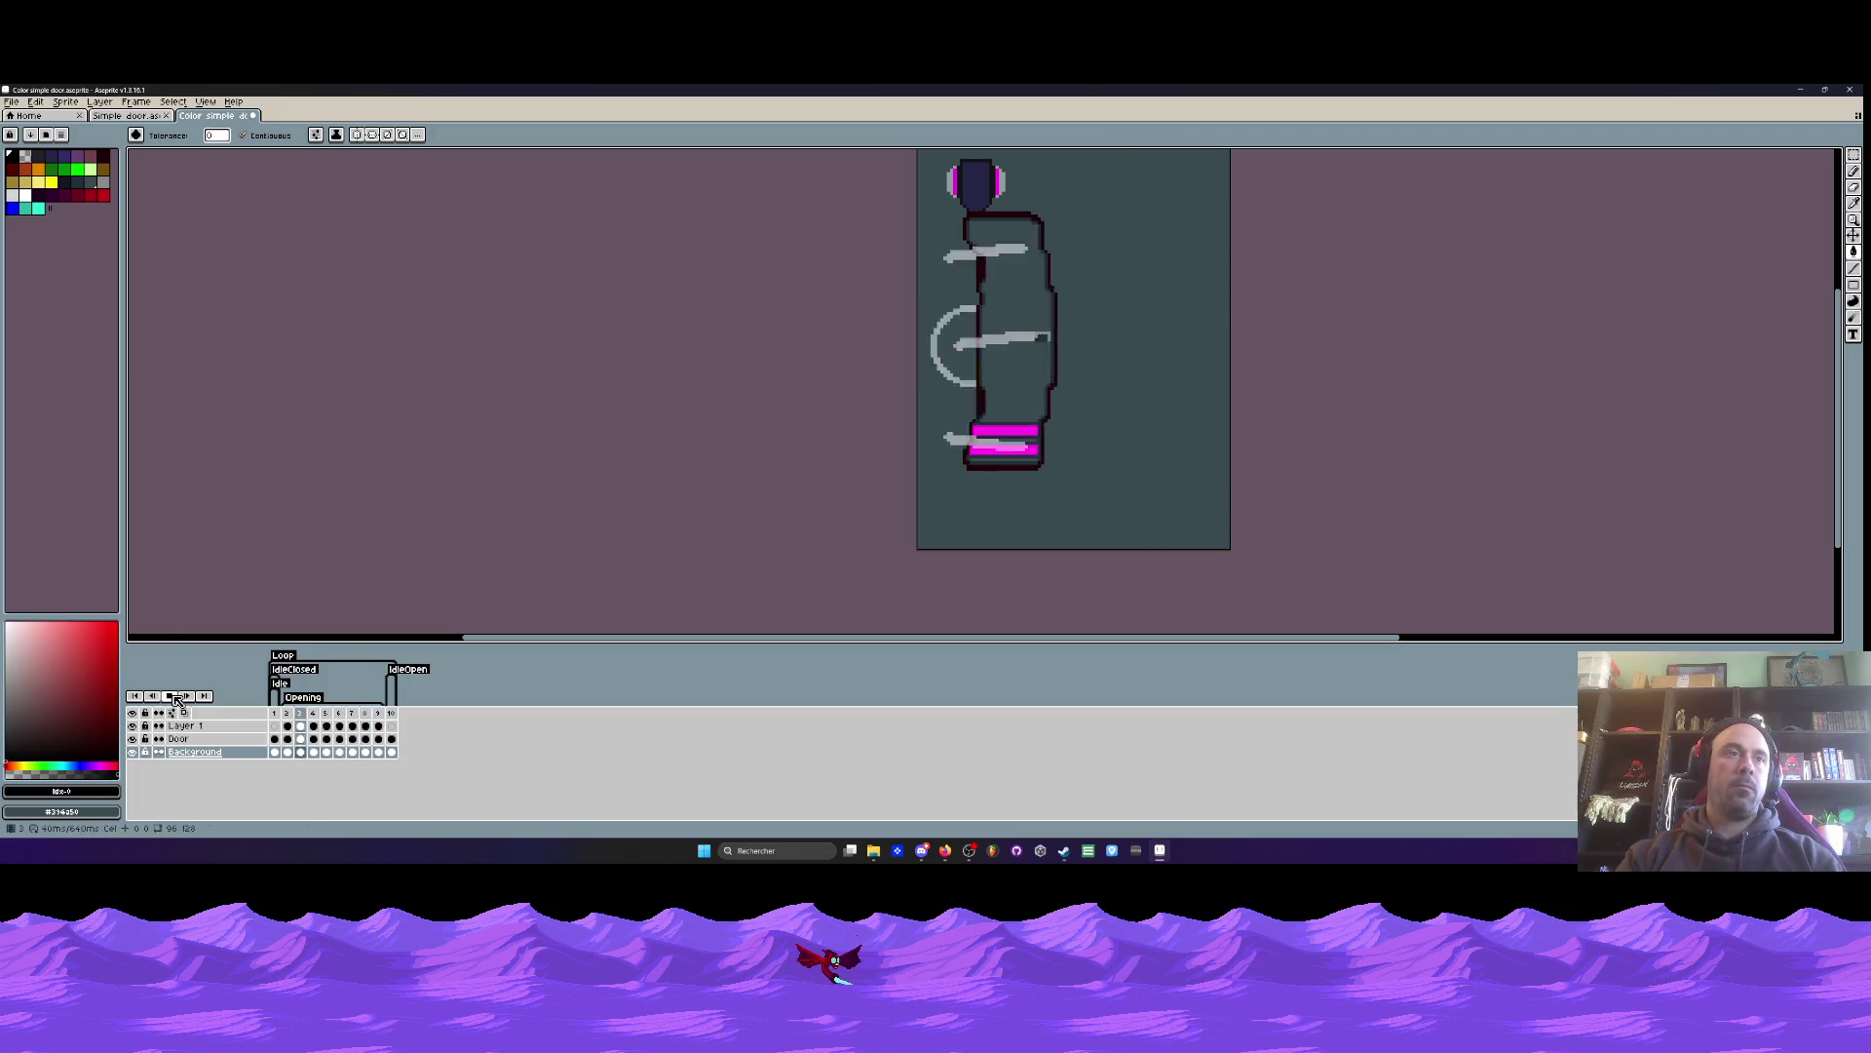
# - Refill the background with grey and play the door animation
pyautogui.click(176, 699)
pyautogui.click(104, 183)
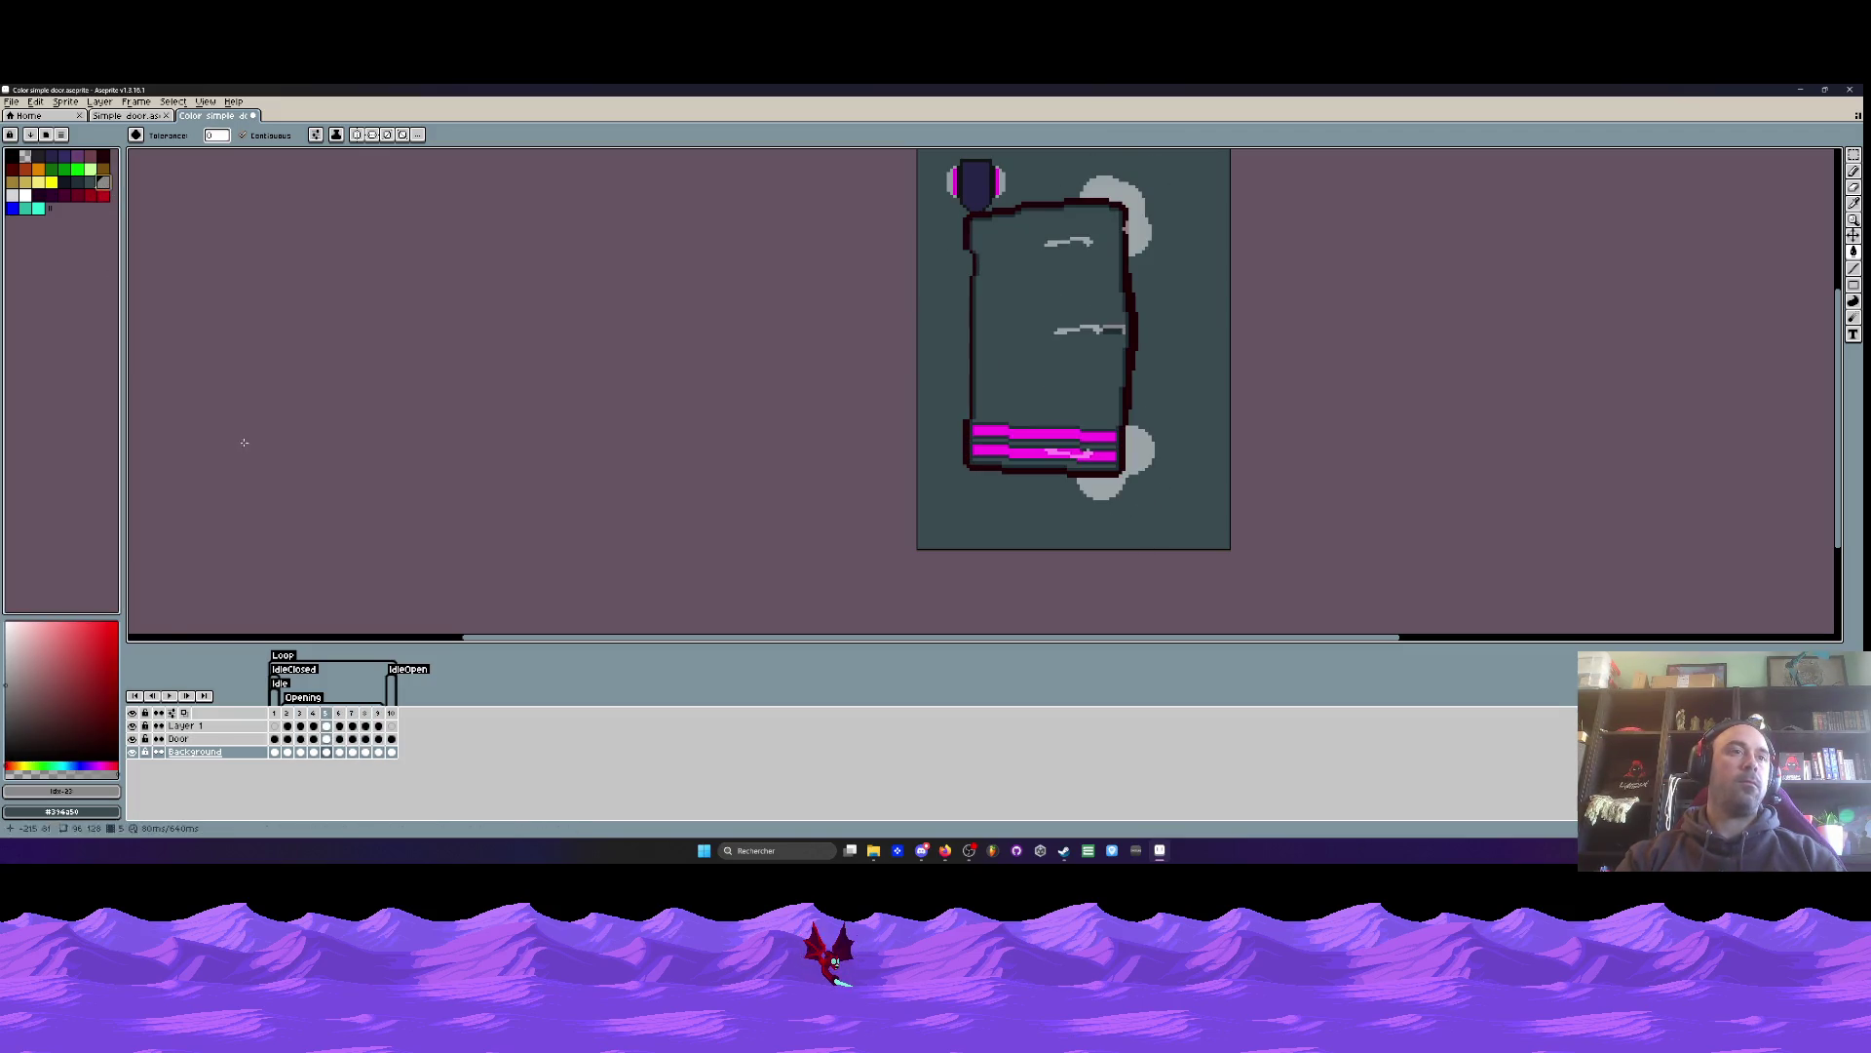
pyautogui.click(275, 752)
pyautogui.click(964, 537)
pyautogui.press('Return')
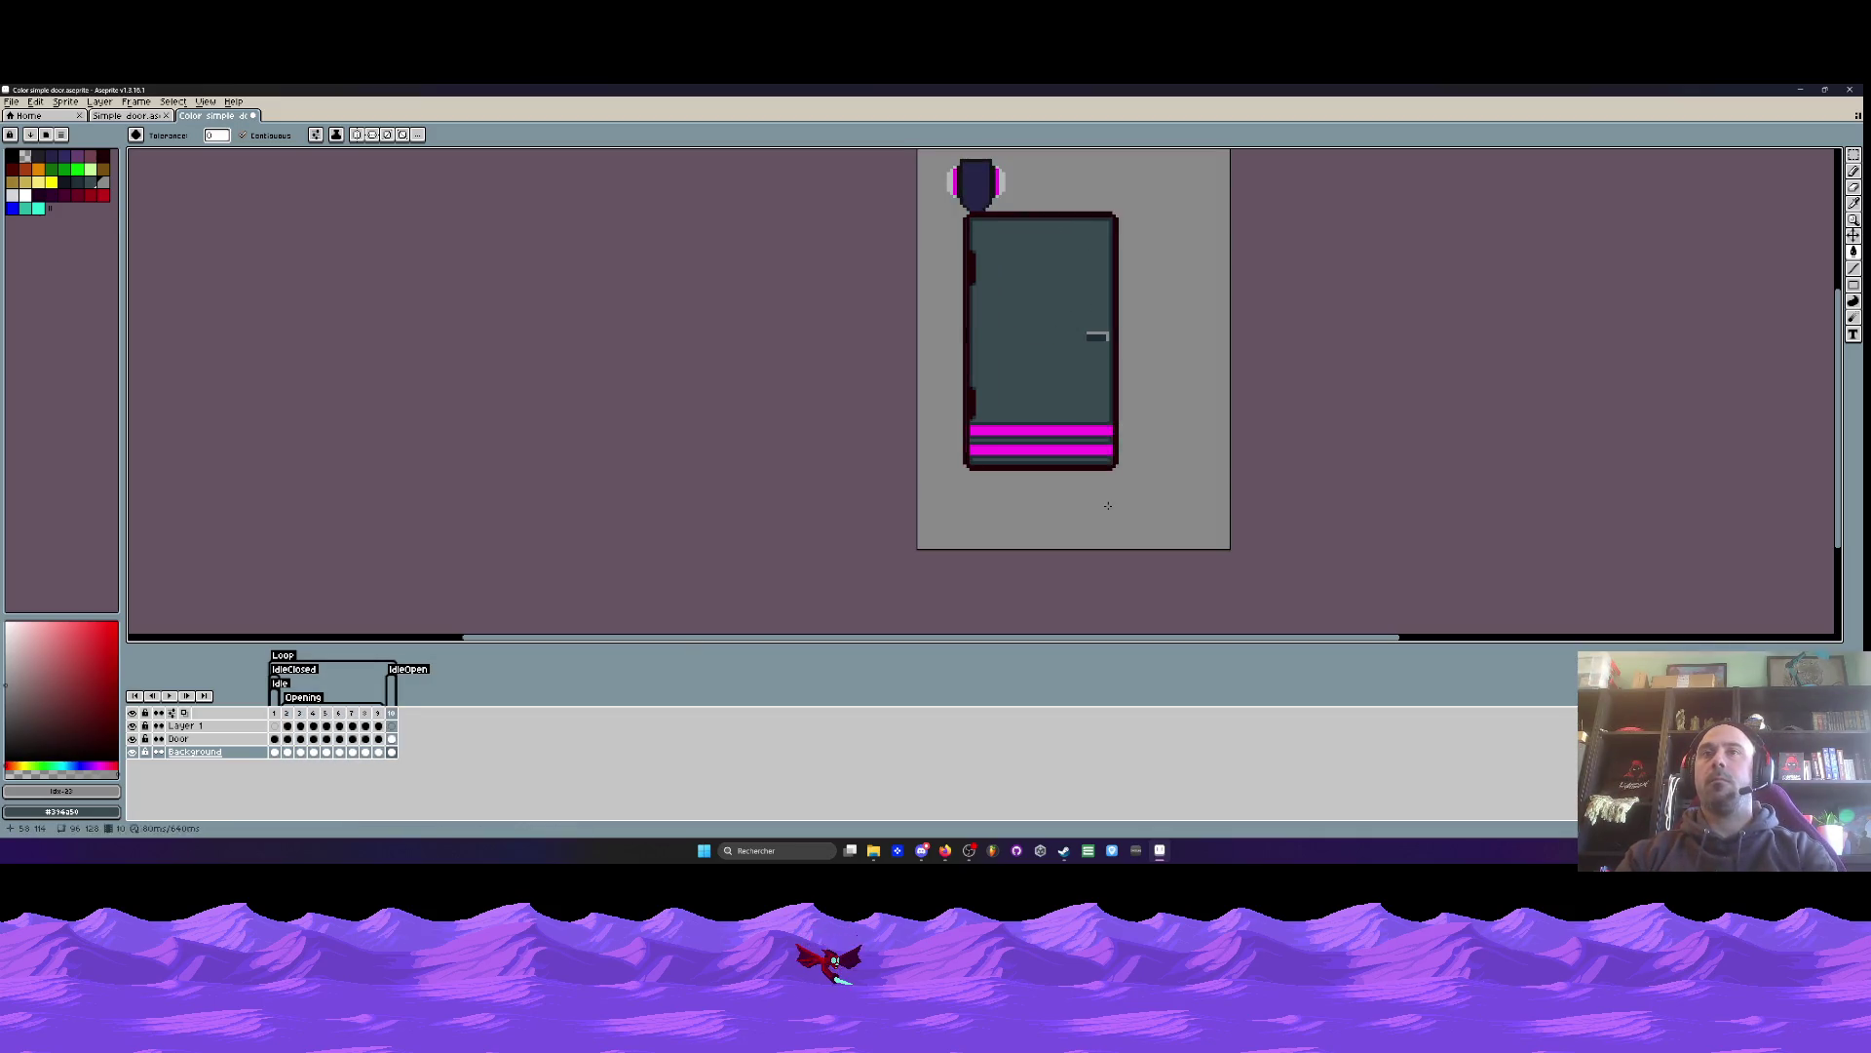
# - Stop on the open door, check the Door layer properties, and show the effect layer again
pyautogui.click(290, 718)
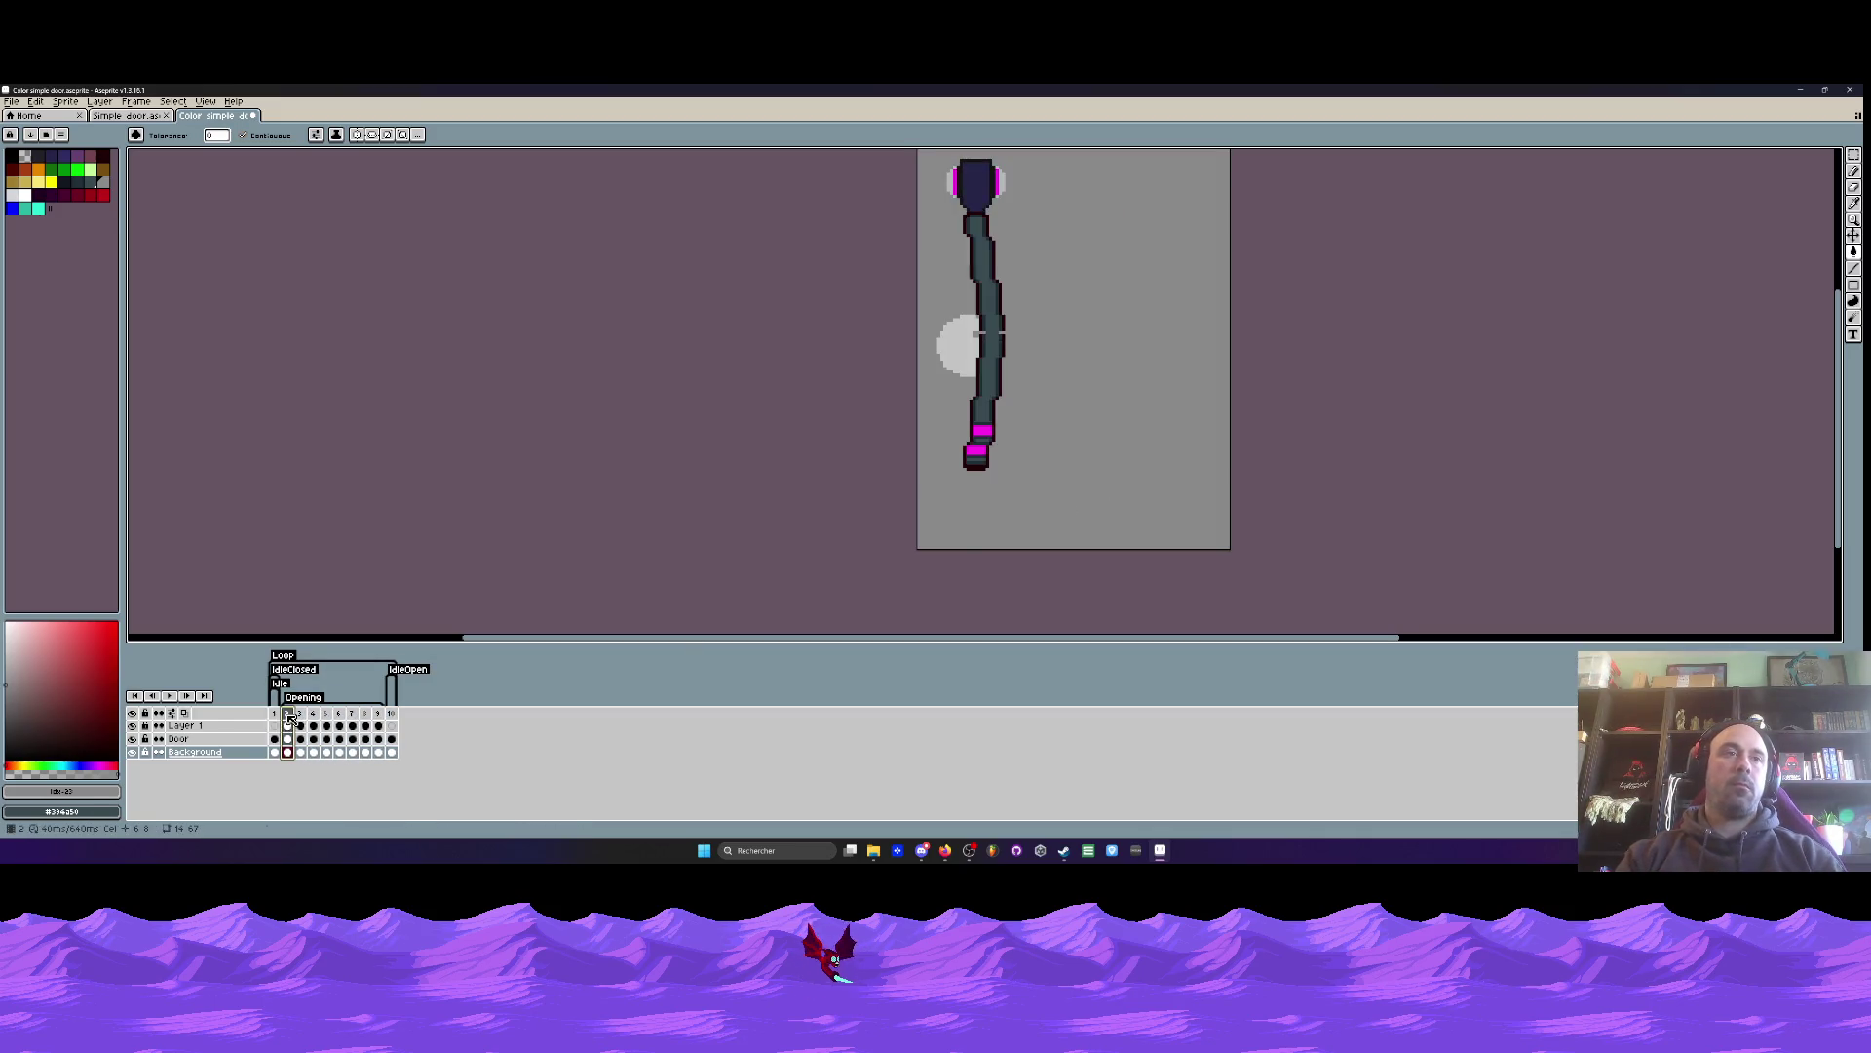
pyautogui.click(165, 695)
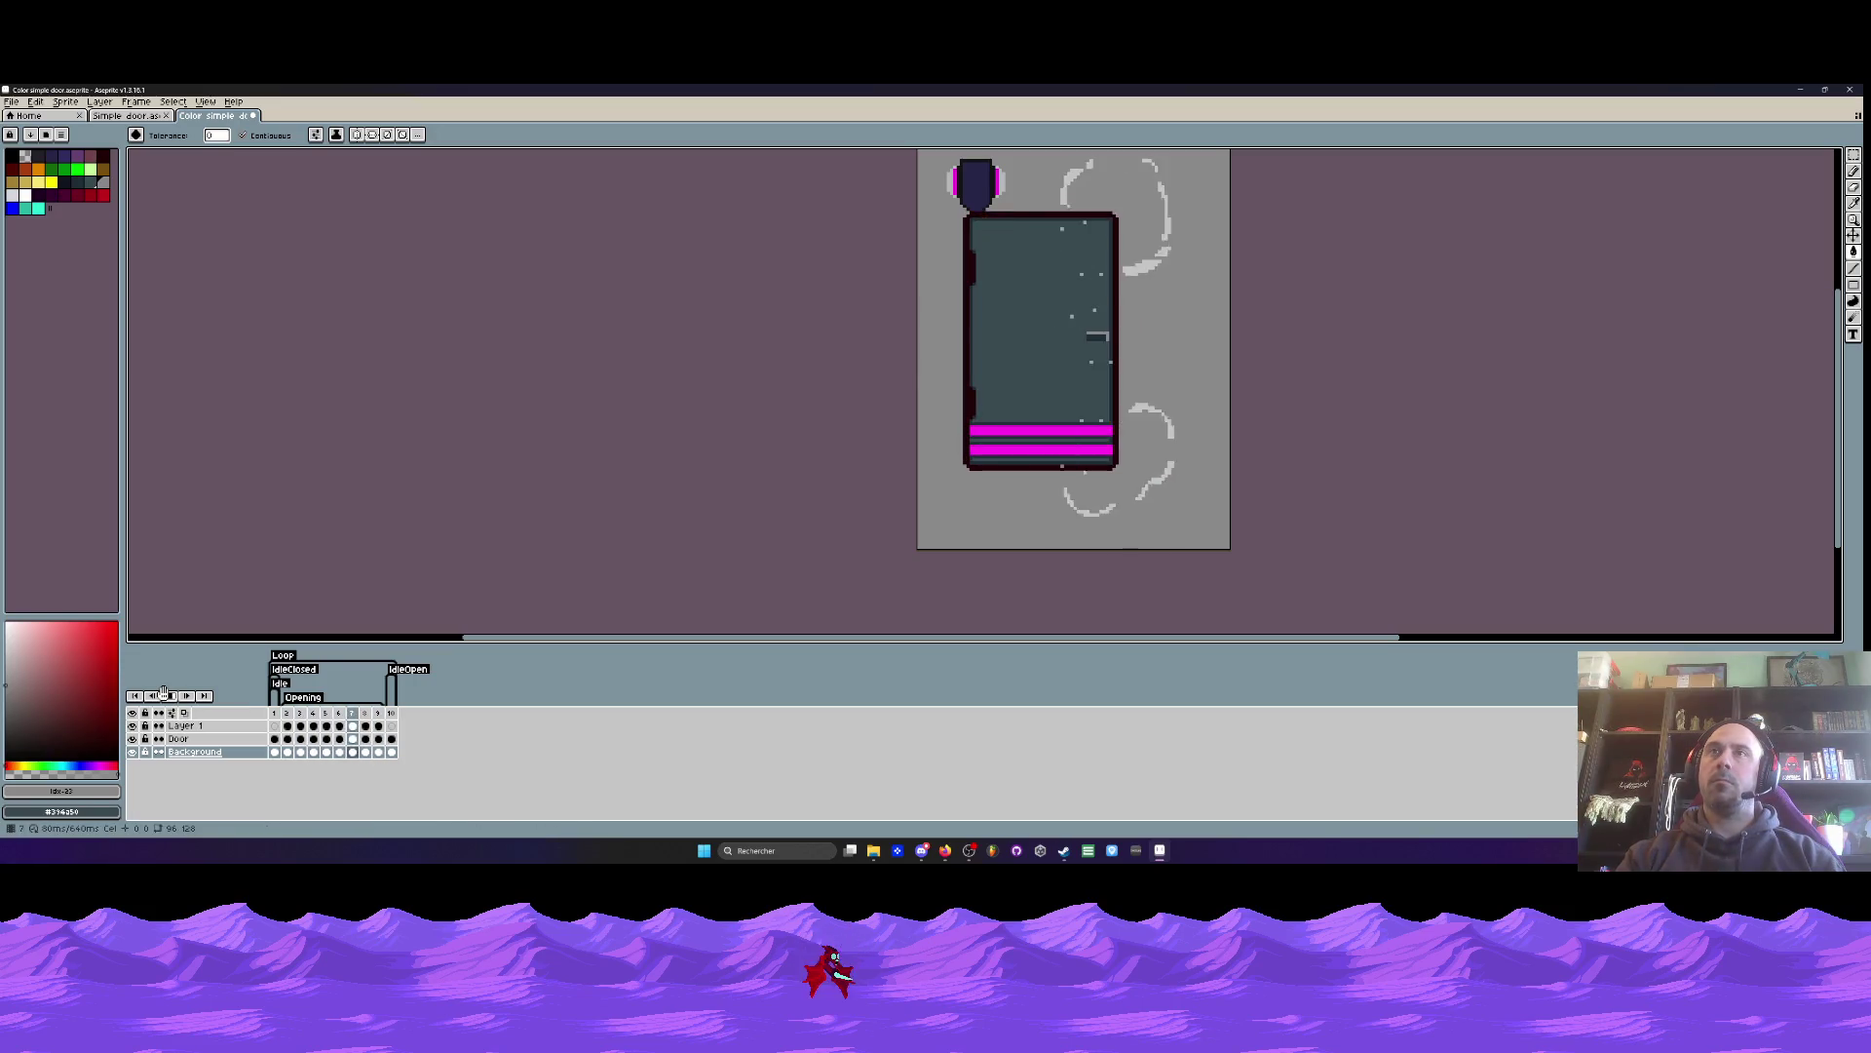
pyautogui.click(165, 695)
pyautogui.doubleClick(186, 738)
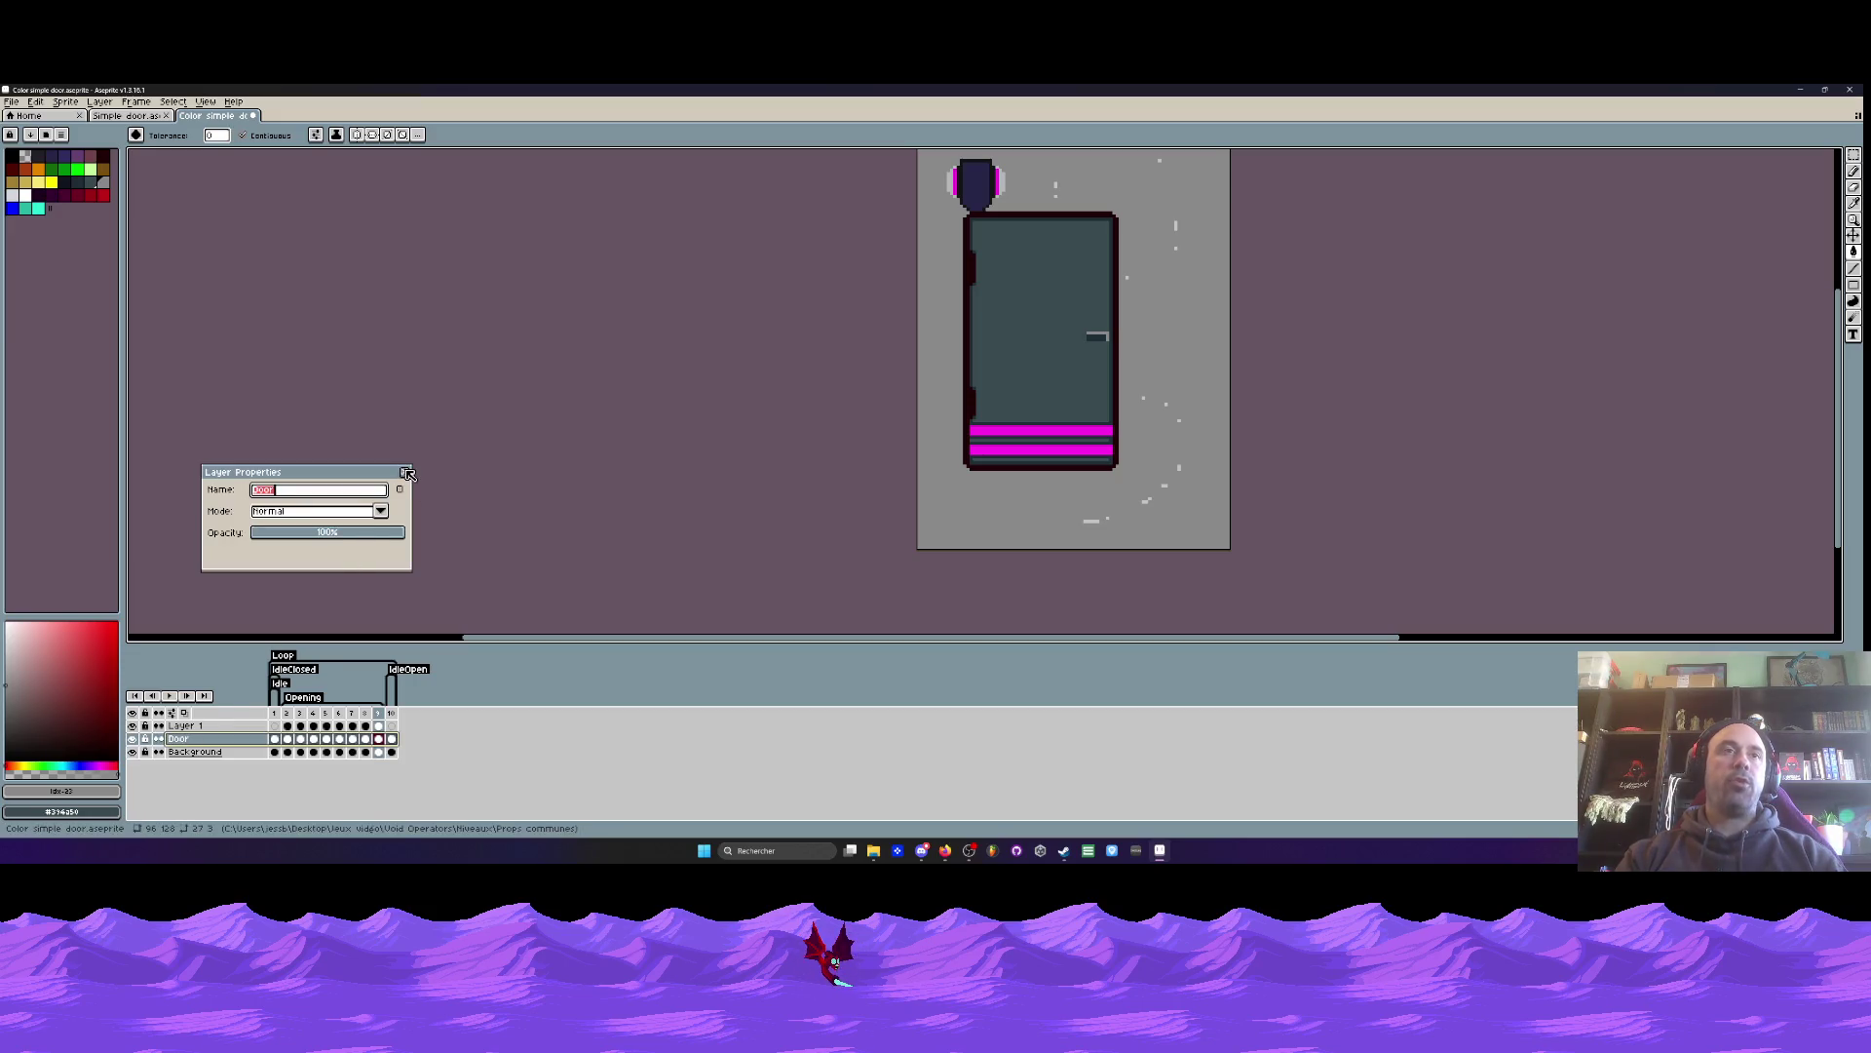
pyautogui.press('Return')
pyautogui.click(181, 725)
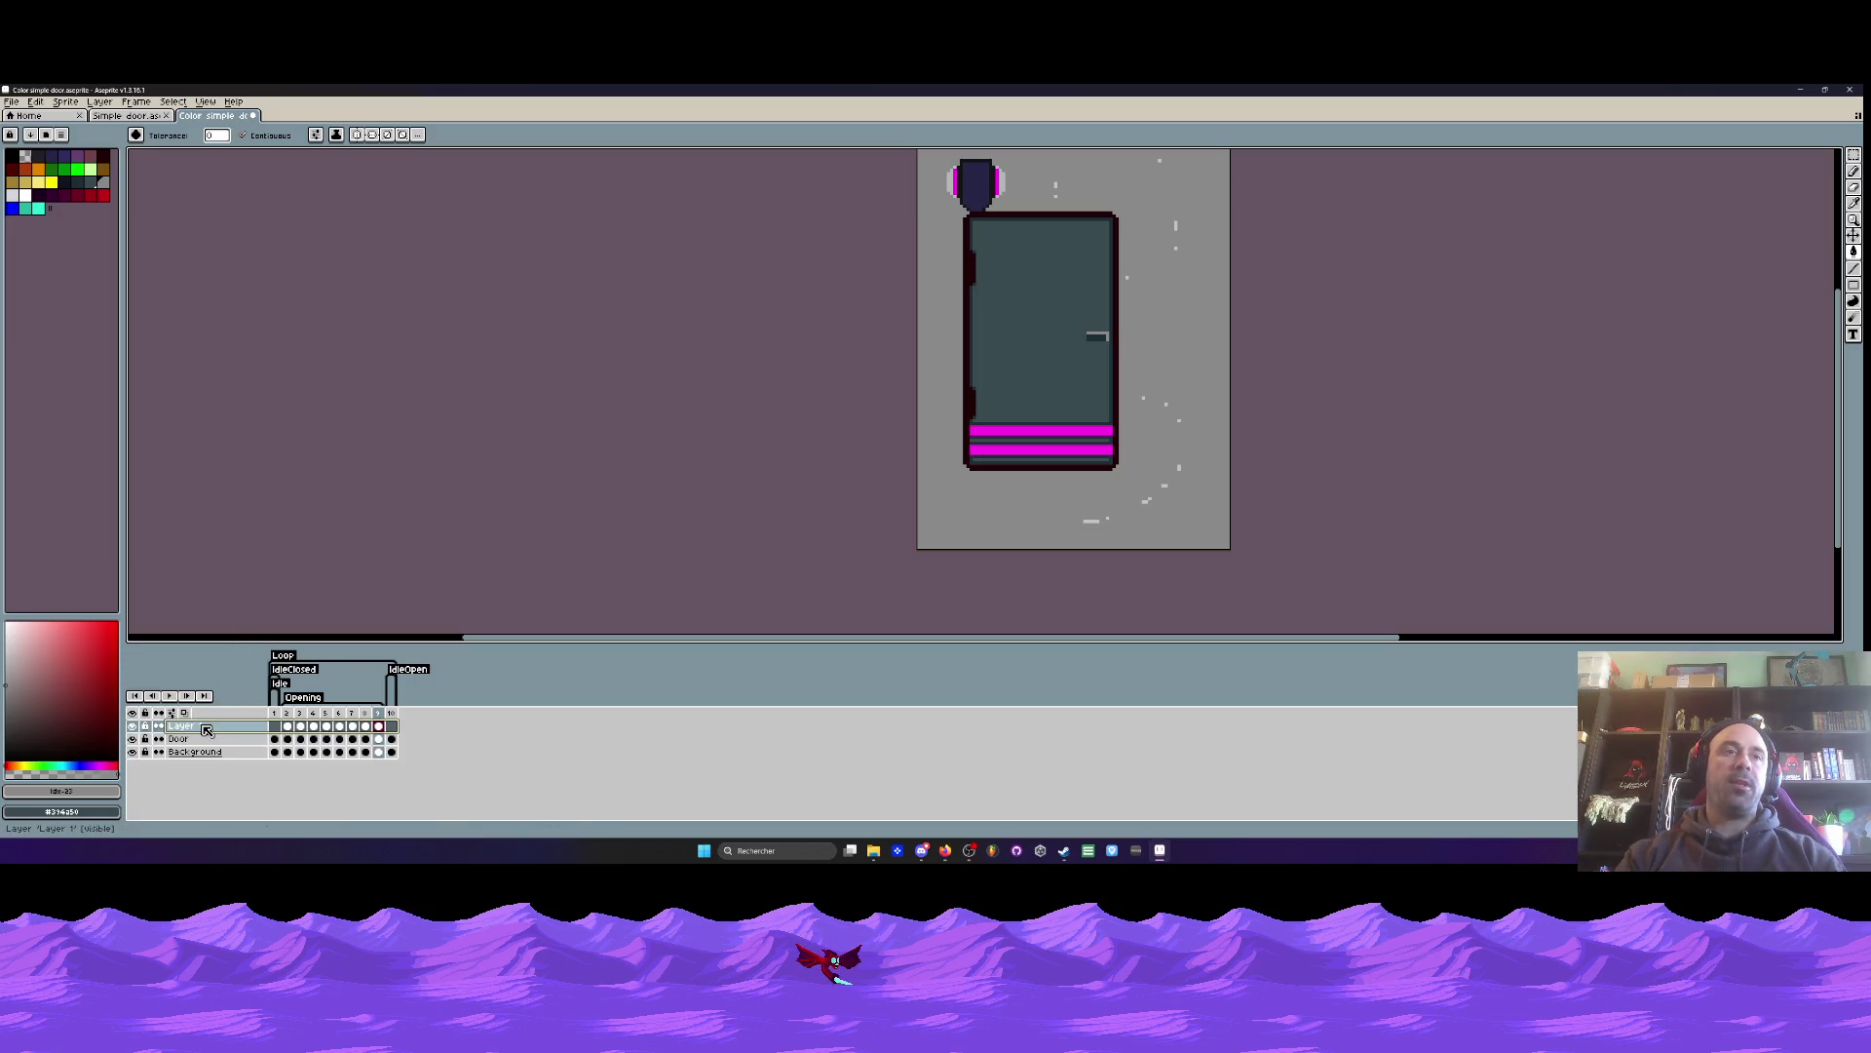
pyautogui.click(133, 726)
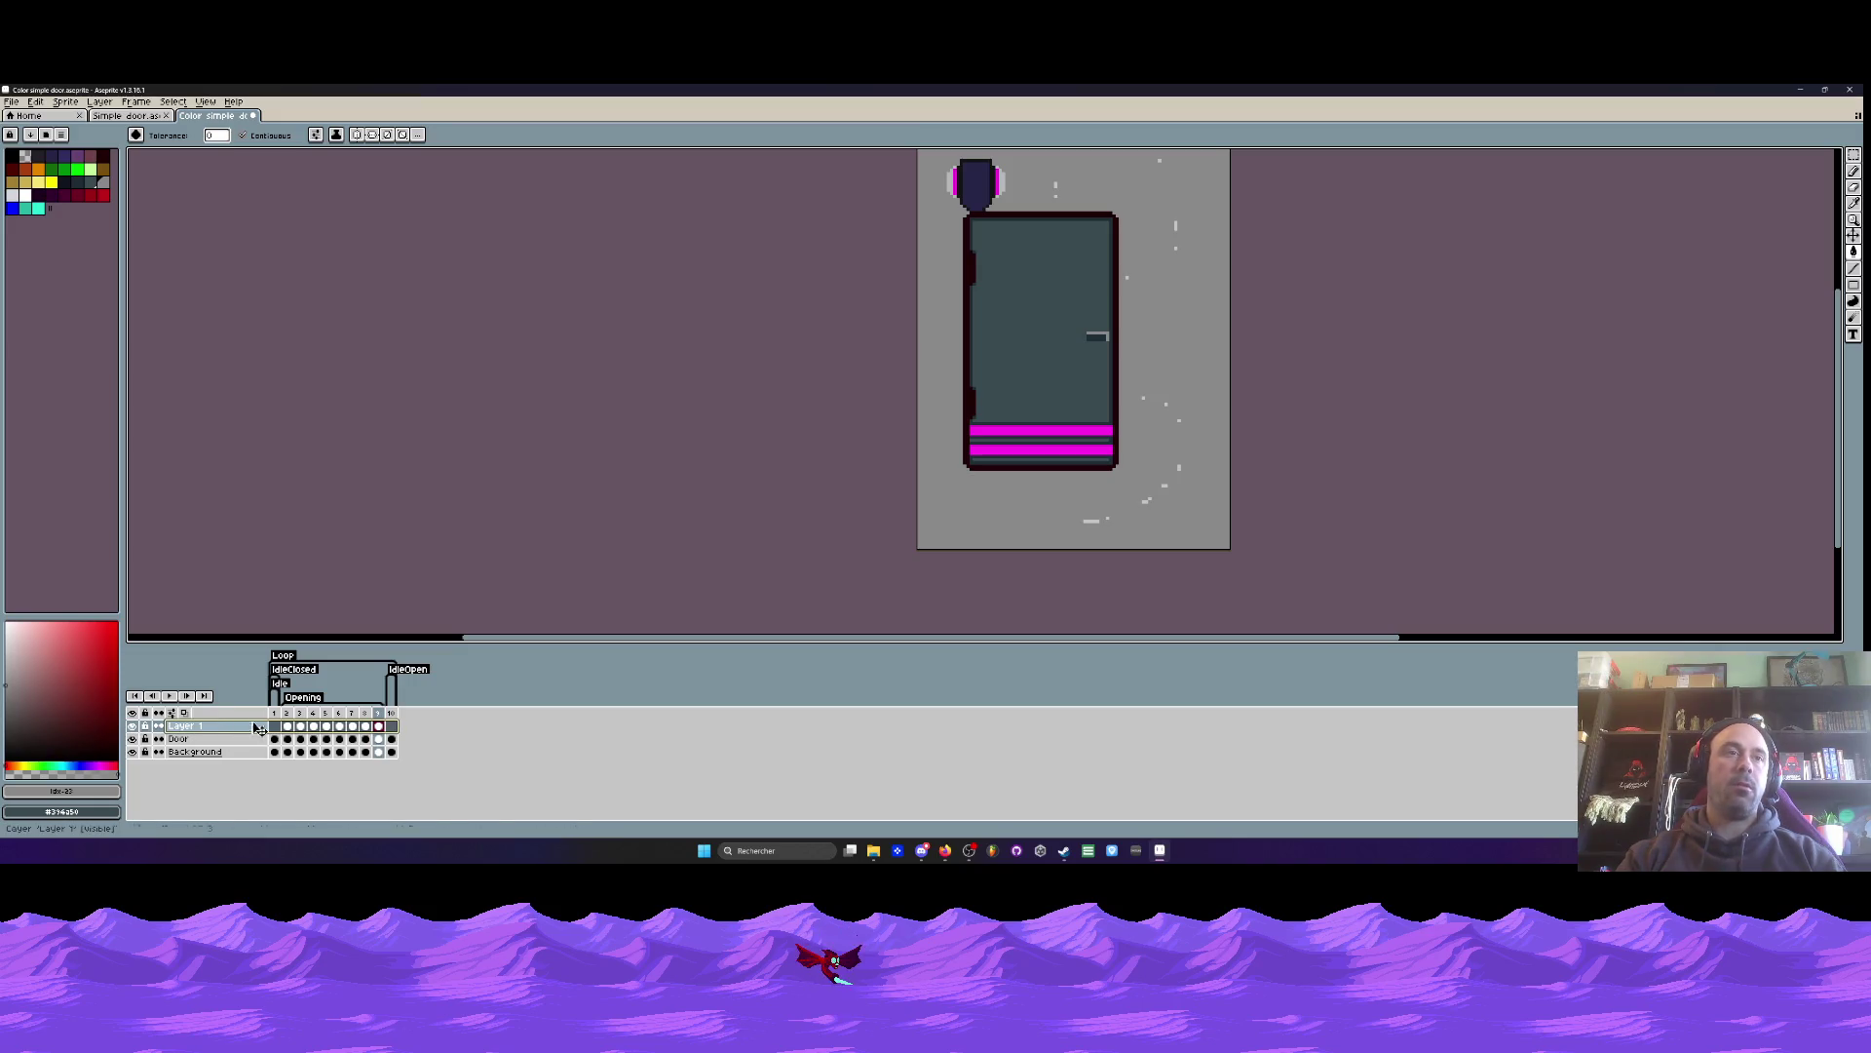
# - Restore the effect layer opacity to 100% and open frame 9's whoosh cel properties
pyautogui.doubleClick(250, 729)
pyautogui.moveTo(371, 535); pyautogui.dragTo(409, 539)
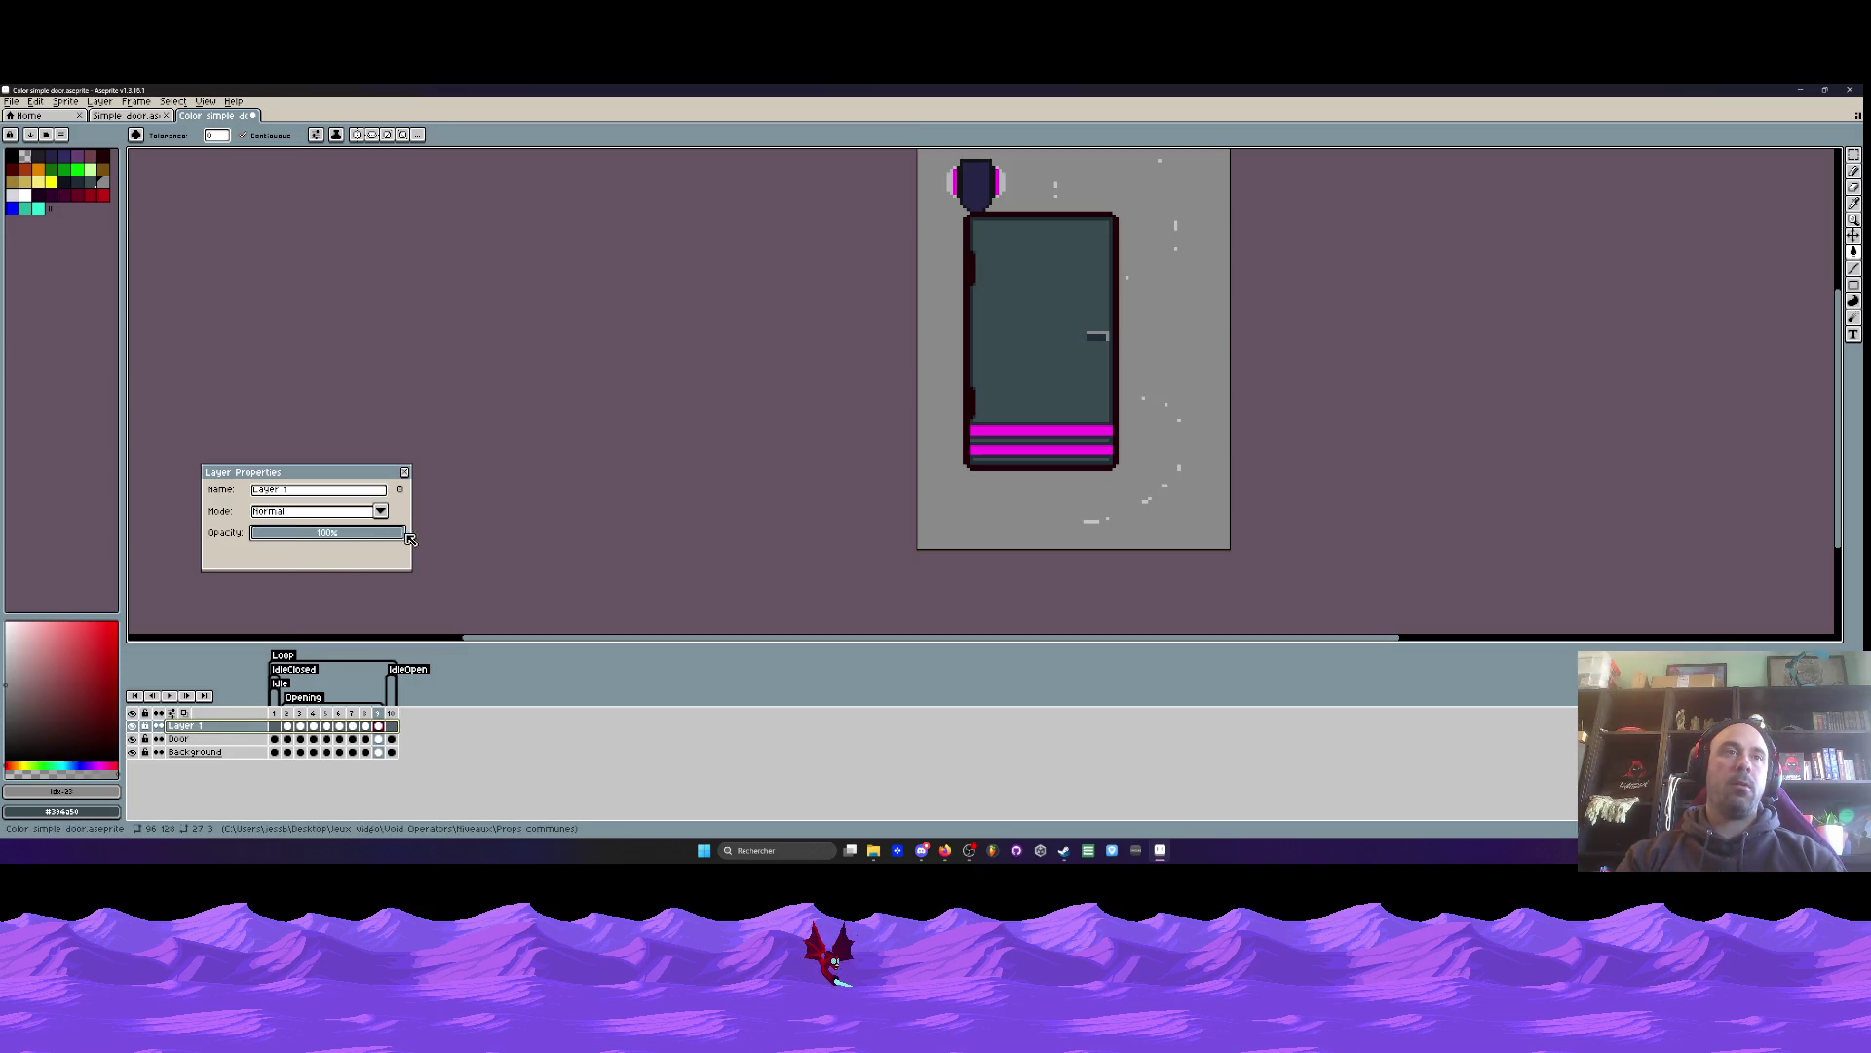
pyautogui.click(404, 472)
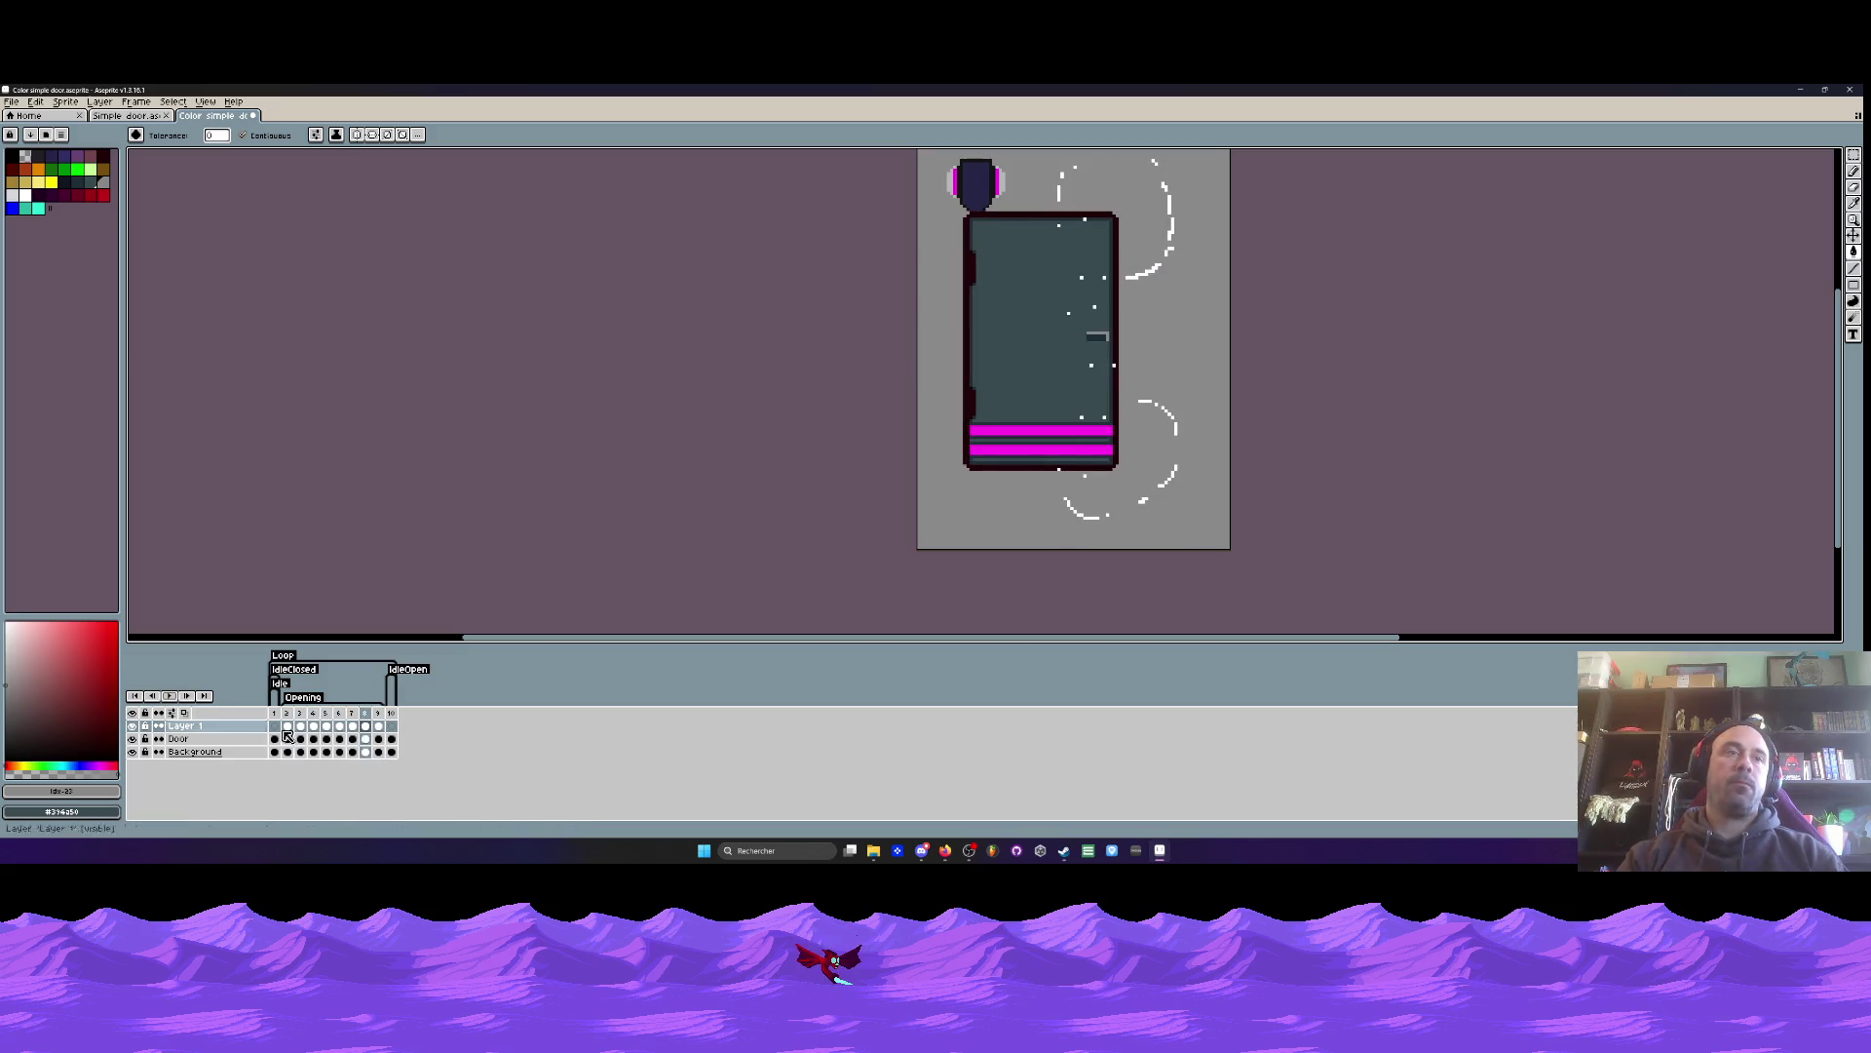
pyautogui.click(290, 726)
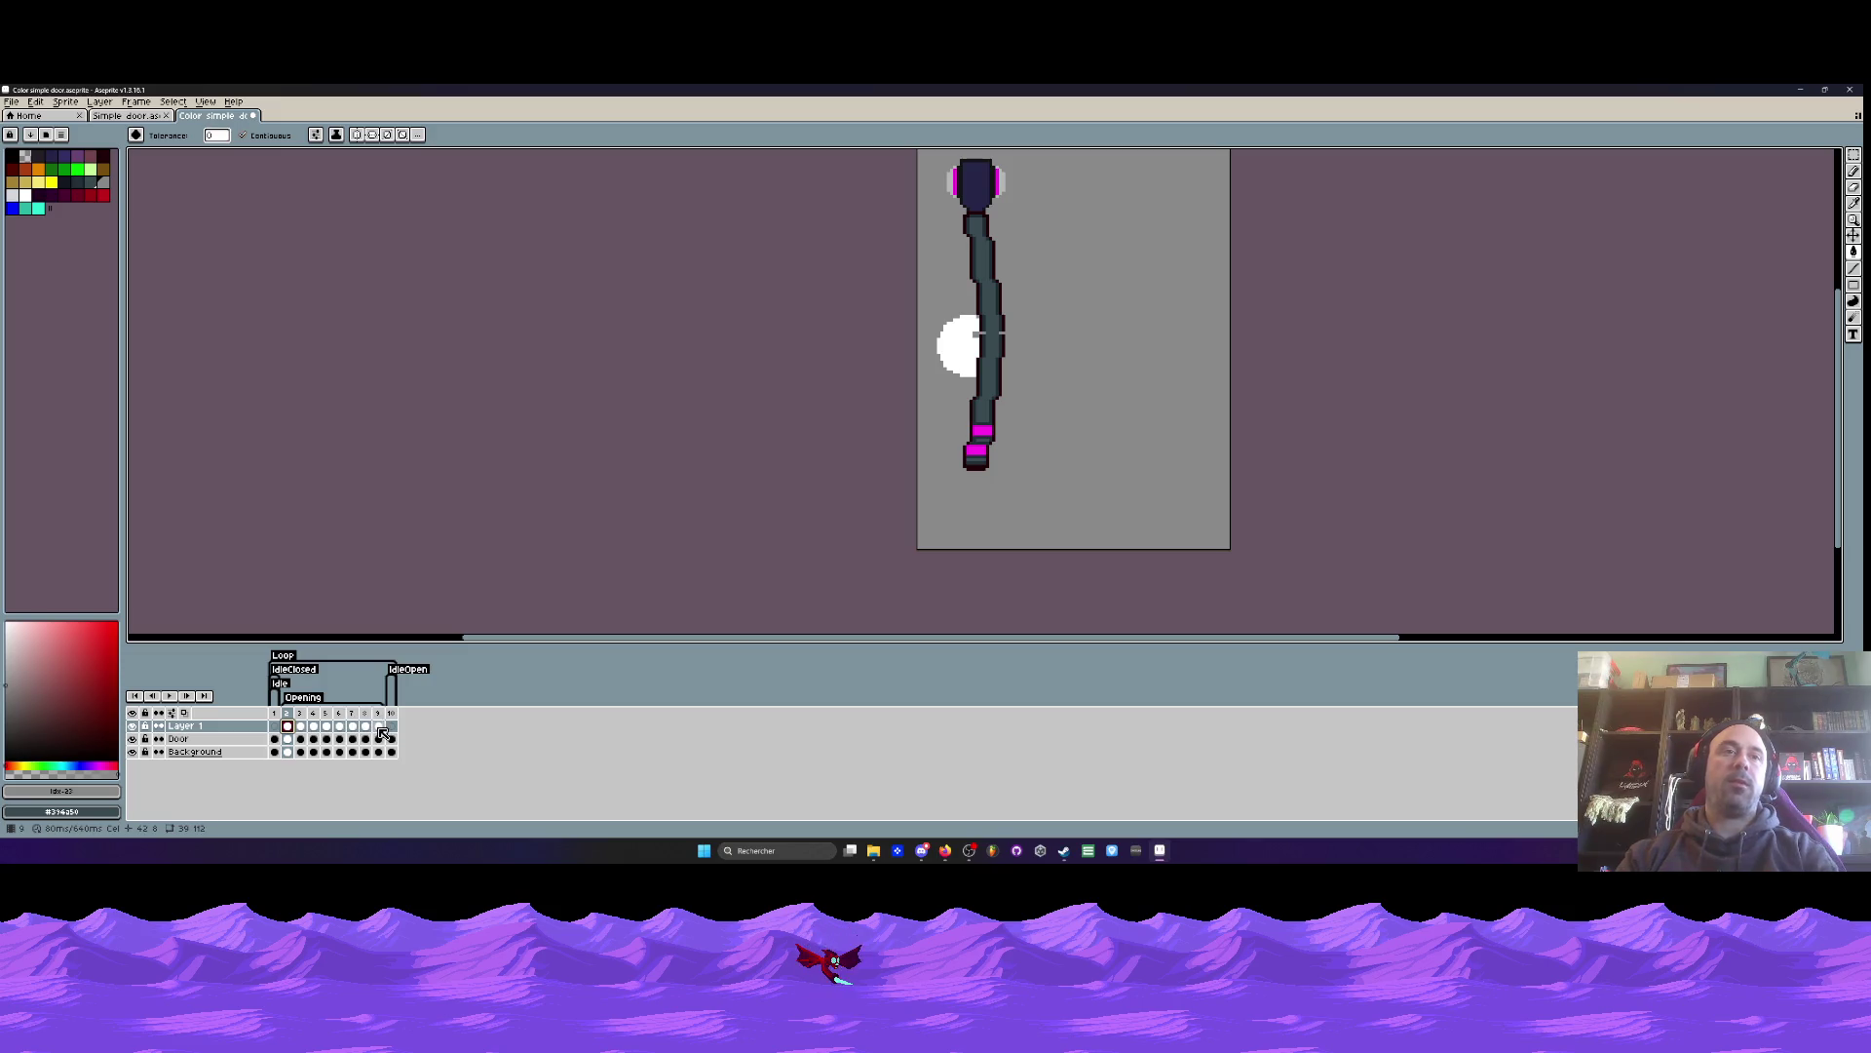
pyautogui.doubleClick(379, 727)
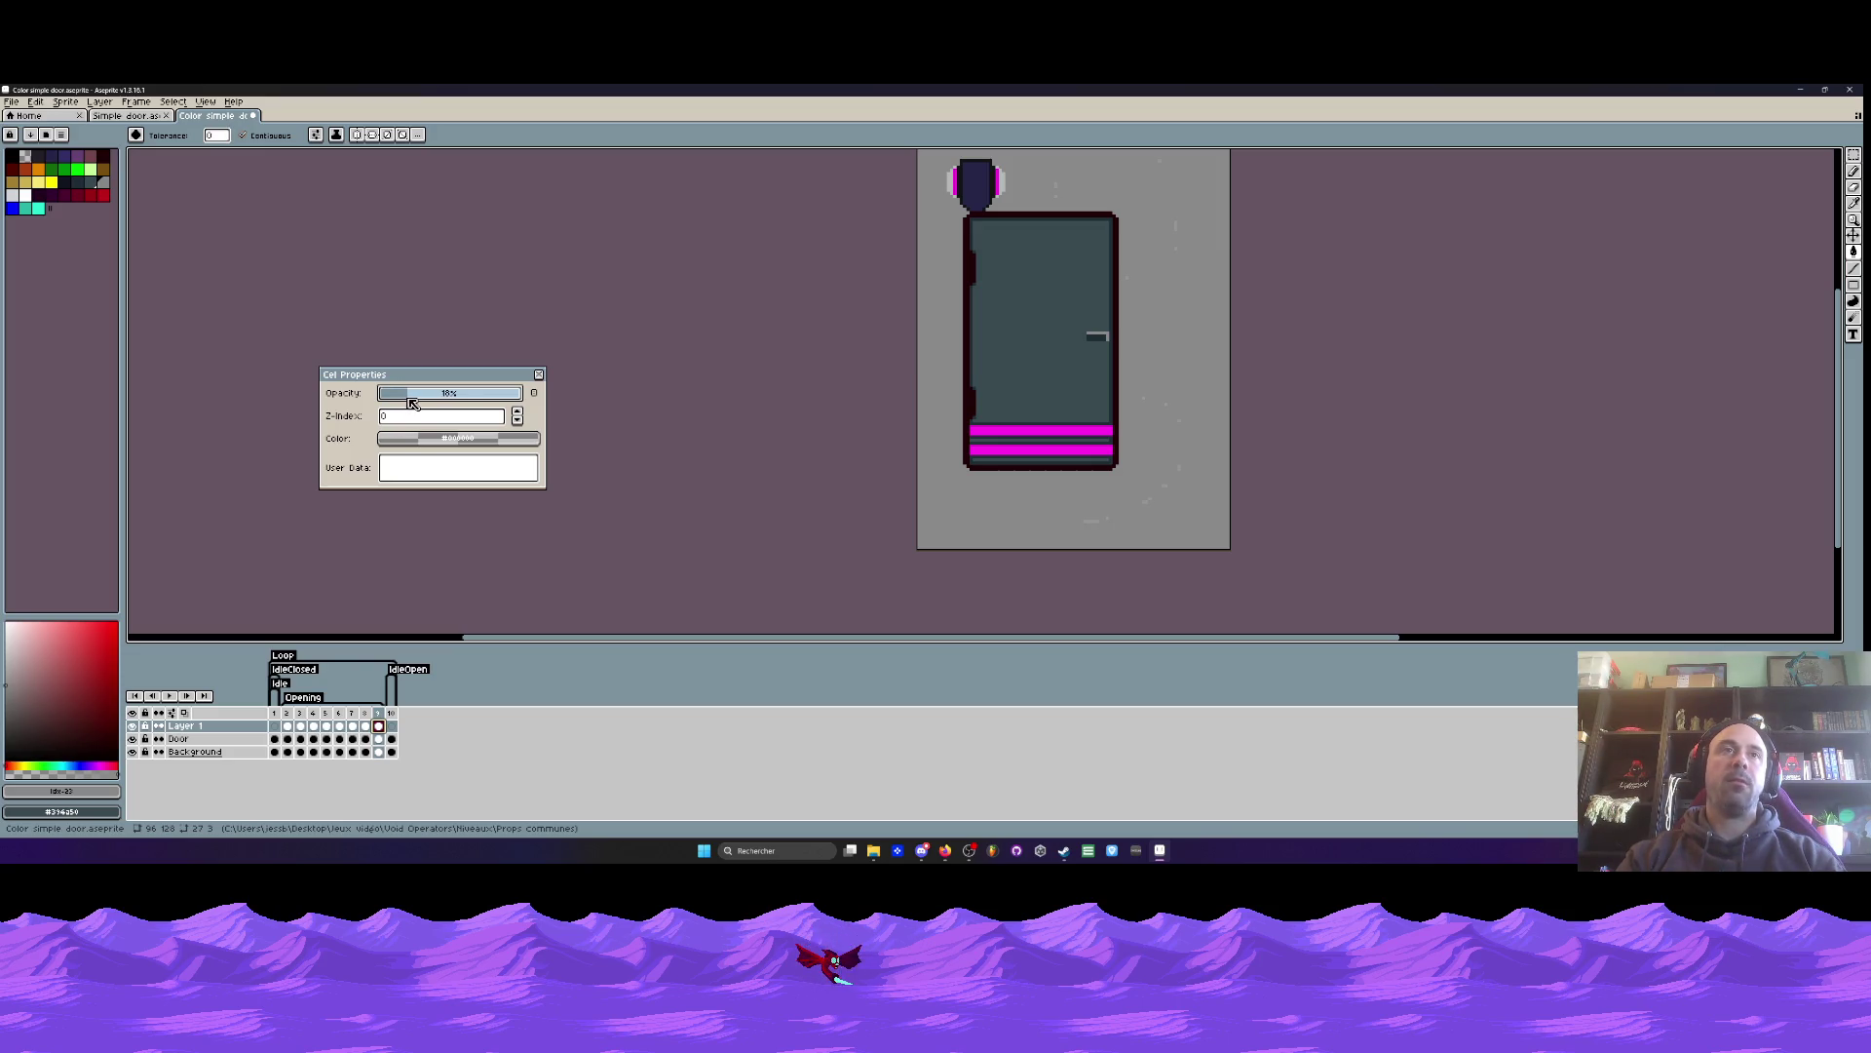
# - Review the frame 8 and 7 whoosh cels and set frame 6's cel opacity to 52%
pyautogui.click(540, 375)
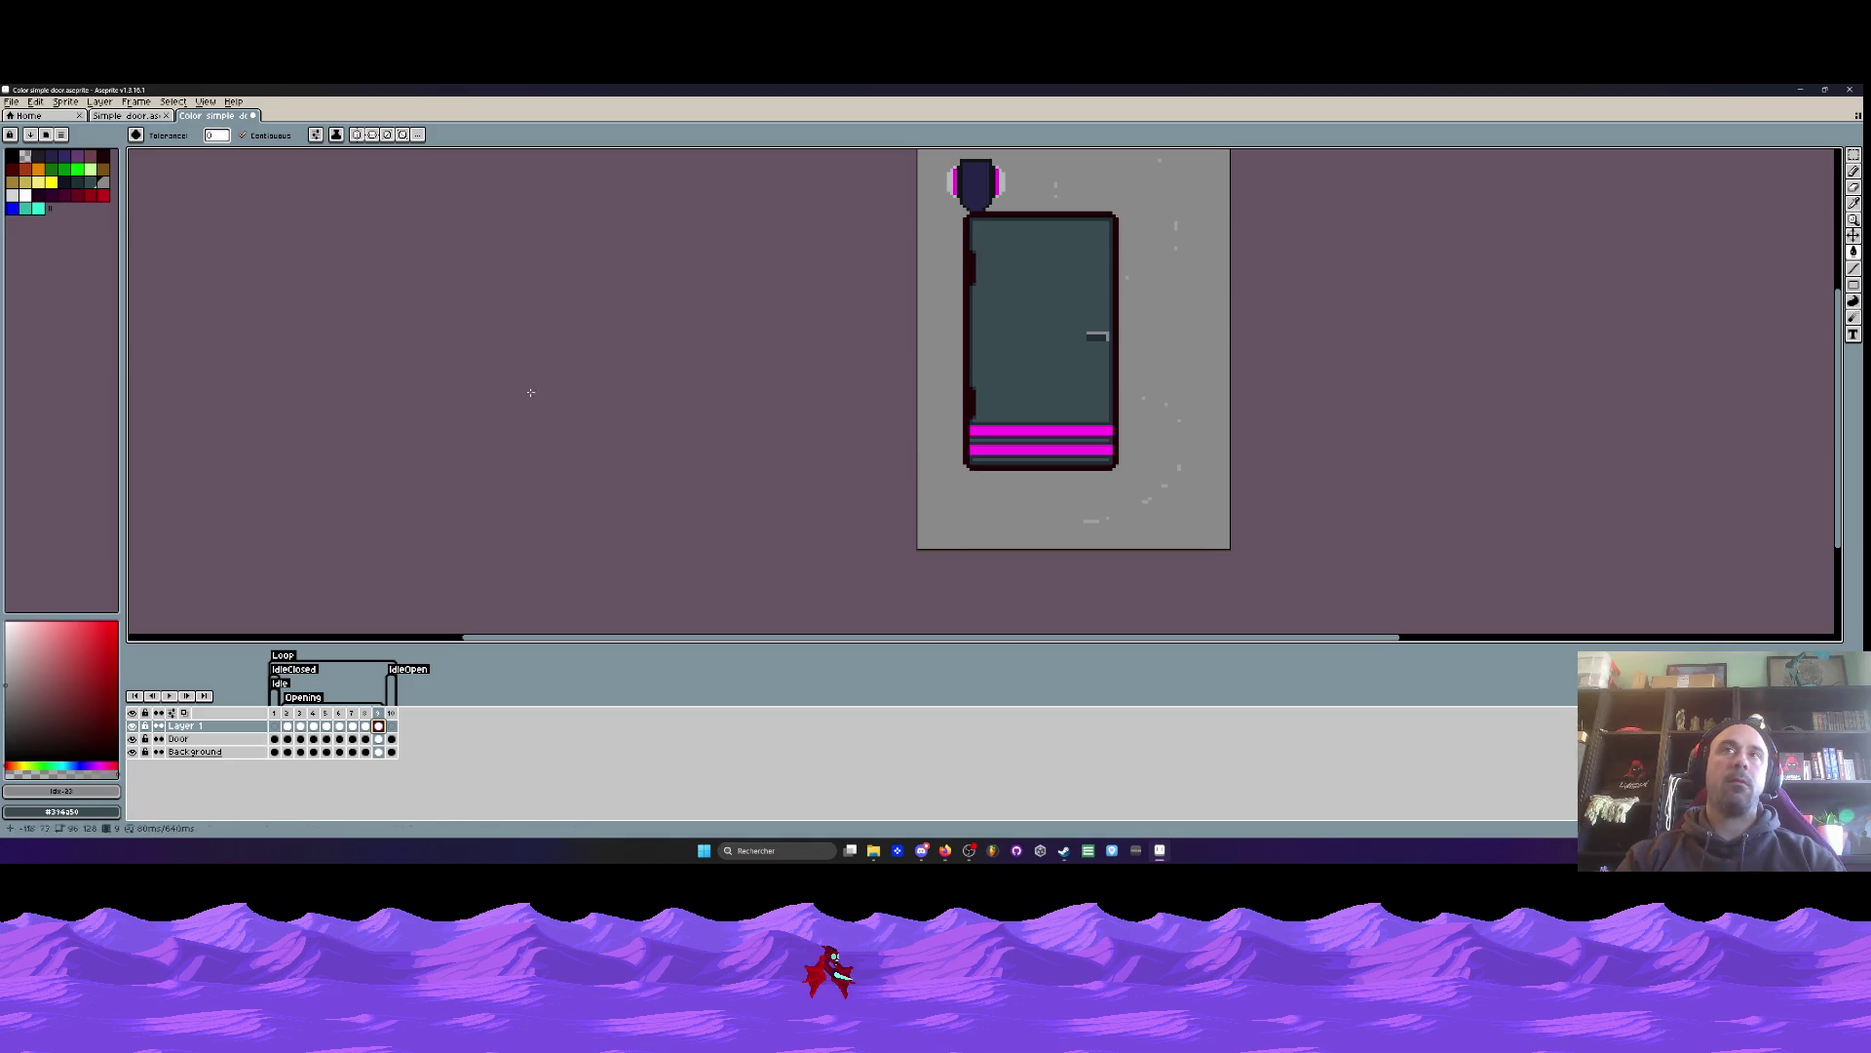
pyautogui.doubleClick(200, 726)
pyautogui.click(405, 472)
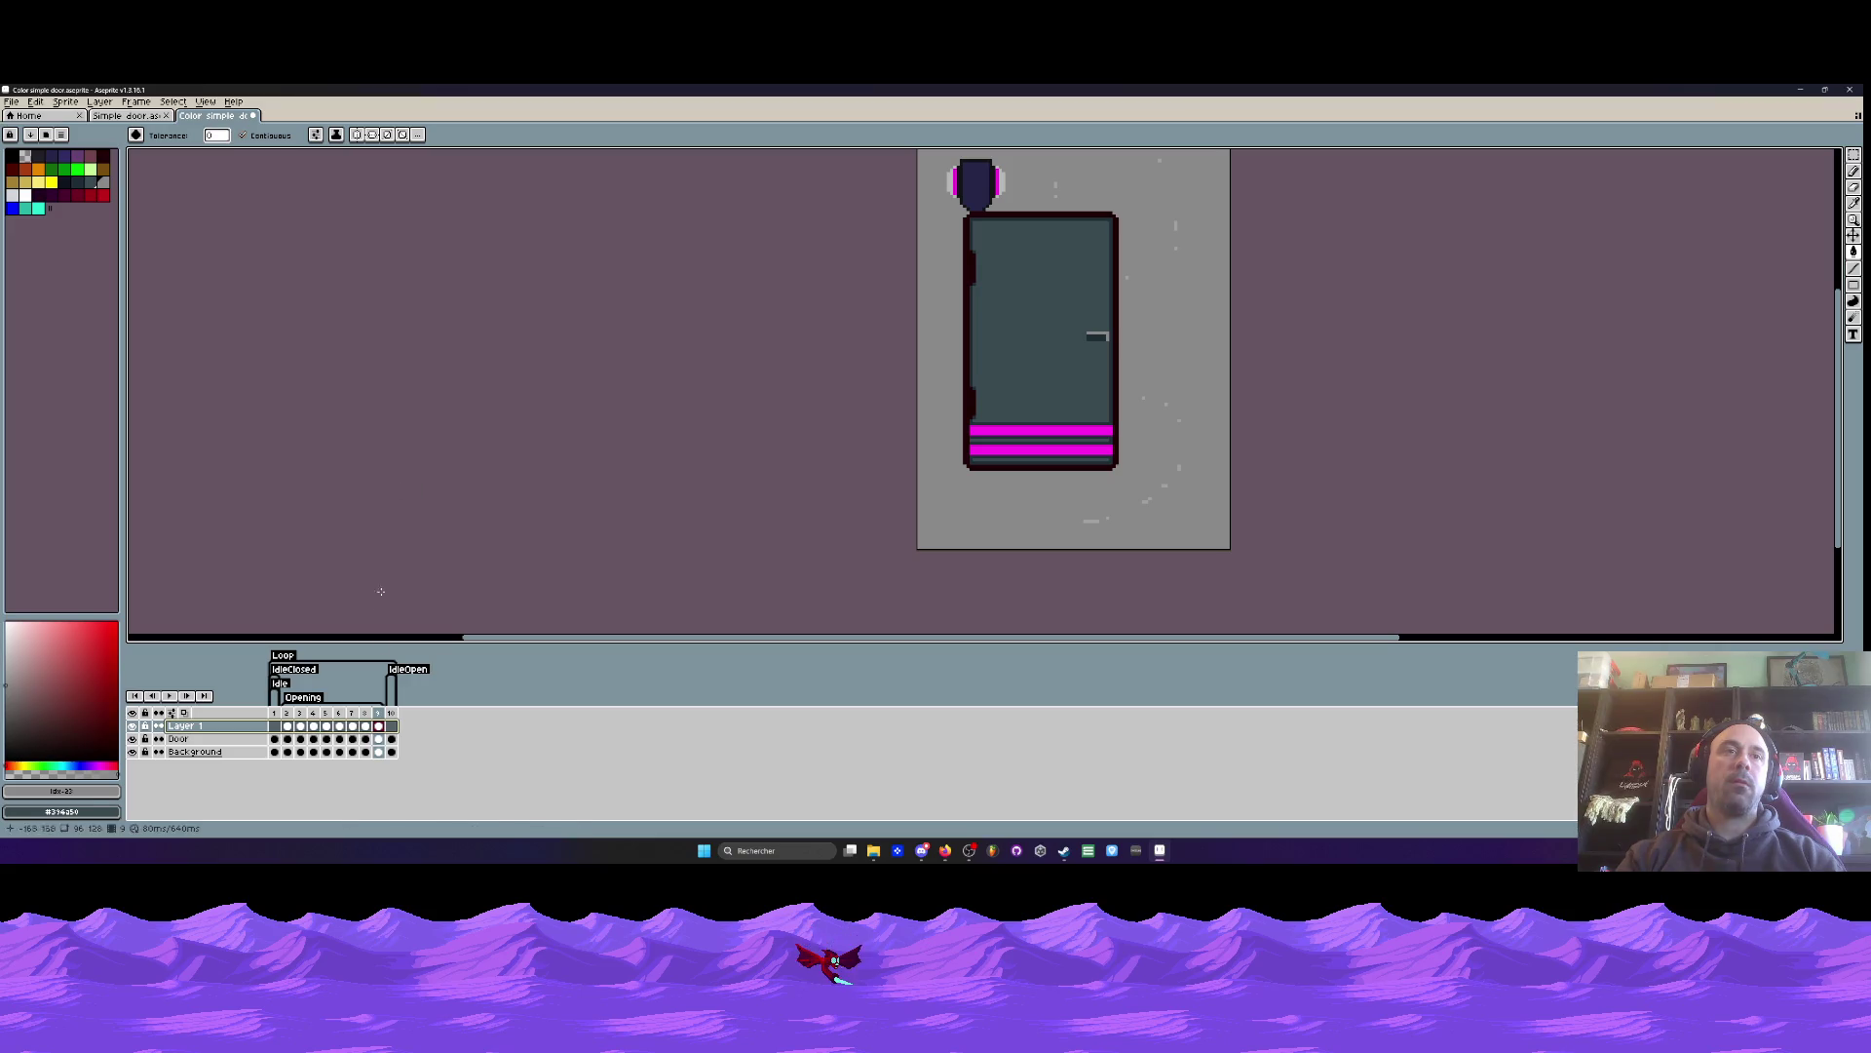
pyautogui.doubleClick(366, 726)
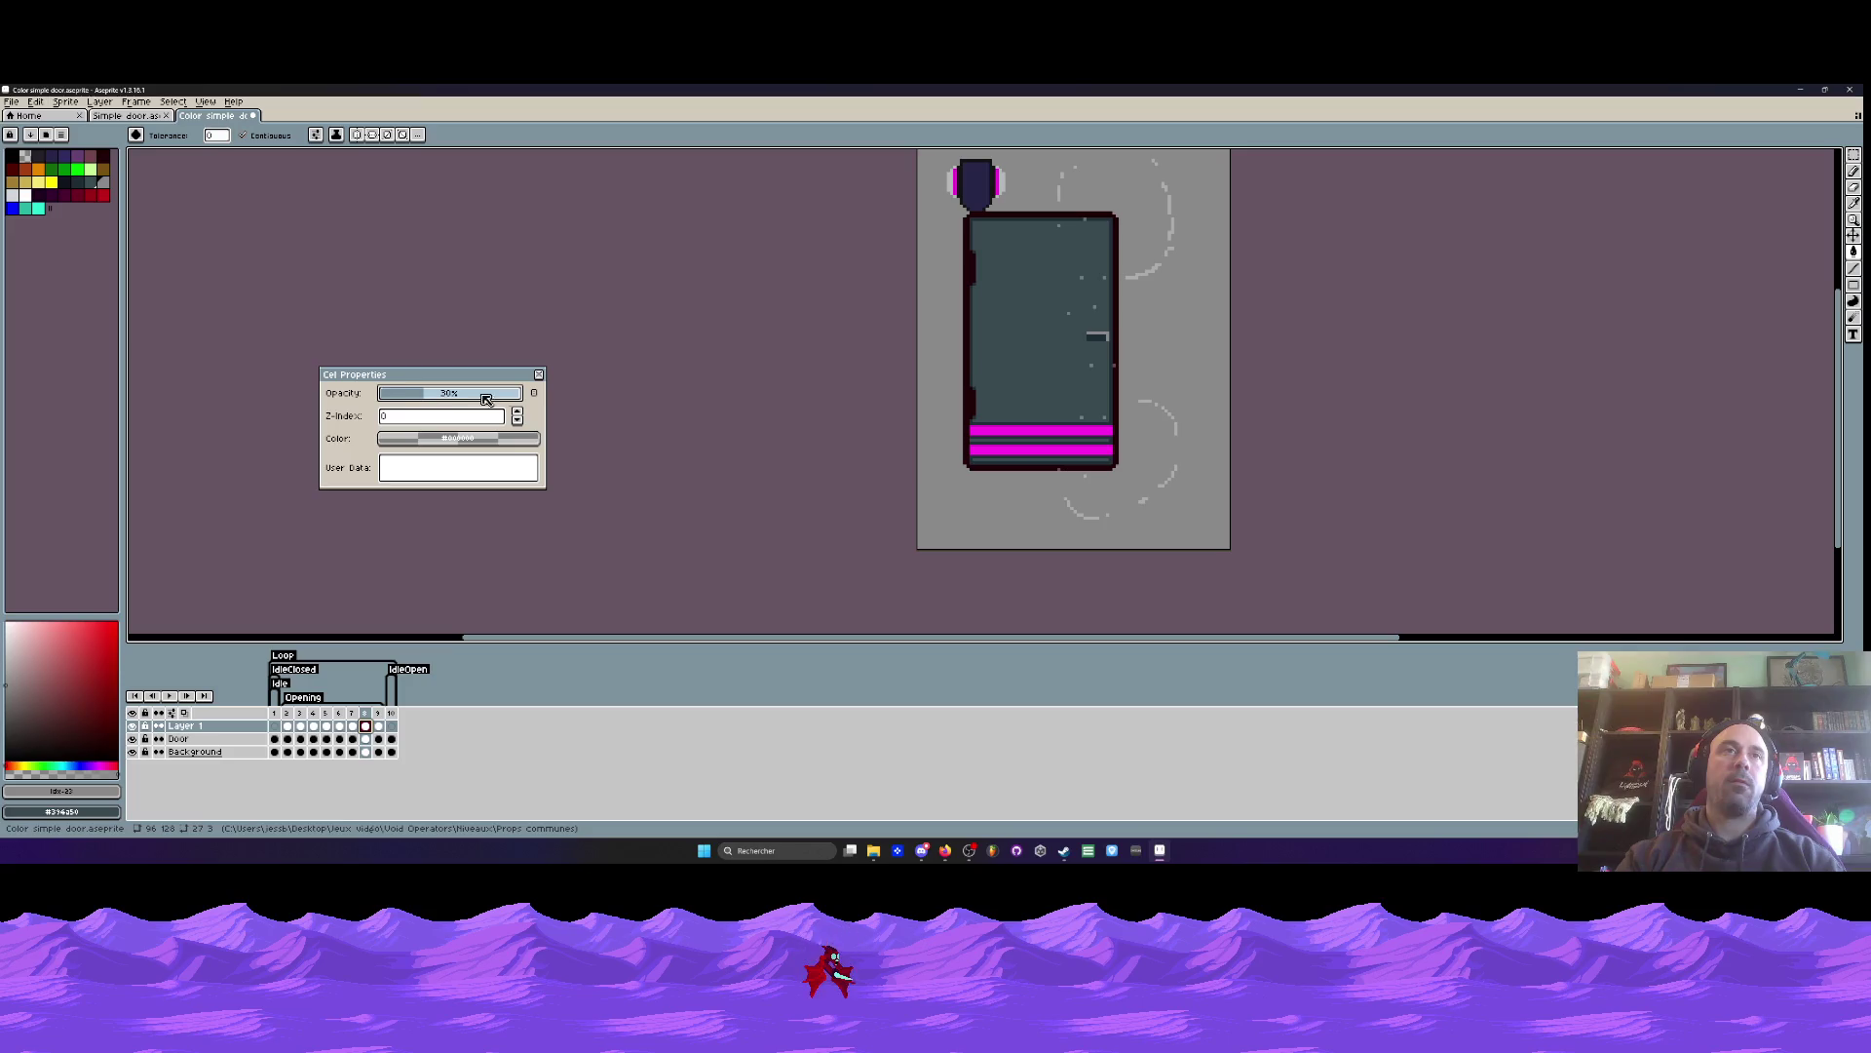
pyautogui.click(540, 375)
pyautogui.doubleClick(352, 726)
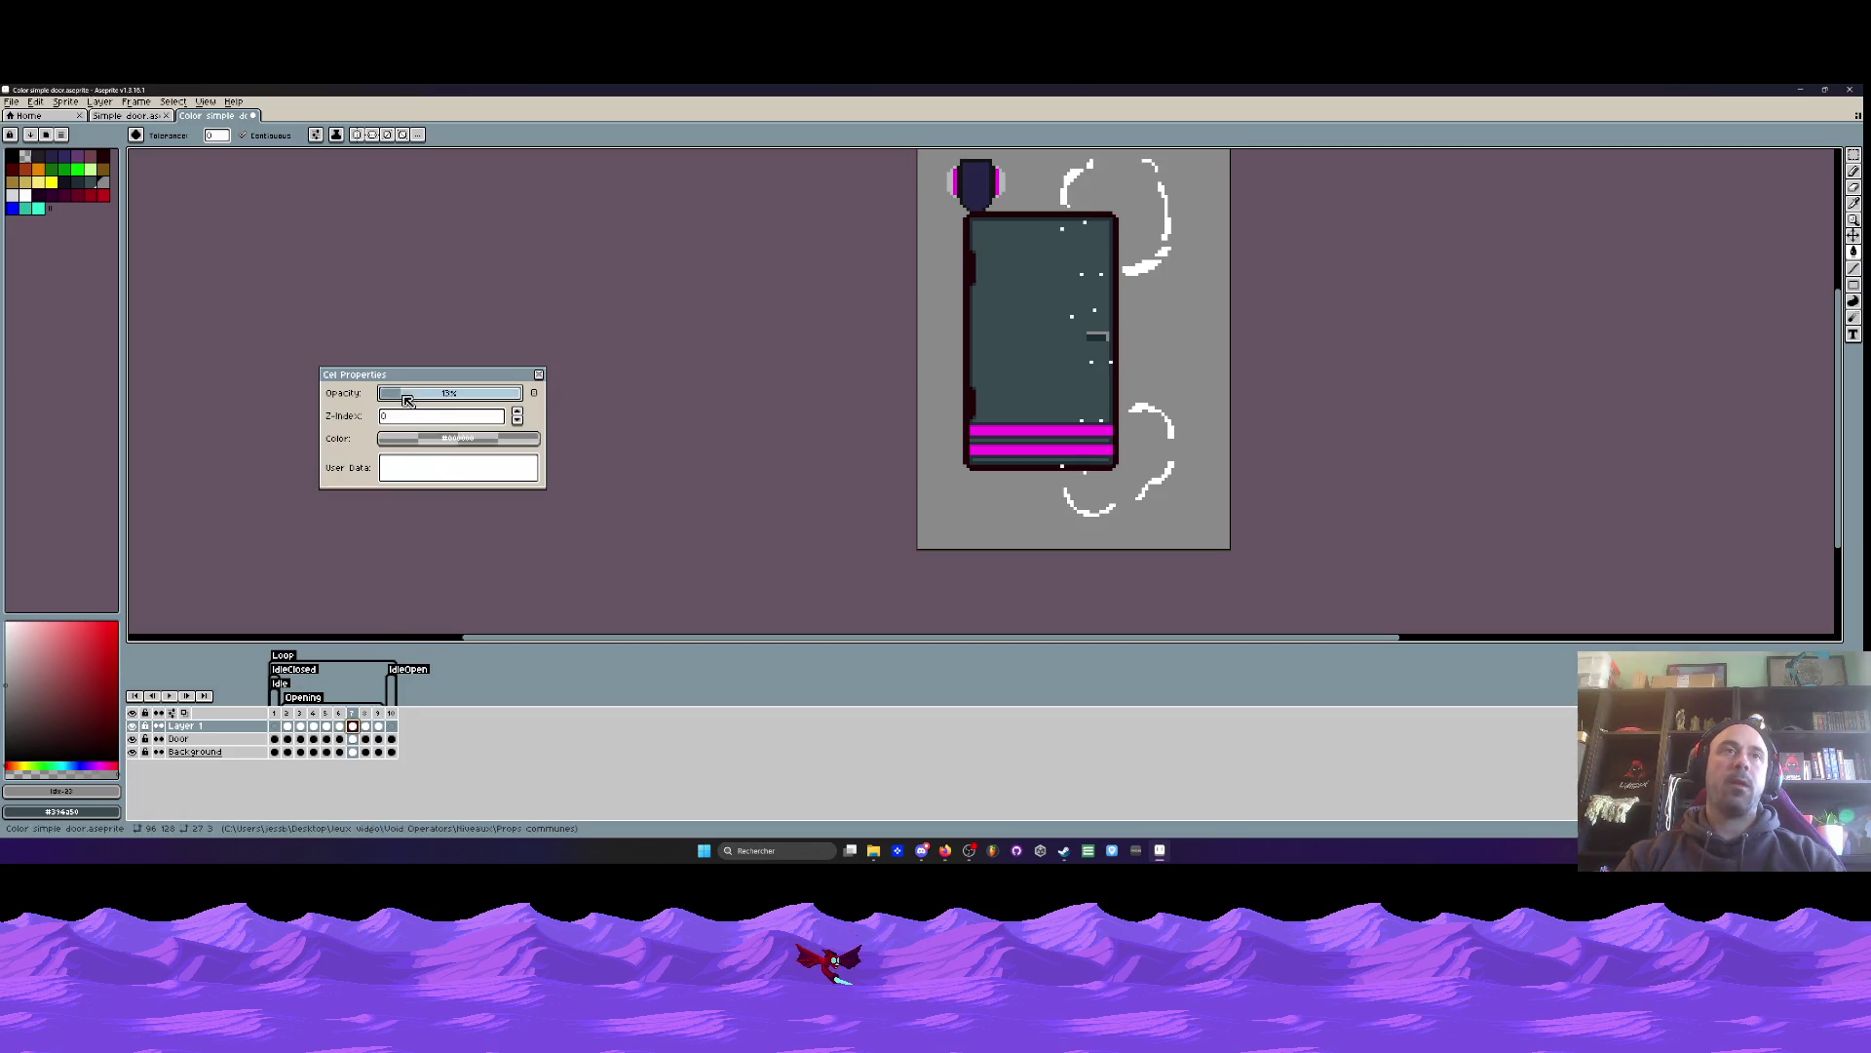
pyautogui.click(539, 375)
pyautogui.doubleClick(339, 726)
pyautogui.moveTo(460, 400); pyautogui.dragTo(455, 399)
# - Set whoosh cel opacity to about 60% on frame 5, 84% on frame 3, ~90% on frame 2
pyautogui.click(538, 375)
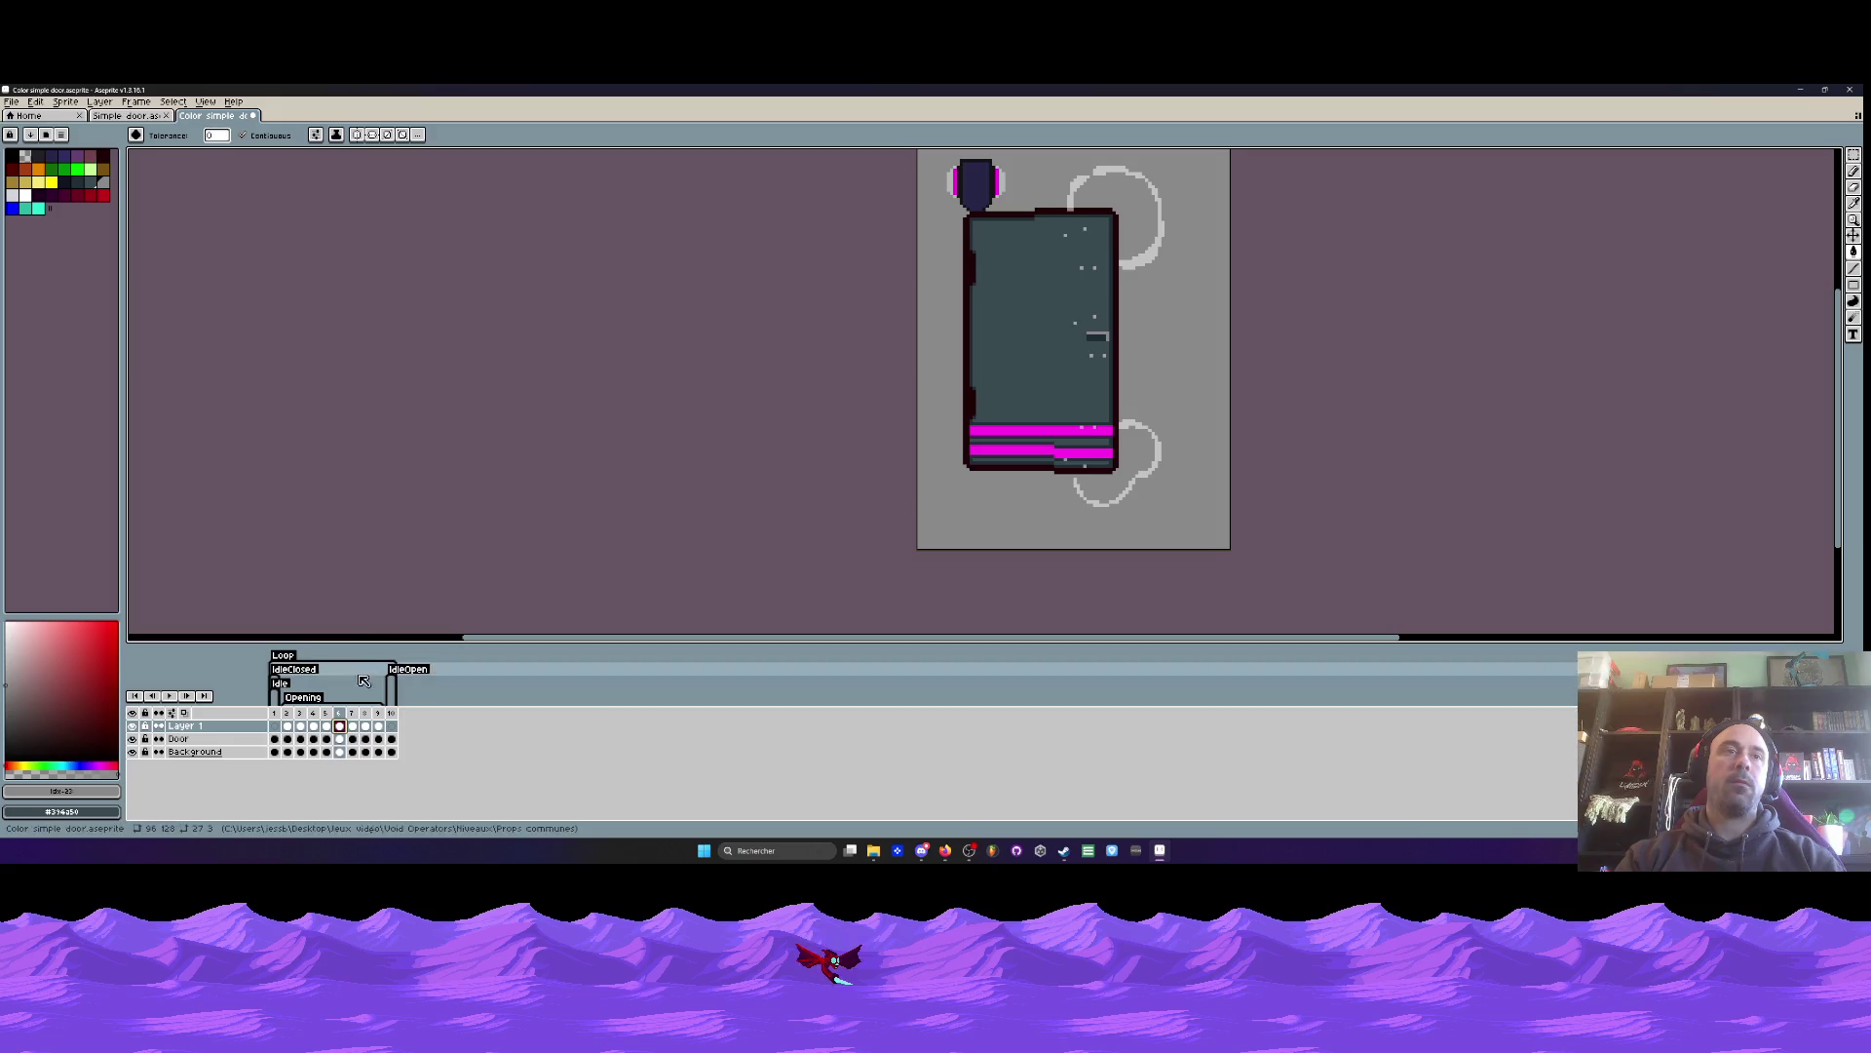
pyautogui.doubleClick(327, 726)
pyautogui.click(468, 399)
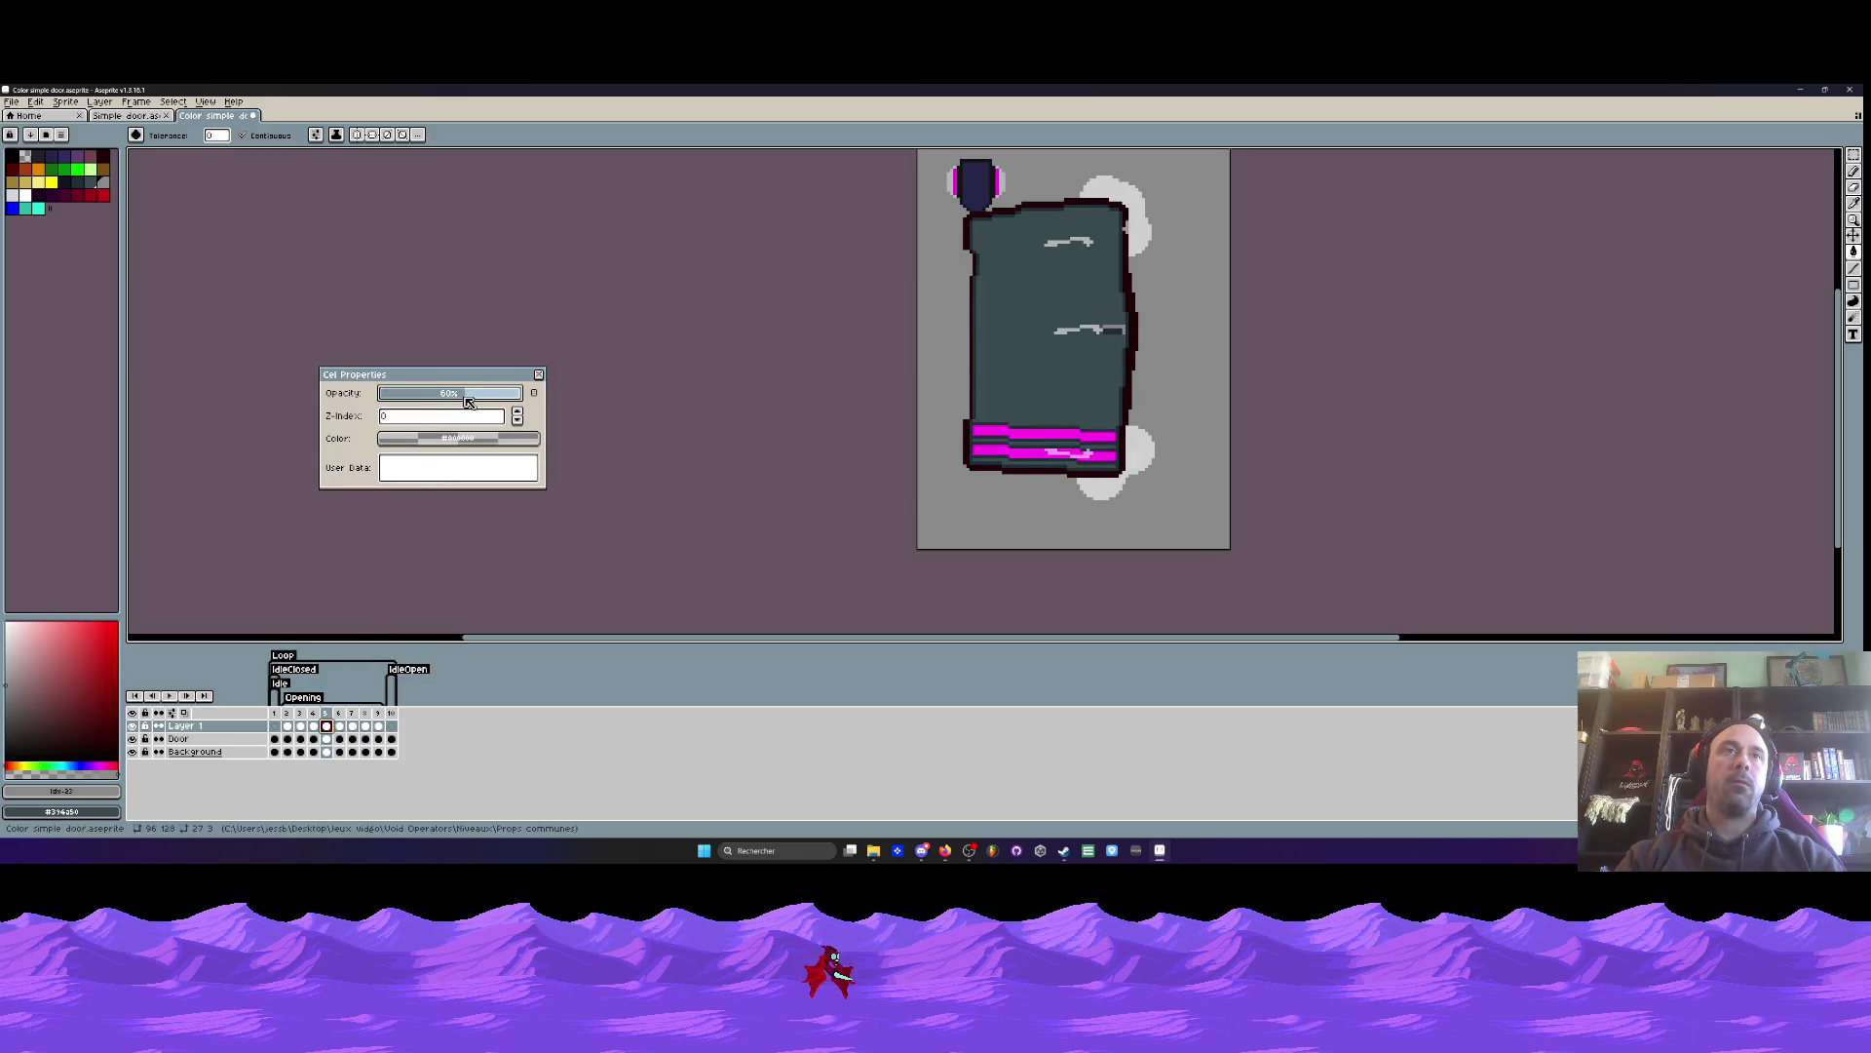
pyautogui.click(539, 375)
pyautogui.doubleClick(313, 726)
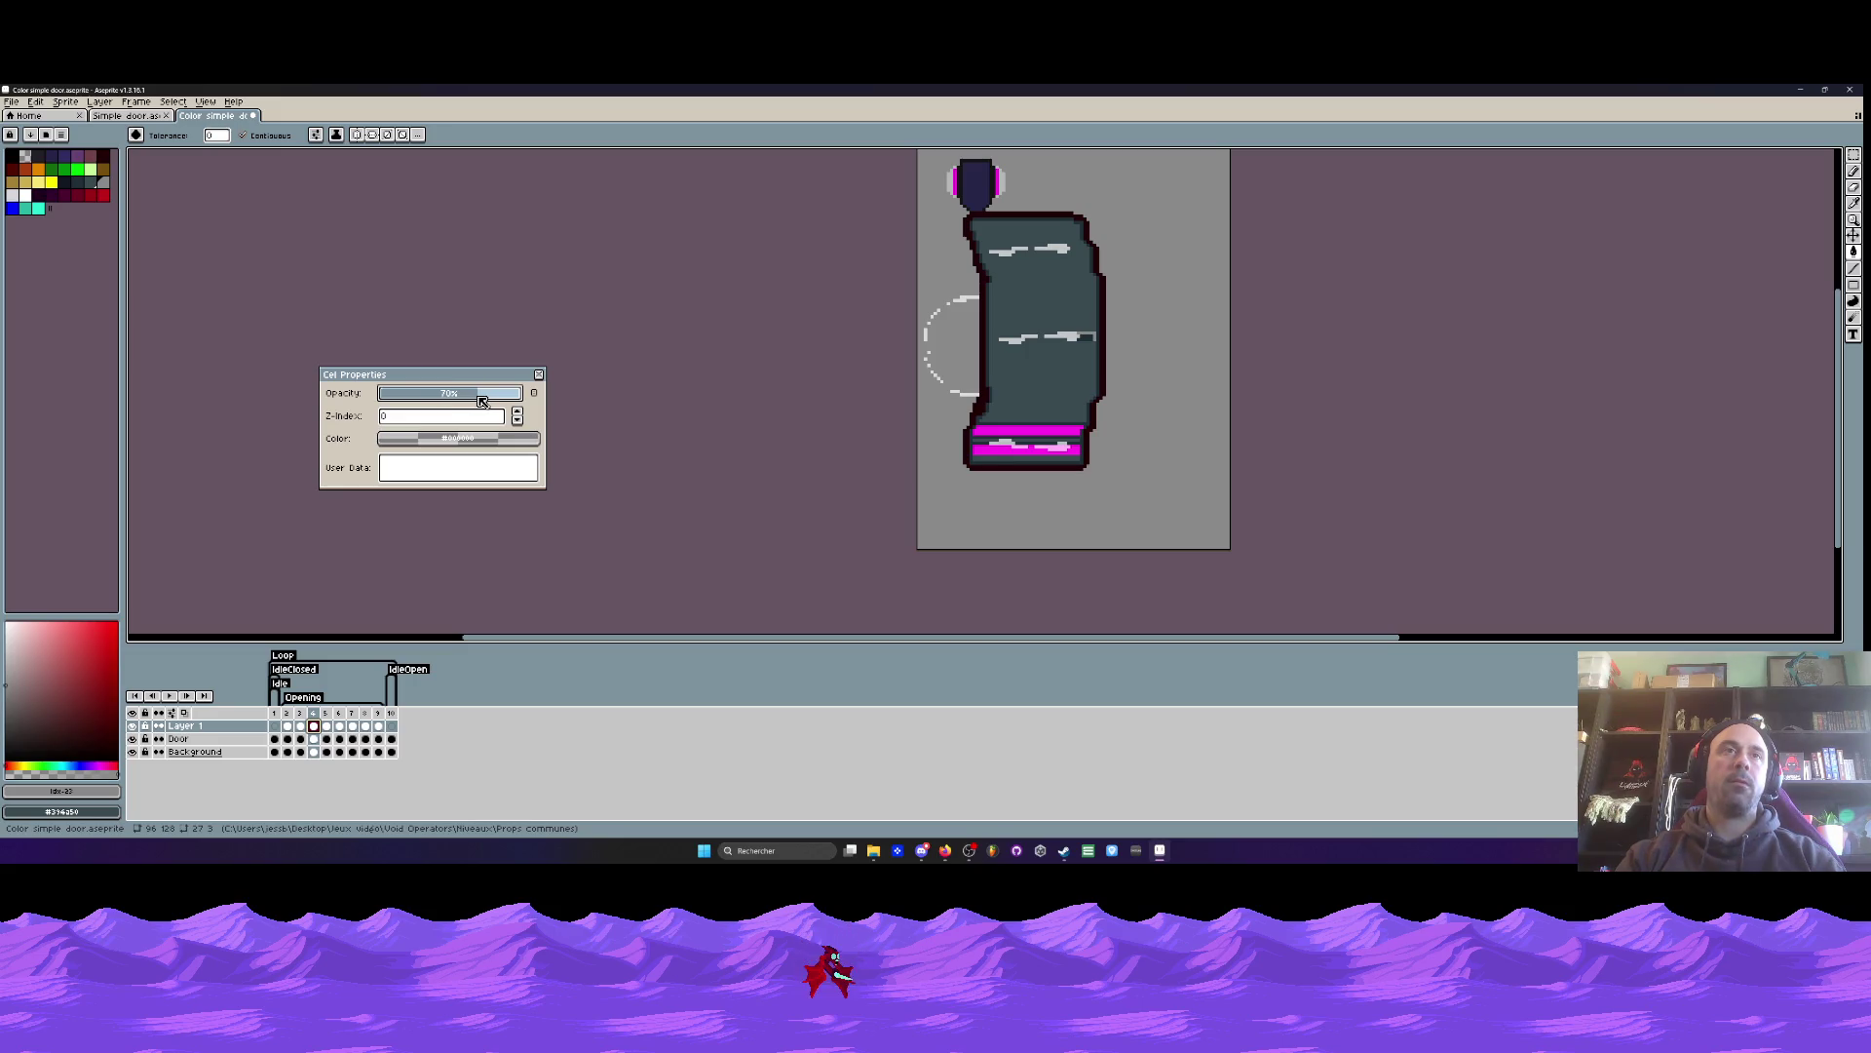
pyautogui.click(539, 375)
pyautogui.doubleClick(306, 727)
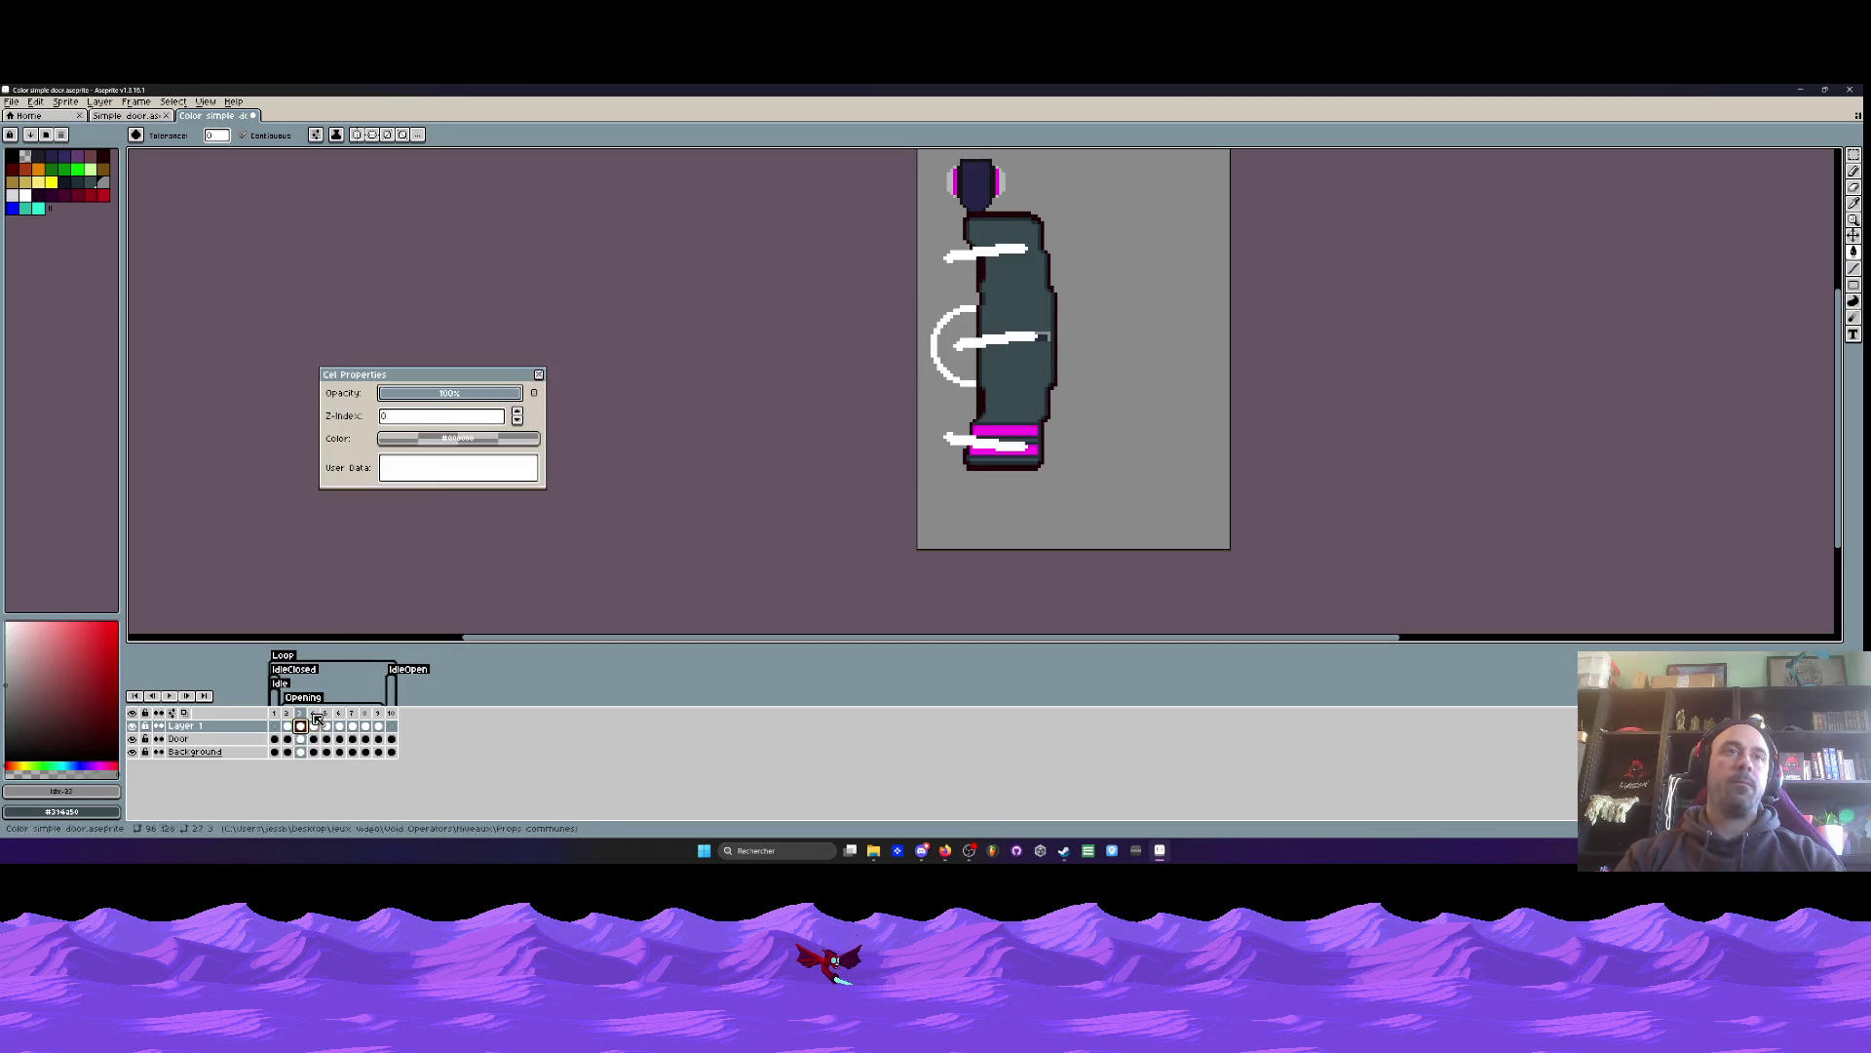
pyautogui.moveTo(503, 401); pyautogui.dragTo(499, 401)
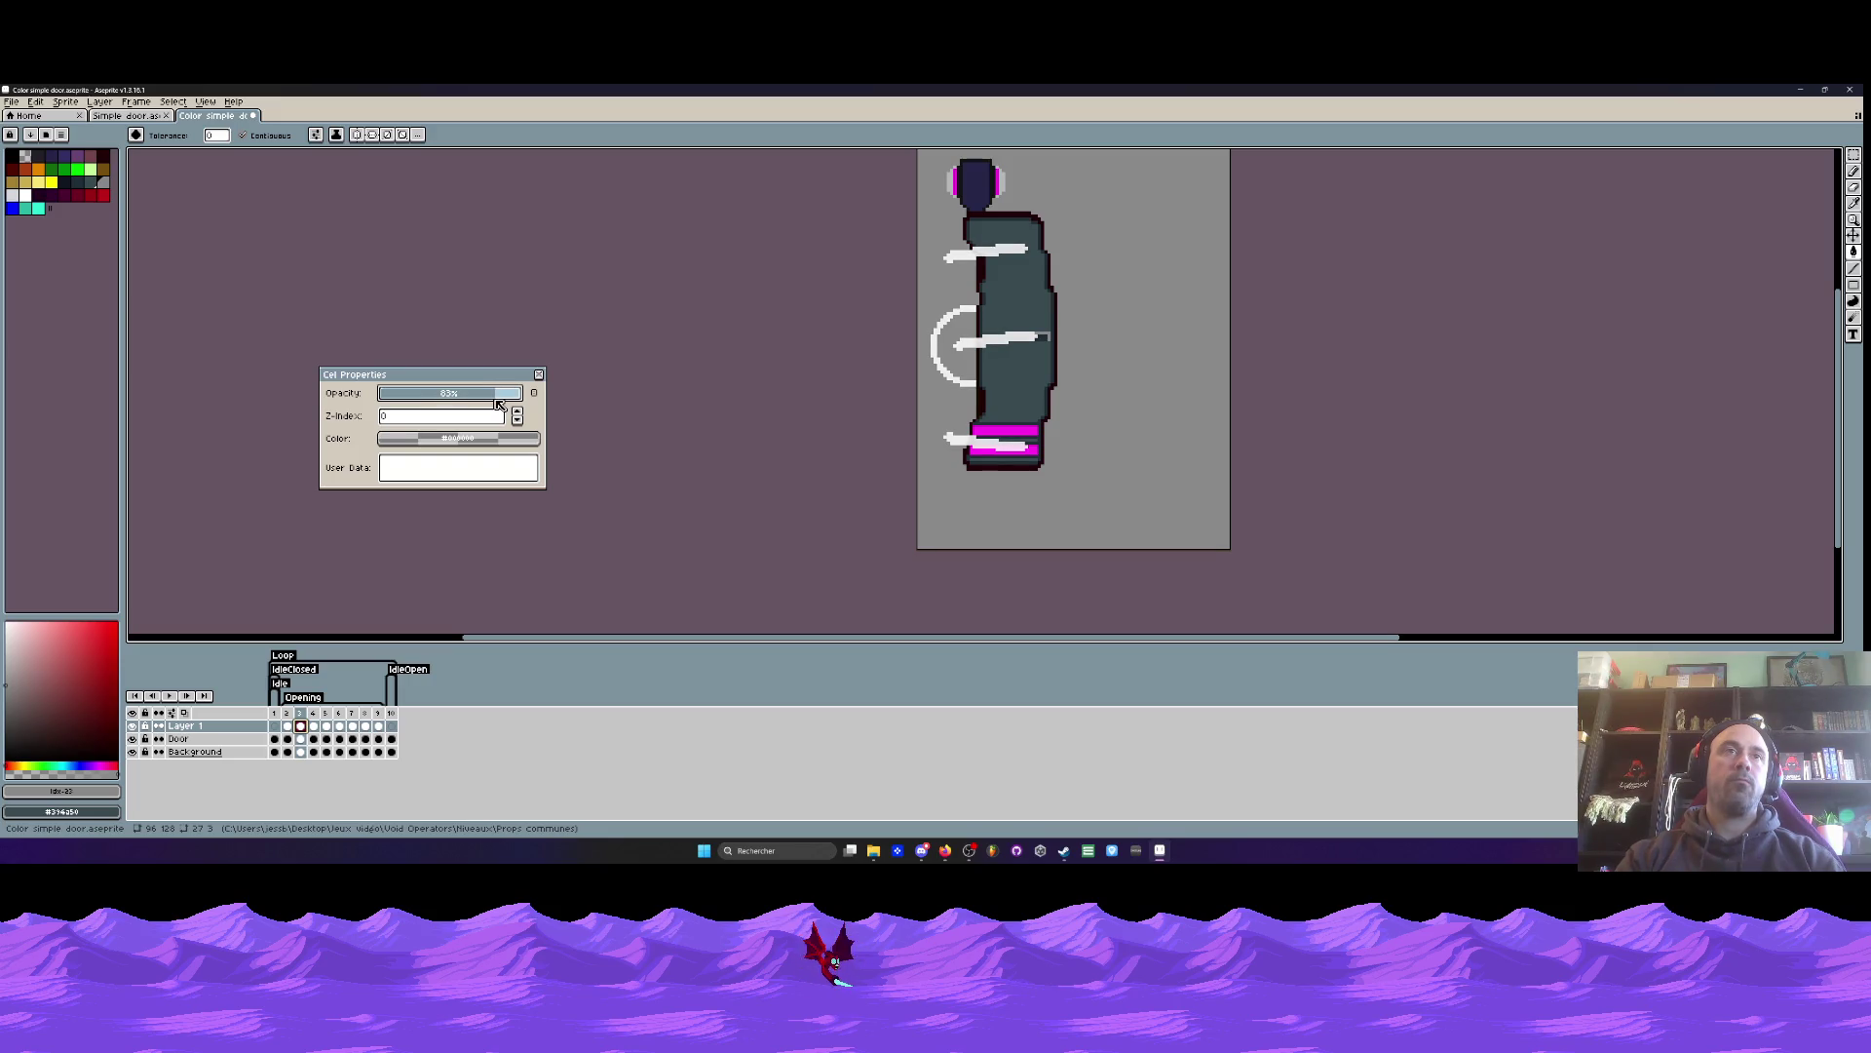
pyautogui.click(539, 375)
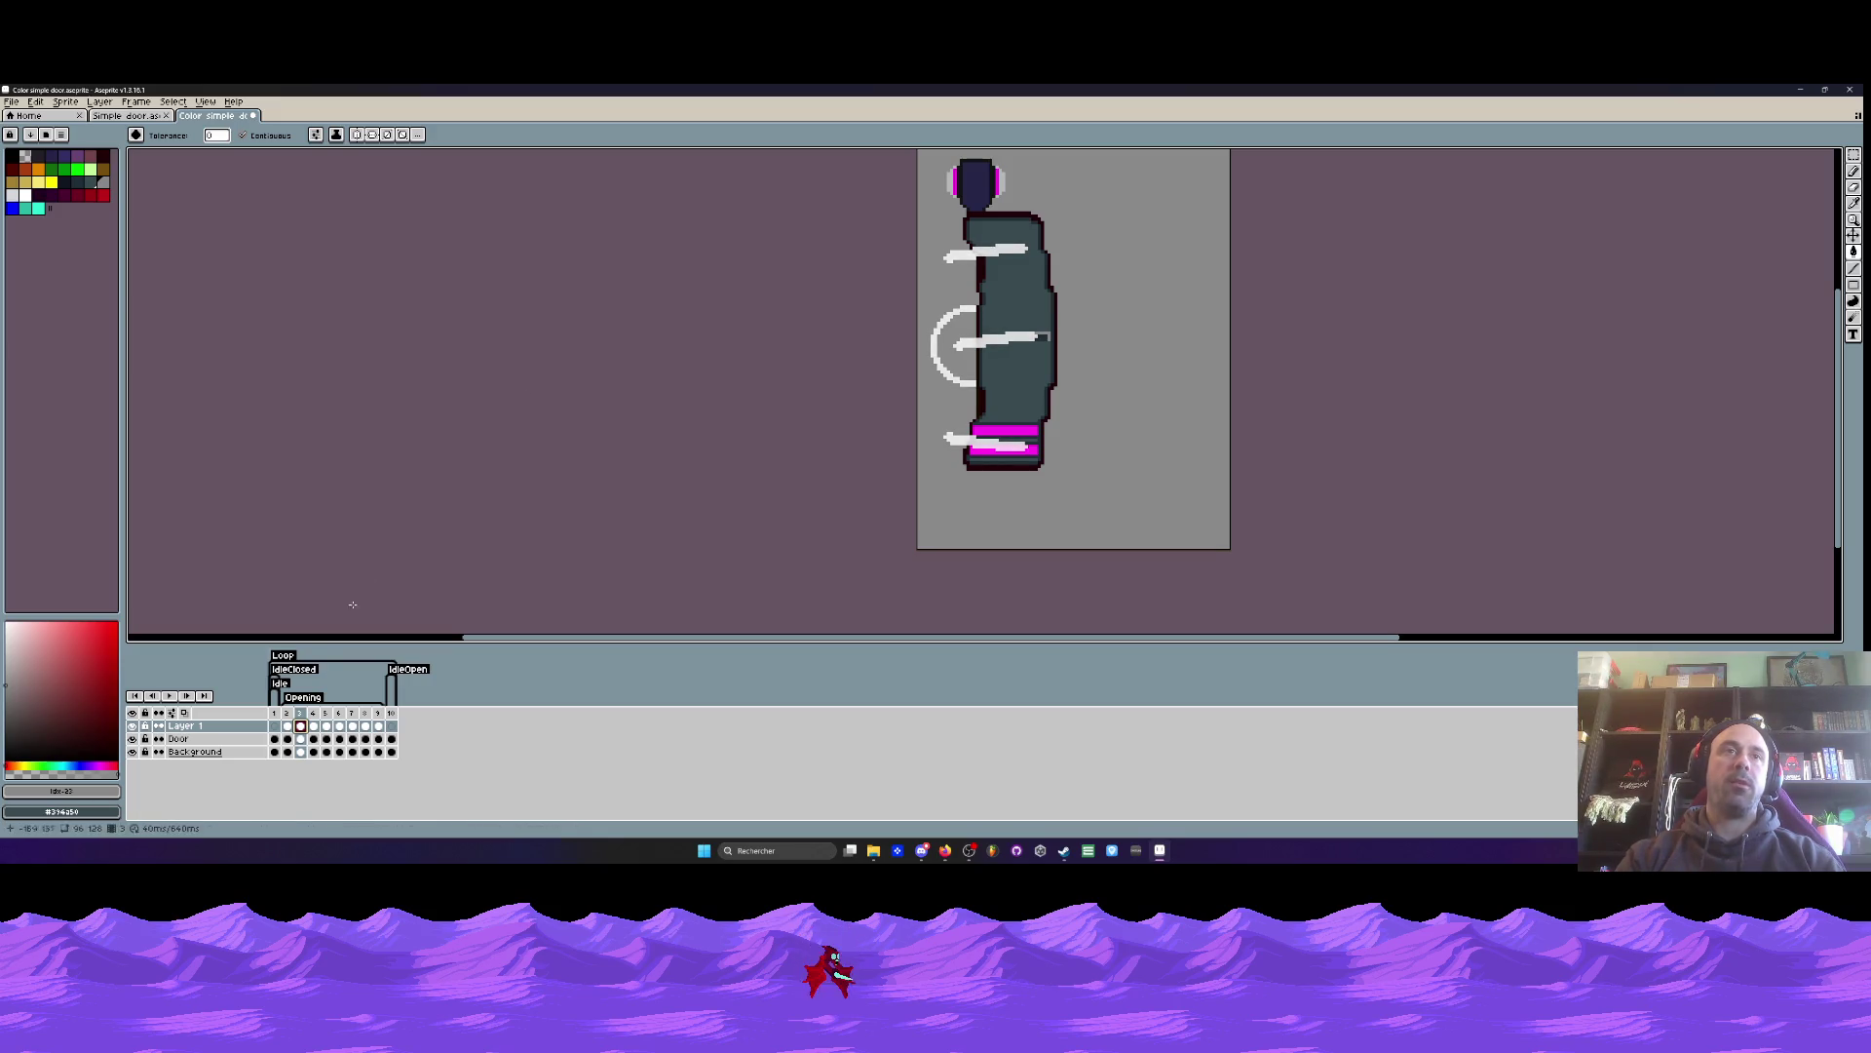
pyautogui.doubleClick(288, 726)
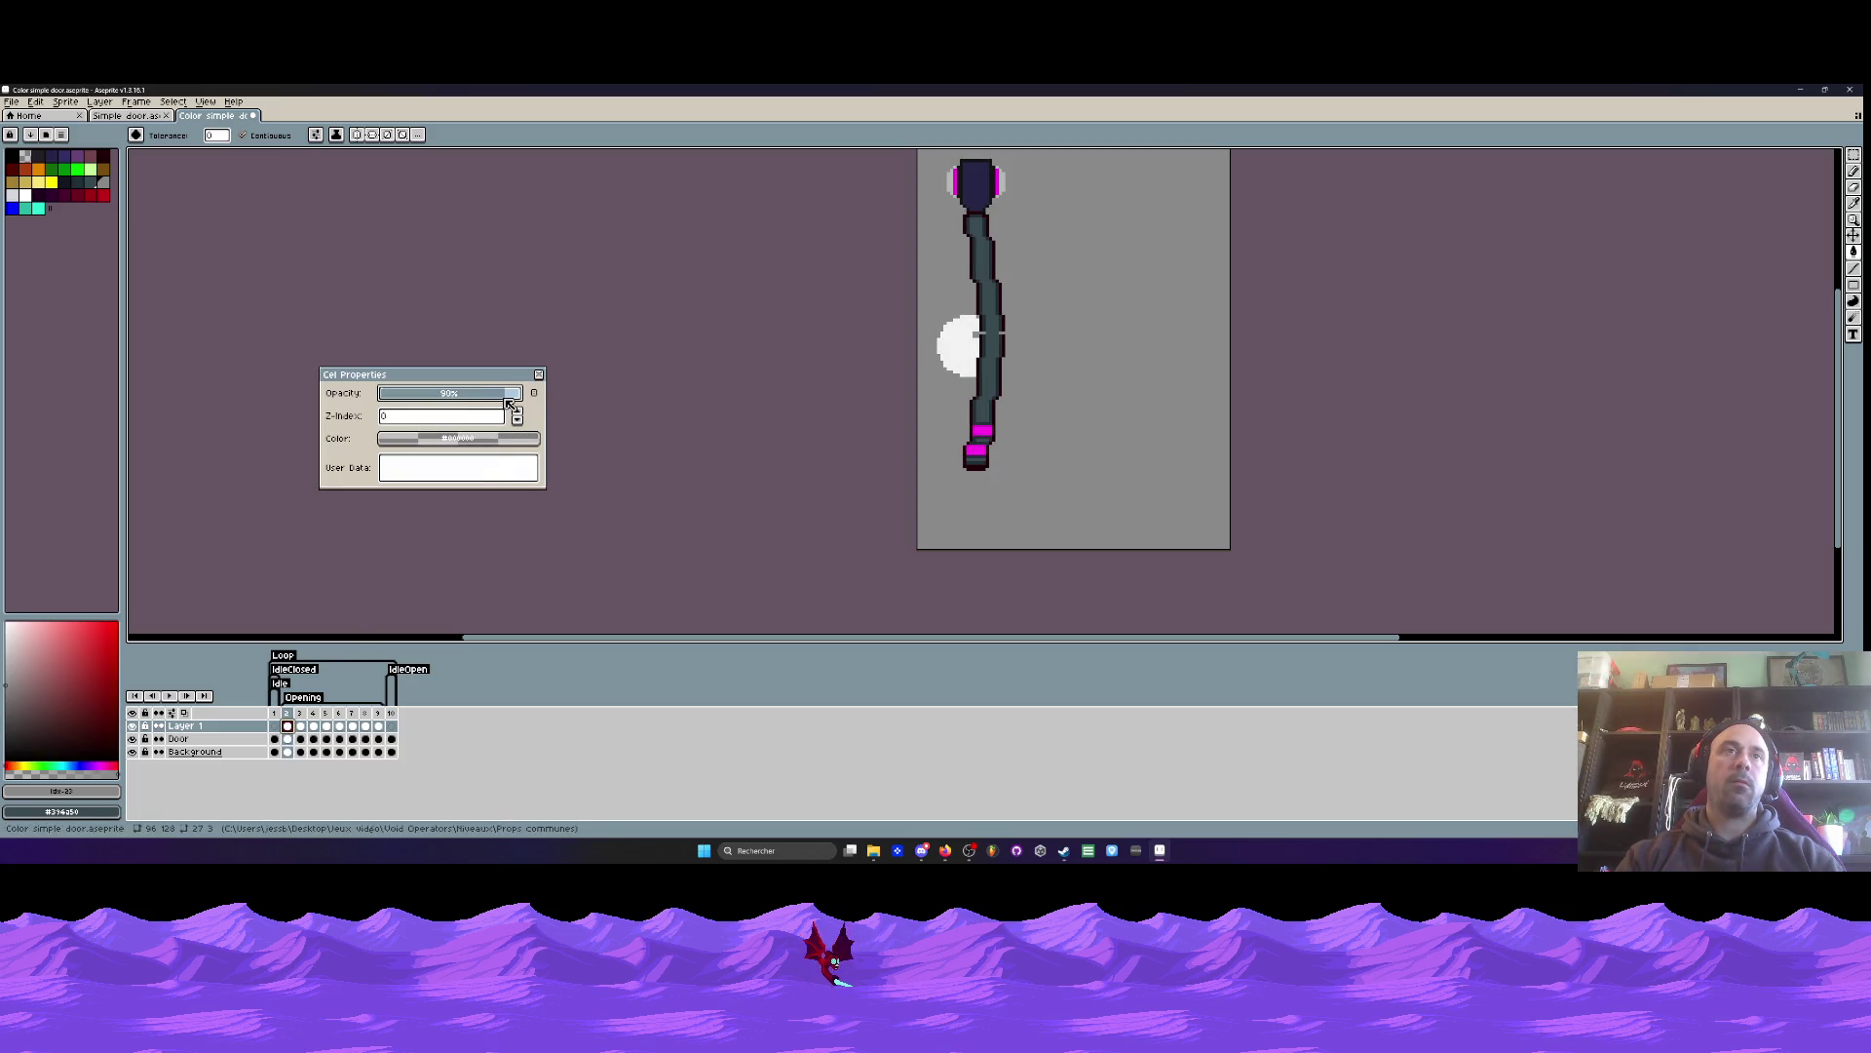
pyautogui.click(539, 375)
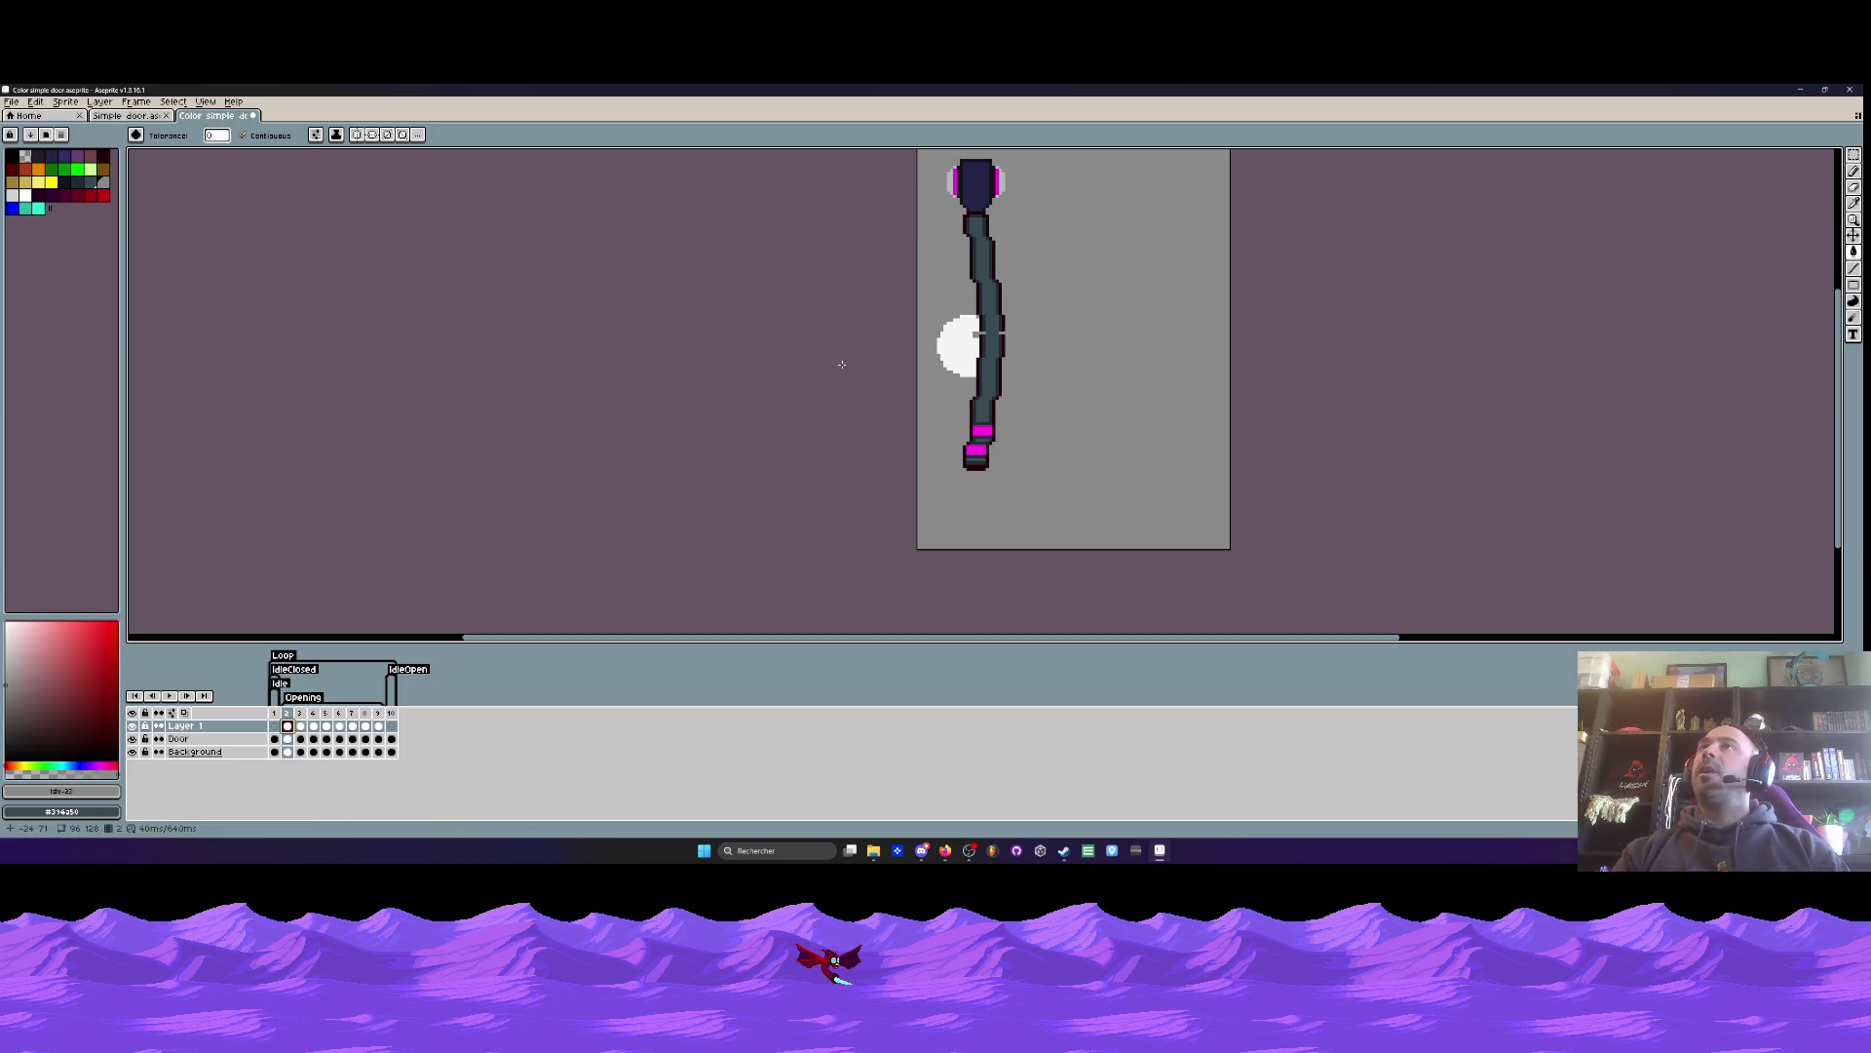
# - Go back to frame 1 and play the coloured door animation to review the fading whoosh
pyautogui.scroll(-1, 842, 365)
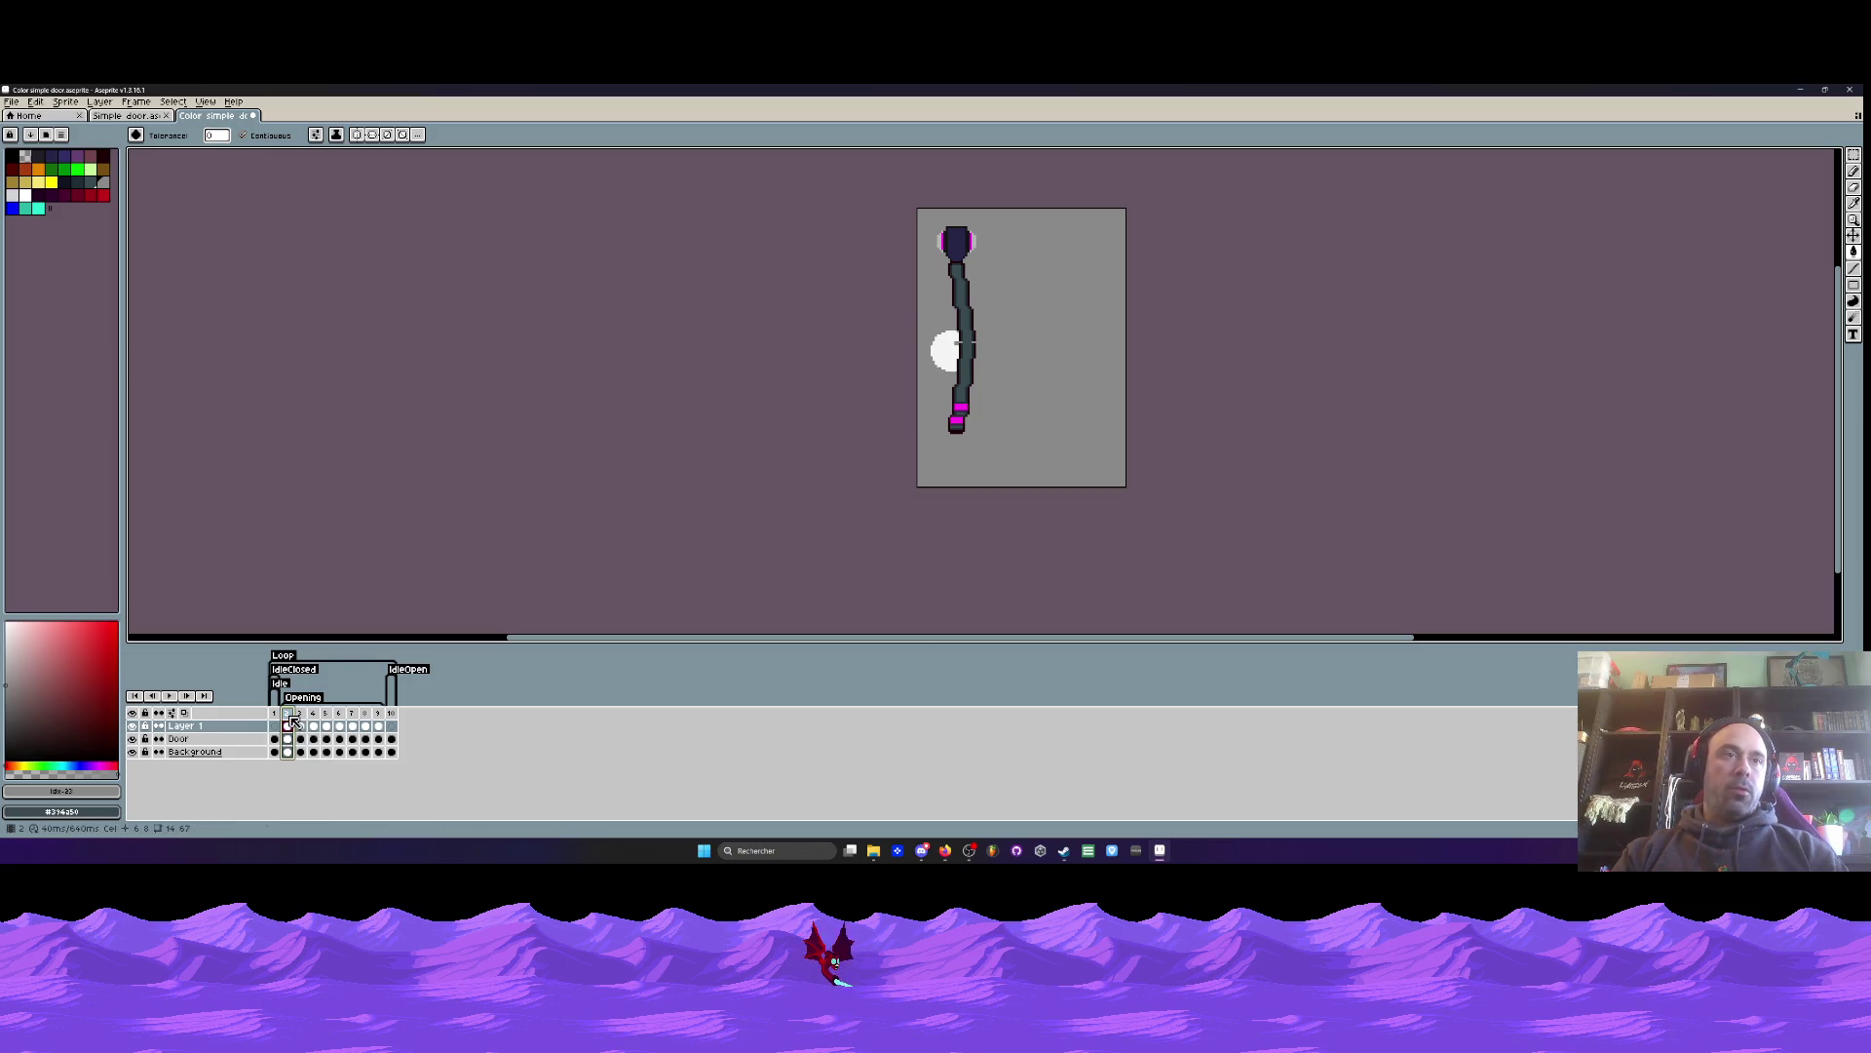
pyautogui.press('Left')
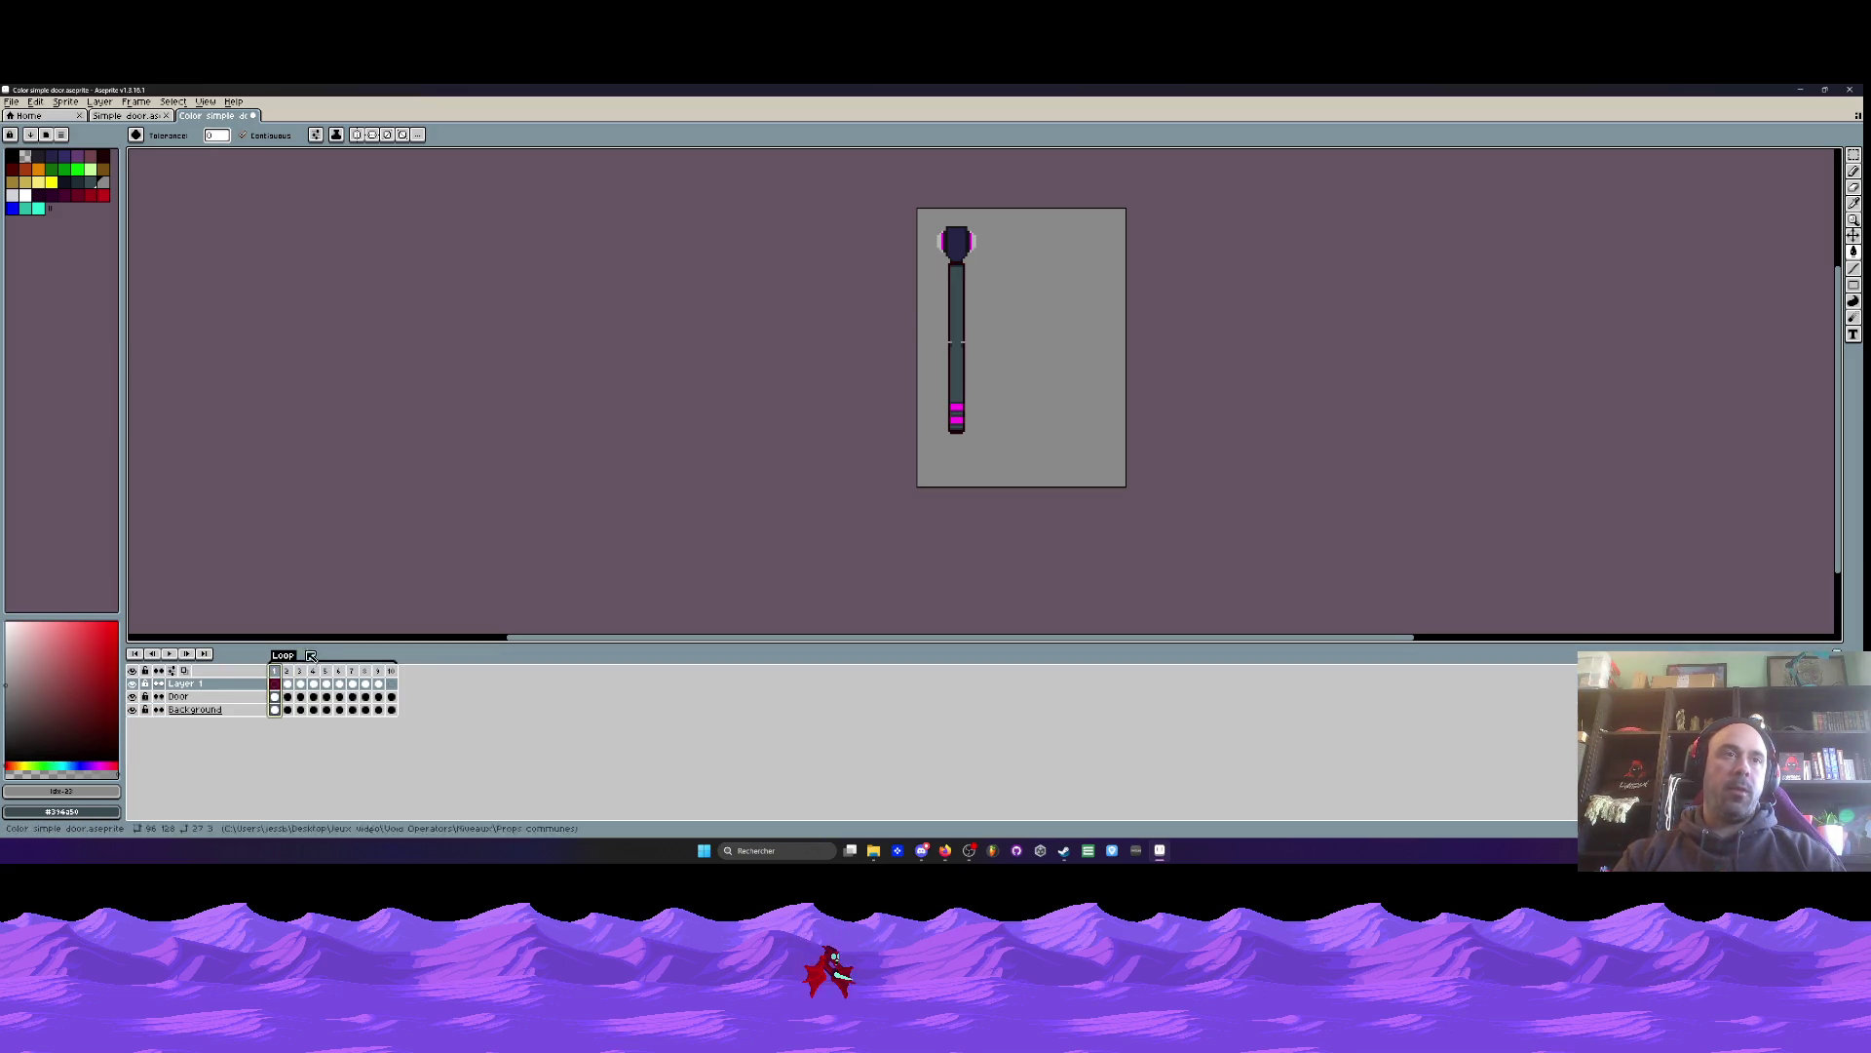
pyautogui.press('Return')
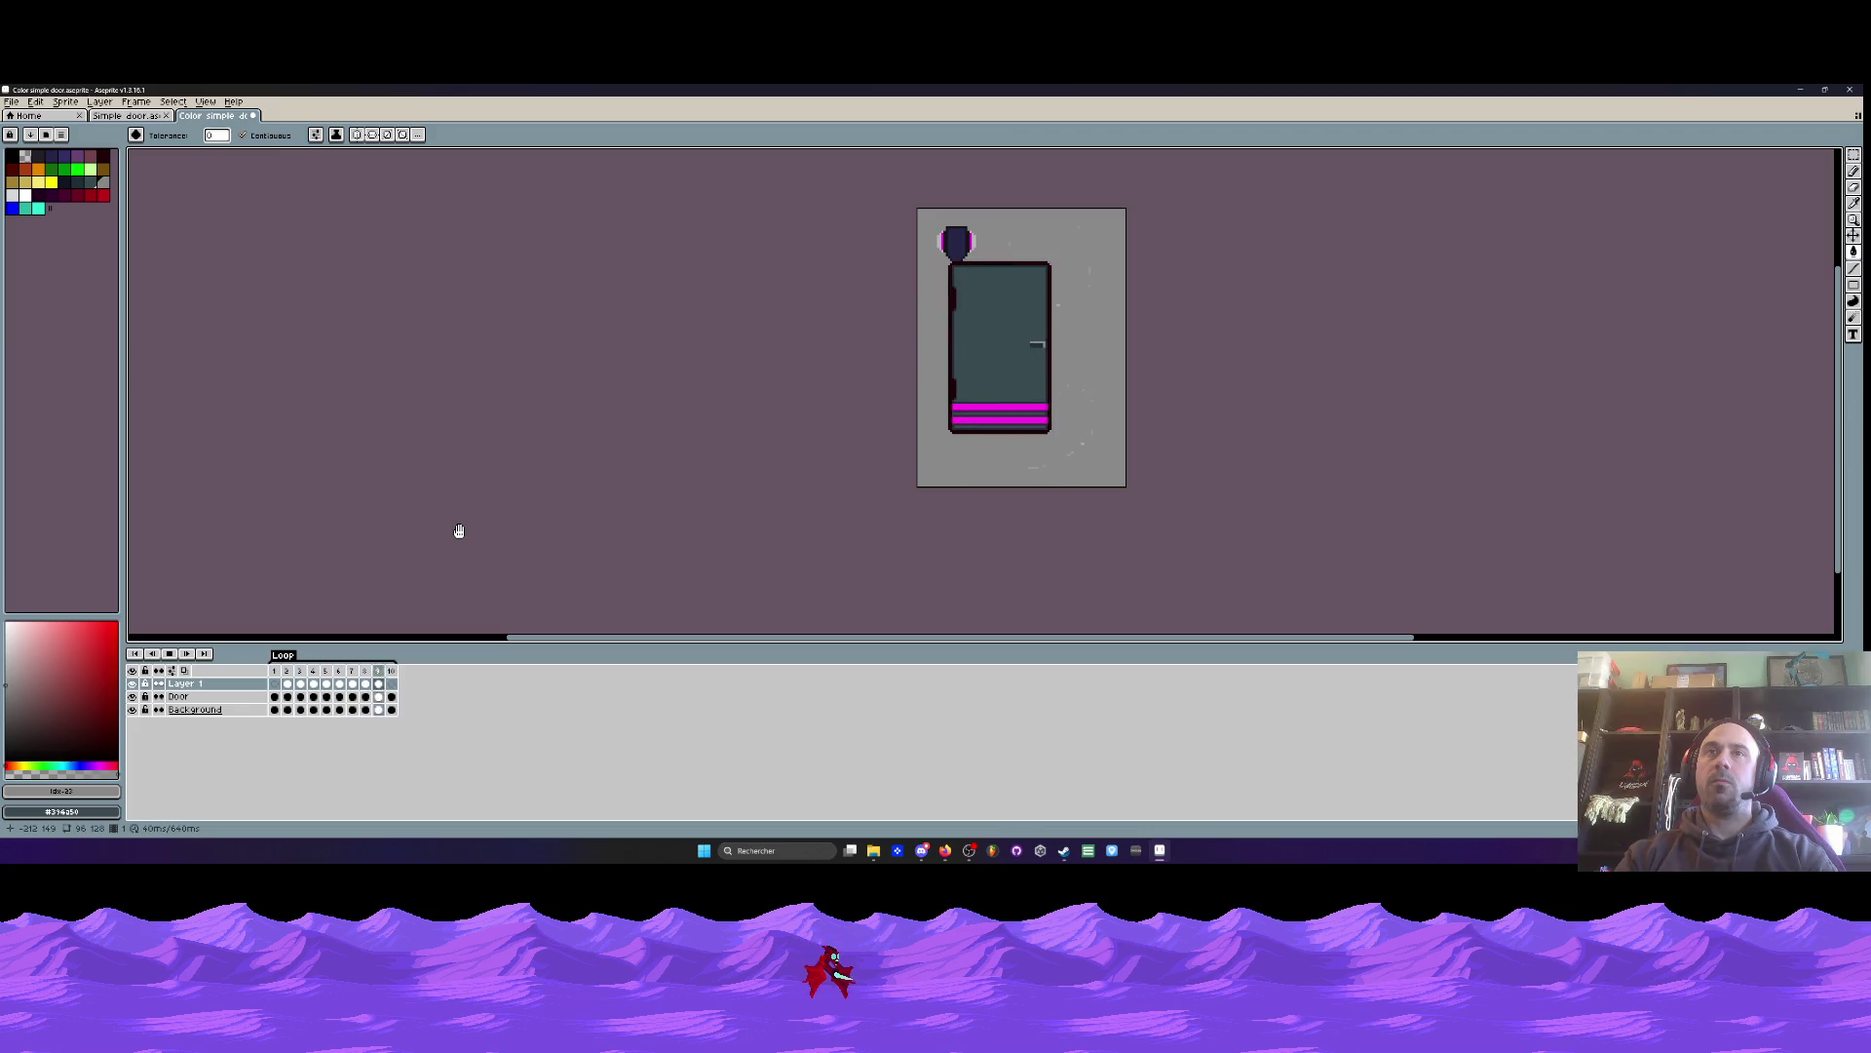
pyautogui.scroll(-3, 1071, 327)
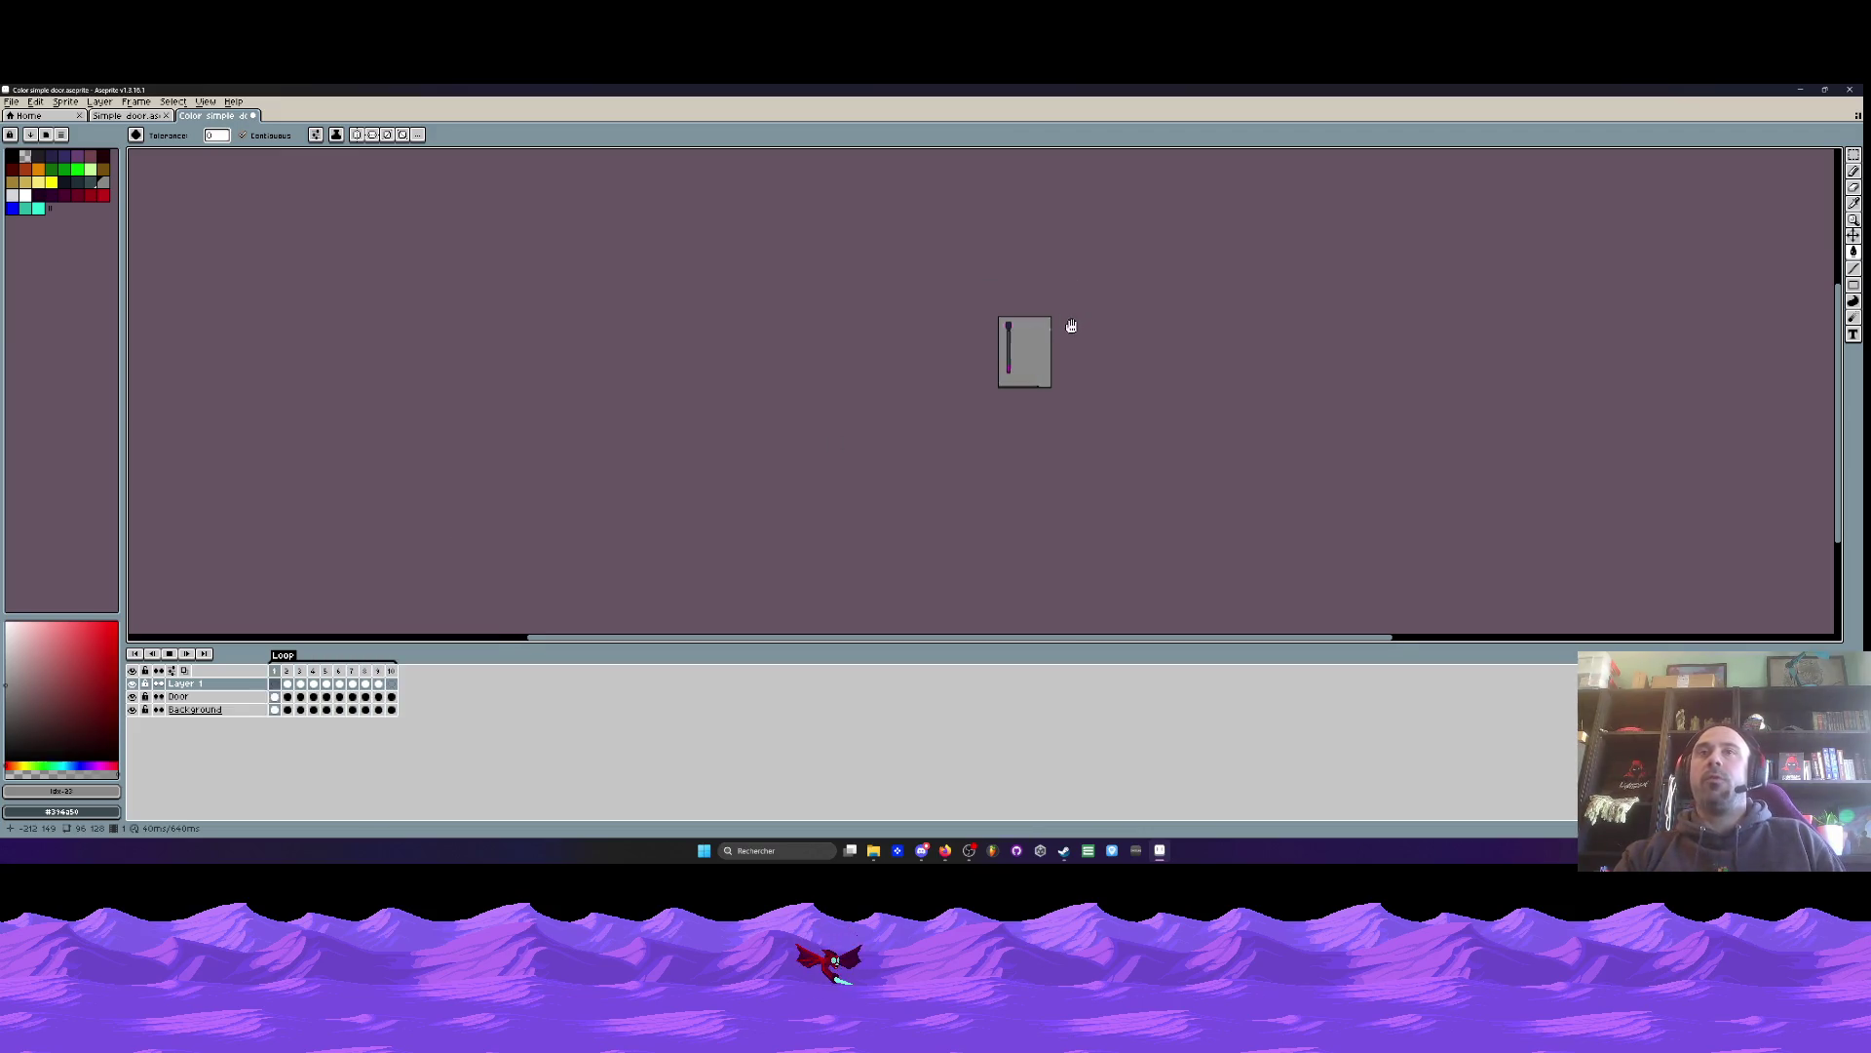
pyautogui.scroll(3, 1067, 344)
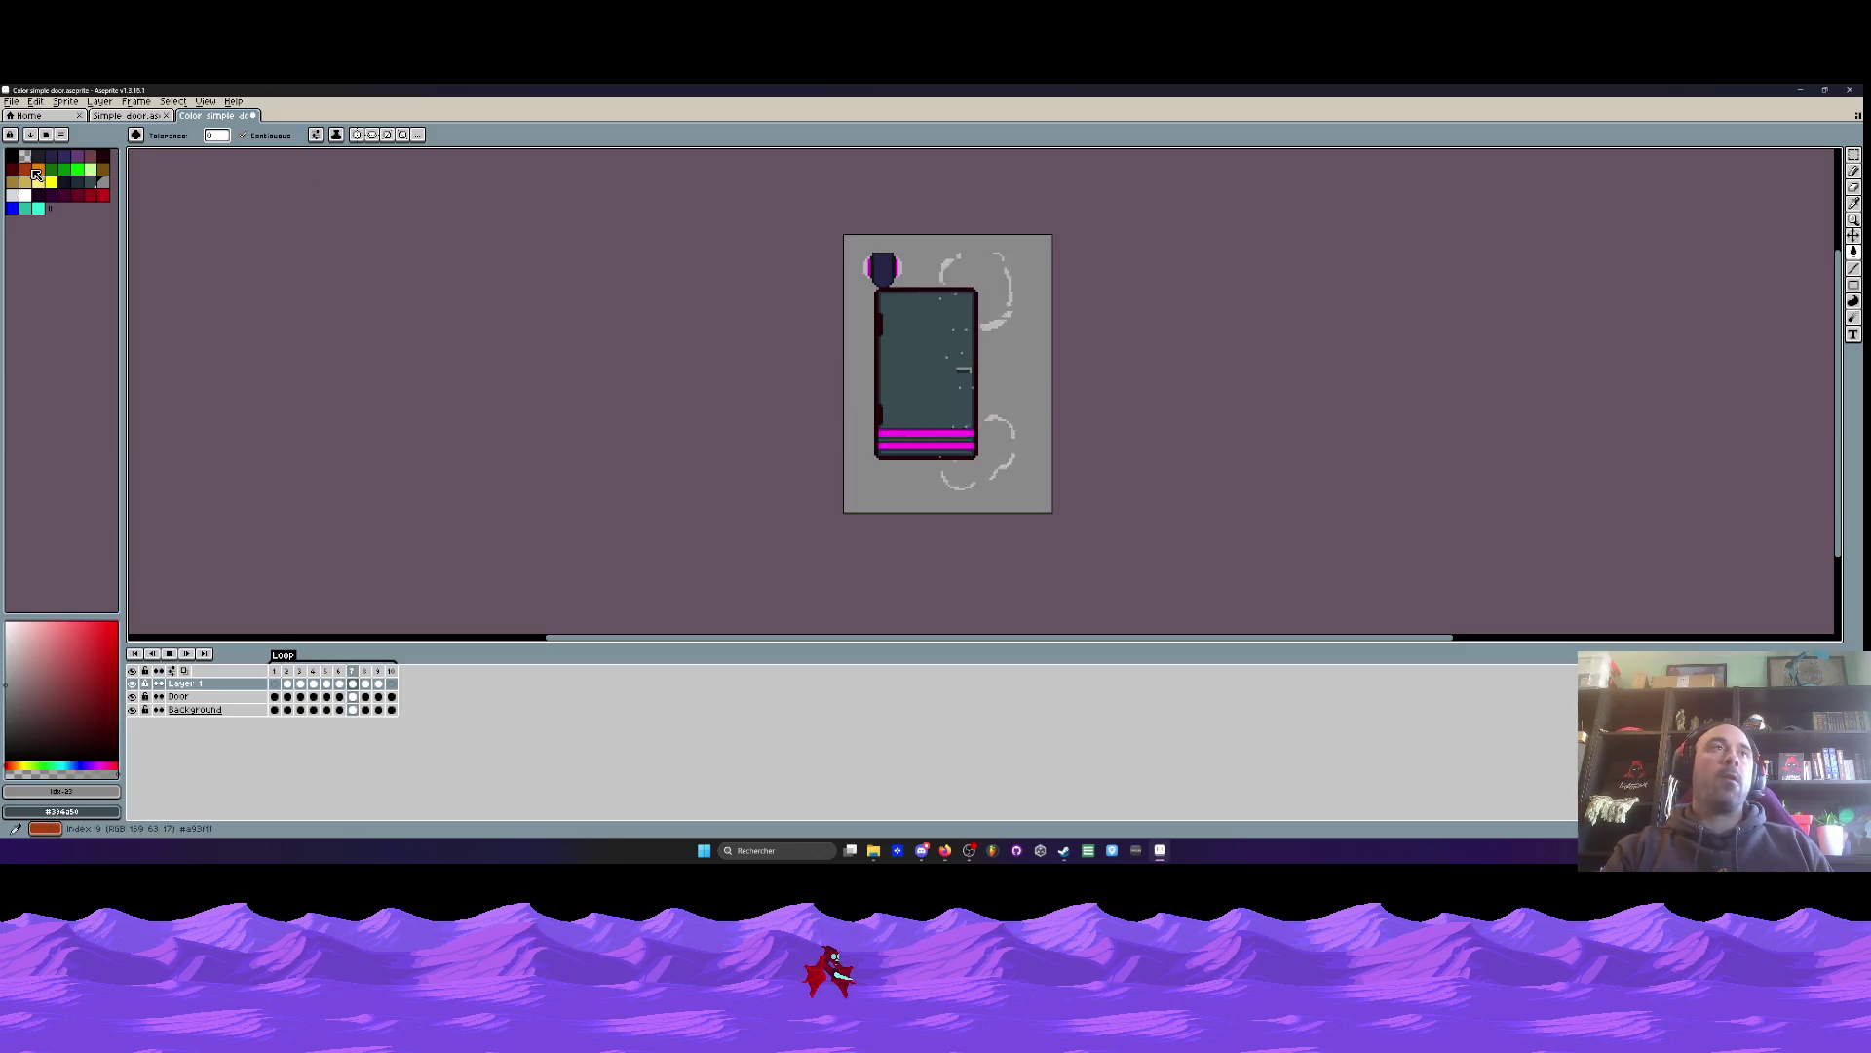
pyautogui.click(132, 115)
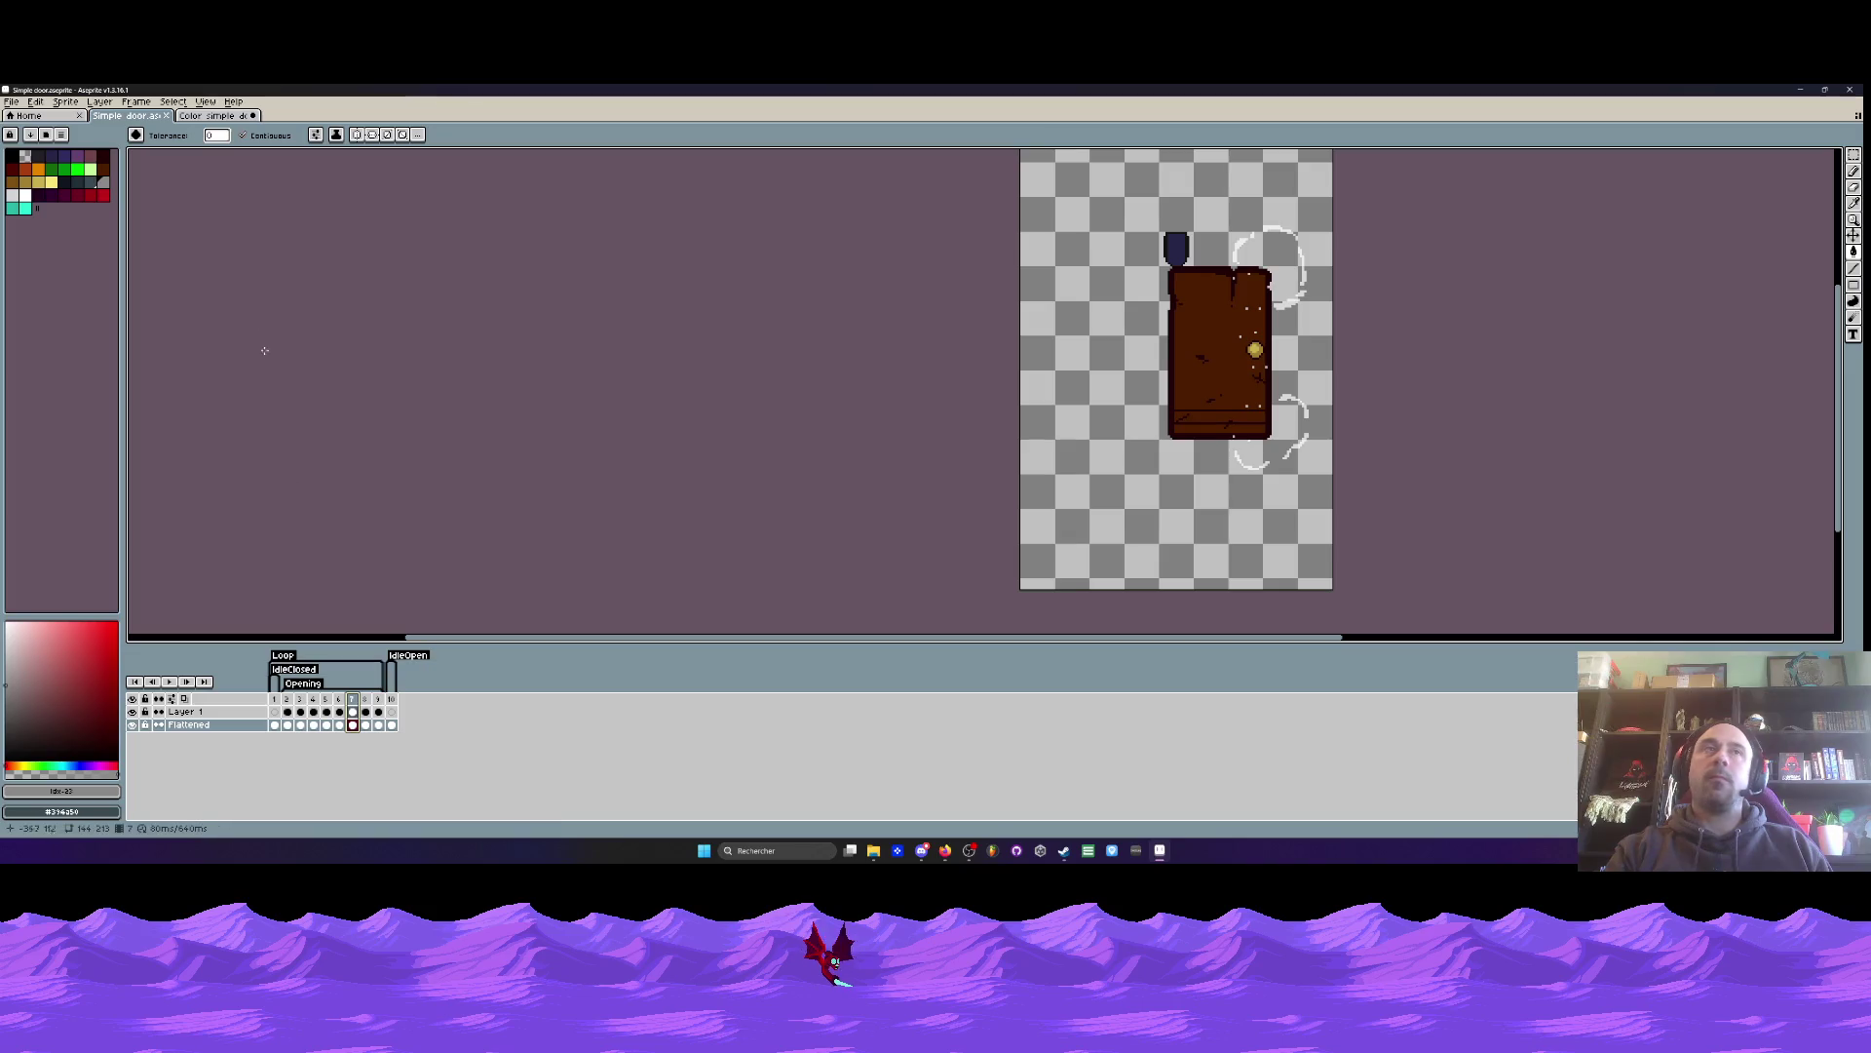
# - Compare the two doors by selecting the whoosh frame ranges in each sprite's timeline
pyautogui.click(230, 117)
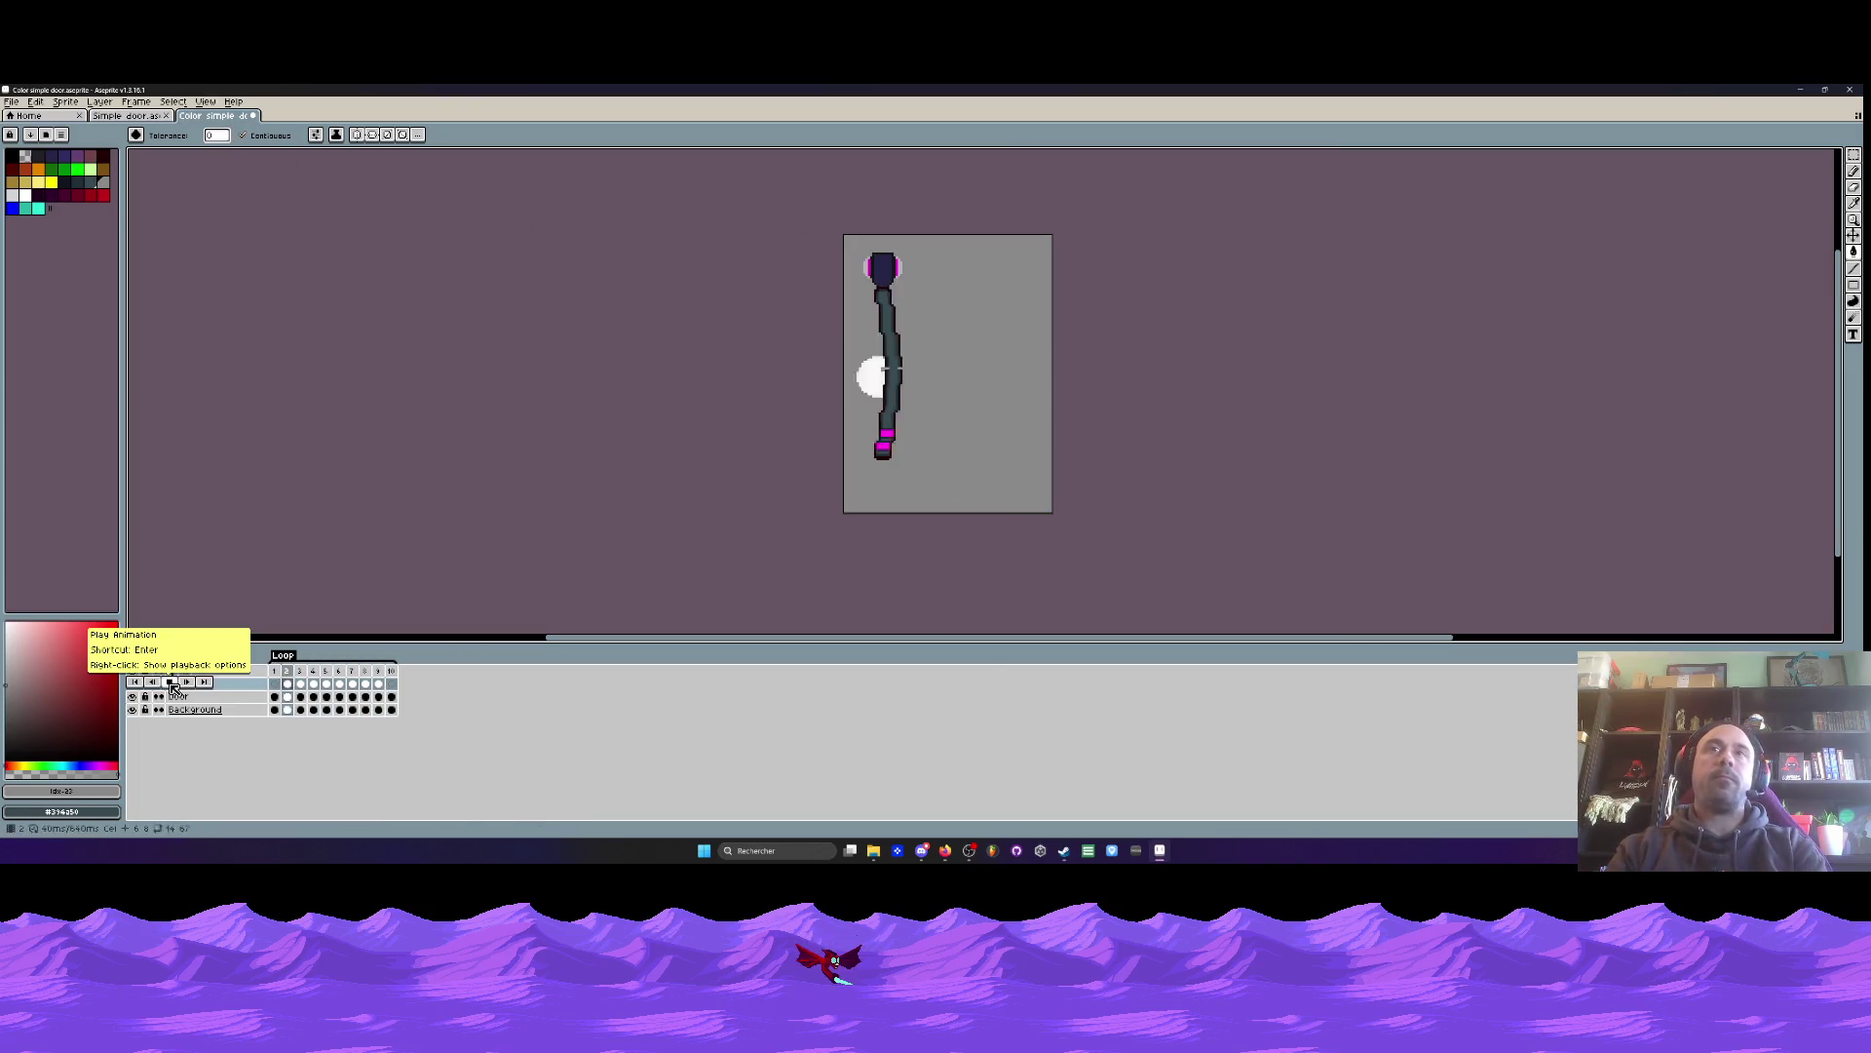
pyautogui.scroll(3, 989, 262)
pyautogui.scroll(1, 990, 262)
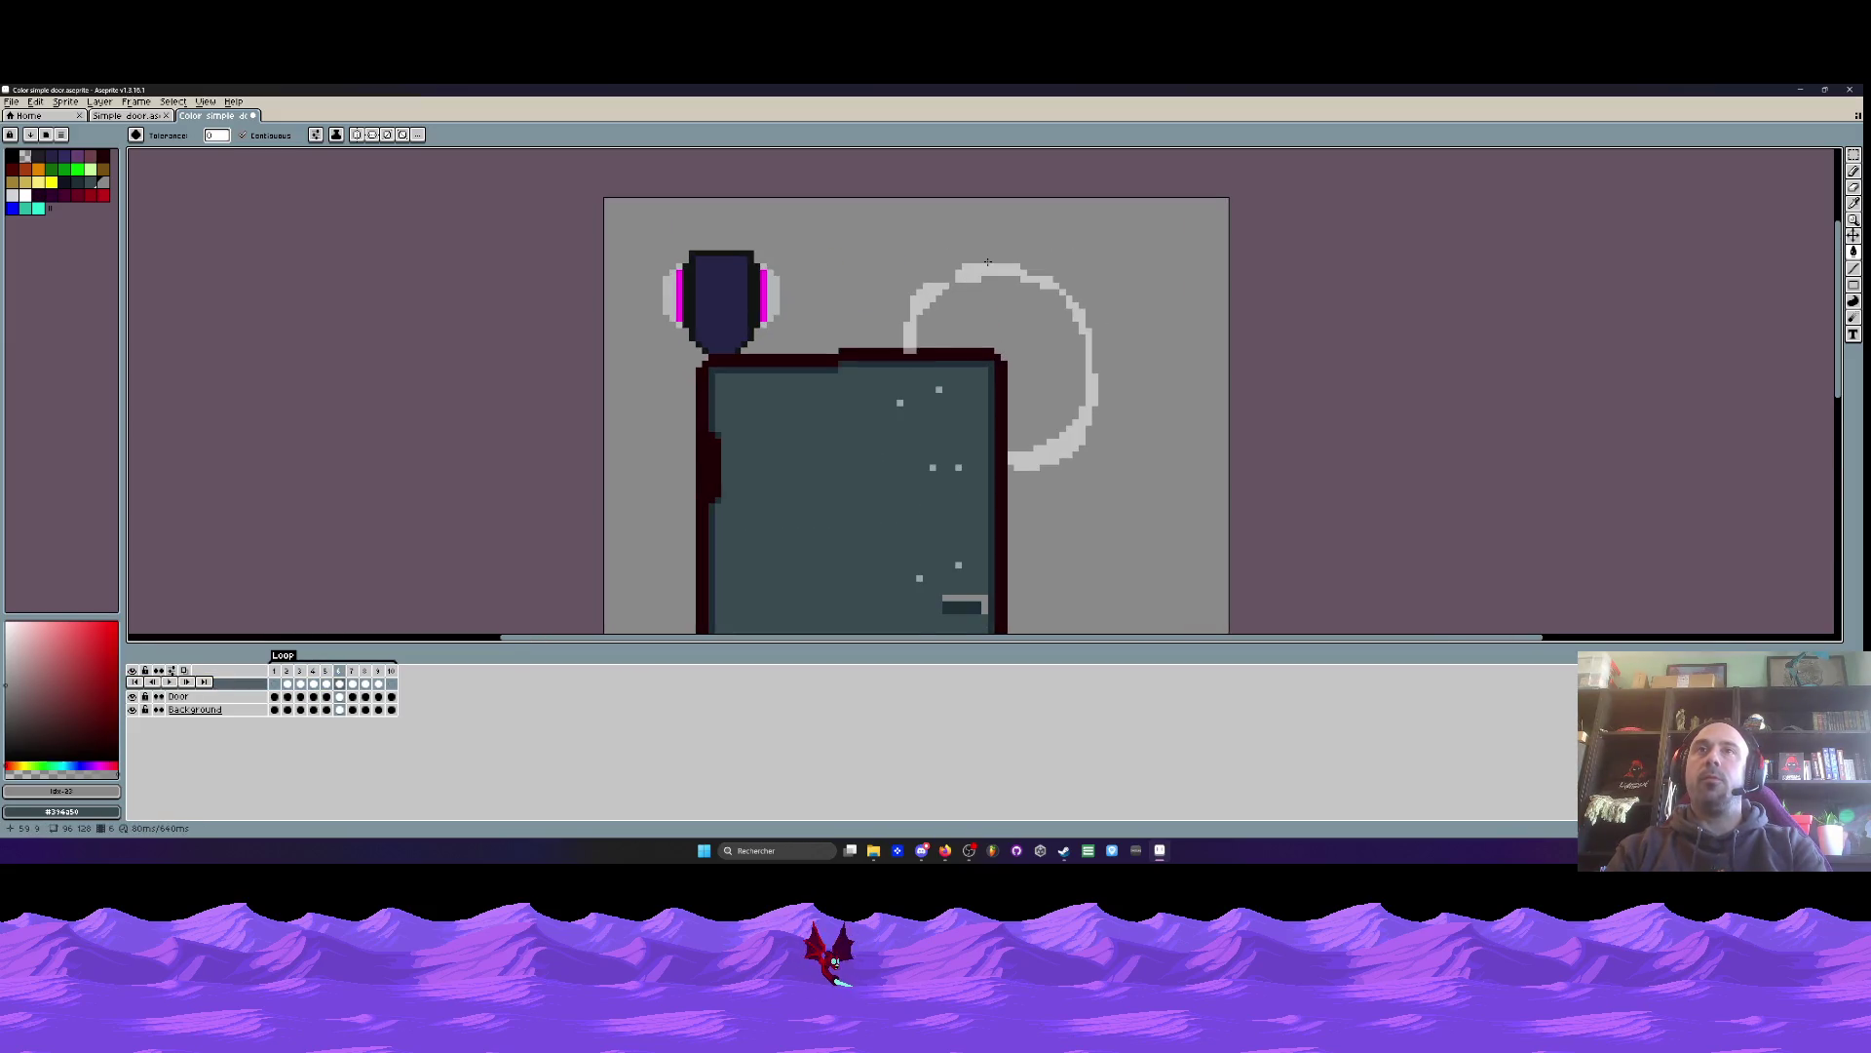
pyautogui.click(126, 116)
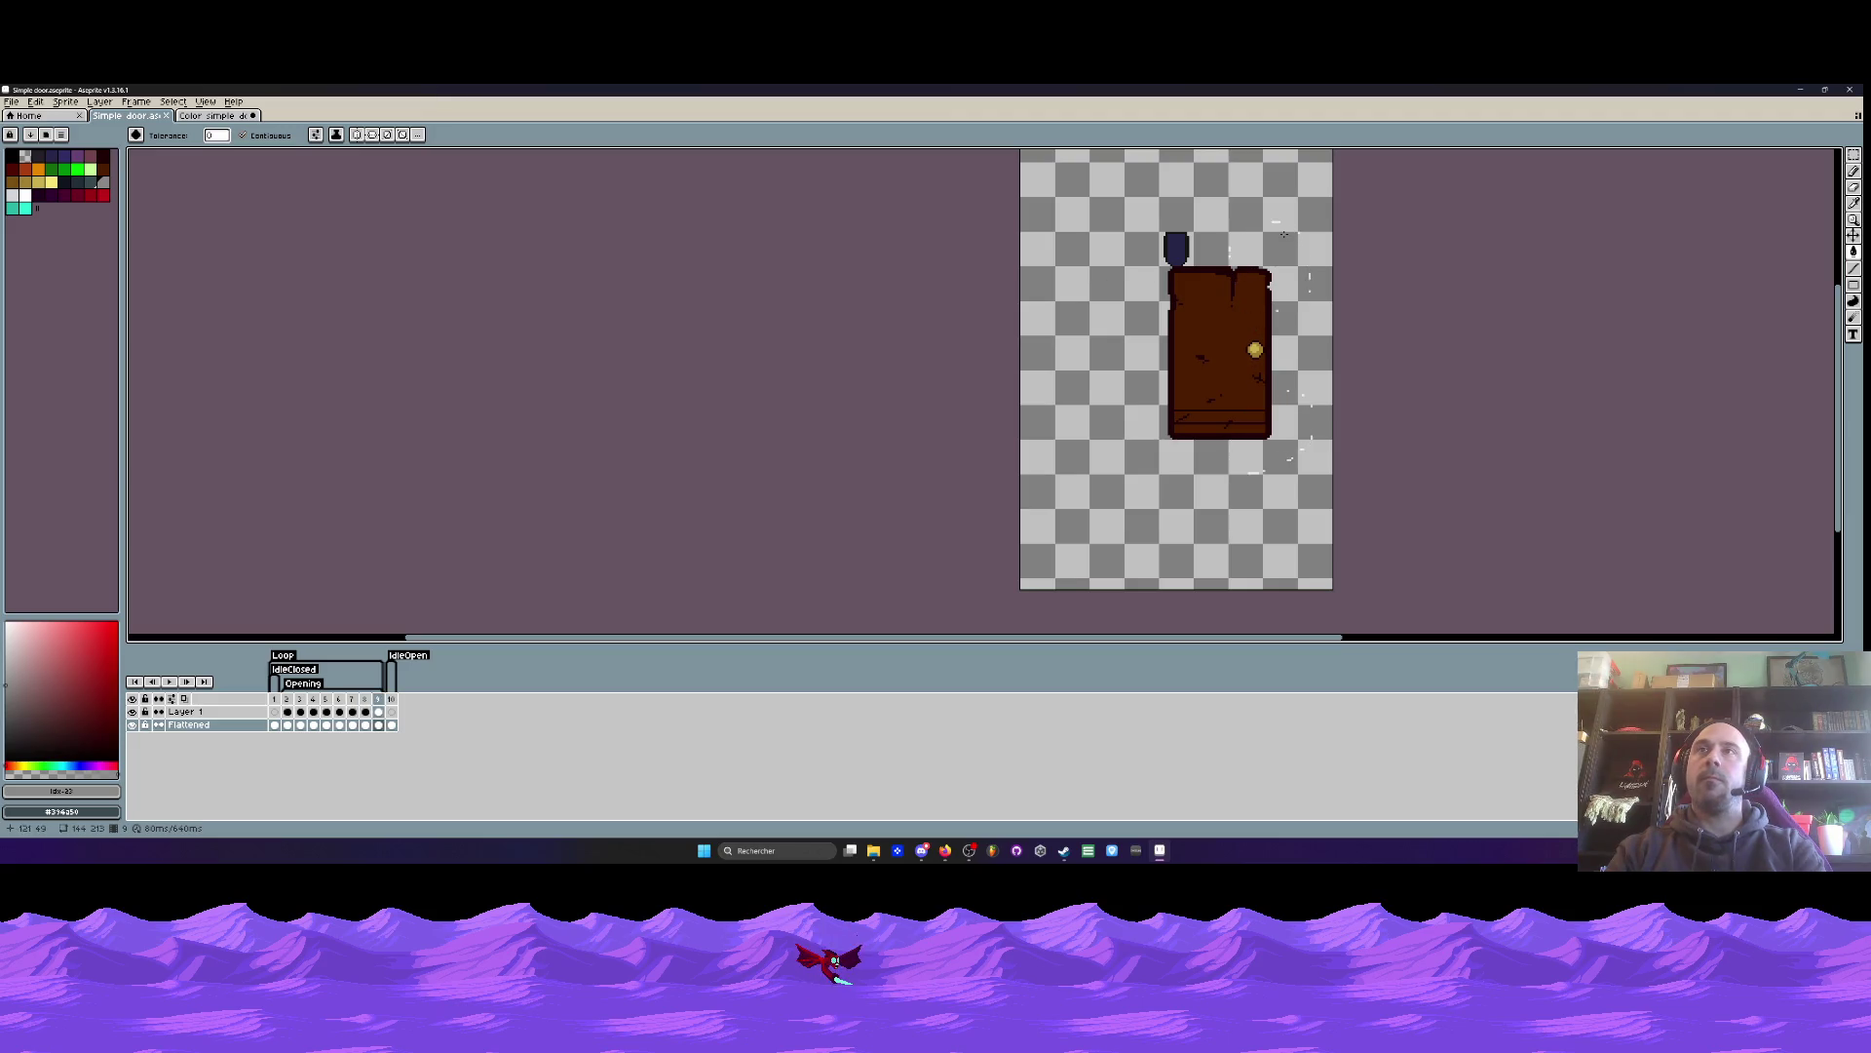
pyautogui.moveTo(378, 712); pyautogui.dragTo(341, 718)
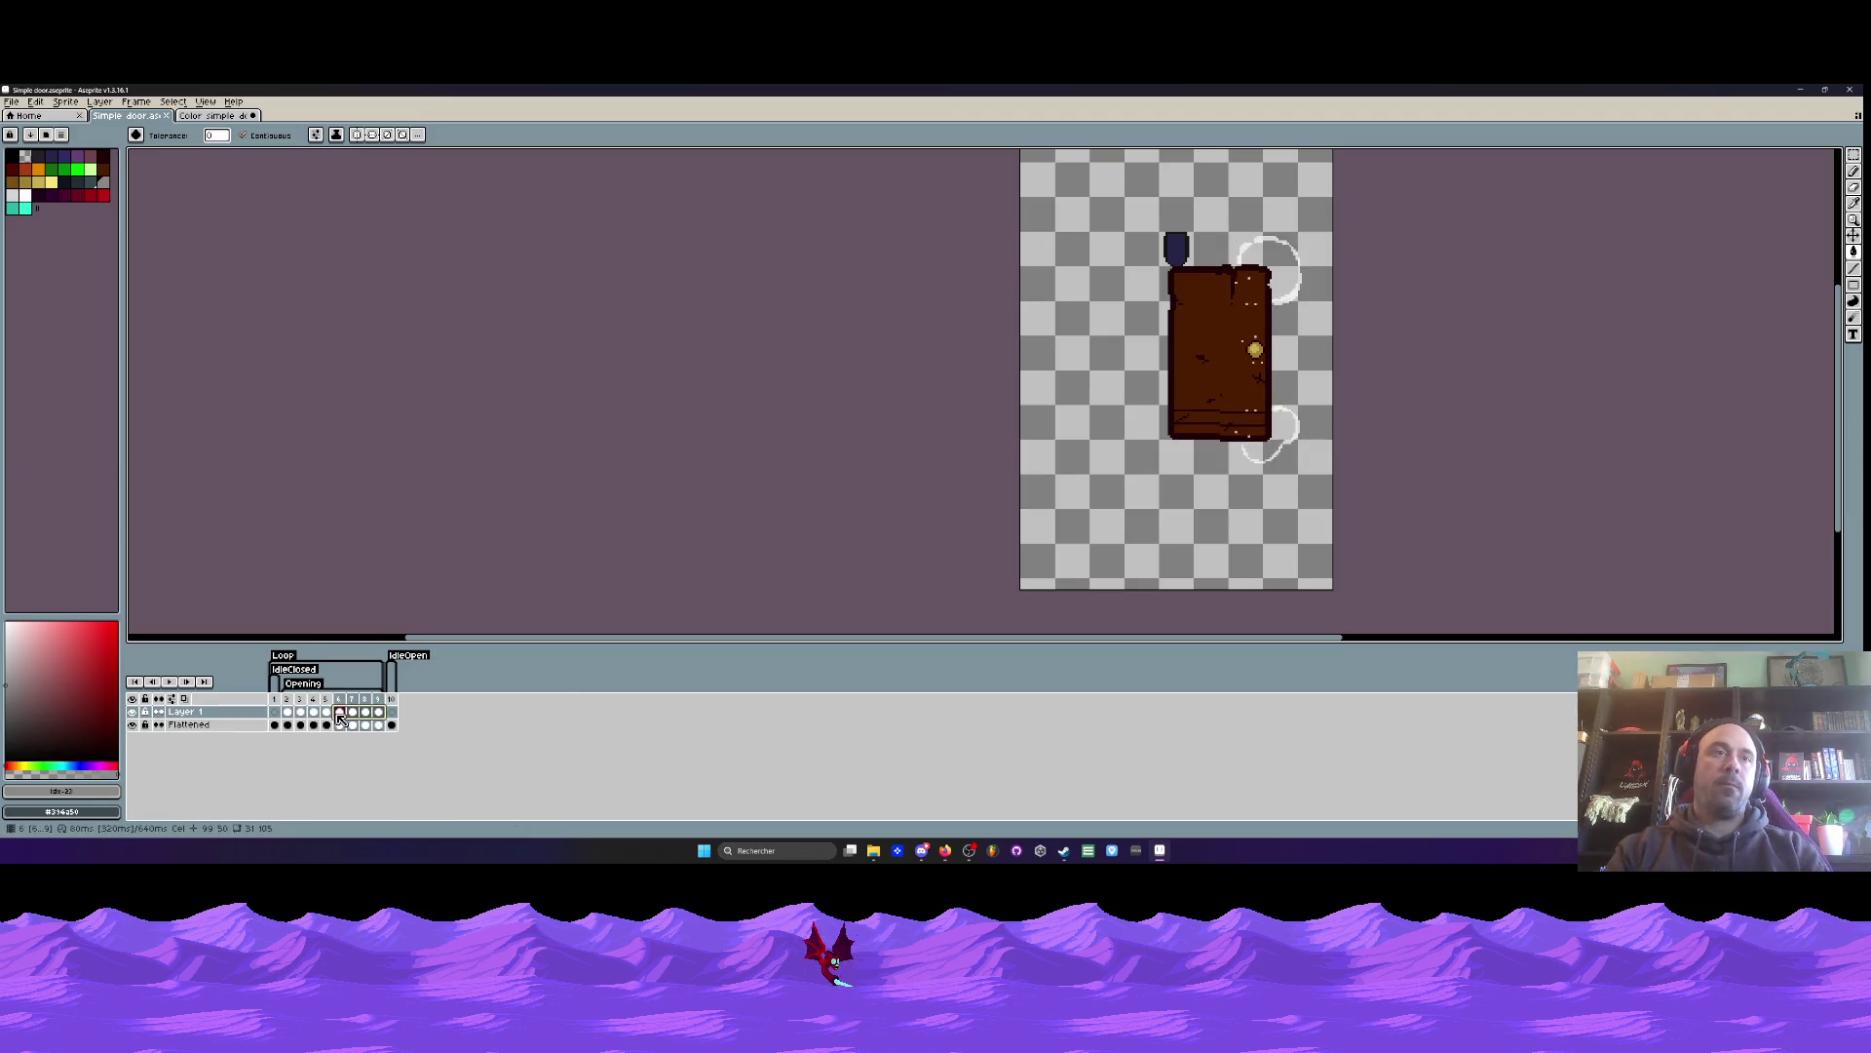
pyautogui.hotkey('ctrl', 'Tab')
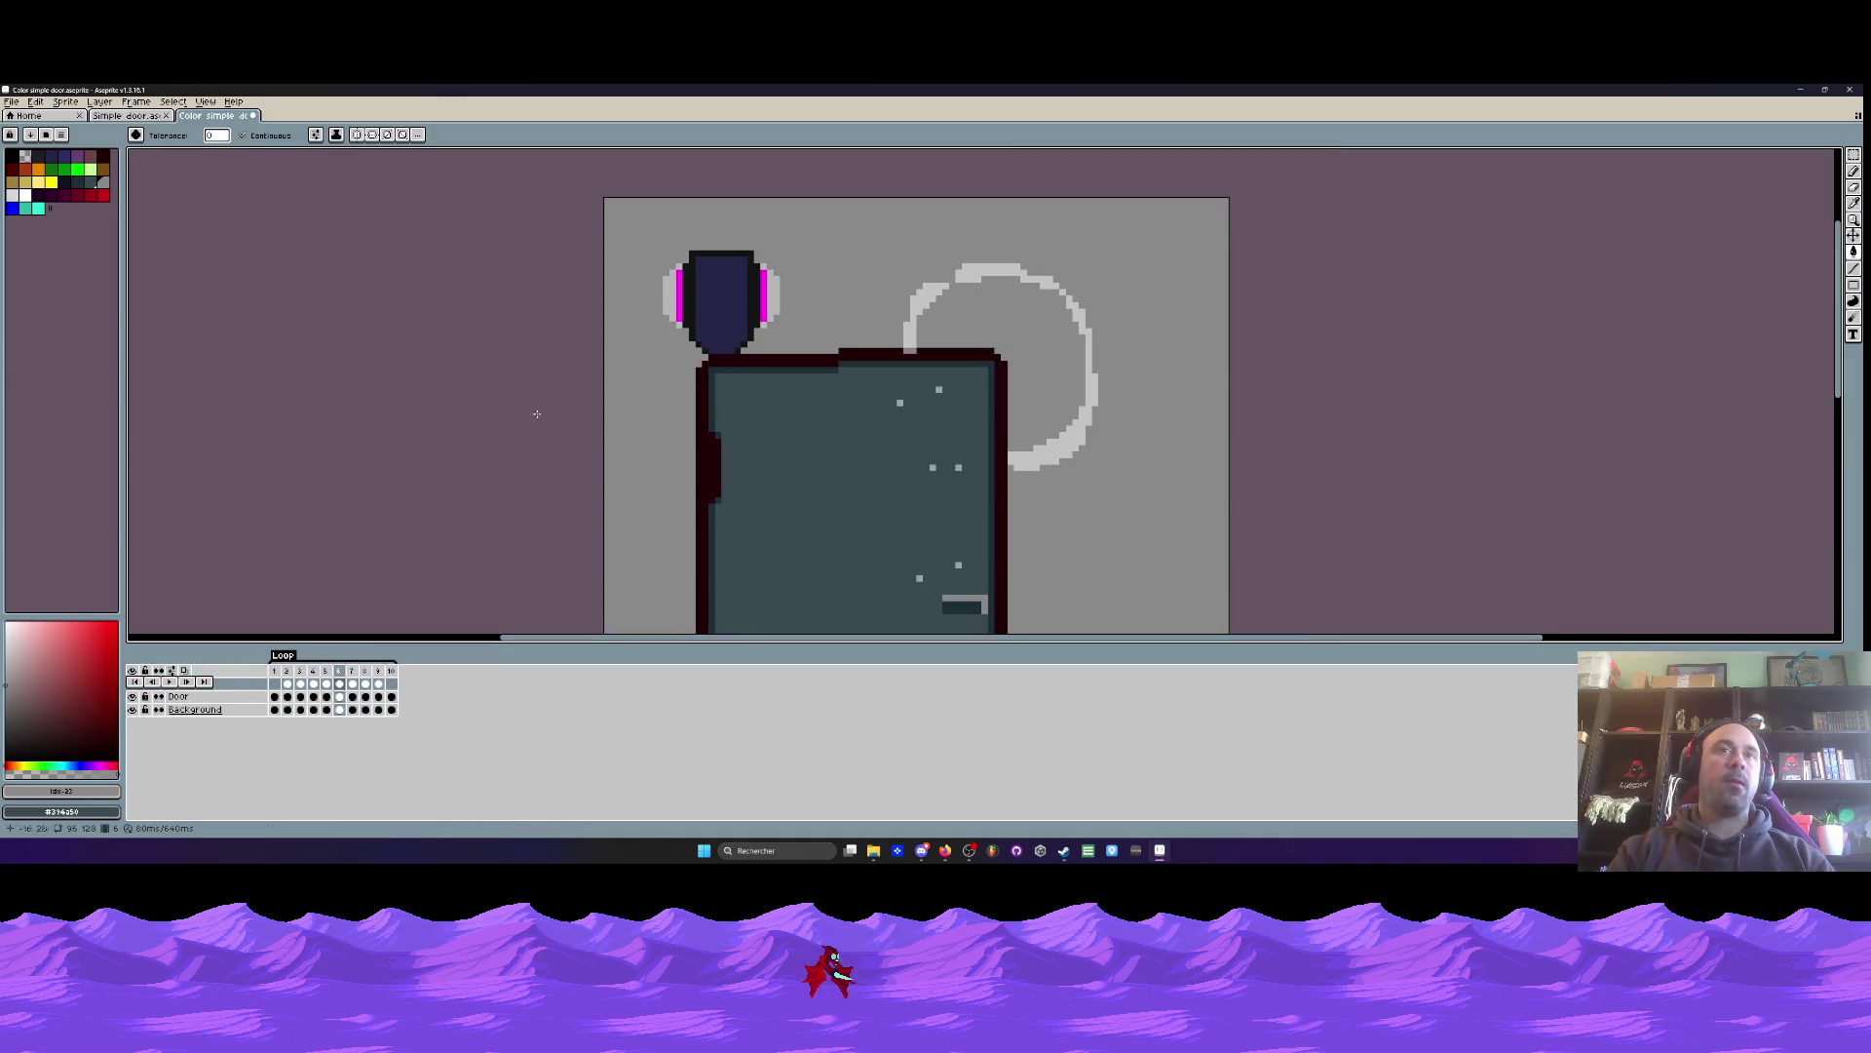
pyautogui.moveTo(378, 684); pyautogui.dragTo(294, 685)
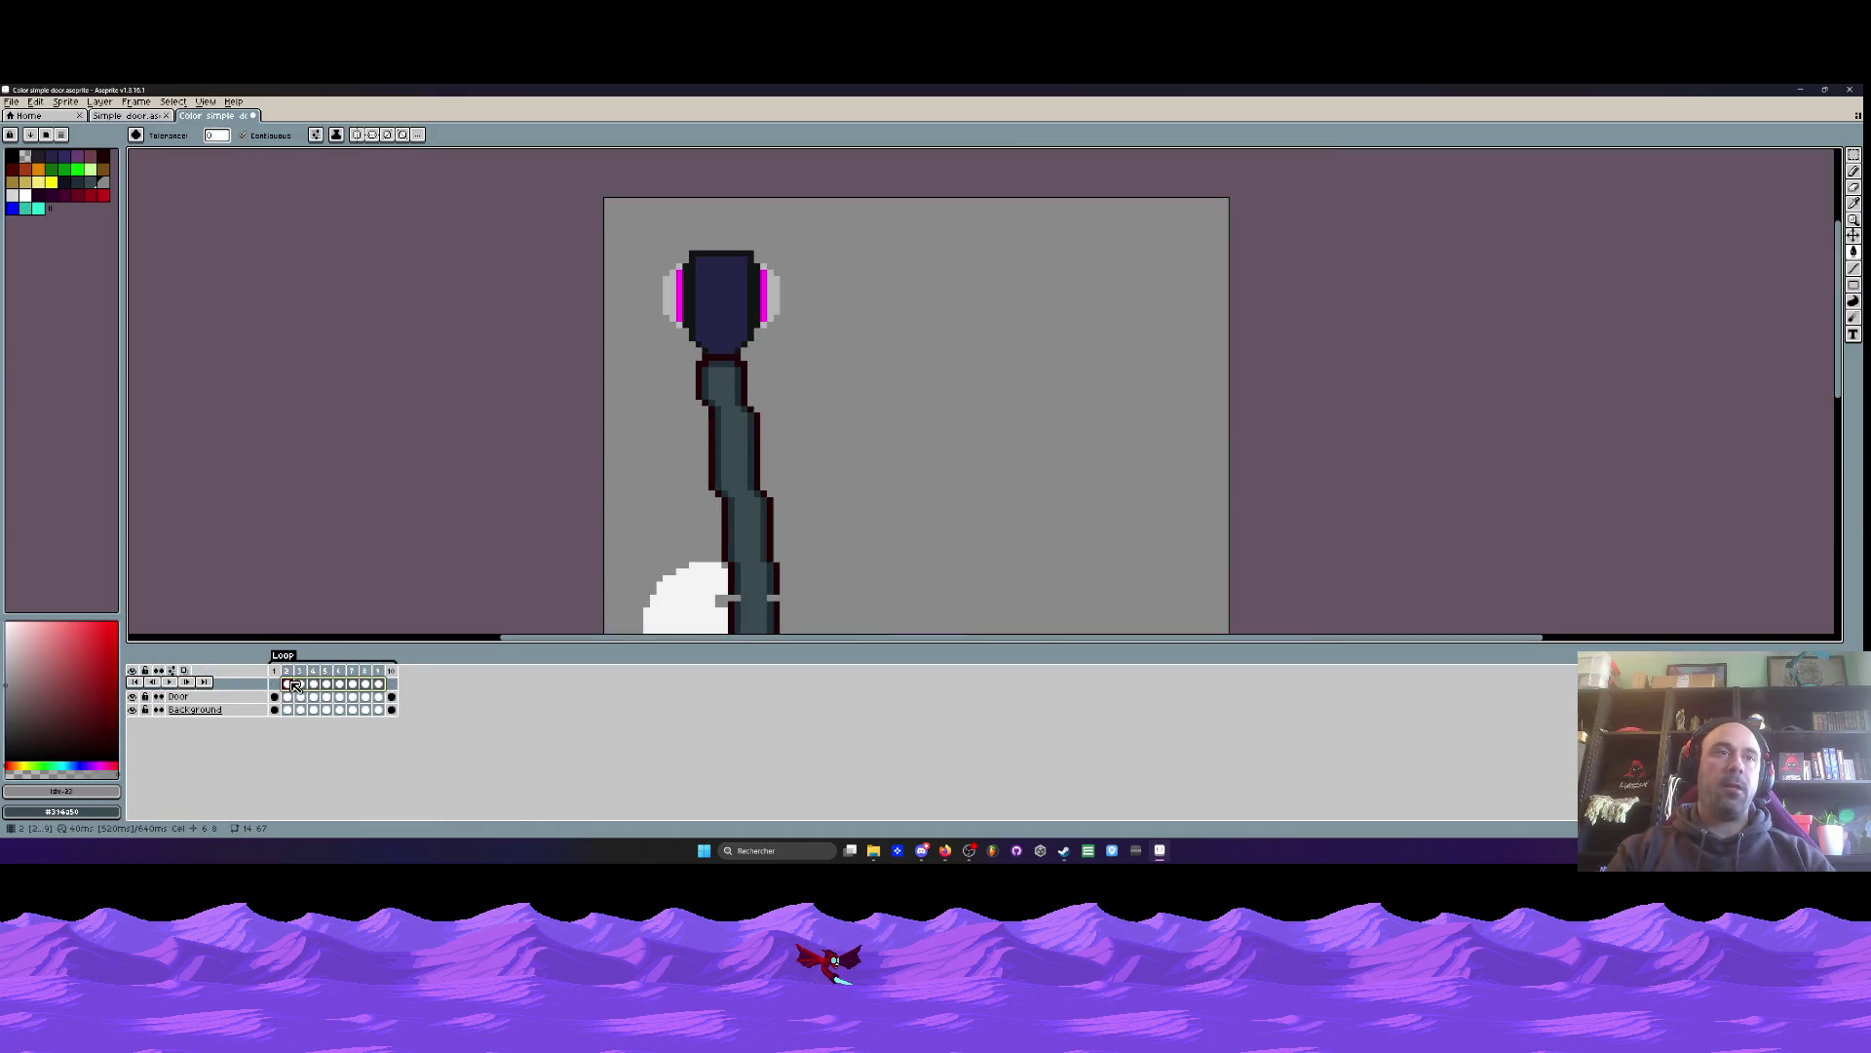
pyautogui.scroll(-1, 756, 543)
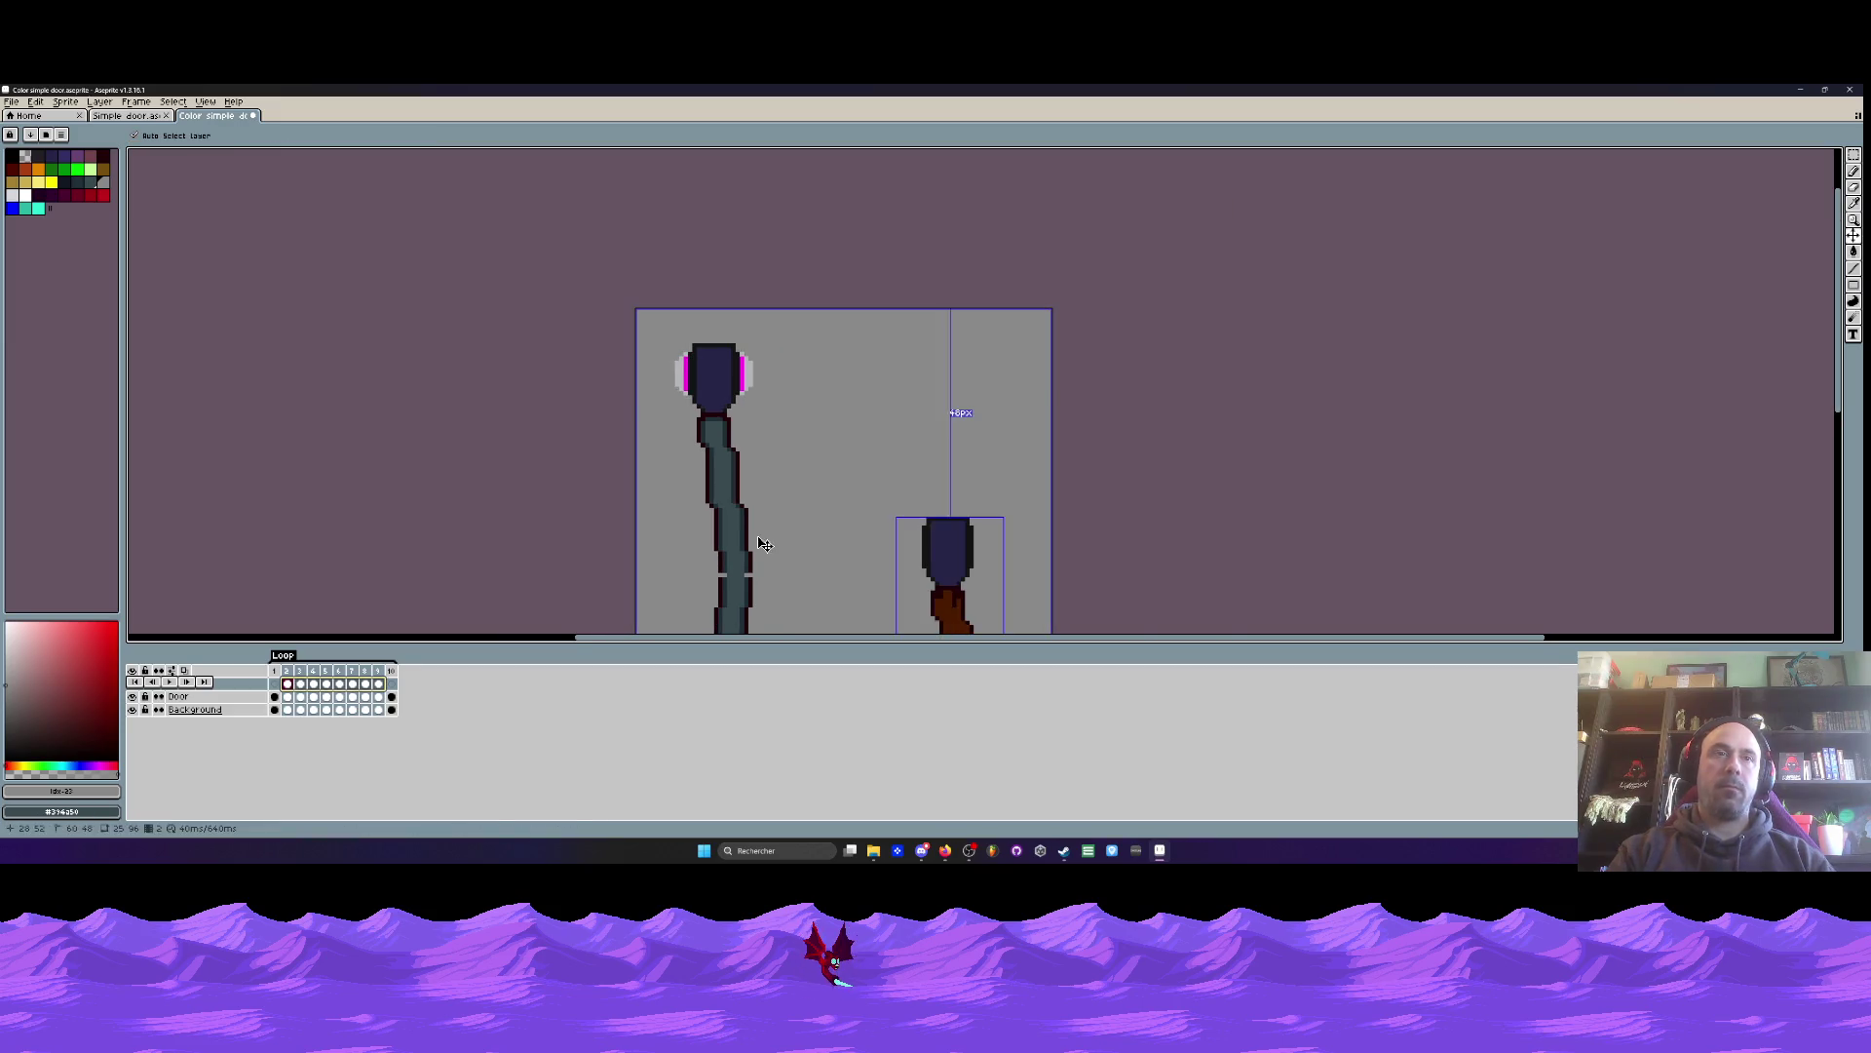
pyautogui.scroll(-1, 471, 359)
pyautogui.moveTo(364, 670)
pyautogui.mouseDown()
pyautogui.moveTo(320, 668)
pyautogui.moveTo(354, 662)
pyautogui.mouseUp()
# - Scrub the brown door's frames, then undo the stray pasted door on the coloured sprite
pyautogui.click(151, 114)
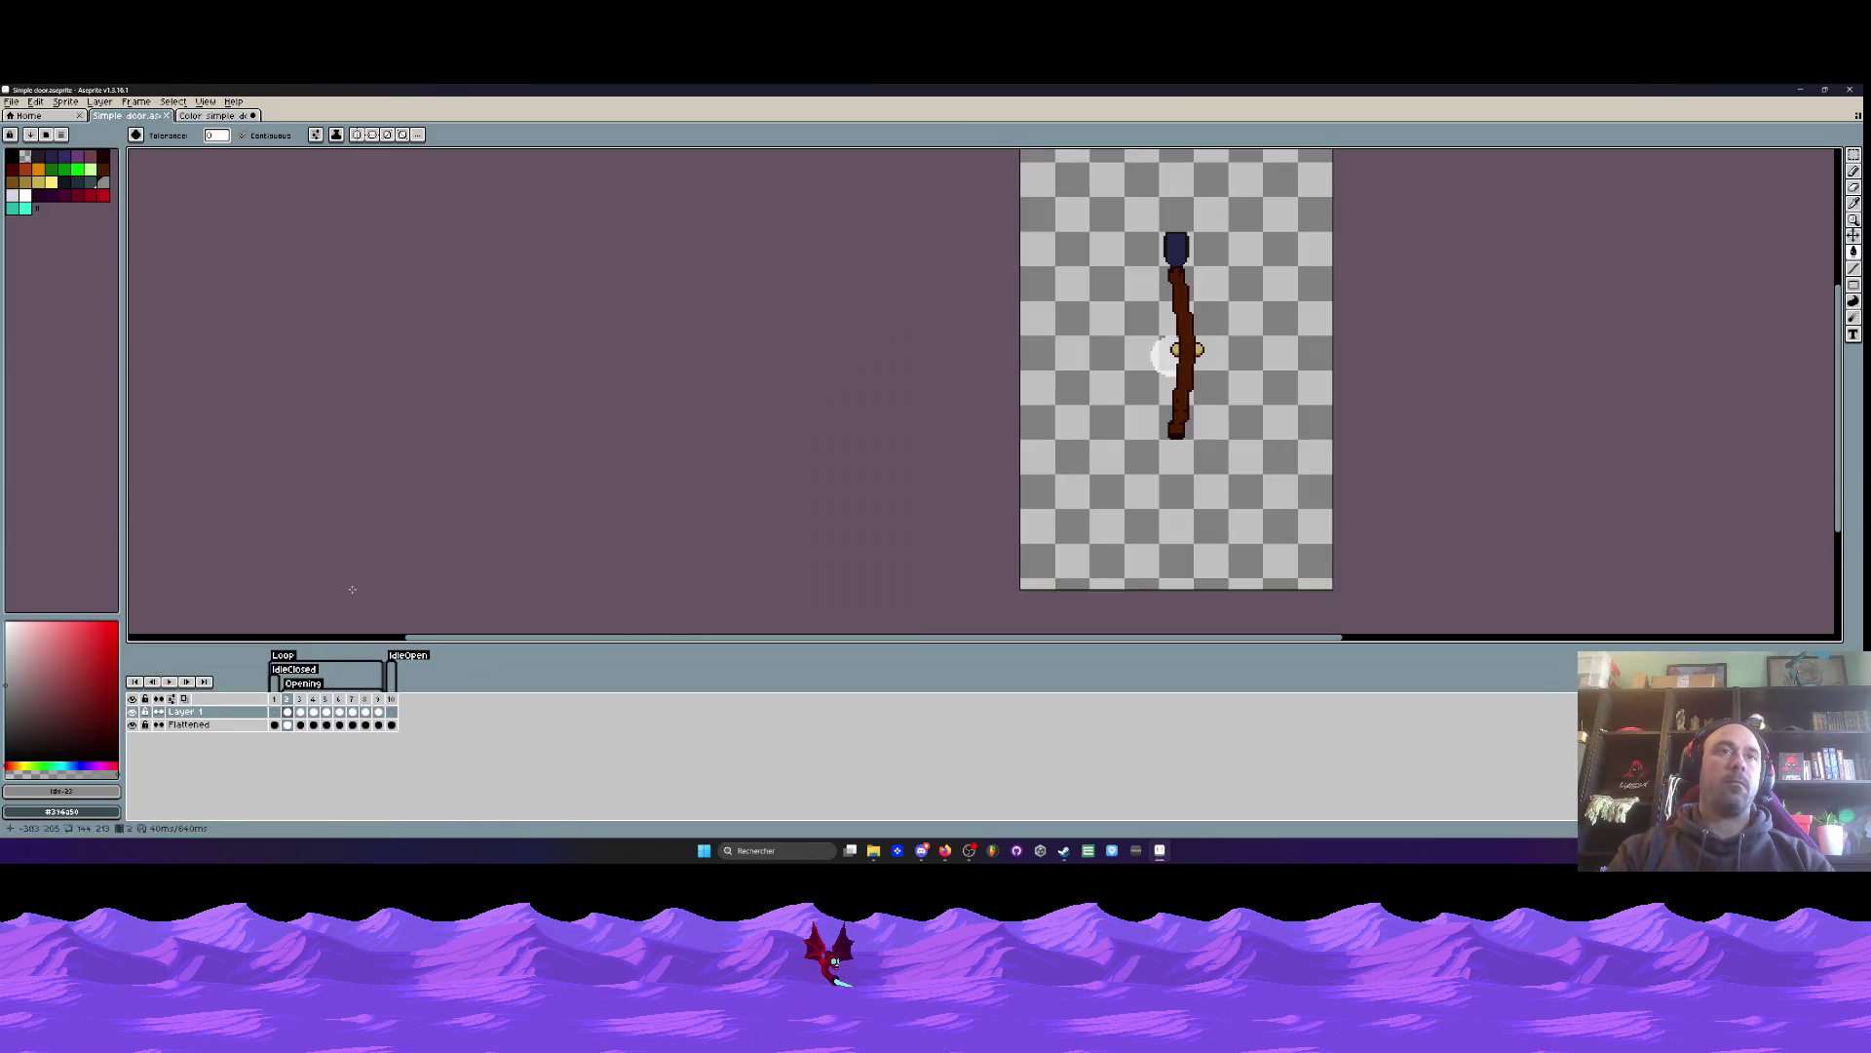
pyautogui.moveTo(386, 715); pyautogui.dragTo(292, 716)
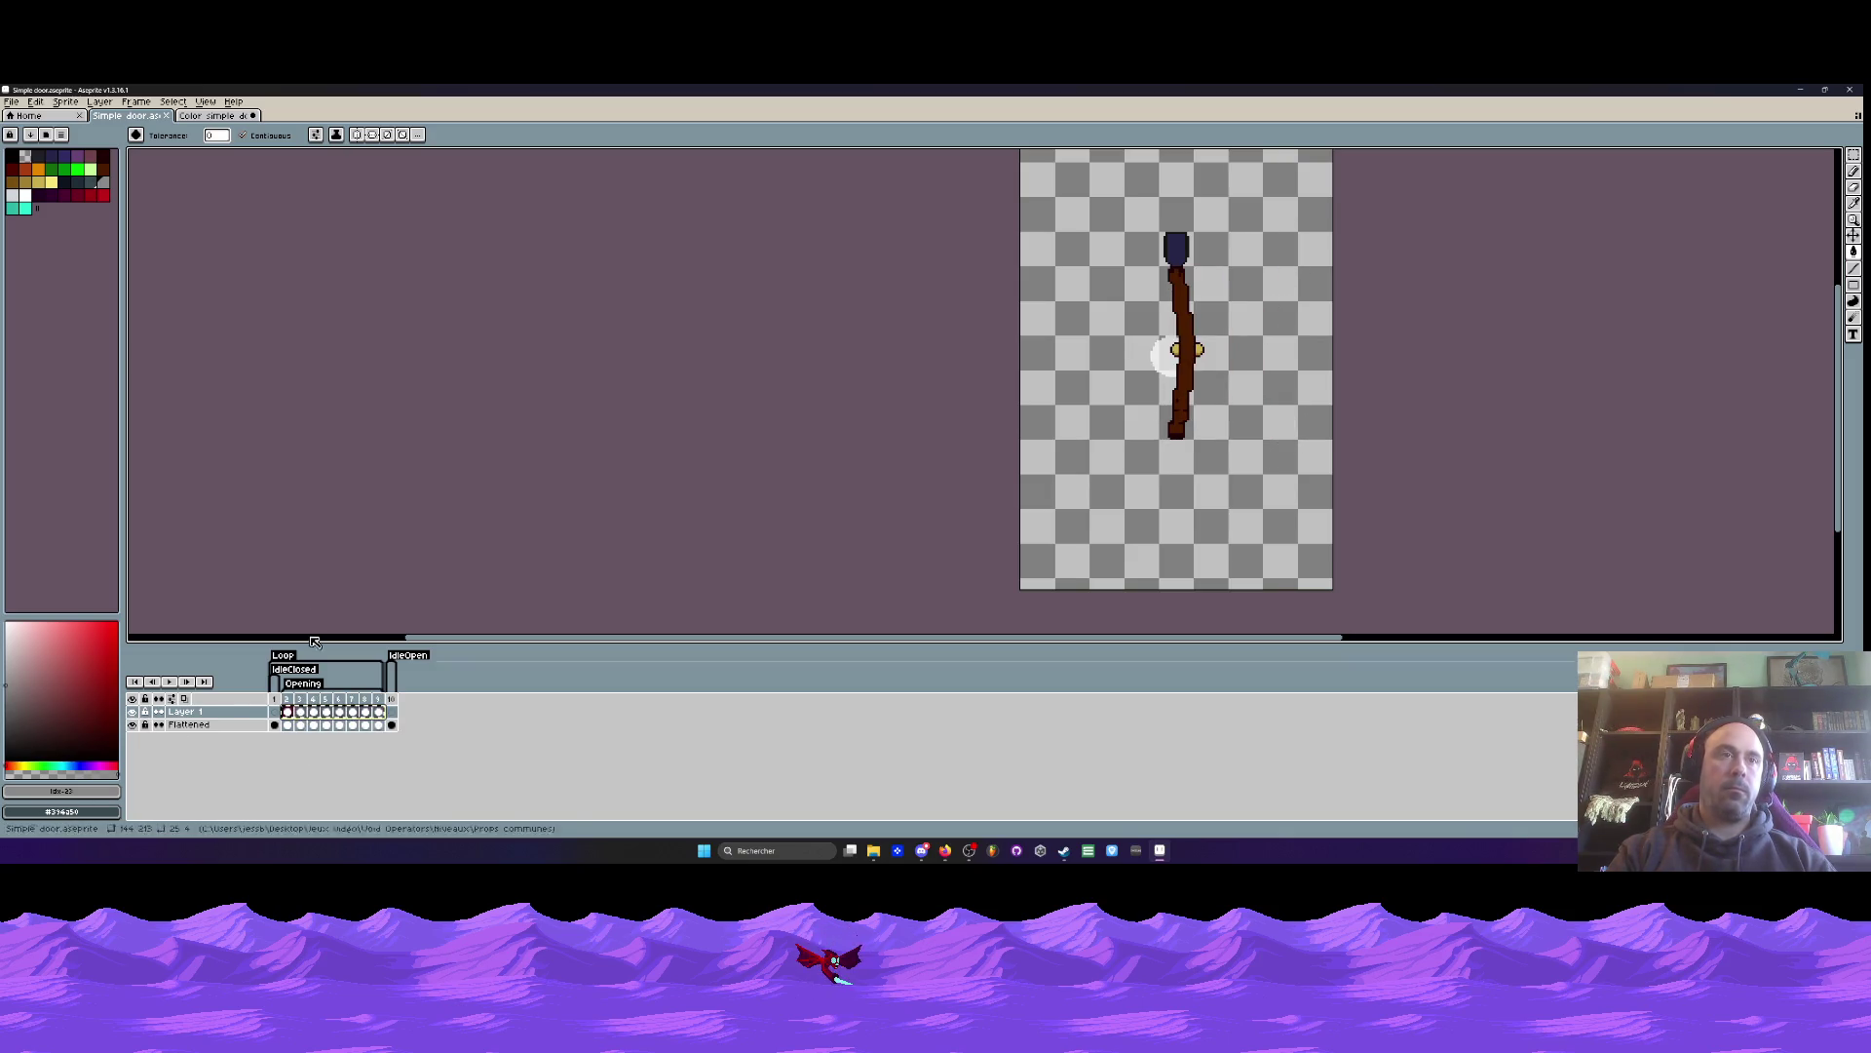
pyautogui.hotkey('ctrl', 'Tab')
pyautogui.click(290, 692)
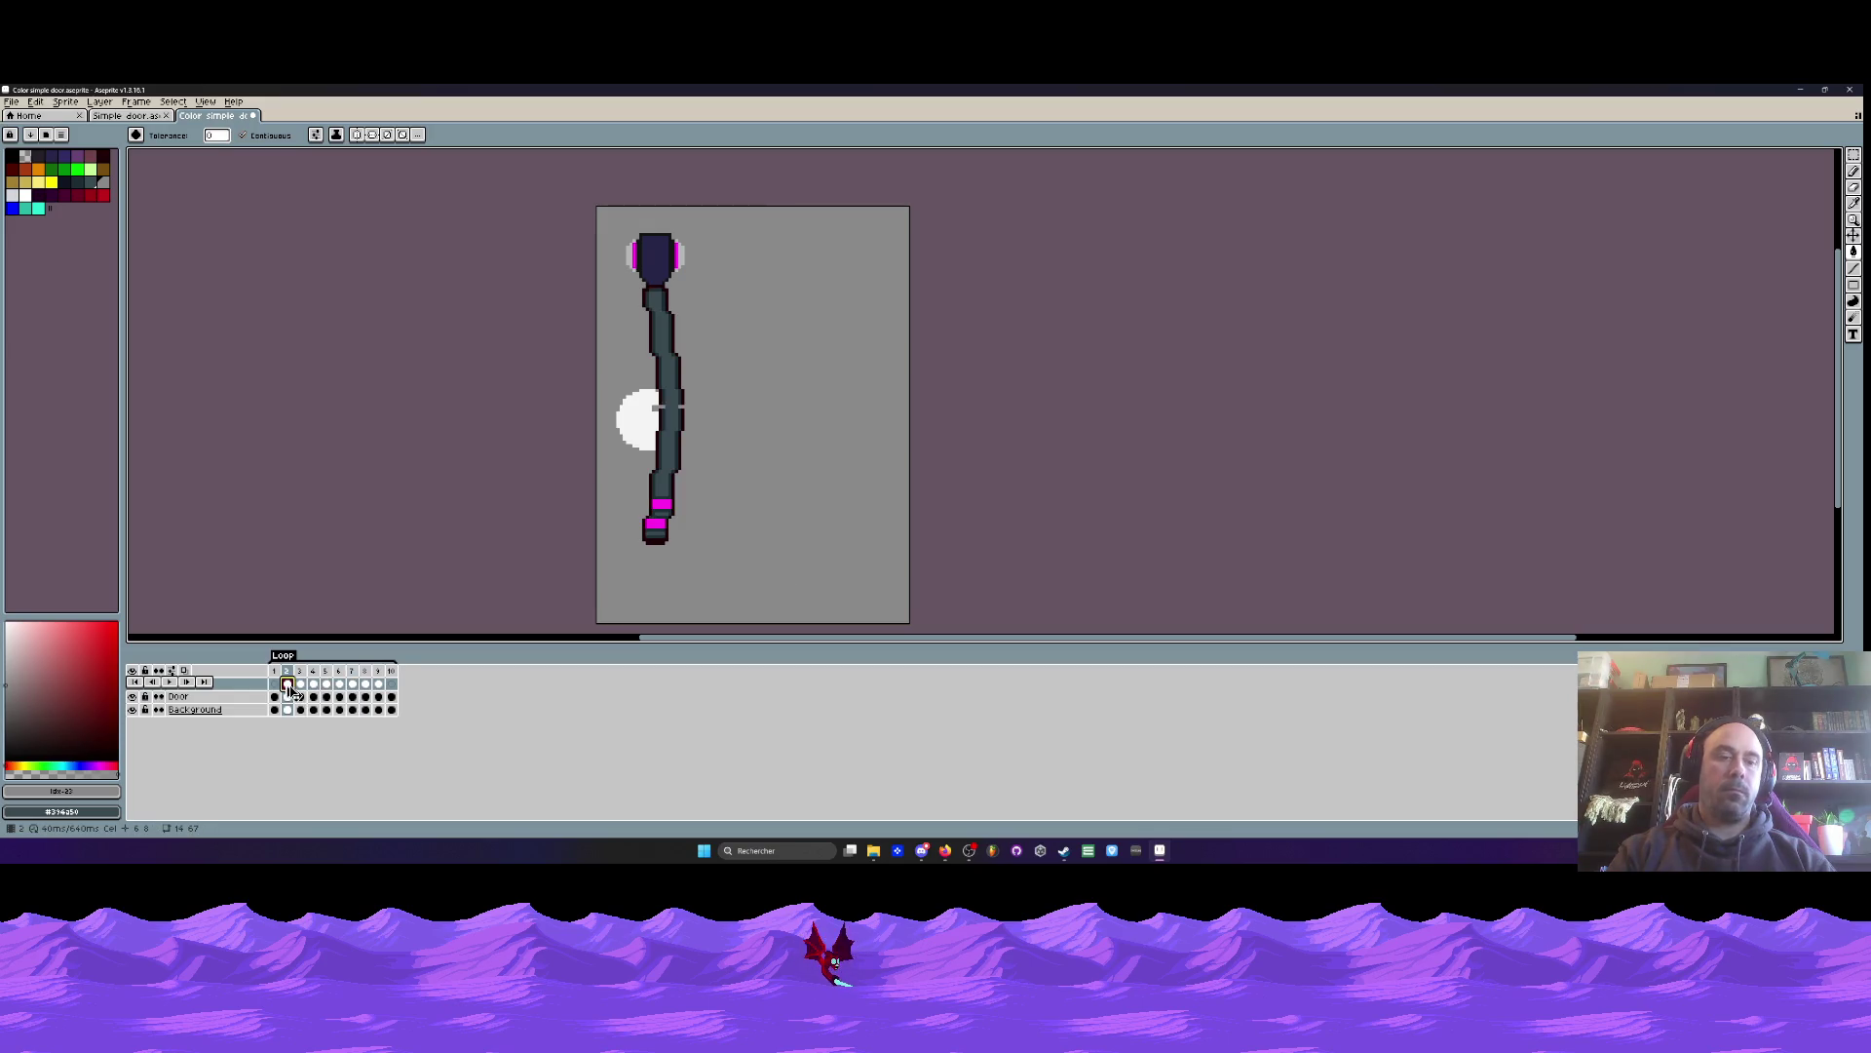
pyautogui.hotkey('ctrl', 'z')
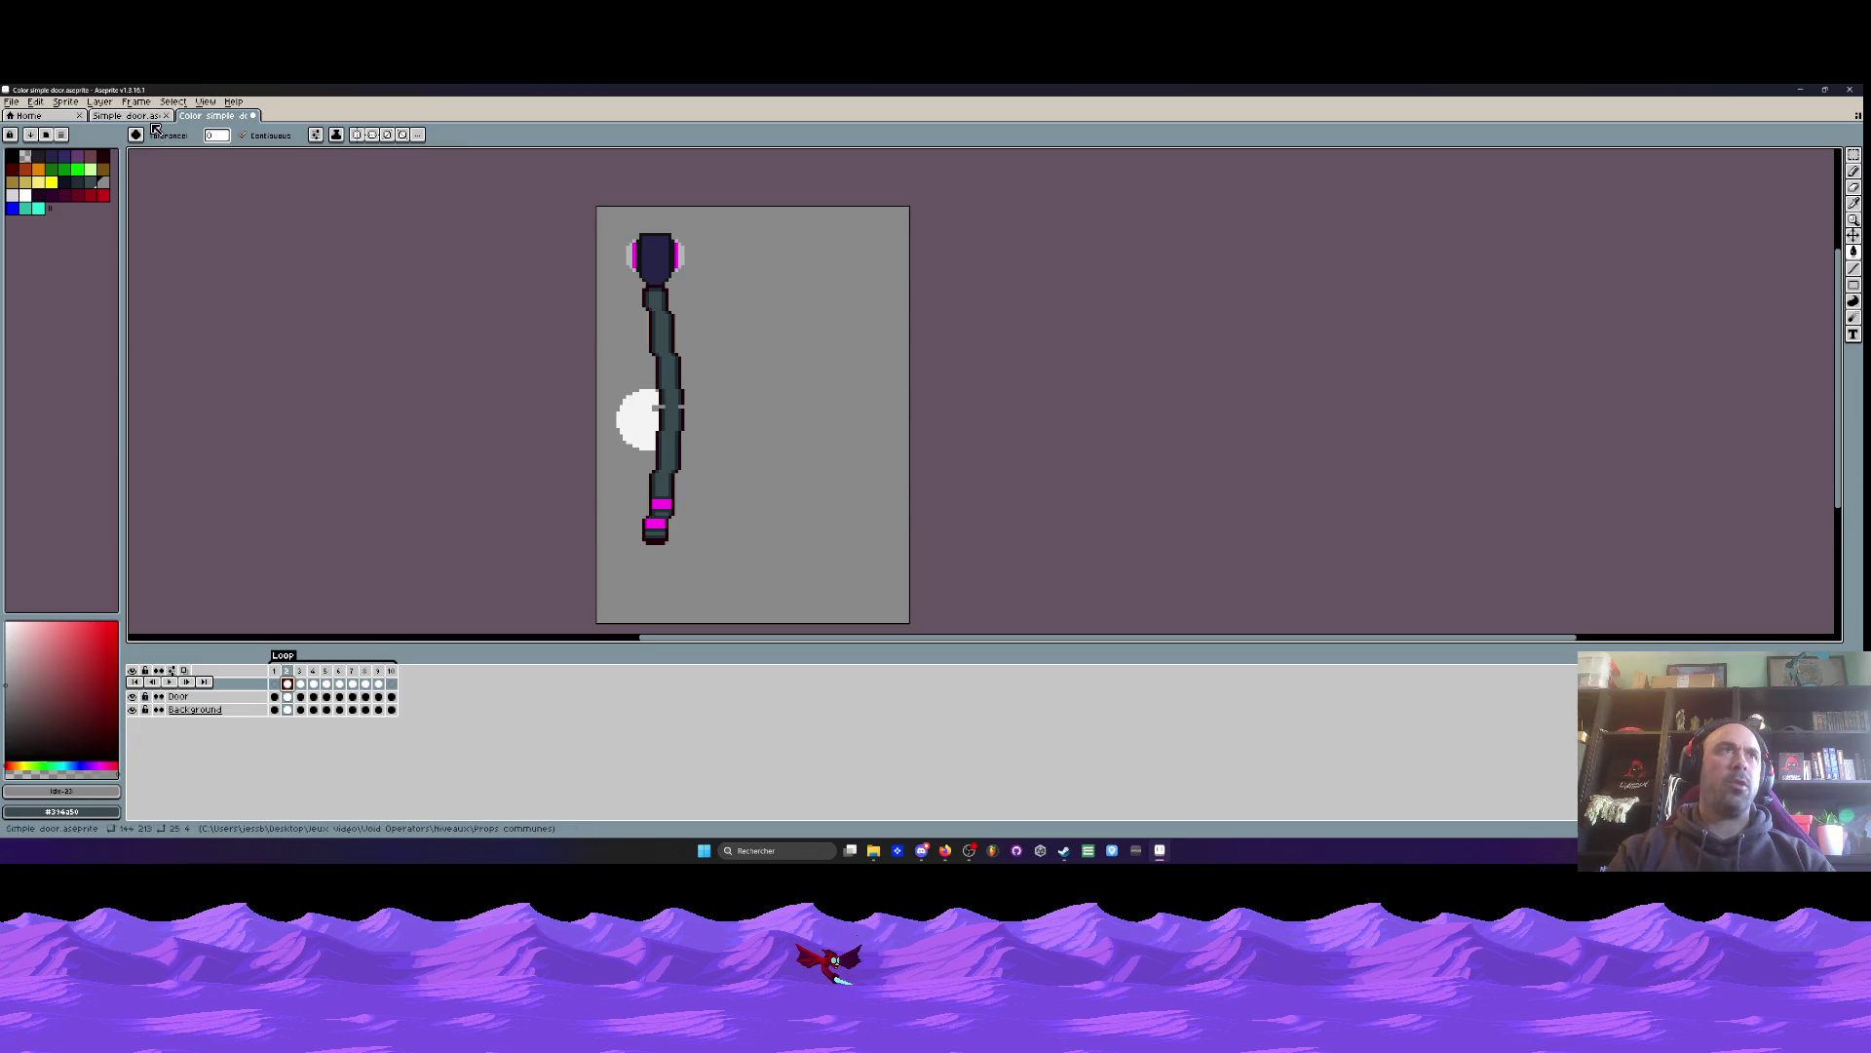
pyautogui.hotkey('ctrl', 'shift', 'Tab')
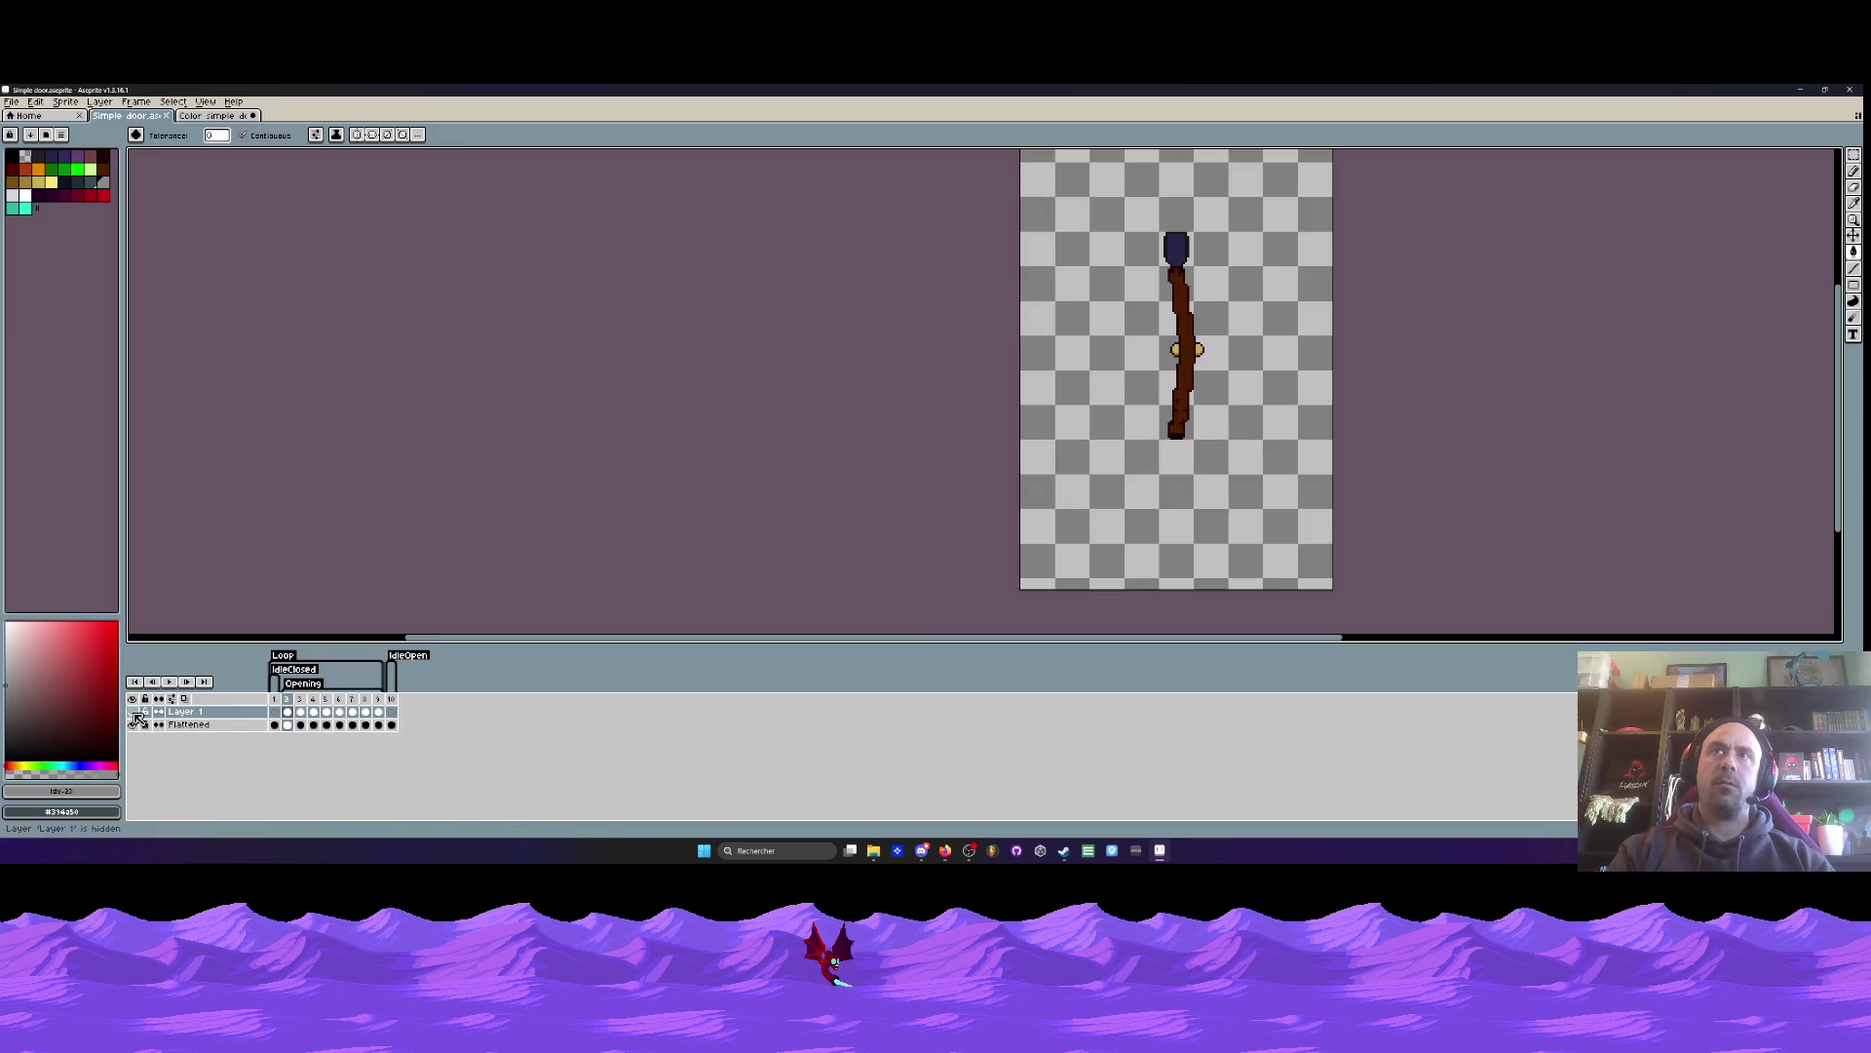
# - Hide the Flattened layer and select Layer 1's frame 2 for editing
pyautogui.click(137, 724)
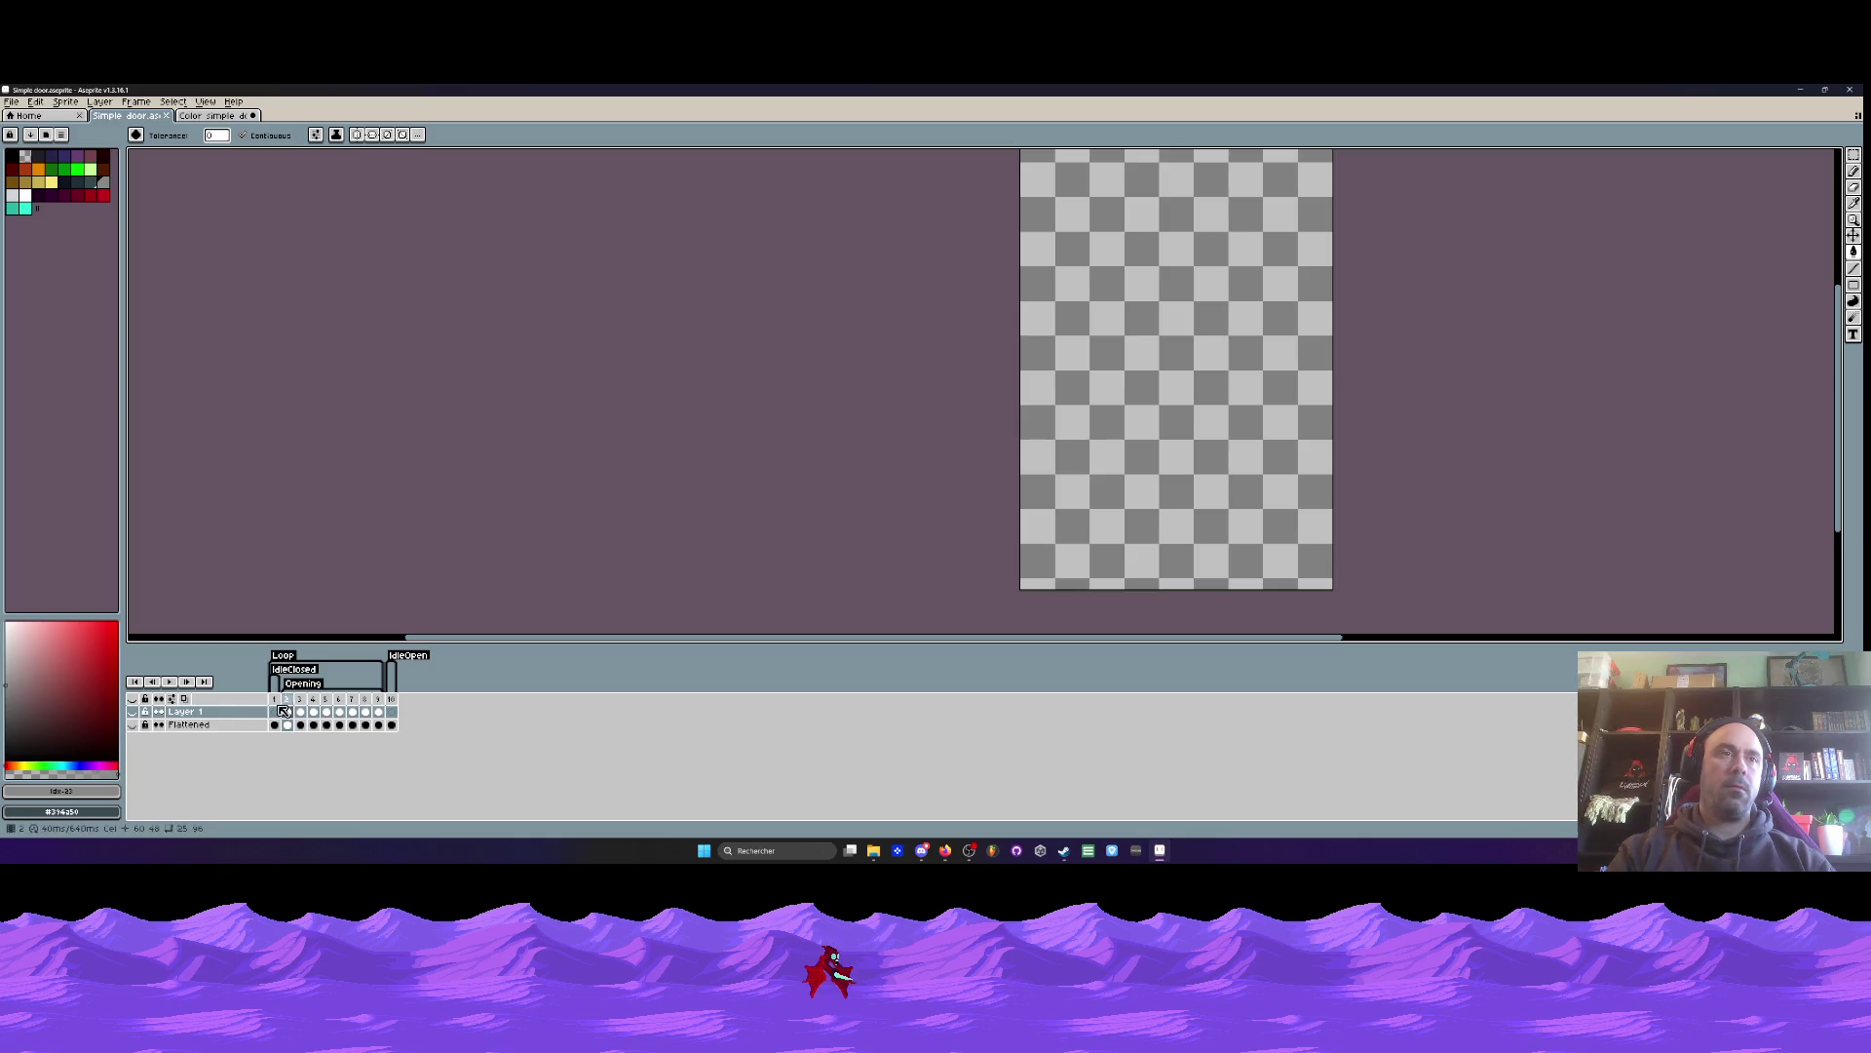
pyautogui.click(133, 712)
pyautogui.click(300, 711)
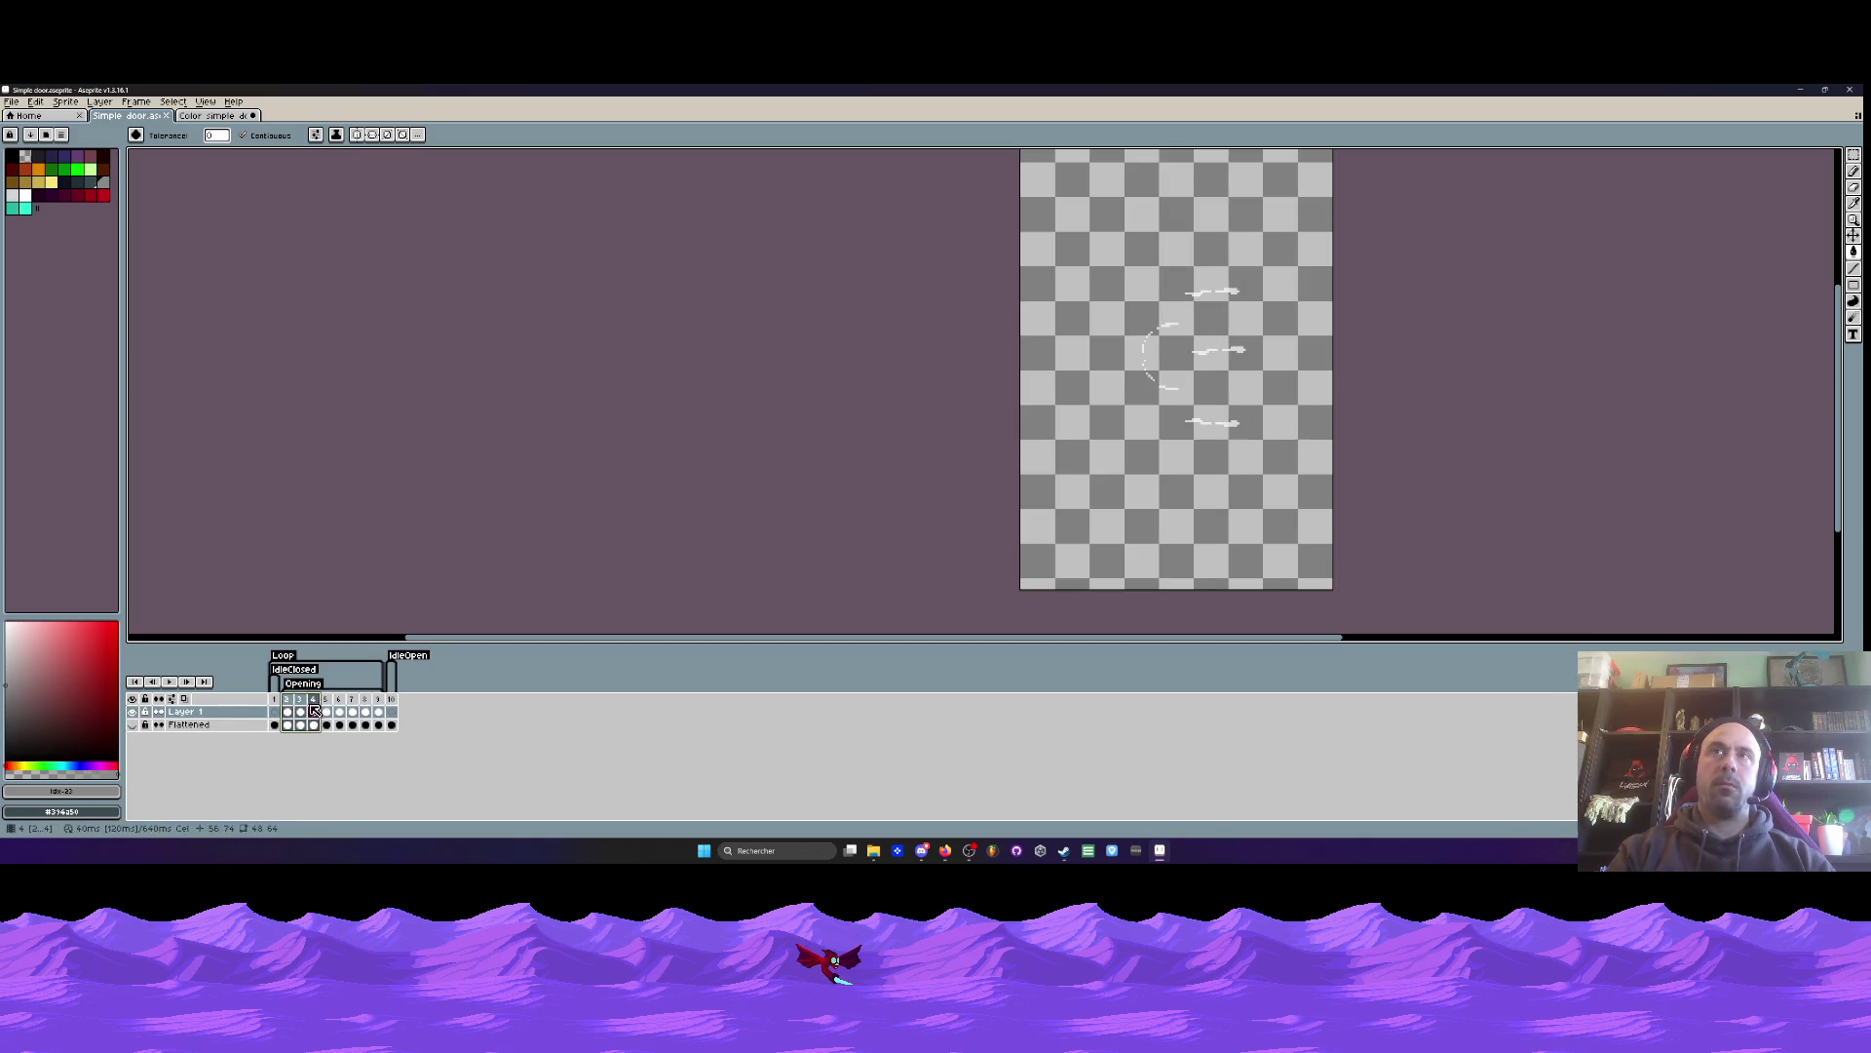
pyautogui.click(288, 711)
pyautogui.click(288, 726)
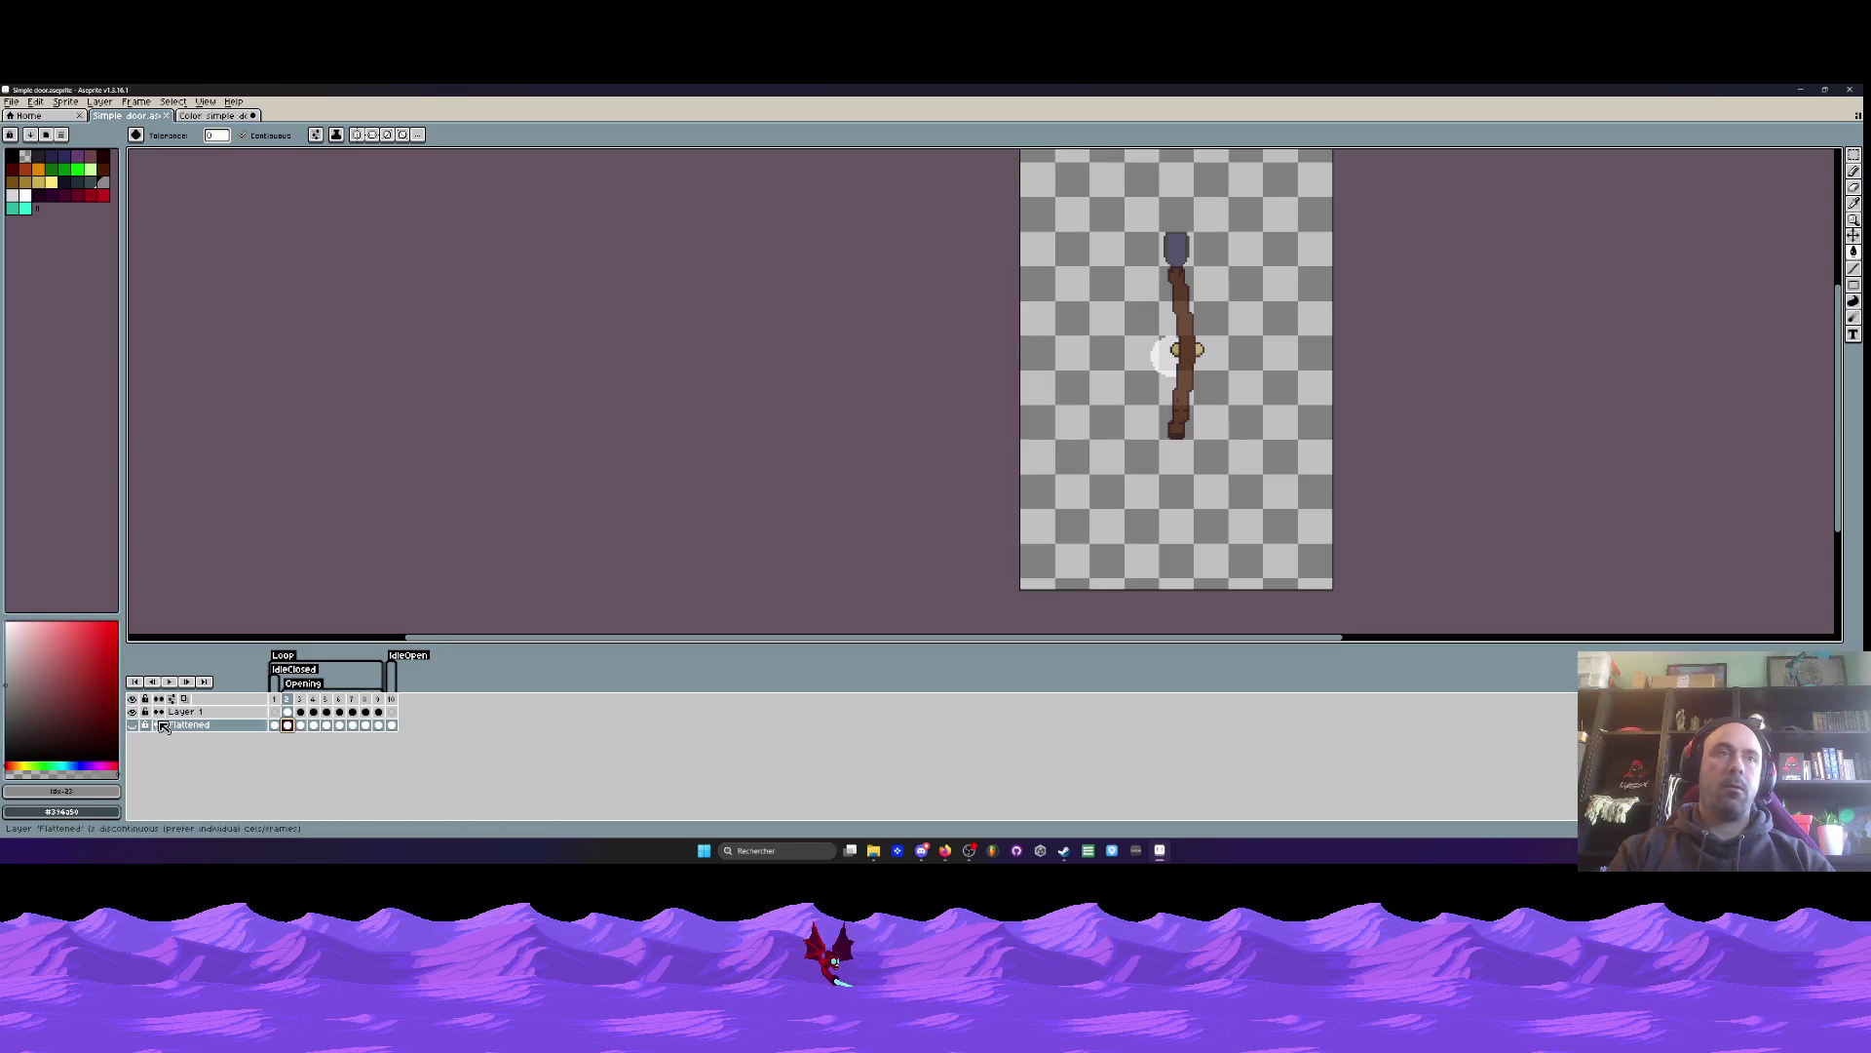
pyautogui.click(132, 724)
pyautogui.click(132, 724)
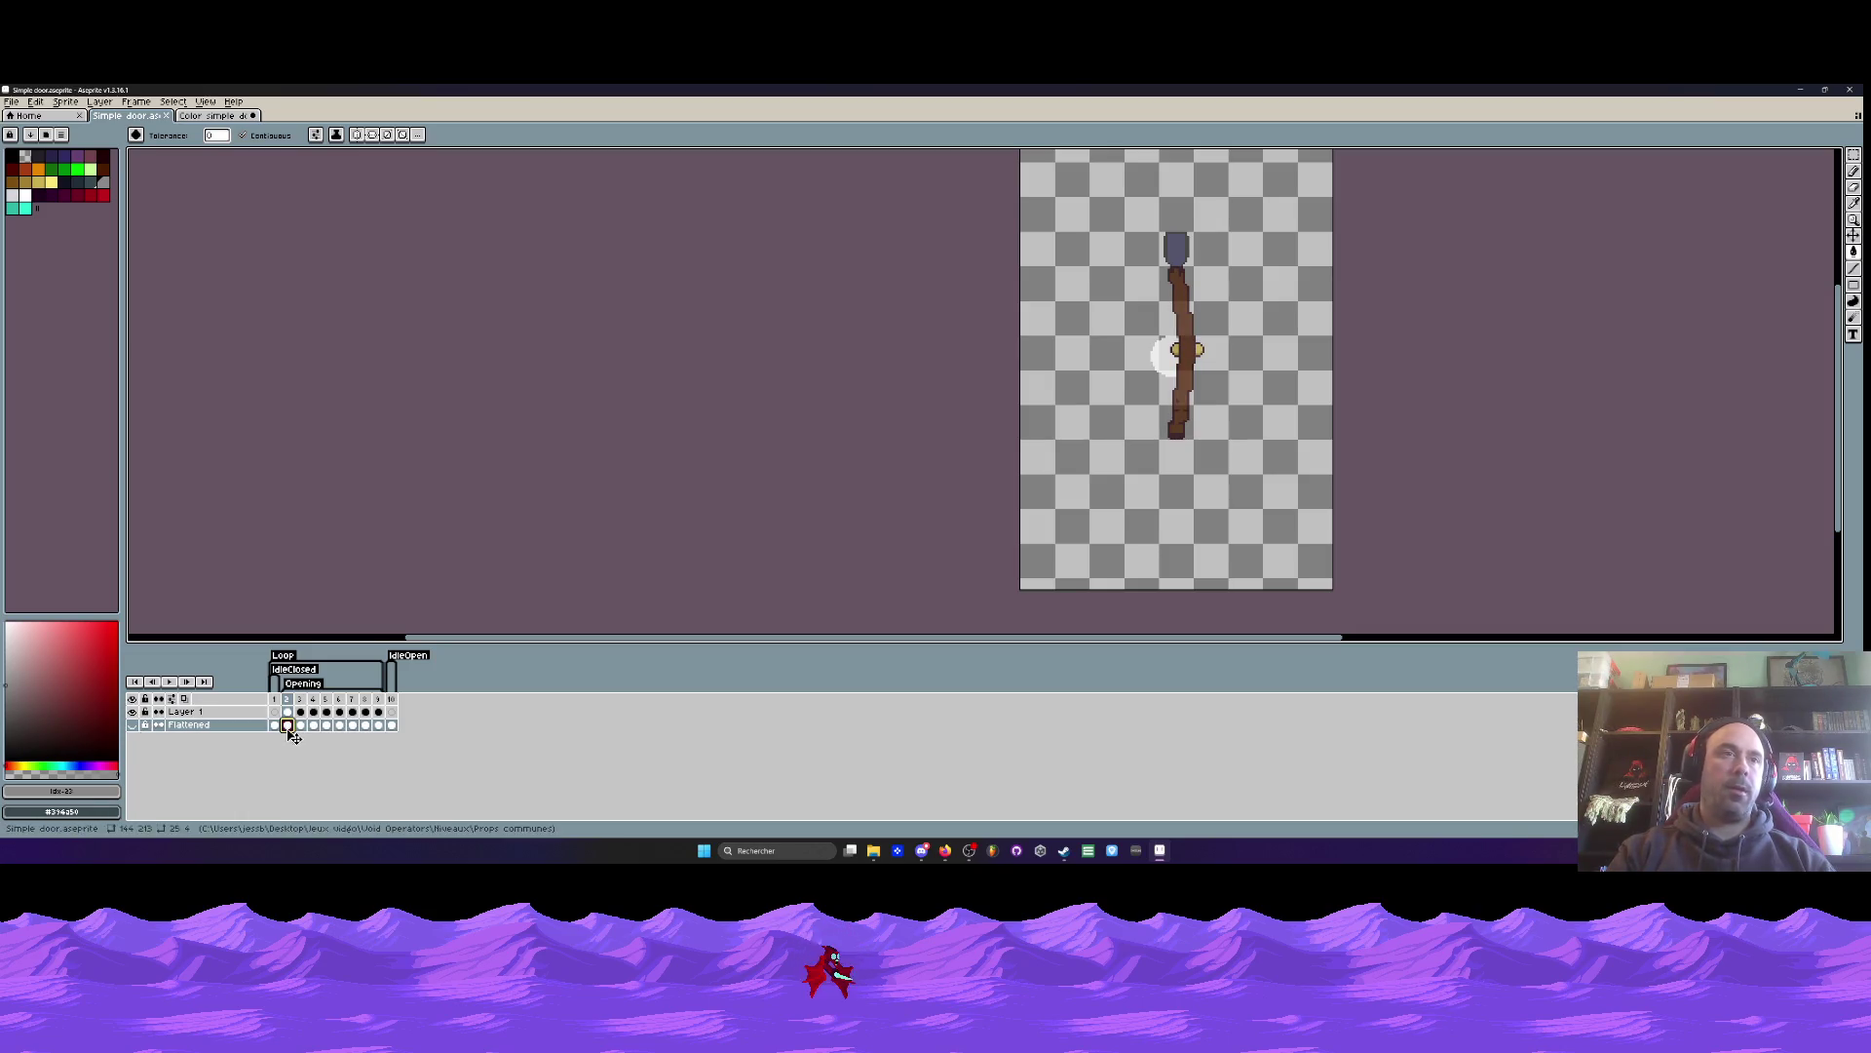
pyautogui.scroll(2, 1219, 248)
pyautogui.press('b')
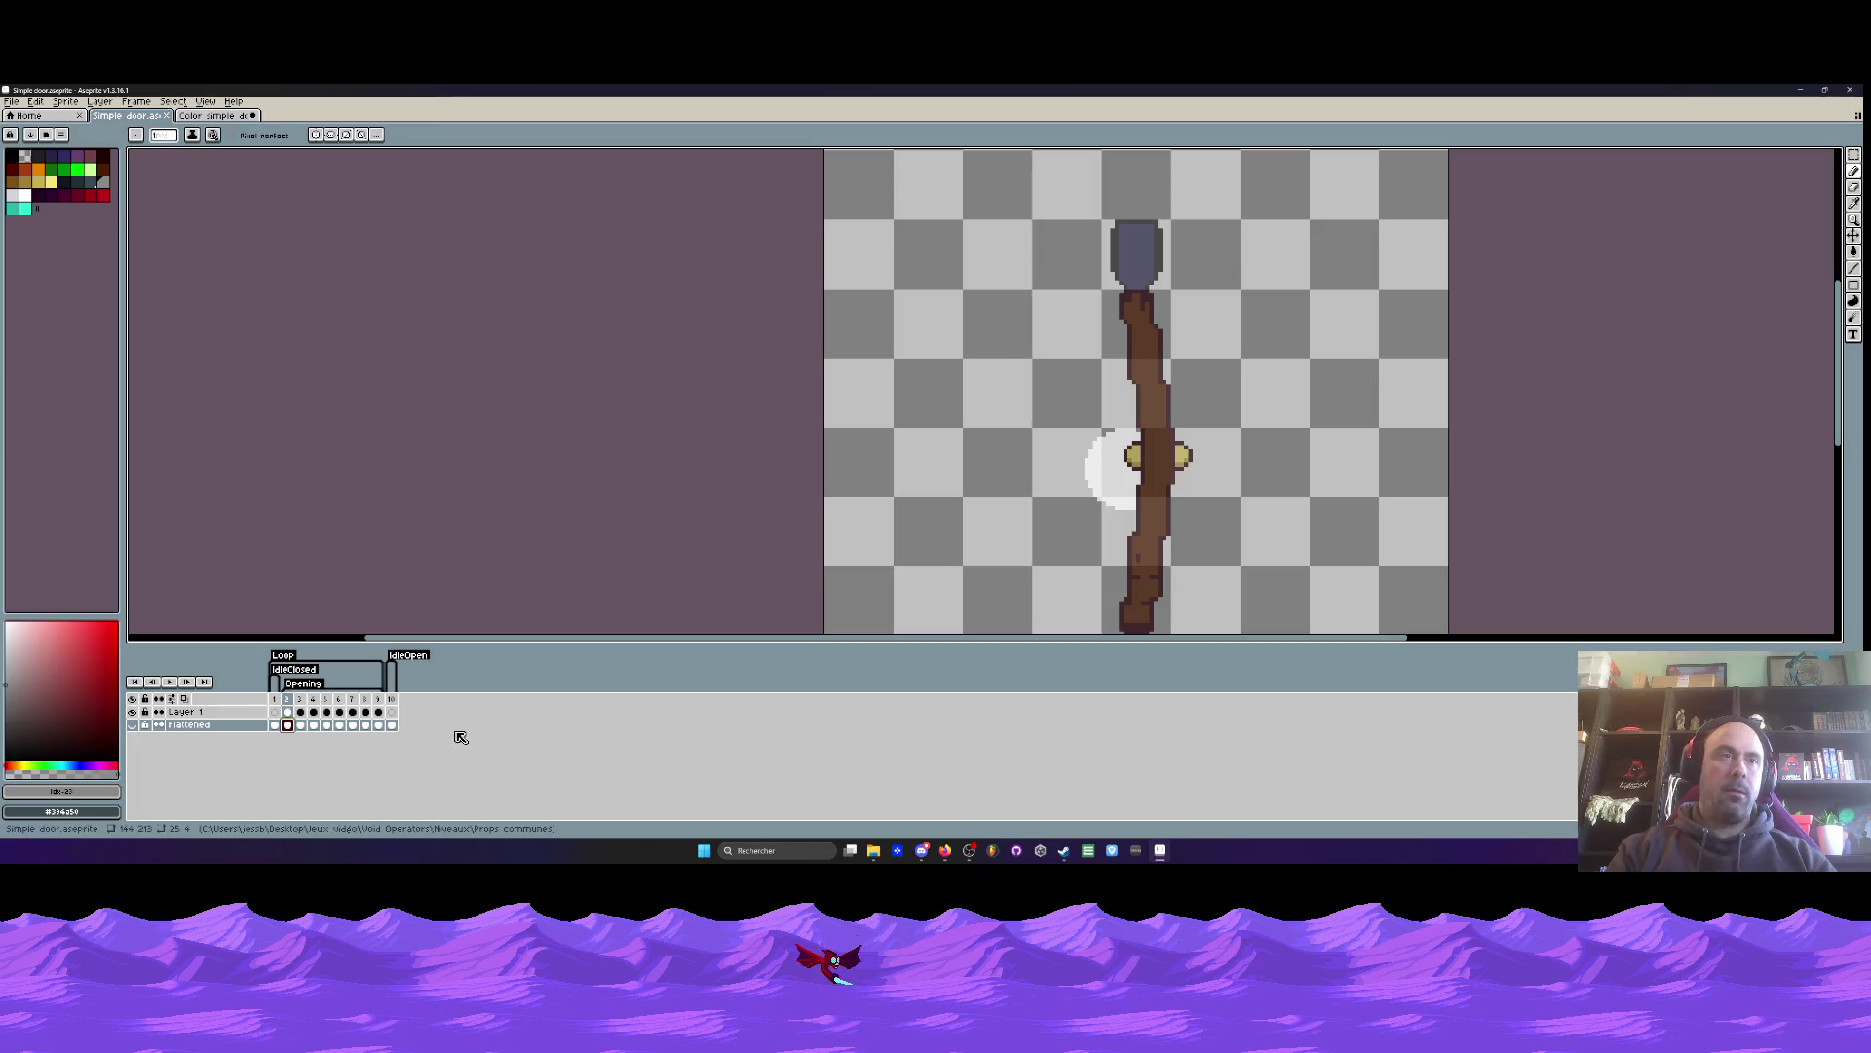
pyautogui.click(287, 711)
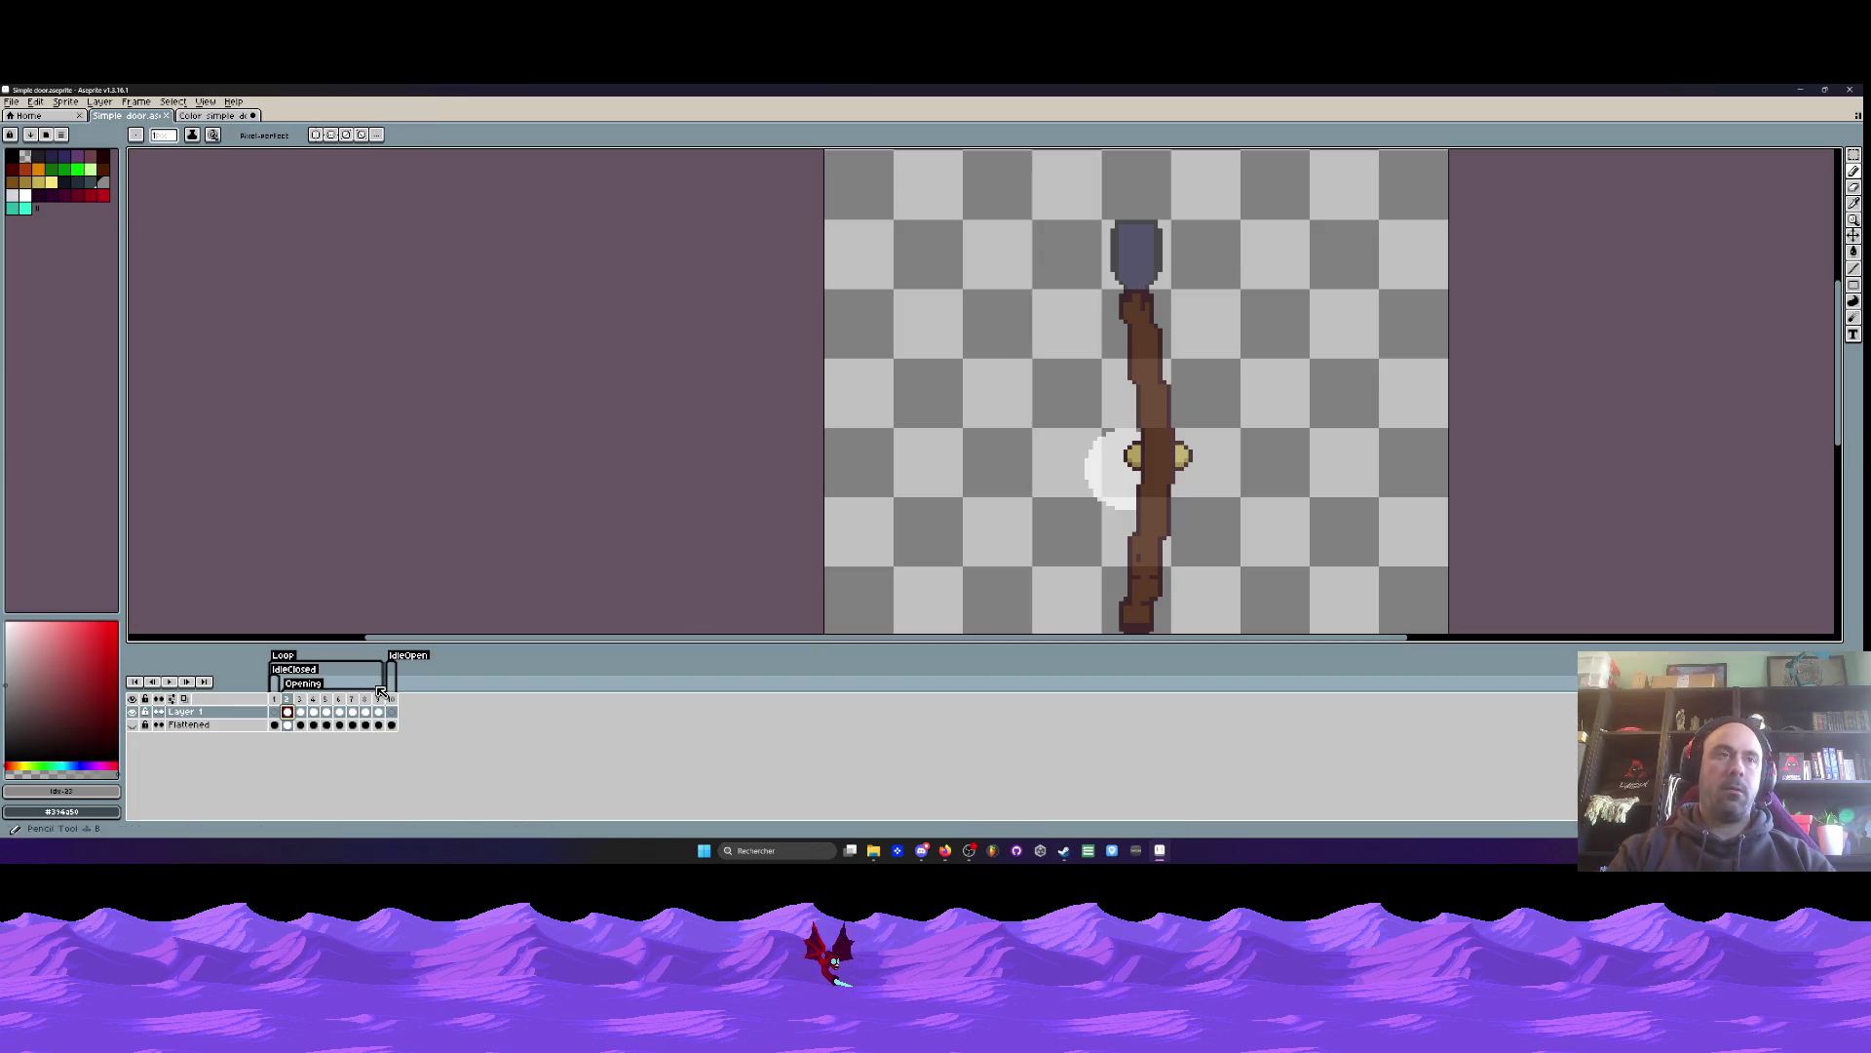
# - Erase the upper door and knob pixels from Layer 1's frame 2
pyautogui.press('v')
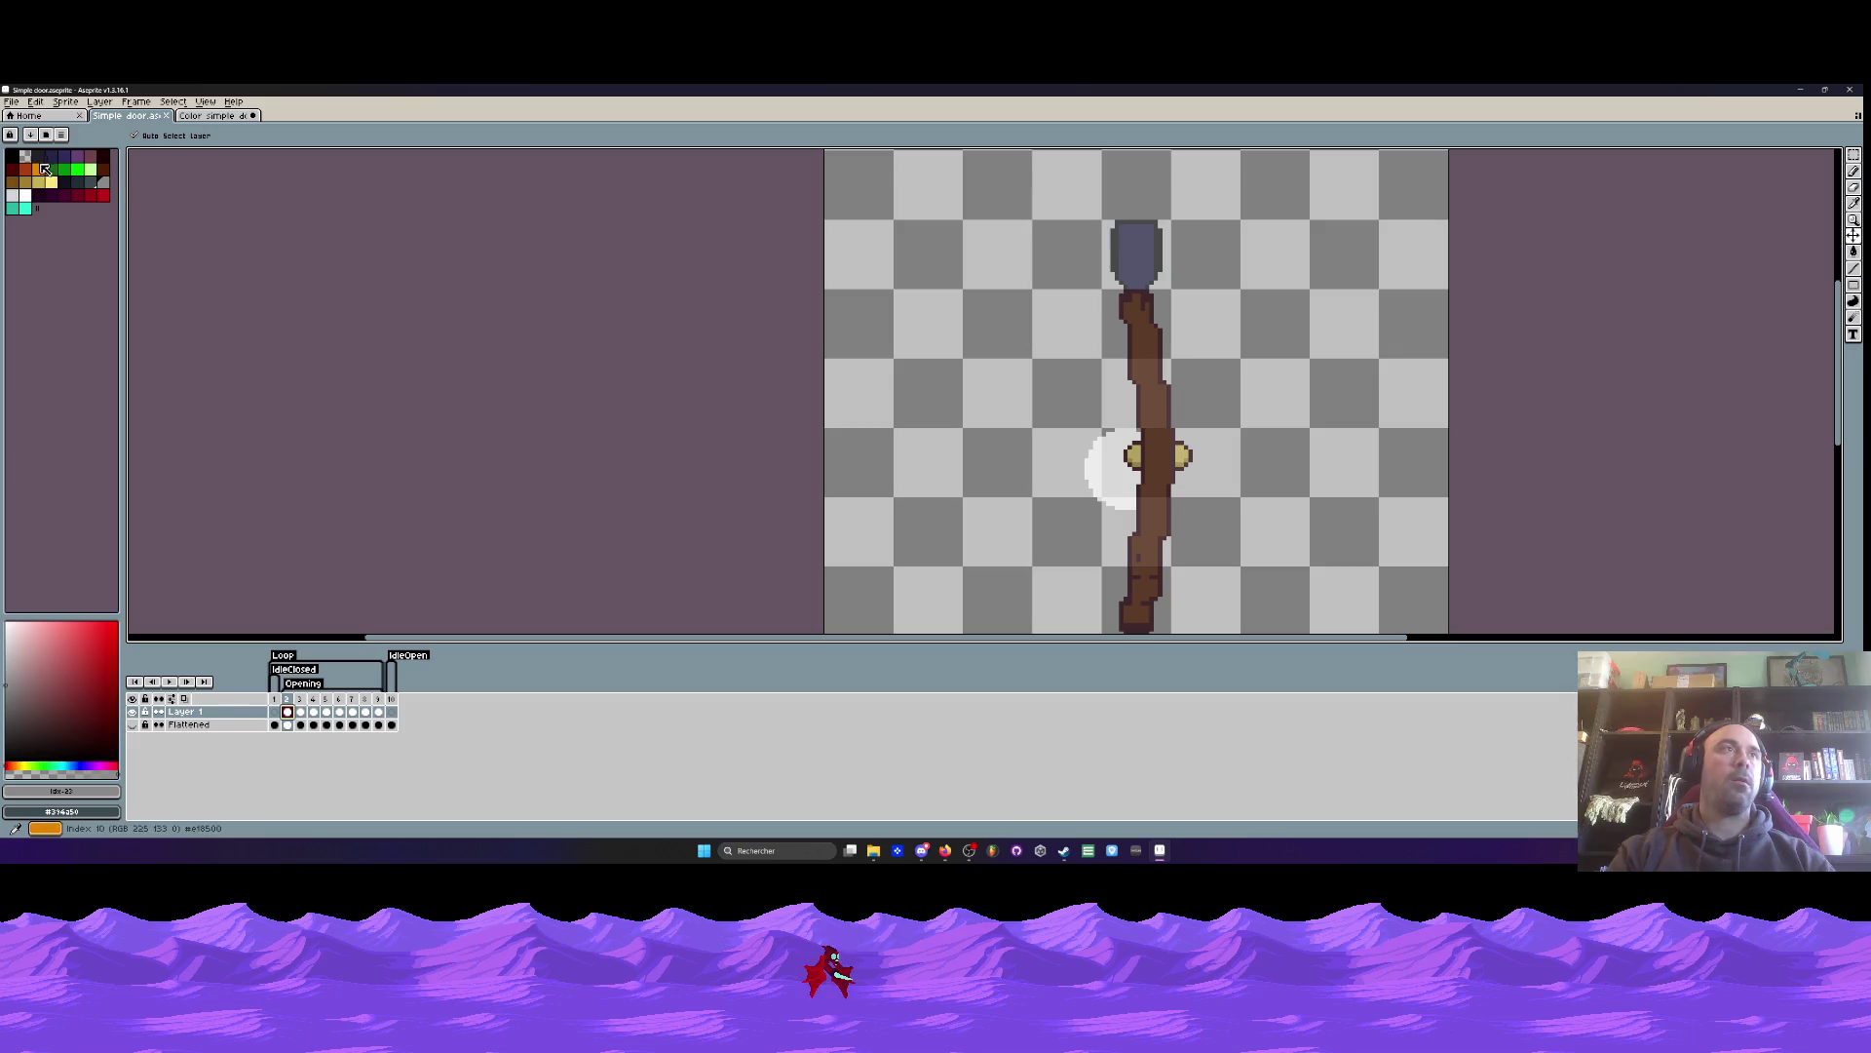
pyautogui.click(46, 170)
pyautogui.press('b')
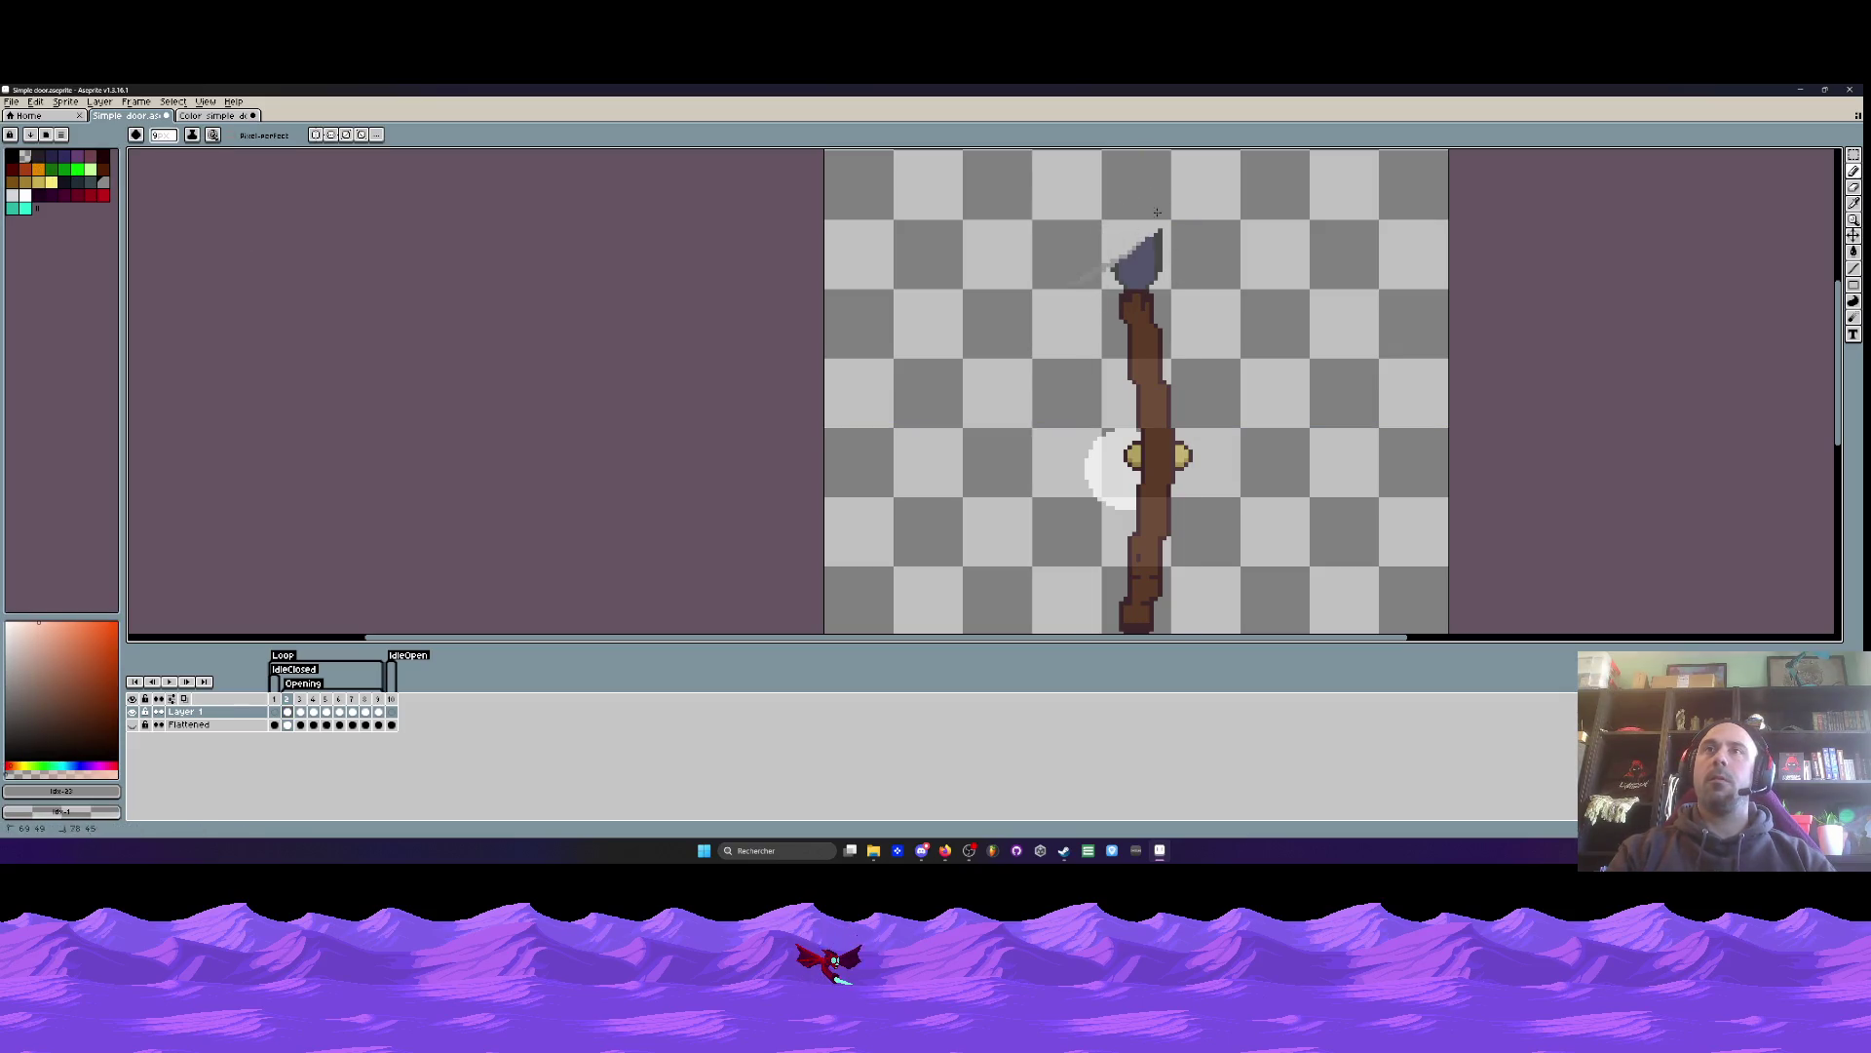
pyautogui.scroll(3, 1135, 455)
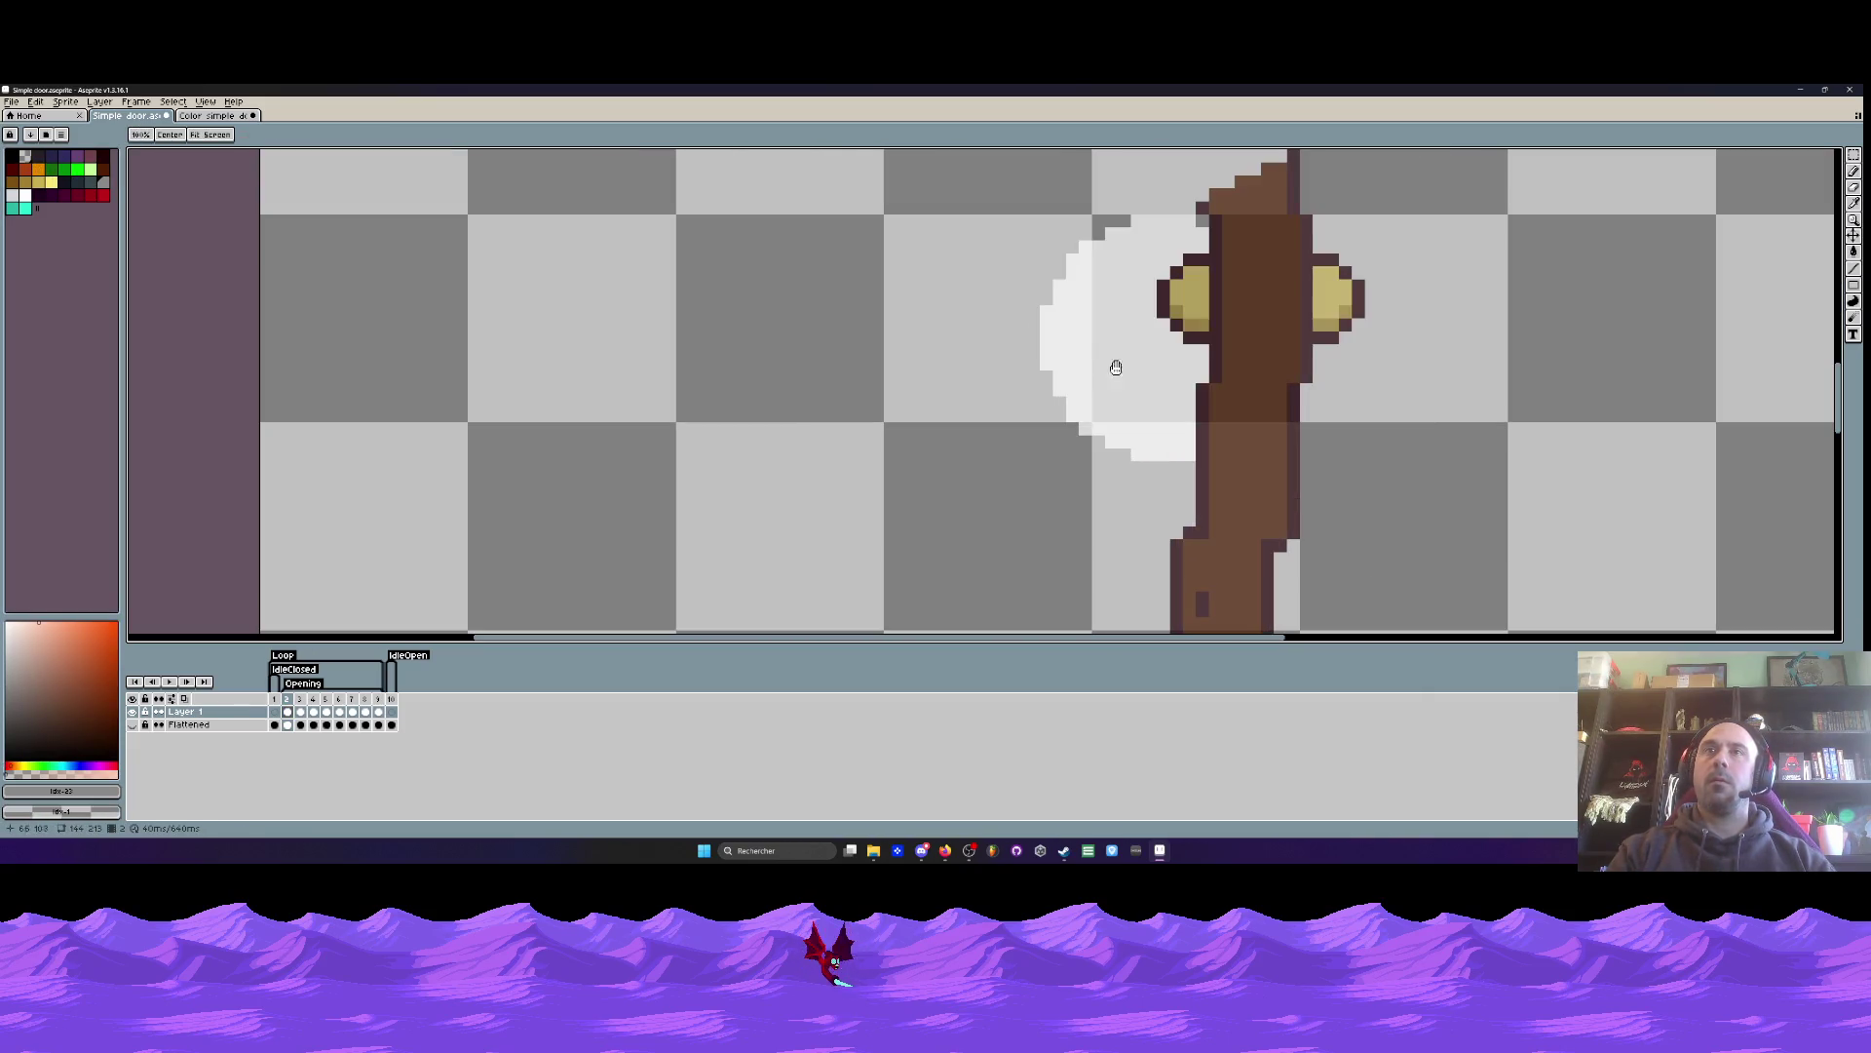
pyautogui.moveTo(1219, 316); pyautogui.dragTo(1299, 173)
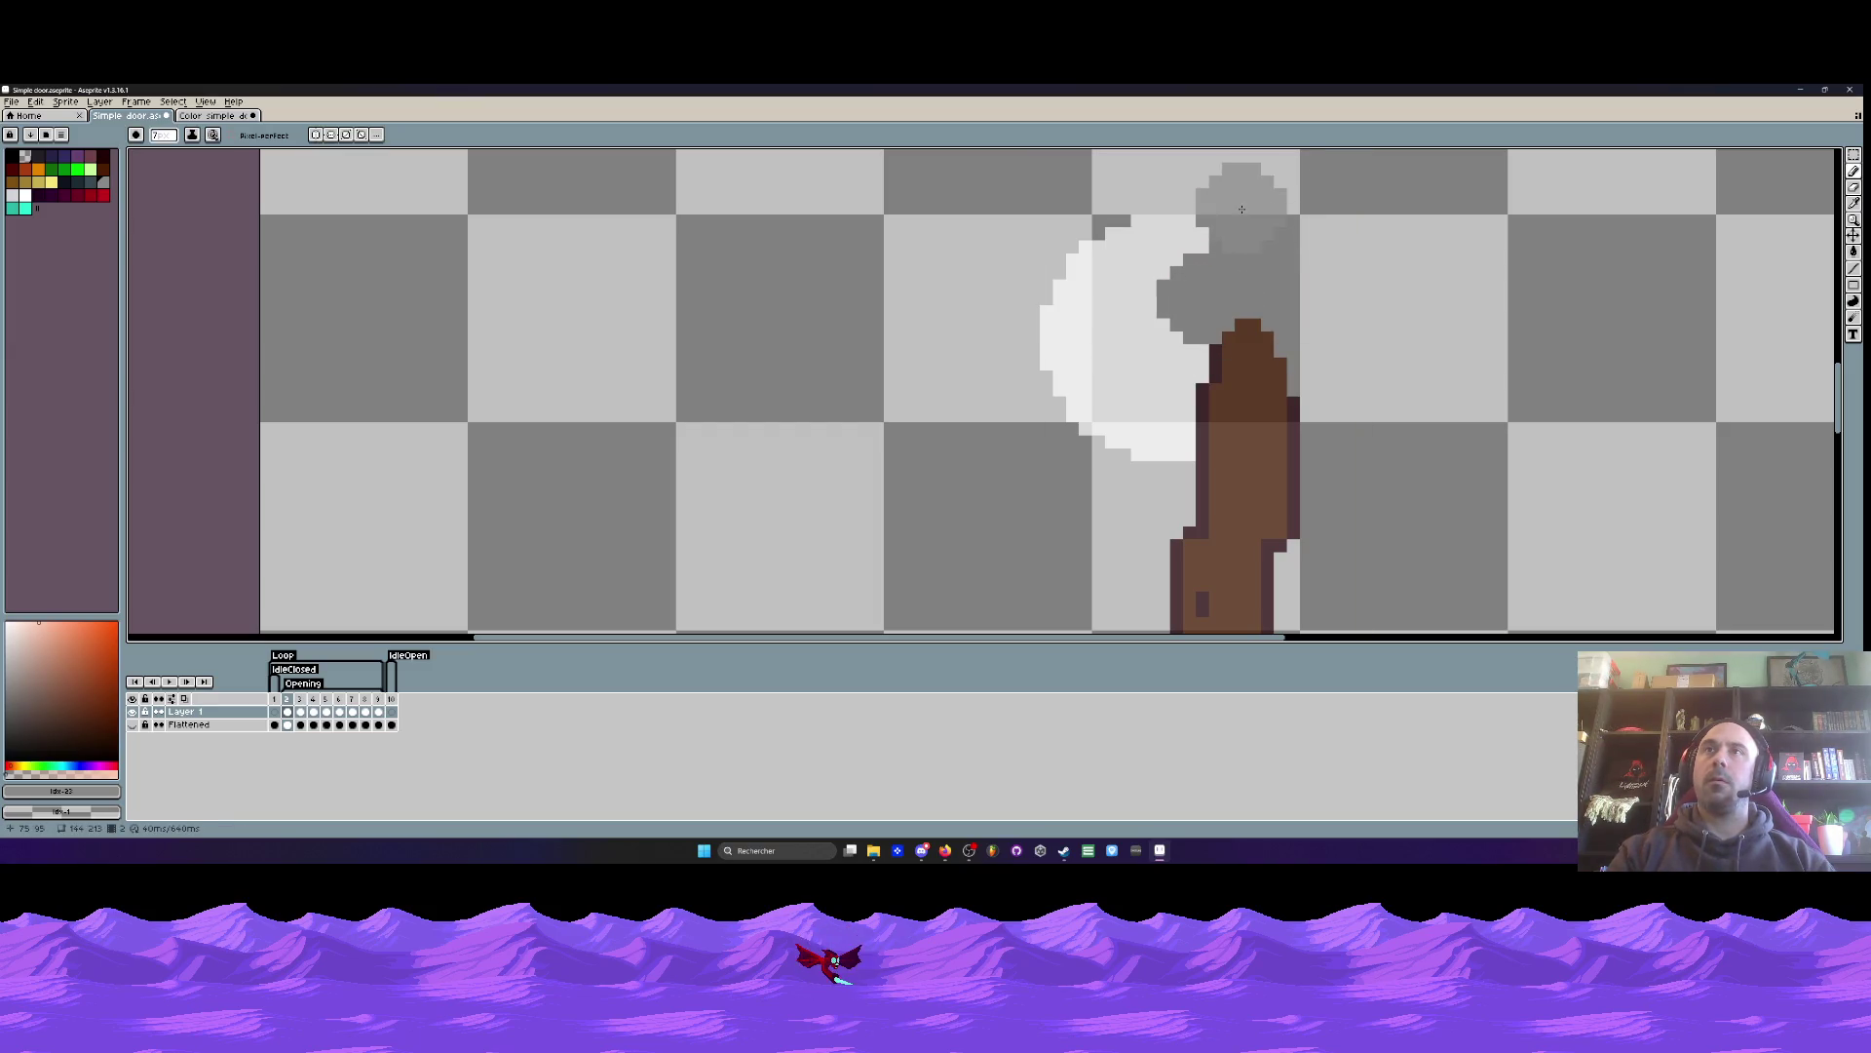
pyautogui.moveTo(1257, 321)
pyautogui.mouseDown()
pyautogui.moveTo(1236, 417)
pyautogui.moveTo(1253, 535)
pyautogui.moveTo(1248, 425)
pyautogui.moveTo(1304, 465)
pyautogui.mouseUp()
pyautogui.scroll(-1, 1249, 425)
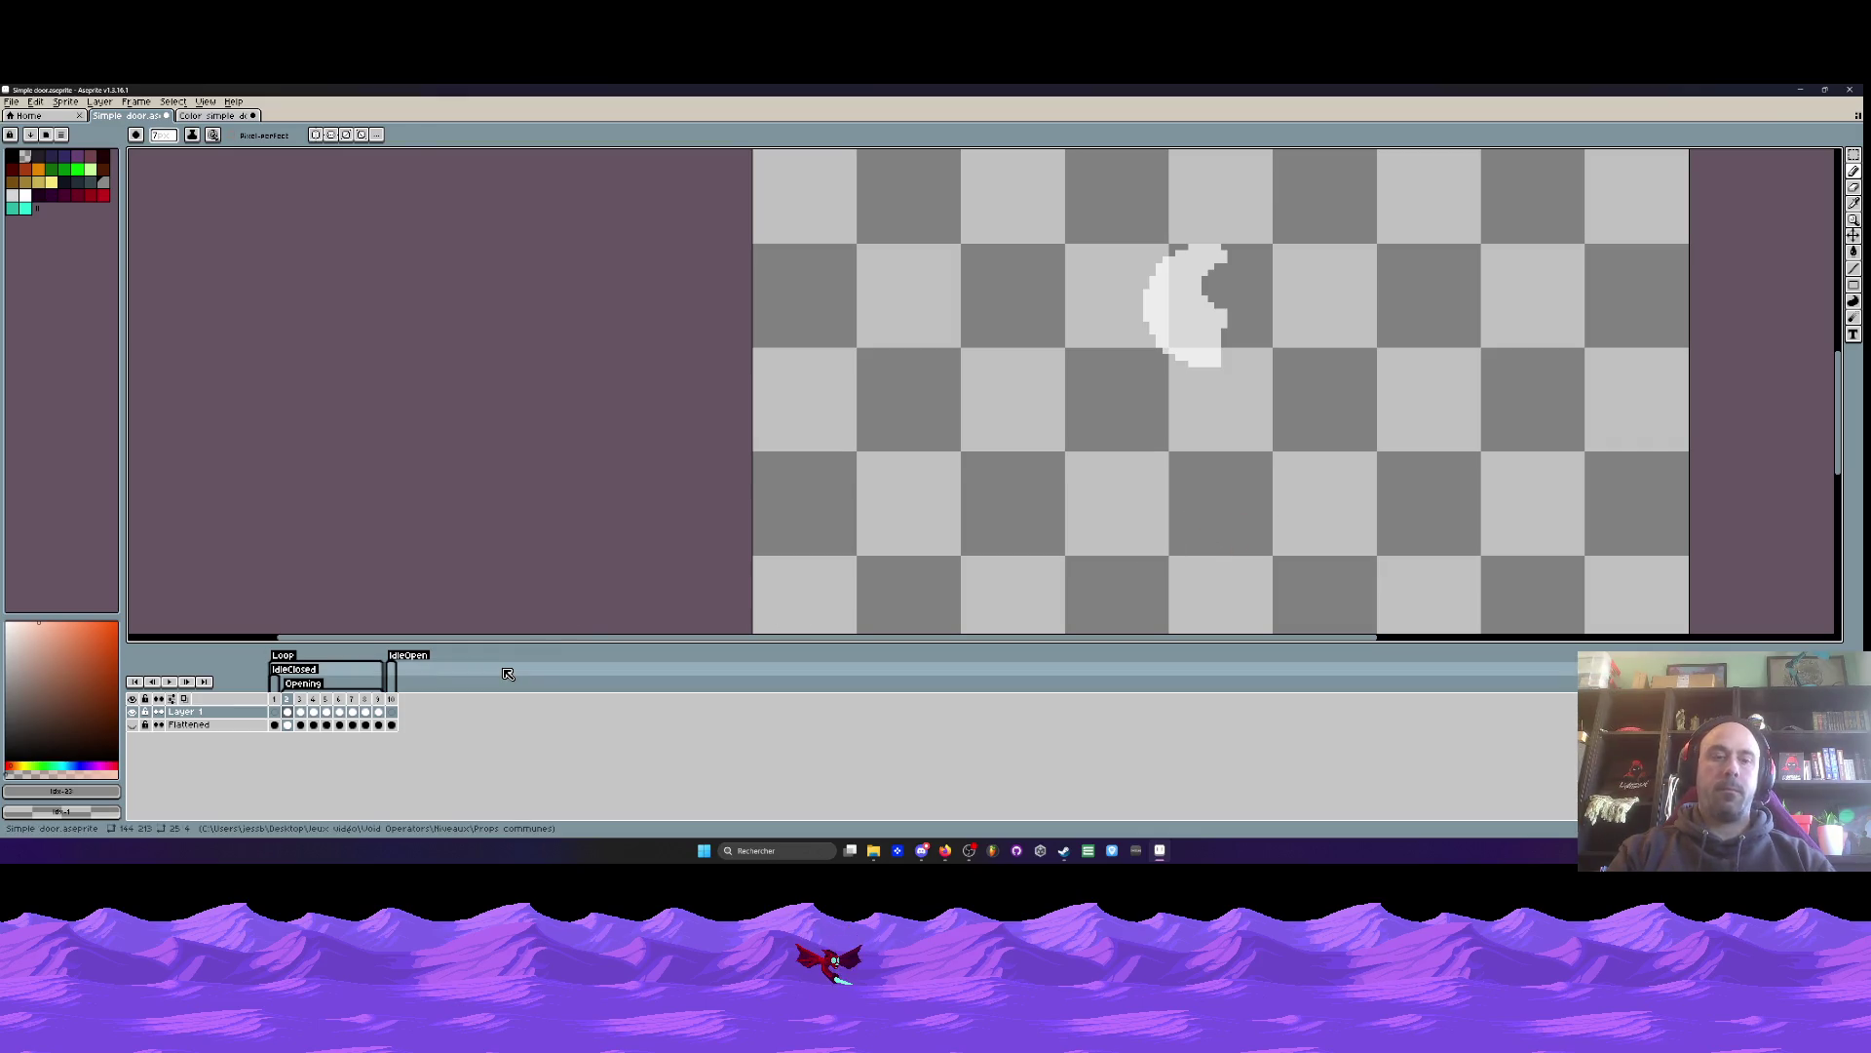
# - Switch to a smaller white pencil and set Layer 1 to full opacity
pyautogui.press('b')
pyautogui.scroll(2, 1241, 297)
pyautogui.press('-')
pyautogui.press('-')
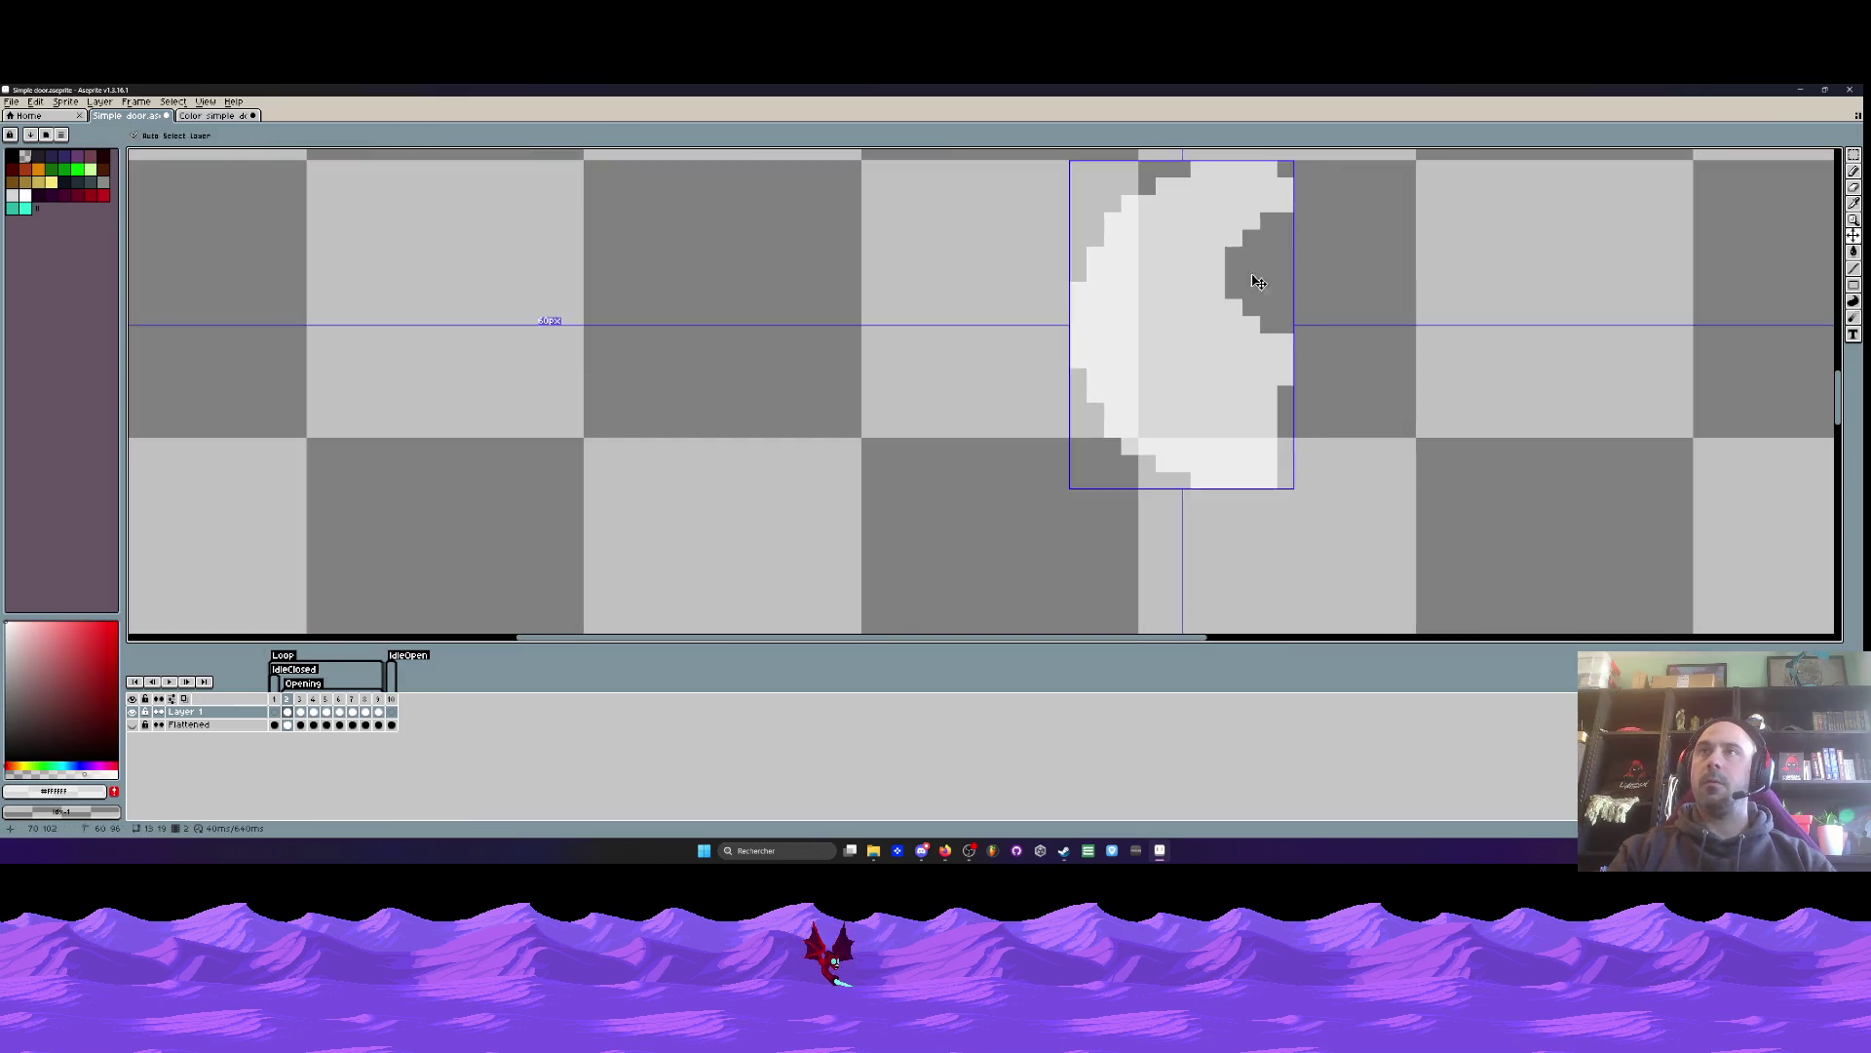
pyautogui.scroll(-2, 1244, 282)
pyautogui.doubleClick(229, 720)
pyautogui.moveTo(322, 532); pyautogui.dragTo(405, 533)
pyautogui.click(407, 471)
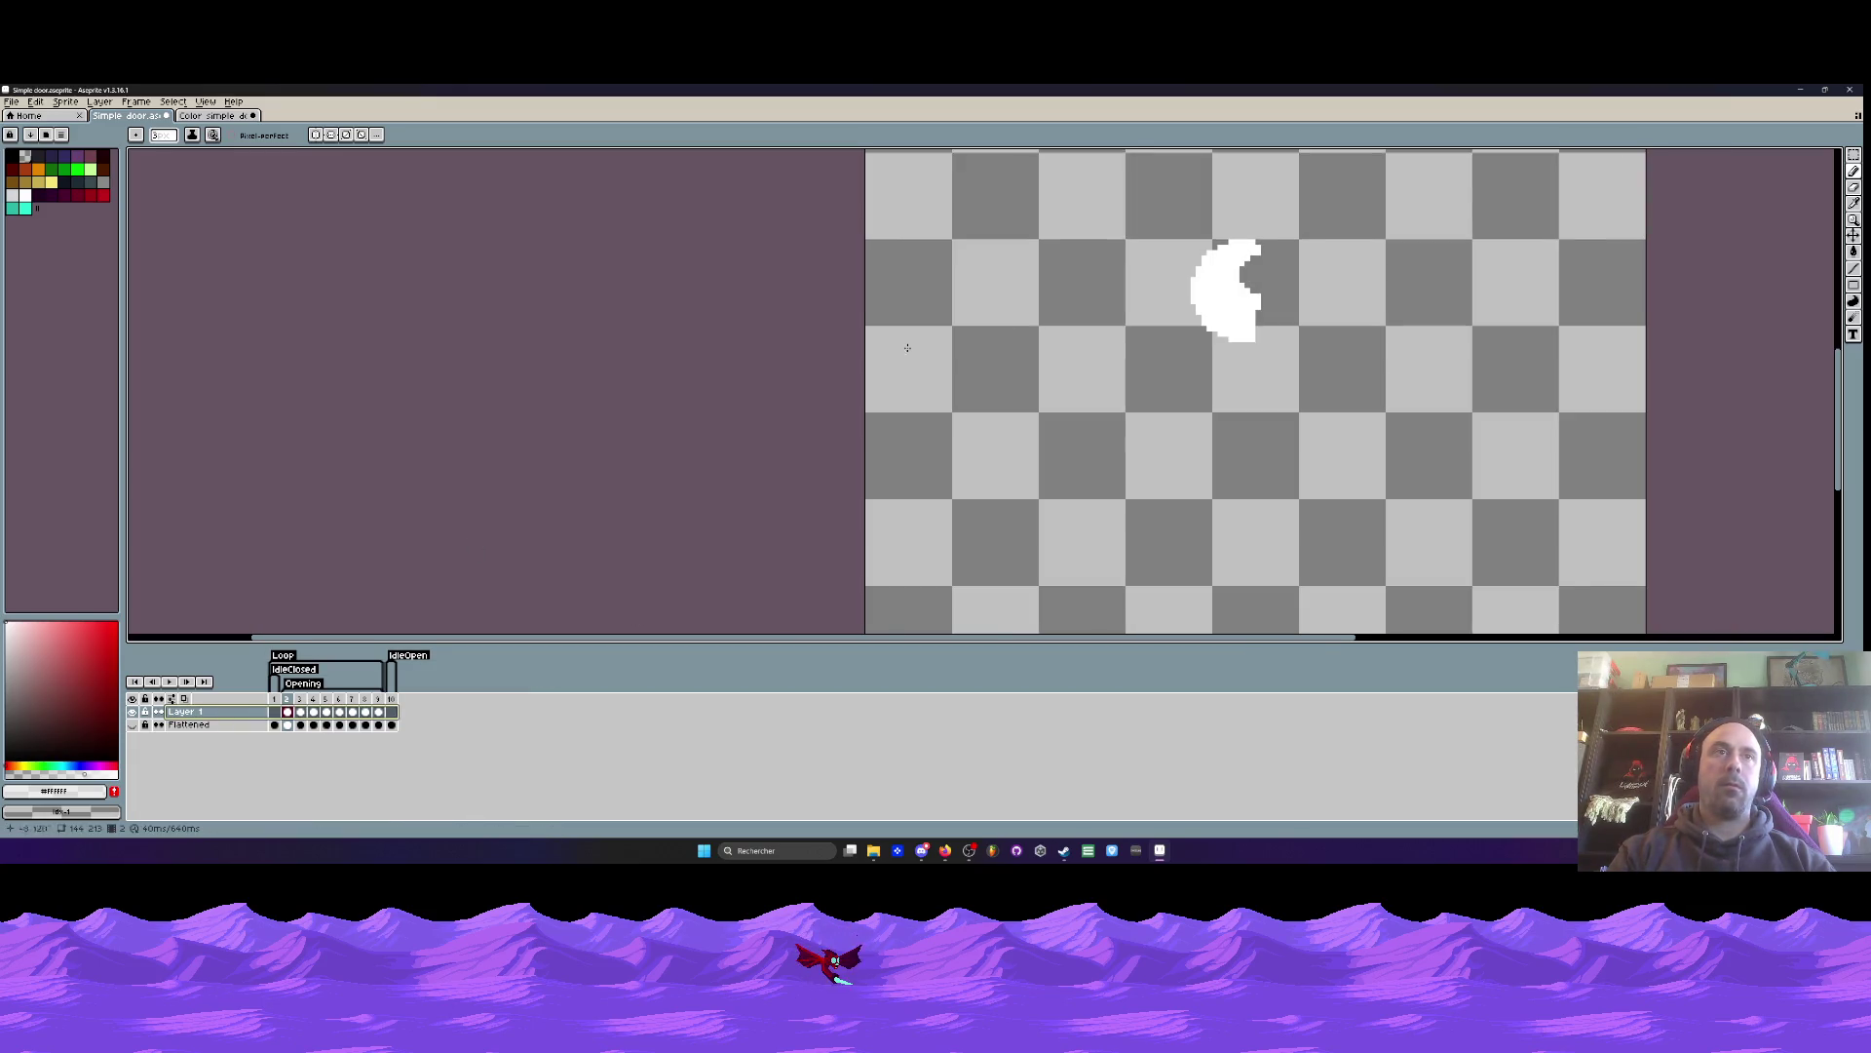
# - Fill the white crescent's notch, show Flattened again, and restore the knob pixels
pyautogui.scroll(2, 1220, 281)
pyautogui.scroll(1, 1218, 285)
pyautogui.moveTo(1277, 244)
pyautogui.mouseDown()
pyautogui.moveTo(1291, 293)
pyautogui.moveTo(1302, 232)
pyautogui.mouseUp()
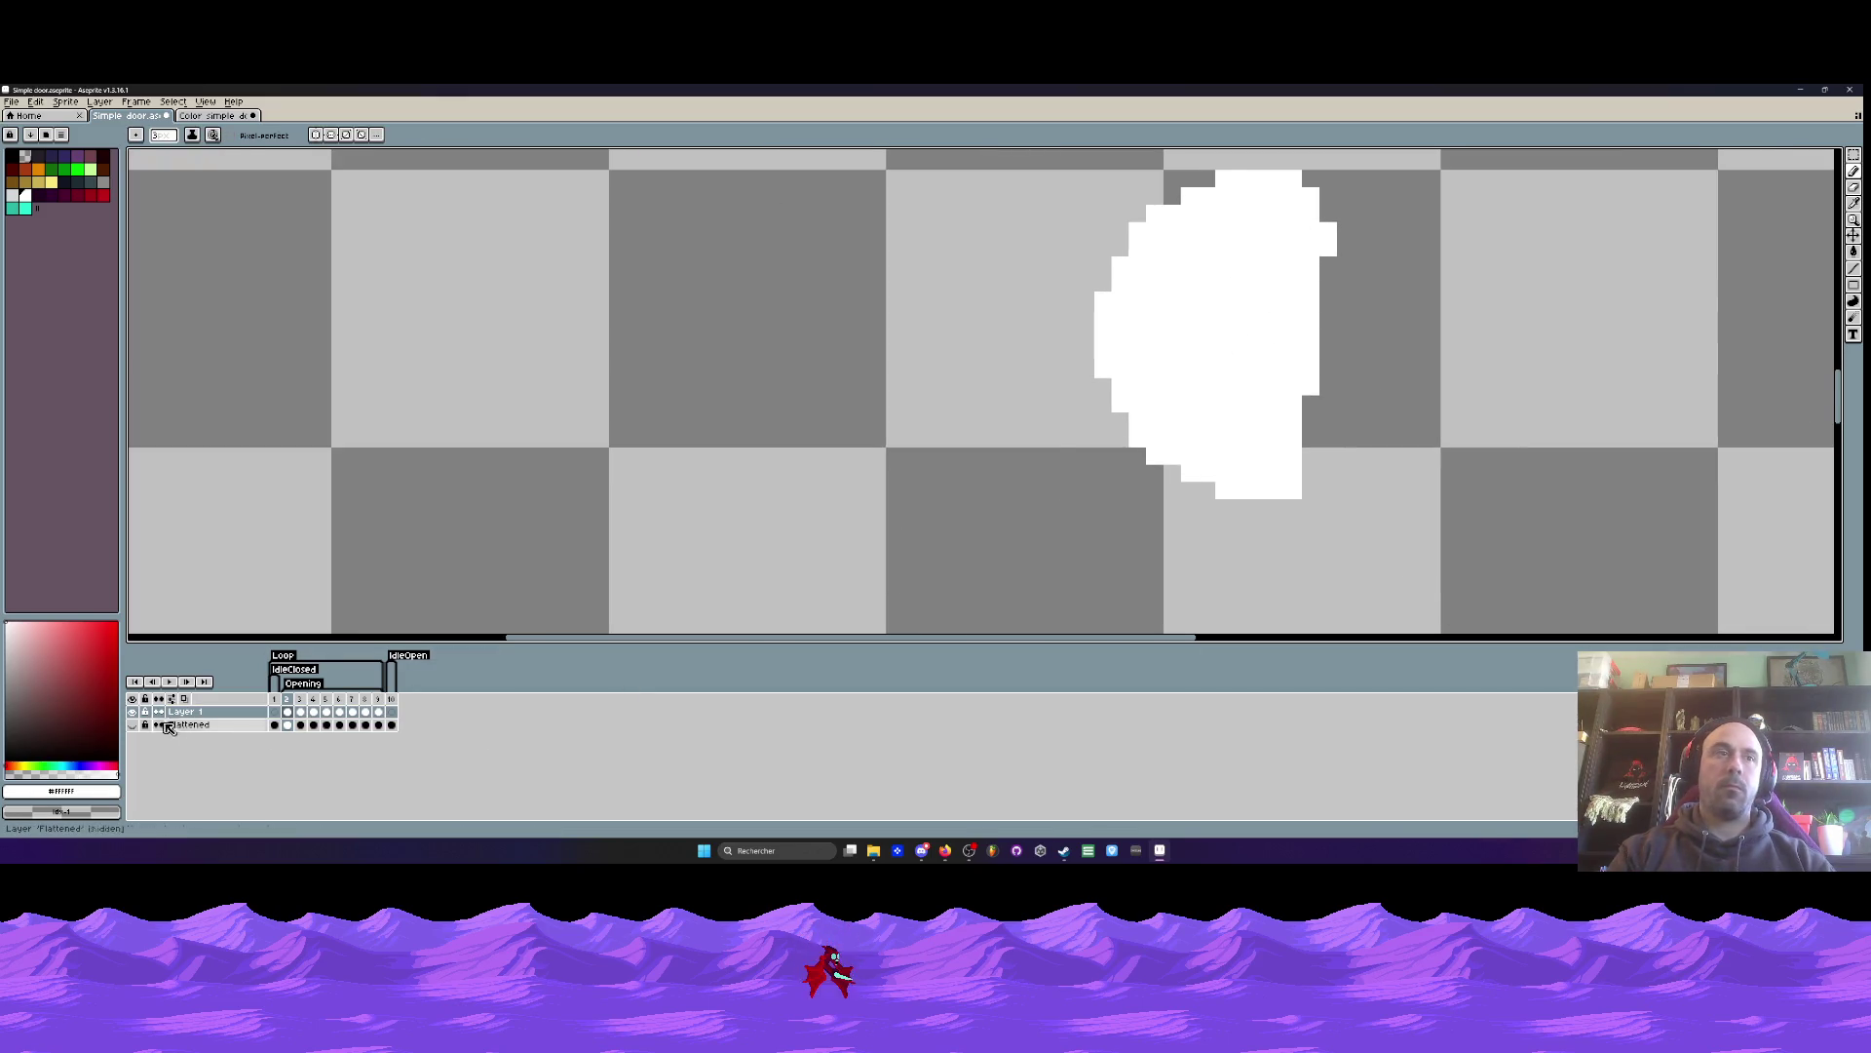
pyautogui.click(131, 724)
pyautogui.scroll(-2, 1315, 345)
pyautogui.scroll(2, 1314, 345)
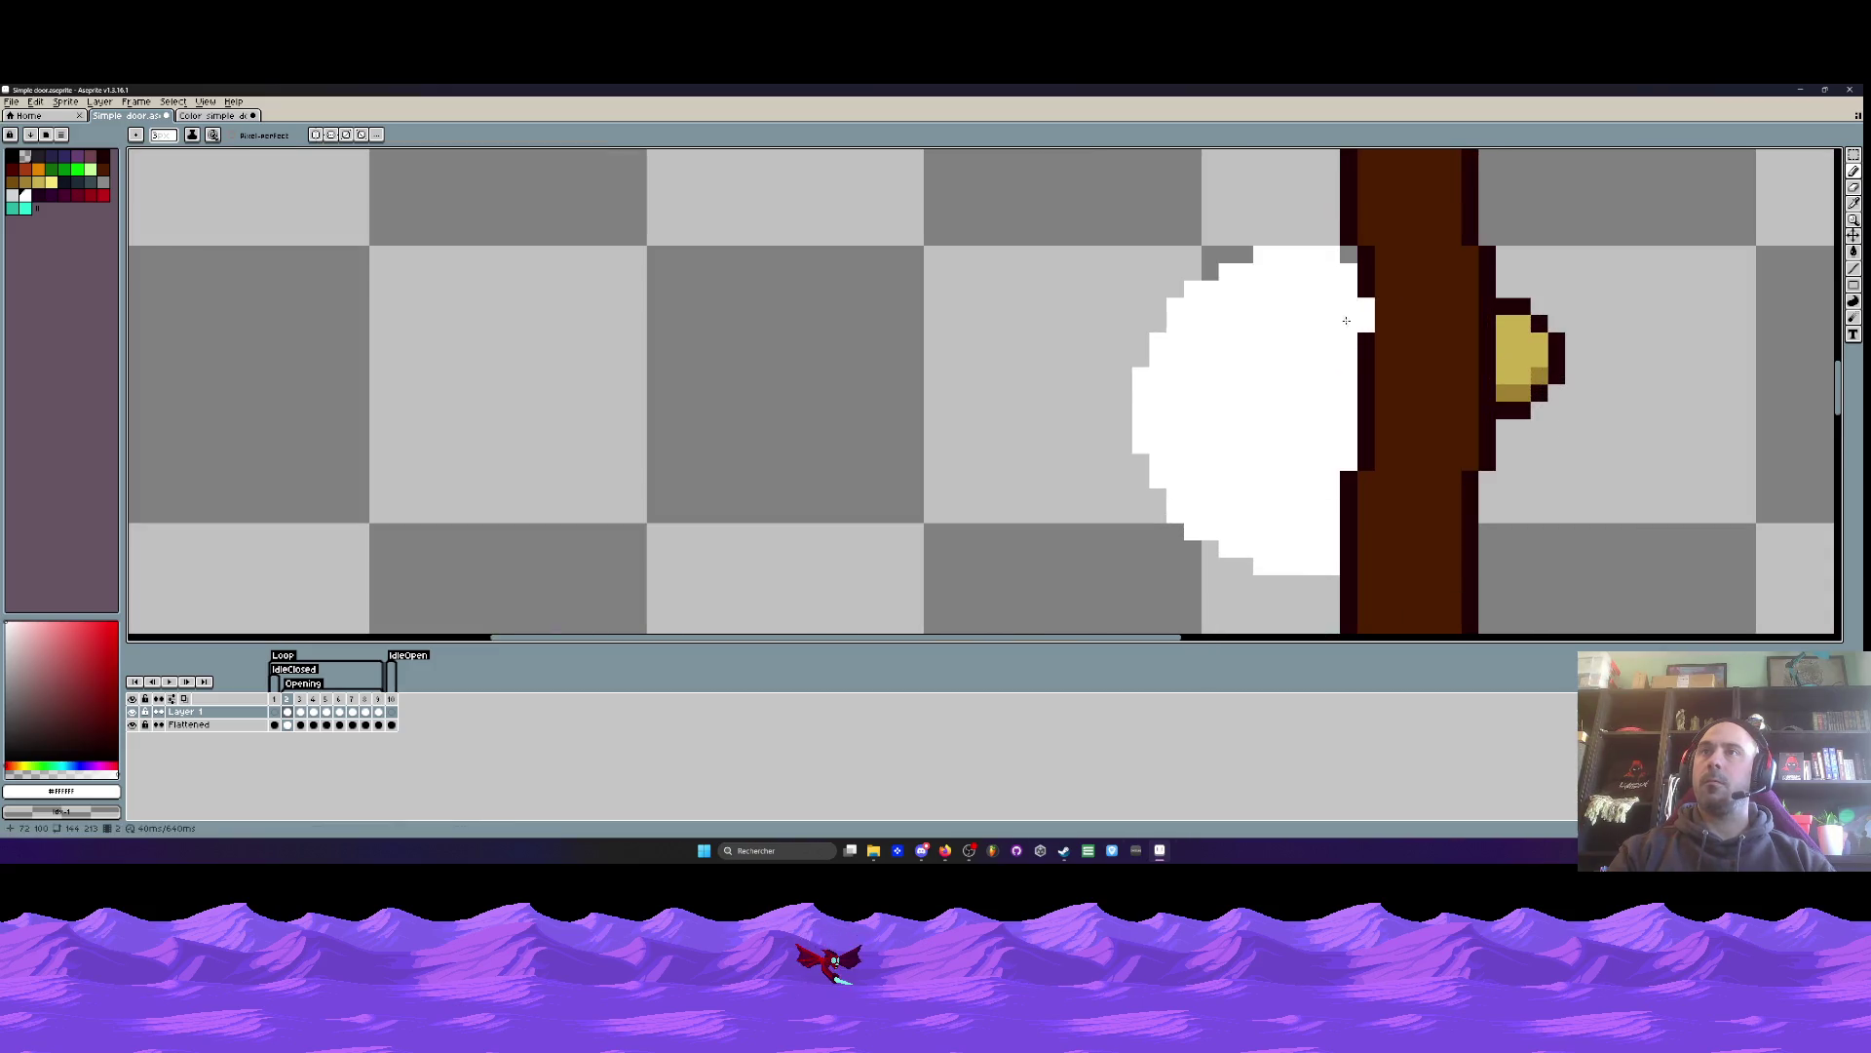
pyautogui.hotkey('ctrl', 'z')
pyautogui.hotkey('ctrl', 'z')
# - Paint the left door knob with Layer 1 temporarily at 43% opacity, then restore 100%
pyautogui.doubleClick(185, 712)
pyautogui.click(354, 532)
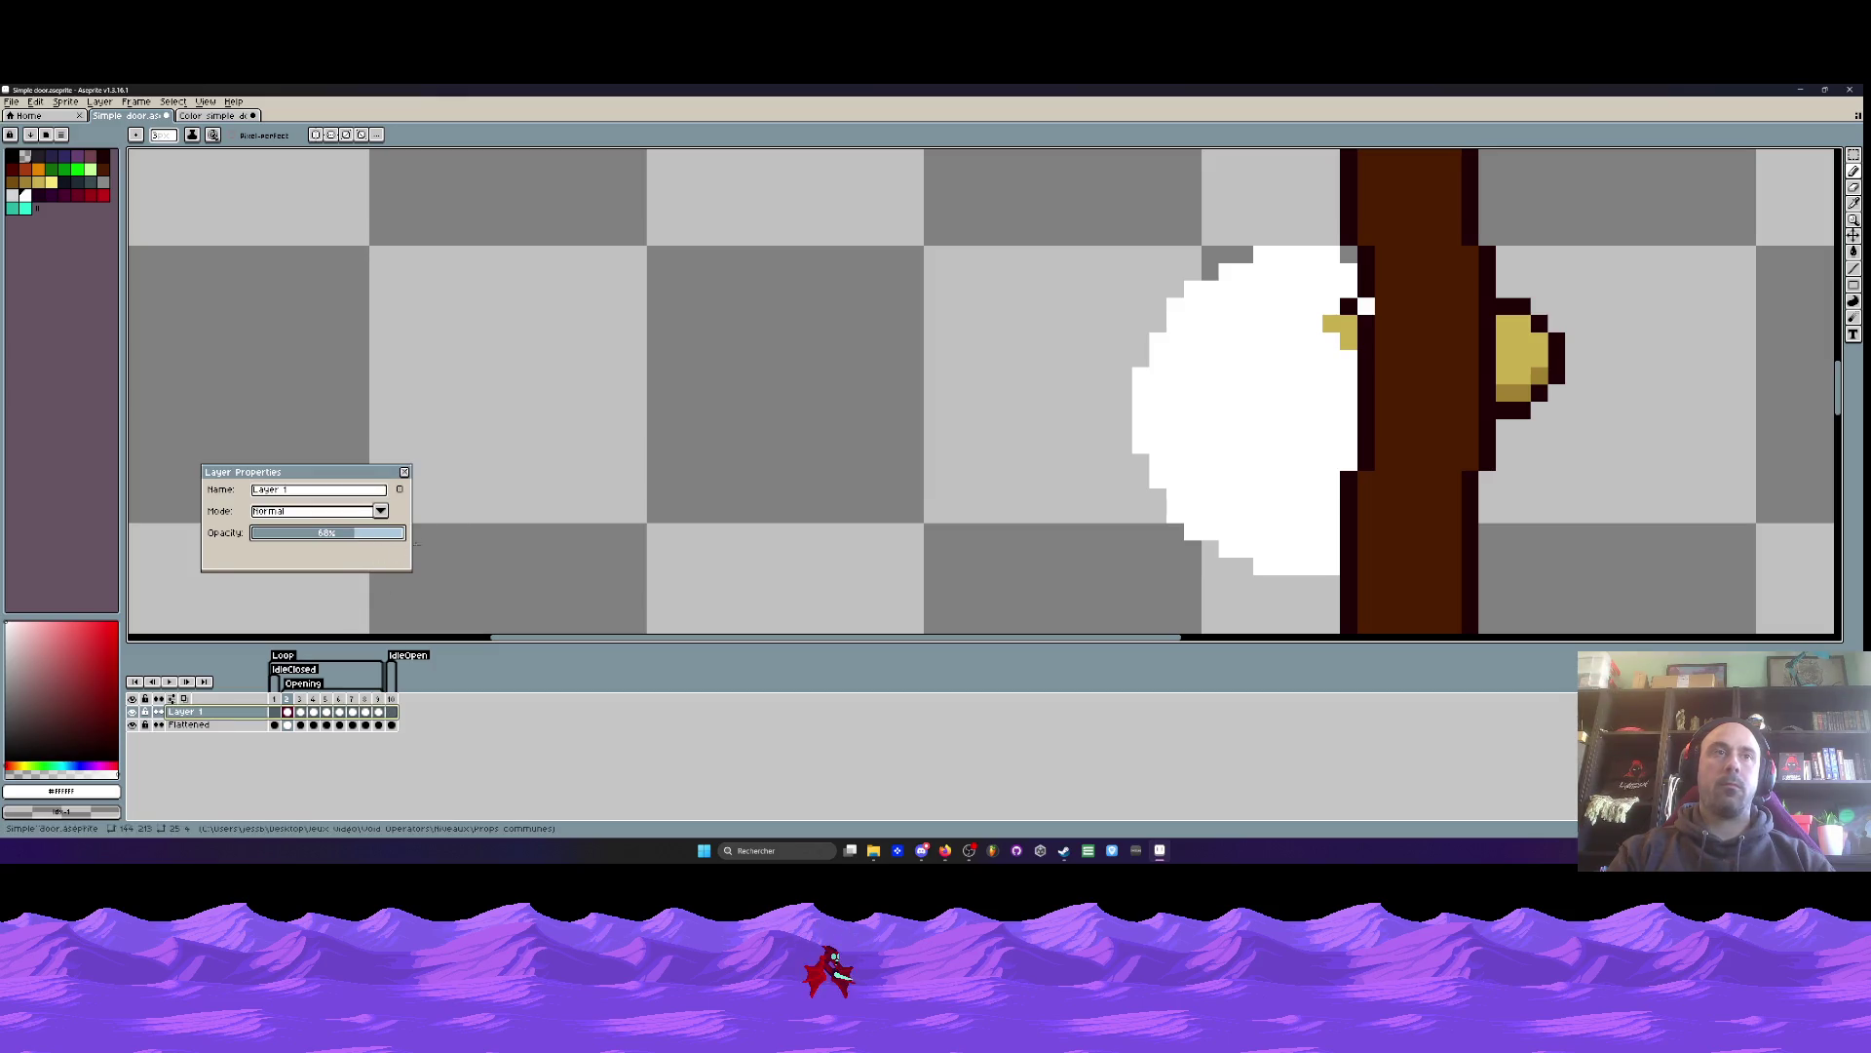
pyautogui.click(324, 534)
pyautogui.moveTo(324, 536); pyautogui.dragTo(317, 534)
pyautogui.moveTo(1361, 308); pyautogui.dragTo(1319, 320)
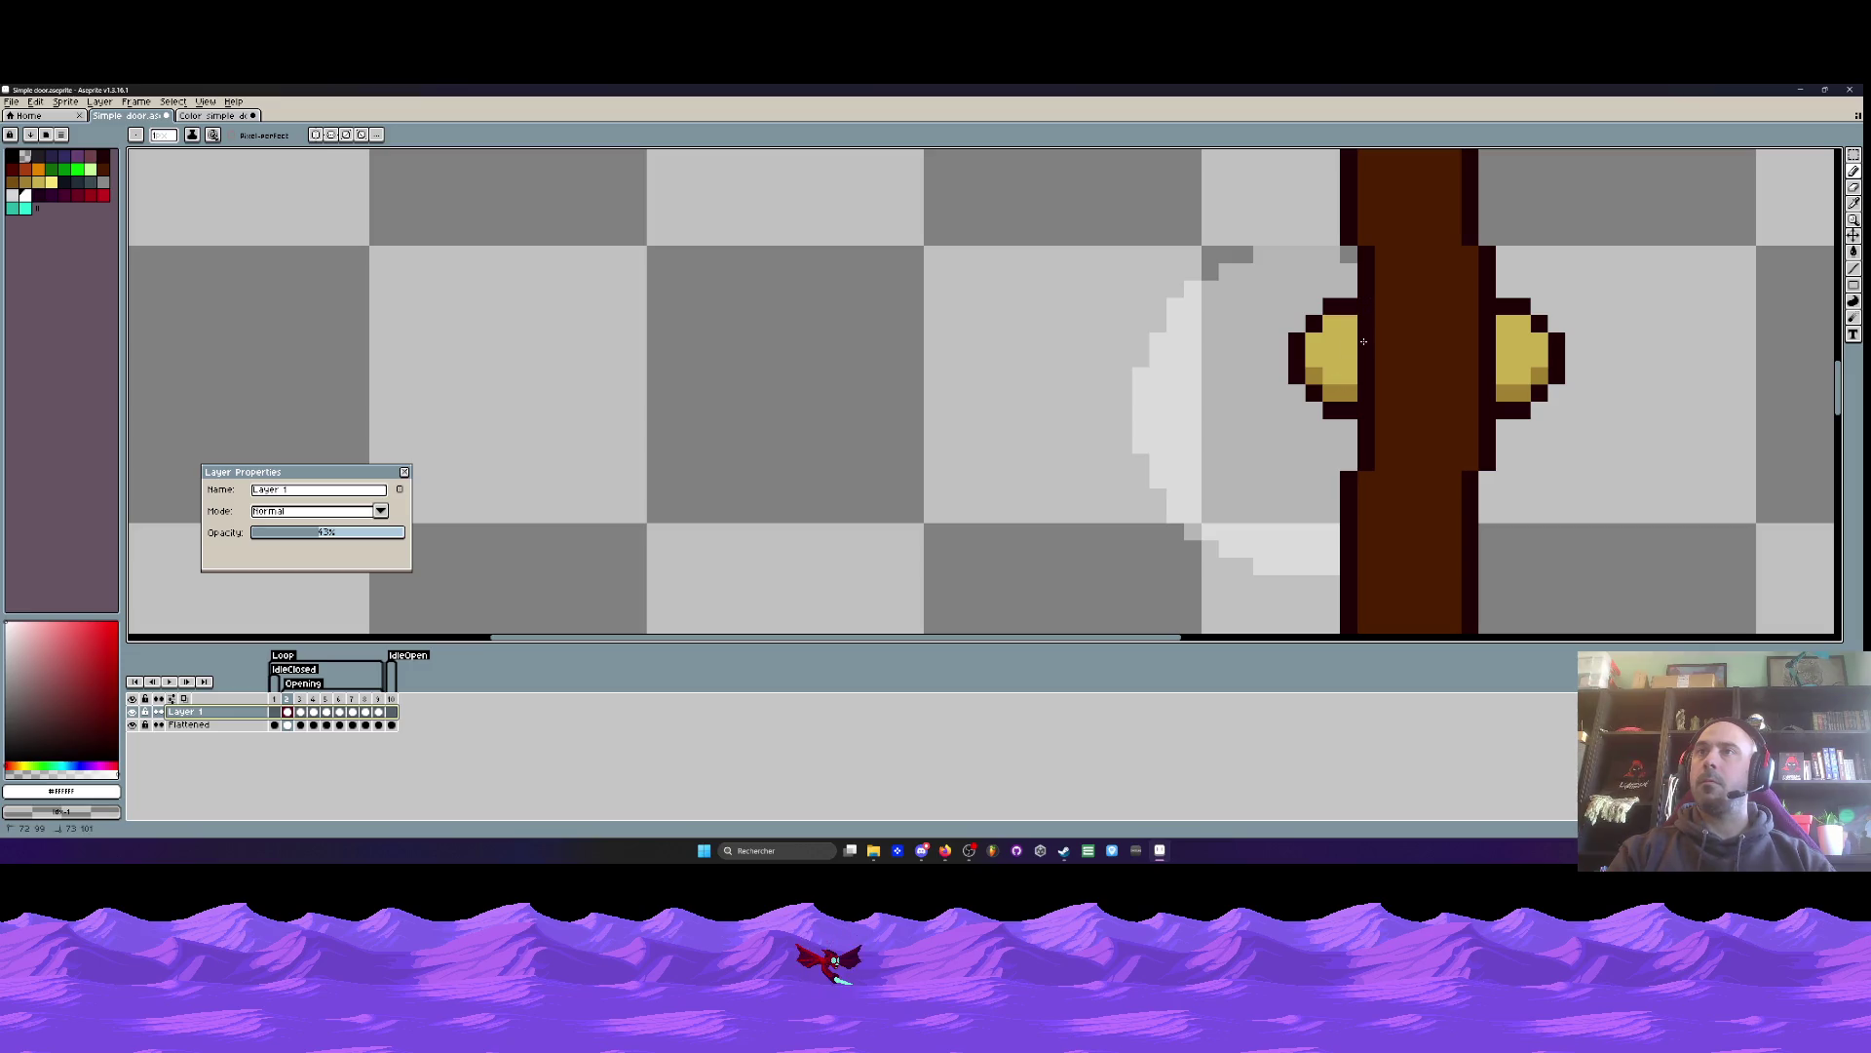
pyautogui.scroll(-3, 1350, 397)
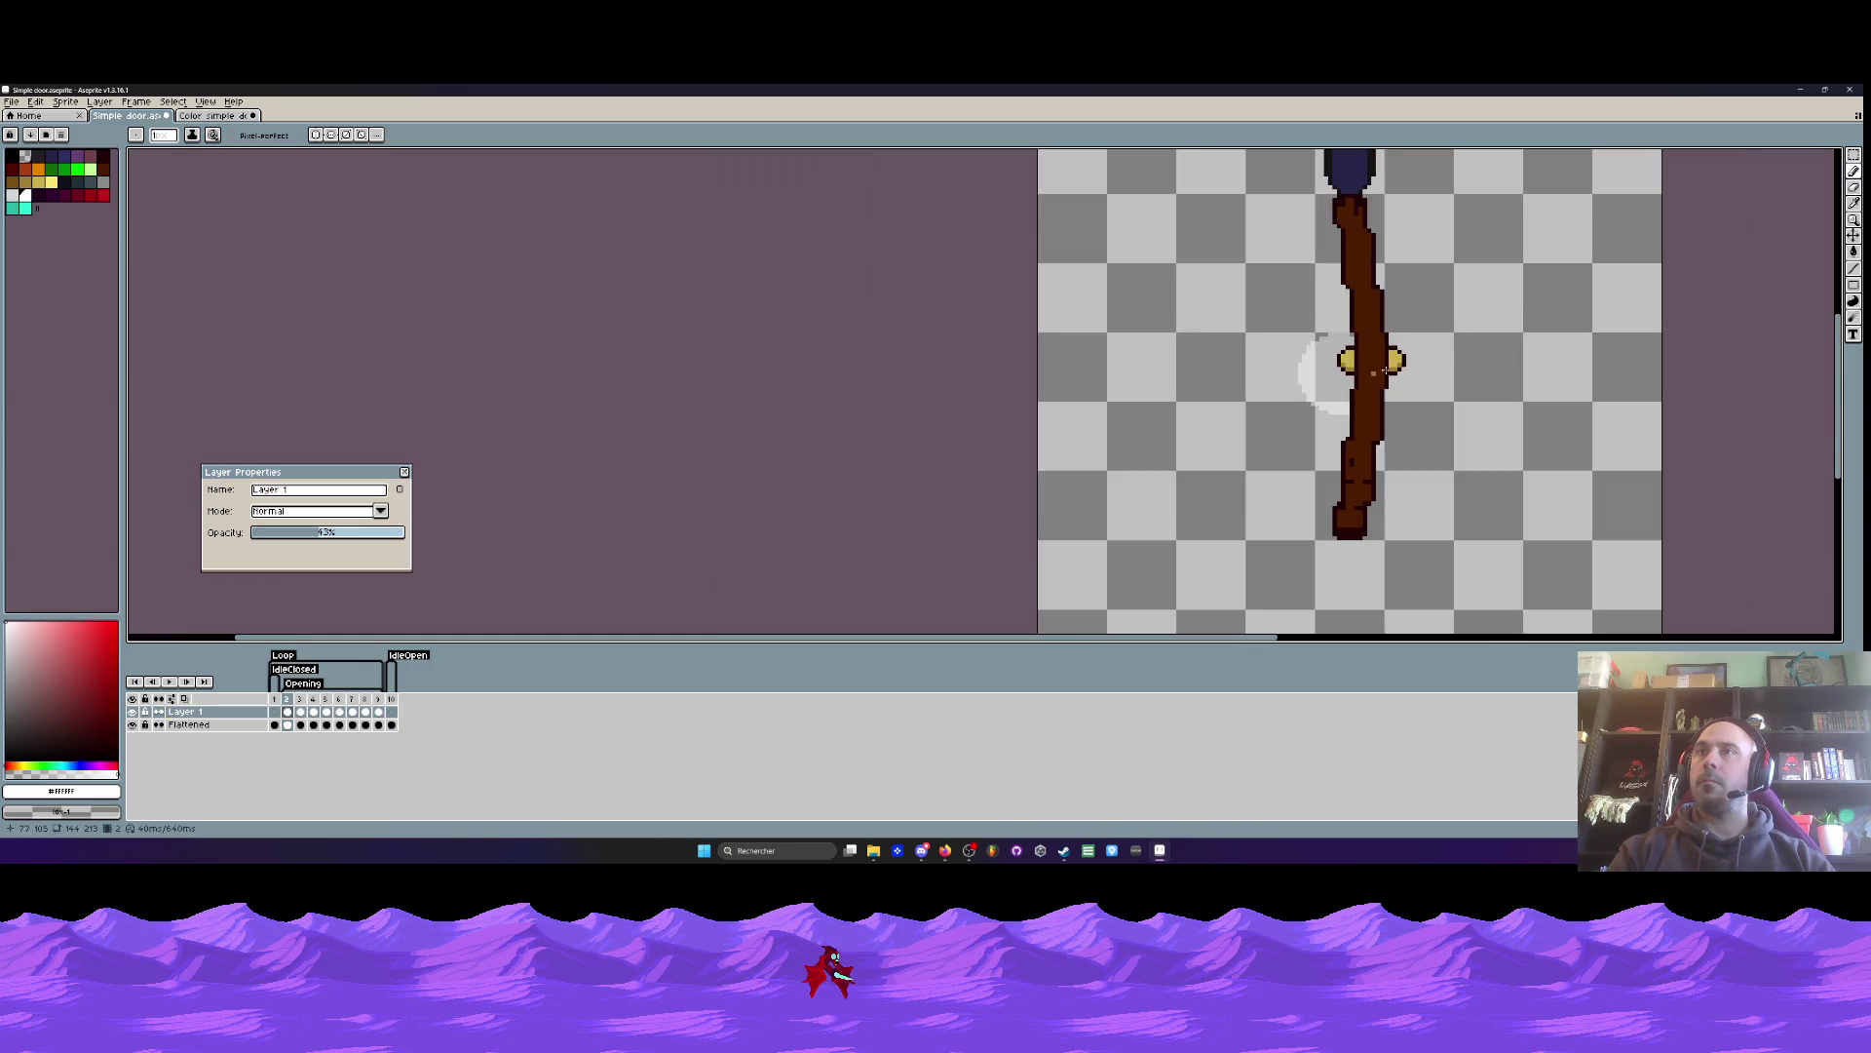
pyautogui.moveTo(322, 535); pyautogui.dragTo(407, 534)
pyautogui.click(405, 472)
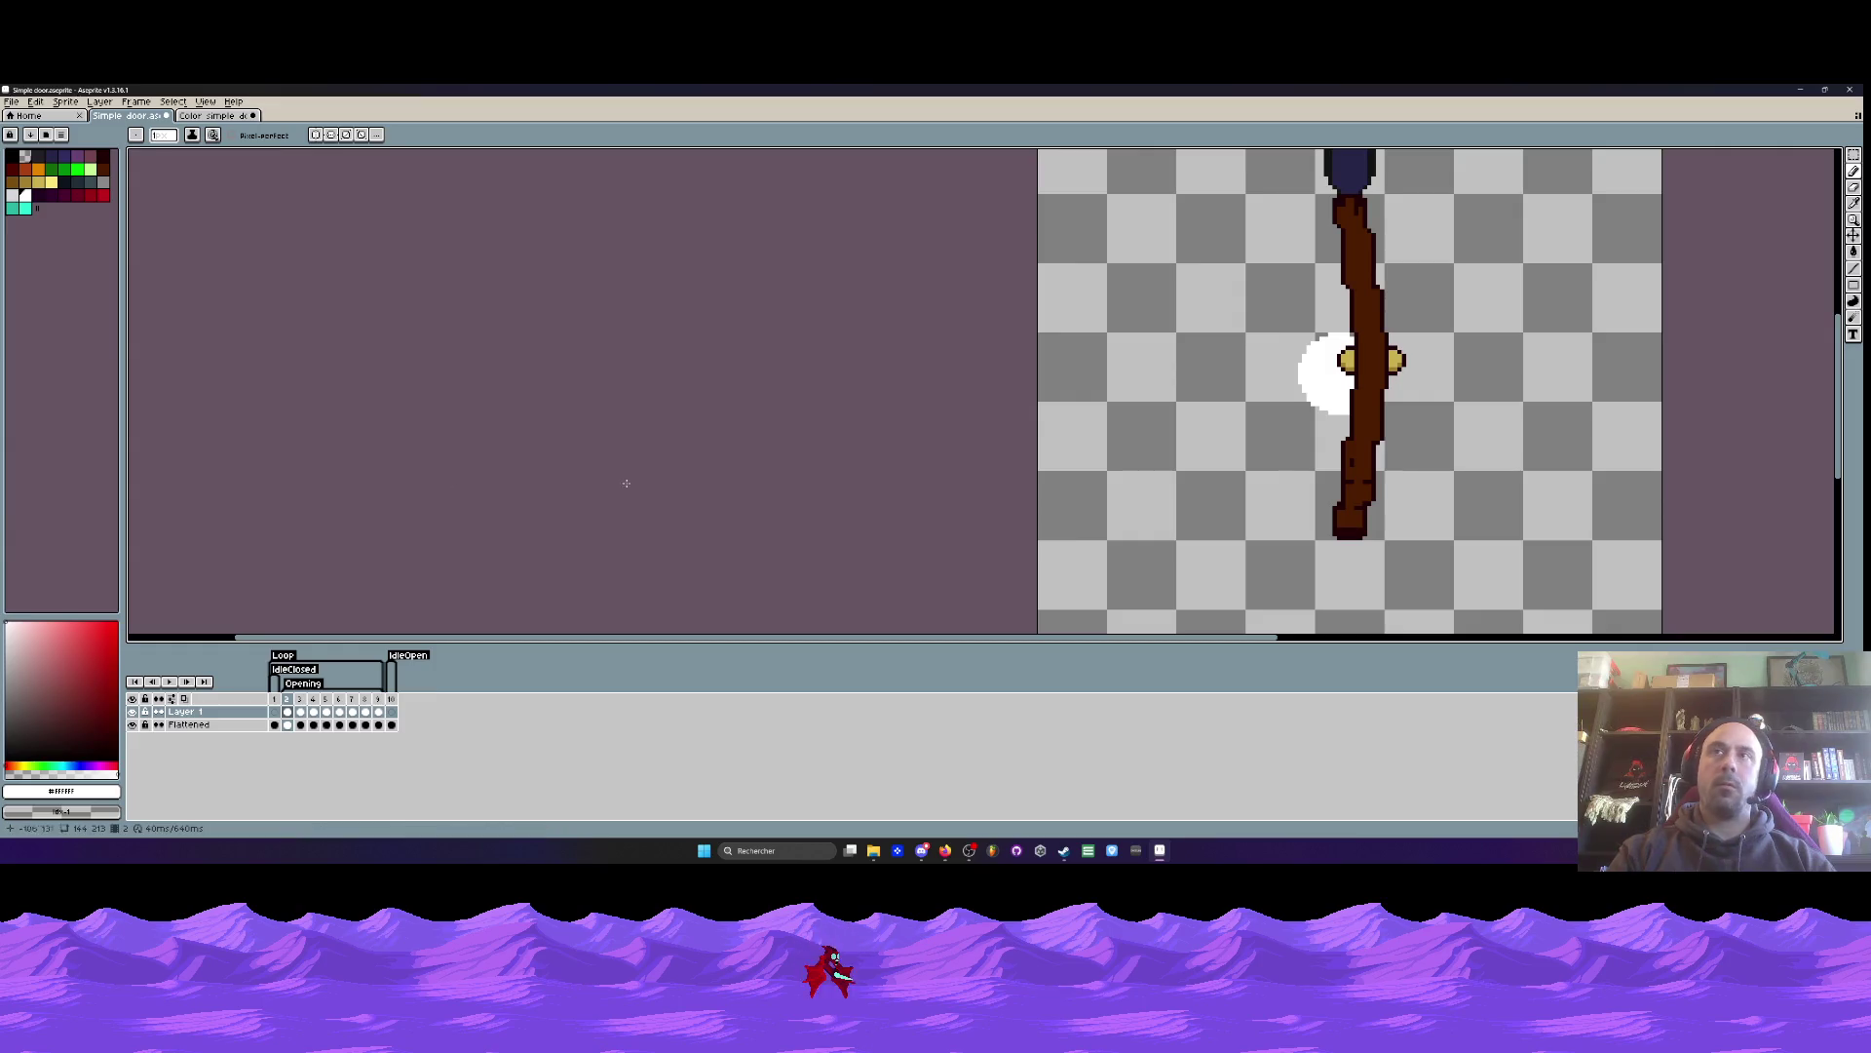
# - Fit the door in view and play the animation, stopping on frame 2
pyautogui.press('-')
pyautogui.press('Return')
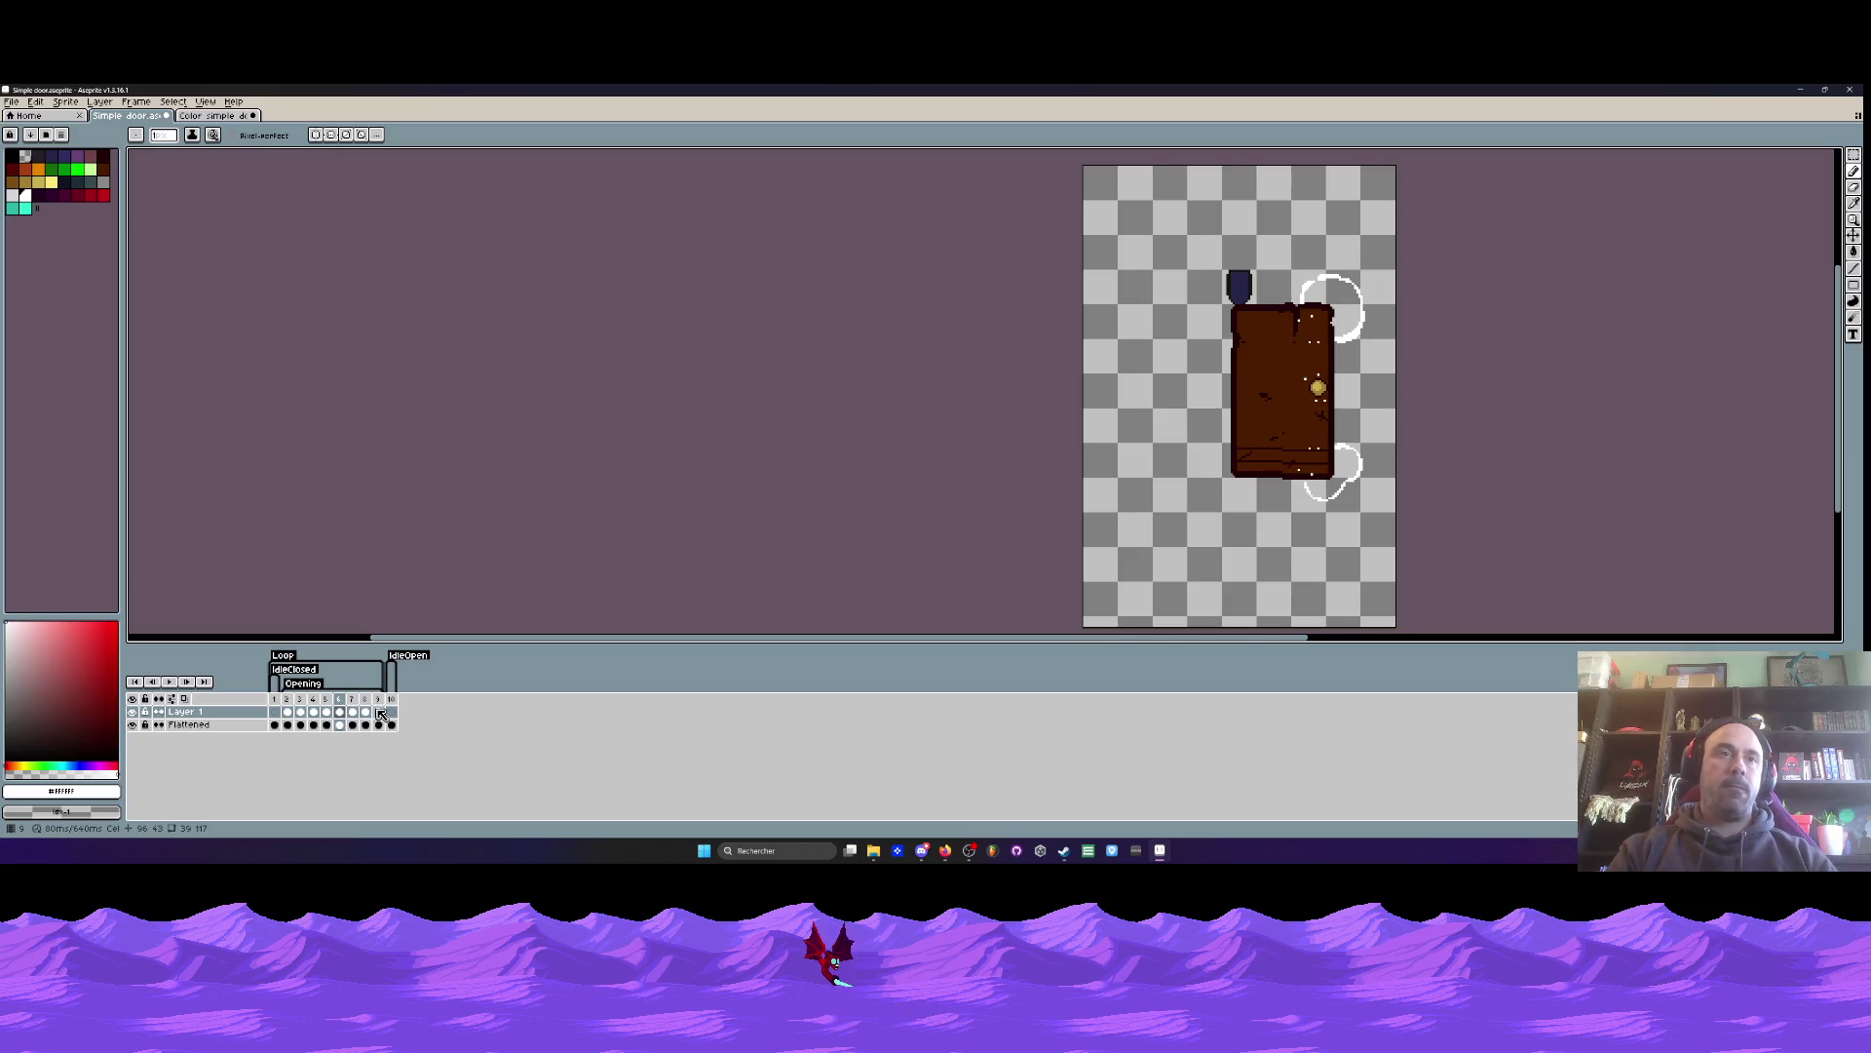
pyautogui.click(290, 713)
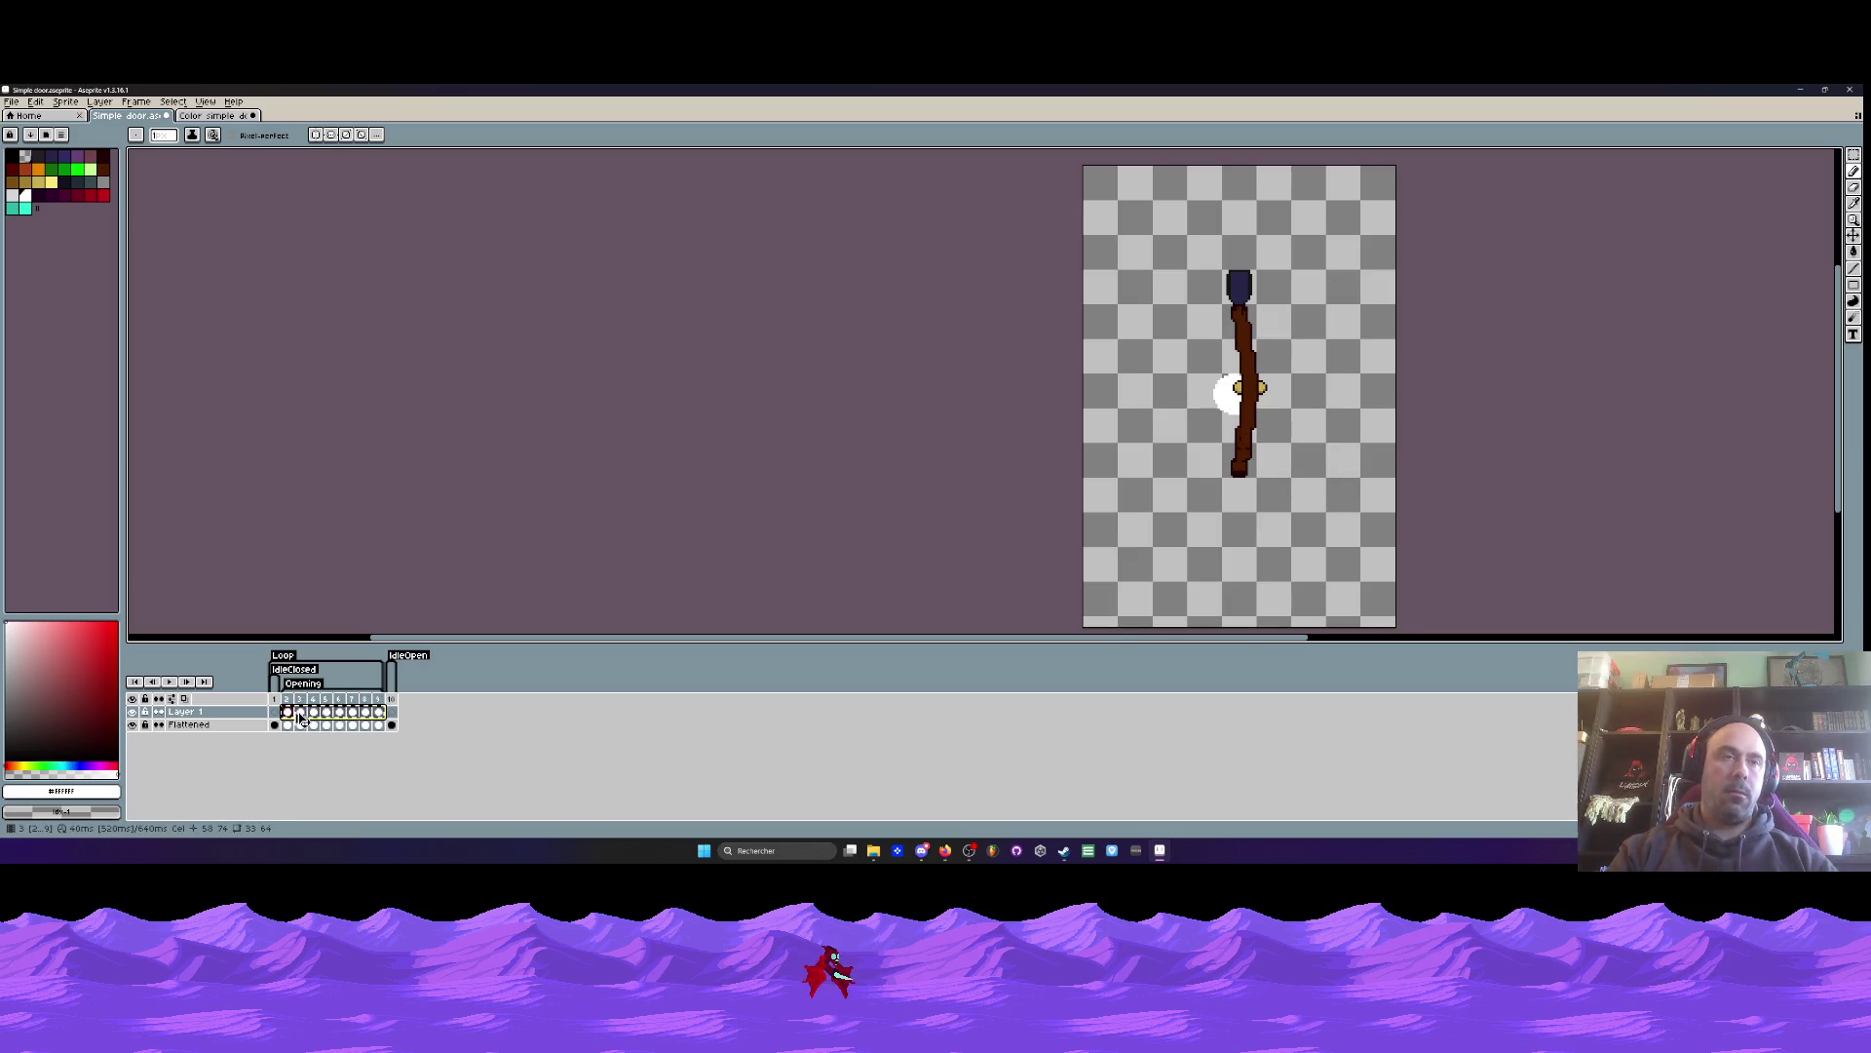
# - On the coloured door sprite, undo a stray frame paste and select frame 2's cel
pyautogui.hotkey('ctrl', 'Tab')
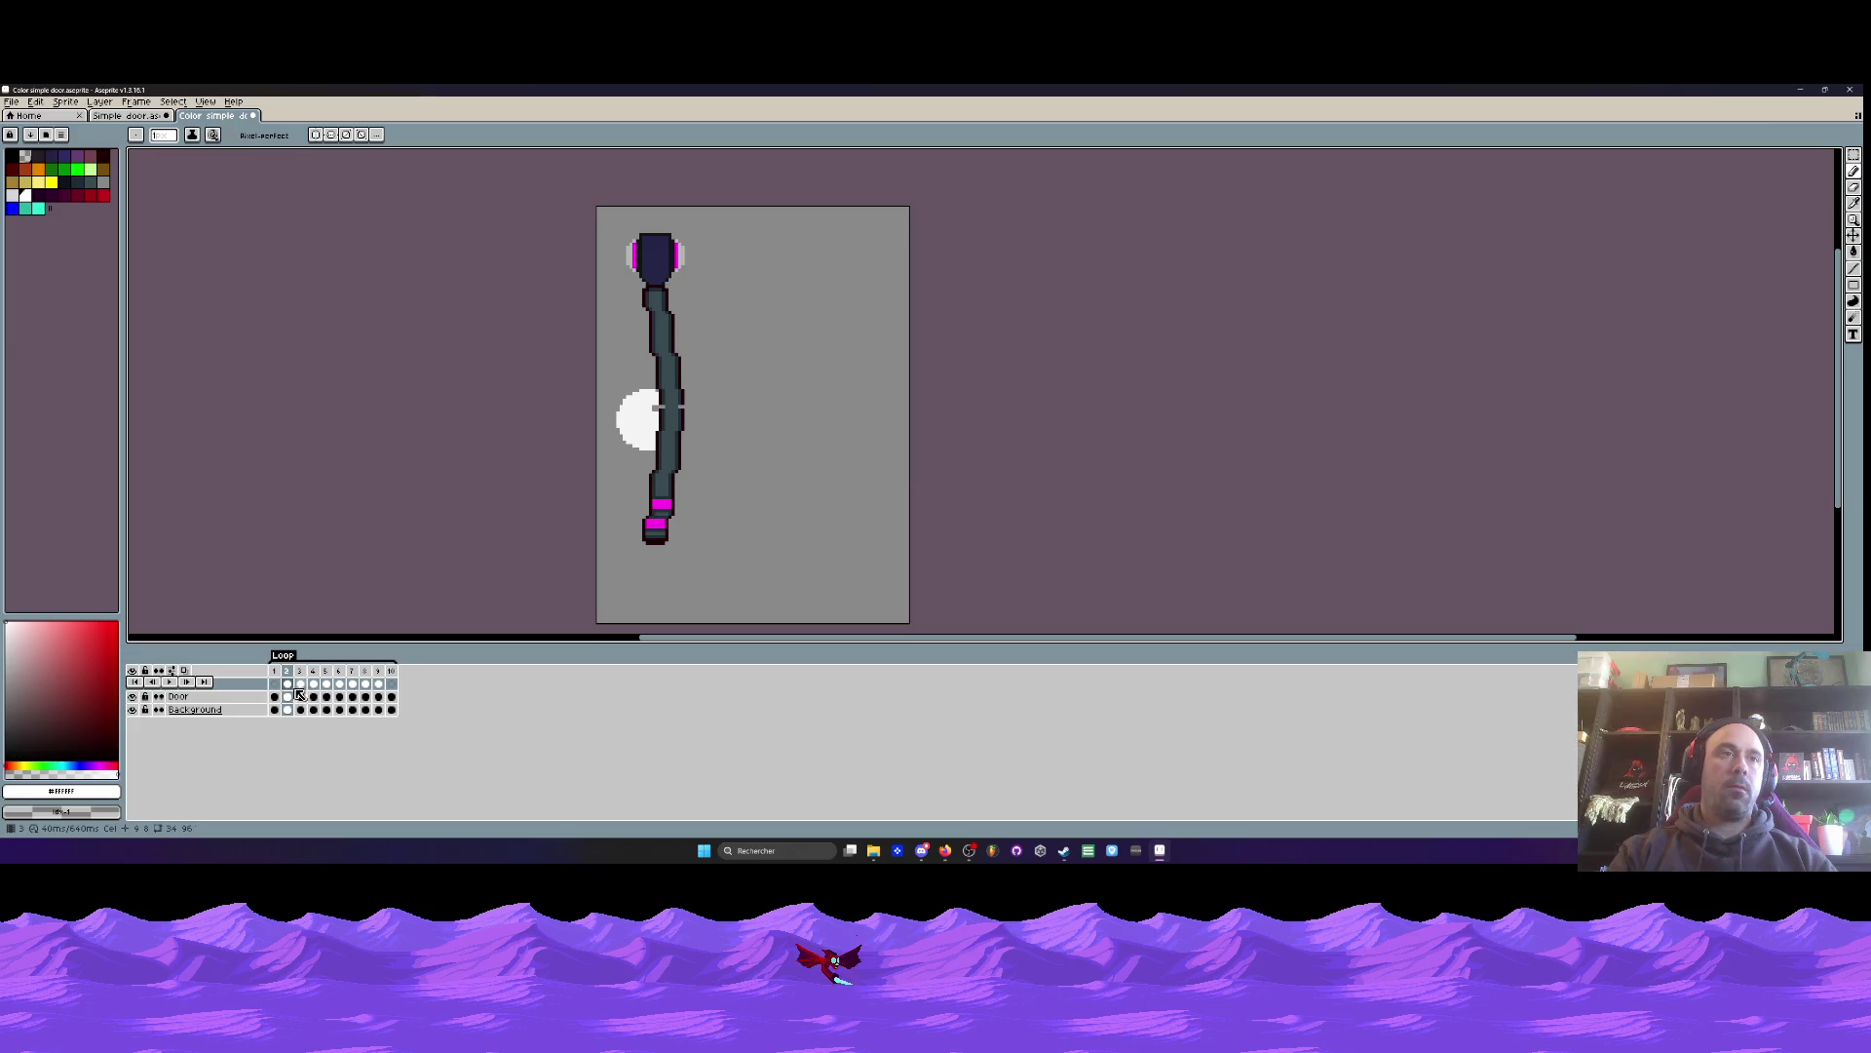
pyautogui.hotkey('ctrl', 'v')
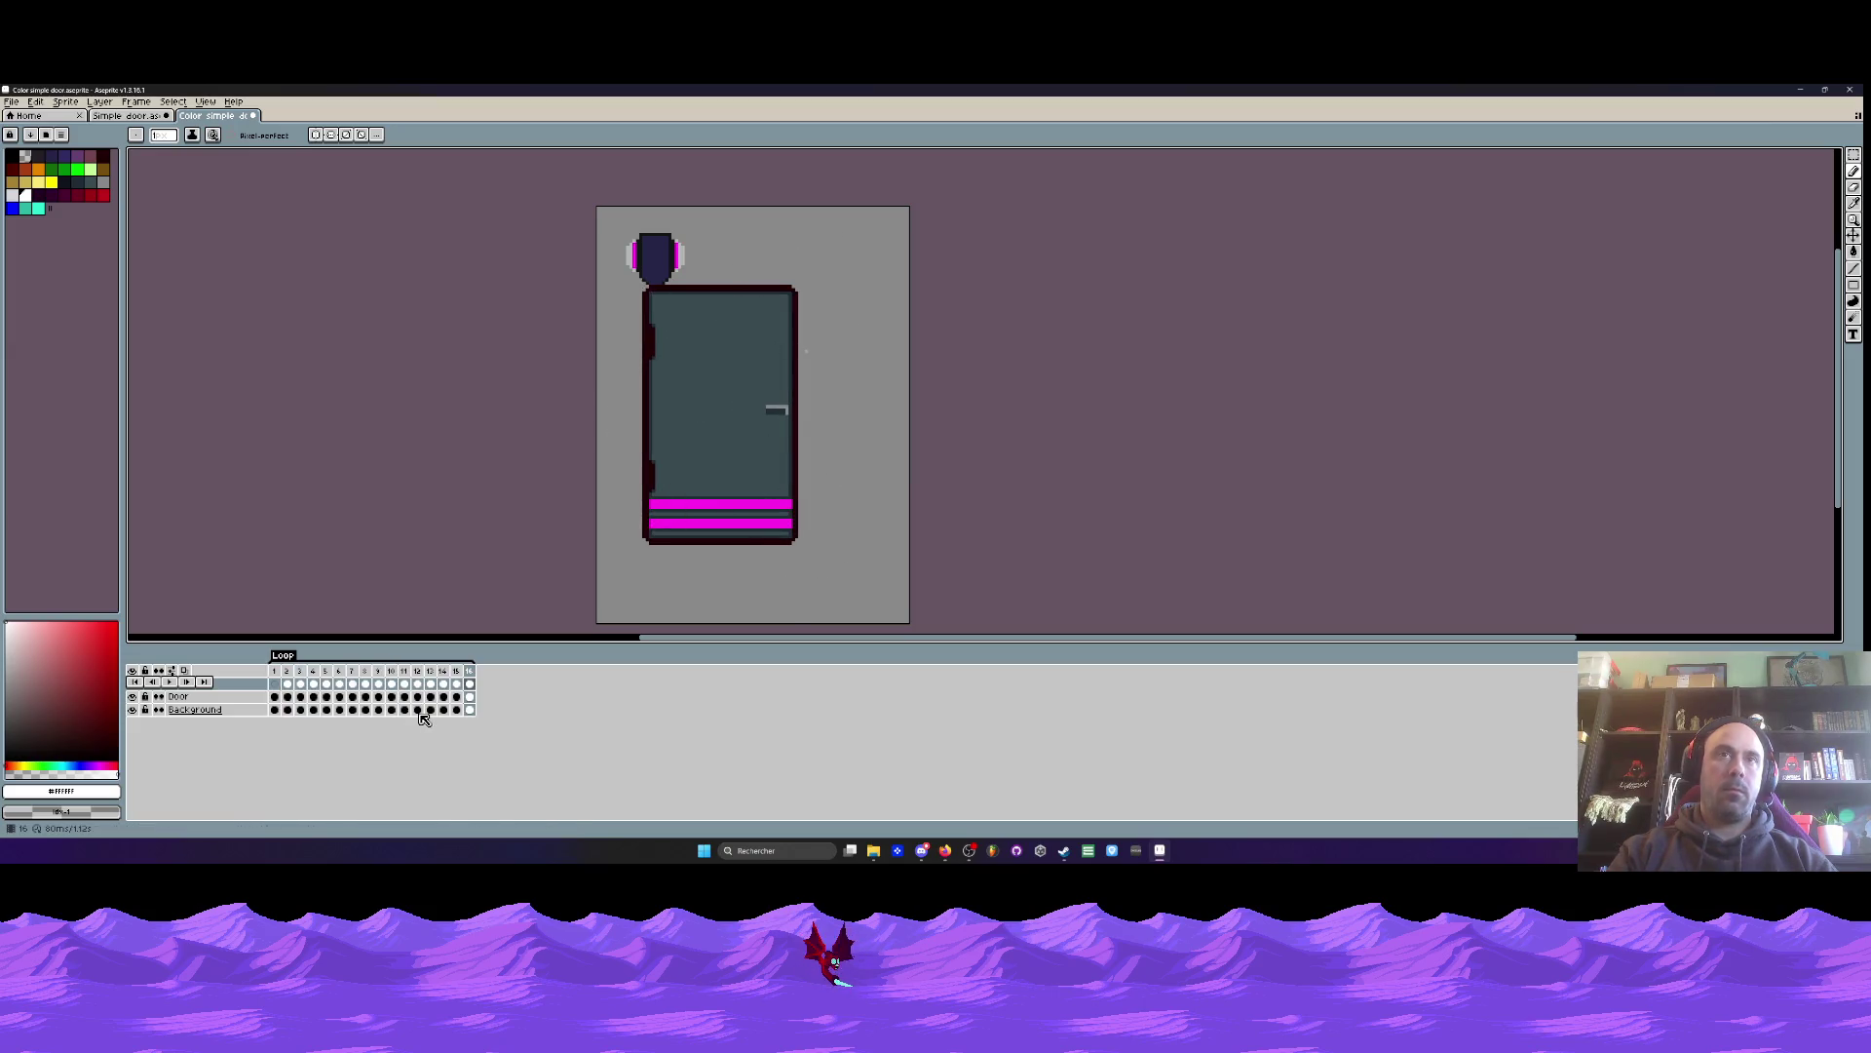
pyautogui.hotkey('ctrl', 'z')
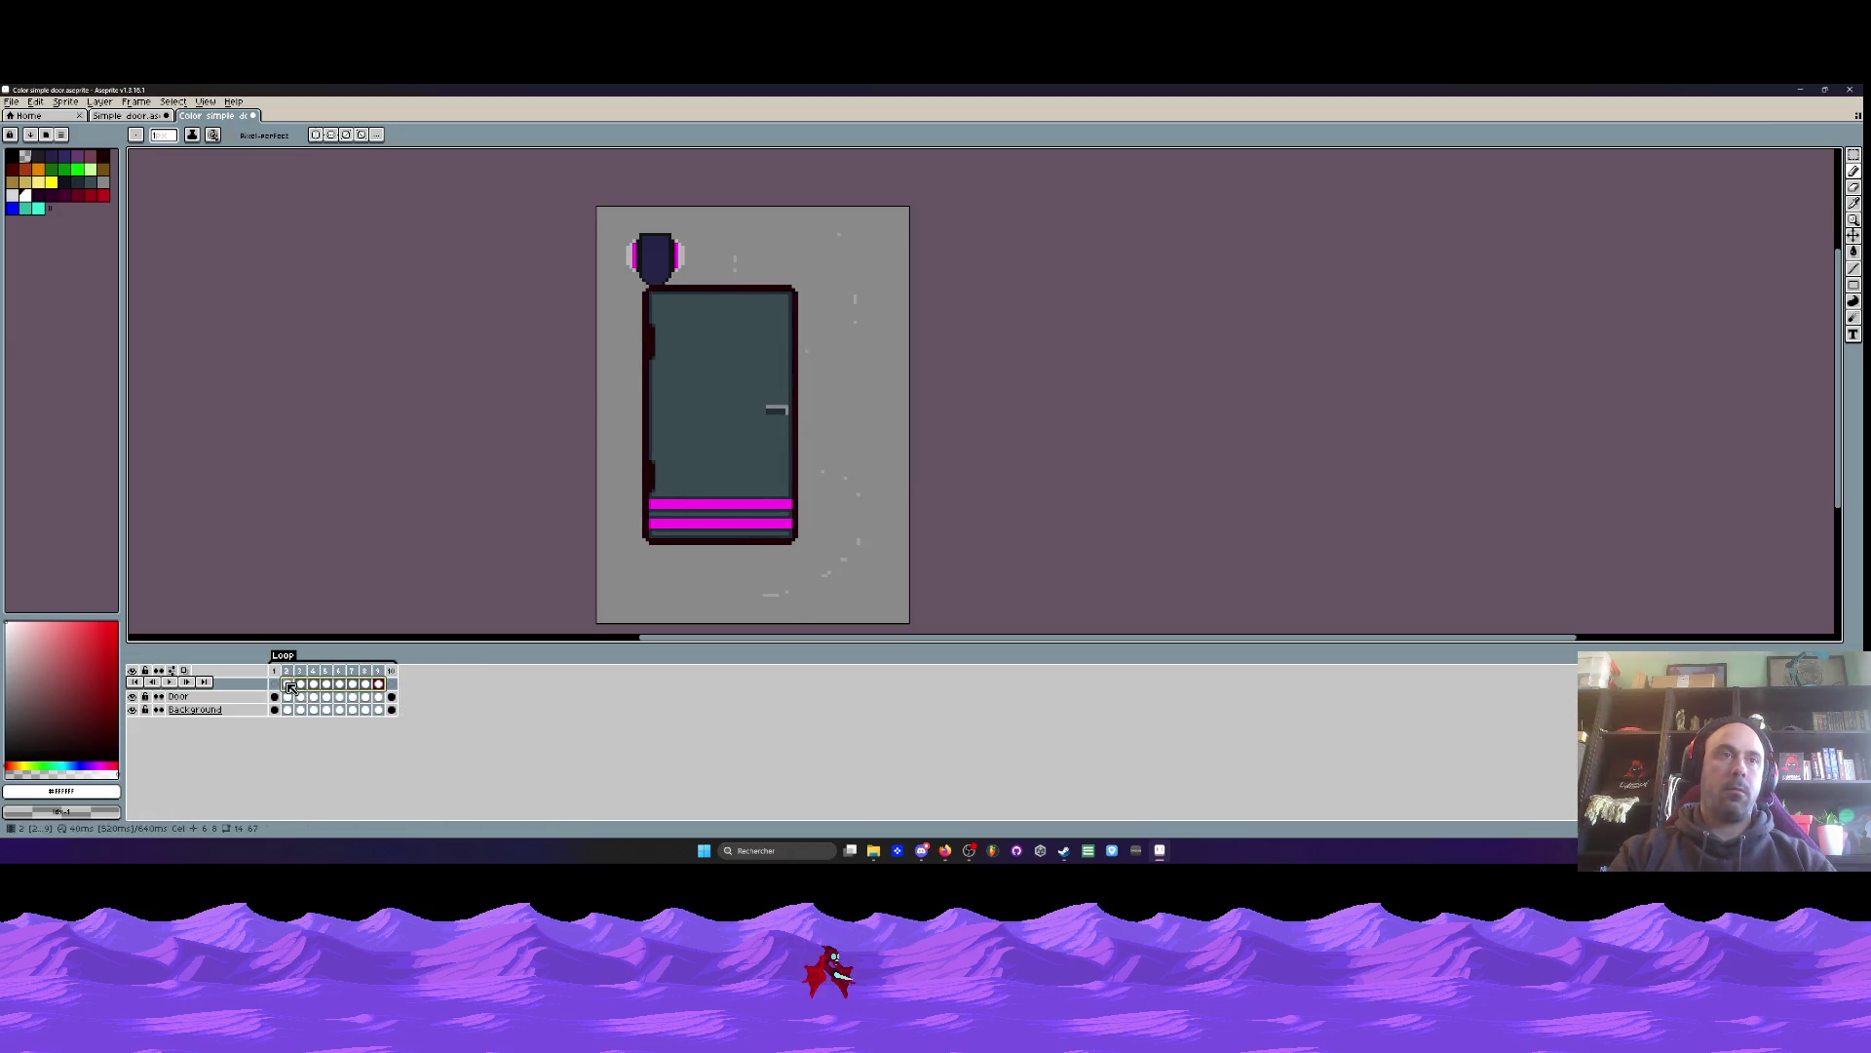
pyautogui.click(290, 688)
pyautogui.click(294, 690)
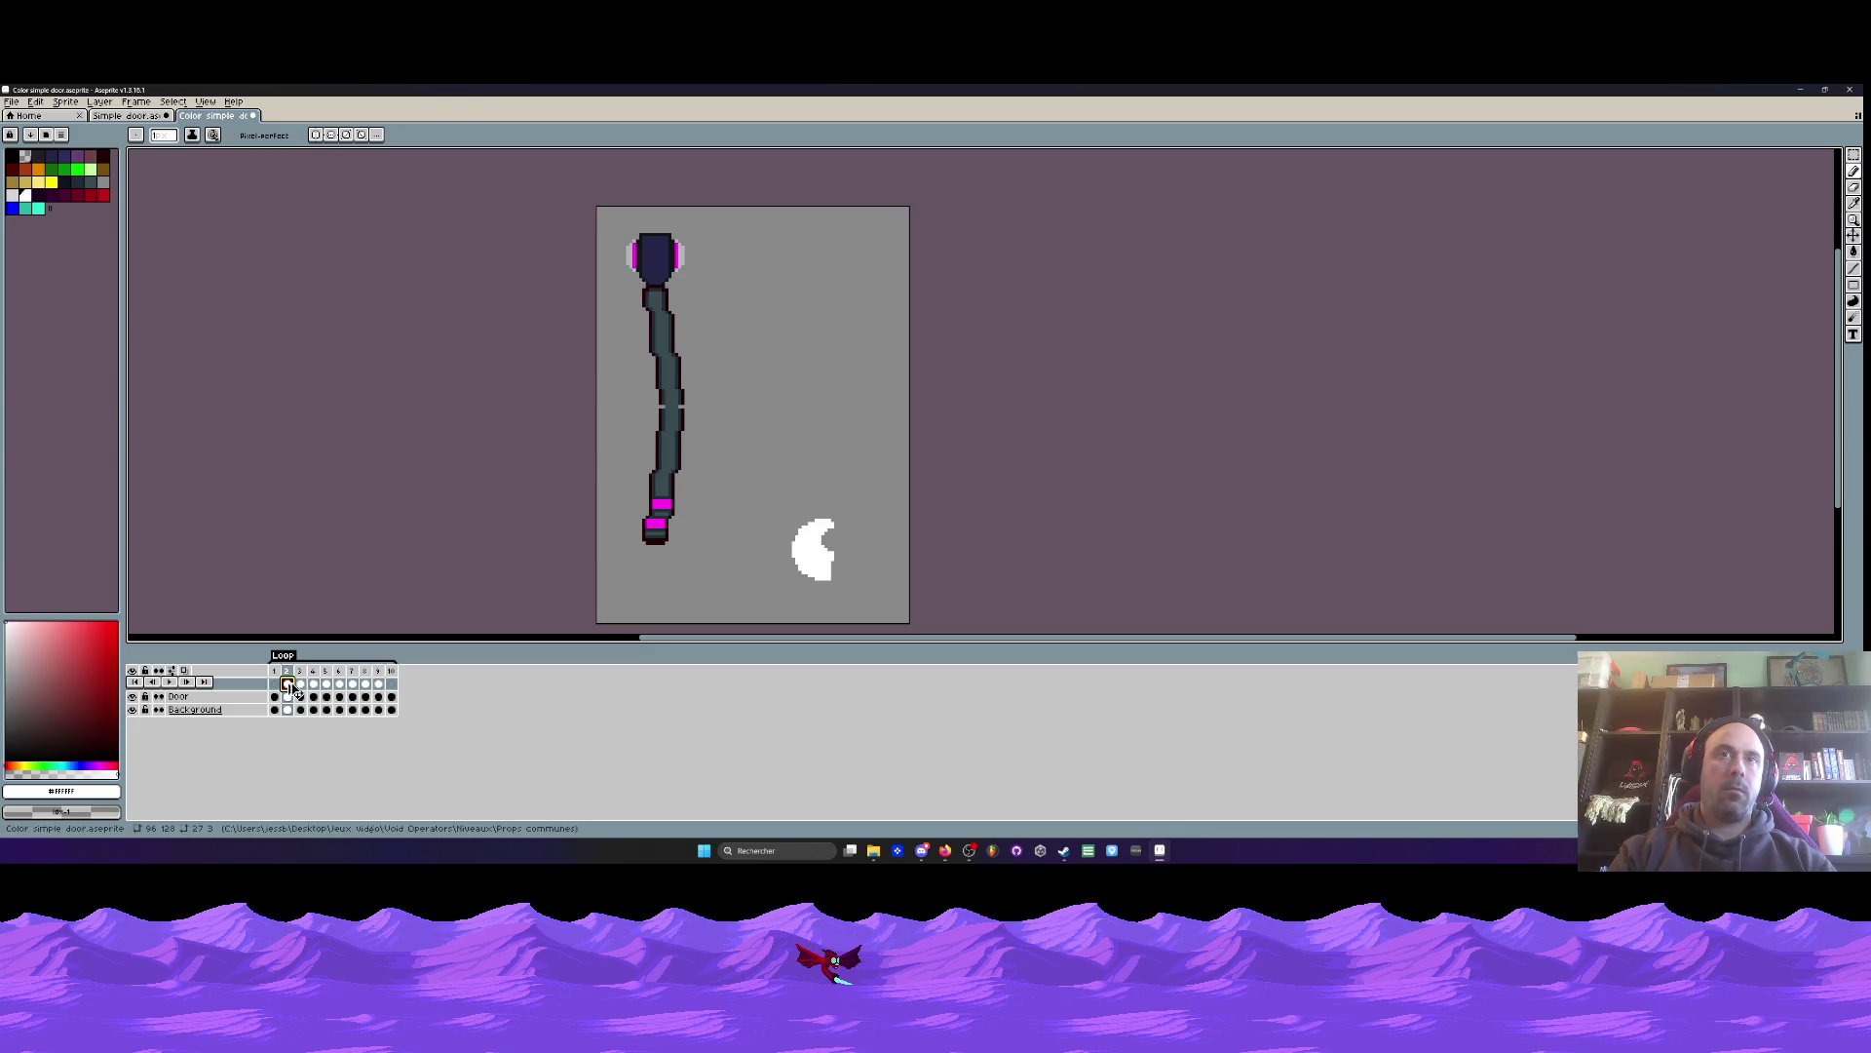
# - Select the whole sprite and move the door and whoosh artwork up and left
pyautogui.scroll(-1, 427, 582)
pyautogui.press('m')
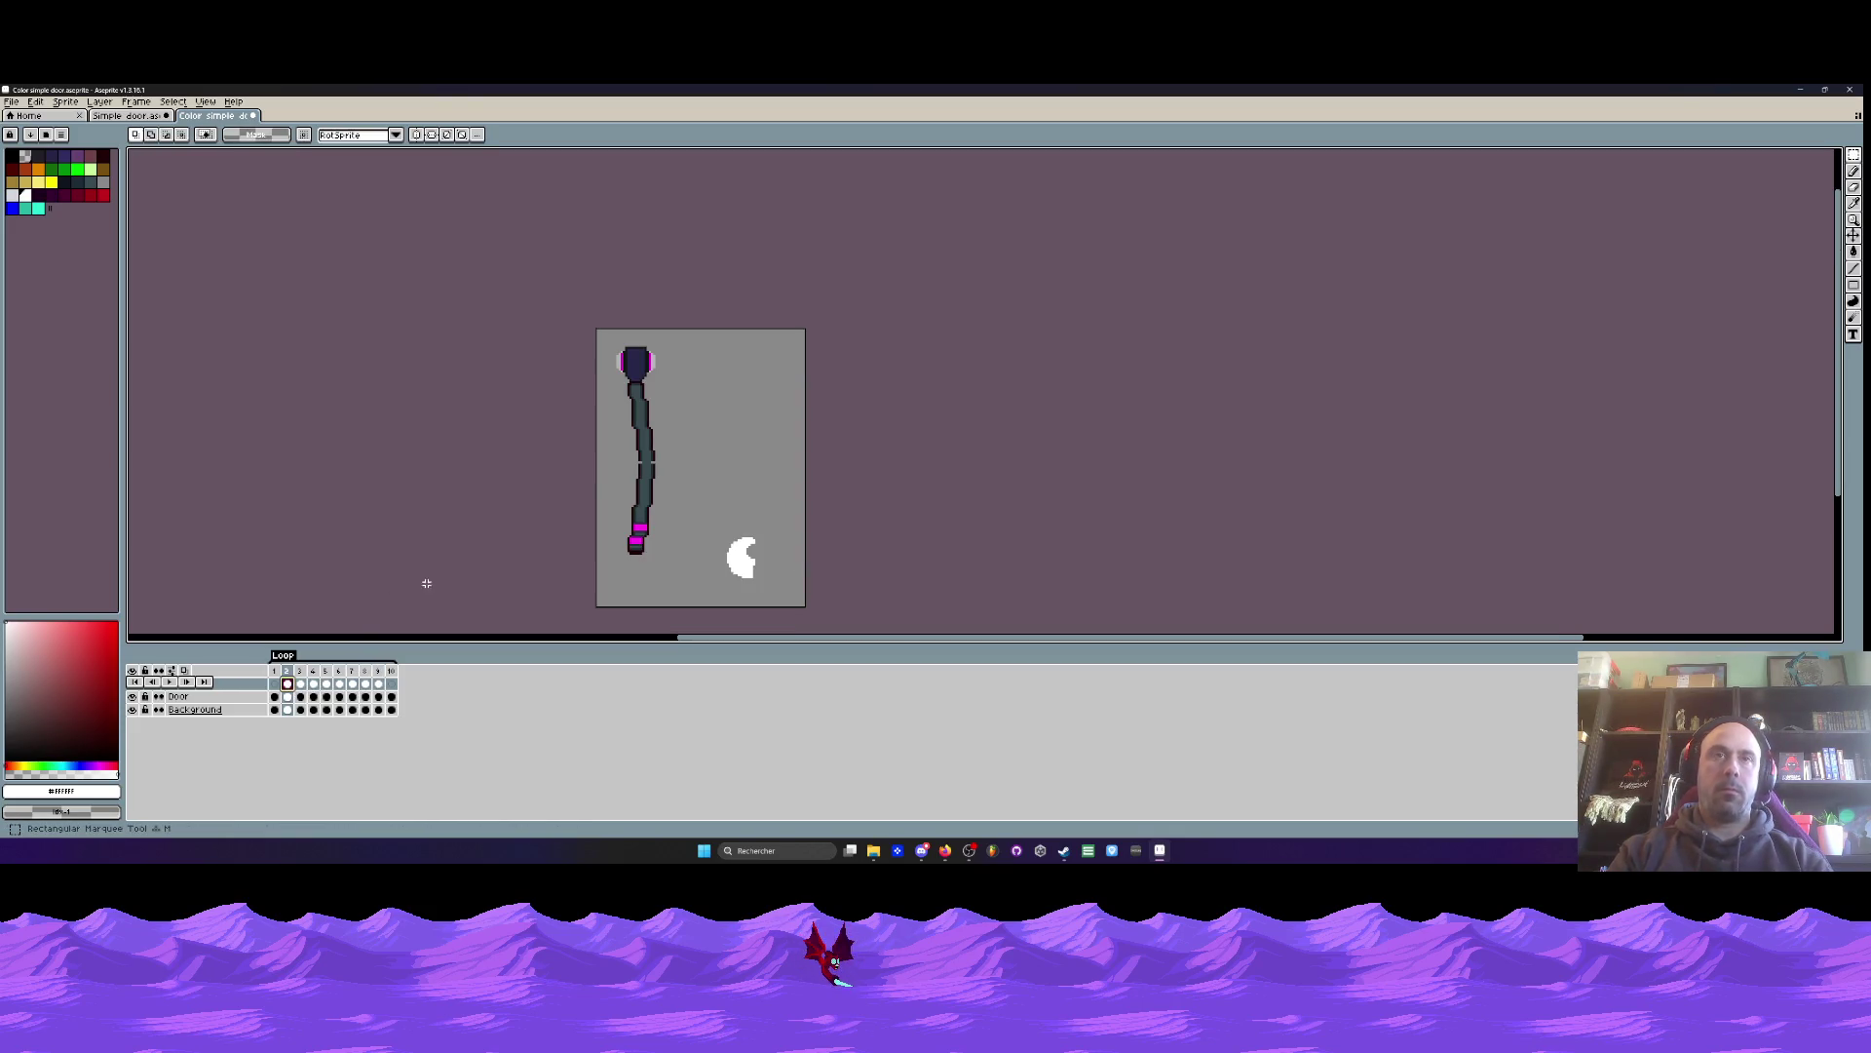
pyautogui.scroll(-2, 426, 583)
pyautogui.hotkey('ctrl', 'a')
pyautogui.moveTo(378, 688); pyautogui.dragTo(301, 687)
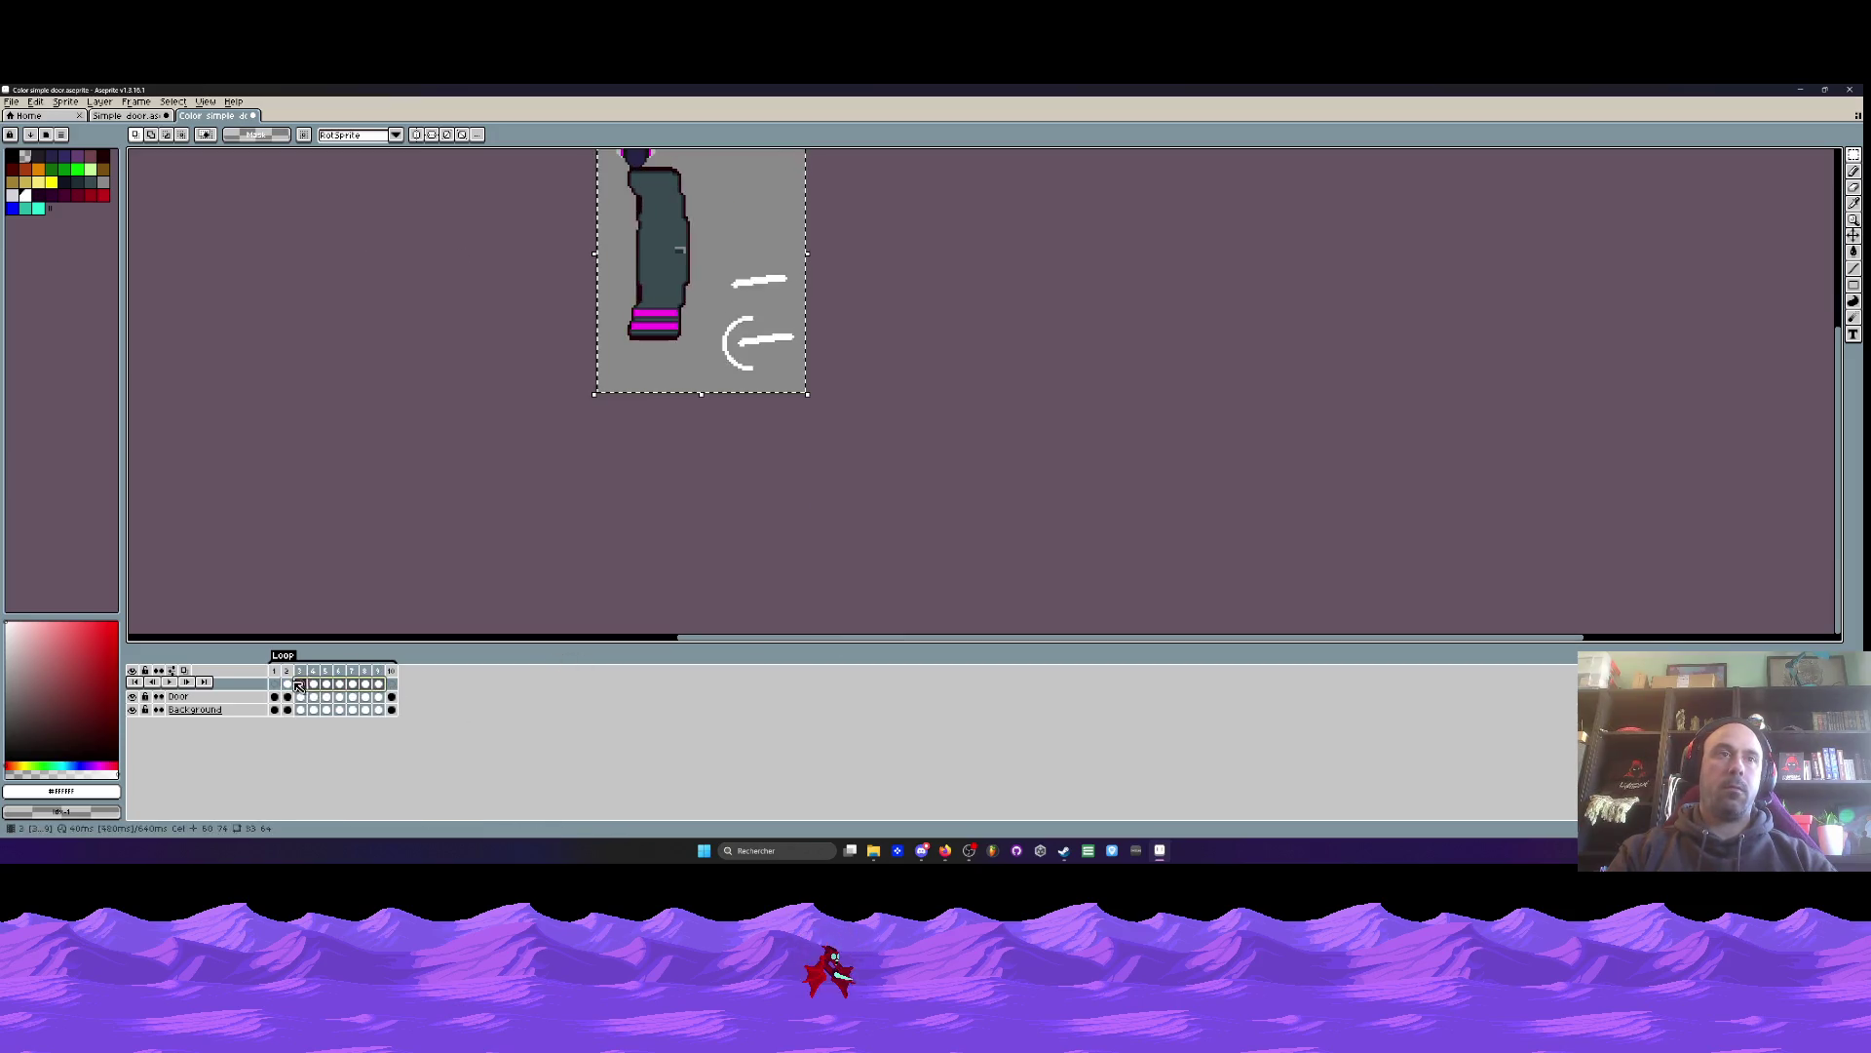
pyautogui.moveTo(741, 337)
pyautogui.mouseDown()
pyautogui.moveTo(634, 238)
pyautogui.moveTo(630, 266)
pyautogui.mouseUp()
pyautogui.scroll(1, 652, 264)
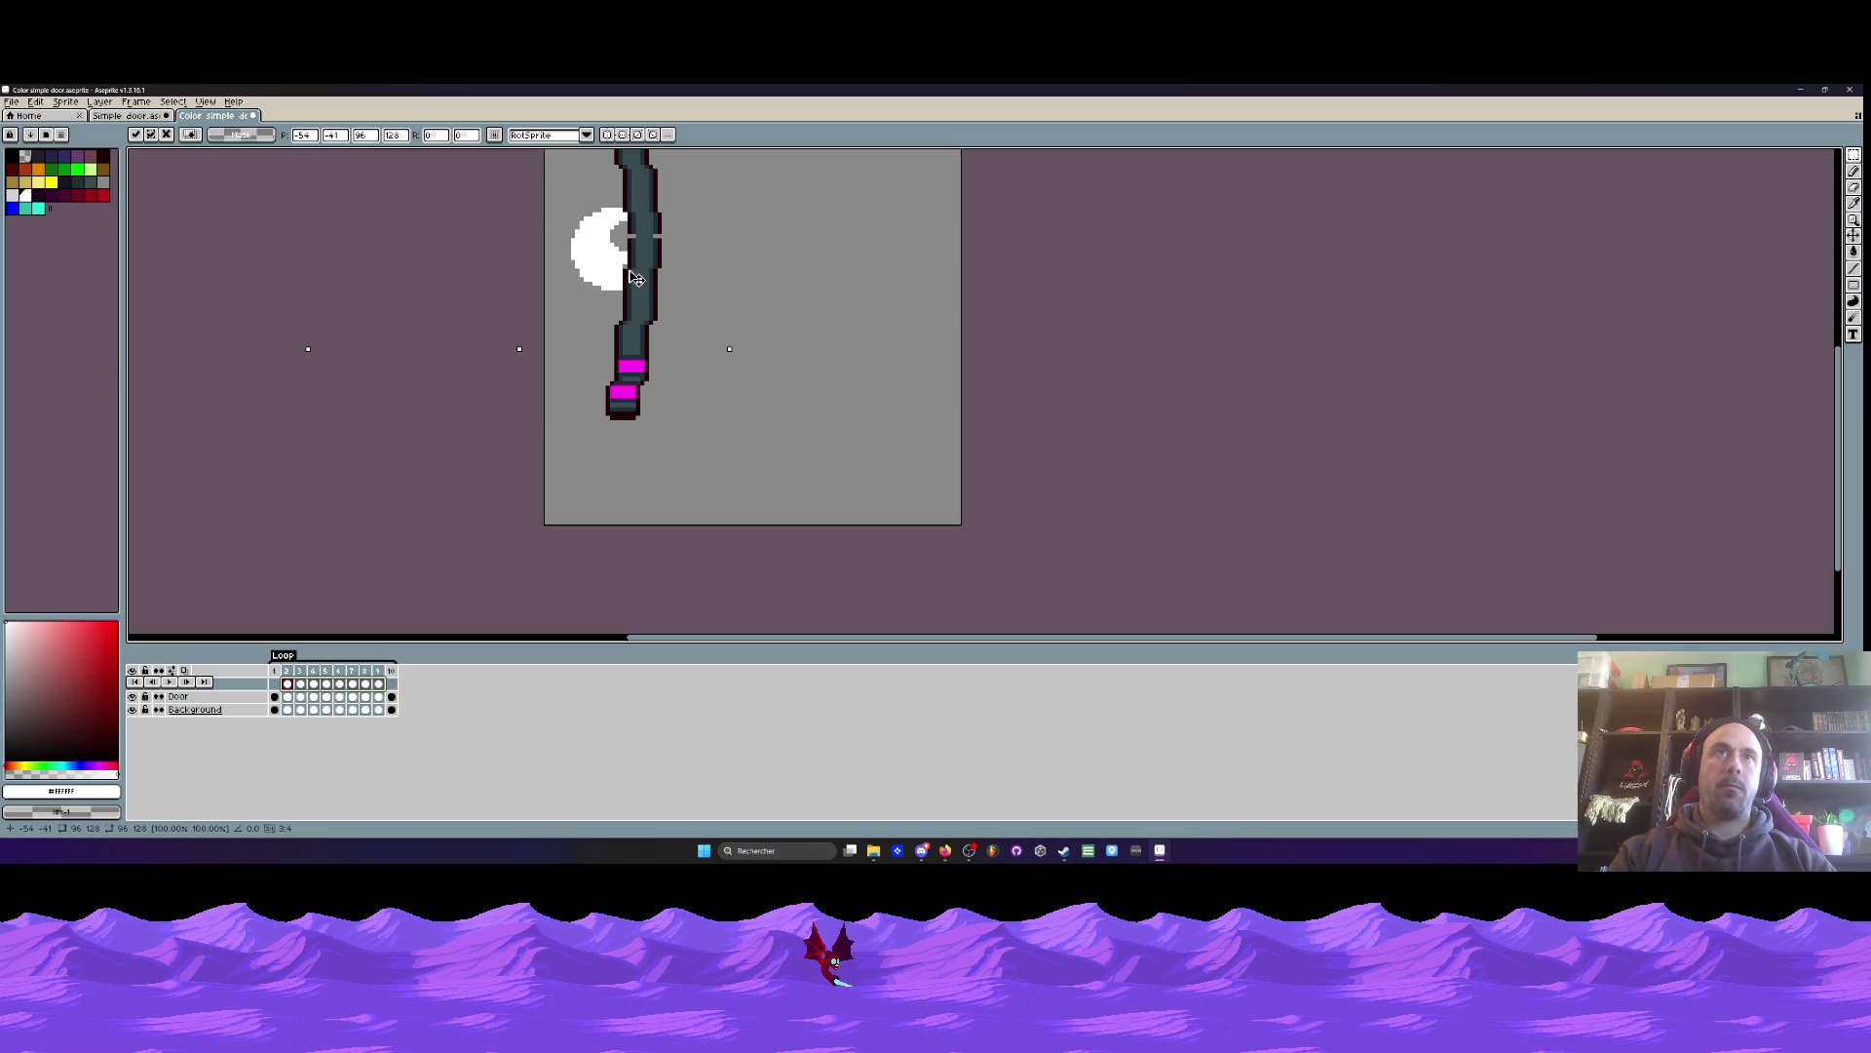
pyautogui.scroll(-1, 636, 283)
# - Select frames 3 to 7, play the animation, and undo the leftover selection
pyautogui.moveTo(301, 683); pyautogui.dragTo(358, 680)
pyautogui.scroll(-2, 627, 505)
pyautogui.press('Return')
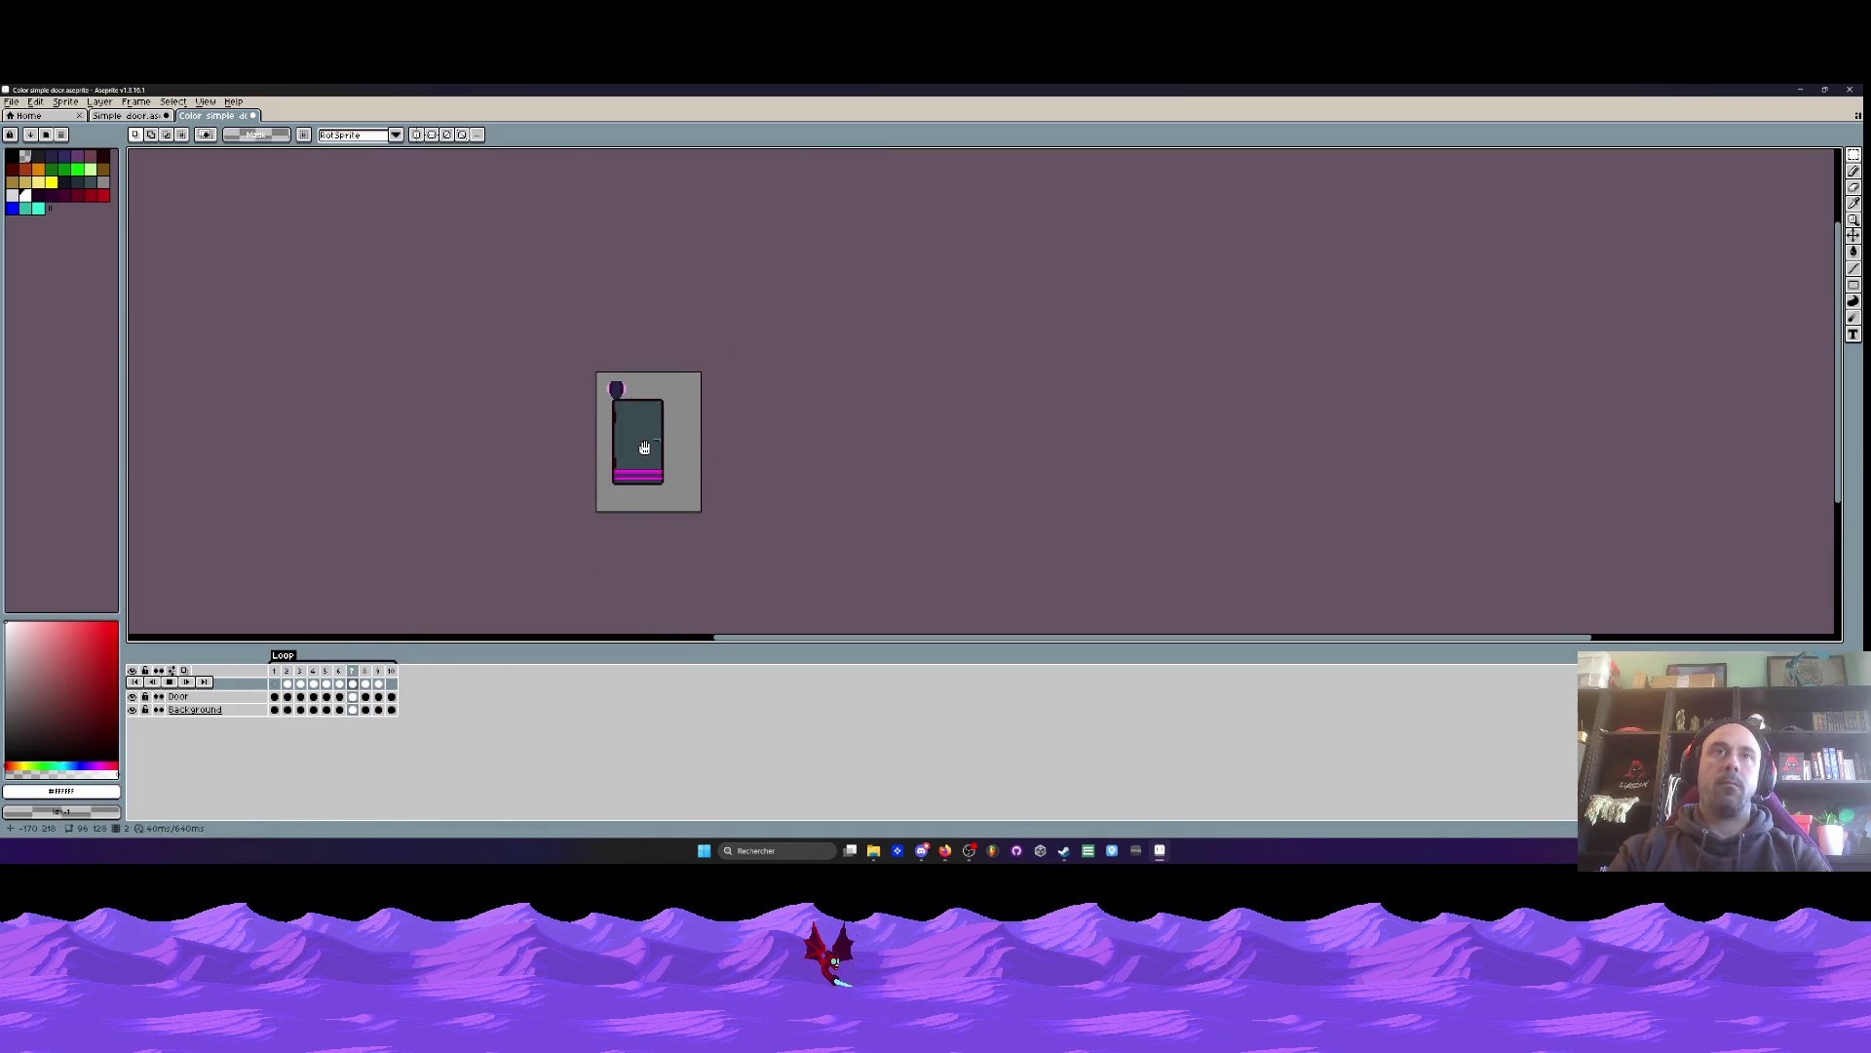
pyautogui.hotkey('ctrl', 'z')
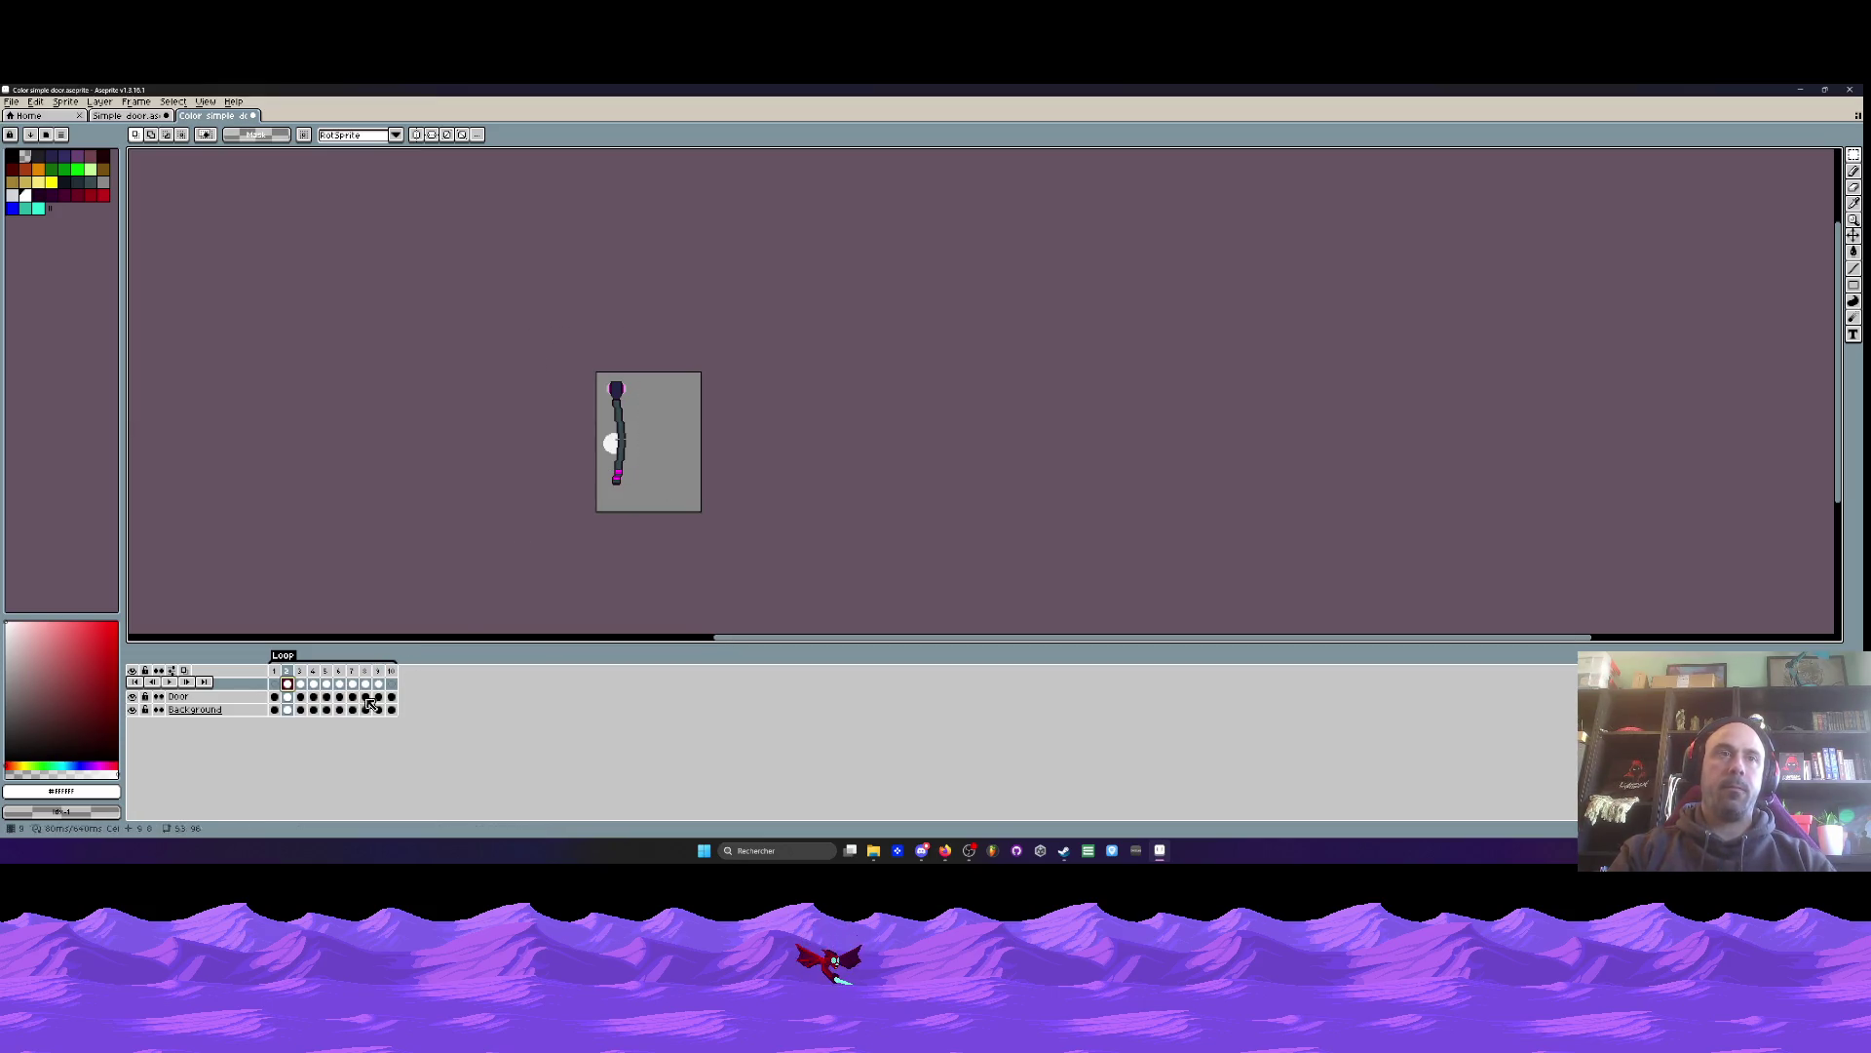
pyautogui.scroll(1, 687, 412)
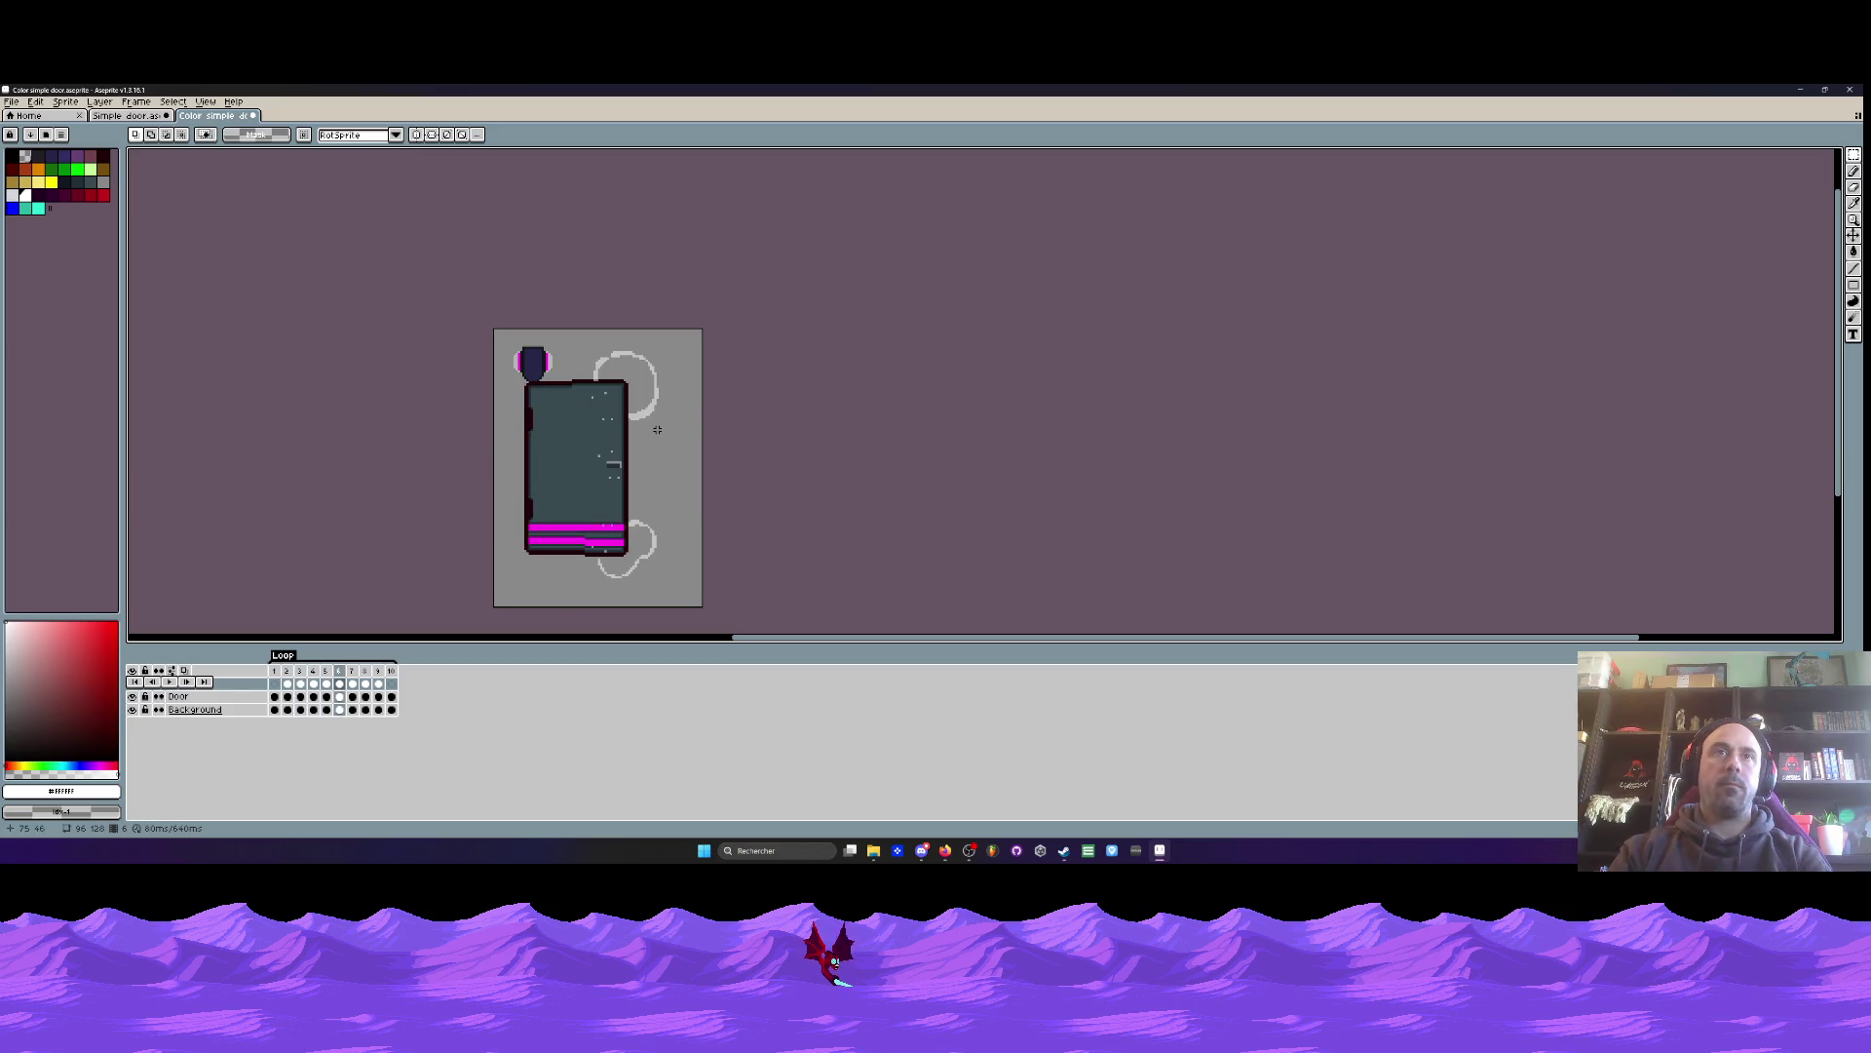
pyautogui.scroll(1, 643, 372)
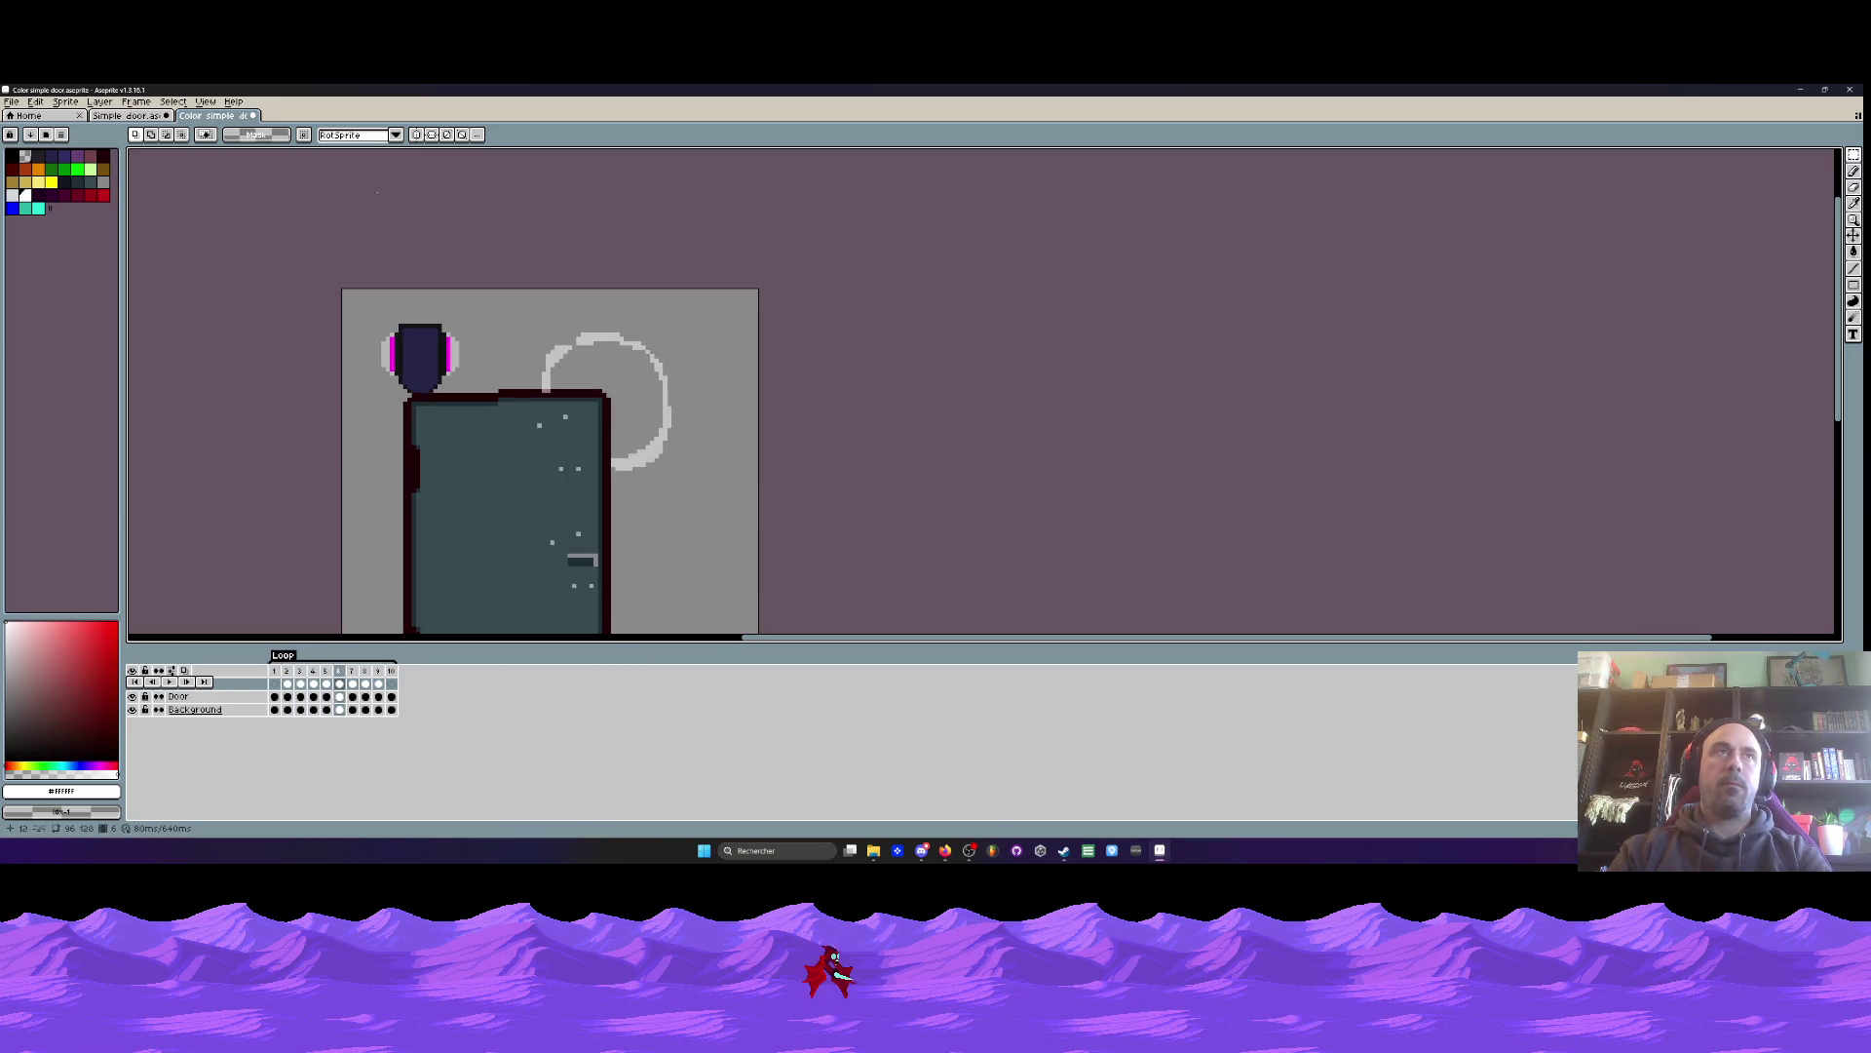
pyautogui.hotkey('ctrl', 'shift', 'Tab')
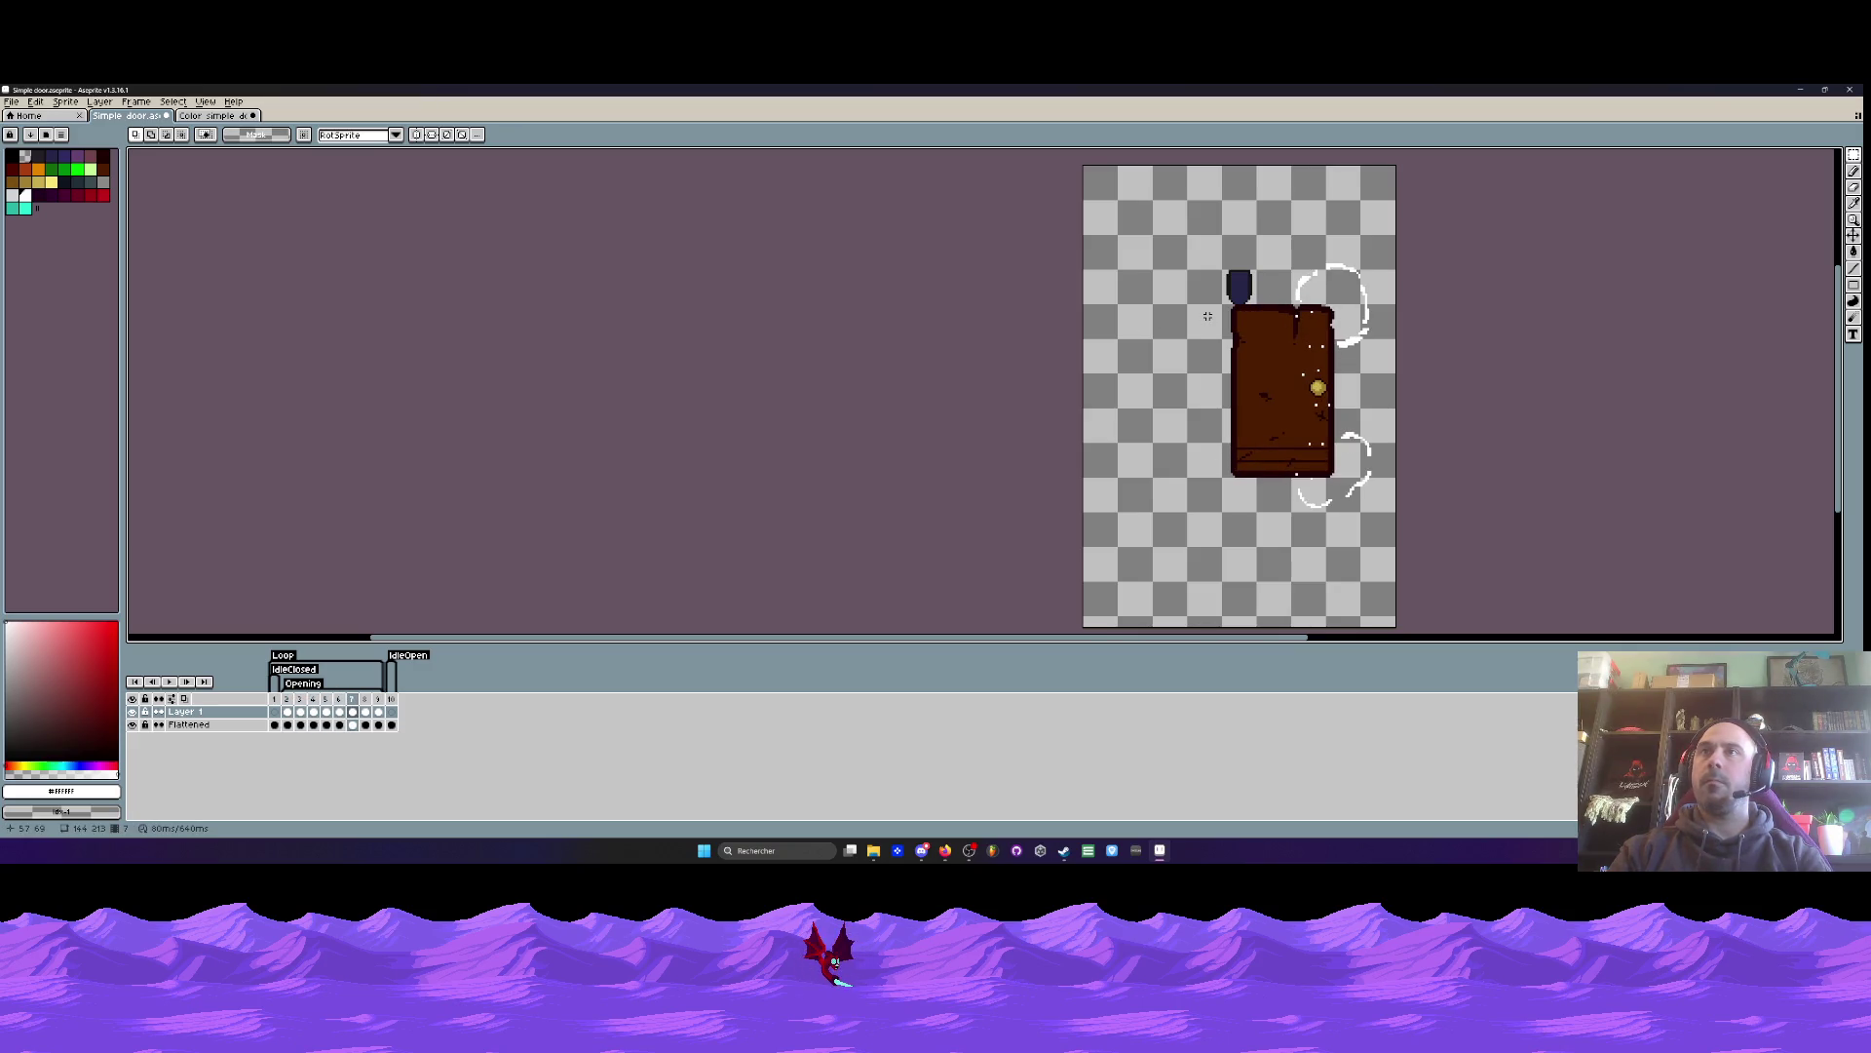
# - Copy the top of the brown door's whoosh arc and paste it onto the colour door's circle top
pyautogui.click(208, 116)
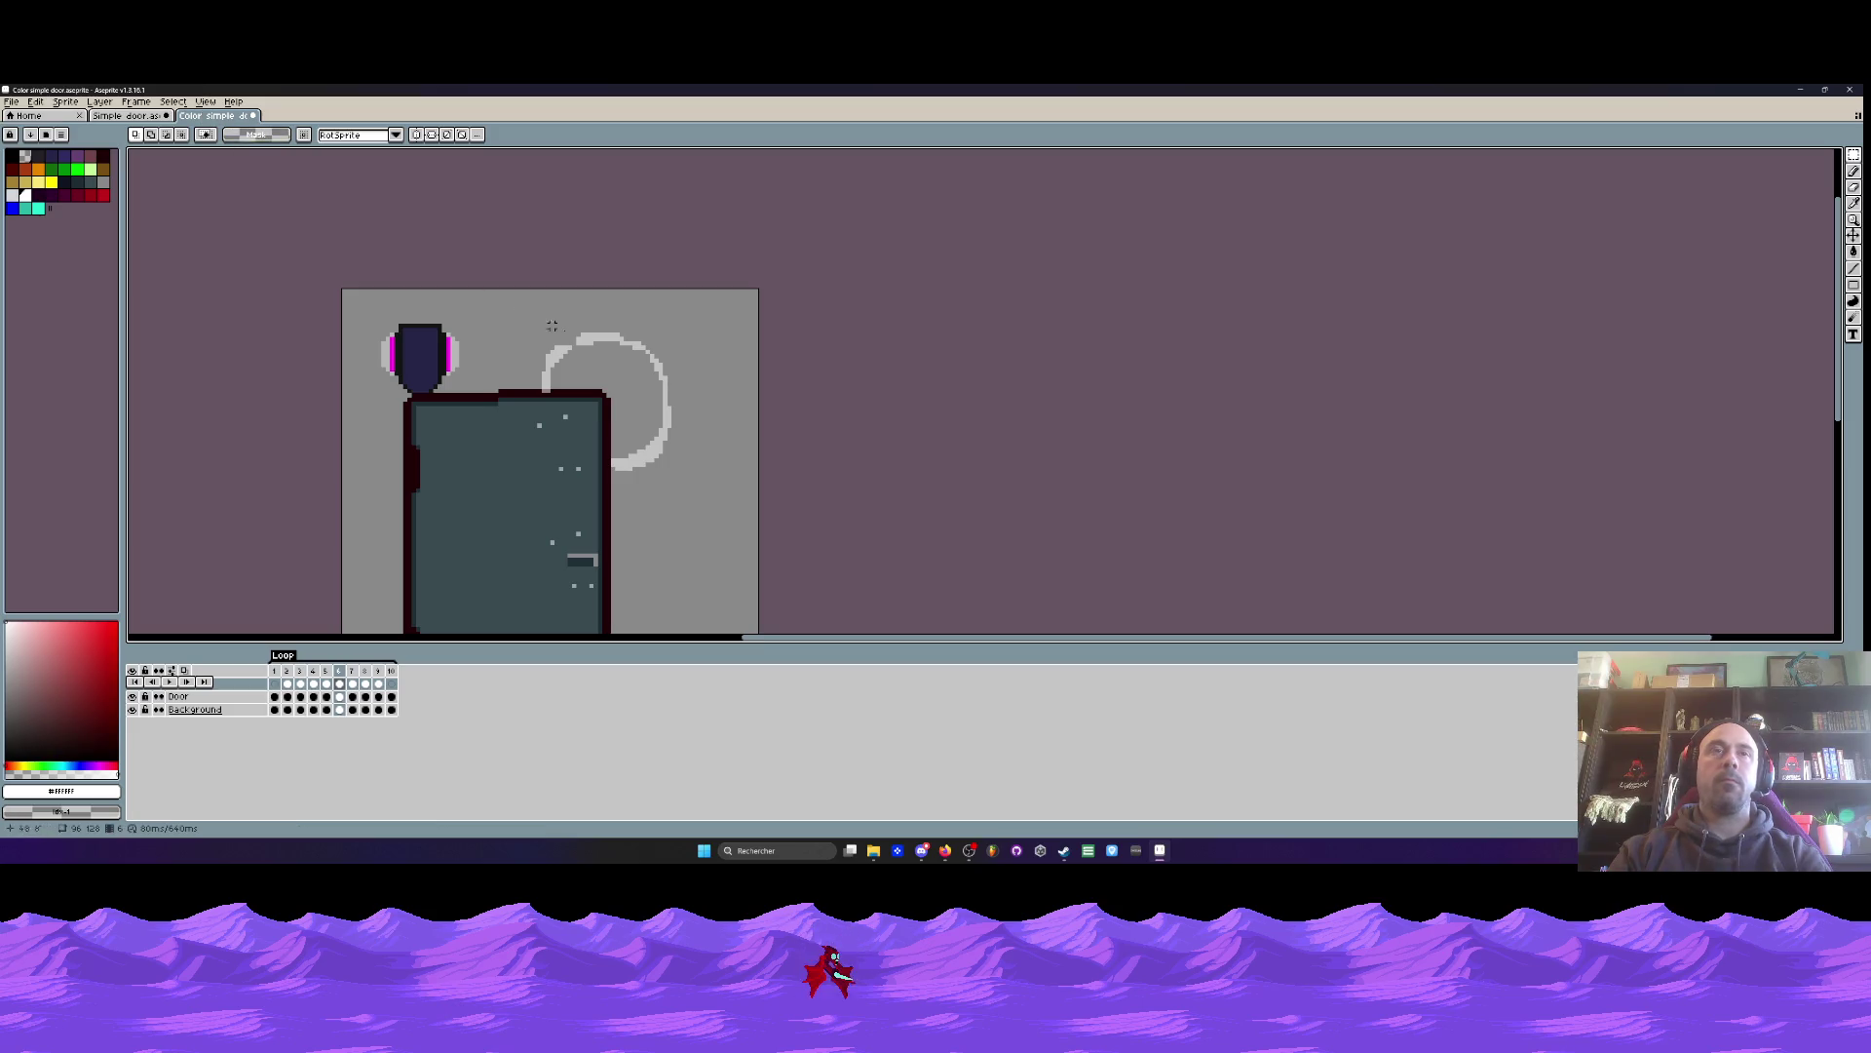
pyautogui.click(152, 117)
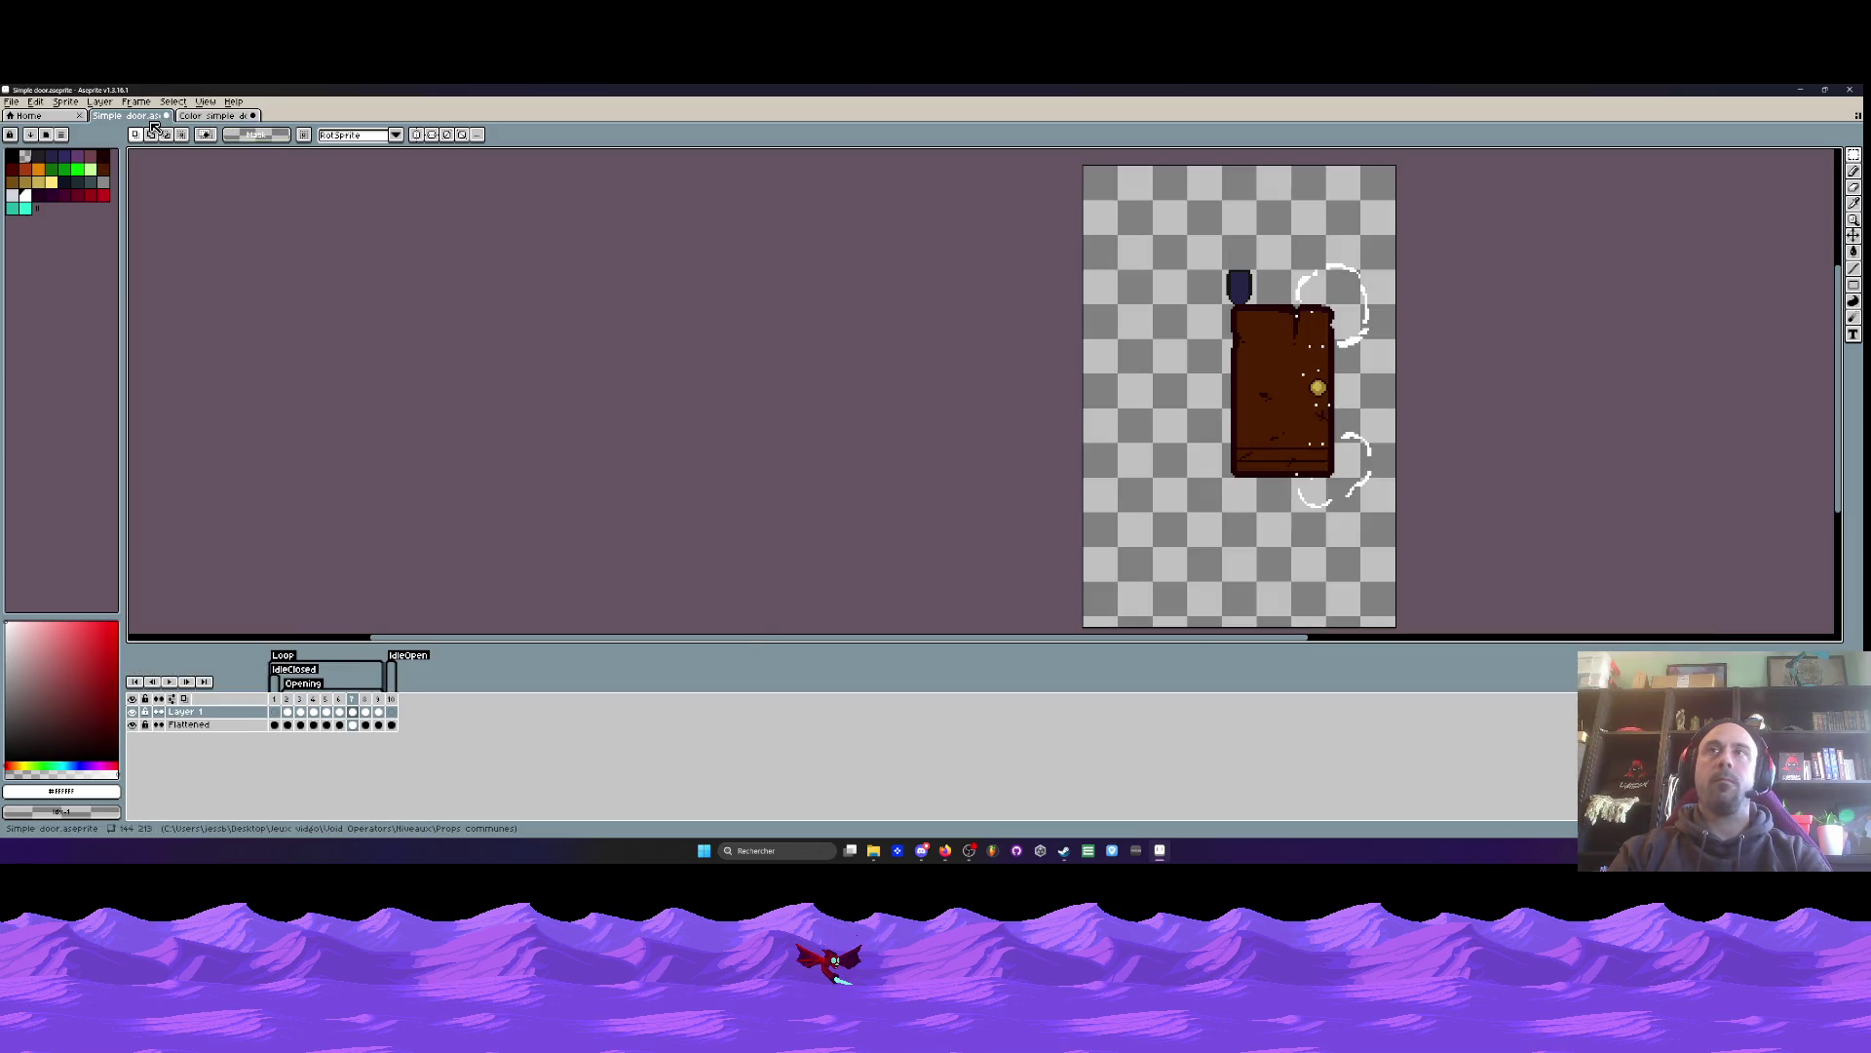
pyautogui.scroll(3, 1364, 304)
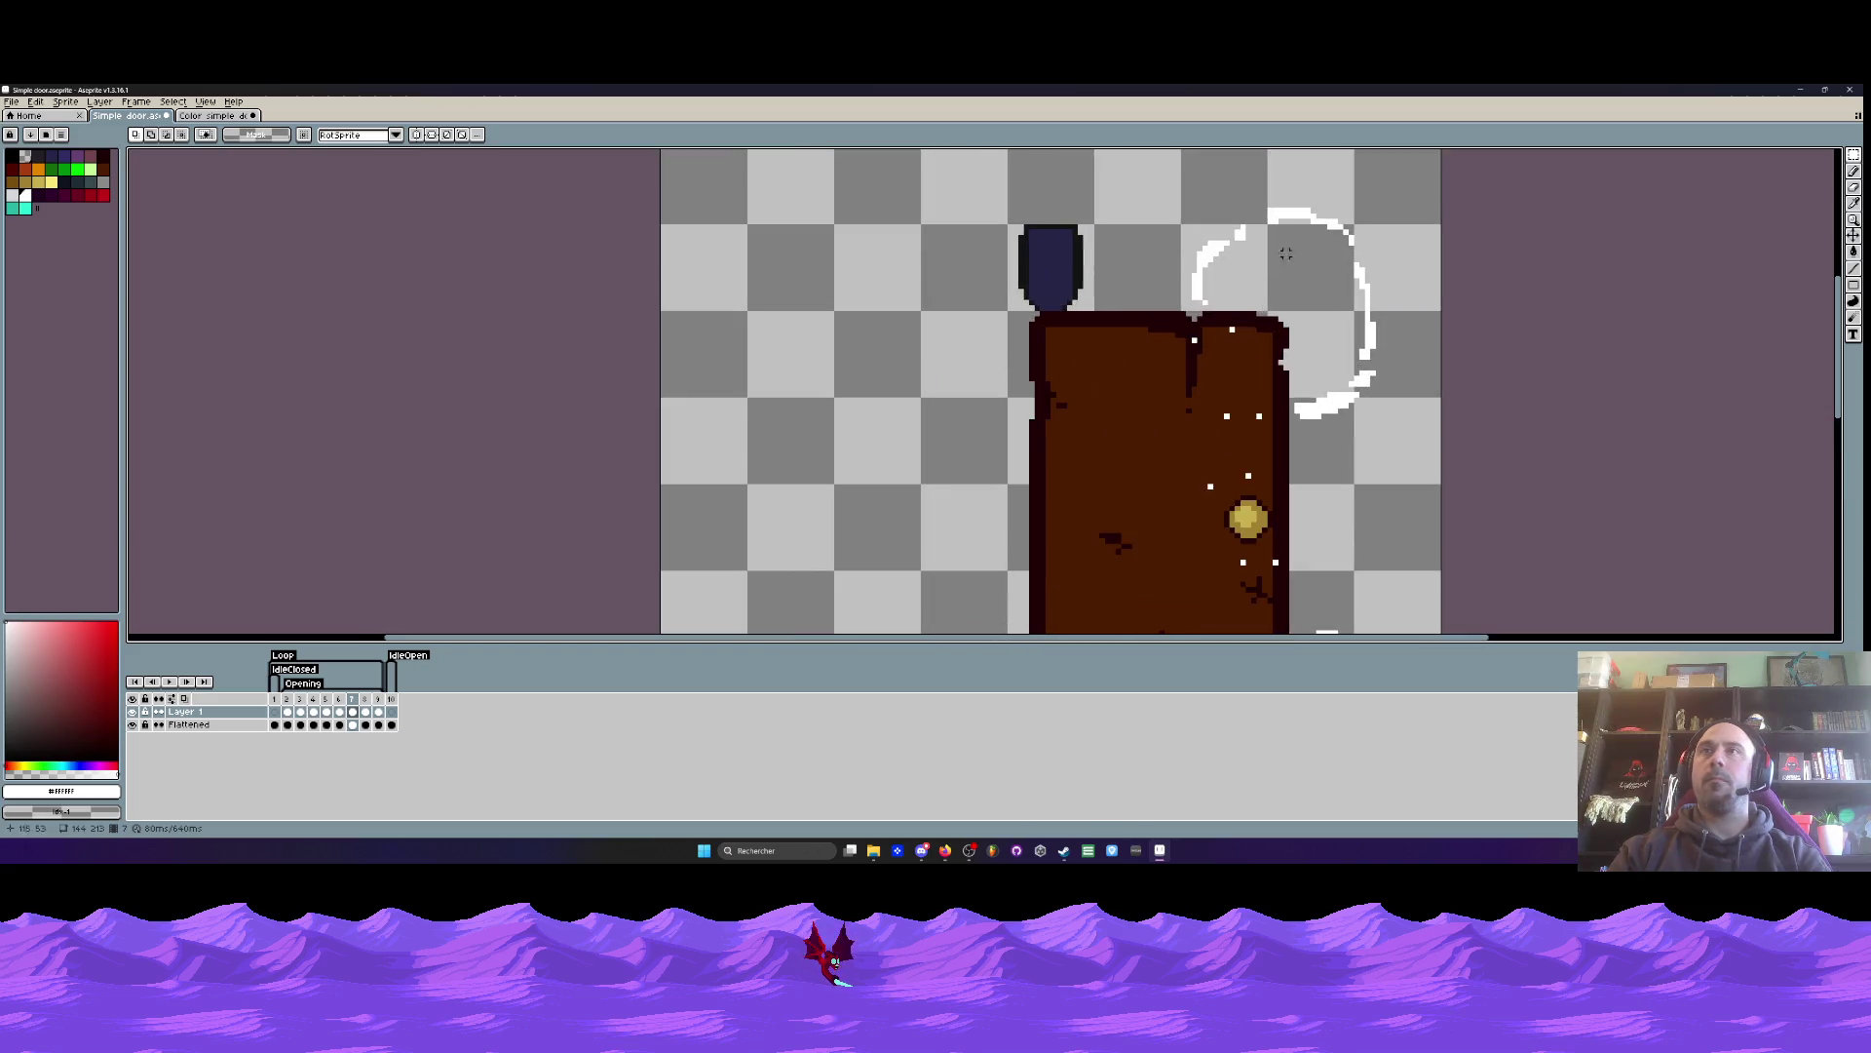
pyautogui.moveTo(1337, 222); pyautogui.dragTo(1351, 237)
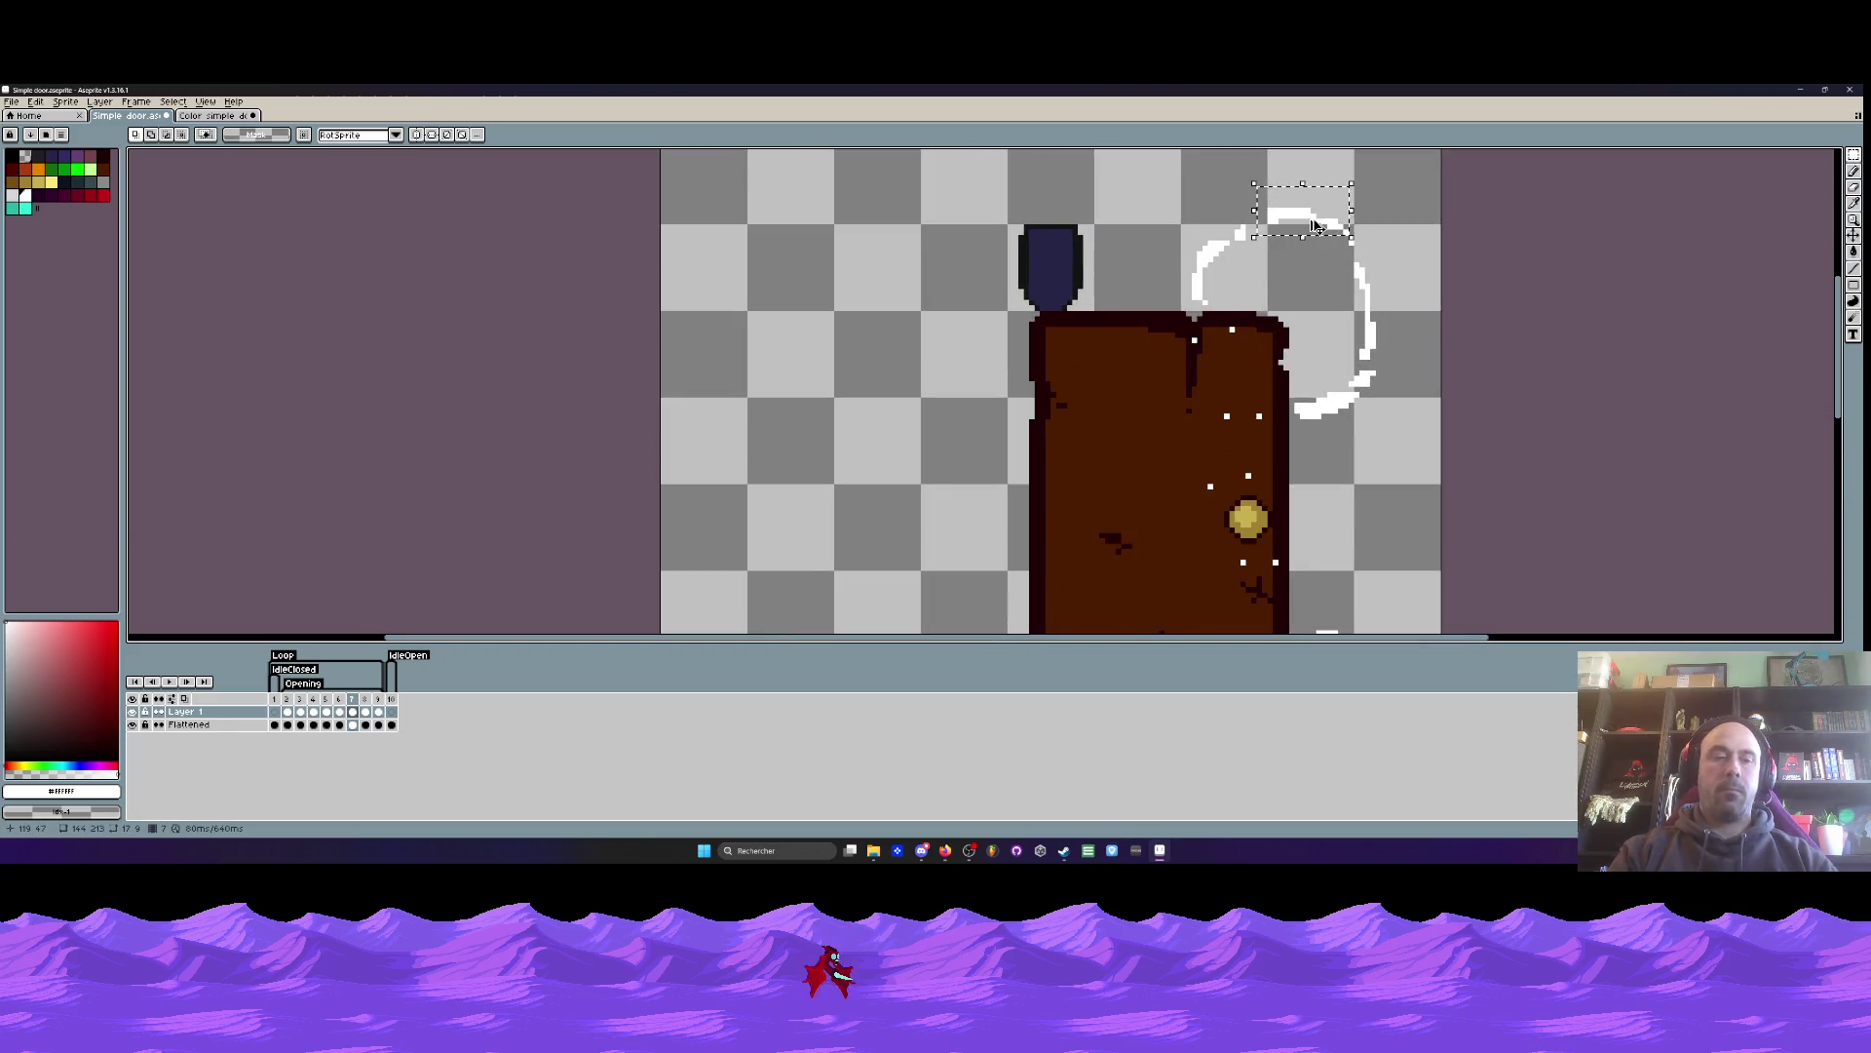
pyautogui.hotkey('ctrl', 'Tab')
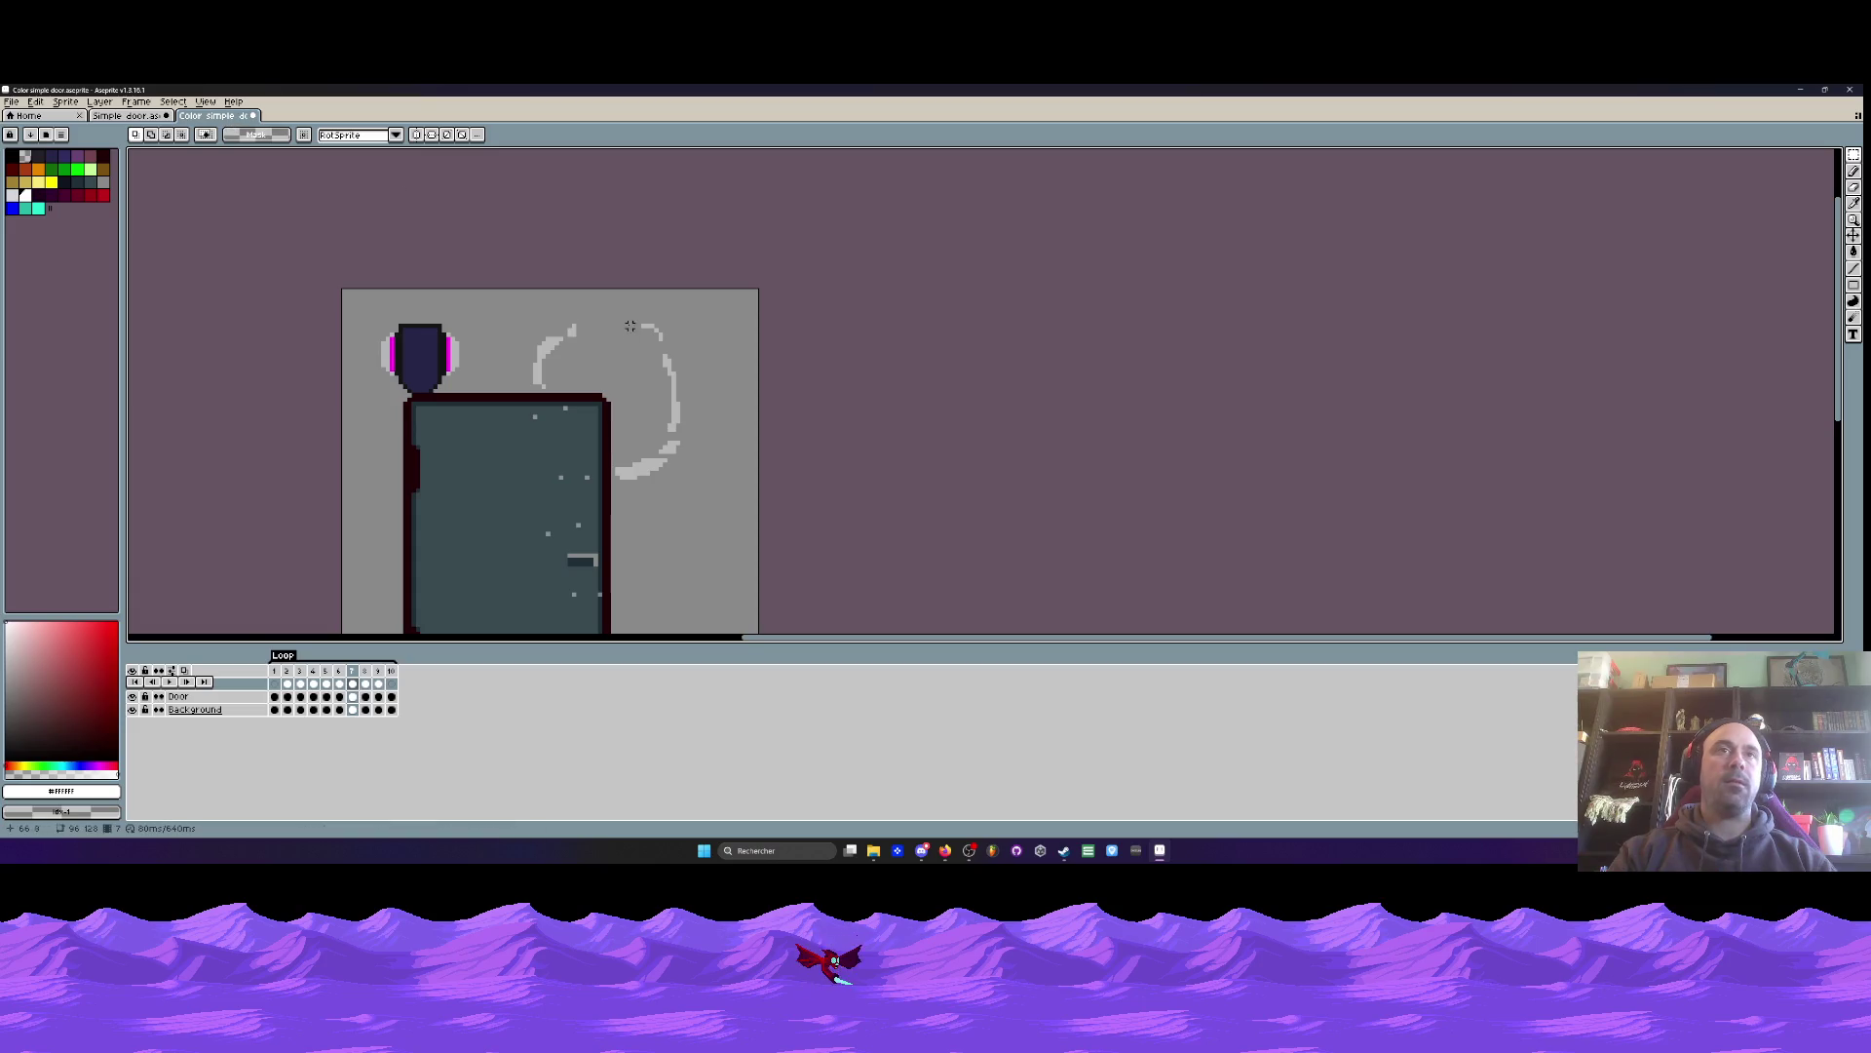
pyautogui.hotkey('ctrl', 'v')
pyautogui.moveTo(895, 576)
pyautogui.mouseDown()
pyautogui.moveTo(663, 376)
pyautogui.moveTo(594, 230)
pyautogui.moveTo(660, 283)
pyautogui.mouseUp()
pyautogui.scroll(2, 639, 326)
pyautogui.scroll(-3, 695, 319)
pyautogui.press('Return')
pyautogui.scroll(-2, 695, 319)
pyautogui.press('Right')
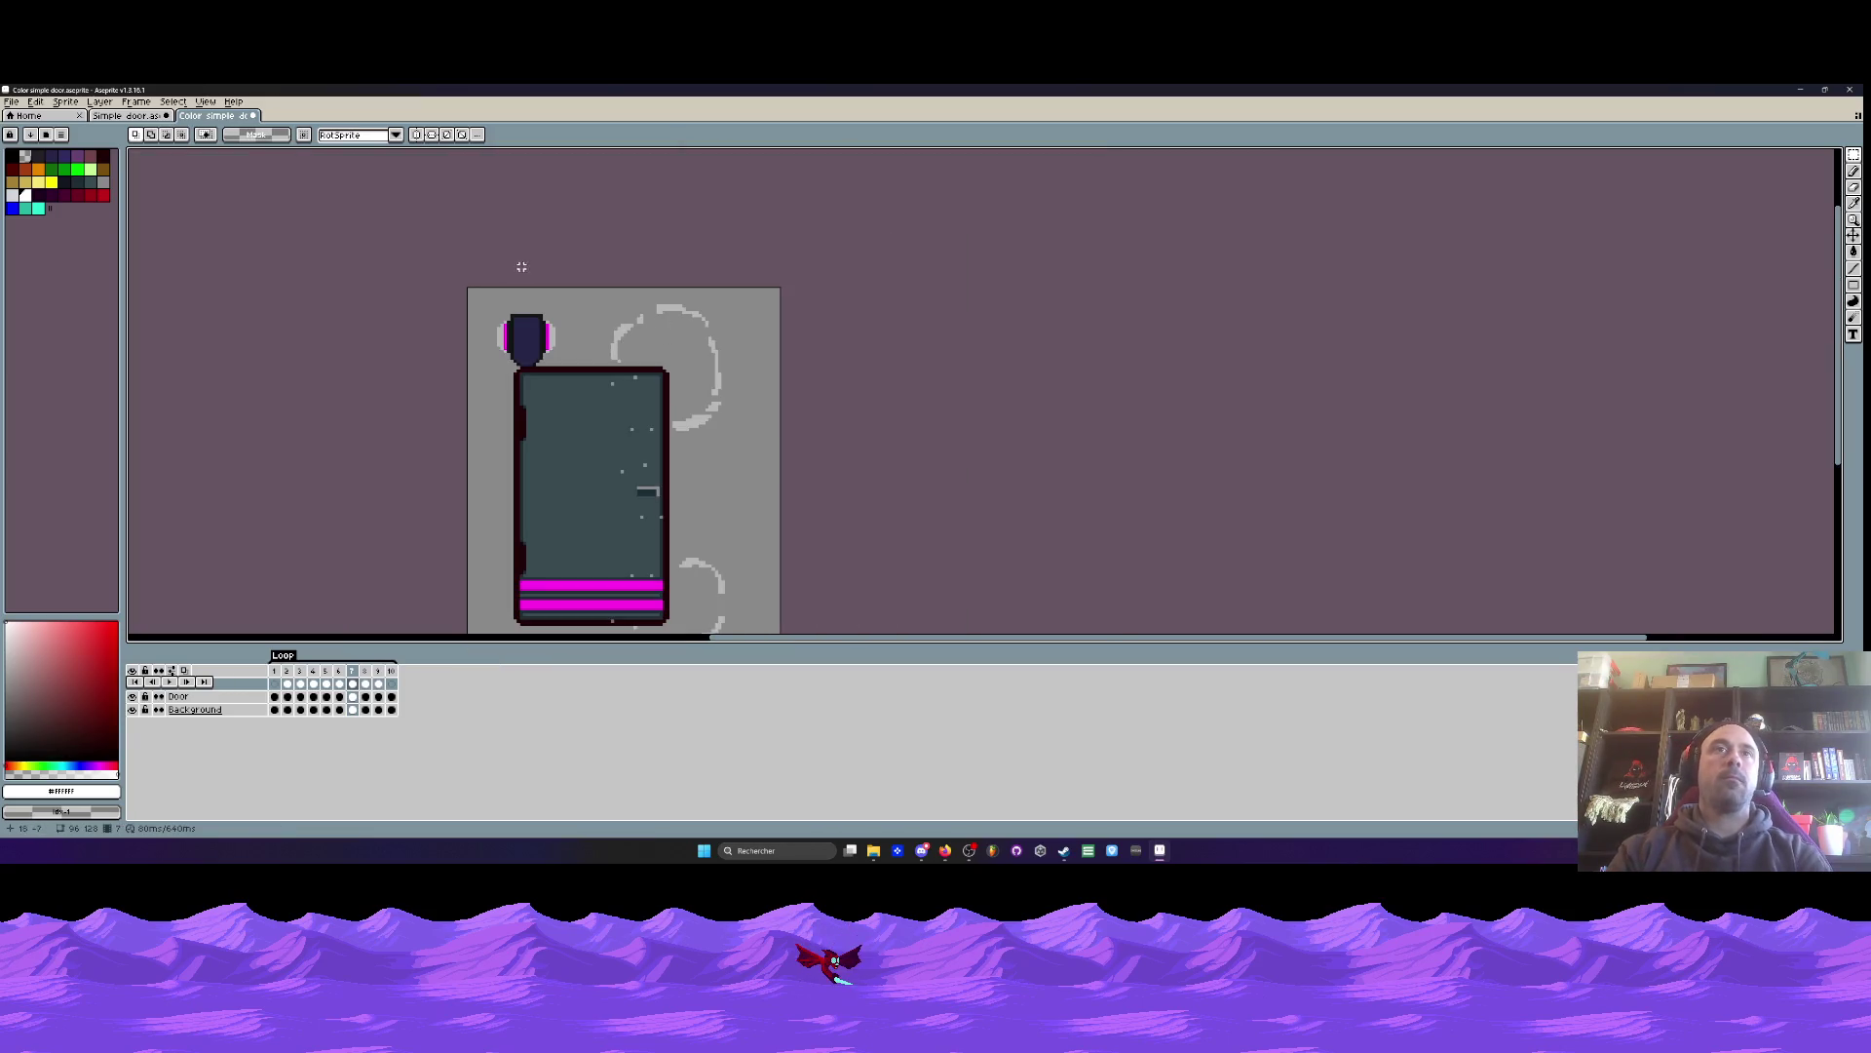
# - Copy the top of frame 8's white arc and paste it onto the colour door's arc
pyautogui.click(137, 101)
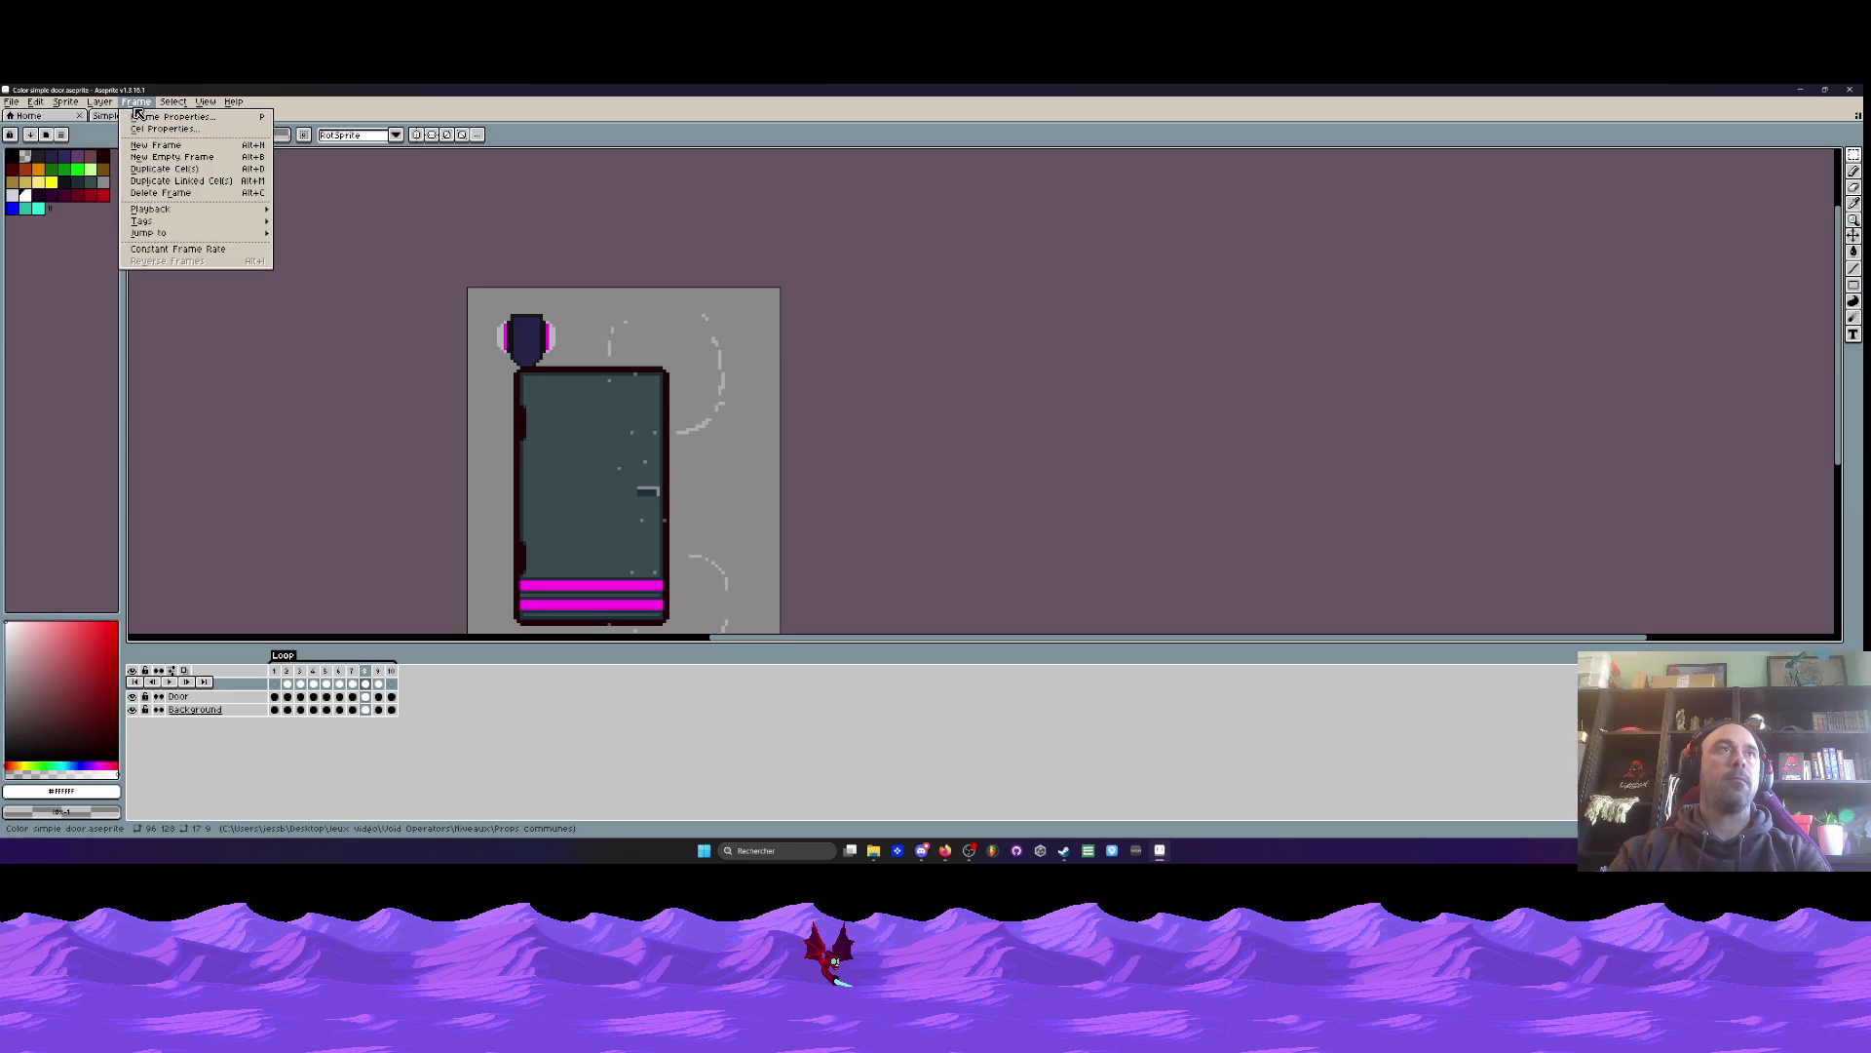
pyautogui.click(127, 115)
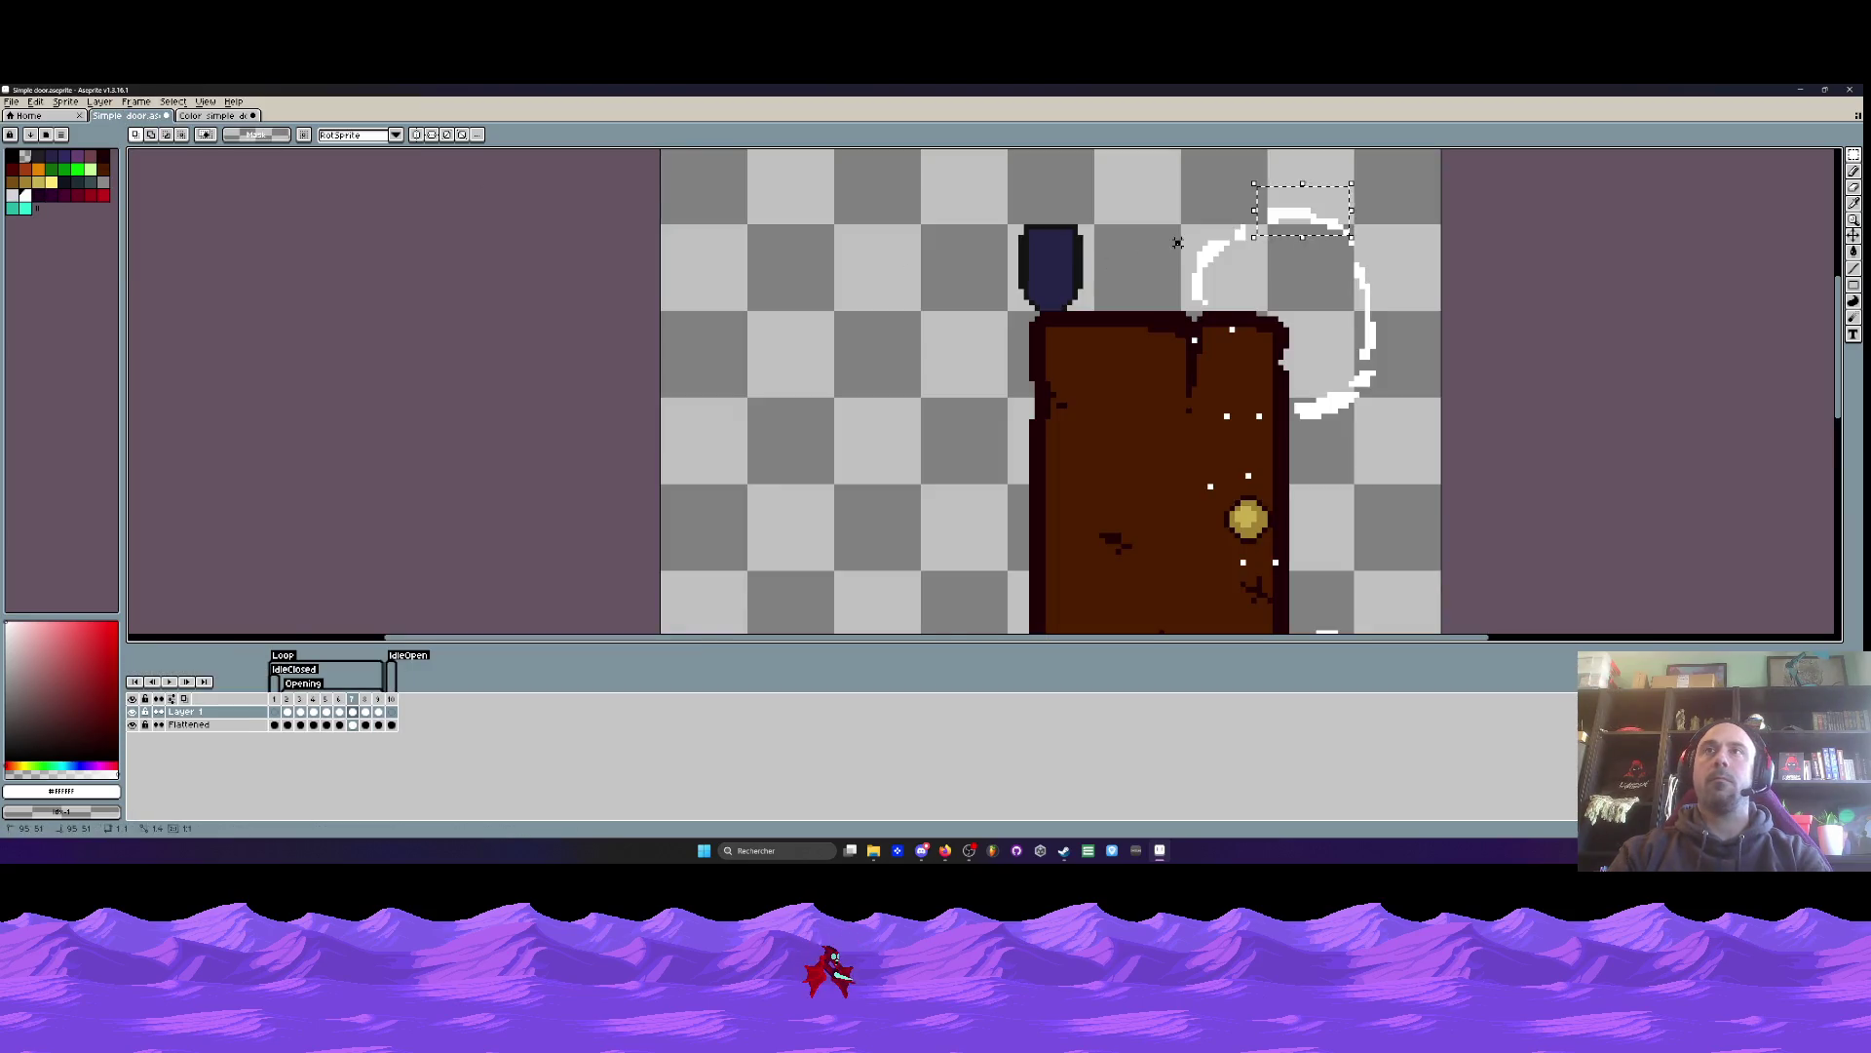
pyautogui.press('Right')
pyautogui.moveTo(1260, 174); pyautogui.dragTo(1369, 249)
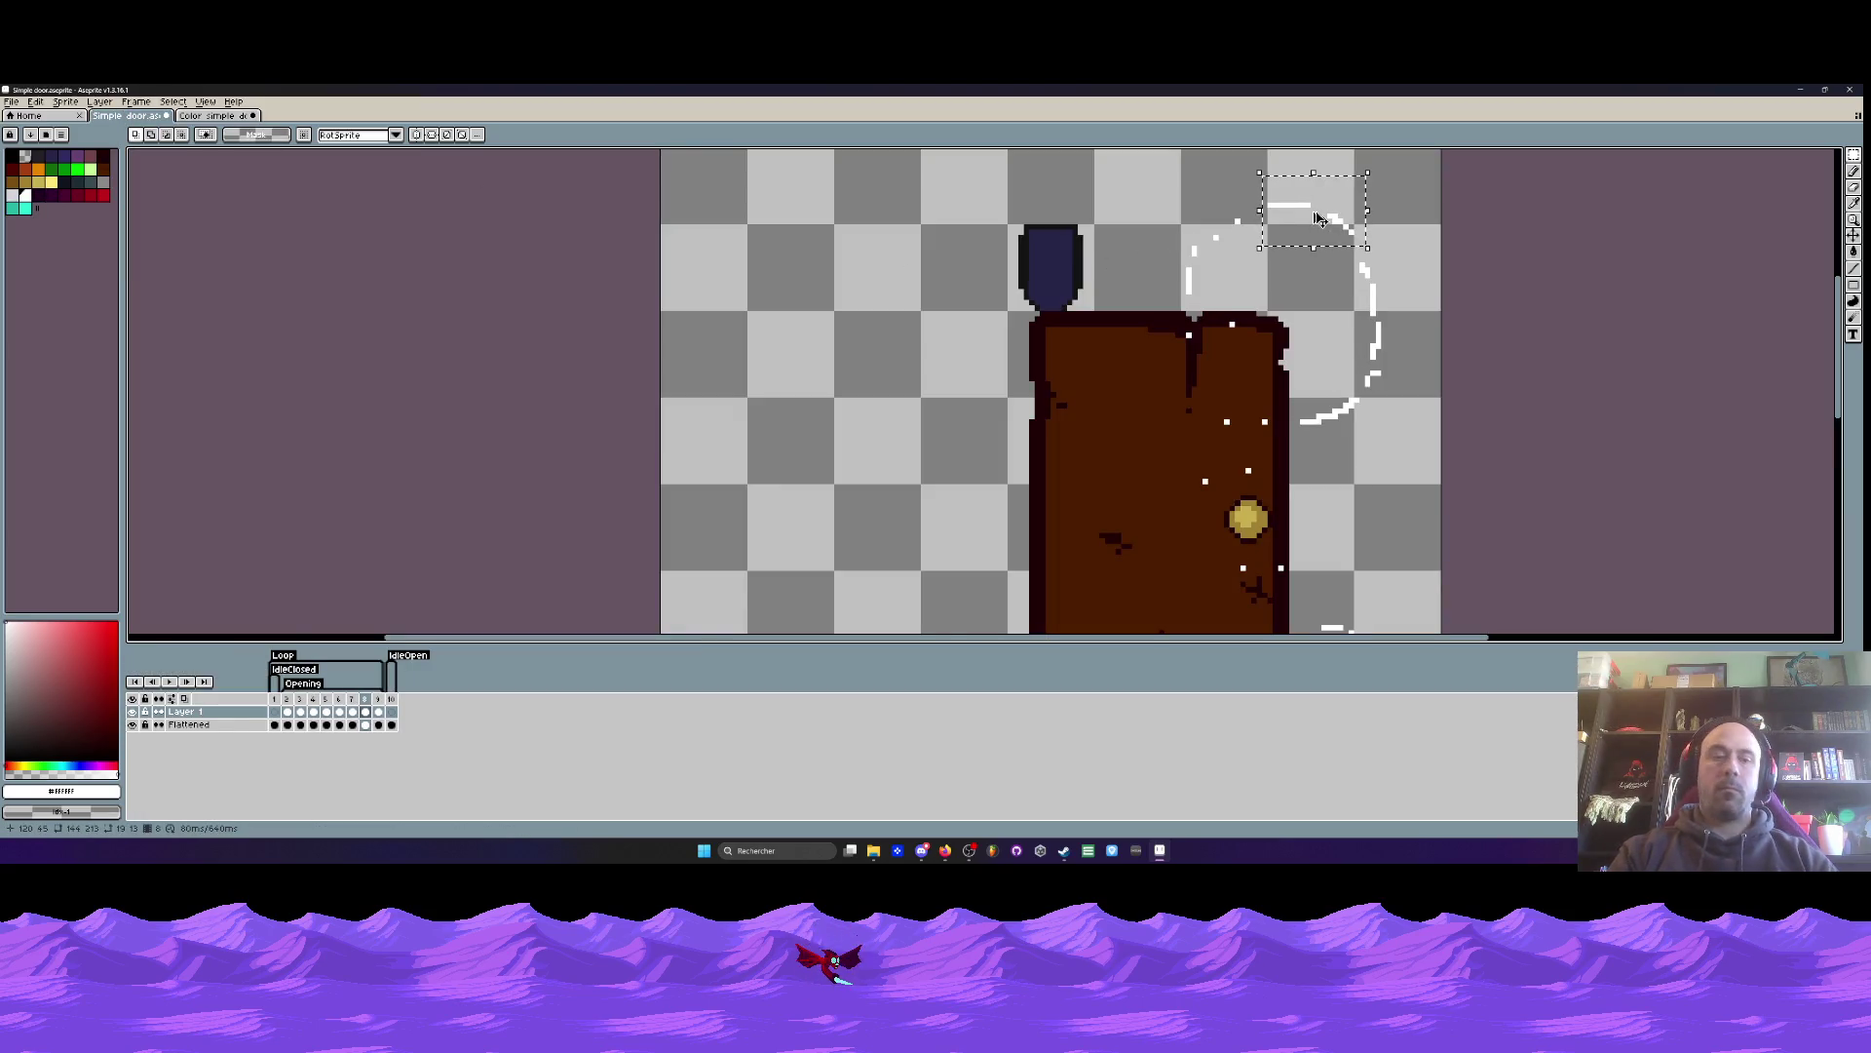
pyautogui.hotkey('ctrl', 'Tab')
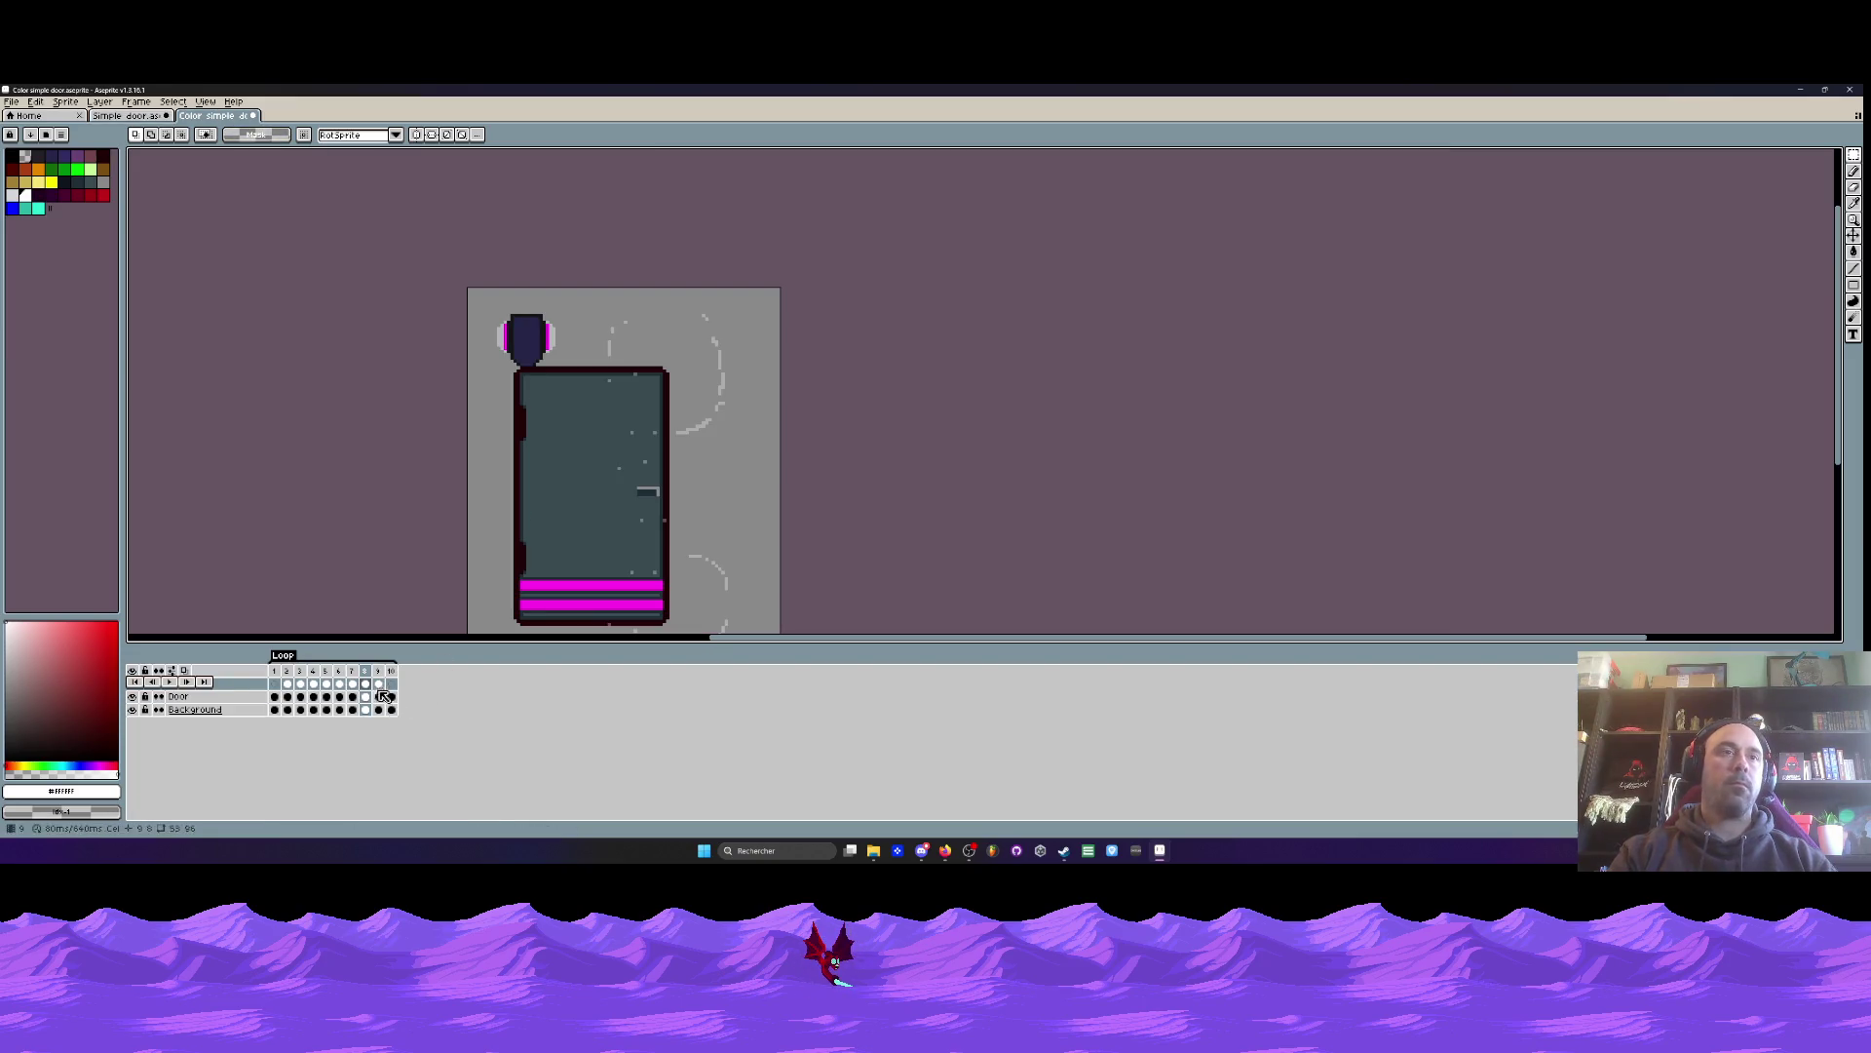
pyautogui.scroll(1, 664, 312)
pyautogui.hotkey('ctrl', 'v')
pyautogui.moveTo(859, 474)
pyautogui.mouseDown()
pyautogui.moveTo(775, 419)
pyautogui.moveTo(712, 340)
pyautogui.moveTo(744, 259)
pyautogui.mouseUp()
pyautogui.scroll(3, 712, 340)
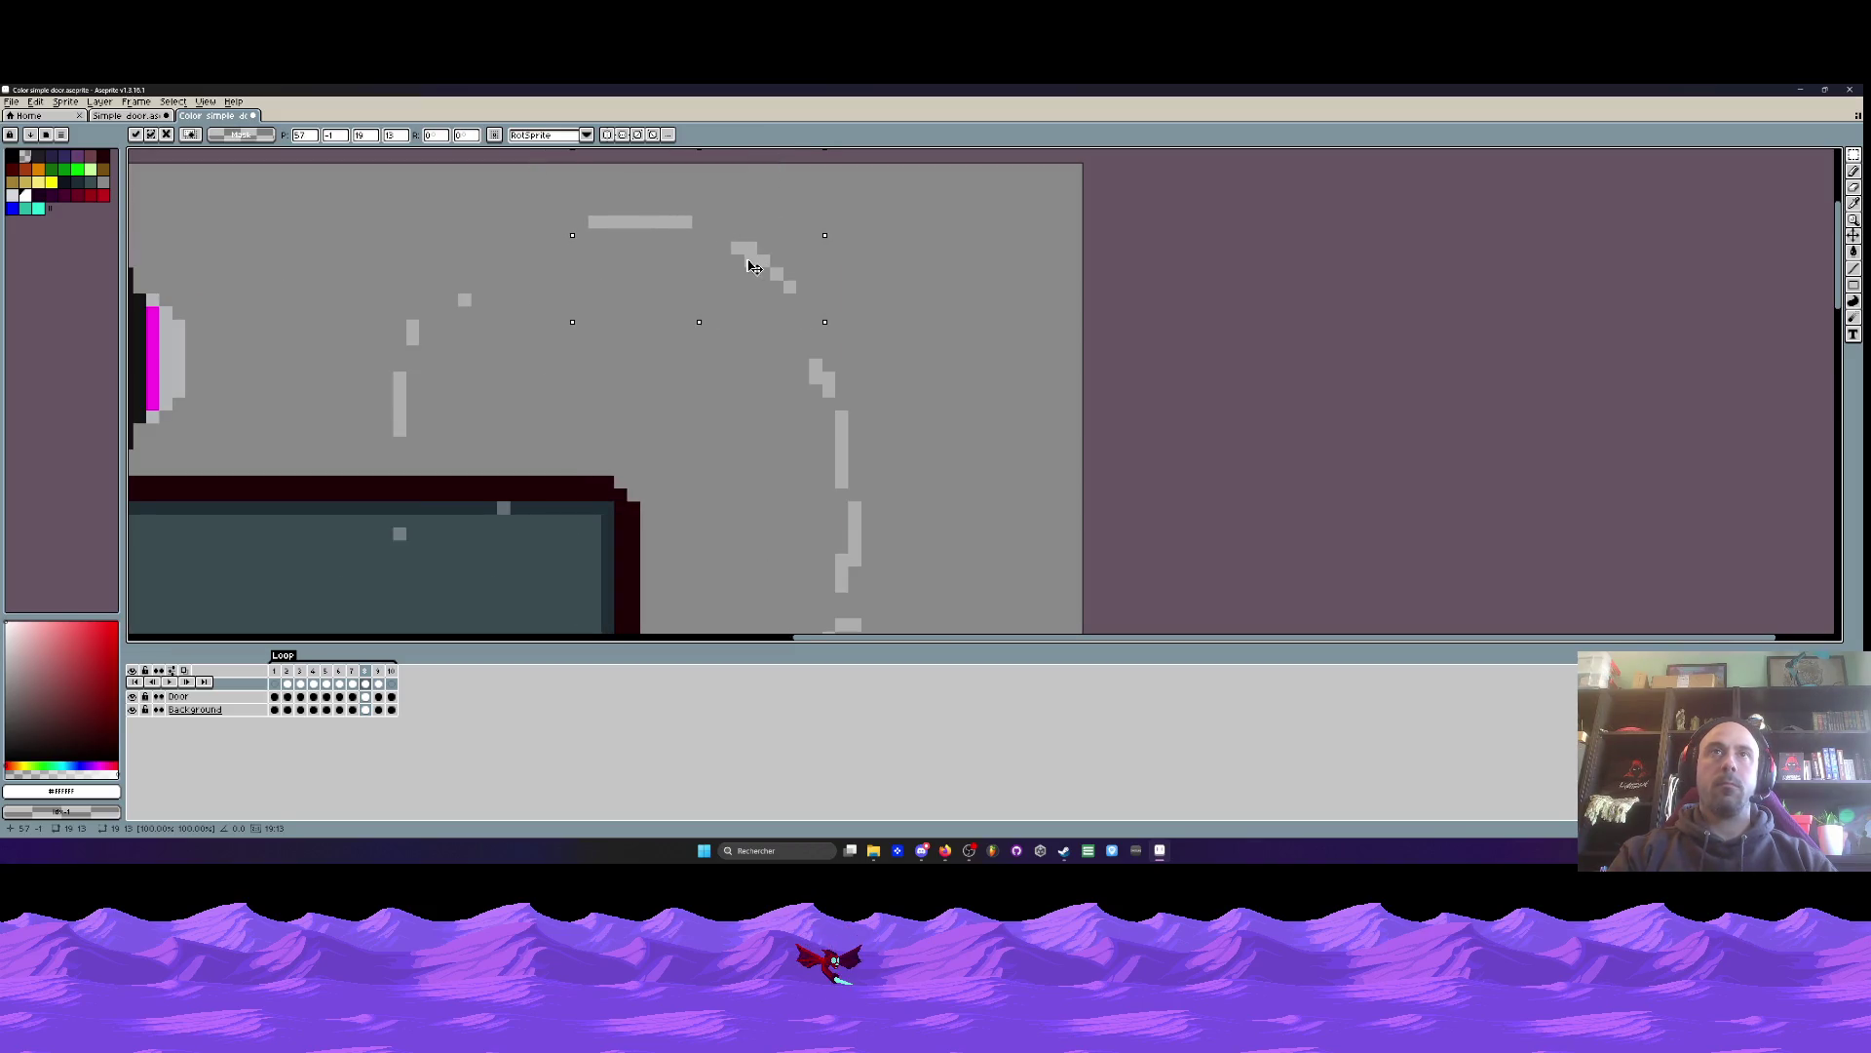
pyautogui.scroll(-2, 717, 358)
pyautogui.click(716, 357)
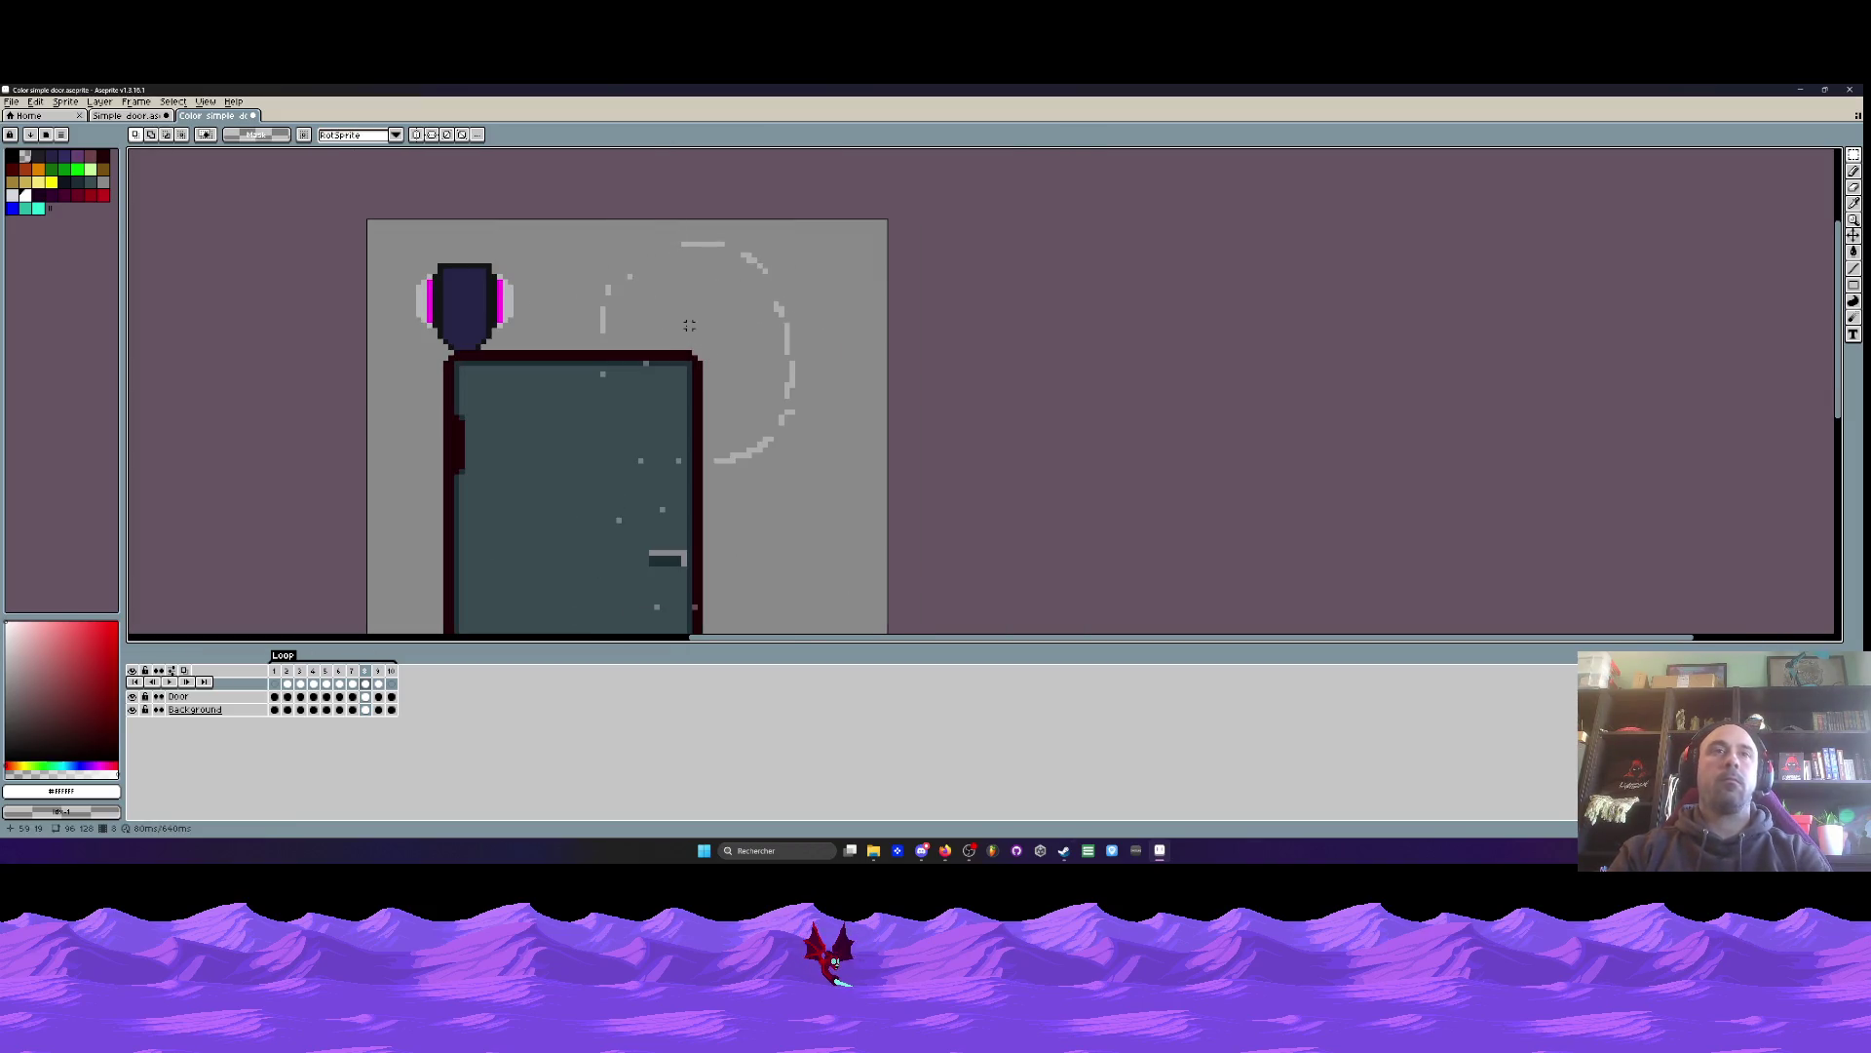
# - Move to frame 9 and pick the grey background colour on the colour door
pyautogui.click(121, 115)
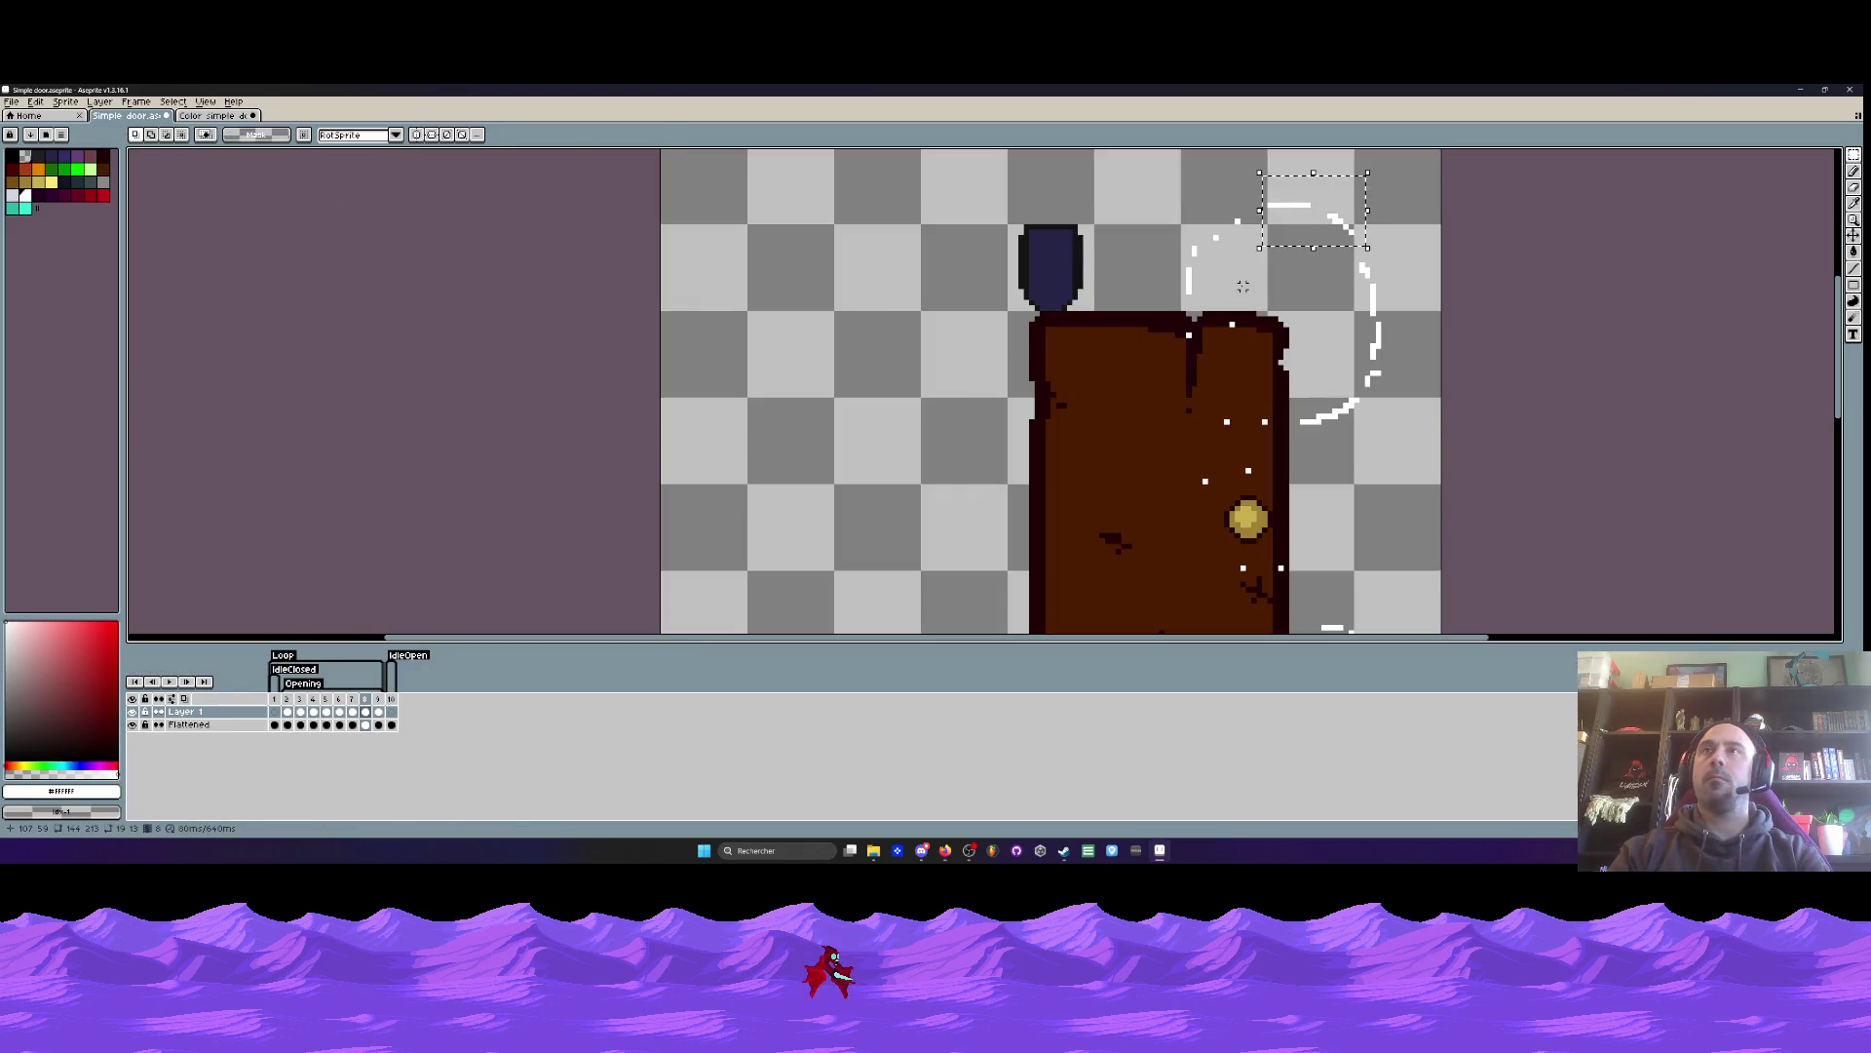
pyautogui.press('Right')
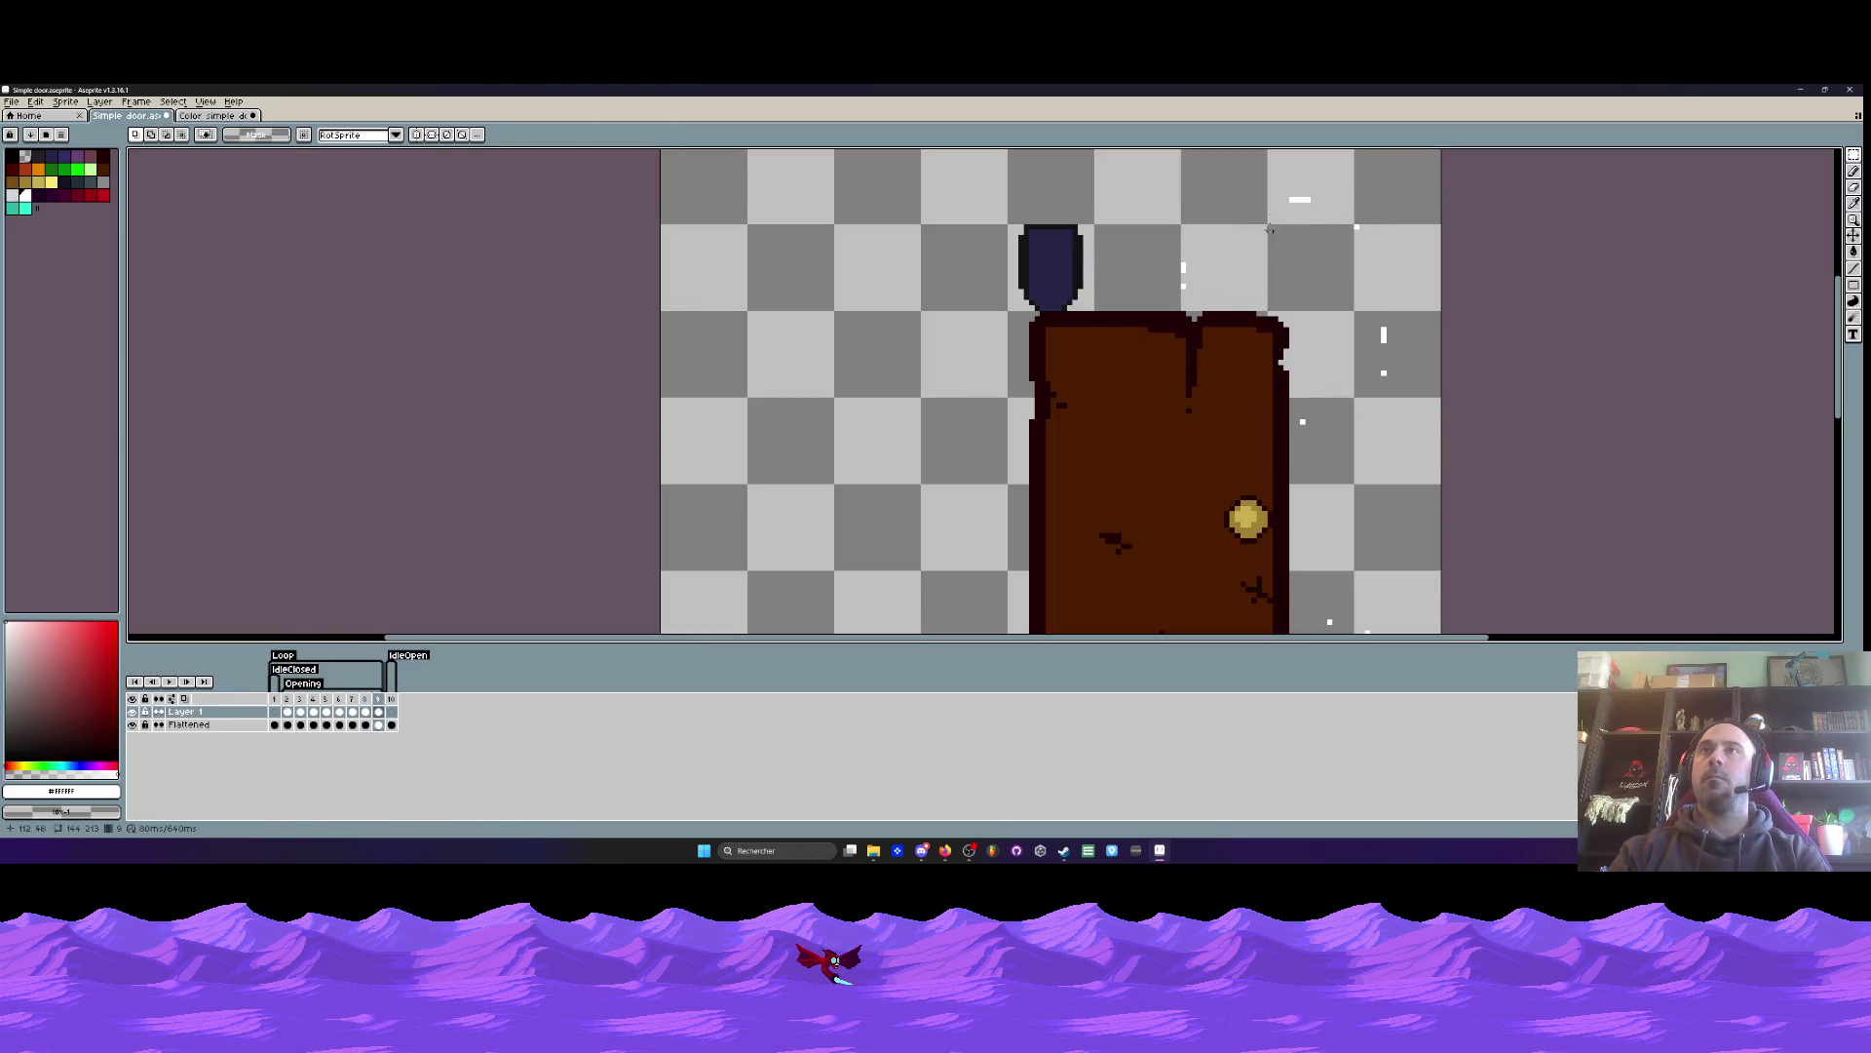
pyautogui.click(218, 116)
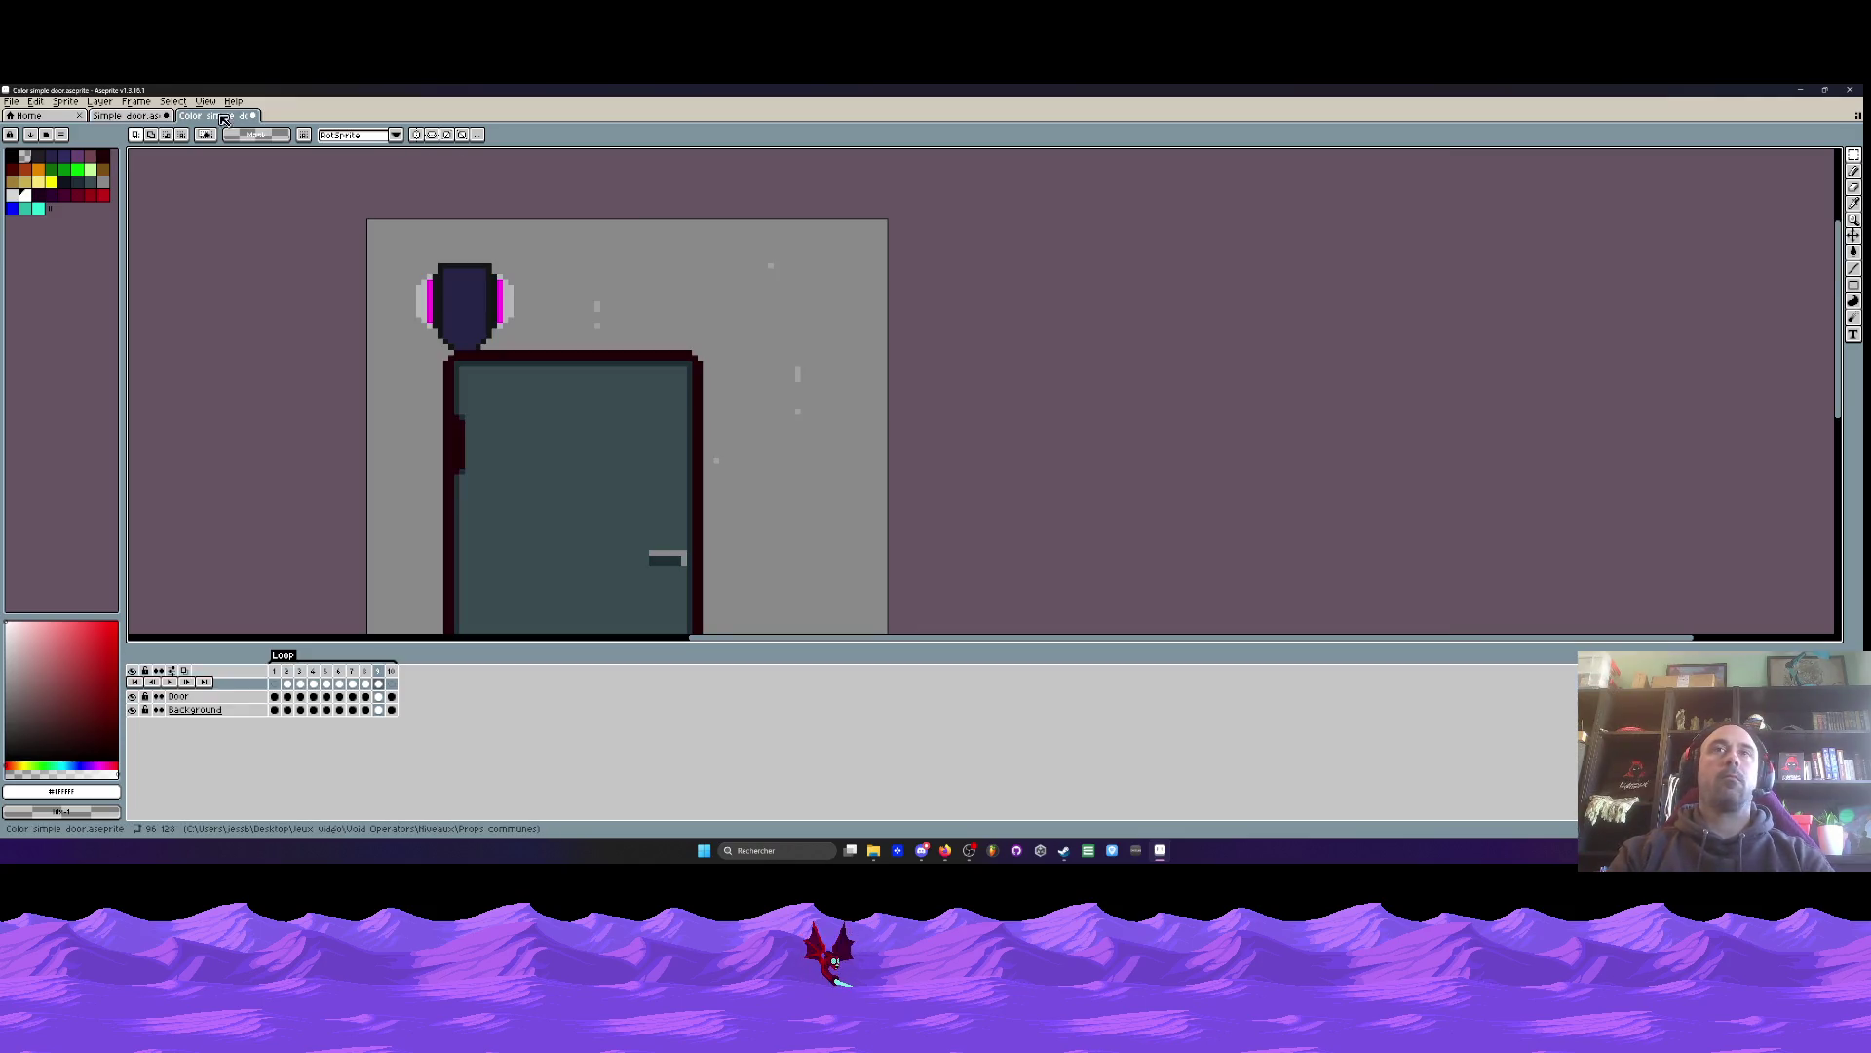
pyautogui.scroll(2, 818, 273)
pyautogui.press('i')
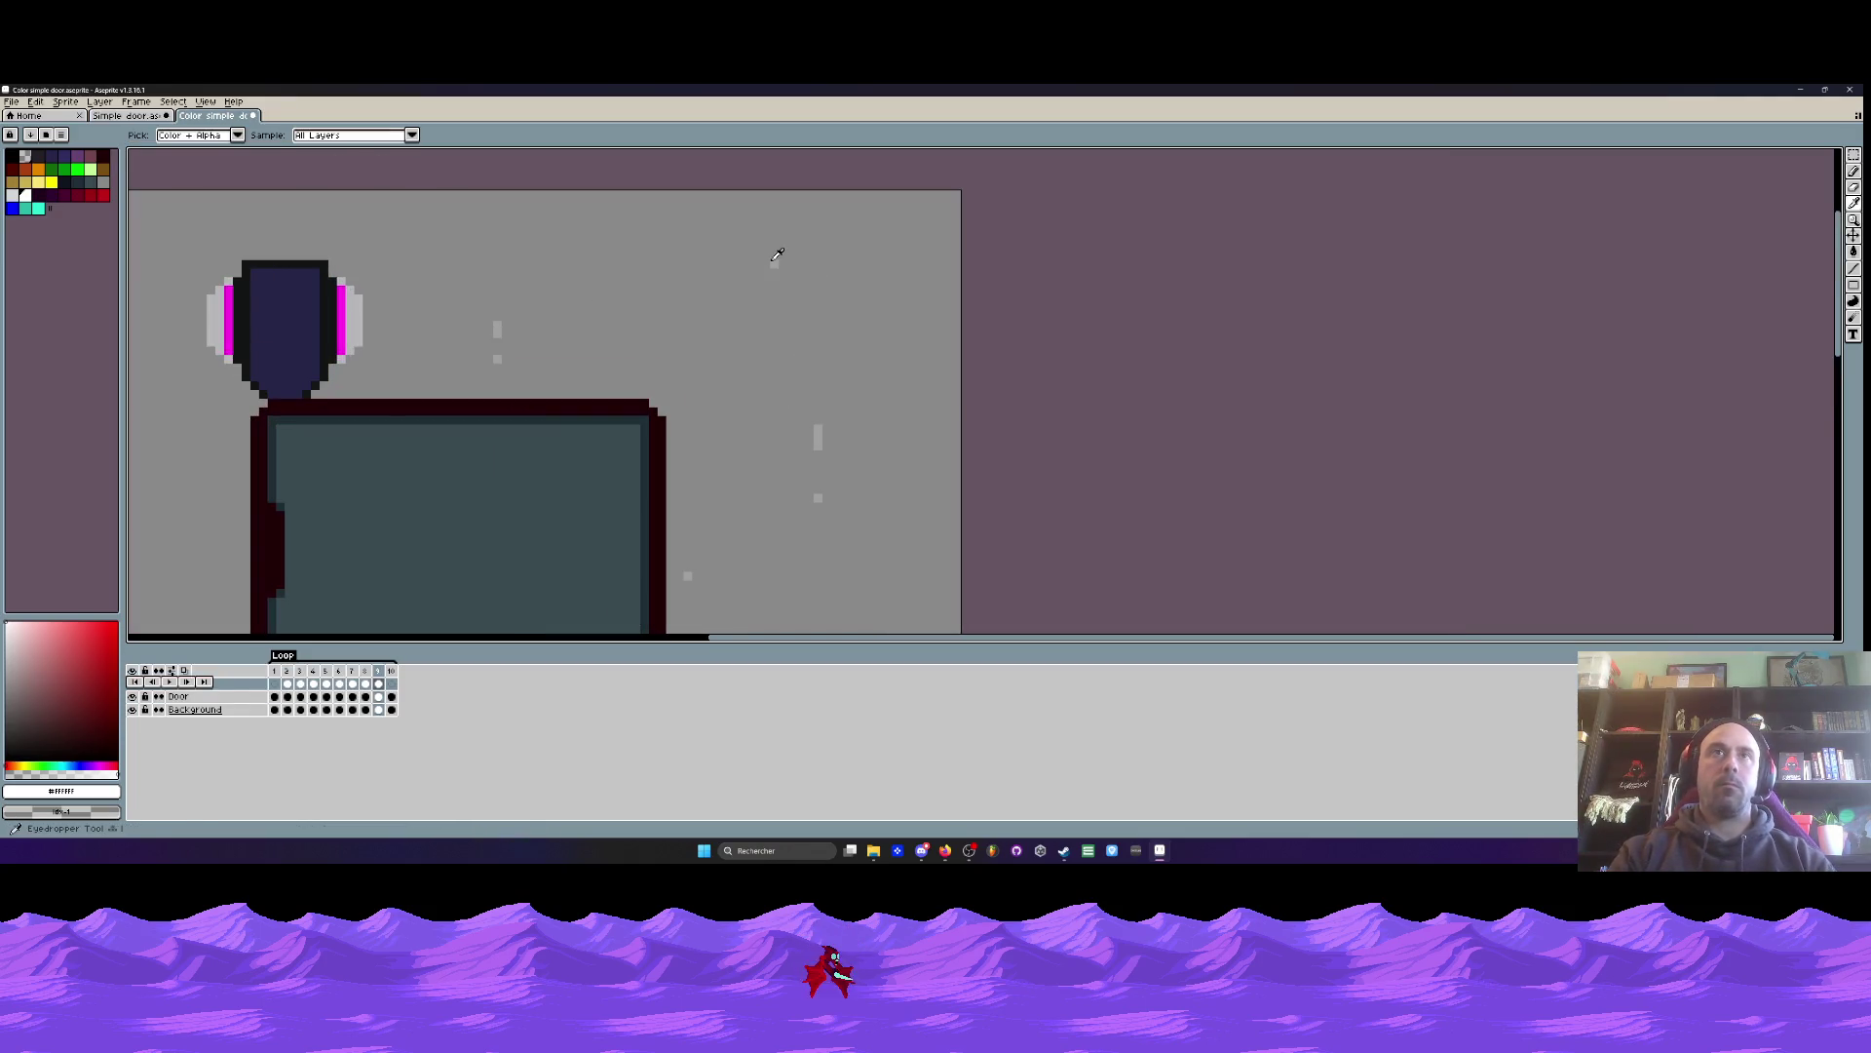
pyautogui.click(775, 259)
pyautogui.press(',')
pyautogui.press('.')
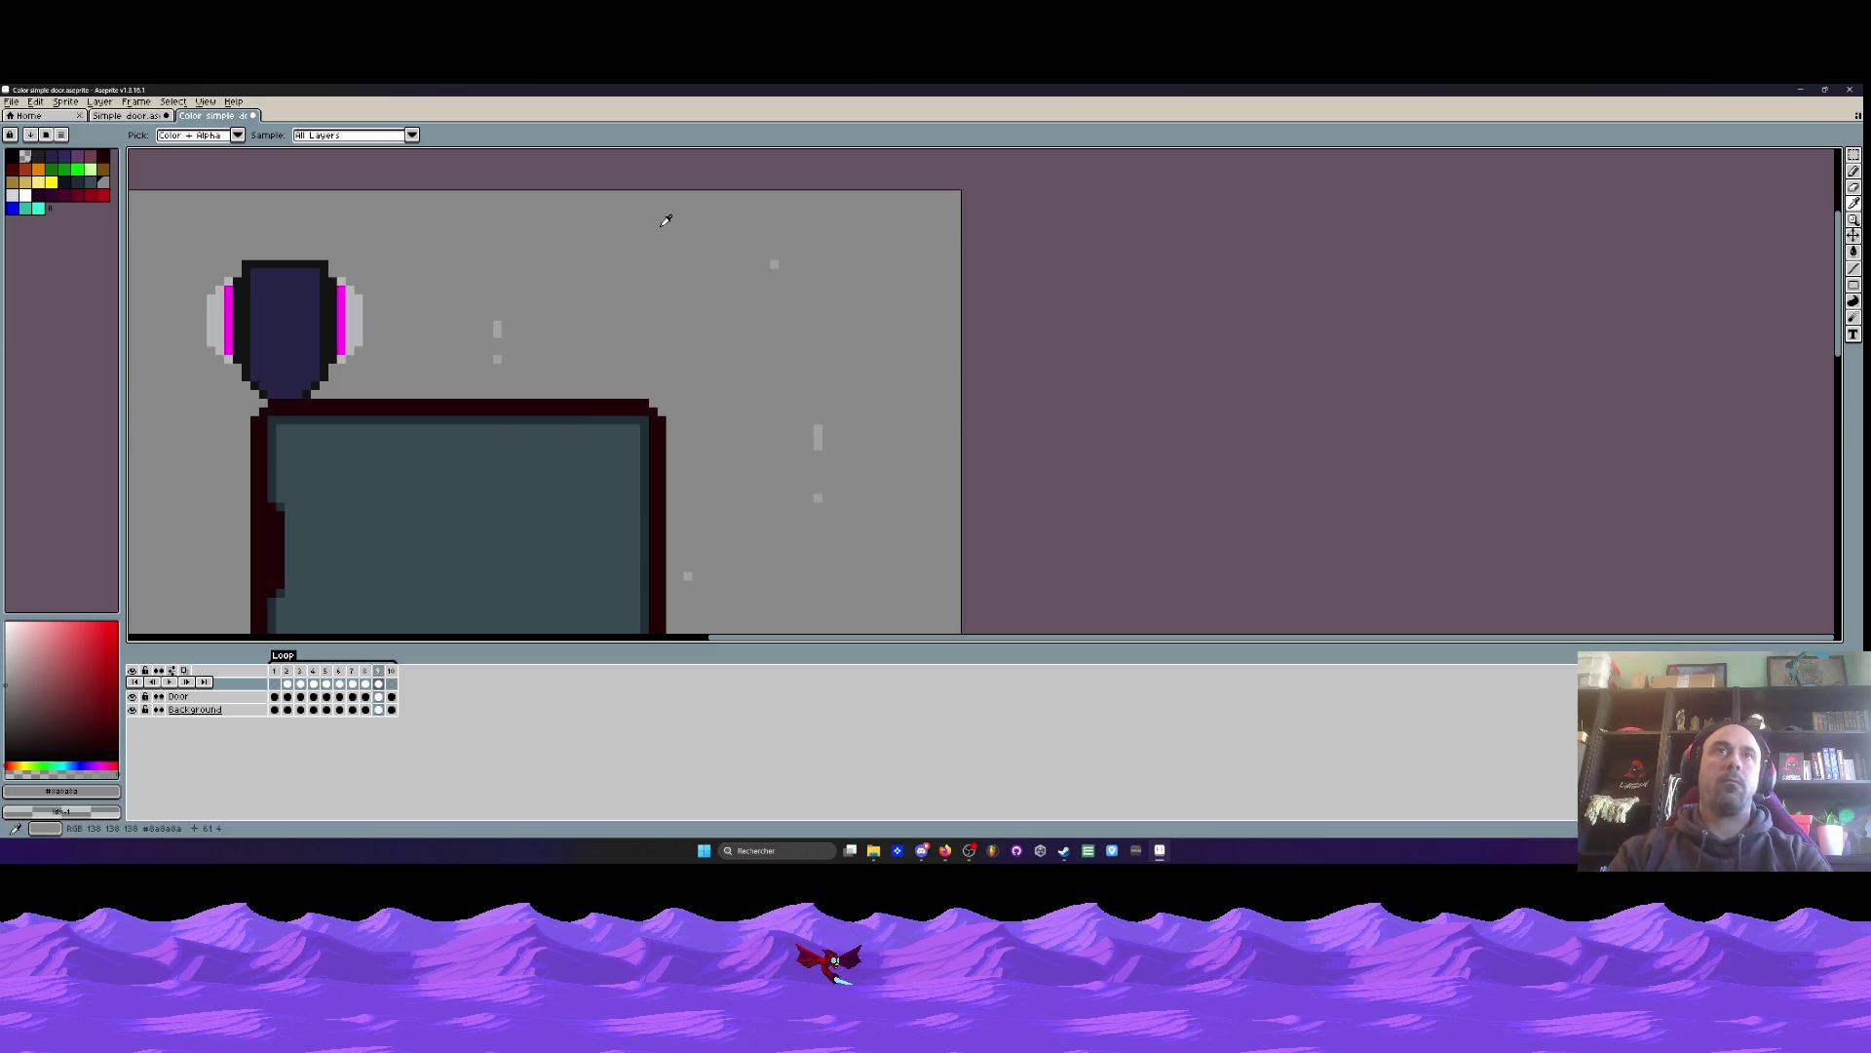
# - Preview the colour door animation, stopping on frame 9
pyautogui.press('b')
pyautogui.scroll(2, 668, 228)
pyautogui.scroll(-5, 770, 419)
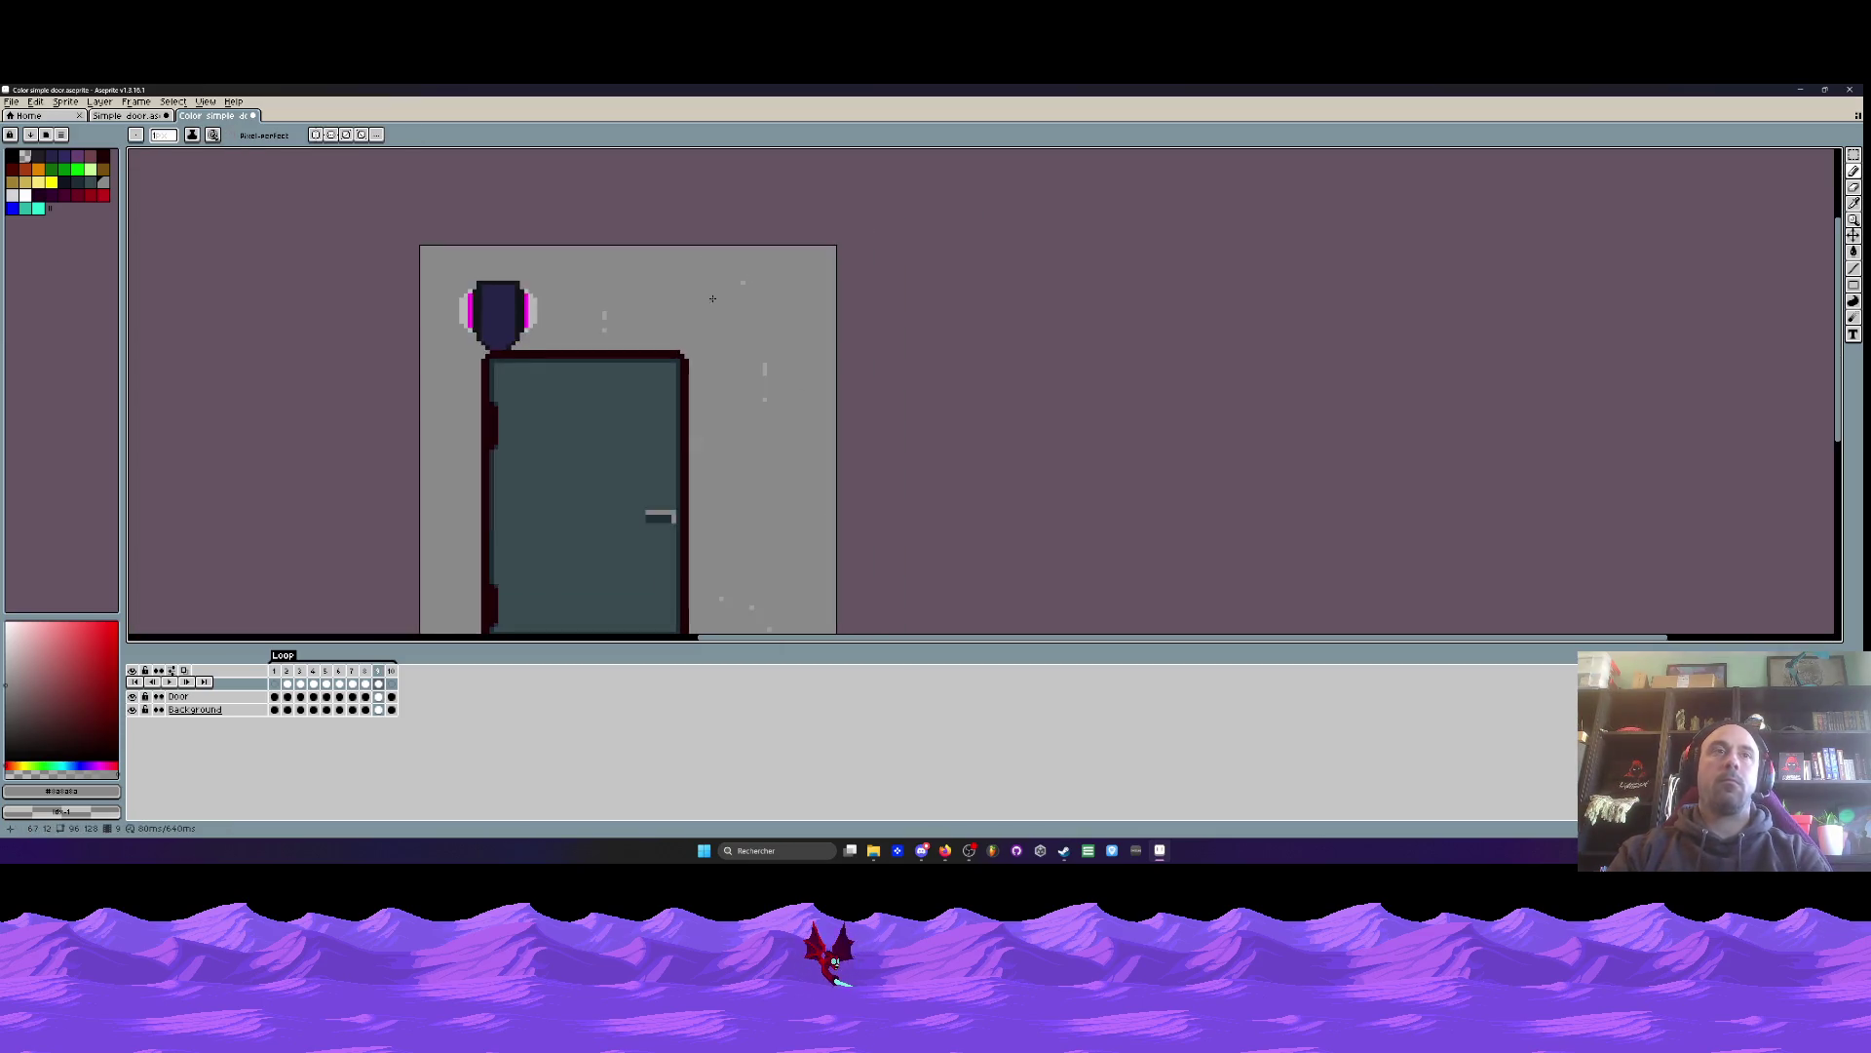
pyautogui.press('Return')
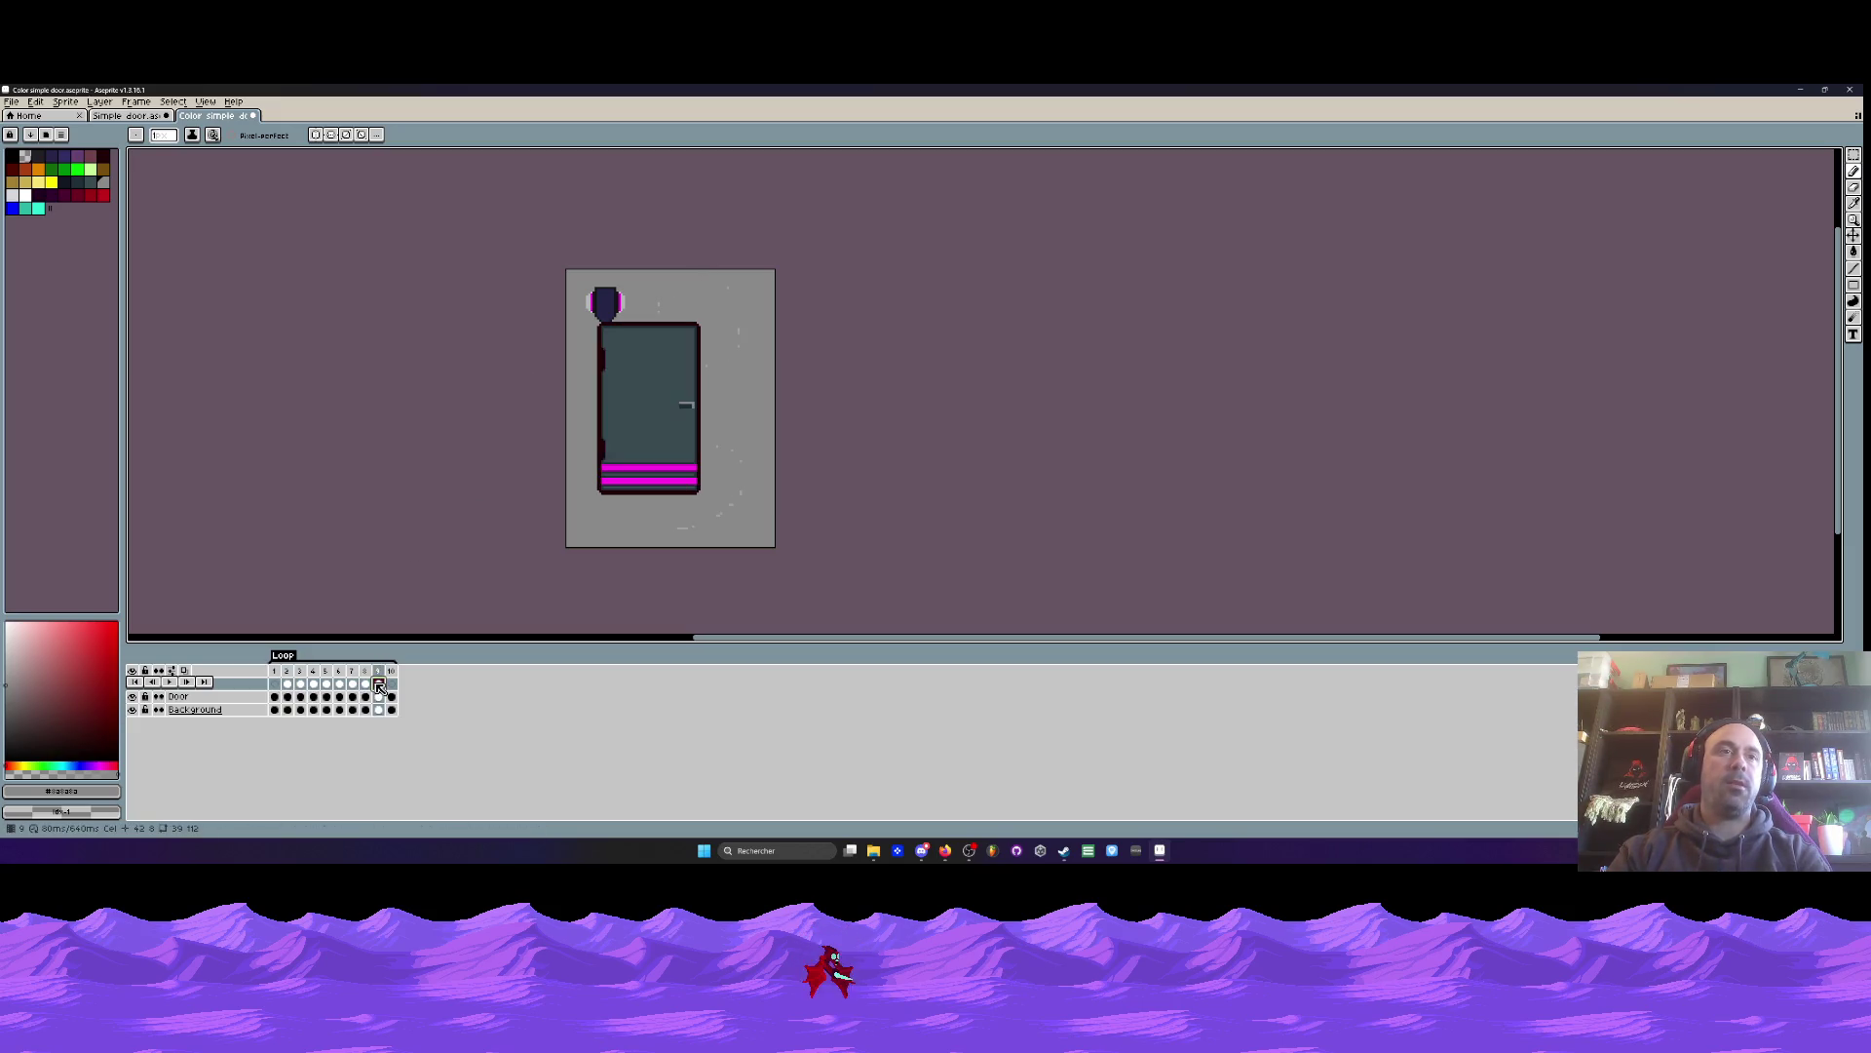
pyautogui.doubleClick(378, 683)
pyautogui.press('Escape')
pyautogui.hotkey('ctrl', 'shift', 'Tab')
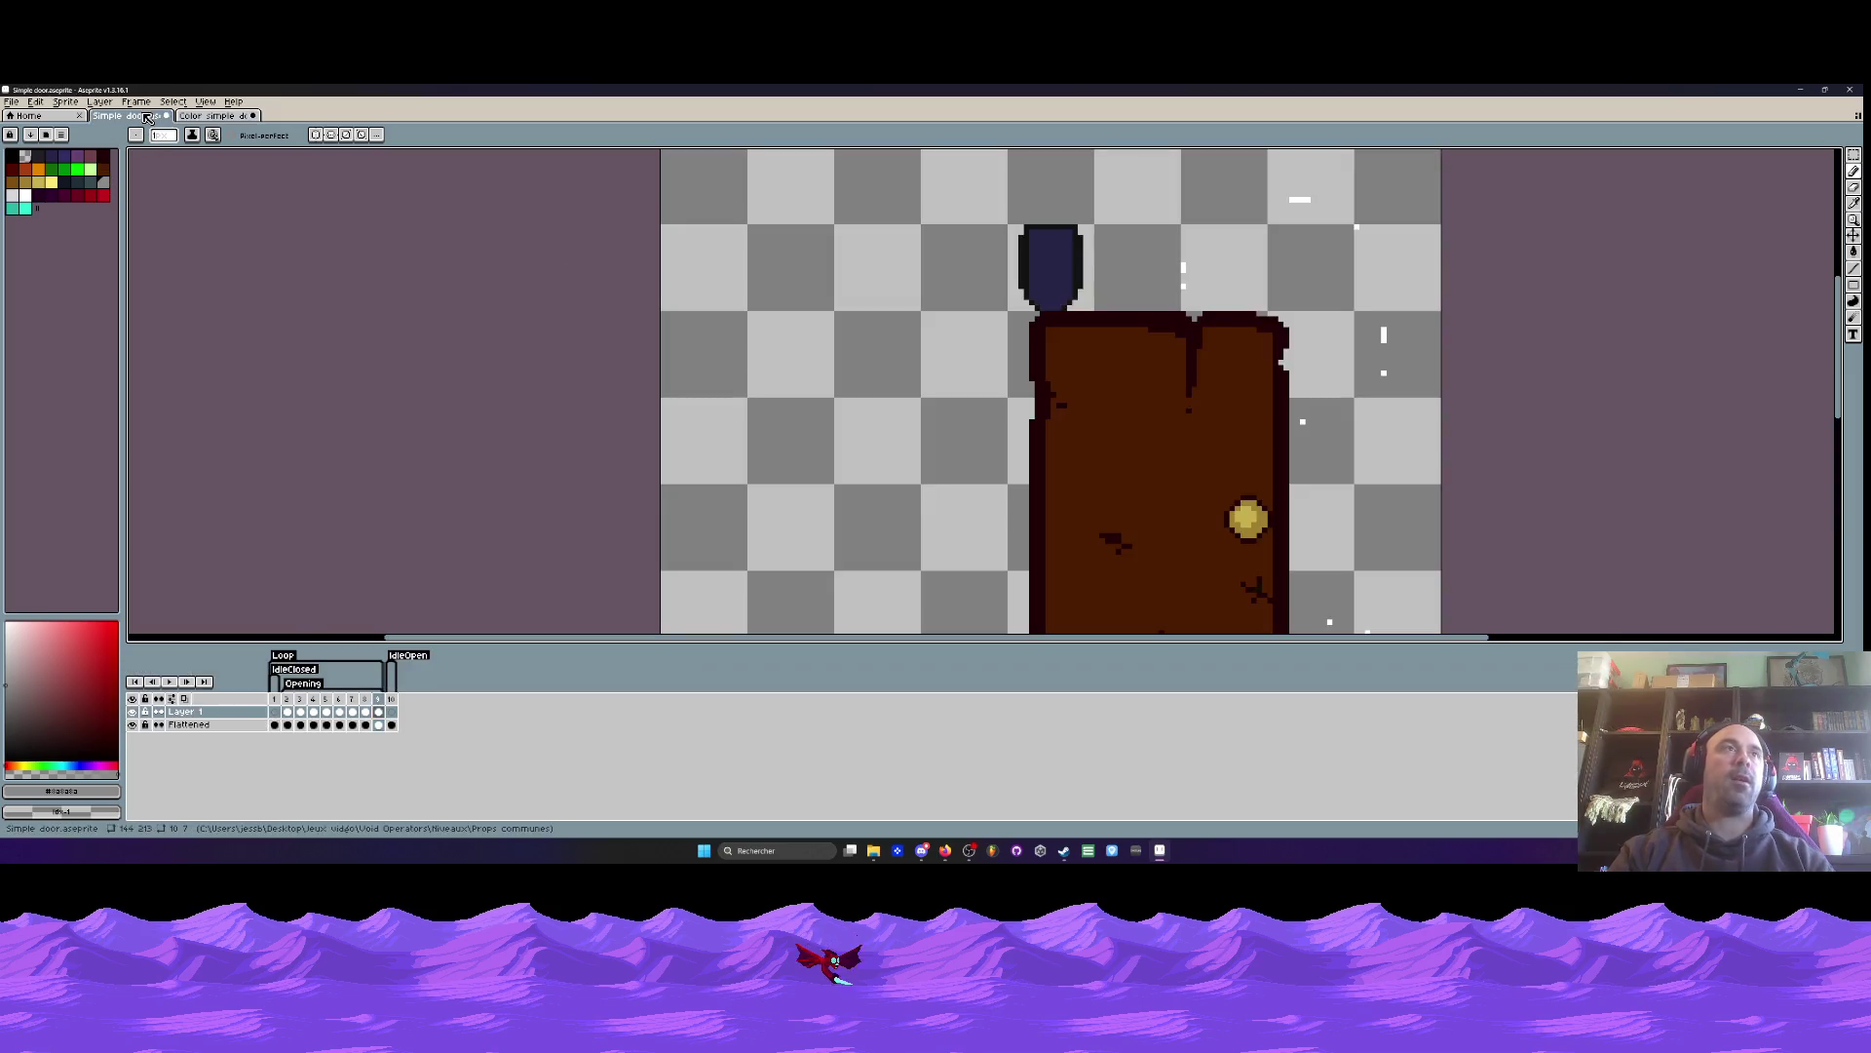
# - Lower whoosh cel opacities for frames 8 to 5 (about 23%, lowered, 50%, about 46%)
pyautogui.doubleClick(378, 711)
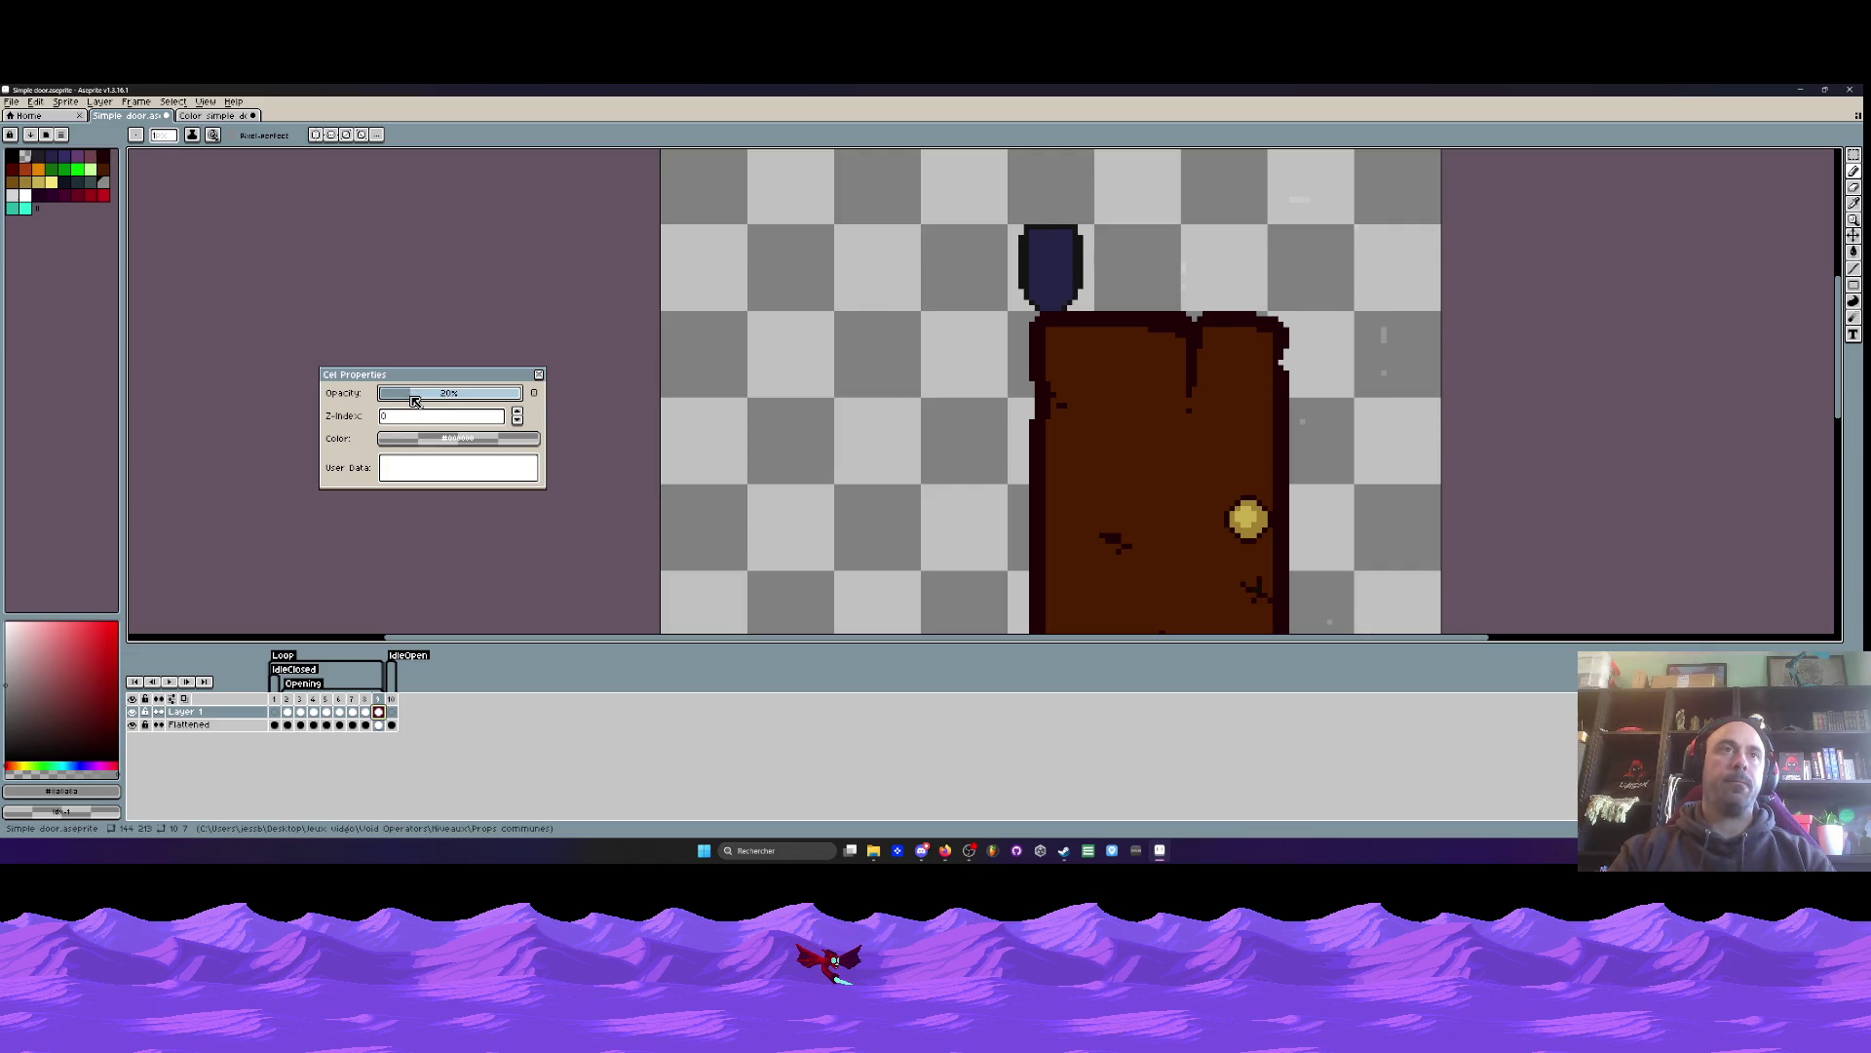
pyautogui.click(365, 712)
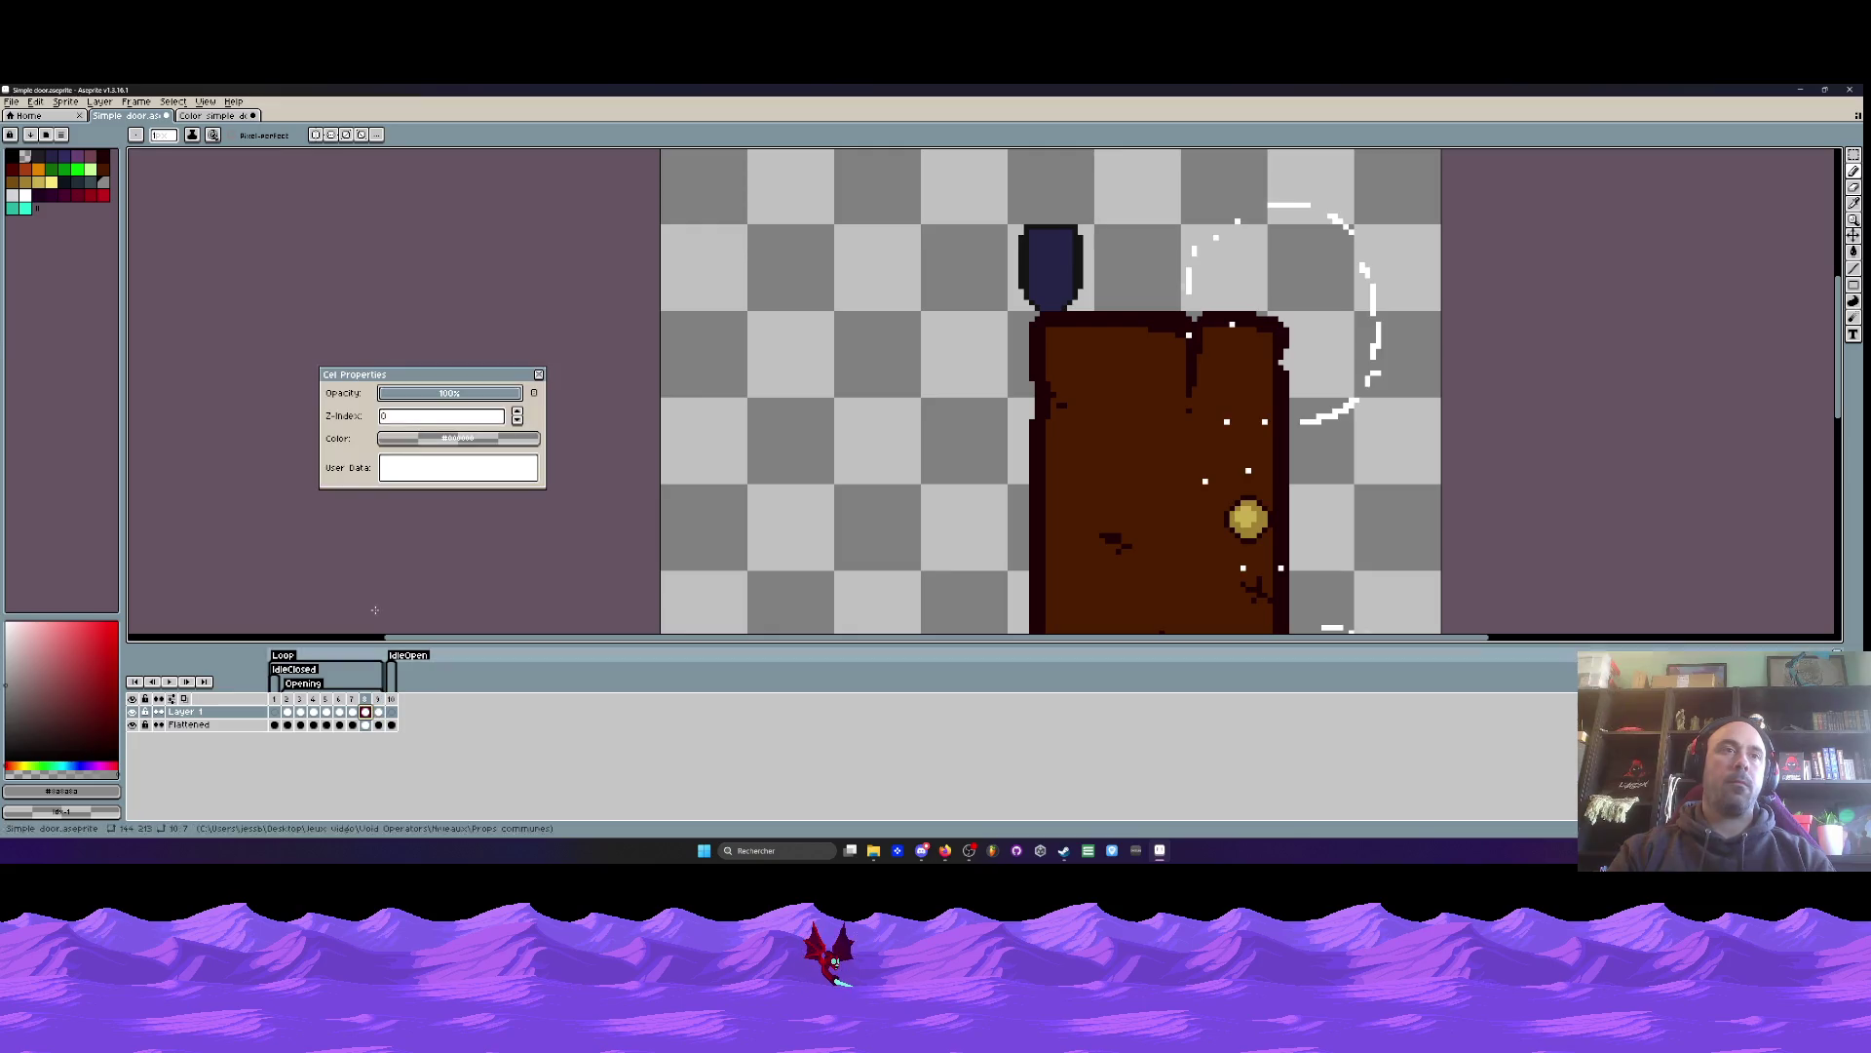
pyautogui.click(420, 393)
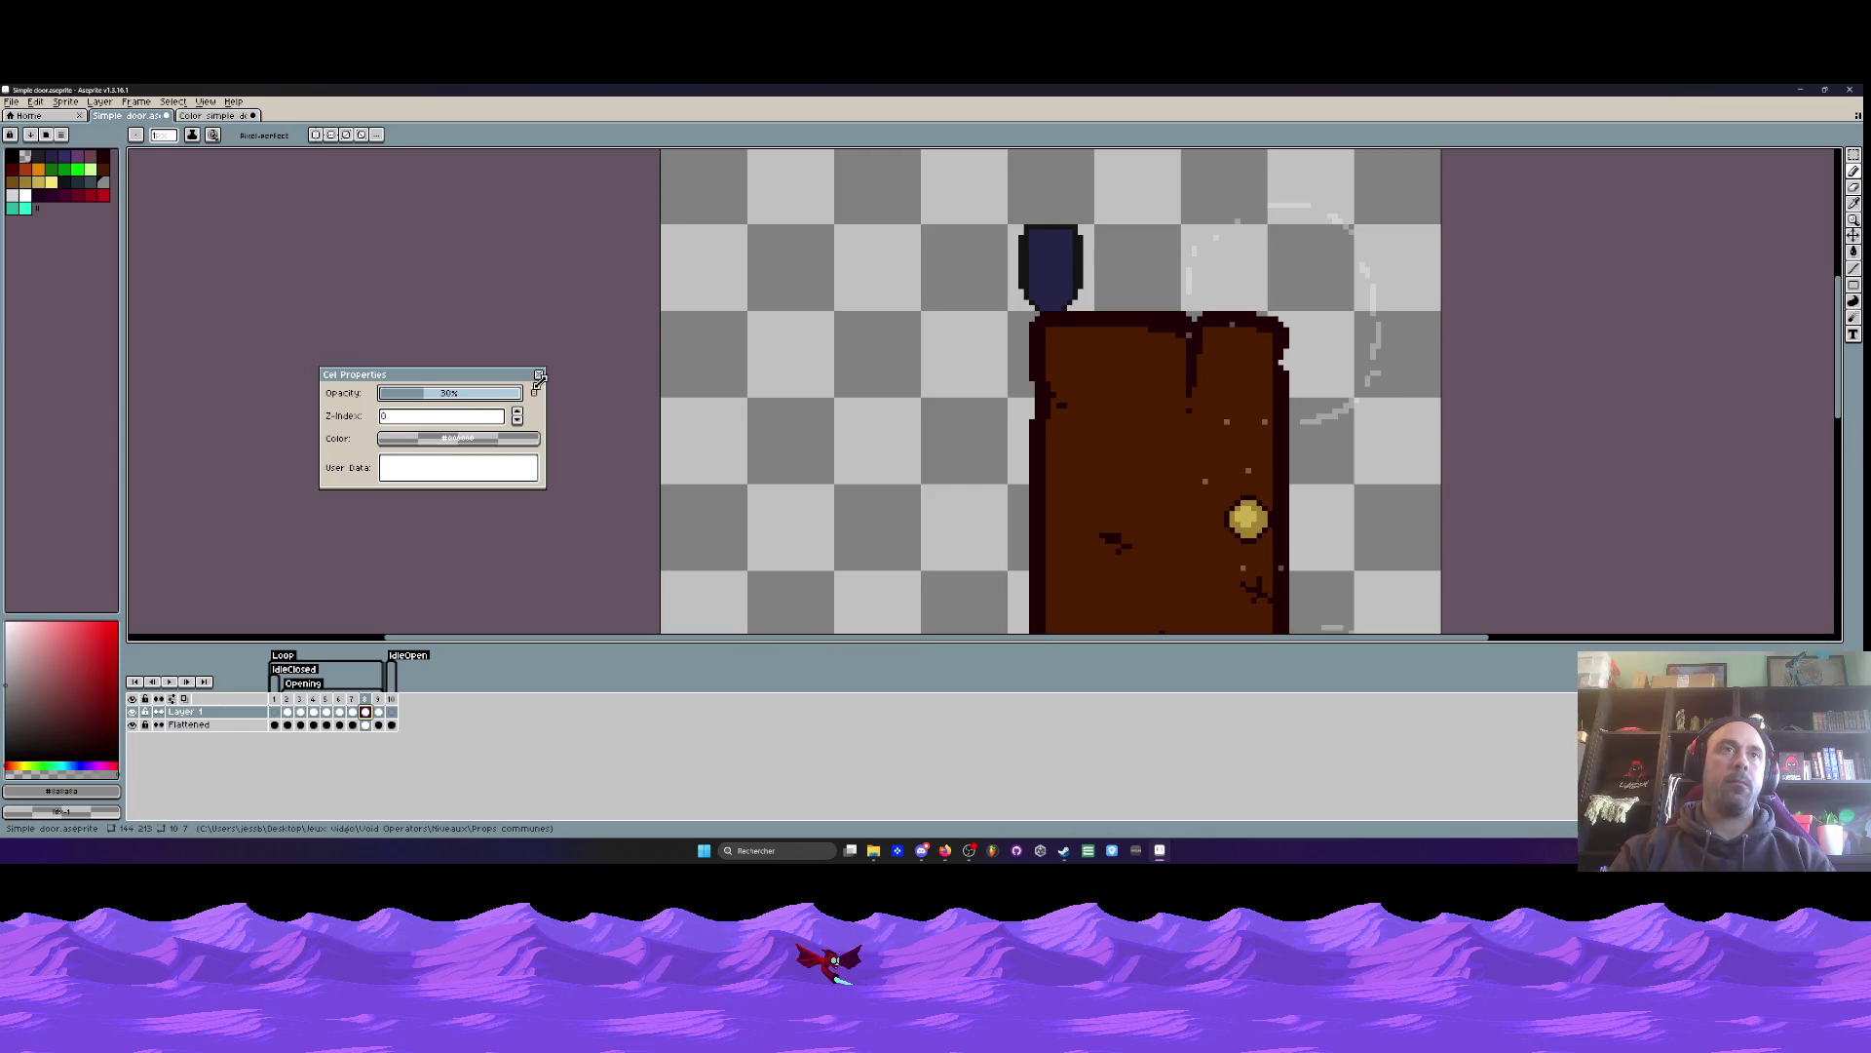
pyautogui.click(539, 375)
pyautogui.doubleClick(353, 712)
pyautogui.moveTo(436, 397); pyautogui.dragTo(439, 400)
pyautogui.click(537, 378)
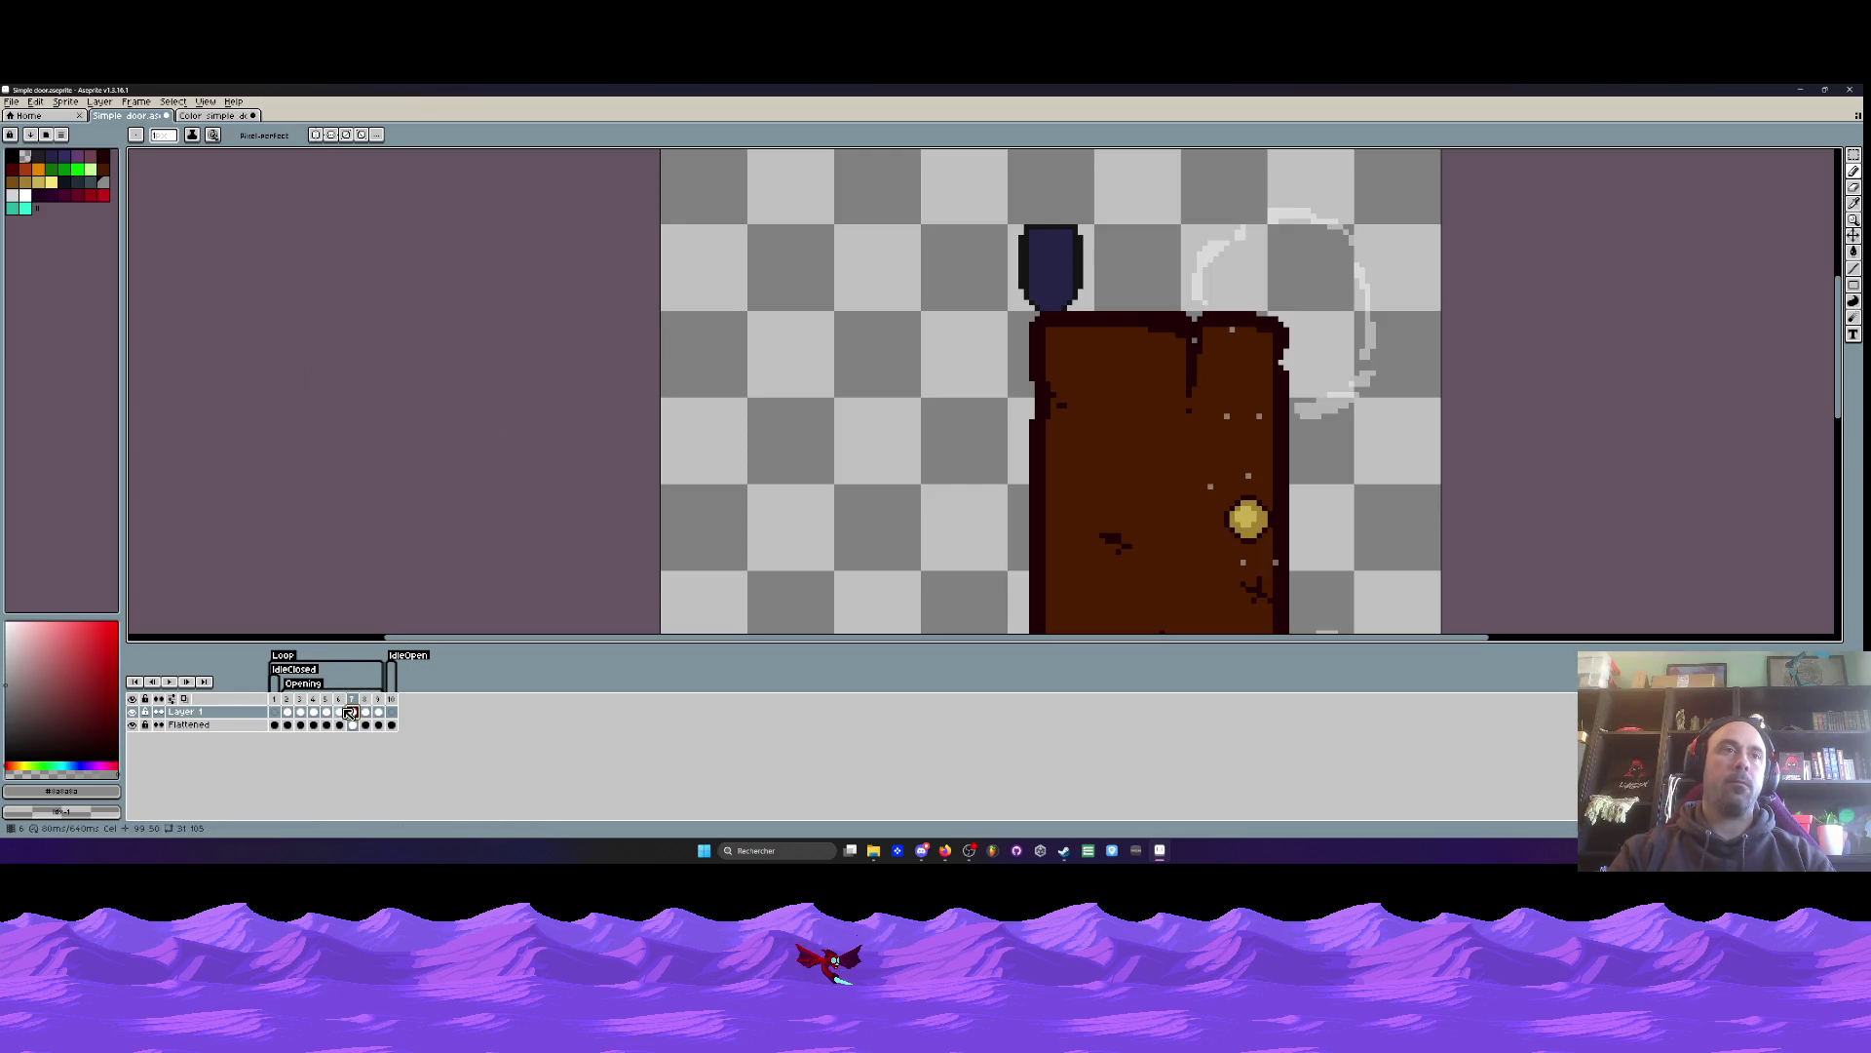
pyautogui.doubleClick(339, 712)
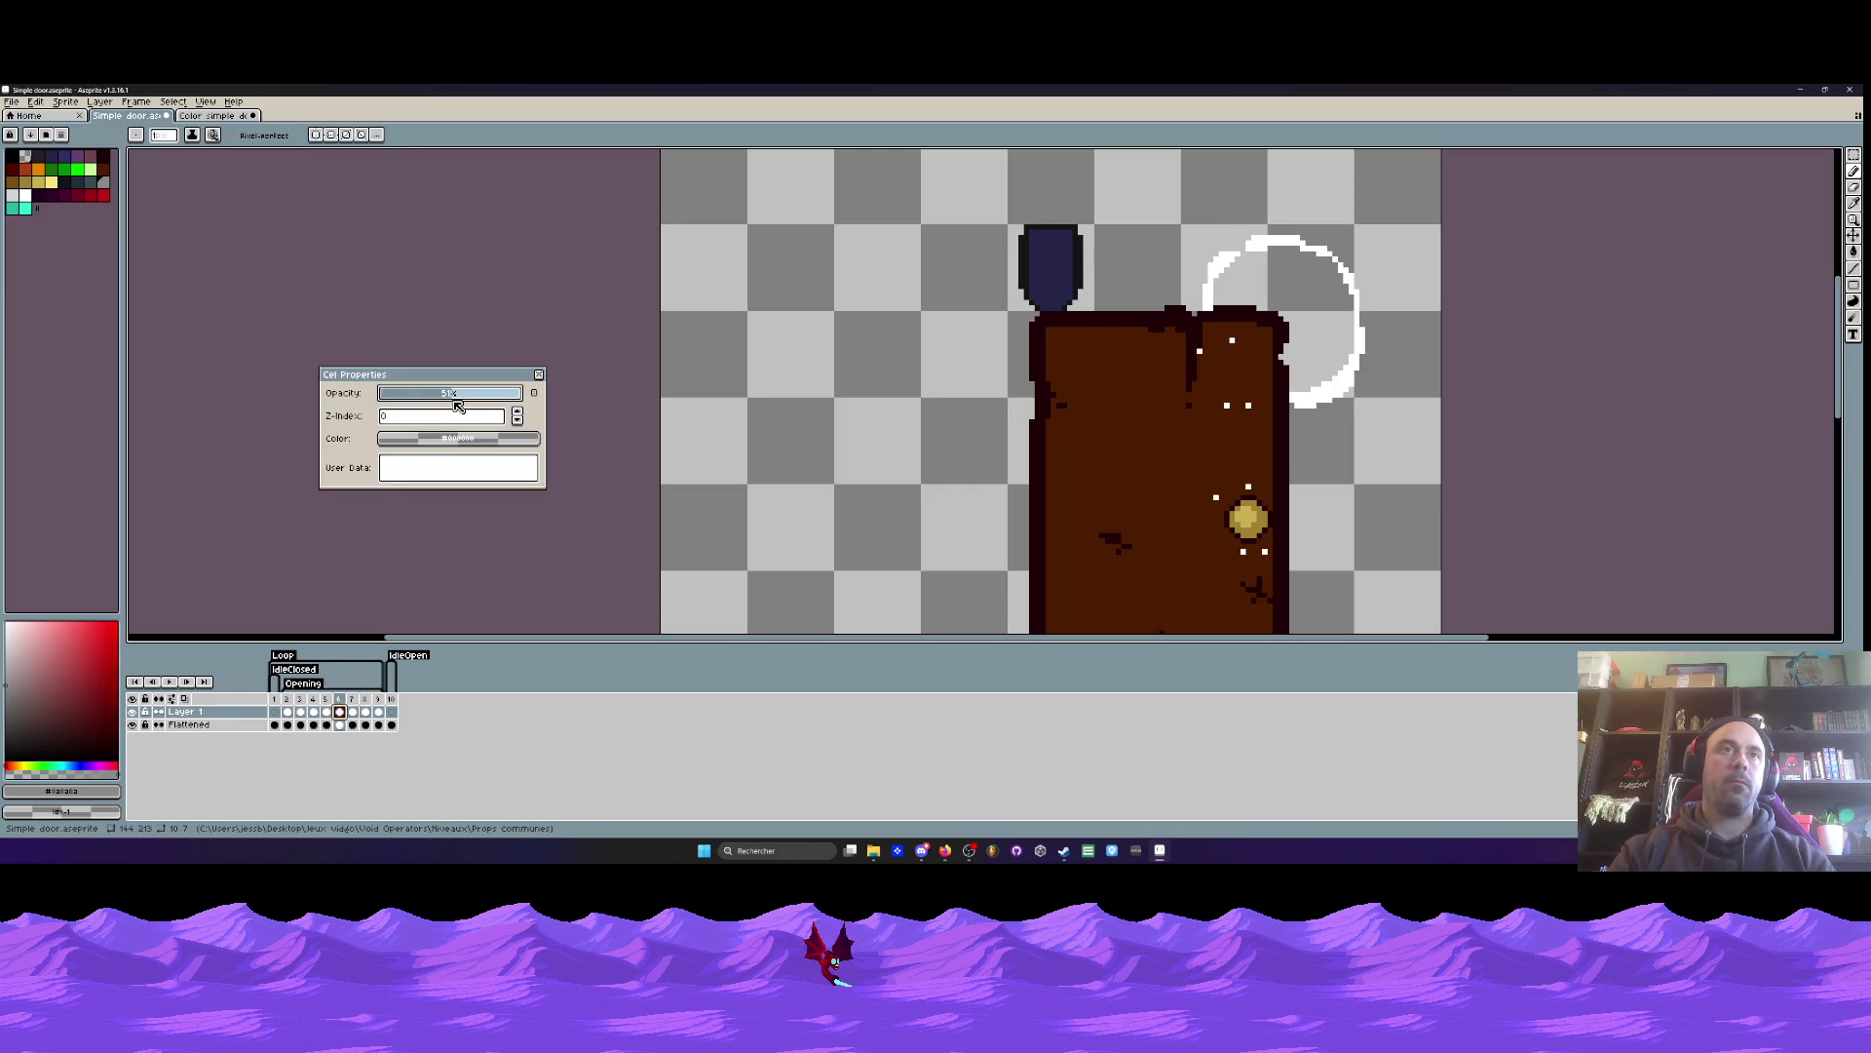
pyautogui.click(457, 406)
pyautogui.click(539, 375)
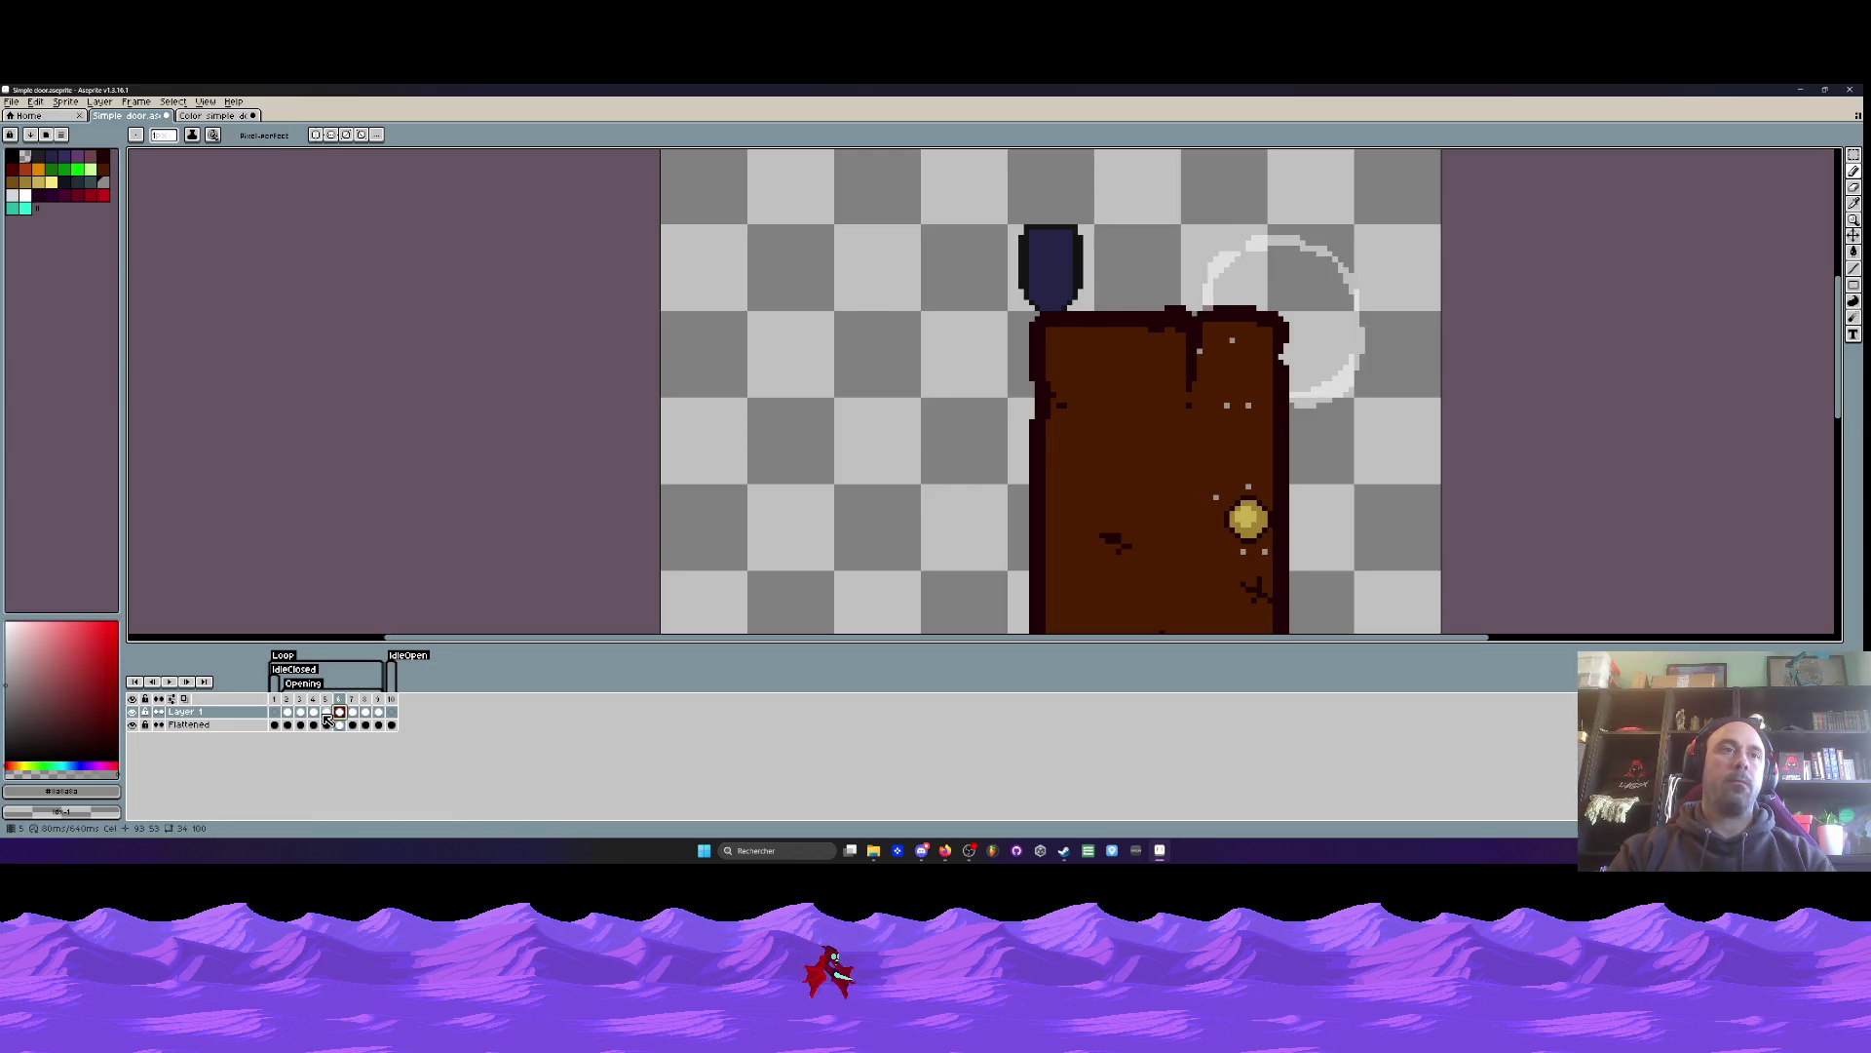
pyautogui.doubleClick(326, 712)
pyautogui.moveTo(417, 396); pyautogui.dragTo(469, 413)
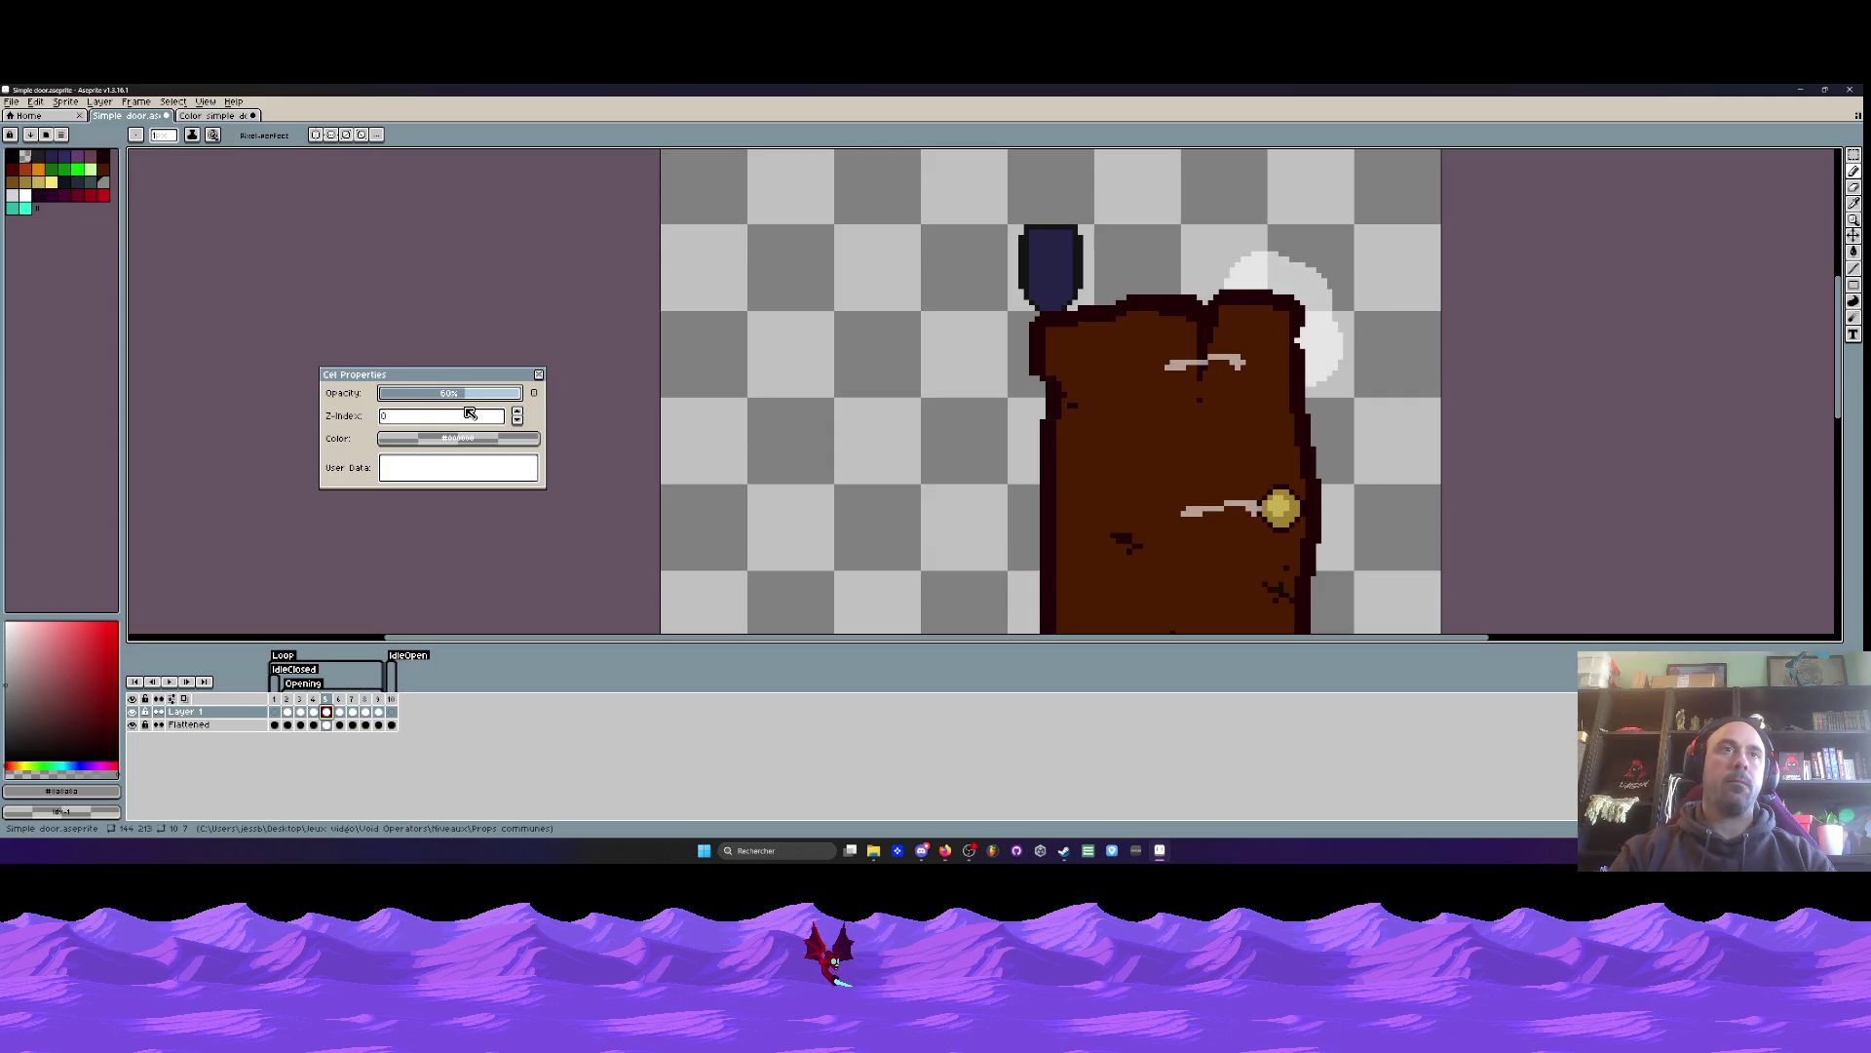
pyautogui.click(539, 375)
# - Set whoosh cel opacities for frames 4 to 2 (70%, lowered, 90%)
pyautogui.doubleClick(312, 713)
pyautogui.click(481, 399)
pyautogui.click(539, 374)
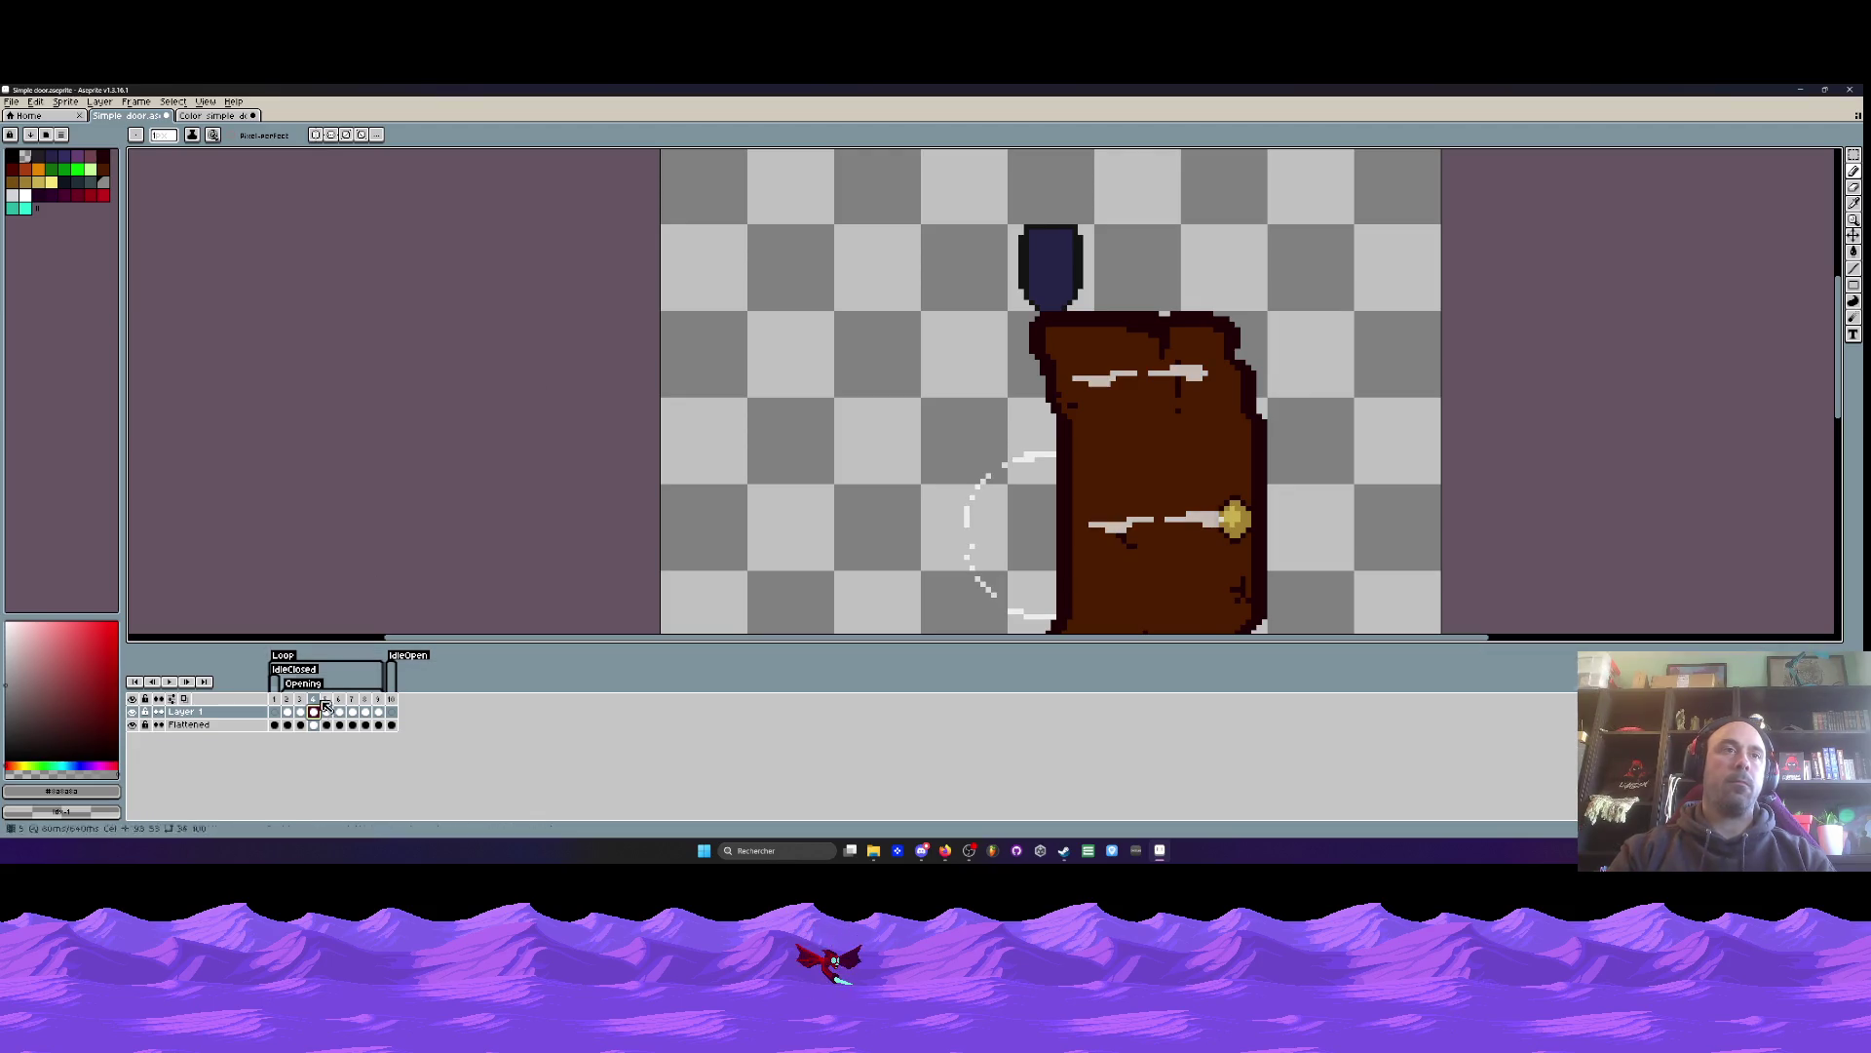
pyautogui.doubleClick(301, 713)
pyautogui.moveTo(488, 393); pyautogui.dragTo(492, 394)
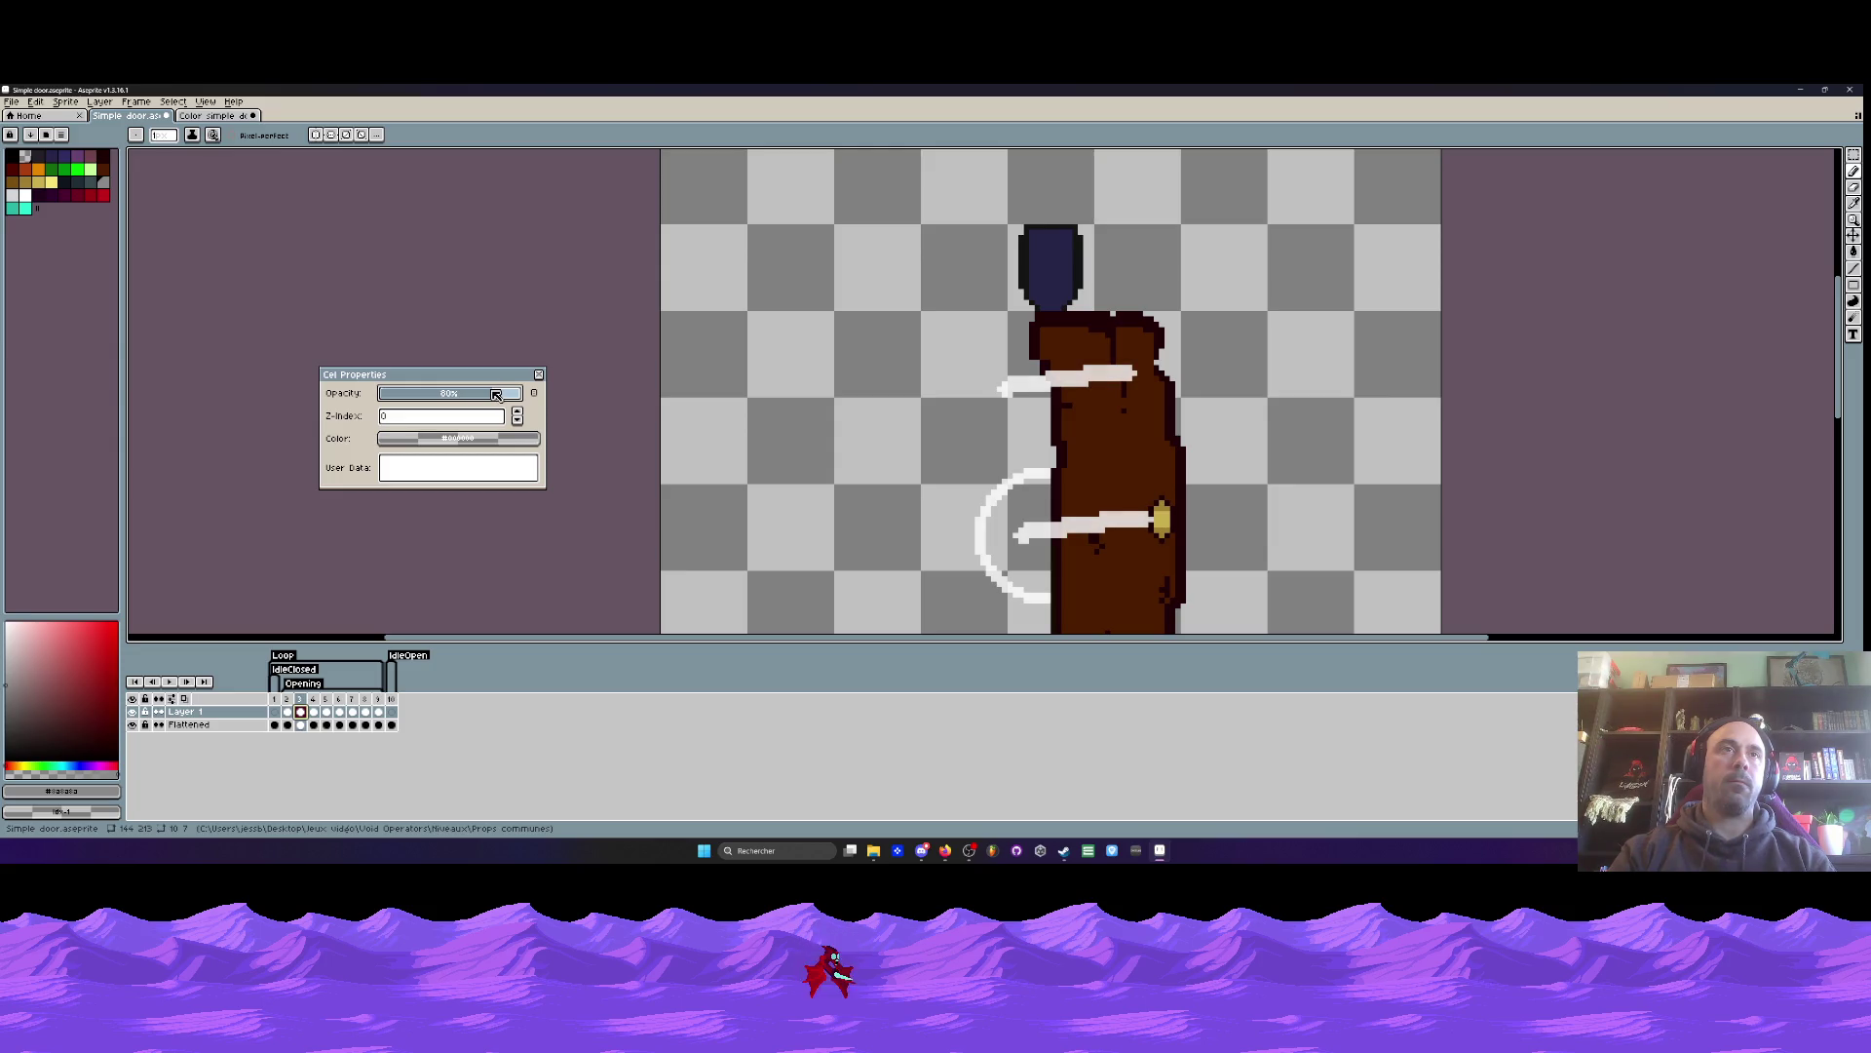
pyautogui.click(538, 377)
pyautogui.doubleClick(287, 712)
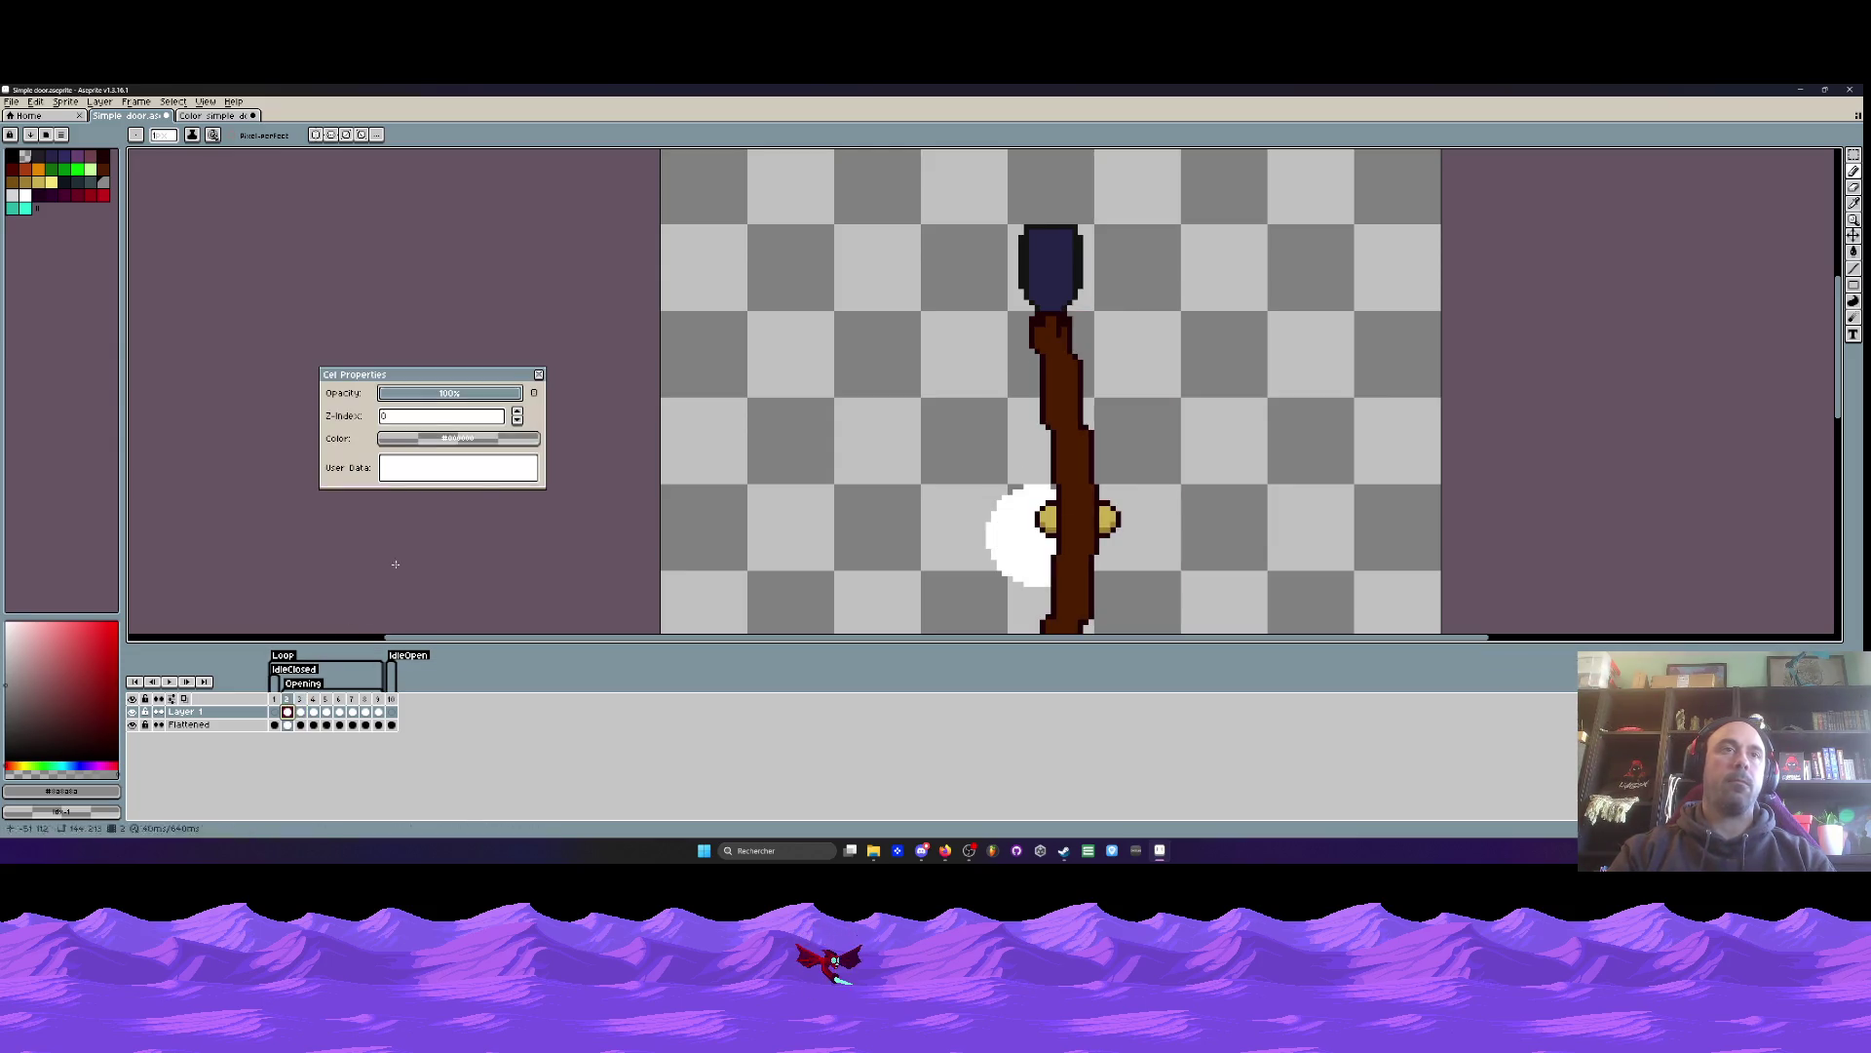
pyautogui.moveTo(504, 395); pyautogui.dragTo(508, 395)
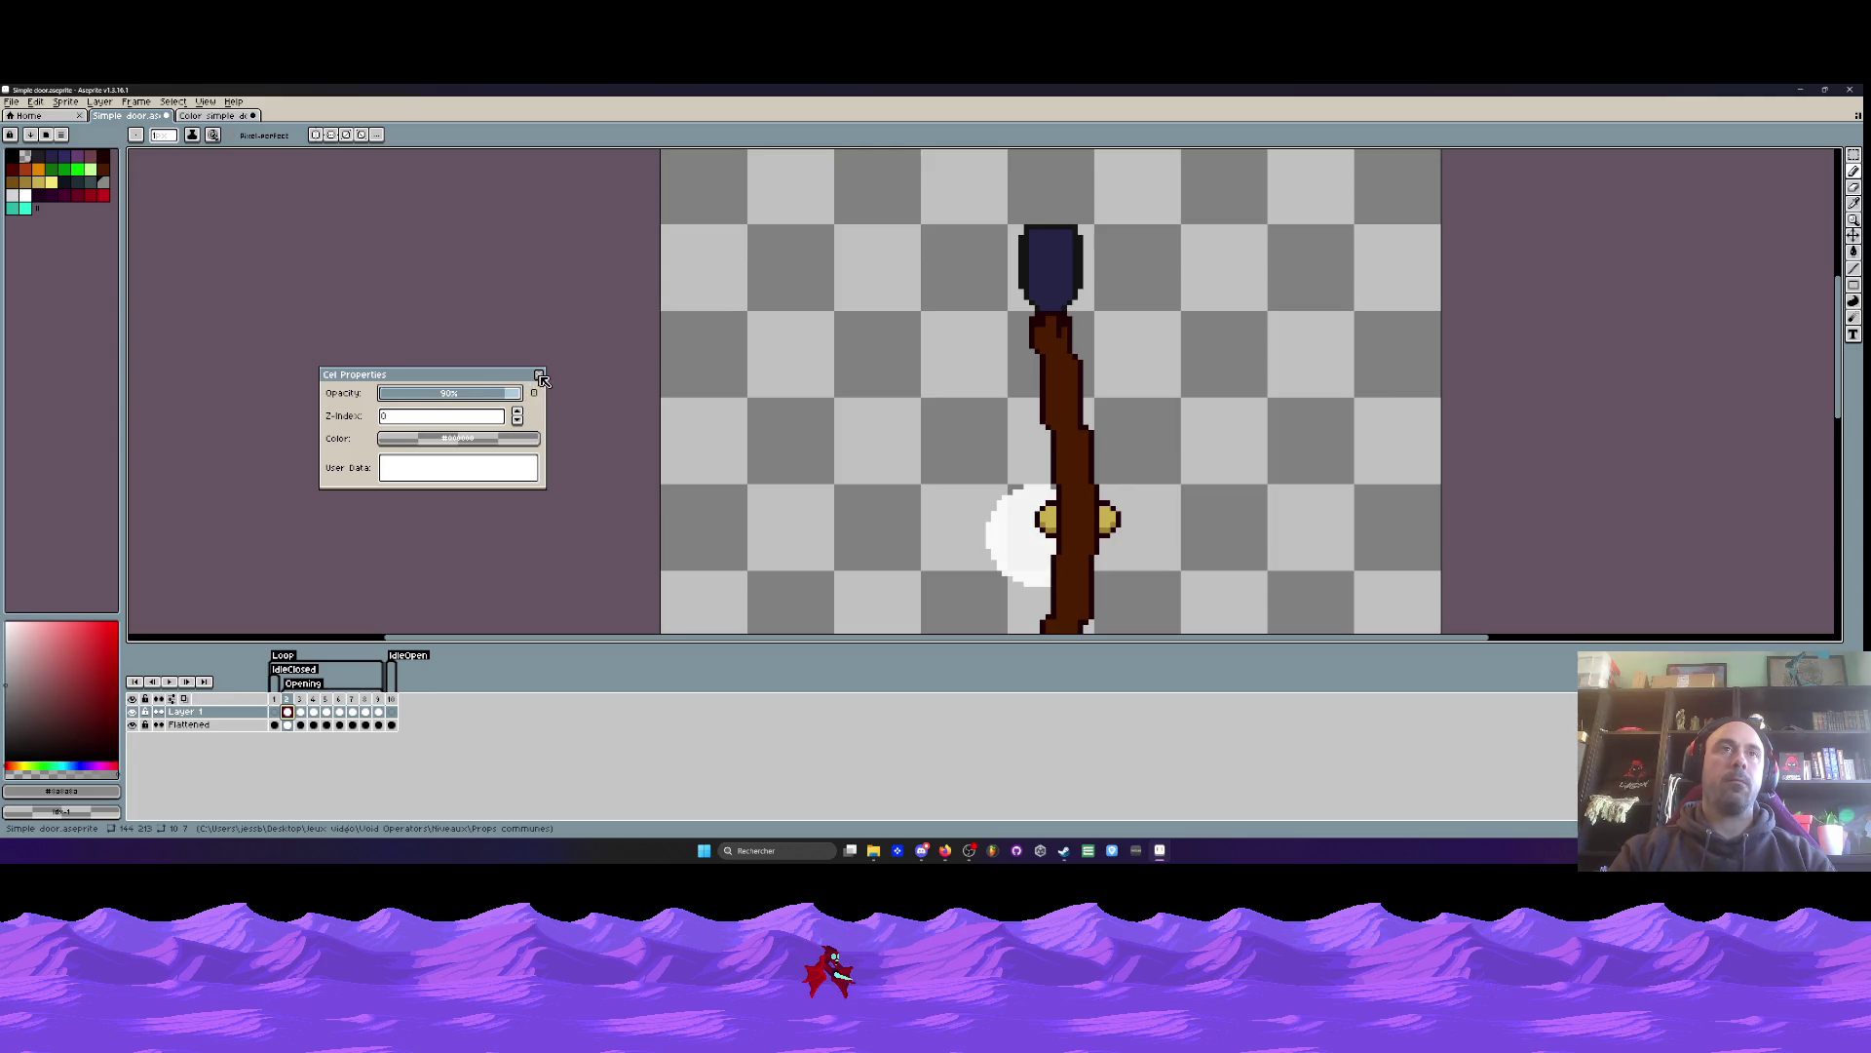
pyautogui.click(541, 378)
pyautogui.scroll(-5, 818, 488)
pyautogui.press('Left')
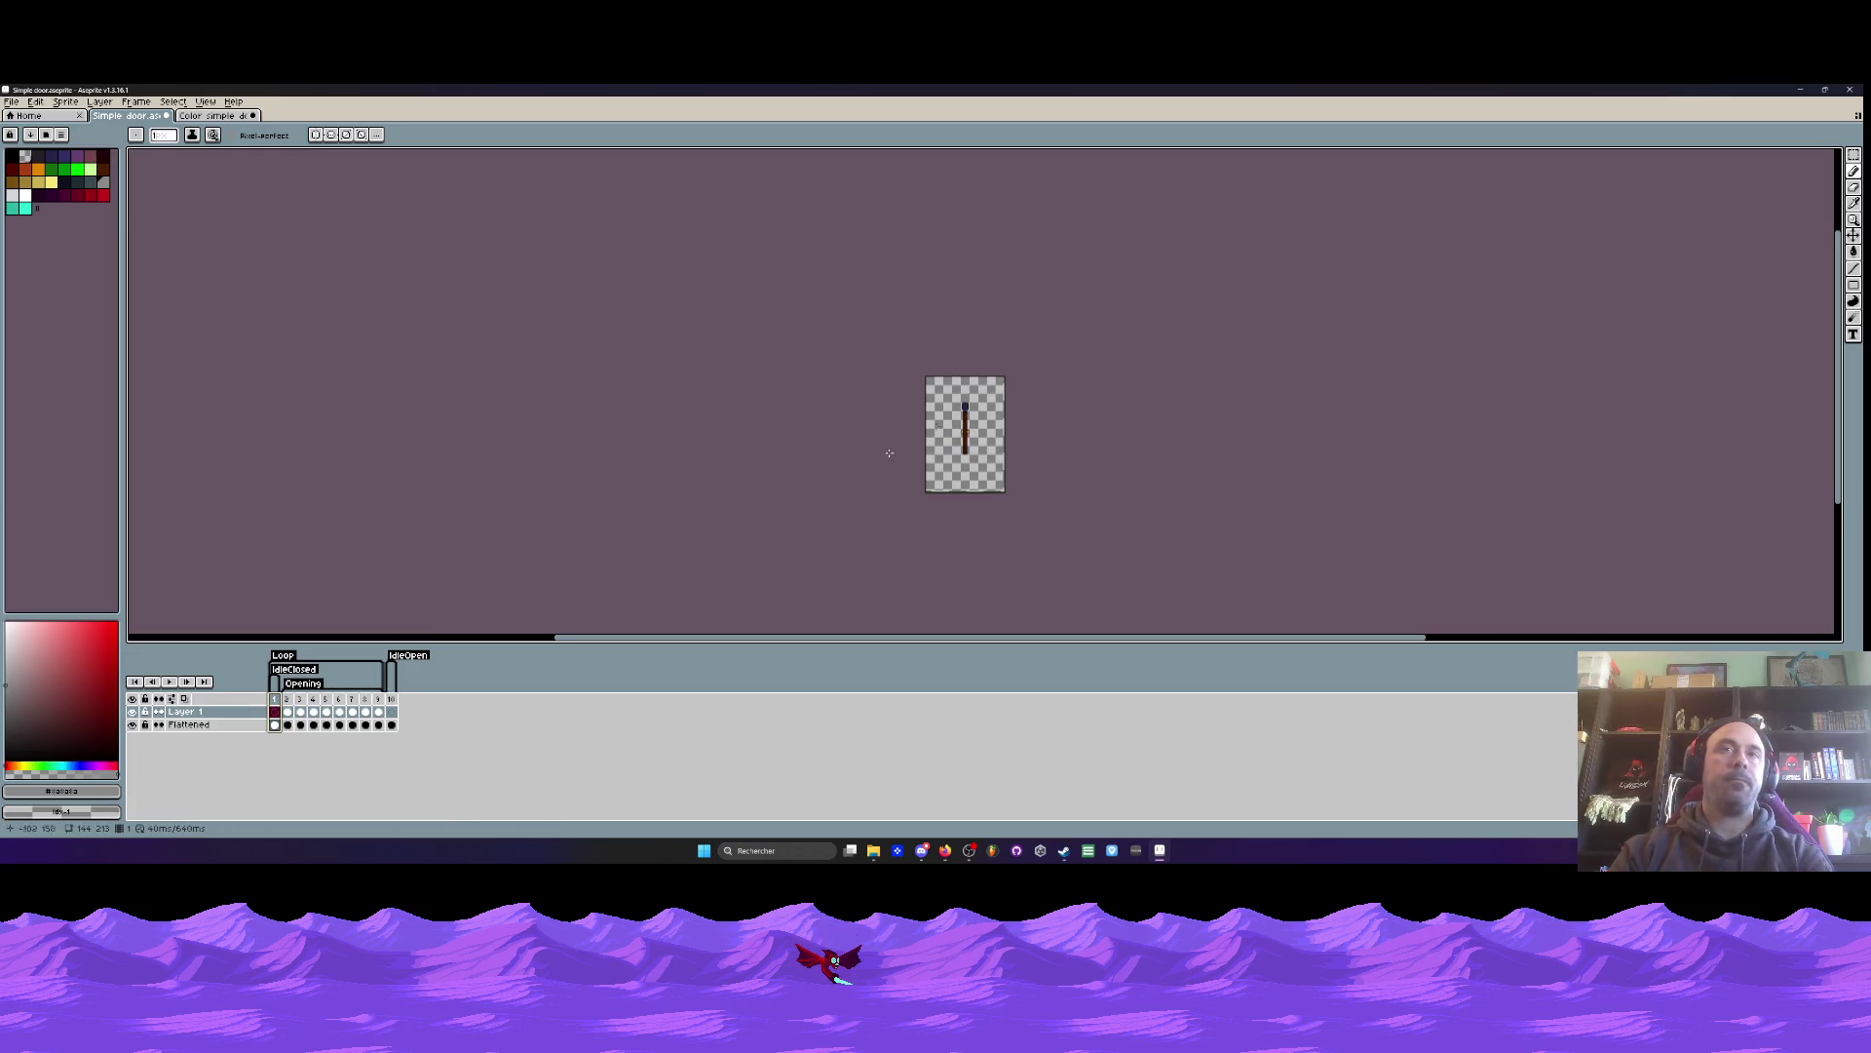
# - Play and stop the brown door animation to check the whoosh fade
pyautogui.scroll(3, 818, 489)
pyautogui.press('Return')
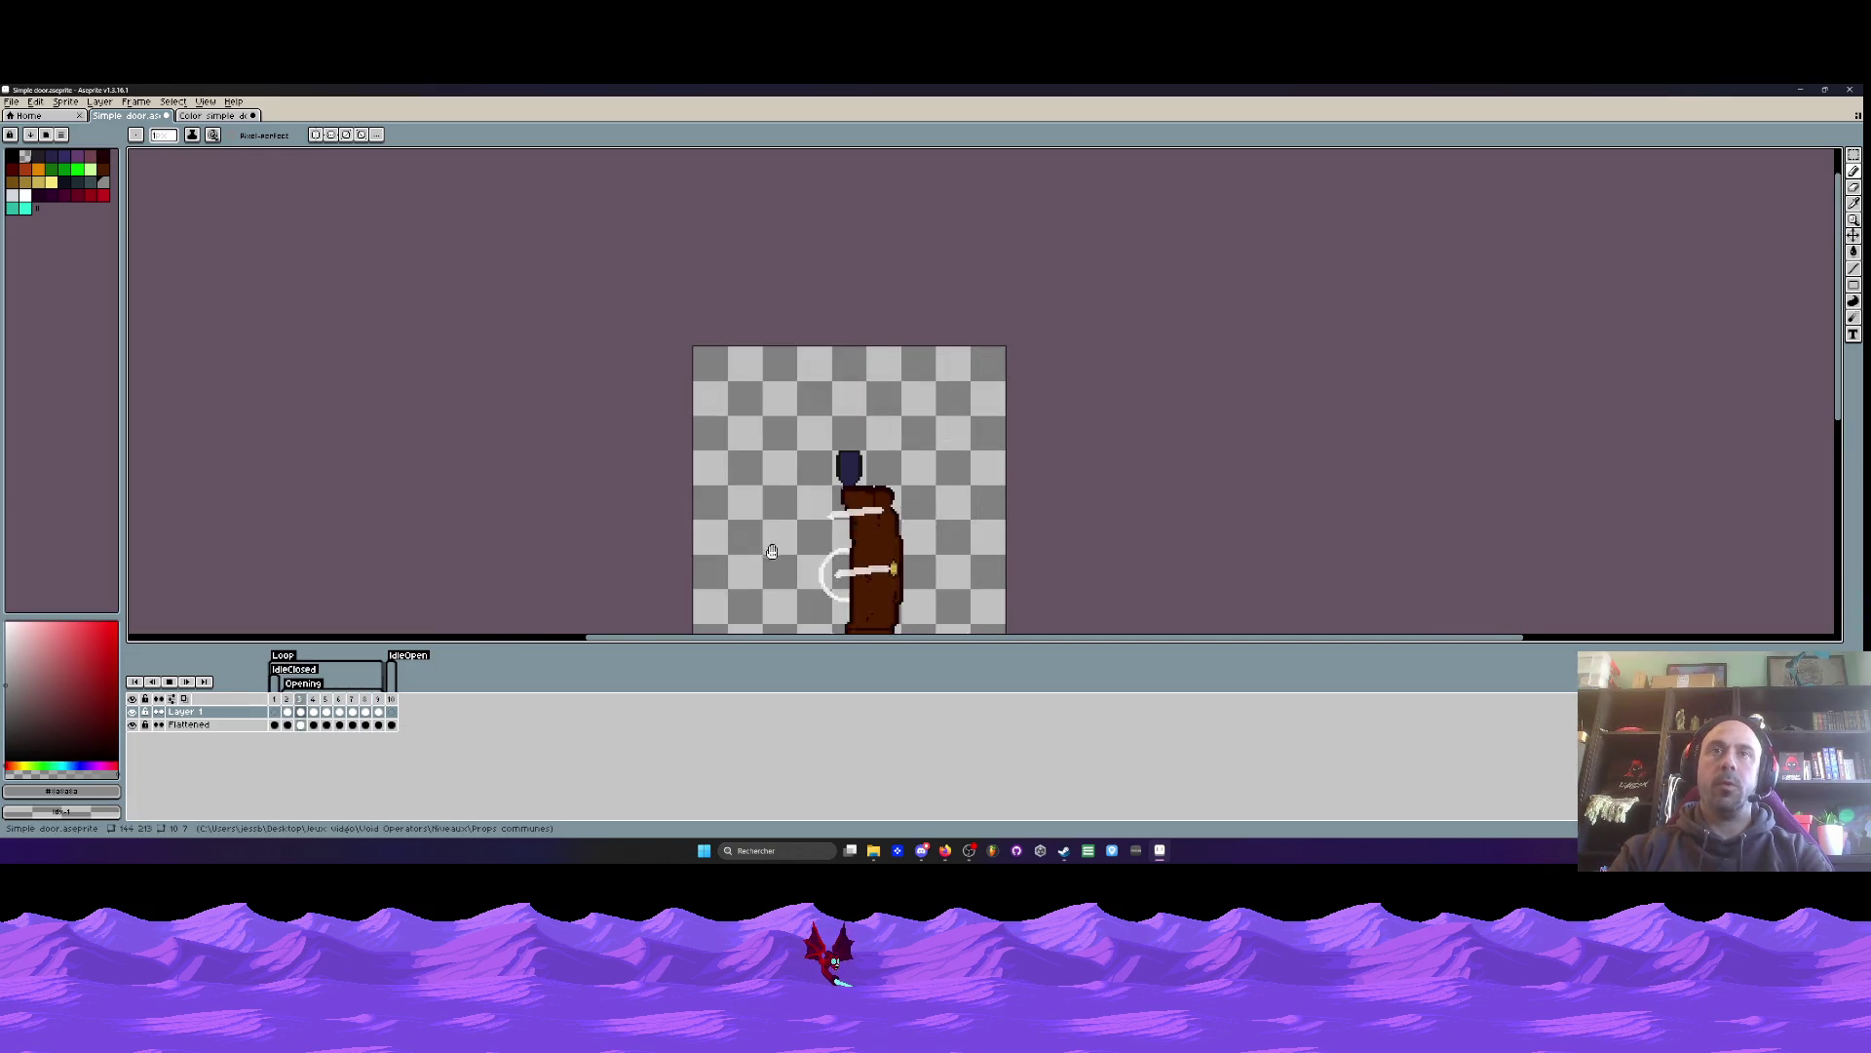
pyautogui.scroll(-3, 768, 552)
pyautogui.scroll(3, 796, 536)
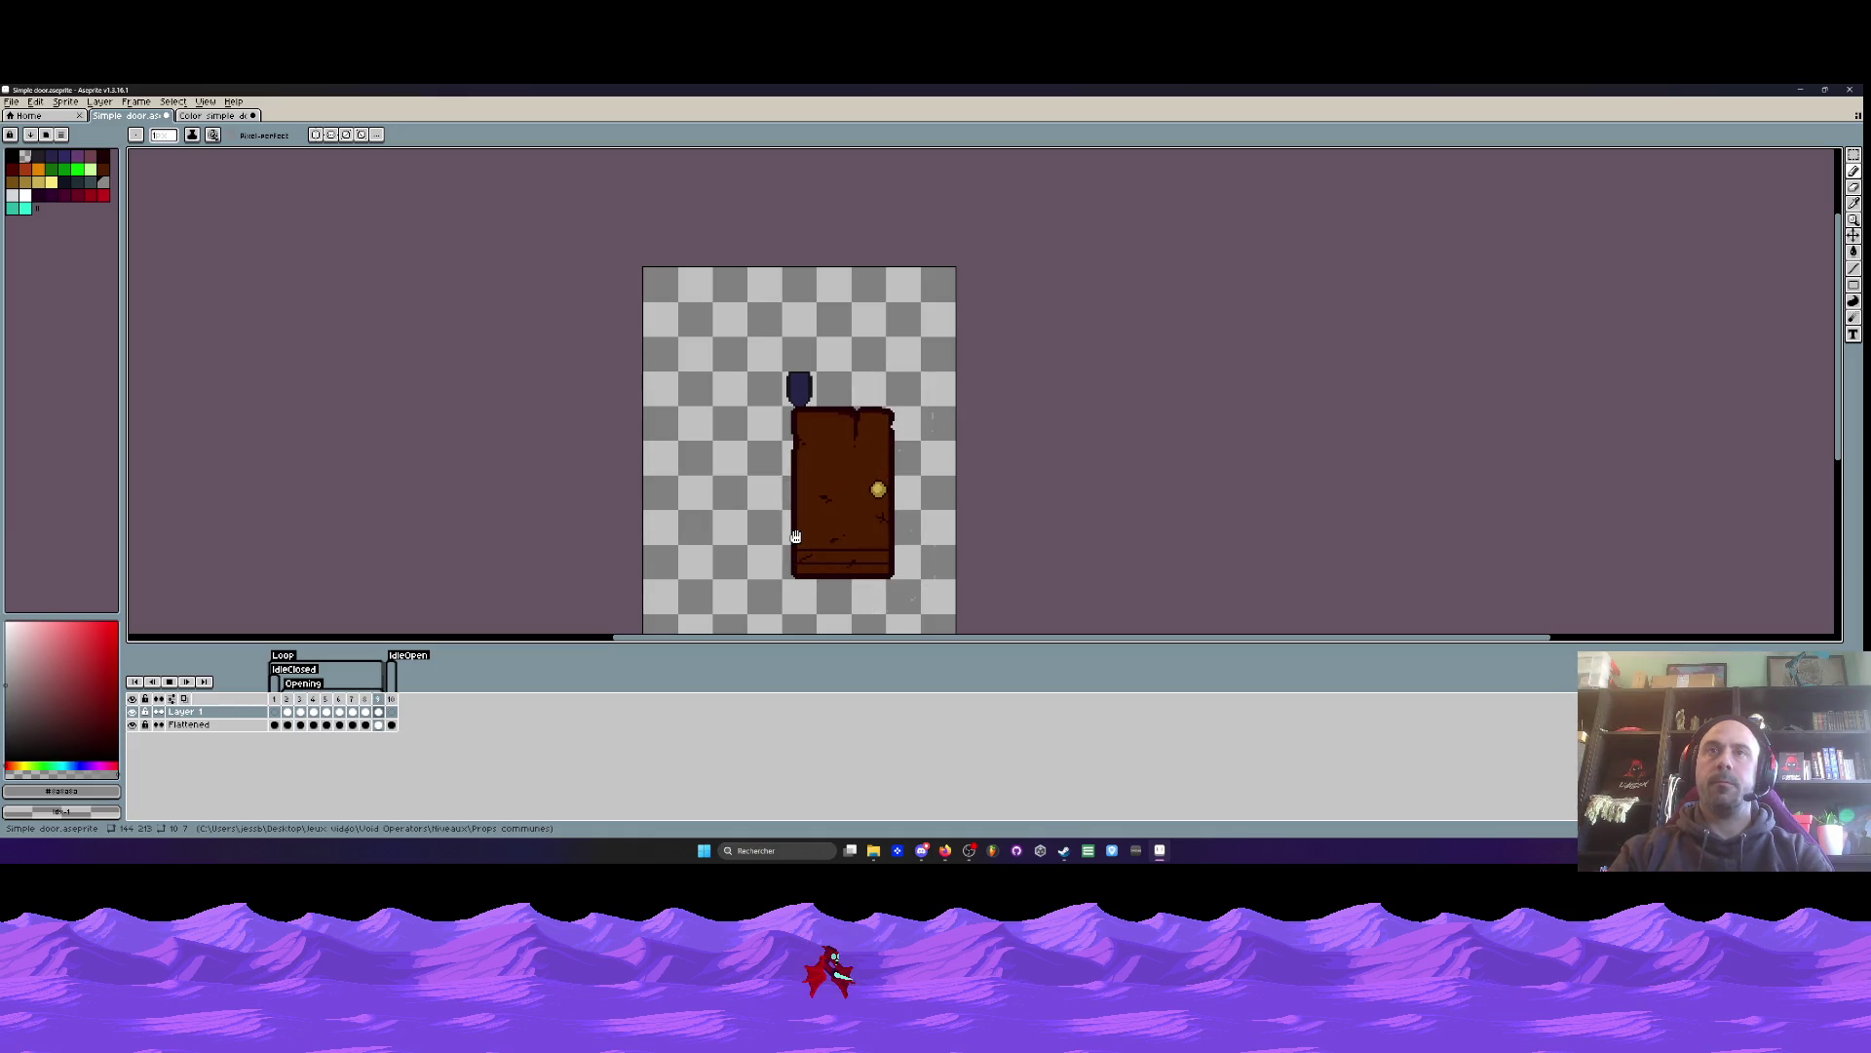
pyautogui.press('Return')
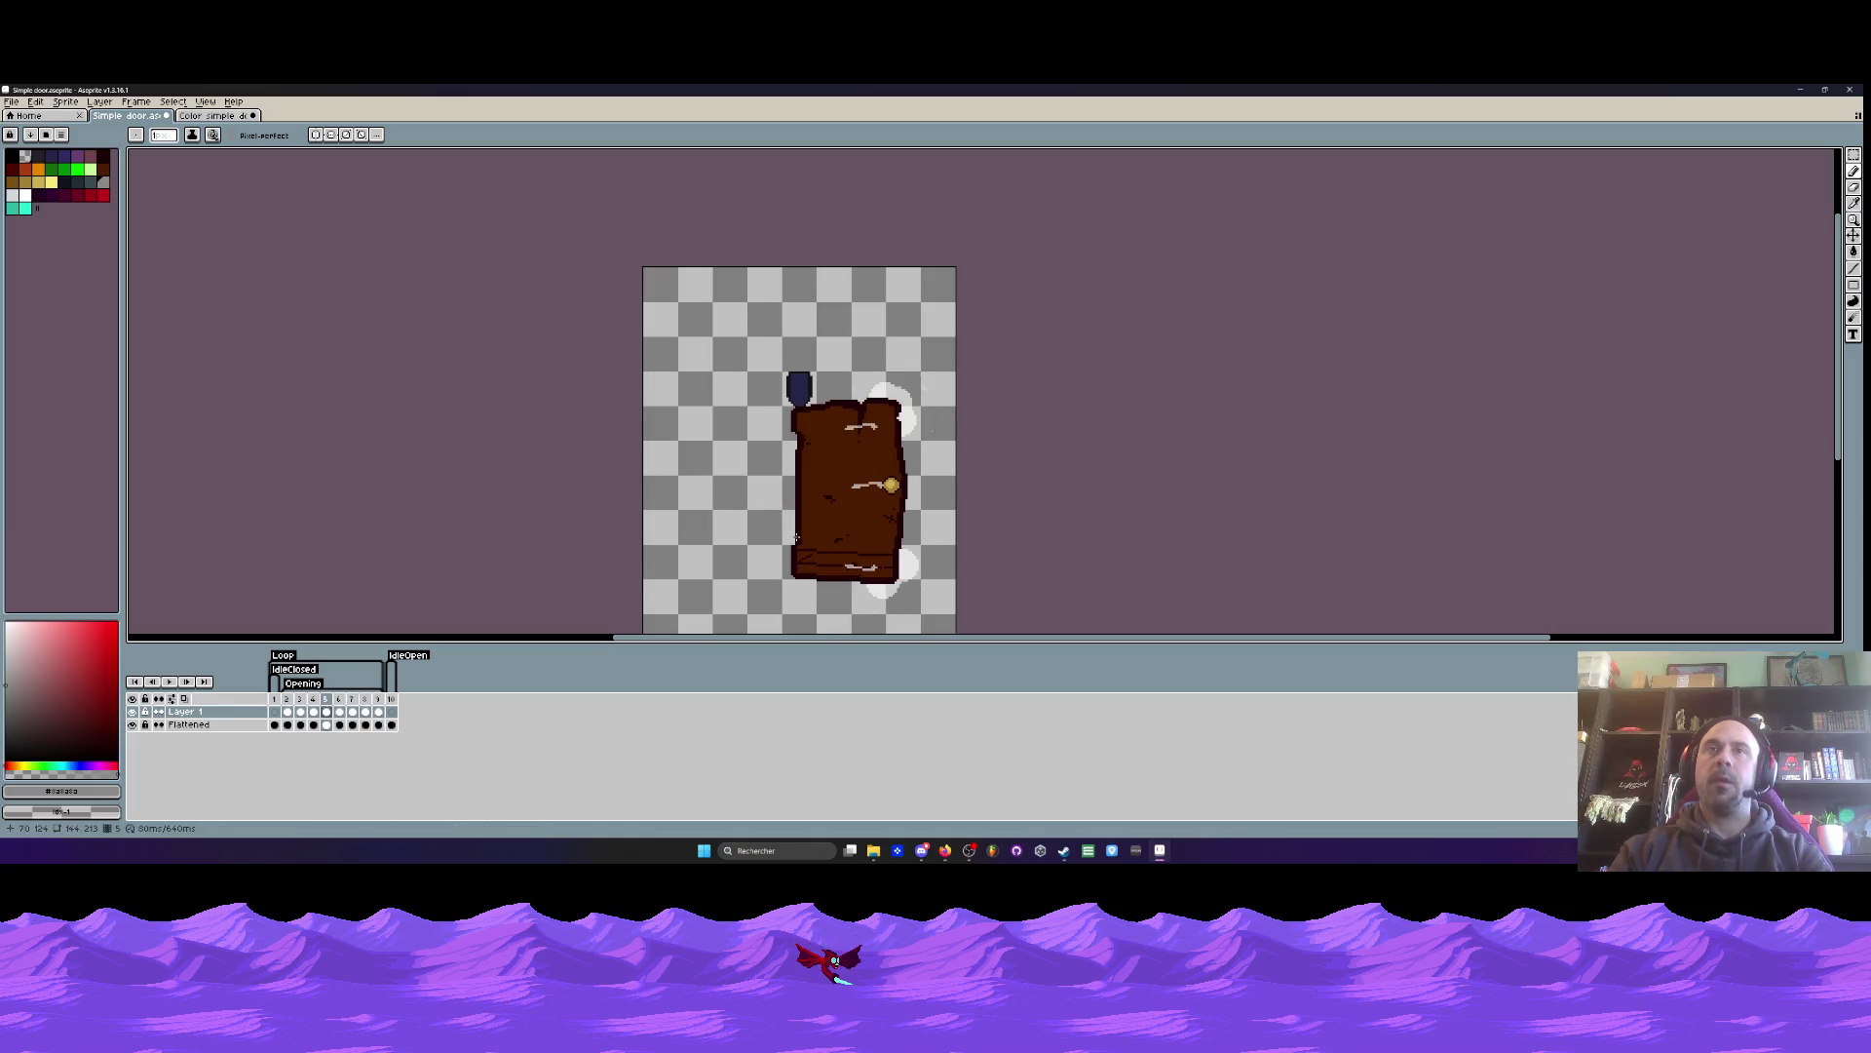
pyautogui.click(12, 102)
pyautogui.click(175, 179)
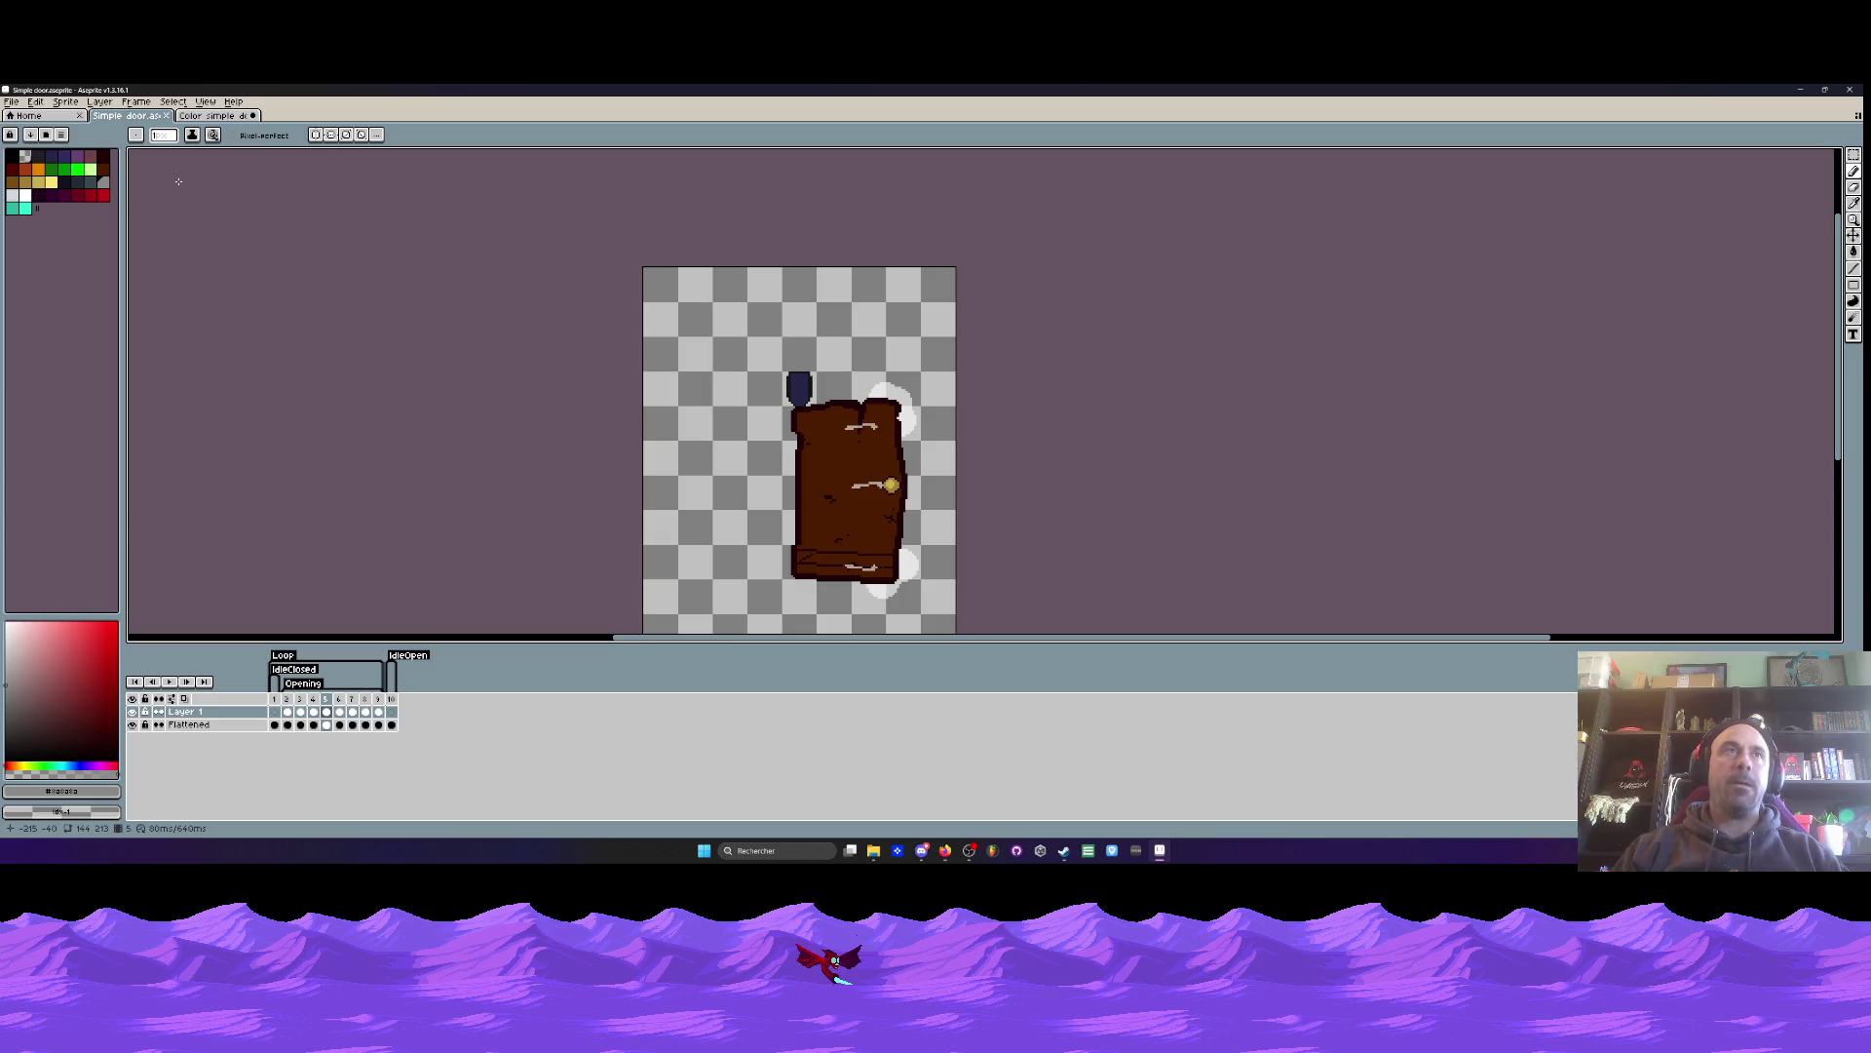
# - Delete the Background layer from the Color simple door sprite
pyautogui.hotkey('ctrl', 'Tab')
pyautogui.scroll(-1, 513, 326)
pyautogui.scroll(1, 529, 337)
pyautogui.click(186, 712)
pyautogui.press('Delete')
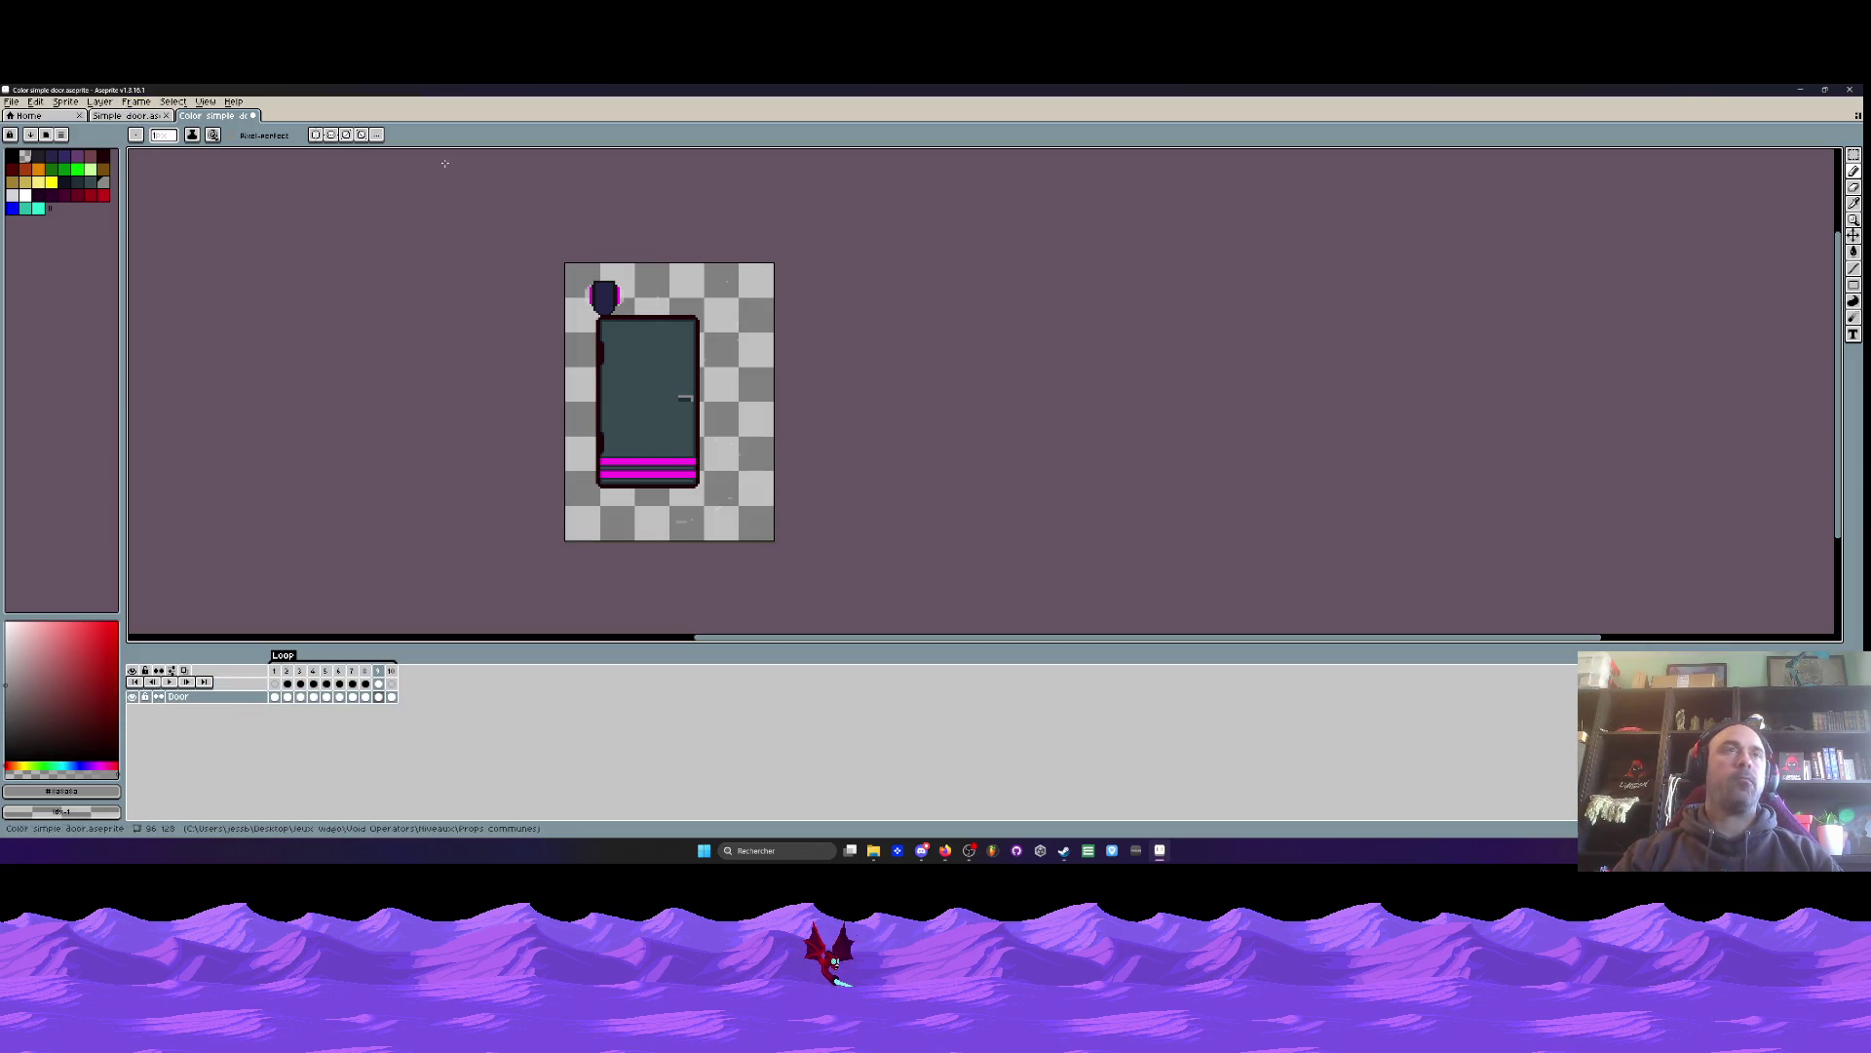
# - Cancel closing the unsaved Color simple door sprite and play its door animation
pyautogui.click(1851, 90)
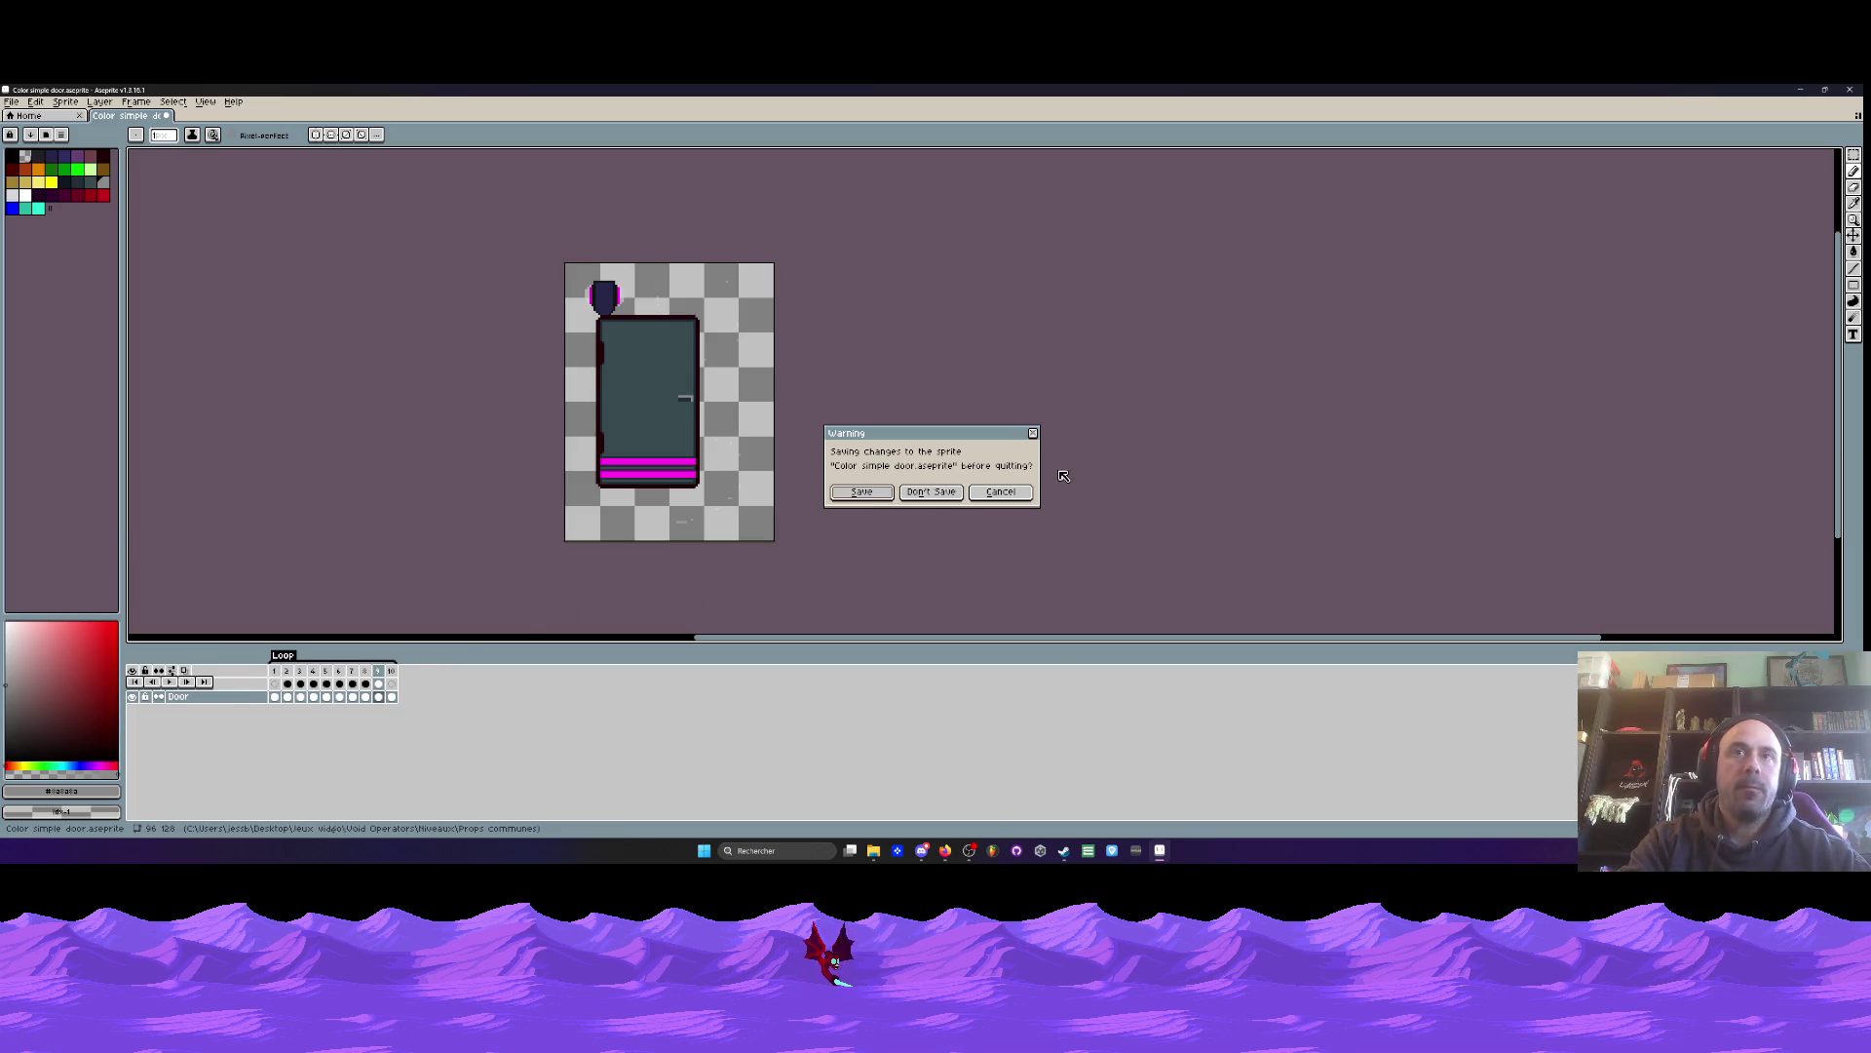
pyautogui.click(1003, 493)
pyautogui.press('Return')
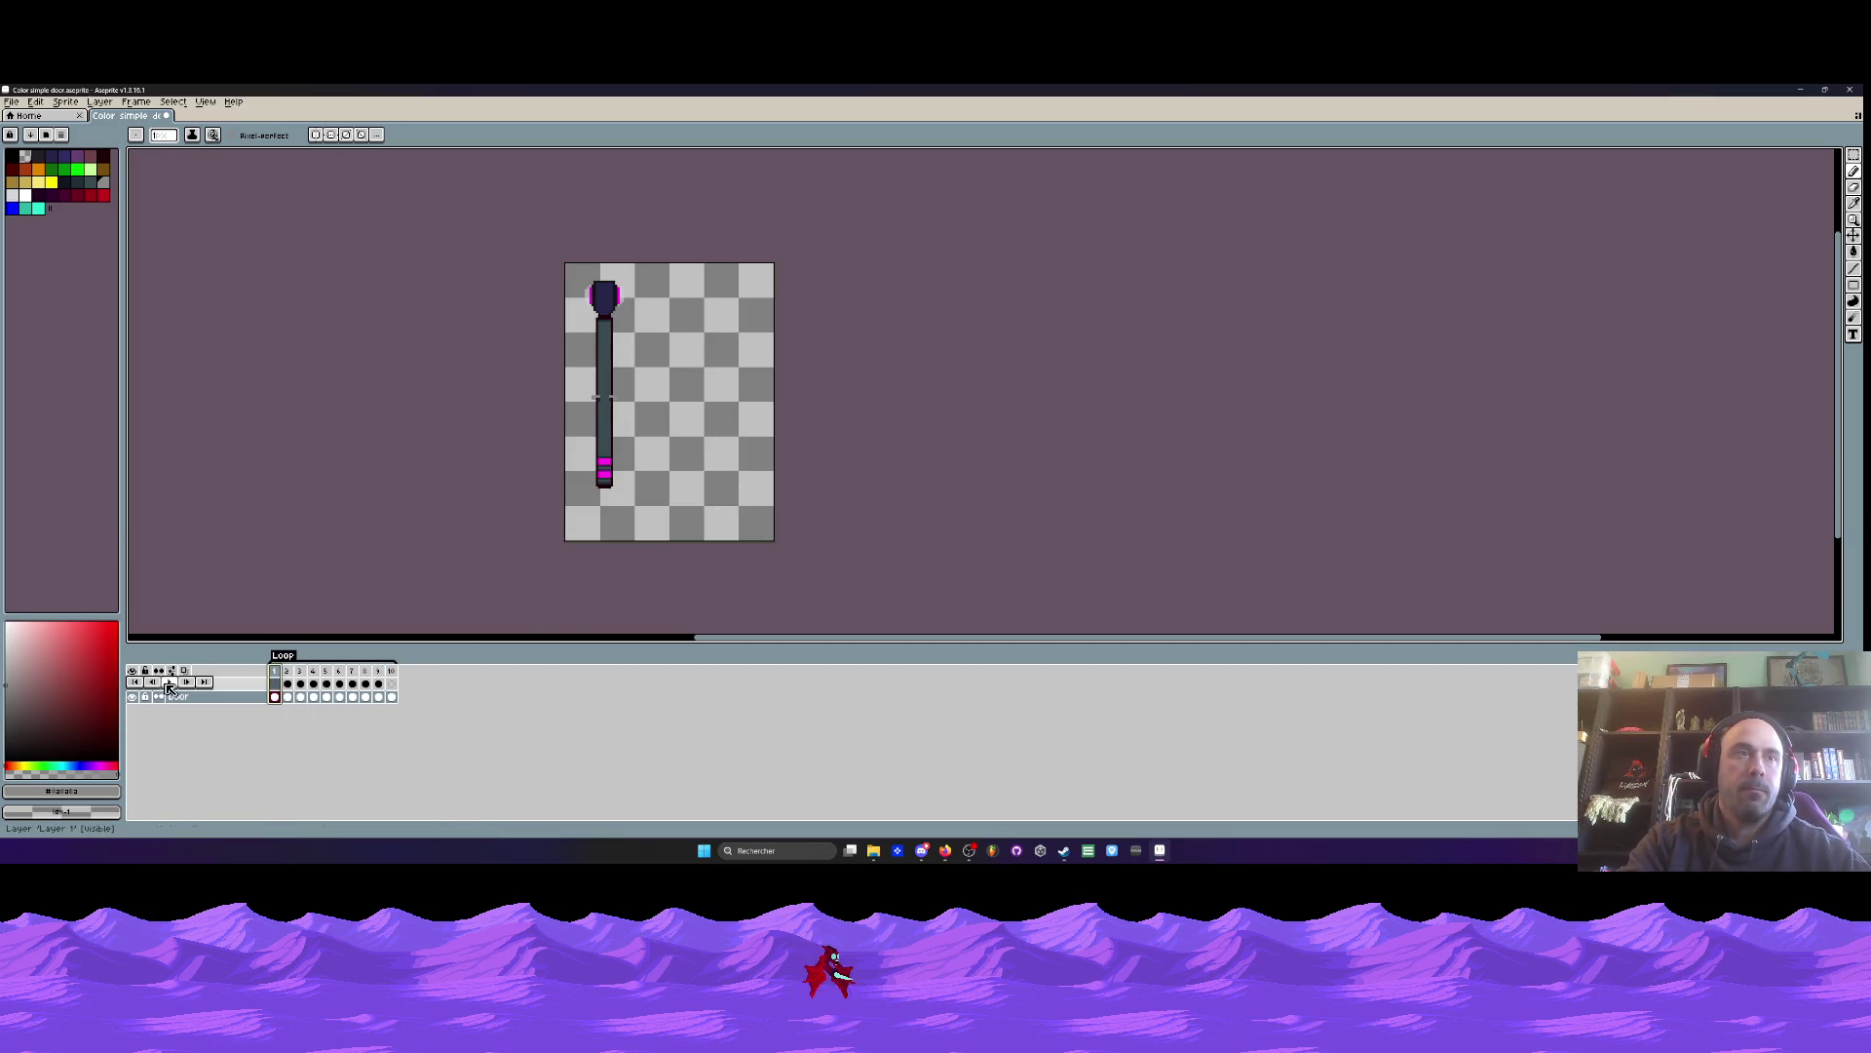
pyautogui.scroll(1, 553, 413)
pyautogui.scroll(-1, 639, 452)
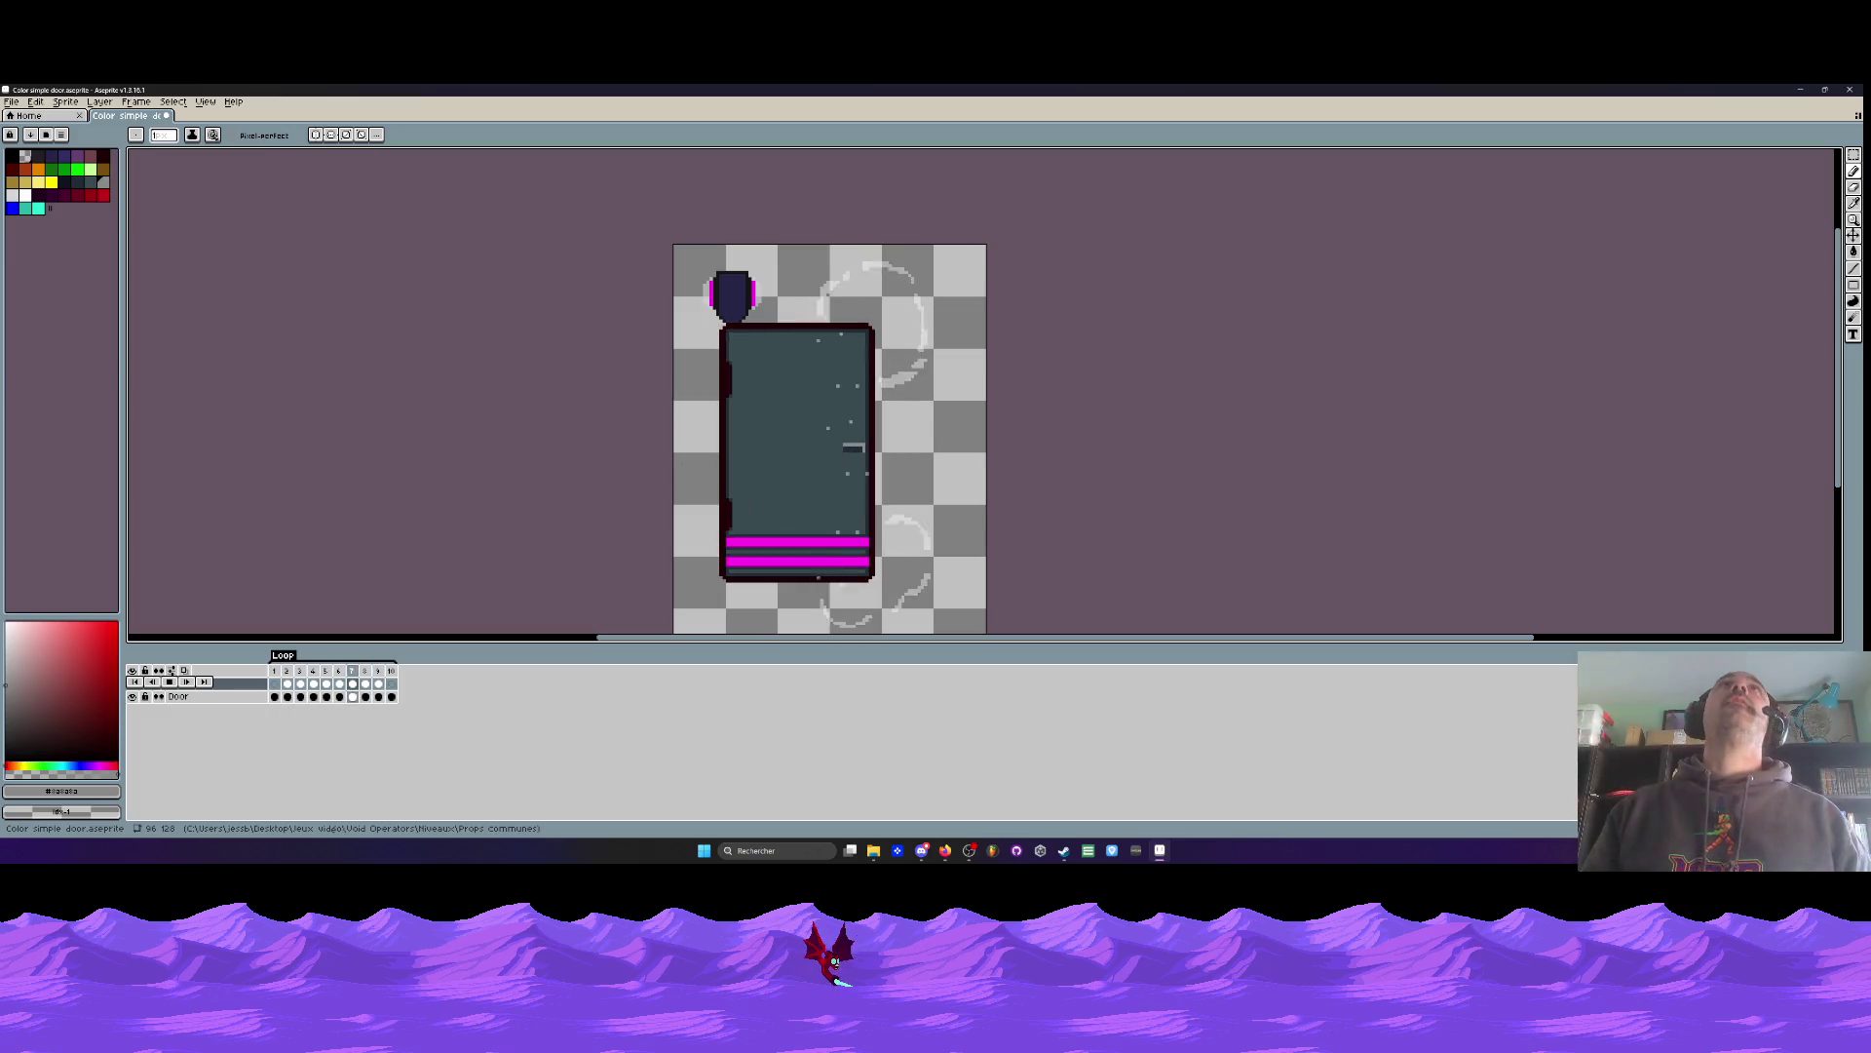
# - Look at the File menu and the Door layer's options, then close Aseprite
pyautogui.click(11, 102)
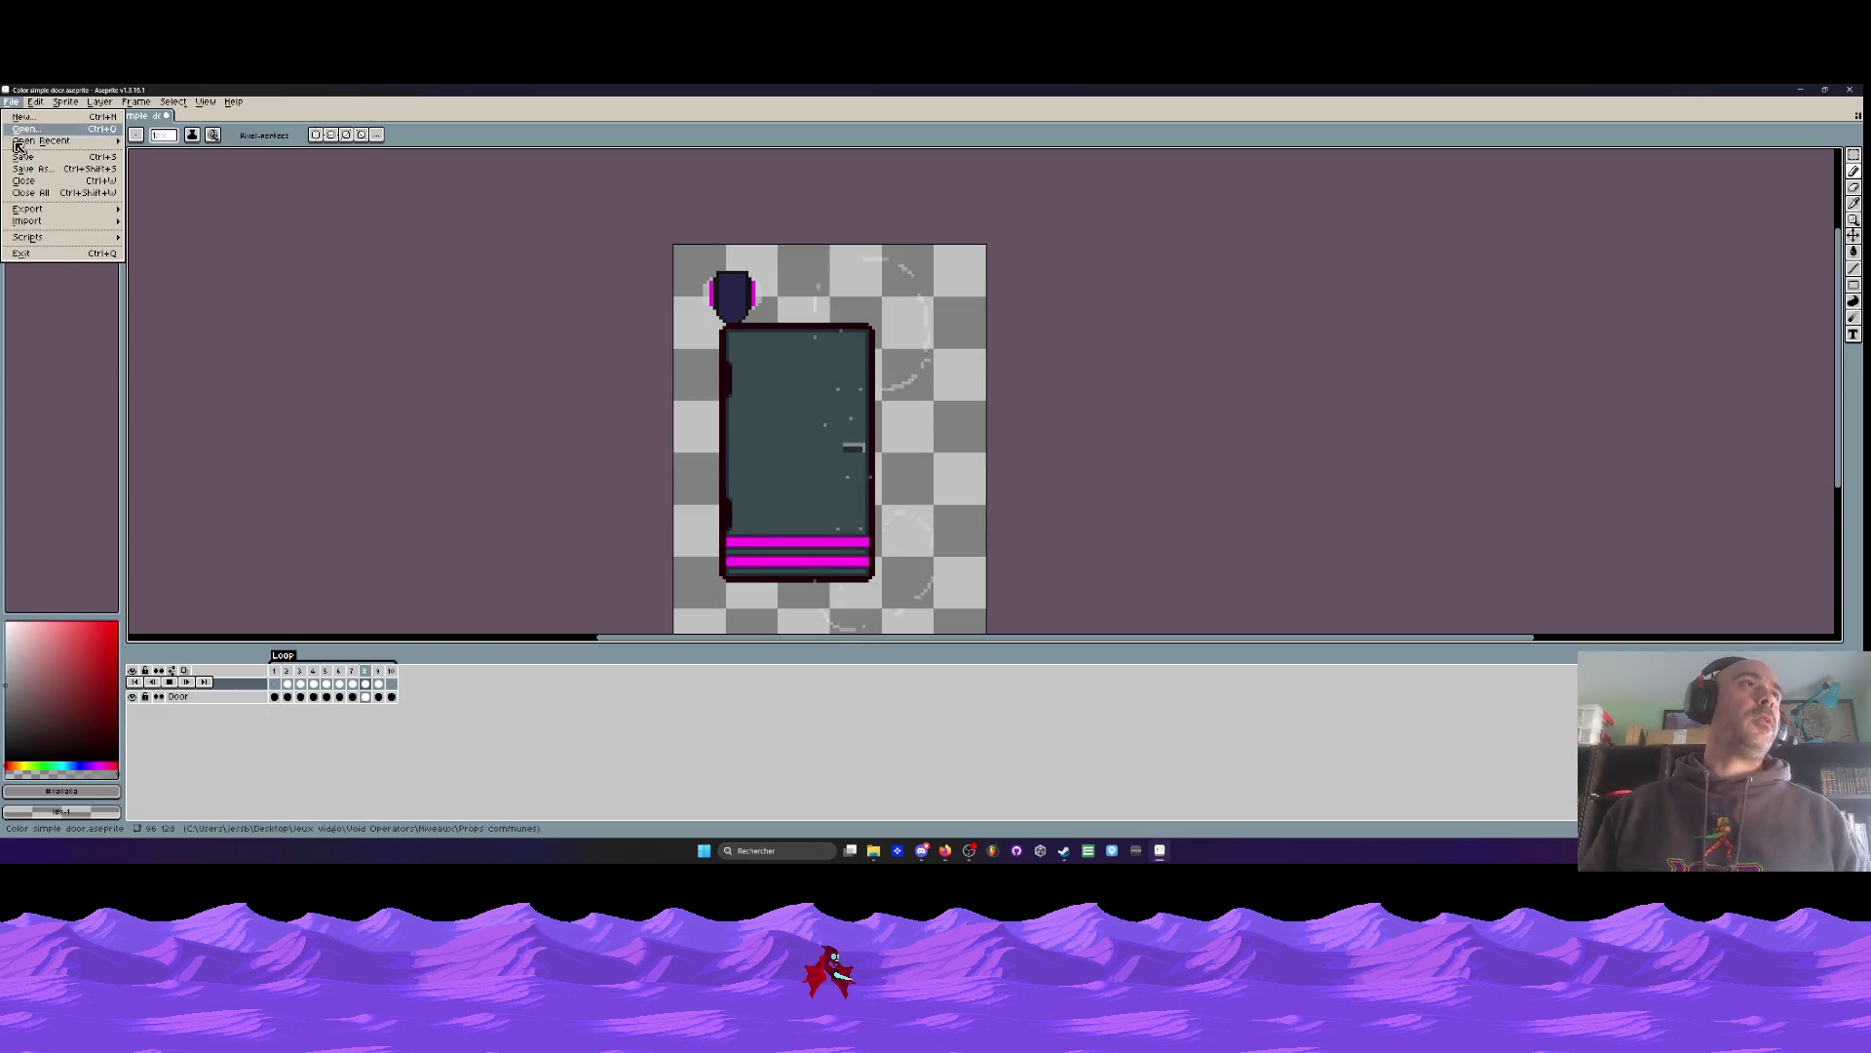
pyautogui.rightClick(239, 686)
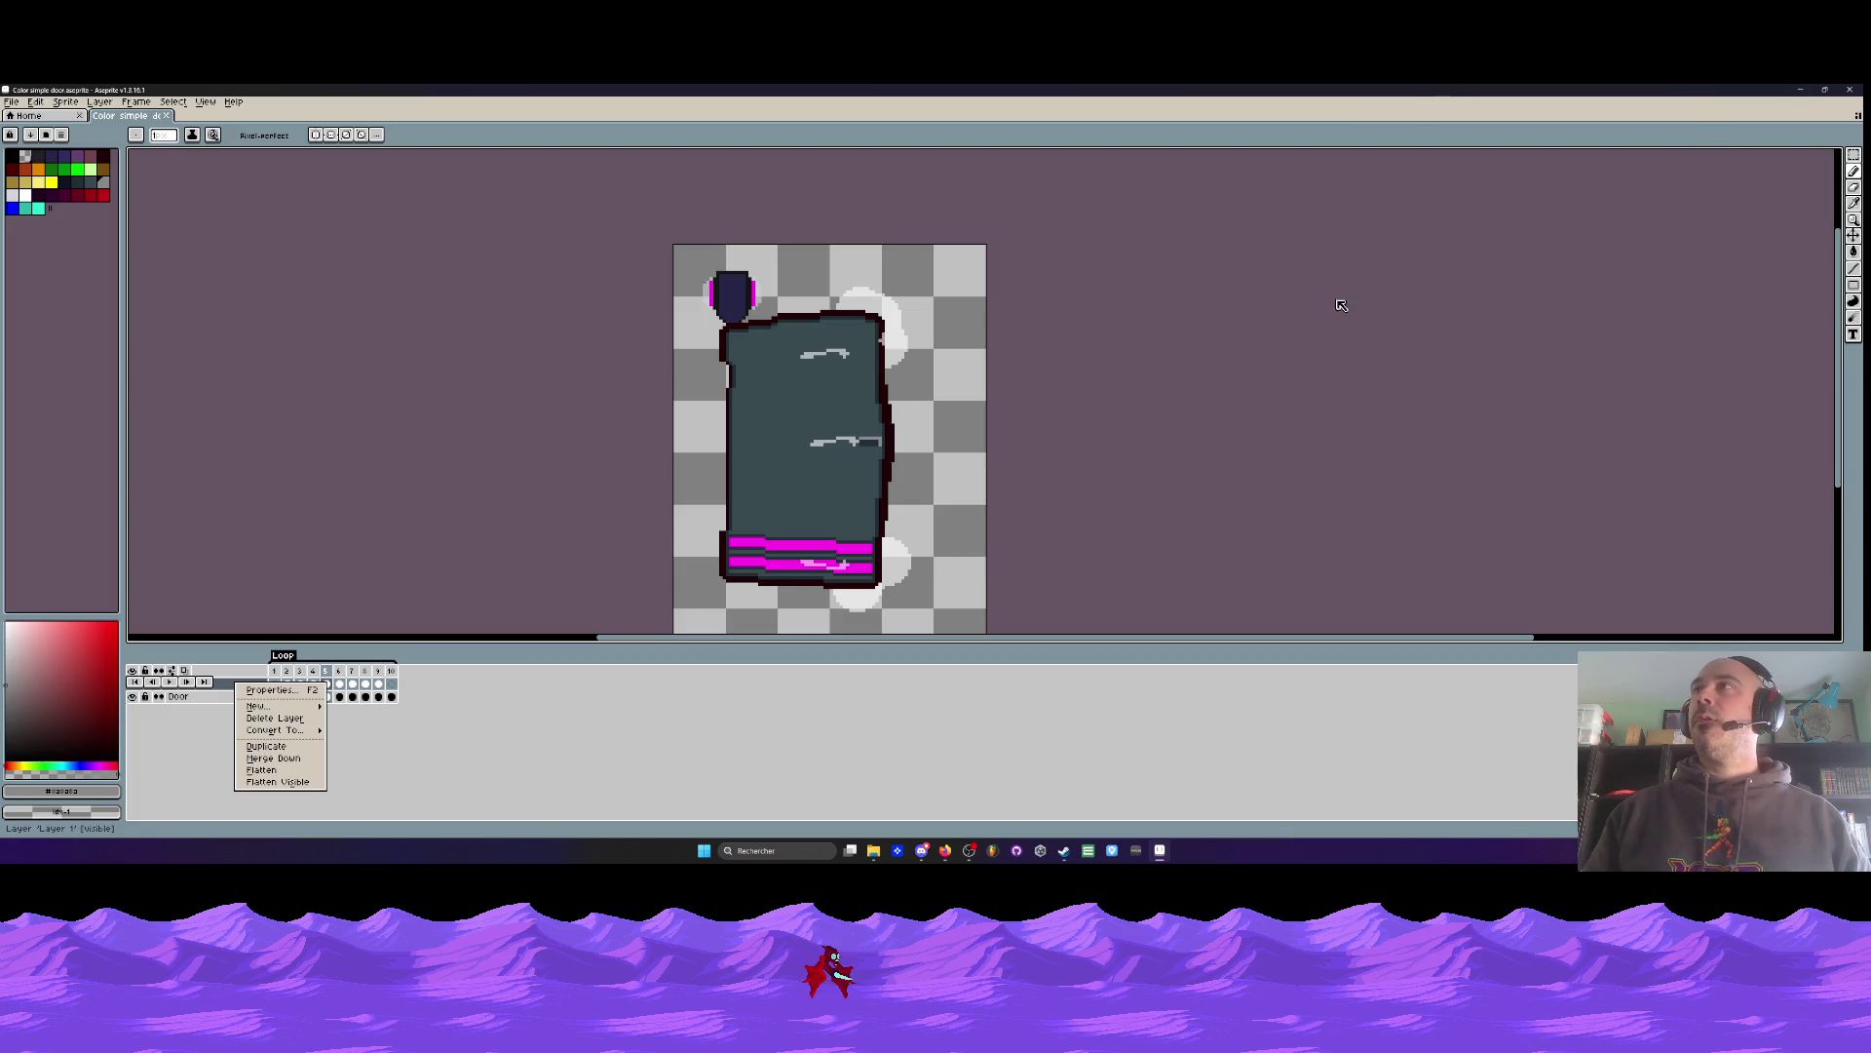
pyautogui.click(1848, 89)
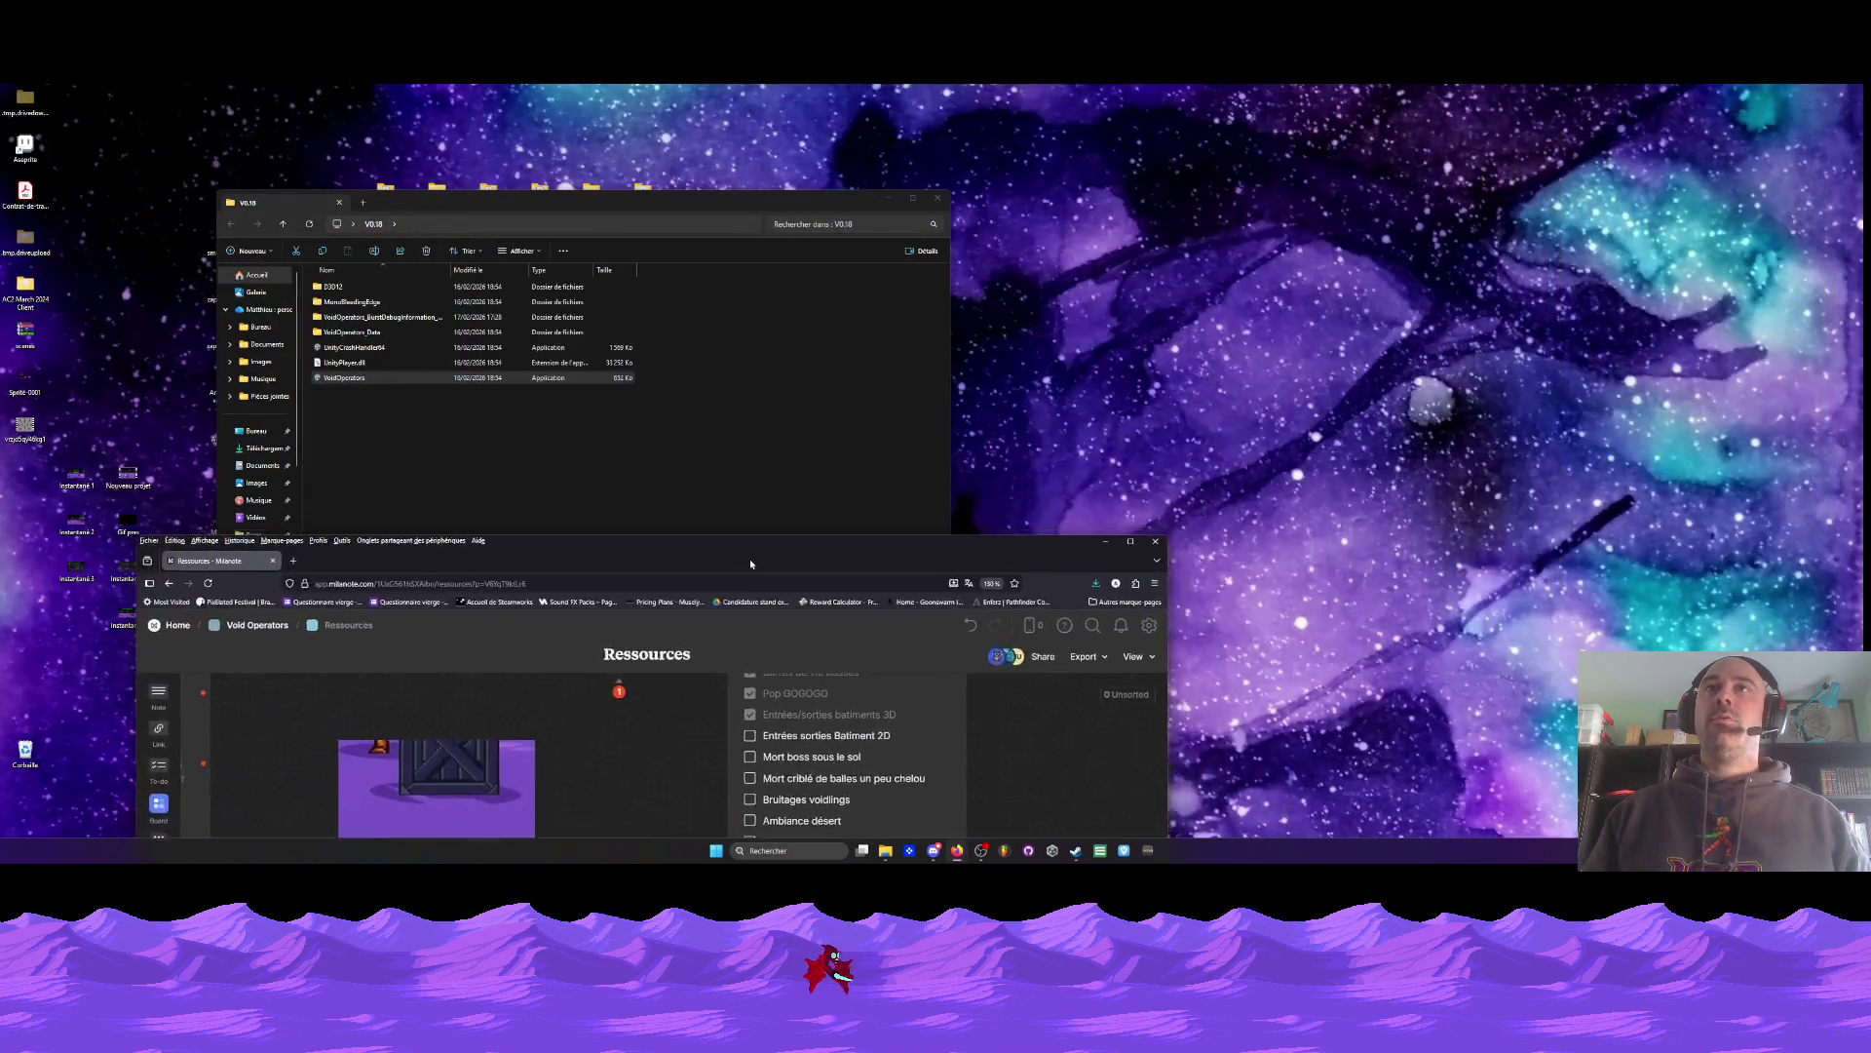
# - Close the file explorer window, leaving the Milanote browser window in place
pyautogui.moveTo(750, 564); pyautogui.dragTo(1286, 148)
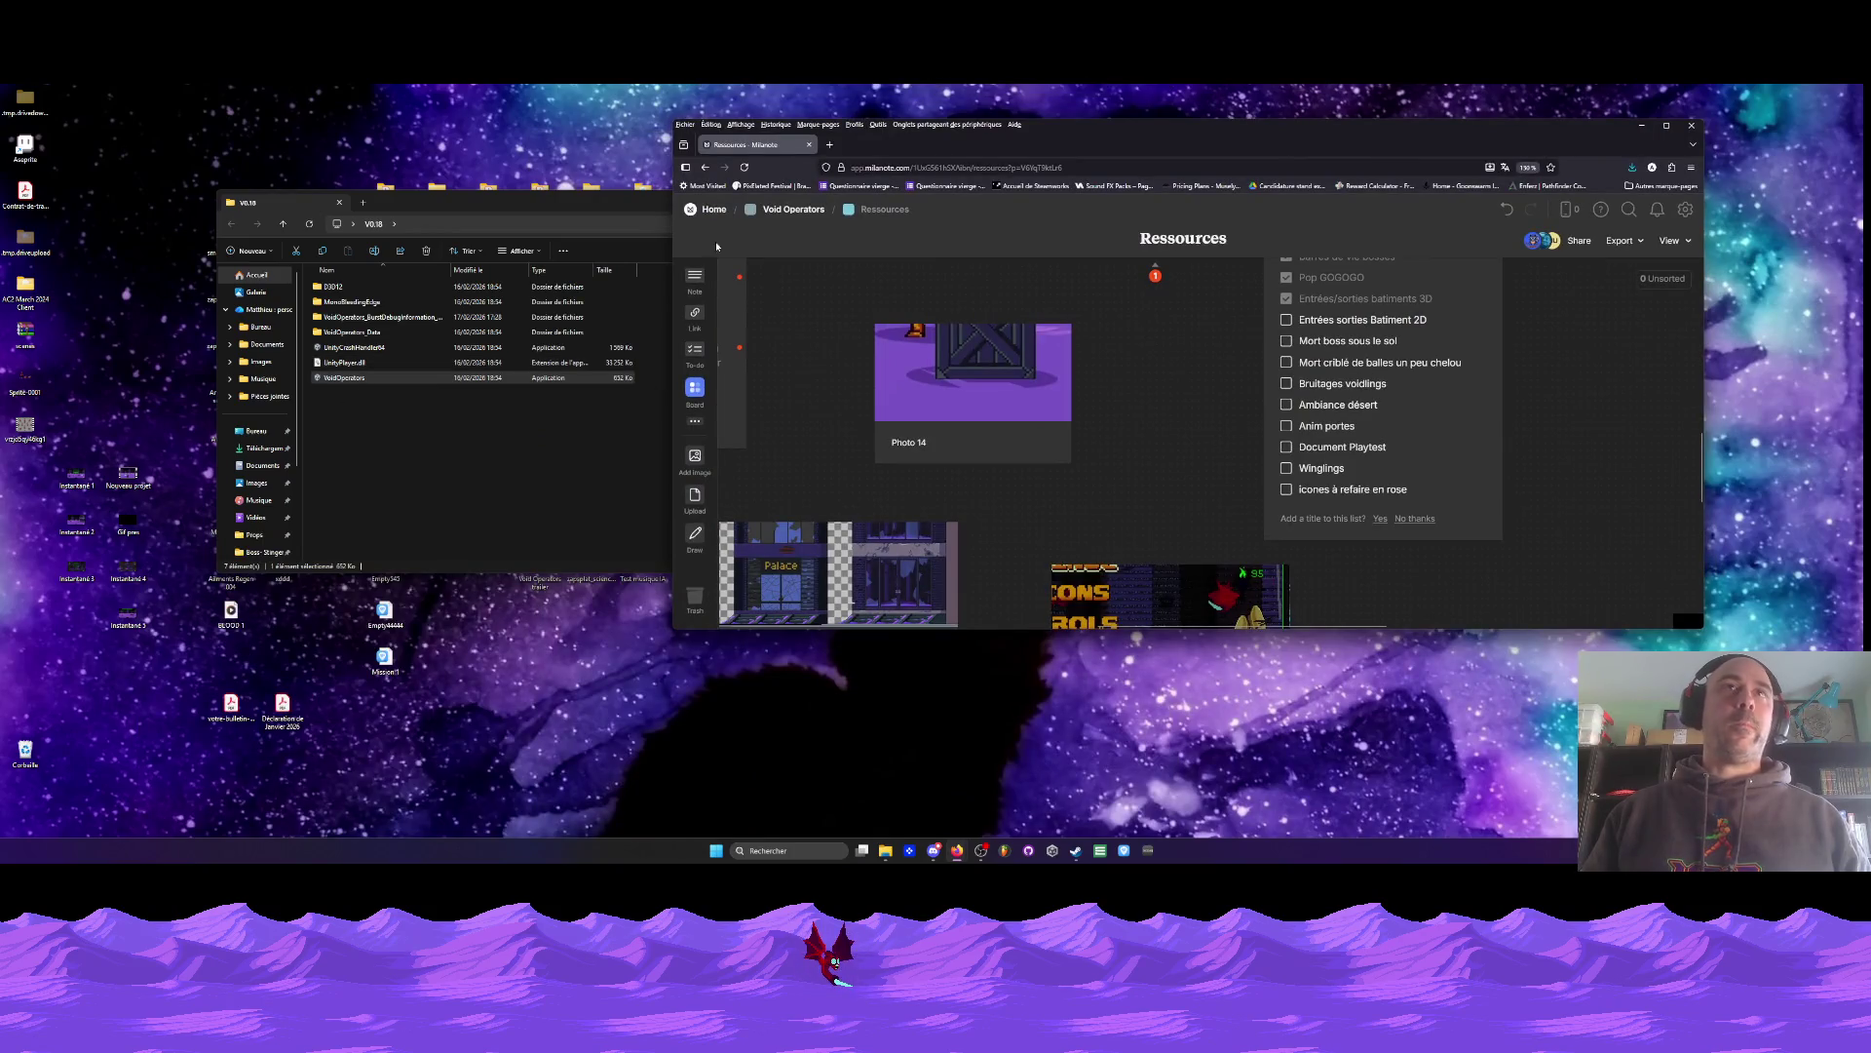
pyautogui.click(576, 203)
pyautogui.click(937, 197)
pyautogui.moveTo(1128, 142)
pyautogui.mouseDown()
pyautogui.moveTo(1081, 171)
pyautogui.moveTo(965, 168)
pyautogui.mouseUp()
# - Check off Anim portes and correct 'chelou' to 'cheloue' in the other task
pyautogui.click(1125, 451)
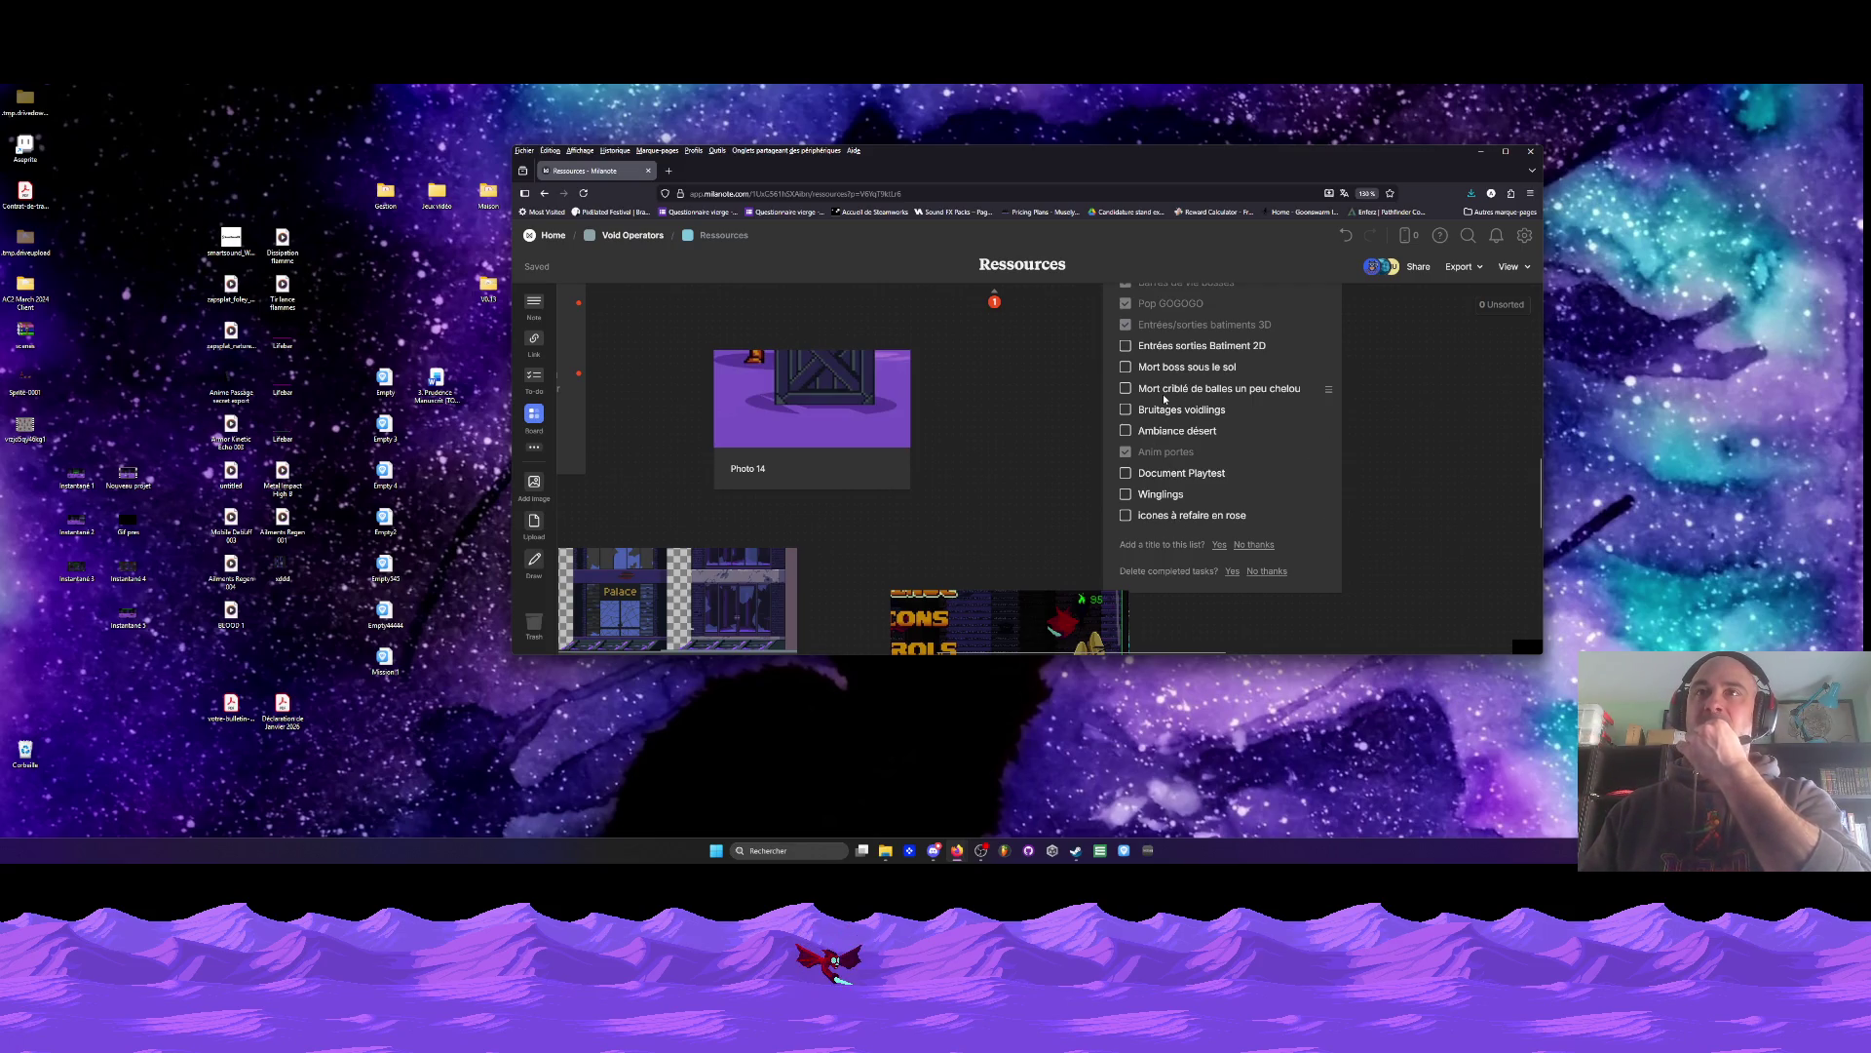
pyautogui.click(1301, 389)
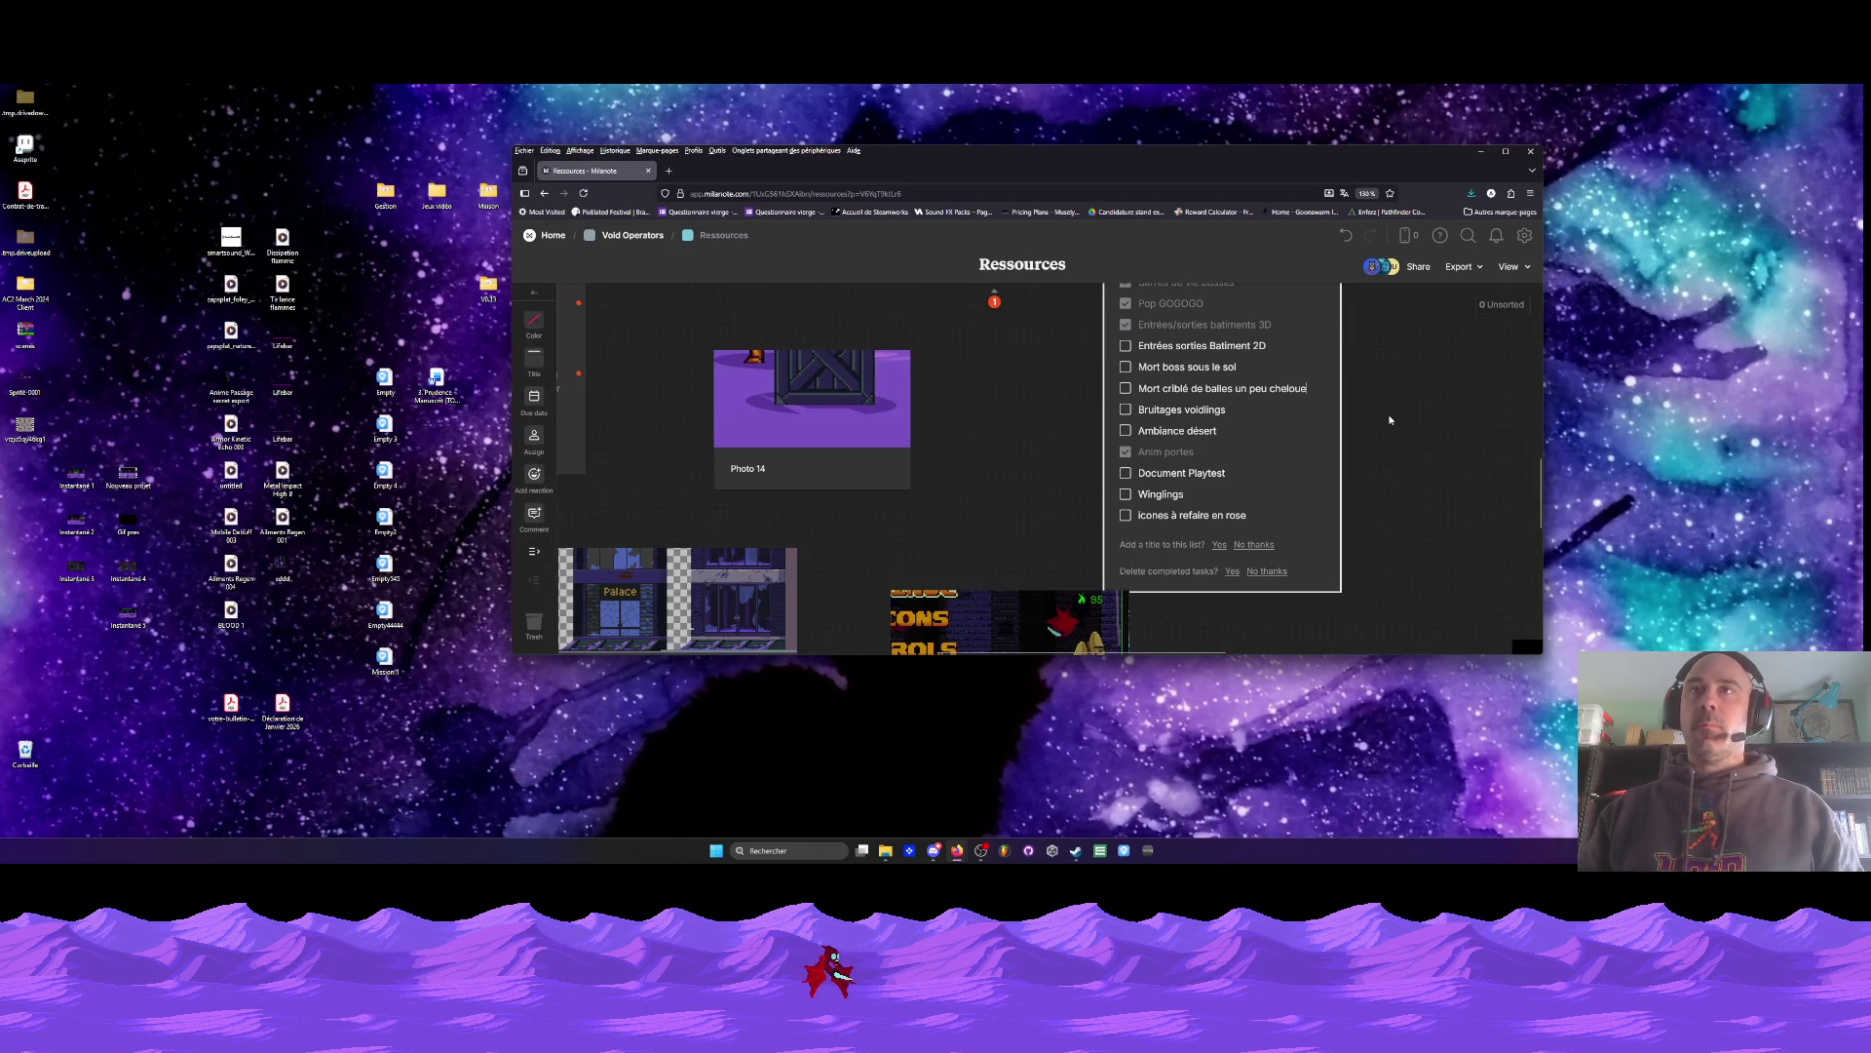
pyautogui.write('e')
pyautogui.click(1040, 380)
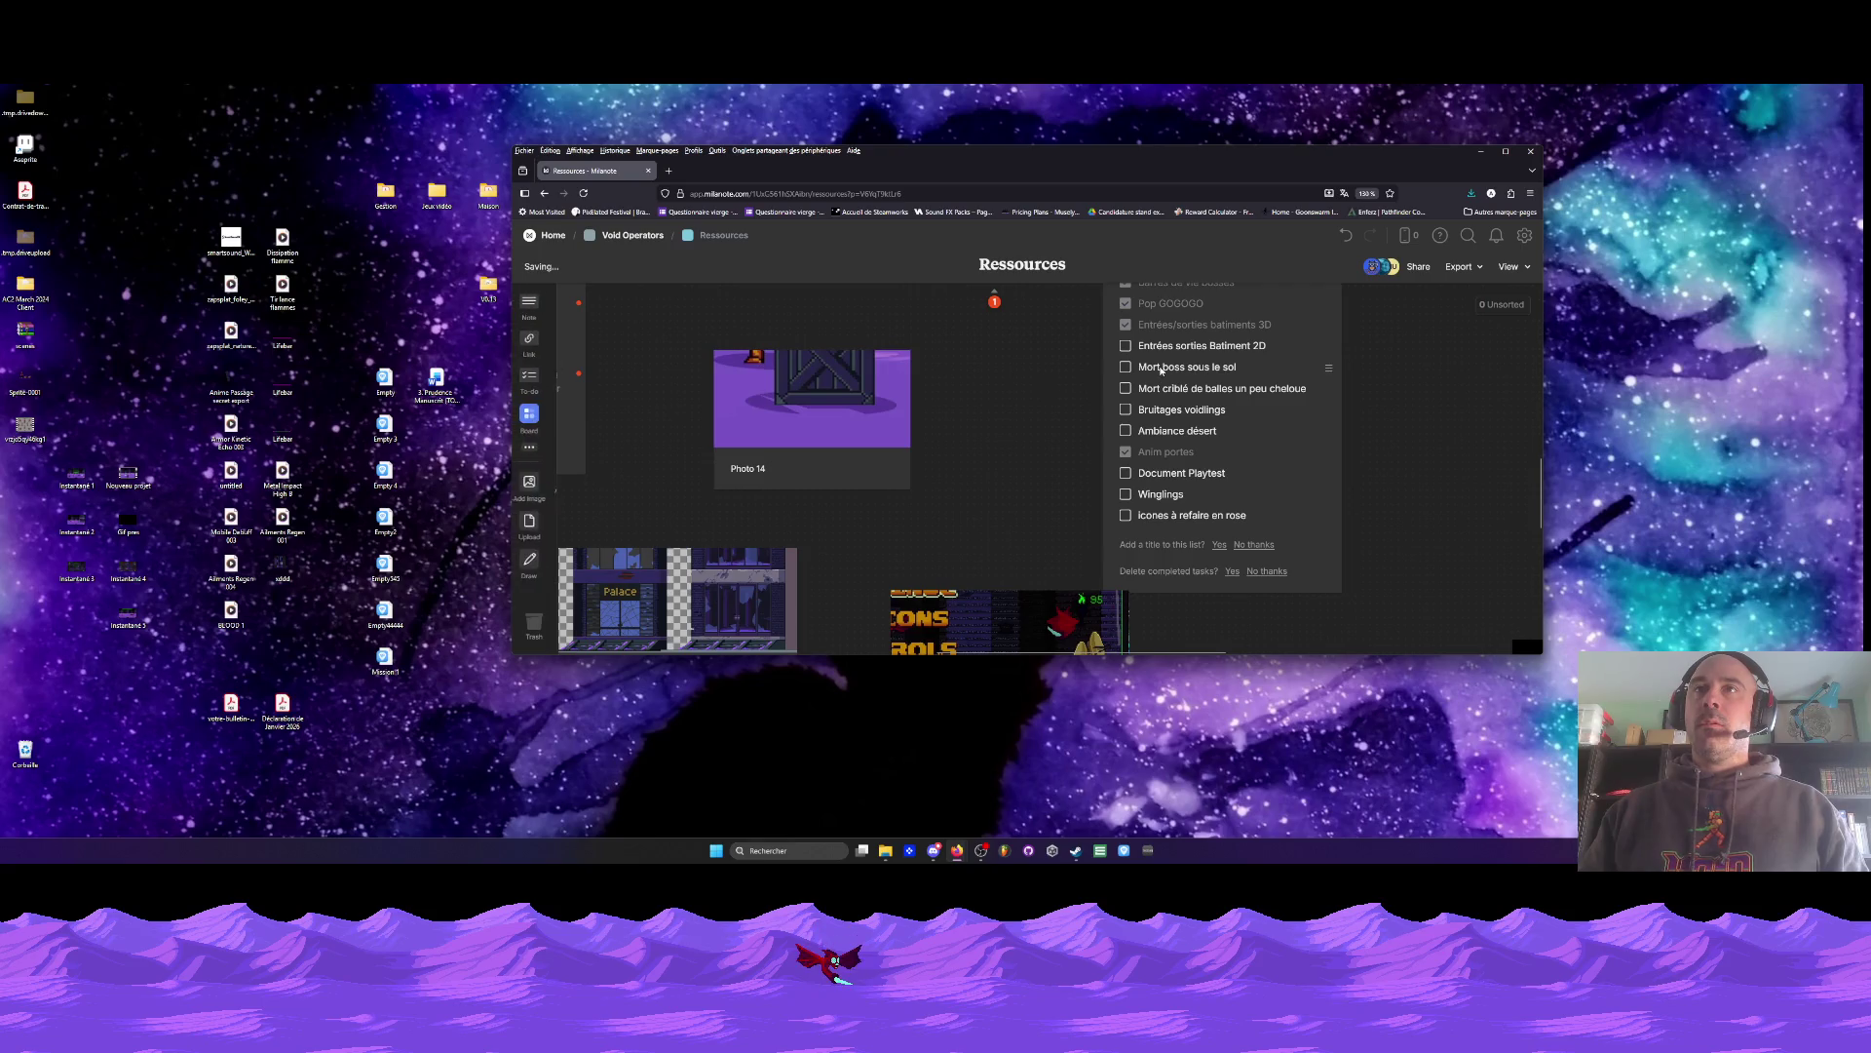
# - Zoom the Milanote board in and out, then move the browser window lower on the desktop
pyautogui.scroll(1, 1185, 479)
pyautogui.scroll(1, 1185, 480)
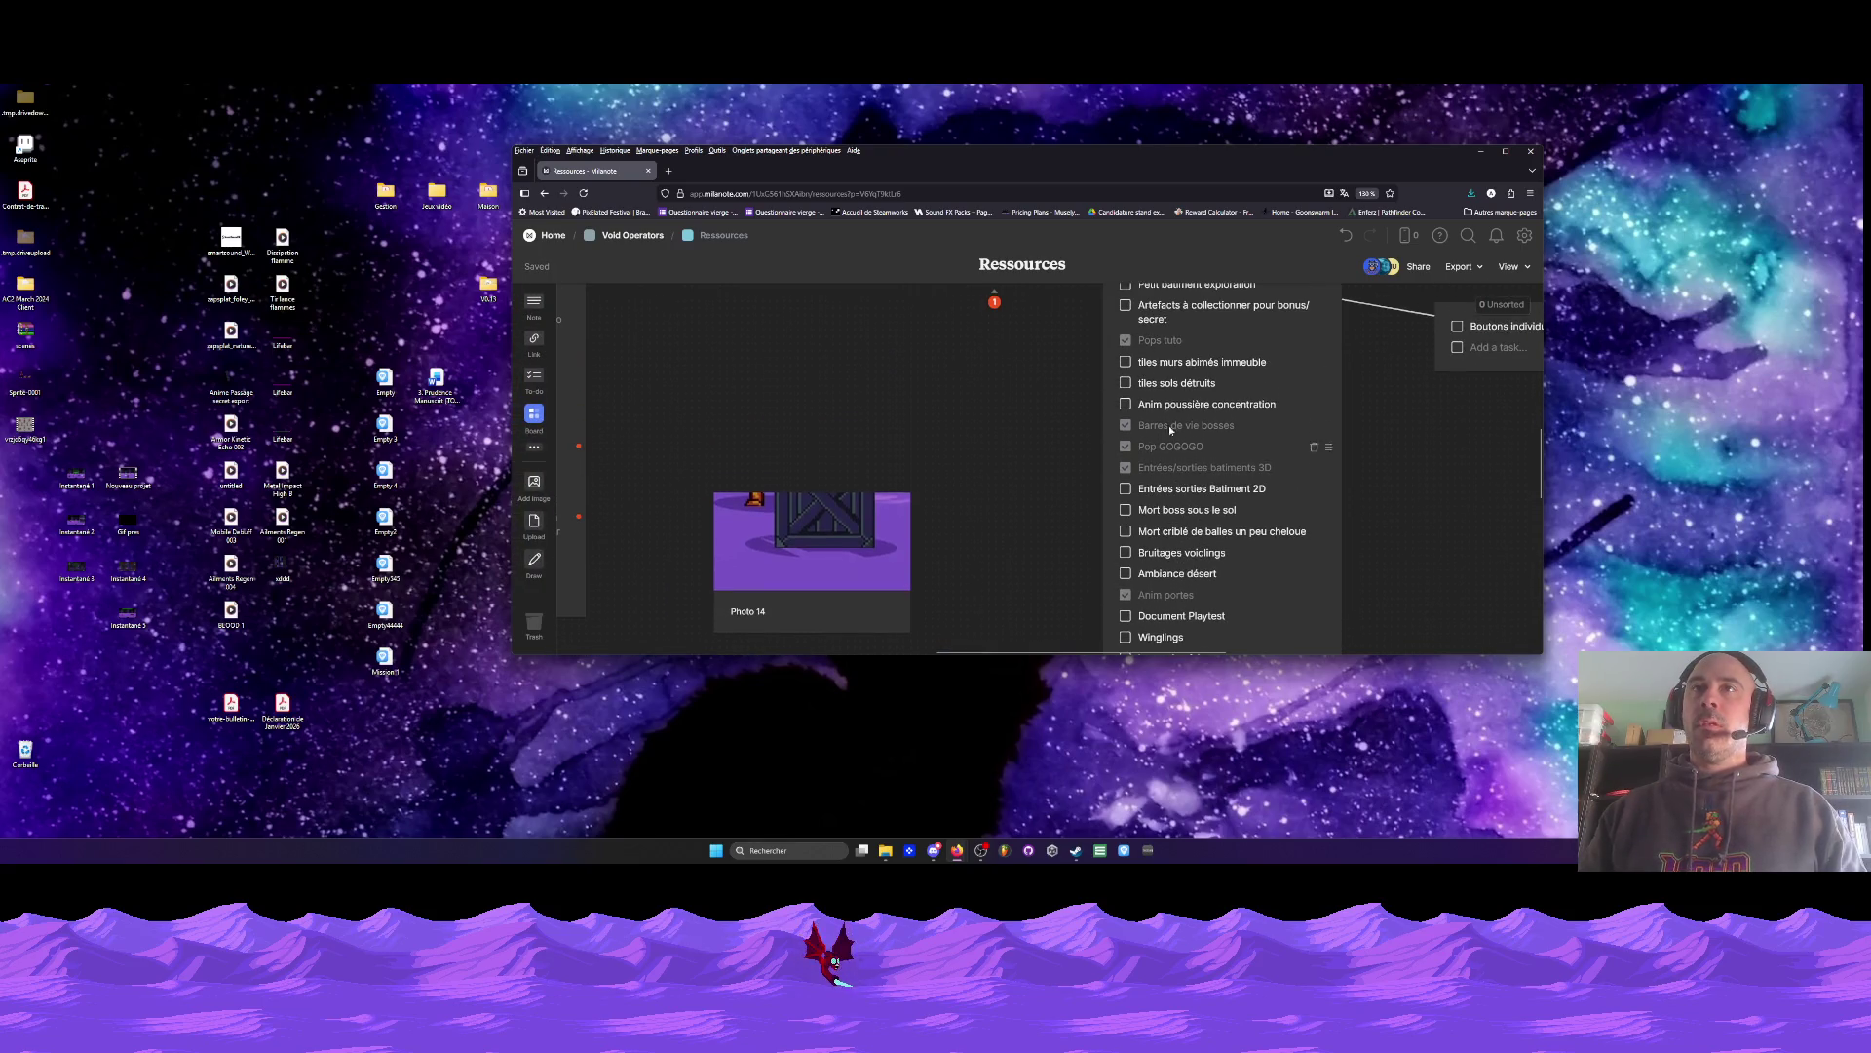
pyautogui.scroll(1, 1179, 375)
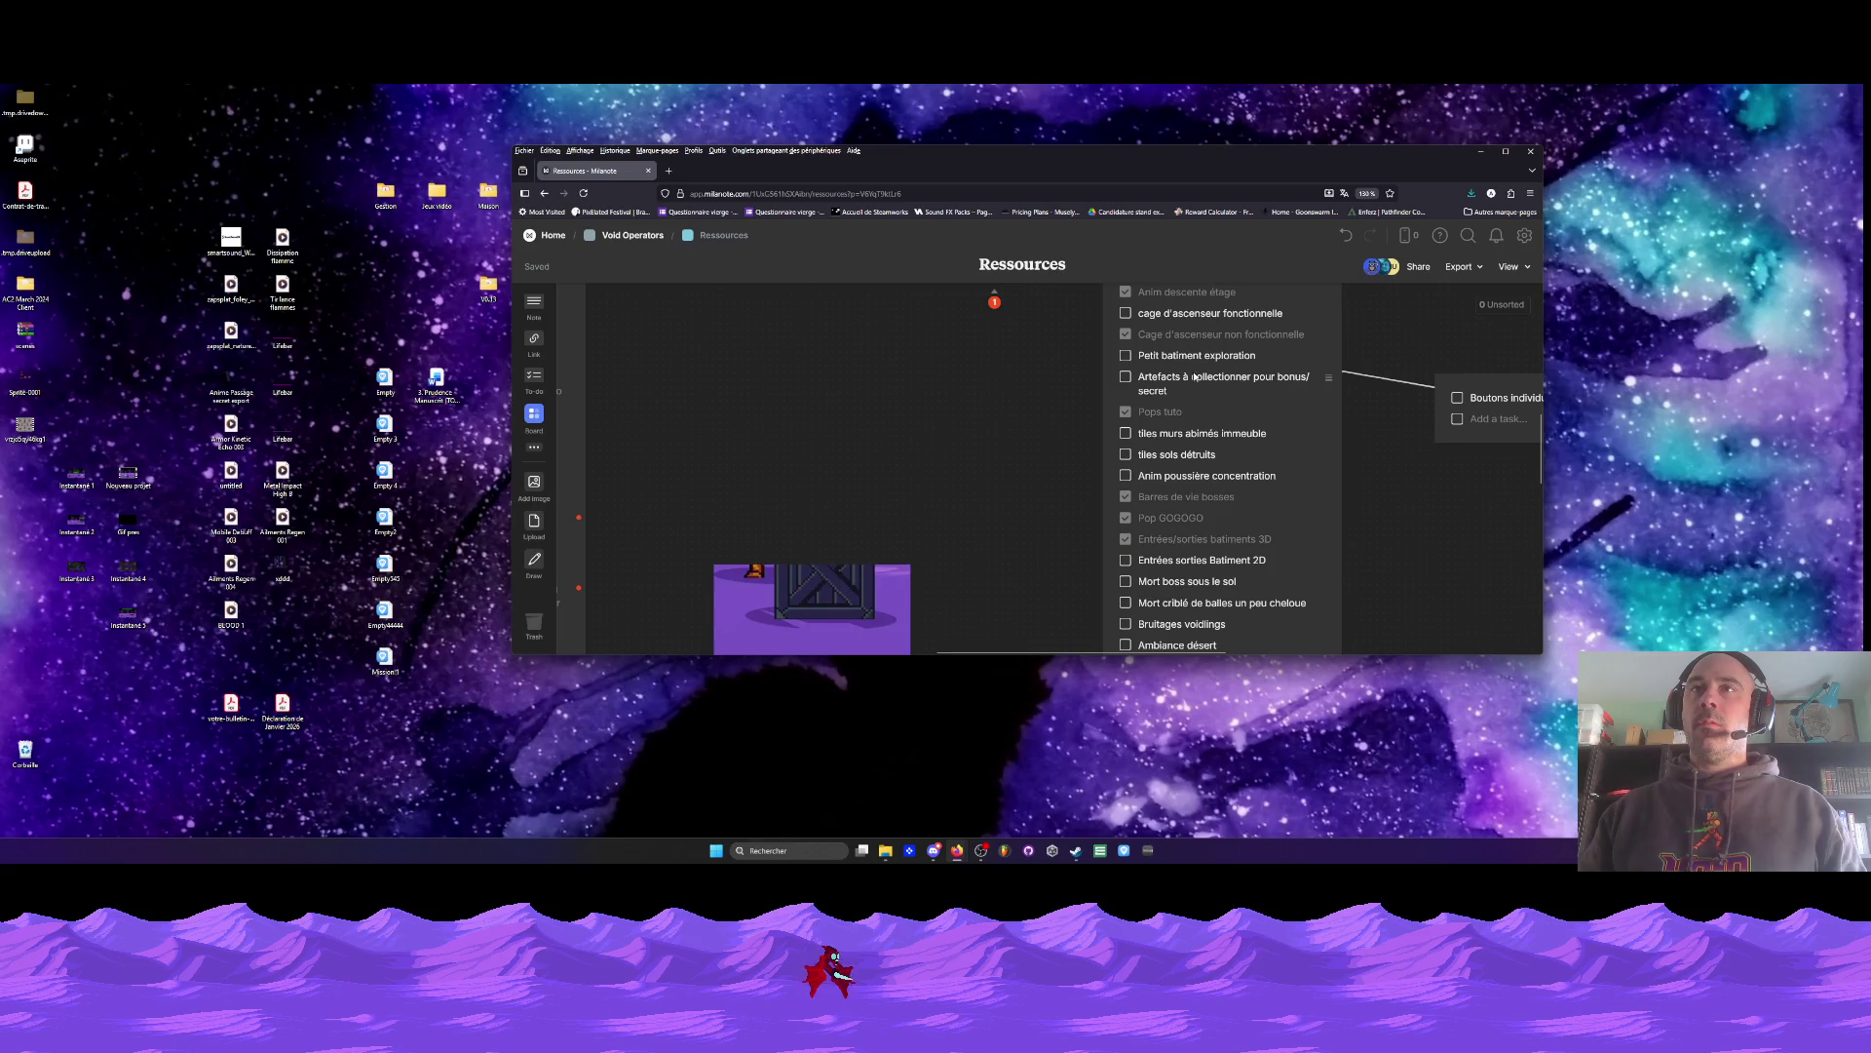
pyautogui.scroll(1, 1188, 371)
pyautogui.scroll(-5, 1141, 390)
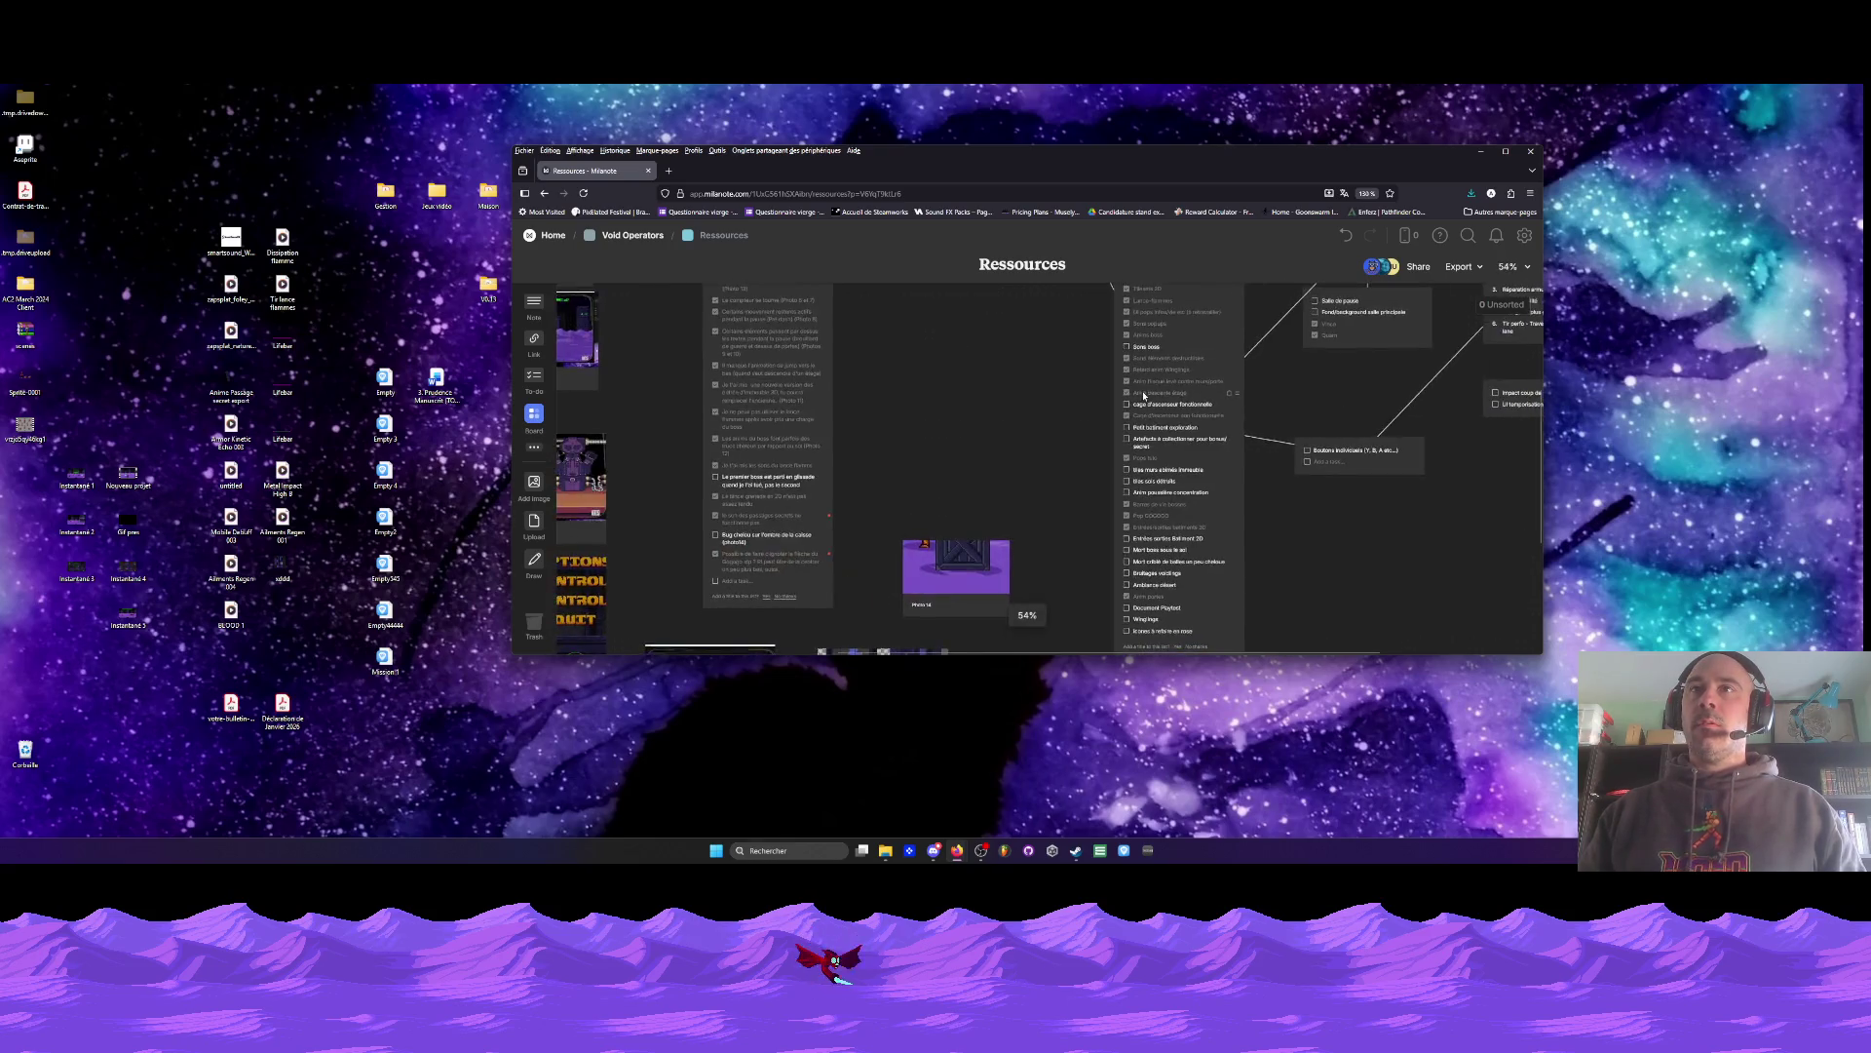
pyautogui.scroll(-2, 1038, 395)
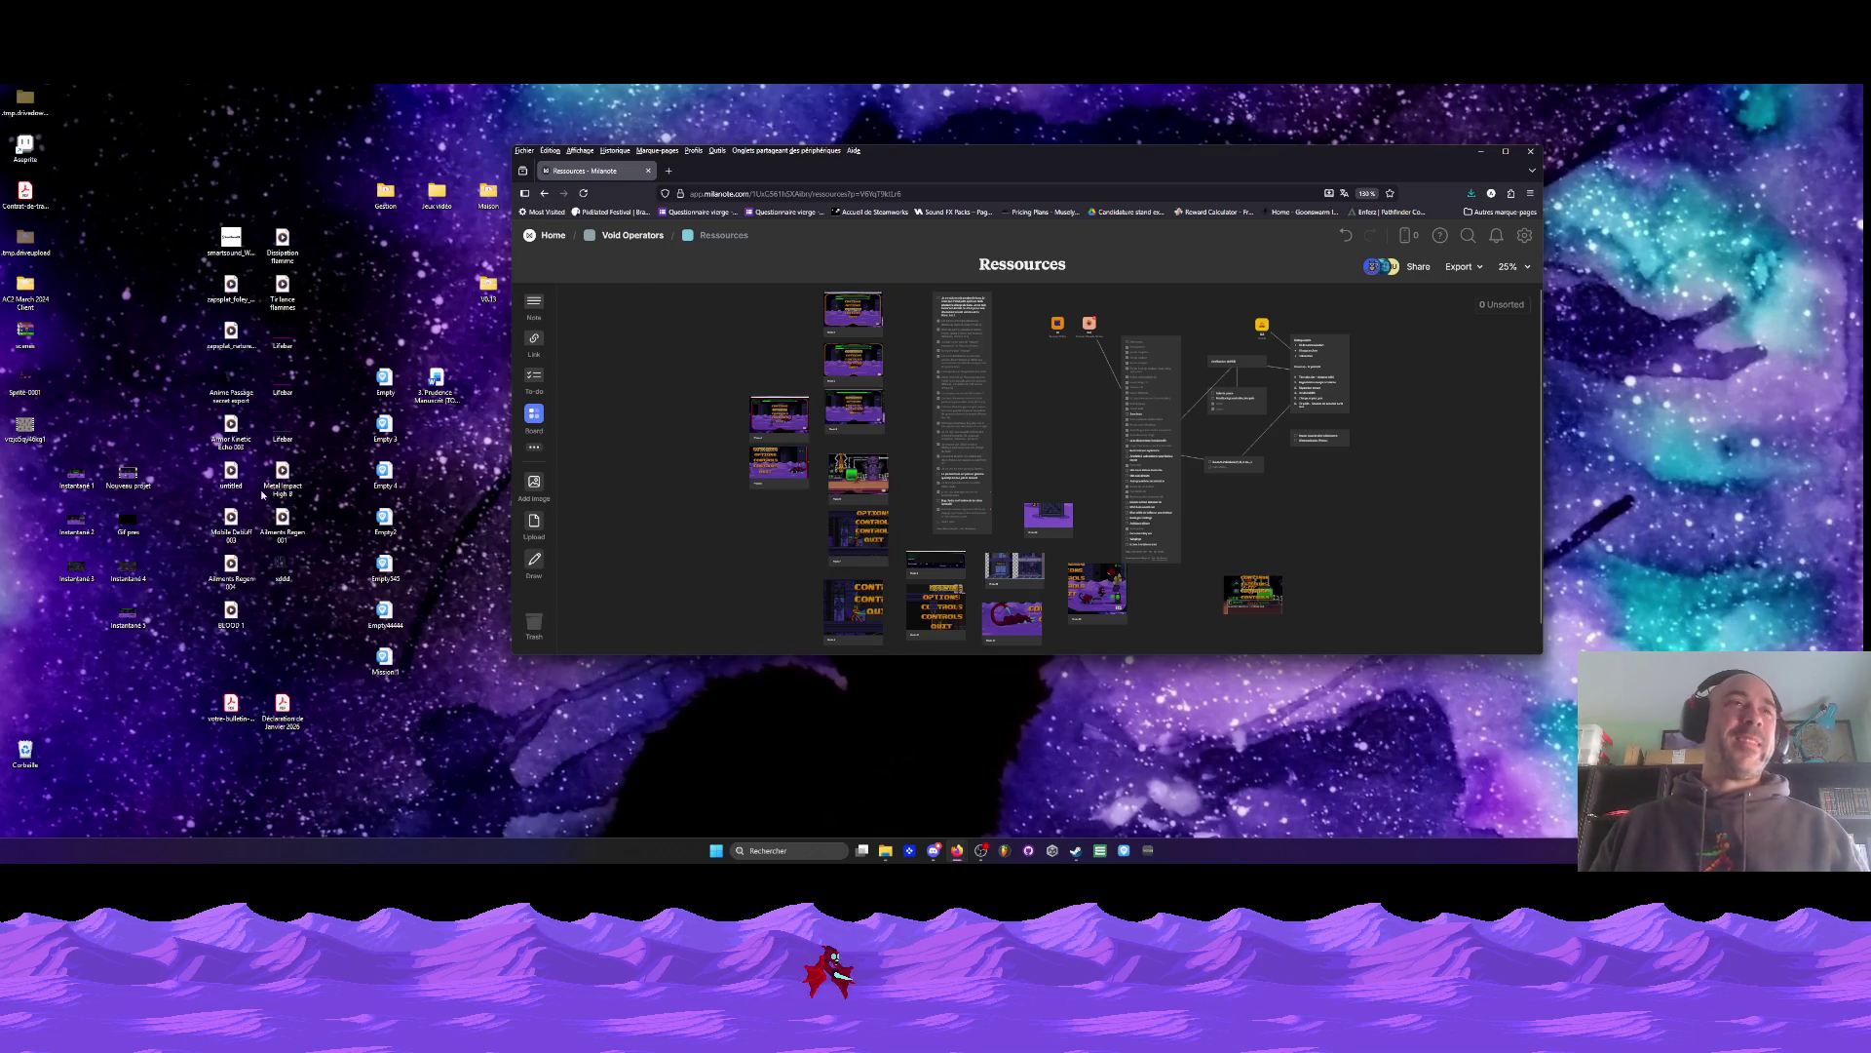
pyautogui.moveTo(90, 409); pyautogui.dragTo(155, 666)
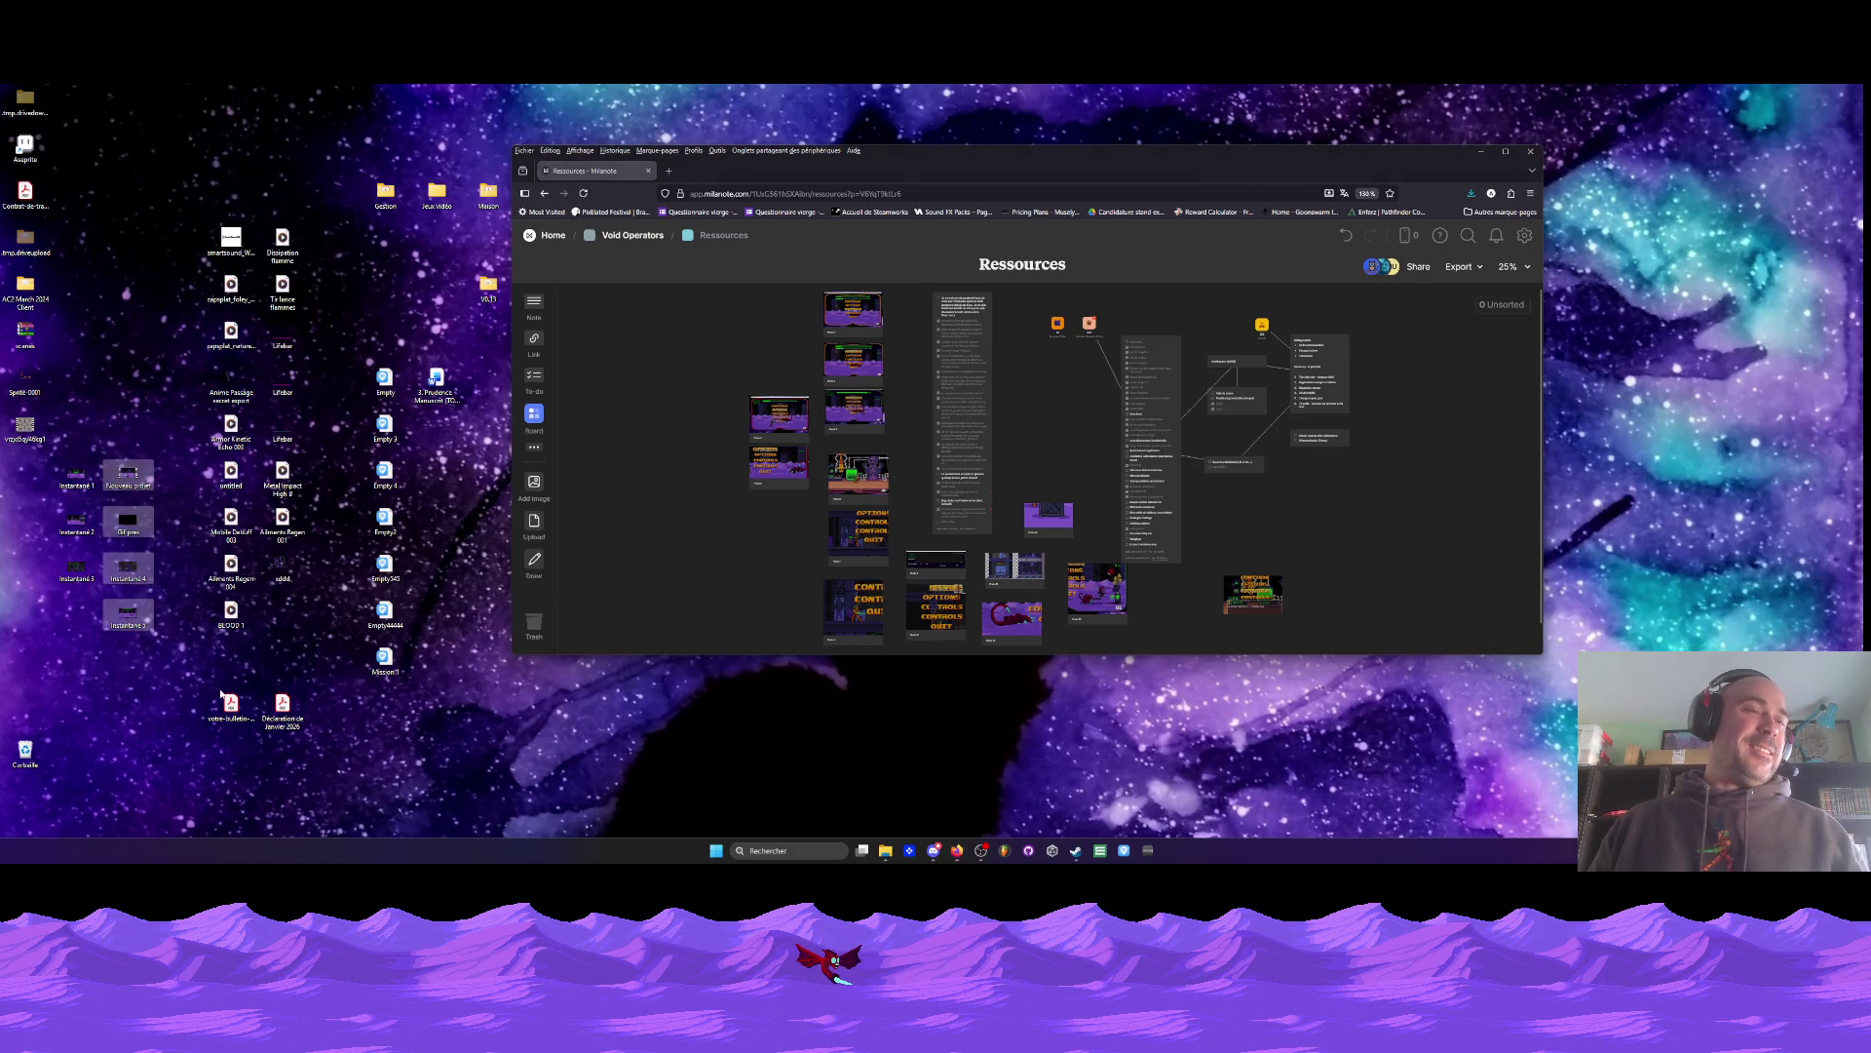
pyautogui.click(433, 590)
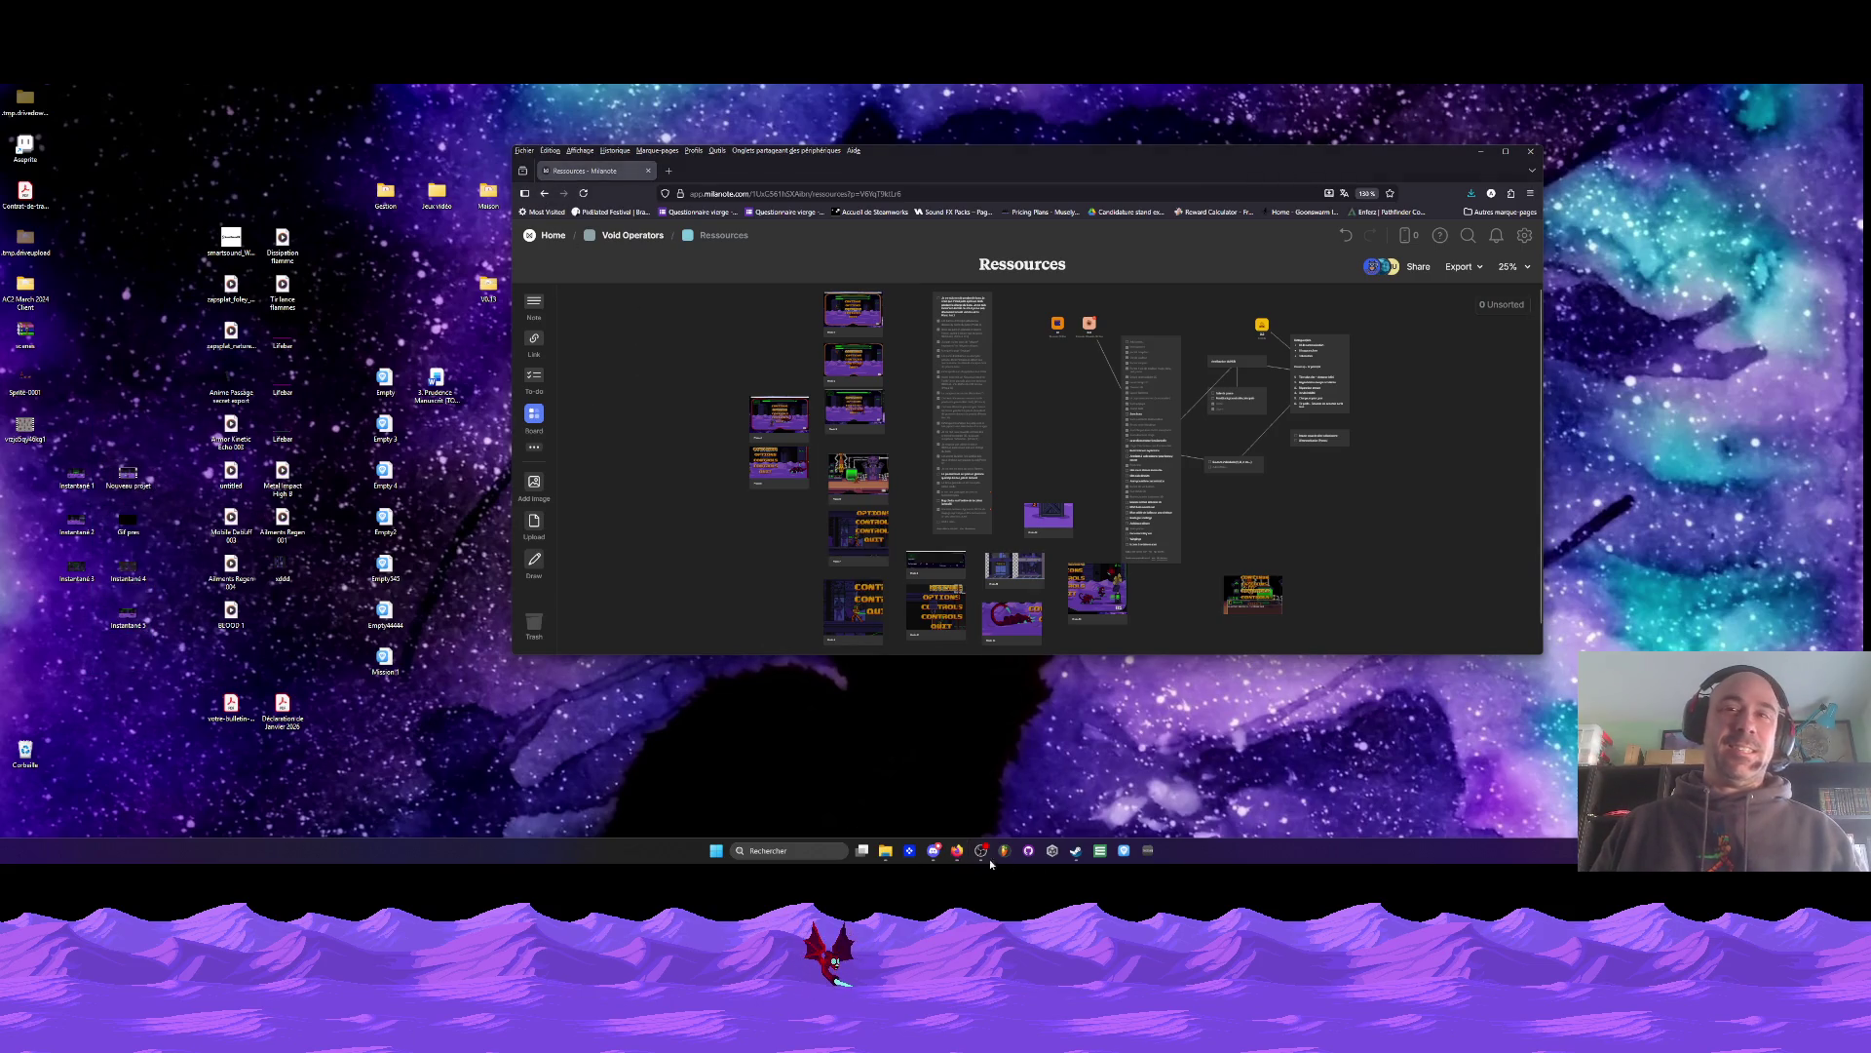
pyautogui.moveTo(867, 166); pyautogui.dragTo(861, 372)
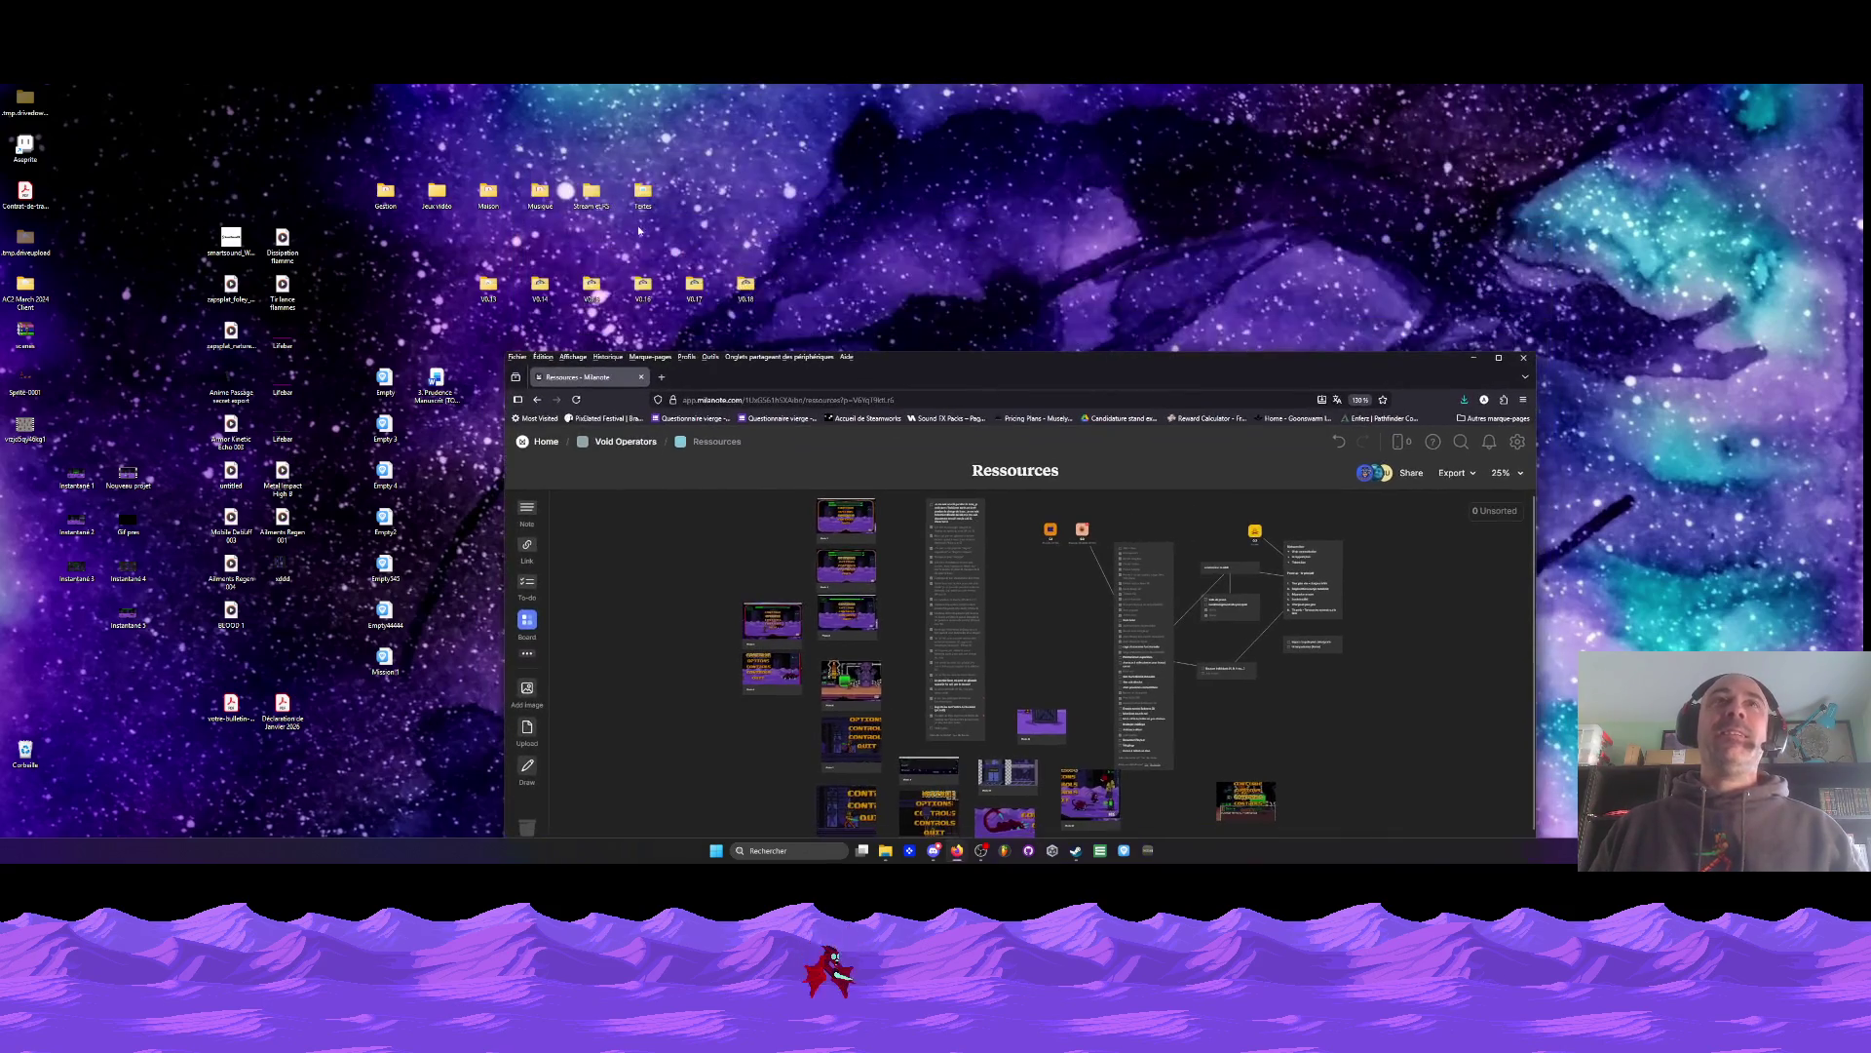
# - Browse from the Jeux vidéo desktop folder through Void Operators into Niveaux
pyautogui.doubleClick(438, 195)
pyautogui.click(371, 393)
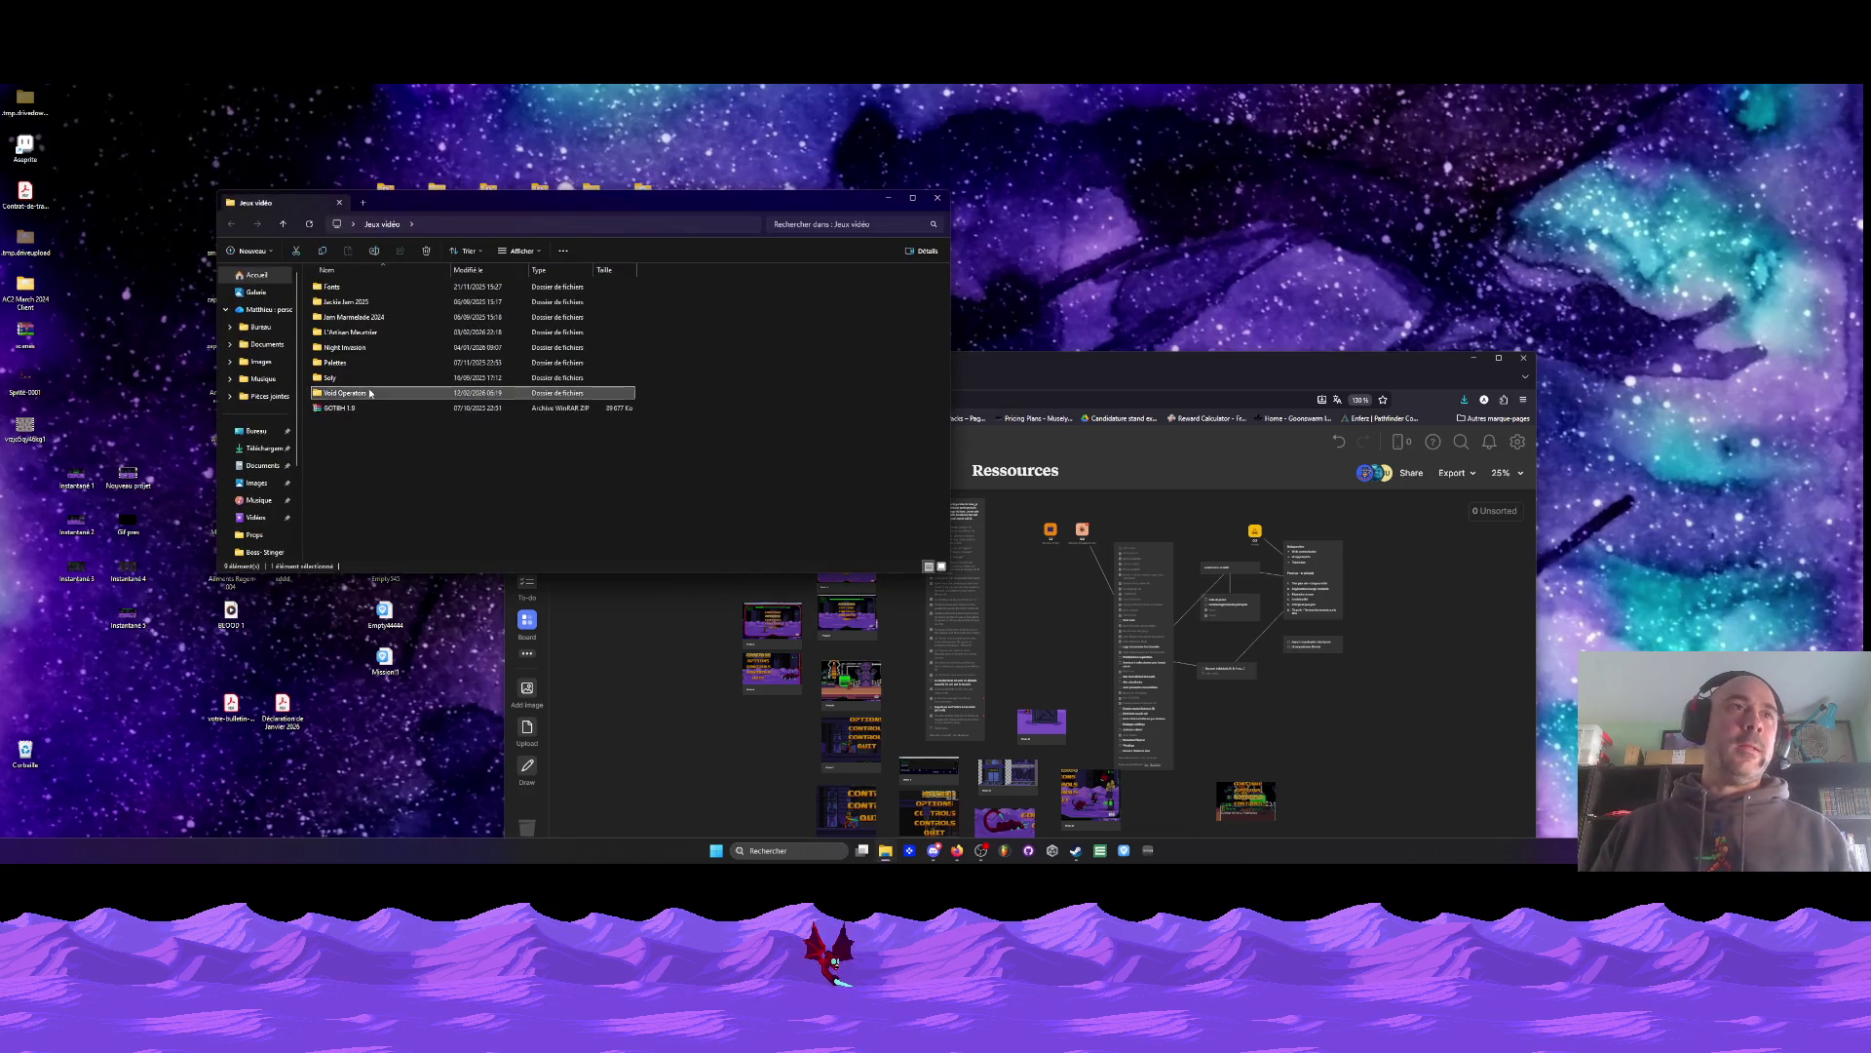
pyautogui.doubleClick(371, 393)
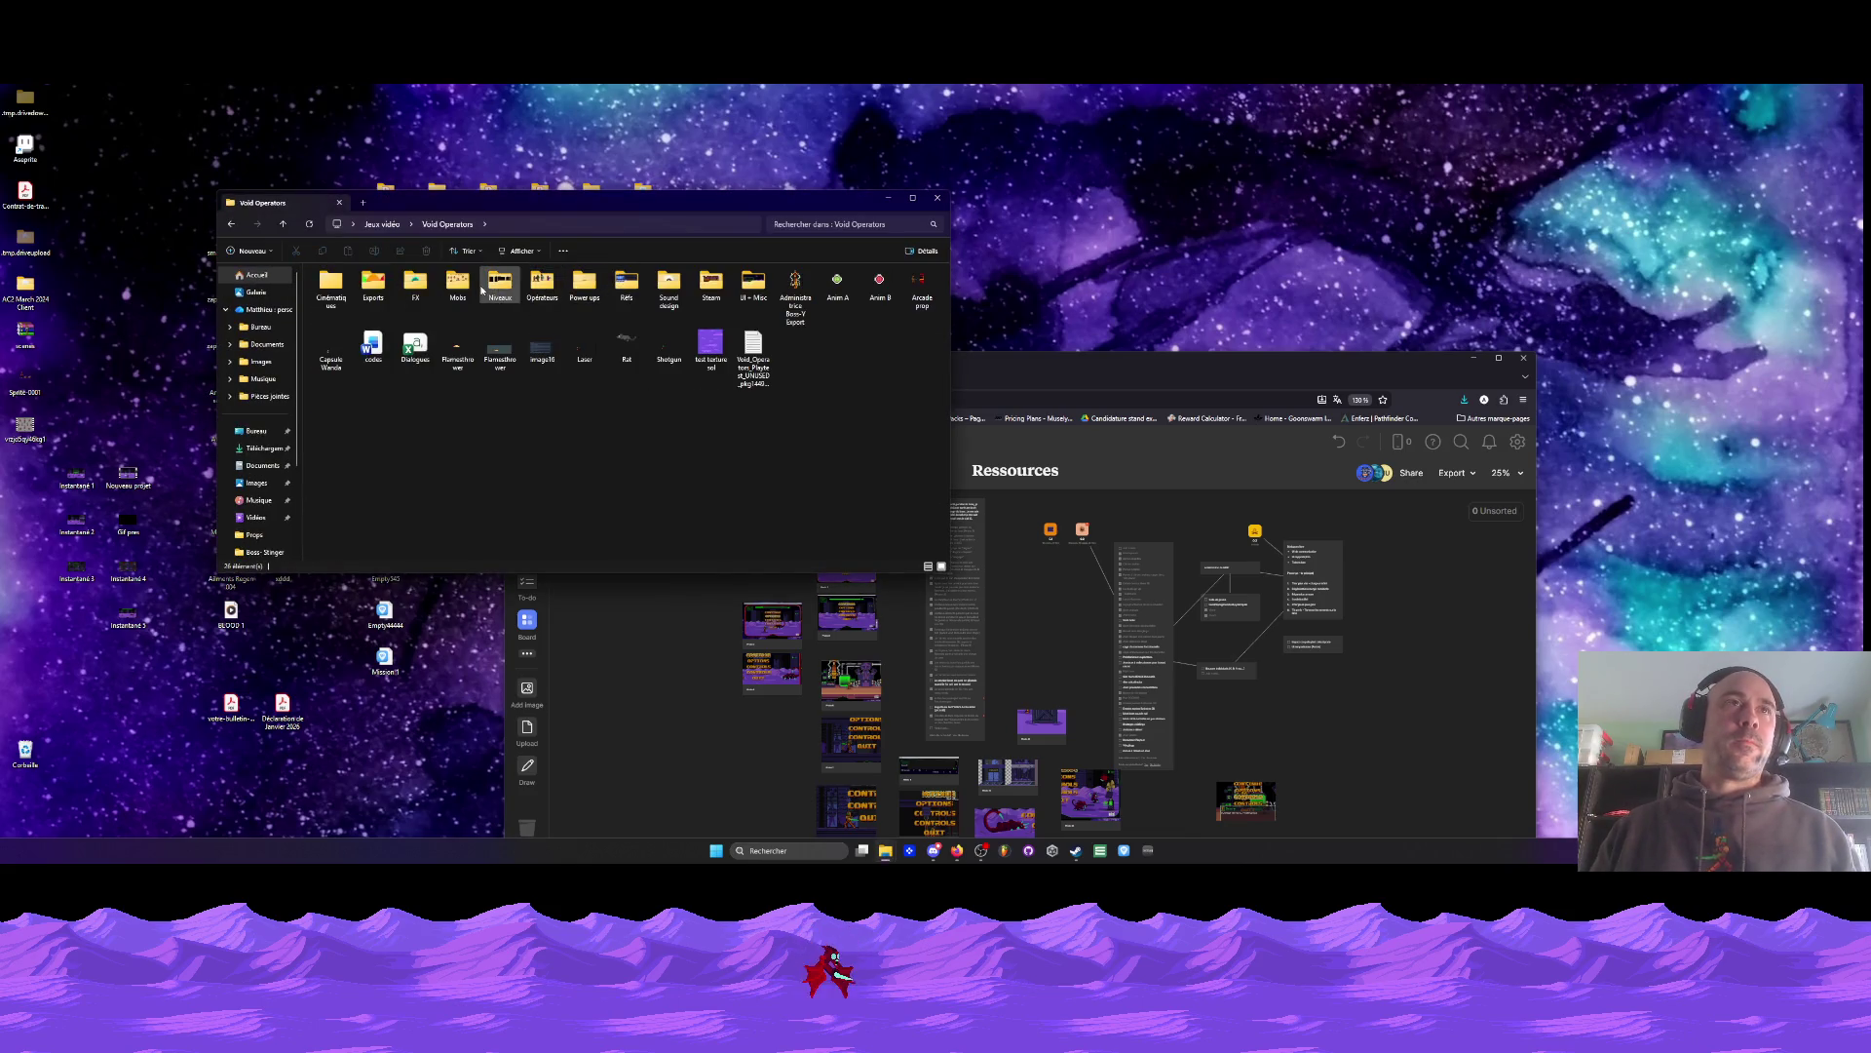
pyautogui.doubleClick(495, 291)
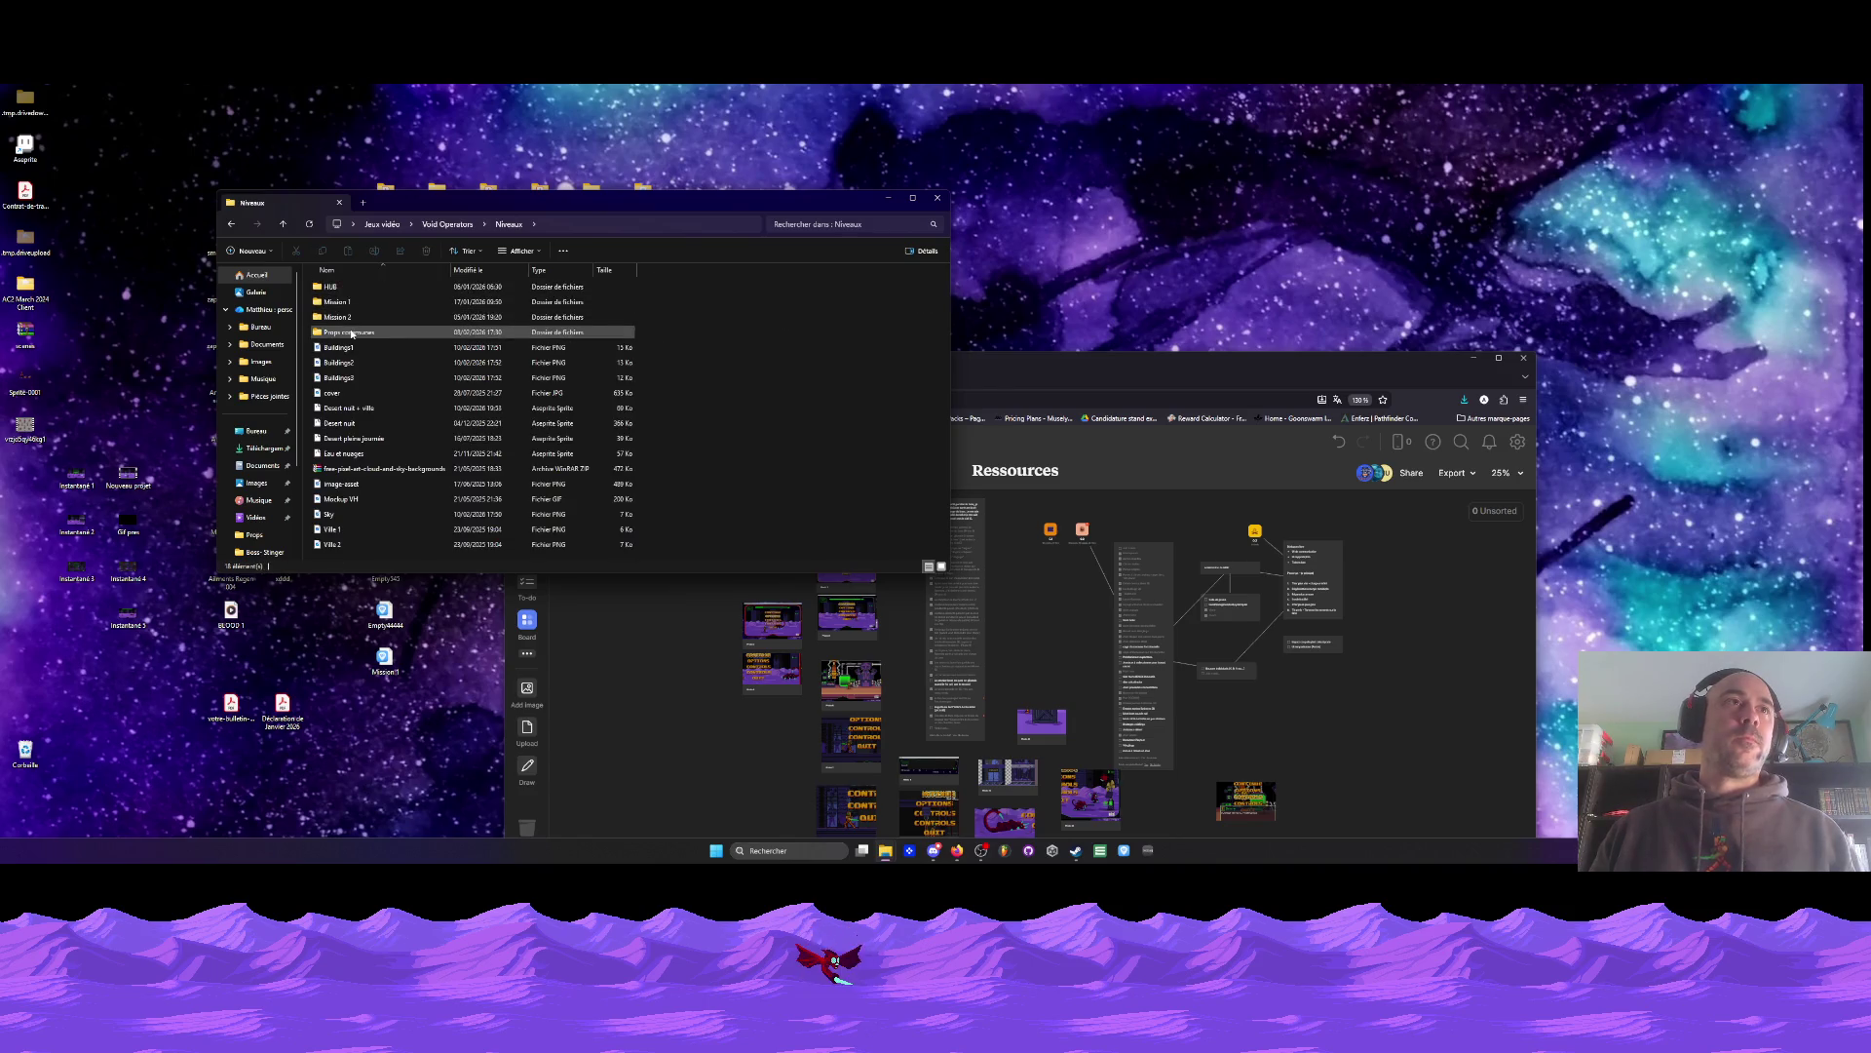